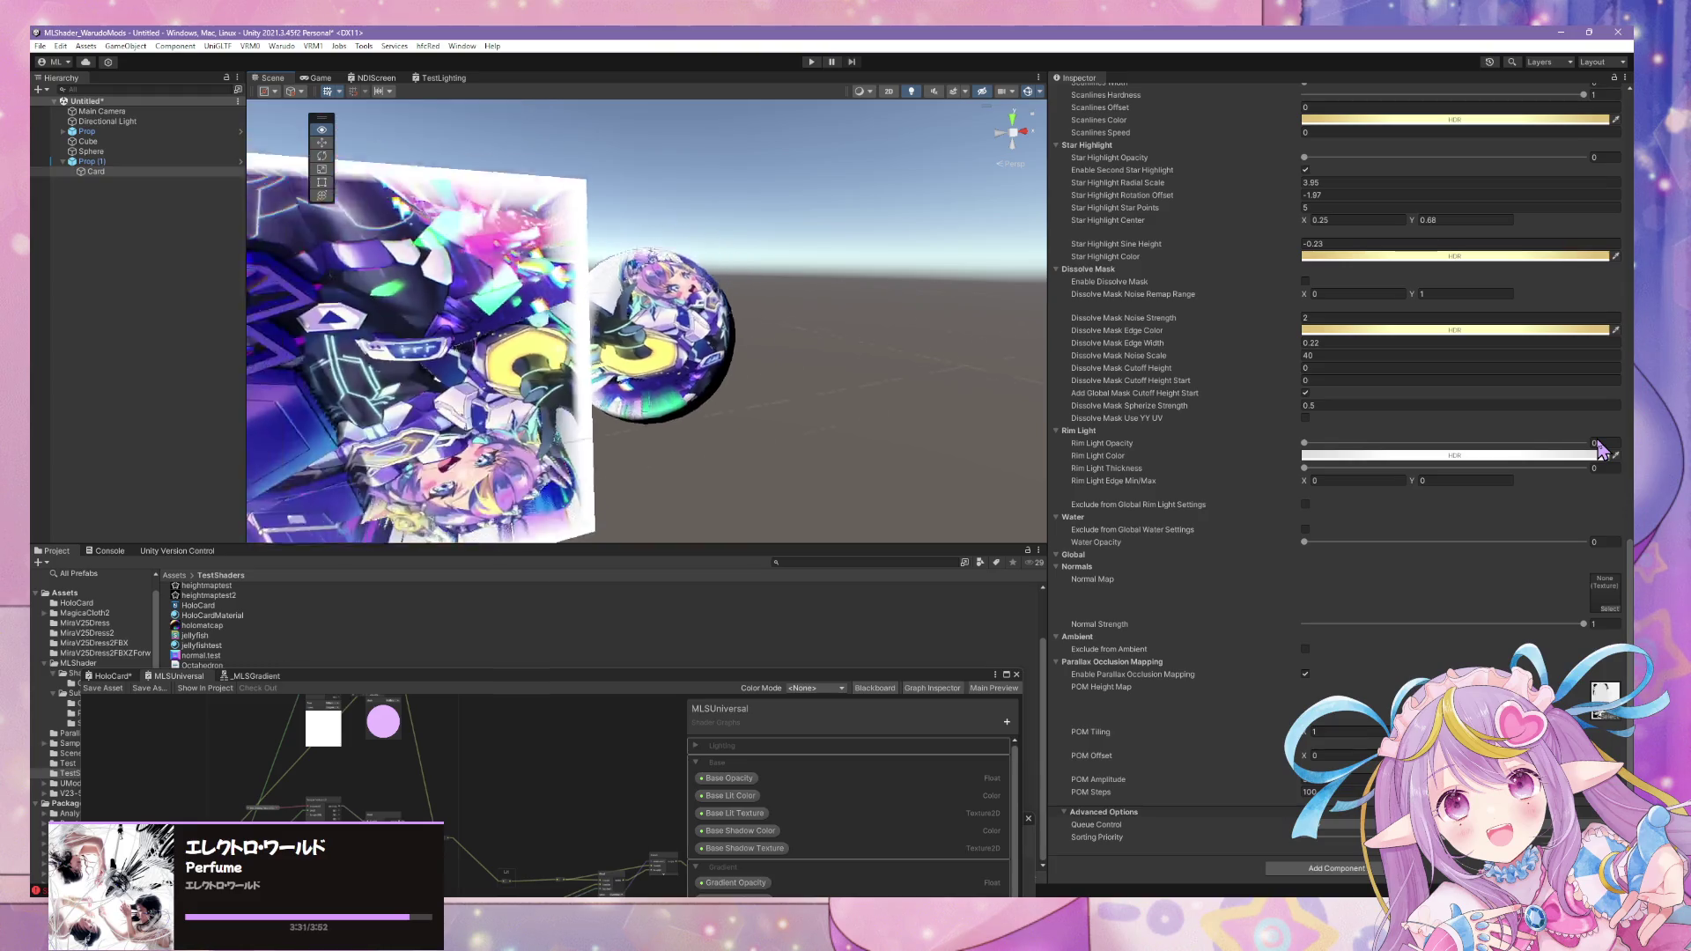
# - Bring the Blender dress file forward and view the character in Material Preview shading from several angles
pyautogui.moveTo(1599, 450); pyautogui.dragTo(1433, 462, button='right')
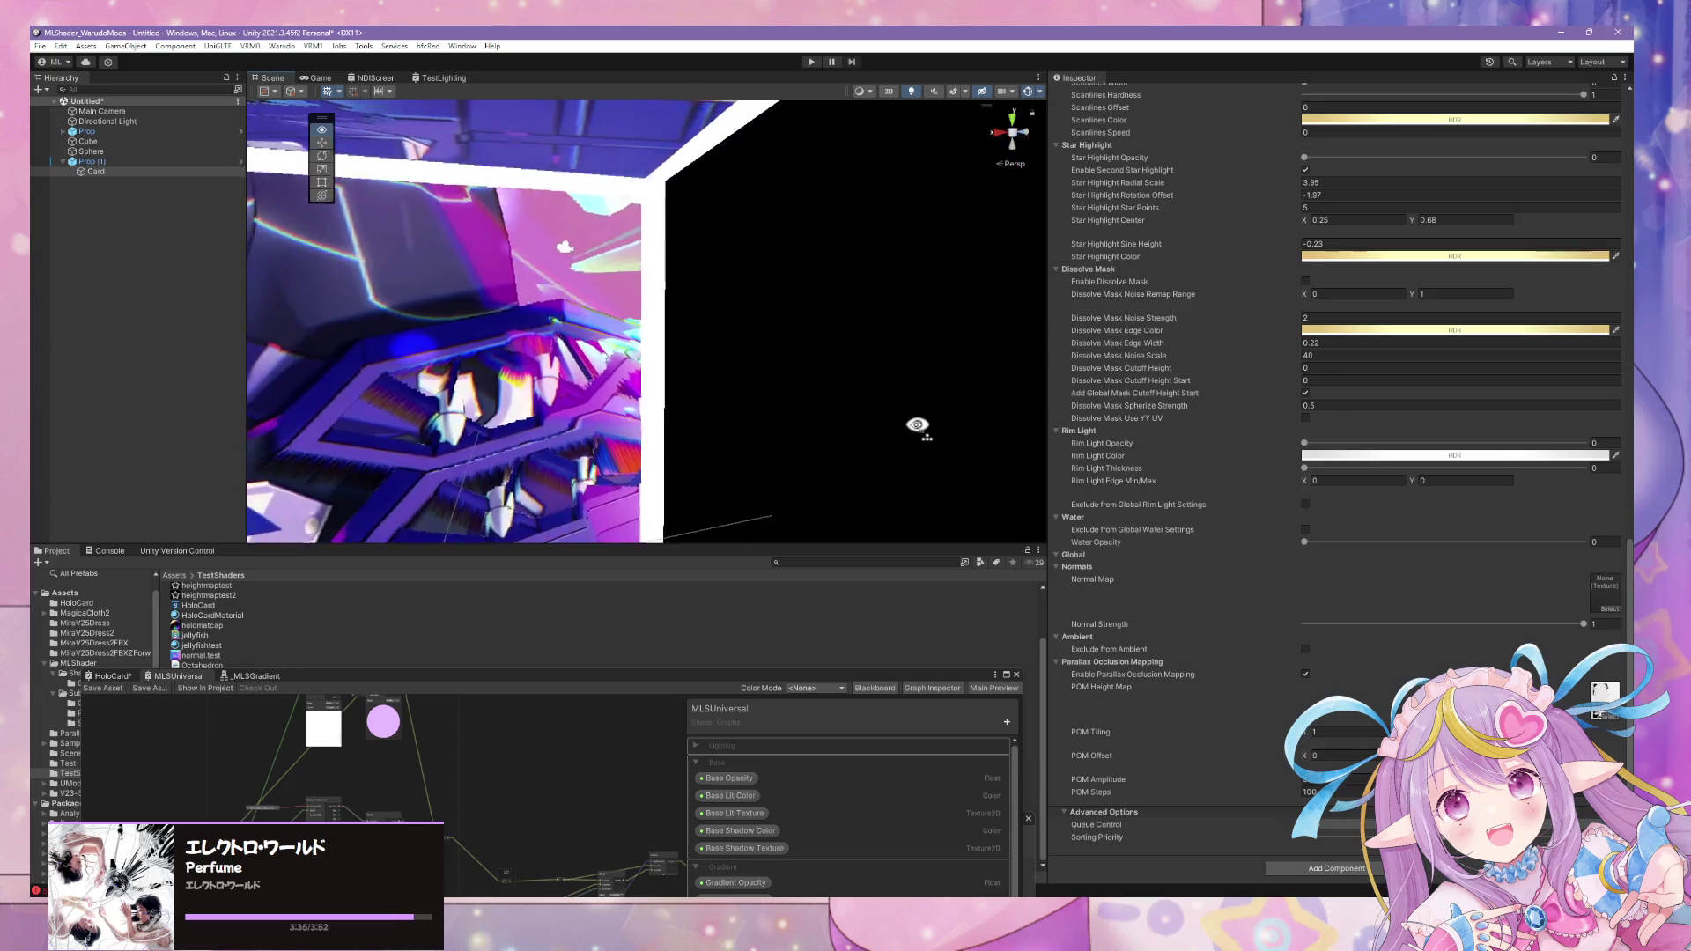
pyautogui.moveTo(1433, 463); pyautogui.dragTo(852, 453, button='right')
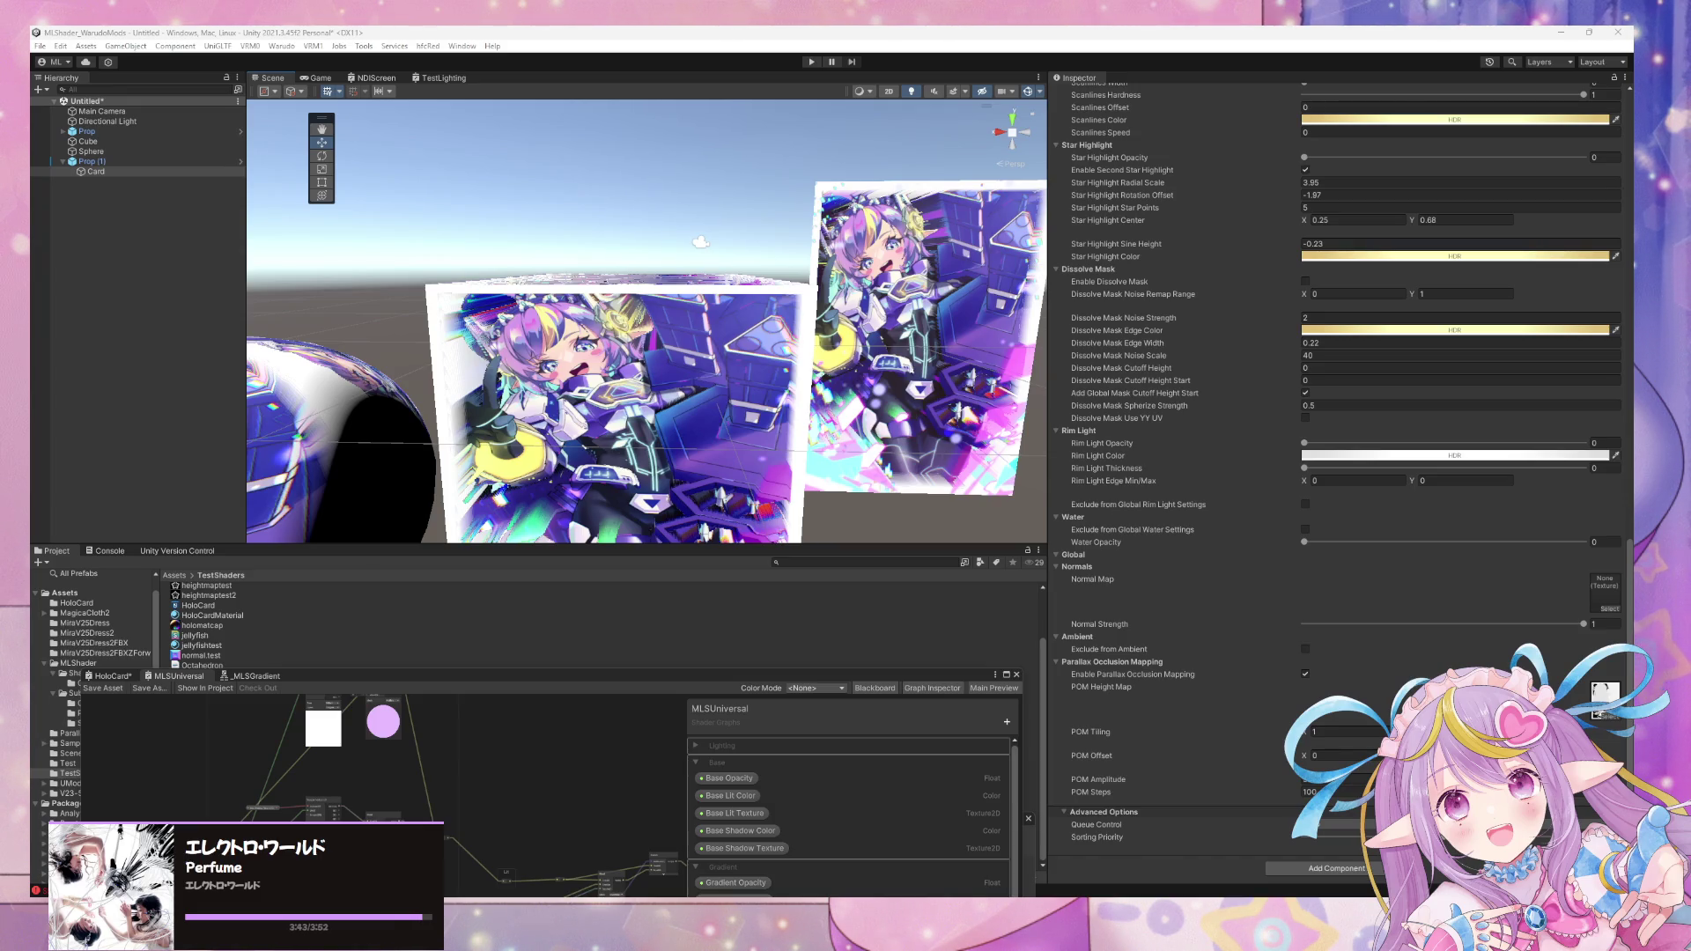
pyautogui.click(812, 838)
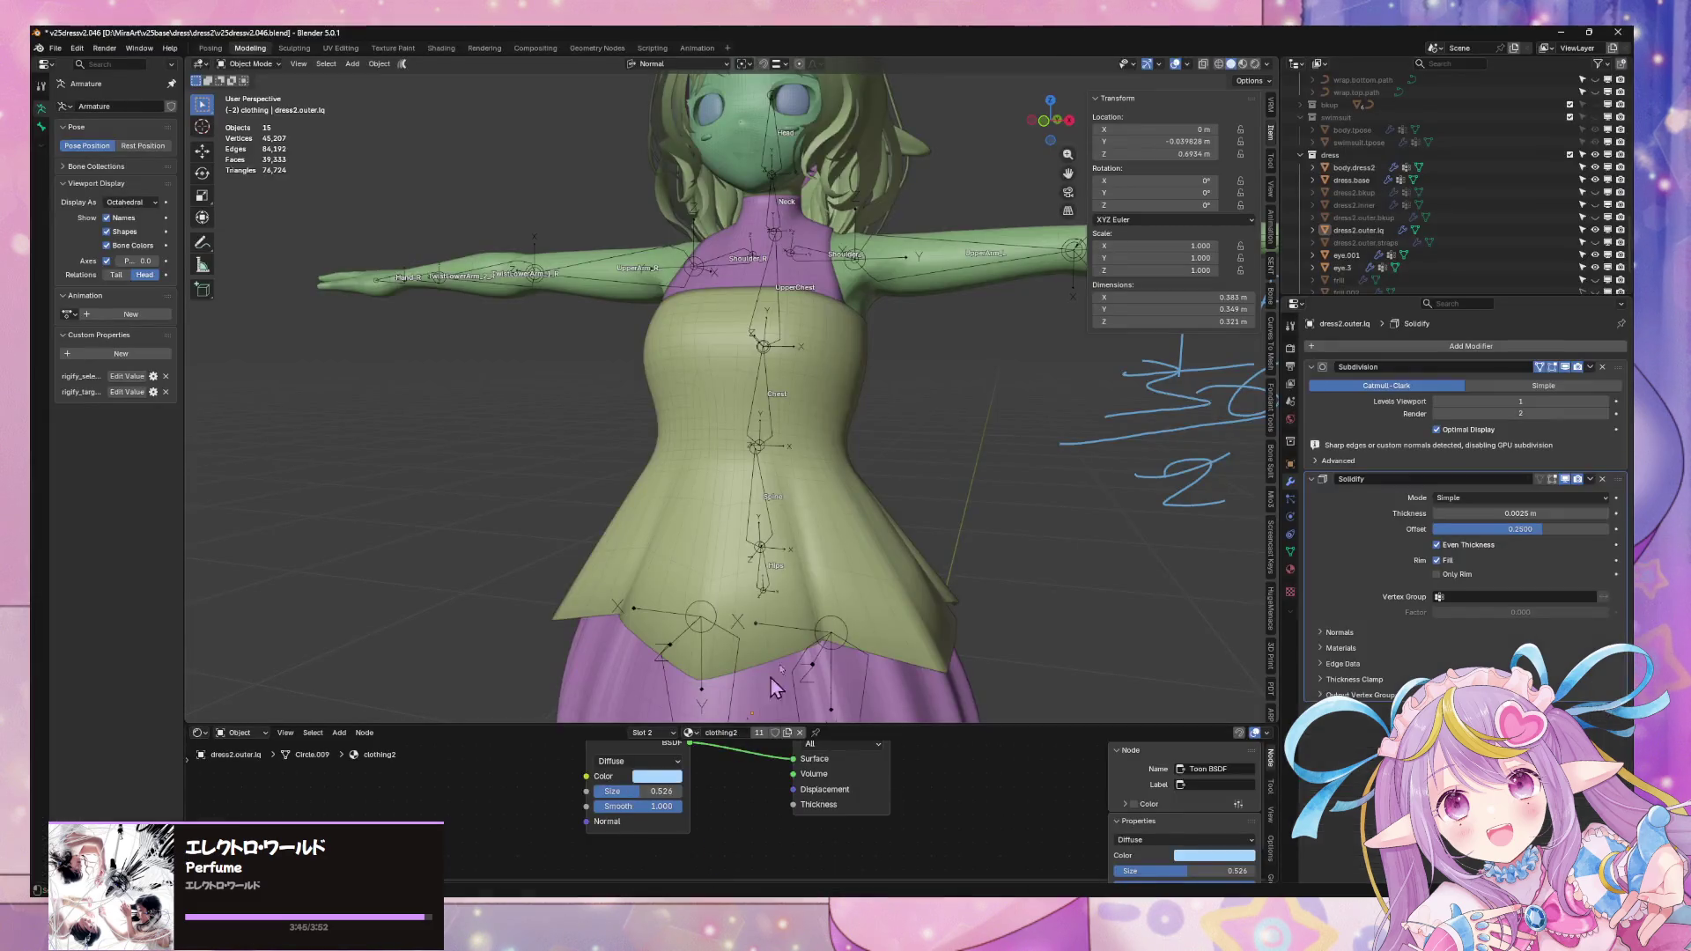
pyautogui.moveTo(830, 587)
pyautogui.mouseDown(button='middle')
pyautogui.moveTo(595, 602)
pyautogui.moveTo(886, 631)
pyautogui.mouseUp(button='middle')
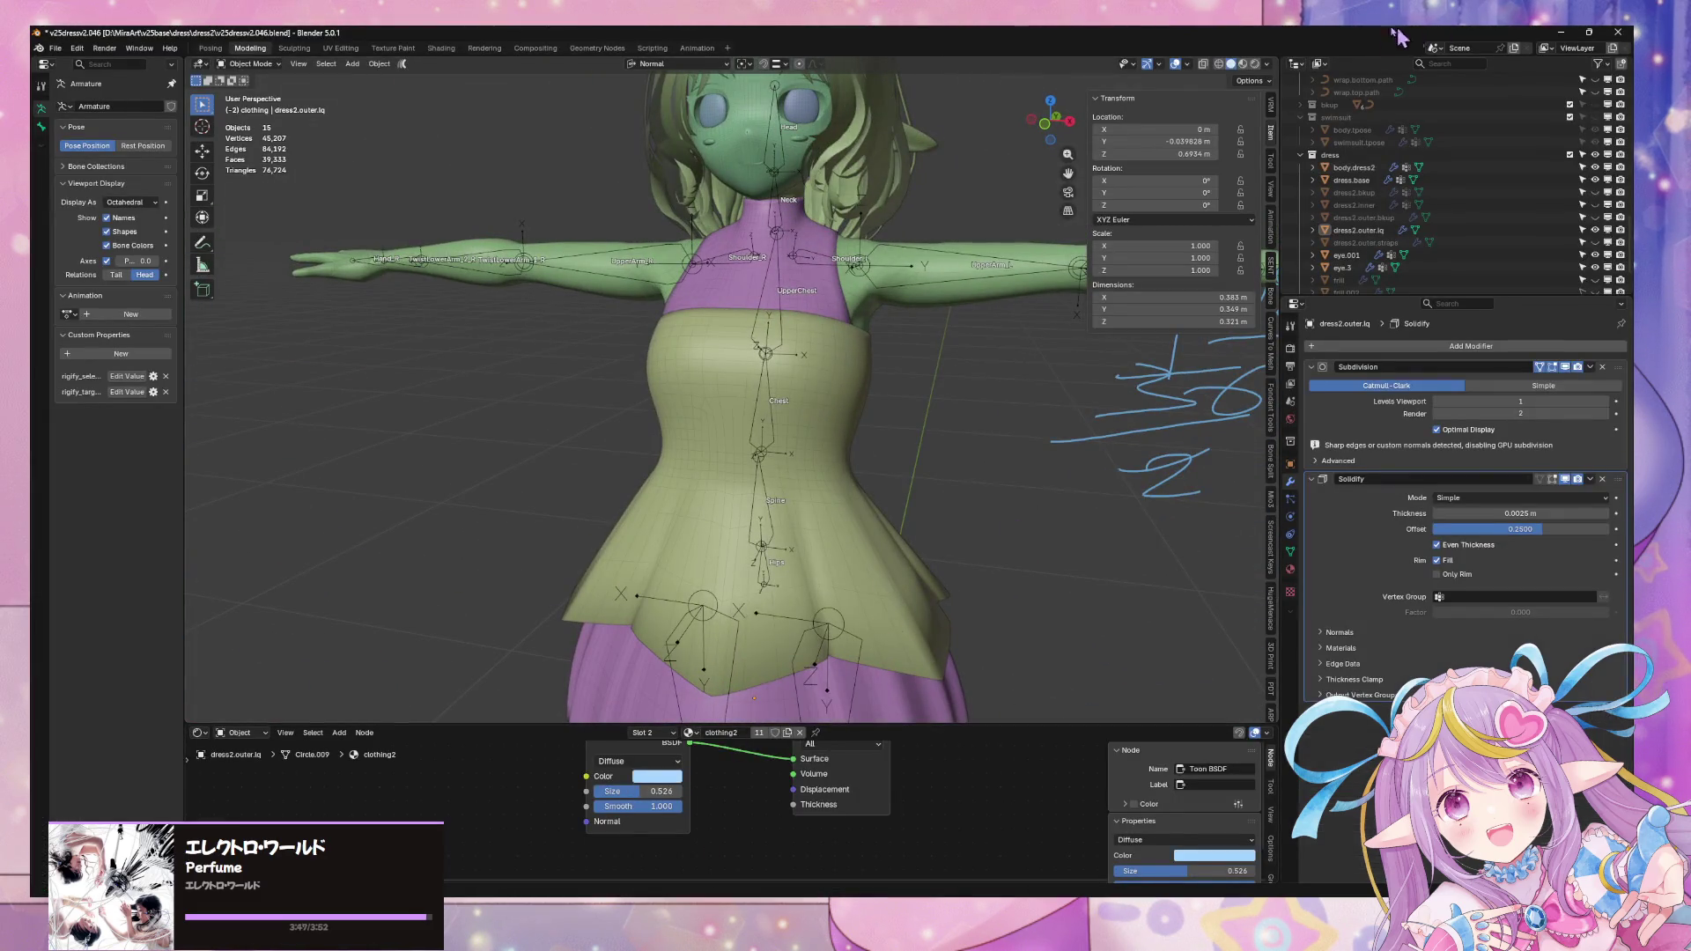
pyautogui.click(1243, 66)
pyautogui.moveTo(875, 319)
pyautogui.mouseDown(button='middle')
pyautogui.moveTo(1002, 331)
pyautogui.moveTo(862, 273)
pyautogui.moveTo(972, 345)
pyautogui.moveTo(890, 278)
pyautogui.mouseUp(button='middle')
pyautogui.scroll(-3, 890, 279)
pyautogui.scroll(-2, 890, 279)
# - Check the model in solid shading from behind, then move to the UV Editing workspace
pyautogui.click(1231, 62)
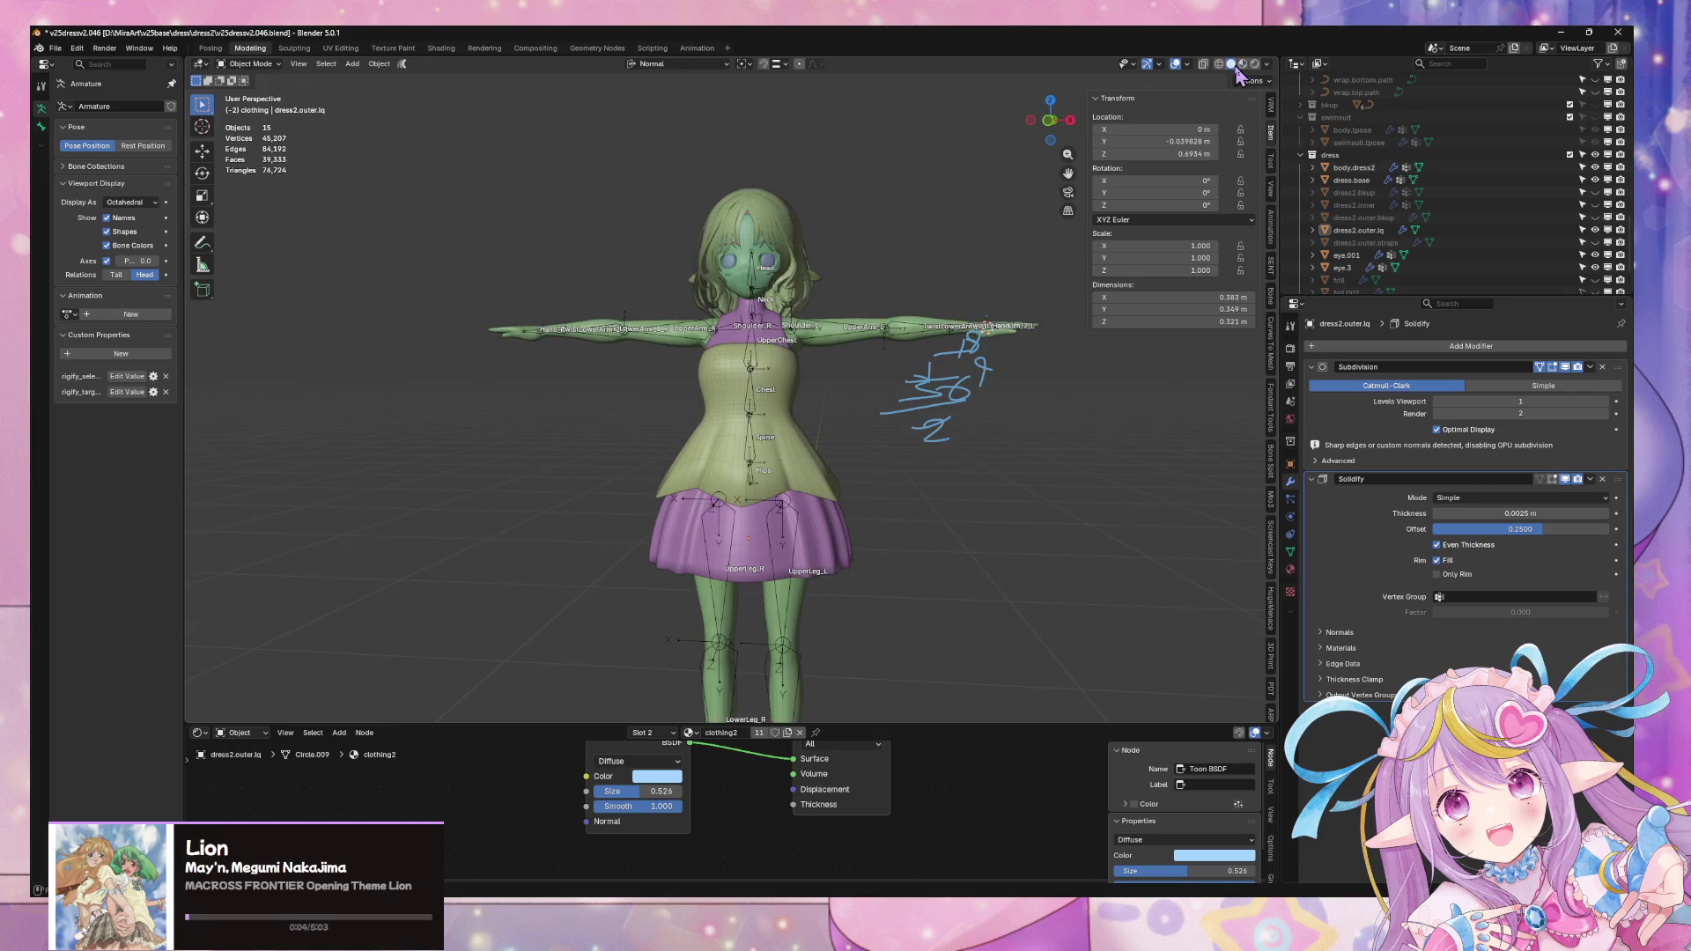
pyautogui.moveTo(945, 353)
pyautogui.mouseDown(button='middle')
pyautogui.moveTo(794, 383)
pyautogui.moveTo(873, 370)
pyautogui.mouseUp(button='middle')
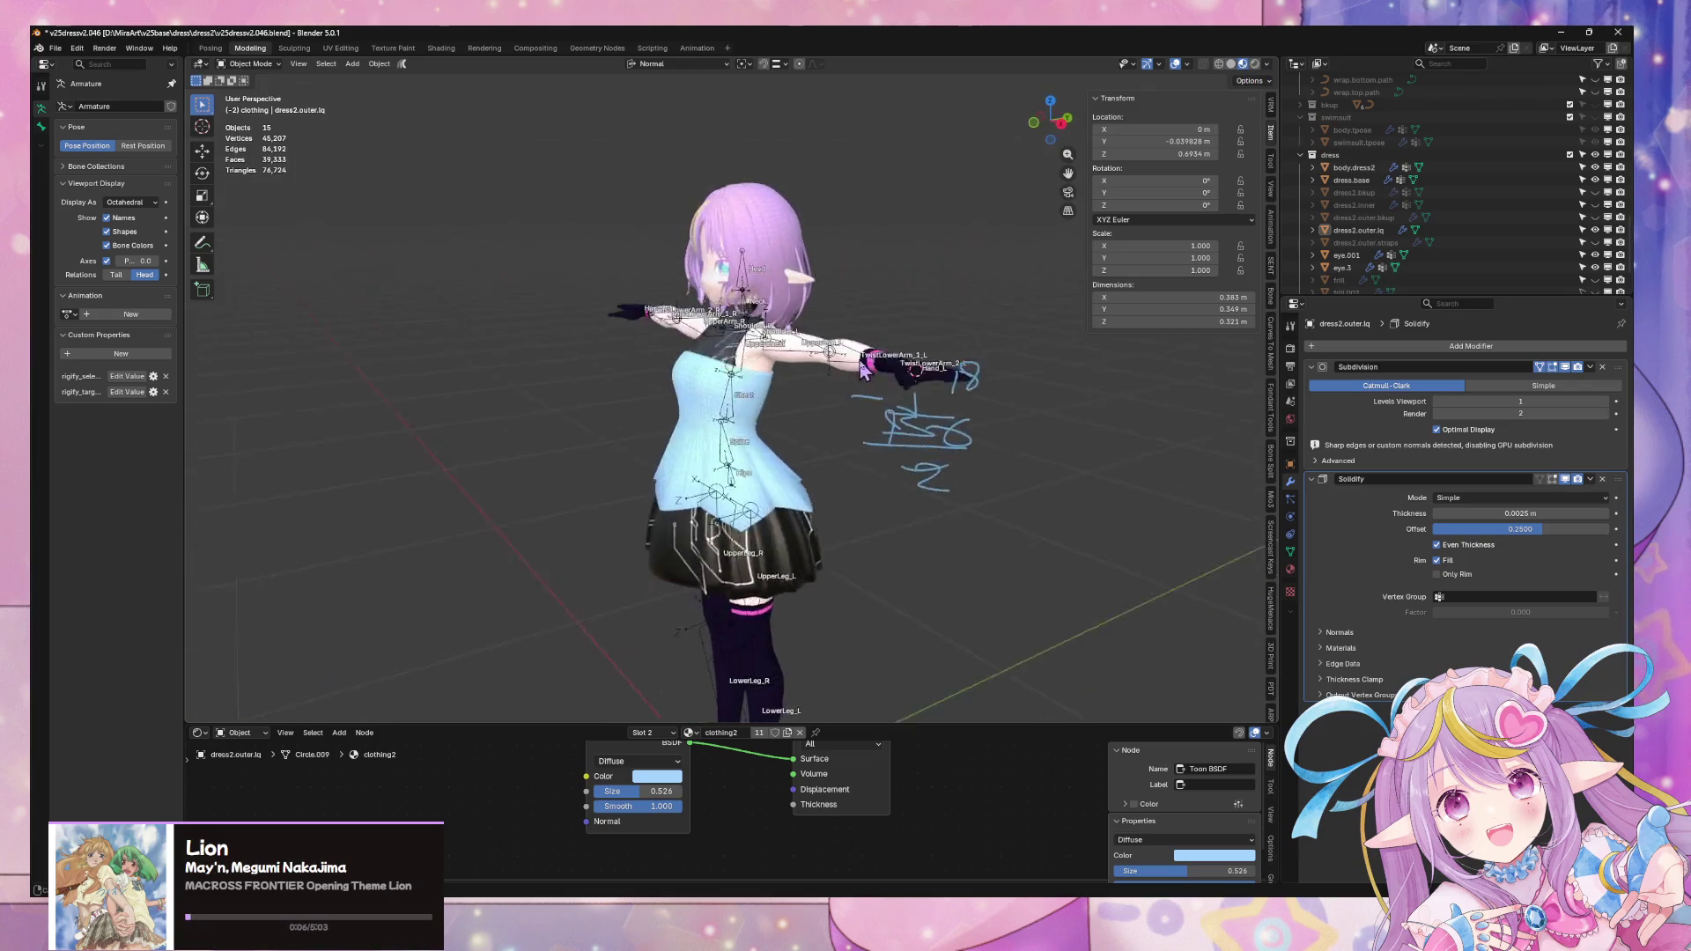
pyautogui.scroll(3, 872, 370)
pyautogui.scroll(2, 865, 390)
pyautogui.click(347, 49)
pyautogui.moveTo(1084, 370)
pyautogui.mouseDown(button='middle')
pyautogui.moveTo(1130, 351)
pyautogui.moveTo(1131, 374)
pyautogui.mouseUp(button='middle')
pyautogui.scroll(2, 1131, 351)
pyautogui.scroll(1, 1130, 350)
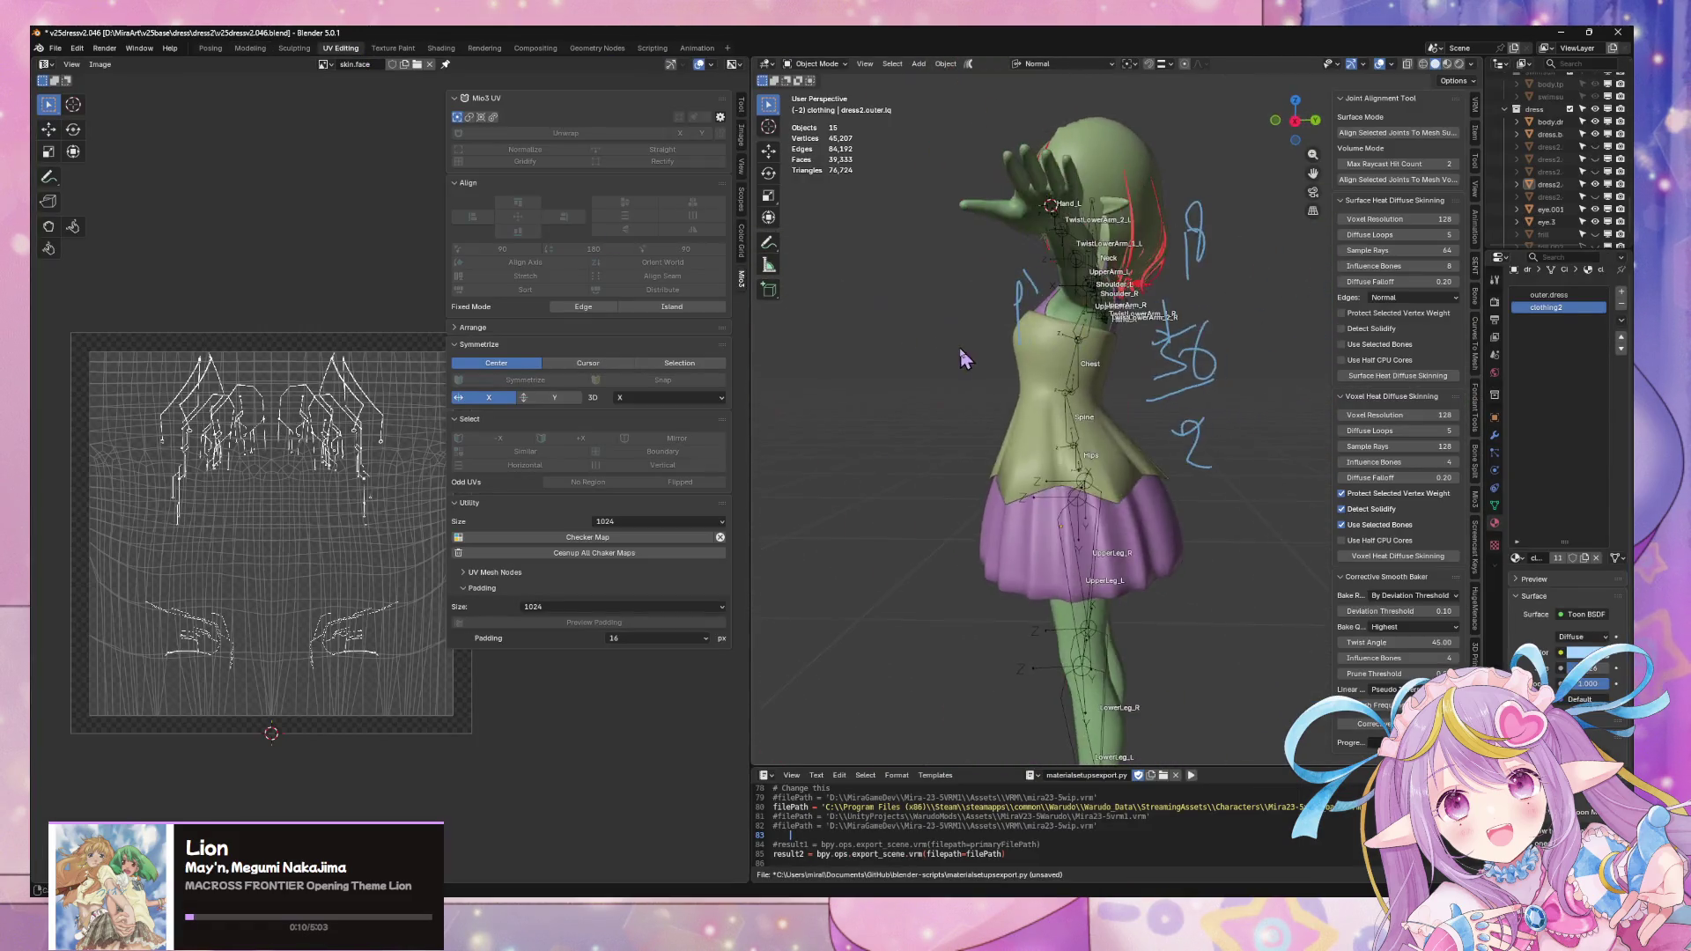
pyautogui.scroll(-2, 1117, 445)
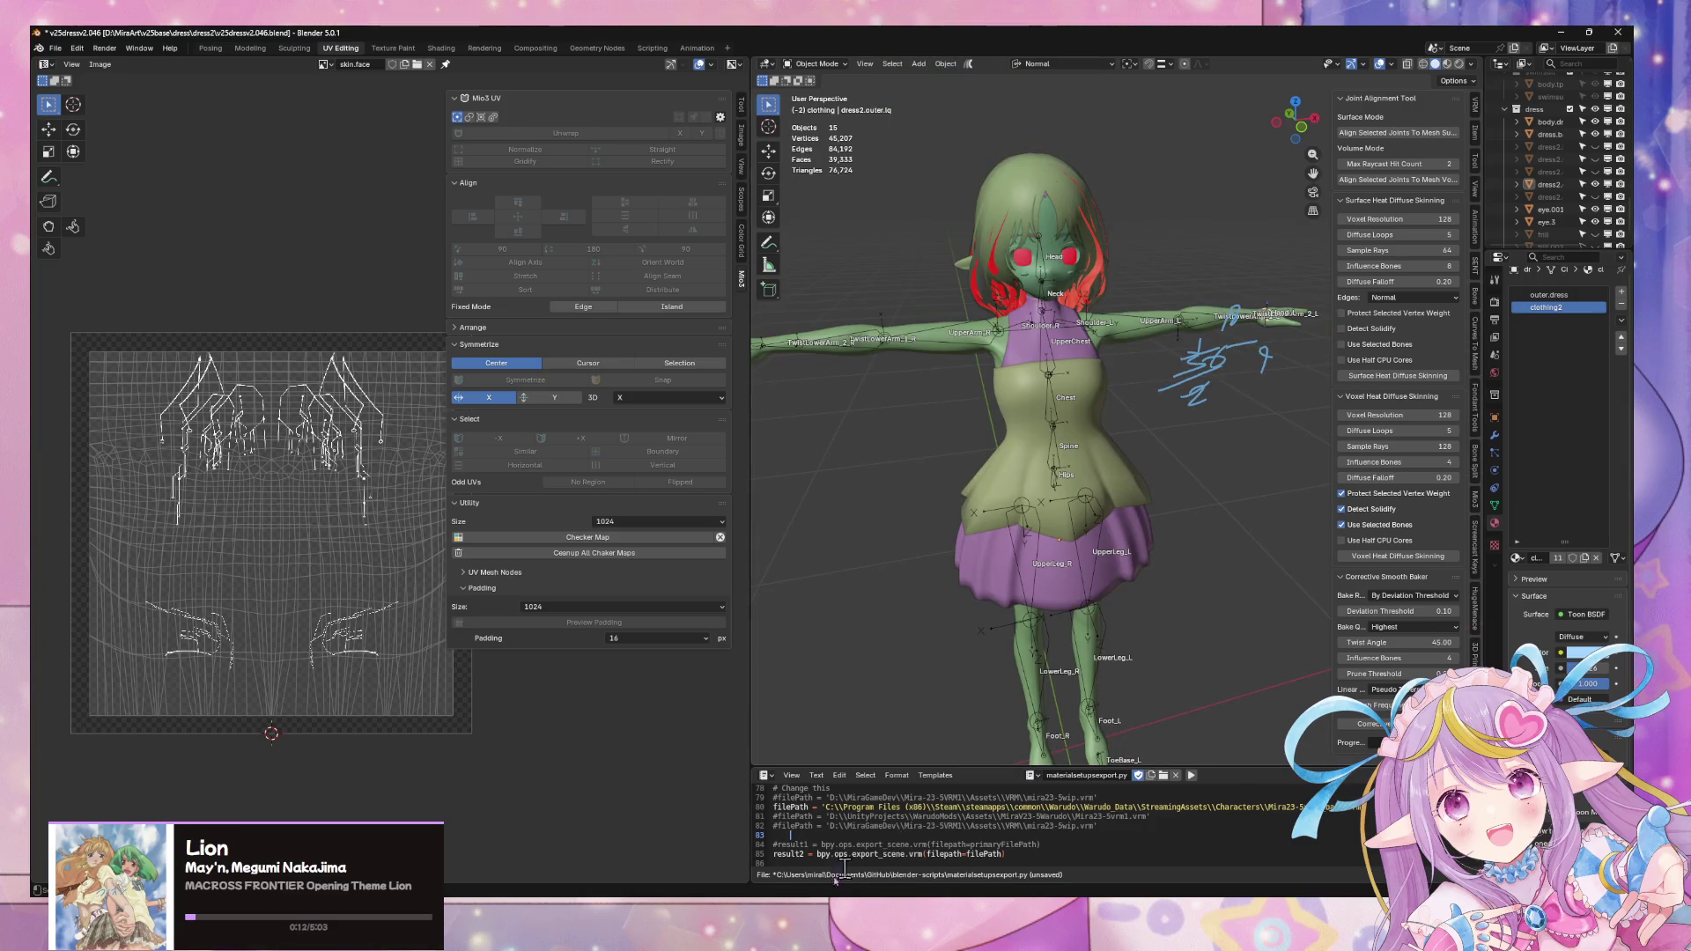
# - Inspect the torso, select the green outer dress object and save the dress file
pyautogui.click(776, 859)
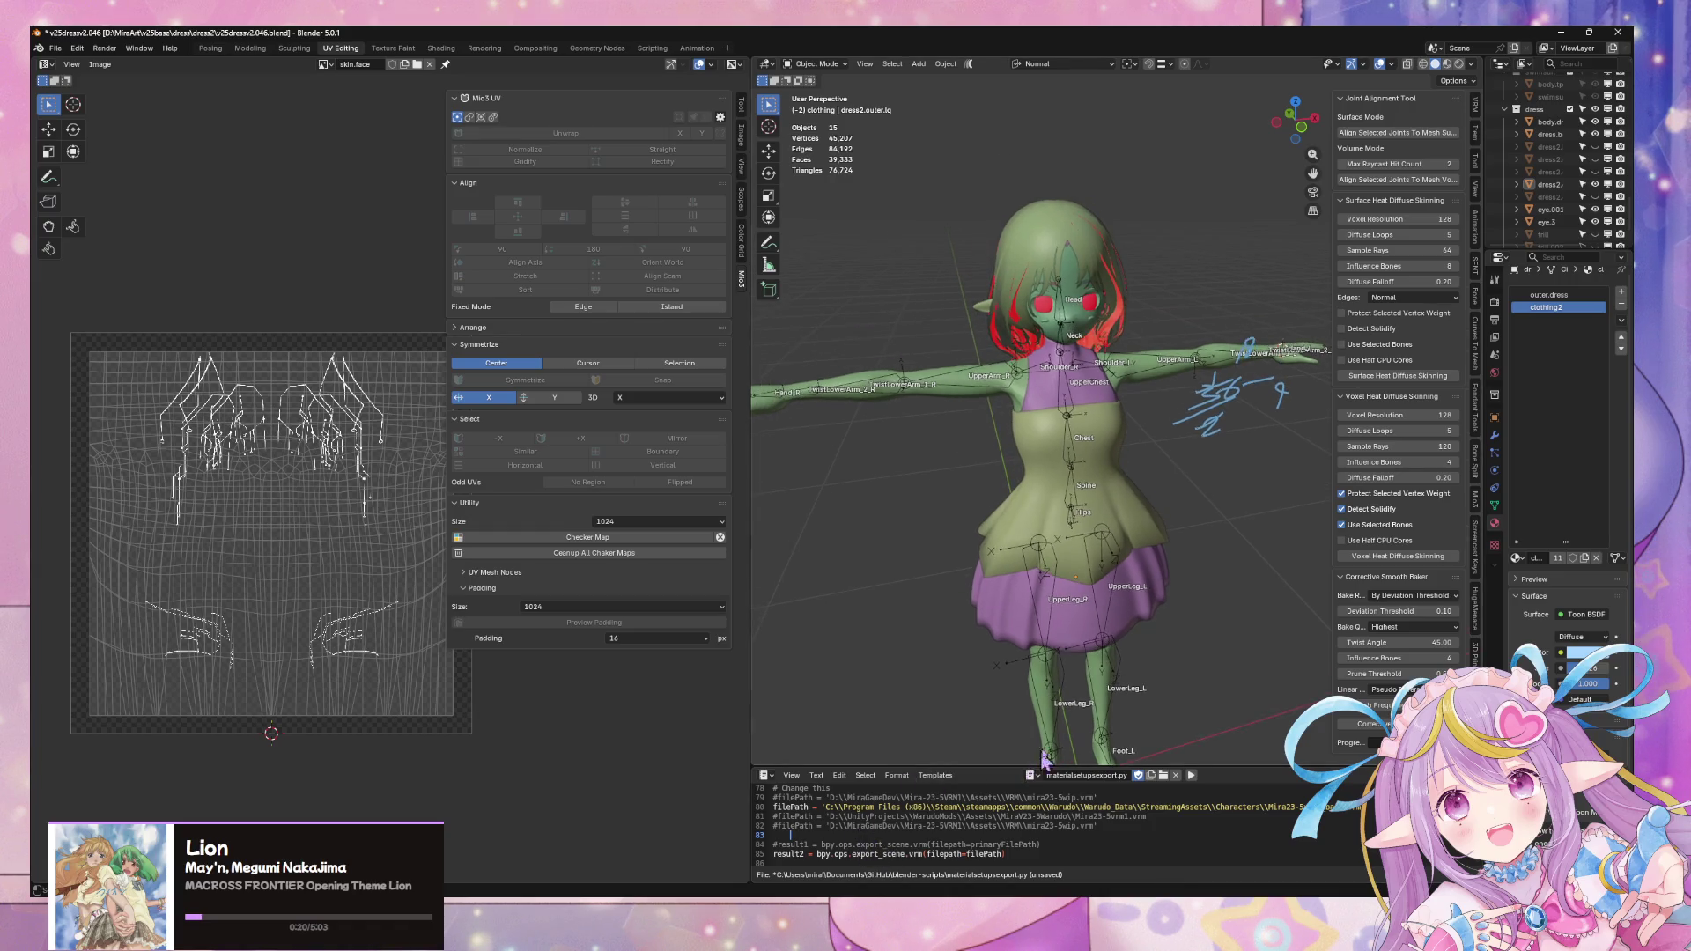
pyautogui.scroll(4, 982, 762)
pyautogui.scroll(-1, 971, 747)
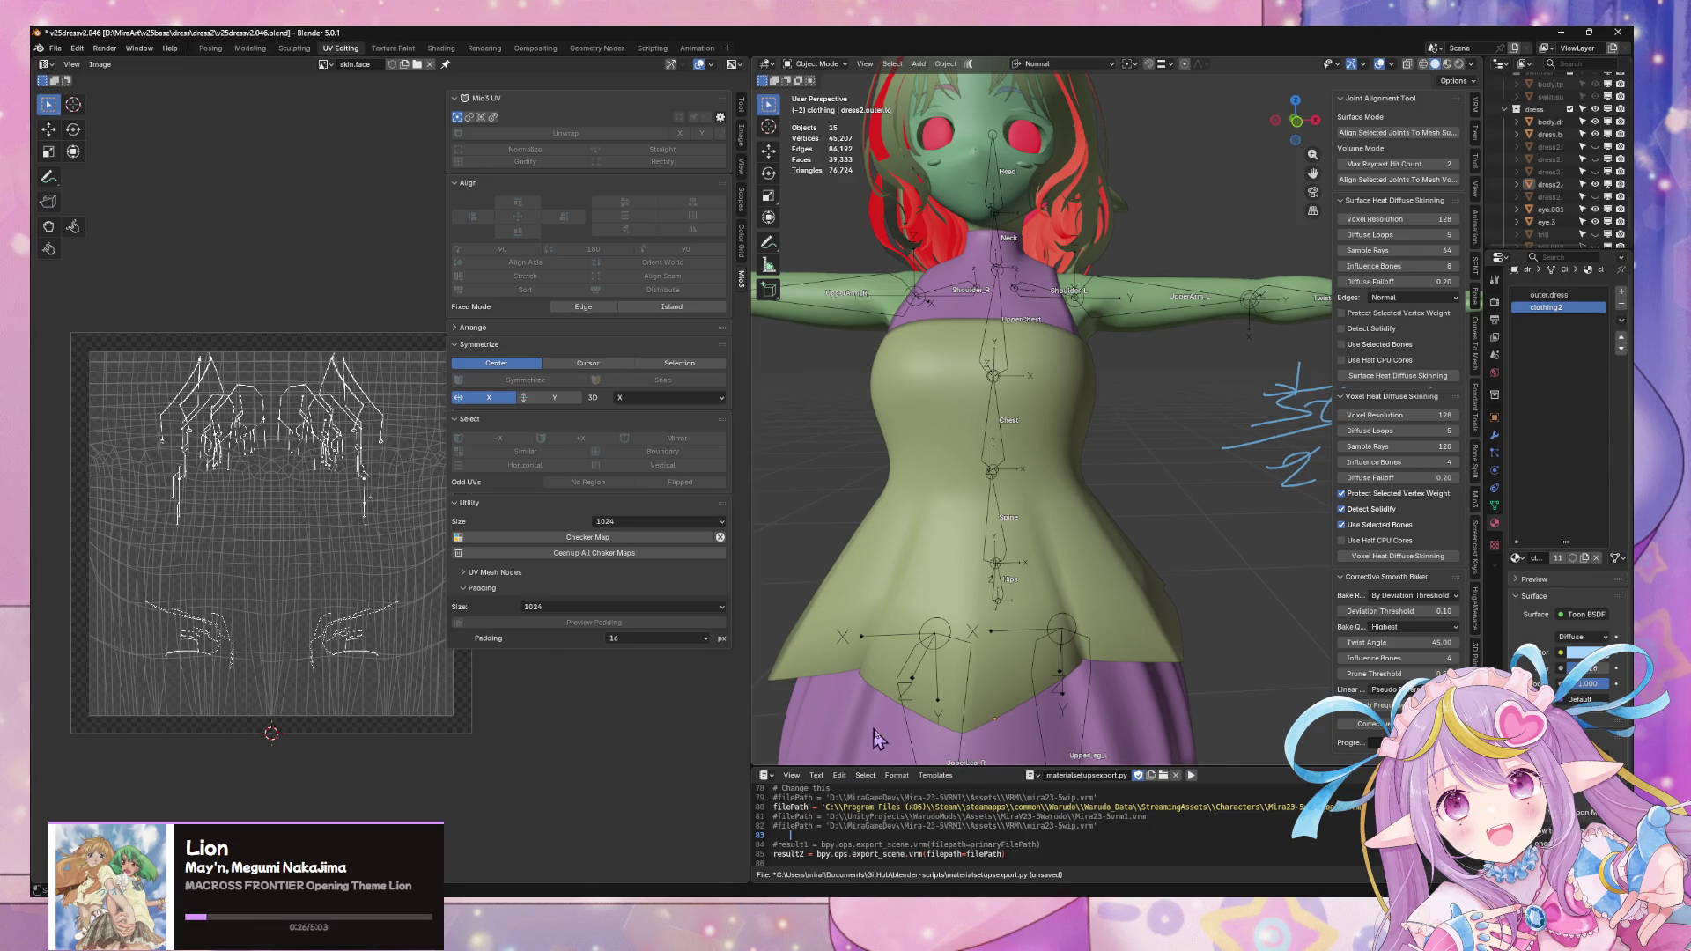
pyautogui.moveTo(878, 740); pyautogui.dragTo(835, 888, button='middle')
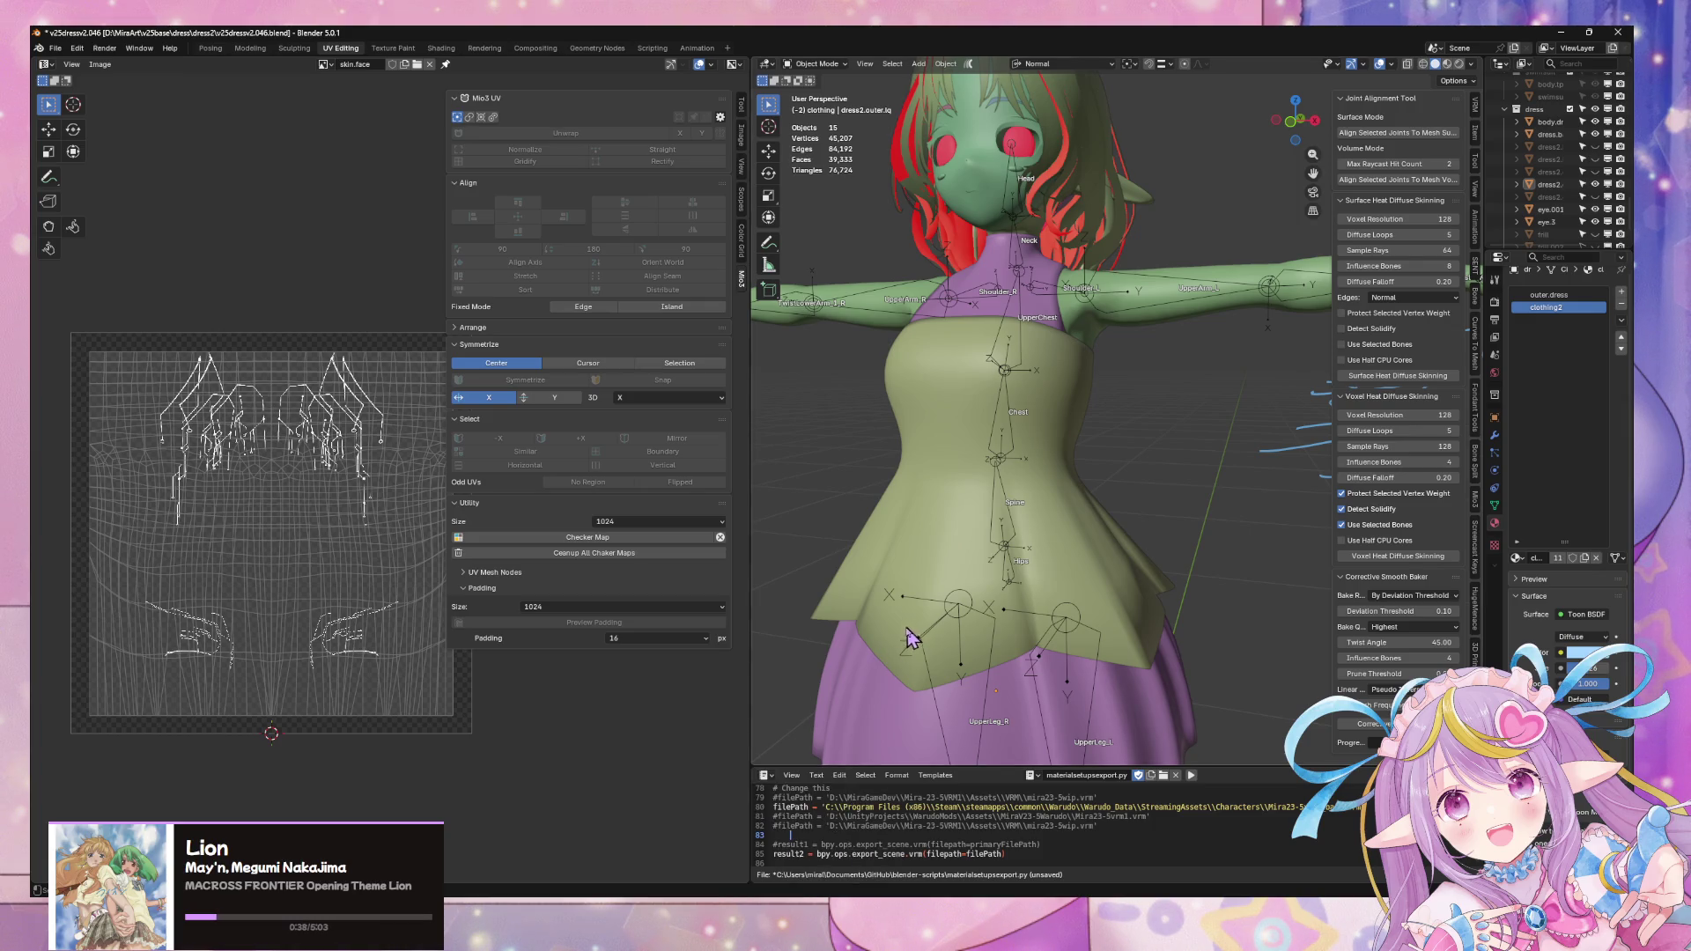
pyautogui.moveTo(907, 641); pyautogui.dragTo(1101, 542, button='middle')
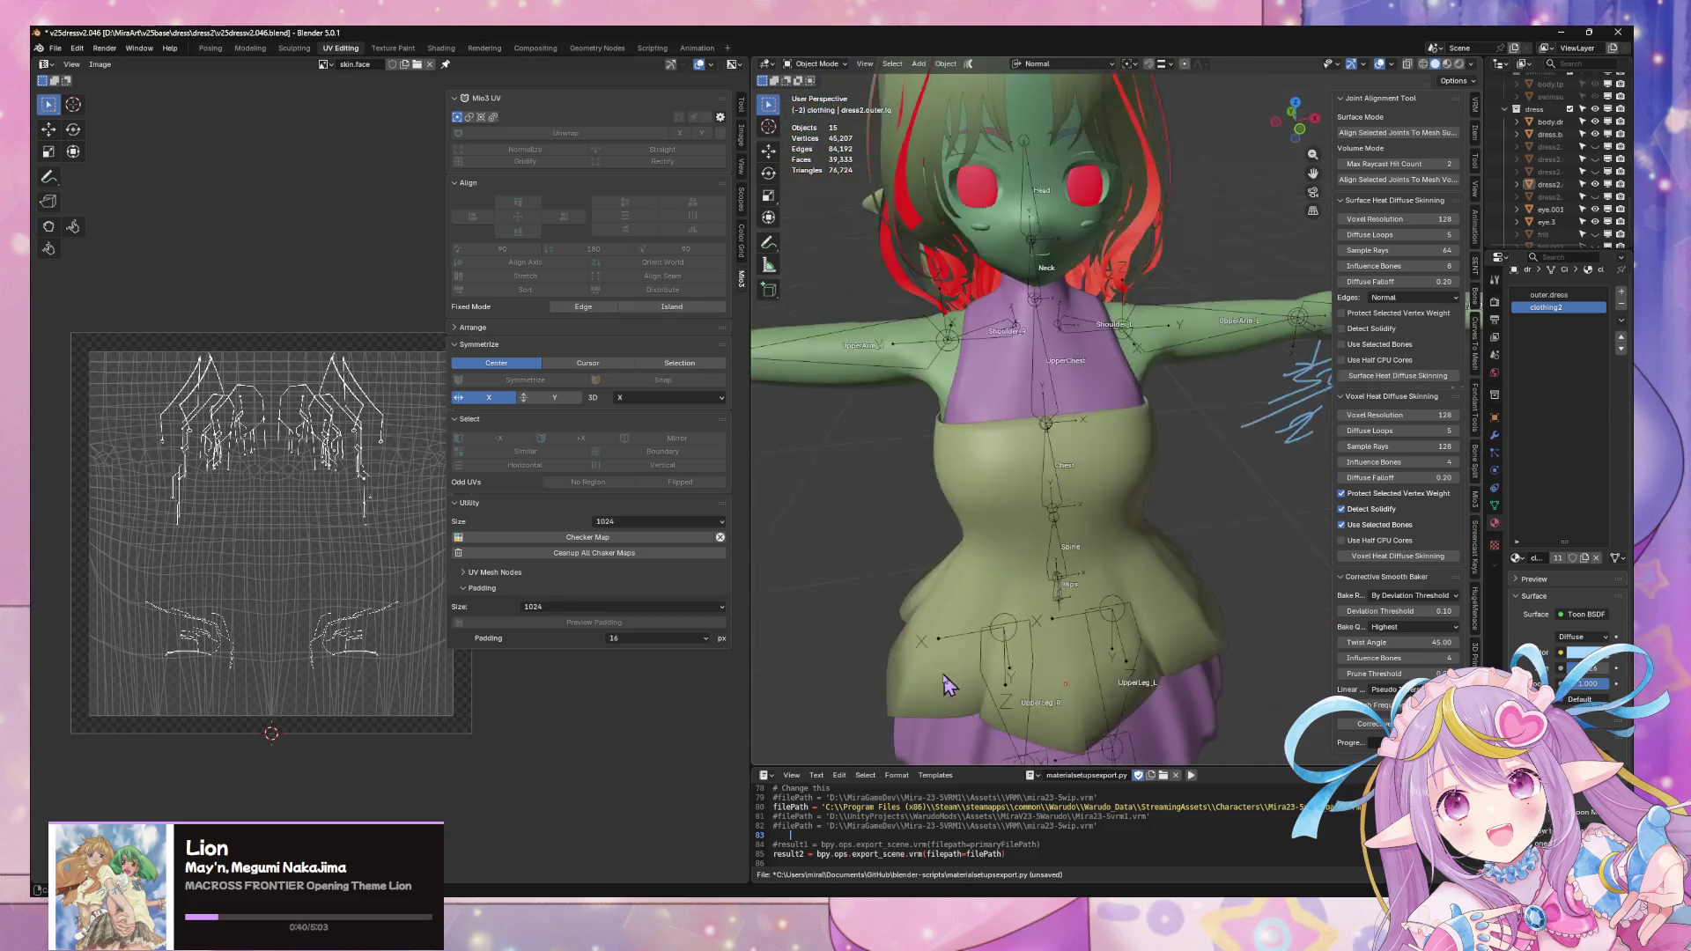
pyautogui.click(1100, 543)
pyautogui.hotkey('ctrl', 's')
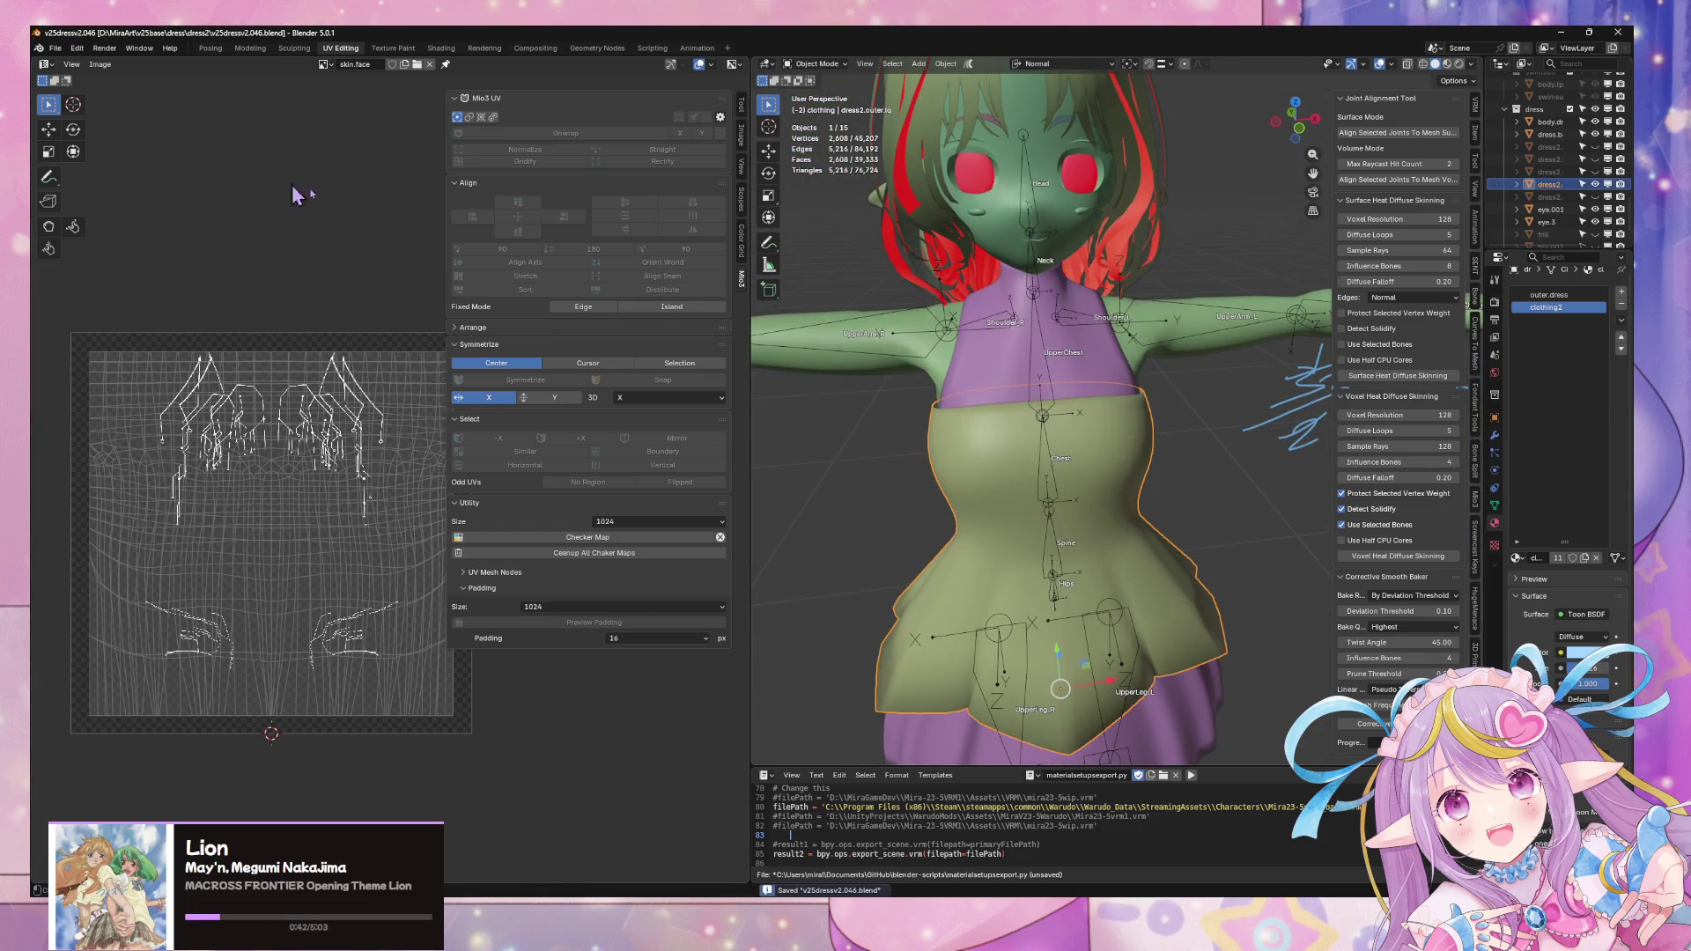
# - Delete everything but the dress, undo to restore the parts, widen the outliner and pick eye.3
pyautogui.hotkey('ctrl', 'i')
pyautogui.press('x')
pyautogui.click(1038, 387)
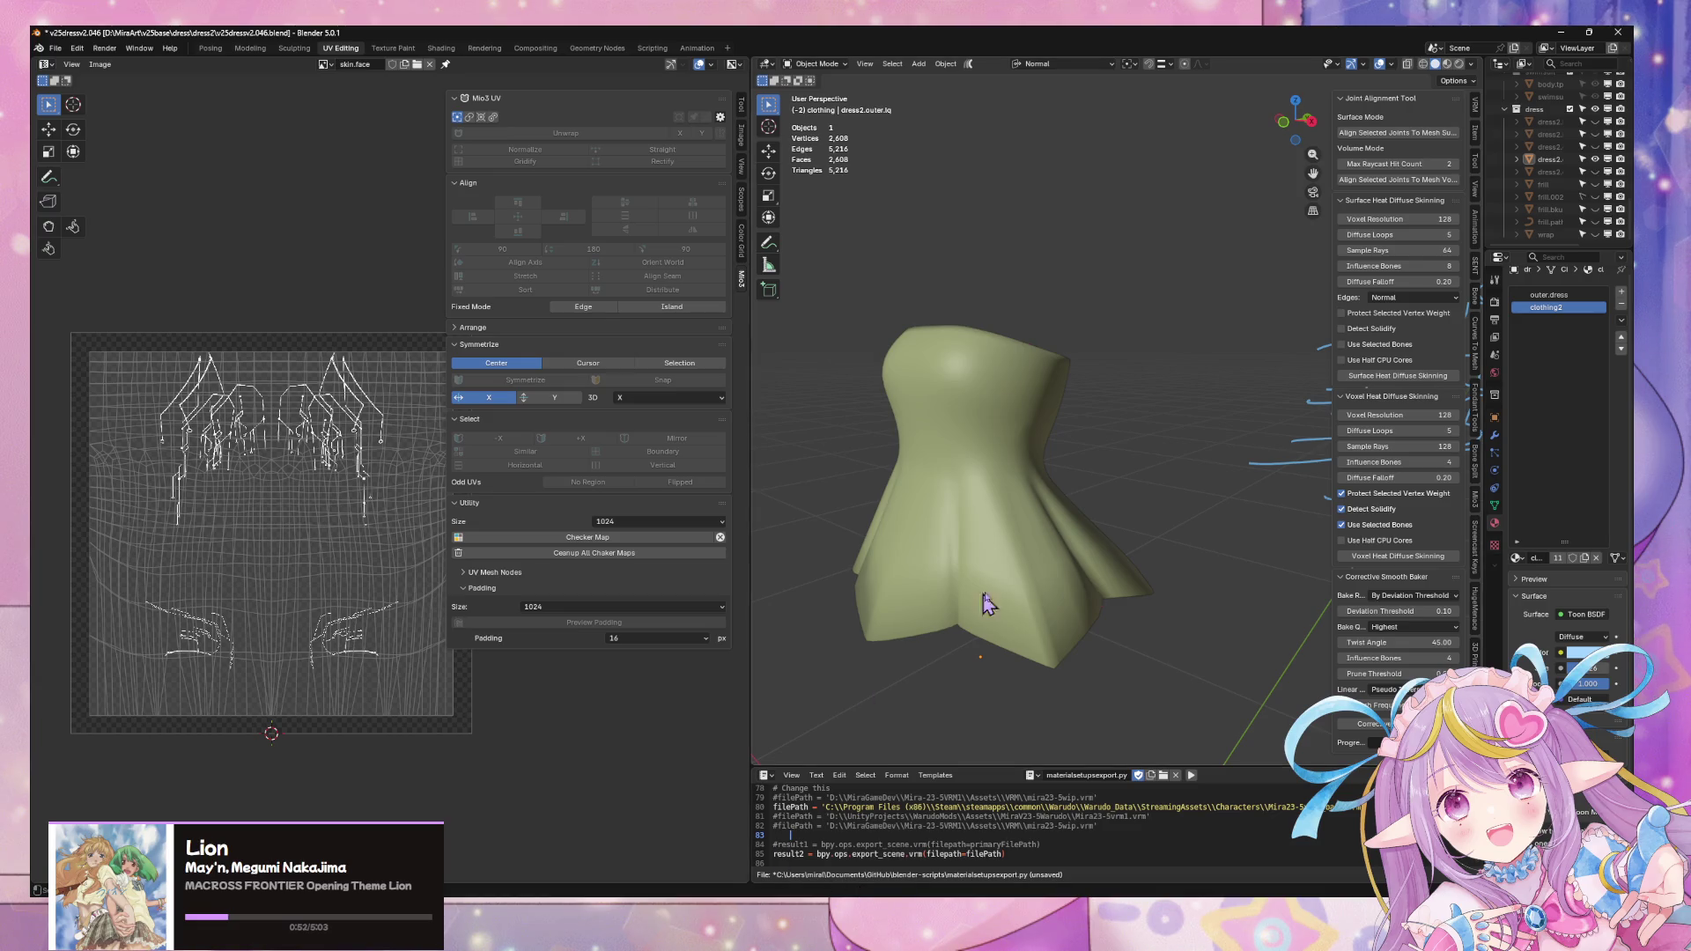
pyautogui.hotkey('ctrl', 'z')
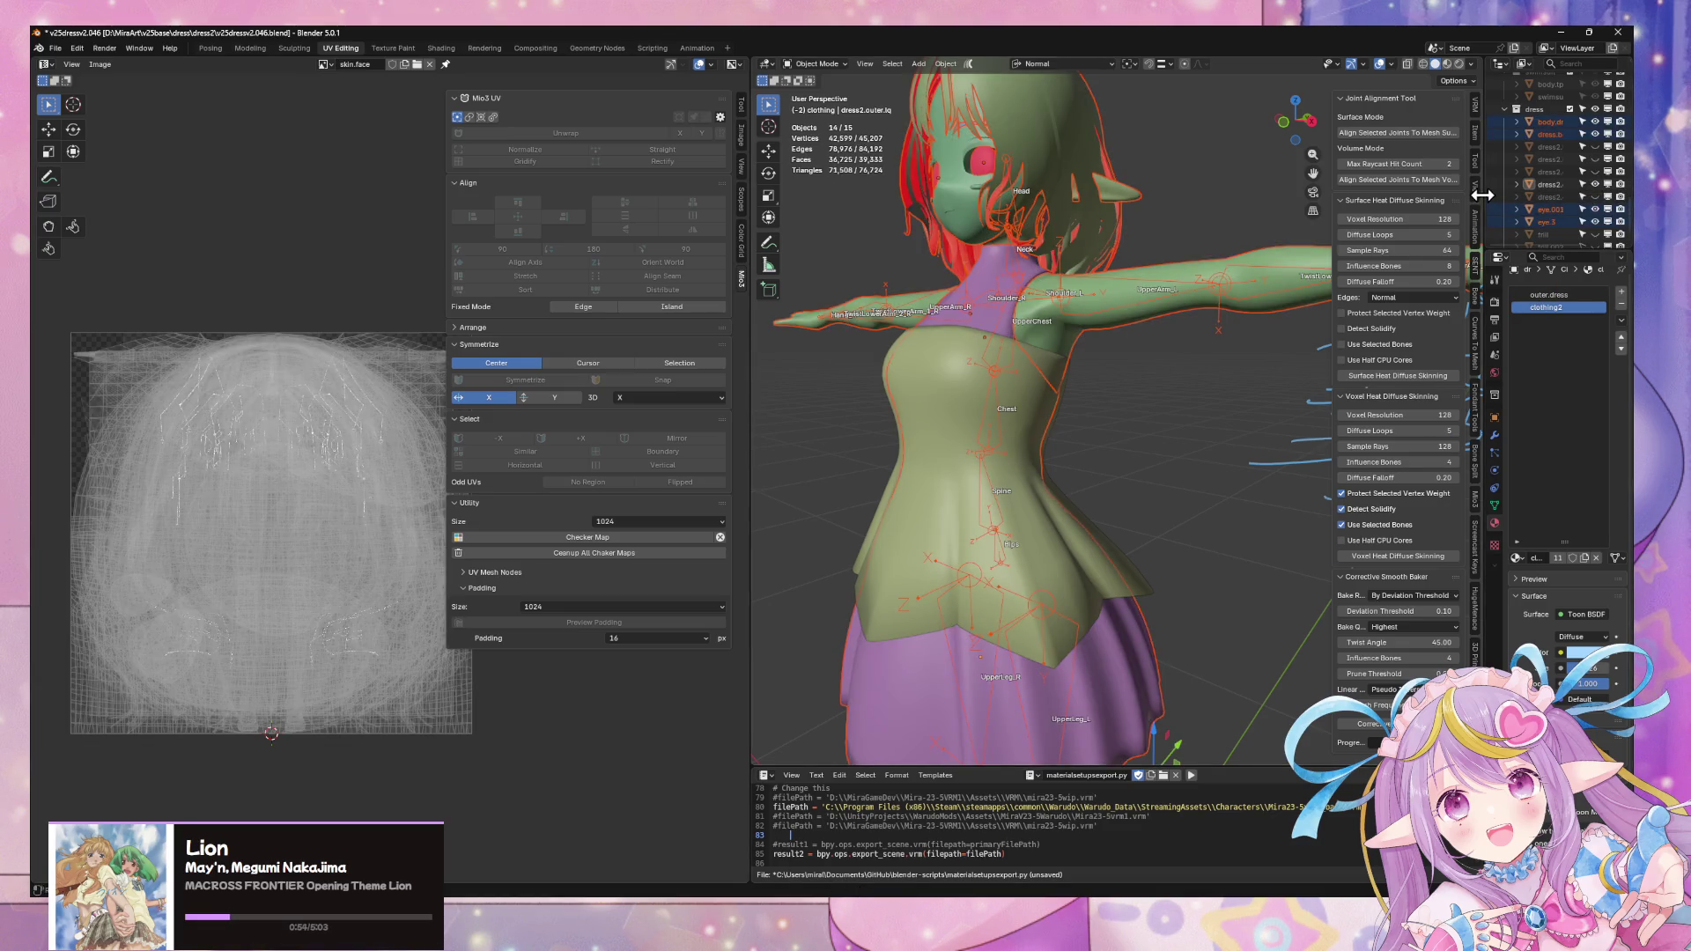
pyautogui.moveTo(1483, 195); pyautogui.dragTo(1255, 198)
pyautogui.click(1335, 222)
pyautogui.scroll(-2, 1357, 205)
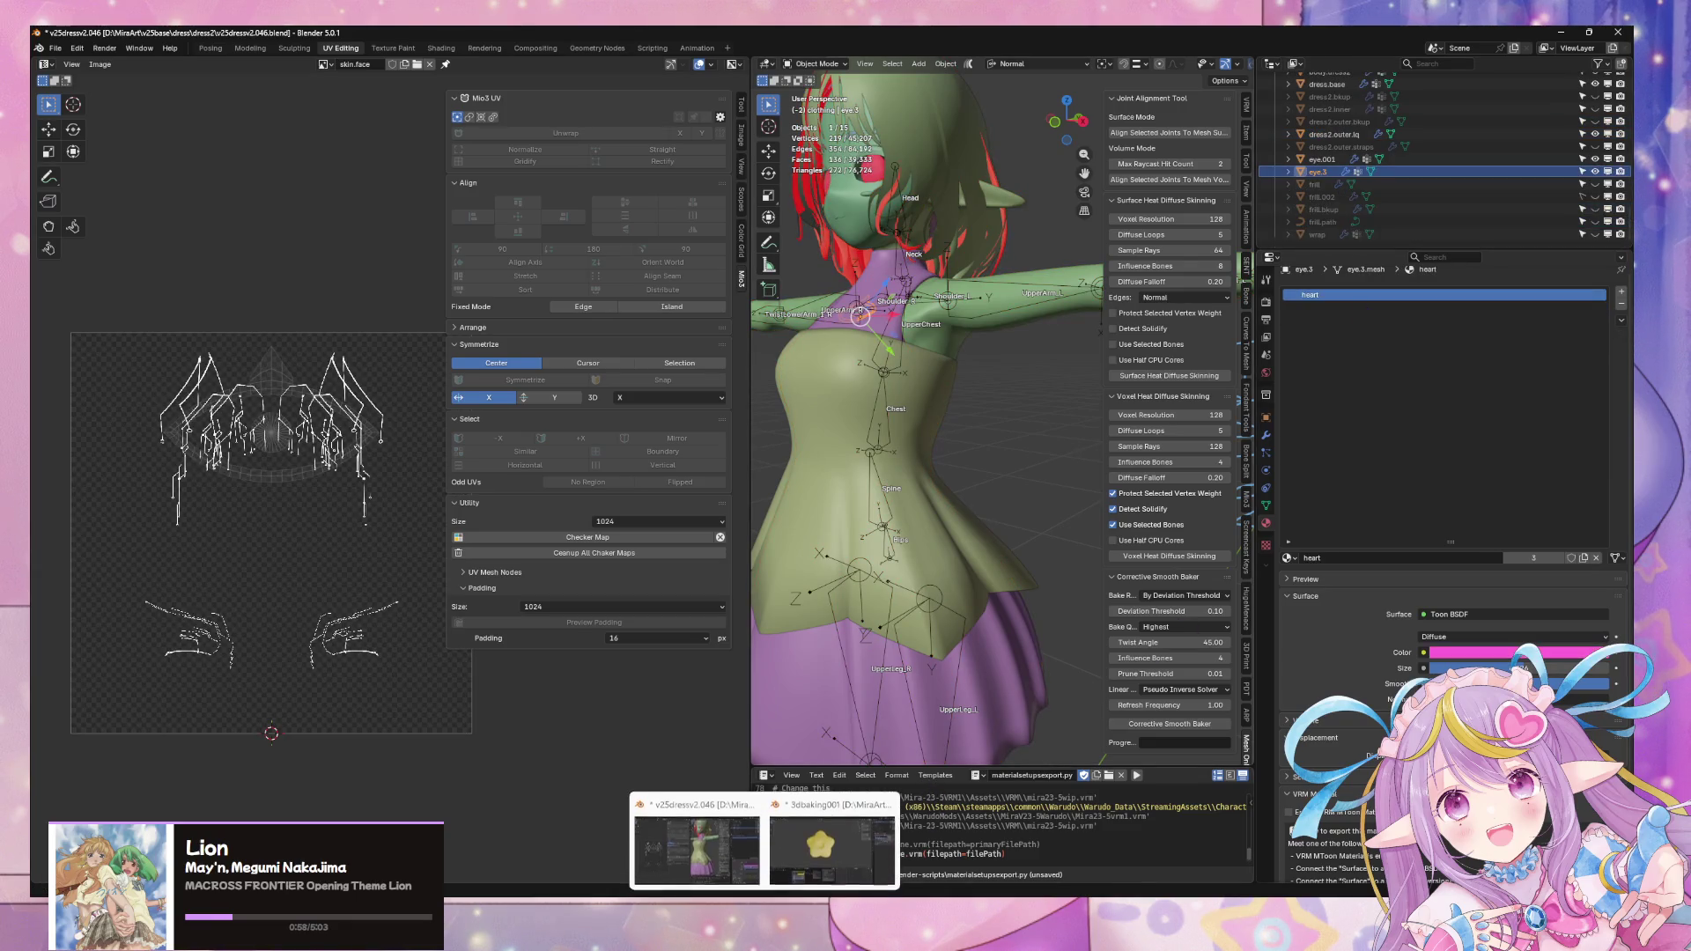
# - Launch Substance 3D Painter 2025 from the Steam library
pyautogui.click(819, 853)
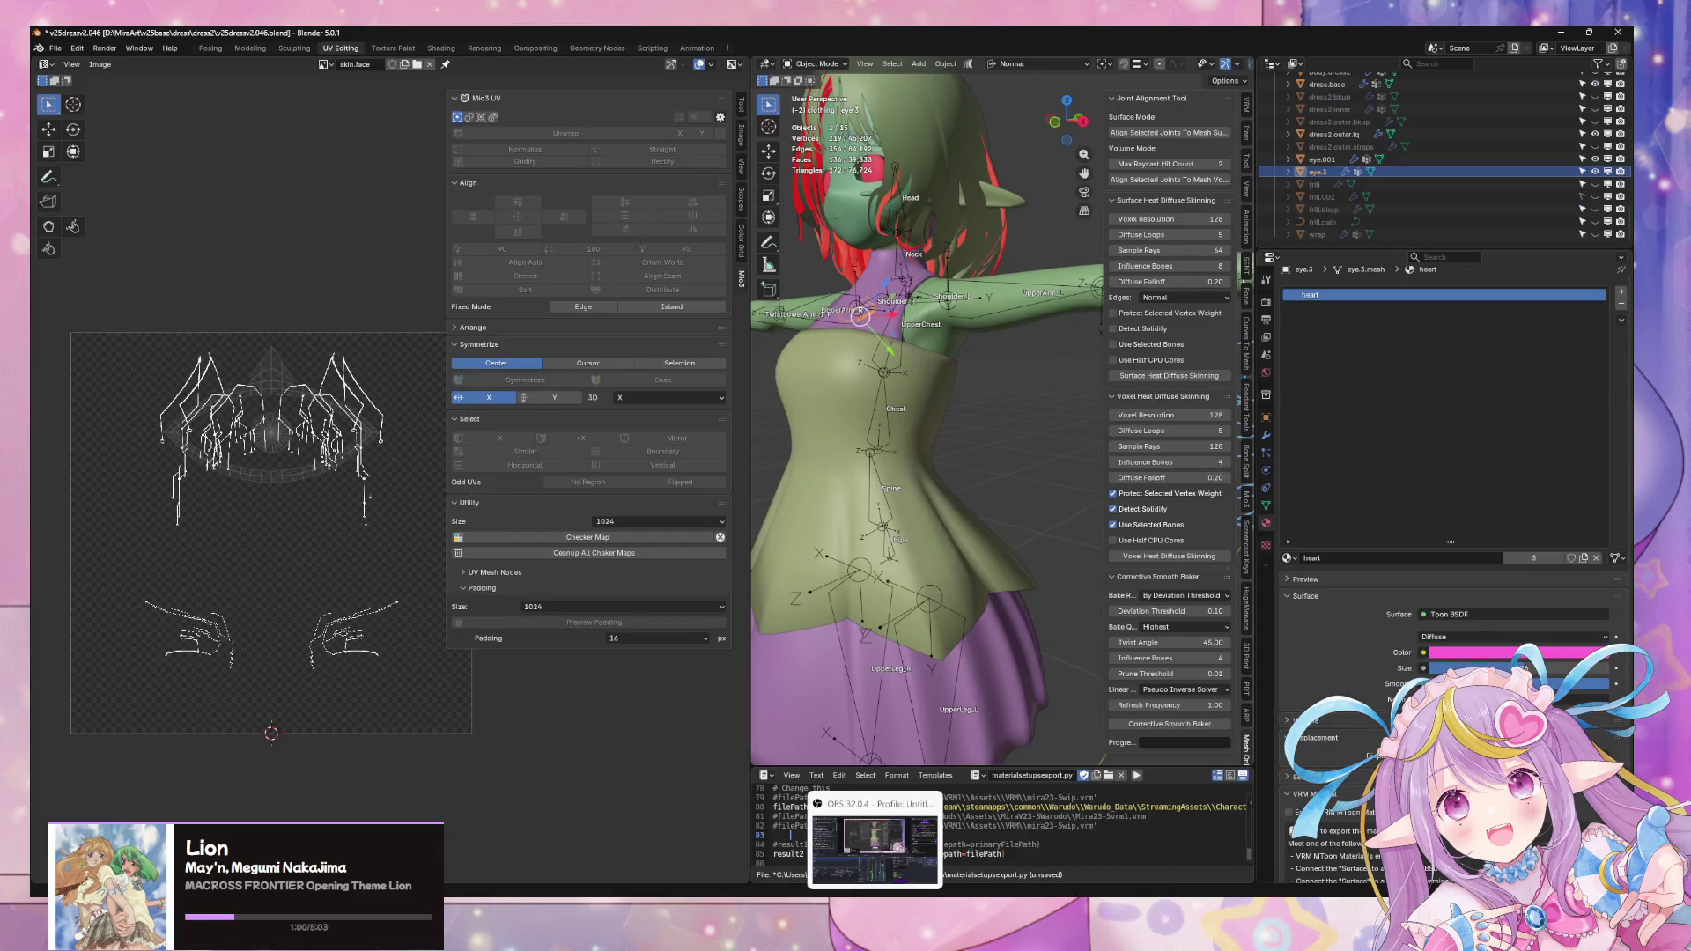
pyautogui.click(872, 846)
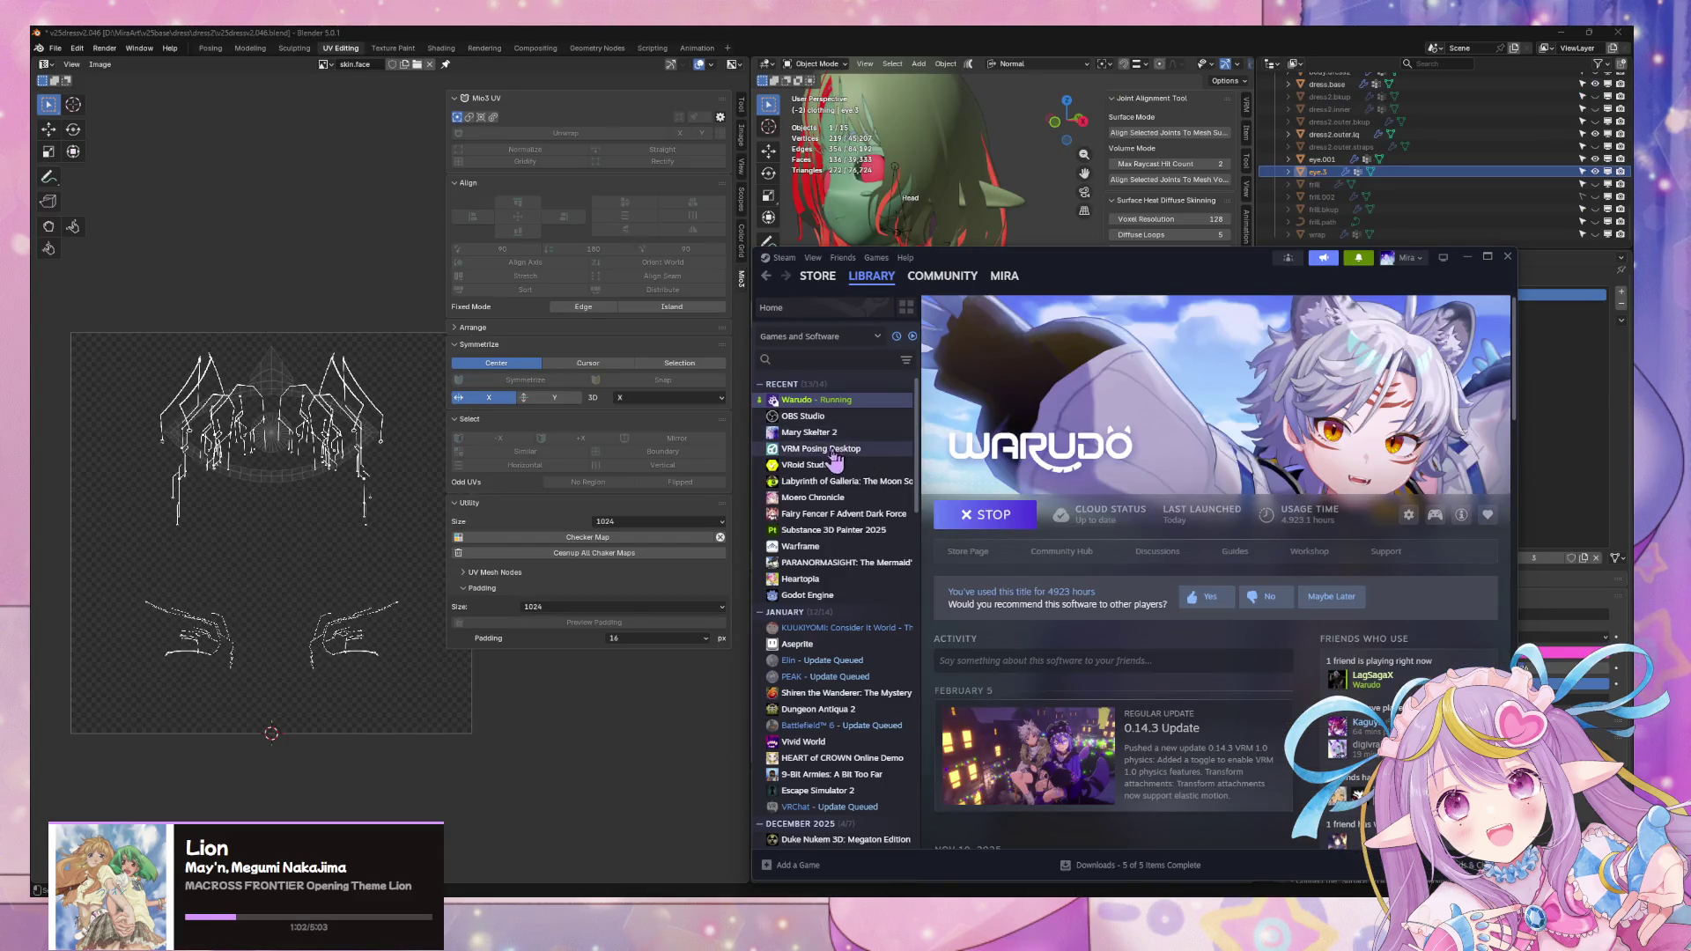
pyautogui.scroll(-3, 852, 530)
pyautogui.scroll(-2, 859, 536)
pyautogui.scroll(2, 866, 541)
pyautogui.scroll(3, 853, 542)
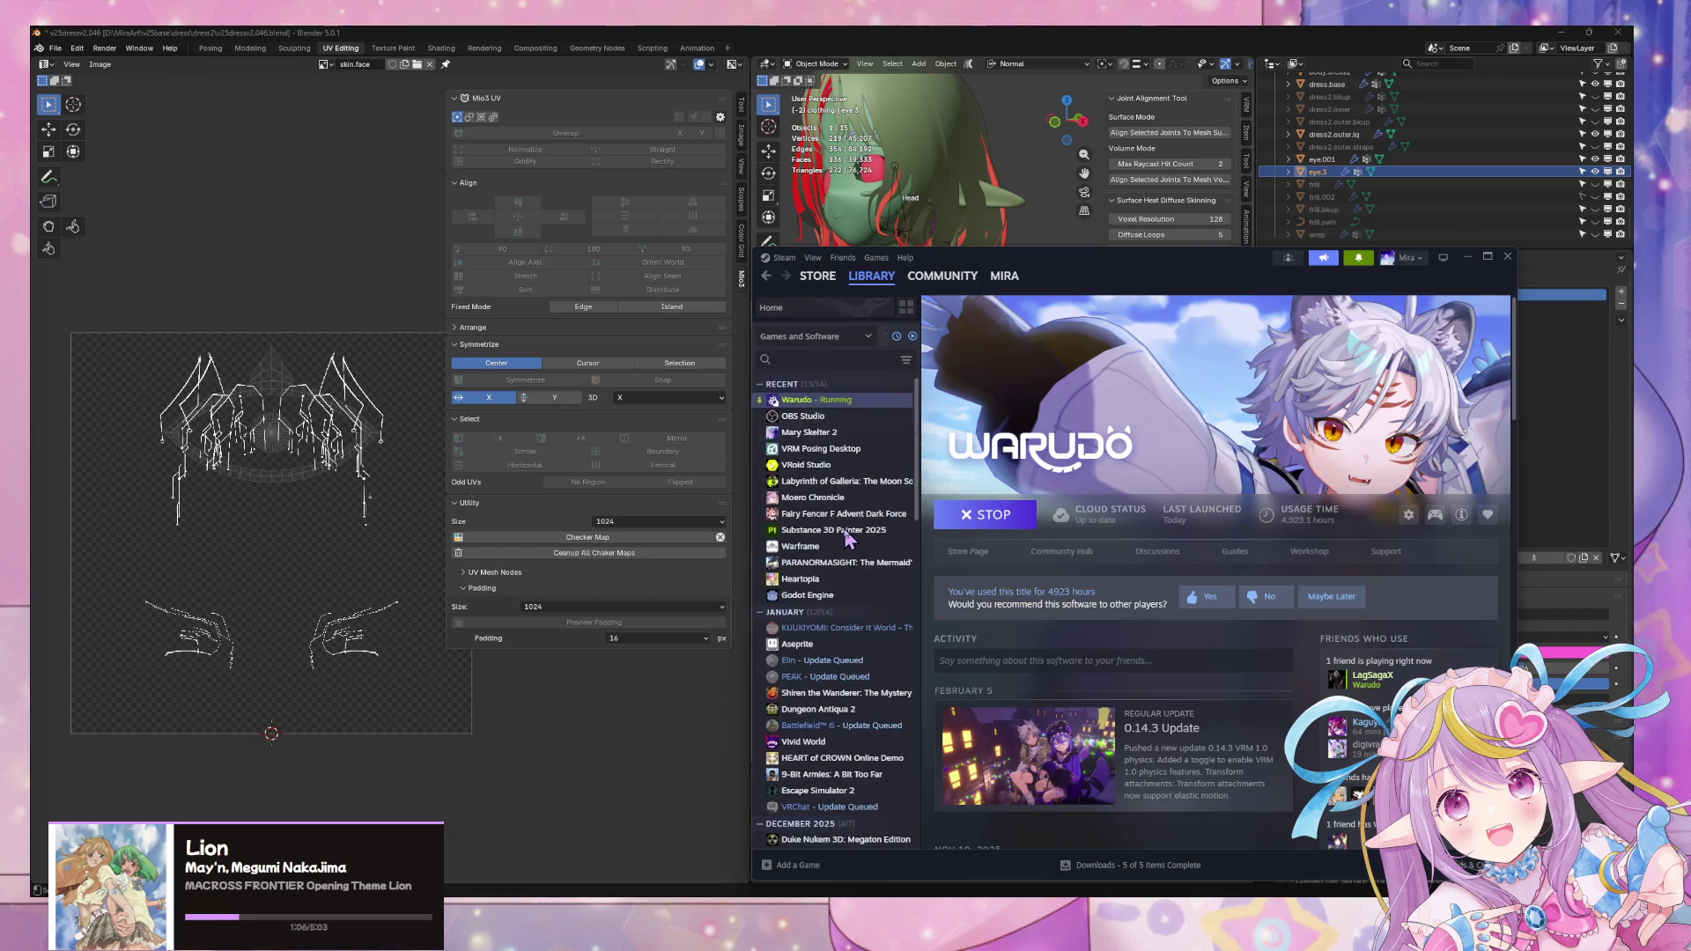
pyautogui.click(838, 530)
pyautogui.click(984, 516)
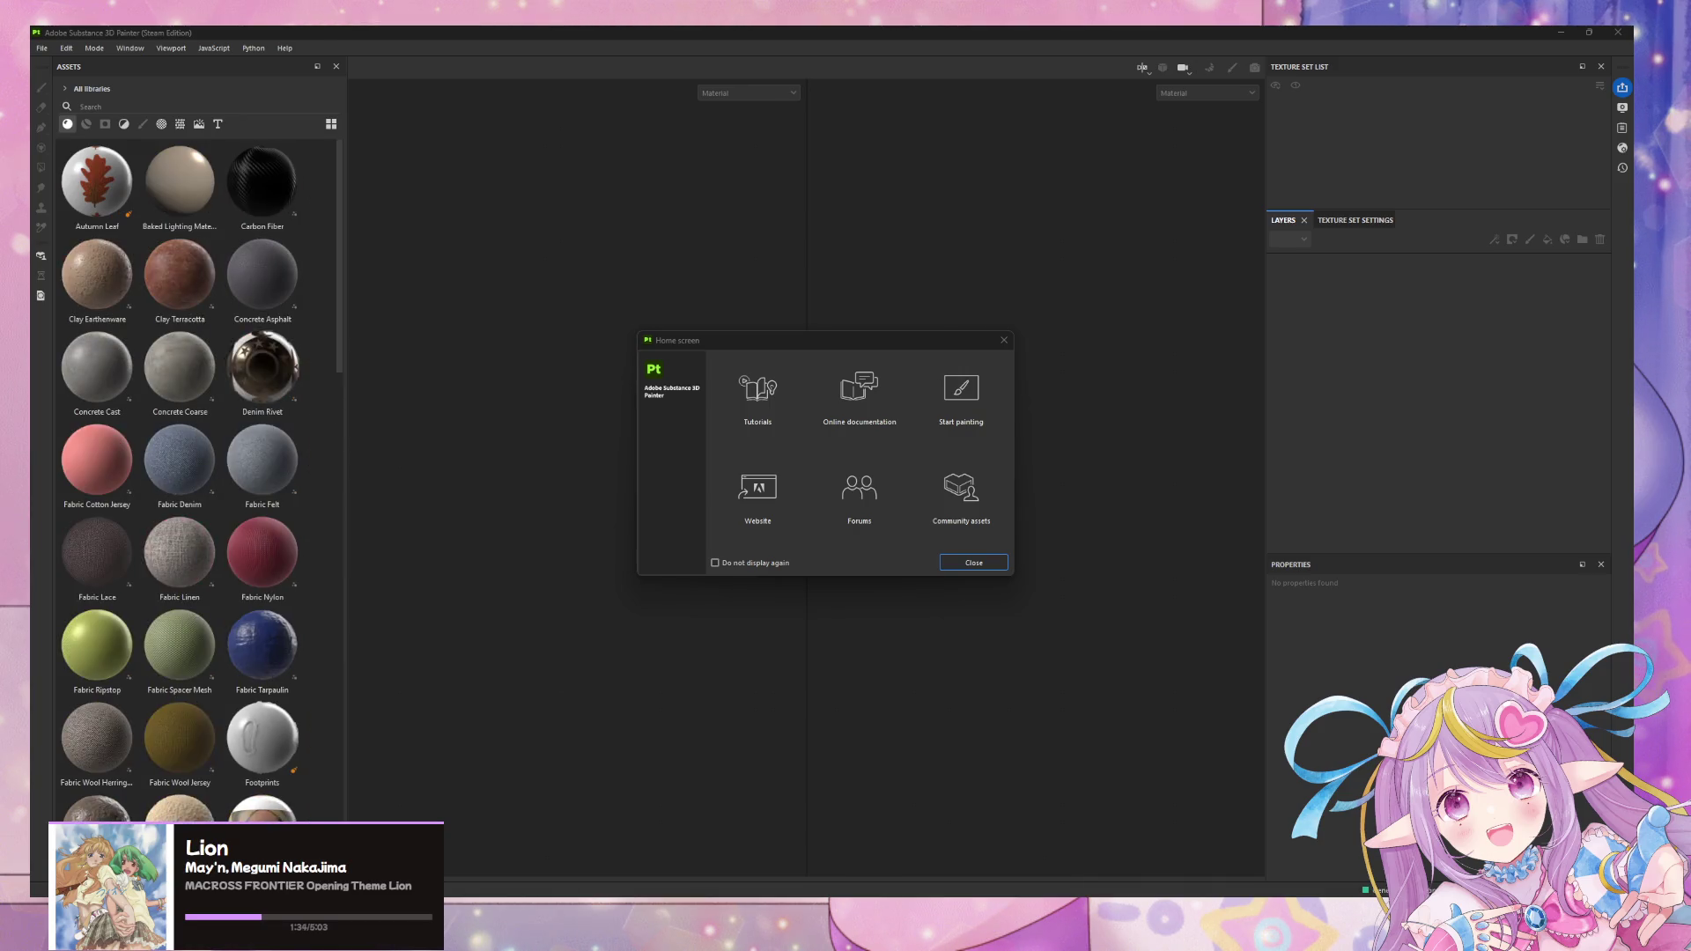
# - Dismiss Painter's home screen, glance at the File menu and return to the Blender star file
pyautogui.click(975, 563)
pyautogui.click(42, 48)
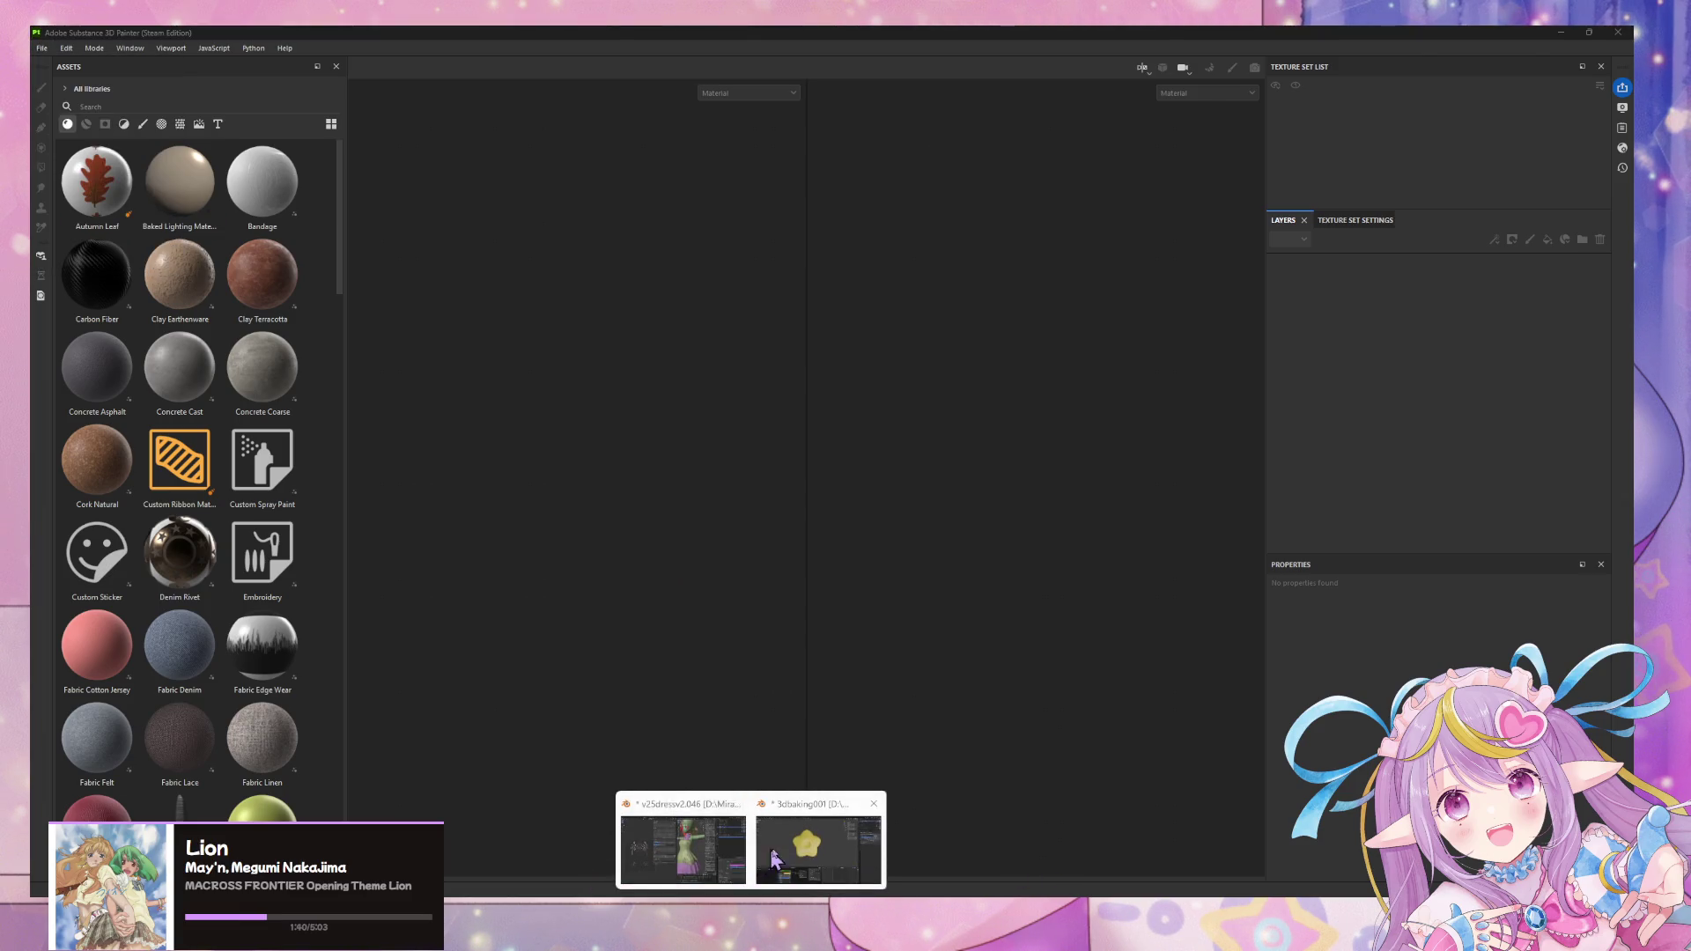
pyautogui.moveTo(750, 912)
pyautogui.click(806, 853)
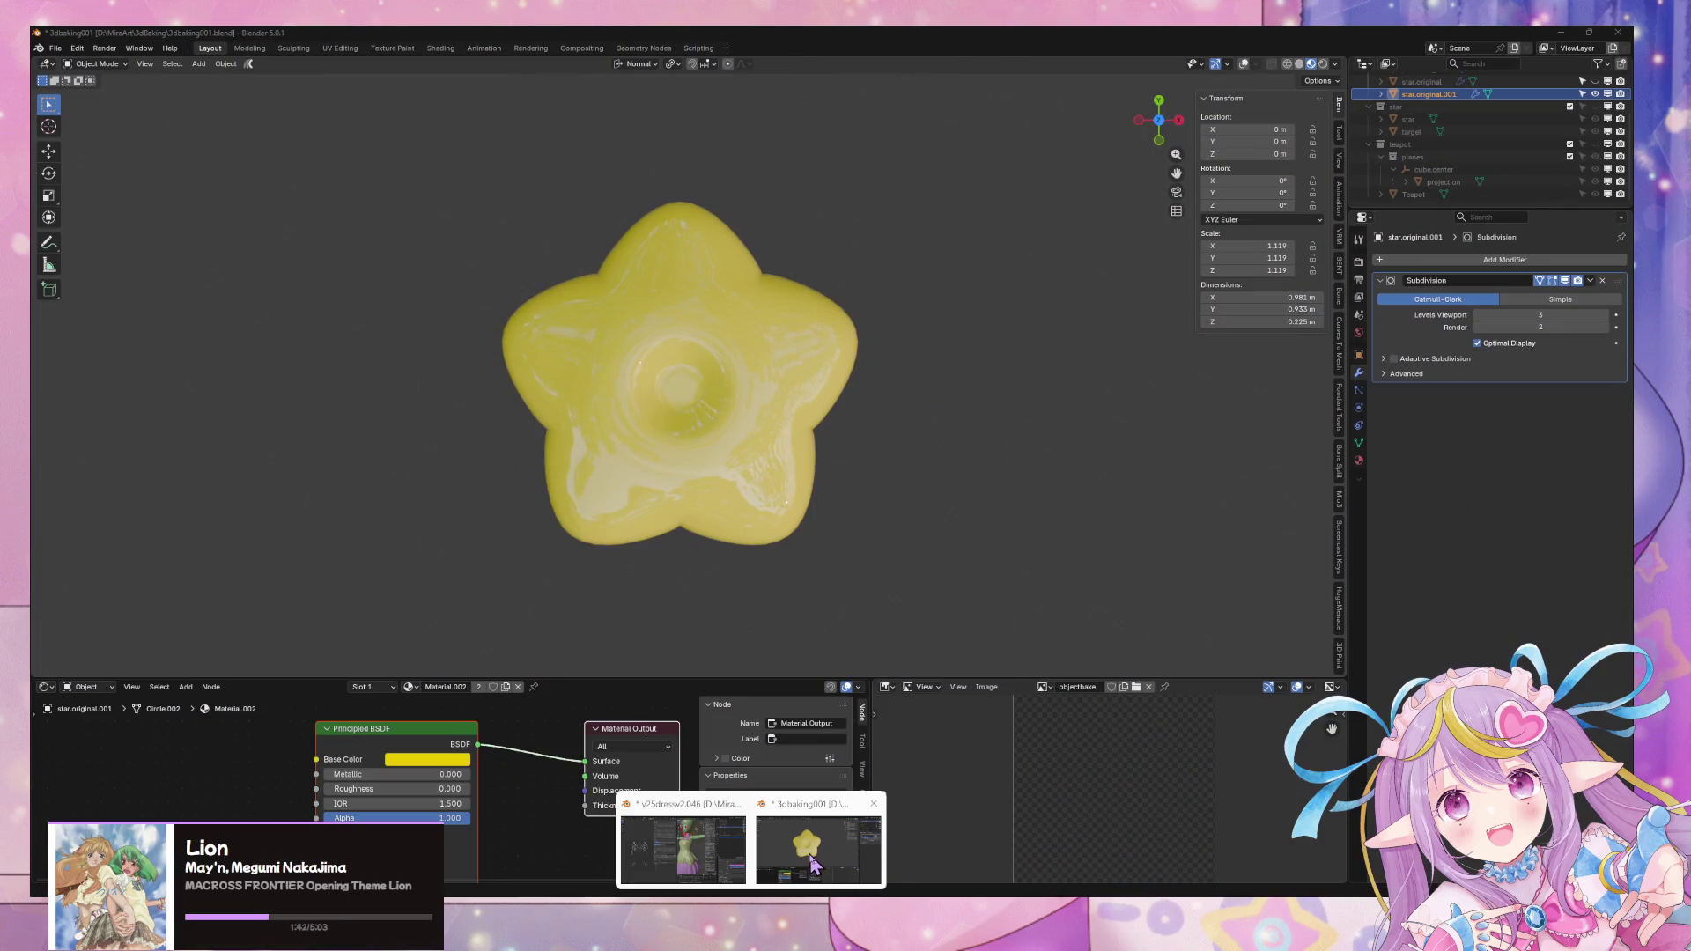
# - Save the star baking file and start a new General scene
pyautogui.hotkey('ctrl', 's')
pyautogui.moveTo(894, 573); pyautogui.dragTo(840, 473, button='middle')
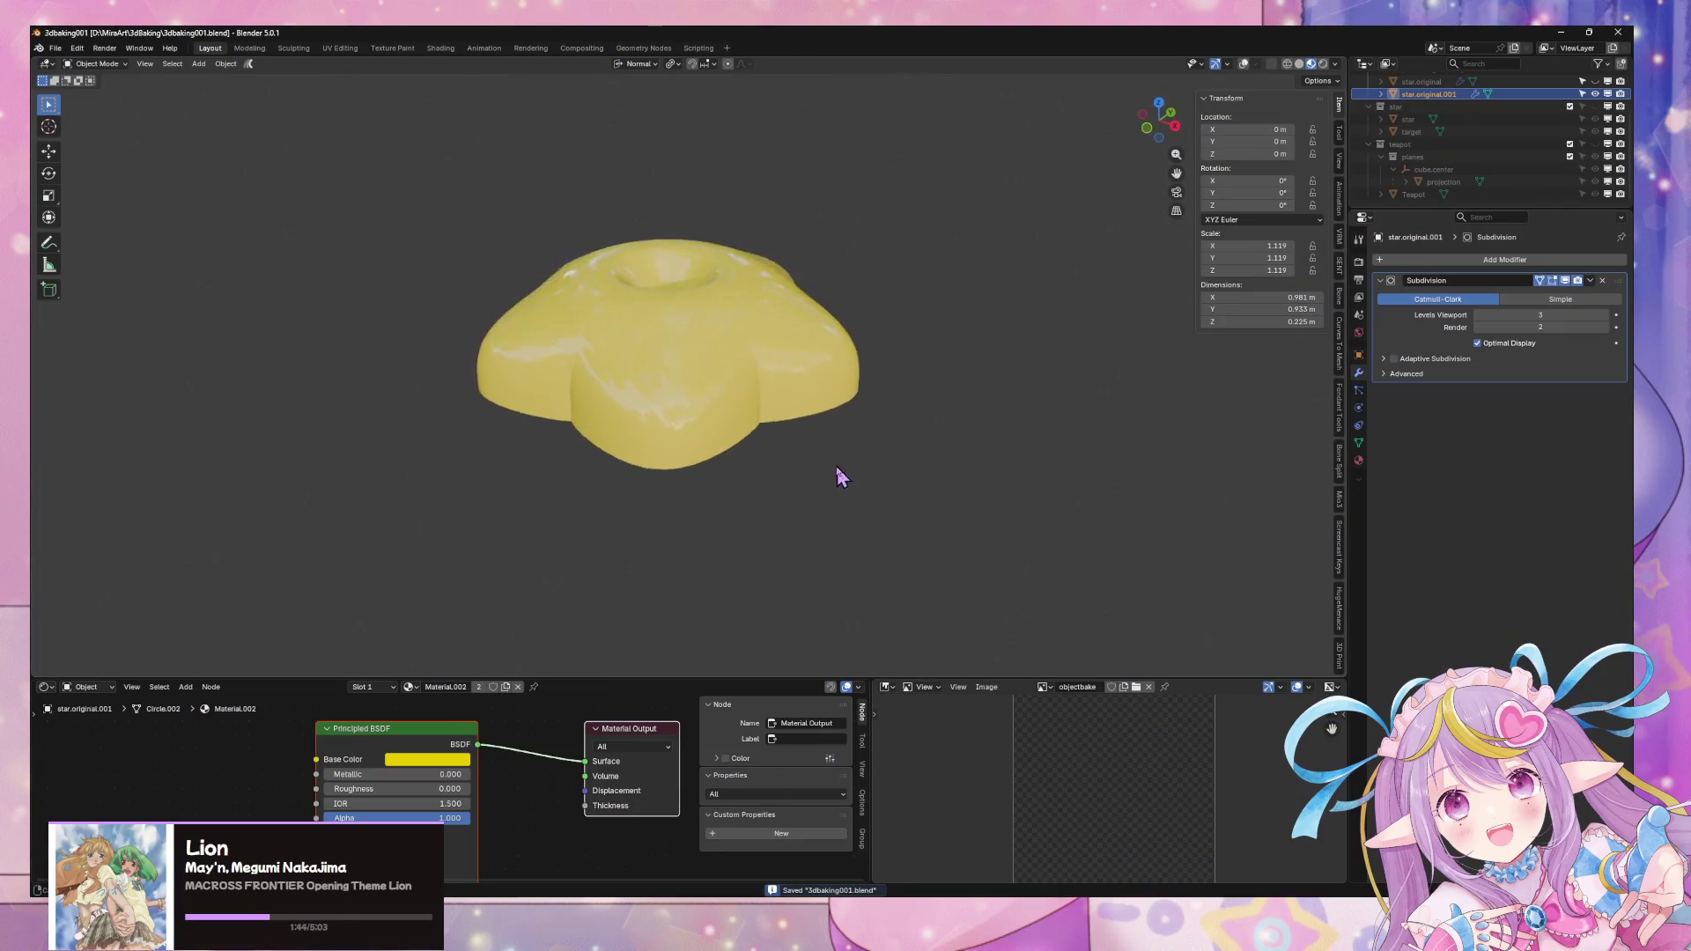
pyautogui.scroll(-4, 812, 462)
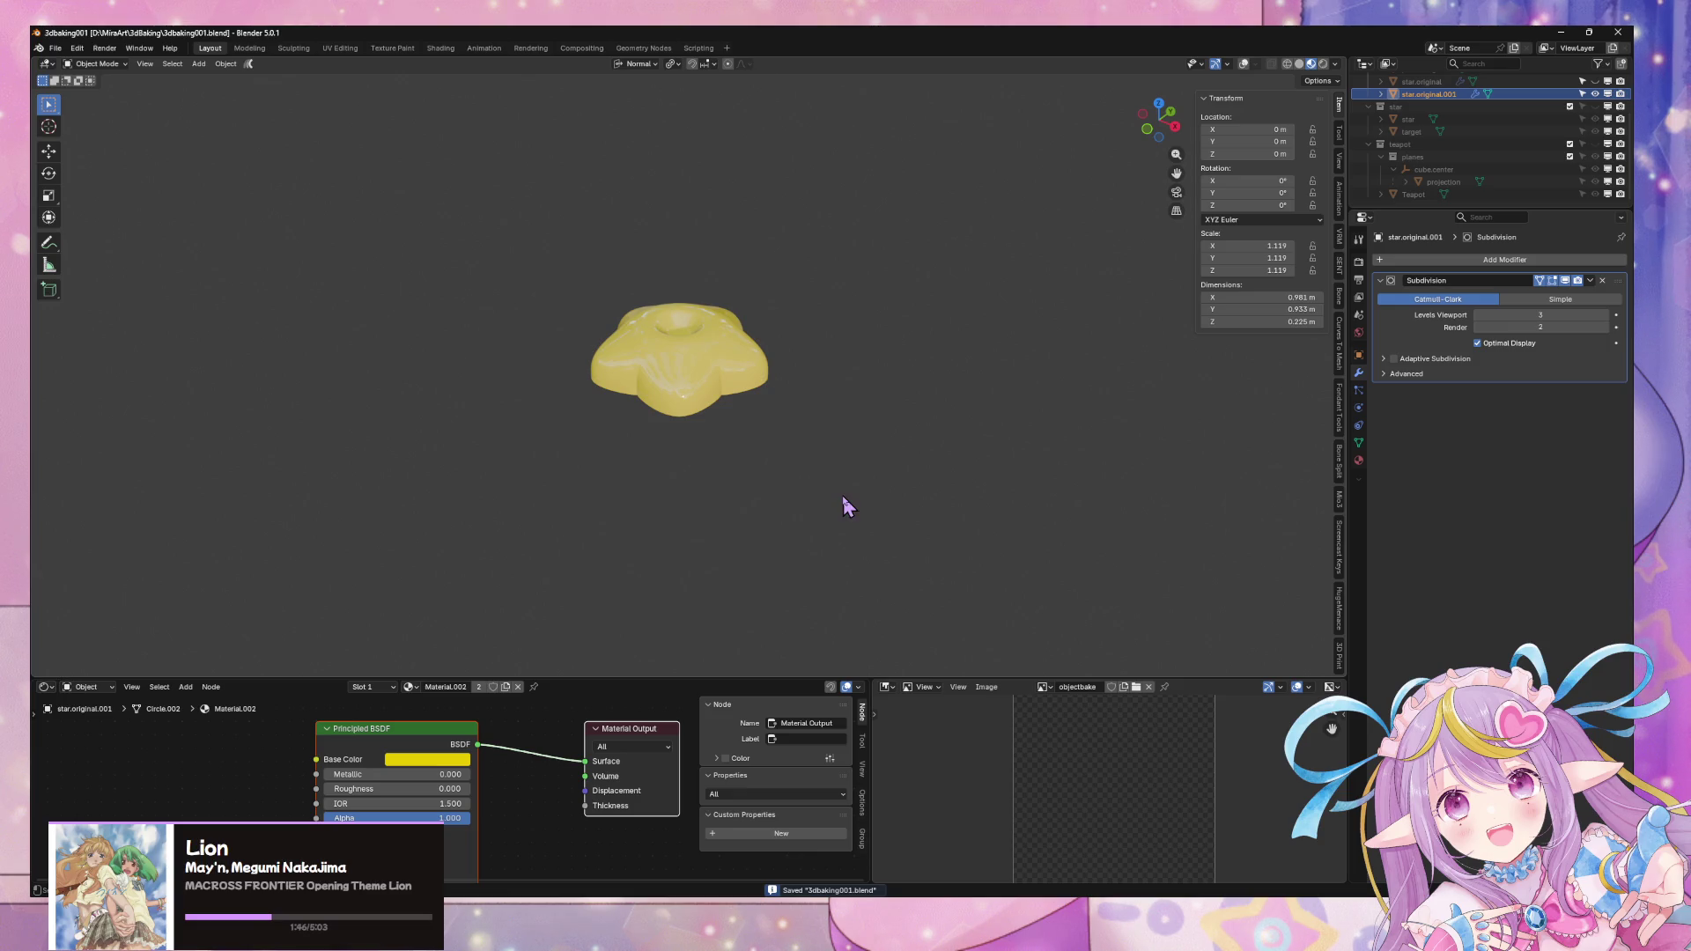
pyautogui.moveTo(833, 478); pyautogui.dragTo(887, 483, button='middle')
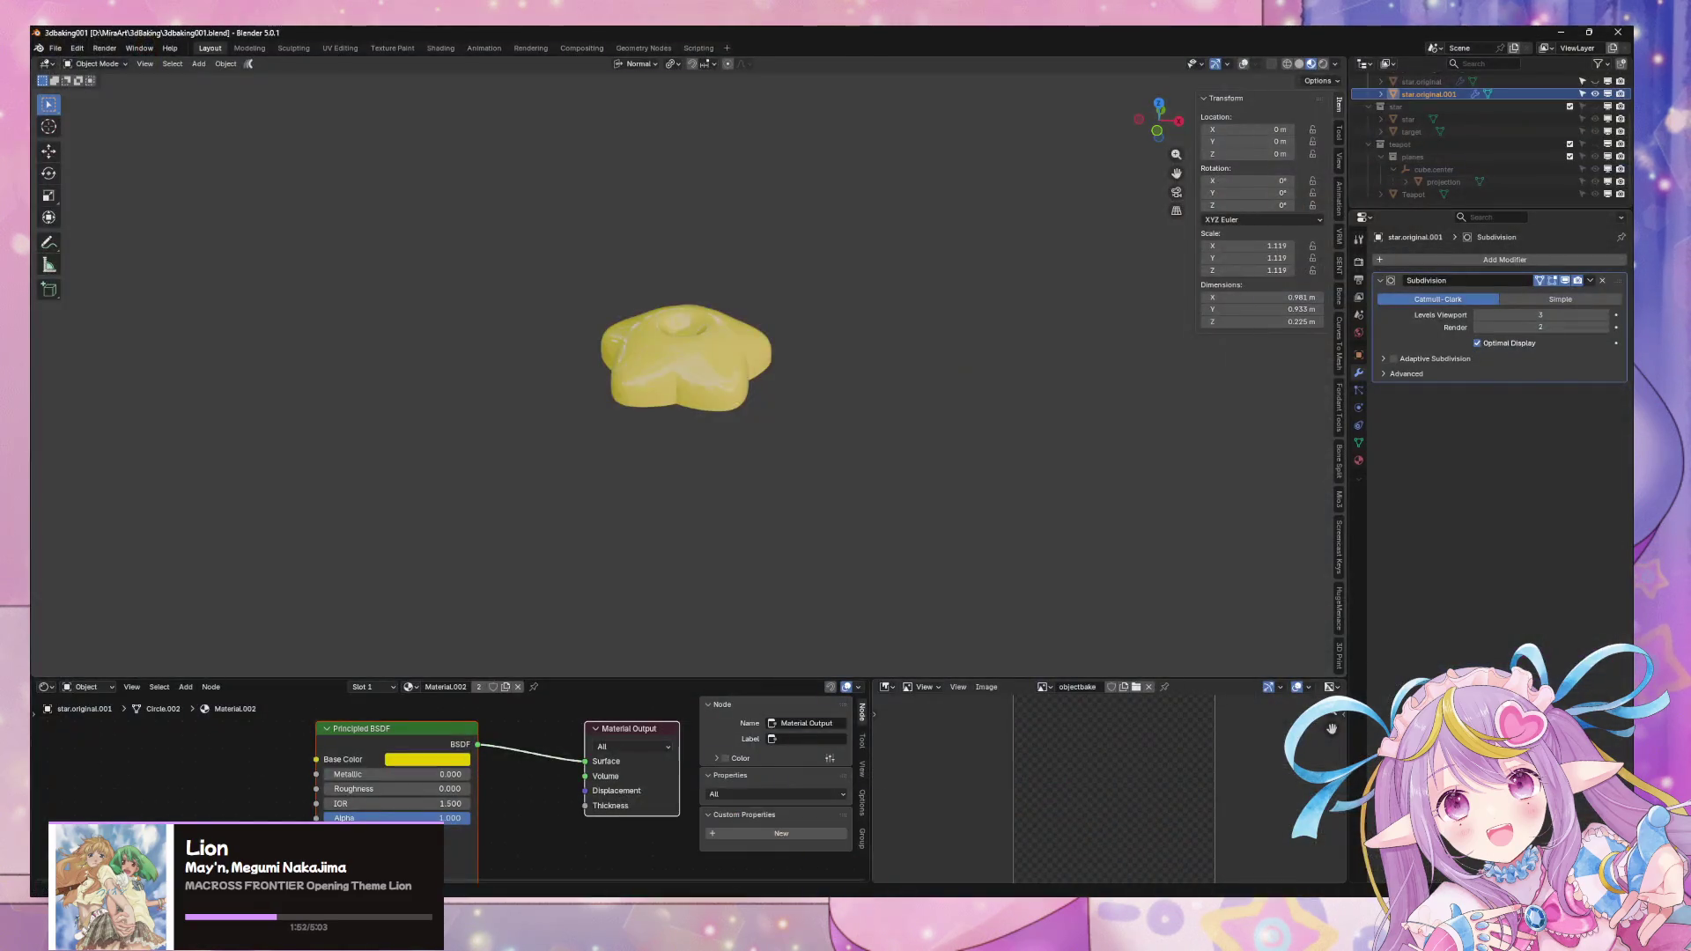
pyautogui.click(56, 48)
pyautogui.click(199, 64)
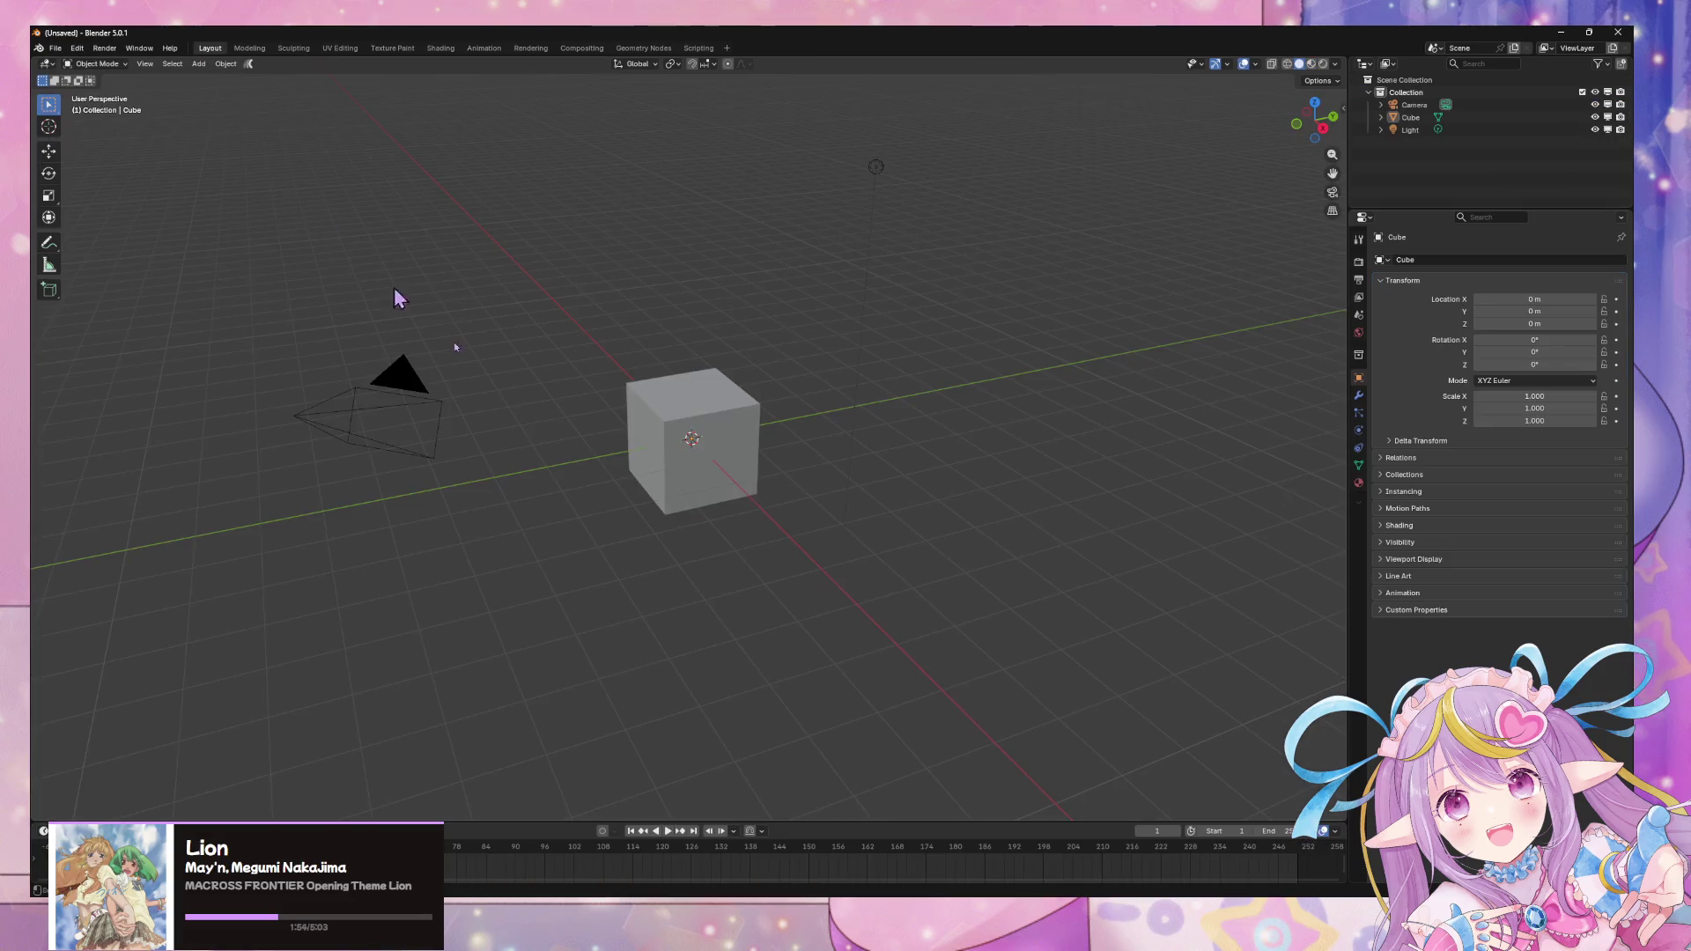
# - Delete the default camera, cube and light and bring up the Append file browser
pyautogui.moveTo(1033, 563); pyautogui.dragTo(165, 71)
pyautogui.press('Delete')
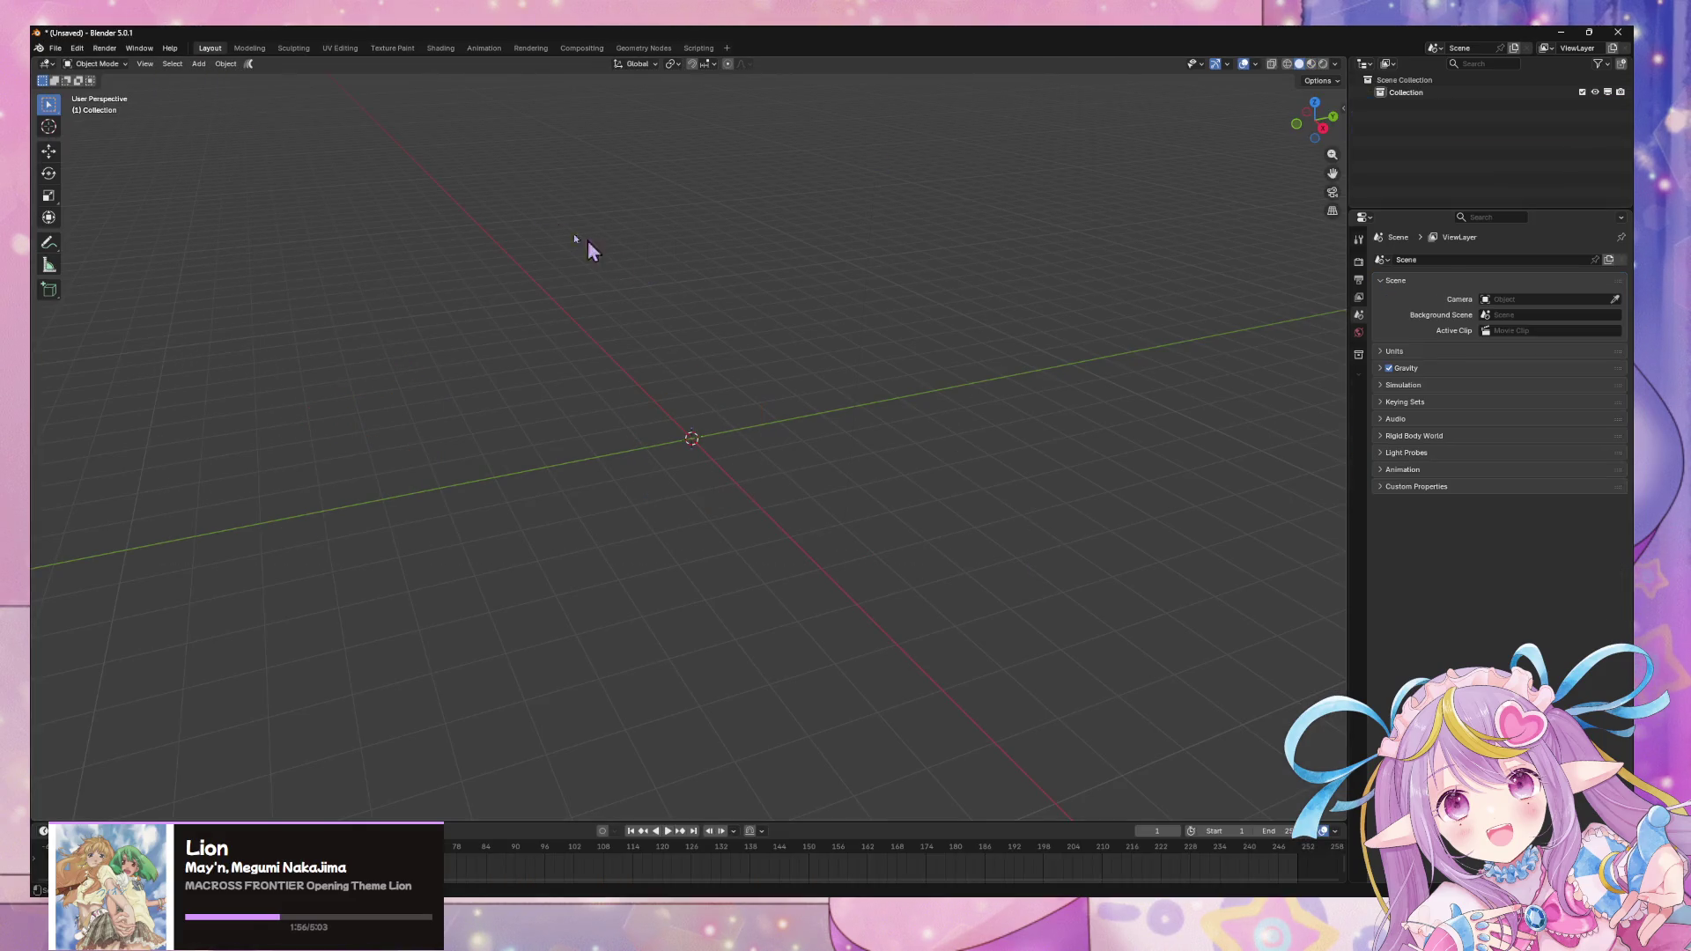
pyautogui.click(56, 49)
pyautogui.moveTo(77, 227)
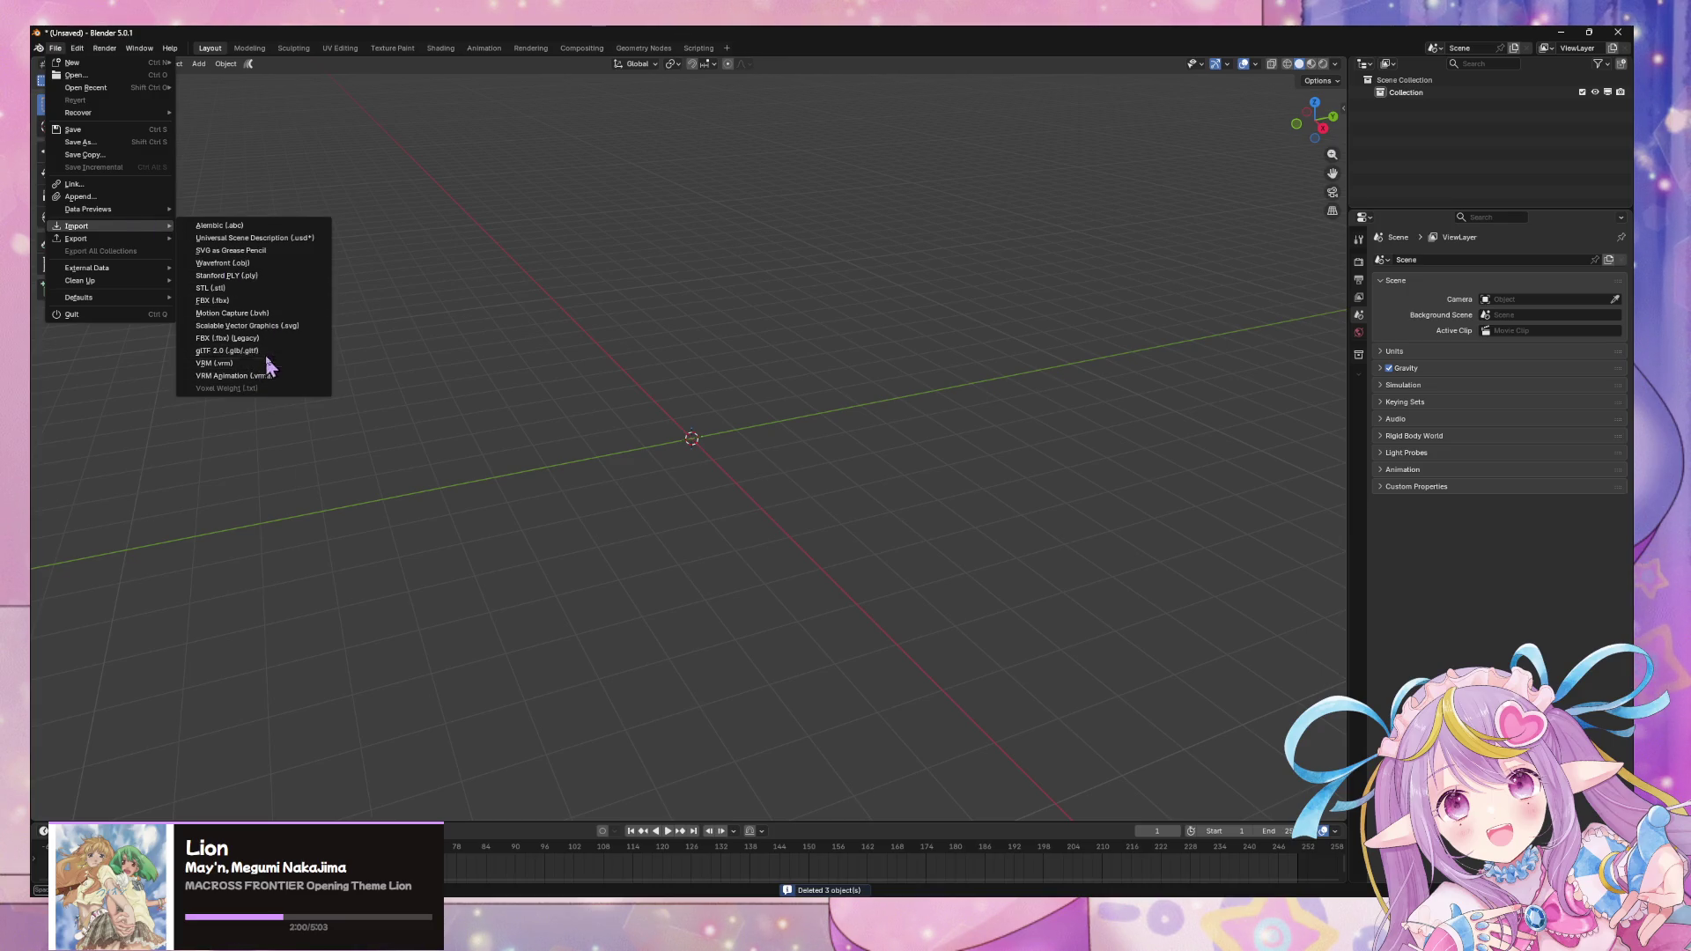
pyautogui.click(133, 197)
# - Navigate through textures and MiraArt to dress2 and browse into v25dressv2.046.blend
pyautogui.click(349, 331)
pyautogui.click(212, 360)
pyautogui.click(212, 360)
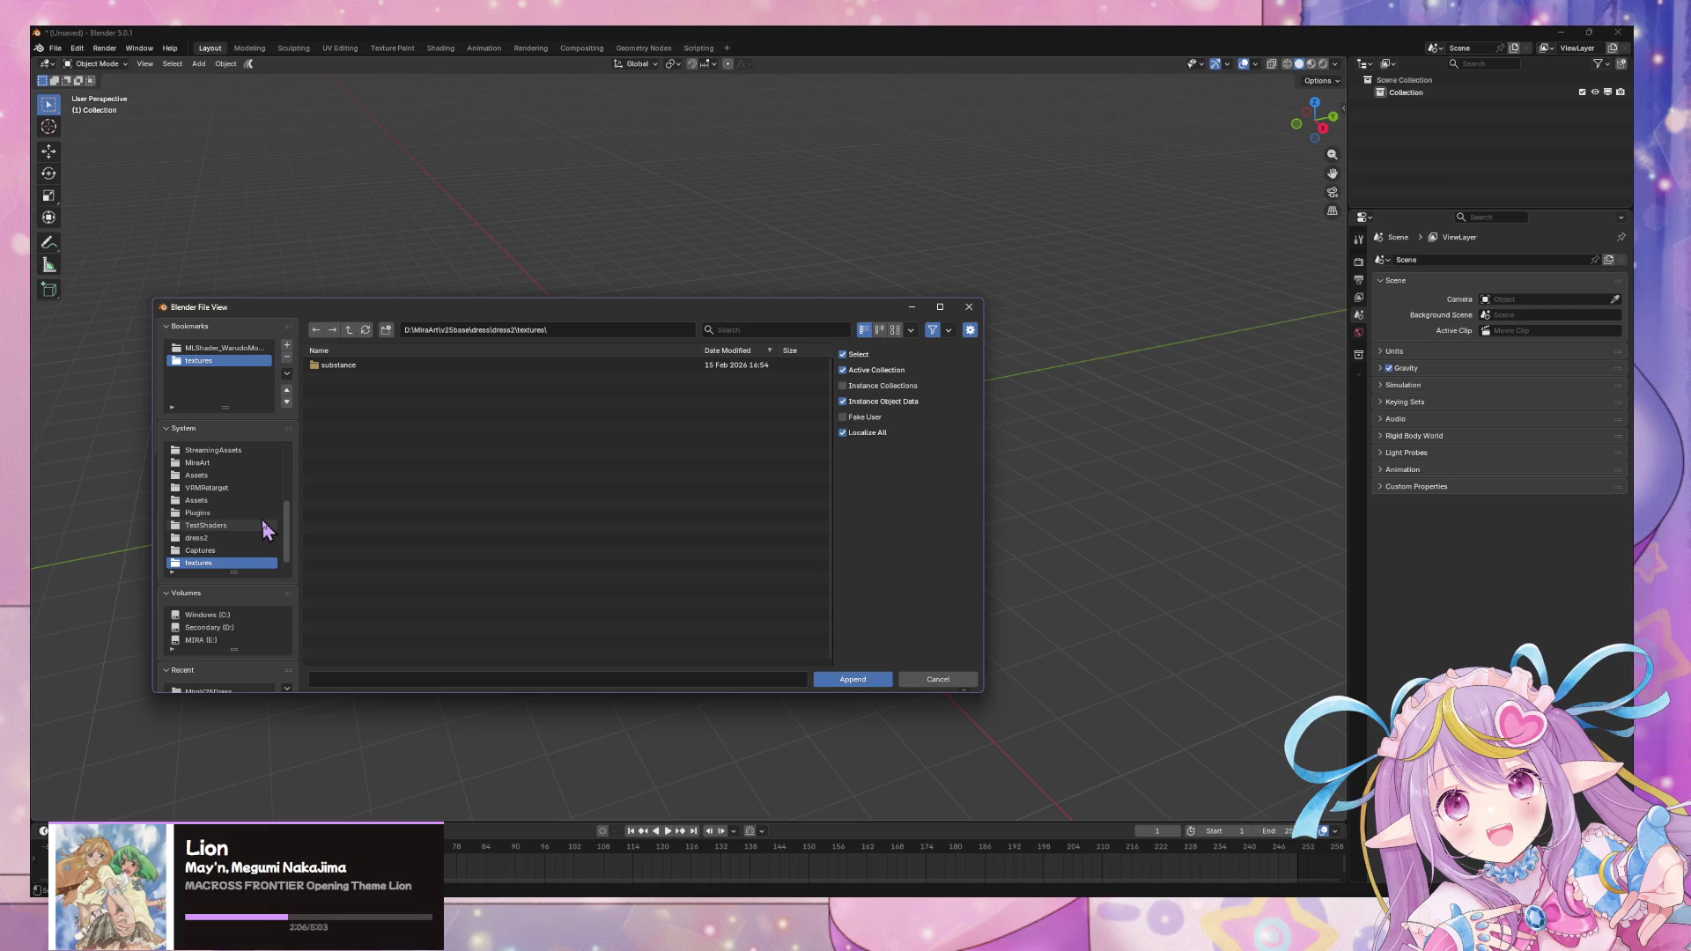
pyautogui.scroll(-1, 258, 519)
pyautogui.click(219, 451)
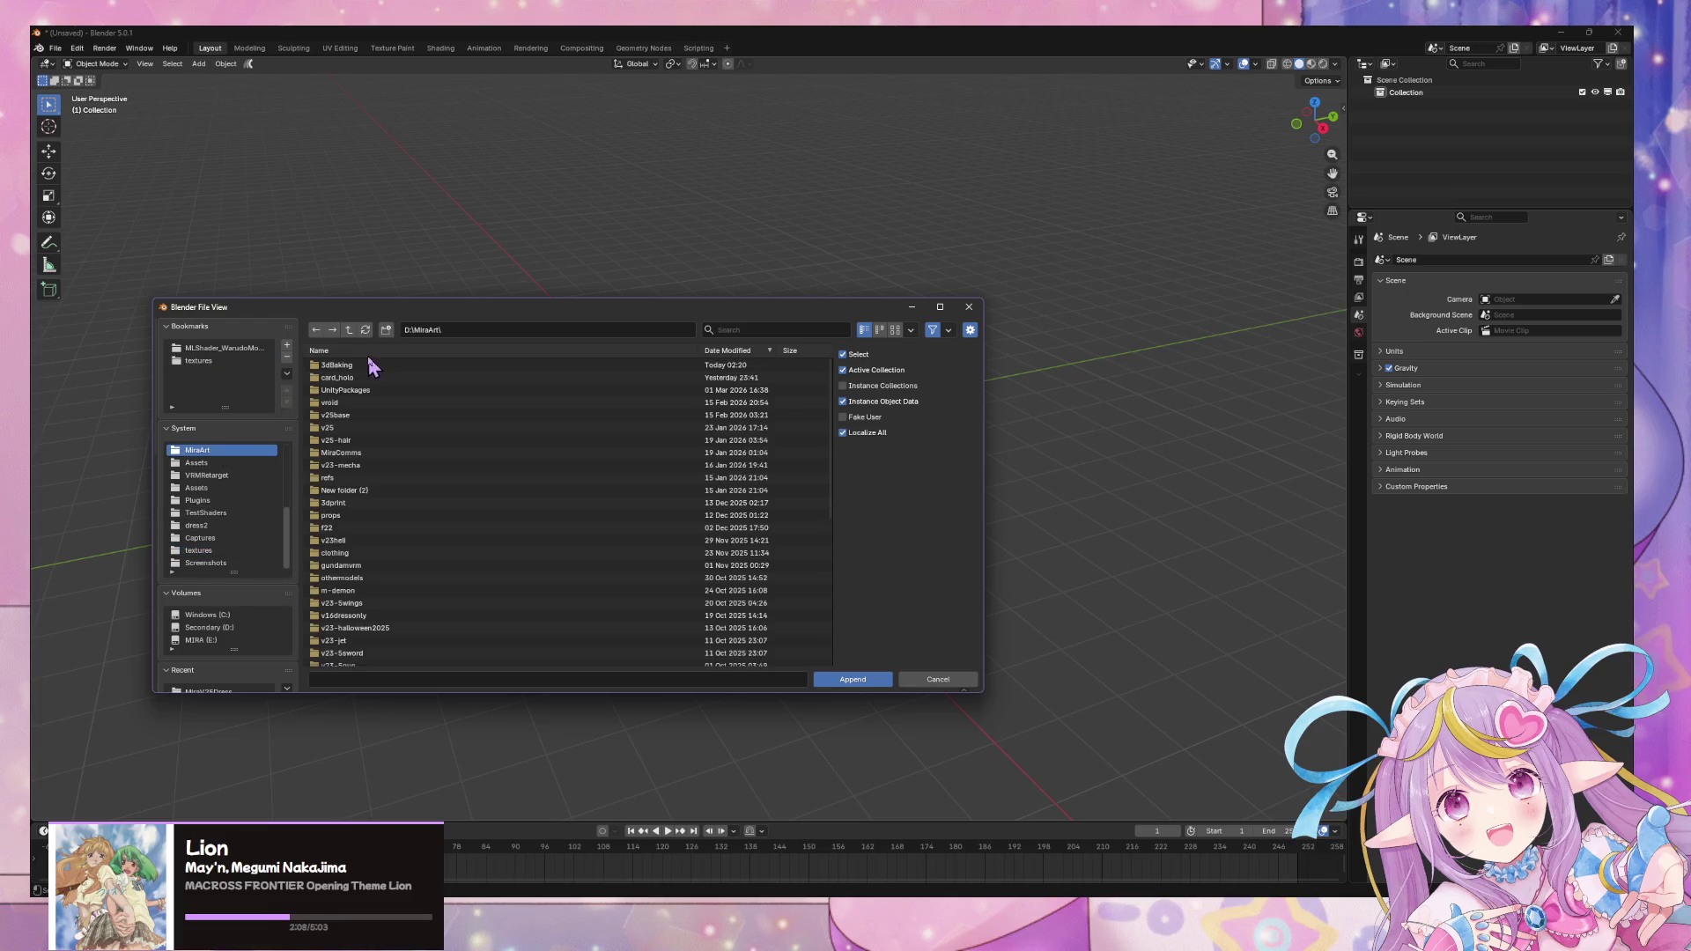
pyautogui.click(210, 360)
pyautogui.click(348, 330)
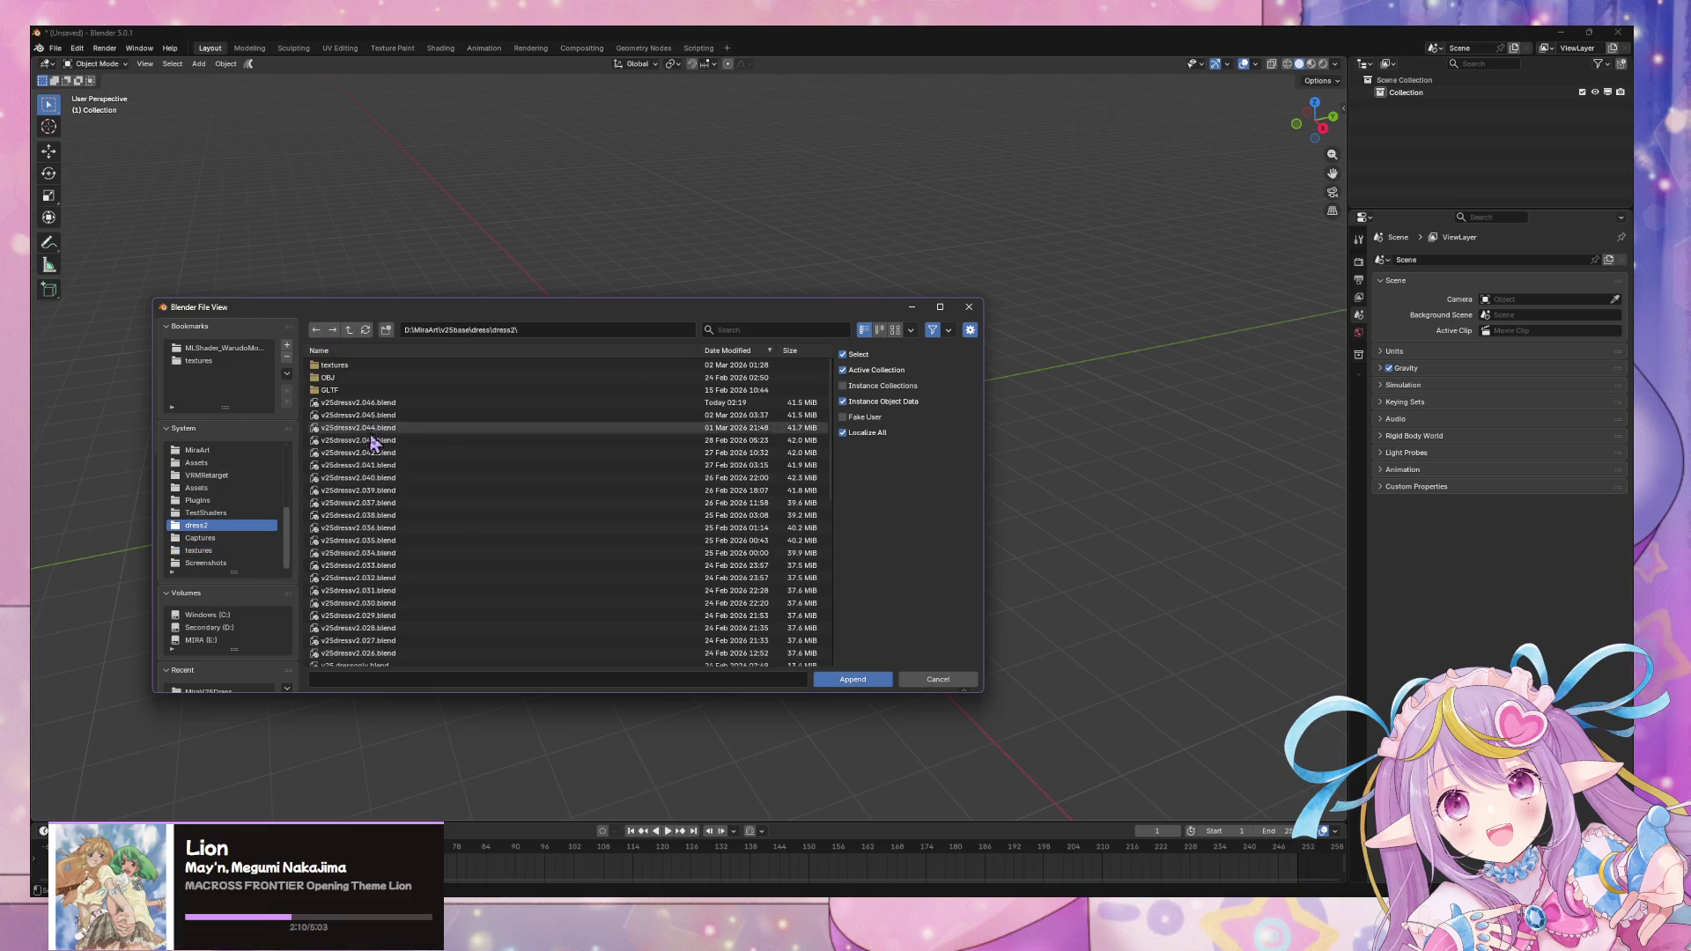
pyautogui.click(406, 403)
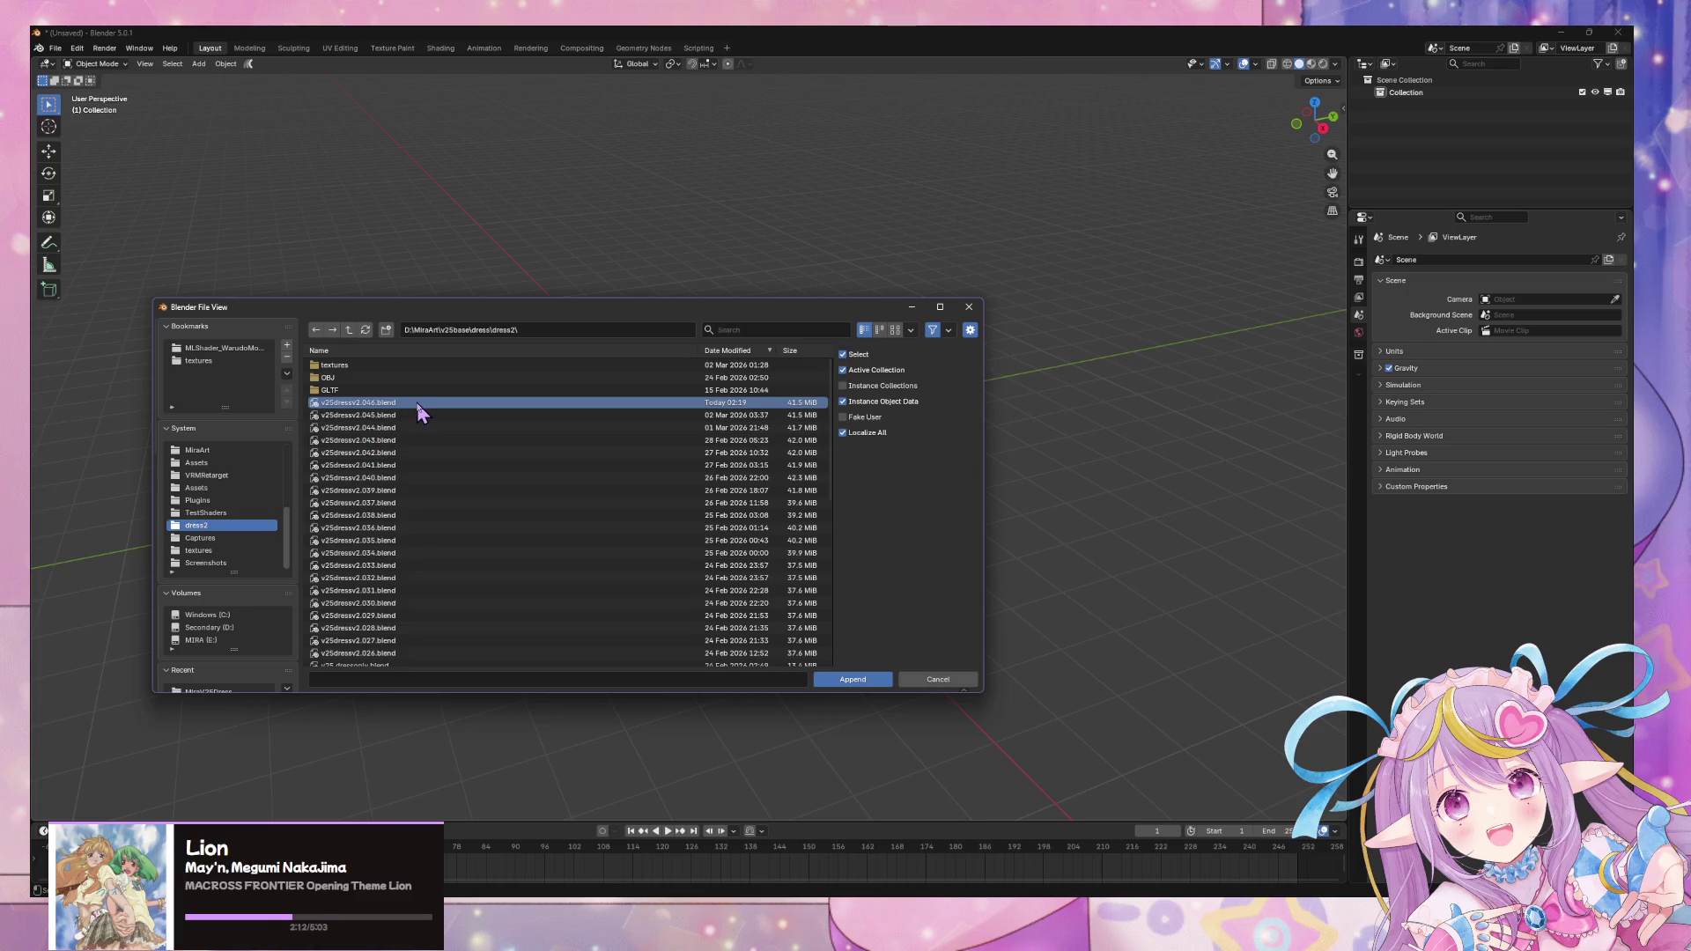
pyautogui.doubleClick(403, 408)
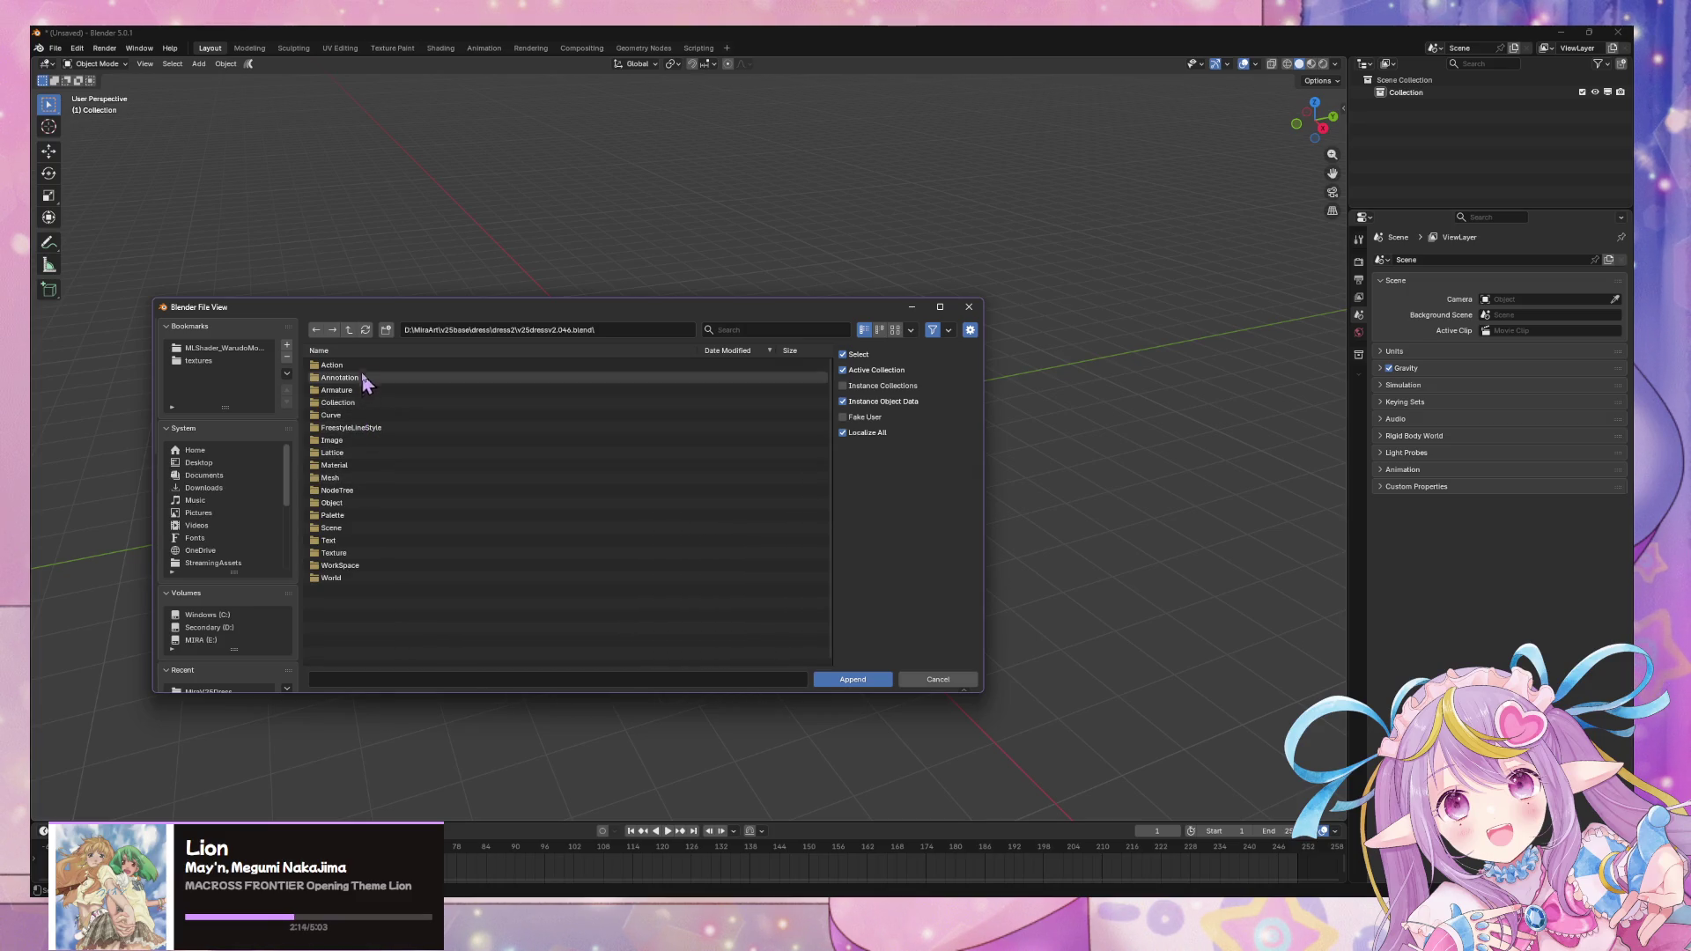
# - Browse the file's Mesh folder and confirm the dress mesh name in the character window
pyautogui.click(346, 504)
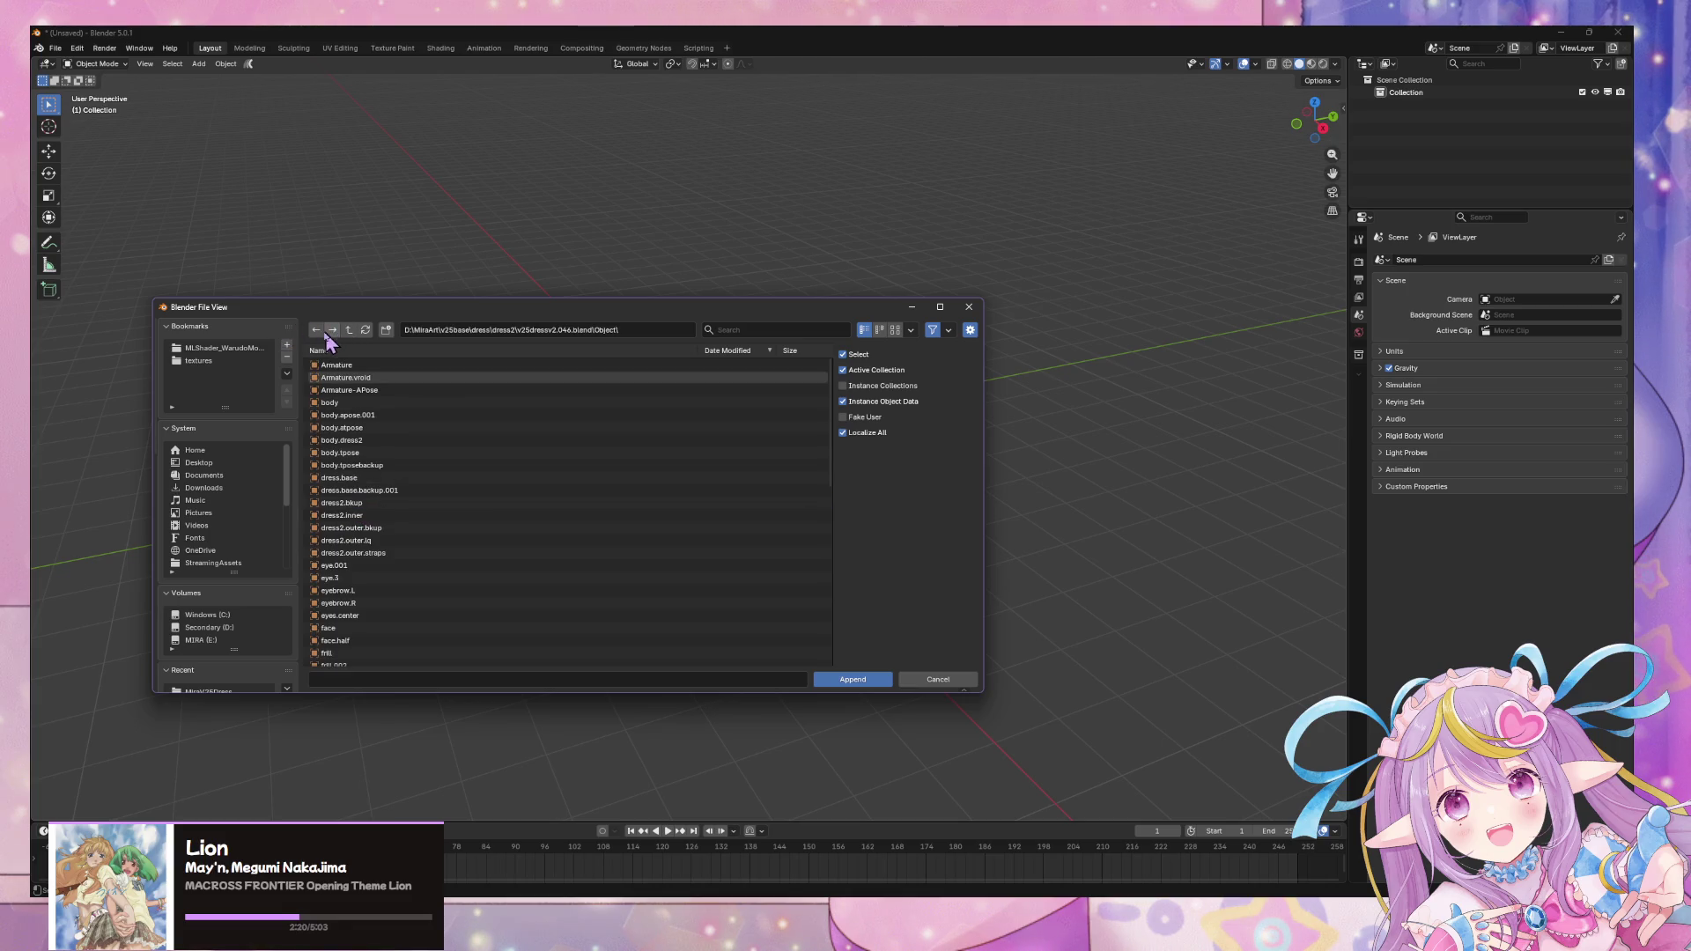
pyautogui.click(327, 337)
pyautogui.click(348, 478)
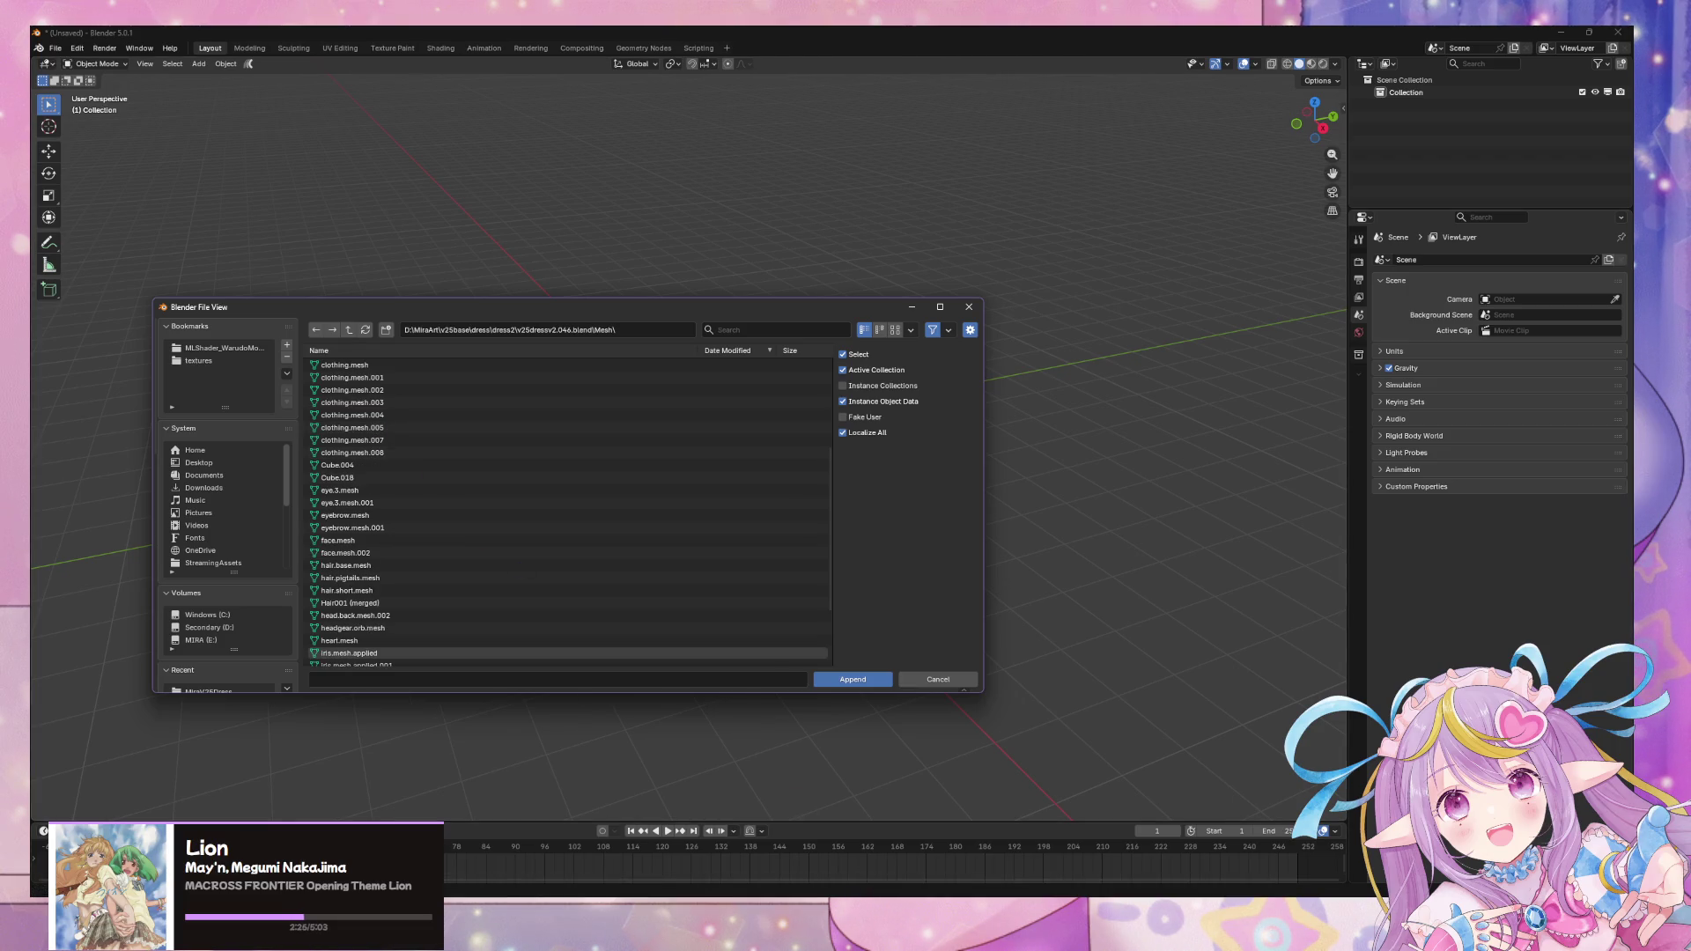
pyautogui.click(615, 845)
pyautogui.click(945, 514)
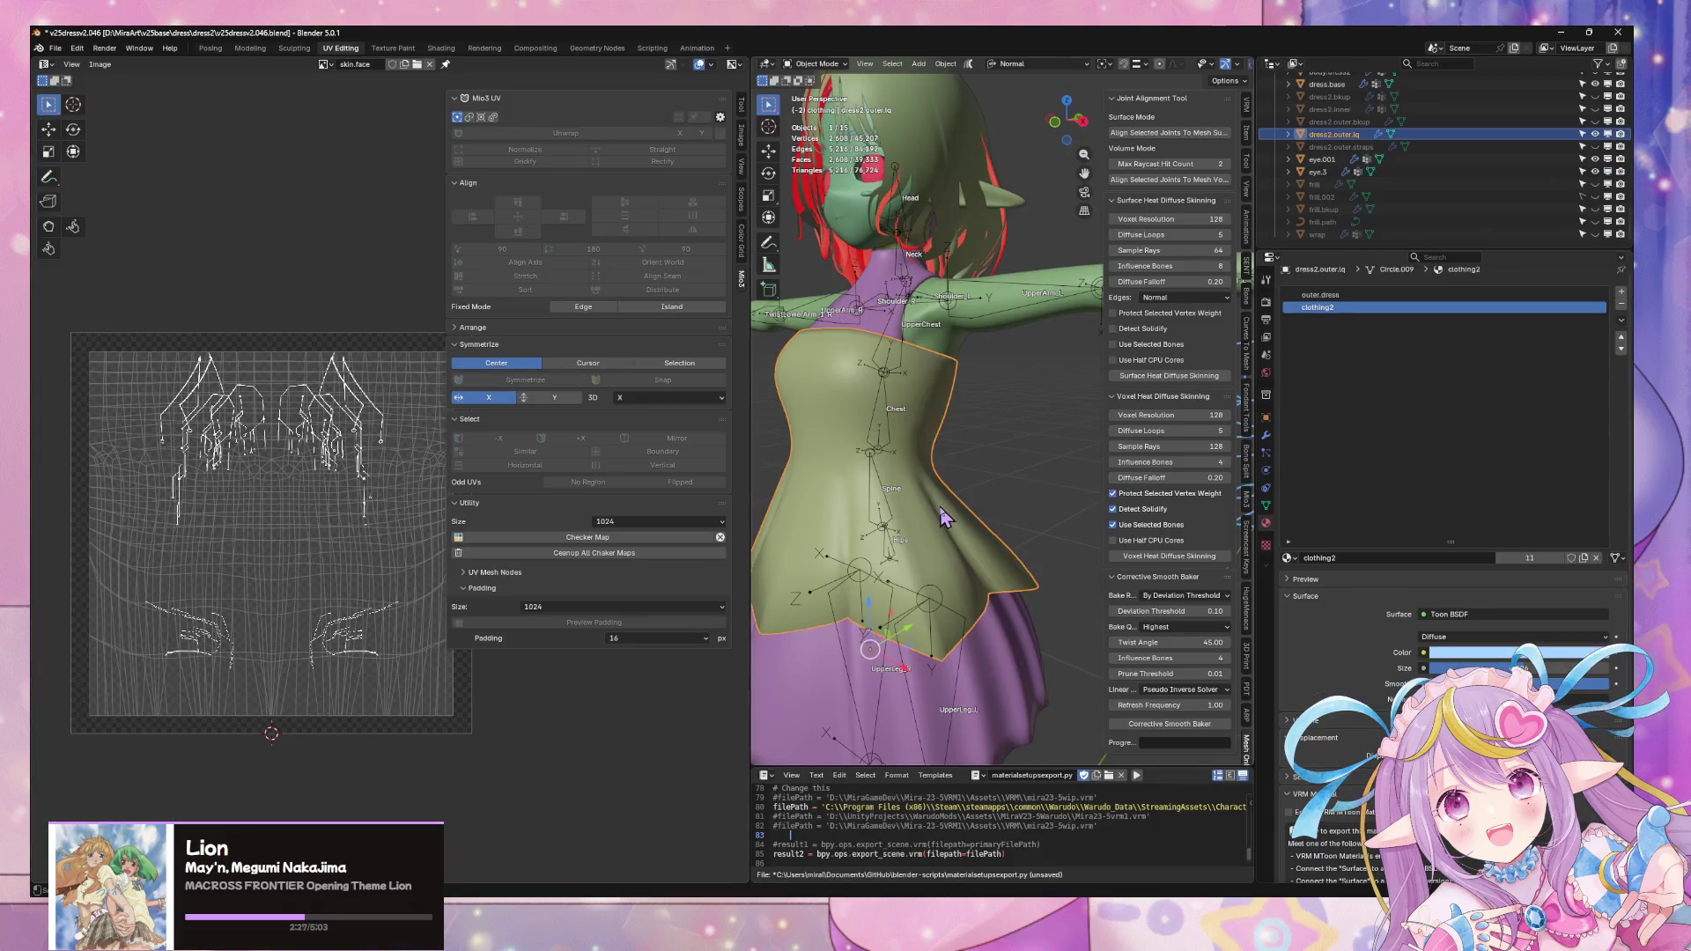
pyautogui.click(1266, 505)
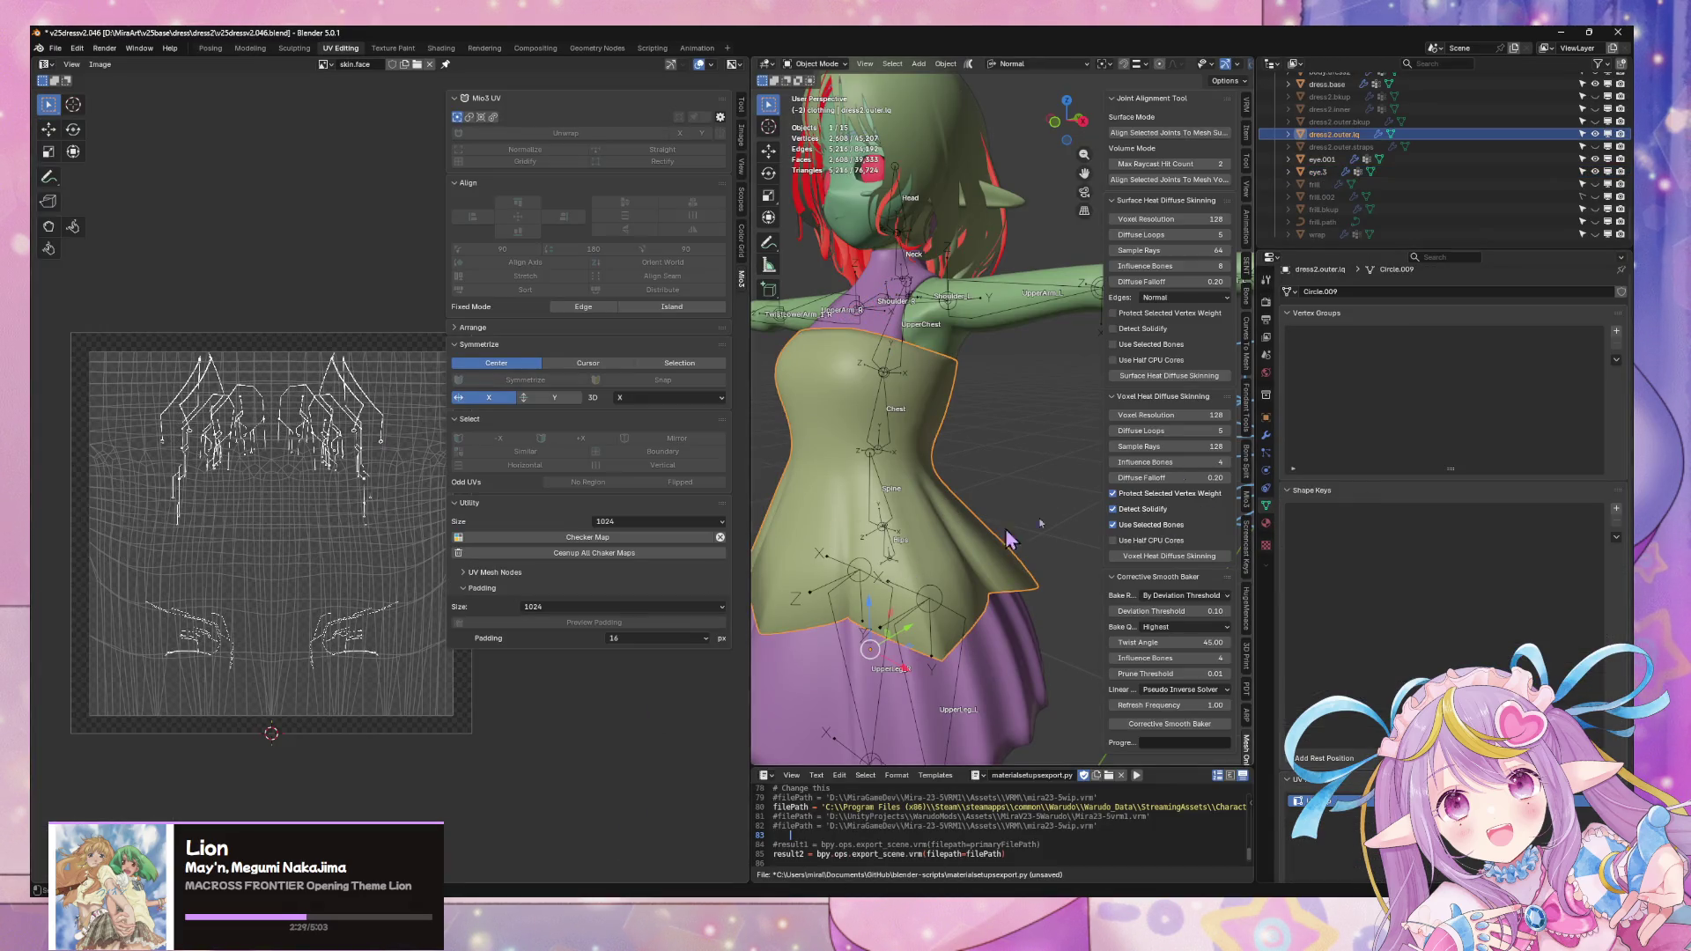
pyautogui.click(1562, 29)
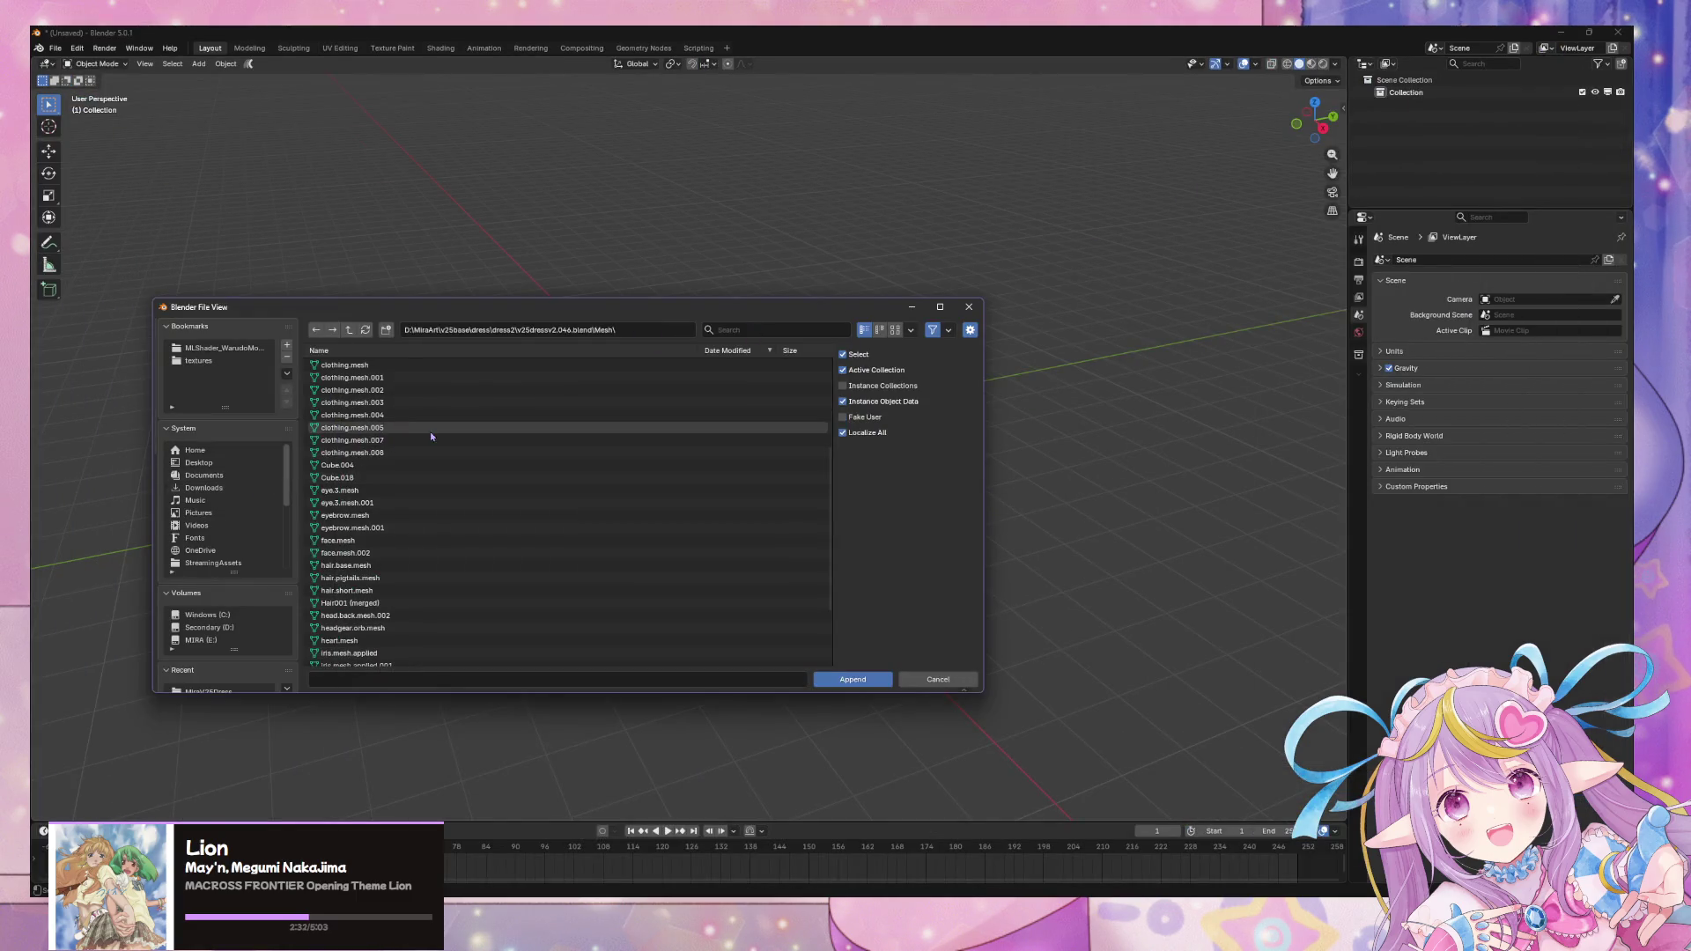
# - Append the Circle.009 dress mesh, inspect it and enter edit mode
pyautogui.doubleClick(383, 517)
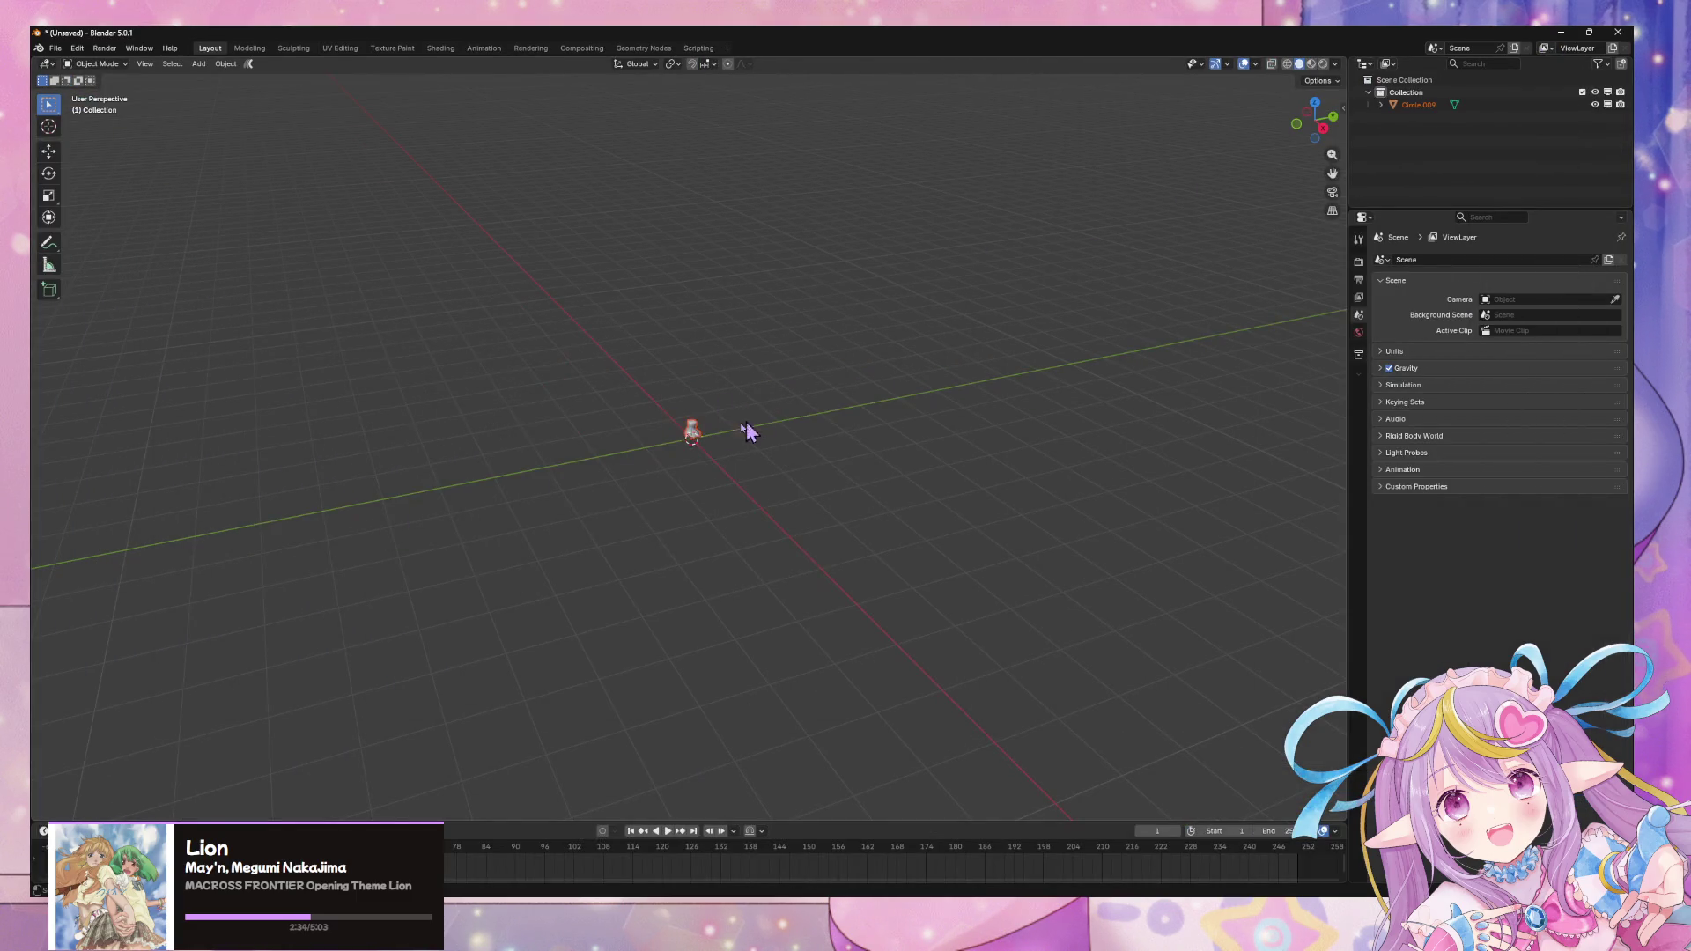
pyautogui.moveTo(710, 450); pyautogui.dragTo(700, 462, button='middle')
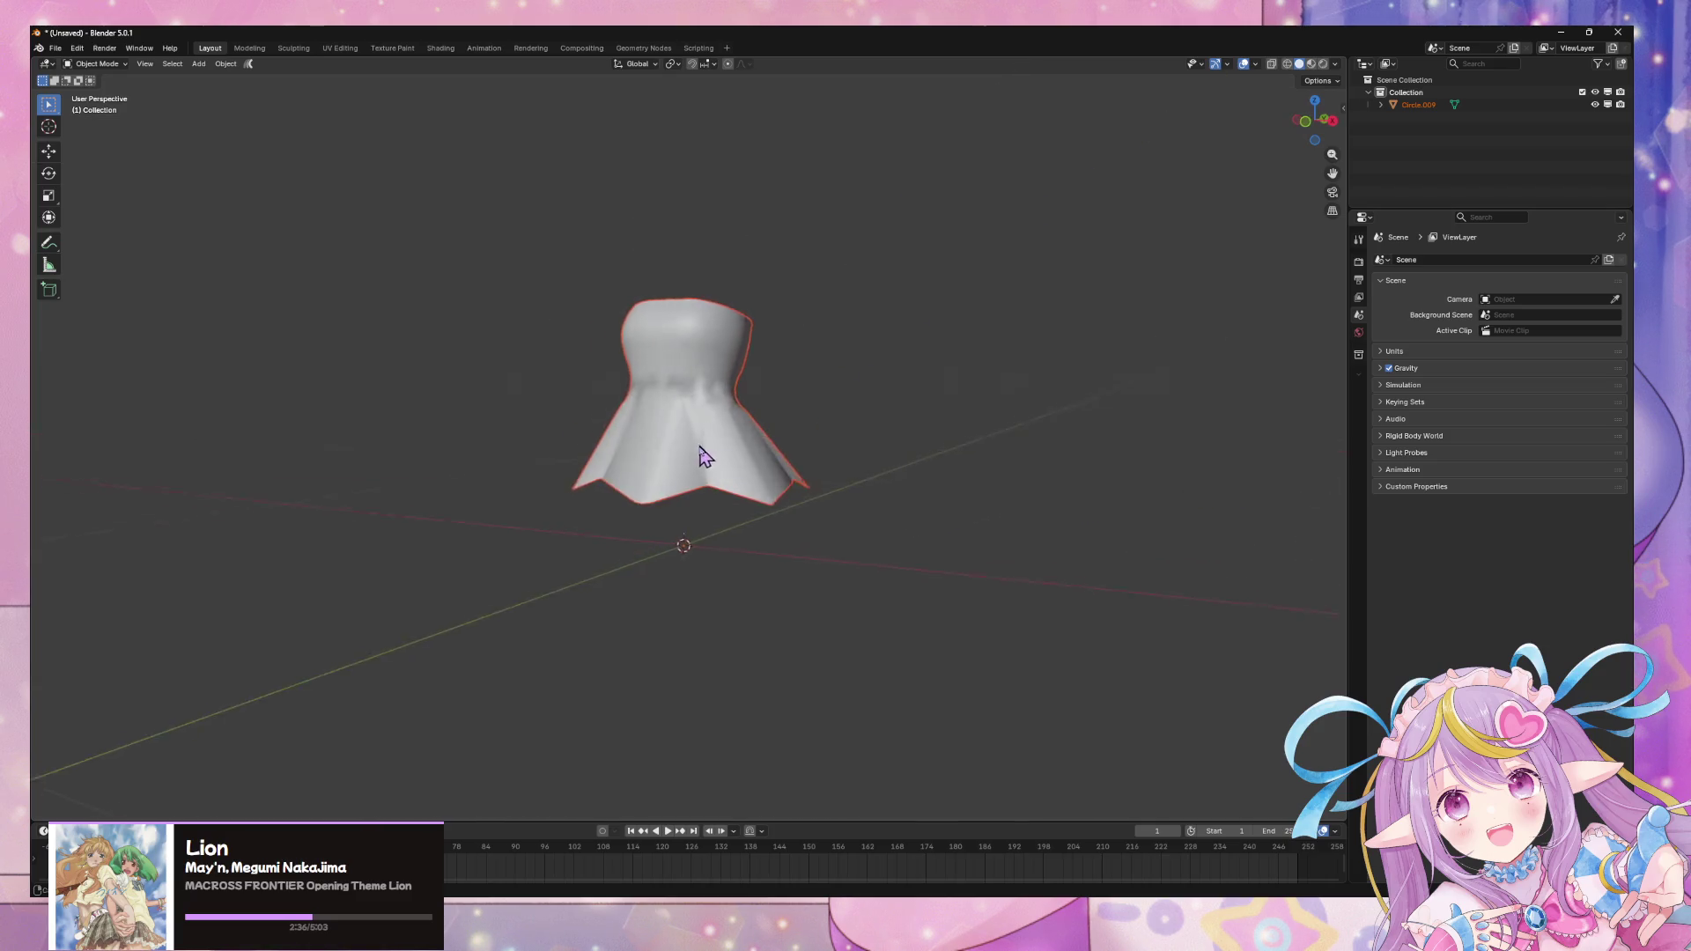
pyautogui.scroll(4, 779, 423)
pyautogui.moveTo(859, 383)
pyautogui.mouseDown(button='middle')
pyautogui.moveTo(593, 427)
pyautogui.moveTo(820, 415)
pyautogui.moveTo(1057, 367)
pyautogui.moveTo(1148, 383)
pyautogui.mouseUp(button='middle')
pyautogui.scroll(2, 605, 419)
pyautogui.scroll(2, 658, 439)
pyautogui.scroll(-3, 820, 415)
pyautogui.click(812, 407)
pyautogui.press('Tab')
pyautogui.press('Tab')
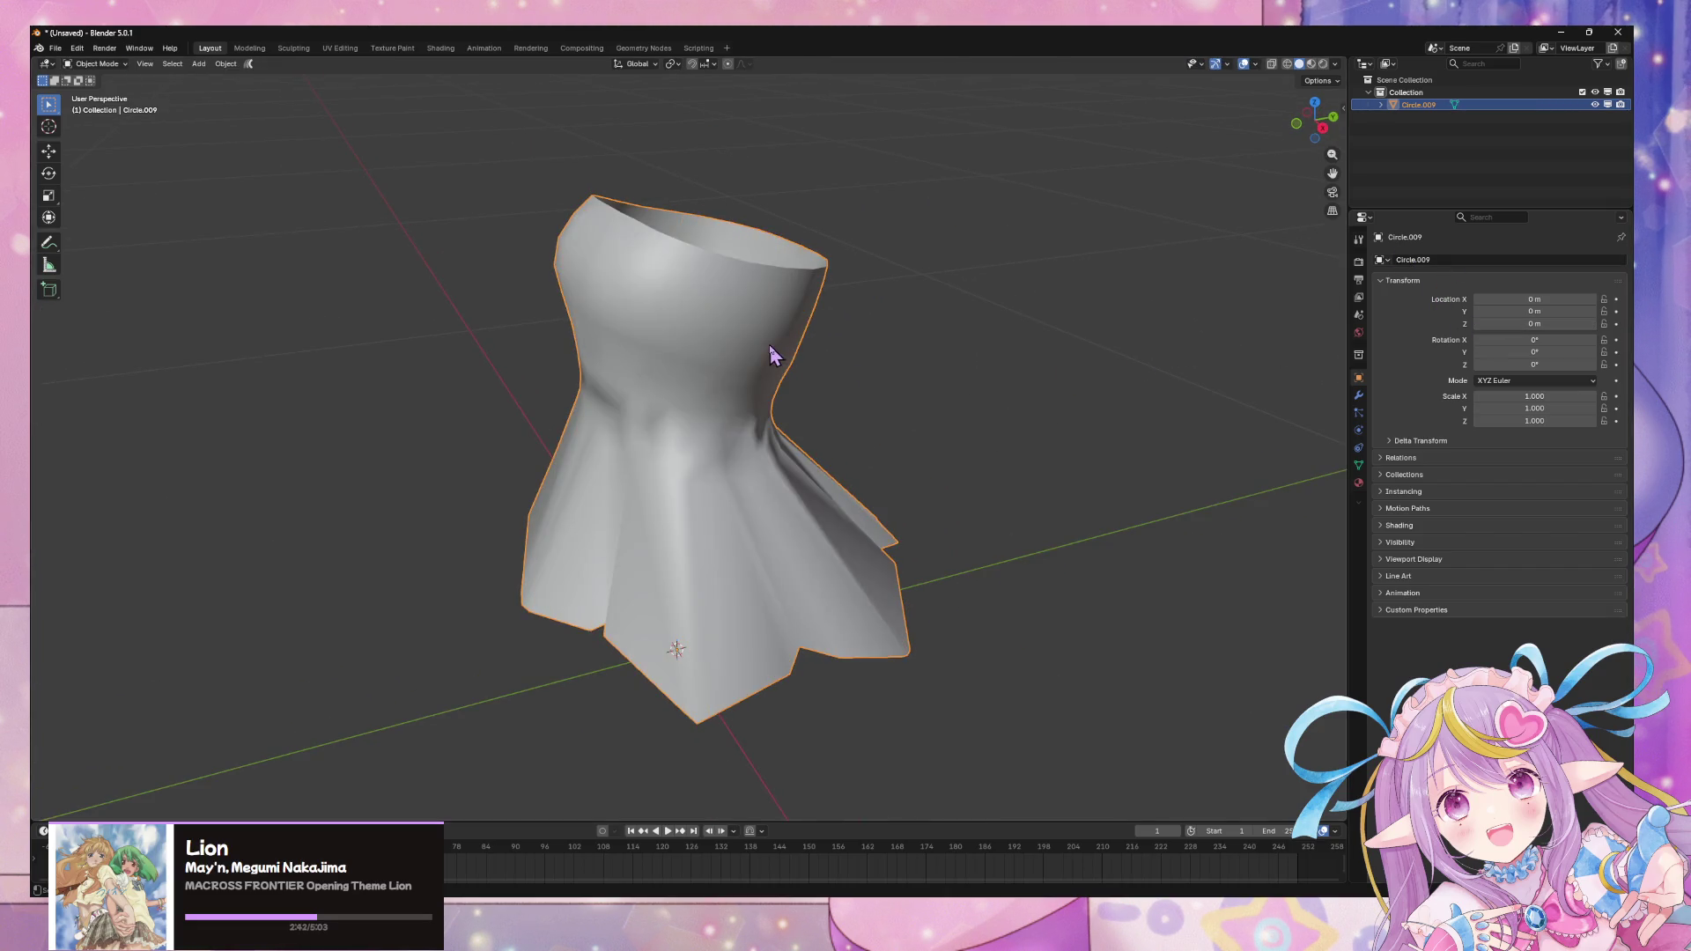
# - Add a Subdivision Surface modifier to the dress at viewport level 2 and inspect the mesh
pyautogui.click(1358, 396)
pyautogui.click(1493, 259)
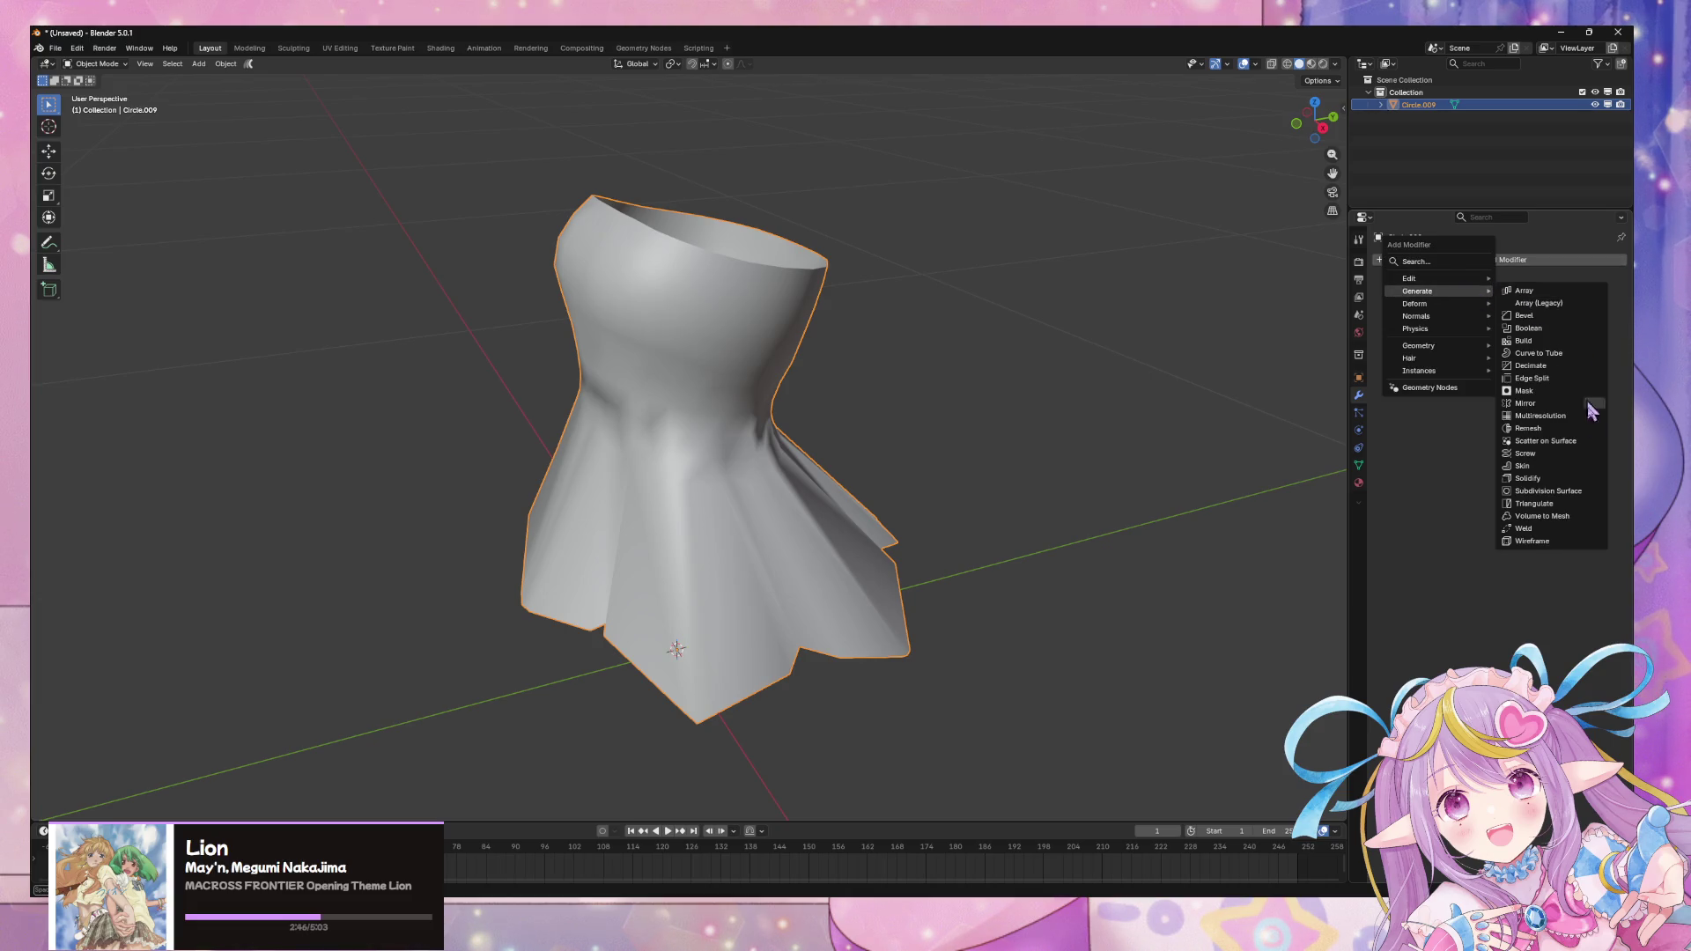
pyautogui.click(1574, 491)
pyautogui.click(1616, 315)
pyautogui.moveTo(899, 479); pyautogui.dragTo(861, 472, button='middle')
pyautogui.press('Tab')
pyautogui.press('Tab')
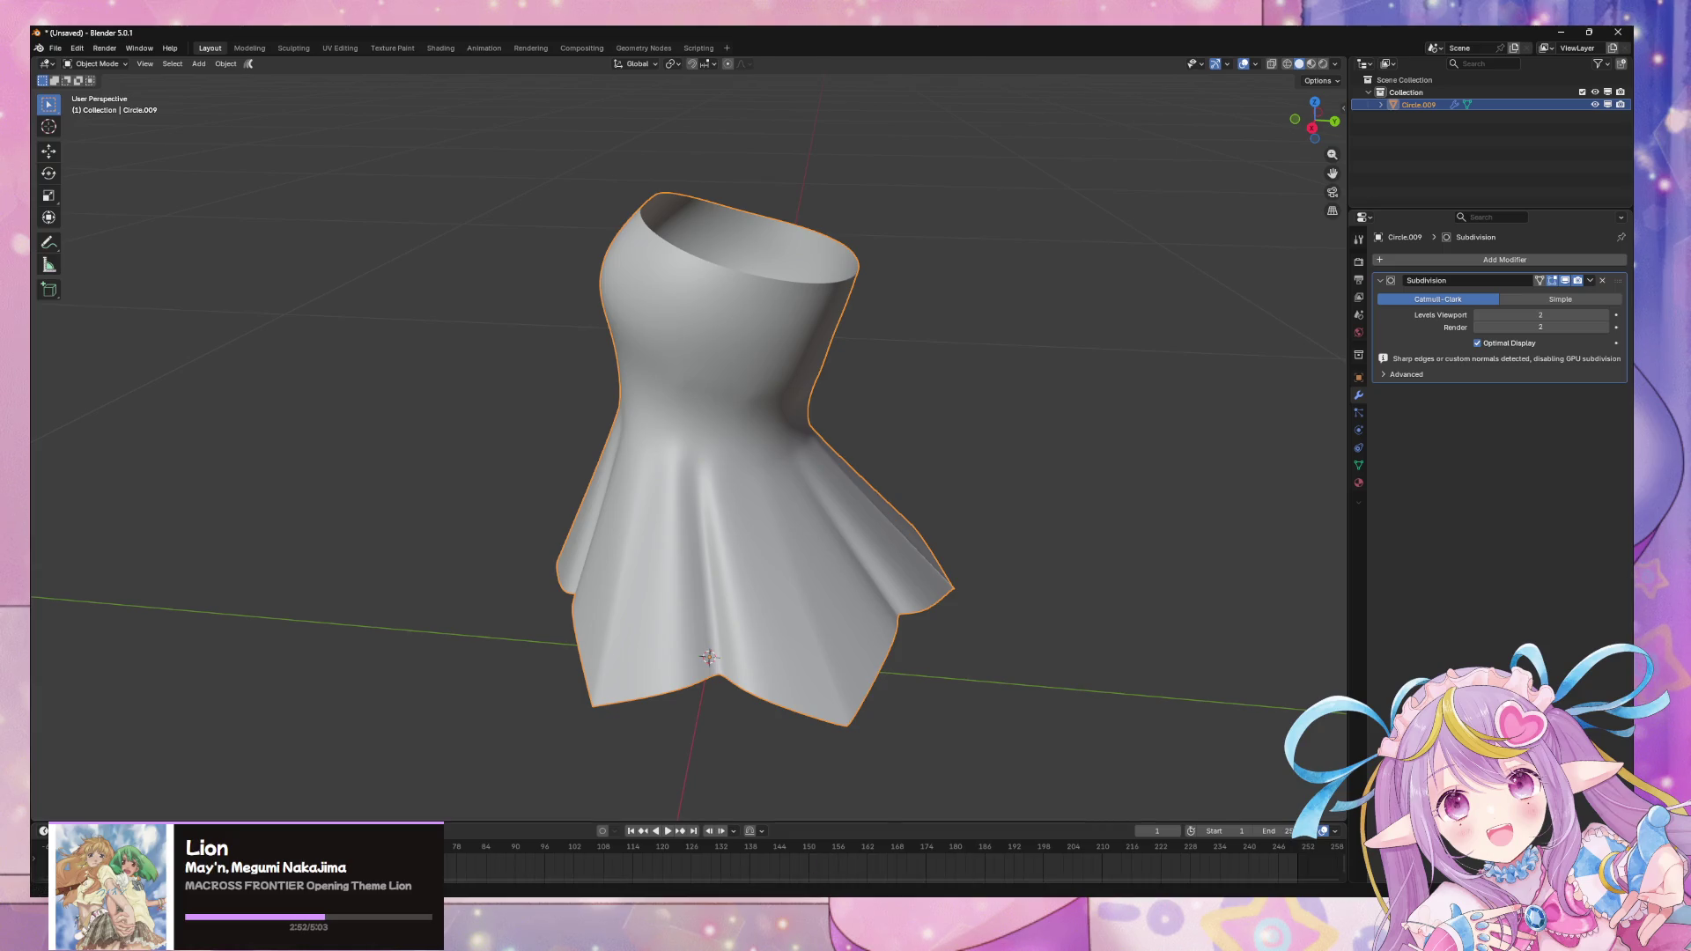
# - Compare with the outer dress's modifier stack and lower the viewport level to 1
pyautogui.click(704, 881)
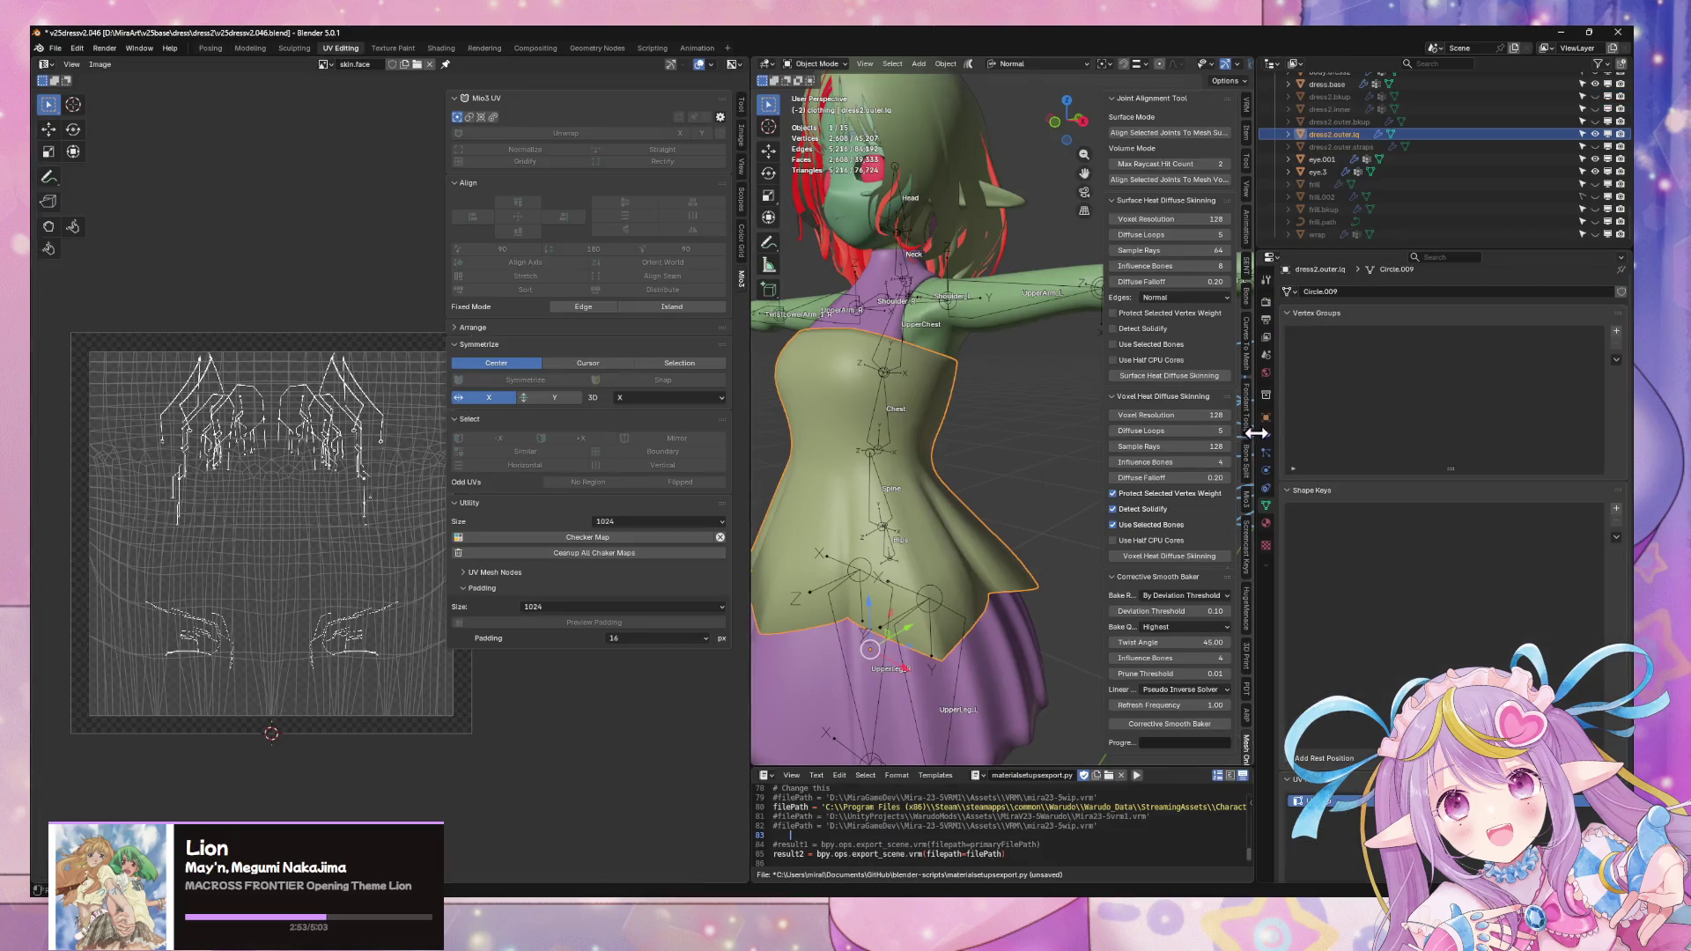
pyautogui.click(1265, 434)
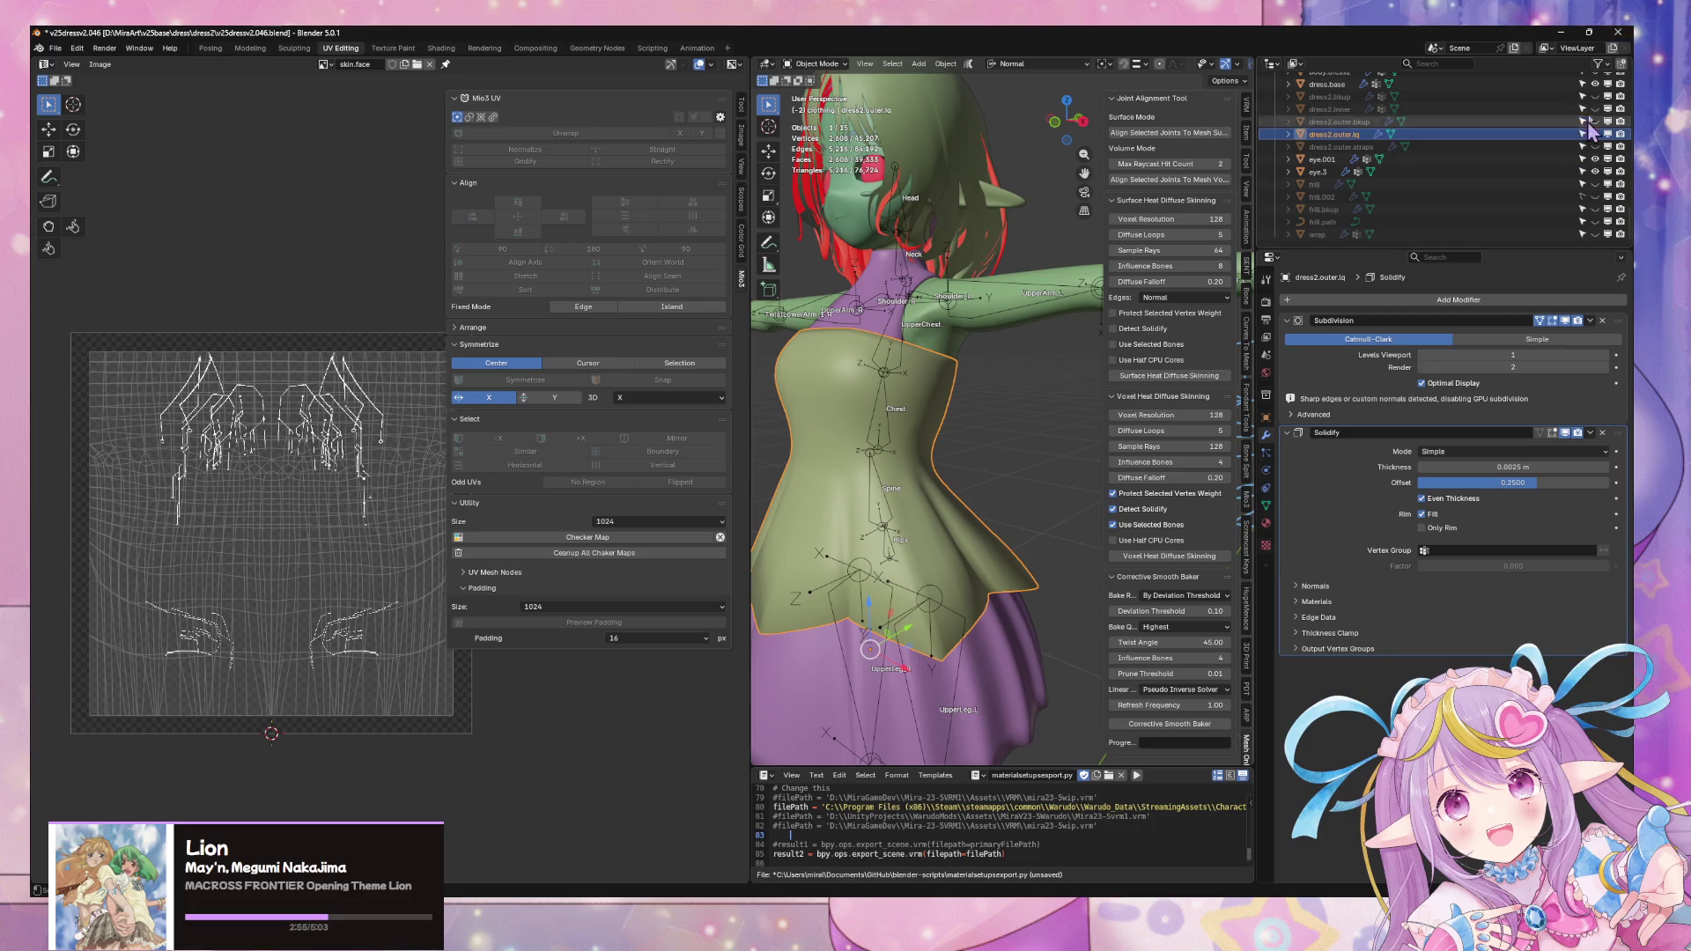
pyautogui.click(1559, 35)
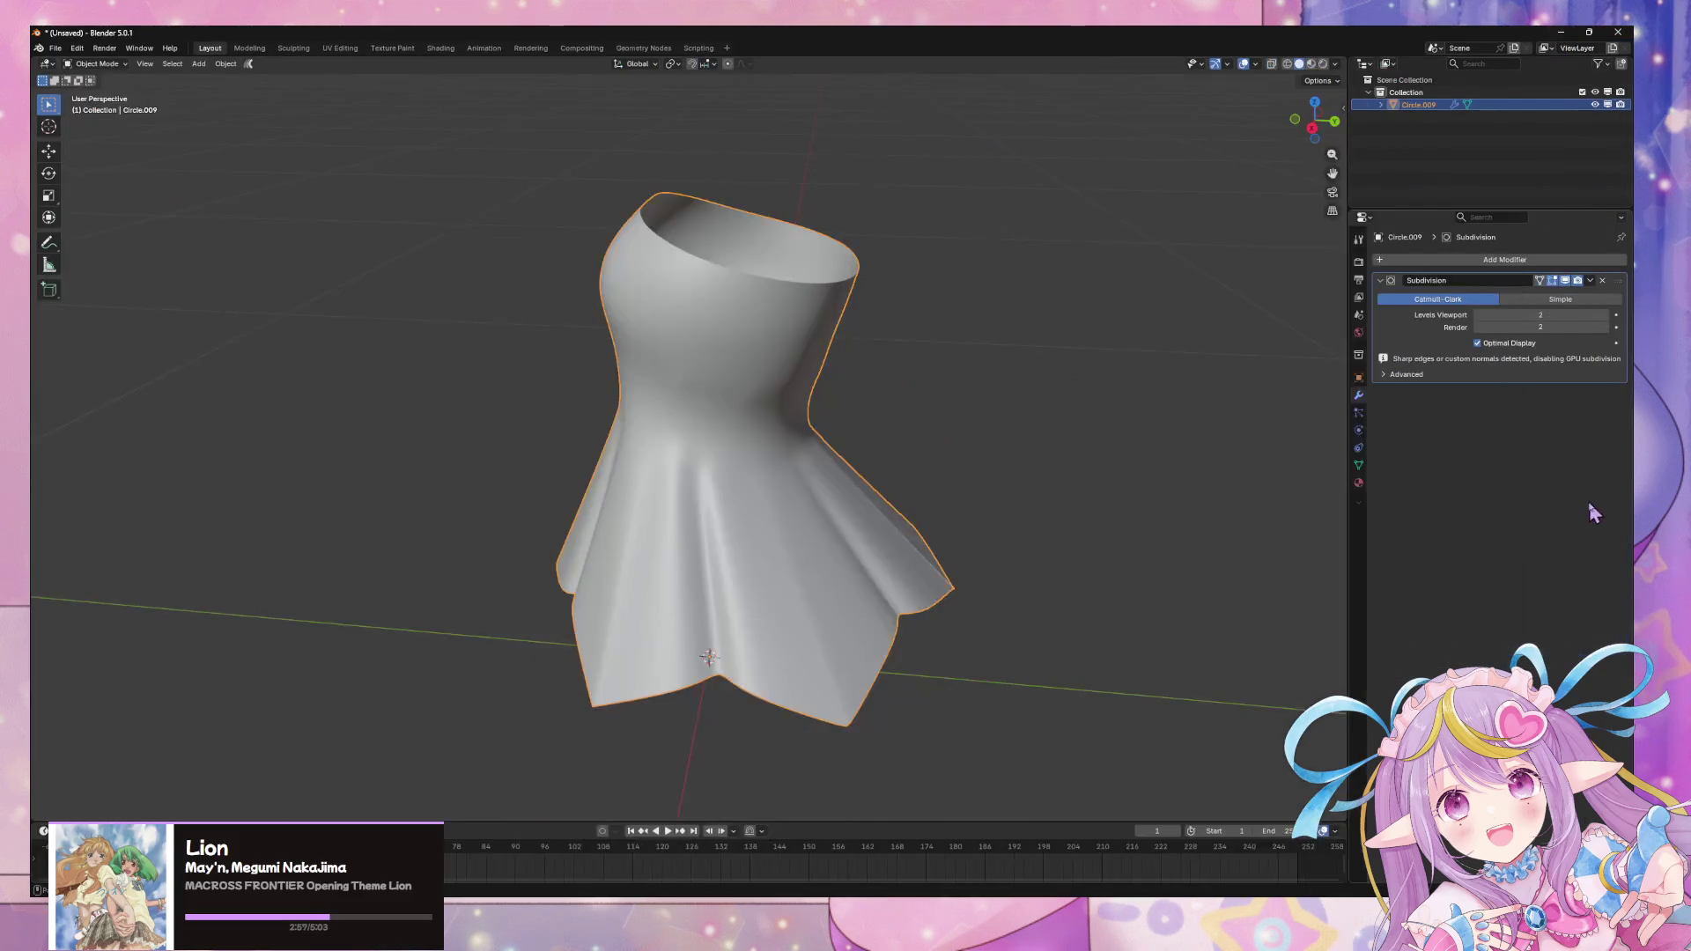
pyautogui.click(1474, 318)
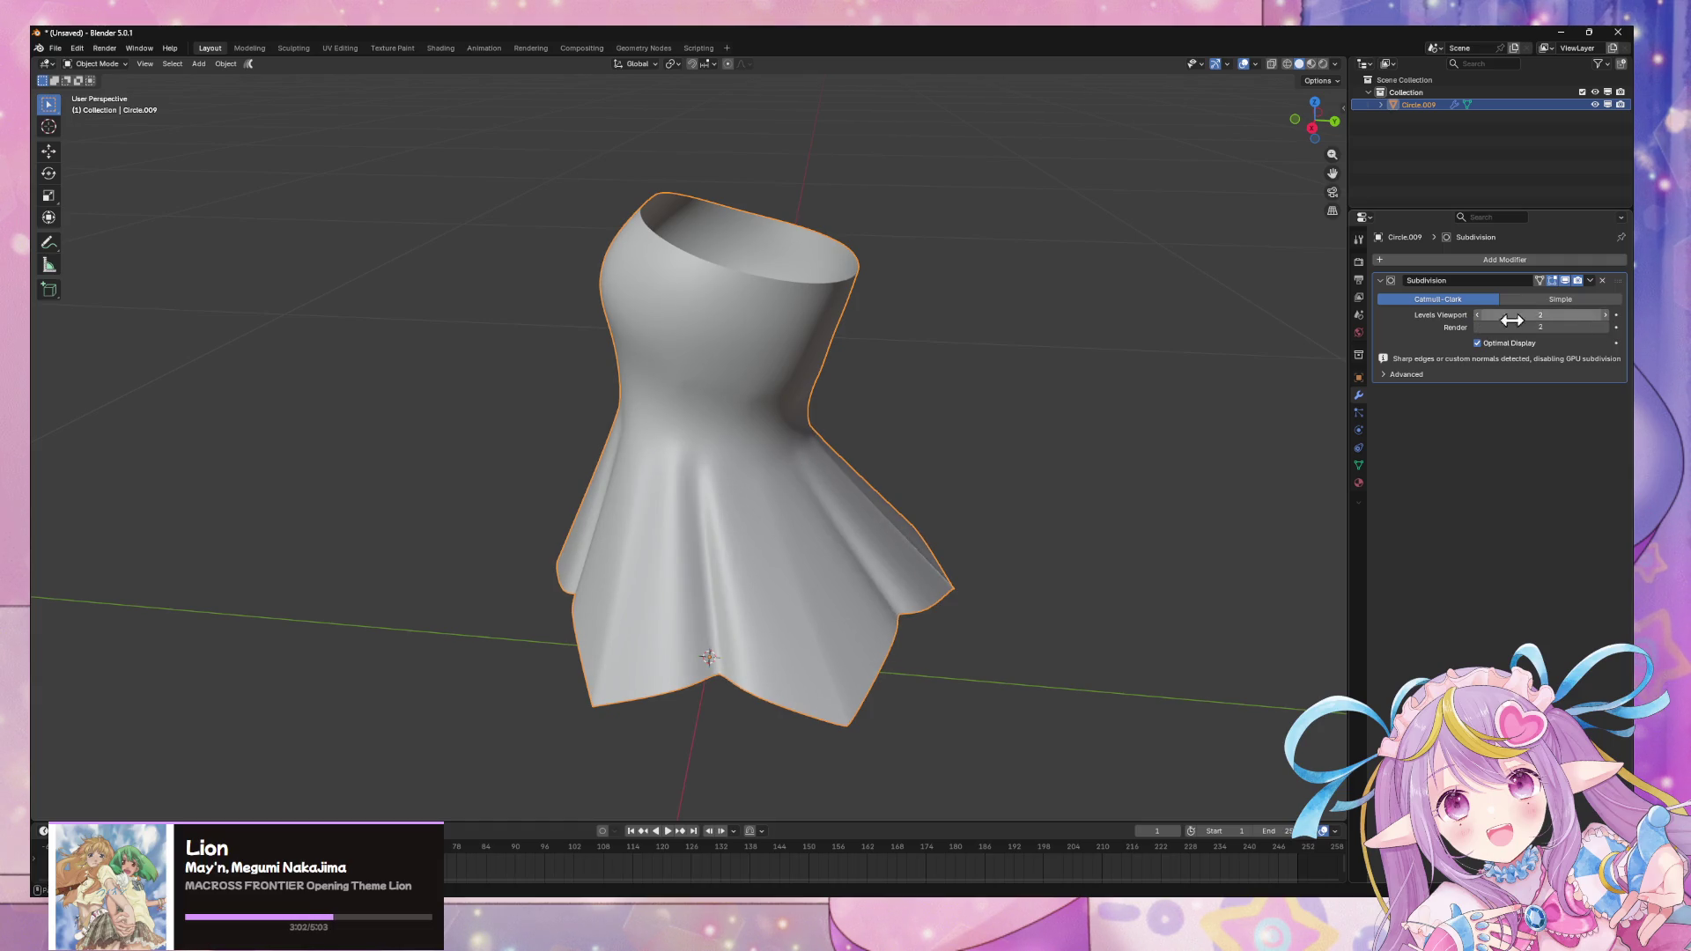
pyautogui.moveTo(925, 398)
pyautogui.mouseDown(button='middle')
pyautogui.moveTo(890, 410)
pyautogui.moveTo(939, 397)
pyautogui.moveTo(903, 356)
pyautogui.mouseUp(button='middle')
pyautogui.press('Tab')
pyautogui.press('Tab')
pyautogui.press('Tab')
# - Apply the Subdivision modifier and inspect the denser mesh in edit mode
pyautogui.press('Tab')
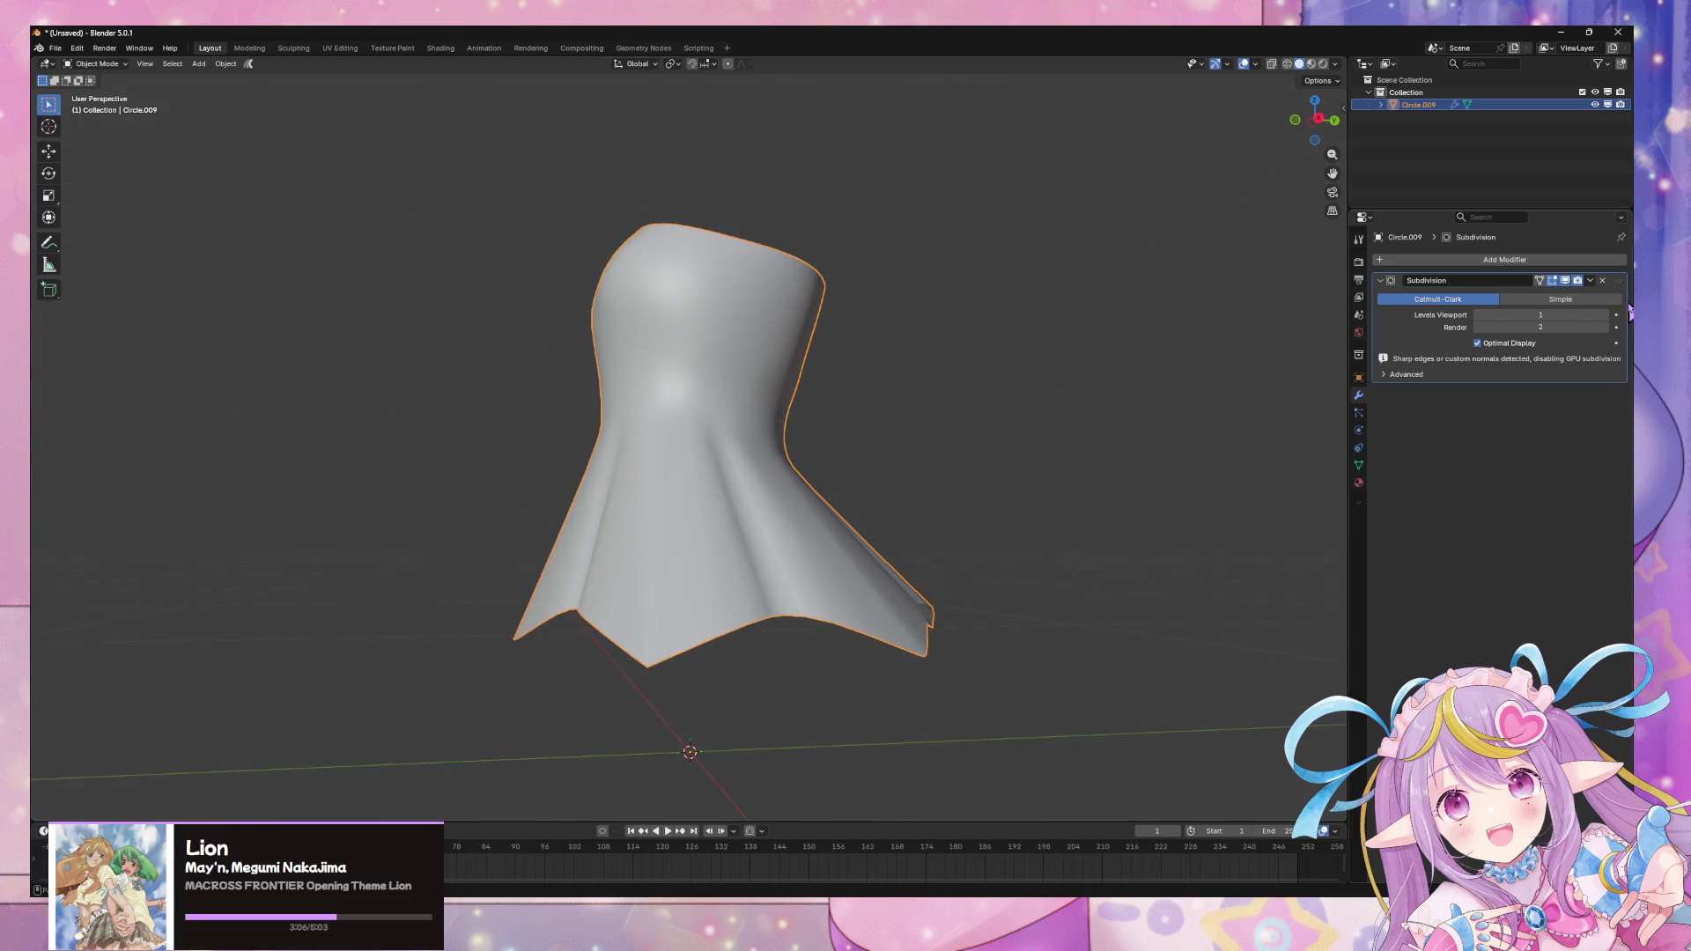
pyautogui.click(1594, 290)
pyautogui.press('Tab')
pyautogui.moveTo(880, 359)
pyautogui.mouseDown(button='middle')
pyautogui.moveTo(1008, 389)
pyautogui.moveTo(808, 408)
pyautogui.mouseUp(button='middle')
pyautogui.press('Tab')
pyautogui.press('Tab')
pyautogui.press('Tab')
pyautogui.press('Tab')
pyautogui.press('Tab')
pyautogui.moveTo(947, 415); pyautogui.dragTo(776, 333, button='middle')
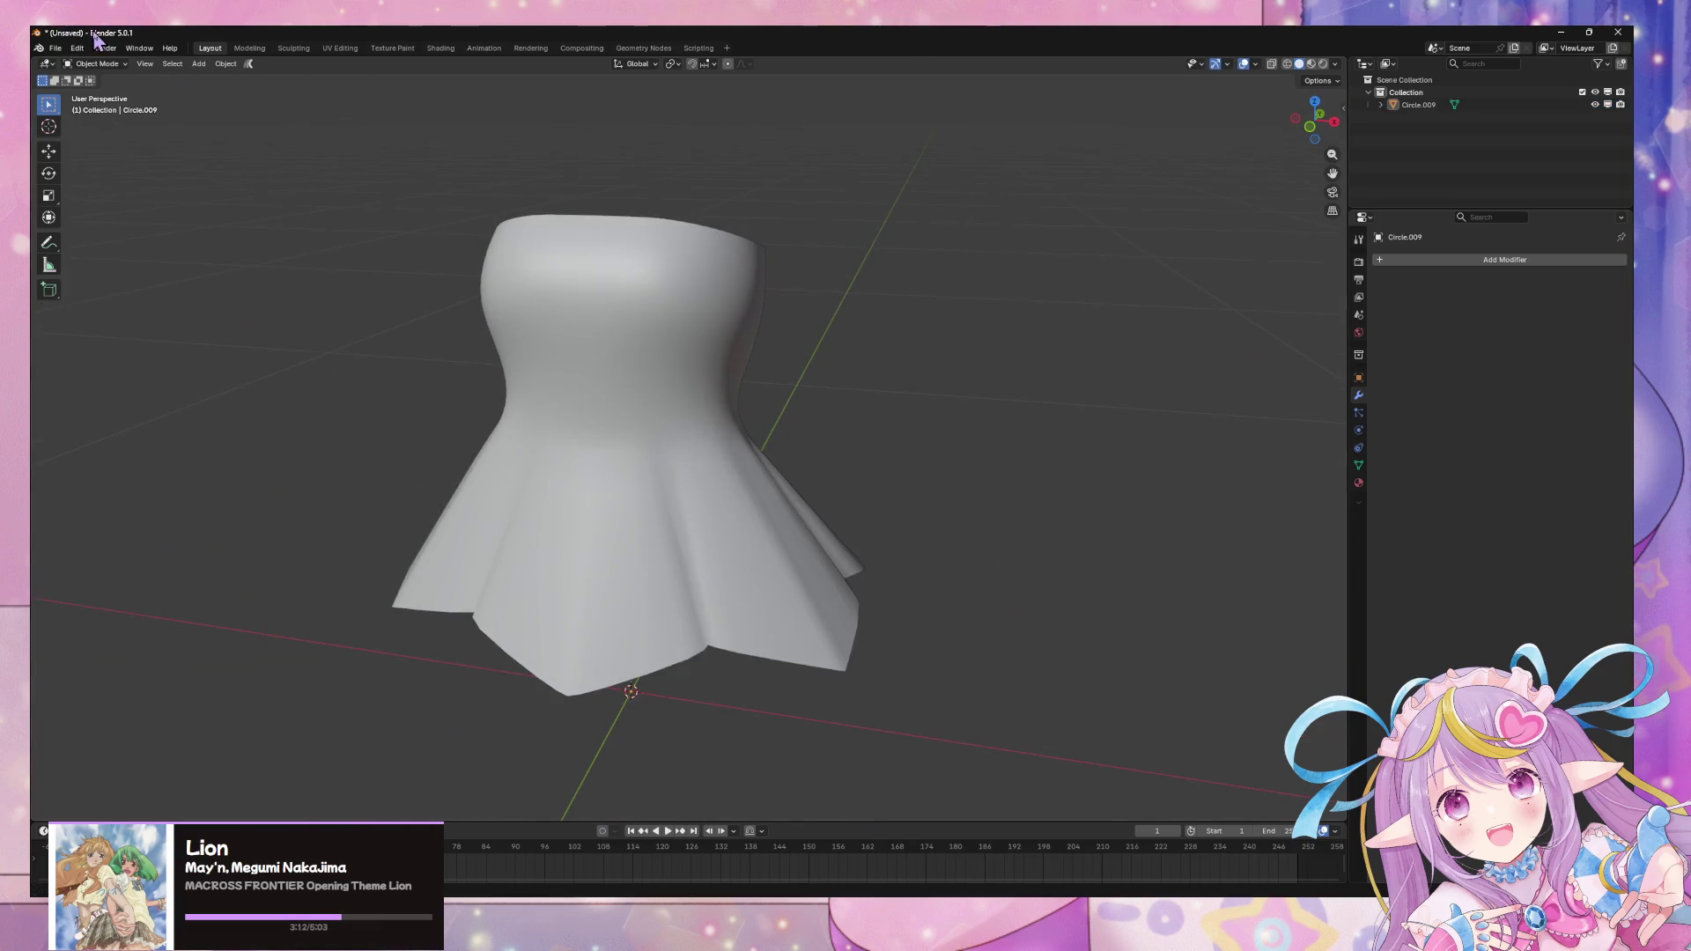
# - Start an FBX export aimed at the substance textures folder
pyautogui.click(56, 48)
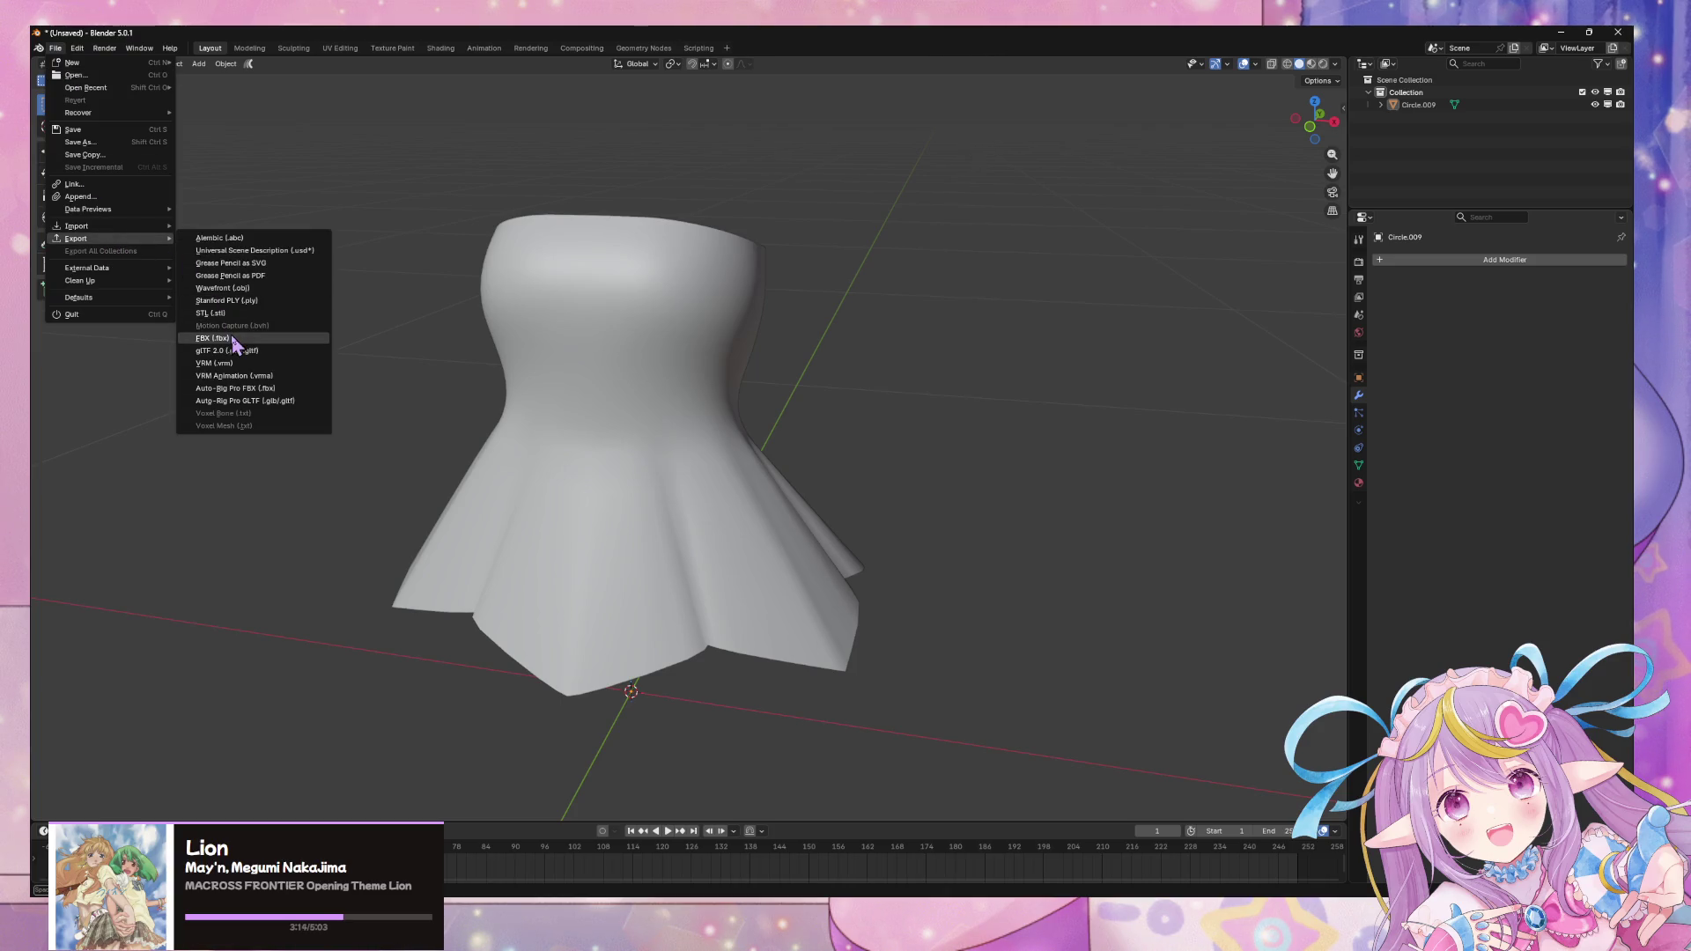
pyautogui.click(234, 342)
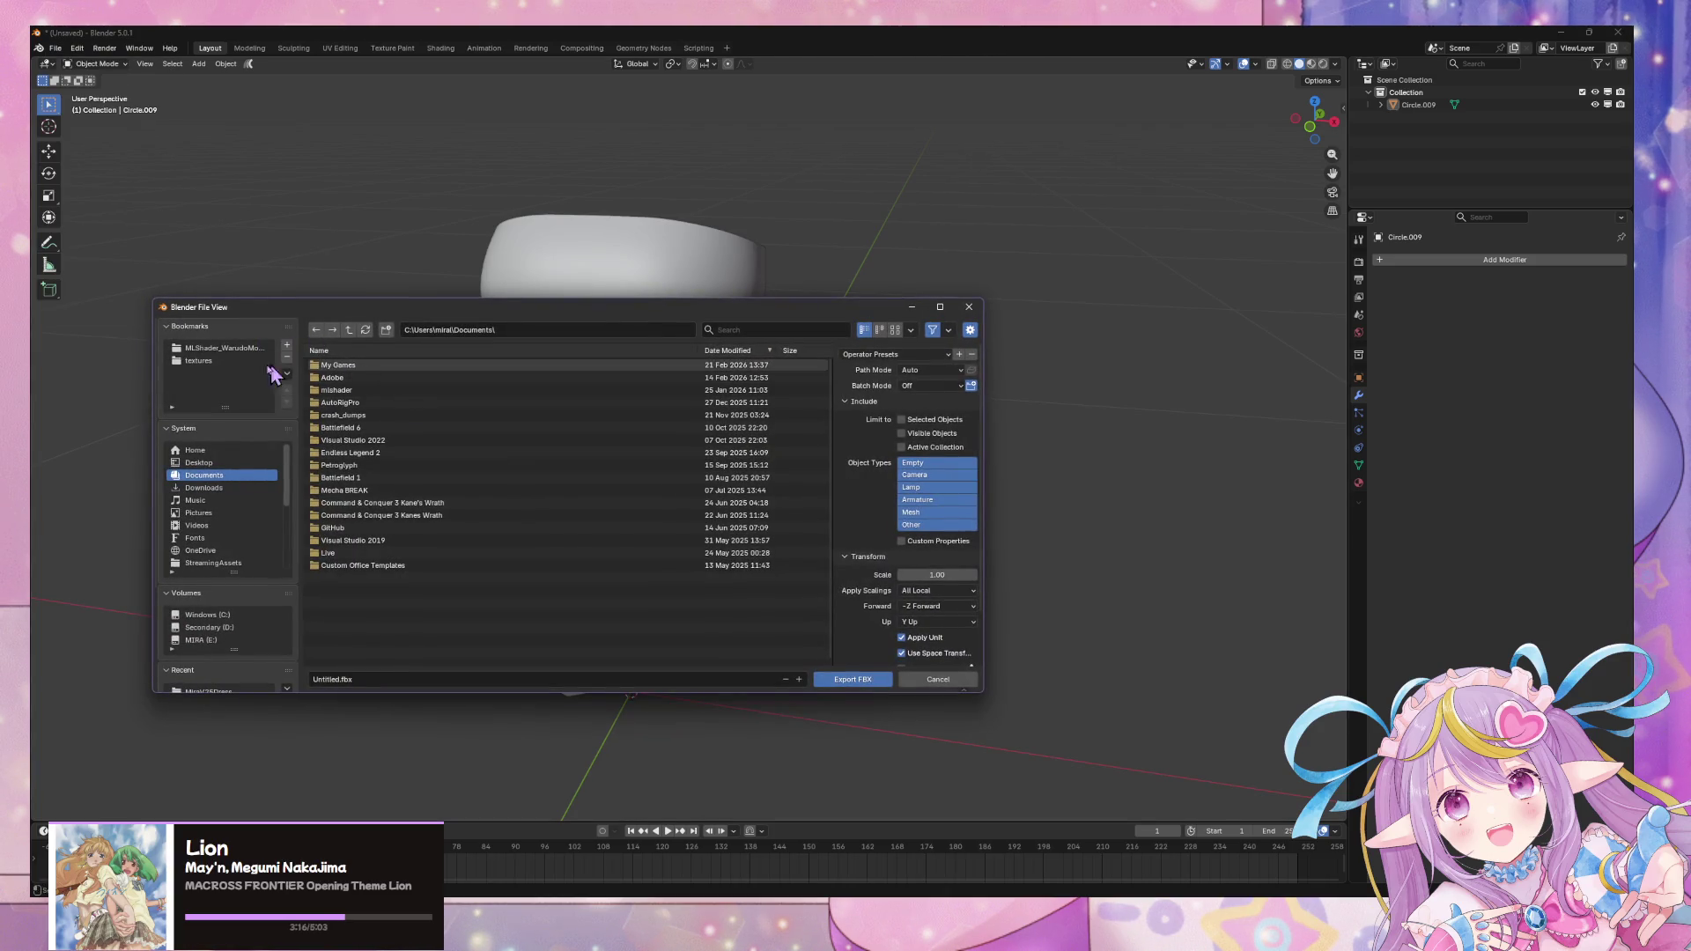
pyautogui.click(228, 360)
pyautogui.click(451, 678)
pyautogui.write('dress')
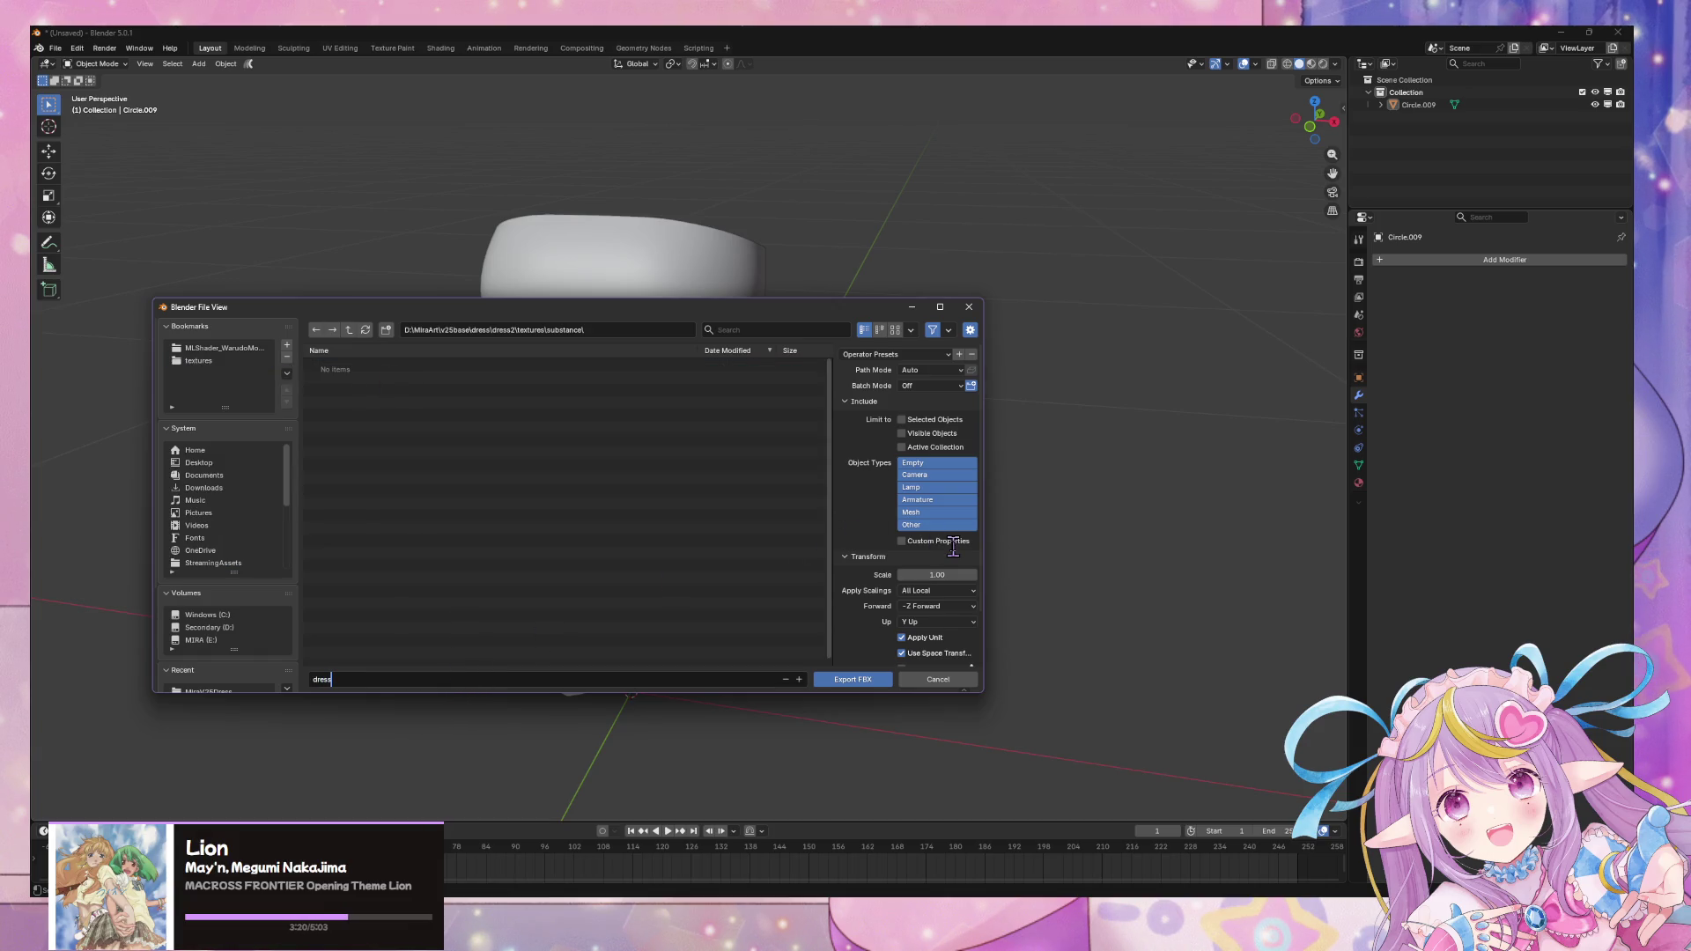
pyautogui.scroll(-2, 964, 608)
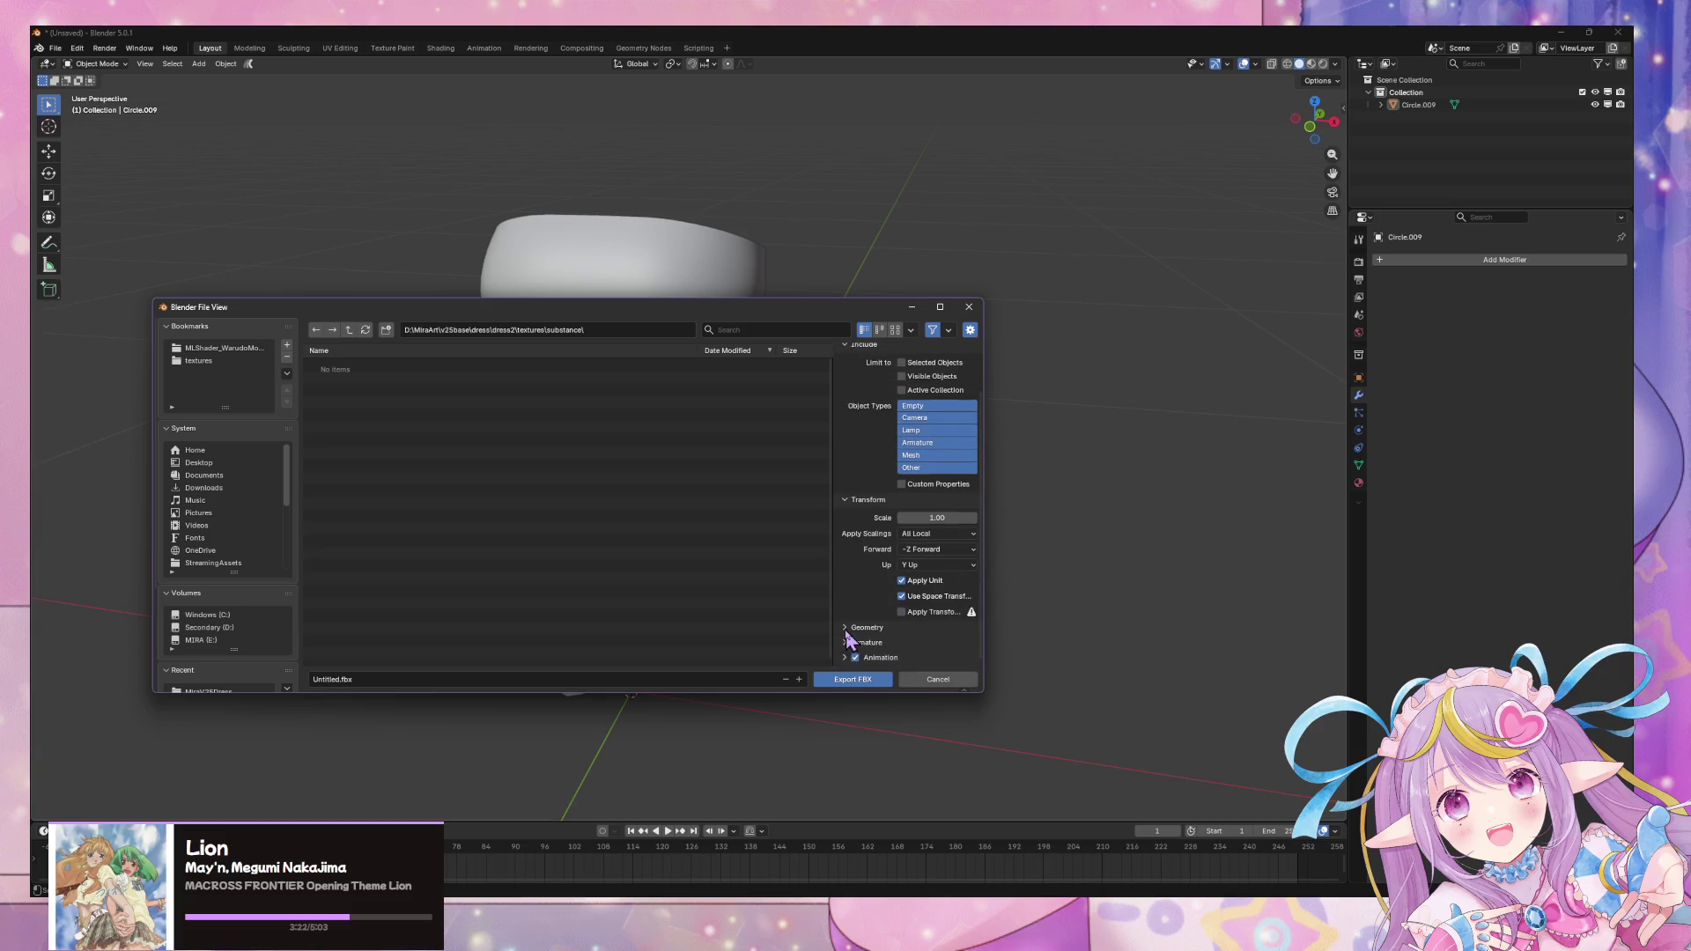
pyautogui.scroll(-4, 873, 615)
# - Export as outerdress.fbx with Apply Modifiers off and Export Subdivision Surface on
pyautogui.click(904, 550)
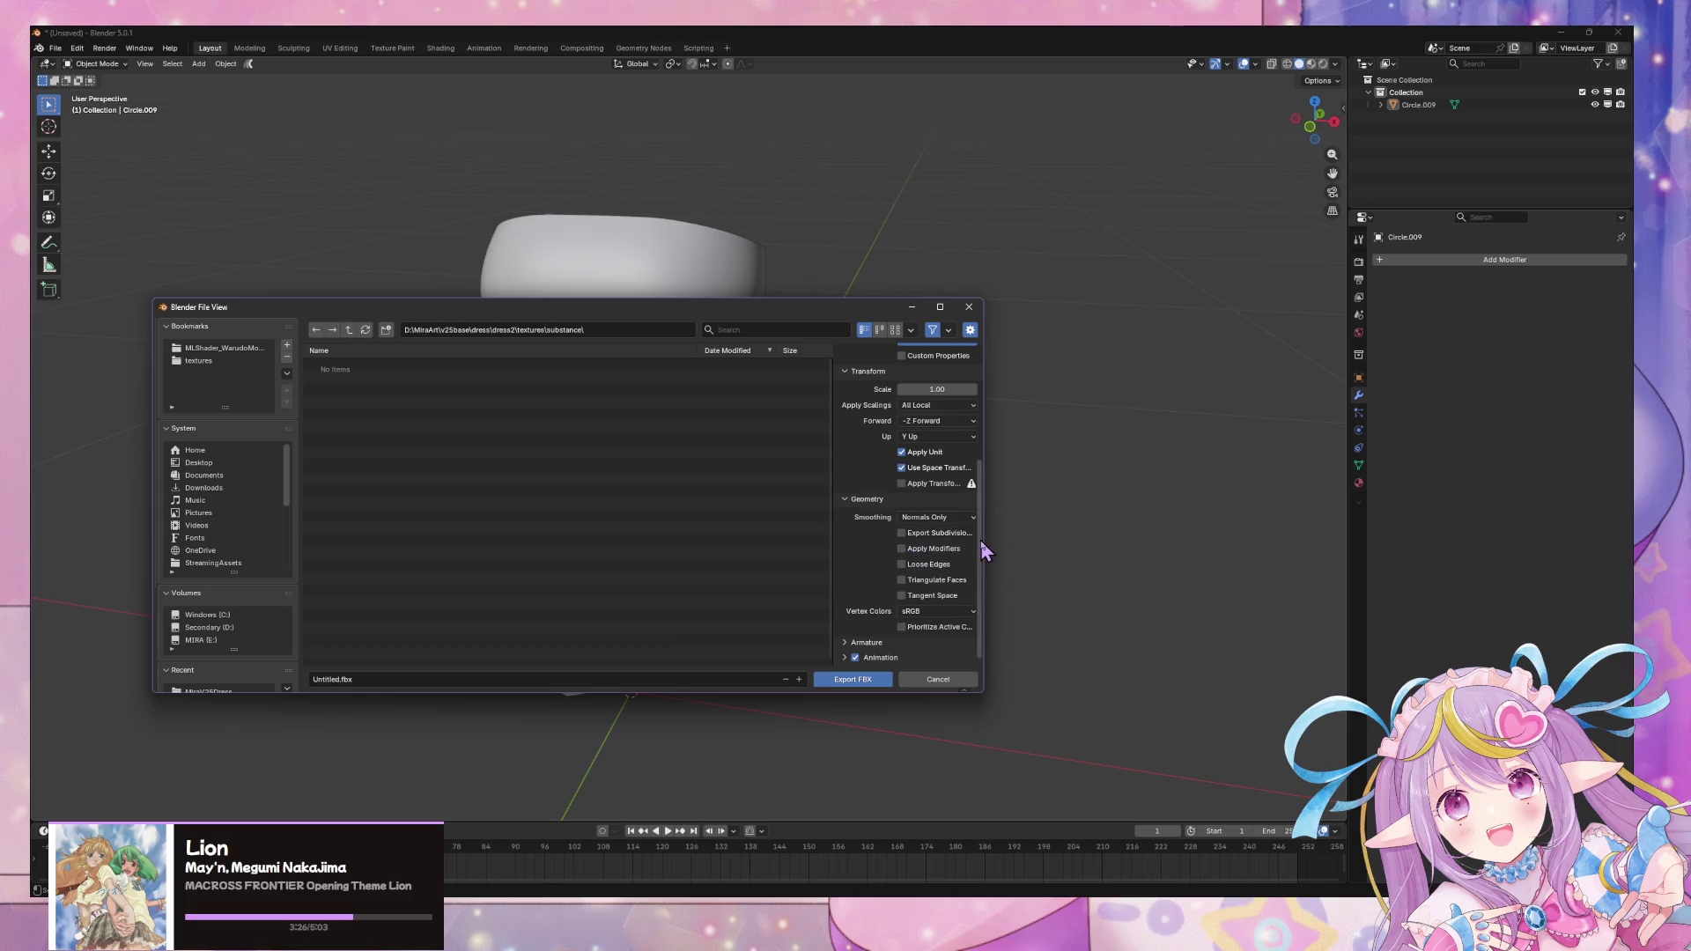
pyautogui.moveTo(996, 539); pyautogui.dragTo(1097, 542)
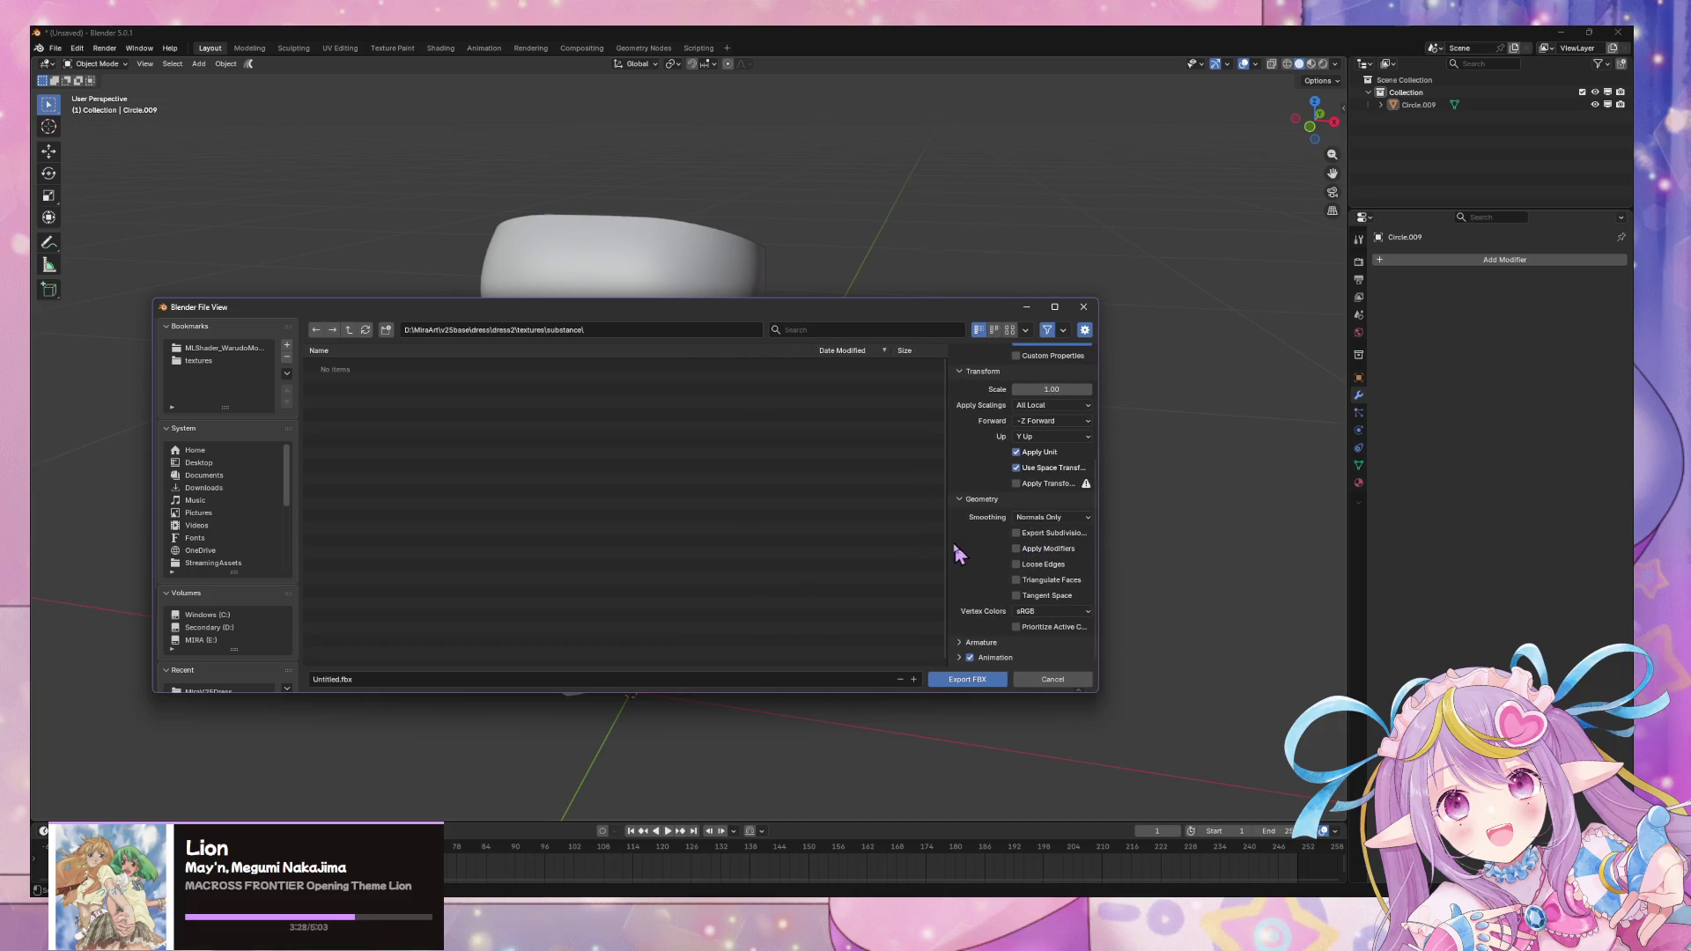
pyautogui.moveTo(943, 541); pyautogui.dragTo(797, 536)
pyautogui.click(927, 533)
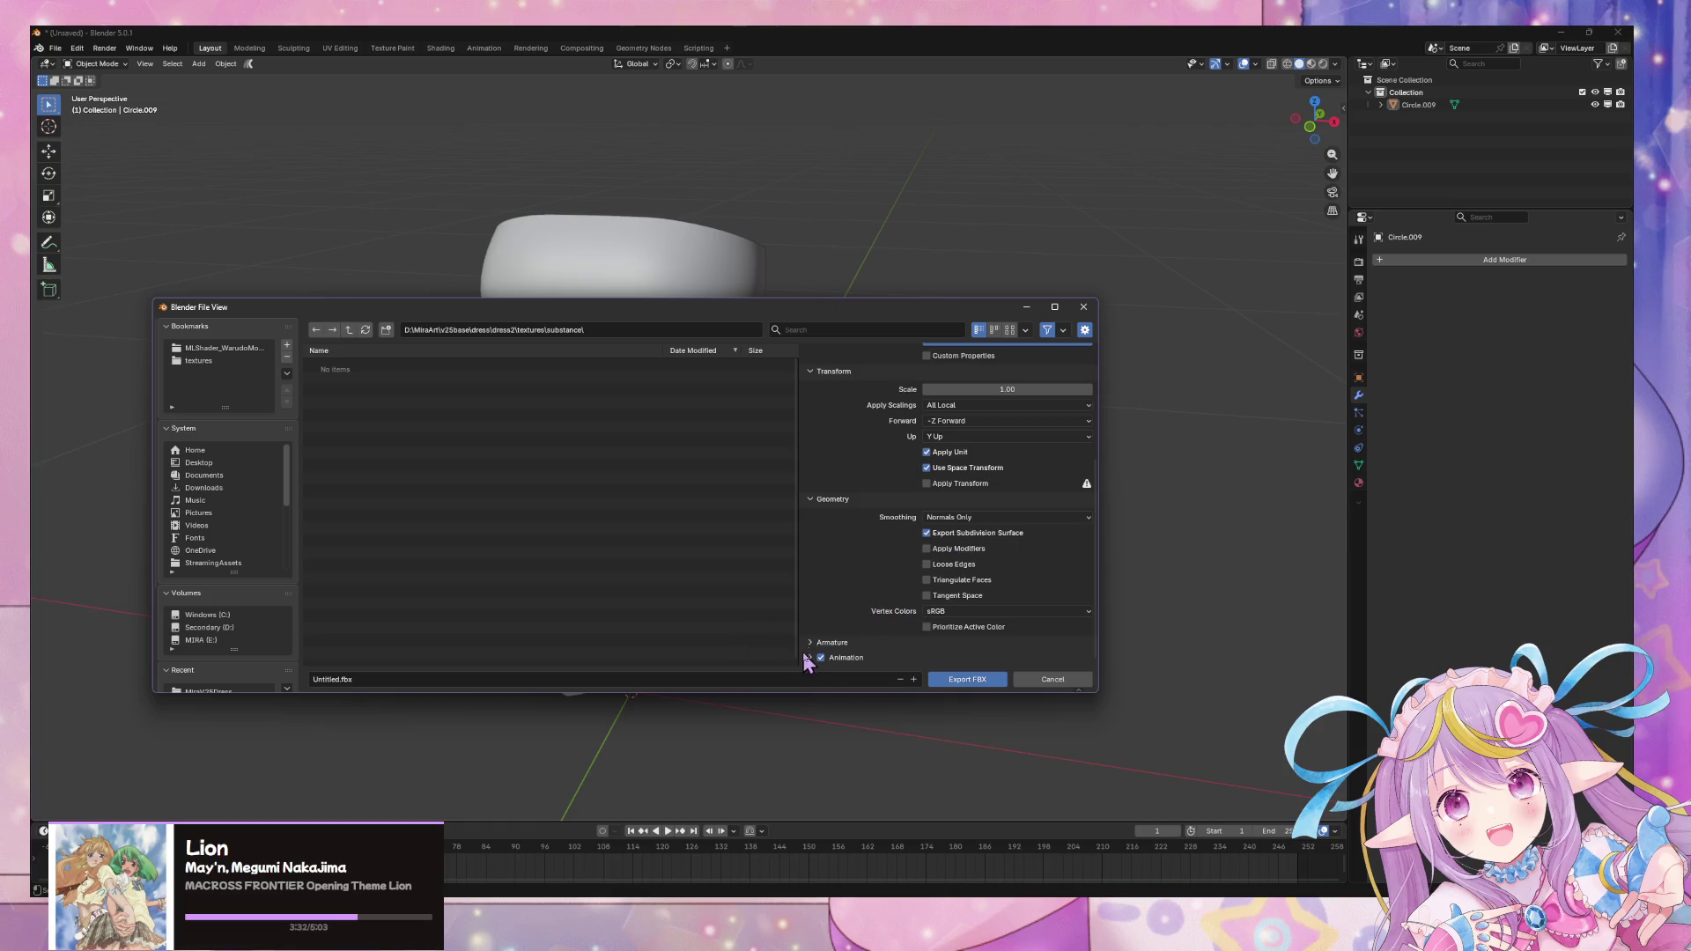
pyautogui.scroll(3, 902, 570)
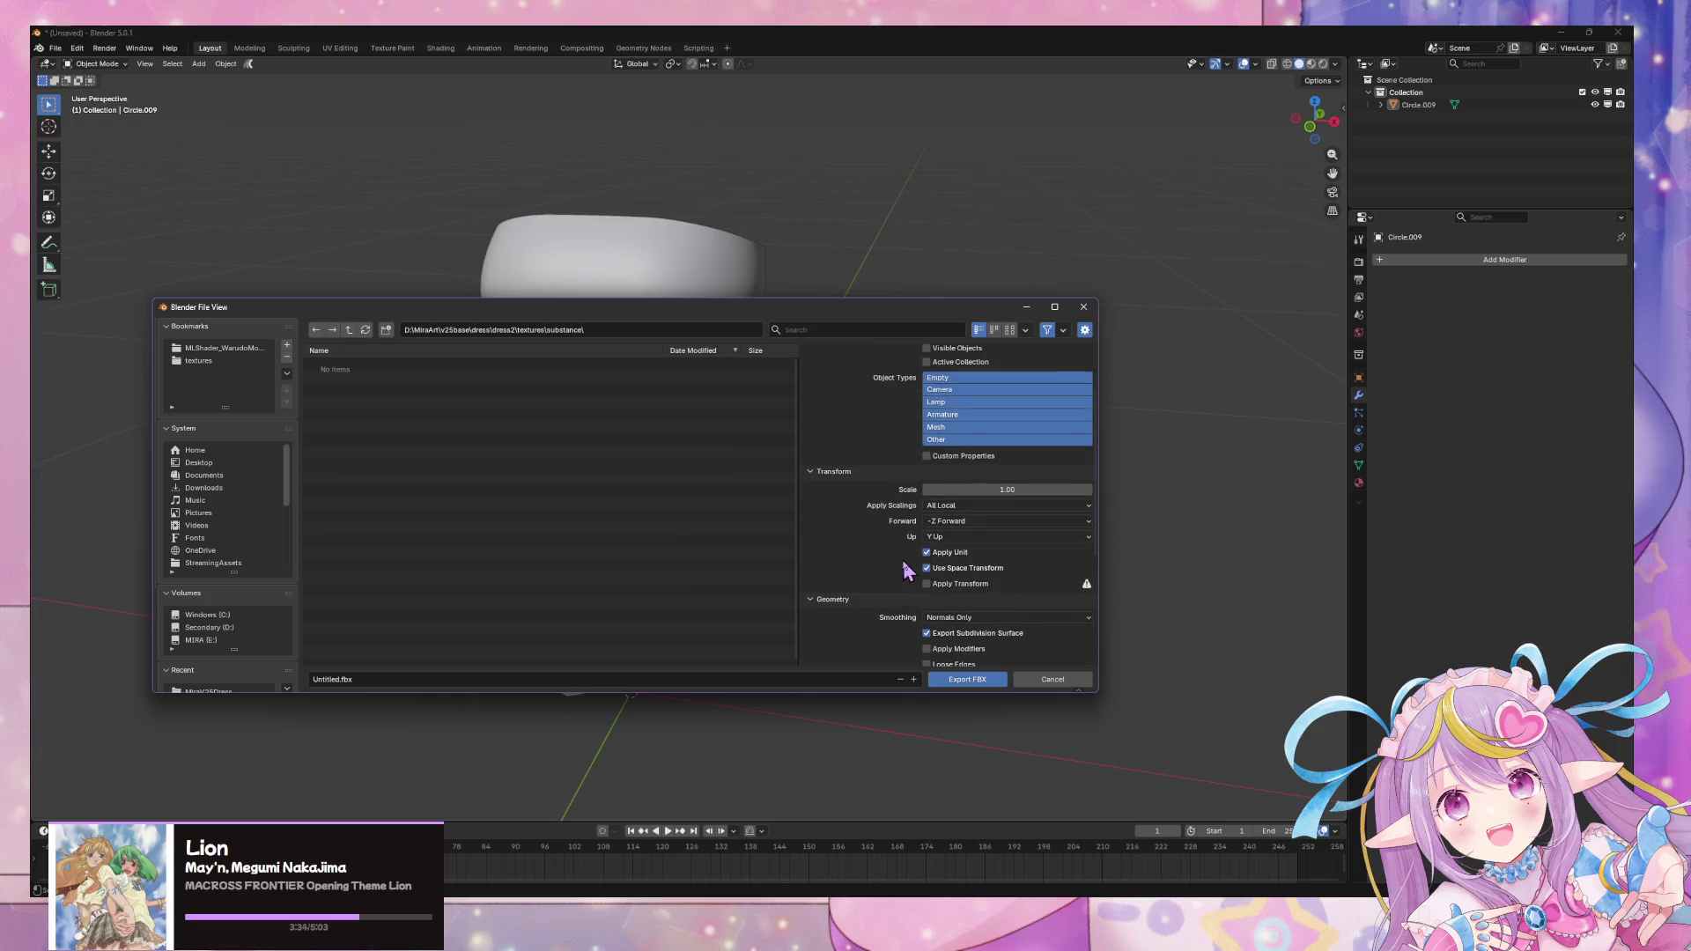
pyautogui.scroll(2, 873, 560)
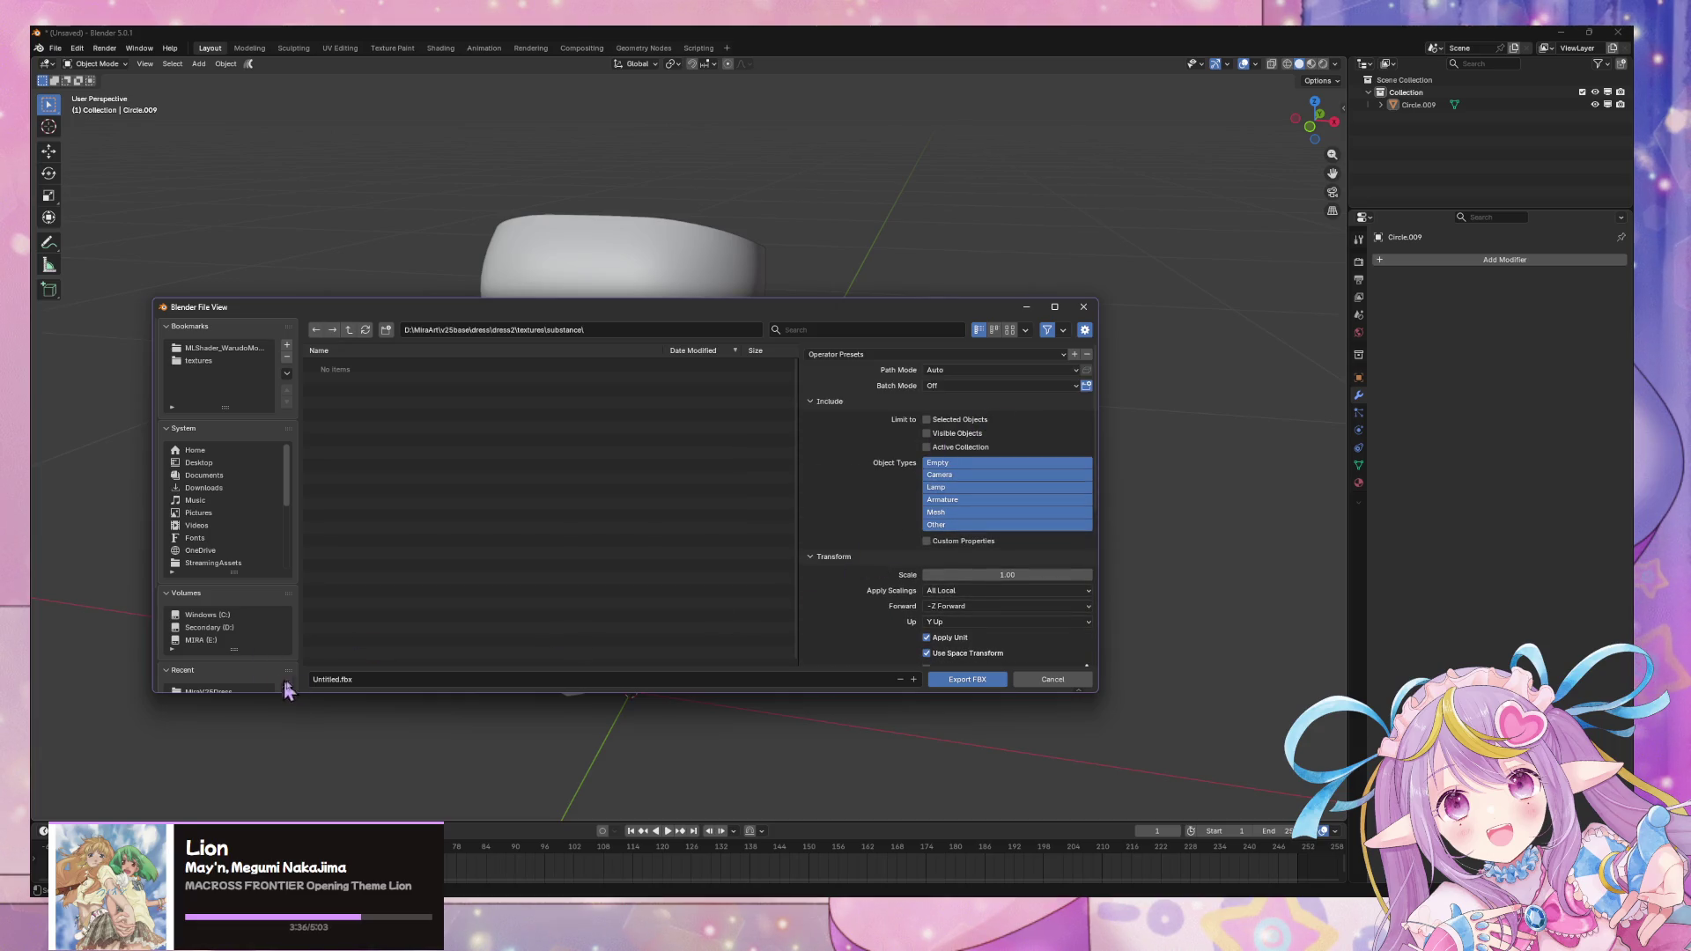
pyautogui.click(366, 683)
pyautogui.write('outerdress')
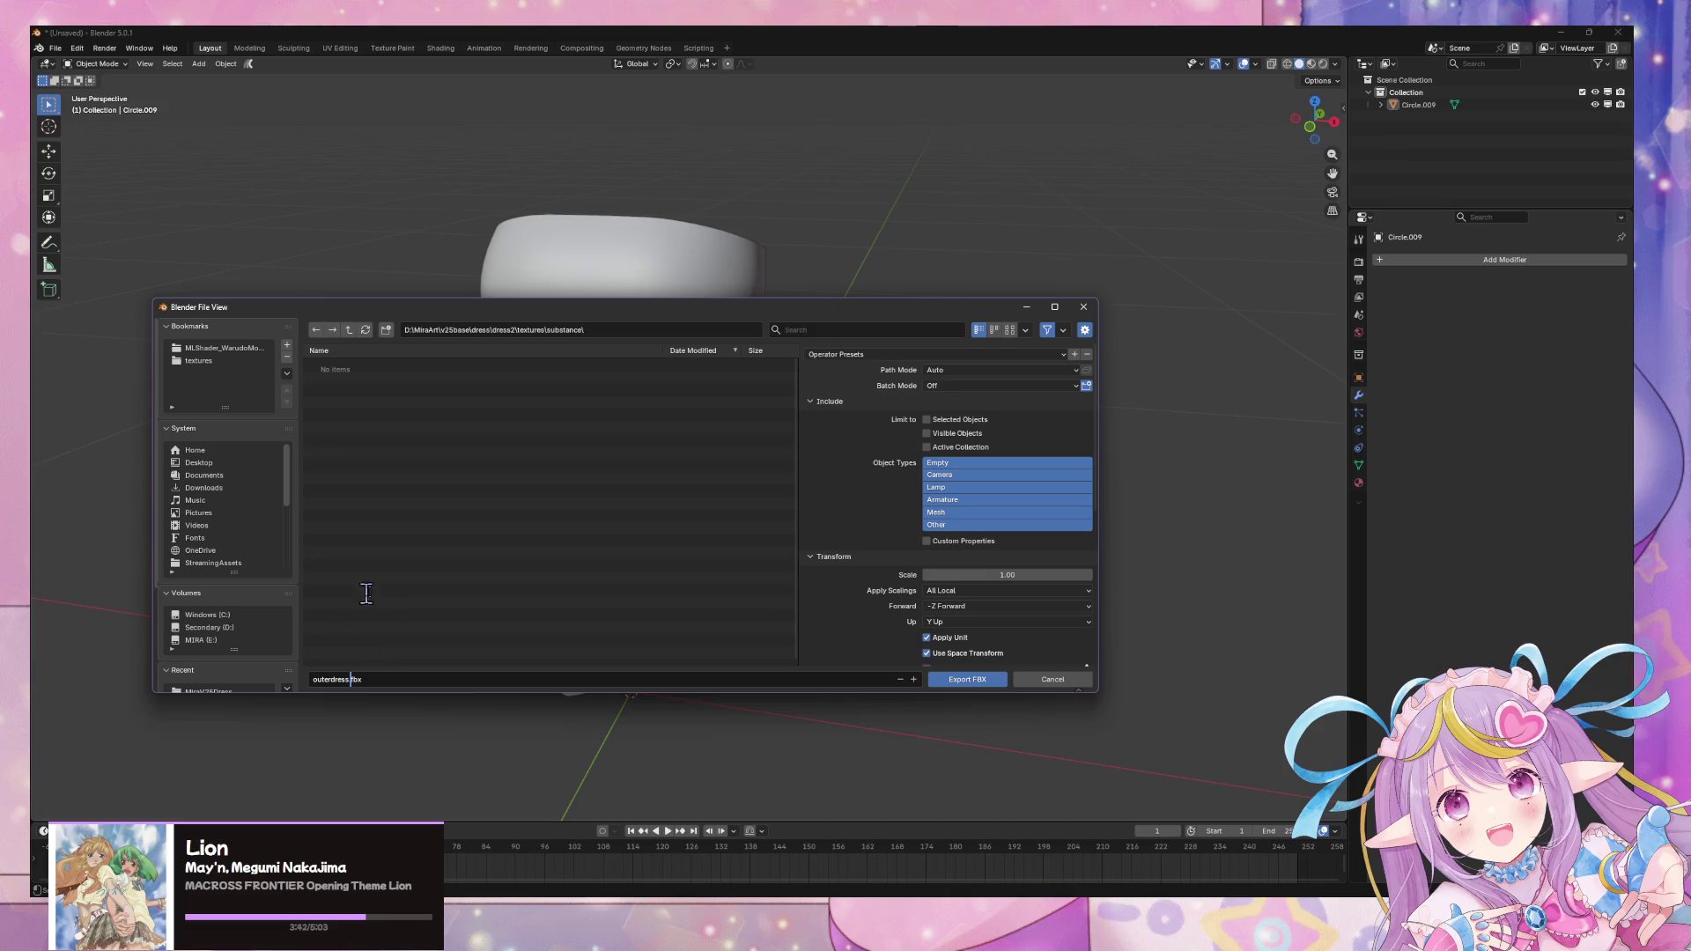
pyautogui.click(965, 679)
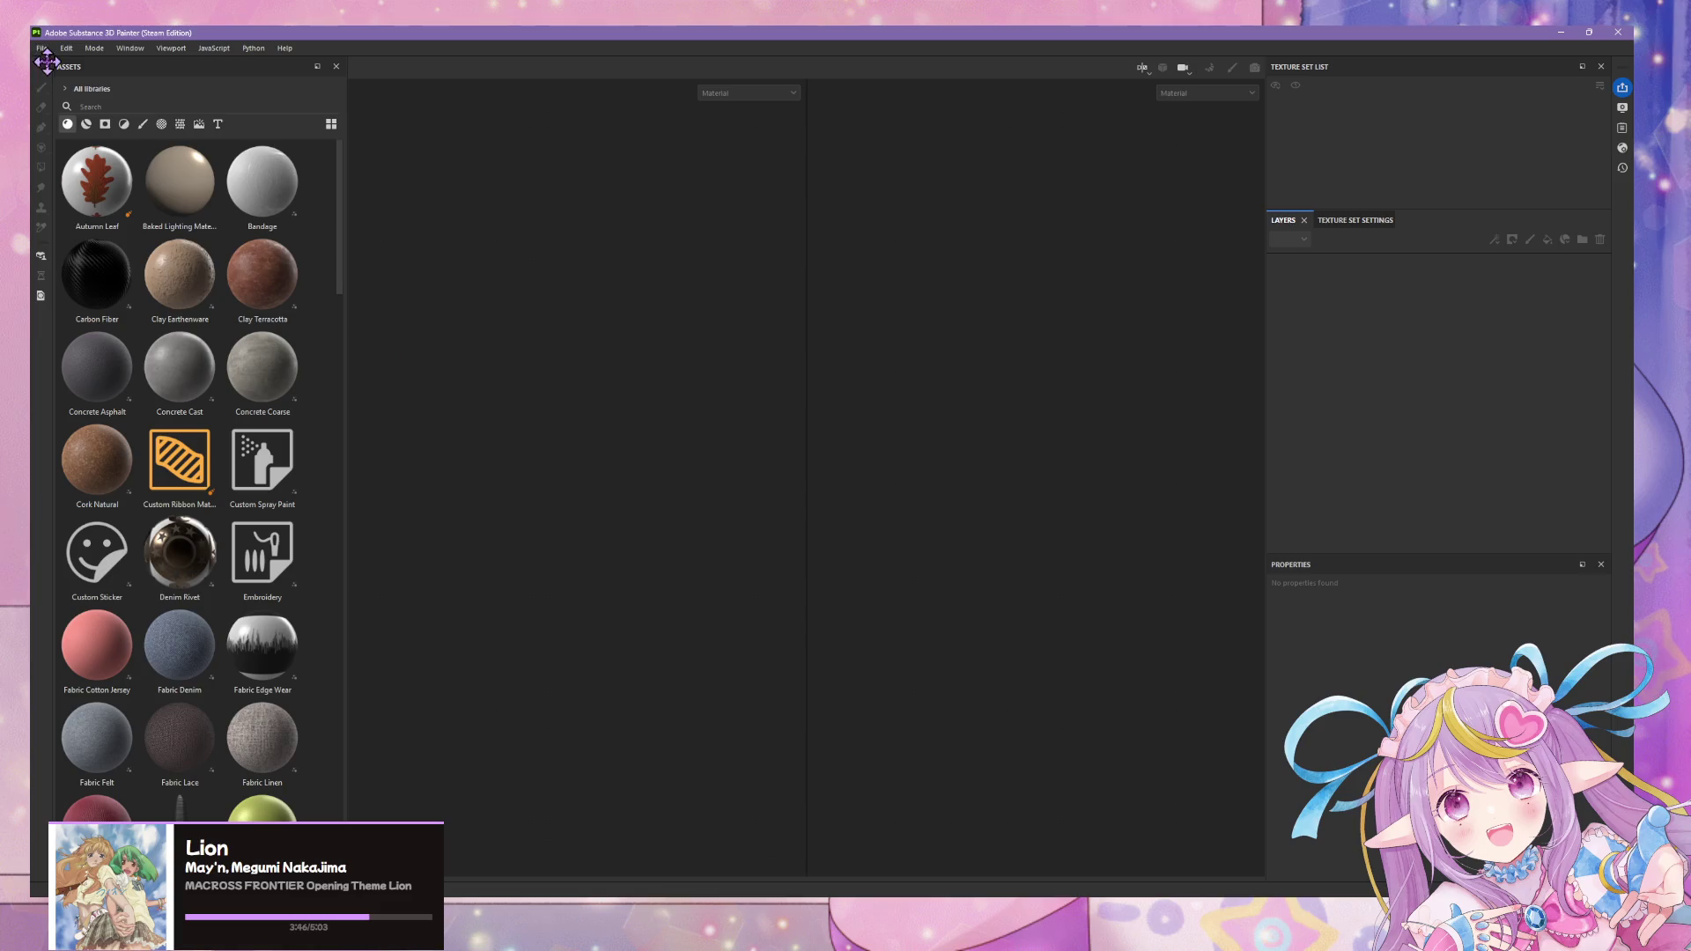
# - Browse File > Open into the dress2 textures/substance folder, then cancel the Open project dialog
pyautogui.click(42, 49)
pyautogui.click(56, 77)
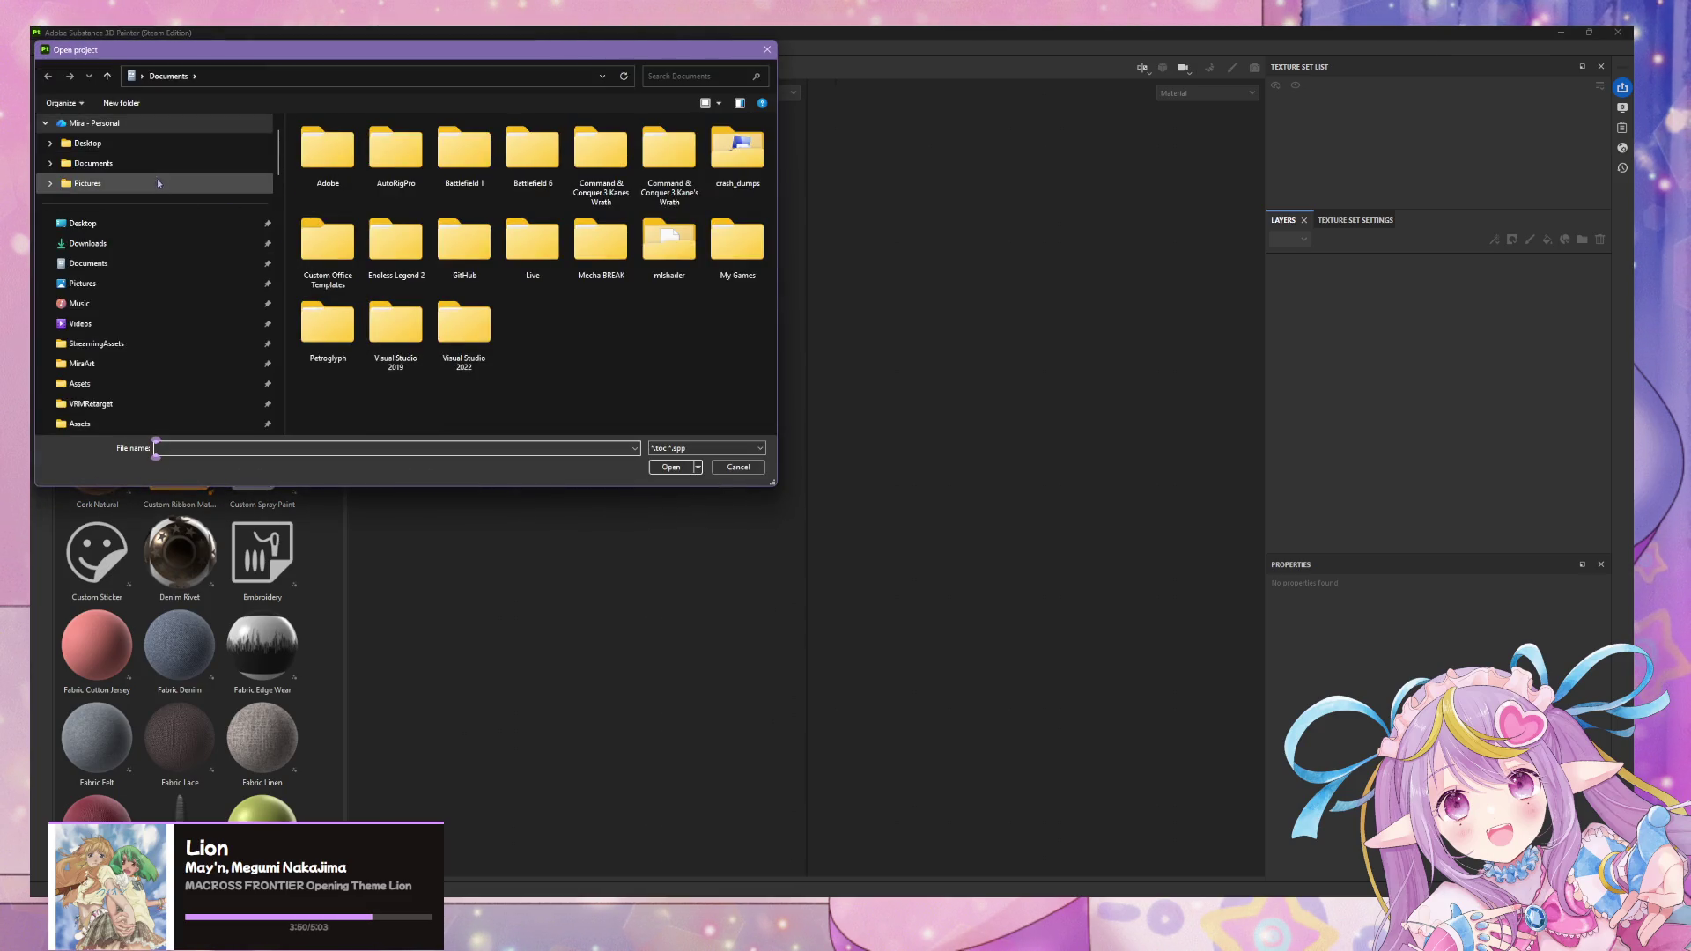
pyautogui.scroll(-3, 180, 177)
pyautogui.scroll(-3, 181, 177)
pyautogui.scroll(2, 185, 182)
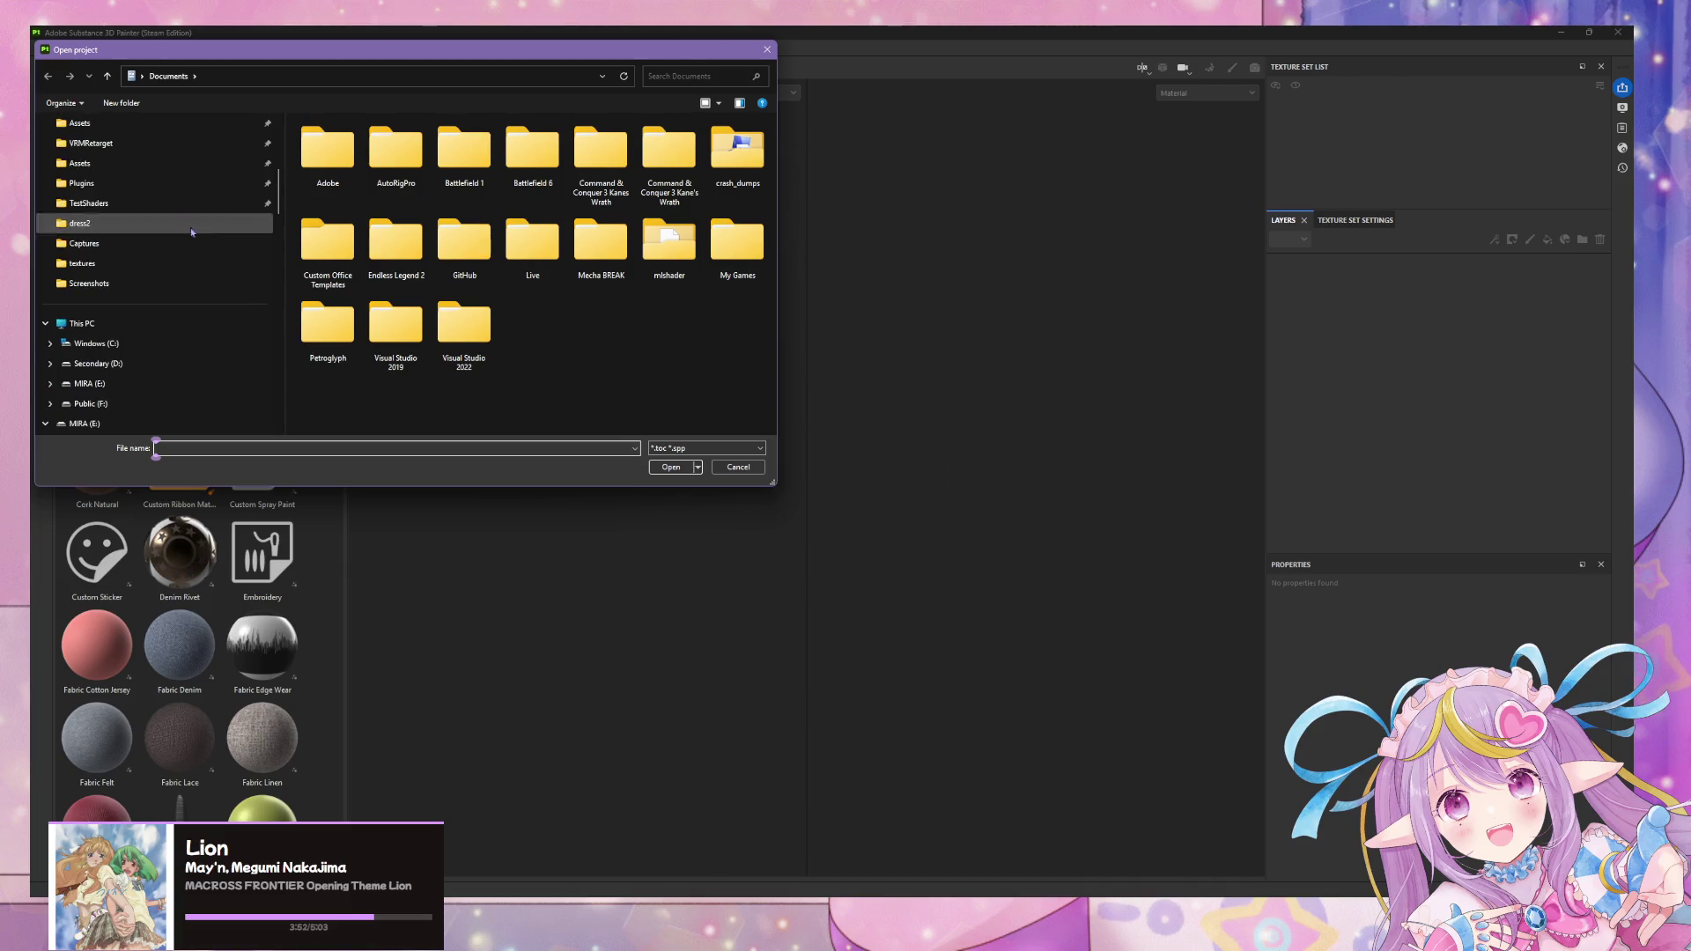
pyautogui.click(146, 264)
pyautogui.doubleClick(327, 140)
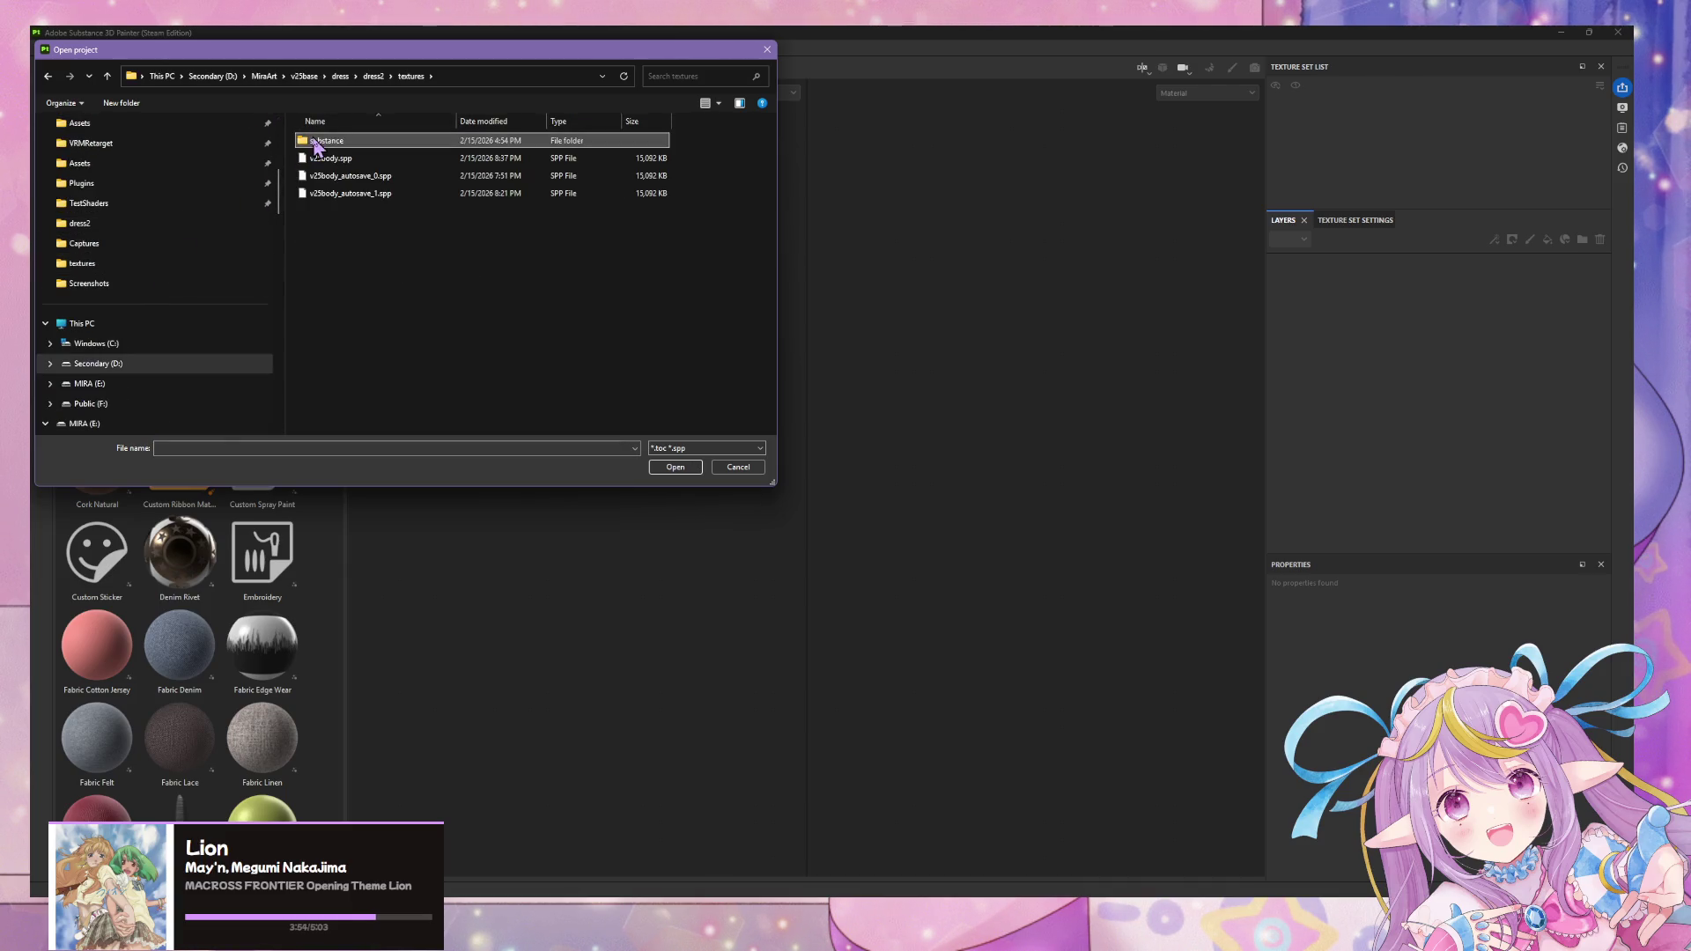
pyautogui.click(740, 449)
pyautogui.click(737, 466)
pyautogui.click(737, 466)
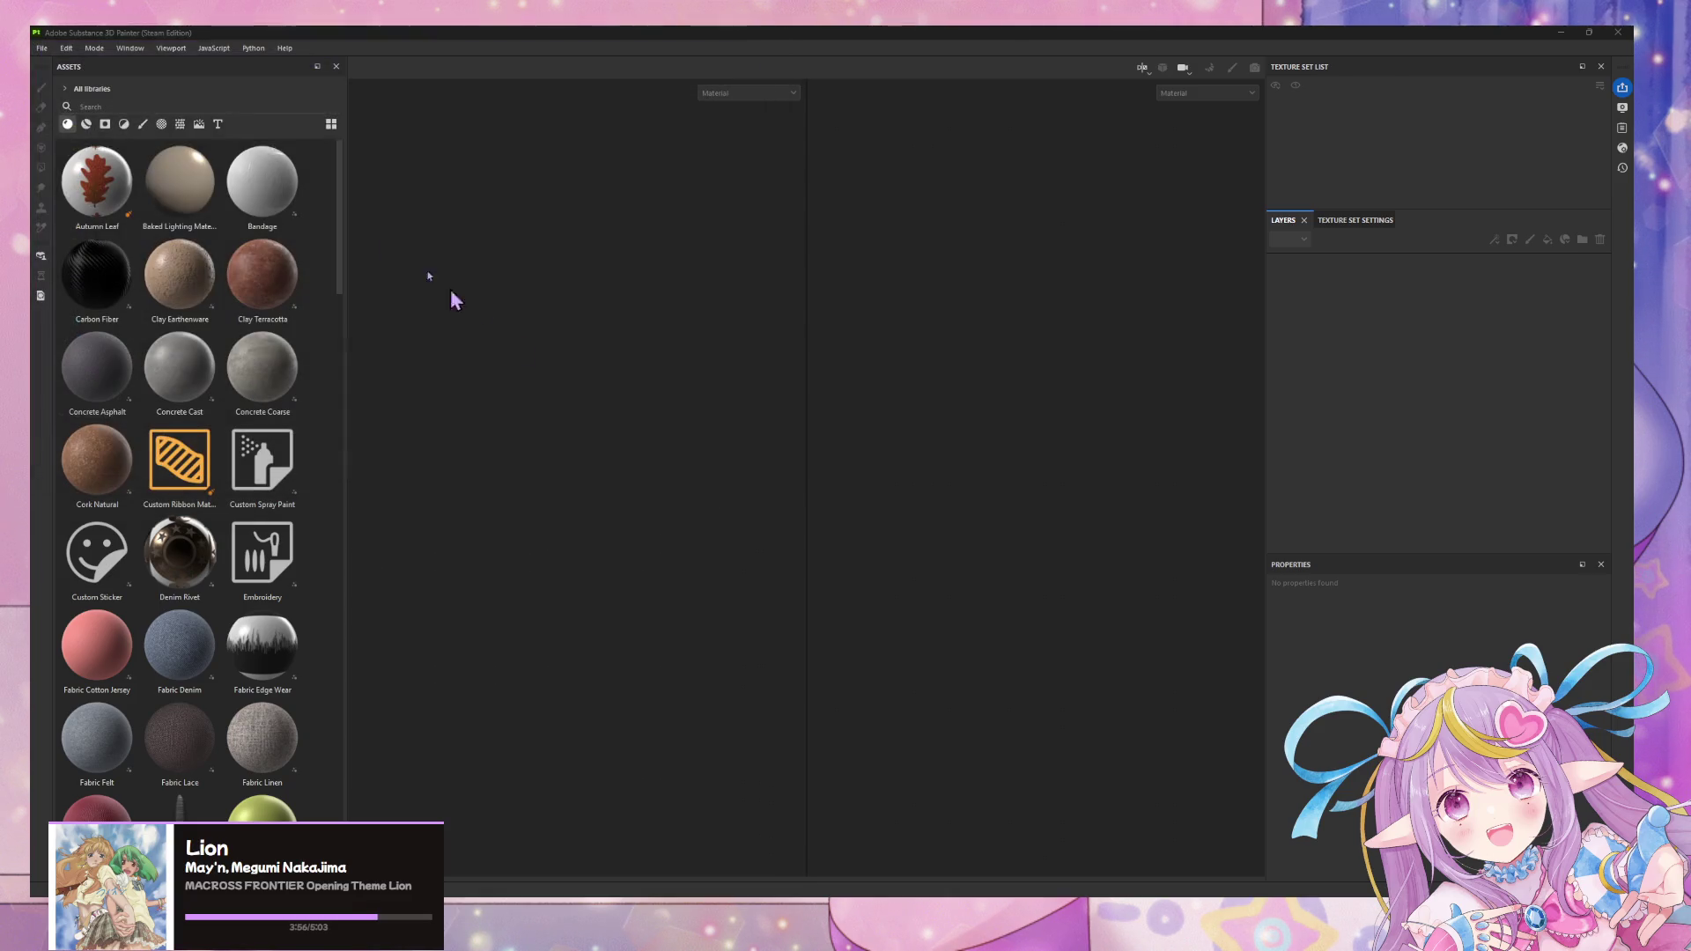
pyautogui.click(41, 48)
# - Start Import resources and Open project, cancelling both without choosing a file
pyautogui.click(79, 216)
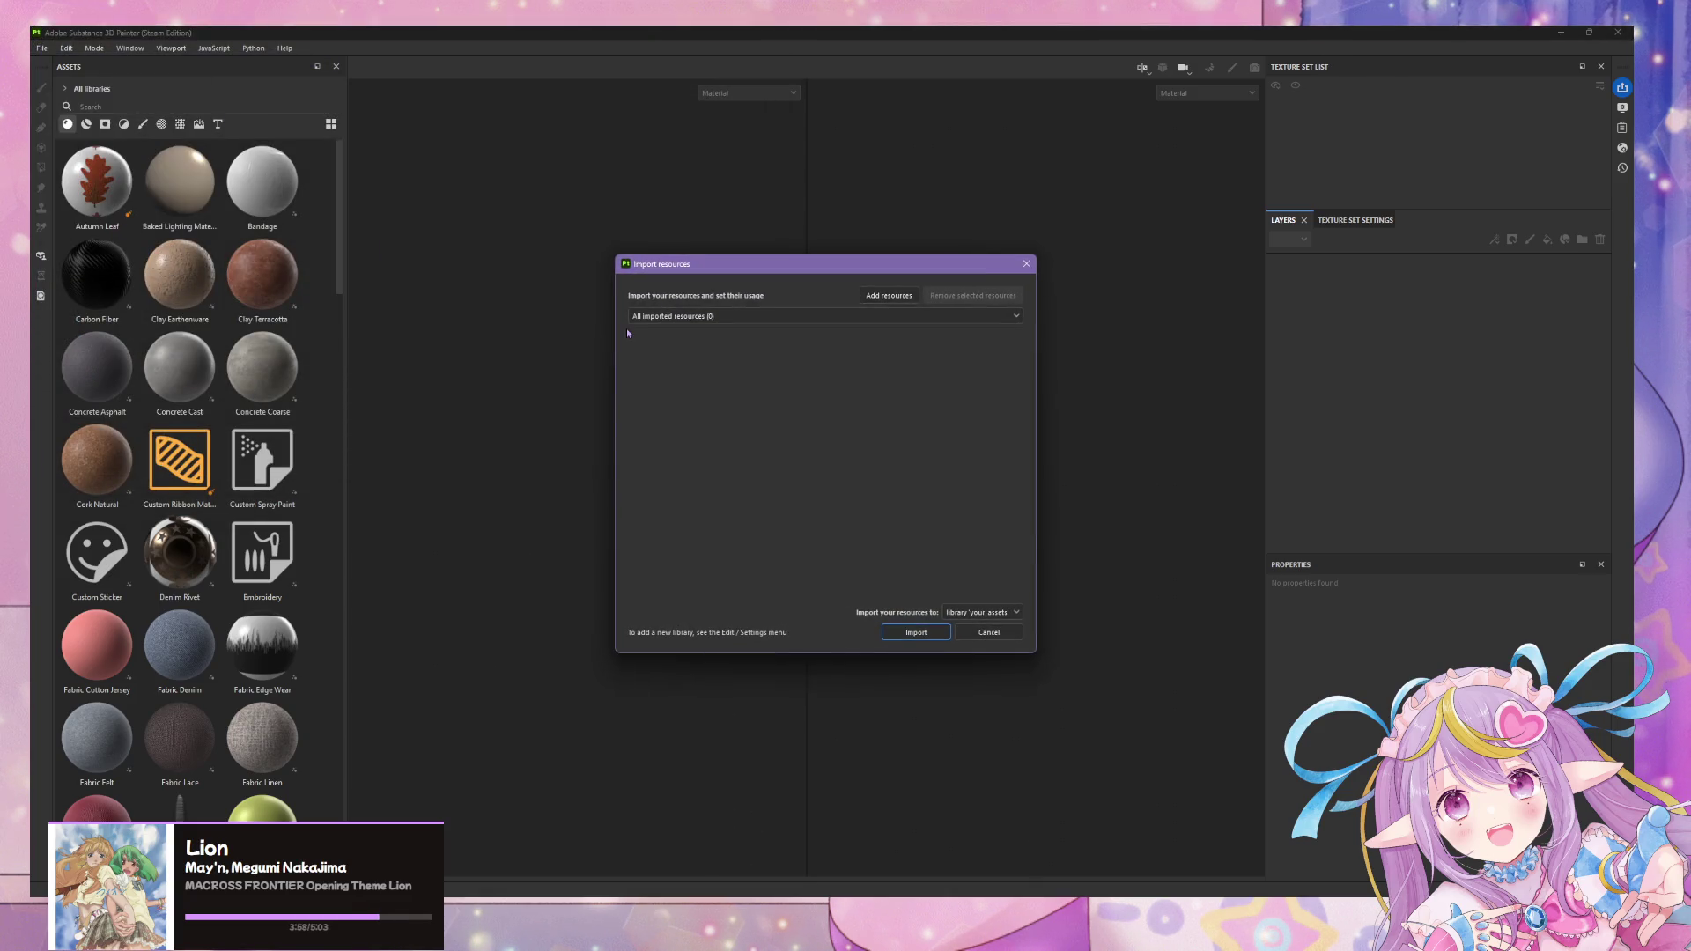
pyautogui.click(907, 300)
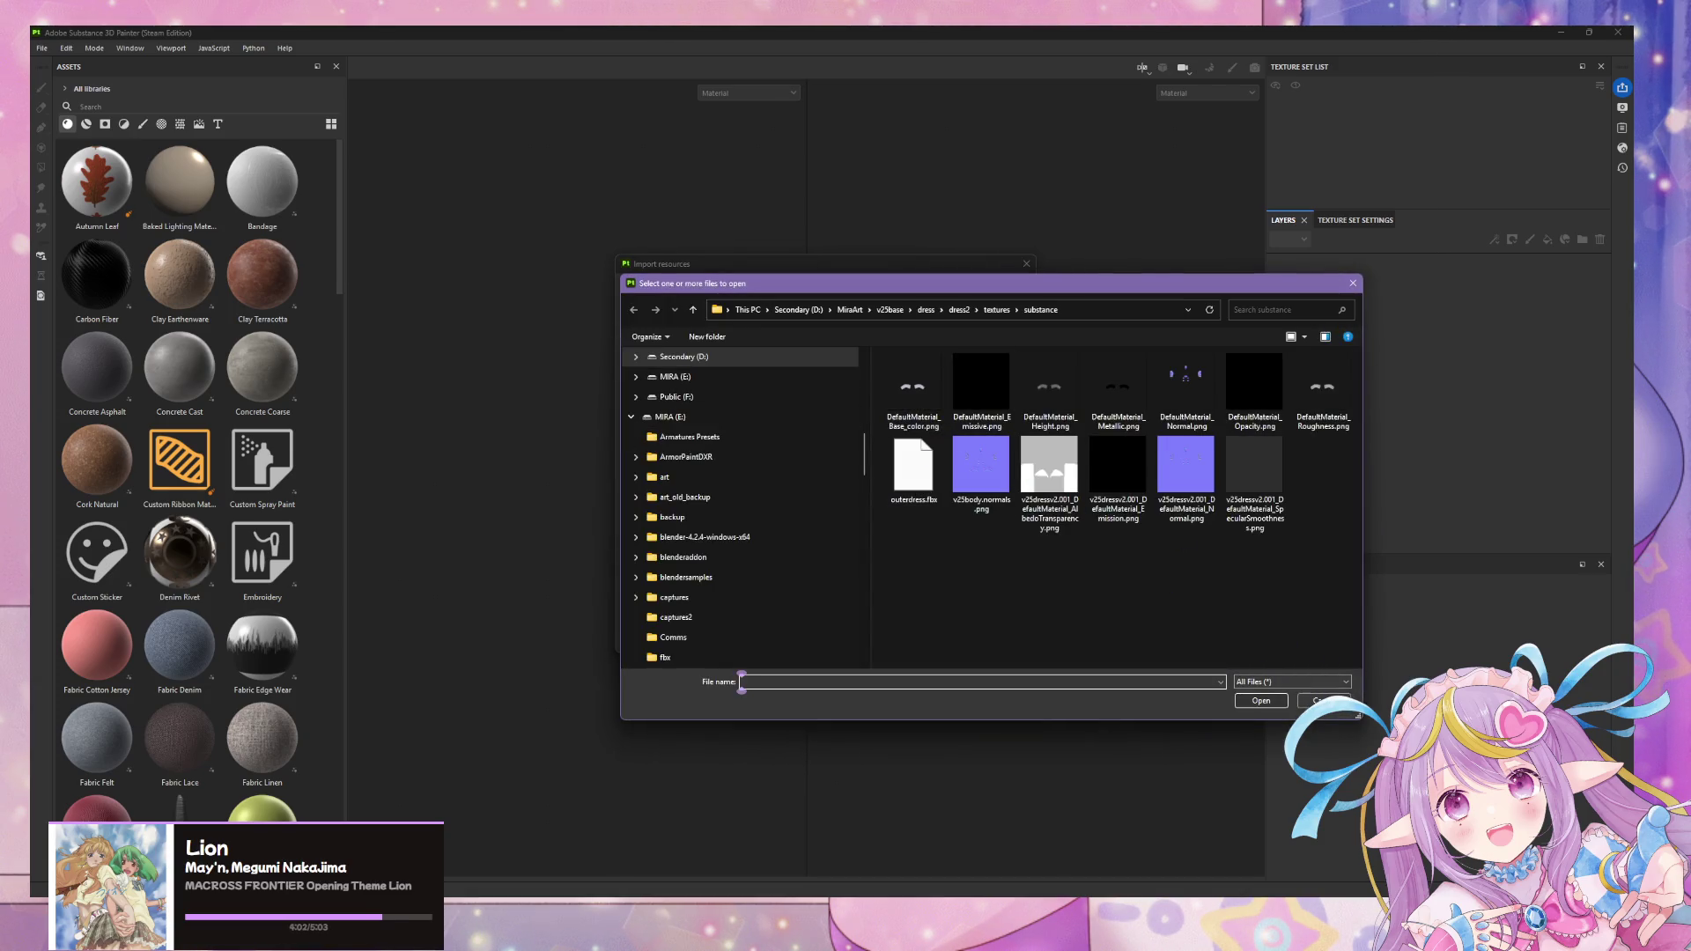
pyautogui.click(1322, 701)
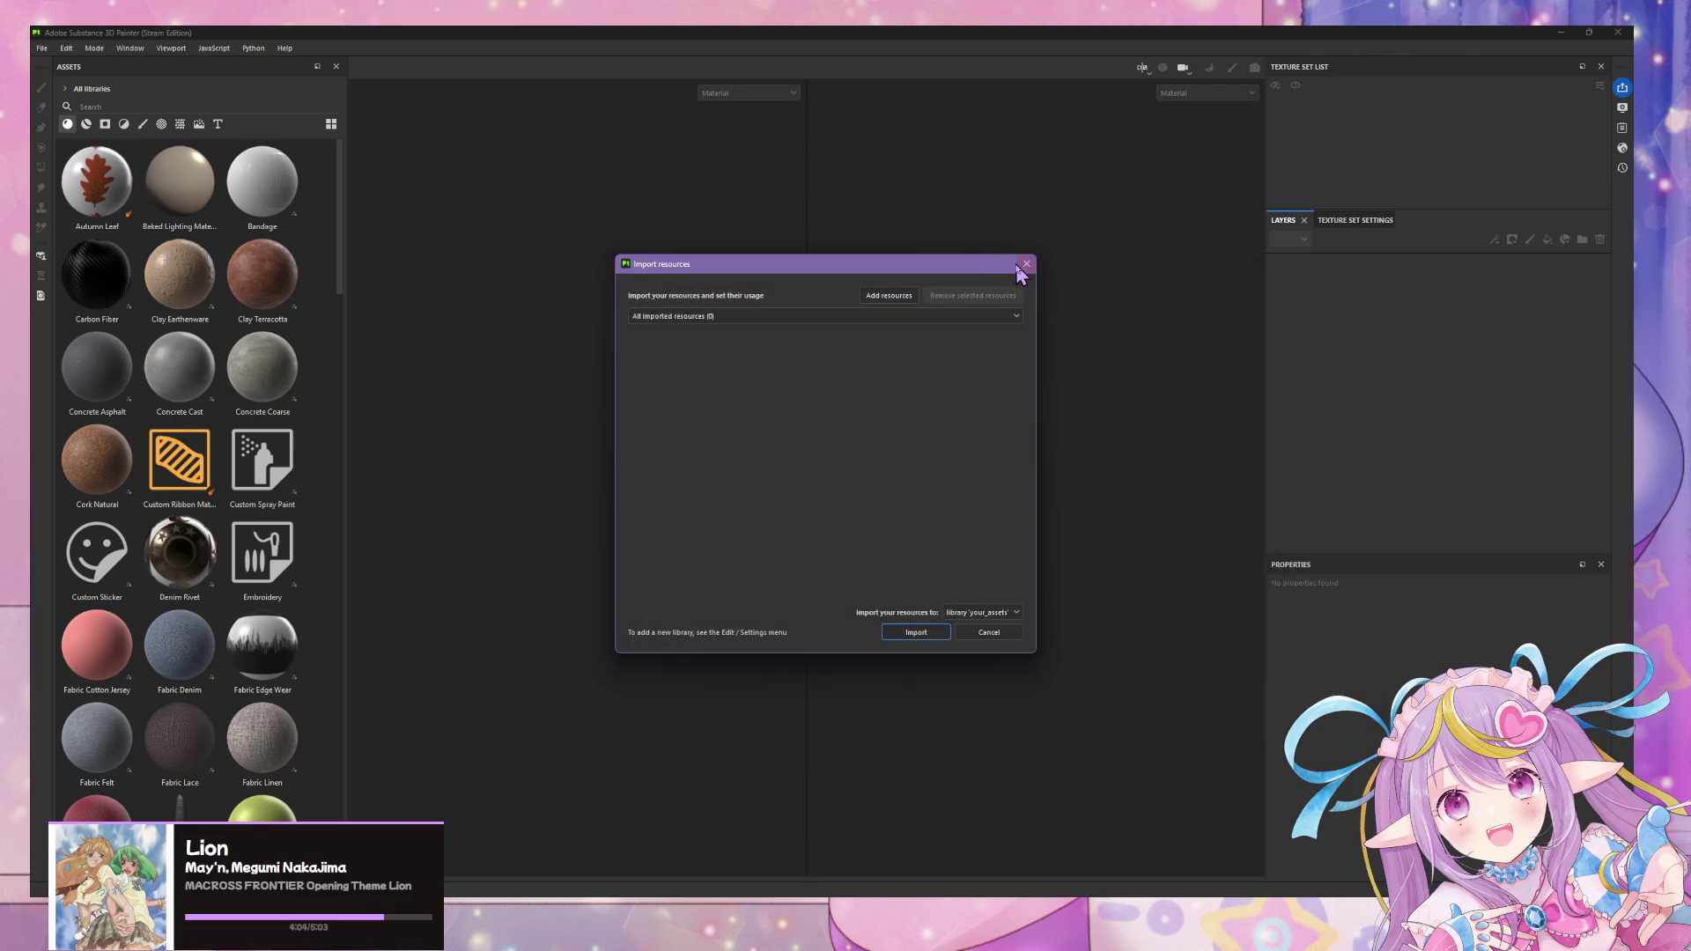
pyautogui.click(1019, 270)
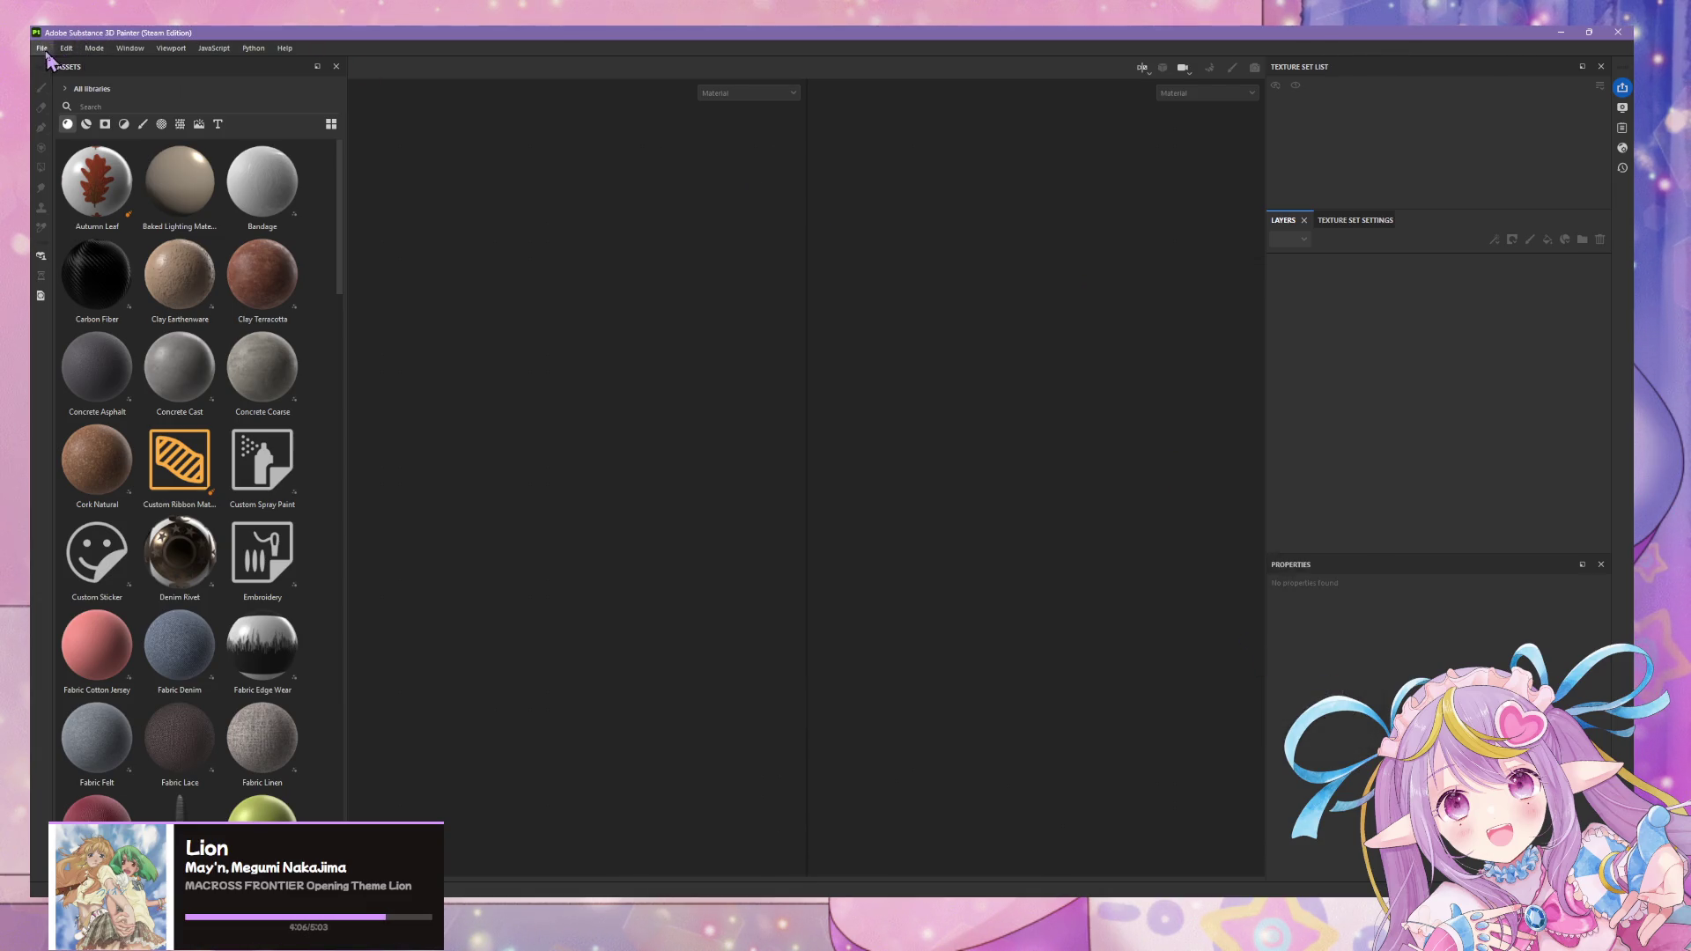
pyautogui.click(41, 49)
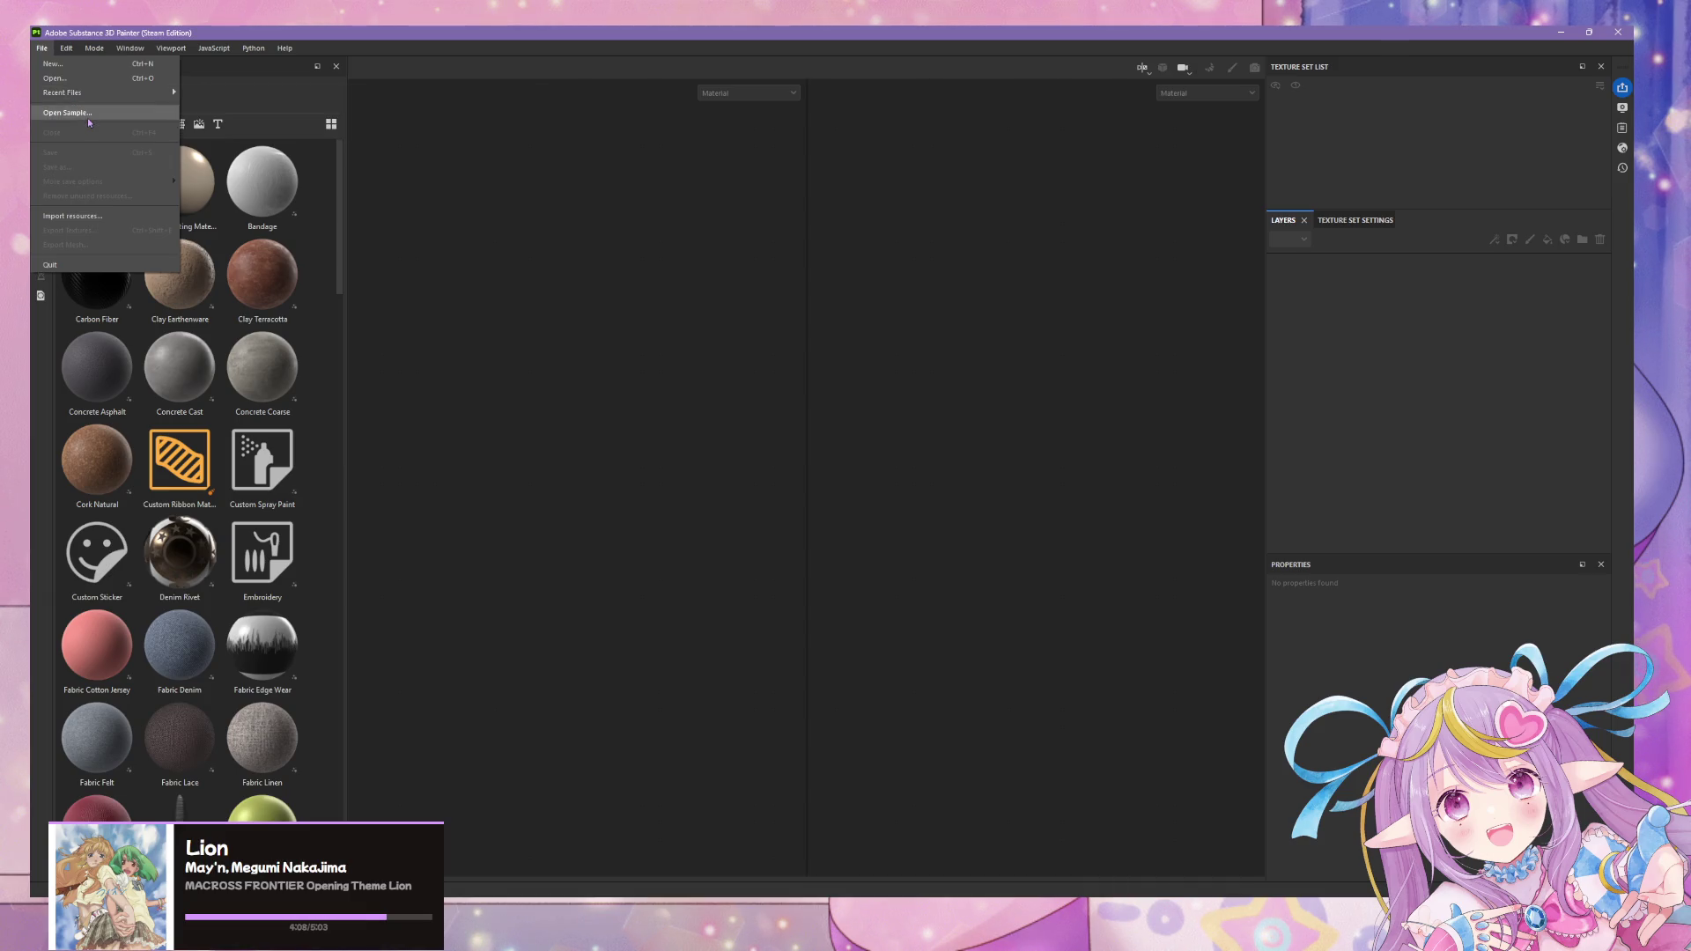
pyautogui.click(85, 79)
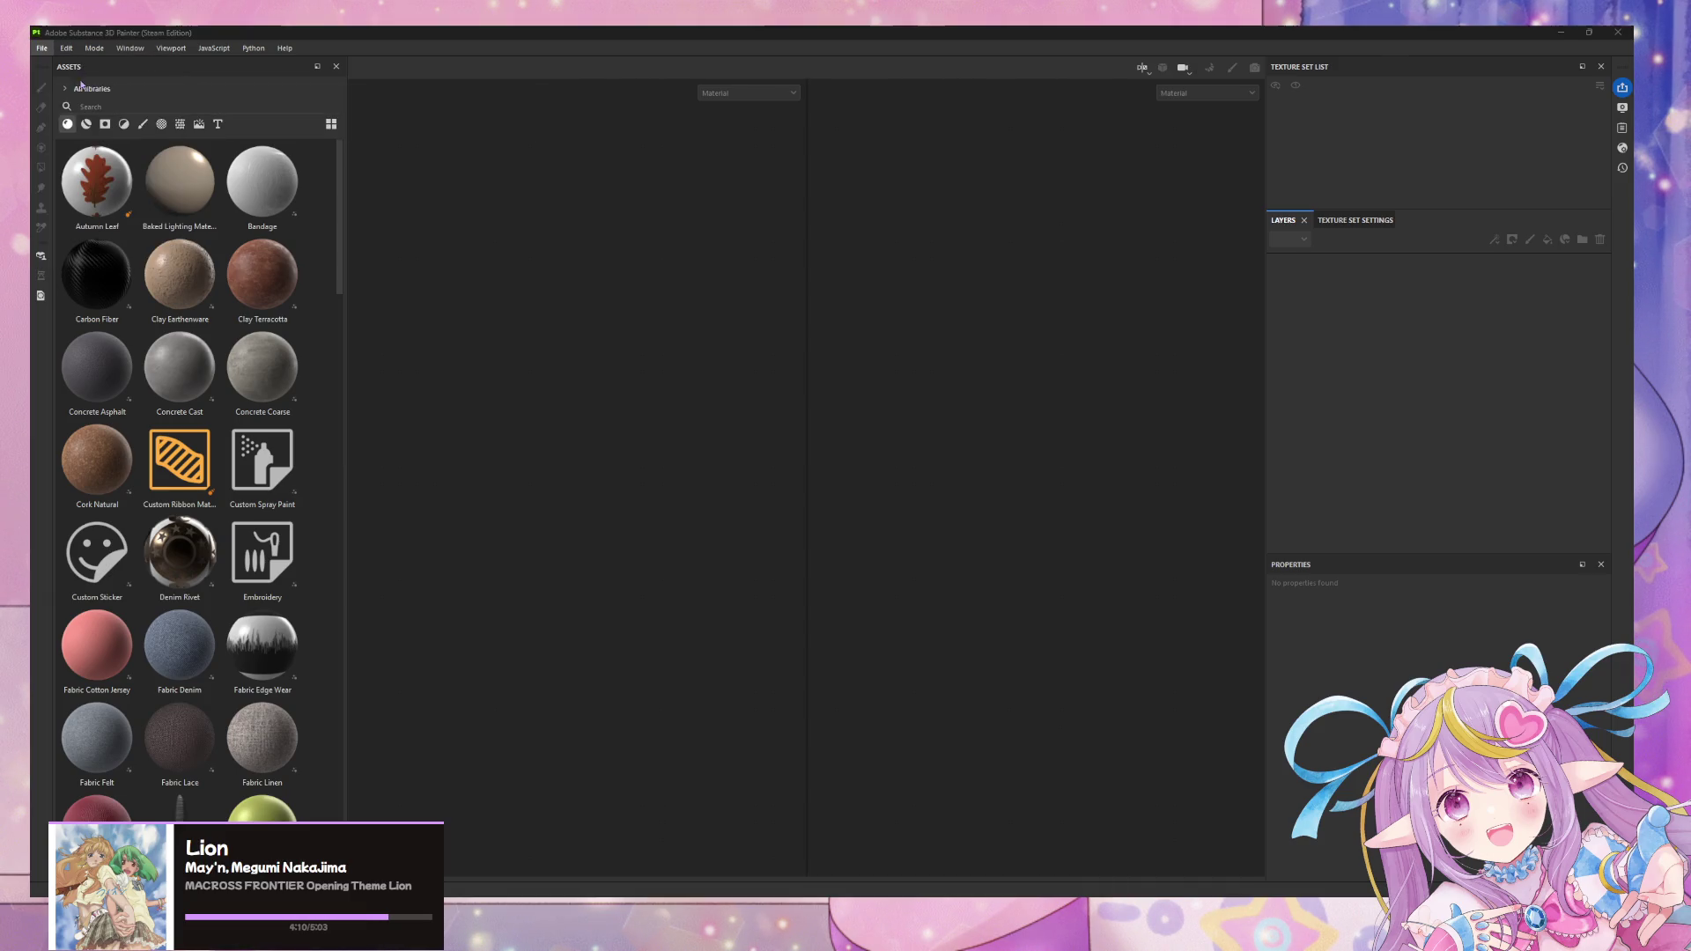
pyautogui.click(735, 467)
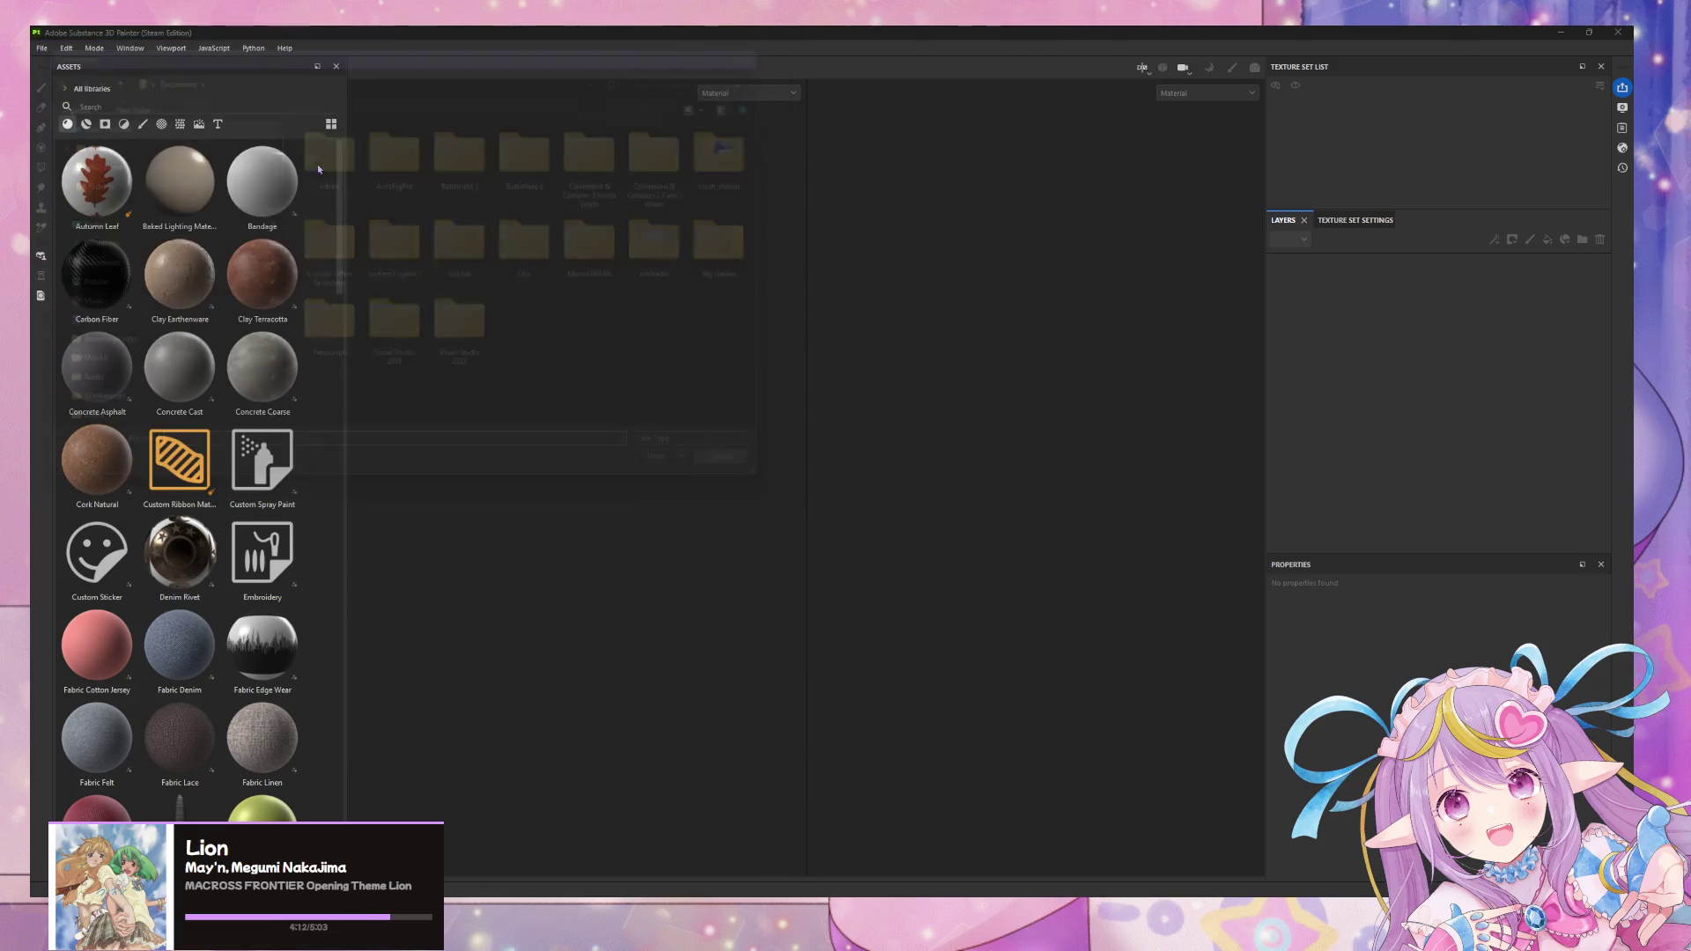
pyautogui.click(43, 49)
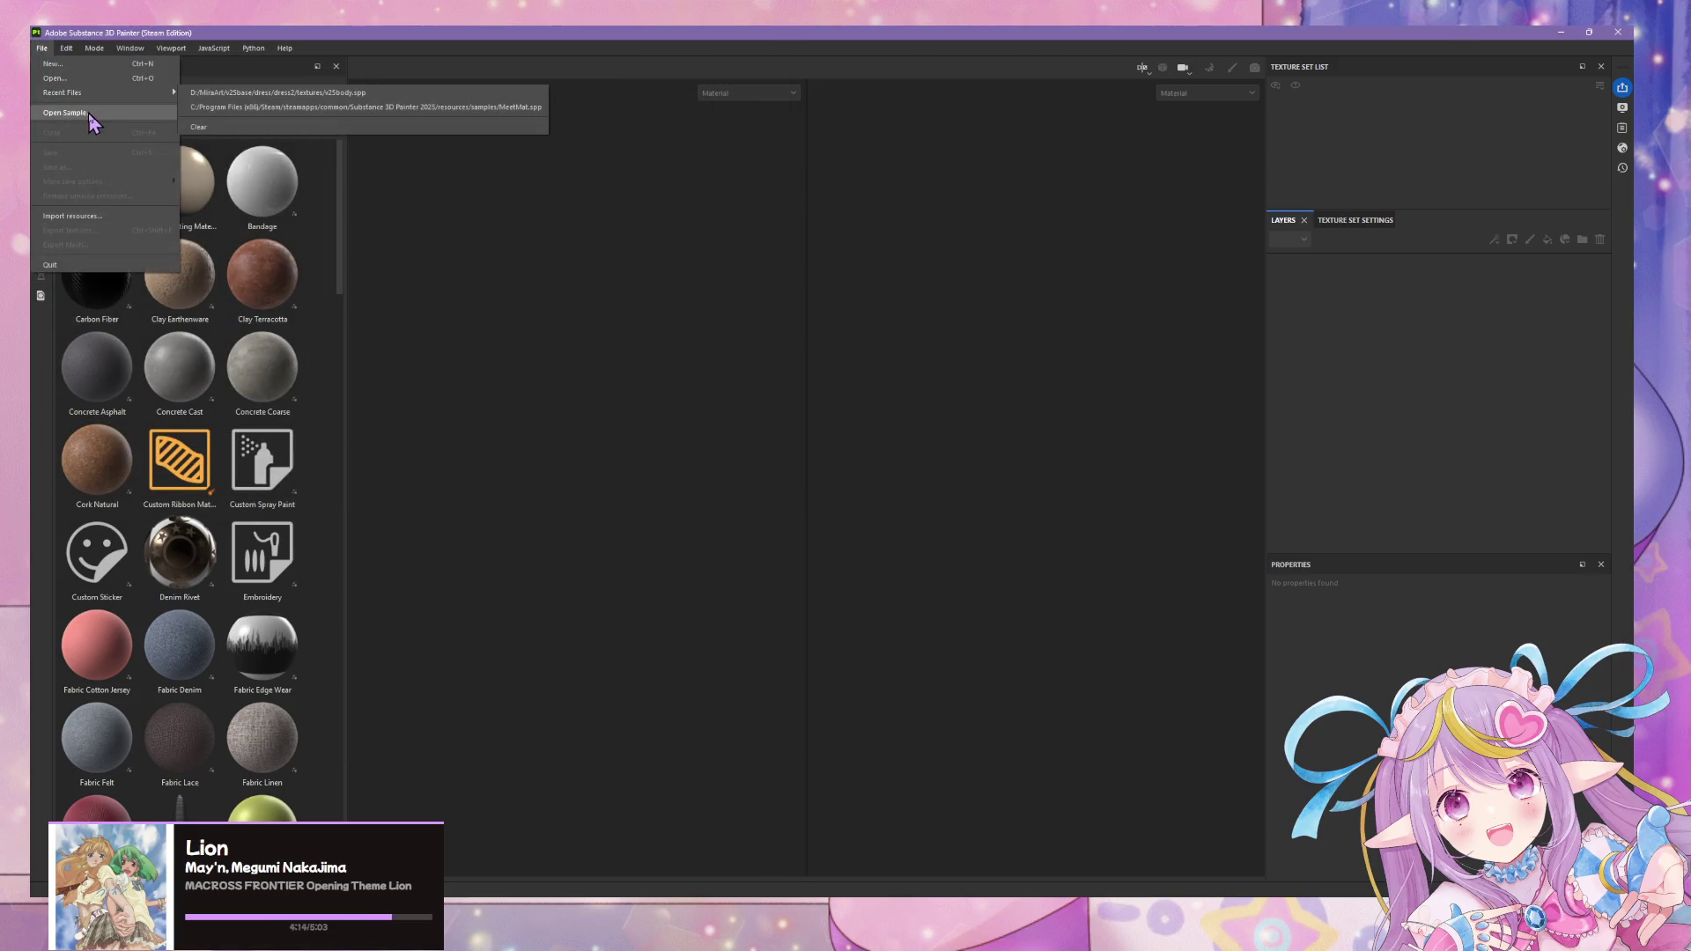
# - Import resources again, picking outerdress.fbx from the textures/substance folder and running the import
pyautogui.click(86, 215)
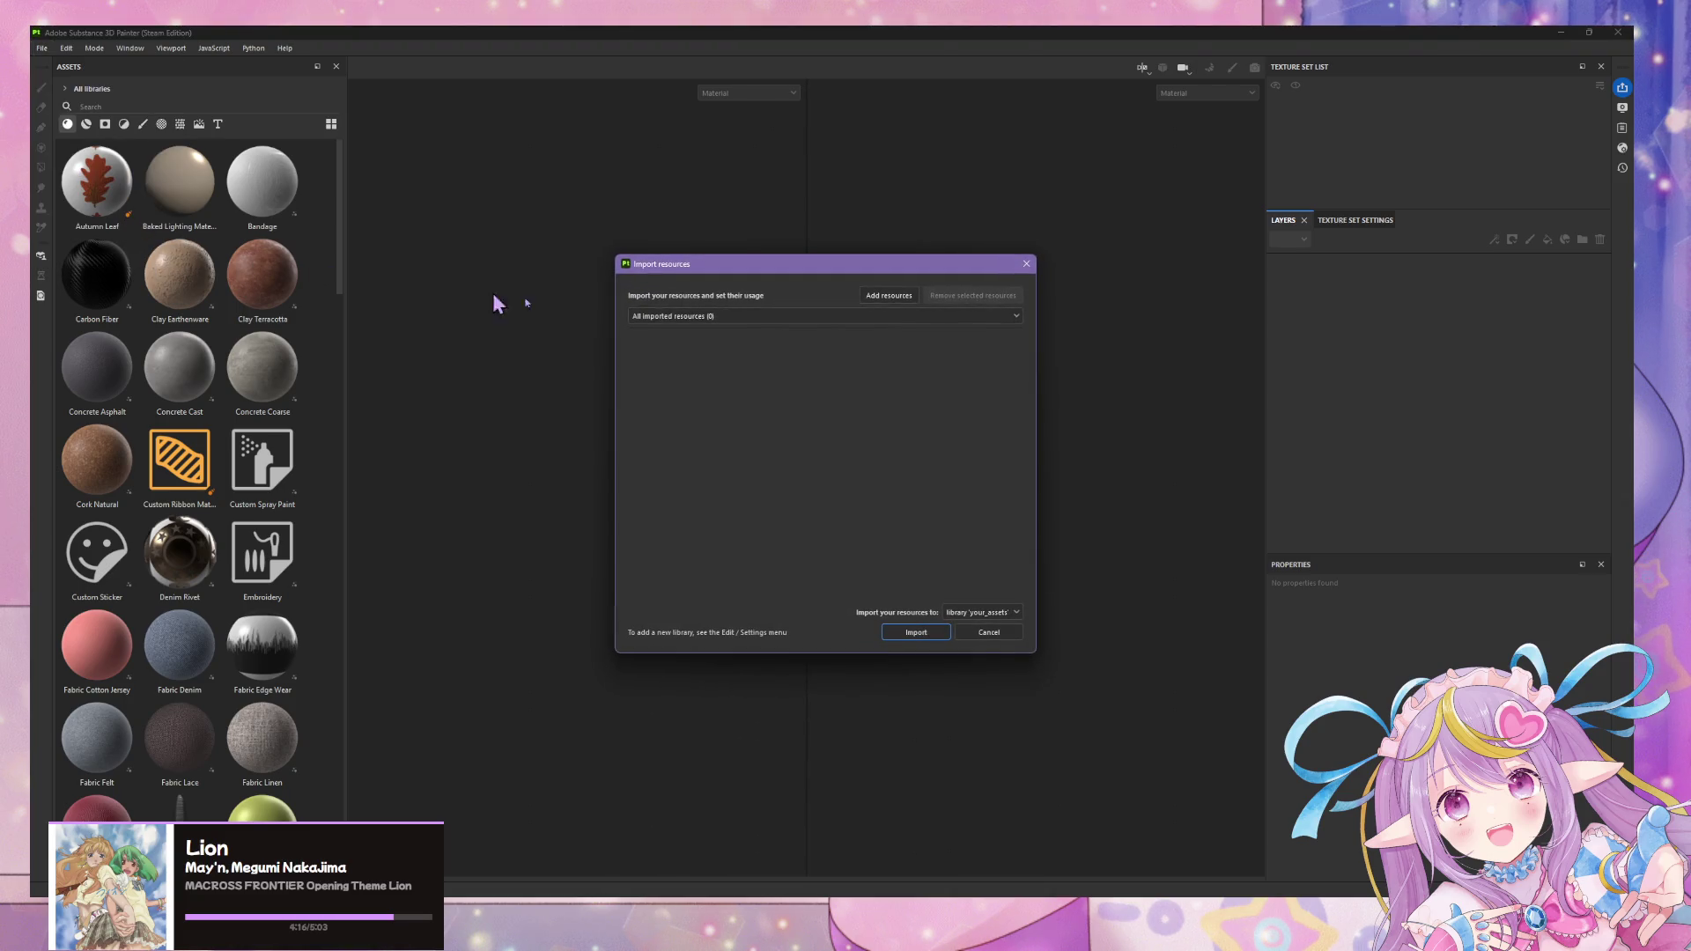
pyautogui.click(899, 301)
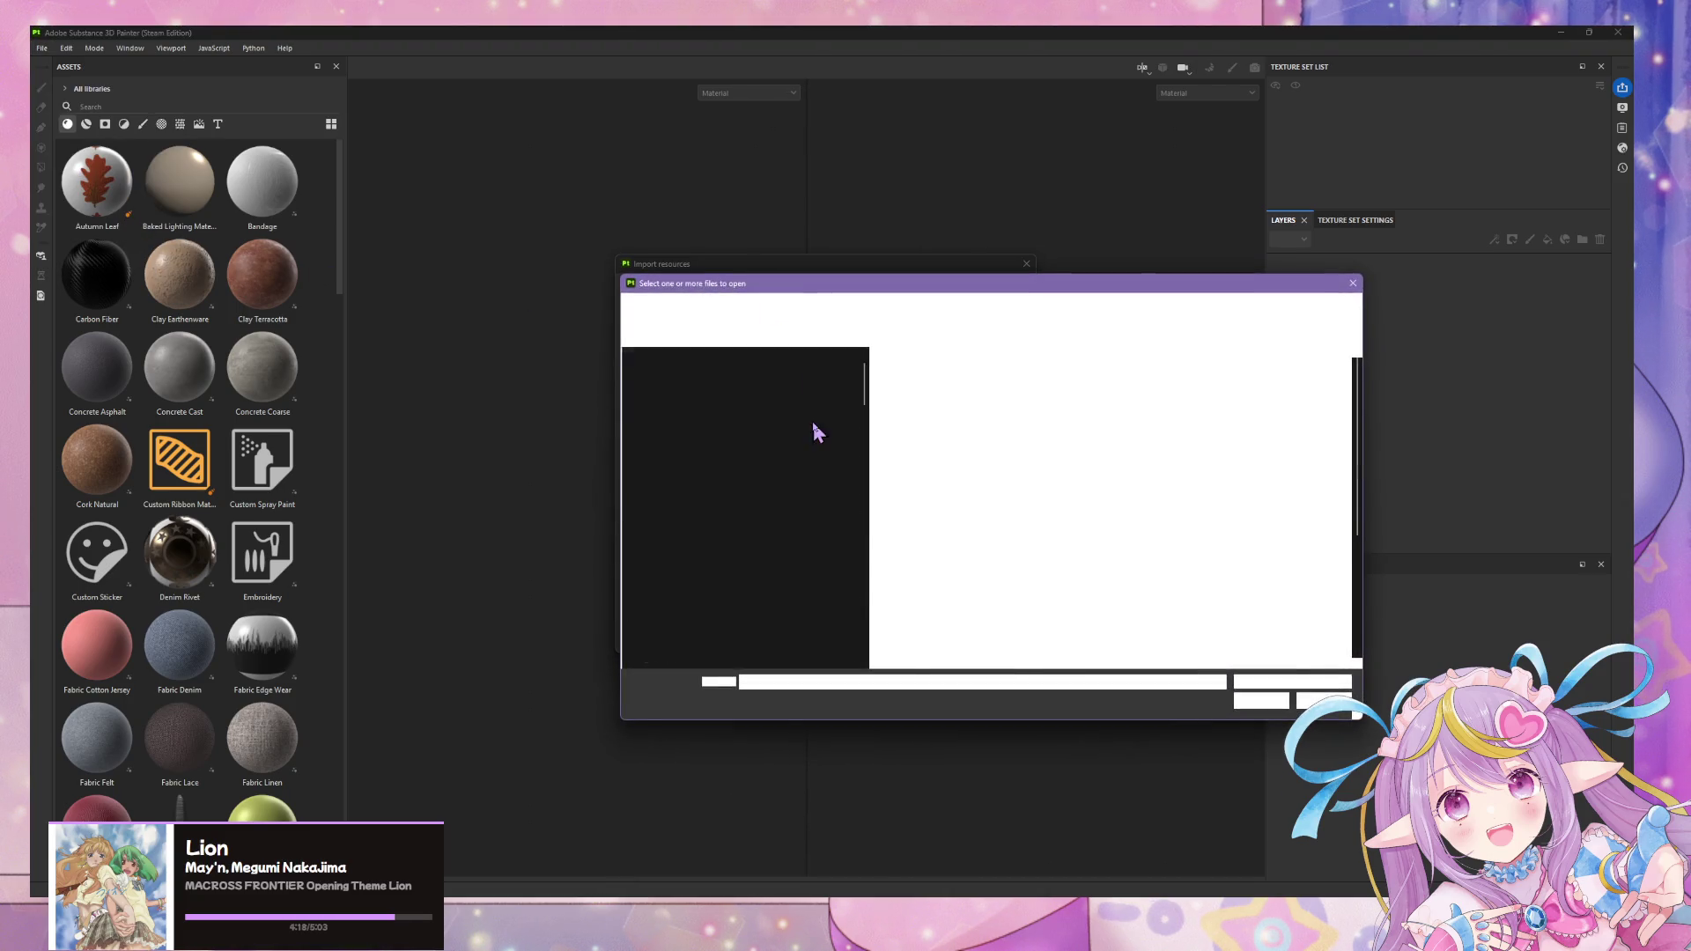
pyautogui.scroll(-4, 721, 450)
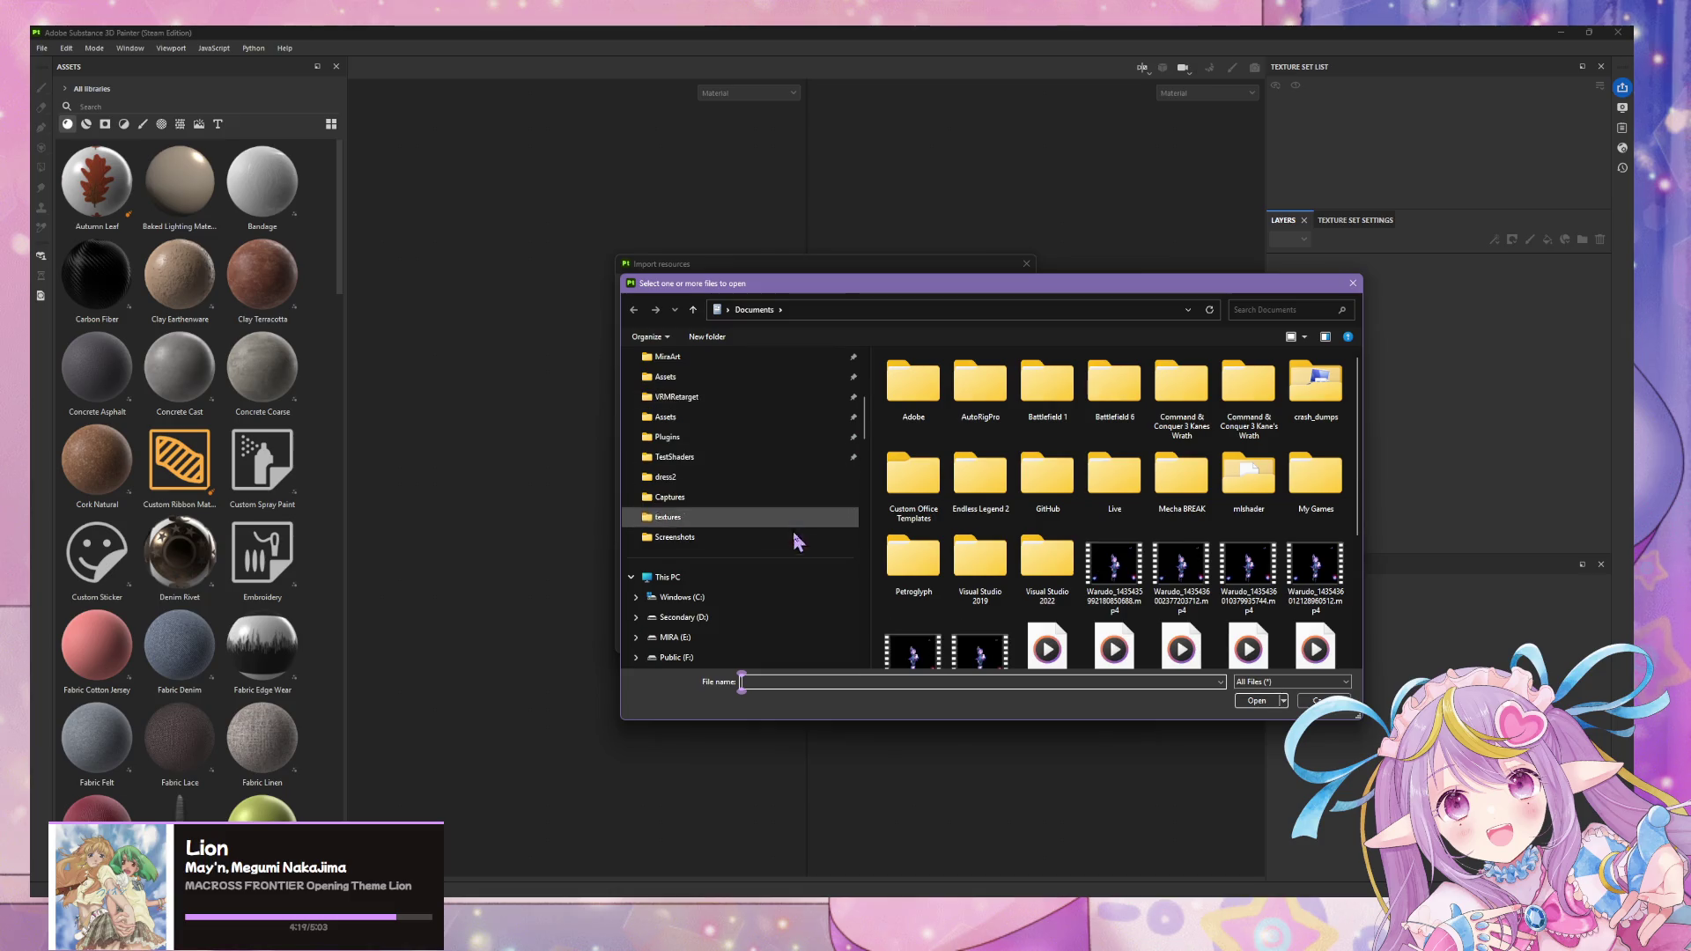
pyautogui.click(733, 458)
pyautogui.click(693, 309)
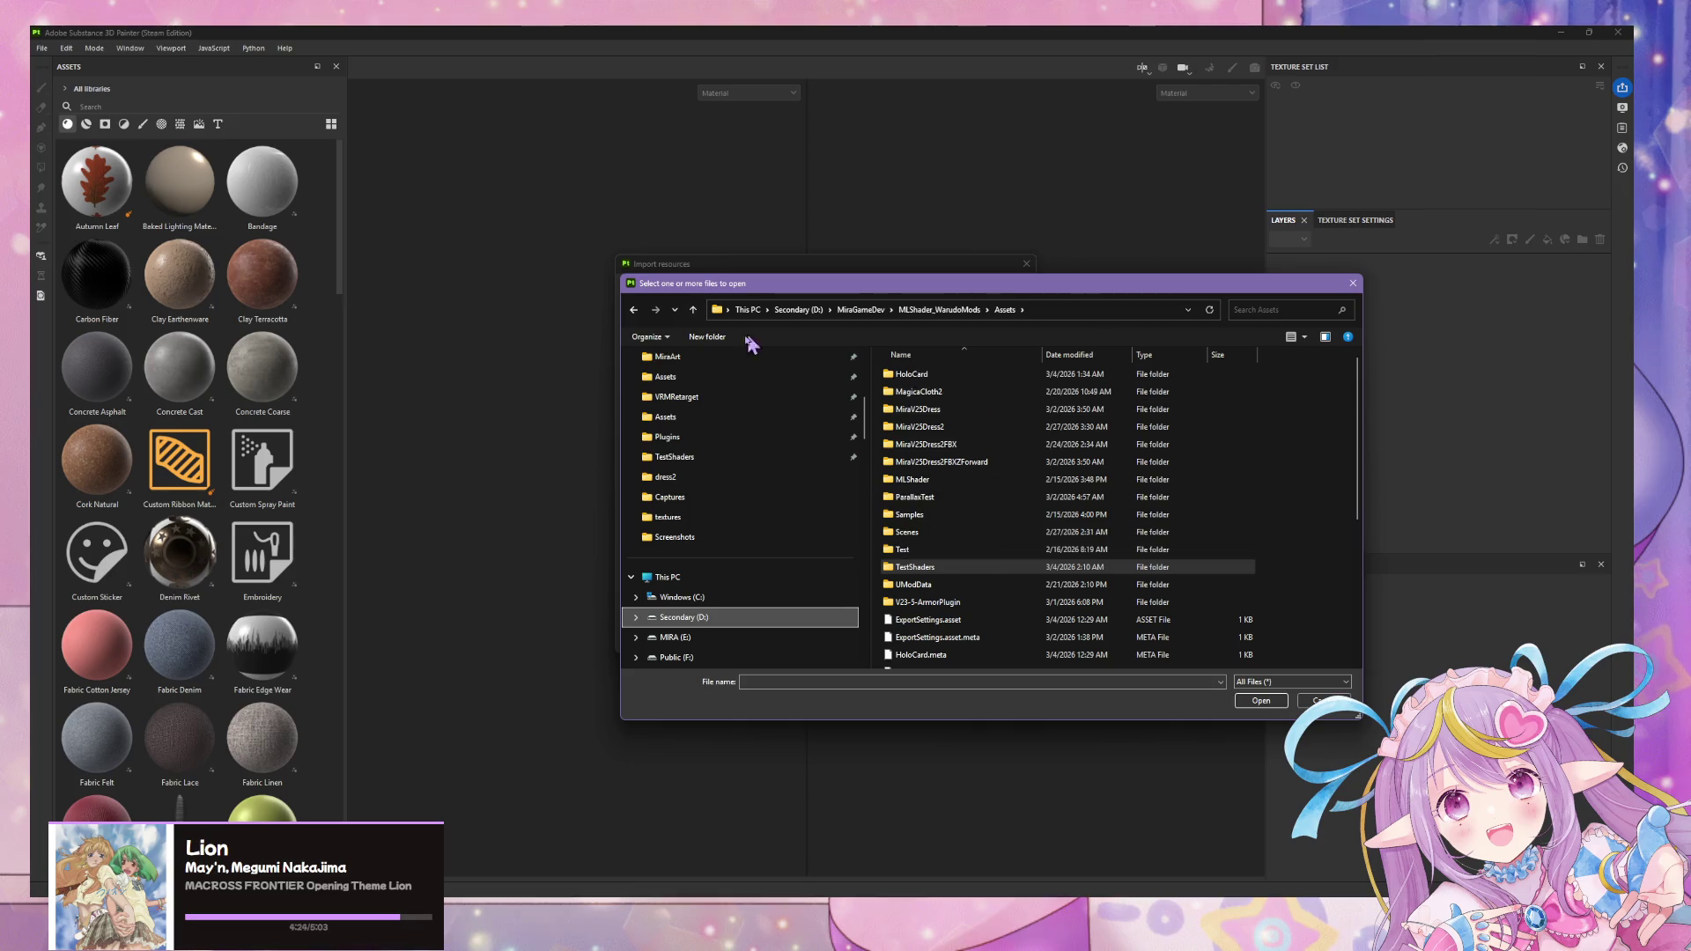
pyautogui.click(714, 517)
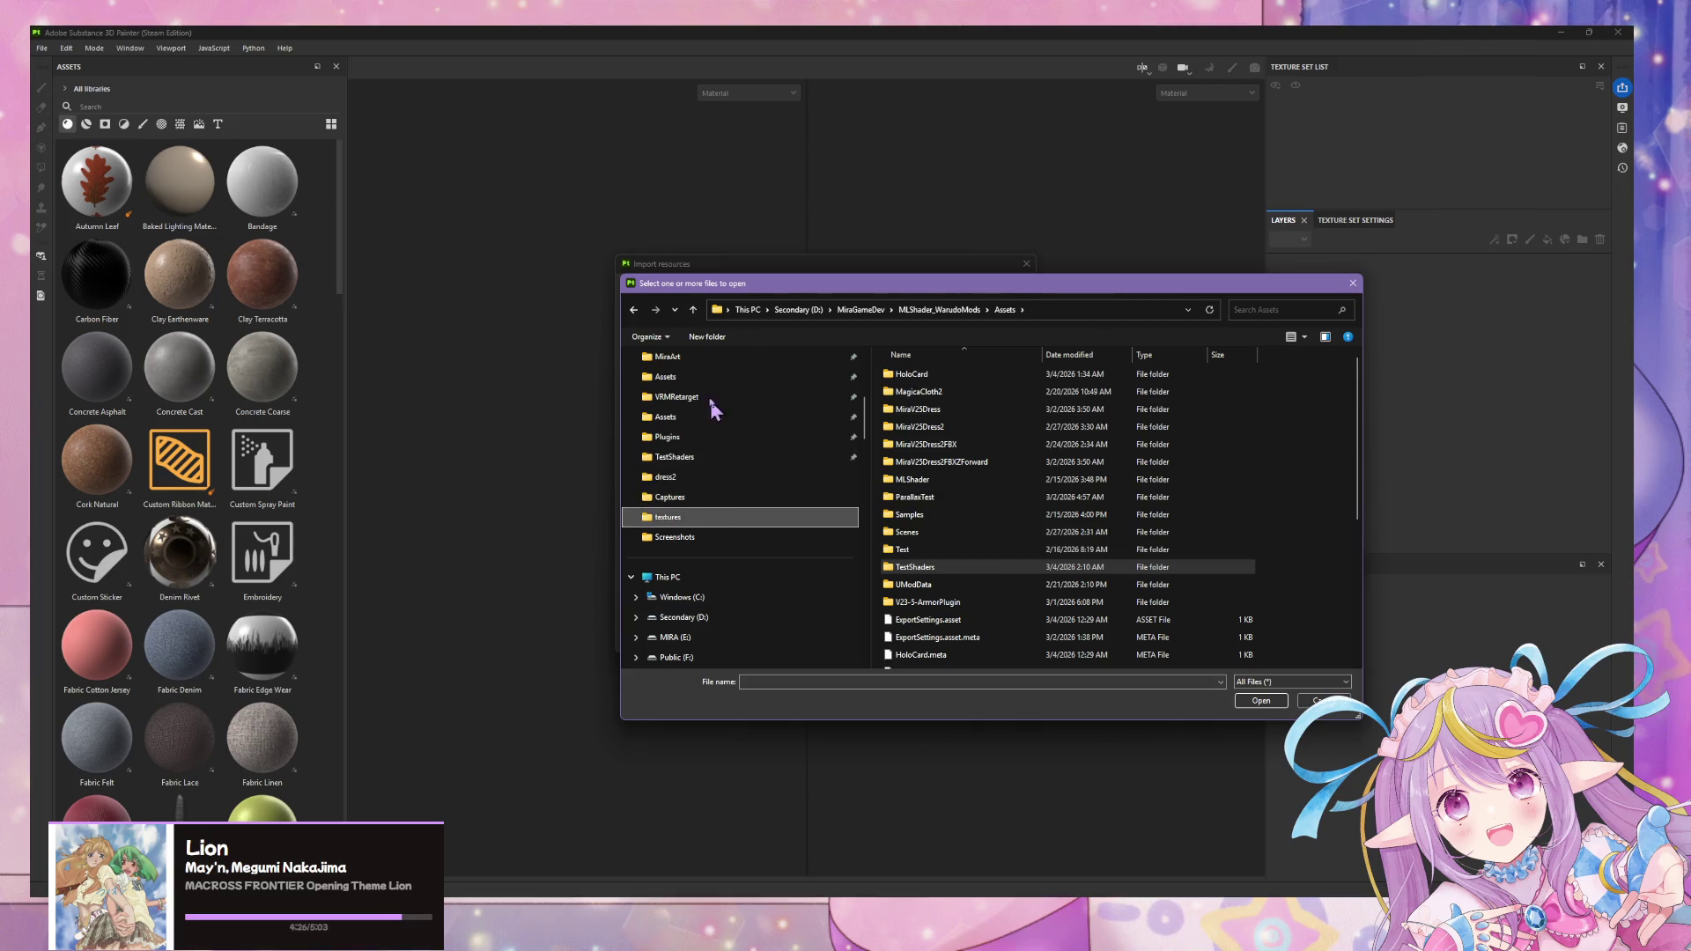
pyautogui.doubleClick(906, 385)
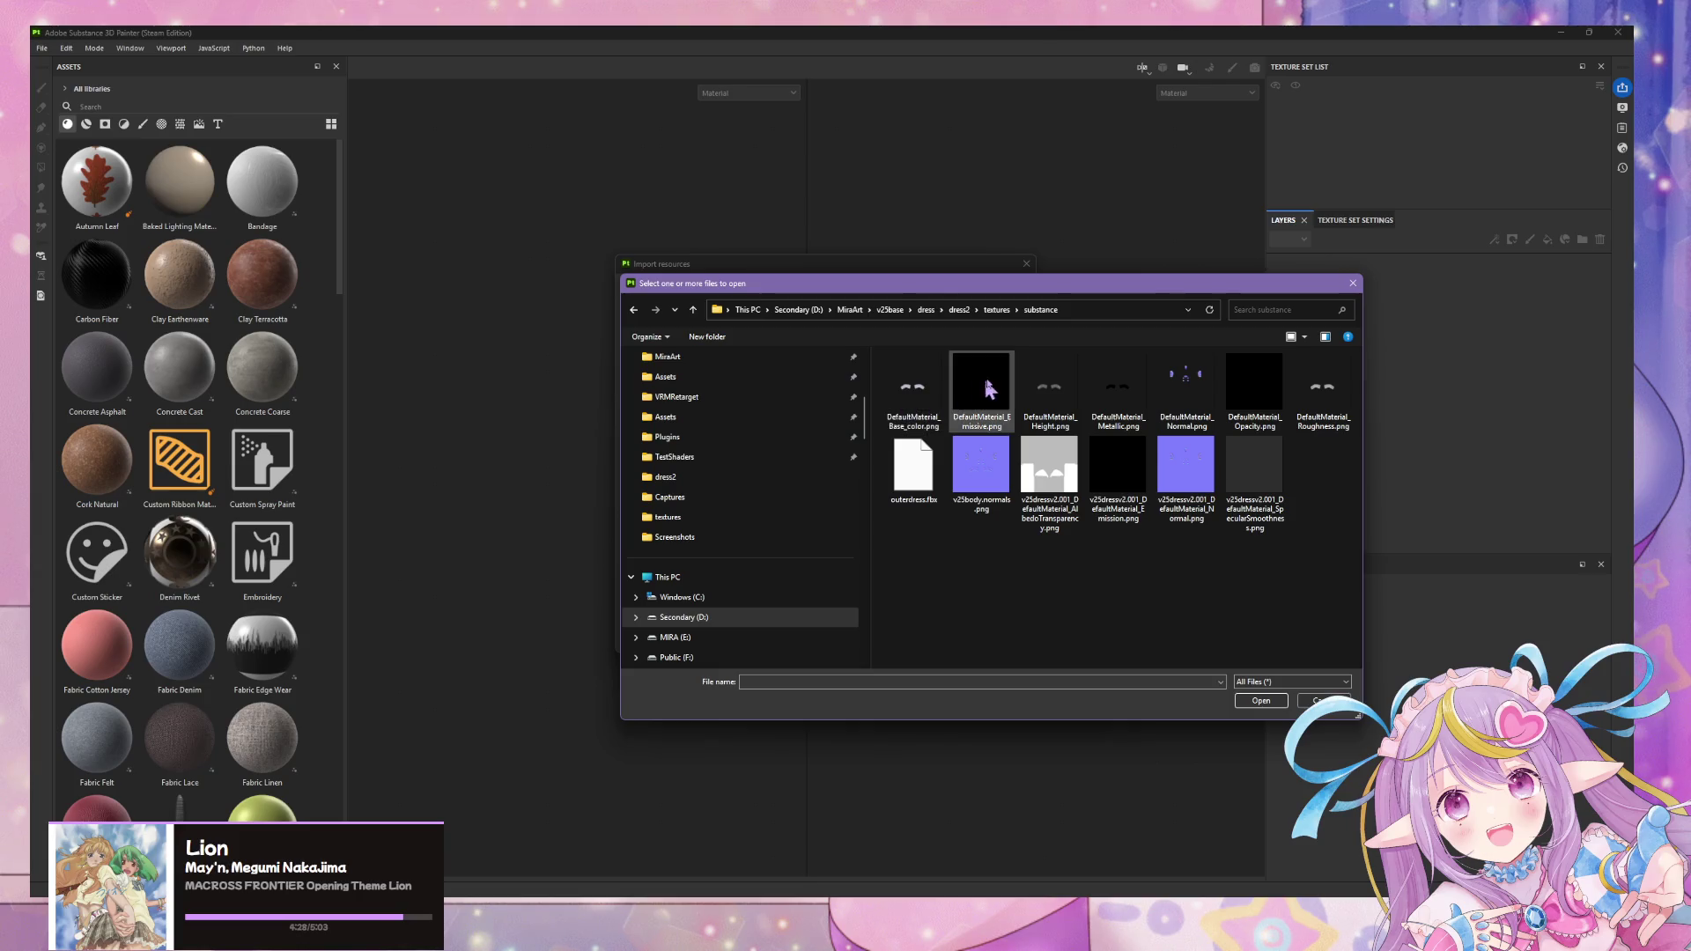
pyautogui.click(918, 483)
pyautogui.doubleClick(917, 482)
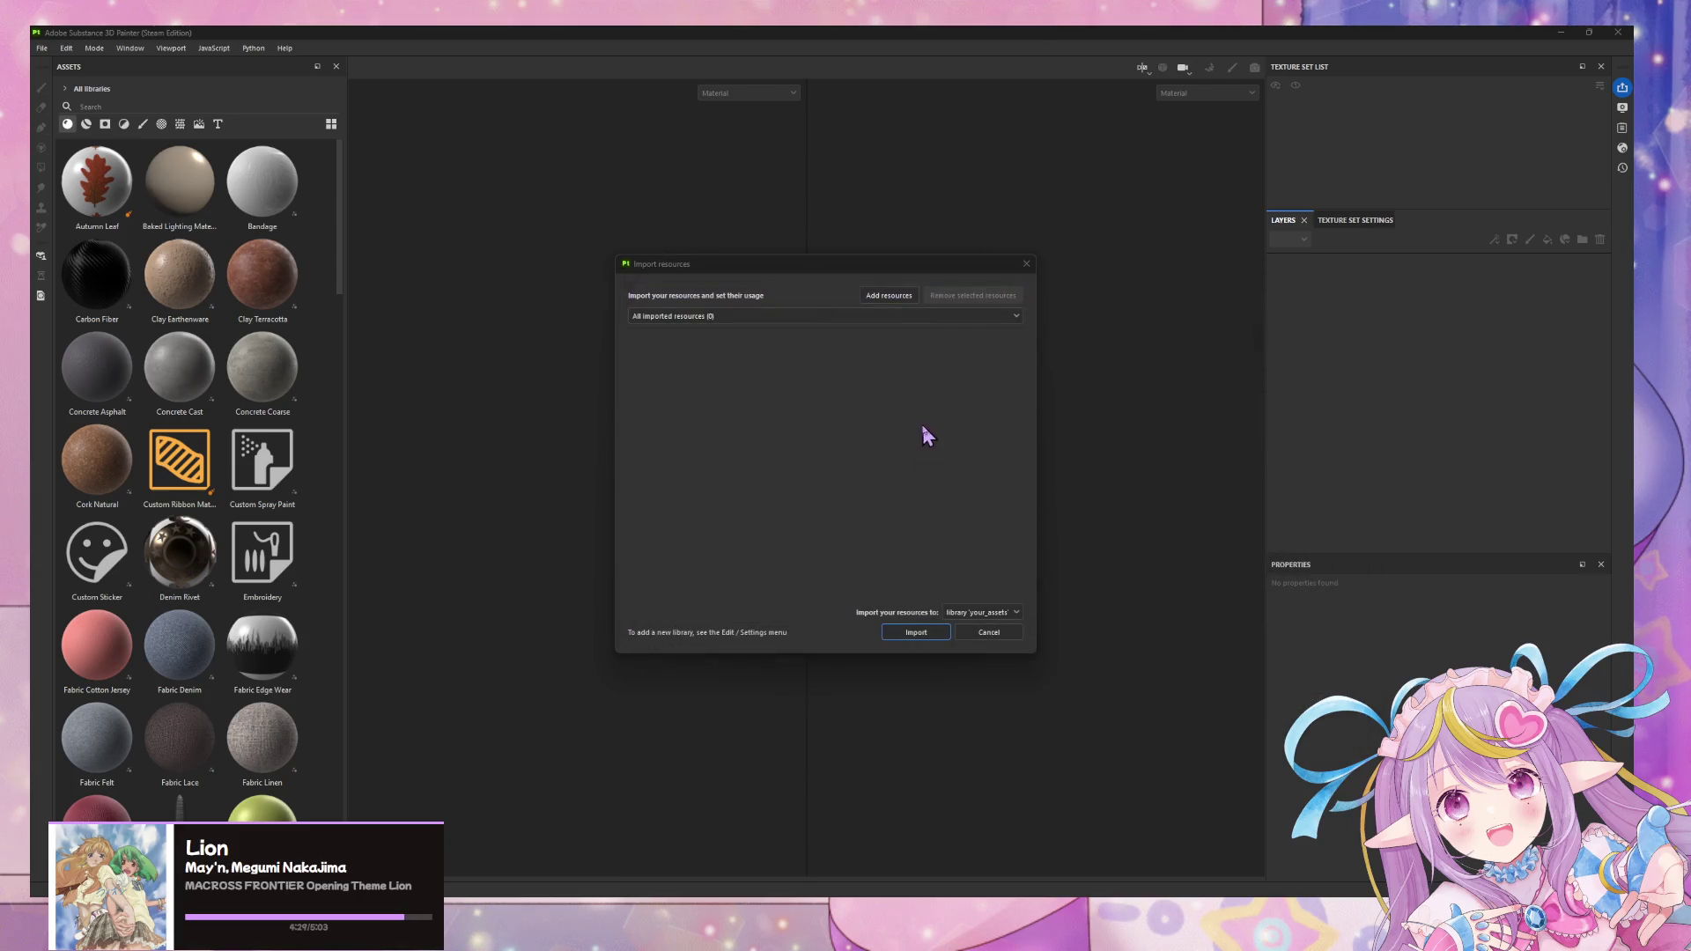
pyautogui.click(933, 635)
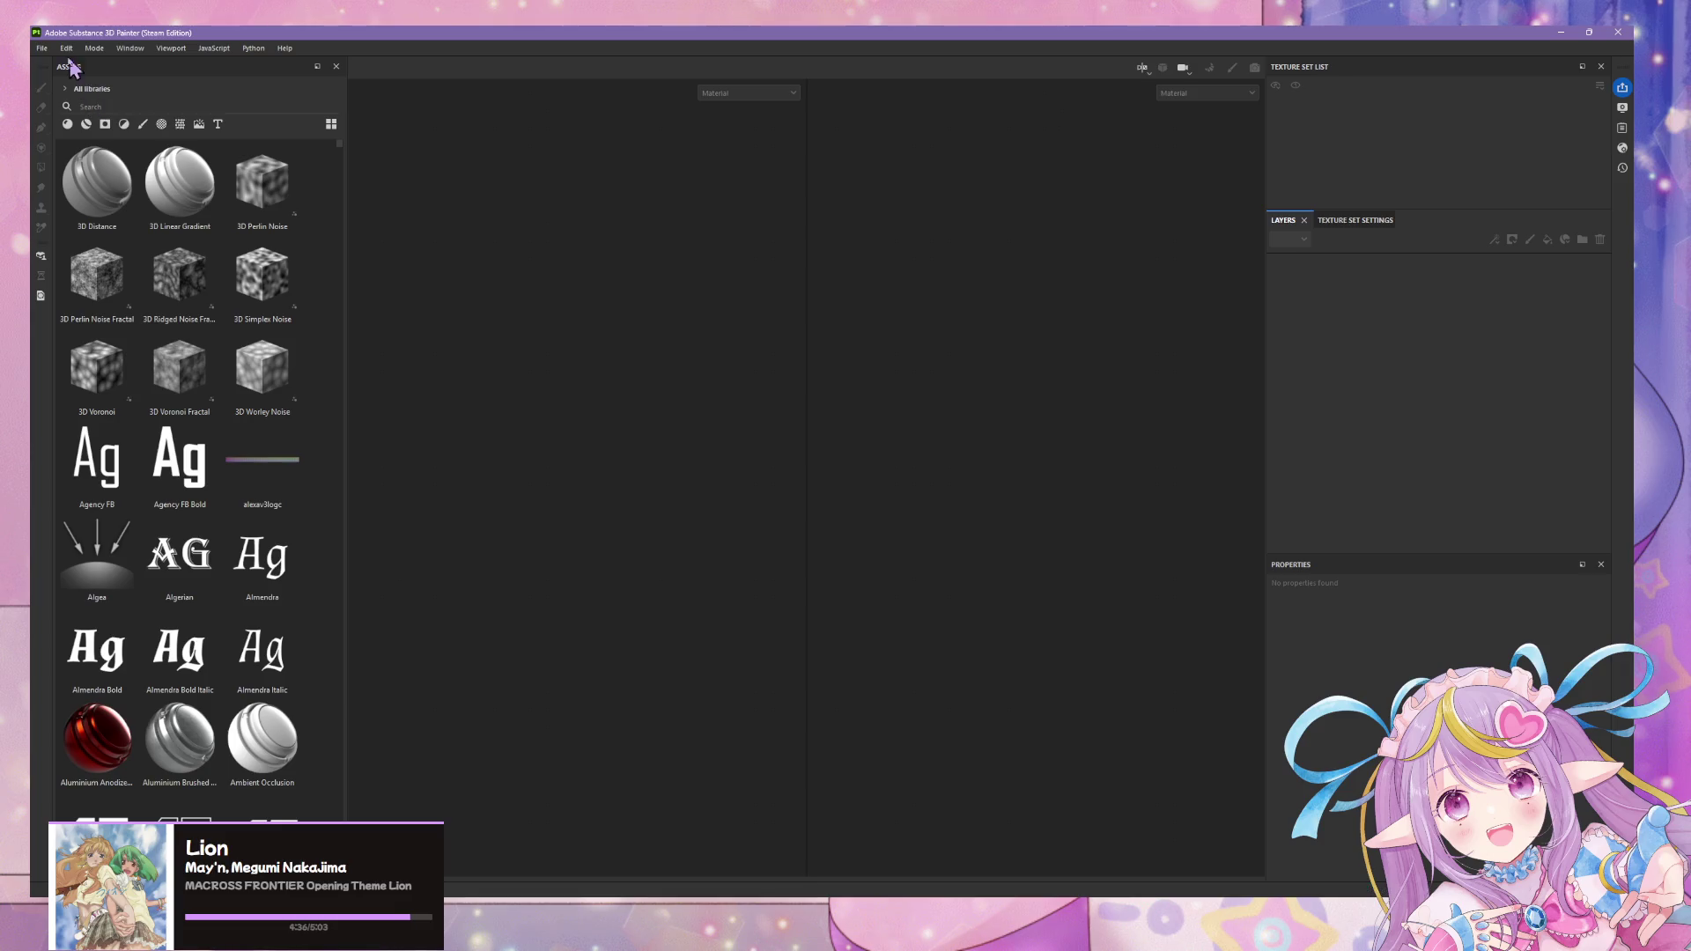
pyautogui.click(42, 47)
pyautogui.click(53, 77)
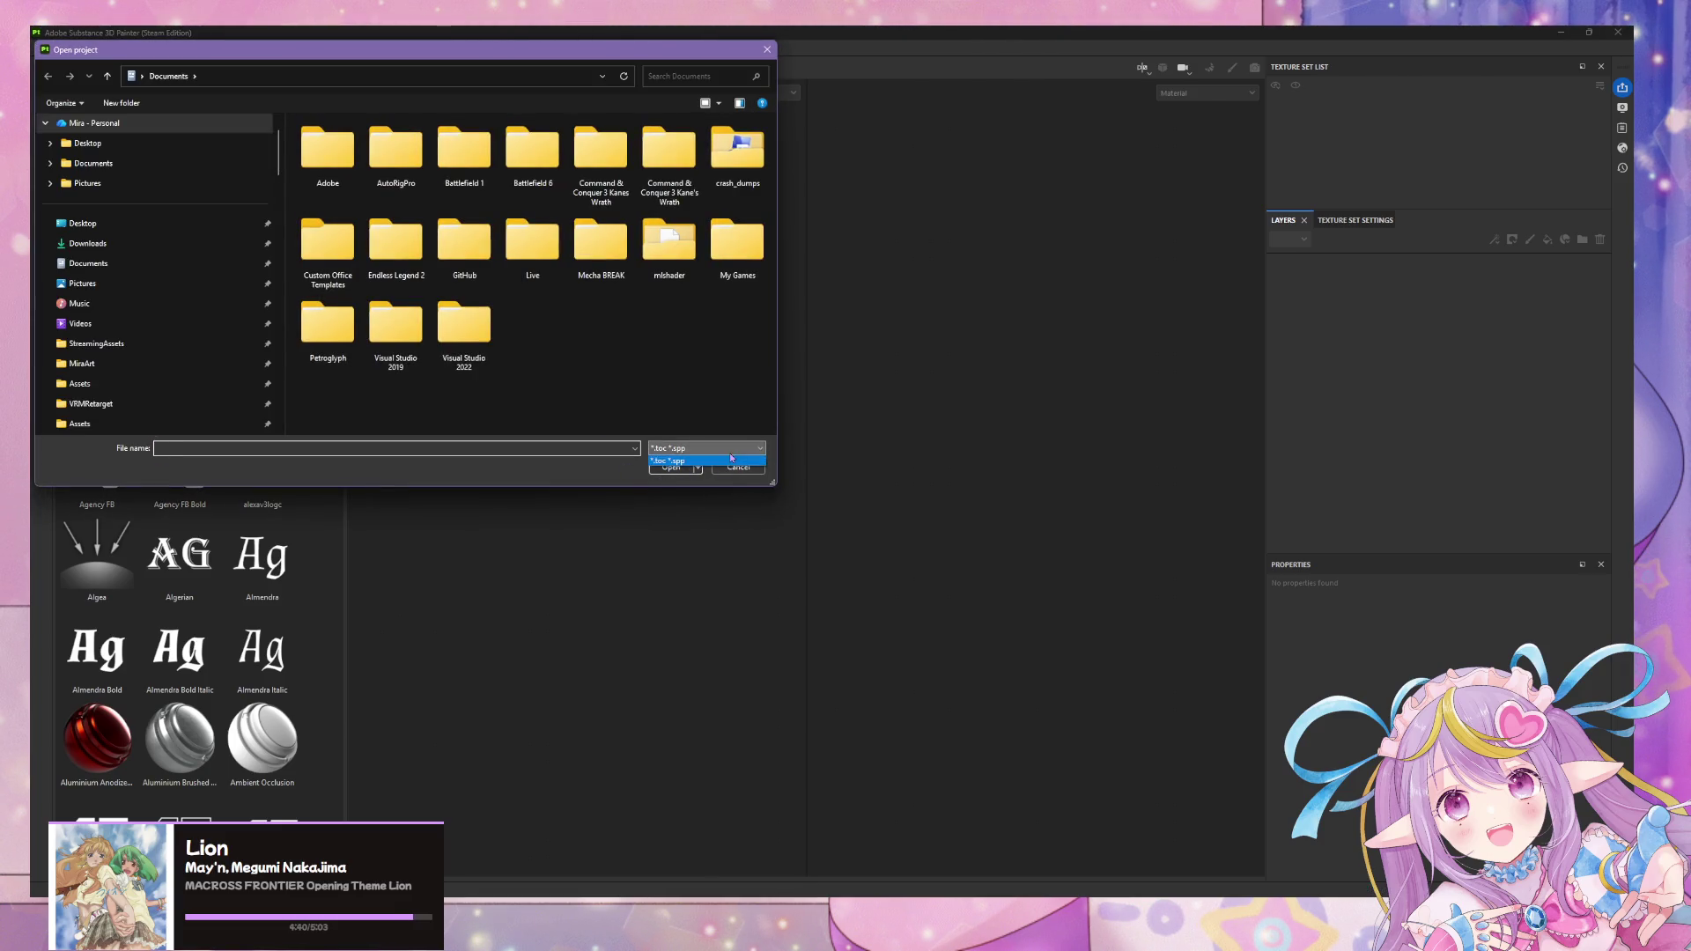
pyautogui.click(729, 468)
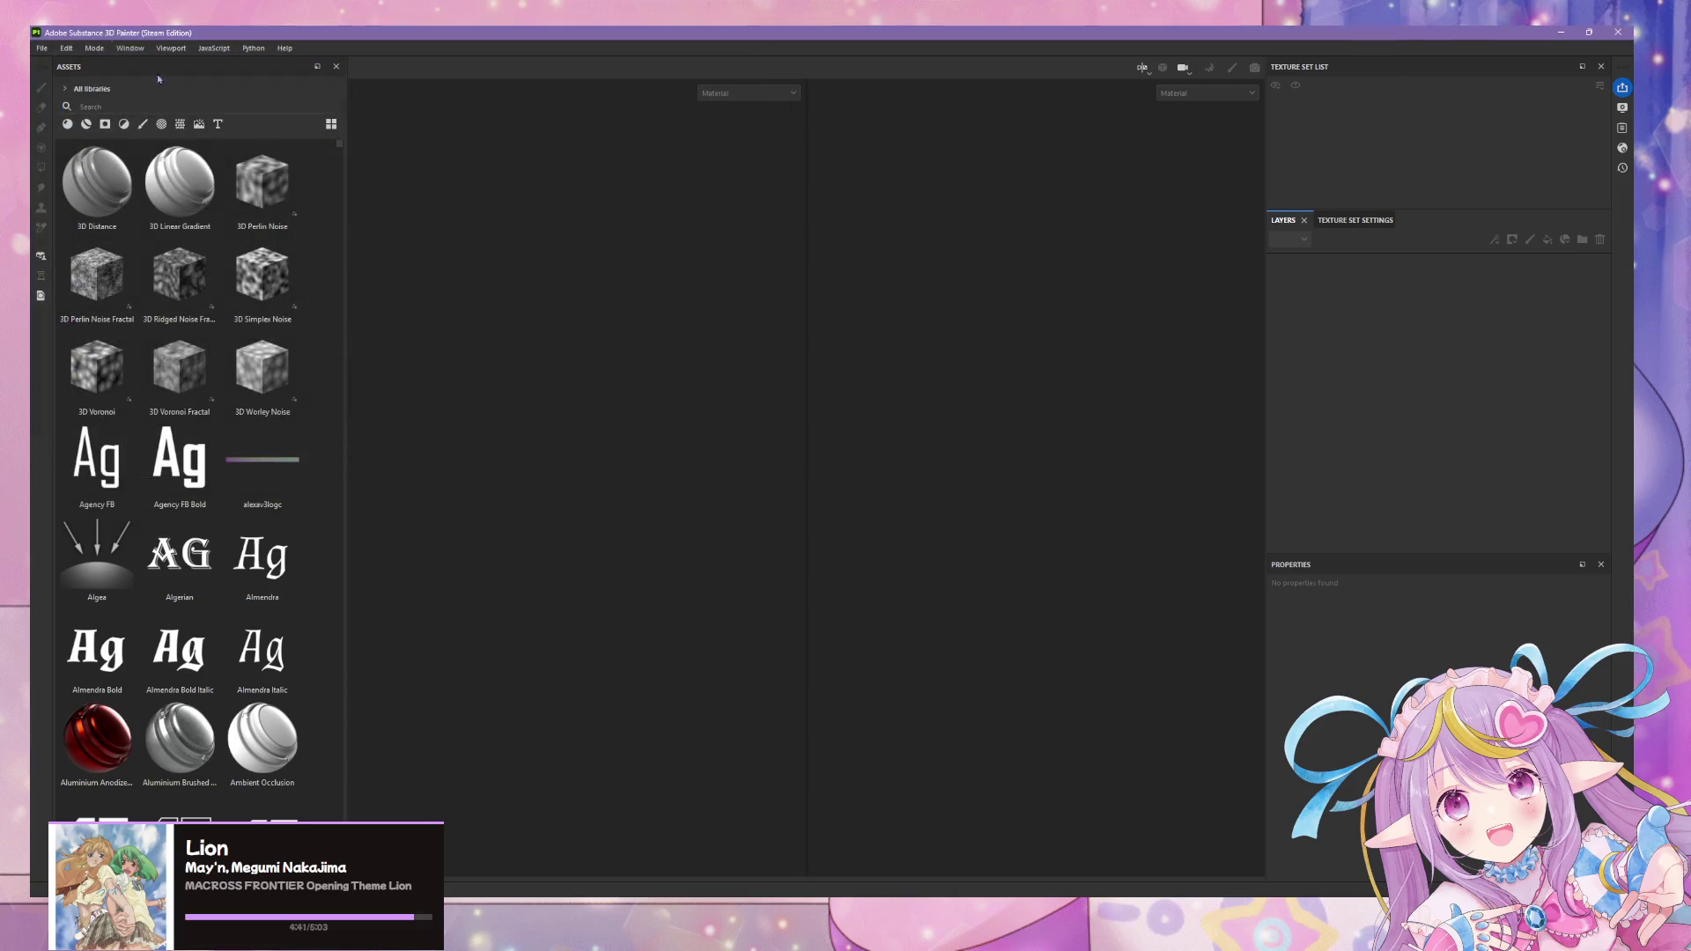
# - Start a new project keeping the Blender (starter_assets) template and browse for its mesh
pyautogui.click(42, 49)
pyautogui.click(47, 69)
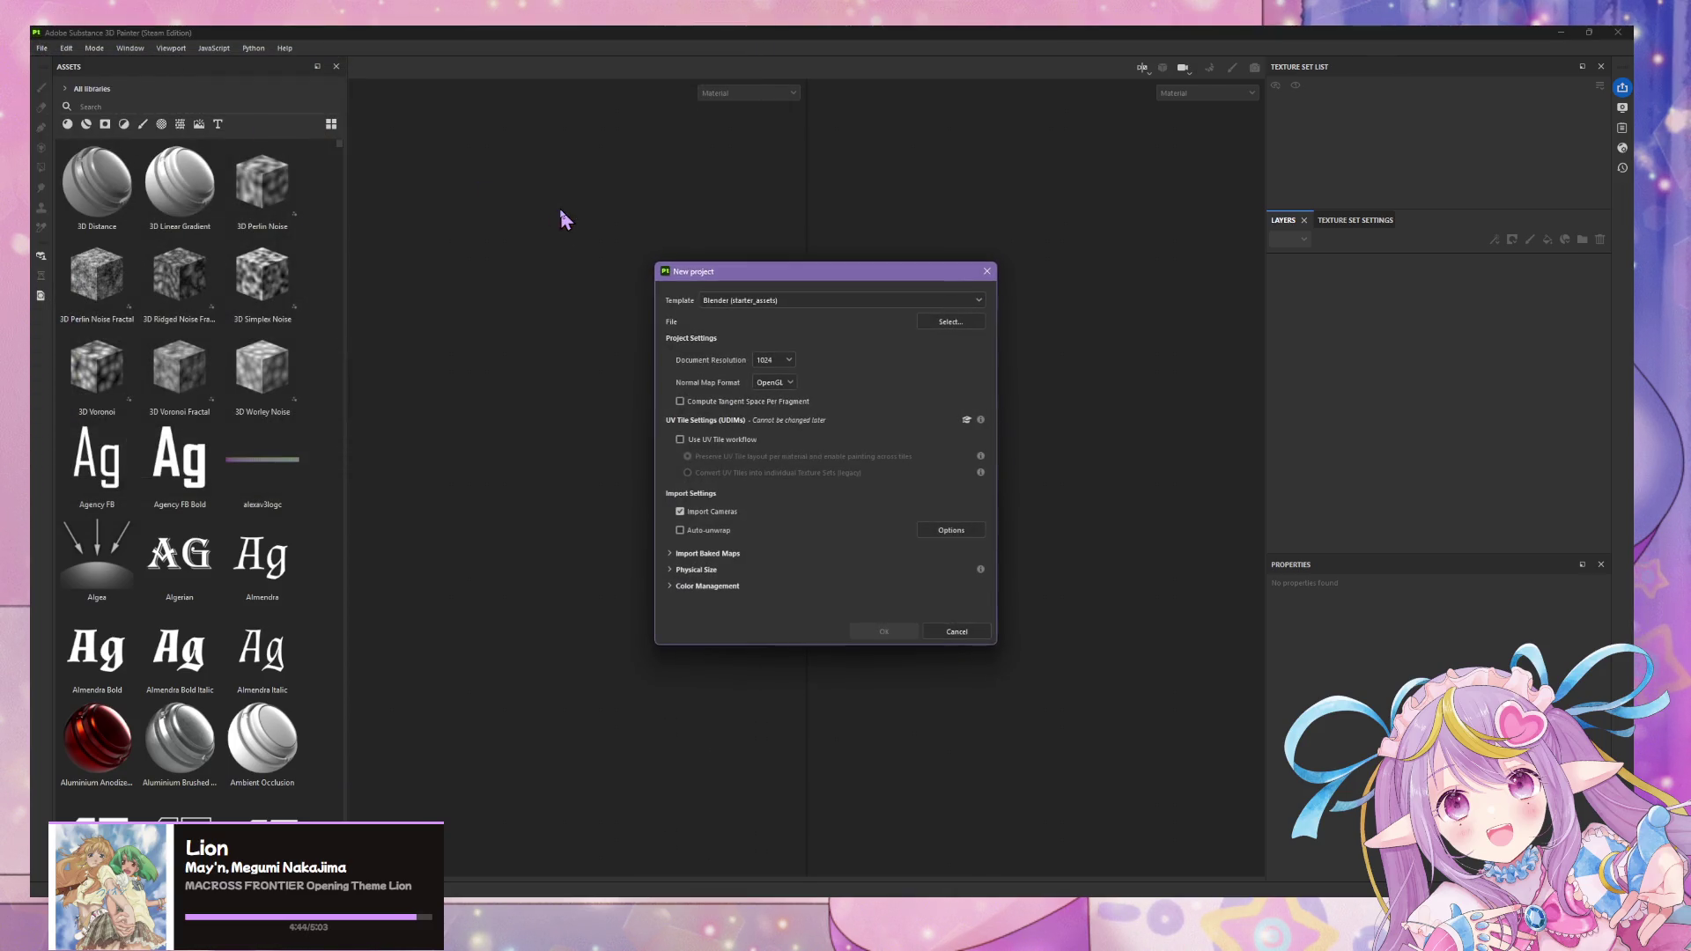
pyautogui.click(952, 302)
pyautogui.scroll(-5, 951, 317)
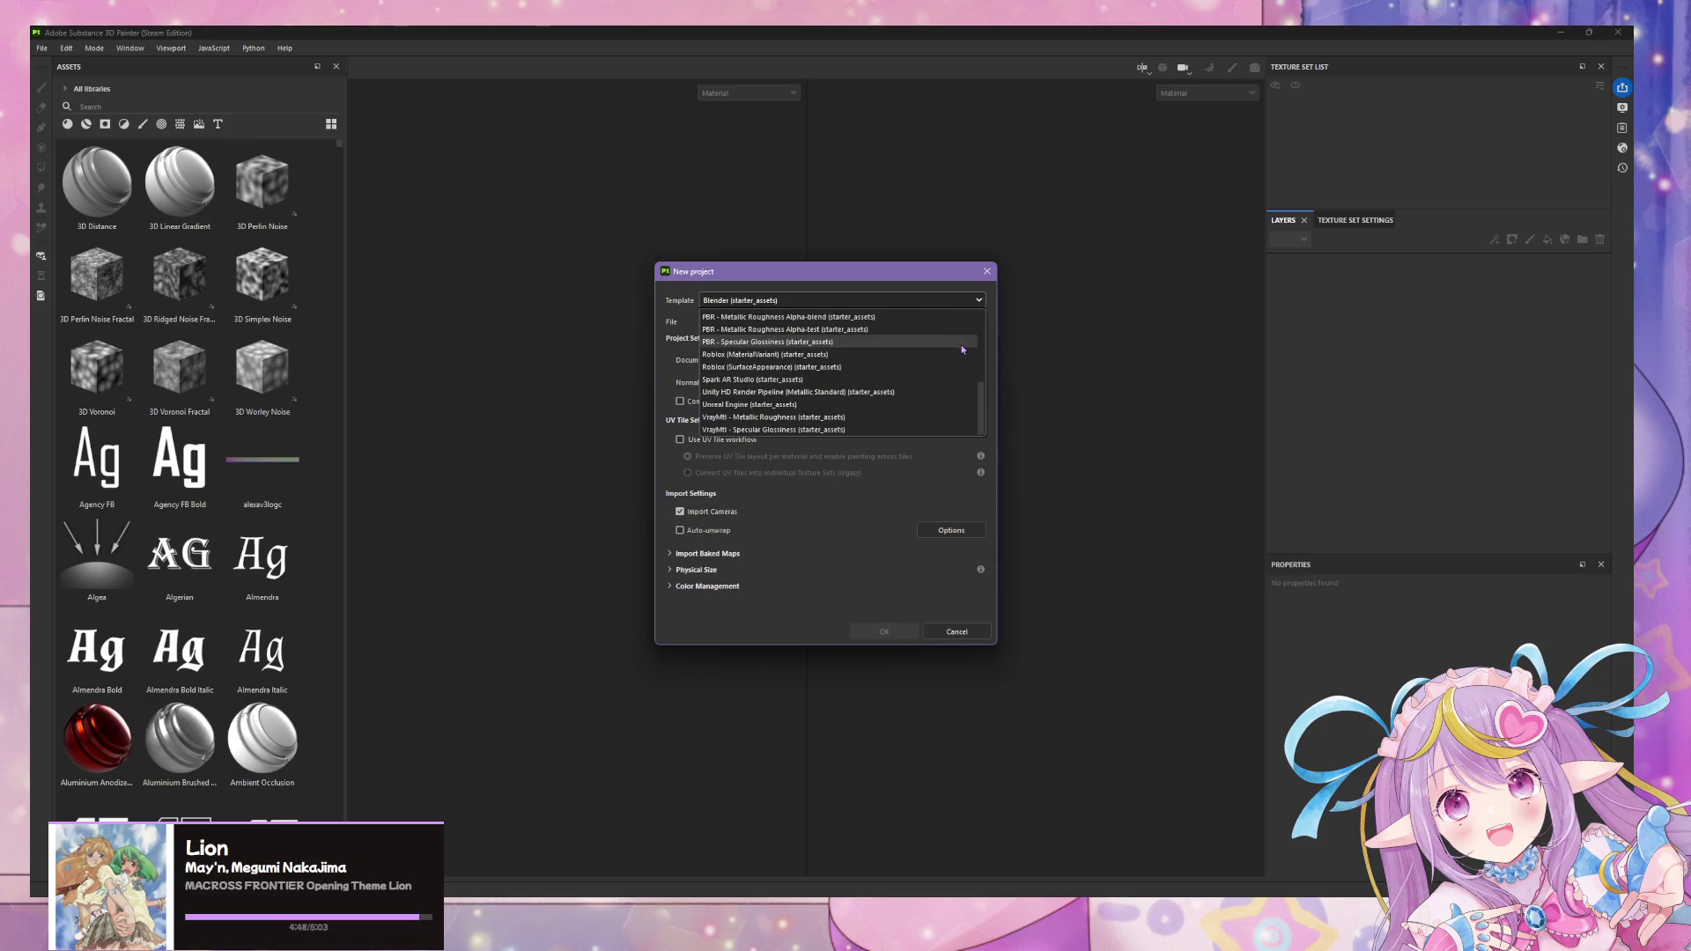
pyautogui.scroll(5, 962, 349)
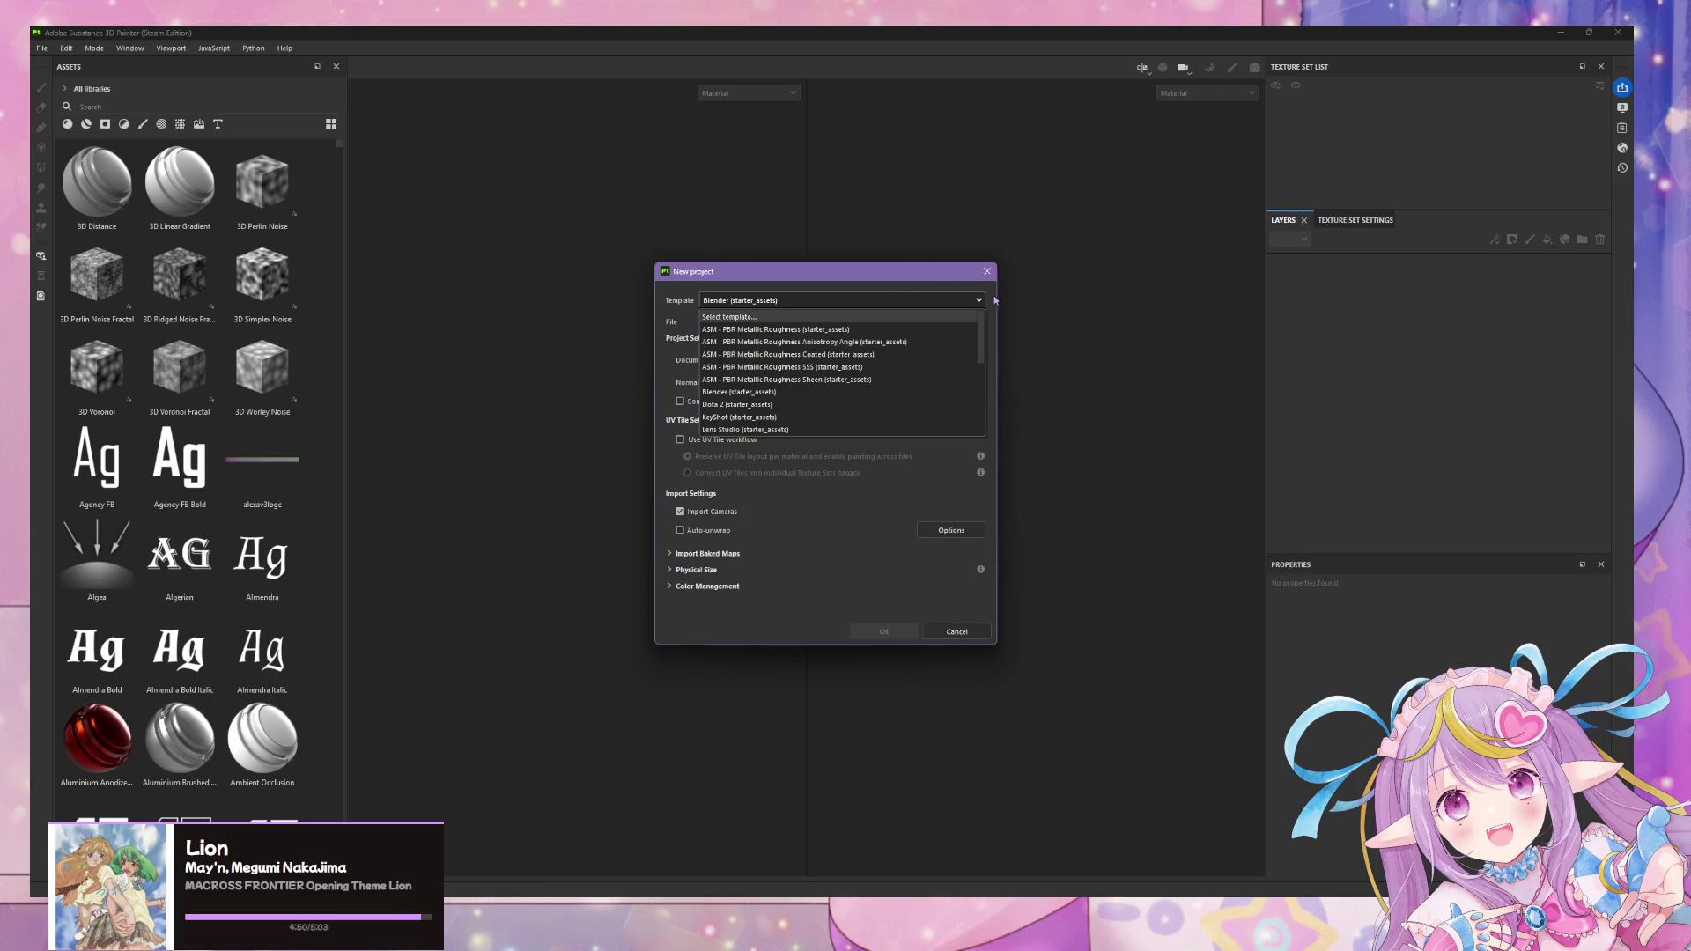
pyautogui.click(995, 299)
pyautogui.click(955, 322)
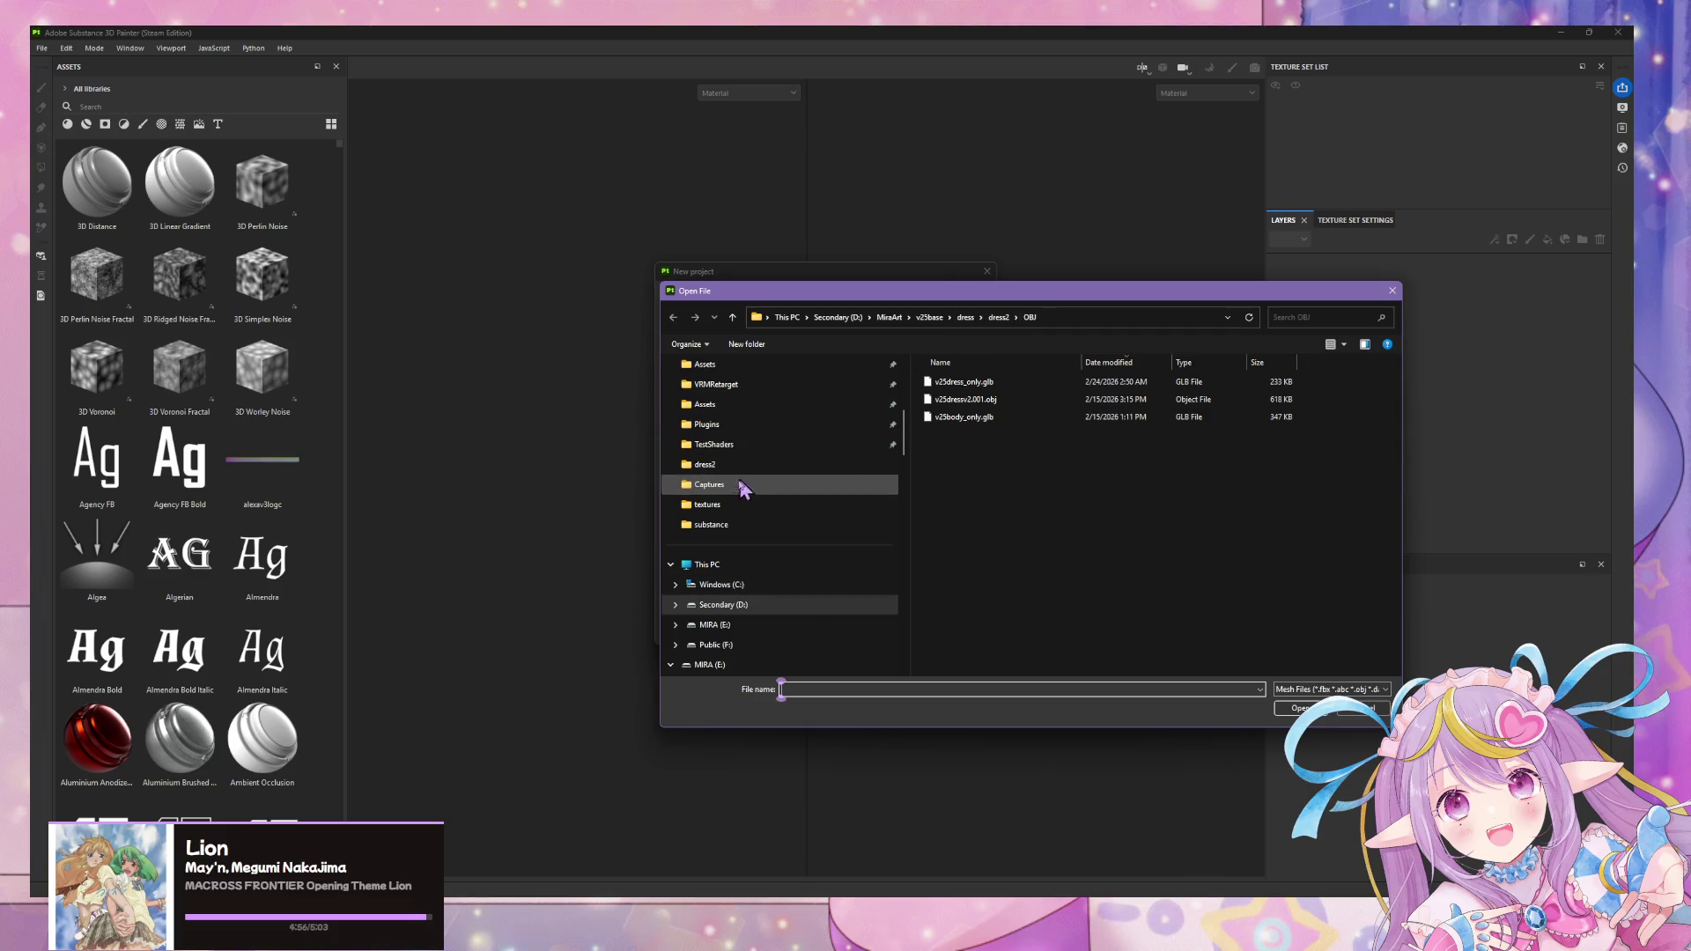
# - Choose substance/outerdress.fbx as the project mesh and create the project
pyautogui.click(732, 506)
pyautogui.click(733, 319)
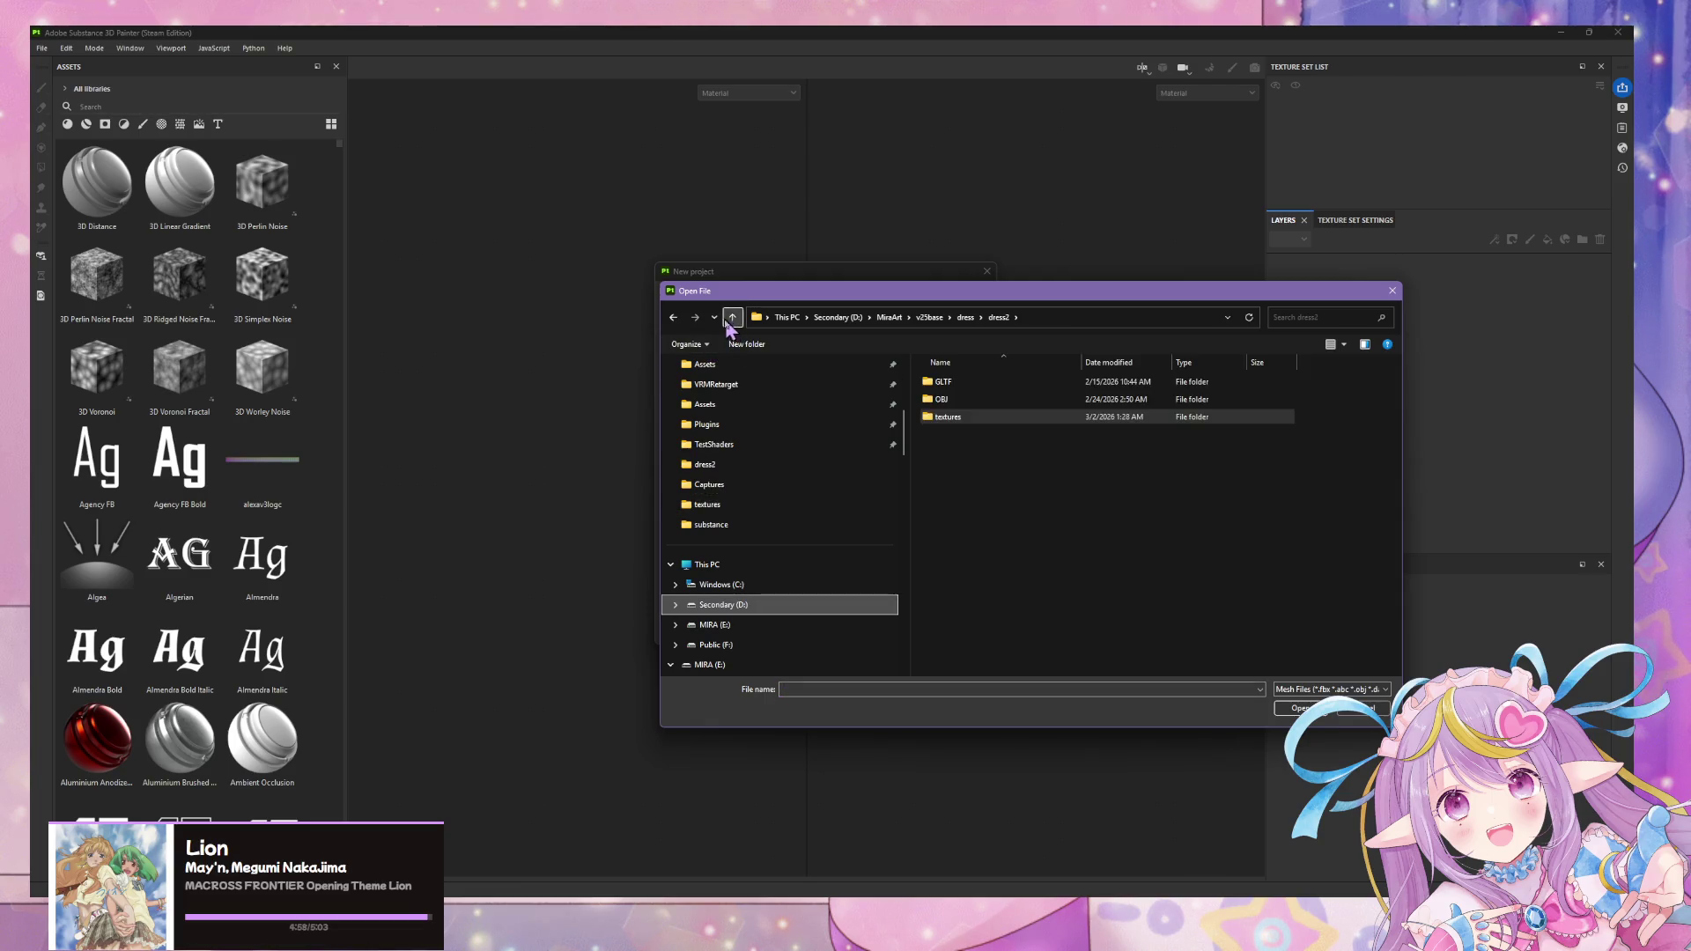
pyautogui.click(673, 318)
pyautogui.doubleClick(972, 403)
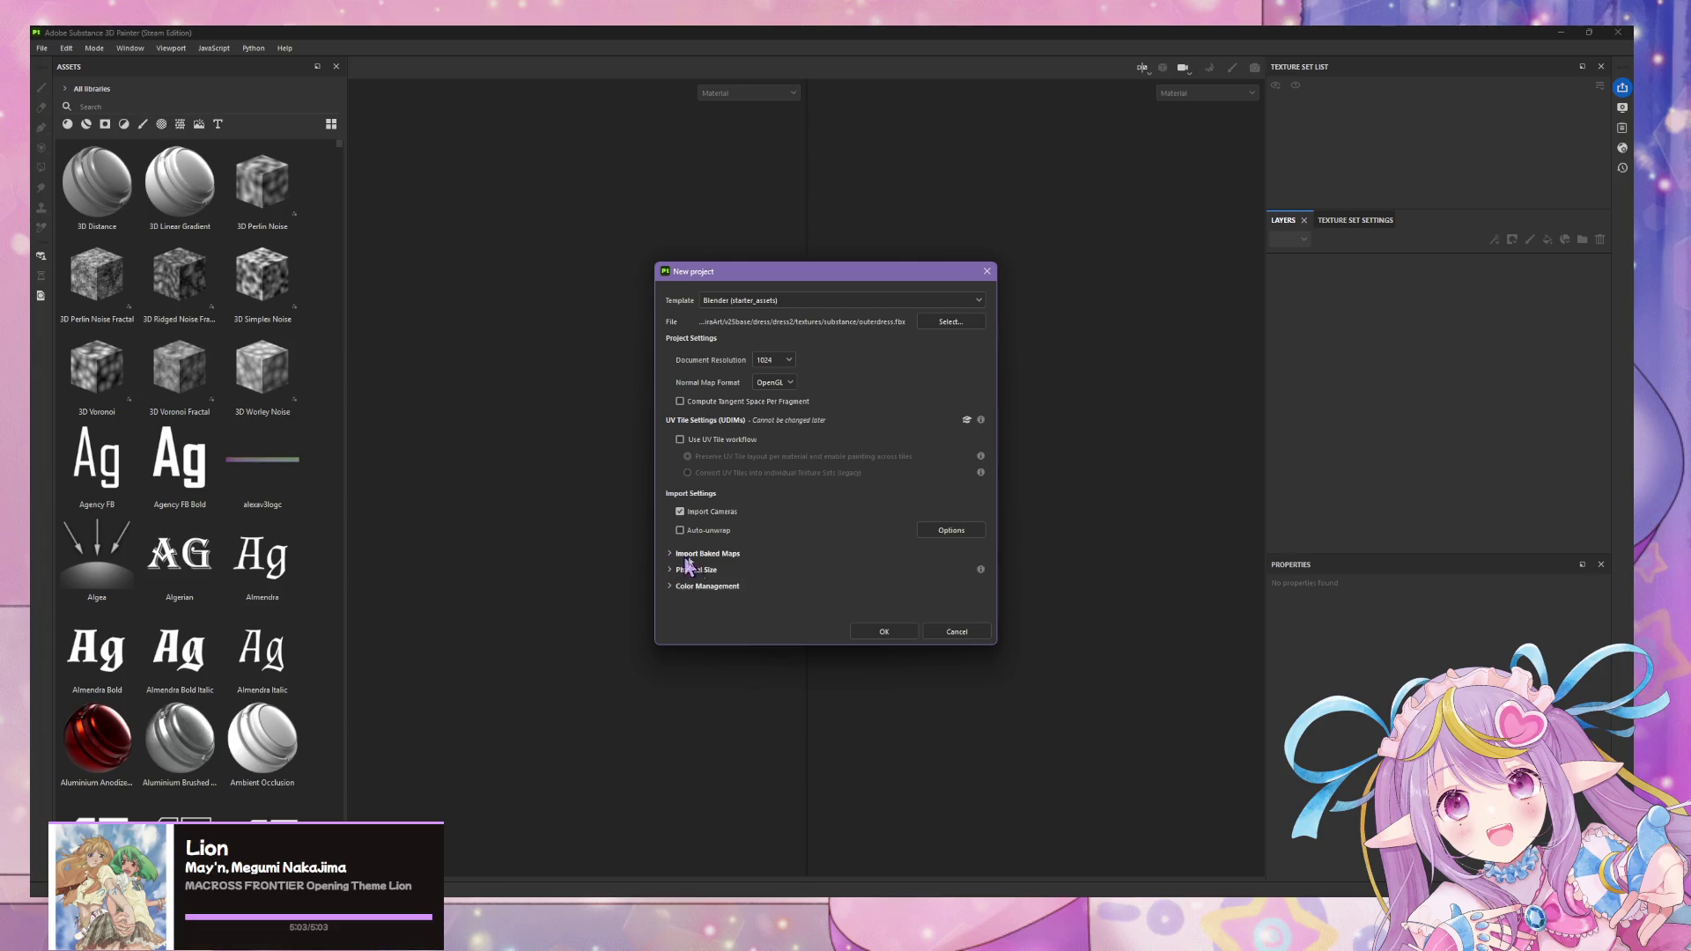
pyautogui.click(902, 634)
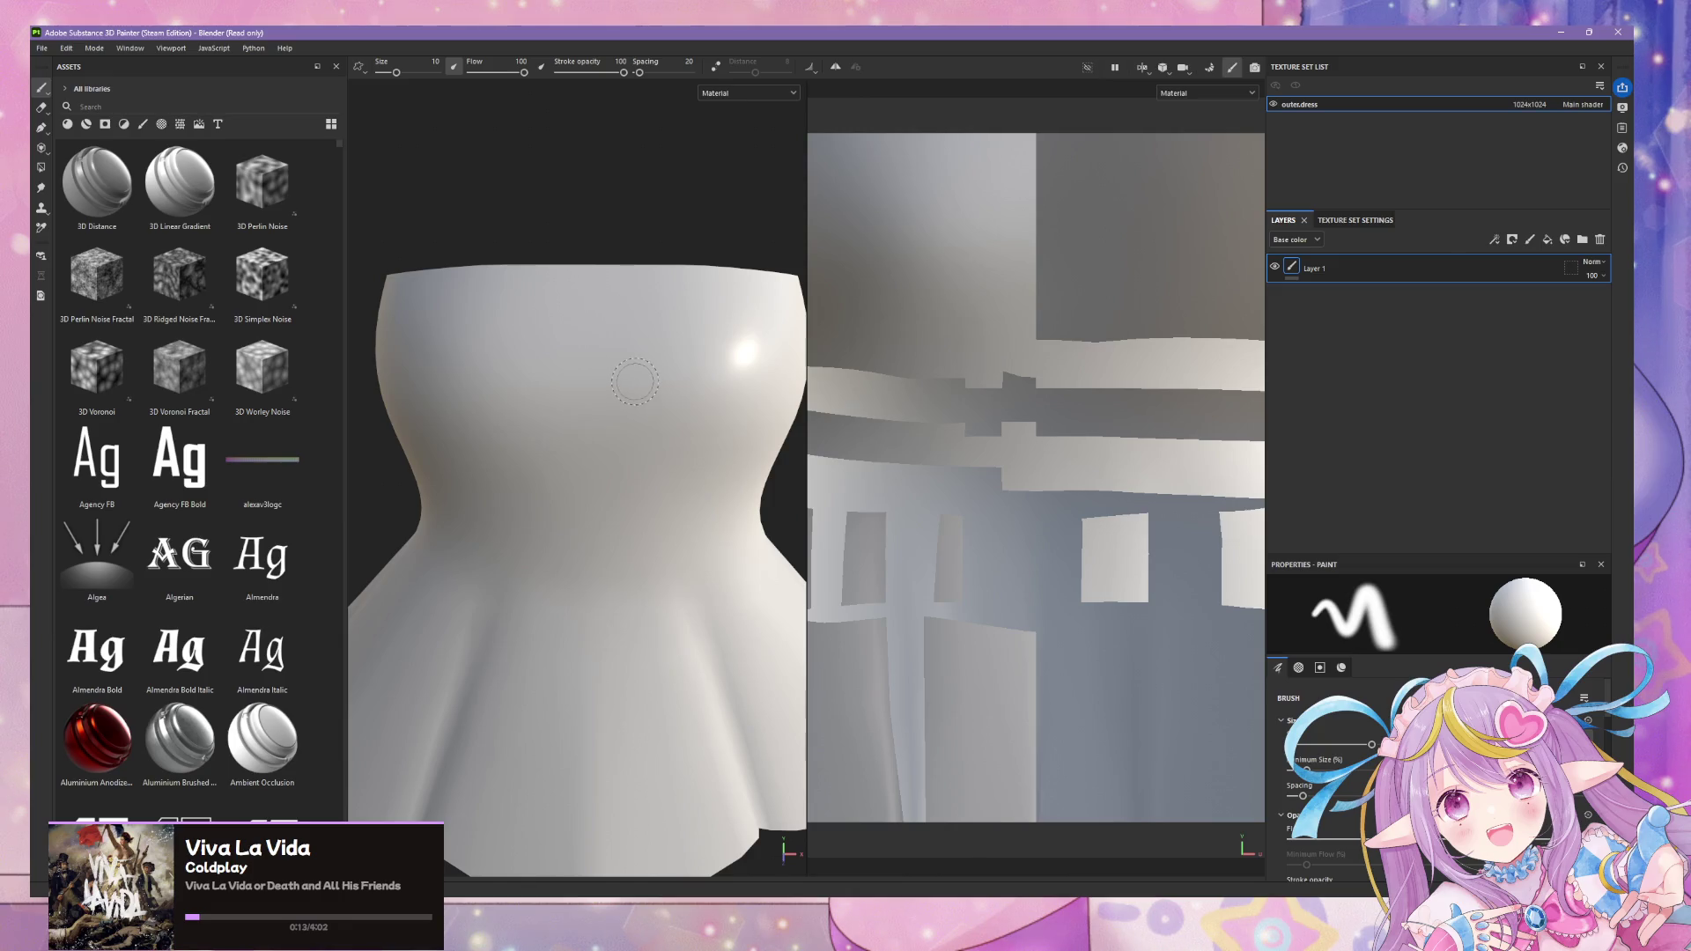
pyautogui.scroll(-3, 623, 387)
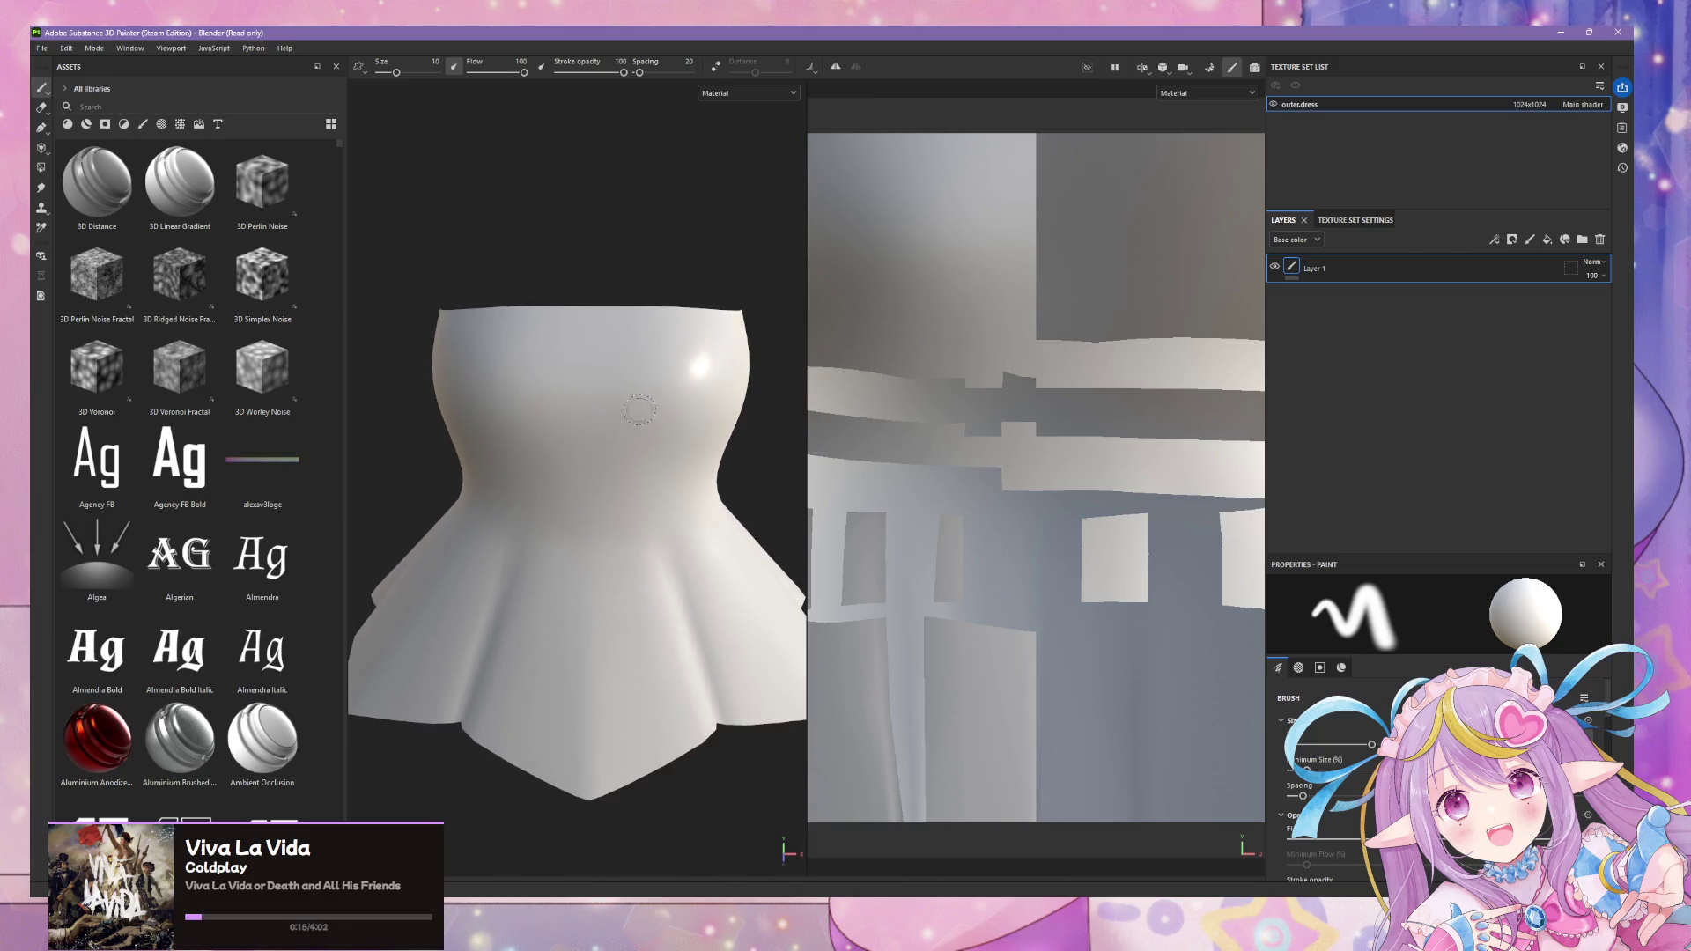
pyautogui.scroll(1, 655, 459)
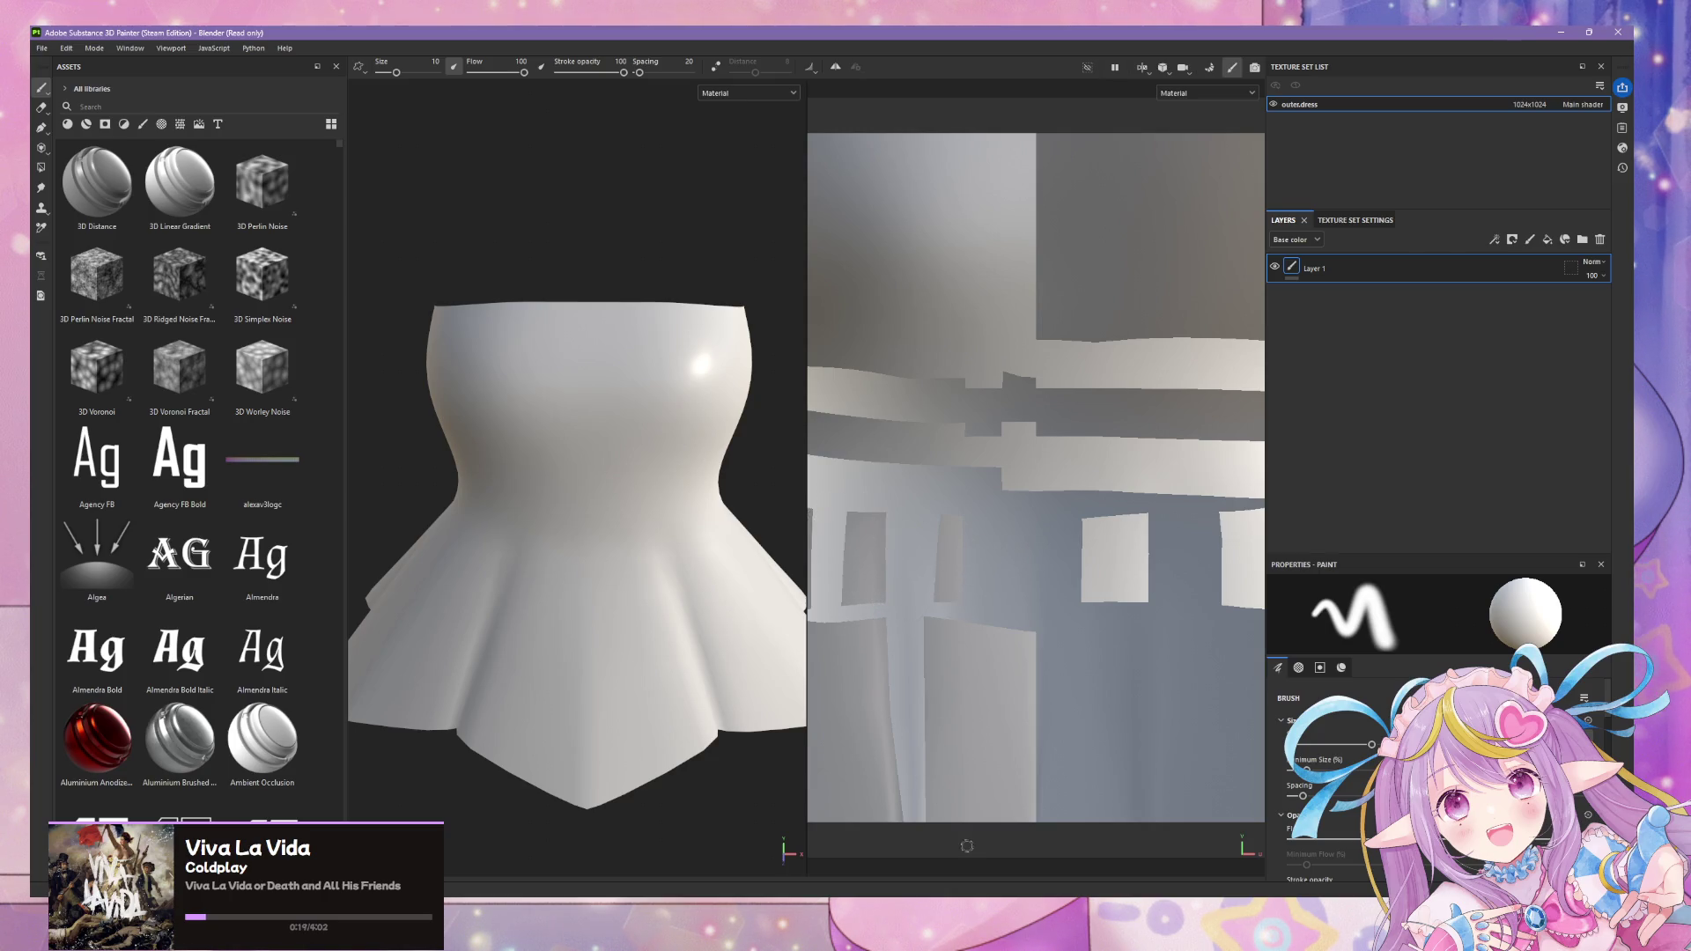
# - In Blender, select a linked dress panel and remove the clothing2 material slot
pyautogui.click(696, 857)
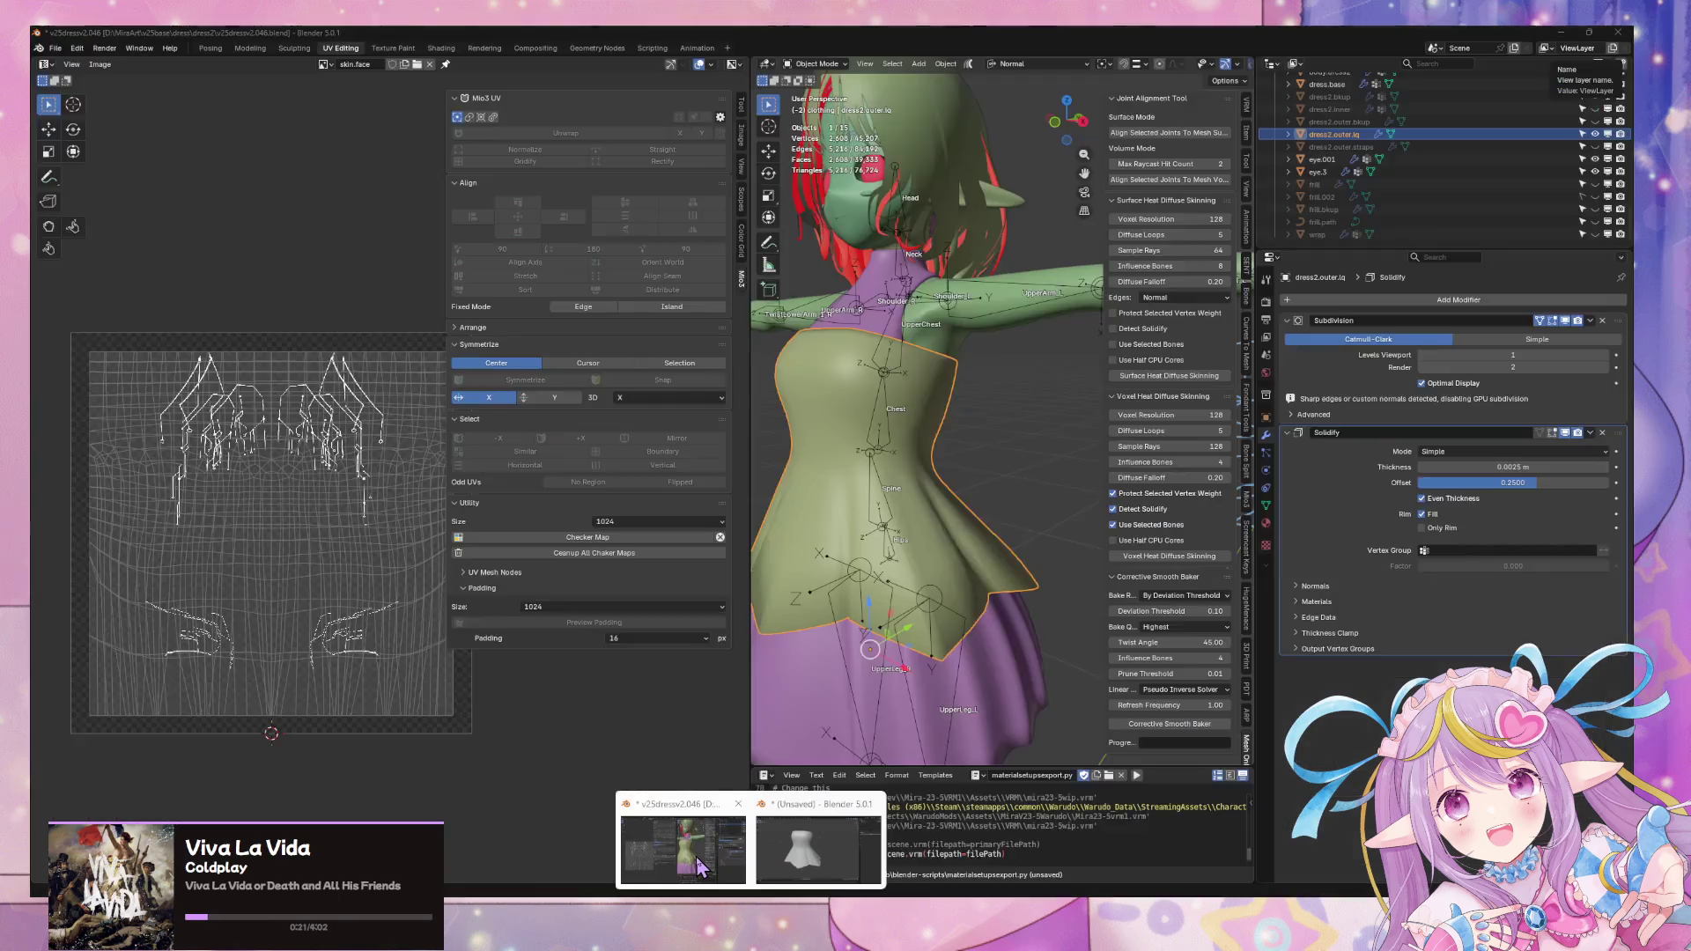
pyautogui.press('Tab')
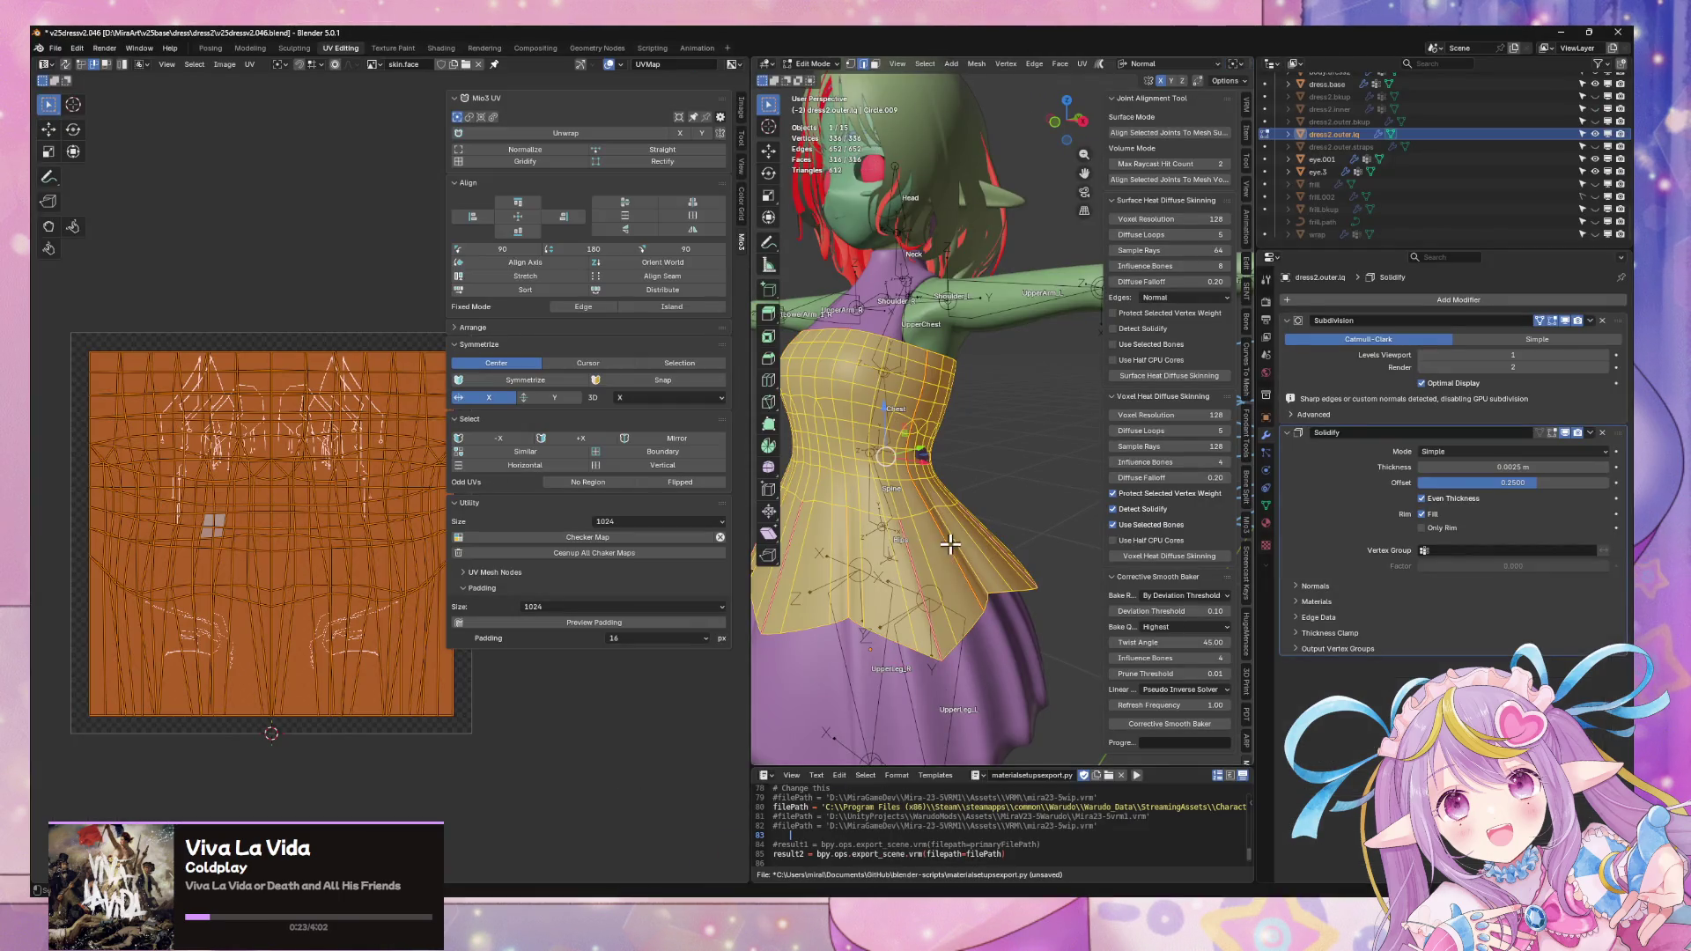
pyautogui.click(989, 548)
pyautogui.hotkey('ctrl', 'l')
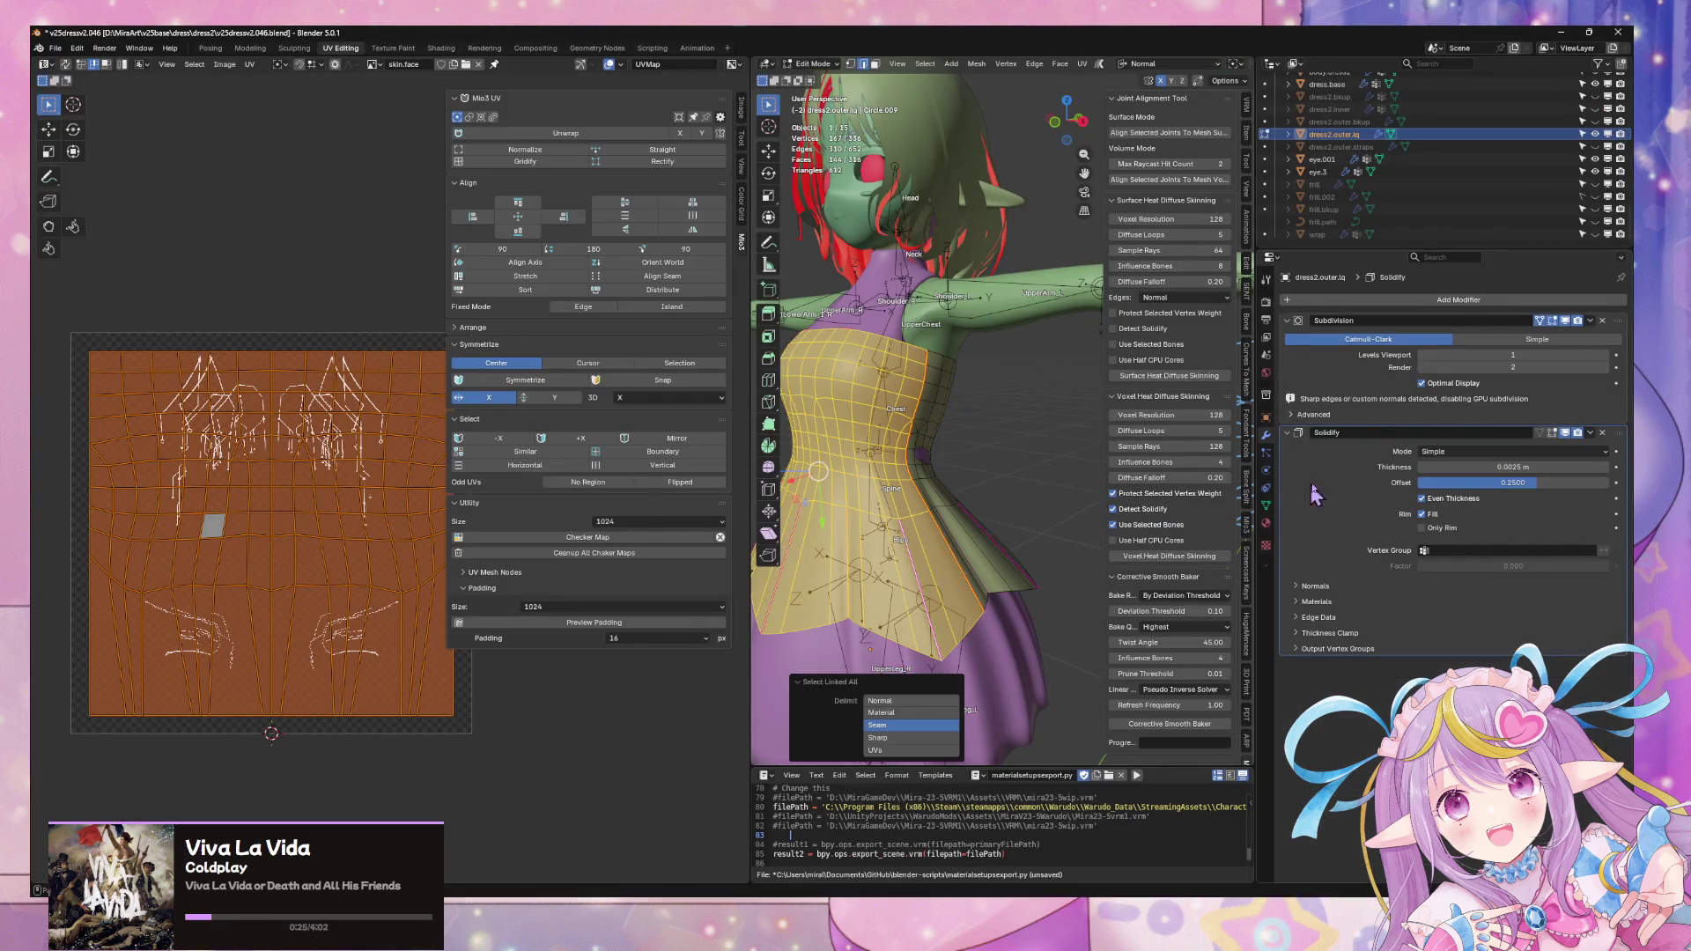
pyautogui.click(1268, 522)
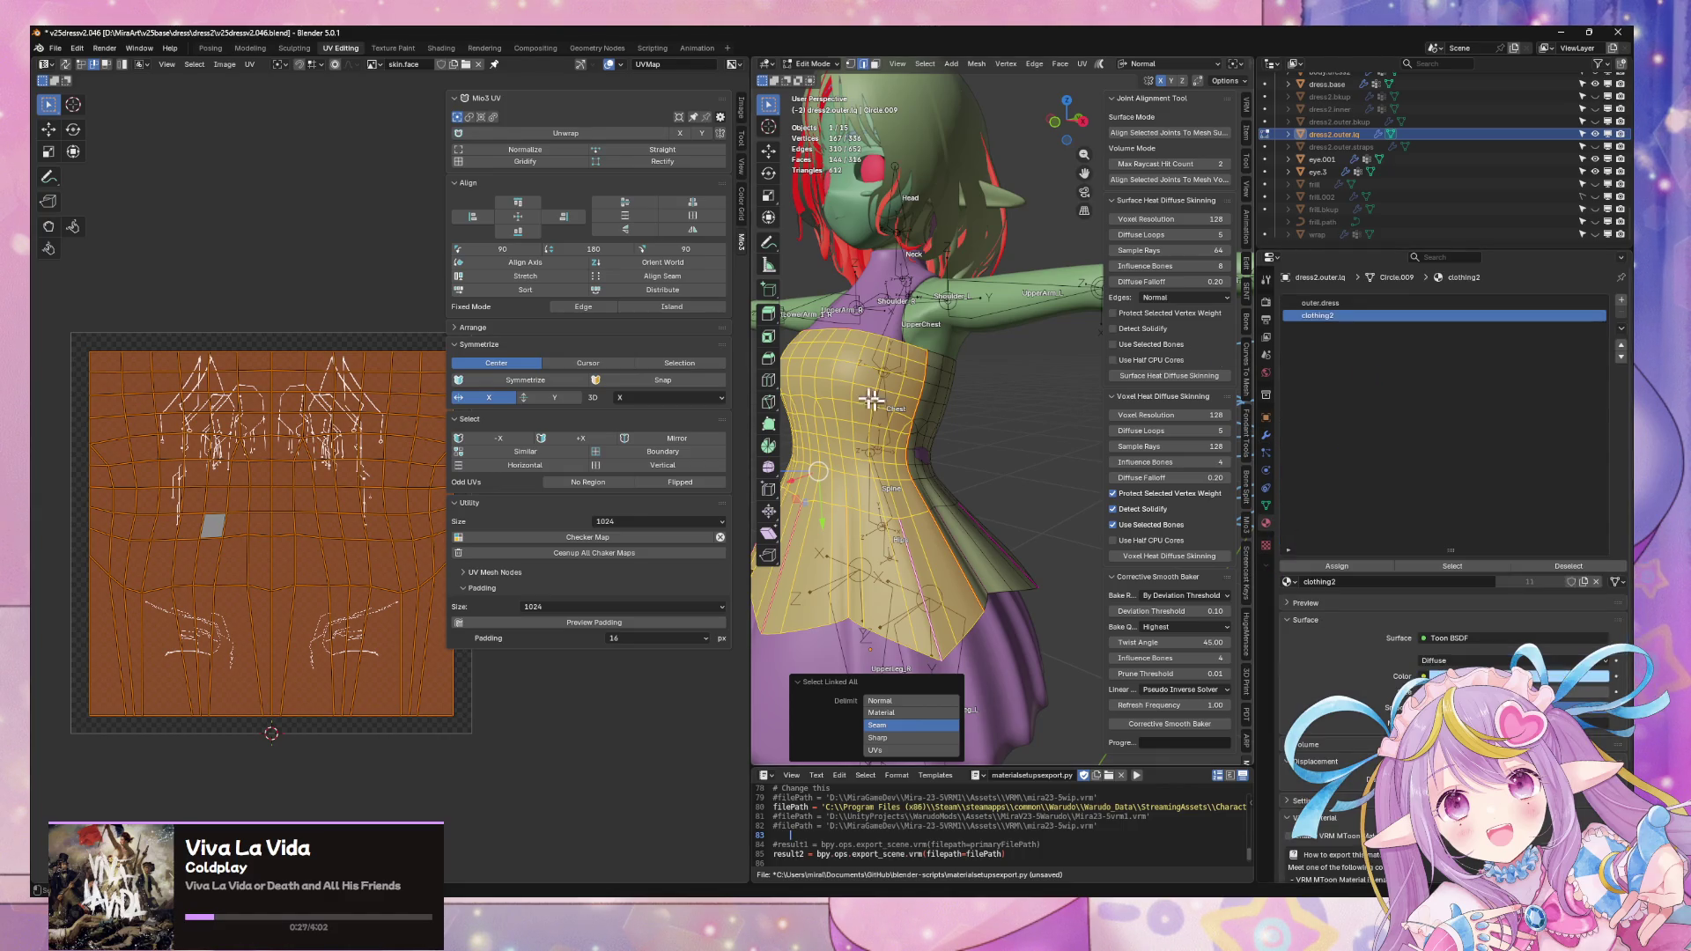
pyautogui.press('Tab')
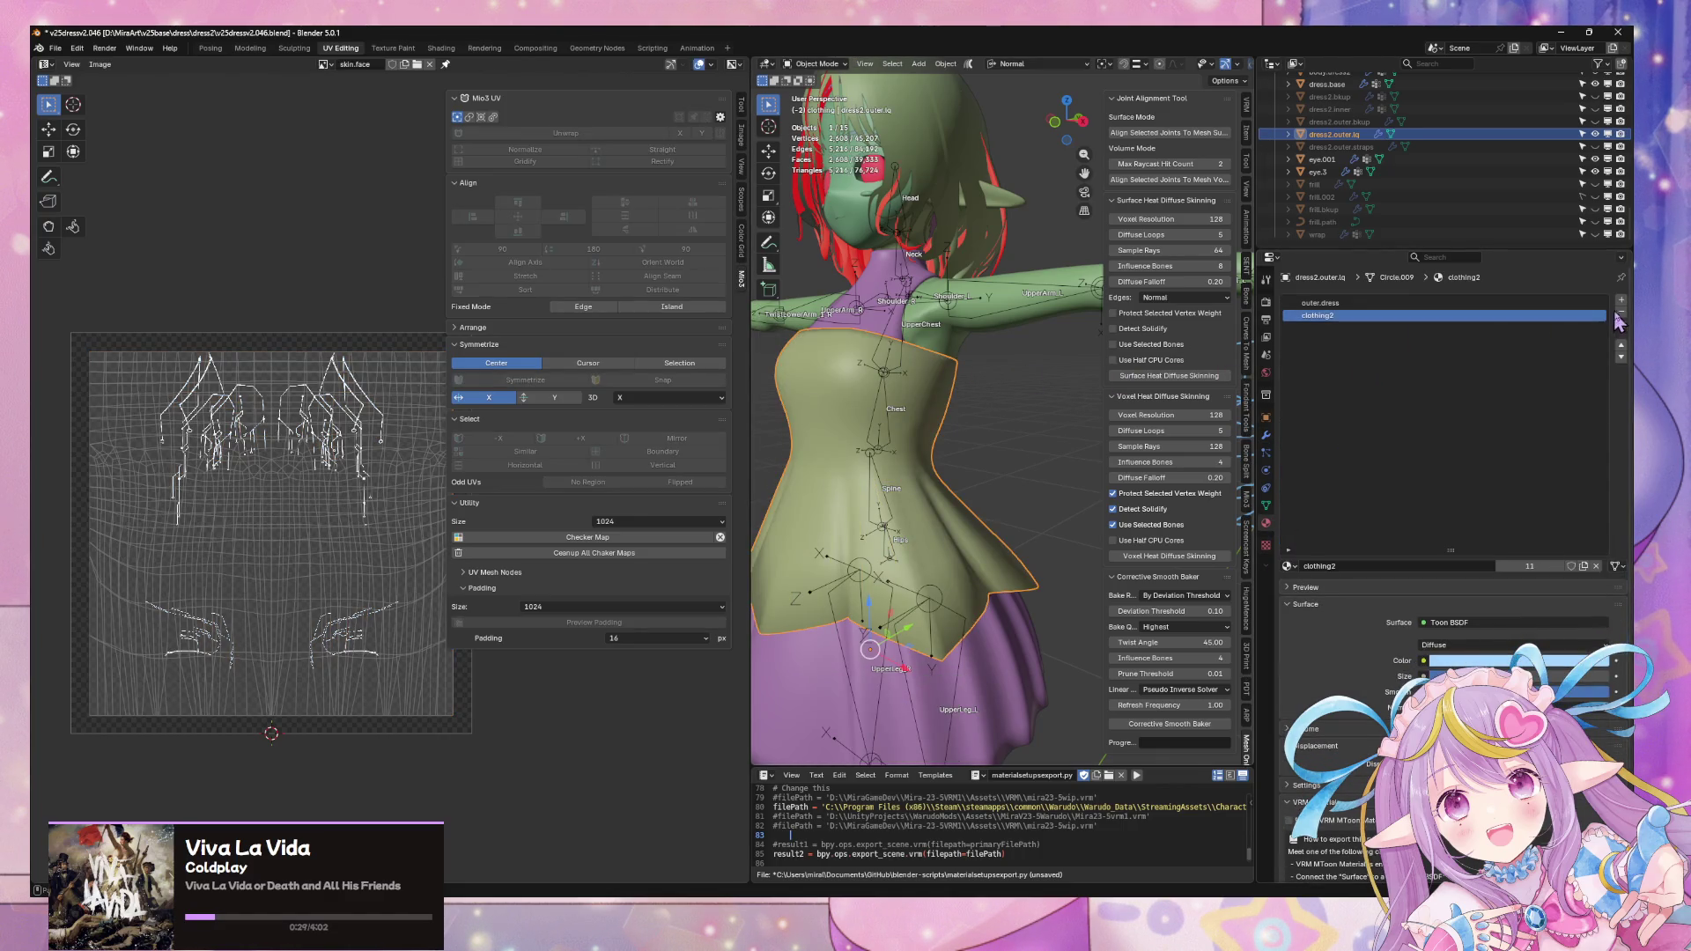
pyautogui.click(1625, 323)
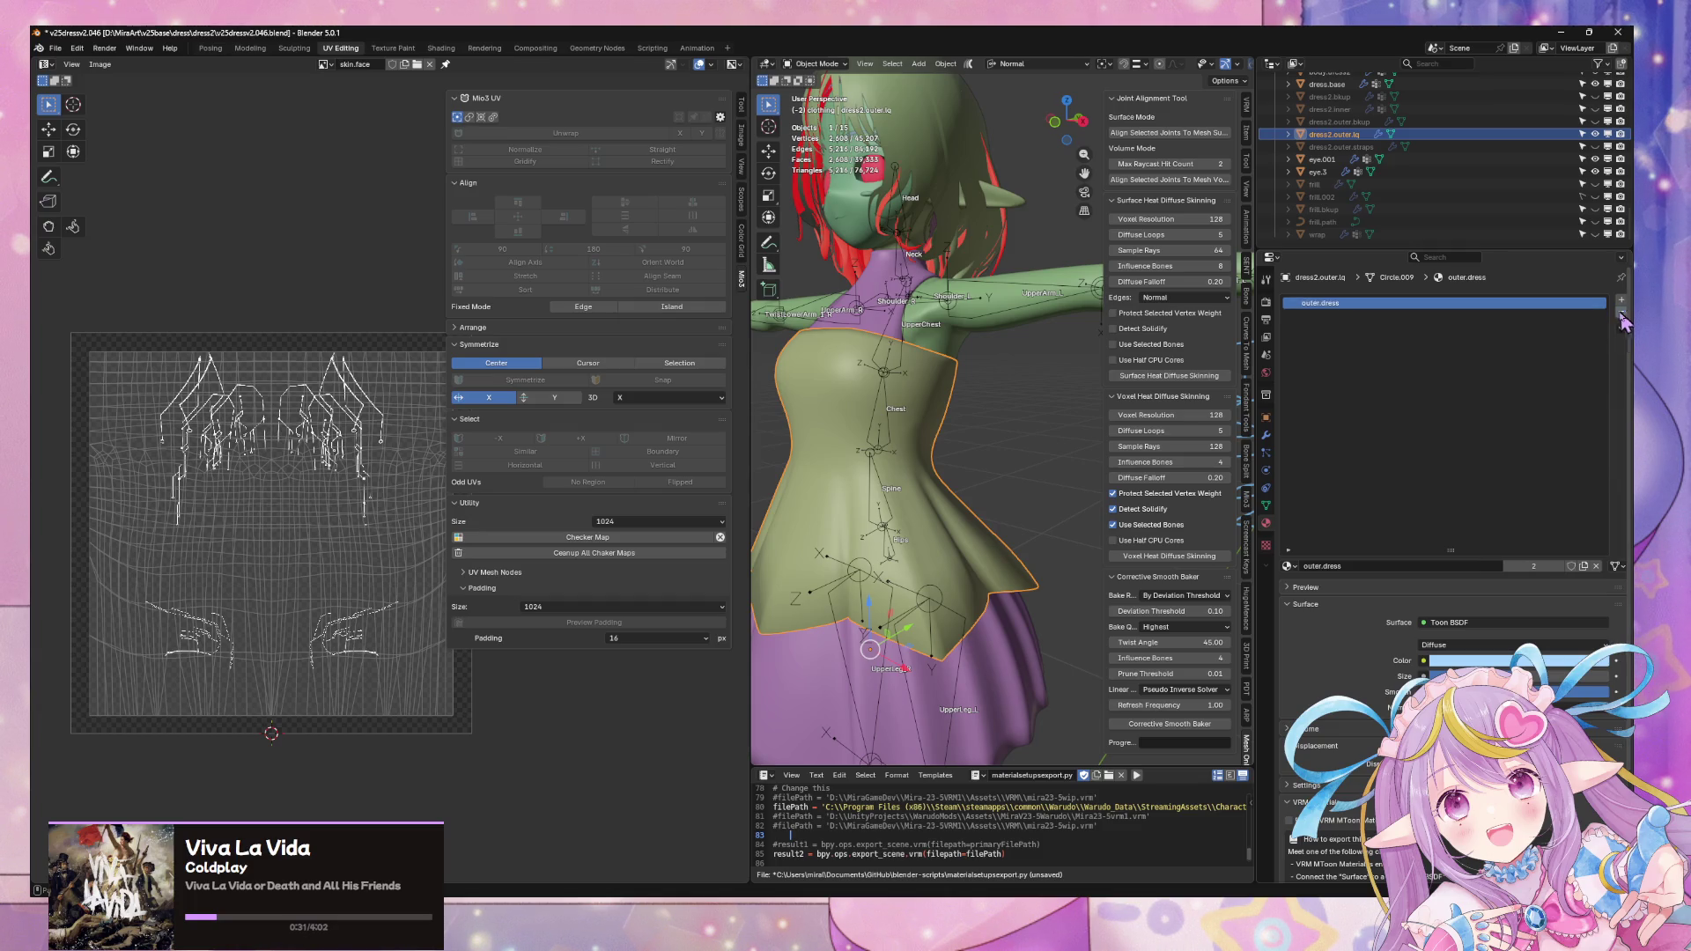
pyautogui.press('Tab')
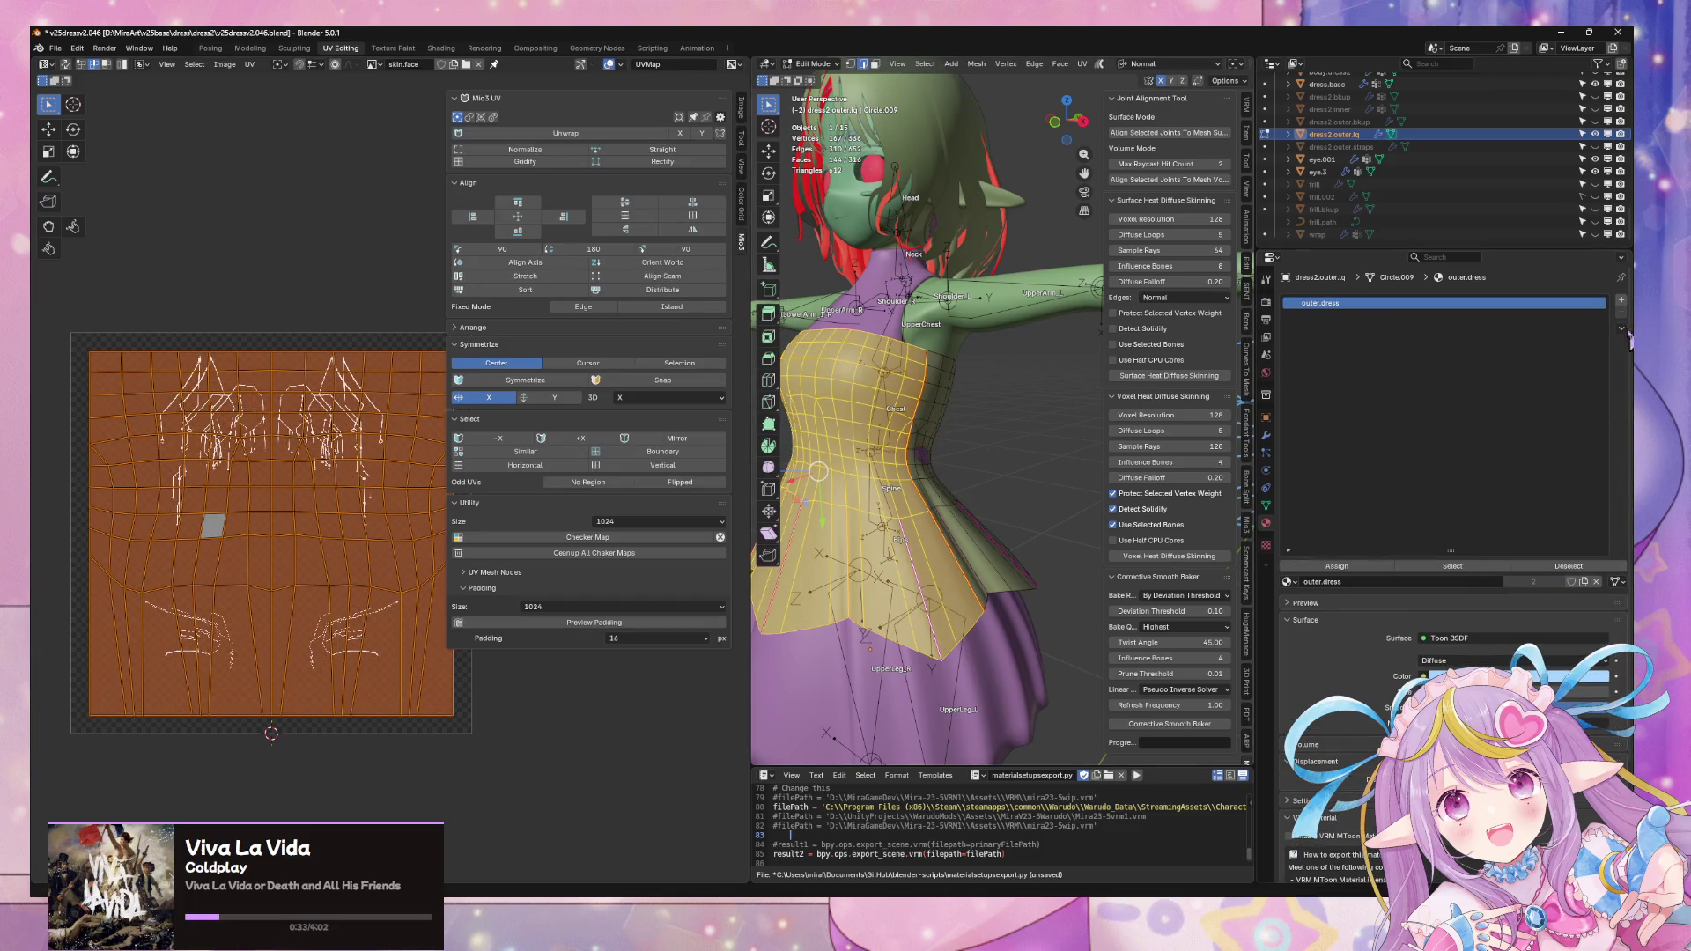
# - Set up the slots as outer.dress.front and a copied material renamed outer.dress.back
pyautogui.doubleClick(1367, 303)
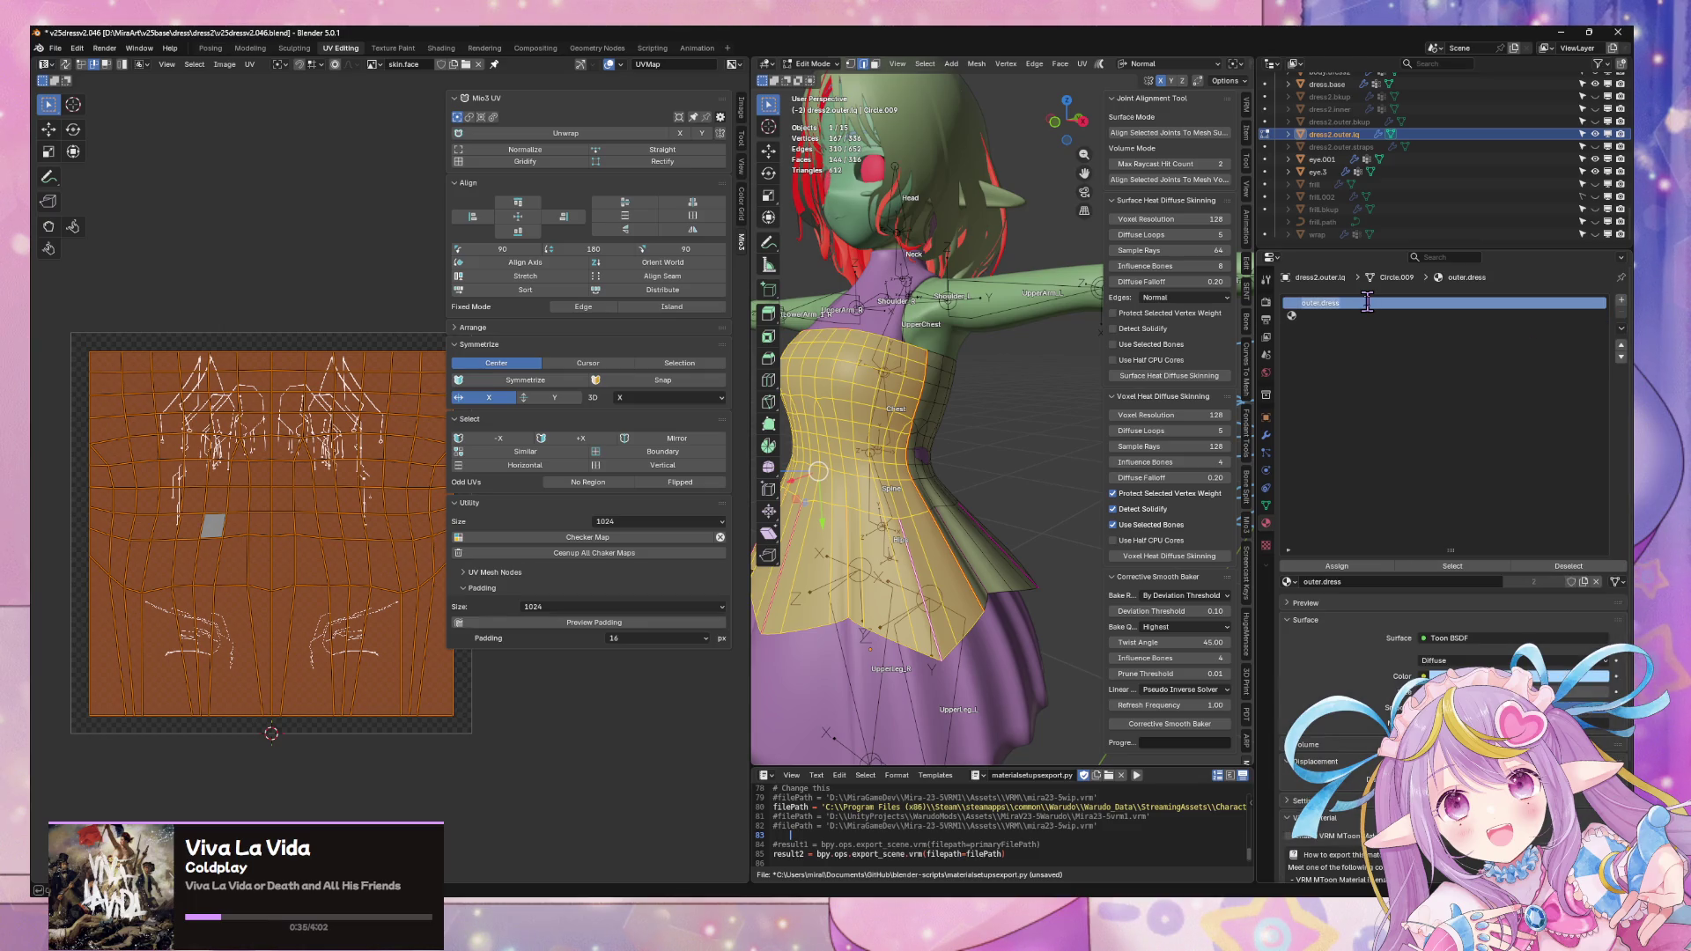
pyautogui.write('.front')
pyautogui.click(1337, 314)
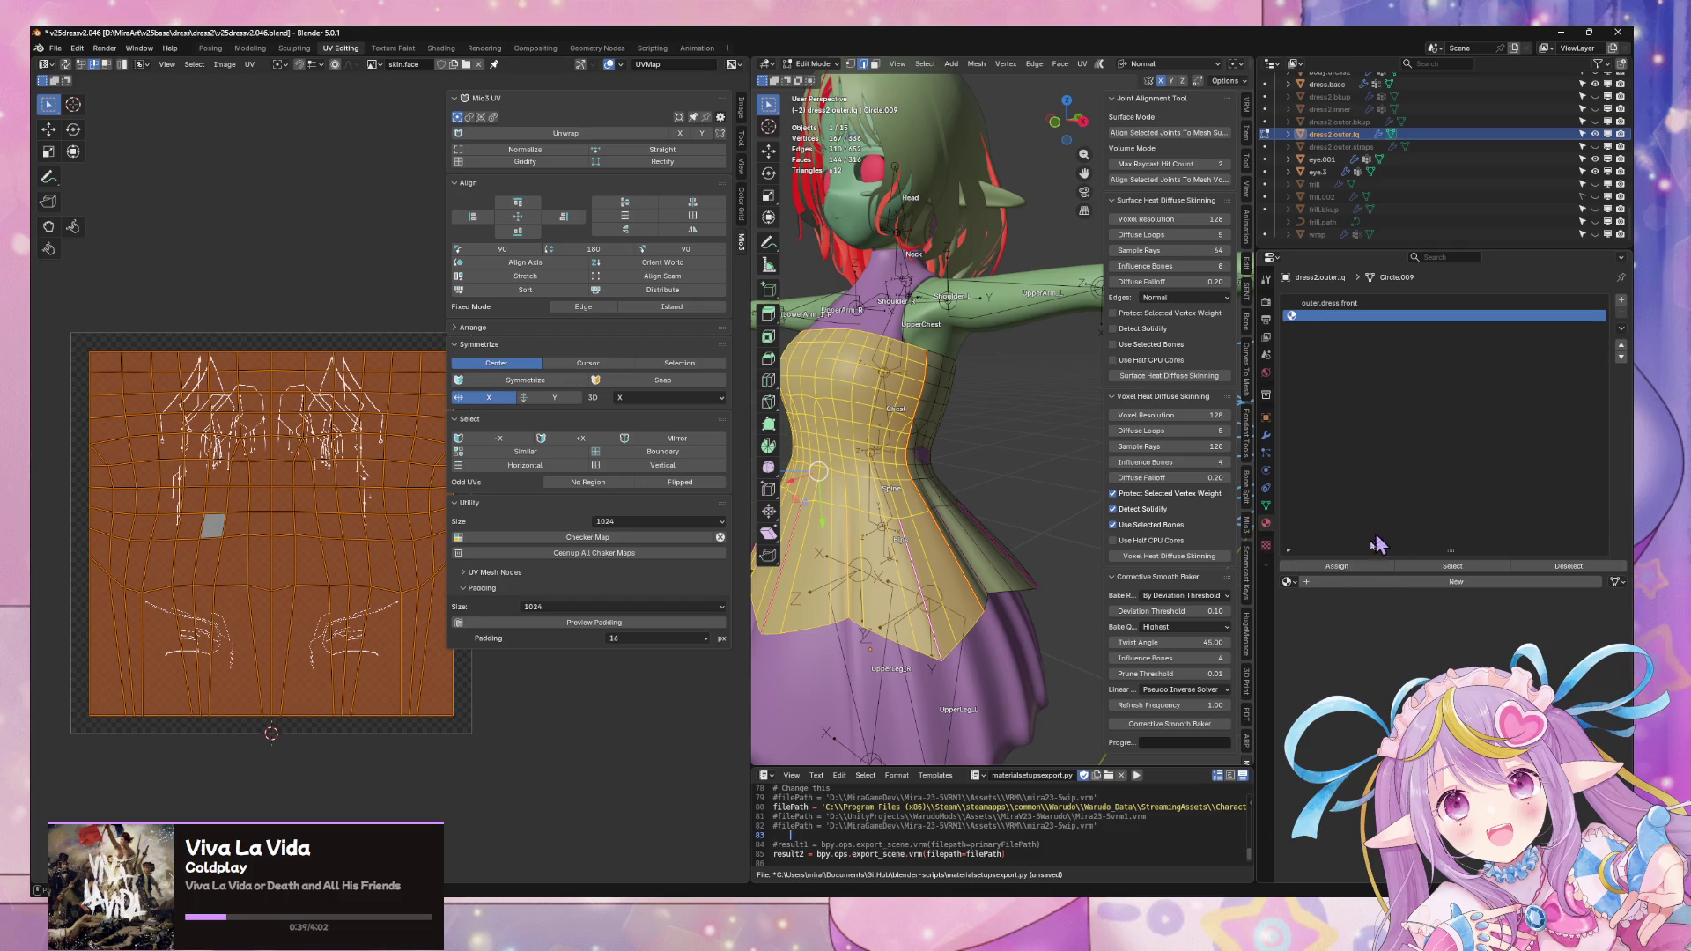
pyautogui.click(1289, 581)
pyautogui.write('ou')
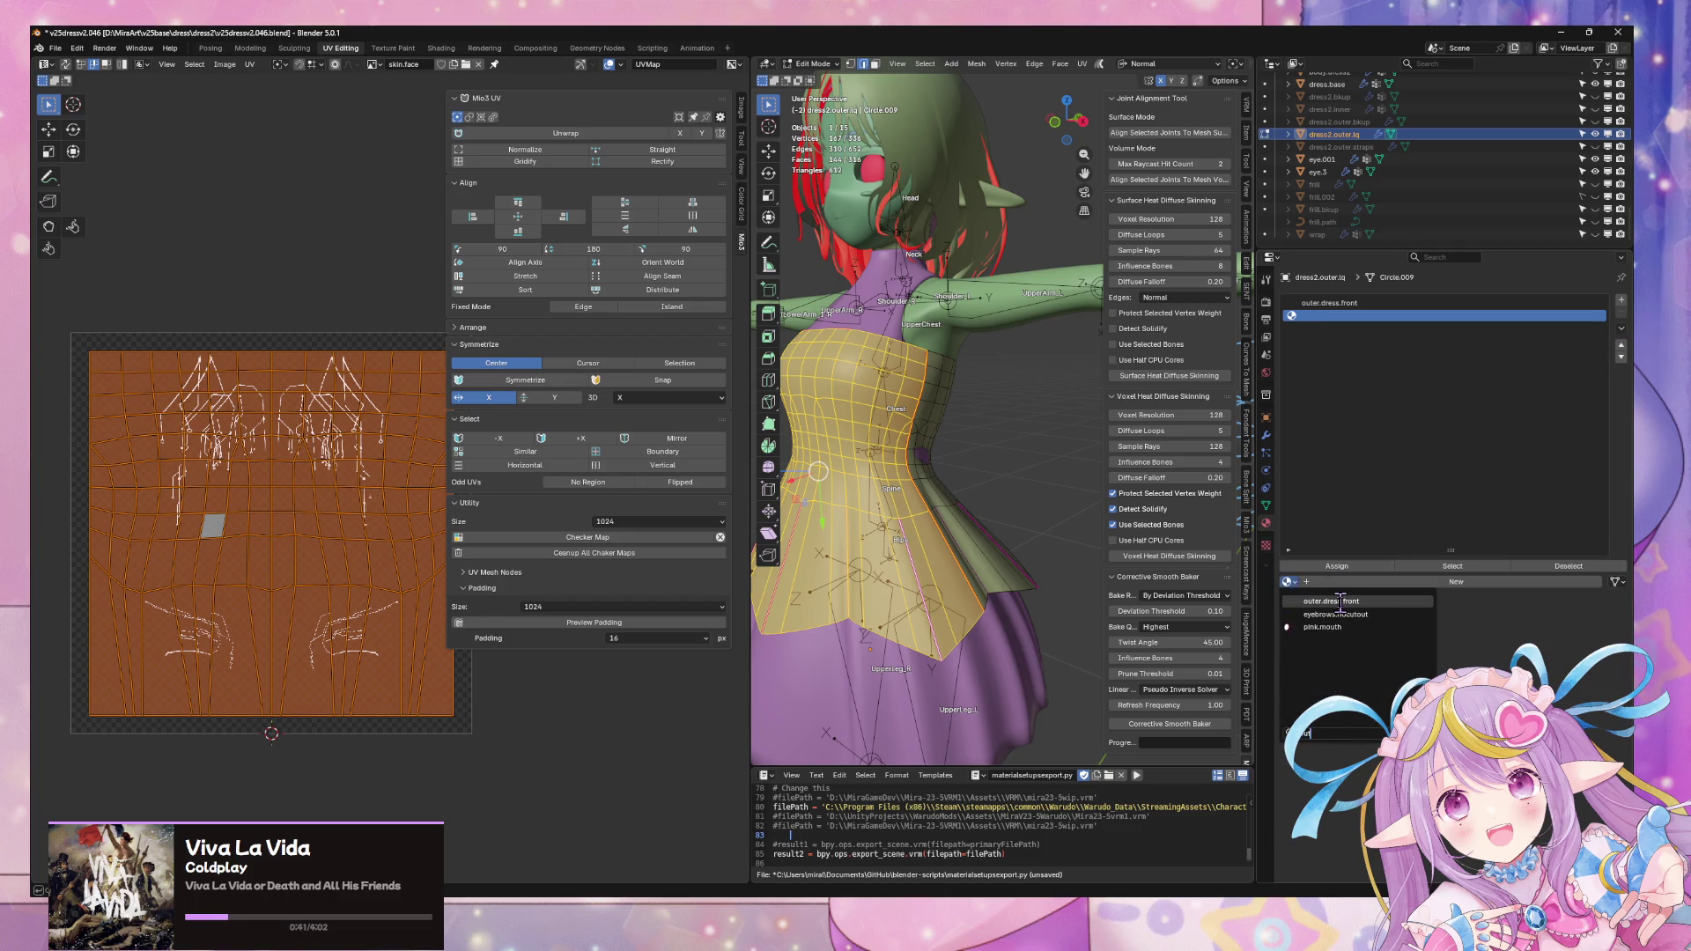
pyautogui.click(1341, 602)
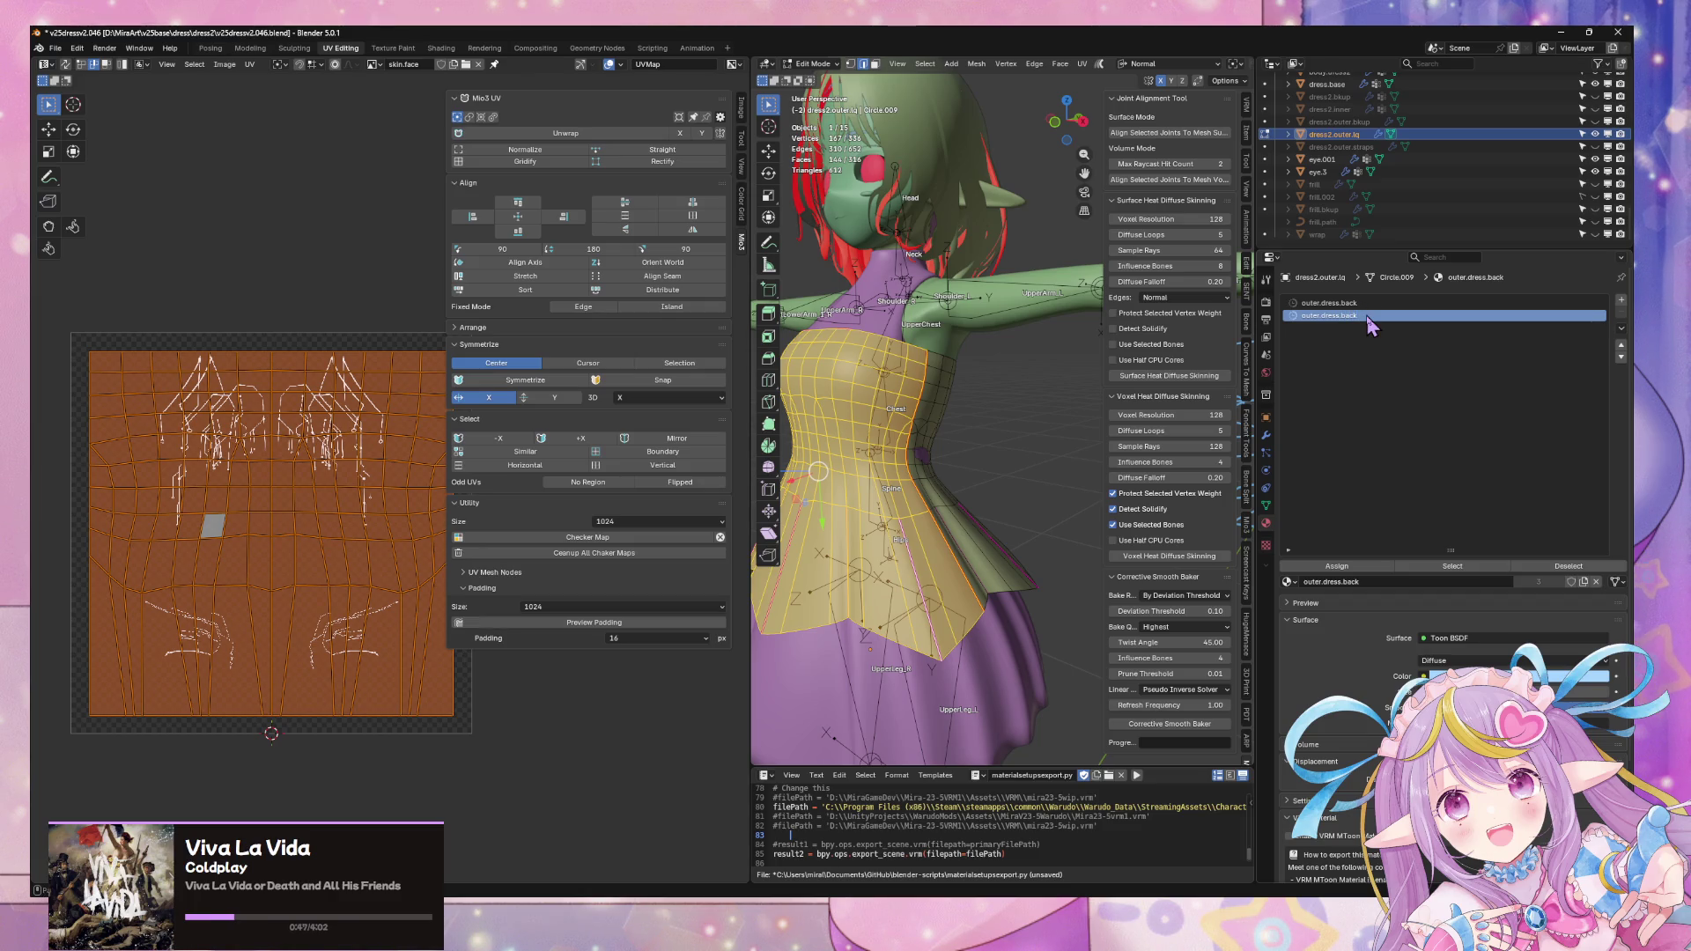
pyautogui.click(1349, 303)
pyautogui.click(1290, 581)
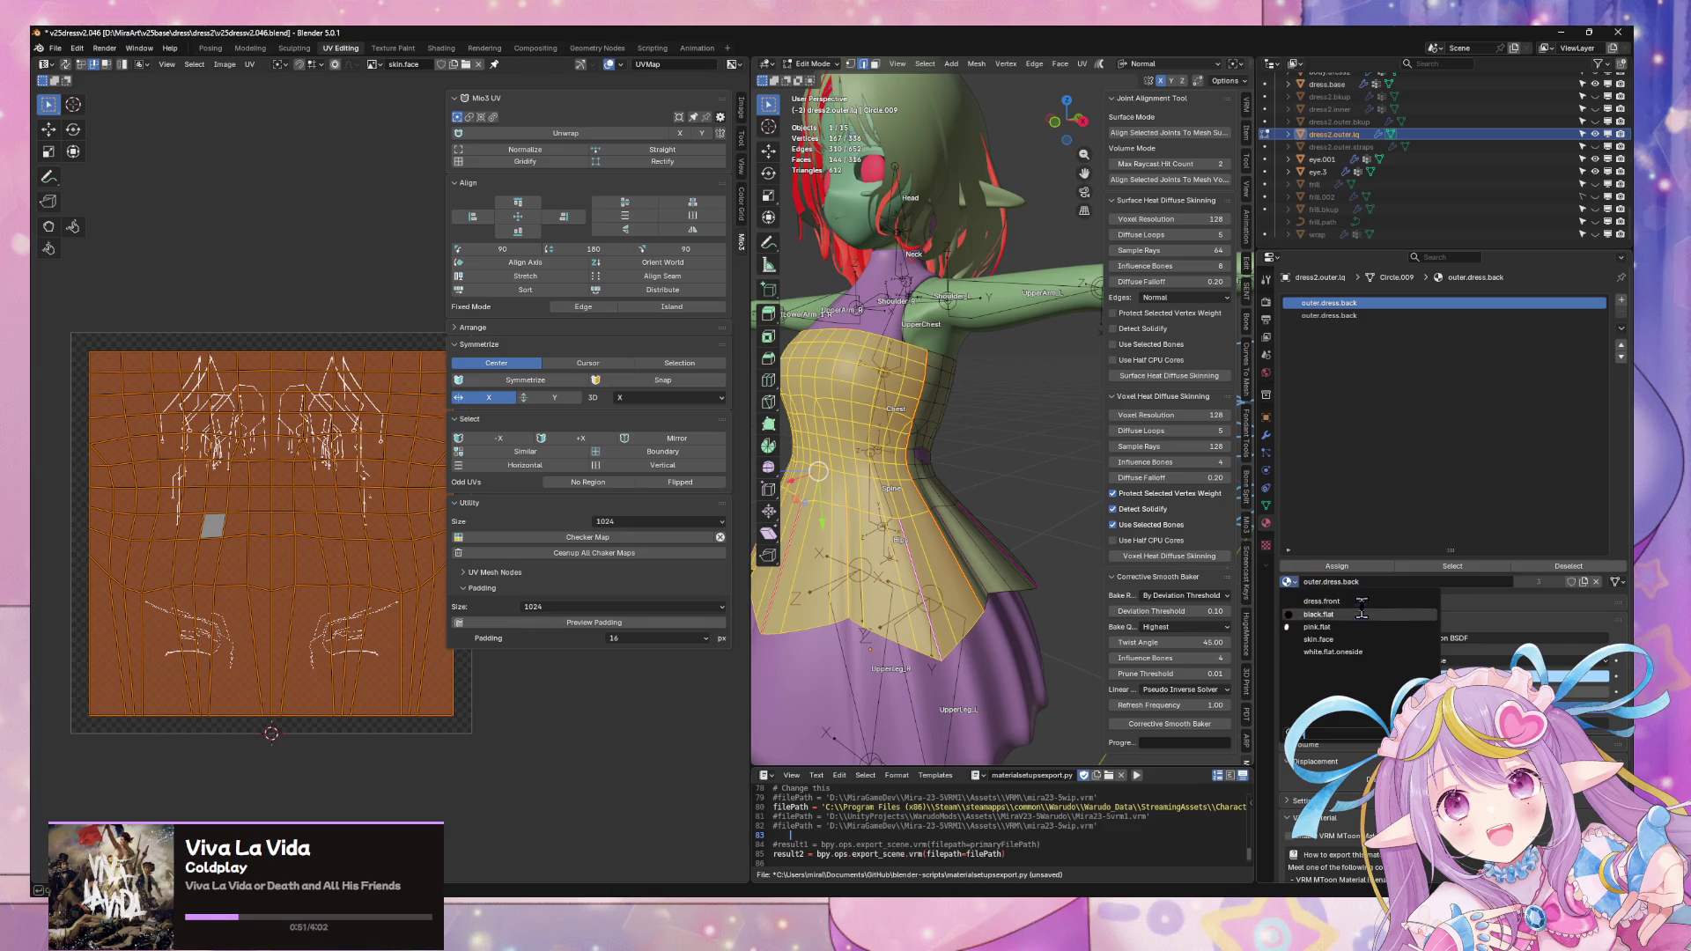
pyautogui.click(1349, 316)
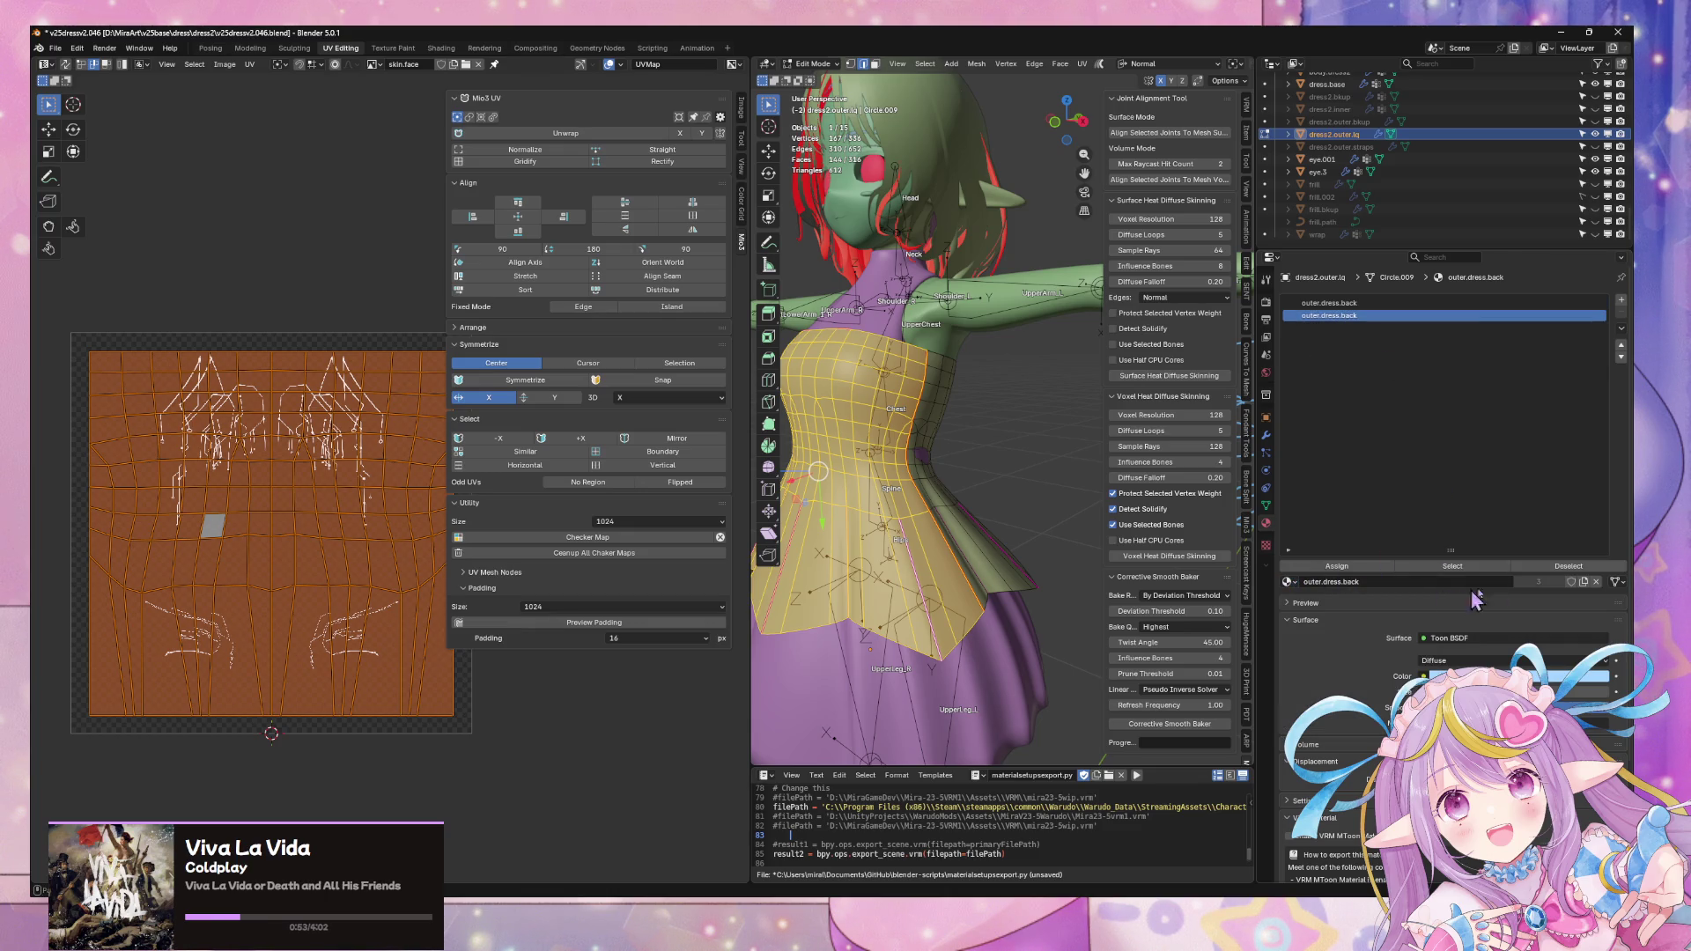
pyautogui.click(1352, 304)
pyautogui.click(1585, 582)
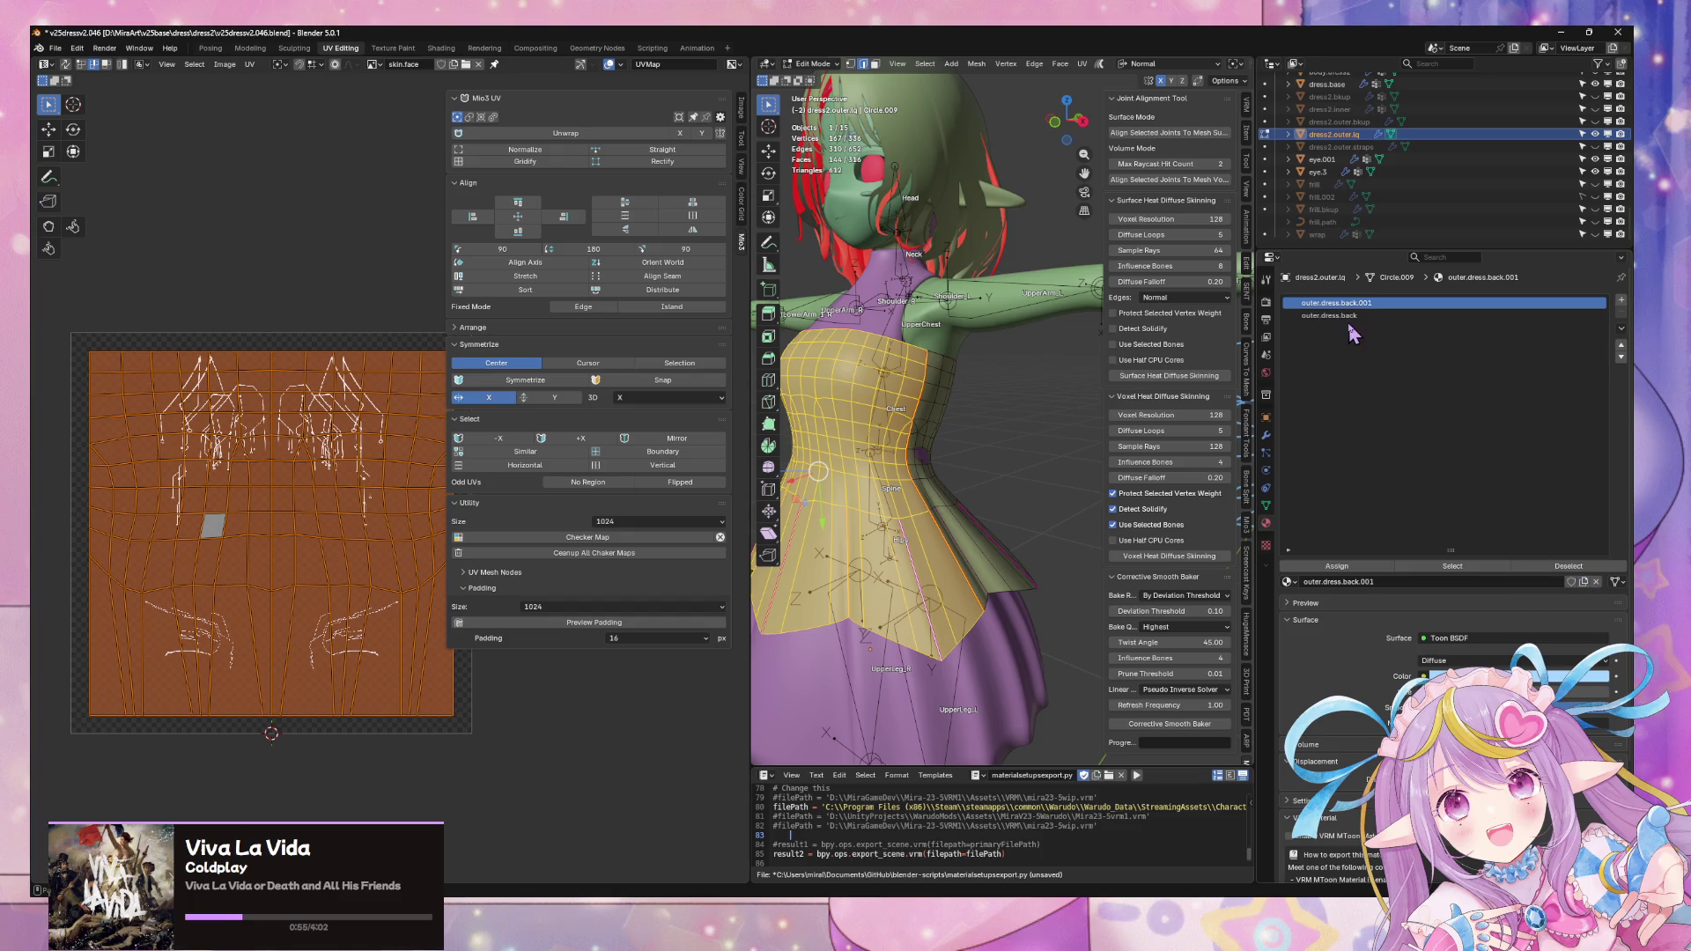
pyautogui.doubleClick(1386, 303)
pyautogui.click(1387, 302)
pyautogui.hotkey('ctrl', 'shift', 'Left')
pyautogui.write('front')
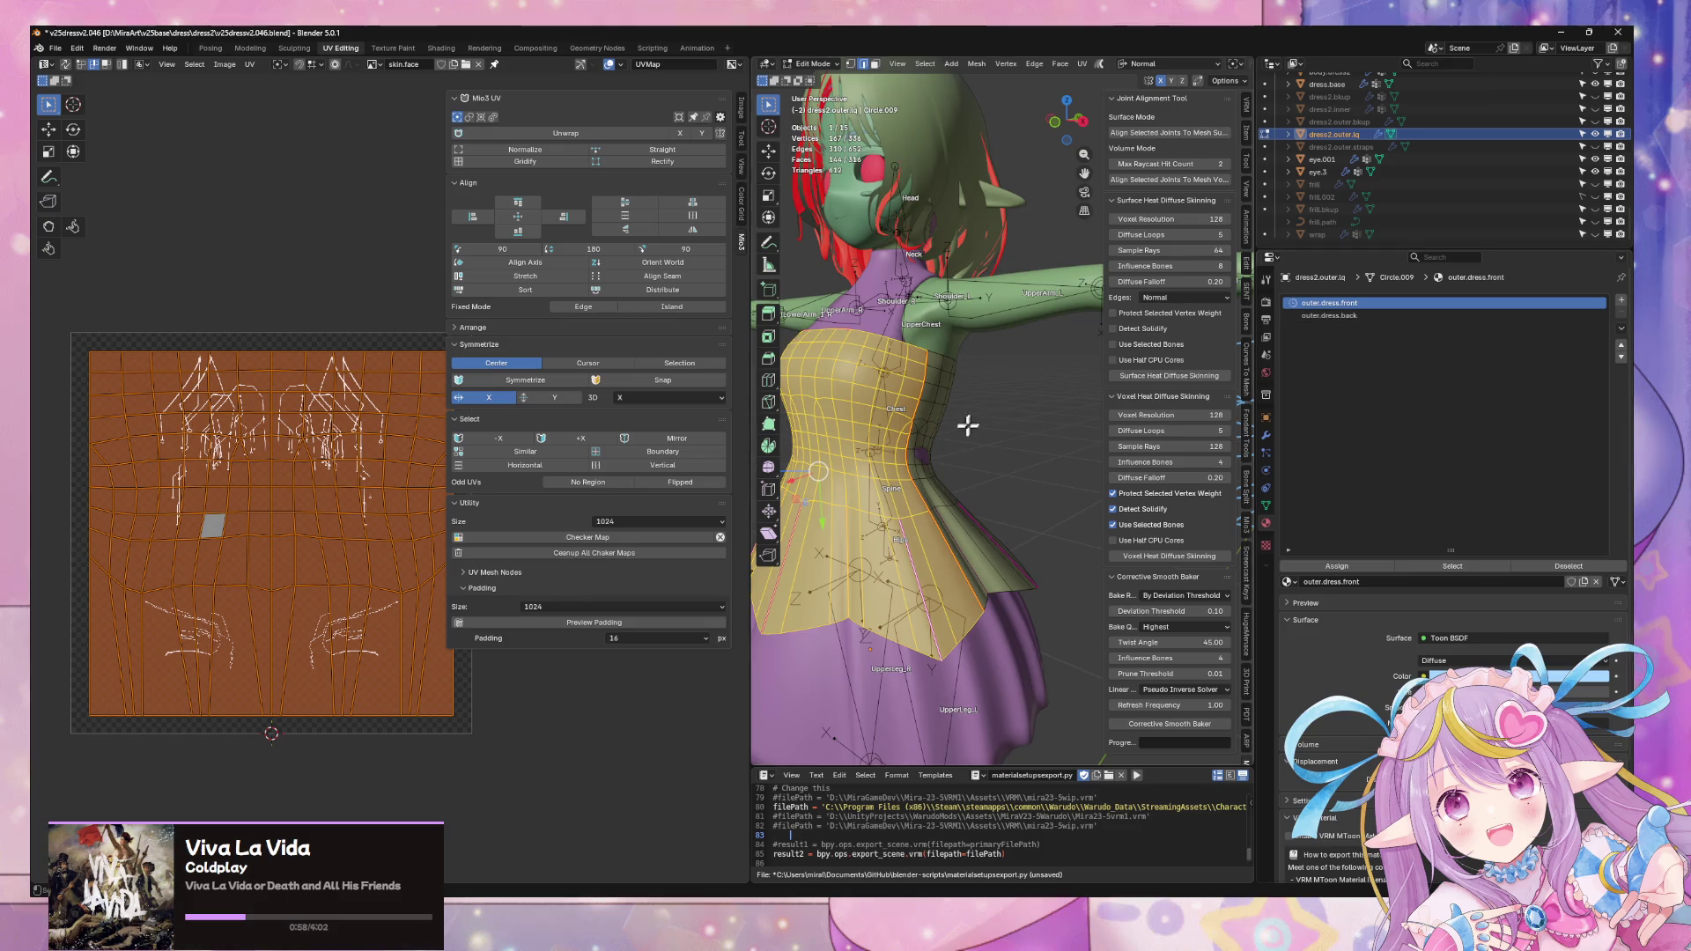
# - Select the linked back panel and assign it to the outer.dress.back slot
pyautogui.moveTo(966, 423); pyautogui.dragTo(918, 471, button='middle')
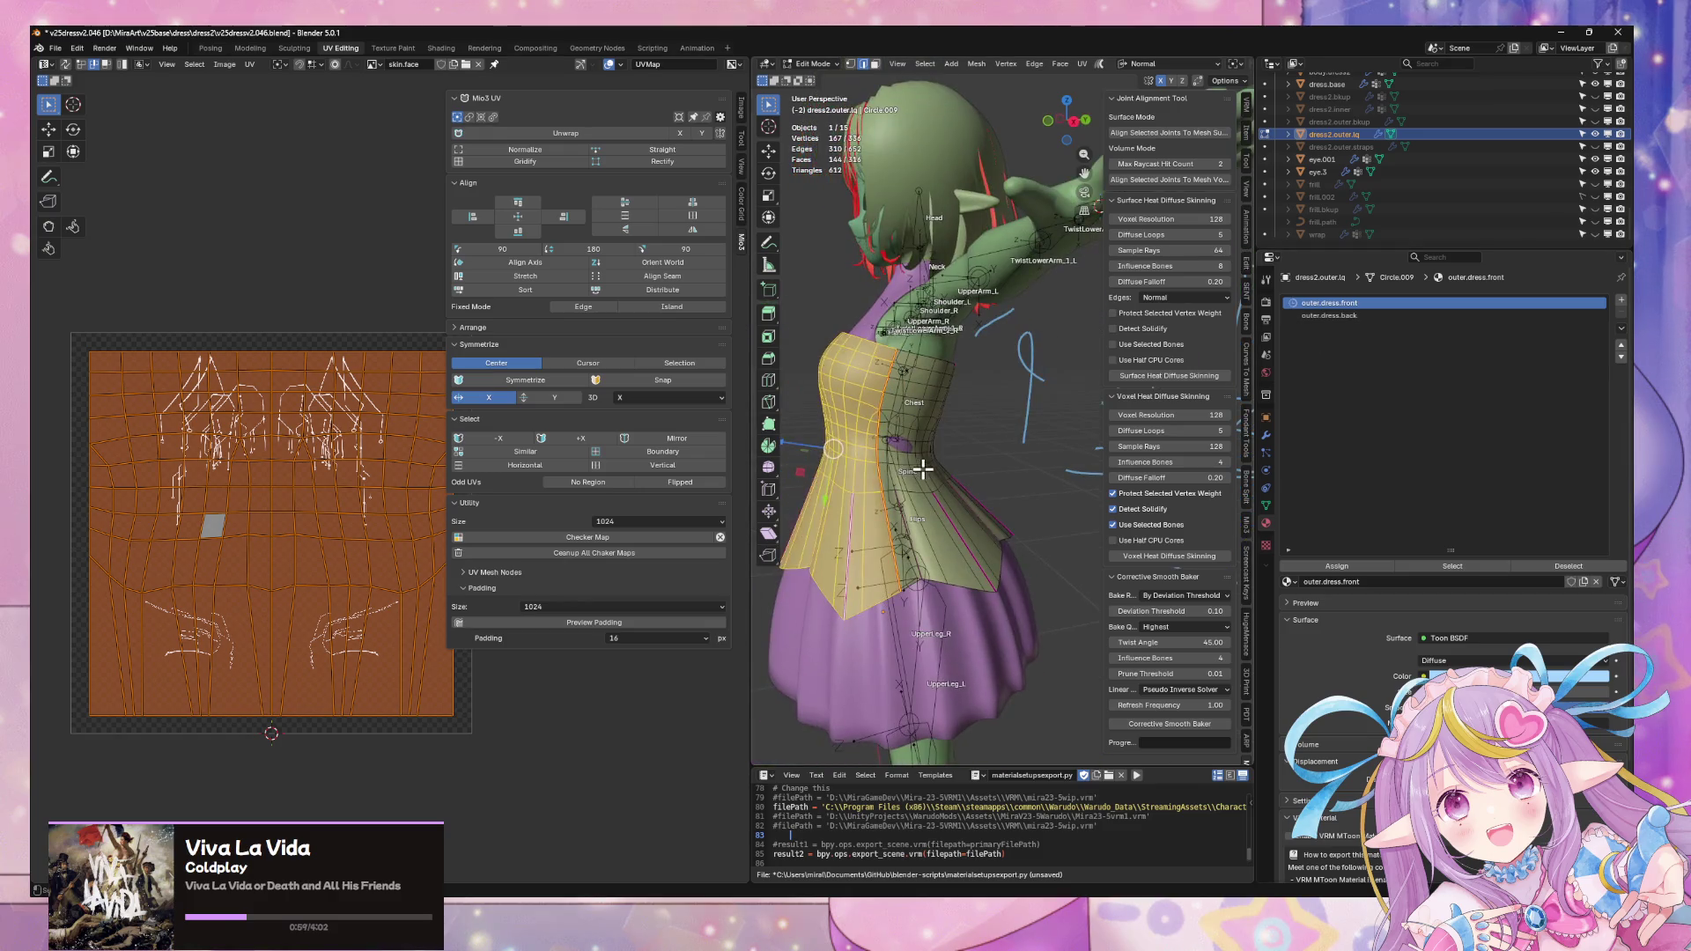
pyautogui.click(918, 470)
pyautogui.hotkey('ctrl', 'l')
pyautogui.click(1321, 316)
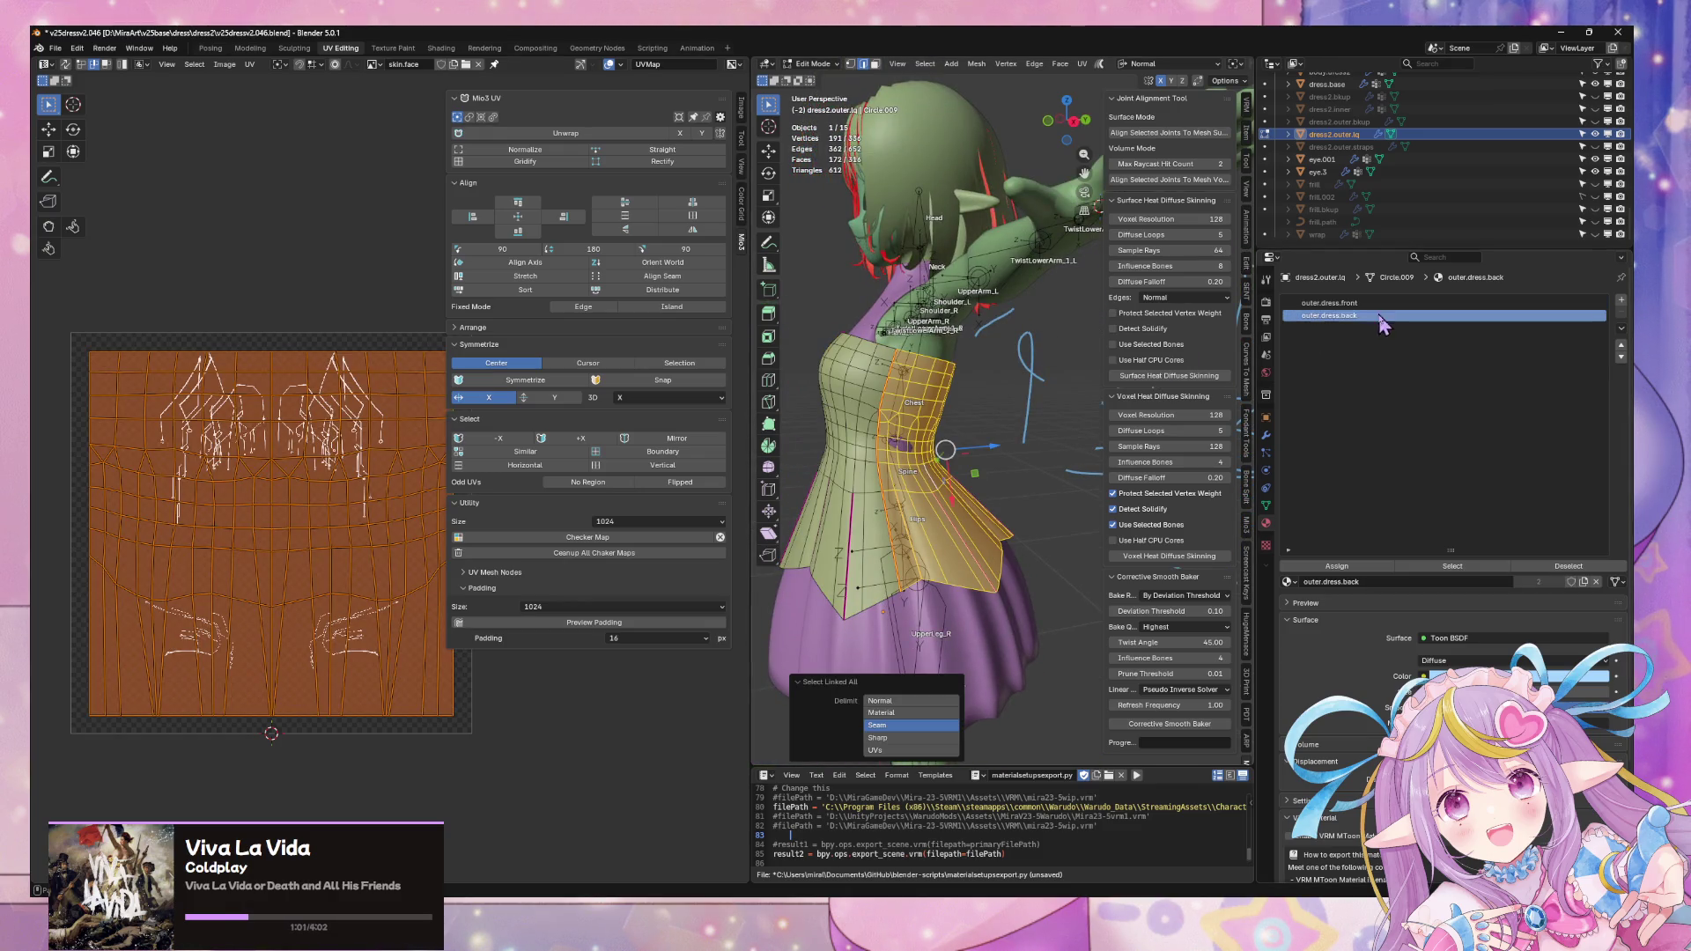
pyautogui.click(1336, 566)
pyautogui.press('Tab')
pyautogui.click(1058, 489)
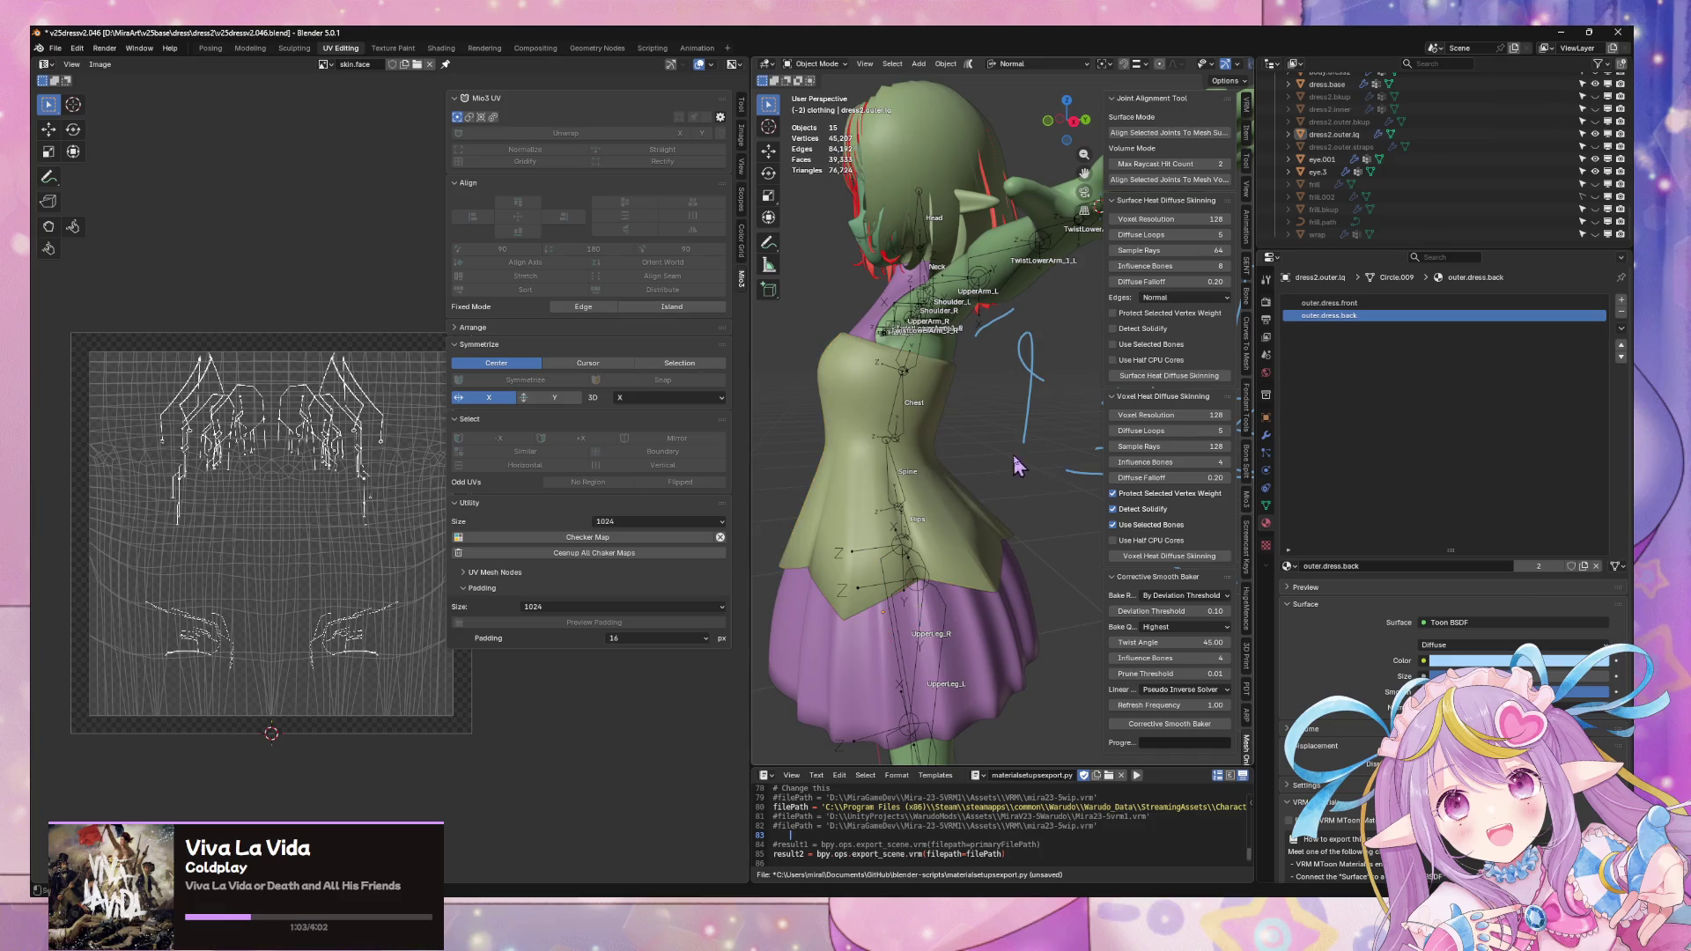
pyautogui.moveTo(1013, 455); pyautogui.dragTo(1097, 476, button='middle')
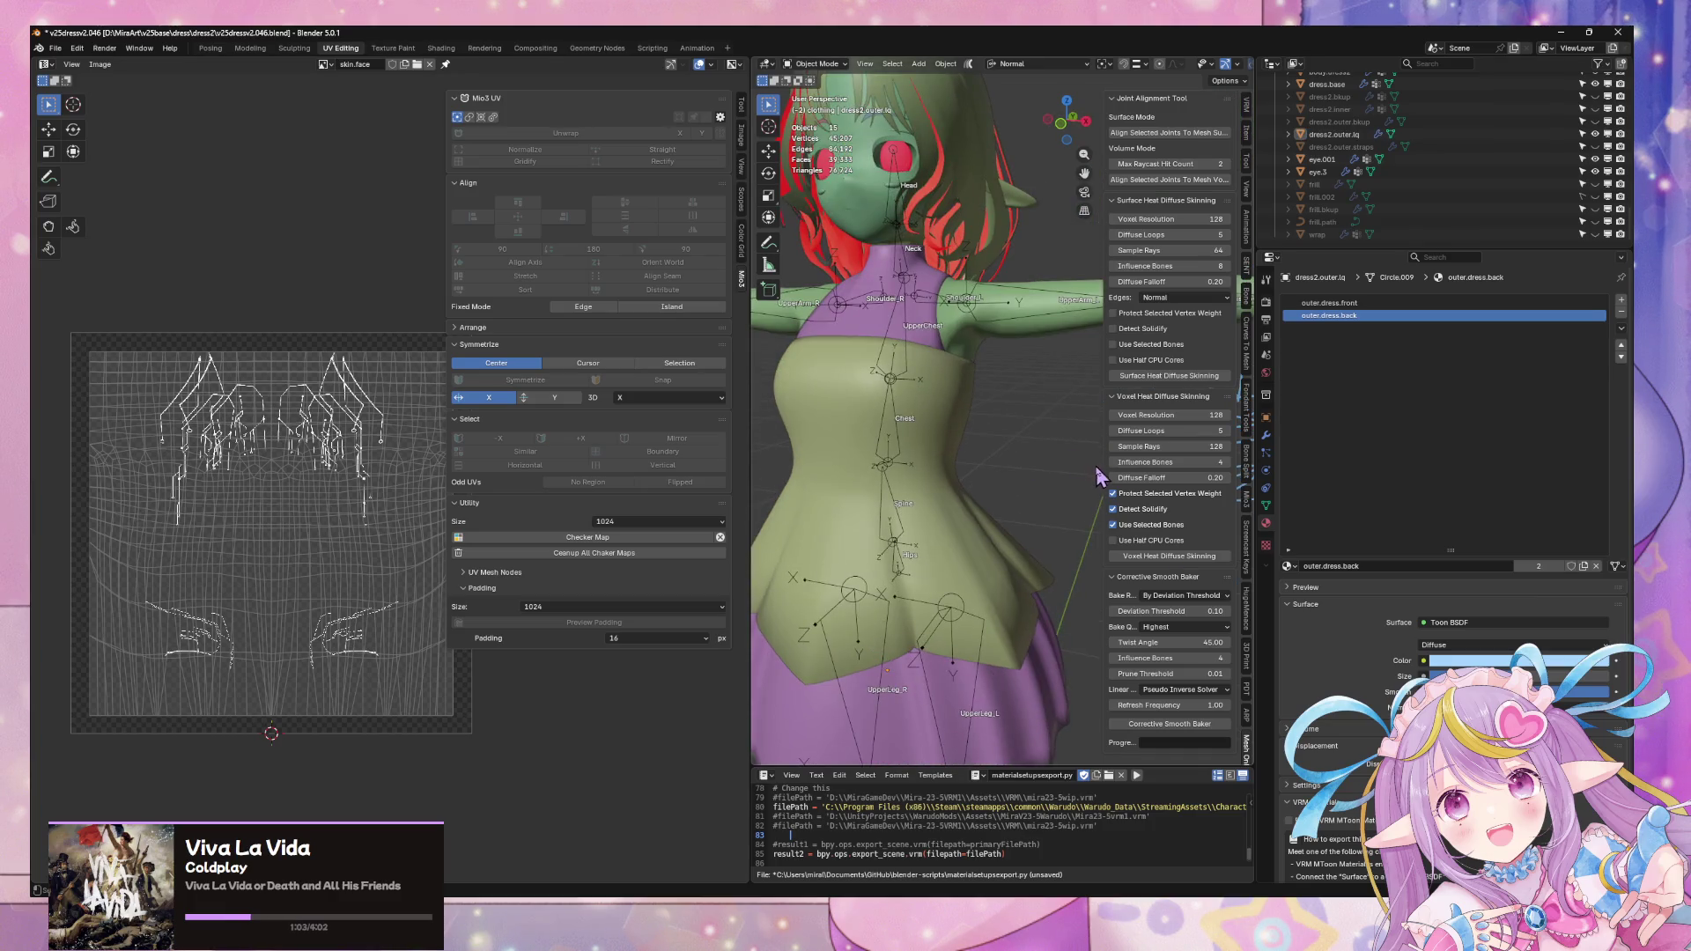
pyautogui.click(56, 47)
pyautogui.moveTo(77, 238)
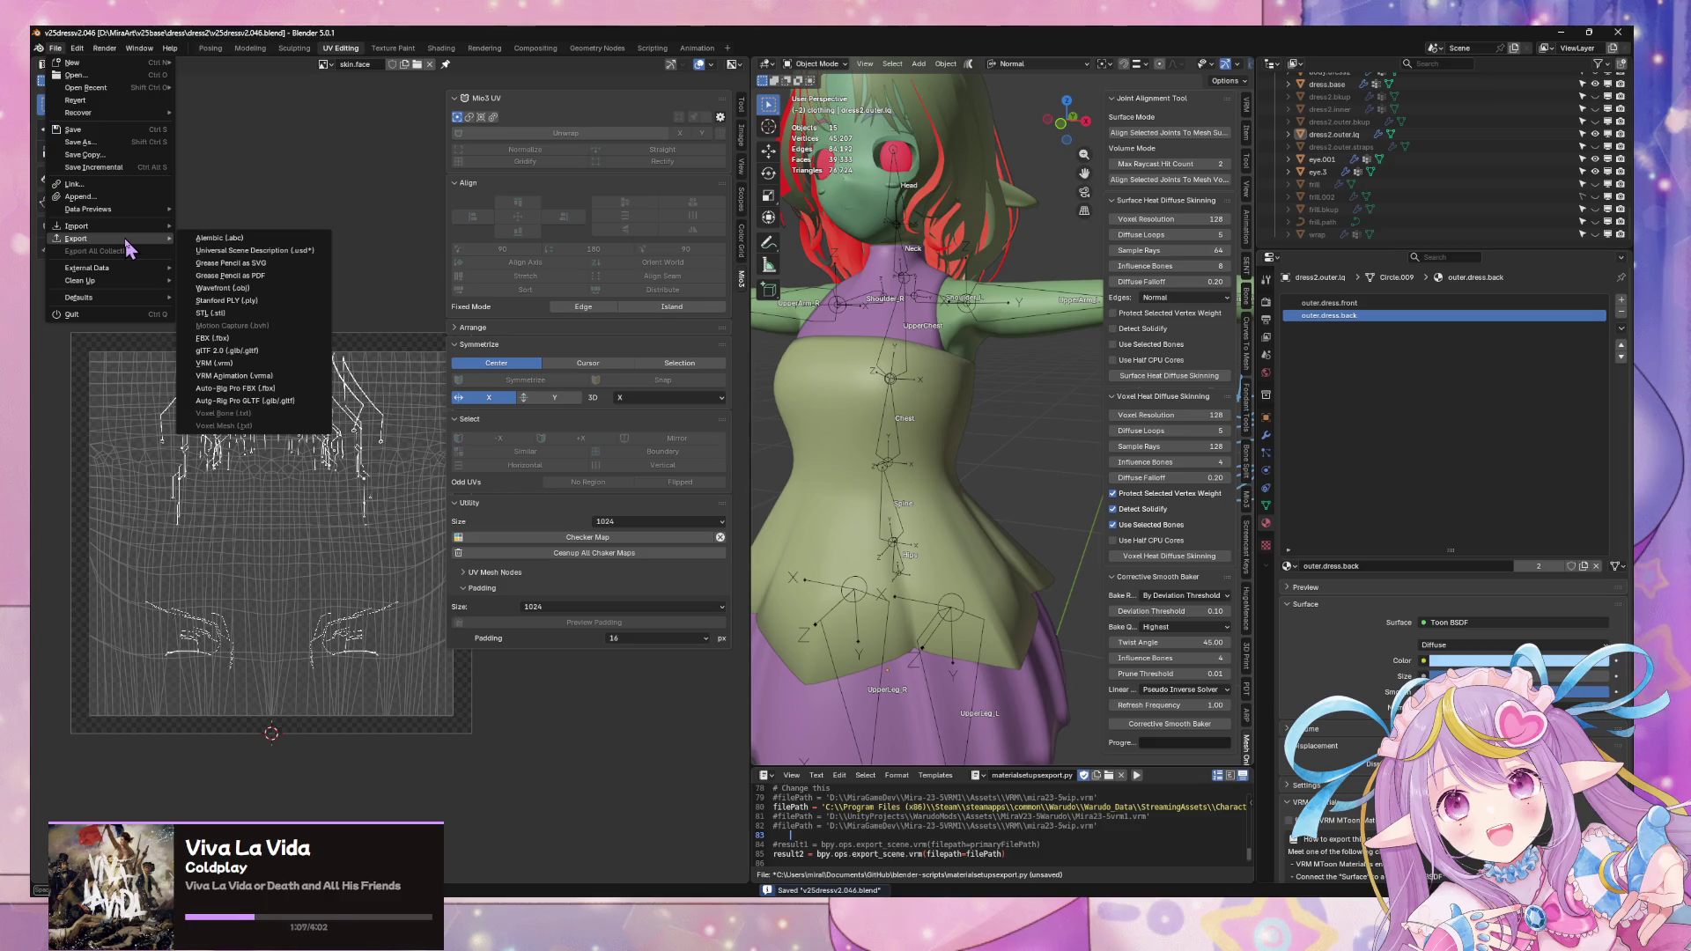
# - Export the dress as FBX over outerdress.fbx in textures\substance and return to Substance Painter
pyautogui.click(55, 48)
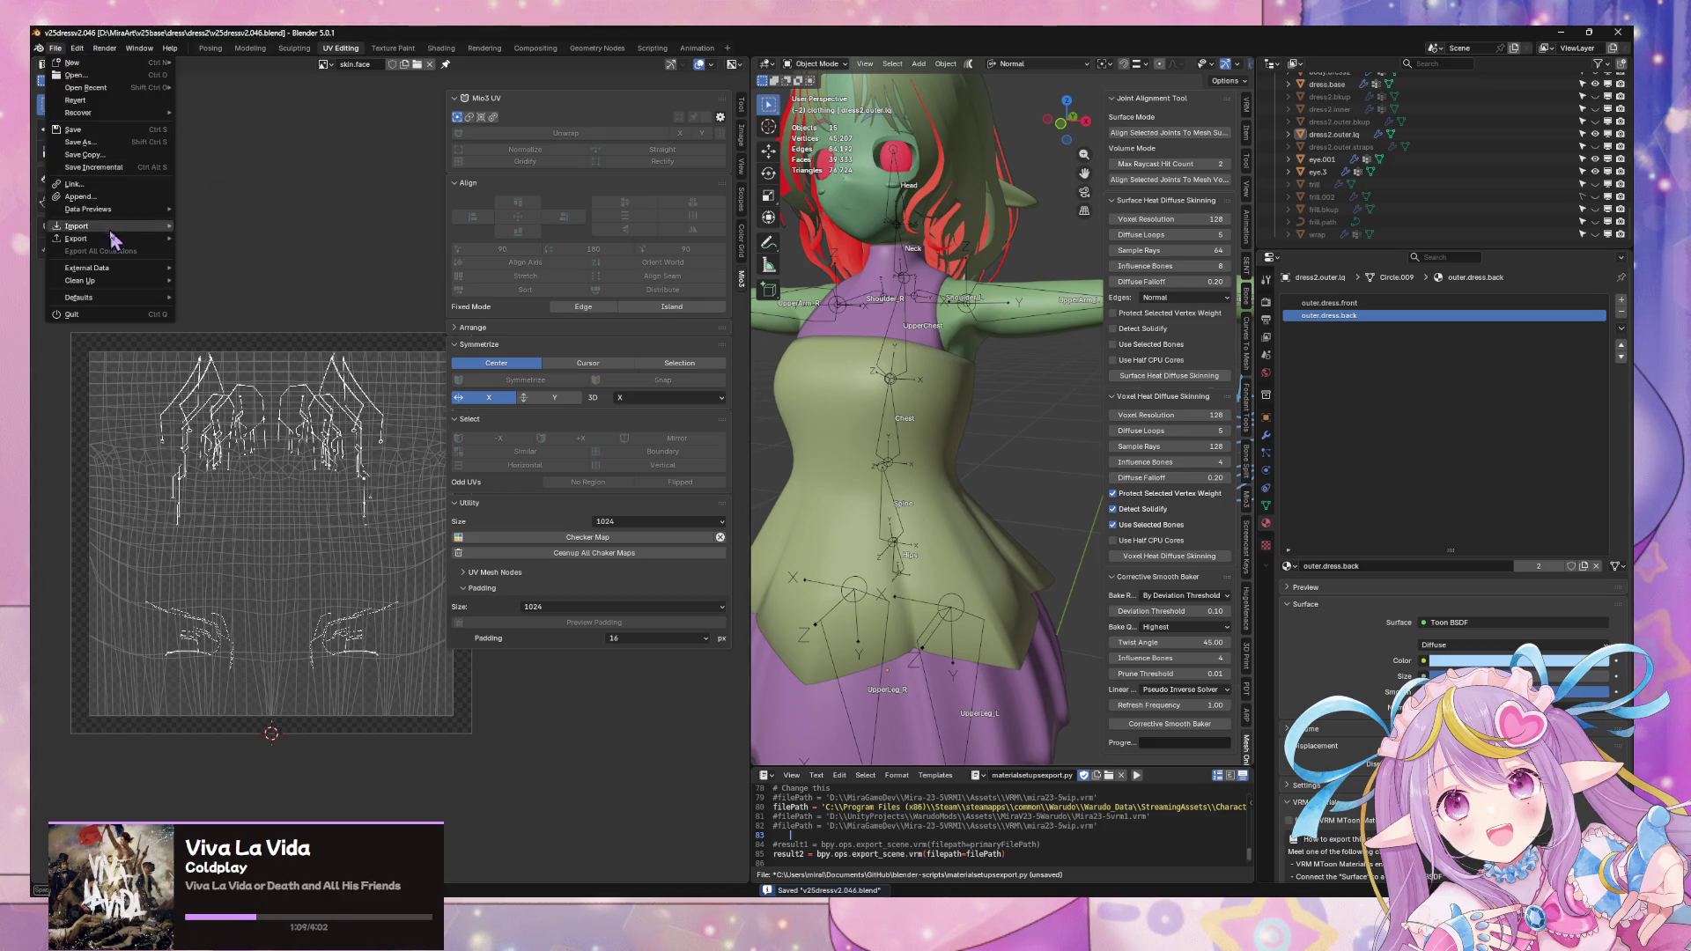
pyautogui.click(324, 347)
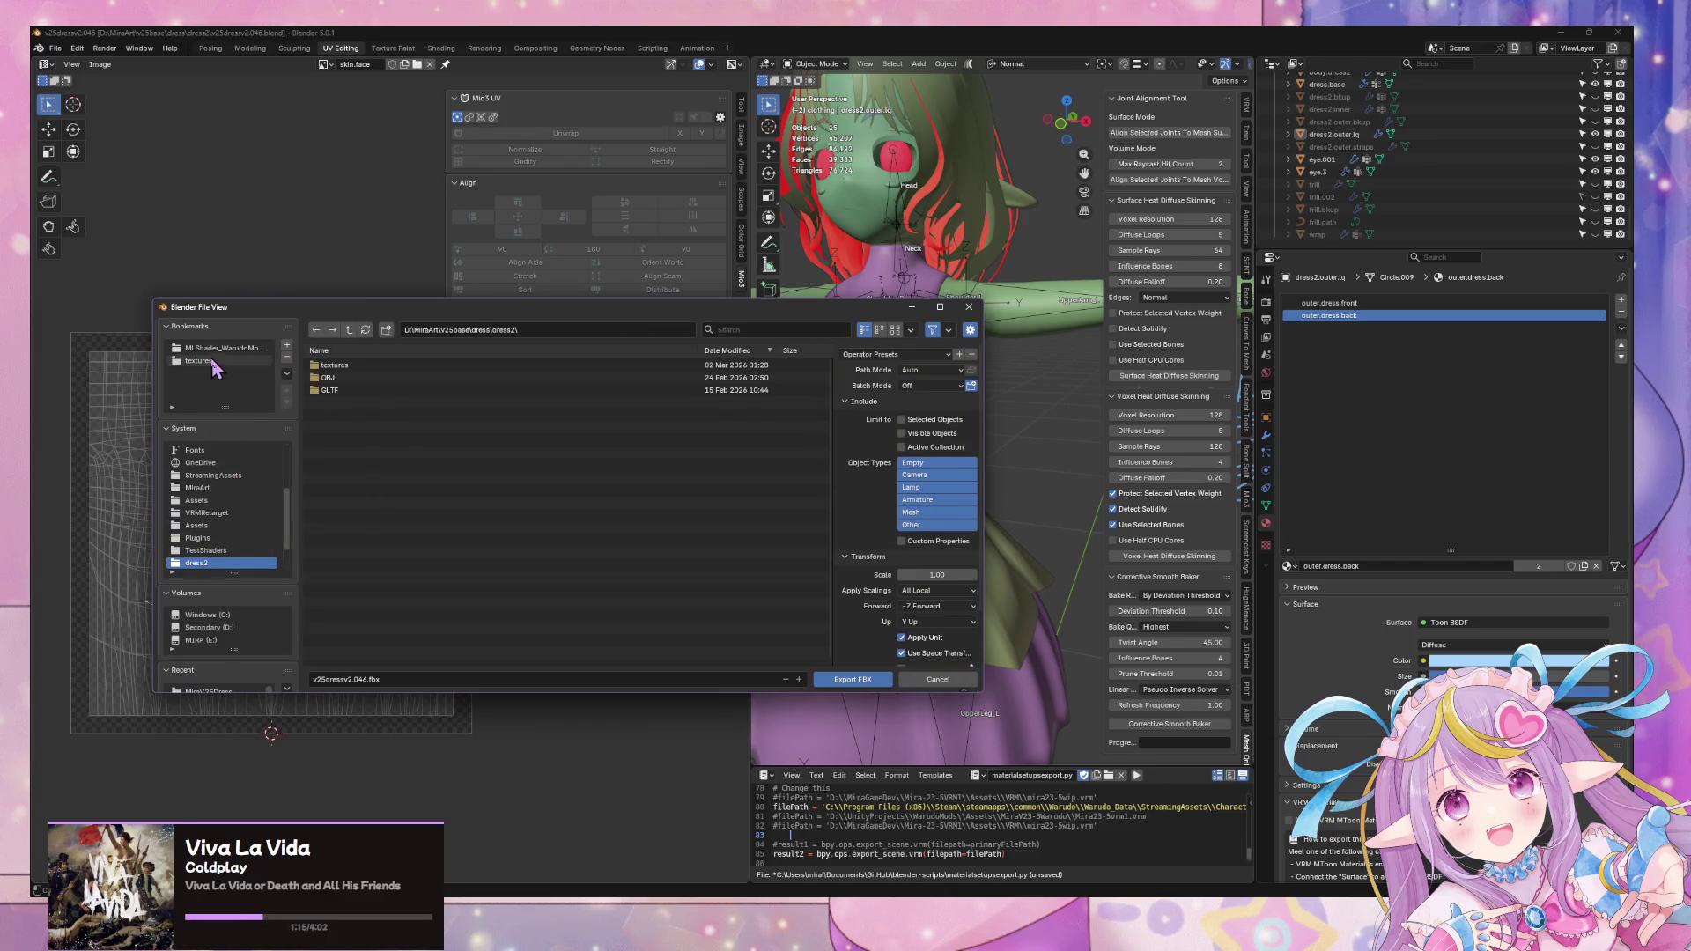
pyautogui.scroll(-3, 228, 549)
pyautogui.doubleClick(339, 364)
pyautogui.doubleClick(346, 366)
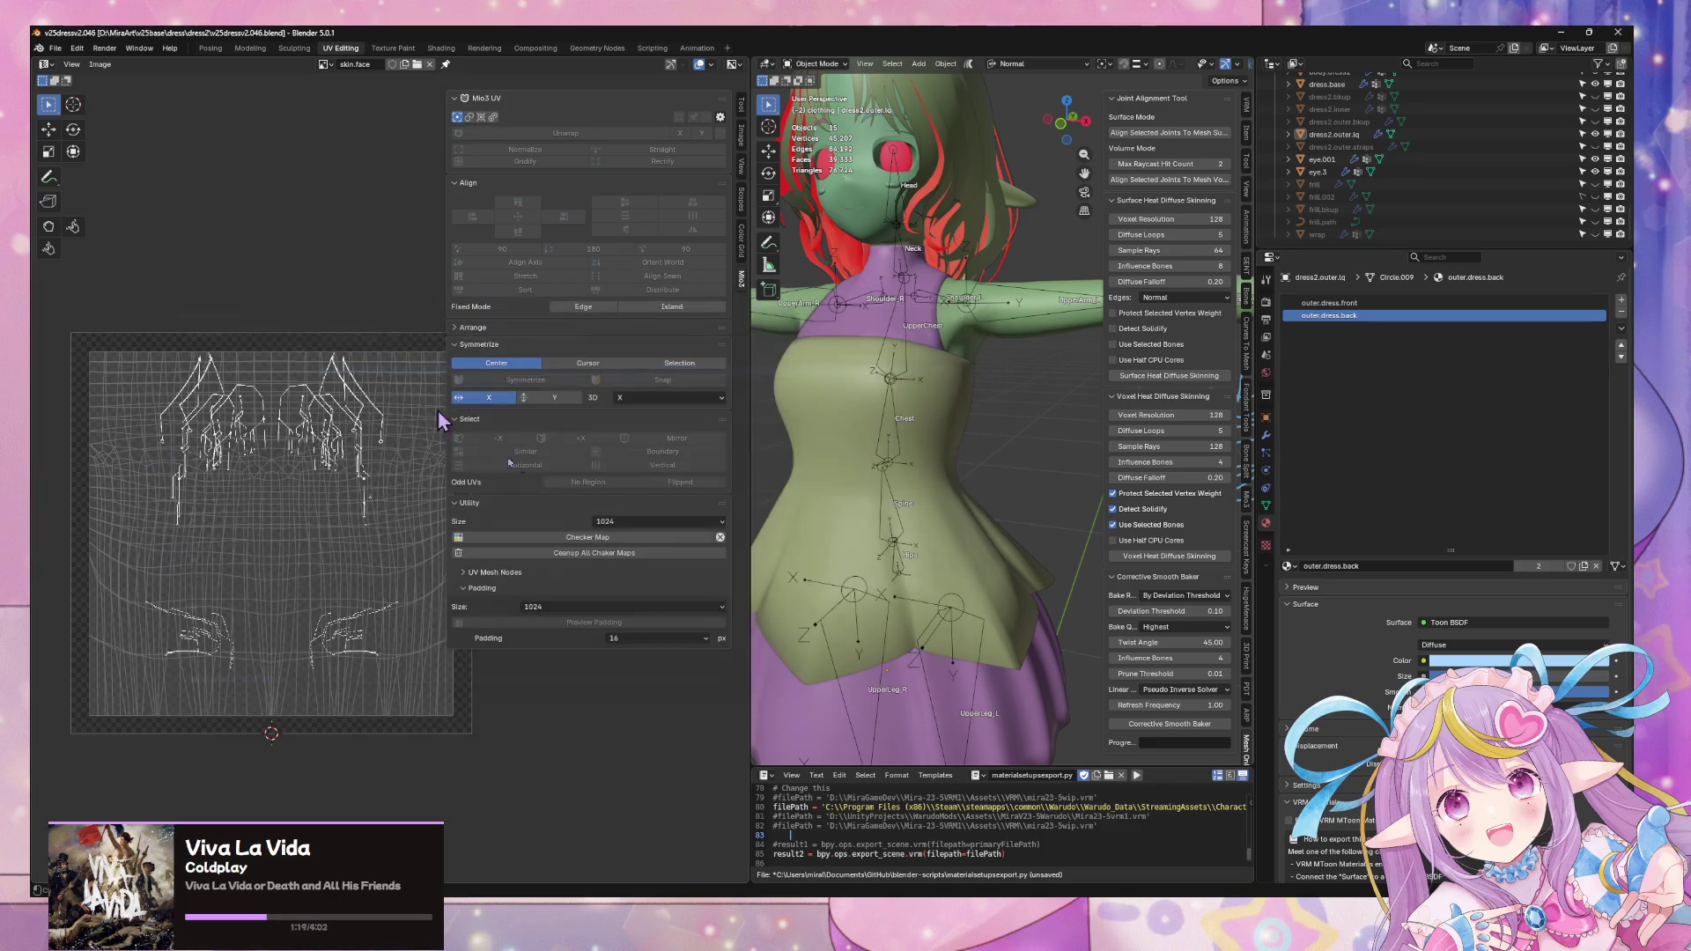
pyautogui.hotkey('alt', 'Tab')
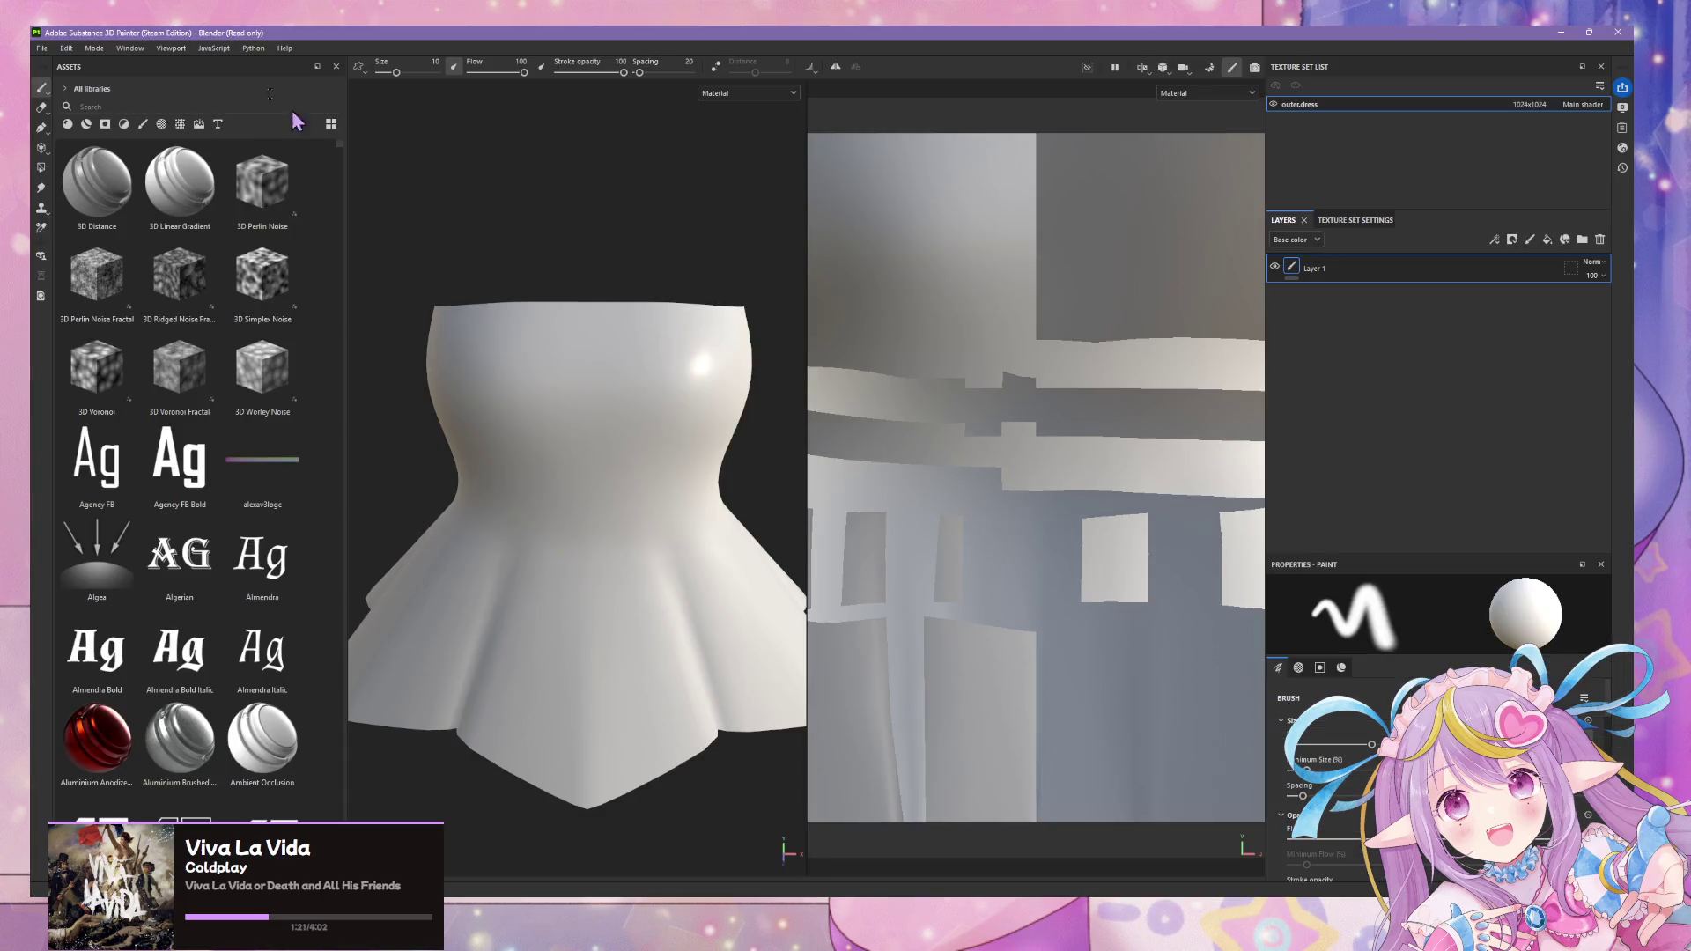
# - Create a new project from outerdress.fbx, discarding the previous project's changes
pyautogui.click(41, 47)
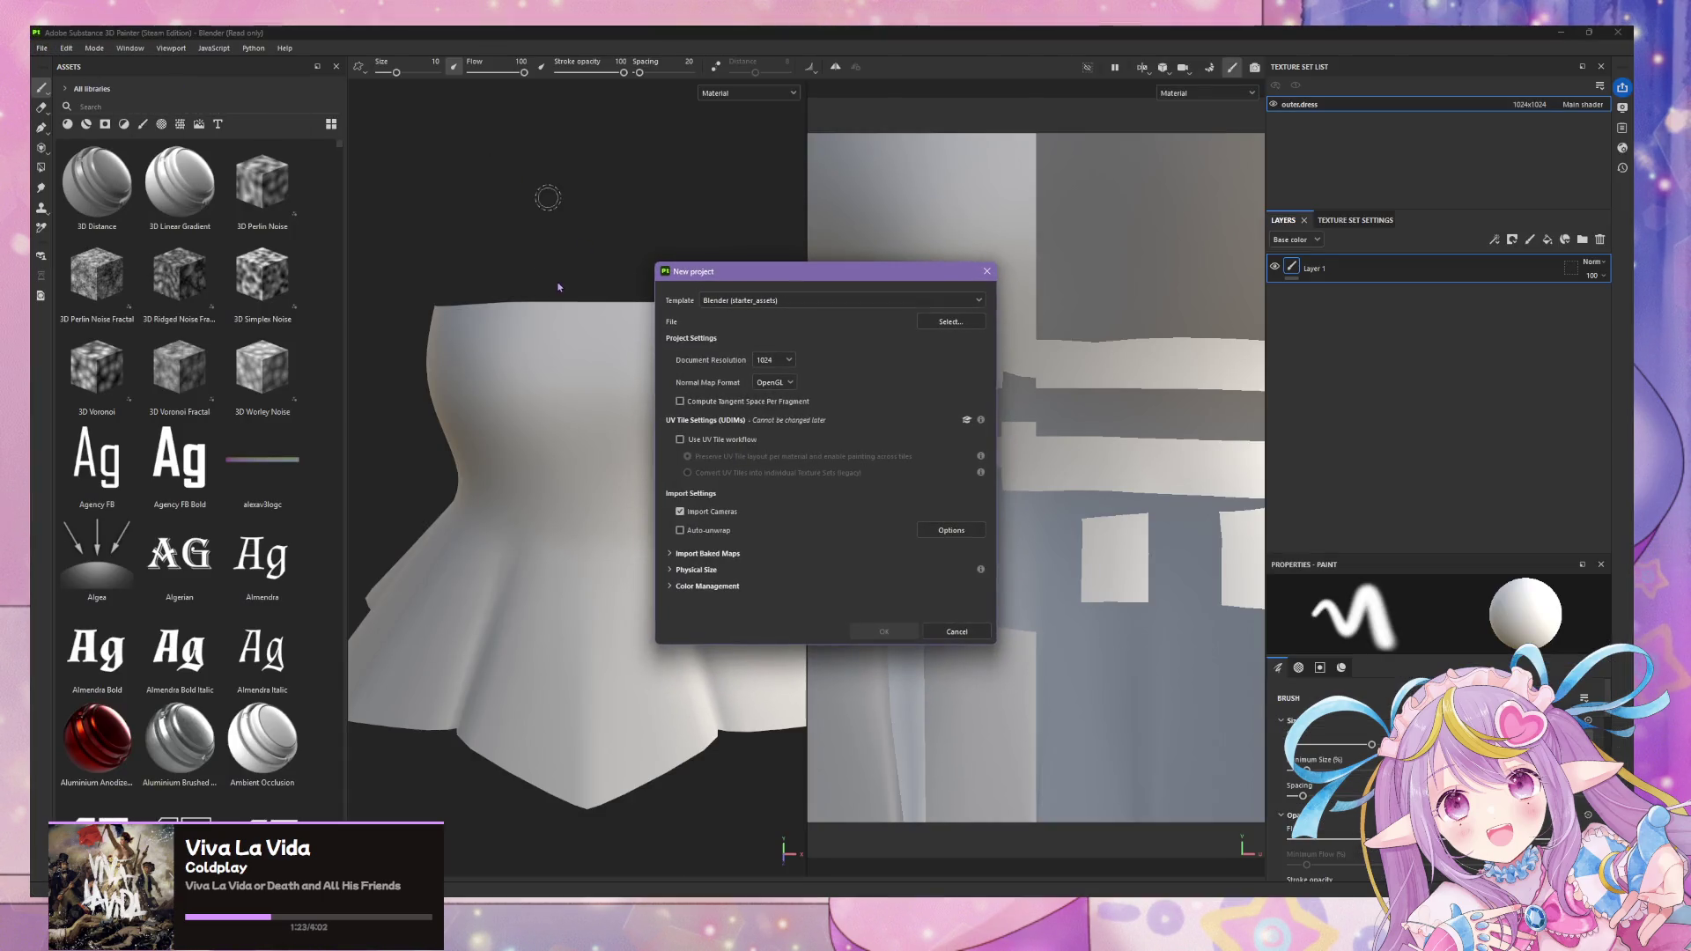
pyautogui.click(949, 323)
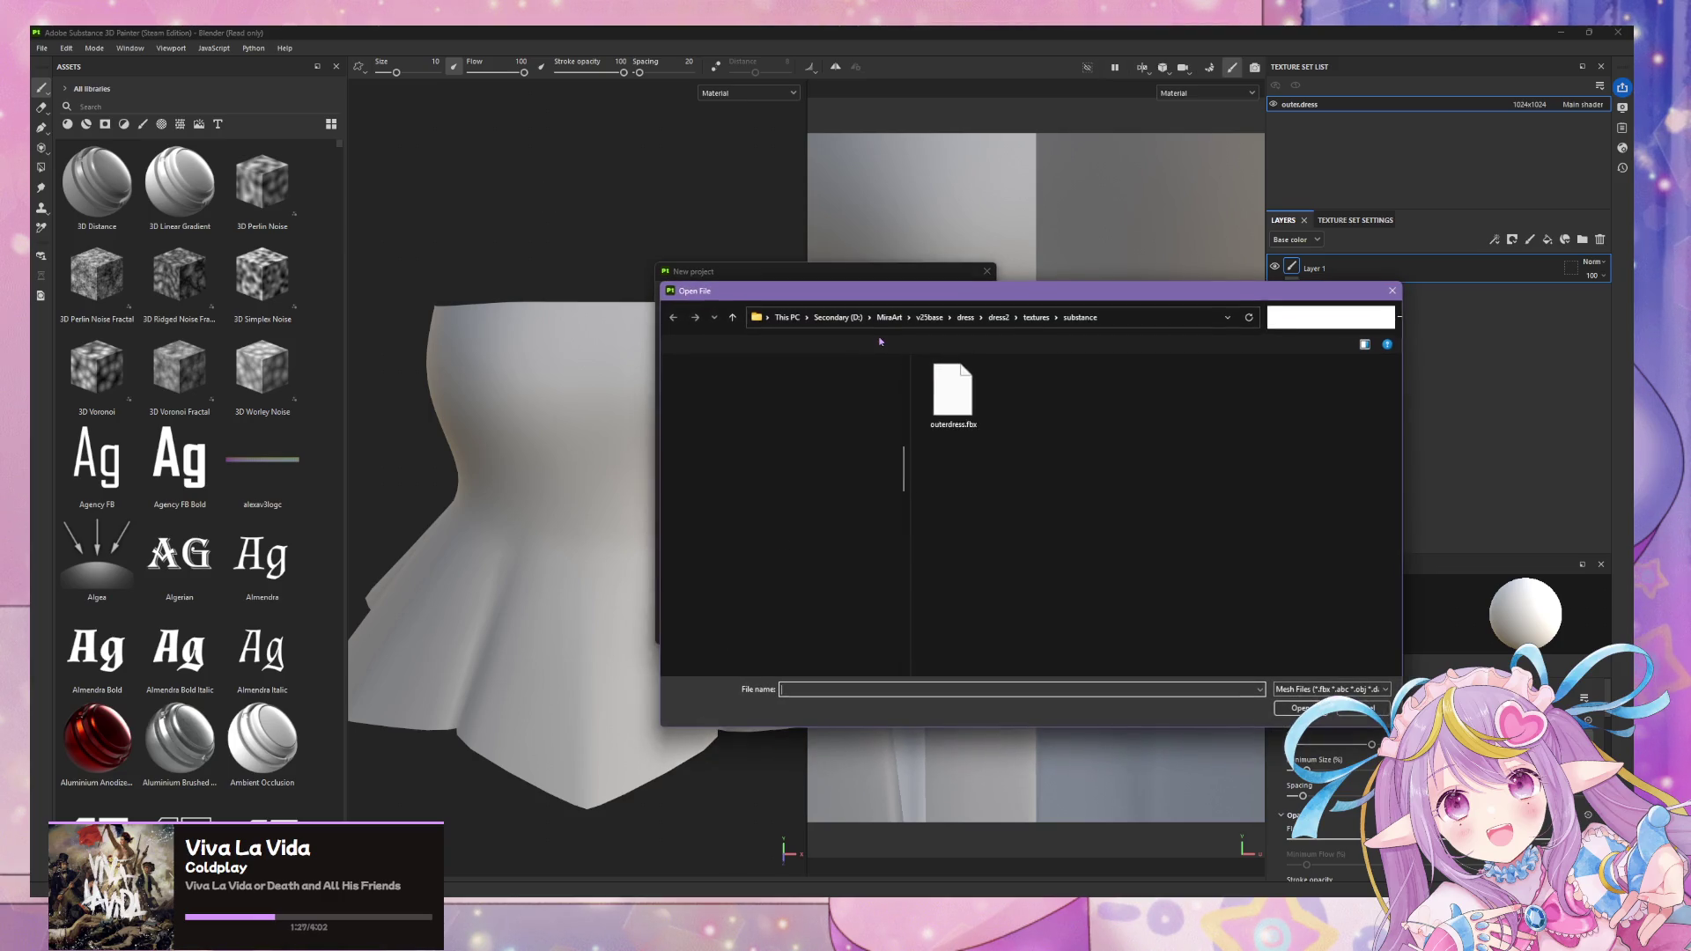
pyautogui.doubleClick(955, 392)
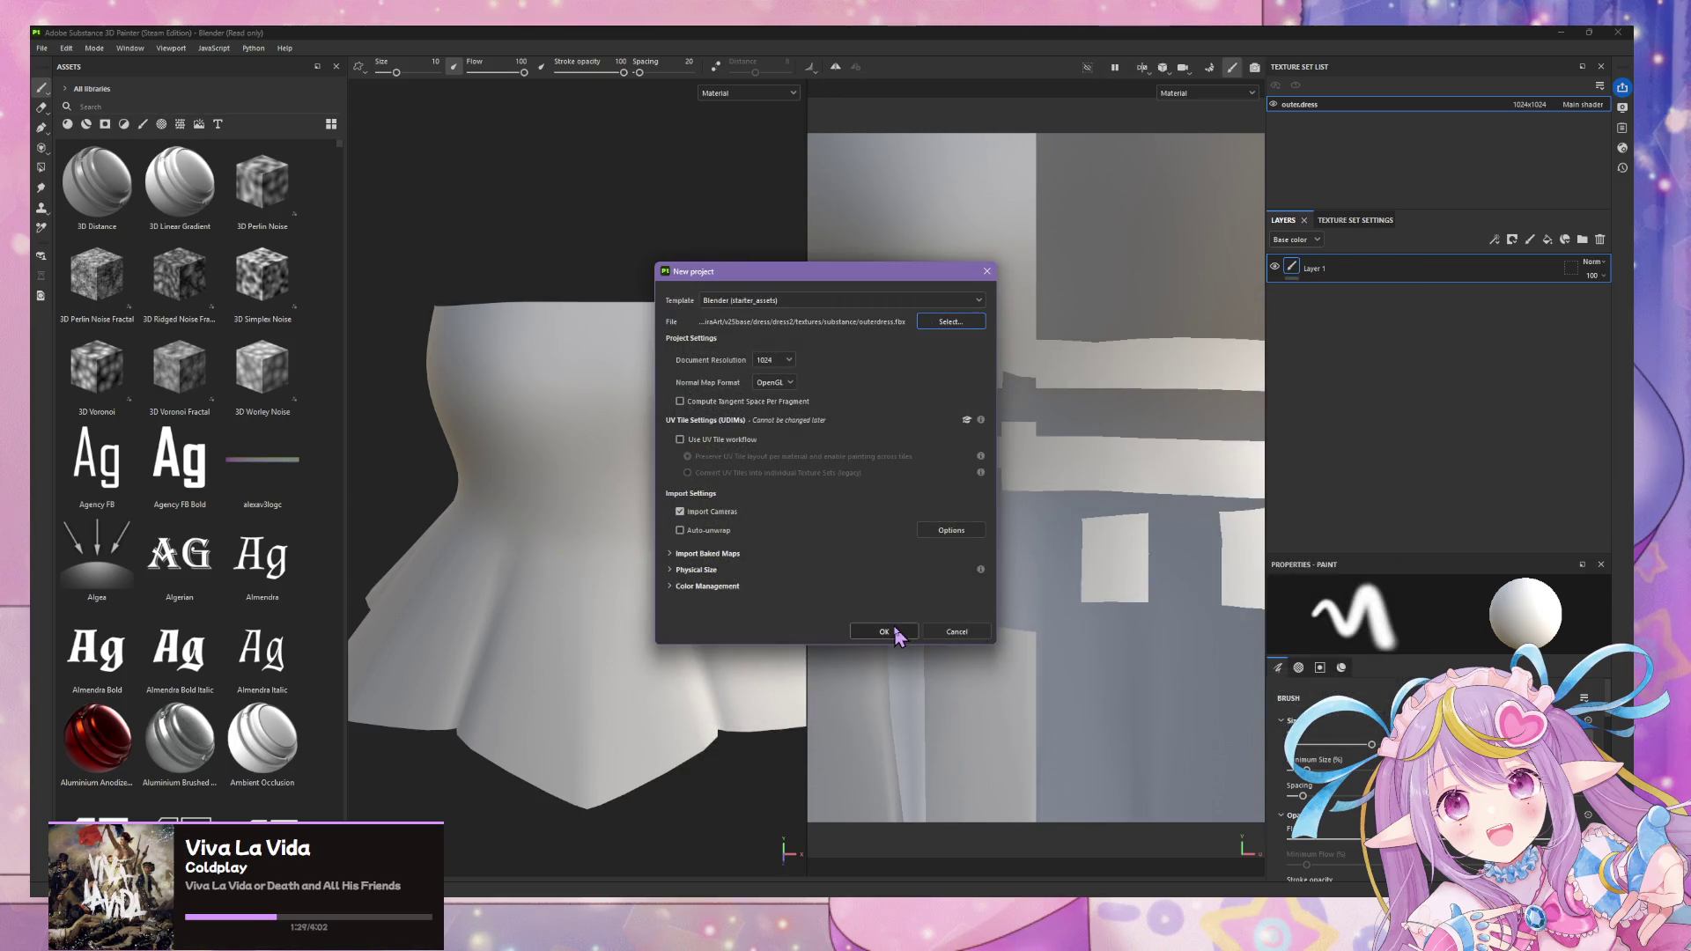
pyautogui.click(889, 632)
pyautogui.click(788, 482)
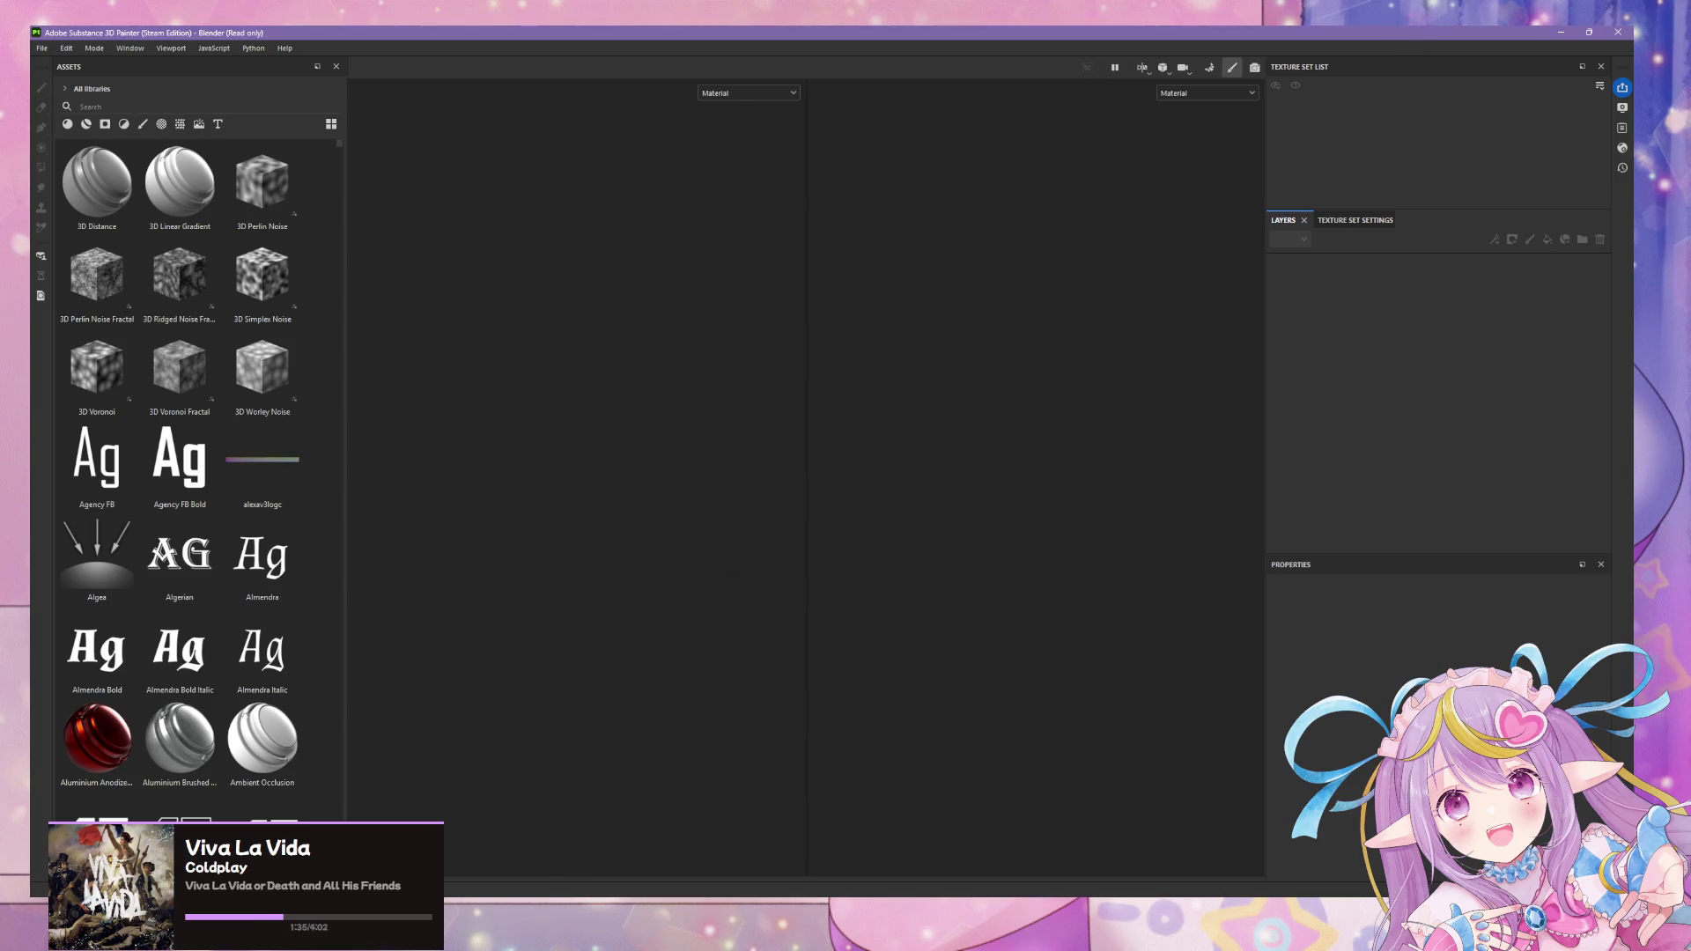
# - Switch between Substance Painter and Blender, bringing the dress-only Blender window forward
pyautogui.click(817, 838)
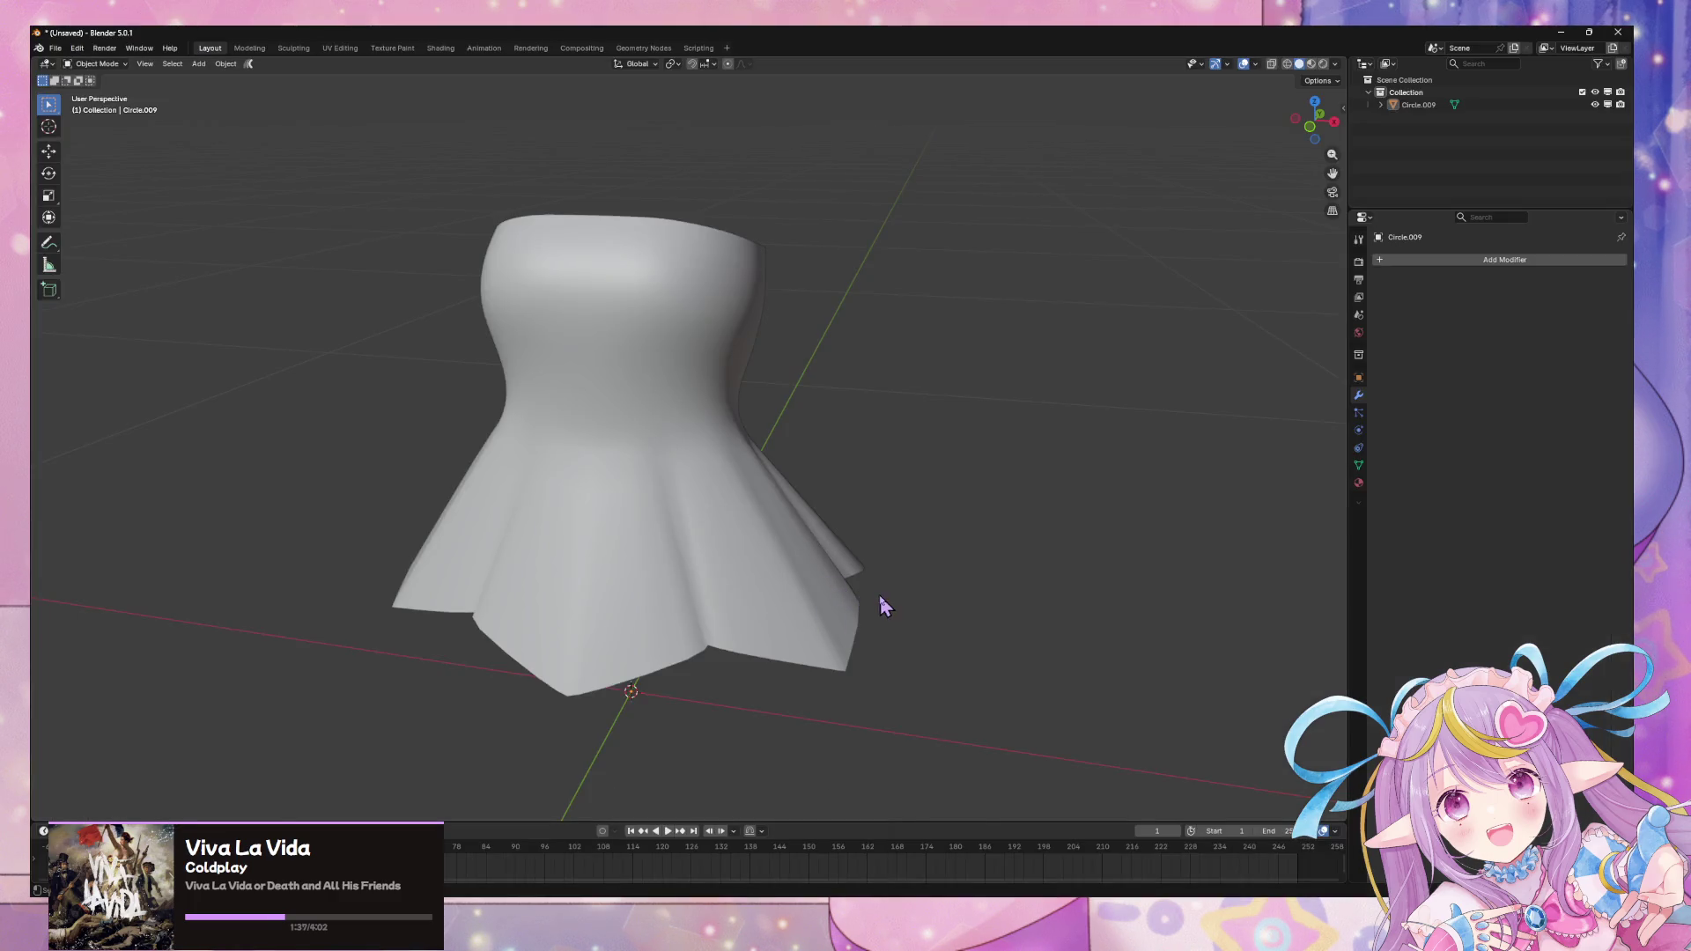
pyautogui.hotkey('alt', 'Tab')
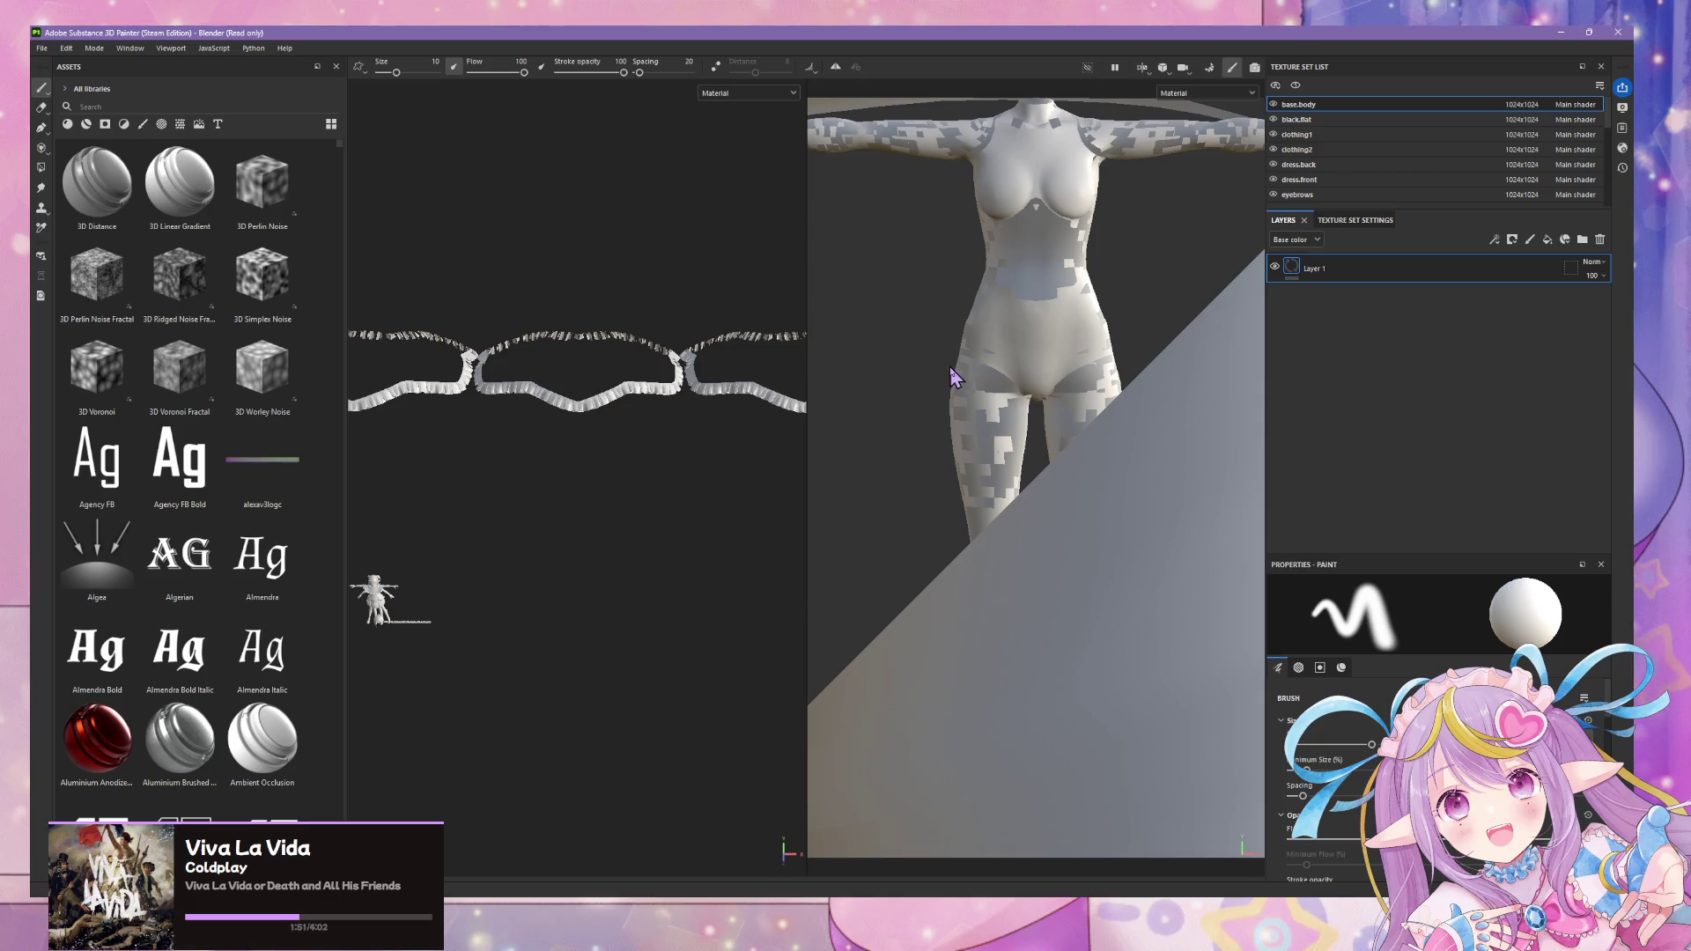
pyautogui.scroll(-2, 910, 379)
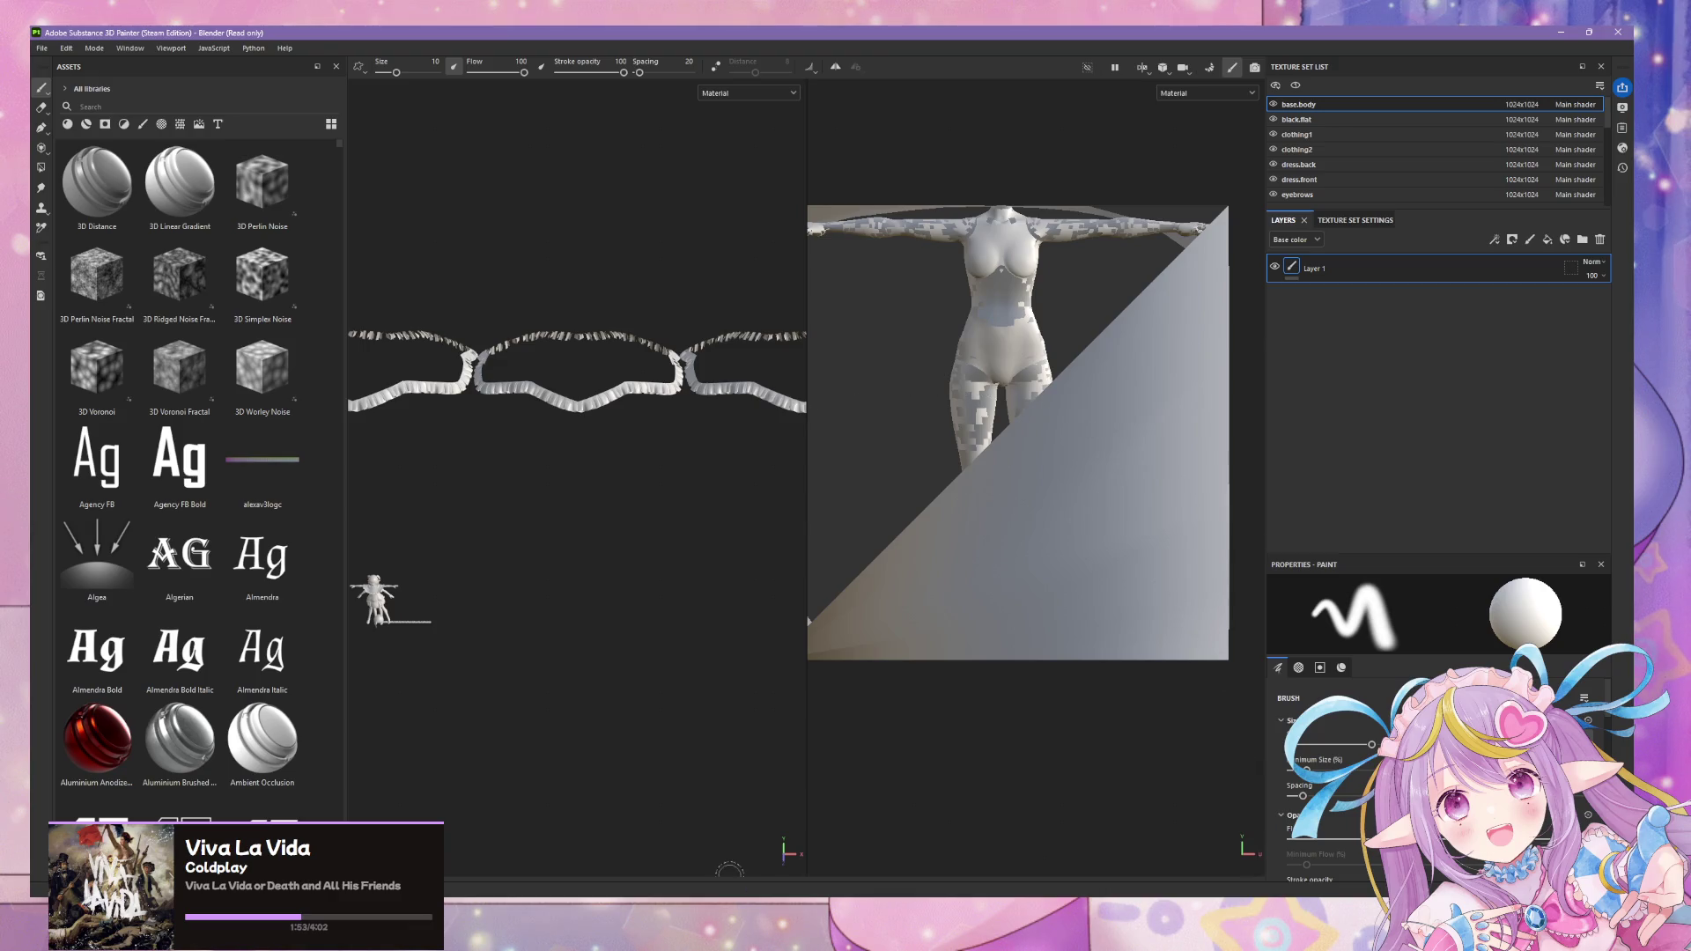
pyautogui.click(751, 906)
pyautogui.click(819, 858)
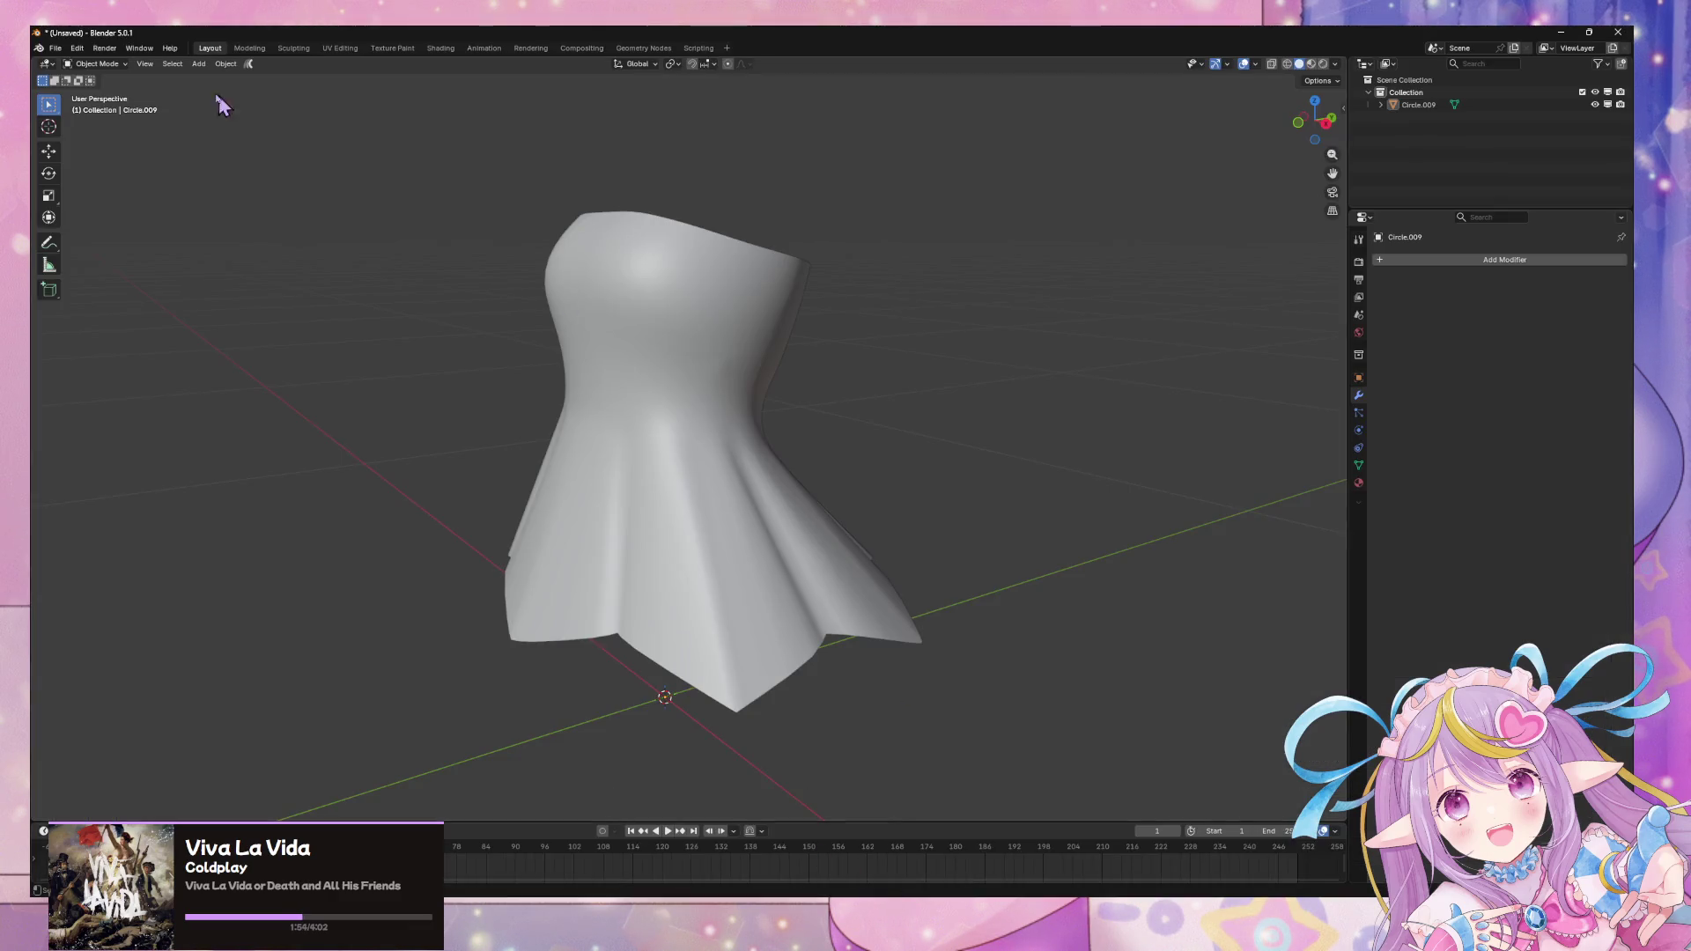
# - Export FBX with Apply Transform enabled, overwriting outerdress.fbx
pyautogui.click(56, 49)
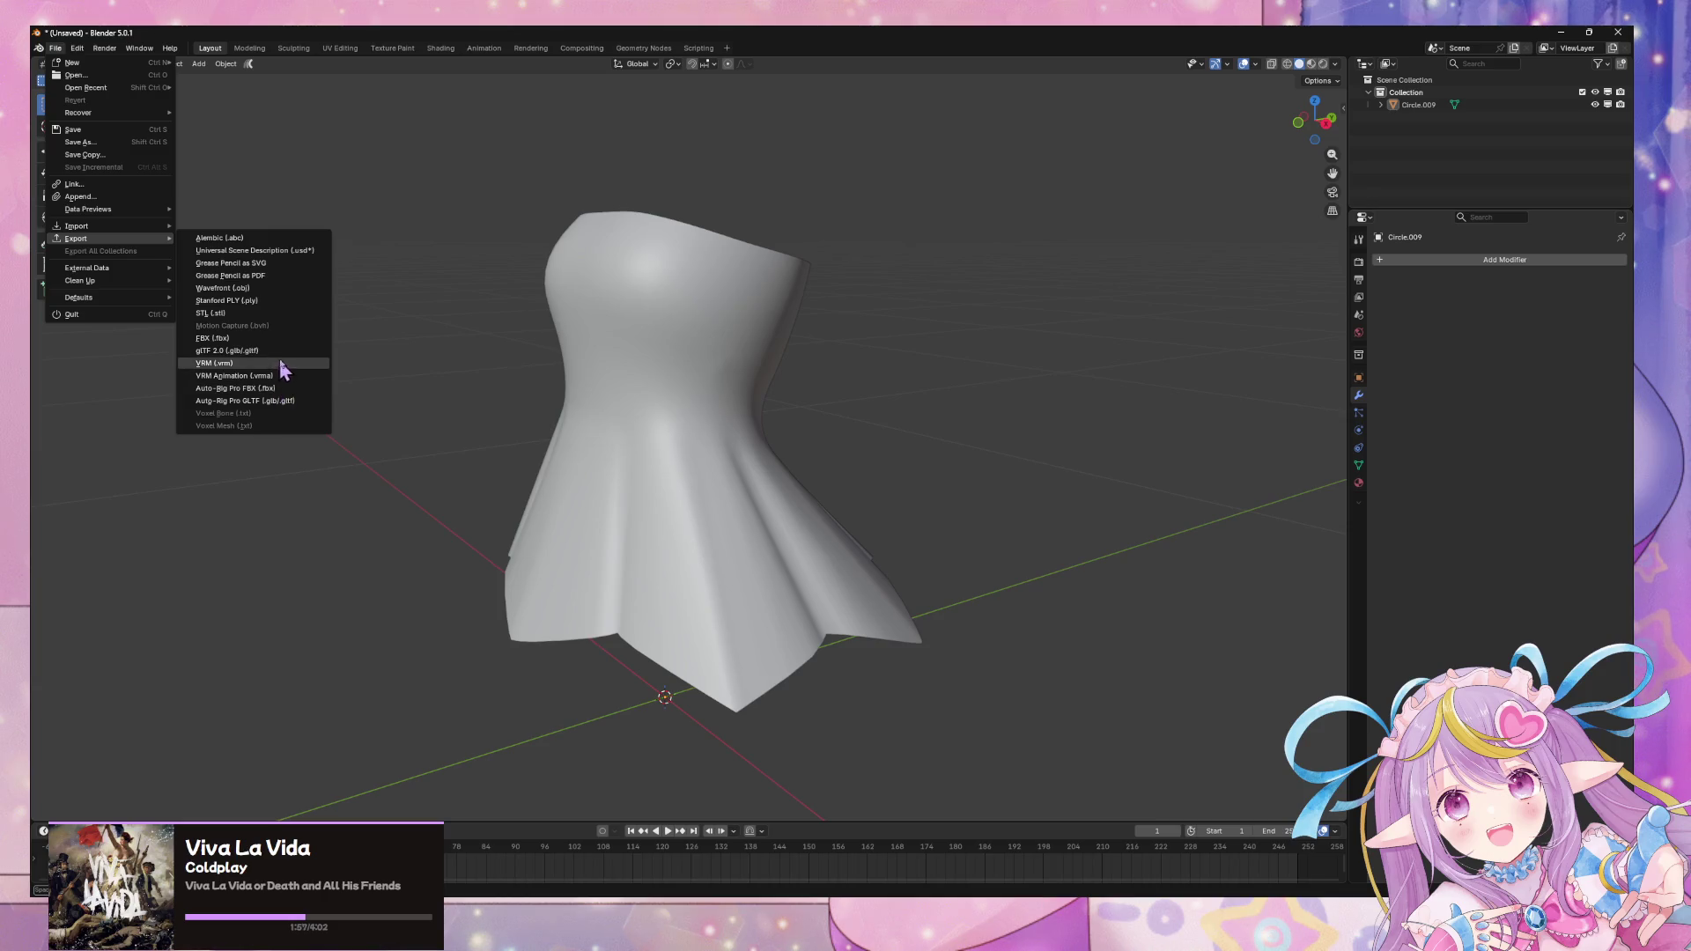
pyautogui.click(264, 339)
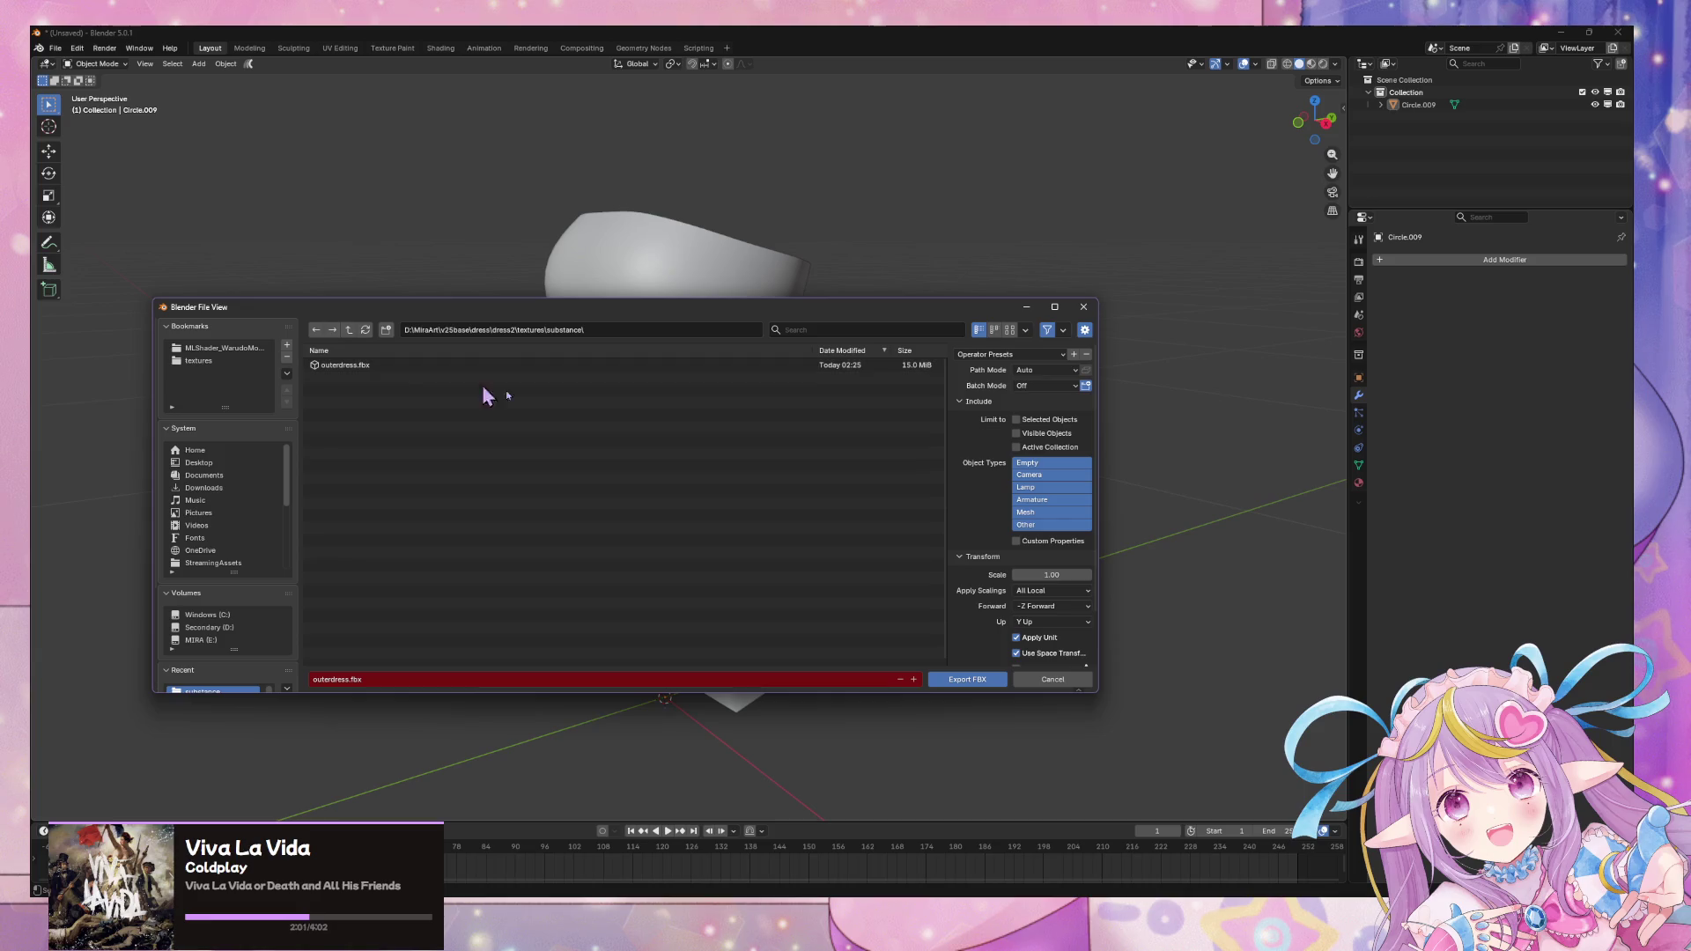
pyautogui.scroll(-2, 1030, 638)
pyautogui.click(1017, 611)
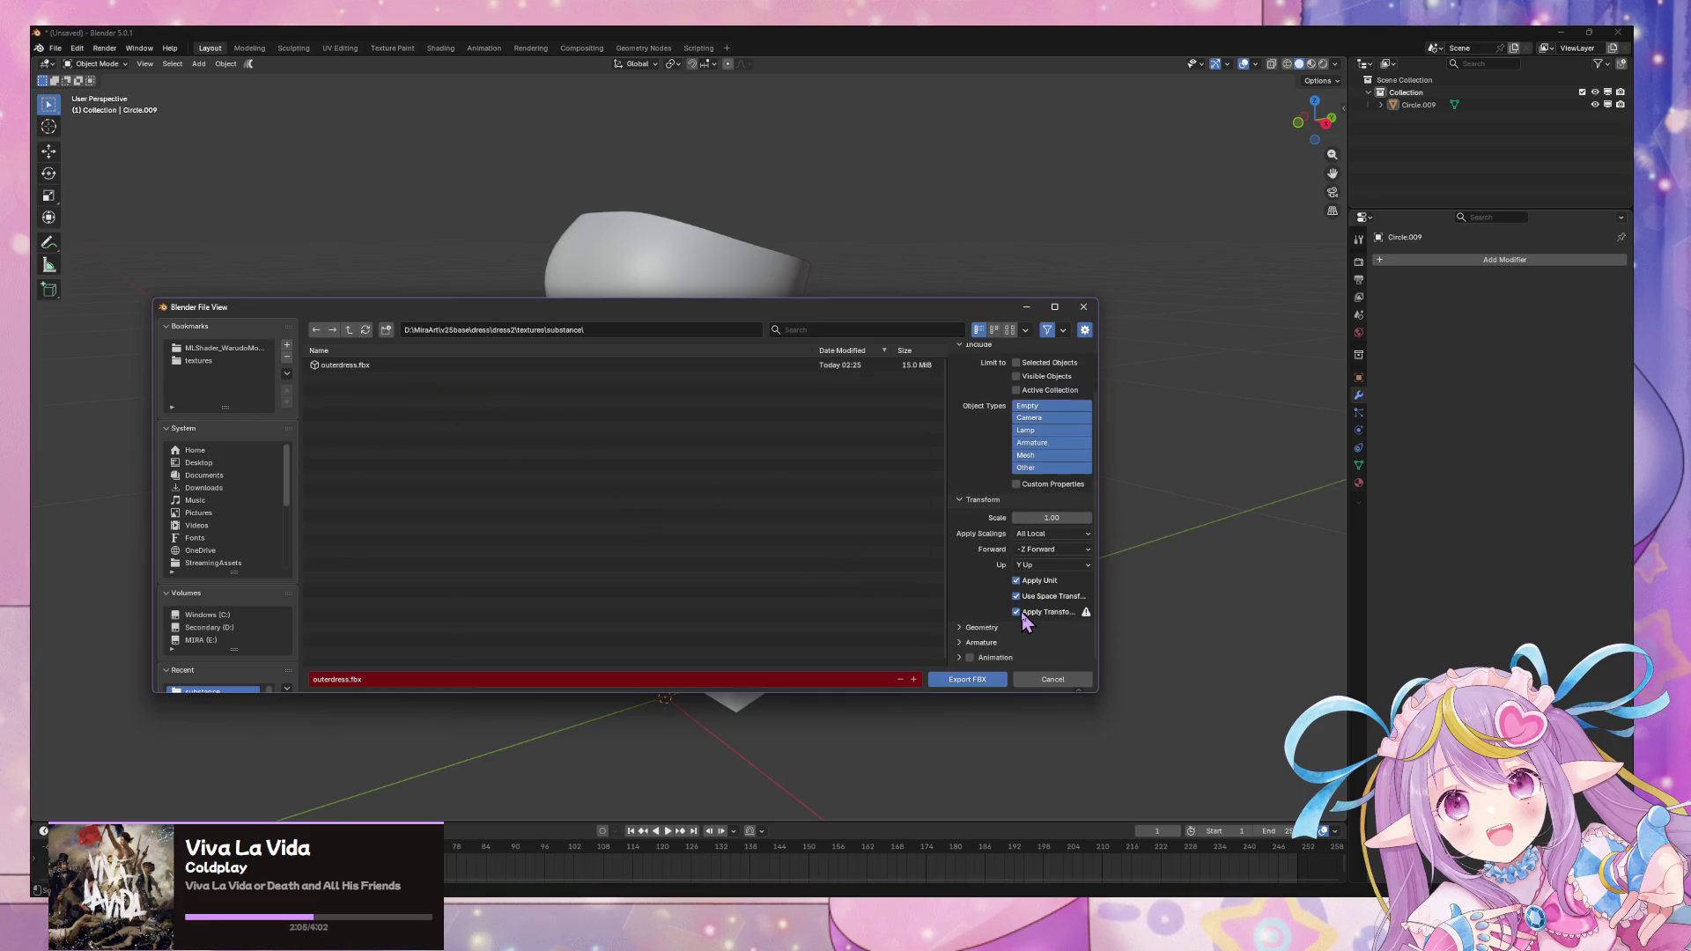
pyautogui.doubleClick(347, 366)
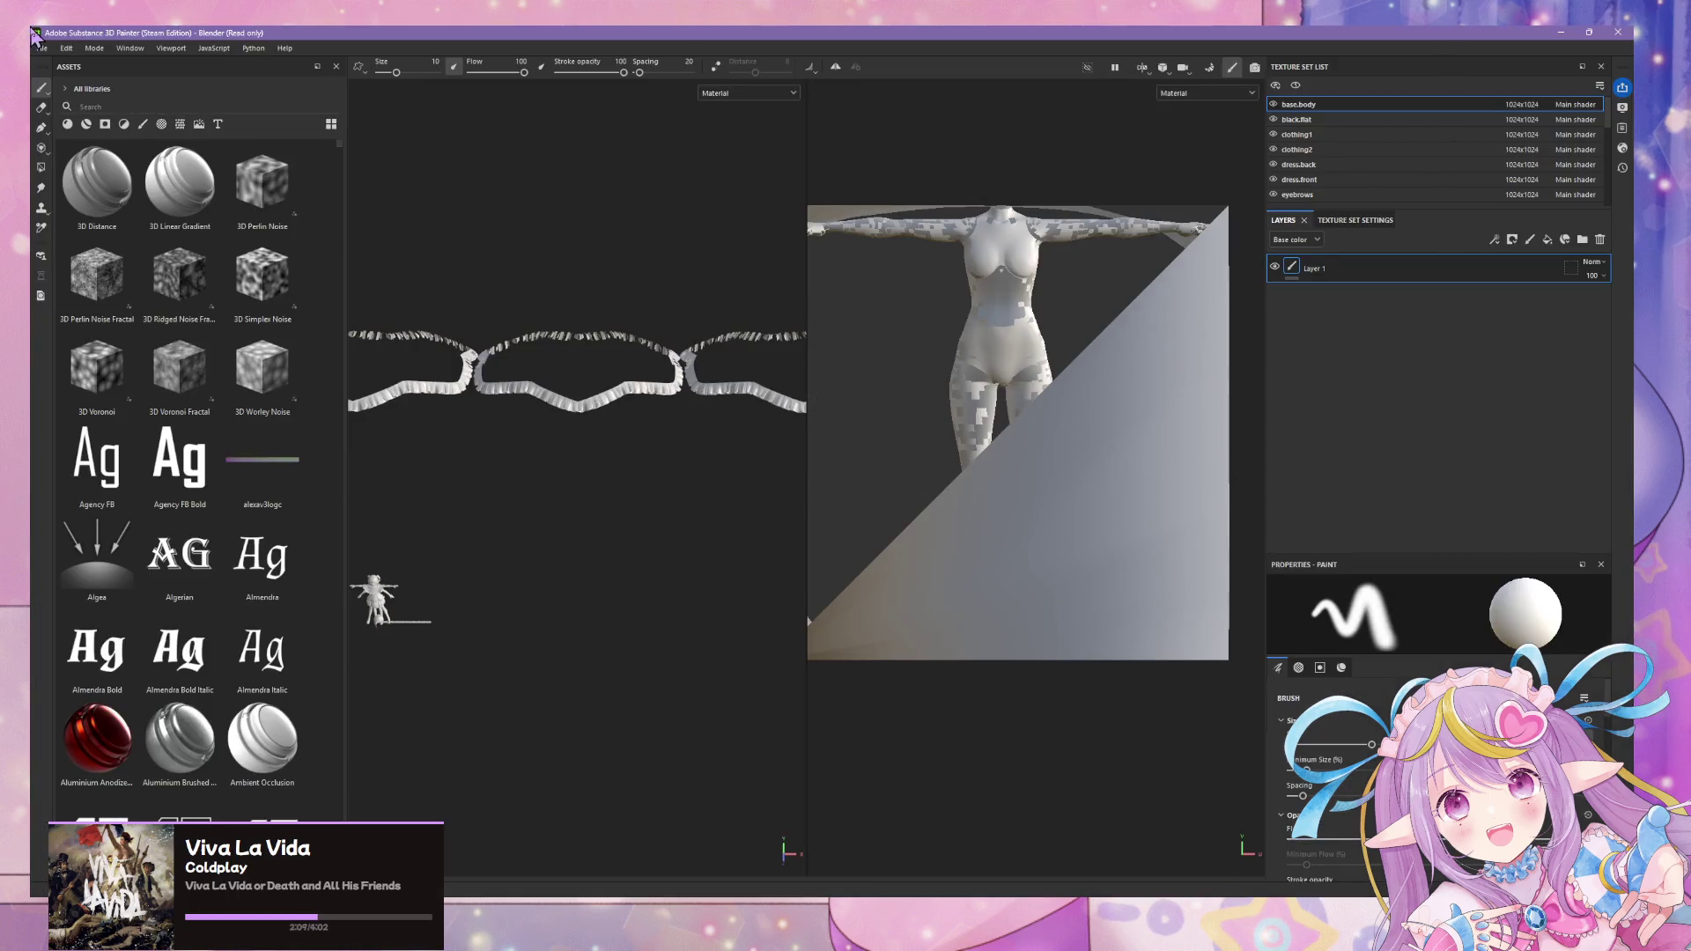
# - Create a new Substance Painter project from outerdress.fbx and discard the old project's unsaved changes
pyautogui.click(47, 50)
pyautogui.click(44, 48)
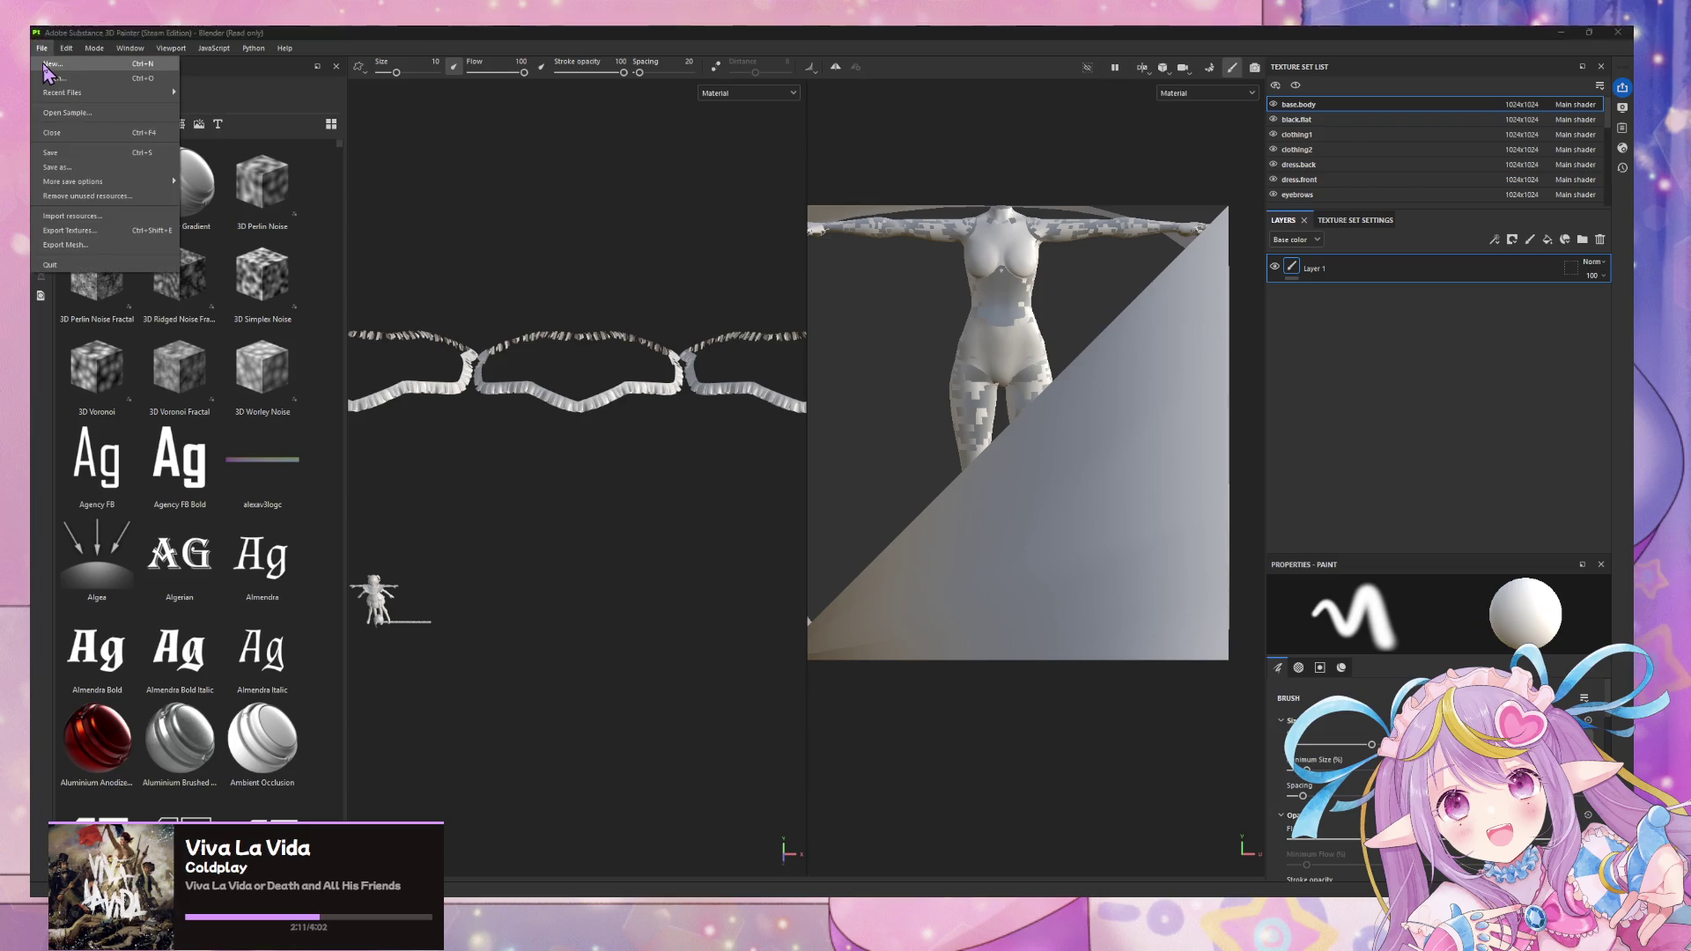
pyautogui.click(66, 62)
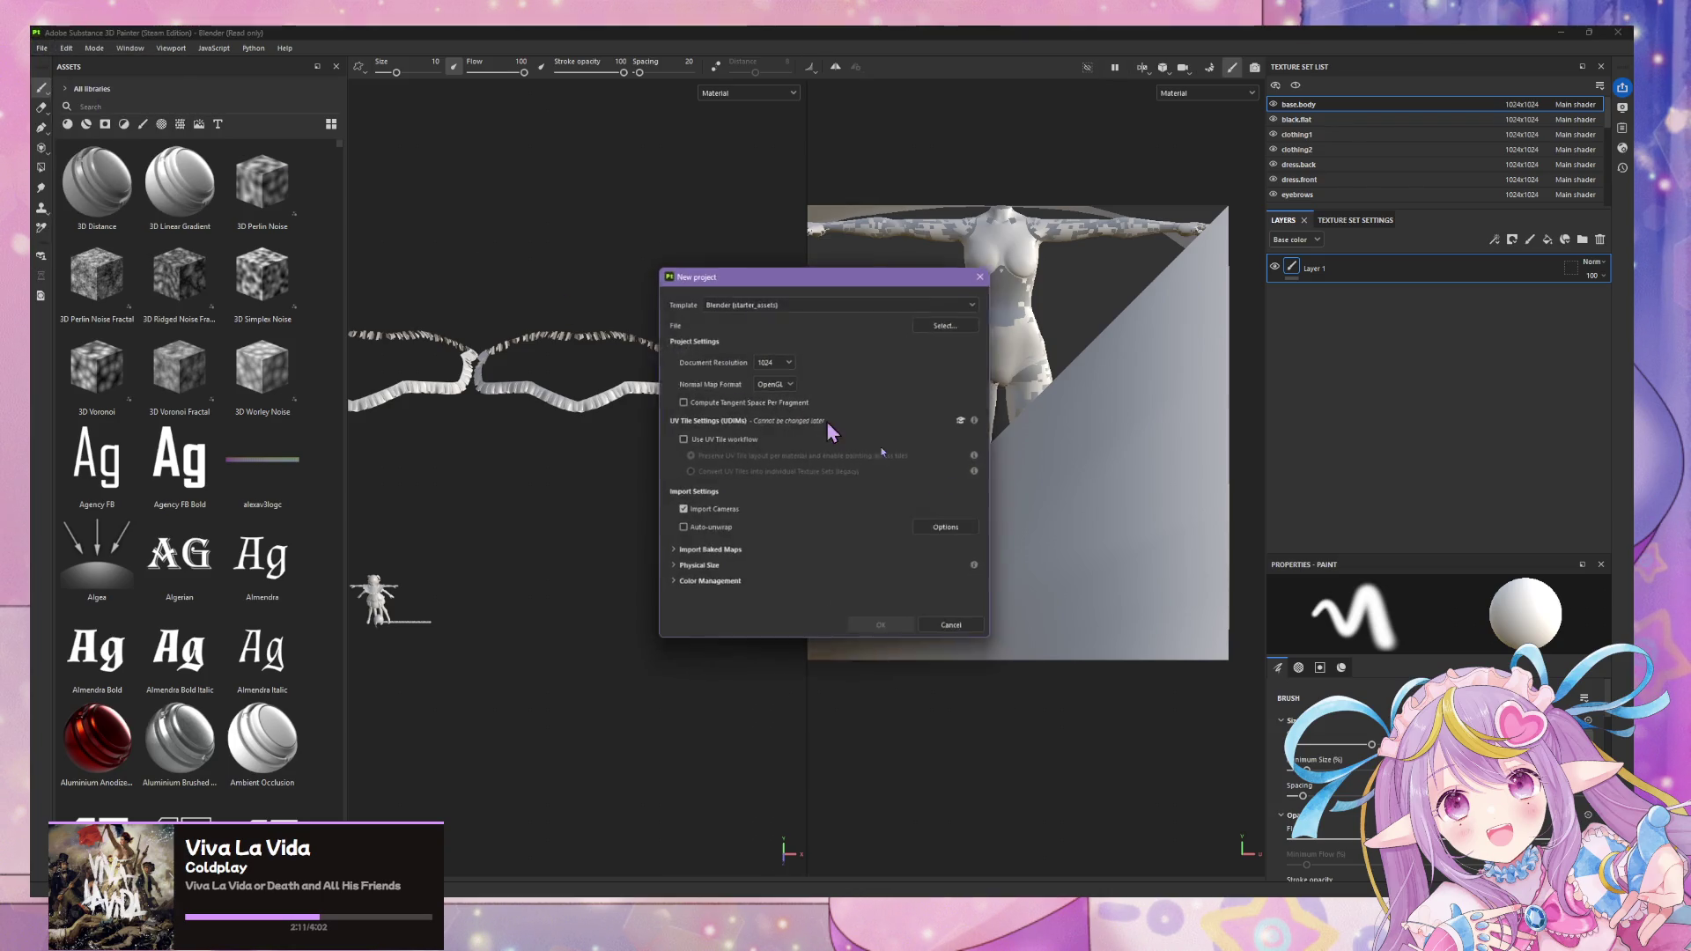
pyautogui.click(961, 324)
pyautogui.click(939, 379)
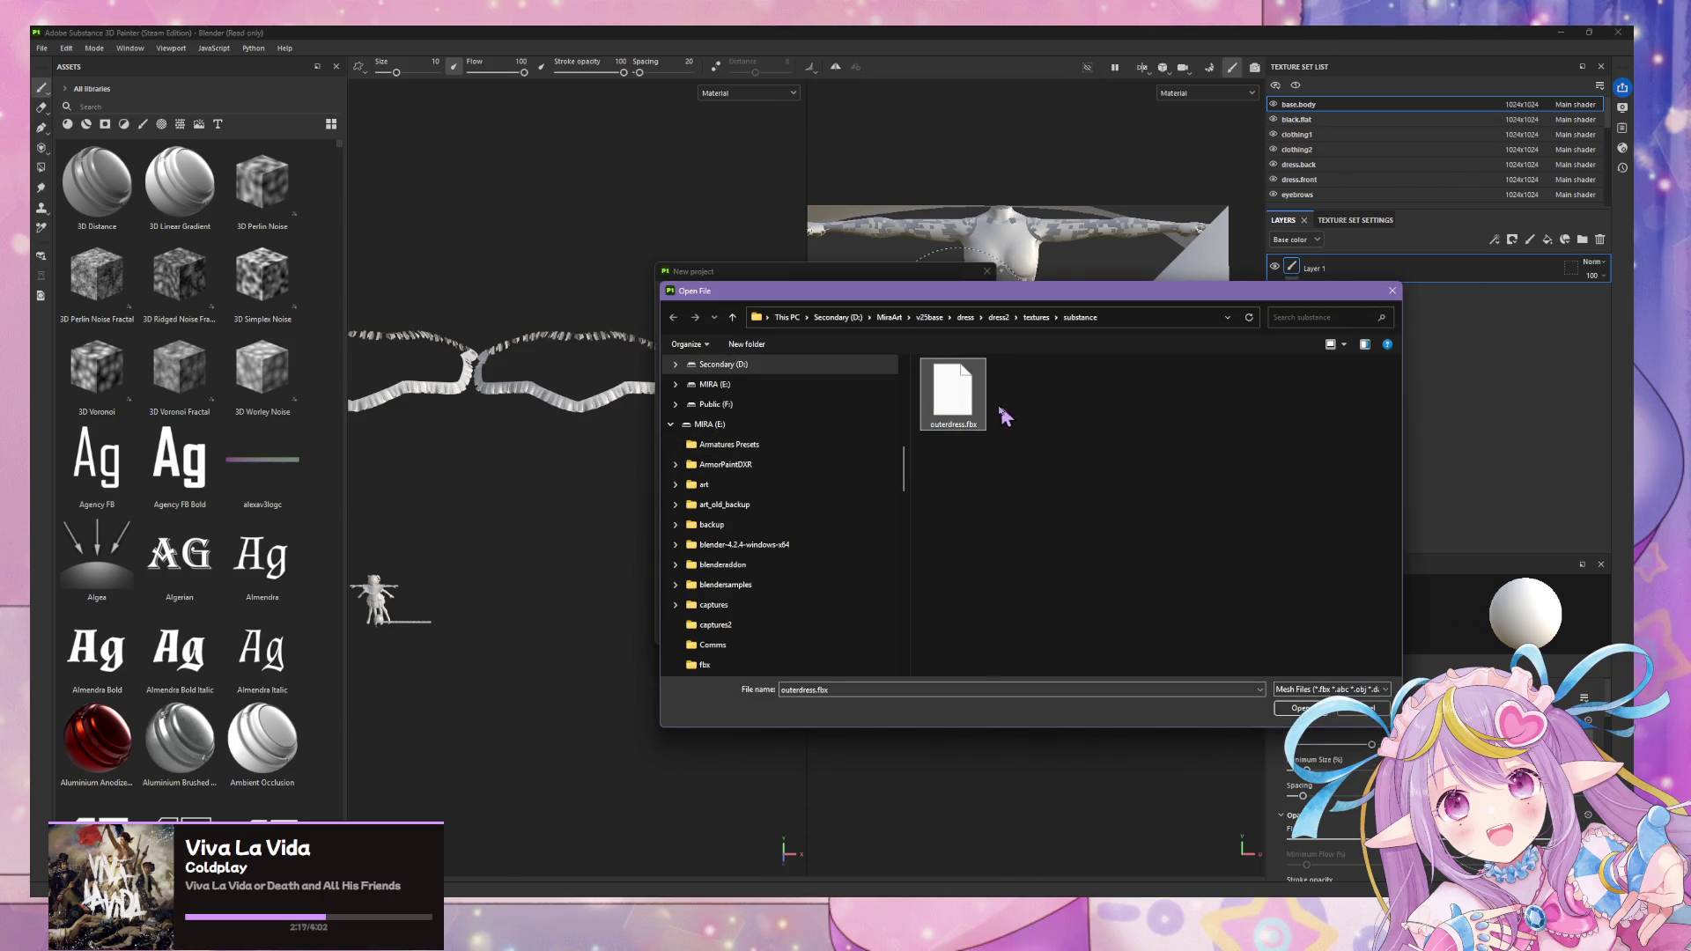
pyautogui.doubleClick(963, 404)
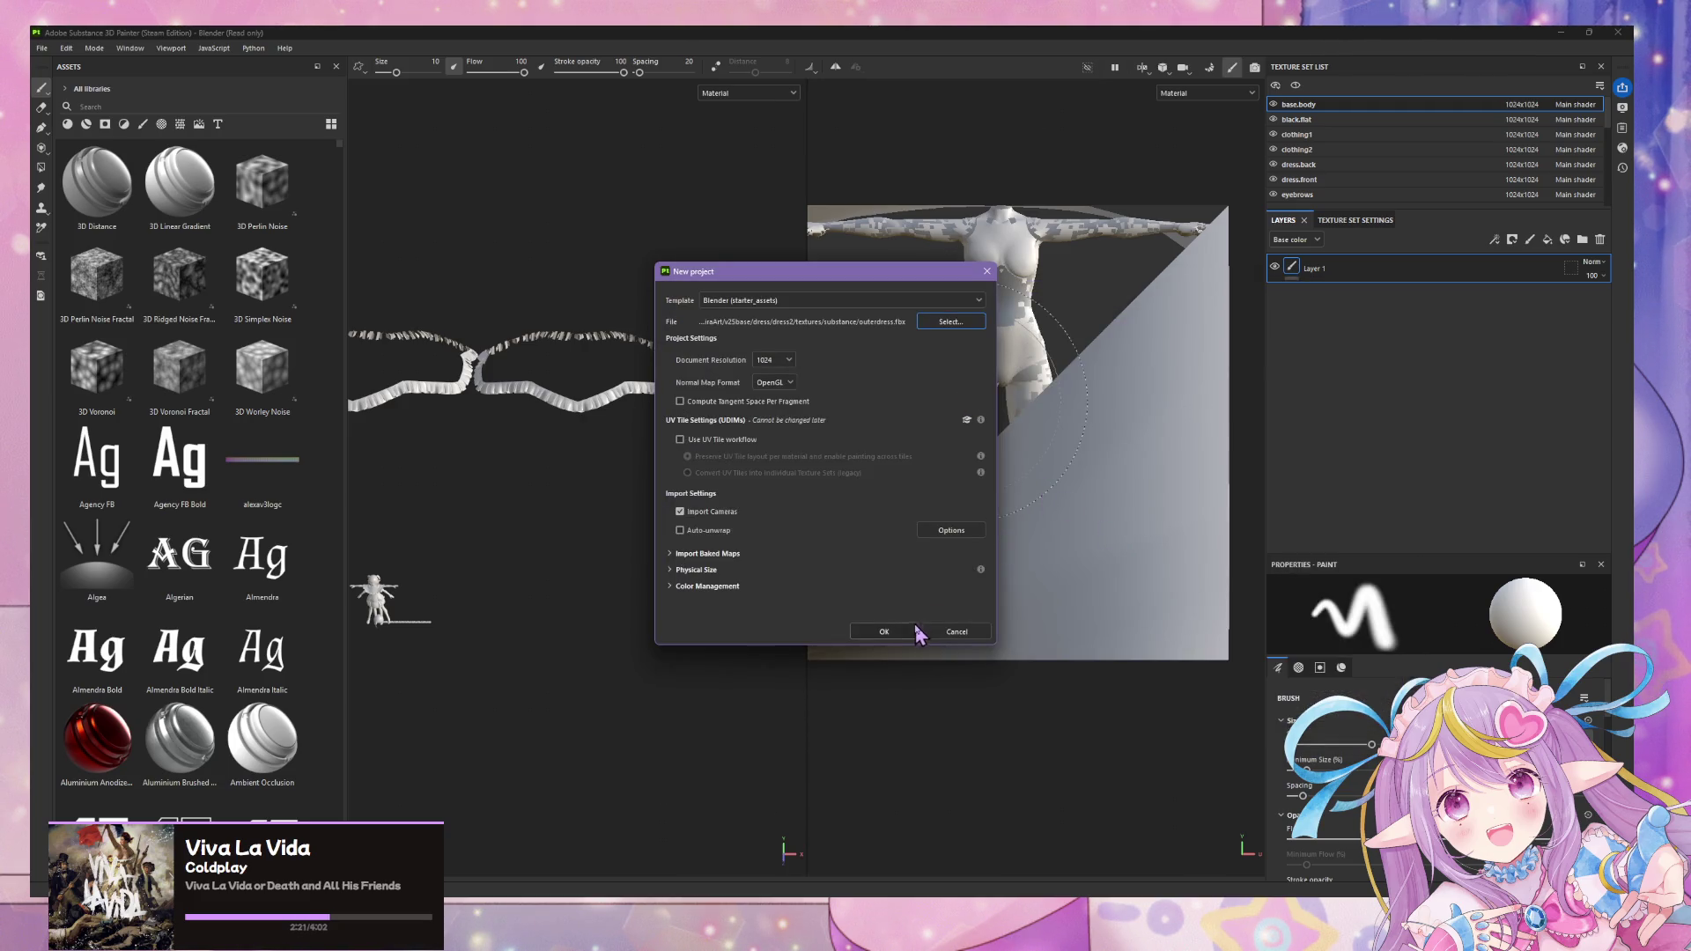
pyautogui.click(890, 633)
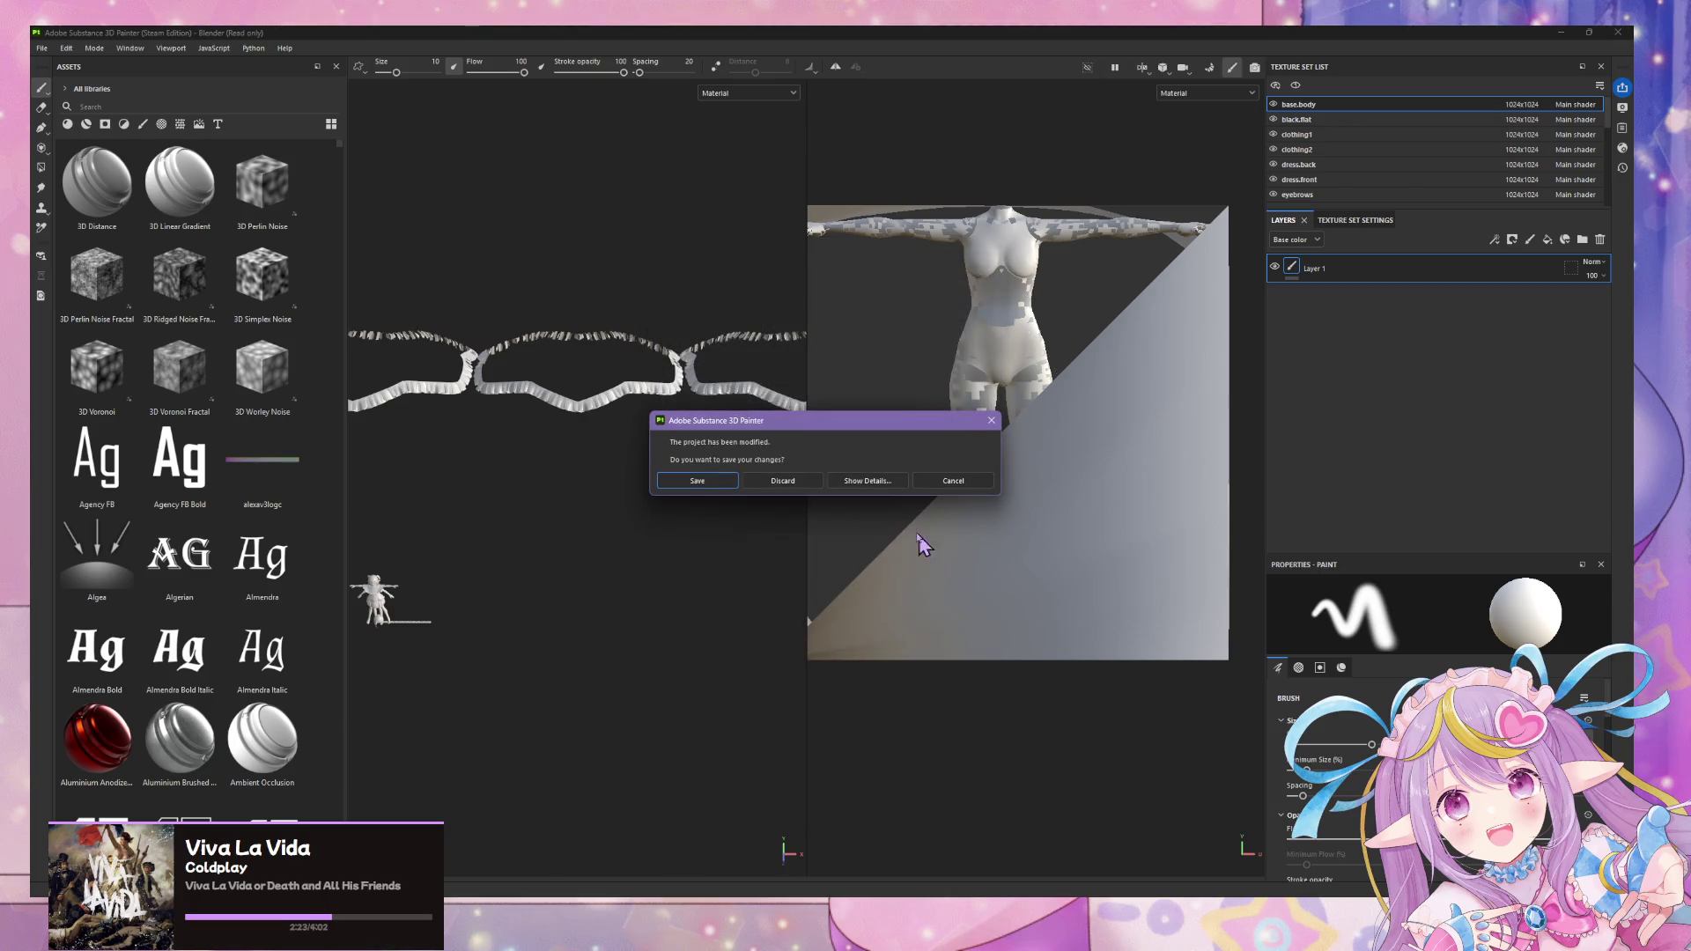
pyautogui.click(778, 481)
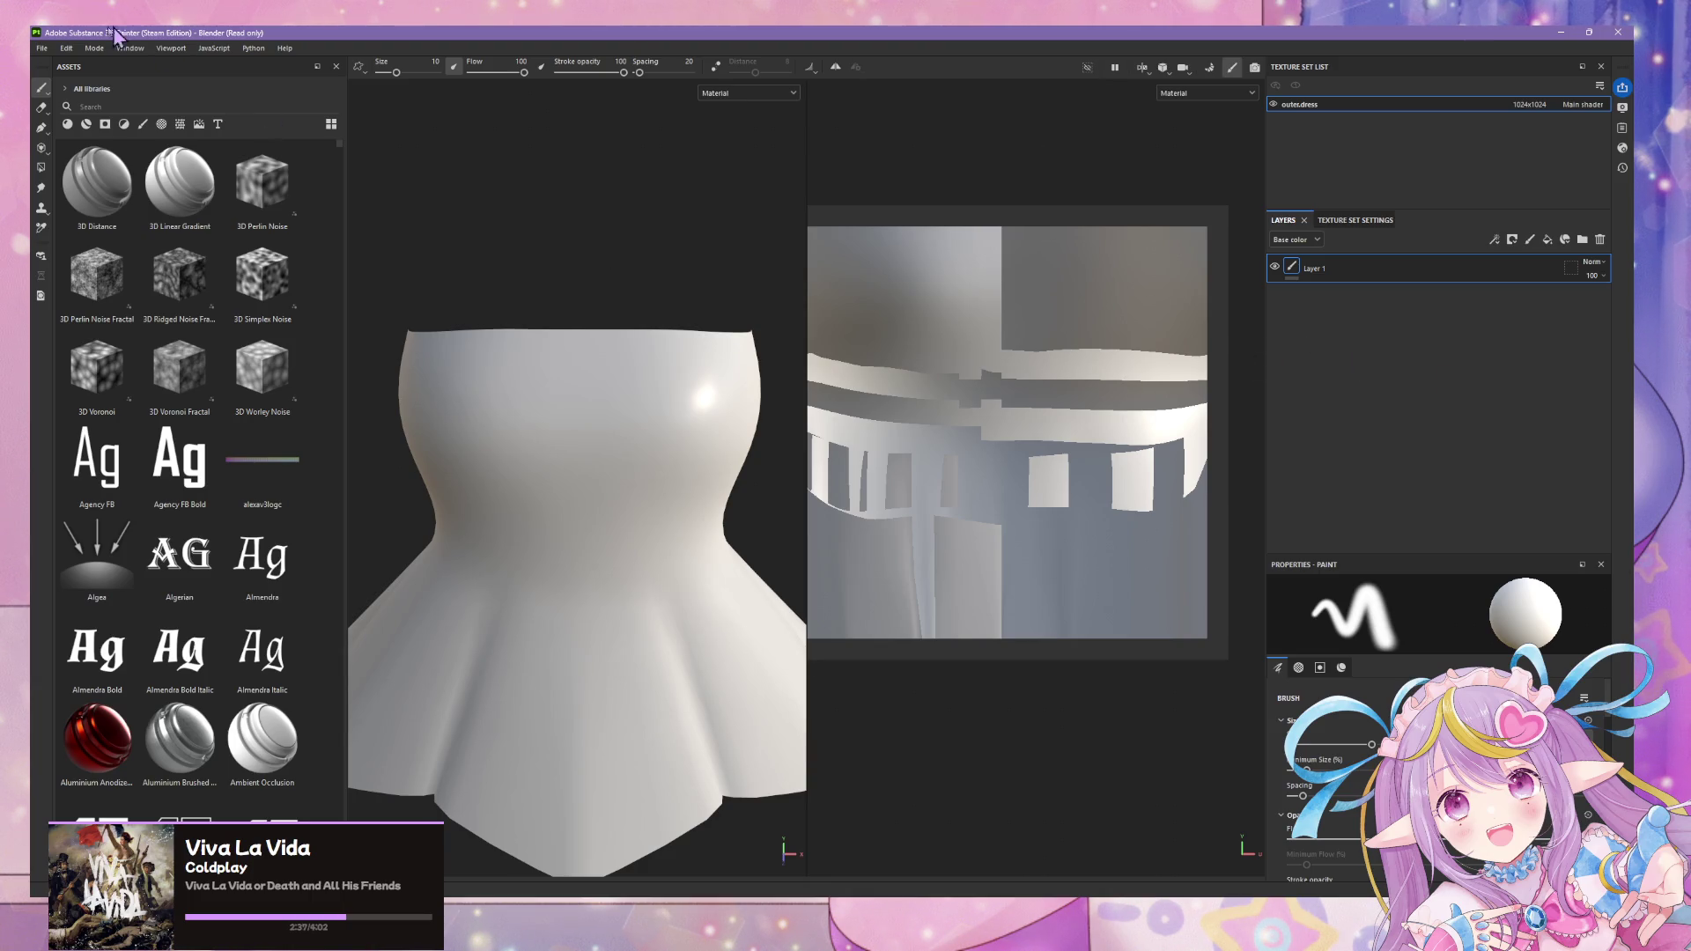
# - Rebuild the project once more from outerdress.fbx, discarding unsaved changes
pyautogui.click(42, 47)
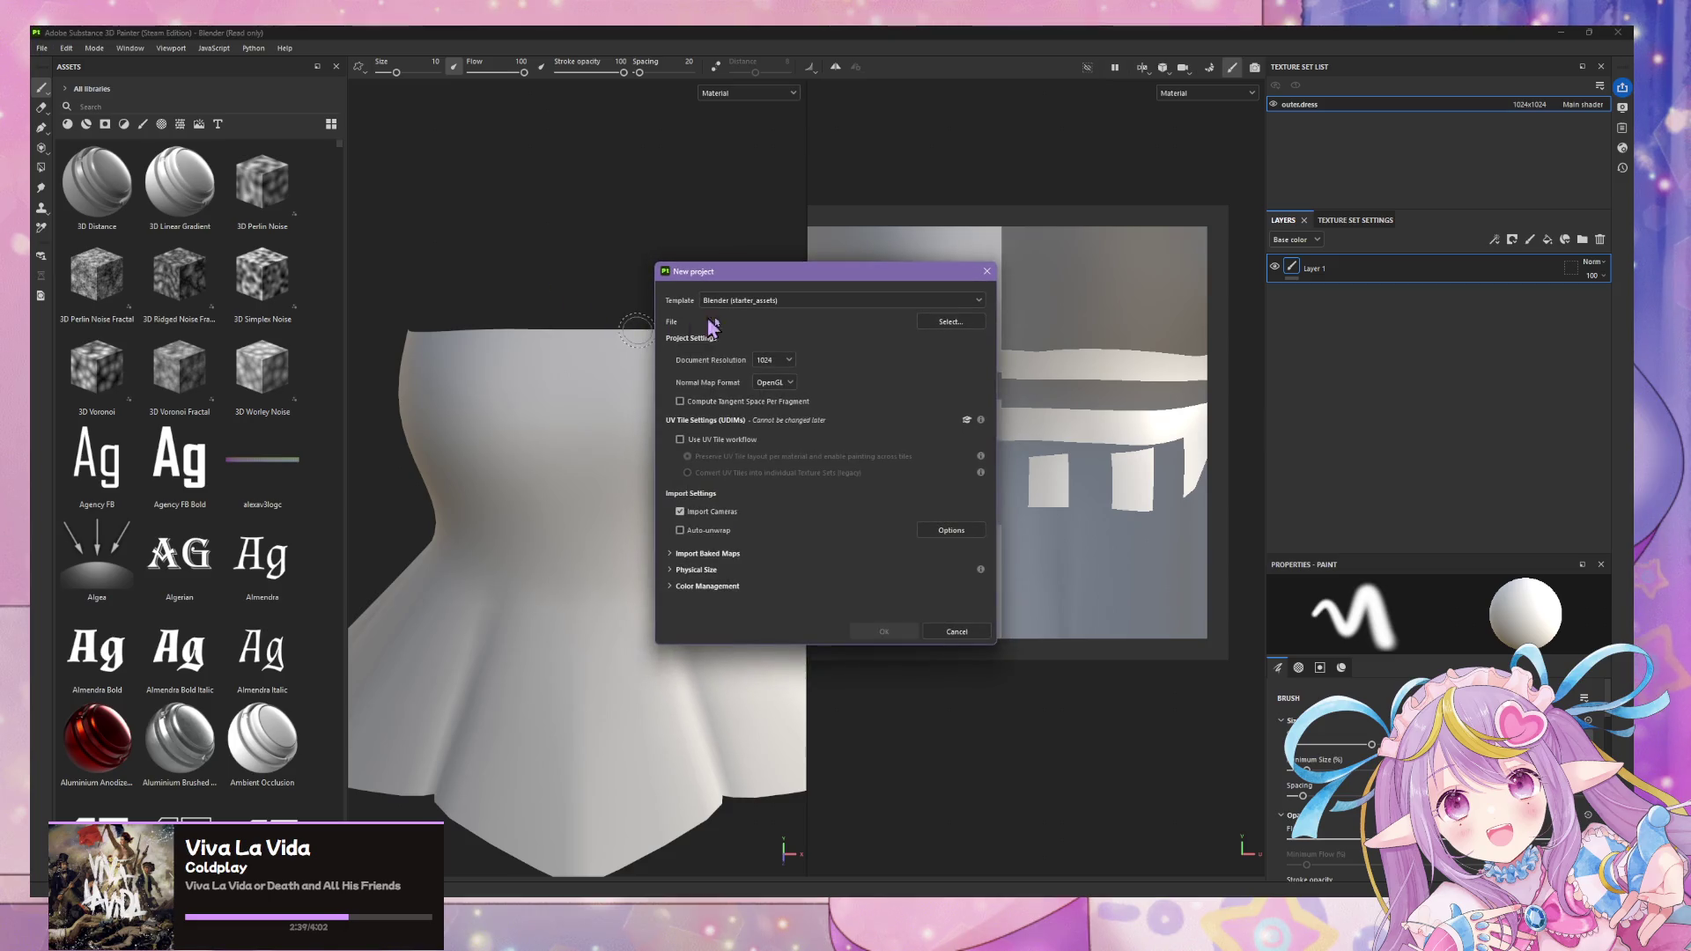
pyautogui.click(964, 327)
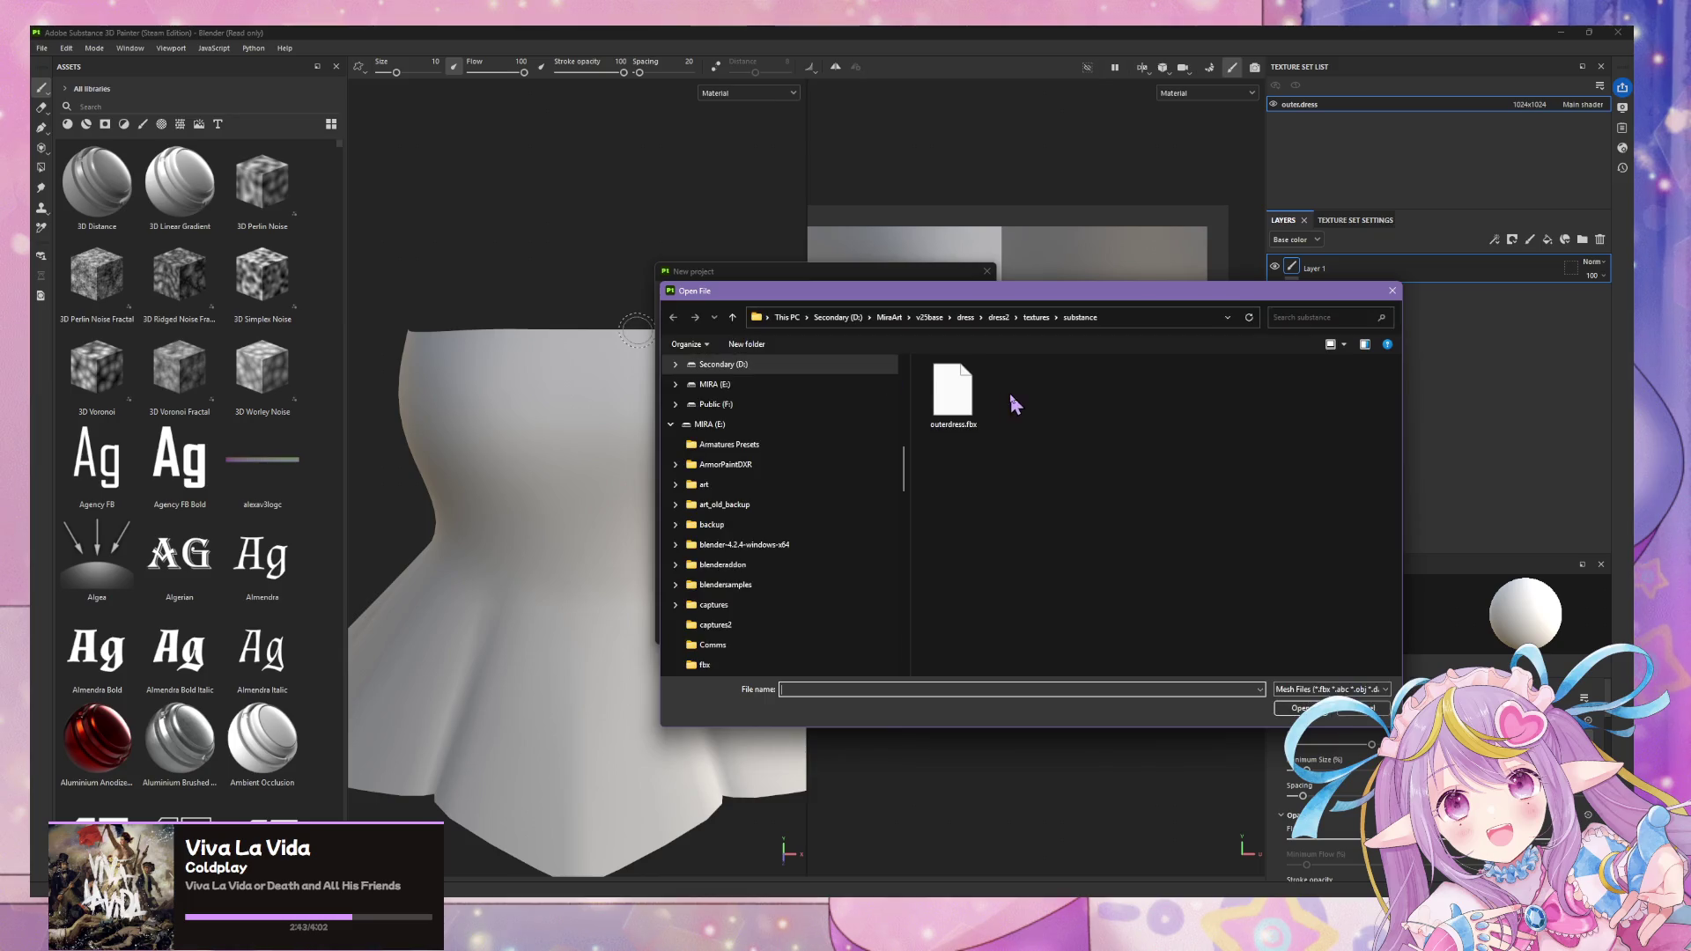
pyautogui.click(884, 632)
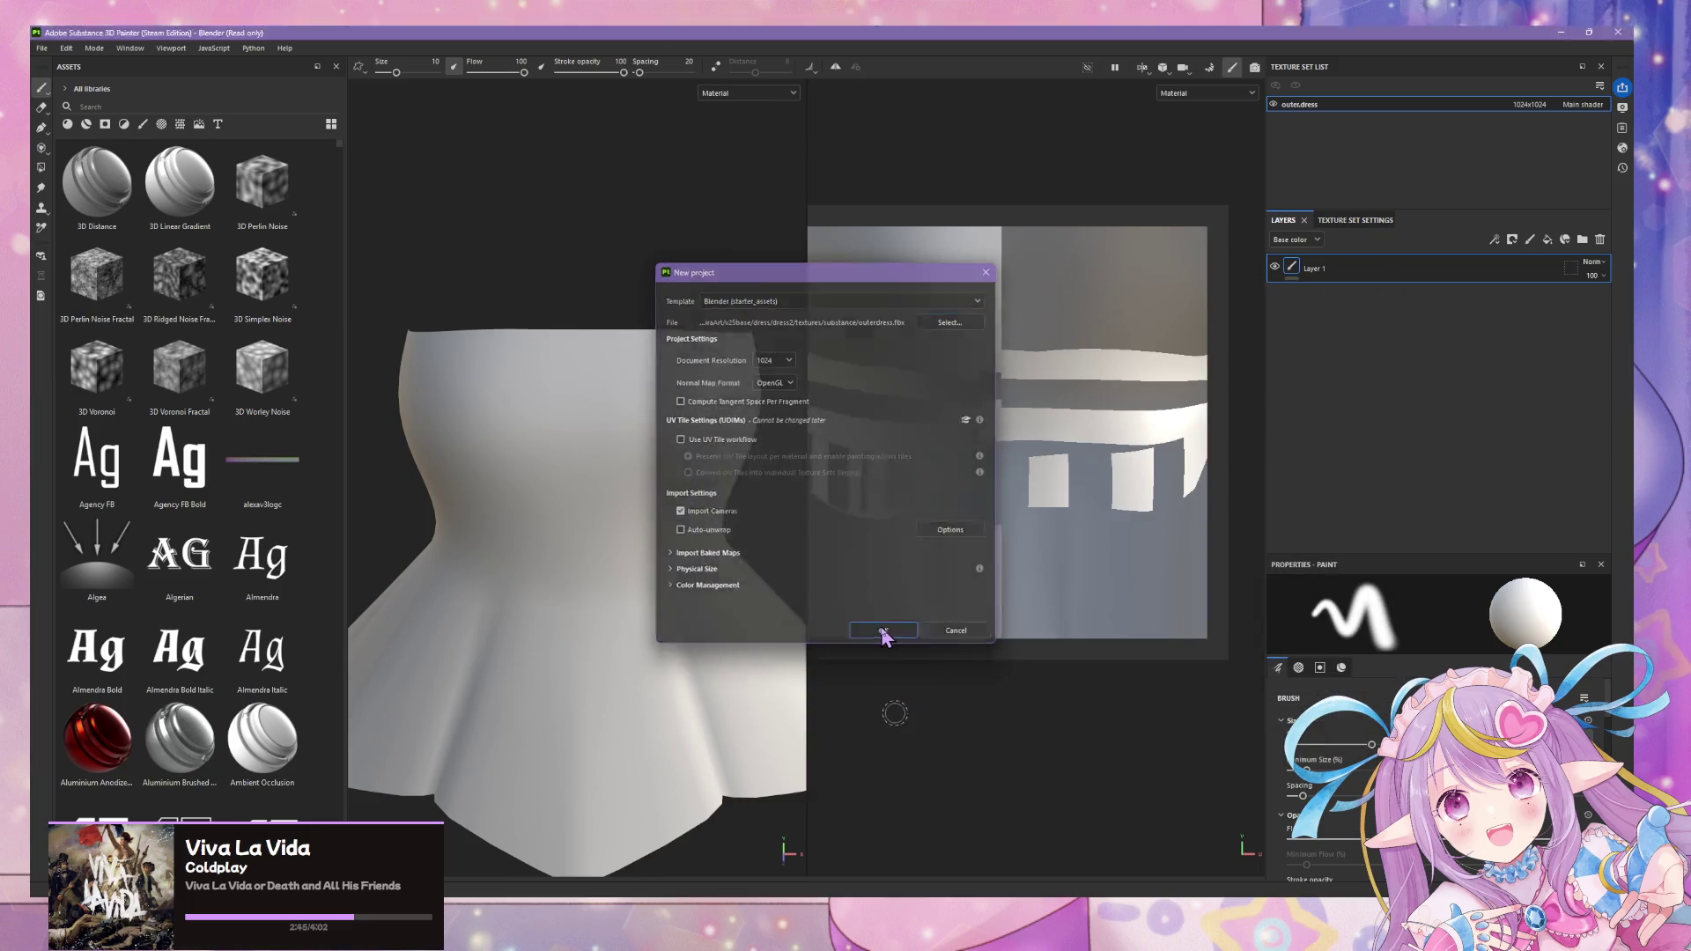
pyautogui.click(785, 484)
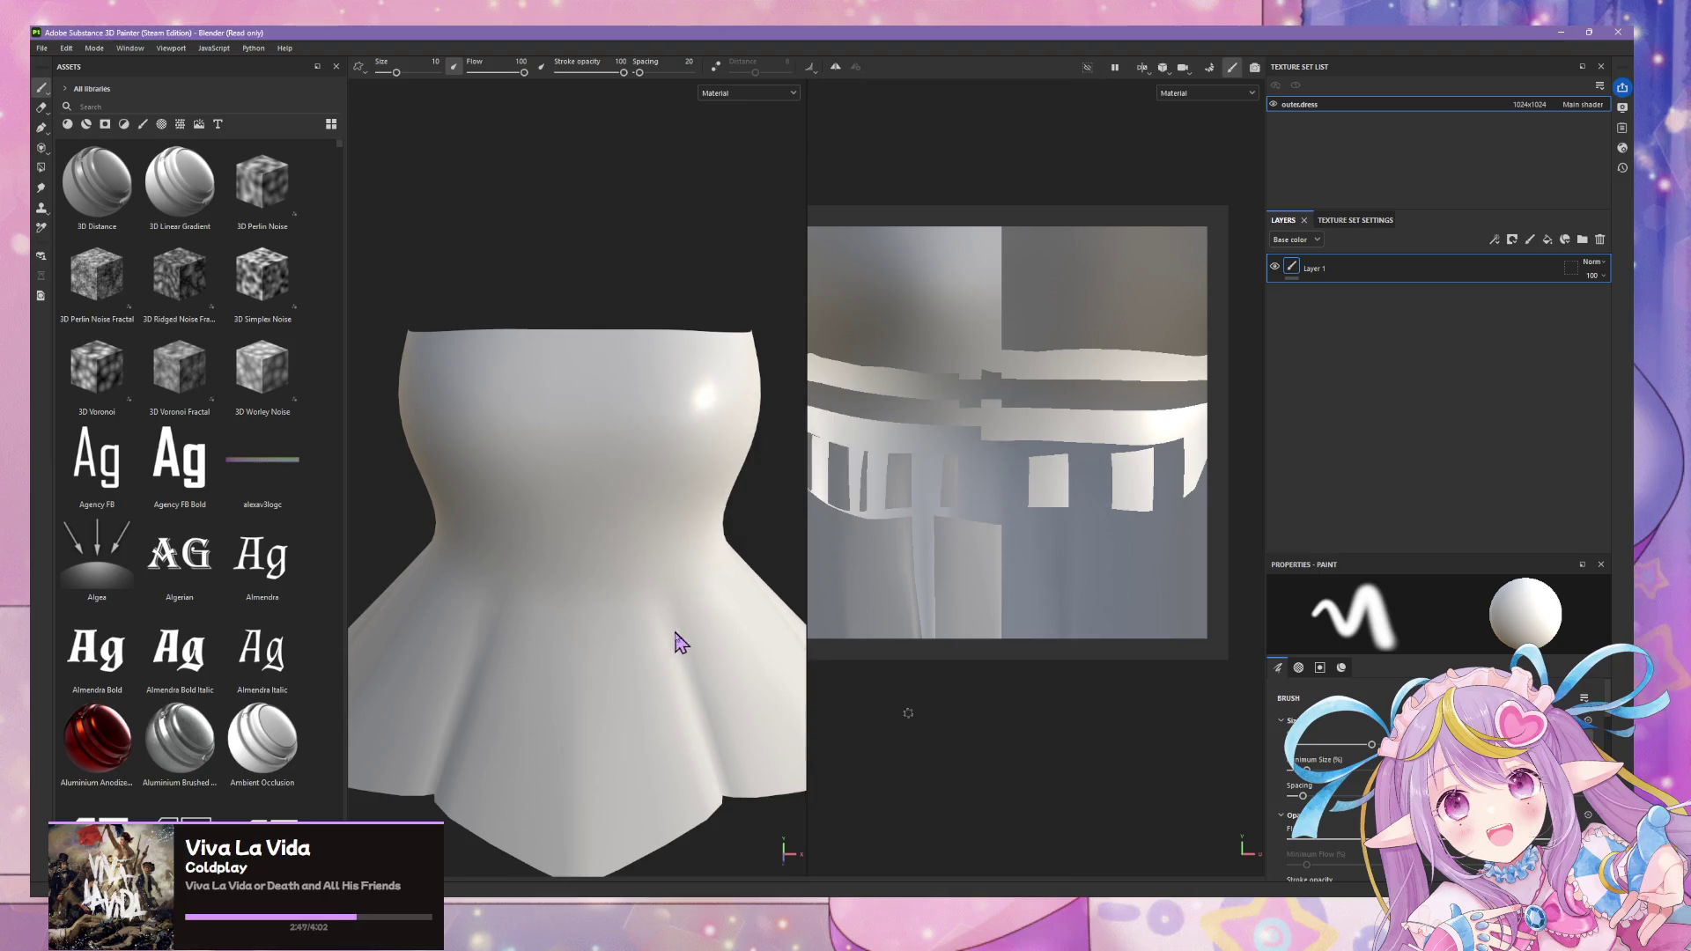
pyautogui.scroll(3, 630, 445)
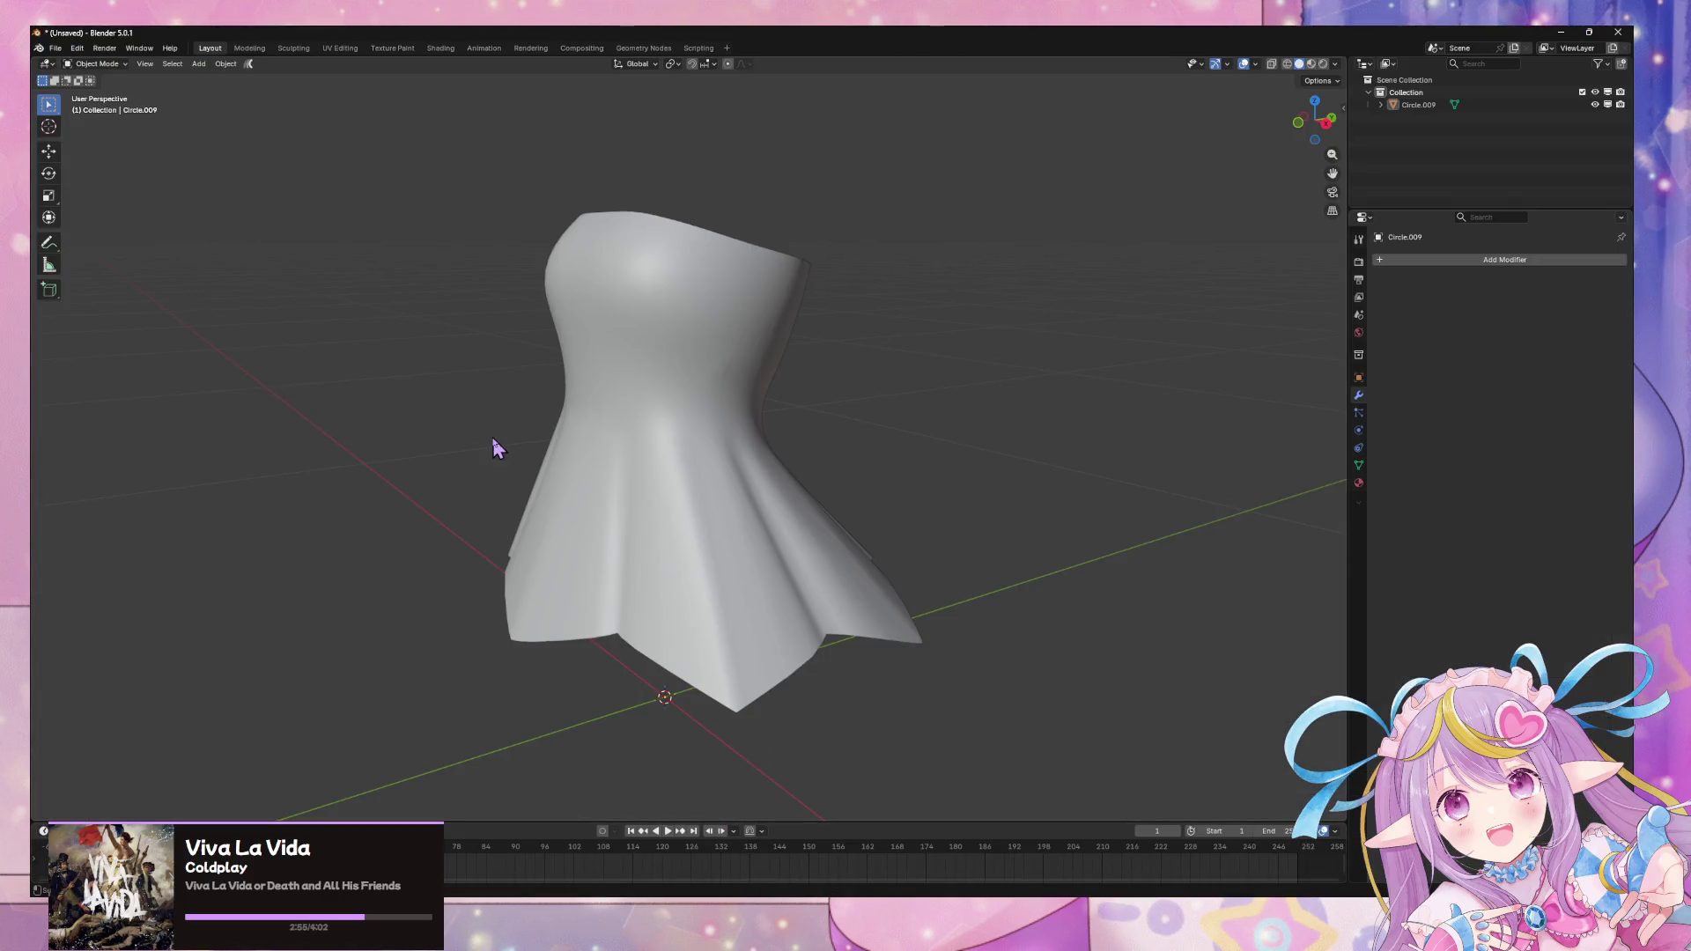
# - Rename the dress object's mesh data to outerdress.mesh
pyautogui.click(682, 444)
pyautogui.click(1358, 466)
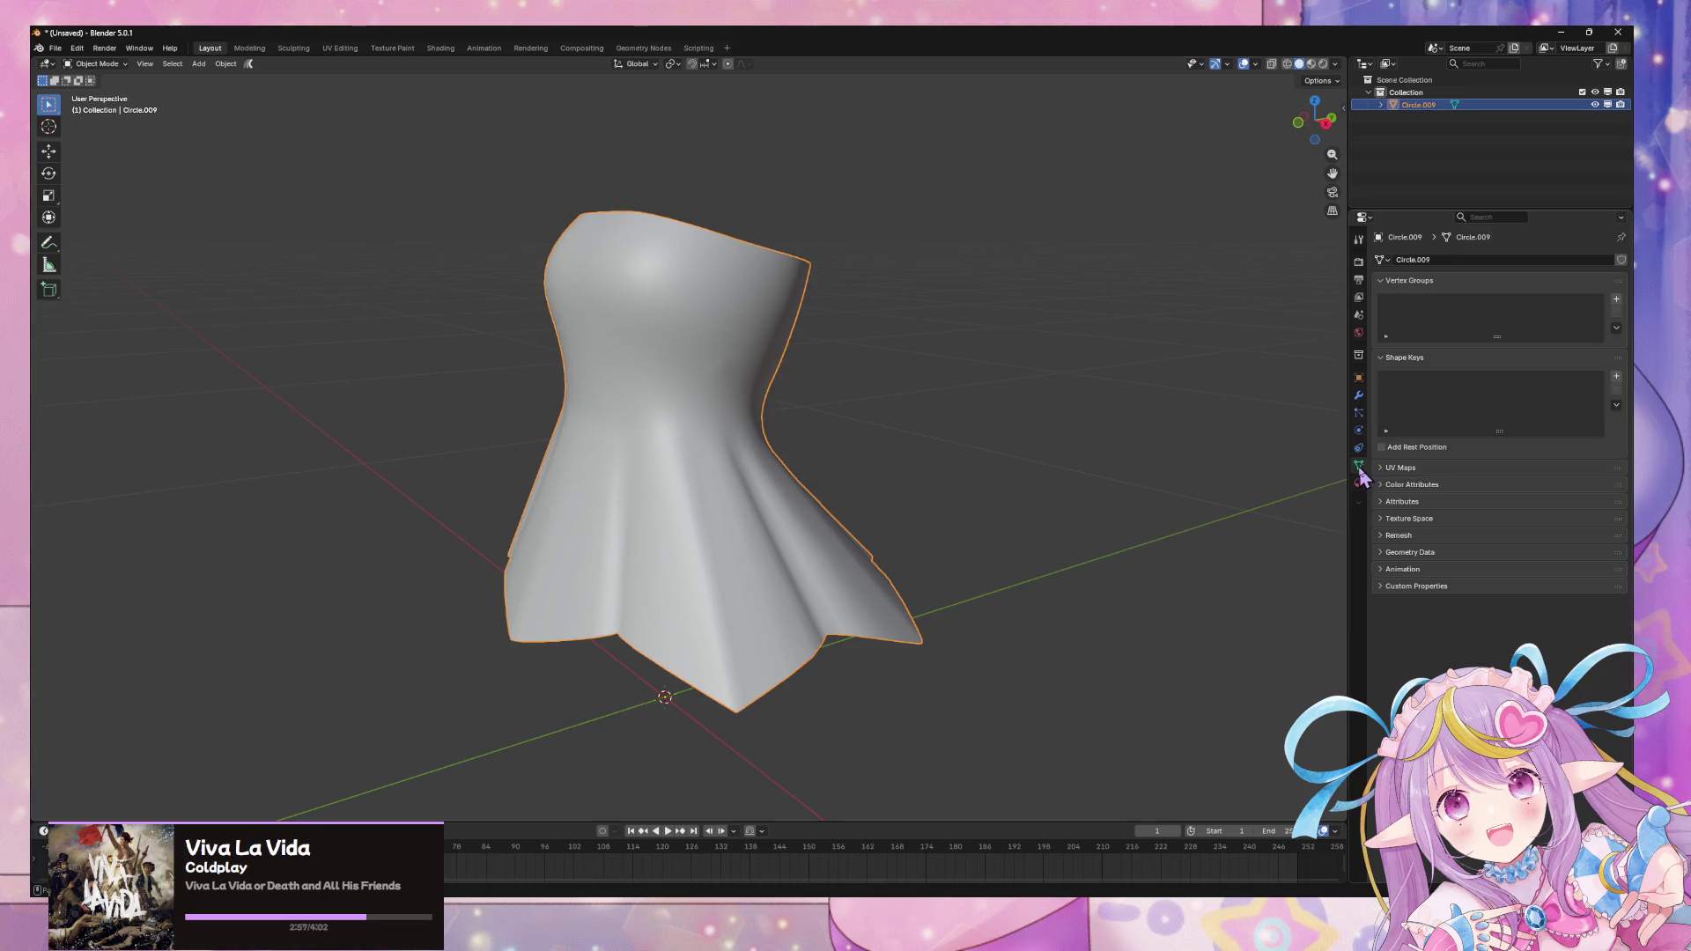
pyautogui.doubleClick(1444, 259)
pyautogui.write('erdress.m')
pyautogui.write('esh')
pyautogui.press('Return')
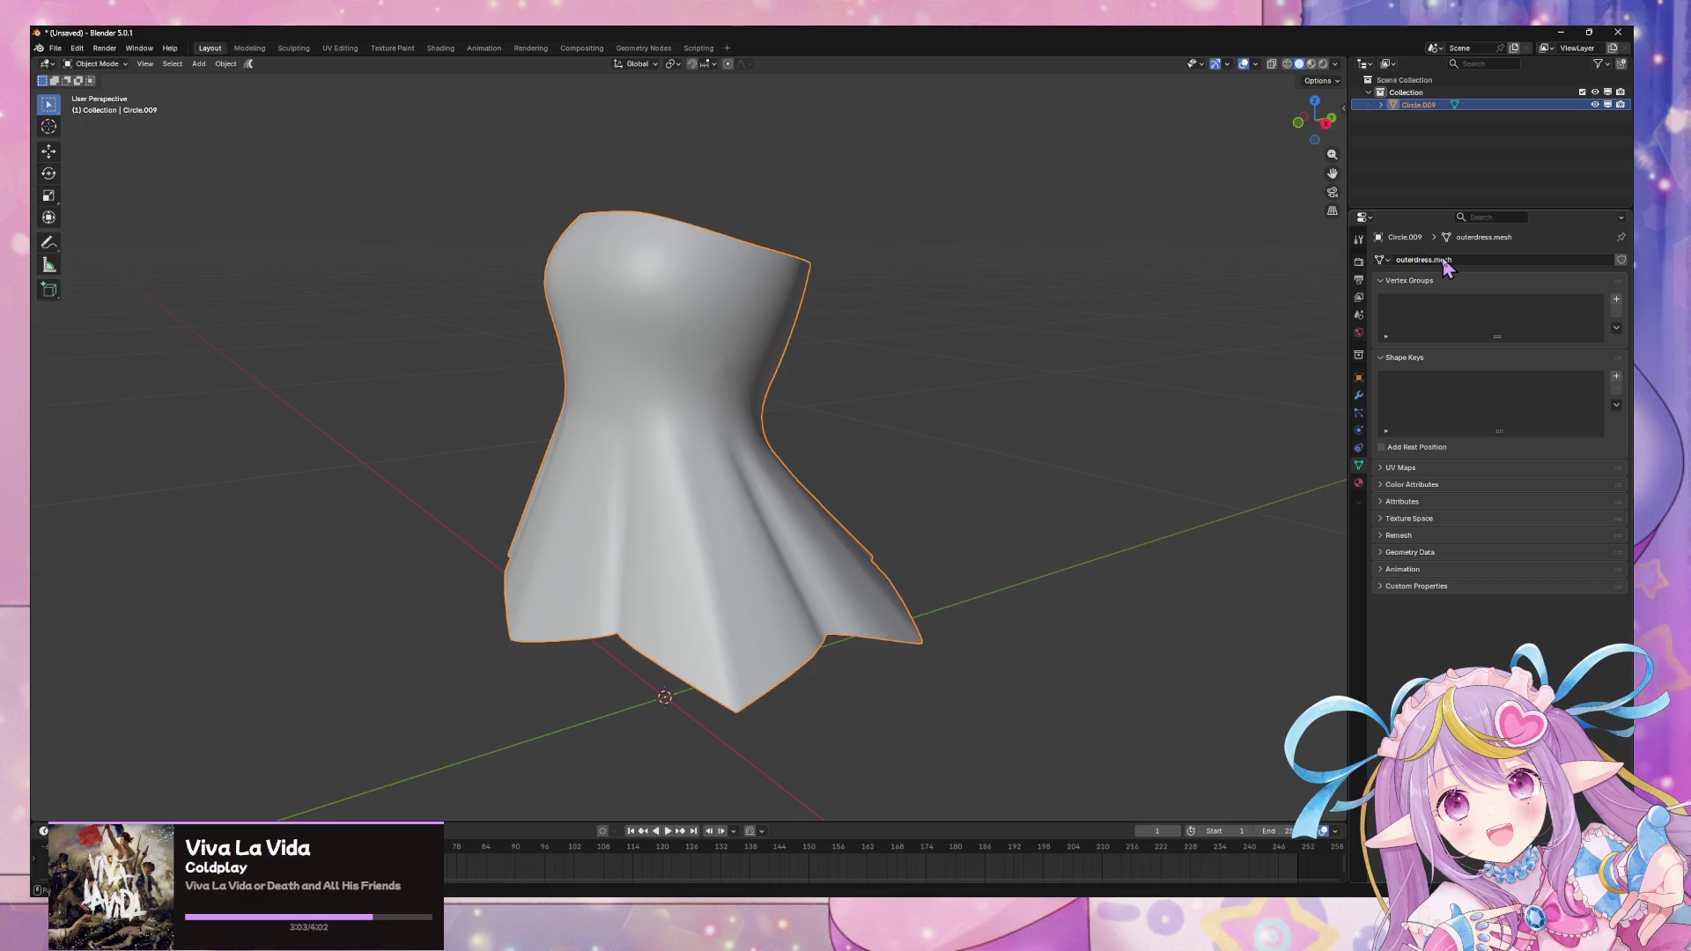
# - Show the dress's Material settings, switch to the character-model Blender window and select dress2.outer.lq
pyautogui.click(1358, 482)
pyautogui.moveTo(1224, 316); pyautogui.dragTo(1269, 484, button='middle')
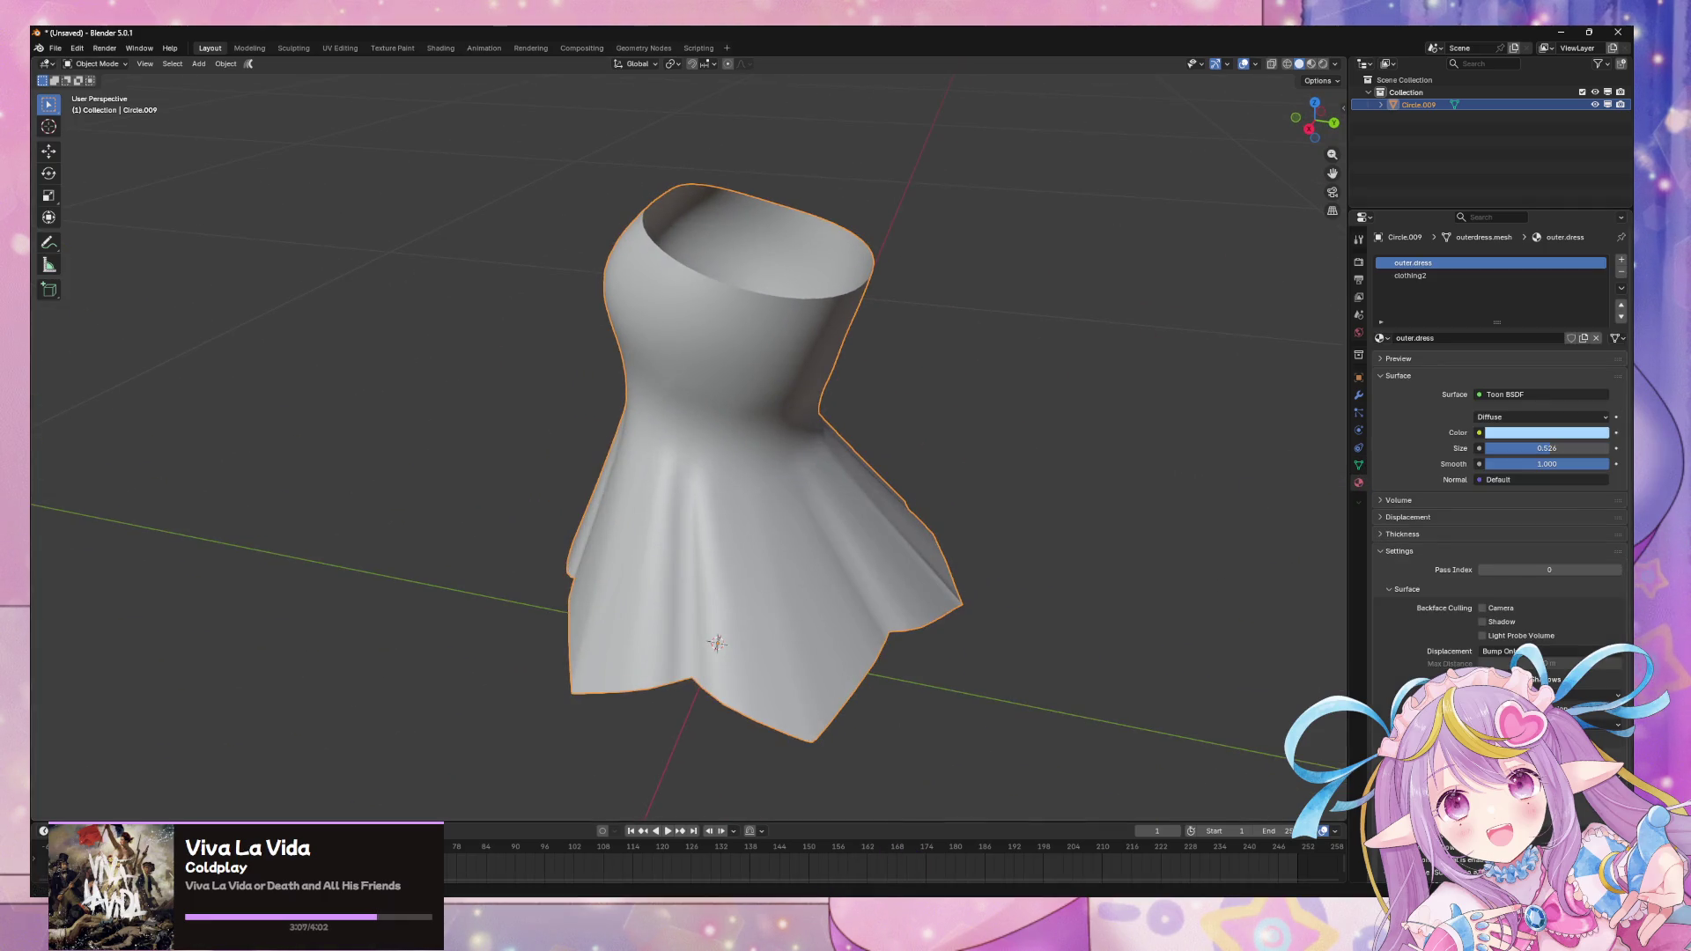
pyautogui.moveTo(824, 889)
pyautogui.click(821, 843)
pyautogui.click(982, 526)
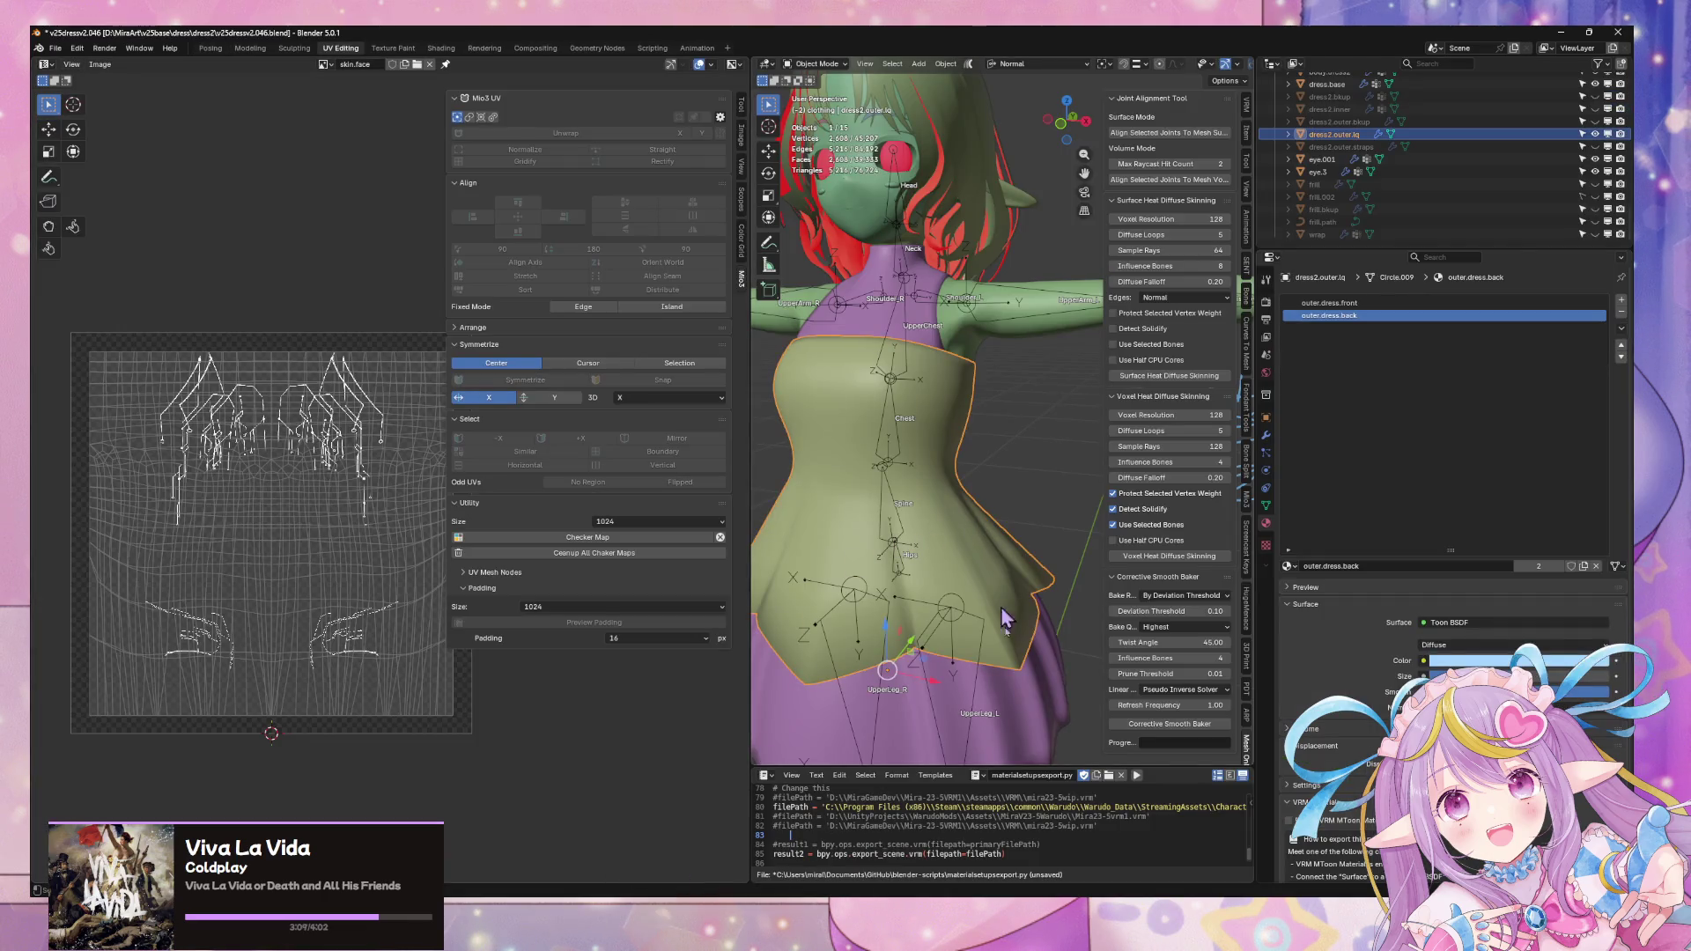
# - Rename the dress material slots to outer.dress.front and outer.dress.back
pyautogui.click(698, 843)
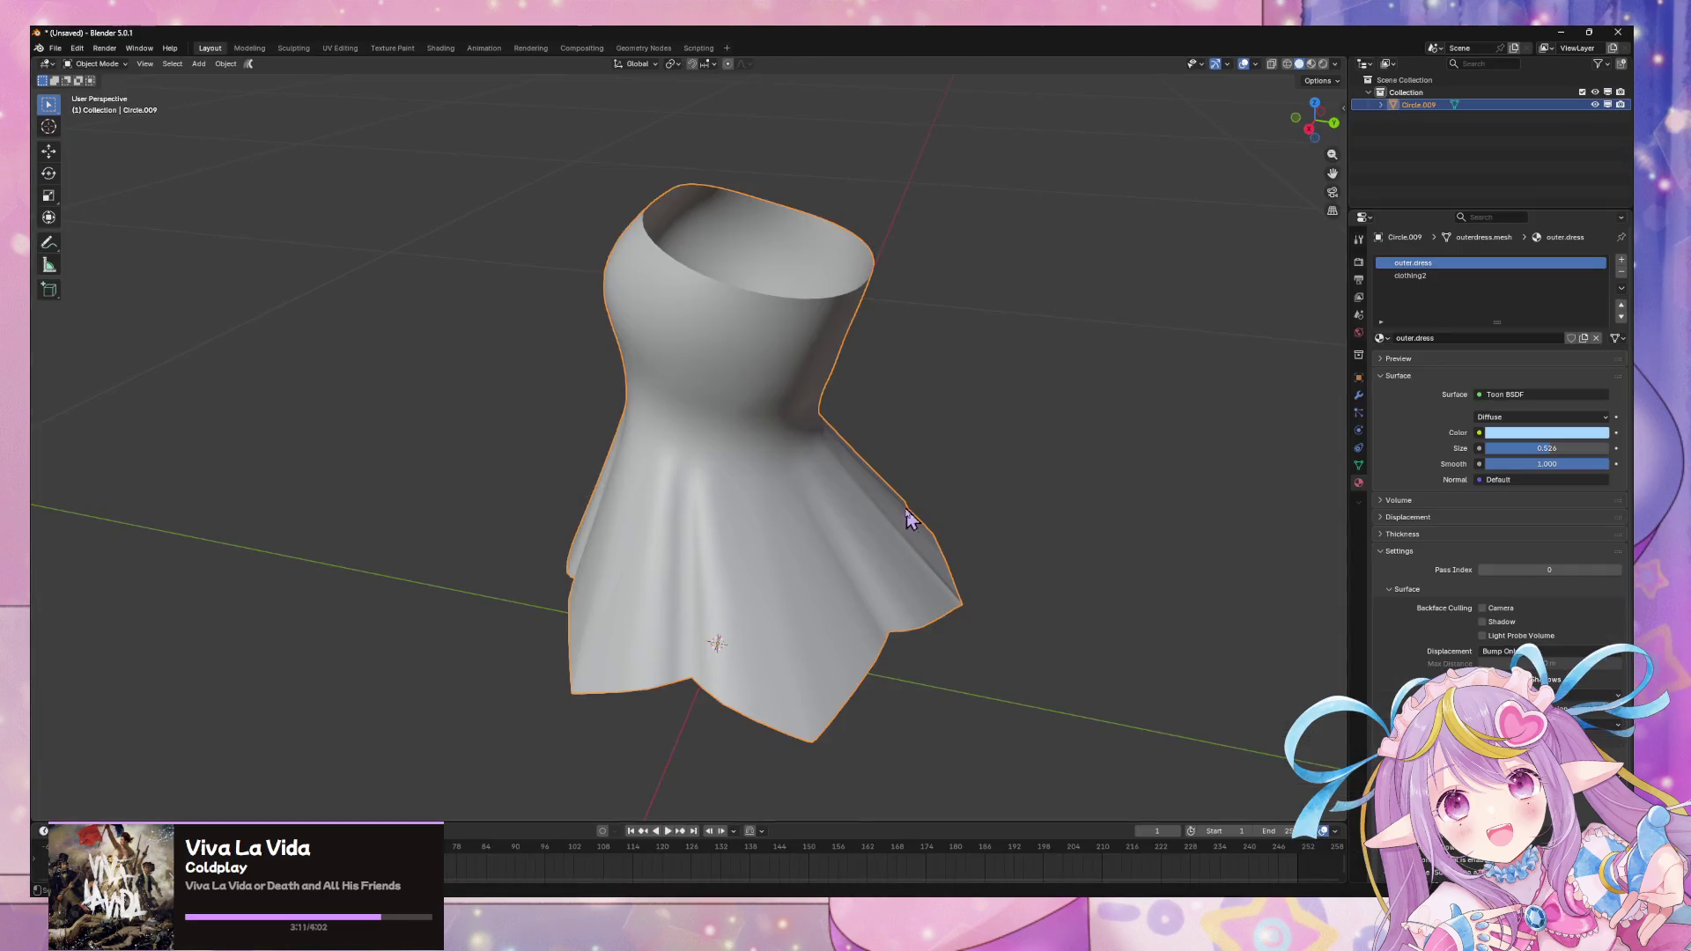
pyautogui.doubleClick(1469, 265)
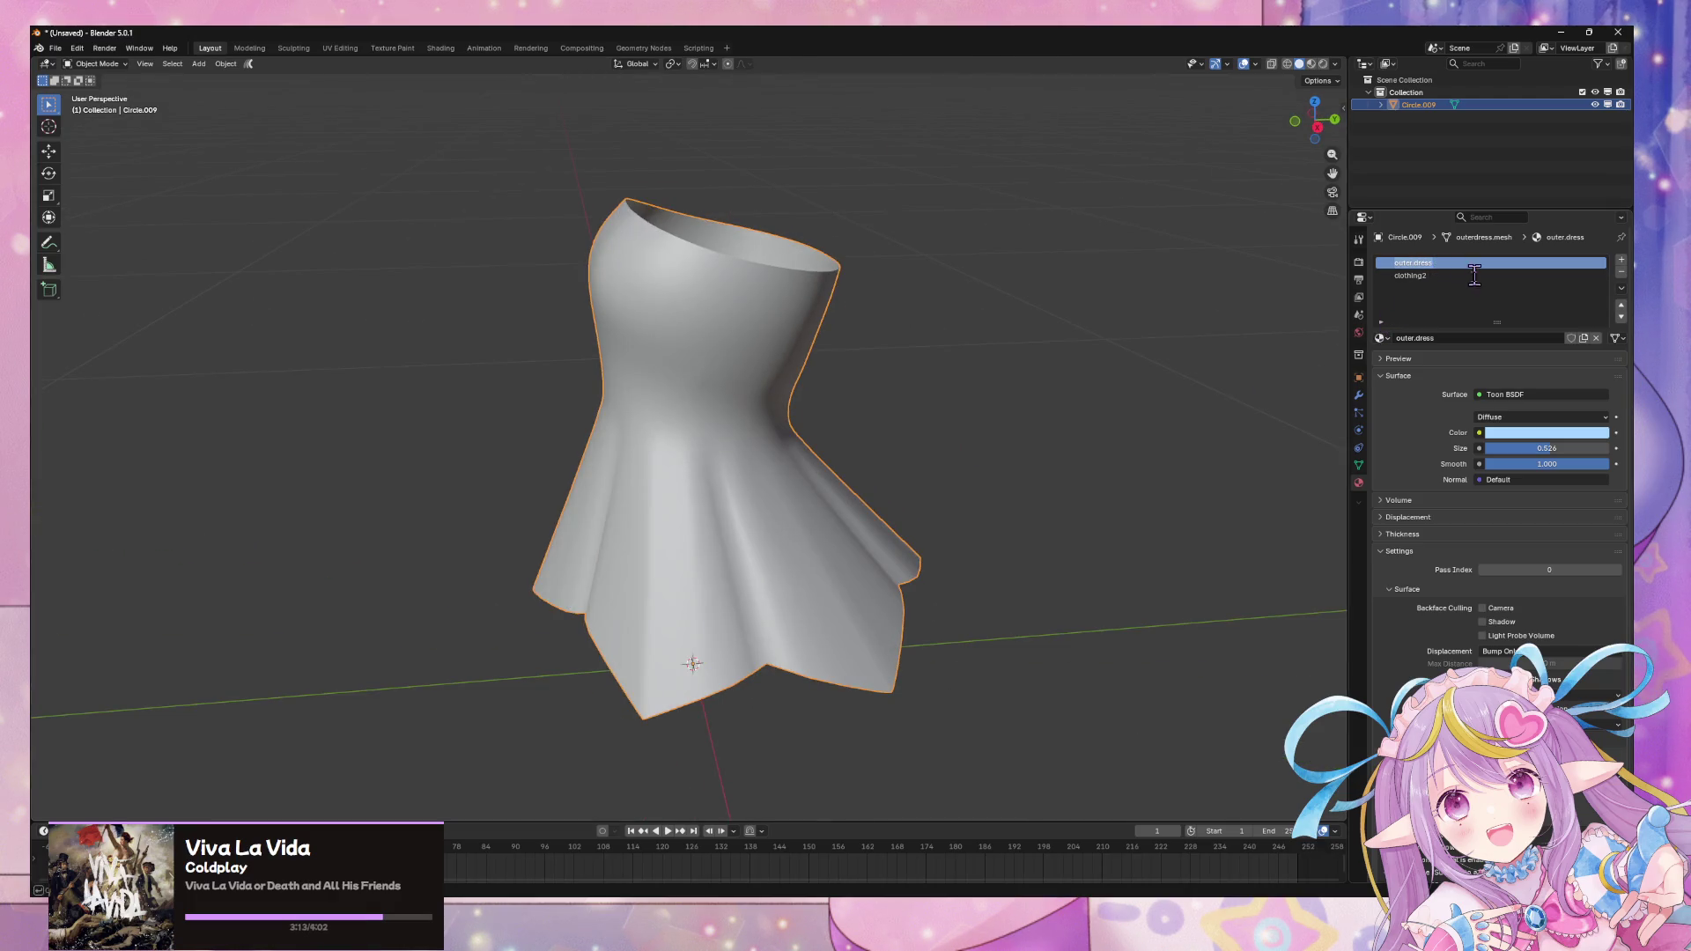
pyautogui.write('.front')
pyautogui.press('Return')
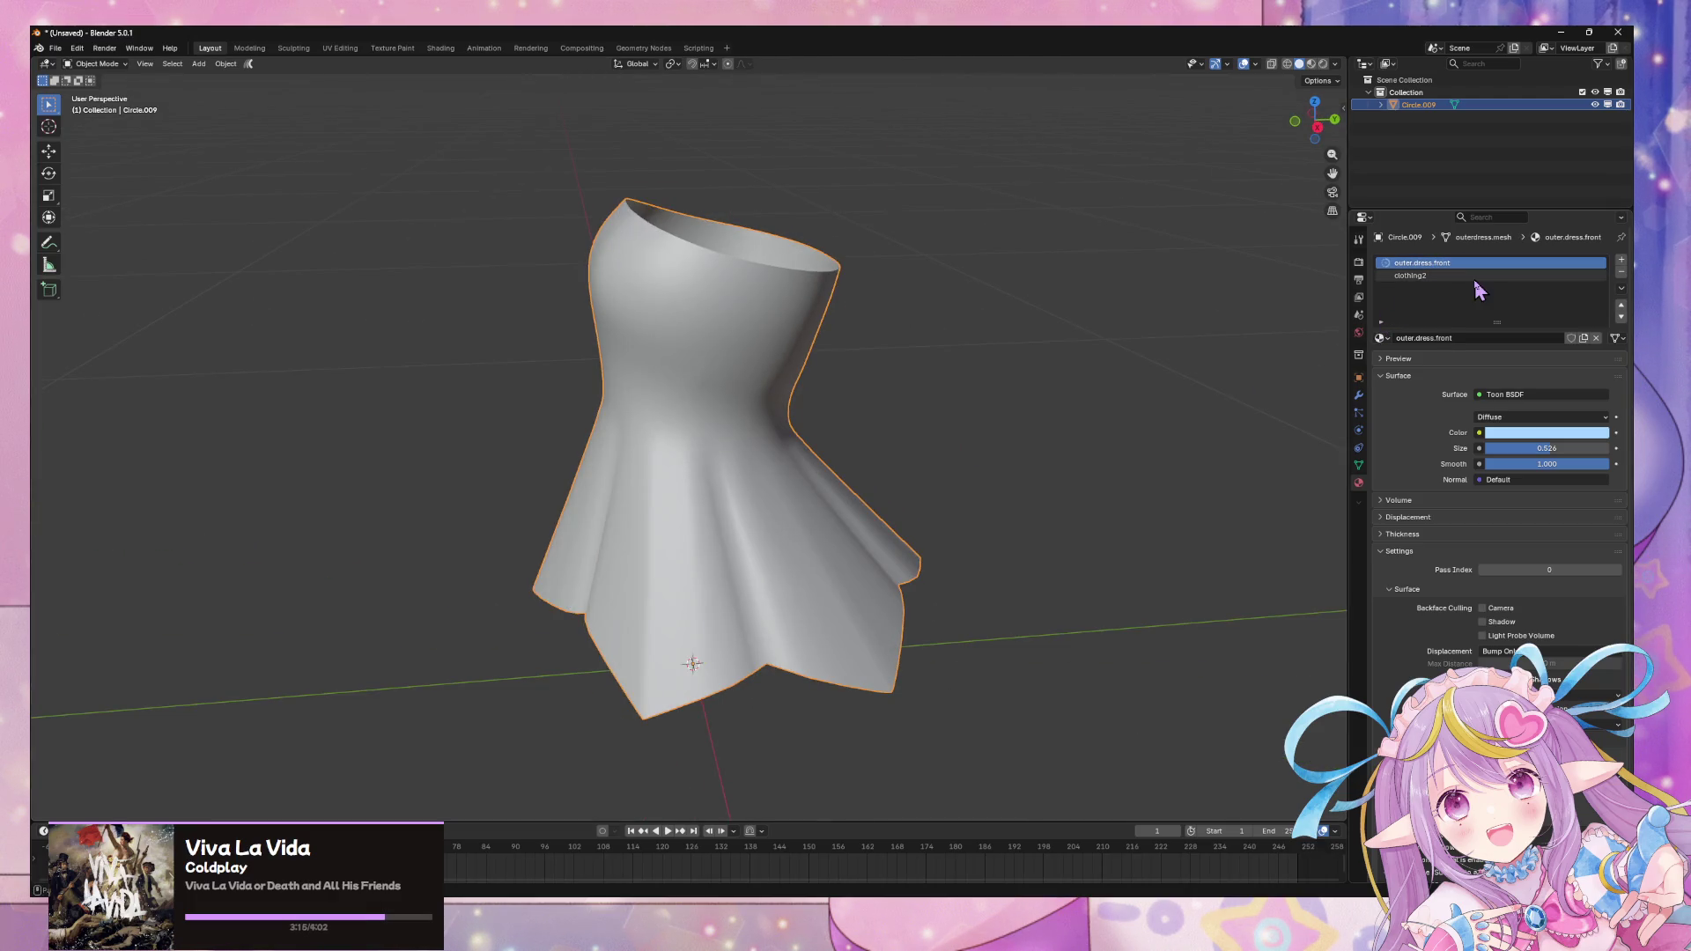
pyautogui.doubleClick(1437, 275)
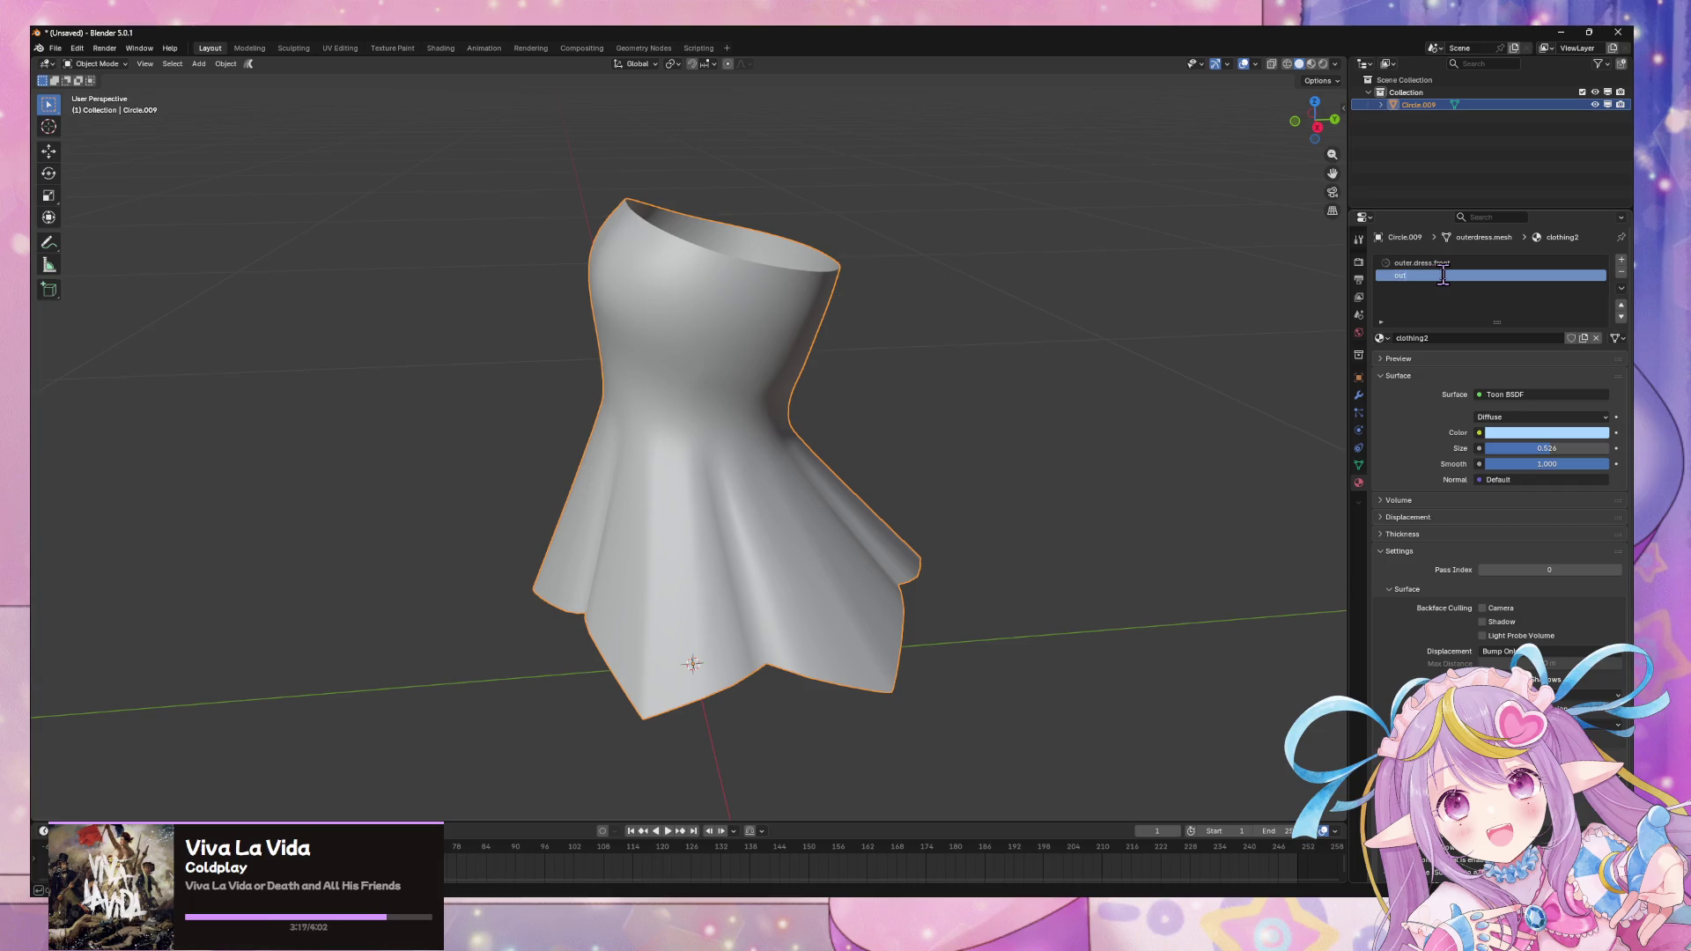
pyautogui.write('ack')
pyautogui.press('Return')
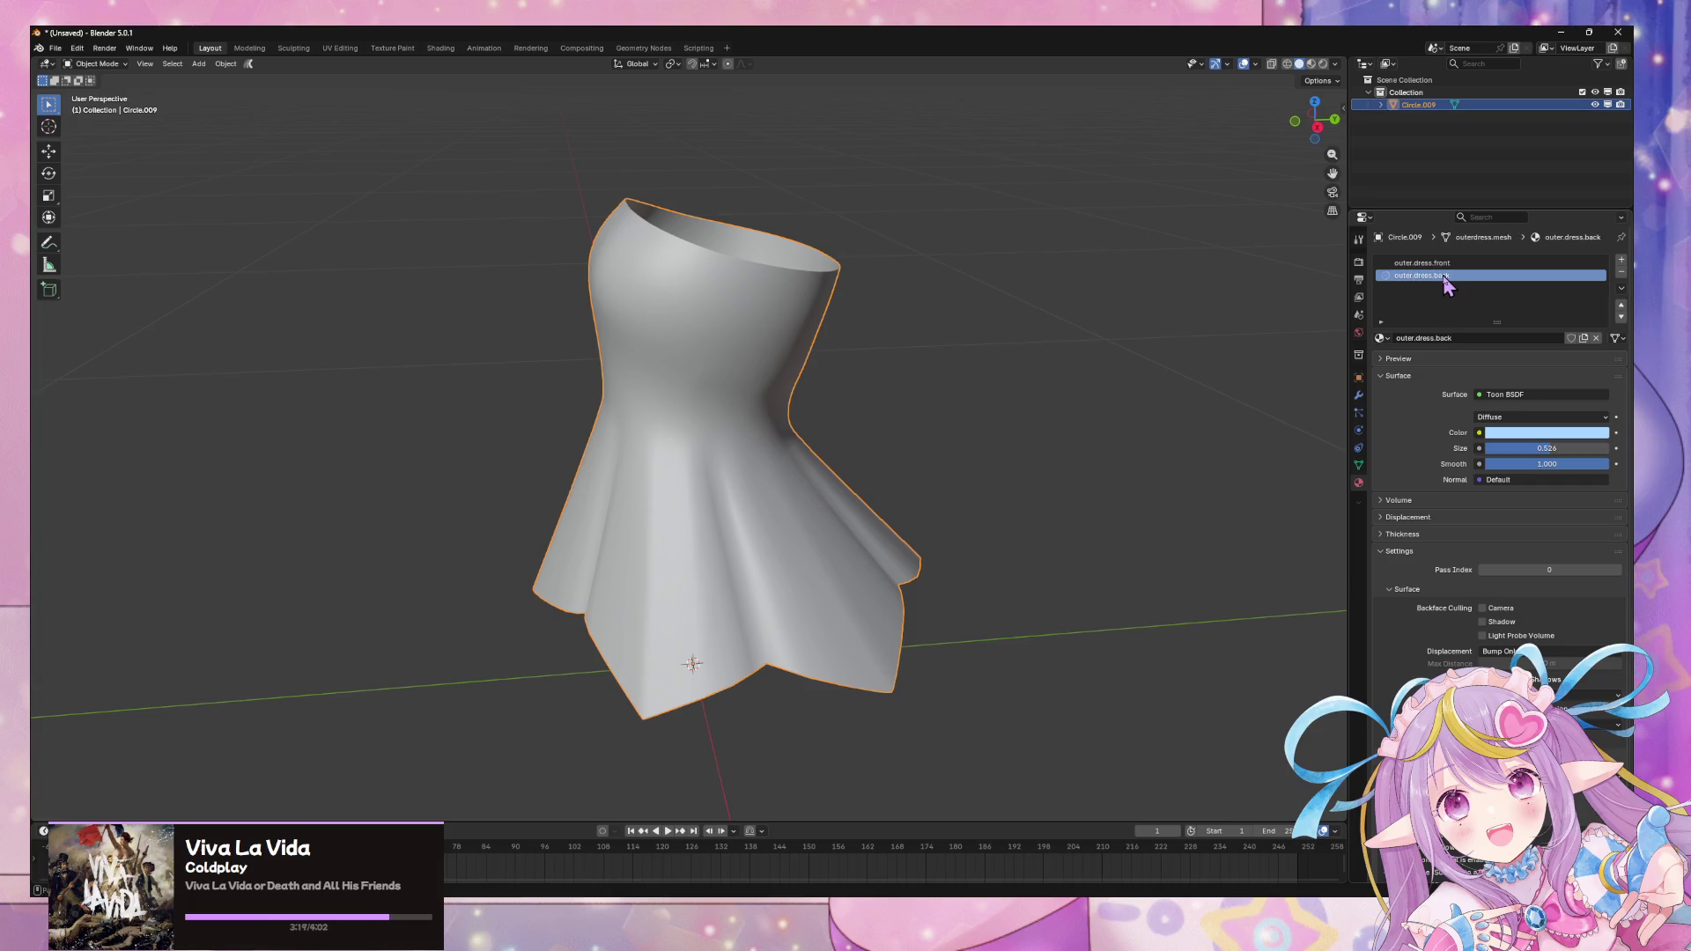
# - In Edit Mode, select the seam-bounded linked region and assign it to outer.dress.back
pyautogui.press('Tab')
pyautogui.moveTo(911, 397); pyautogui.dragTo(802, 447, button='middle')
pyautogui.hotkey('alt', 'a')
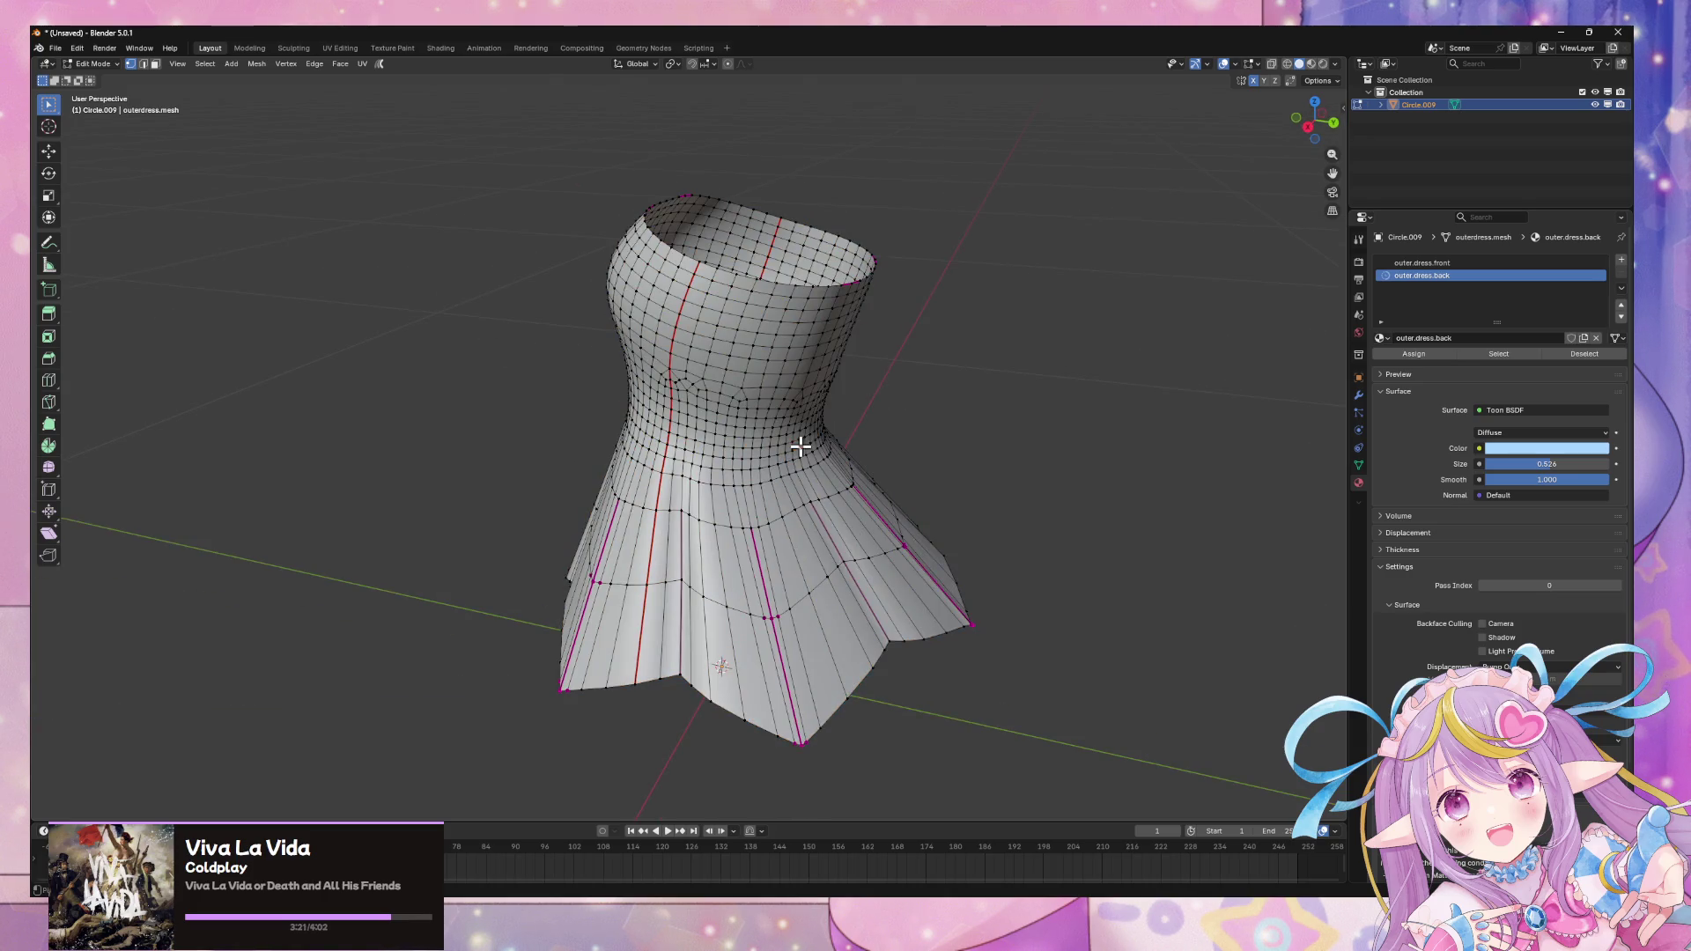
pyautogui.hotkey('ctrl', 'l')
pyautogui.click(138, 816)
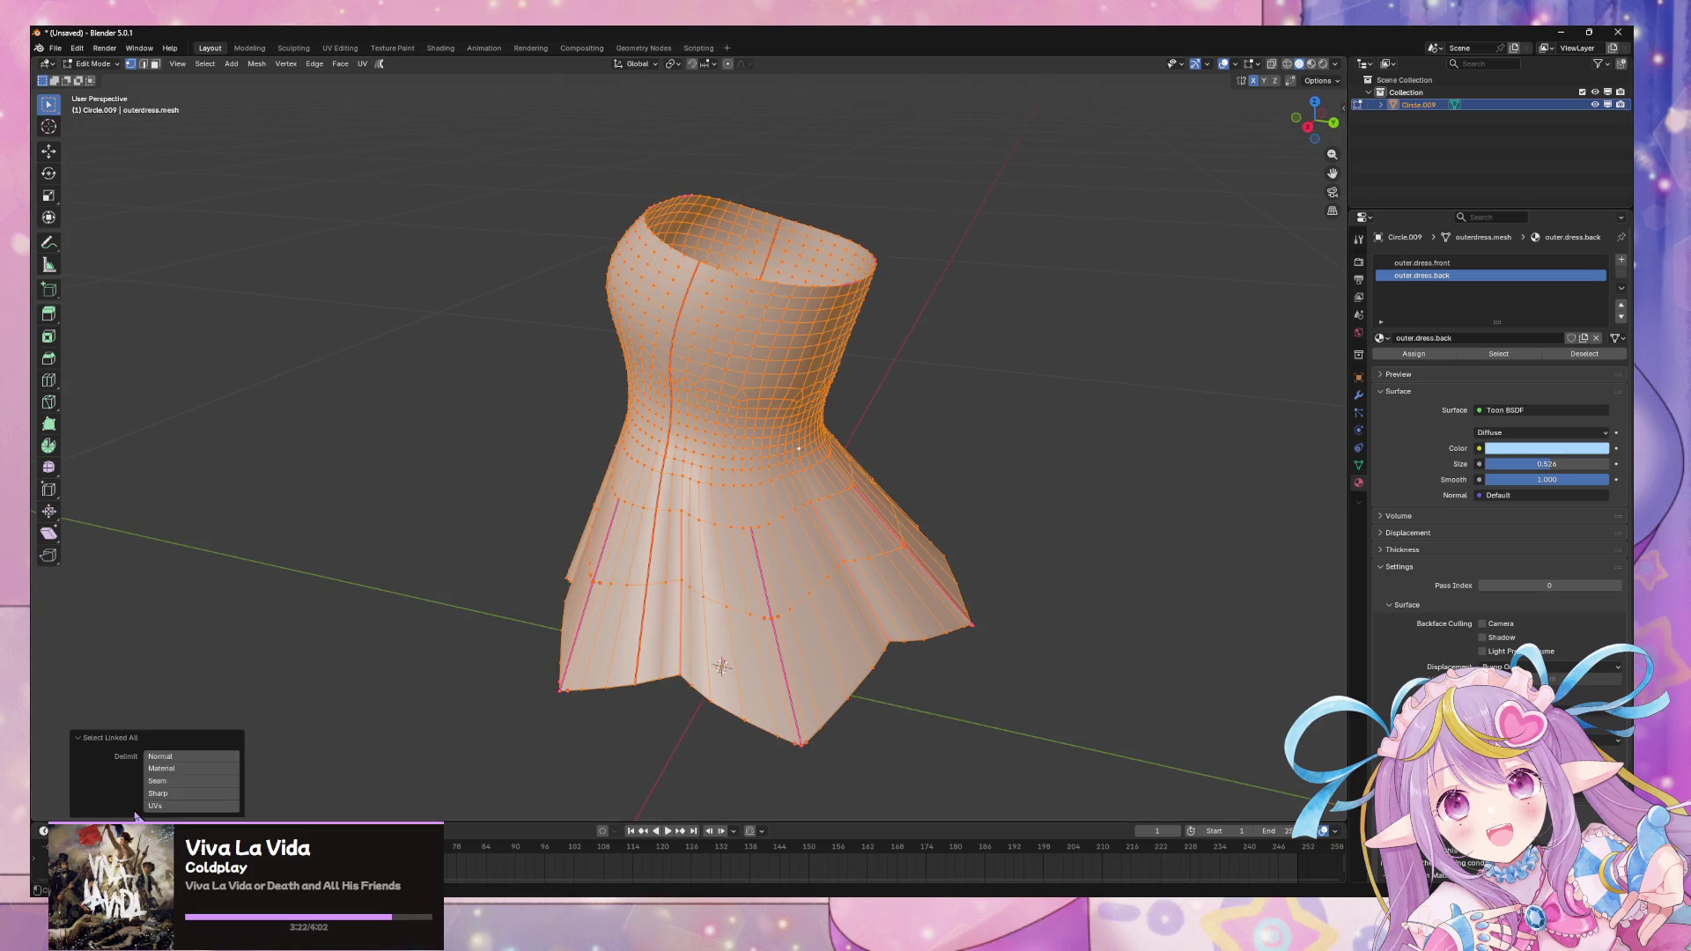
pyautogui.click(178, 780)
pyautogui.click(1403, 354)
pyautogui.press('Tab')
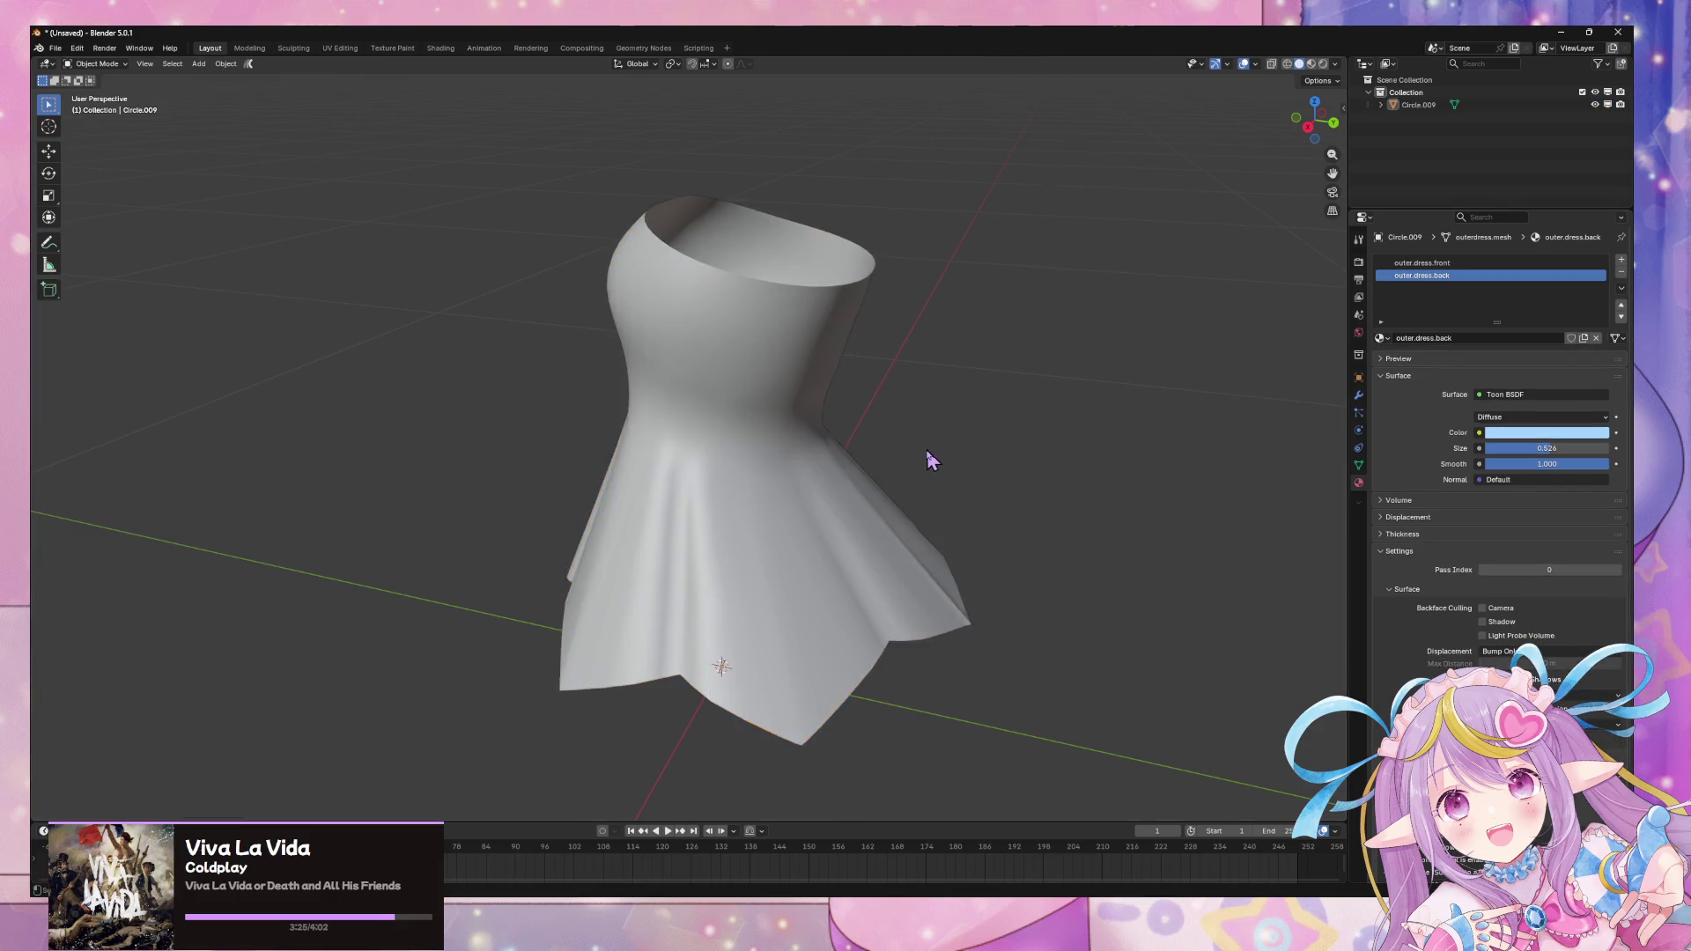
pyautogui.hotkey('alt', 'a')
pyautogui.moveTo(925, 461); pyautogui.dragTo(933, 453, button='middle')
# - Start a glTF export of the dress, cancel it, and switch to Substance Painter
pyautogui.click(63, 54)
pyautogui.moveTo(77, 238)
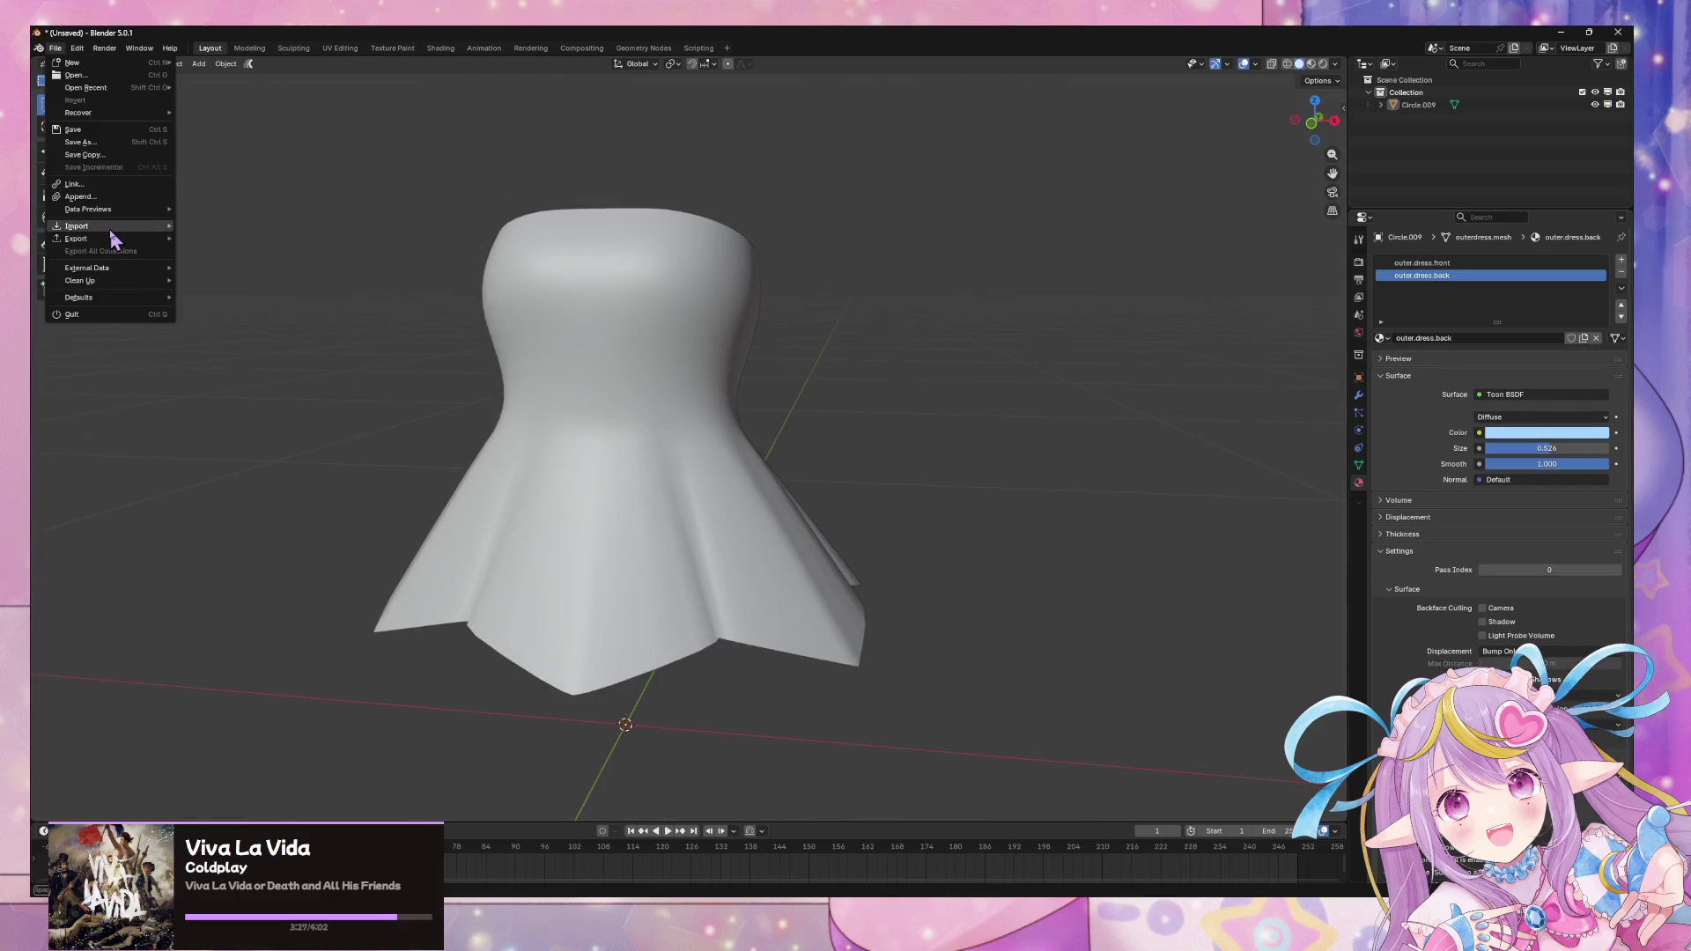
pyautogui.click(287, 357)
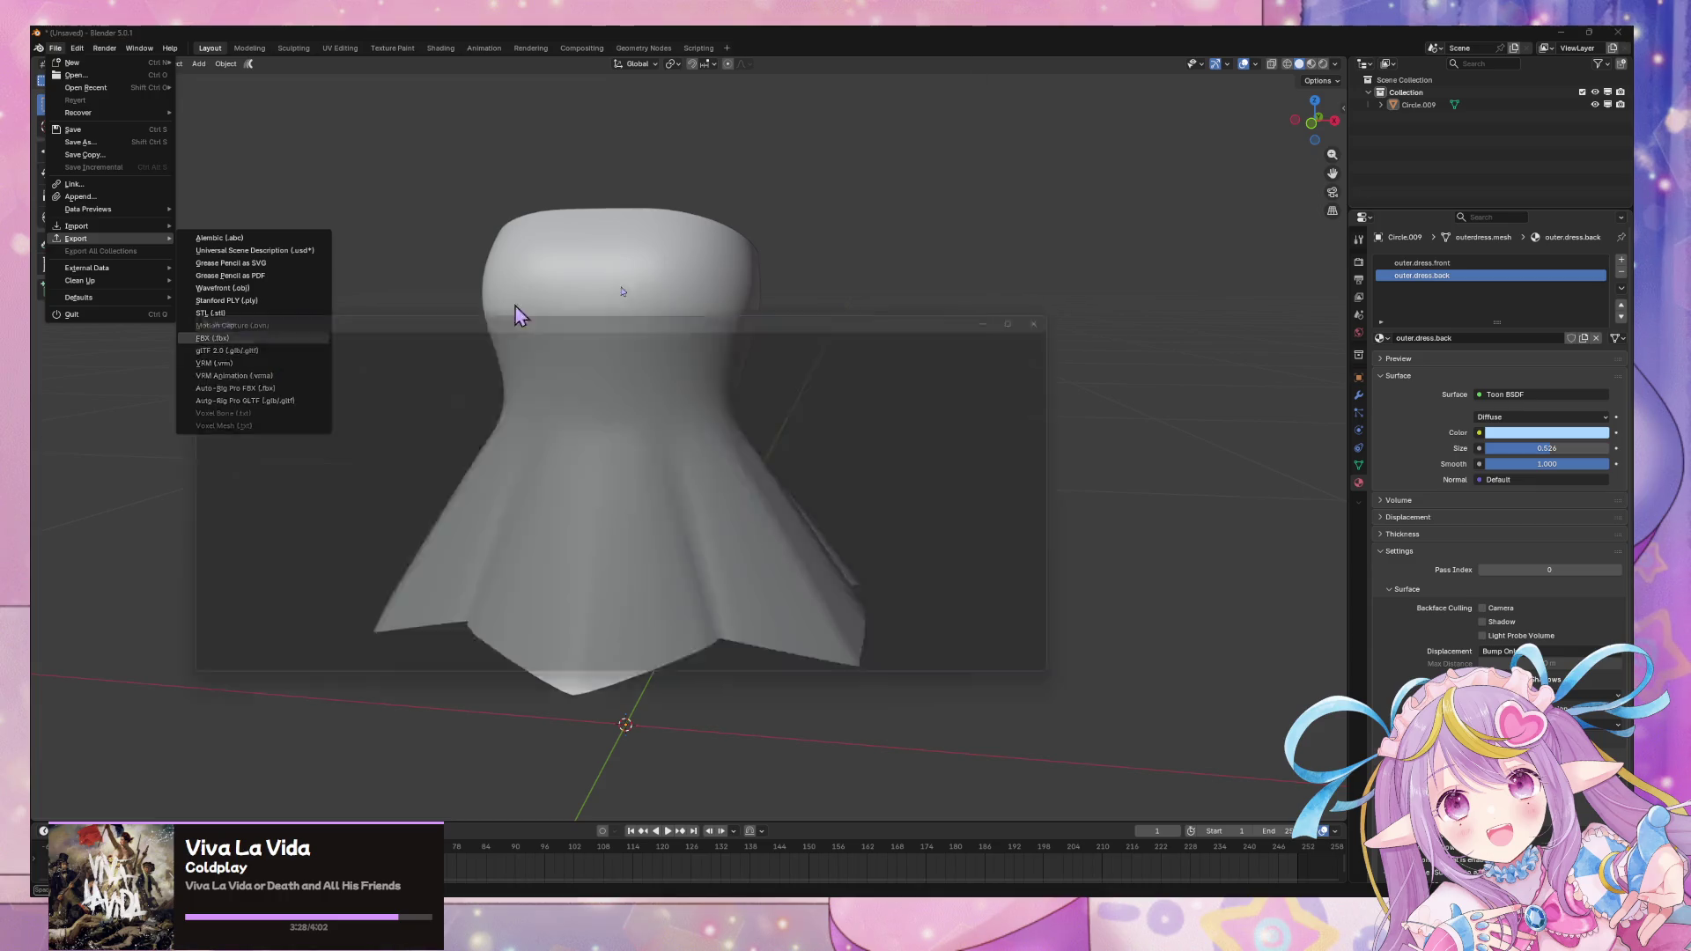
pyautogui.press('Escape')
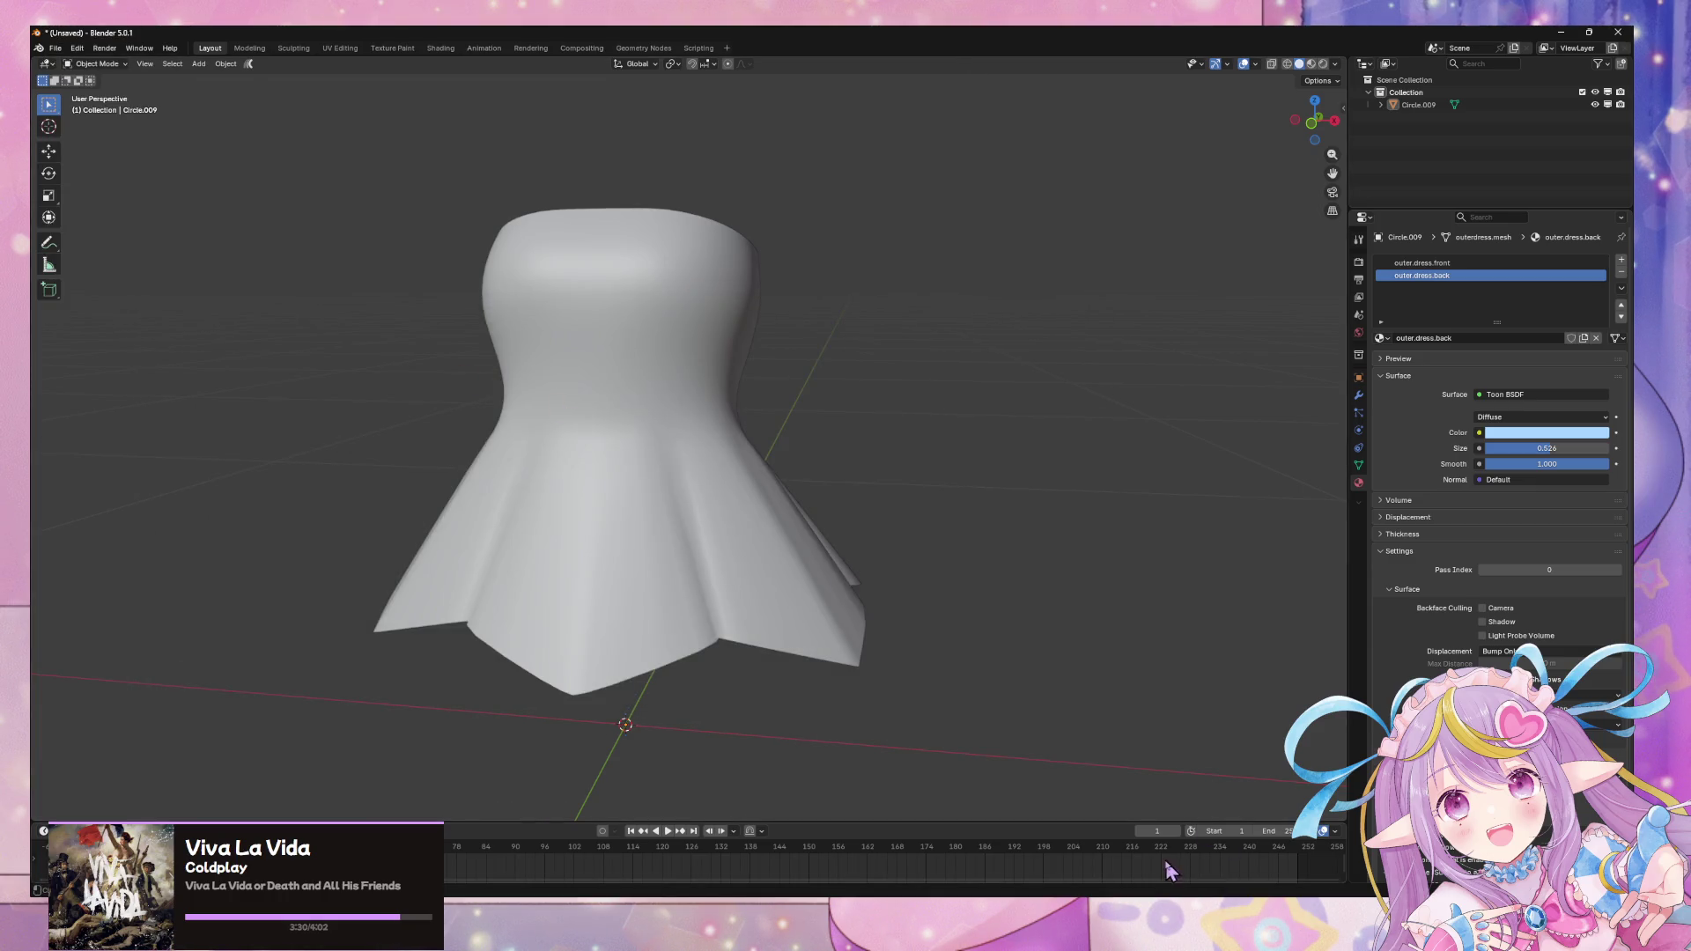
pyautogui.click(1150, 845)
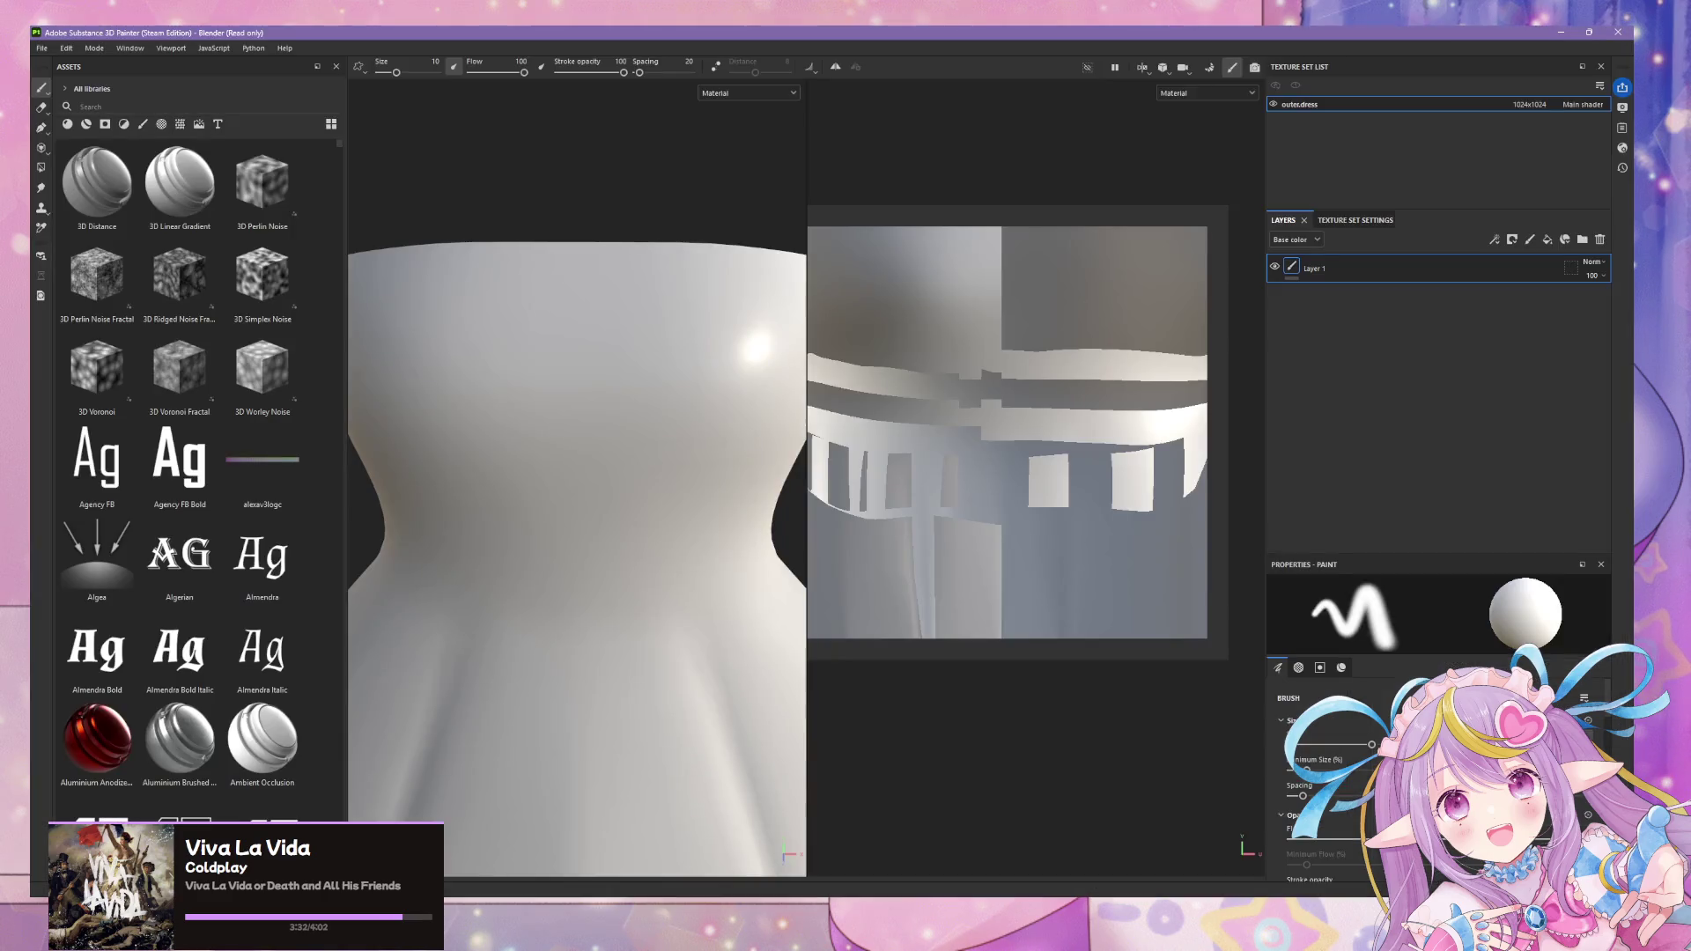
# - Start a new Substance Painter project from the File menu, then bring the music player forward
pyautogui.click(41, 48)
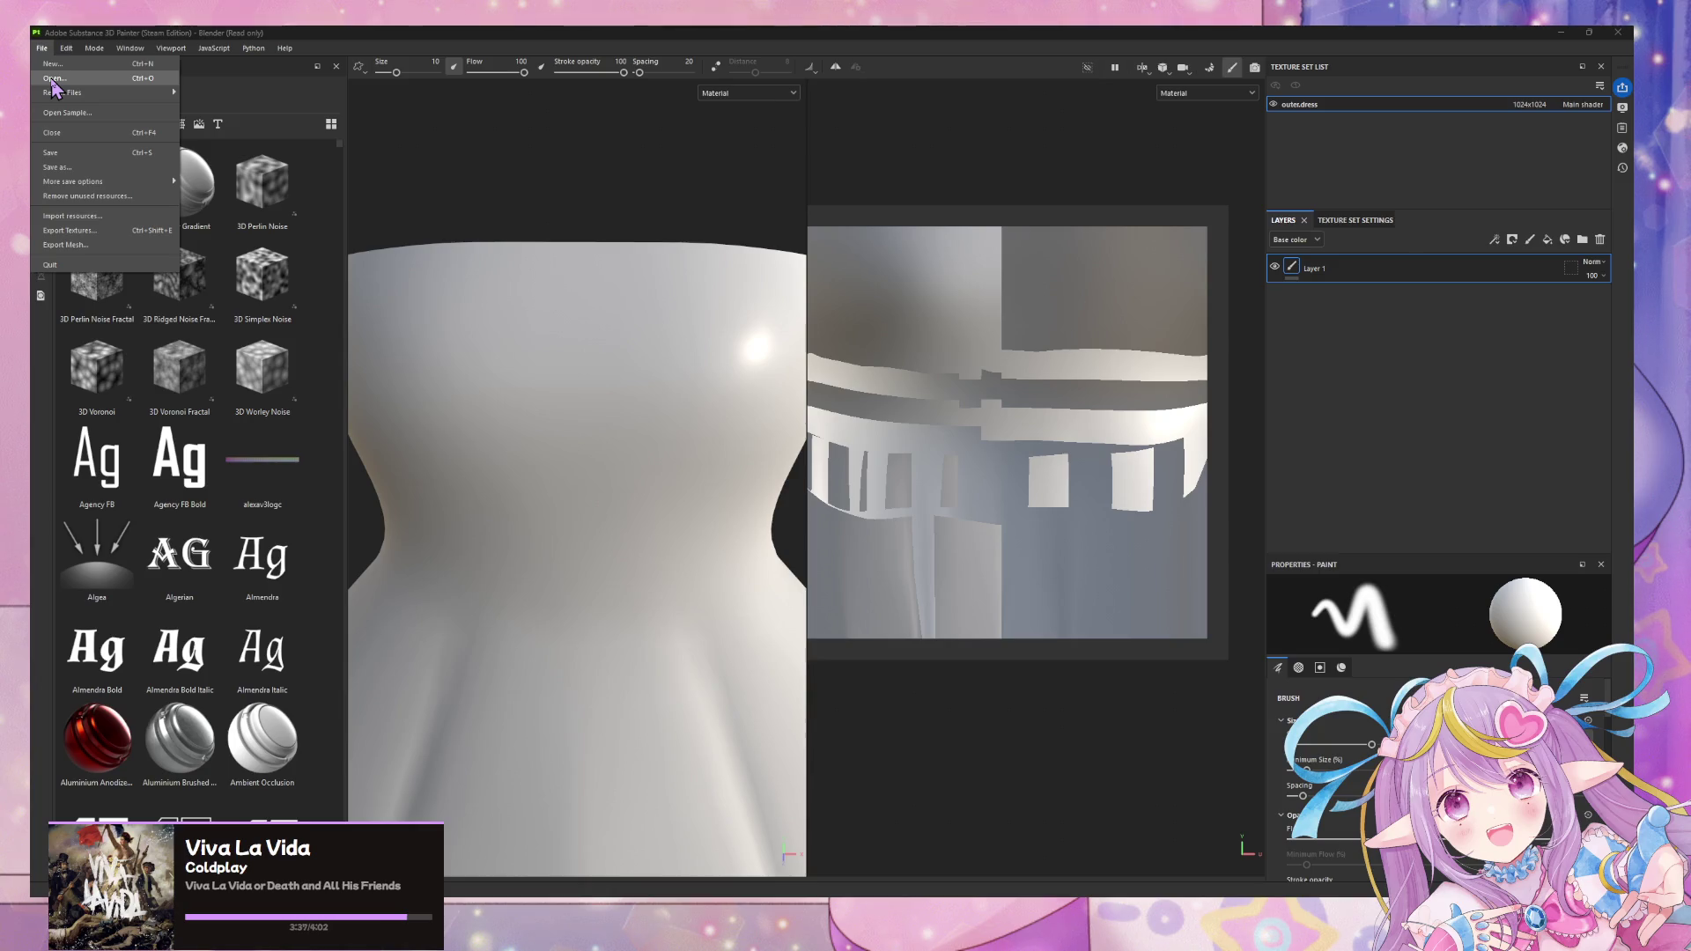
pyautogui.click(53, 63)
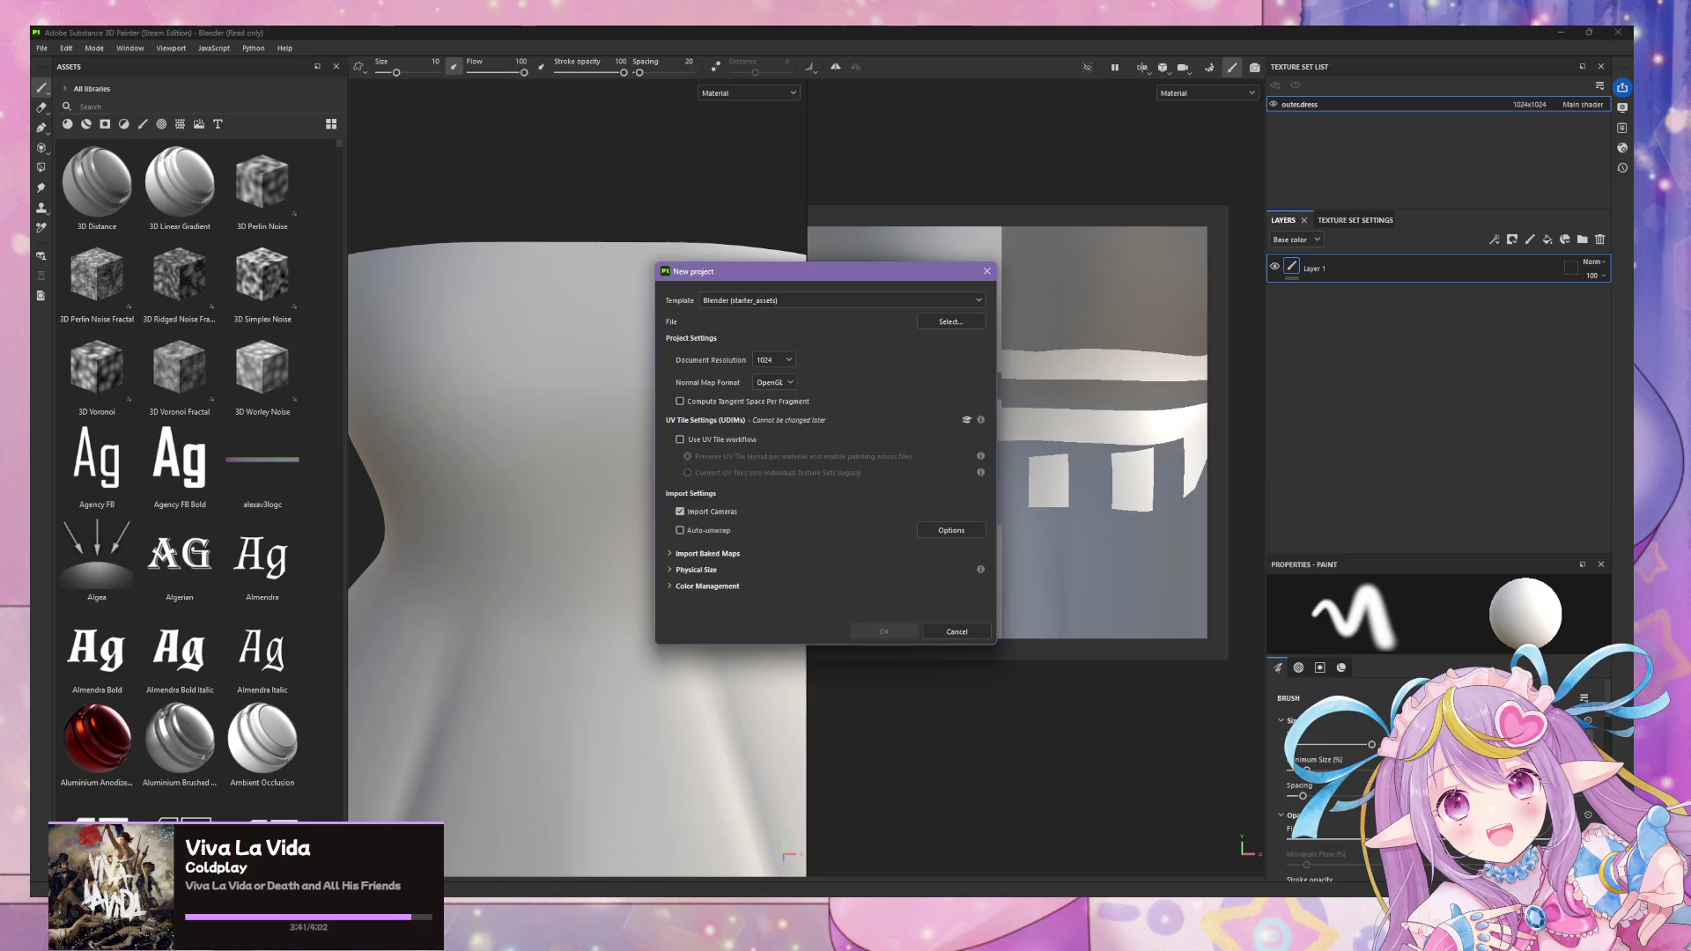
pyautogui.hotkey('alt', 'Tab')
pyautogui.scroll(3, 812, 552)
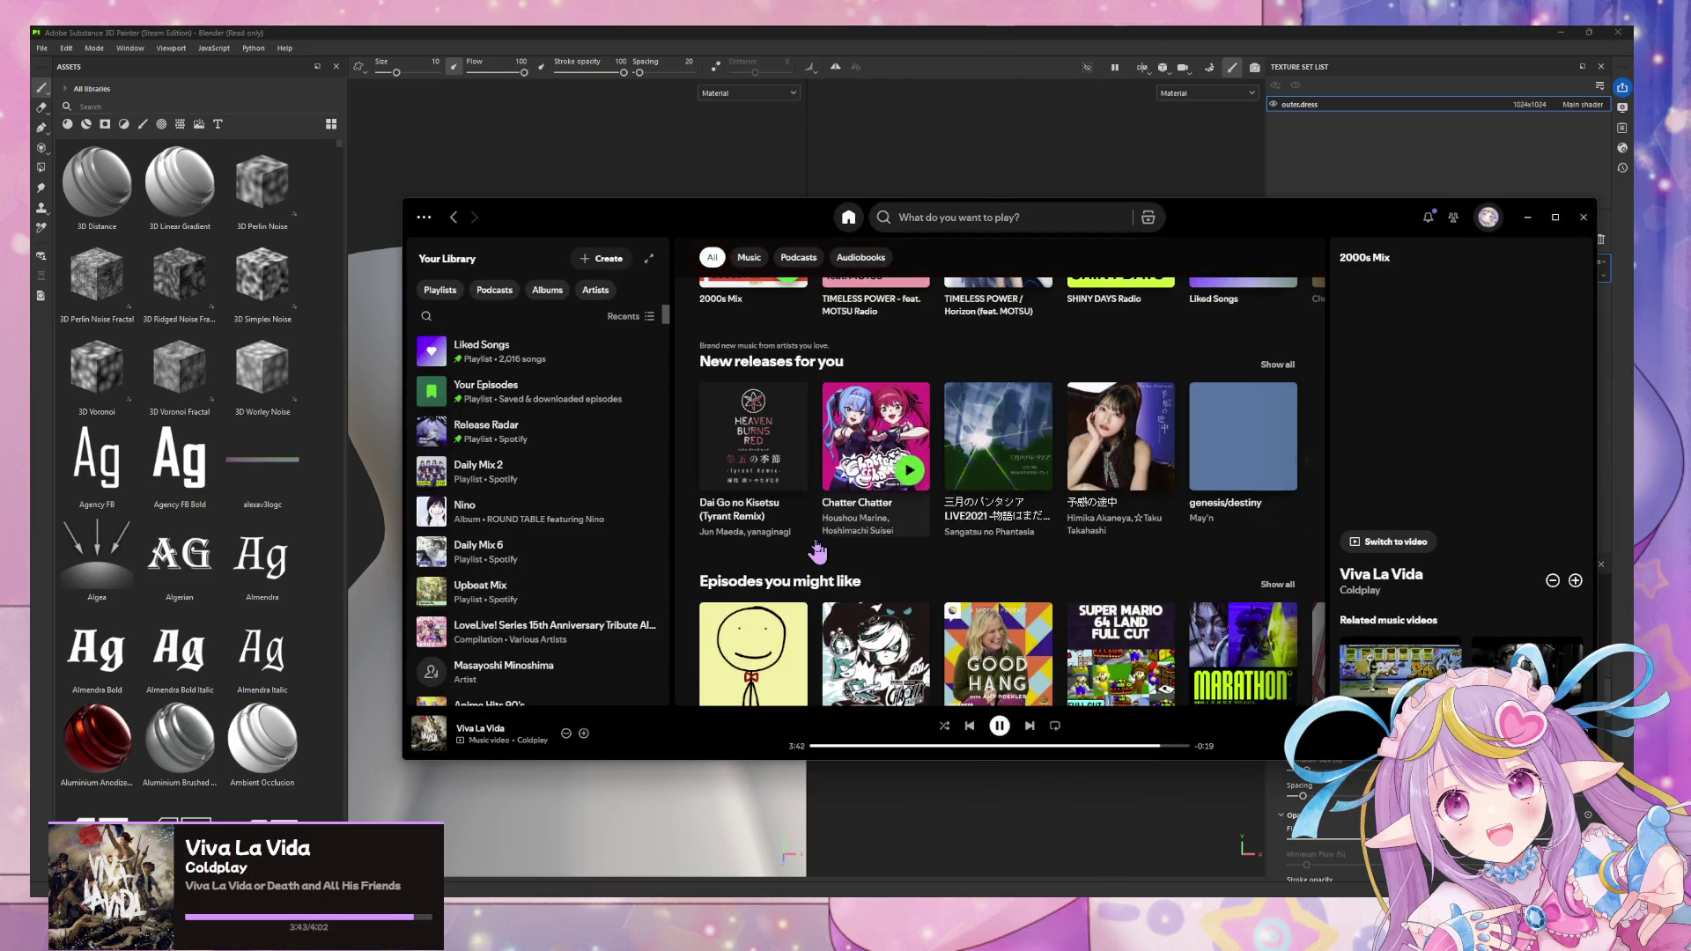
pyautogui.scroll(1, 818, 534)
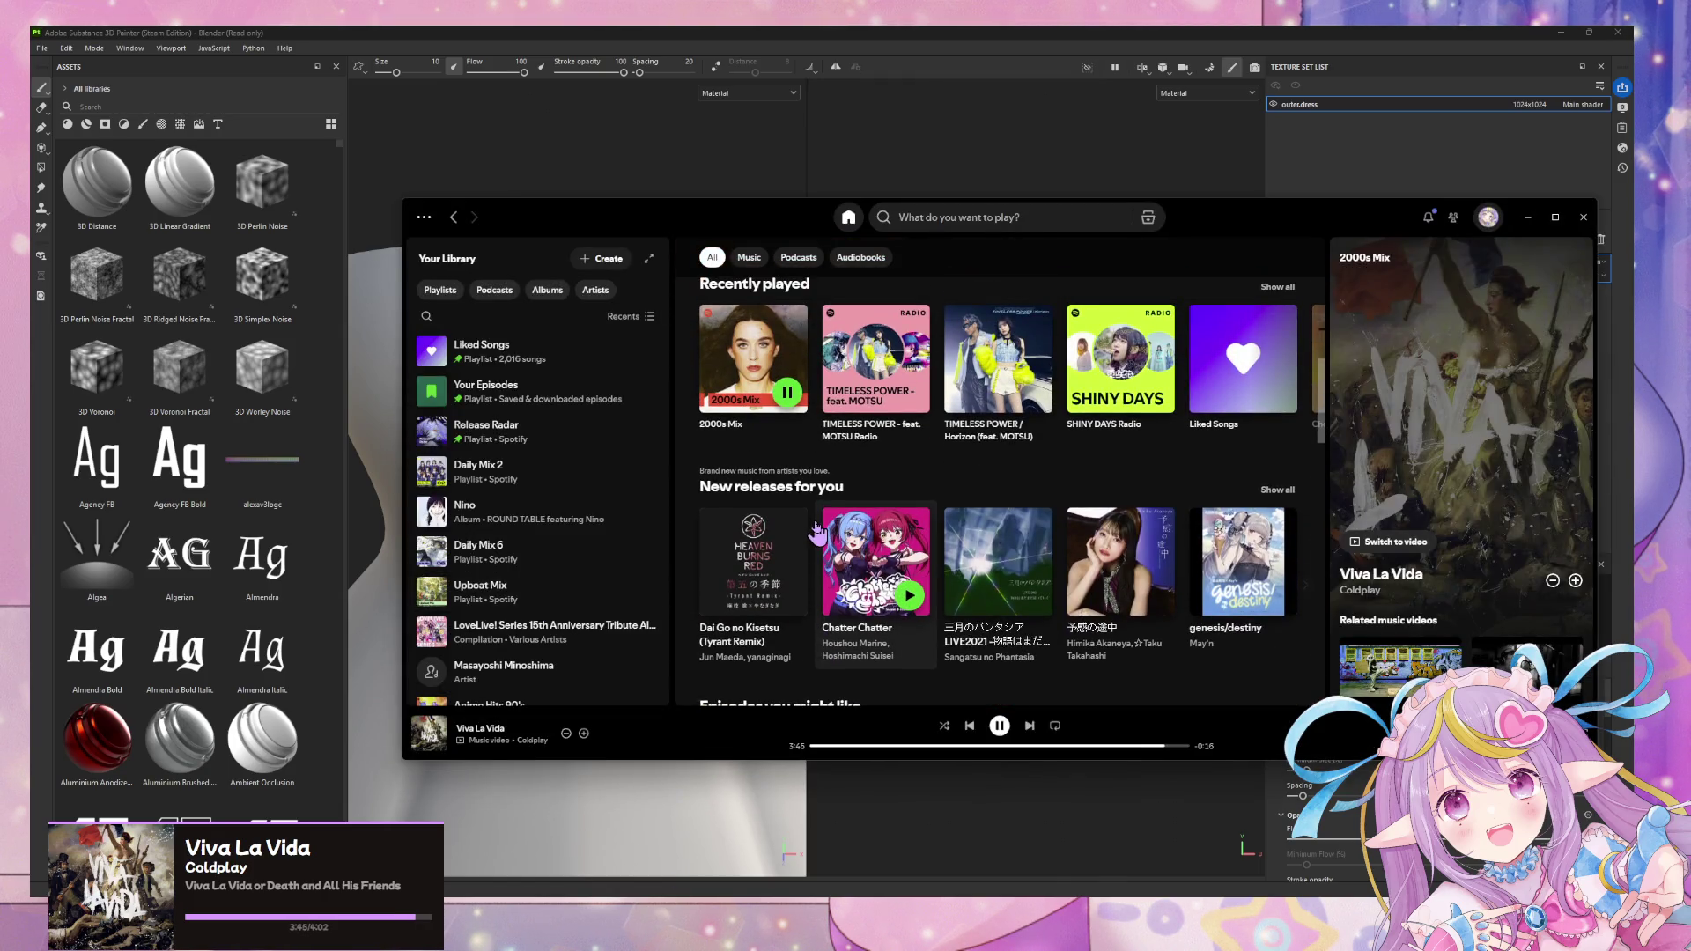
pyautogui.scroll(2, 813, 522)
pyautogui.scroll(1, 800, 476)
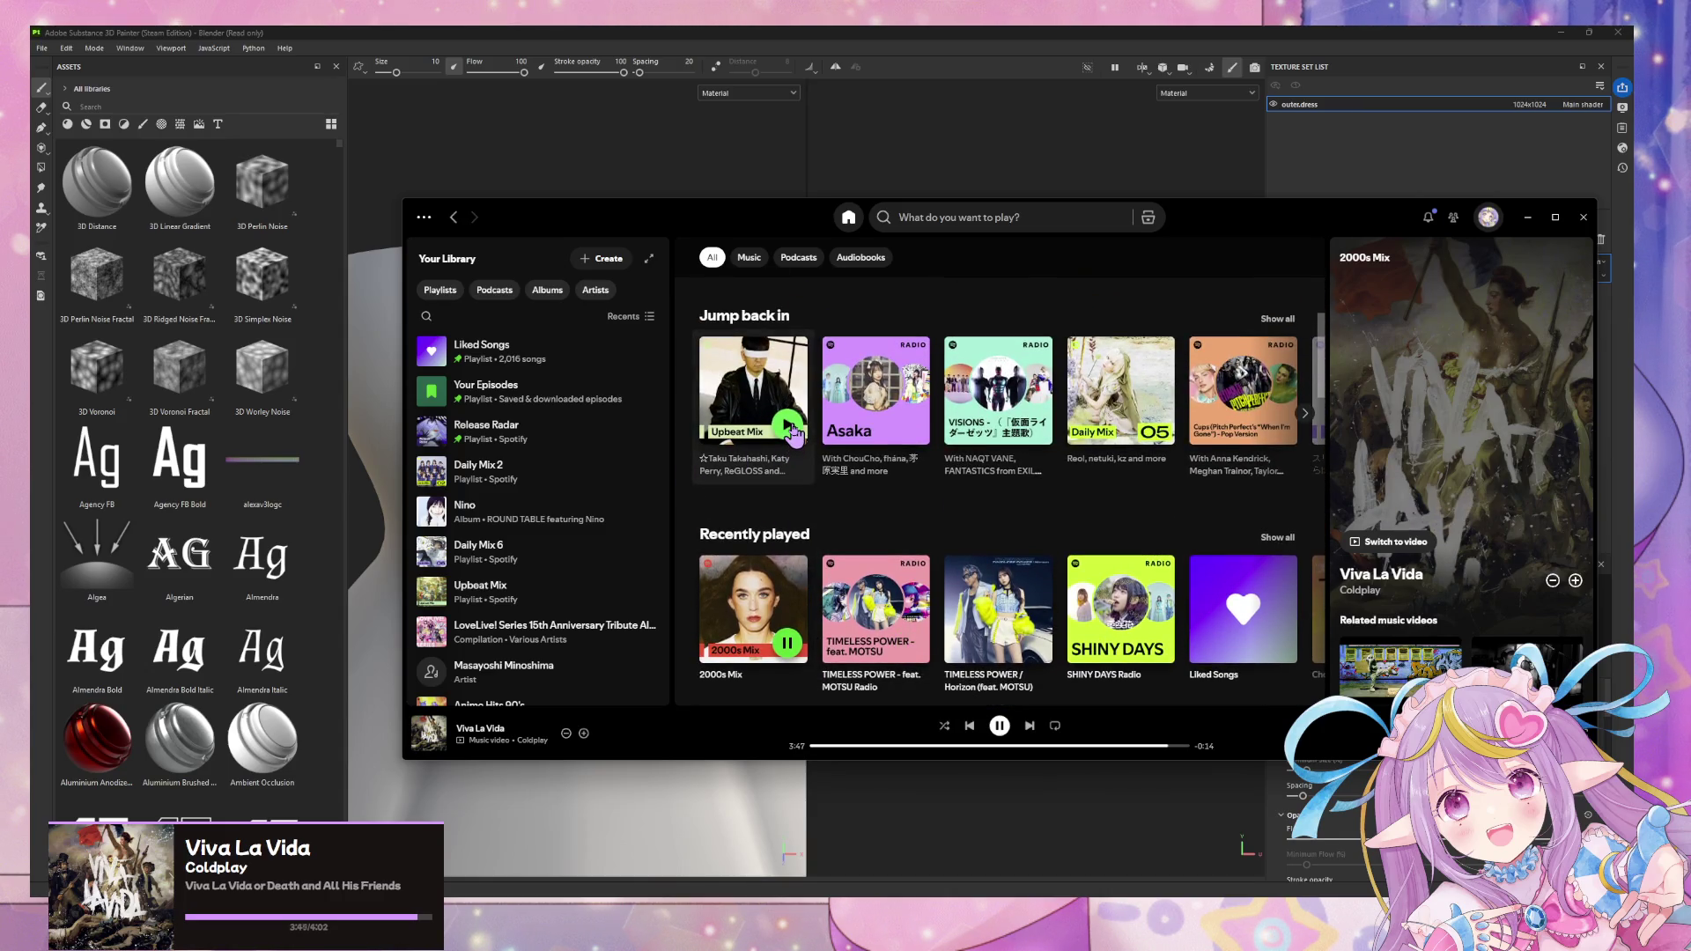
# - Minimize the Spotify window so Substance Painter's New project settings show again
pyautogui.click(1529, 221)
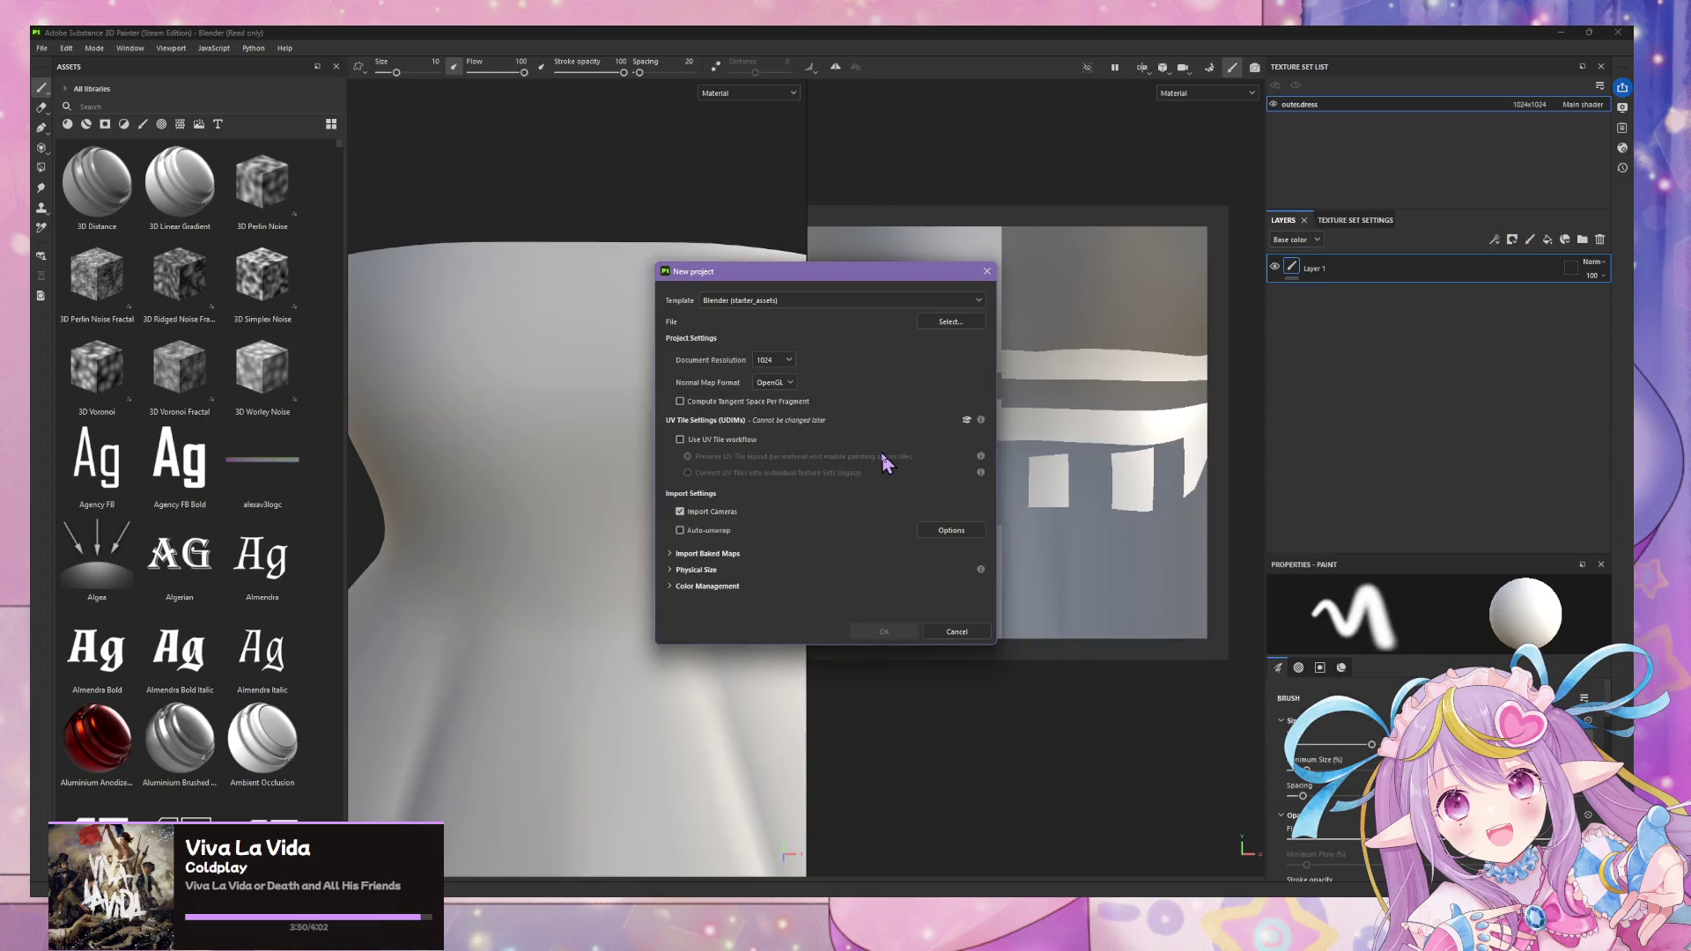
# - Create the new project with the dress mesh, discarding the old project's unsaved changes
pyautogui.click(963, 325)
pyautogui.press('Escape')
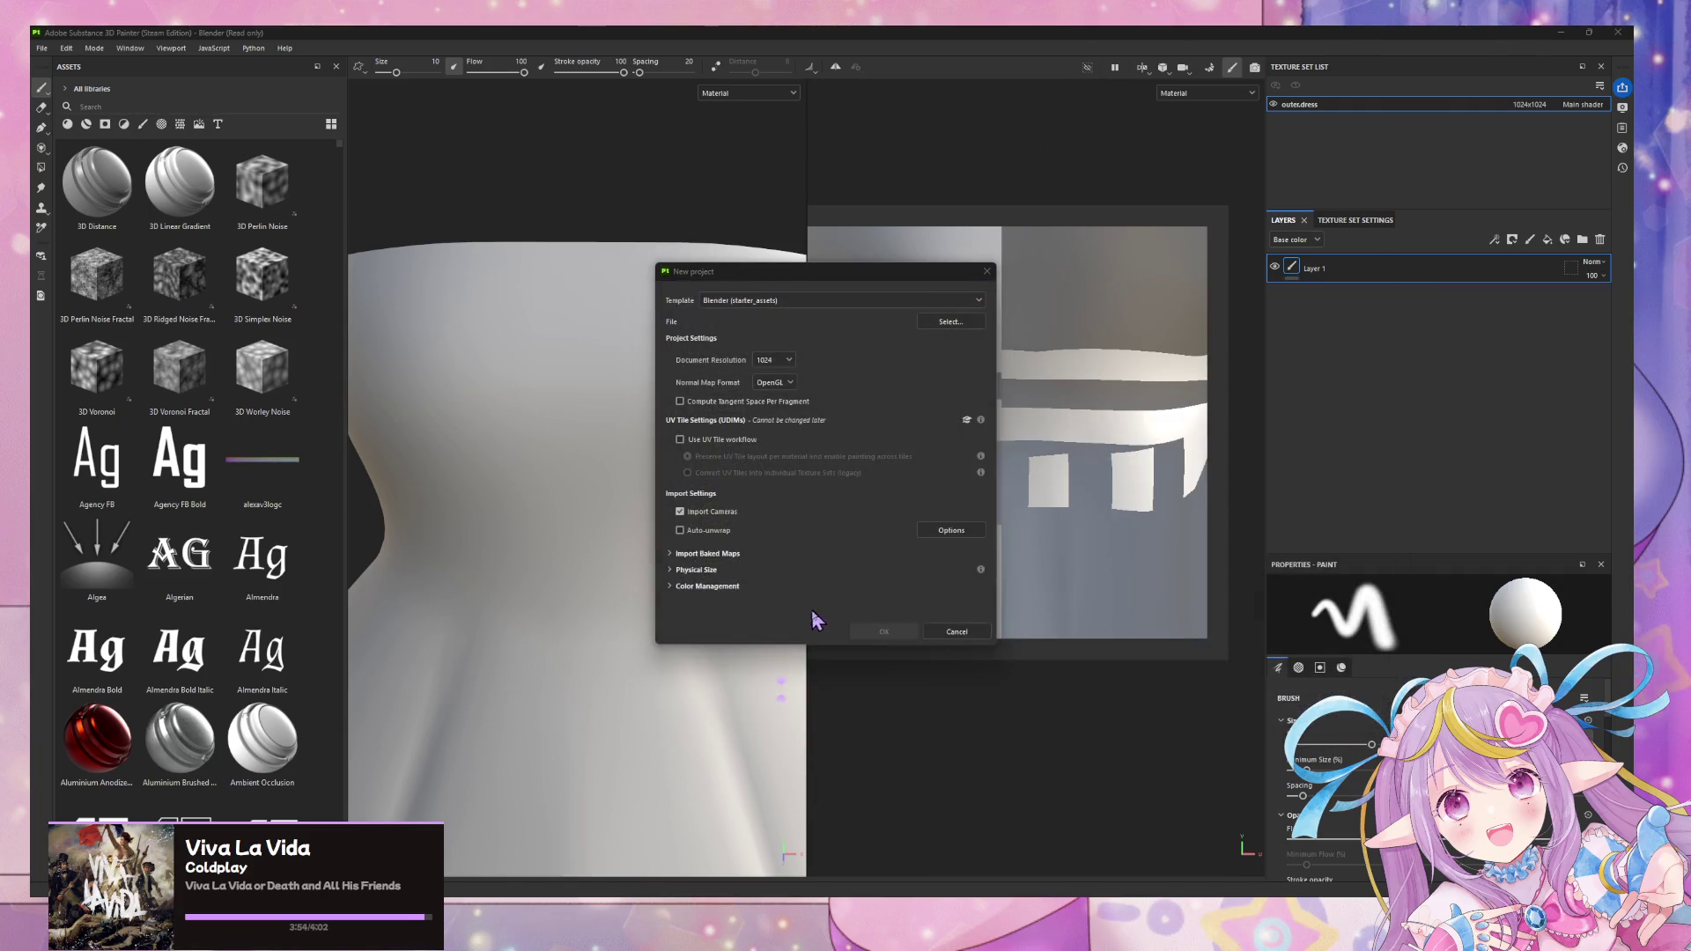
pyautogui.click(883, 632)
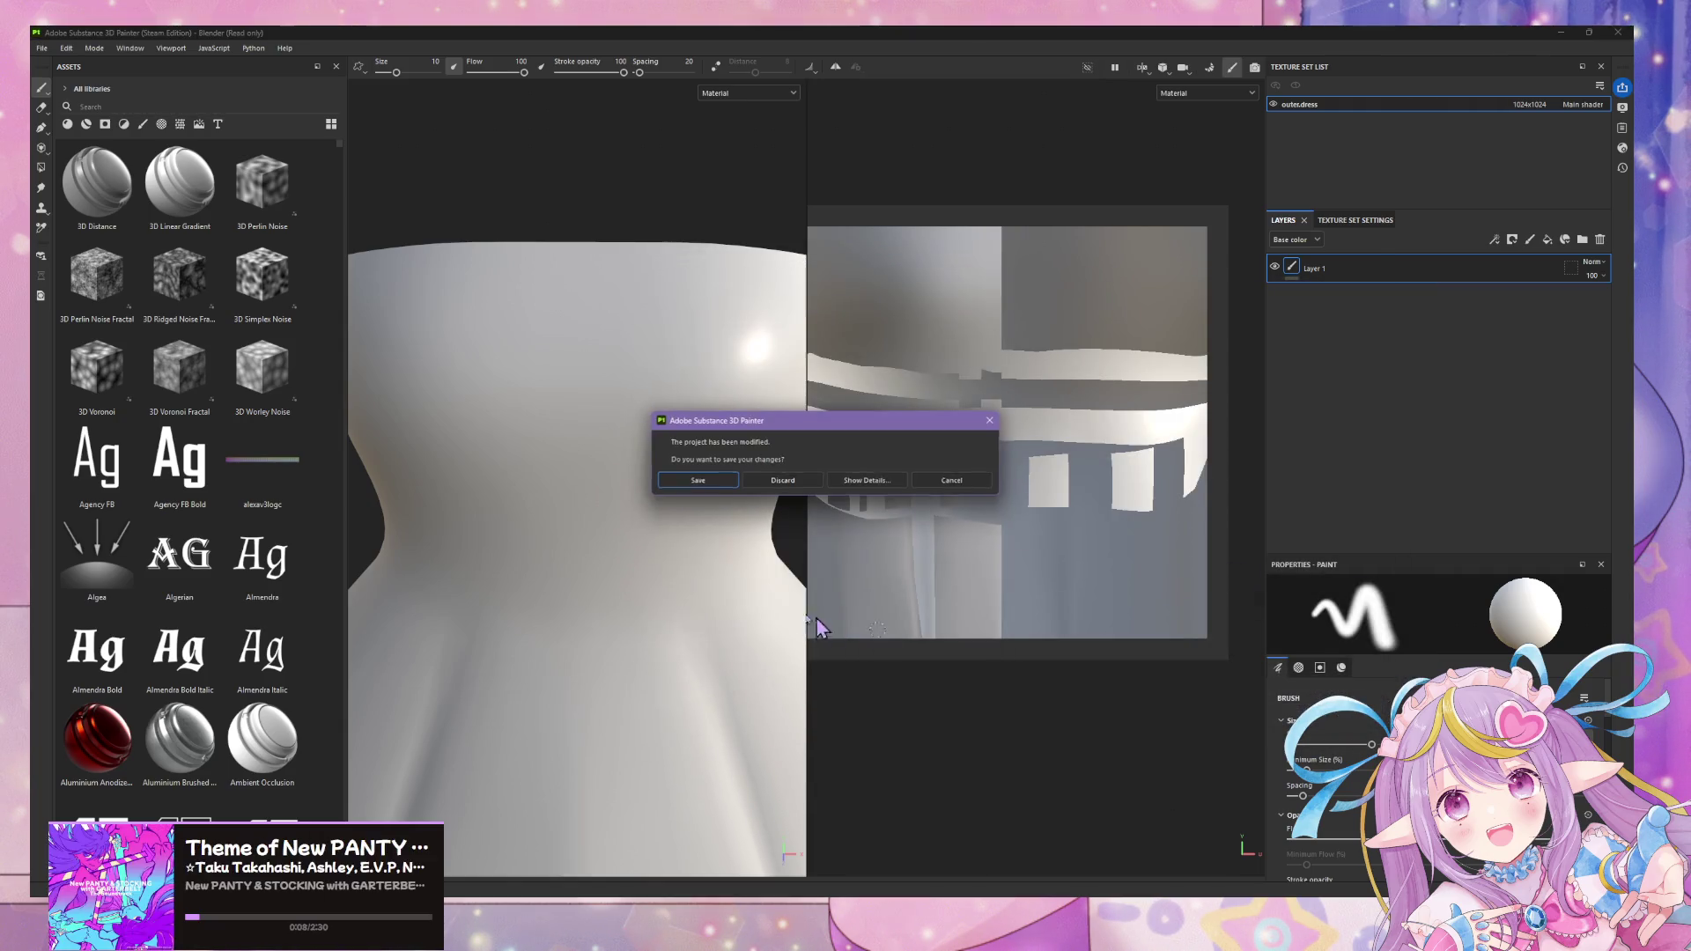
pyautogui.click(782, 482)
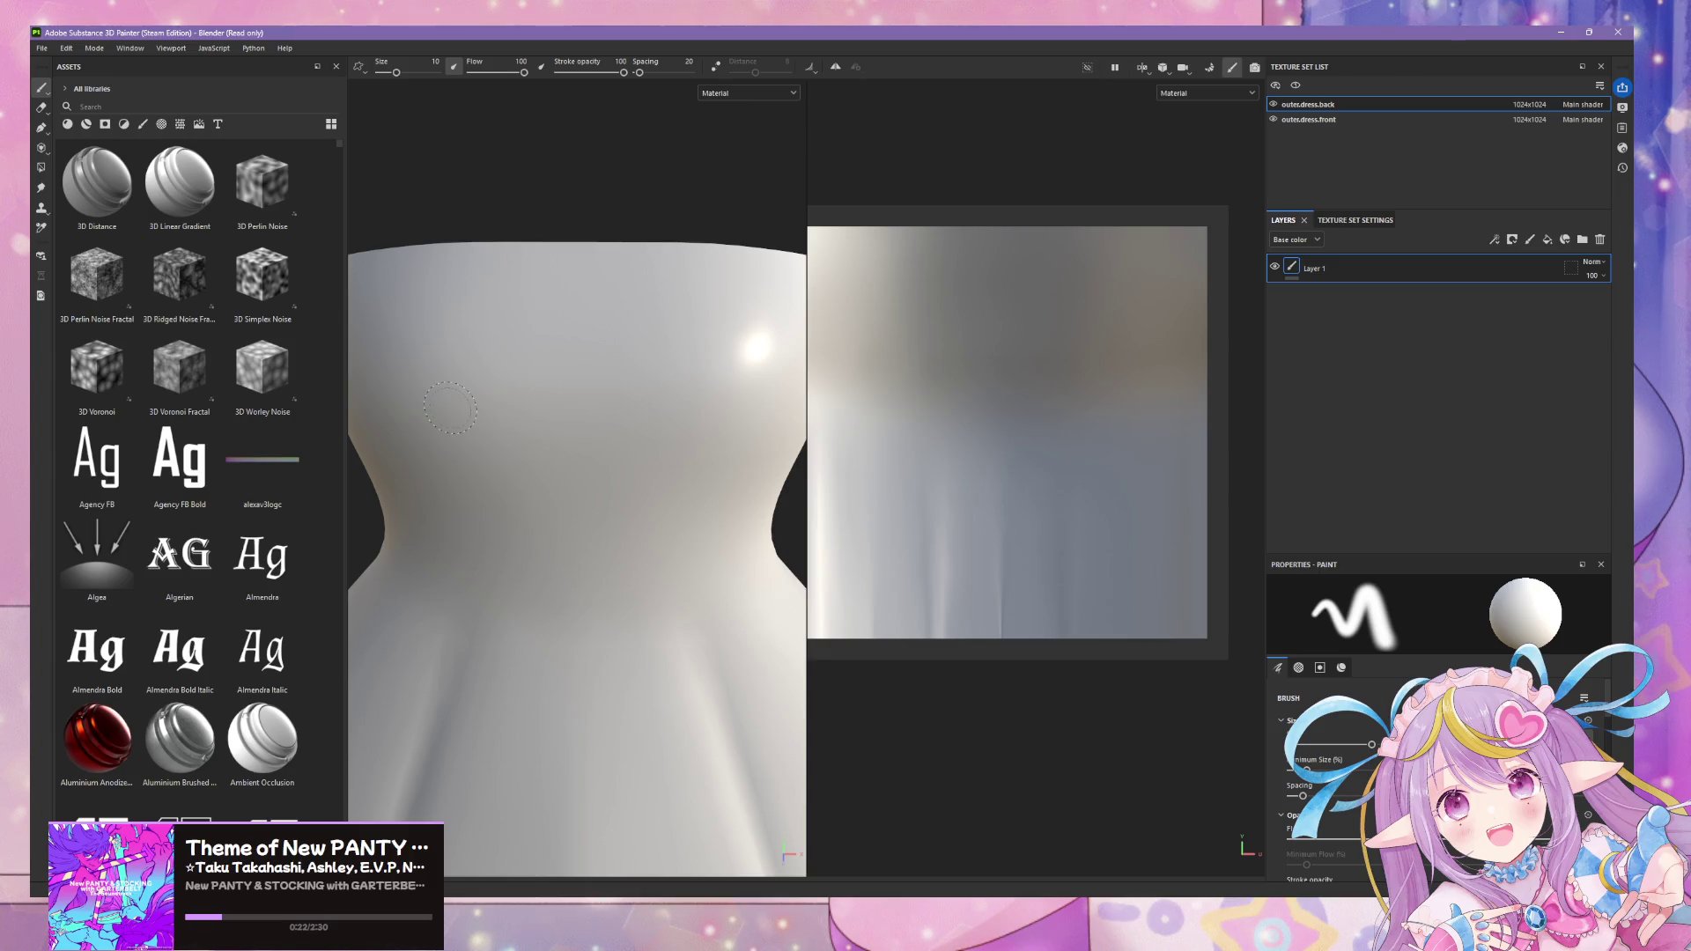
pyautogui.scroll(-2, 449, 408)
pyautogui.scroll(-3, 449, 407)
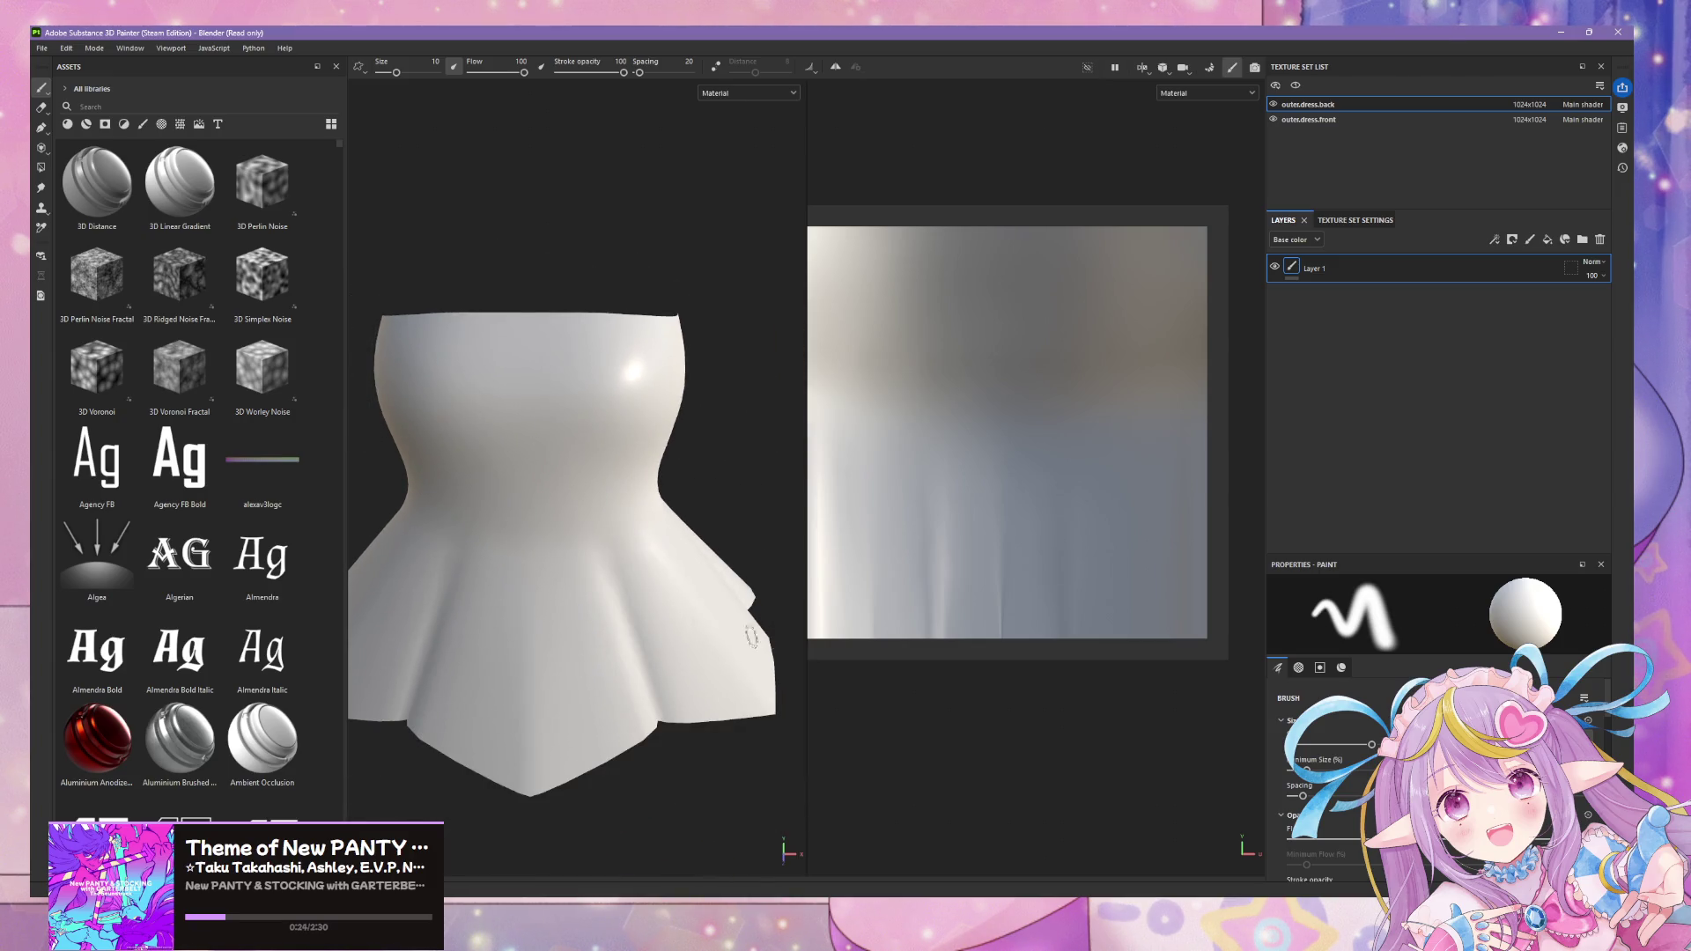
pyautogui.scroll(-2, 737, 486)
# - Orbit the dress from above and widen the 3D viewport against the 2D view
pyautogui.rightClick(732, 487)
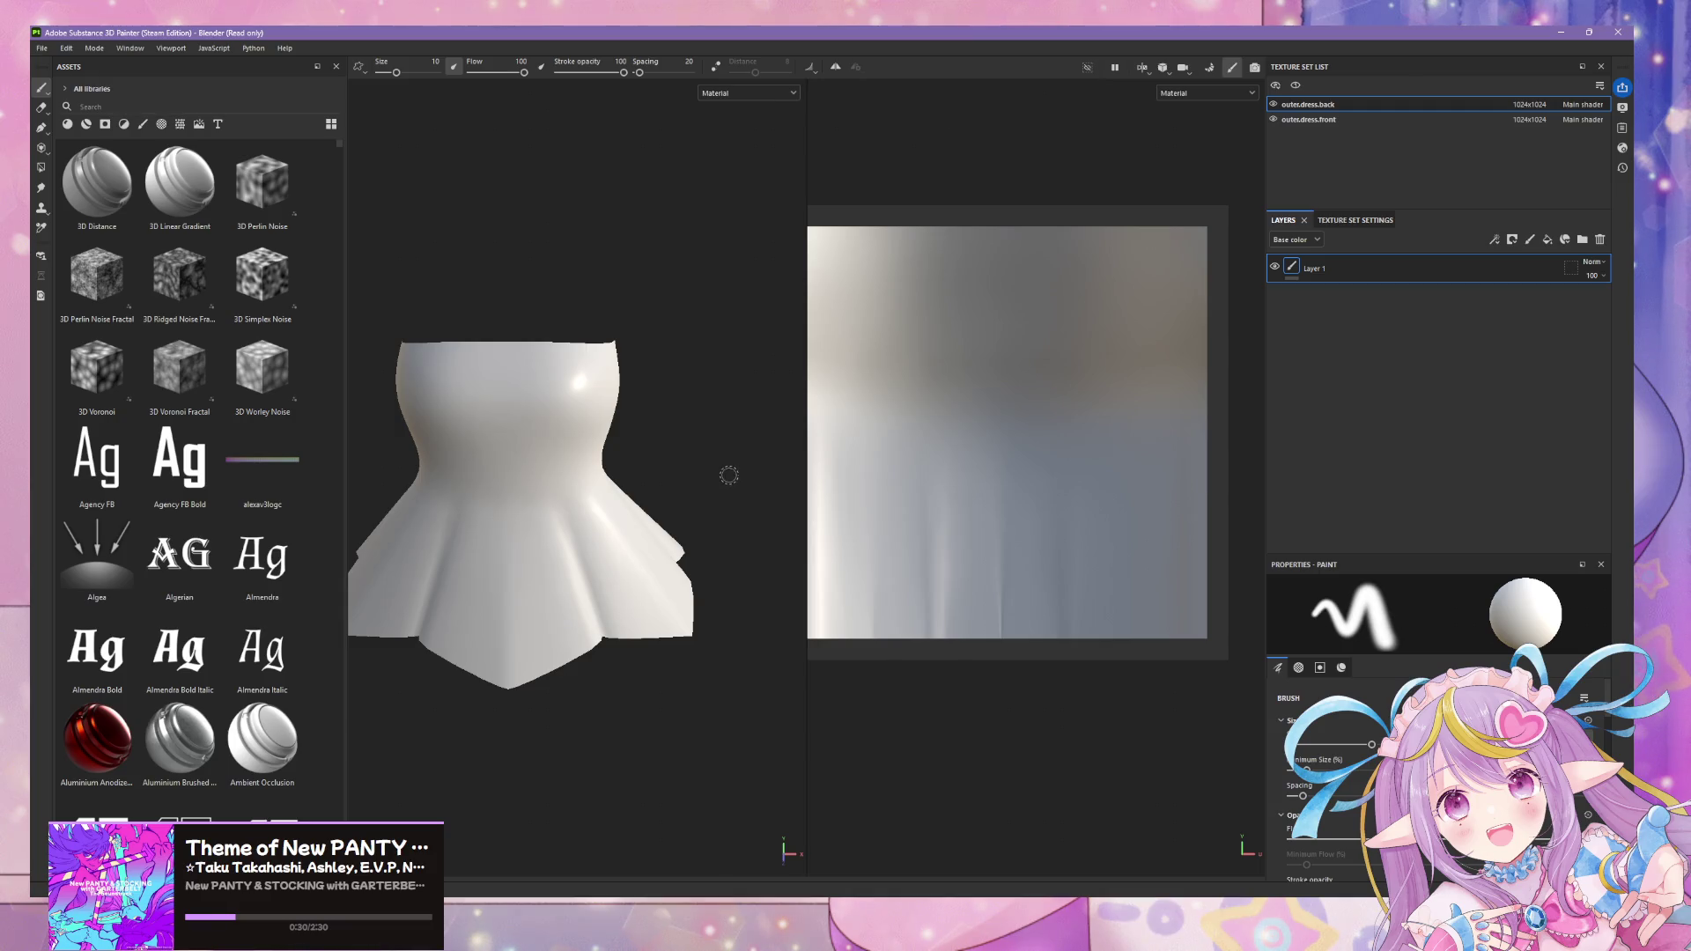
pyautogui.moveTo(722, 479)
pyautogui.keyDown('alt'); pyautogui.mouseDown()
pyautogui.moveTo(382, 447)
pyautogui.moveTo(695, 445)
pyautogui.moveTo(750, 397)
pyautogui.moveTo(699, 473)
pyautogui.mouseUp(); pyautogui.keyUp('alt')
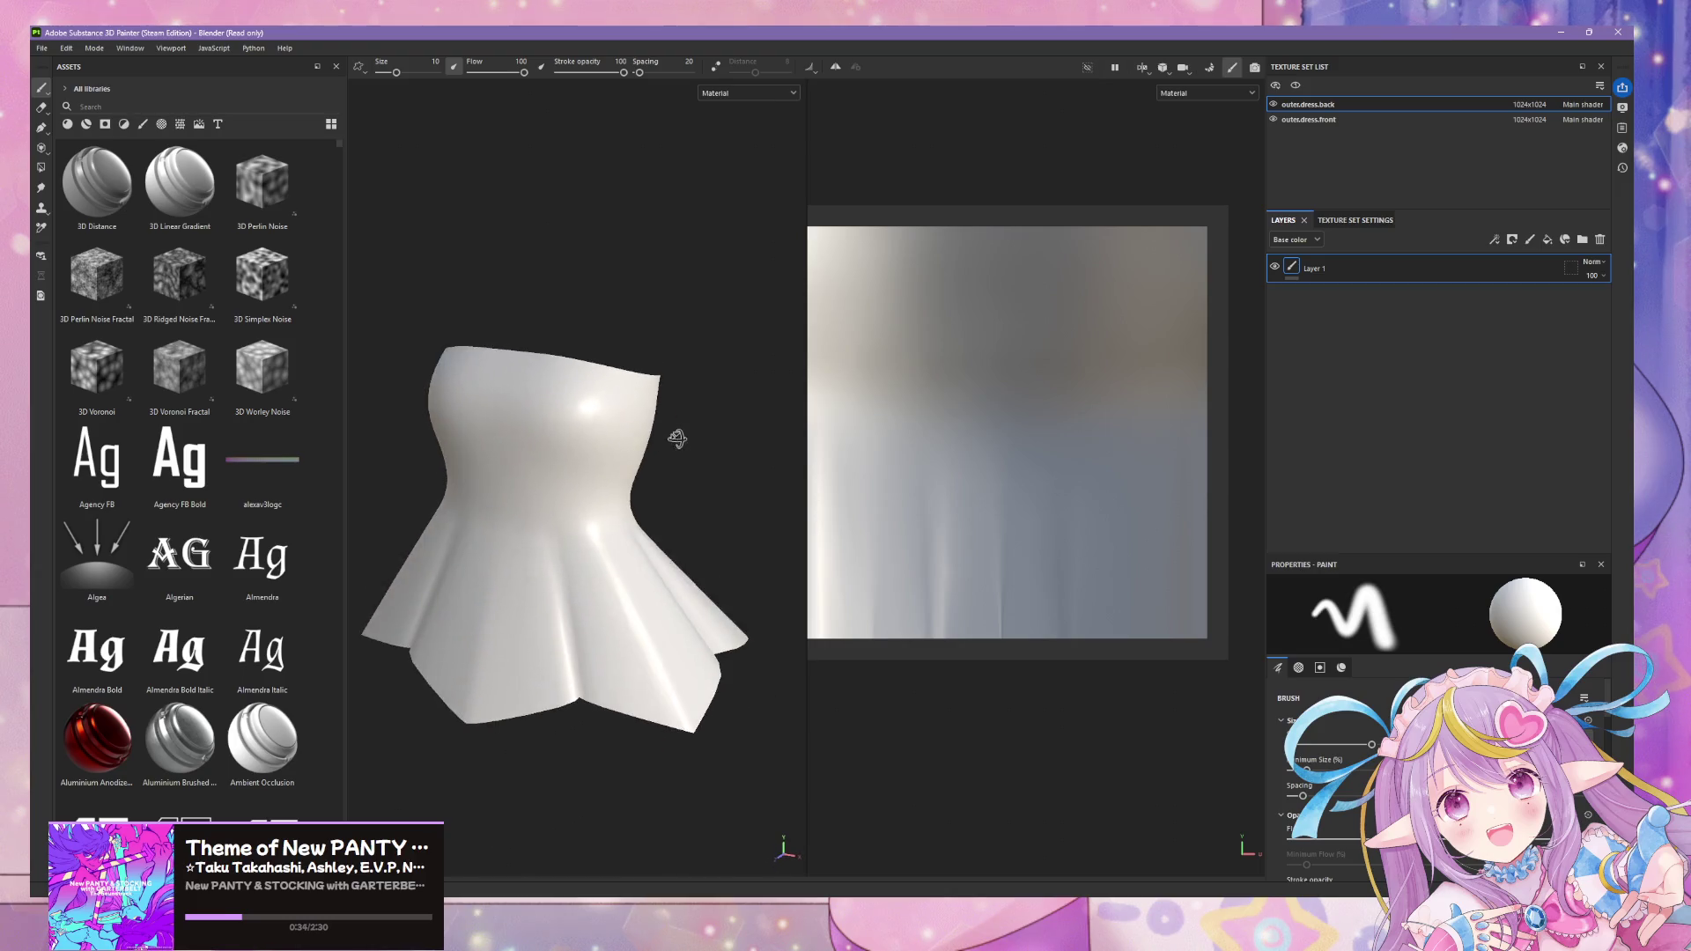
pyautogui.scroll(2, 675, 438)
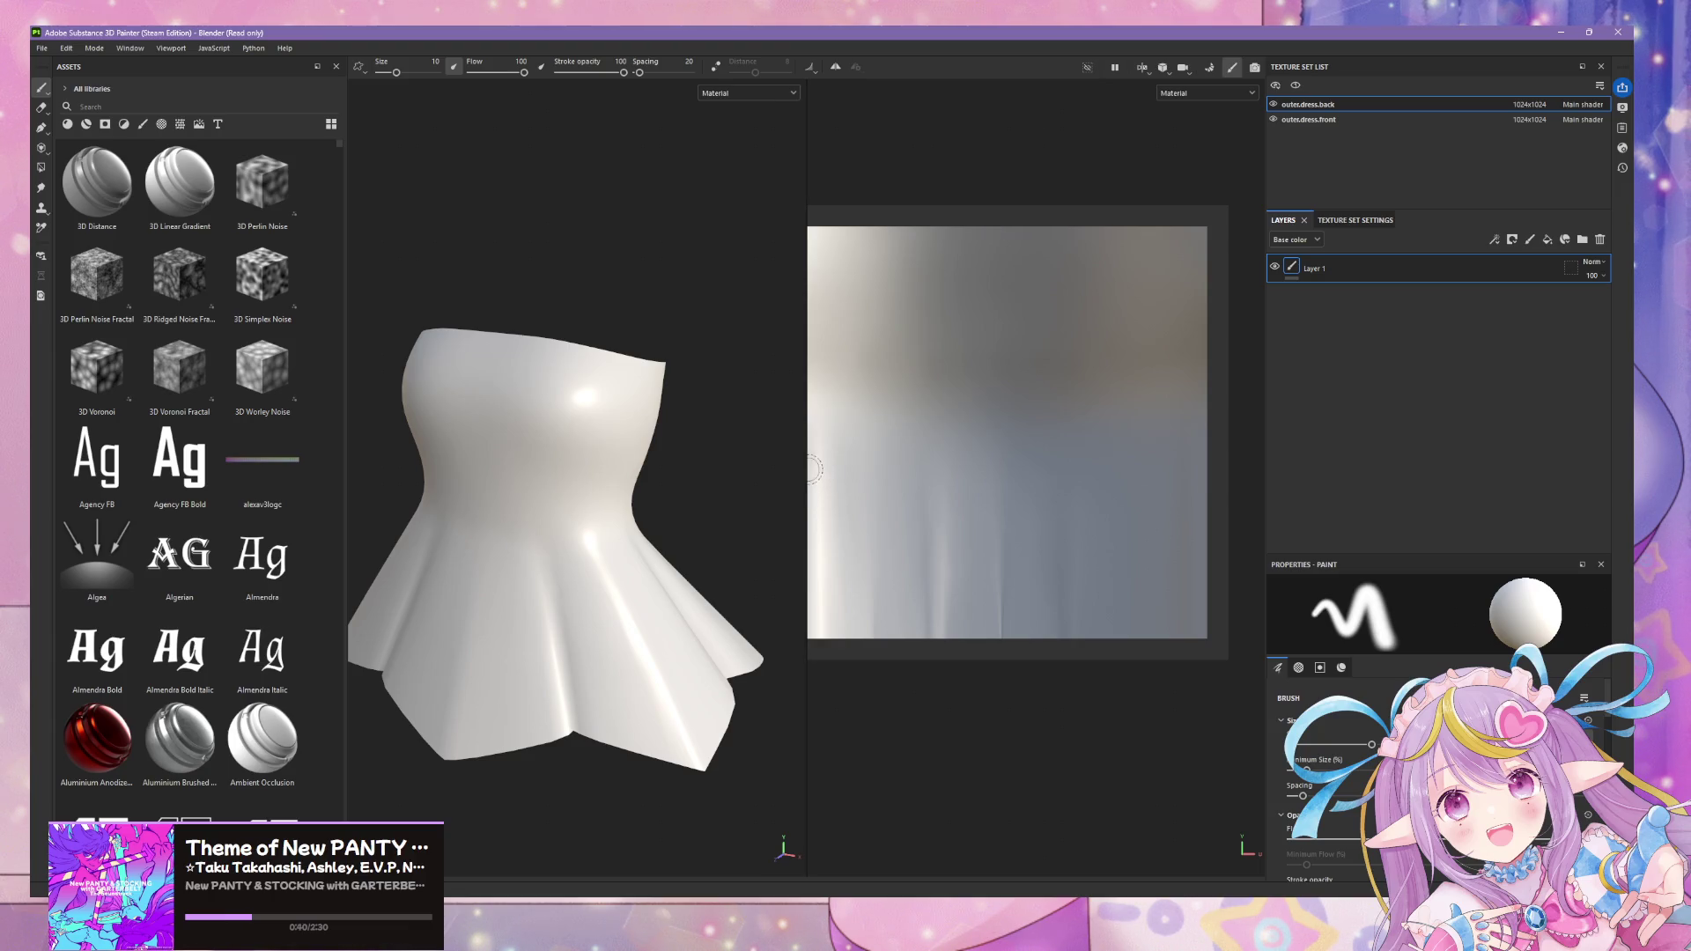
pyautogui.moveTo(801, 470); pyautogui.dragTo(853, 464)
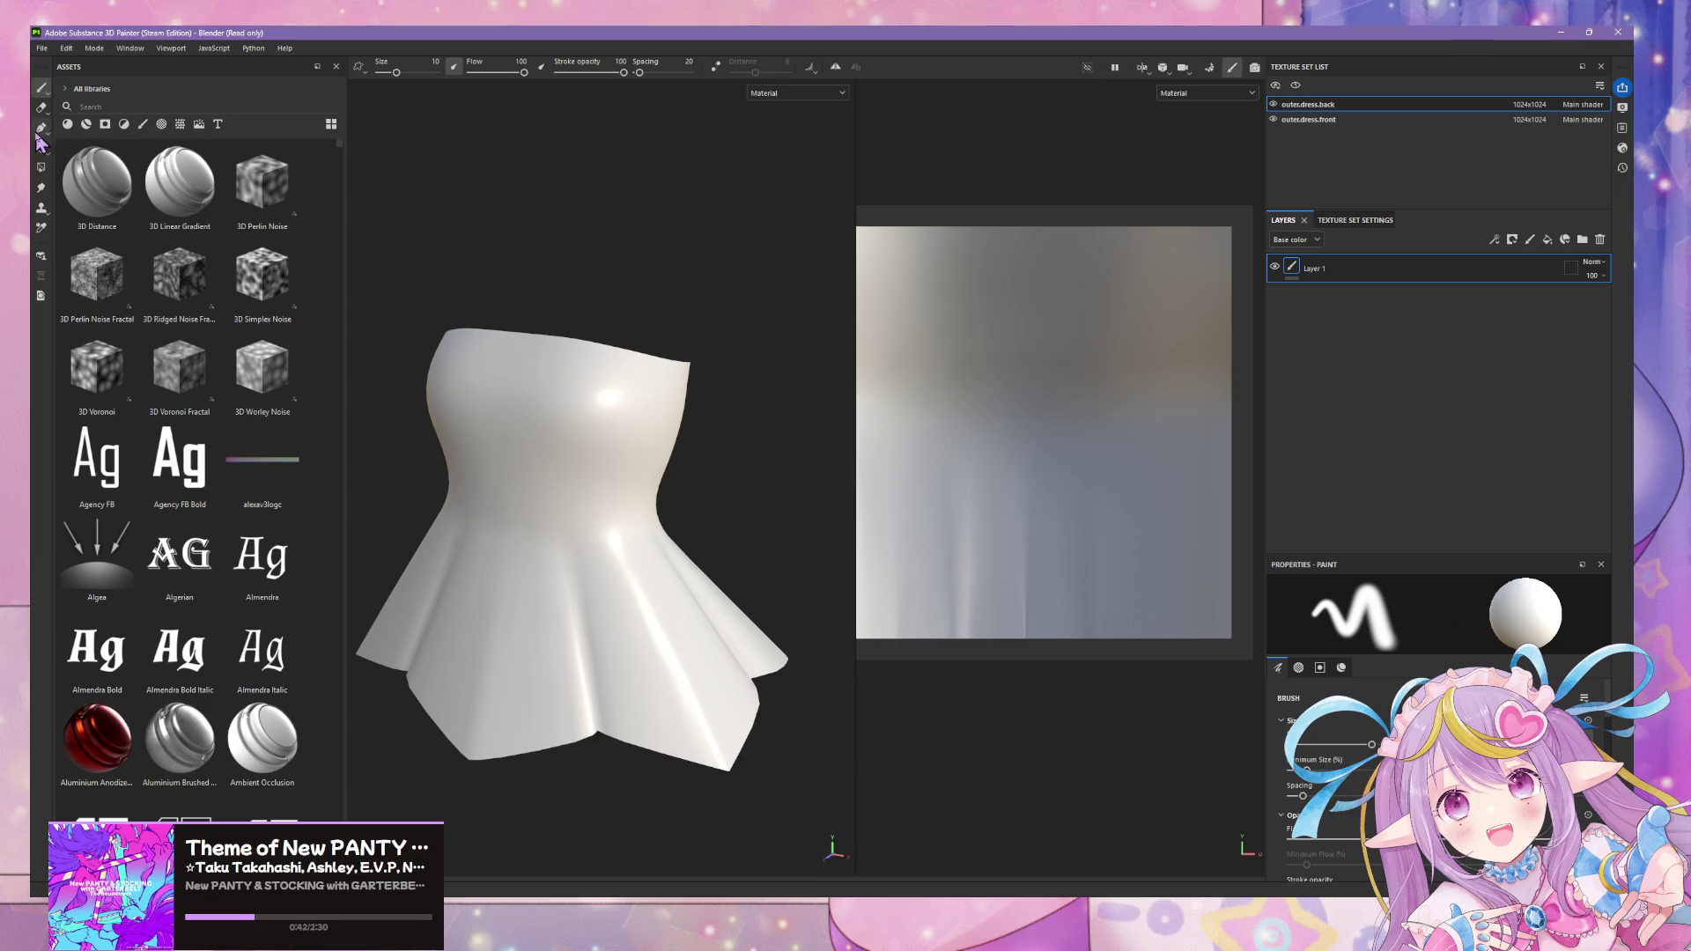
# - Filter the asset library down to brushes and cancel the Import resources dialog
pyautogui.click(199, 123)
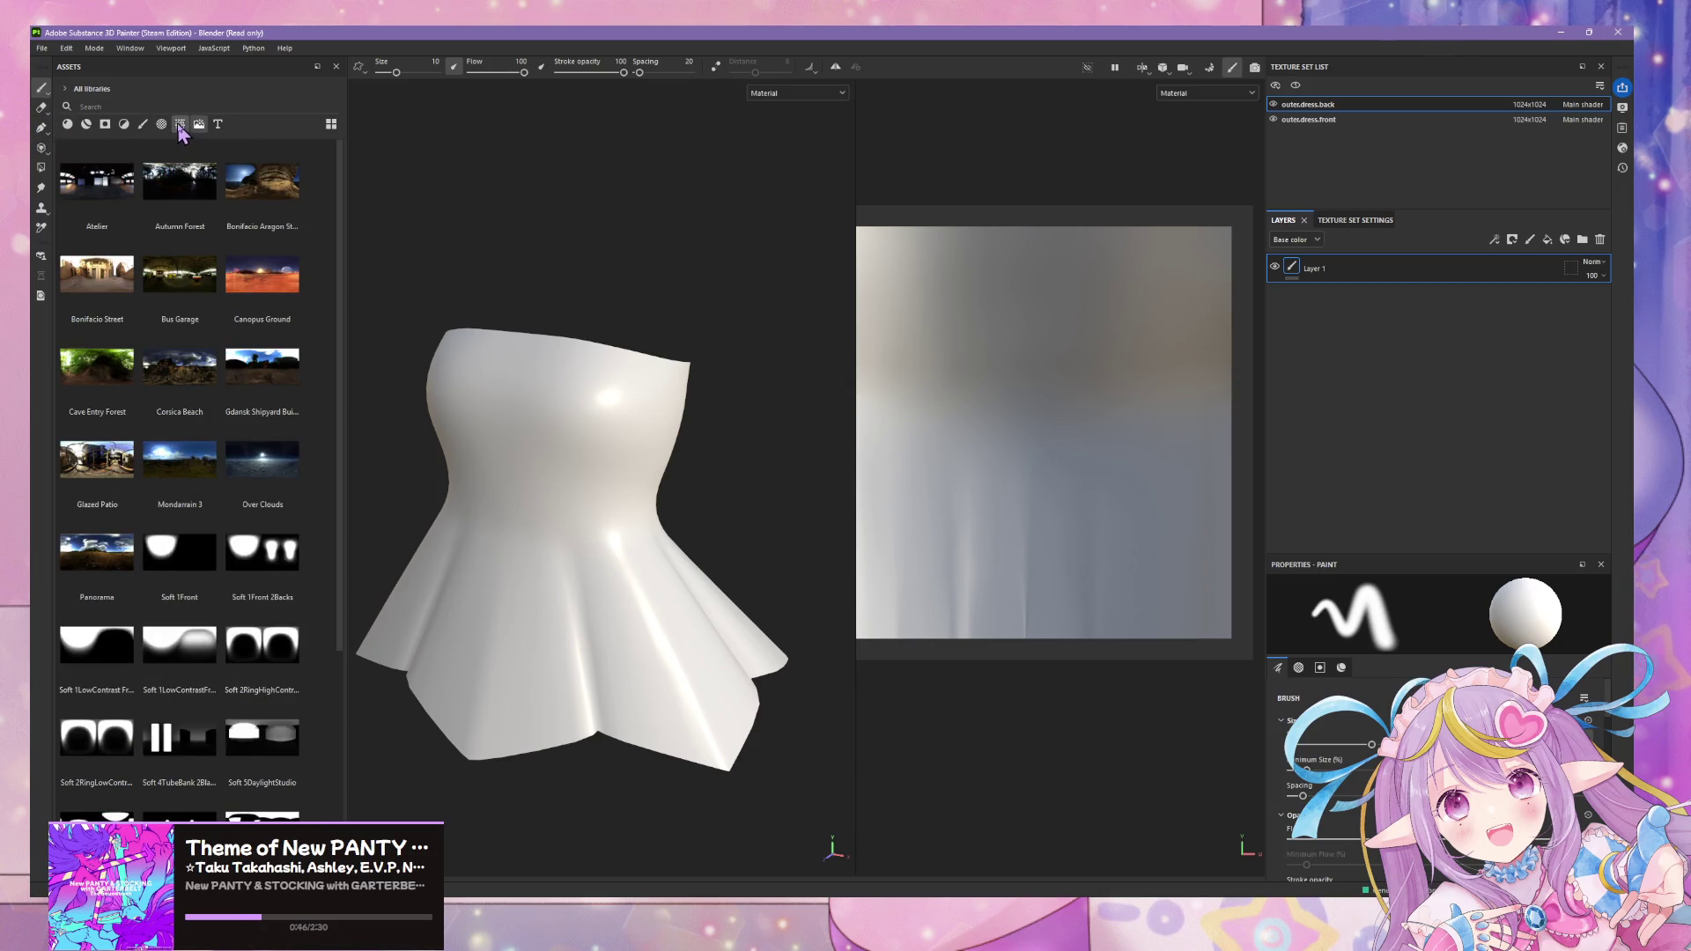
pyautogui.click(180, 122)
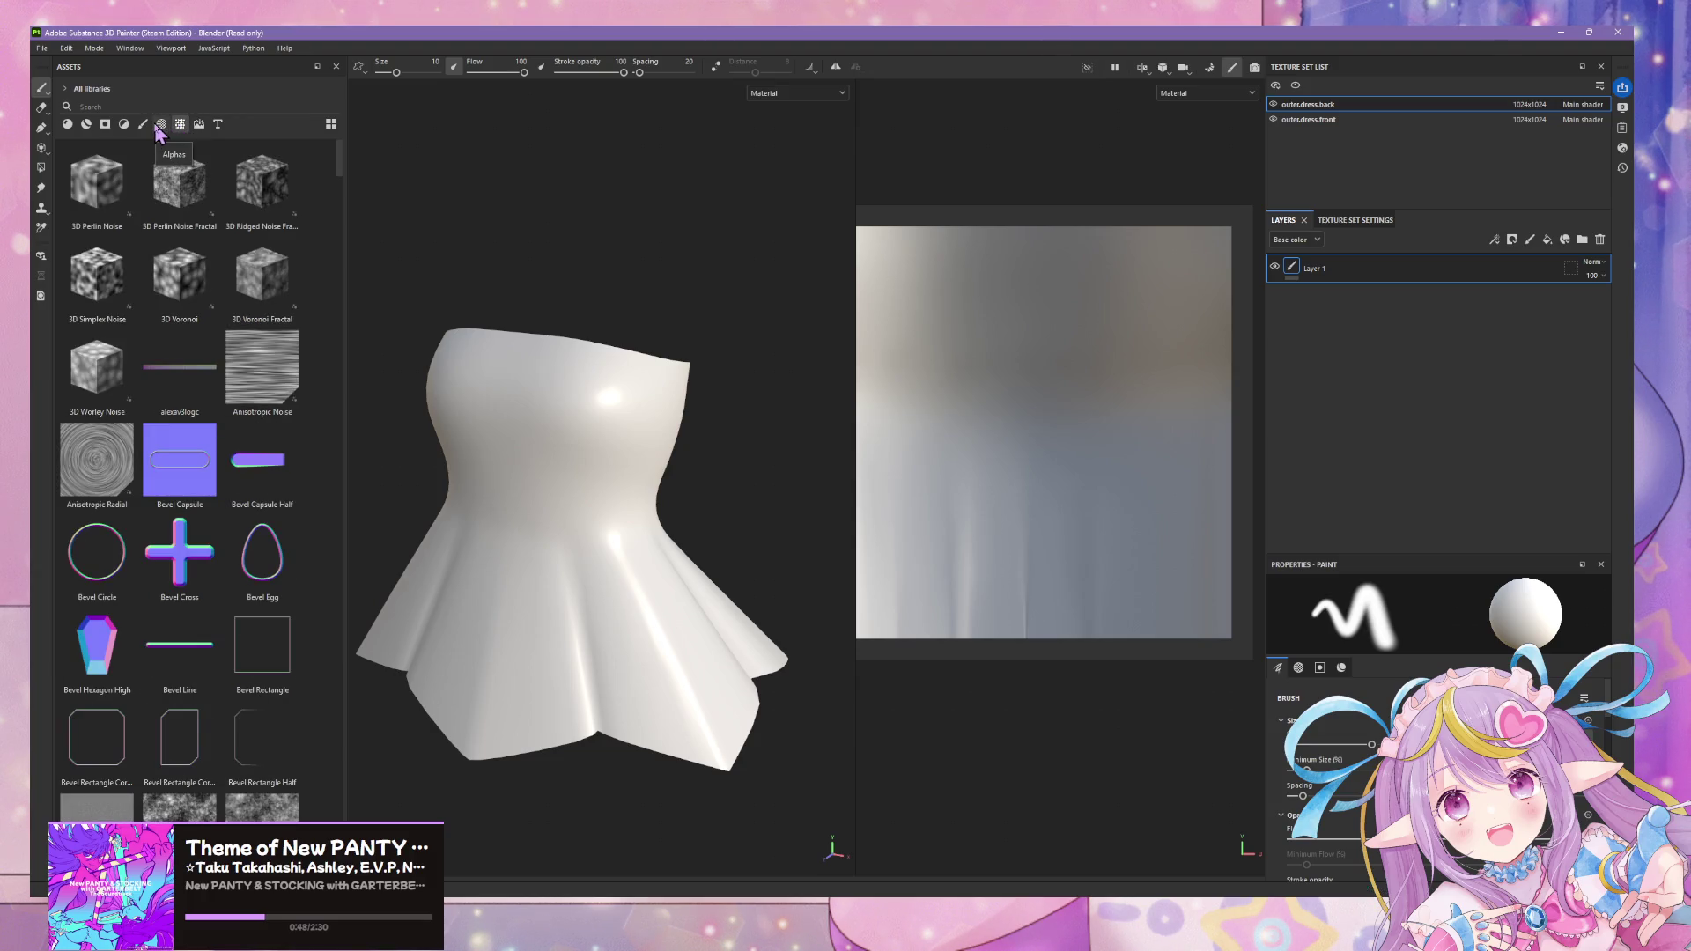
pyautogui.click(161, 124)
pyautogui.click(180, 123)
pyautogui.click(143, 123)
pyautogui.moveTo(341, 174)
pyautogui.mouseDown()
pyautogui.moveTo(374, 859)
pyautogui.moveTo(350, 558)
pyautogui.moveTo(329, 750)
pyautogui.moveTo(378, 437)
pyautogui.moveTo(342, 353)
pyautogui.moveTo(340, 192)
pyautogui.moveTo(347, 847)
pyautogui.mouseUp()
pyautogui.scroll(-1, 181, 475)
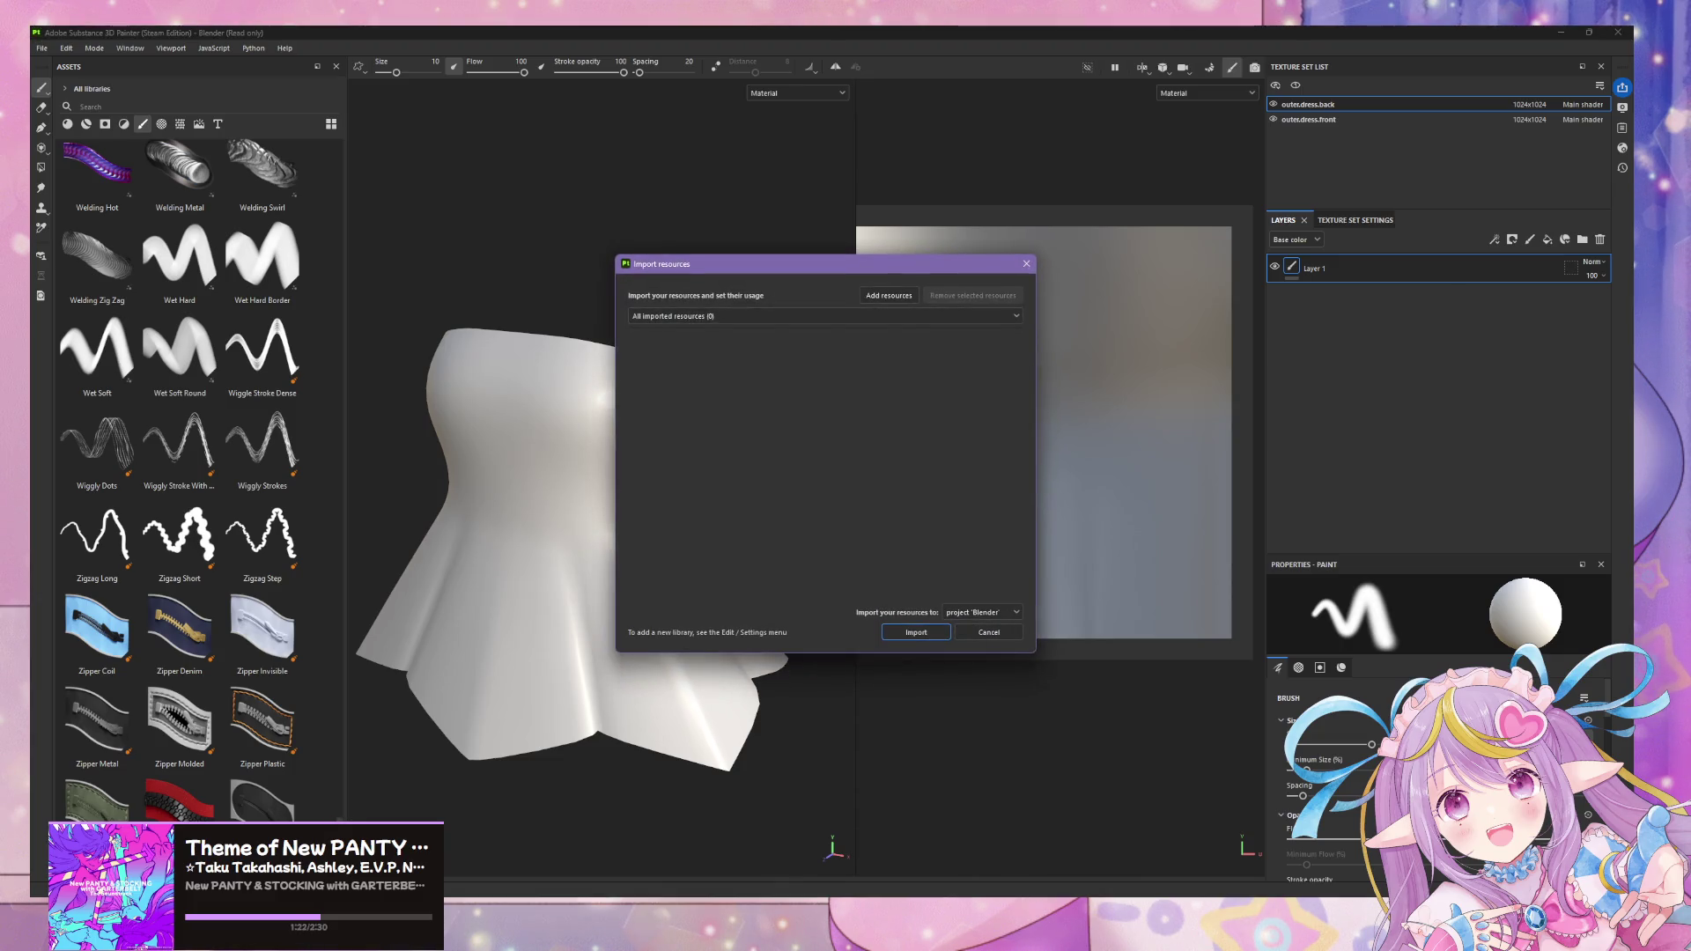
pyautogui.click(1011, 642)
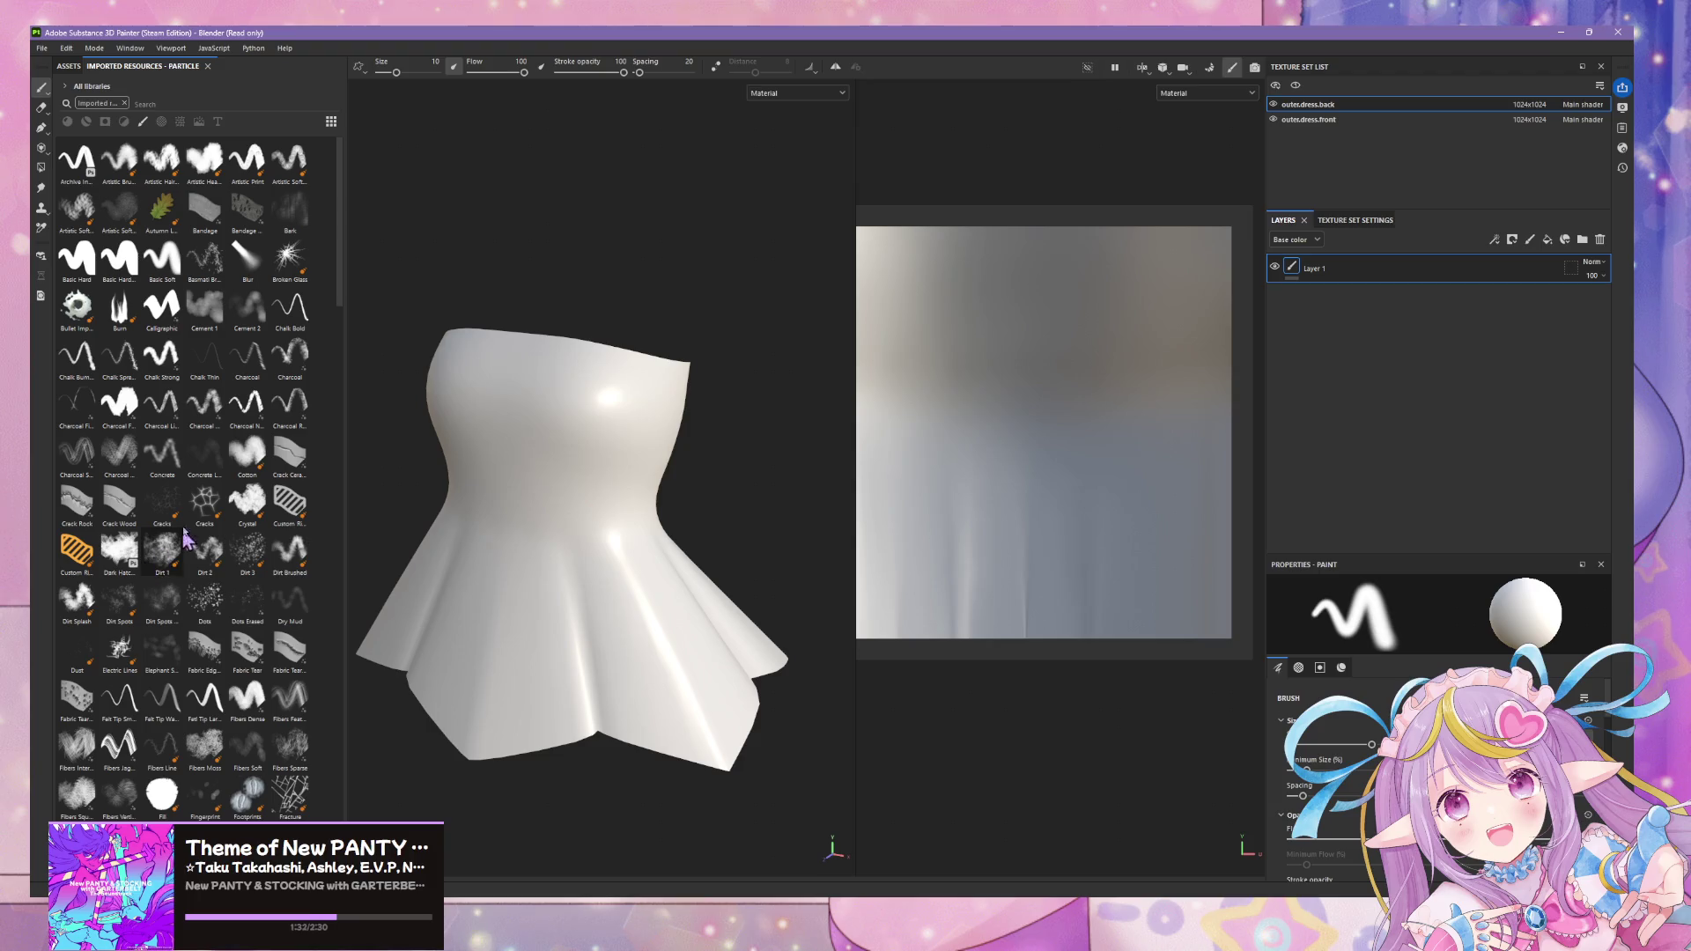
pyautogui.moveTo(204, 503)
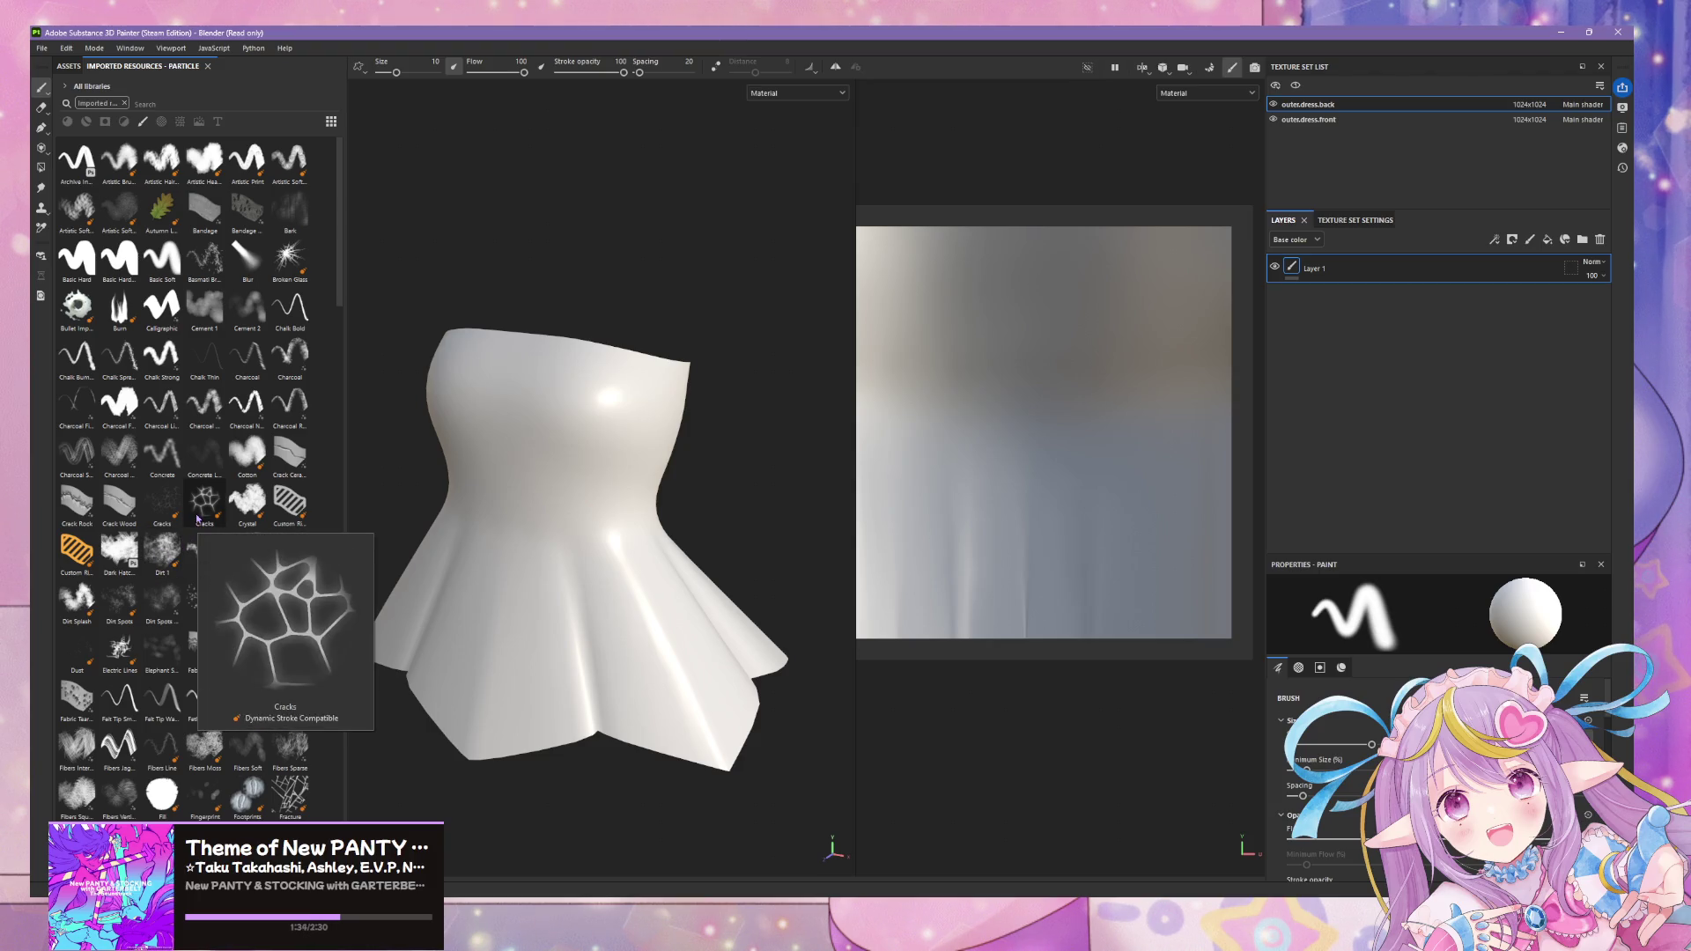
pyautogui.scroll(-3, 197, 520)
pyautogui.scroll(-3, 143, 542)
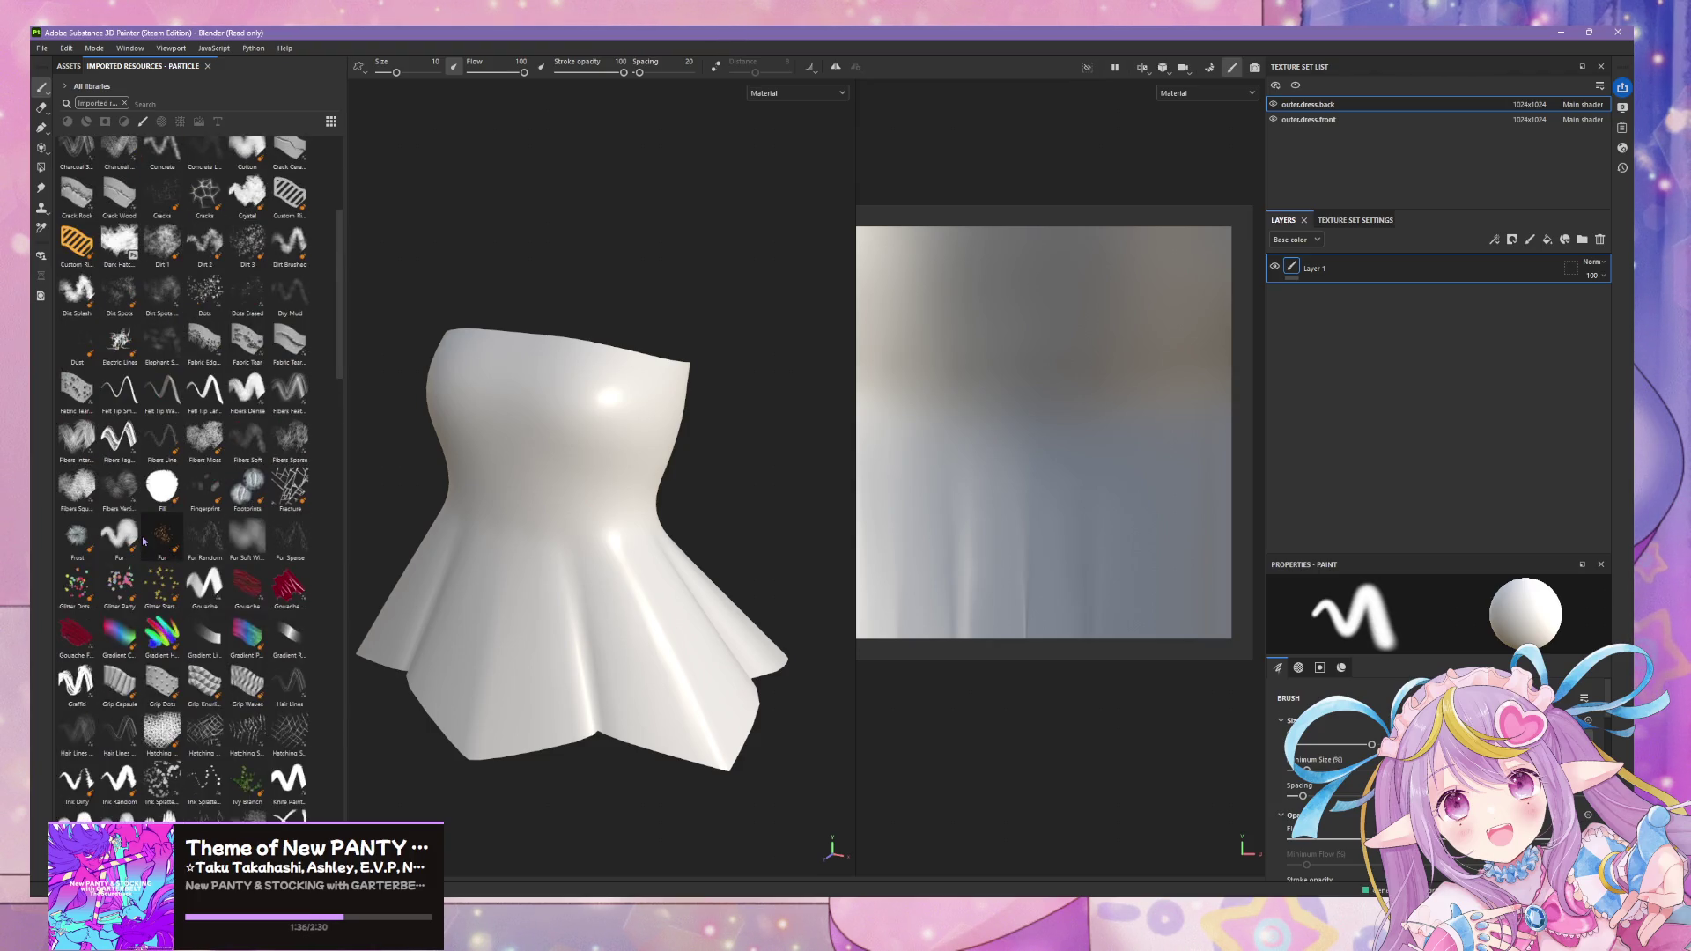
pyautogui.scroll(-5, 143, 540)
pyautogui.scroll(-5, 143, 541)
pyautogui.scroll(-5, 143, 541)
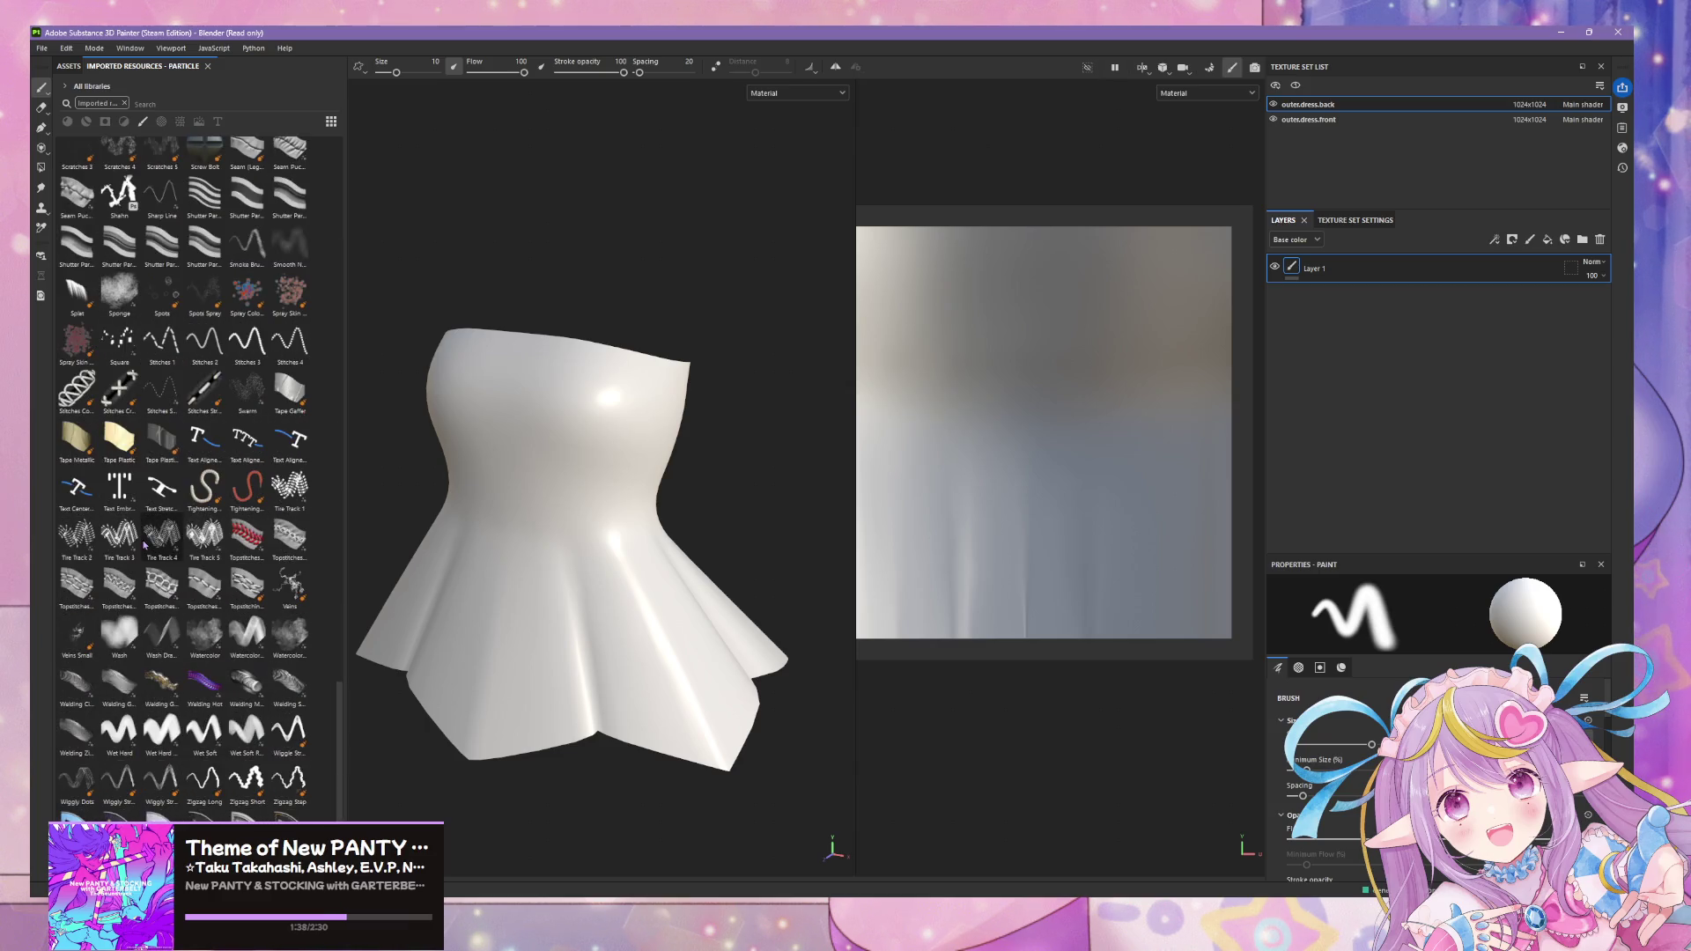
pyautogui.scroll(-1, 145, 544)
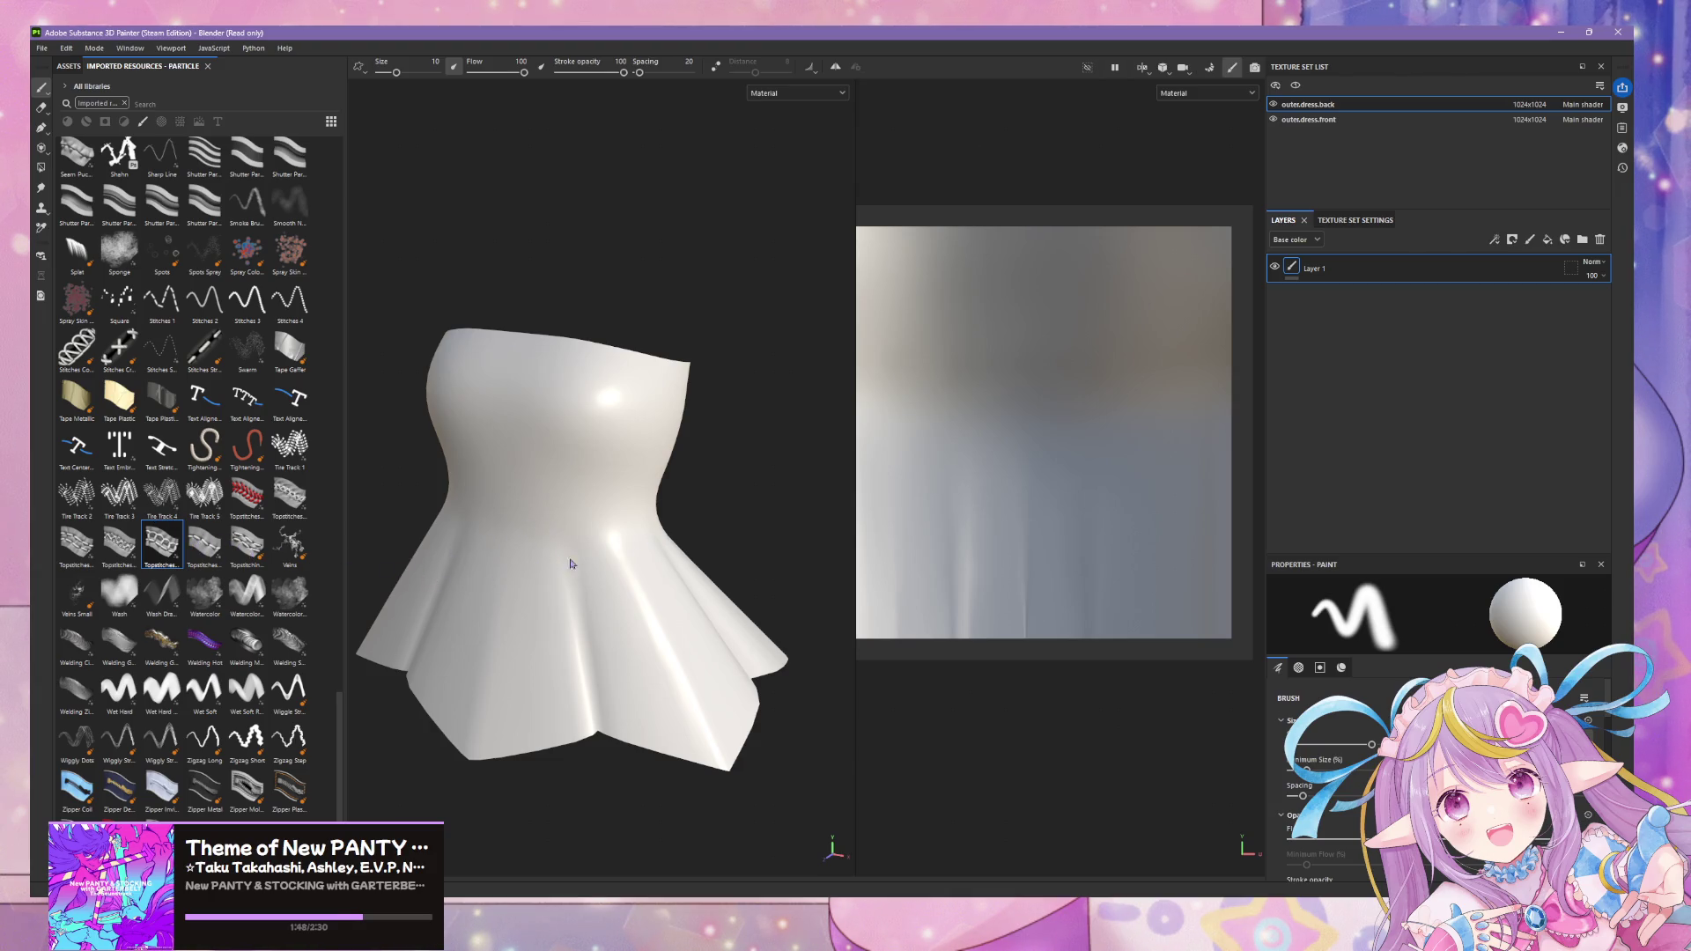
# - Activate the Ribbon Path tool with the Topstitches brush and start a path at the dress waist
pyautogui.press('3')
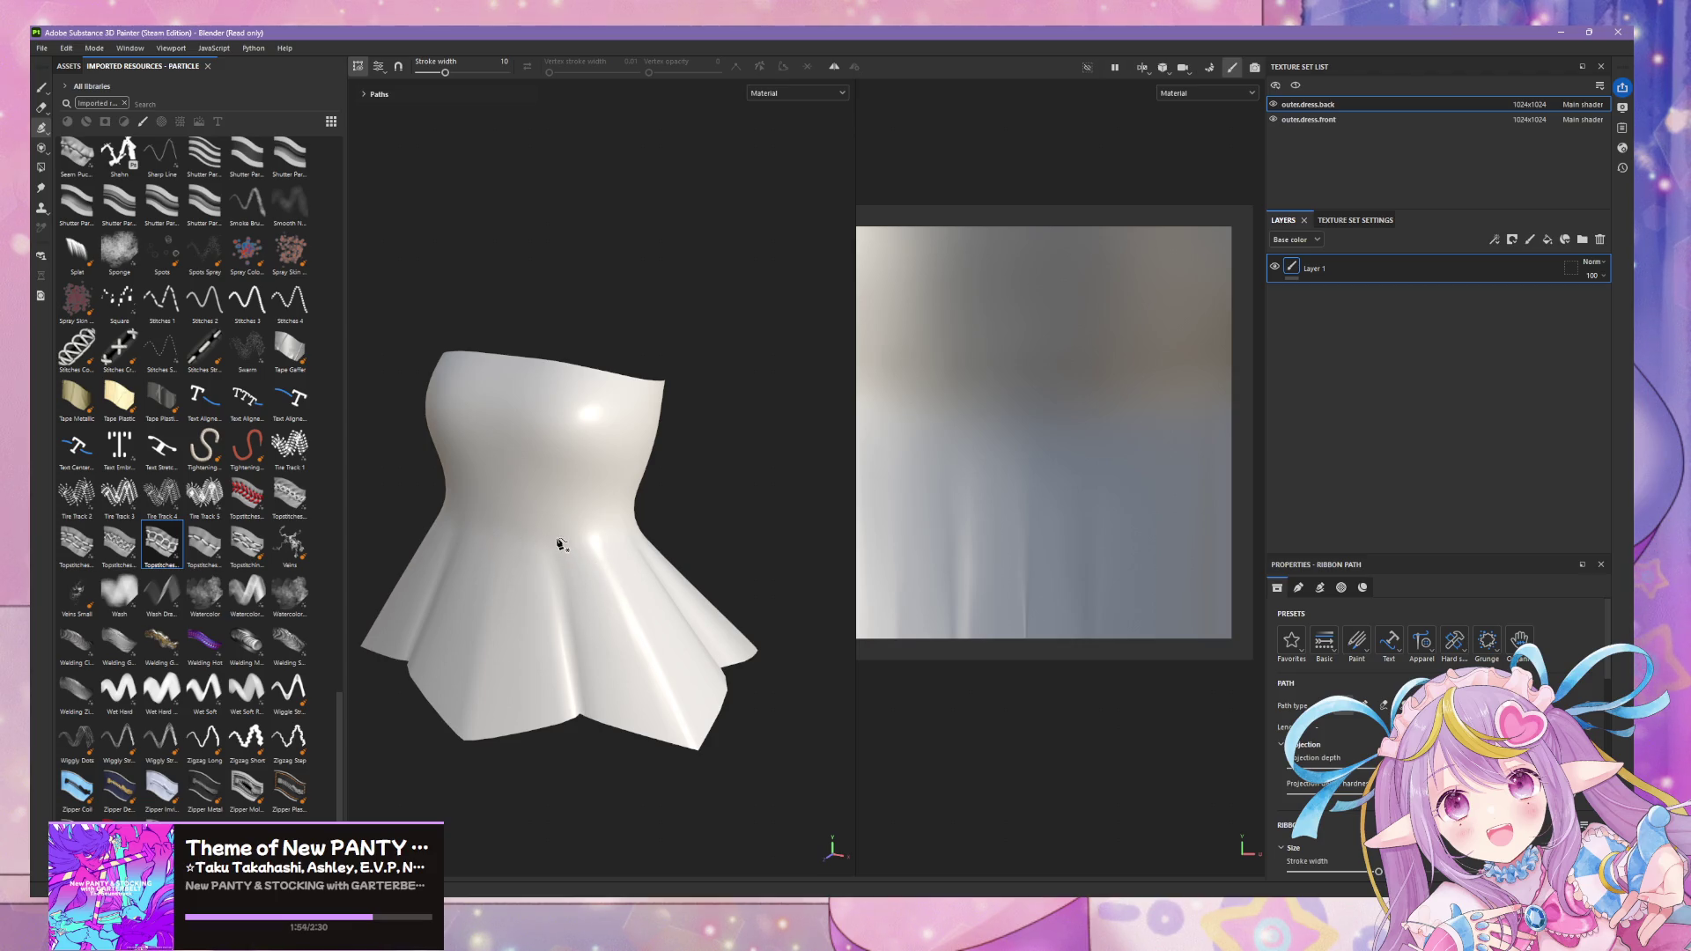
pyautogui.click(477, 524)
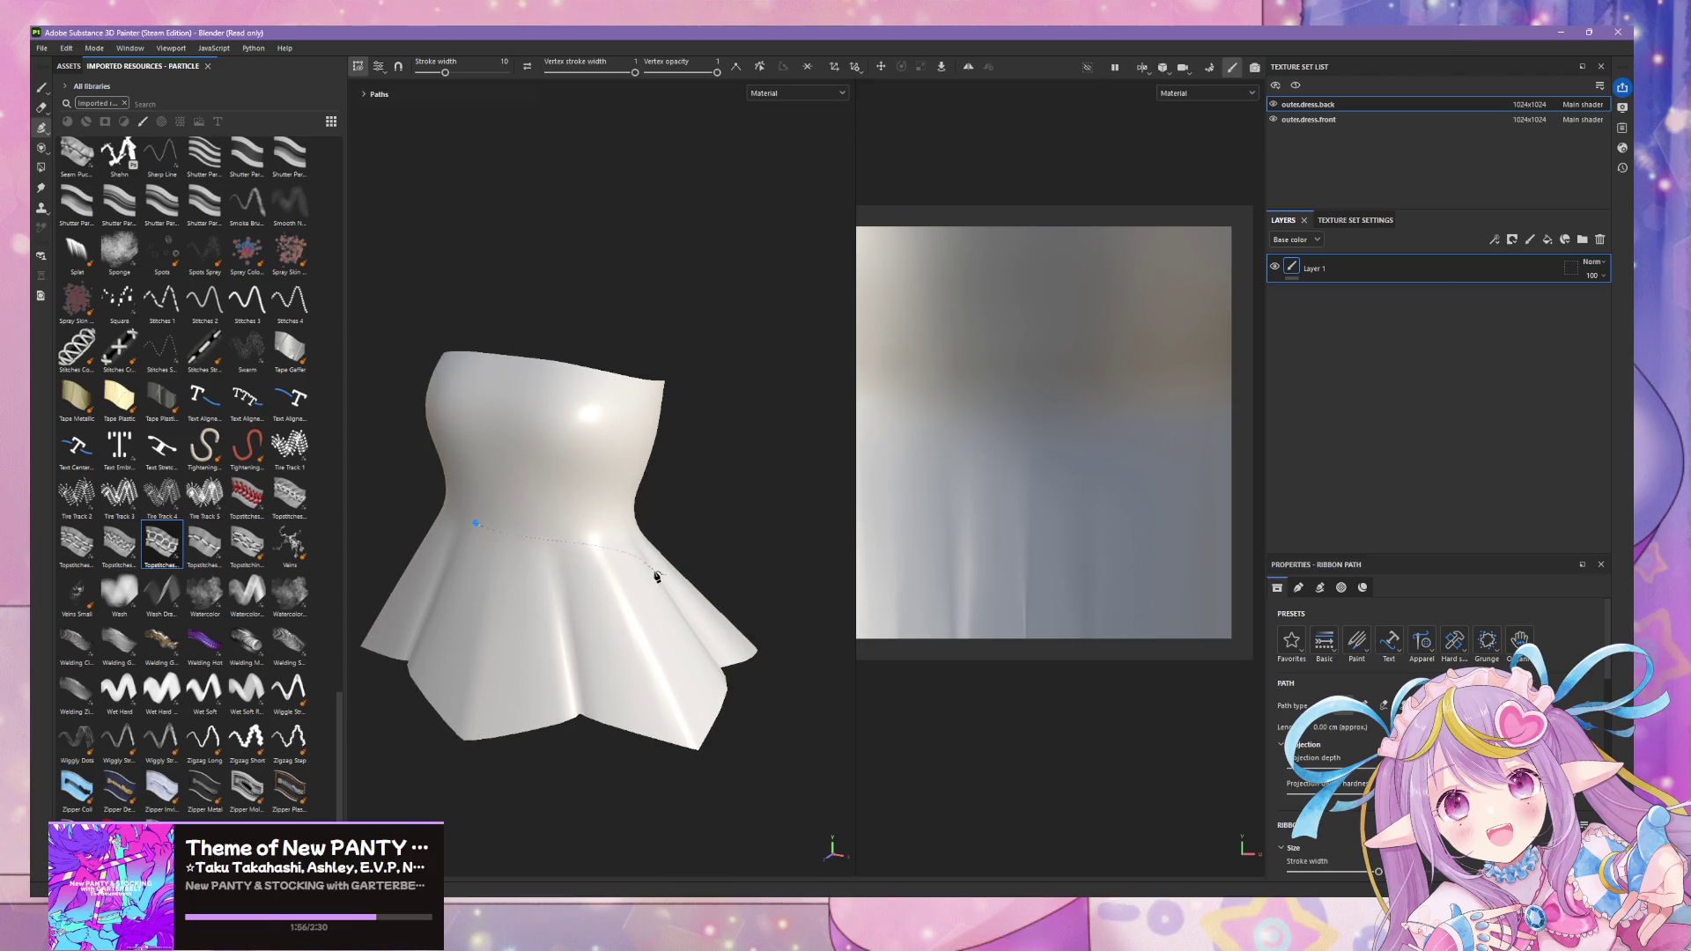
# - Place ribbon path points along the dress's front waistline, extending the stitched seam
pyautogui.click(629, 526)
pyautogui.press('Escape')
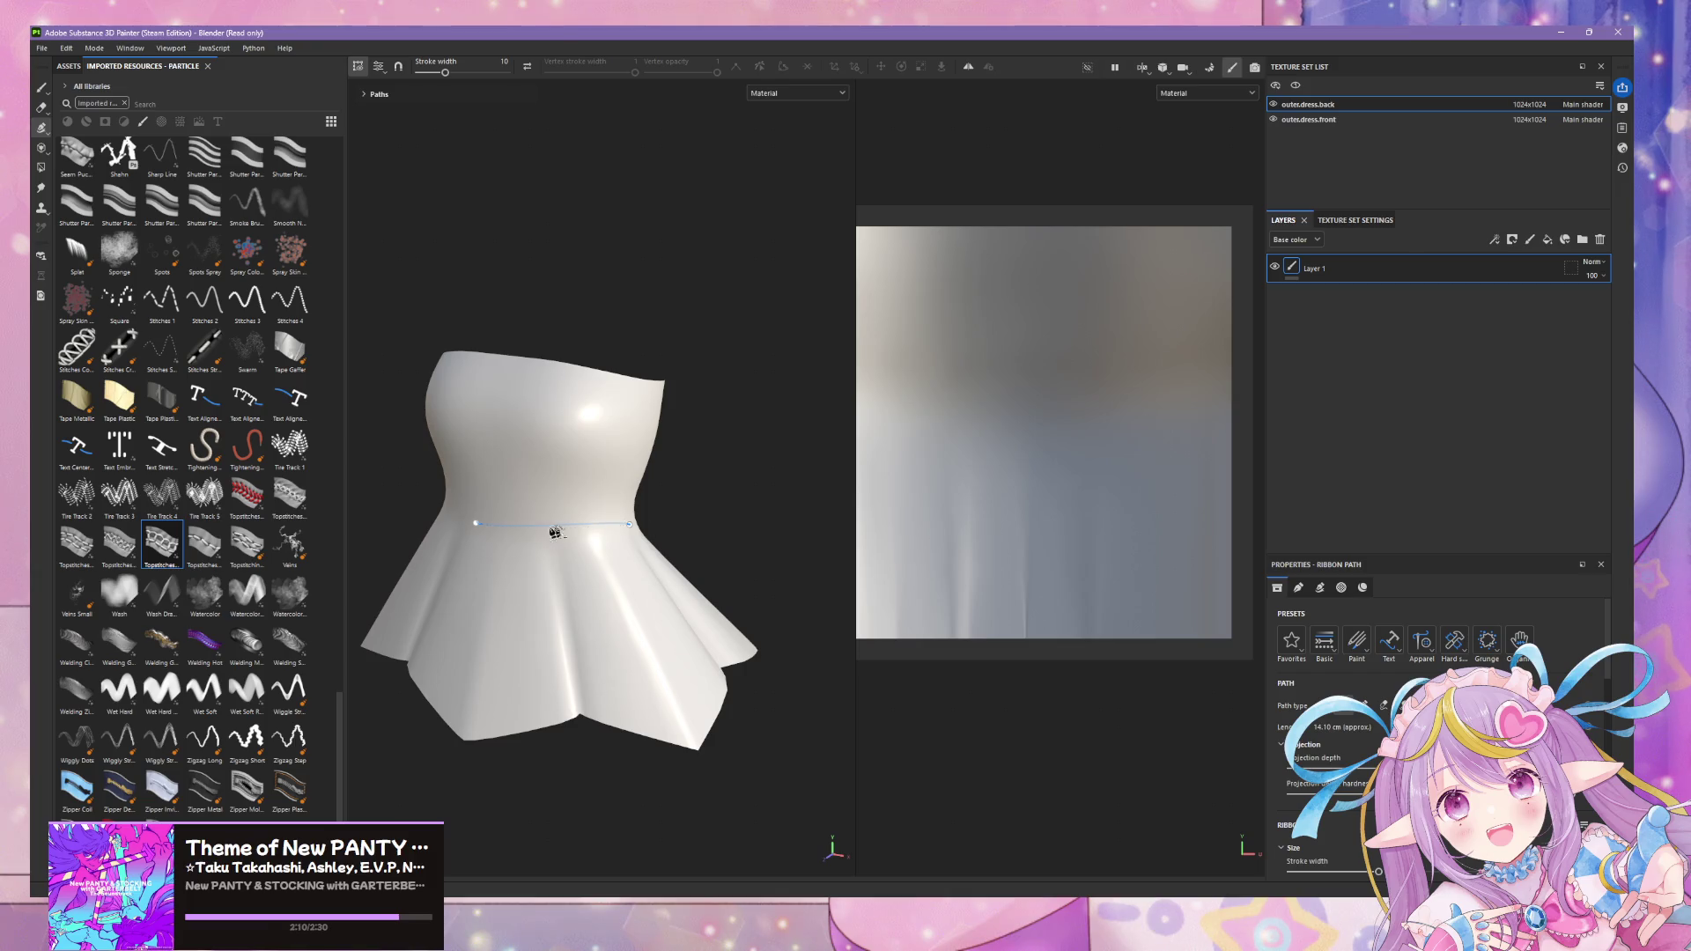
pyautogui.moveTo(569, 529)
pyautogui.keyDown('alt'); pyautogui.mouseDown(button='right')
pyautogui.moveTo(612, 523)
pyautogui.moveTo(472, 579)
pyautogui.moveTo(688, 515)
pyautogui.mouseUp(button='right'); pyautogui.keyUp('alt')
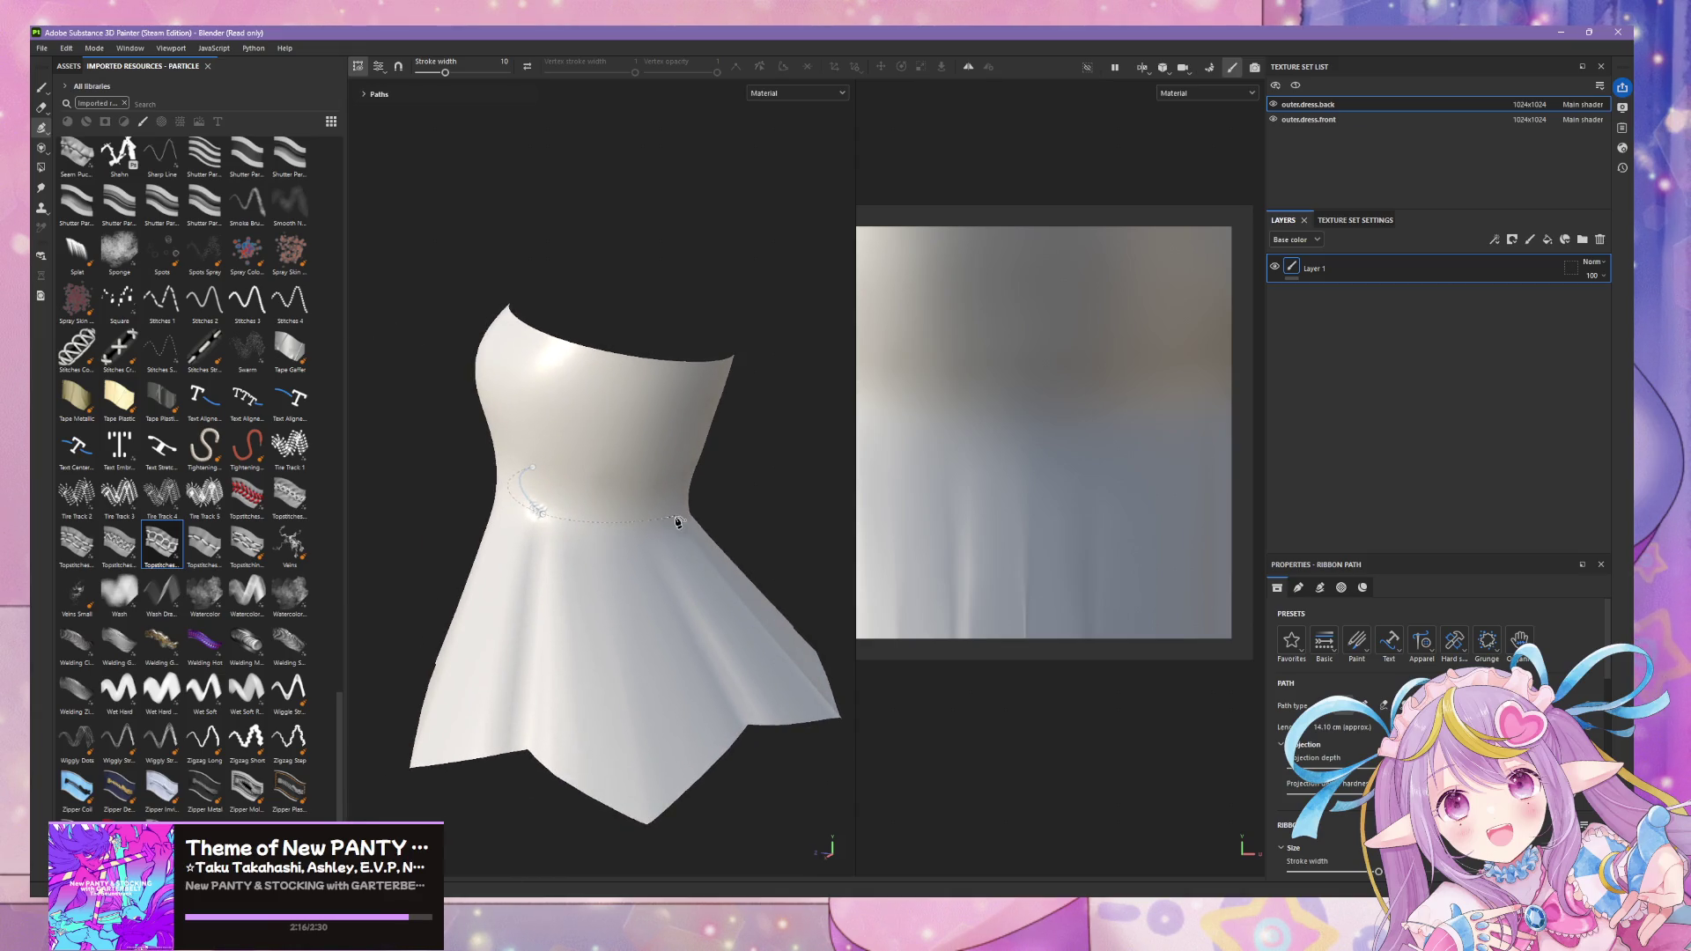
pyautogui.click(689, 514)
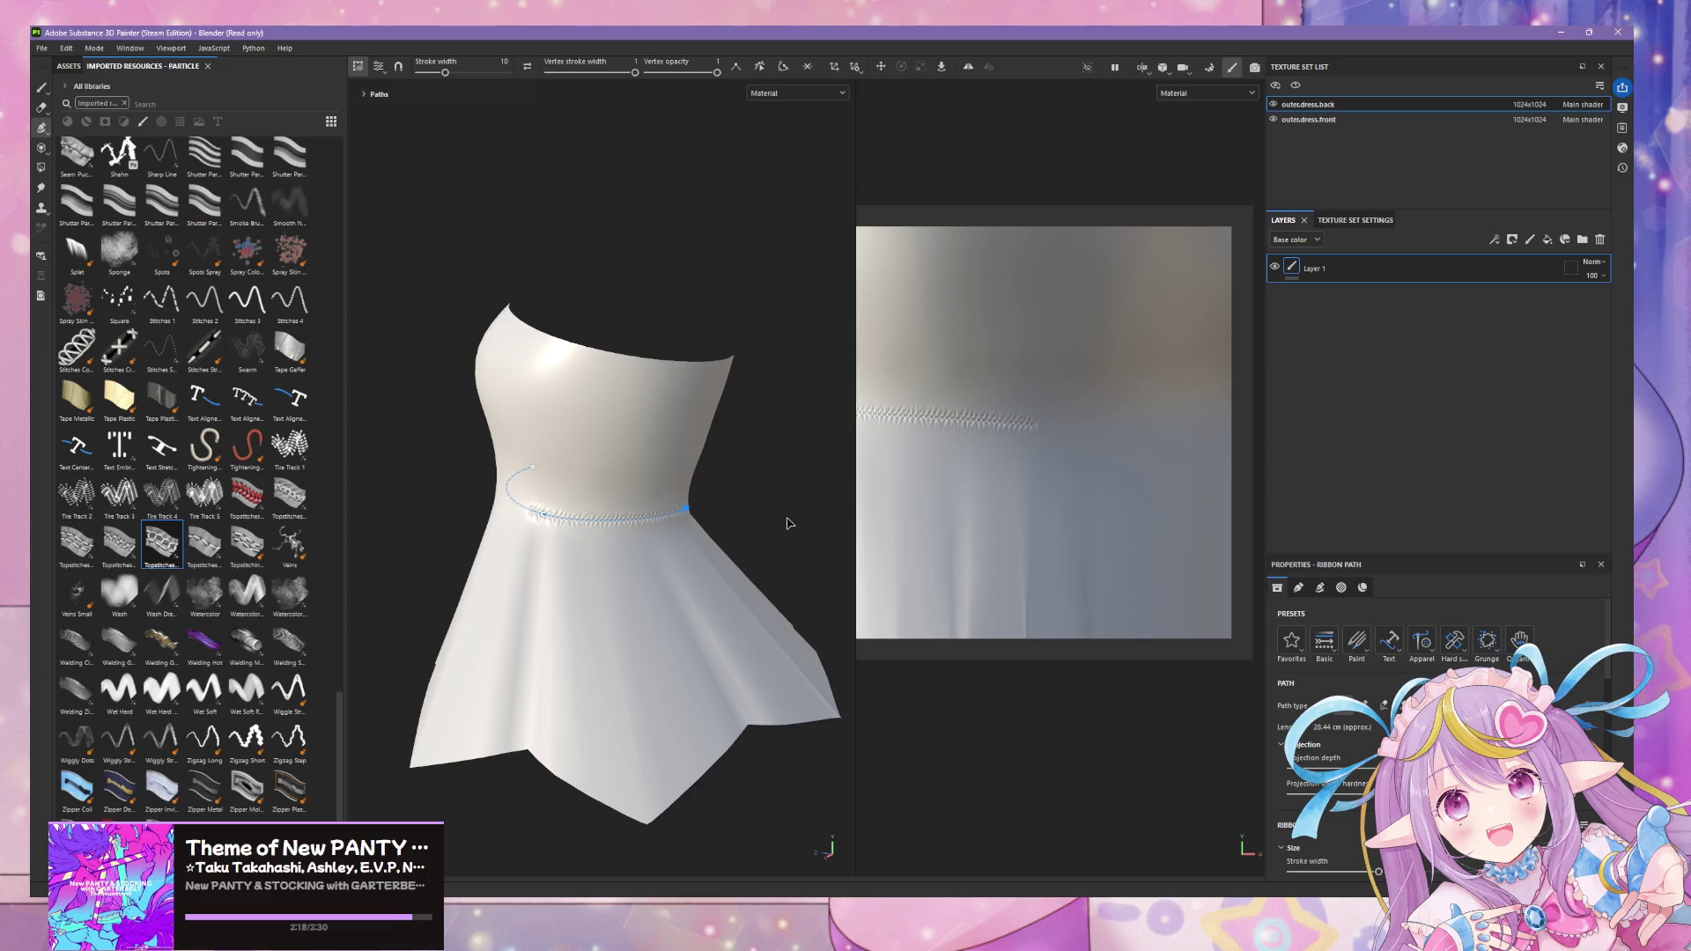
pyautogui.keyDown('alt'); pyautogui.moveTo(789, 523); pyautogui.dragTo(517, 536); pyautogui.keyUp('alt')
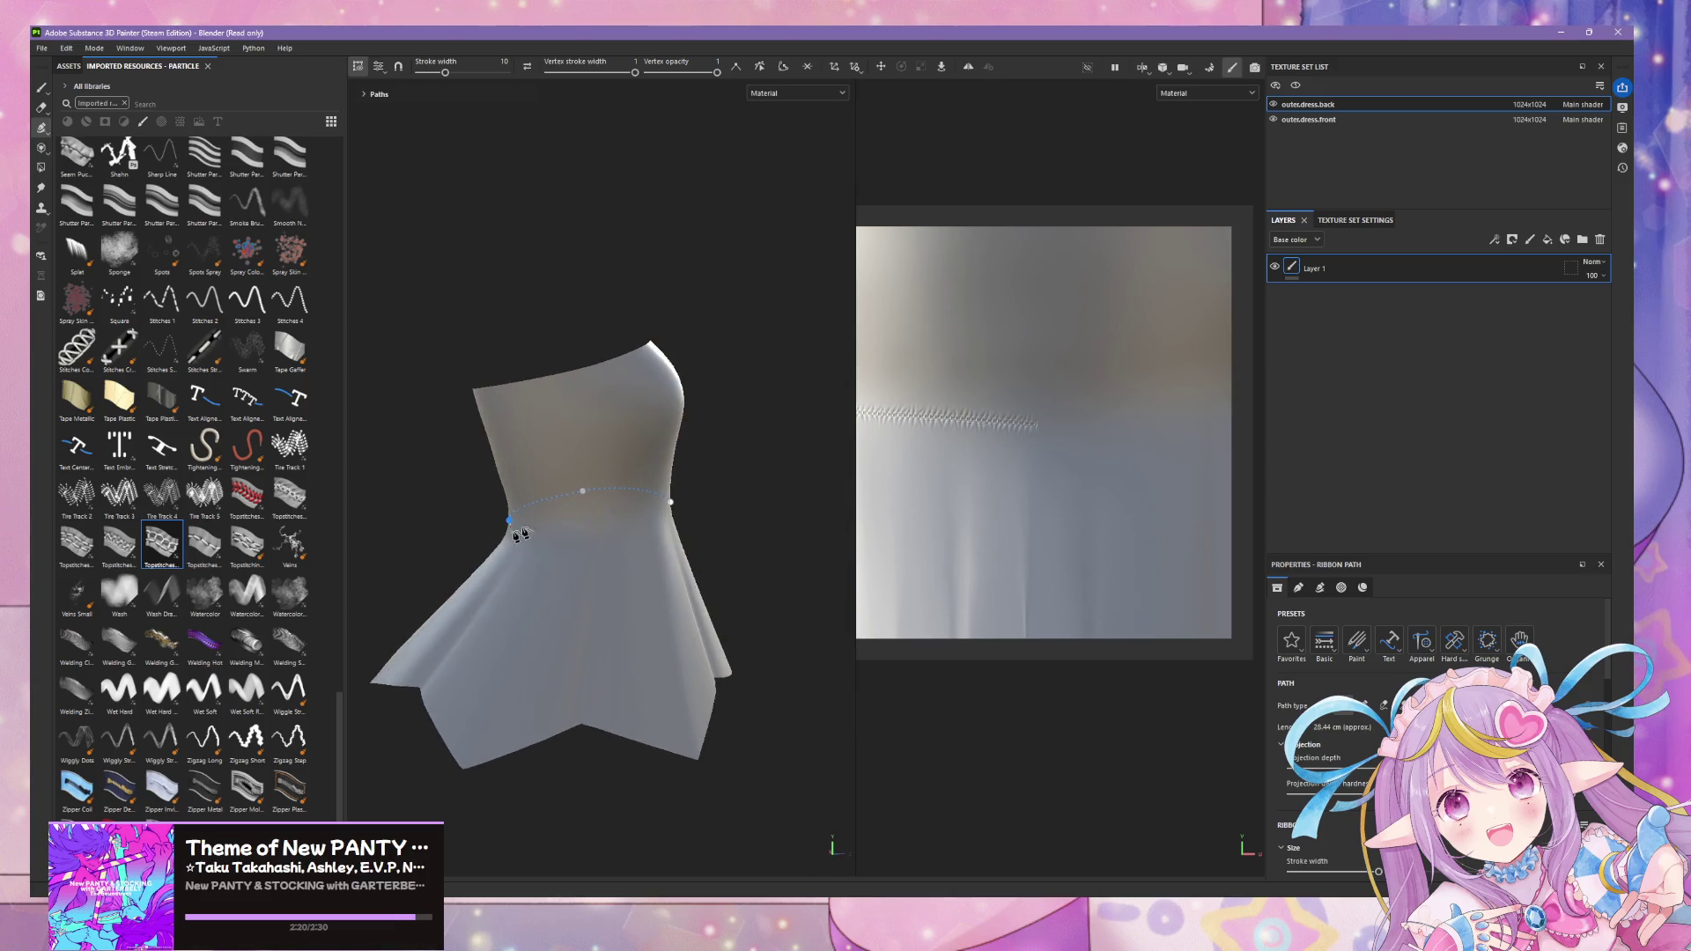
pyautogui.click(591, 533)
# - Extend the path to the right waist, undo that last segment, and select a path point
pyautogui.keyDown('alt'); pyautogui.moveTo(698, 534); pyautogui.dragTo(668, 534); pyautogui.keyUp('alt')
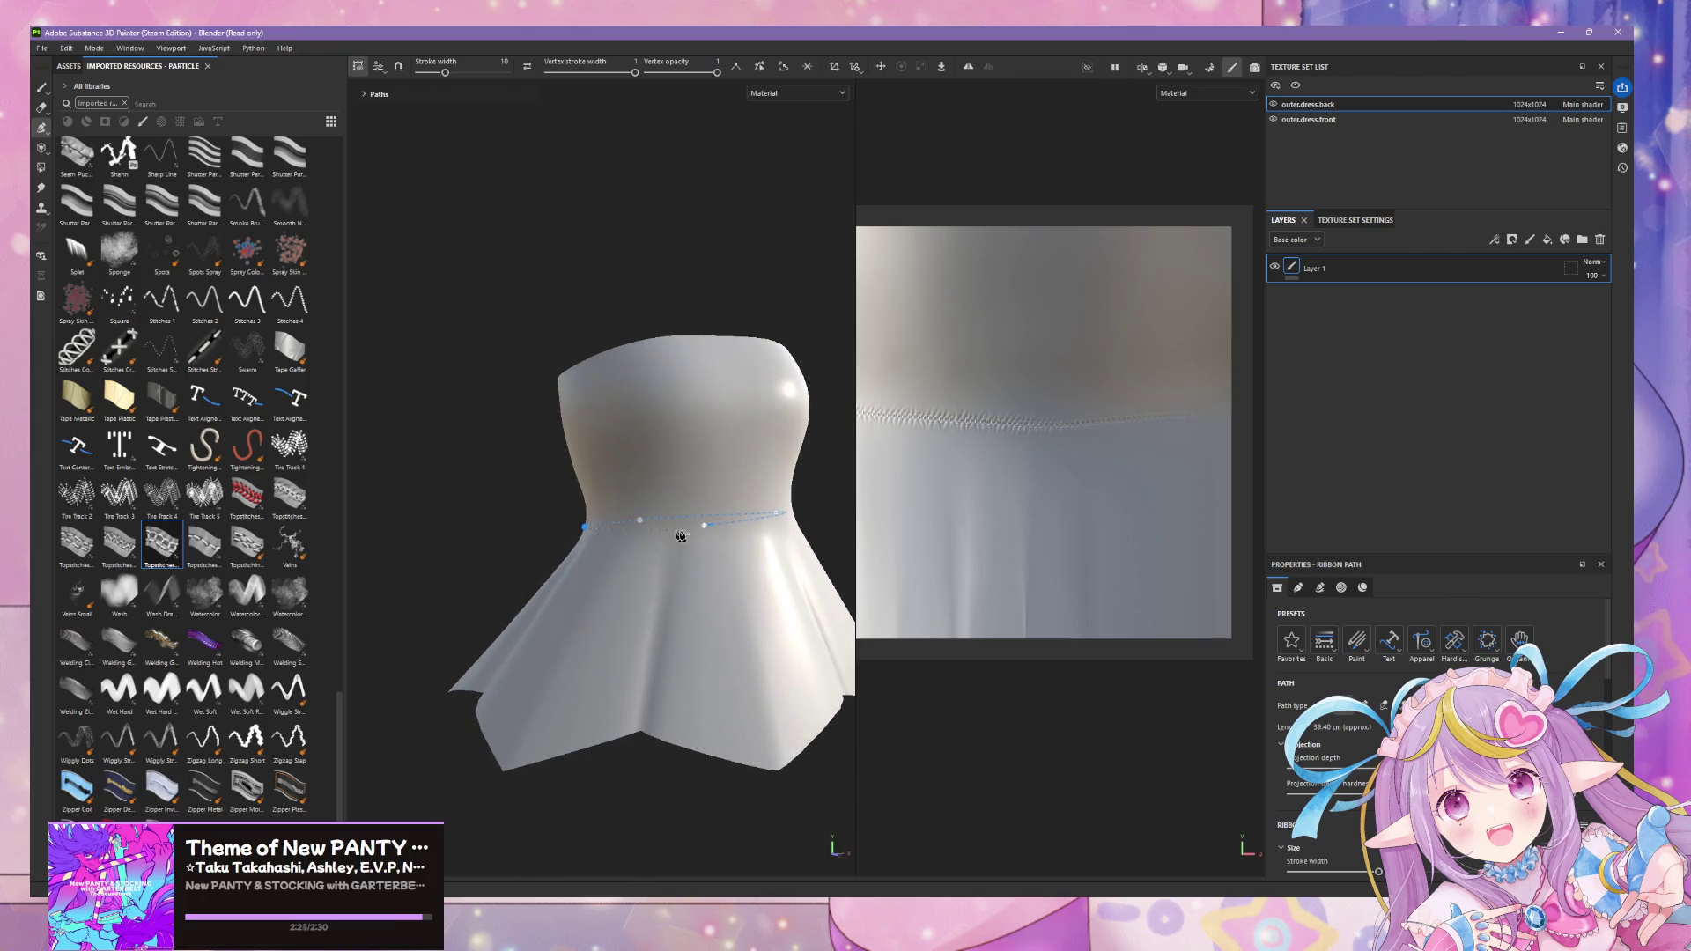
pyautogui.click(806, 554)
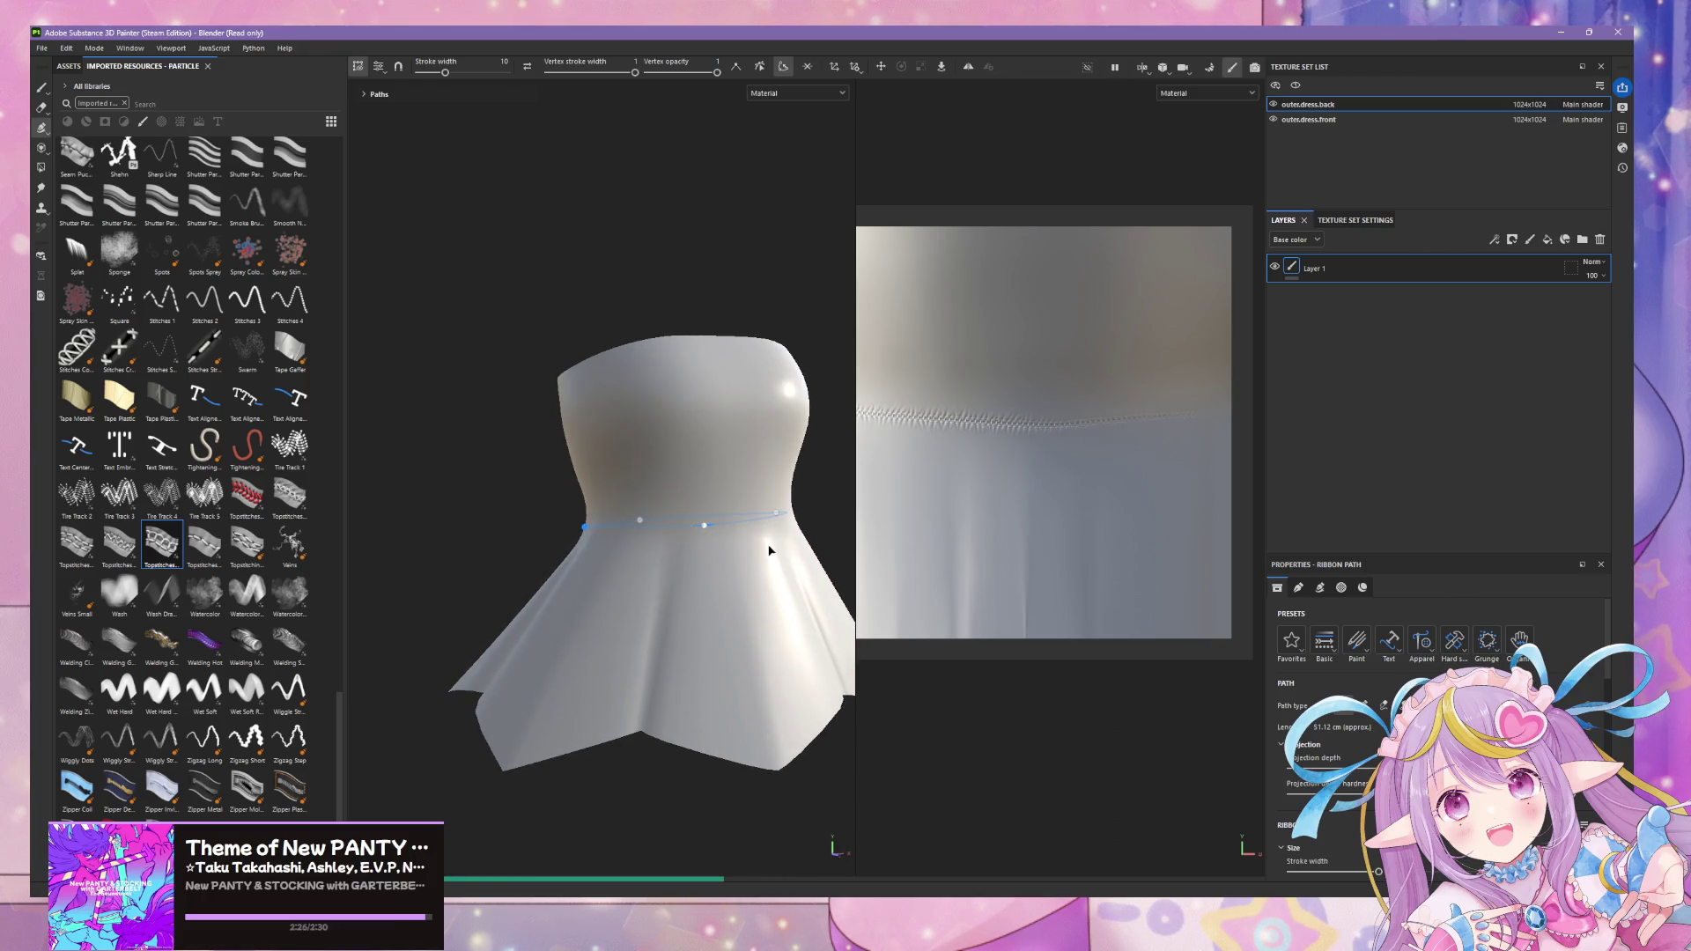
pyautogui.hotkey('ctrl', 'z')
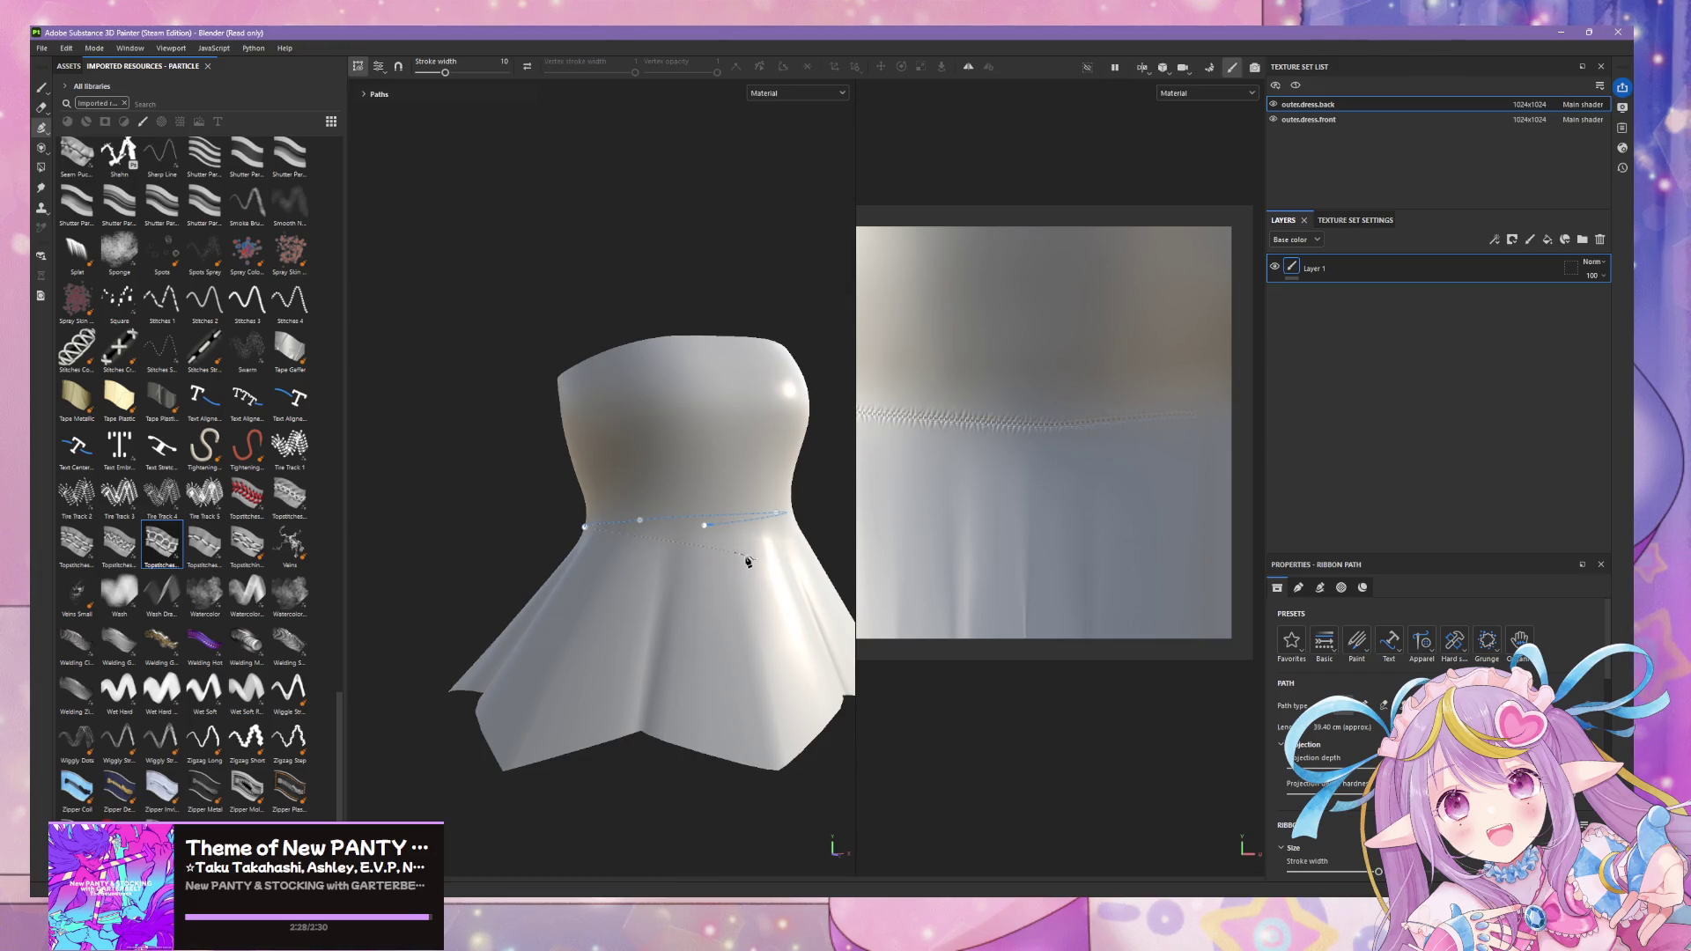
pyautogui.click(706, 528)
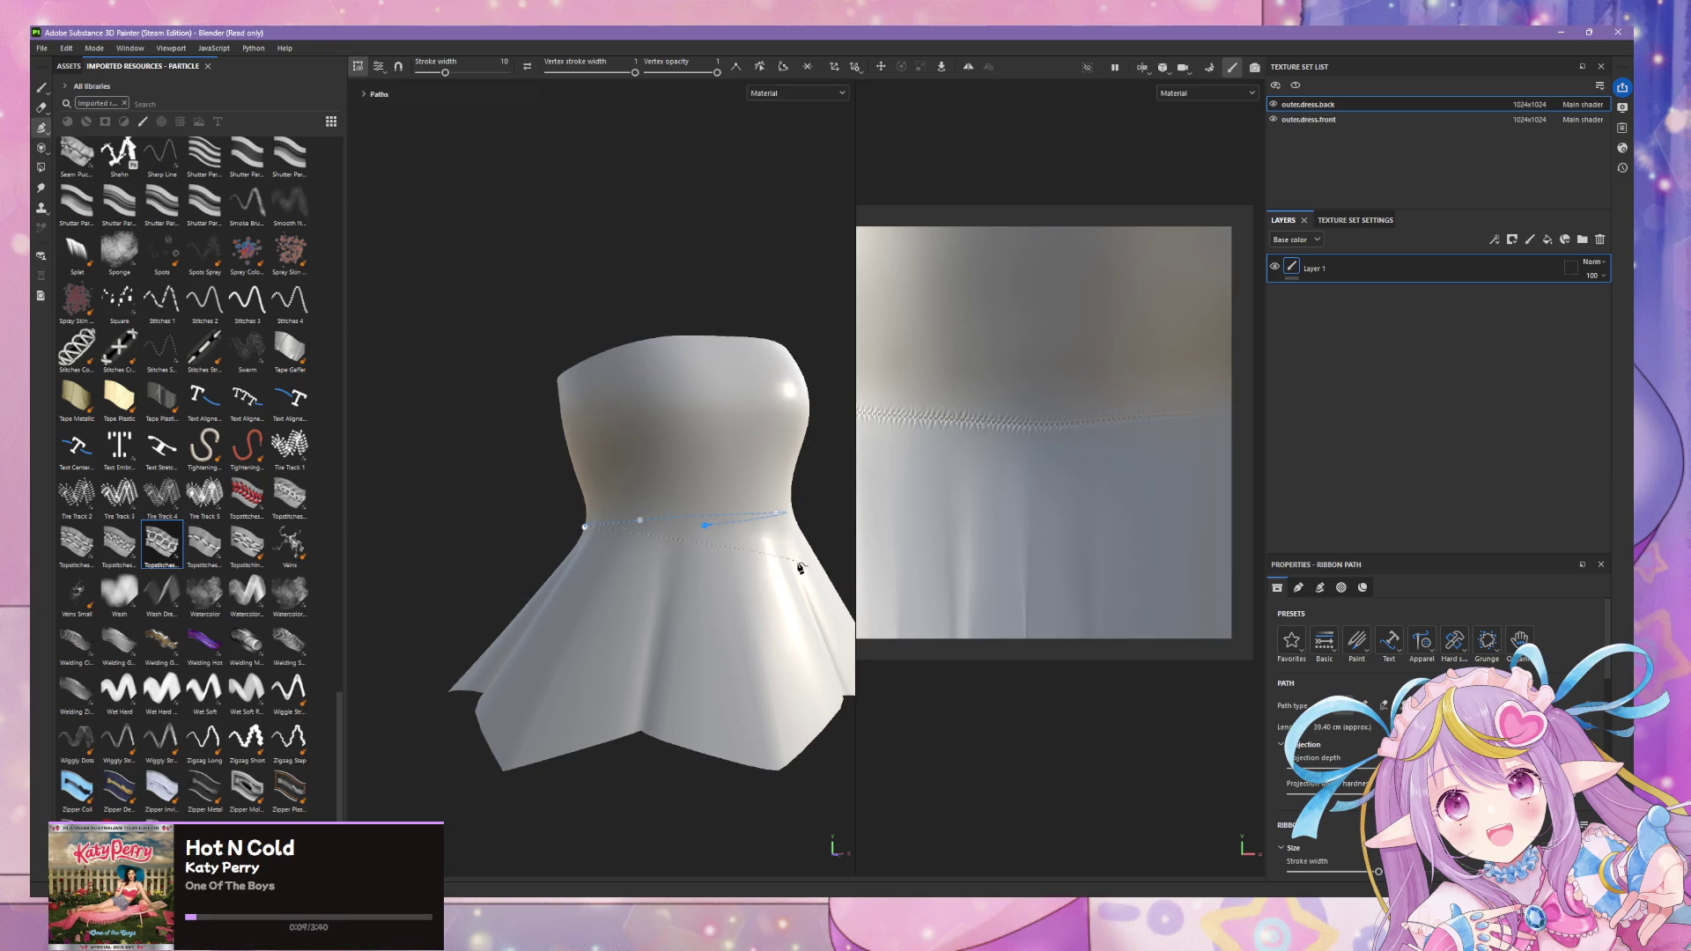
# - Finish editing the waist path and reframe the whole dress in the view
pyautogui.keyDown('alt'); pyautogui.moveTo(802, 563); pyautogui.dragTo(649, 577); pyautogui.keyUp('alt')
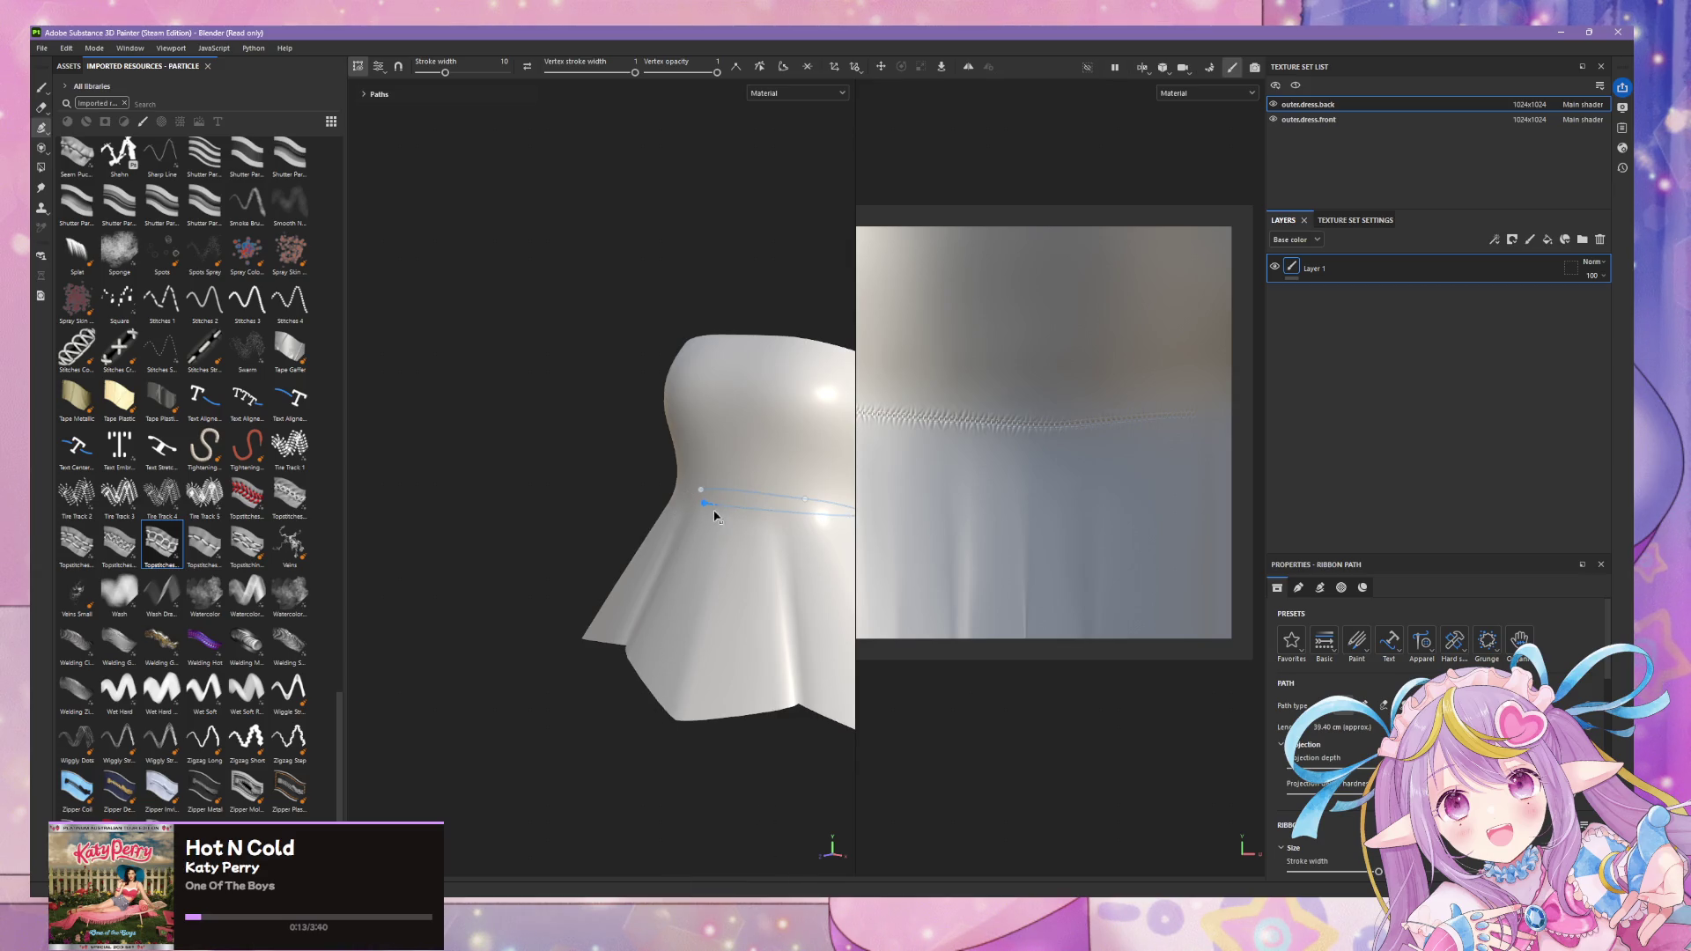
pyautogui.press('Escape')
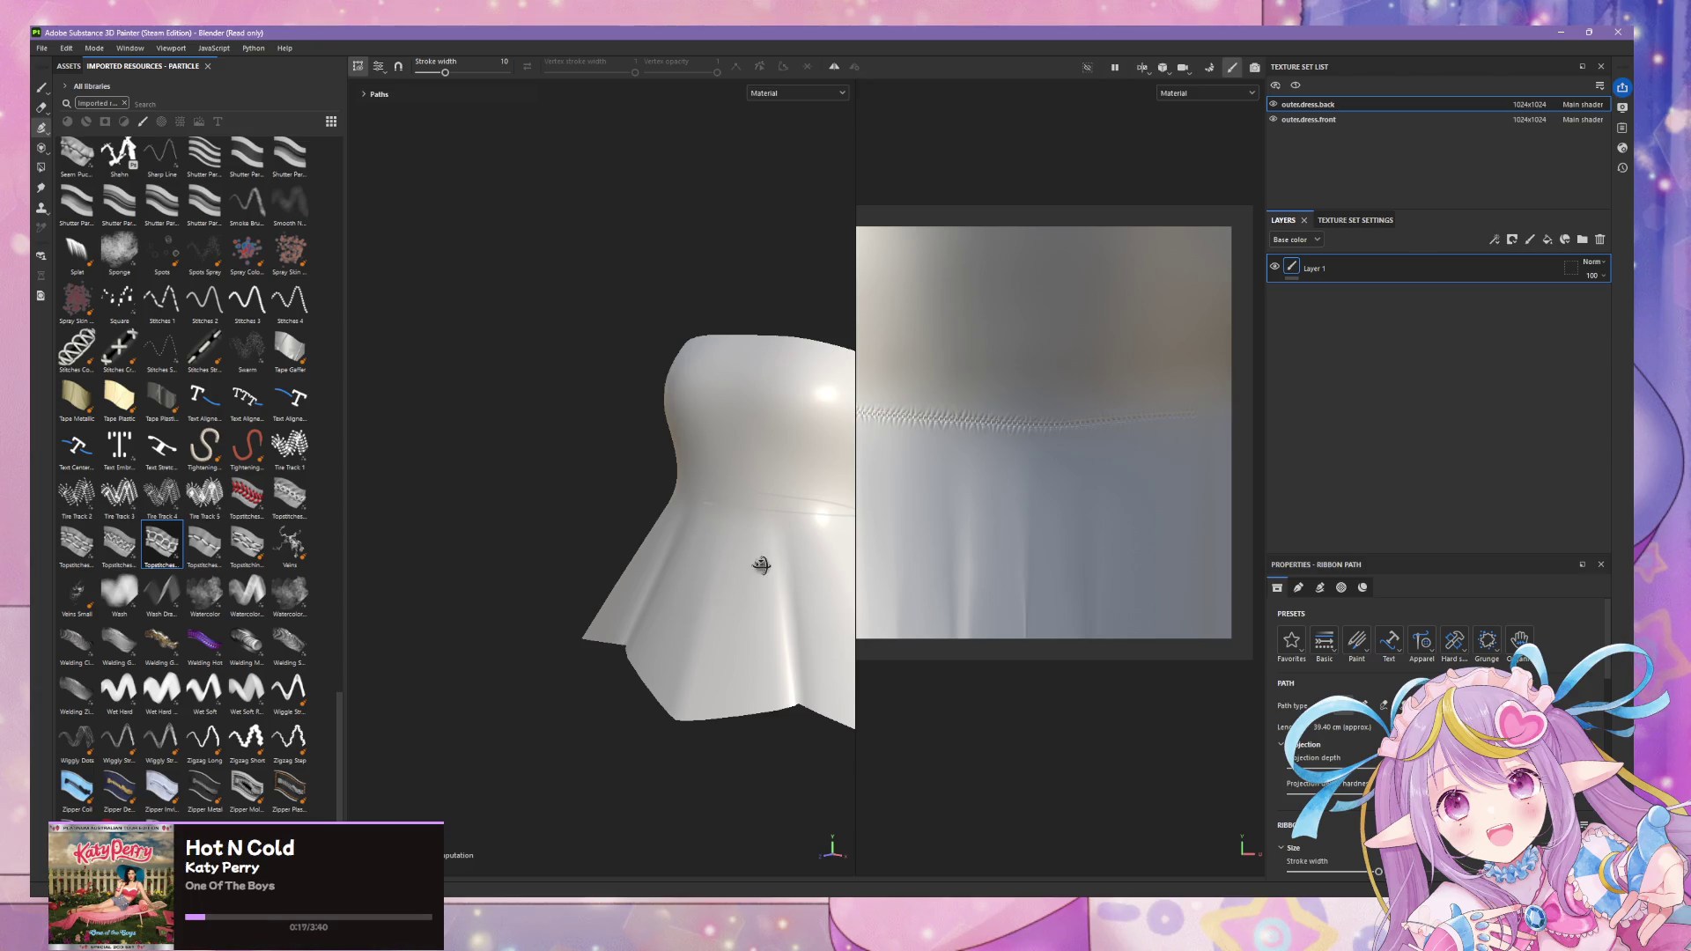
pyautogui.keyDown('alt'); pyautogui.moveTo(770, 567); pyautogui.dragTo(687, 498); pyautogui.keyUp('alt')
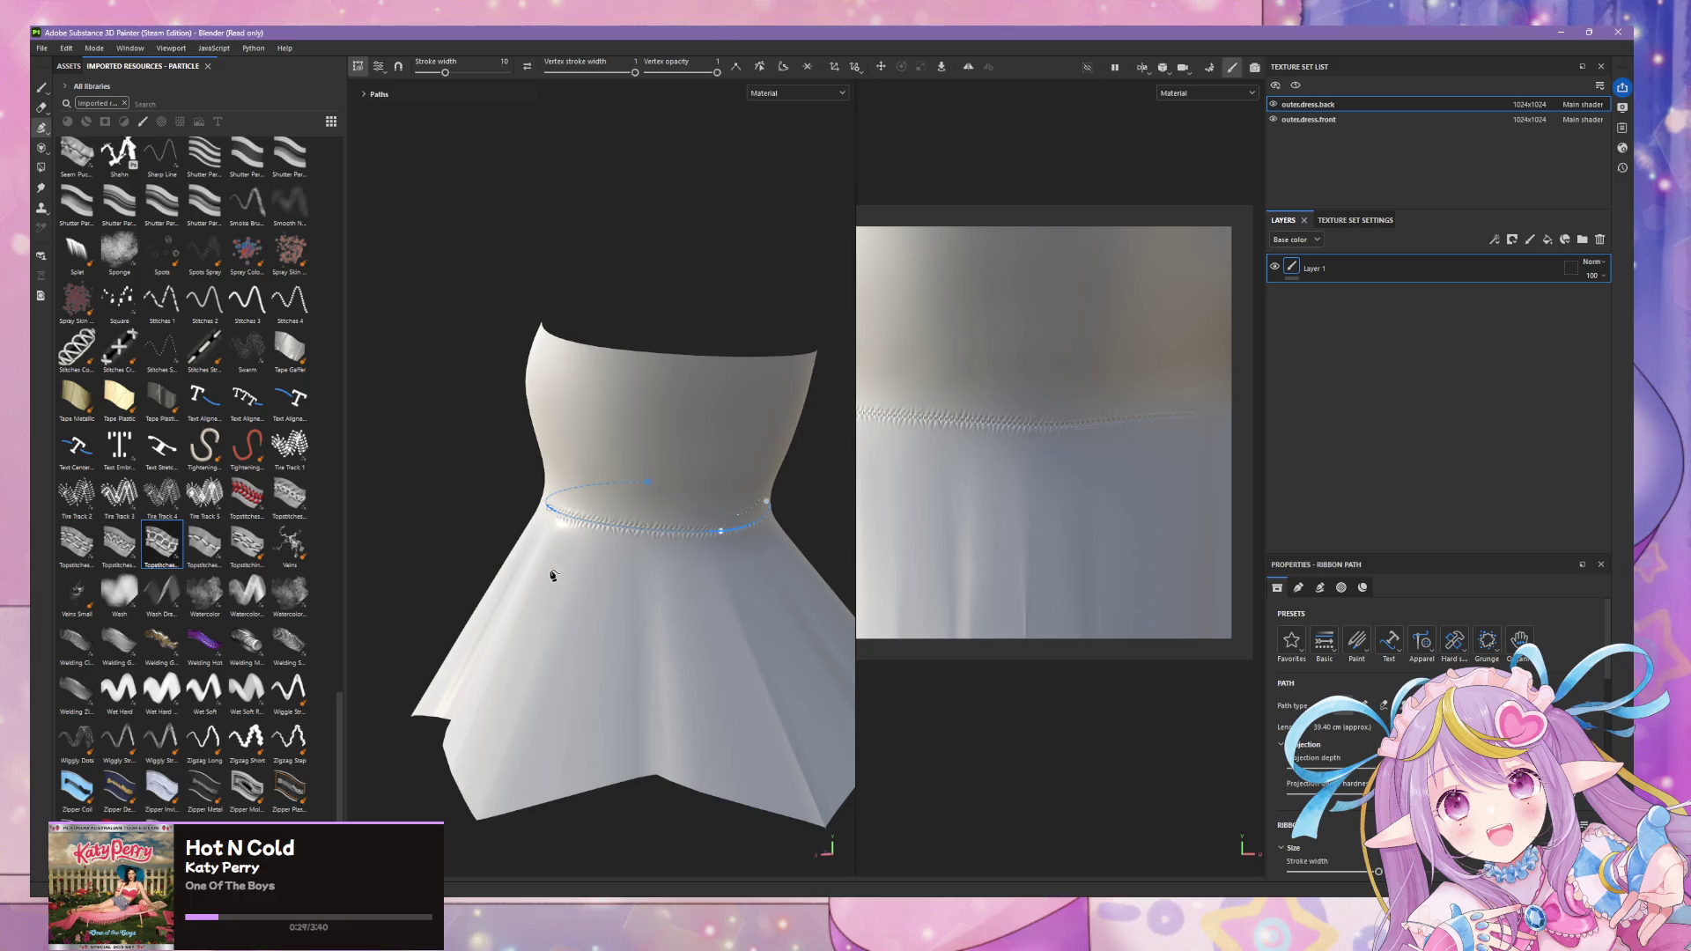
pyautogui.press('Escape')
pyautogui.press('f')
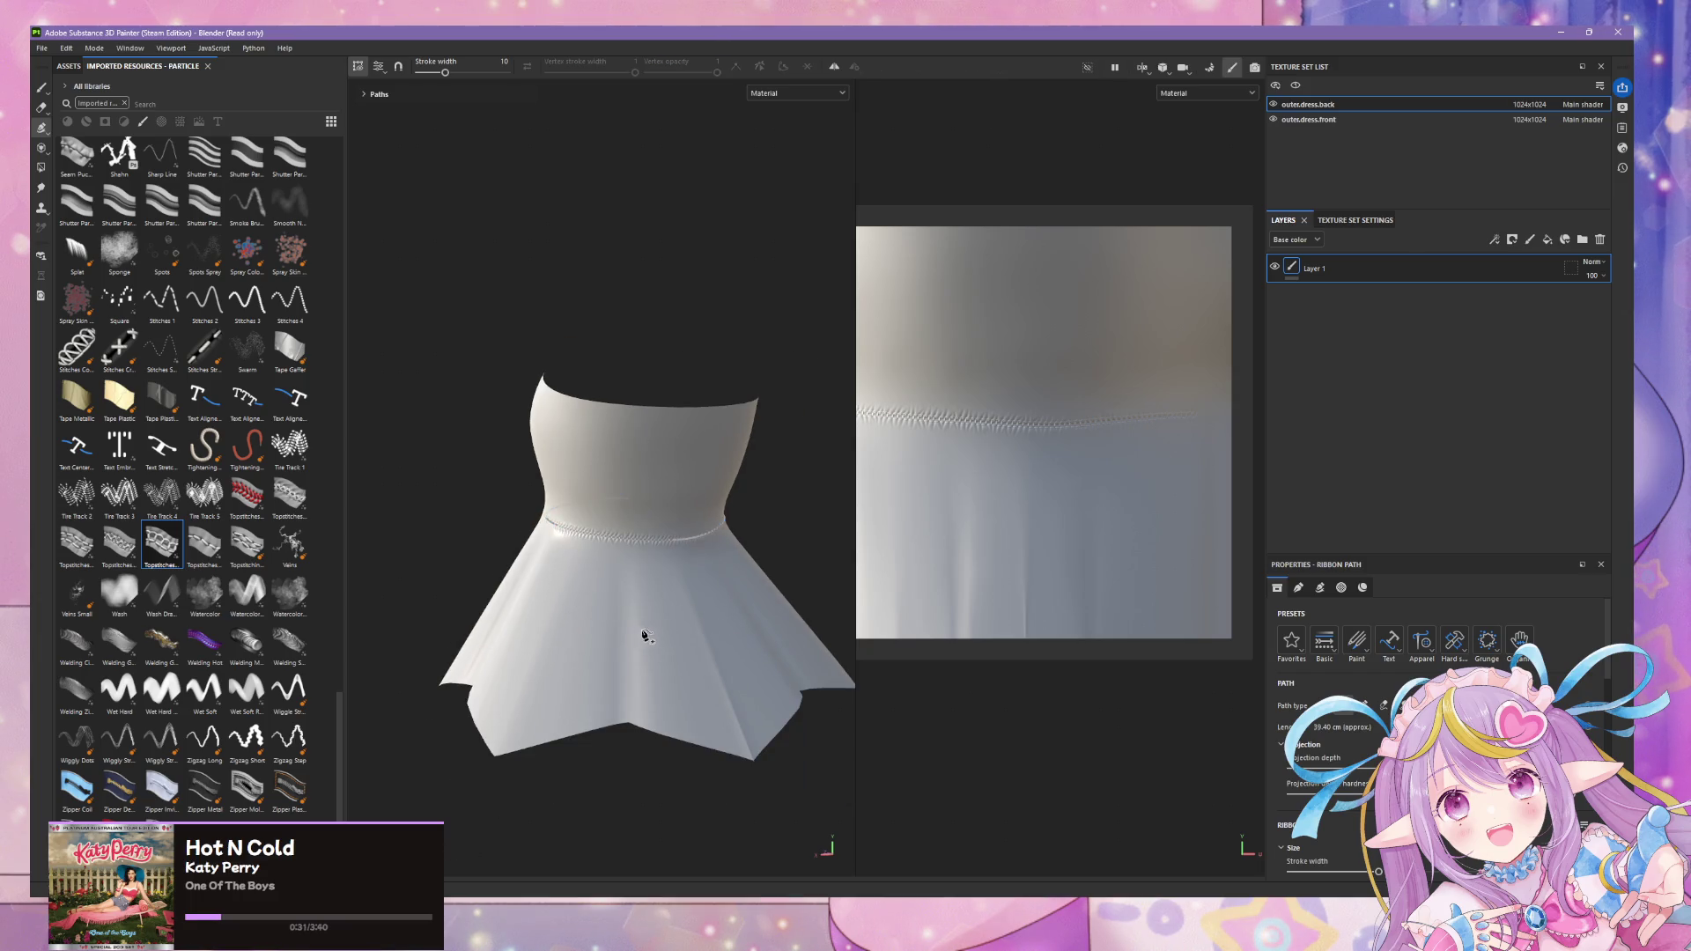
# - Inspect the waist stitching from several angles, then delete Layer 1 holding it
pyautogui.keyDown('alt'); pyautogui.moveTo(616, 594); pyautogui.dragTo(876, 595); pyautogui.keyUp('alt')
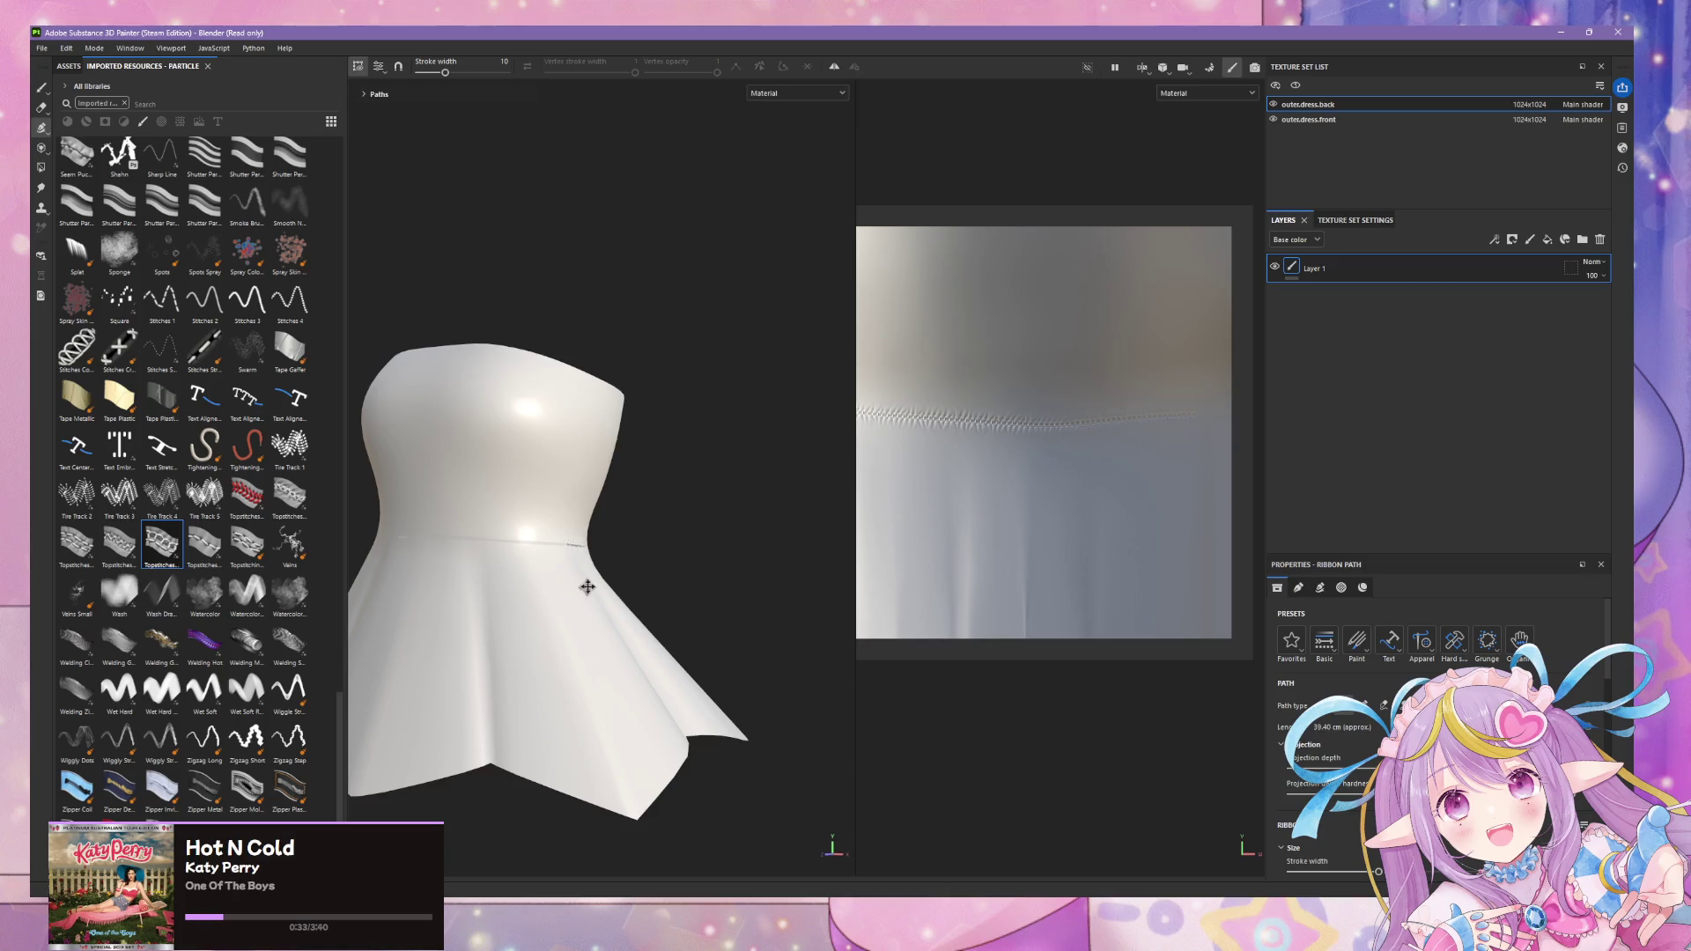
pyautogui.keyDown('alt'); pyautogui.moveTo(589, 595); pyautogui.dragTo(695, 591); pyautogui.keyUp('alt')
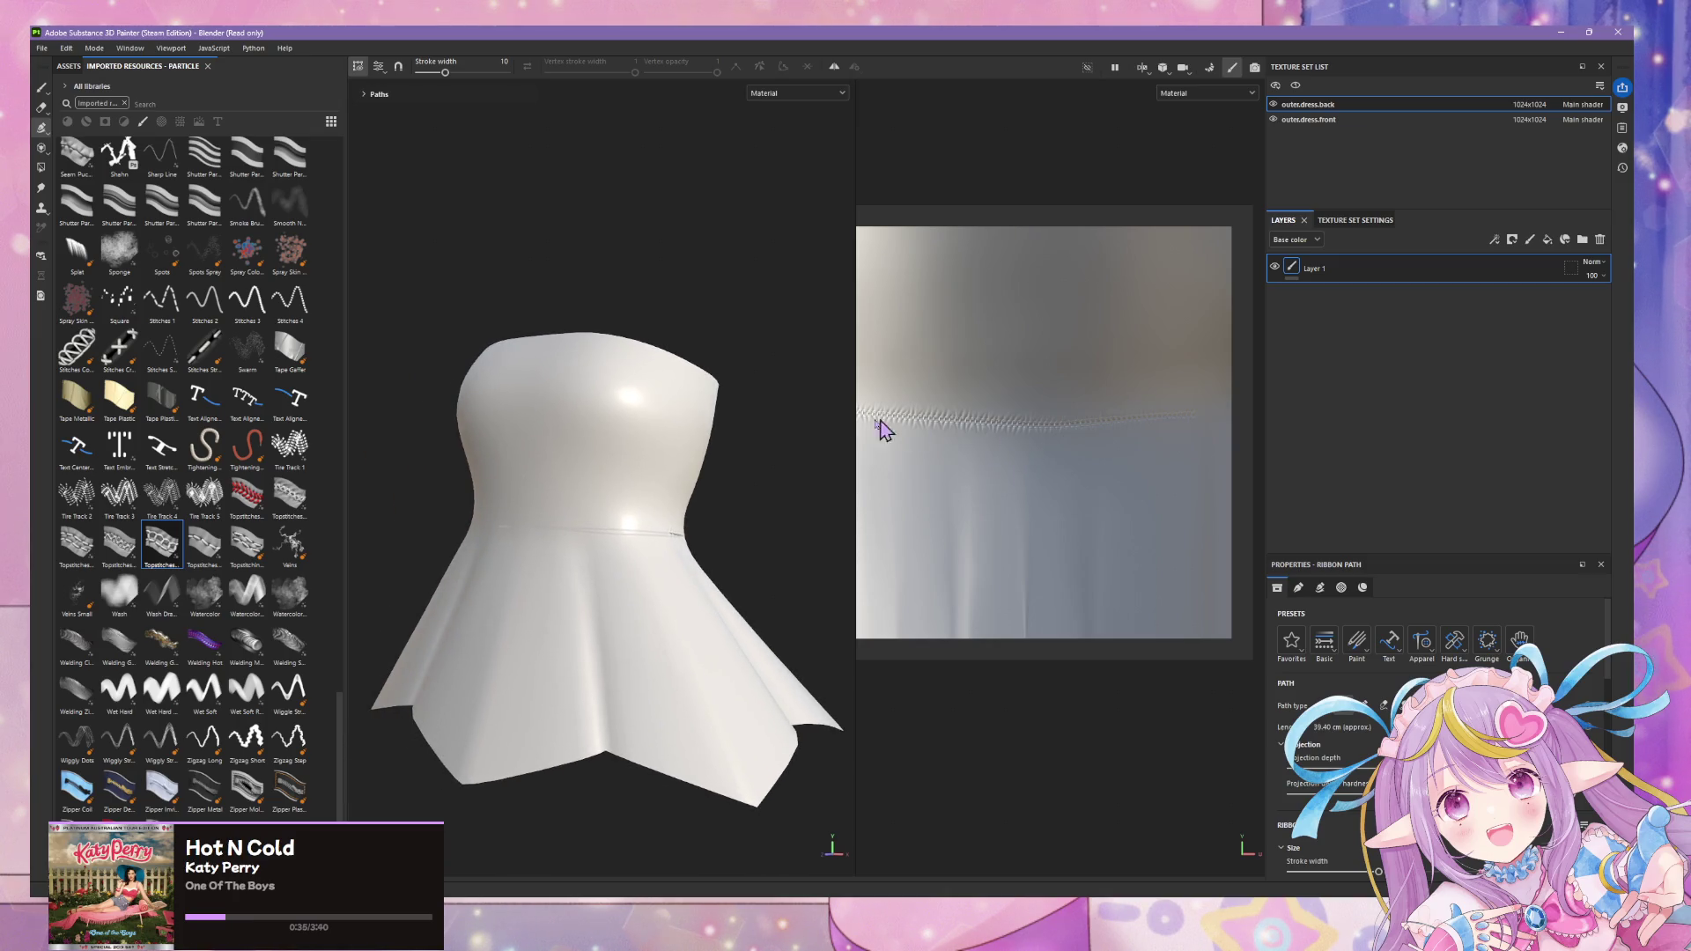
pyautogui.moveTo(738, 503)
pyautogui.keyDown('alt'); pyautogui.mouseDown()
pyautogui.moveTo(586, 490)
pyautogui.moveTo(541, 507)
pyautogui.mouseUp(); pyautogui.keyUp('alt')
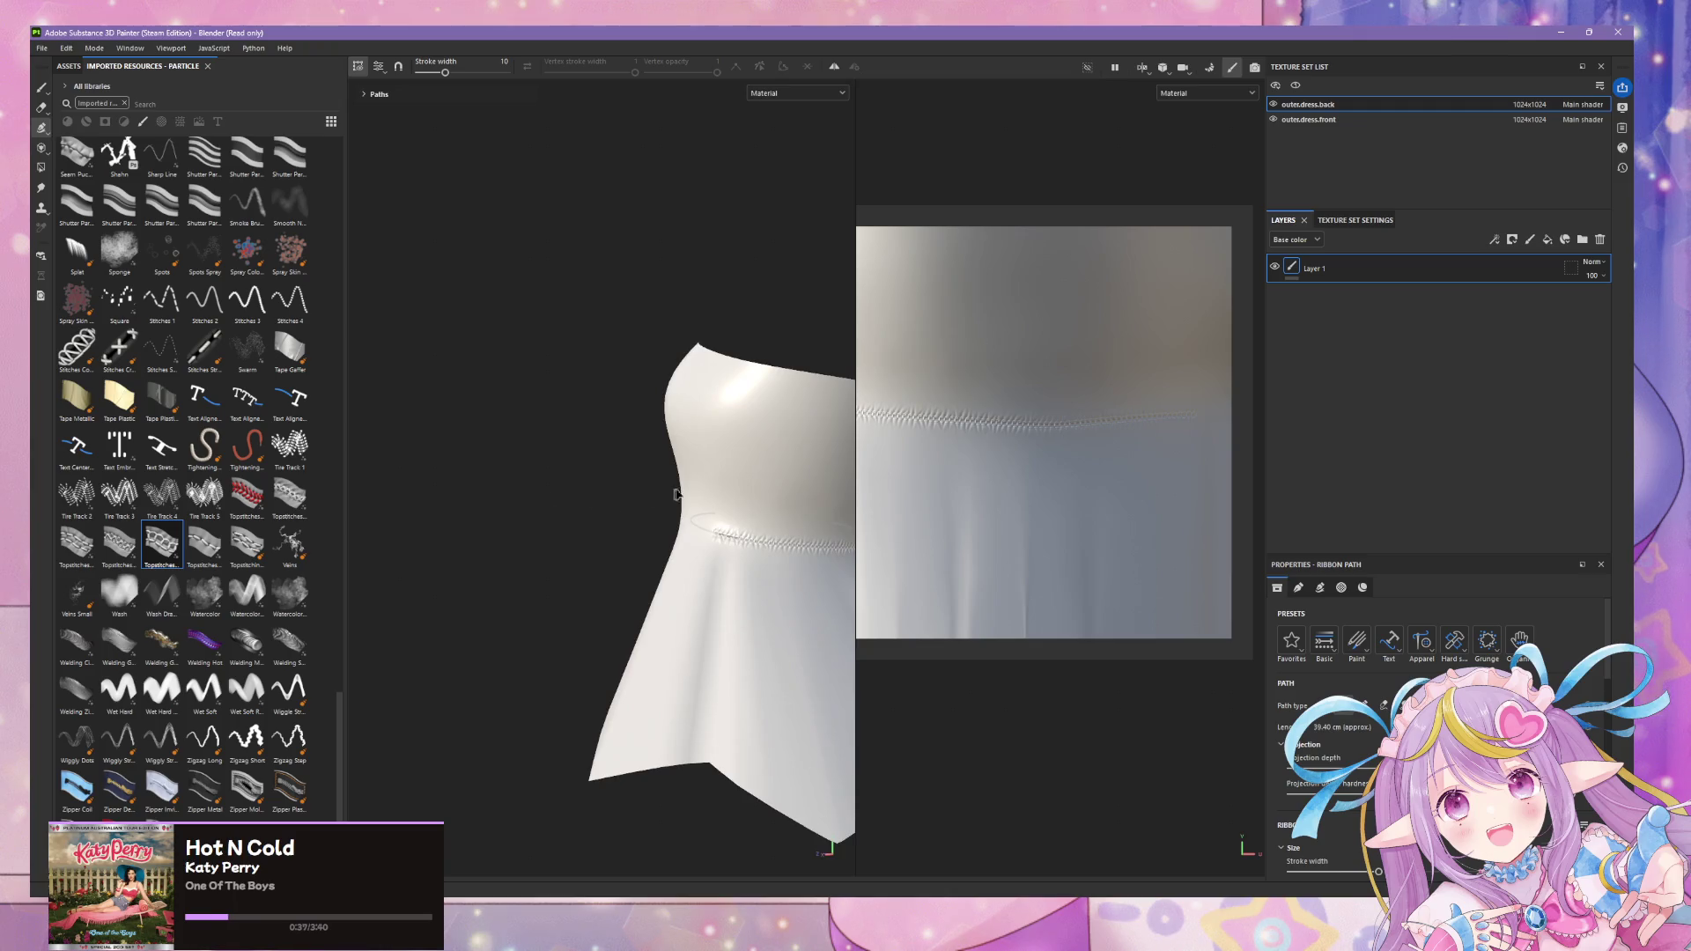
pyautogui.keyDown('alt'); pyautogui.moveTo(673, 504); pyautogui.dragTo(830, 508); pyautogui.keyUp('alt')
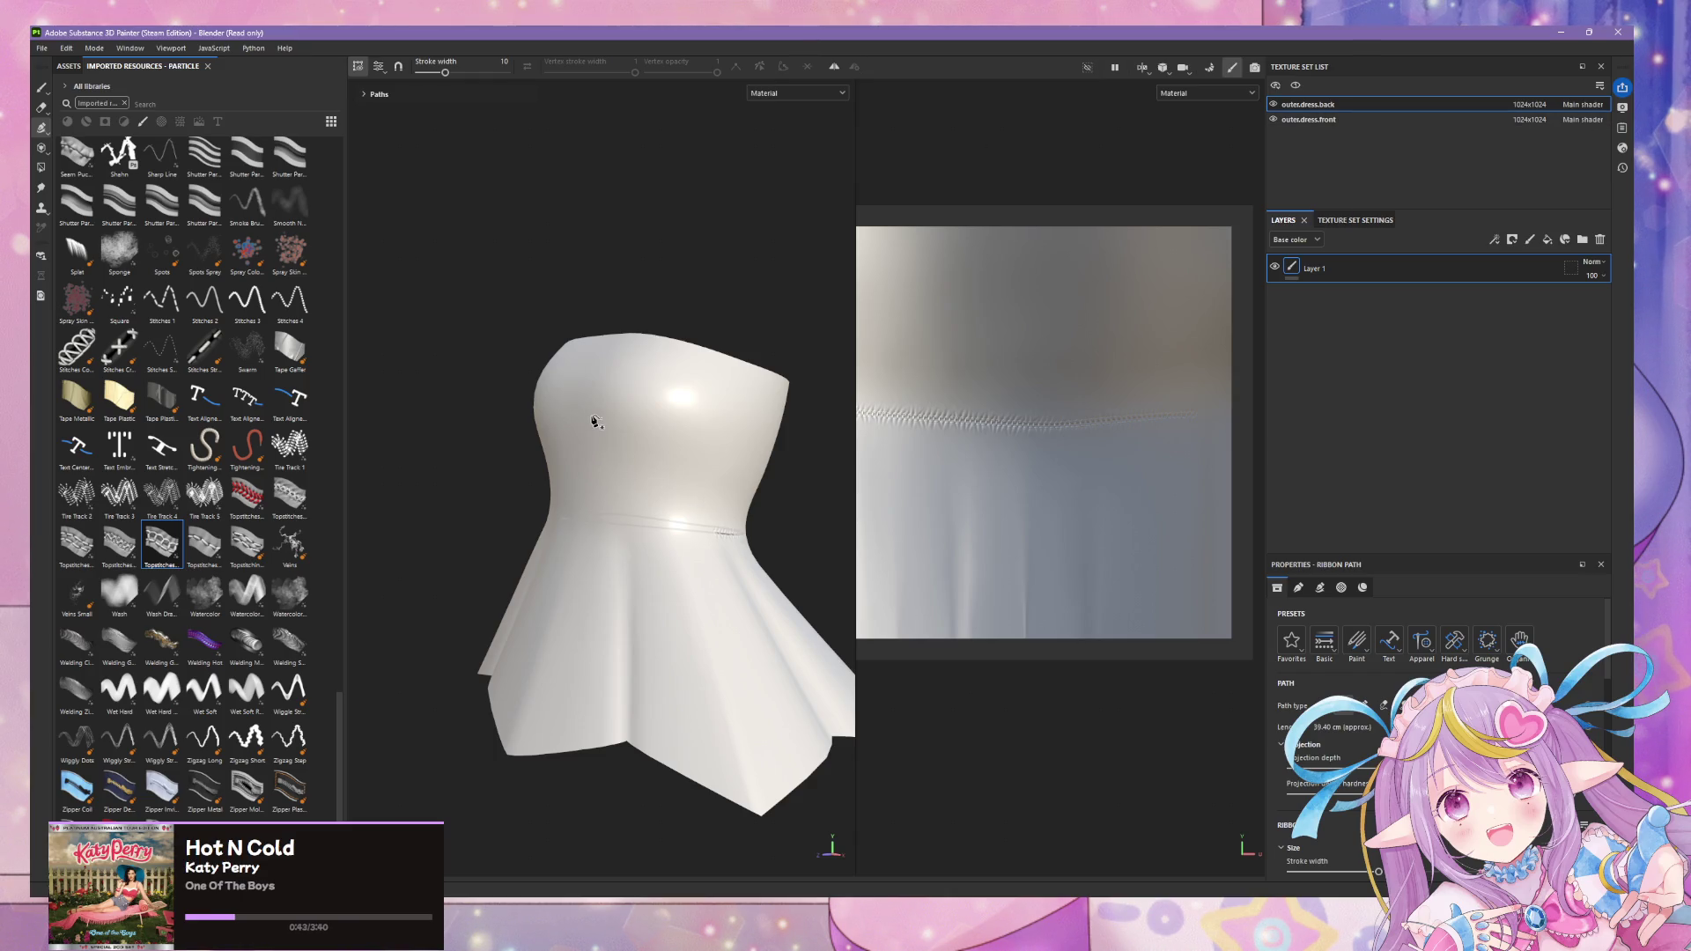
pyautogui.keyDown('alt'); pyautogui.moveTo(623, 488); pyautogui.dragTo(725, 515); pyautogui.keyUp('alt')
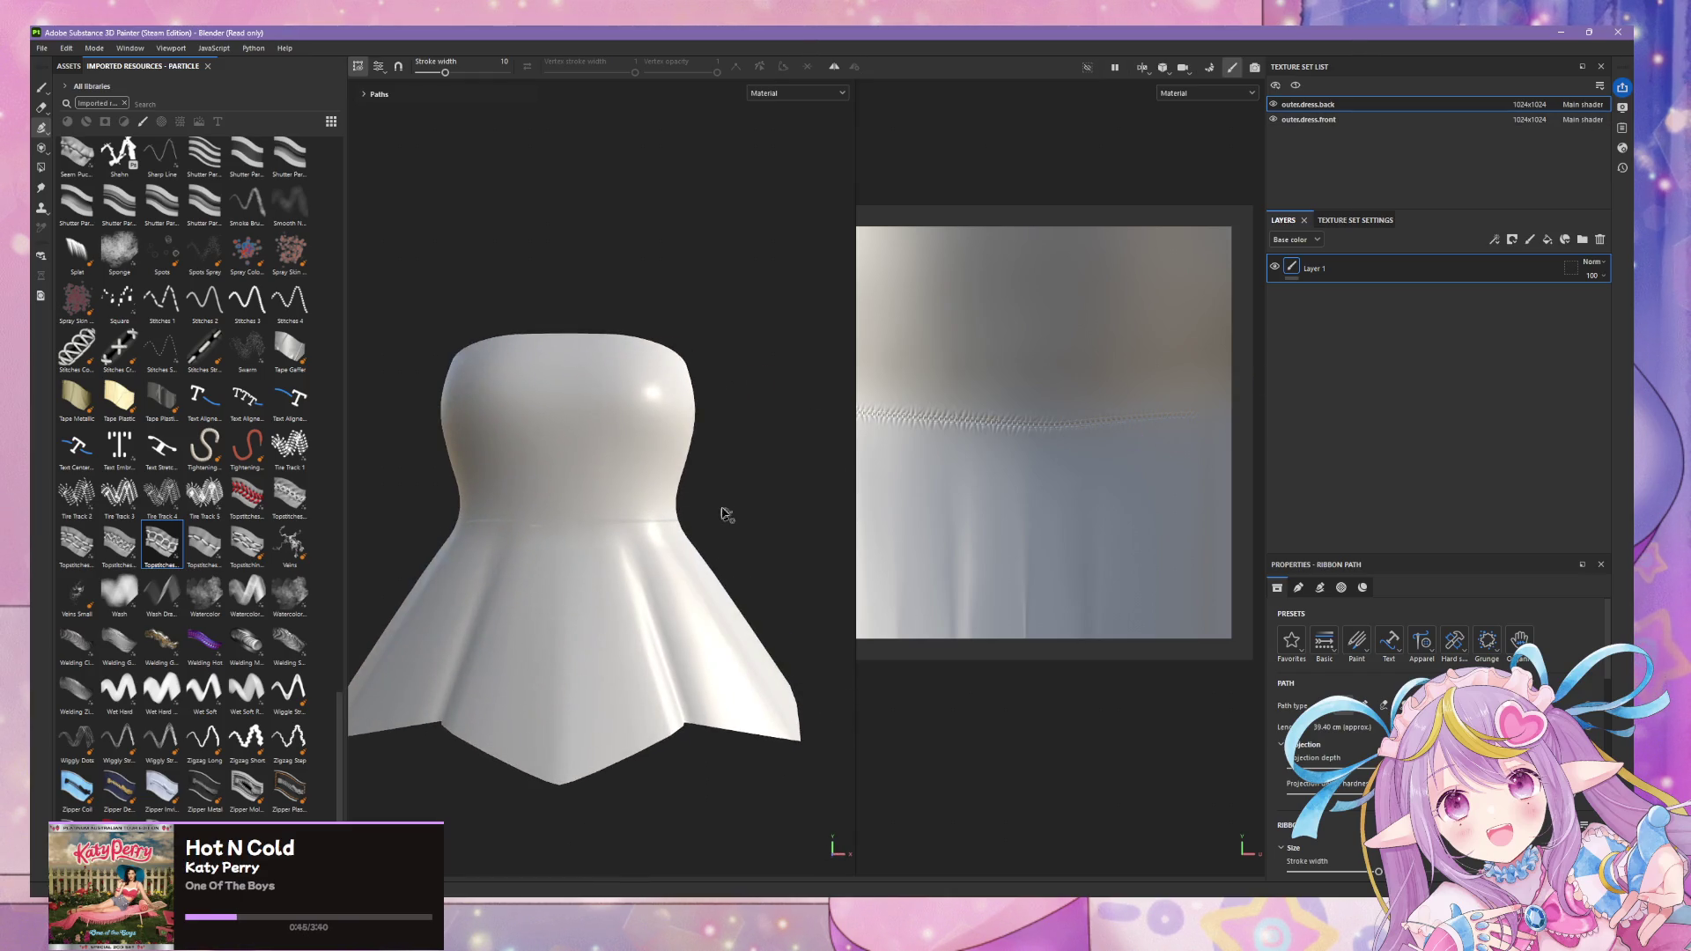
pyautogui.click(1600, 239)
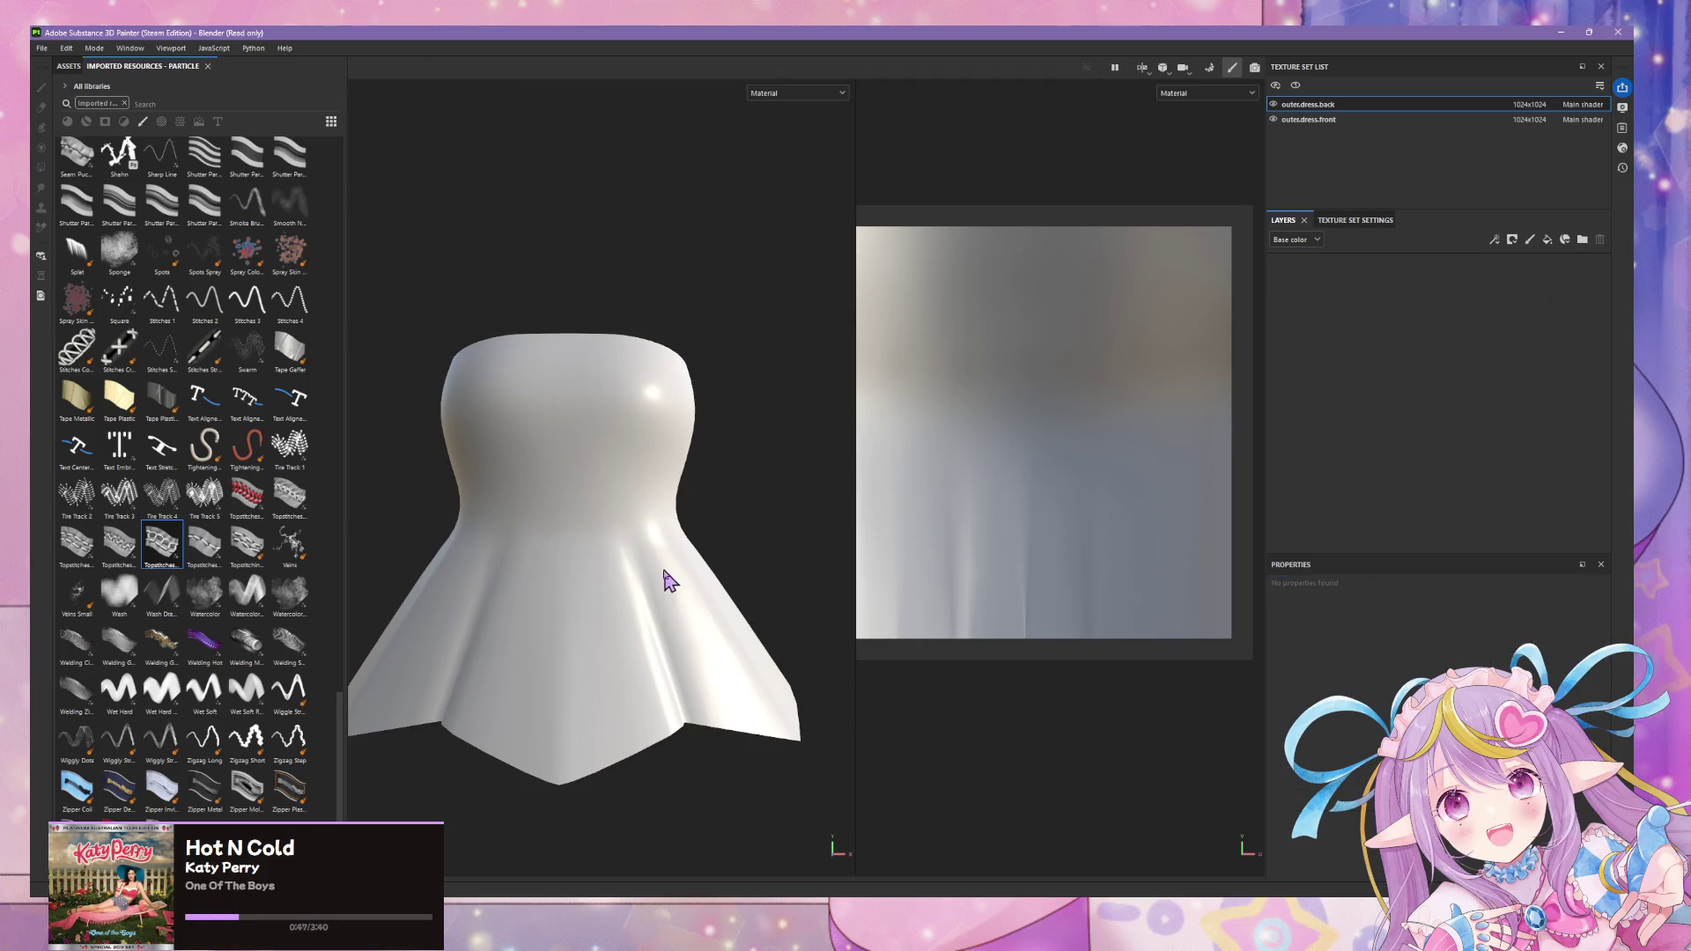
# - Switch to the outerdress.front texture set and start a stitch path at the top of the dress
pyautogui.click(1368, 119)
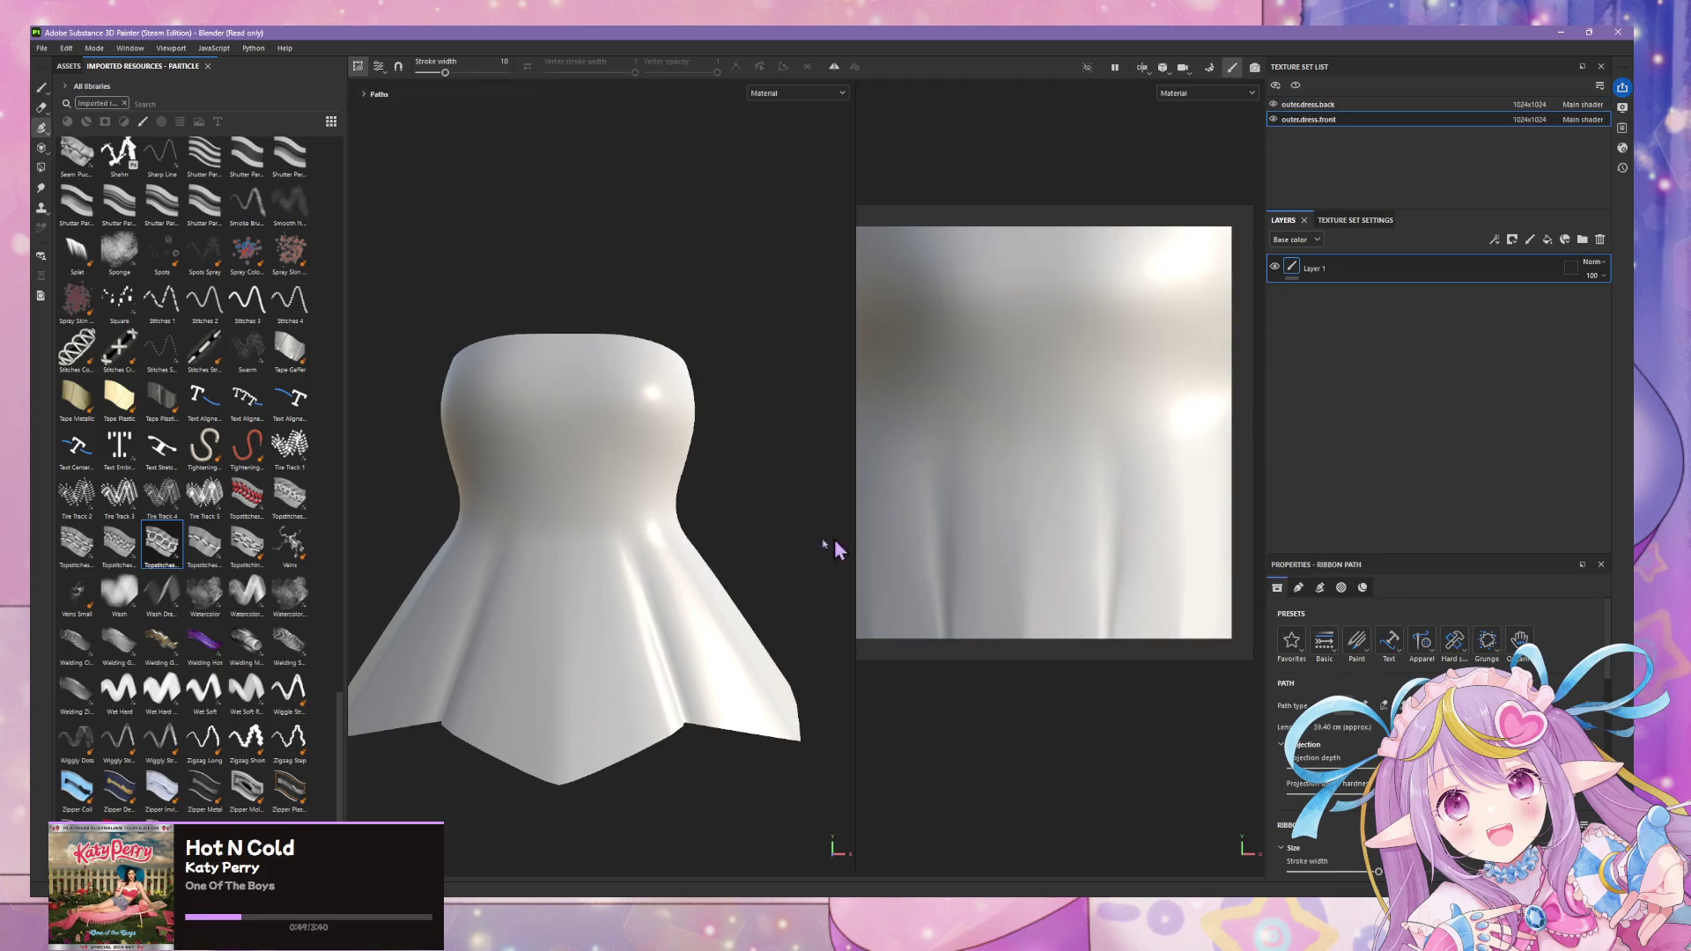
pyautogui.moveTo(542, 424); pyautogui.dragTo(617, 404, button='middle')
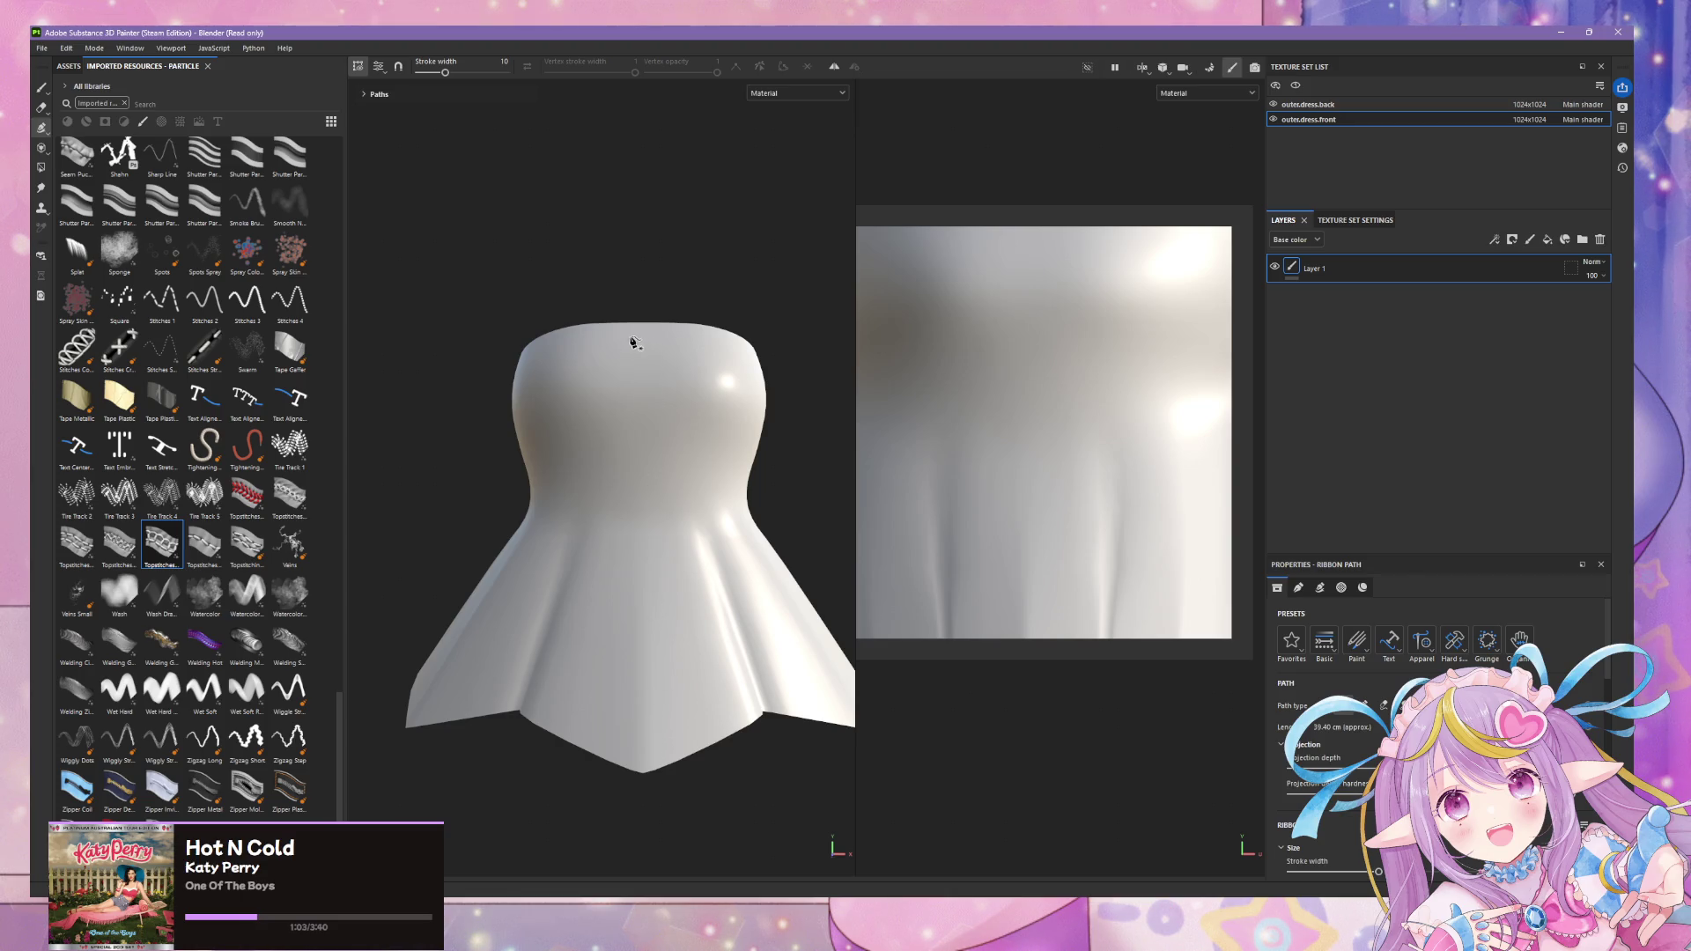
pyautogui.click(636, 328)
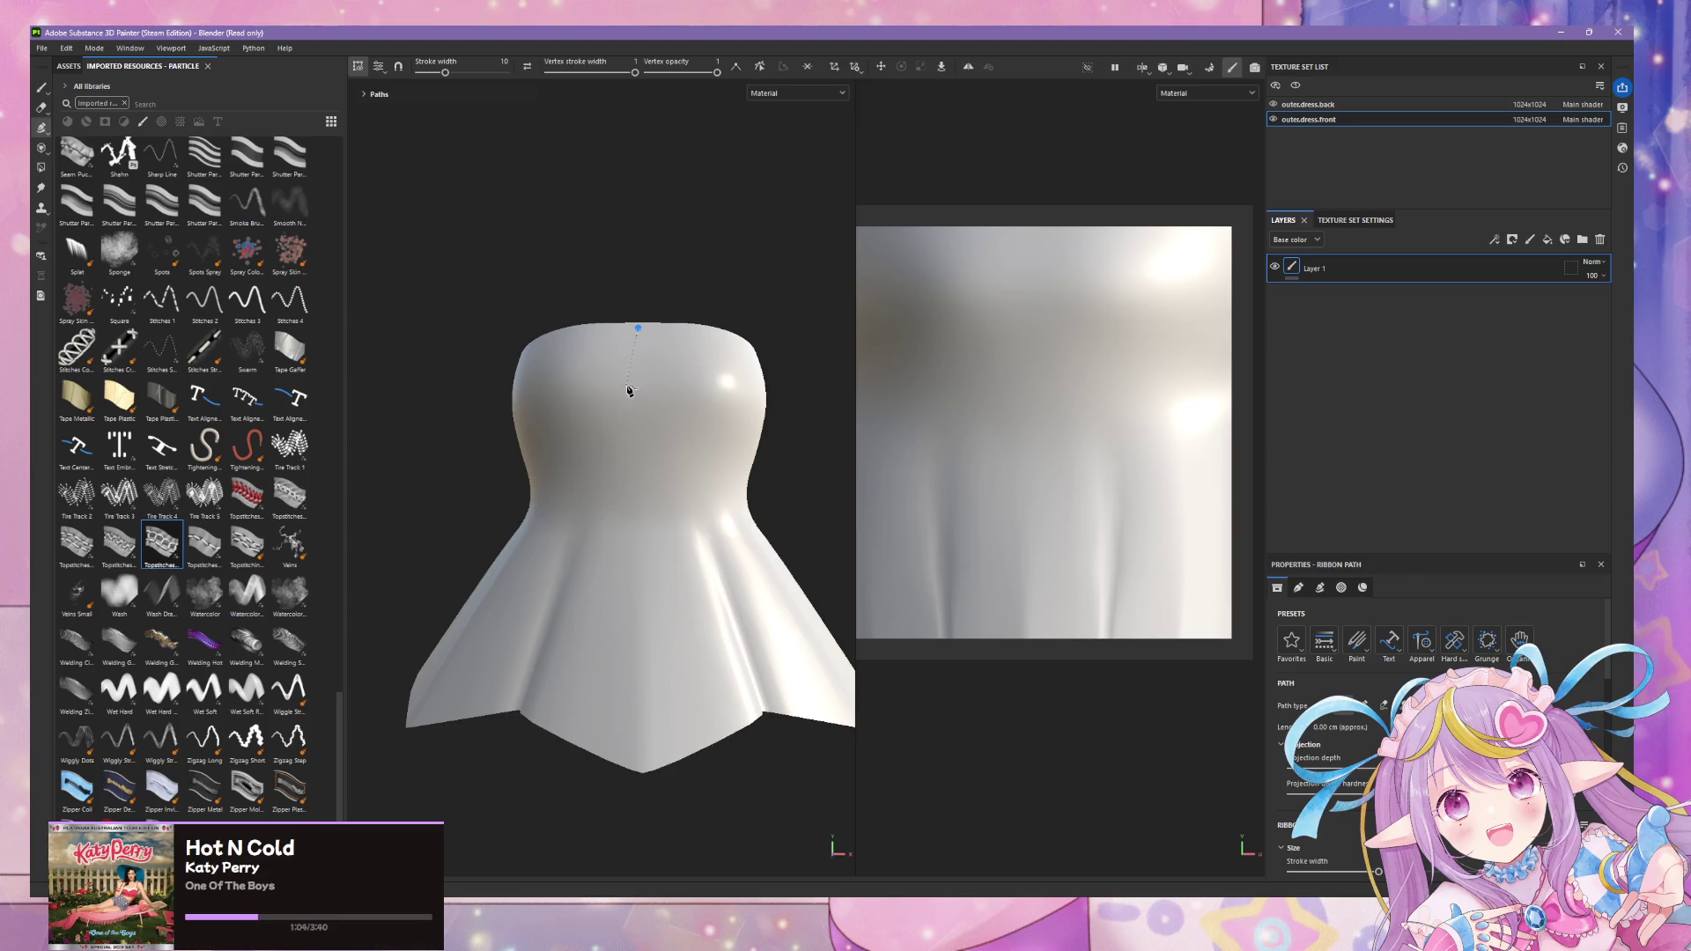
# - Finish the centre-front stitch path near the hem and check it from the side
pyautogui.click(641, 730)
pyautogui.press('Return')
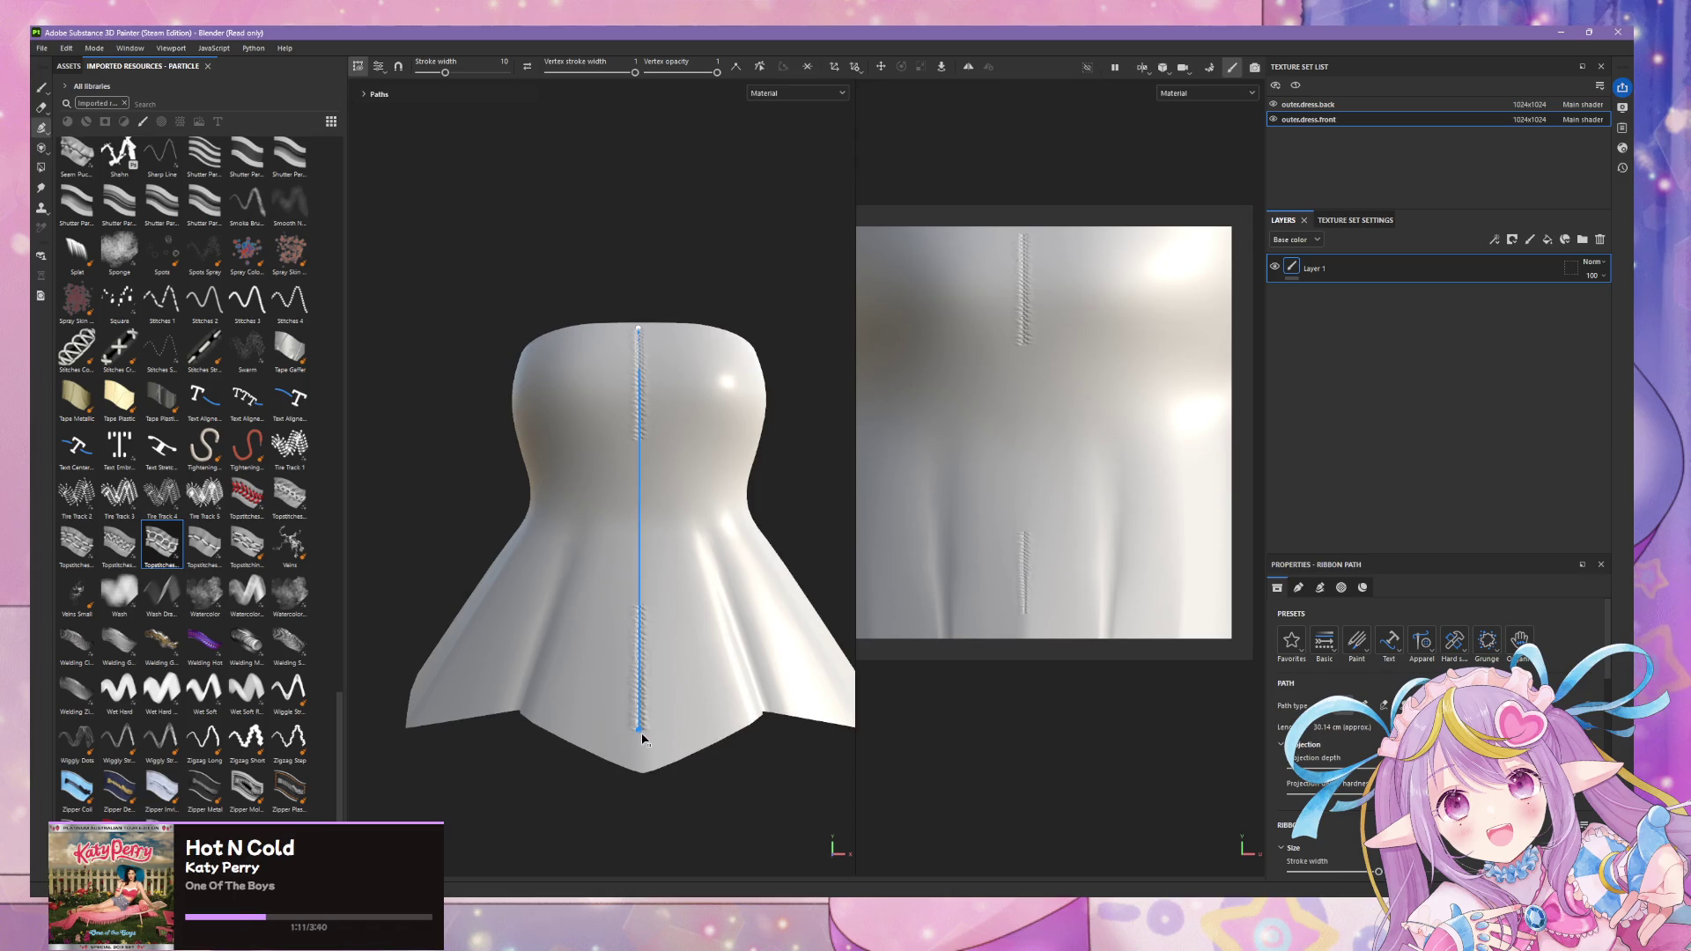
pyautogui.keyDown('alt'); pyautogui.moveTo(781, 631); pyautogui.dragTo(672, 643); pyautogui.keyUp('alt')
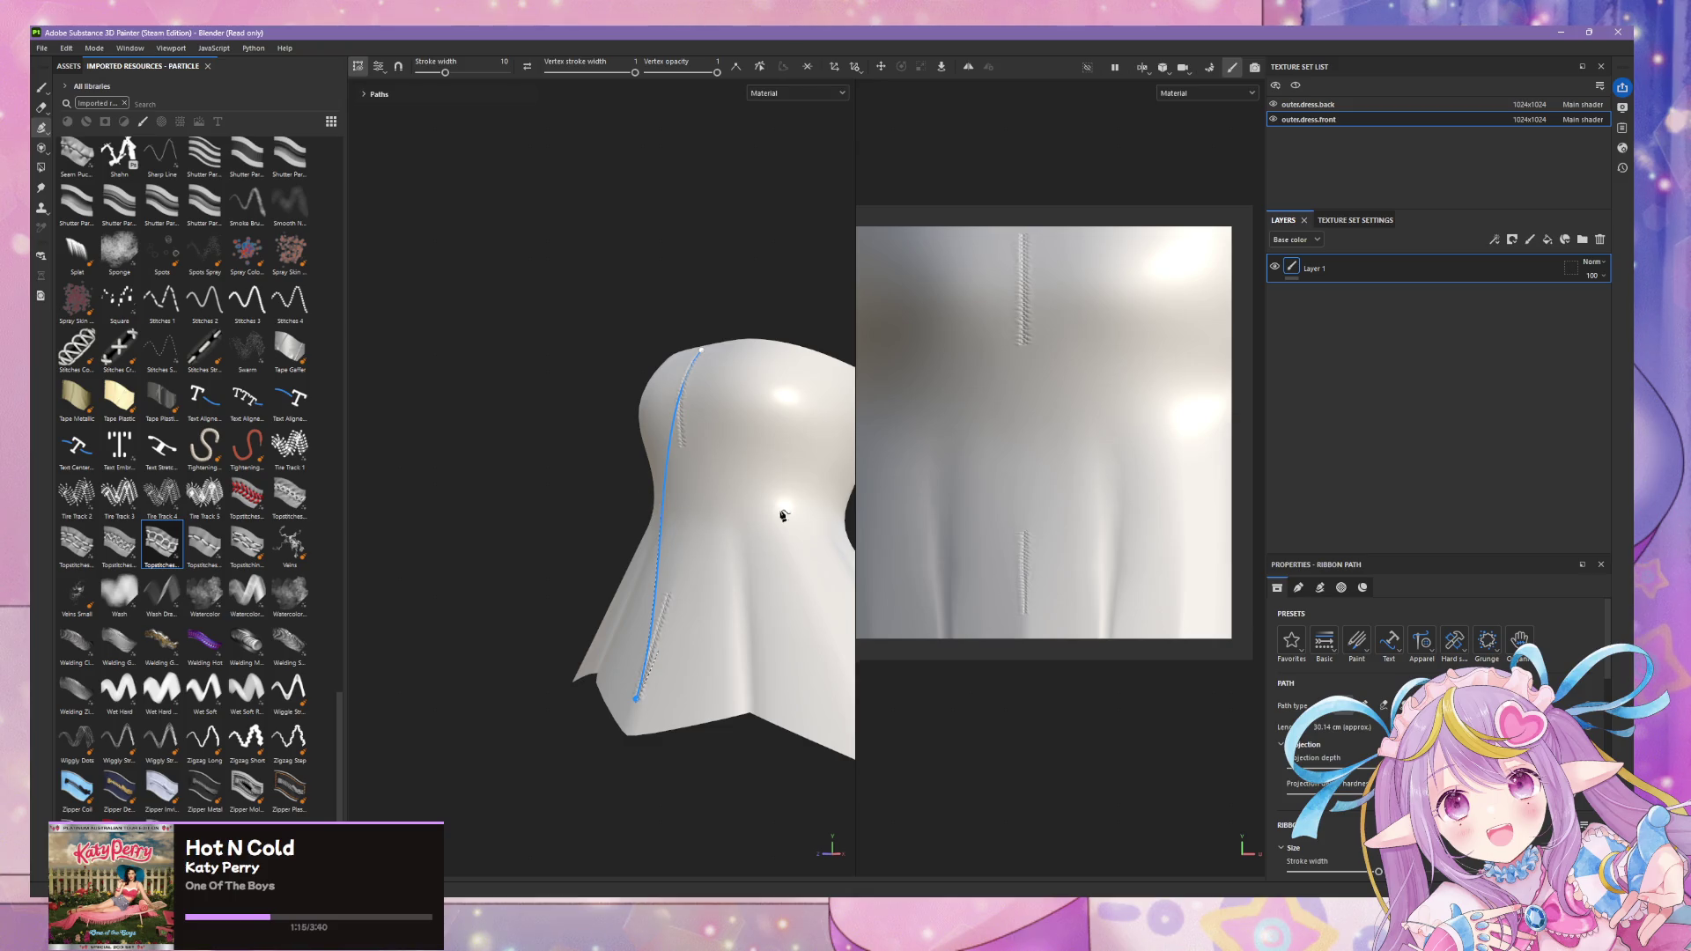
pyautogui.press('Escape')
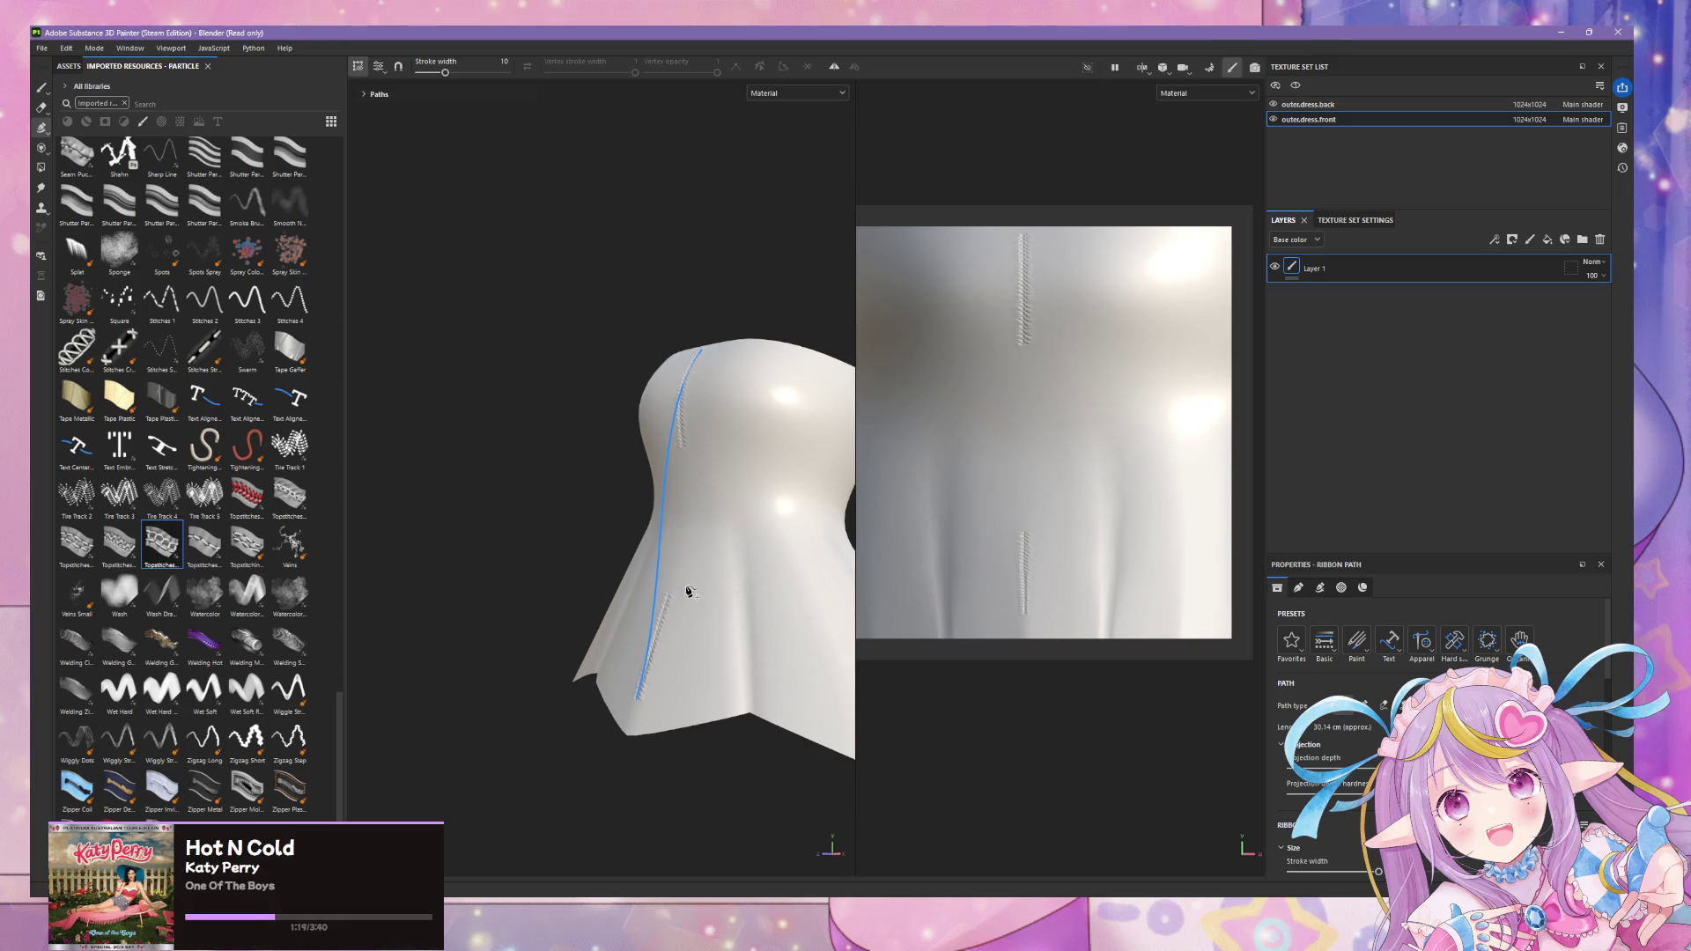
# - Show the mesh wireframe overlay on both views and return to a front three-quarter view
pyautogui.keyDown('alt'); pyautogui.moveTo(687, 590); pyautogui.dragTo(679, 586); pyautogui.keyUp('alt')
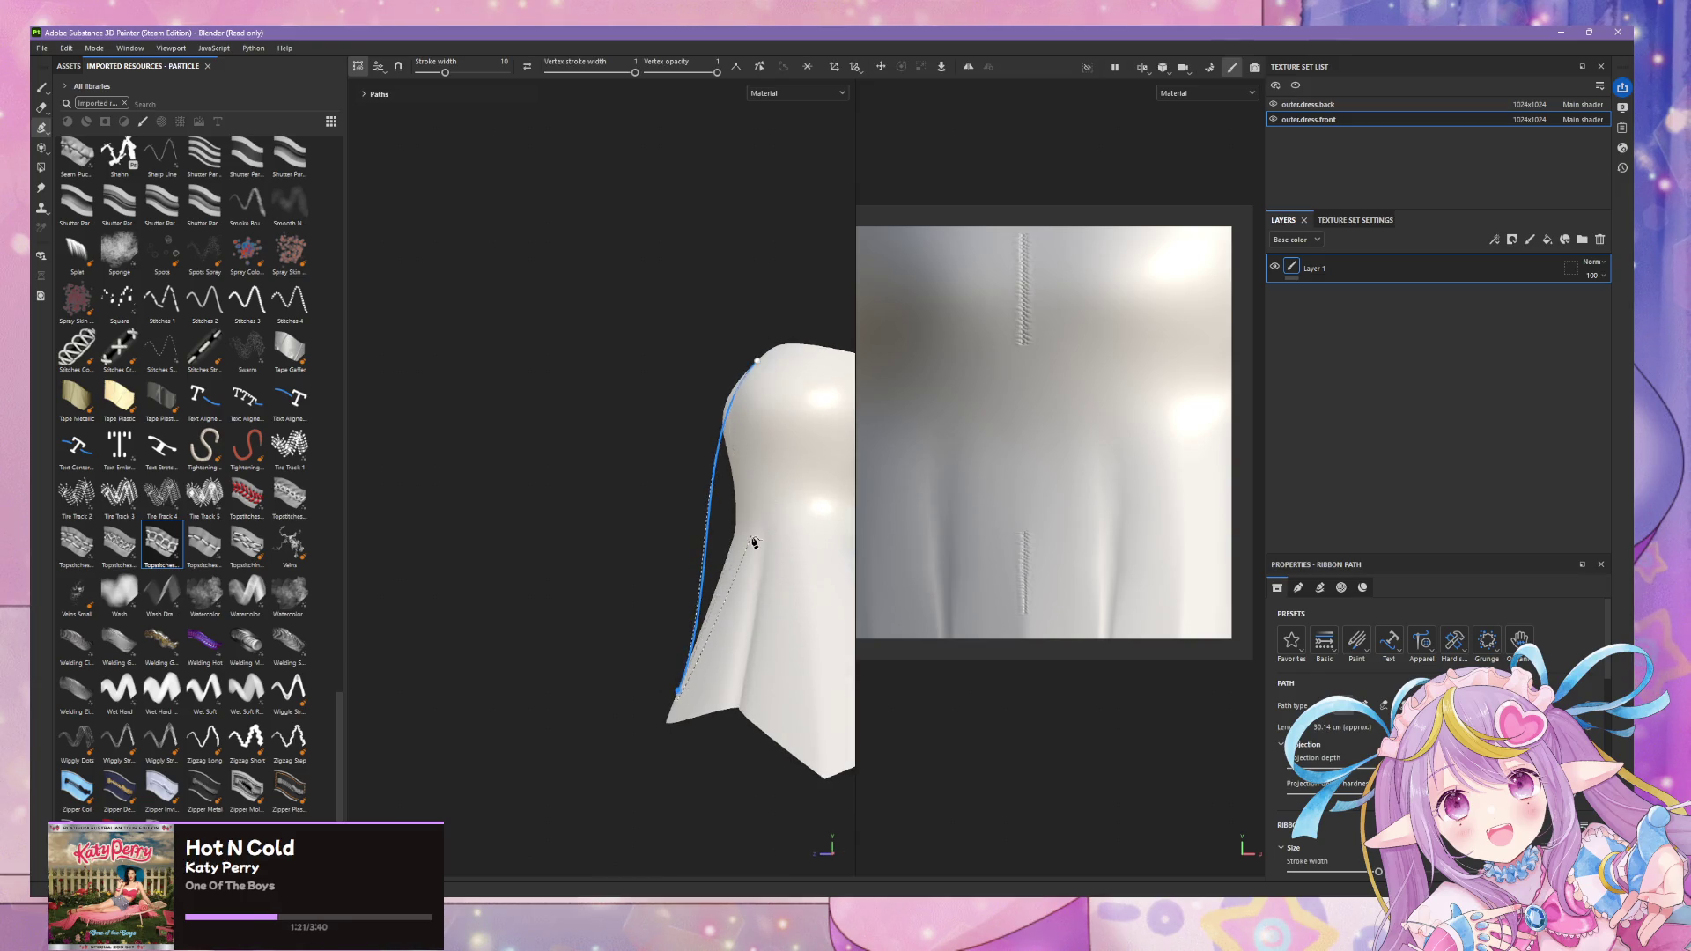
pyautogui.keyDown('alt'); pyautogui.moveTo(749, 541); pyautogui.dragTo(563, 245); pyautogui.keyUp('alt')
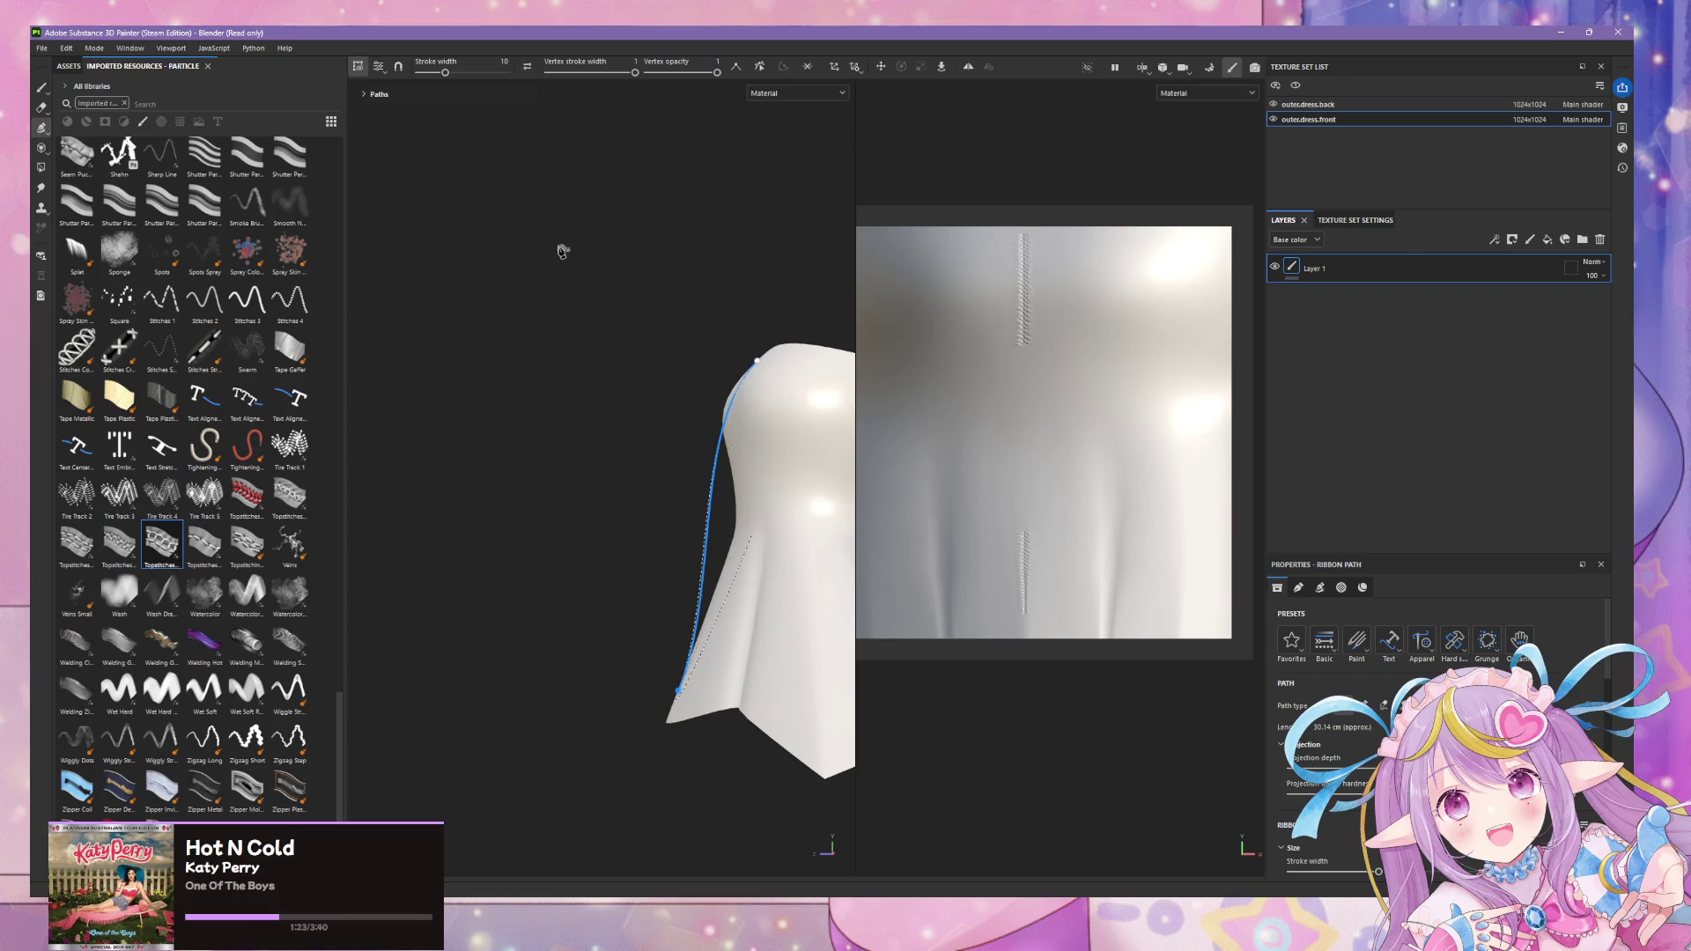
pyautogui.click(503, 118)
pyautogui.click(379, 66)
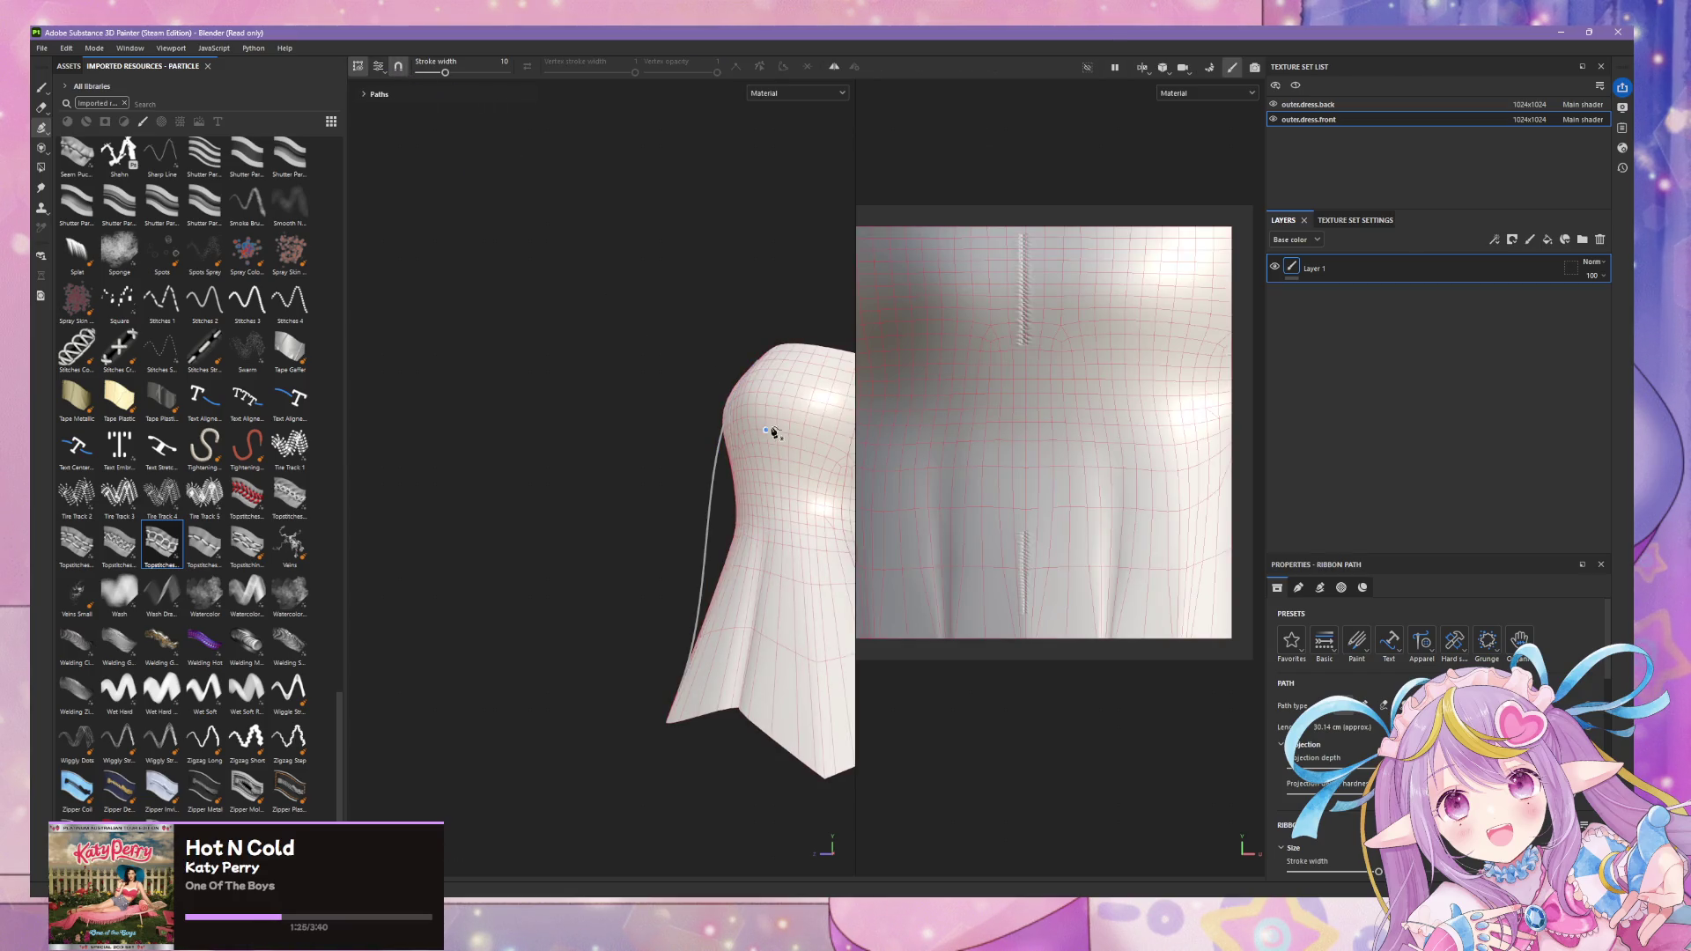
pyautogui.keyDown('alt'); pyautogui.moveTo(733, 412); pyautogui.dragTo(728, 467); pyautogui.keyUp('alt')
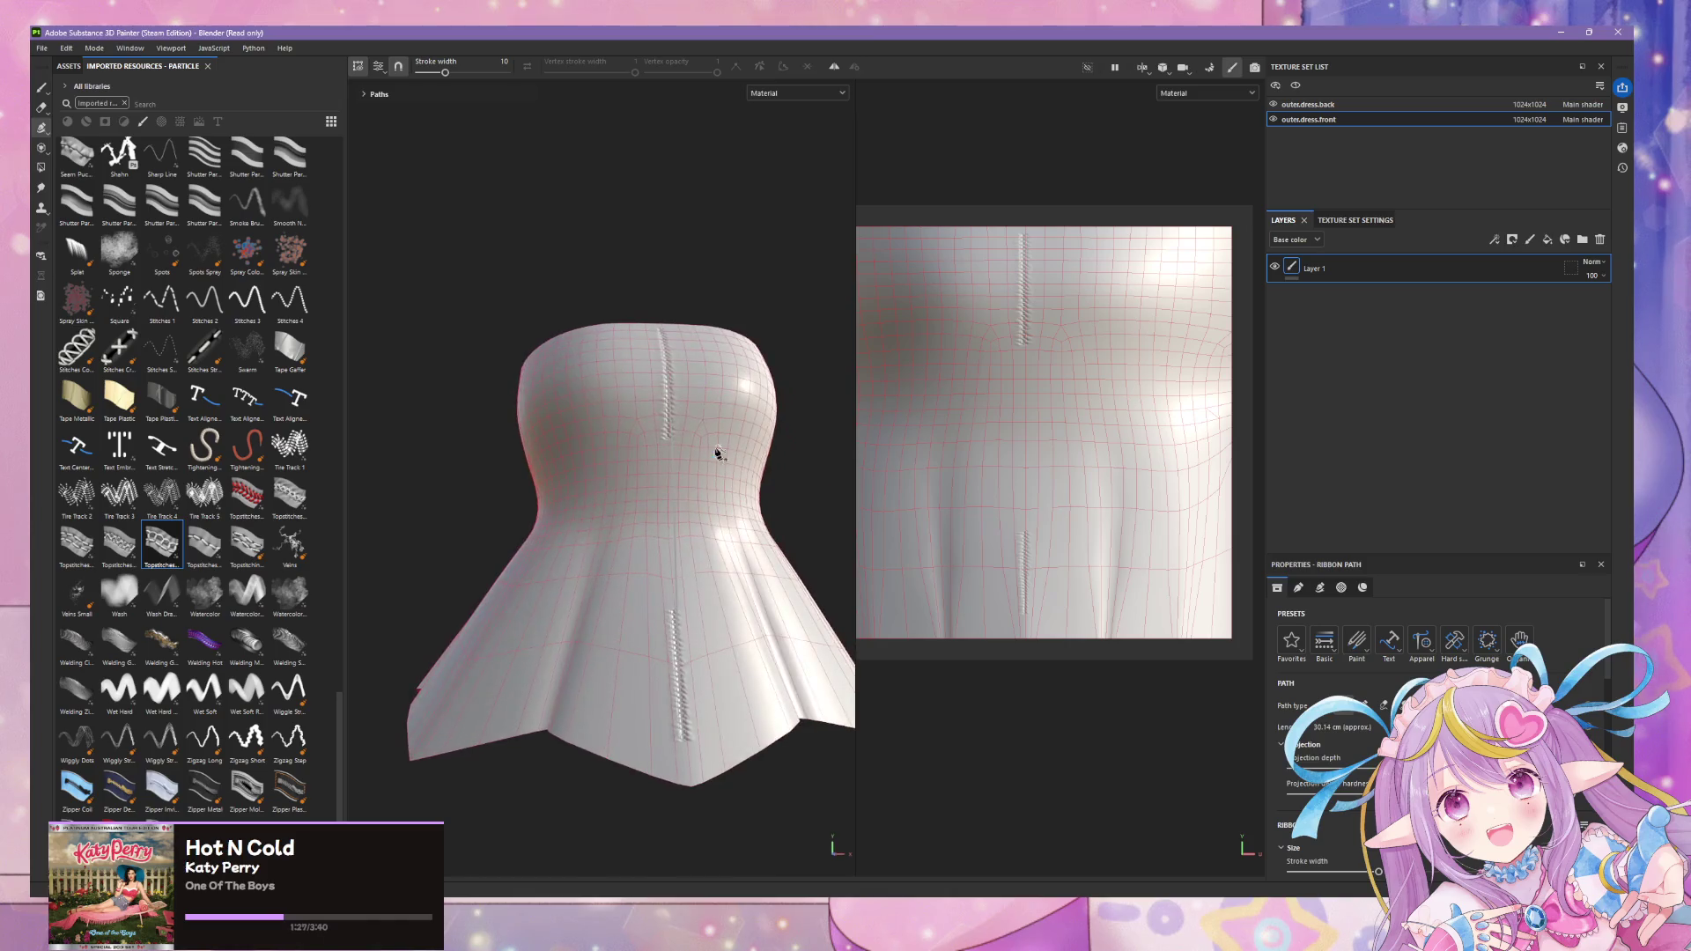
# - Delete the stitch-path layer, pick a different Topstitches brush and add a fresh paint layer
pyautogui.click(1602, 239)
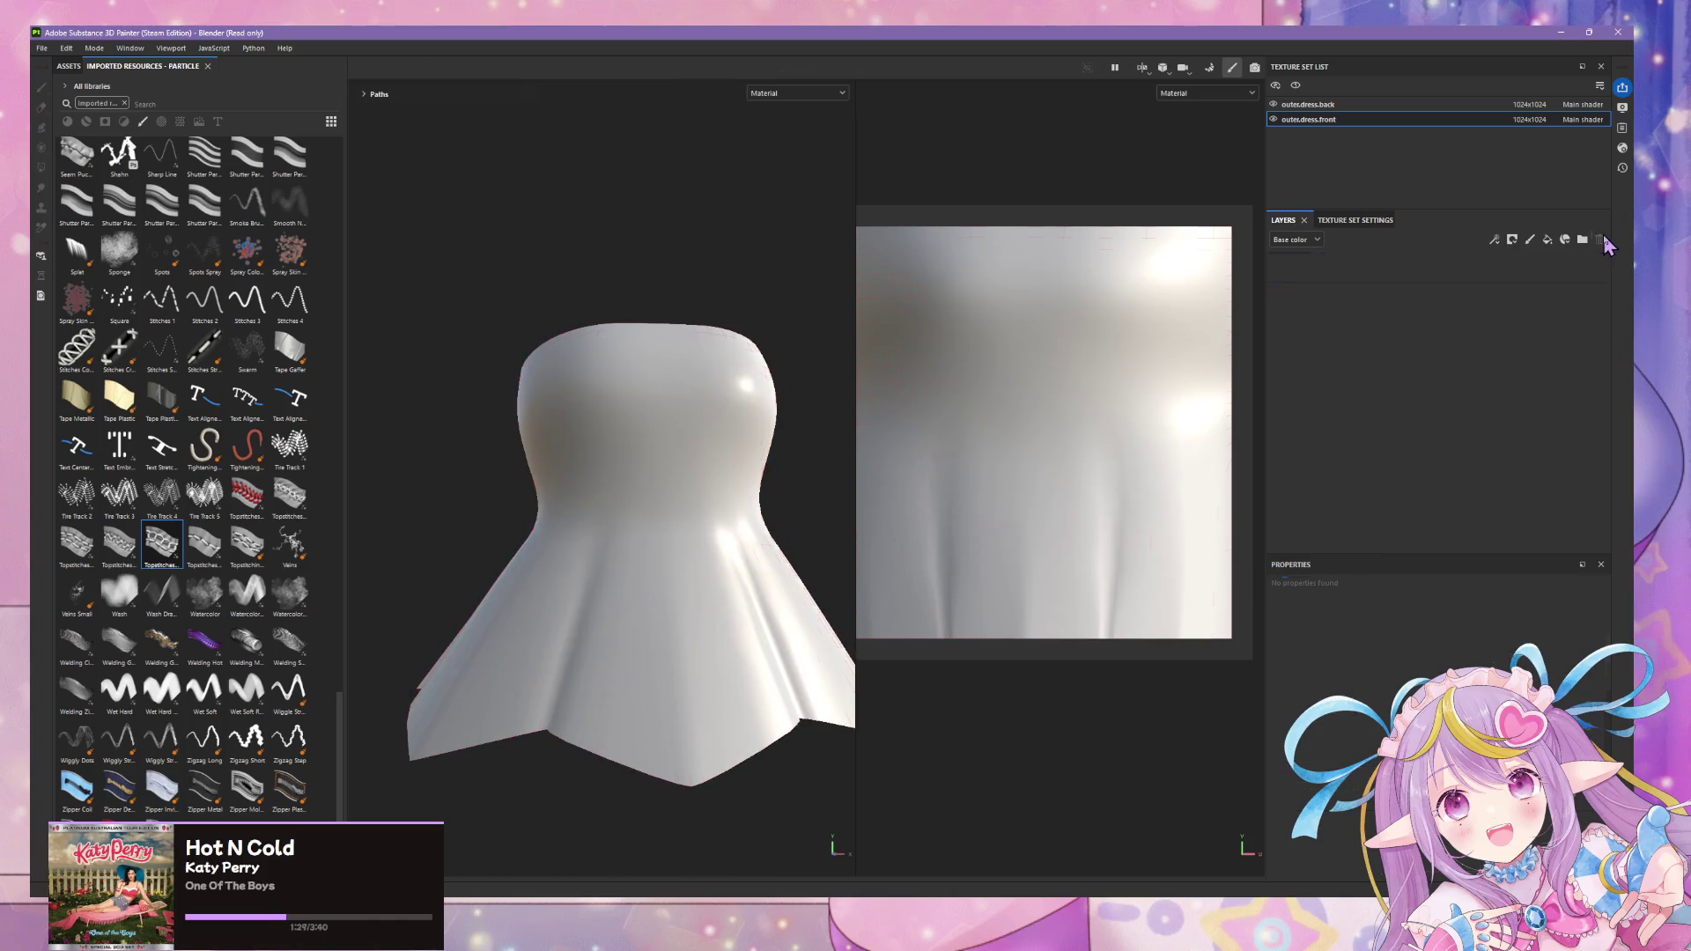
pyautogui.click(193, 556)
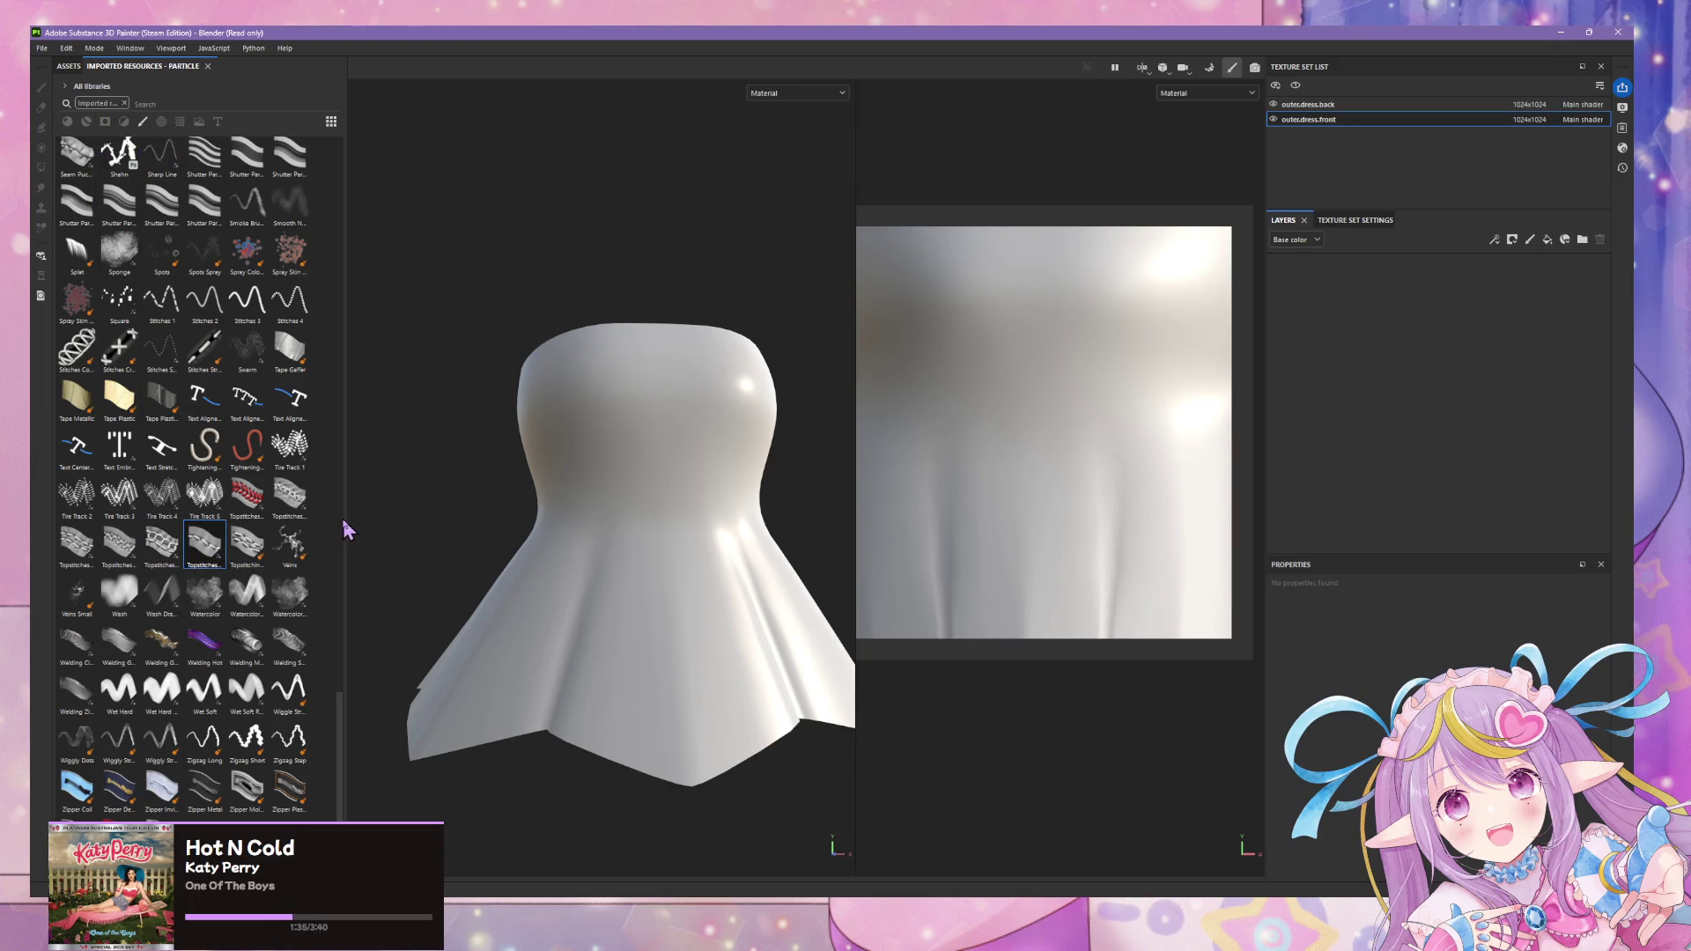
pyautogui.scroll(1, 522, 421)
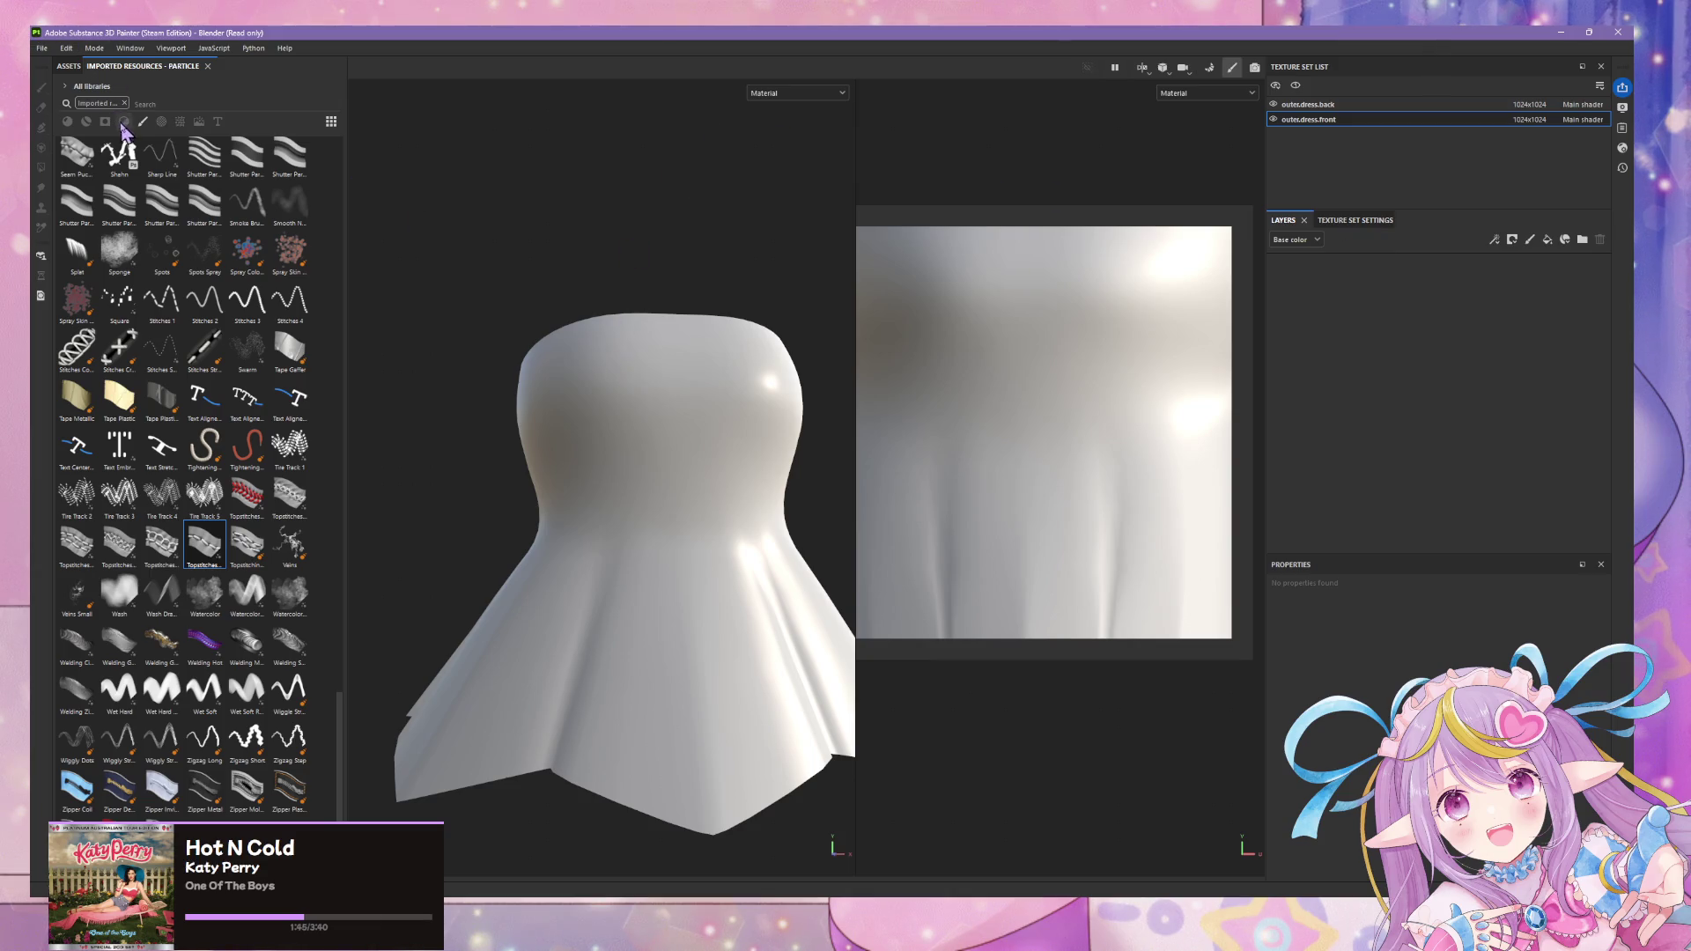
pyautogui.click(211, 560)
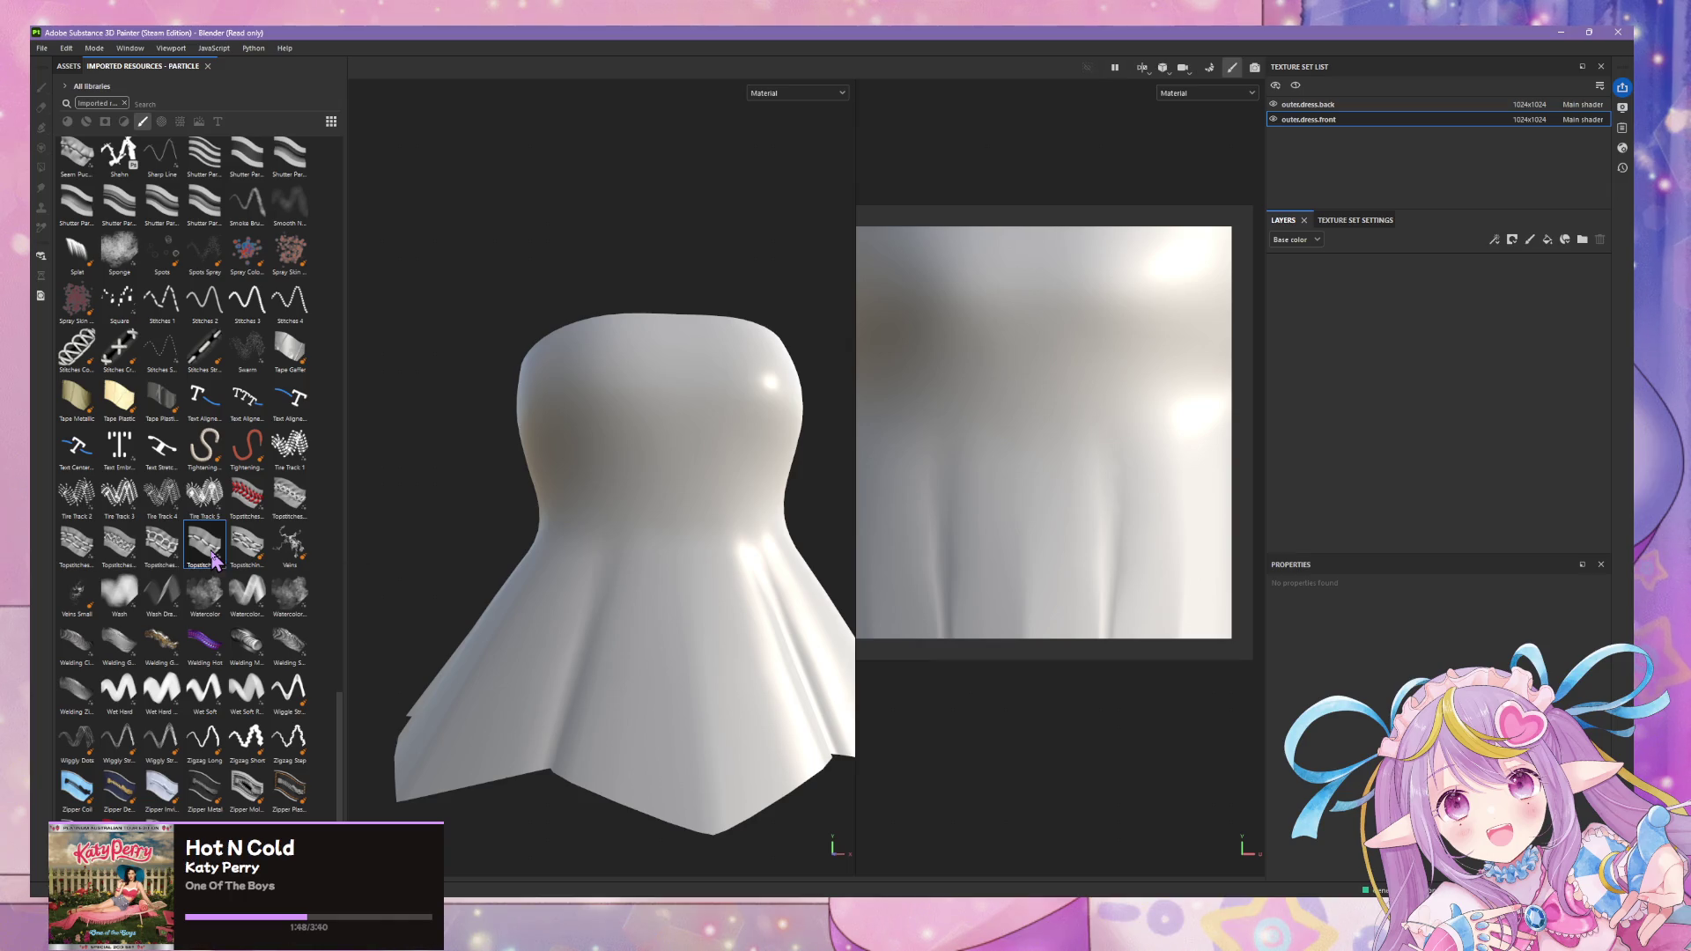
pyautogui.click(677, 352)
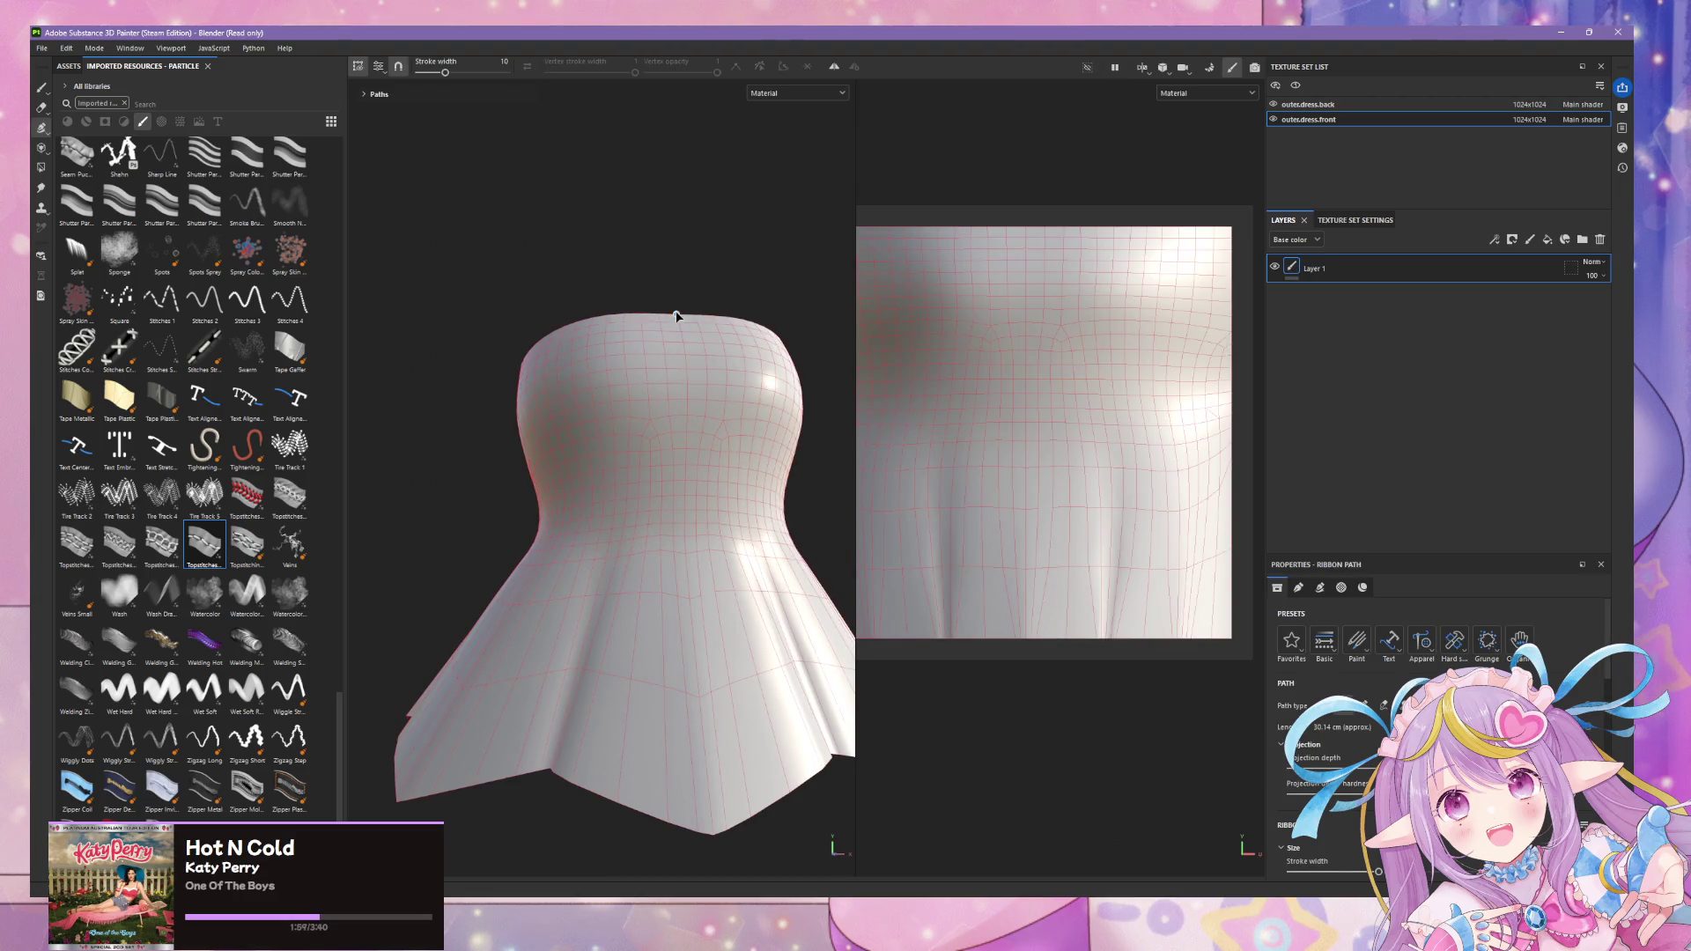
# - Start a new stitch path on the upper skirt with its first two points
pyautogui.moveTo(758, 420)
pyautogui.keyDown('alt'); pyautogui.mouseDown()
pyautogui.moveTo(755, 452)
pyautogui.moveTo(708, 354)
pyautogui.mouseUp(); pyautogui.keyUp('alt')
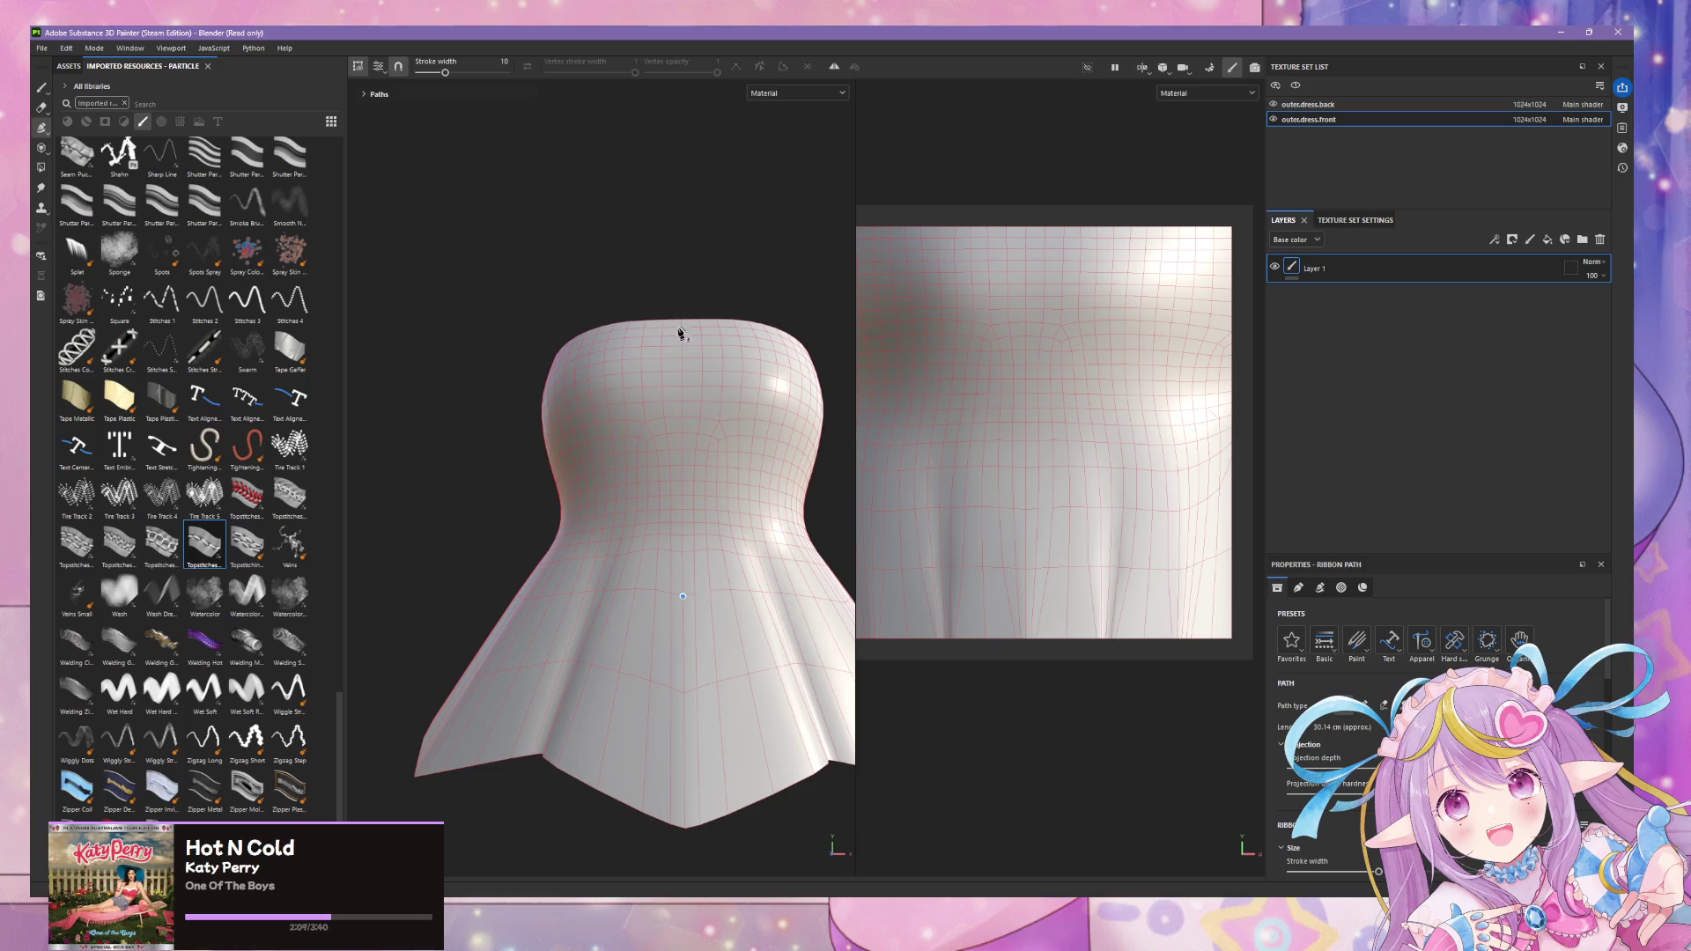
pyautogui.click(682, 342)
pyautogui.click(685, 525)
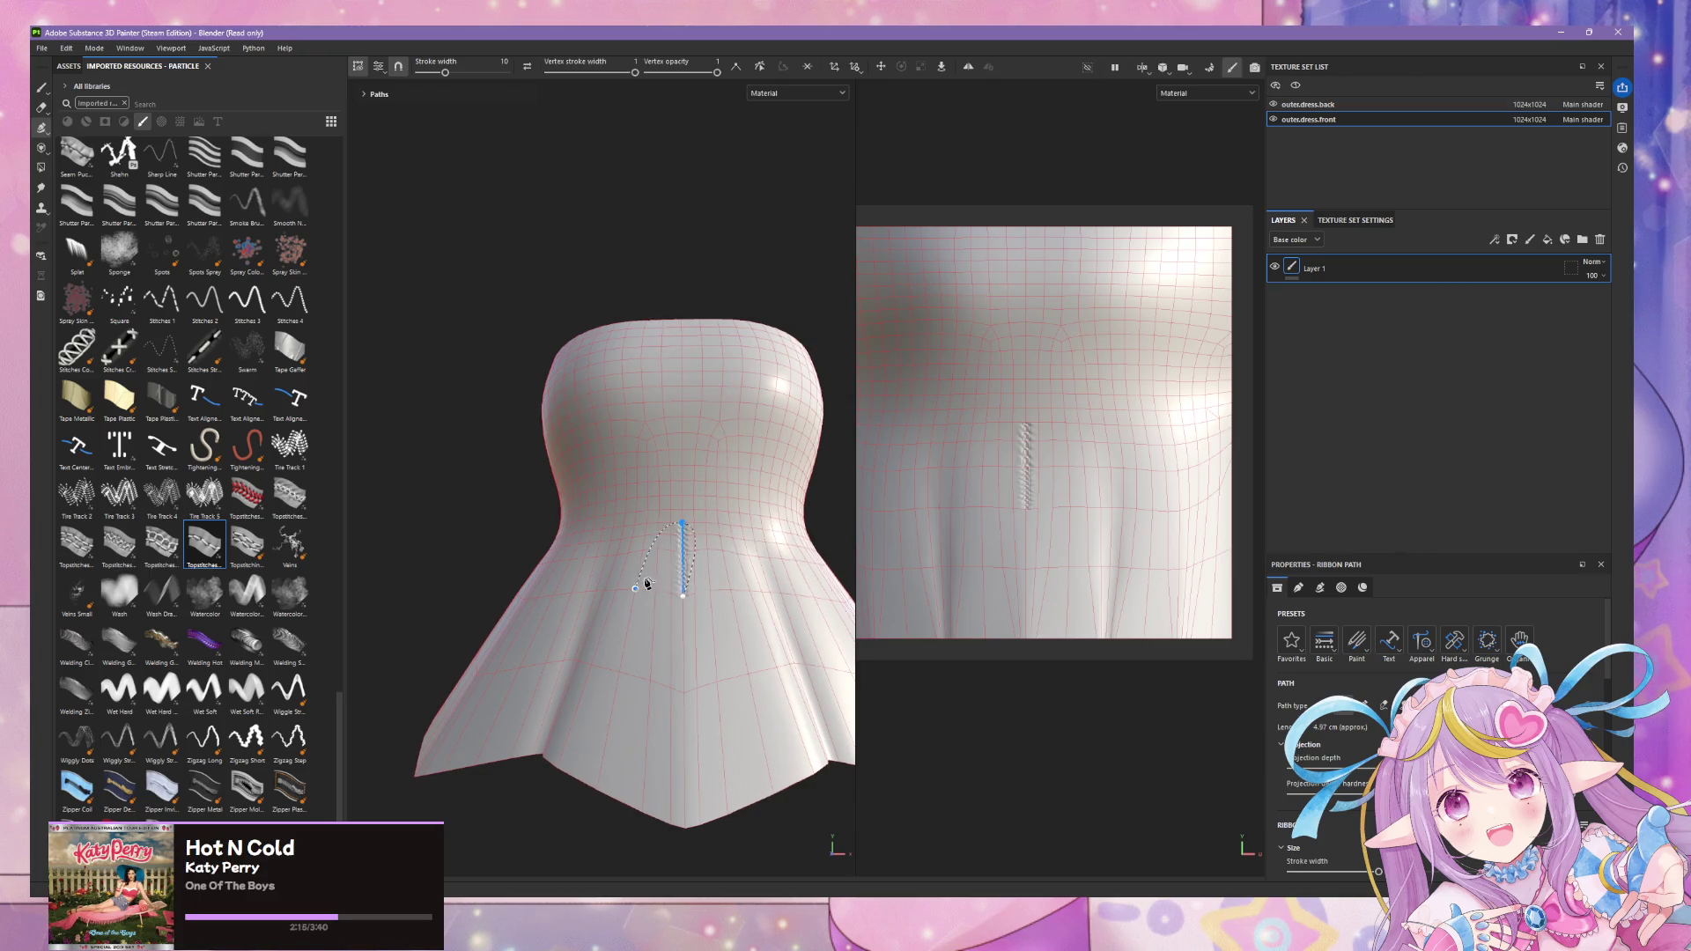
pyautogui.keyDown('alt'); pyautogui.moveTo(649, 578); pyautogui.dragTo(672, 478); pyautogui.keyUp('alt')
pyautogui.scroll(3, 726, 429)
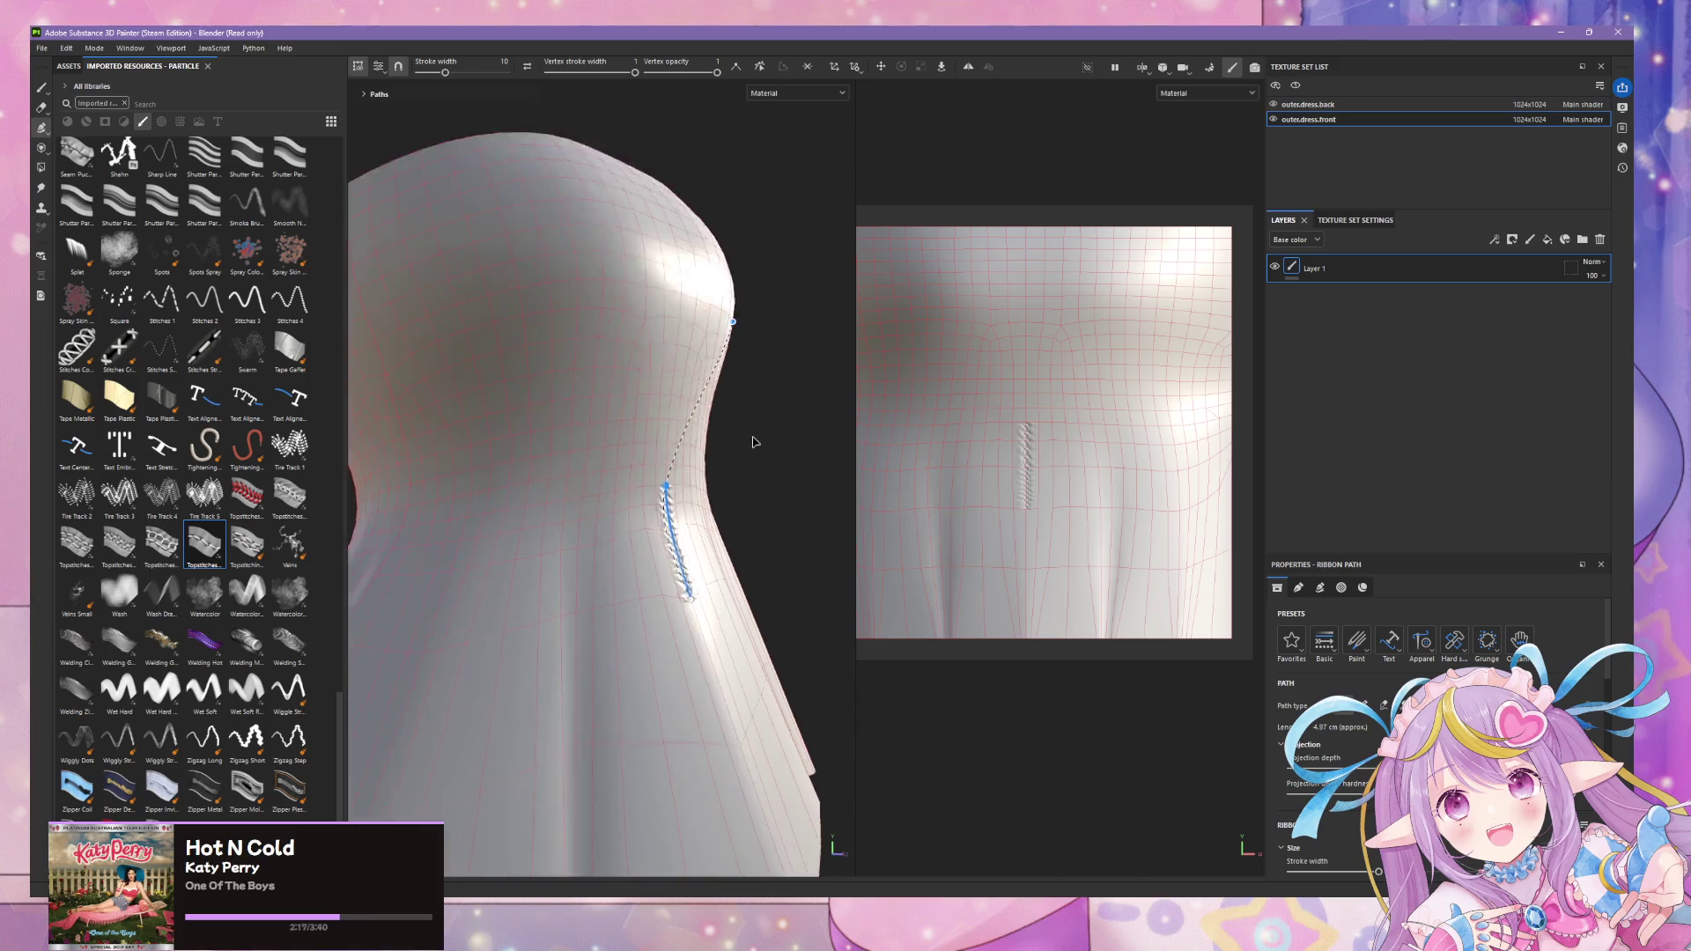
pyautogui.scroll(2, 755, 441)
pyautogui.scroll(-1, 793, 423)
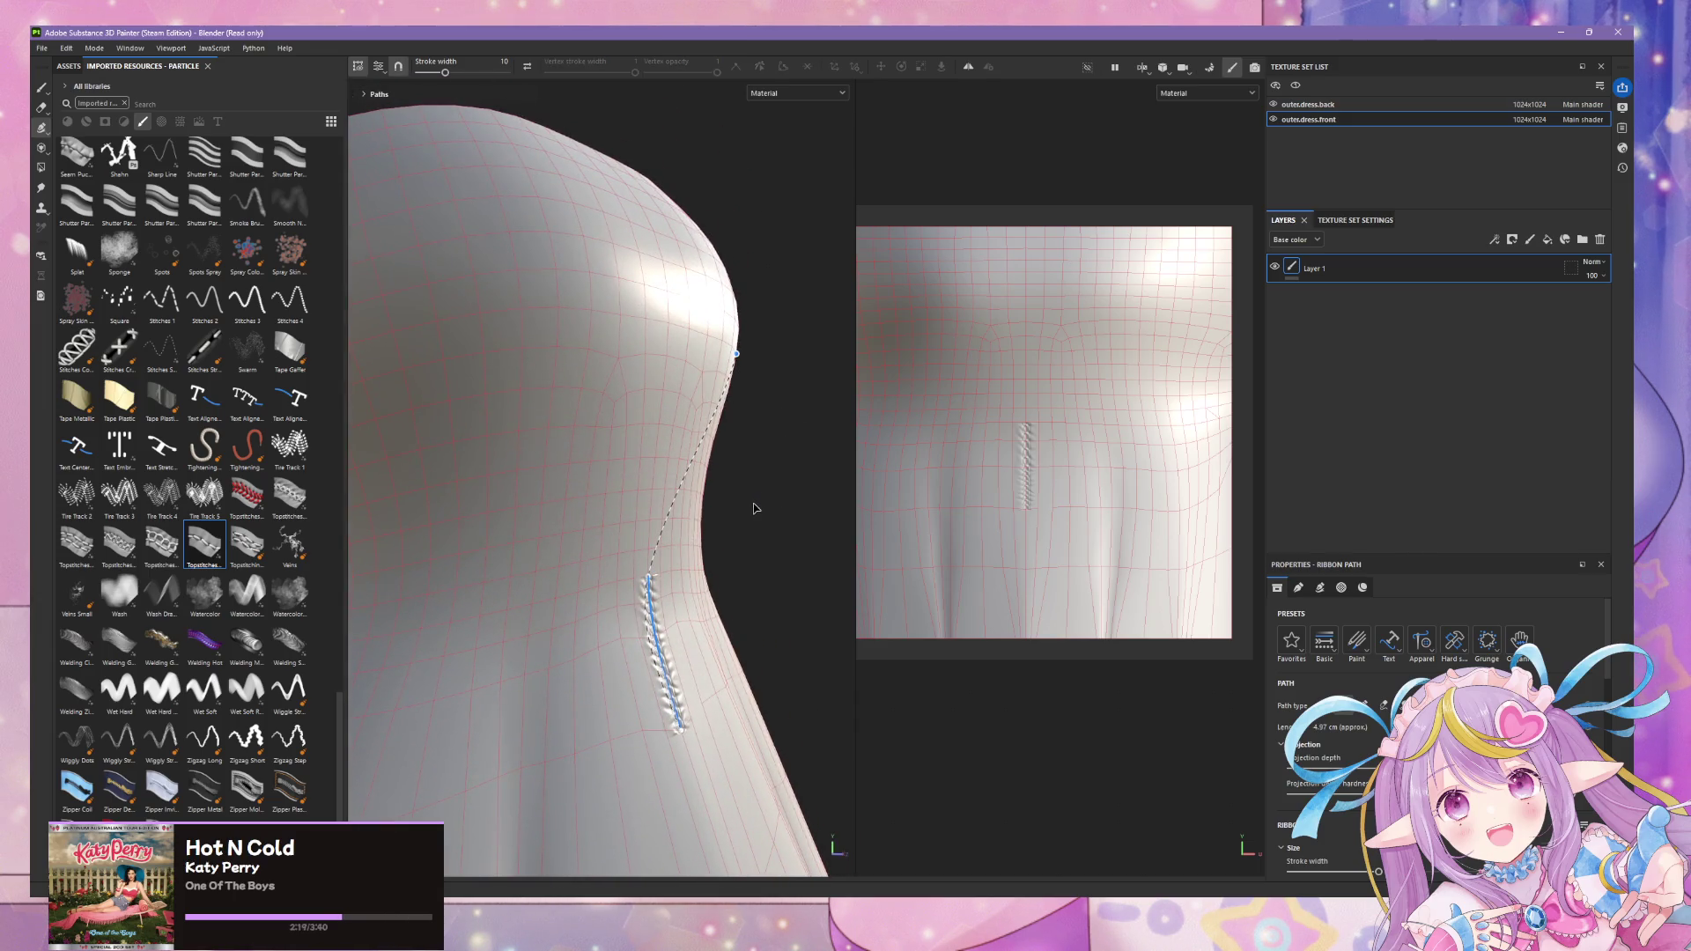
pyautogui.keyDown('alt'); pyautogui.moveTo(755, 506); pyautogui.dragTo(702, 494); pyautogui.keyUp('alt')
# - Extend the stitch path up the bodice to the top edge, then leave path drawing
pyautogui.click(682, 466)
pyautogui.click(686, 359)
pyautogui.click(686, 257)
pyautogui.click(658, 198)
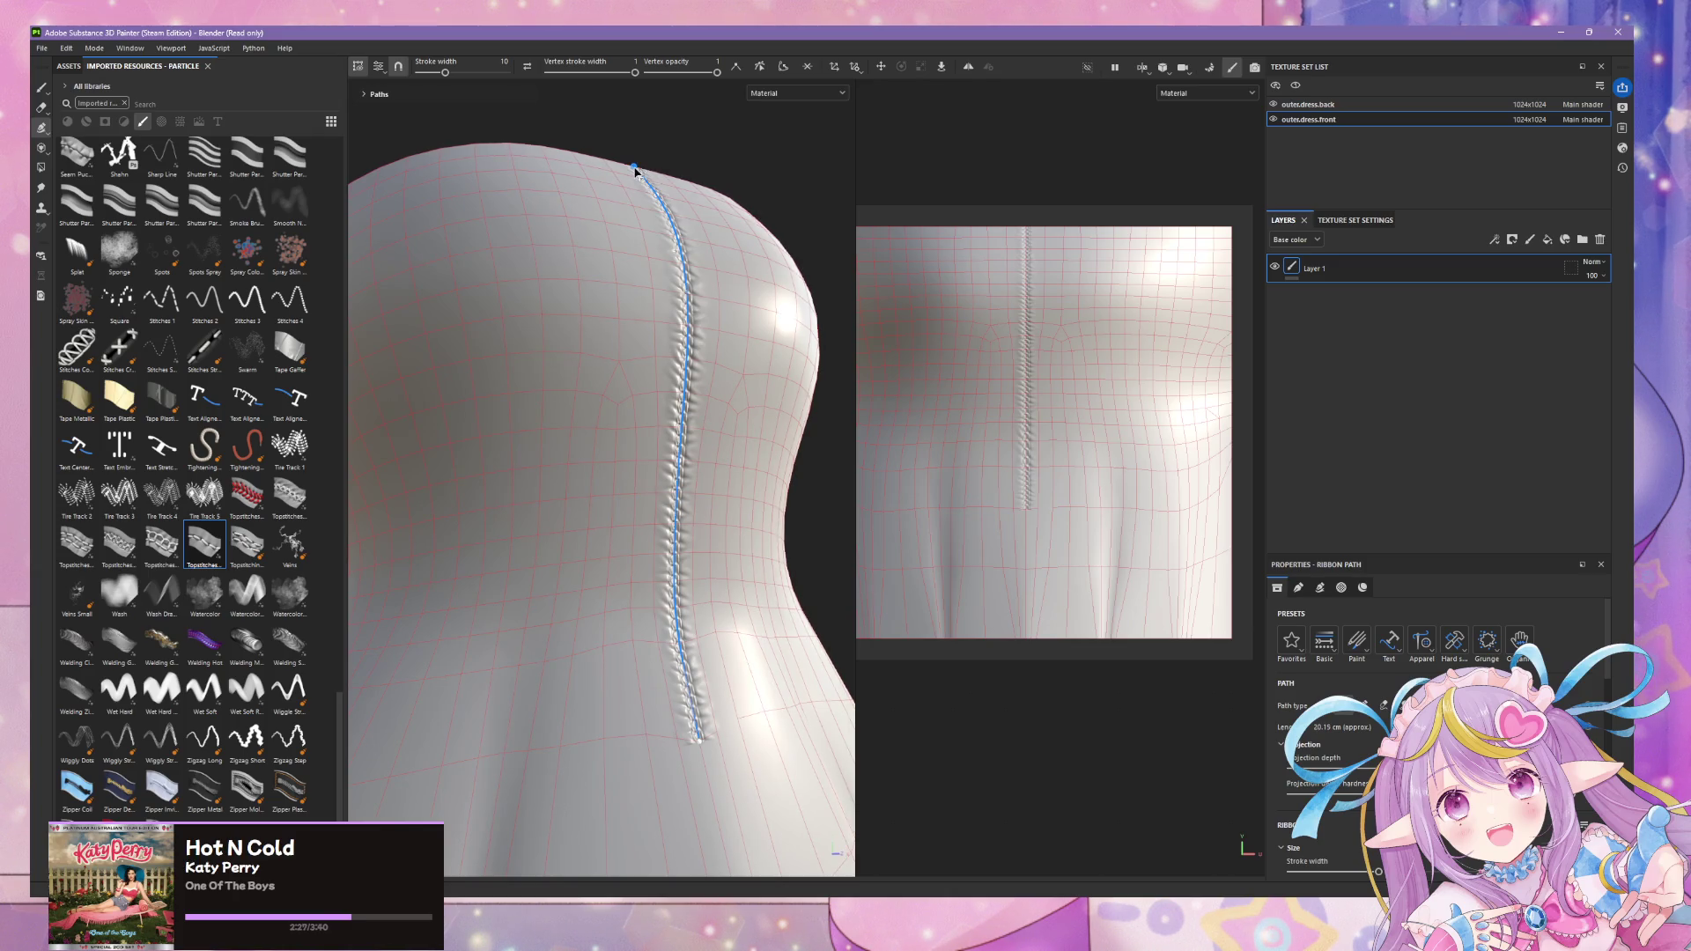
pyautogui.scroll(-2, 744, 525)
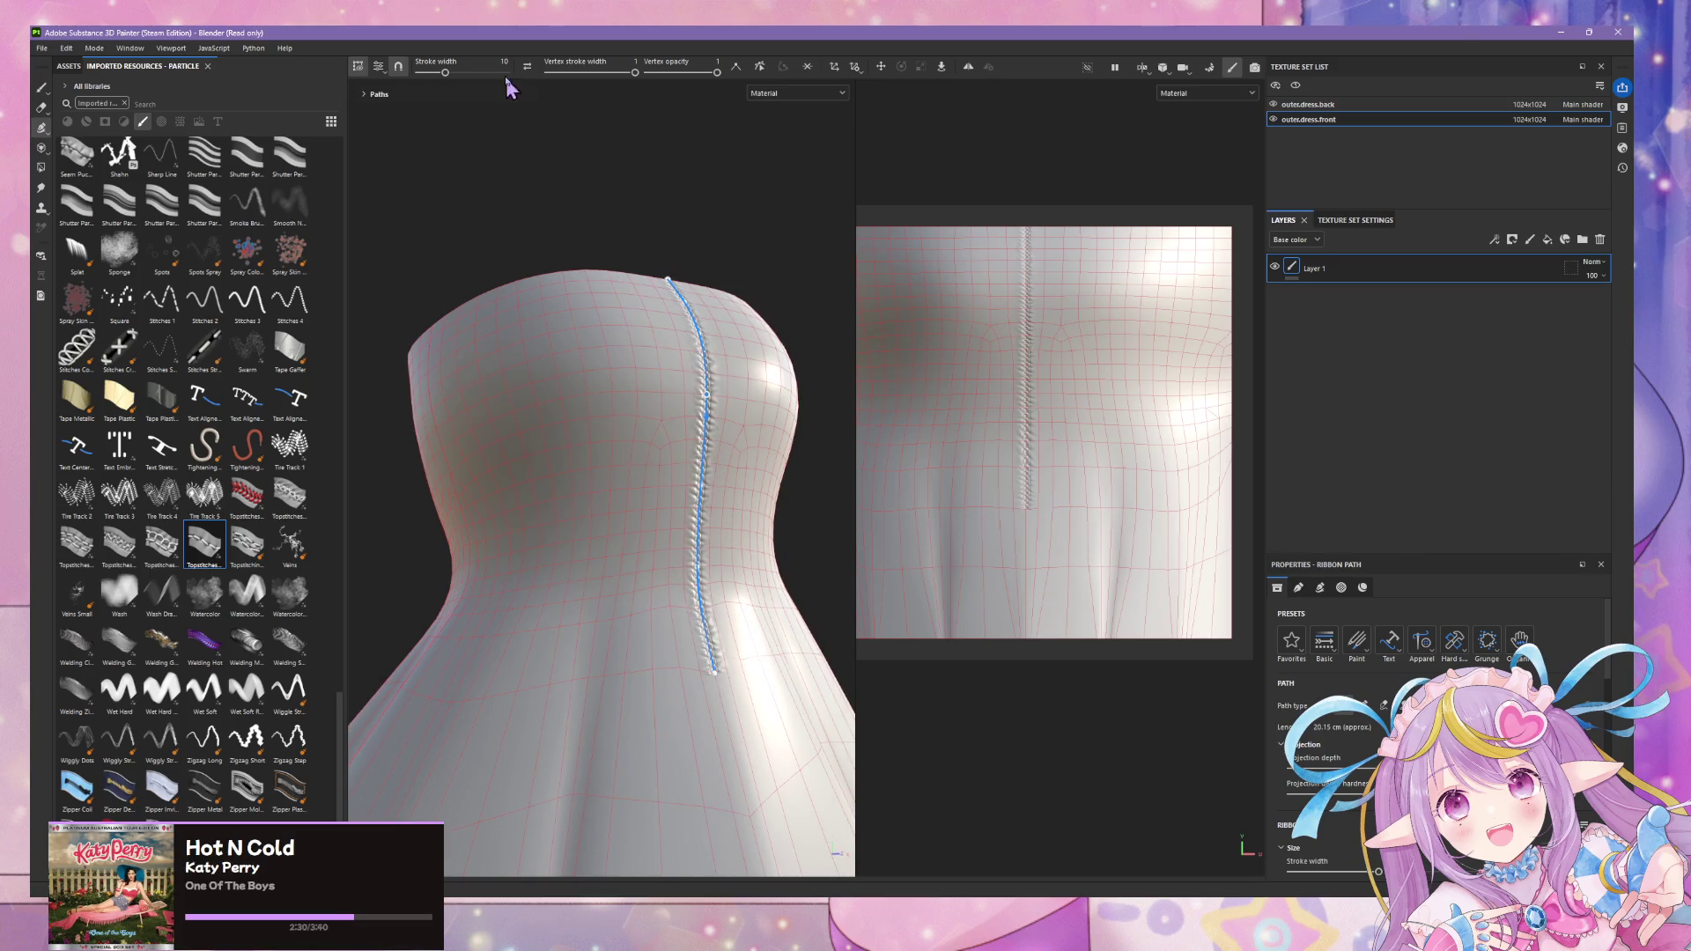
pyautogui.press('1')
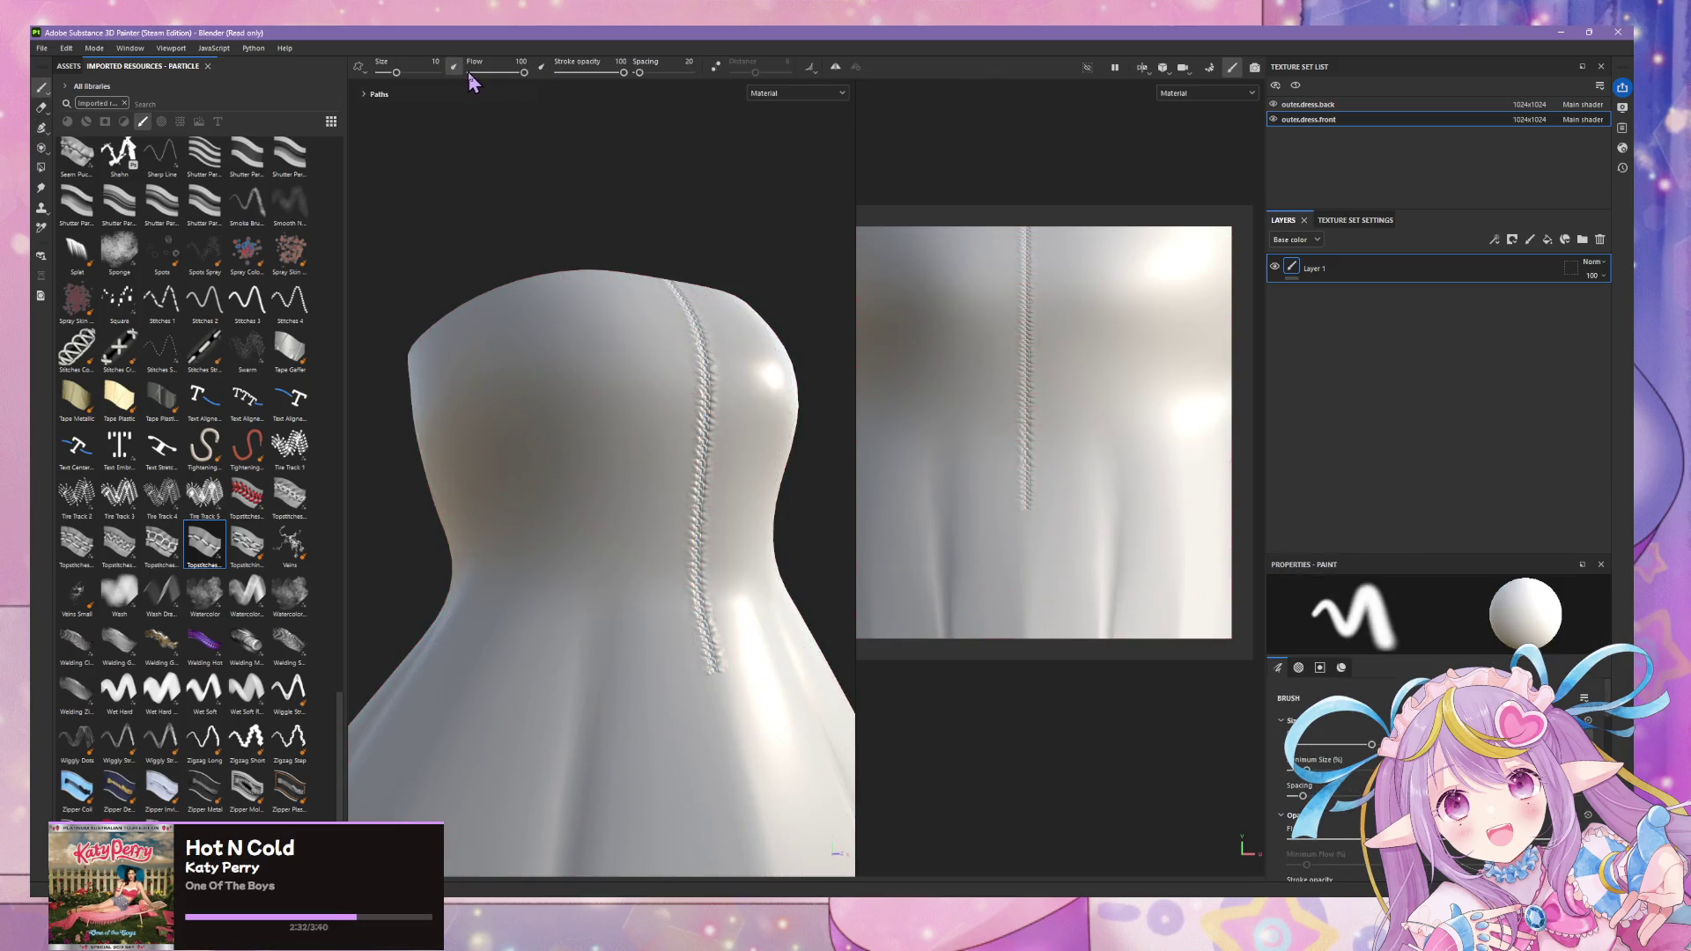
# - Nudge the brush size to 11.08, visit the music player, and return to Layer 1
pyautogui.moveTo(398, 73); pyautogui.dragTo(400, 75)
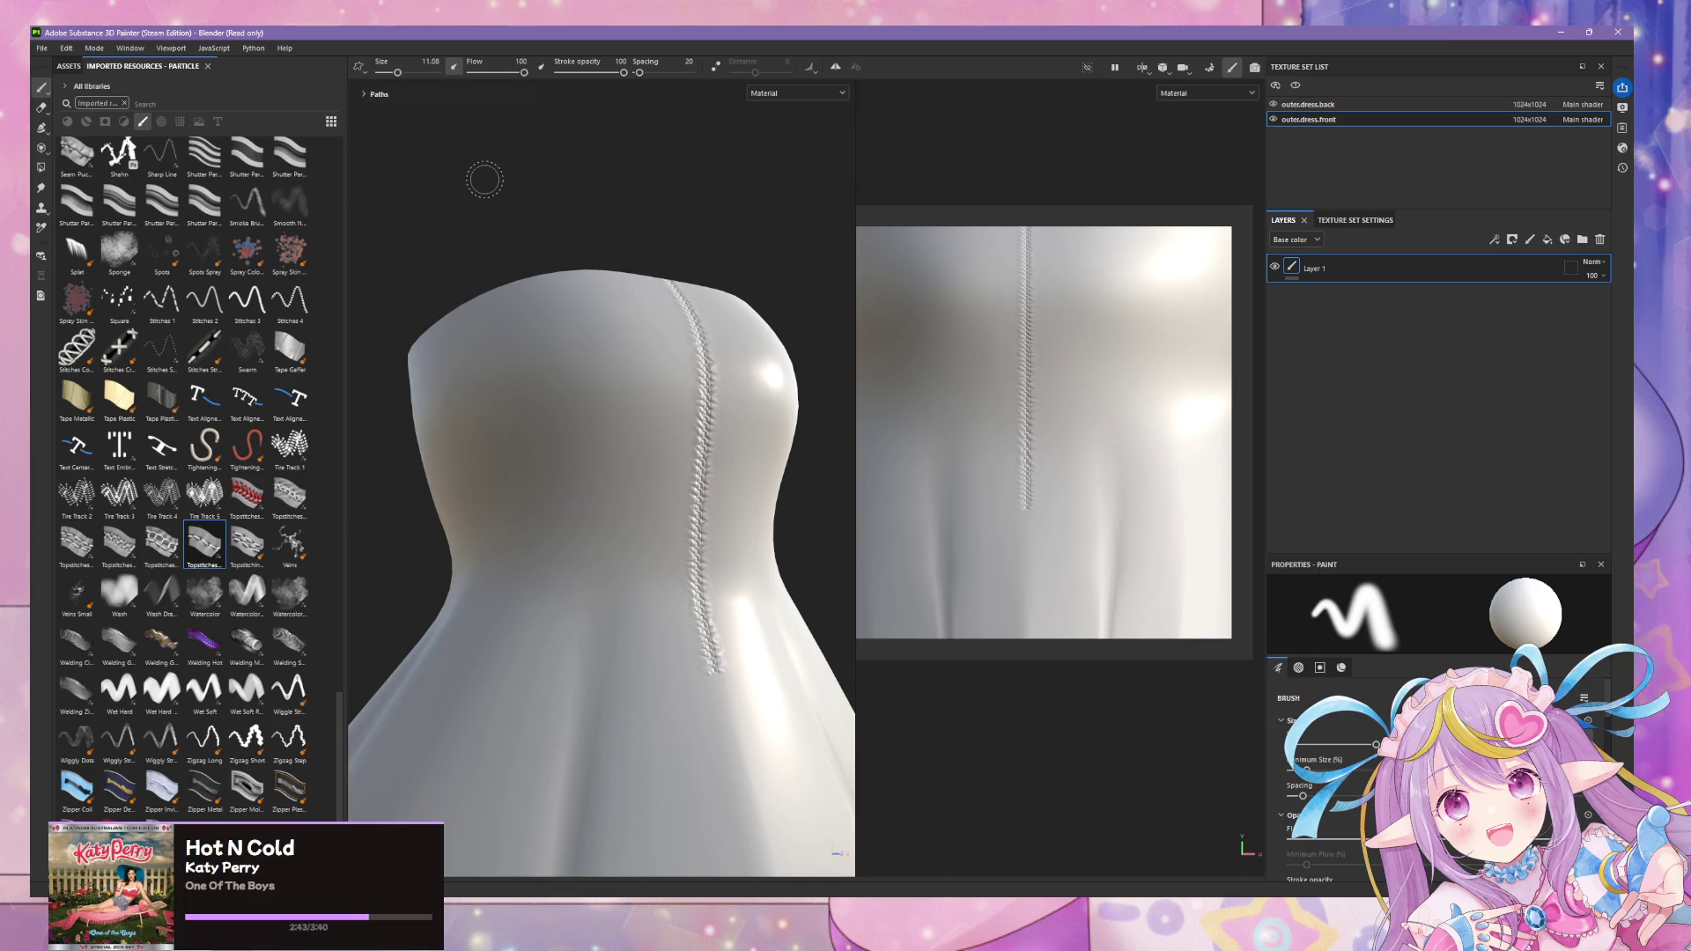
pyautogui.hotkey('alt', 'Tab')
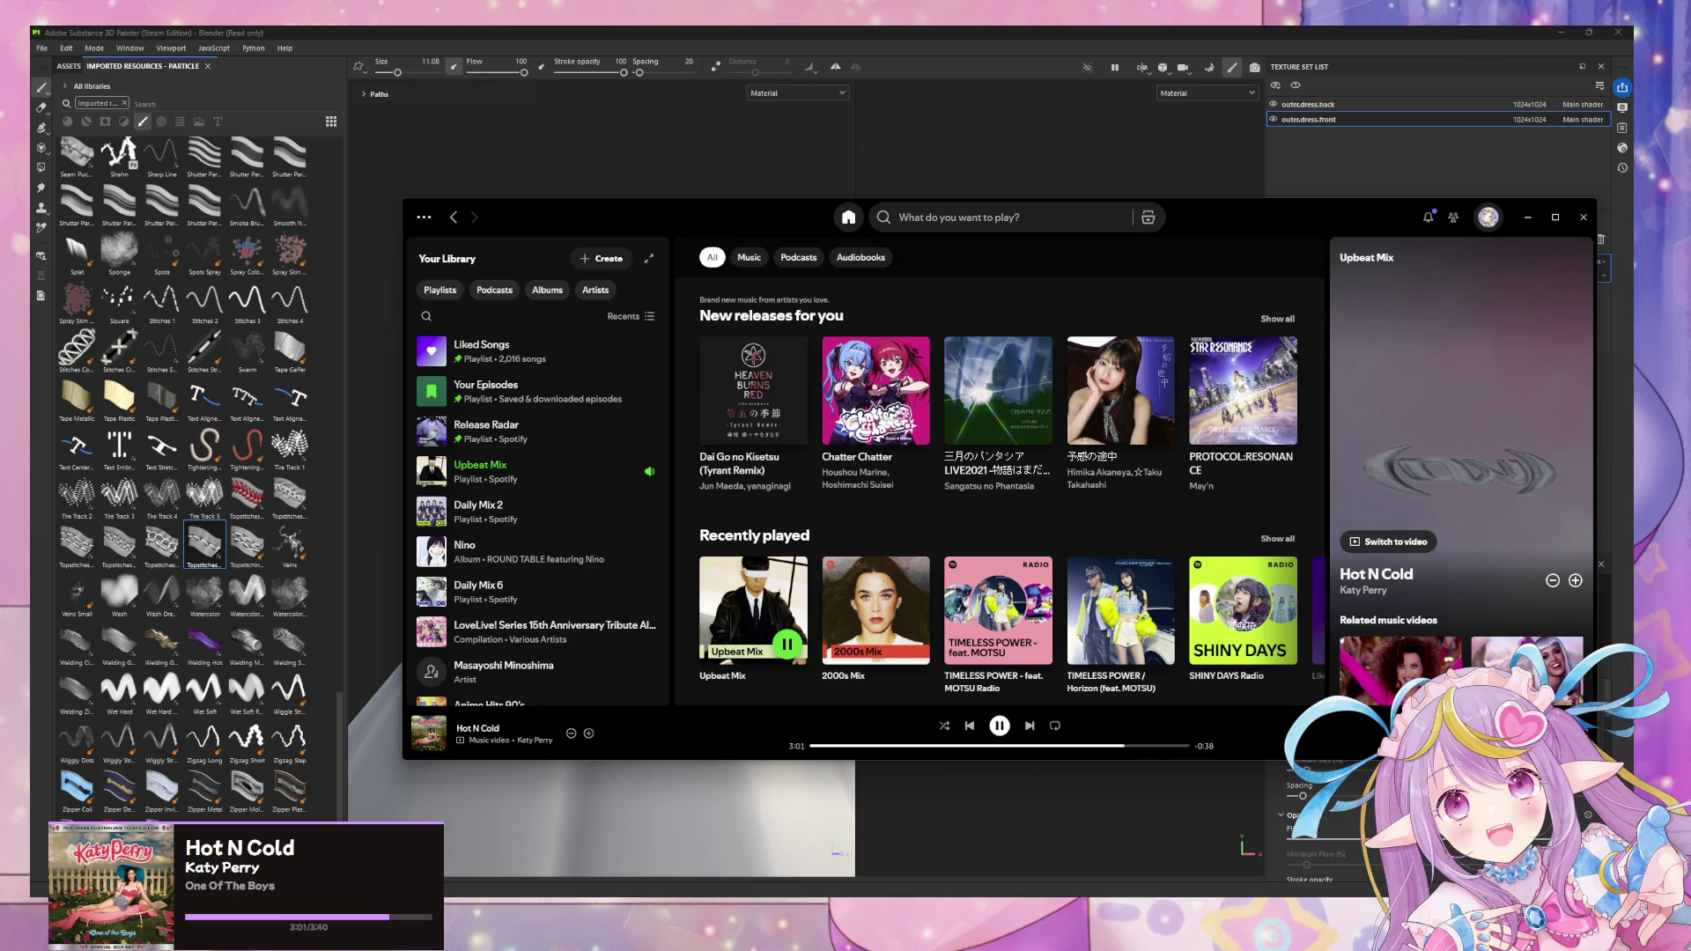
pyautogui.moveTo(875, 611)
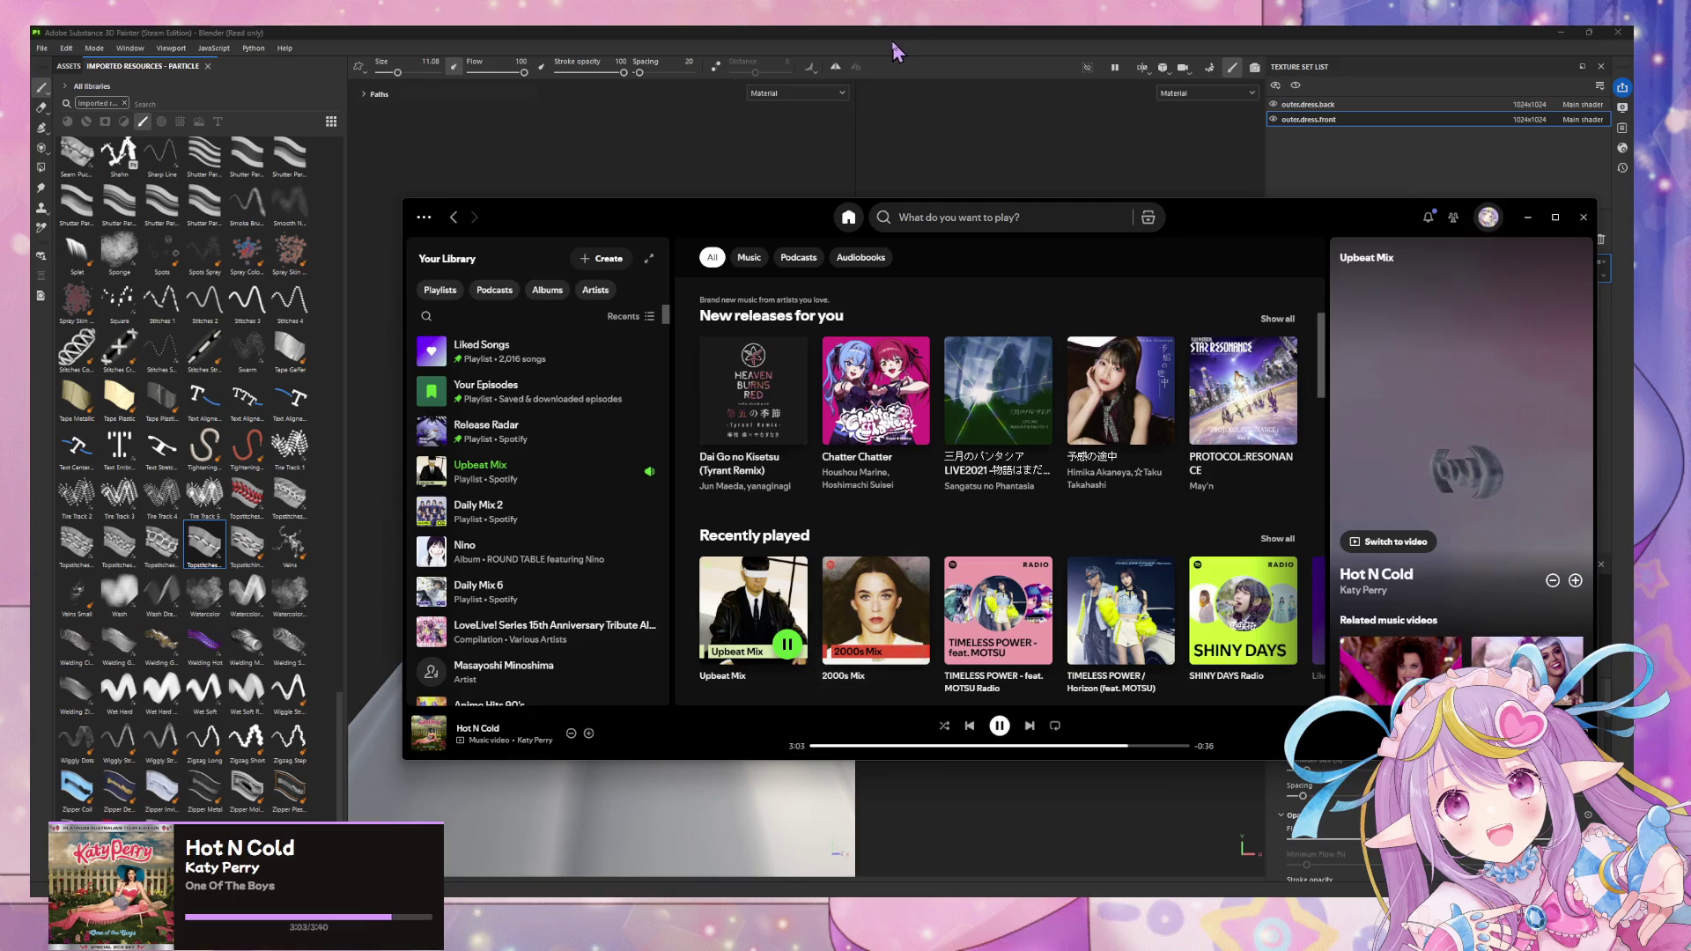
pyautogui.click(895, 51)
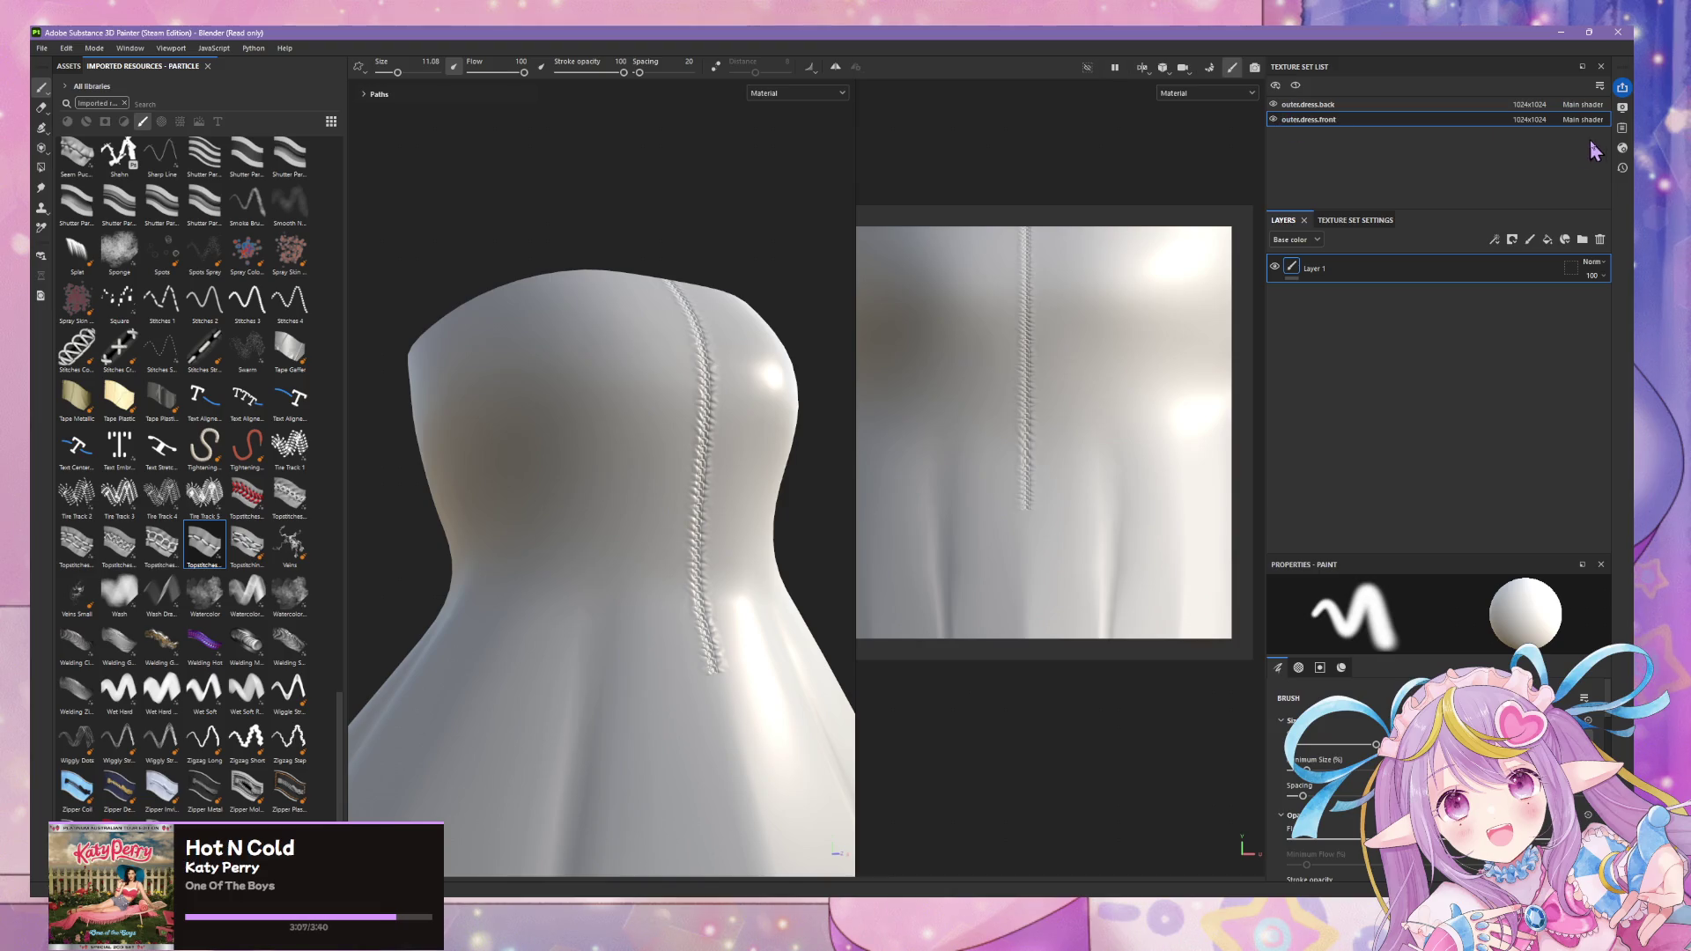
pyautogui.click(1502, 273)
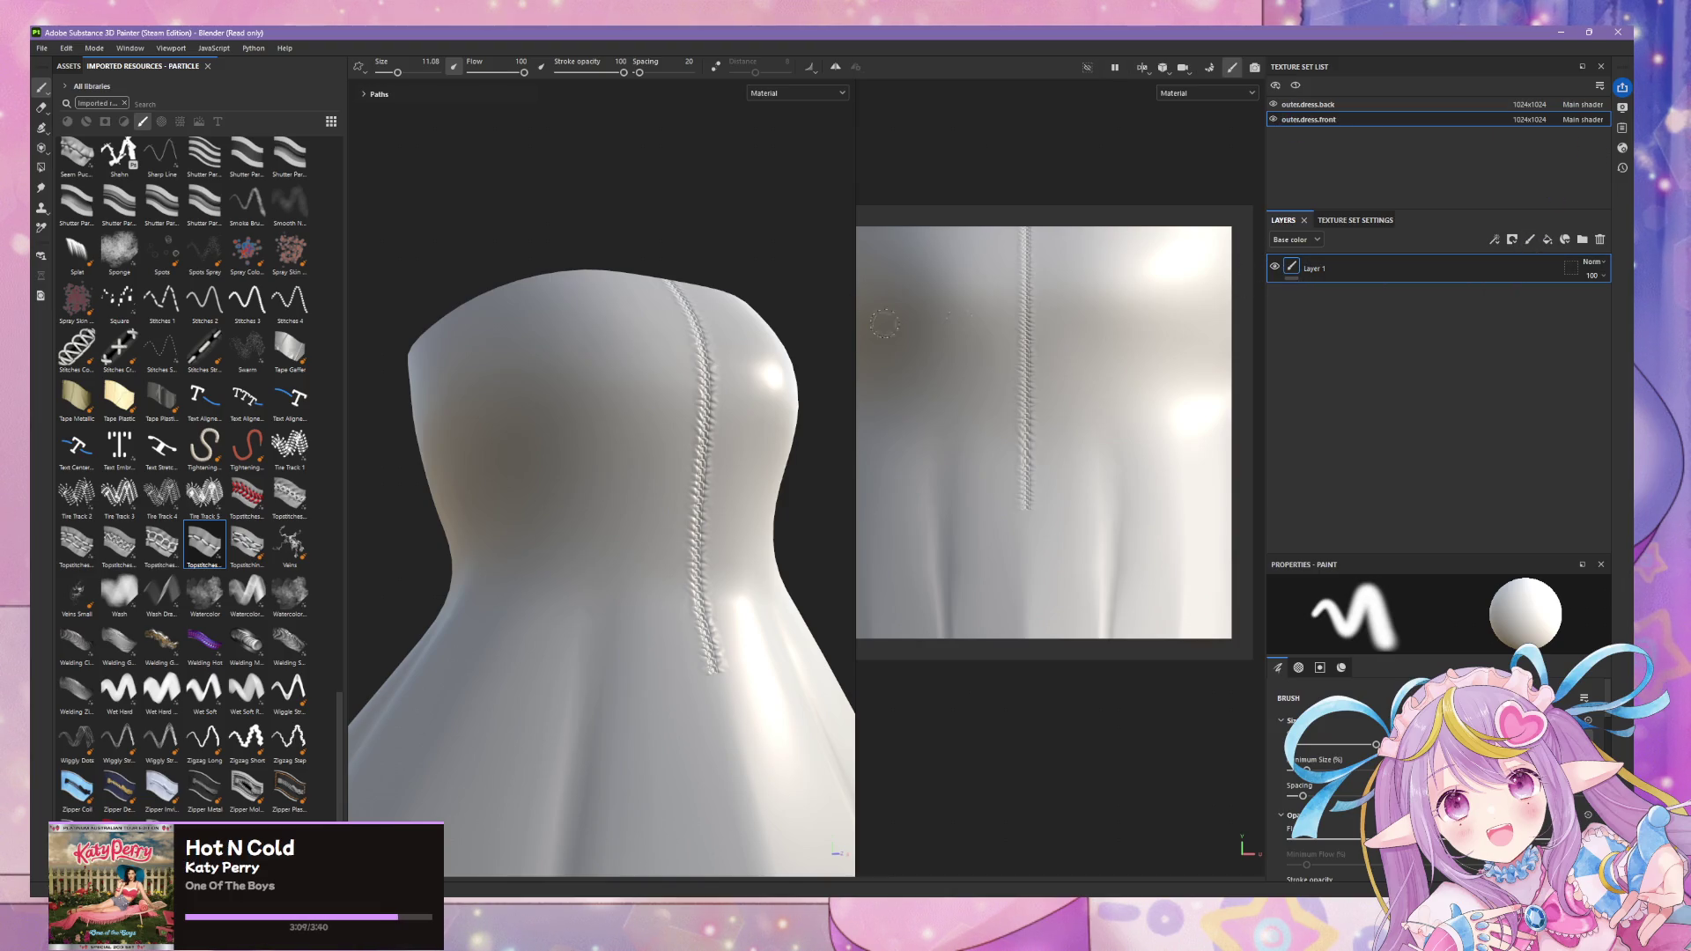
# - Inspect the stitched seam close up from above and the side, then list the layer channels
pyautogui.moveTo(778, 476)
pyautogui.keyDown('alt'); pyautogui.mouseDown()
pyautogui.moveTo(755, 348)
pyautogui.moveTo(643, 537)
pyautogui.mouseUp(); pyautogui.keyUp('alt')
pyautogui.scroll(5, 643, 537)
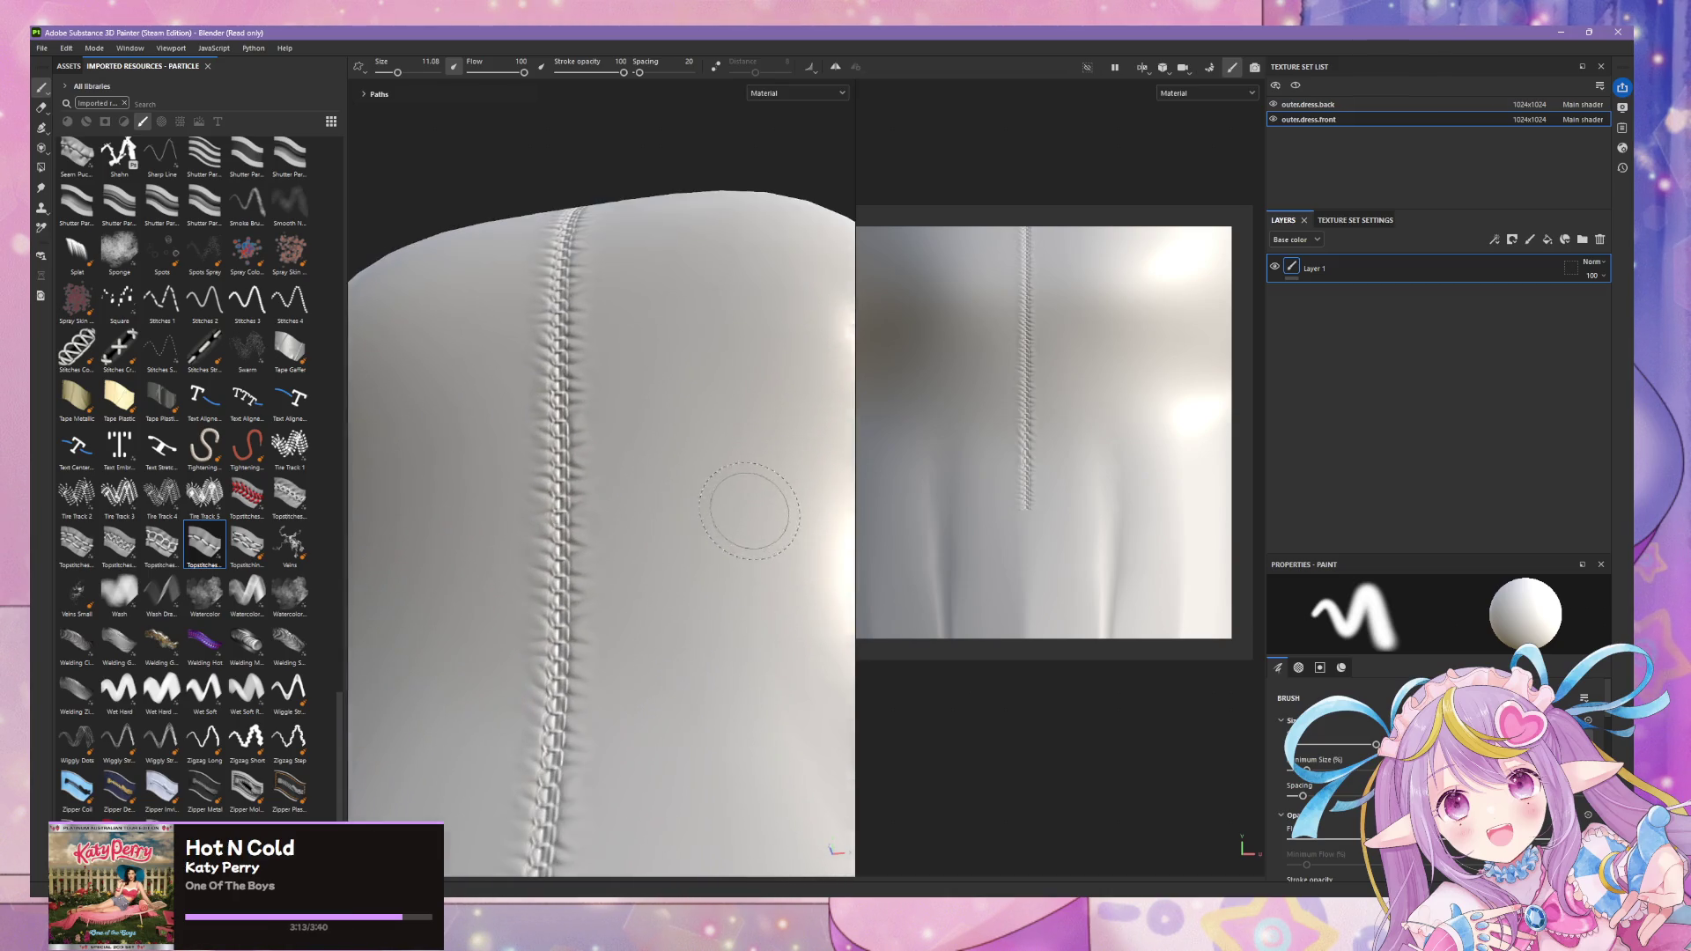
pyautogui.keyDown('alt'); pyautogui.moveTo(643, 537); pyautogui.dragTo(736, 702, button='middle'); pyautogui.keyUp('alt')
pyautogui.moveTo(737, 702)
pyautogui.keyDown('alt'); pyautogui.mouseDown()
pyautogui.moveTo(728, 740)
pyautogui.moveTo(714, 661)
pyautogui.mouseUp(); pyautogui.keyUp('alt')
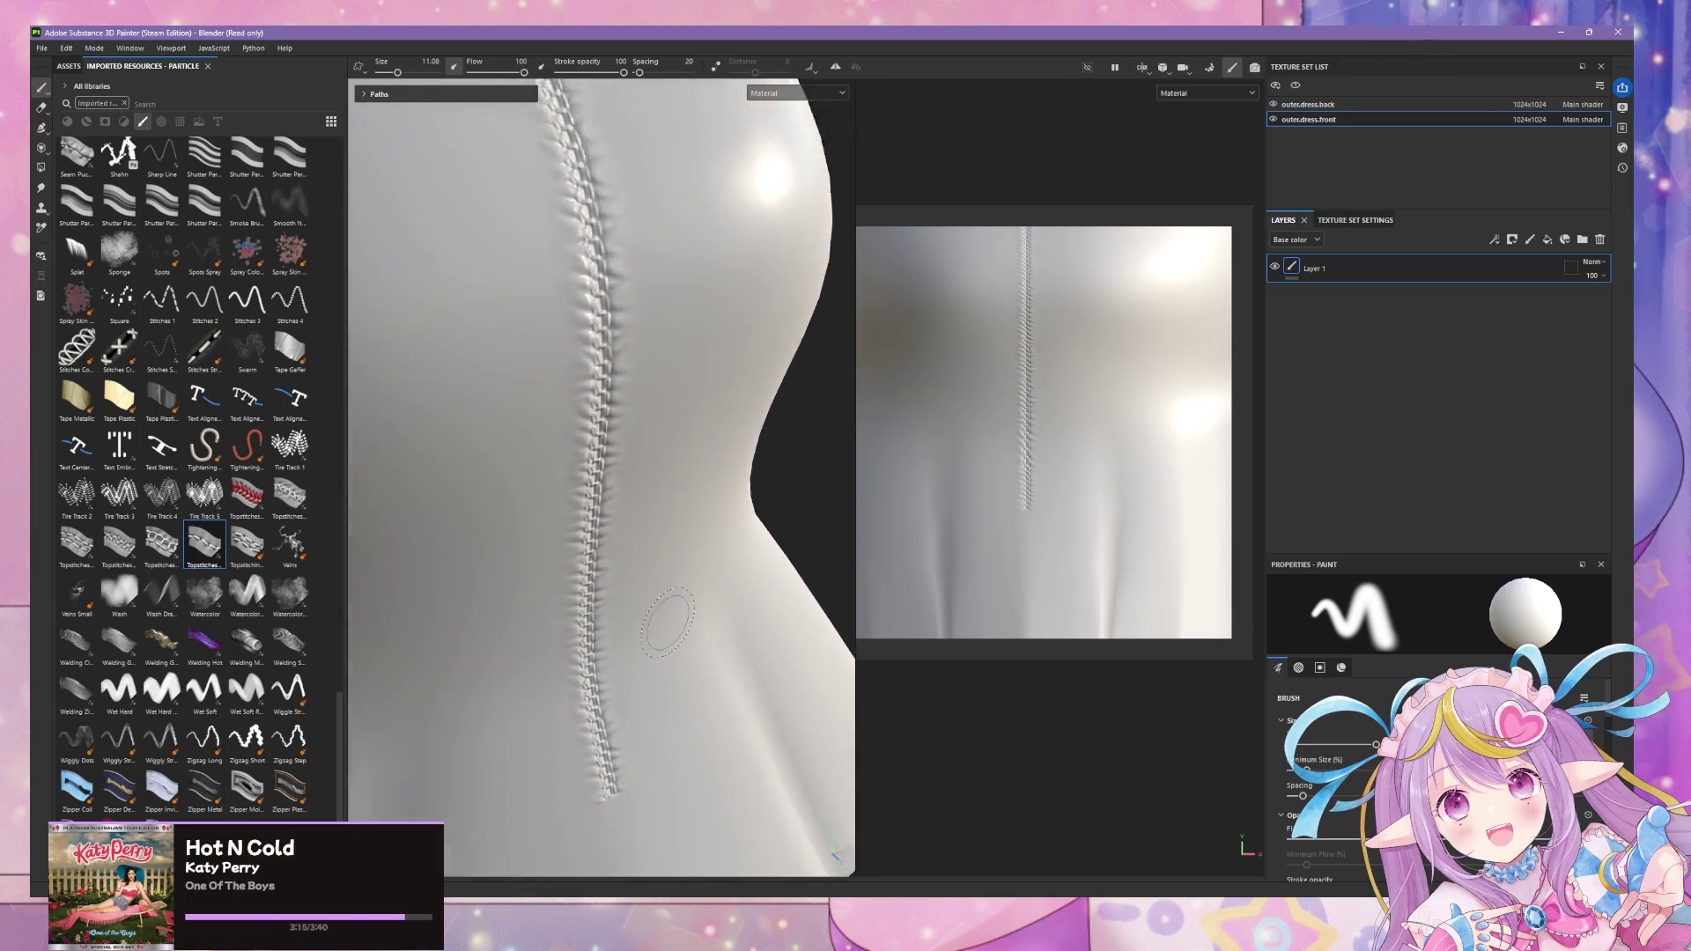
pyautogui.scroll(-3, 707, 635)
pyautogui.scroll(-2, 701, 609)
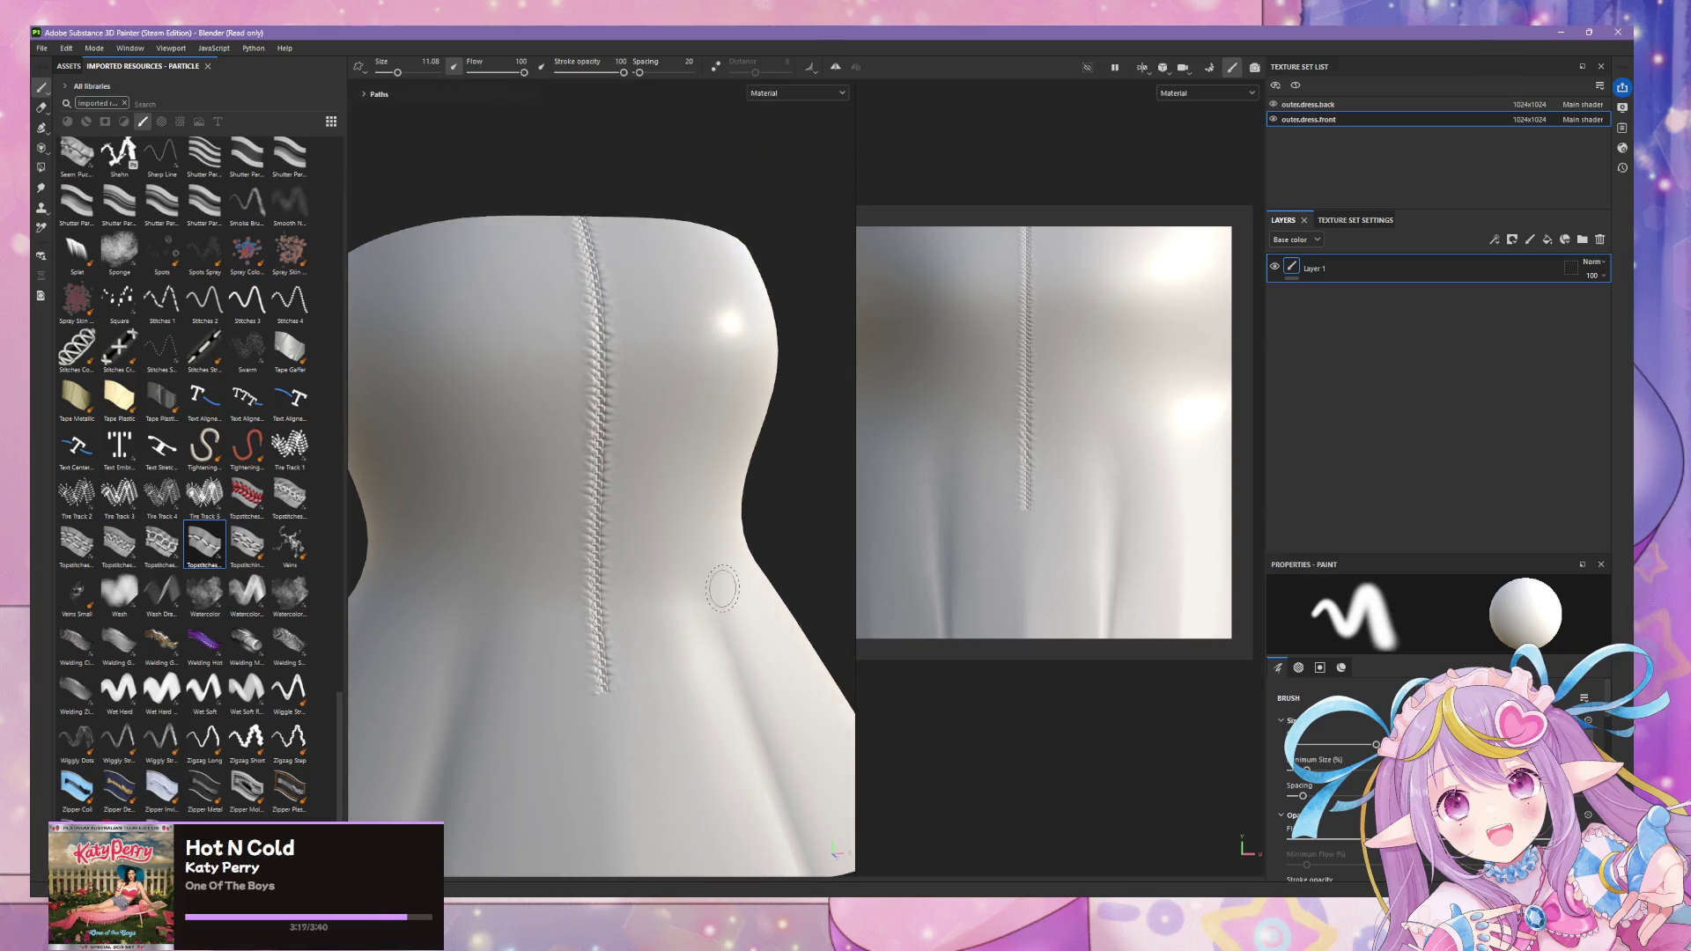
pyautogui.scroll(2, 661, 586)
pyautogui.scroll(2, 683, 568)
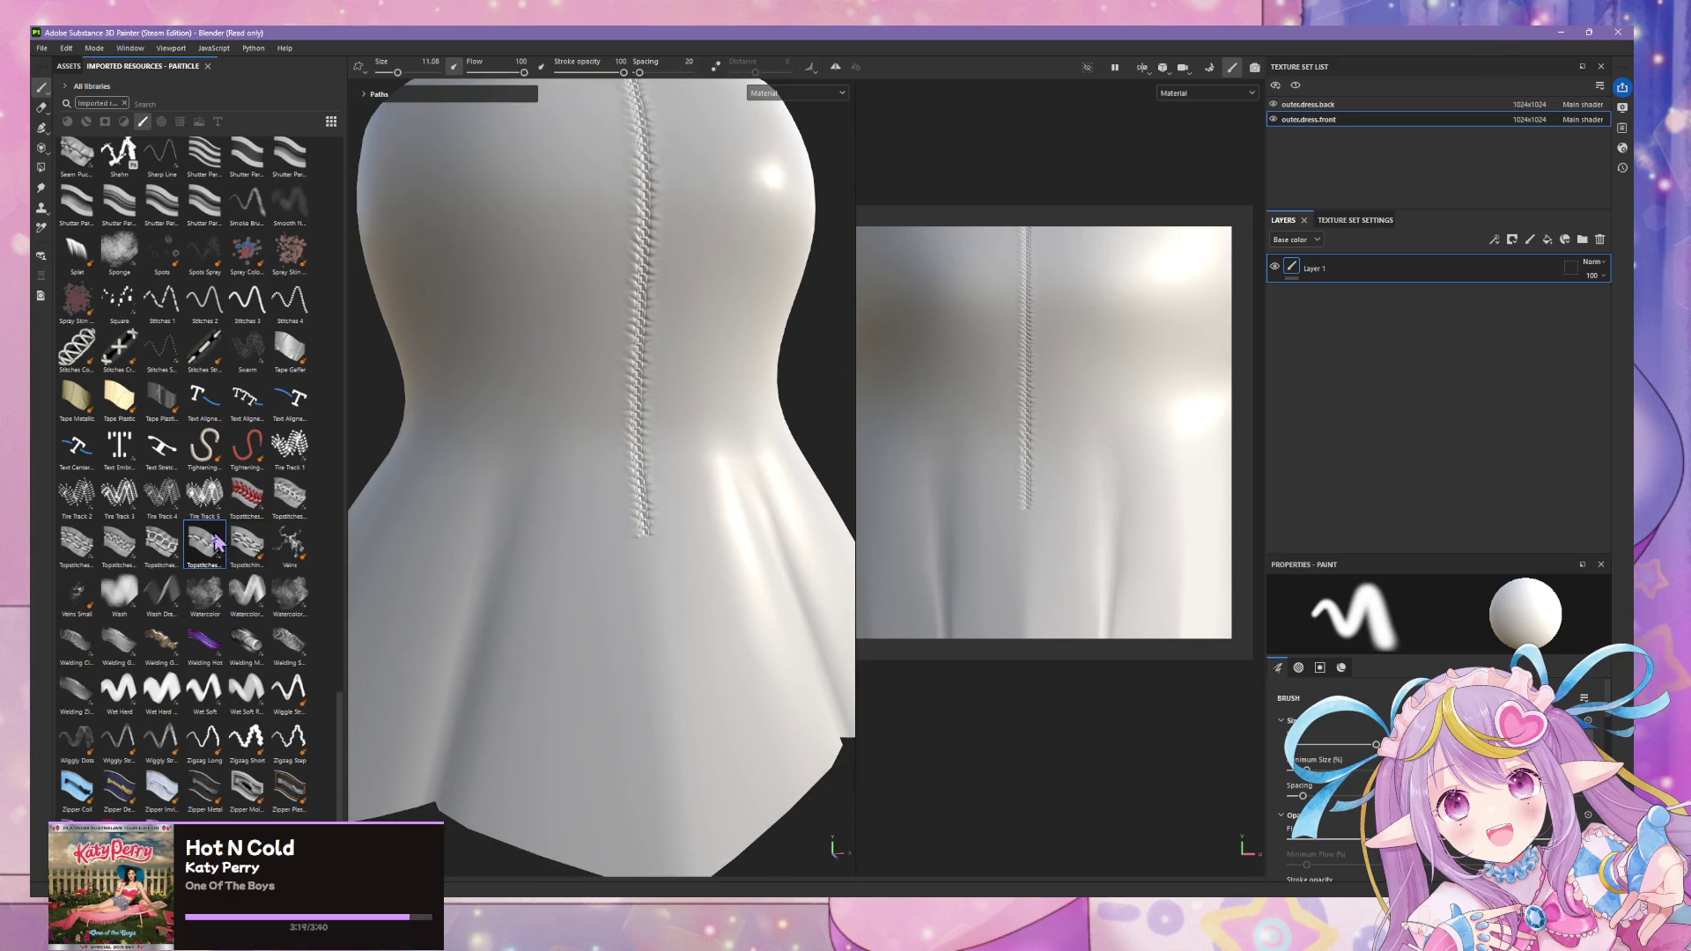
pyautogui.moveTo(661, 595)
pyautogui.keyDown('alt'); pyautogui.mouseDown()
pyautogui.moveTo(728, 530)
pyautogui.moveTo(770, 532)
pyautogui.moveTo(742, 543)
pyautogui.mouseUp(); pyautogui.keyUp('alt')
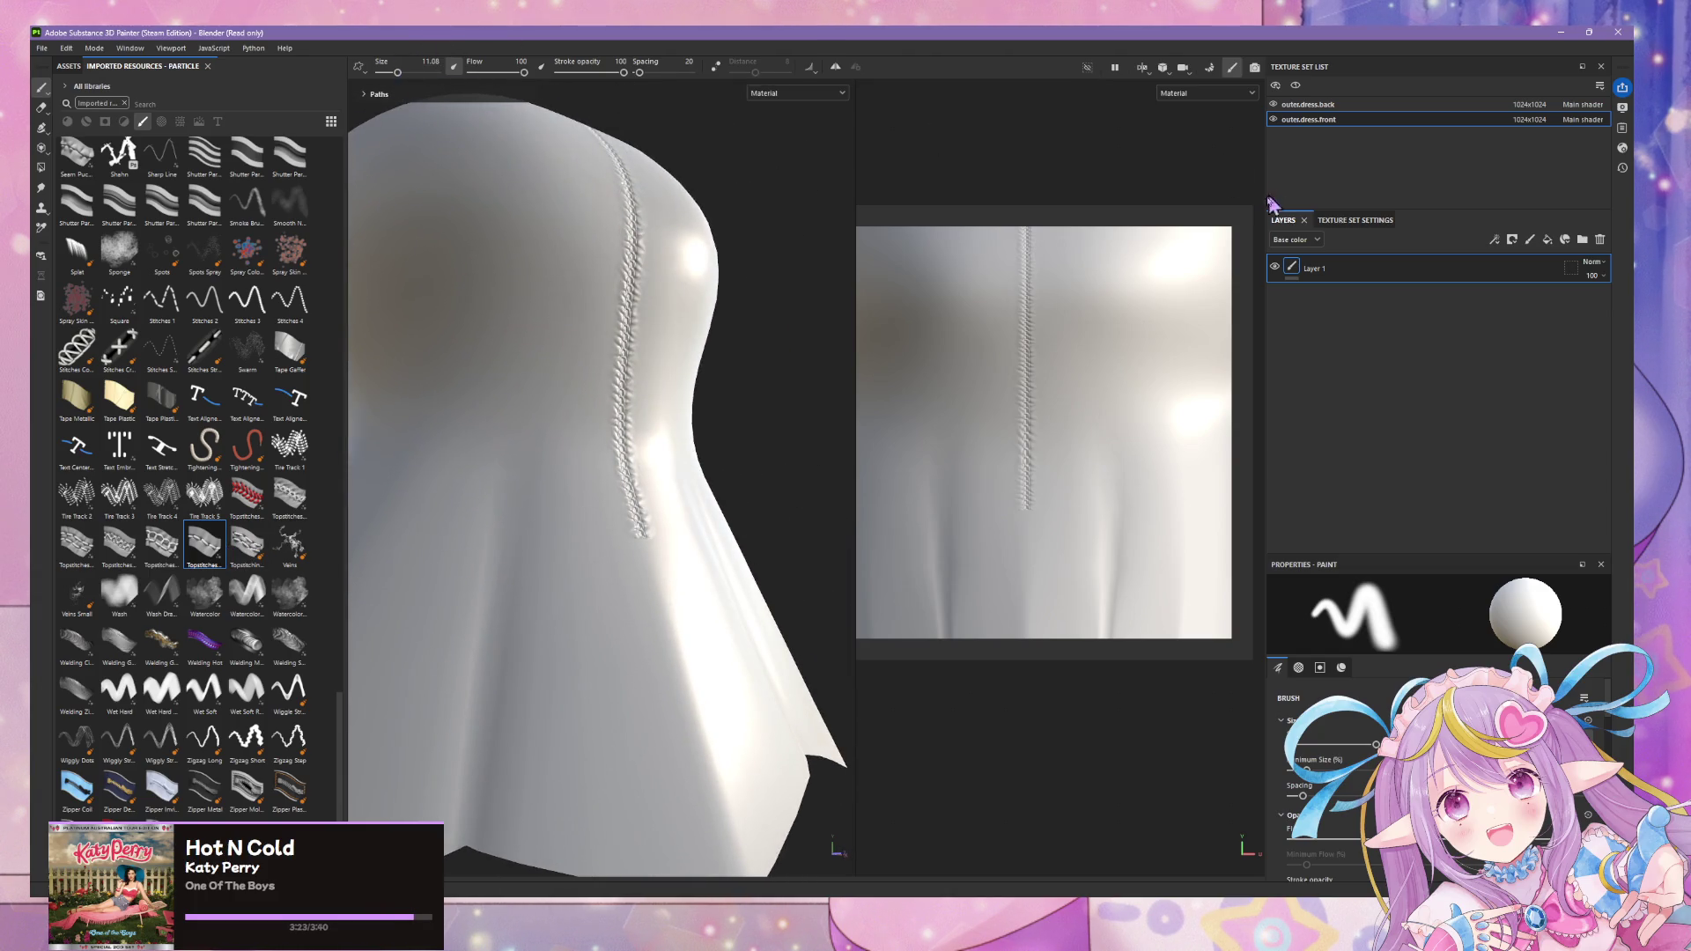
pyautogui.click(1295, 239)
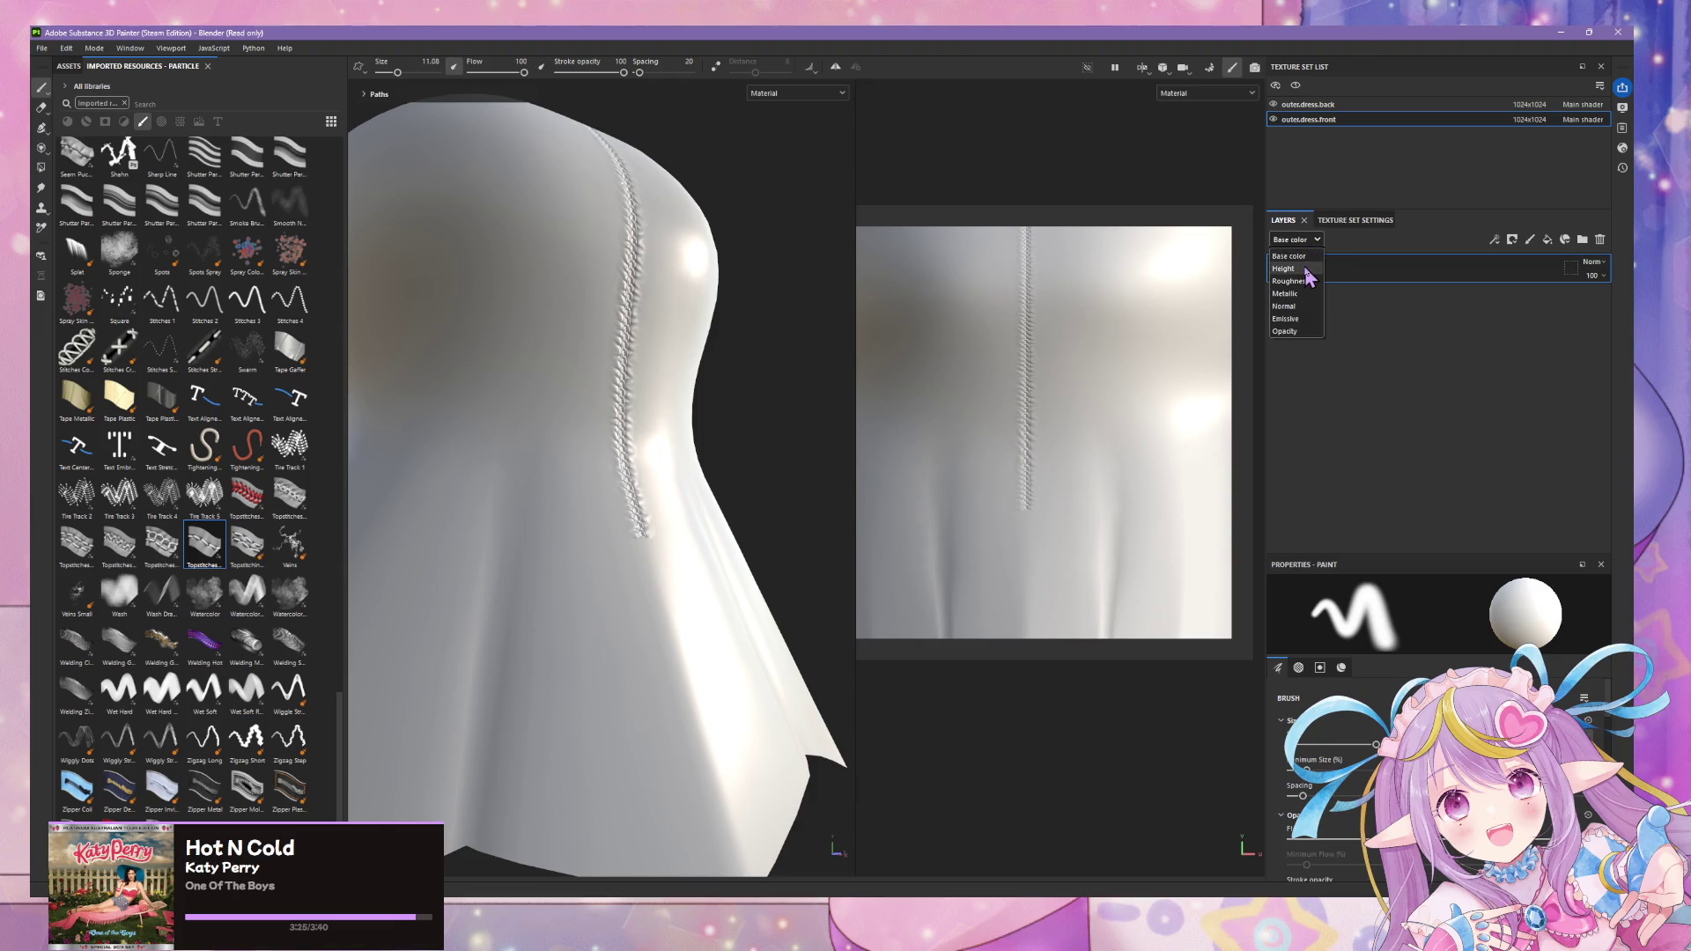
# - Check the Roughness channel view and the Texture Set Settings, returning to the layer stack
pyautogui.click(1308, 280)
pyautogui.click(1295, 239)
pyautogui.click(1308, 280)
pyautogui.click(1335, 219)
pyautogui.click(1282, 220)
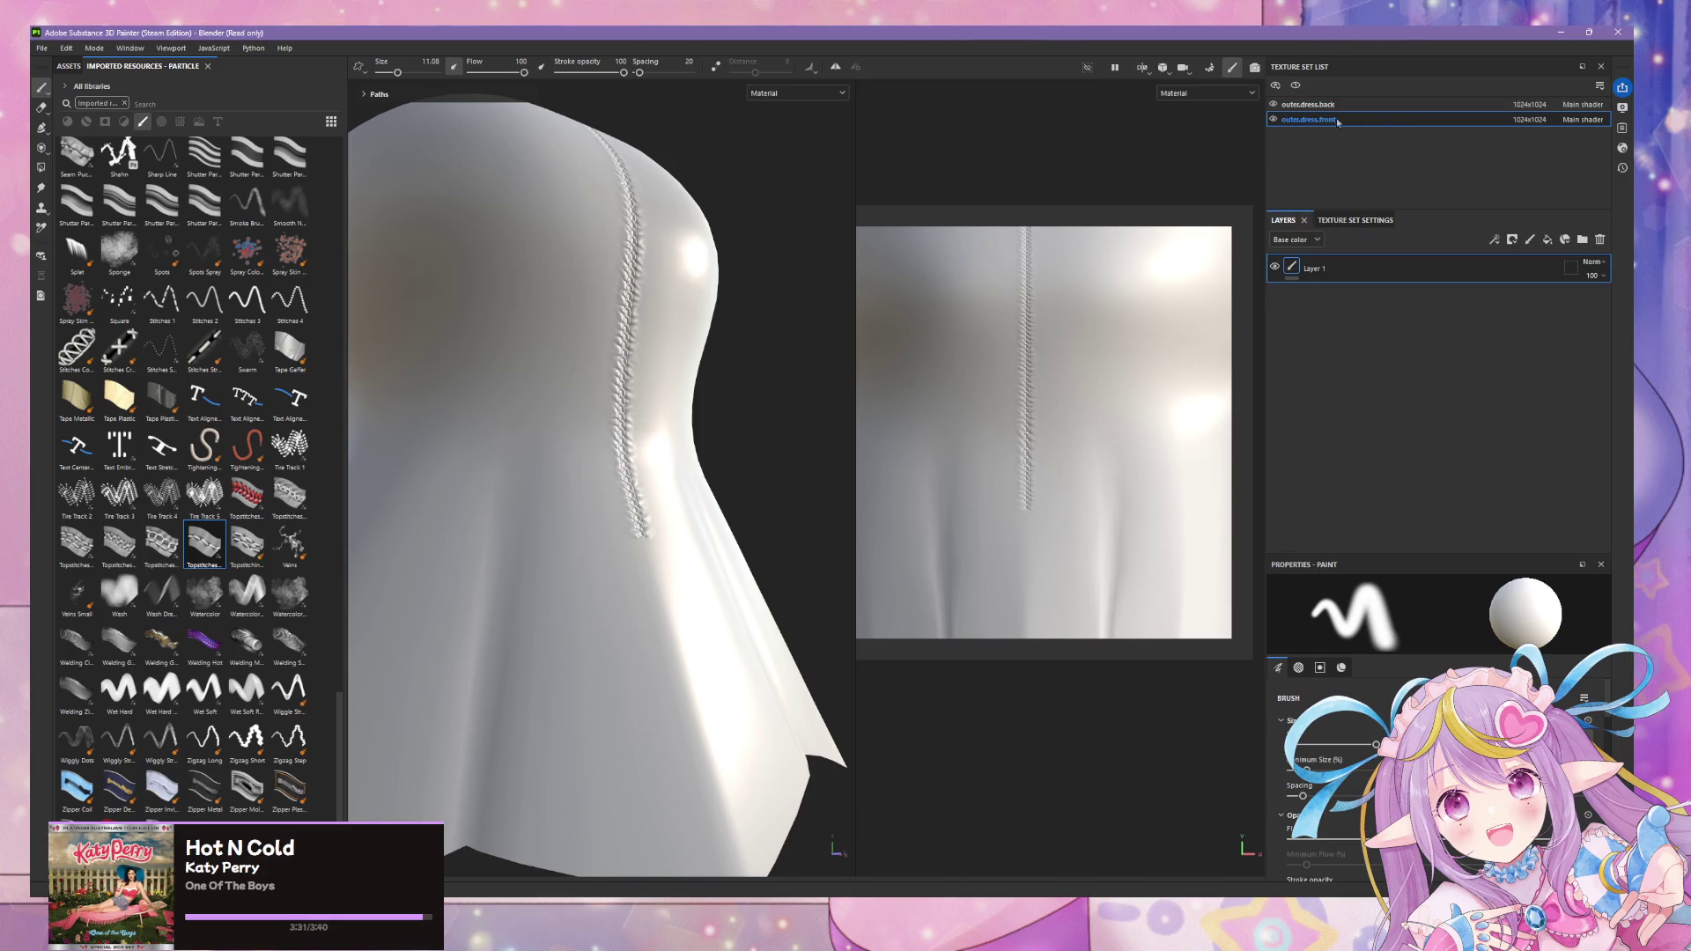
# - Toggle the front texture set's visibility, add Layer 2 above Layer 1 and switch to ribbon paths
pyautogui.click(1274, 120)
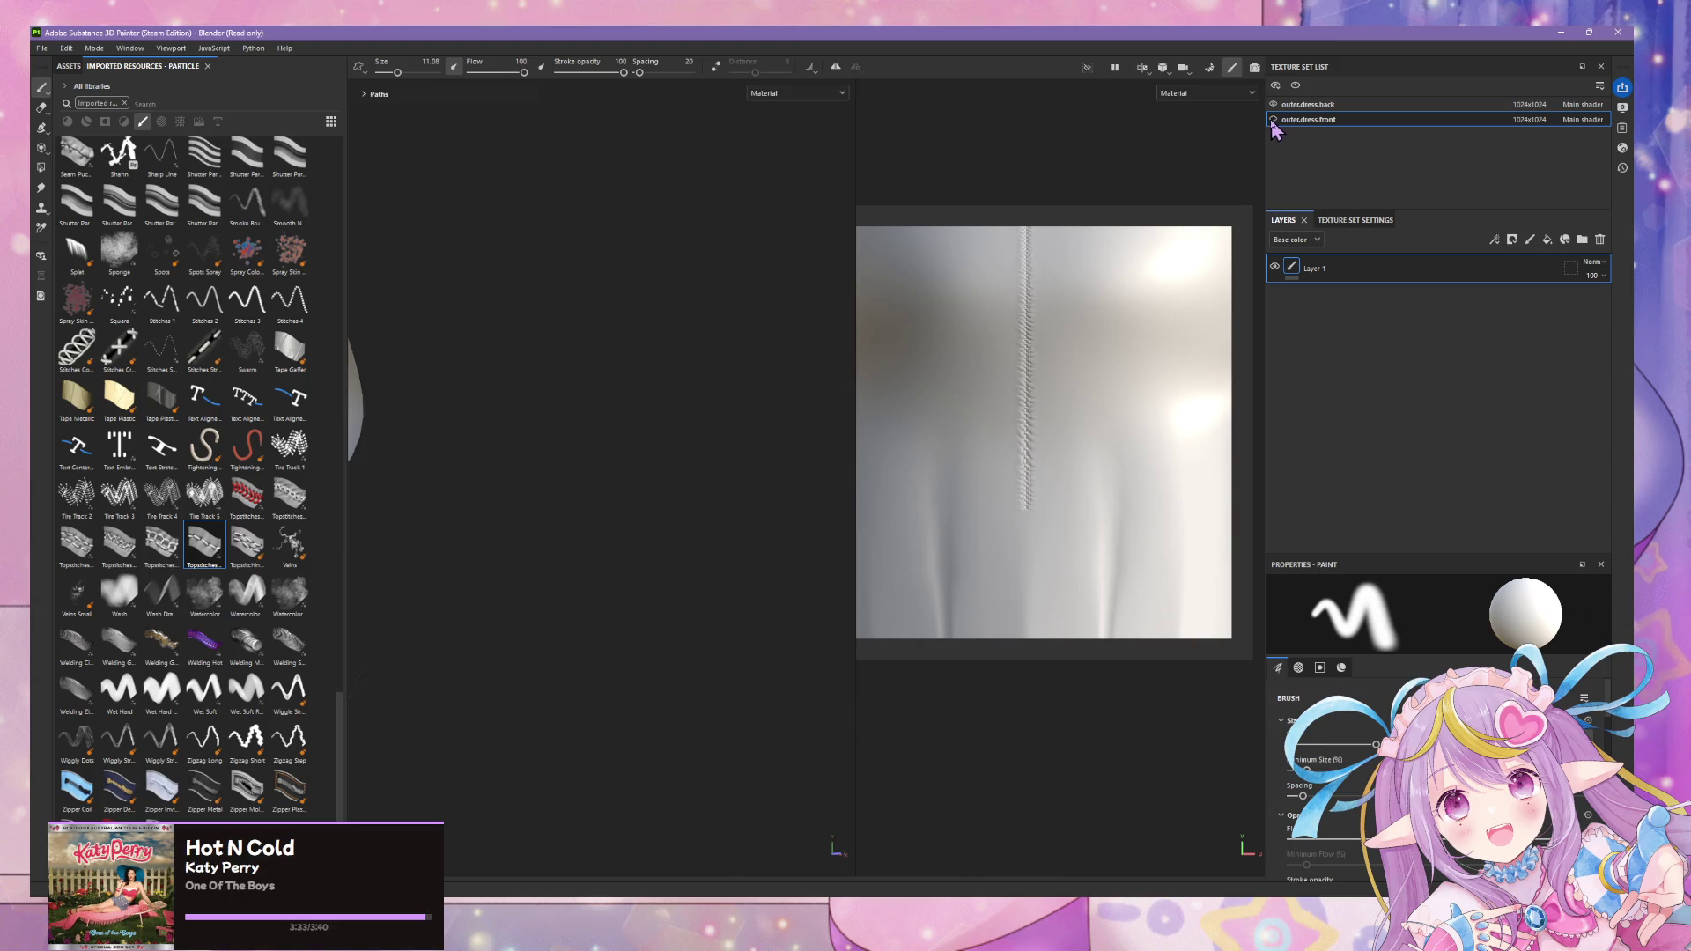
pyautogui.click(1274, 120)
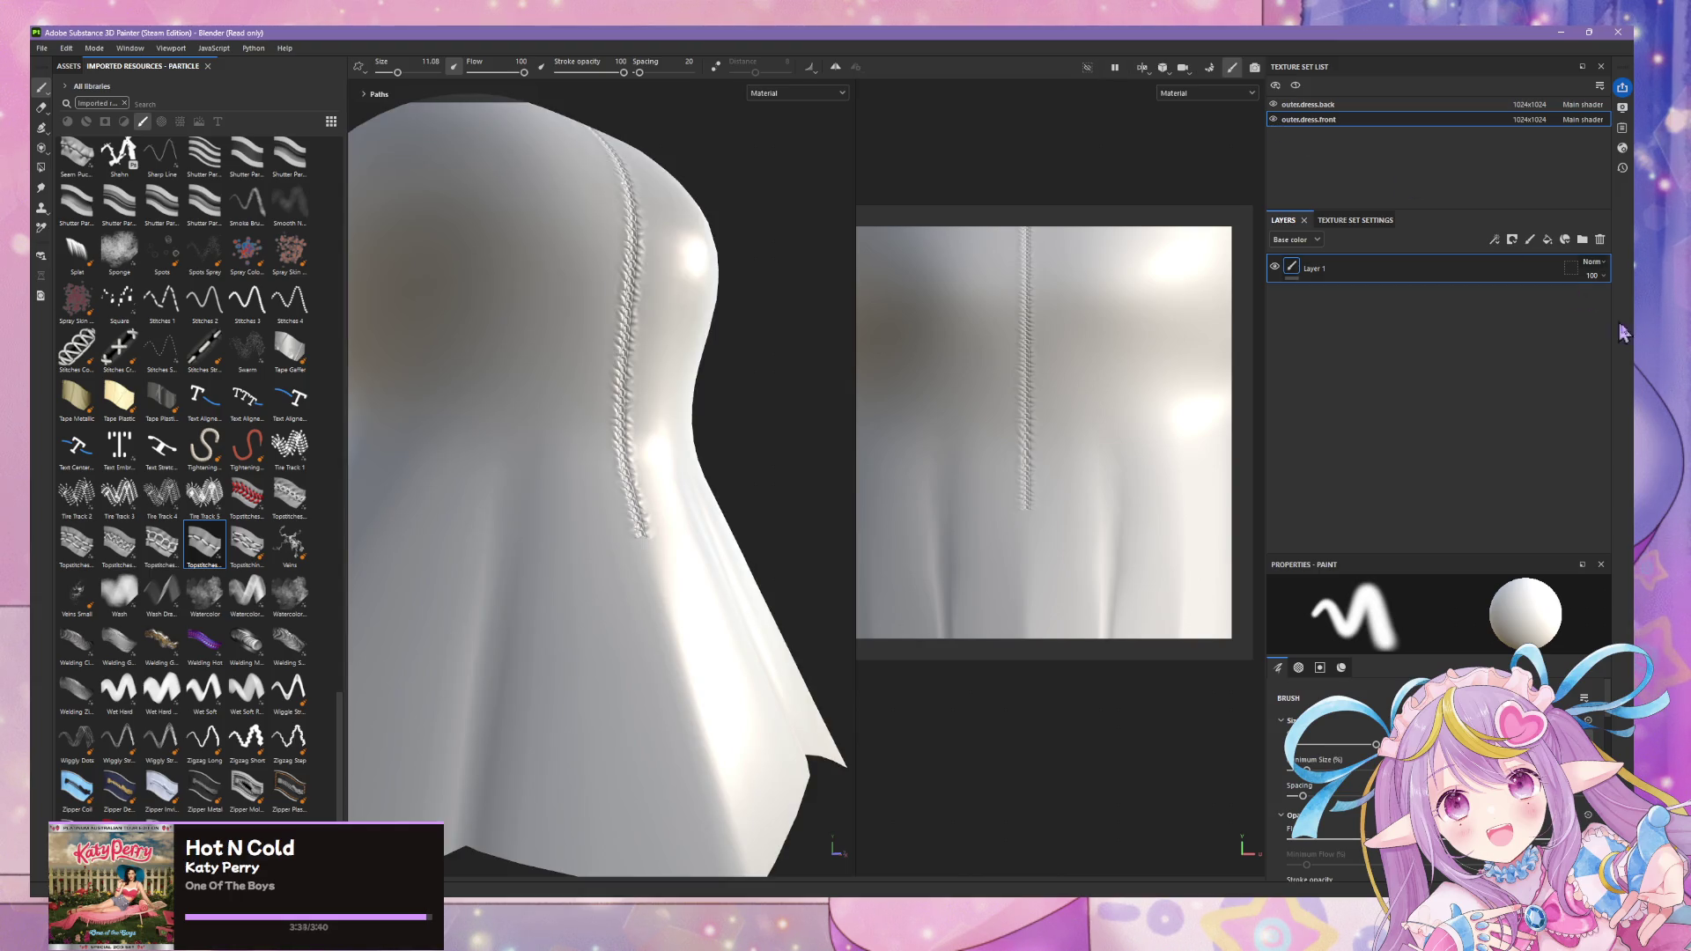
pyautogui.click(1531, 241)
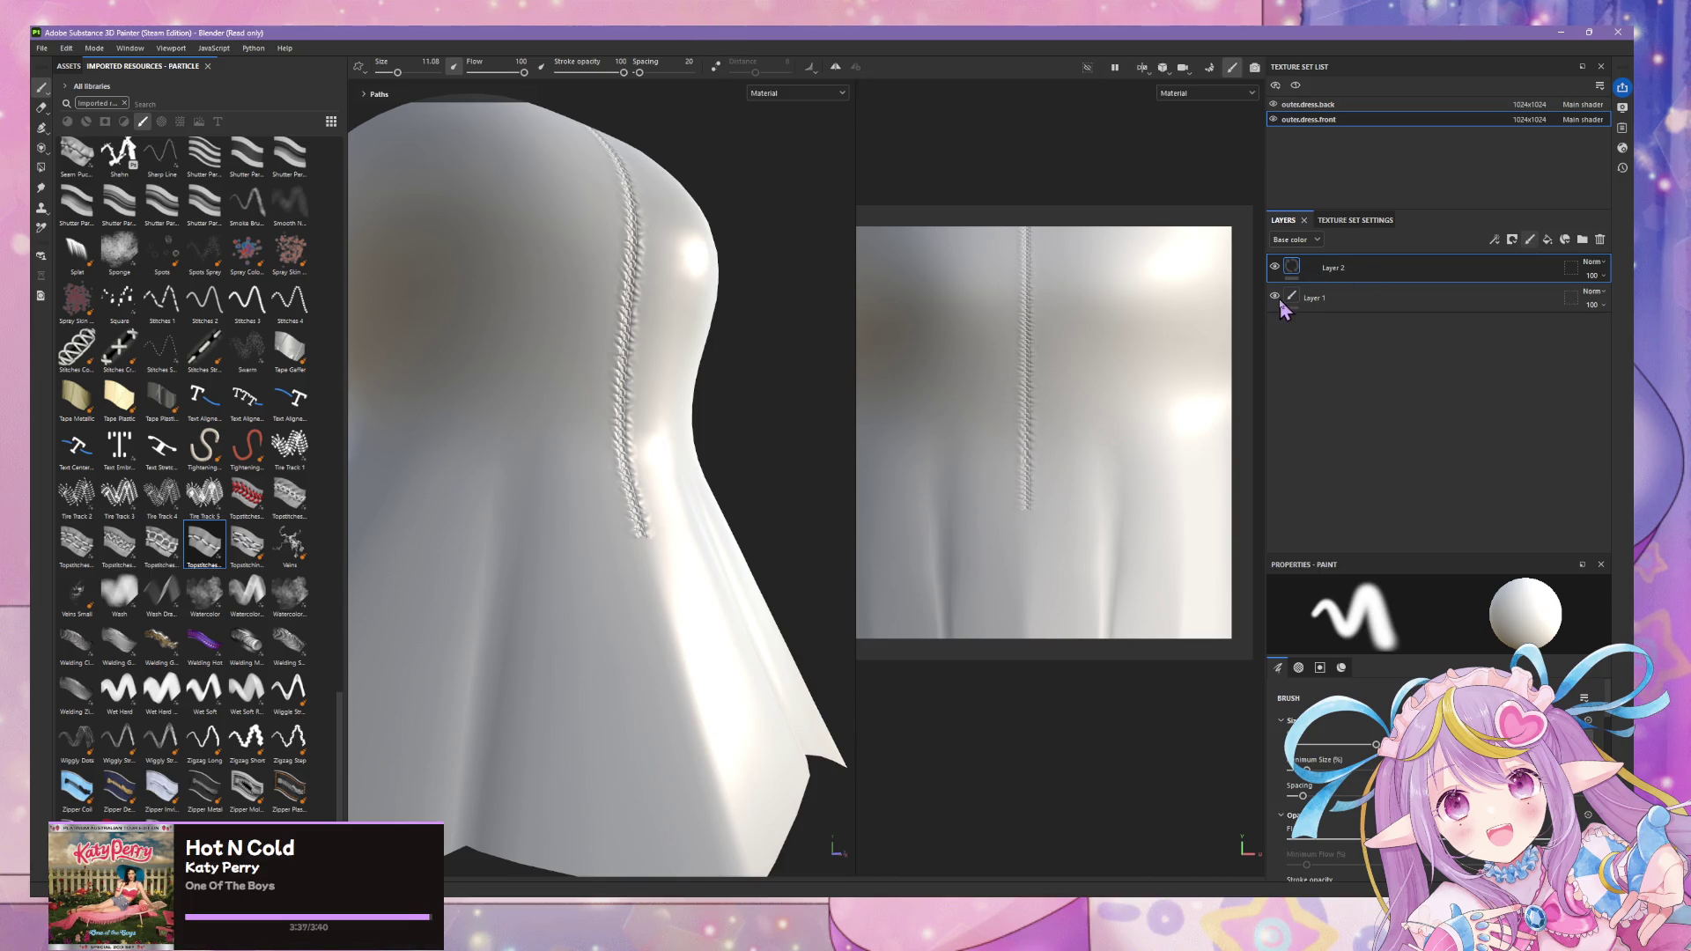
pyautogui.click(1314, 299)
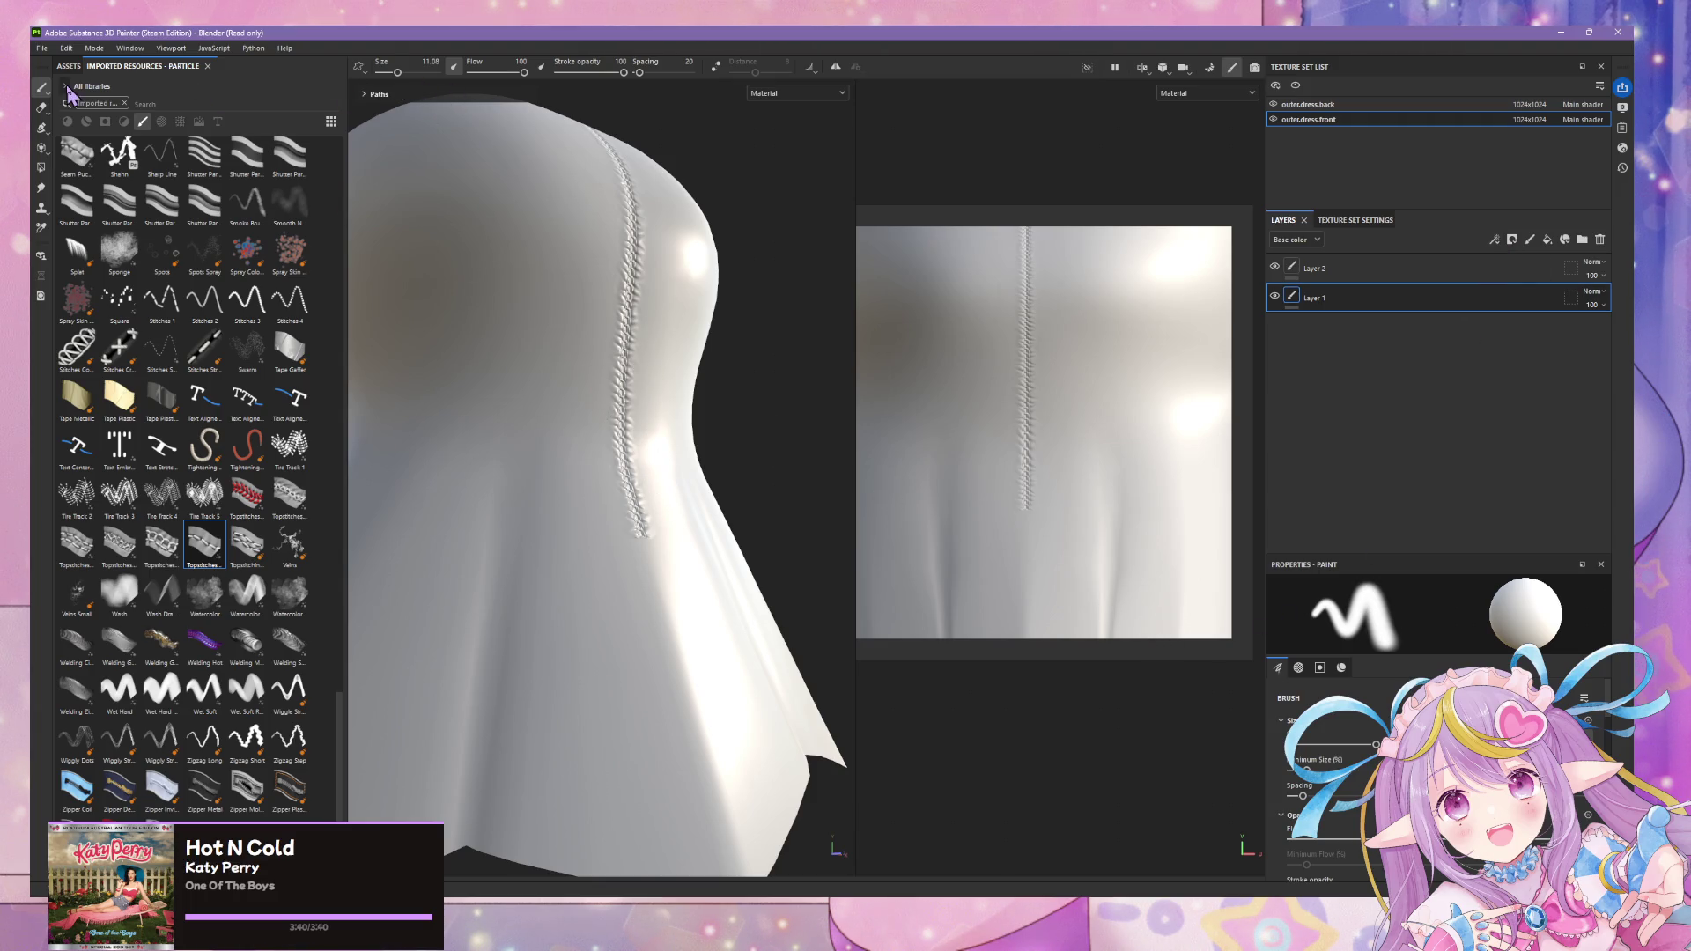
pyautogui.click(44, 128)
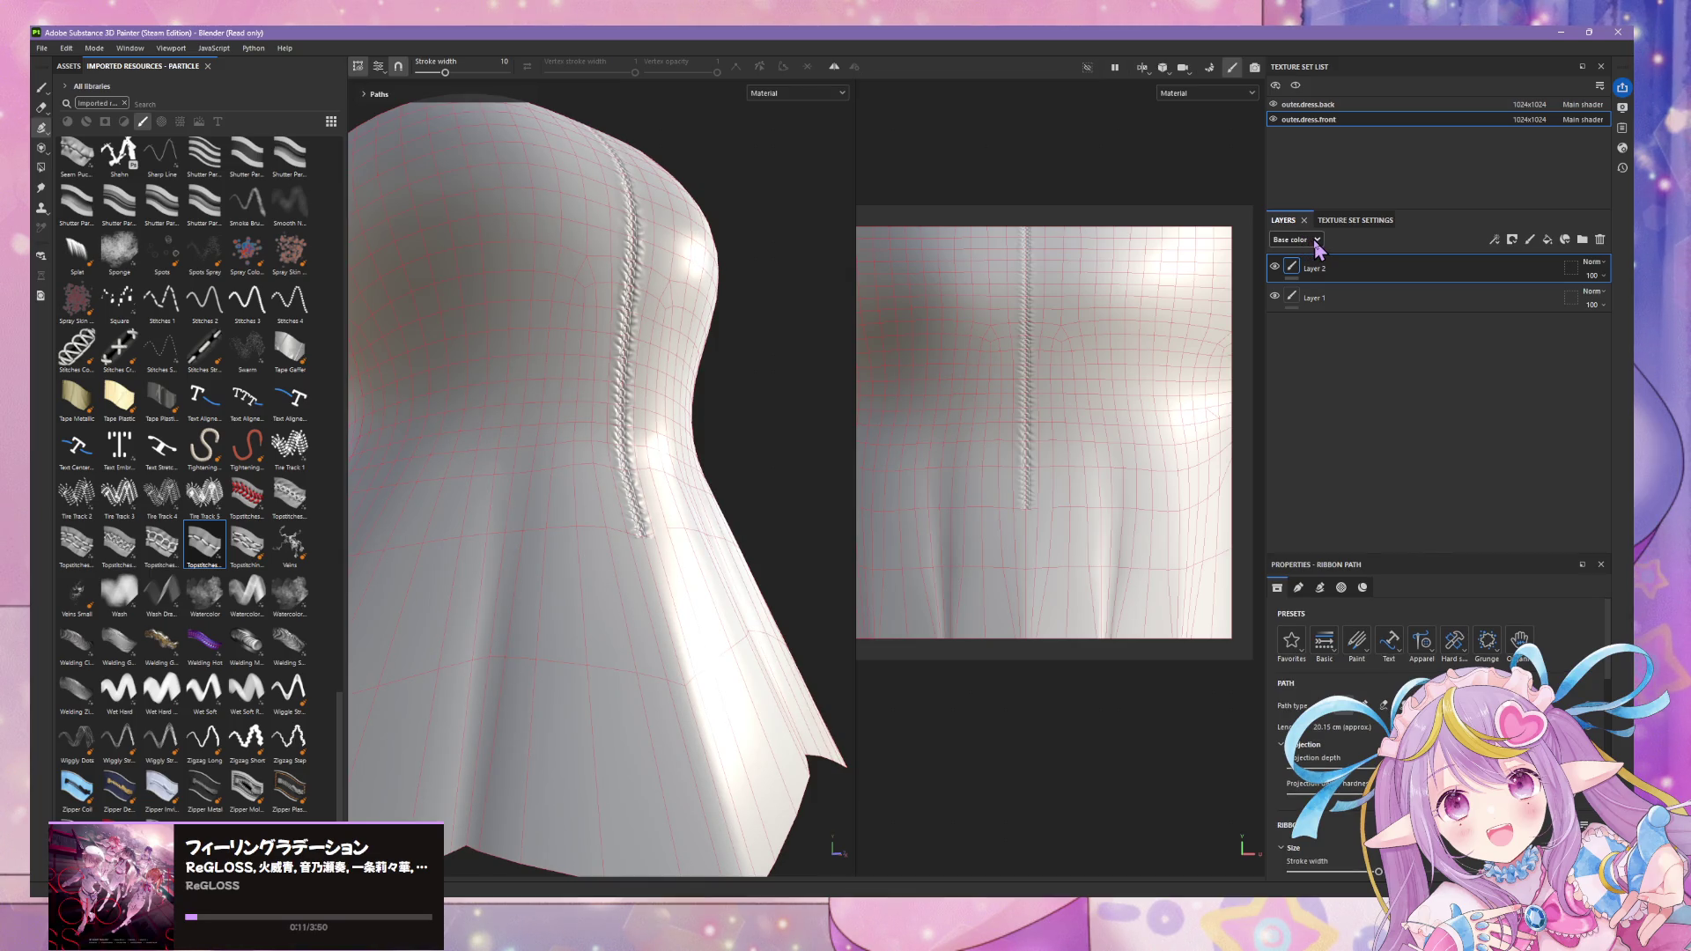
# - Display the Height then the Normal channel in the layer stack and hide Layer 1
pyautogui.click(1315, 244)
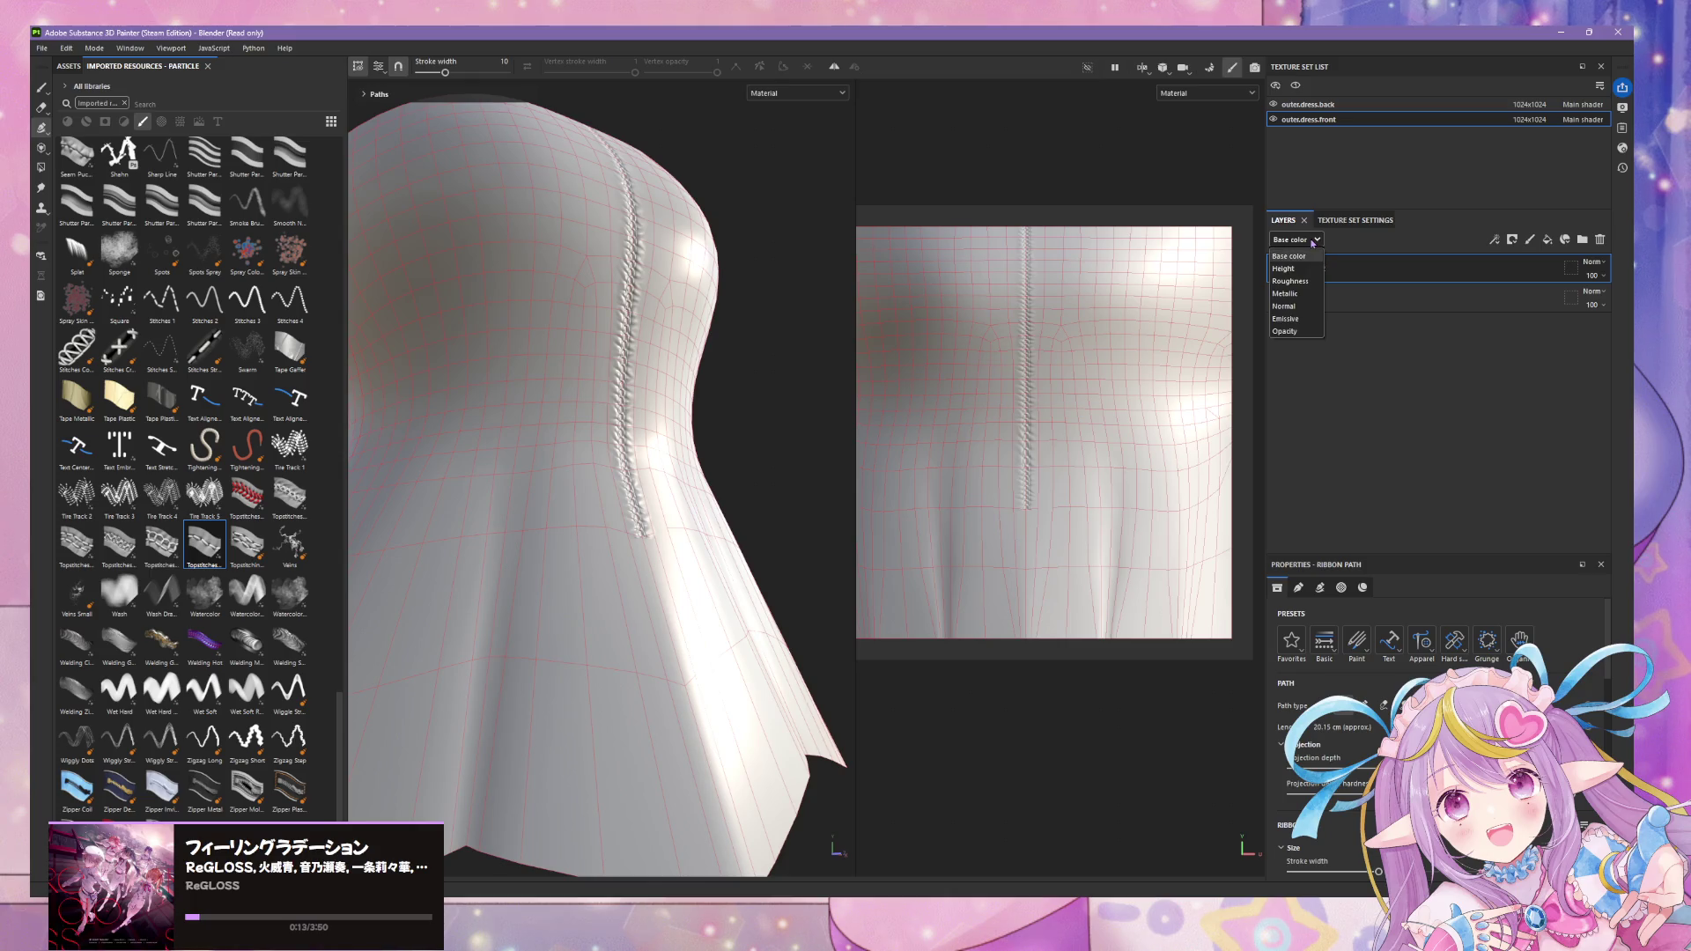
pyautogui.click(1302, 269)
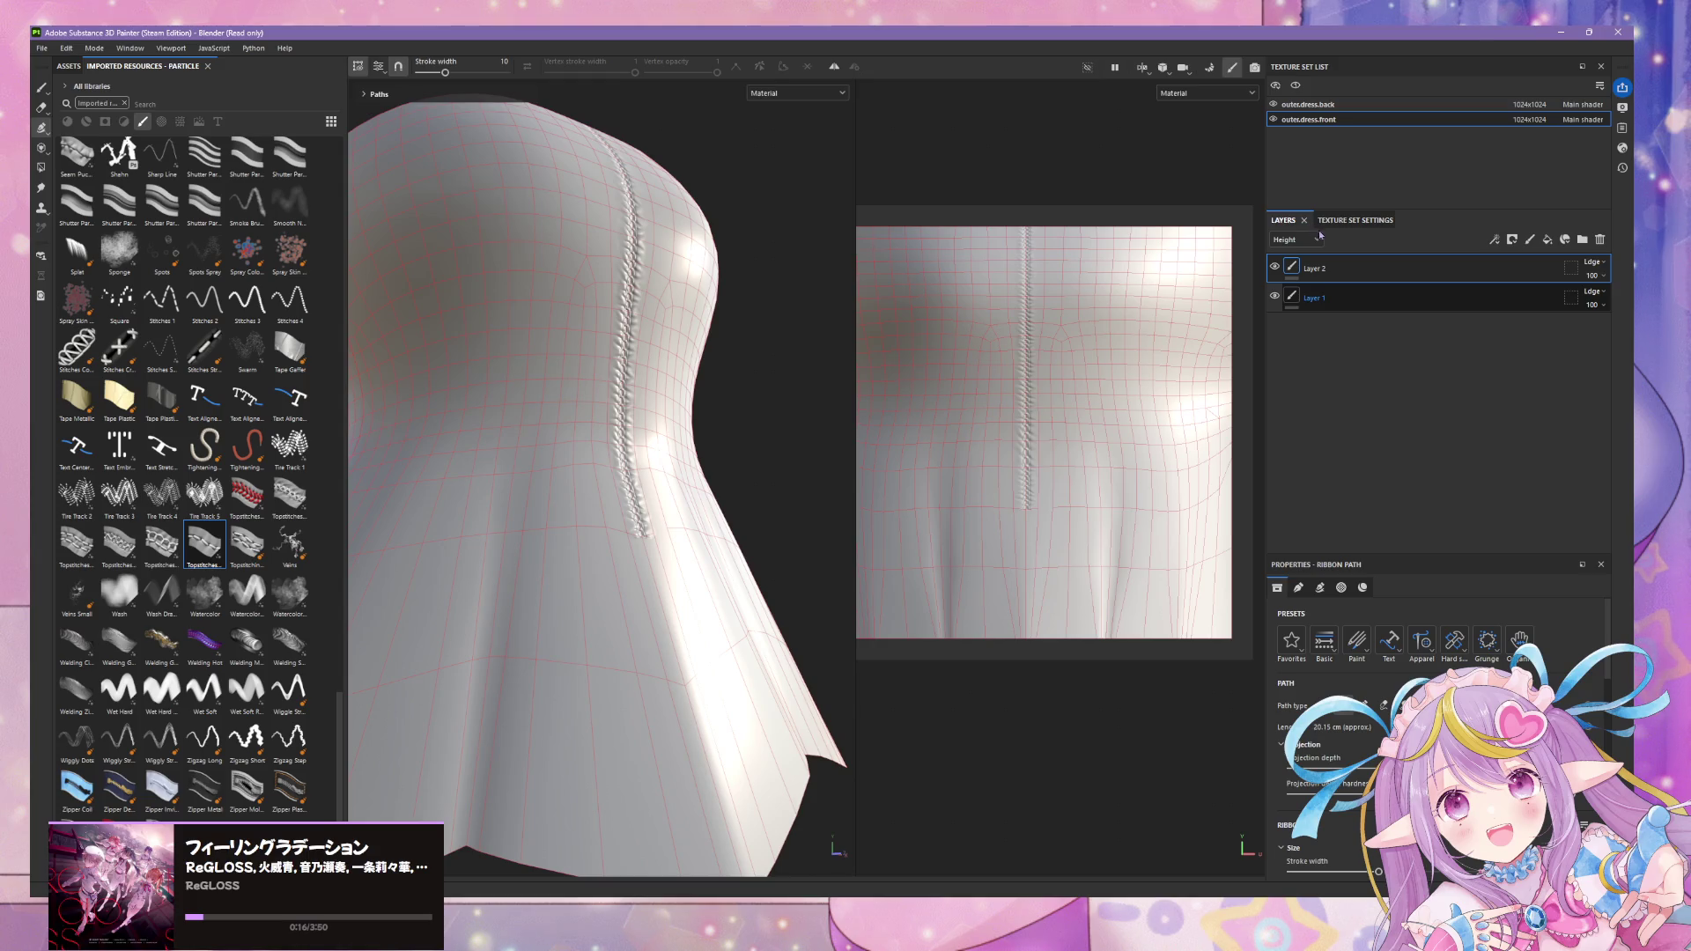
pyautogui.click(1308, 247)
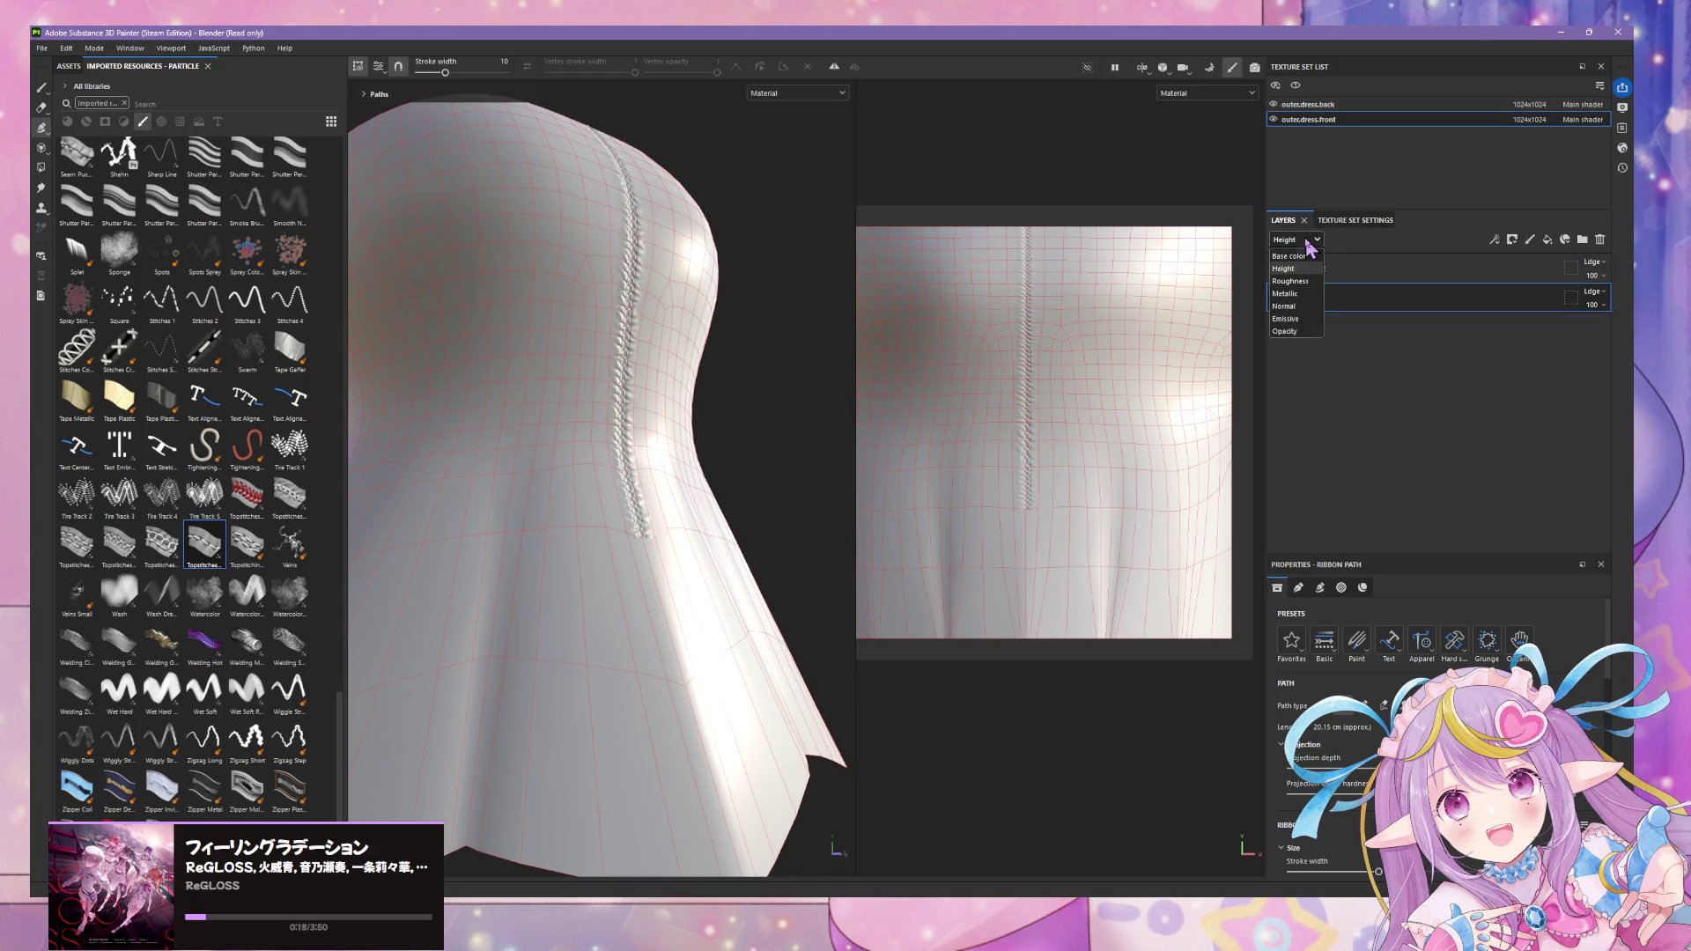
pyautogui.click(1293, 306)
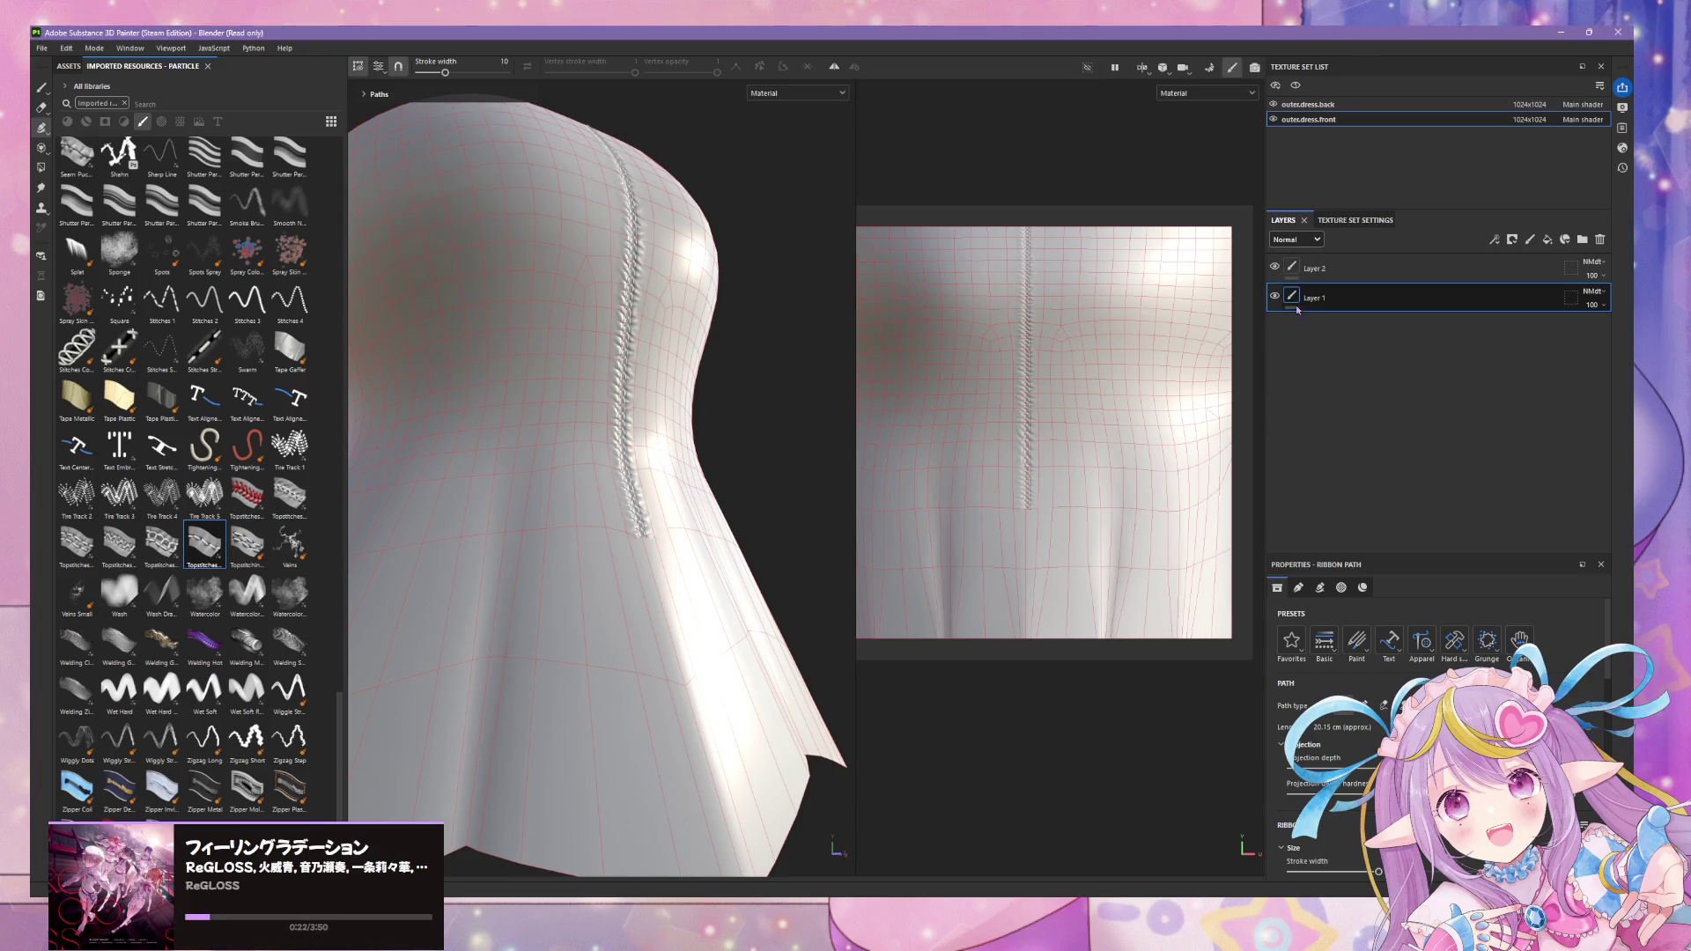
pyautogui.scroll(2, 1044, 293)
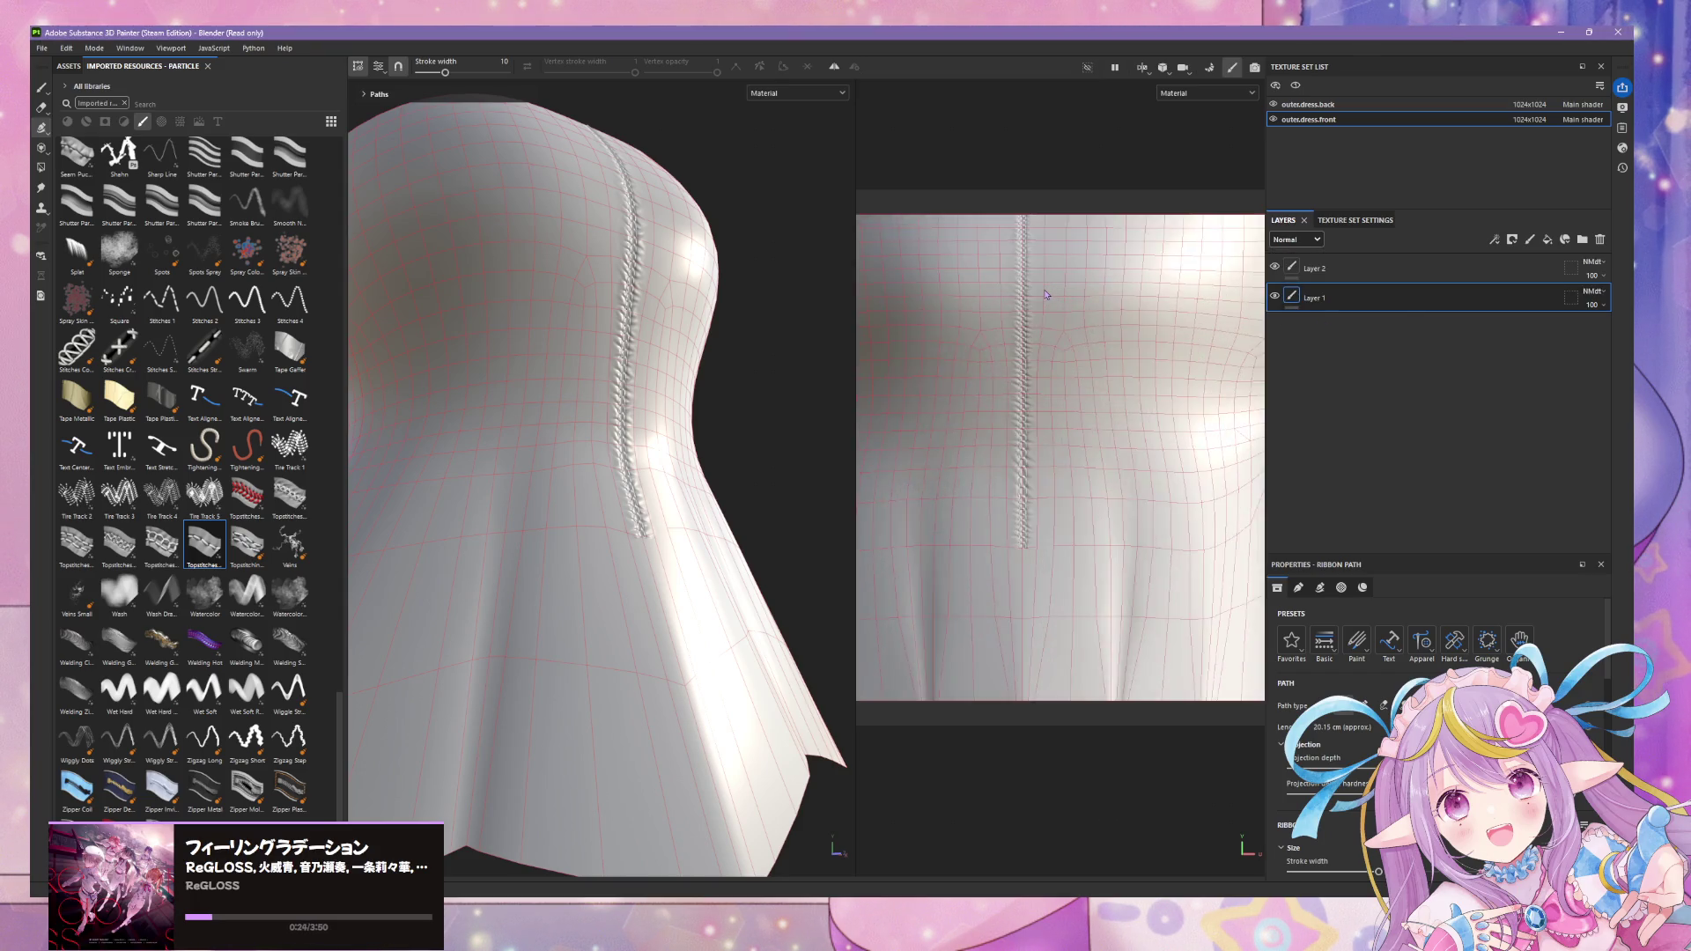
pyautogui.scroll(2, 1045, 291)
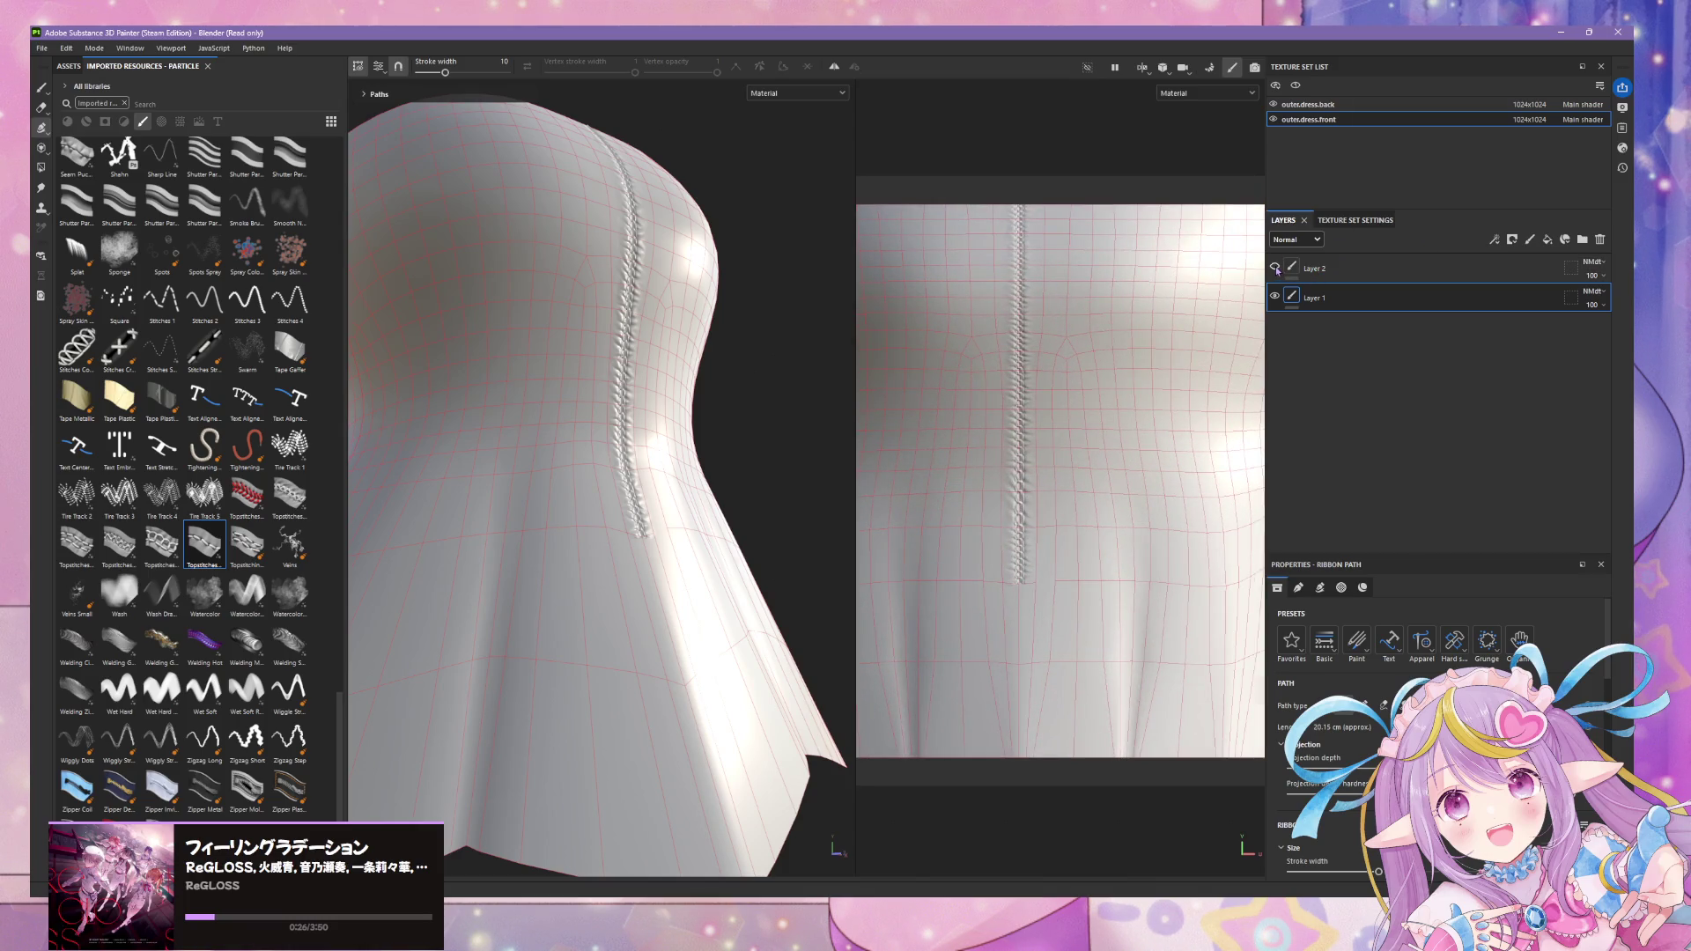
pyautogui.click(1275, 298)
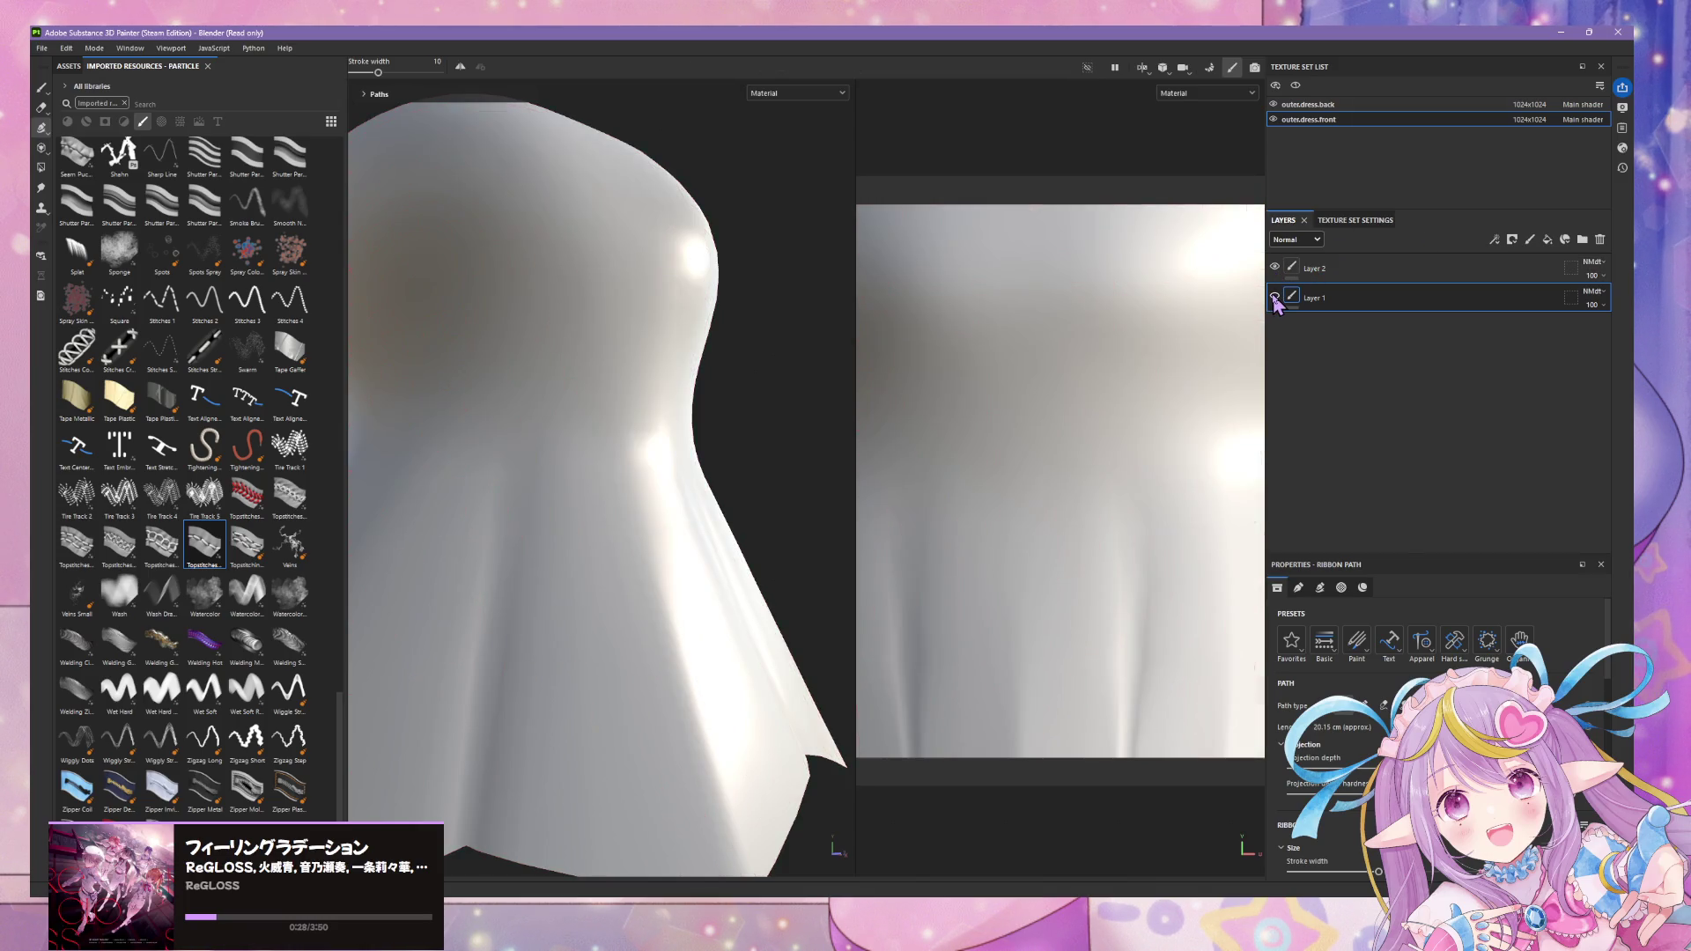
# - Toggle Layer 1 on and off to compare the seam, reveal its path points, and return to painting
pyautogui.click(1276, 299)
pyautogui.click(1275, 299)
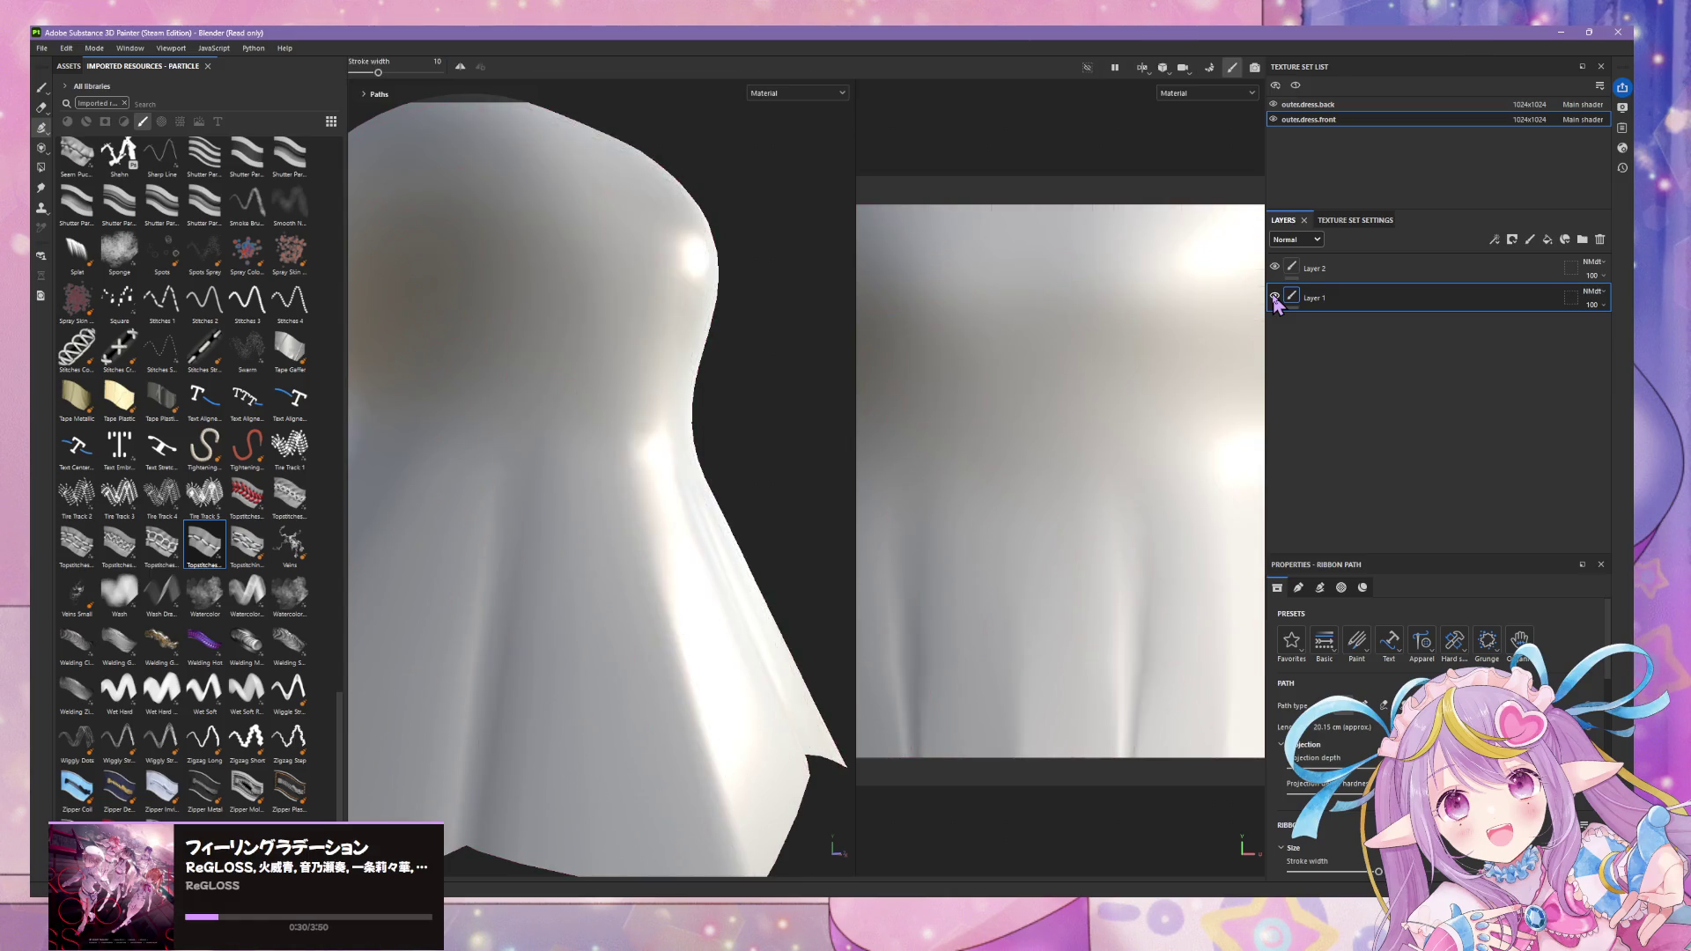
pyautogui.click(1276, 299)
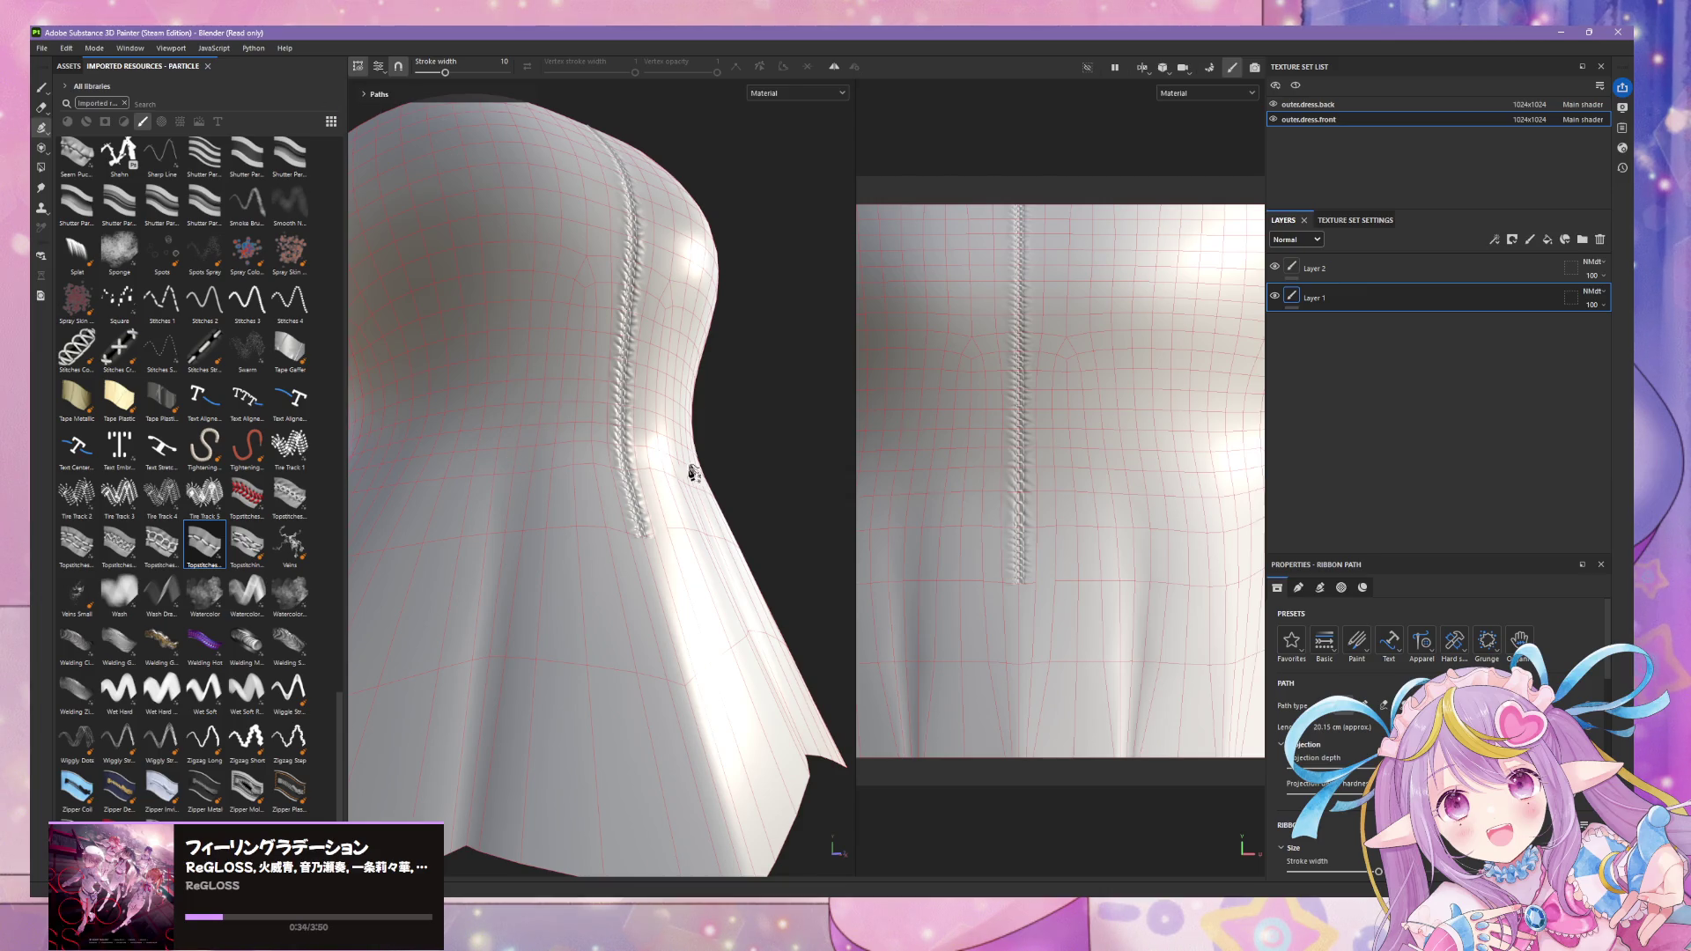
pyautogui.click(641, 569)
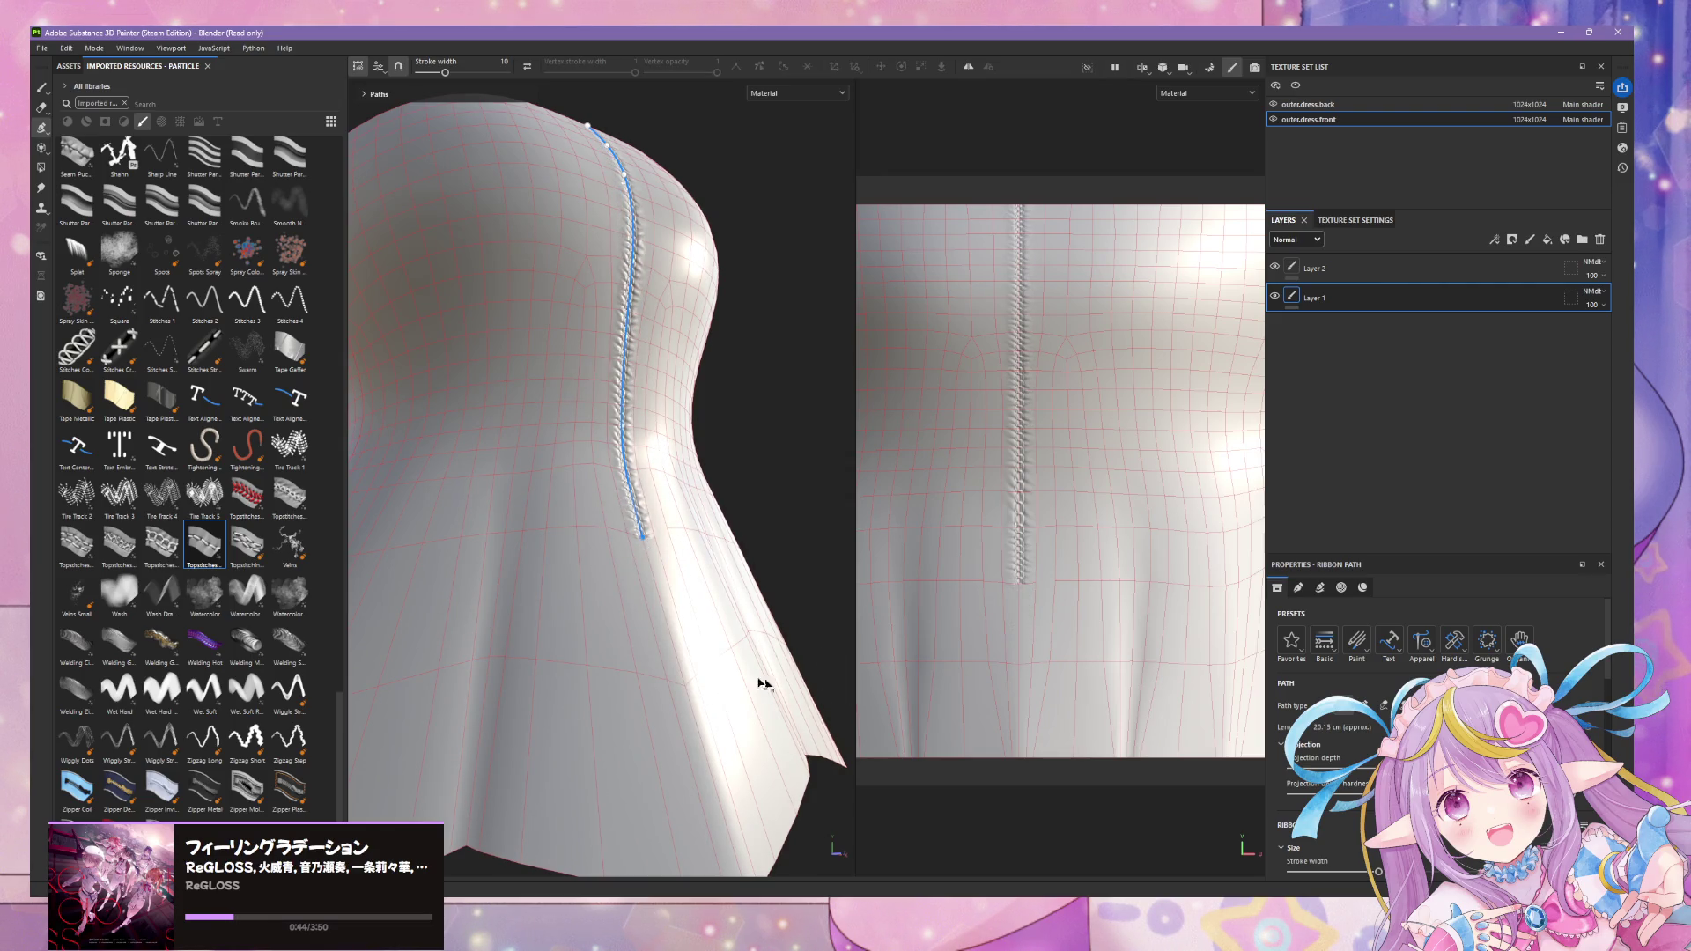
pyautogui.press('1')
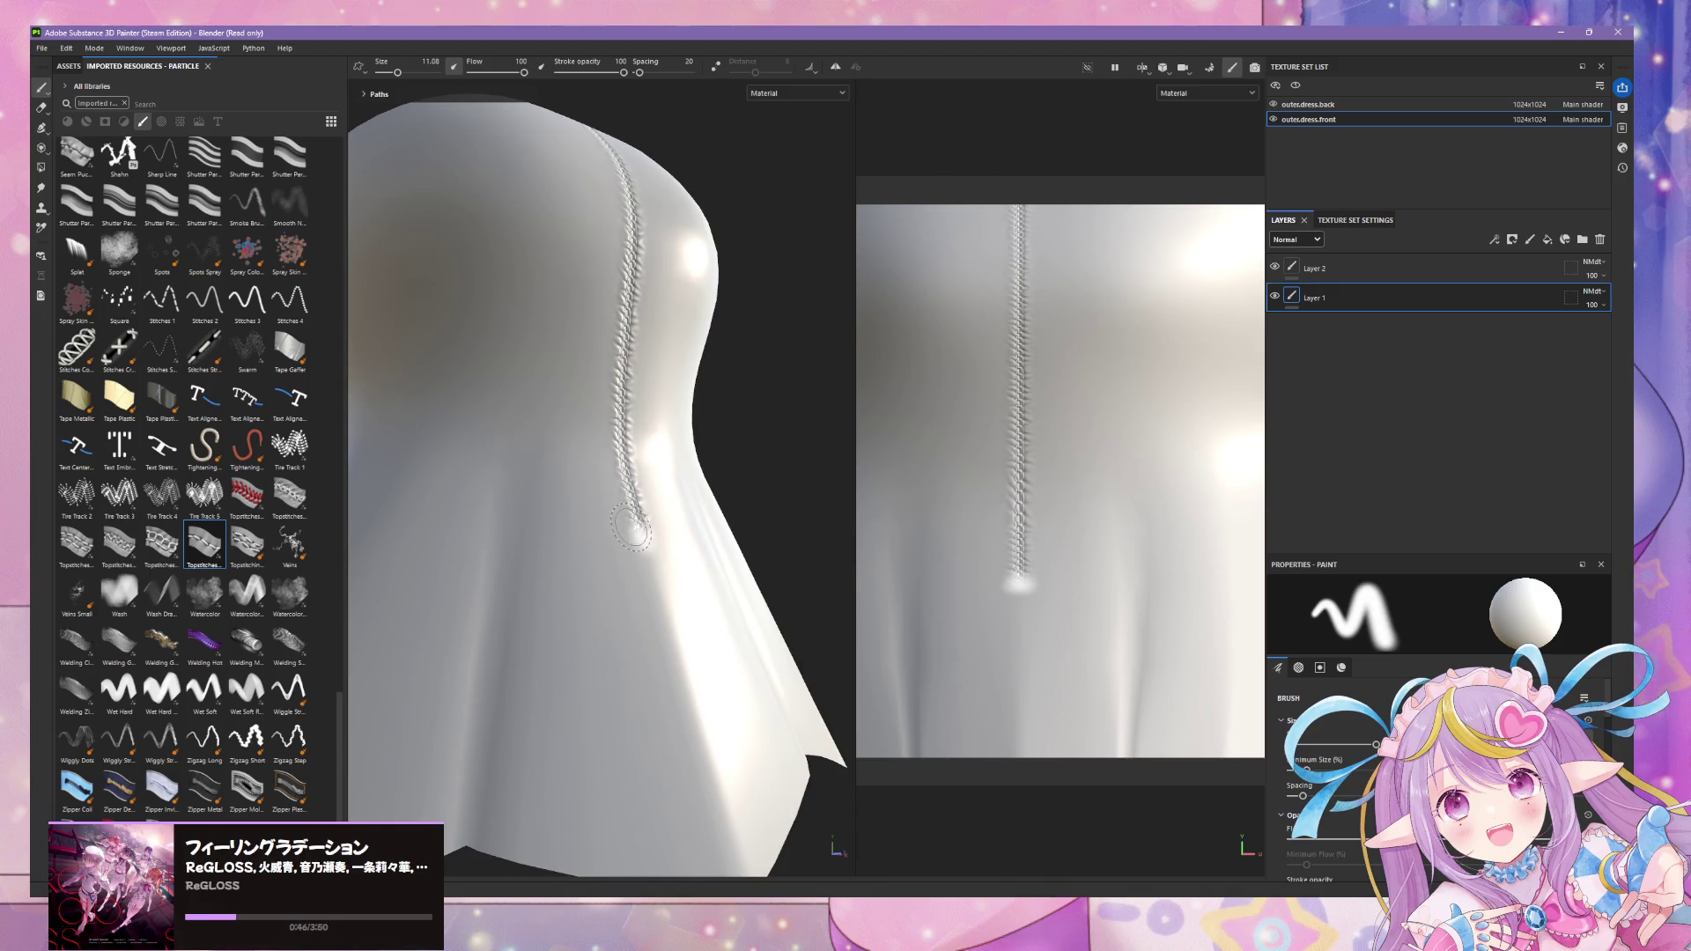
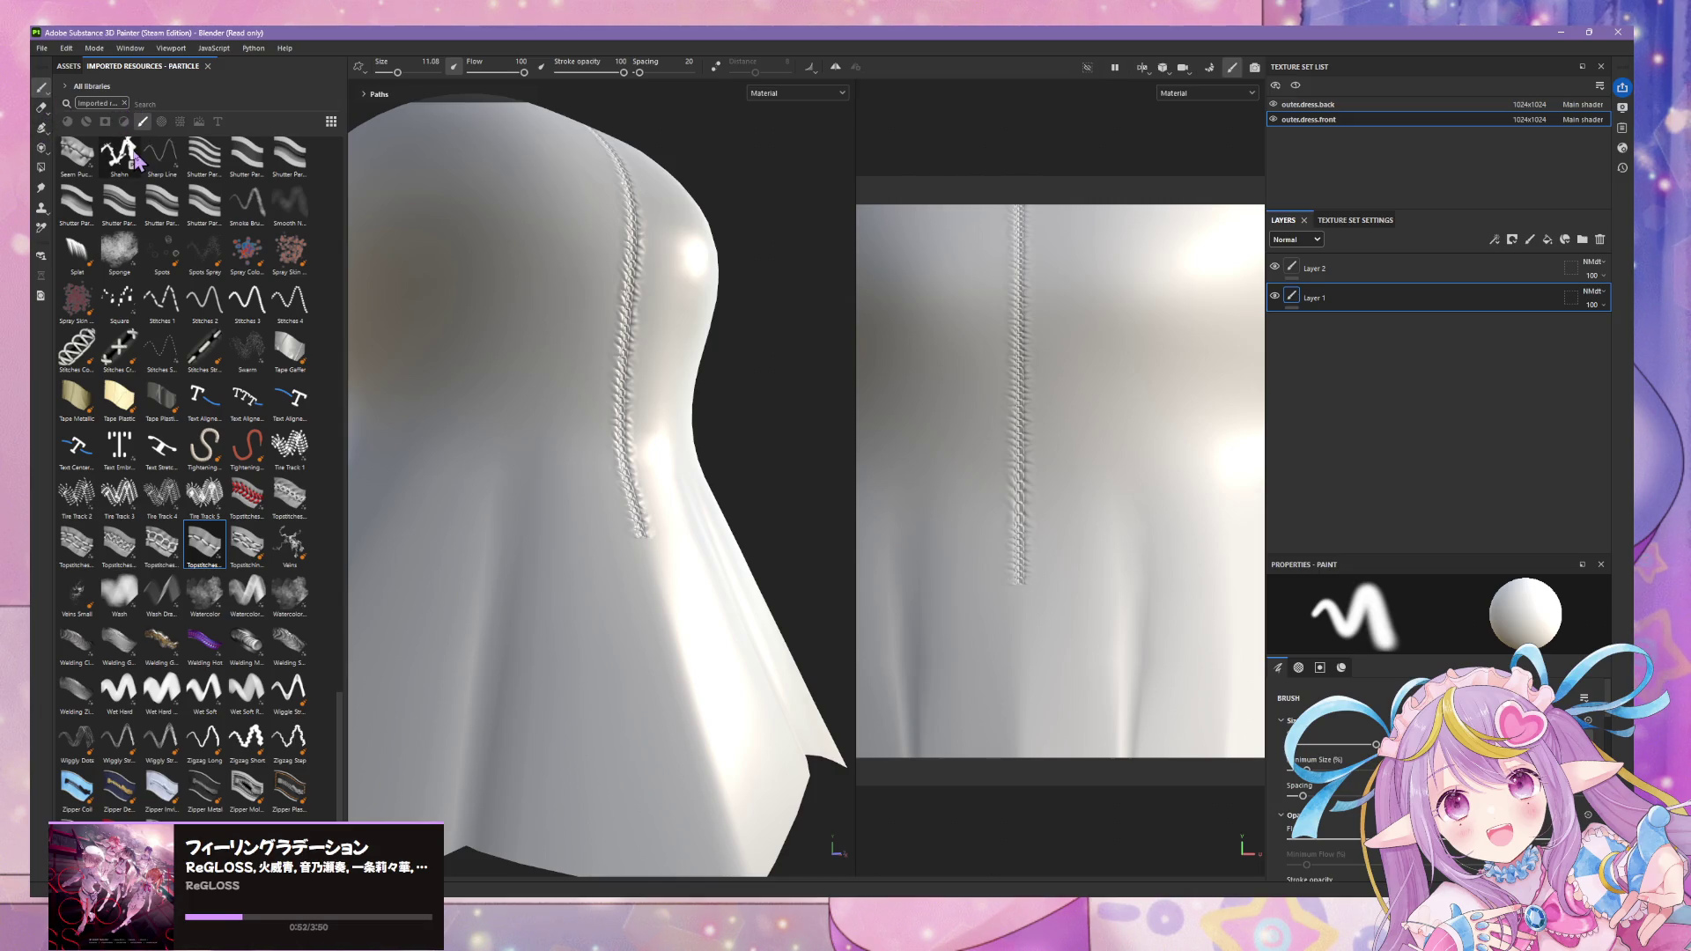
# - Compare the stitching by toggling Layer 1's visibility with Layer 2 active, then orbit to the front
pyautogui.click(1280, 267)
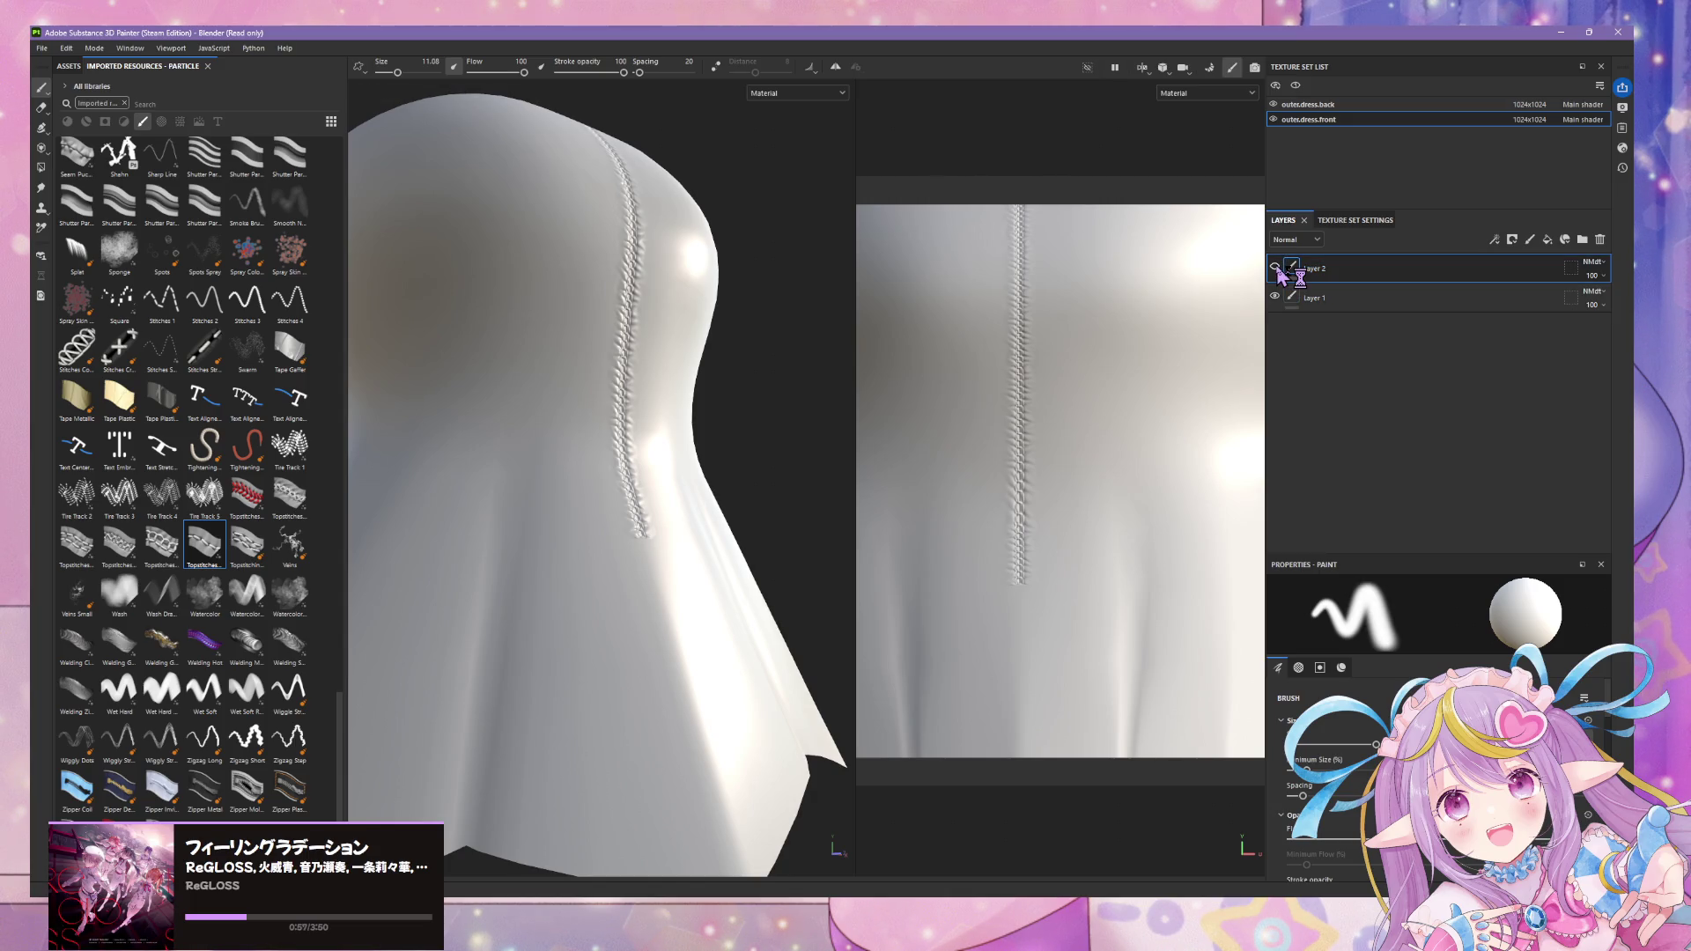
pyautogui.click(1276, 302)
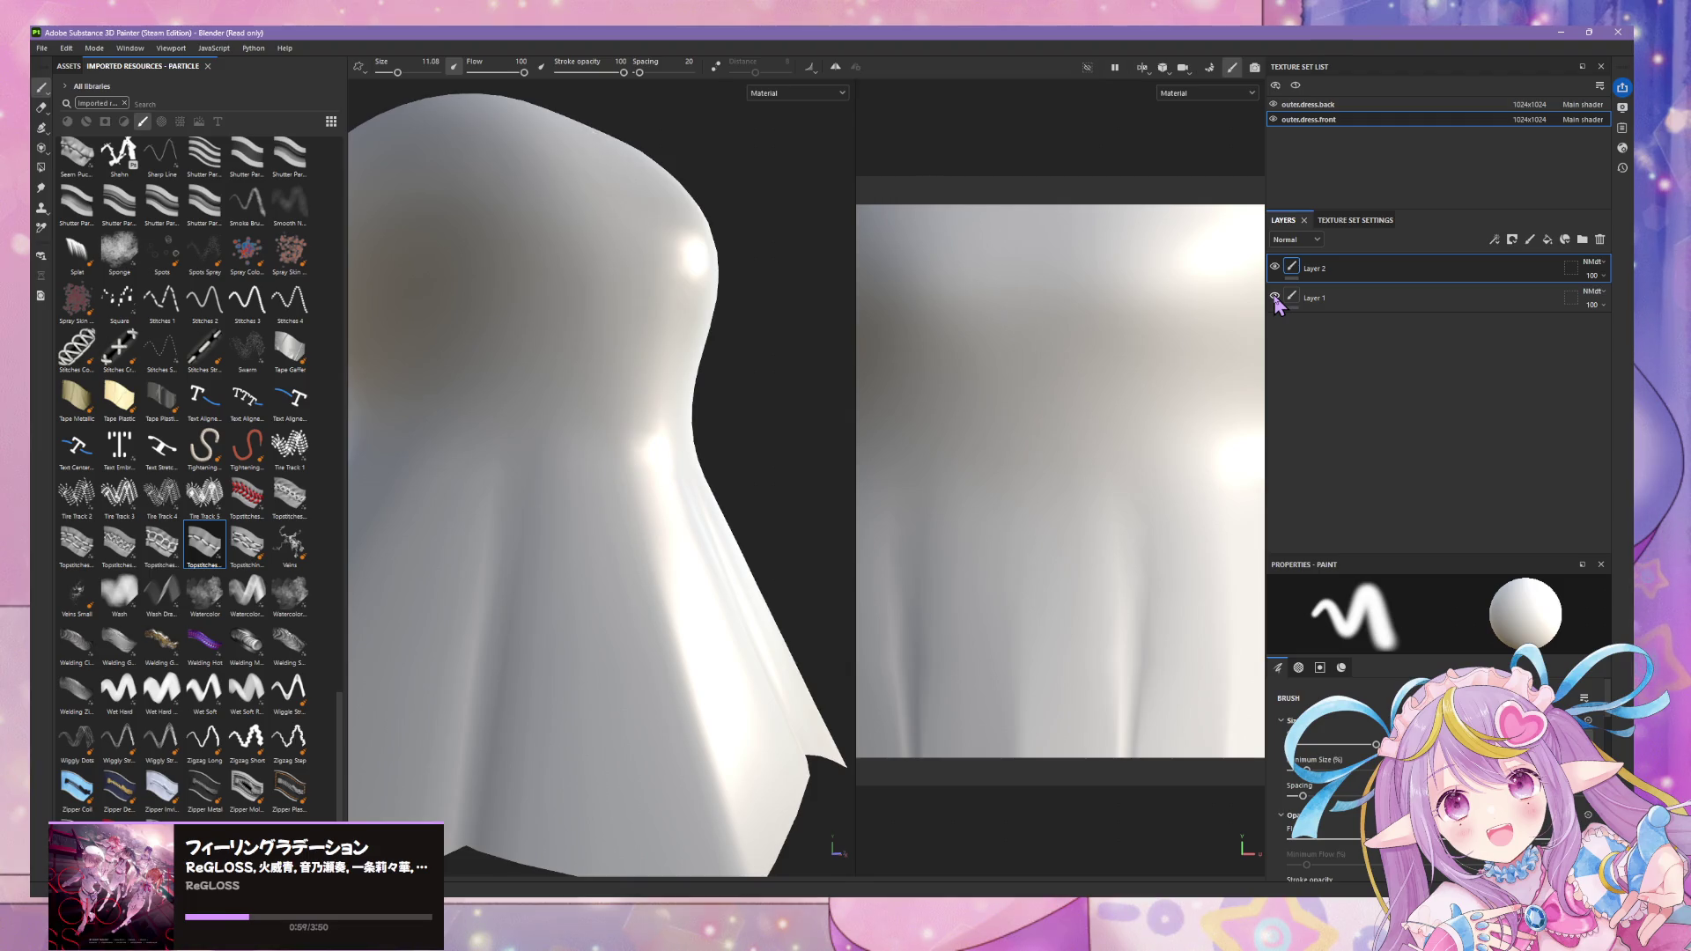
pyautogui.doubleClick(1277, 302)
pyautogui.click(1277, 302)
pyautogui.click(1278, 302)
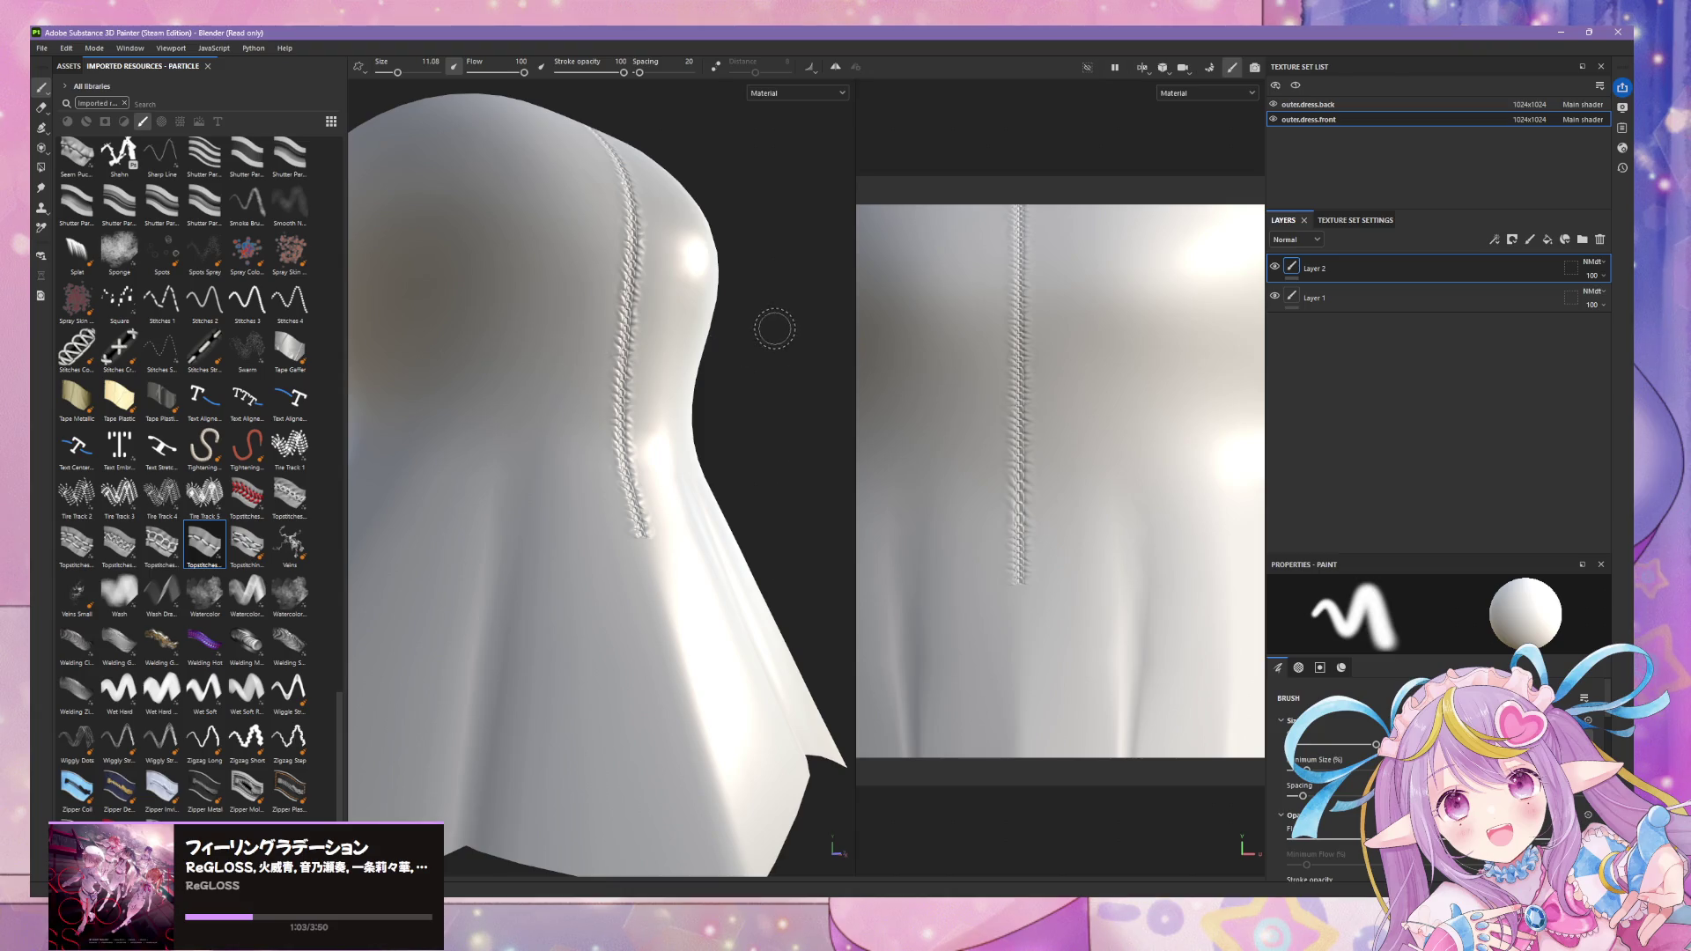
pyautogui.moveTo(799, 361)
pyautogui.keyDown('alt'); pyautogui.mouseDown()
pyautogui.moveTo(548, 438)
pyautogui.moveTo(729, 522)
pyautogui.moveTo(755, 630)
pyautogui.moveTo(631, 498)
pyautogui.moveTo(726, 453)
pyautogui.mouseUp(); pyautogui.keyUp('alt')
# - Reach the General page of the application settings after browsing the Shortcuts and Libraries pages
pyautogui.click(251, 49)
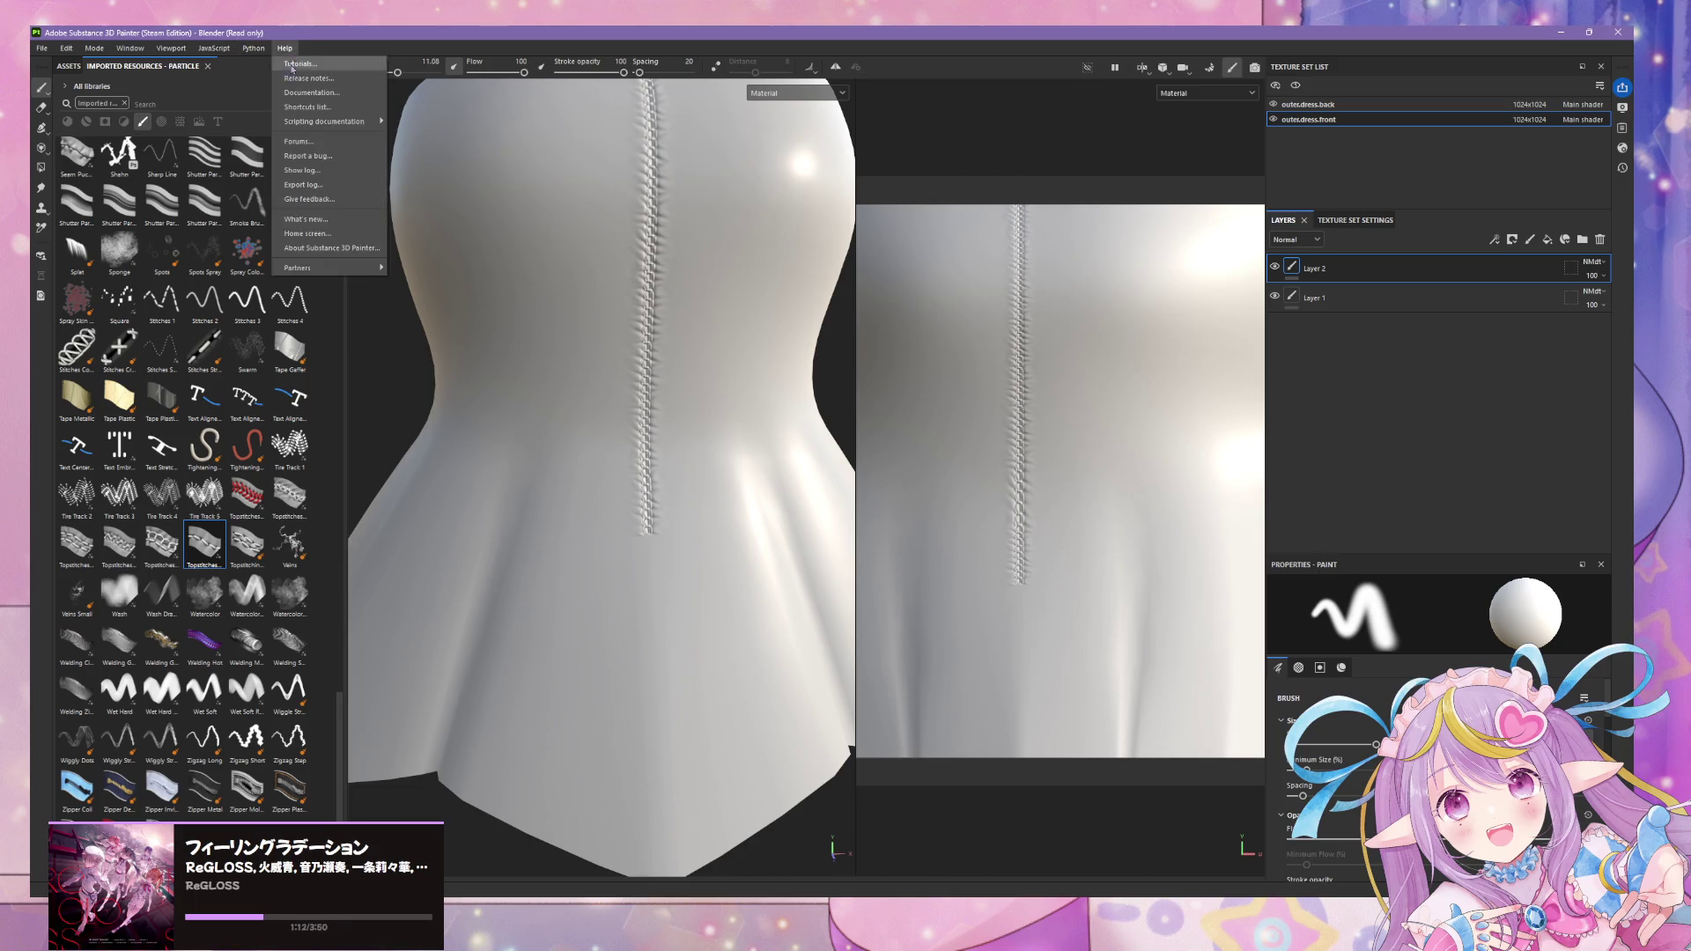
pyautogui.press('Escape')
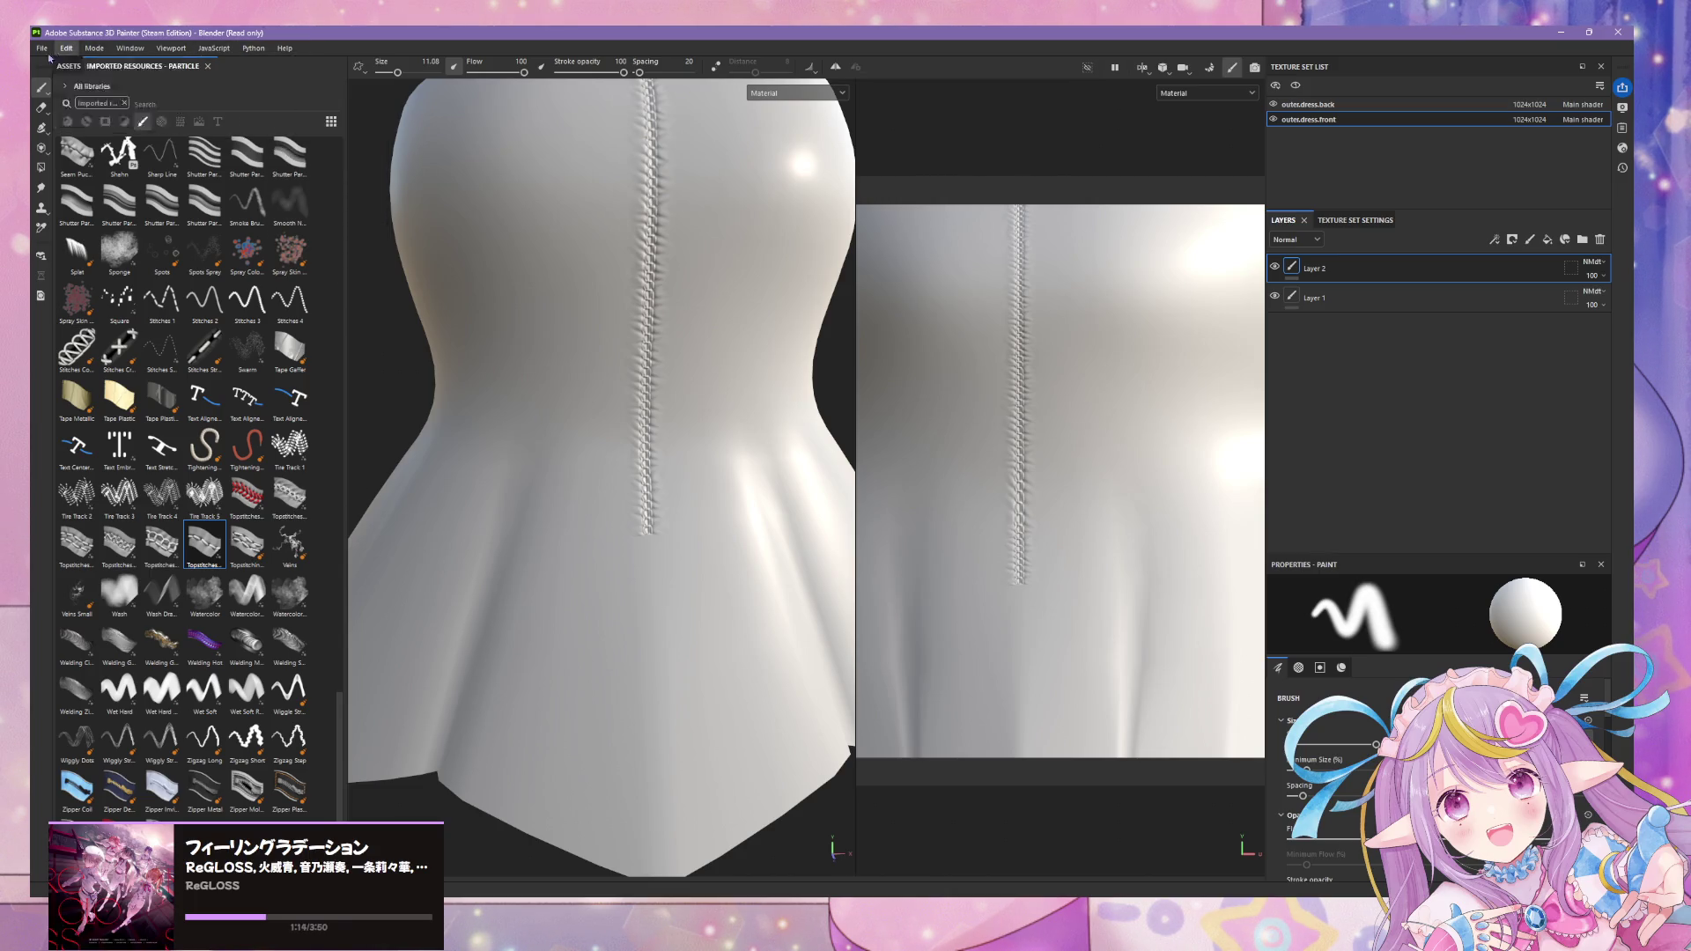
pyautogui.click(42, 48)
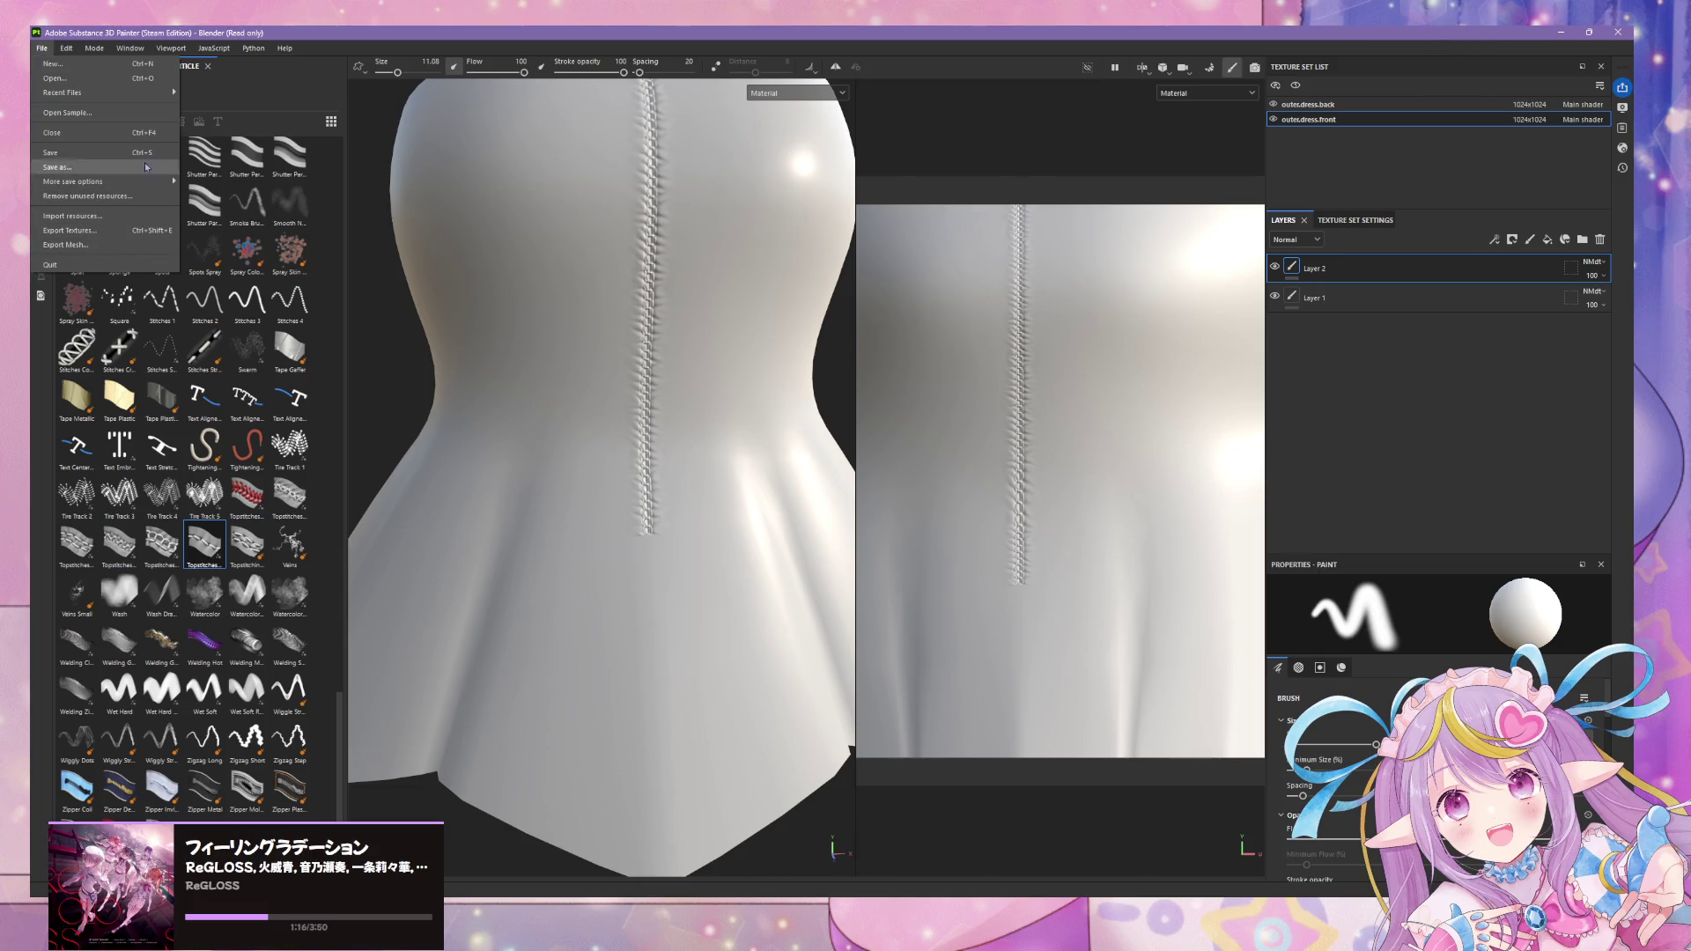
pyautogui.moveTo(67, 47)
pyautogui.click(106, 115)
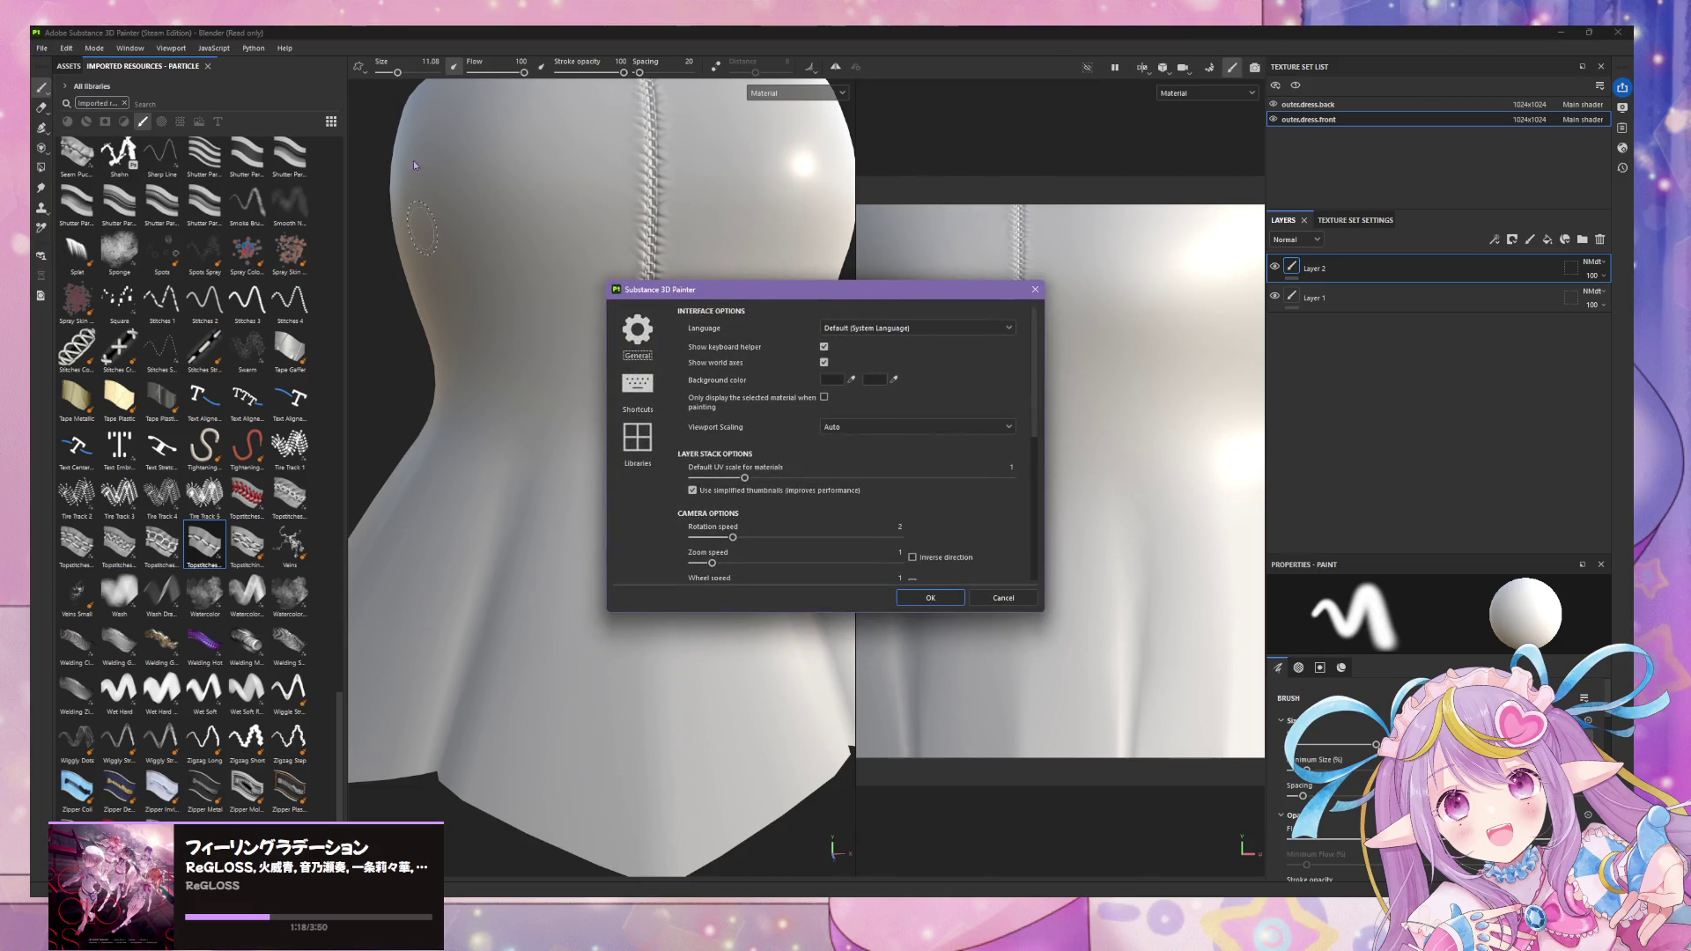
pyautogui.click(637, 386)
pyautogui.click(637, 439)
pyautogui.click(638, 333)
pyautogui.scroll(-1, 900, 405)
pyautogui.scroll(-2, 899, 404)
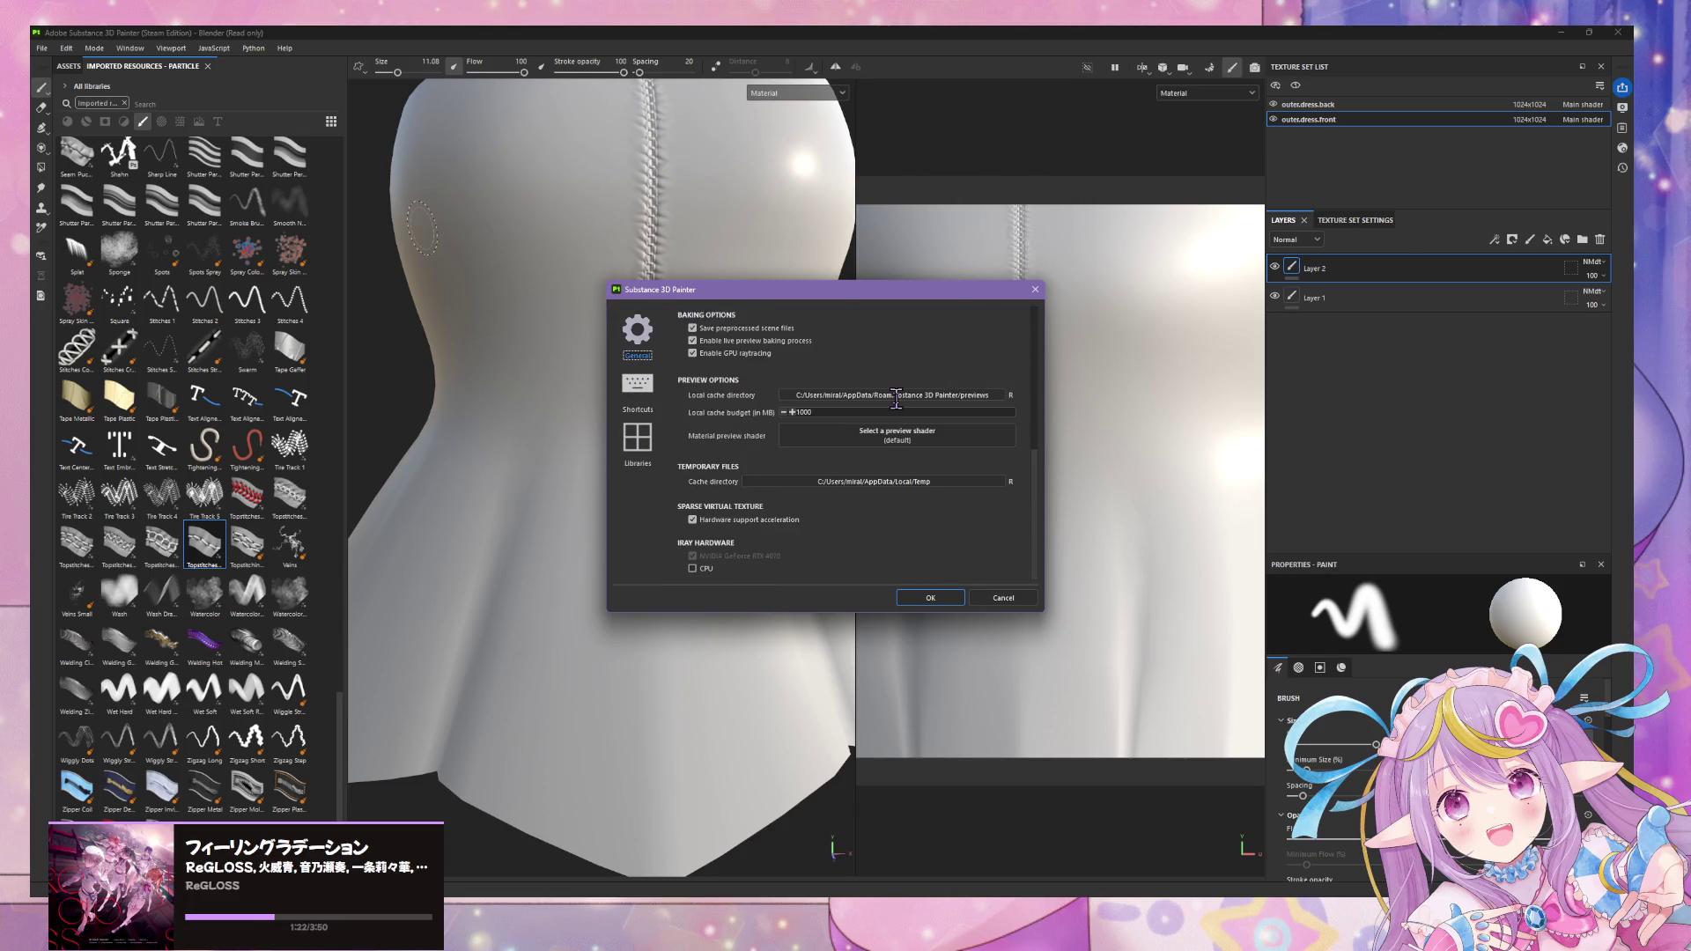
pyautogui.scroll(-1, 740, 413)
# - Set the local cache budget to 2000 MB, keep GPU raytracing enabled, and apply the settings
pyautogui.click(692, 392)
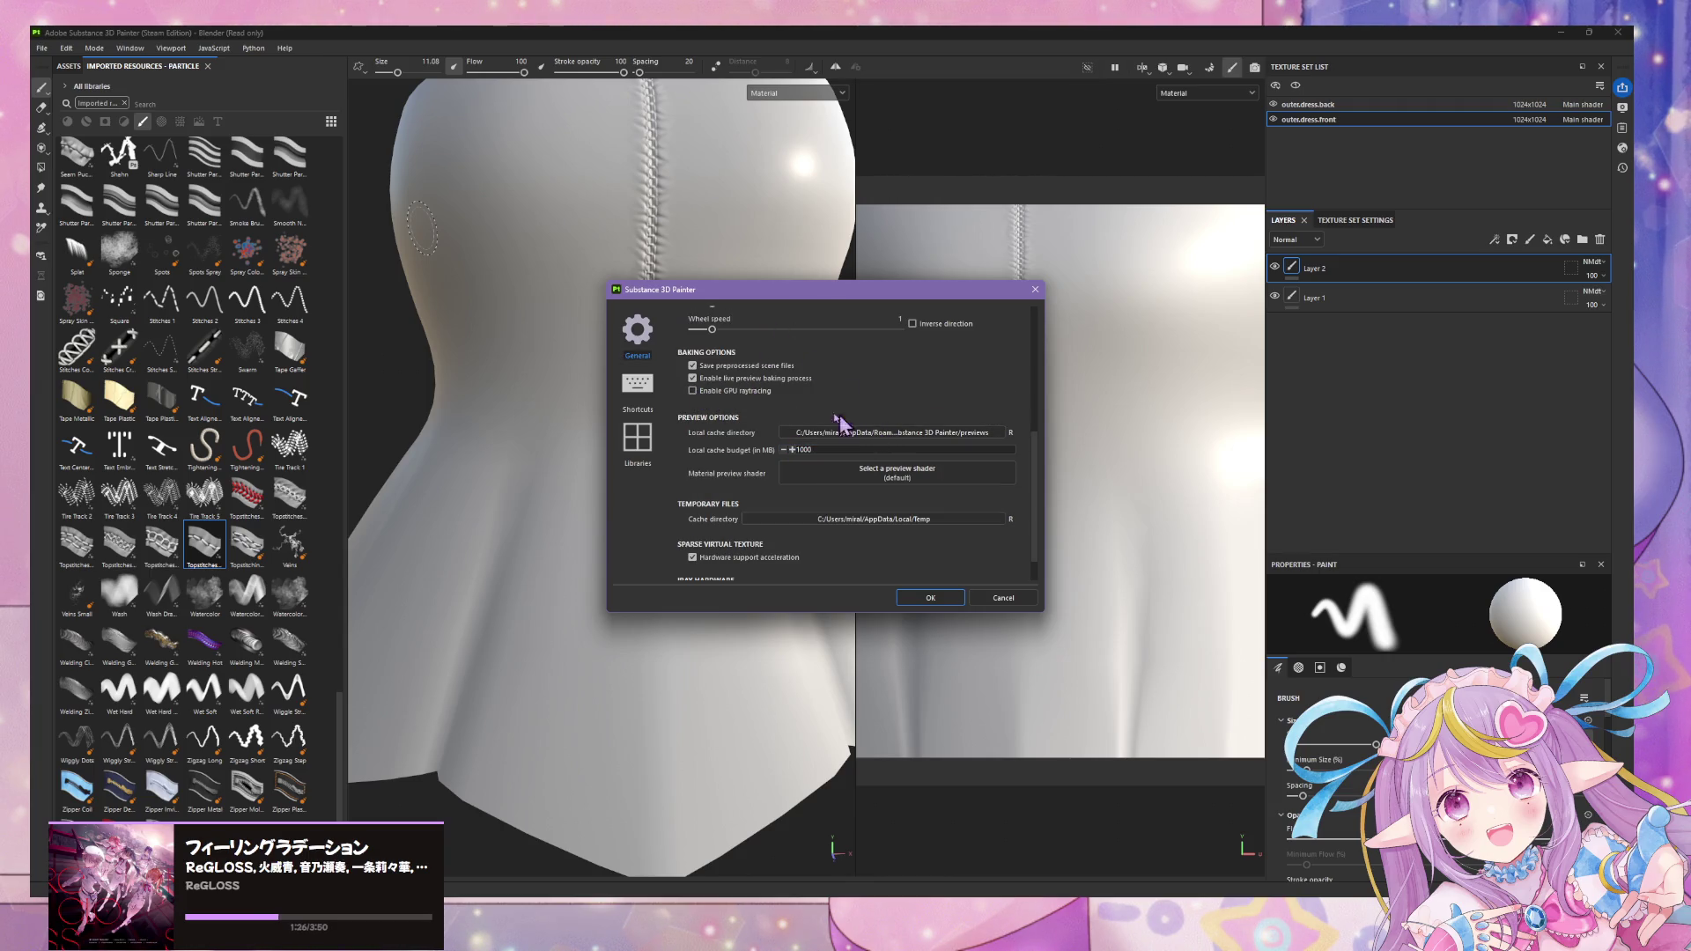
pyautogui.click(801, 450)
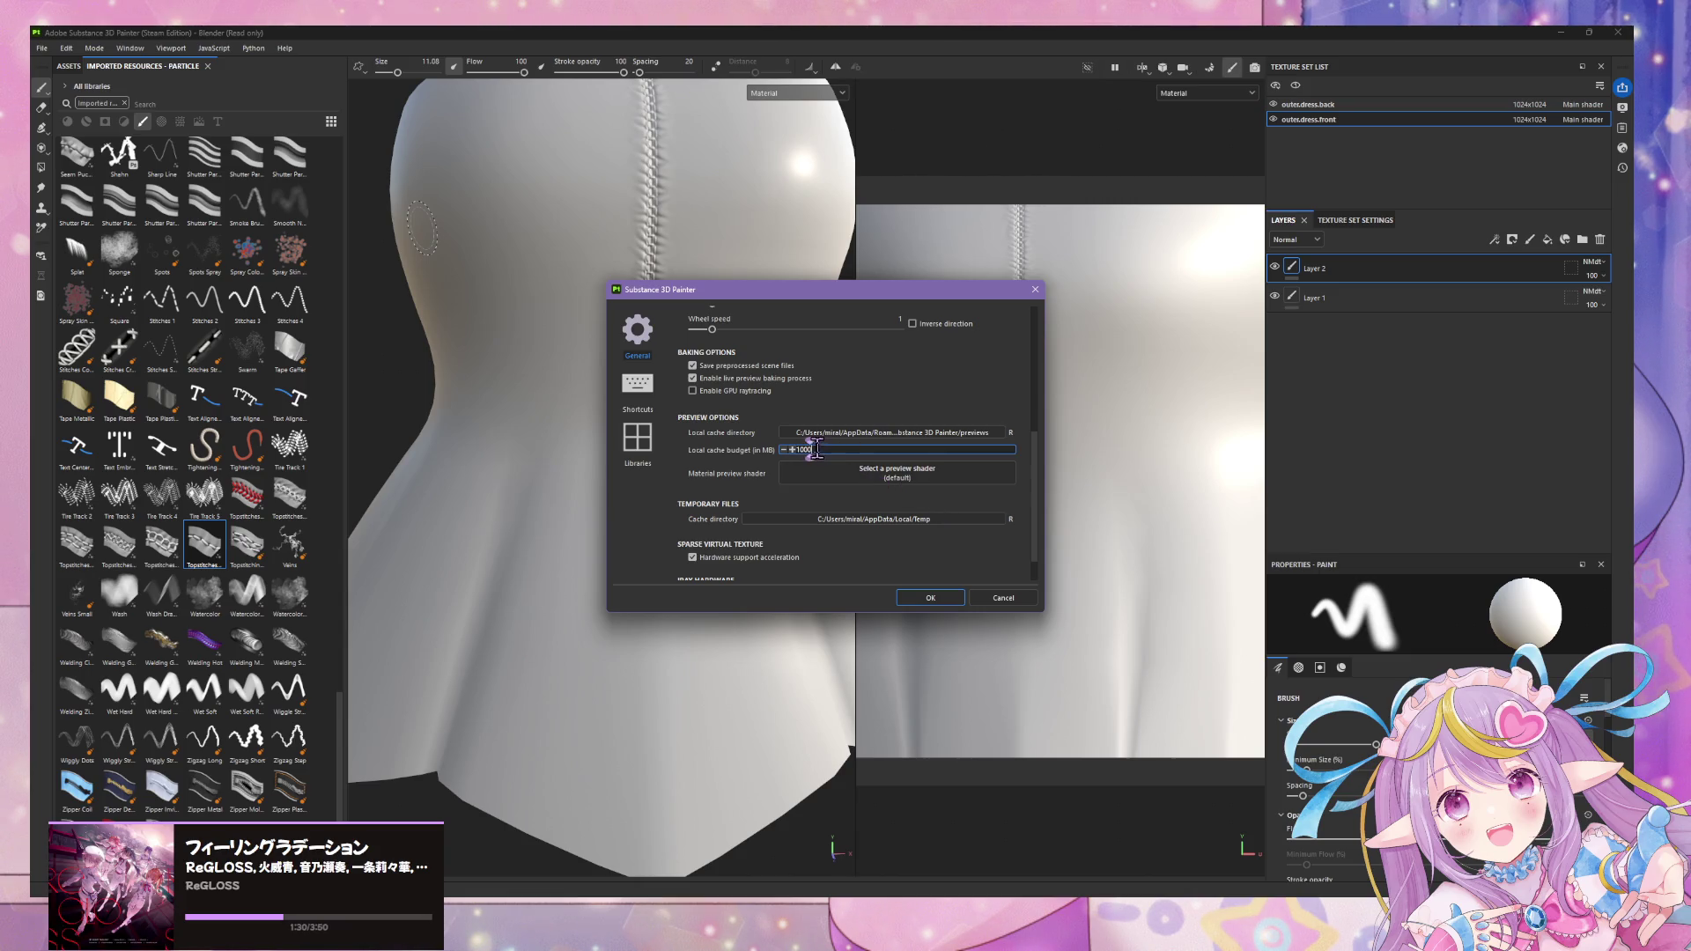
pyautogui.moveTo(817, 453); pyautogui.dragTo(783, 456)
pyautogui.write('2000')
pyautogui.scroll(-1, 895, 548)
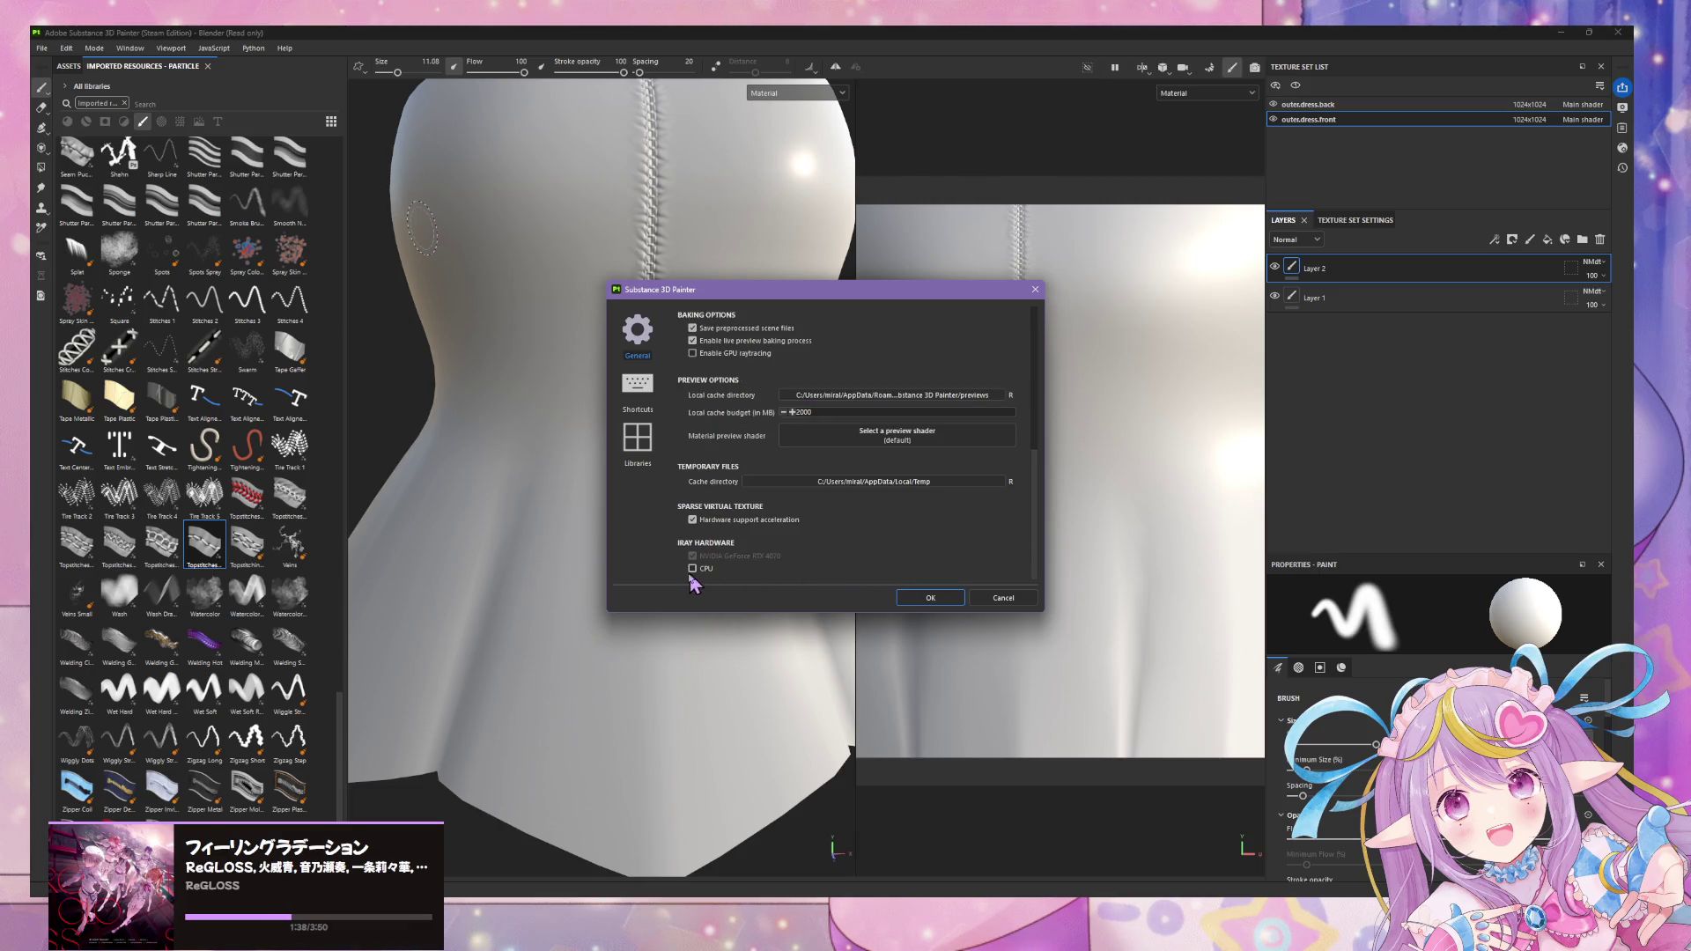
pyautogui.scroll(1, 895, 530)
pyautogui.scroll(2, 895, 529)
pyautogui.scroll(1, 898, 530)
pyautogui.click(697, 506)
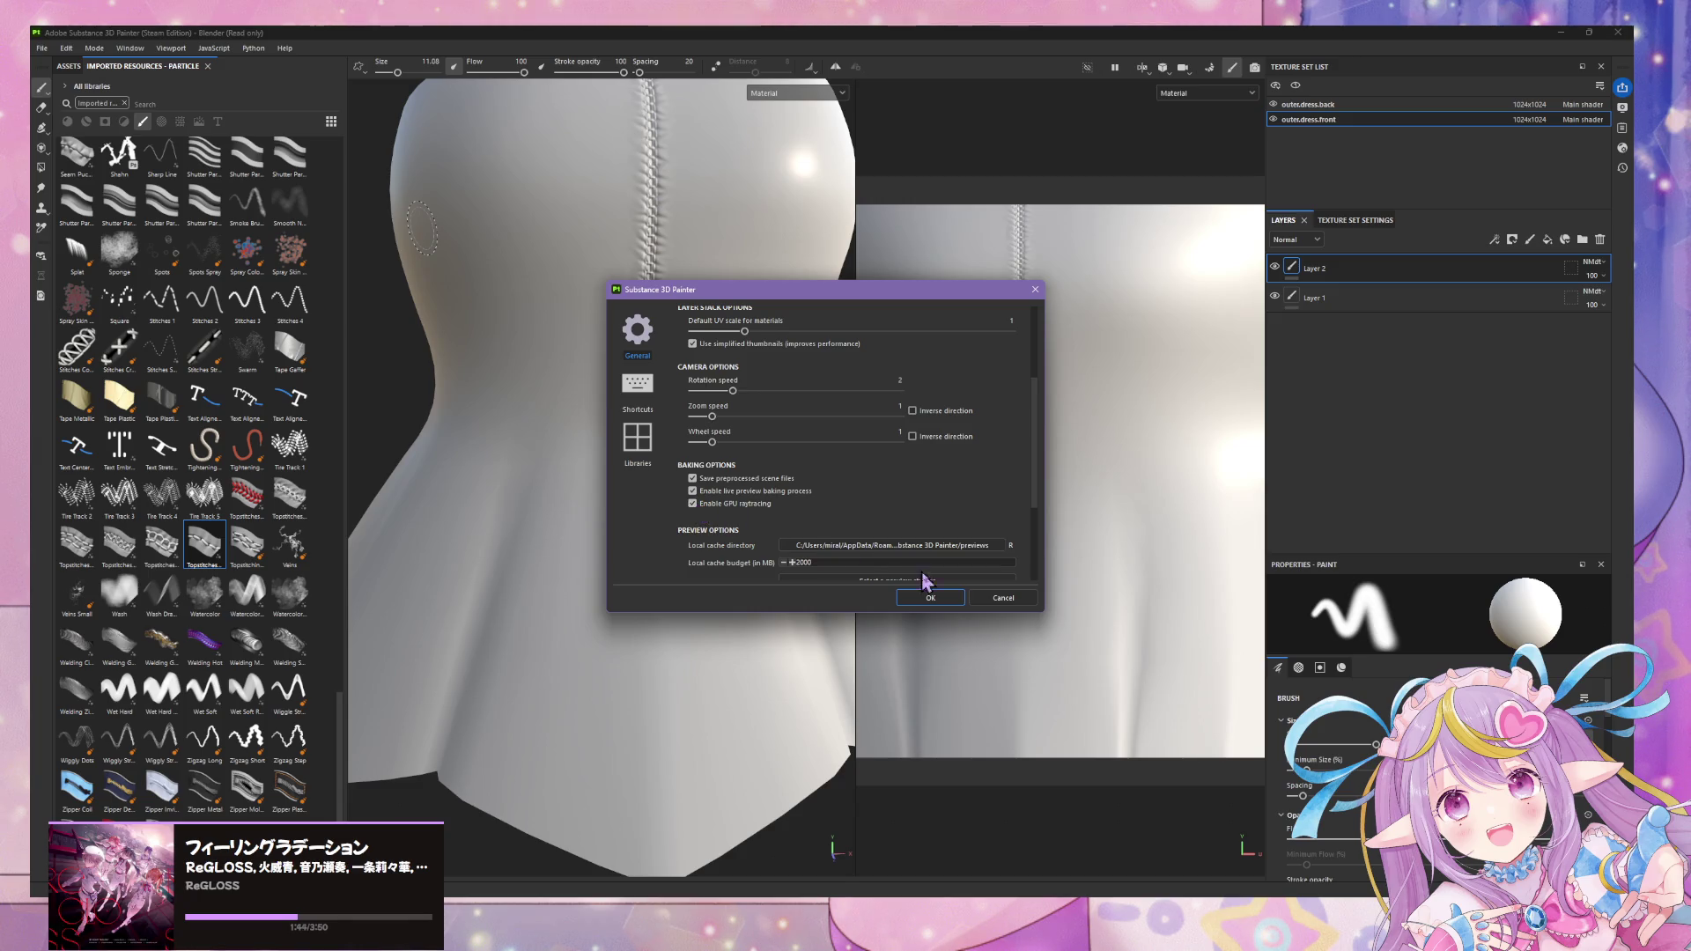
pyautogui.scroll(3, 880, 528)
pyautogui.scroll(1, 879, 532)
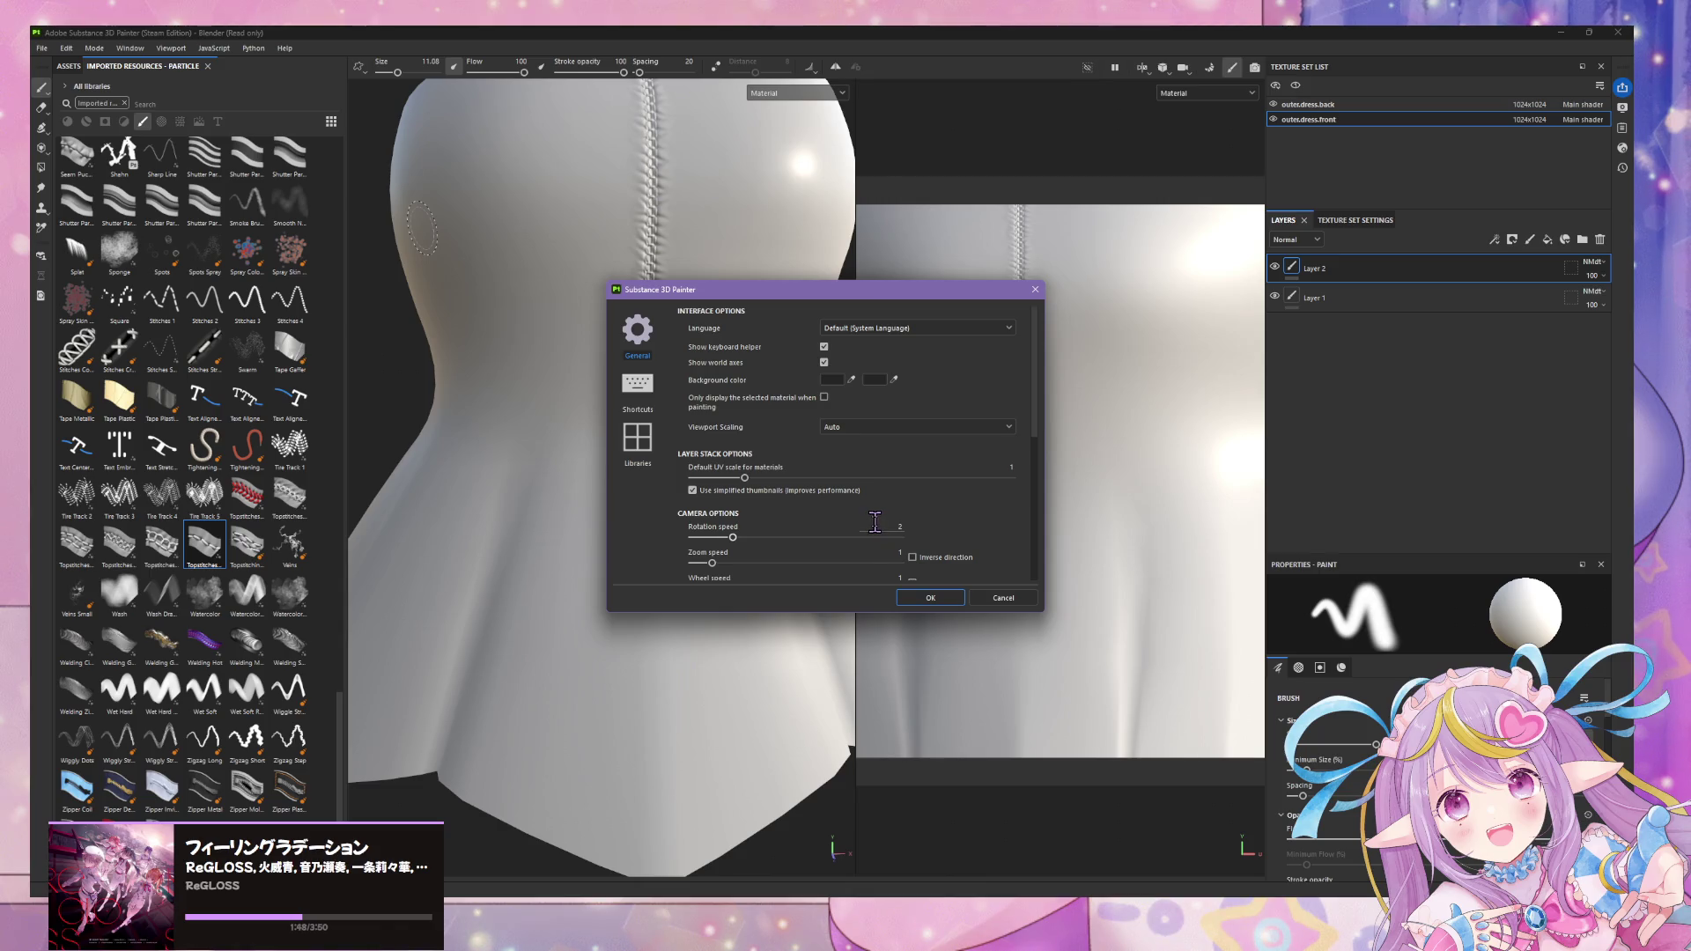
pyautogui.scroll(-2, 866, 511)
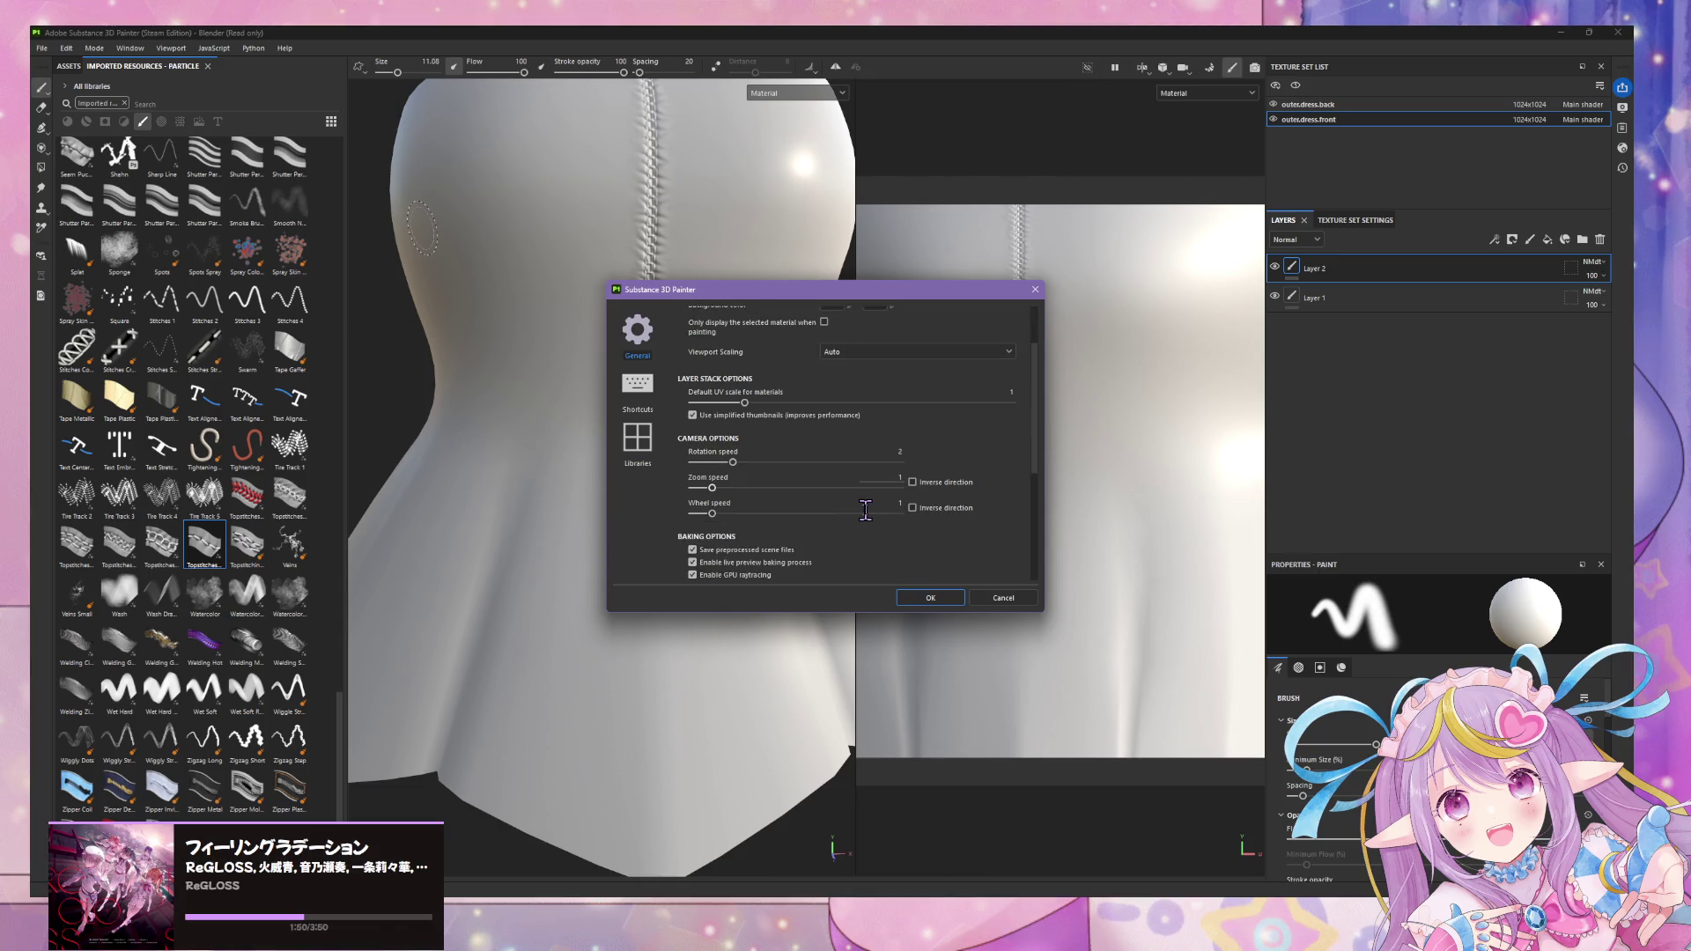
pyautogui.scroll(-2, 866, 510)
pyautogui.scroll(-3, 865, 515)
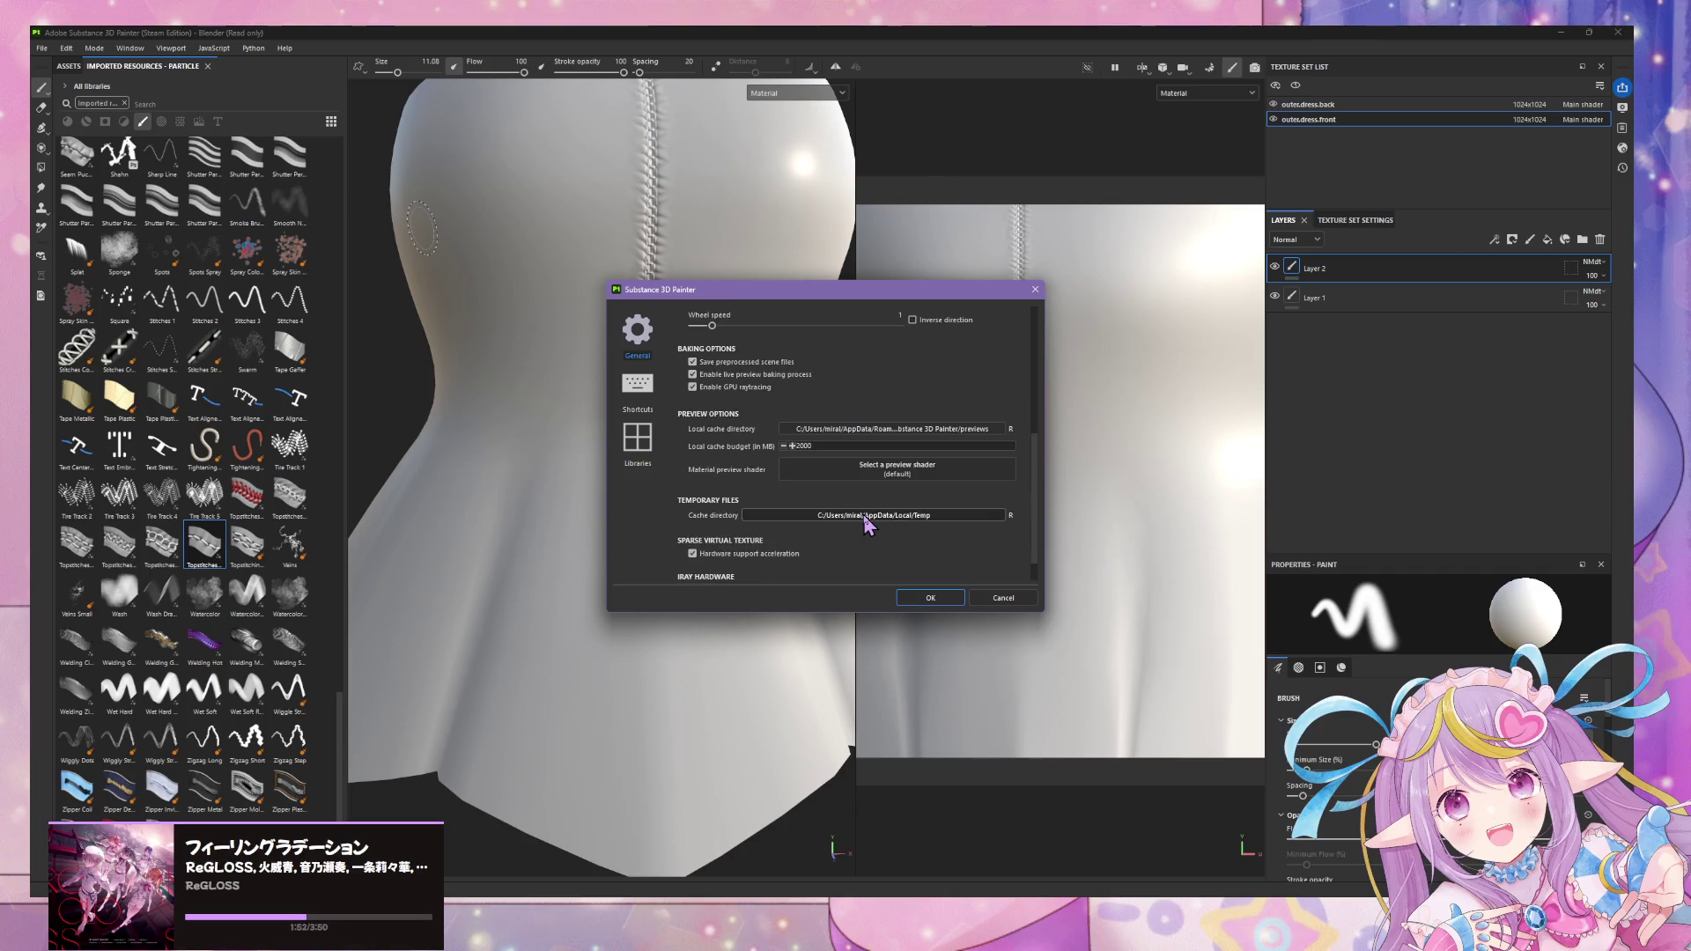
pyautogui.scroll(-1, 866, 524)
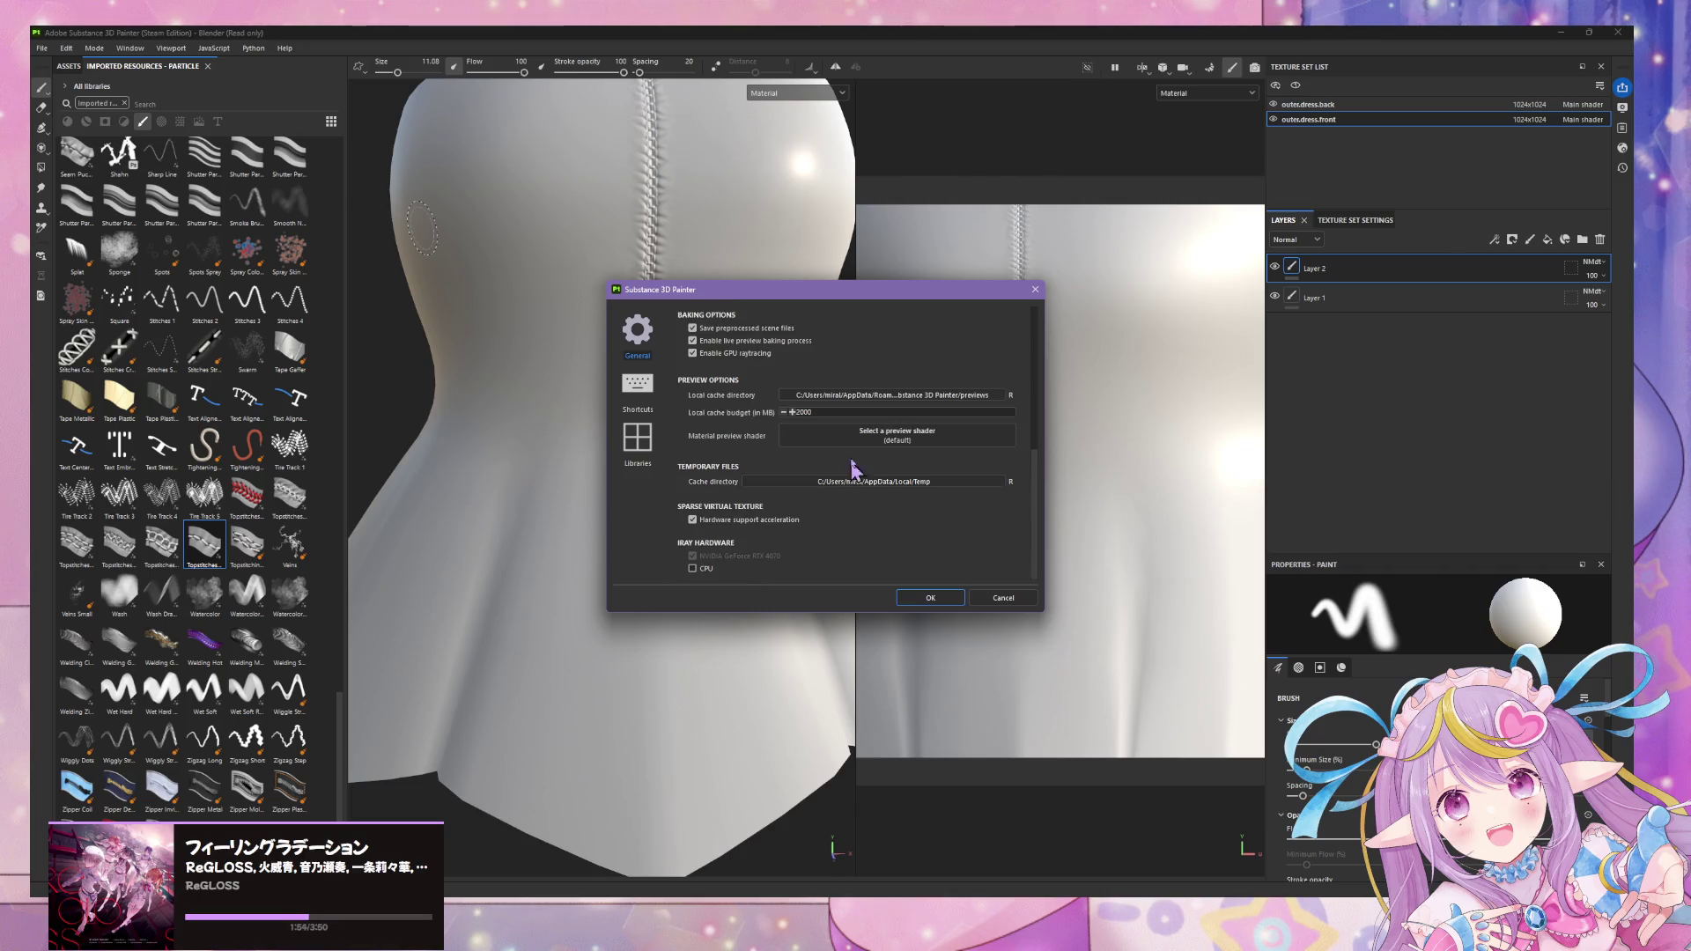
pyautogui.click(932, 599)
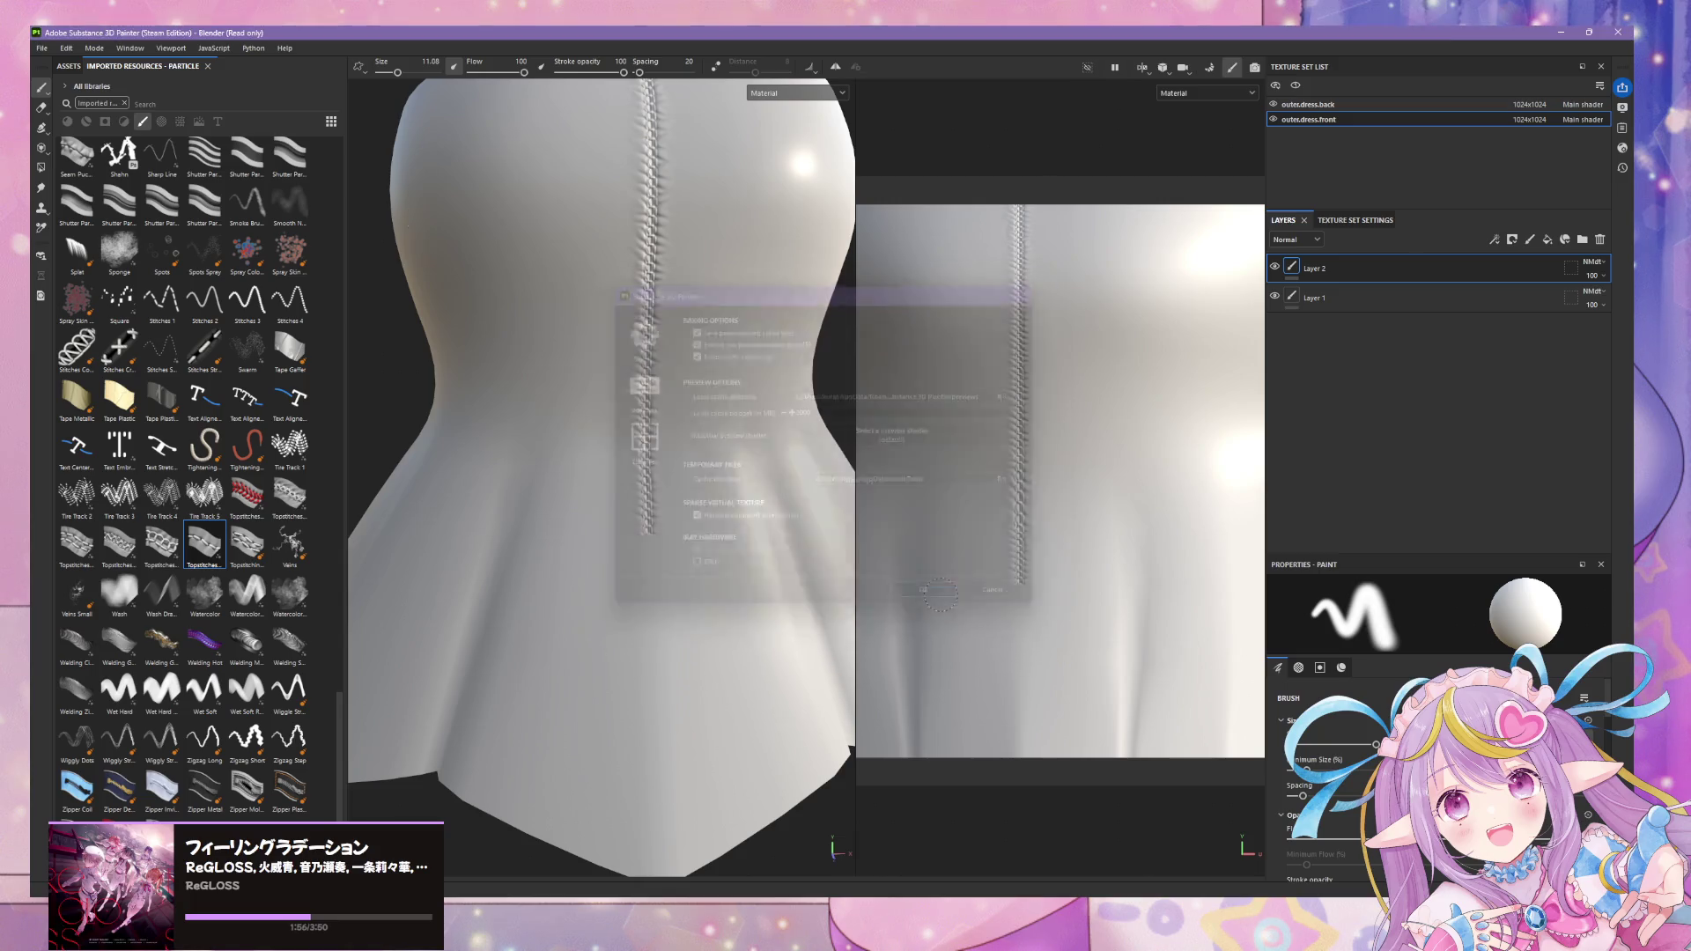
# - Draw a stitched ribbon path across the skirt front with the Path tool
pyautogui.moveTo(719, 470)
pyautogui.keyDown('alt'); pyautogui.mouseDown()
pyautogui.moveTo(671, 476)
pyautogui.moveTo(751, 460)
pyautogui.moveTo(705, 555)
pyautogui.moveTo(590, 362)
pyautogui.moveTo(871, 329)
pyautogui.moveTo(907, 273)
pyautogui.moveTo(766, 397)
pyautogui.mouseUp(); pyautogui.keyUp('alt')
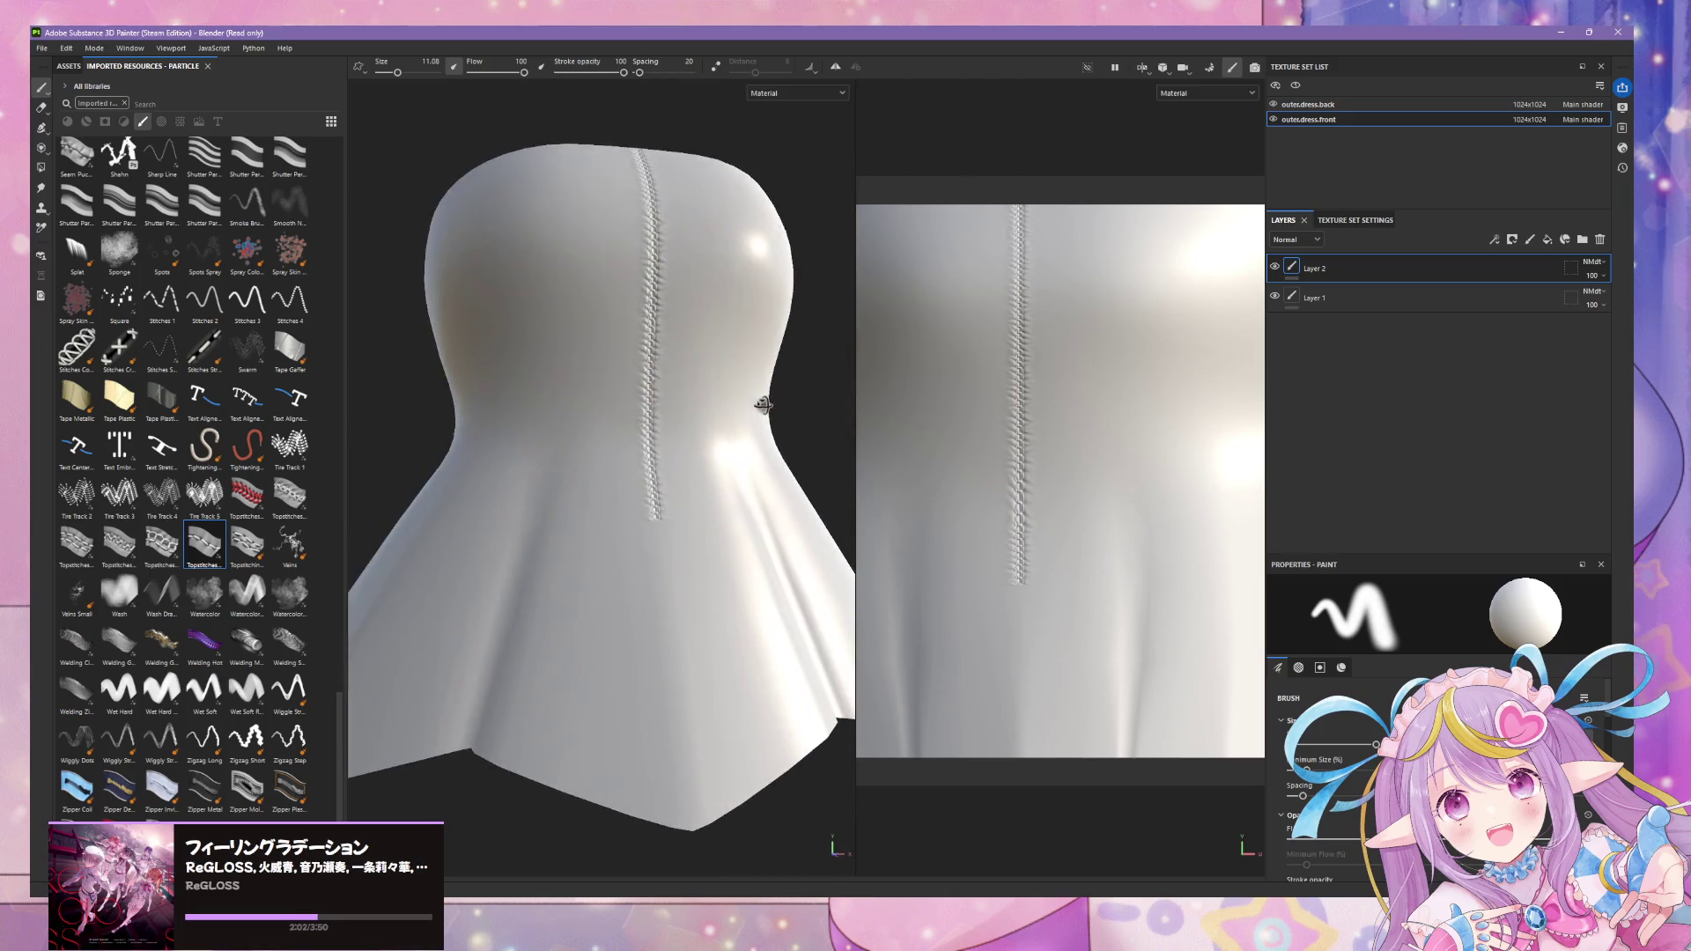
pyautogui.click(40, 108)
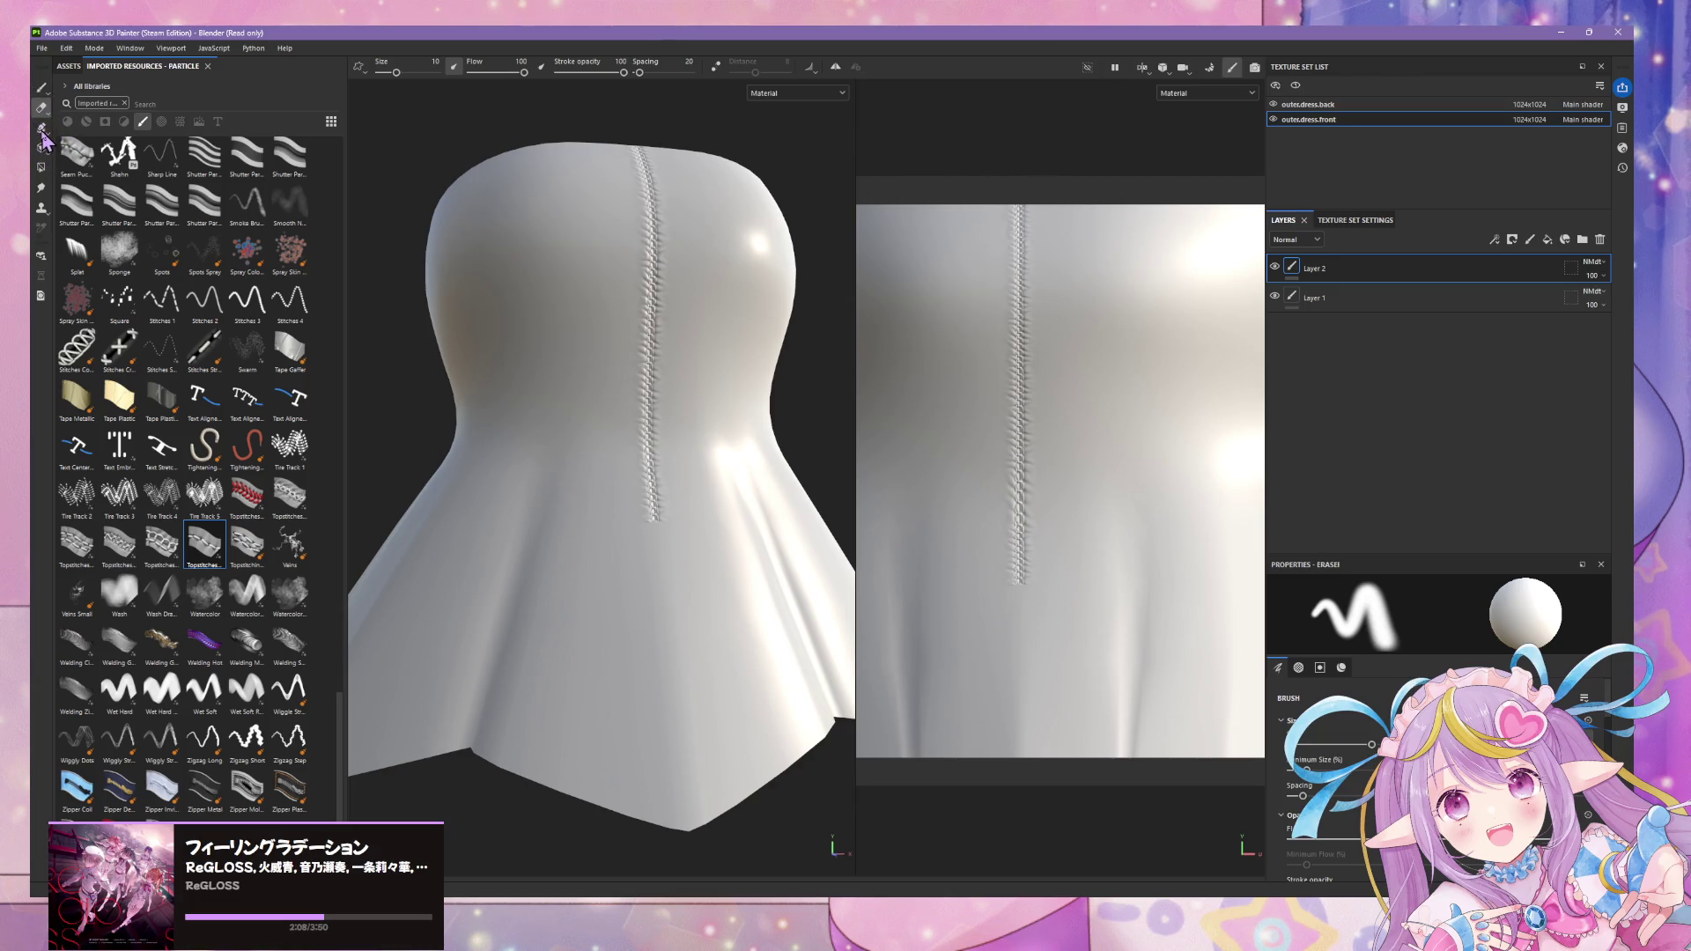
pyautogui.click(42, 134)
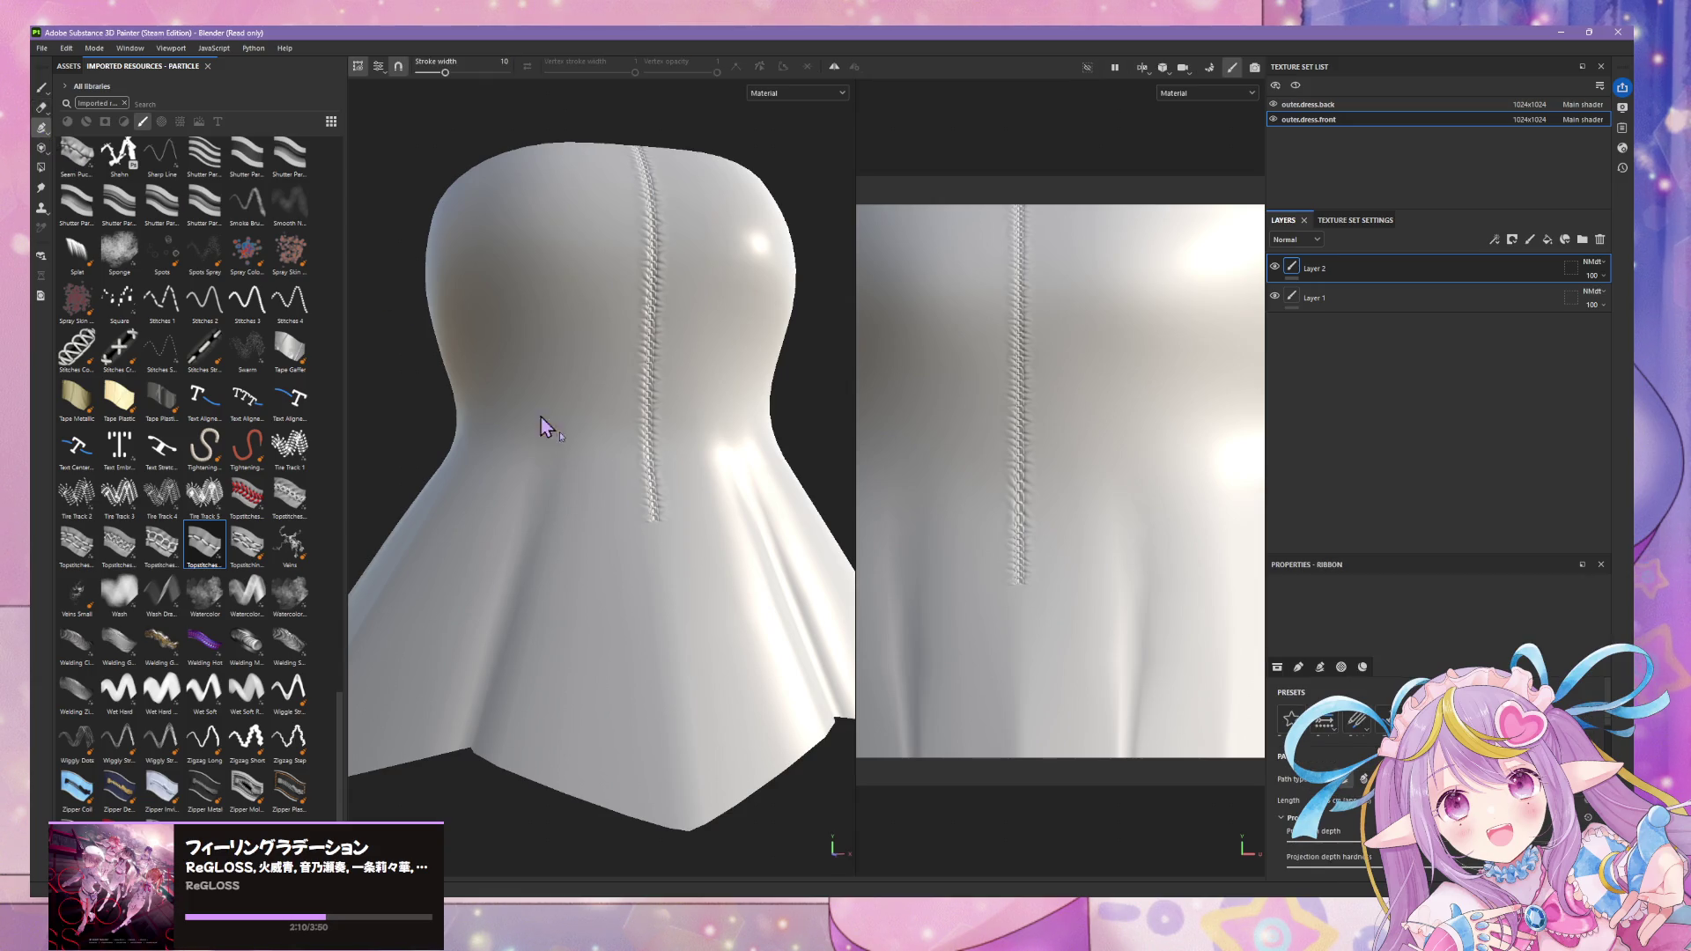
pyautogui.click(657, 522)
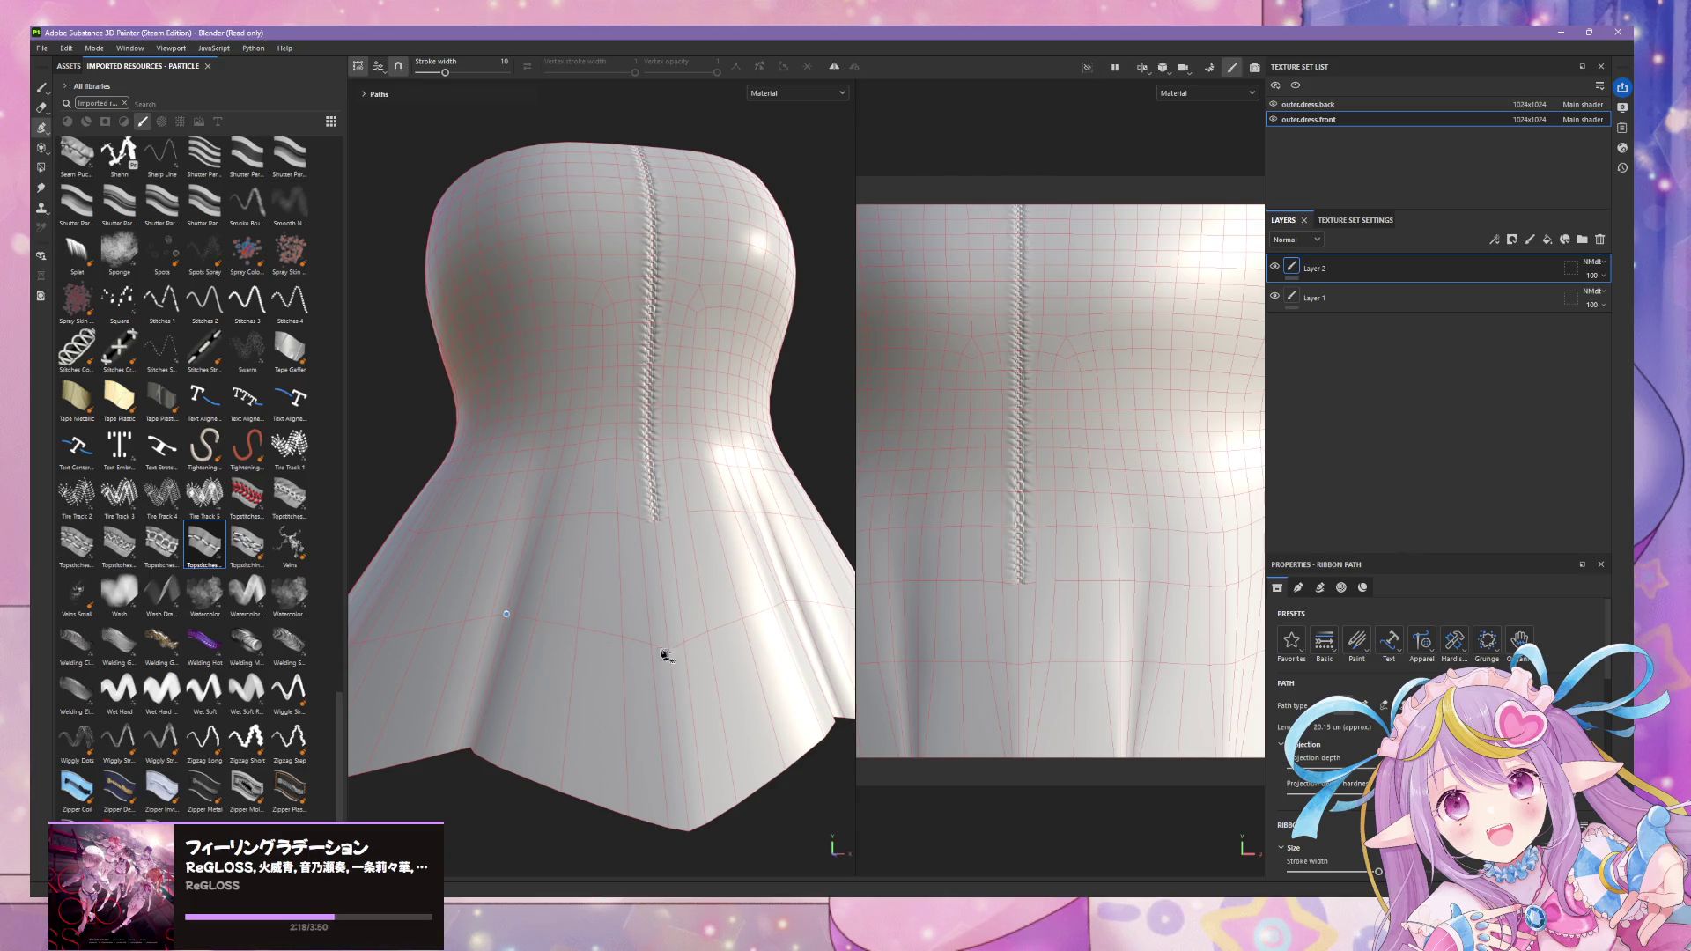
pyautogui.click(597, 639)
pyautogui.click(669, 652)
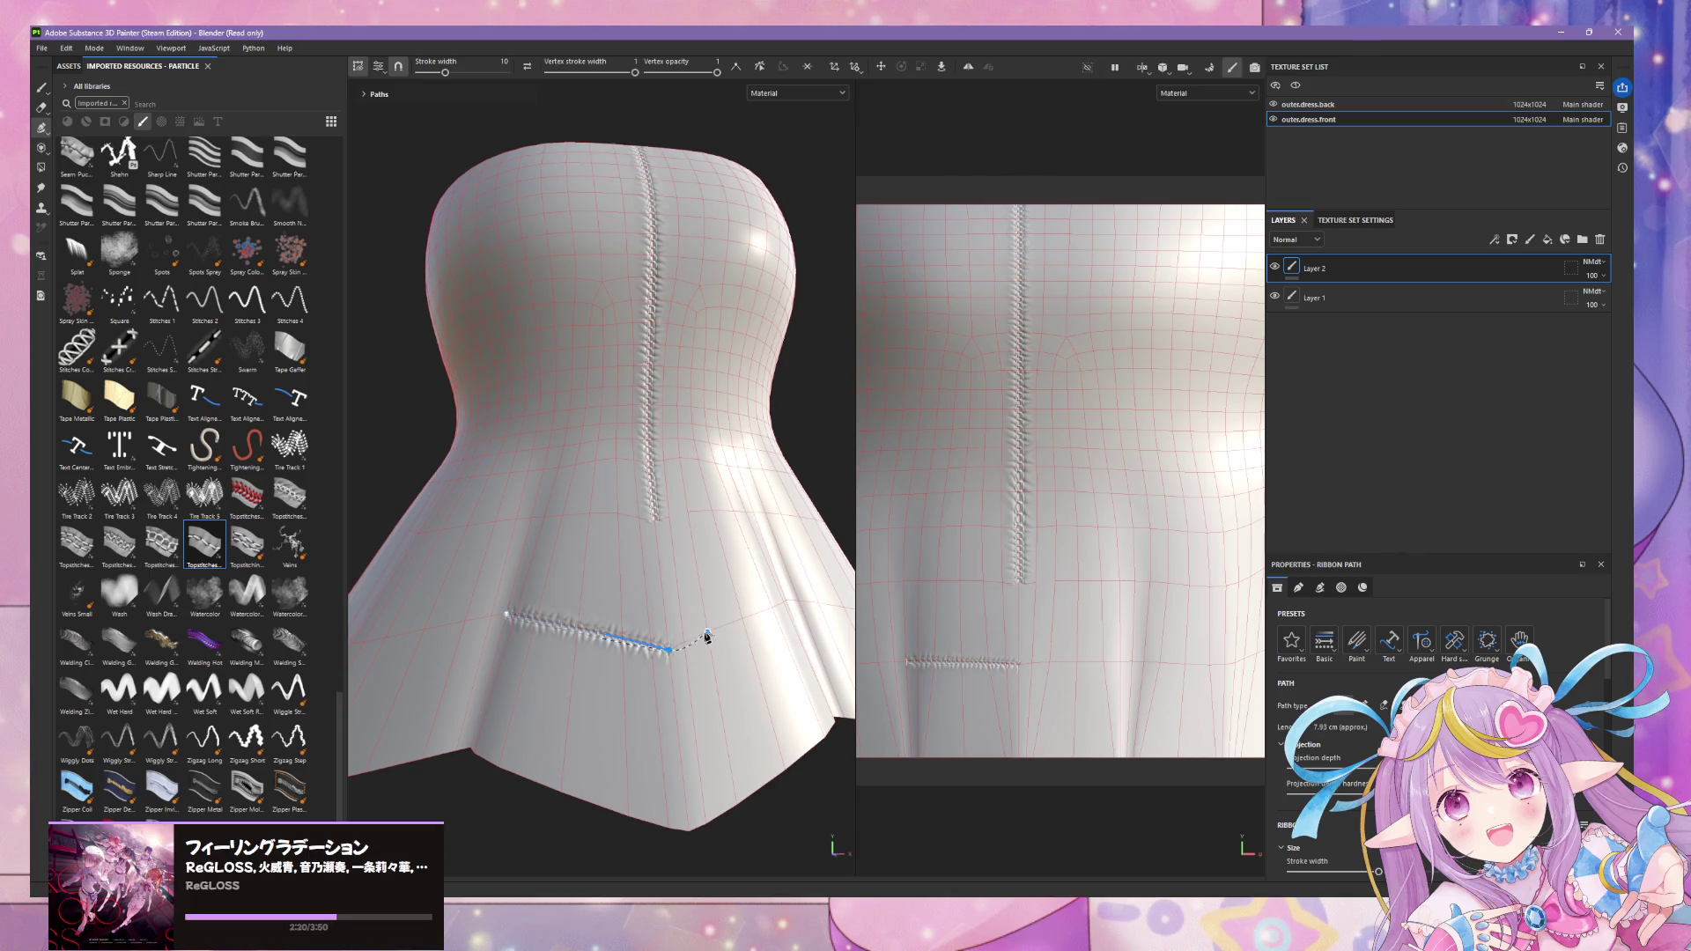
pyautogui.click(786, 604)
pyautogui.scroll(-4, 767, 586)
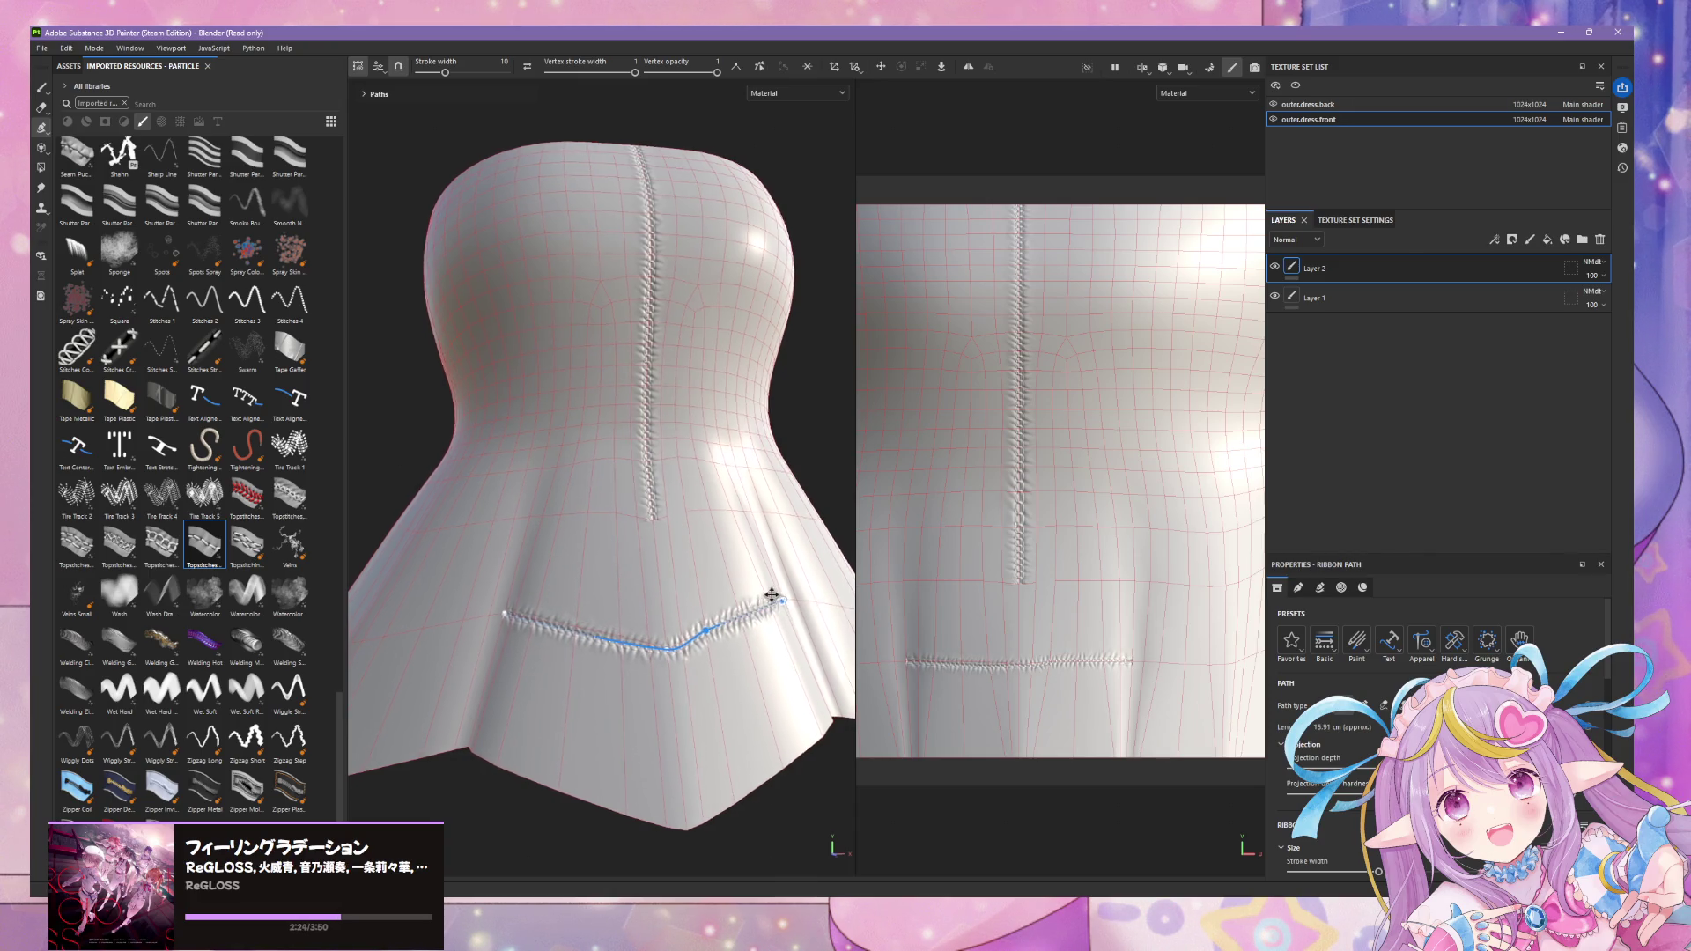
# - Add a curved stitched segment along the dress's side and orbit to check it
pyautogui.moveTo(663, 585)
pyautogui.keyDown('alt'); pyautogui.mouseDown()
pyautogui.moveTo(735, 602)
pyautogui.moveTo(761, 469)
pyautogui.mouseUp(); pyautogui.keyUp('alt')
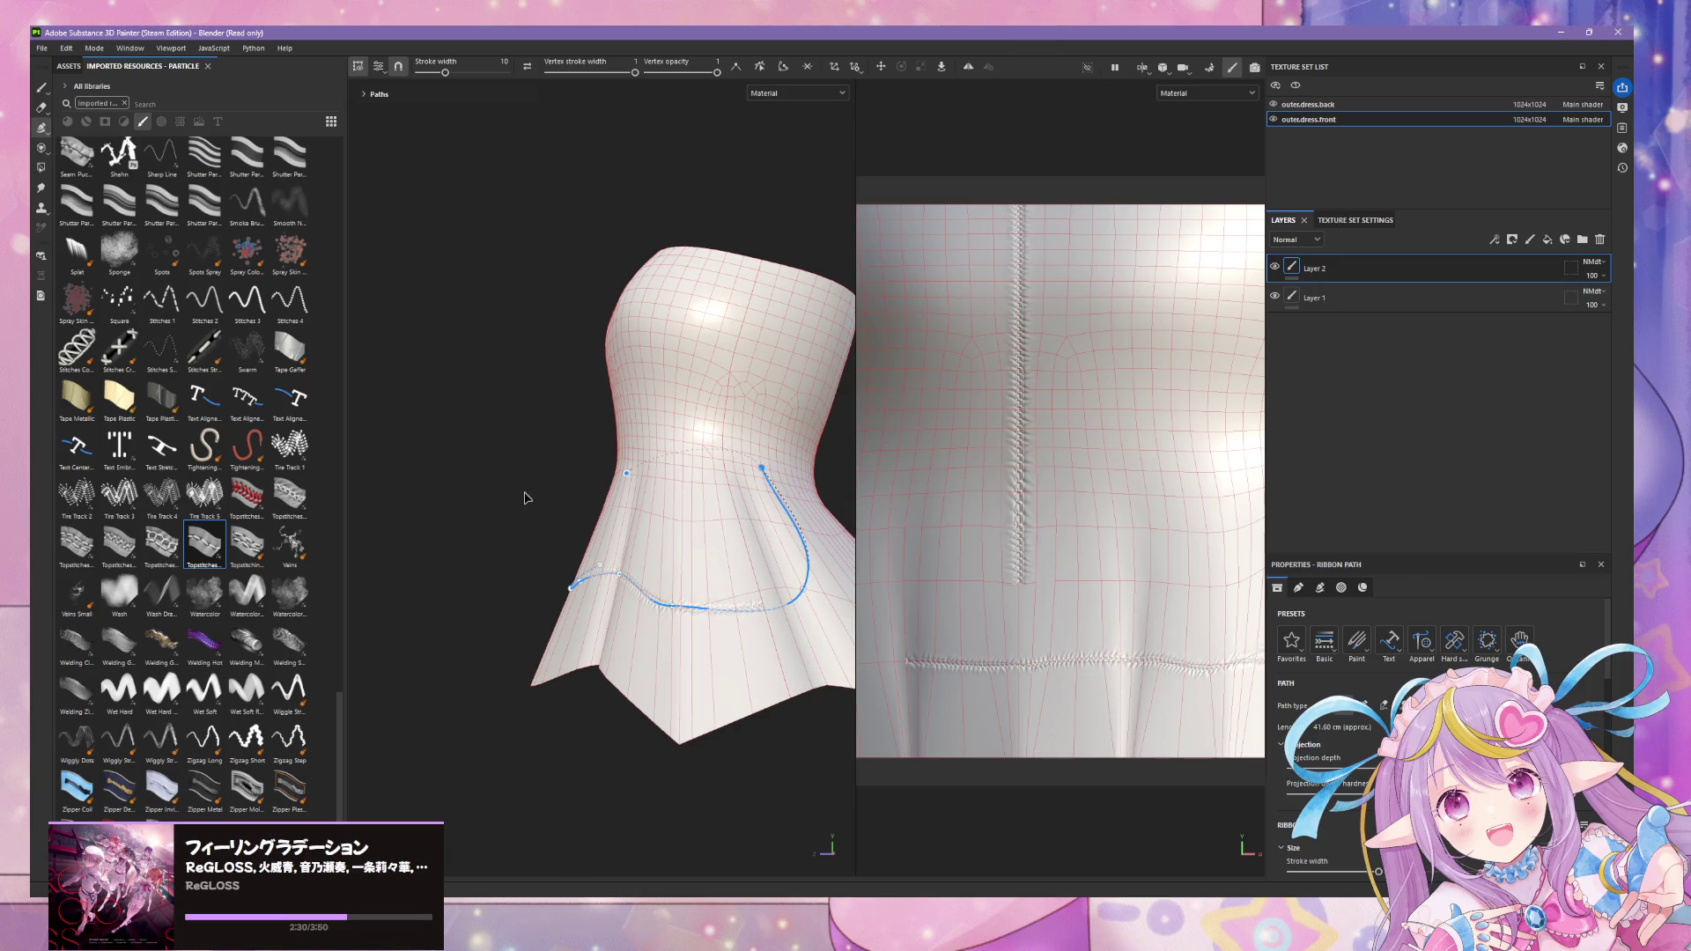
pyautogui.keyDown('alt'); pyautogui.moveTo(525, 496); pyautogui.dragTo(740, 530); pyautogui.keyUp('alt')
pyautogui.scroll(3, 740, 529)
pyautogui.moveTo(574, 458); pyautogui.dragTo(430, 515)
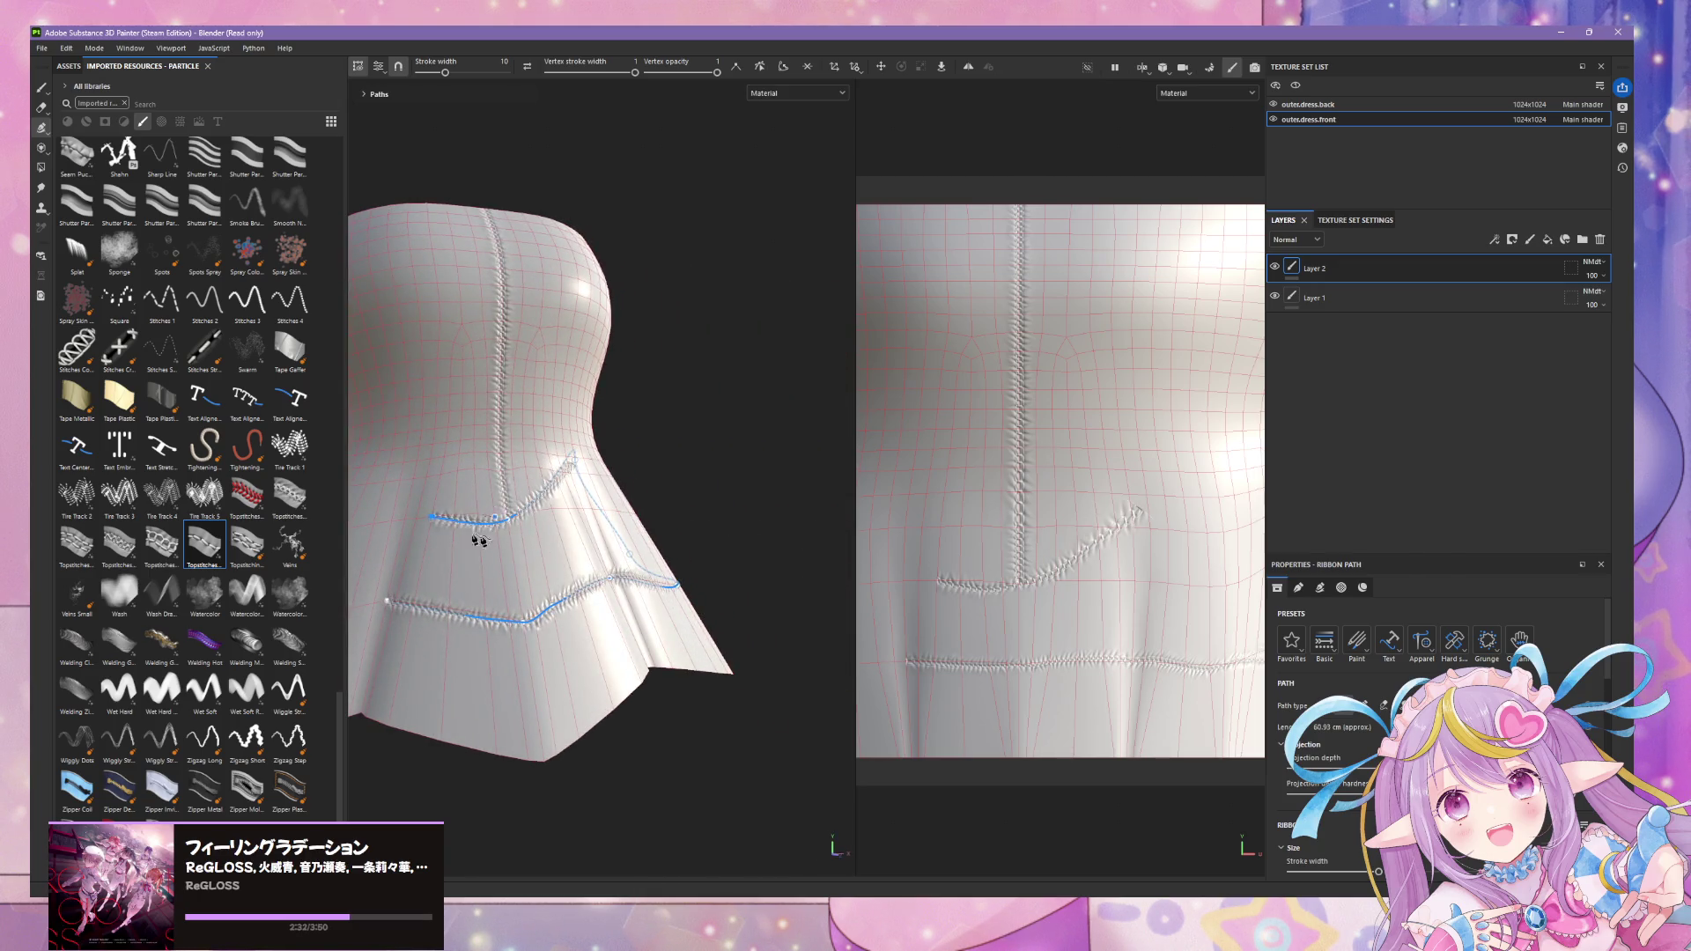
pyautogui.scroll(2, 514, 525)
pyautogui.scroll(2, 515, 524)
pyautogui.scroll(-4, 515, 525)
pyautogui.moveTo(516, 526)
pyautogui.keyDown('alt'); pyautogui.mouseDown()
pyautogui.moveTo(533, 551)
pyautogui.moveTo(381, 532)
pyautogui.mouseUp(); pyautogui.keyUp('alt')
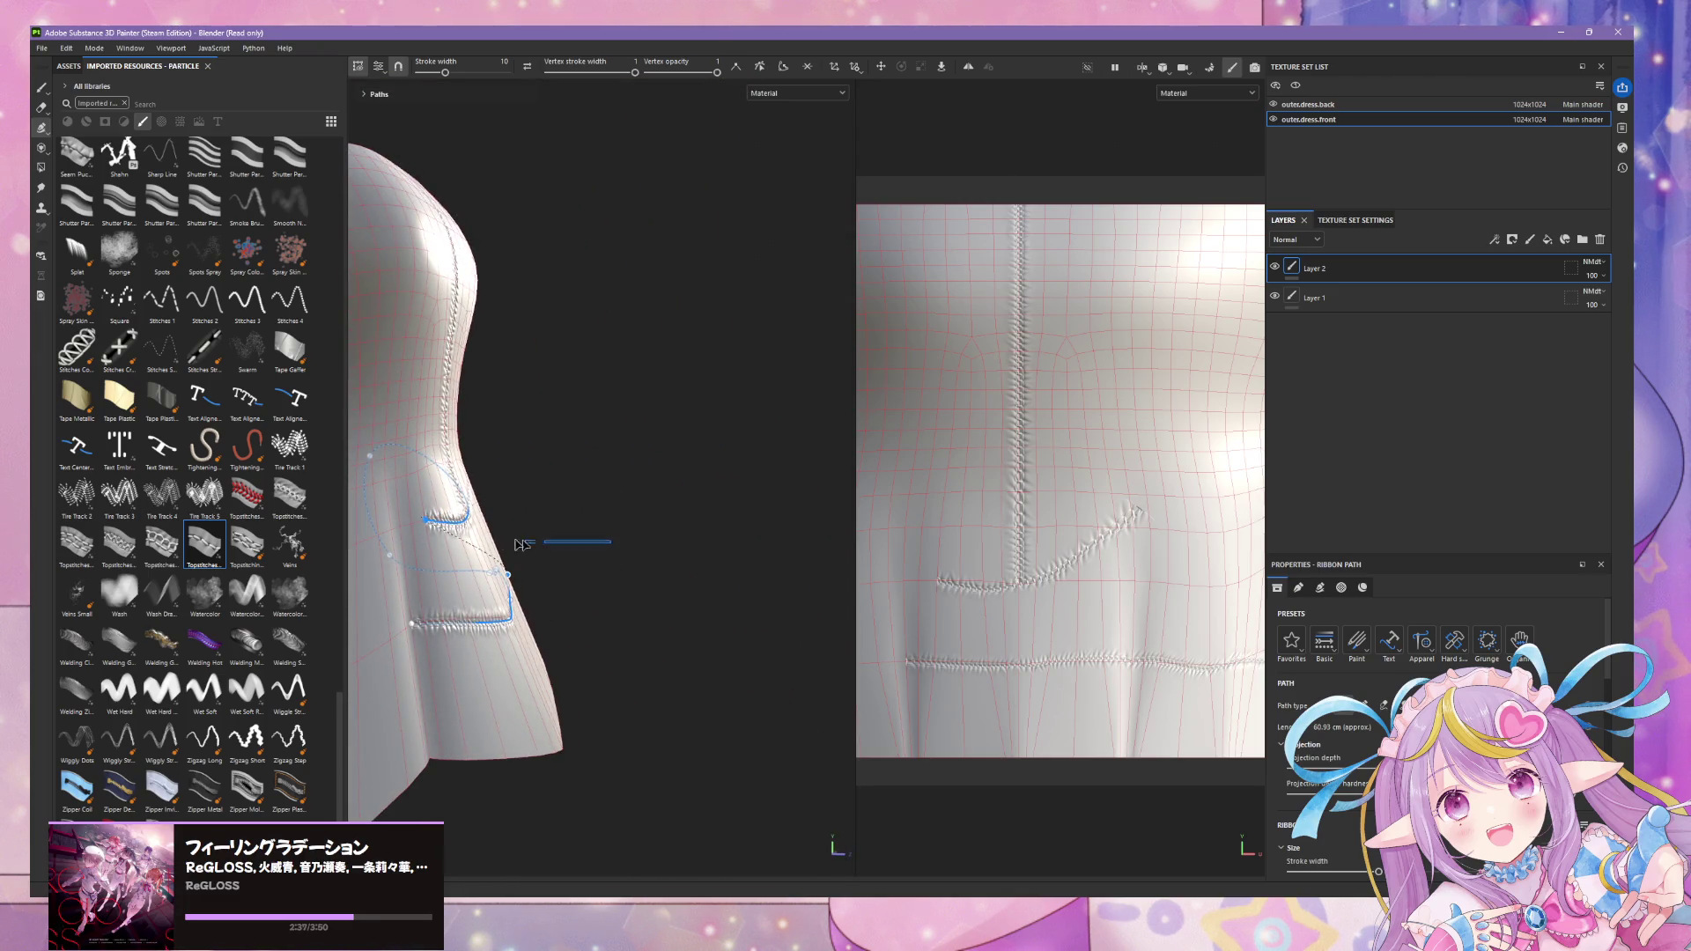
pyautogui.scroll(-2, 490, 558)
pyautogui.keyDown('alt'); pyautogui.moveTo(489, 559); pyautogui.dragTo(529, 533); pyautogui.keyUp('alt')
pyautogui.scroll(-3, 646, 542)
pyautogui.moveTo(646, 542)
pyautogui.keyDown('alt'); pyautogui.mouseDown()
pyautogui.moveTo(604, 548)
pyautogui.moveTo(632, 565)
pyautogui.mouseUp(); pyautogui.keyUp('alt')
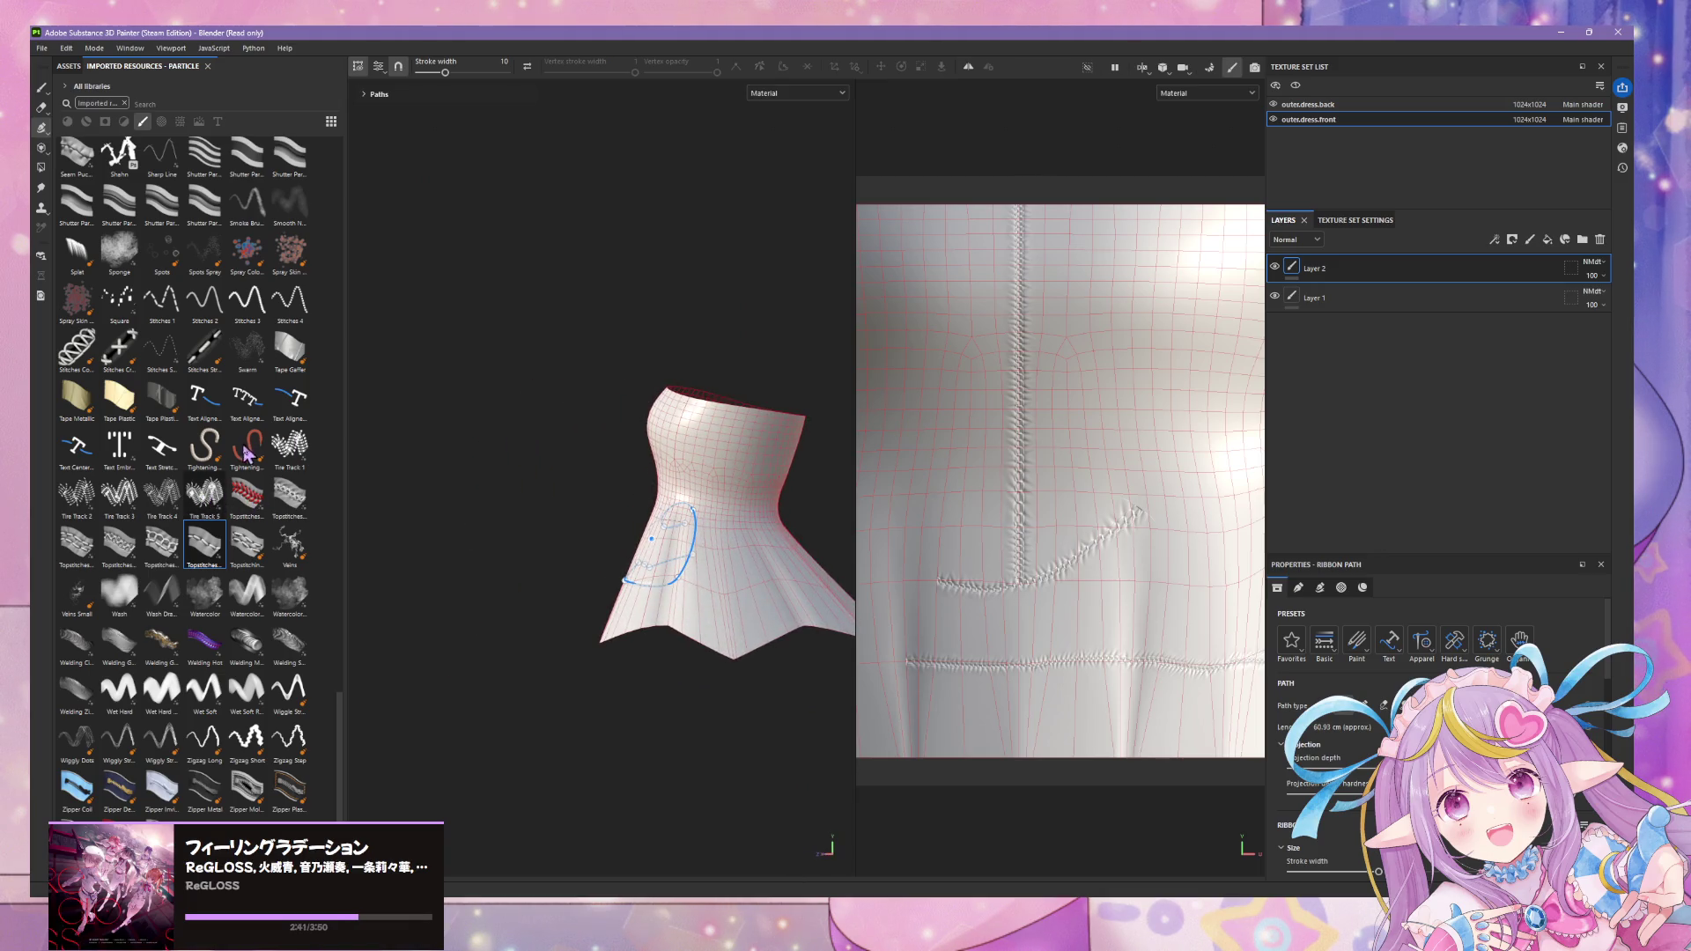
pyautogui.moveTo(571, 535)
pyautogui.keyDown('alt'); pyautogui.mouseDown()
pyautogui.moveTo(617, 529)
pyautogui.moveTo(642, 496)
pyautogui.mouseUp(); pyautogui.keyUp('alt')
pyautogui.scroll(3, 612, 482)
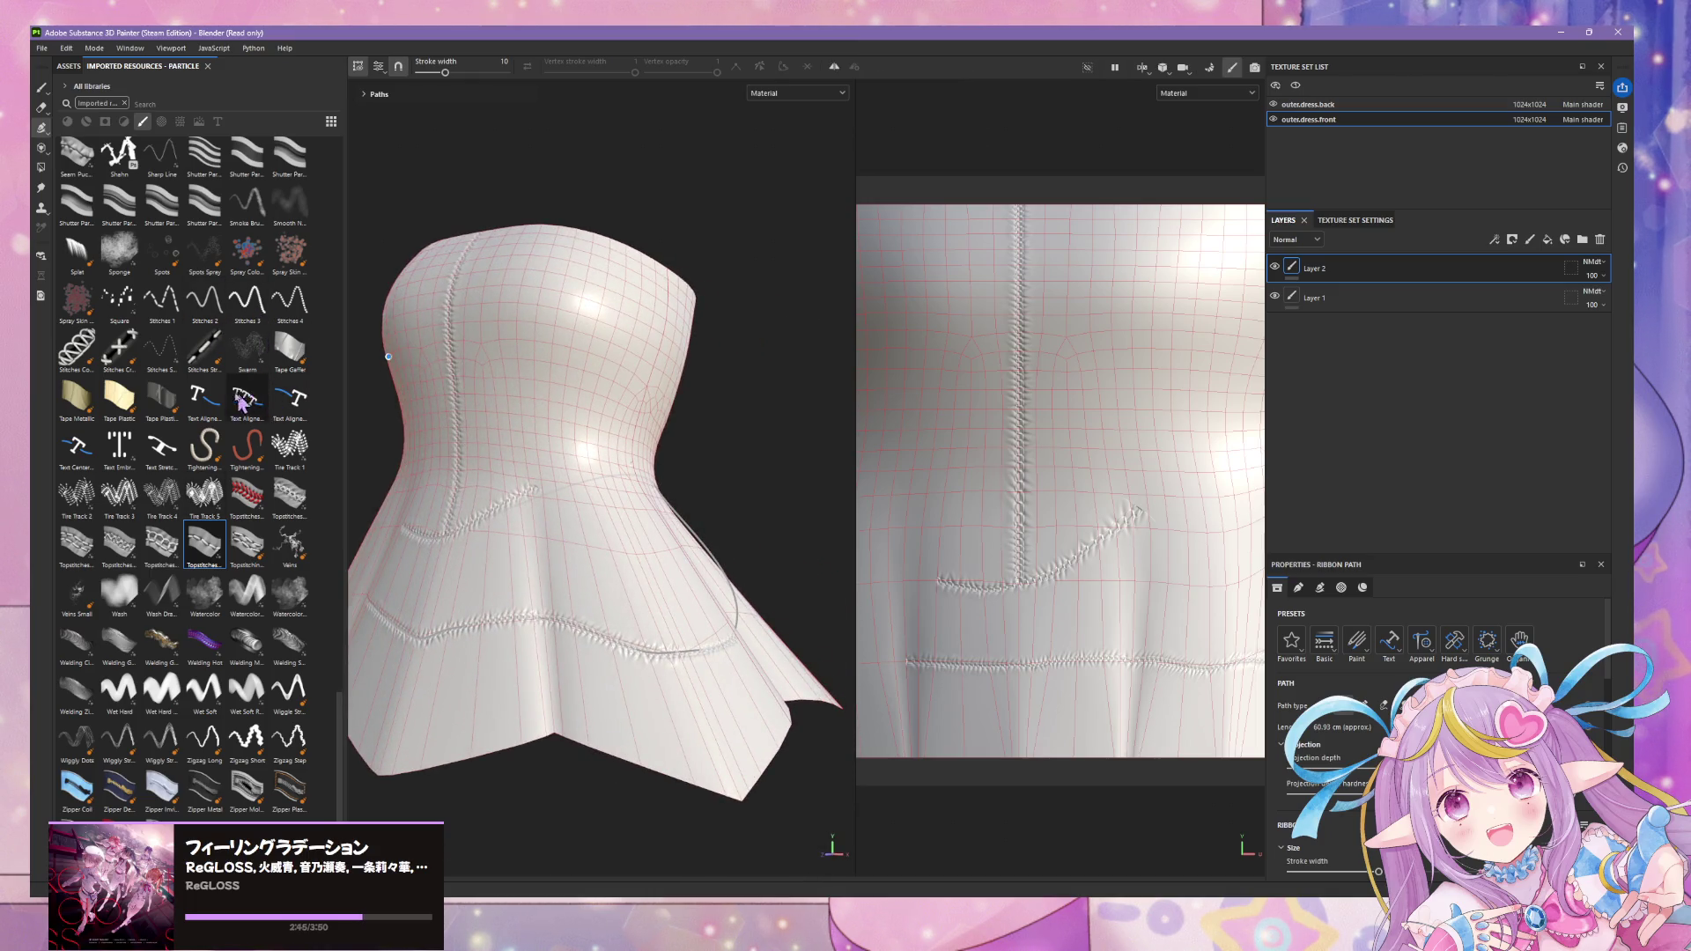
# - Choose the text-along-path brush for the next ribbon
pyautogui.click(209, 400)
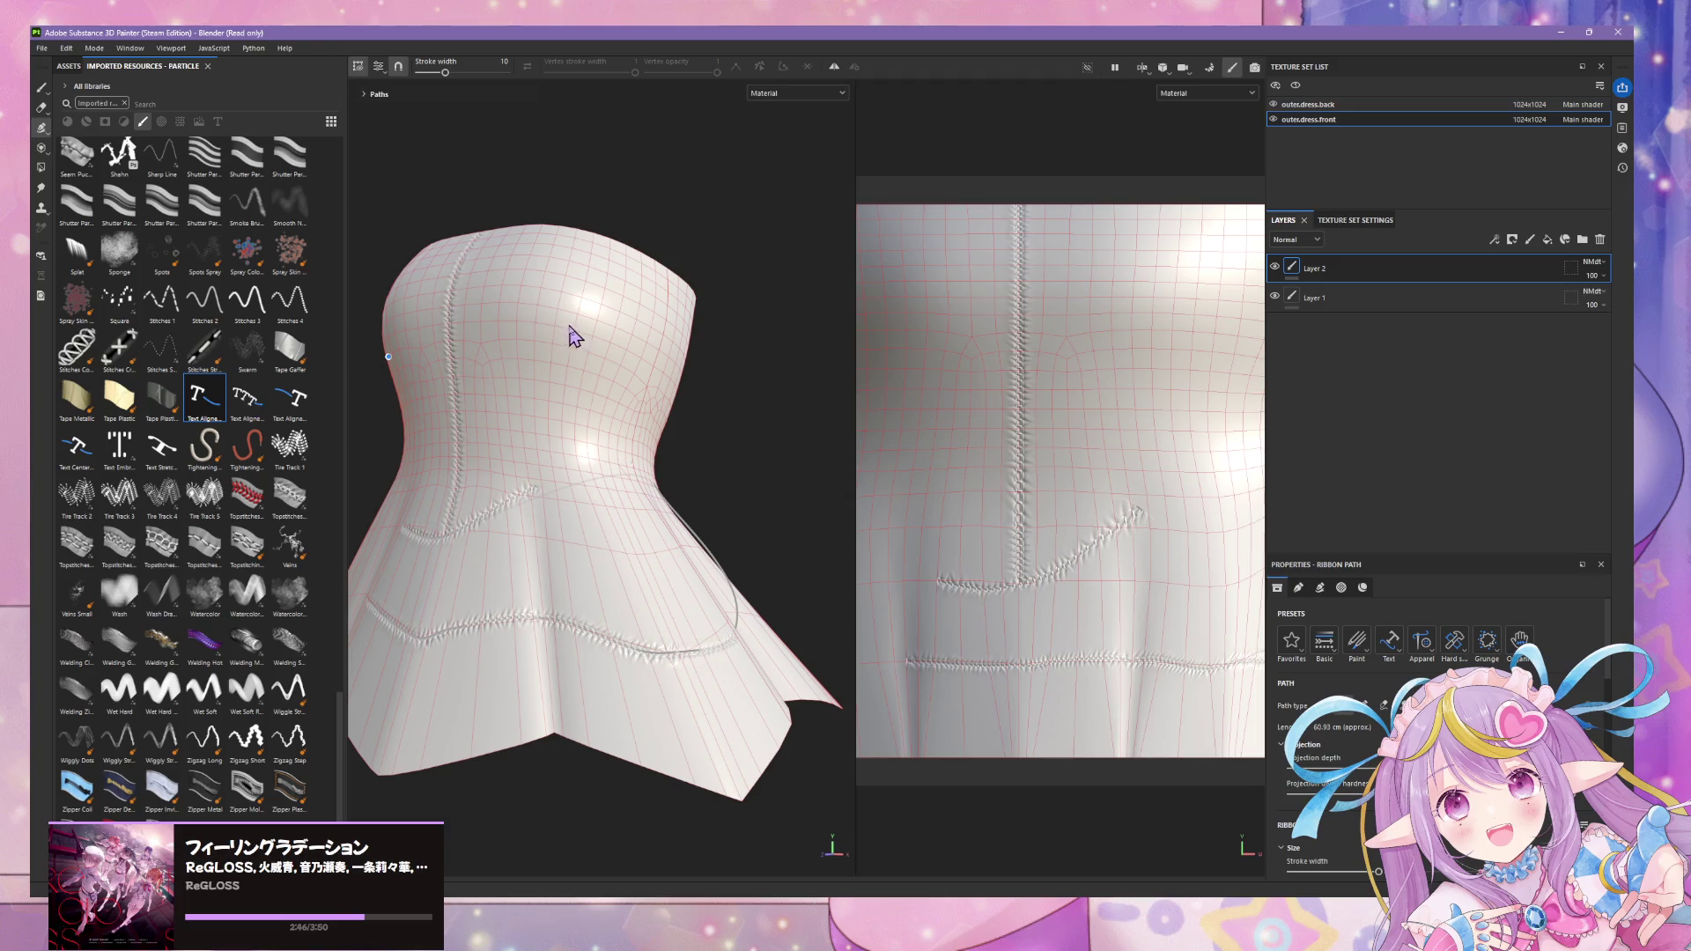
pyautogui.moveTo(469, 416)
pyautogui.keyDown('alt'); pyautogui.mouseDown()
pyautogui.moveTo(443, 450)
pyautogui.moveTo(502, 441)
pyautogui.moveTo(473, 441)
pyautogui.mouseUp(); pyautogui.keyUp('alt')
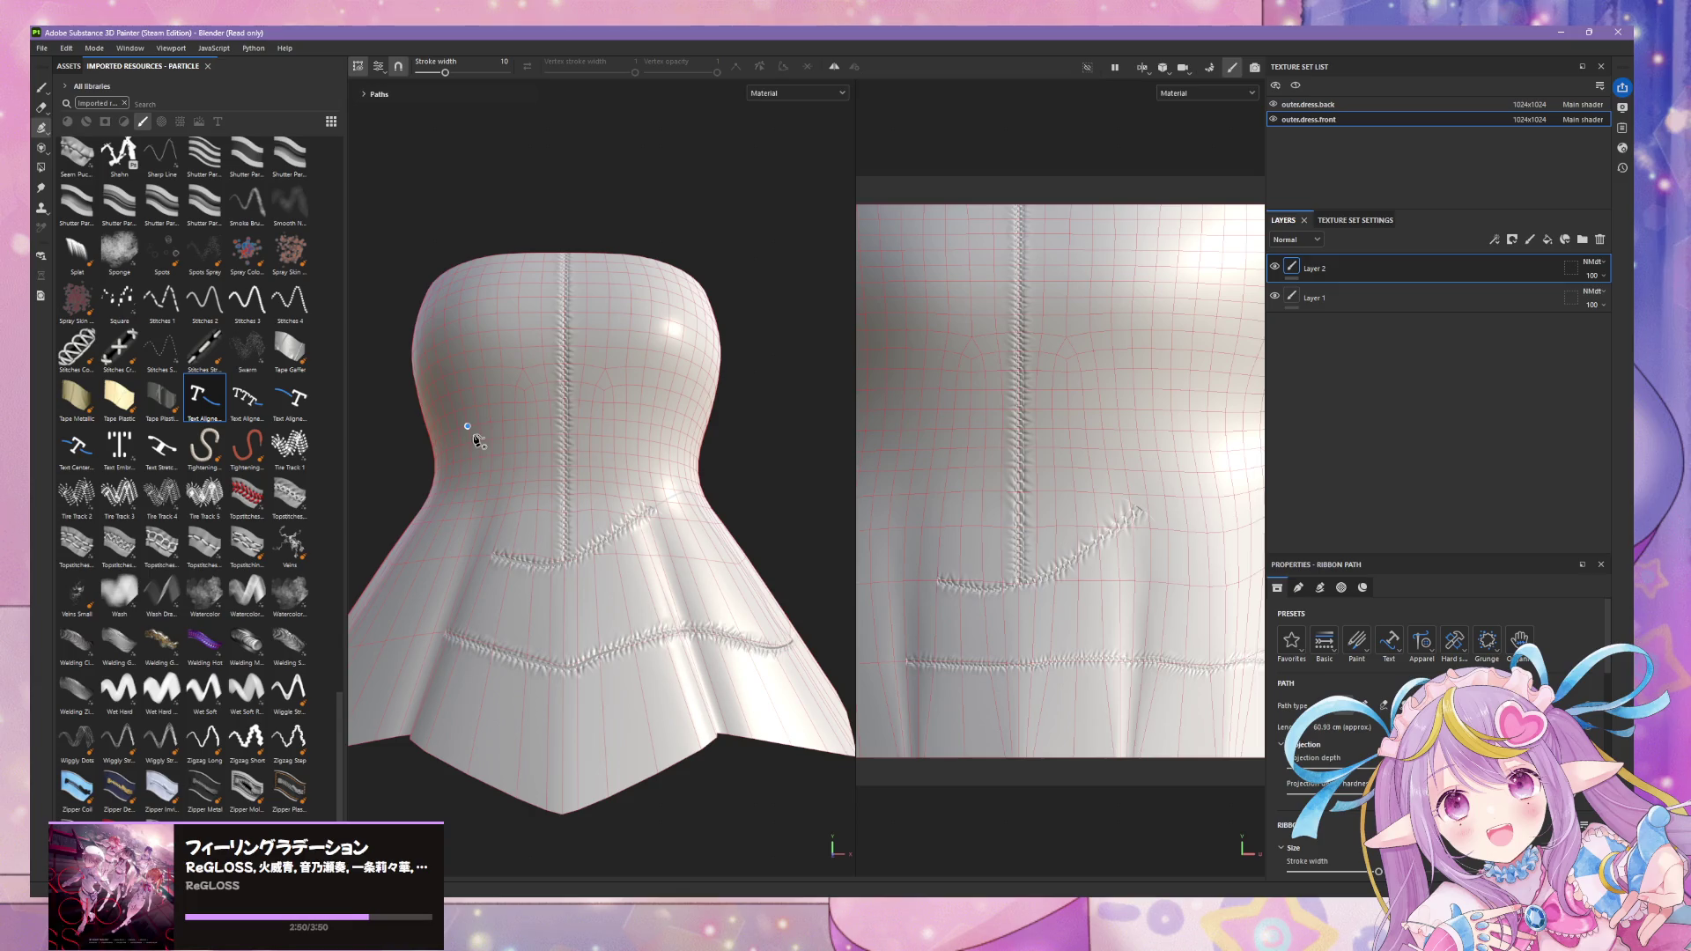
# - Draw a Lorem Ipsum text ribbon down the dress's left front
pyautogui.click(442, 568)
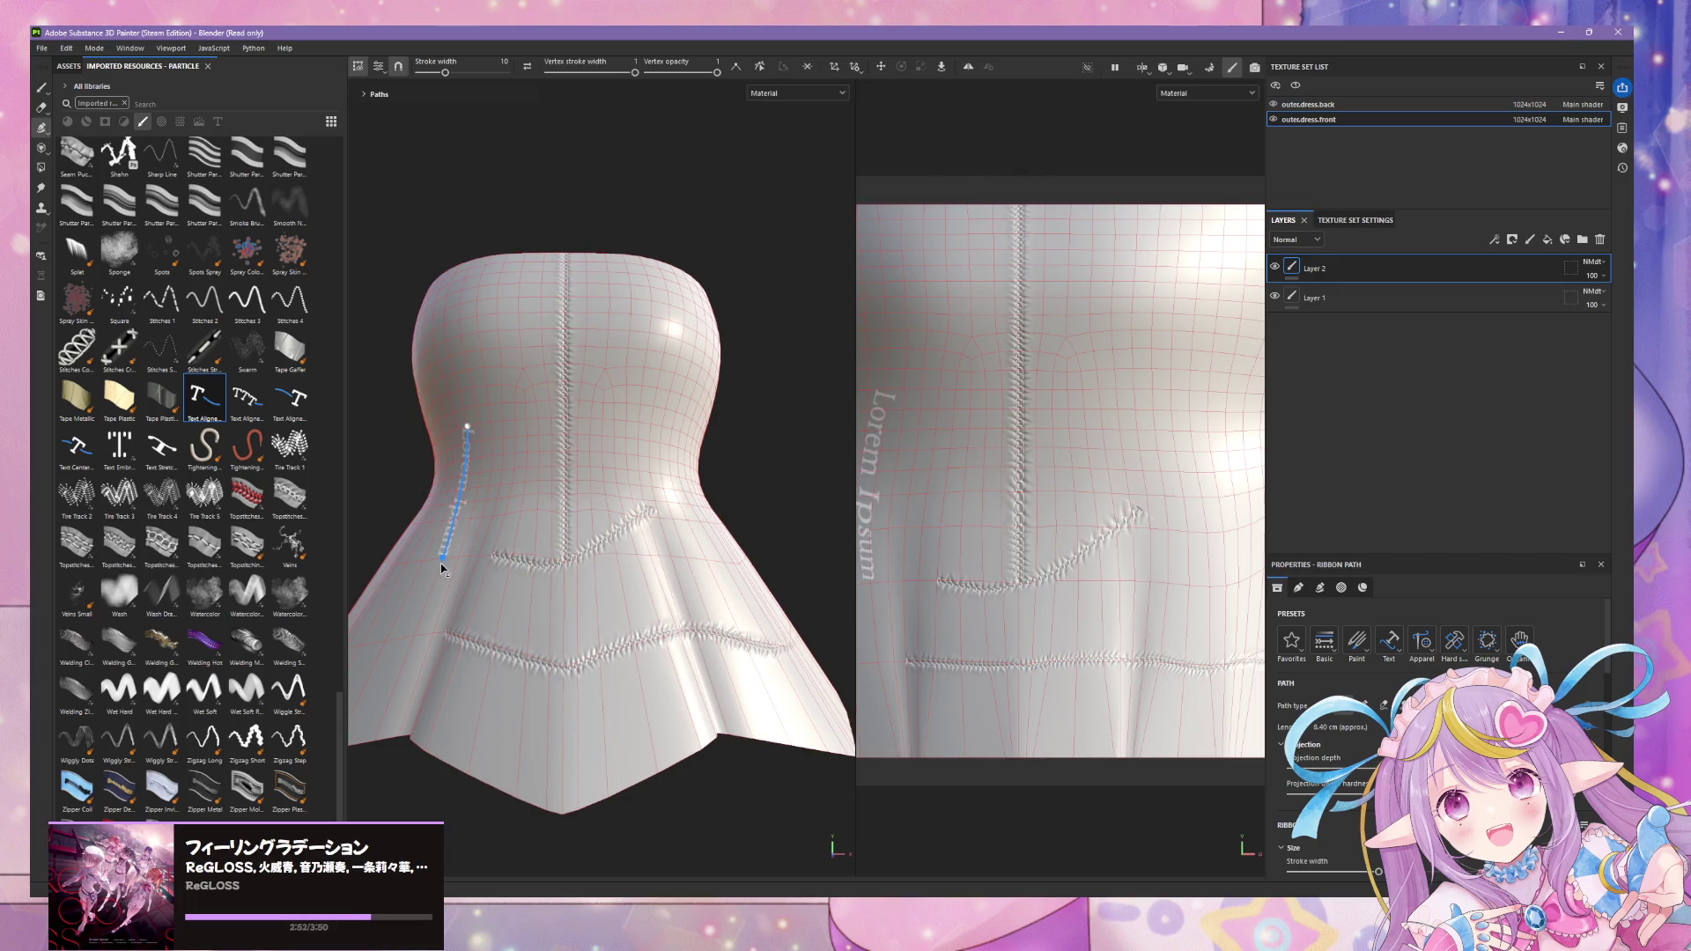
pyautogui.click(420, 639)
pyautogui.keyDown('alt'); pyautogui.moveTo(491, 539); pyautogui.dragTo(827, 515); pyautogui.keyUp('alt')
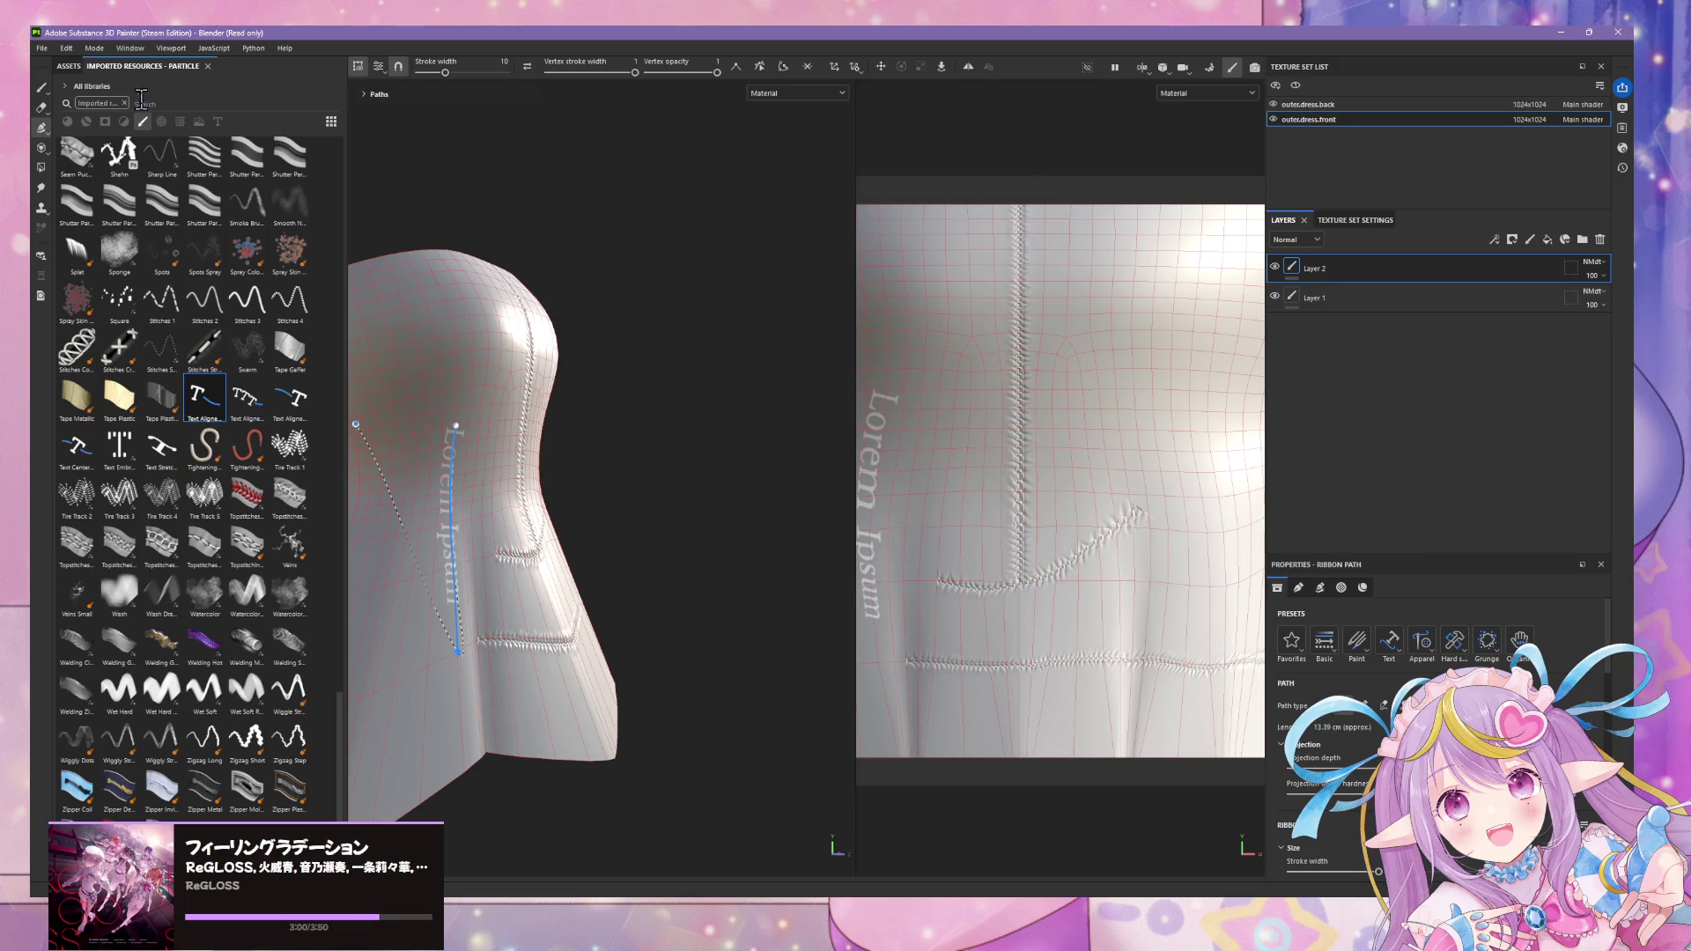
# - Show the Base color channel in the layers with Layer 1 active, then switch to brush painting
pyautogui.click(1350, 297)
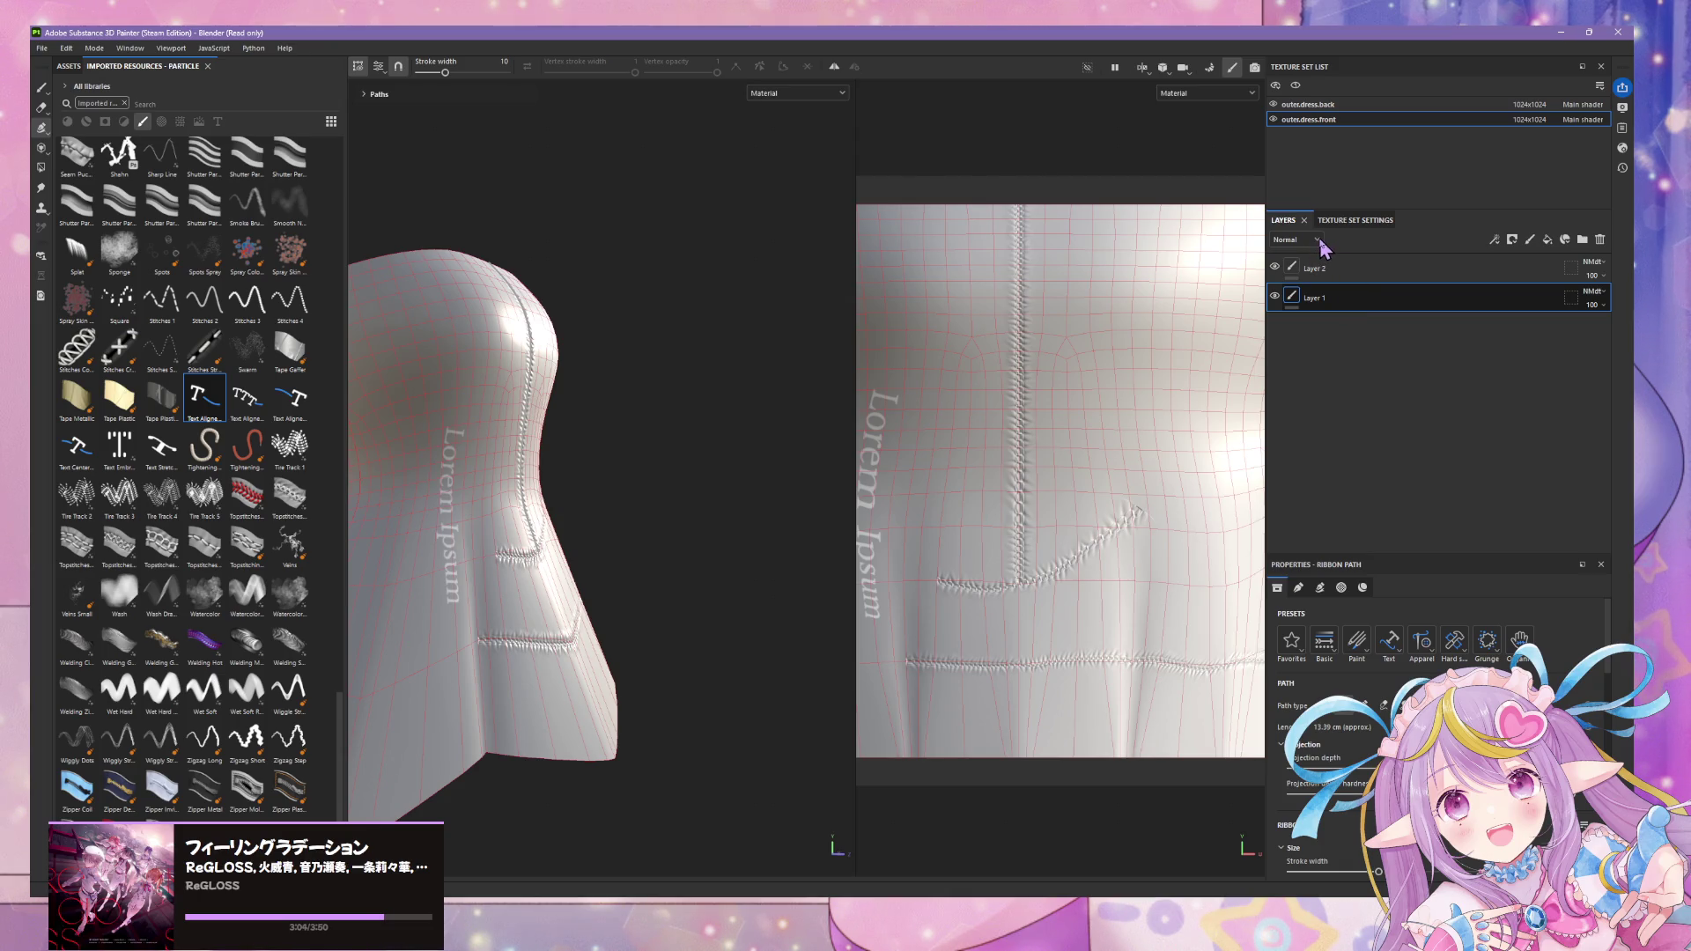
pyautogui.click(1320, 246)
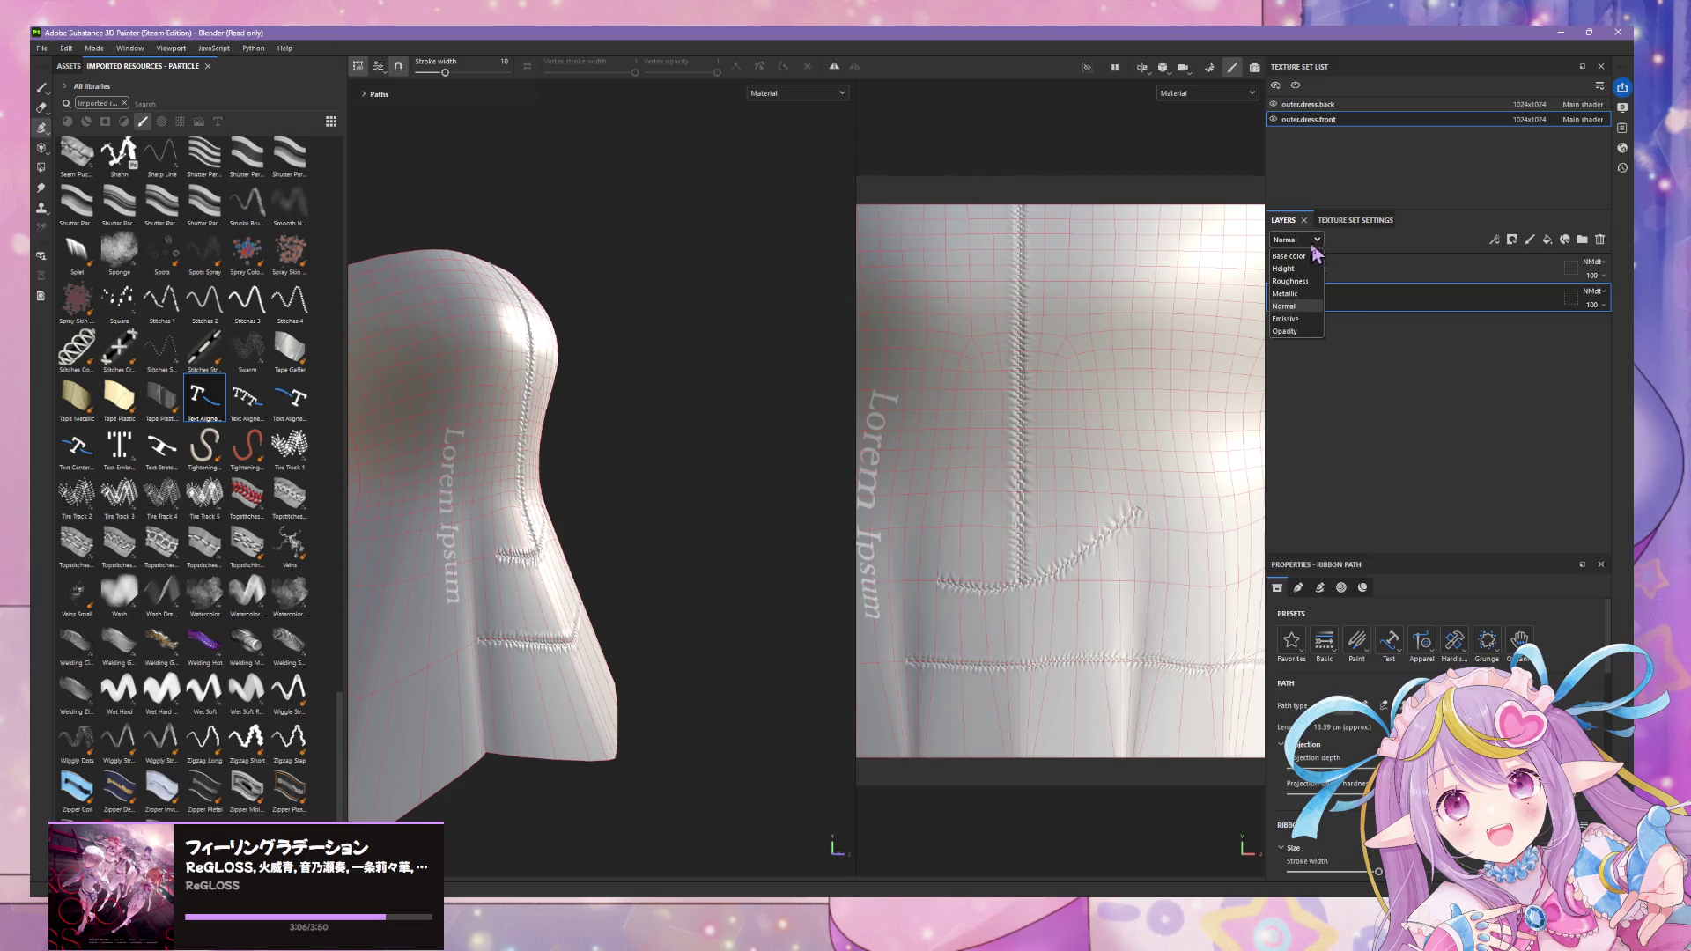
pyautogui.click(1288, 336)
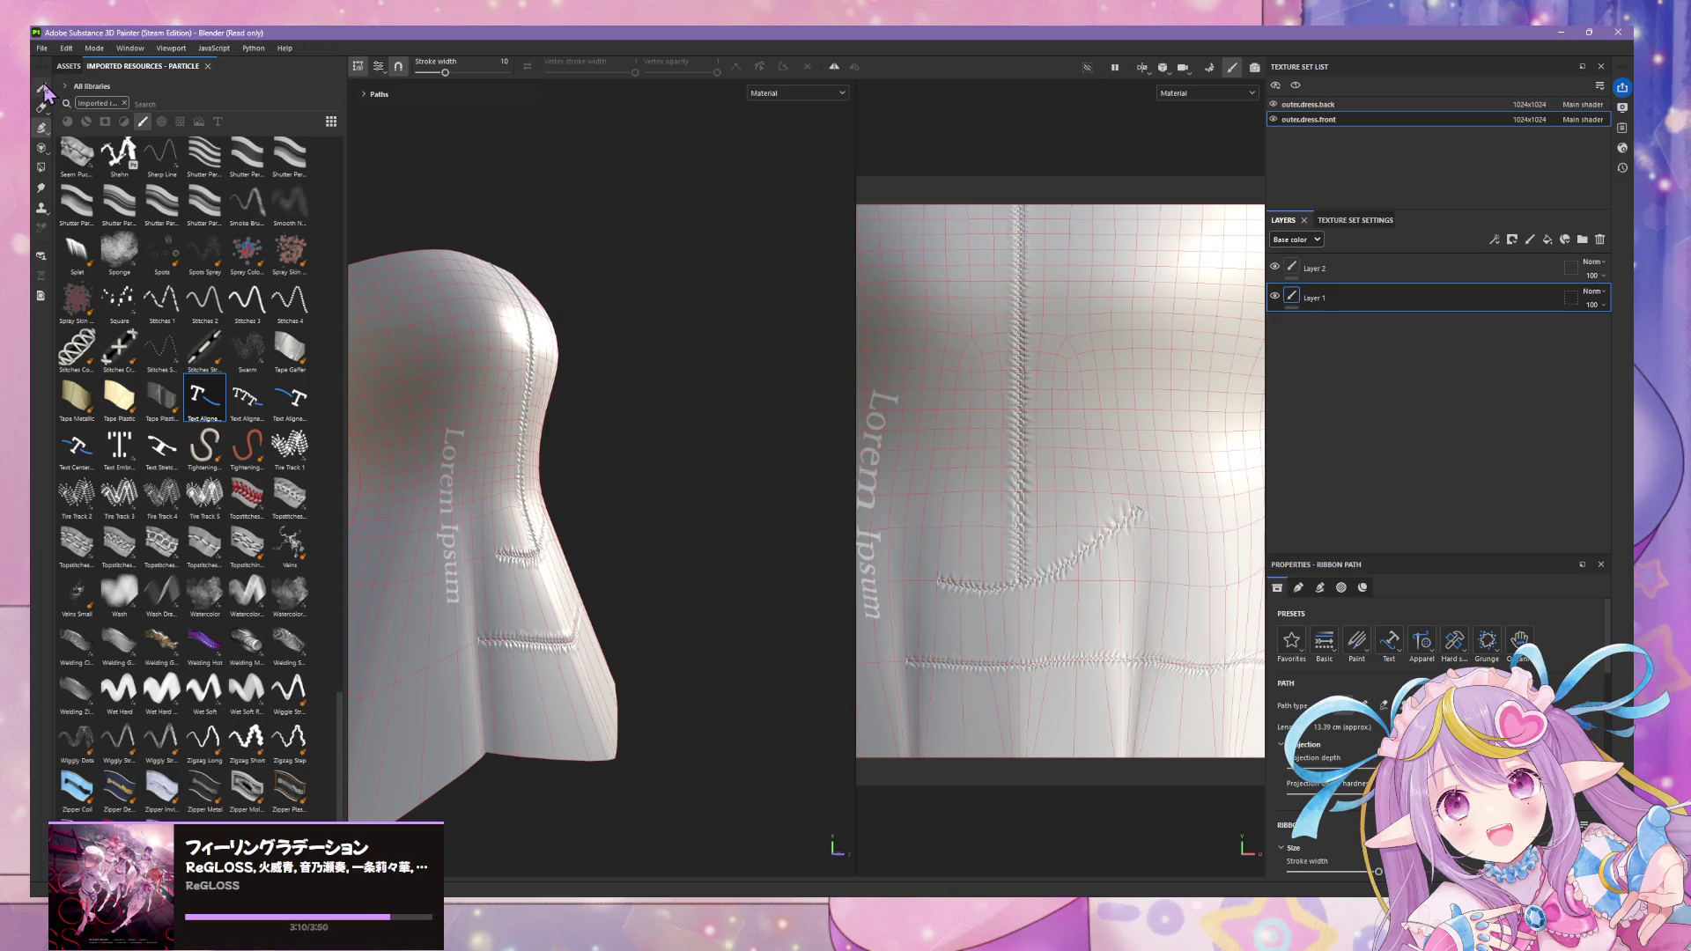
pyautogui.press('1')
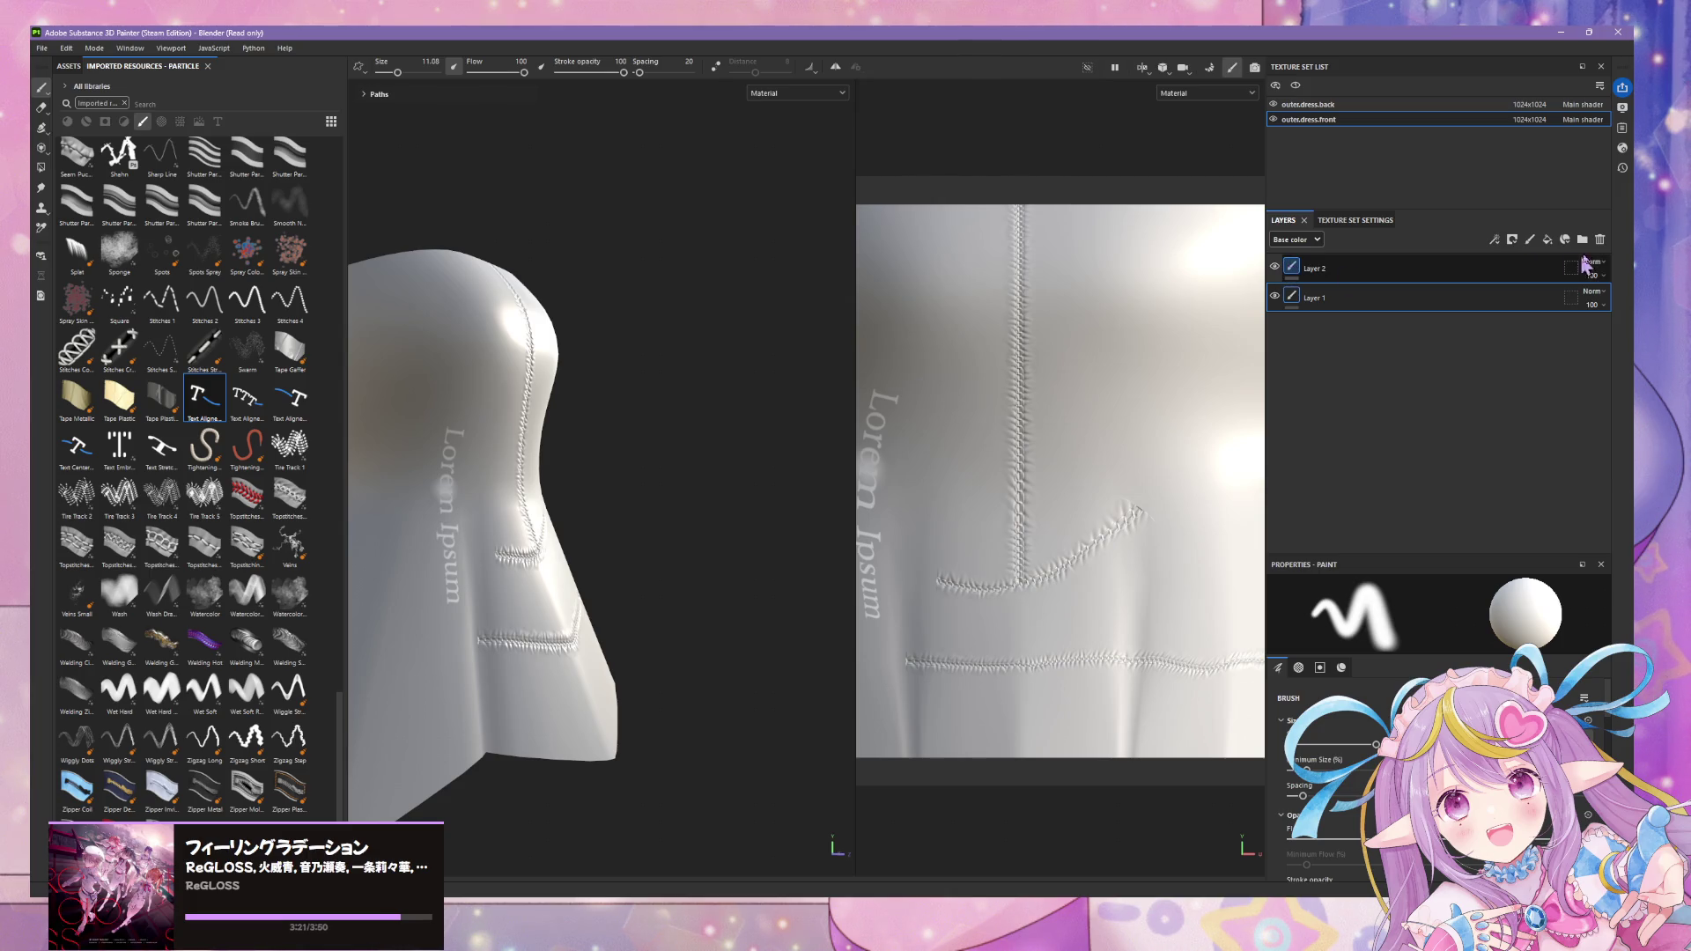
# - With Layer 1 selected, pick the Zipper Denim material from the asset library
pyautogui.click(1276, 272)
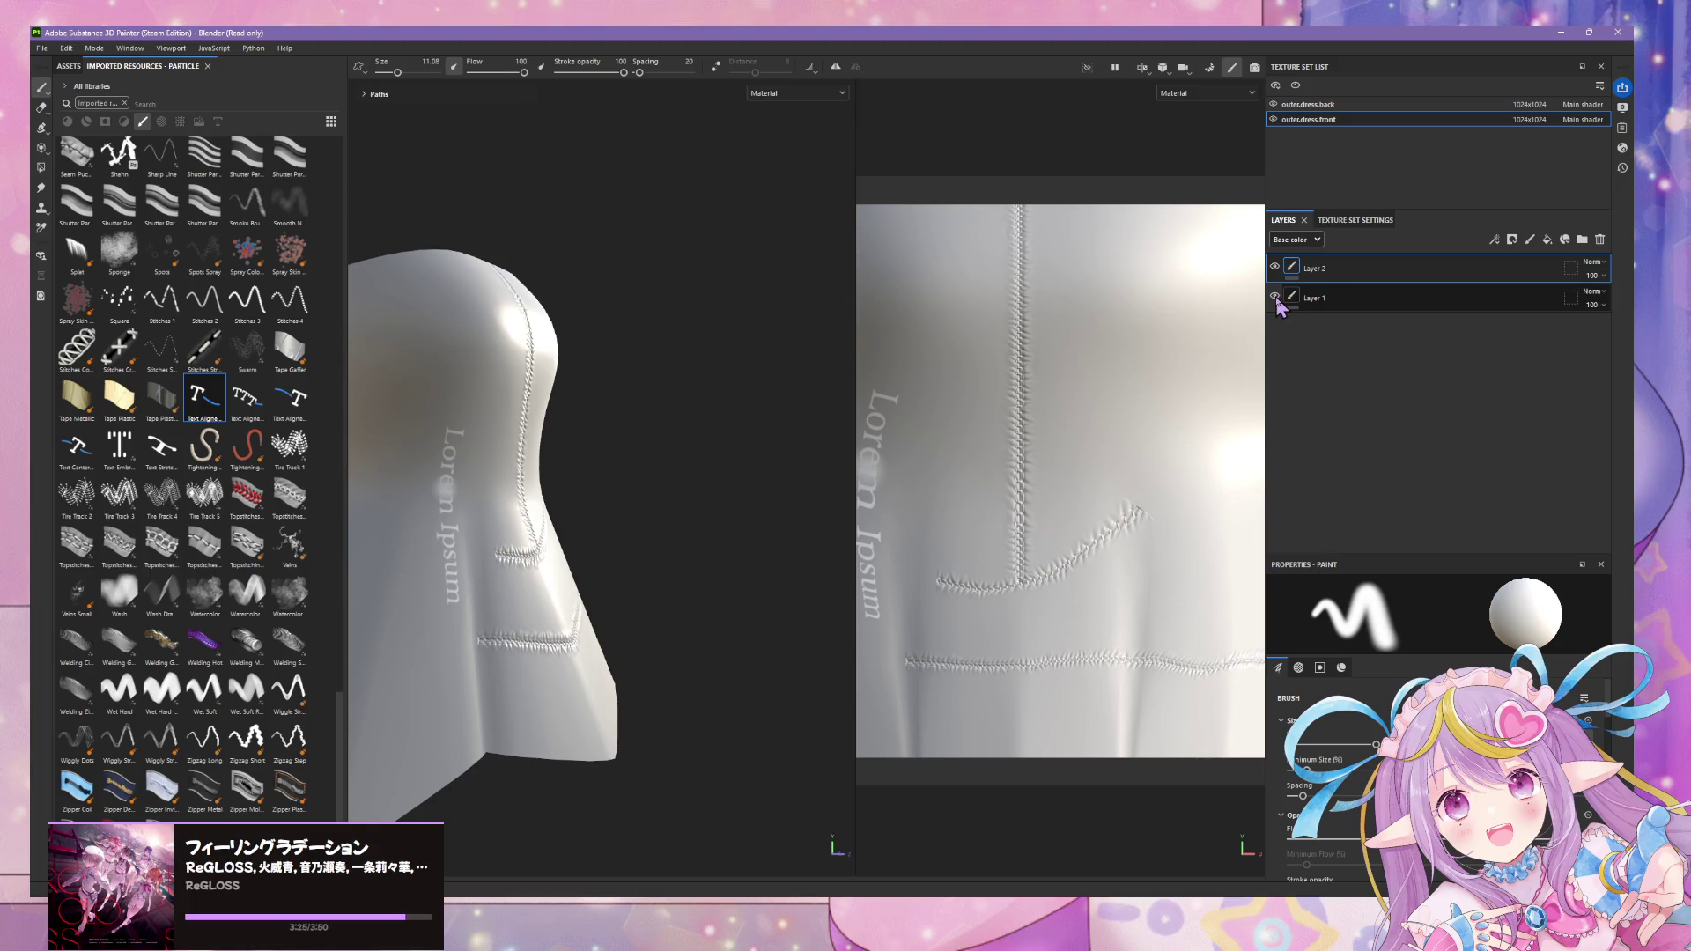
pyautogui.click(1277, 300)
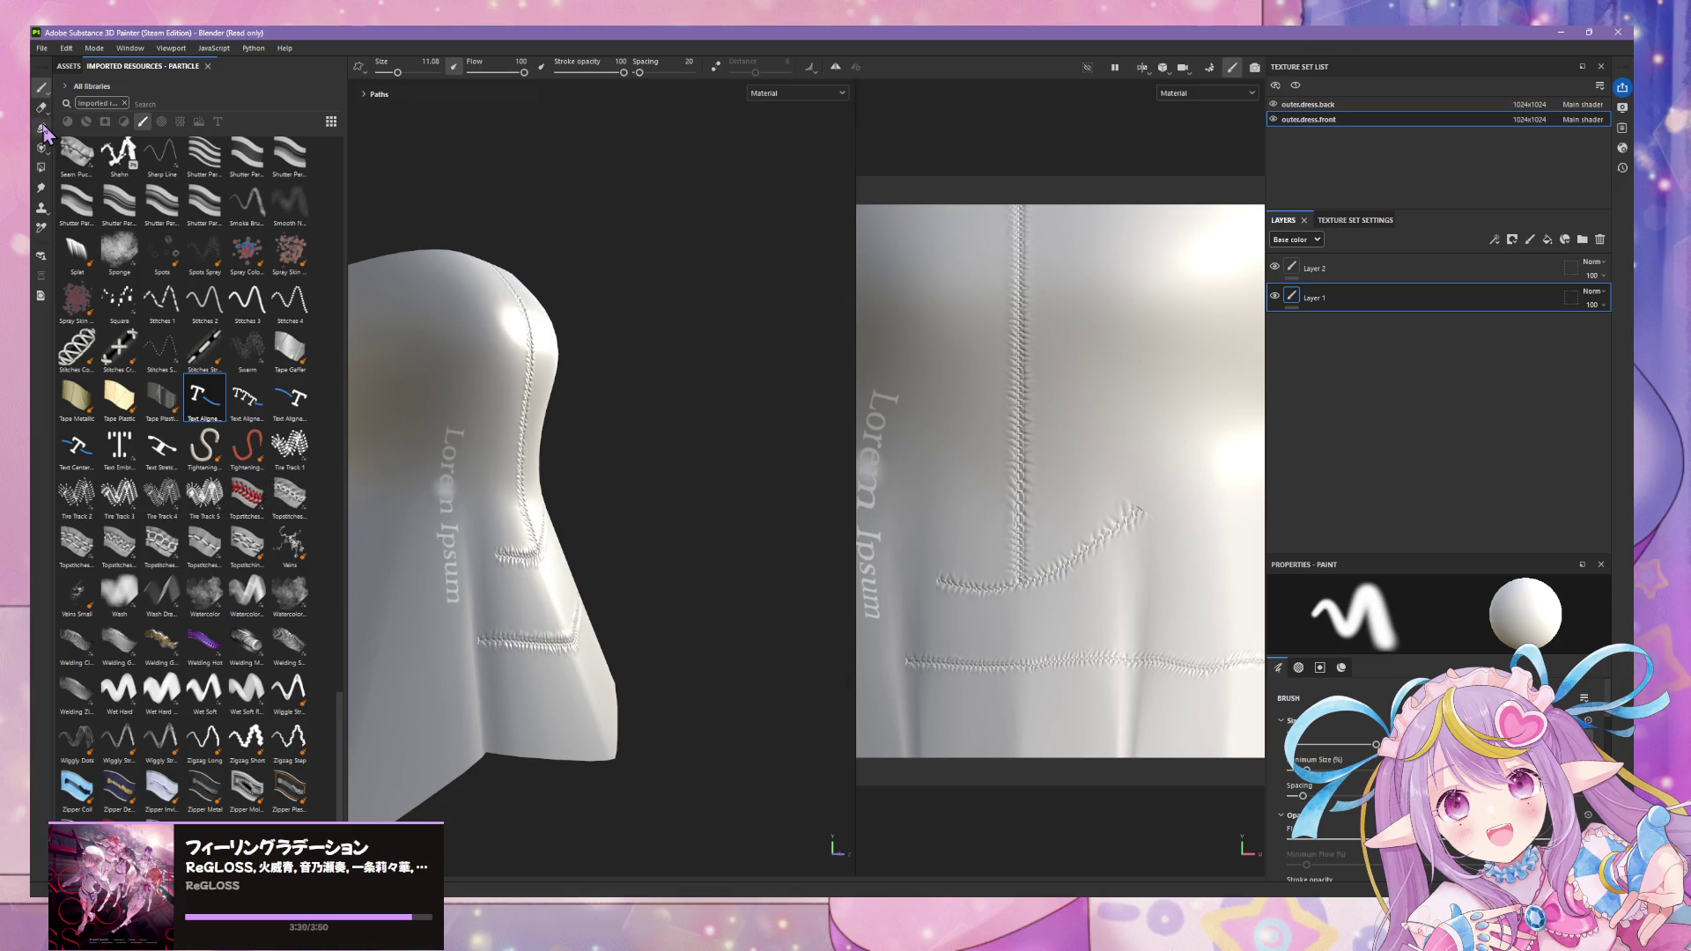
pyautogui.click(62, 67)
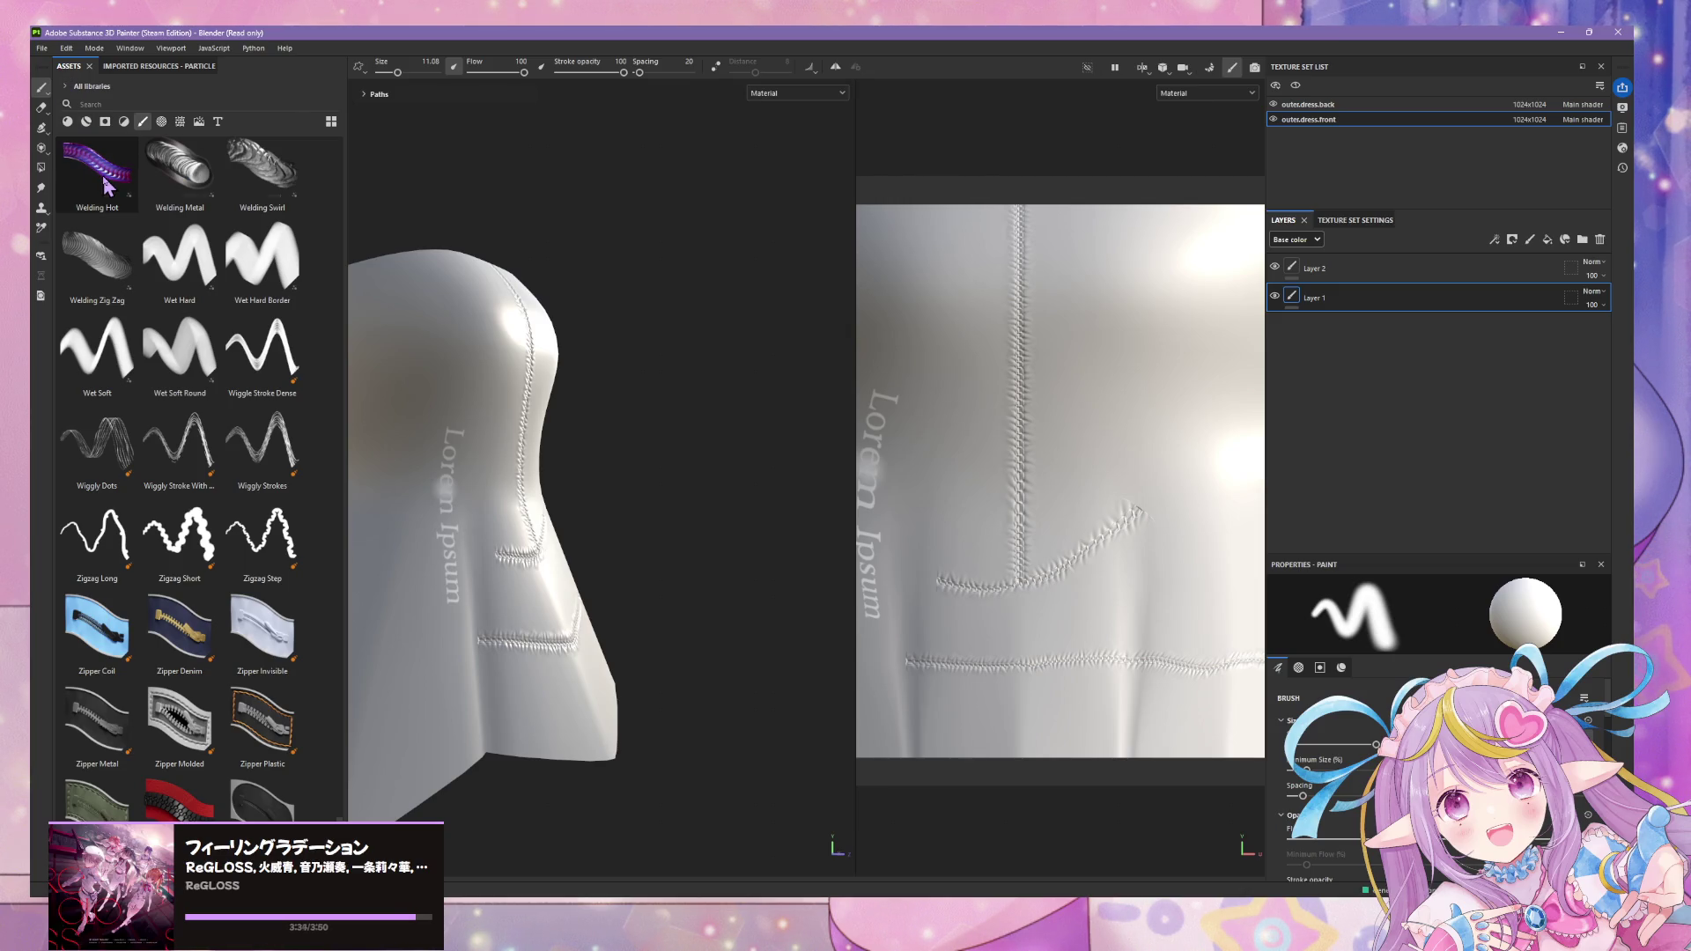
pyautogui.click(190, 612)
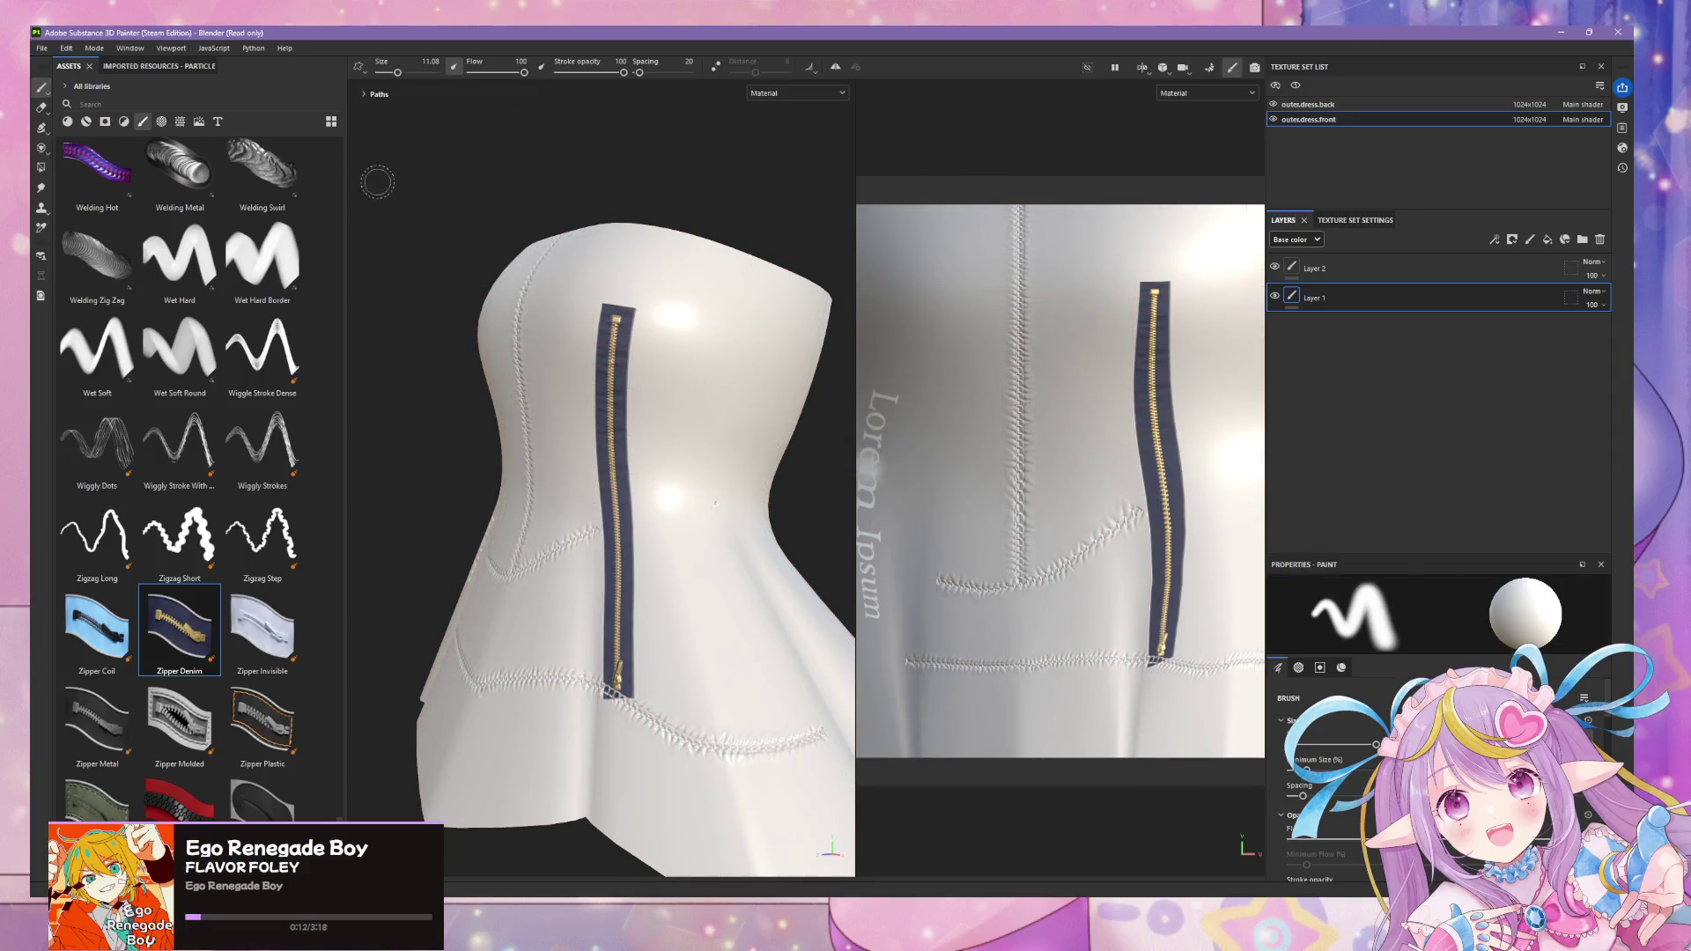
pyautogui.scroll(-2, 523, 202)
# - Inspect the denim zipper from several angles and undo the stray white zigzag strokes
pyautogui.moveTo(524, 202)
pyautogui.keyDown('alt'); pyautogui.mouseDown()
pyautogui.moveTo(355, 184)
pyautogui.moveTo(582, 322)
pyautogui.moveTo(446, 348)
pyautogui.moveTo(416, 332)
pyautogui.moveTo(552, 227)
pyautogui.moveTo(552, 132)
pyautogui.moveTo(560, 150)
pyautogui.moveTo(414, 254)
pyautogui.moveTo(617, 234)
pyautogui.moveTo(396, 244)
pyautogui.moveTo(383, 161)
pyautogui.moveTo(353, 163)
pyautogui.moveTo(358, 215)
pyautogui.moveTo(341, 218)
pyautogui.moveTo(409, 238)
pyautogui.moveTo(437, 272)
pyautogui.mouseUp(); pyautogui.keyUp('alt')
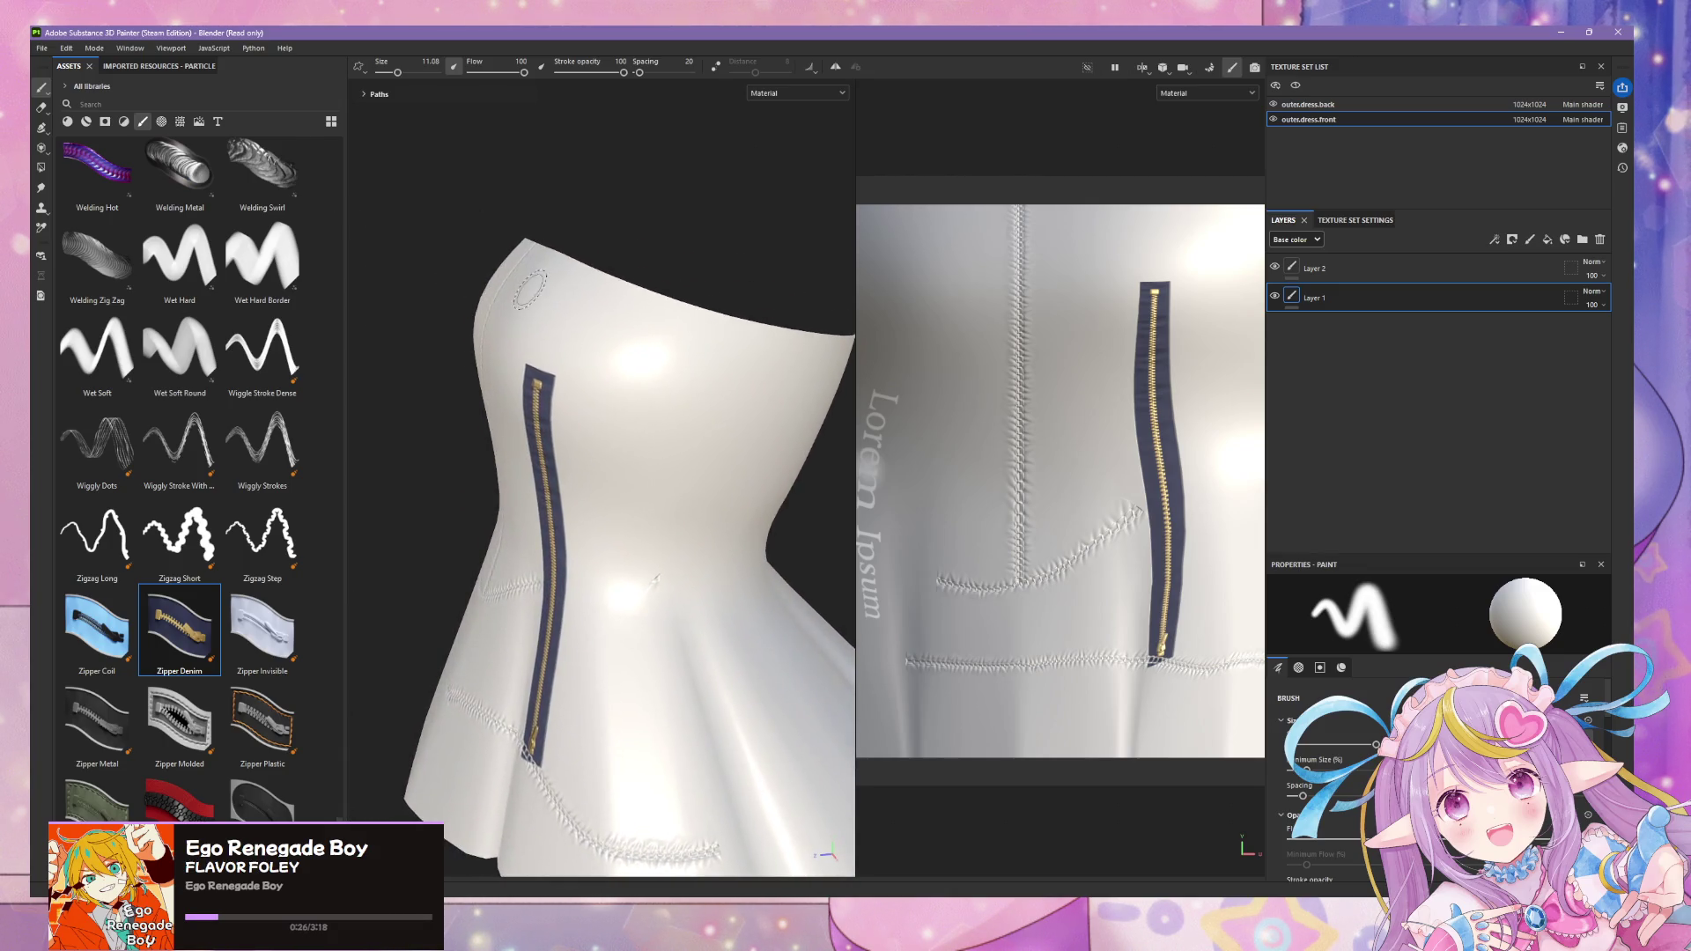
pyautogui.moveTo(611, 355)
pyautogui.keyDown('alt'); pyautogui.mouseDown()
pyautogui.moveTo(566, 224)
pyautogui.moveTo(744, 388)
pyautogui.mouseUp(); pyautogui.keyUp('alt')
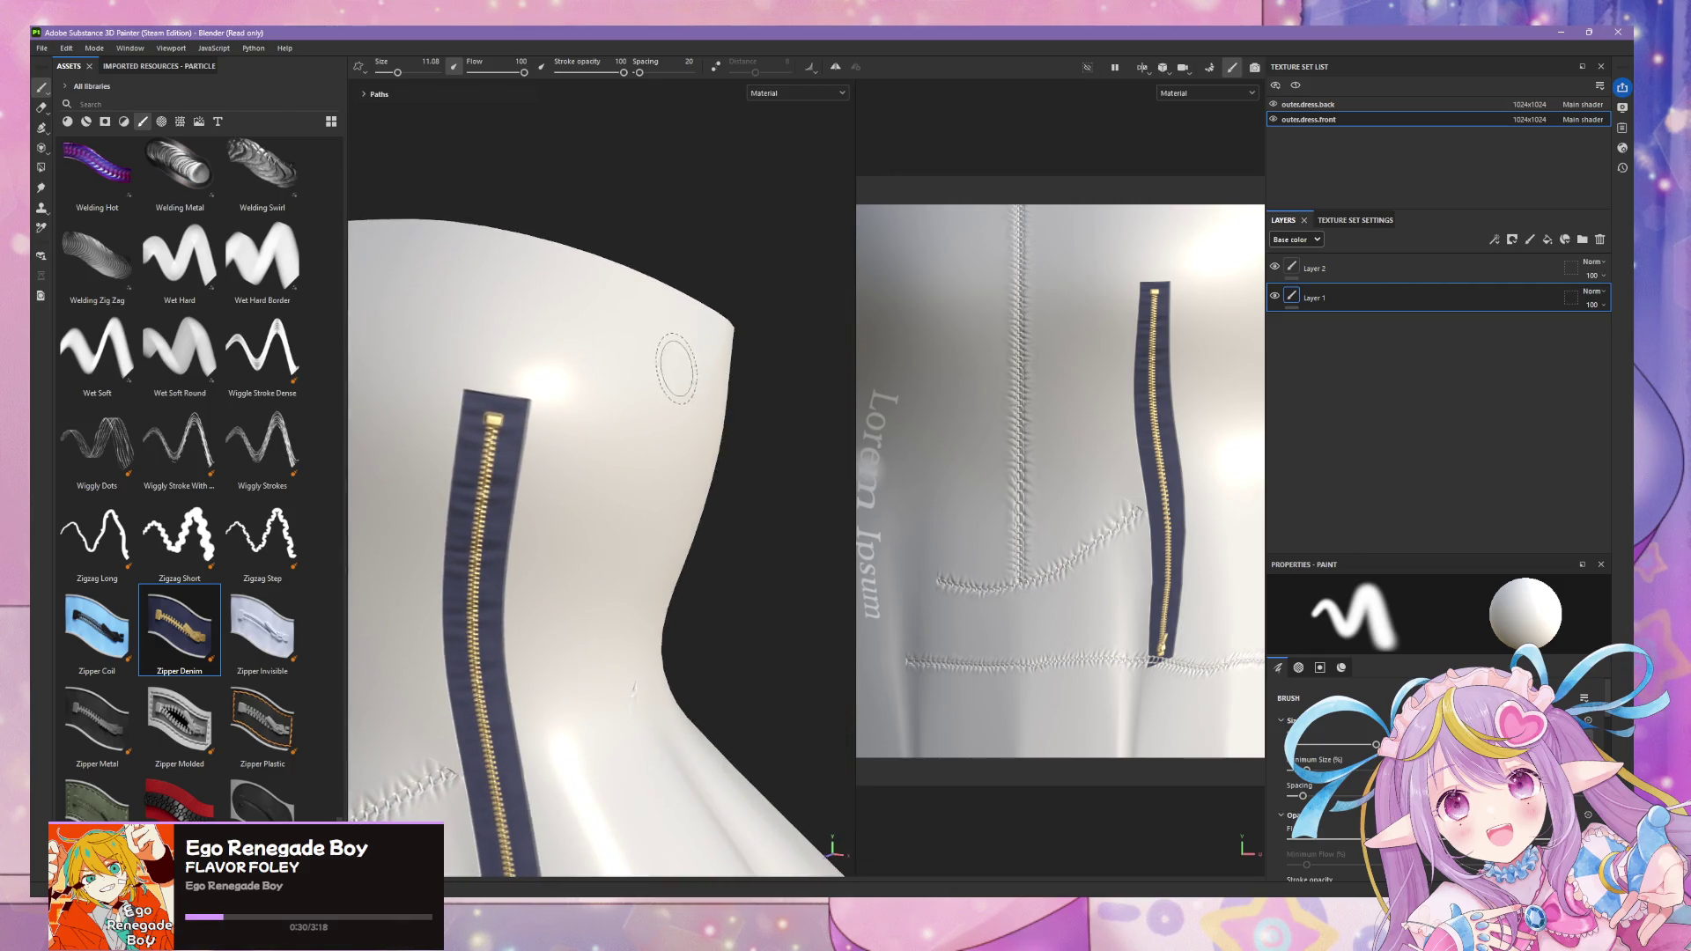
pyautogui.scroll(-3, 630, 372)
pyautogui.scroll(-2, 586, 352)
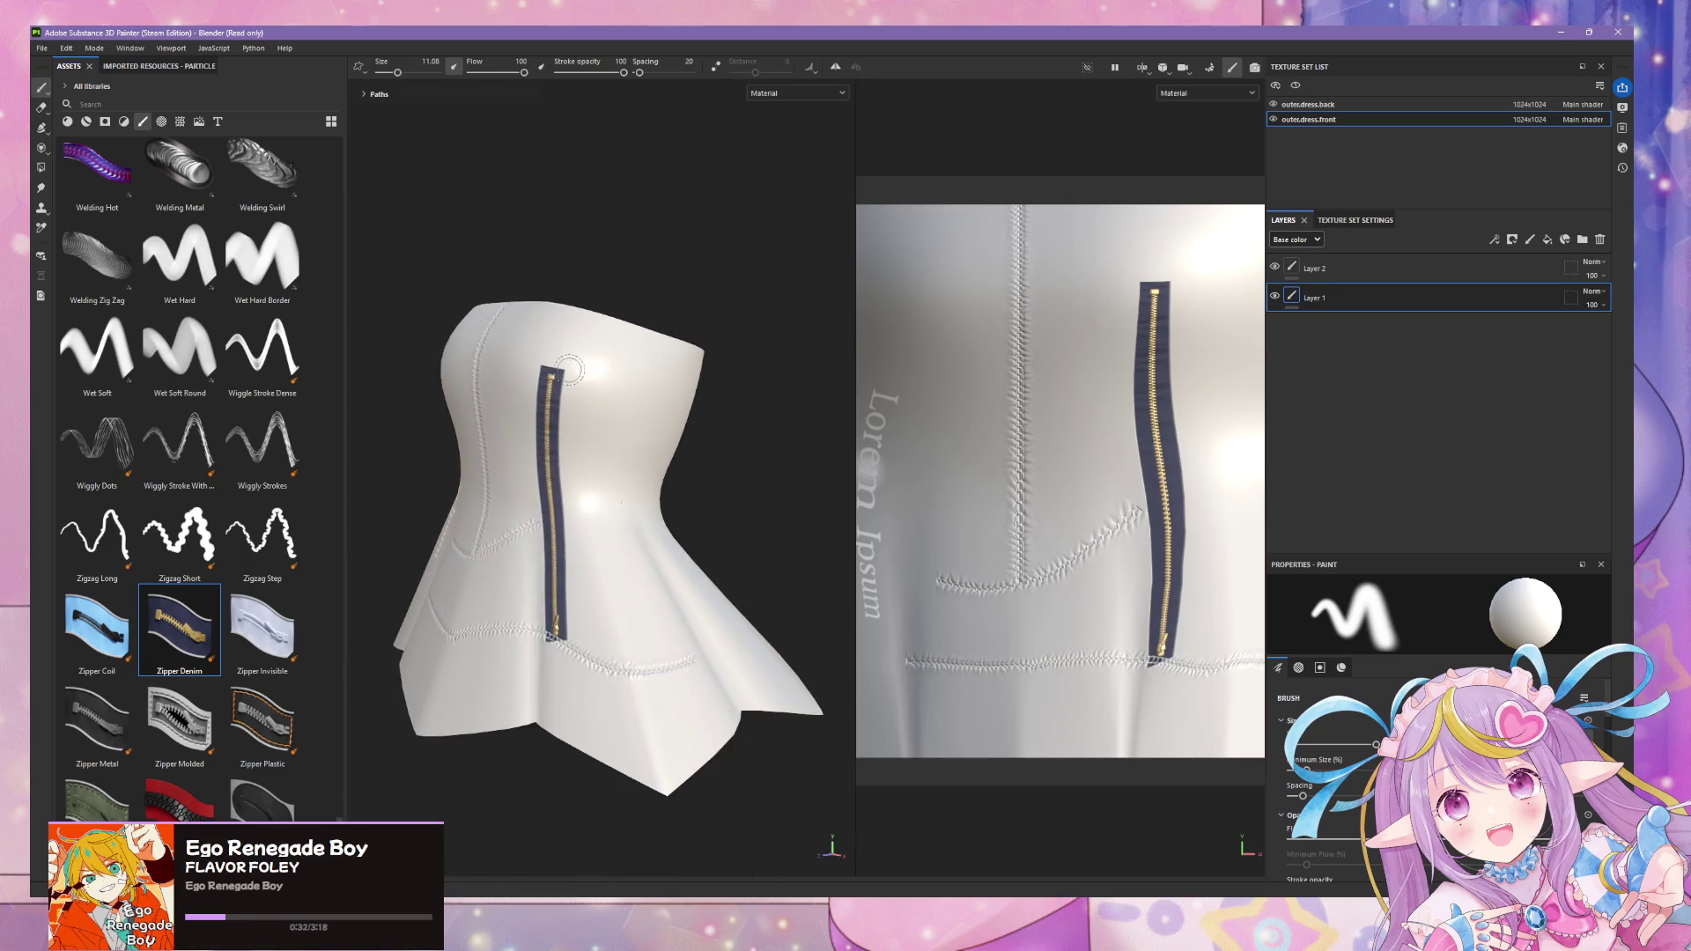
pyautogui.keyDown('shift'); pyautogui.moveTo(562, 370); pyautogui.dragTo(642, 369, button='right'); pyautogui.keyUp('shift')
pyautogui.moveTo(550, 351); pyautogui.dragTo(621, 462)
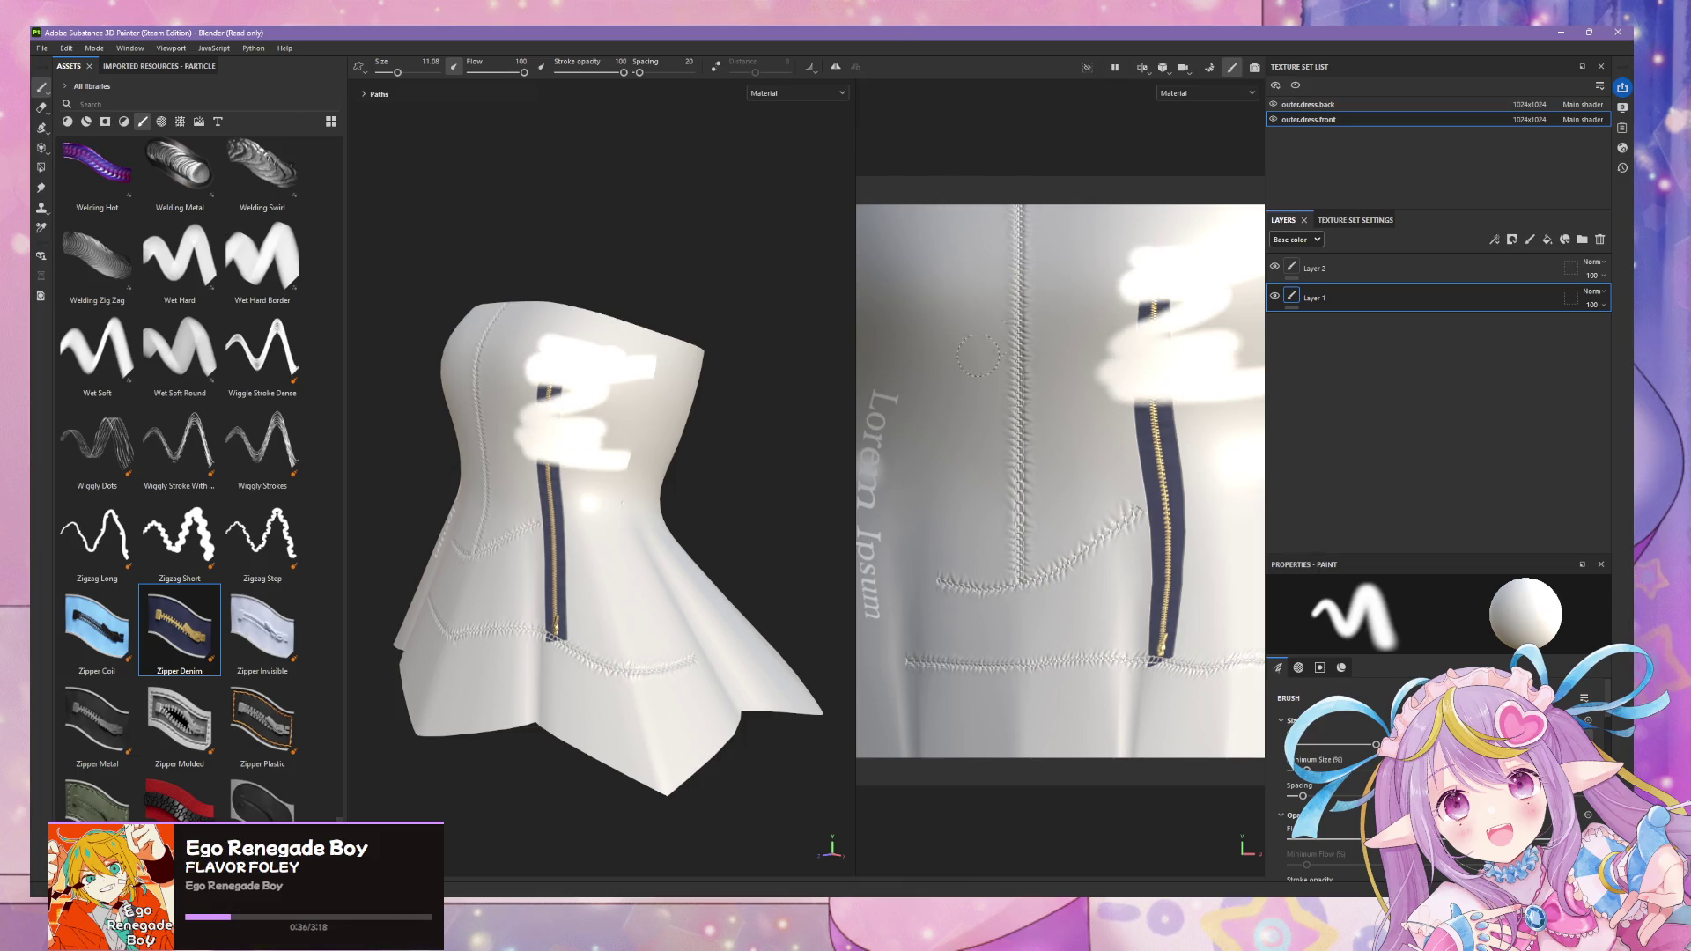
pyautogui.hotkey('ctrl', 'z')
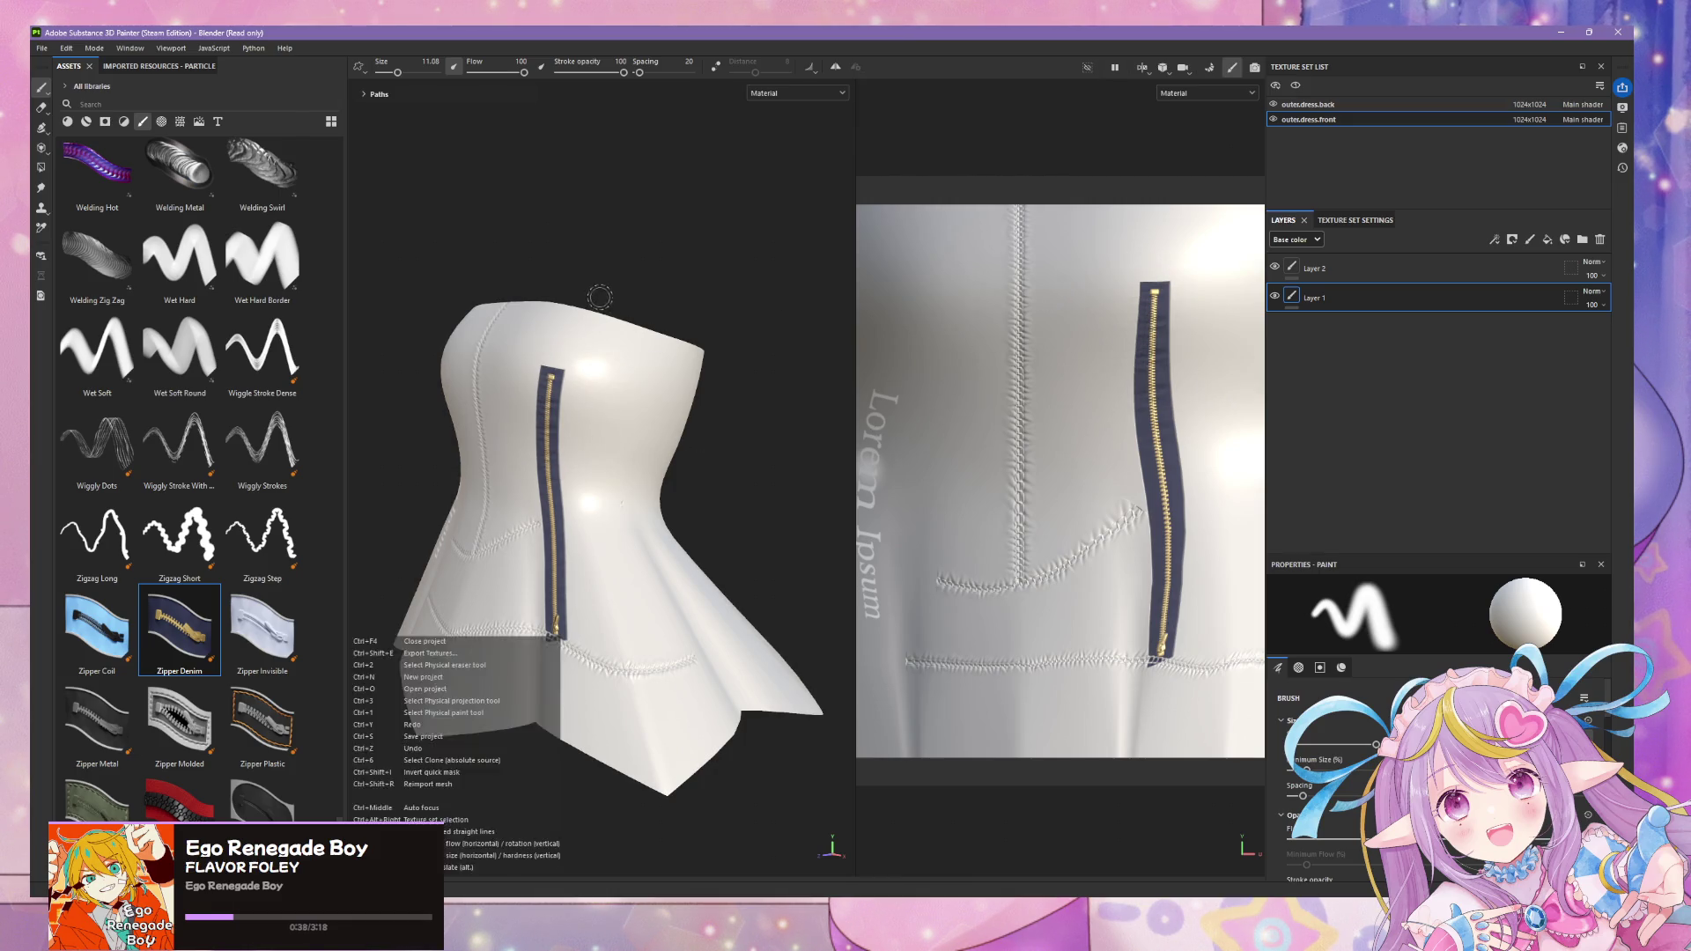
pyautogui.keyDown('alt'); pyautogui.moveTo(553, 294); pyautogui.dragTo(697, 233); pyautogui.keyUp('alt')
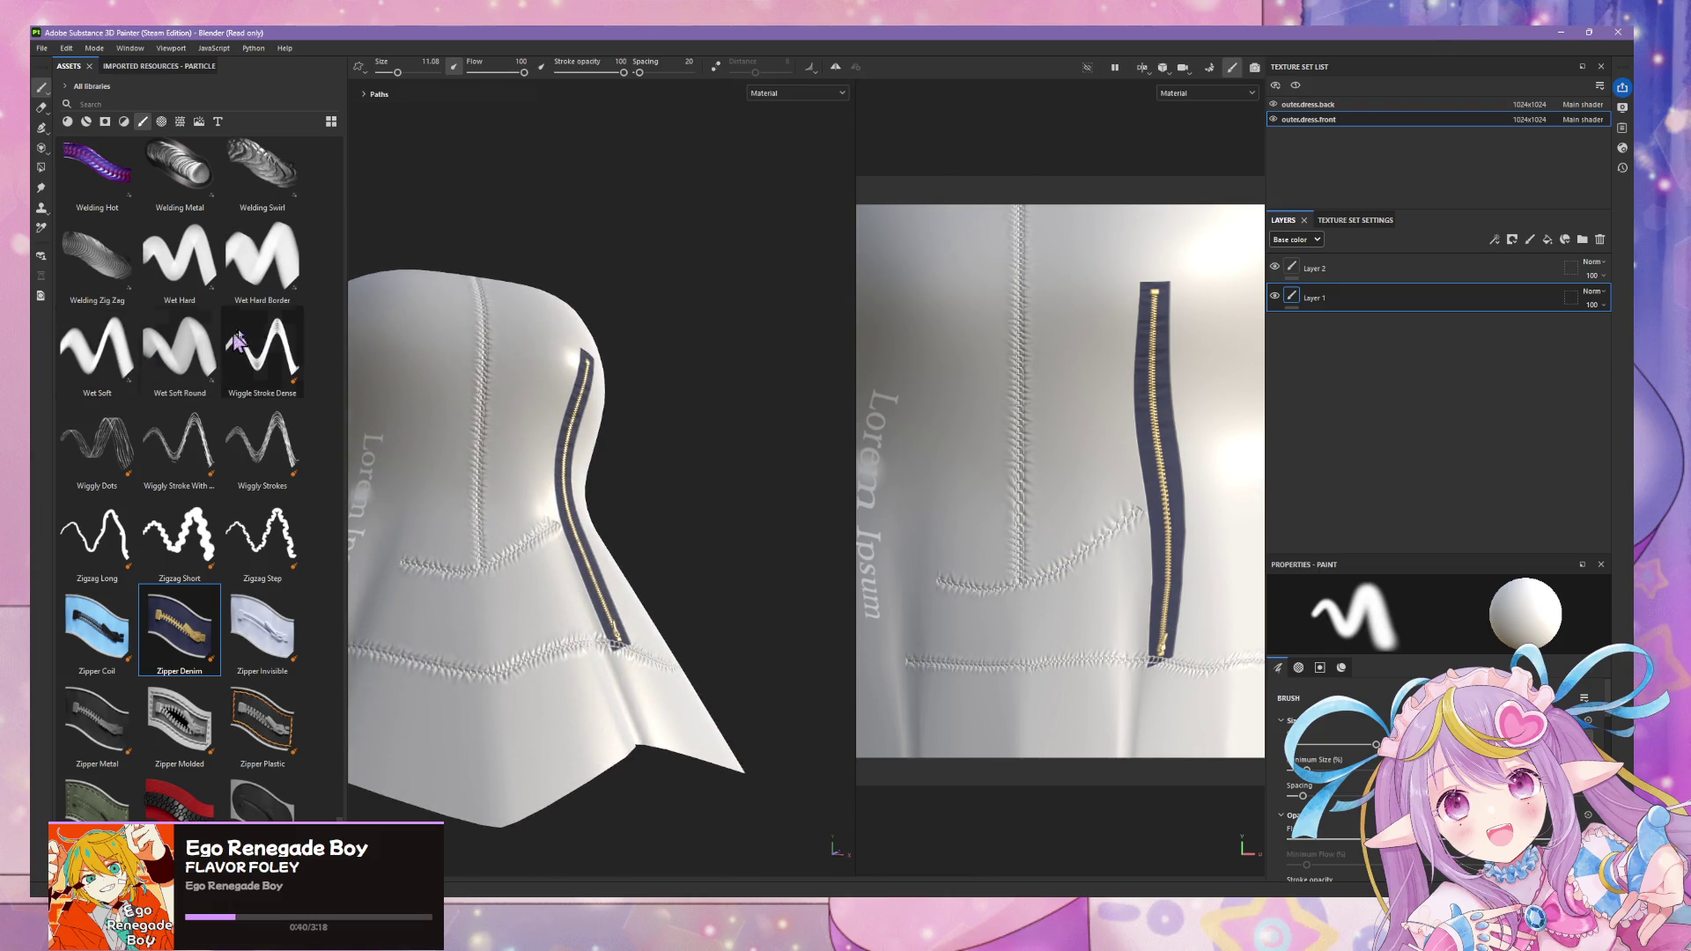
# - Draw a Zipper Invisible ribbon path down the dress from the top toward the hem
pyautogui.click(274, 620)
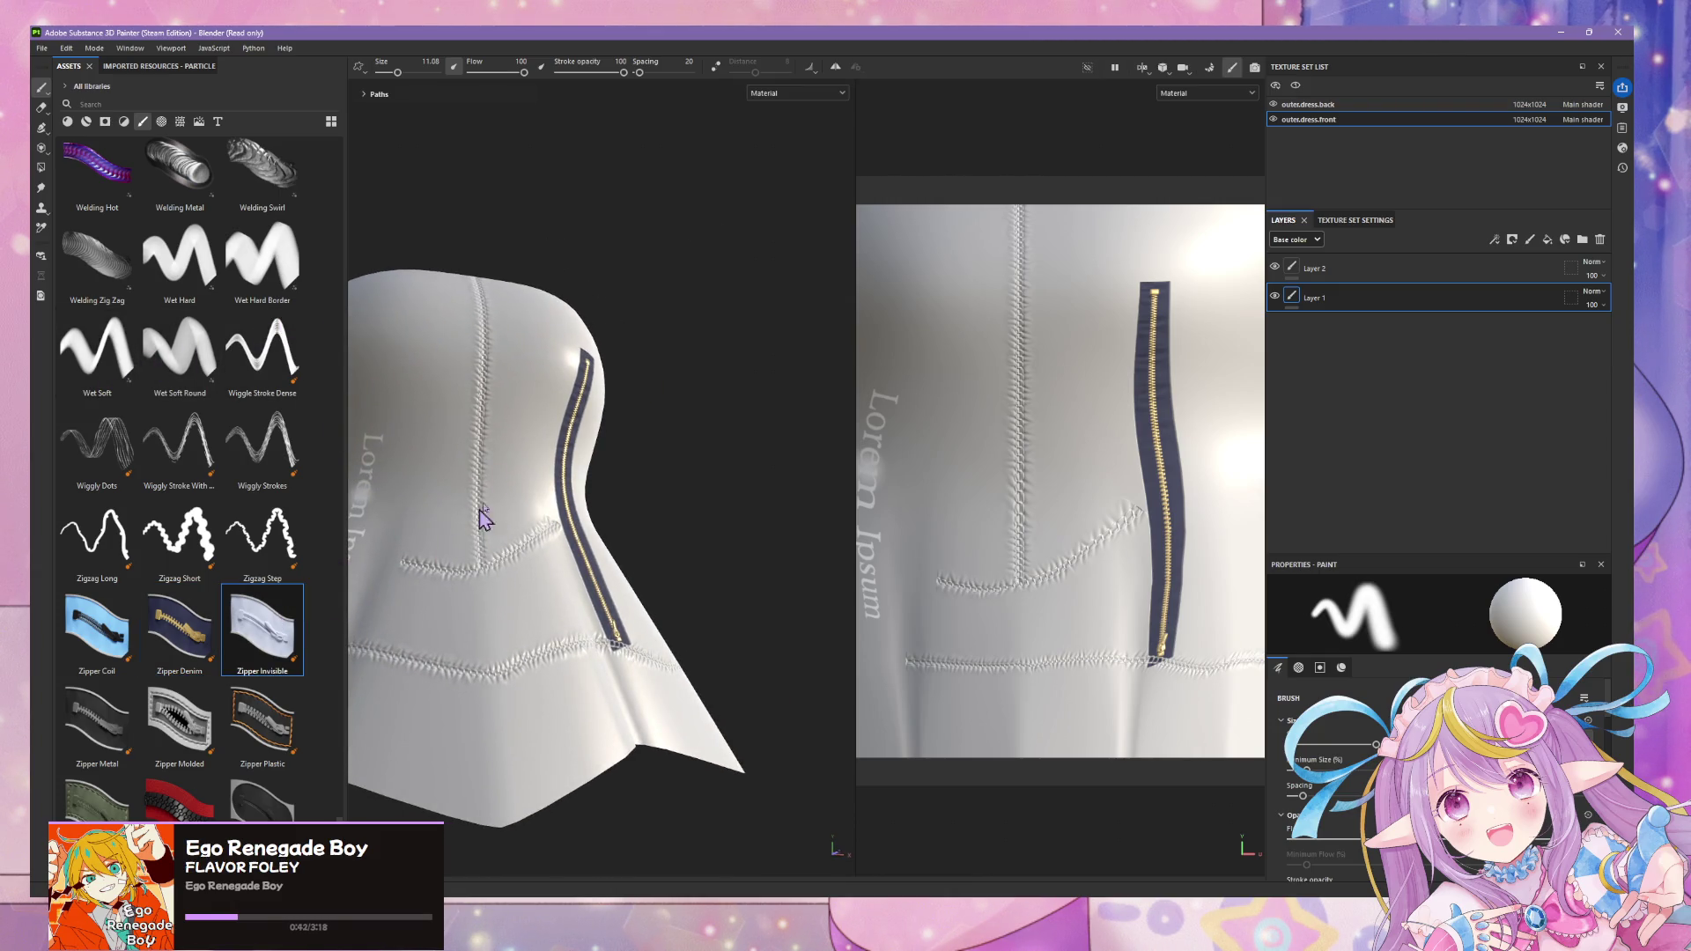
pyautogui.press('p')
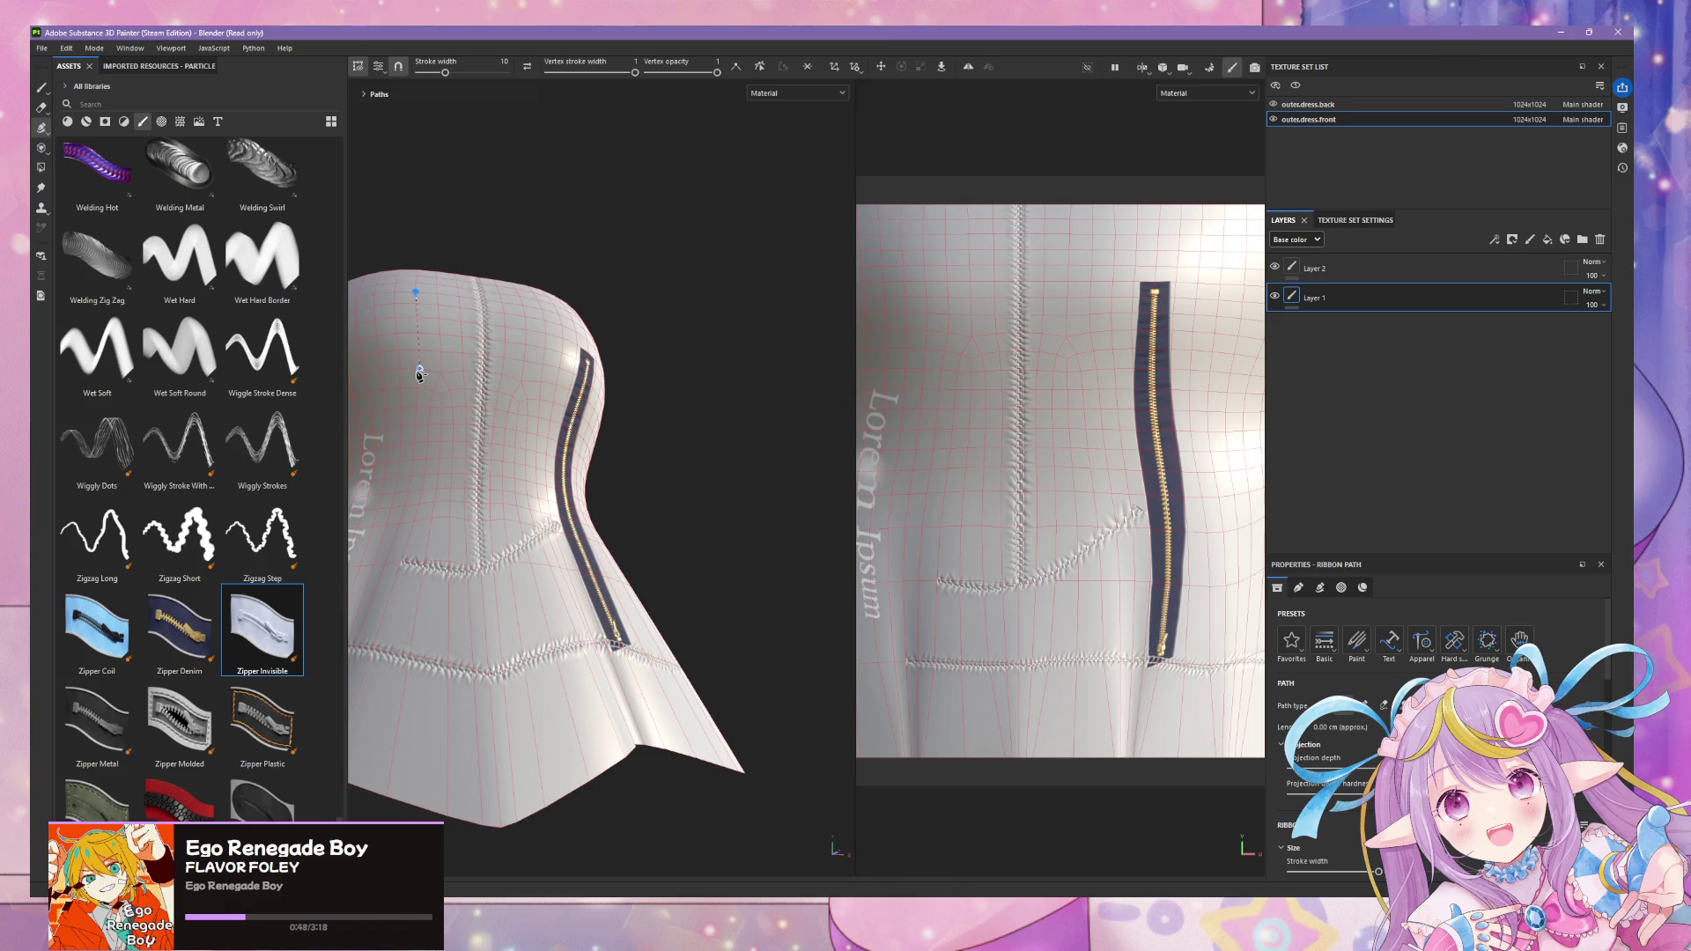
pyautogui.click(418, 378)
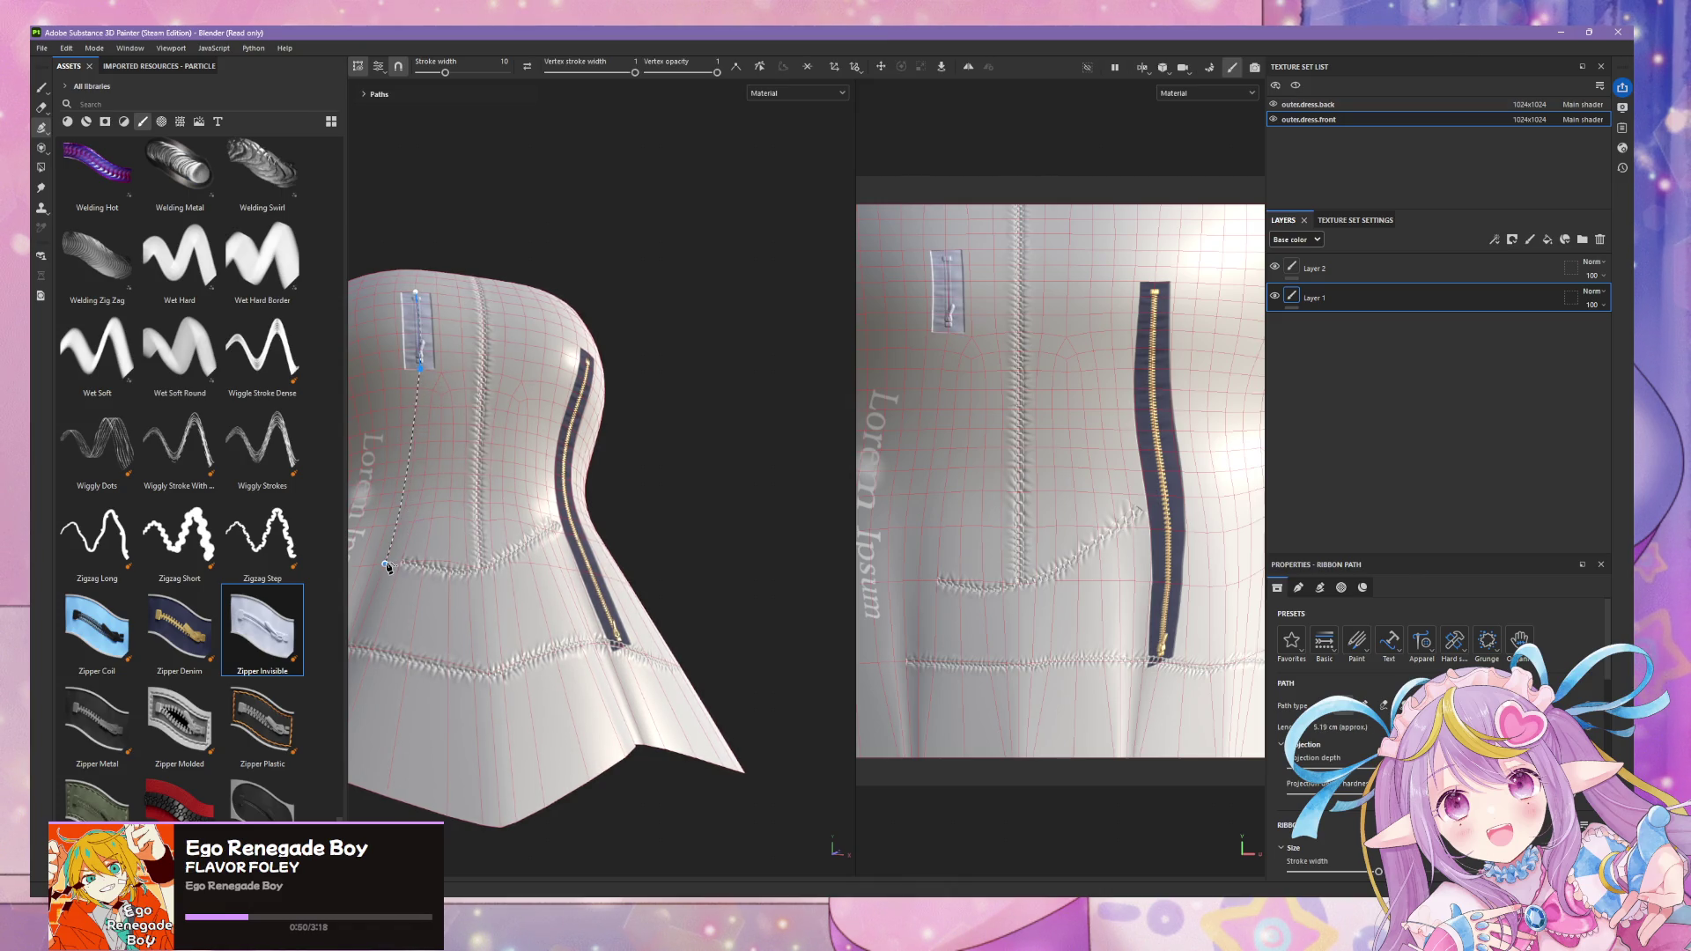
pyautogui.click(387, 567)
# - Widen the new zipper ribbon's stroke to about 21.7 and check it from the front
pyautogui.moveTo(581, 439)
pyautogui.keyDown('alt'); pyautogui.mouseDown()
pyautogui.moveTo(573, 607)
pyautogui.moveTo(650, 610)
pyautogui.mouseUp(); pyautogui.keyUp('alt')
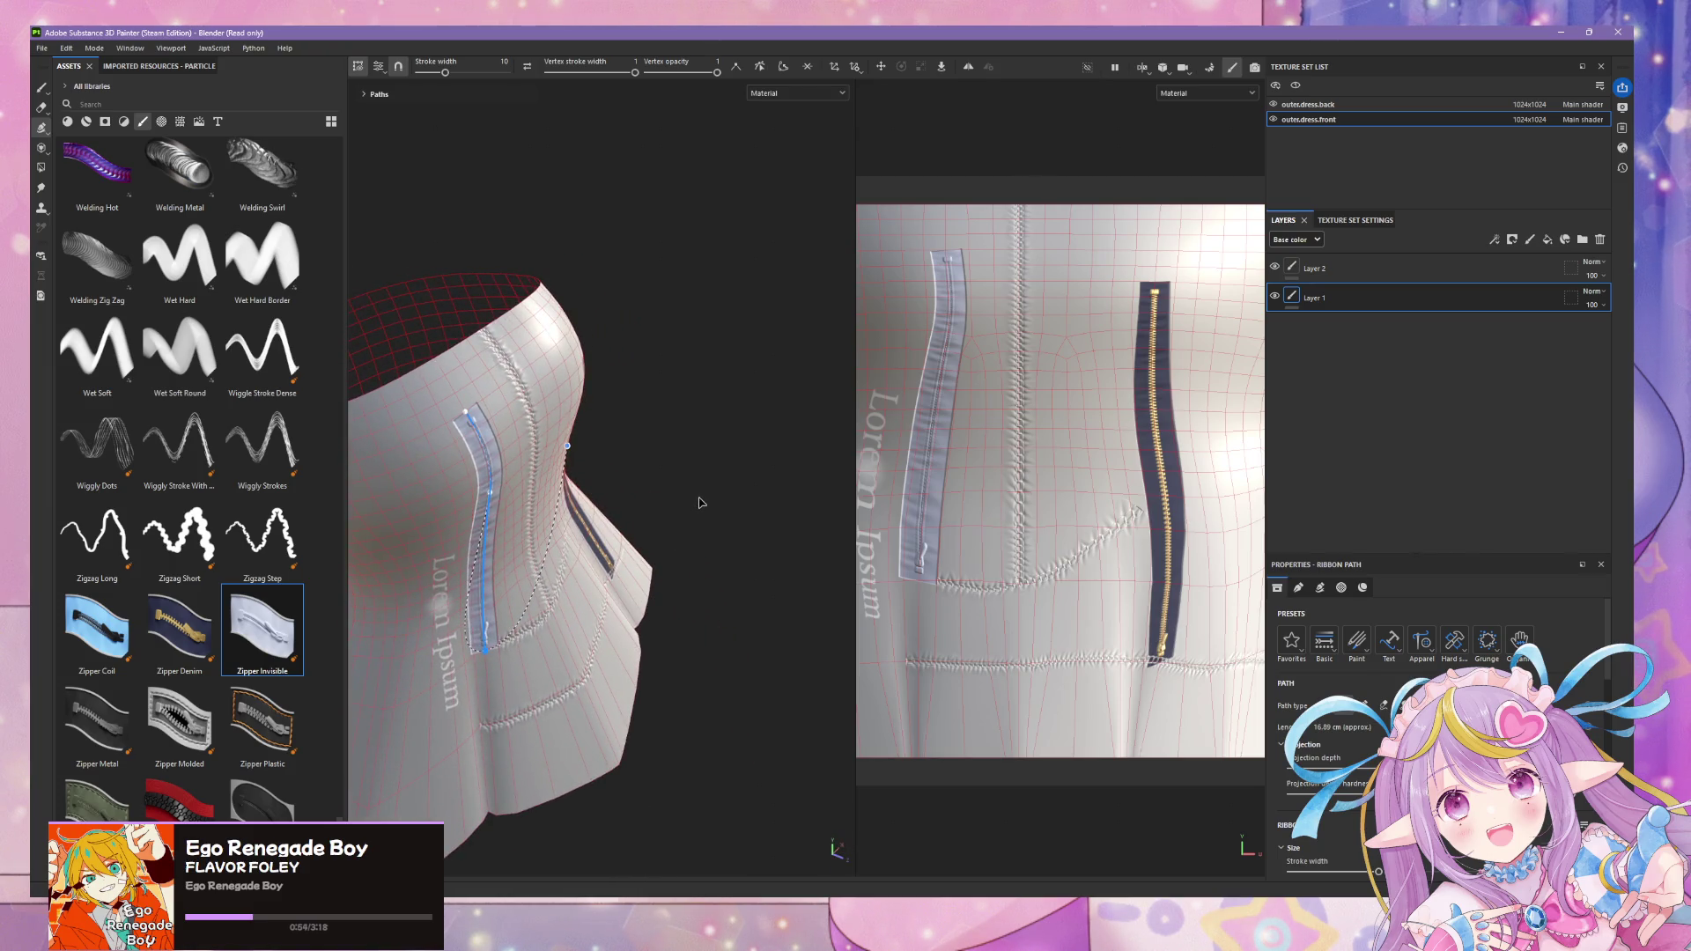
pyautogui.moveTo(445, 71); pyautogui.dragTo(457, 81)
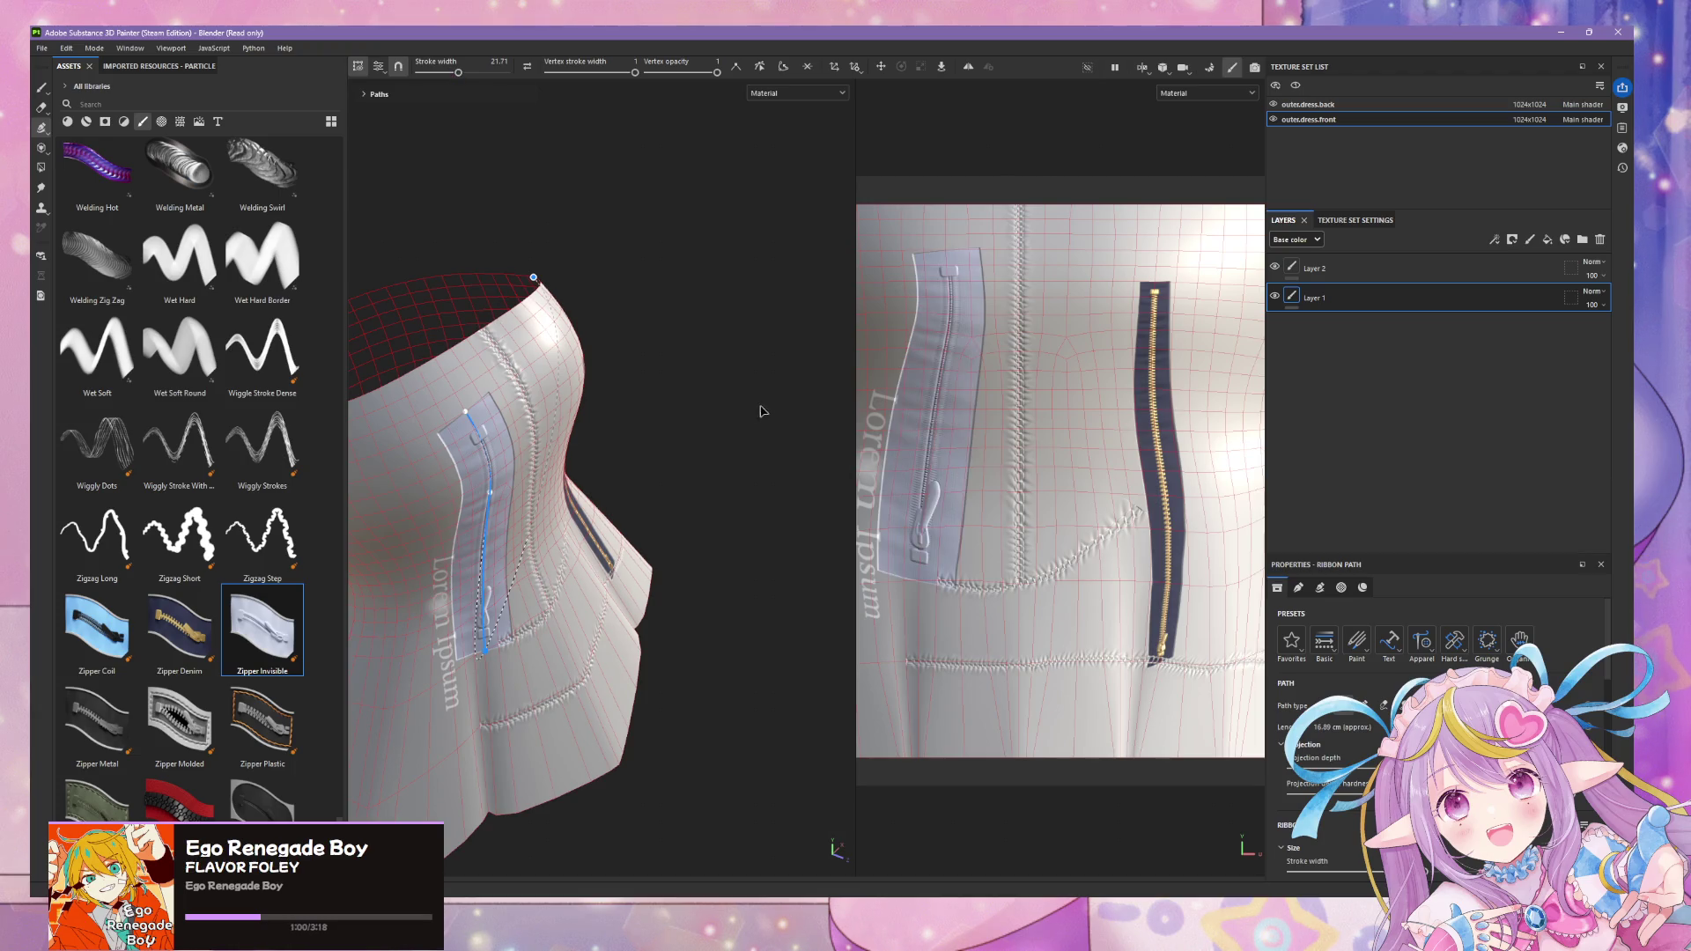
pyautogui.keyDown('alt'); pyautogui.moveTo(765, 403); pyautogui.dragTo(583, 370); pyautogui.keyUp('alt')
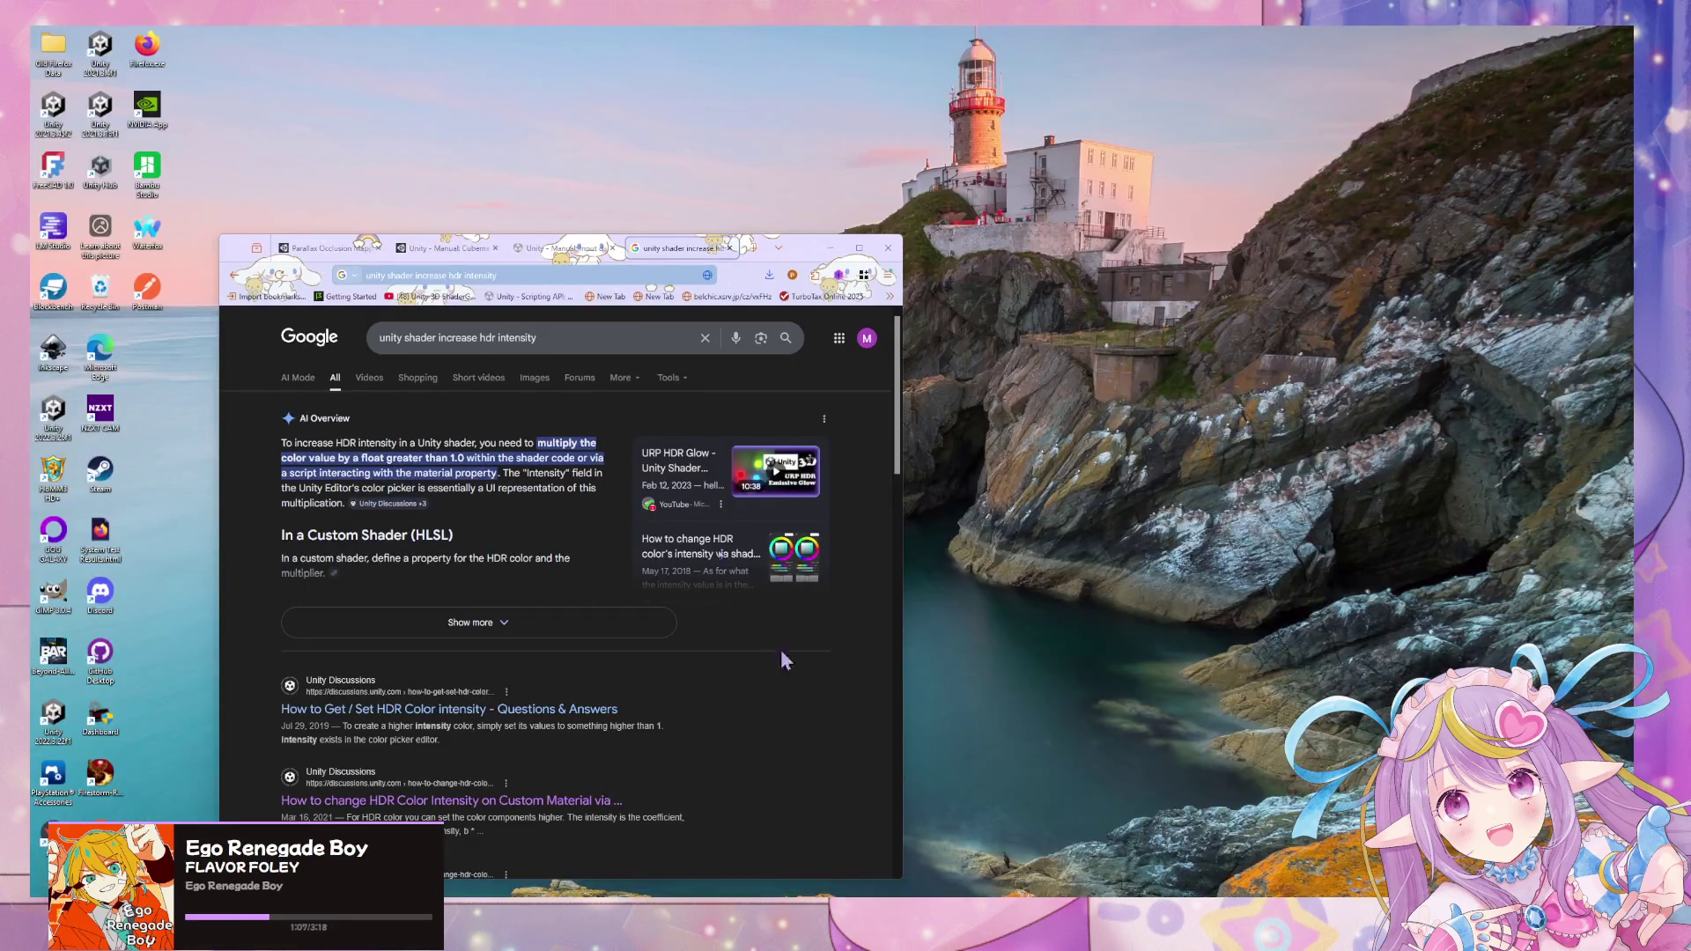
# - Search Google for 'substance designer select path', view the Paths Select help page, and go back
pyautogui.click(780, 846)
pyautogui.click(500, 275)
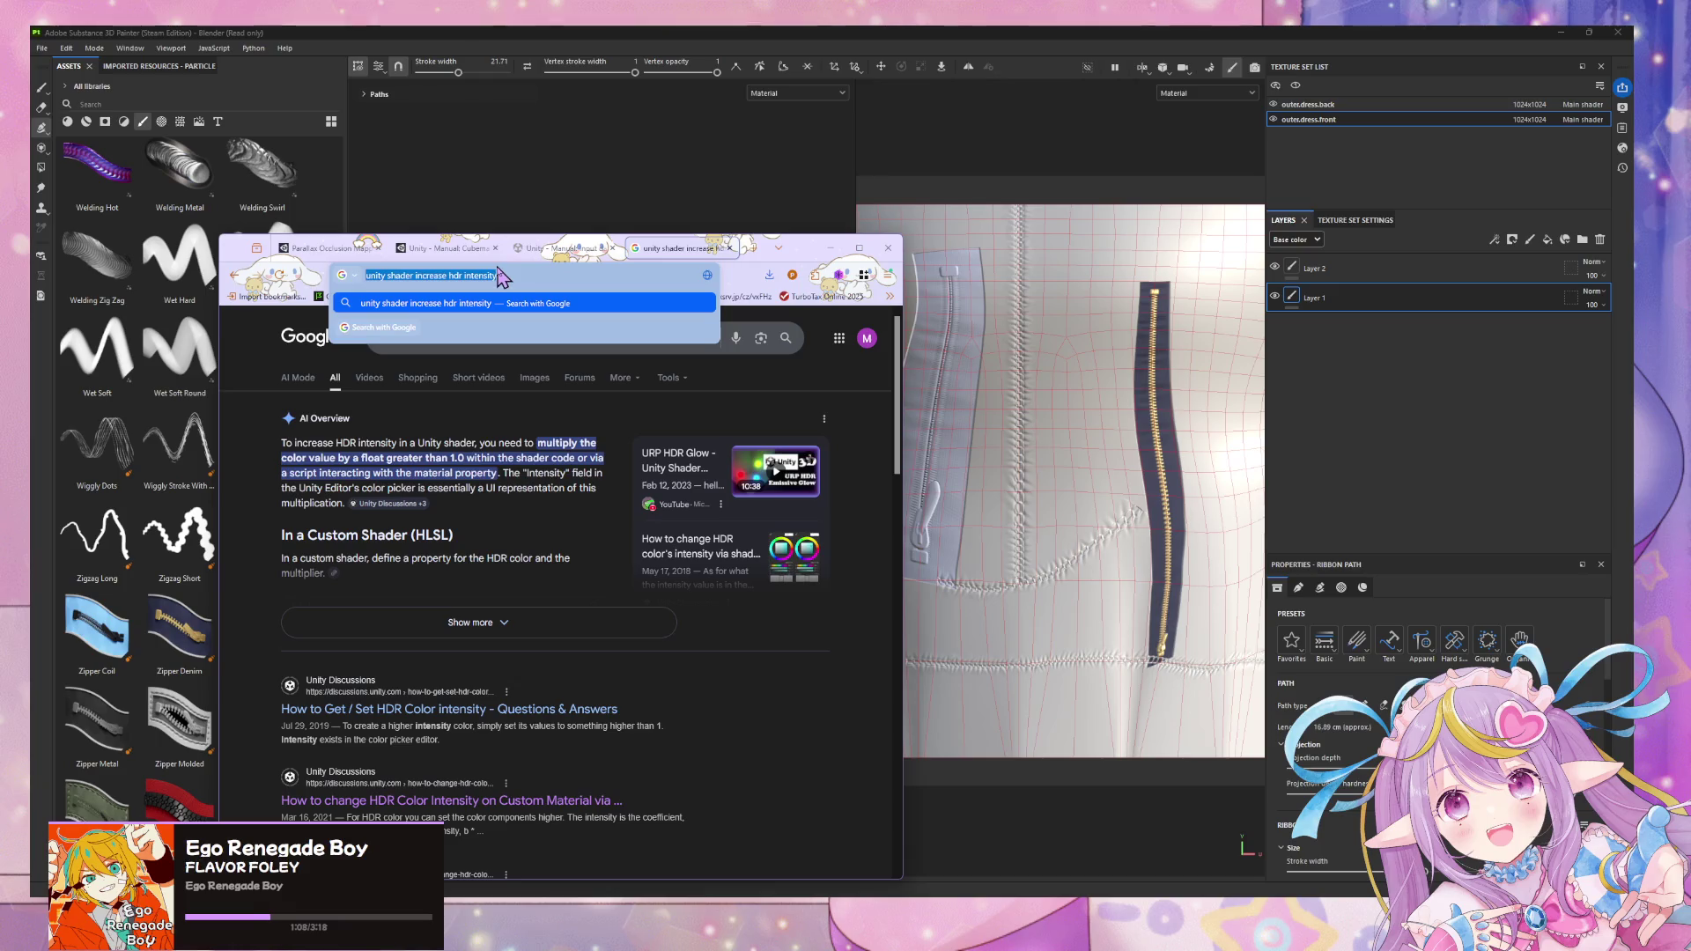
pyautogui.write('substance designer')
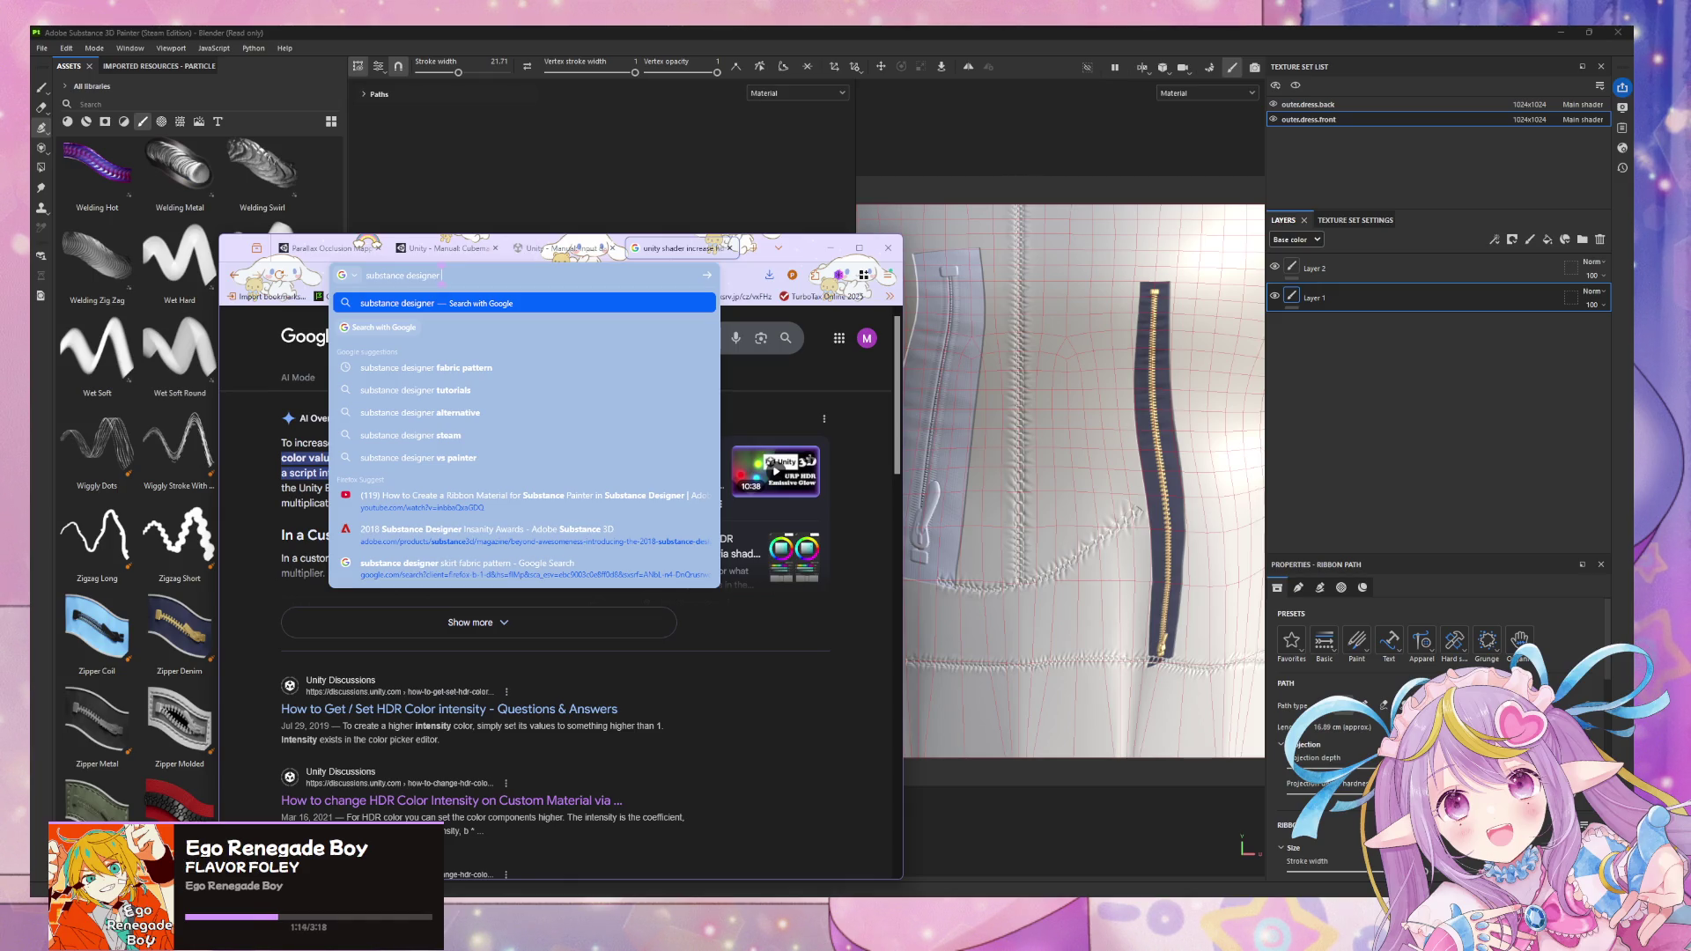
pyautogui.write(' selec')
pyautogui.write(' path')
pyautogui.press('Return')
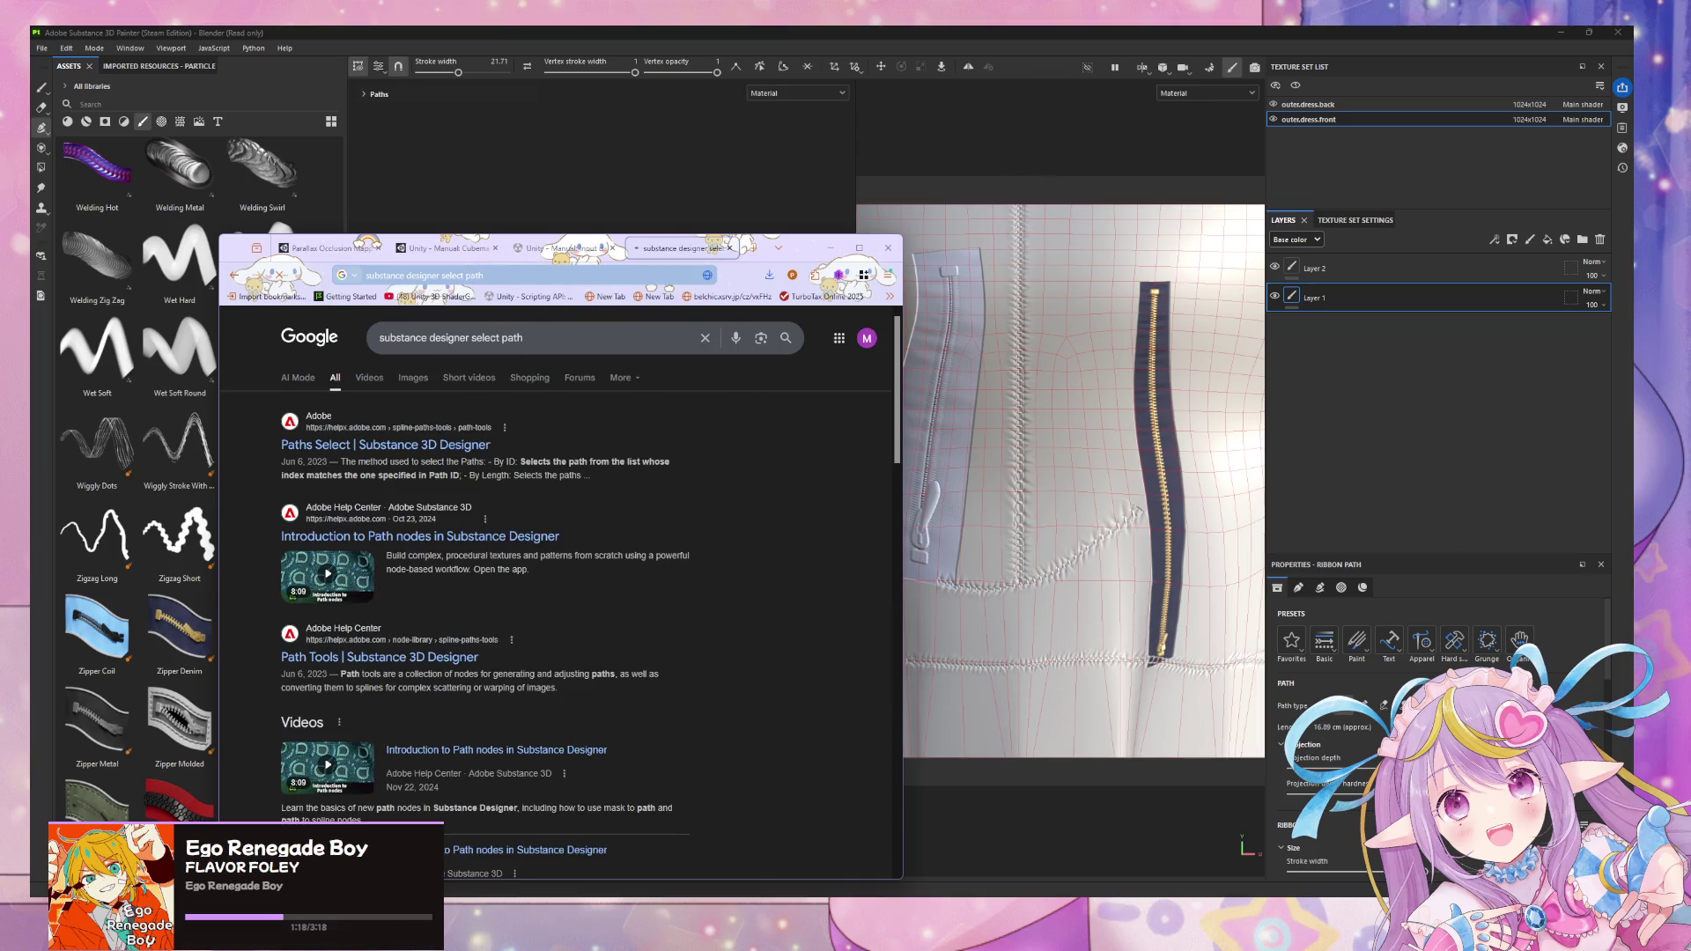
pyautogui.click(437, 460)
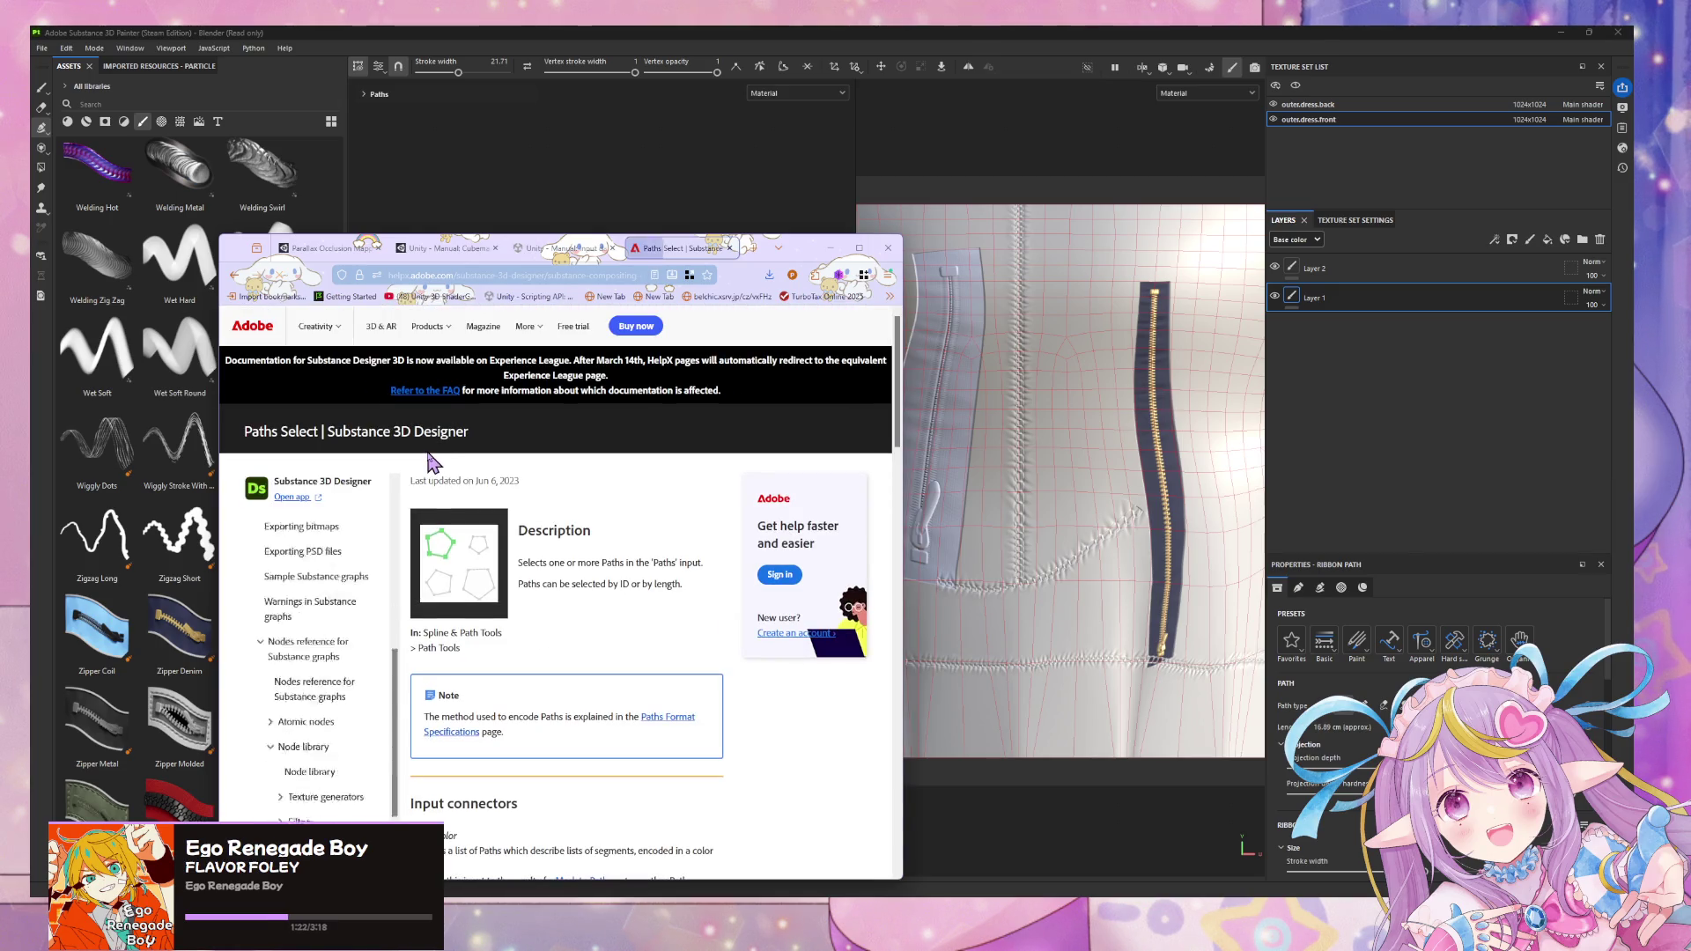
pyautogui.scroll(-1, 513, 561)
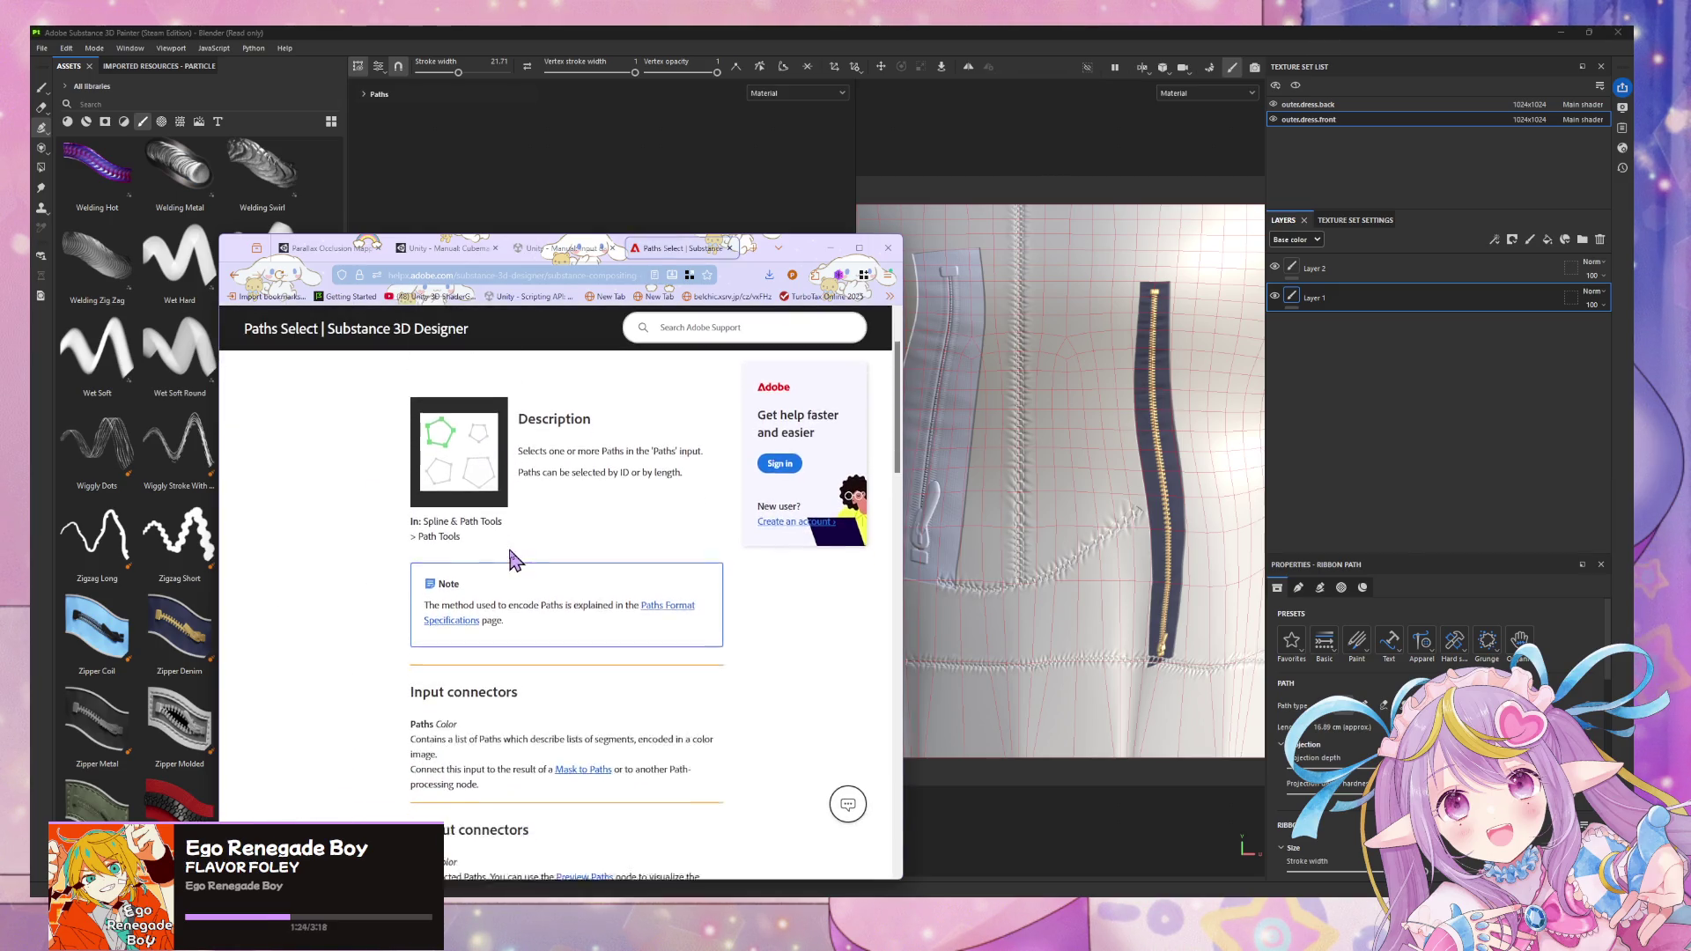
pyautogui.scroll(1, 515, 560)
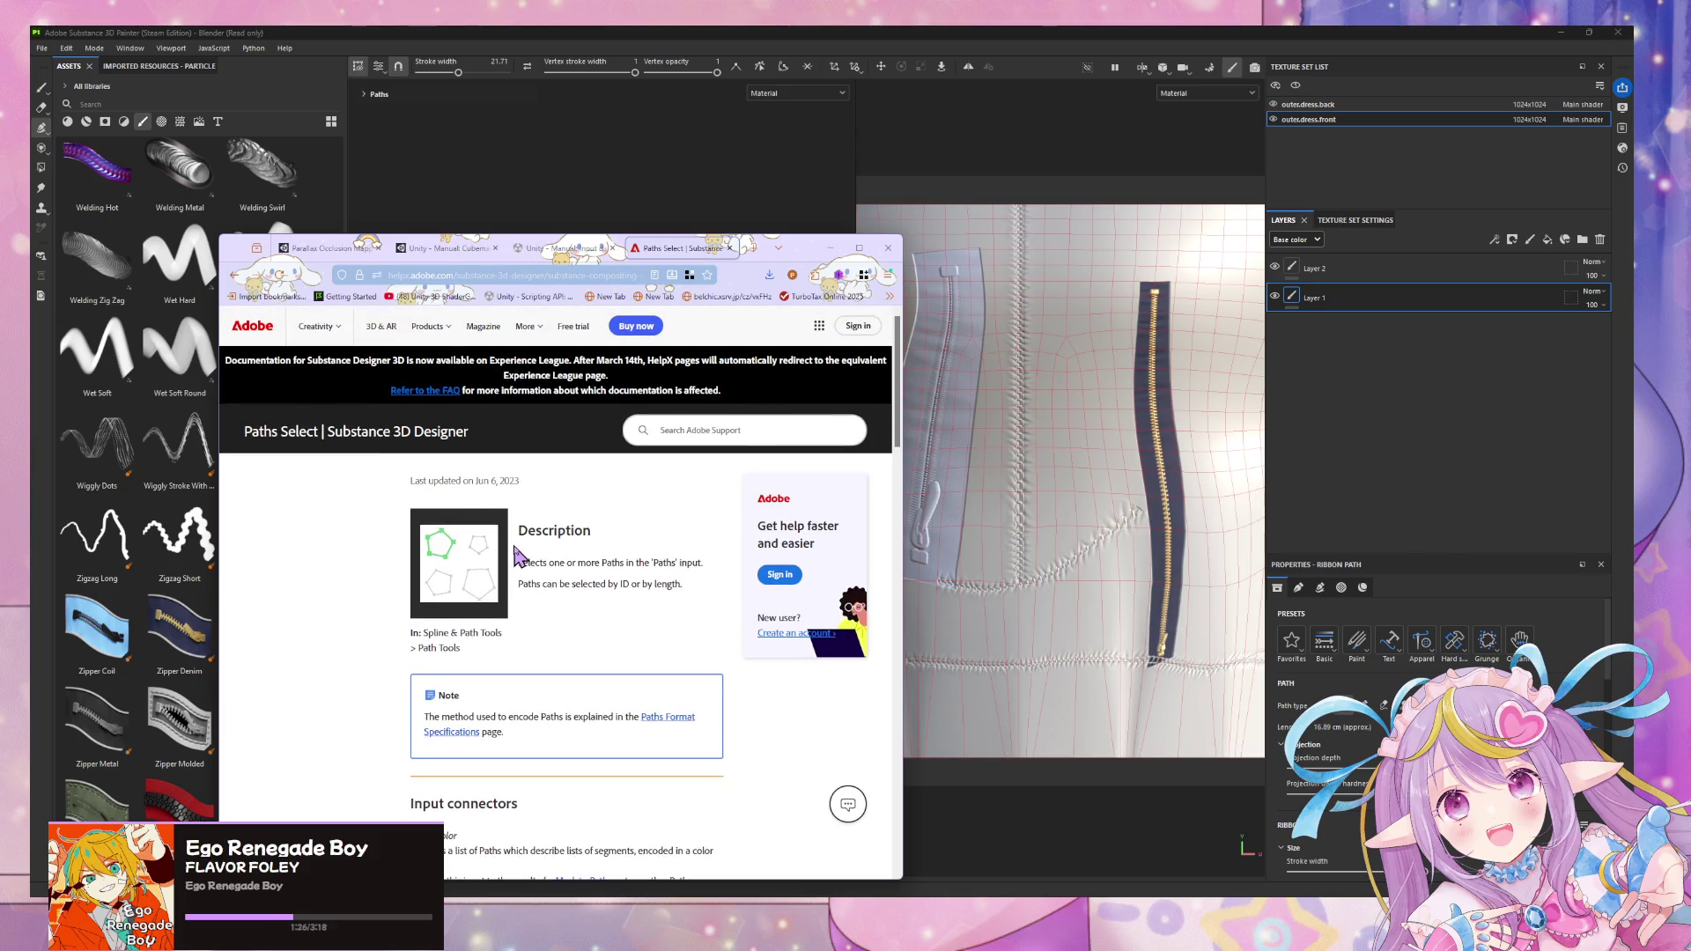
pyautogui.click(234, 274)
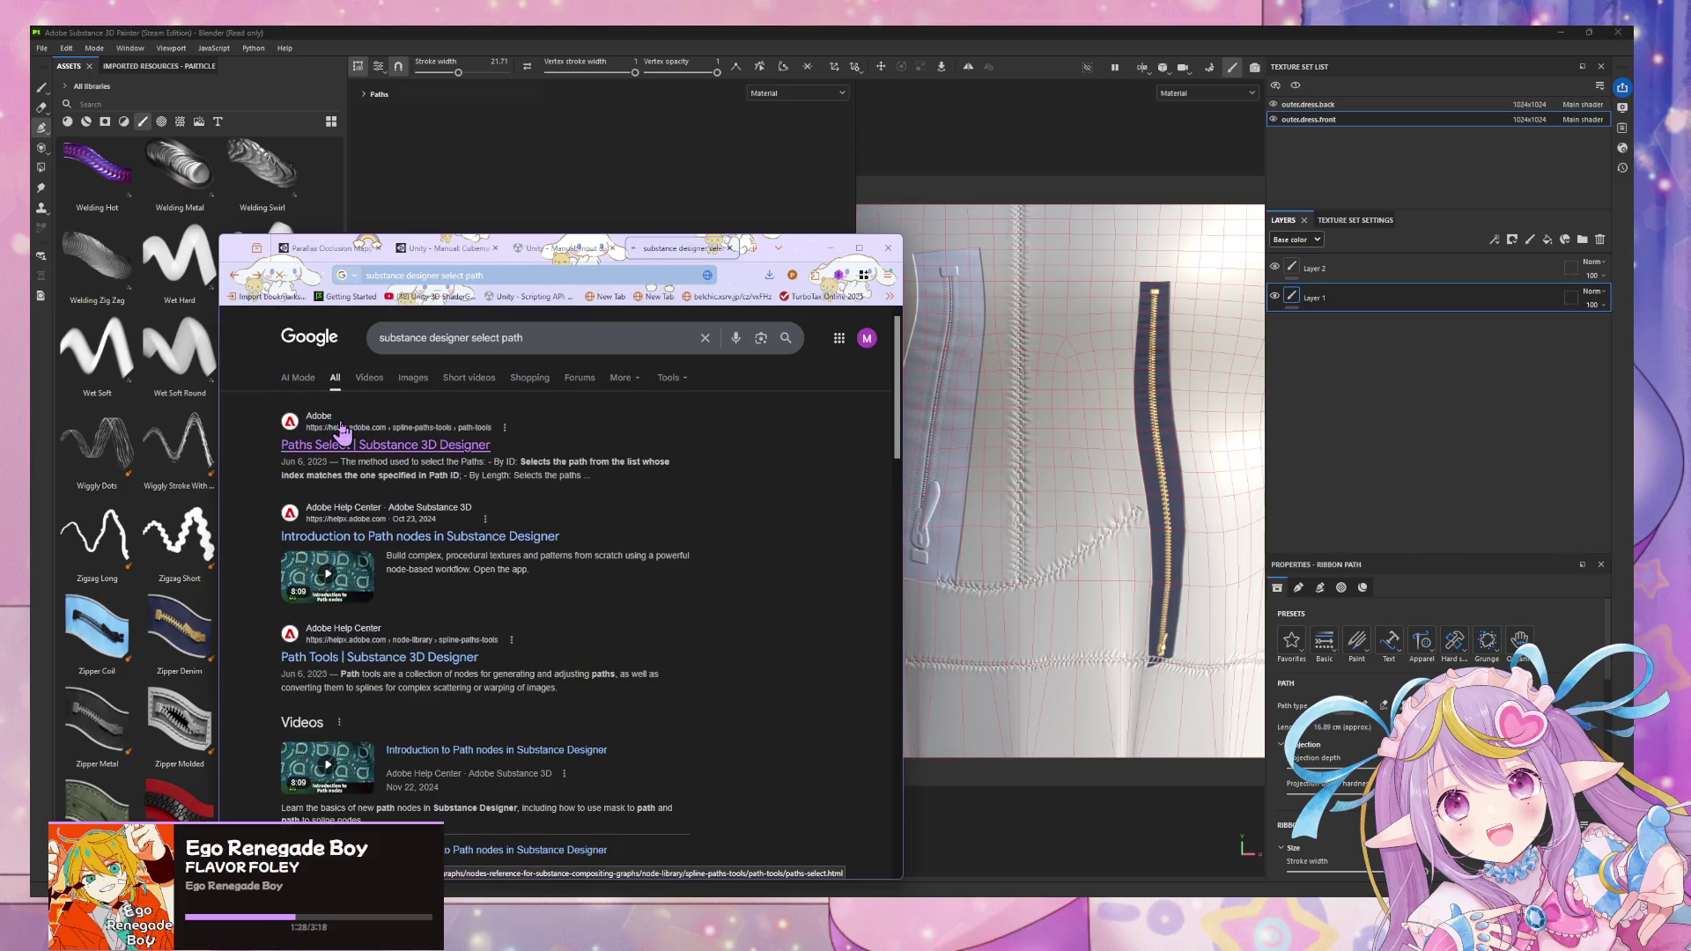
# - Change the query to 'substance painting edit path' and open Adobe's Path tools overview page
pyautogui.click(444, 340)
pyautogui.doubleClick(444, 339)
pyautogui.write('painting')
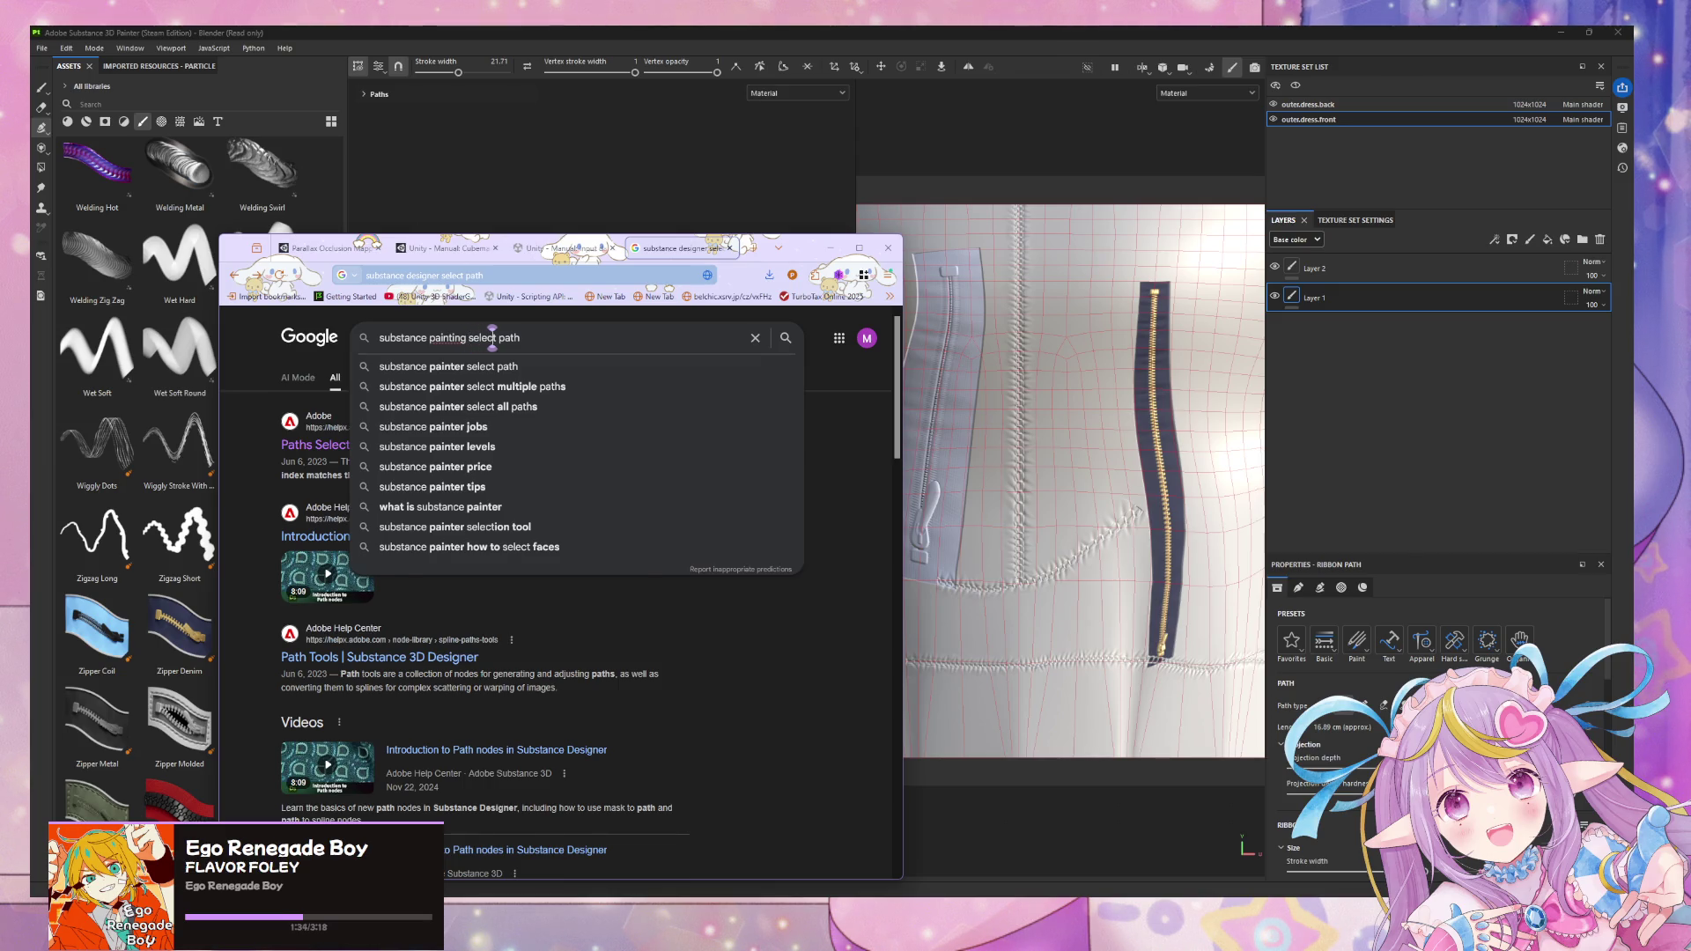
pyautogui.press('End')
pyautogui.press('BackSpace')
pyautogui.press('BackSpace')
pyautogui.press('BackSpace')
pyautogui.write('edit path')
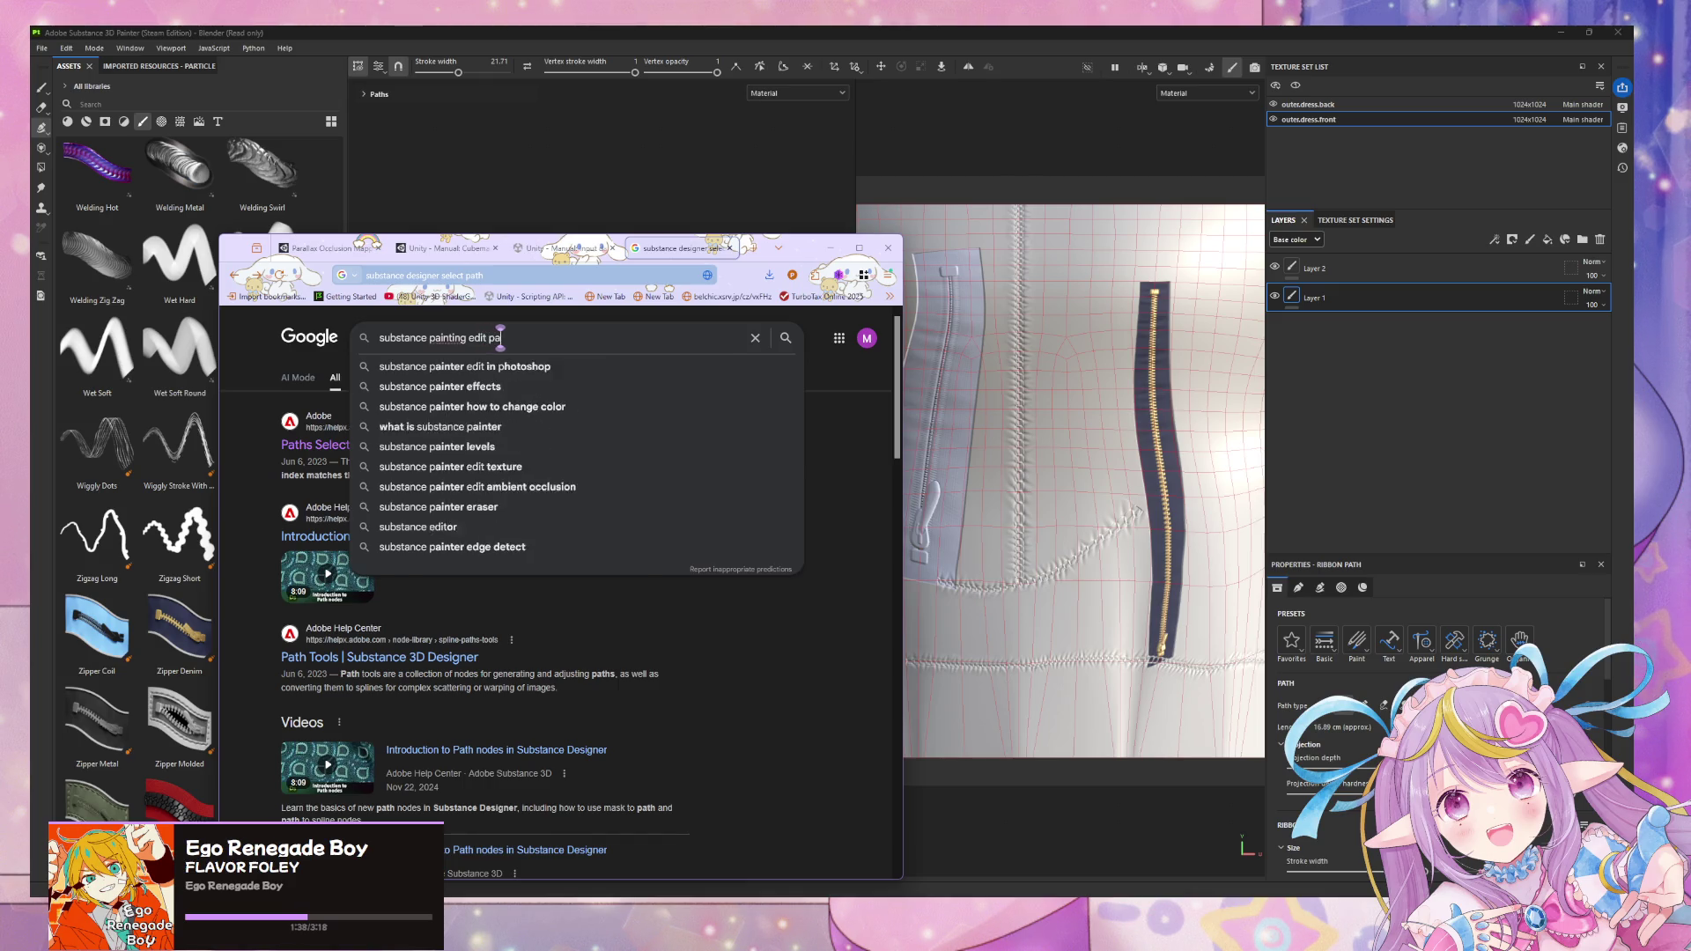
pyautogui.press('Return')
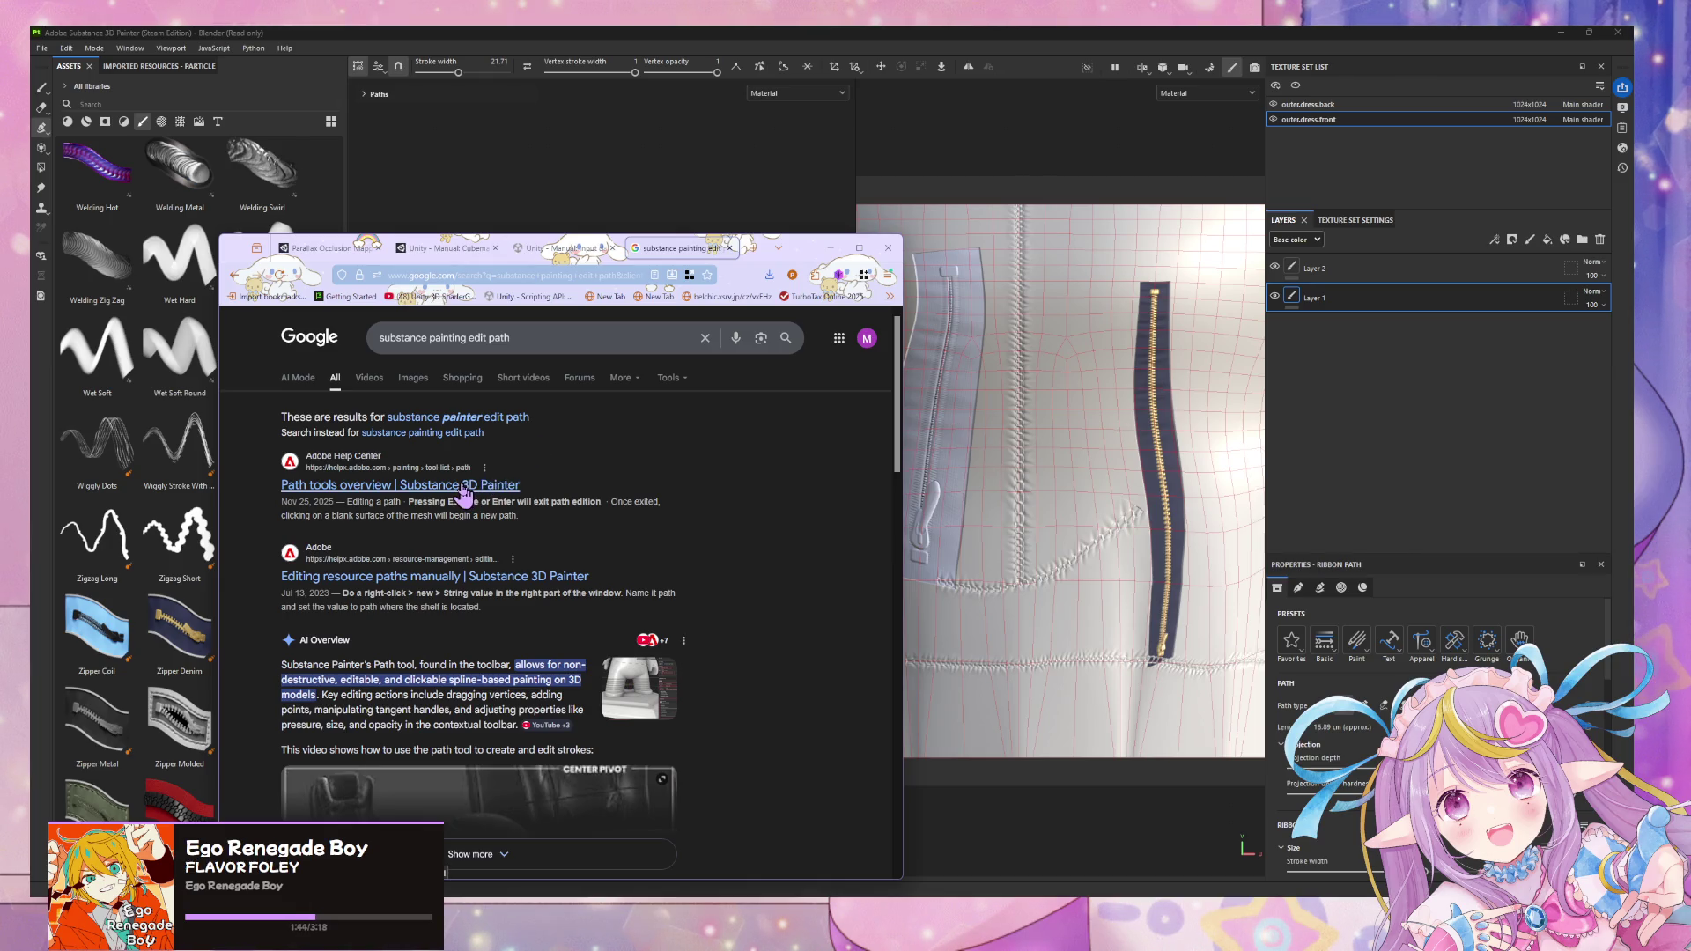
pyautogui.click(462, 485)
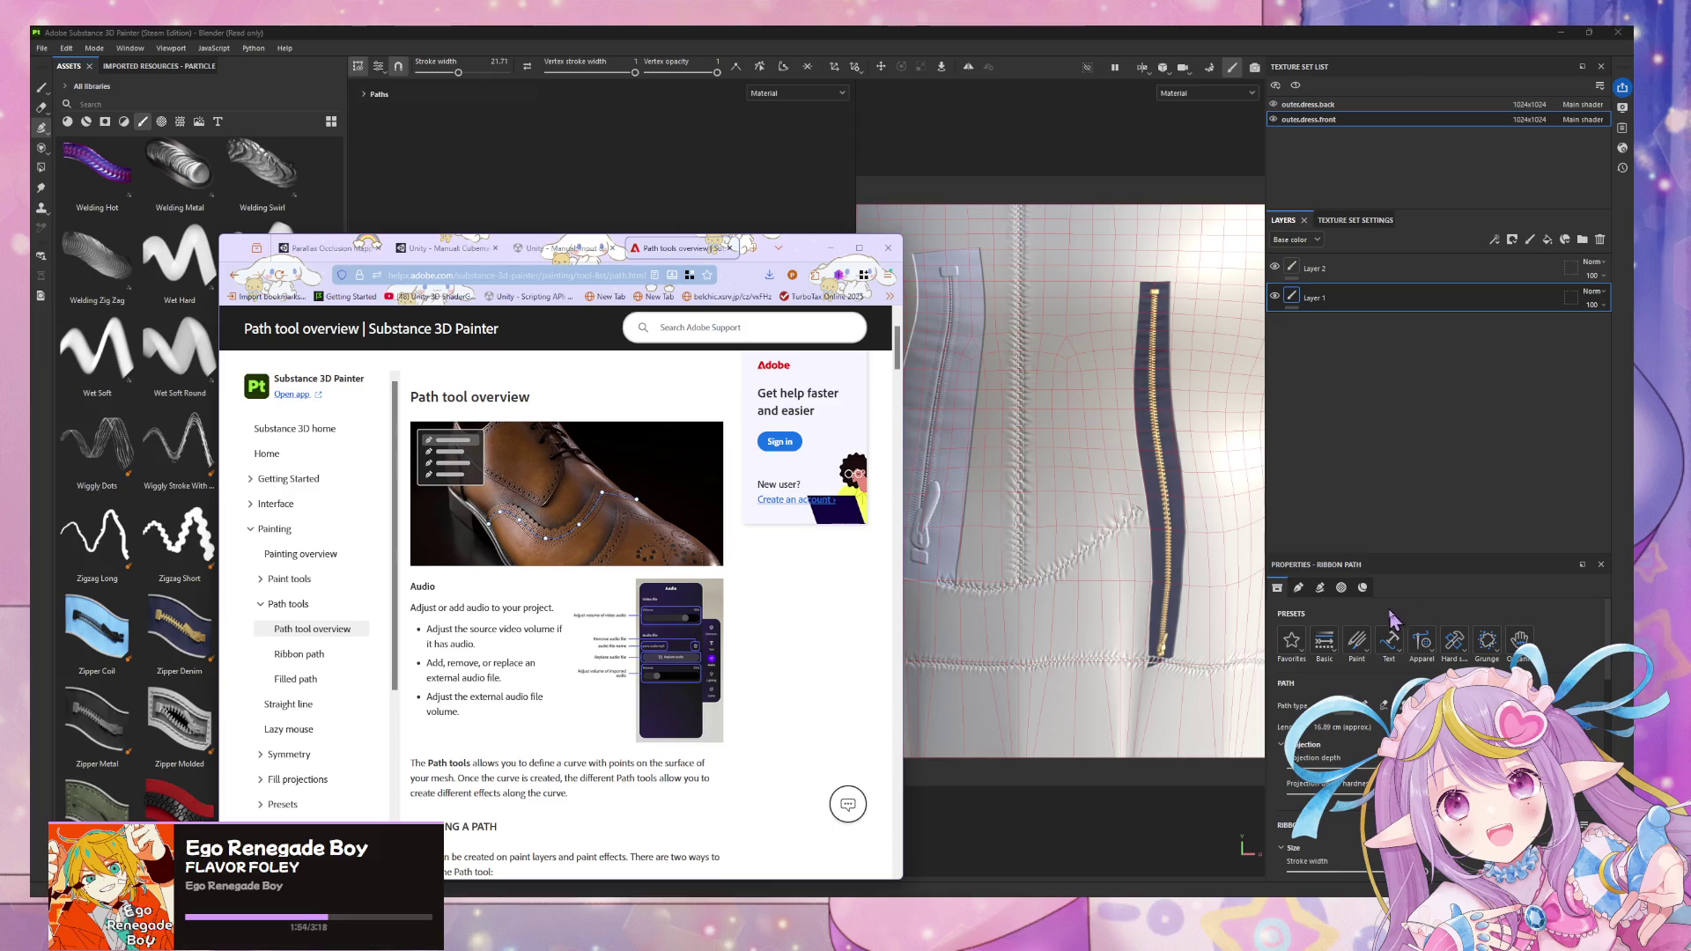
pyautogui.scroll(-5, 1357, 635)
pyautogui.scroll(-2, 1374, 642)
pyautogui.scroll(-3, 1401, 652)
pyautogui.scroll(5, 1401, 651)
pyautogui.scroll(5, 1390, 646)
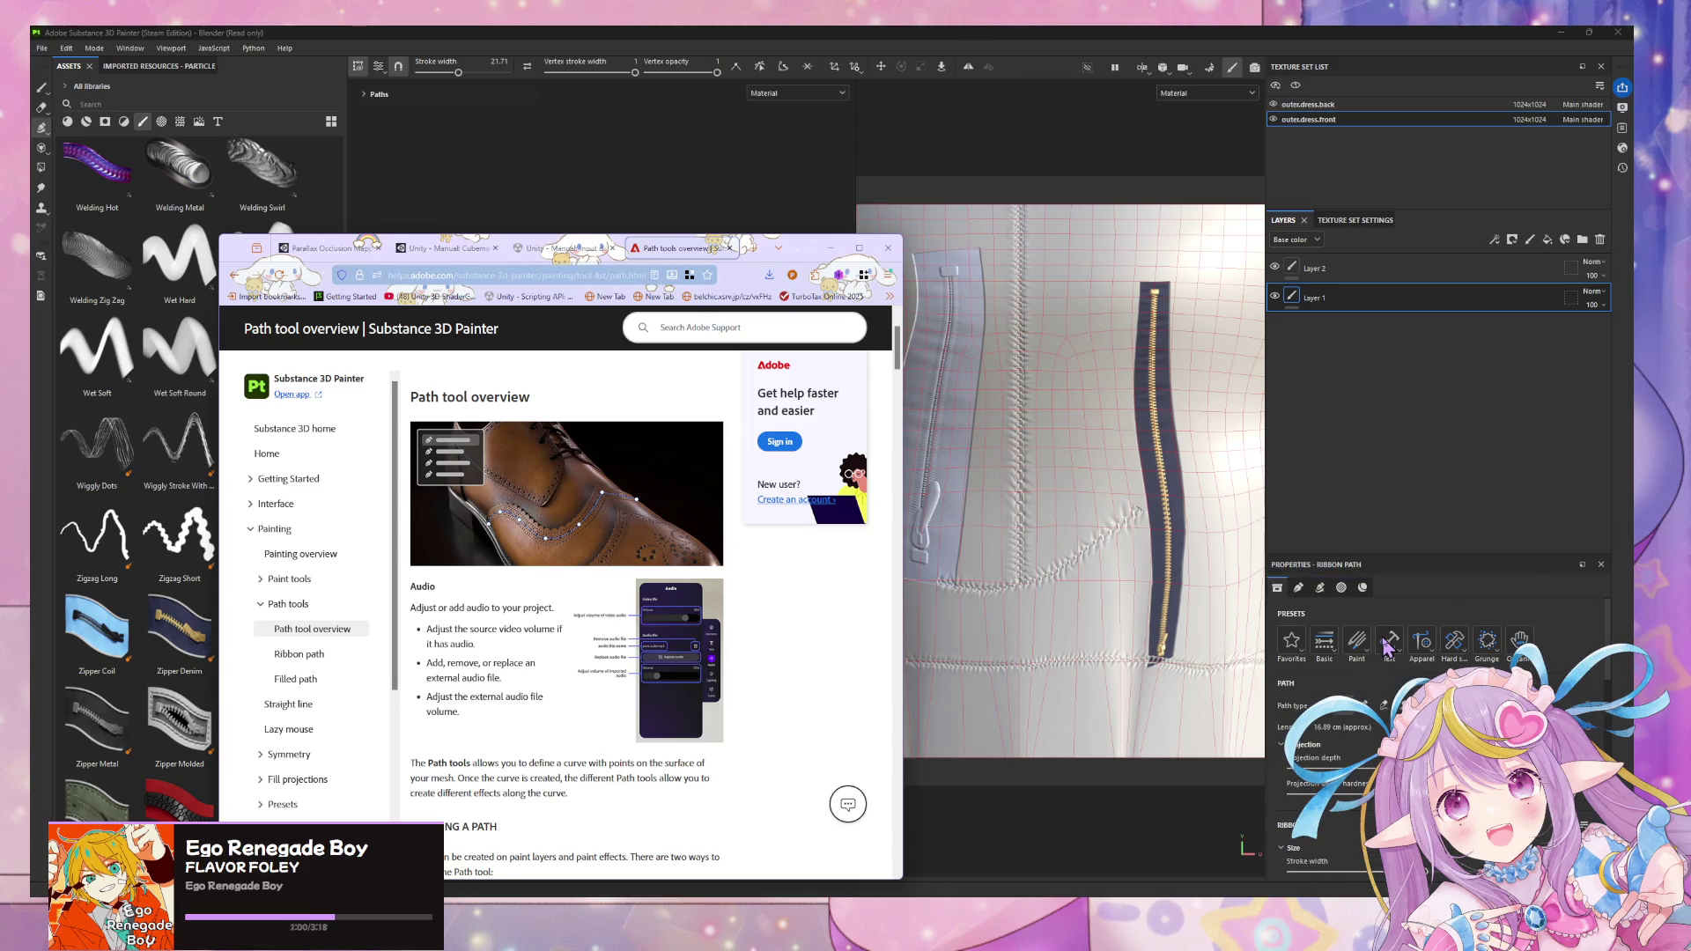
pyautogui.scroll(-1, 627, 569)
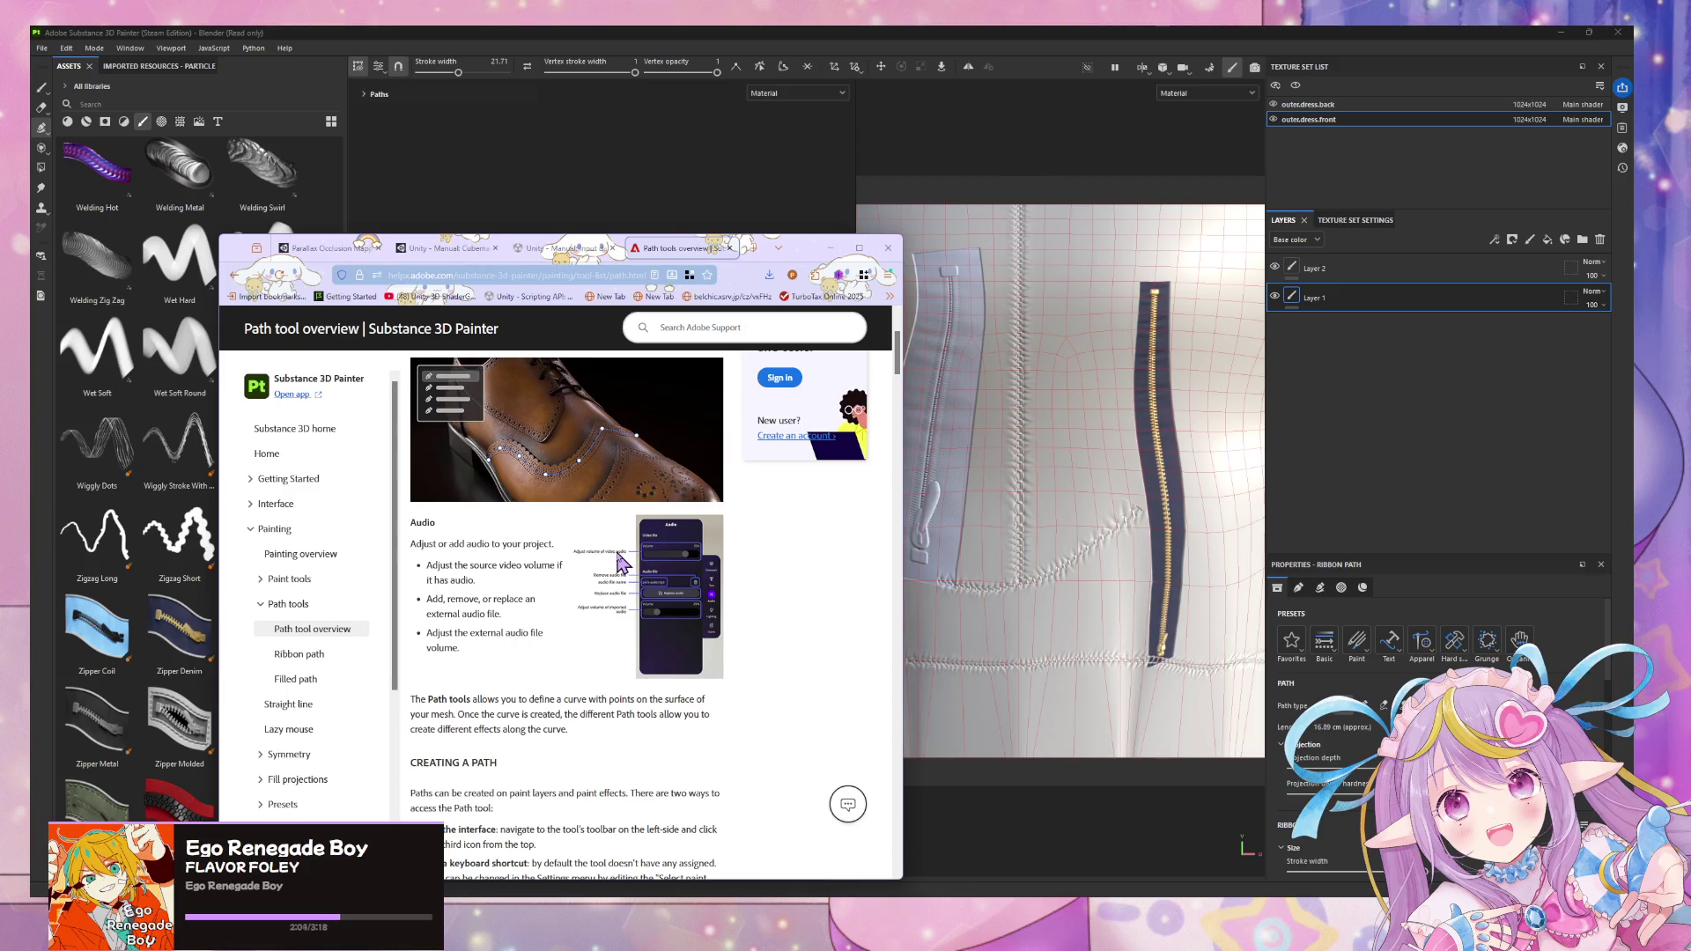
pyautogui.scroll(-2, 621, 562)
pyautogui.scroll(-3, 699, 583)
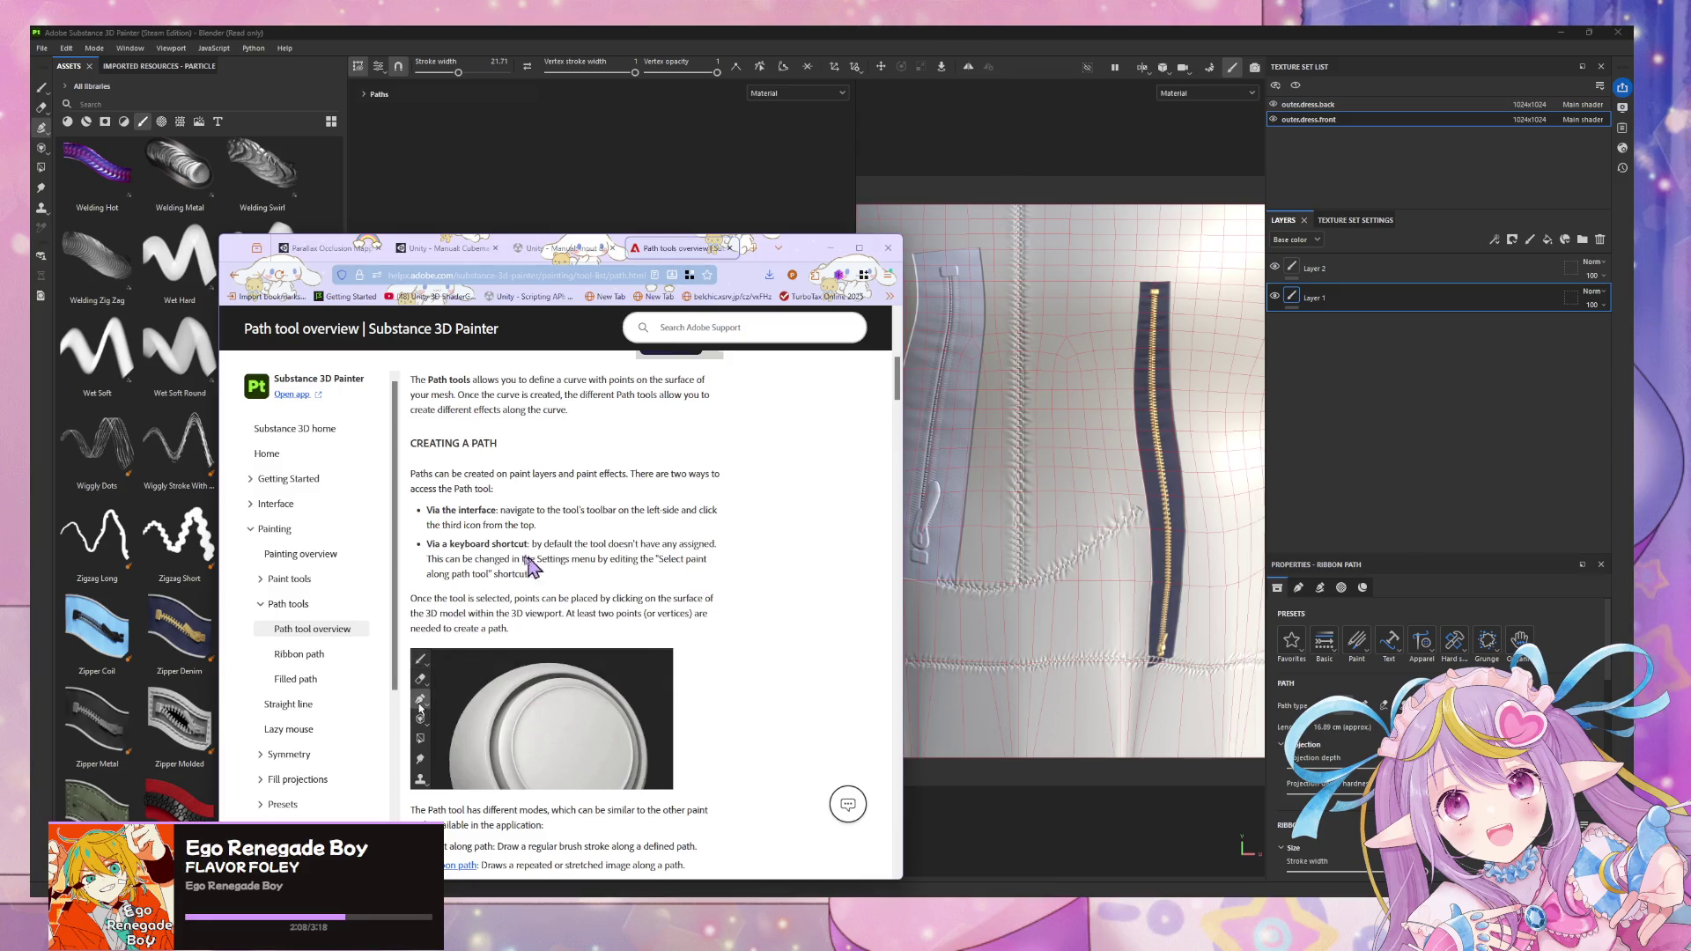
pyautogui.scroll(-3, 530, 564)
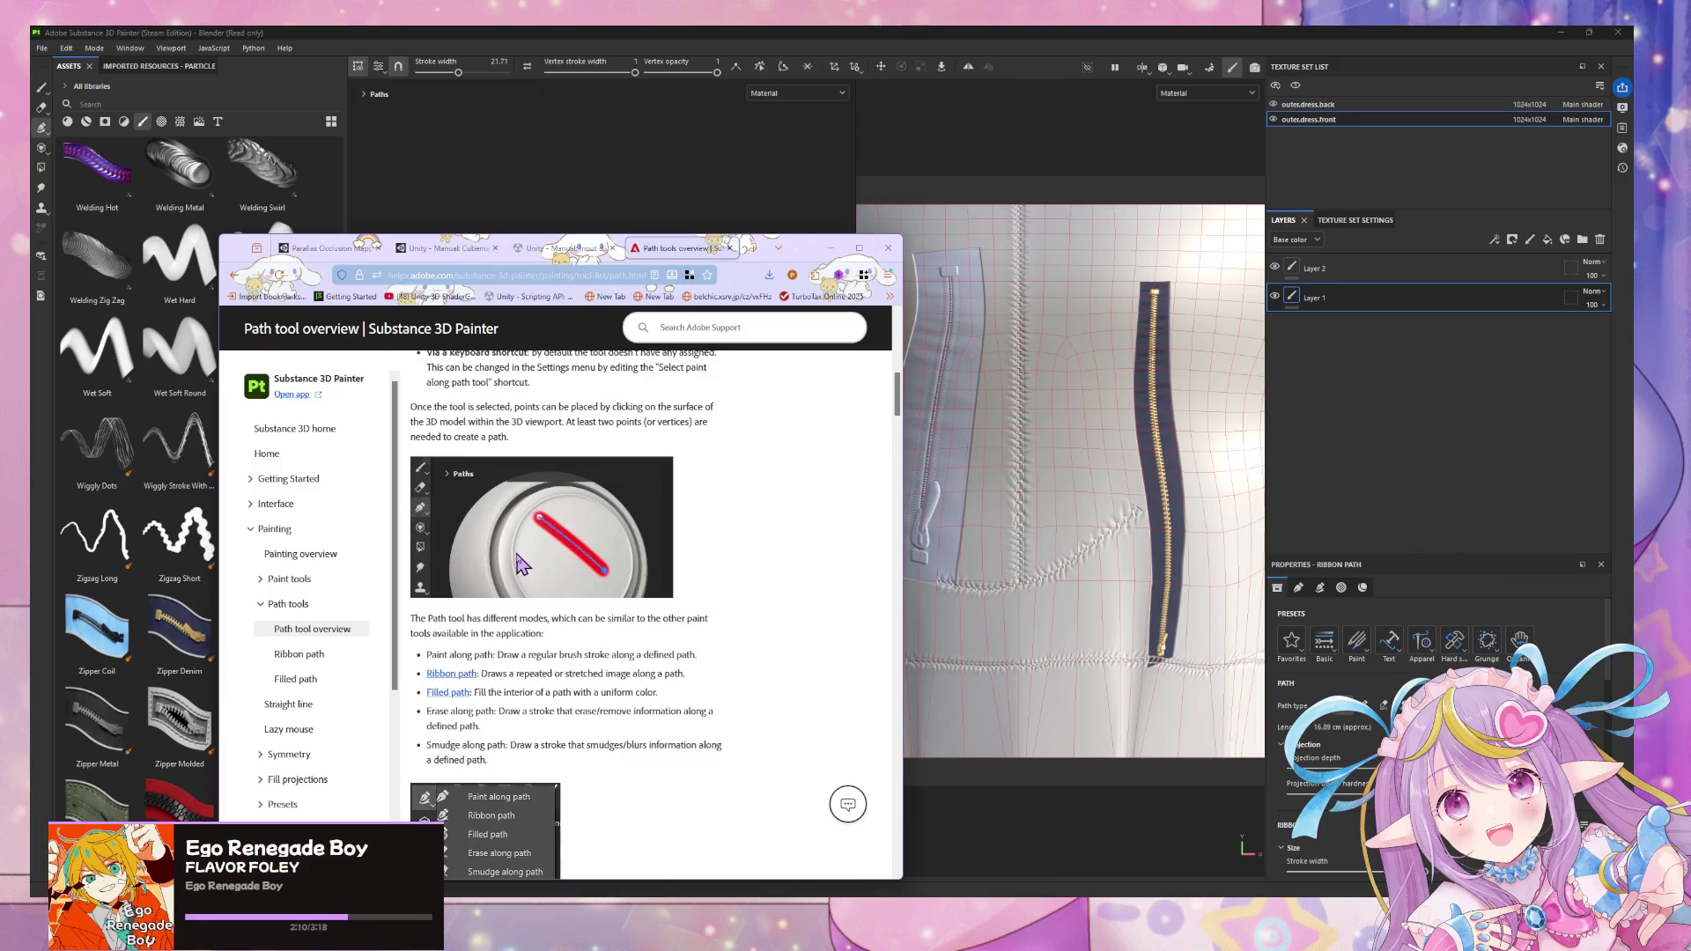
pyautogui.scroll(-2, 519, 564)
pyautogui.scroll(-2, 519, 564)
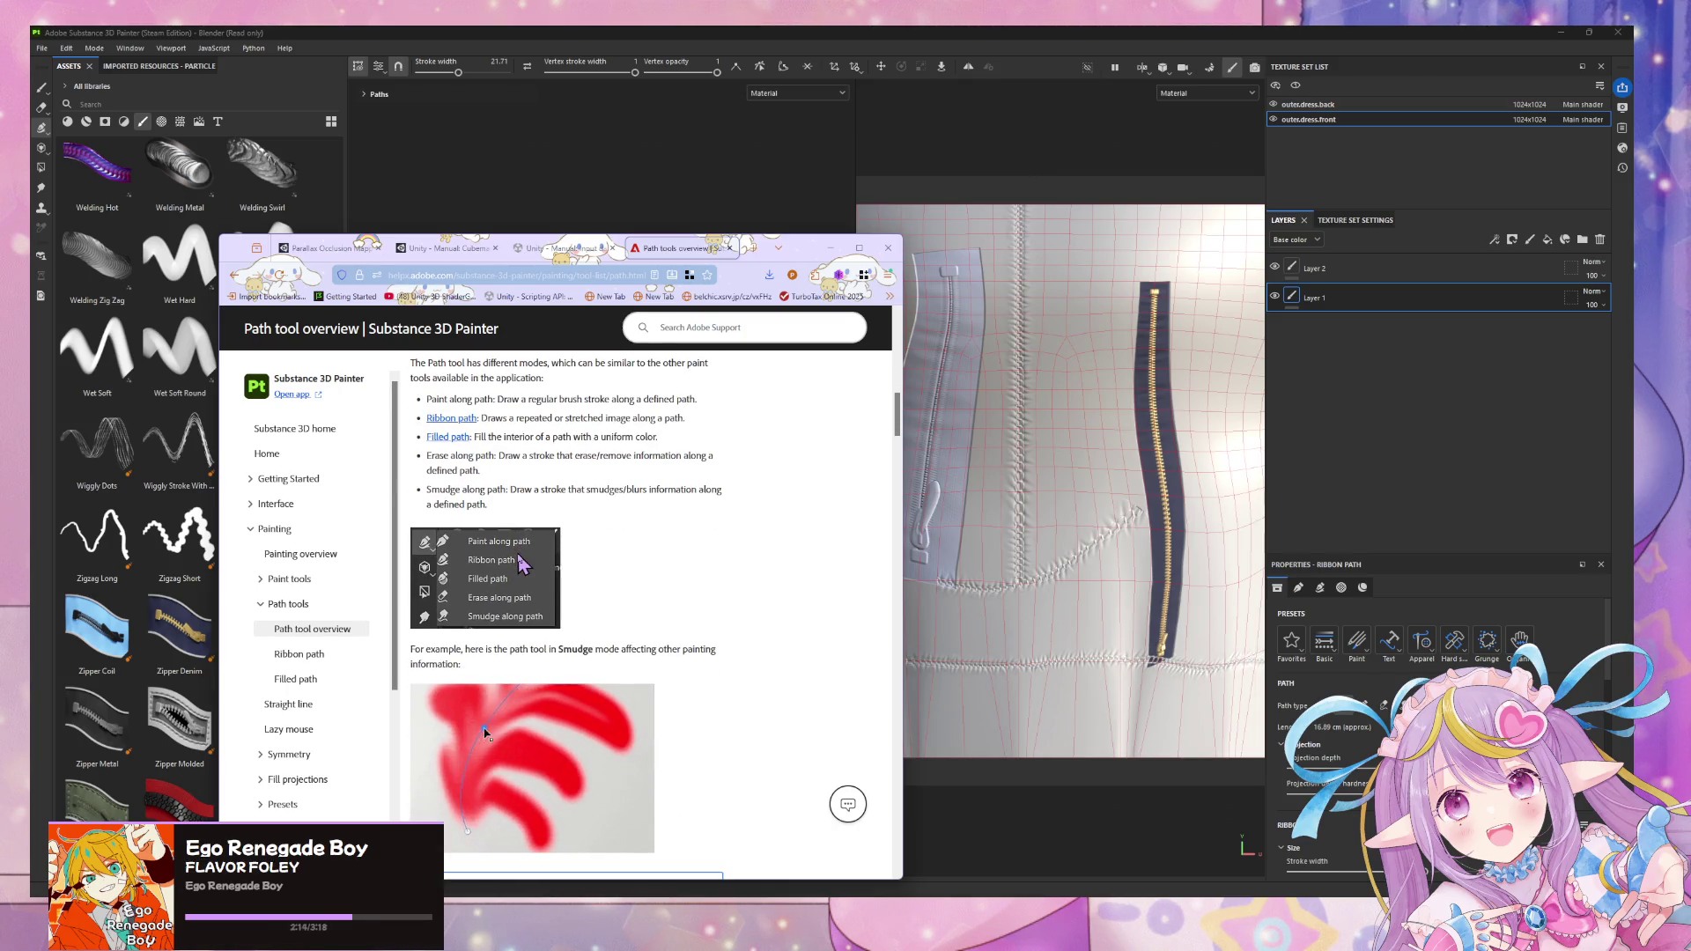
# - Set Painter's path tool to Paint along path, then bring the help page back up
pyautogui.click(47, 126)
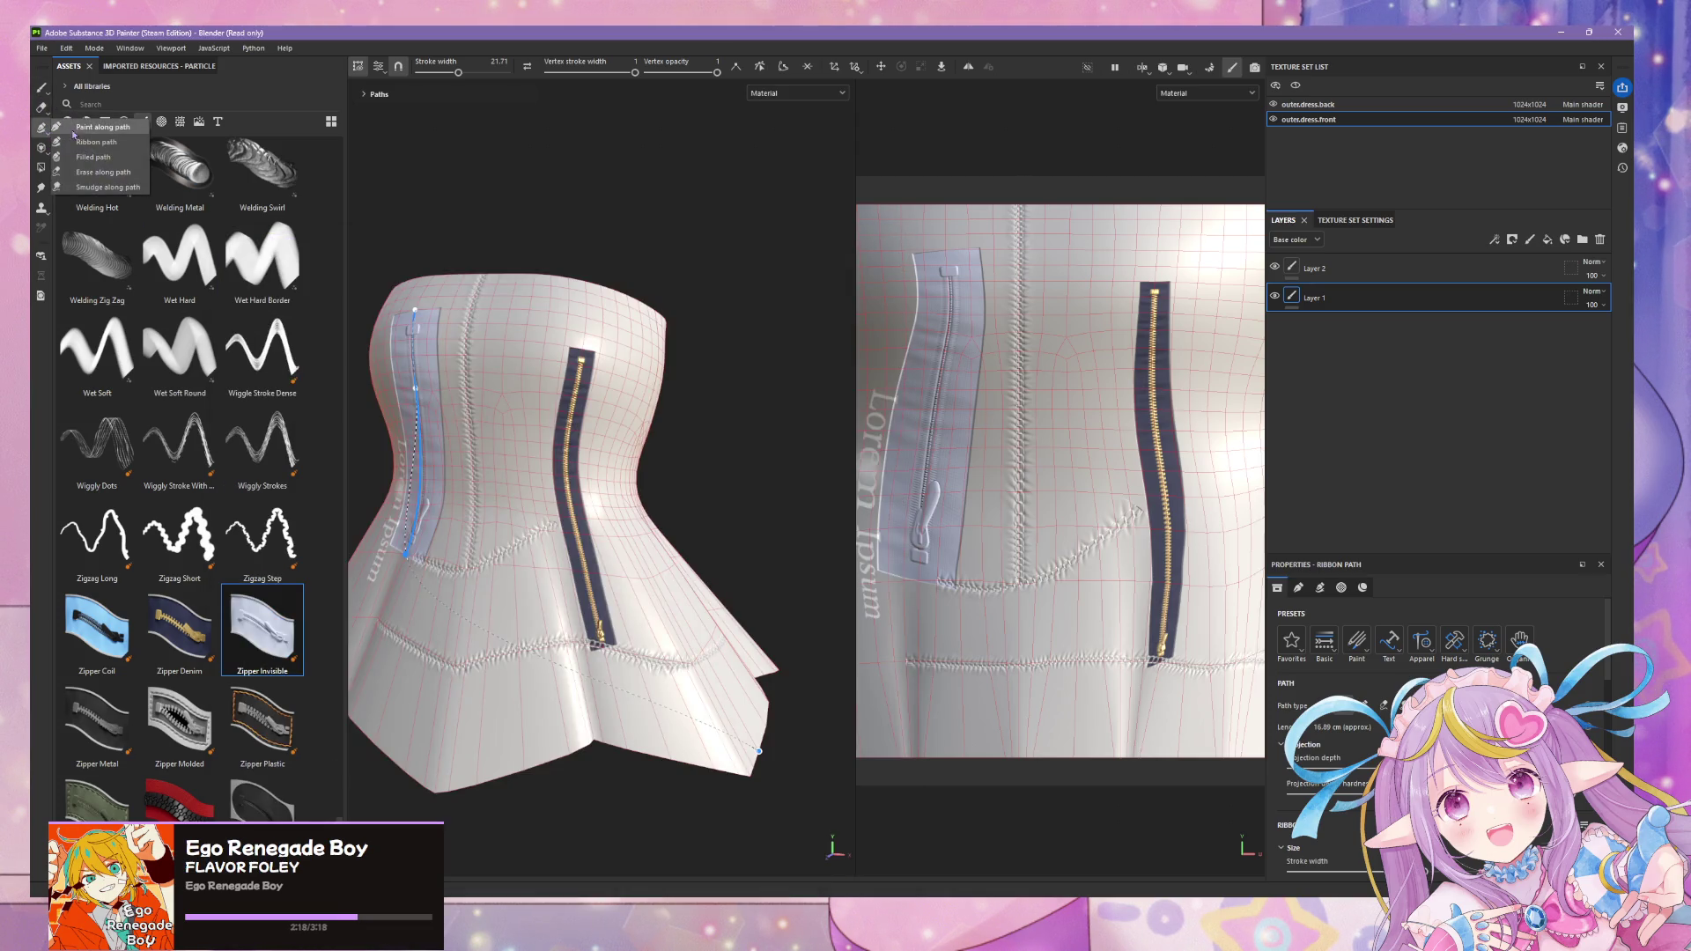
pyautogui.click(99, 127)
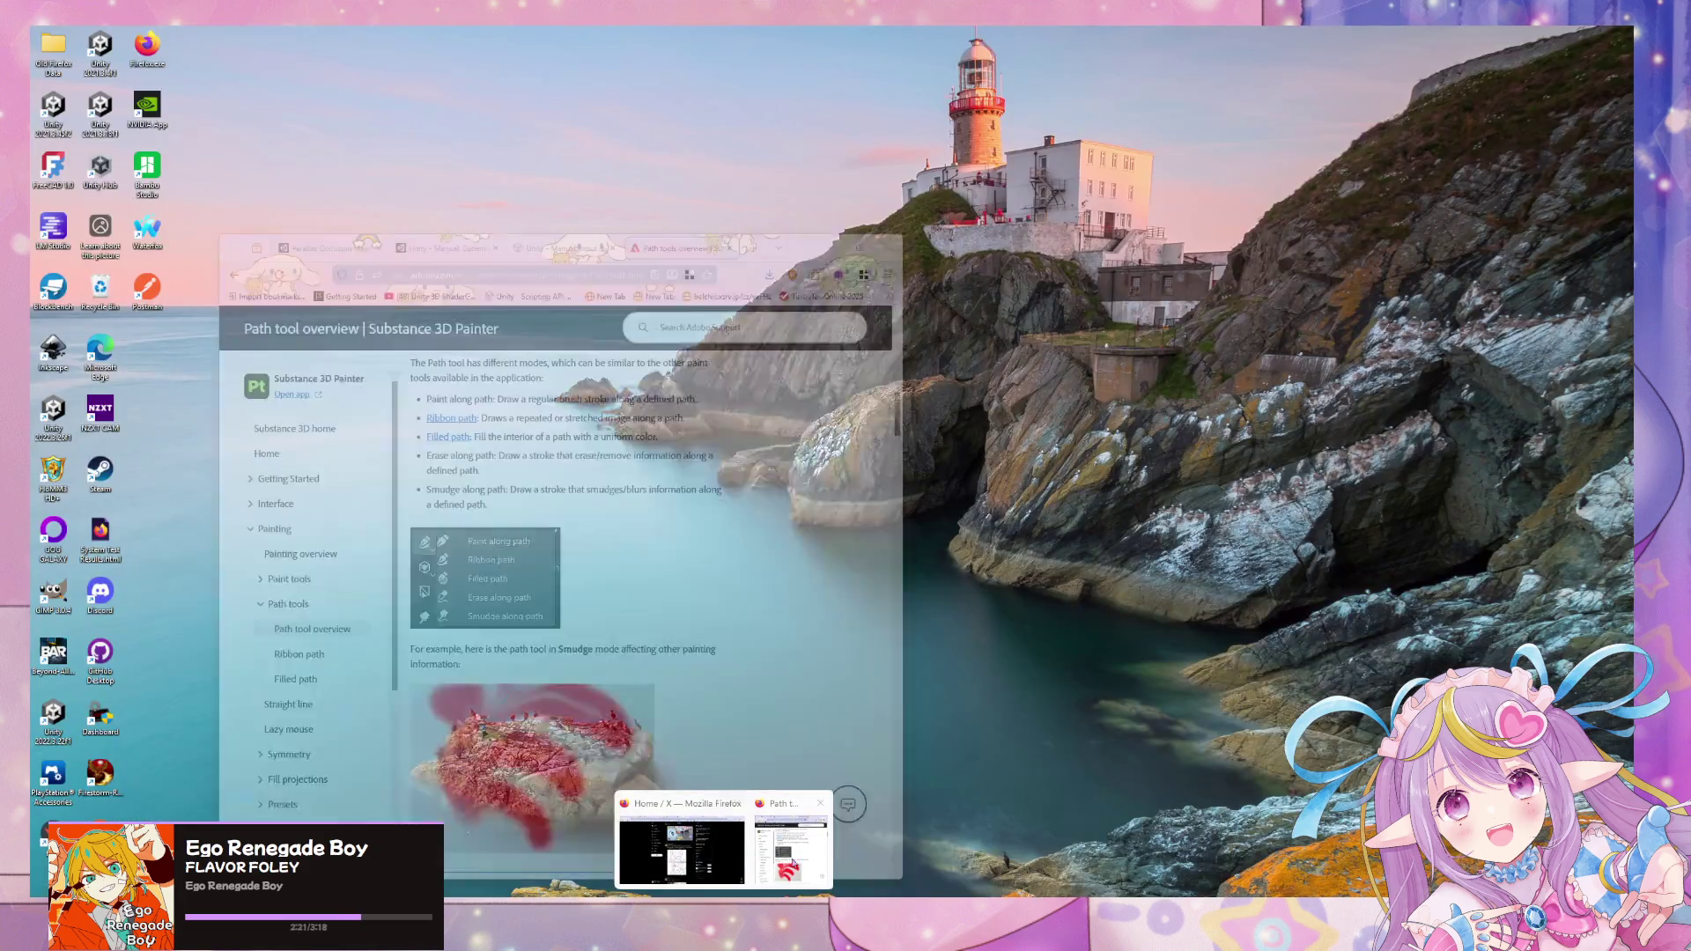
pyautogui.click(725, 844)
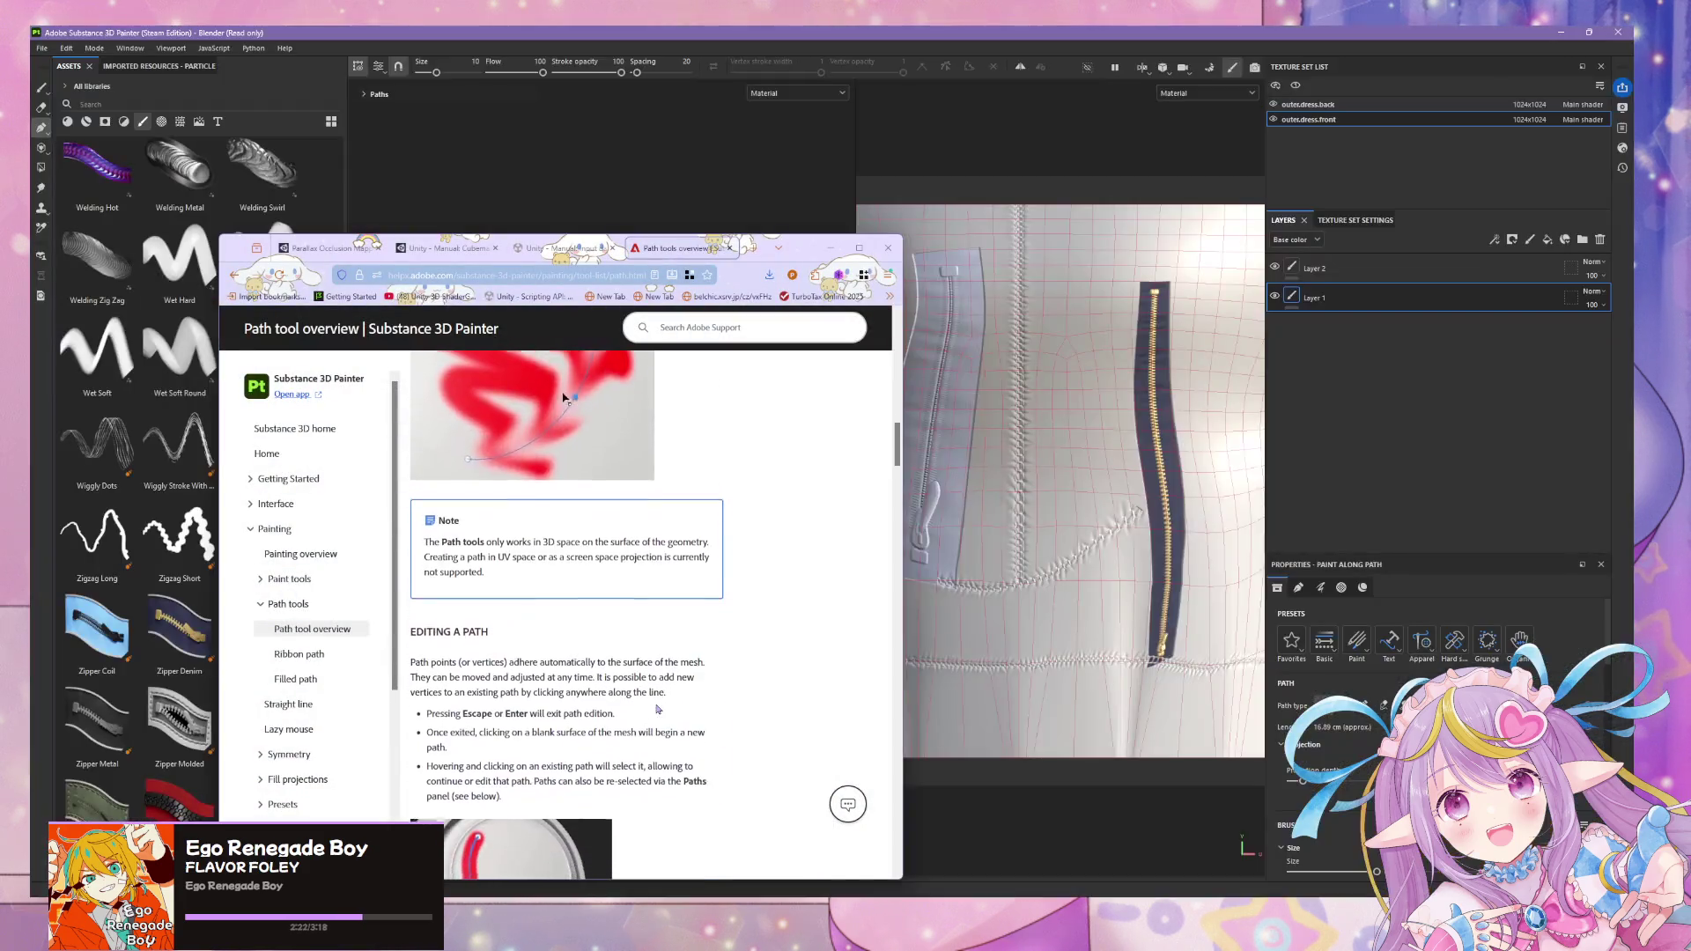
pyautogui.scroll(-2, 657, 710)
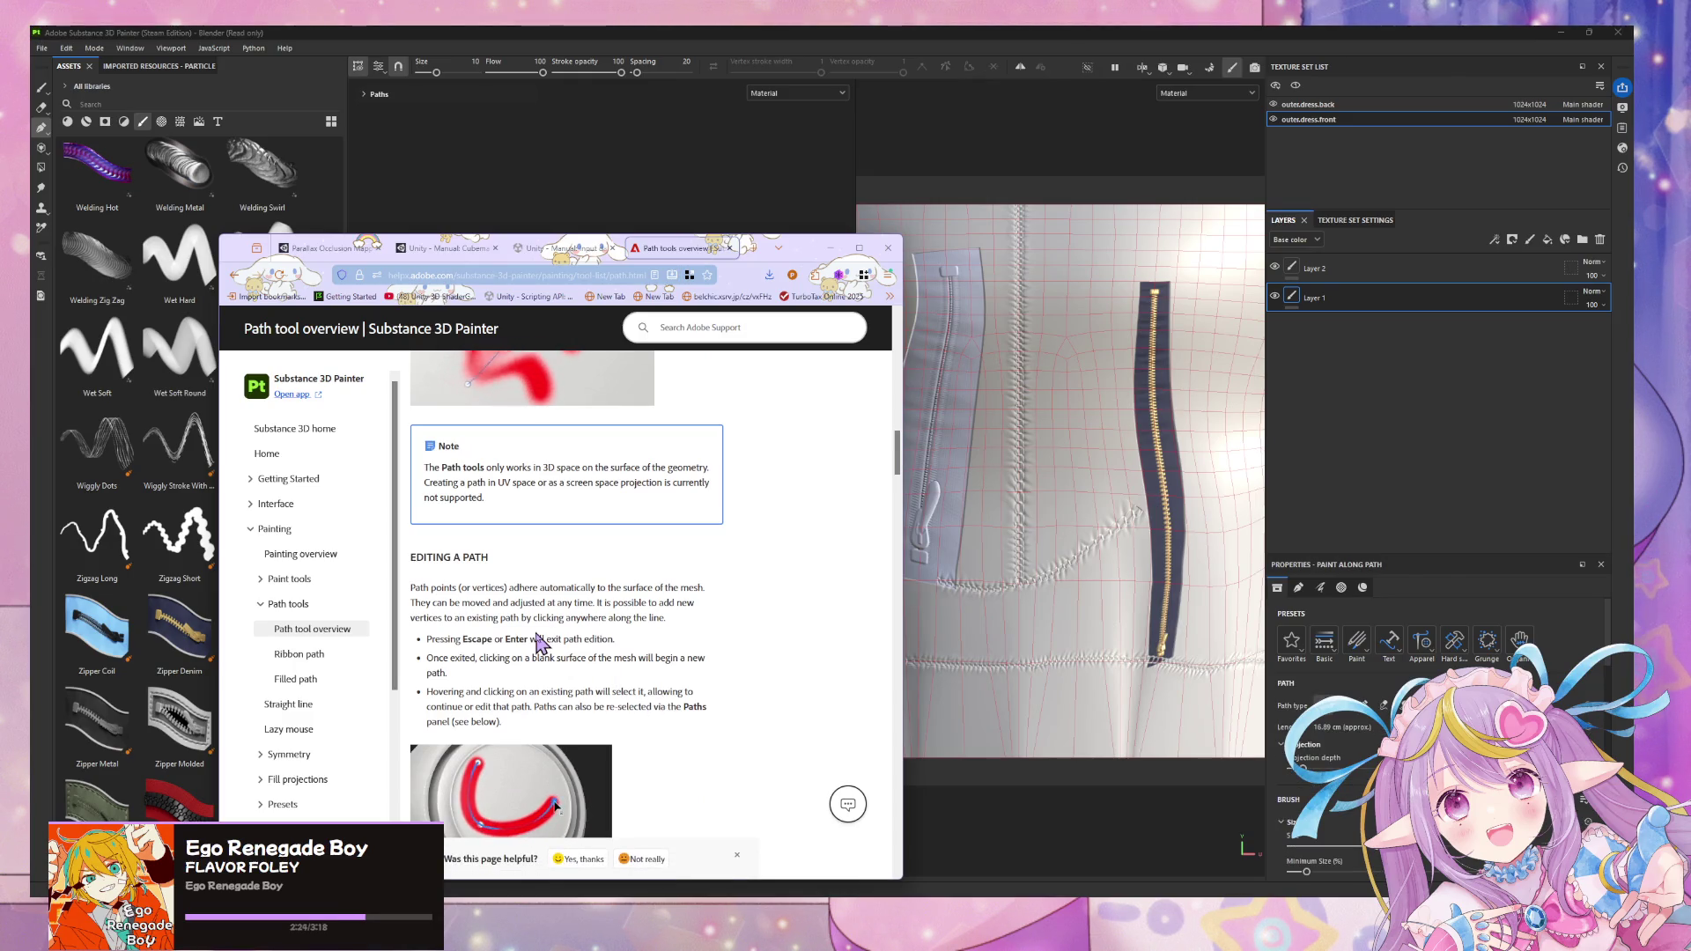
pyautogui.scroll(-2, 538, 643)
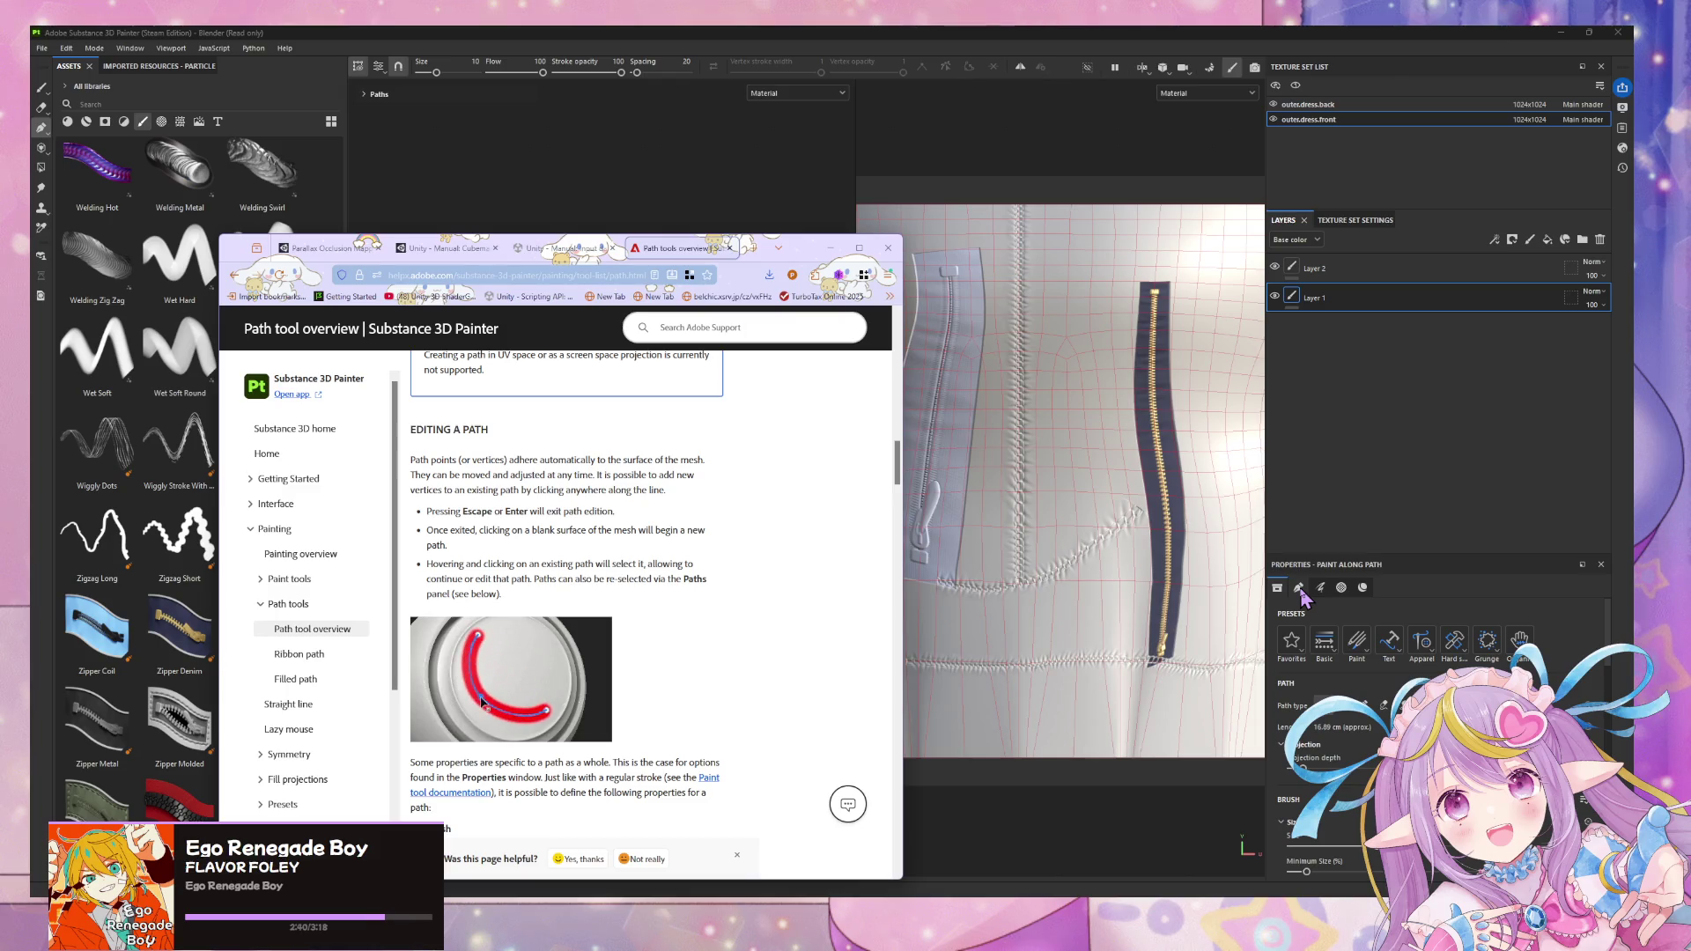
# - Return to Painter's paint-along-path properties showing the Material section
pyautogui.click(1298, 607)
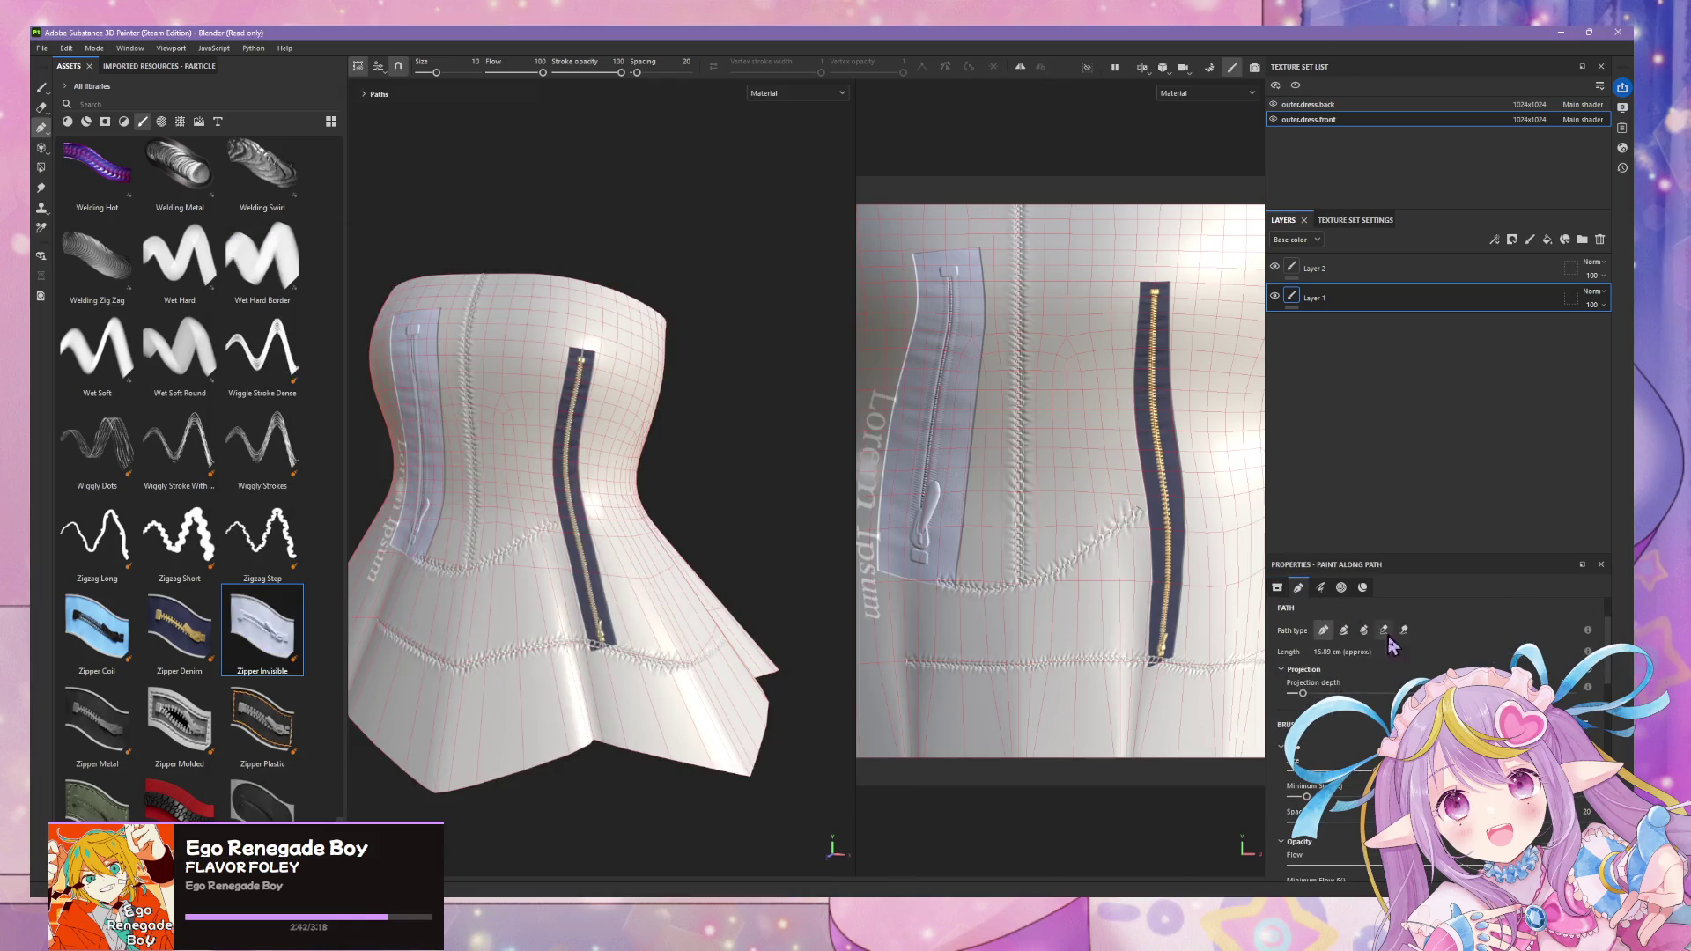
pyautogui.scroll(-3, 1390, 645)
pyautogui.scroll(-3, 1393, 651)
pyautogui.scroll(-3, 1399, 658)
pyautogui.scroll(-3, 1403, 665)
pyautogui.scroll(-2, 1404, 665)
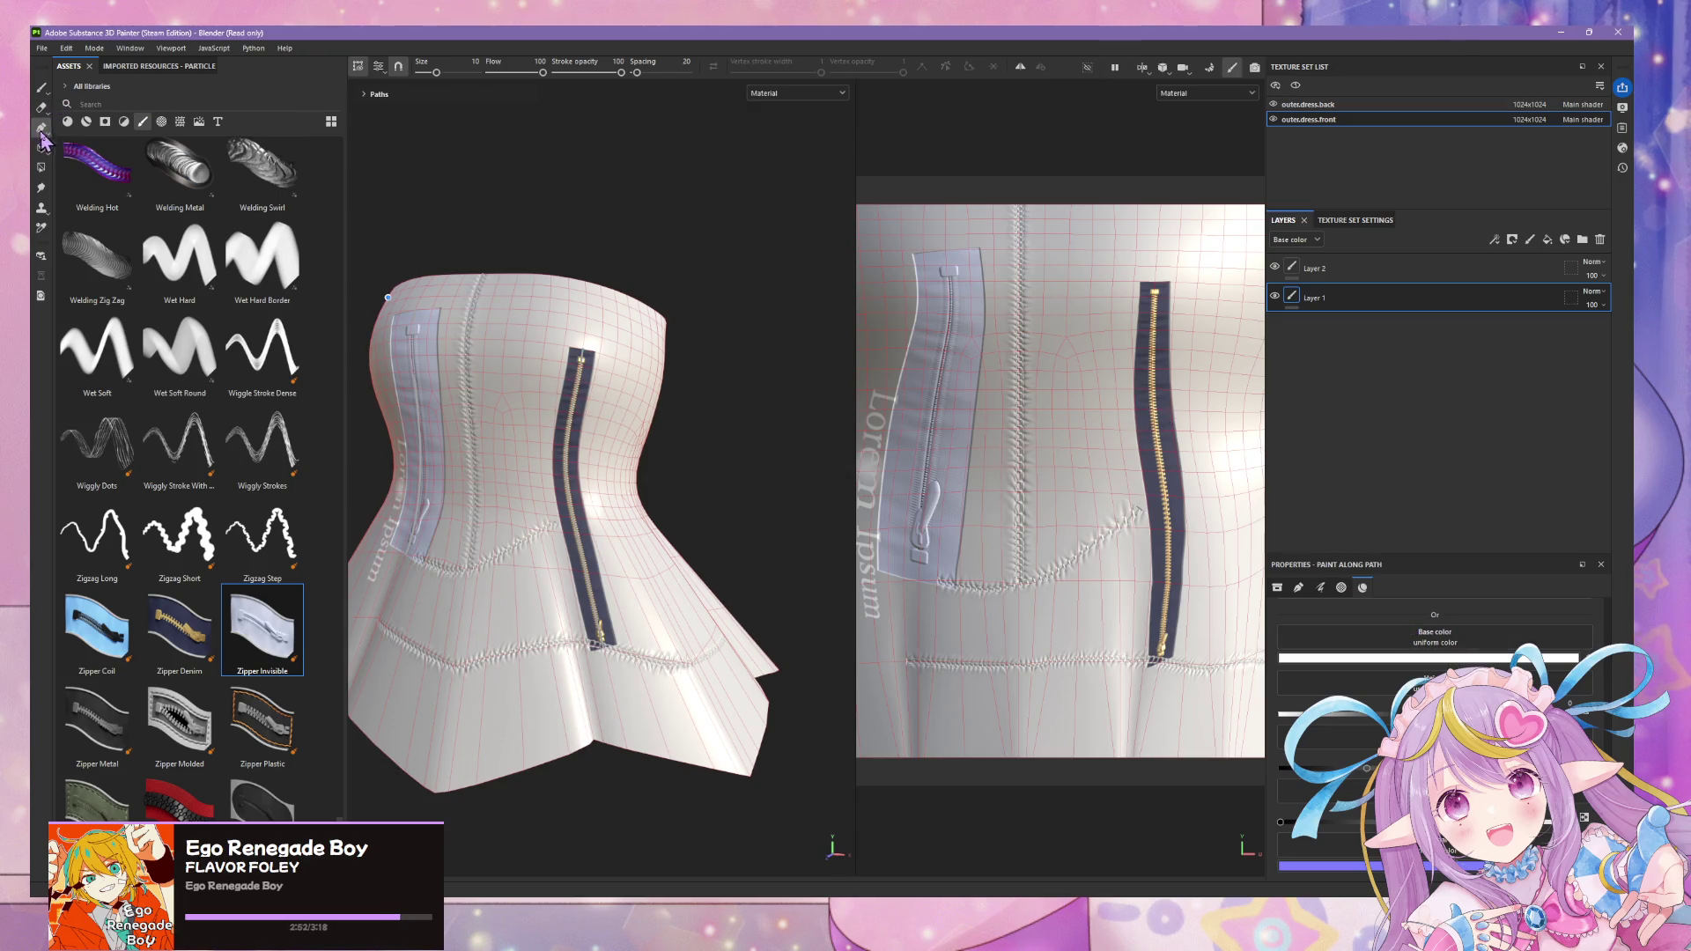
# - Switch the path properties back to presets and path settings, then look through the Viewport menu
pyautogui.click(1341, 588)
pyautogui.click(1320, 587)
pyautogui.click(1298, 587)
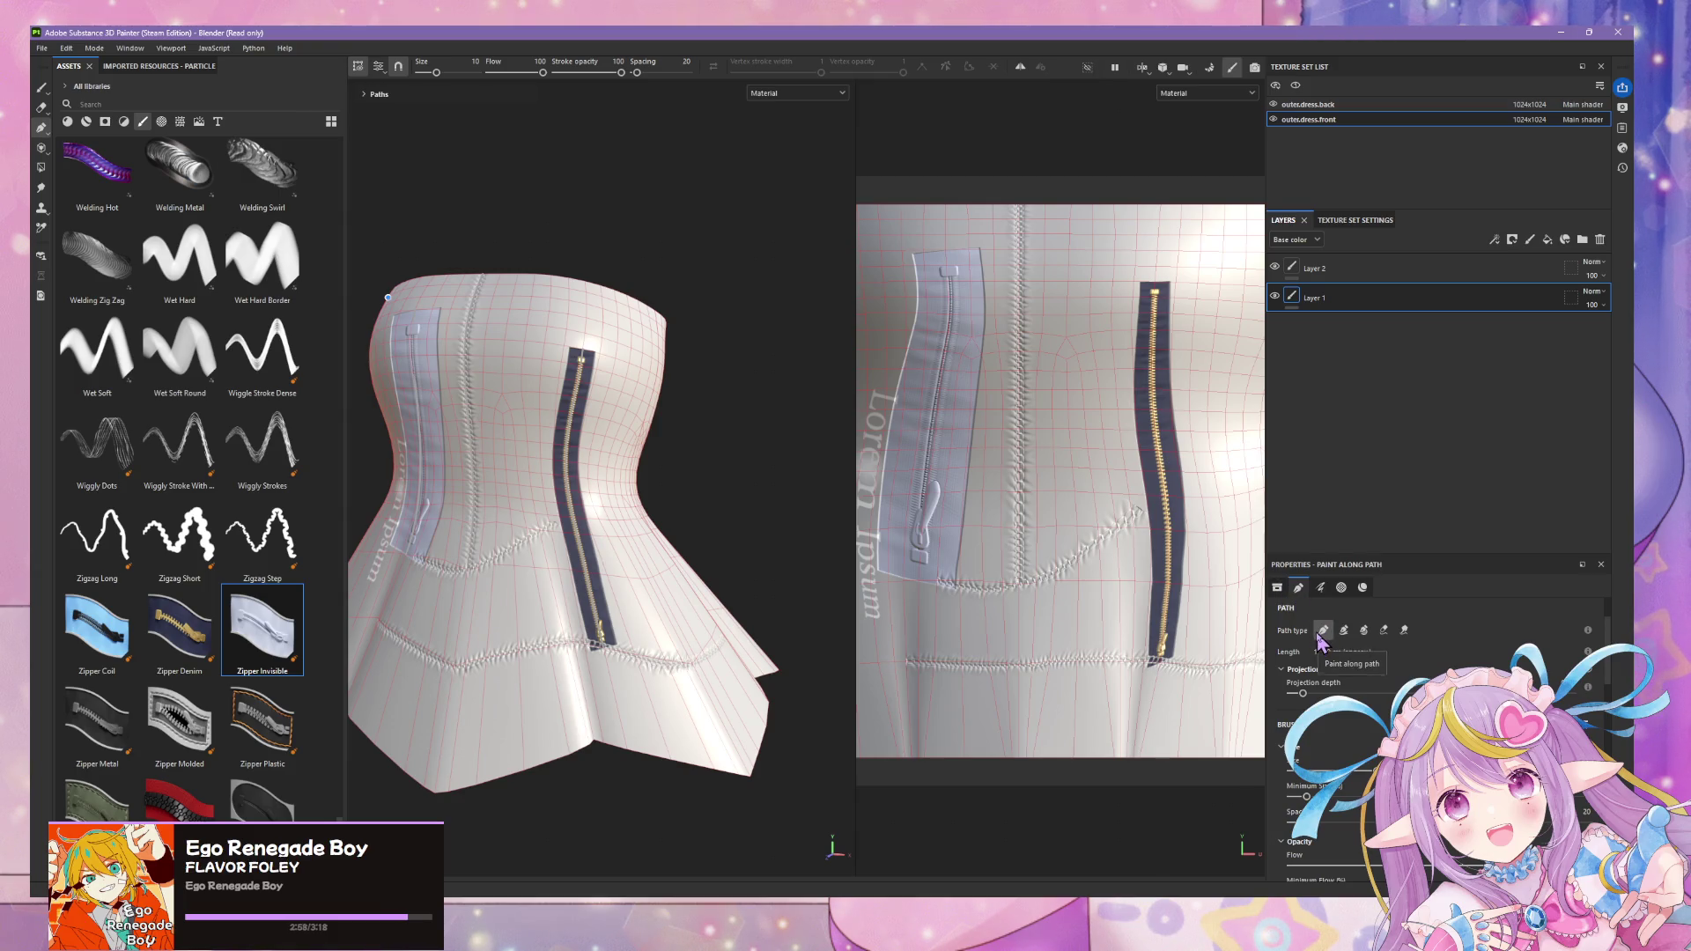
pyautogui.click(1280, 589)
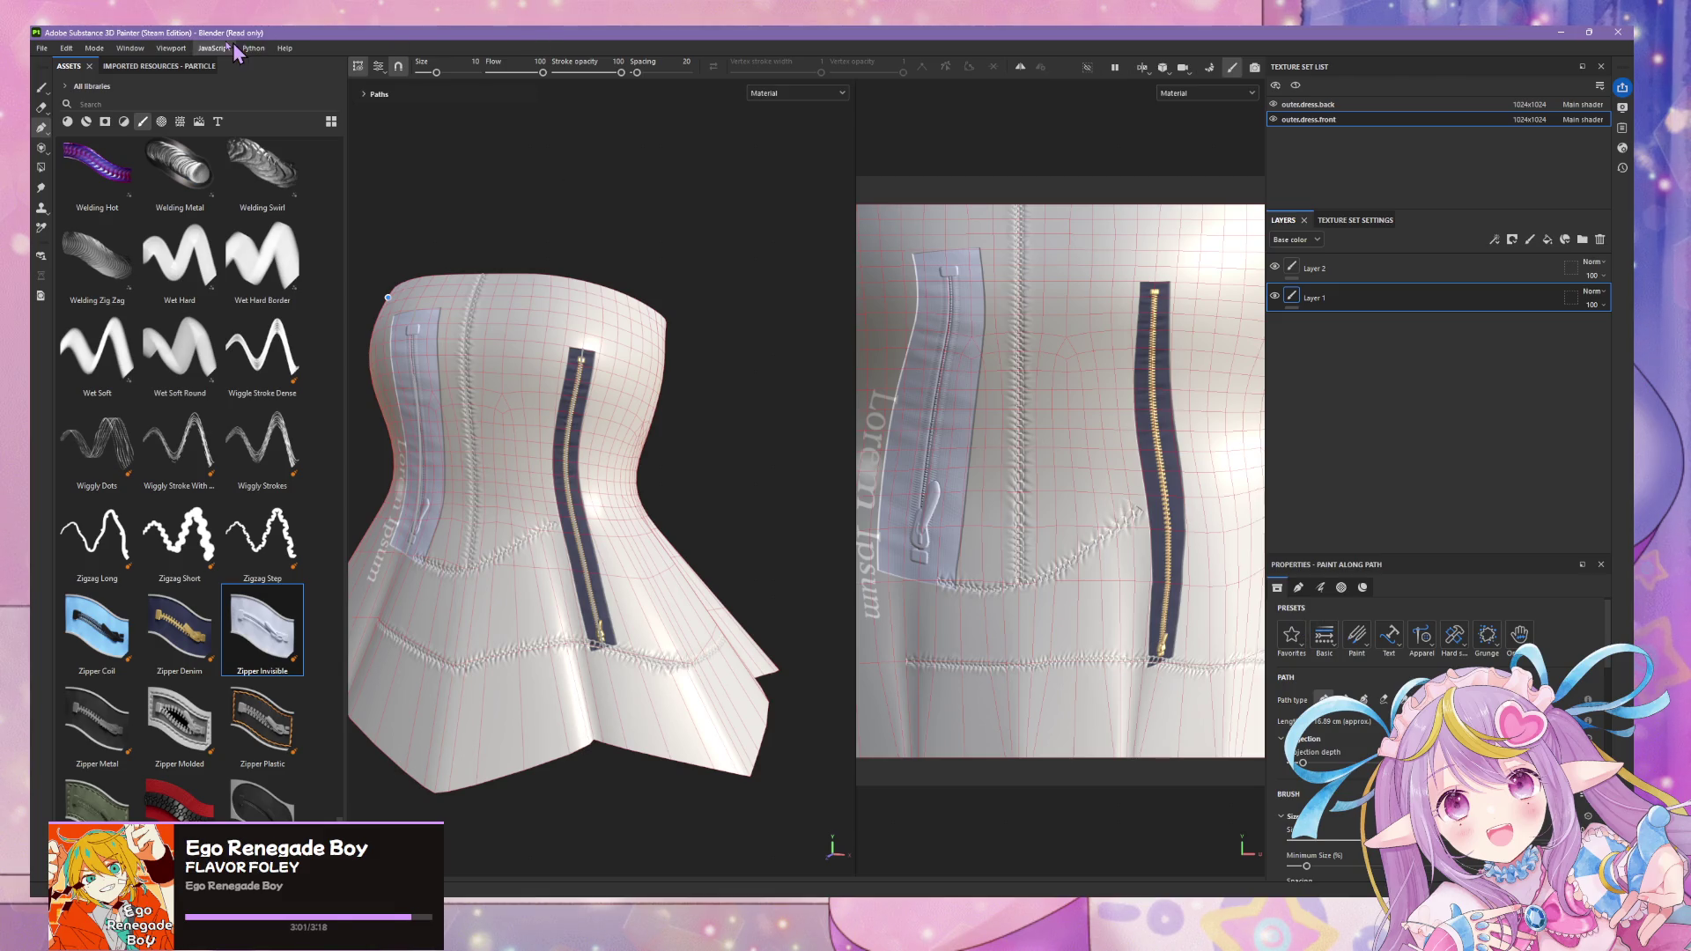
pyautogui.click(182, 50)
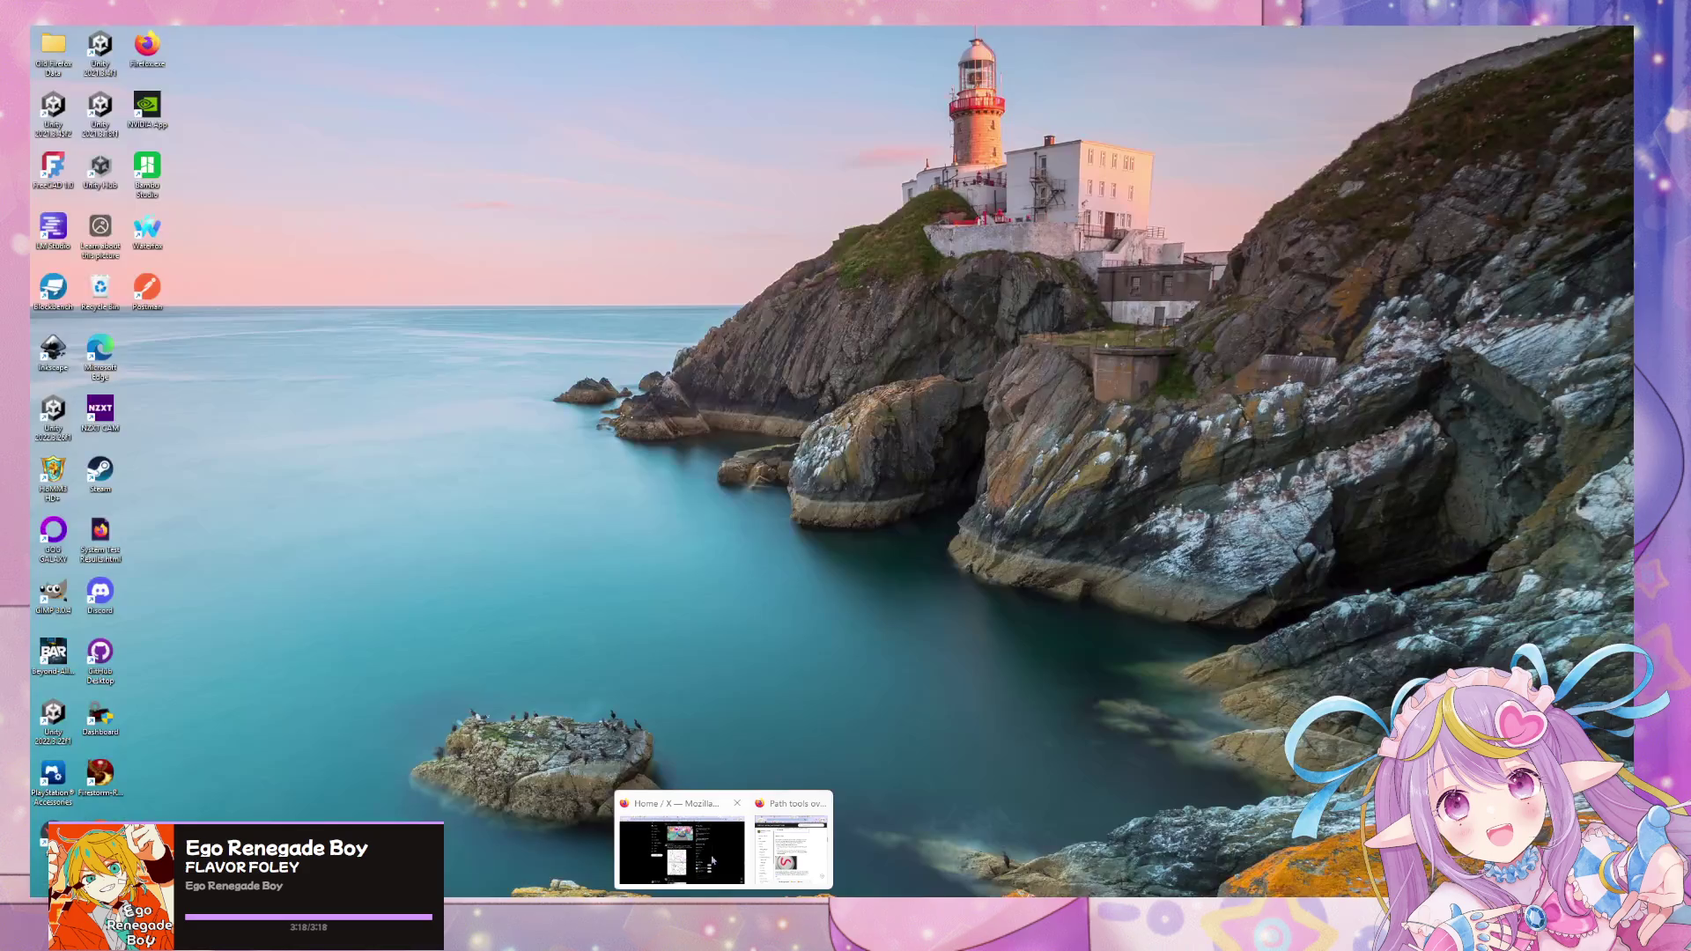
# - Bring the Path tool overview page forward and move its window to the bottom-right
pyautogui.click(724, 820)
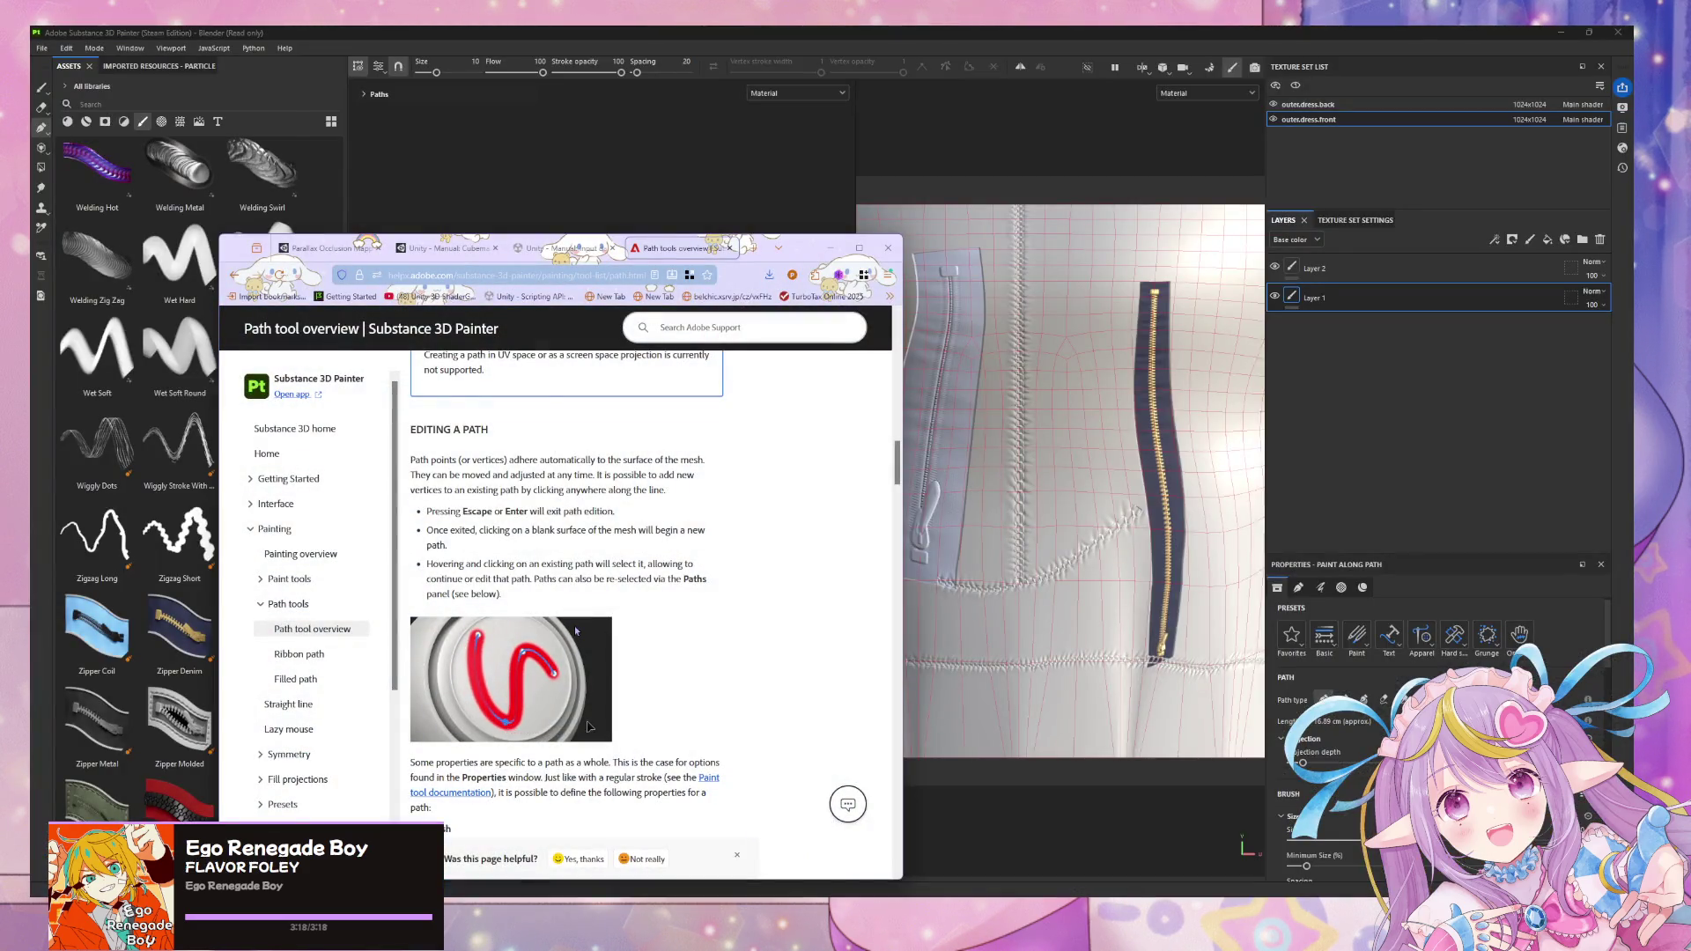
pyautogui.scroll(-3, 576, 635)
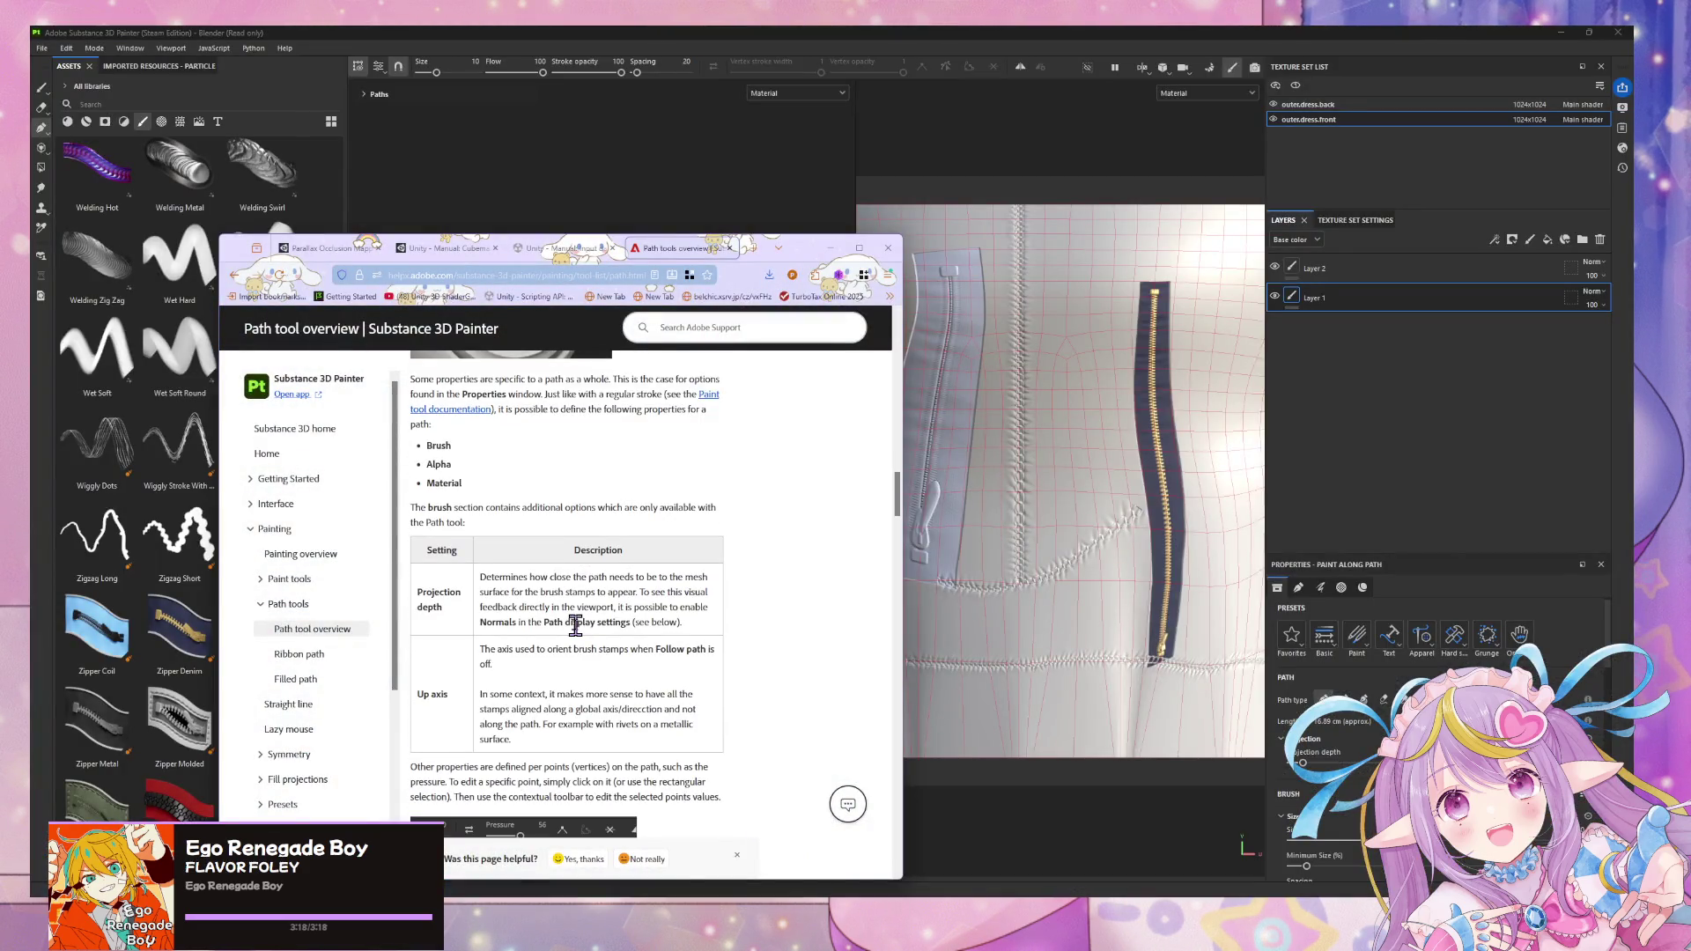
pyautogui.scroll(-3, 575, 625)
pyautogui.scroll(-2, 578, 638)
pyautogui.scroll(-3, 577, 637)
pyautogui.scroll(-3, 578, 637)
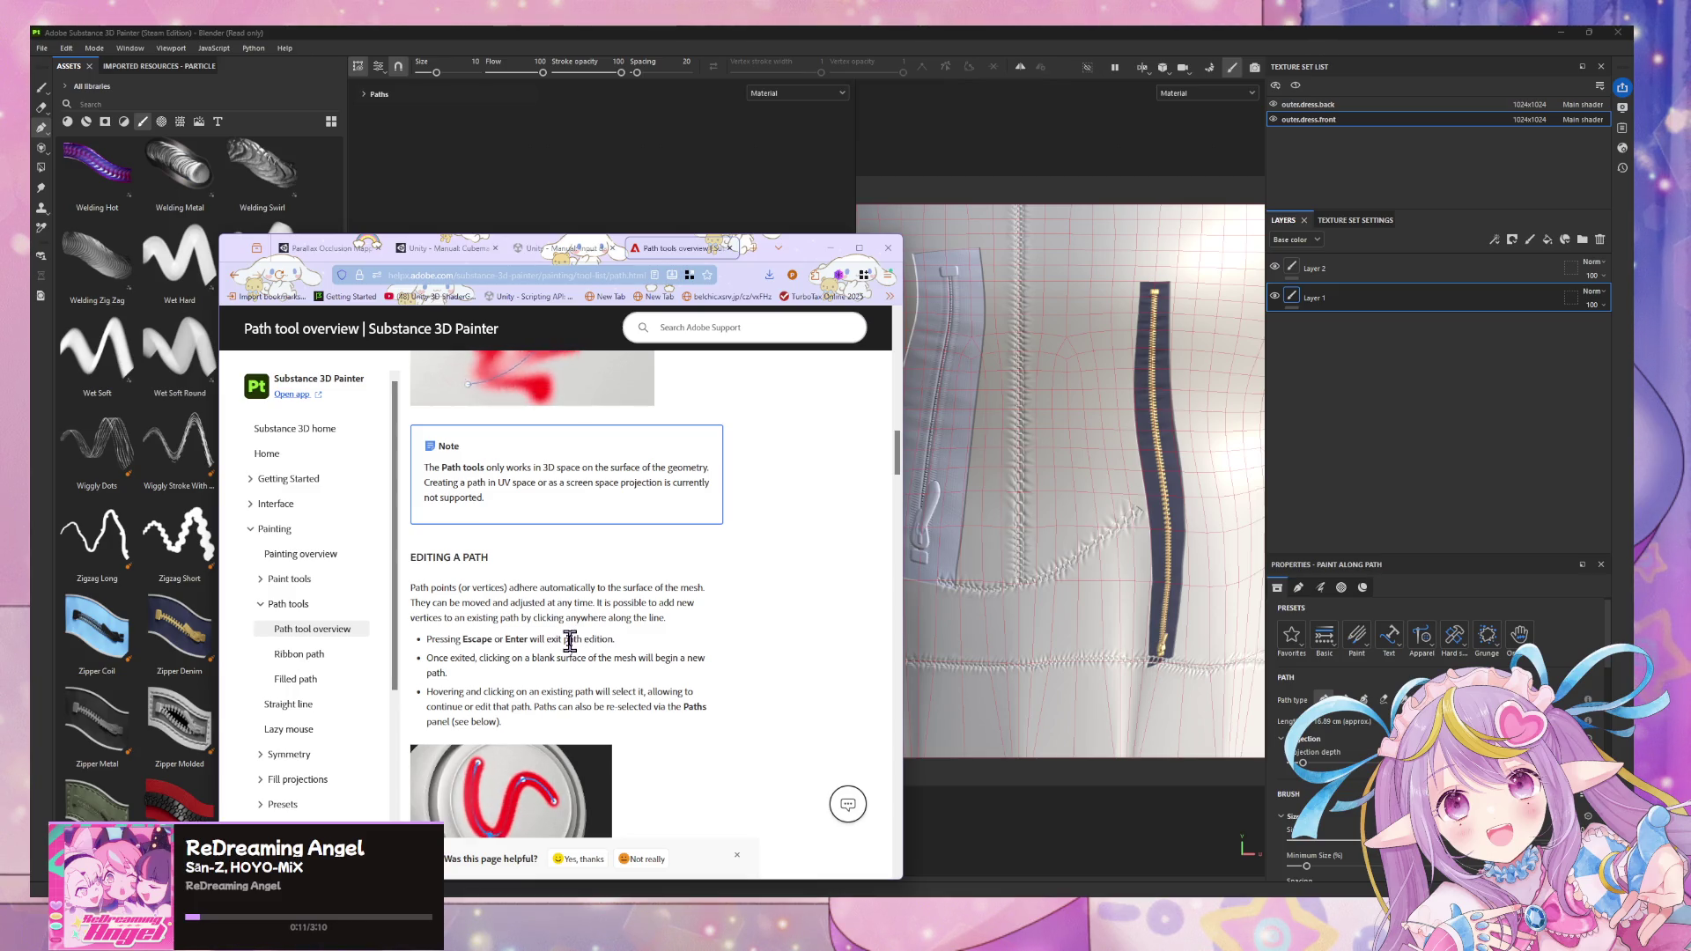
pyautogui.scroll(1, 572, 640)
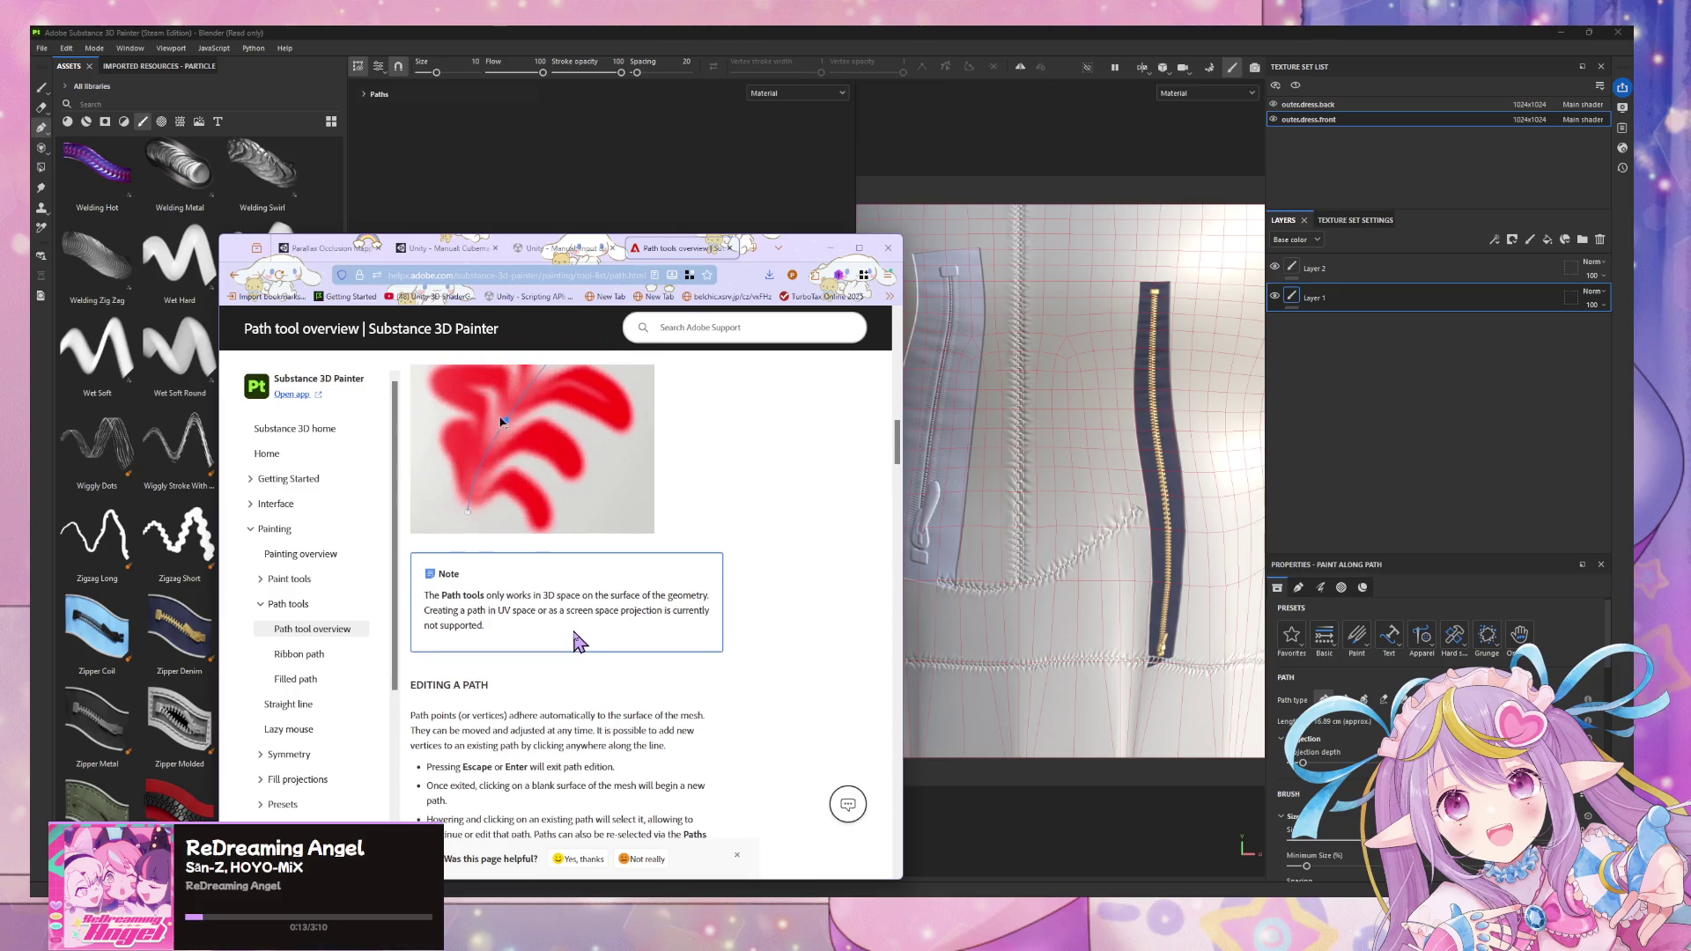
pyautogui.scroll(-3, 574, 639)
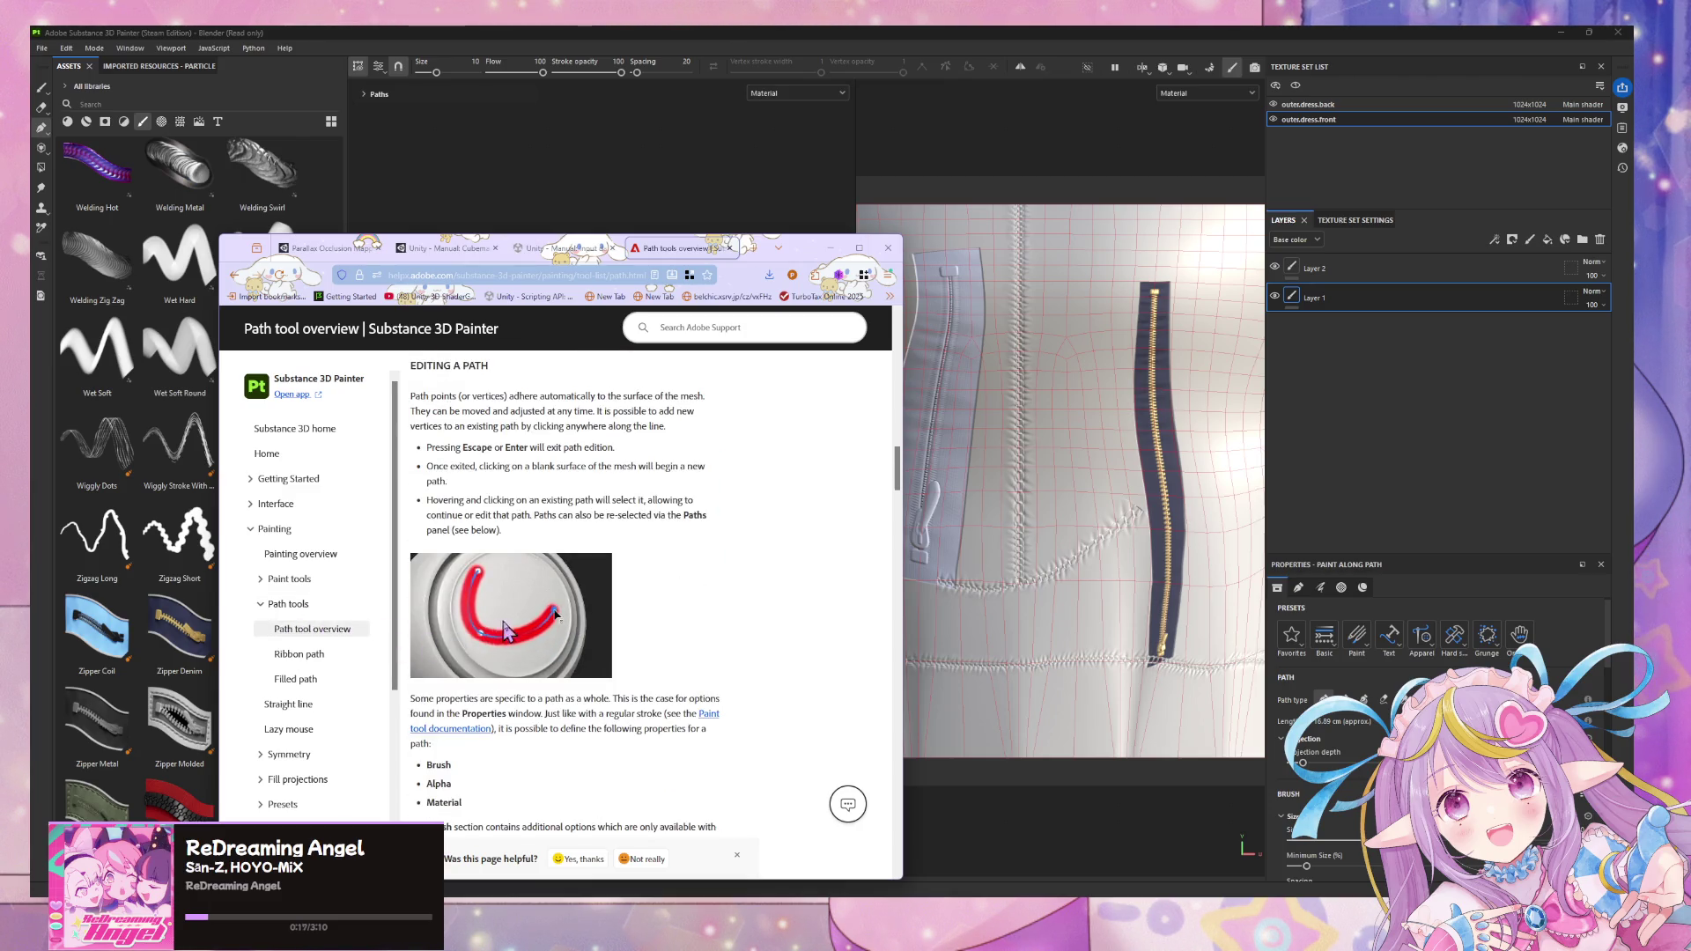
pyautogui.scroll(-2, 510, 637)
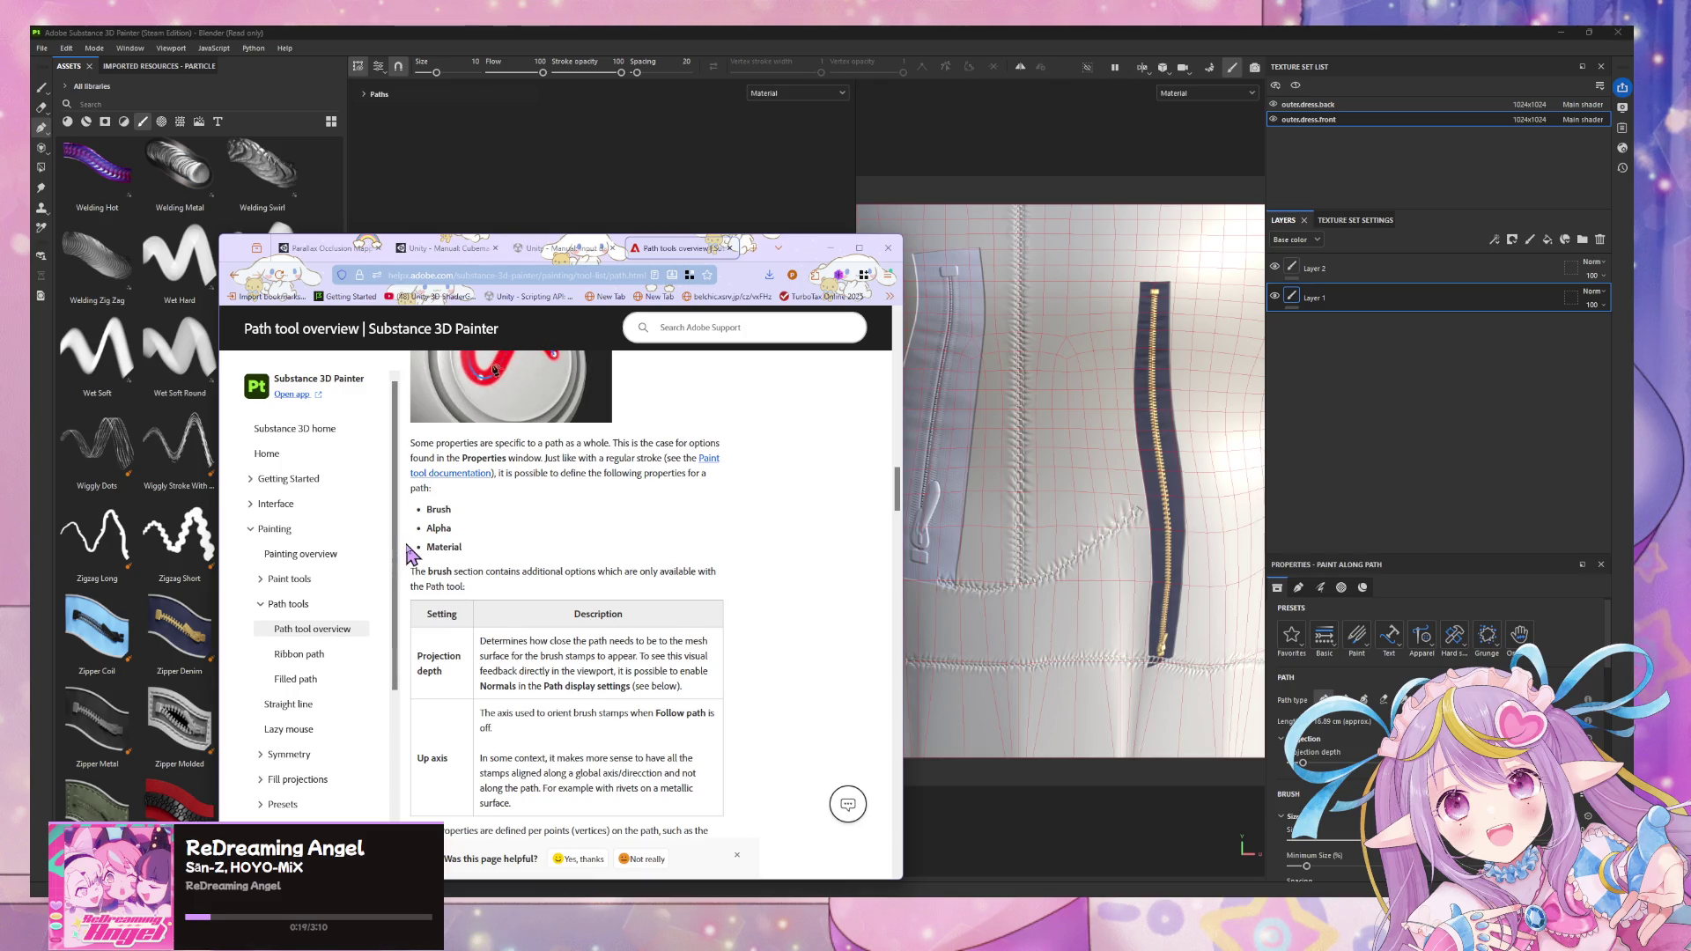
pyautogui.scroll(-2, 411, 555)
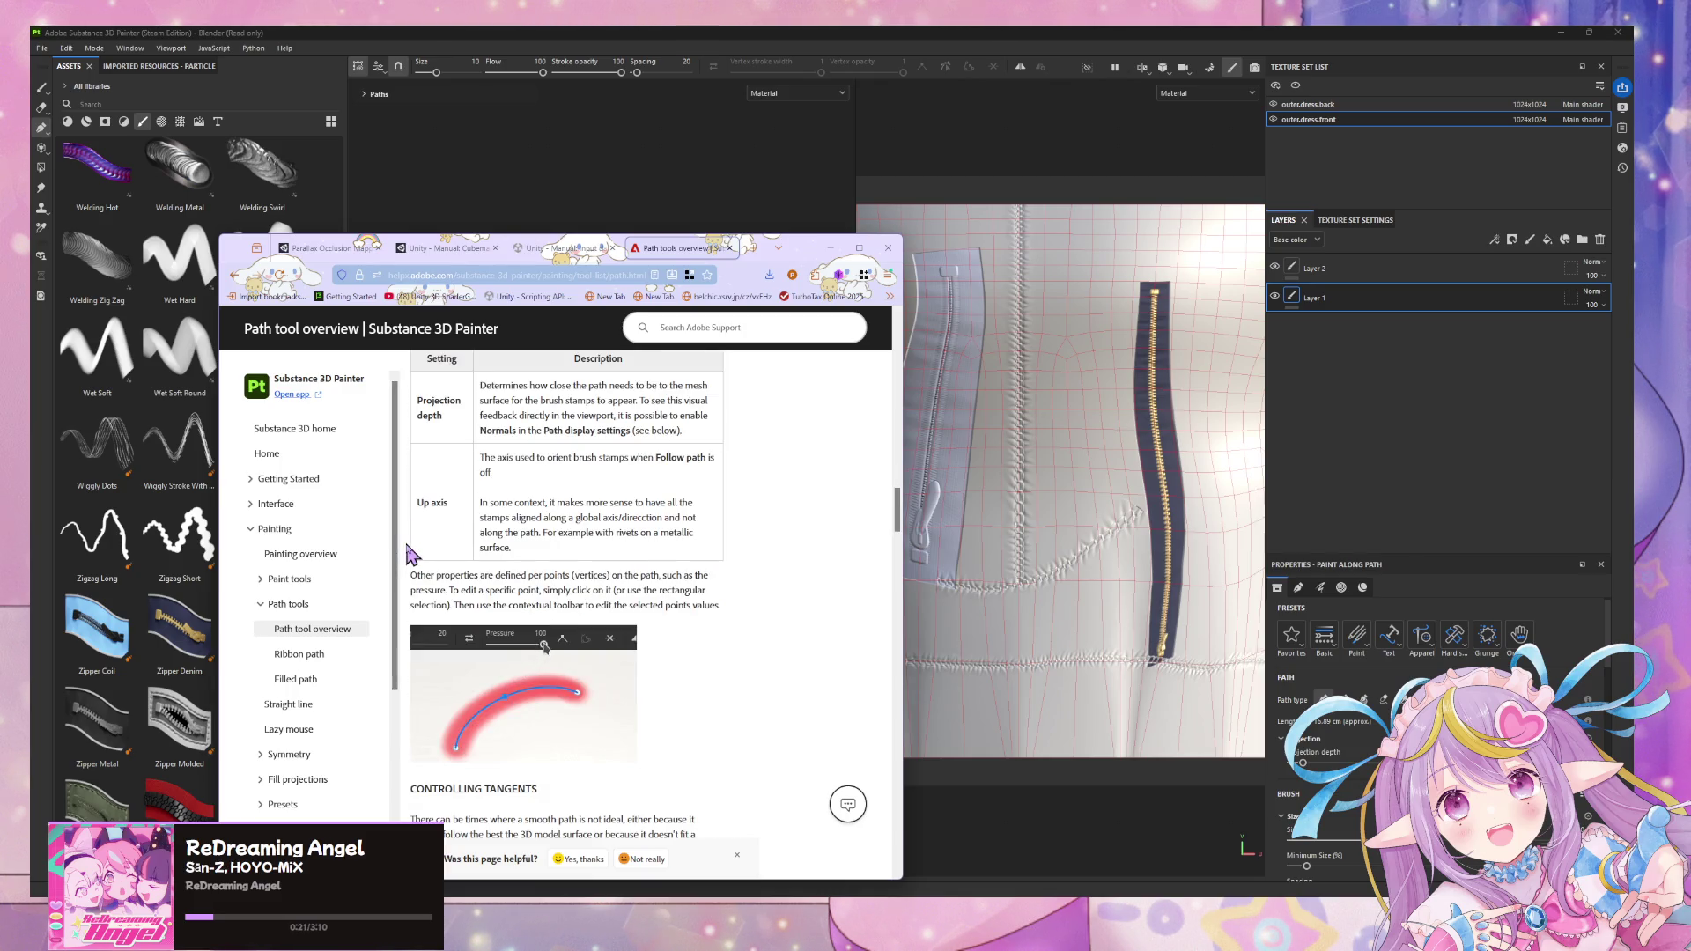
pyautogui.scroll(-2, 411, 555)
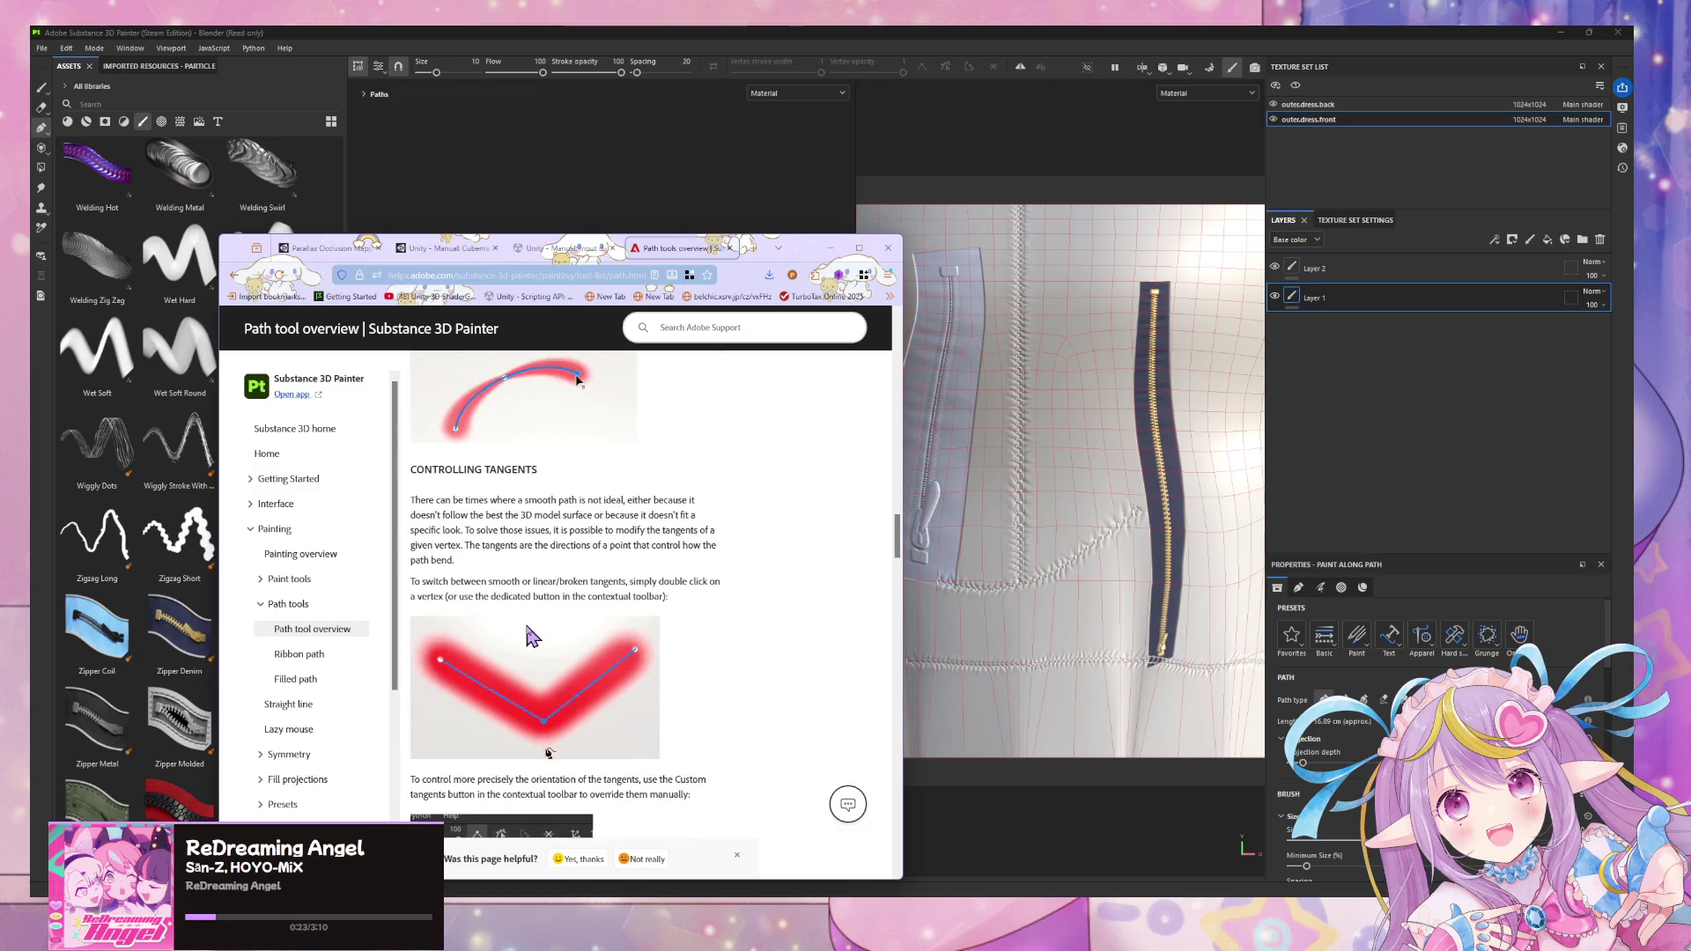
pyautogui.scroll(-3, 525, 637)
pyautogui.scroll(-2, 526, 626)
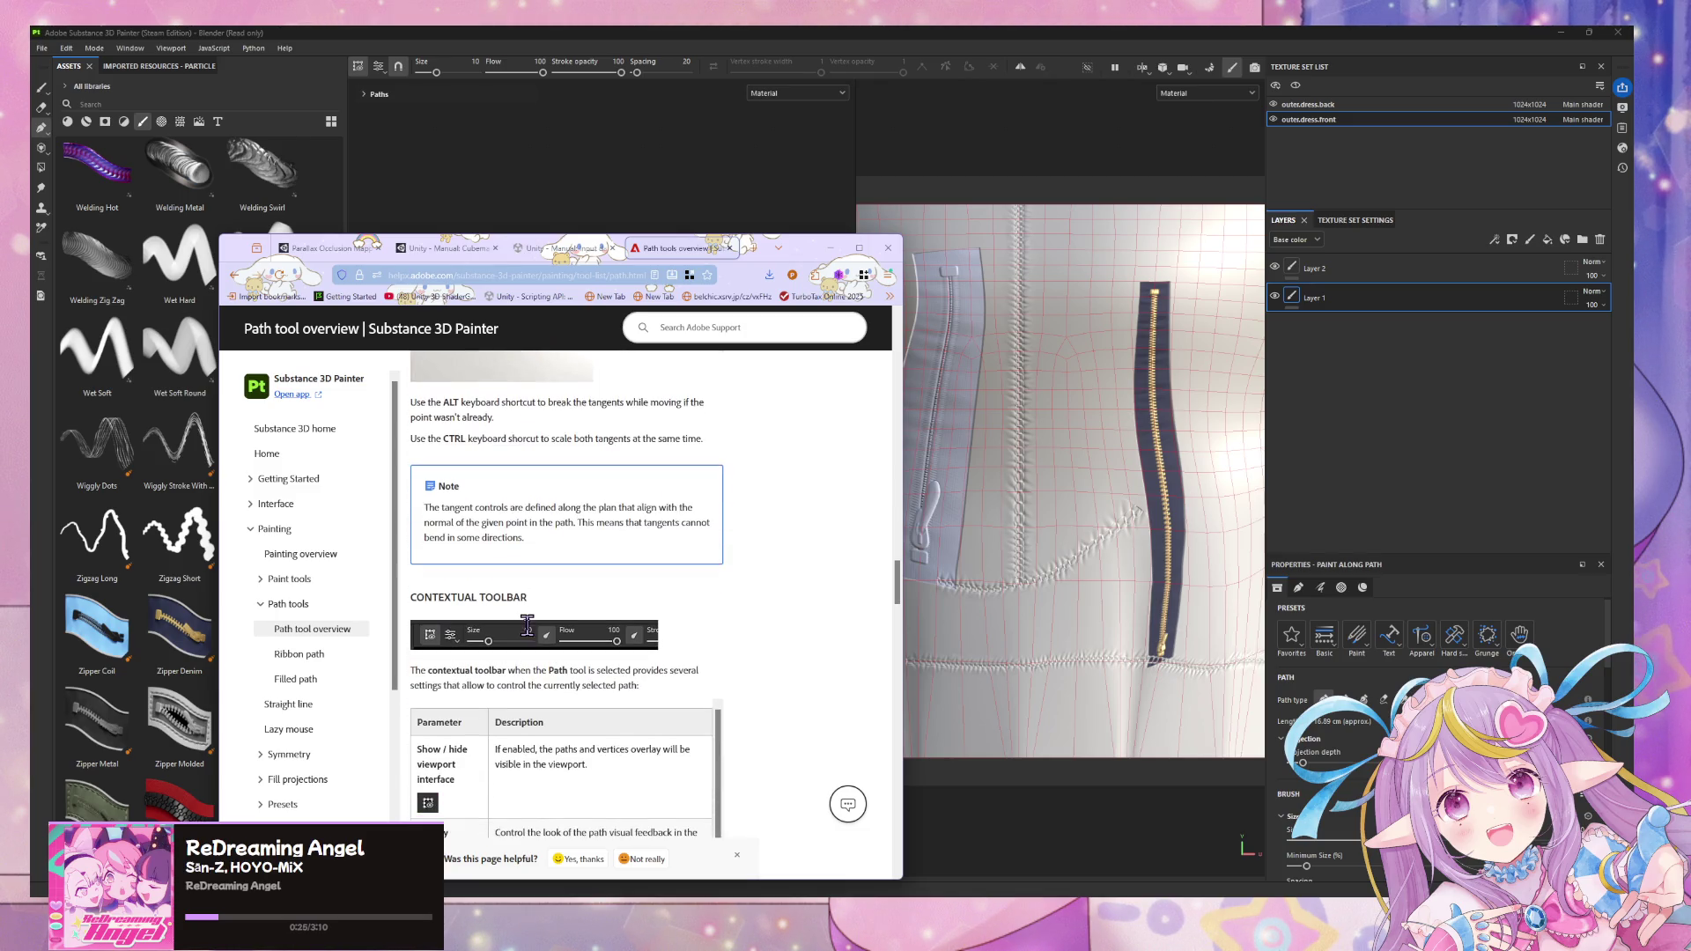
pyautogui.scroll(-2, 532, 637)
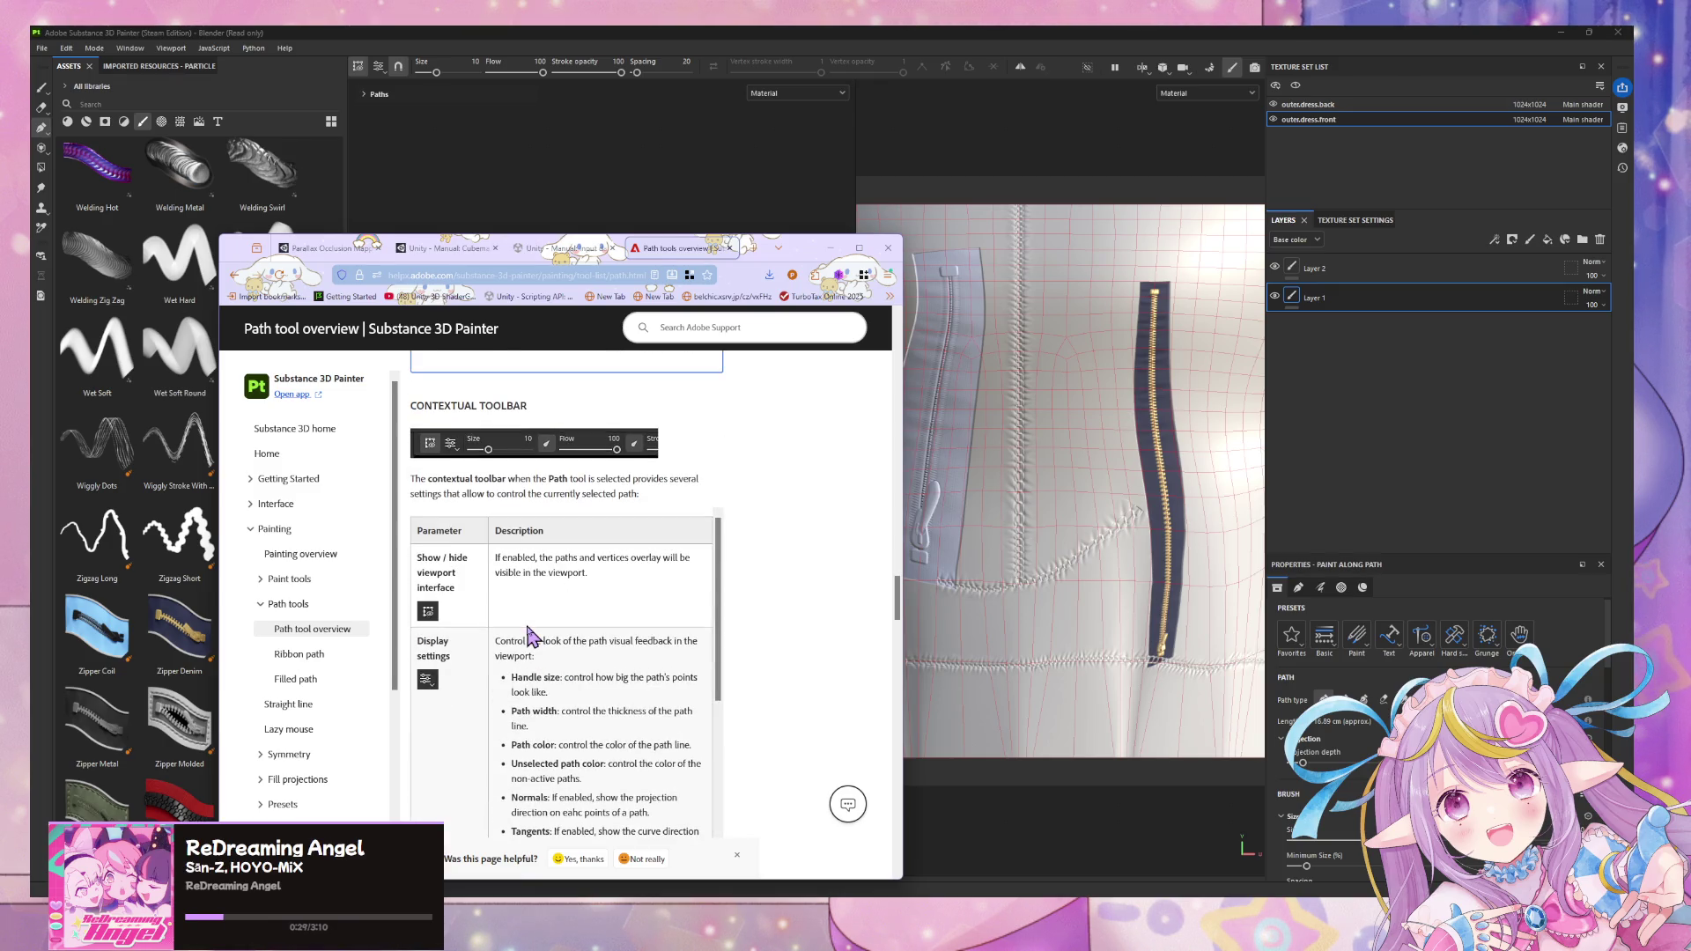
pyautogui.scroll(-1, 574, 542)
pyautogui.scroll(1, 576, 542)
pyautogui.scroll(-2, 767, 568)
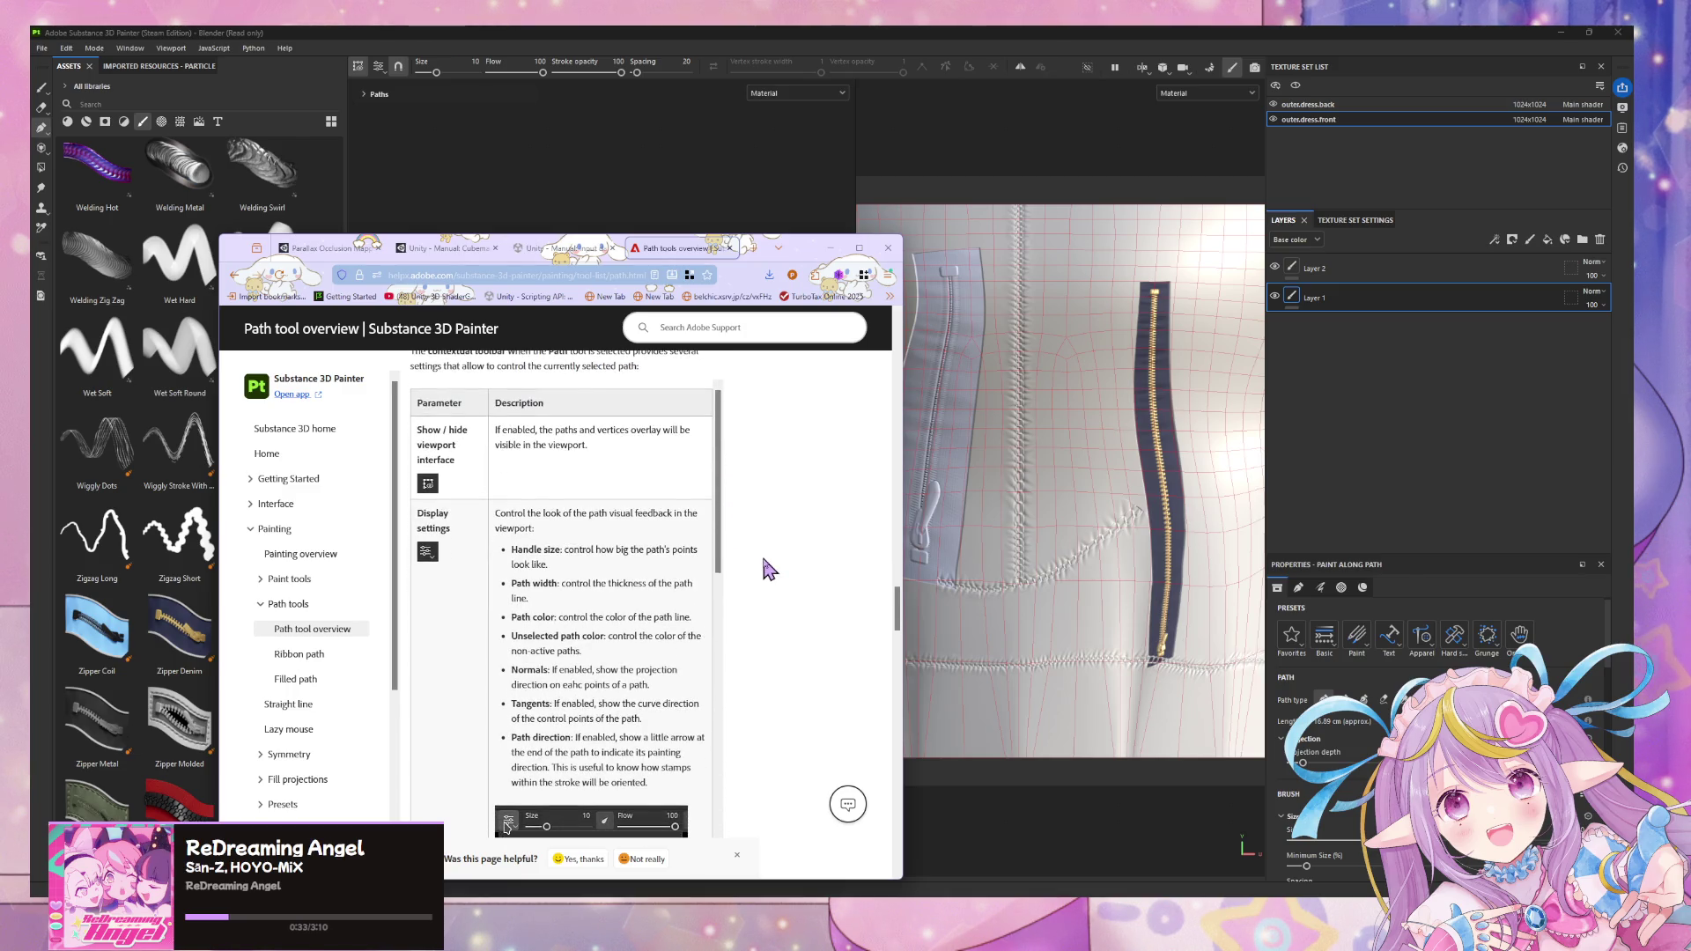
pyautogui.scroll(-1, 766, 569)
pyautogui.scroll(-1, 767, 568)
pyautogui.scroll(-2, 766, 568)
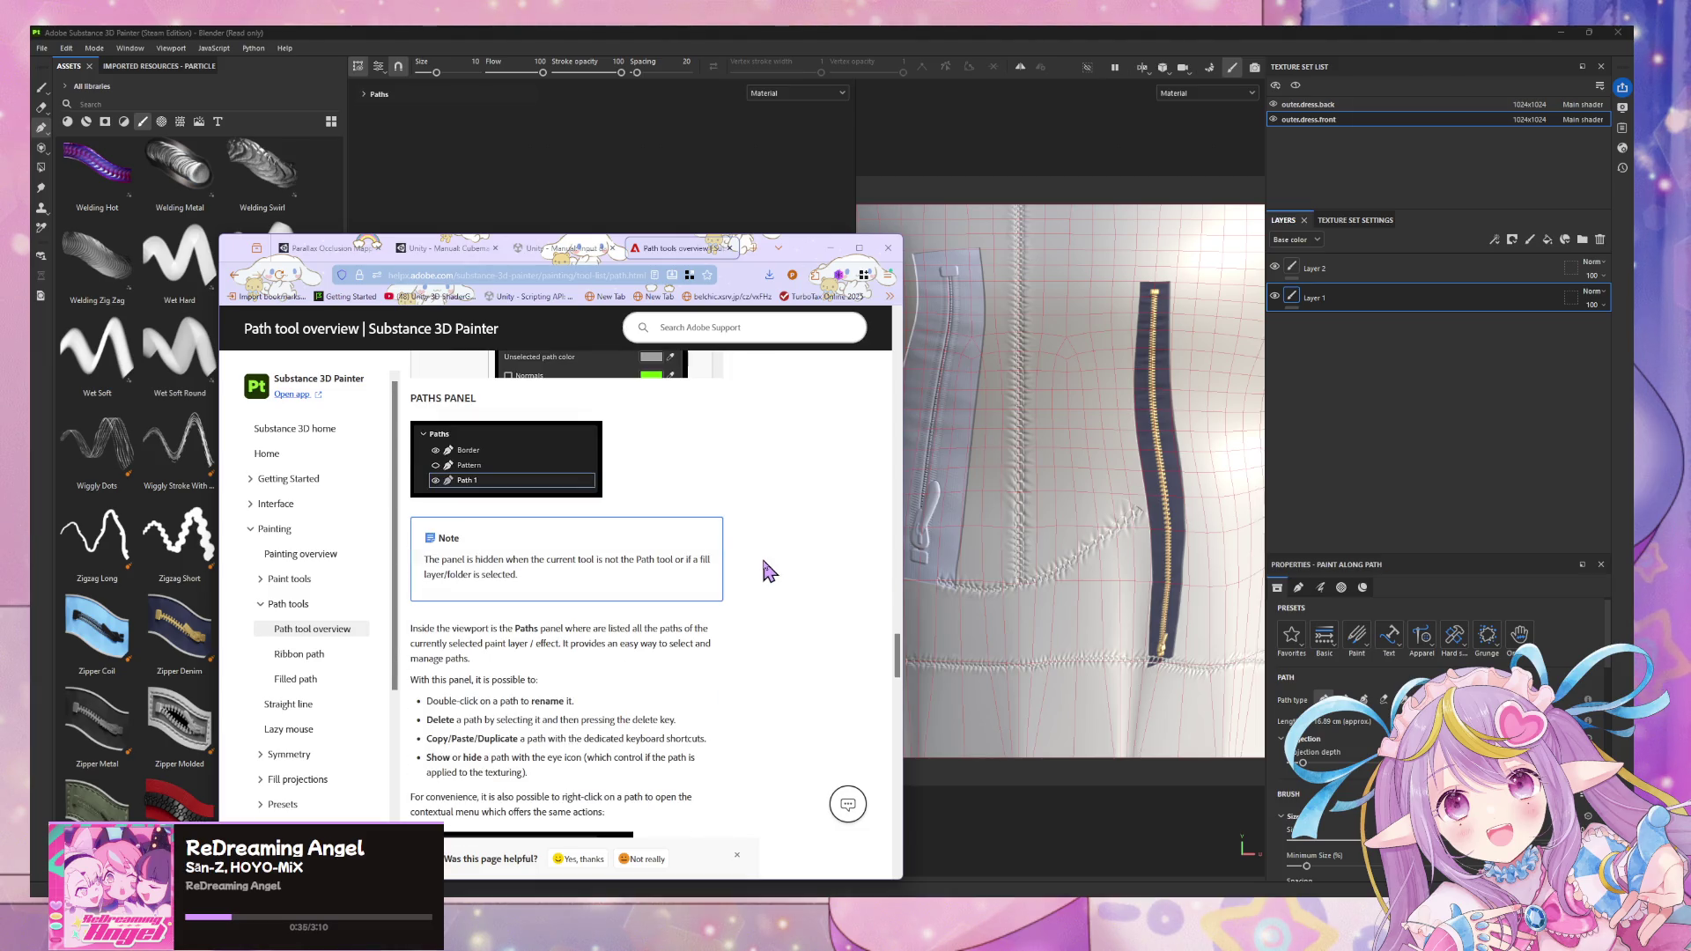
pyautogui.scroll(-1, 766, 570)
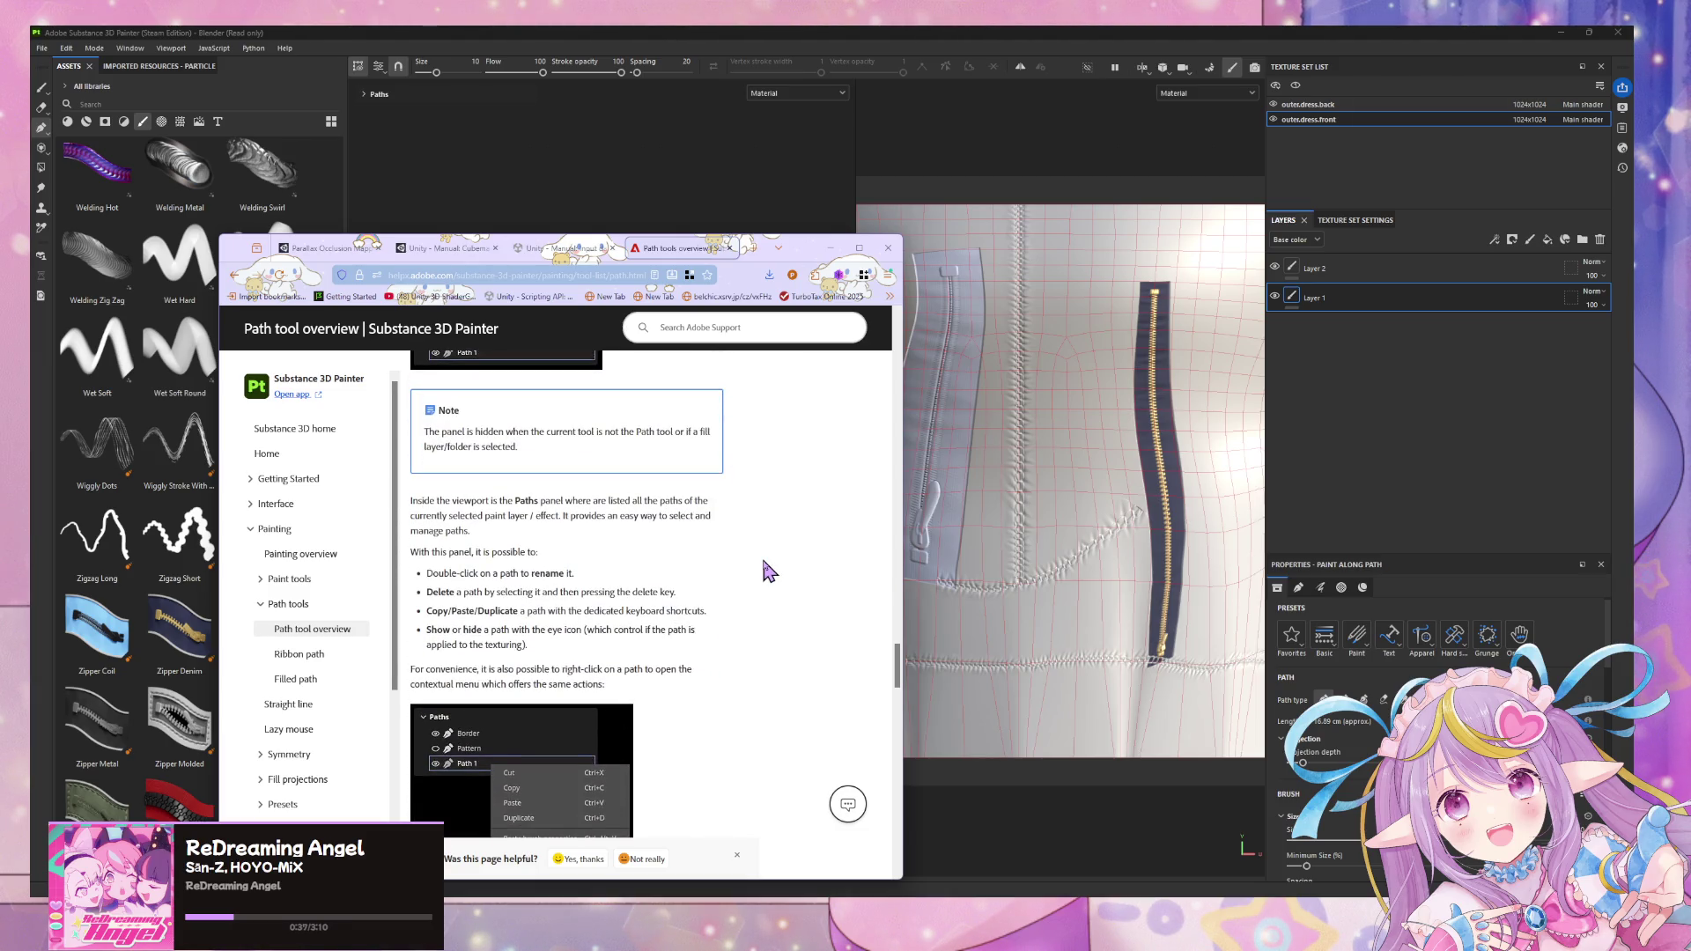
pyautogui.scroll(-1, 452, 527)
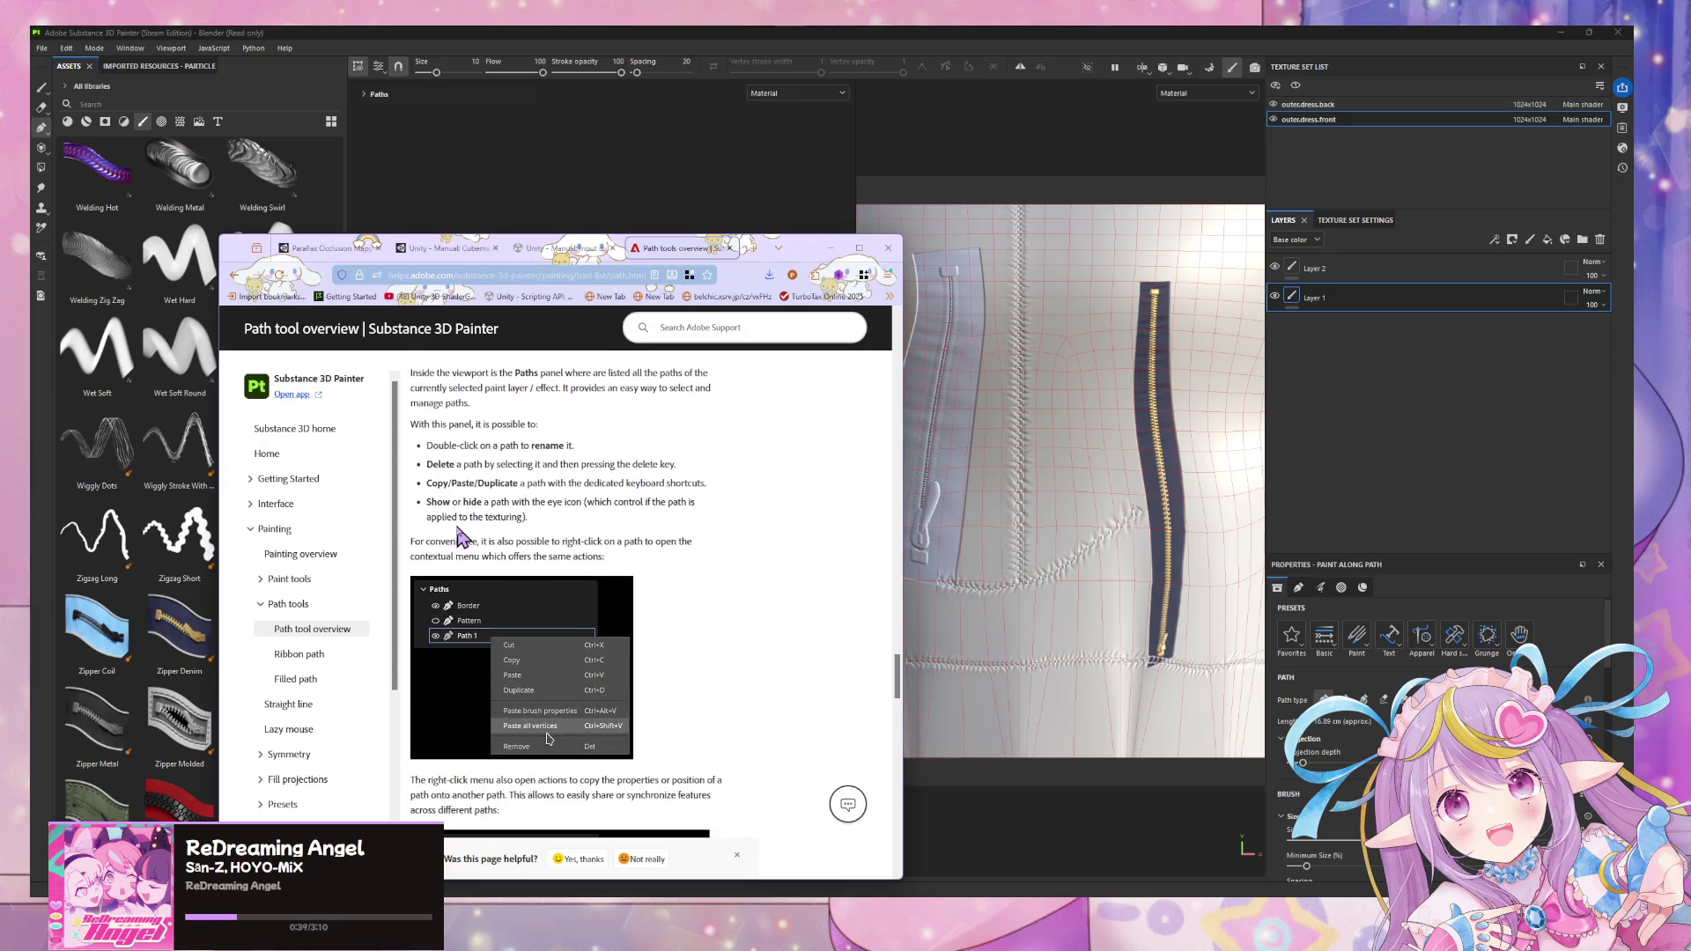
pyautogui.scroll(-2, 463, 535)
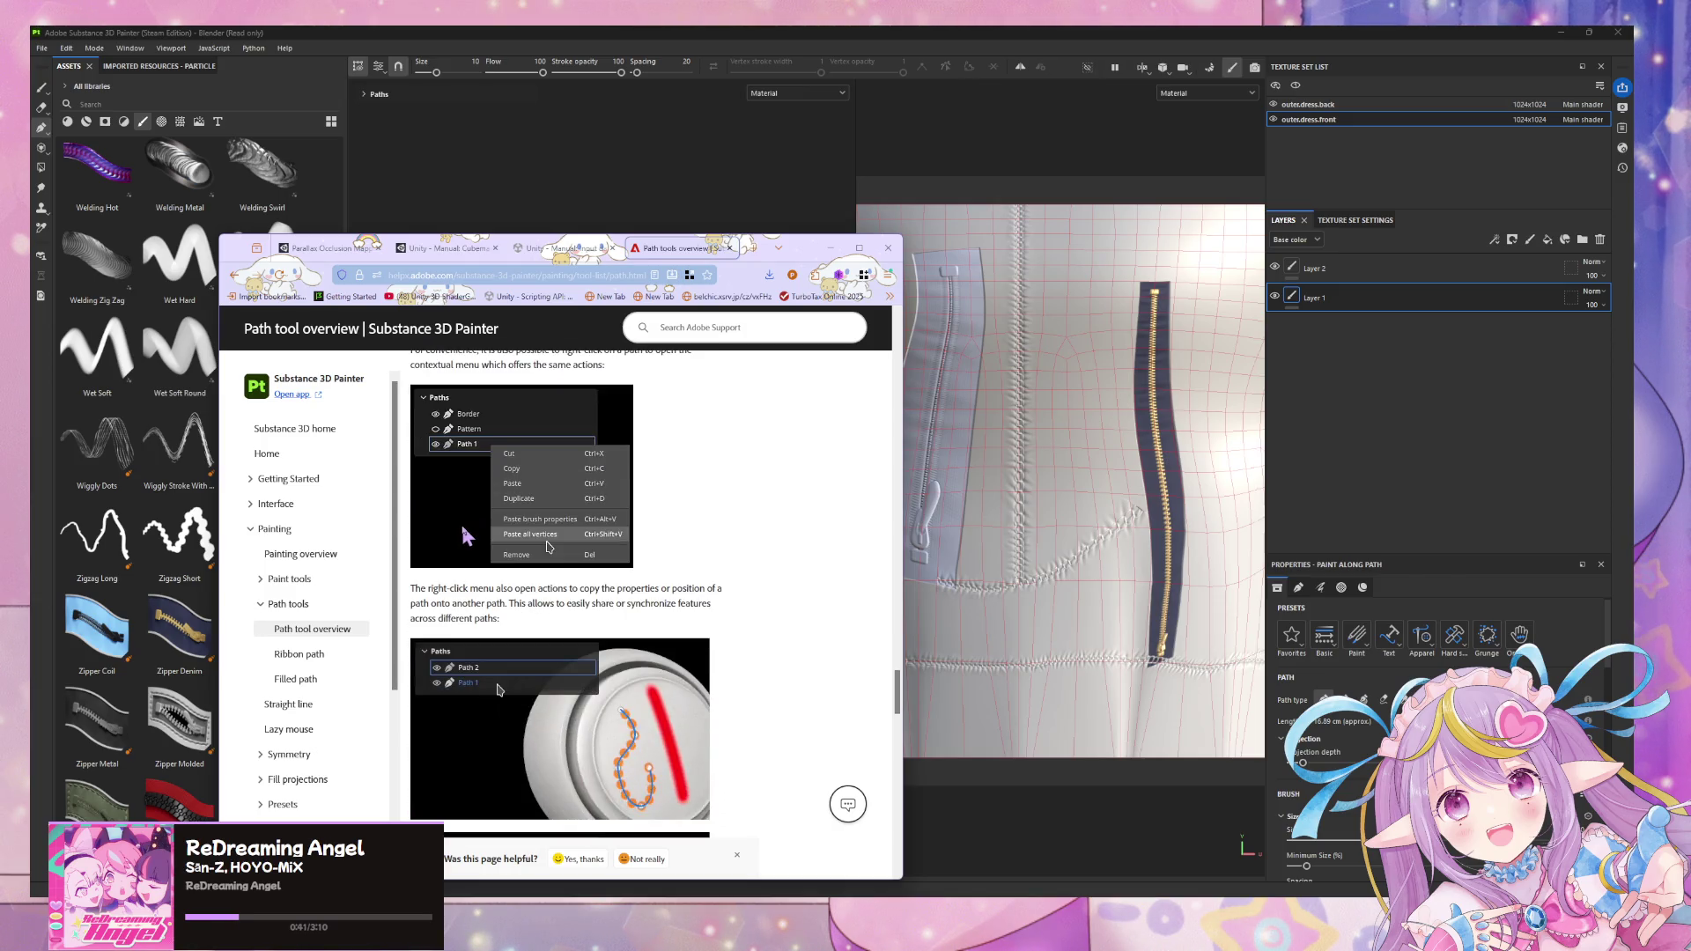
pyautogui.scroll(-2, 462, 535)
pyautogui.scroll(-1, 464, 535)
pyautogui.scroll(-2, 467, 534)
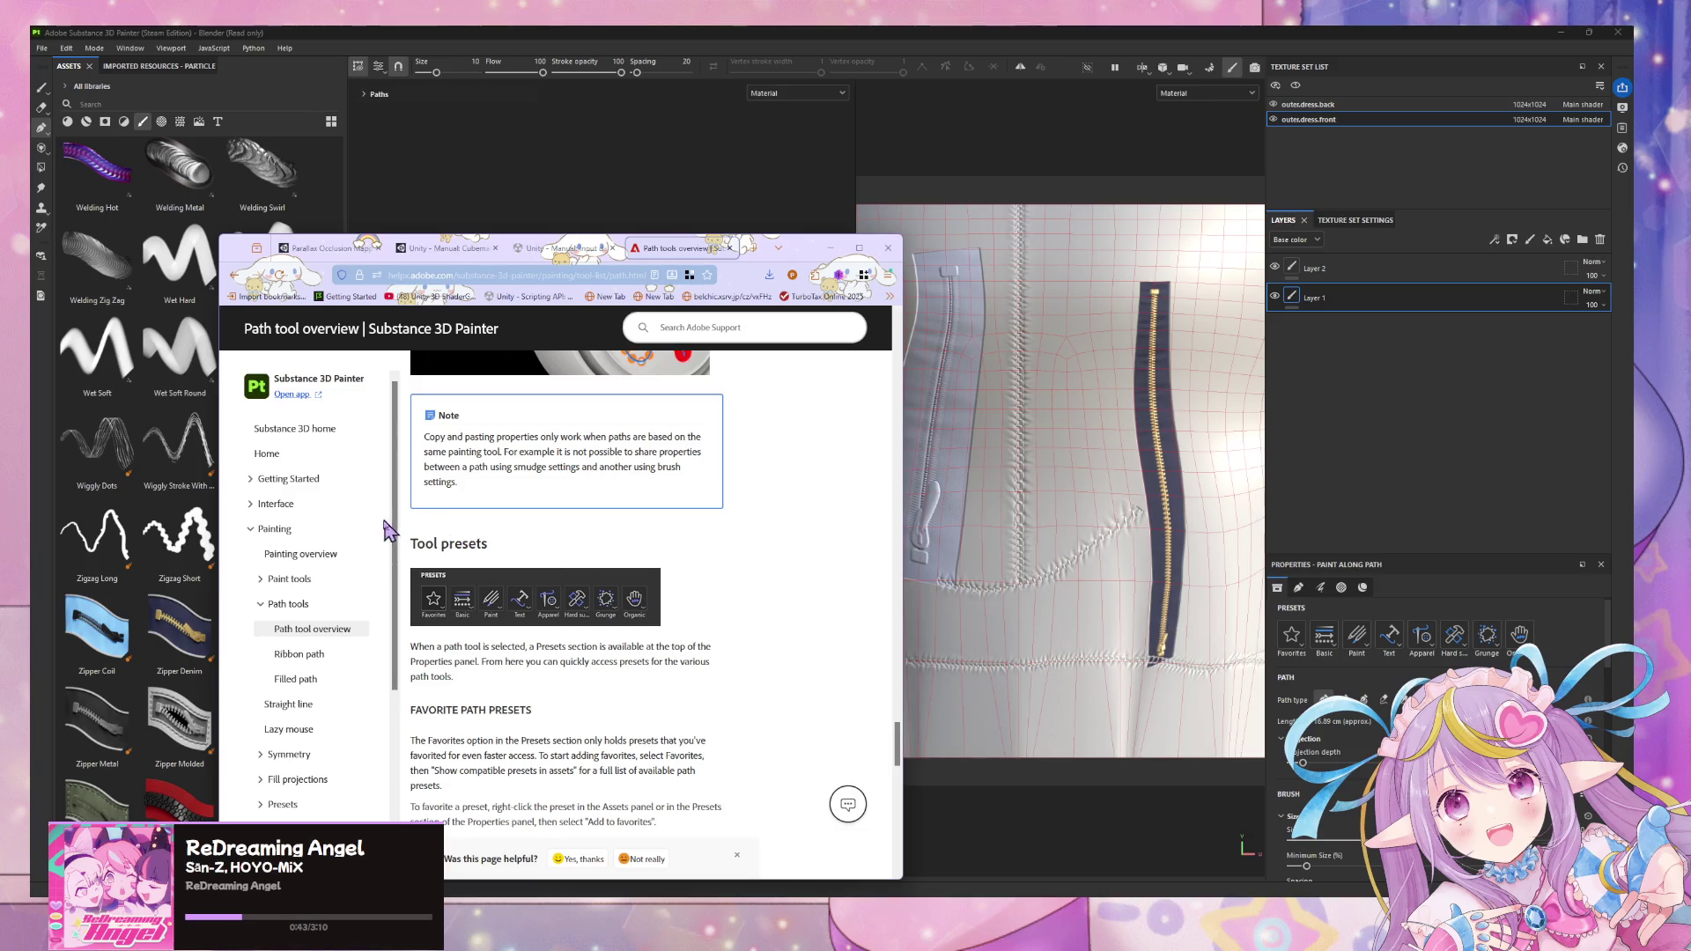
pyautogui.scroll(-2, 408, 527)
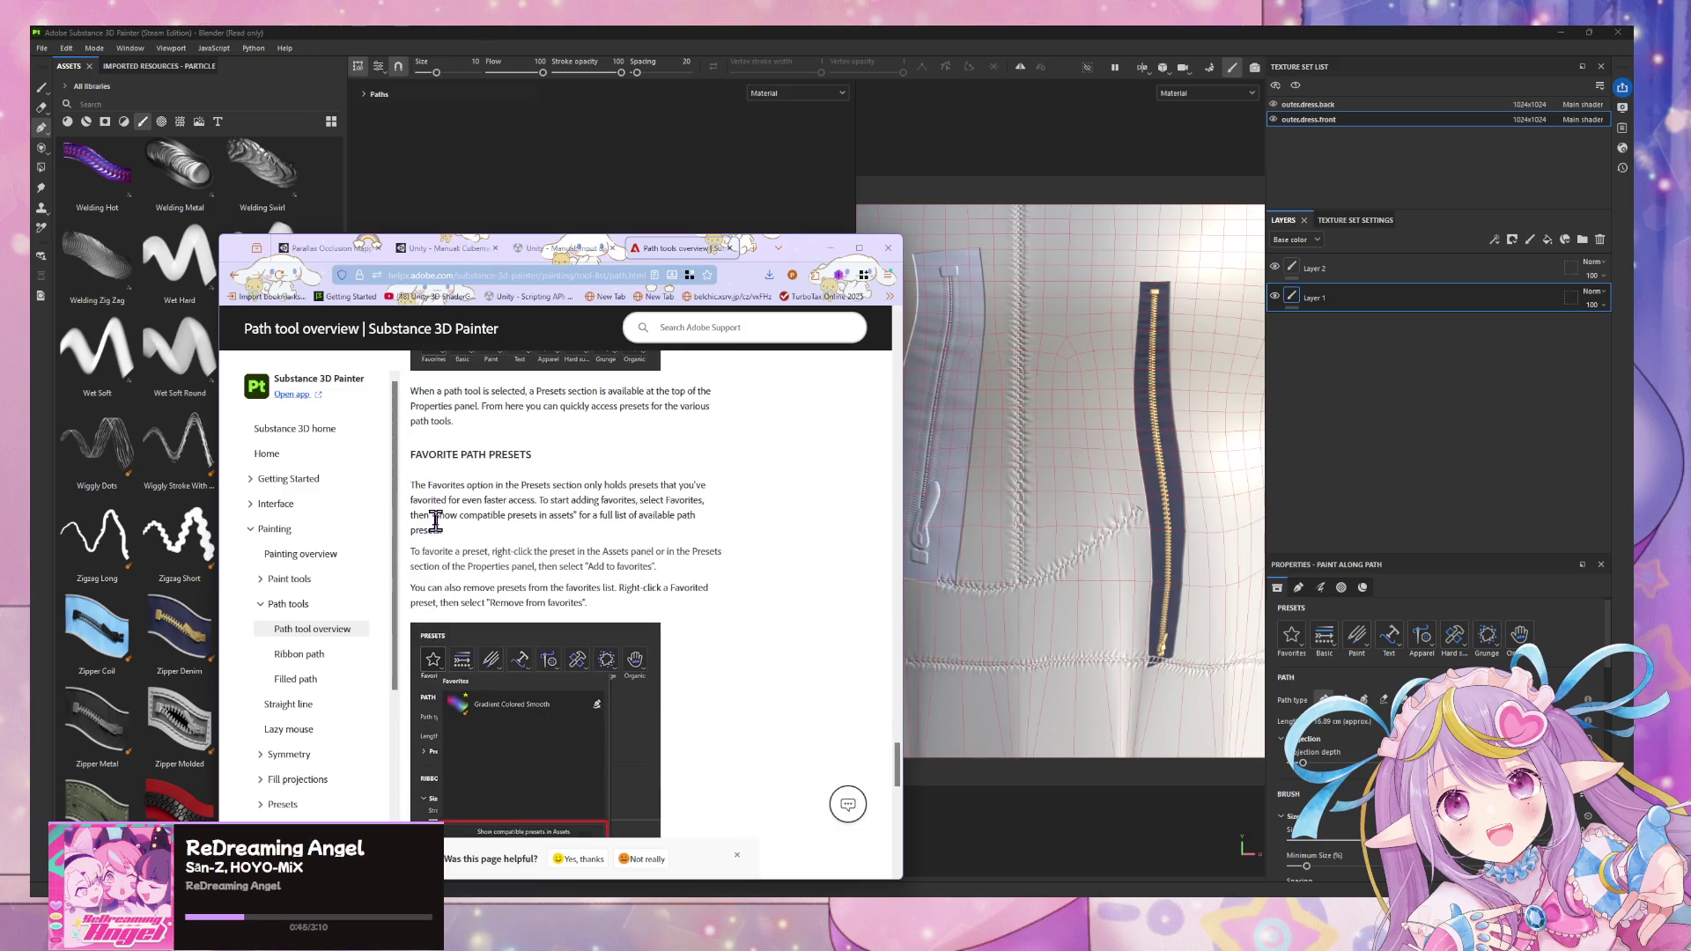
pyautogui.scroll(-3, 436, 520)
pyautogui.scroll(-2, 438, 521)
pyautogui.scroll(1, 440, 525)
pyautogui.scroll(1, 444, 526)
pyautogui.scroll(4, 444, 526)
pyautogui.scroll(-3, 447, 535)
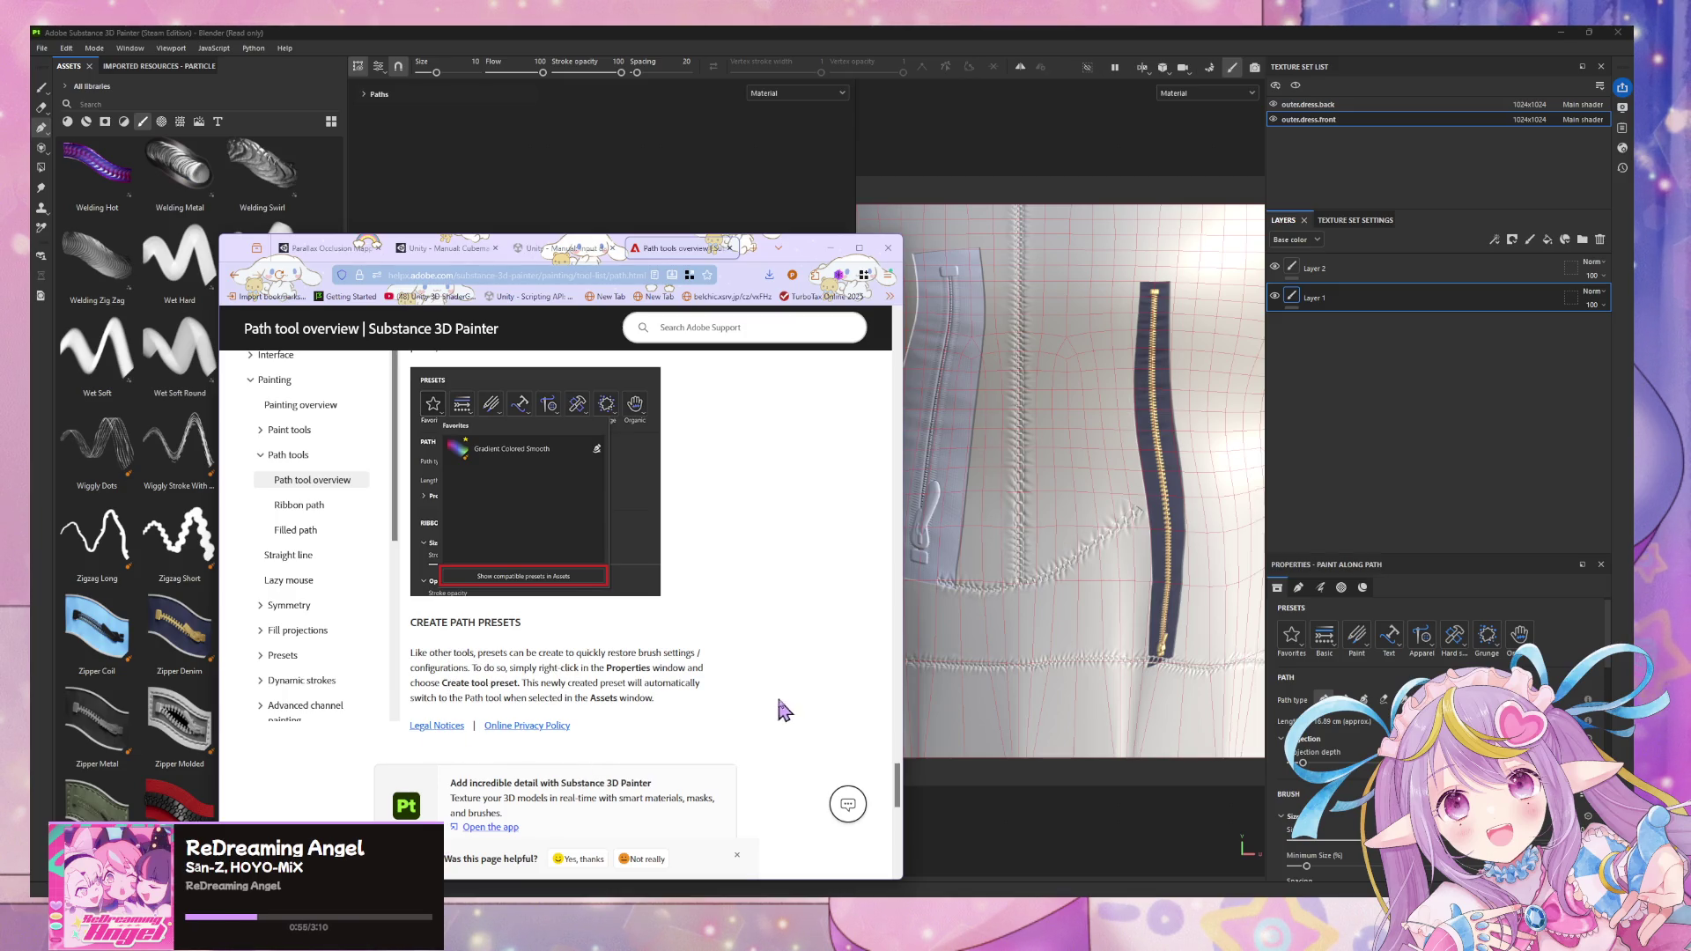
pyautogui.scroll(1, 780, 667)
pyautogui.scroll(-5, 781, 667)
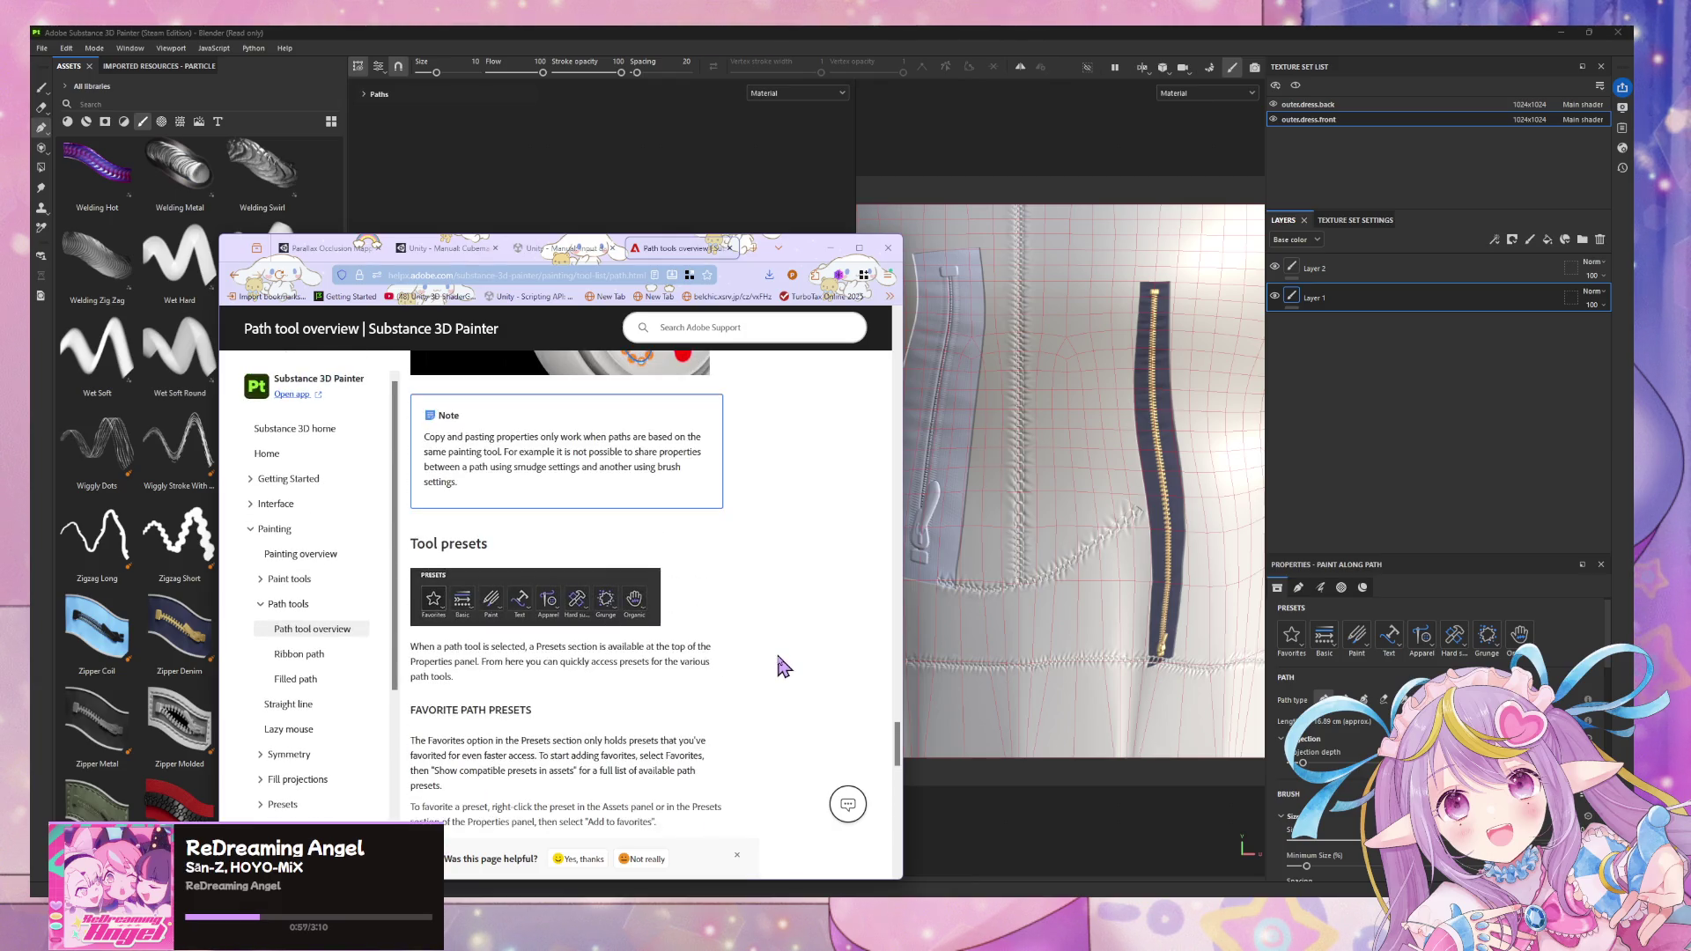
pyautogui.scroll(-5, 780, 667)
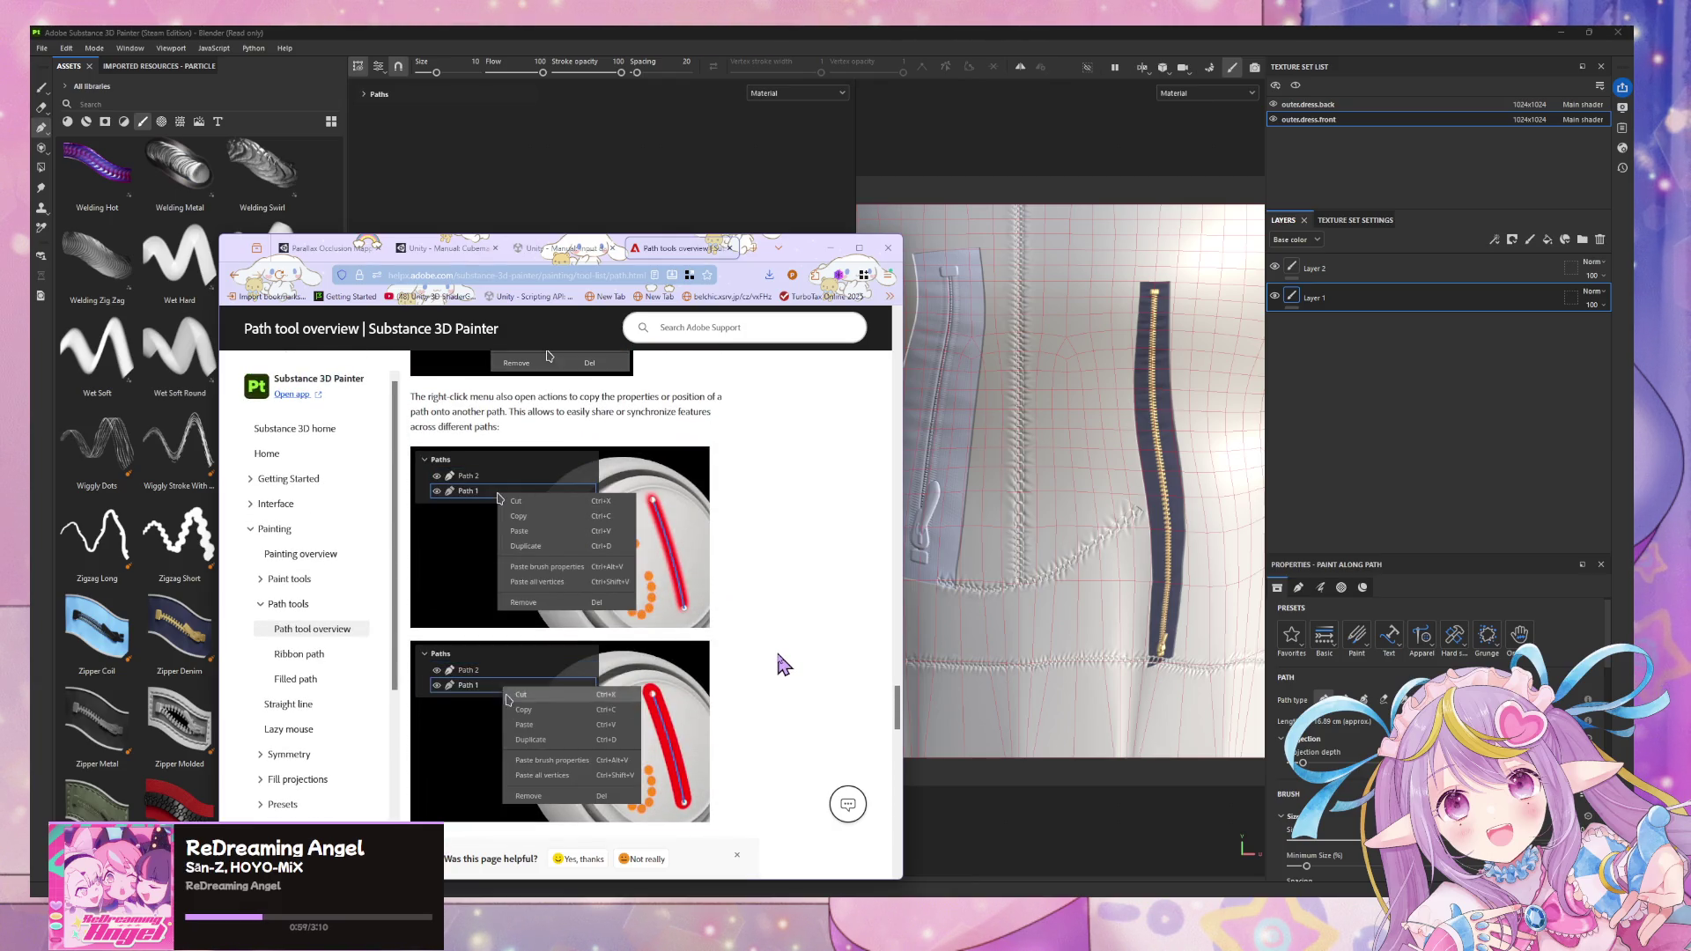
pyautogui.scroll(2, 782, 667)
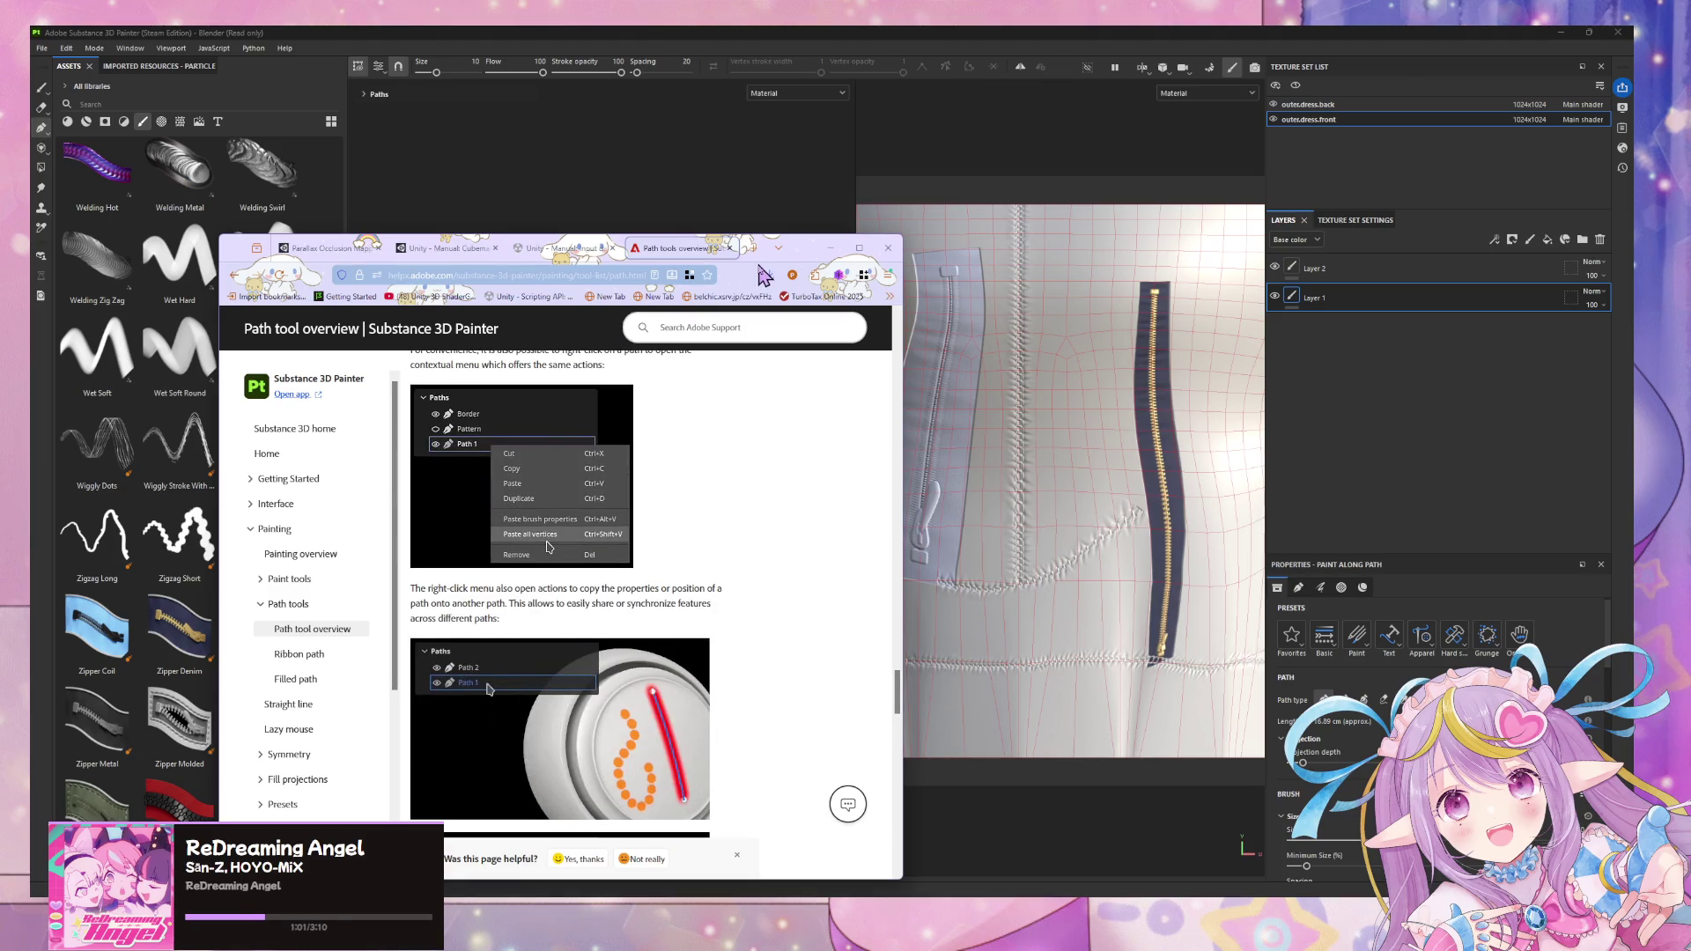
pyautogui.moveTo(797, 261); pyautogui.dragTo(1431, 641)
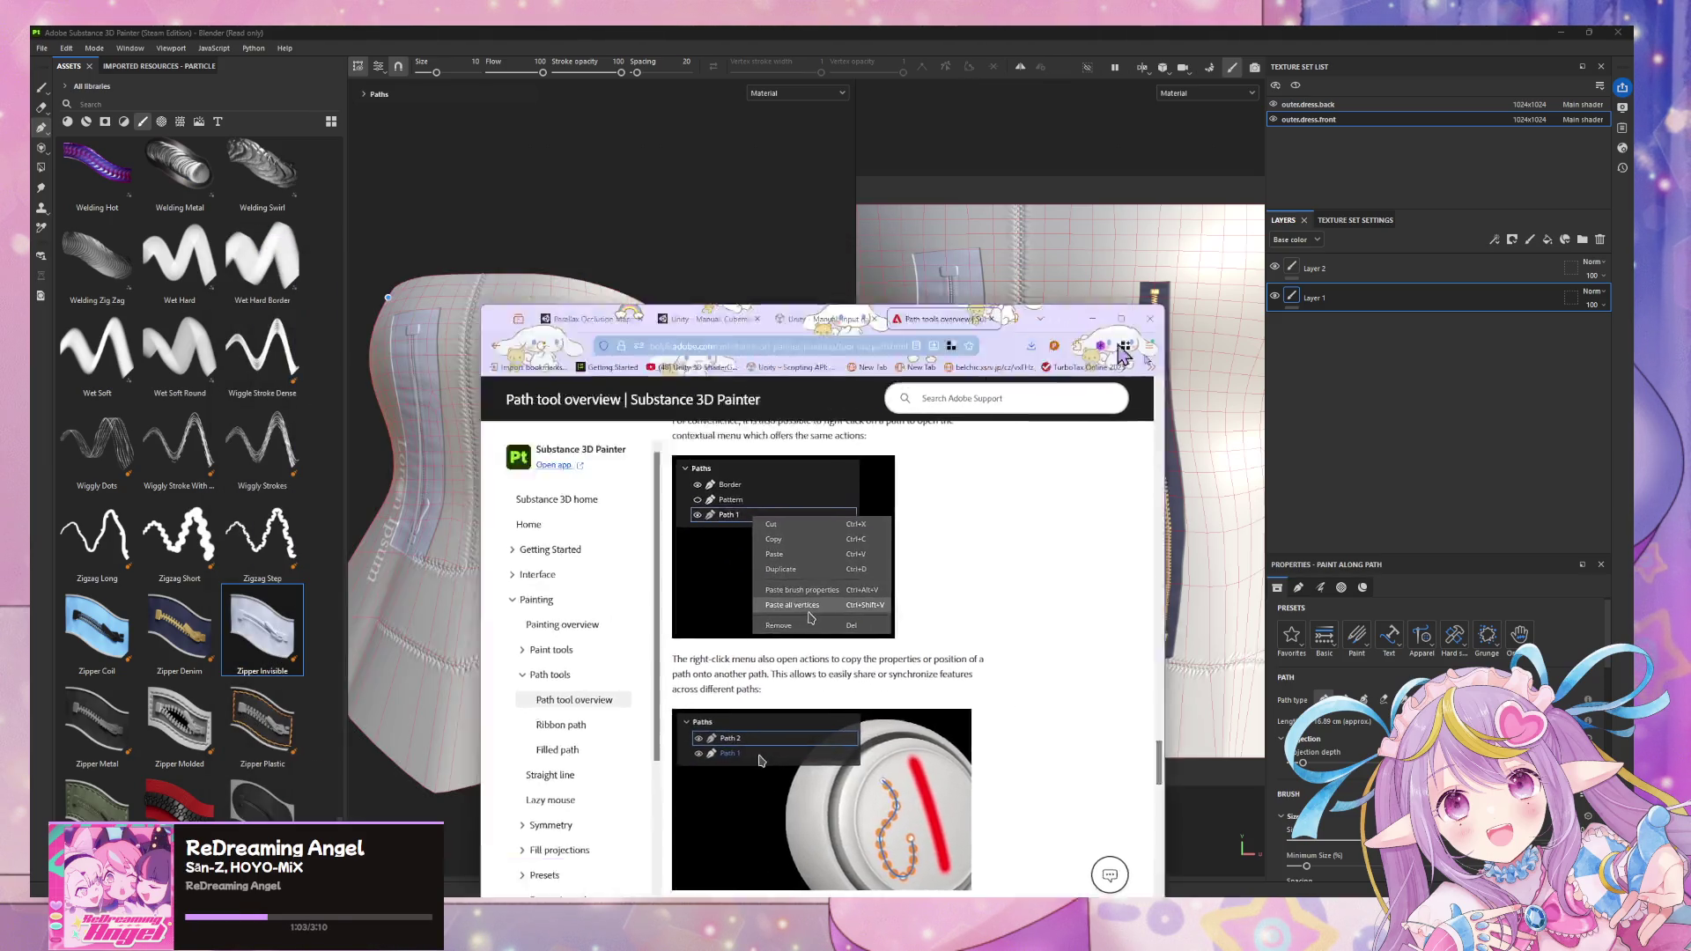
# - Remove Path 1, the centre-front stitch path, leaving Path 3 and Path 2 in the list
pyautogui.click(365, 96)
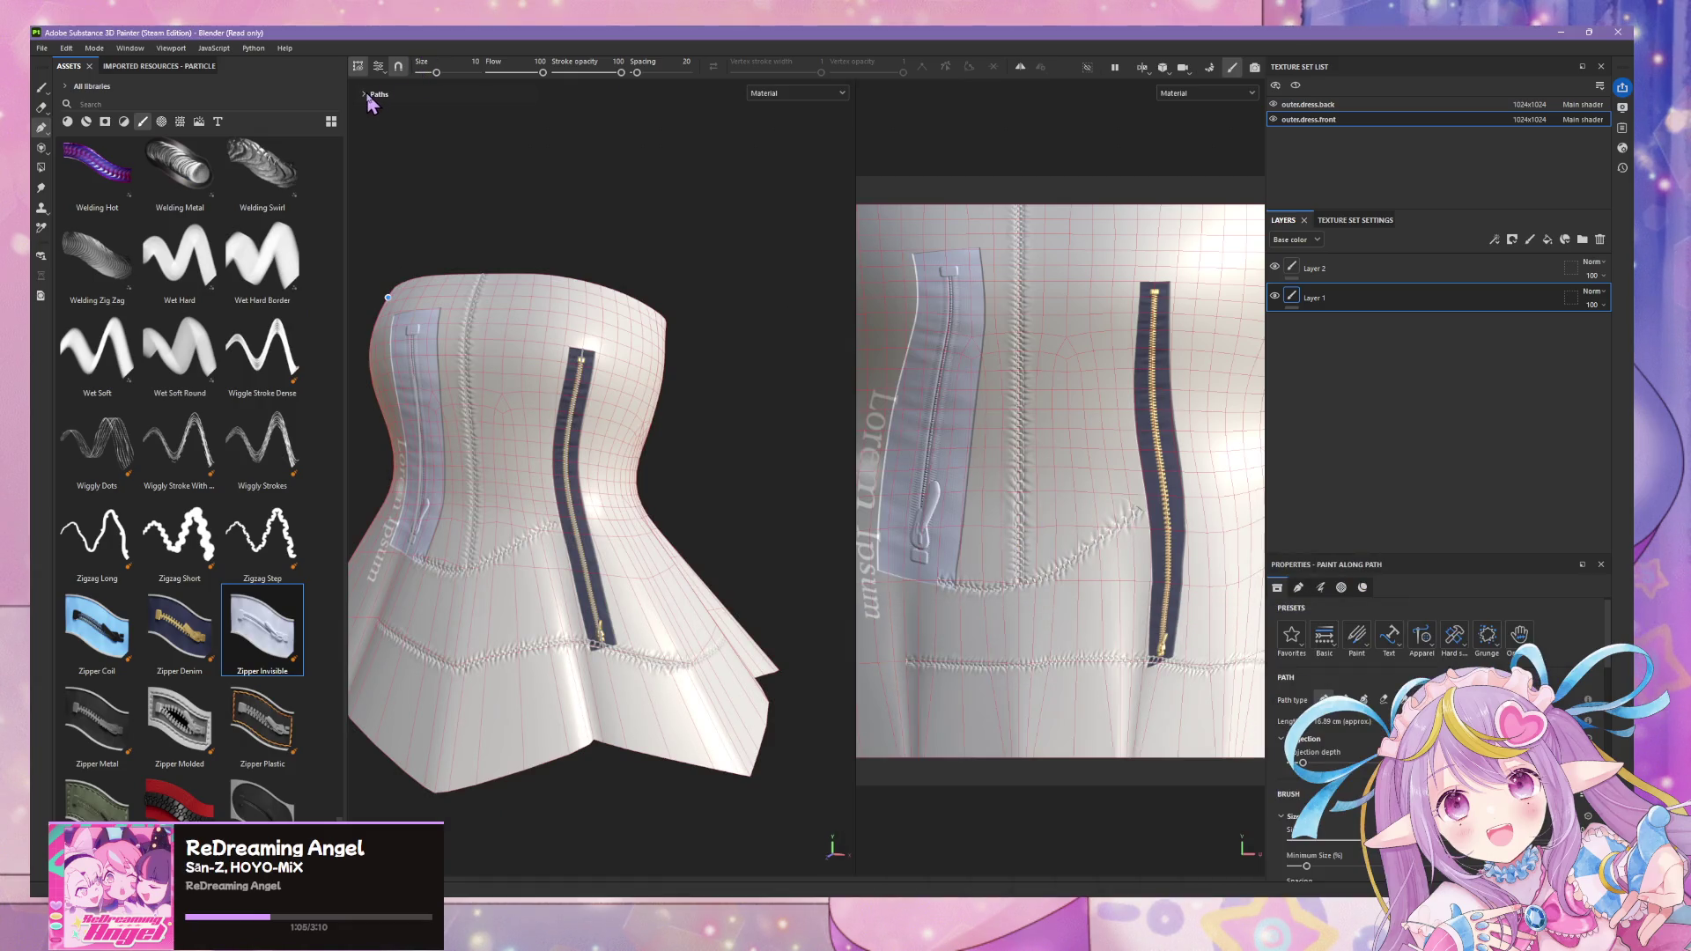
pyautogui.click(380, 113)
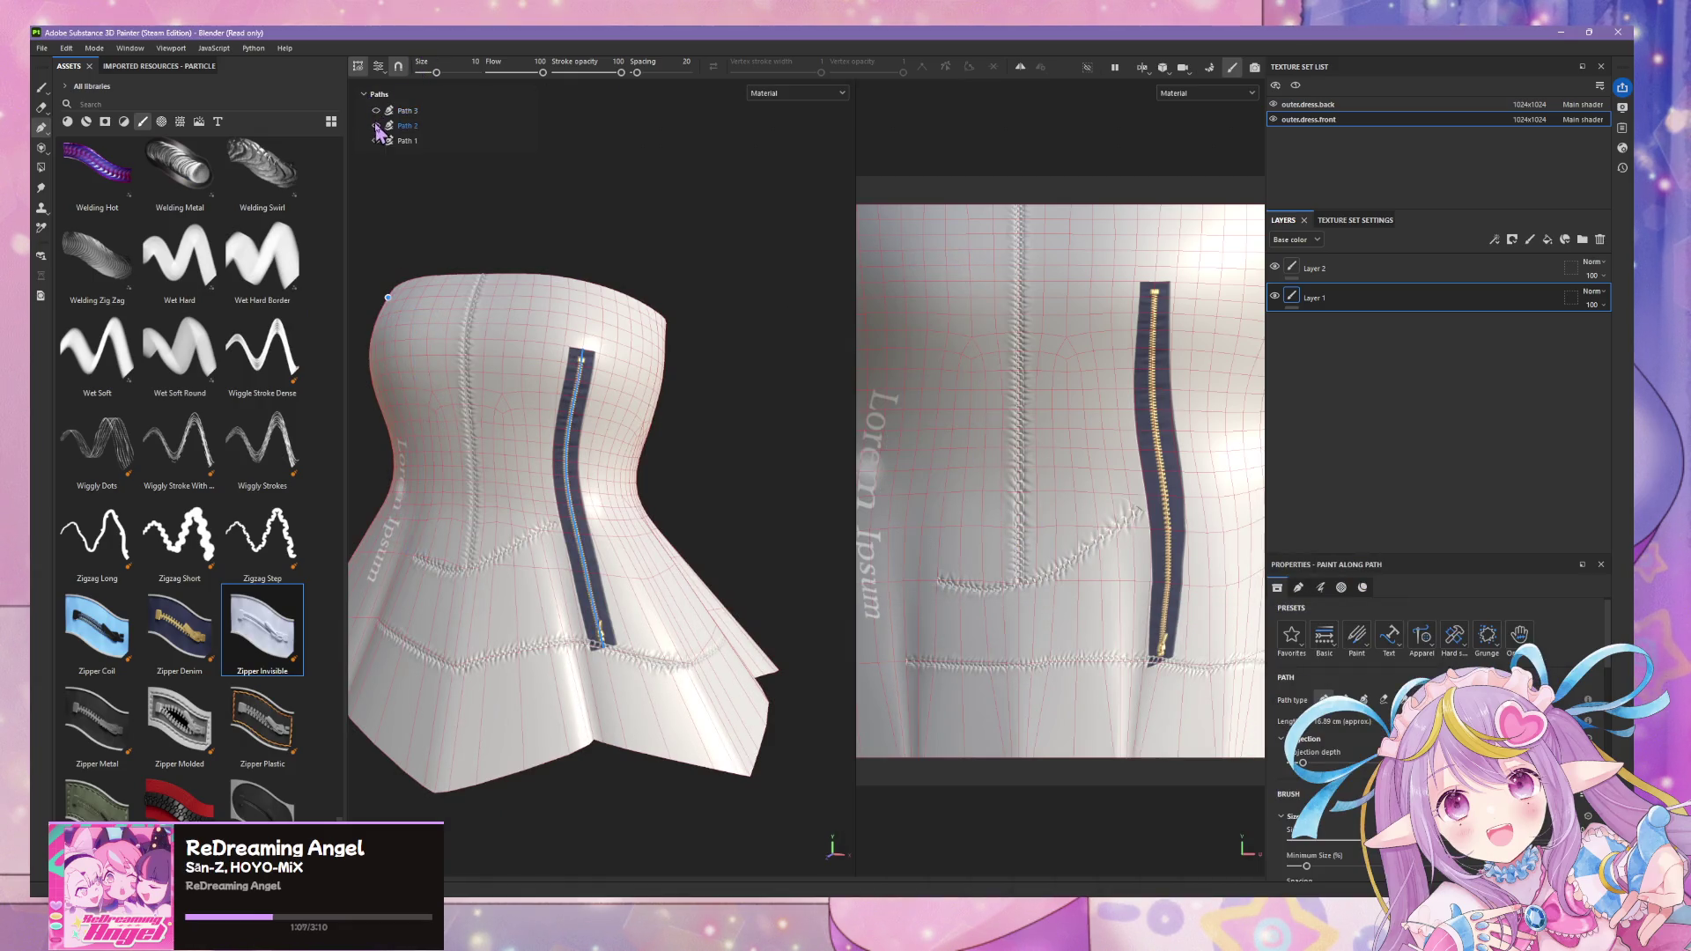
pyautogui.click(379, 125)
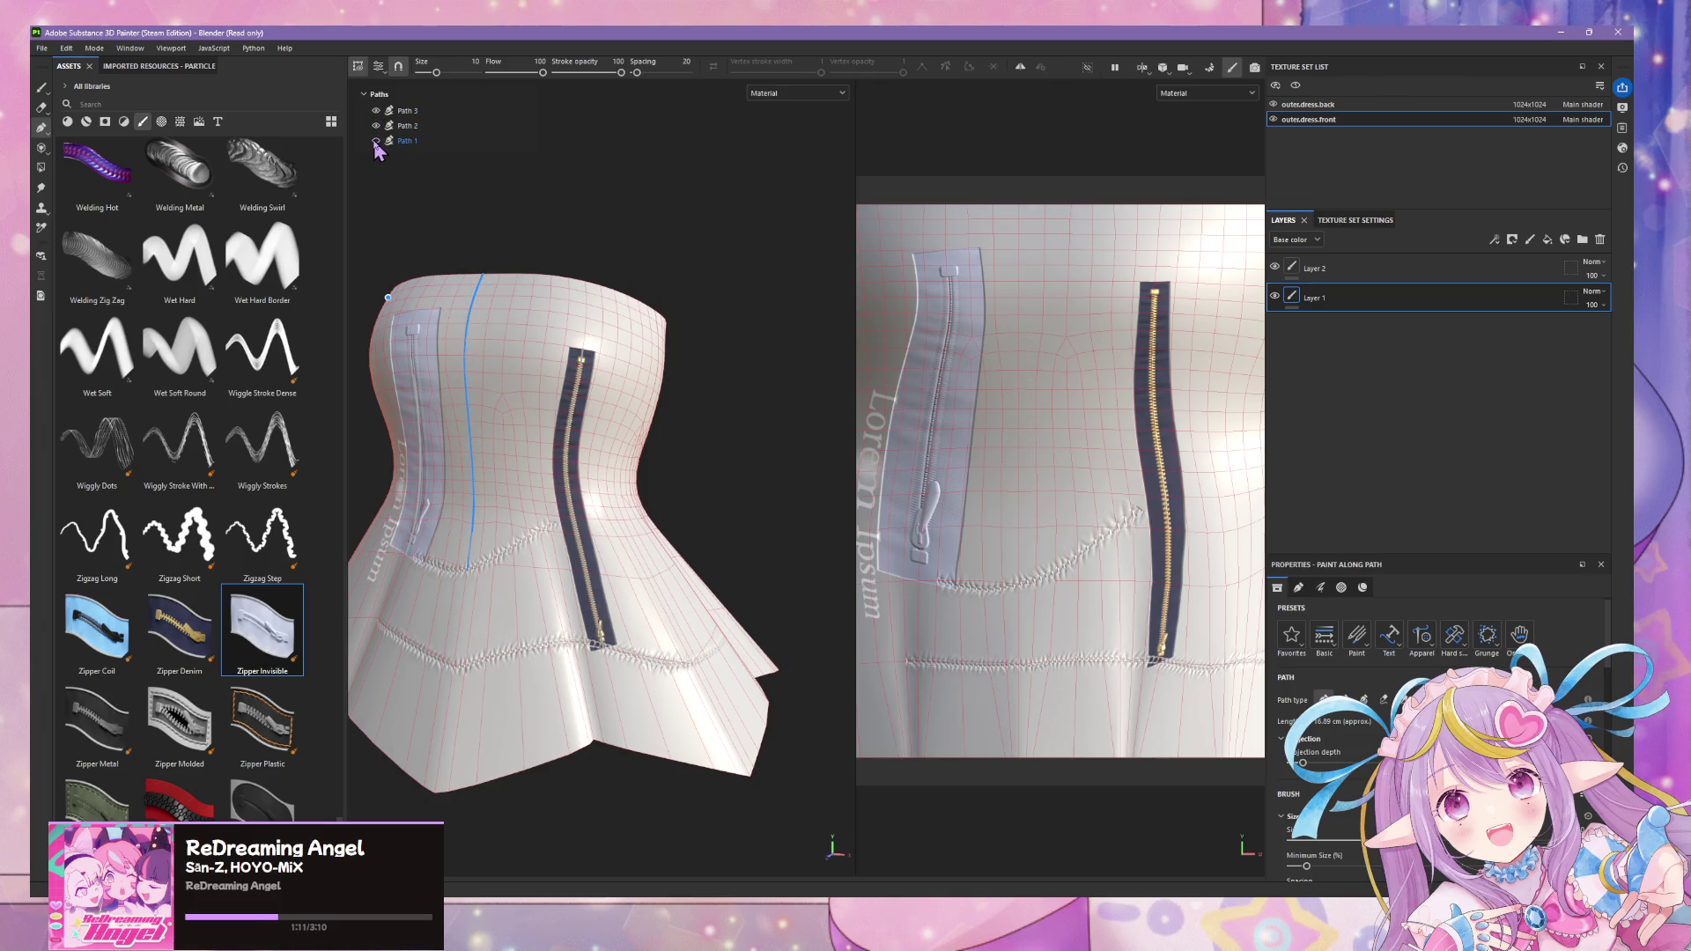
pyautogui.click(376, 141)
pyautogui.rightClick(412, 142)
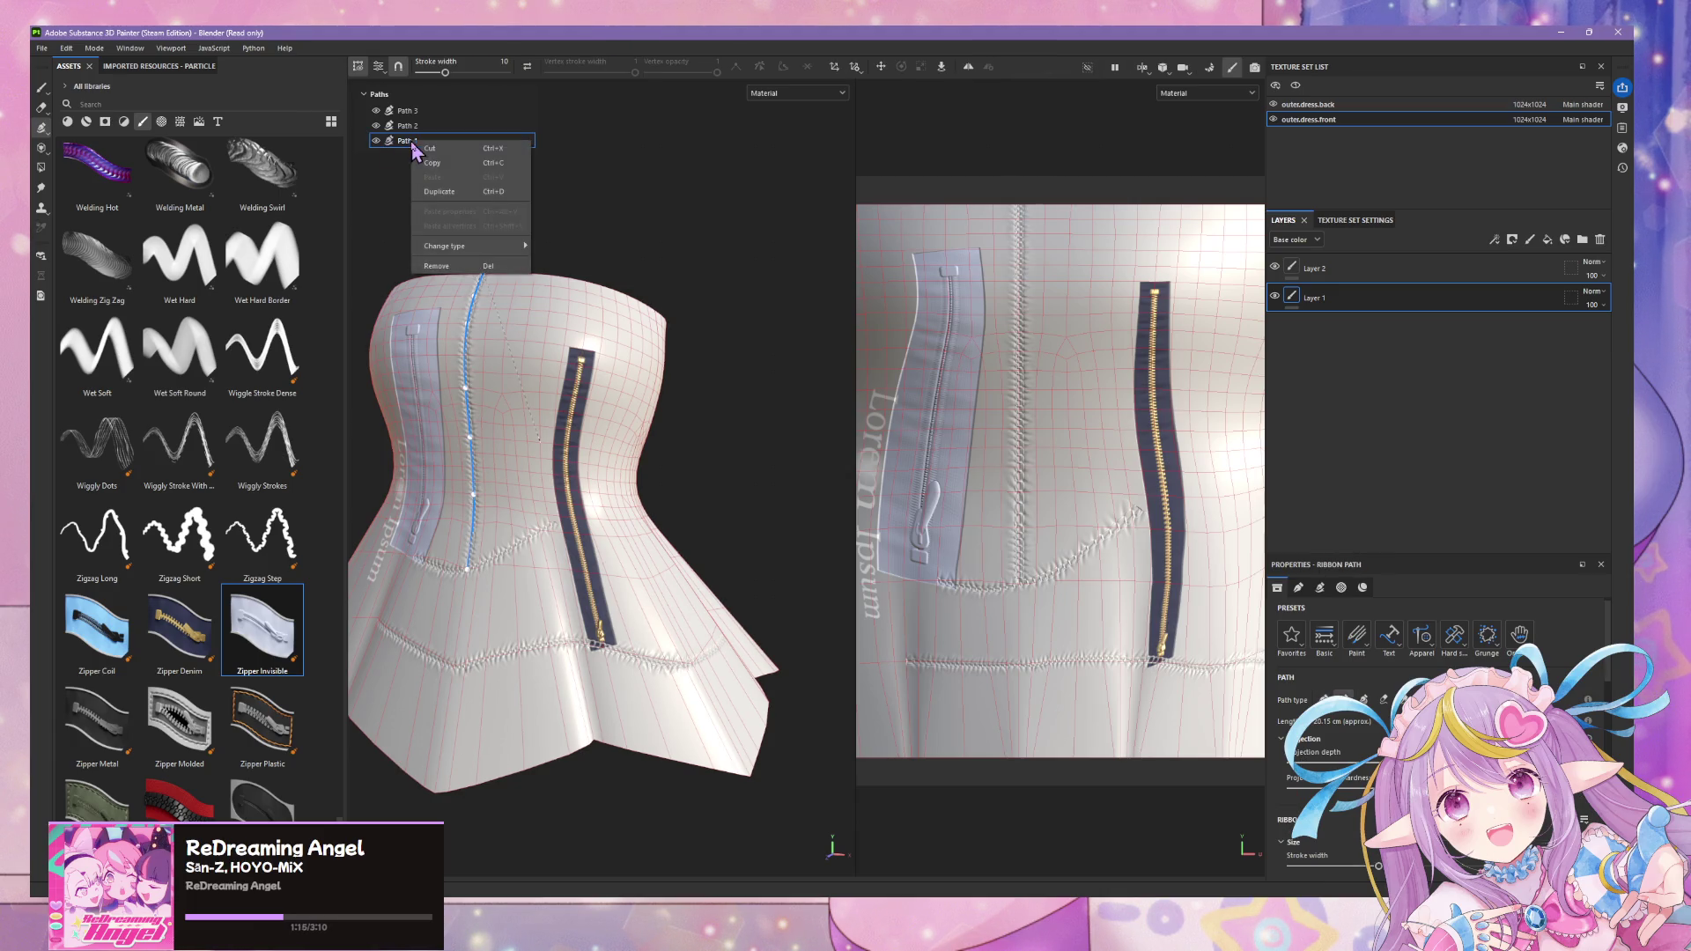
pyautogui.click(477, 265)
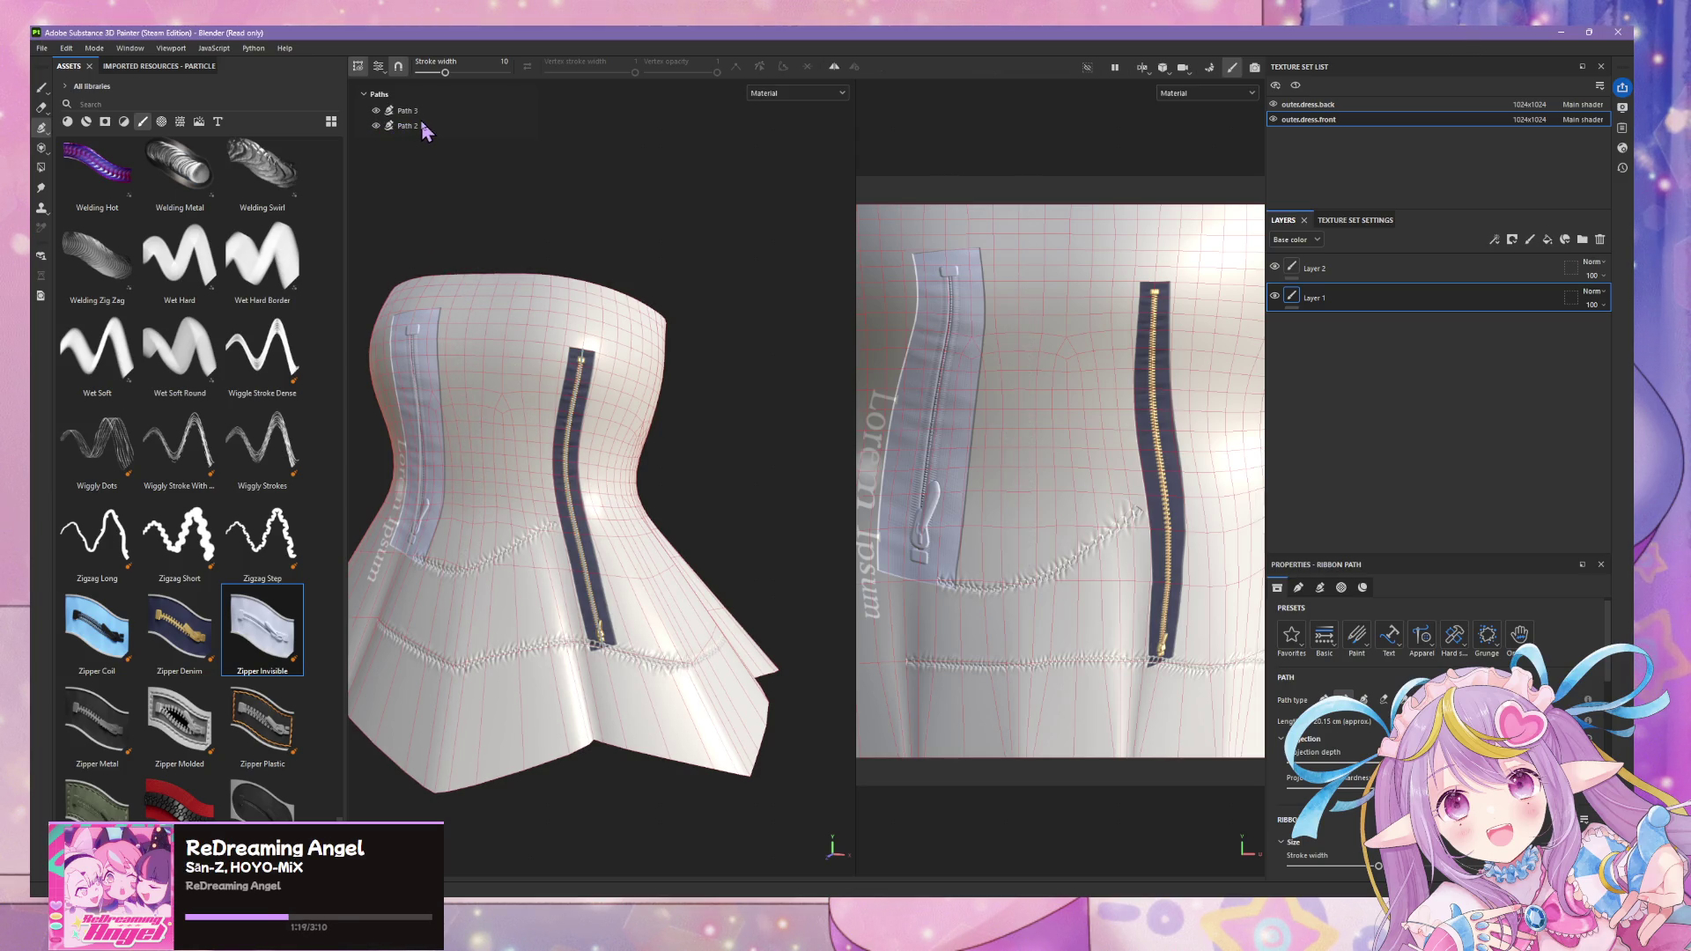
pyautogui.click(805, 89)
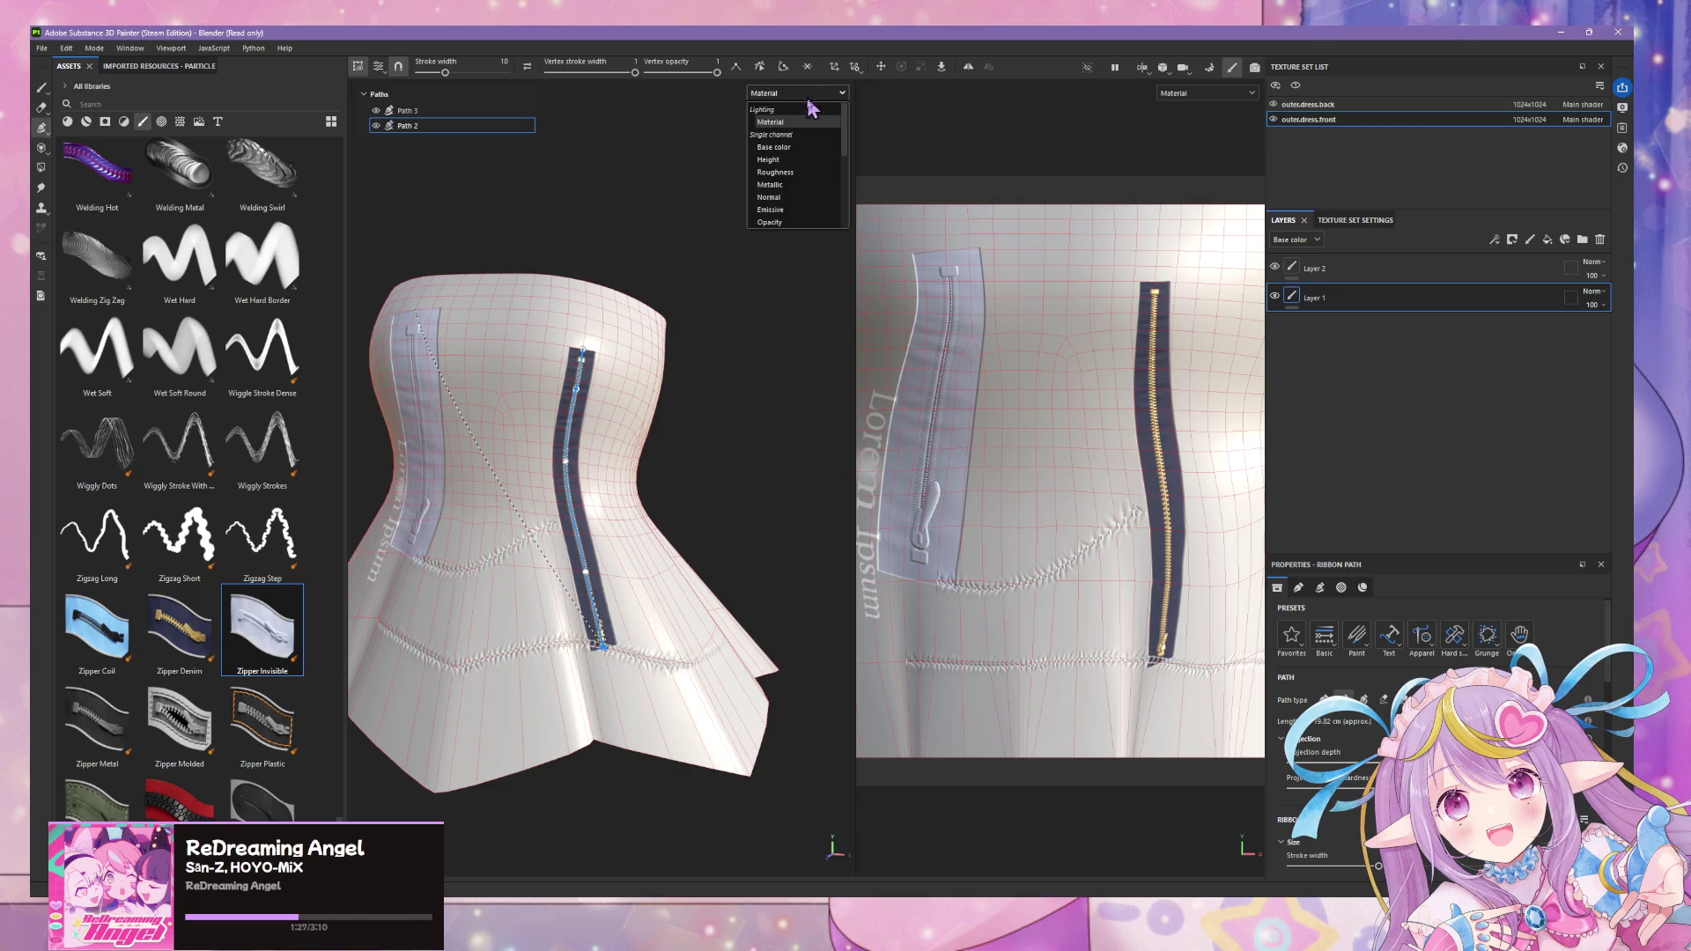
pyautogui.click(771, 159)
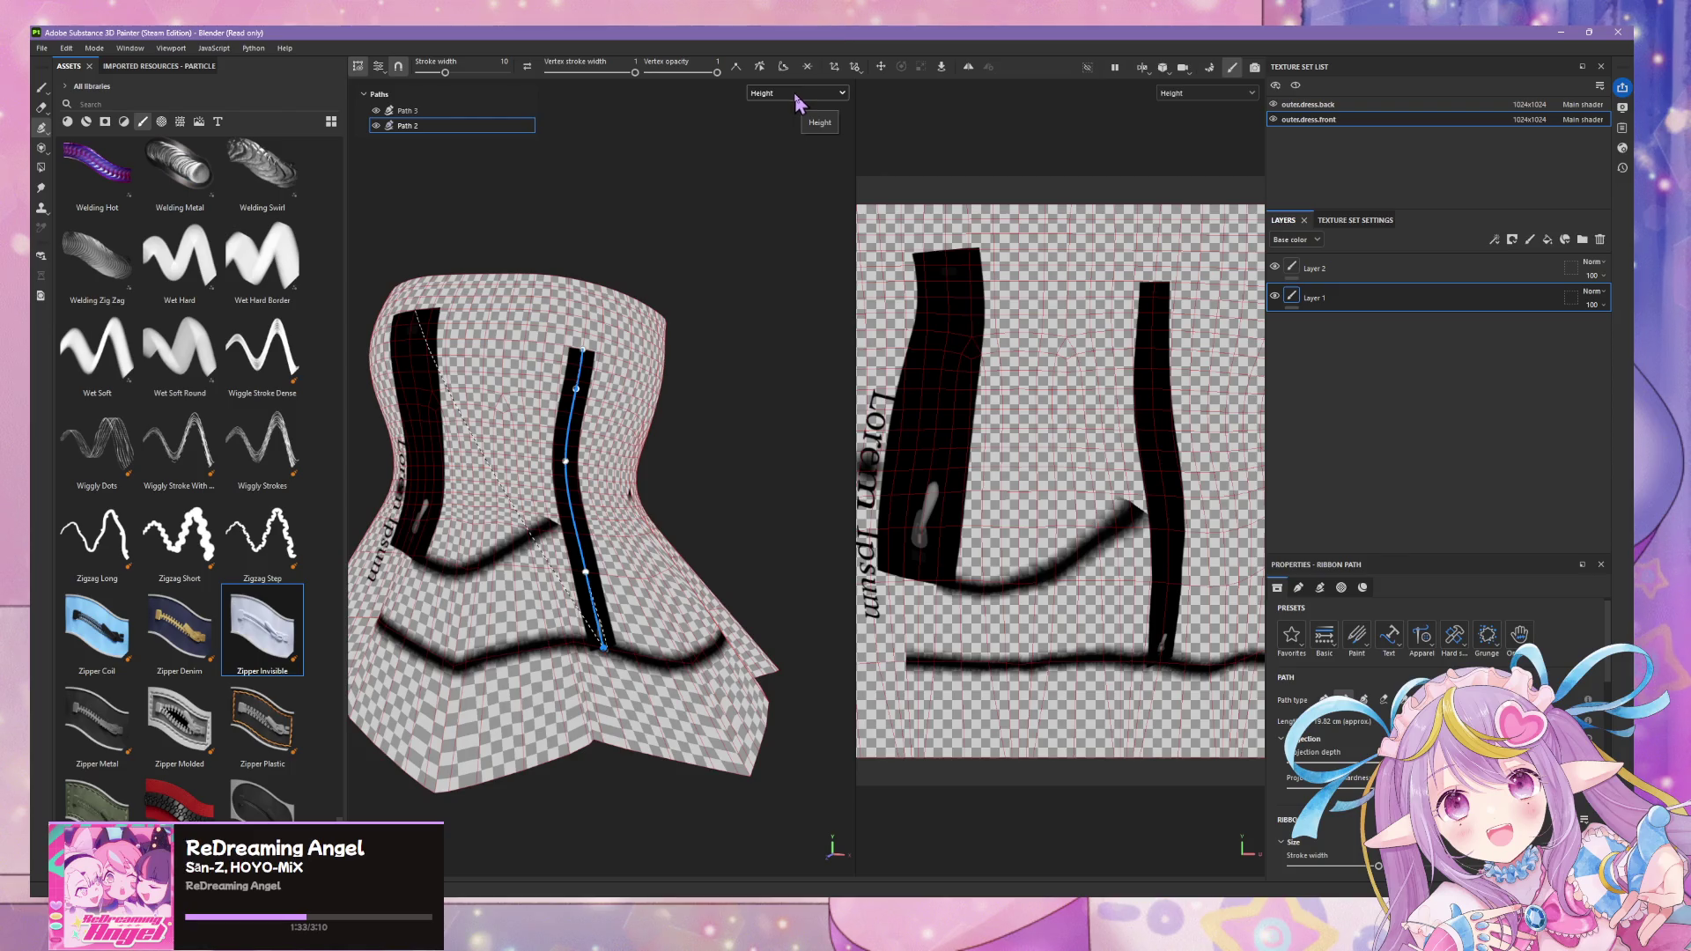
pyautogui.click(800, 94)
pyautogui.click(796, 158)
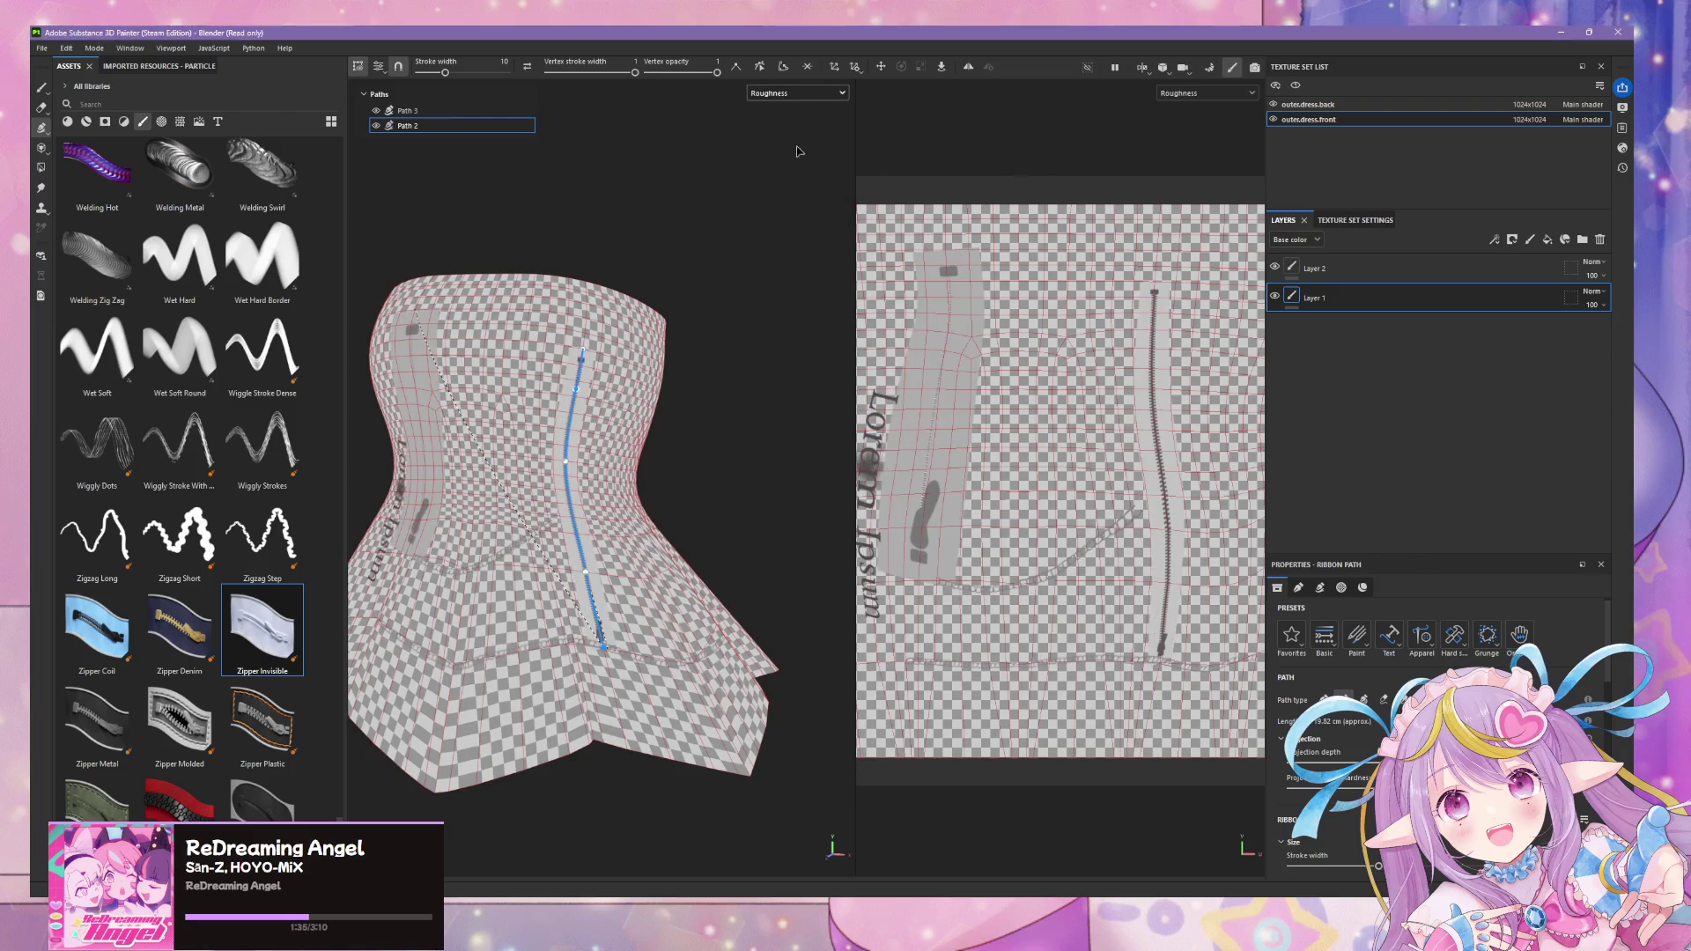
pyautogui.click(807, 98)
pyautogui.click(809, 97)
pyautogui.click(797, 185)
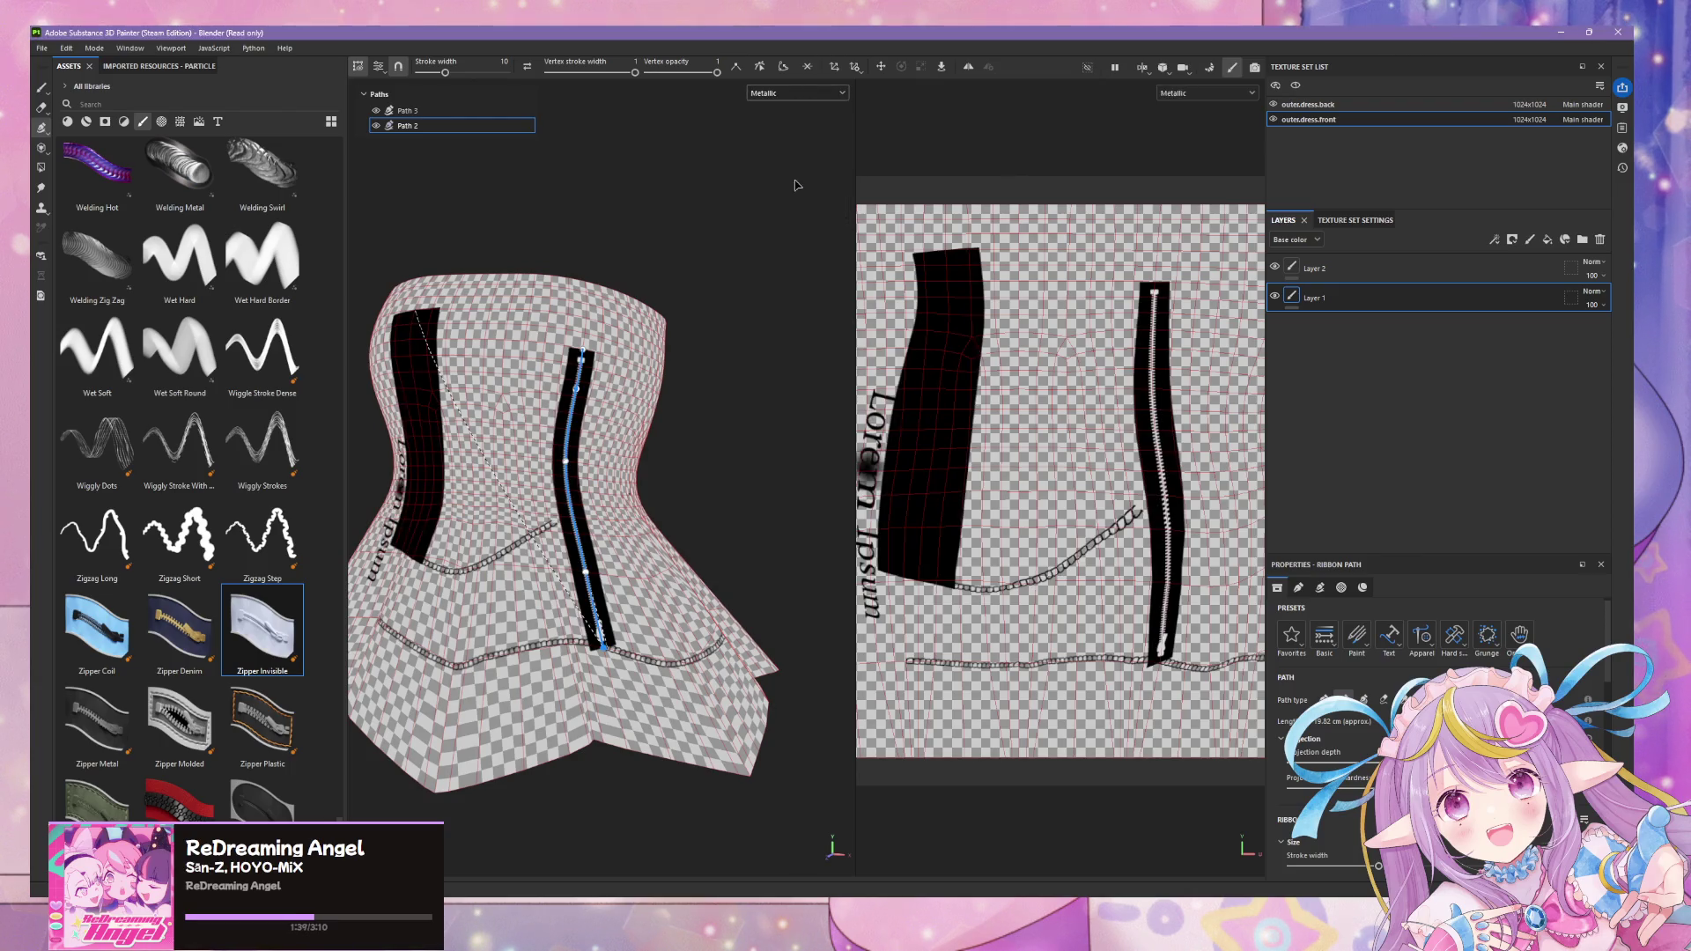
pyautogui.click(806, 98)
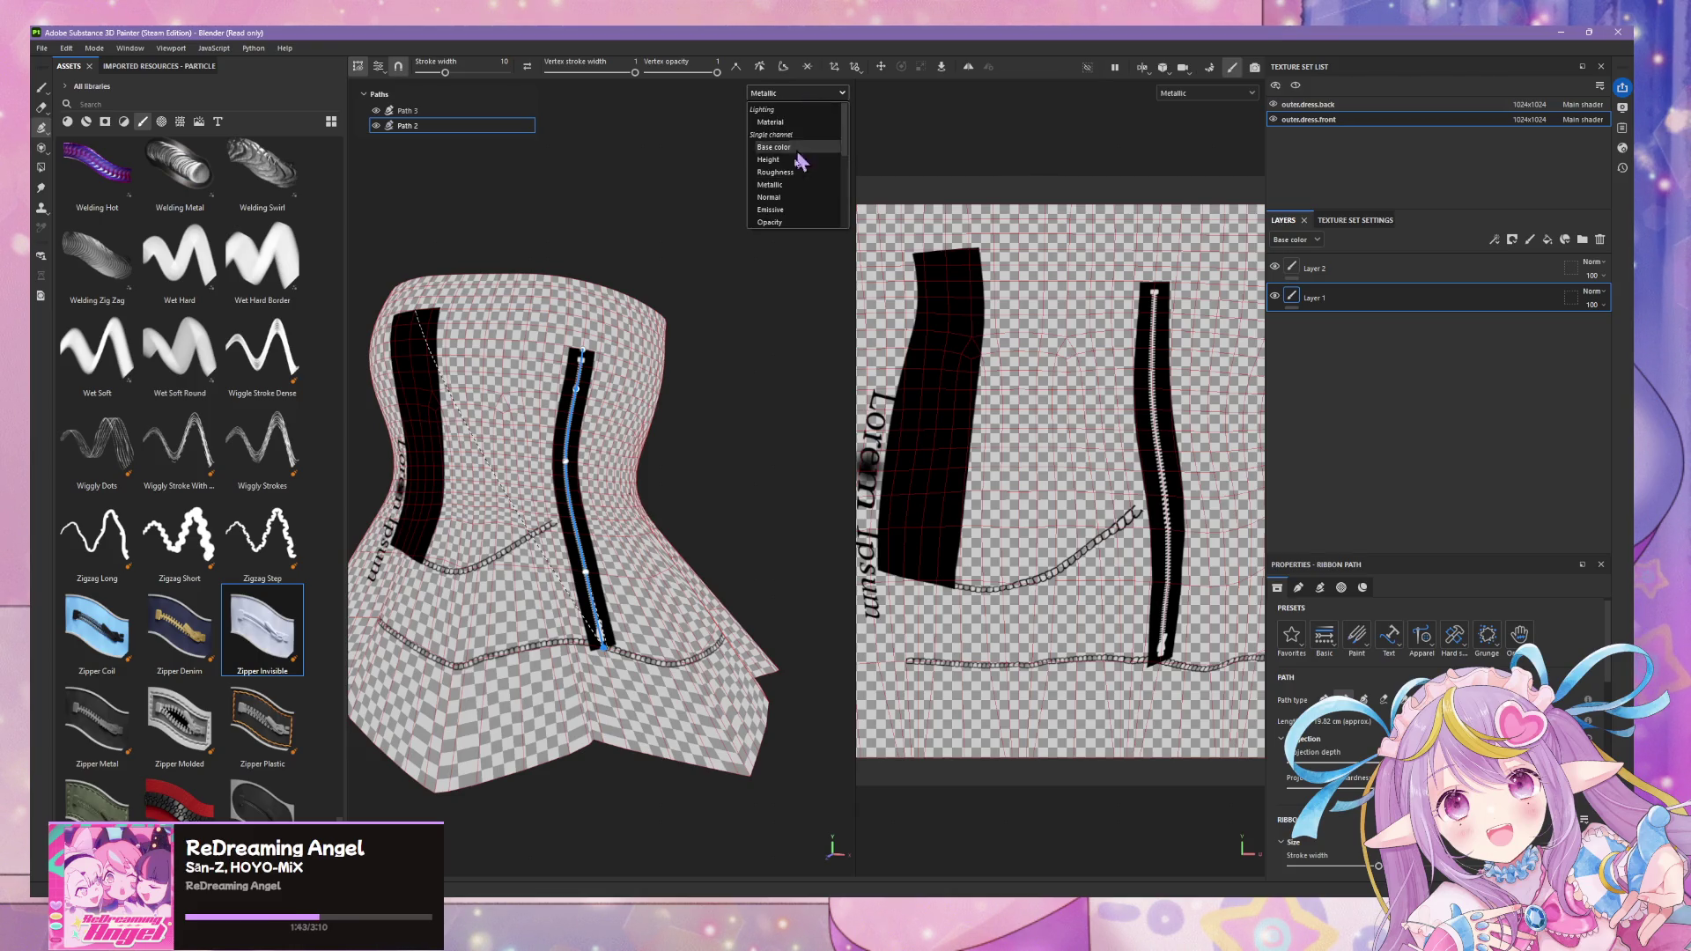
pyautogui.click(791, 197)
pyautogui.click(801, 98)
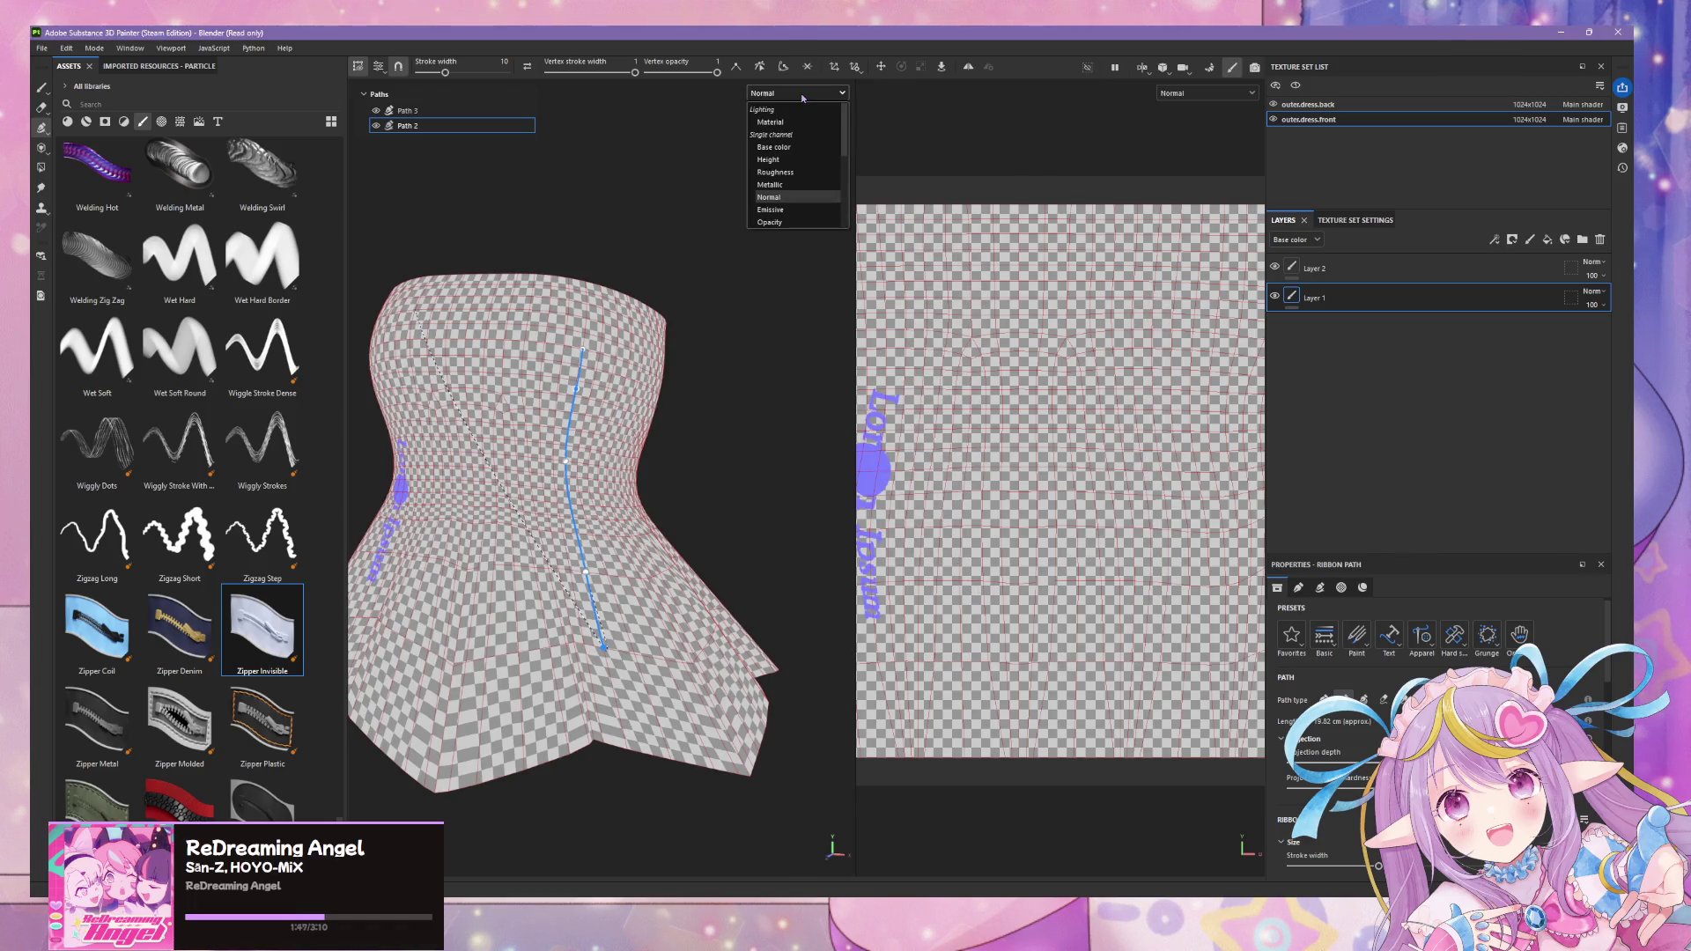
pyautogui.click(785, 227)
pyautogui.click(801, 93)
pyautogui.scroll(-3, 814, 164)
pyautogui.scroll(2, 815, 163)
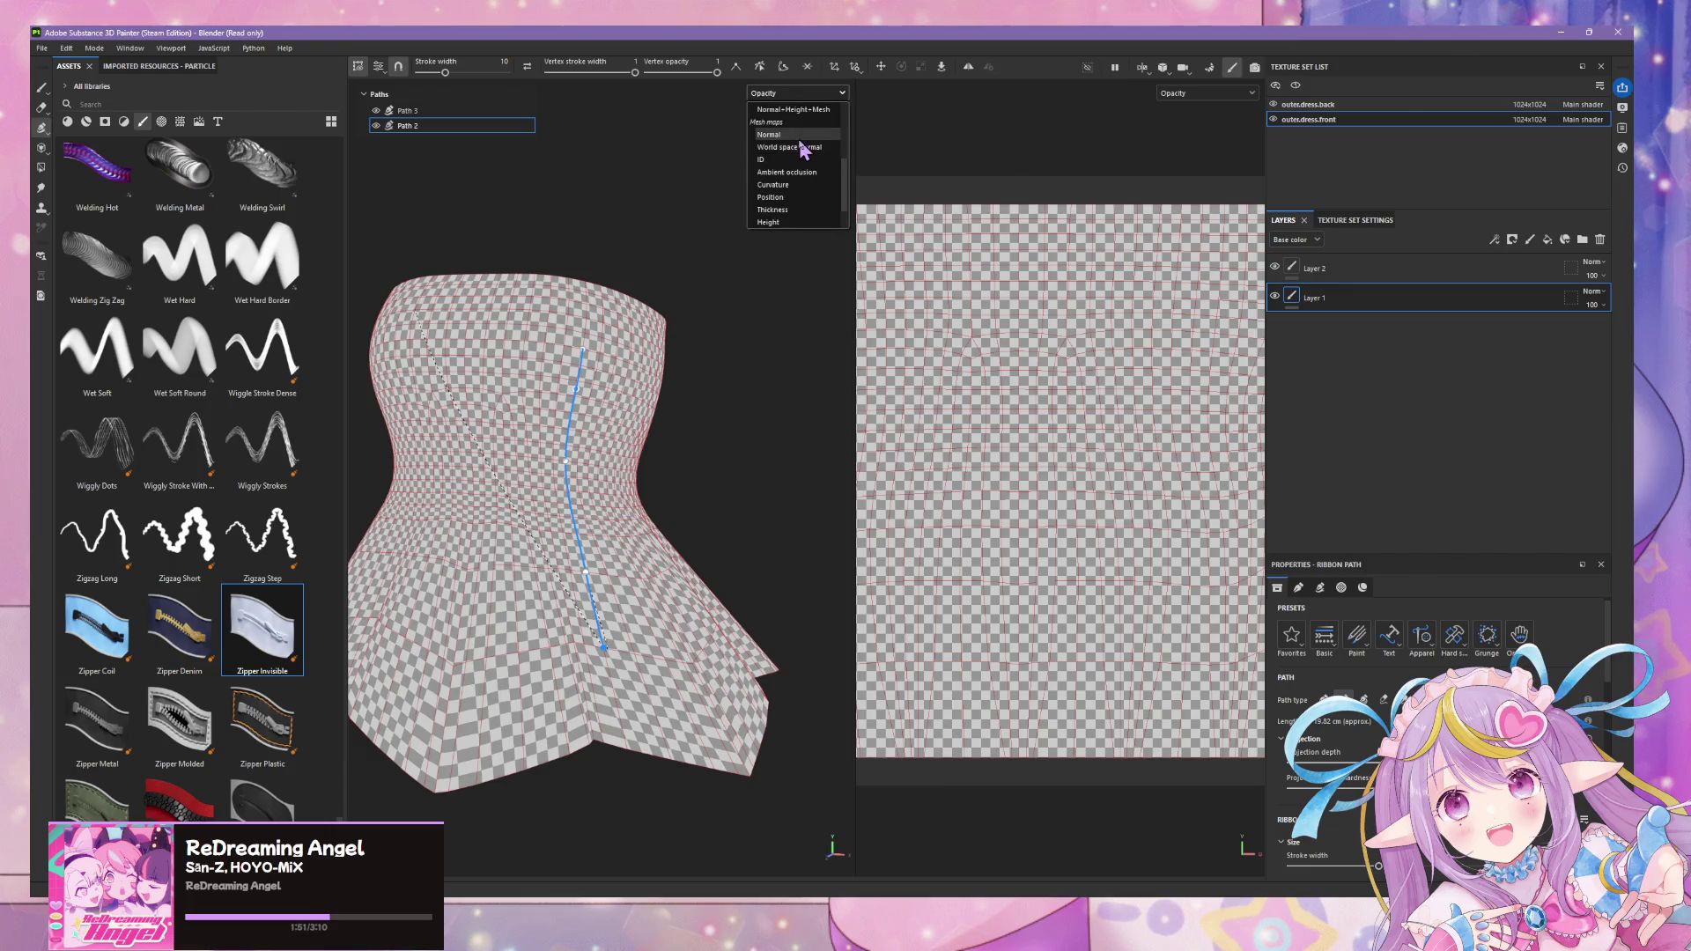
pyautogui.click(804, 152)
pyautogui.click(809, 97)
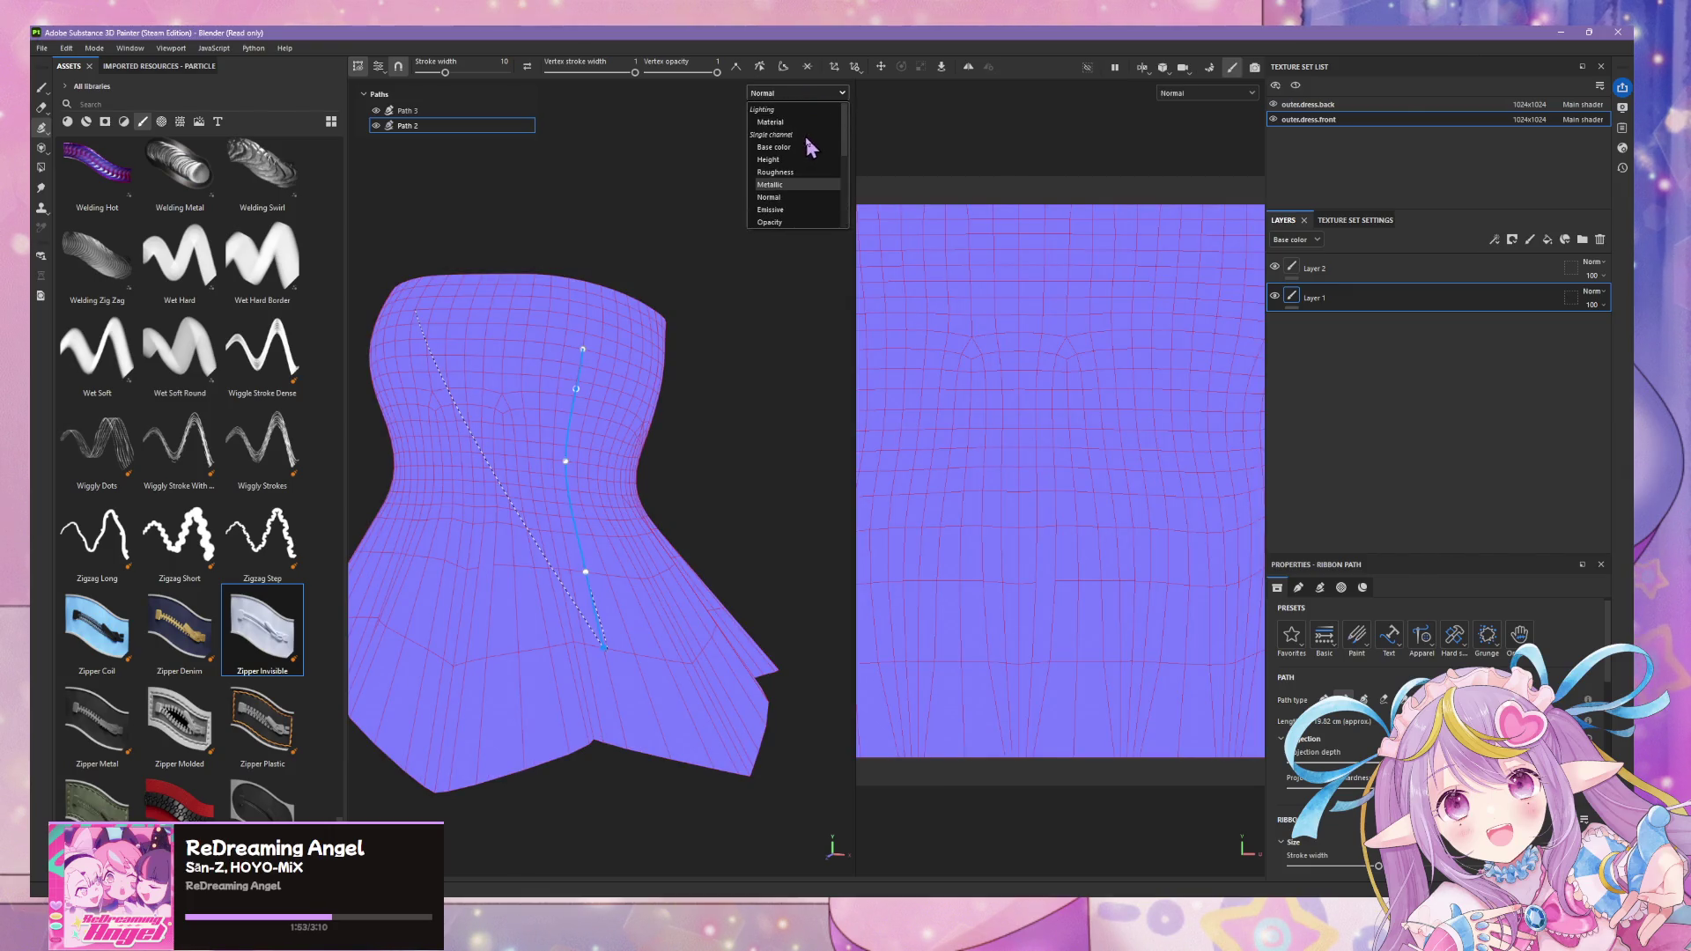
pyautogui.click(791, 126)
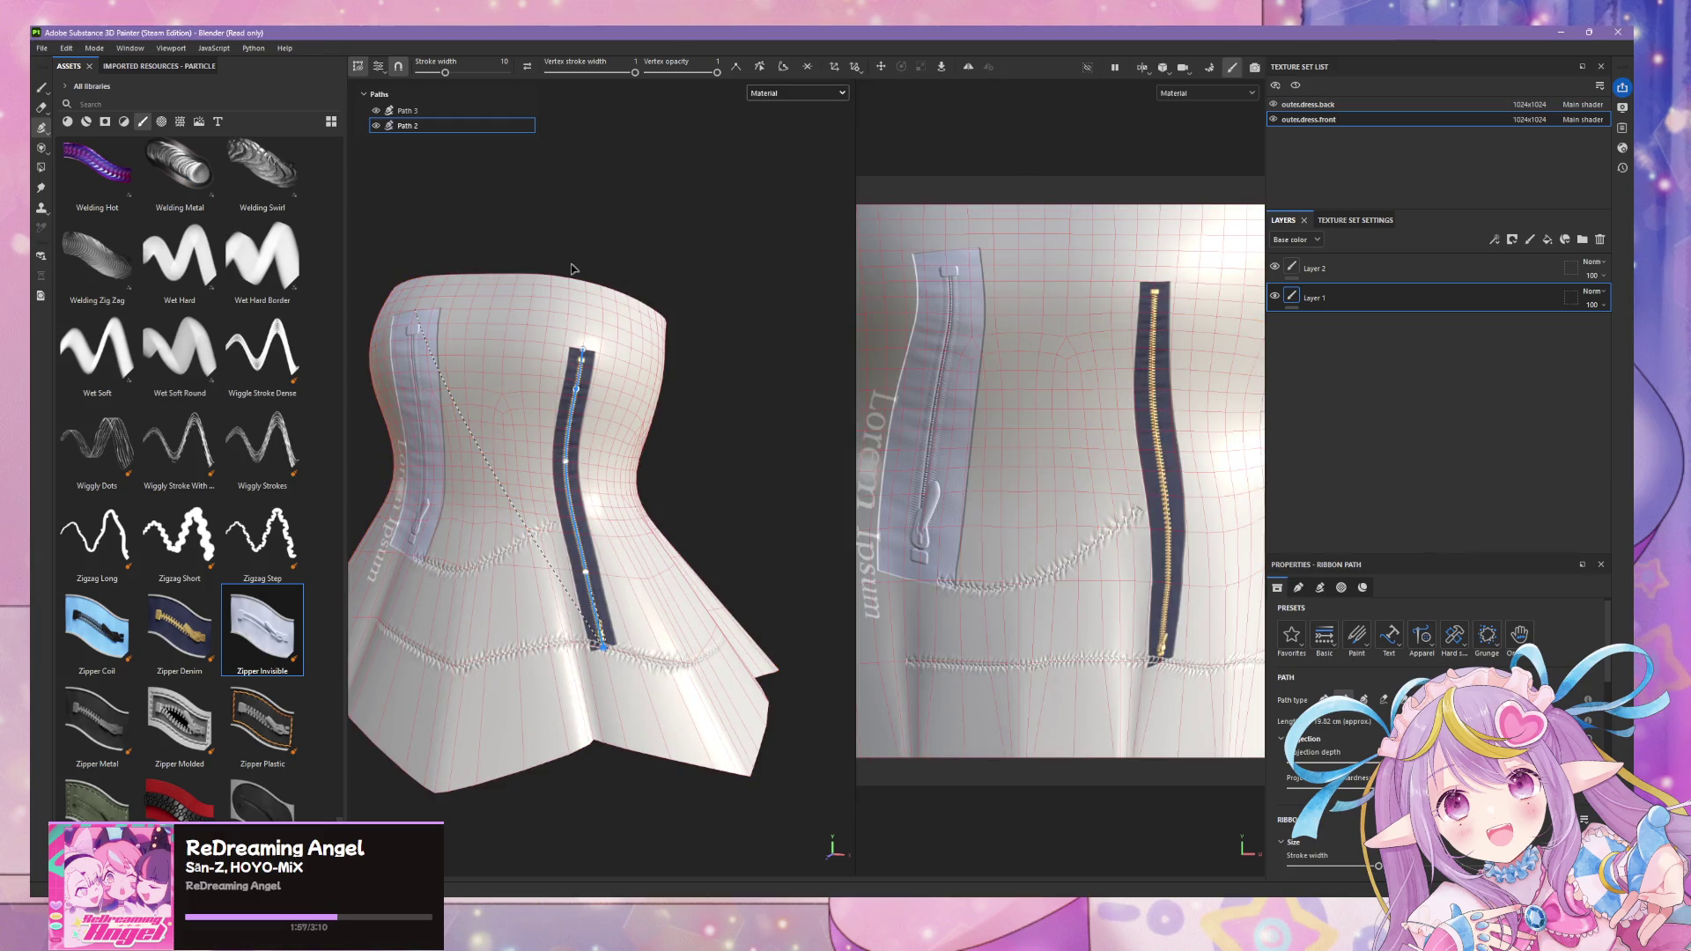
pyautogui.keyDown('alt'); pyautogui.moveTo(468, 272); pyautogui.dragTo(643, 312); pyautogui.keyUp('alt')
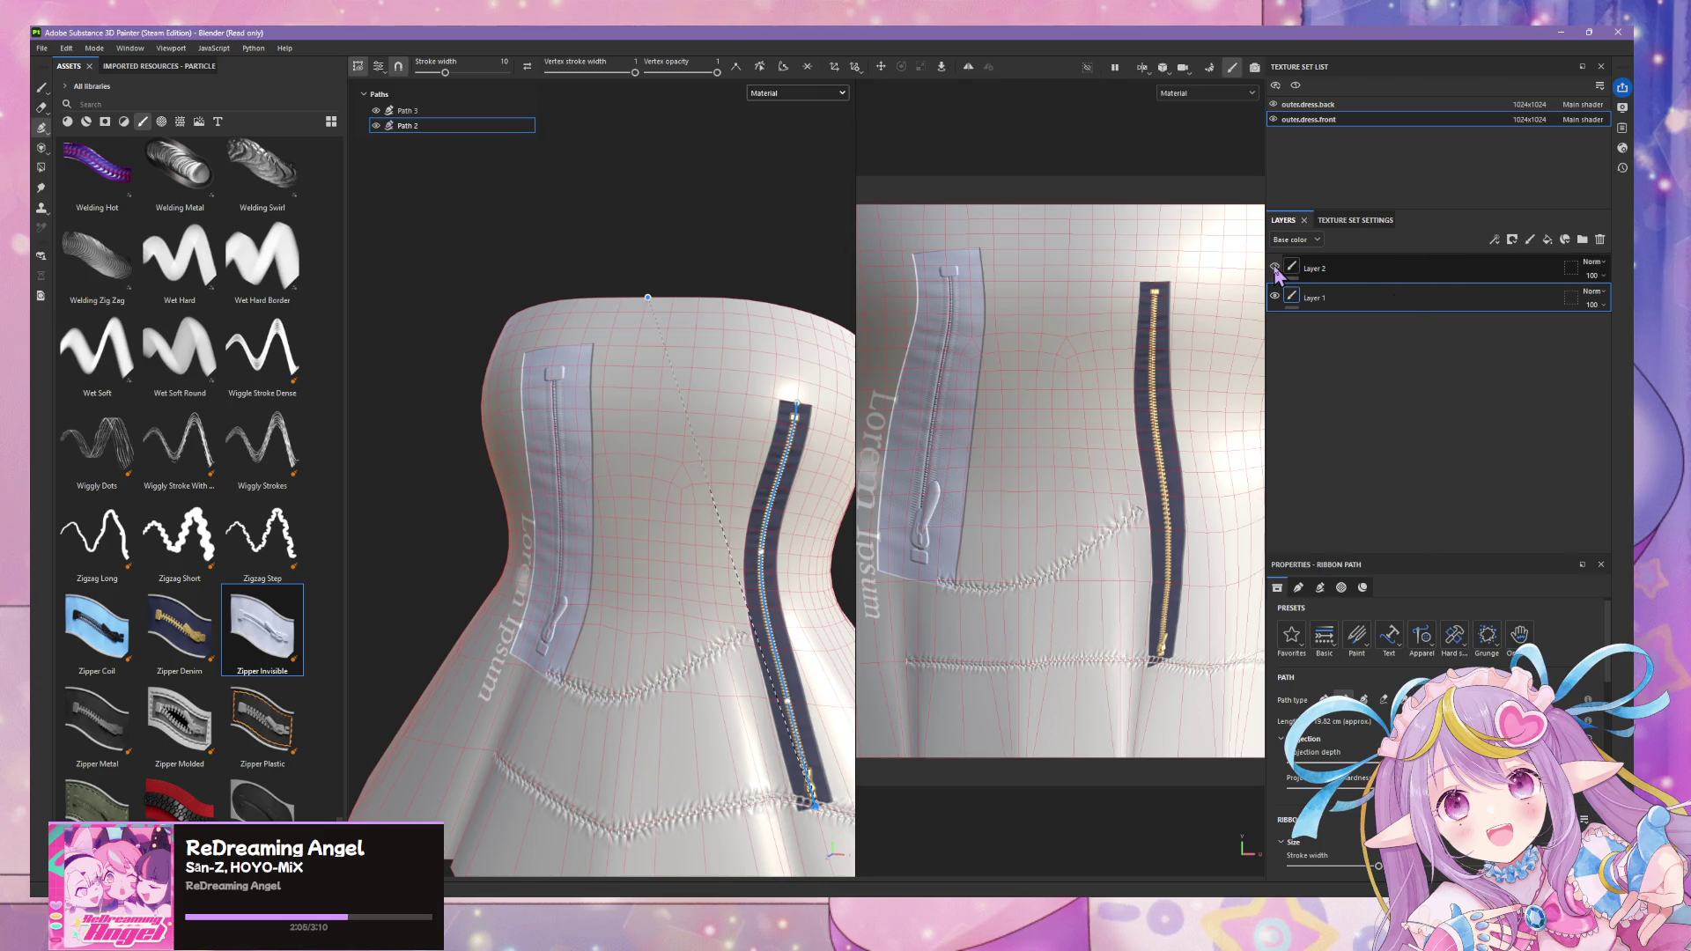
# - Delete Layer 2, then select the zipper strip Path 3 in Layer 1 and view the side zipper
pyautogui.click(1308, 267)
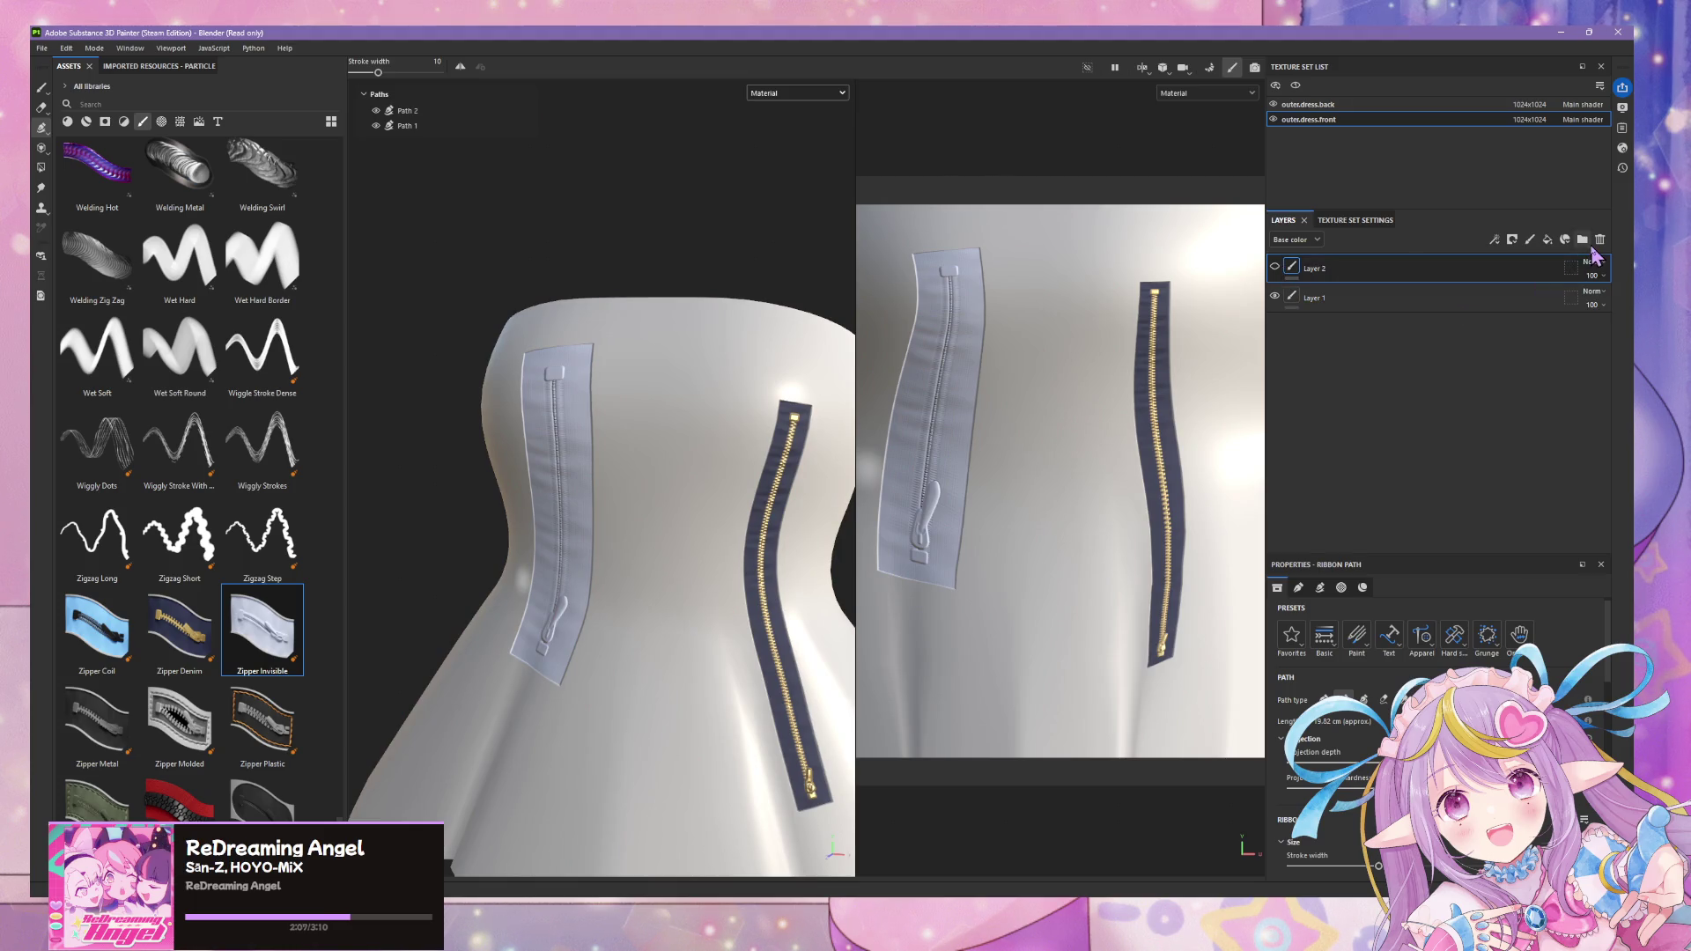
pyautogui.click(1600, 241)
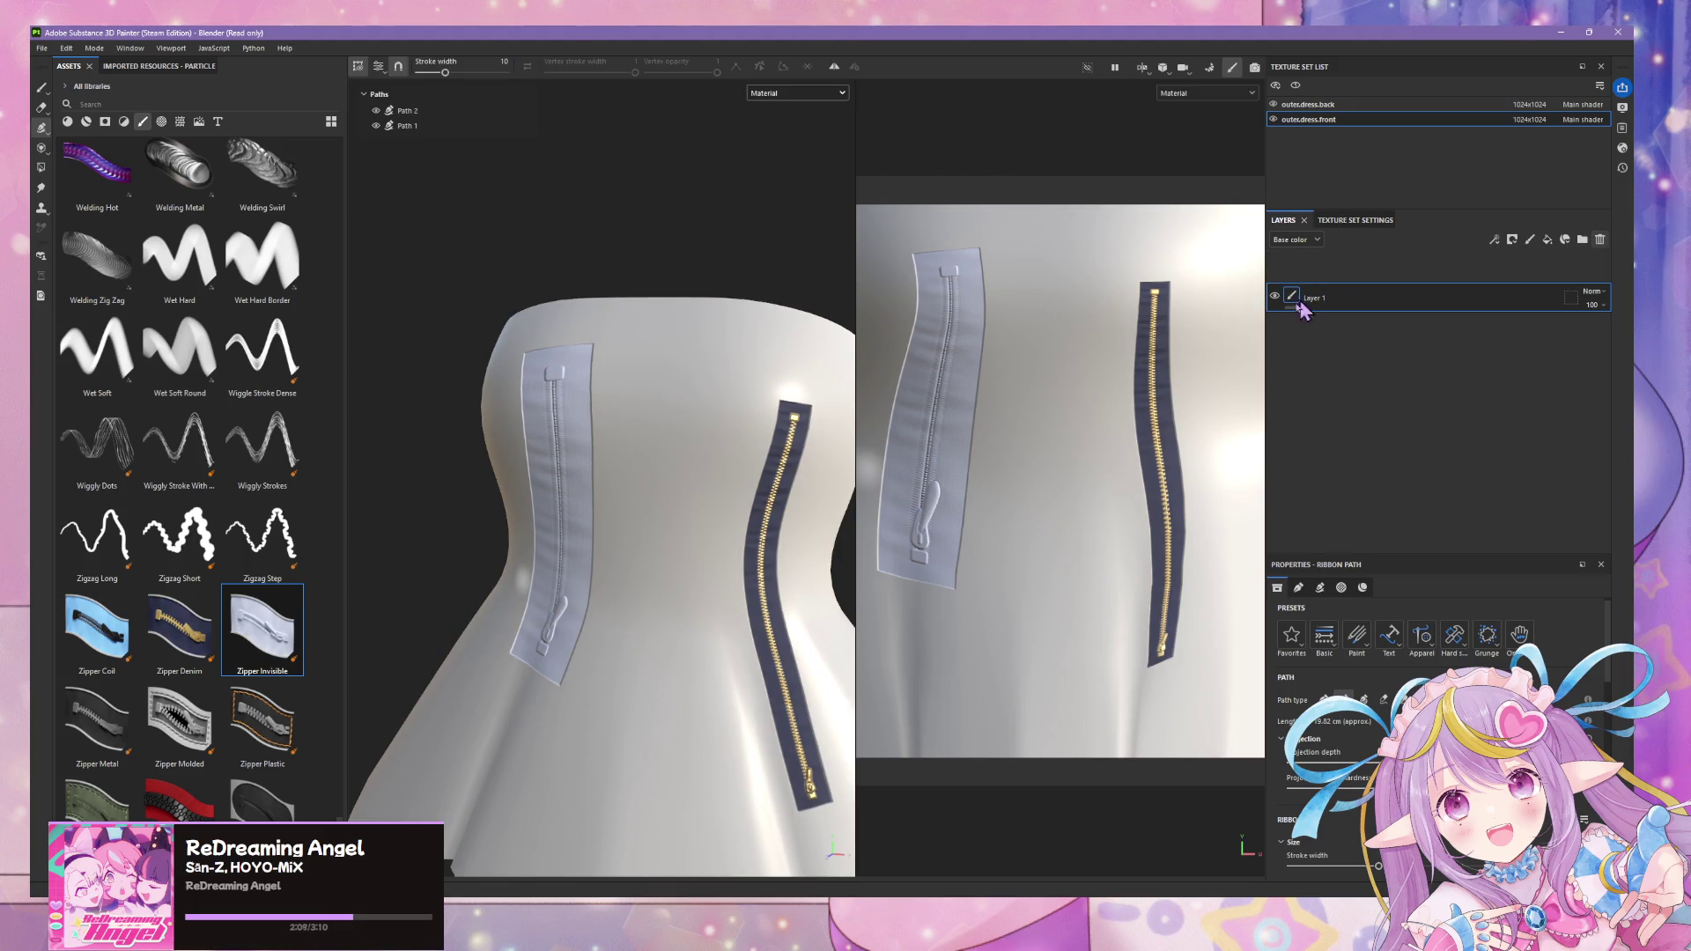
pyautogui.moveTo(649, 310)
pyautogui.keyDown('alt'); pyautogui.mouseDown()
pyautogui.moveTo(770, 226)
pyautogui.moveTo(755, 226)
pyautogui.mouseUp(); pyautogui.keyUp('alt')
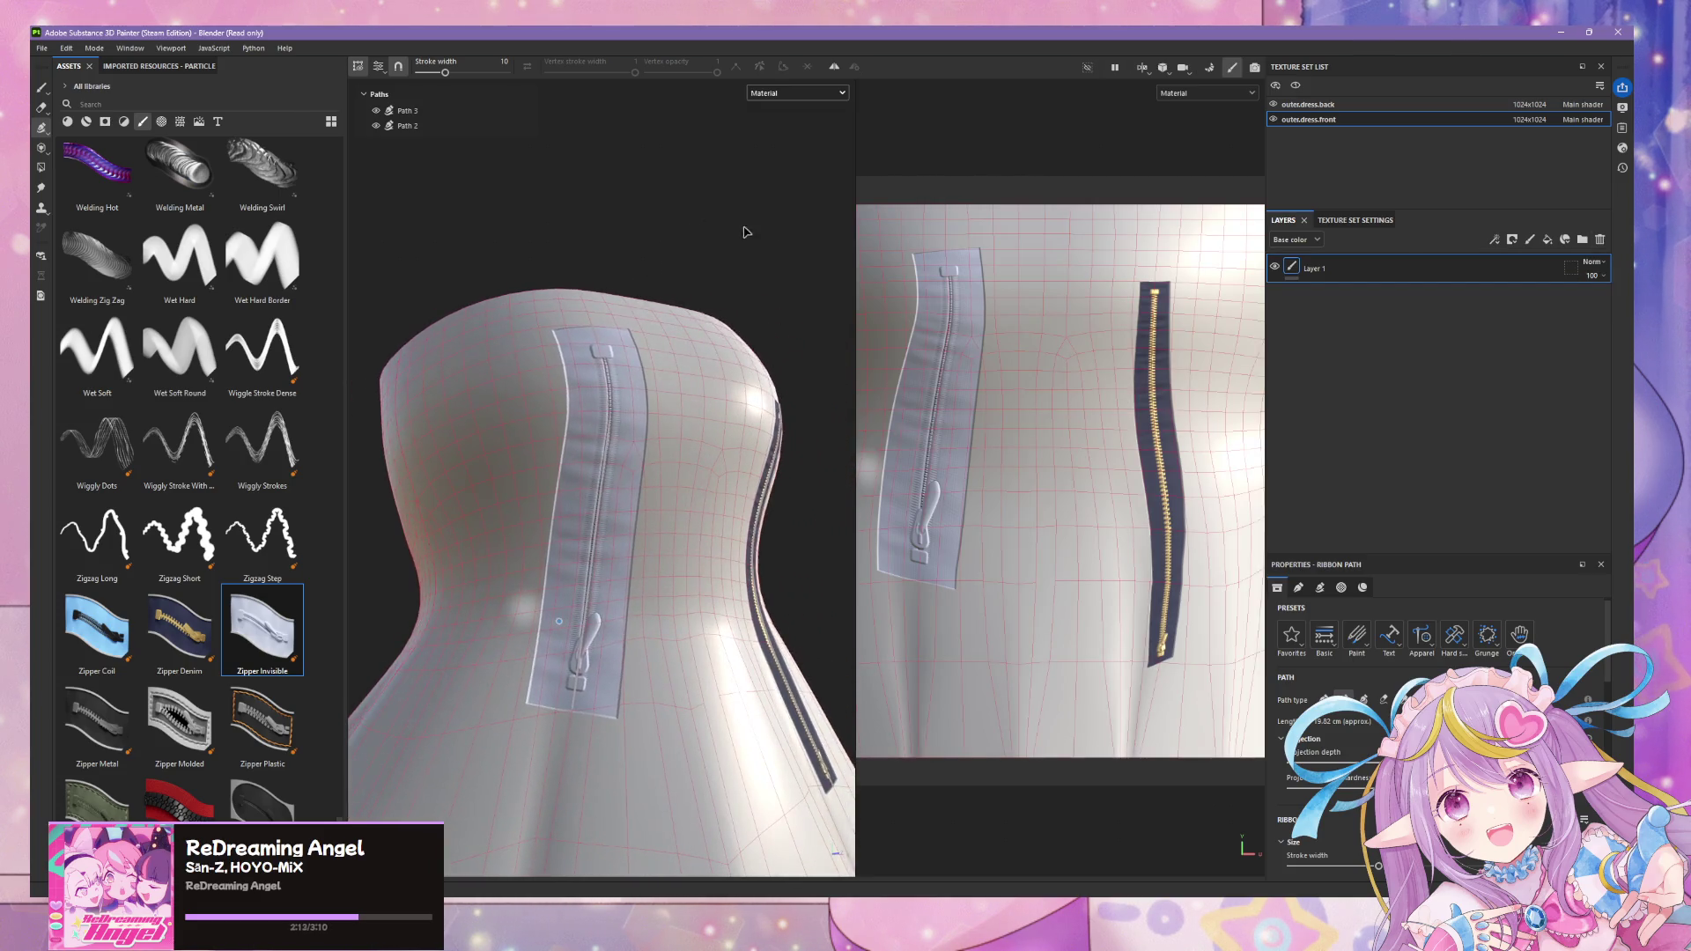
pyautogui.click(424, 113)
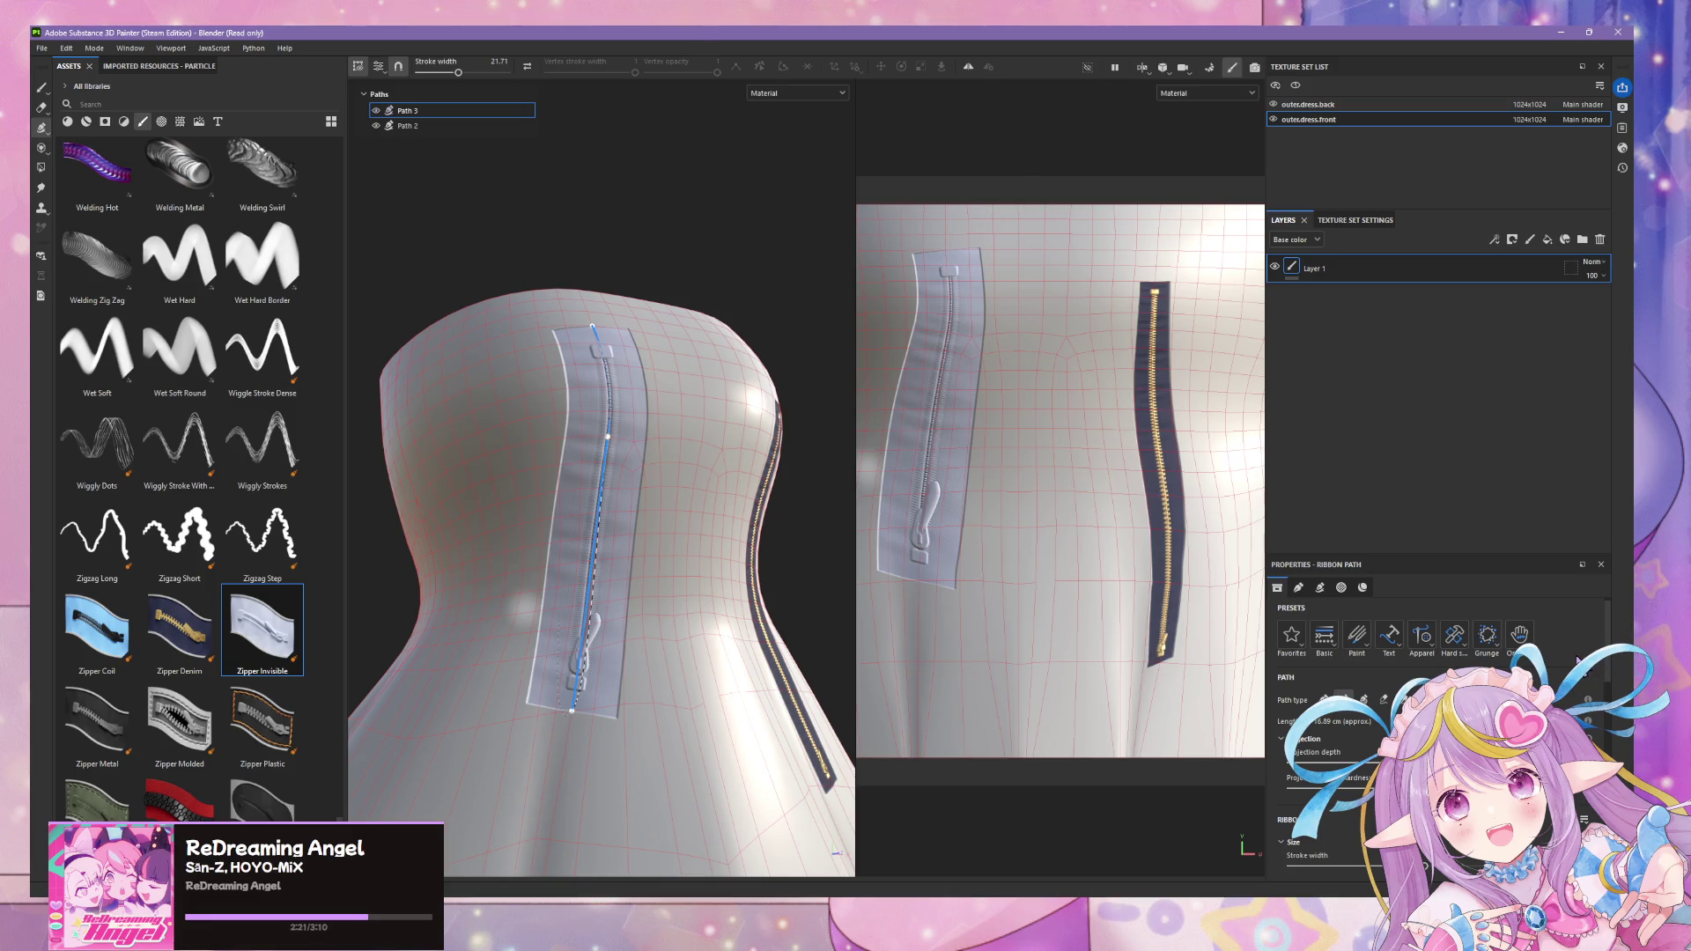
pyautogui.scroll(-5, 1578, 660)
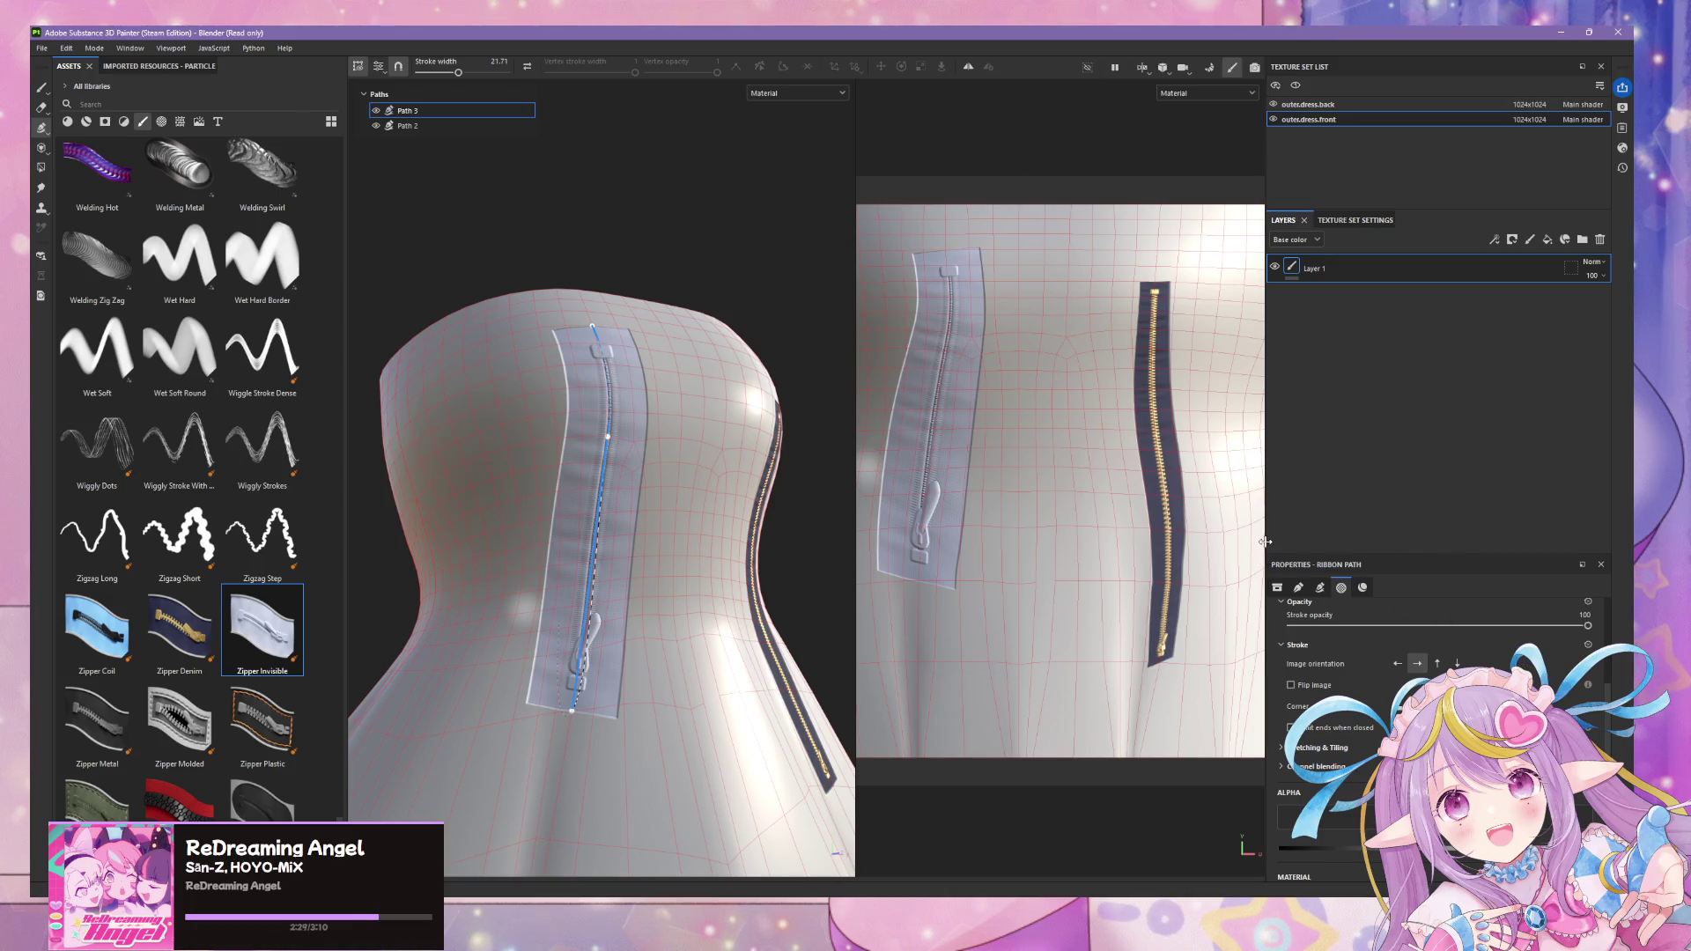
pyautogui.moveTo(785, 349)
pyautogui.keyDown('alt'); pyautogui.mouseDown()
pyautogui.moveTo(661, 328)
pyautogui.moveTo(635, 359)
pyautogui.moveTo(525, 341)
pyautogui.moveTo(759, 482)
pyautogui.moveTo(717, 378)
pyautogui.mouseUp(); pyautogui.keyUp('alt')
pyautogui.scroll(2, 718, 379)
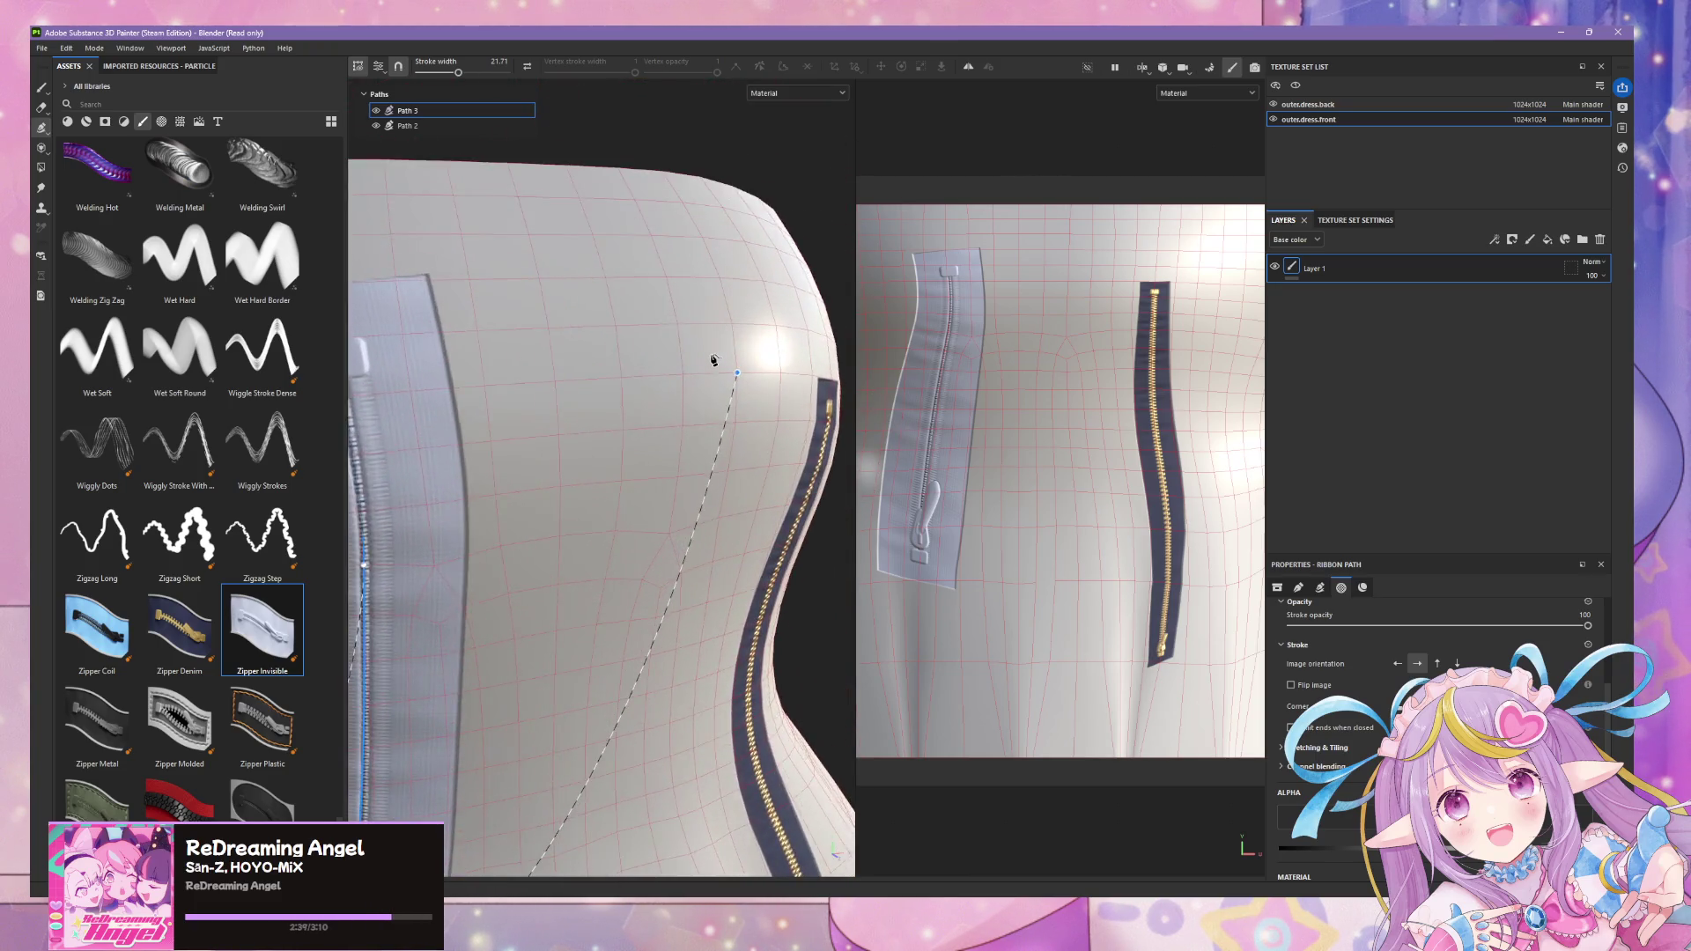
pyautogui.scroll(2, 712, 359)
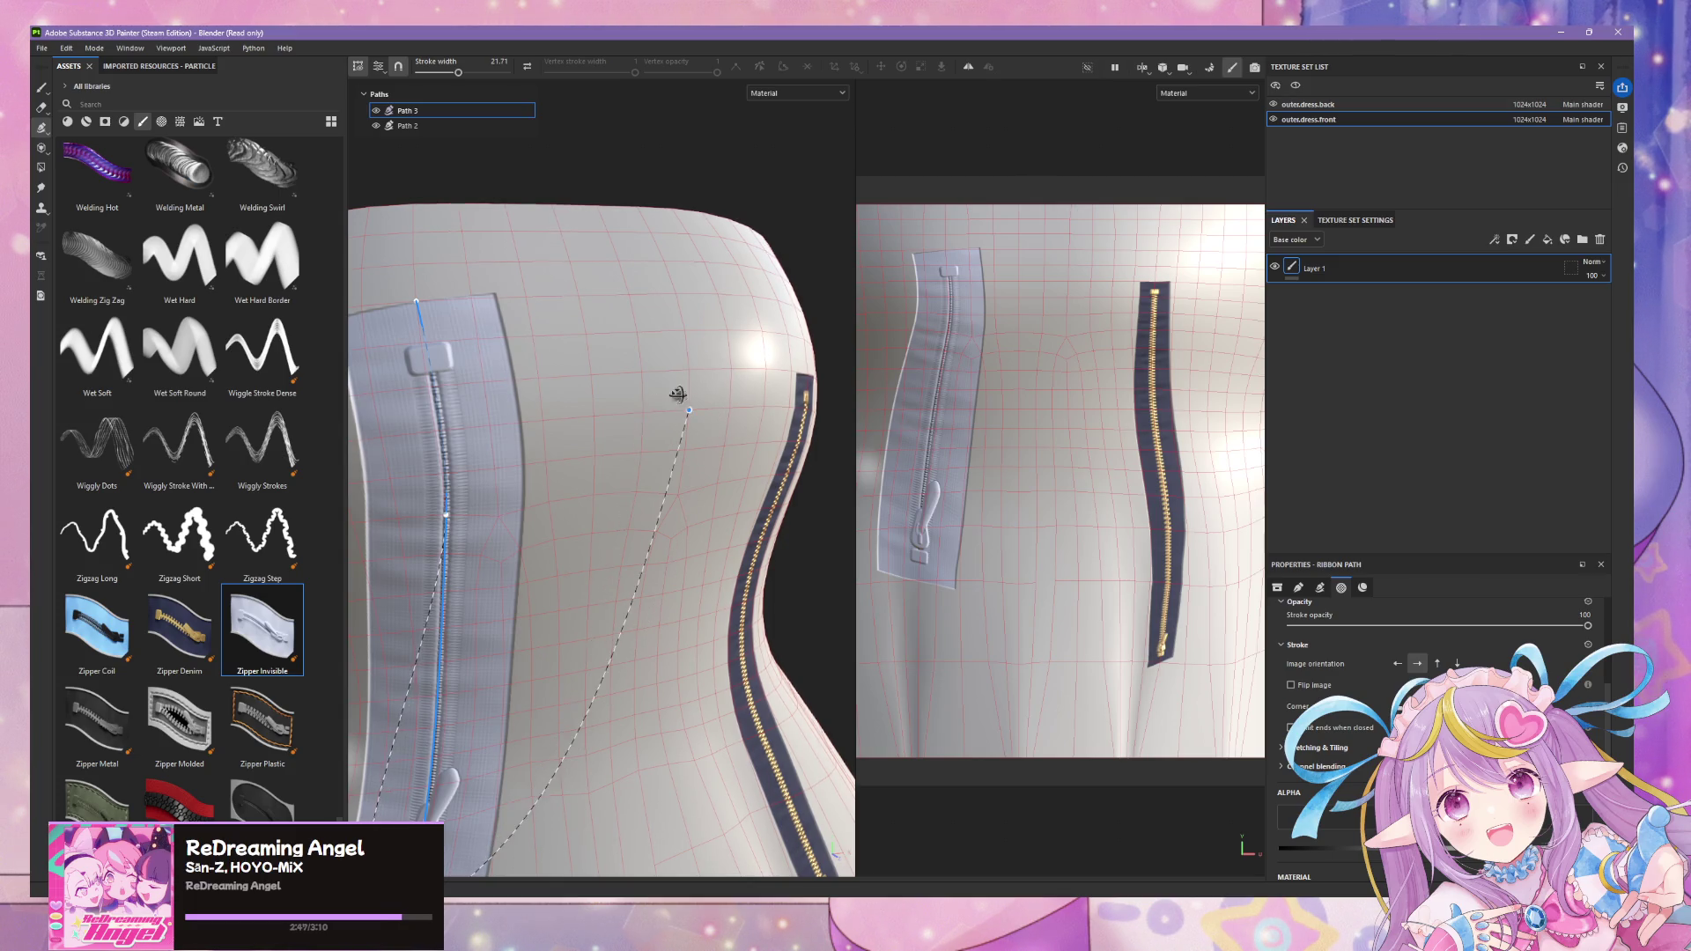
# - Reshape Path 3's top end by moving its top control point rightward
pyautogui.keyDown('alt'); pyautogui.moveTo(673, 393); pyautogui.dragTo(604, 390); pyautogui.keyUp('alt')
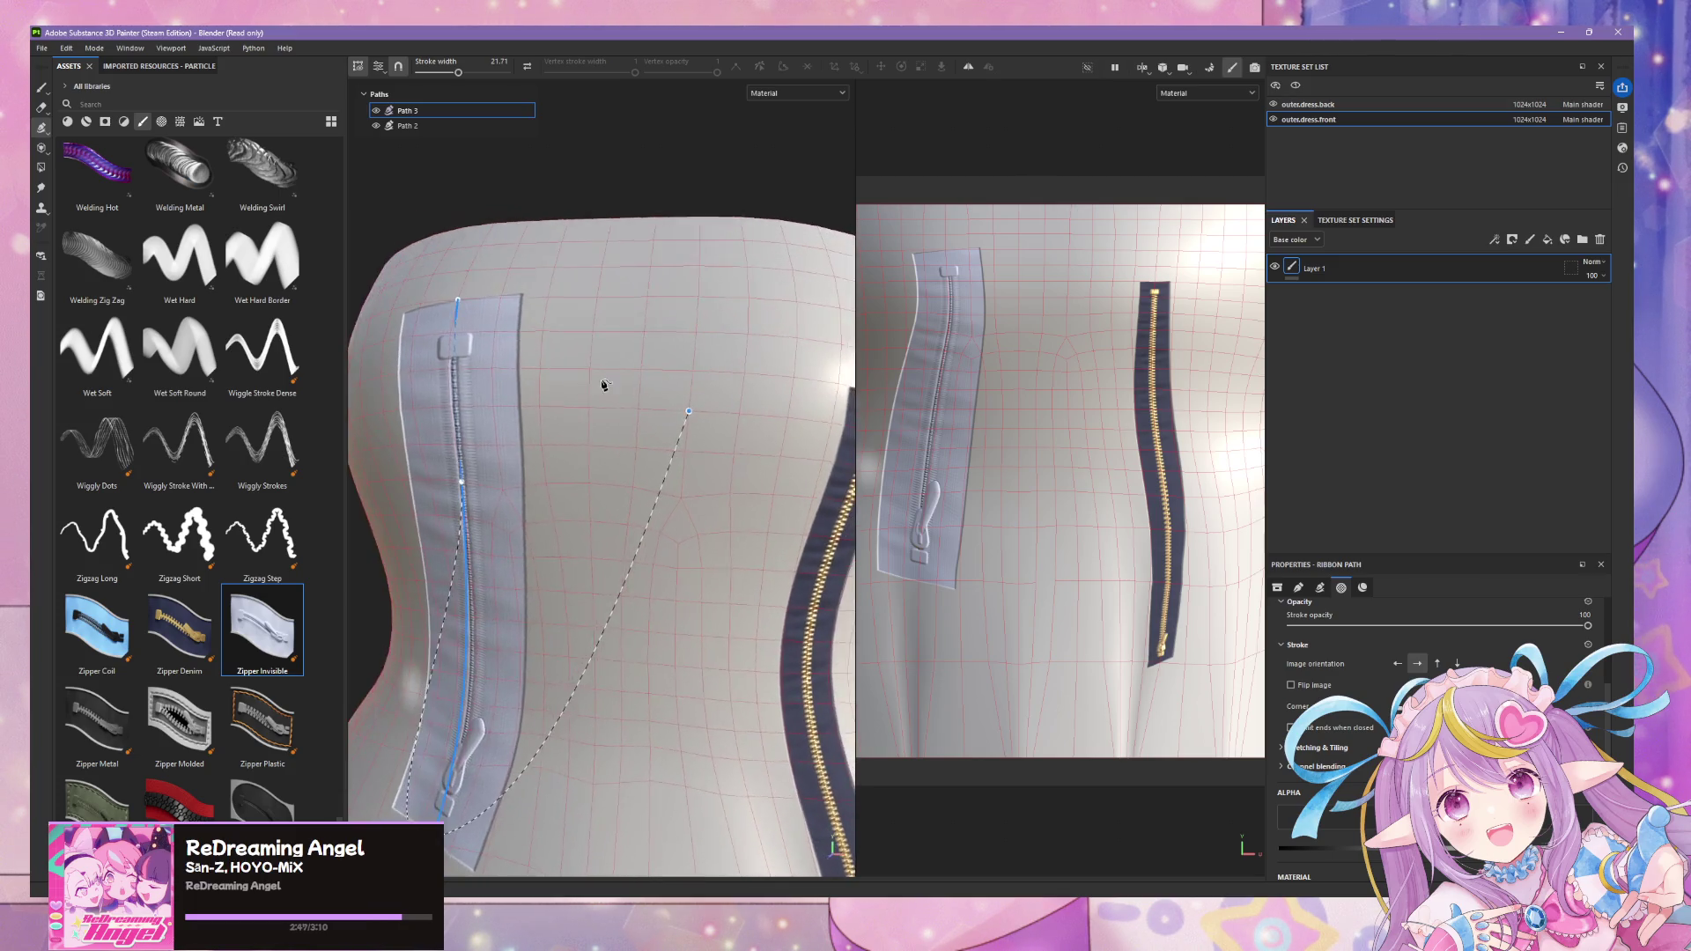
pyautogui.rightClick(420, 118)
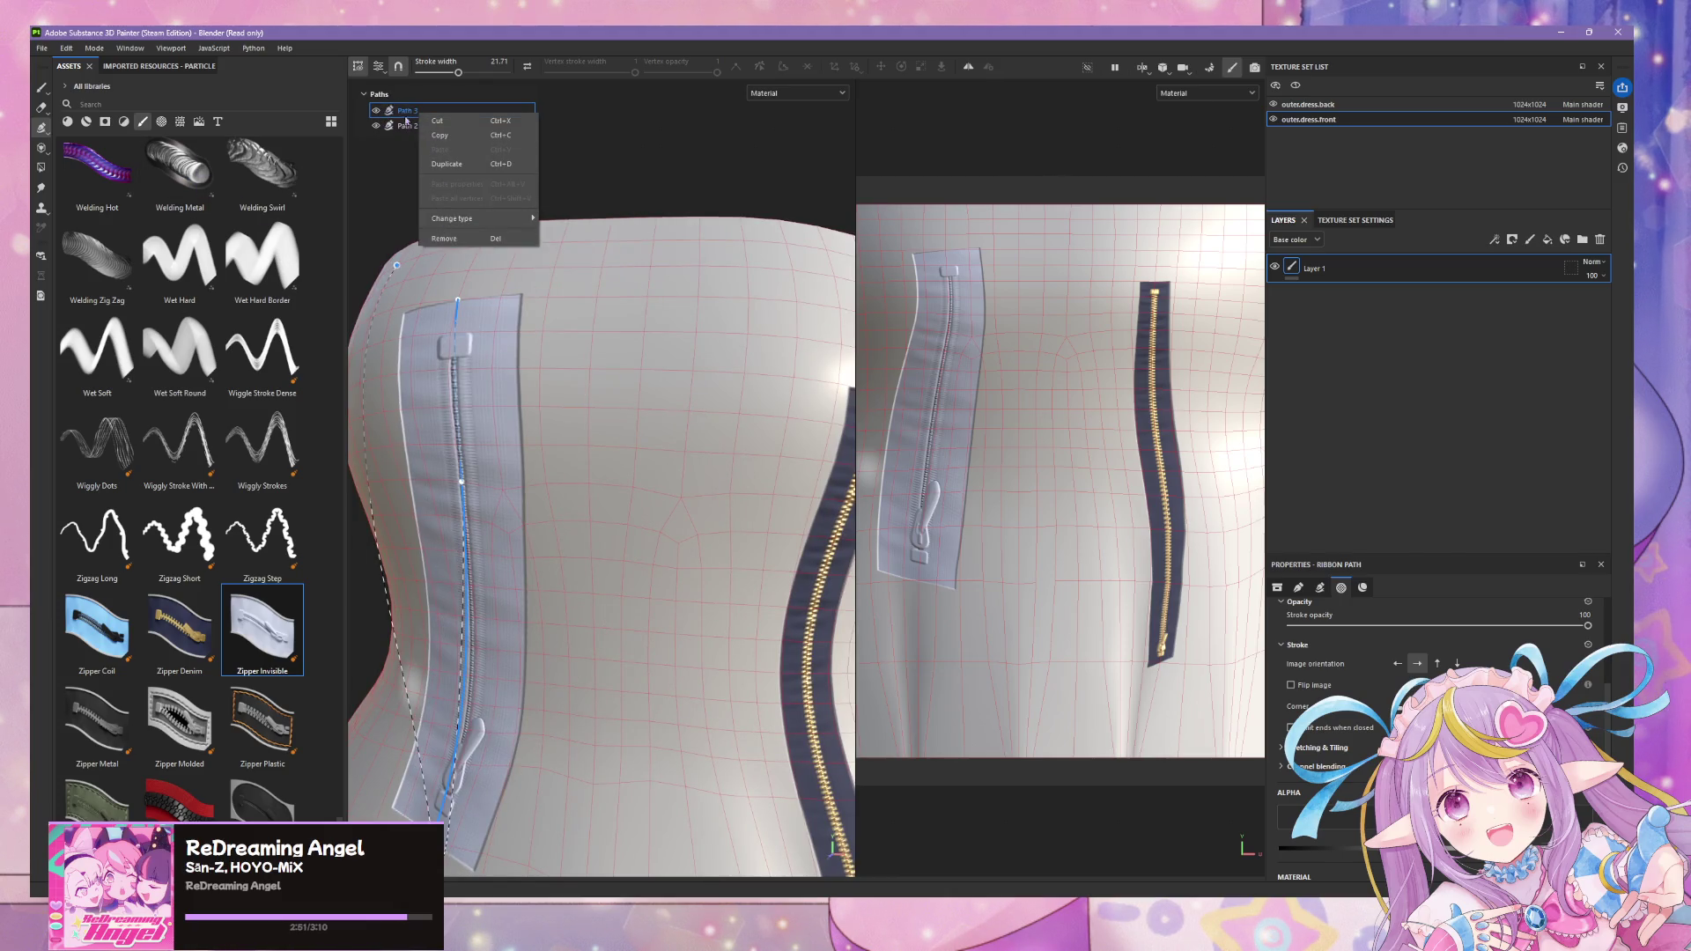
pyautogui.click(582, 232)
pyautogui.moveTo(458, 305)
pyautogui.mouseDown()
pyautogui.moveTo(503, 309)
pyautogui.moveTo(477, 317)
pyautogui.mouseUp()
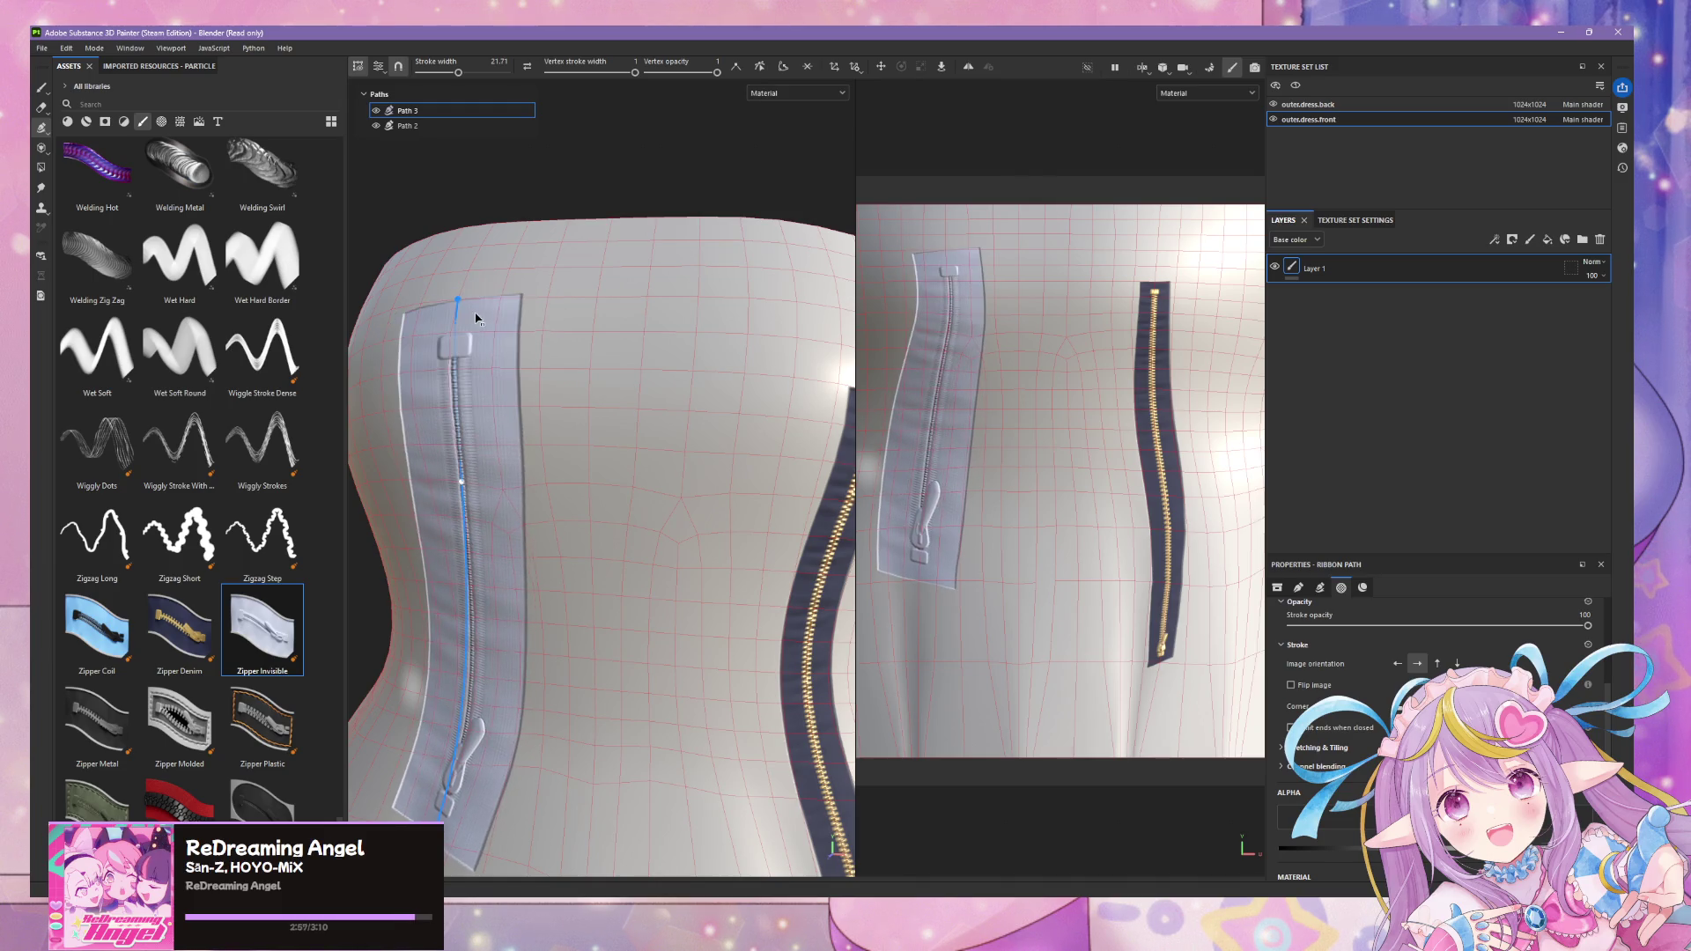
pyautogui.moveTo(478, 318); pyautogui.dragTo(493, 268)
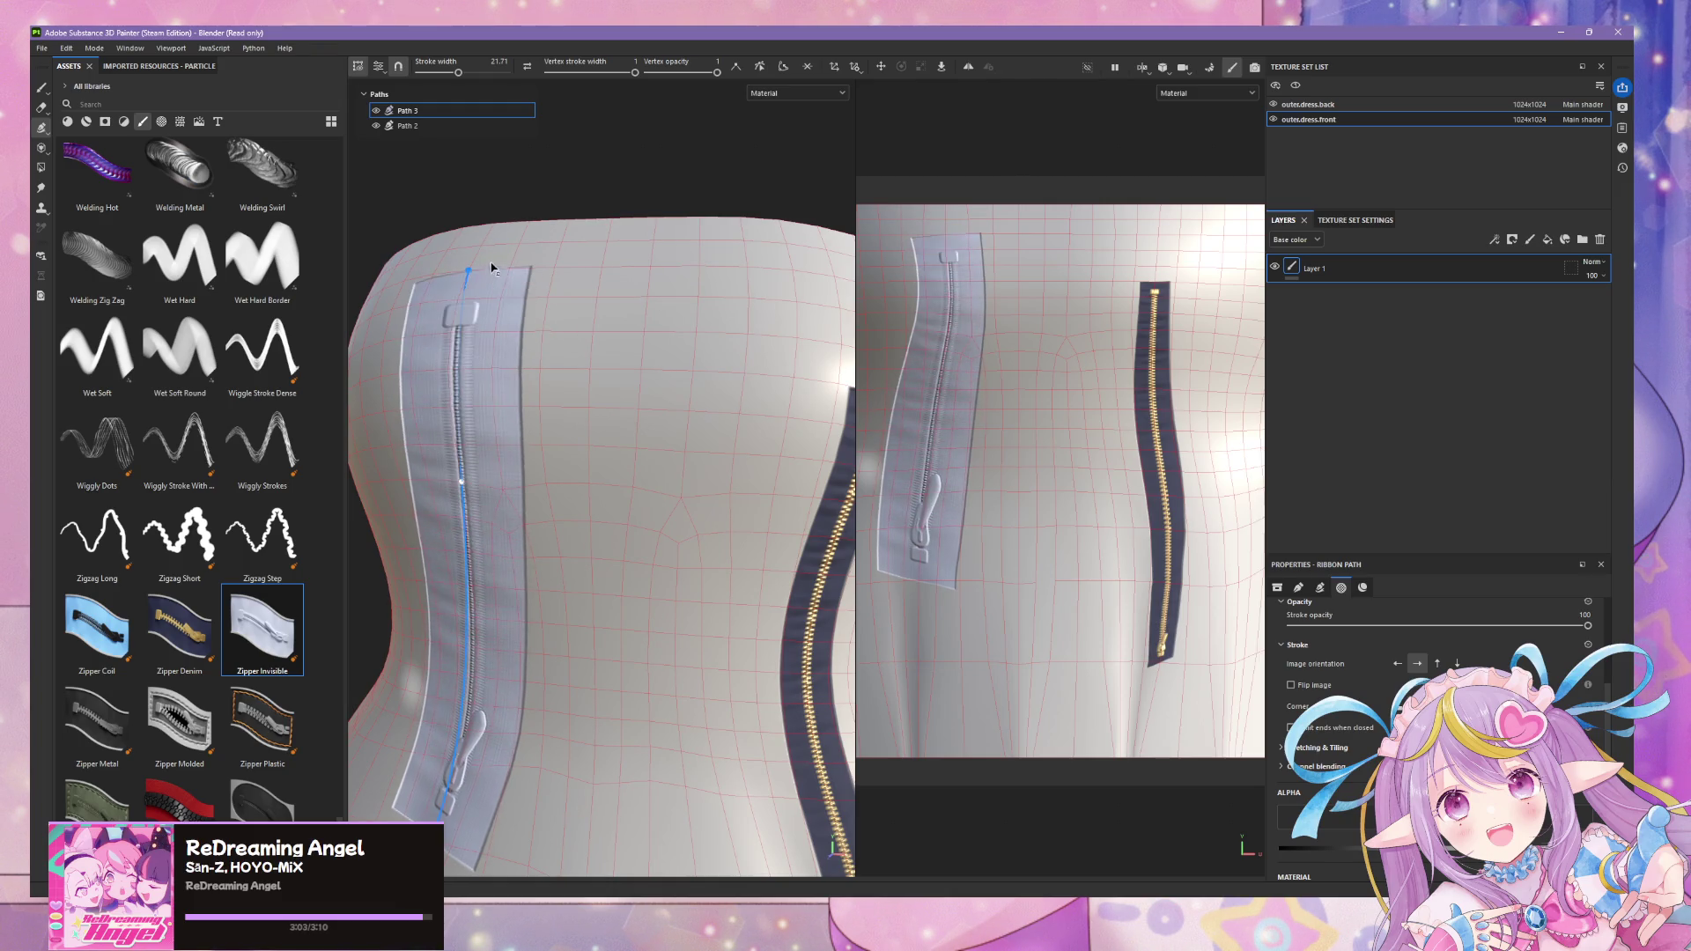
# - Remove Path 2 and its denim zipper stroke, leaving only the invisible zipper
pyautogui.keyDown('alt'); pyautogui.moveTo(539, 352); pyautogui.dragTo(585, 404); pyautogui.keyUp('alt')
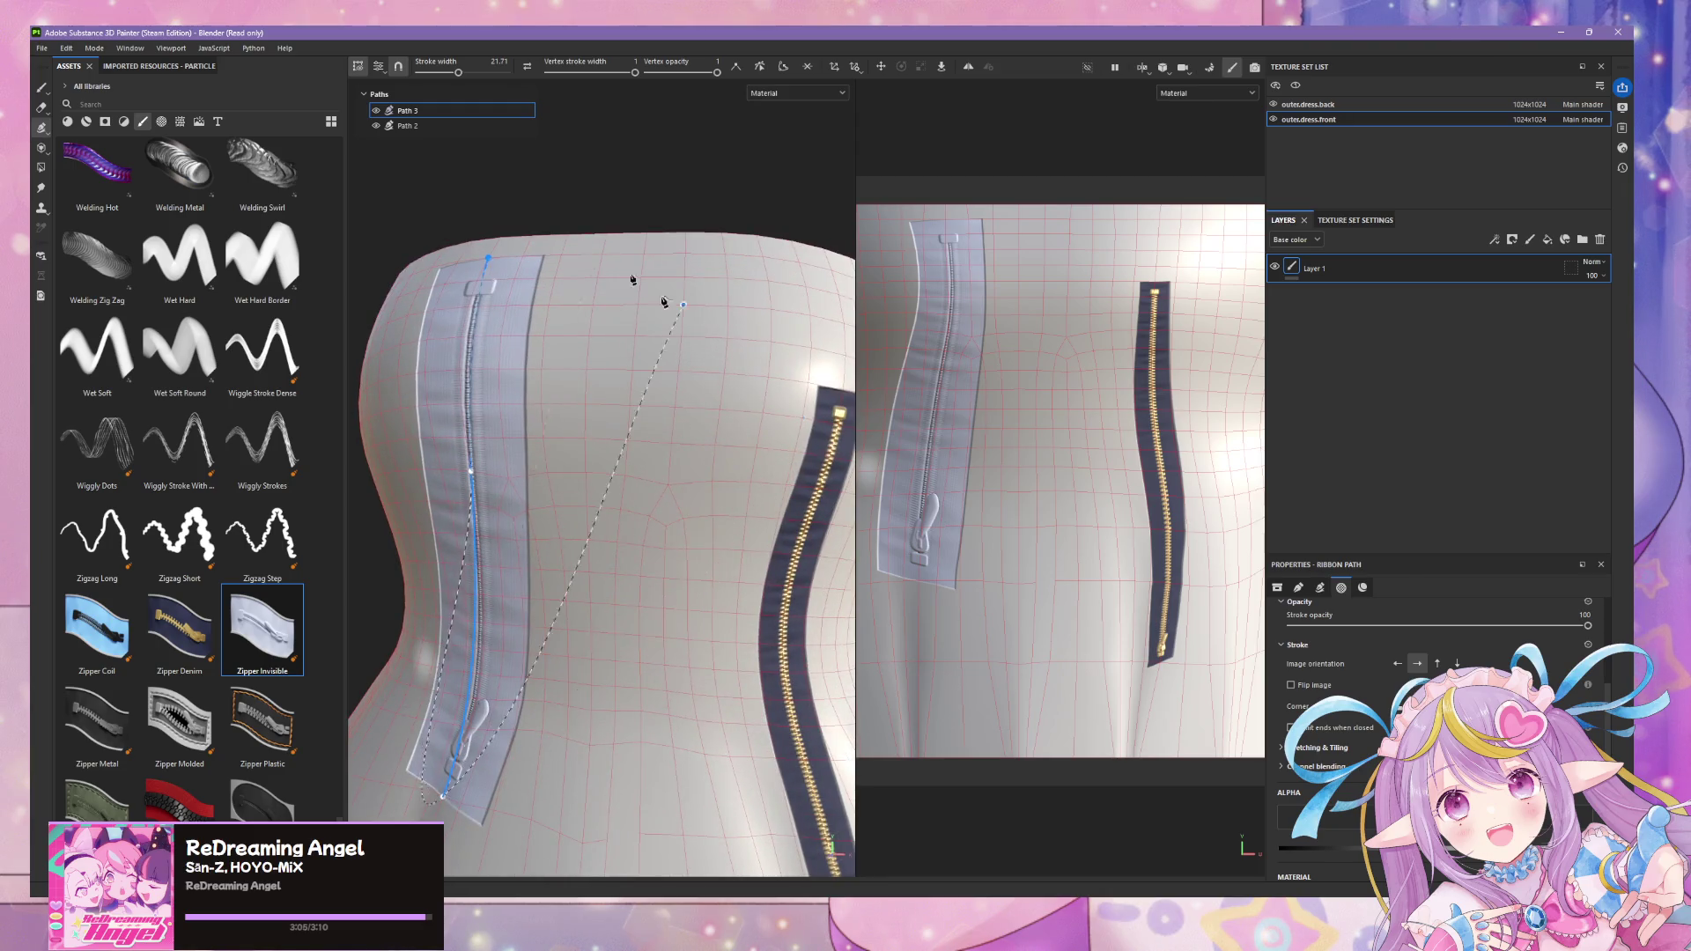
pyautogui.rightClick(405, 125)
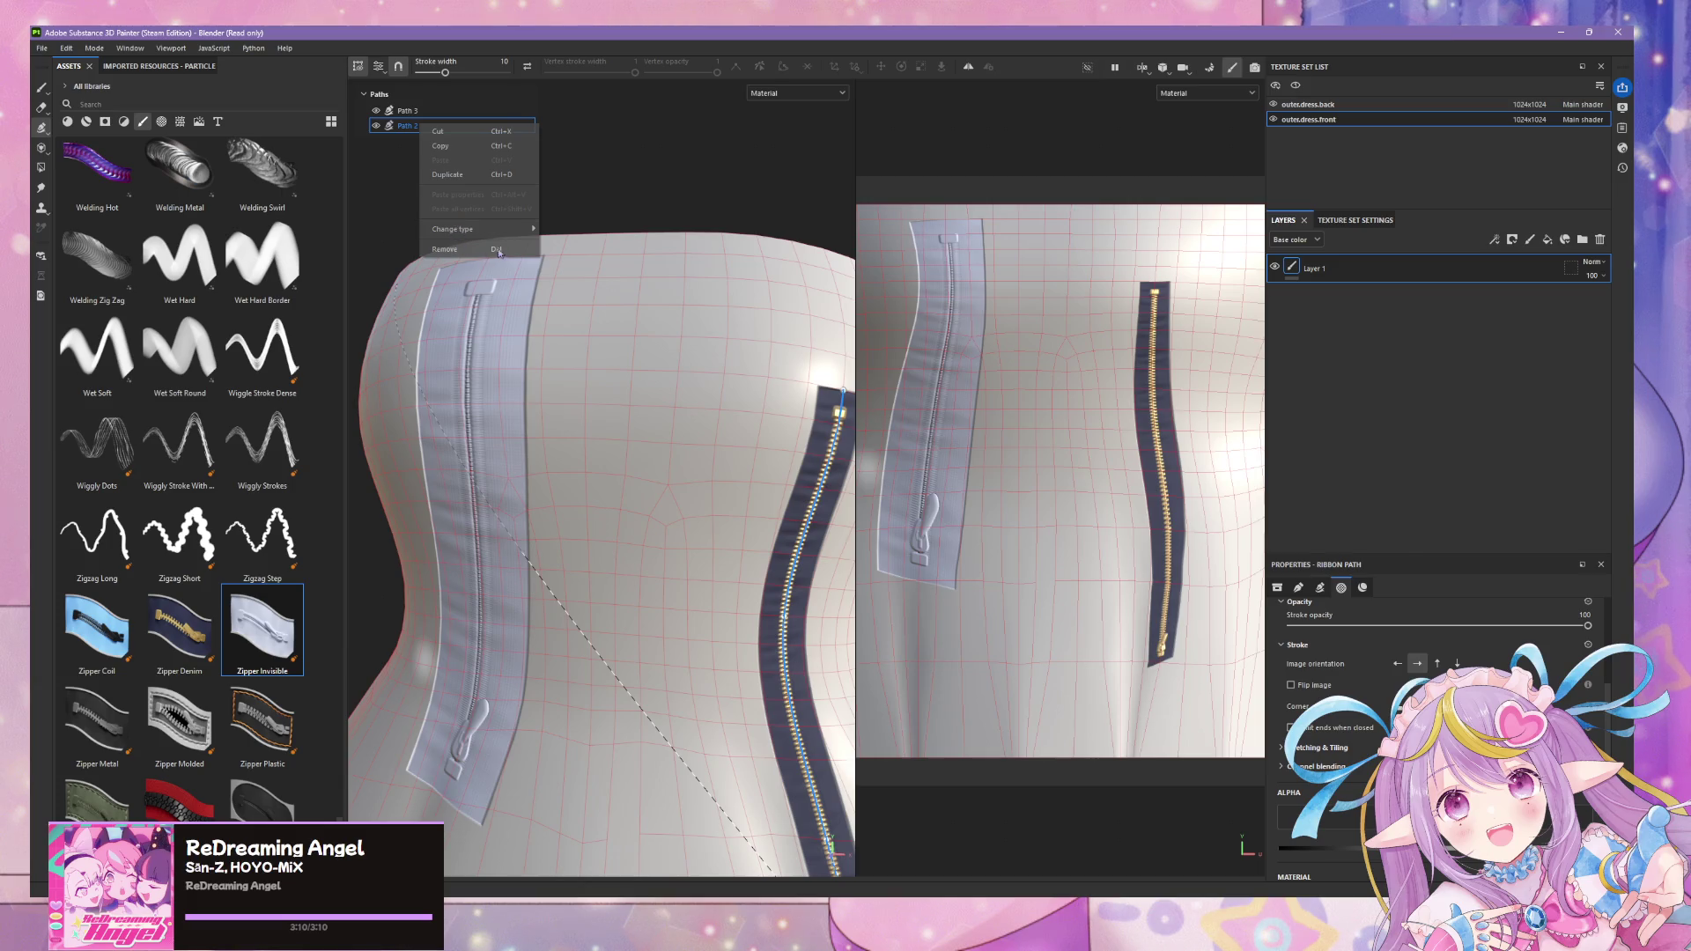
pyautogui.click(447, 249)
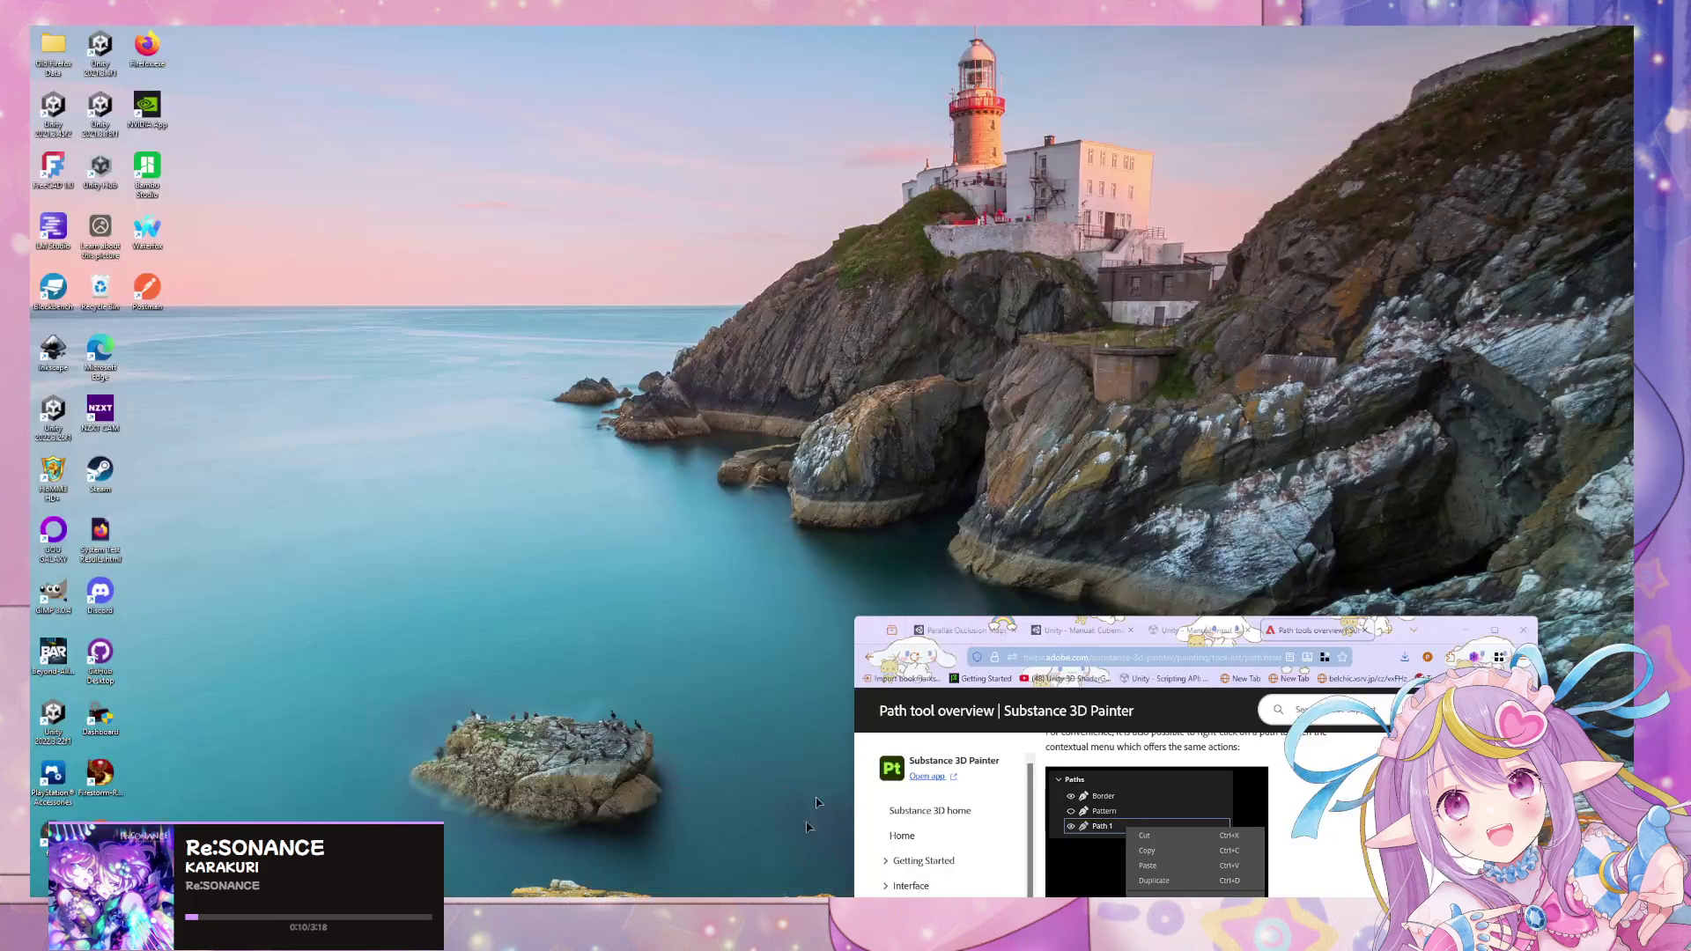
# - Search Google for 'substance 3d mirror path' and open the Adobe Path tools result in a new tab
pyautogui.click(737, 845)
pyautogui.click(1112, 660)
pyautogui.write('ssu')
pyautogui.press('BackSpace')
pyautogui.press('BackSpace')
pyautogui.write('ta')
pyautogui.press('BackSpace')
pyautogui.press('BackSpace')
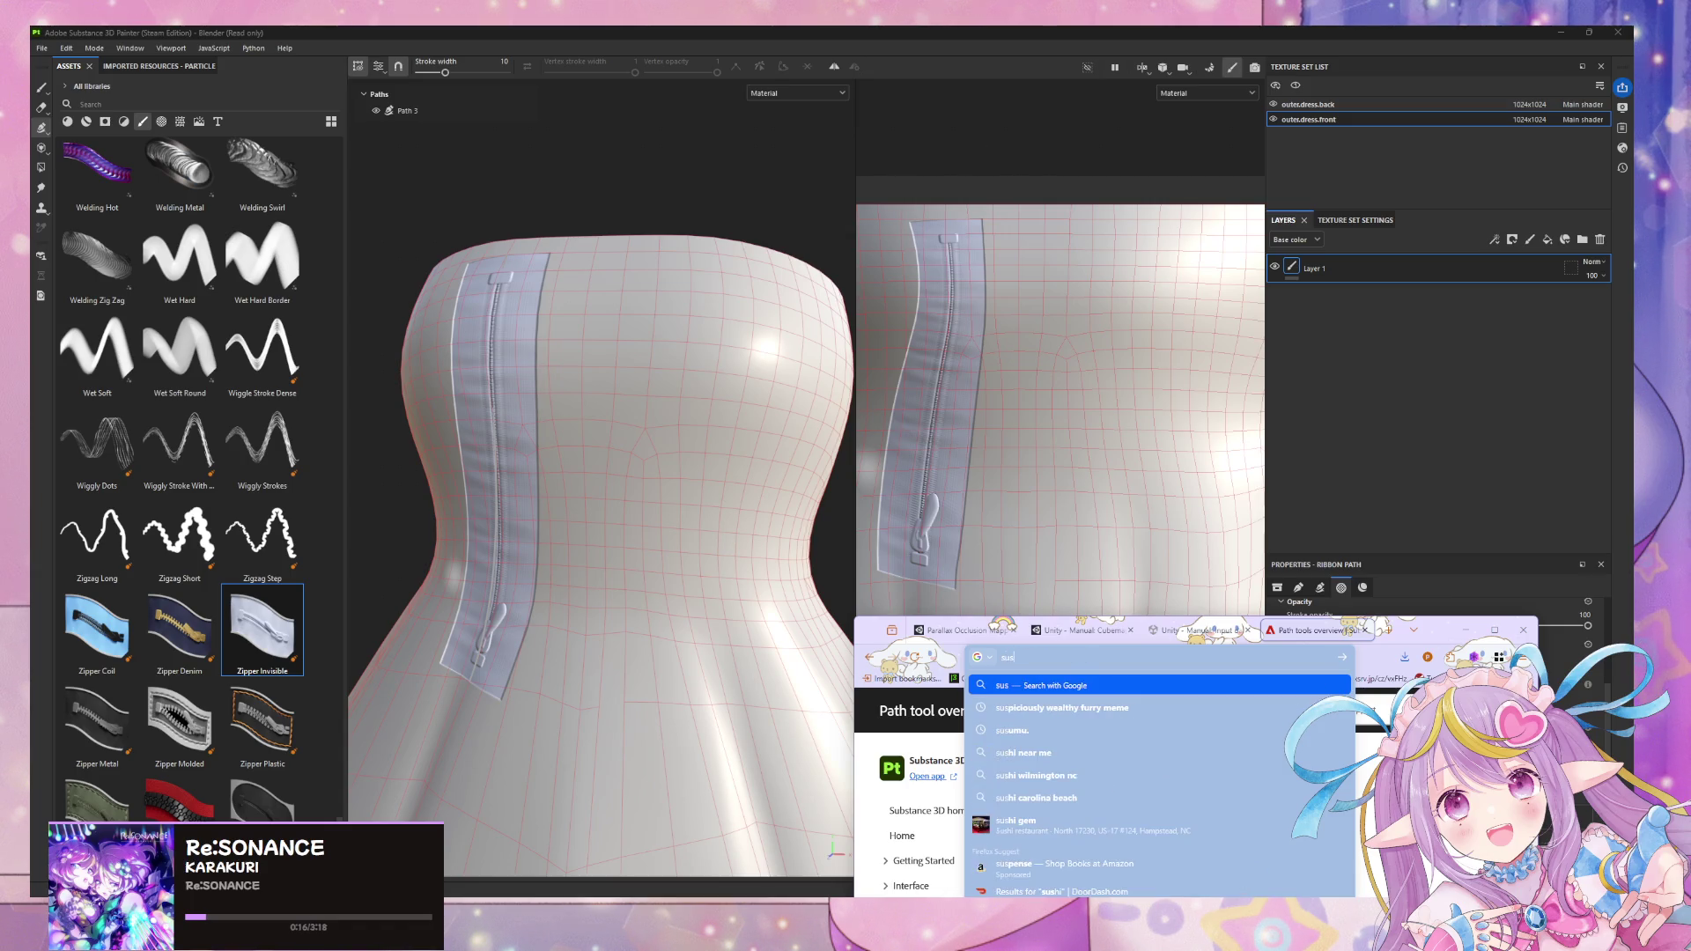
pyautogui.write('ubstance 3d mirroir')
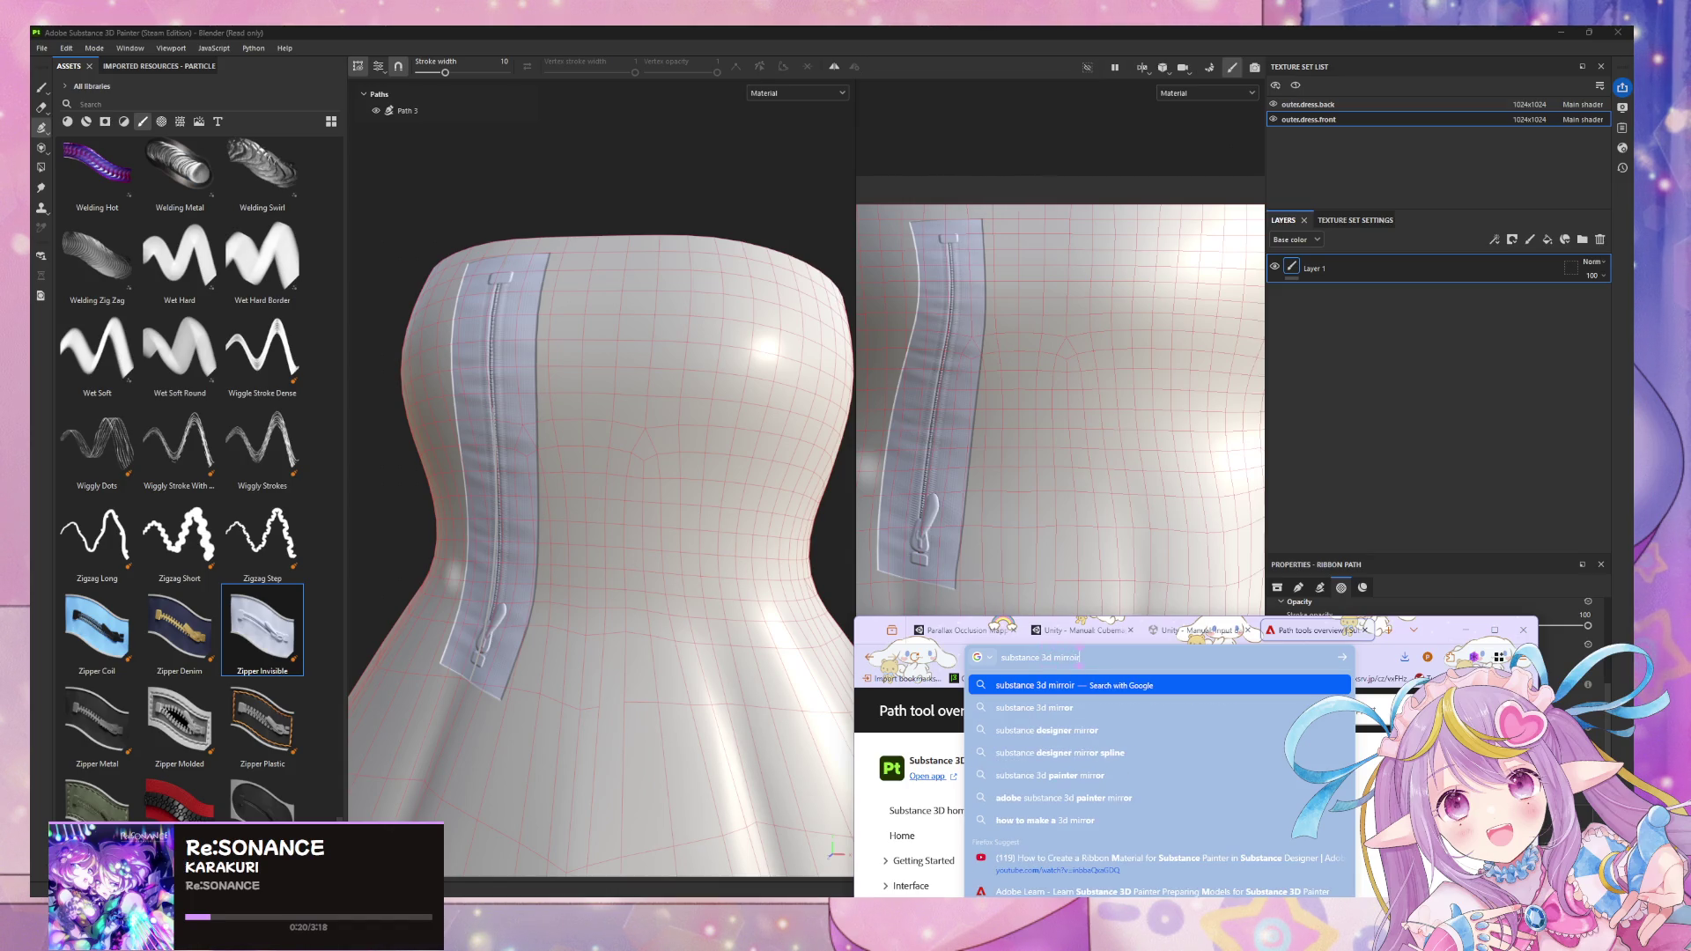
pyautogui.write(' path')
pyautogui.press('Return')
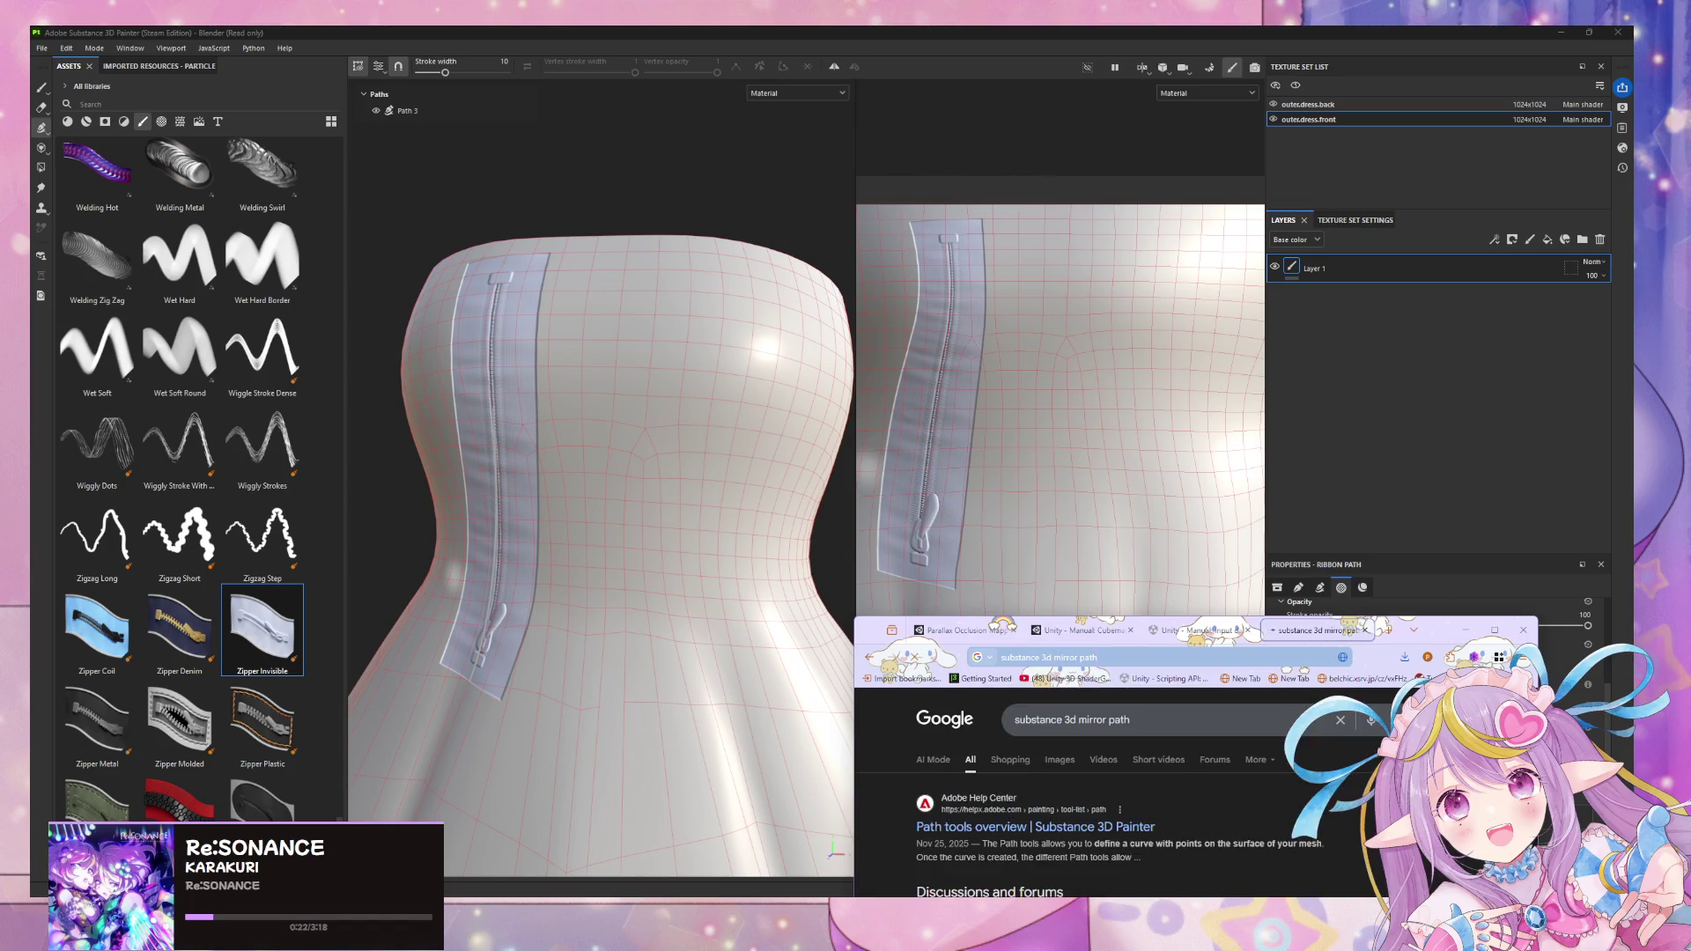
pyautogui.moveTo(1447, 634); pyautogui.dragTo(1398, 420)
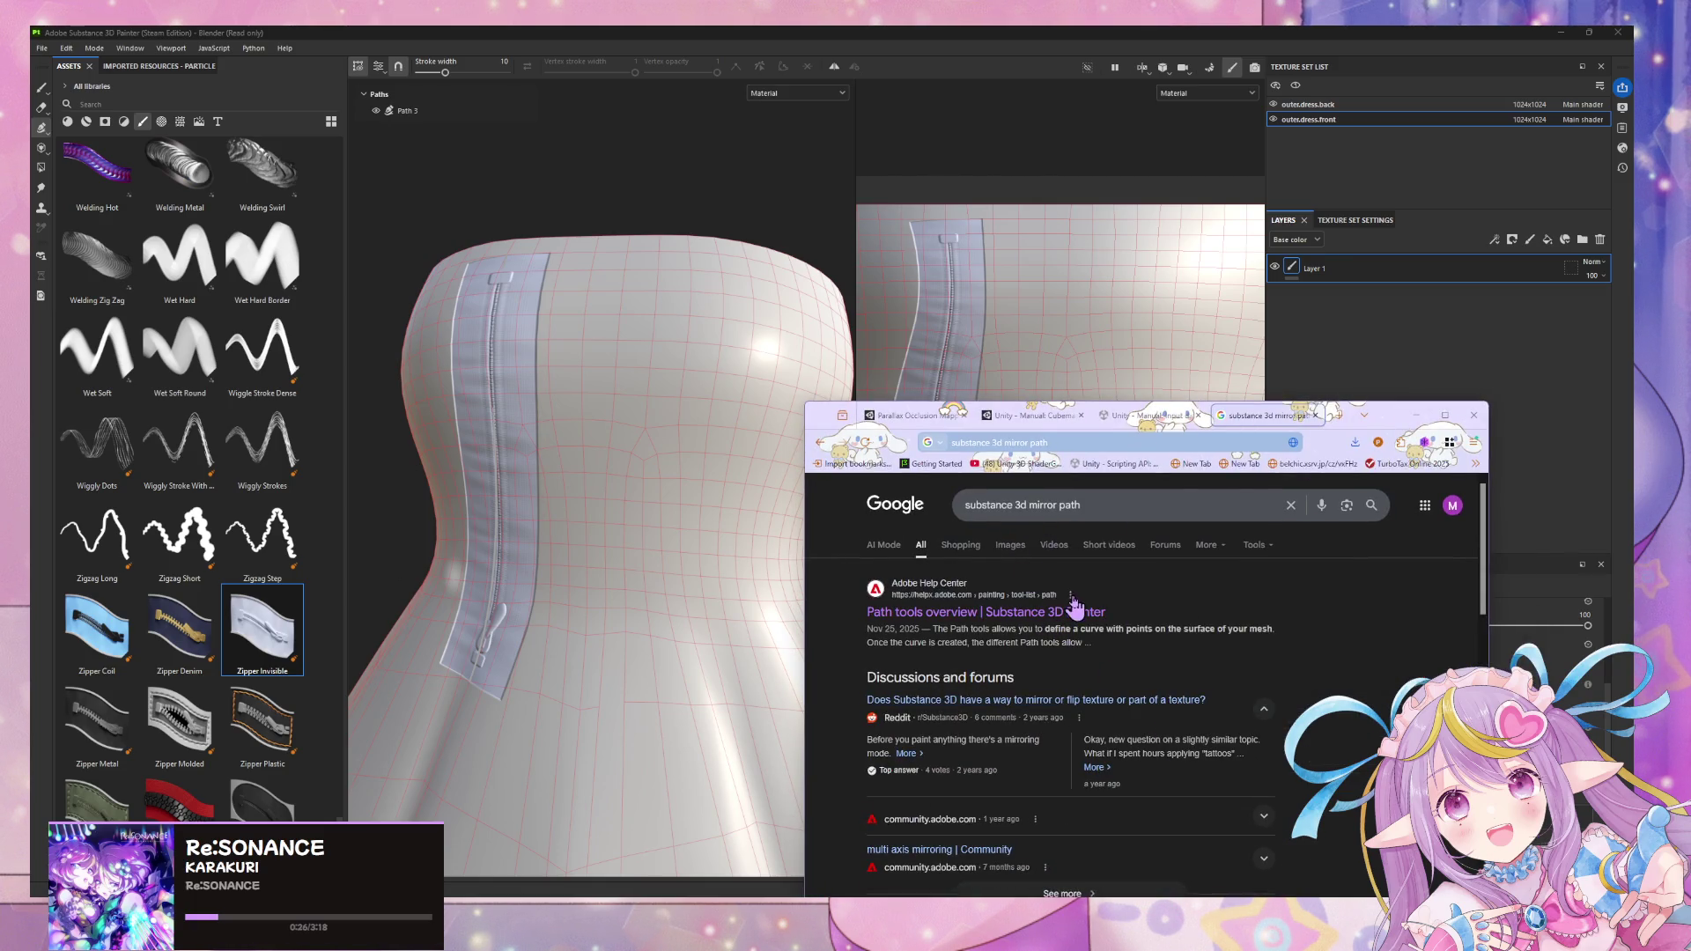
pyautogui.middleClick(1078, 613)
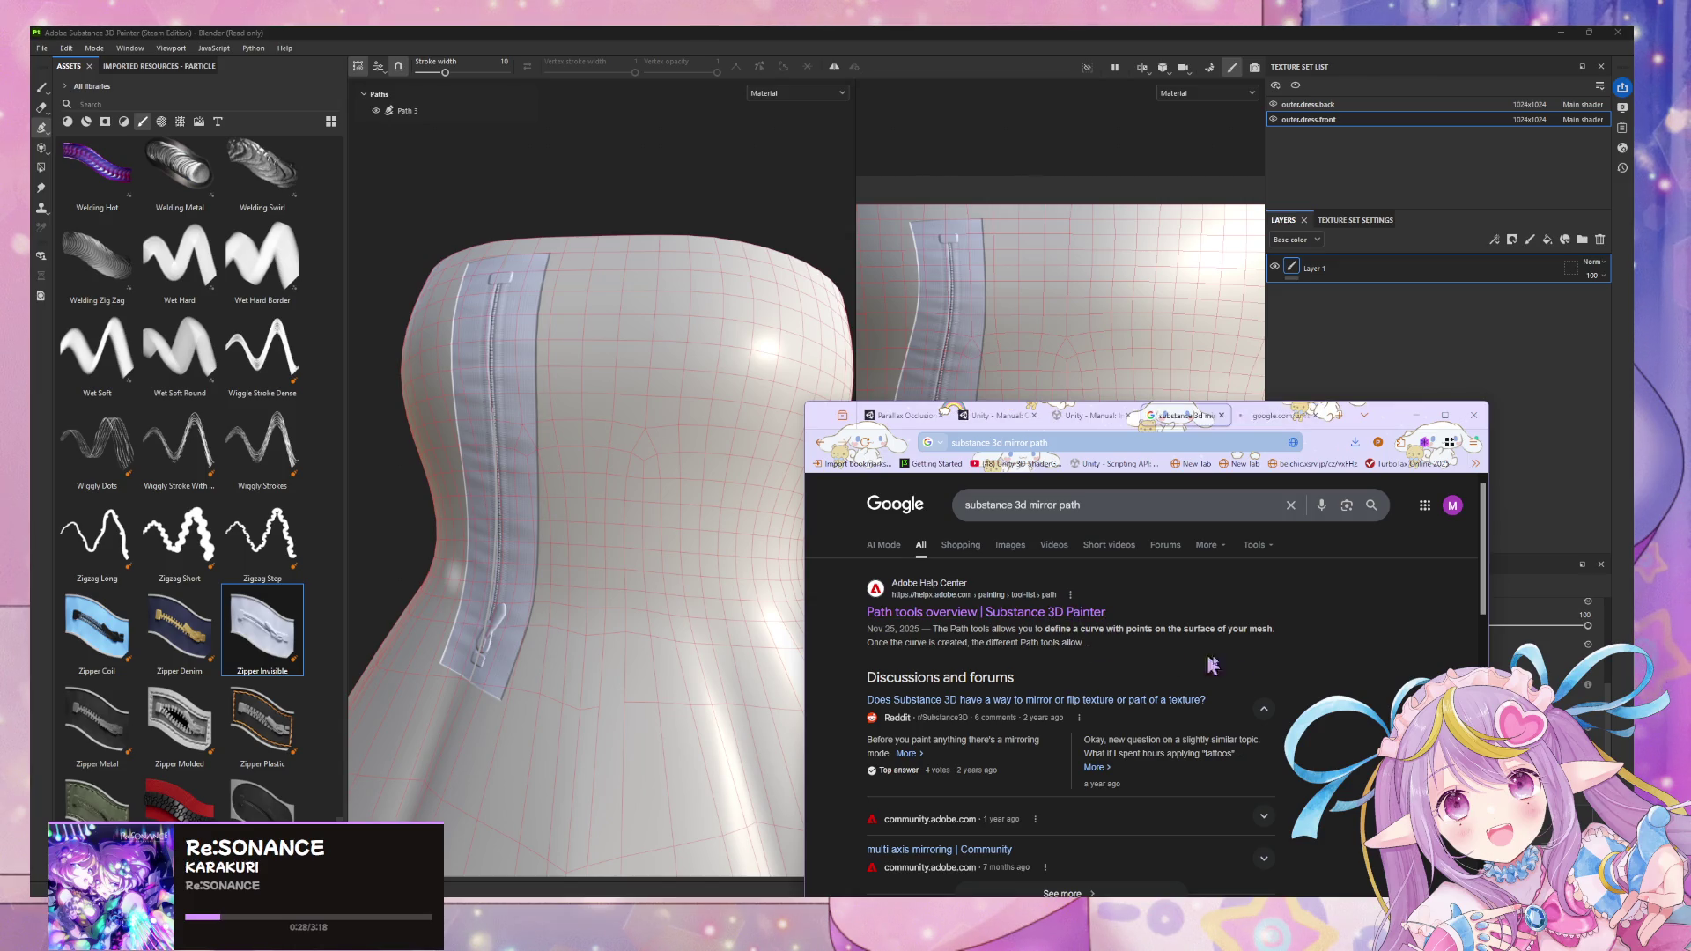
pyautogui.scroll(-3, 1116, 619)
pyautogui.scroll(2, 1116, 618)
pyautogui.scroll(-1, 1116, 618)
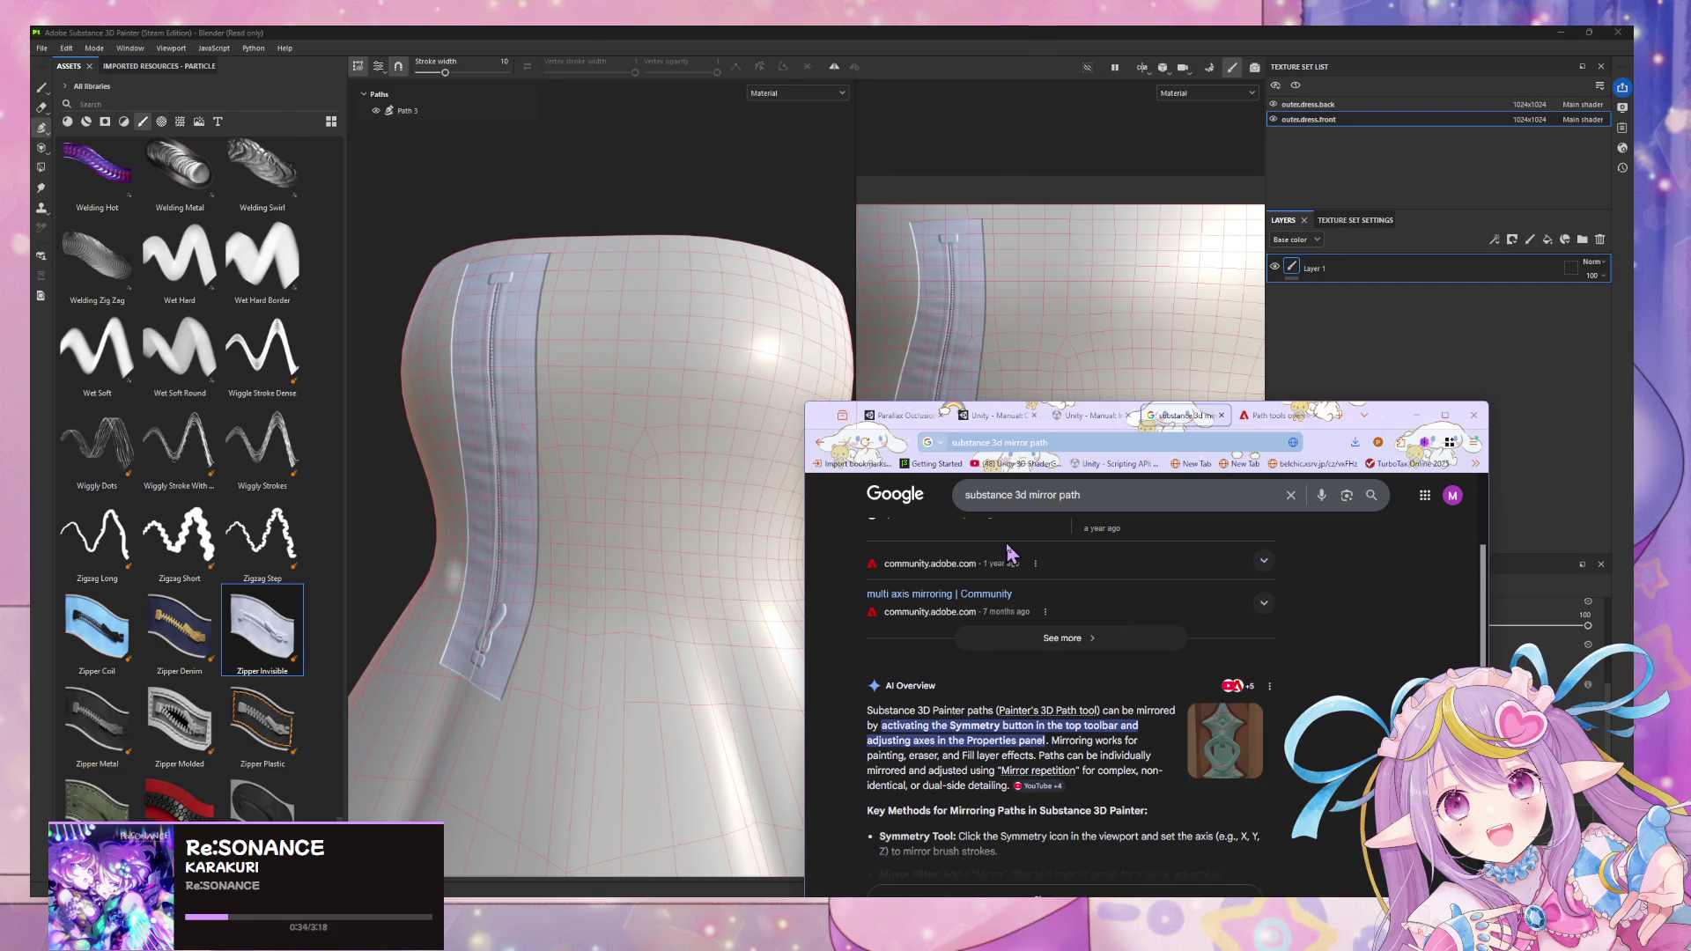
# - Return to Substance Painter and turn on mirror symmetry
pyautogui.click(838, 69)
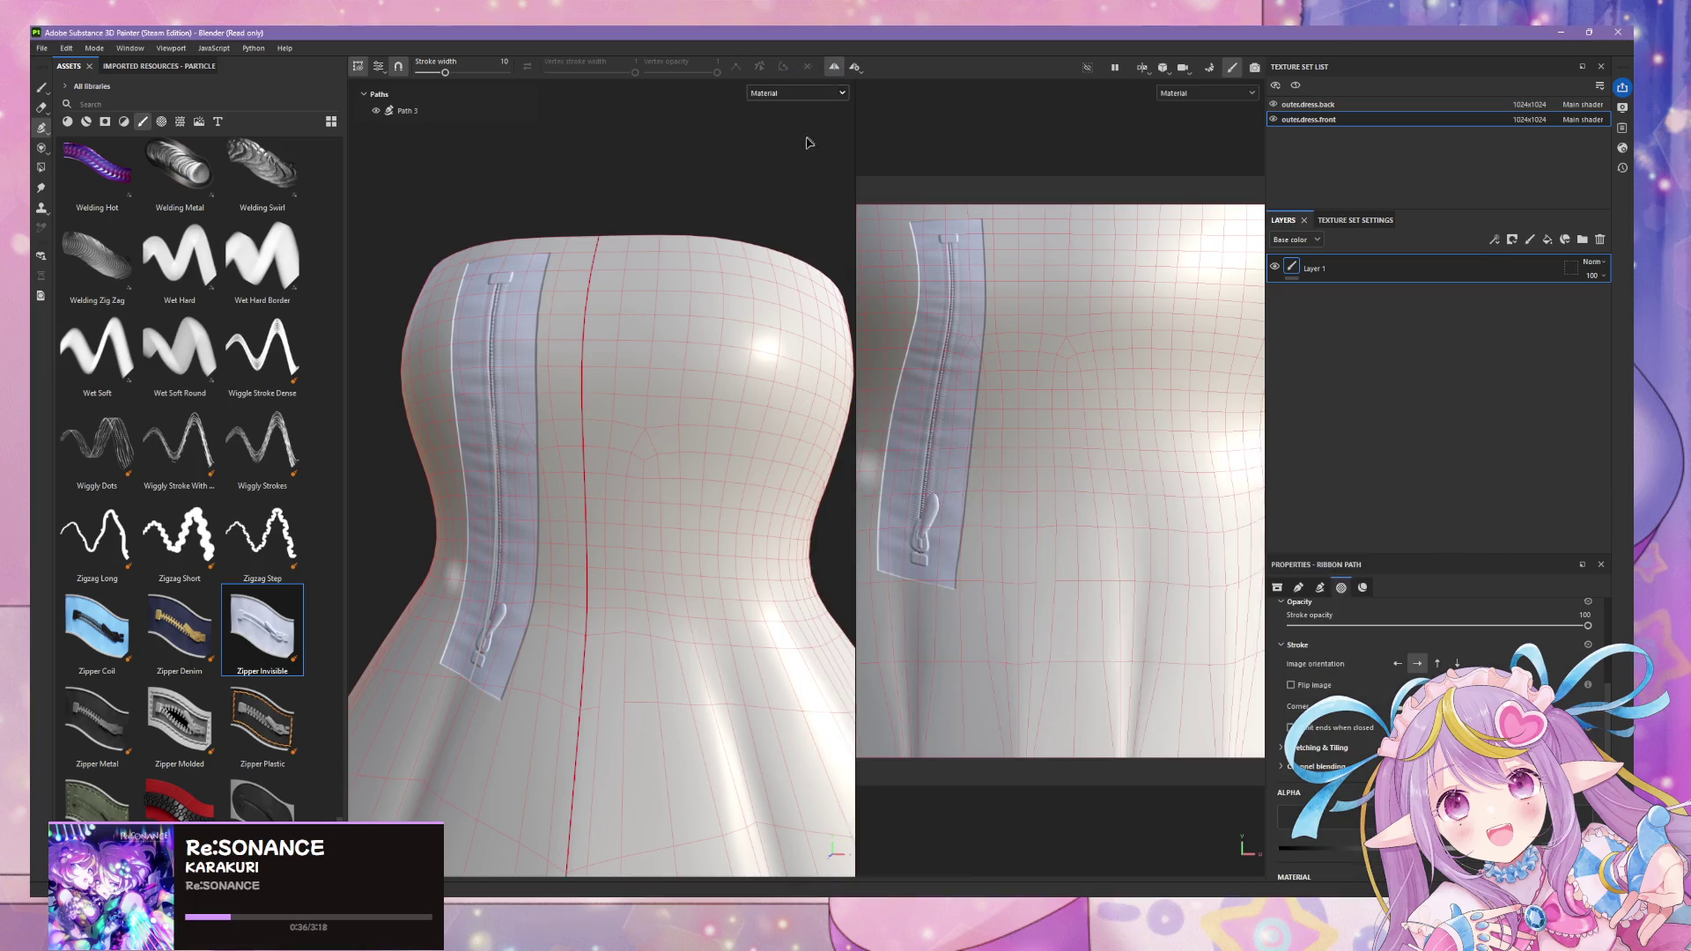
pyautogui.click(855, 69)
pyautogui.click(856, 69)
# - With symmetry on, delete the old zipper layer and create a fresh paint Layer 1
pyautogui.click(834, 67)
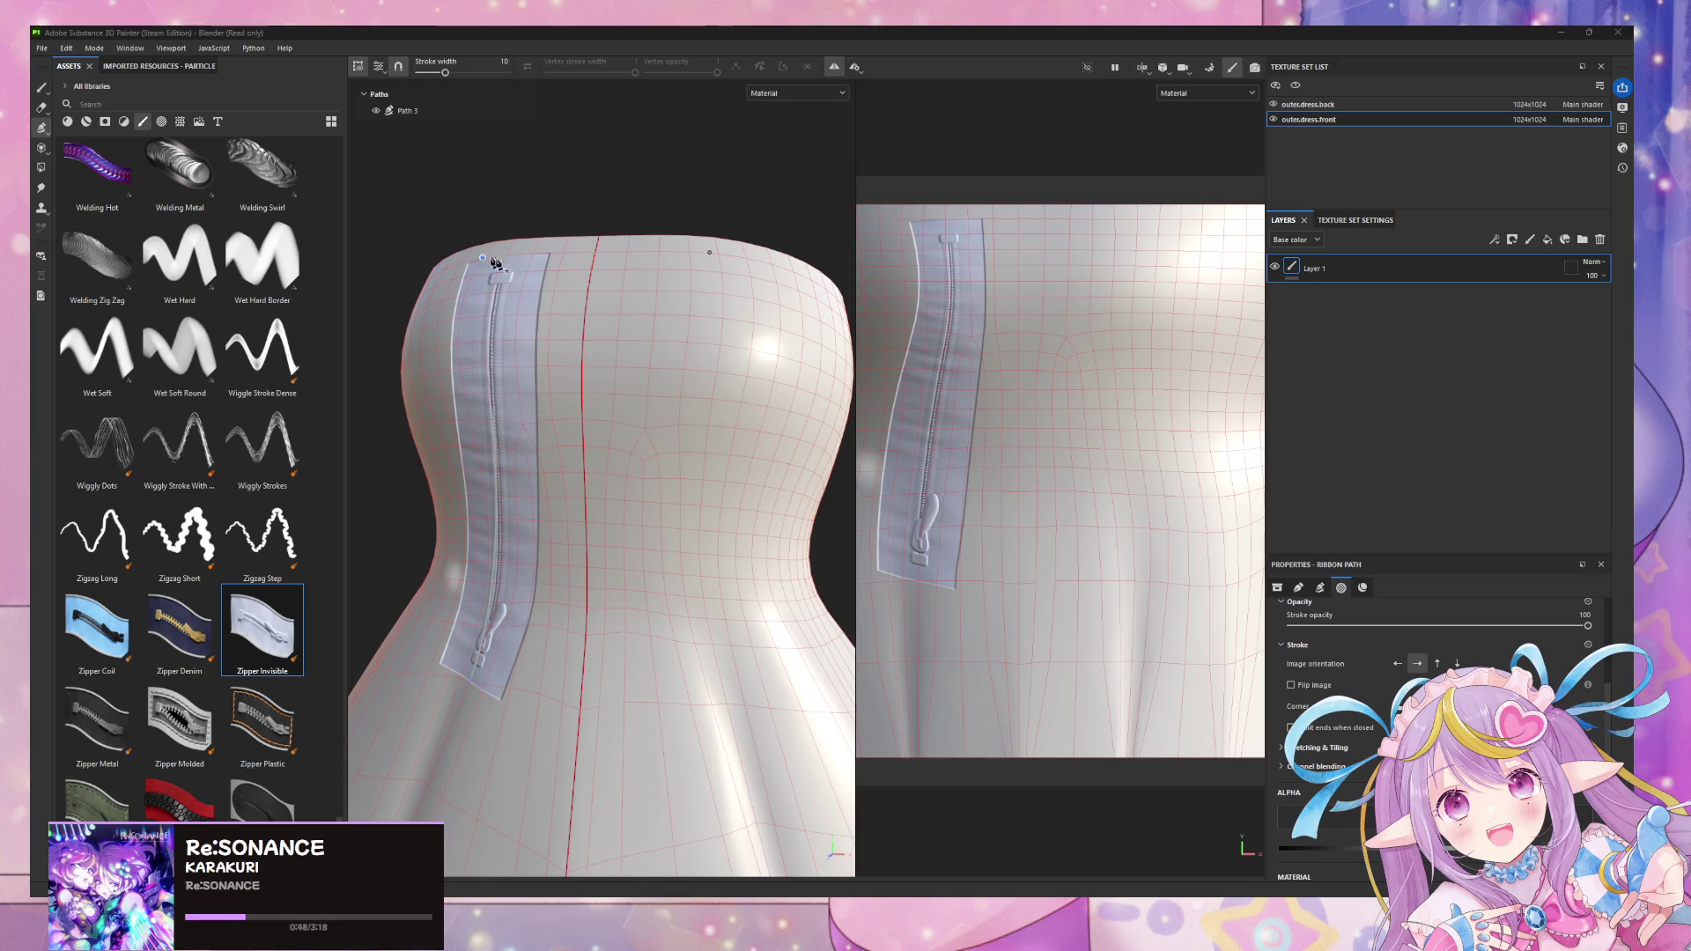
pyautogui.click(1600, 239)
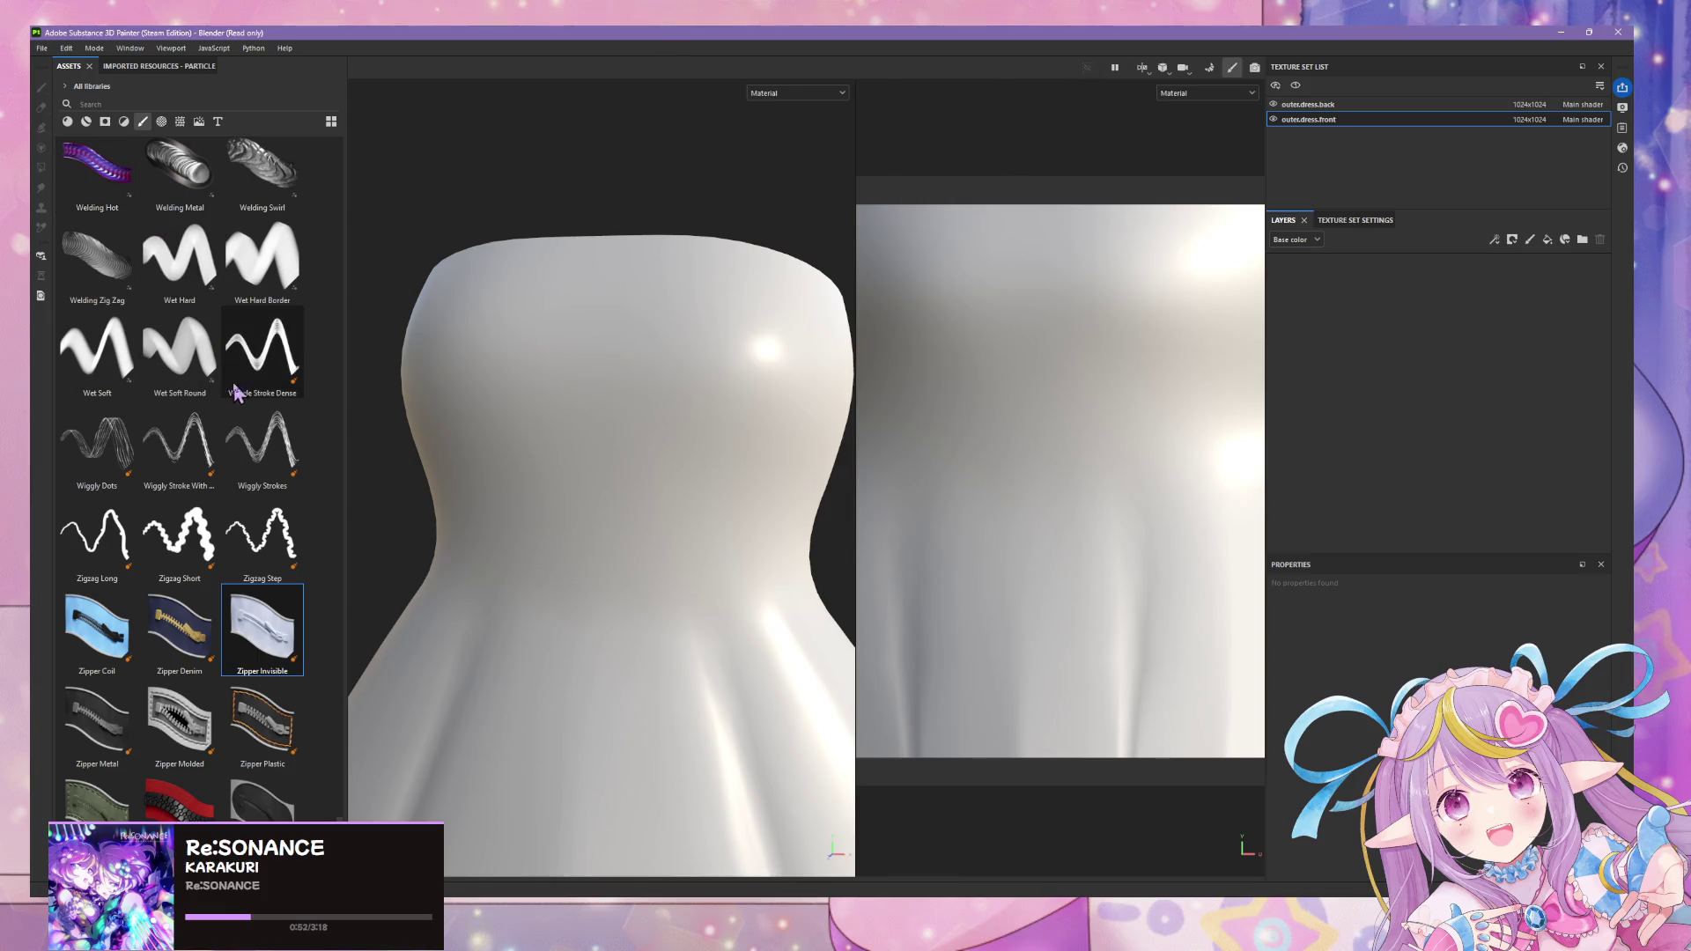
pyautogui.click(561, 283)
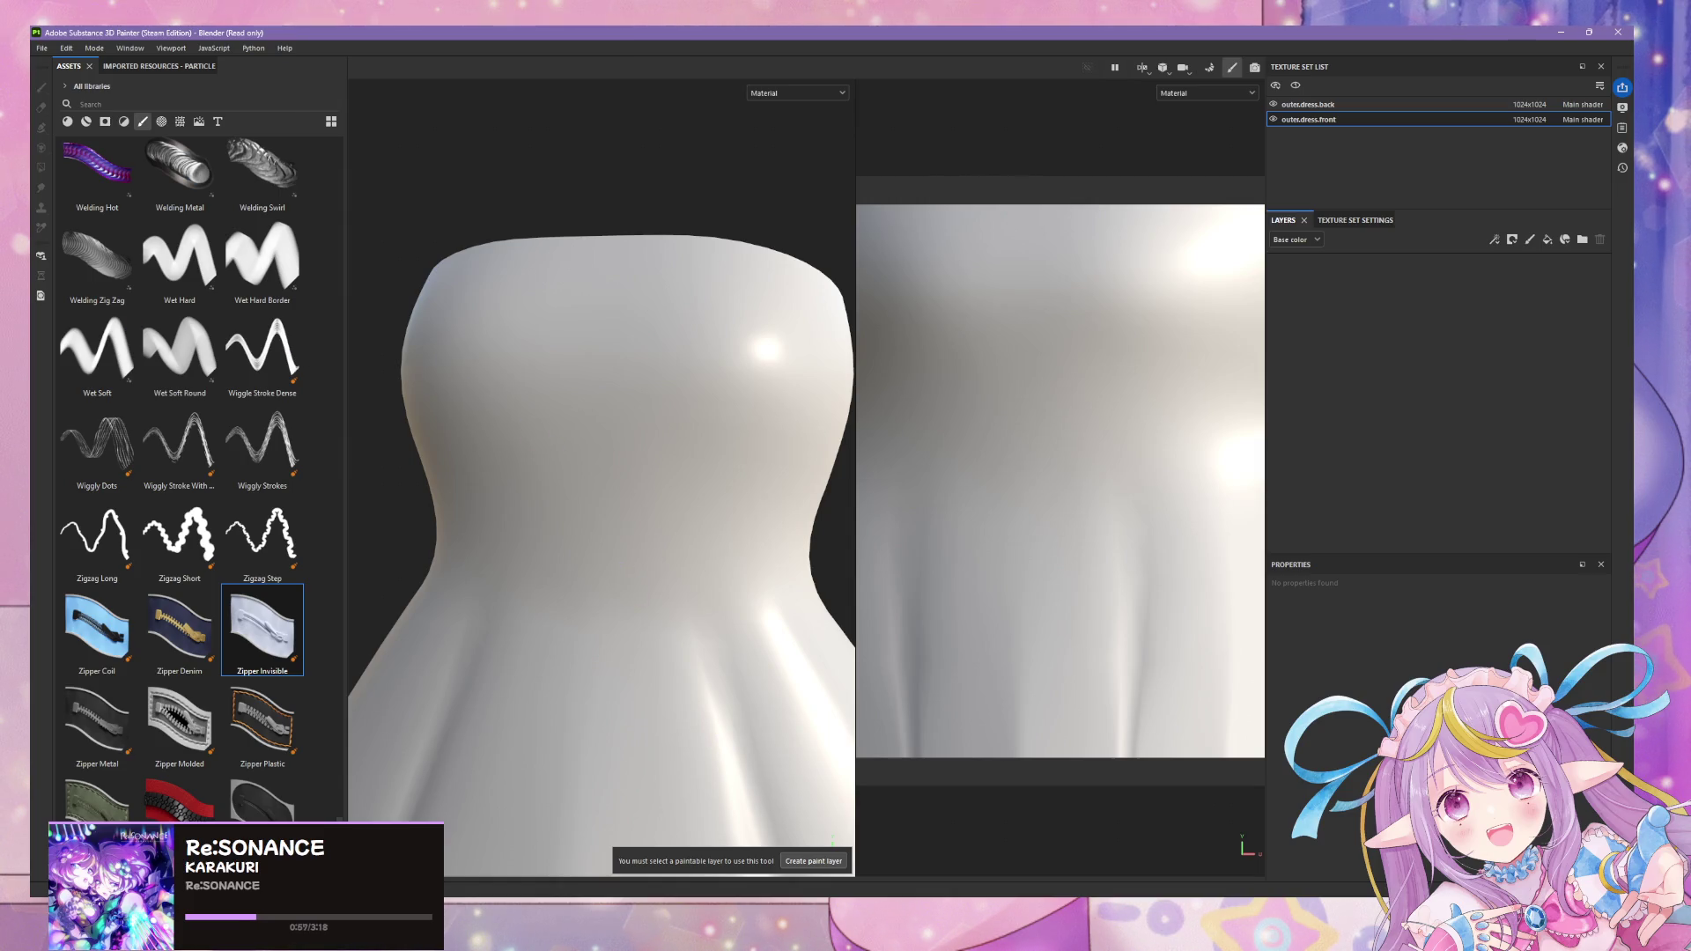
pyautogui.click(813, 861)
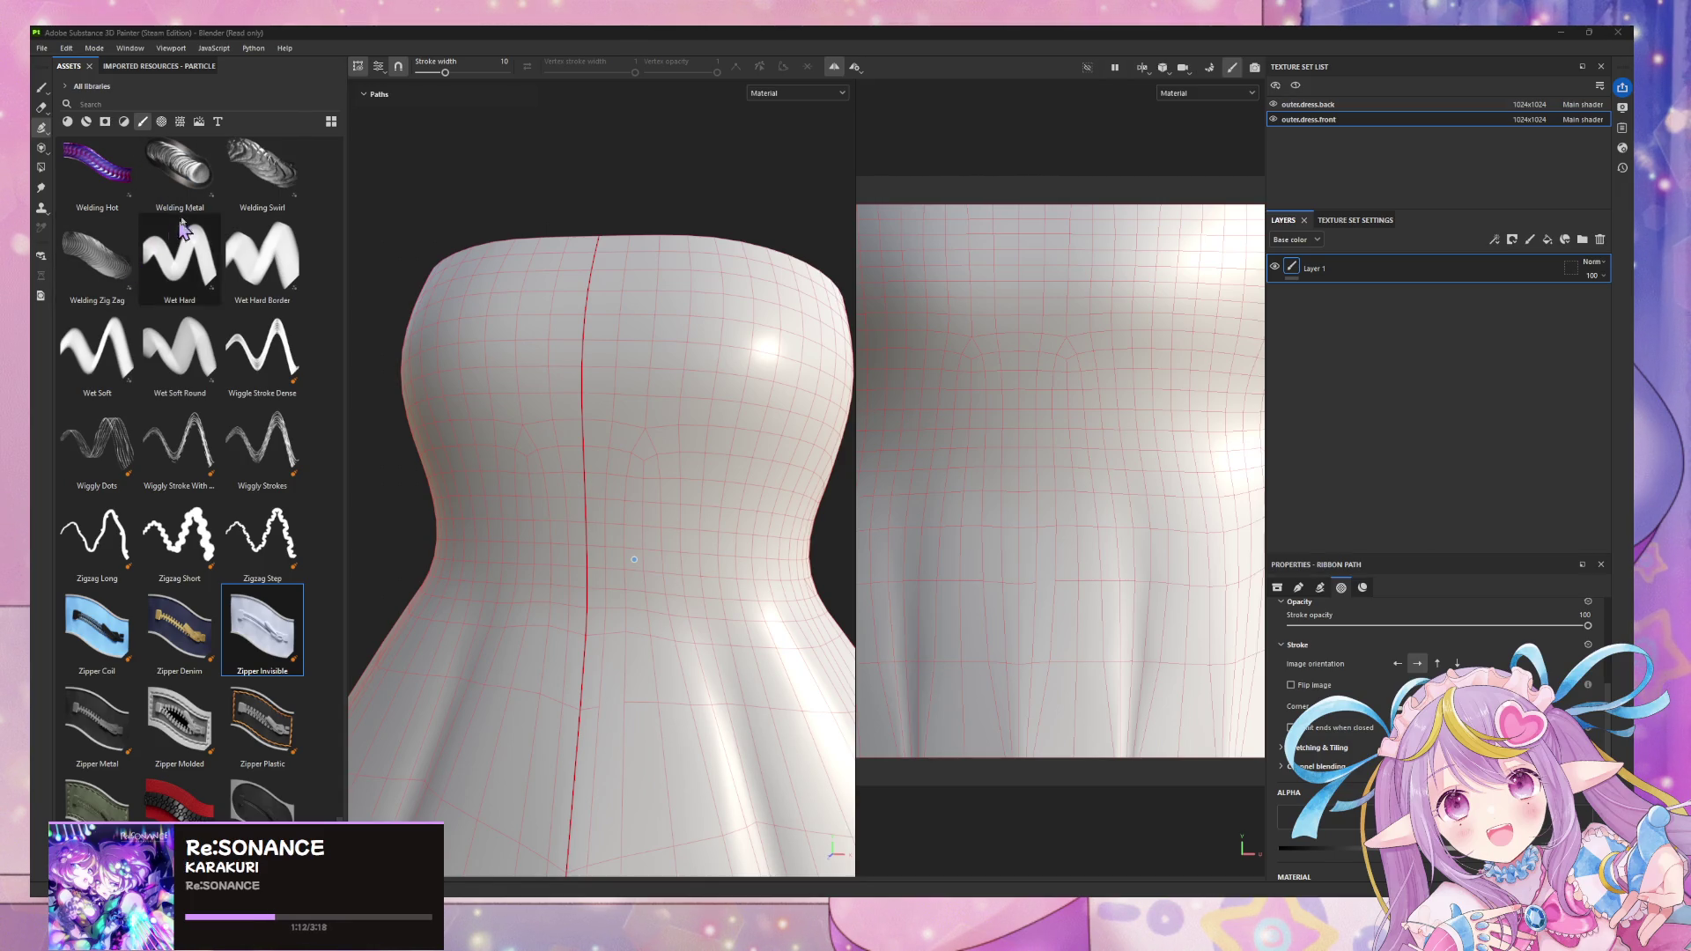
# - Lay Path 1 from the bodice top to below the waist, giving mirrored zipper ribbons on both sides
pyautogui.click(497, 275)
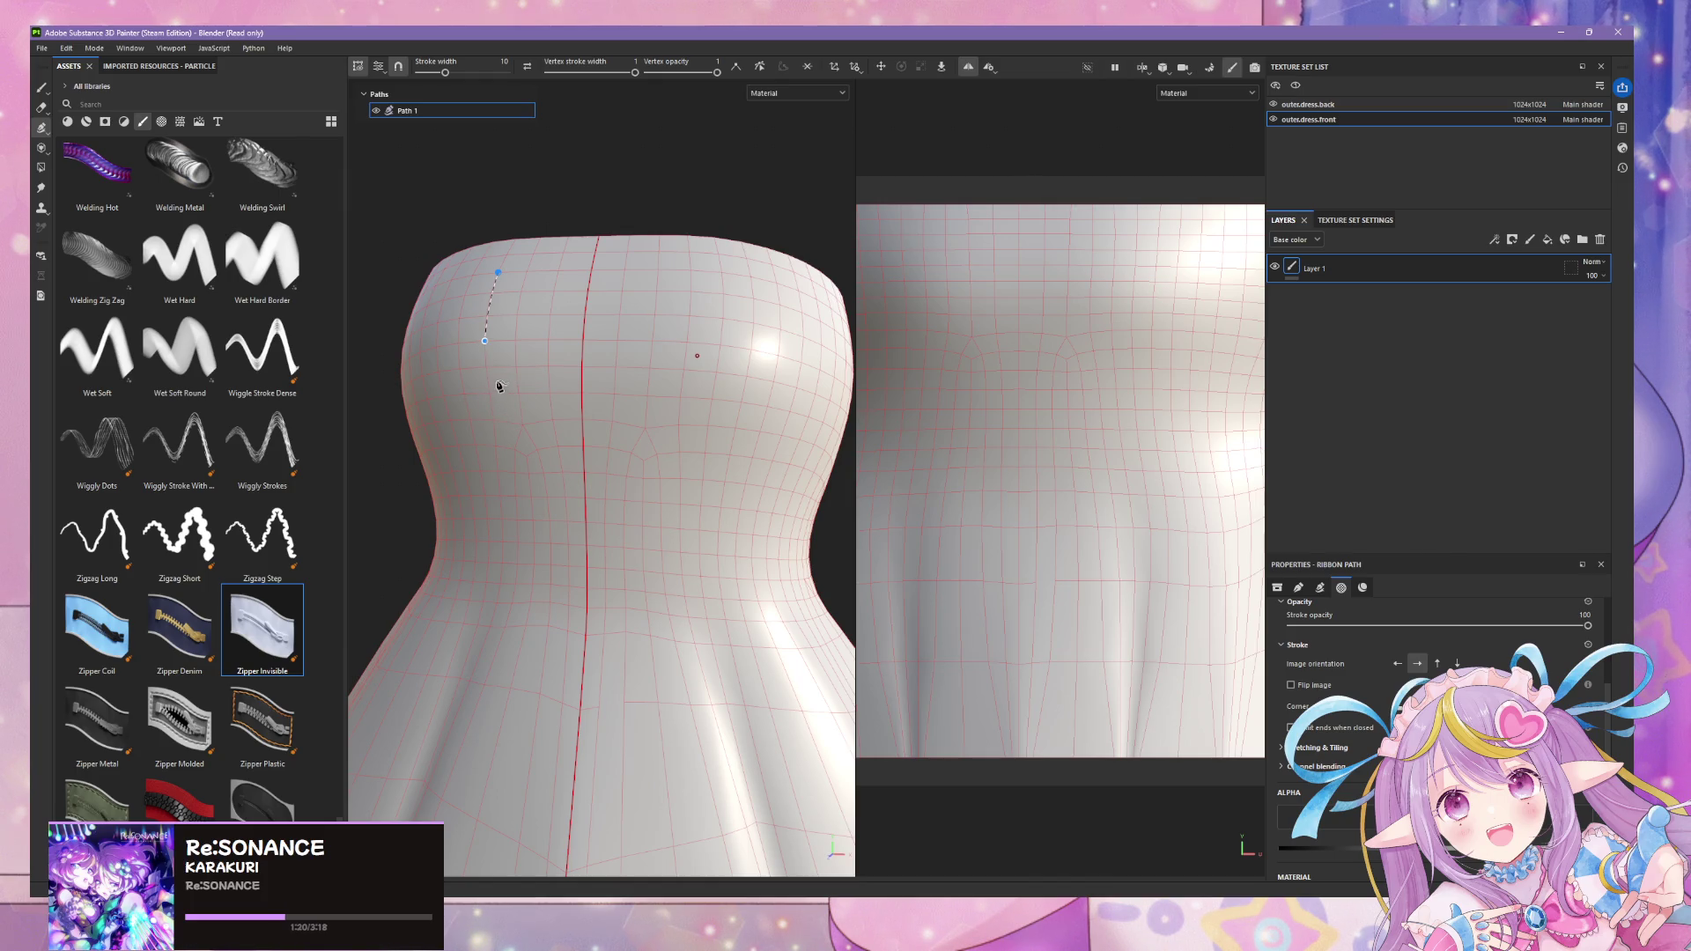
pyautogui.click(490, 395)
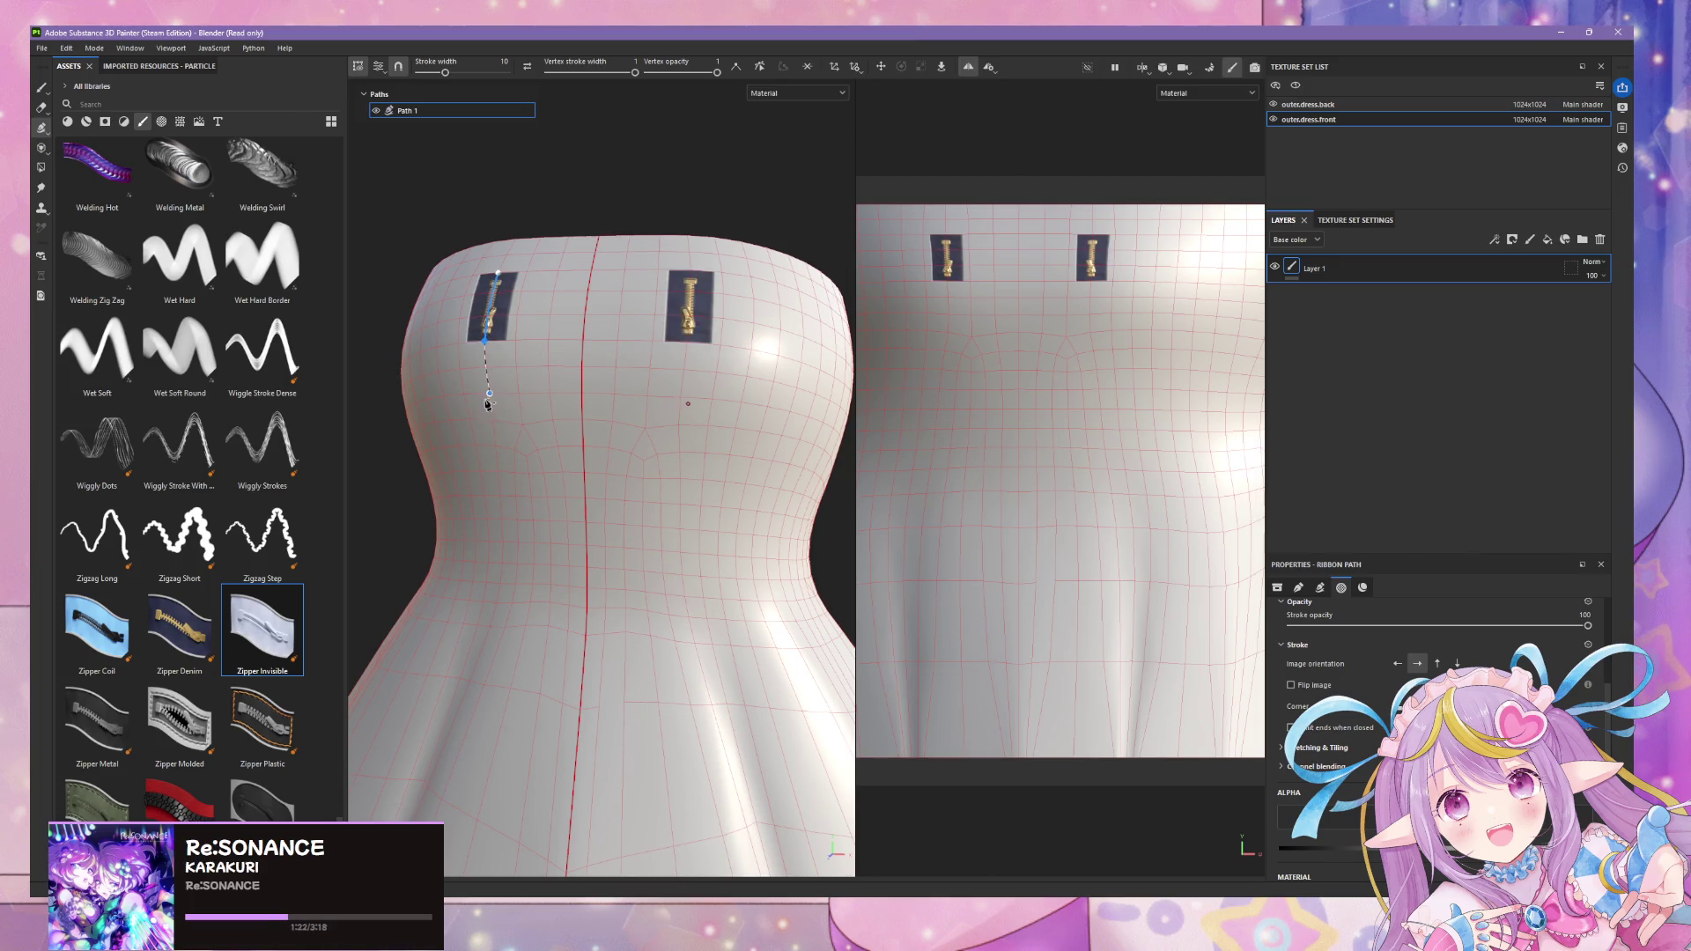
pyautogui.click(497, 449)
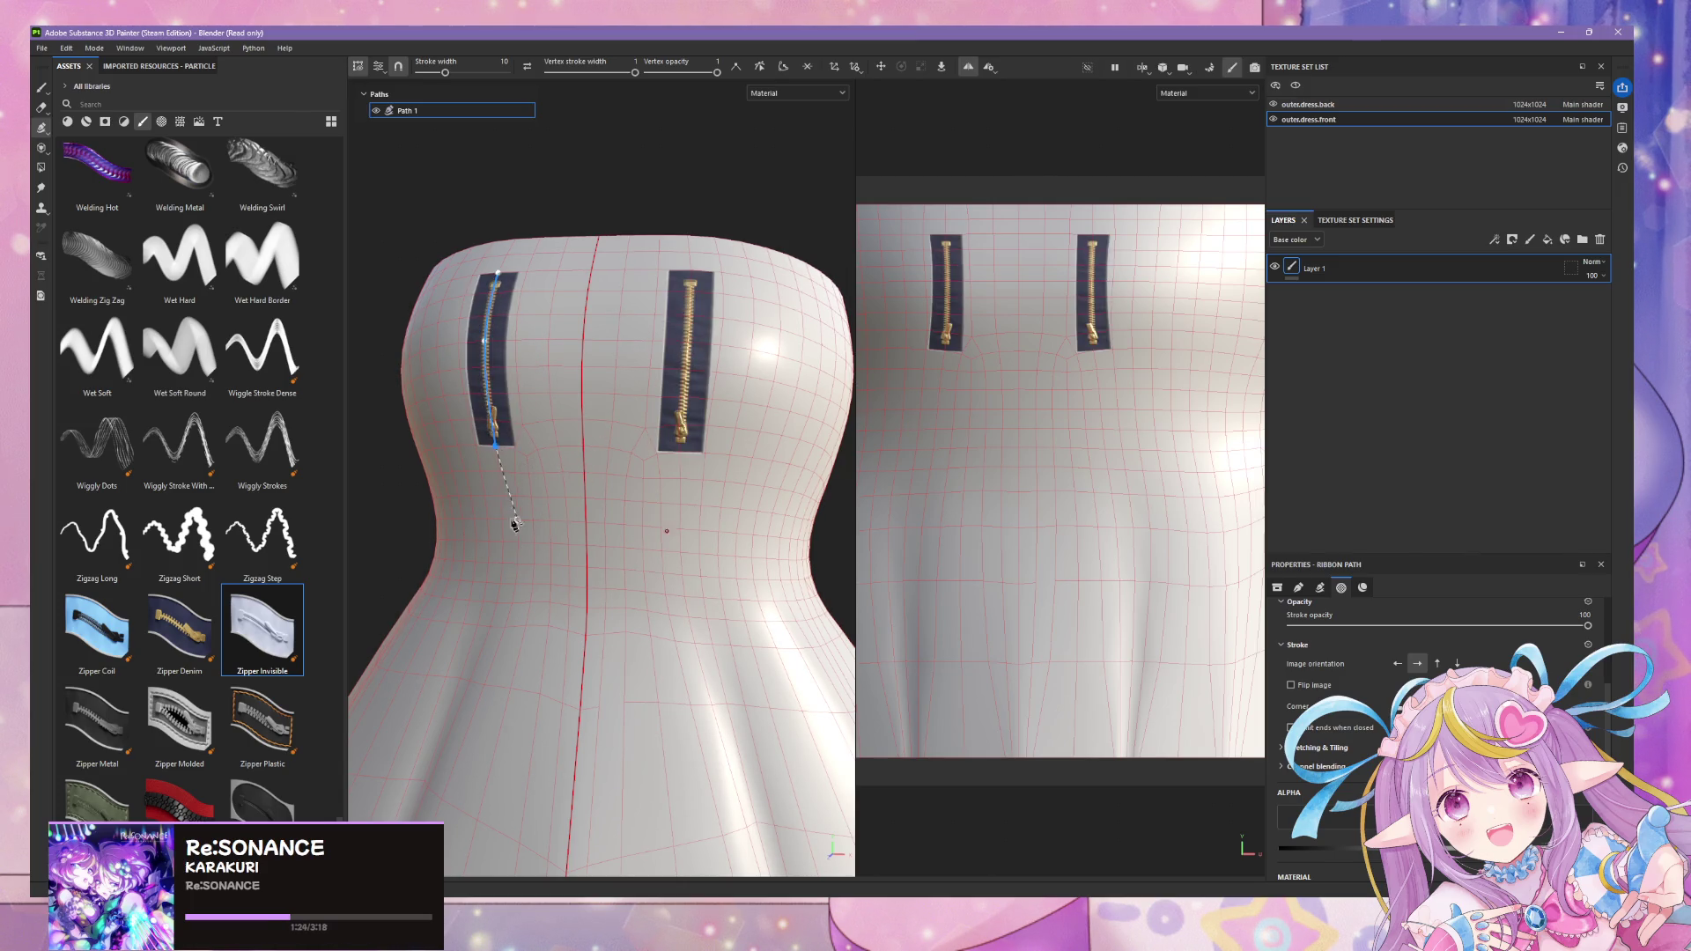
pyautogui.click(503, 536)
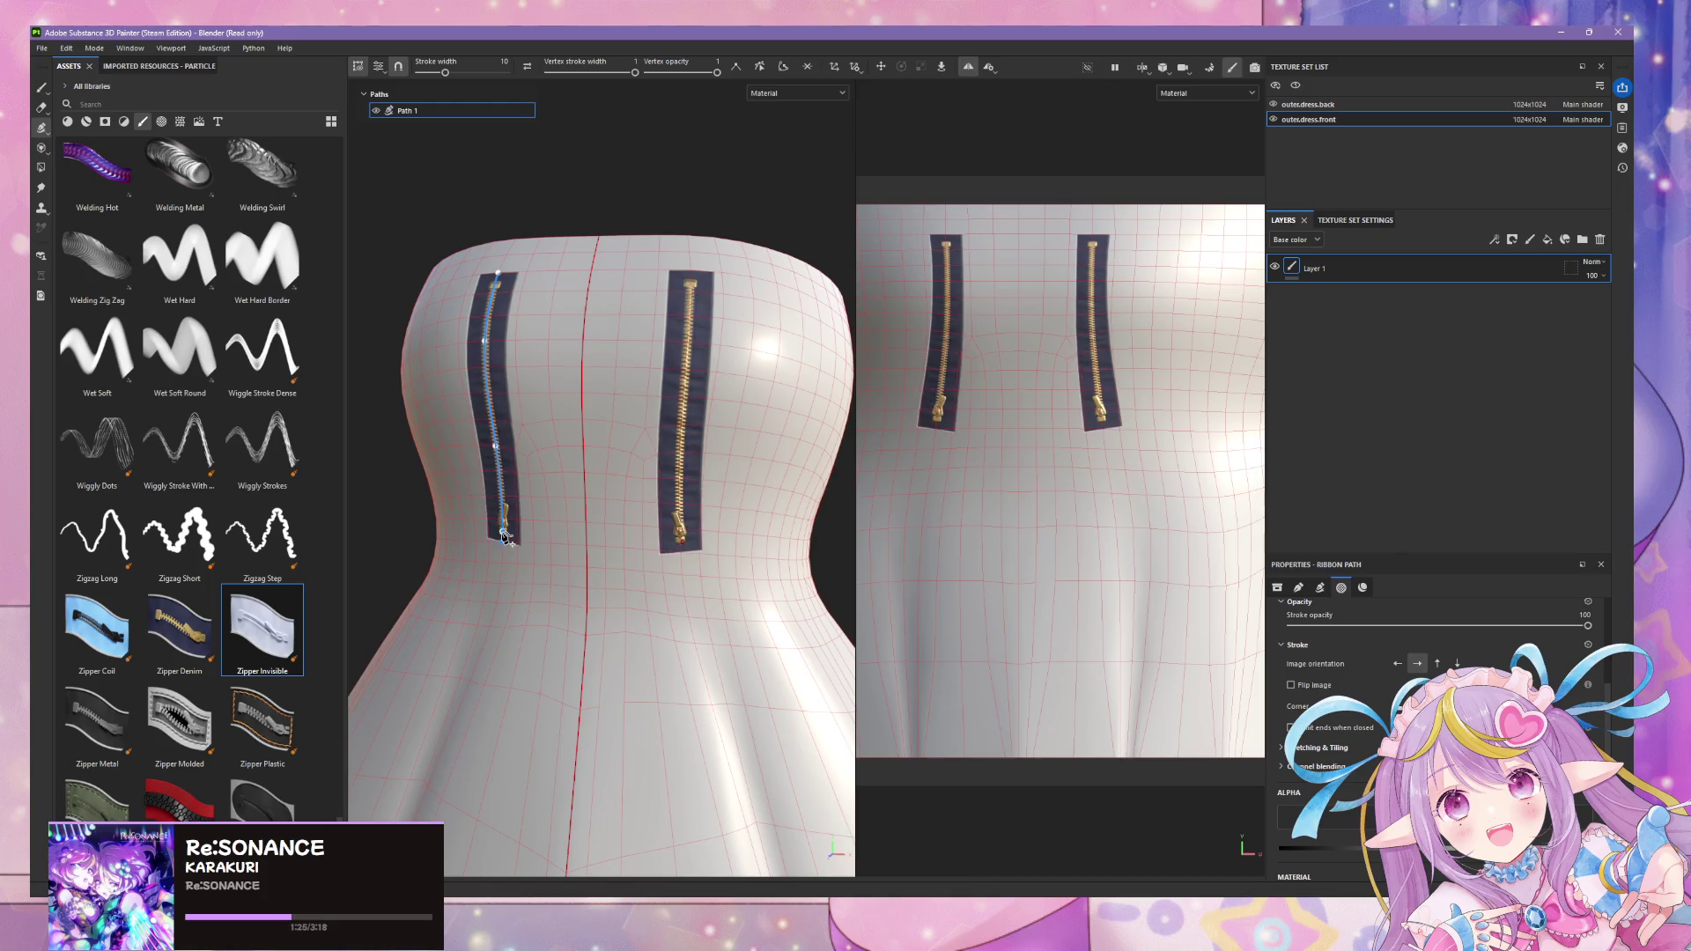
pyautogui.click(491, 631)
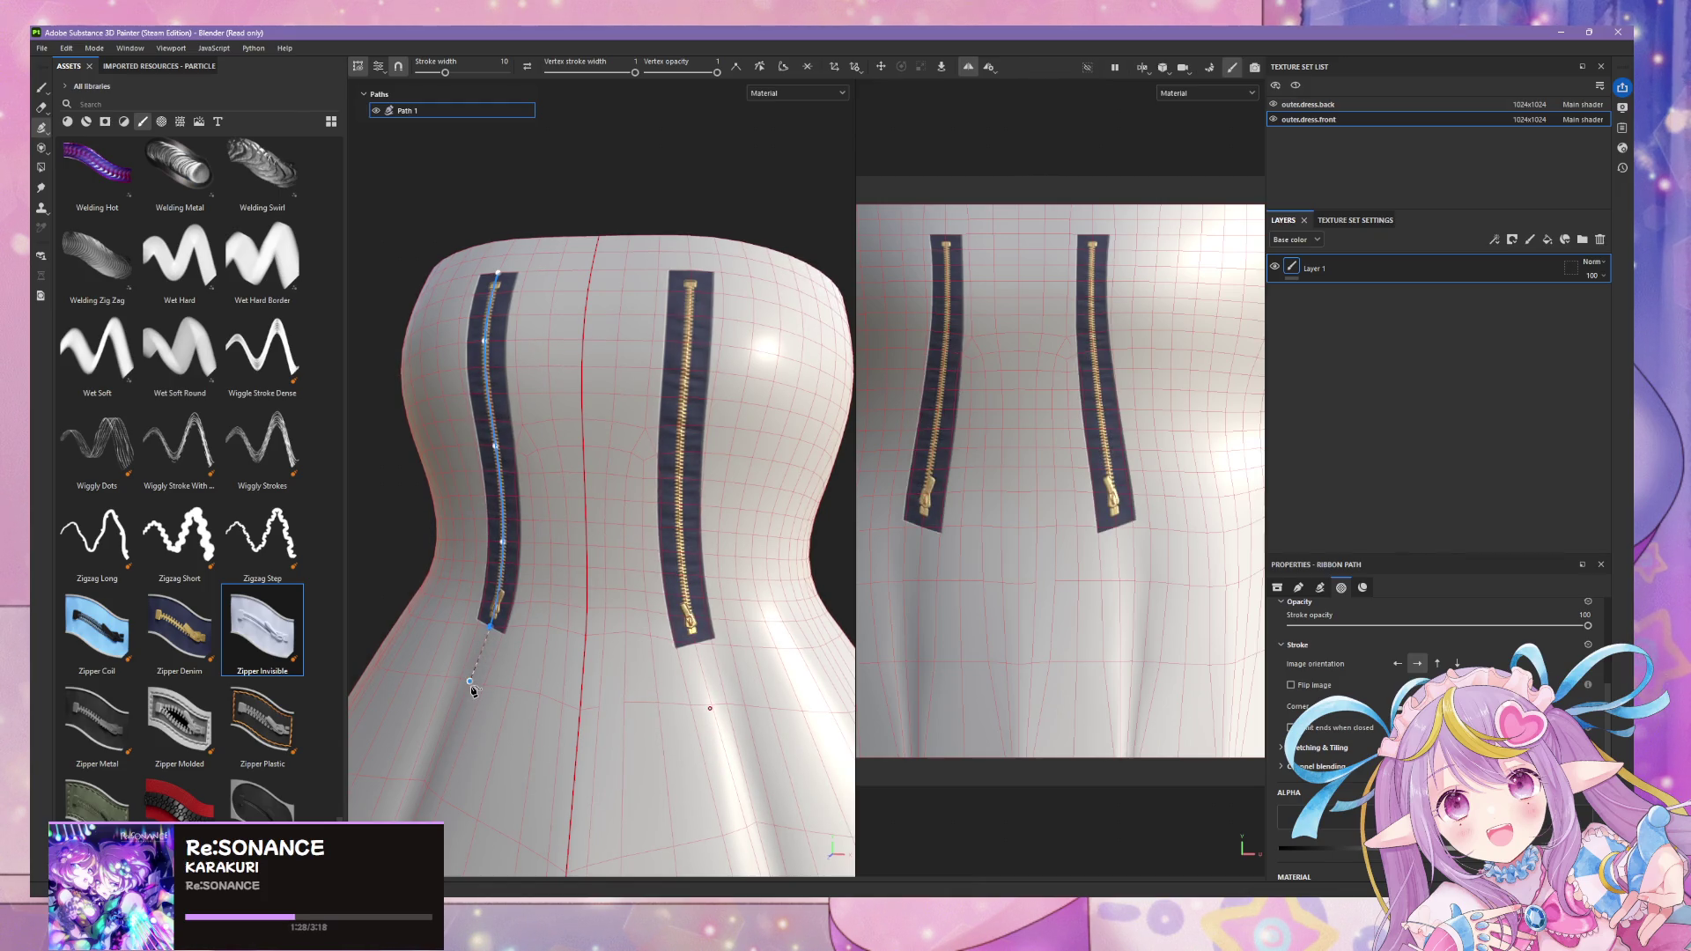
pyautogui.click(472, 684)
pyautogui.moveTo(662, 581)
pyautogui.keyDown('alt'); pyautogui.mouseDown()
pyautogui.moveTo(733, 549)
pyautogui.moveTo(642, 535)
pyautogui.moveTo(707, 551)
pyautogui.moveTo(661, 497)
pyautogui.mouseUp(); pyautogui.keyUp('alt')
pyautogui.scroll(3, 661, 498)
pyautogui.scroll(2, 653, 494)
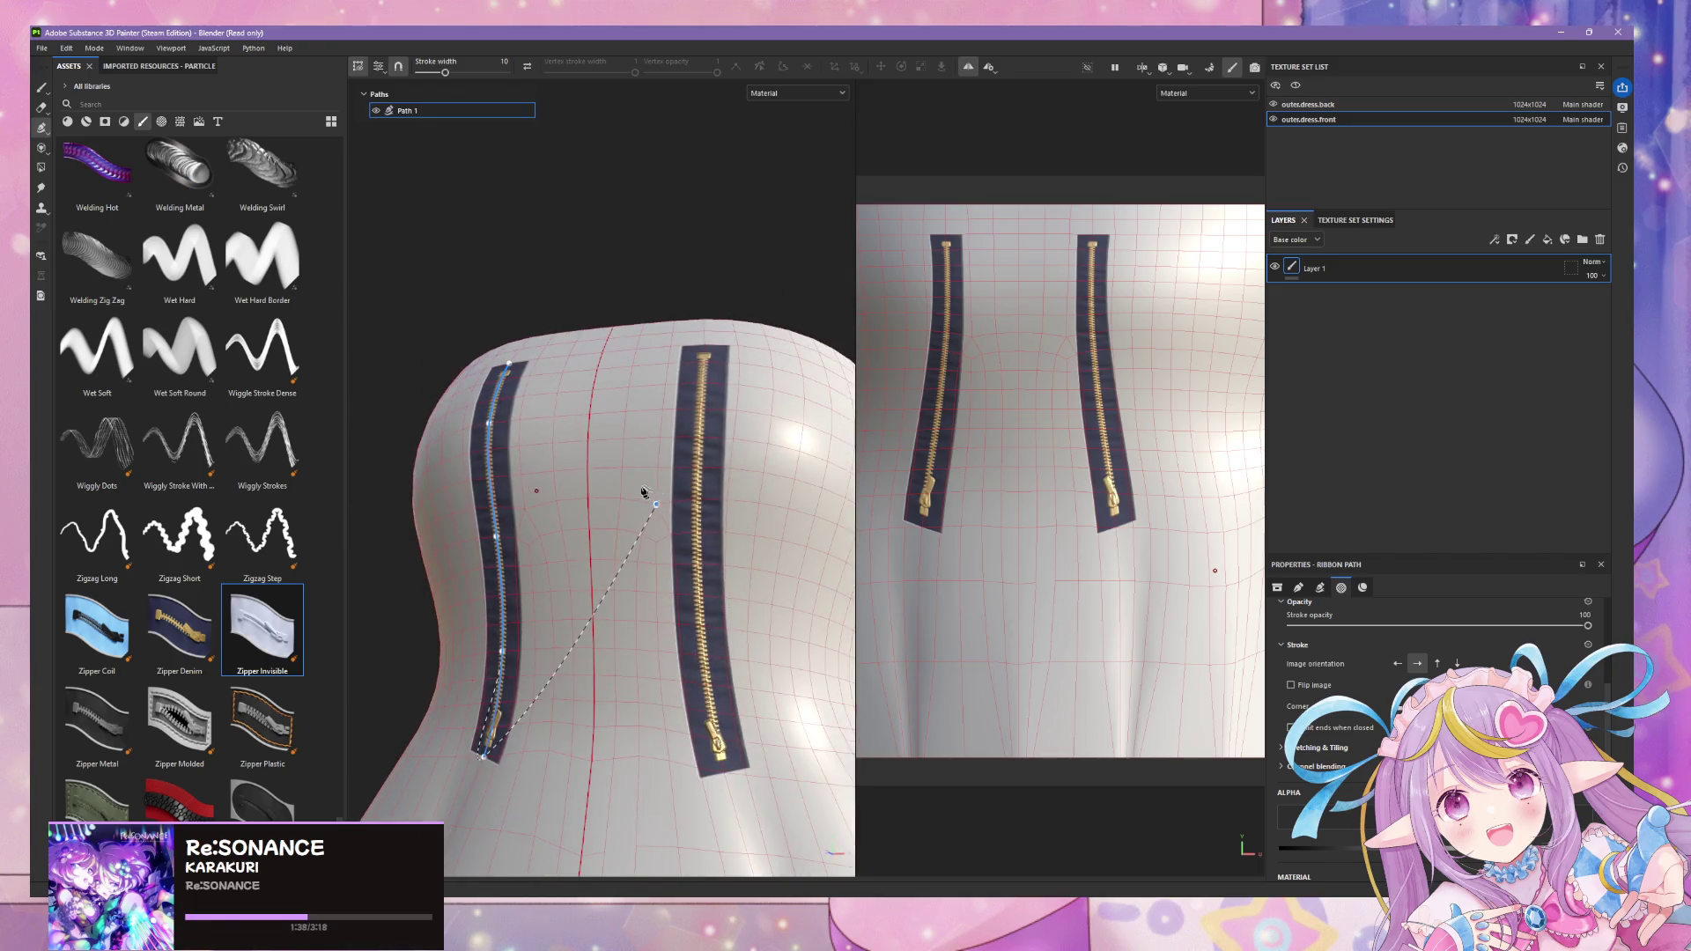
pyautogui.click(42, 90)
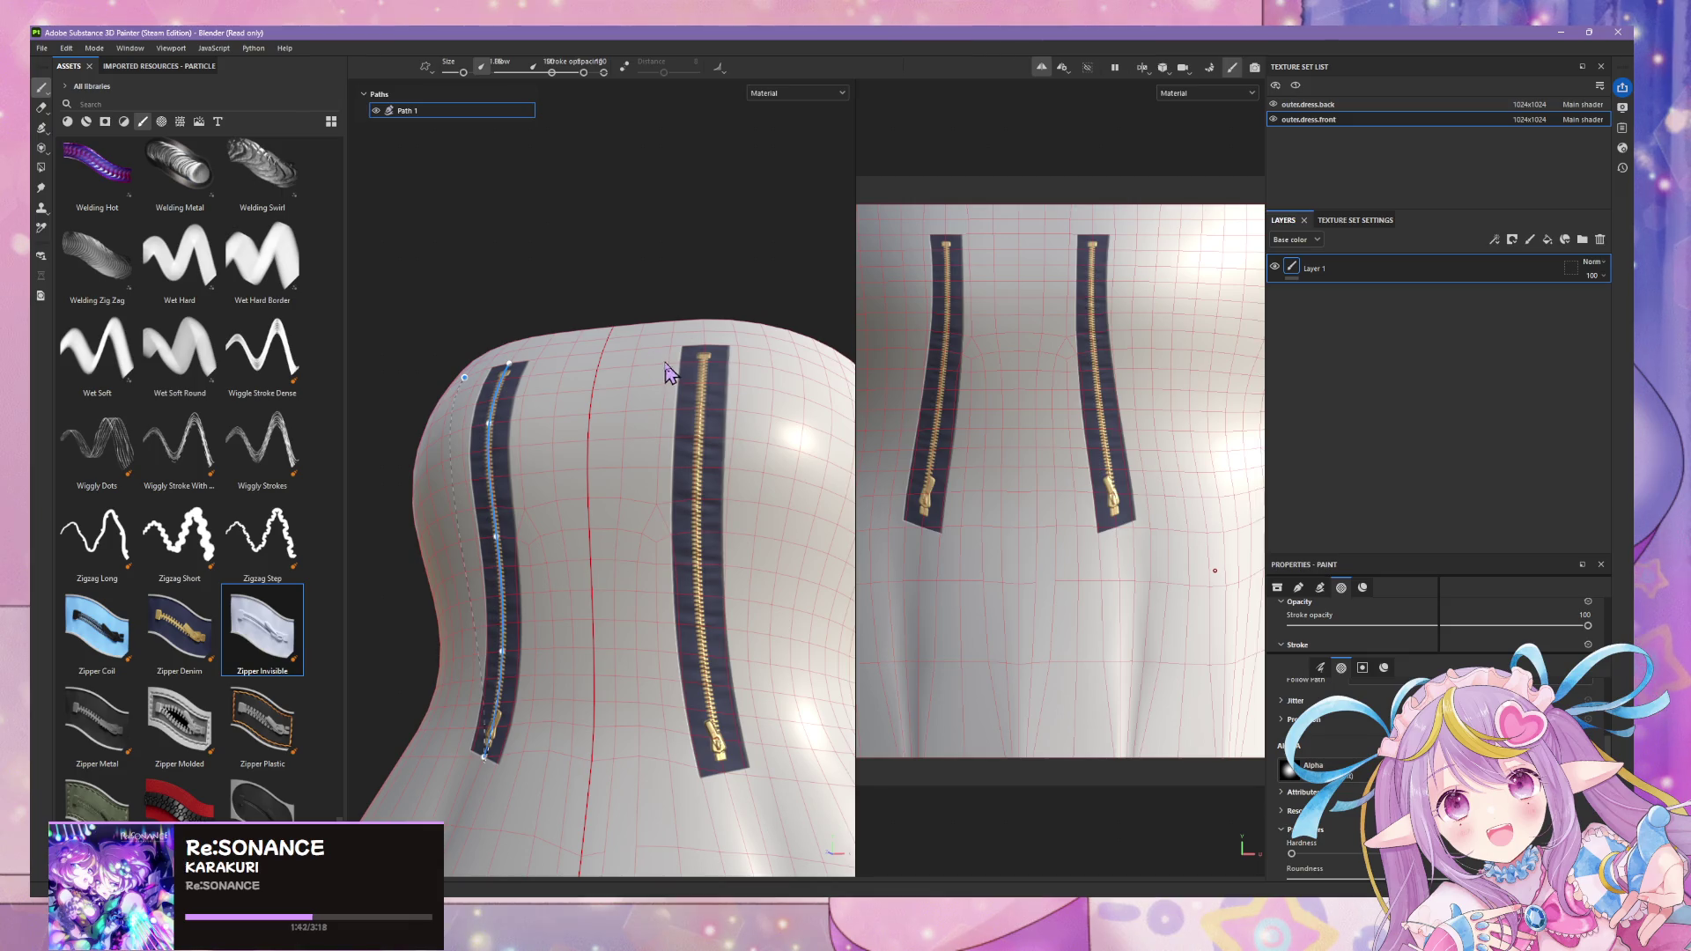
# - Inspect the mirrored zippers from several angles, then bring up Path 1's options
pyautogui.keyDown('alt'); pyautogui.moveTo(664, 318); pyautogui.dragTo(401, 266); pyautogui.keyUp('alt')
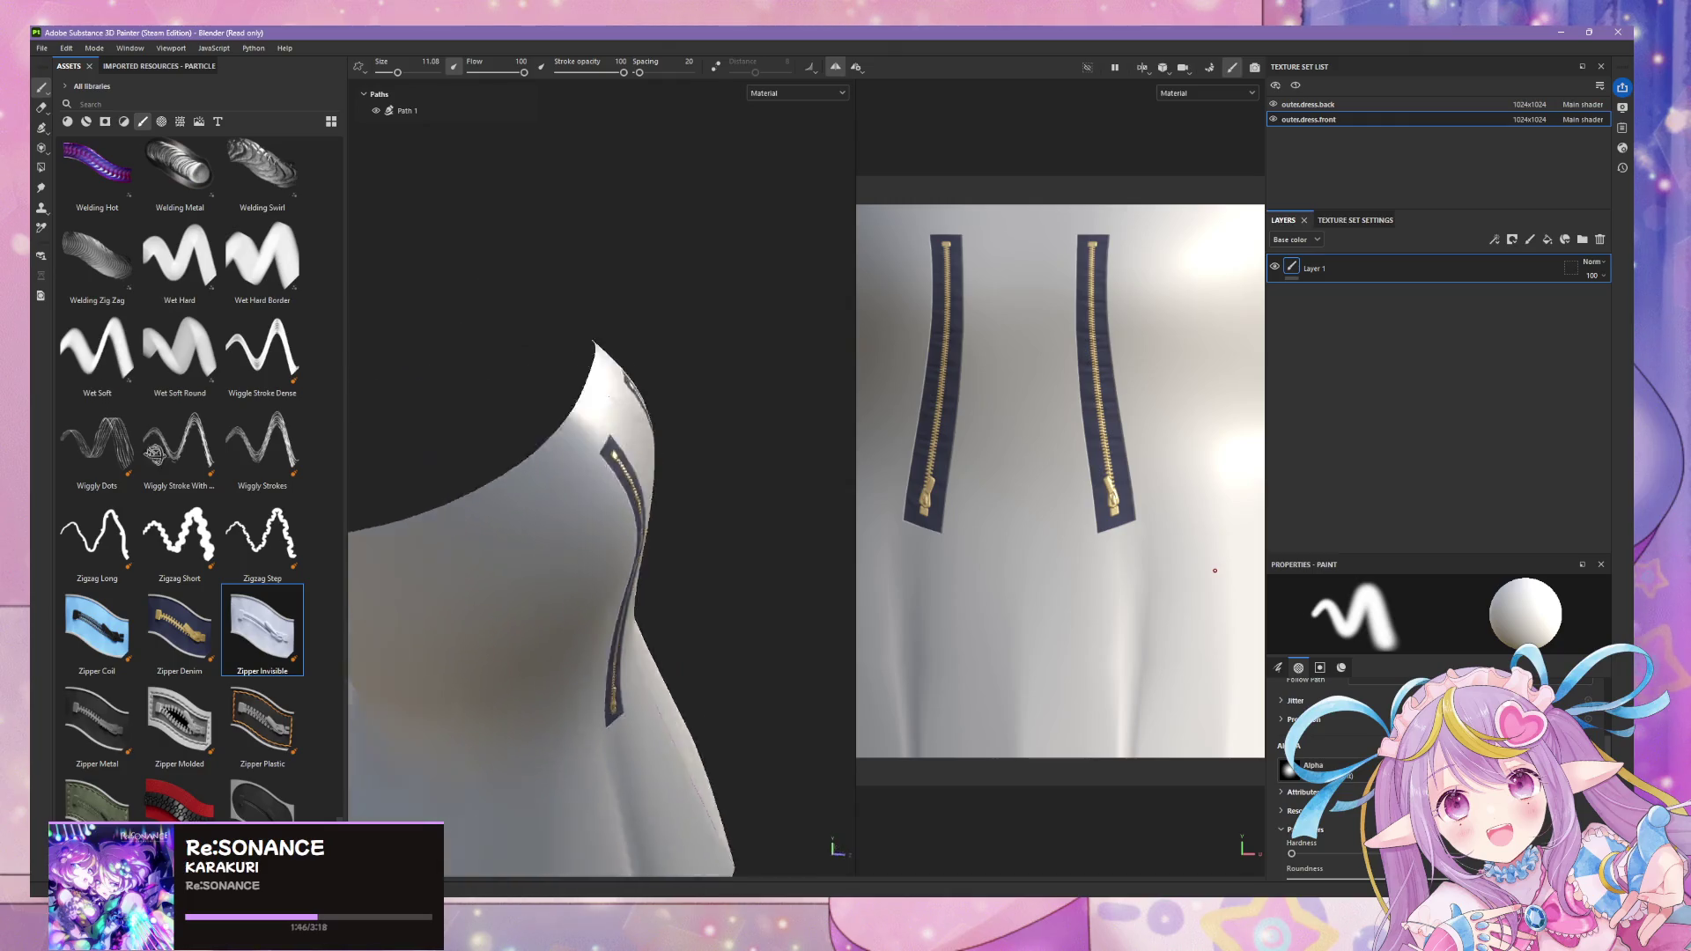
pyautogui.keyDown('alt'); pyautogui.moveTo(401, 265); pyautogui.dragTo(41, 313); pyautogui.keyUp('alt')
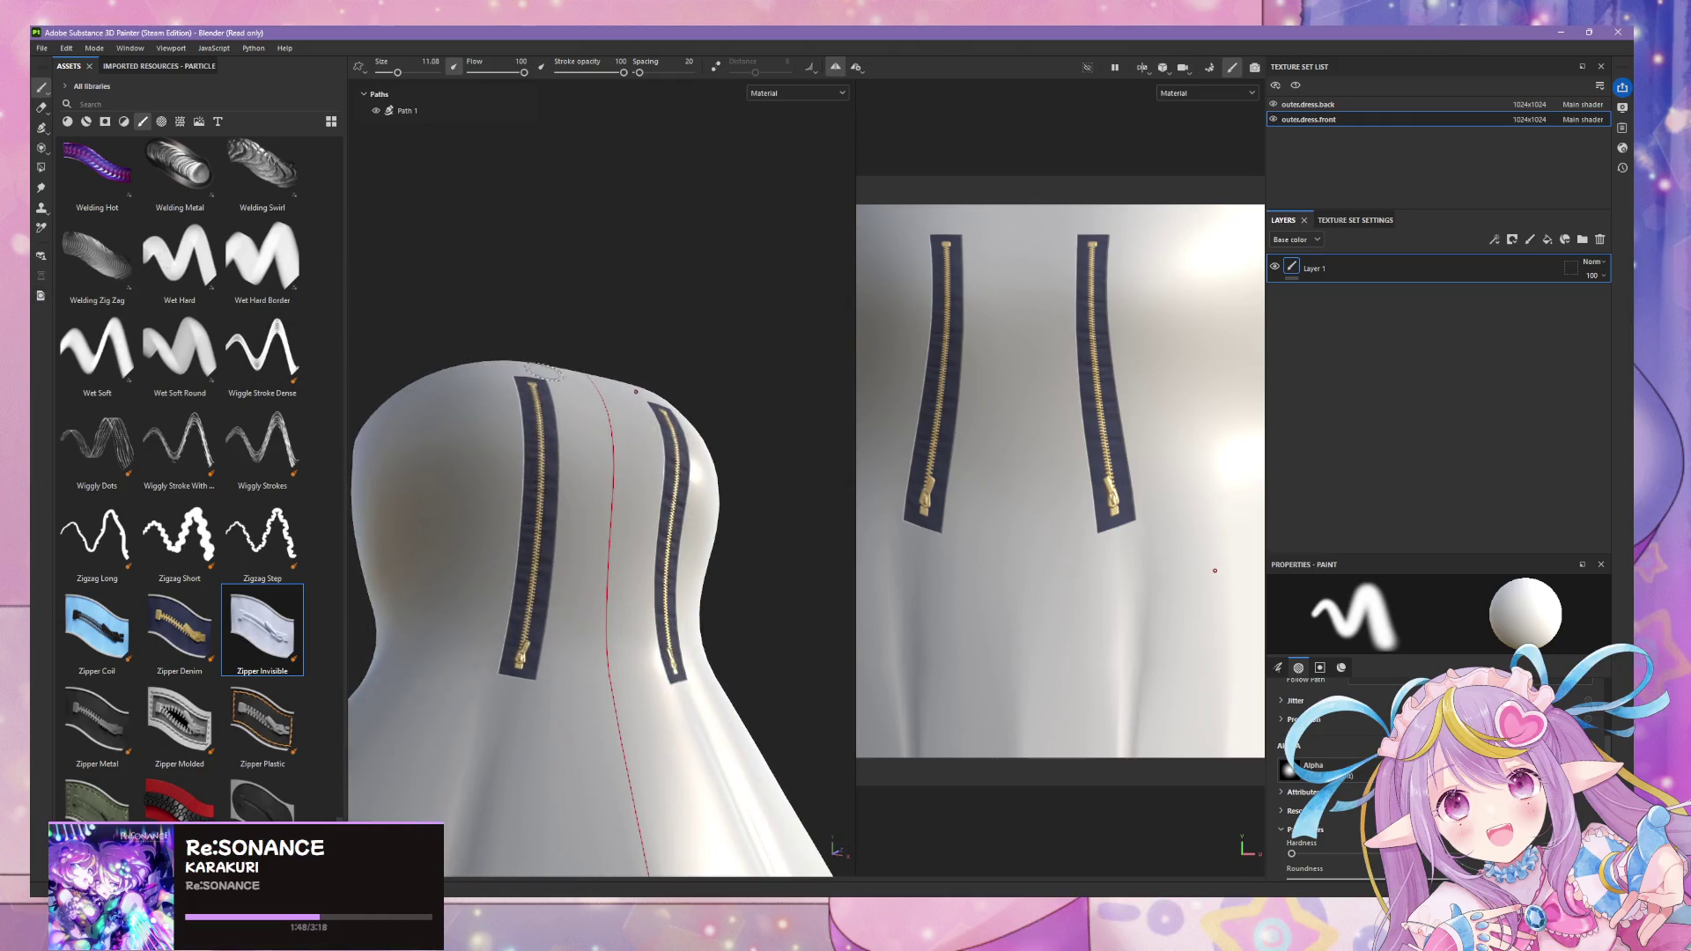
pyautogui.moveTo(614, 367)
pyautogui.keyDown('alt'); pyautogui.mouseDown()
pyautogui.moveTo(662, 276)
pyautogui.moveTo(654, 432)
pyautogui.moveTo(692, 495)
pyautogui.mouseUp(); pyautogui.keyUp('alt')
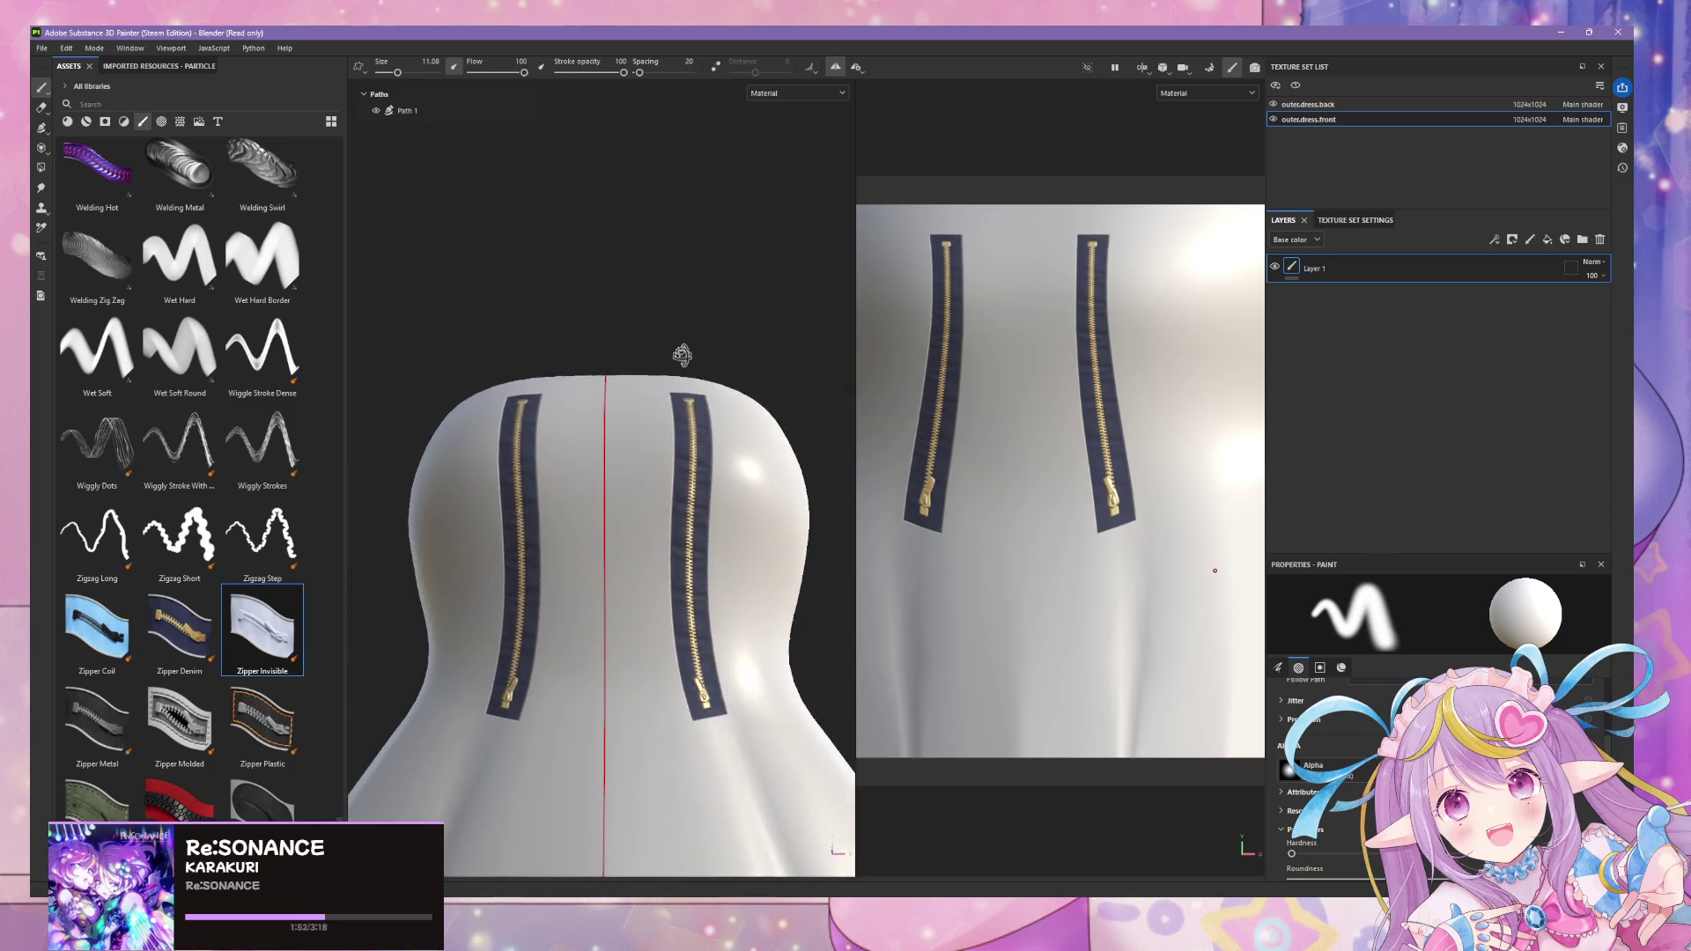
pyautogui.scroll(1, 729, 505)
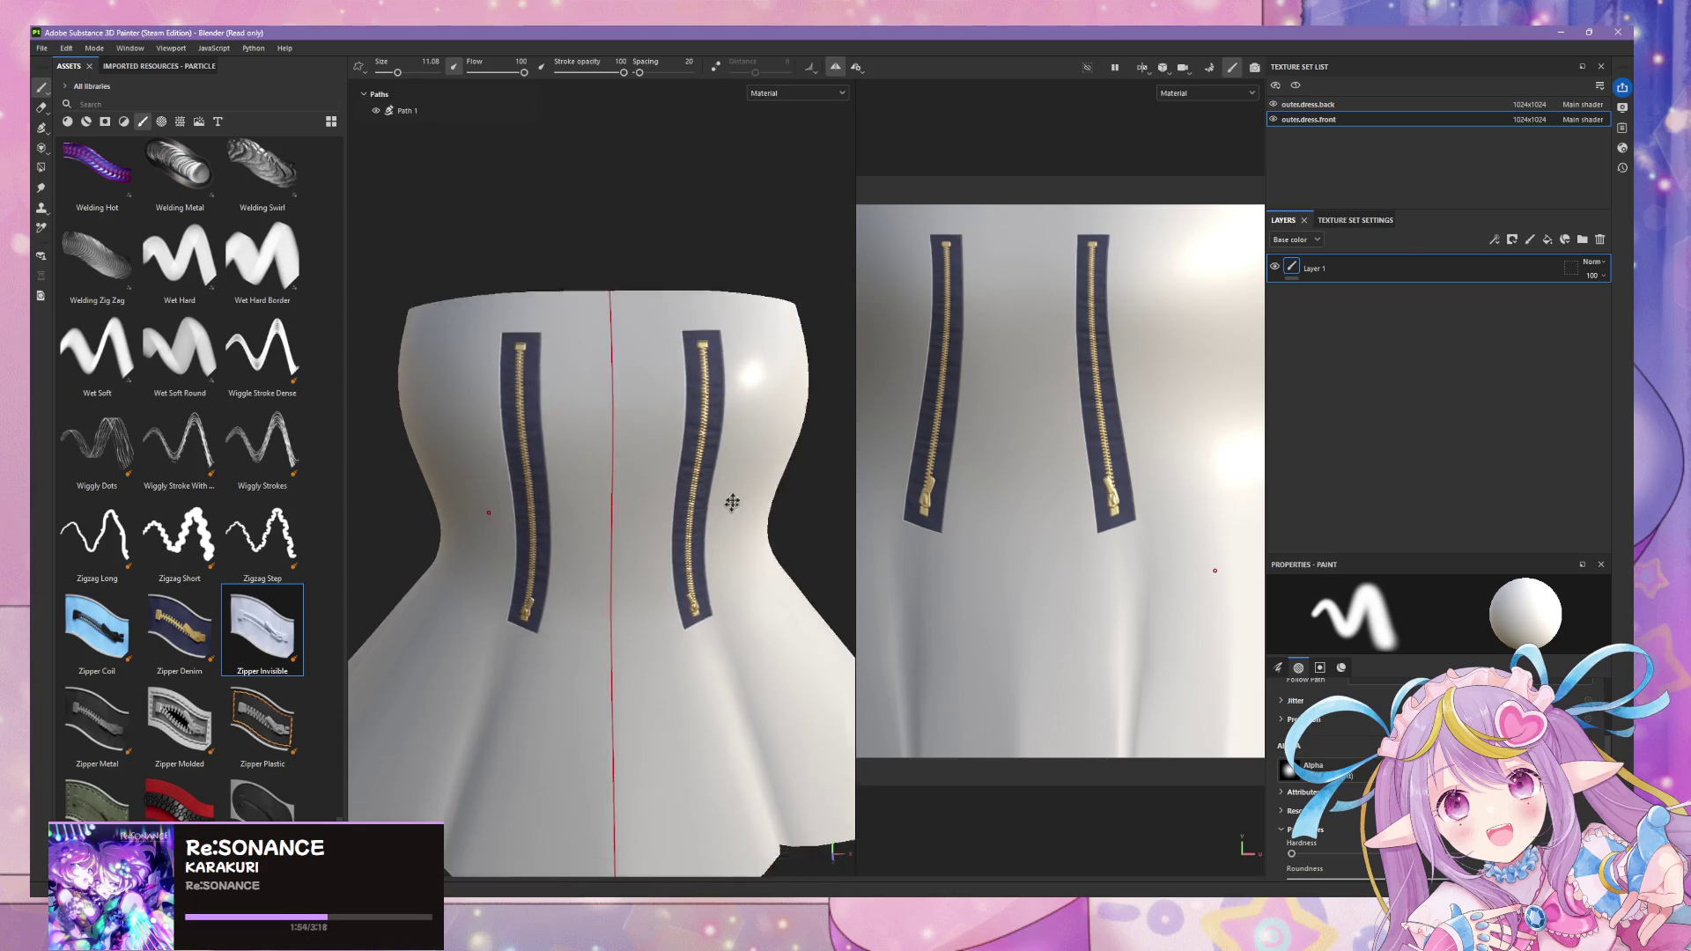
pyautogui.scroll(2, 727, 506)
pyautogui.click(418, 108)
pyautogui.rightClick(418, 109)
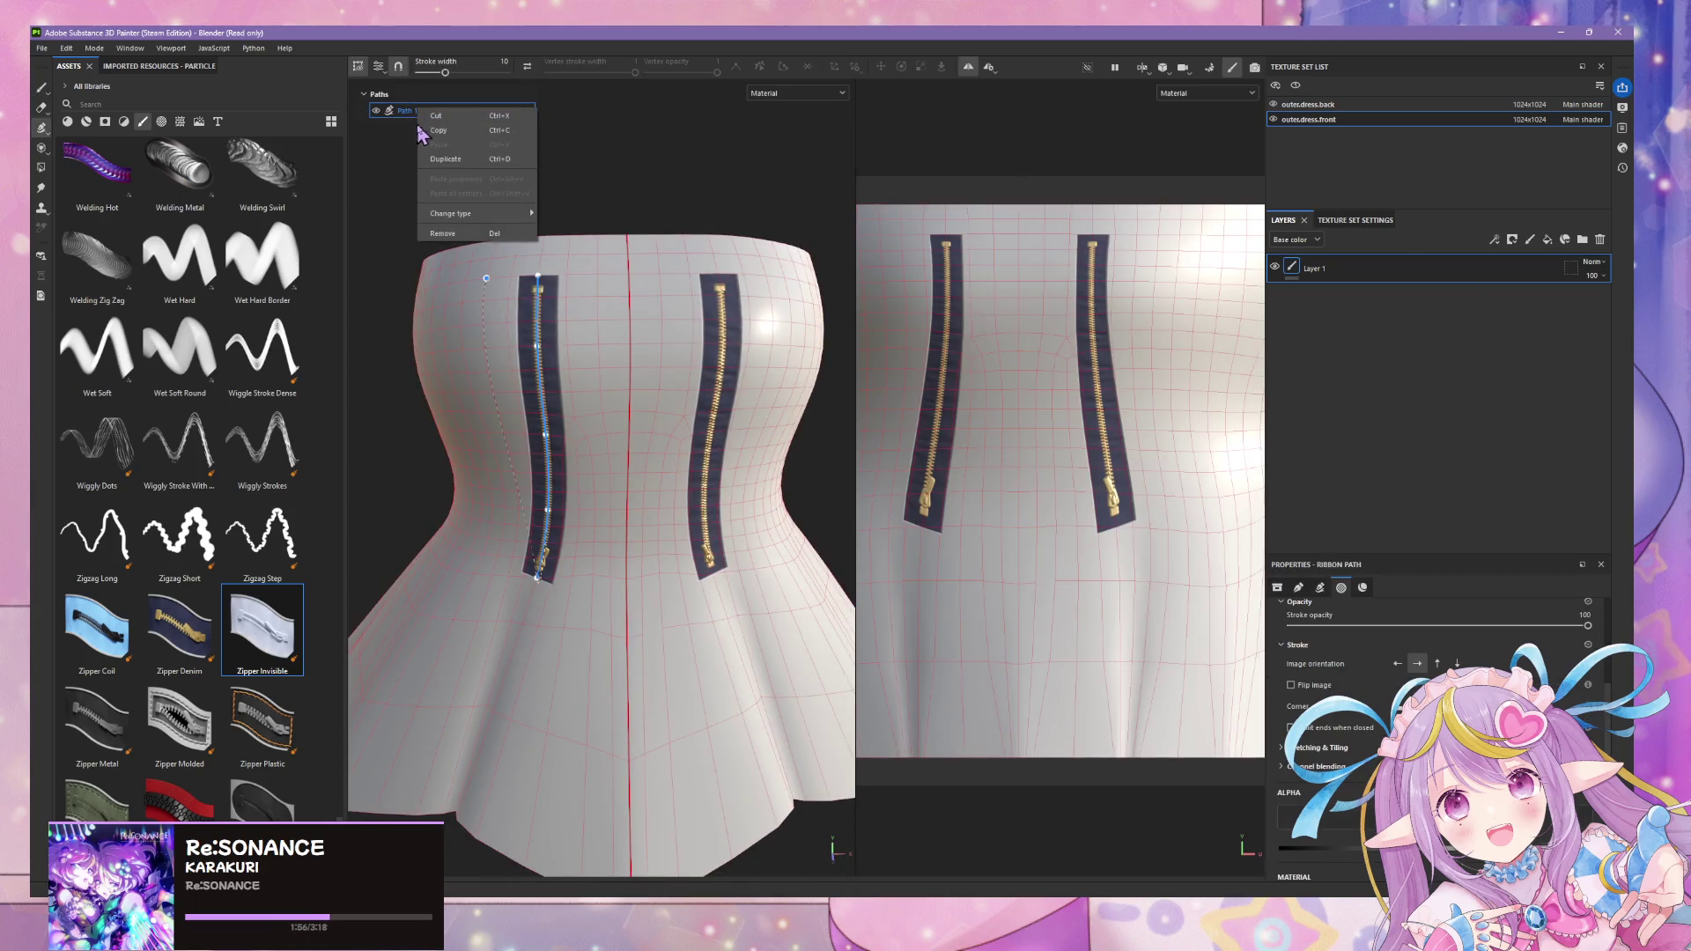
# - Remove Path 1 and its mirrored zipper ribbons from the bodice
pyautogui.click(448, 239)
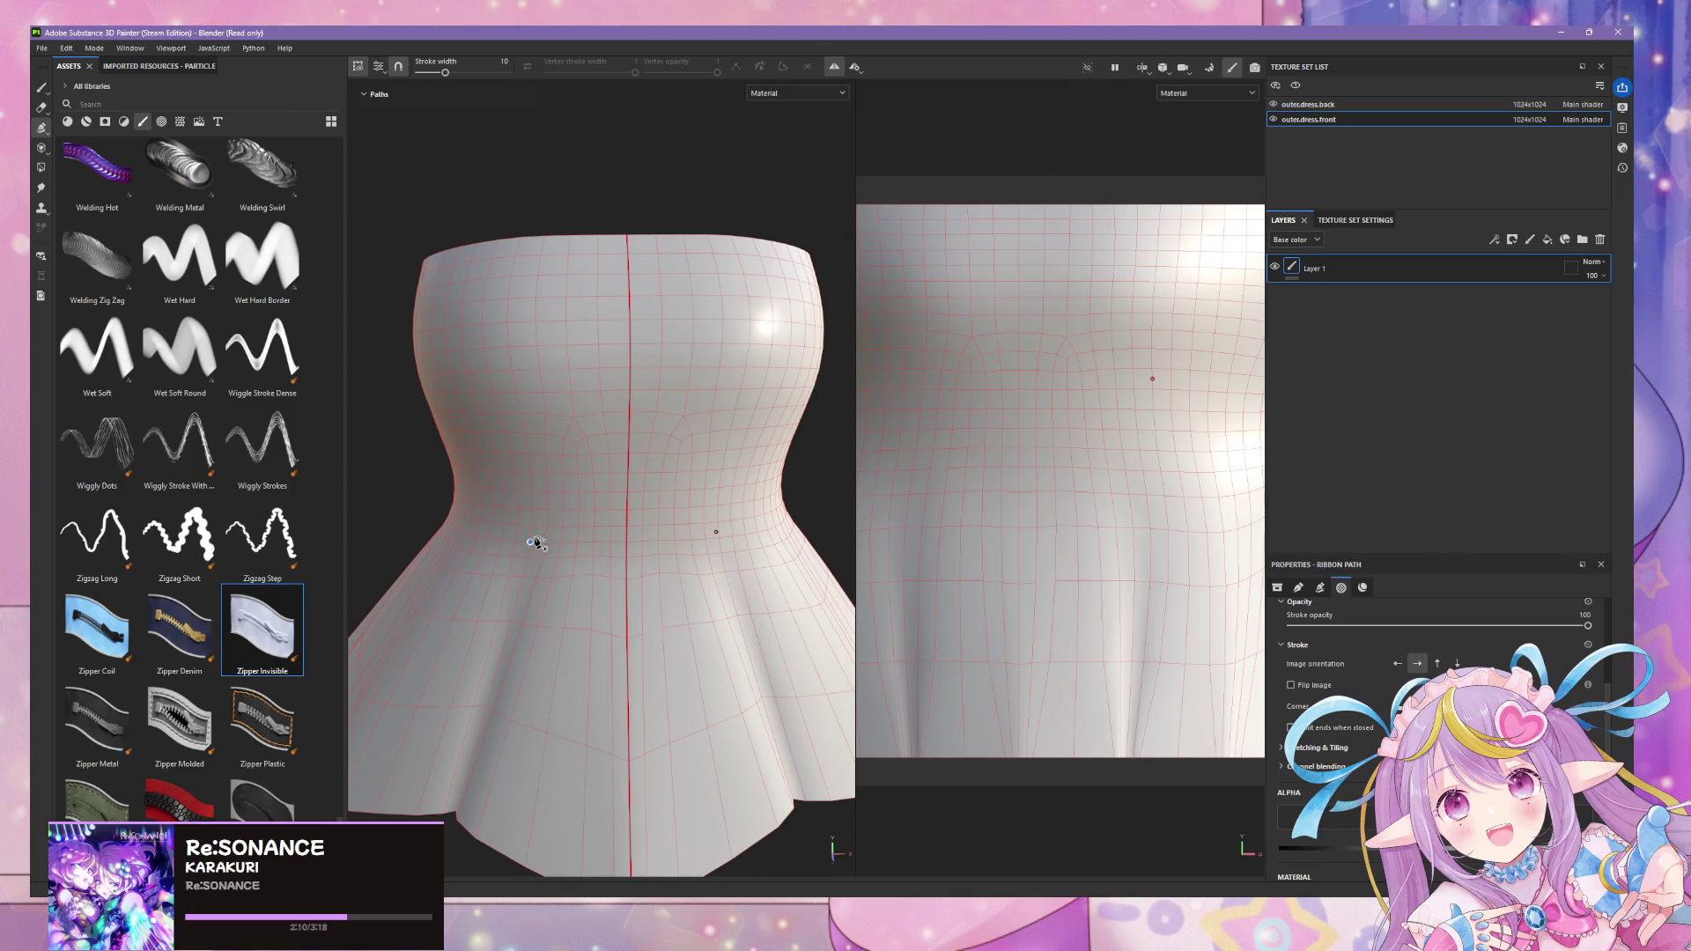
# - Lay a first horizontal zipper path across the waist front, then undo it
pyautogui.keyDown('alt'); pyautogui.moveTo(491, 498); pyautogui.dragTo(521, 467); pyautogui.keyUp('alt')
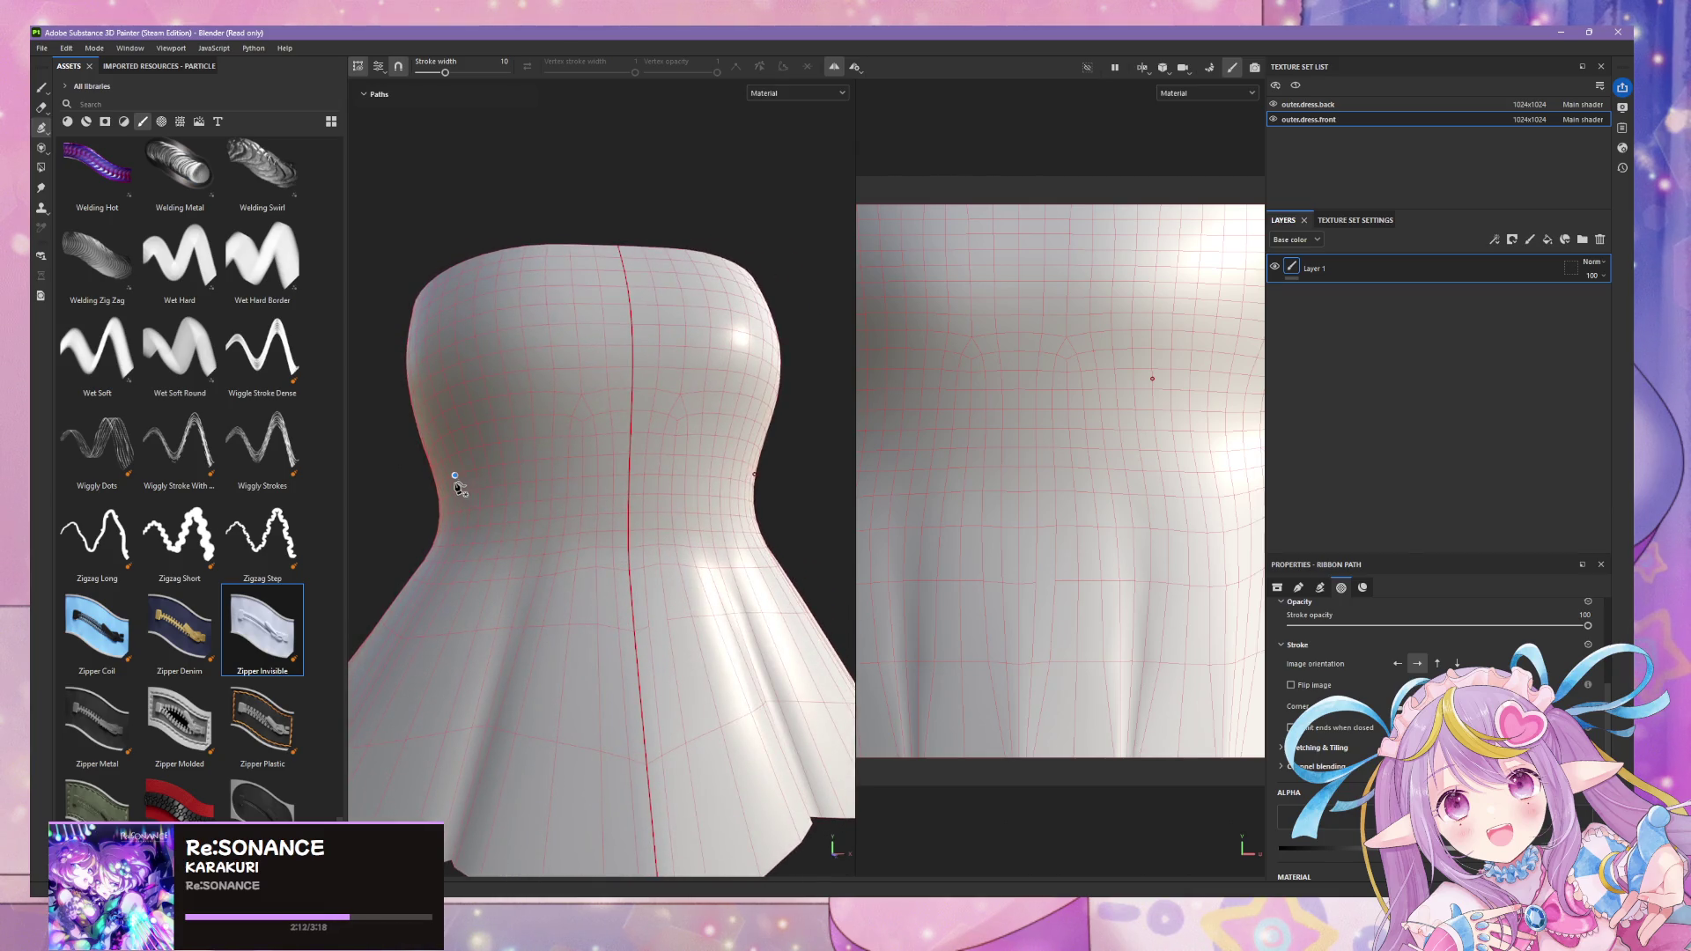
pyautogui.click(452, 514)
pyautogui.click(523, 508)
pyautogui.click(569, 502)
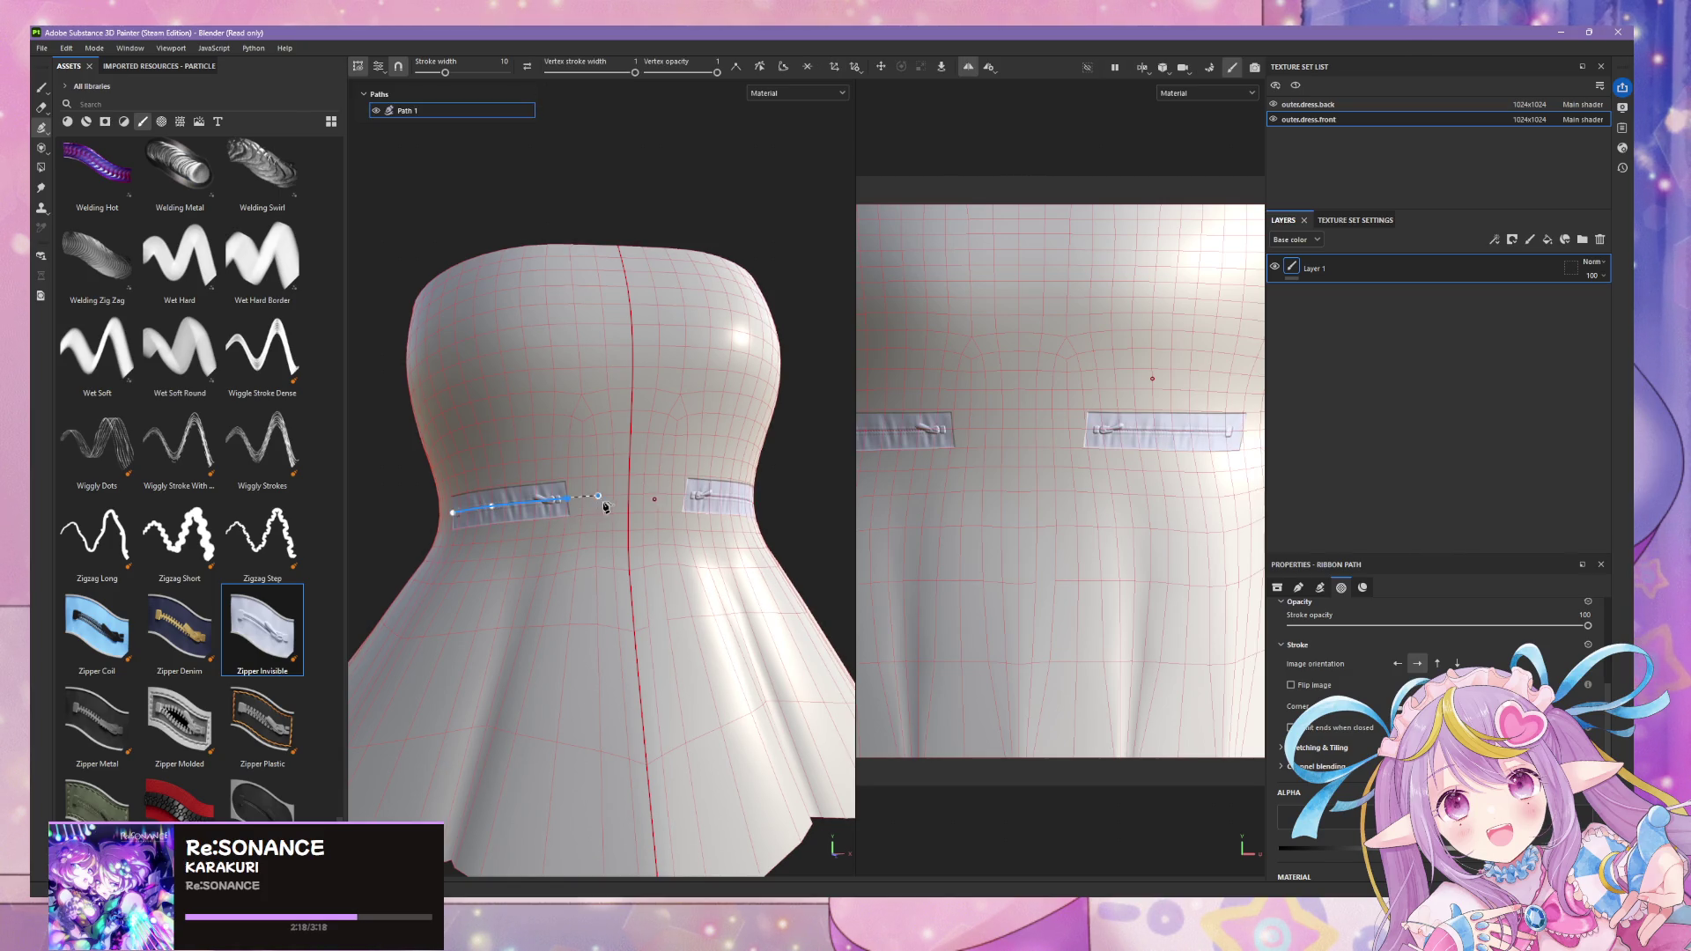
pyautogui.click(614, 502)
pyautogui.moveTo(727, 549)
pyautogui.keyDown('alt'); pyautogui.mouseDown()
pyautogui.moveTo(623, 553)
pyautogui.moveTo(815, 560)
pyautogui.moveTo(669, 552)
pyautogui.moveTo(846, 516)
pyautogui.moveTo(740, 532)
pyautogui.mouseUp(); pyautogui.keyUp('alt')
pyautogui.click(739, 530)
pyautogui.hotkey('ctrl', 'z')
pyautogui.hotkey('ctrl', 'z')
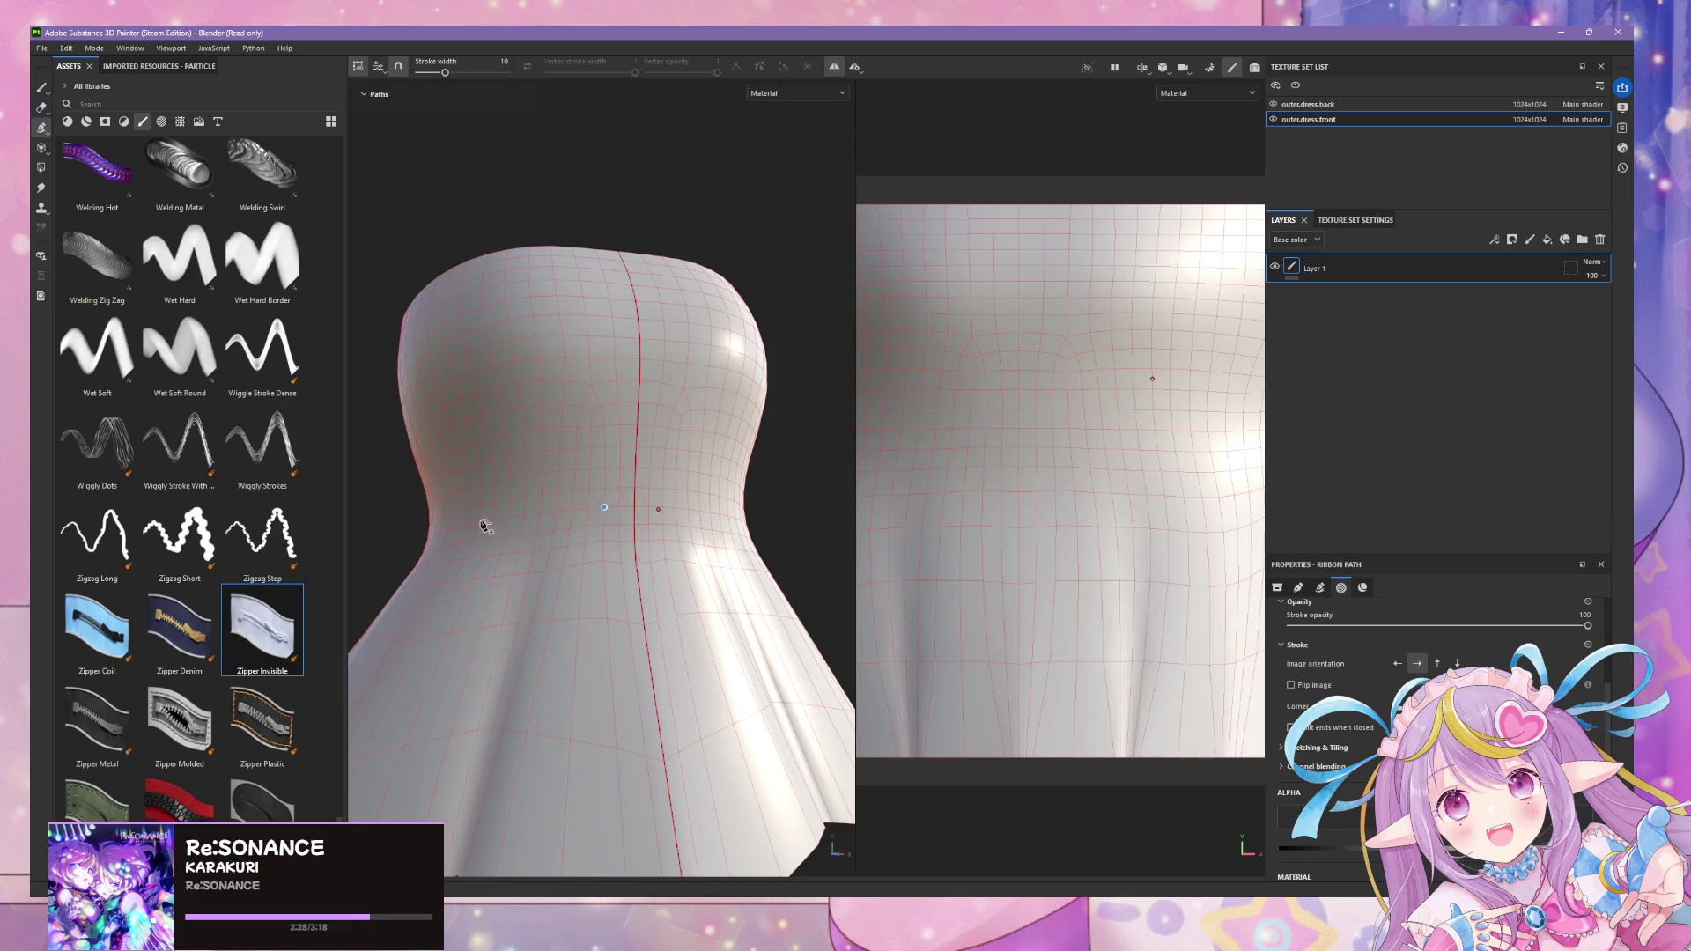
# - Retry the waist zipper ribbon twice from other angles, undoing each attempt
pyautogui.click(436, 536)
pyautogui.moveTo(449, 536)
pyautogui.keyDown('alt'); pyautogui.mouseDown()
pyautogui.moveTo(547, 517)
pyautogui.moveTo(581, 552)
pyautogui.moveTo(469, 559)
pyautogui.mouseUp(); pyautogui.keyUp('alt')
pyautogui.click(577, 540)
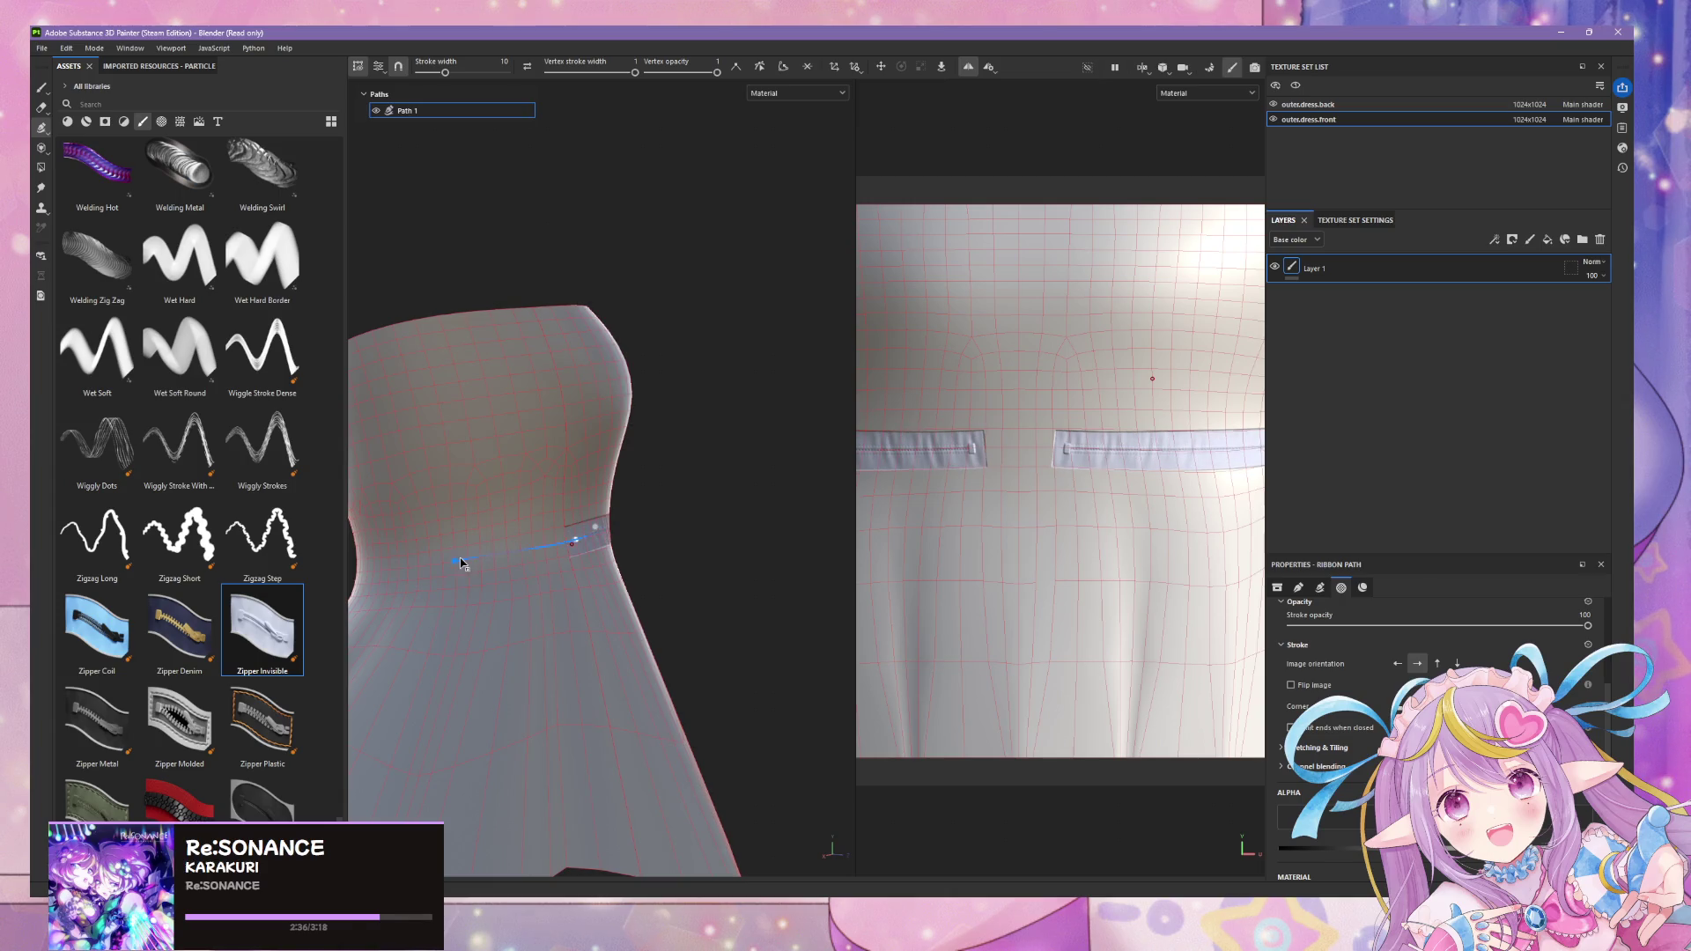
pyautogui.hotkey('ctrl', 'z')
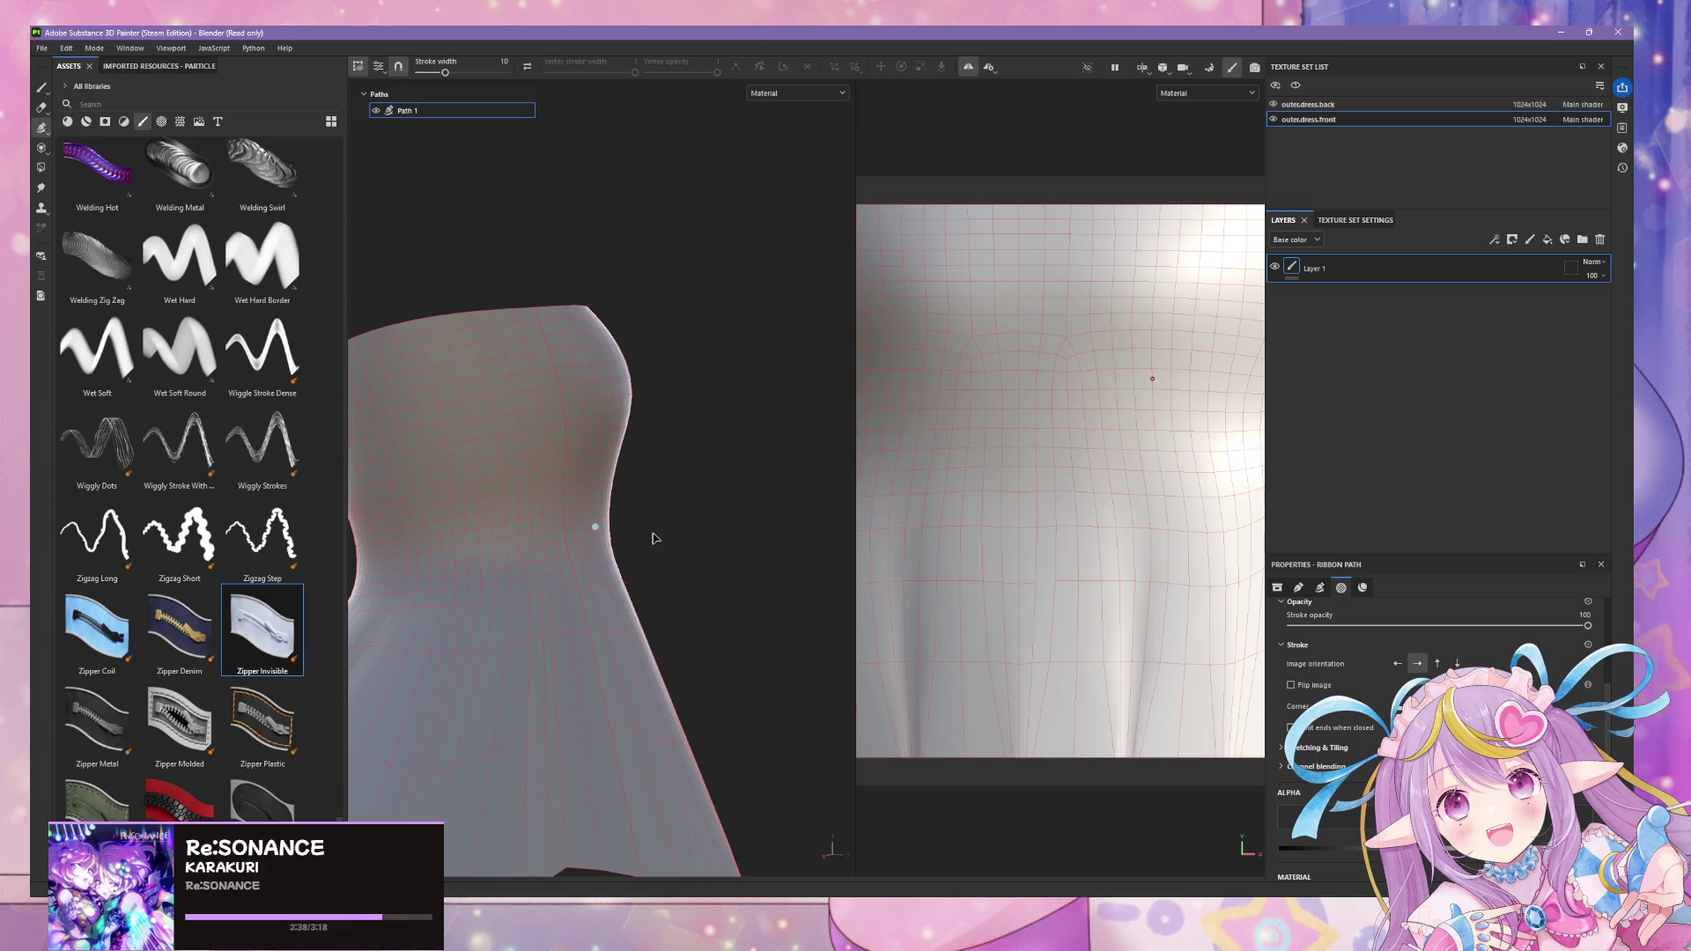
pyautogui.keyDown('alt'); pyautogui.moveTo(677, 542); pyautogui.dragTo(485, 531); pyautogui.keyUp('alt')
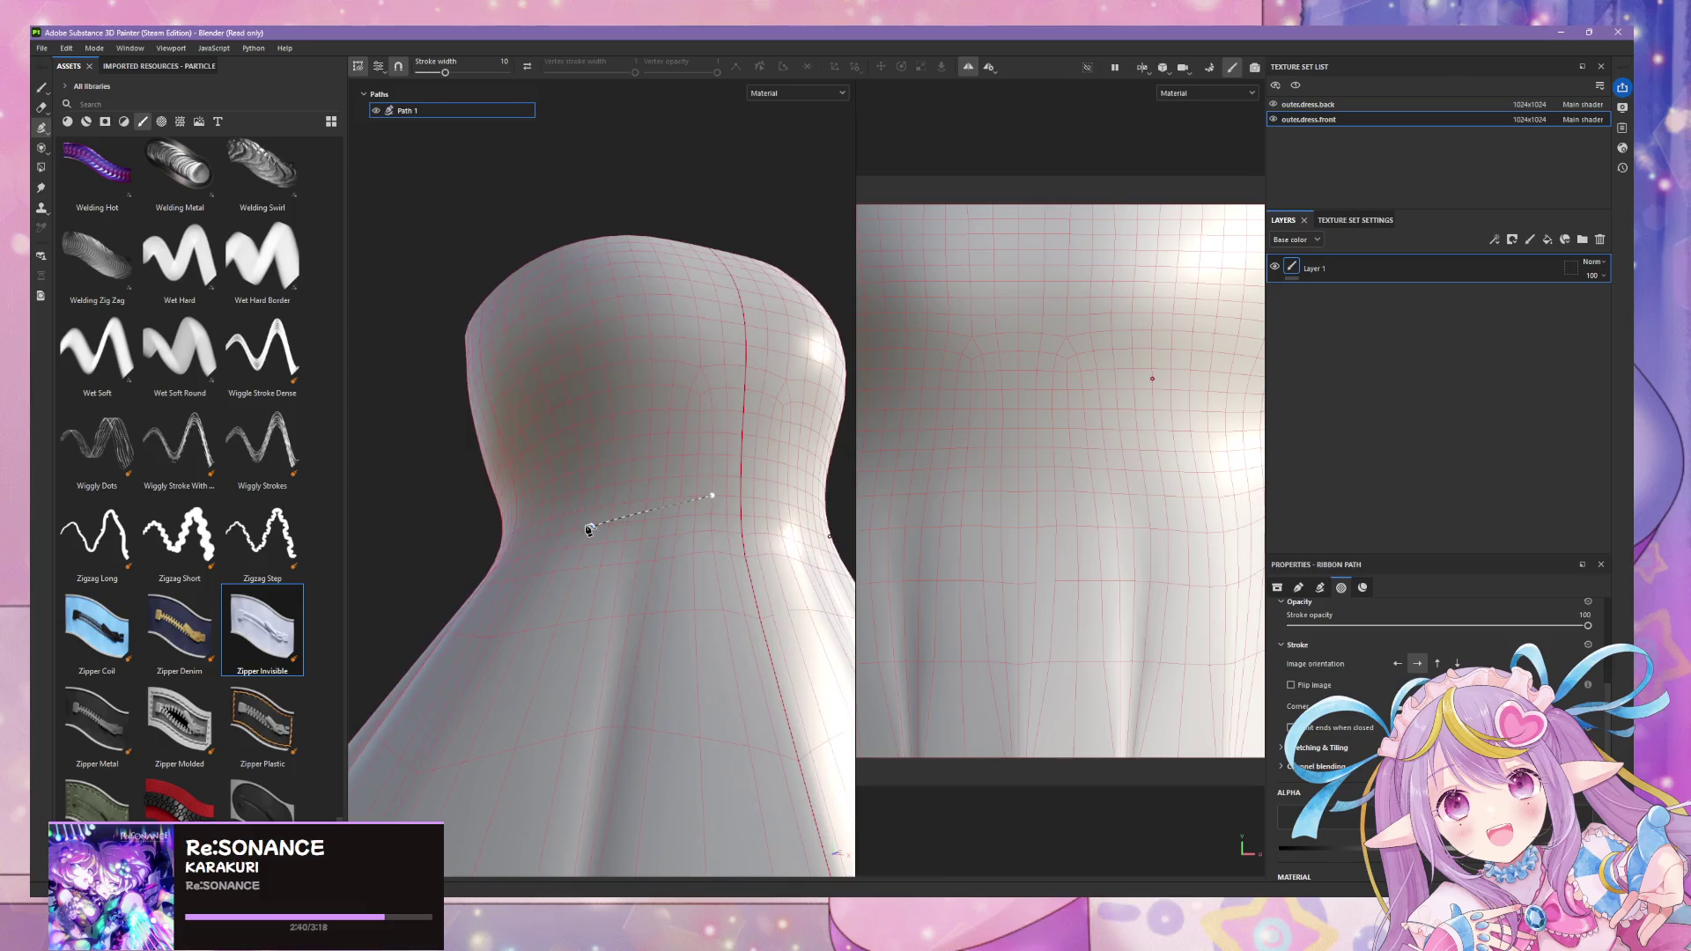
pyautogui.click(629, 502)
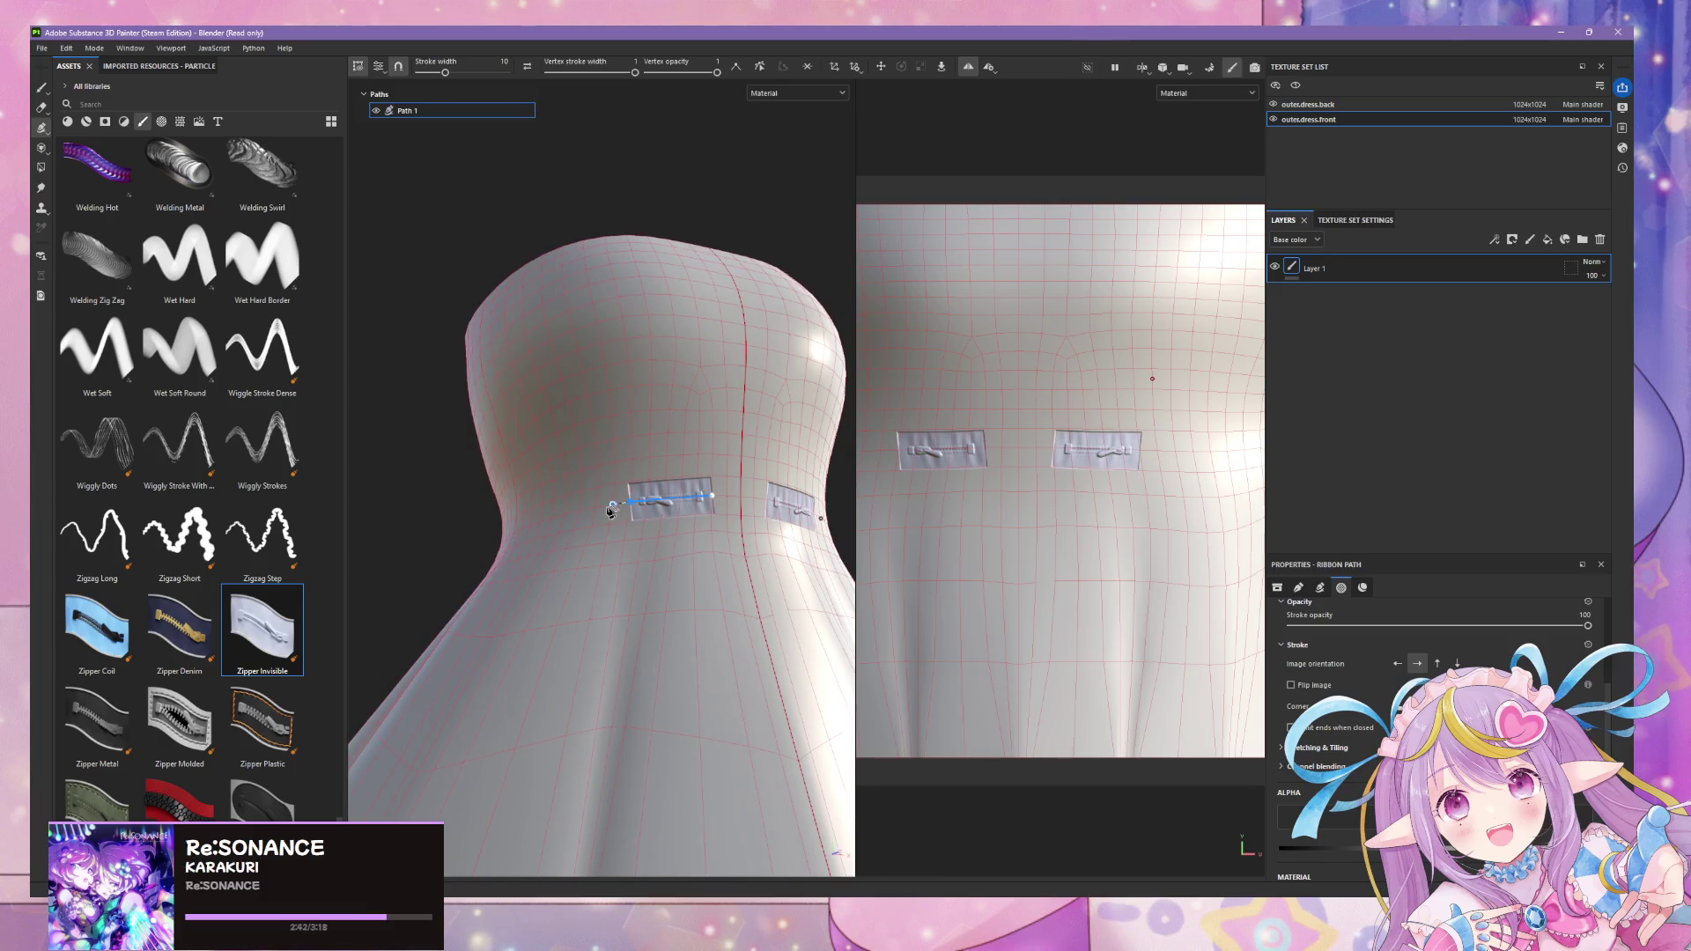
pyautogui.click(581, 514)
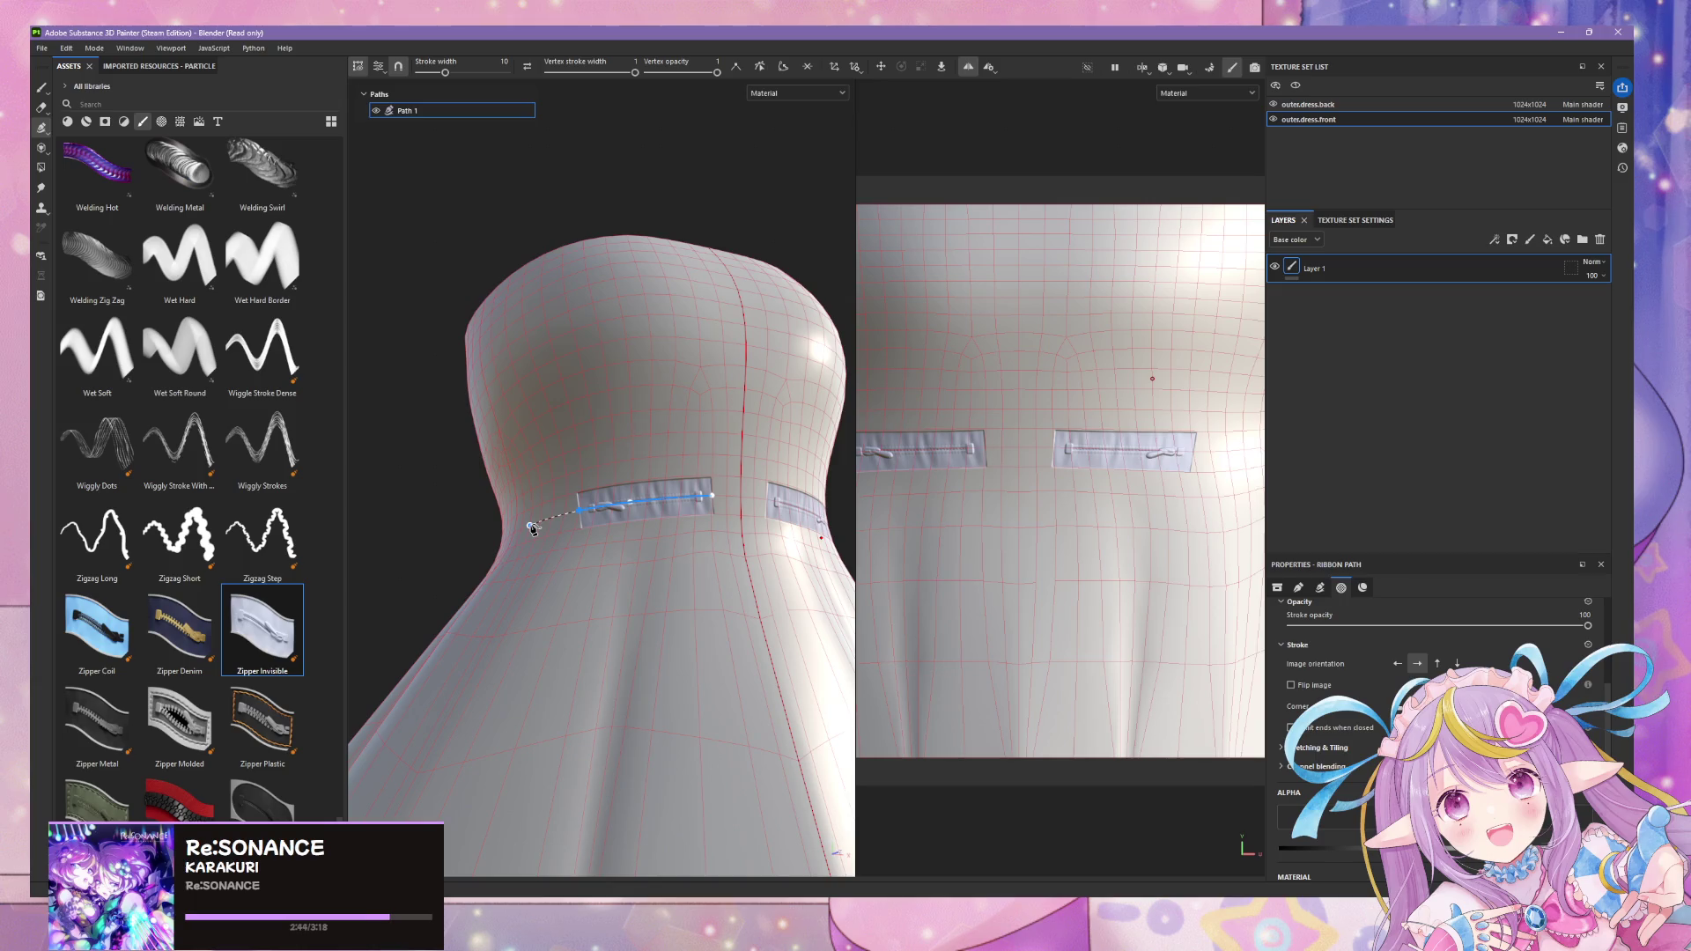
pyautogui.click(532, 528)
pyautogui.moveTo(729, 552); pyautogui.dragTo(625, 548, button='middle')
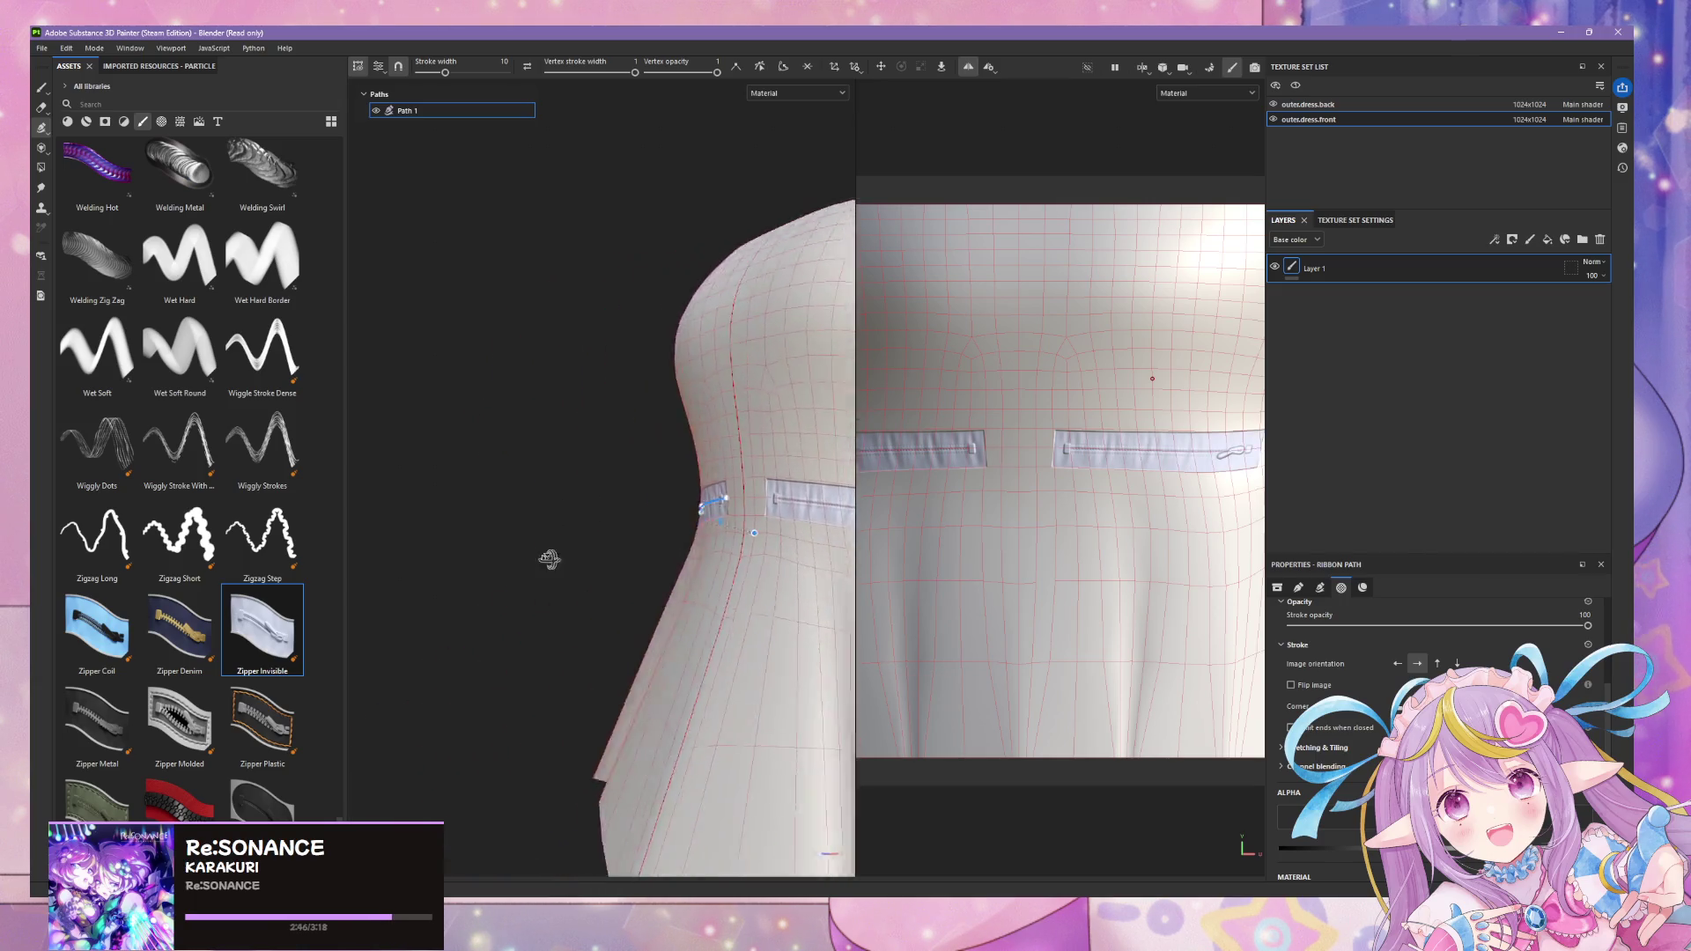
pyautogui.keyDown('alt'); pyautogui.moveTo(626, 547); pyautogui.dragTo(718, 567); pyautogui.keyUp('alt')
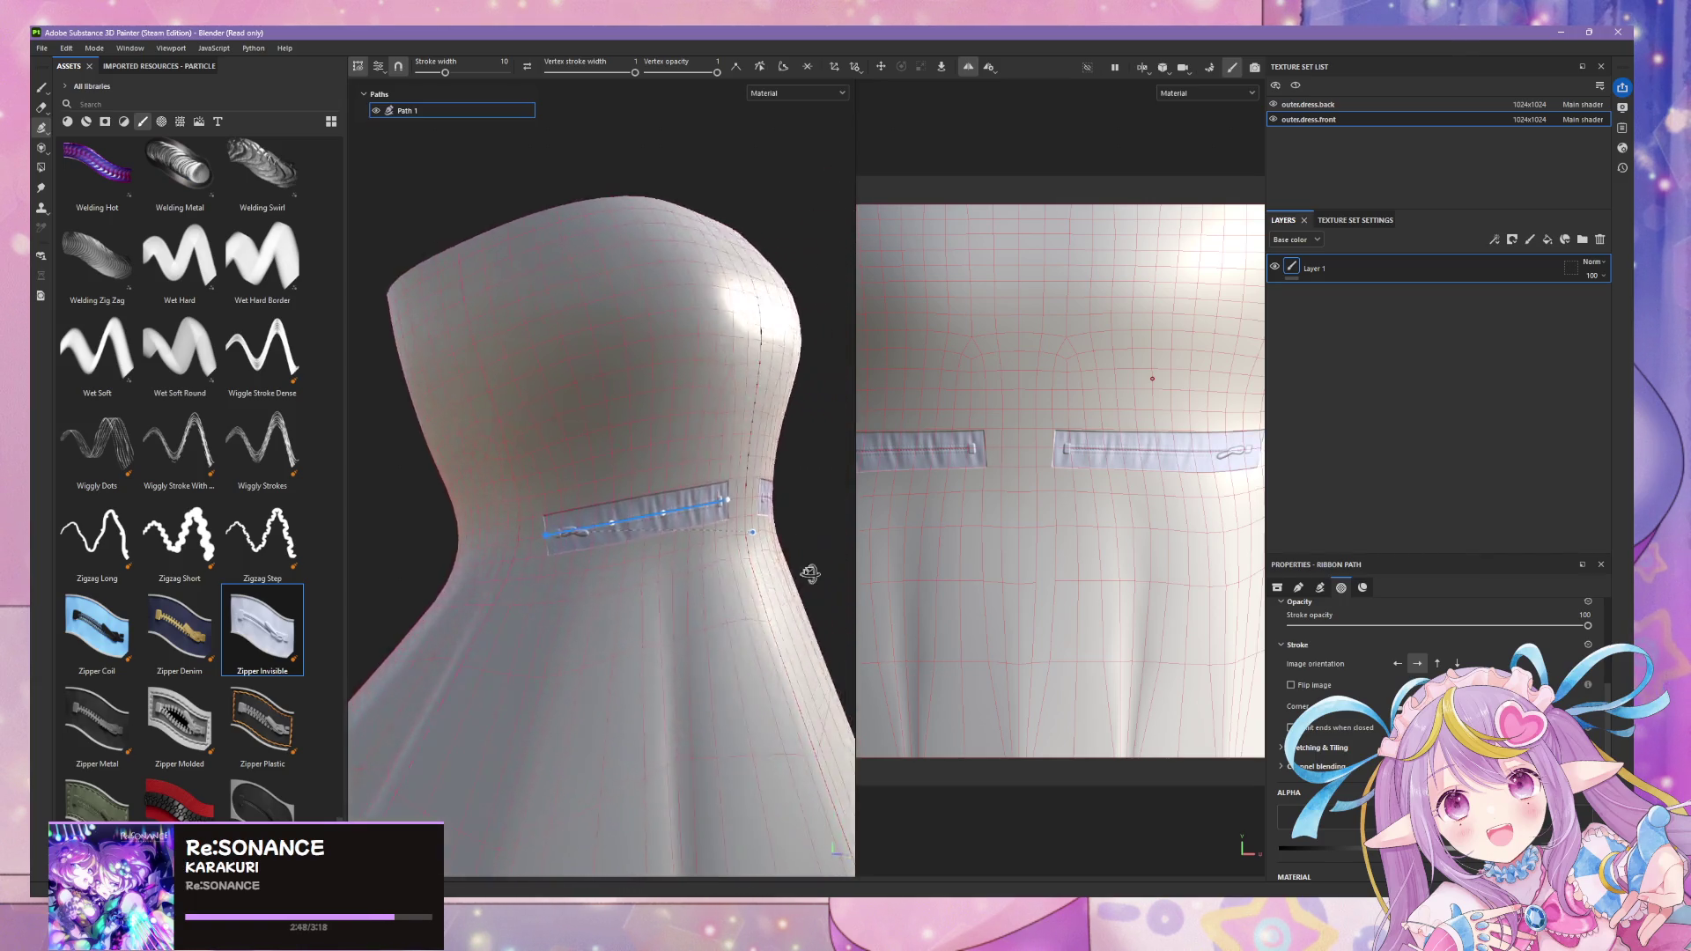
pyautogui.hotkey('ctrl', 'z')
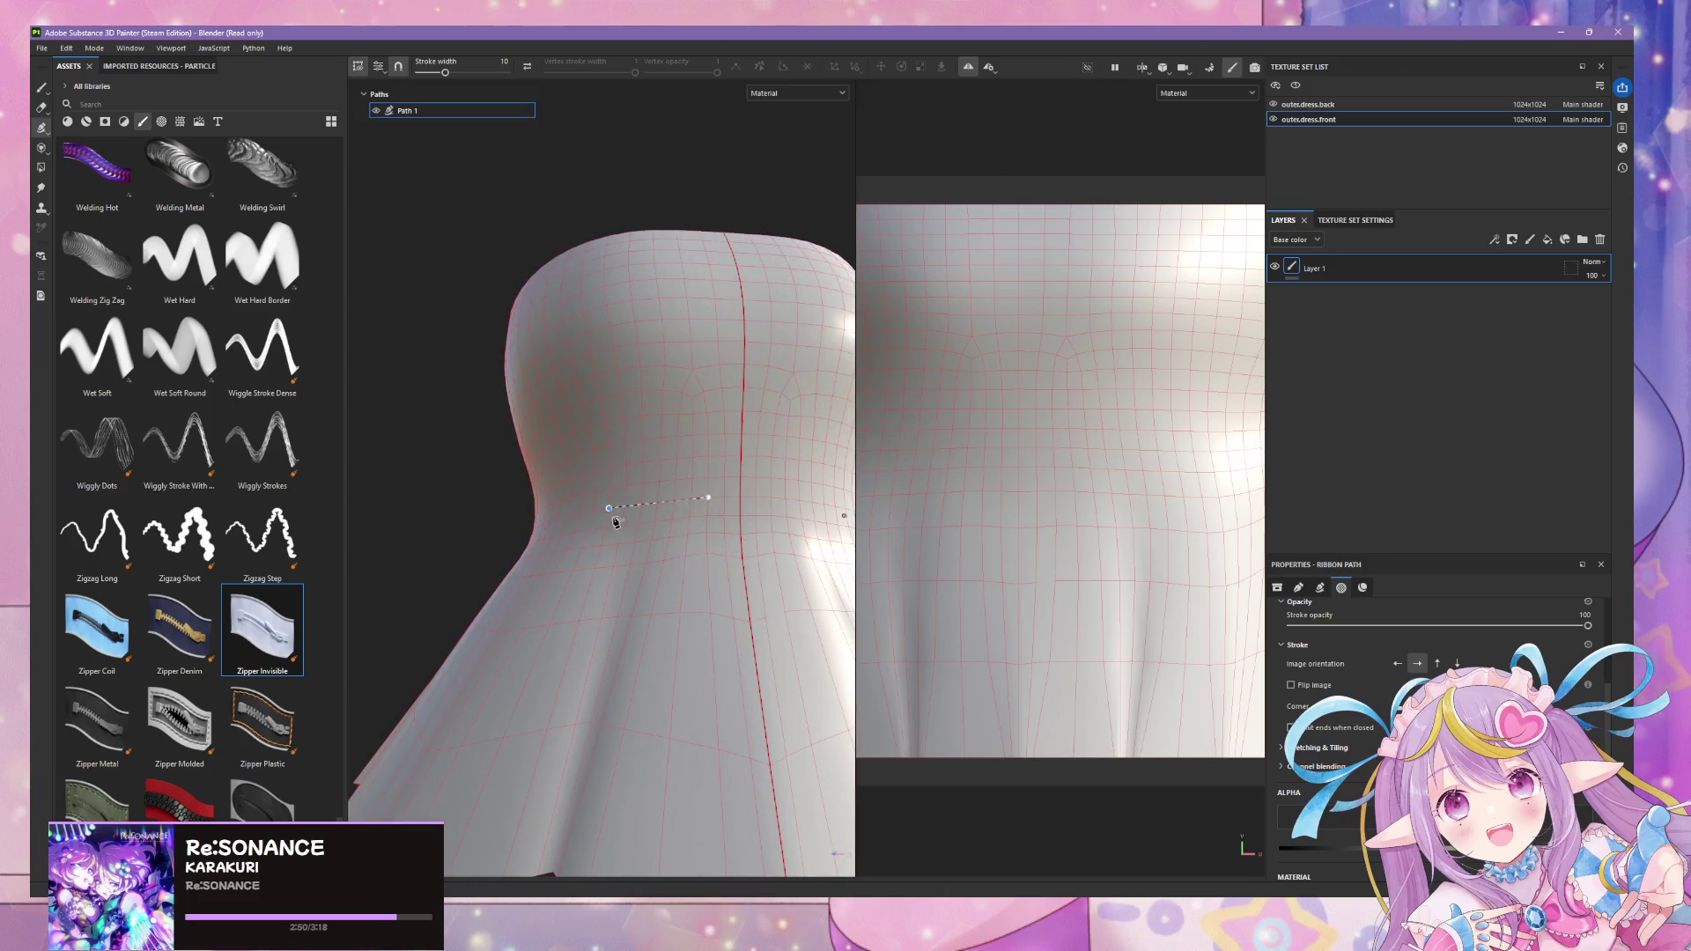
# - Redraw the waist zipper ribbon as Path 1, finish it, and start a second path below
pyautogui.click(561, 521)
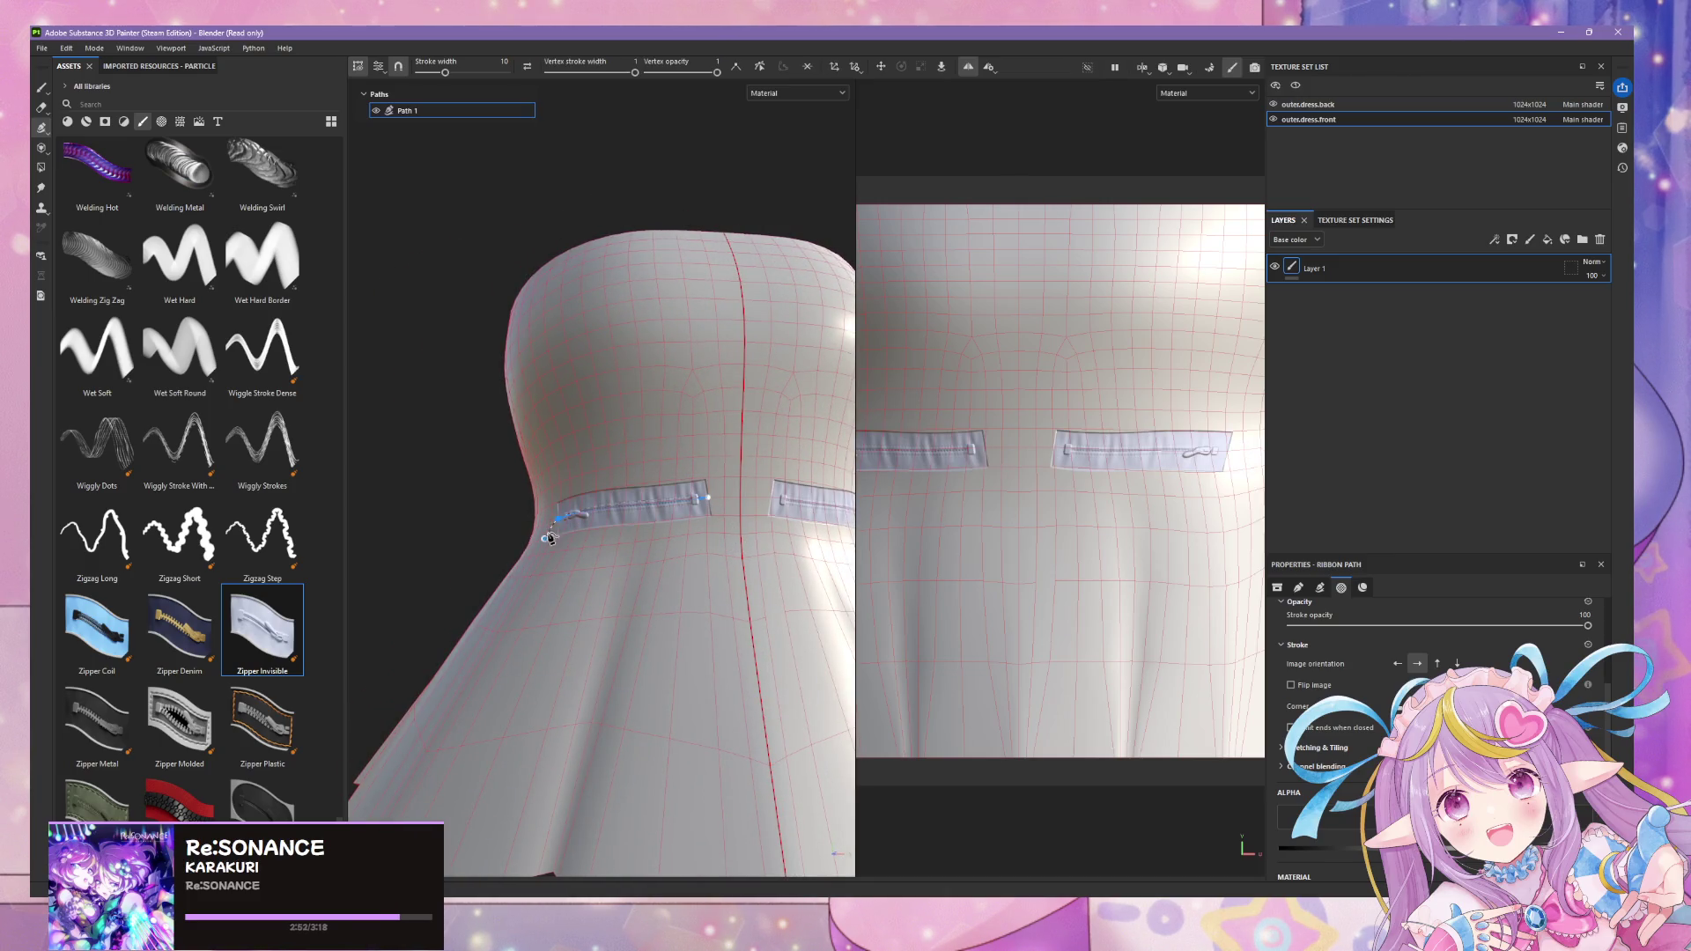
pyautogui.keyDown('alt'); pyautogui.moveTo(561, 521); pyautogui.dragTo(516, 532); pyautogui.keyUp('alt')
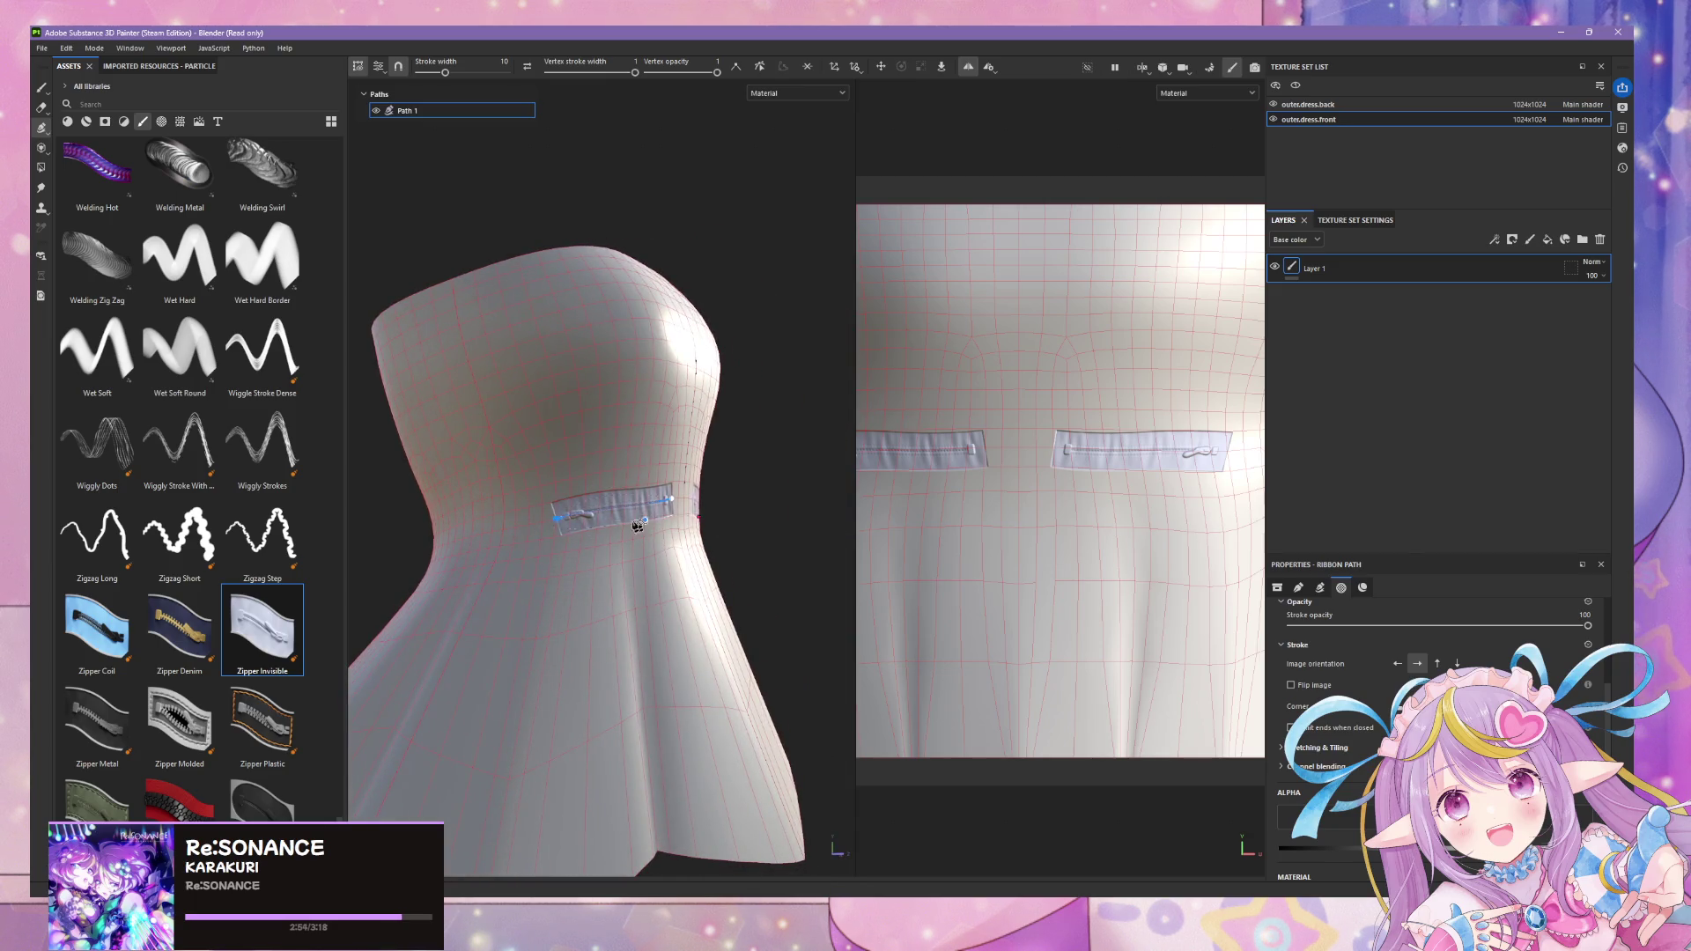
pyautogui.click(520, 532)
pyautogui.keyDown('alt'); pyautogui.moveTo(739, 515); pyautogui.dragTo(666, 478); pyautogui.keyUp('alt')
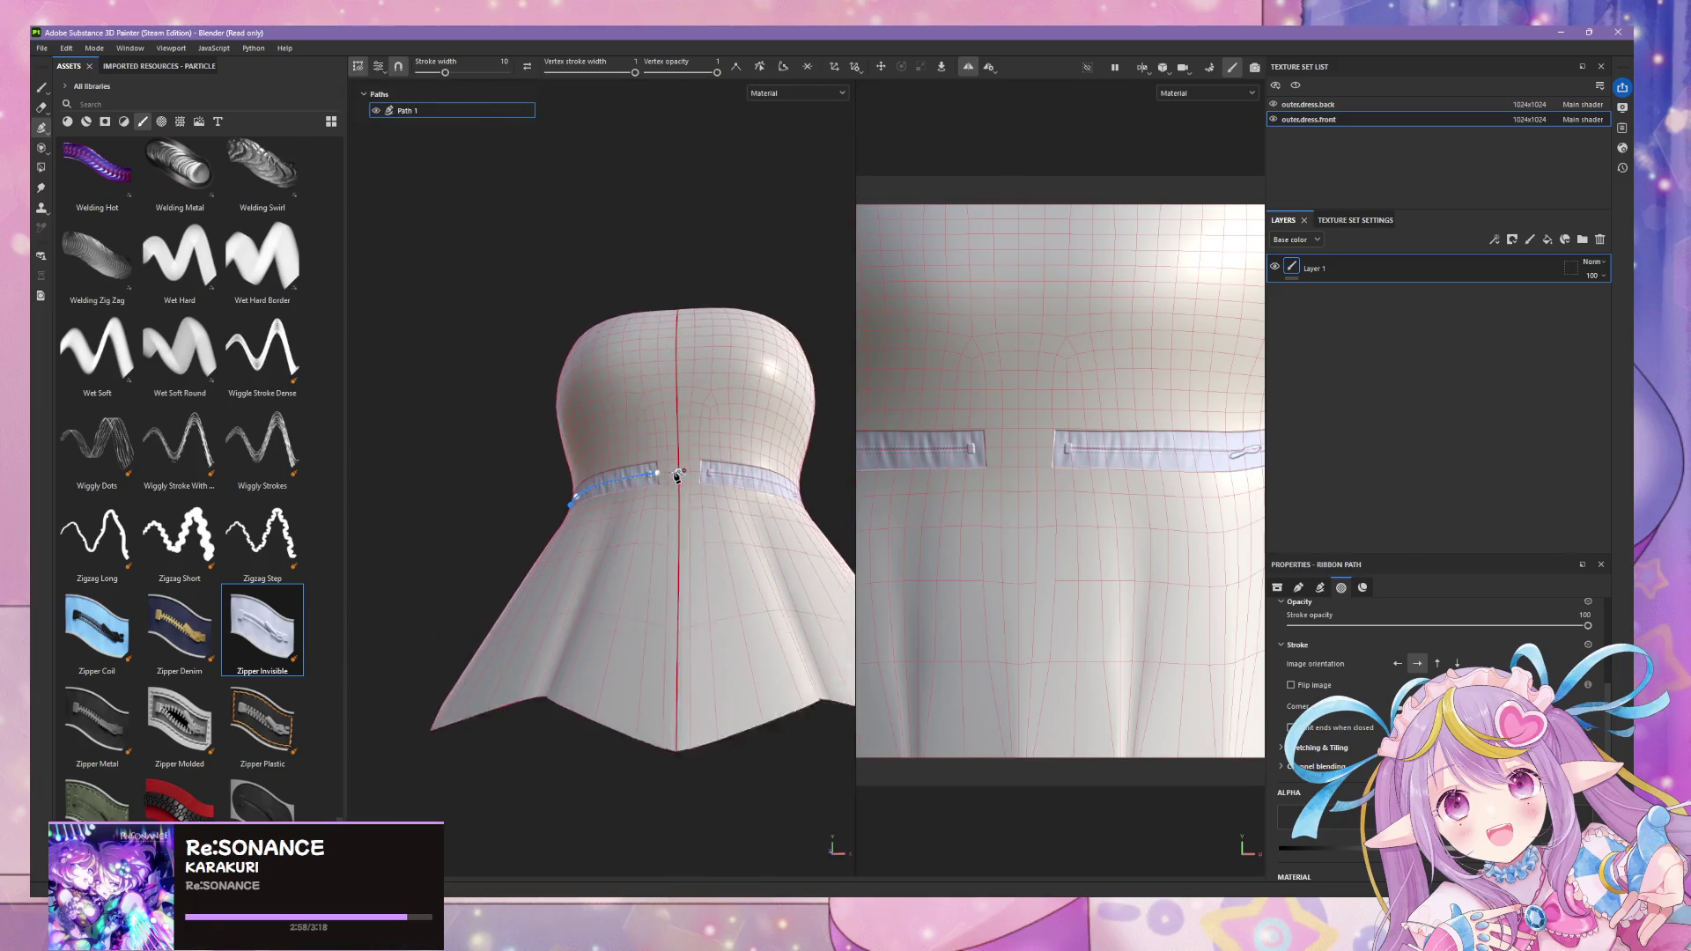
pyautogui.keyDown('alt'); pyautogui.moveTo(667, 477); pyautogui.dragTo(675, 535); pyautogui.keyUp('alt')
pyautogui.scroll(3, 674, 535)
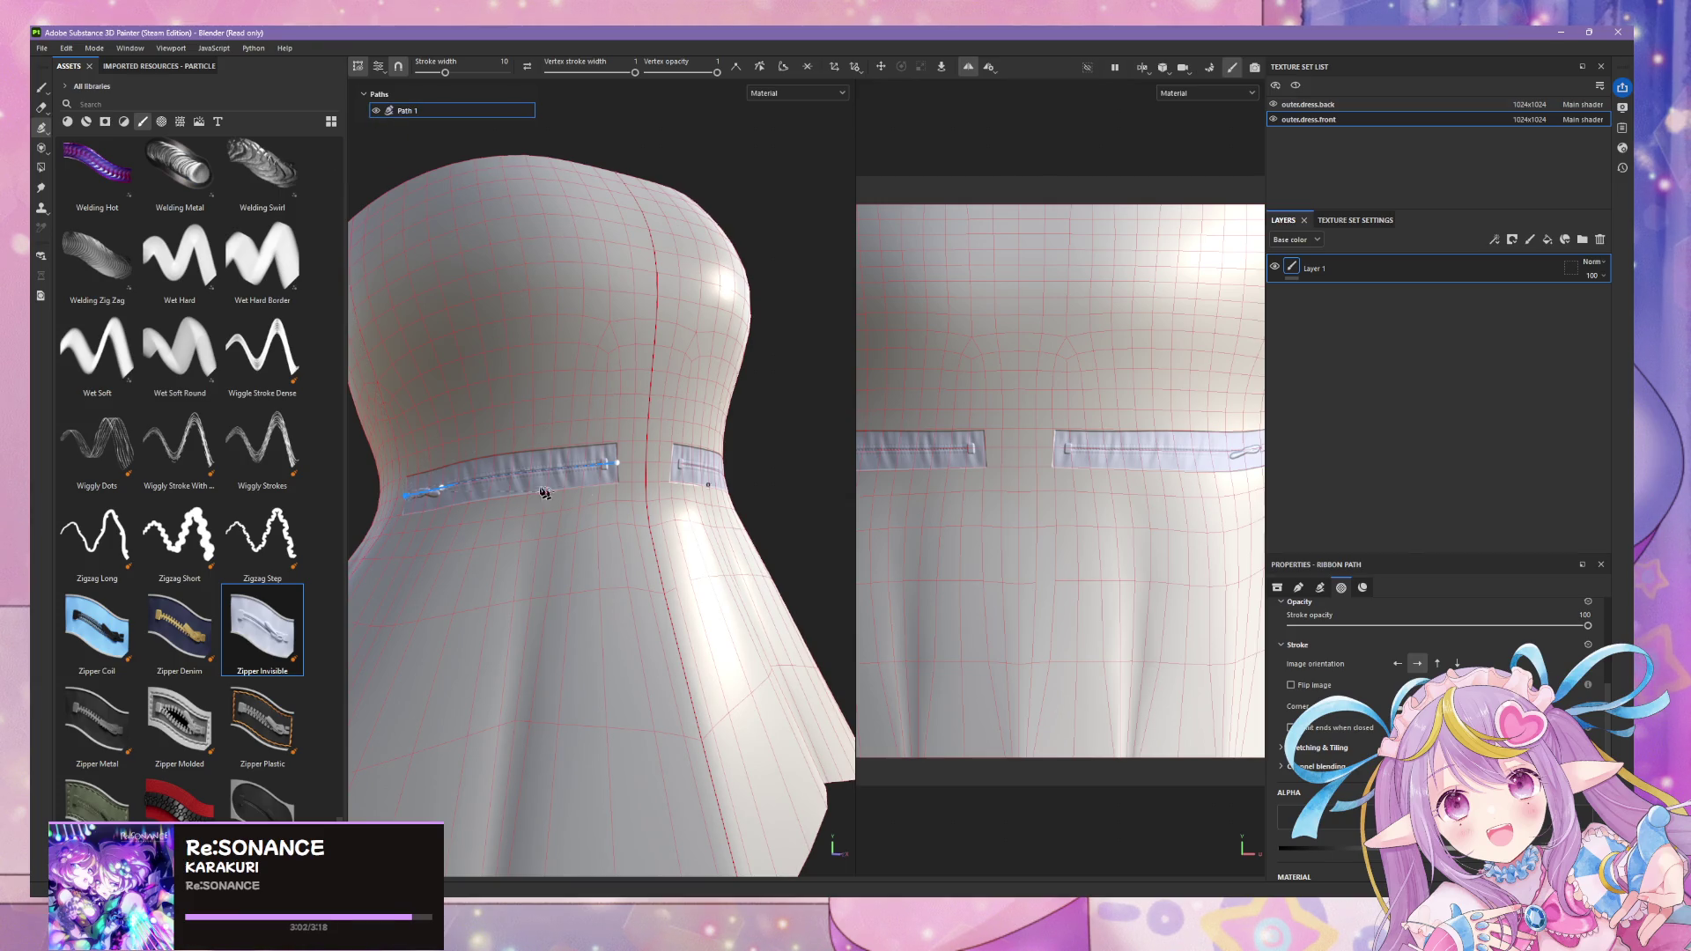
pyautogui.click(664, 426)
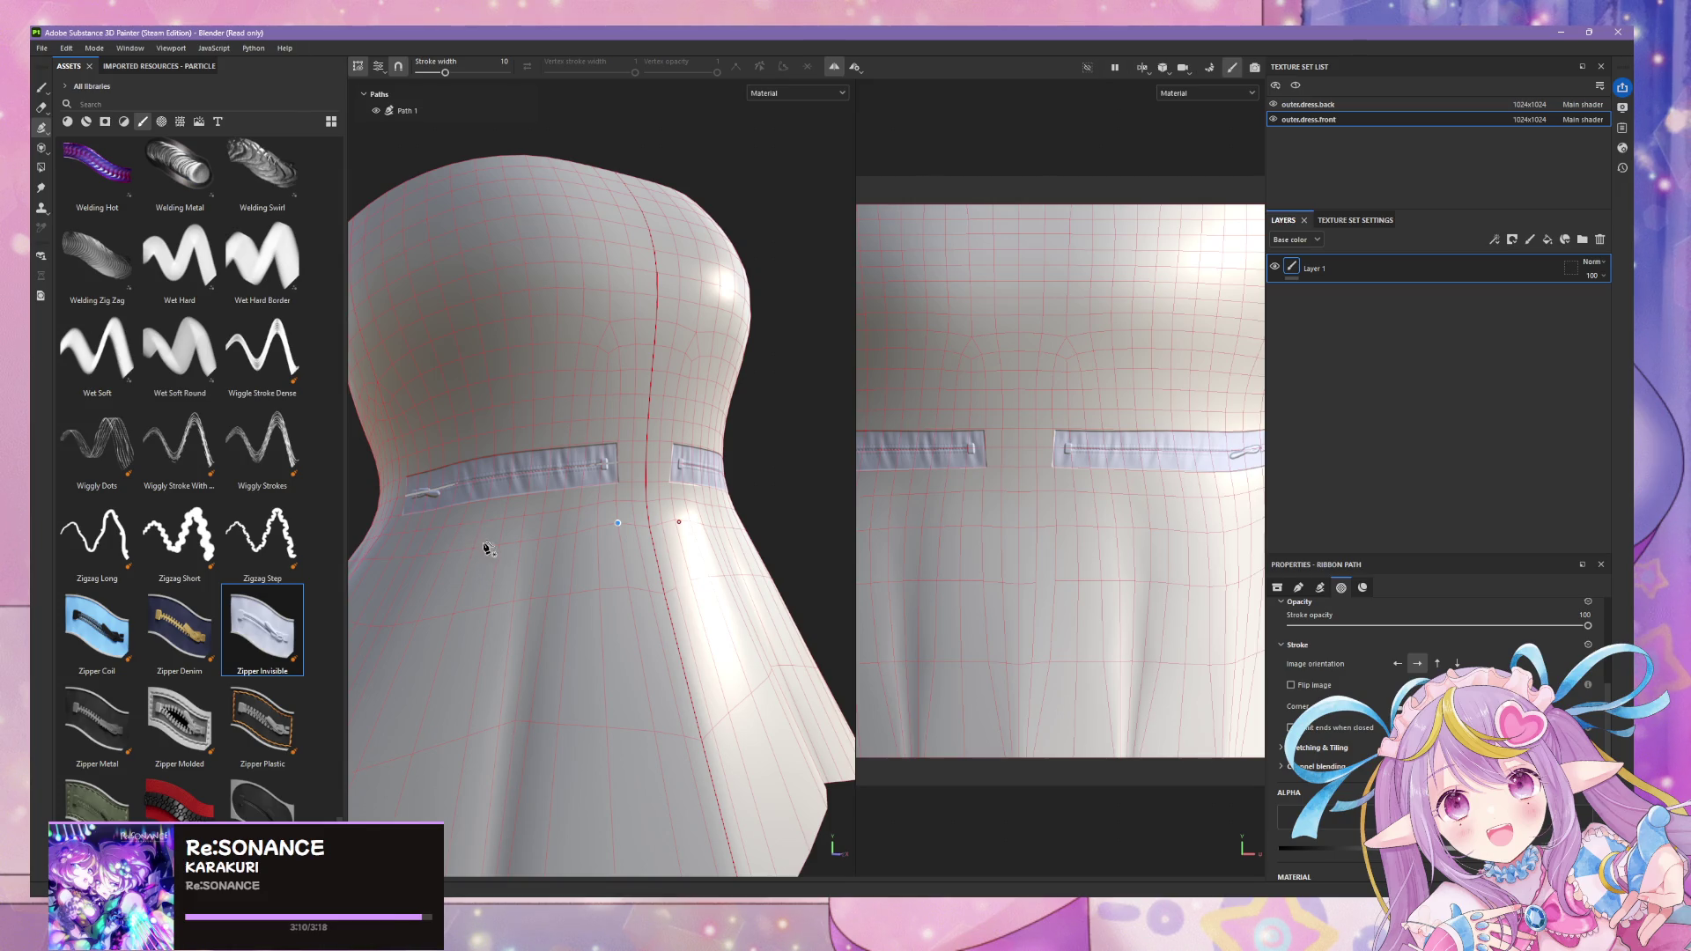
pyautogui.click(476, 547)
# - Extend Path 2 along the waist below the first zipper, adjust a side node and finish it
pyautogui.moveTo(486, 552); pyautogui.dragTo(498, 546)
pyautogui.click(473, 548)
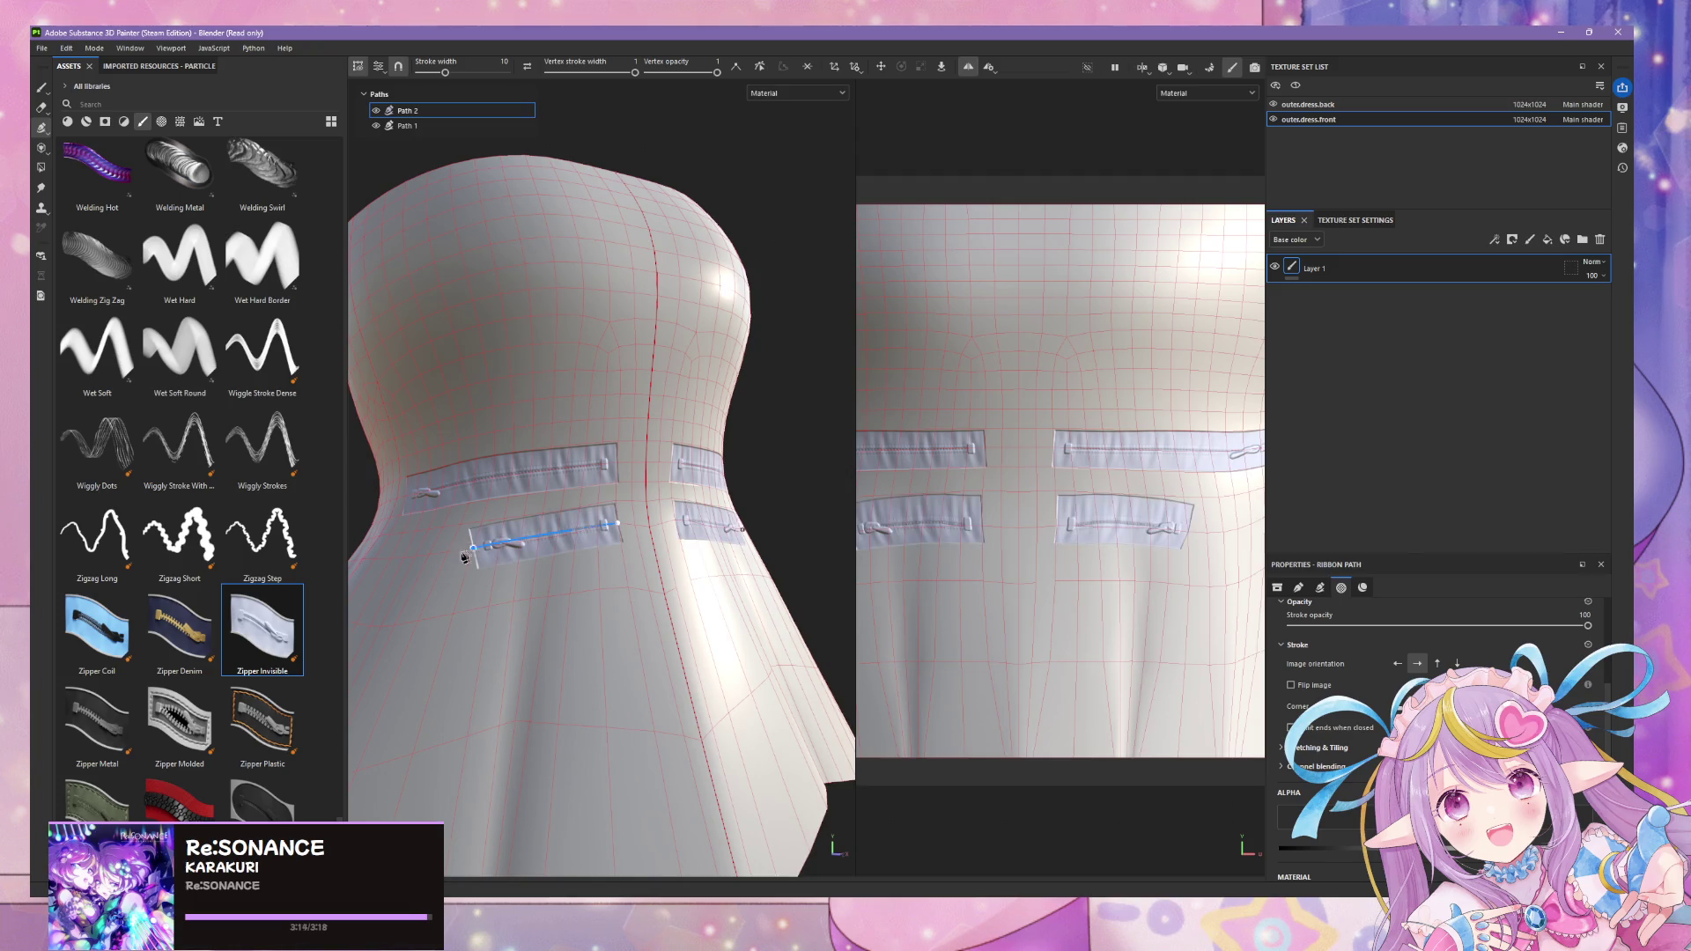
pyautogui.click(383, 561)
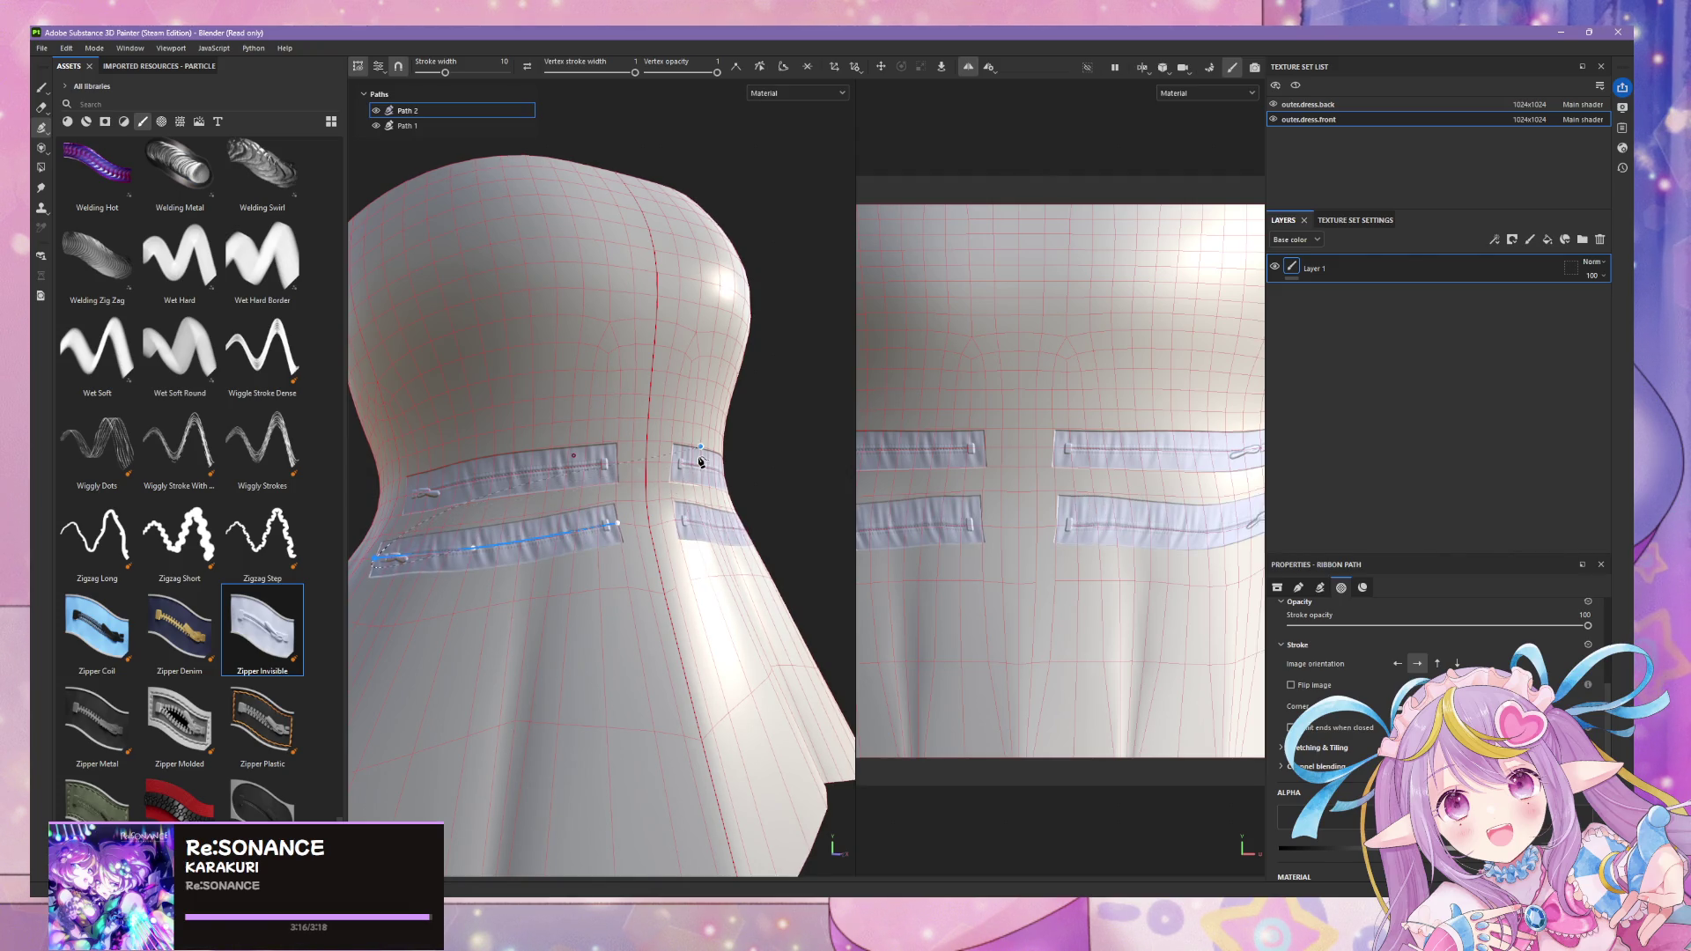
pyautogui.moveTo(700, 460); pyautogui.dragTo(675, 388, button='middle')
pyautogui.keyDown('alt'); pyautogui.moveTo(674, 387); pyautogui.dragTo(692, 420); pyautogui.keyUp('alt')
pyautogui.click(478, 590)
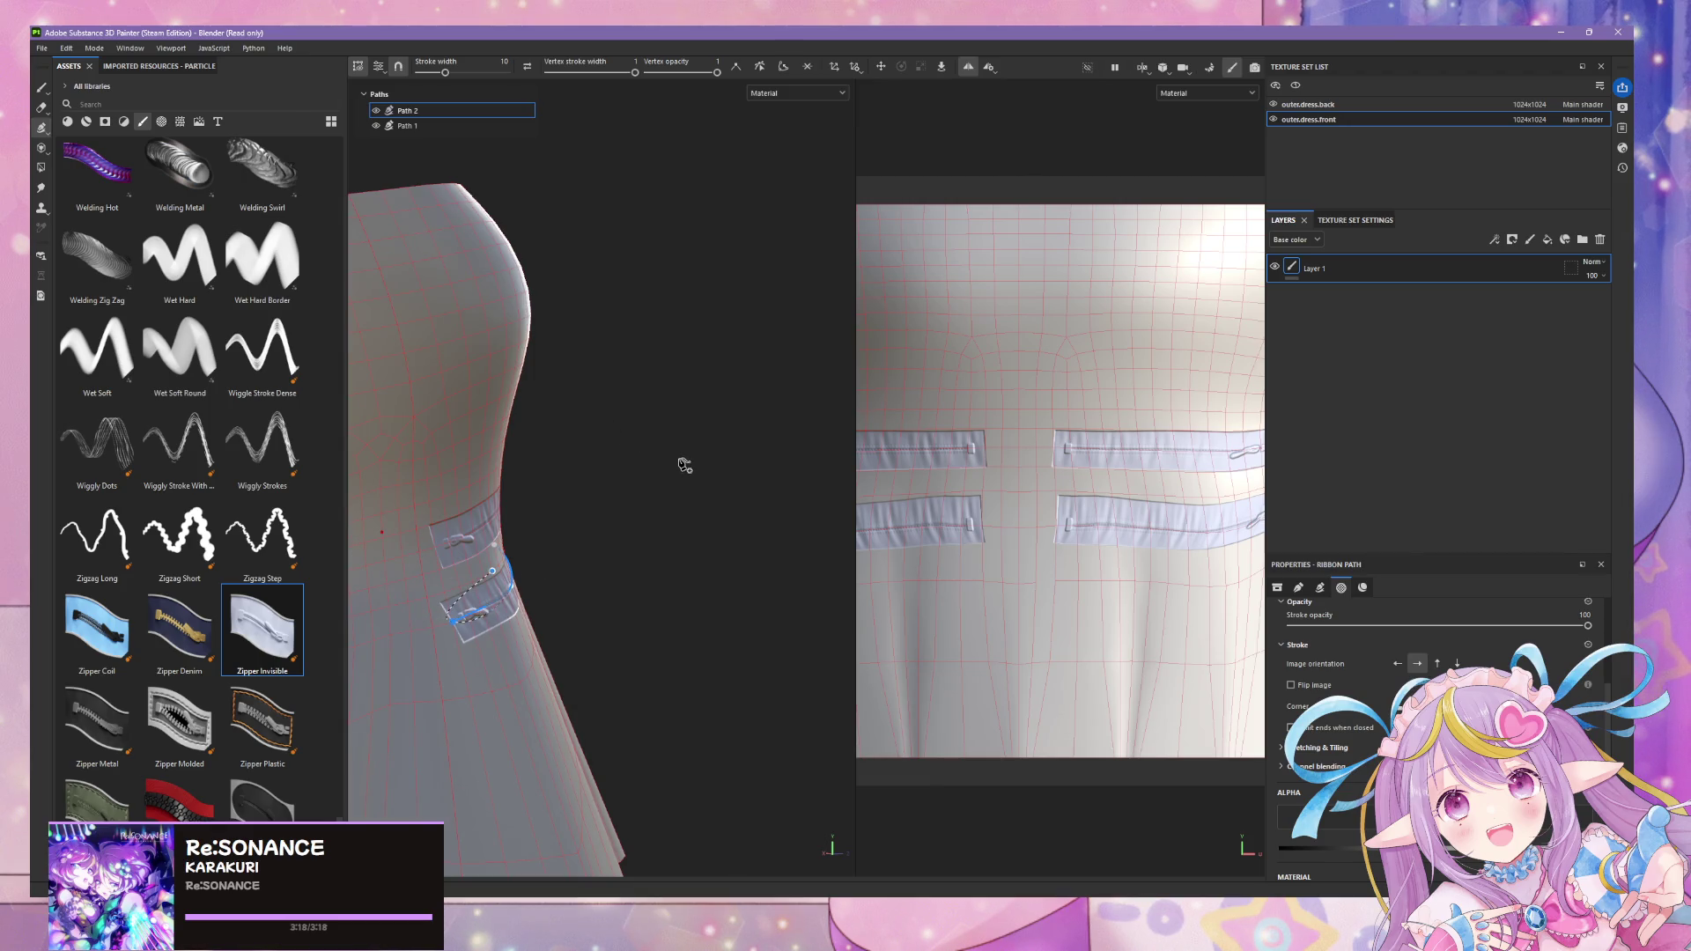
pyautogui.press('Escape')
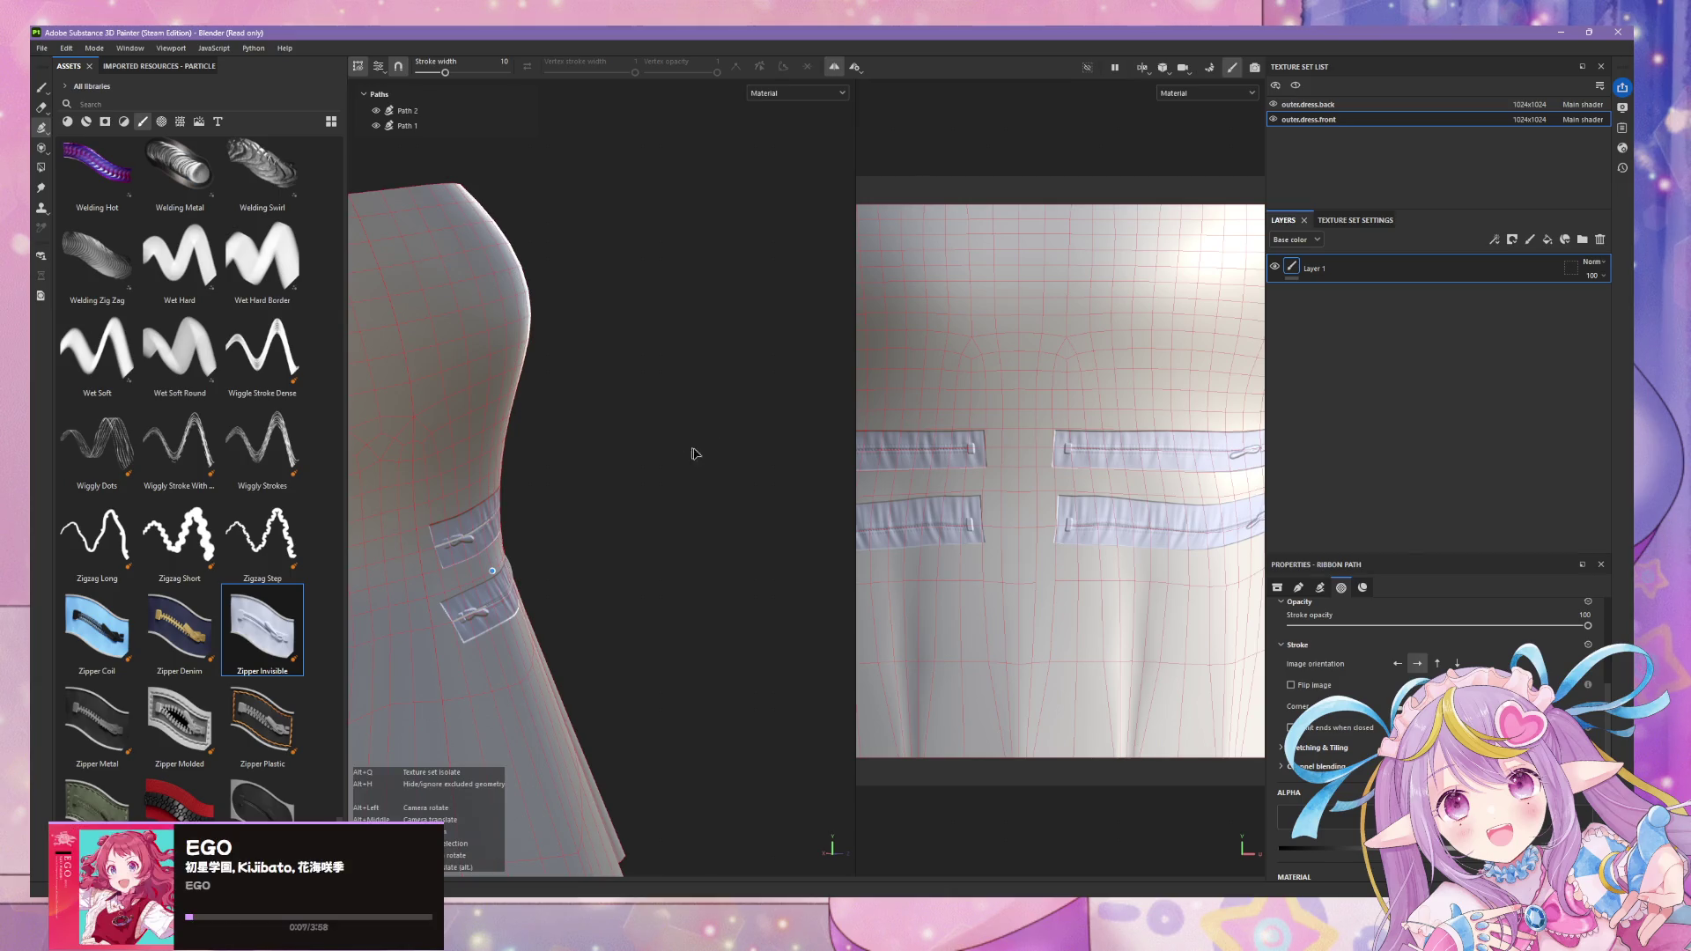
pyautogui.moveTo(720, 485)
pyautogui.keyDown('alt'); pyautogui.mouseDown()
pyautogui.moveTo(686, 435)
pyautogui.moveTo(528, 473)
pyautogui.moveTo(665, 480)
pyautogui.mouseUp(); pyautogui.keyUp('alt')
pyautogui.scroll(-3, 680, 480)
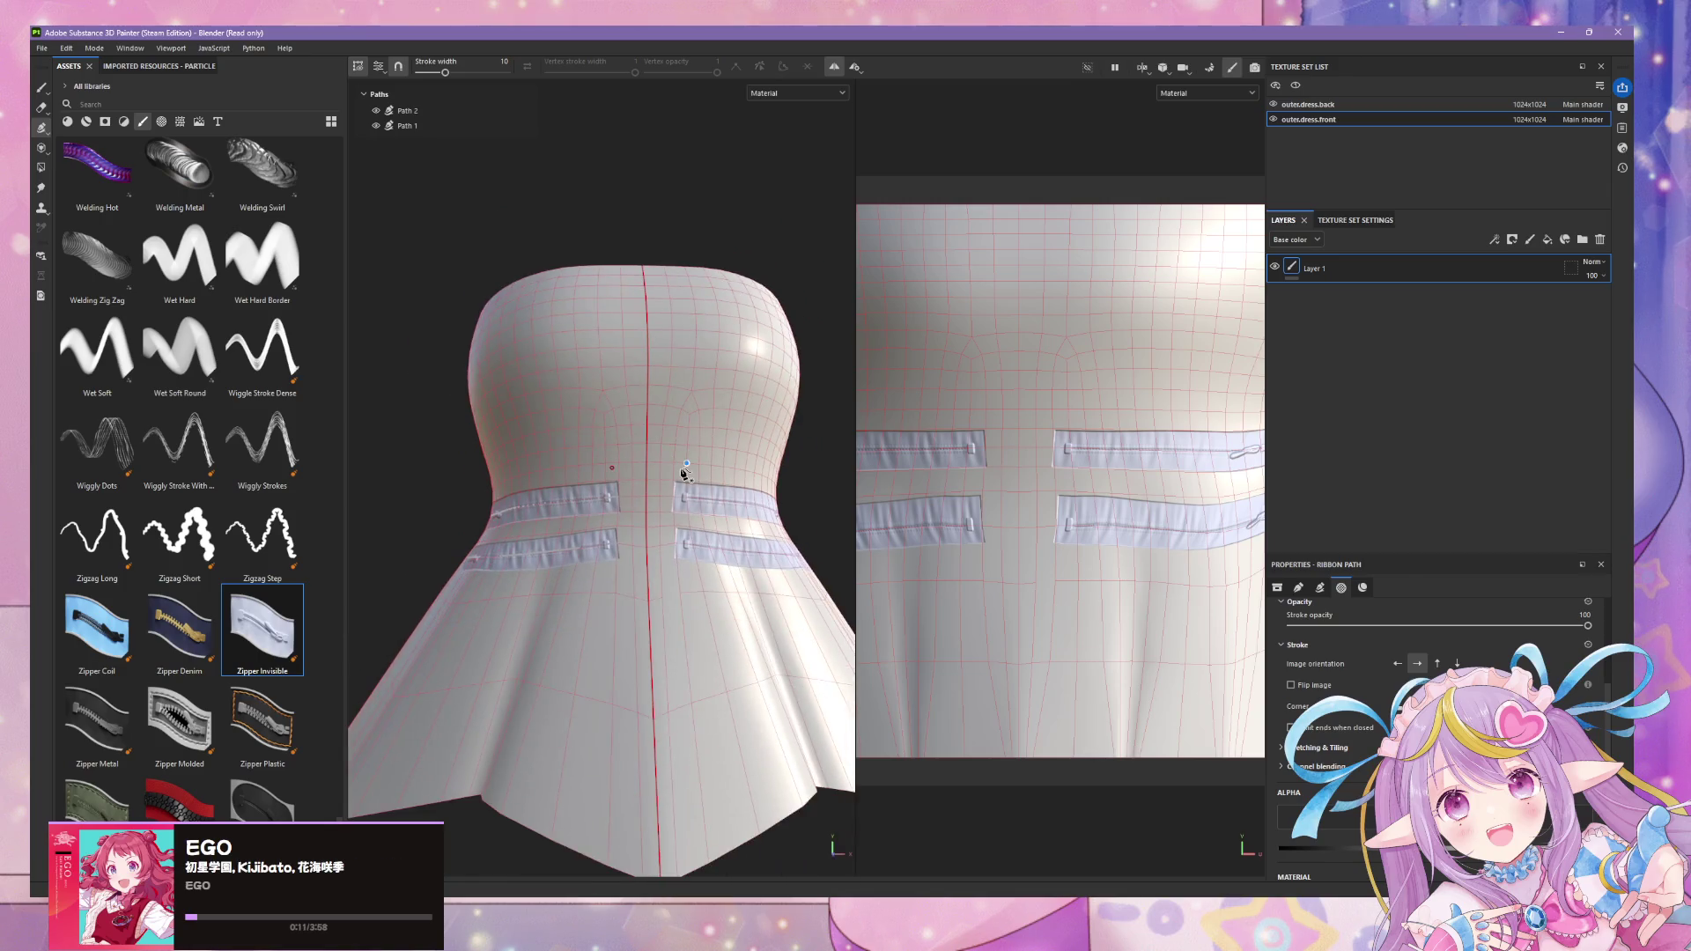
pyautogui.scroll(2, 684, 471)
pyautogui.keyDown('alt'); pyautogui.moveTo(468, 480); pyautogui.dragTo(512, 483); pyautogui.keyUp('alt')
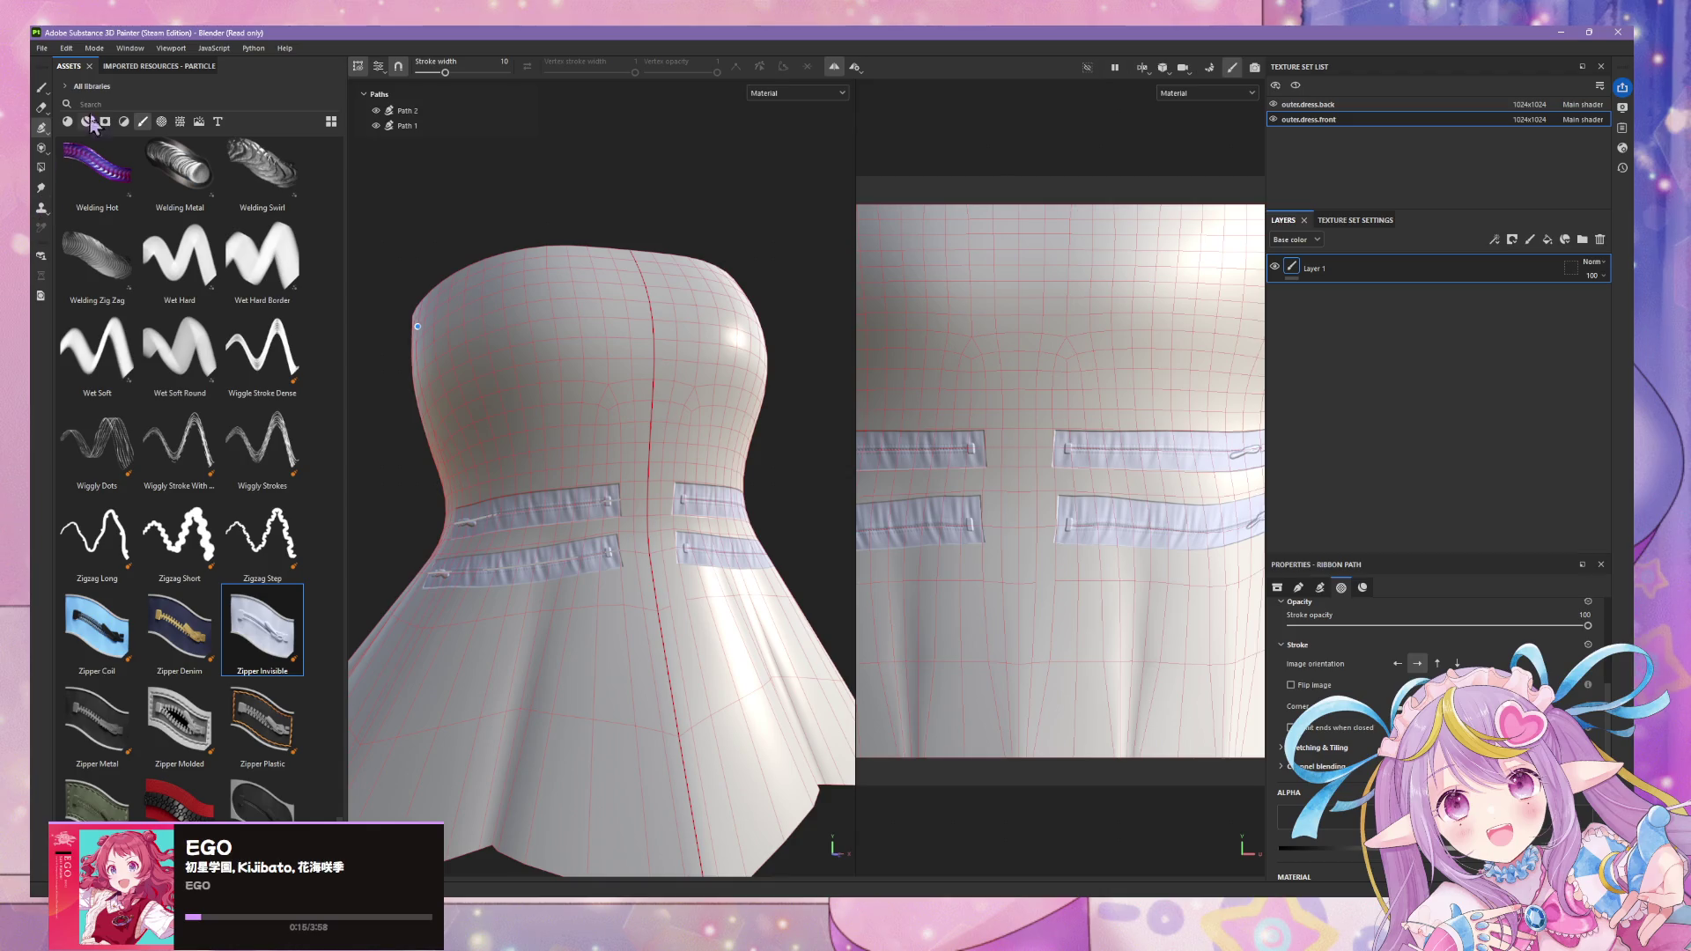
pyautogui.scroll(3, 228, 440)
pyautogui.scroll(3, 228, 440)
pyautogui.scroll(3, 227, 440)
pyautogui.scroll(2, 228, 434)
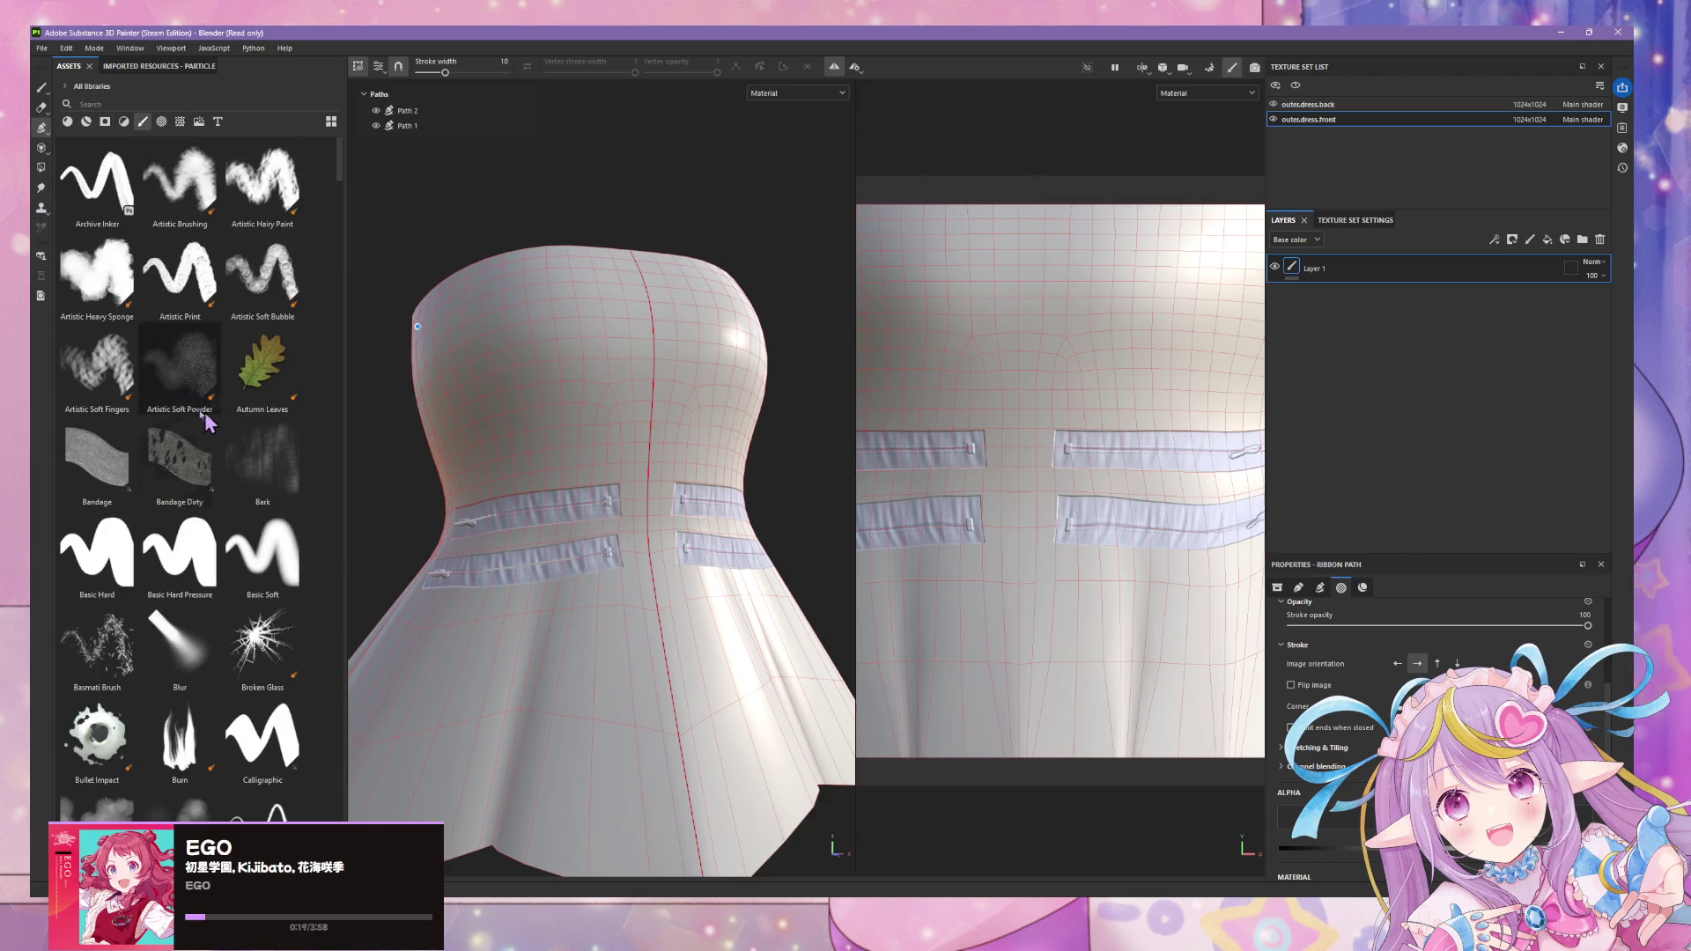
# - Bring up Export Textures and review the texture size options for the dress maps
pyautogui.click(62, 50)
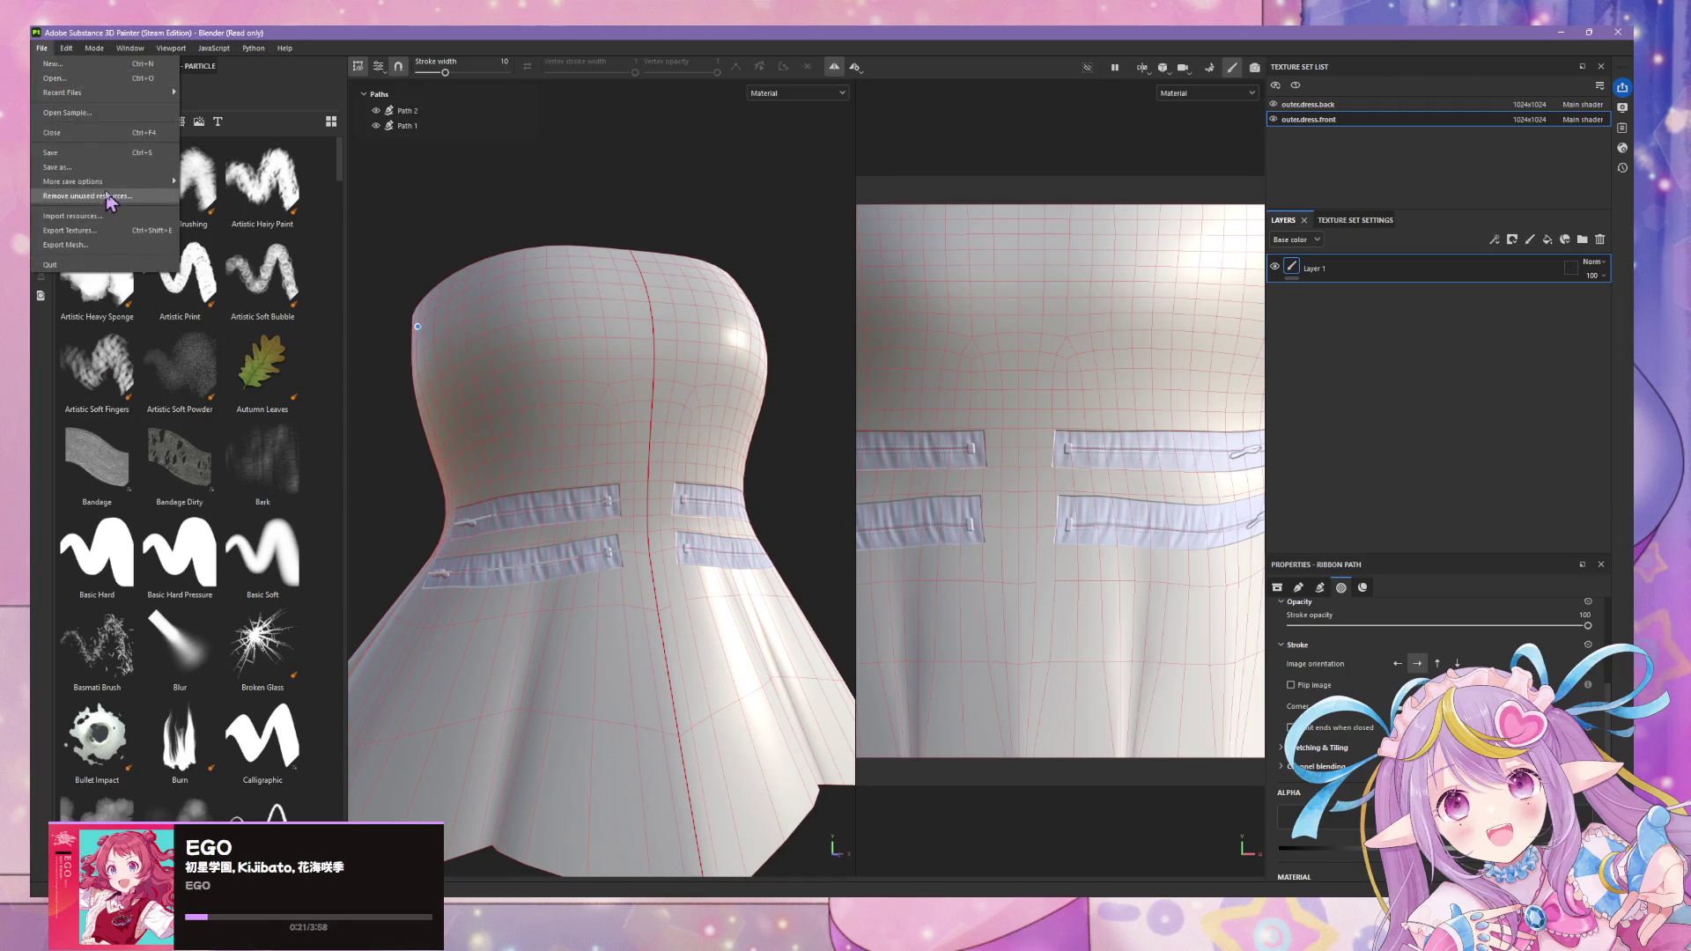
pyautogui.click(130, 230)
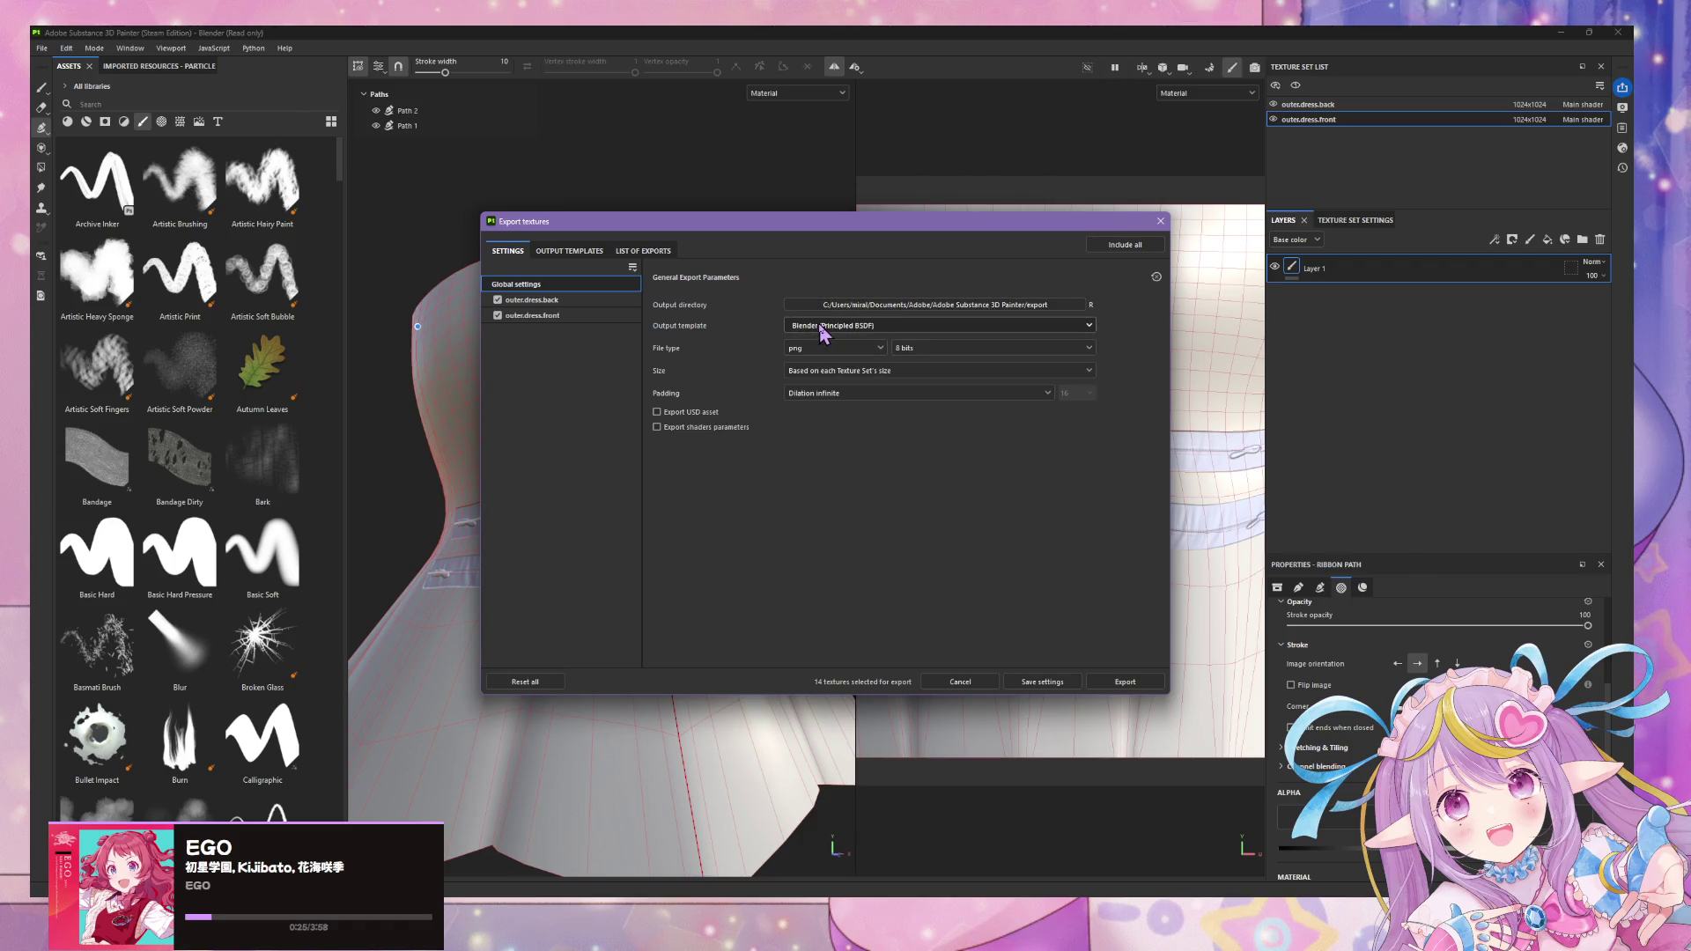
pyautogui.click(837, 379)
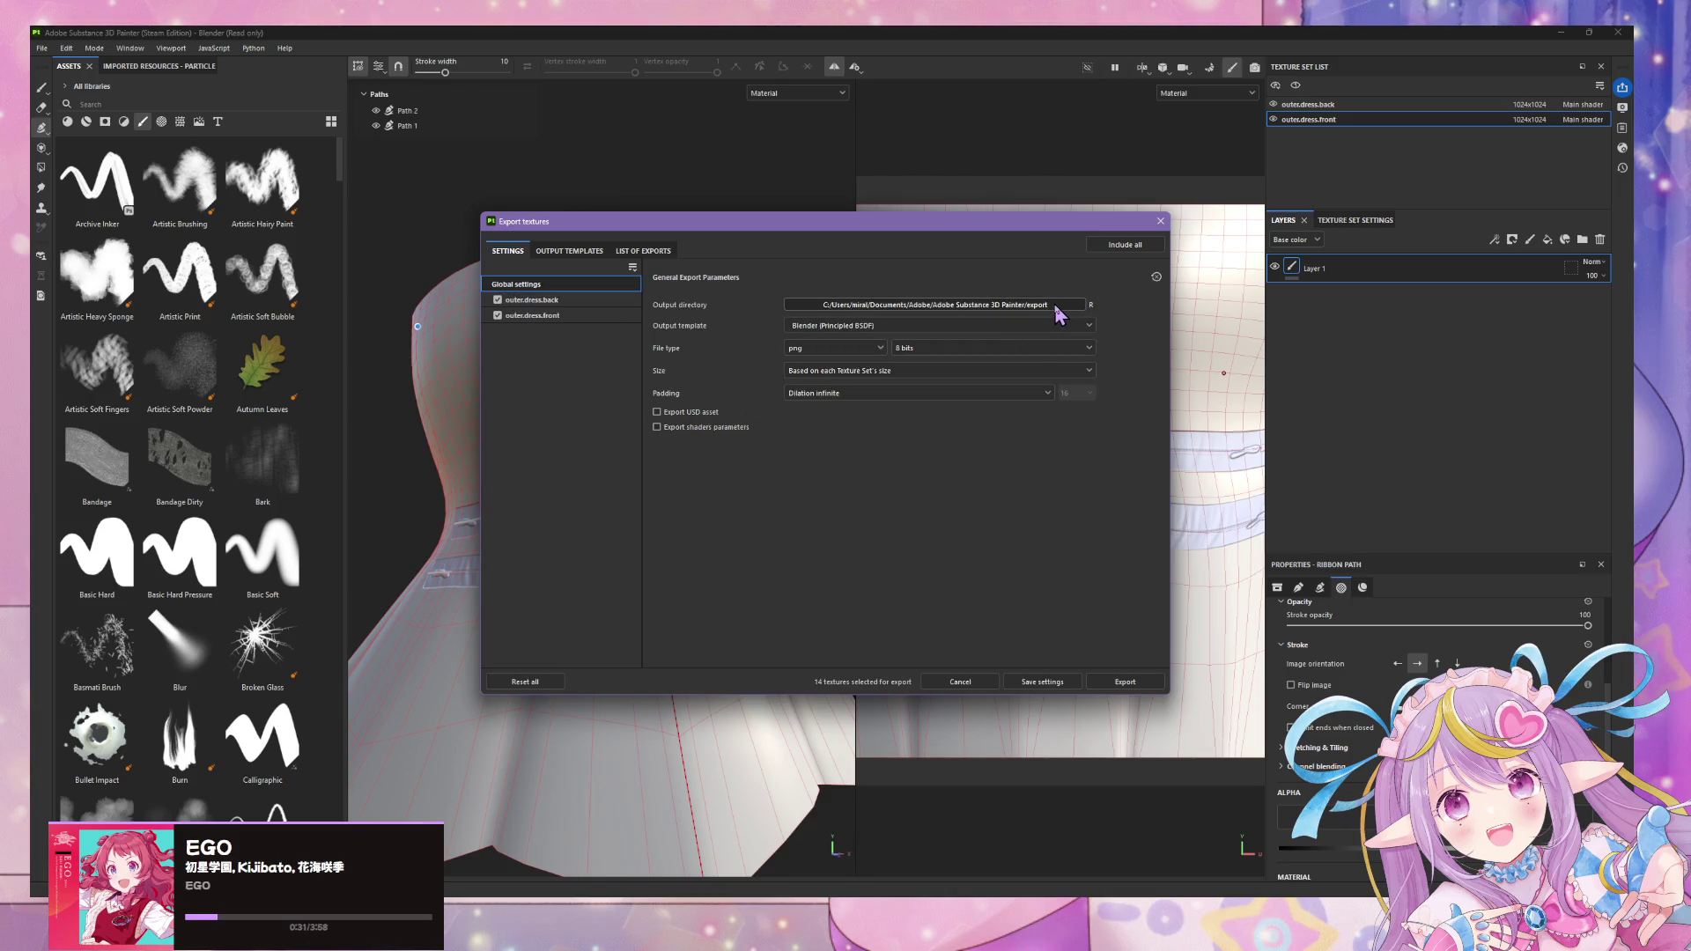
# - Set the output directory to dress2\textures\substance and export the dress textures
pyautogui.click(1092, 305)
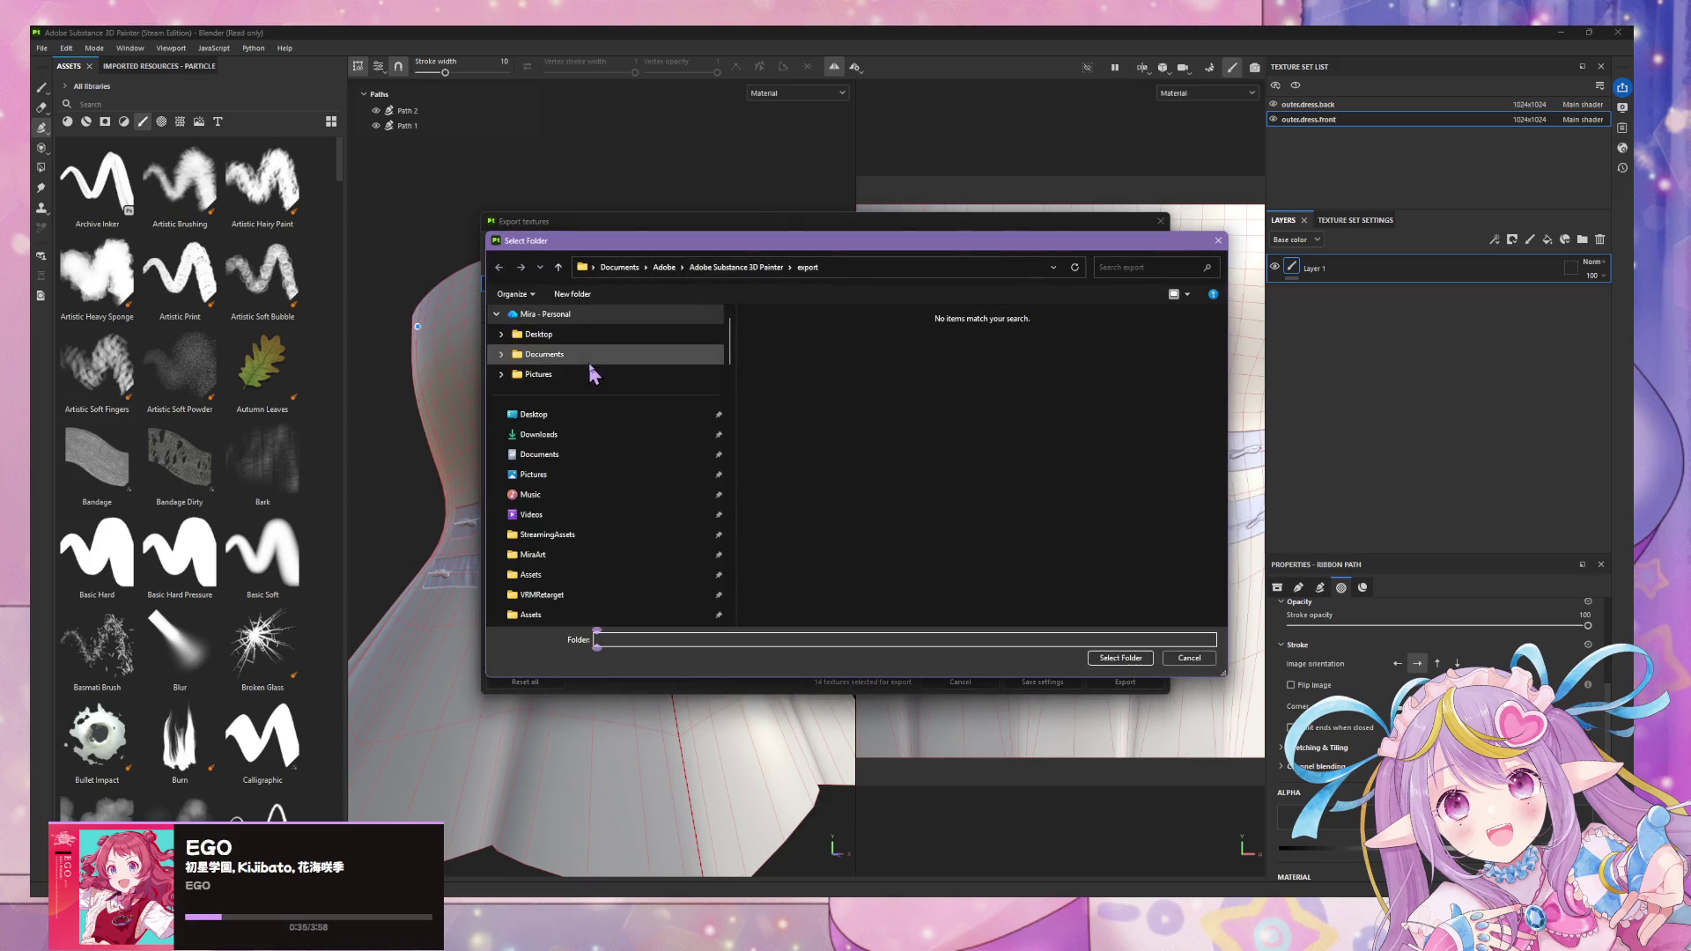
pyautogui.scroll(-2, 592, 376)
pyautogui.scroll(-1, 591, 376)
pyautogui.scroll(-1, 590, 377)
pyautogui.scroll(-1, 588, 378)
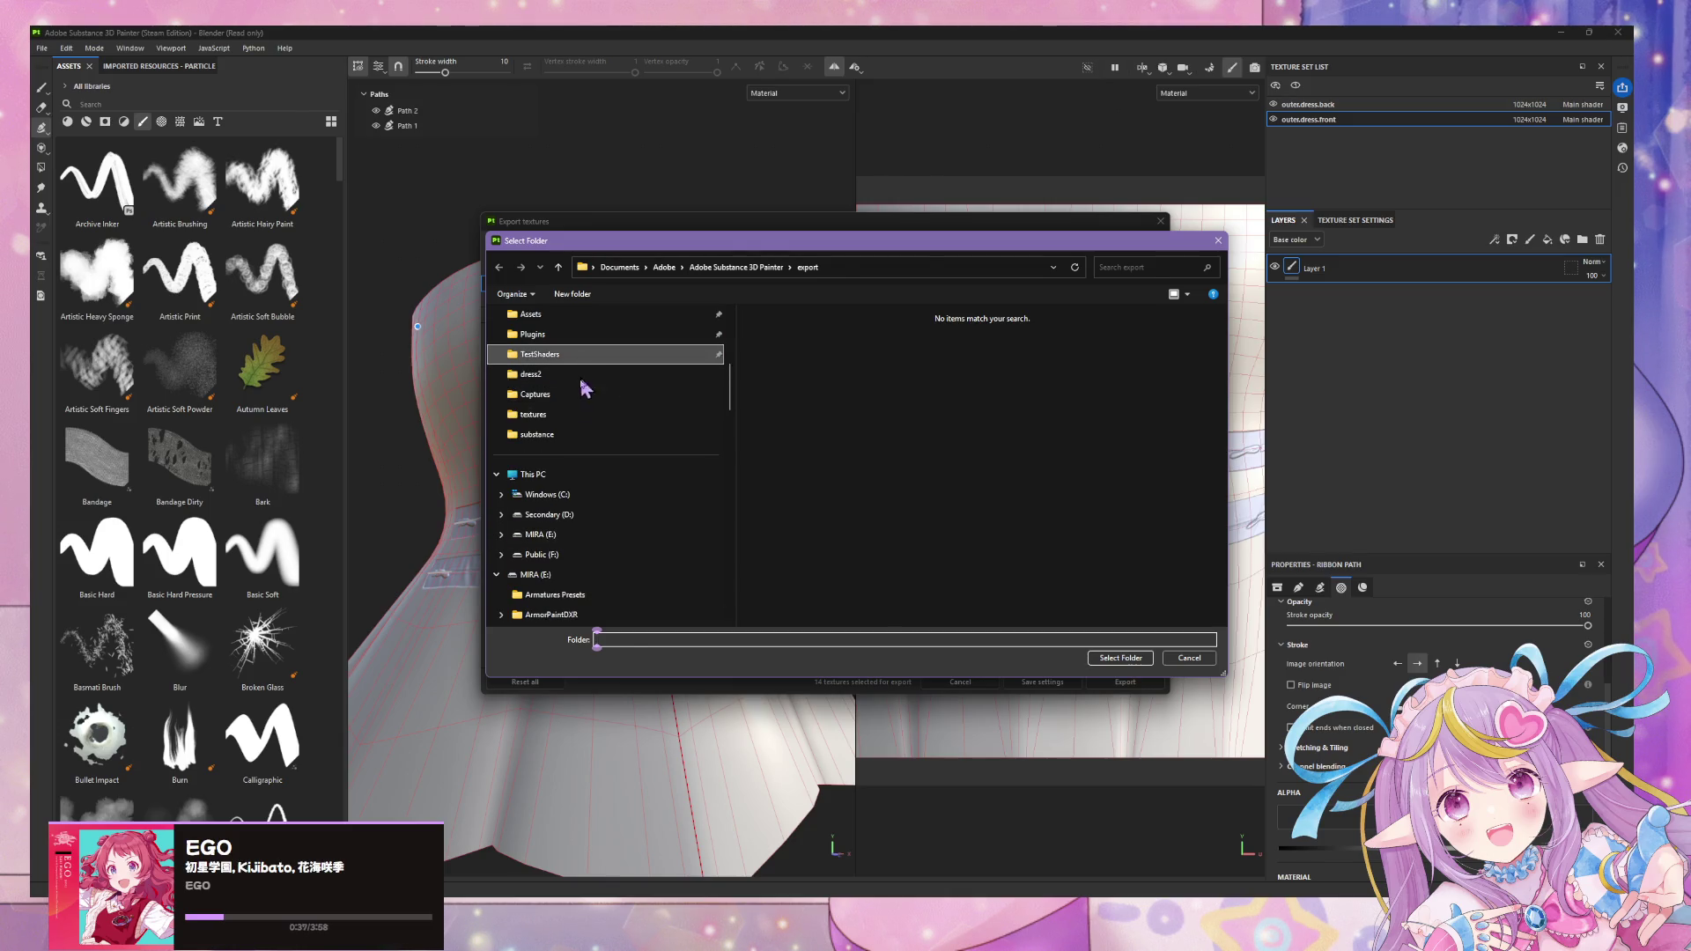
pyautogui.click(534, 413)
pyautogui.doubleClick(777, 345)
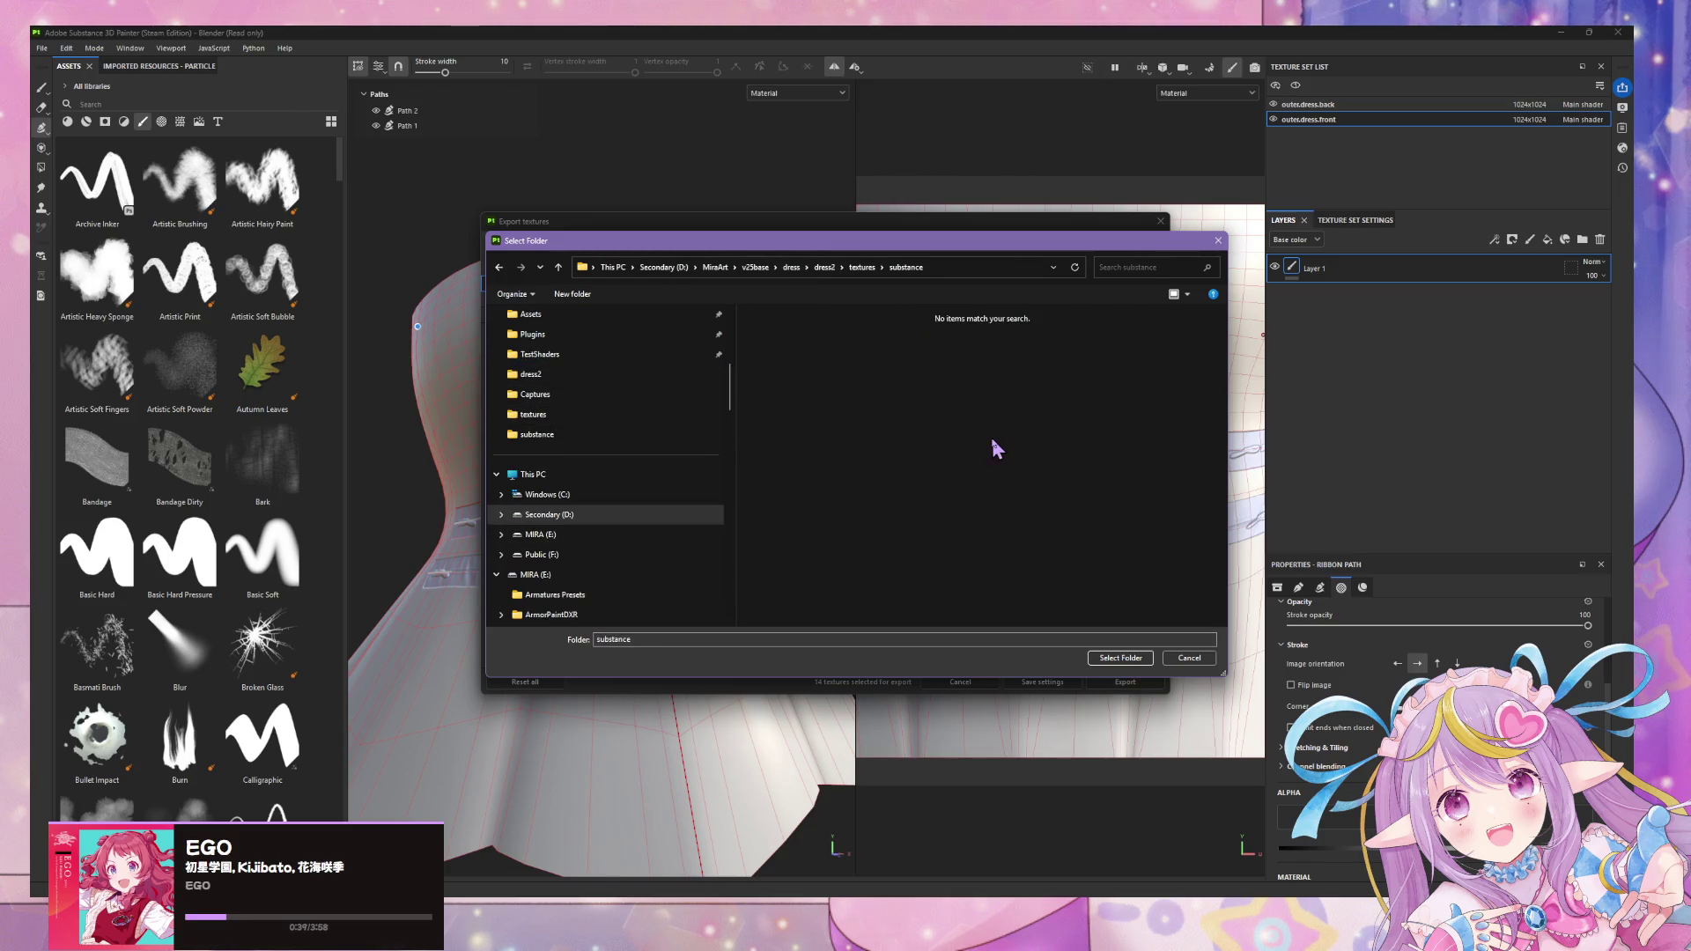
pyautogui.click(1121, 659)
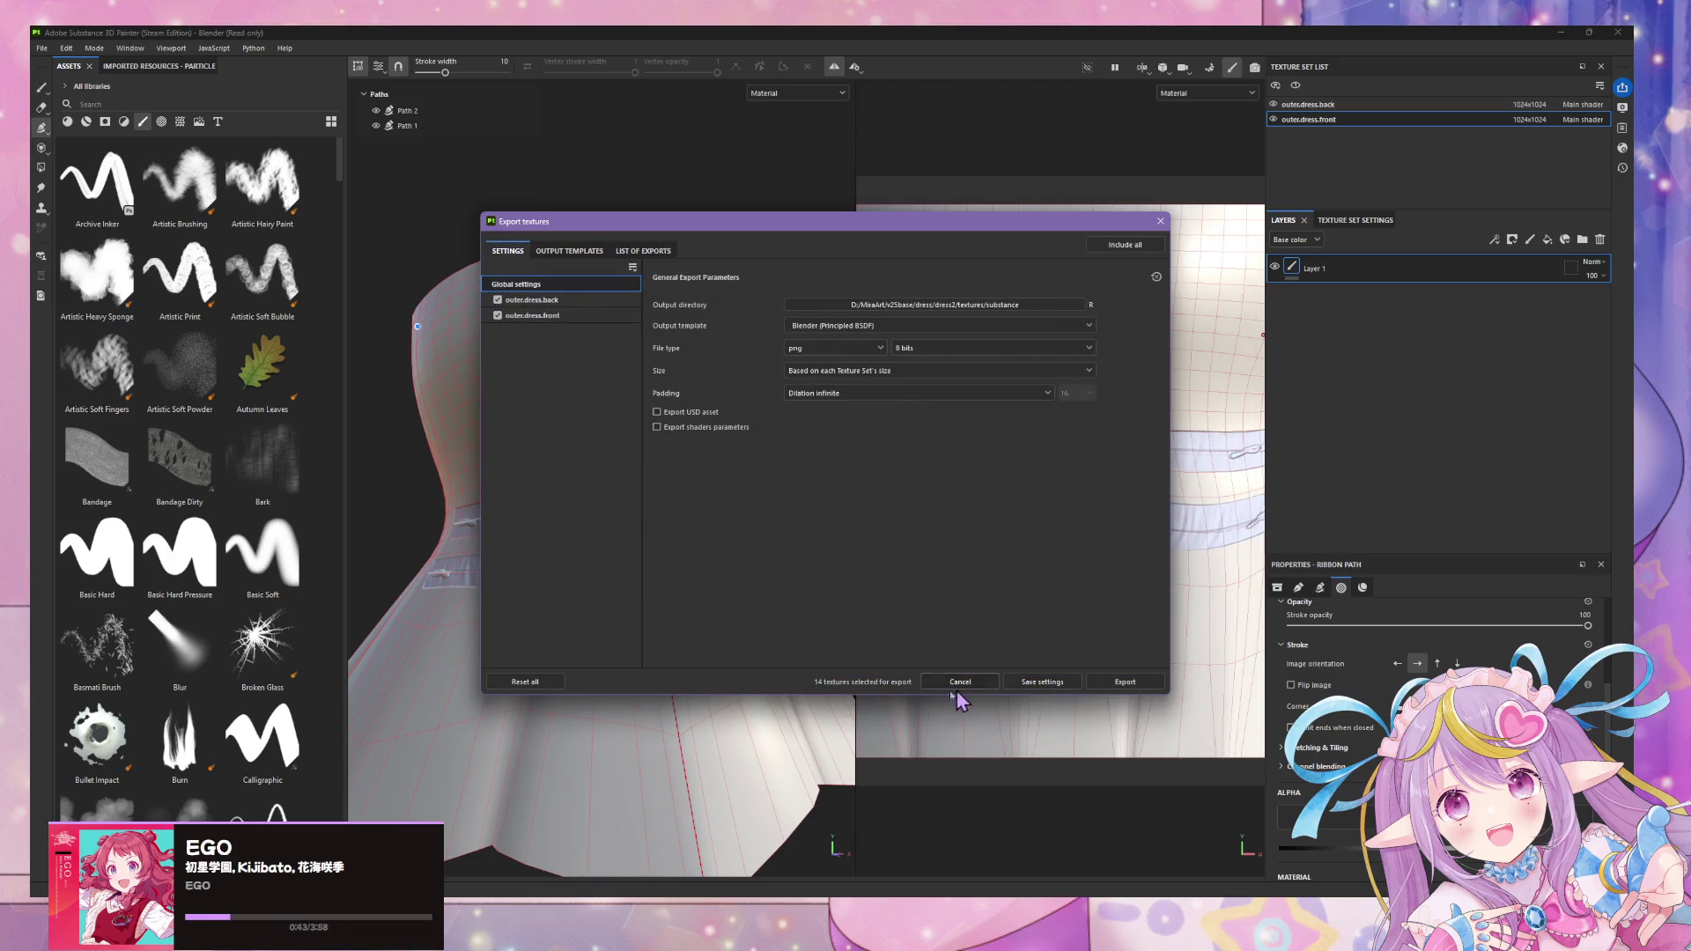
pyautogui.click(1125, 682)
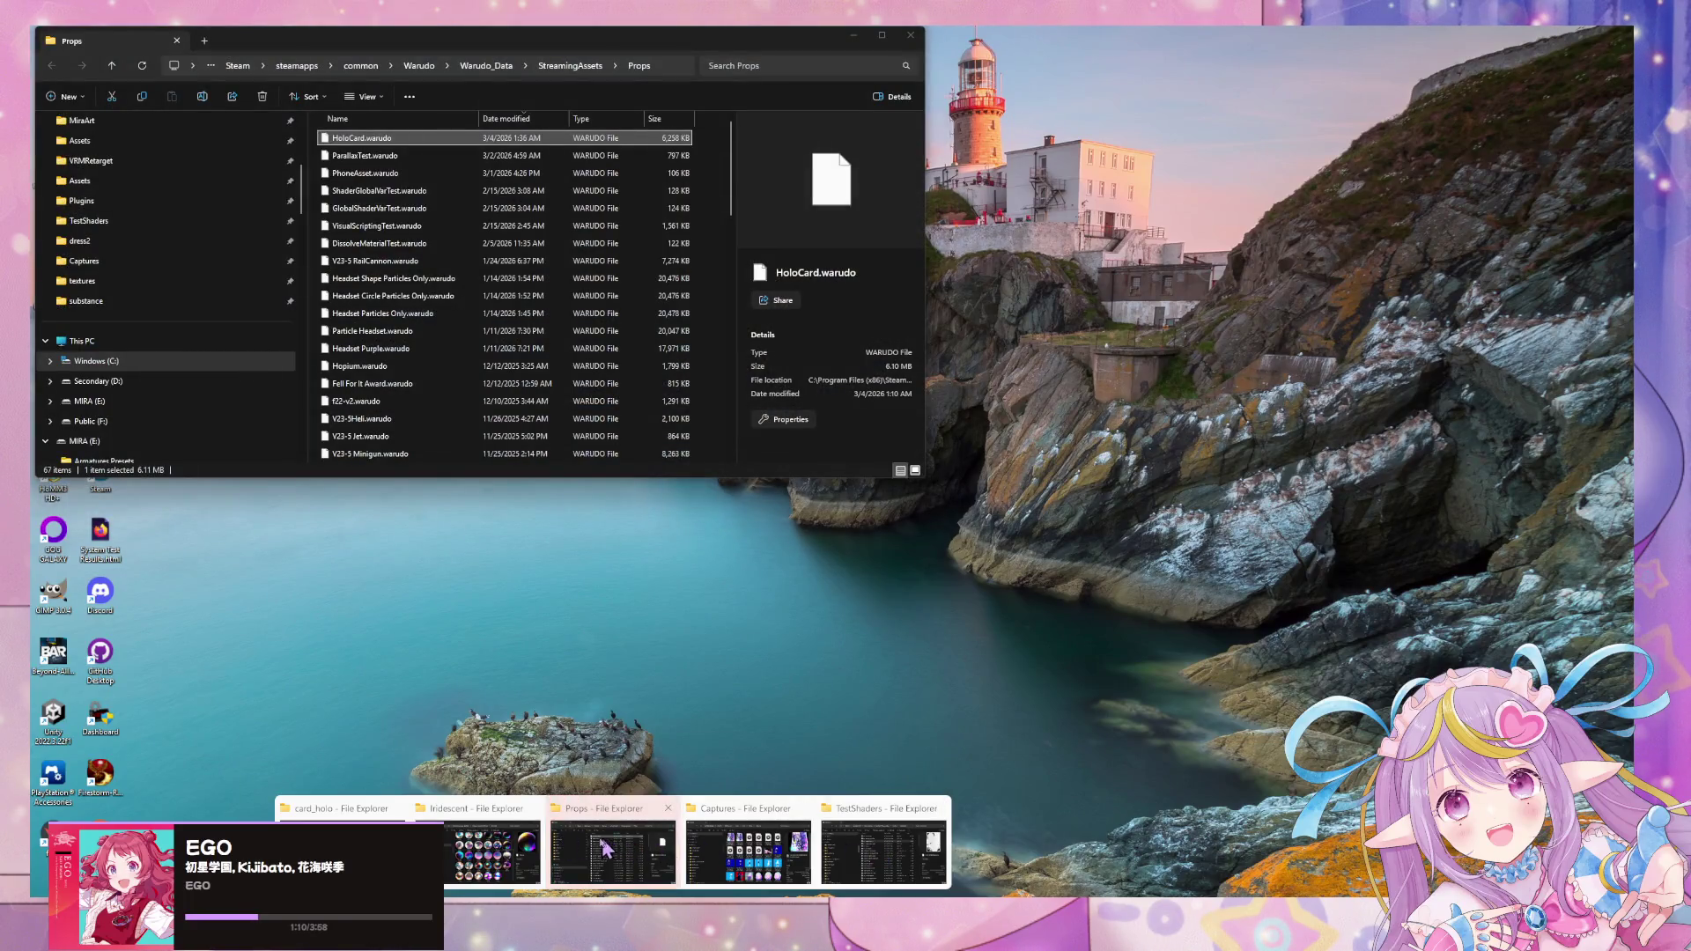
pyautogui.scroll(5, 1062, 700)
pyautogui.scroll(5, 1051, 662)
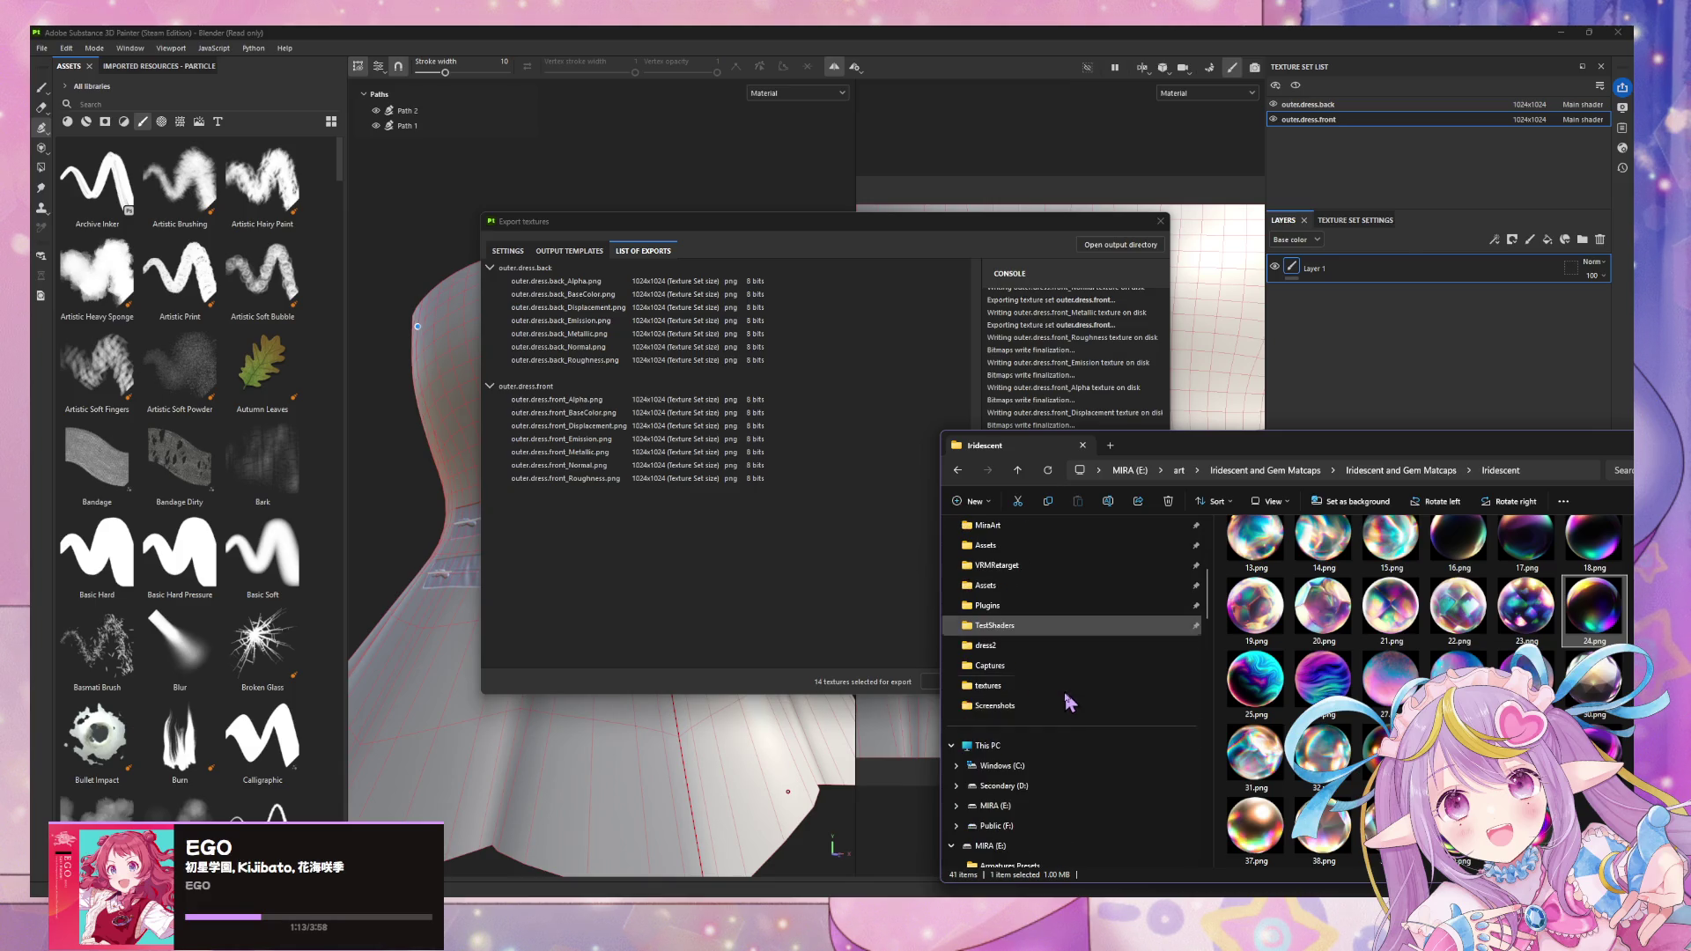
# - Navigate to dress2\textures\substance and view outer.dress.front_Normal.png
pyautogui.click(1044, 626)
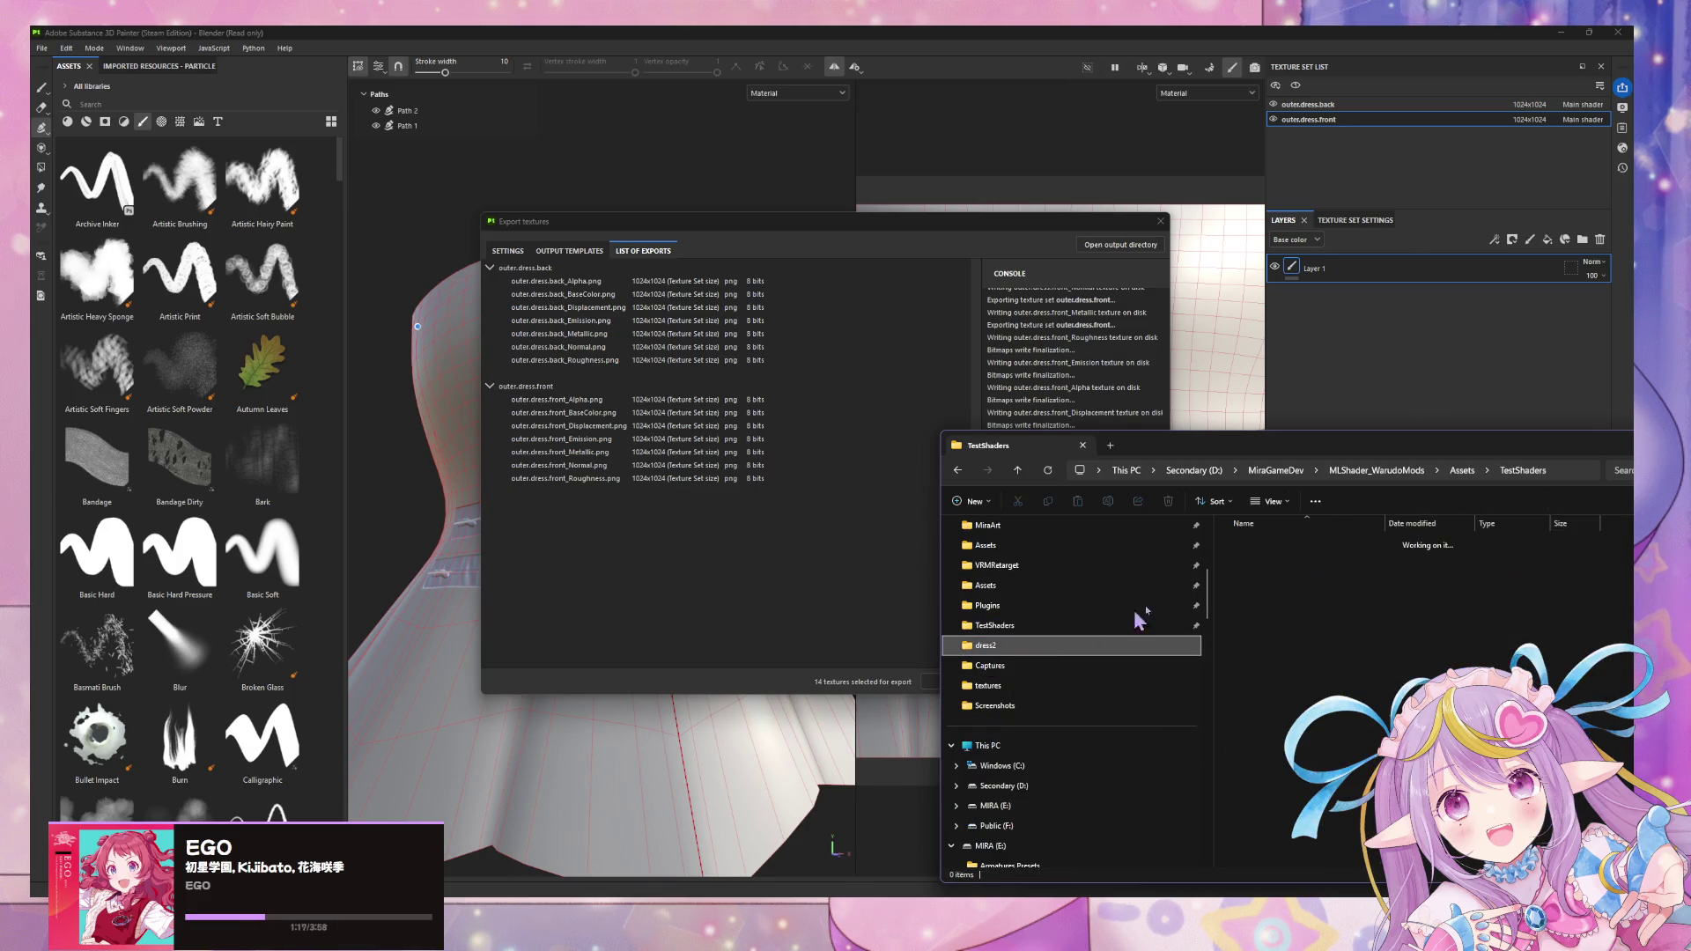
pyautogui.doubleClick(1269, 544)
pyautogui.doubleClick(1259, 561)
pyautogui.moveTo(1397, 447); pyautogui.dragTo(1018, 357)
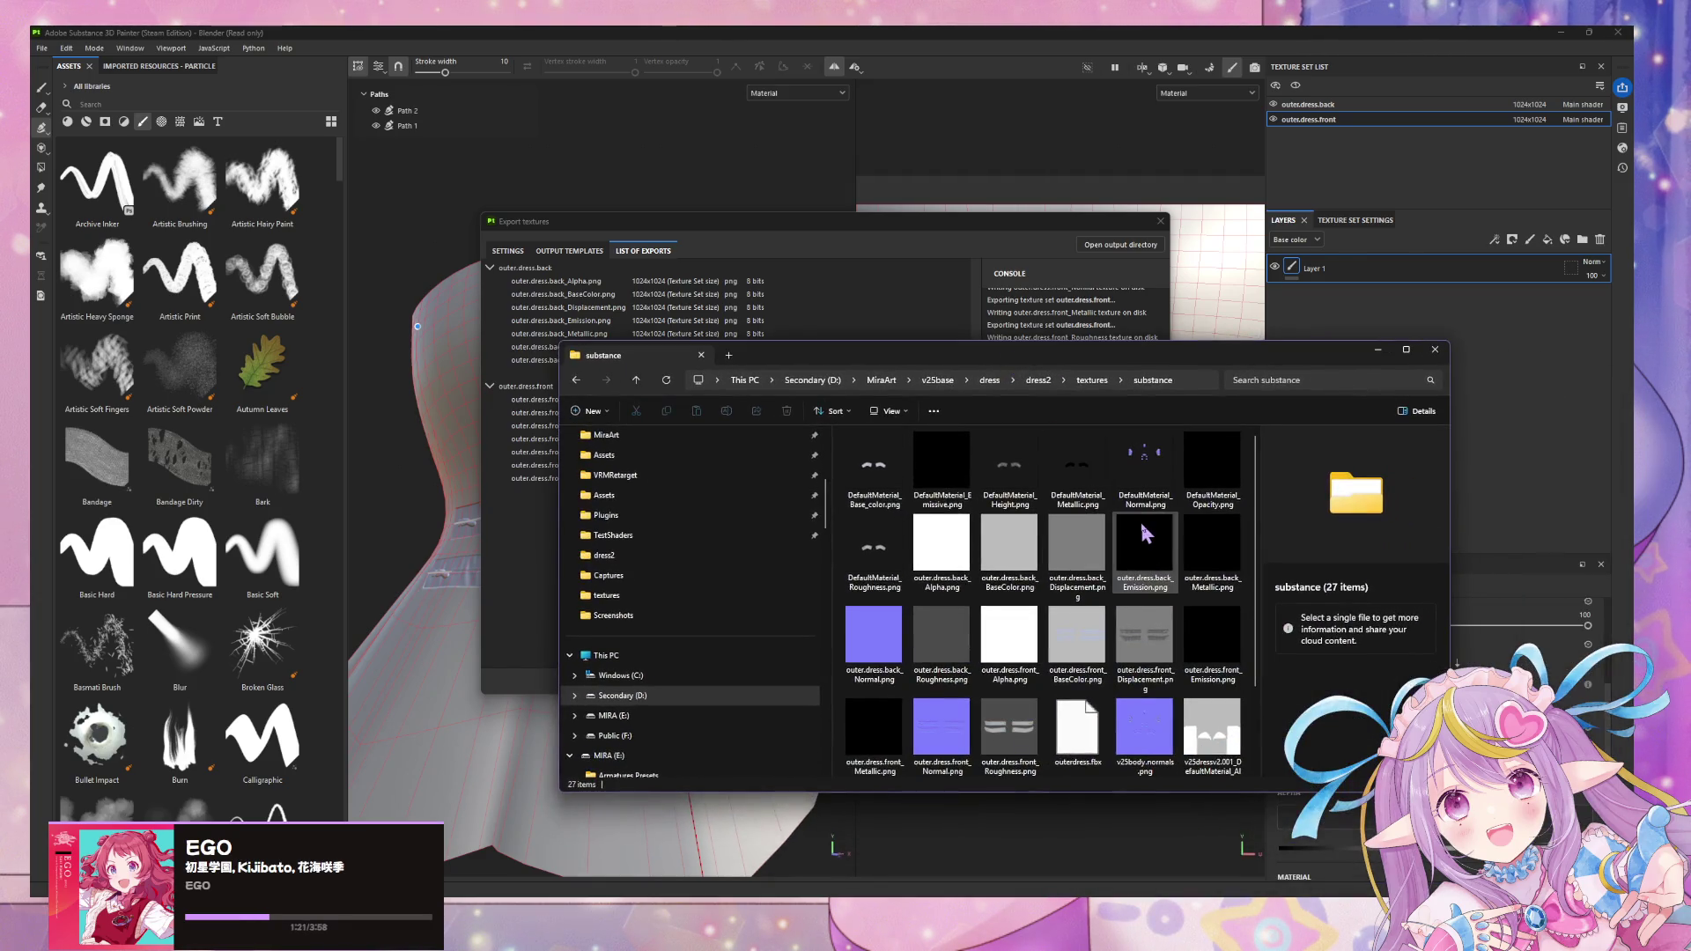
pyautogui.scroll(-2, 1144, 532)
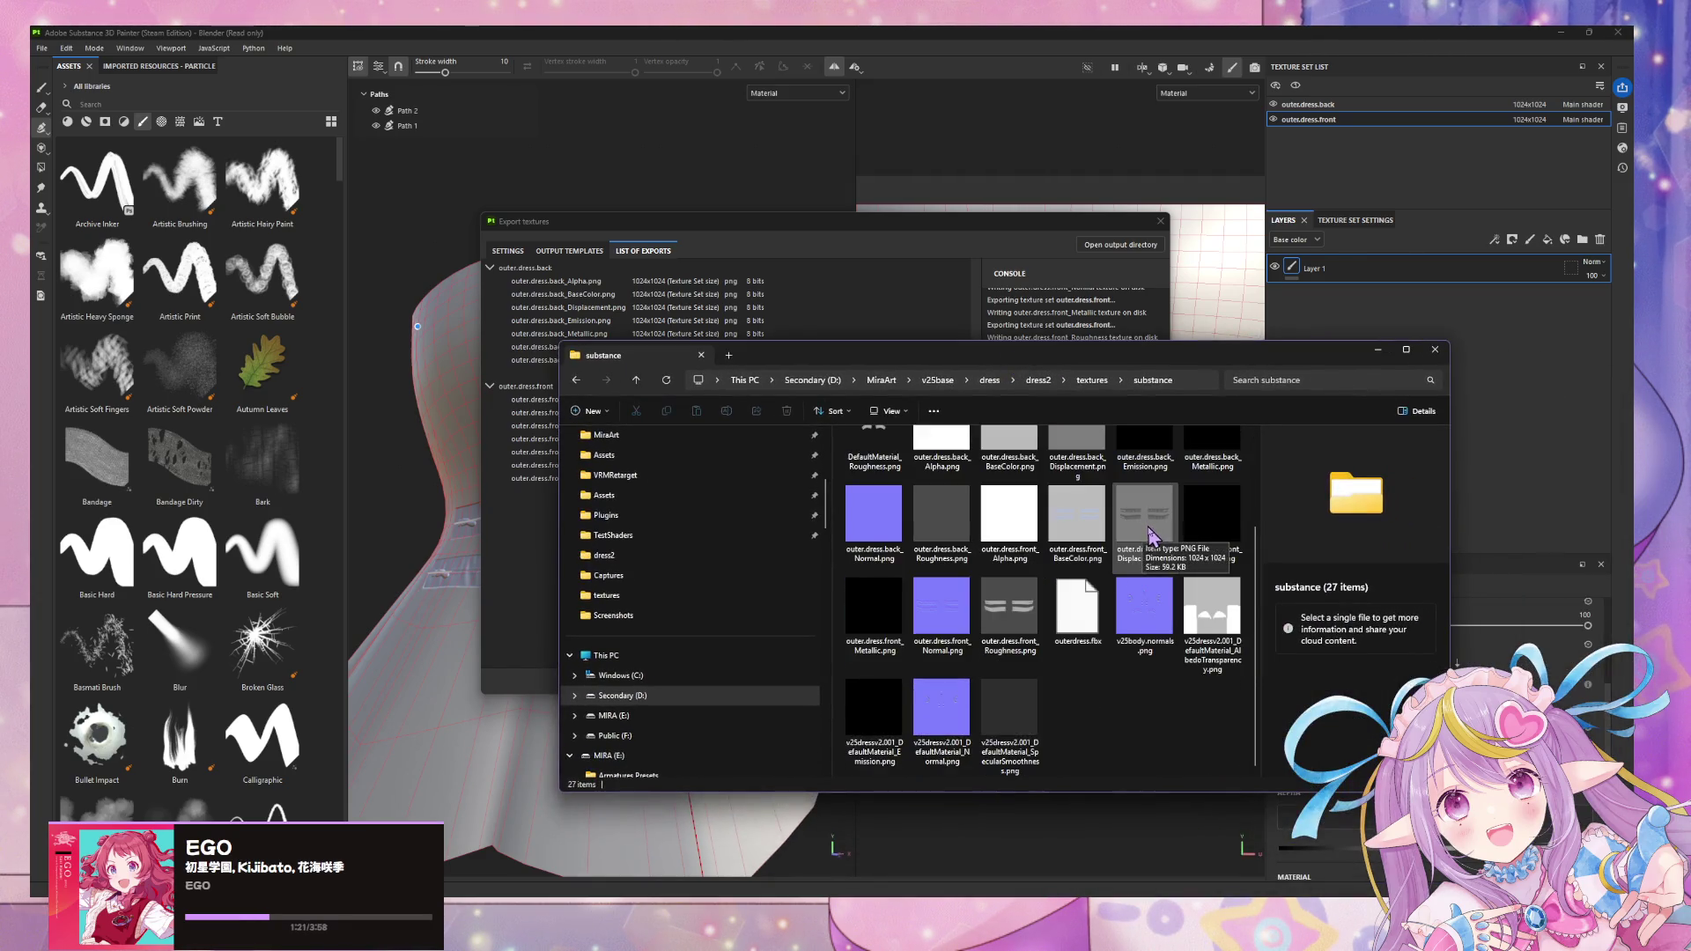
pyautogui.doubleClick(941, 631)
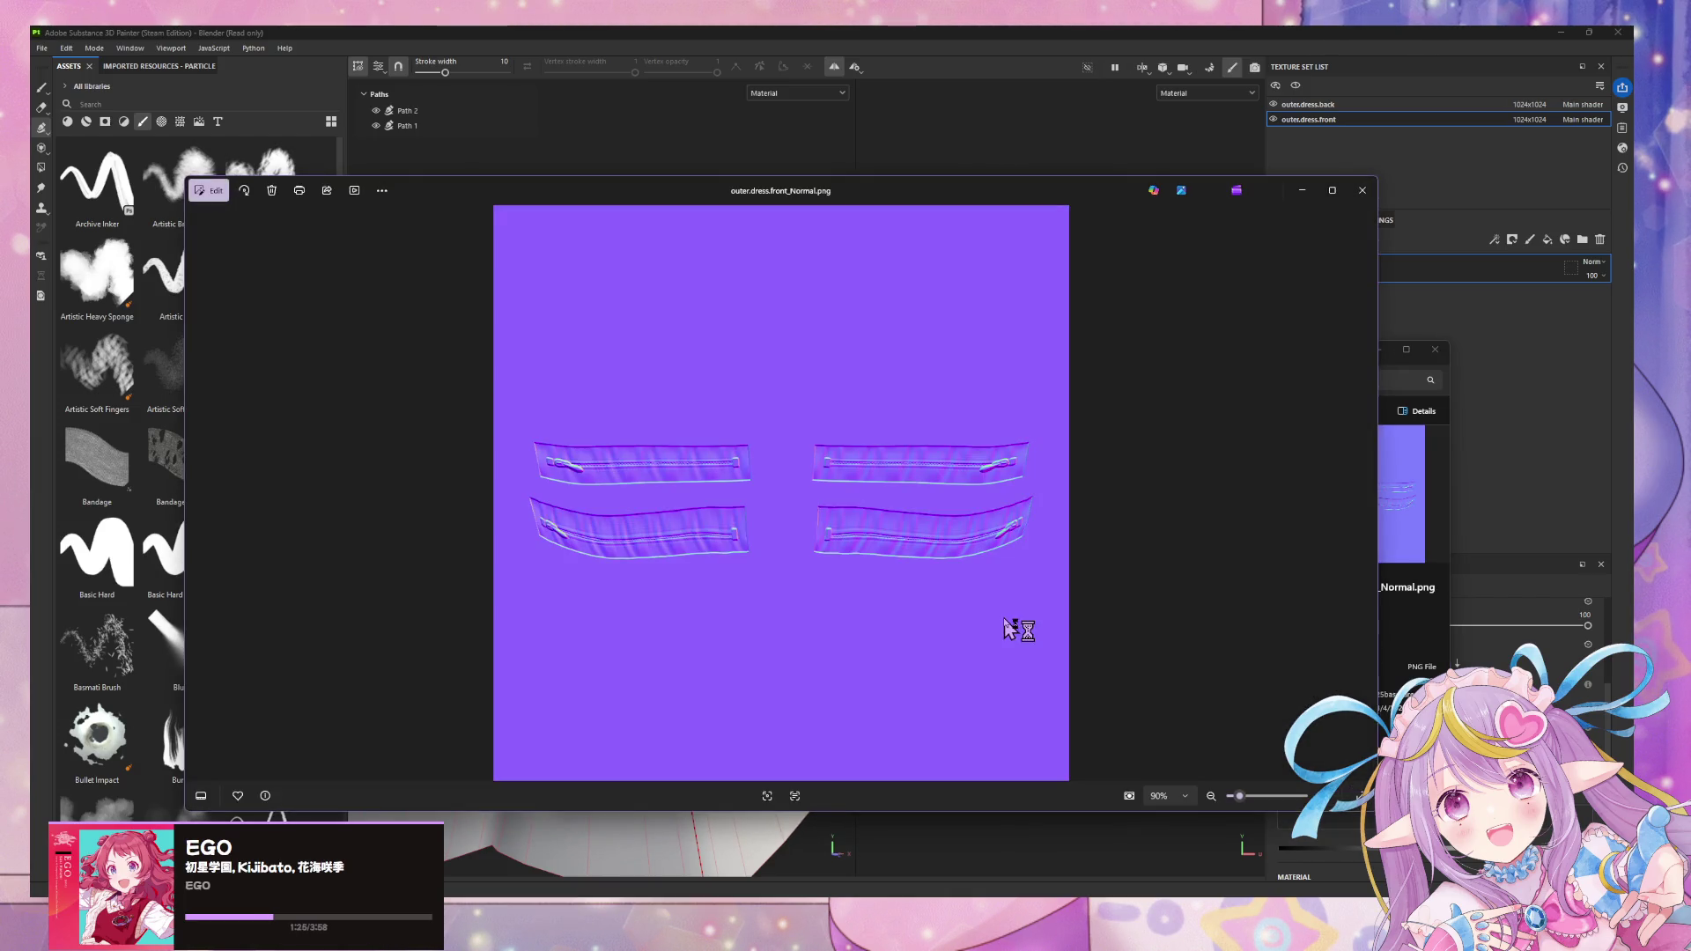
# - Flip through the exported maps in Photos, stopping on outer.dress.front_Displacement.png
pyautogui.press('Right')
pyautogui.press('Right')
pyautogui.press('Right')
pyautogui.press('Left')
pyautogui.press('Left')
pyautogui.press('Left')
pyautogui.press('Left')
pyautogui.press('Right')
pyautogui.press('Right')
pyautogui.press('Right')
pyautogui.press('Left')
pyautogui.press('Left')
pyautogui.press('Left')
pyautogui.press('Right')
pyautogui.press('Right')
pyautogui.press('Left')
pyautogui.press('Right')
pyautogui.press('Left')
pyautogui.press('Right')
pyautogui.press('Left')
pyautogui.press('Left')
pyautogui.press('Left')
pyautogui.press('Left')
pyautogui.press('Left')
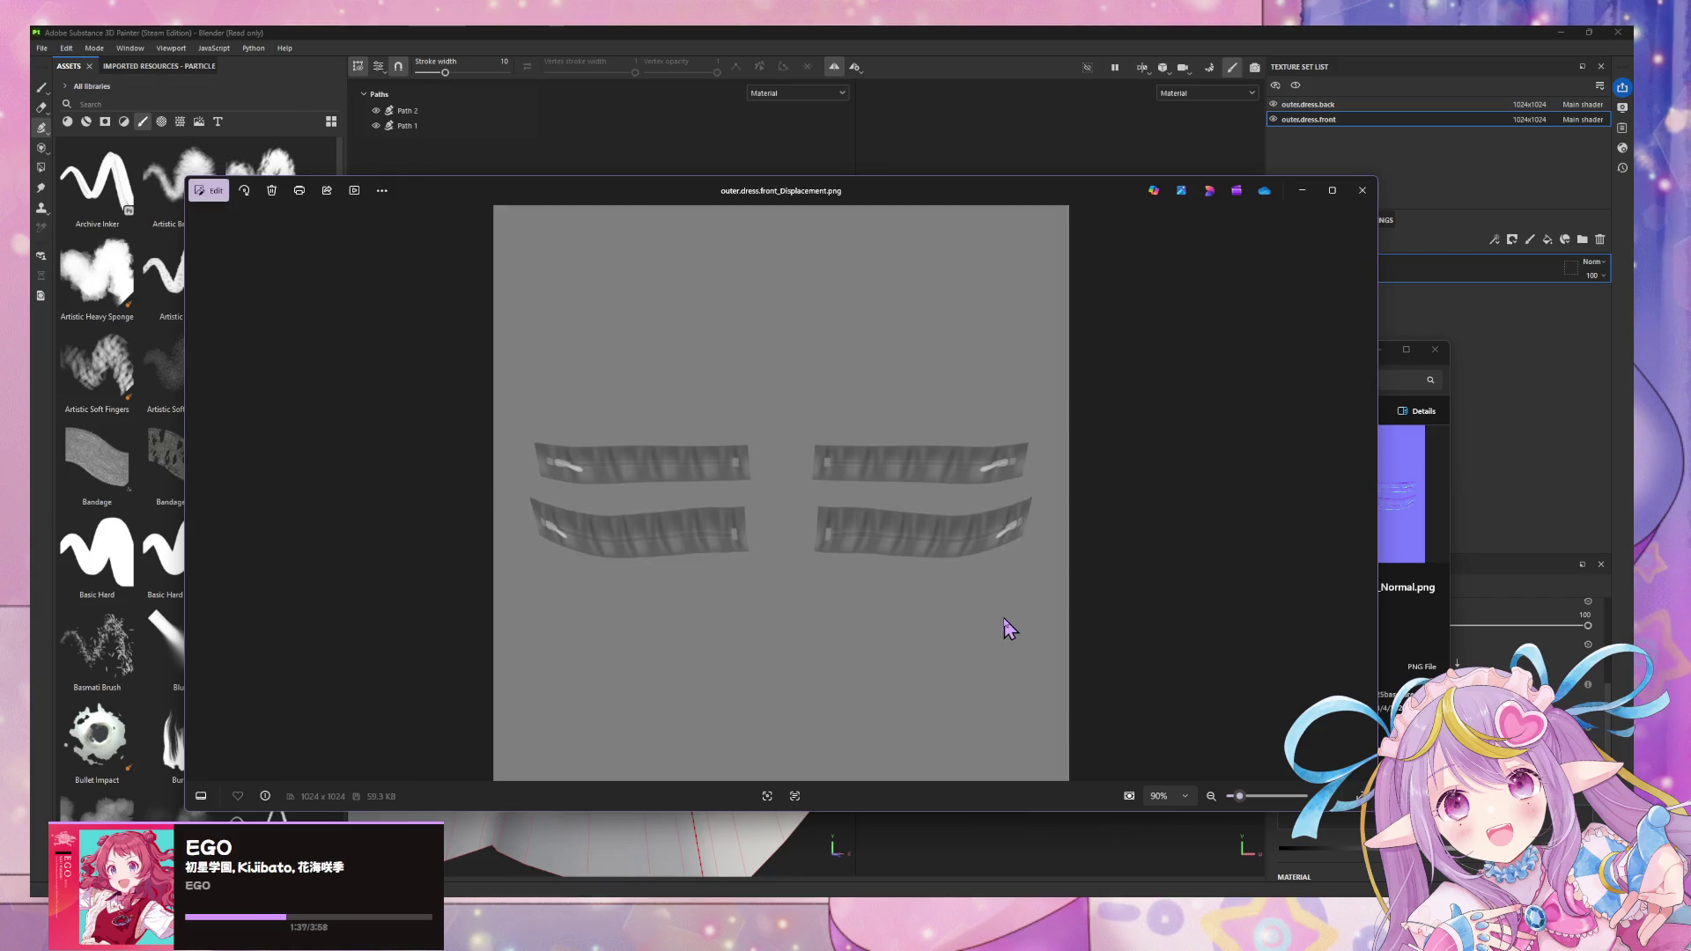
pyautogui.press('Left')
pyautogui.press('Left')
pyautogui.press('Left')
pyautogui.press('Left')
pyautogui.press('Left')
pyautogui.press('Left')
pyautogui.press('Left')
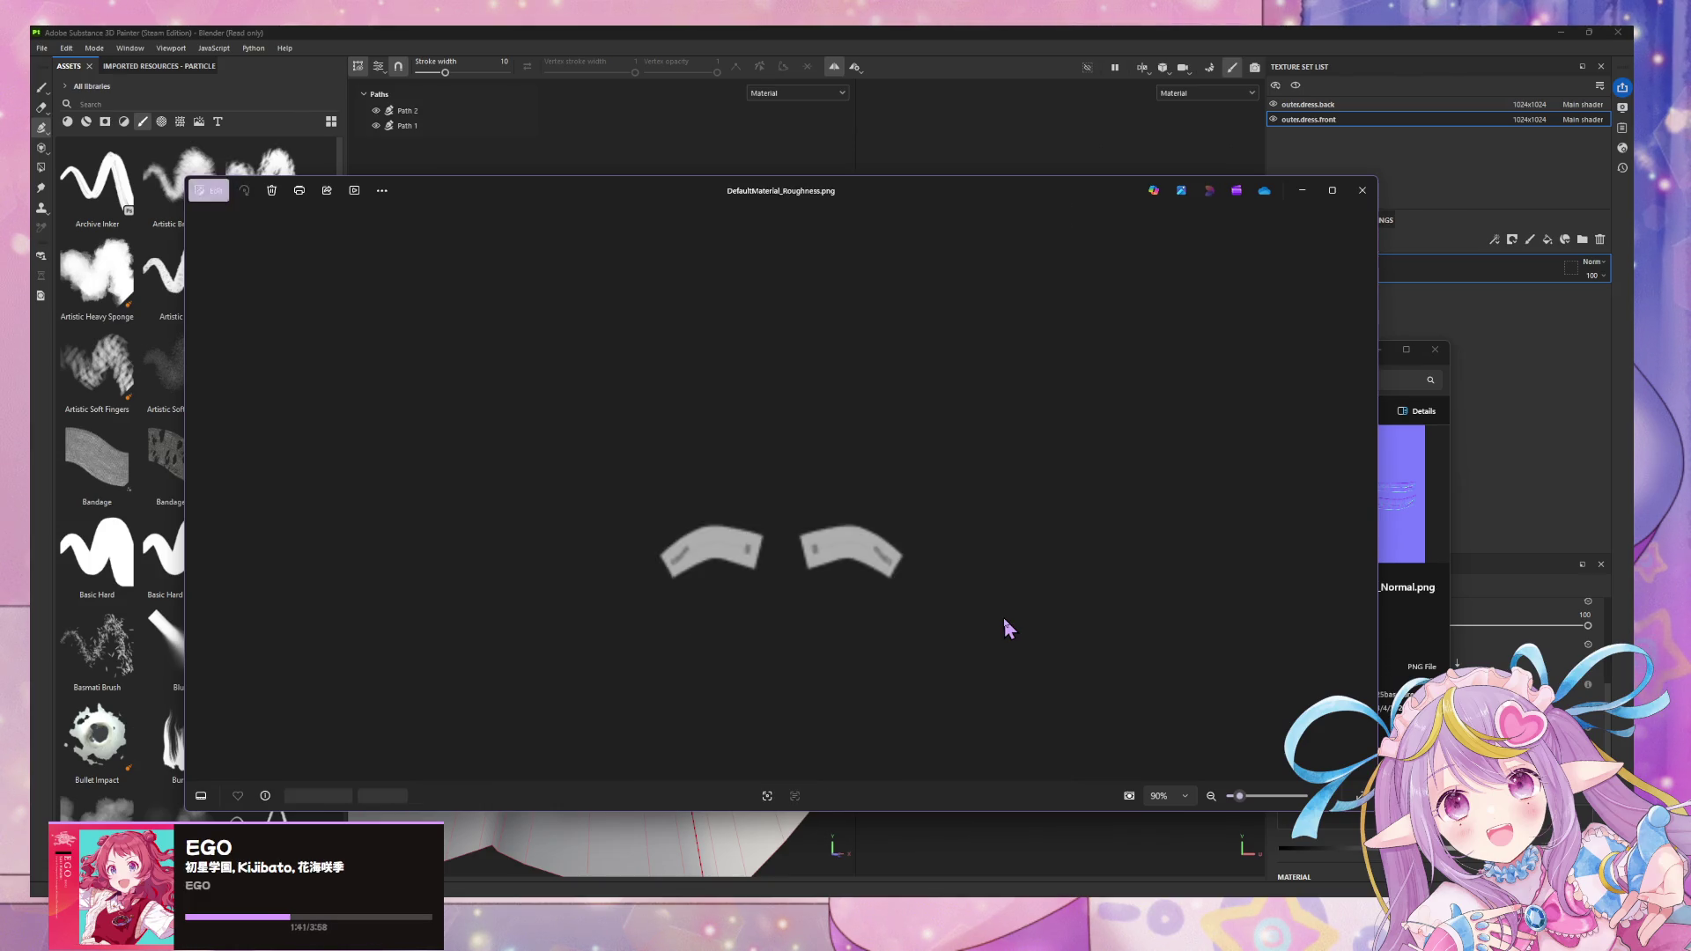
pyautogui.press('Left')
pyautogui.press('Left')
pyautogui.press('Left')
pyautogui.press('Left')
pyautogui.press('Right')
pyautogui.press('Right')
pyautogui.press('Right')
pyautogui.press('Right')
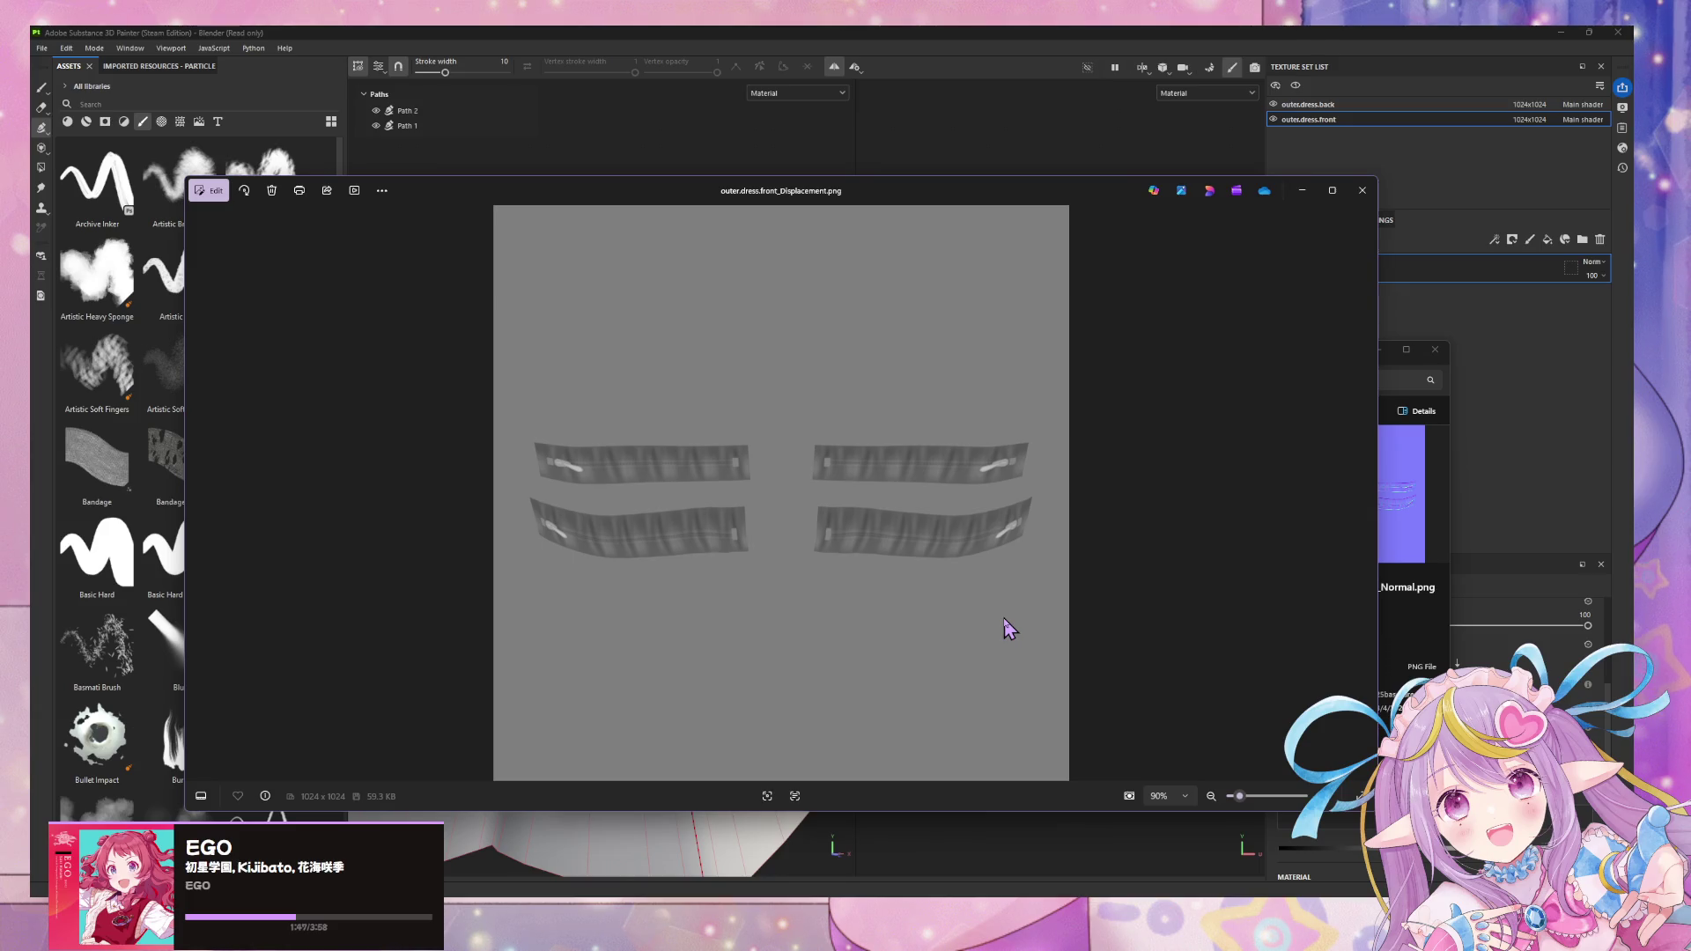
# - Move the Photos window aside and bring Painter's export settings forward
pyautogui.moveTo(873, 225); pyautogui.dragTo(1372, 211)
pyautogui.click(638, 227)
pyautogui.moveTo(640, 229)
pyautogui.mouseDown()
pyautogui.moveTo(1124, 258)
pyautogui.moveTo(1153, 293)
pyautogui.mouseUp()
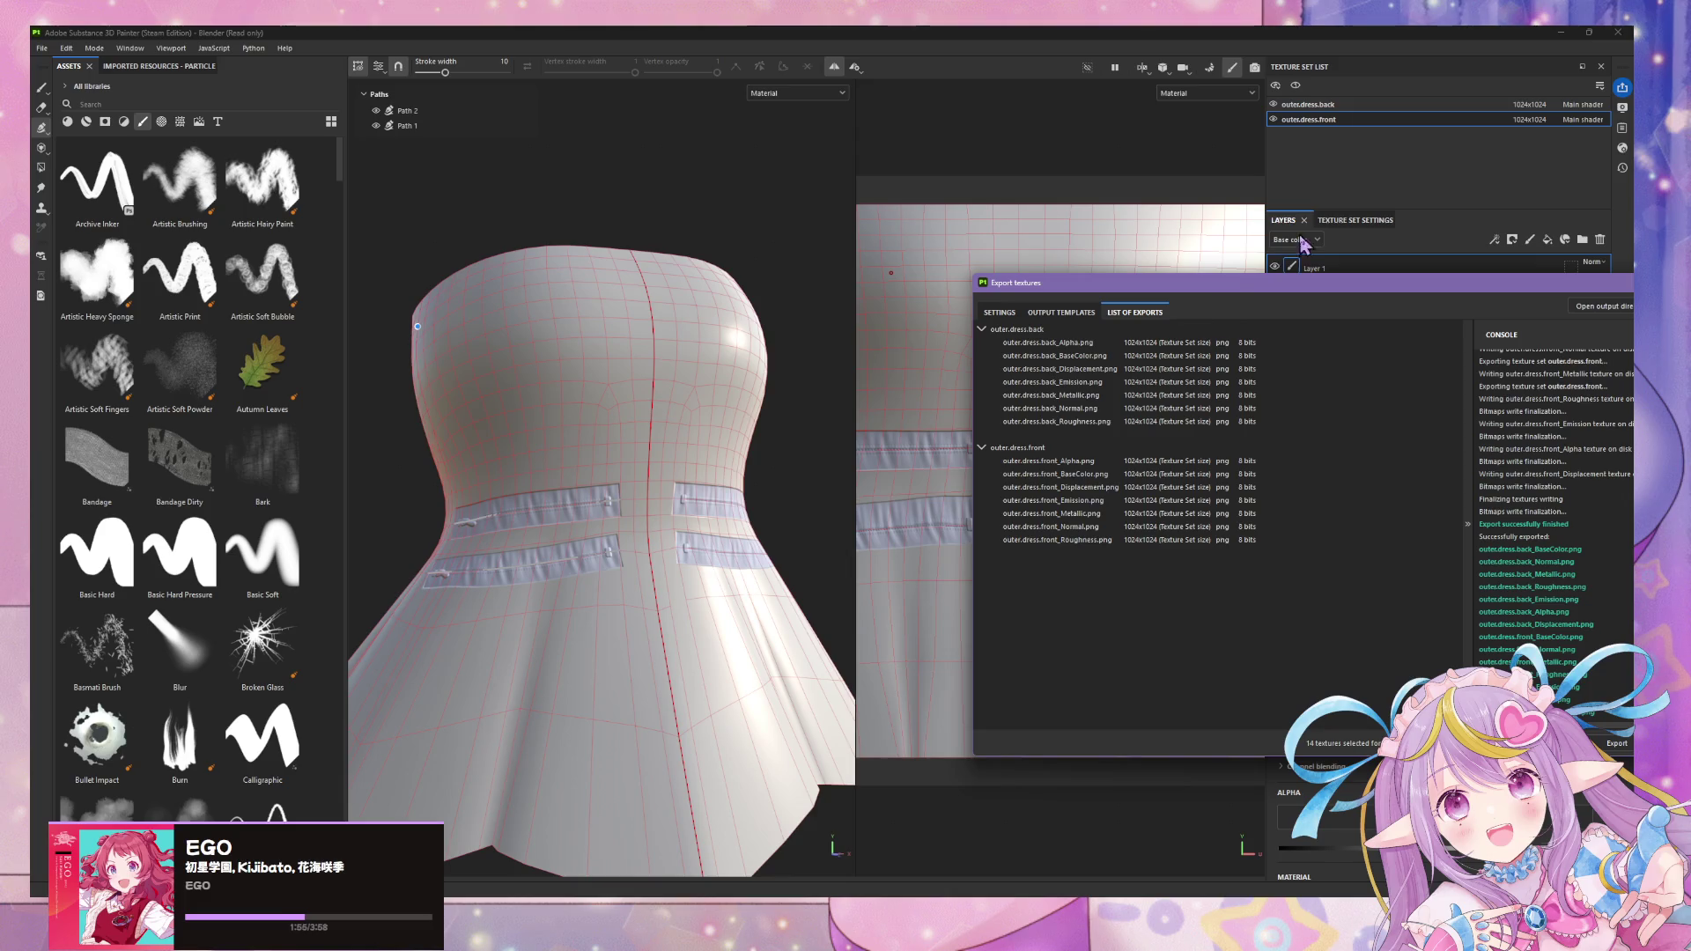
# - Check the export results in Painter, then switch to Blender from the taskbar
pyautogui.moveTo(1270, 300)
pyautogui.mouseDown()
pyautogui.moveTo(1156, 610)
pyautogui.moveTo(1169, 617)
pyautogui.mouseUp()
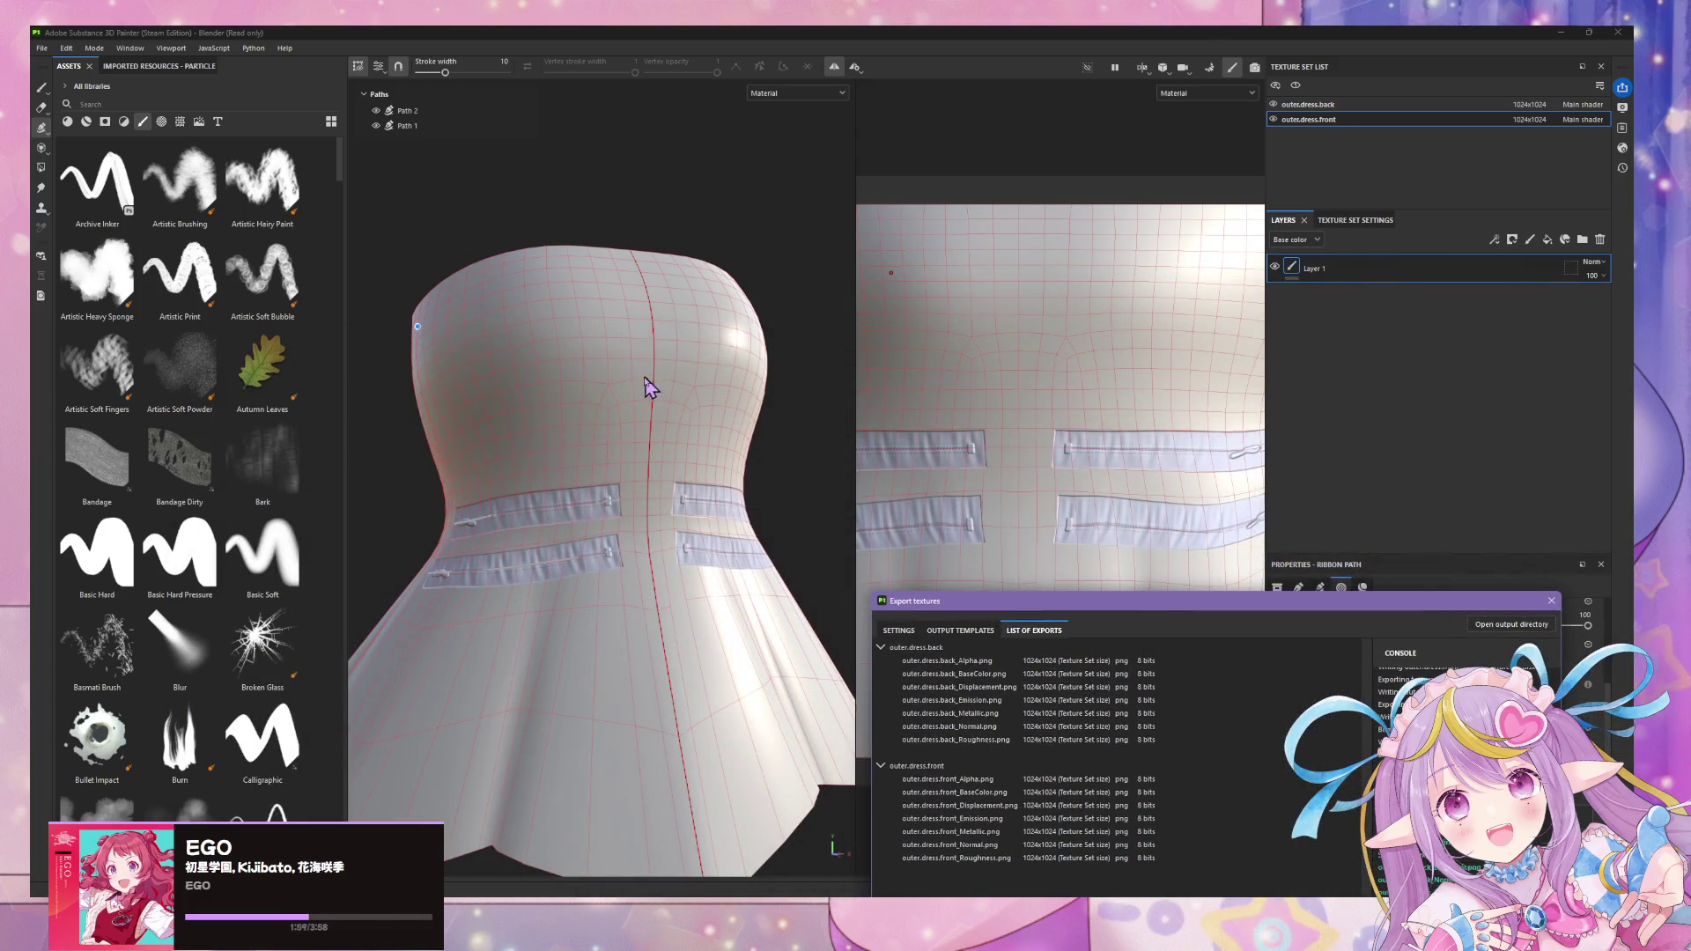
pyautogui.moveTo(1062, 632); pyautogui.dragTo(1199, 364)
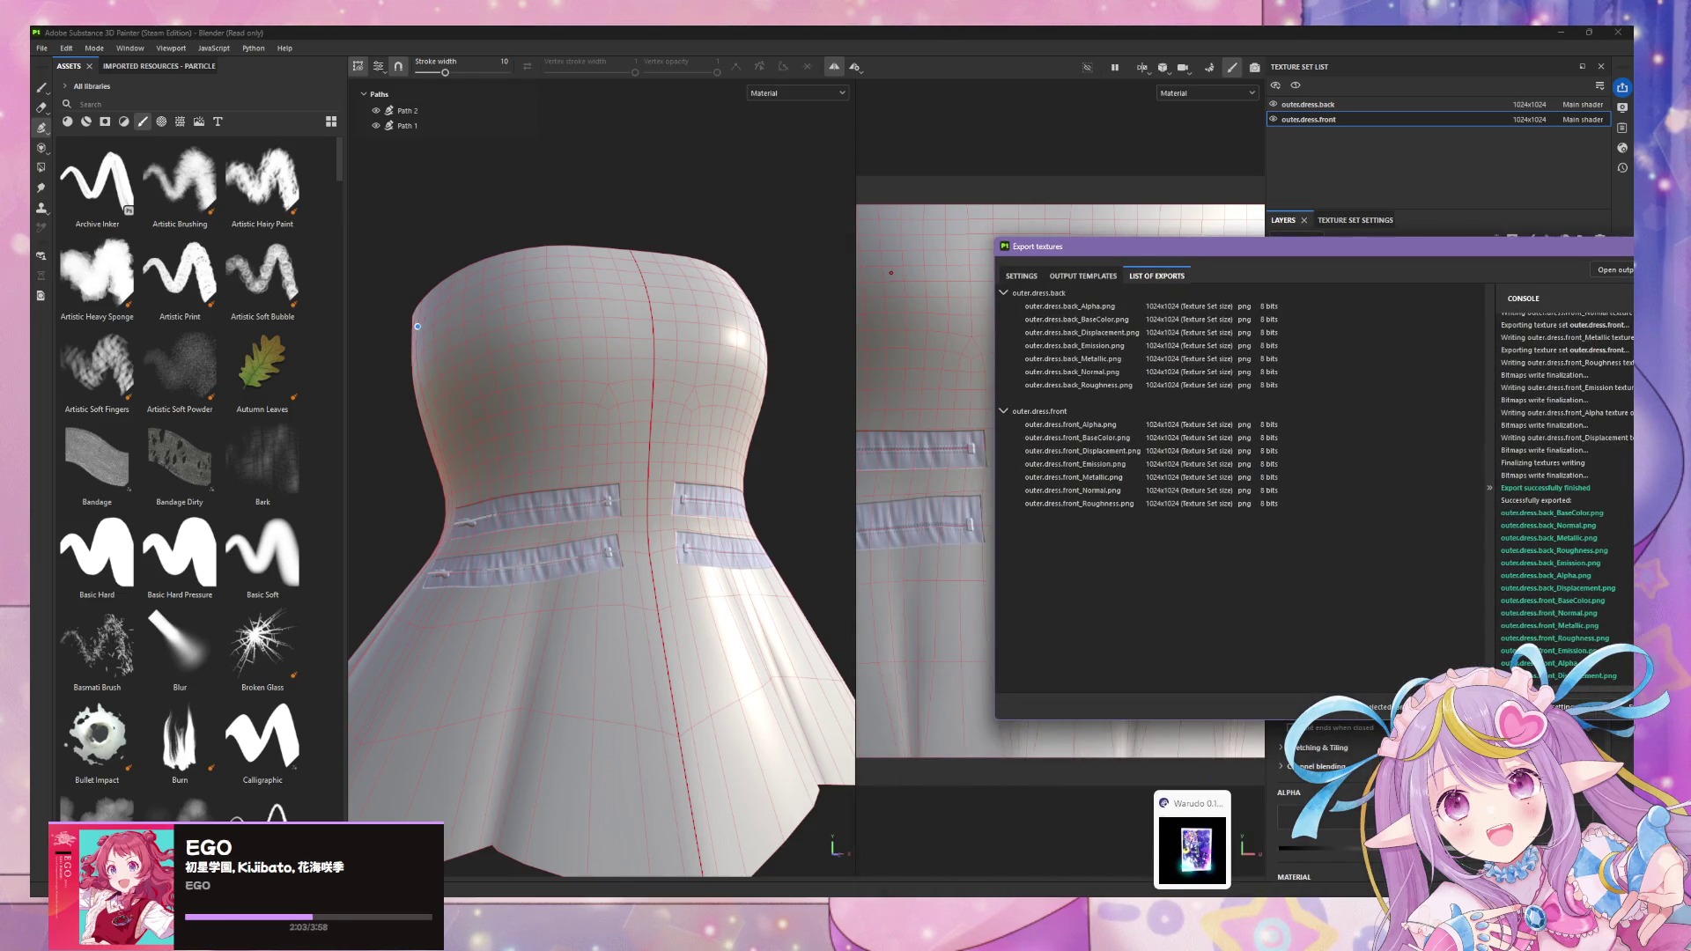
pyautogui.click(698, 838)
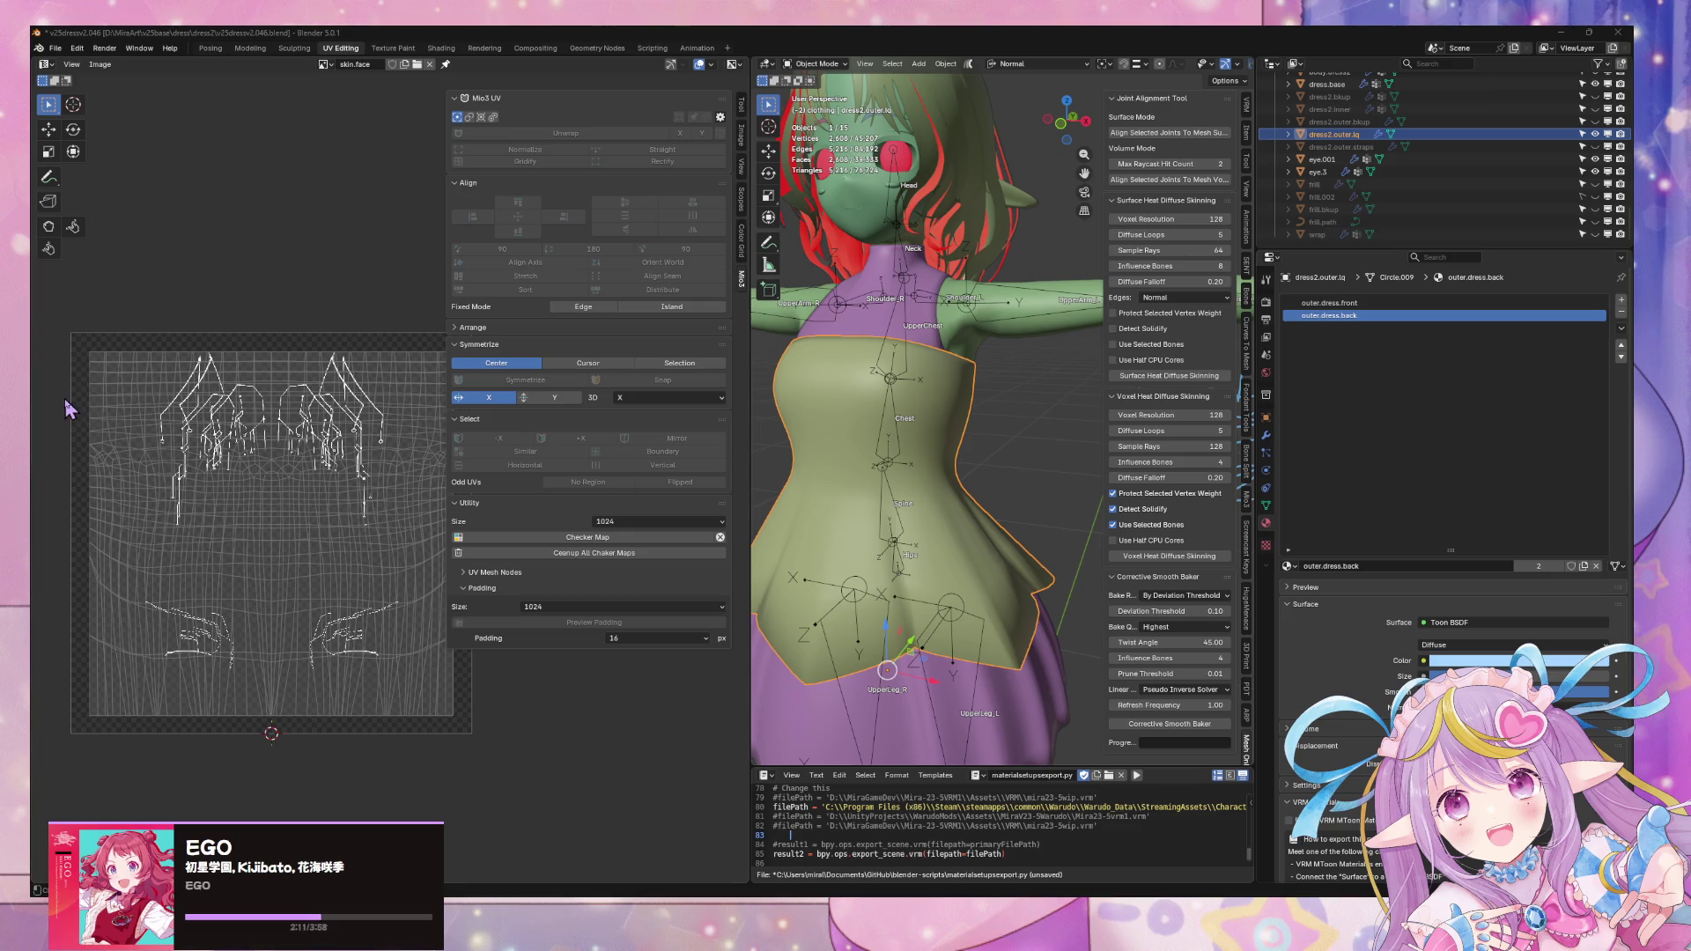
pyautogui.scroll(-2, 899, 470)
pyautogui.scroll(-1, 859, 440)
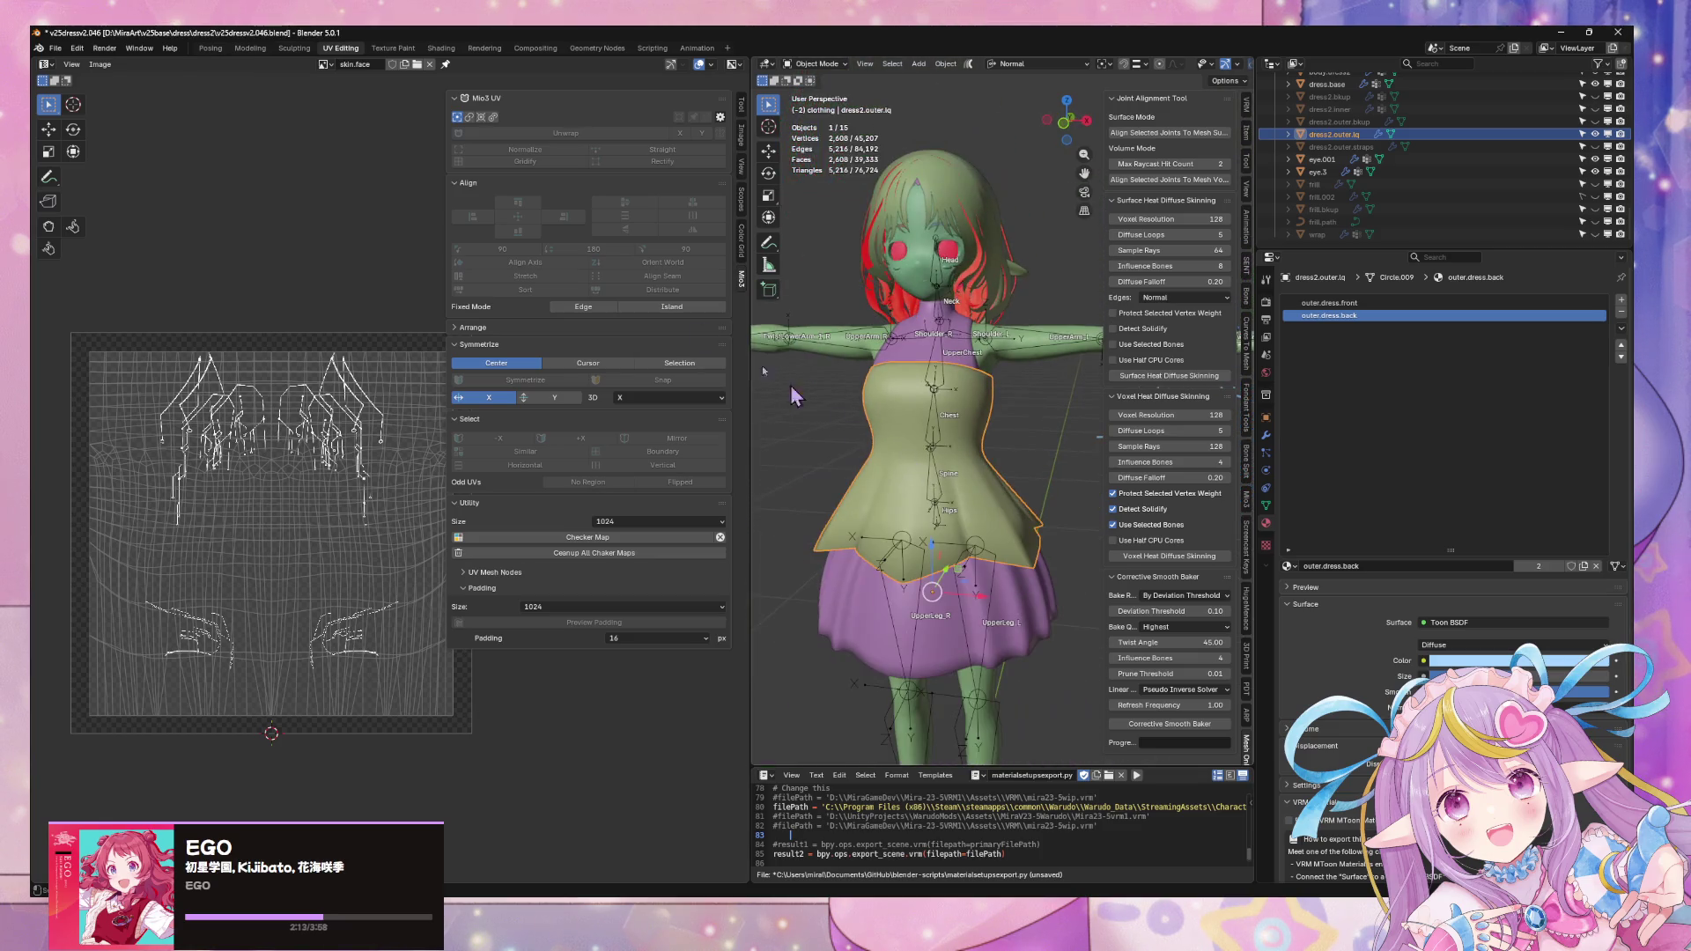
# - Save the blend file and an incremental copy v25dressv2.047
pyautogui.click(63, 53)
pyautogui.click(98, 132)
pyautogui.click(61, 50)
pyautogui.click(93, 167)
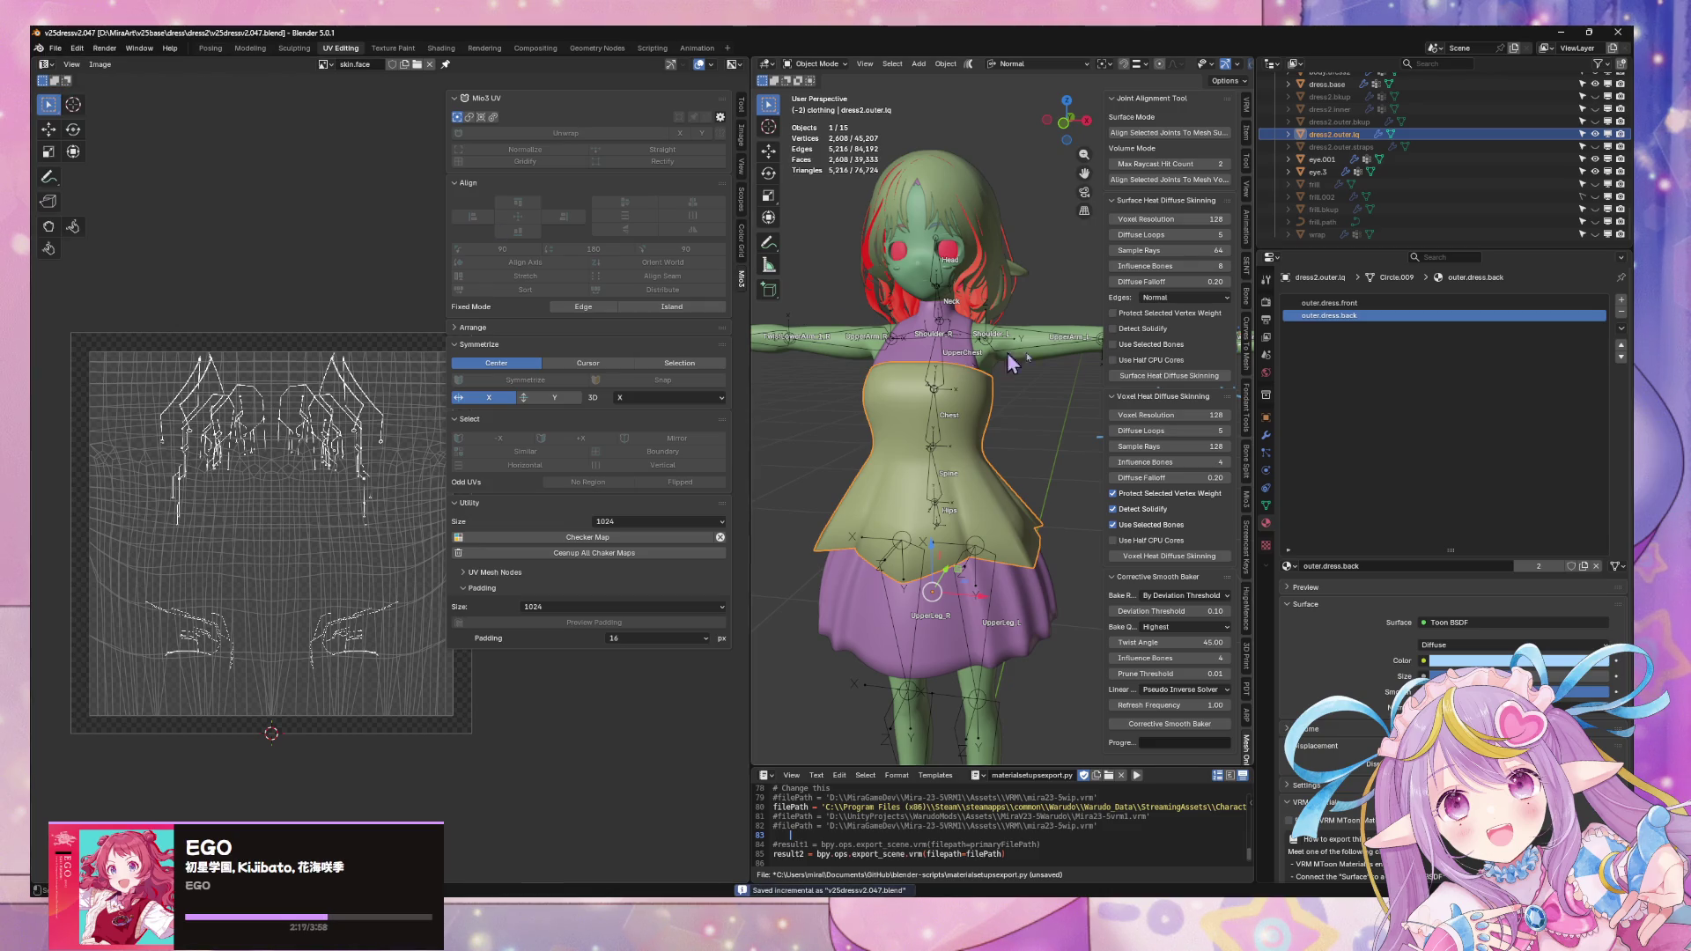
# - Inspect the outer dress's Subdivision and Solidify modifiers in Edit Mode, then return to Object Mode
pyautogui.moveTo(1252, 334); pyautogui.dragTo(1323, 342)
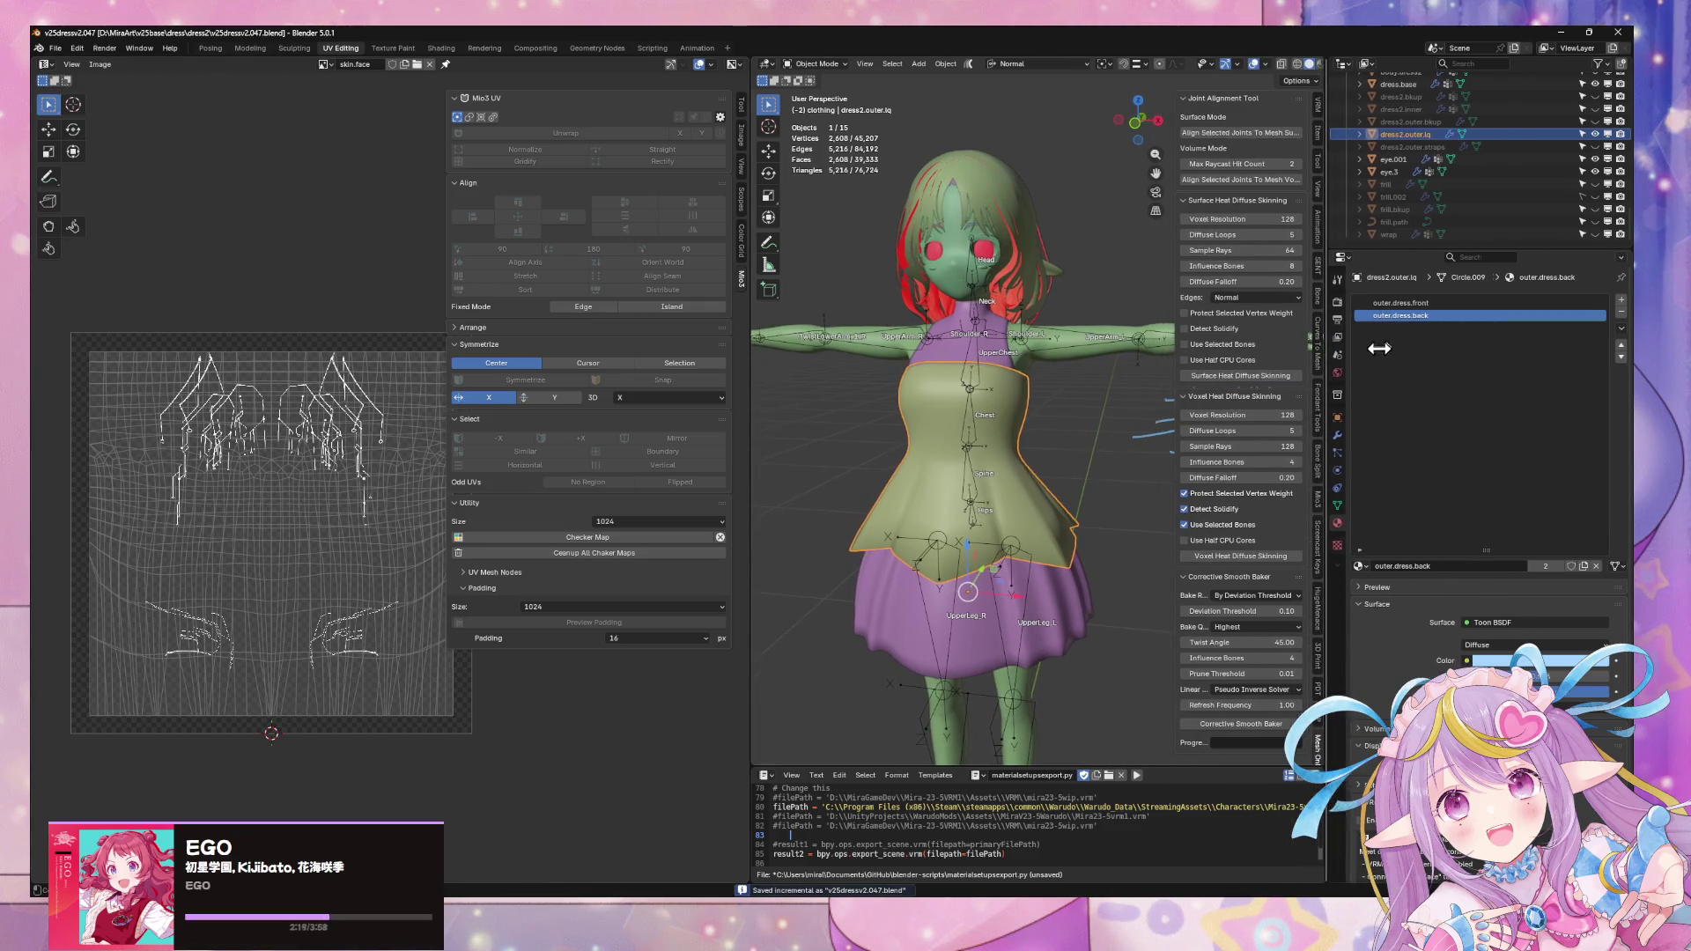
pyautogui.press('Tab')
pyautogui.press('Tab')
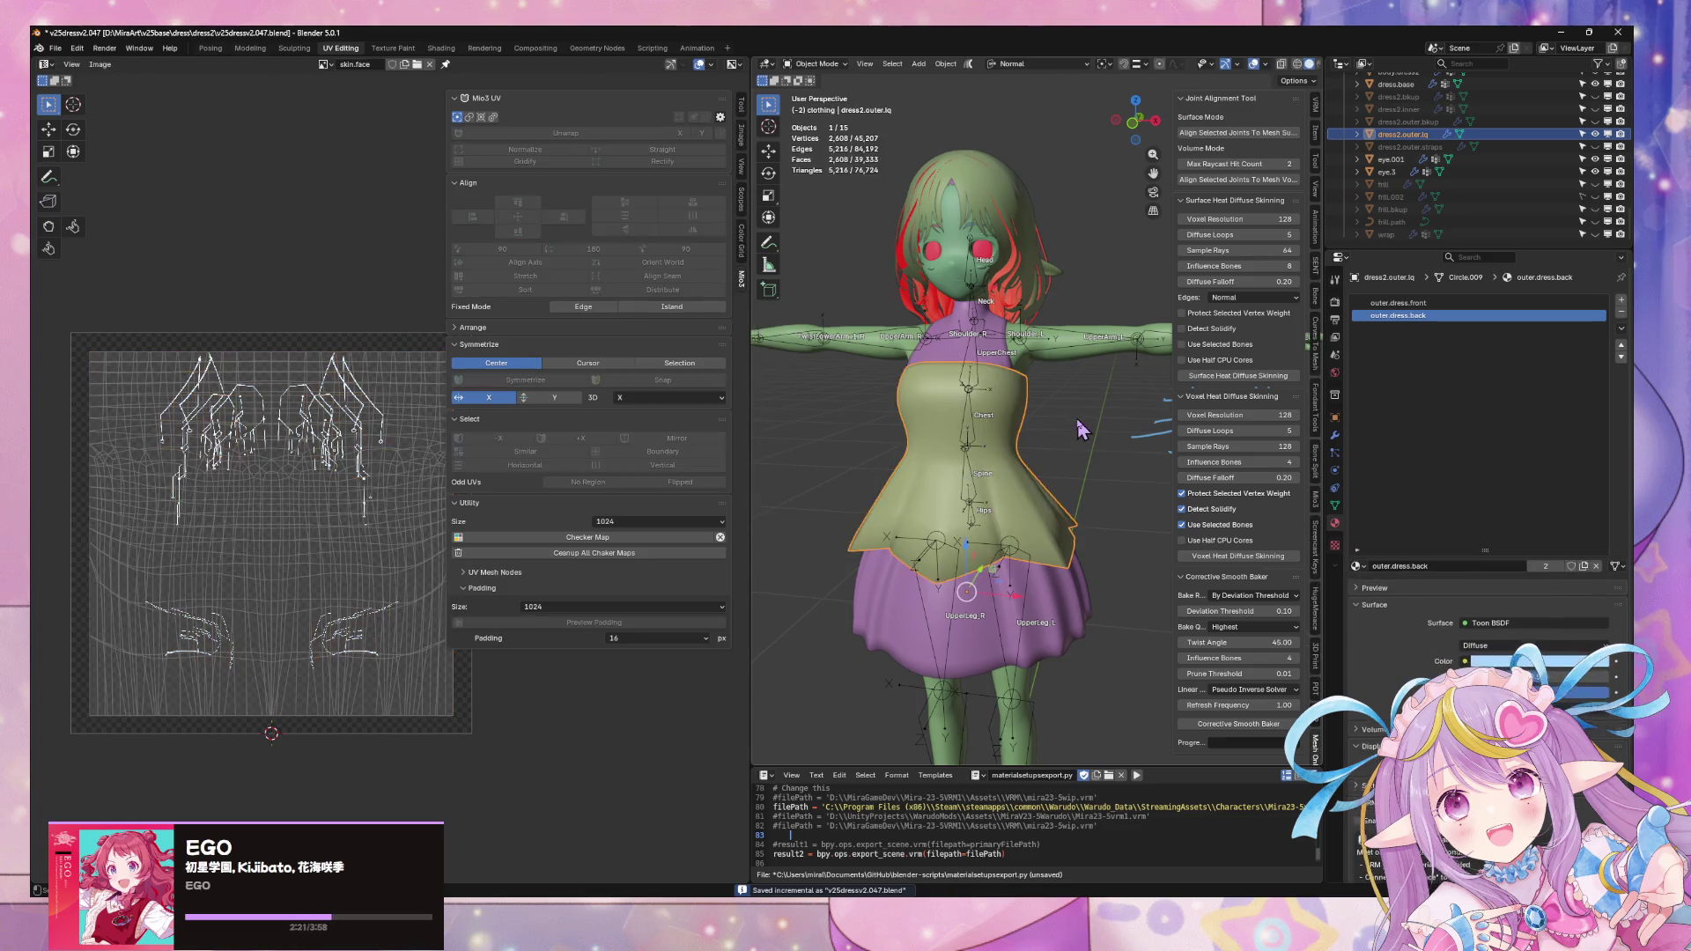
pyautogui.press('Tab')
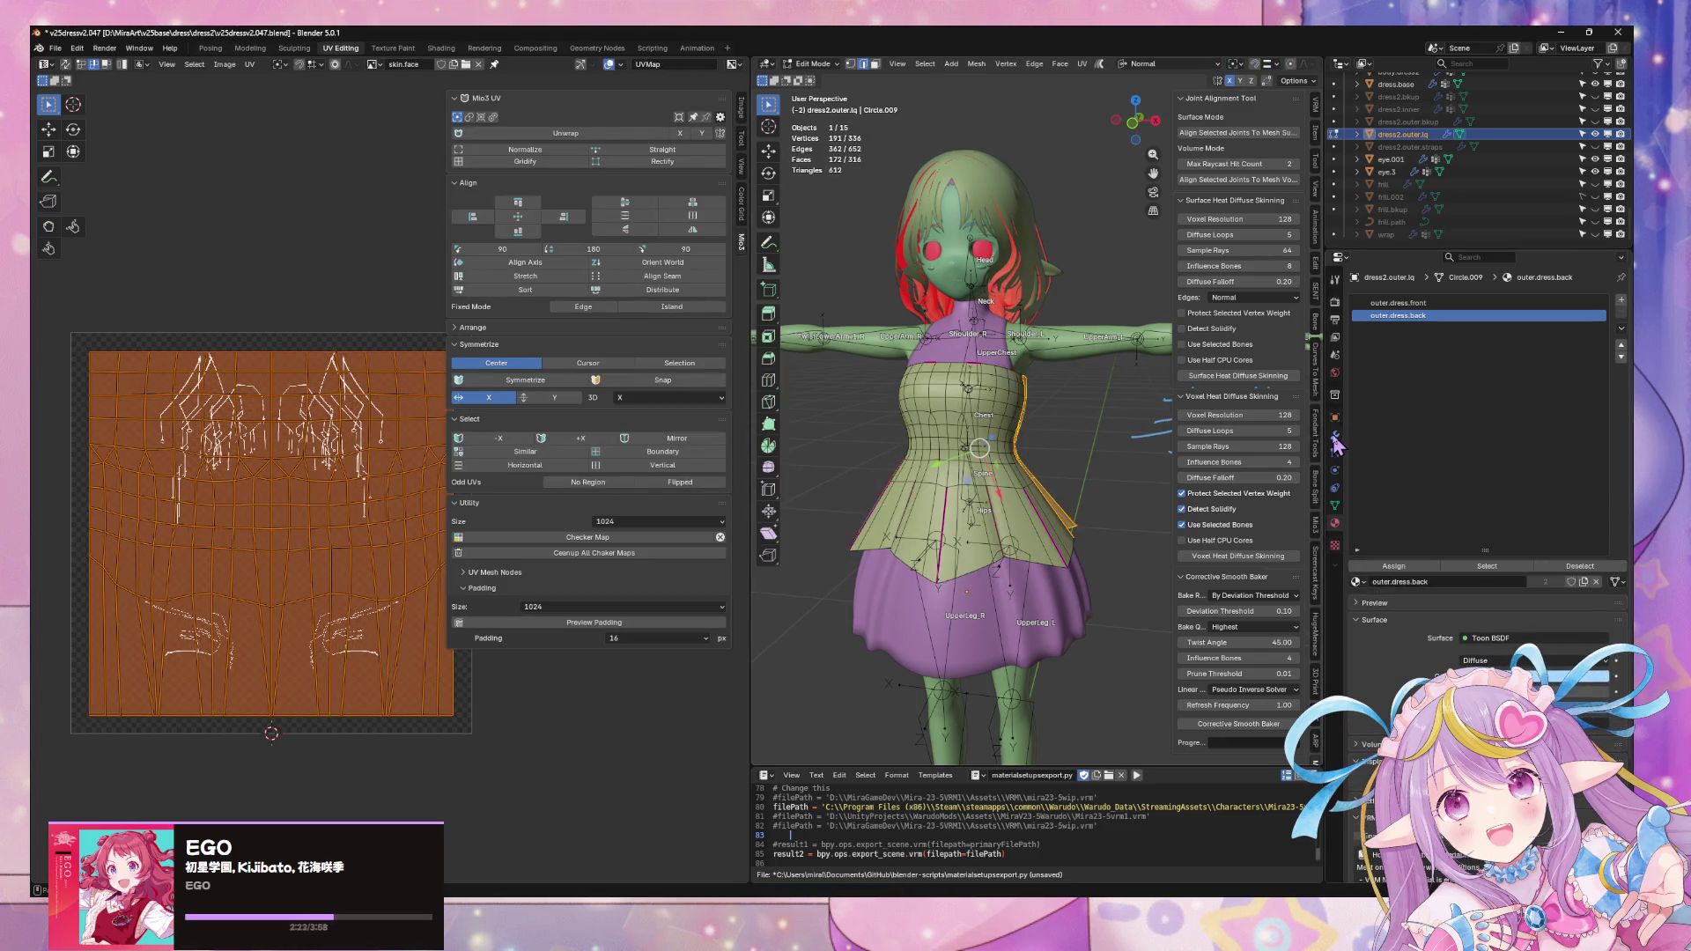
pyautogui.click(1334, 436)
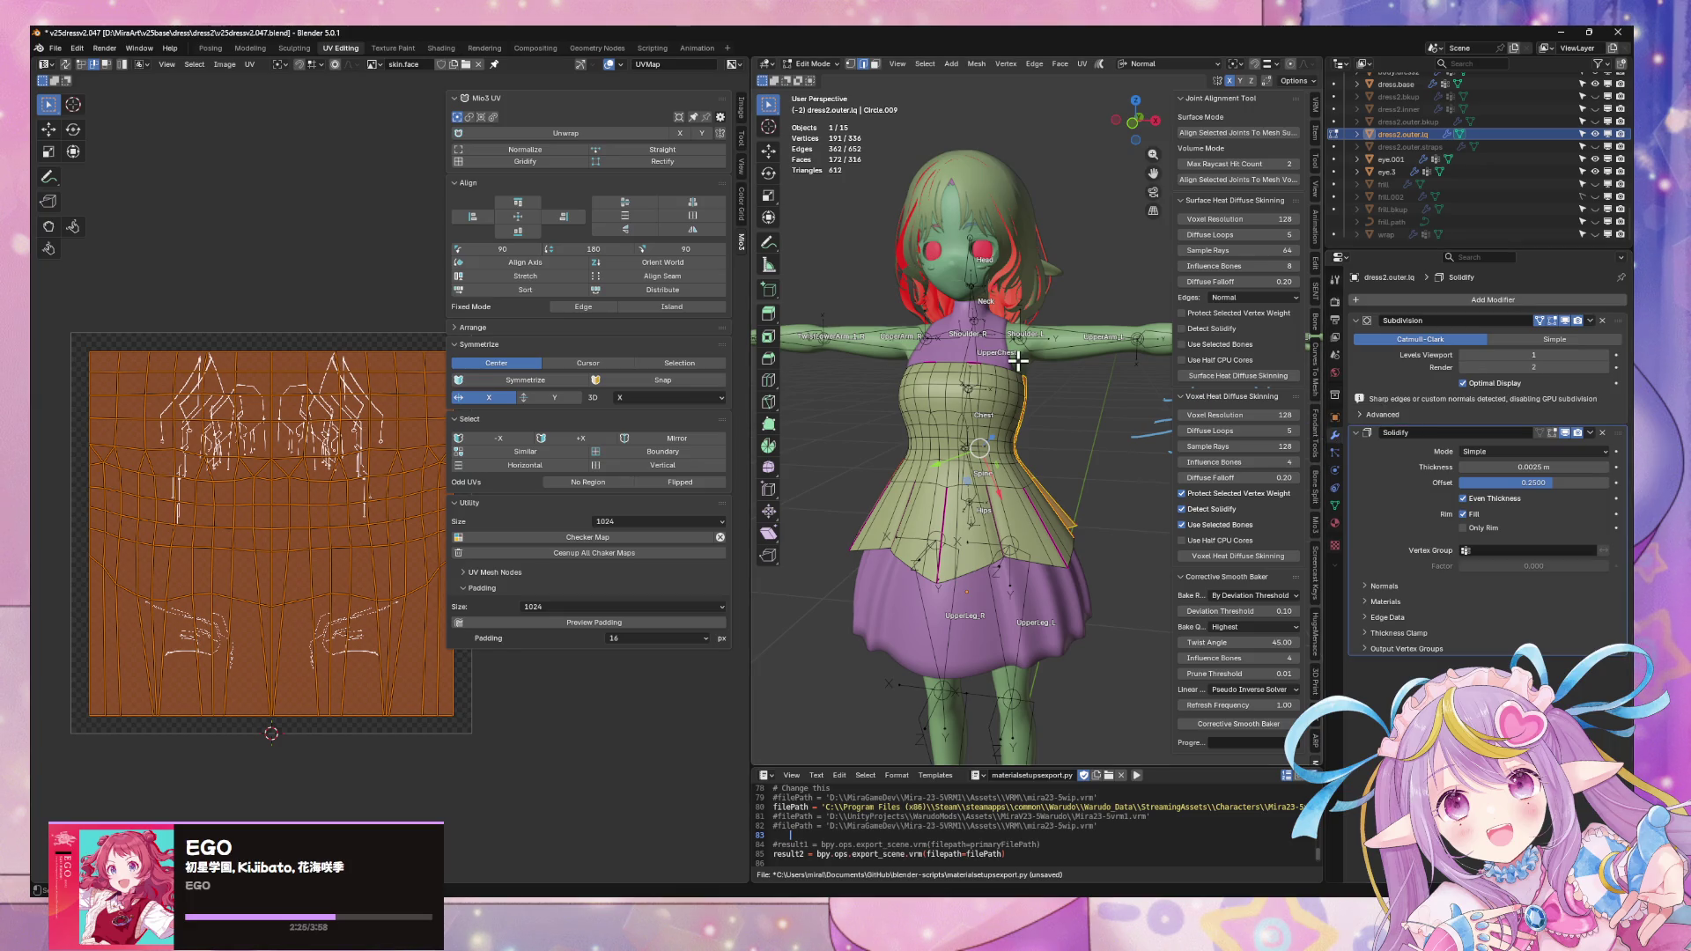
pyautogui.press('KP_Decimal')
pyautogui.moveTo(1031, 348); pyautogui.dragTo(999, 331, button='middle')
pyautogui.press('Tab')
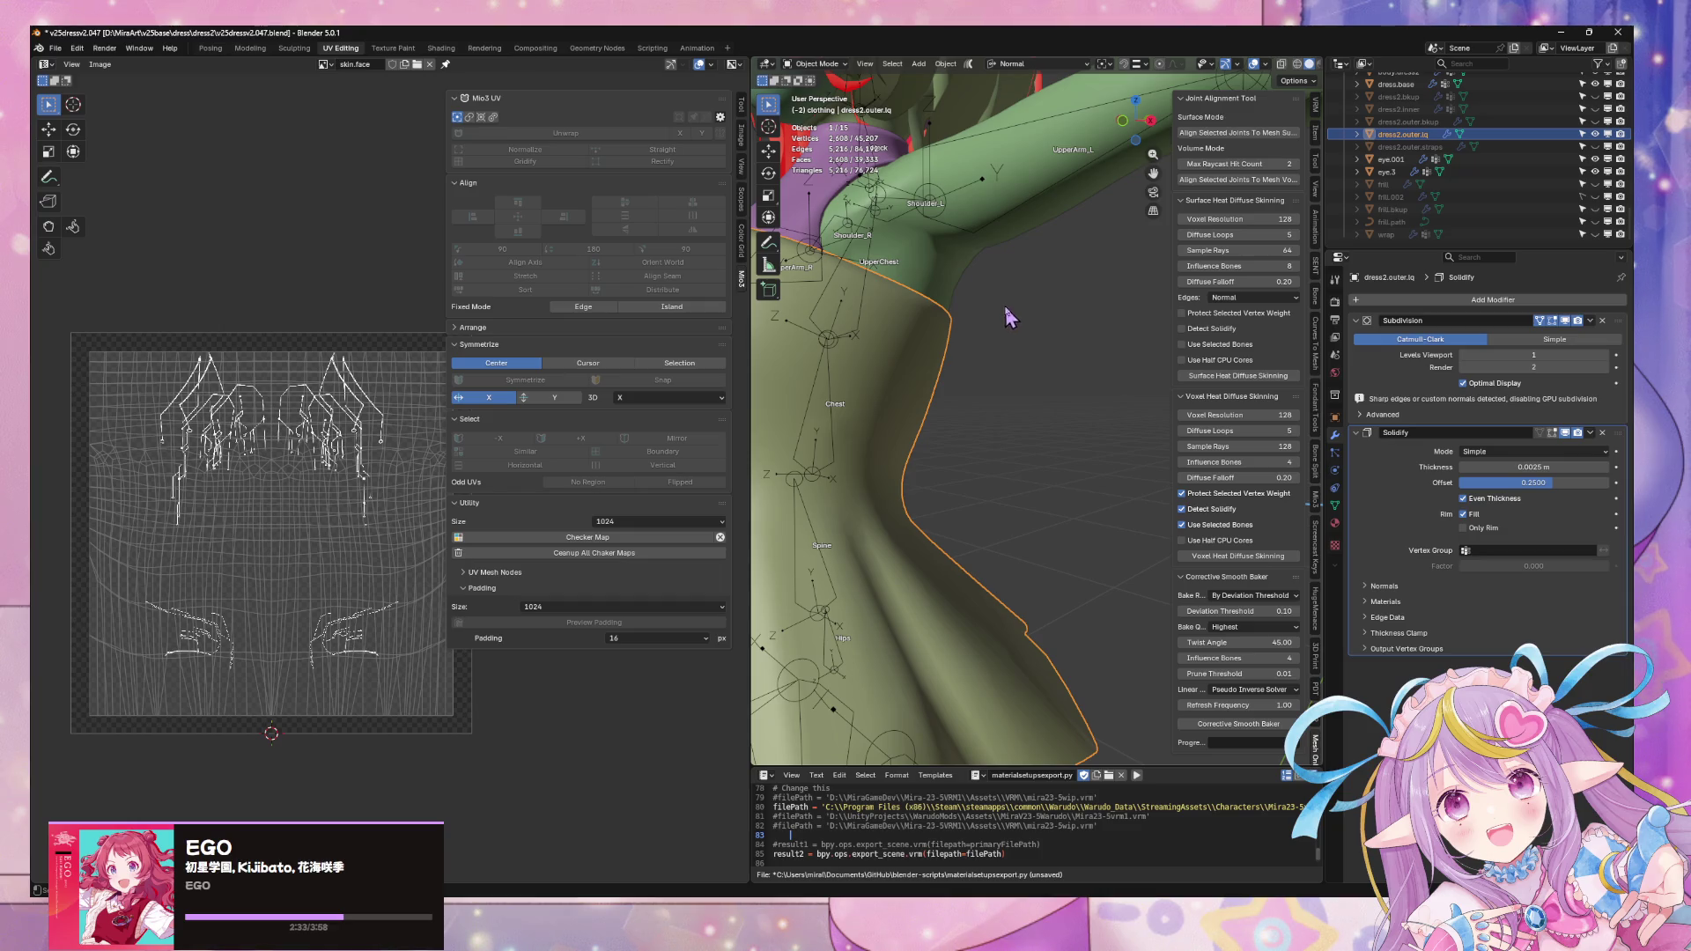
pyautogui.scroll(-5, 1008, 318)
pyautogui.moveTo(1007, 318)
pyautogui.mouseDown(button='middle')
pyautogui.moveTo(1057, 341)
pyautogui.moveTo(730, 172)
pyautogui.mouseUp(button='middle')
pyautogui.click(57, 48)
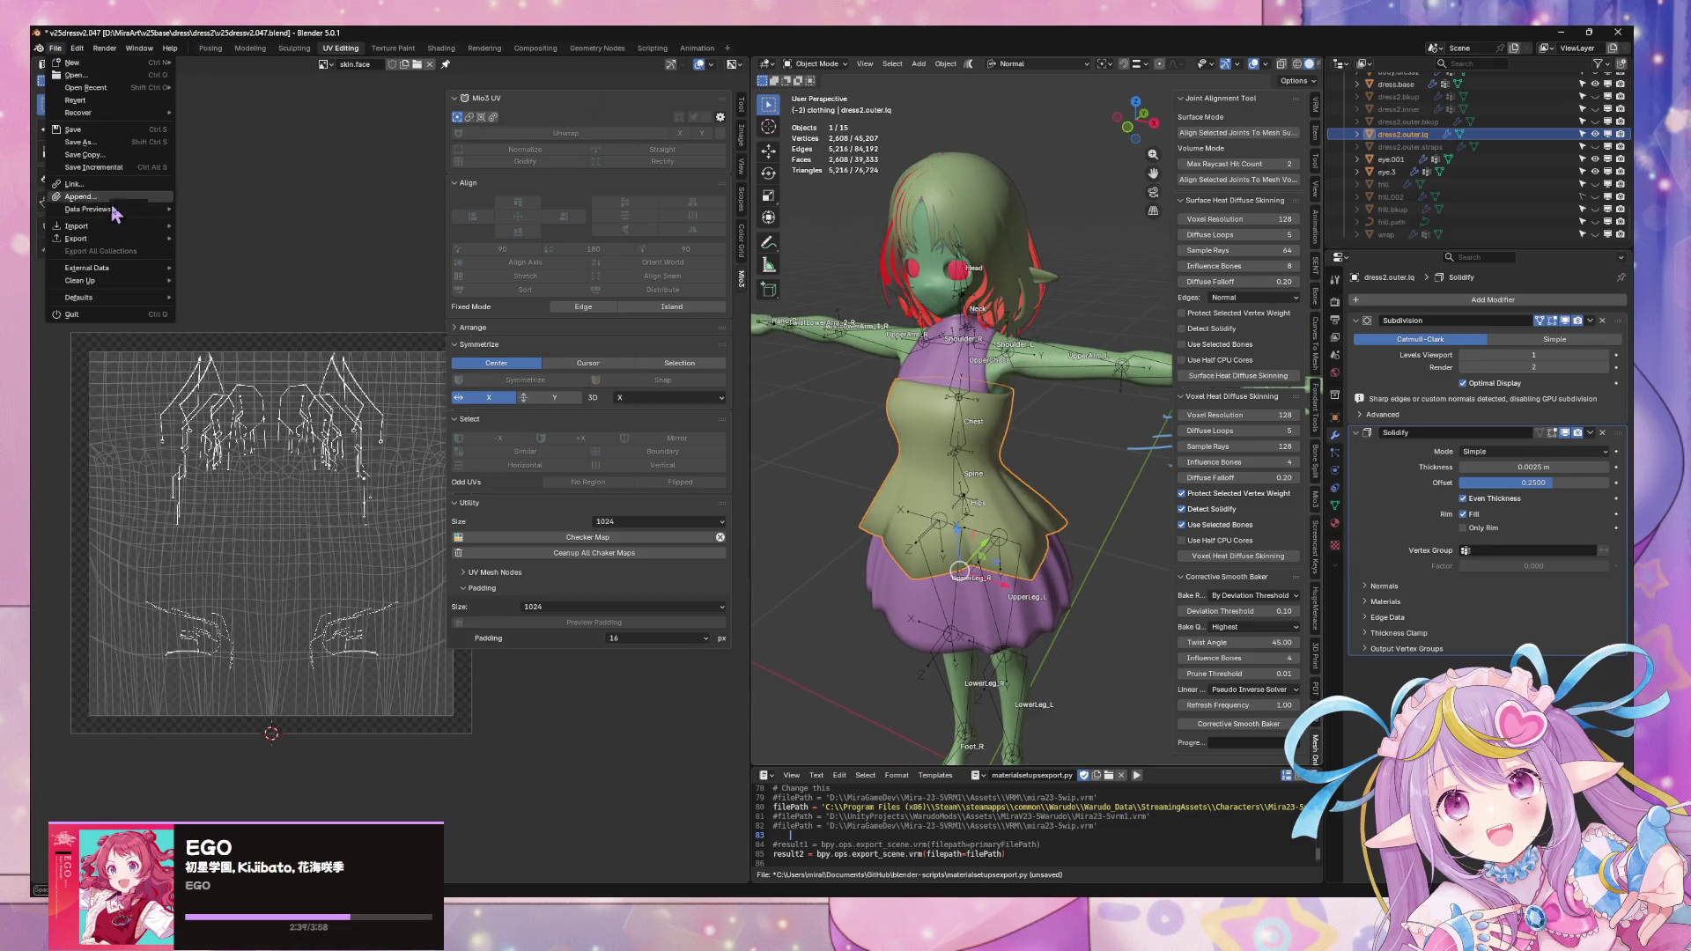
# - Save incremental copy v25dressv2.048 and add an Armature modifier to the outer dress
pyautogui.click(133, 185)
pyautogui.scroll(4, 974, 369)
pyautogui.scroll(-4, 974, 368)
pyautogui.moveTo(974, 368)
pyautogui.mouseDown(button='middle')
pyautogui.moveTo(916, 337)
pyautogui.moveTo(1069, 354)
pyautogui.mouseUp(button='middle')
pyautogui.click(1361, 301)
pyautogui.moveTo(1339, 345)
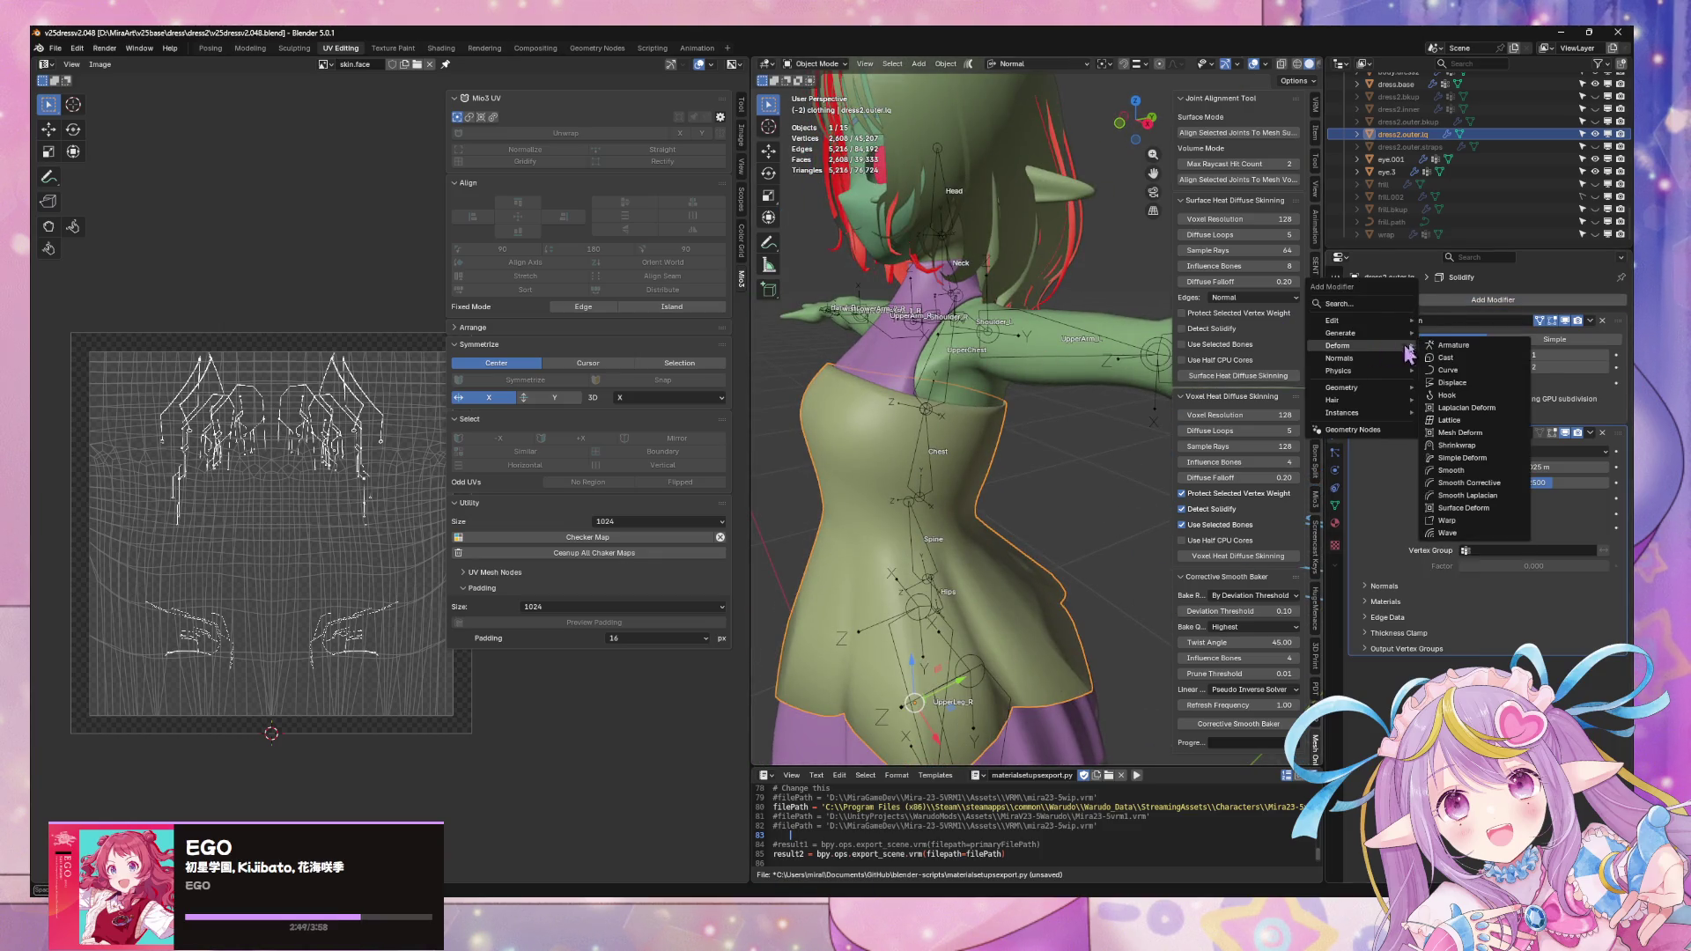
pyautogui.click(1446, 345)
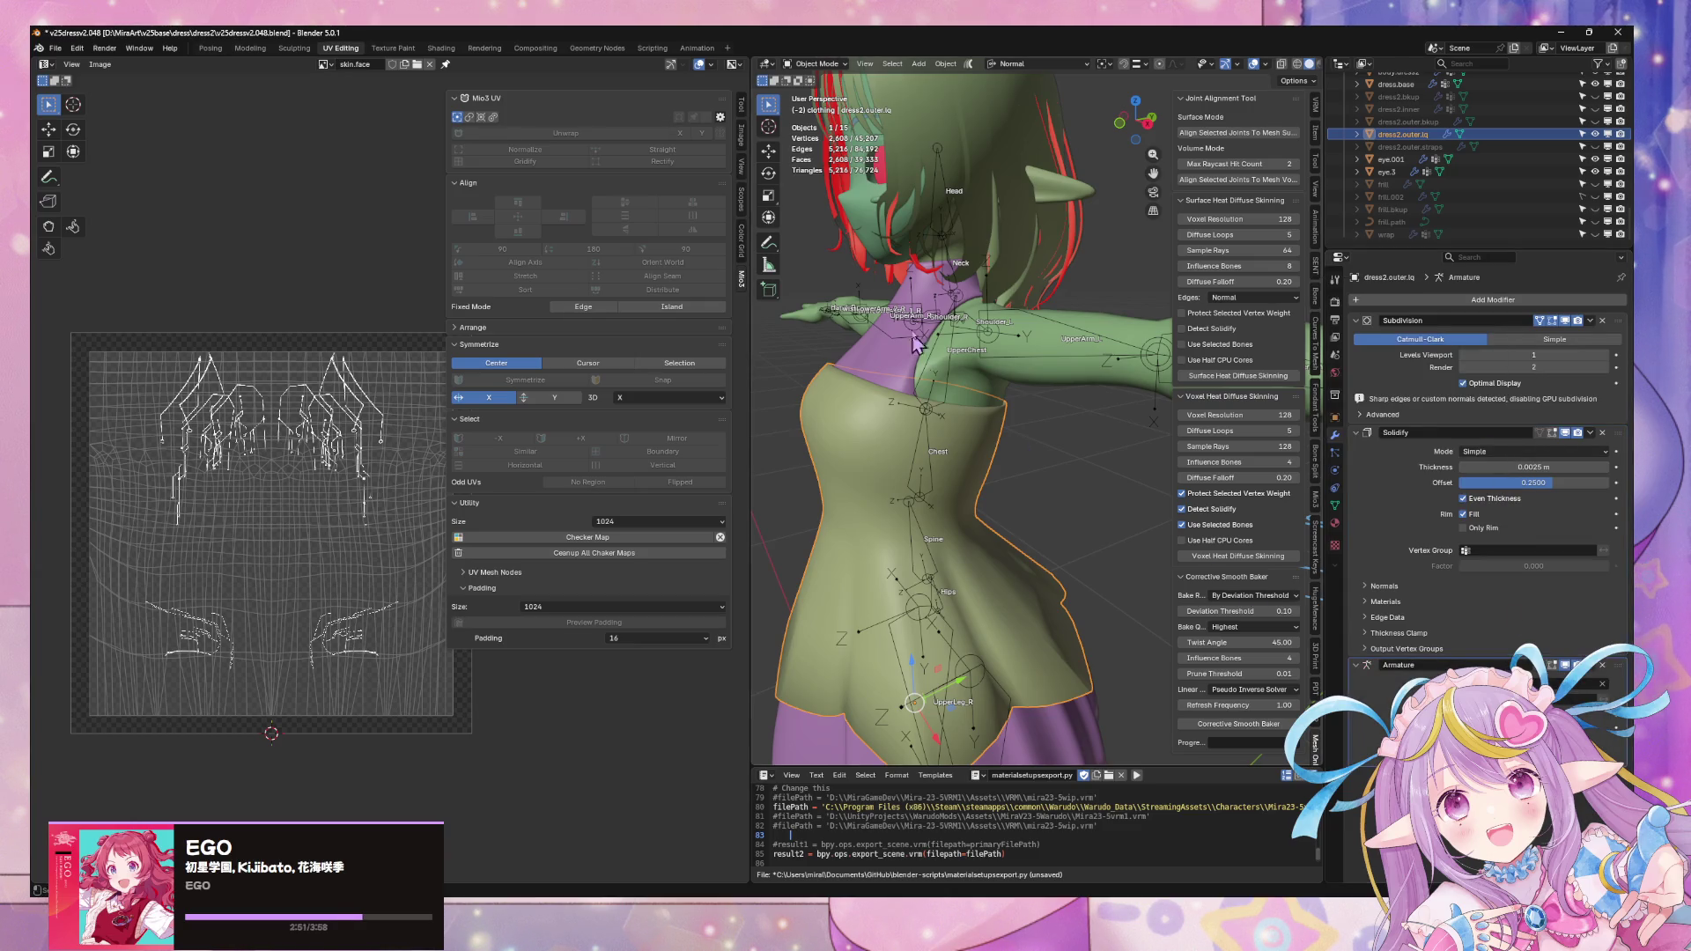
# - Hide the Solidify effect in viewport for dress.base and the outer dress, then select body.tposebackup
pyautogui.moveTo(921, 350)
pyautogui.mouseDown(button='middle')
pyautogui.moveTo(1035, 354)
pyautogui.moveTo(1016, 364)
pyautogui.mouseUp(button='middle')
pyautogui.scroll(2, 1035, 354)
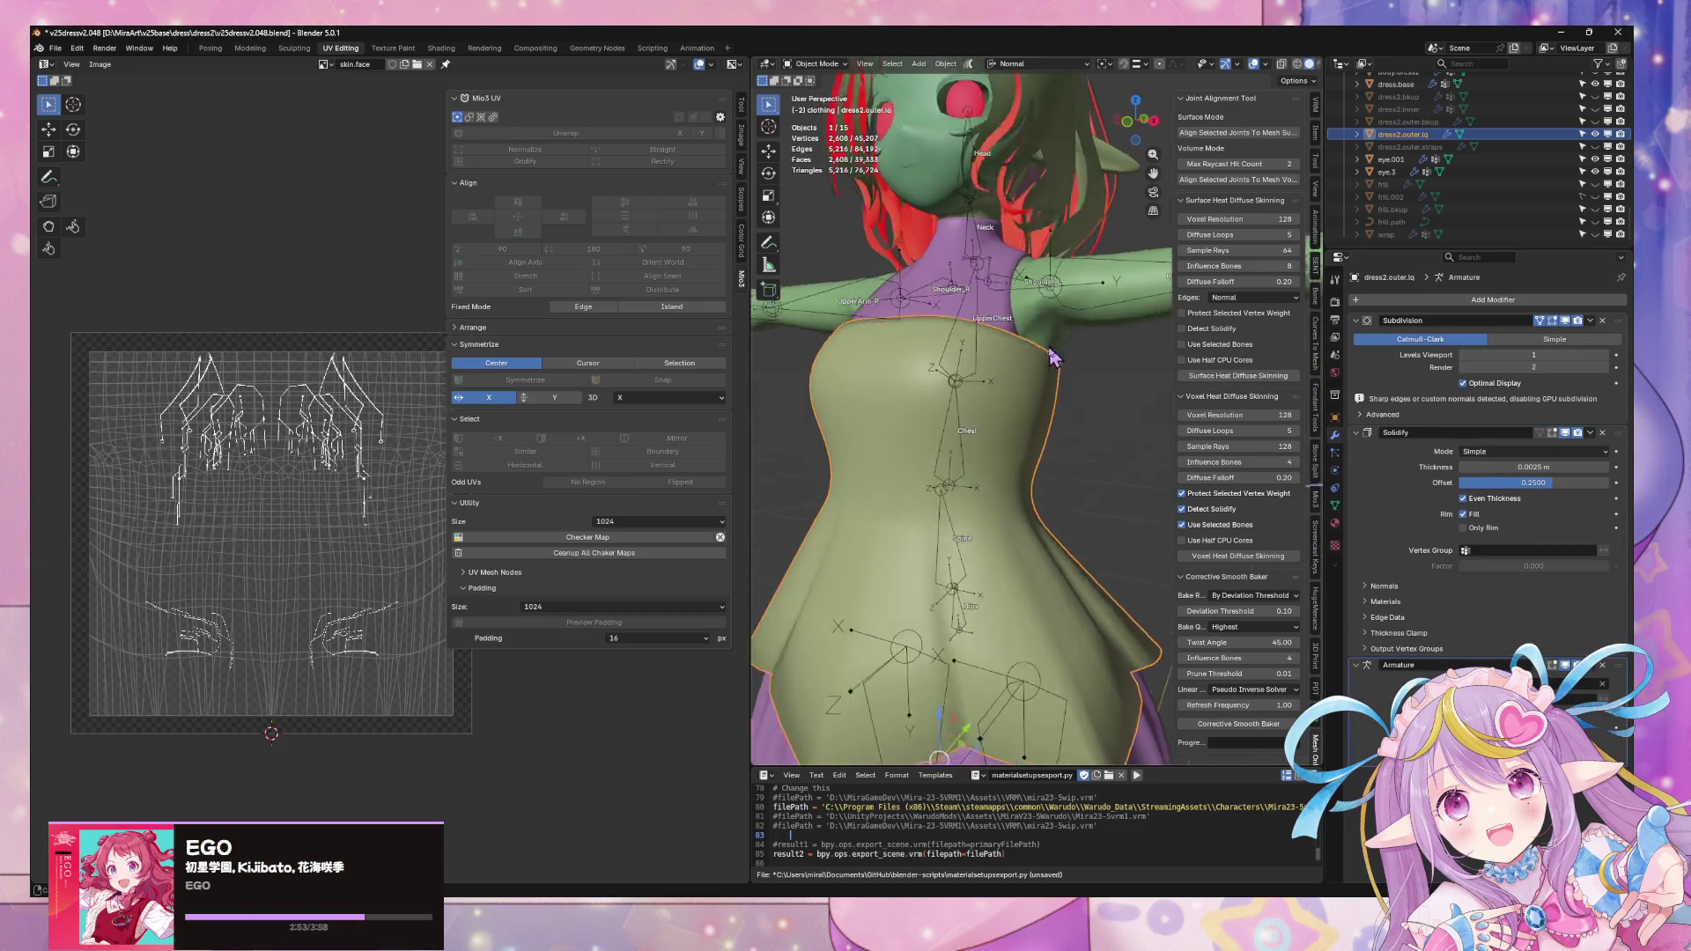
pyautogui.click(1015, 364)
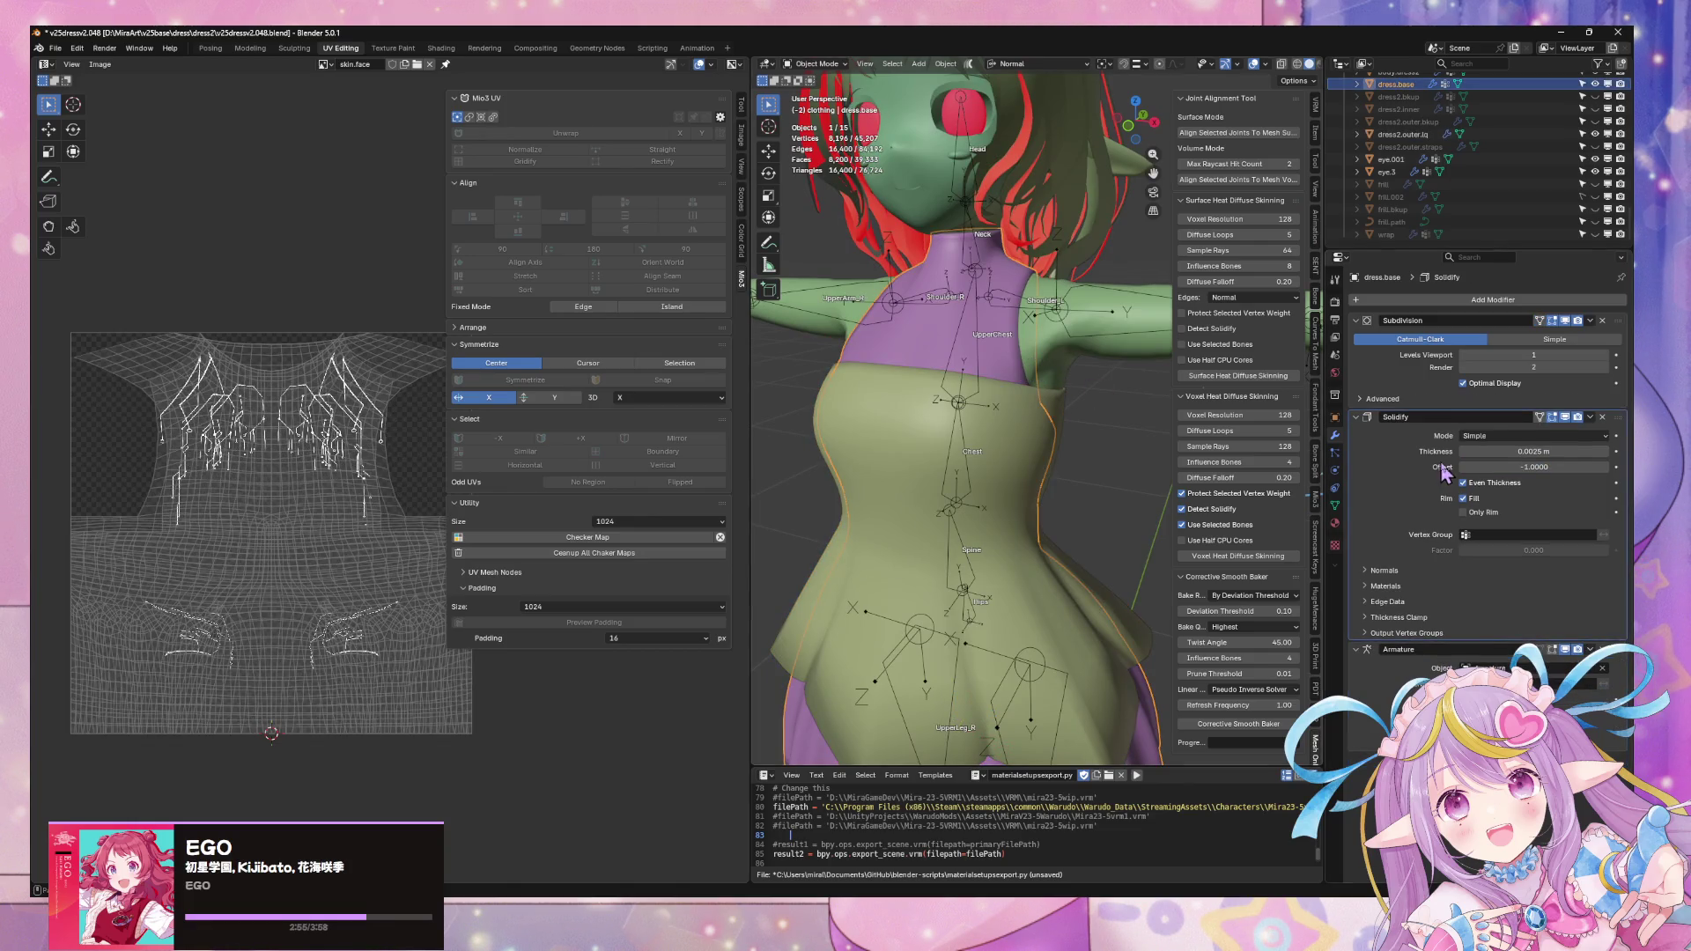
pyautogui.click(1576, 418)
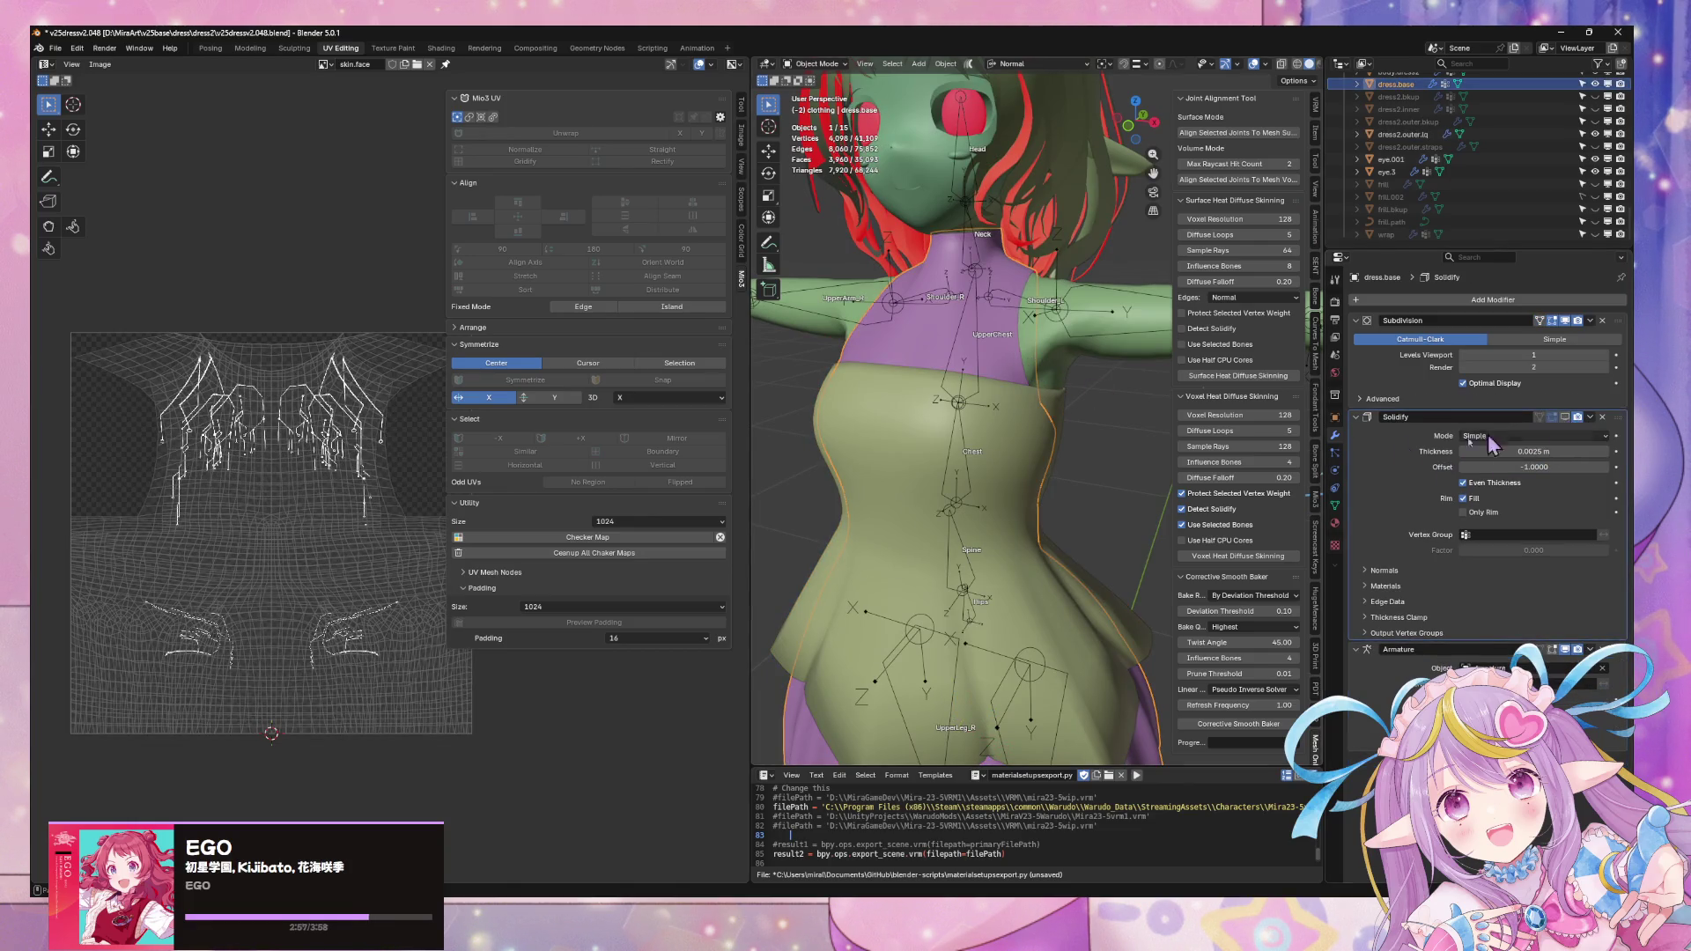
pyautogui.click(988, 441)
pyautogui.click(1565, 434)
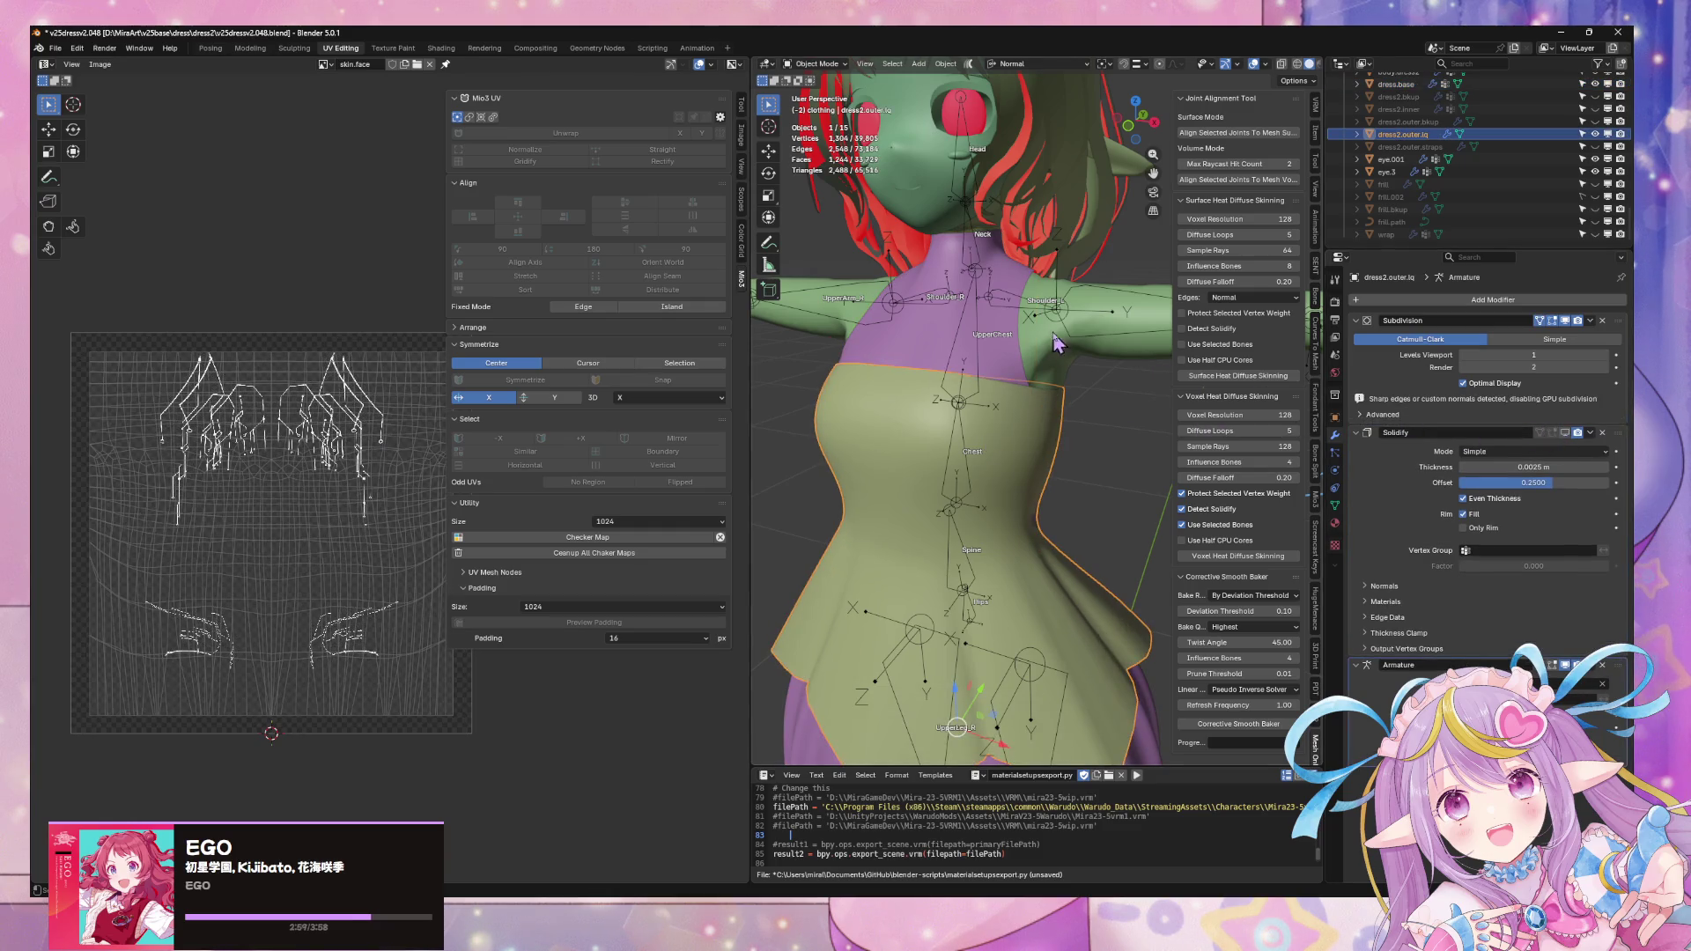
pyautogui.scroll(-5, 1401, 205)
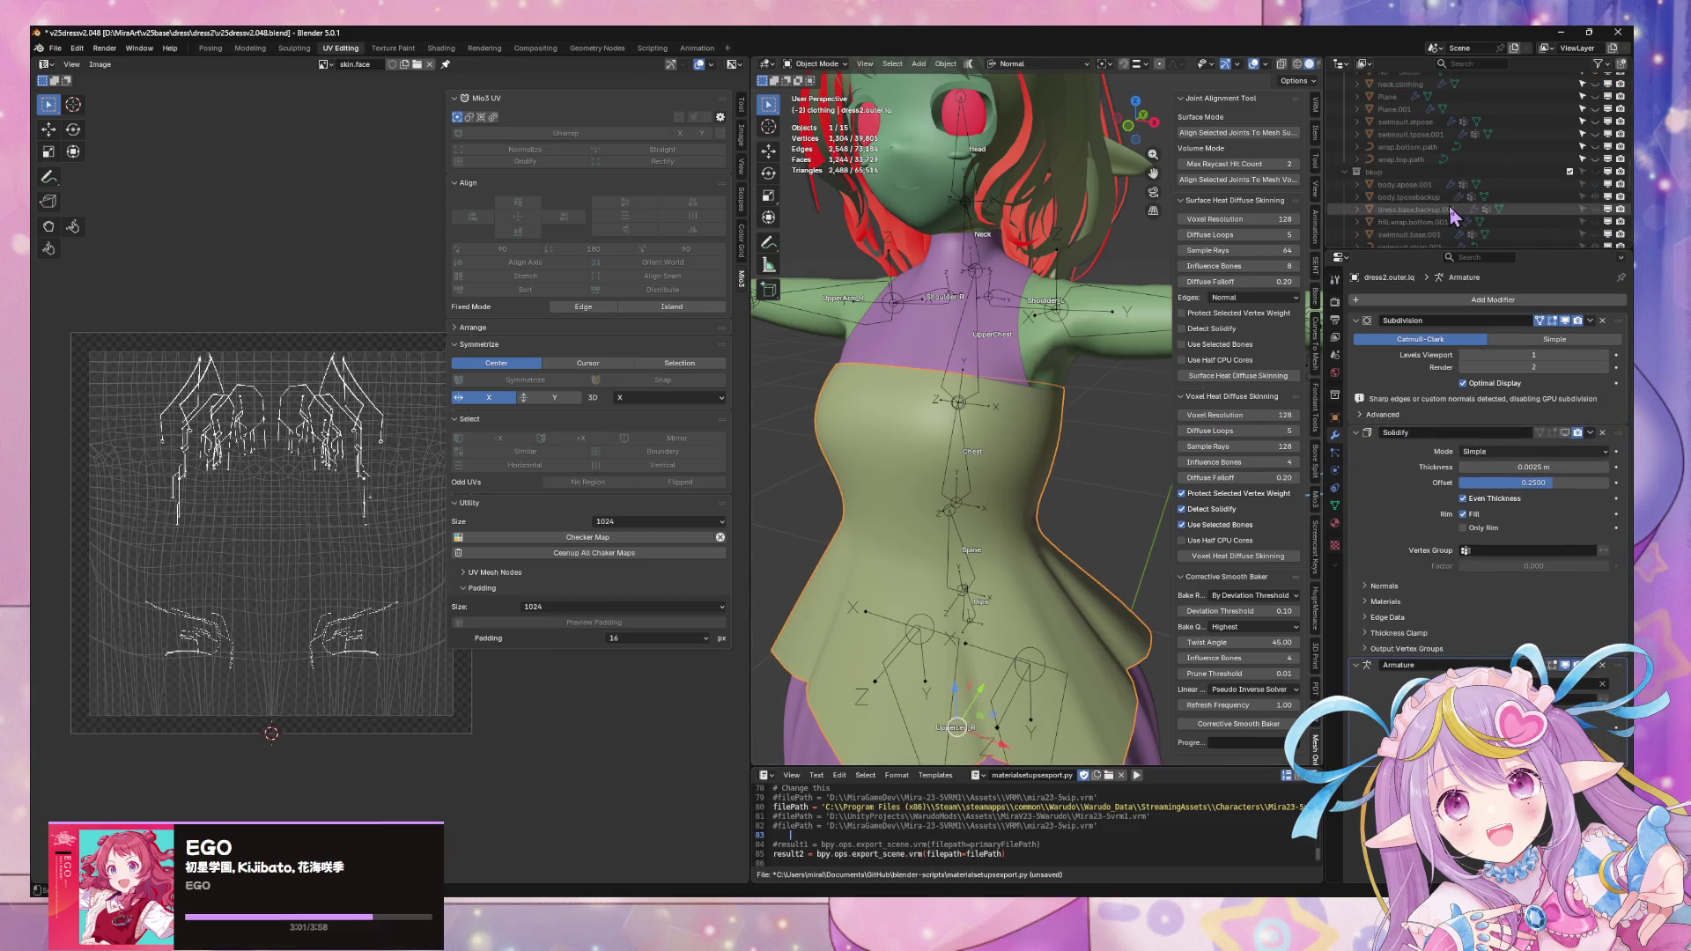
pyautogui.click(1404, 197)
pyautogui.scroll(-3, 1069, 330)
pyautogui.moveTo(1068, 331); pyautogui.dragTo(1073, 364, button='middle')
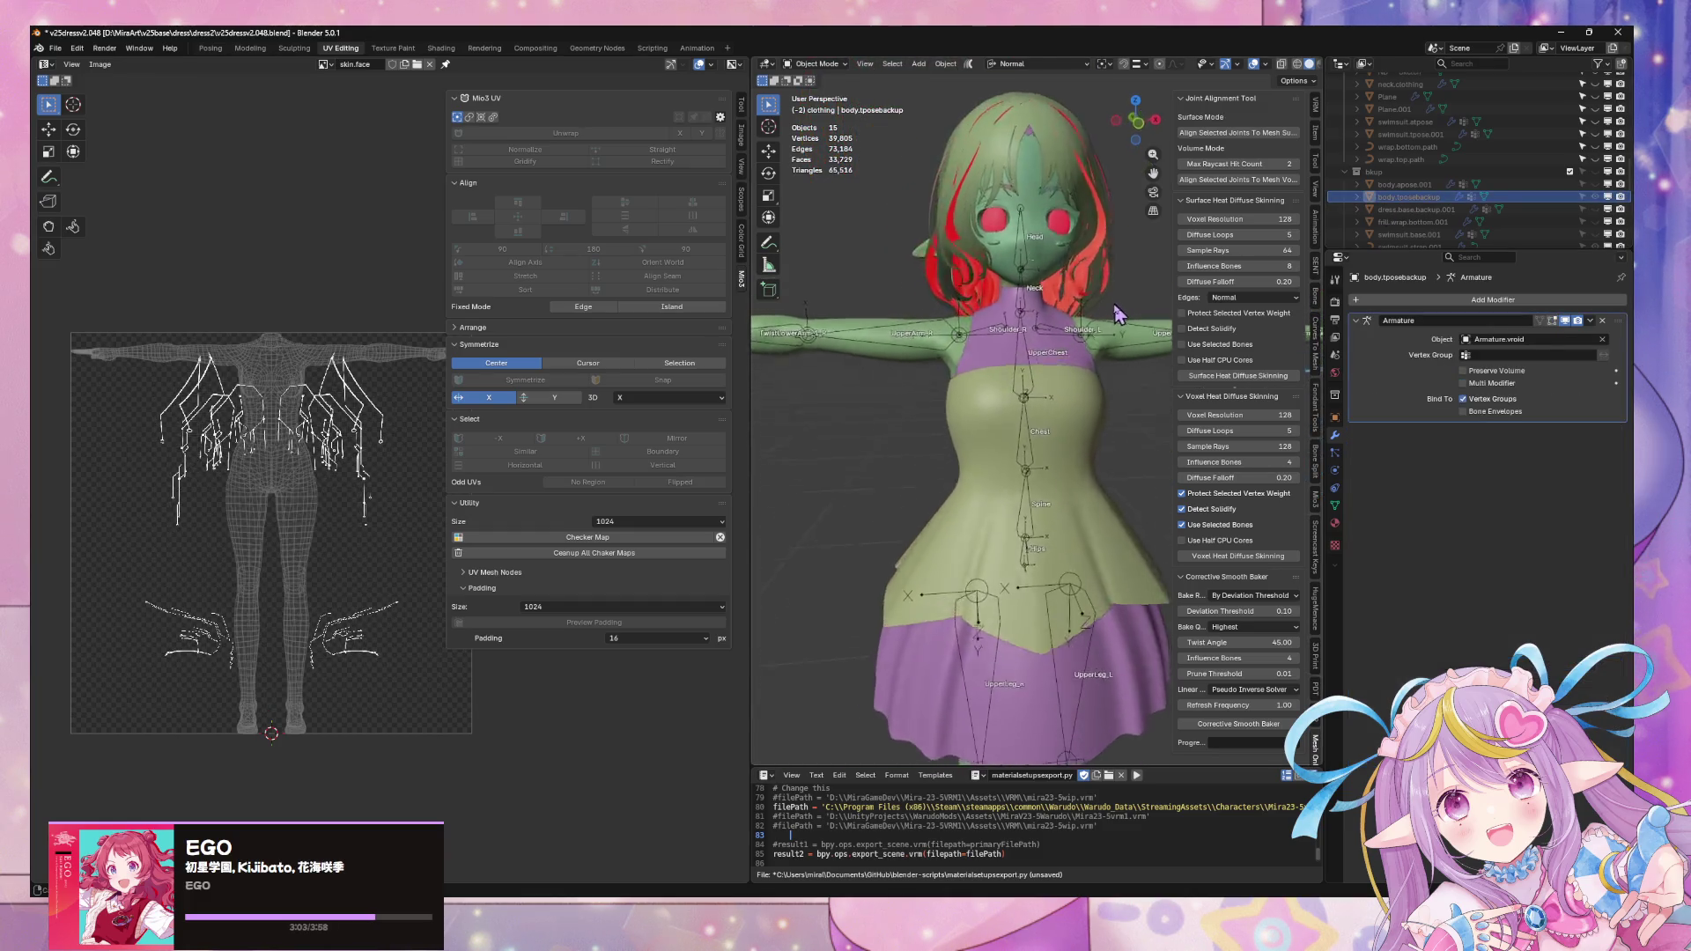
# - Duplicate body.tposebackup in place, hide one copy, then select the character's armature
pyautogui.click(1443, 199)
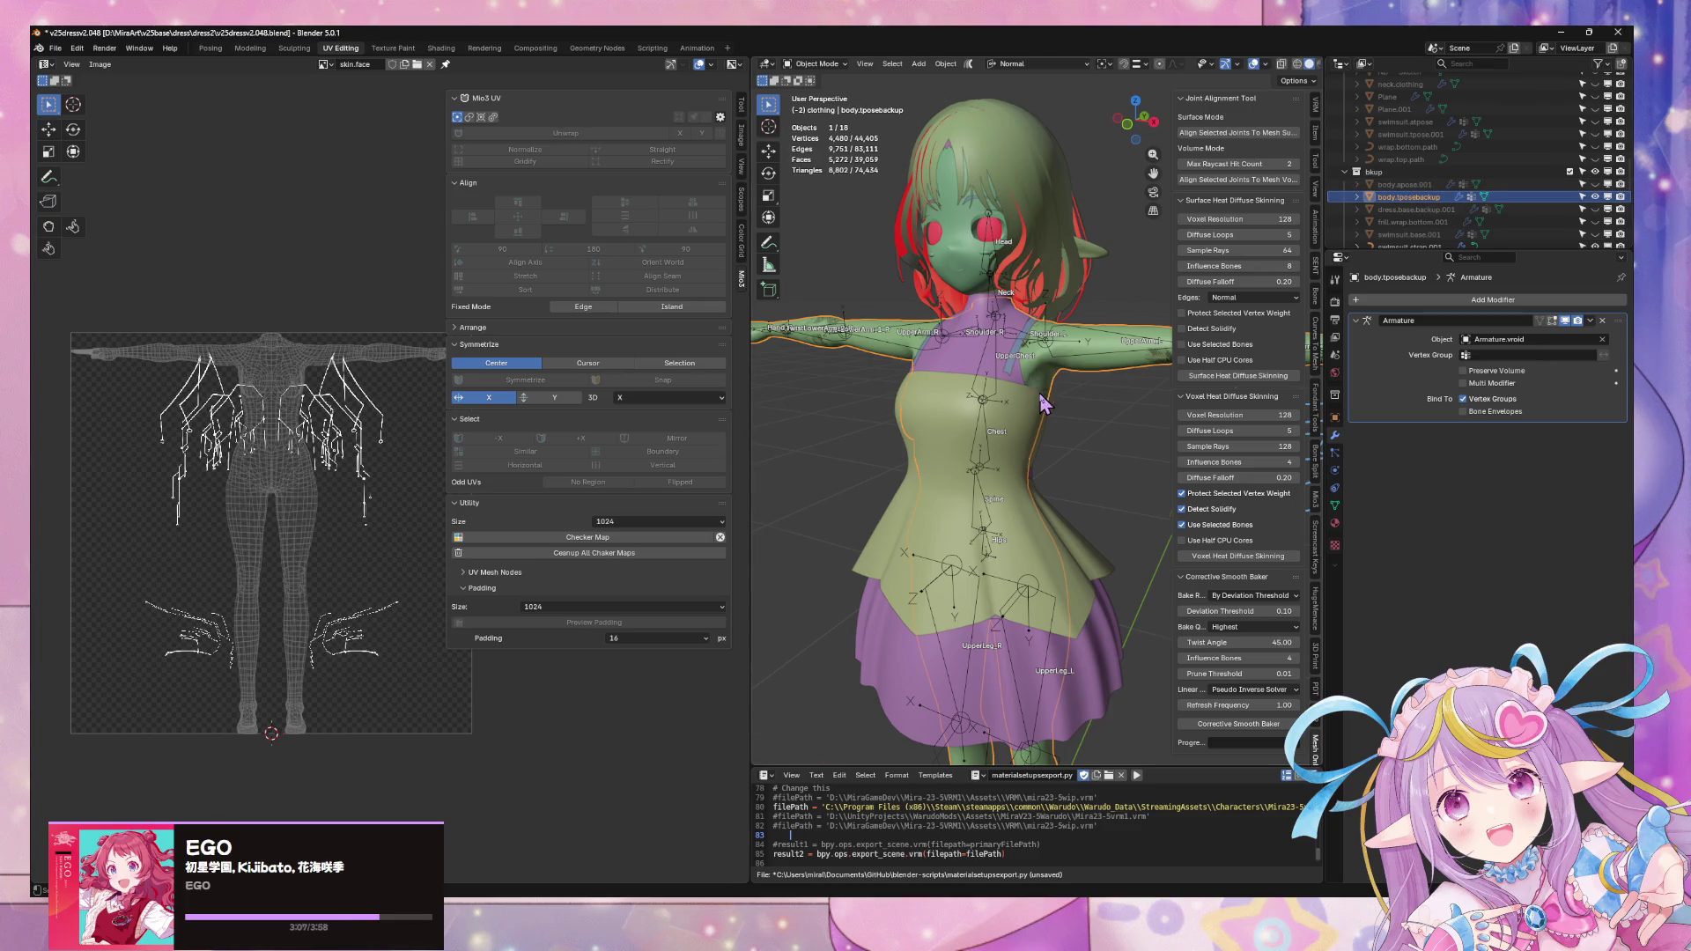
pyautogui.scroll(-3, 1042, 405)
pyautogui.moveTo(1043, 406); pyautogui.dragTo(1019, 377, button='middle')
pyautogui.hotkey('shift', 'd')
pyautogui.press('Escape')
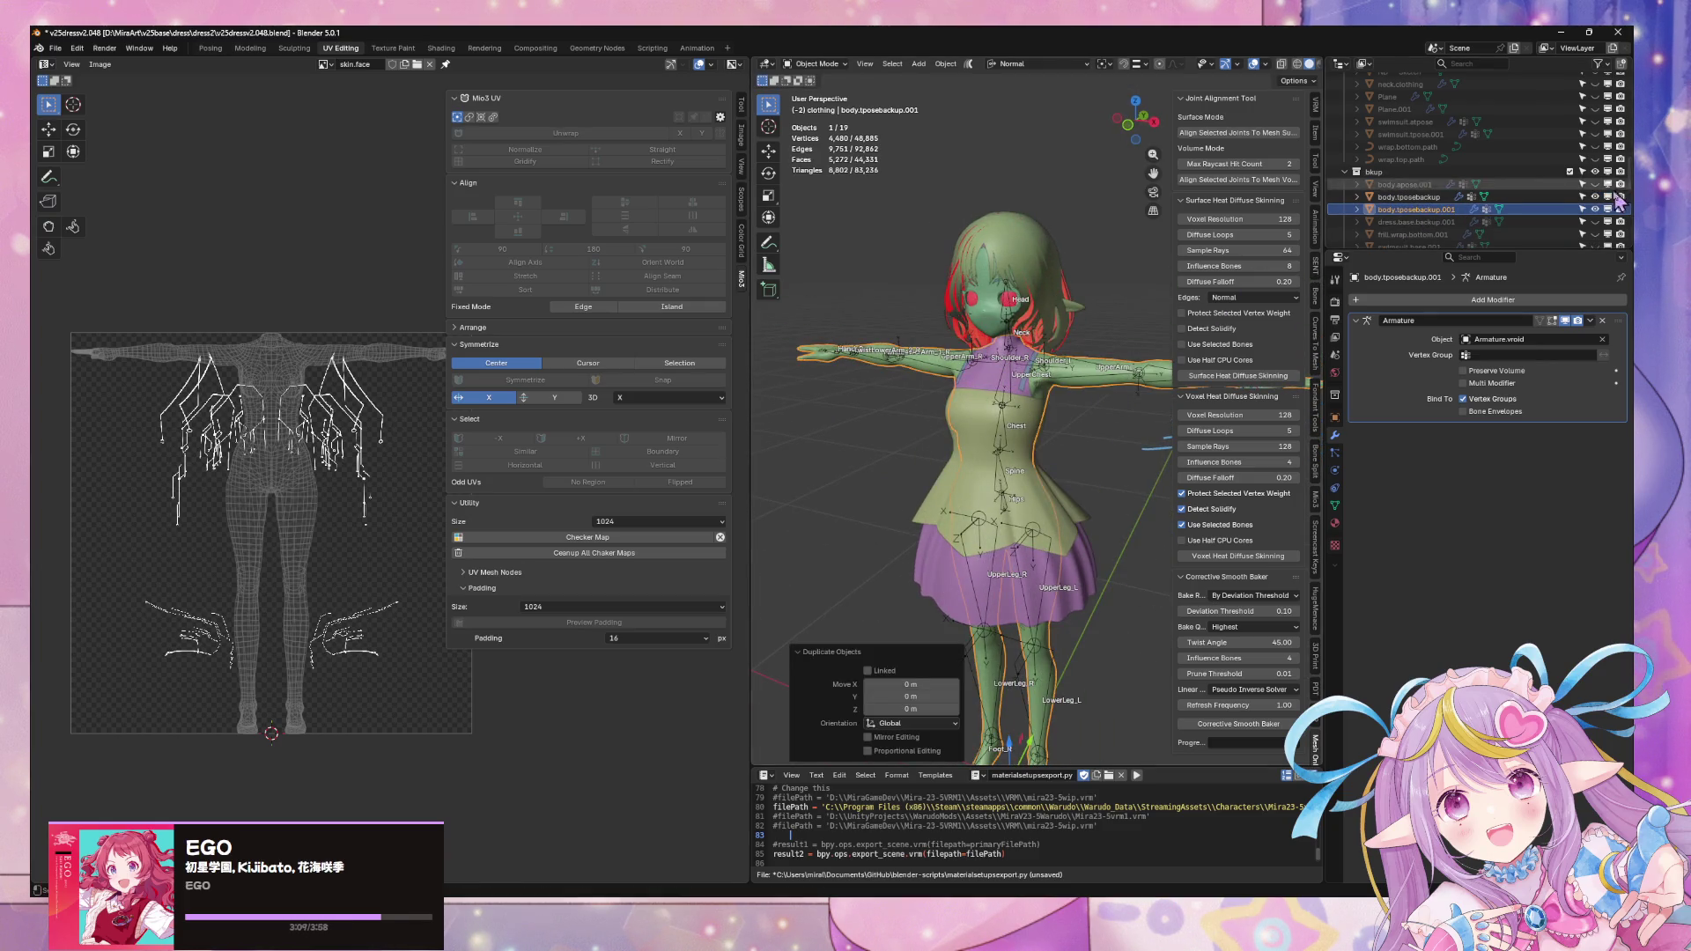
pyautogui.click(1596, 197)
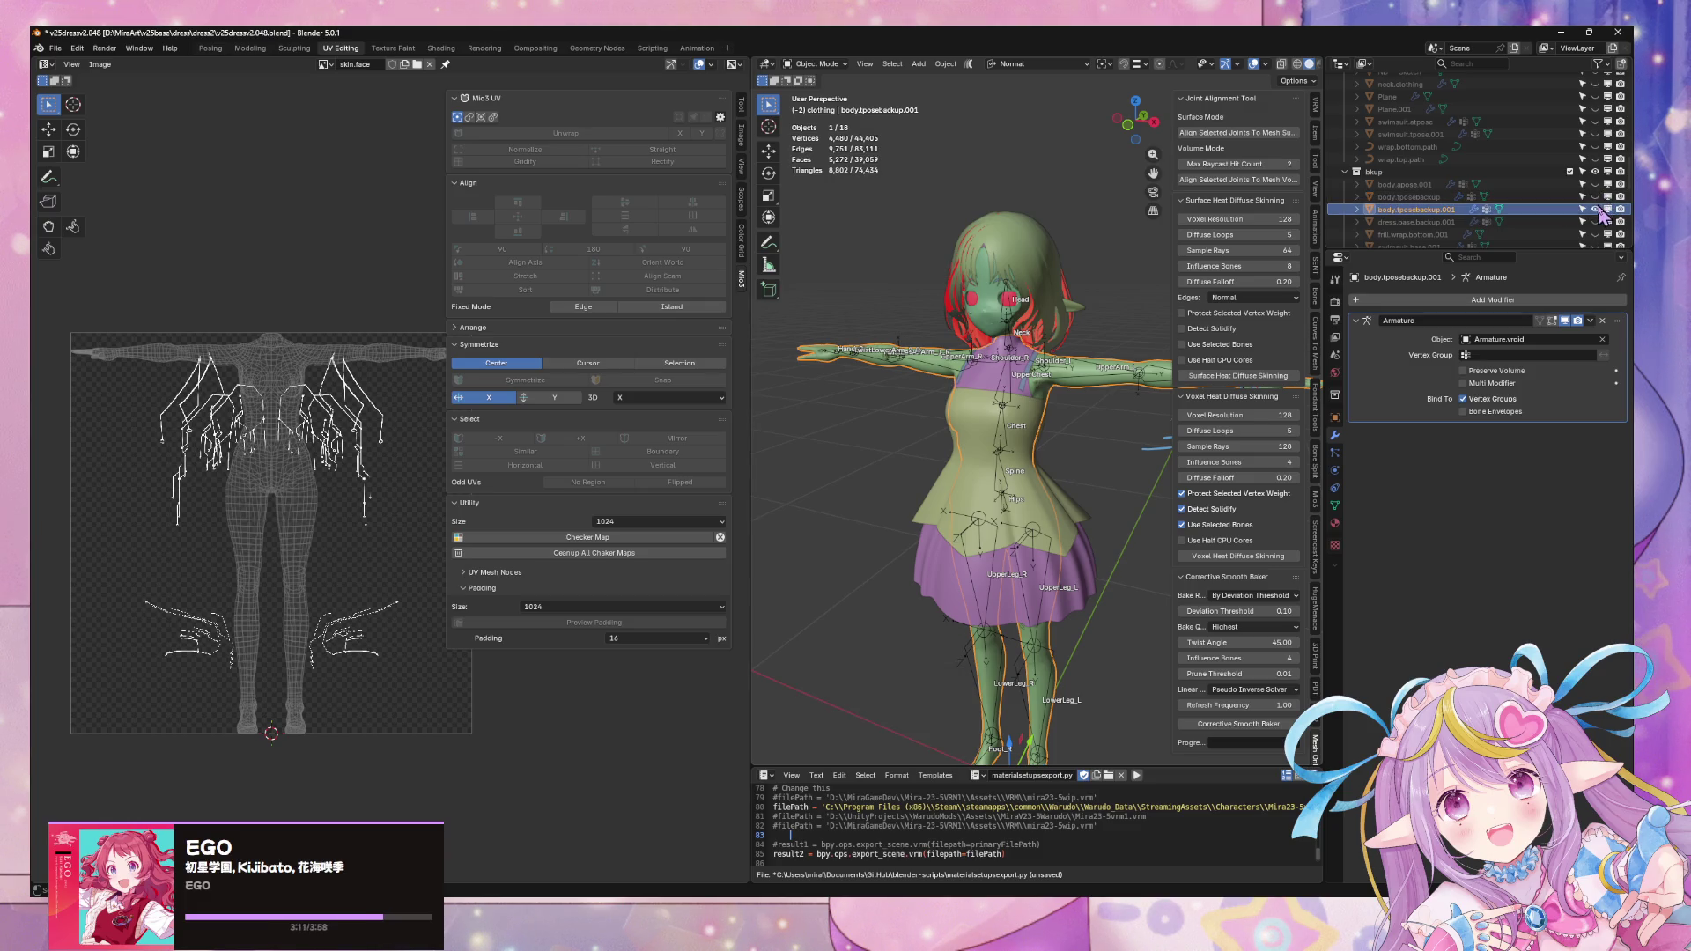
pyautogui.moveTo(1017, 403)
pyautogui.mouseDown(button='middle')
pyautogui.moveTo(941, 423)
pyautogui.moveTo(1004, 423)
pyautogui.mouseUp(button='middle')
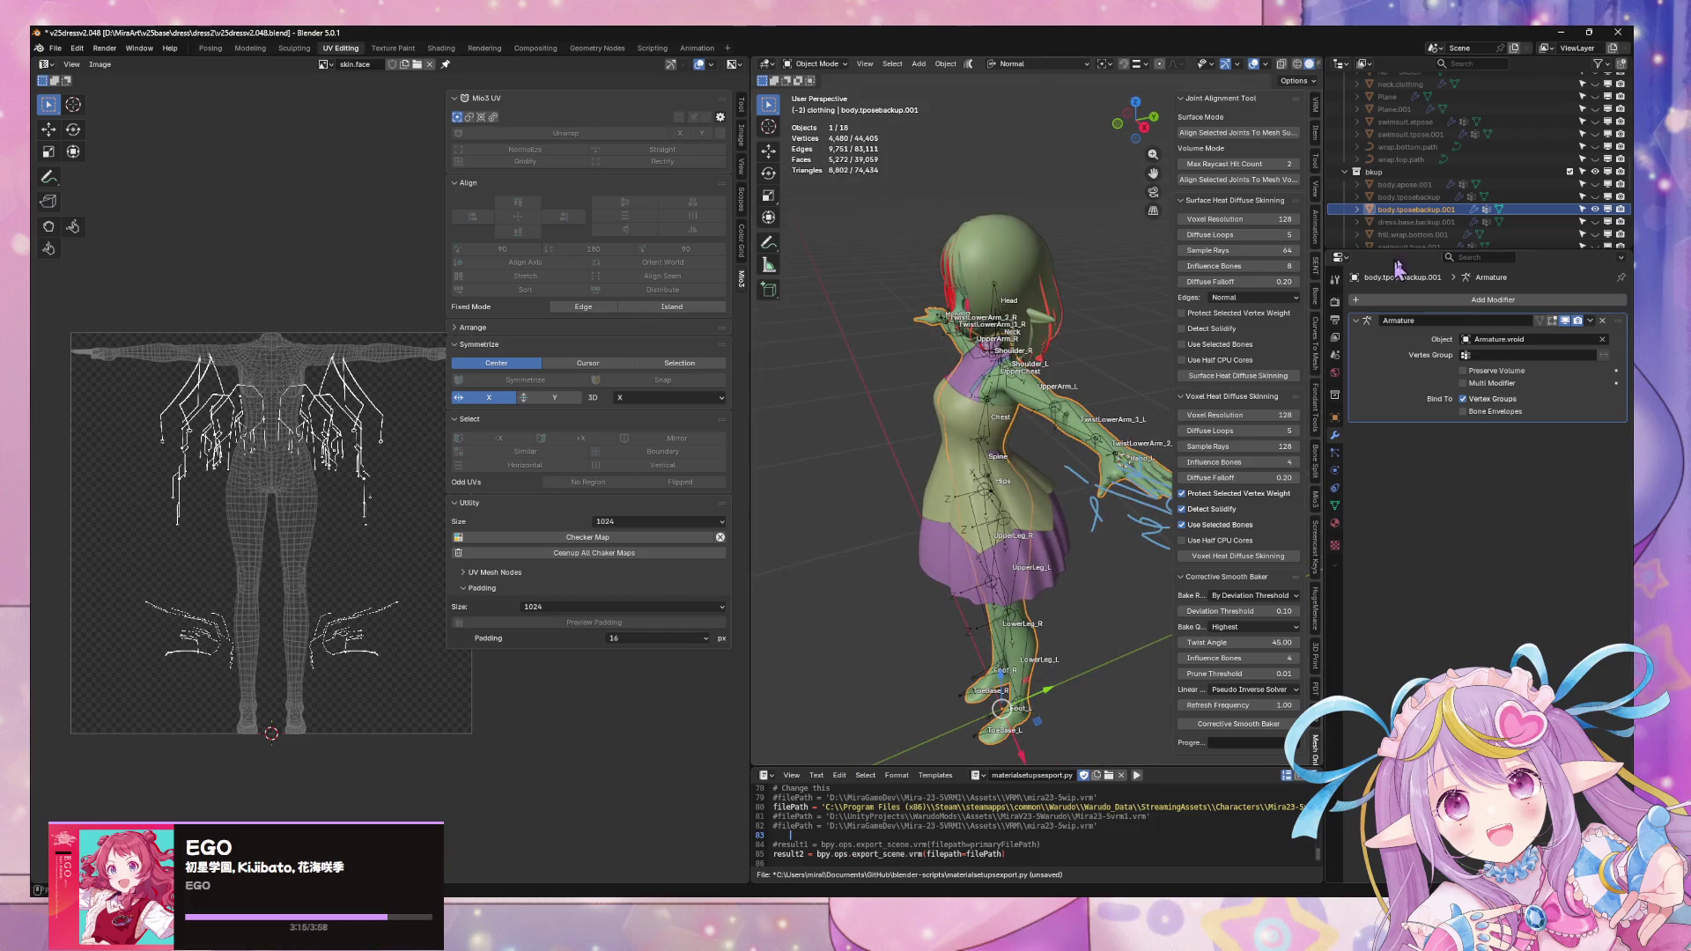
pyautogui.scroll(-3, 1404, 148)
pyautogui.scroll(-2, 1403, 148)
pyautogui.scroll(3, 1404, 145)
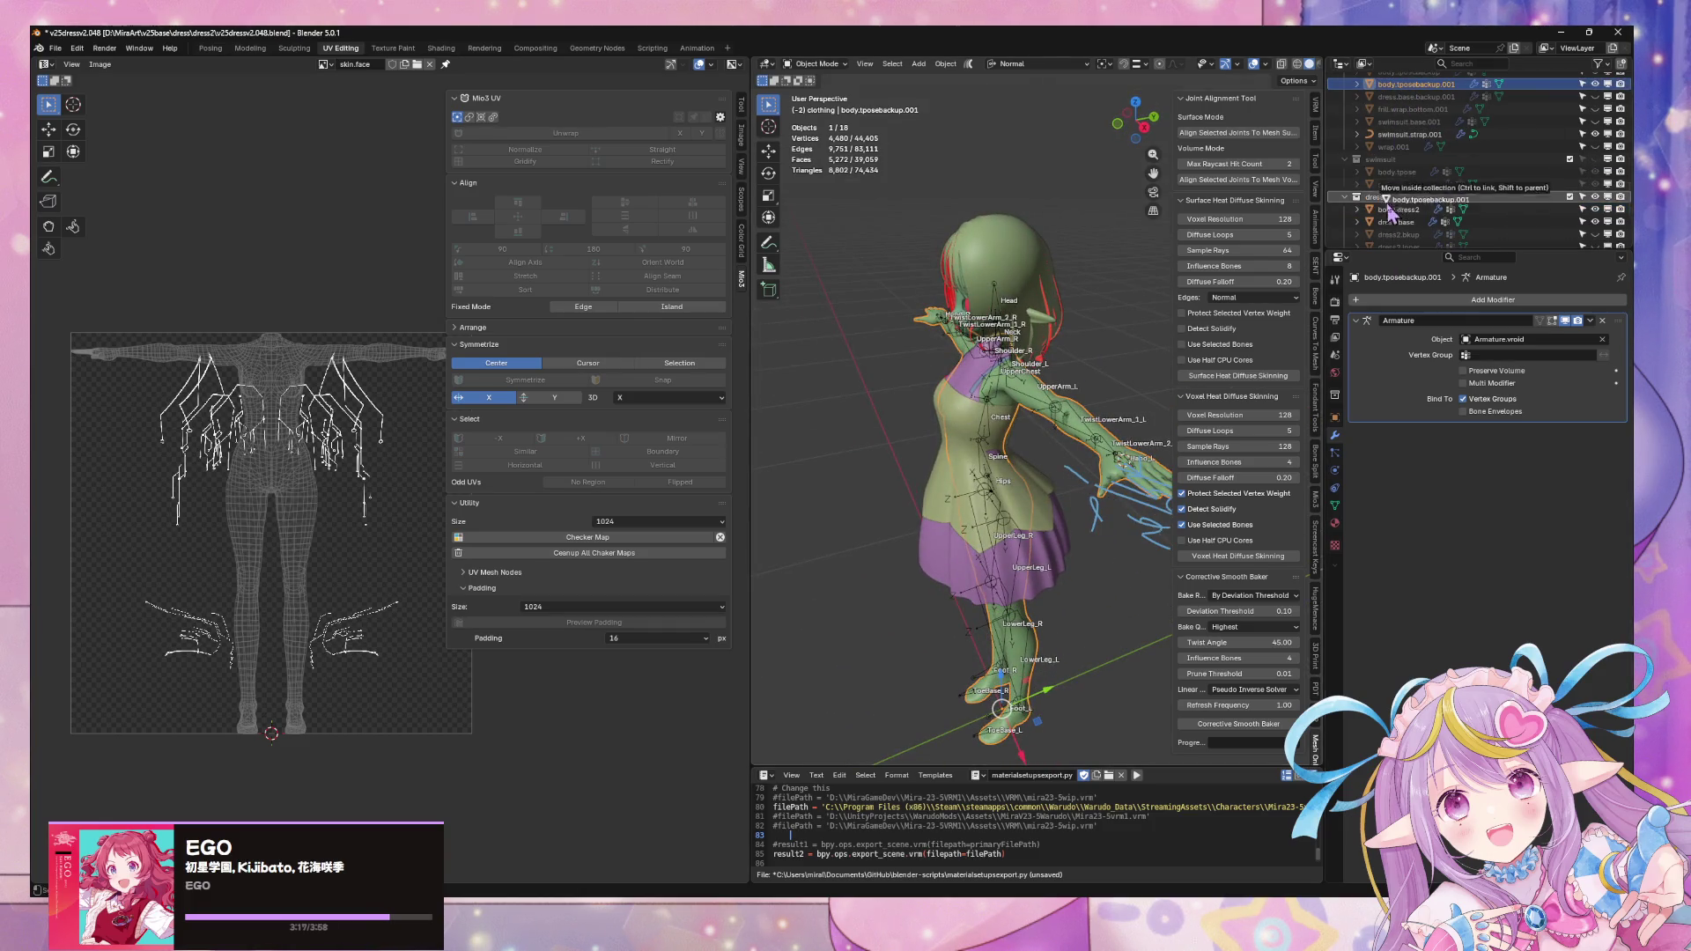
pyautogui.scroll(-3, 1495, 227)
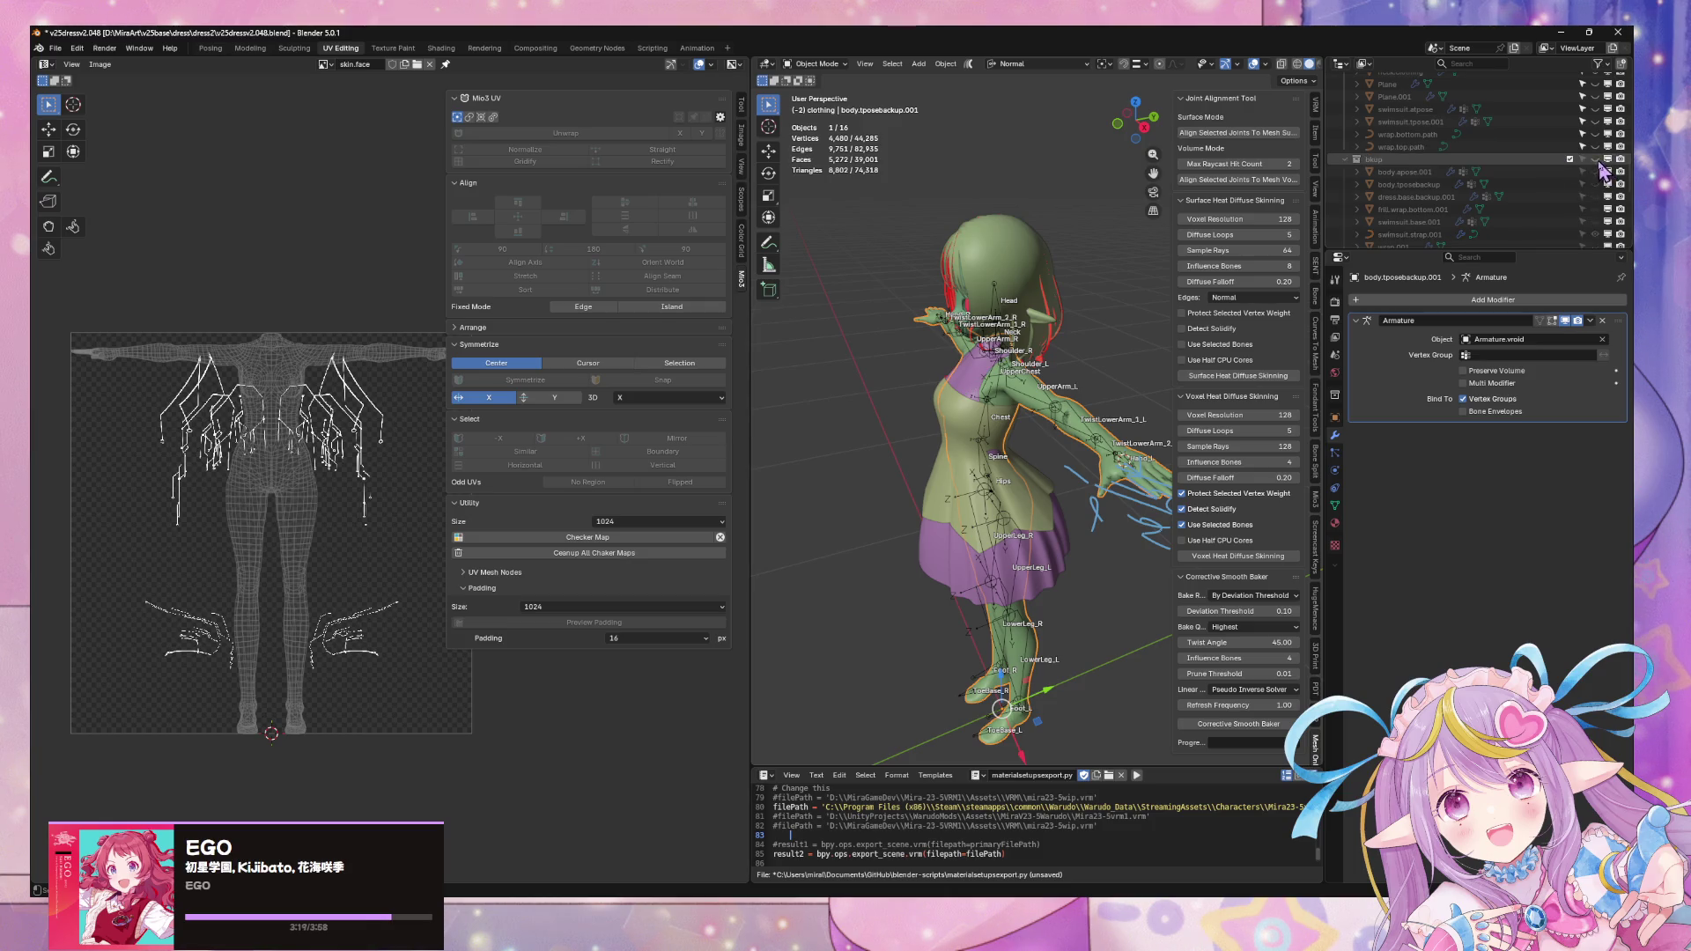
pyautogui.scroll(-1, 1376, 243)
pyautogui.moveTo(1110, 360); pyautogui.dragTo(1064, 397, button='middle')
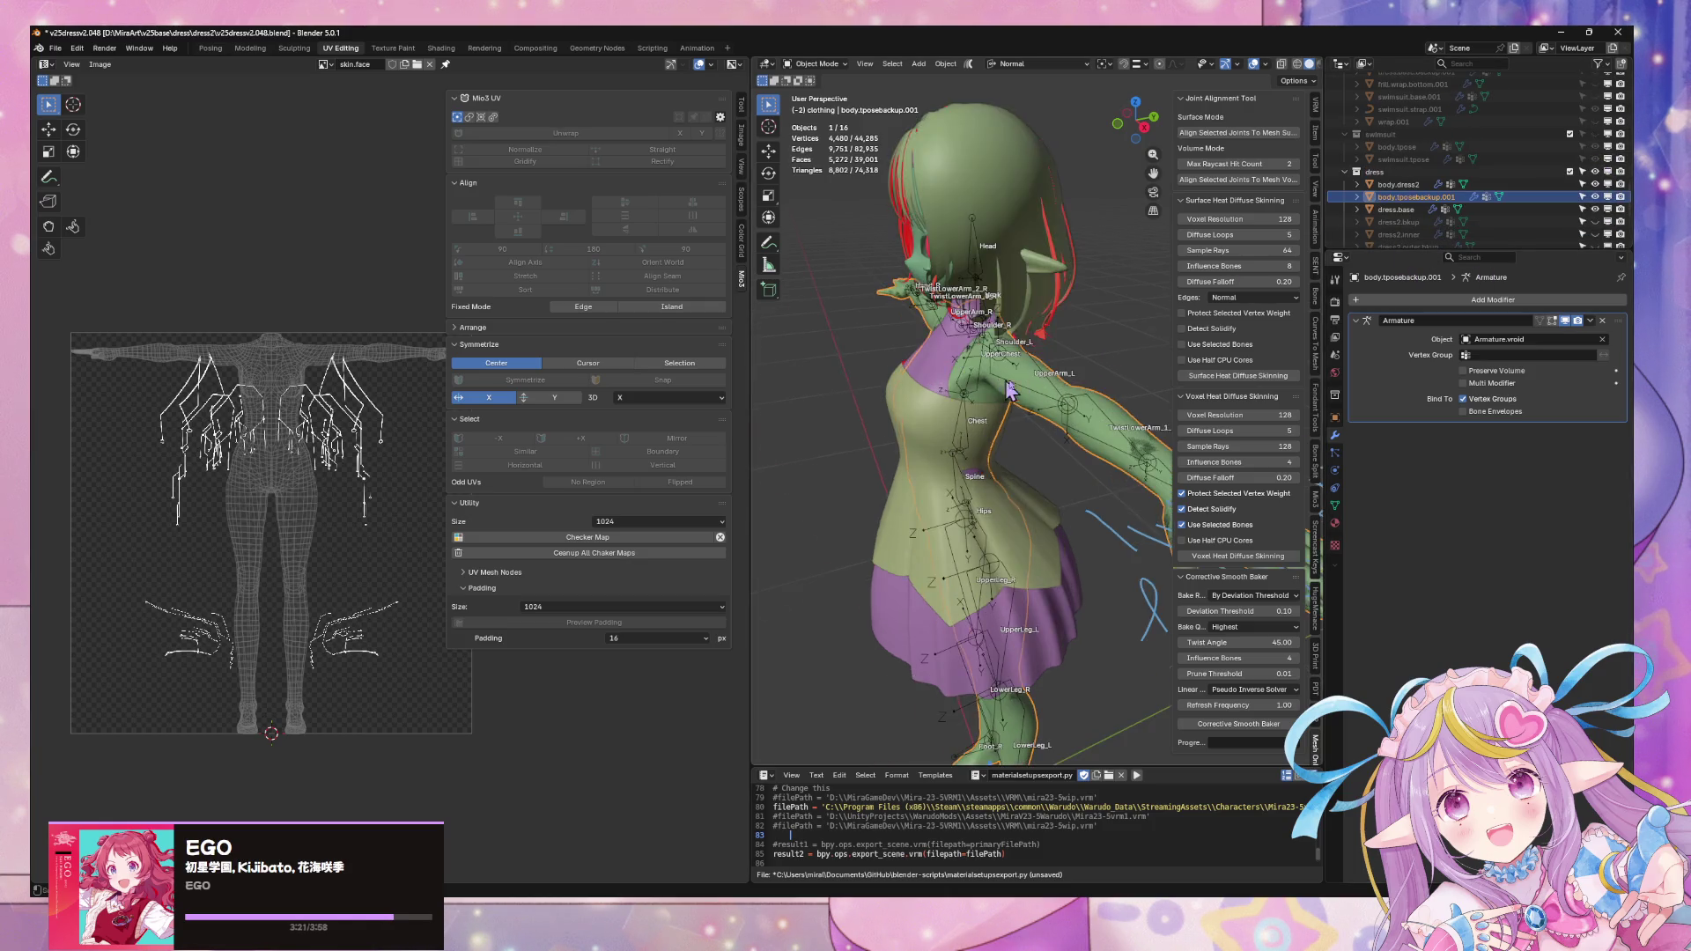
pyautogui.scroll(3, 1070, 383)
pyautogui.click(1068, 374)
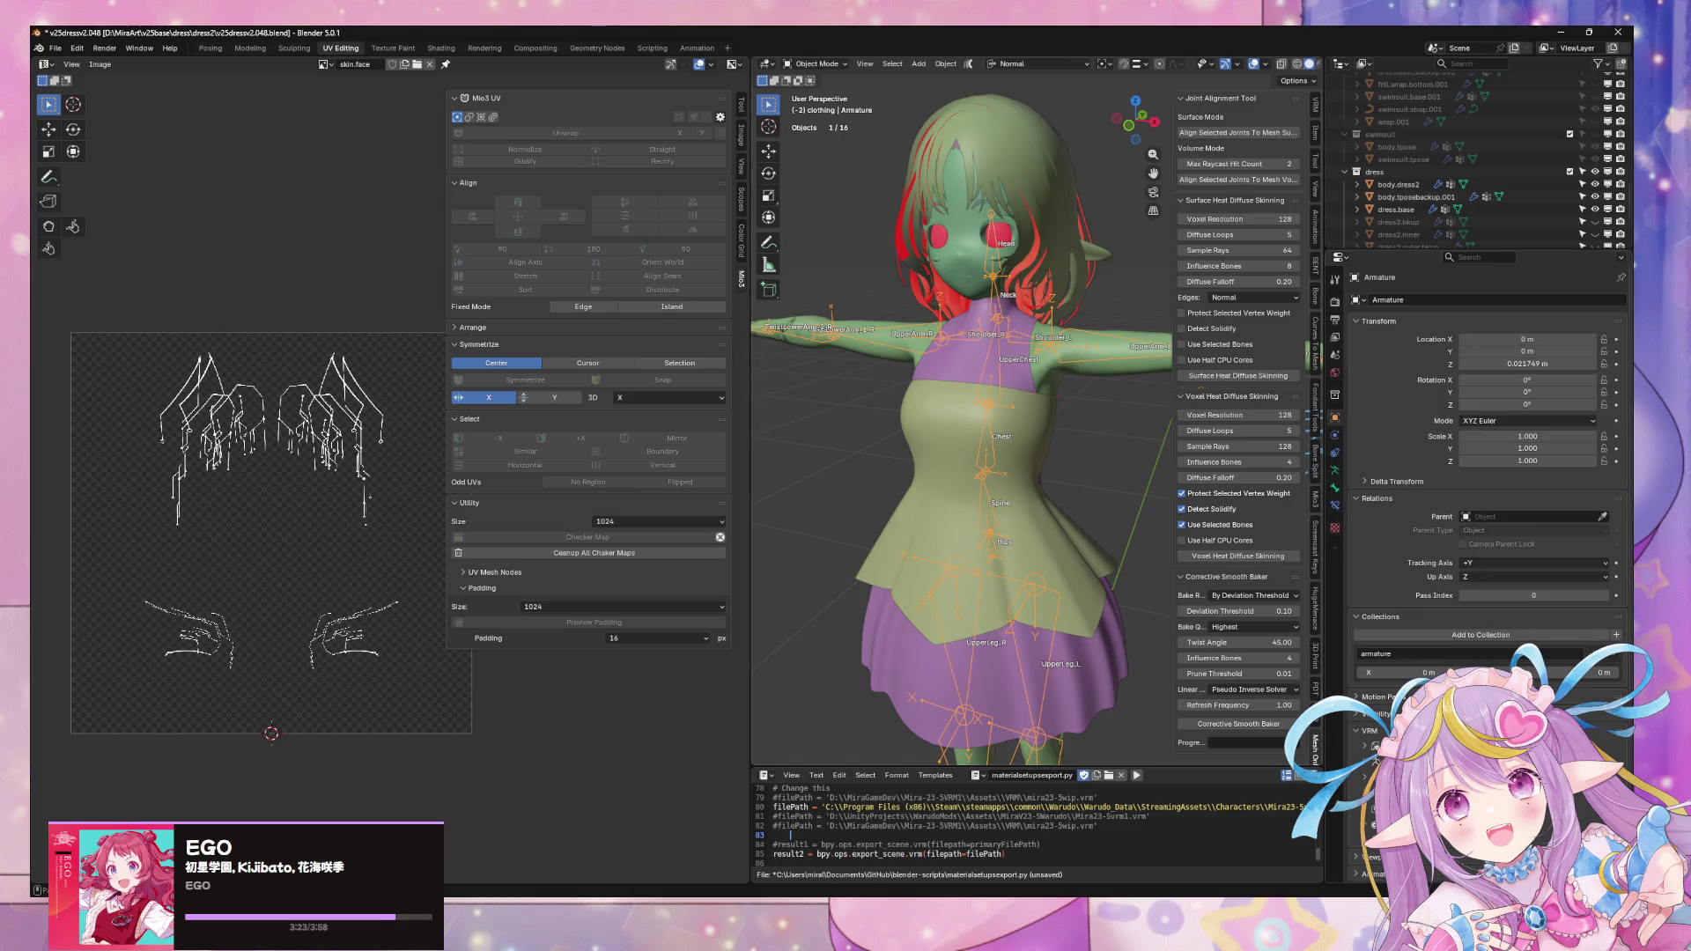
# - Set the armature's Viewport Display to Stick and check it in Edit Mode
pyautogui.click(1335, 474)
pyautogui.click(1503, 526)
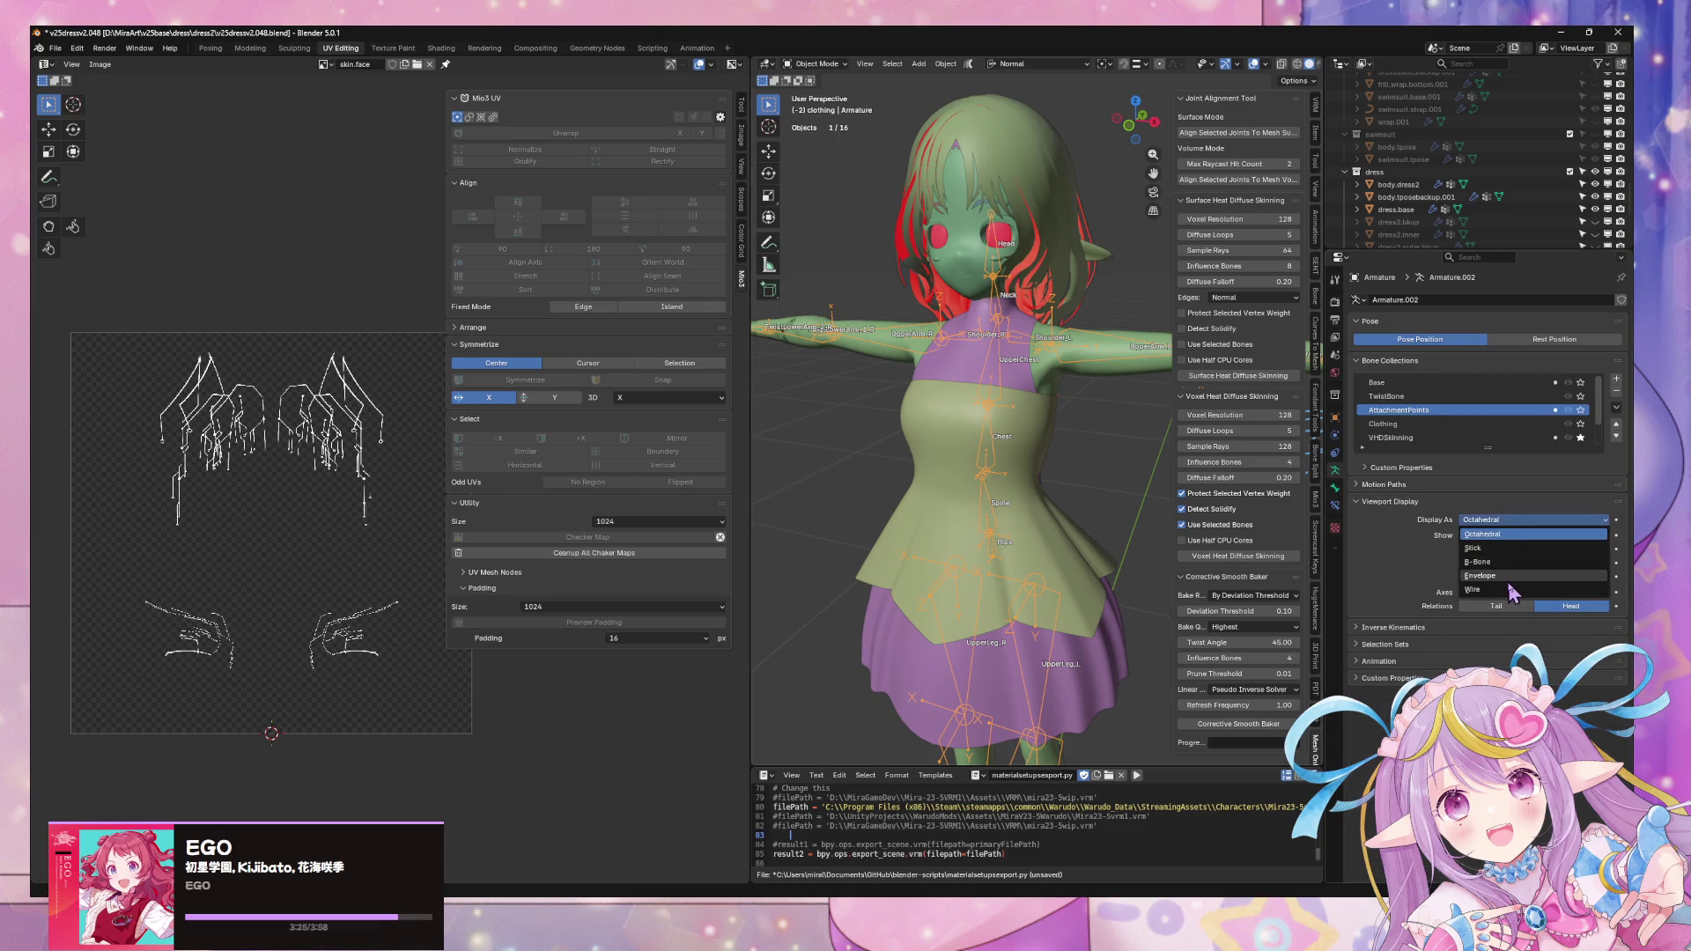
pyautogui.click(1515, 552)
pyautogui.scroll(3, 1116, 415)
pyautogui.scroll(-3, 1117, 415)
pyautogui.moveTo(1107, 404)
pyautogui.mouseDown(button='middle')
pyautogui.moveTo(1133, 379)
pyautogui.moveTo(1058, 387)
pyautogui.mouseUp(button='middle')
pyautogui.press('Tab')
pyautogui.scroll(6, 1059, 386)
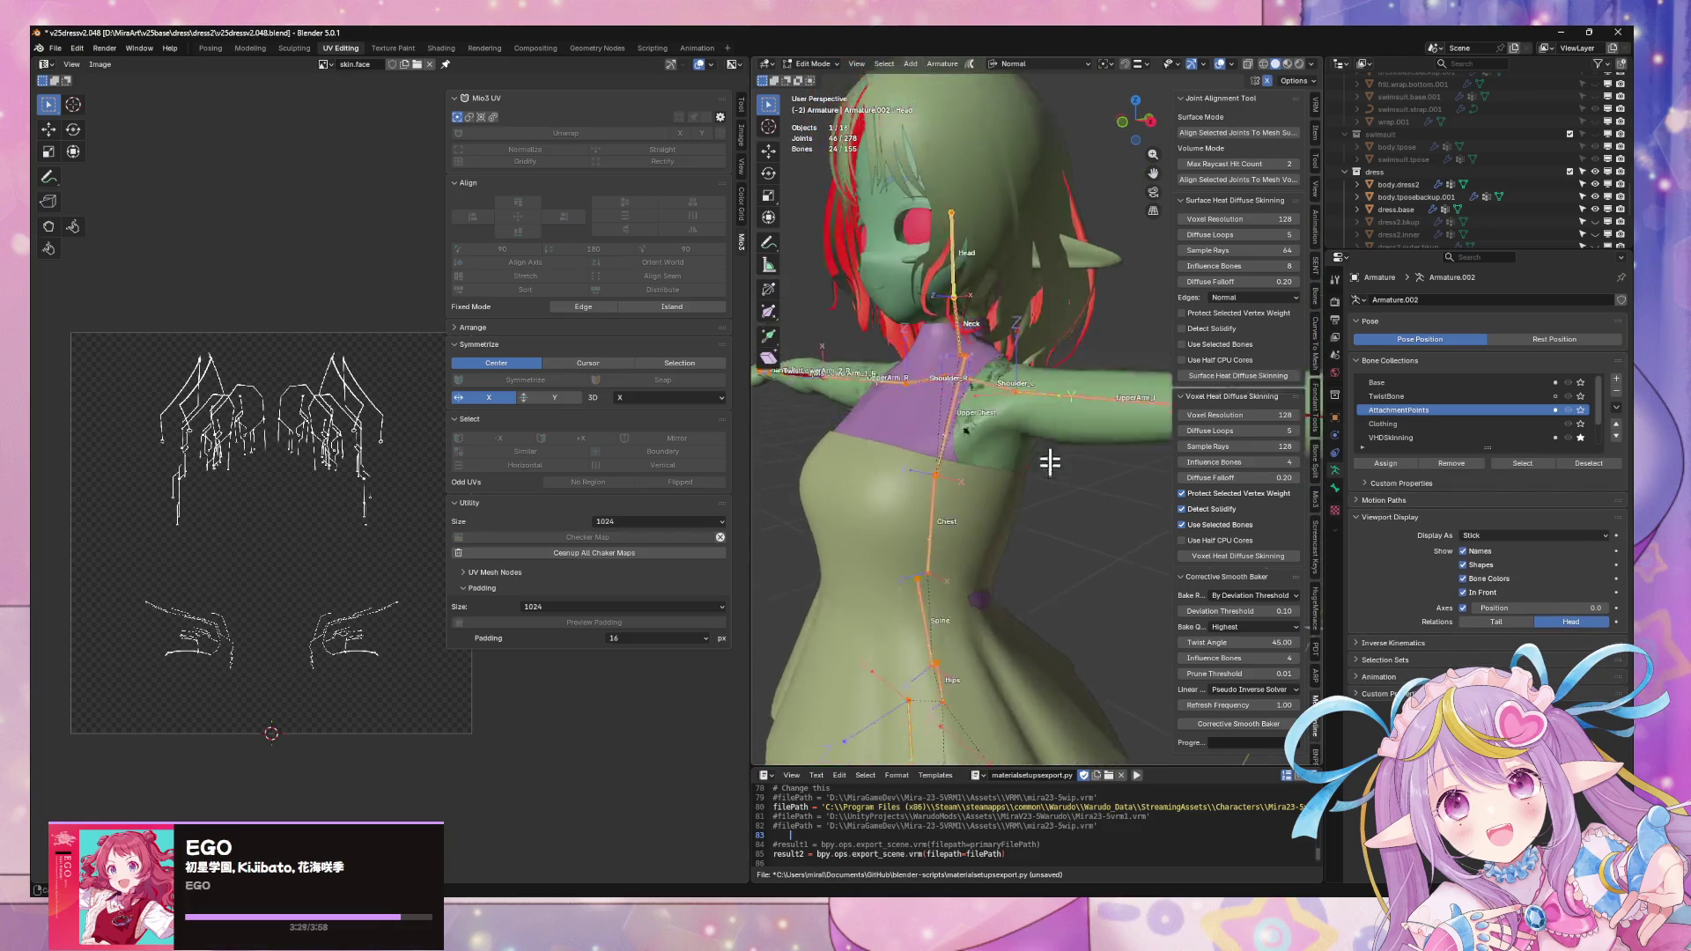
pyautogui.press('Tab')
# - Select the back head mesh and enter Edit Mode on it
pyautogui.click(941, 346)
pyautogui.press('Tab')
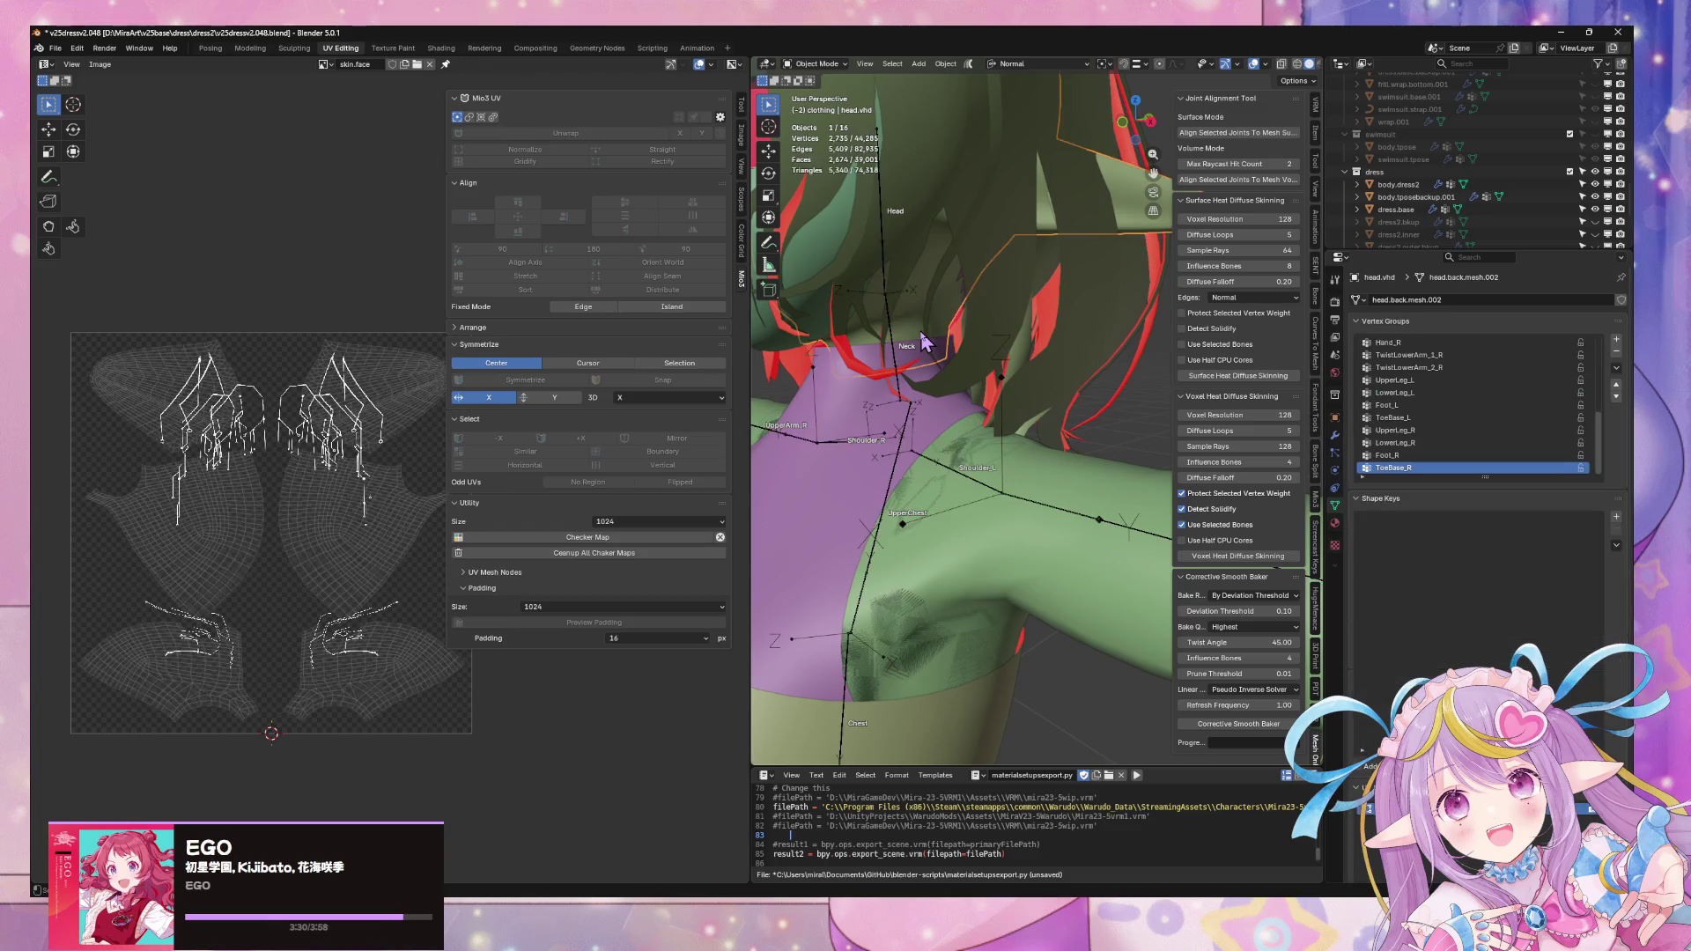
pyautogui.scroll(5, 958, 350)
# - Isolate head.back.mesh.002 in local view and enter Edit Mode on it
pyautogui.moveTo(956, 352); pyautogui.dragTo(977, 445, button='middle')
pyautogui.press('Tab')
pyautogui.click(933, 366)
pyautogui.moveTo(933, 351)
pyautogui.mouseDown(button='middle')
pyautogui.moveTo(984, 380)
pyautogui.moveTo(1083, 383)
pyautogui.moveTo(1070, 472)
pyautogui.moveTo(1043, 440)
pyautogui.mouseUp(button='middle')
pyautogui.press('KP_Divide')
pyautogui.press('Tab')
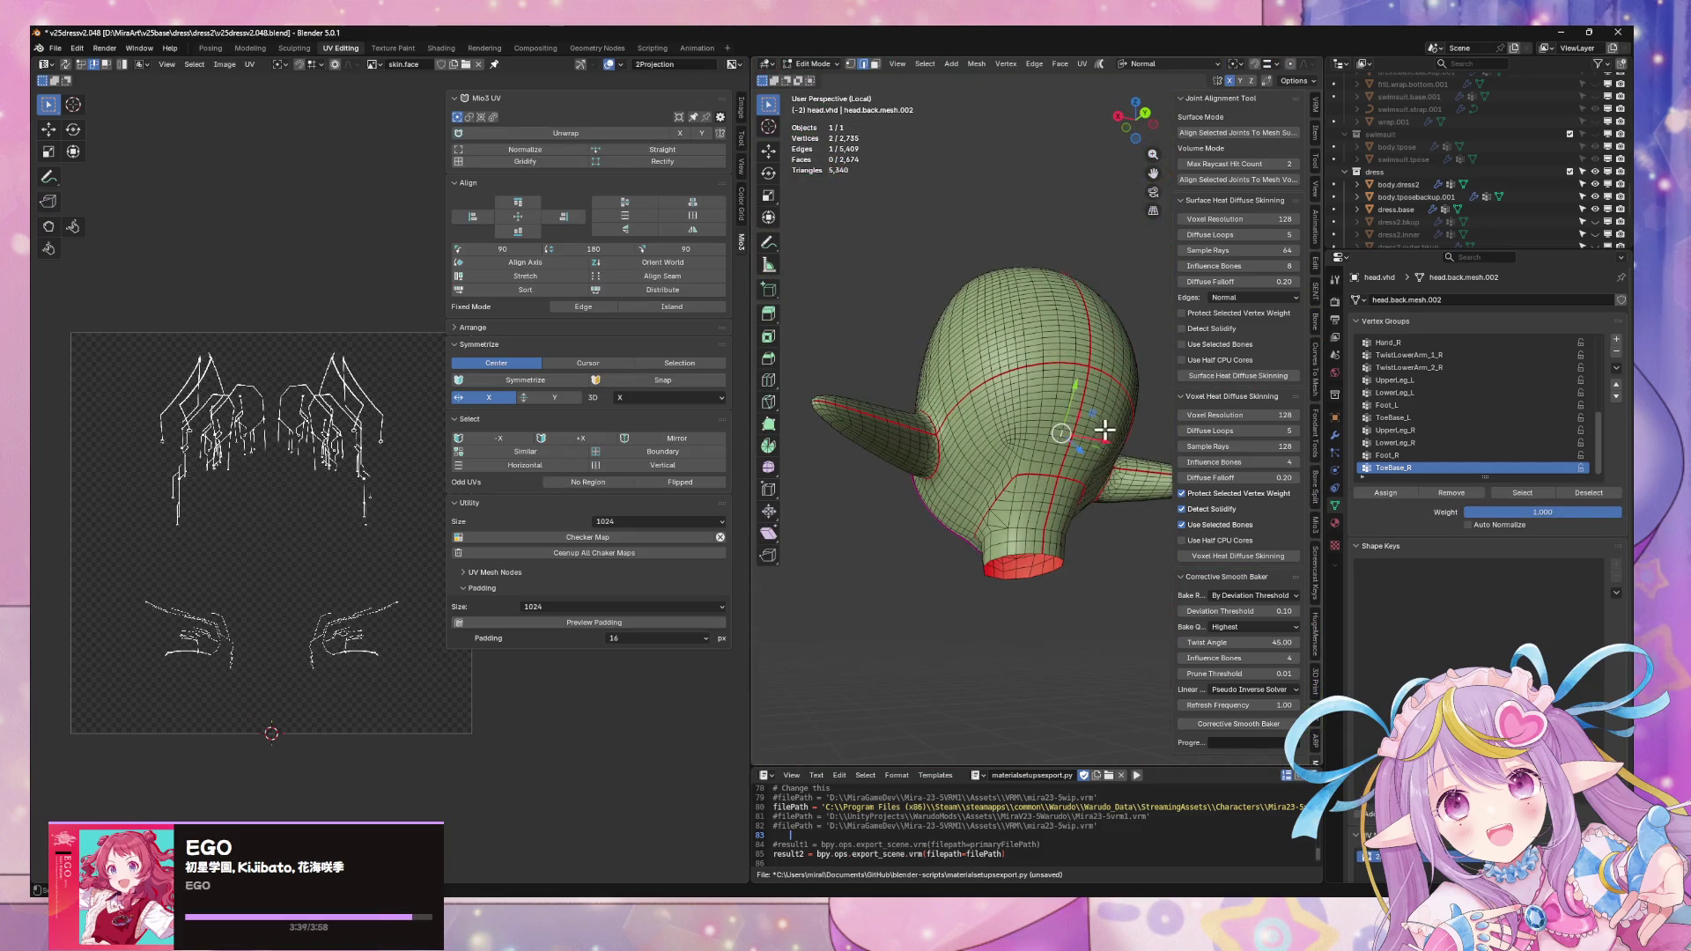
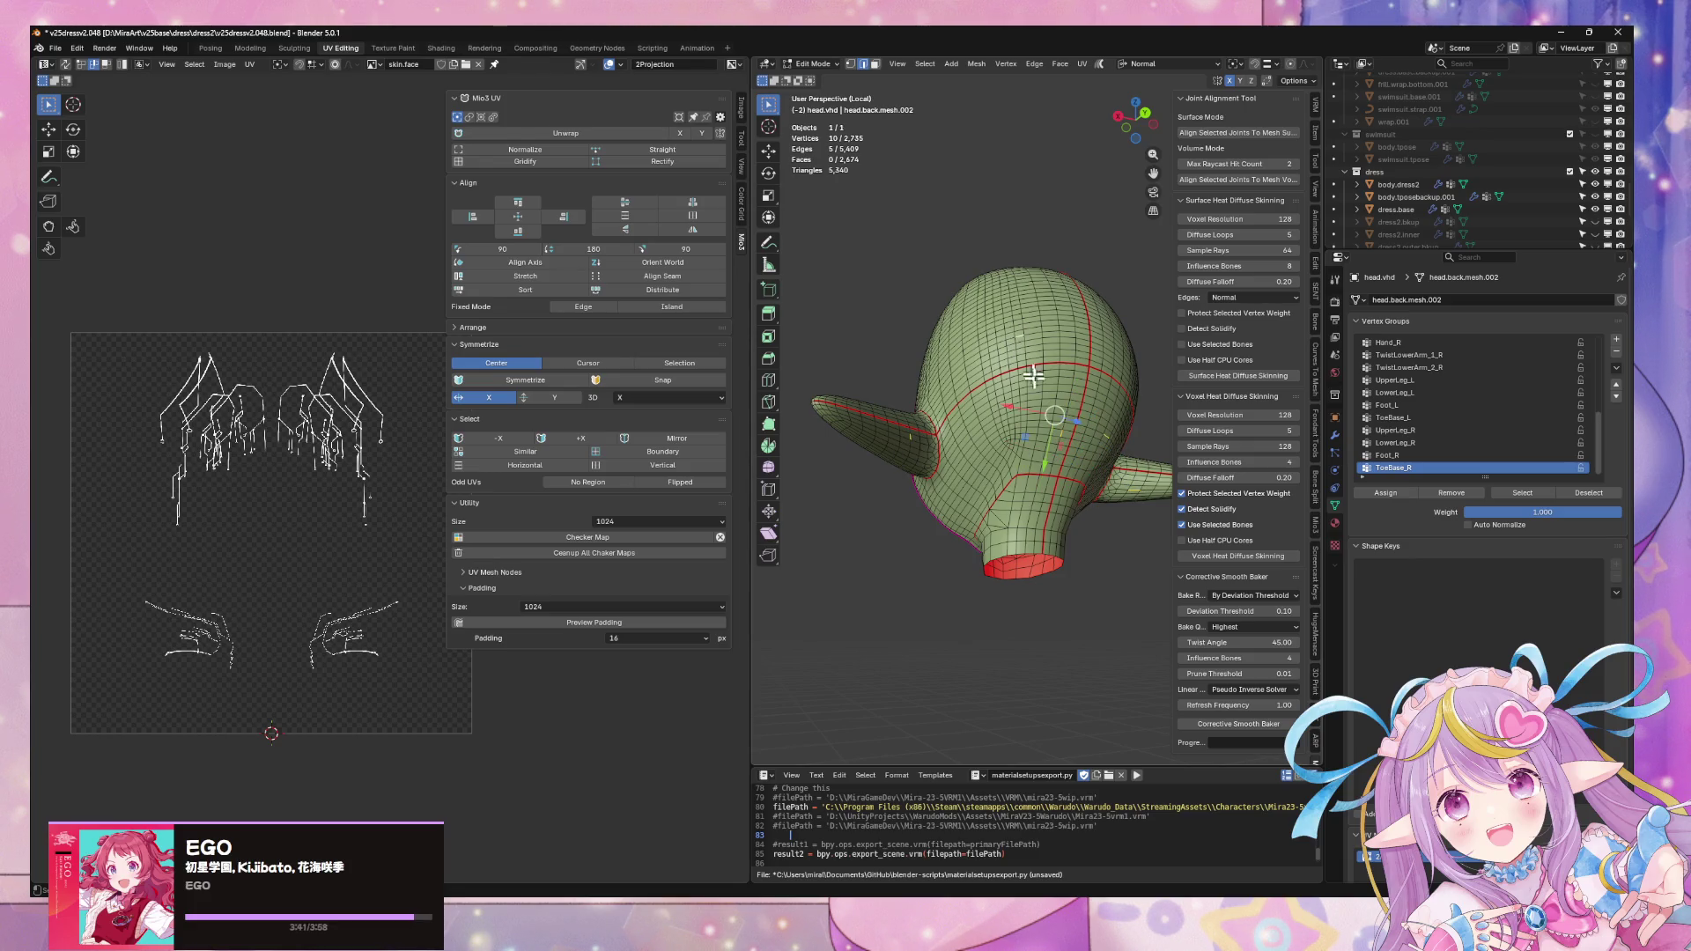
# - Select the whole linked head mesh and return to Object Mode
pyautogui.moveTo(928, 384); pyautogui.dragTo(891, 432, button='middle')
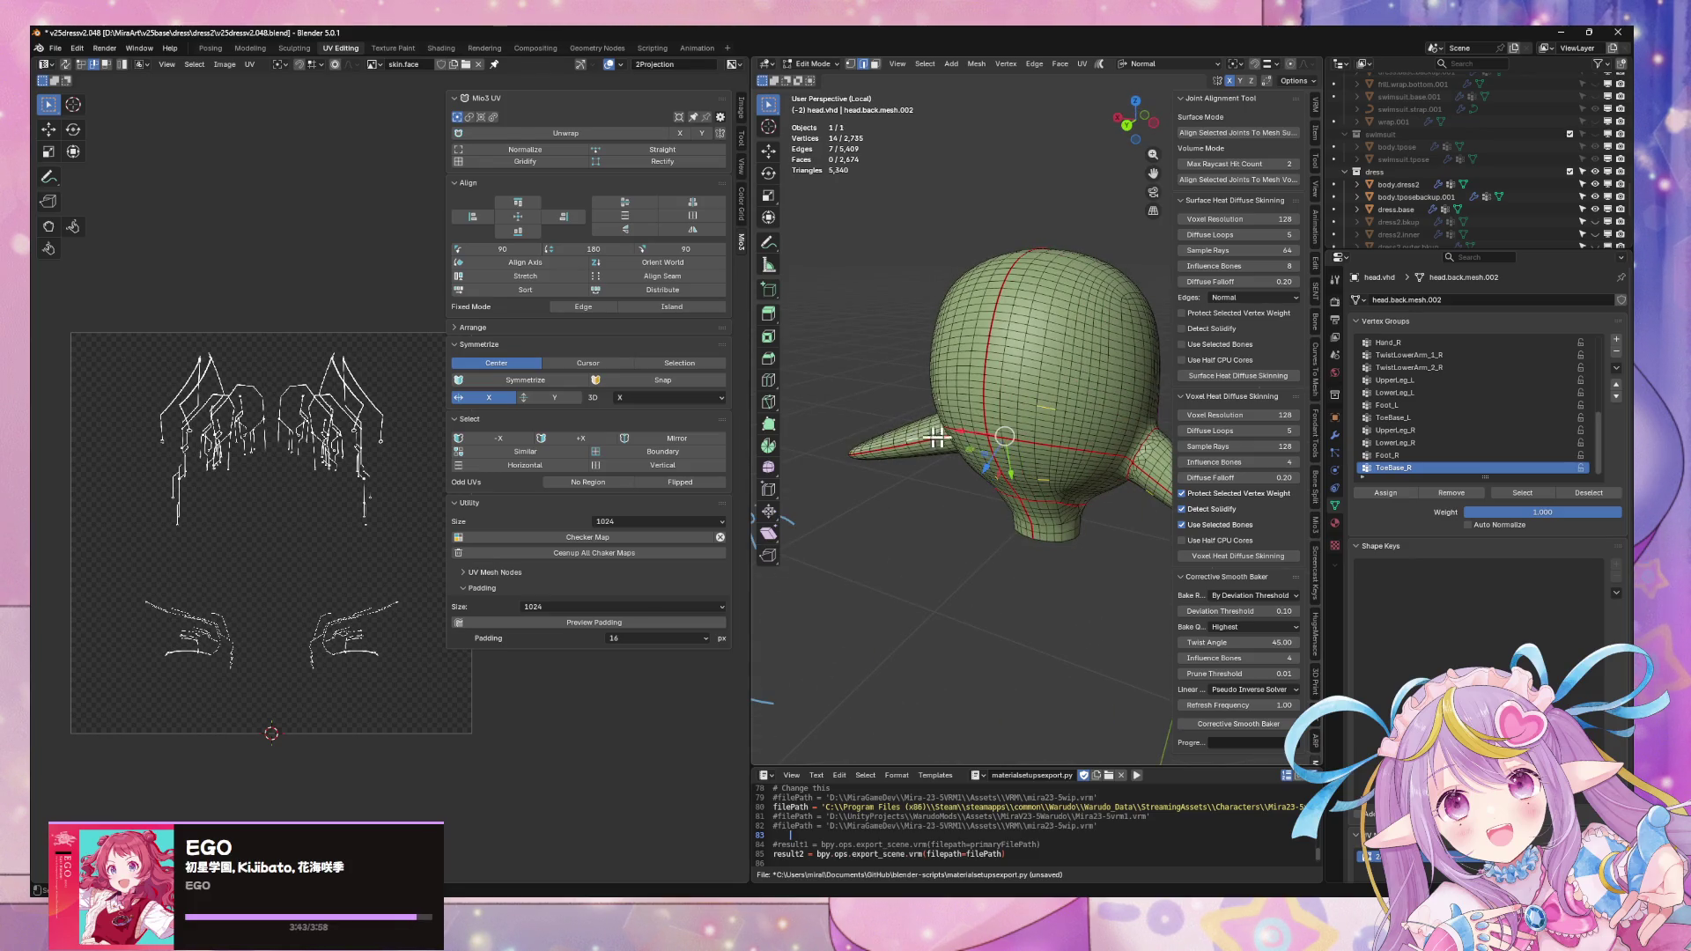
pyautogui.hotkey('ctrl', 'l')
pyautogui.moveTo(1162, 456); pyautogui.dragTo(1160, 459, button='middle')
pyautogui.scroll(-5, 1466, 232)
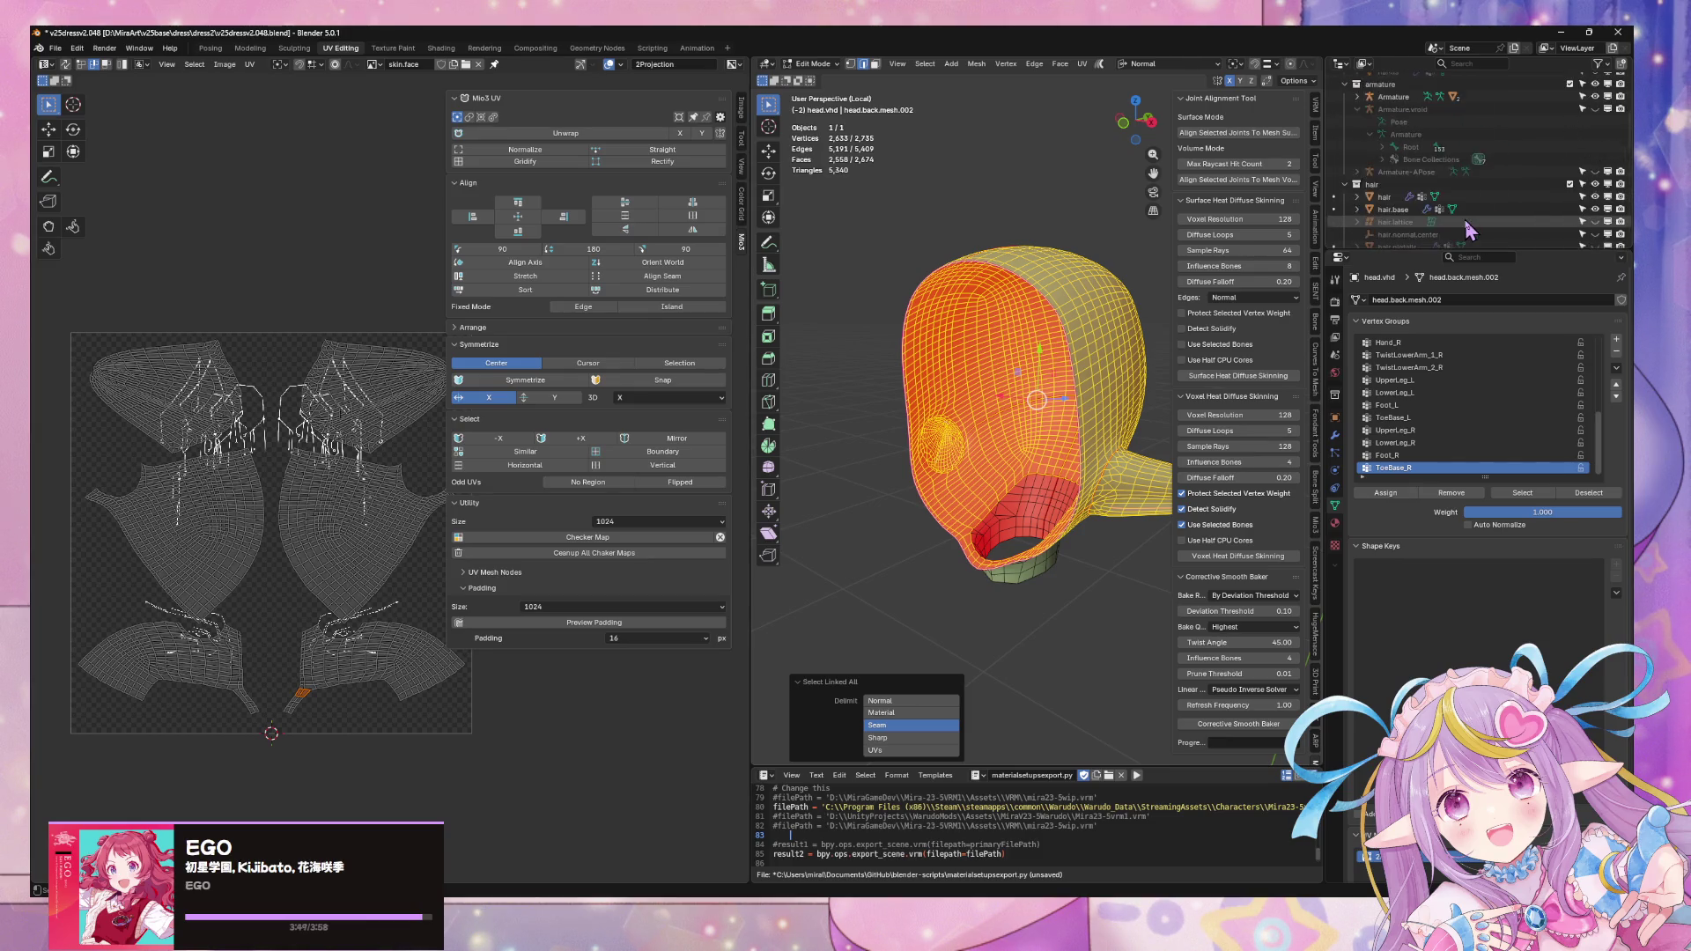
pyautogui.scroll(5, 1454, 225)
pyautogui.press('Tab')
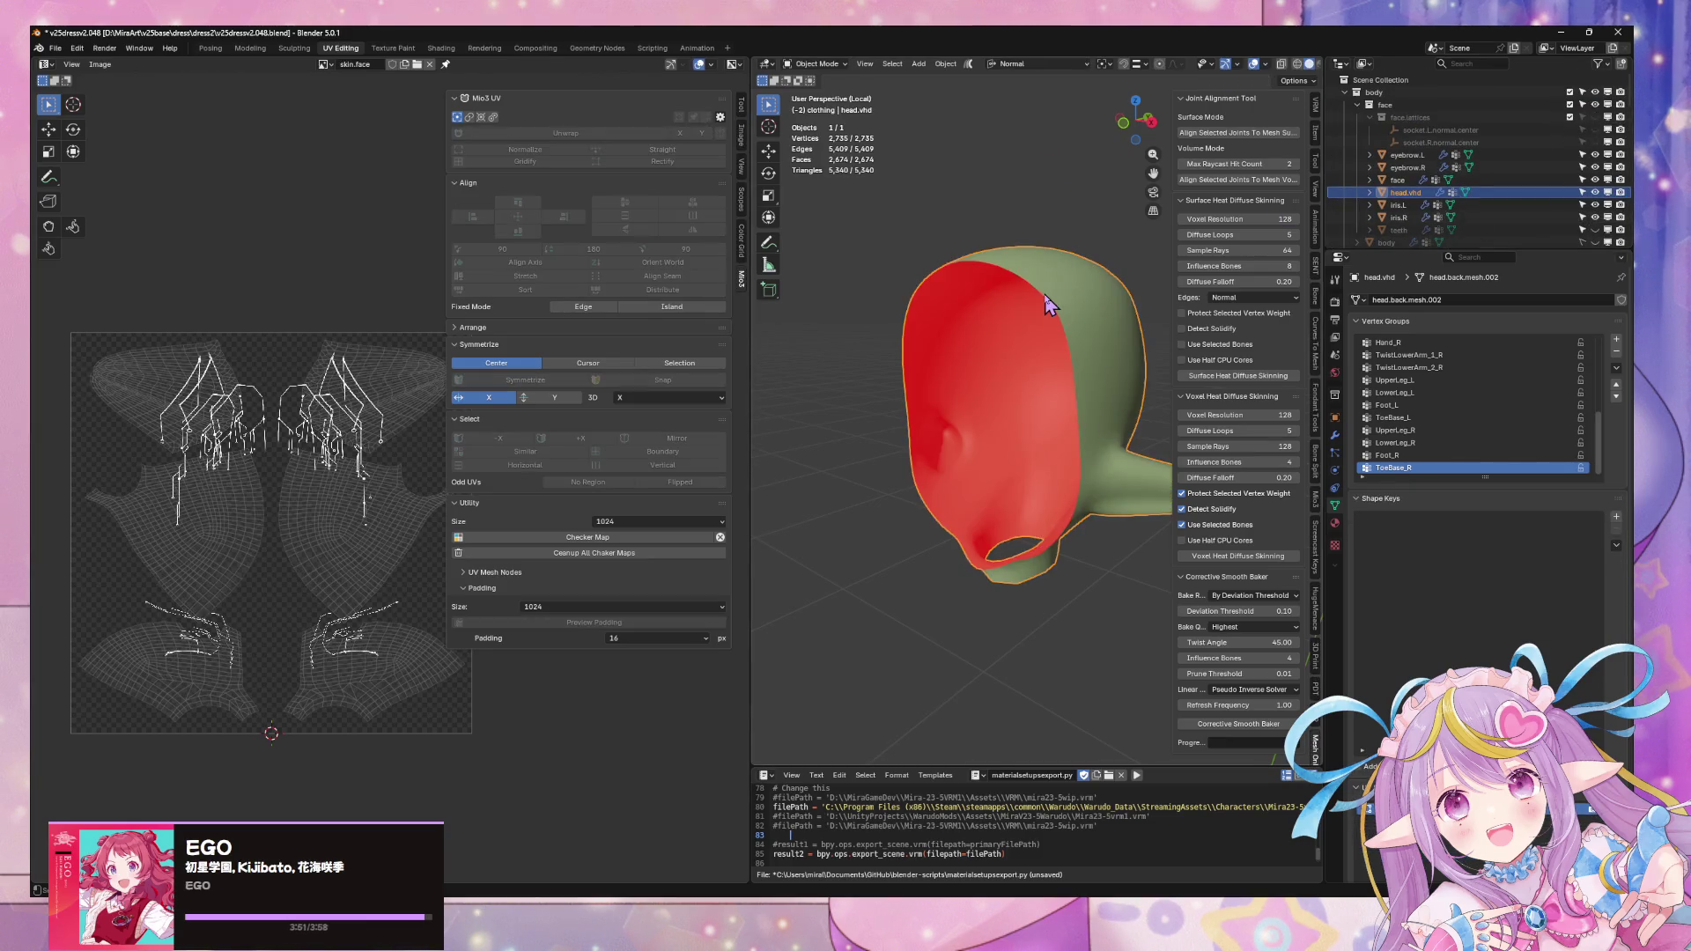
# - Duplicate the head object in place and move the copy into the bkup collection
pyautogui.rightClick(1045, 304)
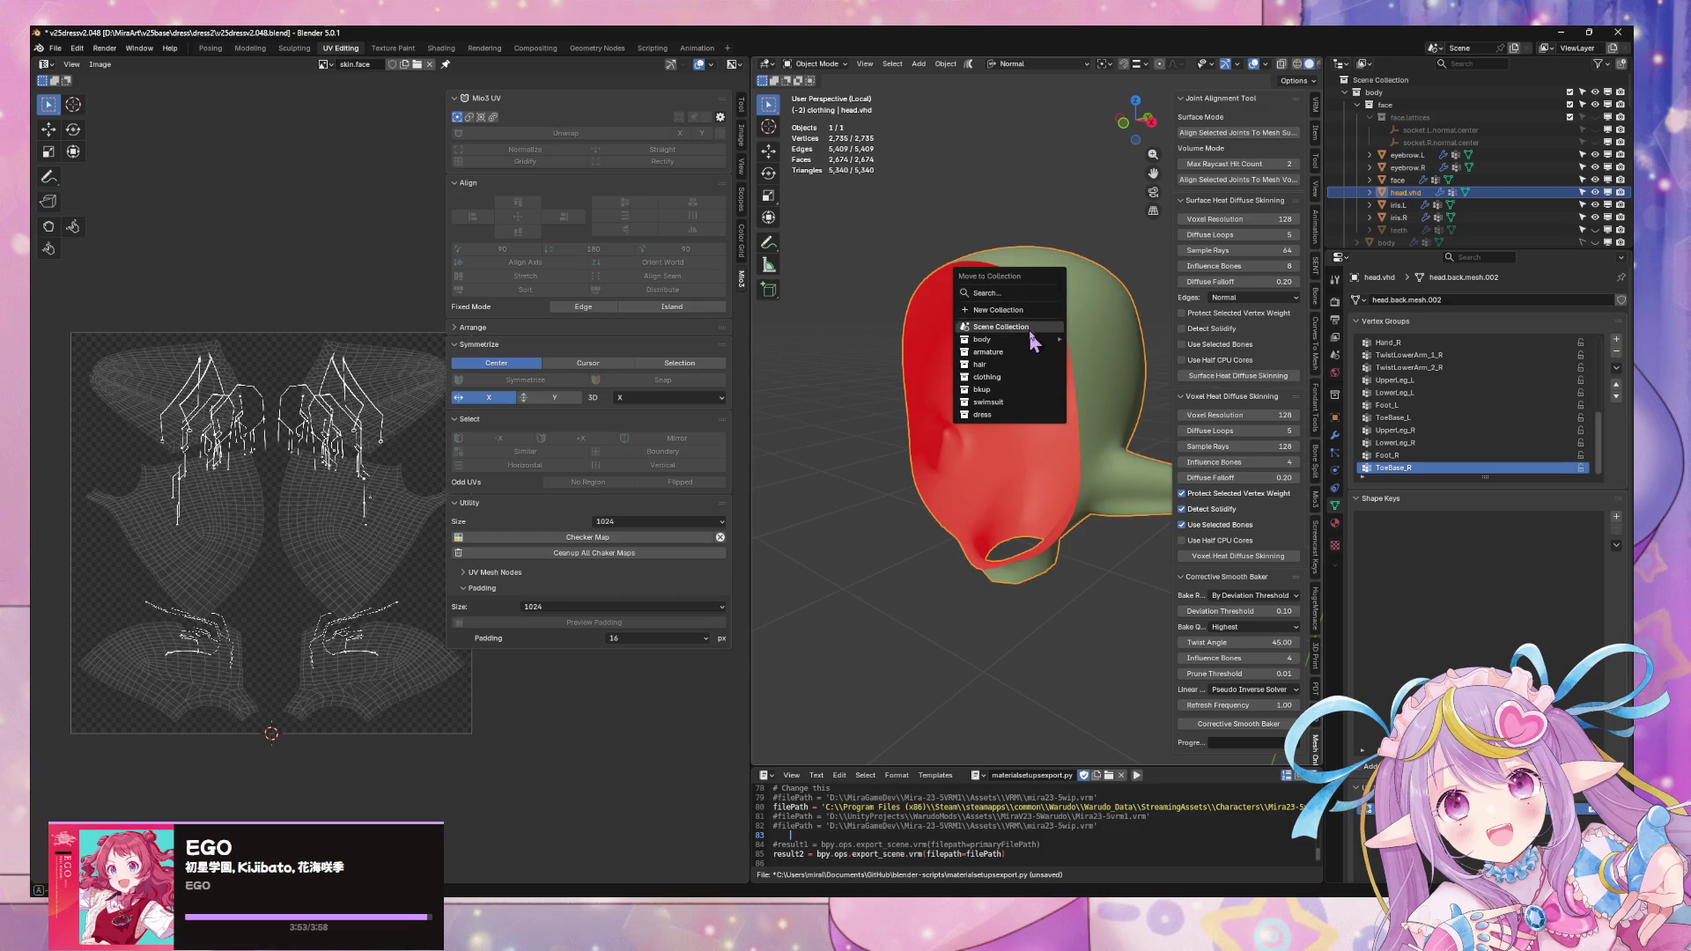
pyautogui.press('Escape')
pyautogui.hotkey('shift', 'd')
pyautogui.press('Escape')
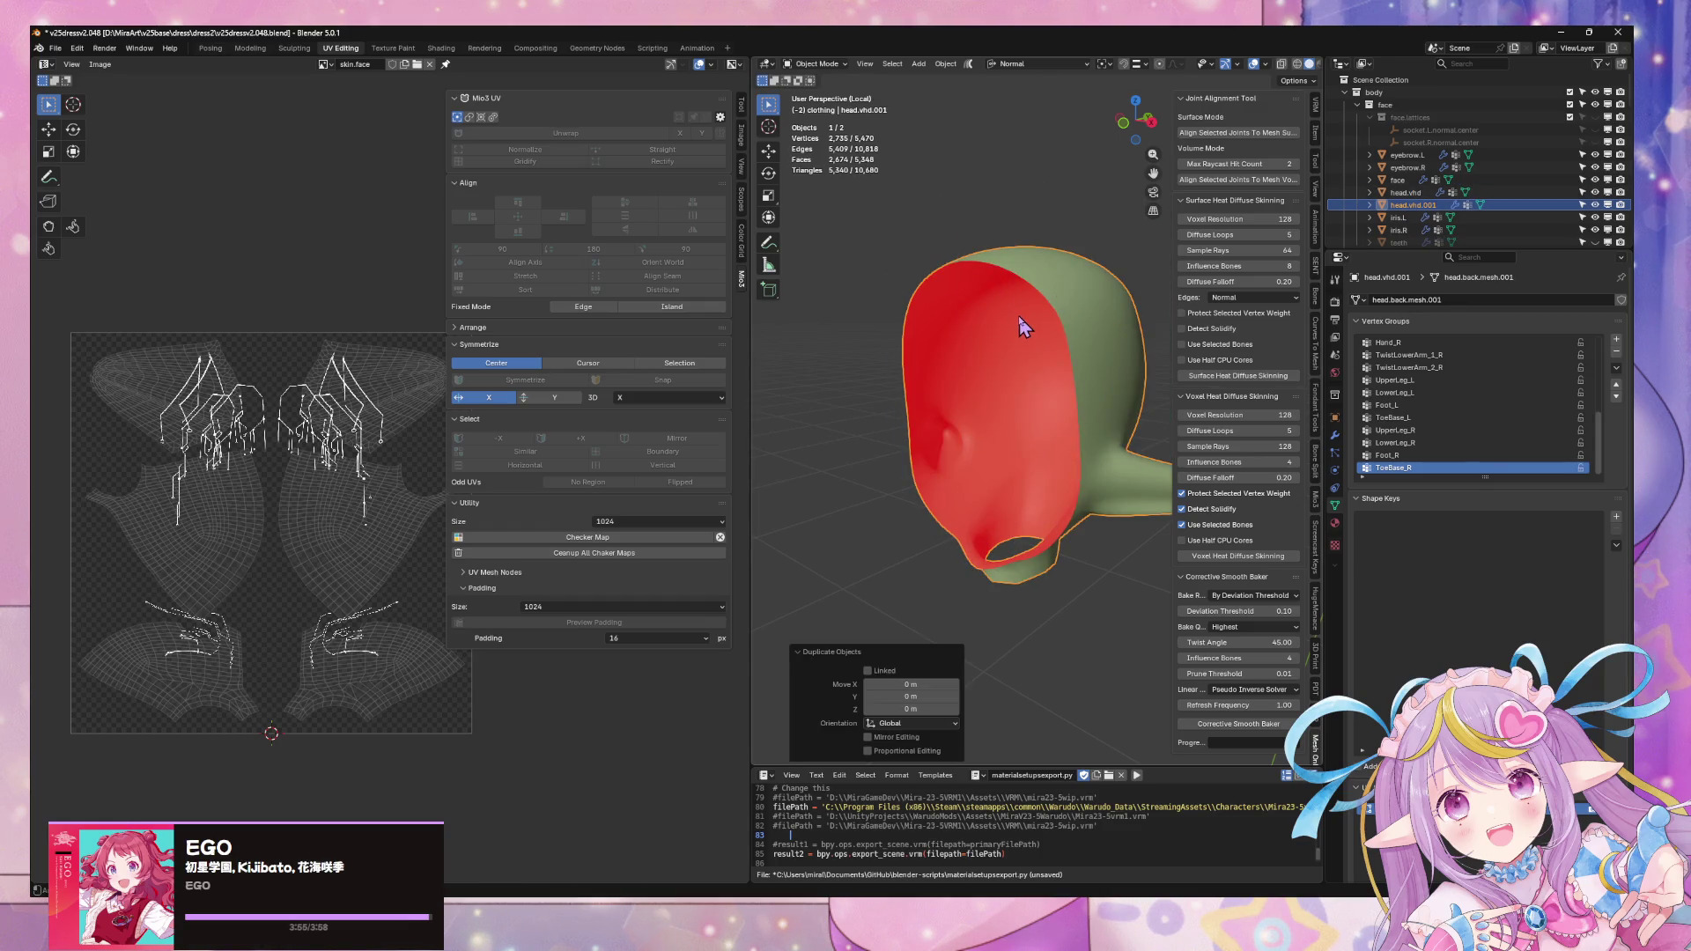
pyautogui.press('m')
pyautogui.click(991, 421)
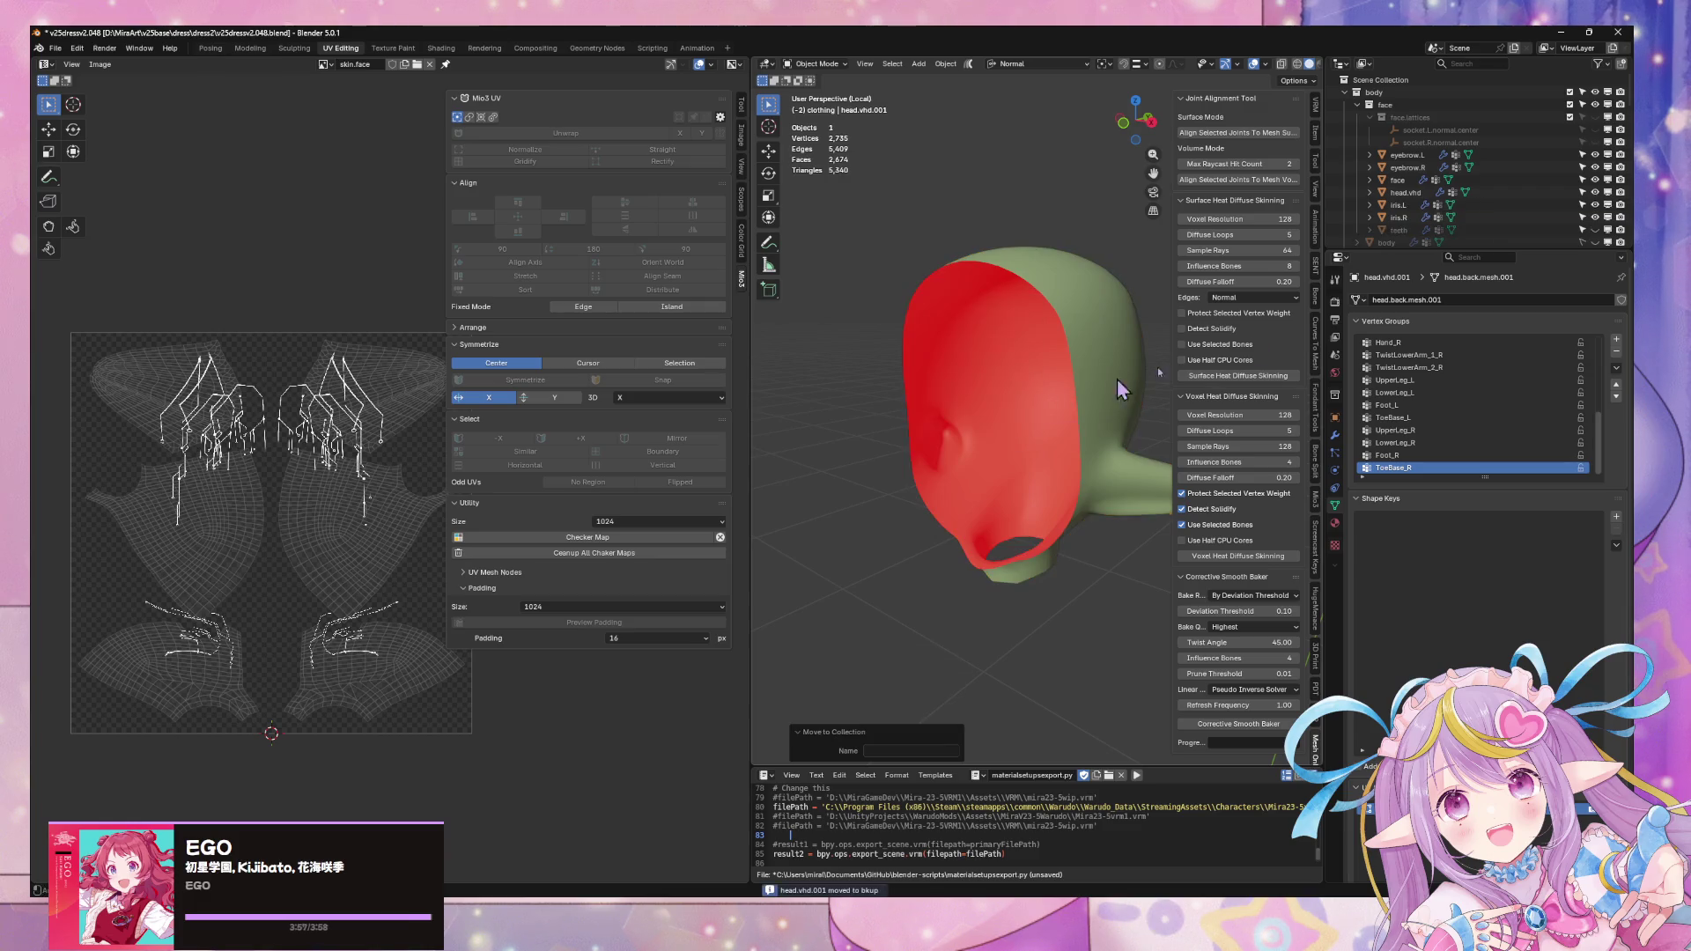
pyautogui.scroll(-5, 1580, 207)
pyautogui.scroll(-3, 1578, 207)
pyautogui.scroll(-2, 1579, 207)
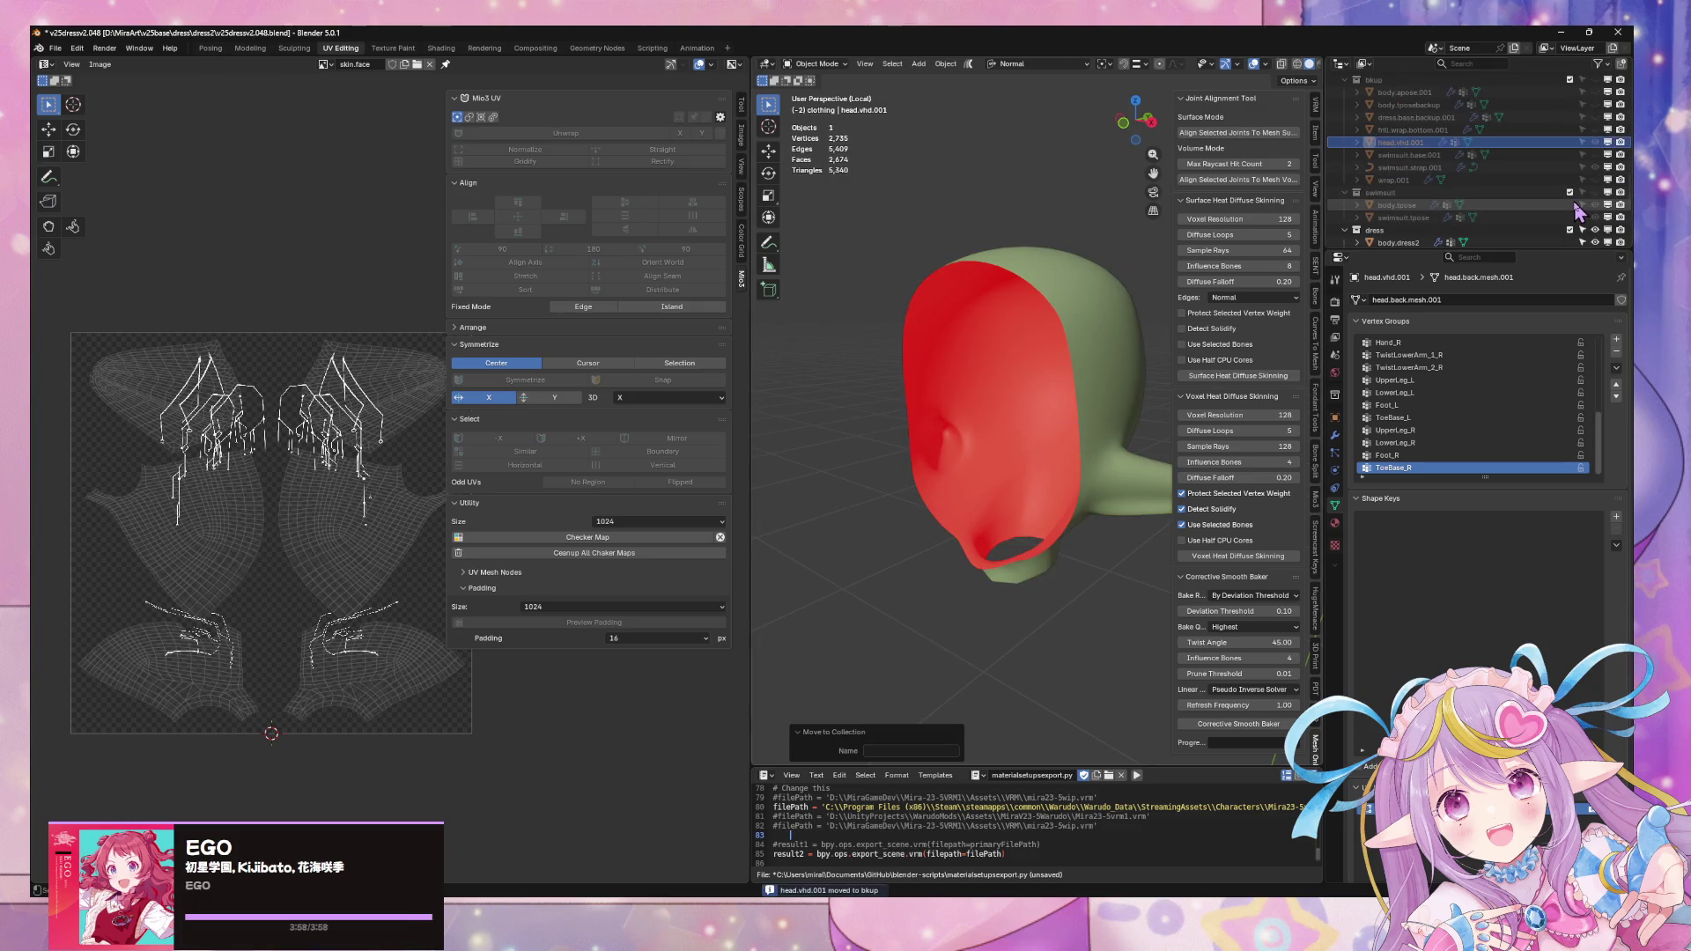
pyautogui.scroll(2, 1579, 207)
pyautogui.scroll(2, 1579, 207)
pyautogui.scroll(2, 1578, 208)
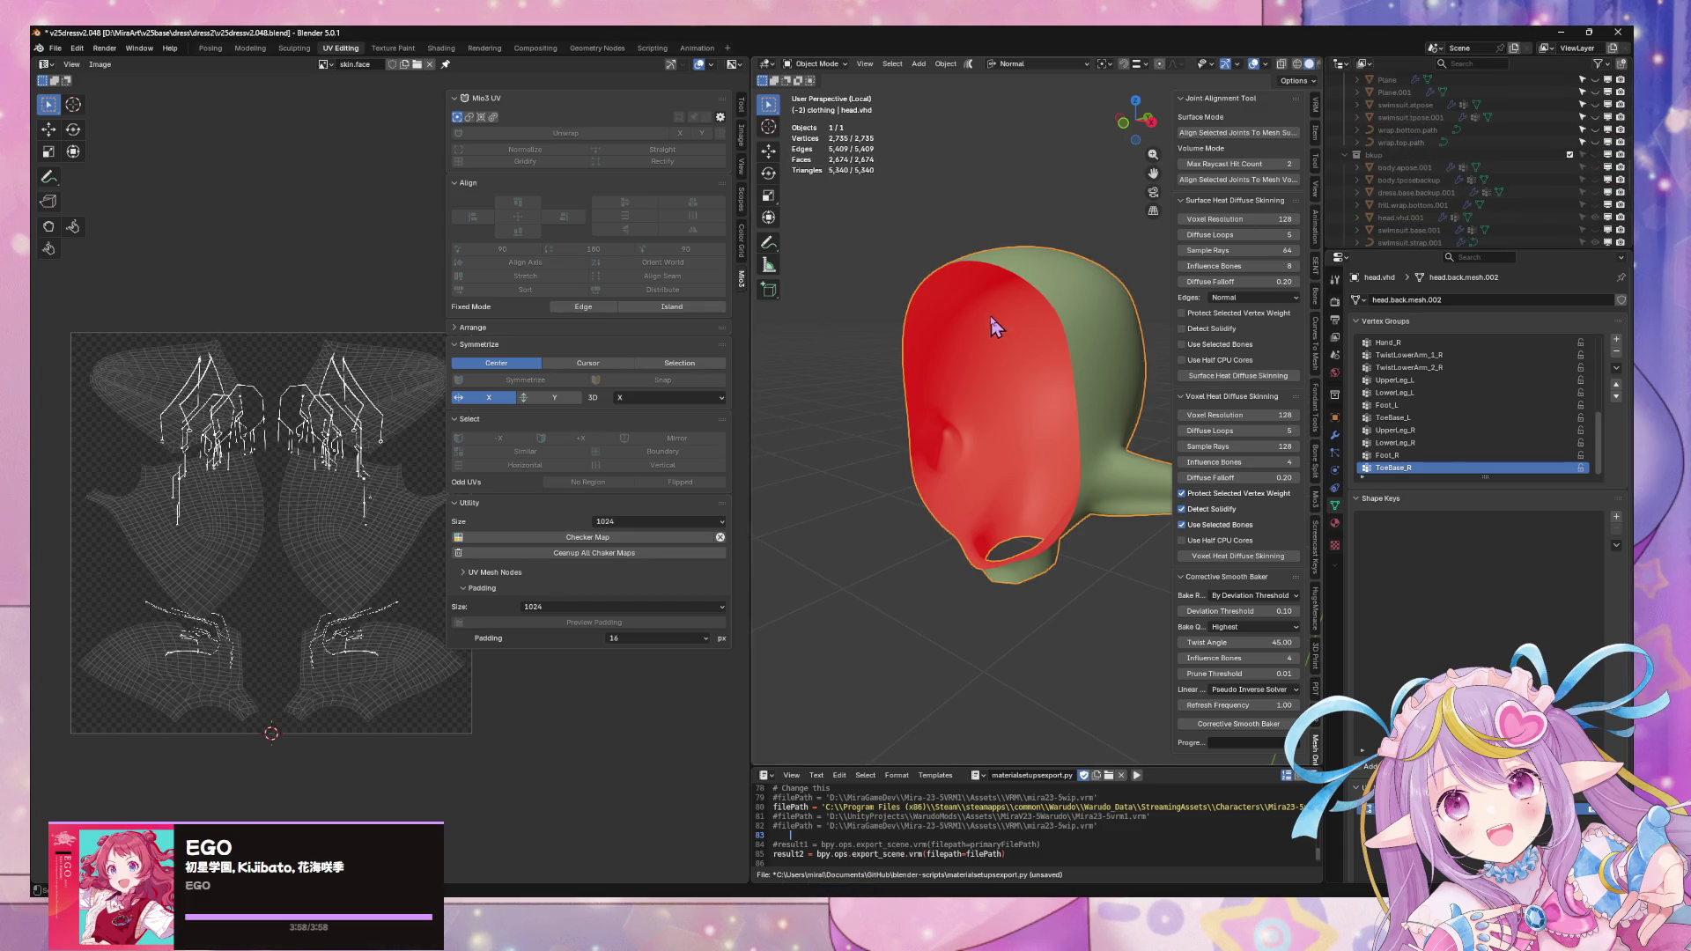
# - Inspect the original head's UVs in Edit Mode, then exit local view to show the full character
pyautogui.hotkey('ctrl', 'z')
pyautogui.moveTo(1100, 274); pyautogui.dragTo(961, 277, button='middle')
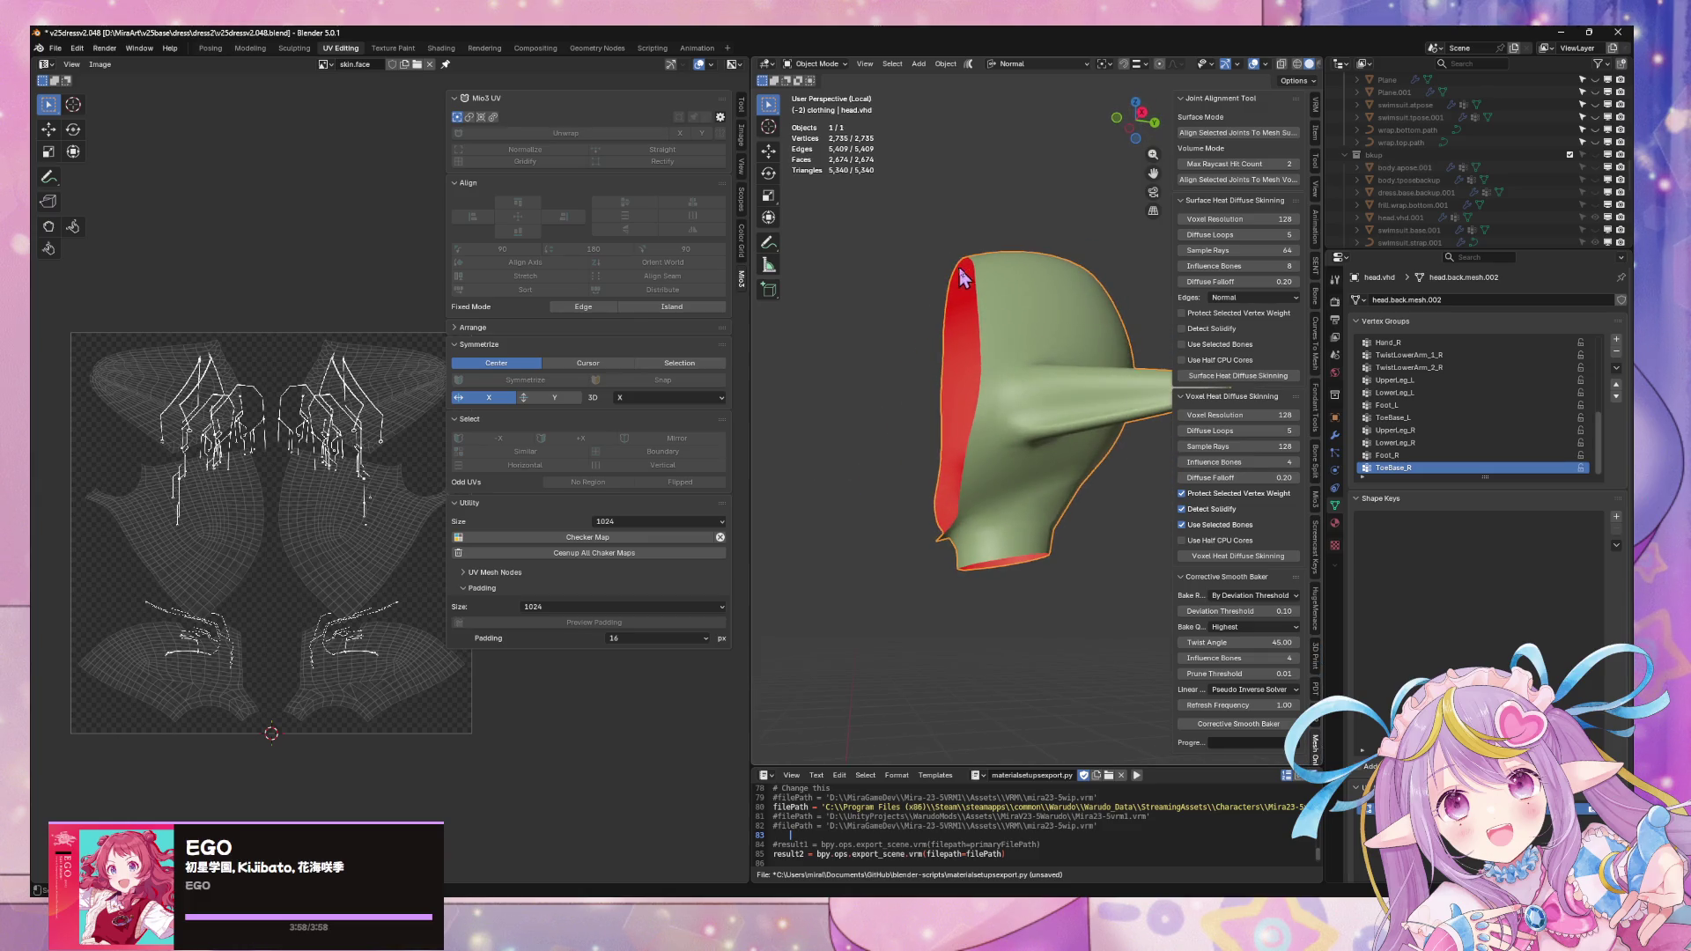
pyautogui.press('Tab')
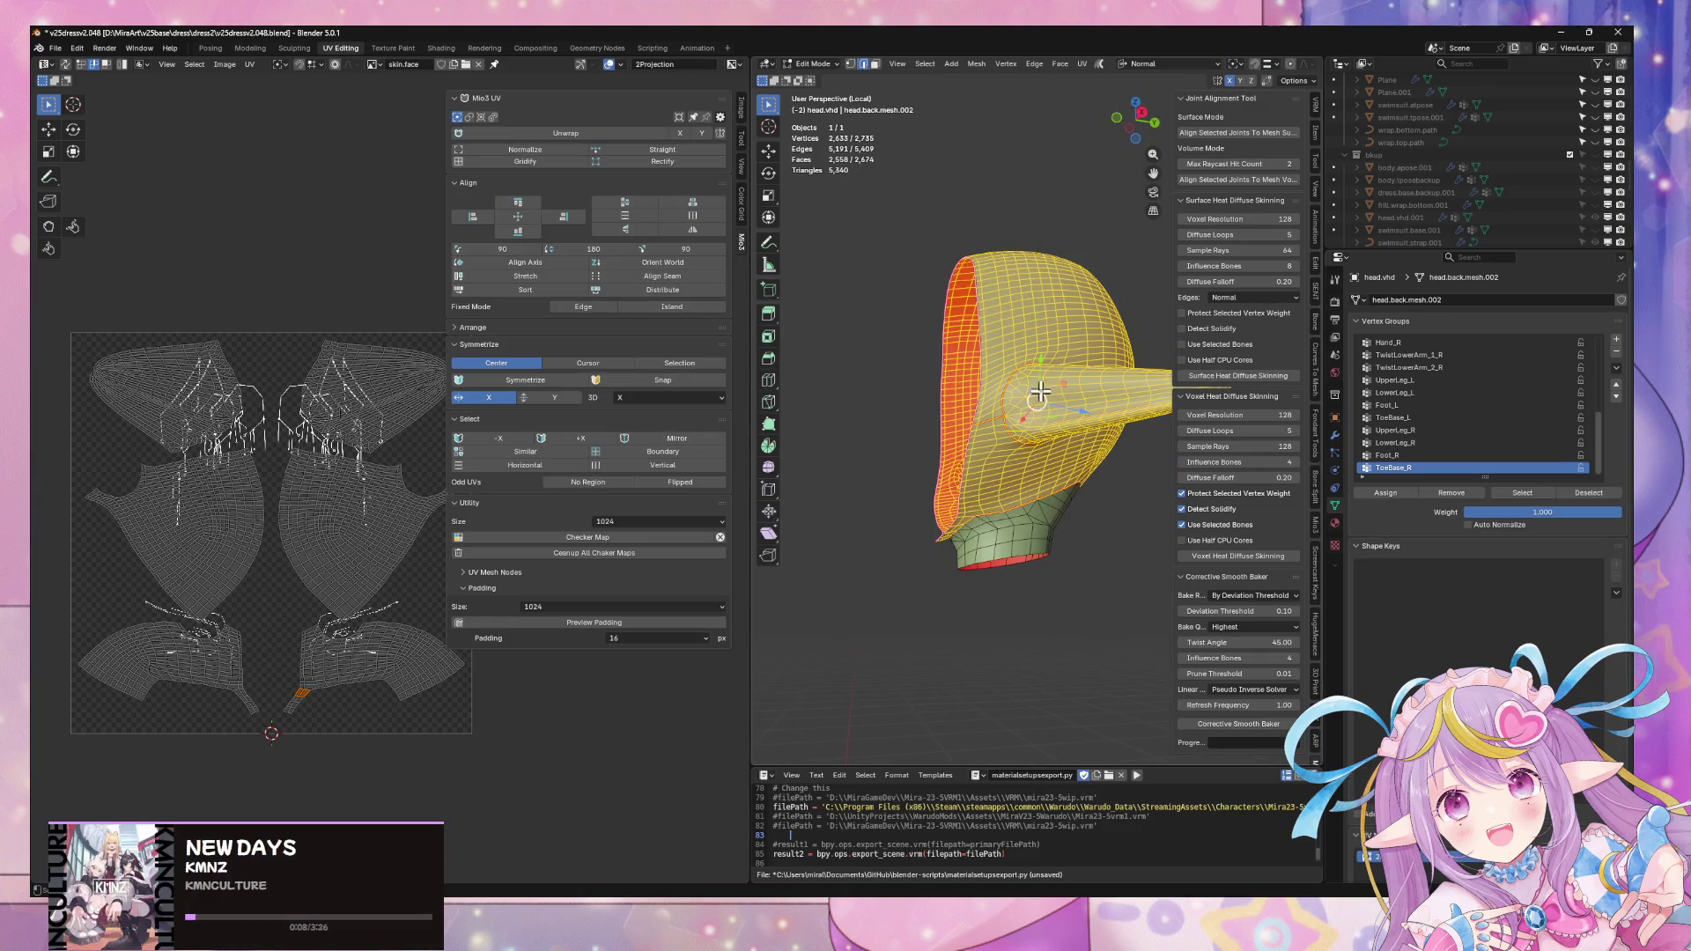
pyautogui.moveTo(930, 325)
pyautogui.mouseDown(button='middle')
pyautogui.moveTo(1170, 321)
pyautogui.moveTo(979, 340)
pyautogui.mouseUp(button='middle')
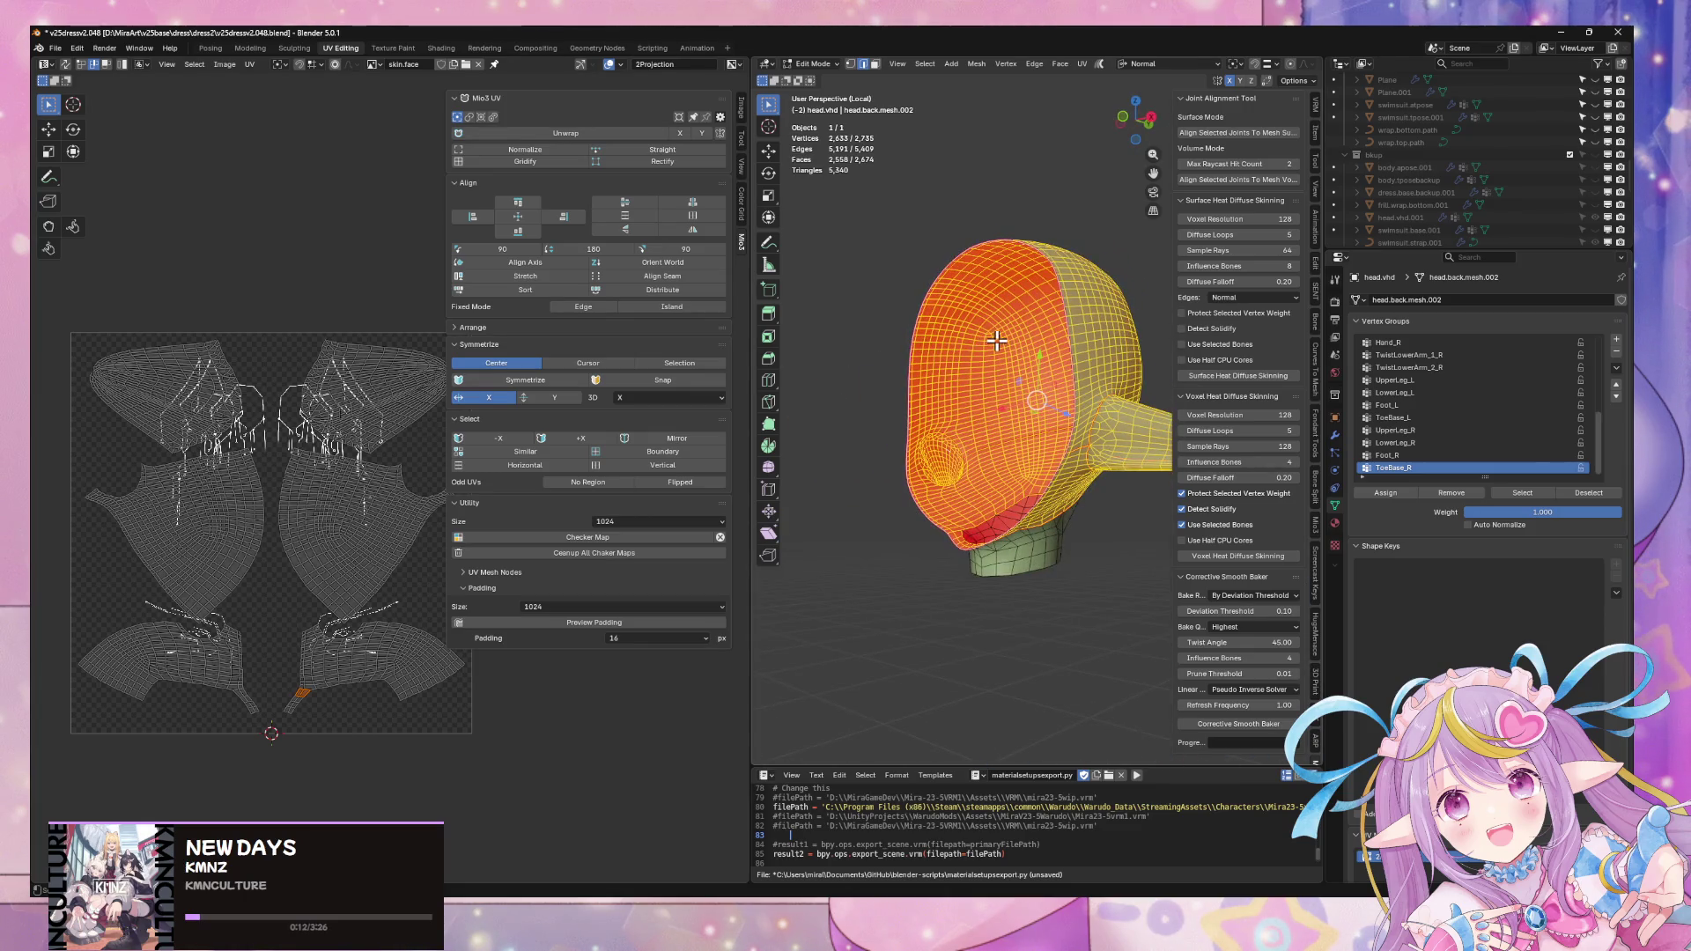
pyautogui.press('KP_Divide')
pyautogui.press('Tab')
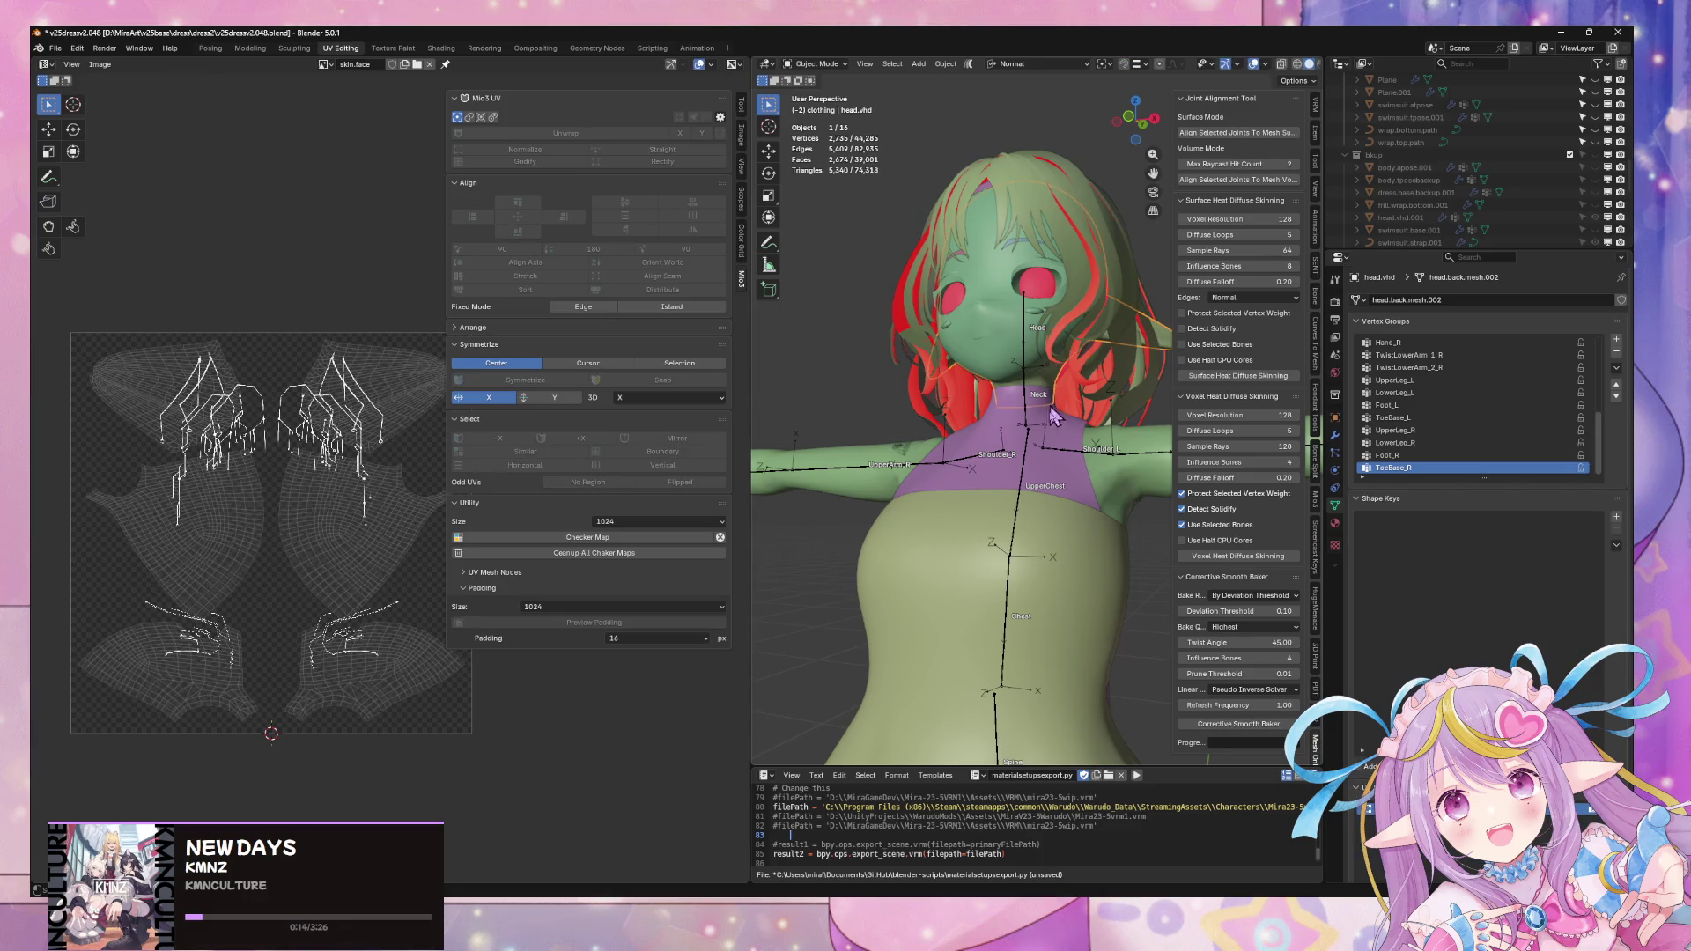
pyautogui.click(1107, 488)
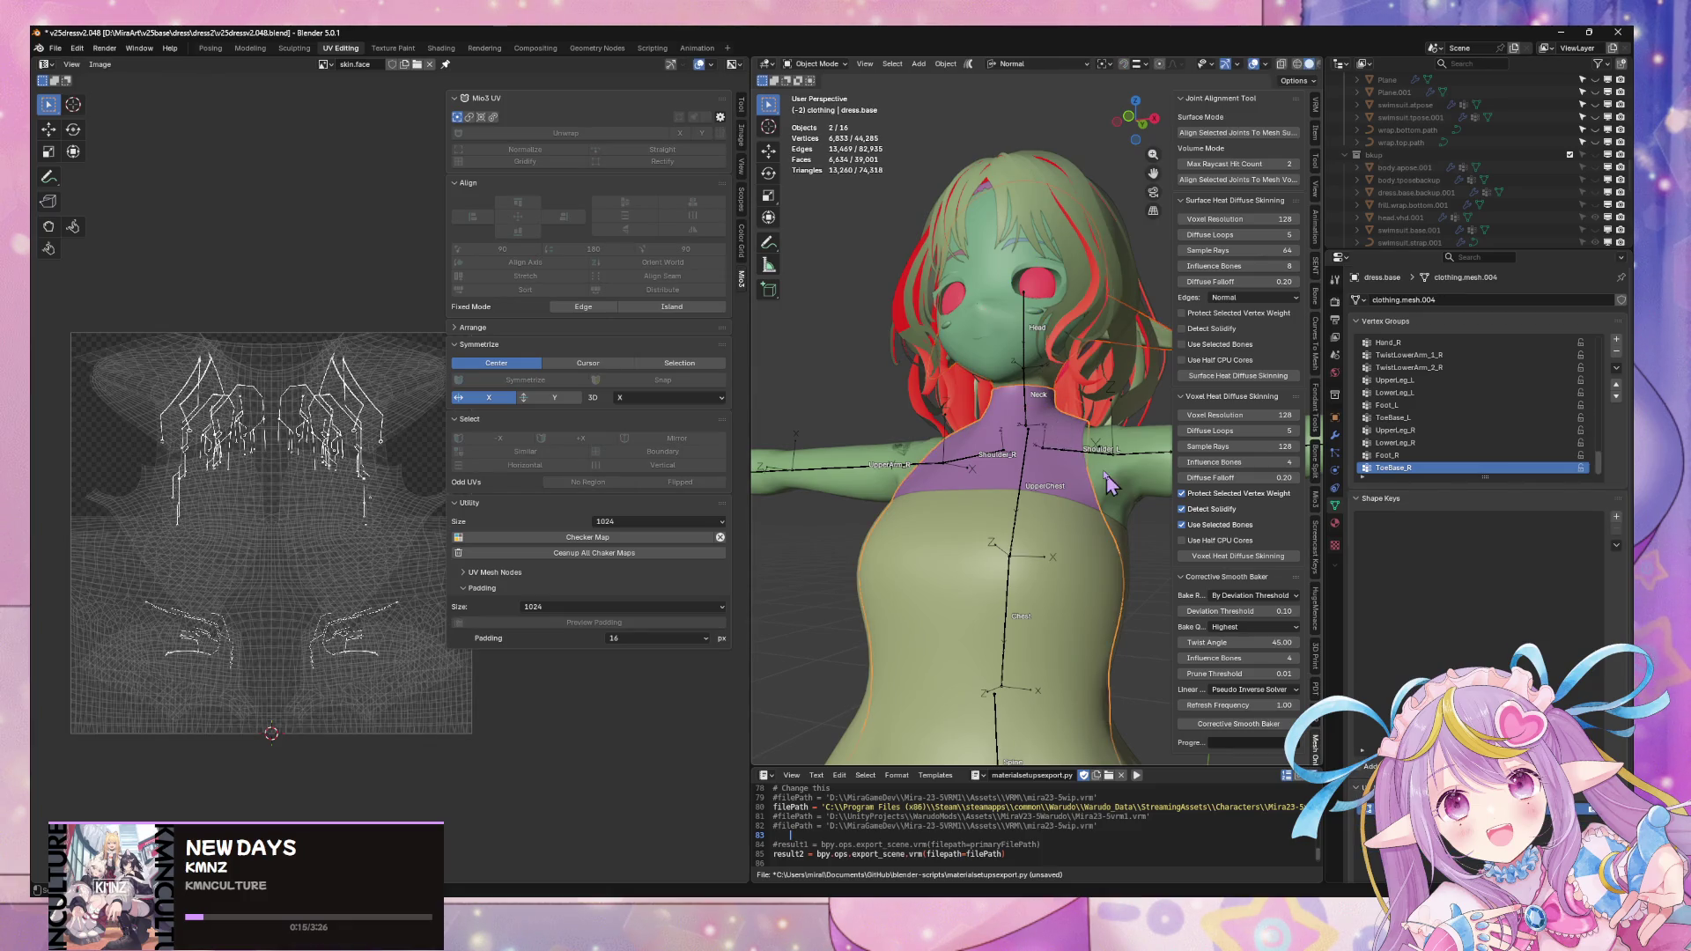
pyautogui.keyDown('shift'); pyautogui.click(1121, 519); pyautogui.keyUp('shift')
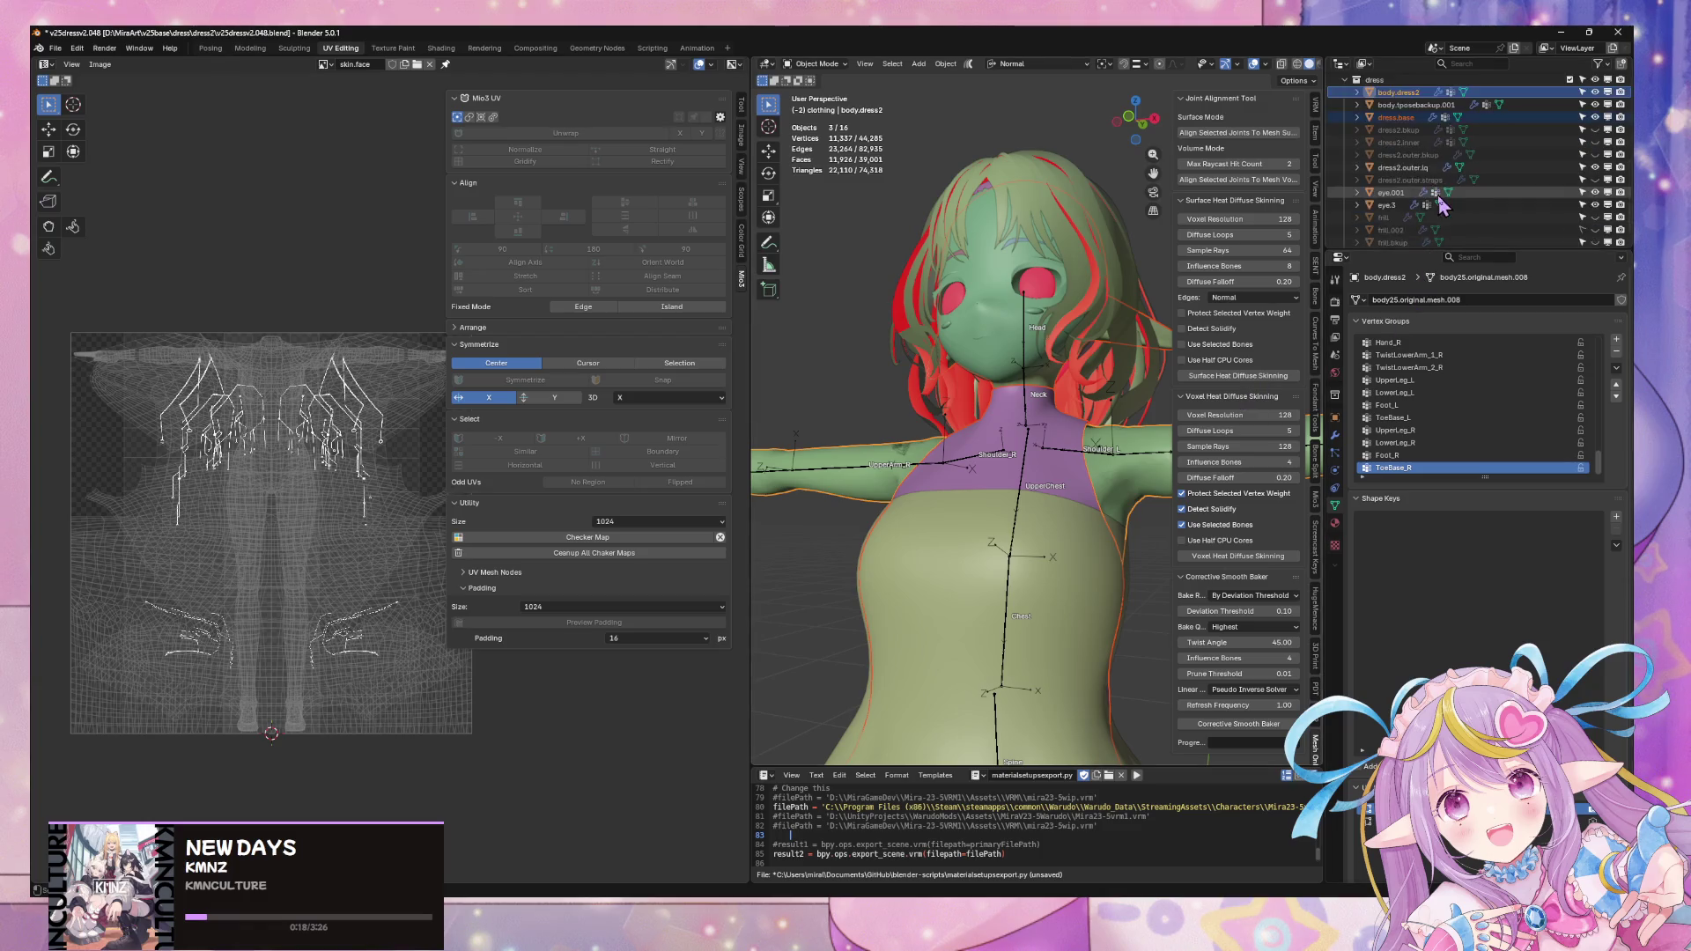
pyautogui.scroll(-3, 1467, 158)
pyautogui.moveTo(1116, 456)
pyautogui.mouseDown(button='middle')
pyautogui.moveTo(938, 328)
pyautogui.moveTo(974, 331)
pyautogui.mouseUp(button='middle')
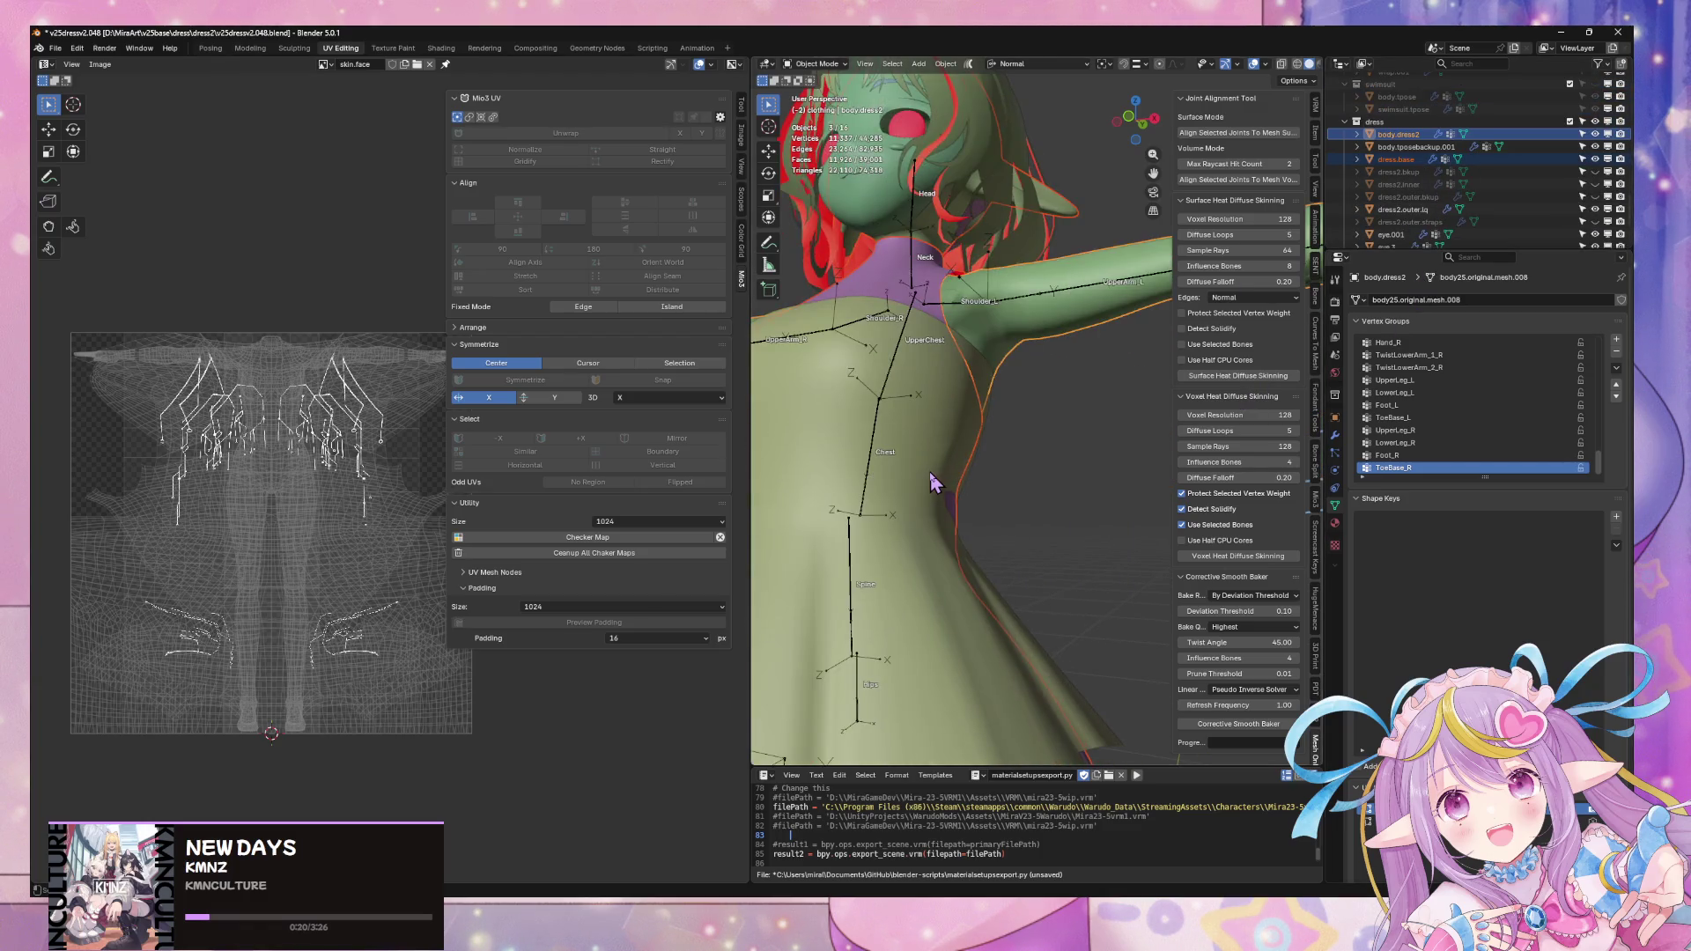
pyautogui.keyDown('shift'); pyautogui.click(974, 331); pyautogui.keyUp('shift')
pyautogui.scroll(2, 997, 410)
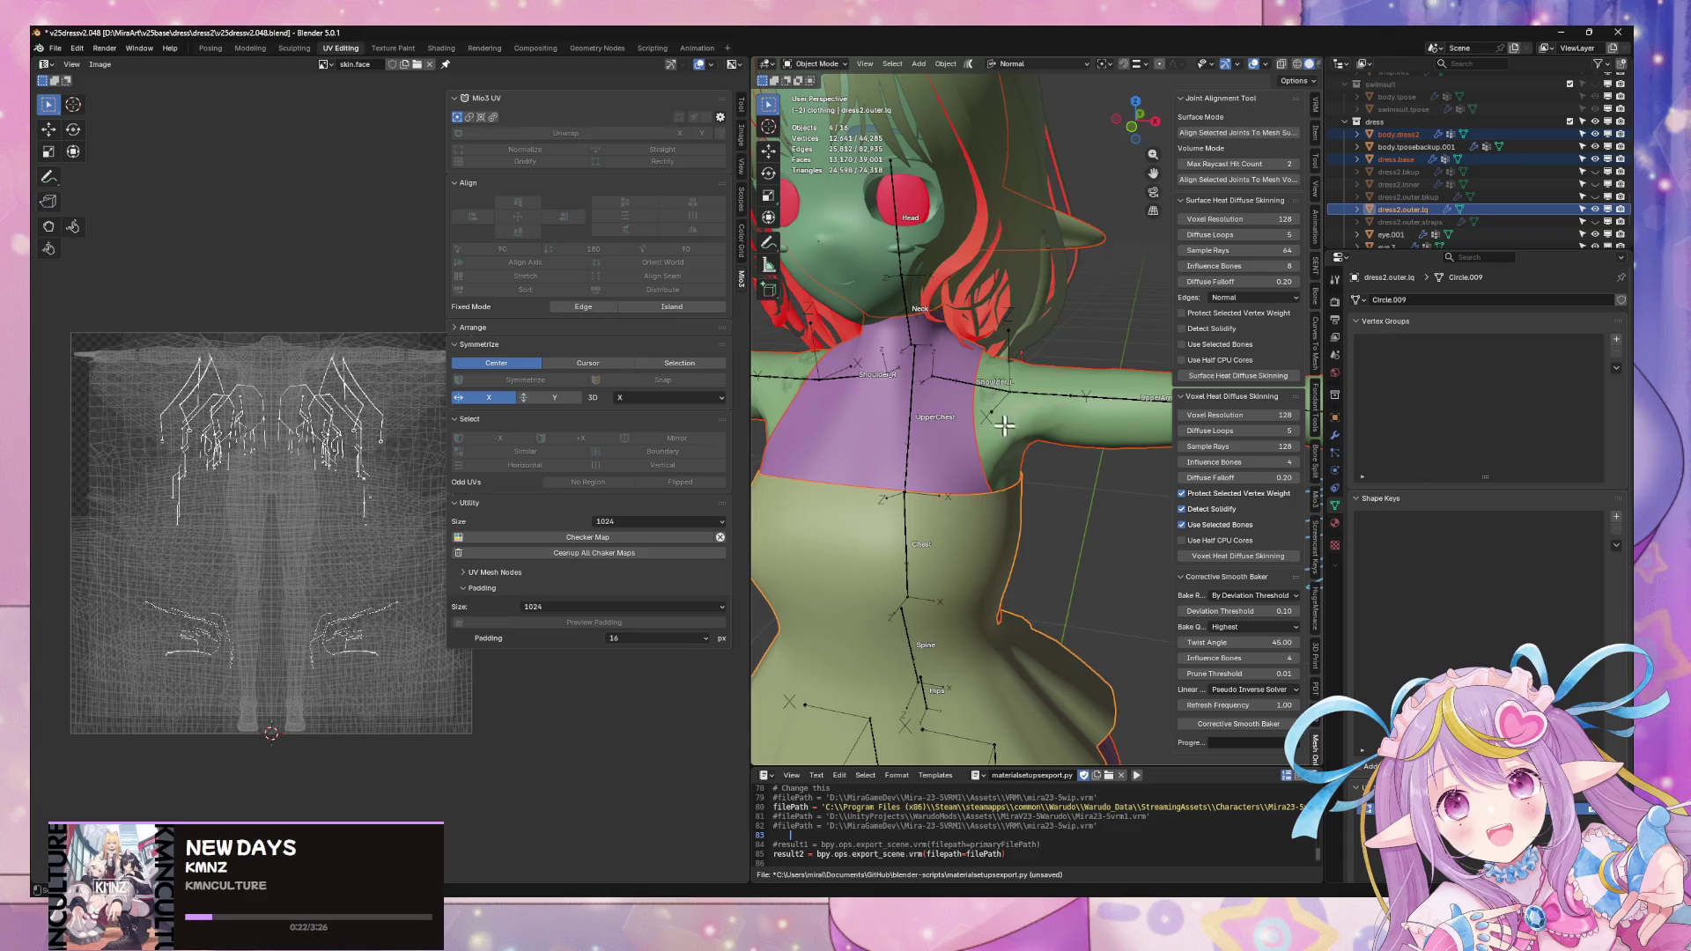
pyautogui.press('Tab')
pyautogui.moveTo(1005, 424); pyautogui.dragTo(1051, 443, button='middle')
pyautogui.press('Tab')
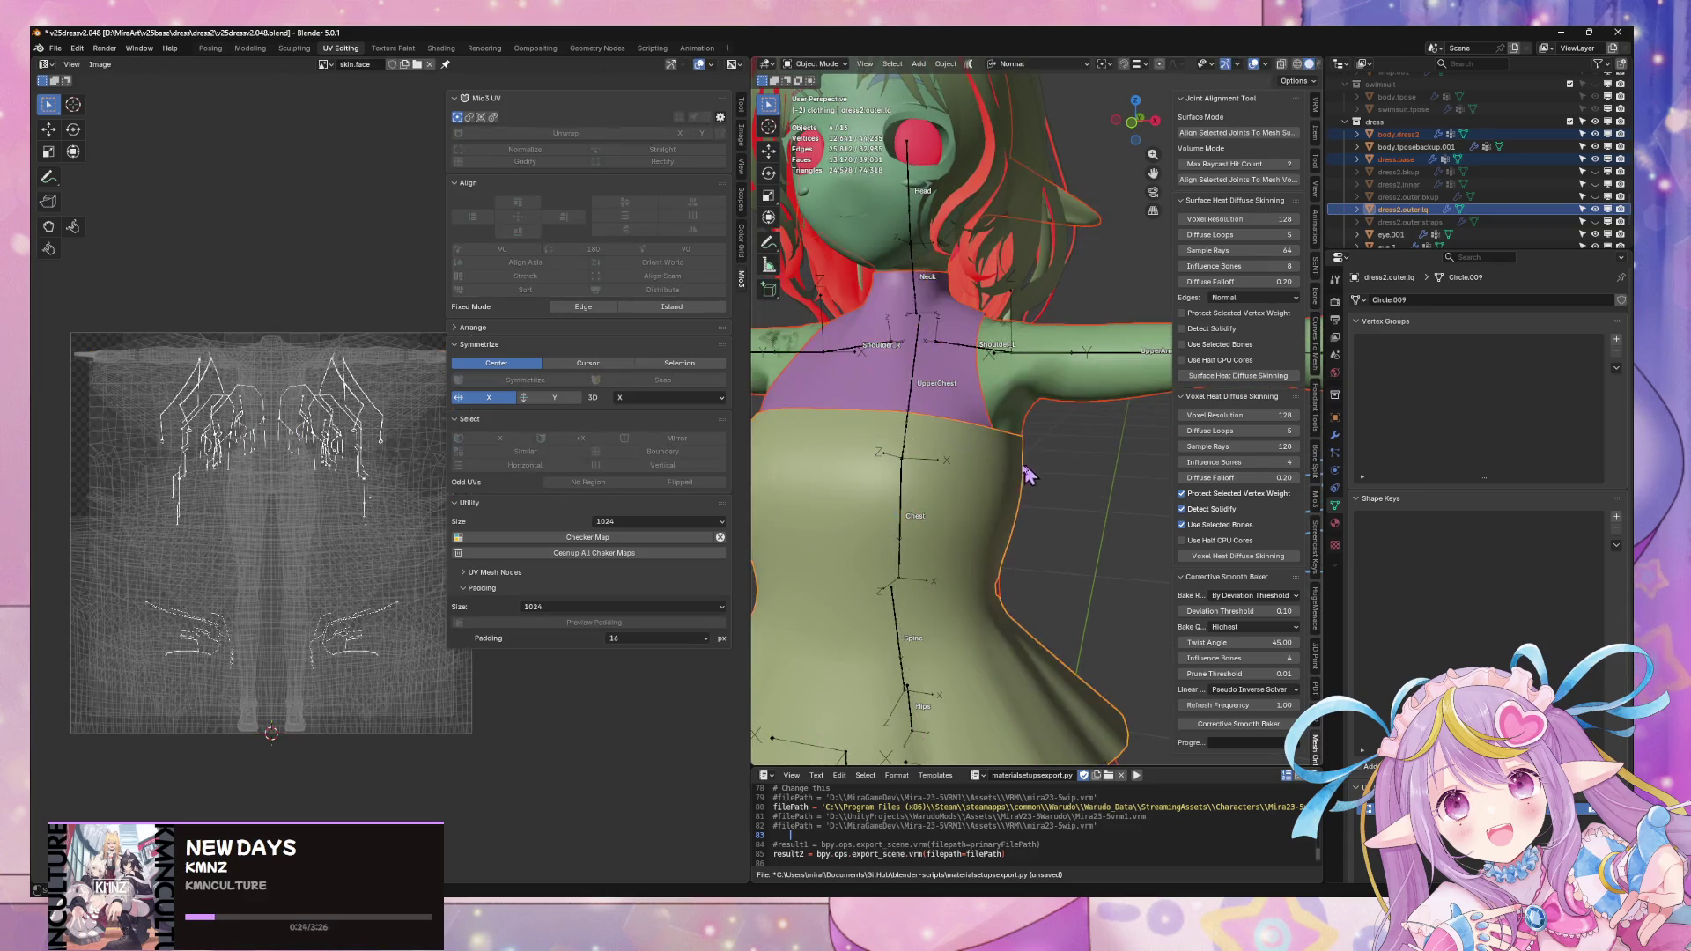
pyautogui.click(1026, 473)
pyautogui.press('Tab')
pyautogui.press('Tab')
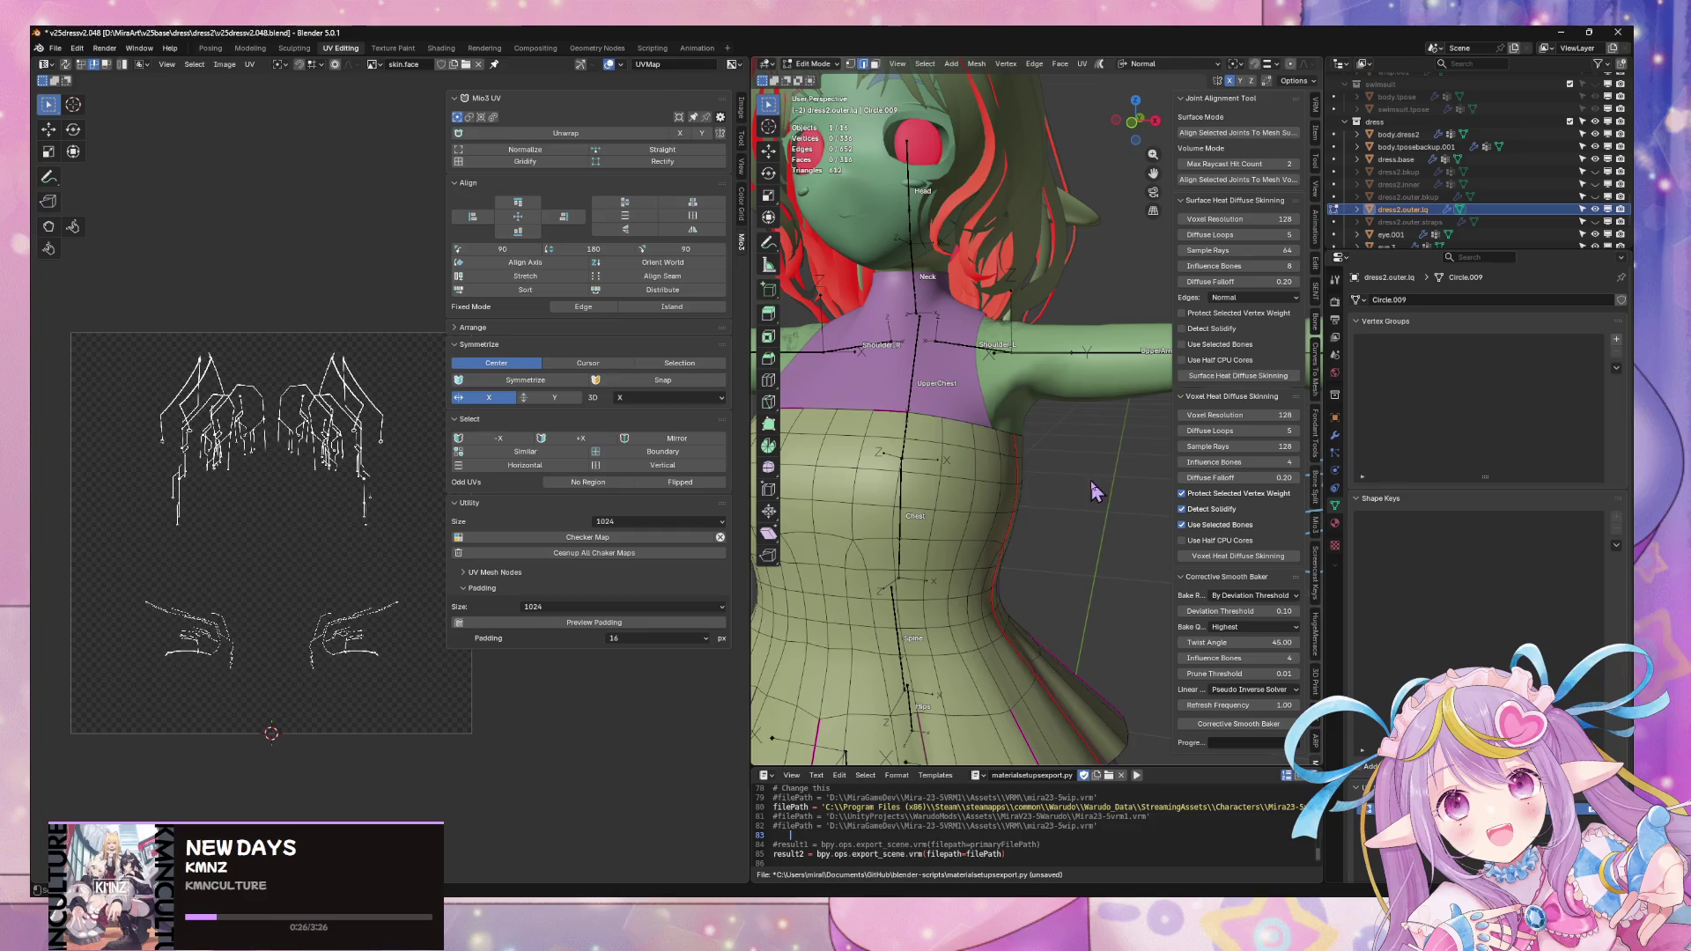
pyautogui.keyDown('shift'); pyautogui.click(949, 371); pyautogui.keyUp('shift')
pyautogui.press('Tab')
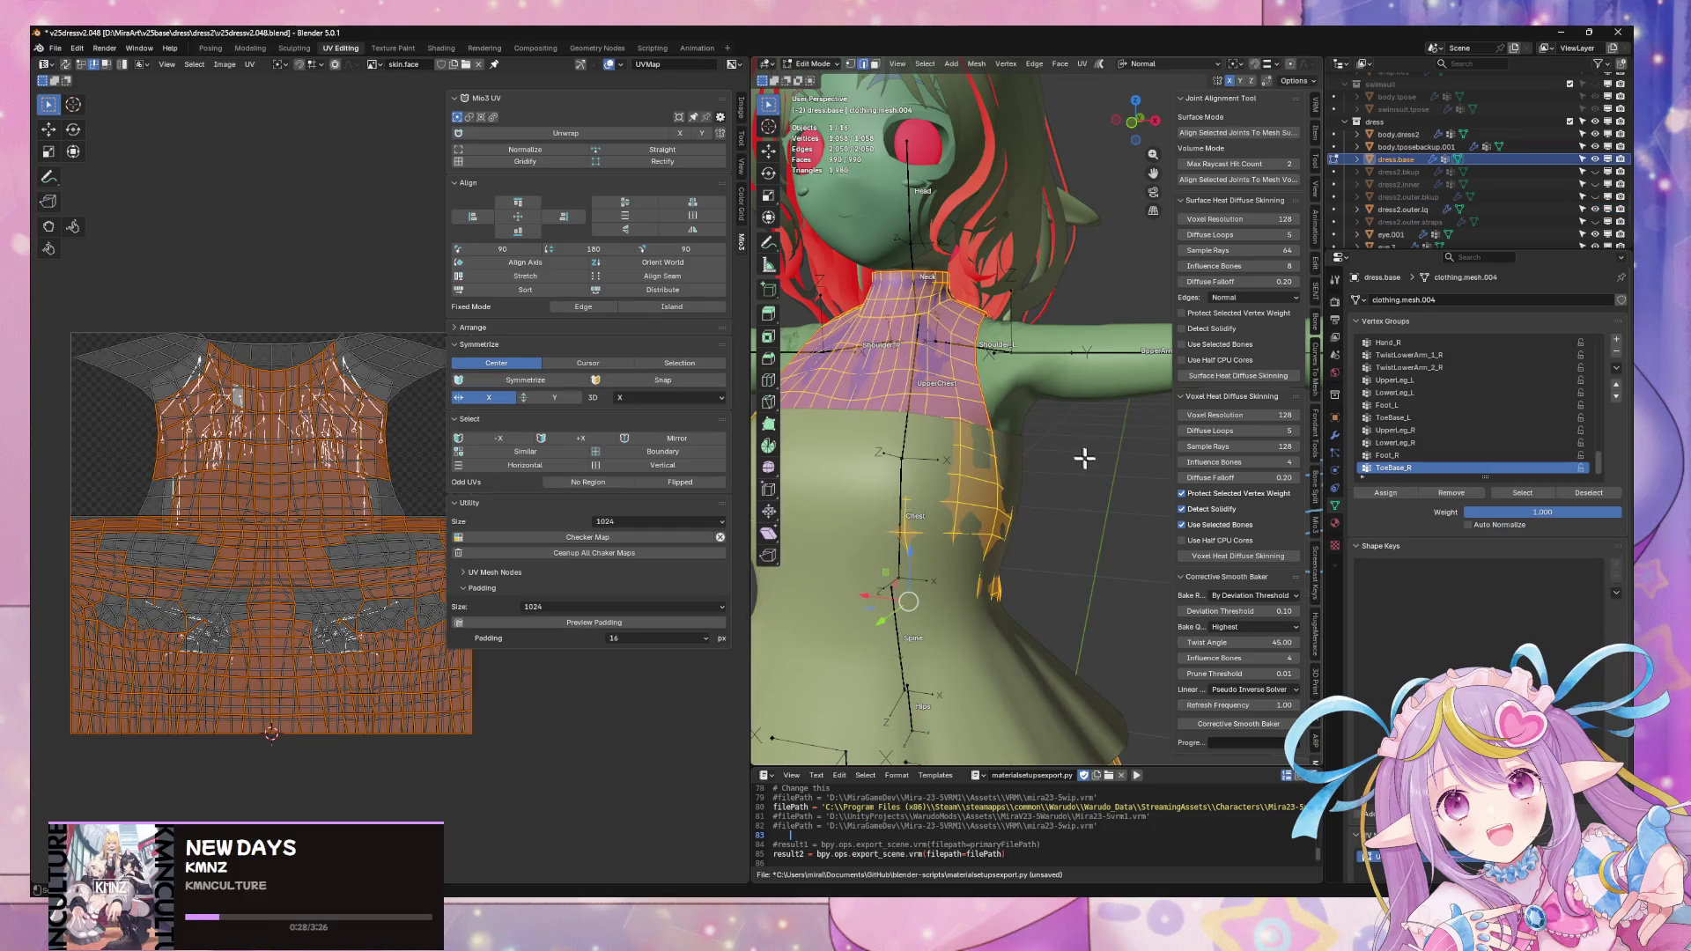
pyautogui.press('Tab')
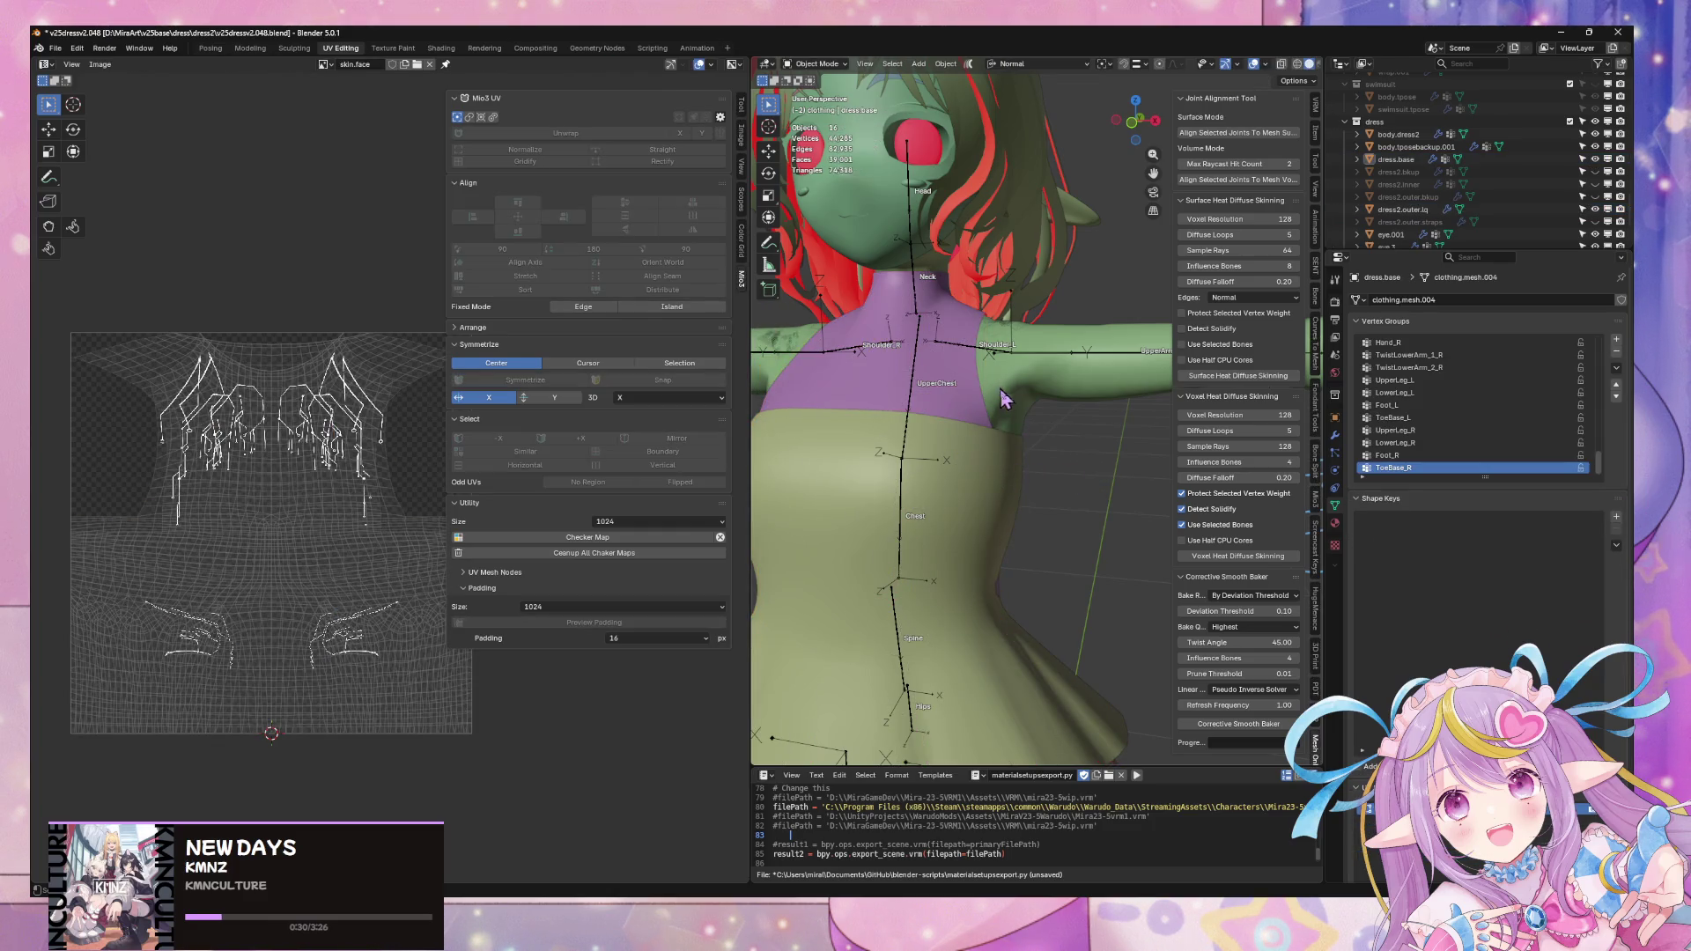
pyautogui.click(984, 348)
pyautogui.click(943, 273)
pyautogui.scroll(3, 1475, 192)
pyautogui.scroll(3, 1475, 191)
pyautogui.scroll(3, 1475, 211)
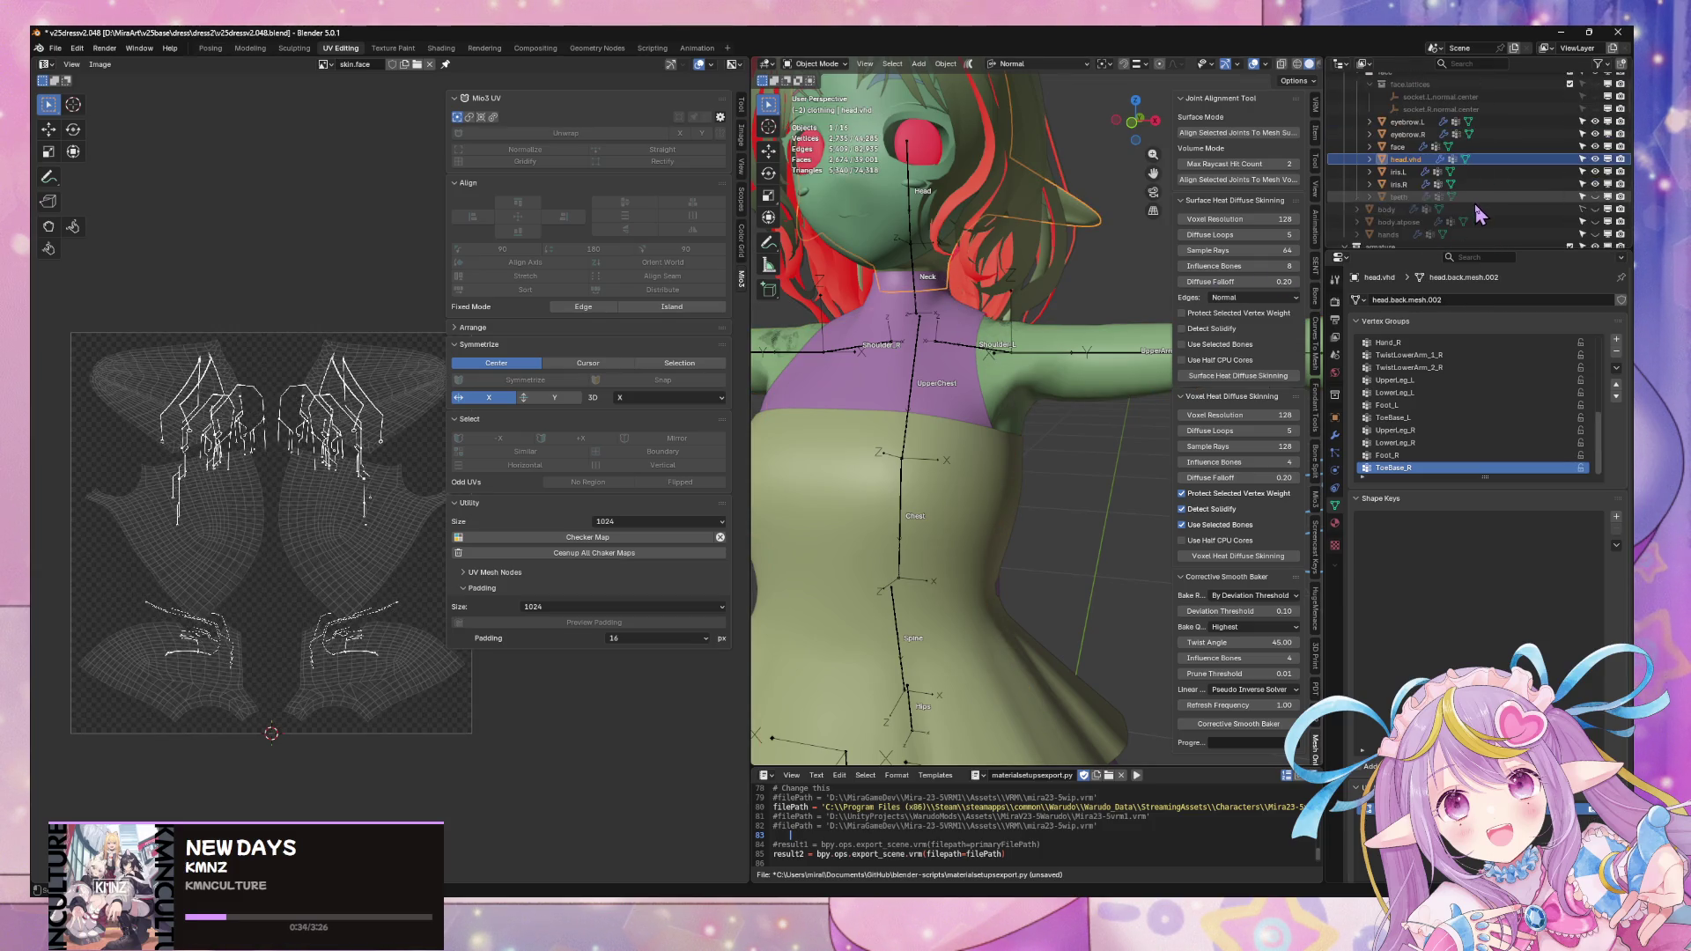
pyautogui.scroll(2, 1474, 212)
# - Duplicate the head object in place and rename the copy head.vhd.dress in the Outliner
pyautogui.moveTo(1044, 318)
pyautogui.mouseDown(button='middle')
pyautogui.moveTo(984, 298)
pyautogui.moveTo(1057, 280)
pyautogui.mouseUp(button='middle')
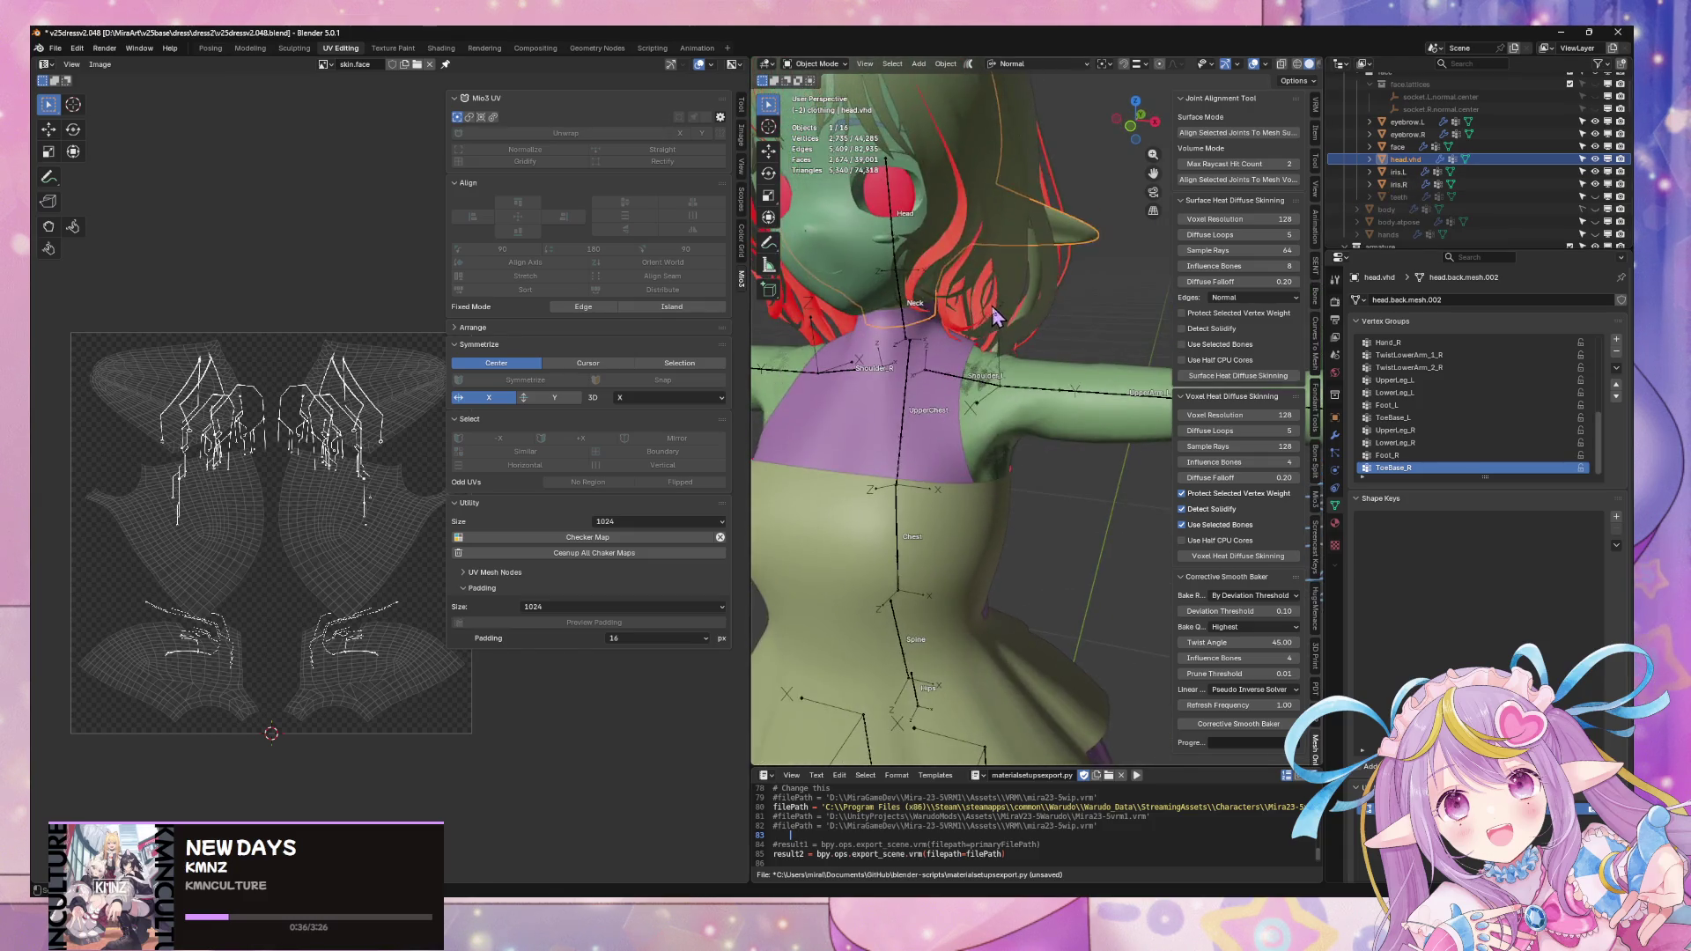
pyautogui.hotkey('shift', 'd')
pyautogui.press('Escape')
pyautogui.doubleClick(1414, 172)
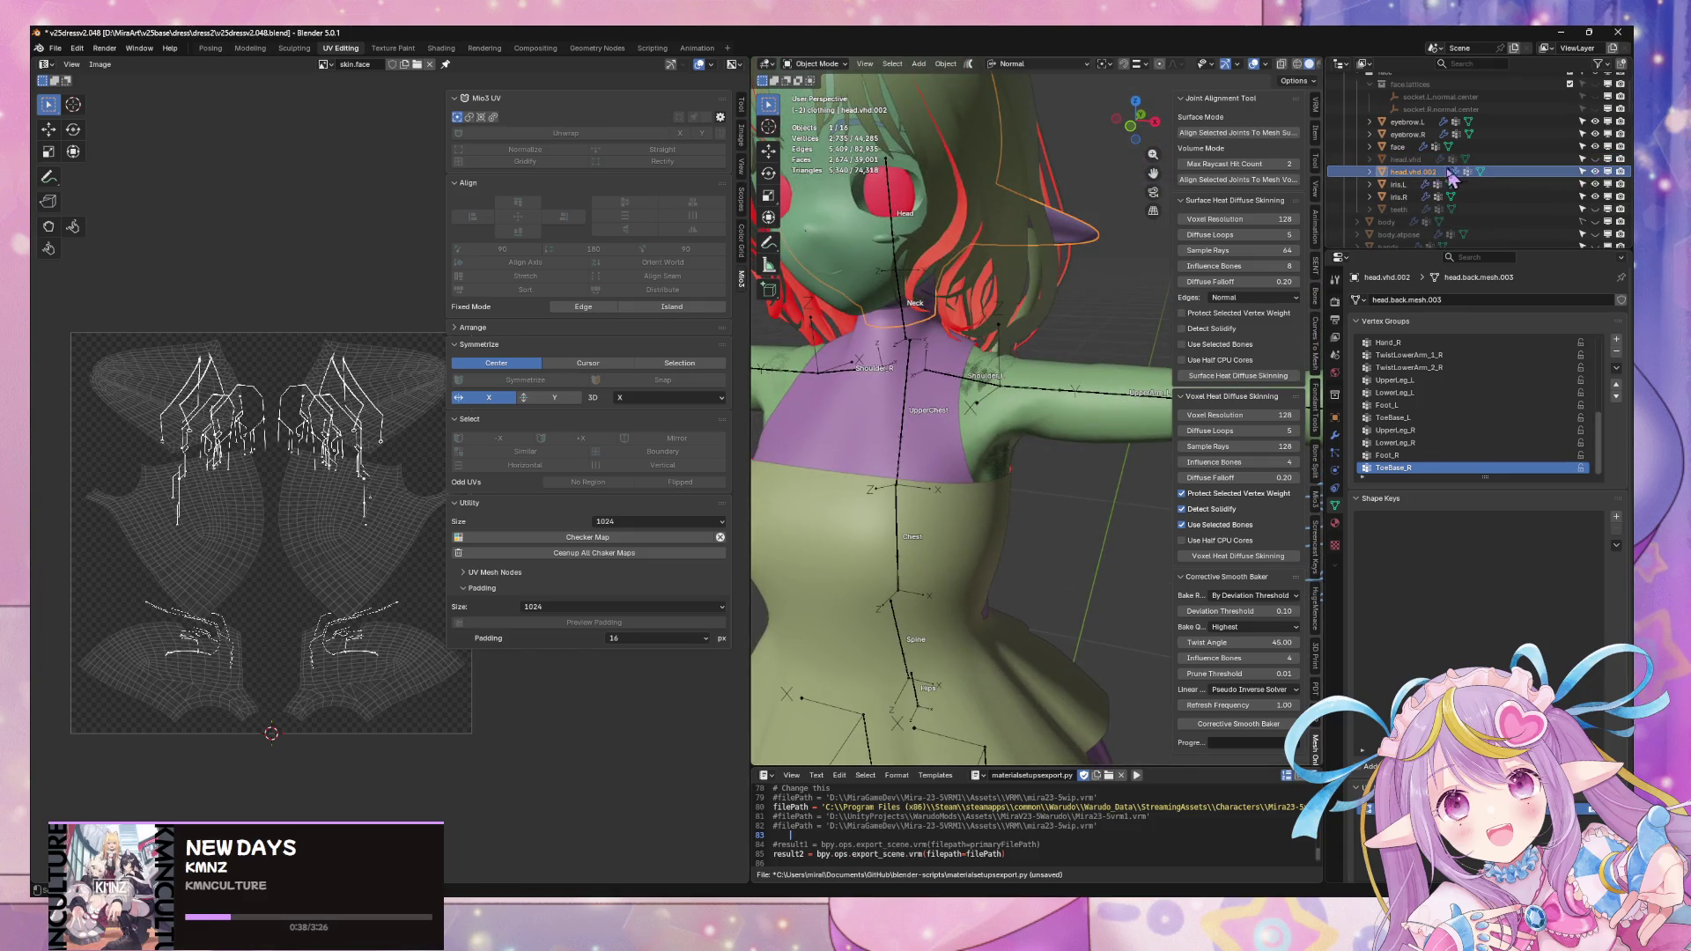
pyautogui.scroll(-1, 1453, 179)
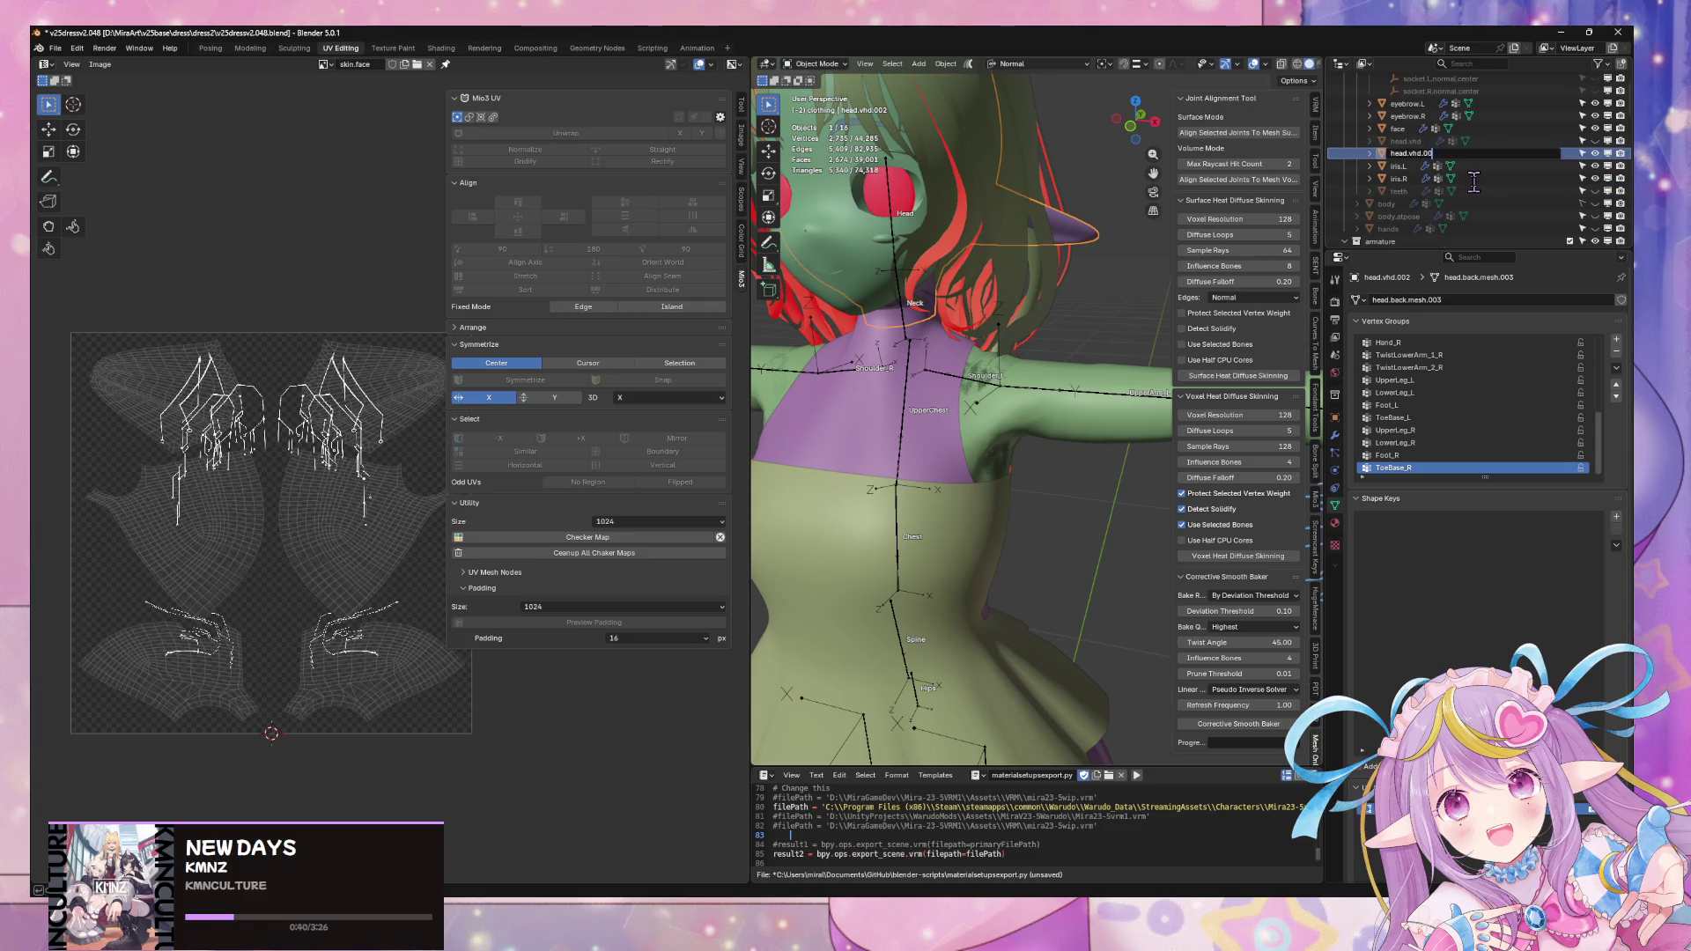
pyautogui.write('dress')
pyautogui.press('Return')
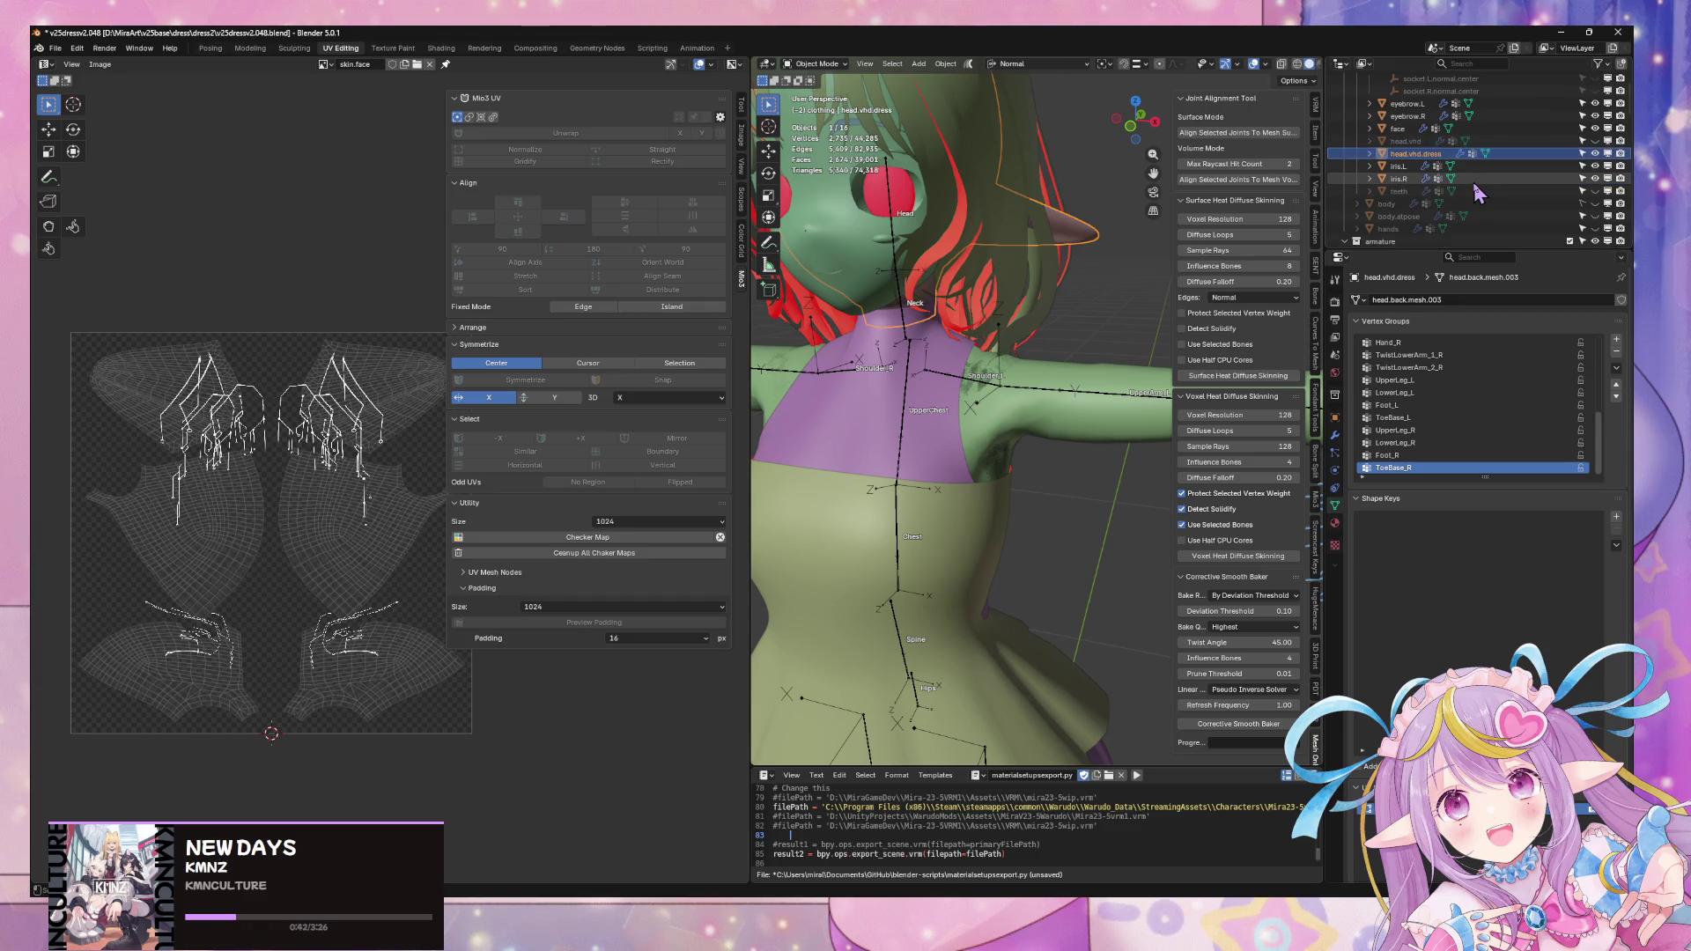
pyautogui.moveTo(984, 357); pyautogui.dragTo(969, 325, button='middle')
pyautogui.click(975, 328)
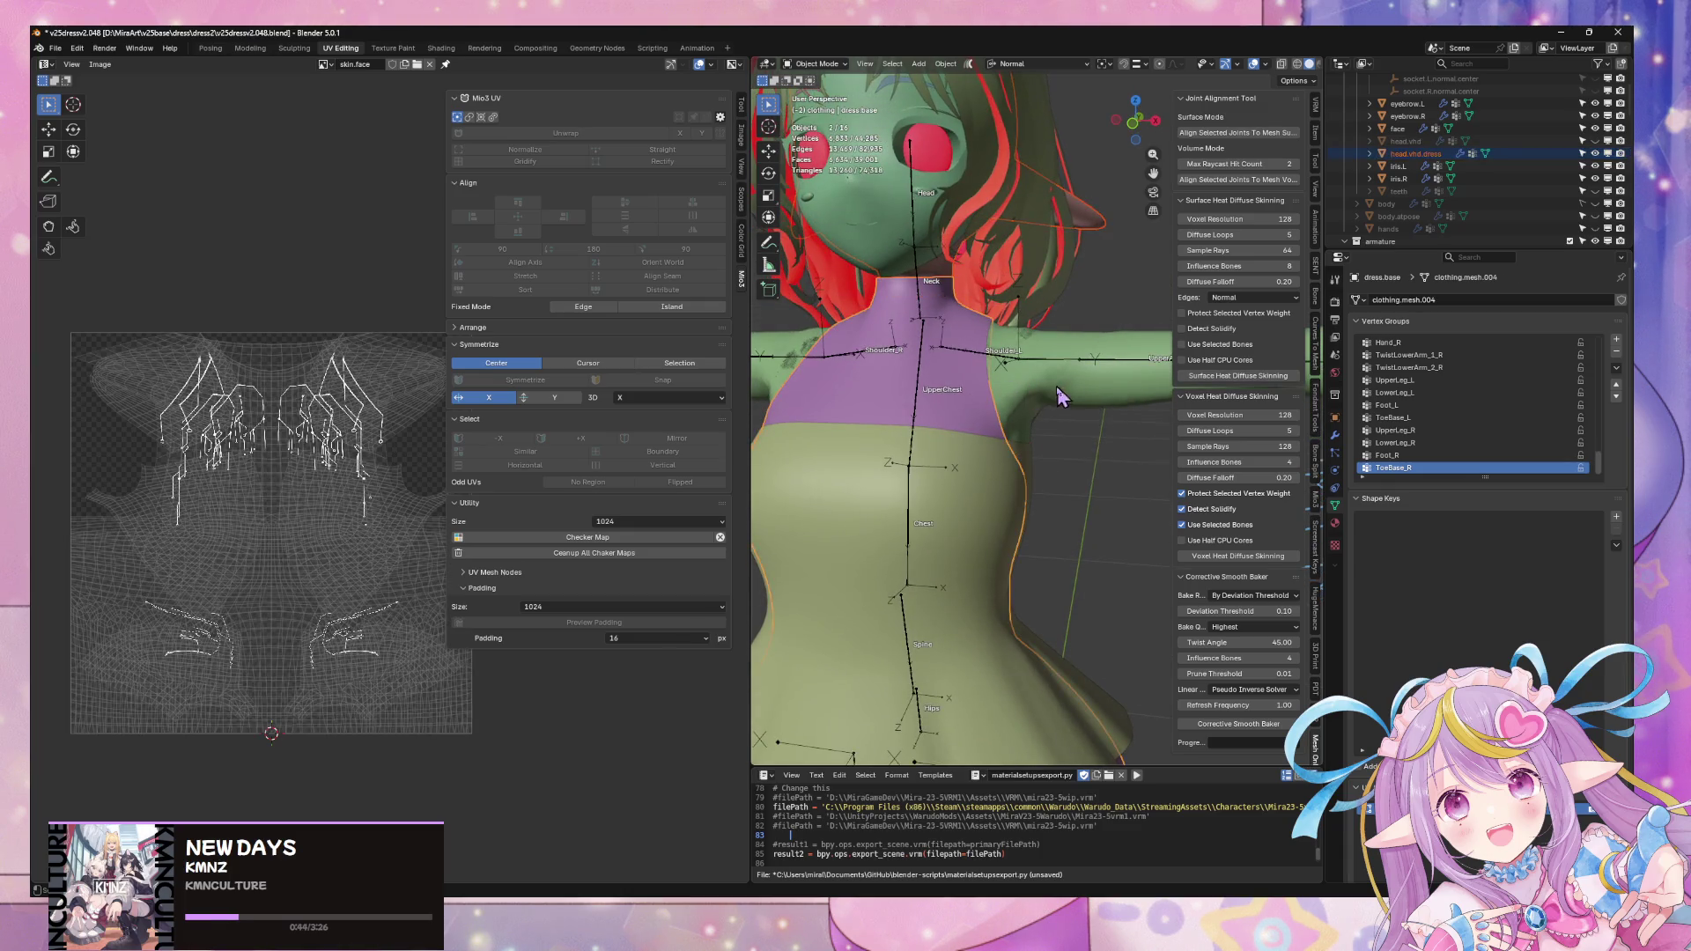
pyautogui.scroll(-5, 1377, 208)
pyautogui.scroll(-4, 1379, 208)
pyautogui.scroll(-3, 1379, 209)
pyautogui.scroll(-3, 1379, 212)
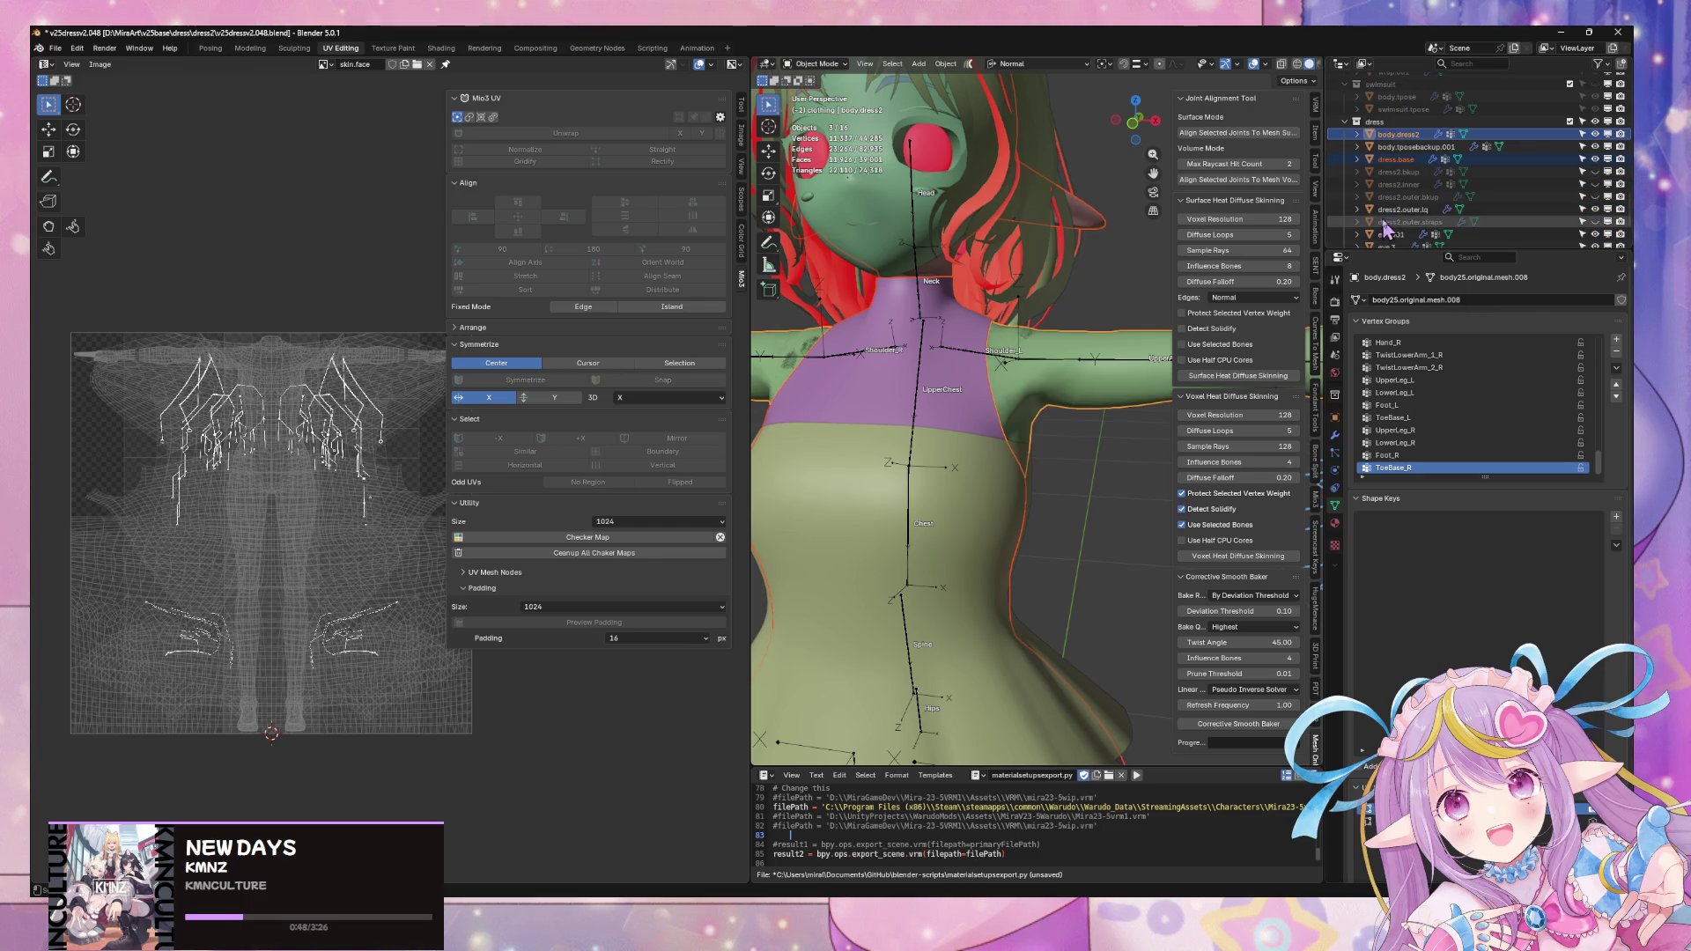
pyautogui.scroll(-6, 1036, 220)
# - Make dress2.outer.lq active and show its Subdivision, Solidify and Armature modifiers
pyautogui.moveTo(1028, 394)
pyautogui.keyDown('shift'); pyautogui.mouseDown(button='middle')
pyautogui.moveTo(1024, 258)
pyautogui.moveTo(985, 325)
pyautogui.mouseUp(button='middle'); pyautogui.keyUp('shift')
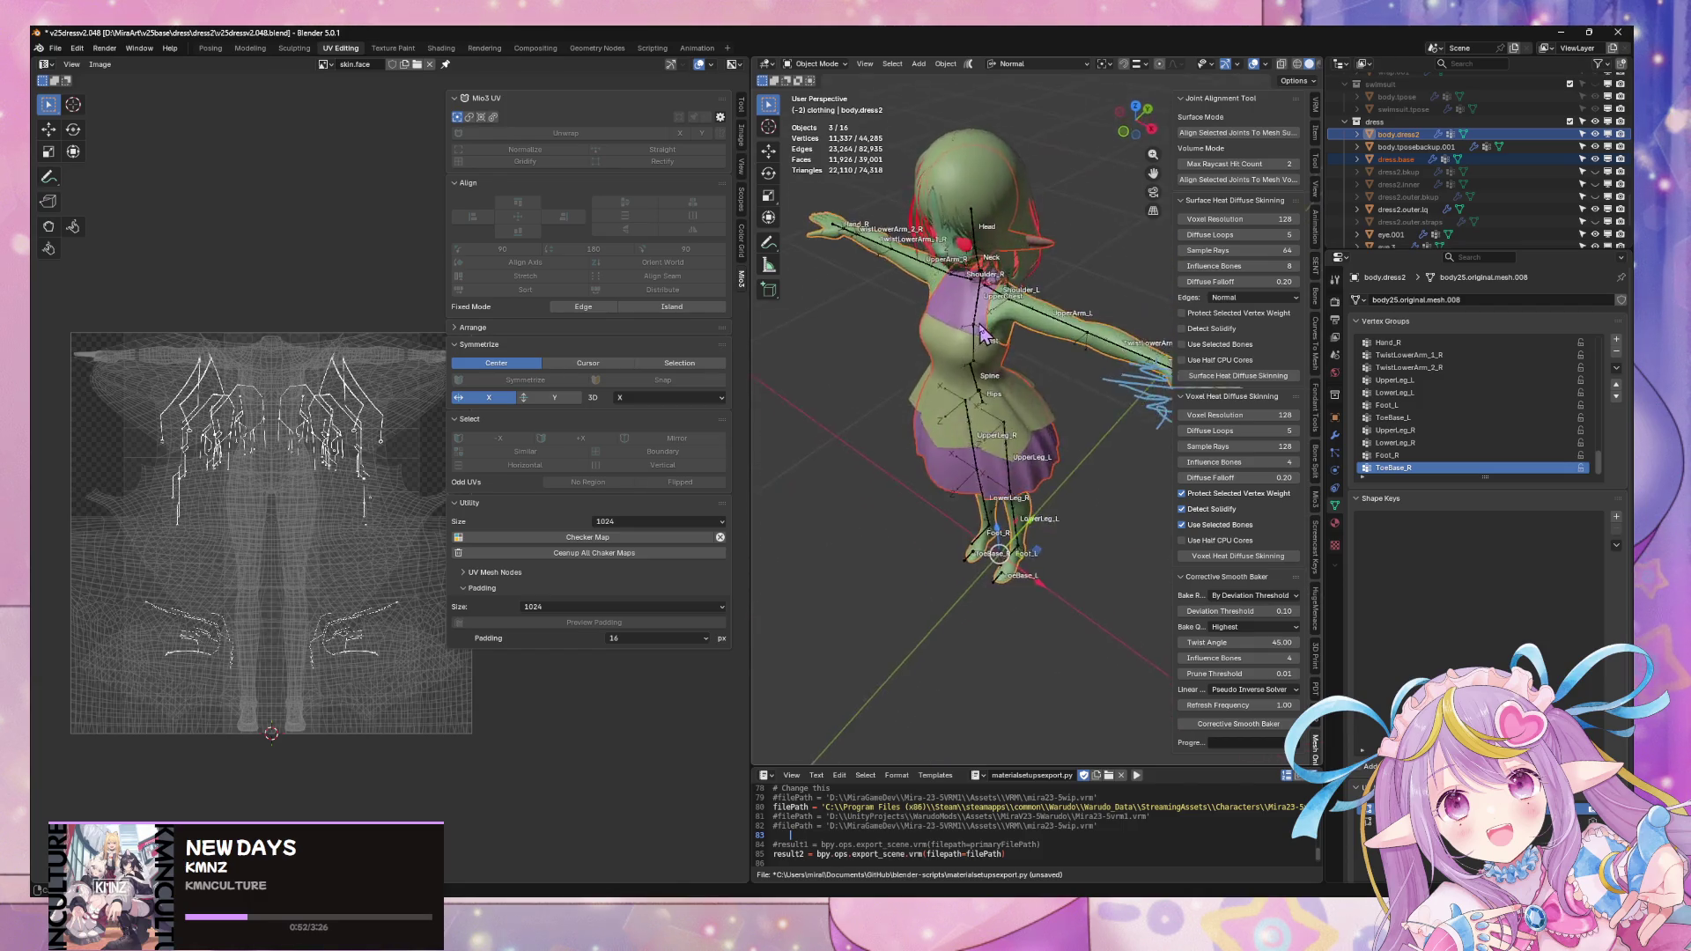
pyautogui.scroll(2, 986, 331)
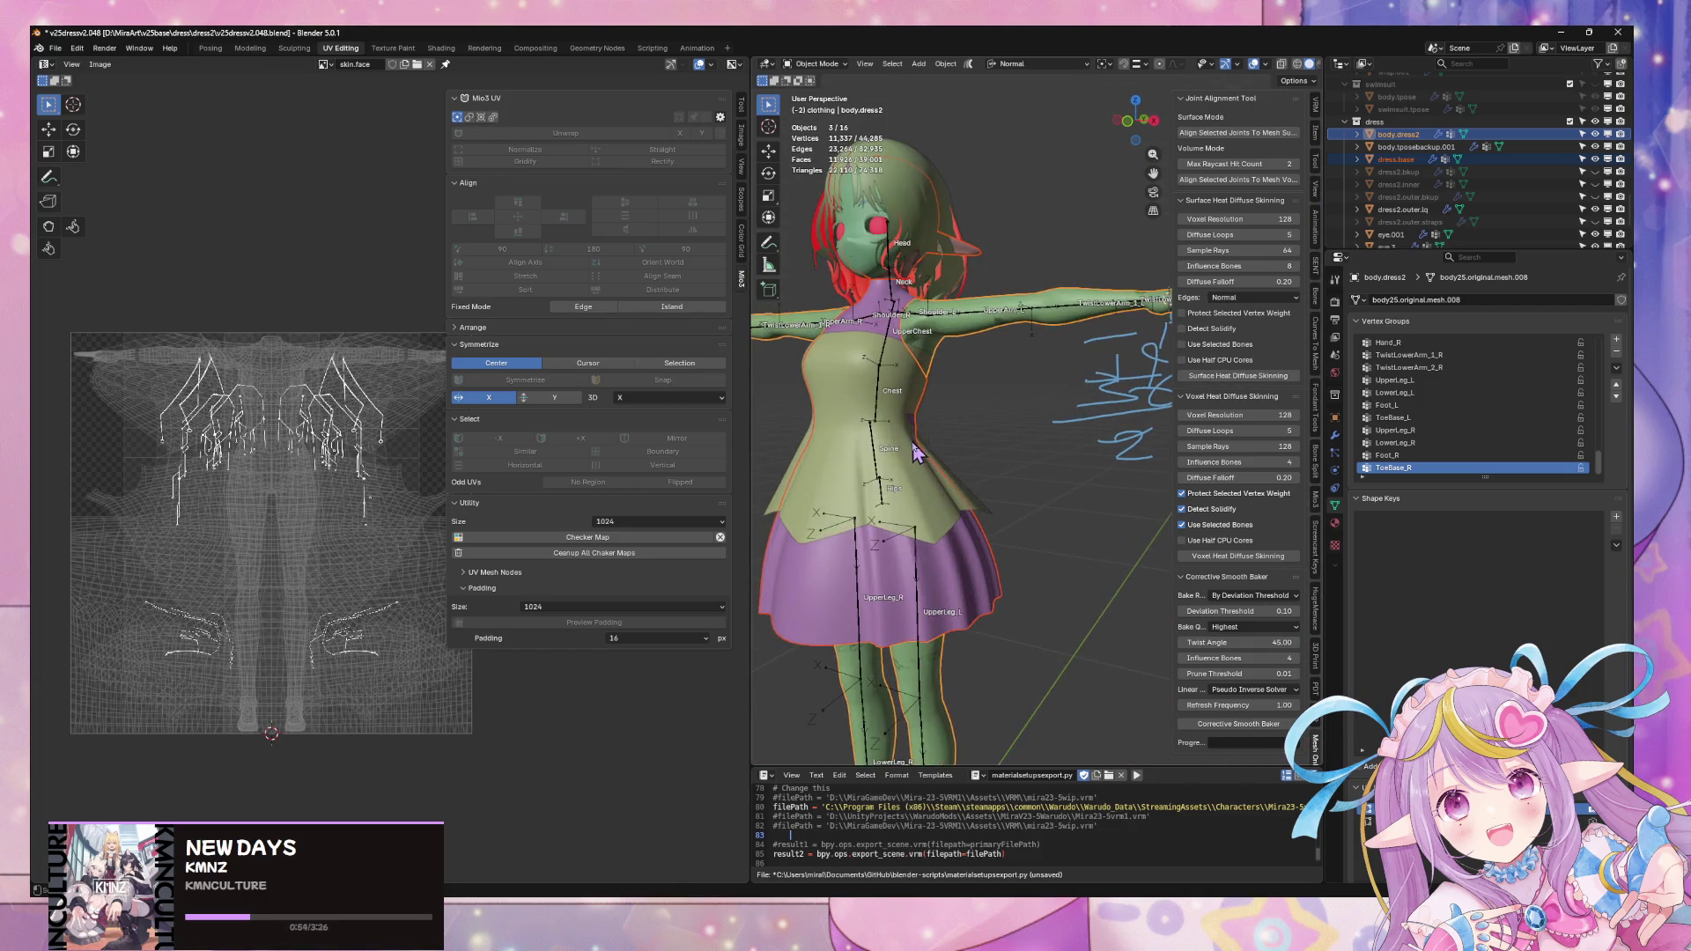
pyautogui.click(923, 409)
pyautogui.click(1343, 444)
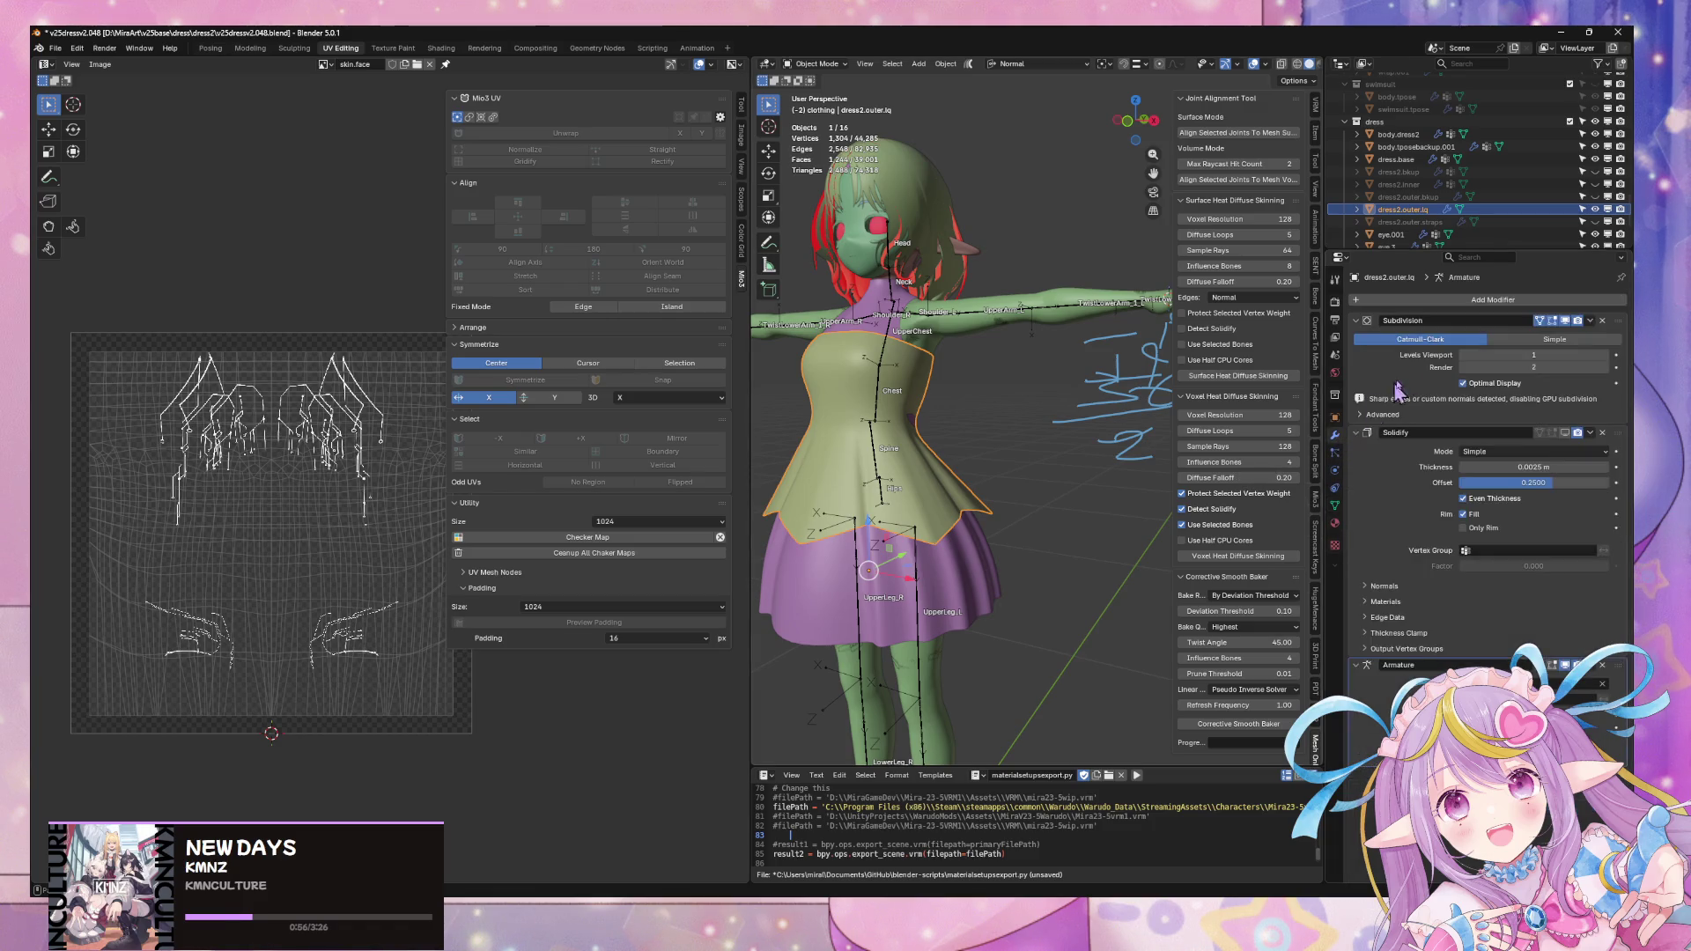
# - Duplicate dress2.outer.lq in place as a backup and hide the copy
pyautogui.moveTo(973, 421); pyautogui.dragTo(1025, 442, button='middle')
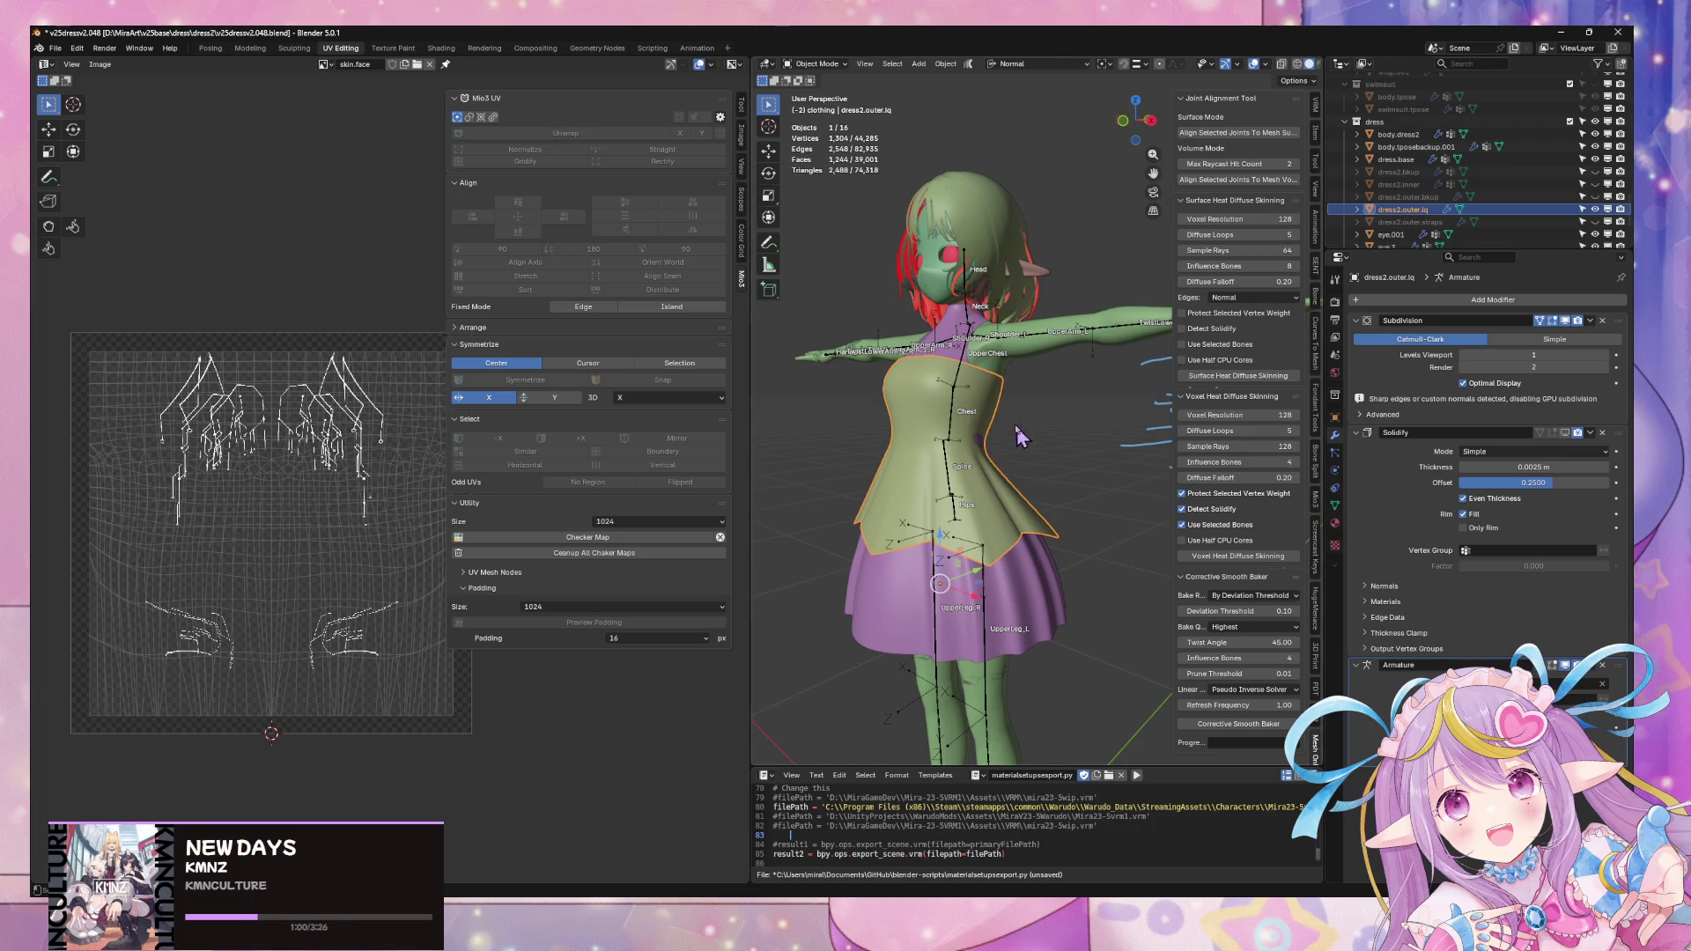
pyautogui.hotkey('shift', 'd')
pyautogui.press('Escape')
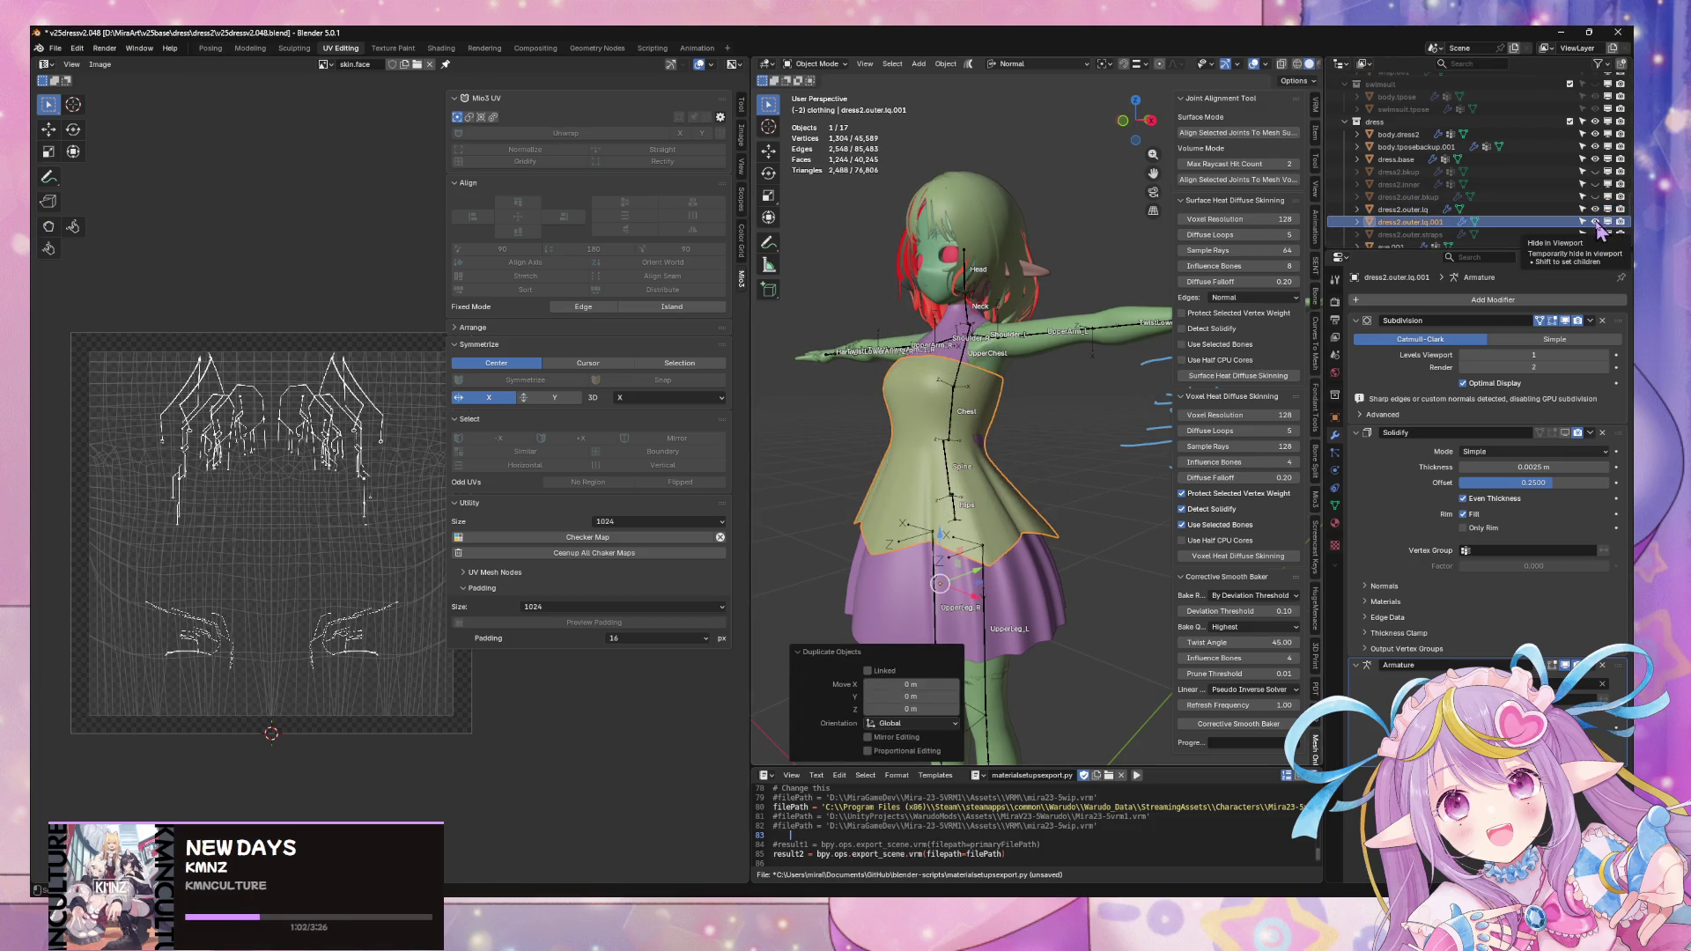
pyautogui.click(1599, 227)
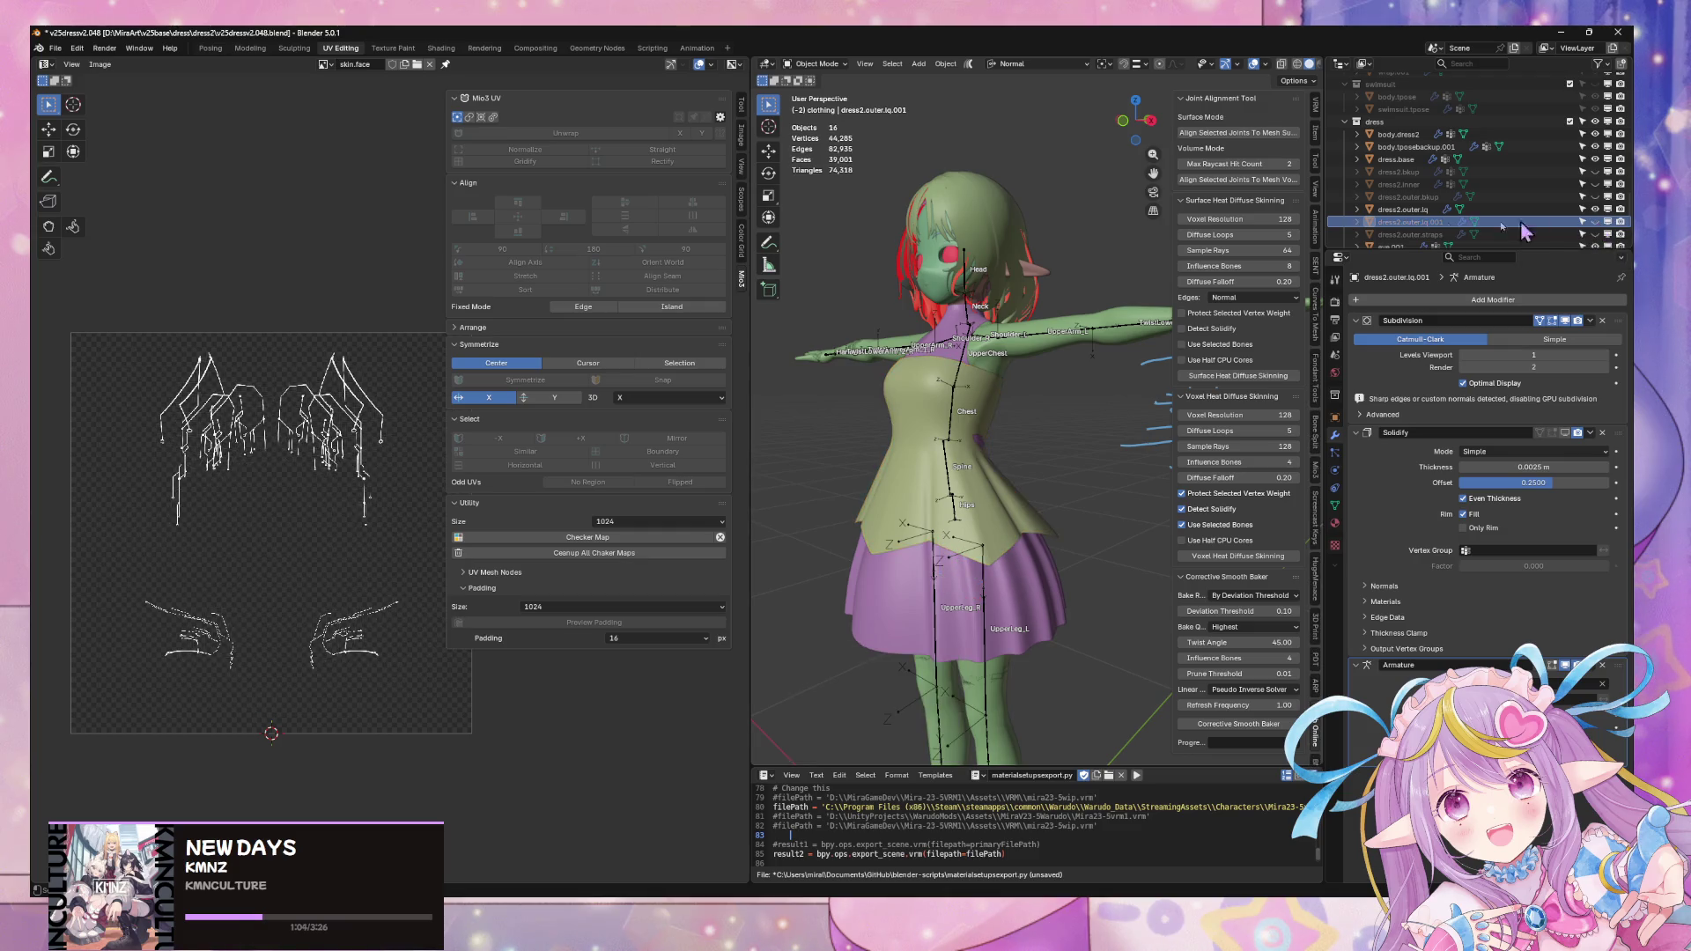
# - Inspect dress.base and the outer dress layer meshes briefly in Edit Mode
pyautogui.click(1040, 567)
pyautogui.press('Tab')
pyautogui.press('Tab')
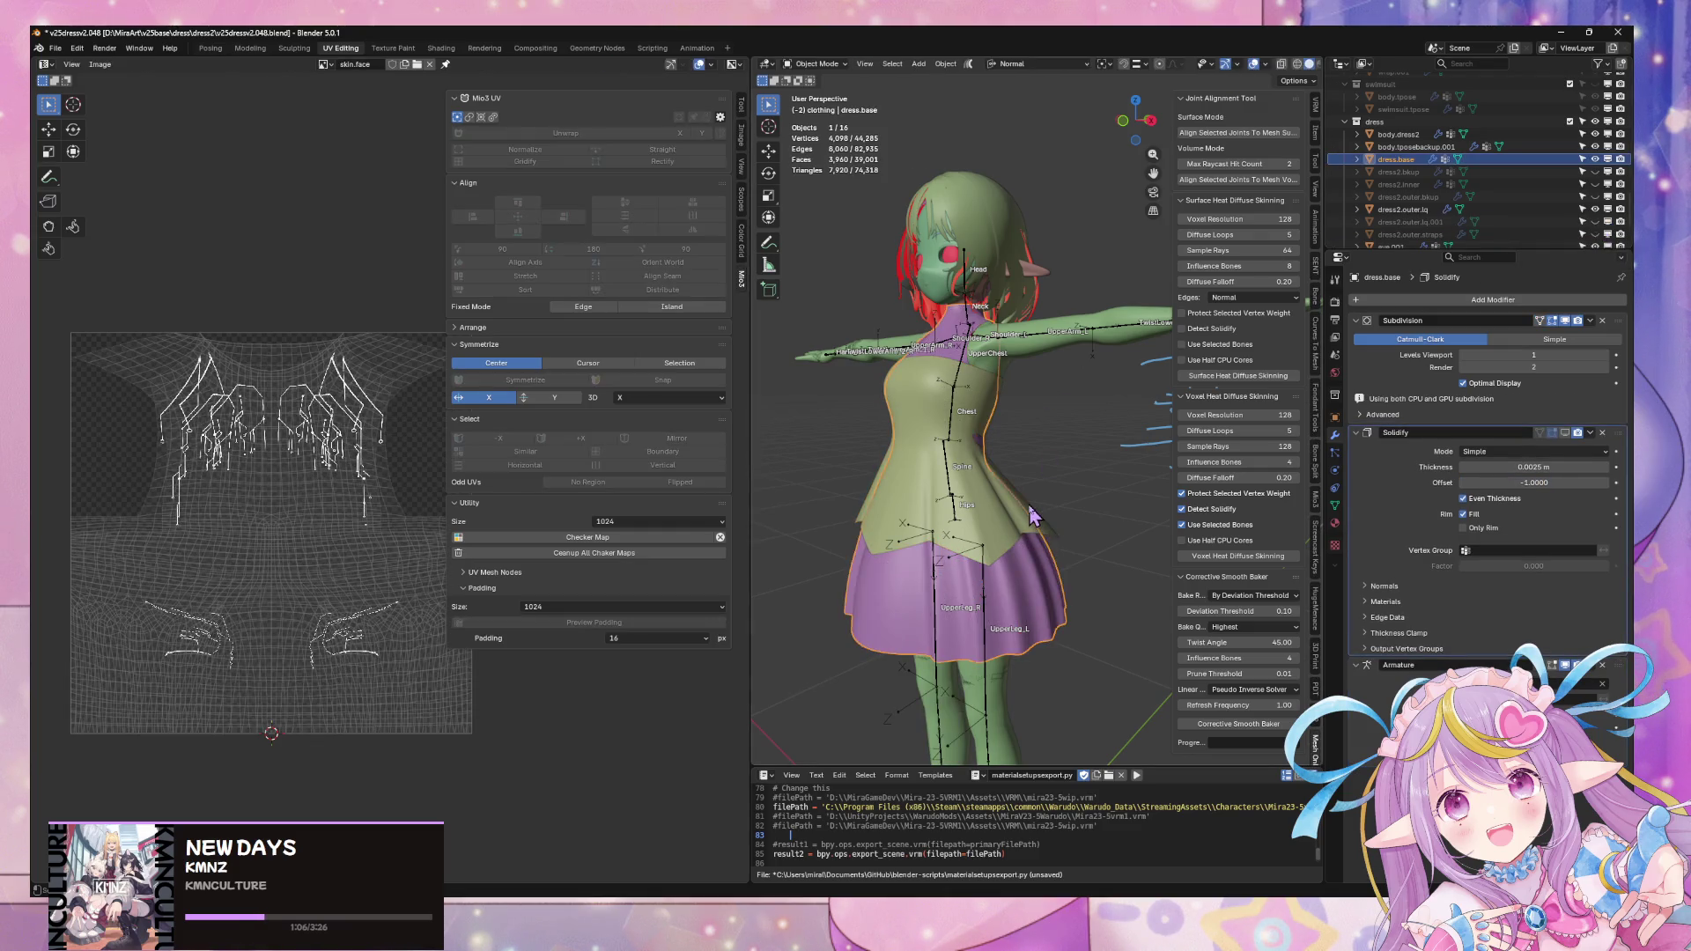
pyautogui.click(1033, 520)
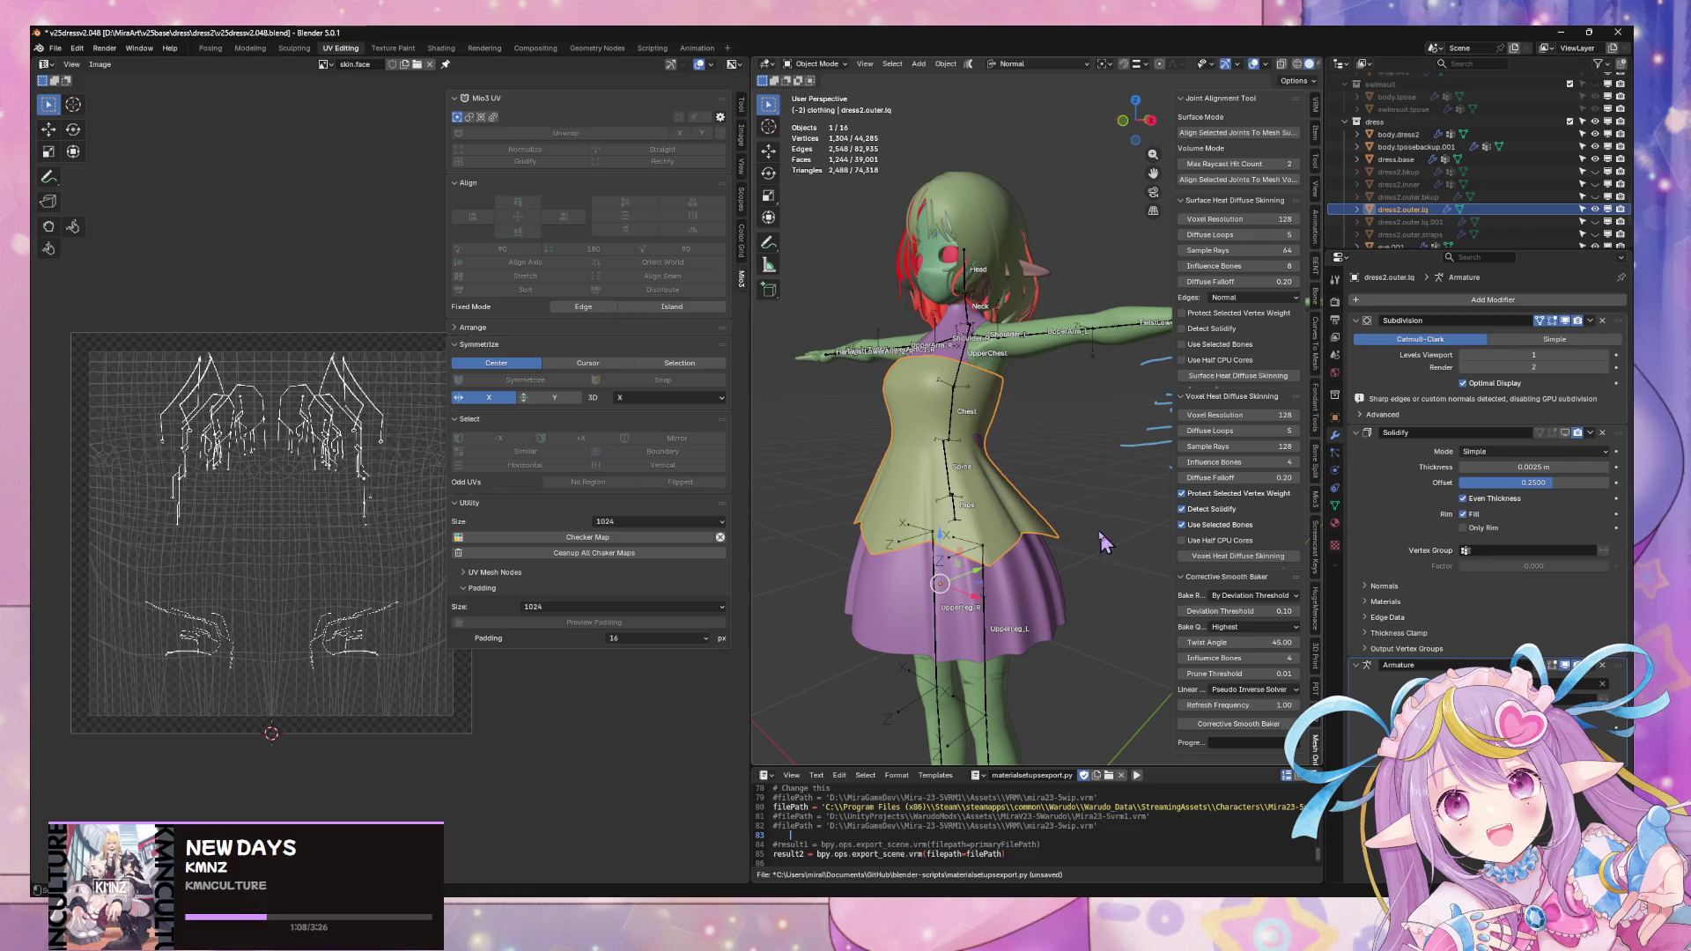
pyautogui.press('Tab')
pyautogui.press('Tab')
pyautogui.click(1040, 593)
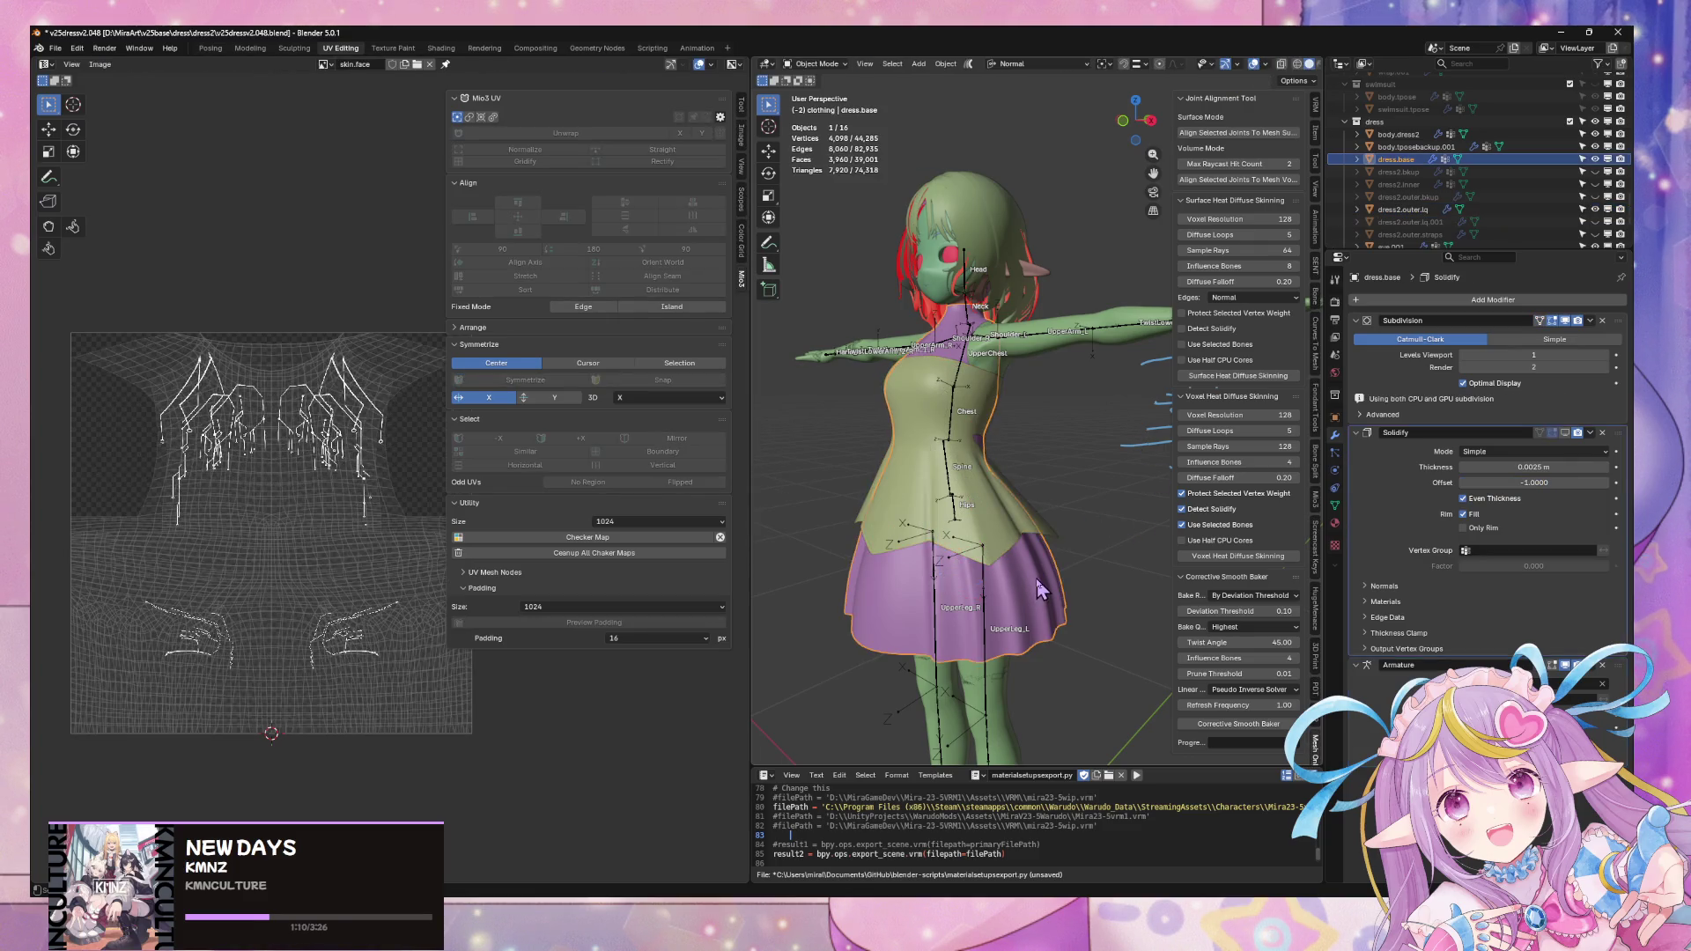
pyautogui.click(1024, 514)
pyautogui.click(1021, 532)
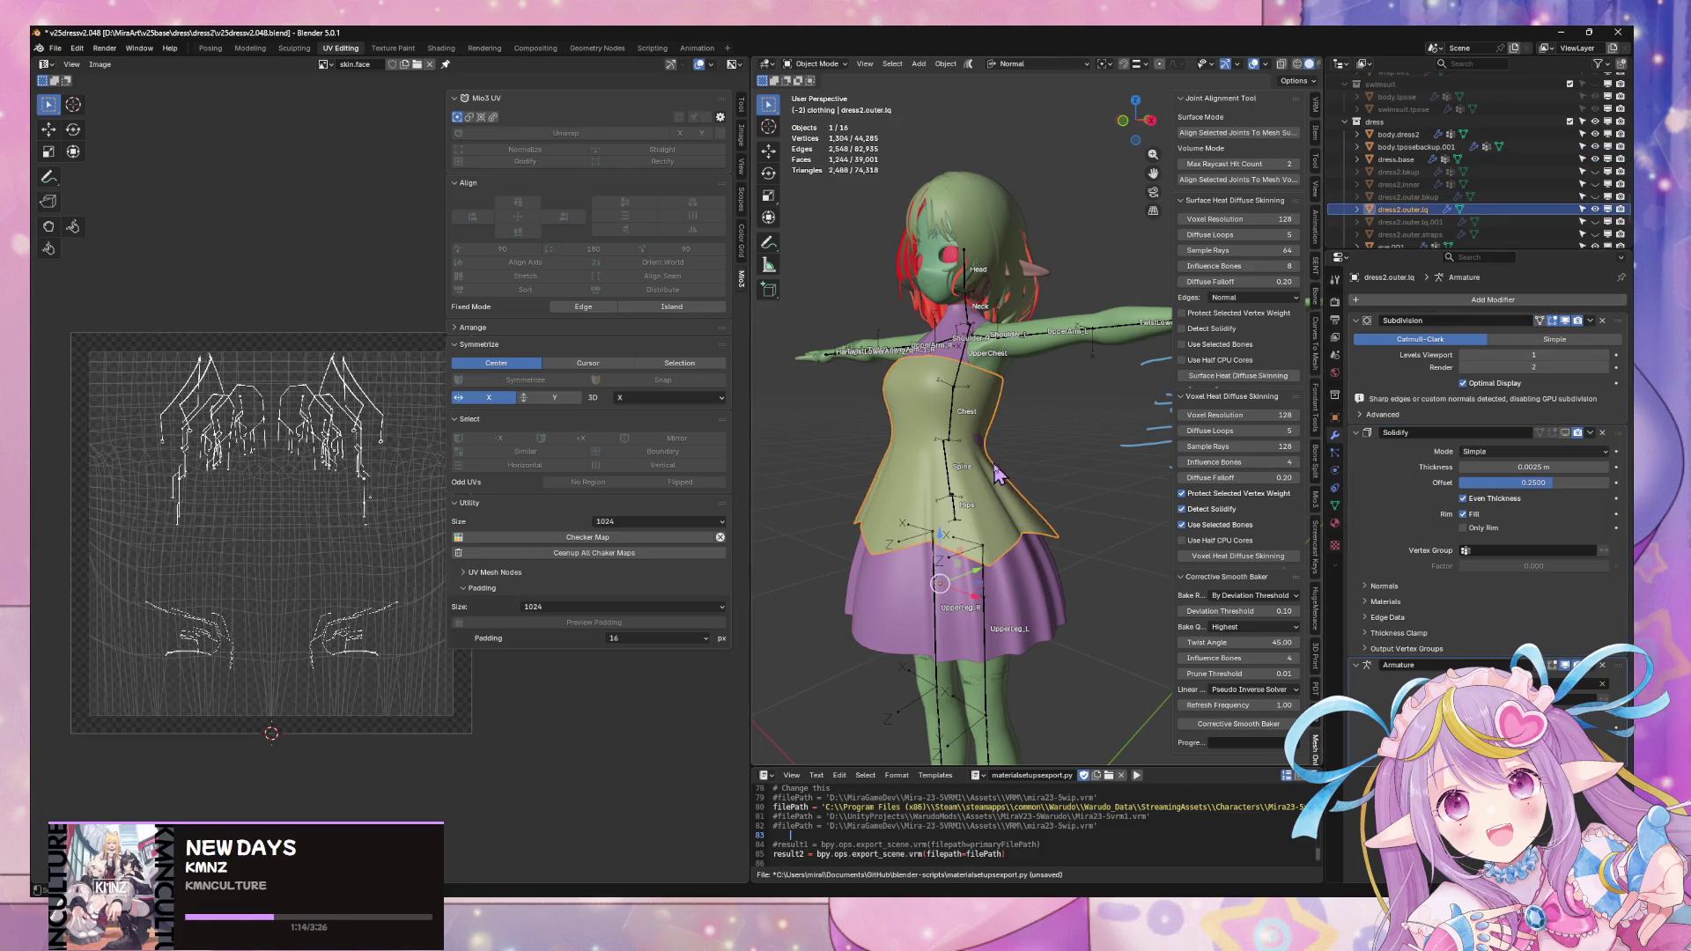
pyautogui.scroll(2, 962, 337)
pyautogui.click(928, 293)
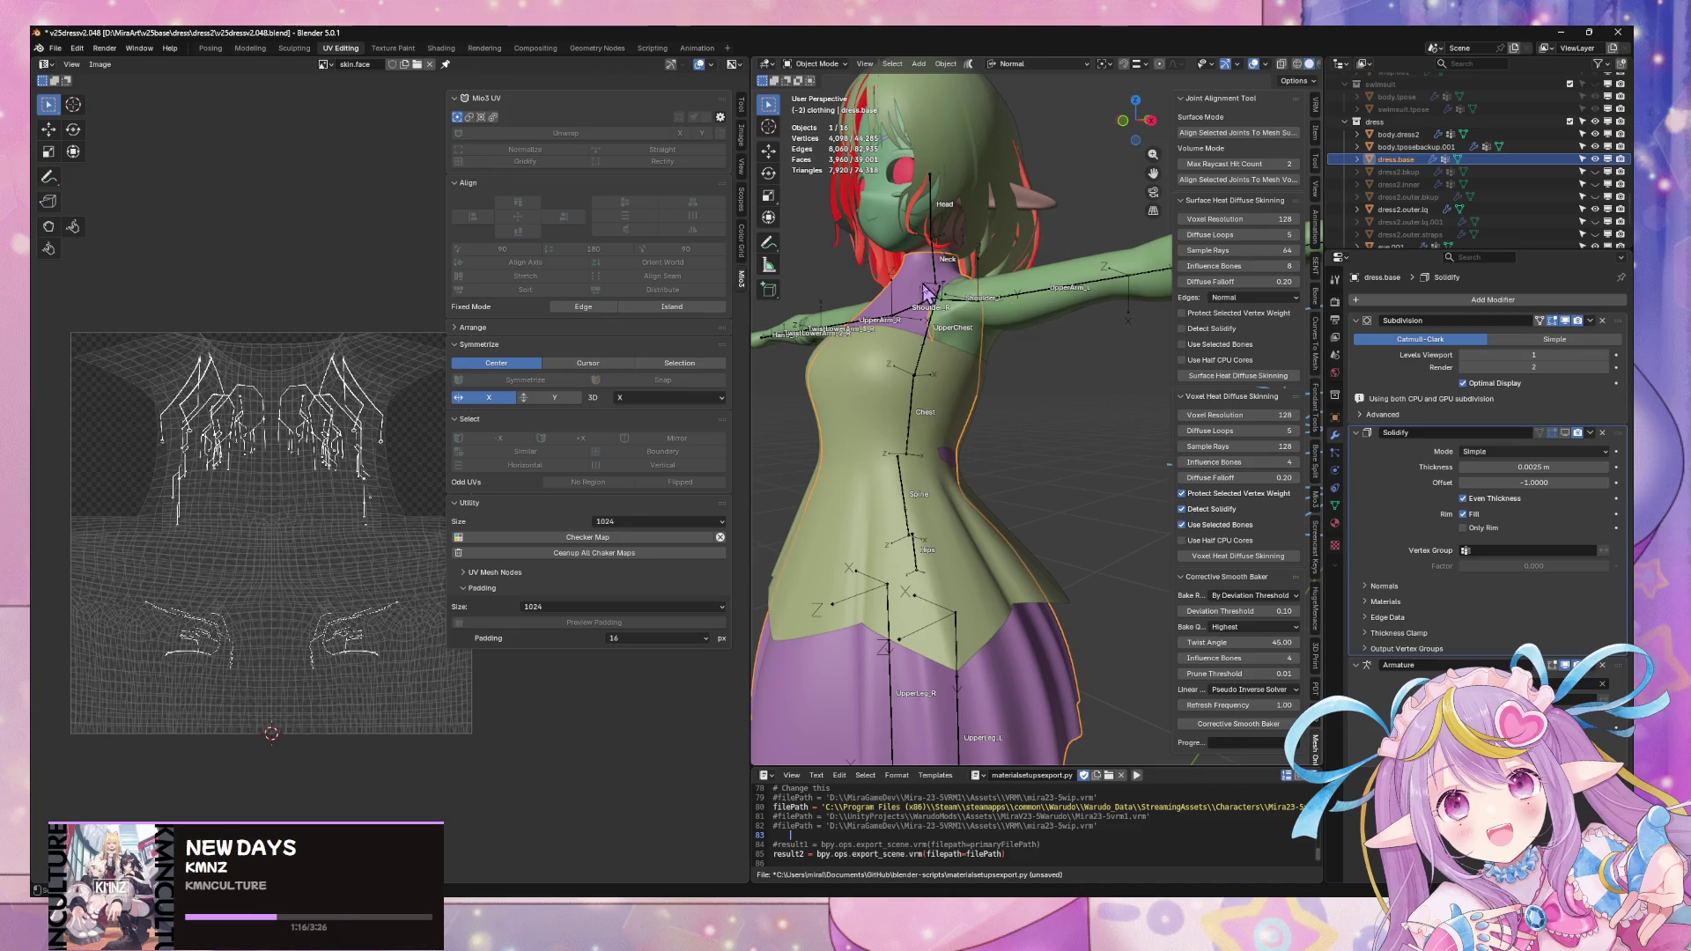
# - Select dress.base, the outer dress and body.dress2 and bring up the move-to-collection choices
pyautogui.moveTo(1027, 321)
pyautogui.mouseDown(button='middle')
pyautogui.moveTo(1127, 504)
pyautogui.moveTo(1088, 457)
pyautogui.mouseUp(button='middle')
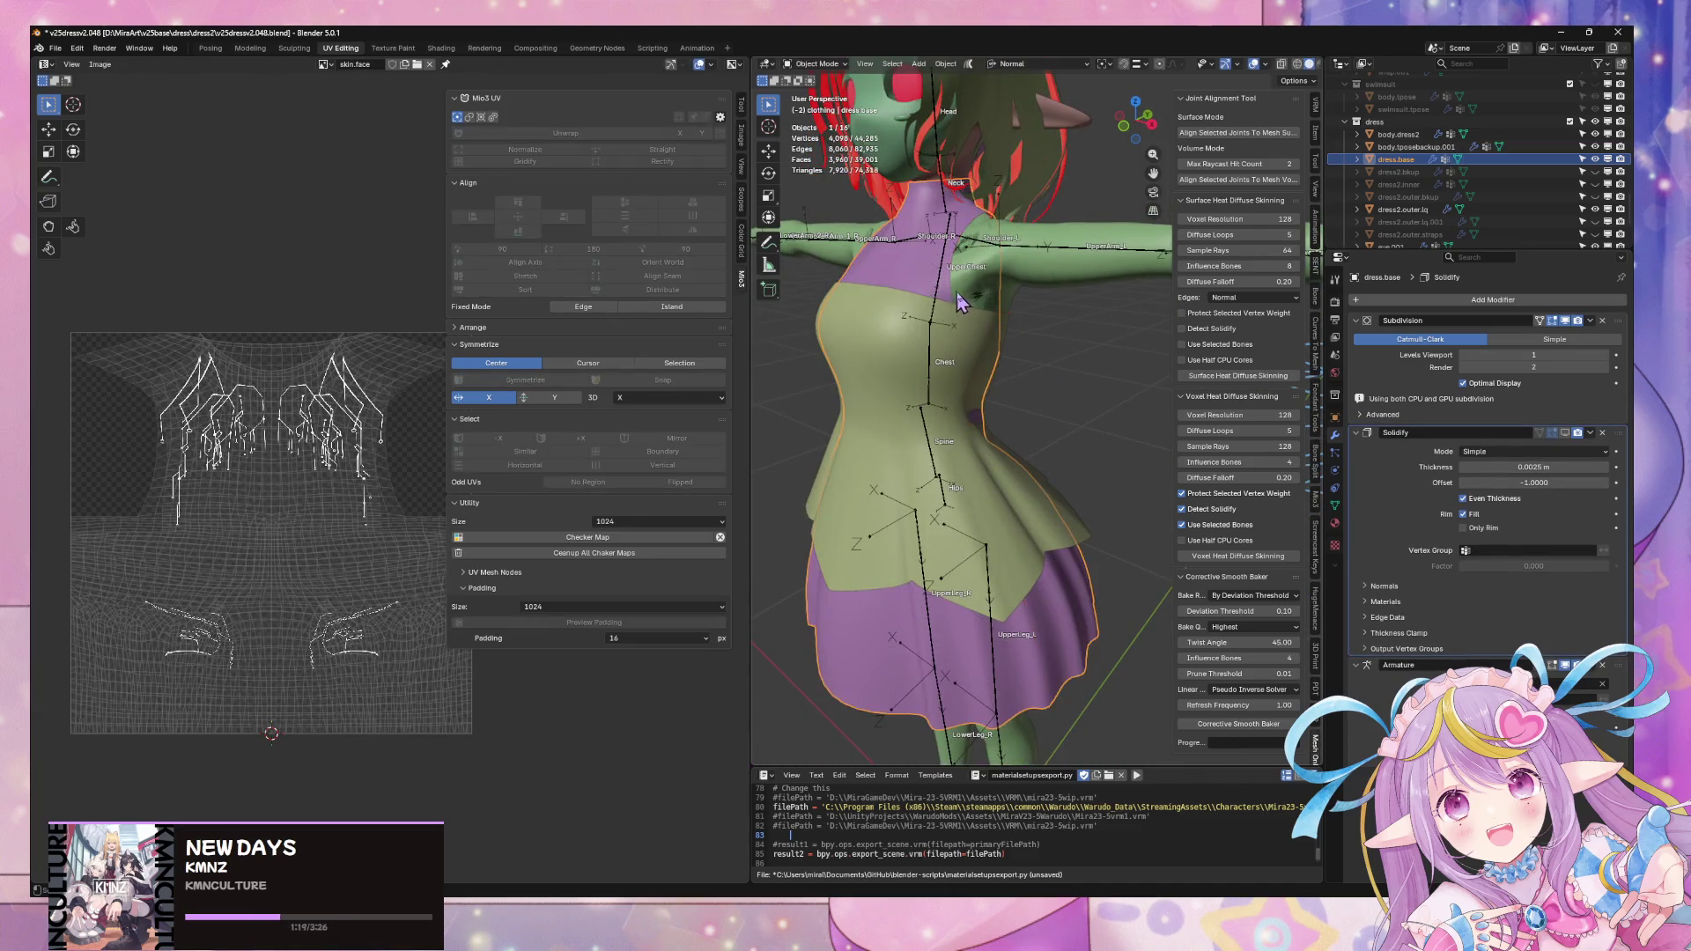
pyautogui.moveTo(1000, 321); pyautogui.dragTo(985, 351, button='middle')
pyautogui.click(1407, 208)
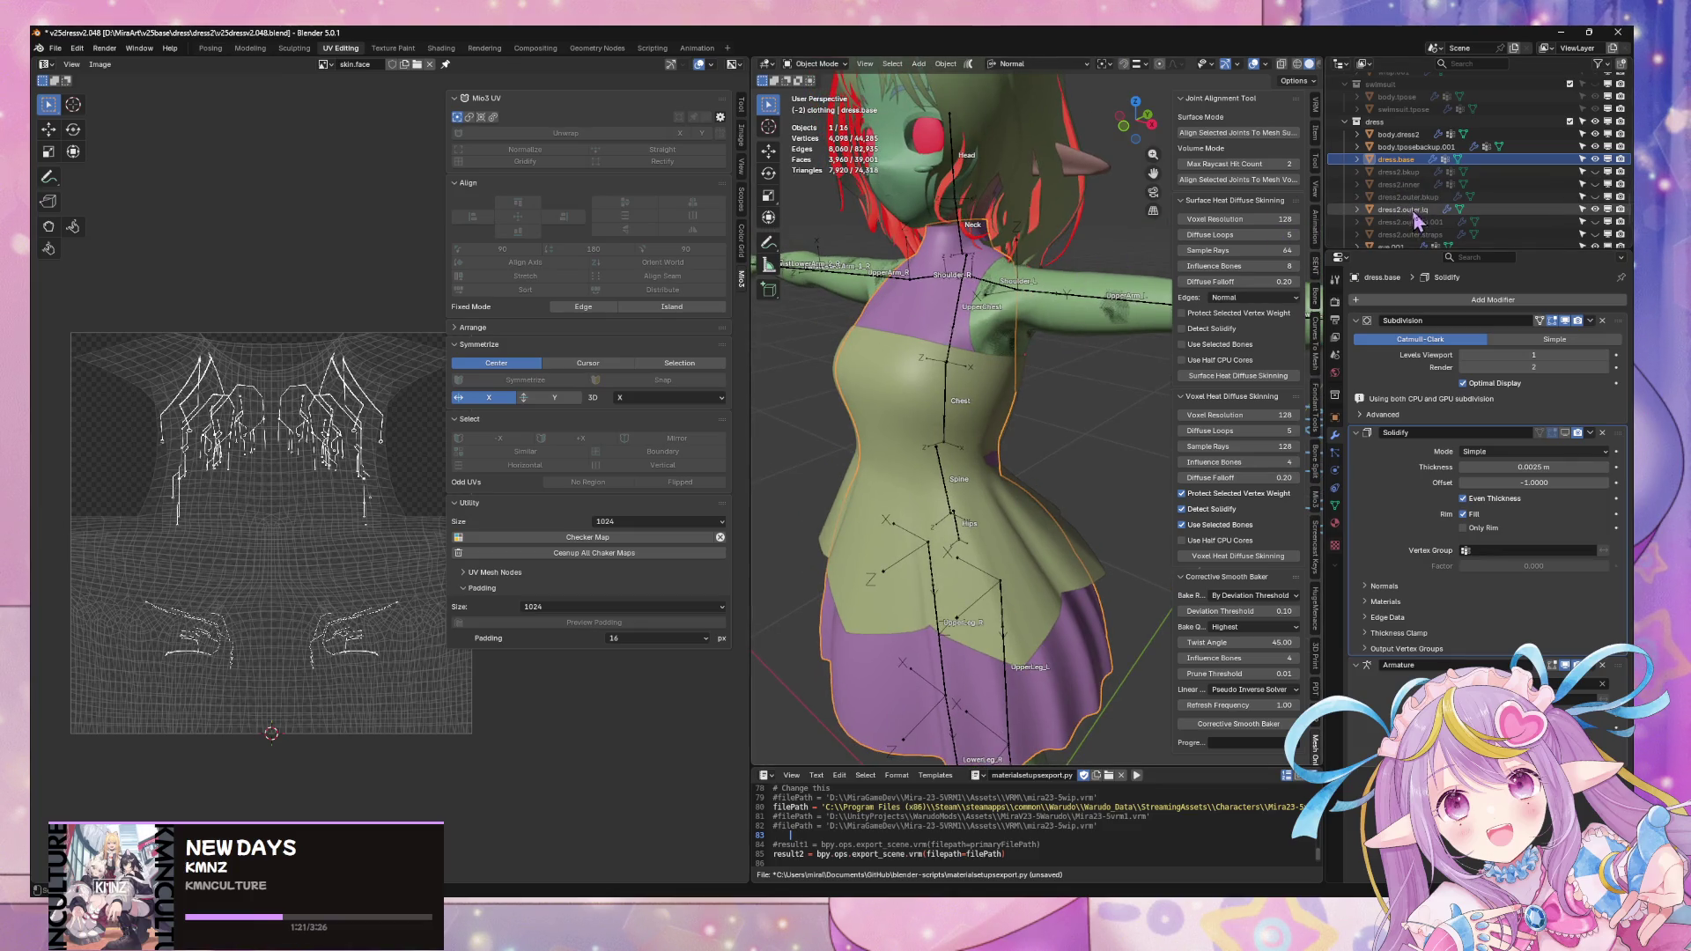
pyautogui.click(1403, 159)
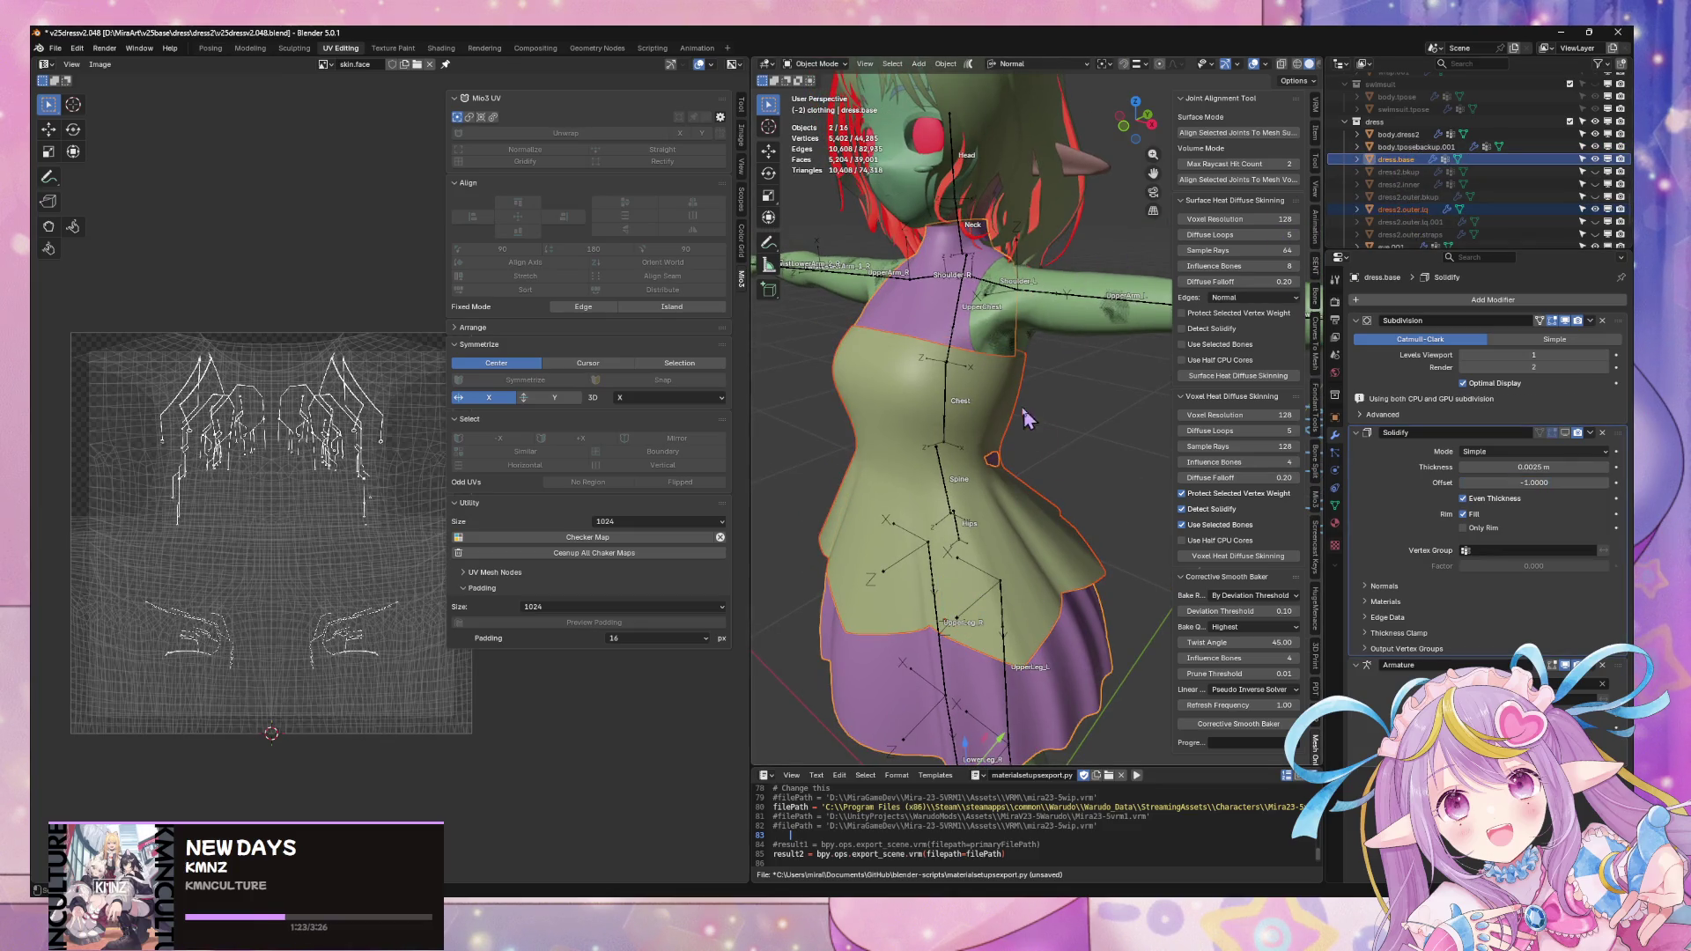
pyautogui.keyDown('shift'); pyautogui.click(1156, 331); pyautogui.keyUp('shift')
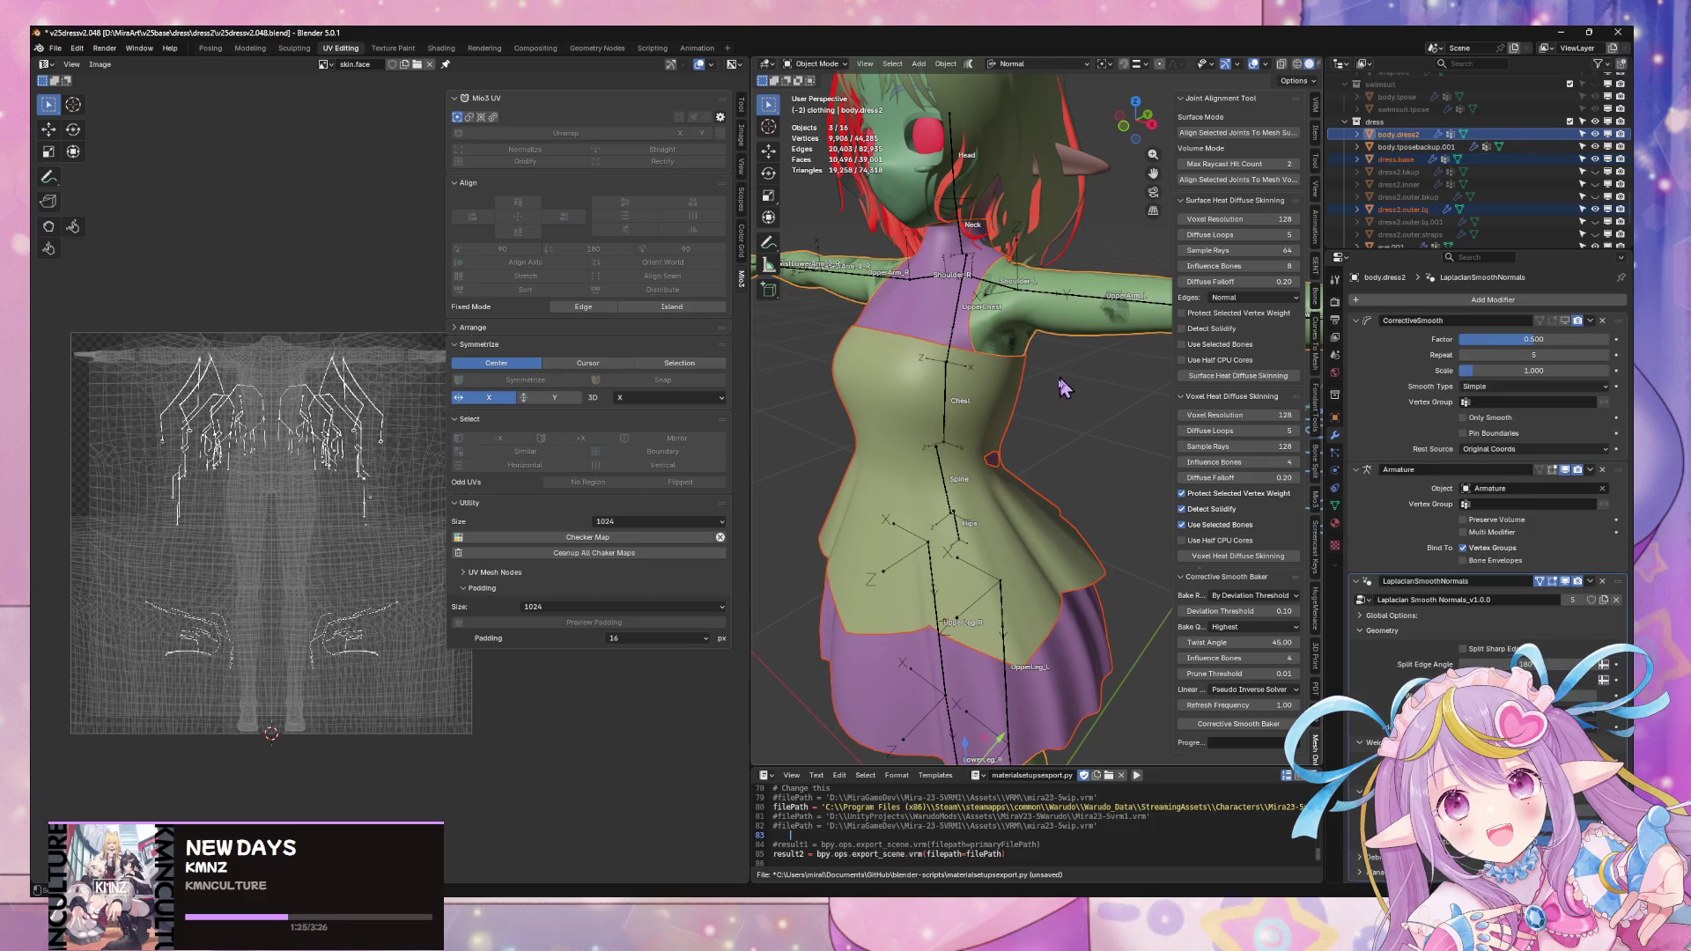
pyautogui.press('m')
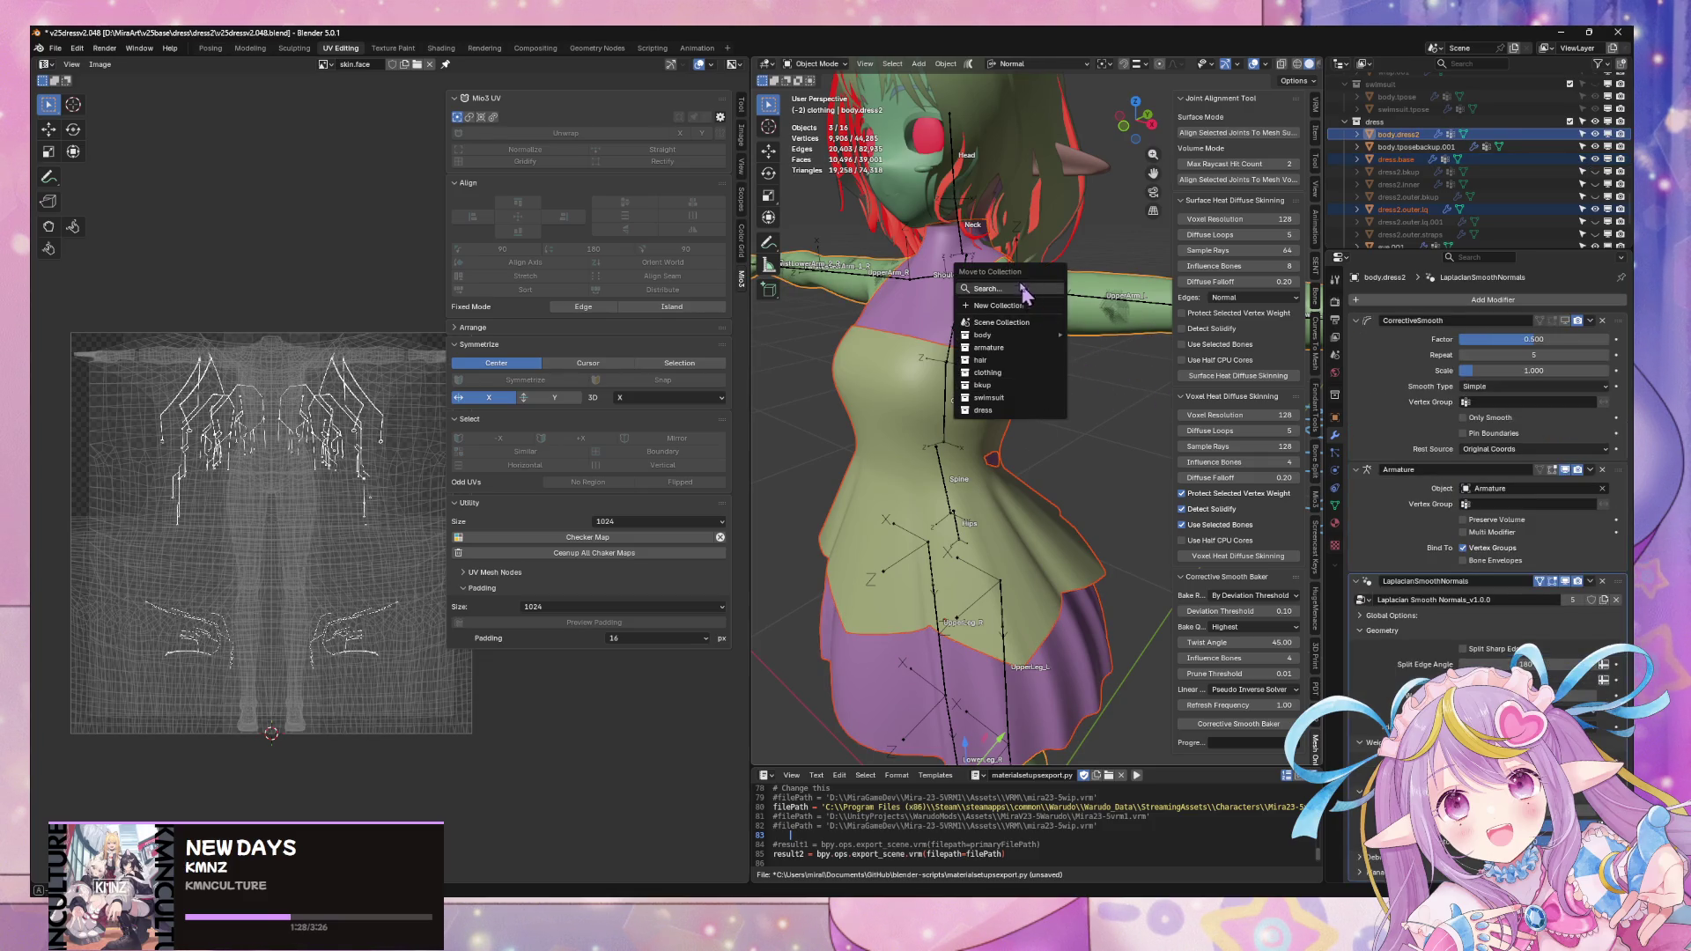
# - Create a new vhd collection for the selected objects and move head.vhd.dress into it too
pyautogui.click(1016, 315)
pyautogui.write('vhd')
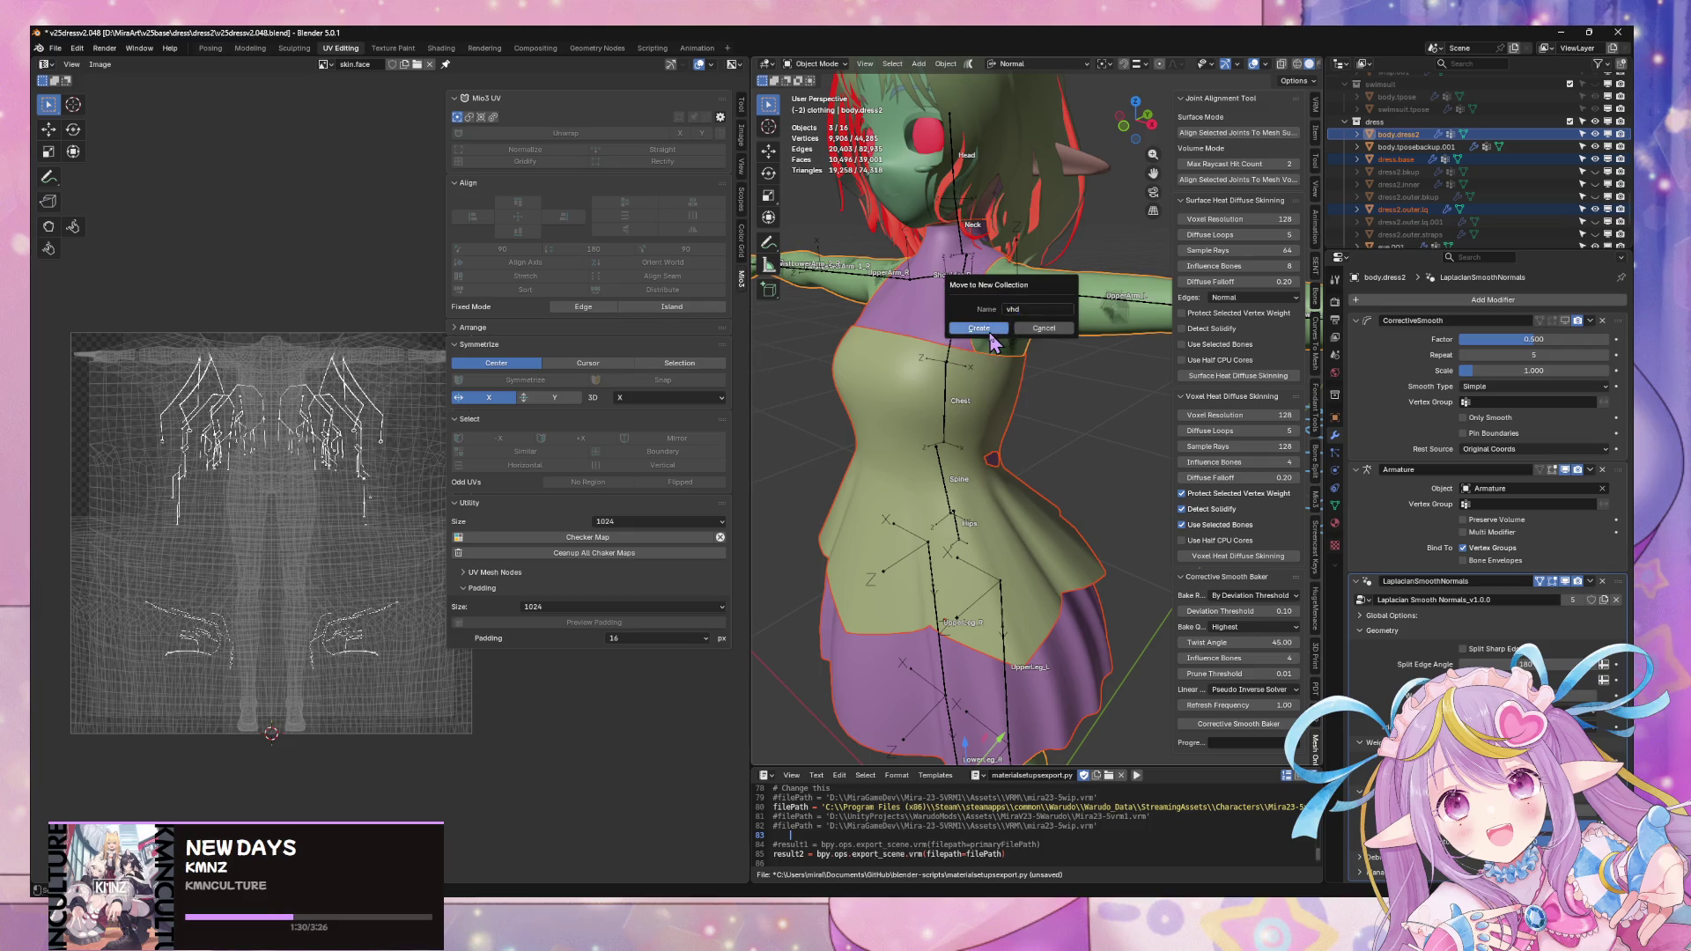
pyautogui.click(984, 329)
pyautogui.scroll(-5, 1074, 488)
pyautogui.scroll(-2, 1074, 490)
pyautogui.scroll(5, 1029, 377)
pyautogui.scroll(2, 1030, 376)
pyautogui.click(1032, 351)
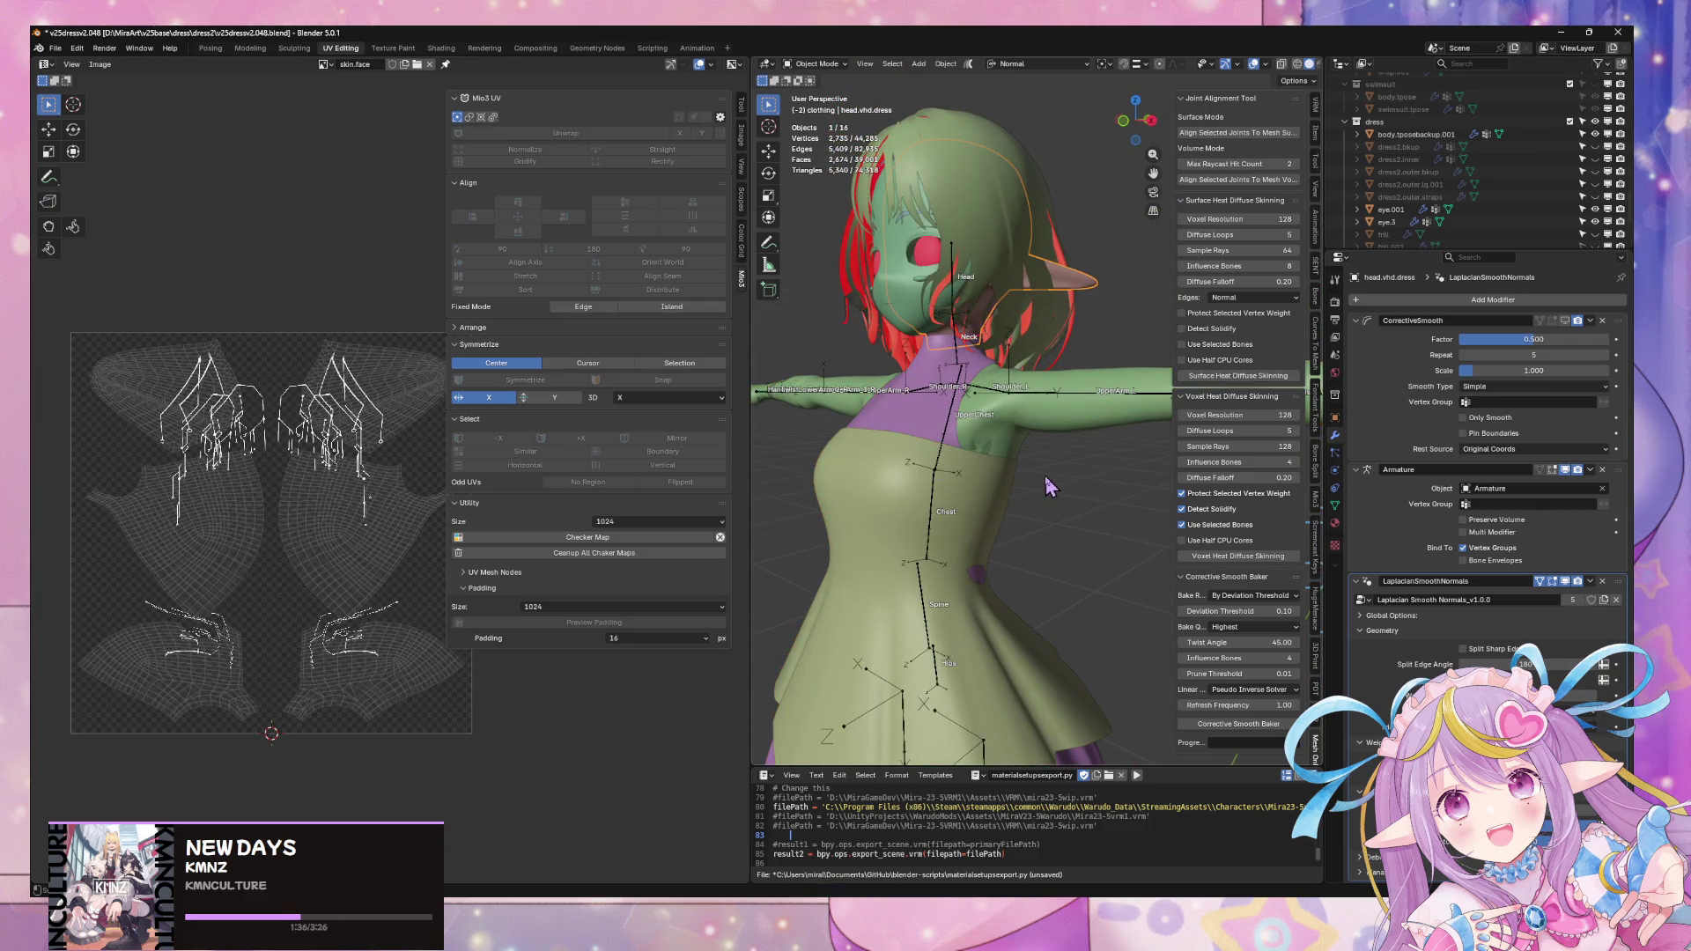
pyautogui.write('mr')
pyautogui.click(1081, 558)
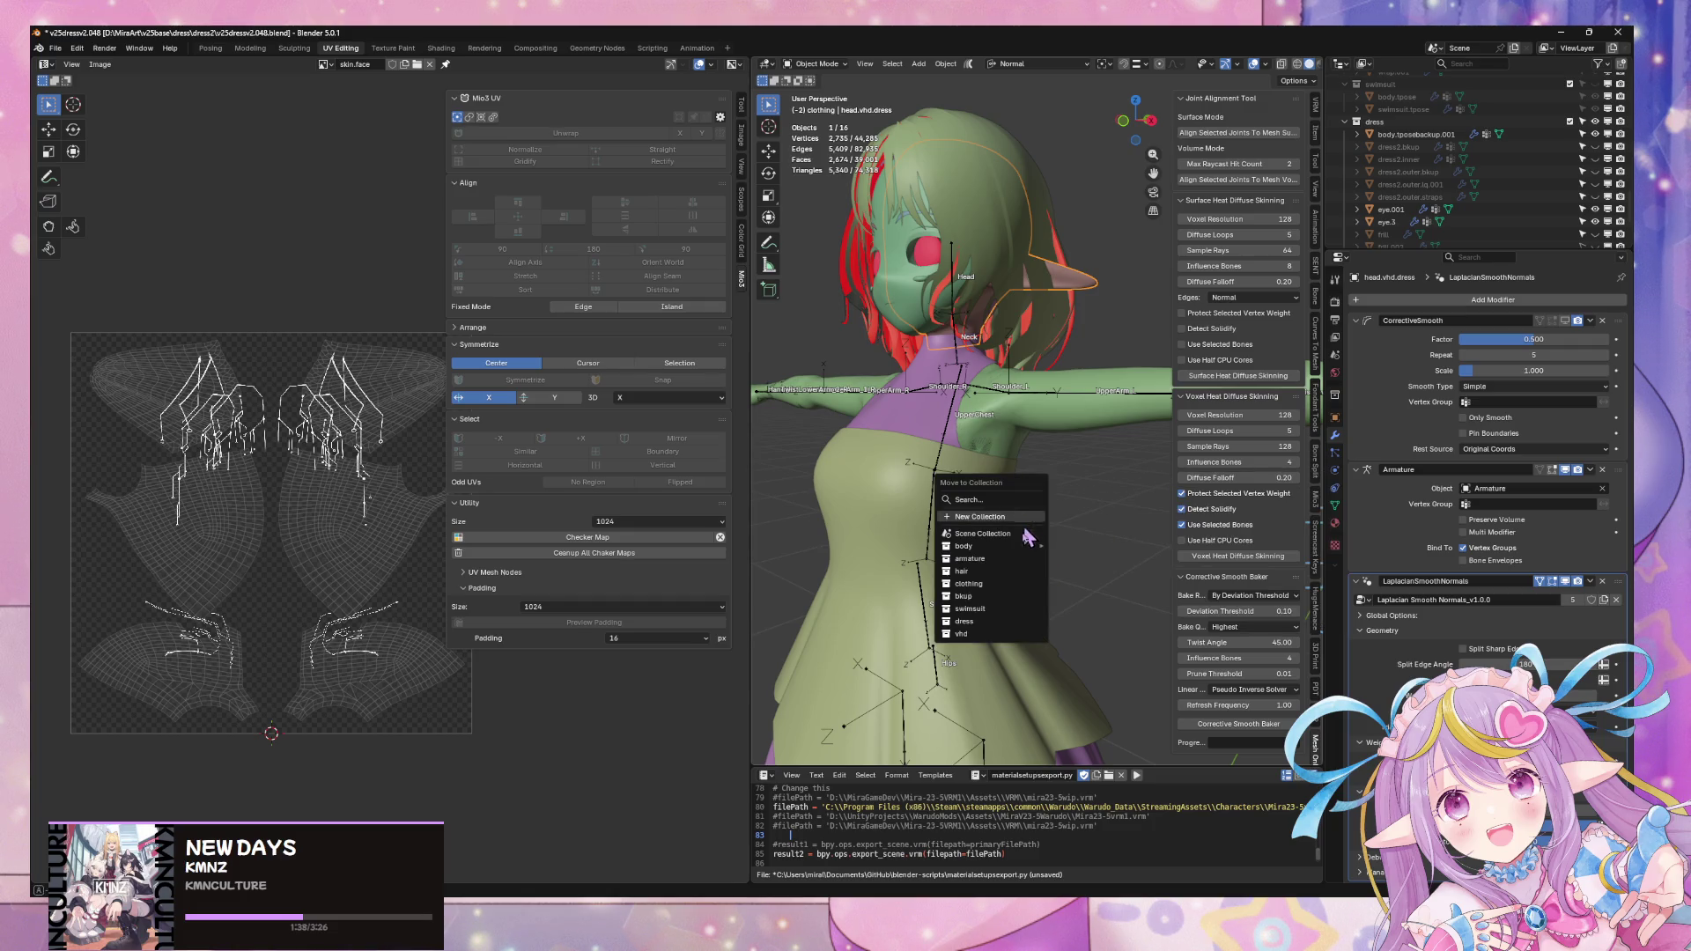
pyautogui.click(1005, 634)
# - Check the head in local view, then return to the full character and select body, dress and head
pyautogui.press('KP_Divide')
pyautogui.moveTo(981, 479)
pyautogui.mouseDown(button='middle')
pyautogui.moveTo(980, 439)
pyautogui.moveTo(1003, 418)
pyautogui.moveTo(1048, 455)
pyautogui.mouseUp(button='middle')
pyautogui.press('Tab')
pyautogui.press('Tab')
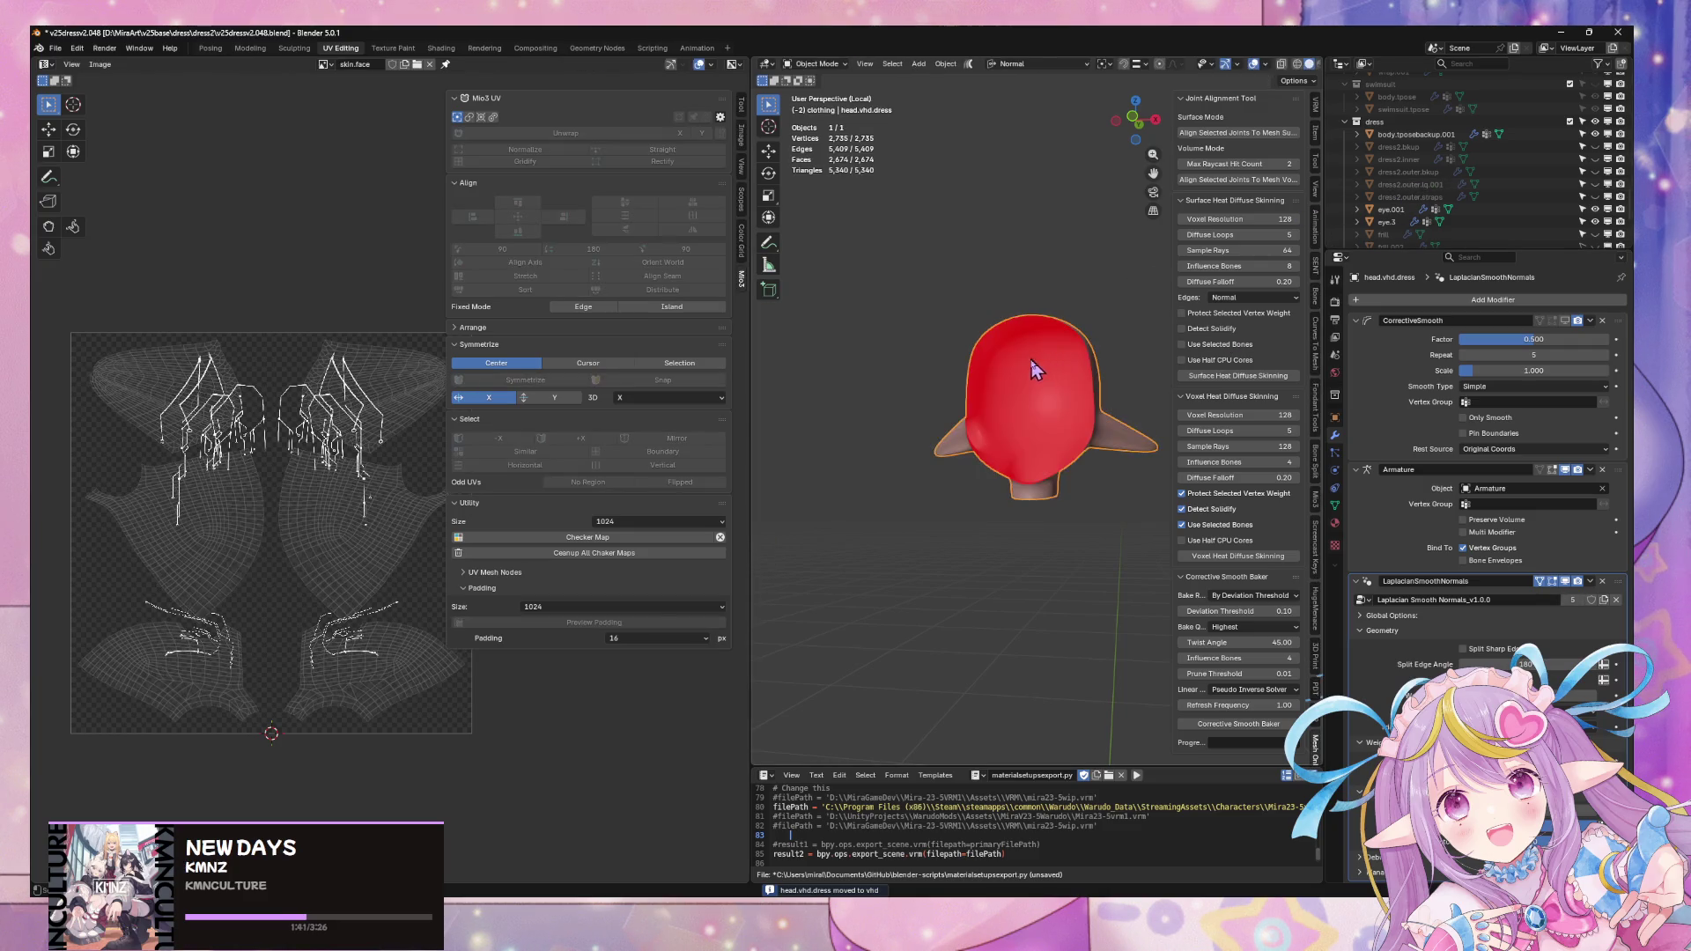
pyautogui.press('KP_Divide')
pyautogui.keyDown('shift'); pyautogui.click(1070, 474); pyautogui.keyUp('shift')
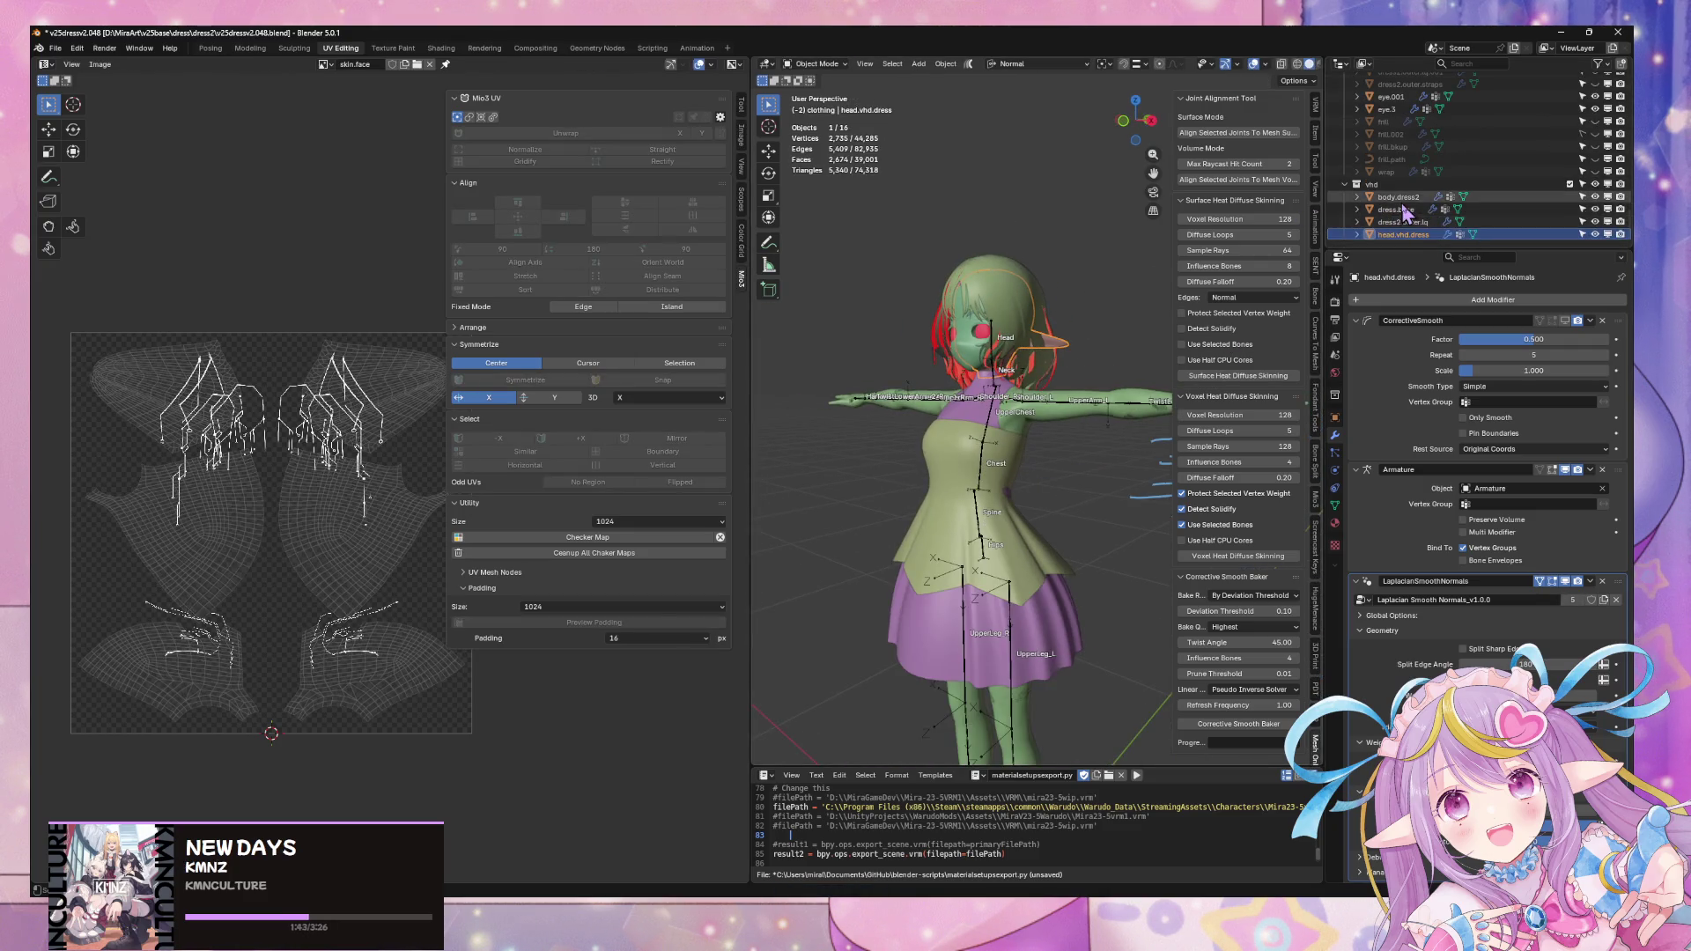
# - Check the clothing in local view and set the outer dress's viewport subdivision to 2, then back to 1
pyautogui.press('KP_Divide')
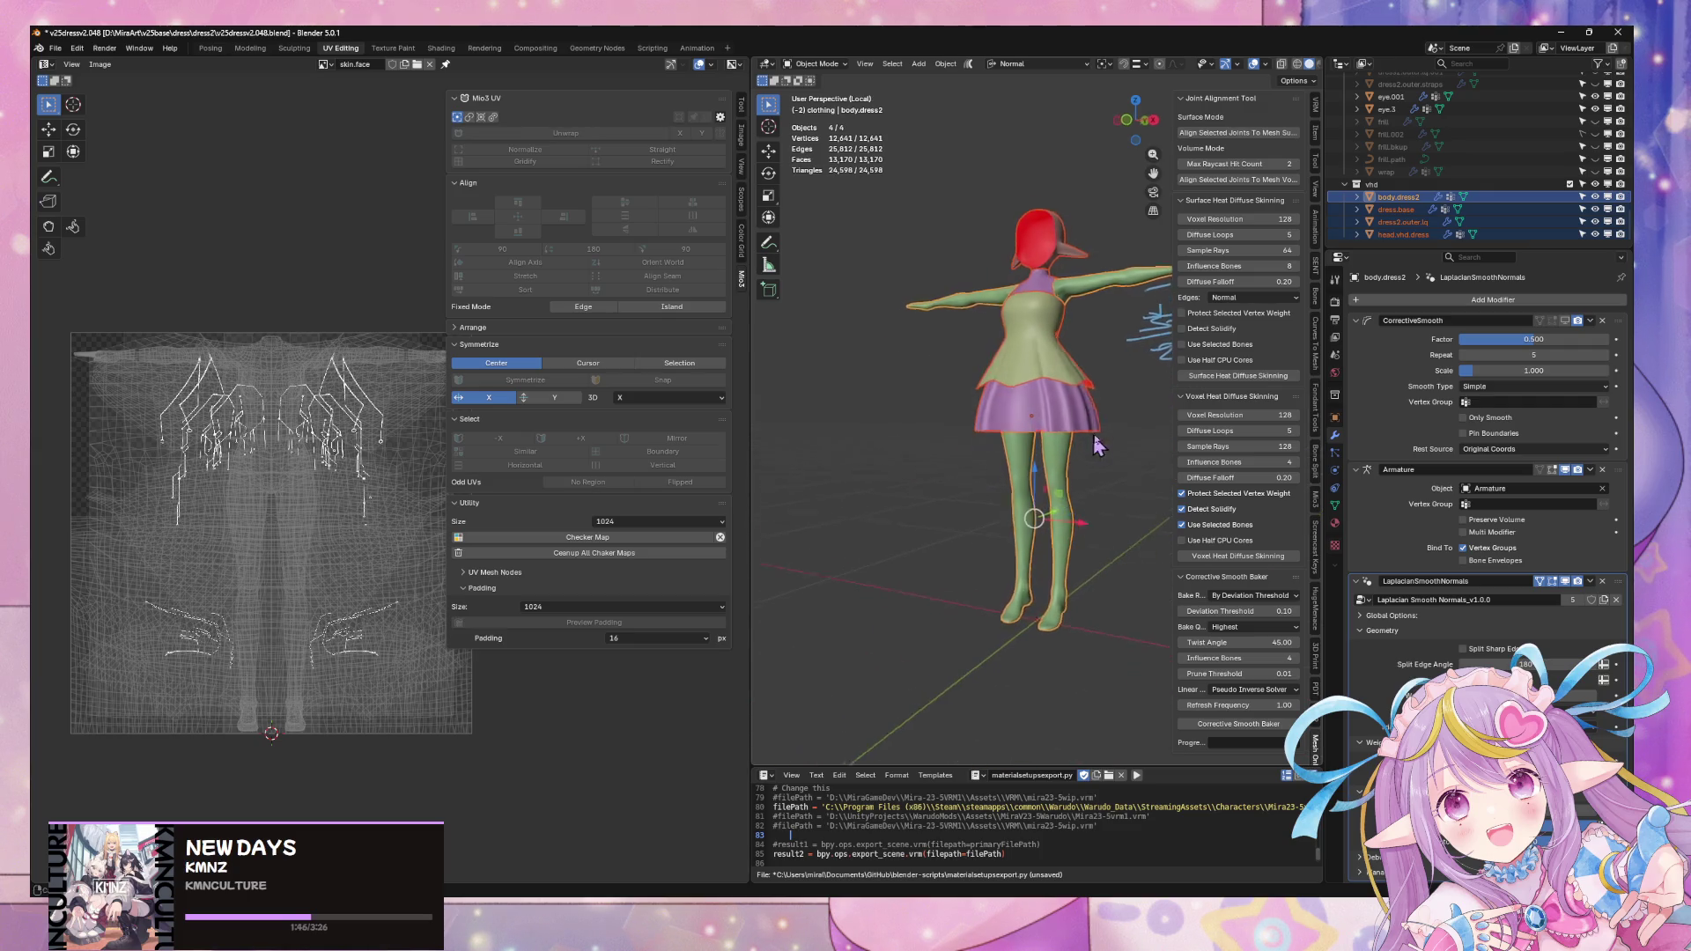
pyautogui.scroll(2, 1044, 462)
pyautogui.scroll(2, 1024, 461)
pyautogui.scroll(2, 1003, 457)
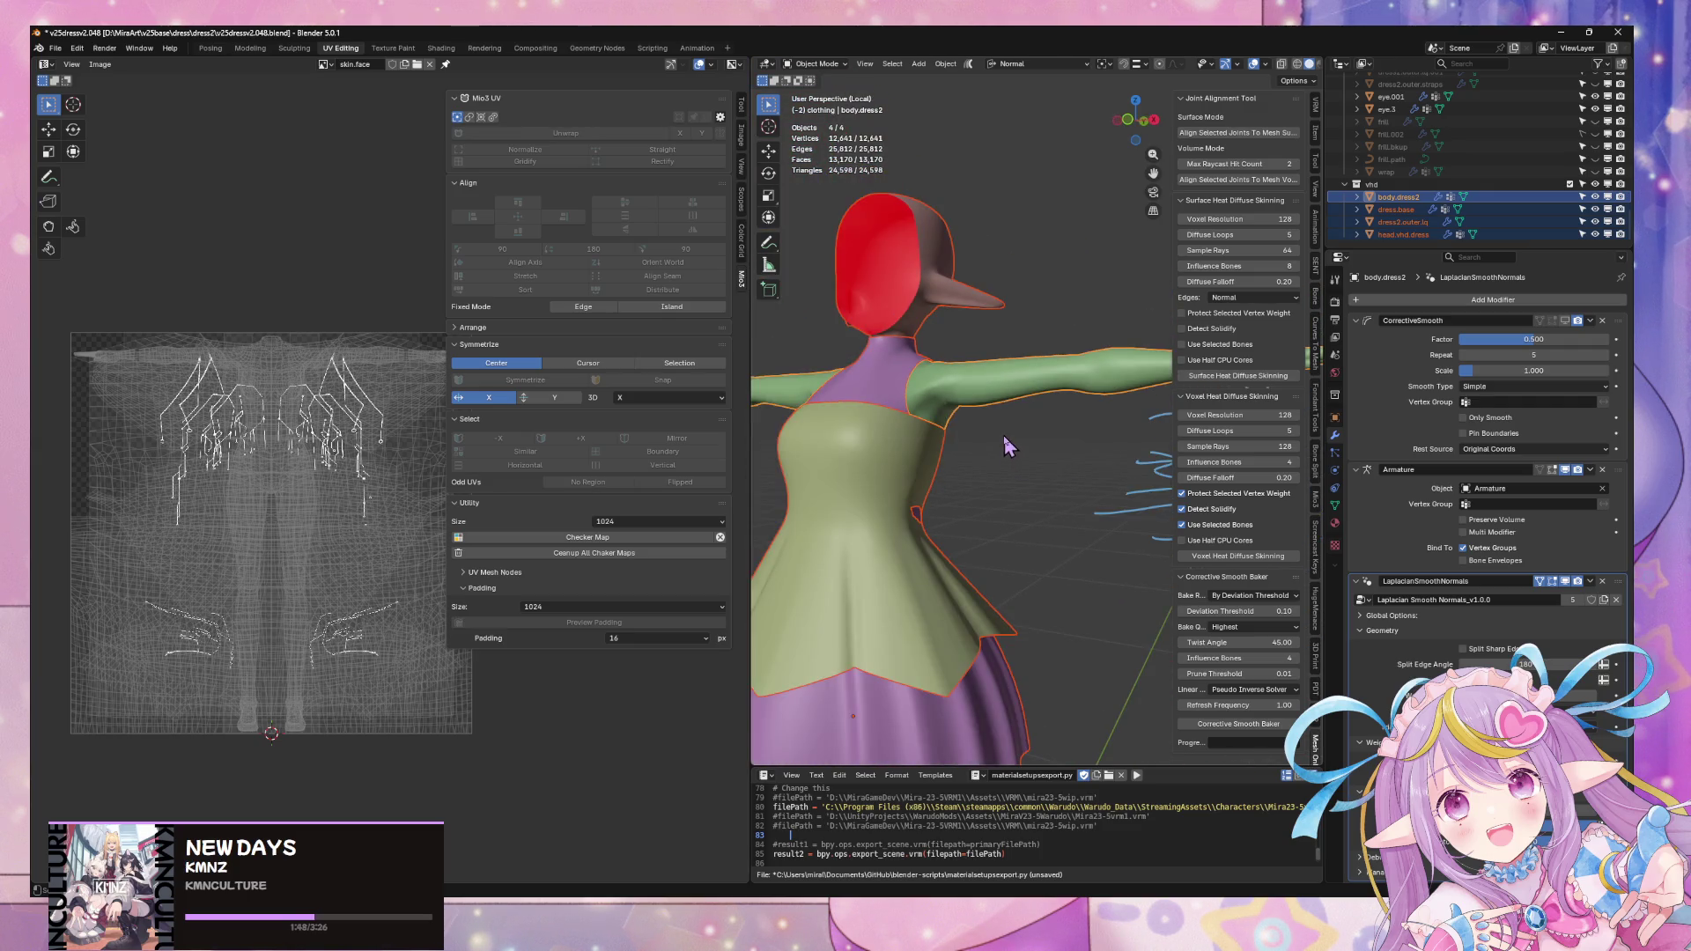
pyautogui.press('KP_Divide')
pyautogui.scroll(4, 971, 410)
pyautogui.scroll(-1, 969, 405)
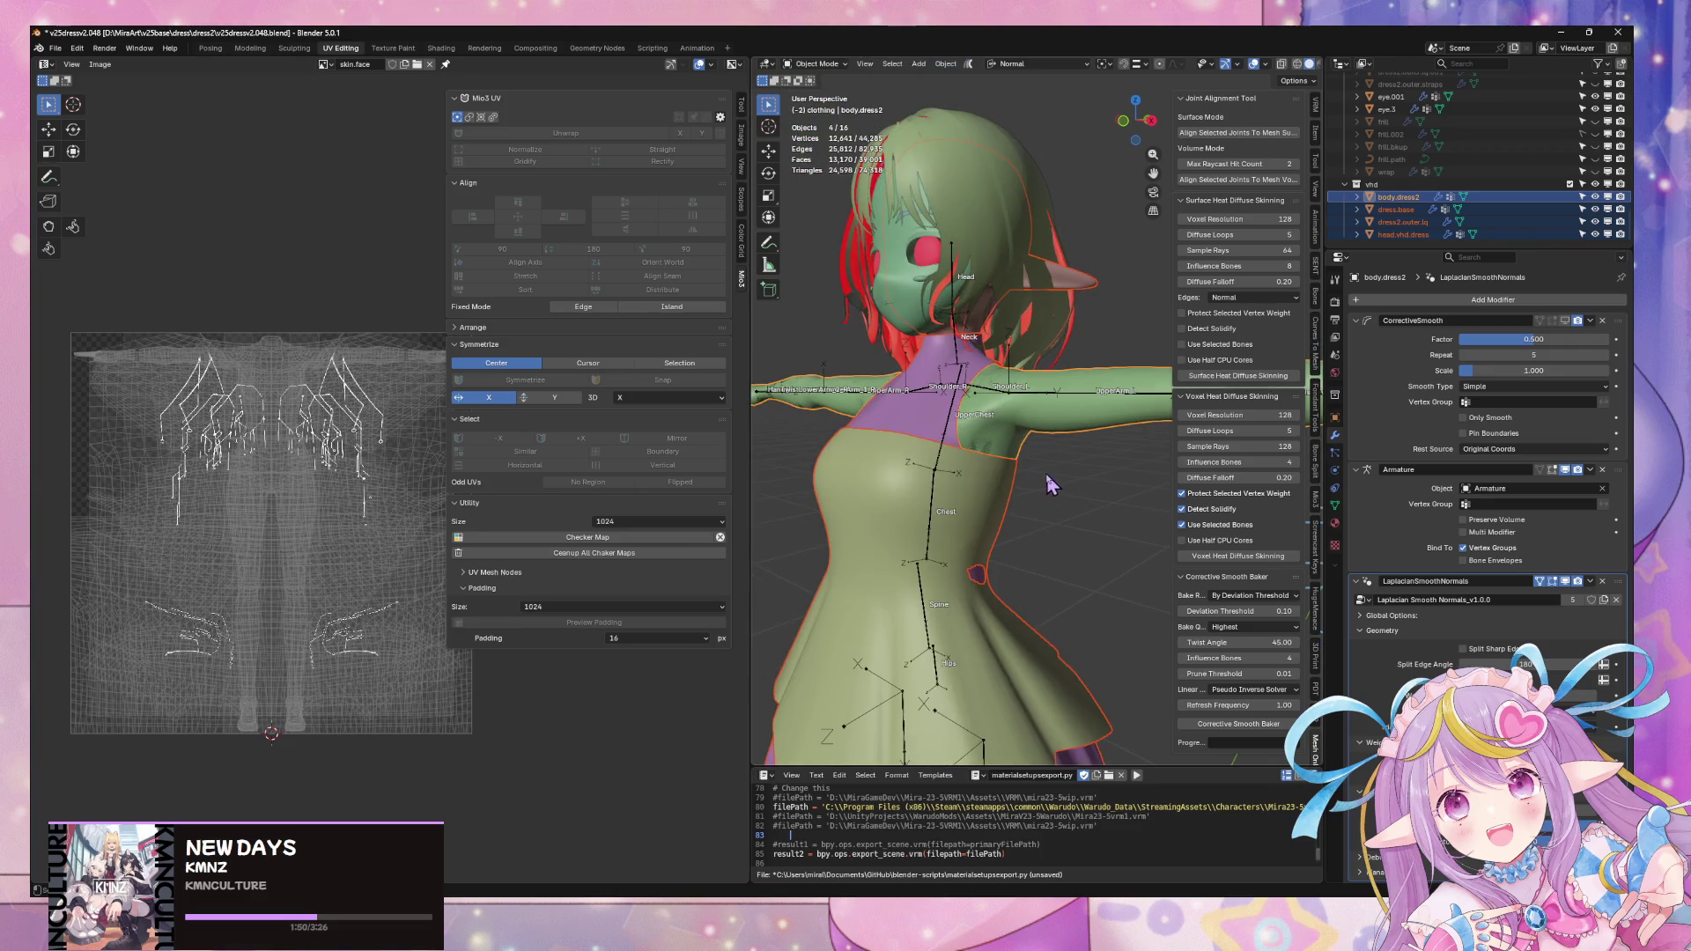
pyautogui.click(1067, 497)
pyautogui.moveTo(1058, 499); pyautogui.dragTo(972, 476, button='middle')
pyautogui.click(1004, 513)
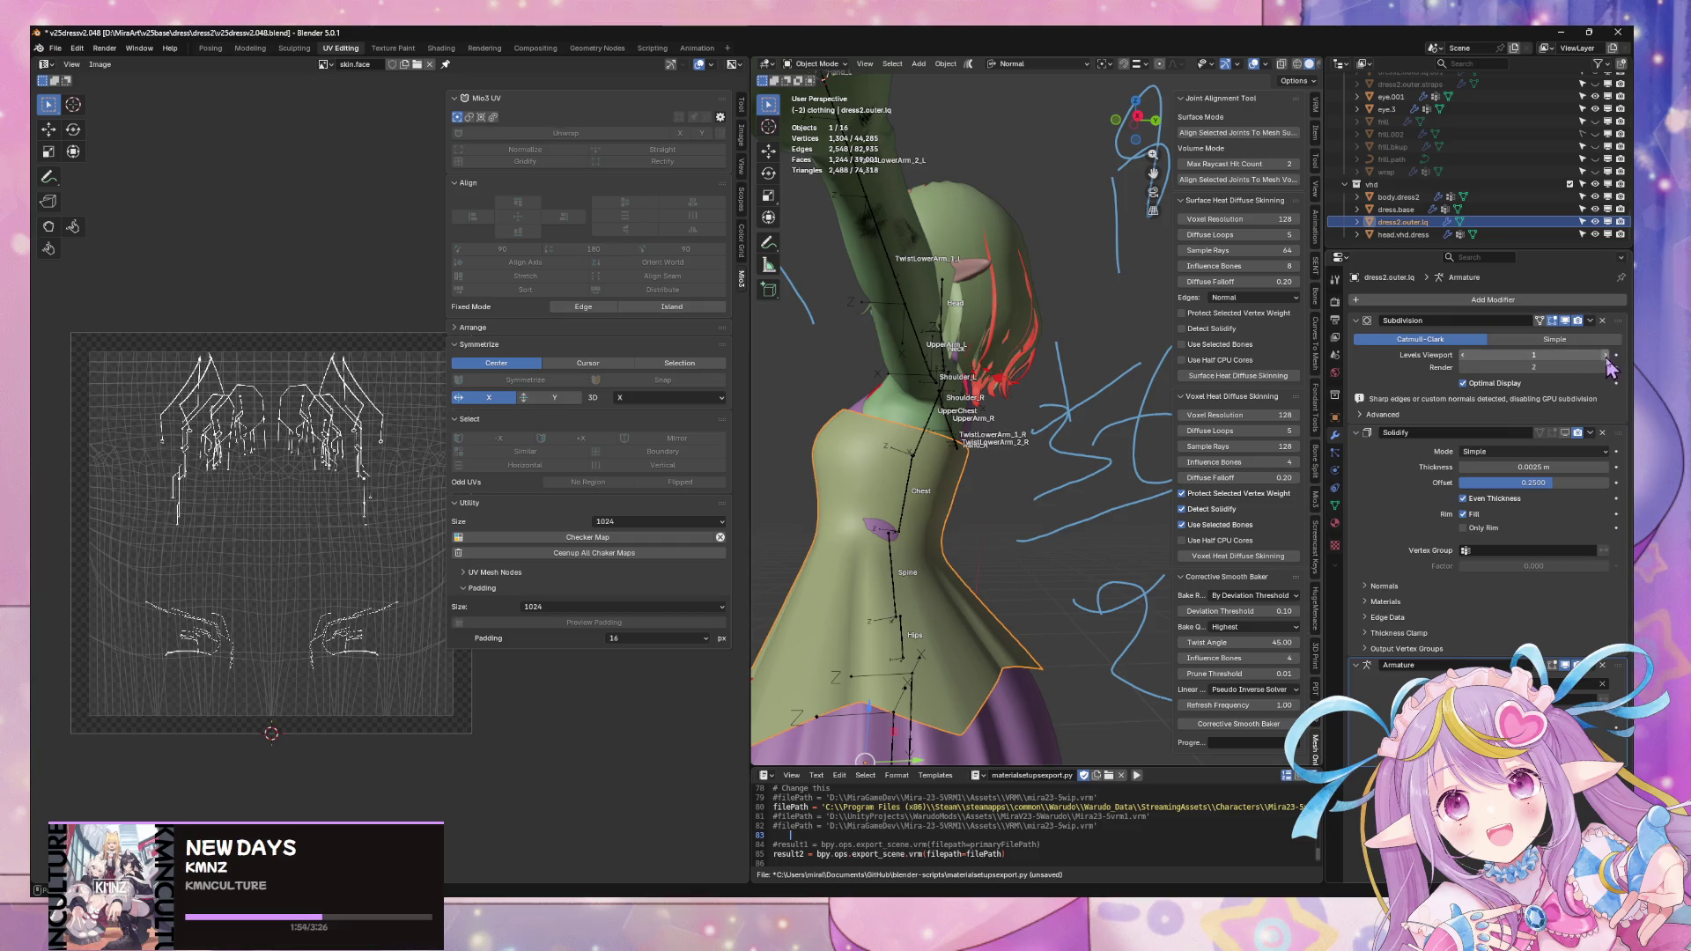
pyautogui.moveTo(1476, 355)
pyautogui.mouseDown()
pyautogui.moveTo(1568, 354)
pyautogui.moveTo(1447, 354)
pyautogui.mouseUp()
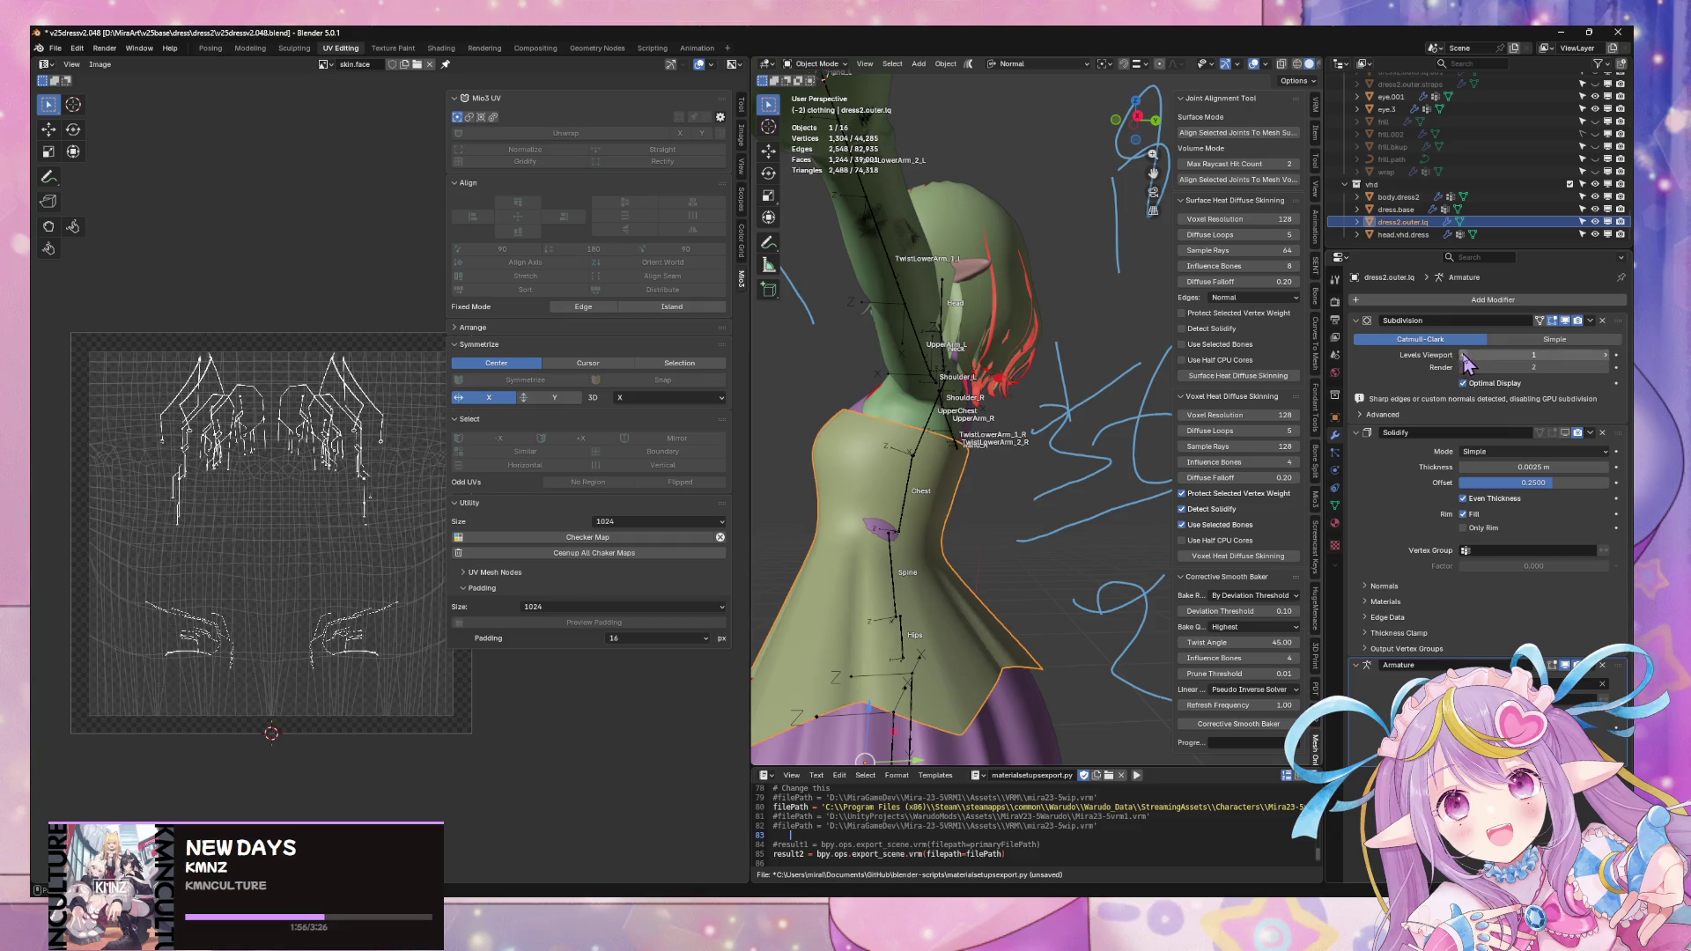
pyautogui.moveTo(1022, 424); pyautogui.dragTo(888, 423, button='middle')
# - Toggle the Solidify modifier display on dress.base and on the outer dress layer
pyautogui.click(888, 423)
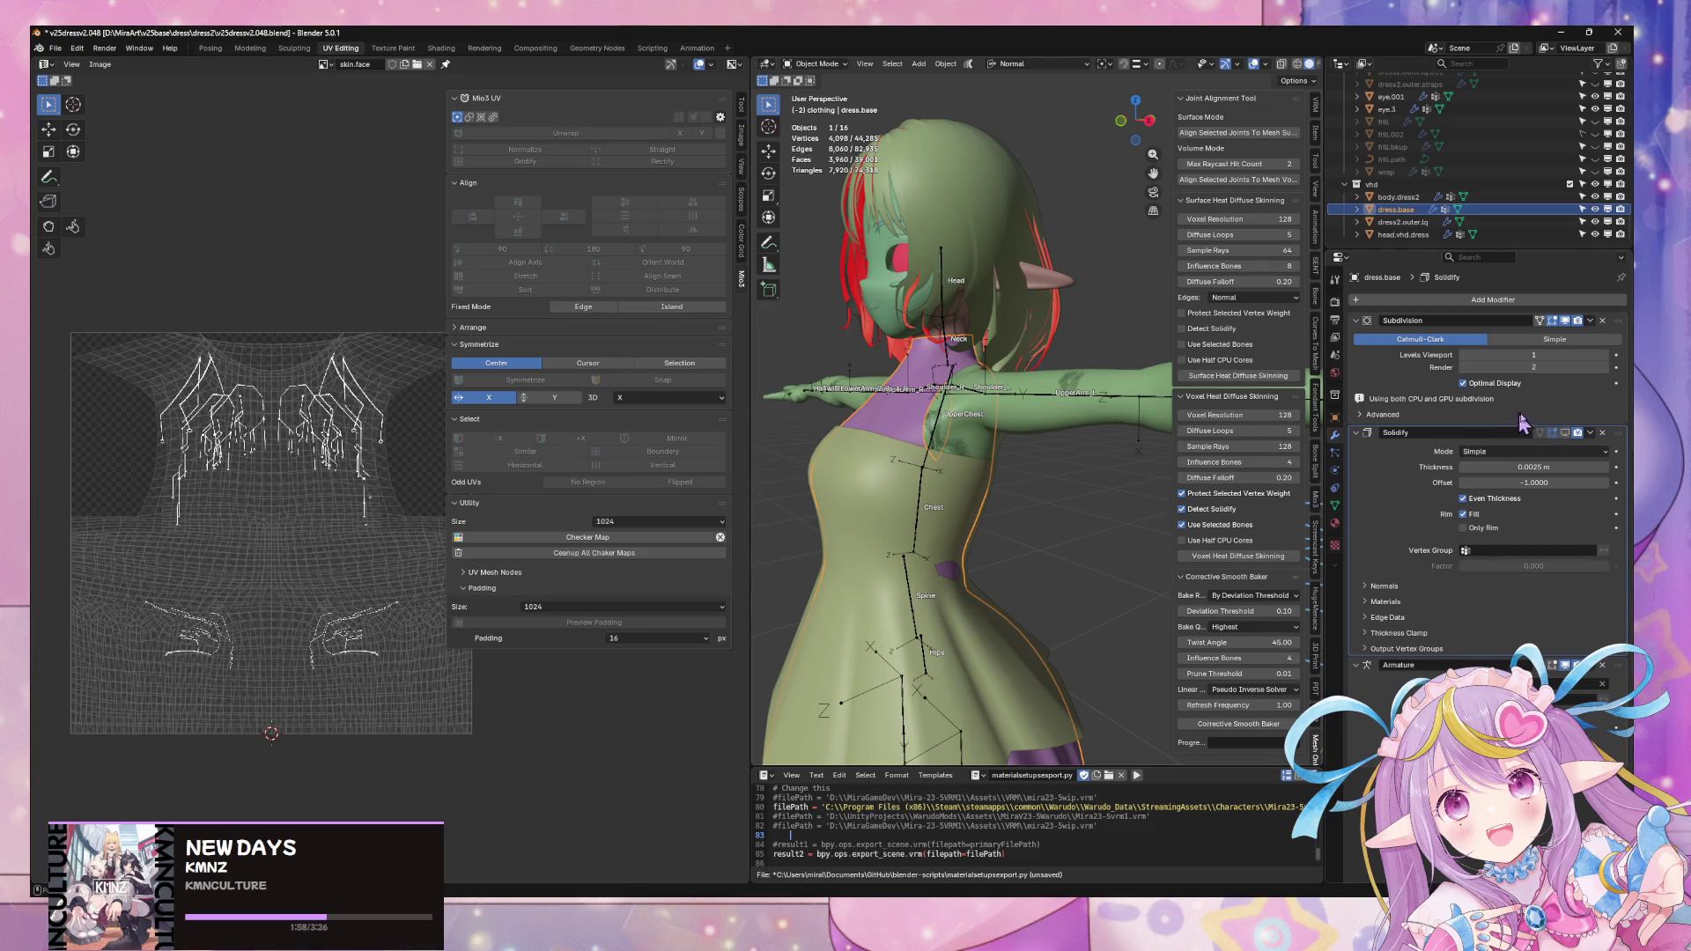
pyautogui.click(1568, 435)
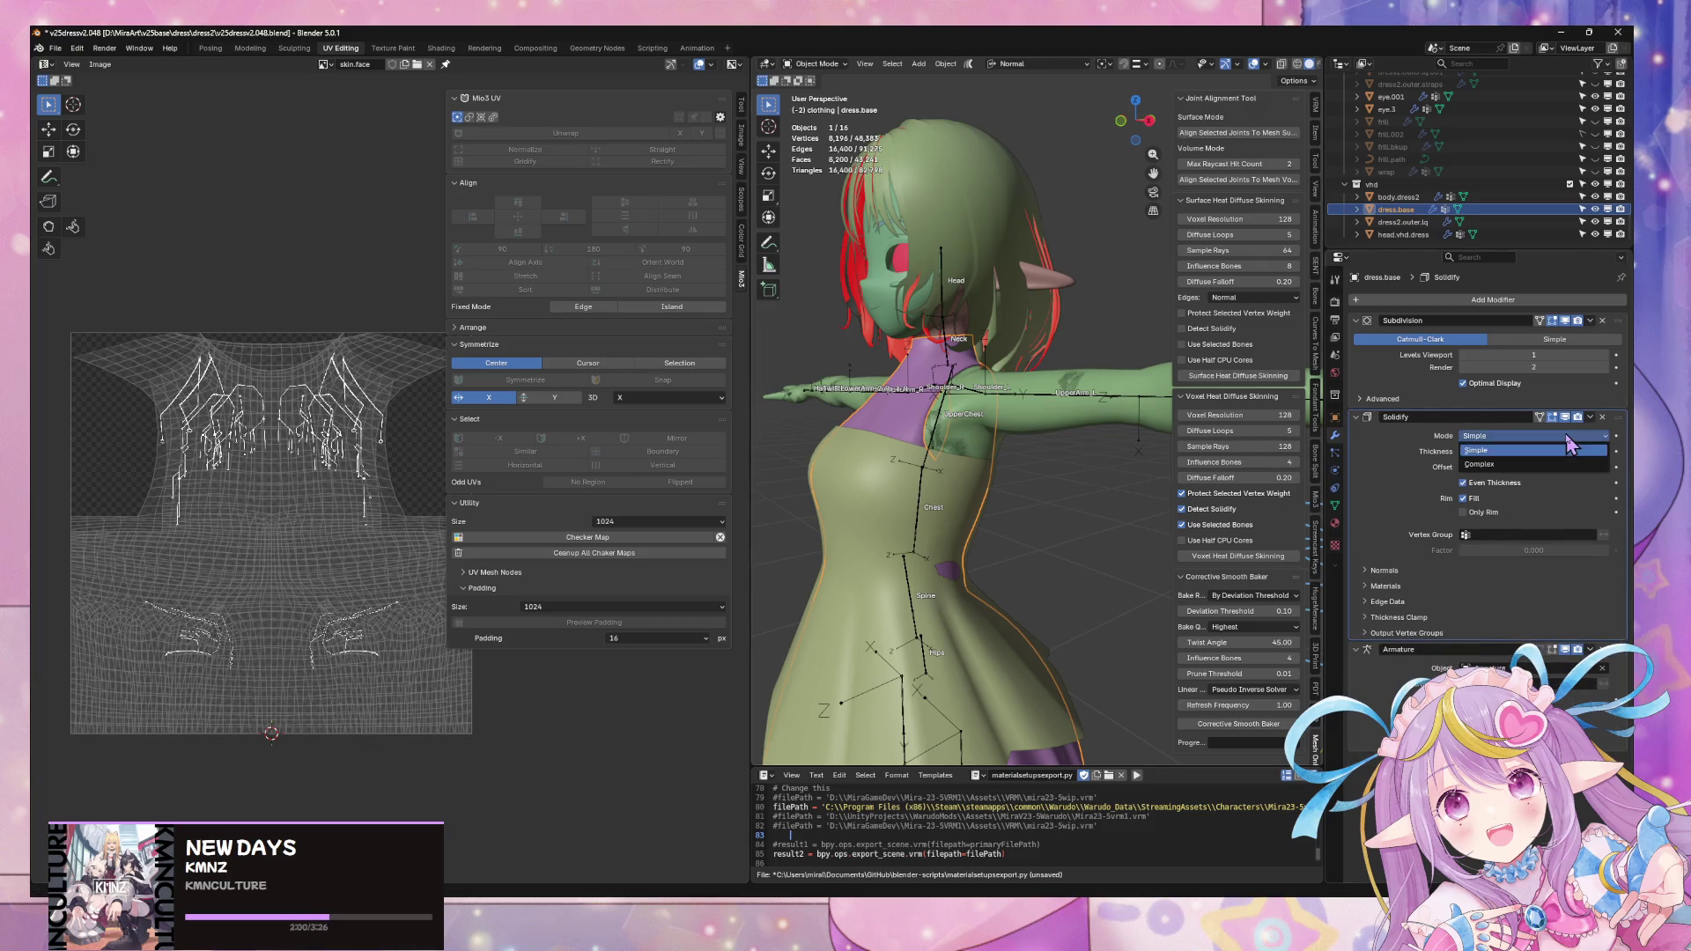
pyautogui.click(1573, 430)
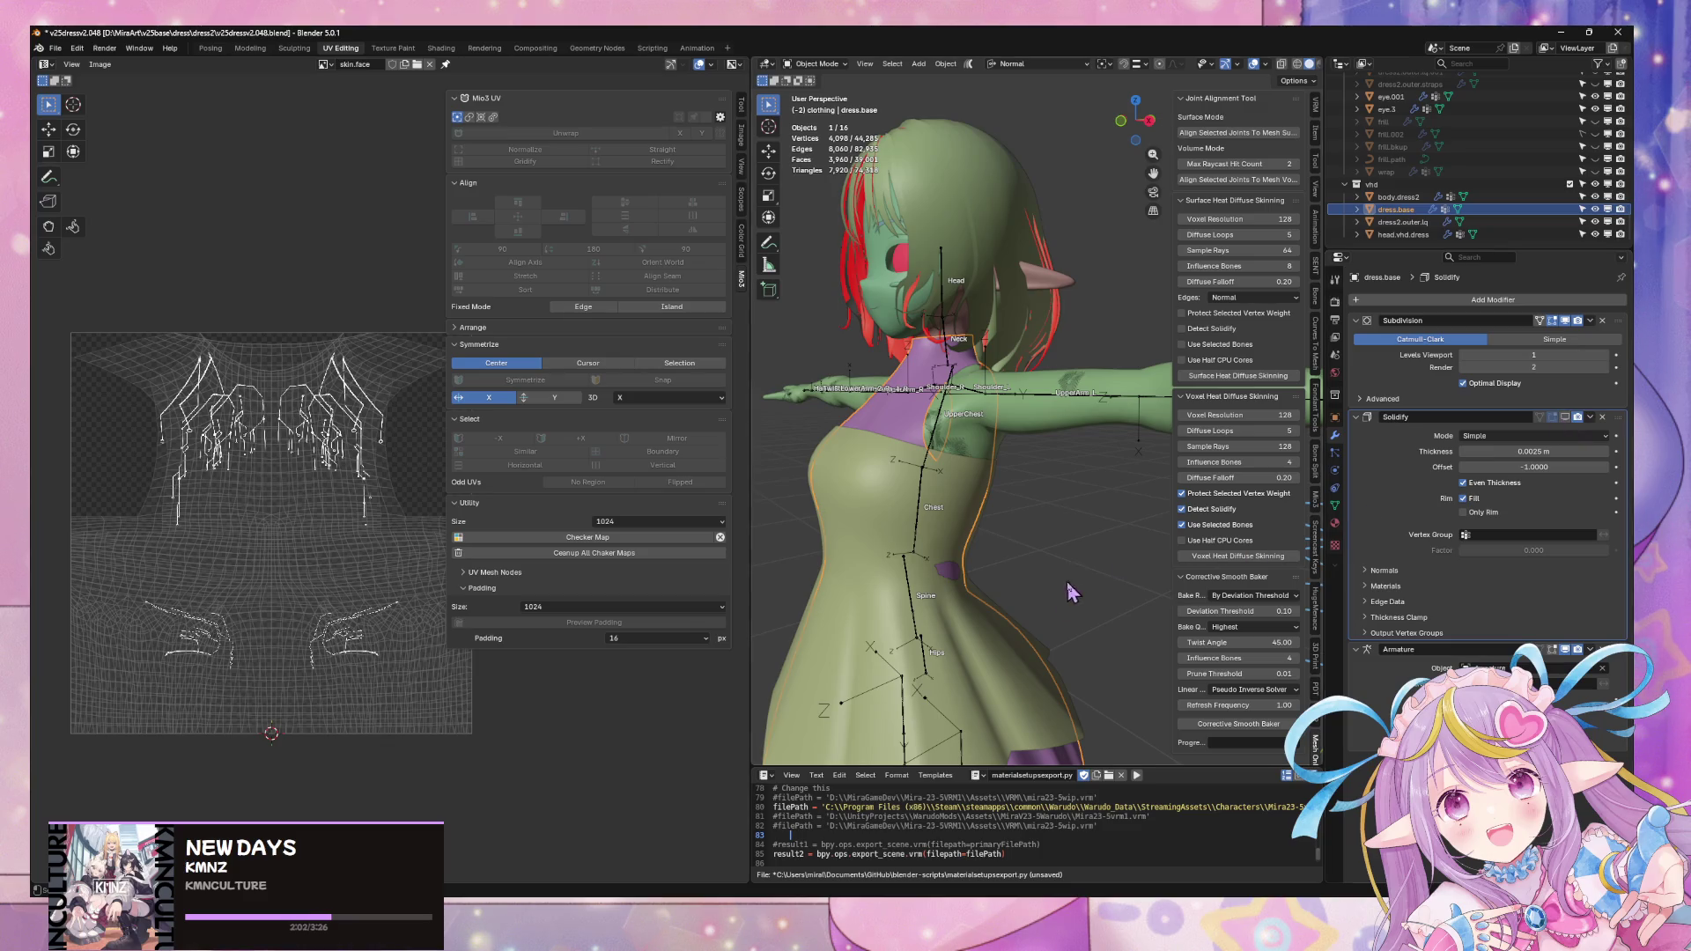
pyautogui.click(1019, 645)
pyautogui.click(1572, 438)
pyautogui.scroll(5, 1111, 549)
# - Select the chest patch of the outer dress in Edit Mode with X-ray shading and Global transform orientation
pyautogui.press('Tab')
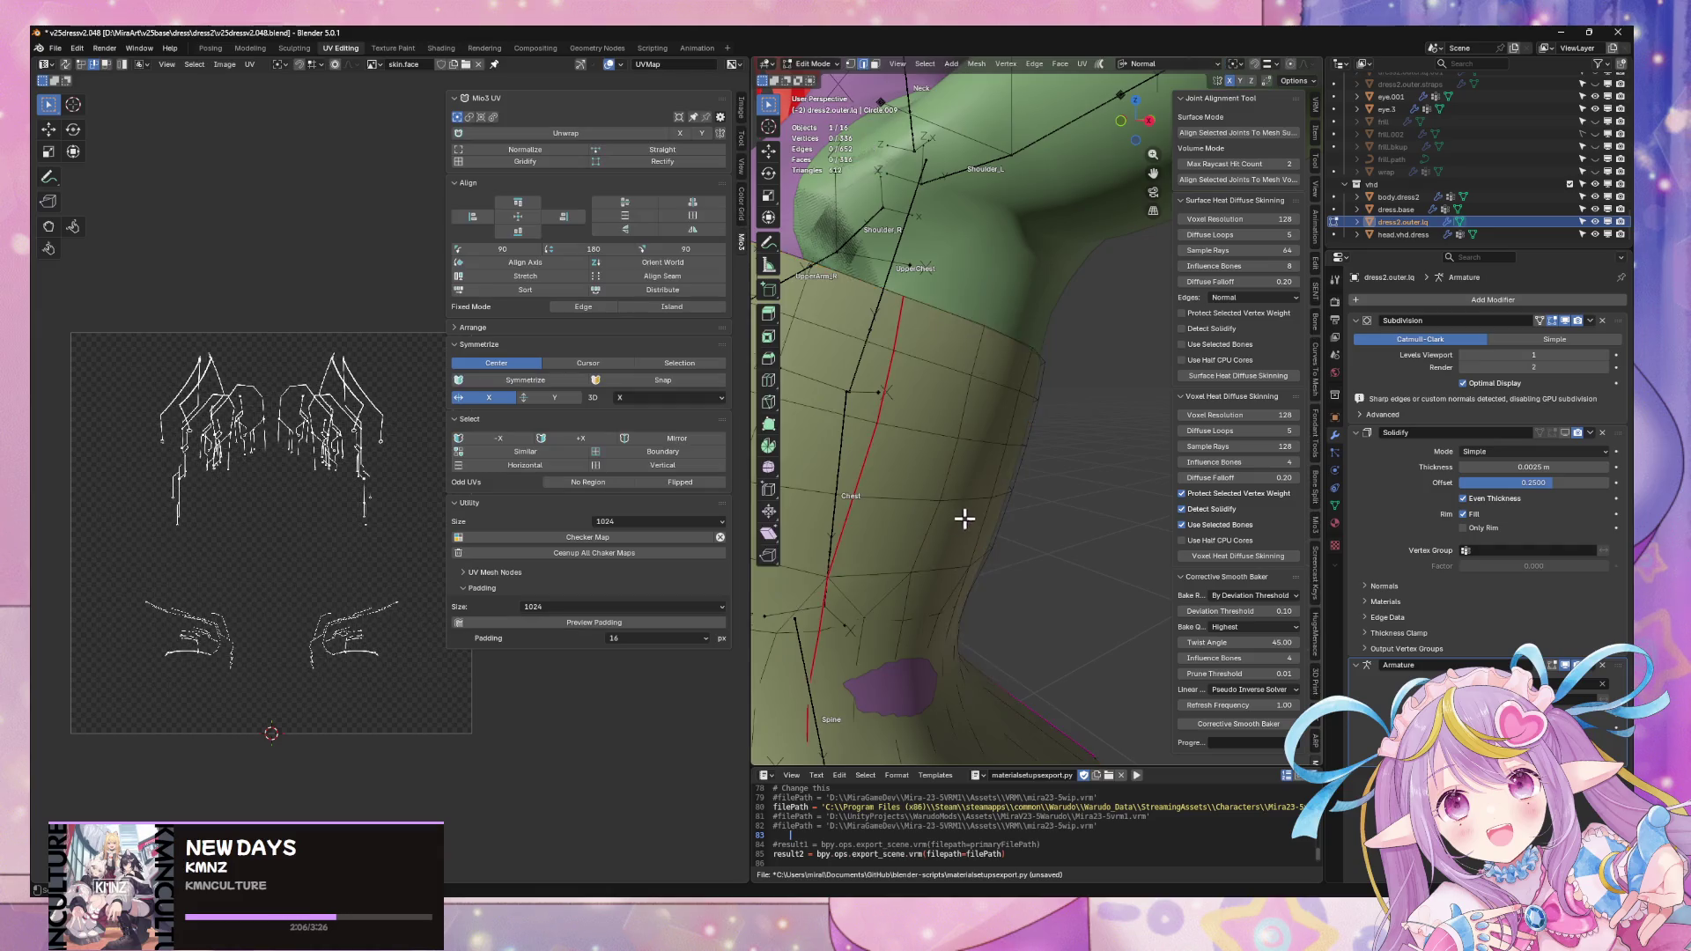
pyautogui.moveTo(963, 519); pyautogui.dragTo(997, 490, button='middle')
pyautogui.click(975, 493)
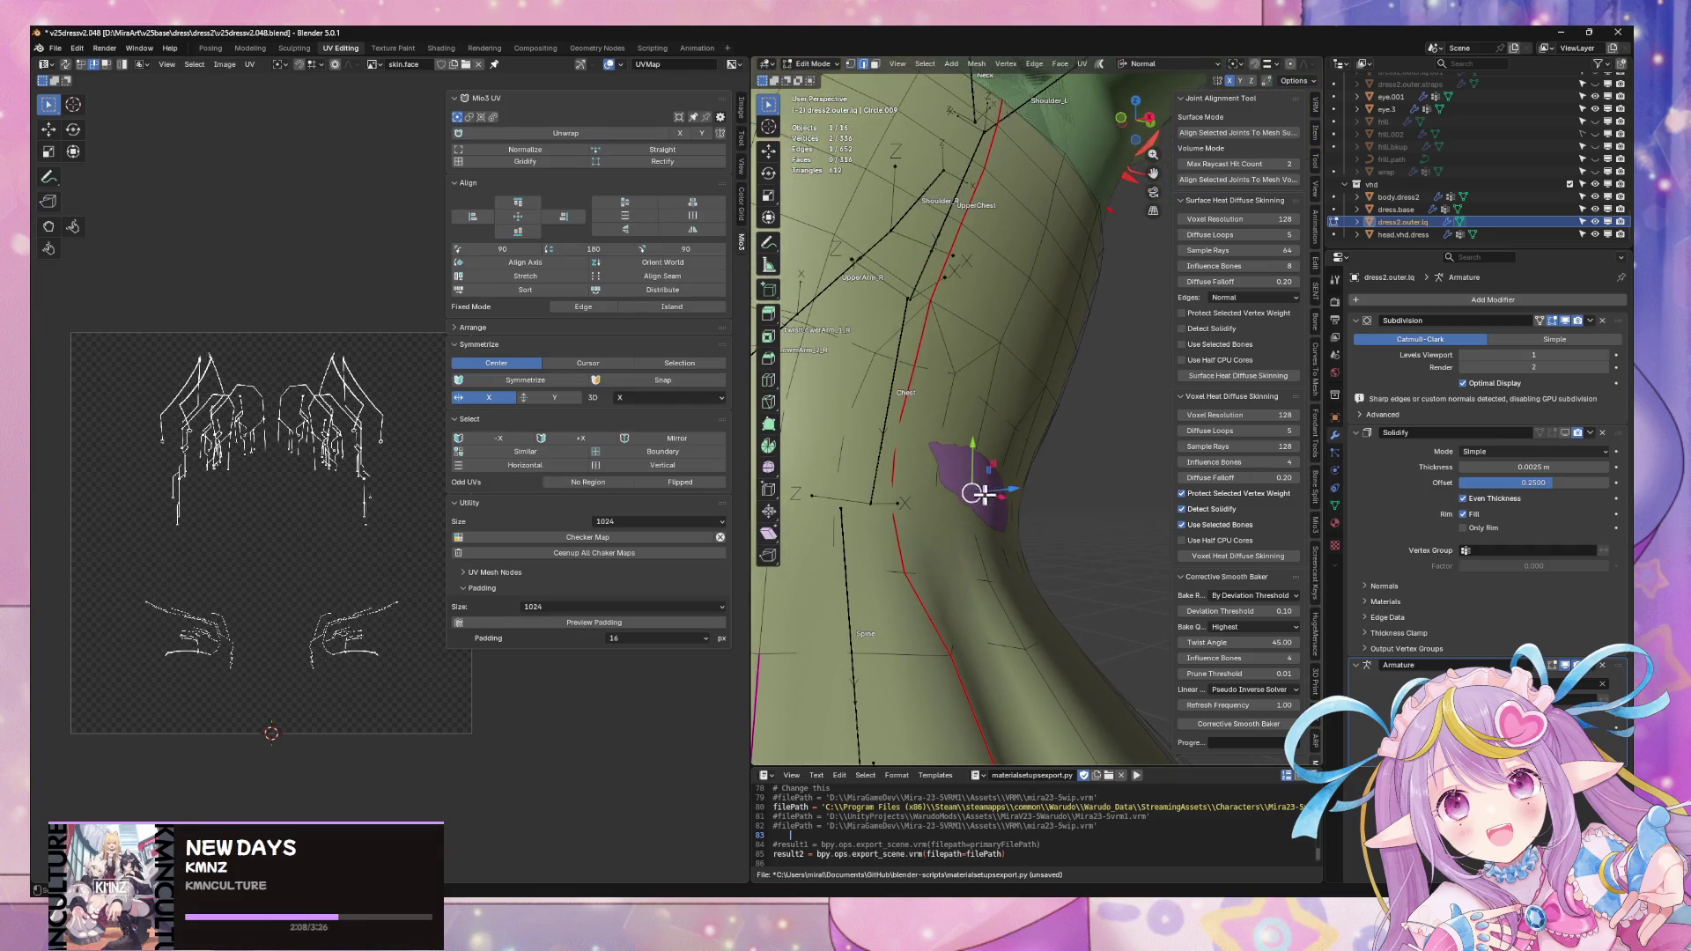
pyautogui.hotkey('alt', 'z')
pyautogui.hotkey('alt', 'z')
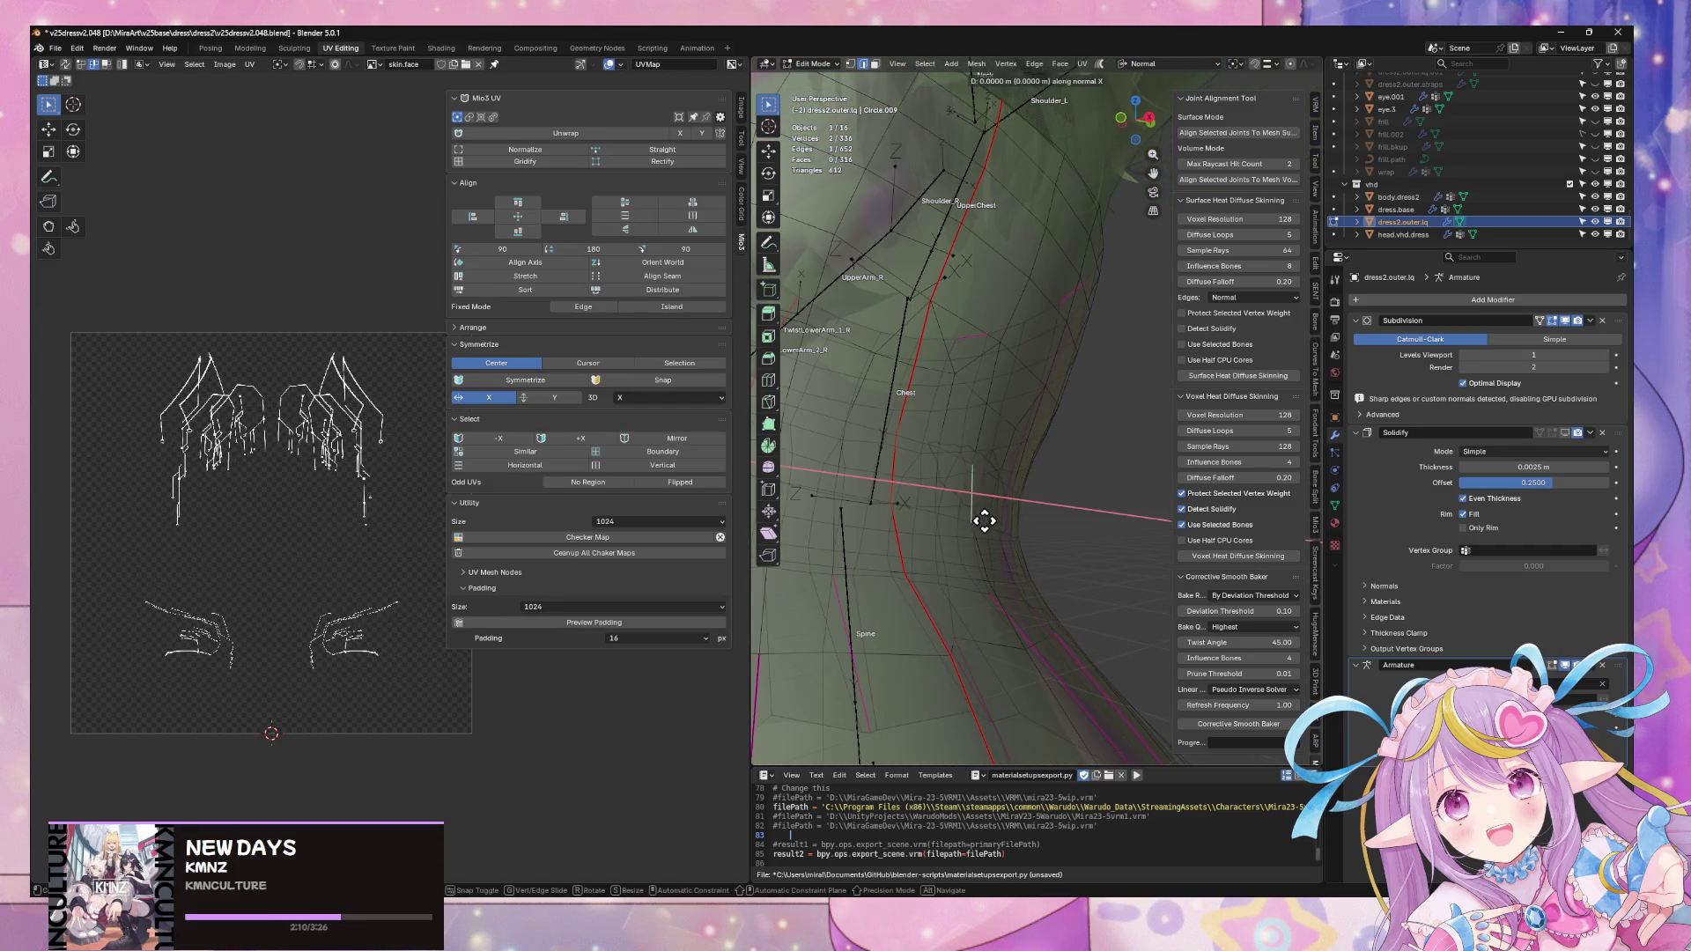
pyautogui.hotkey('alt', 'z')
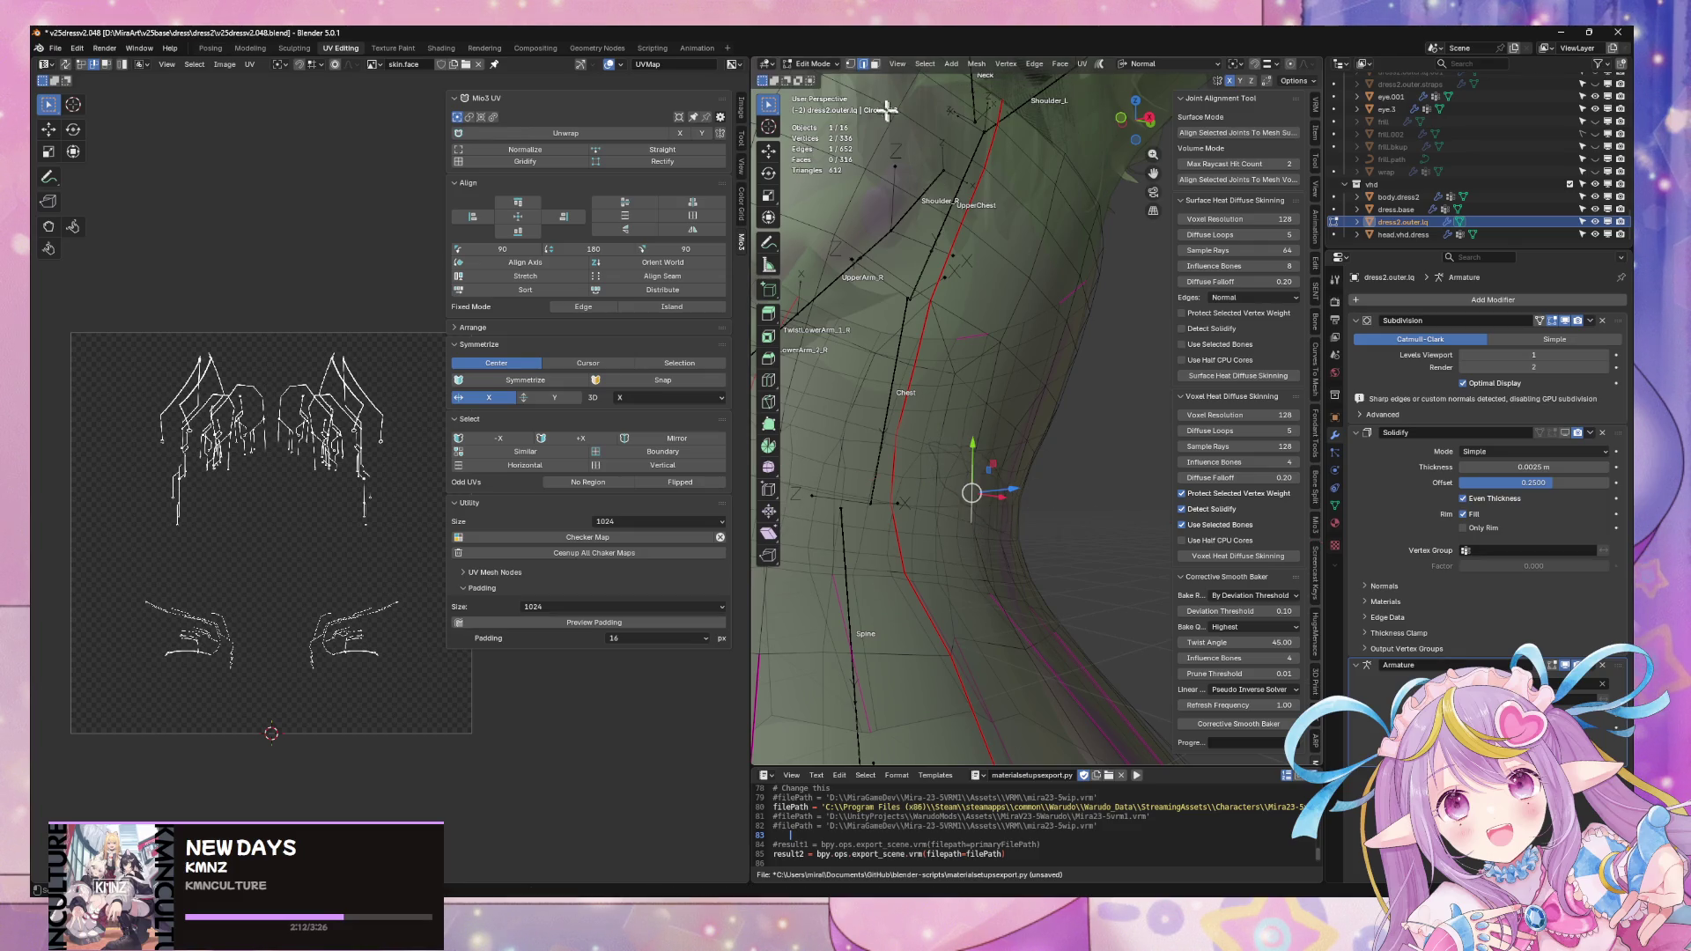
pyautogui.click(1163, 63)
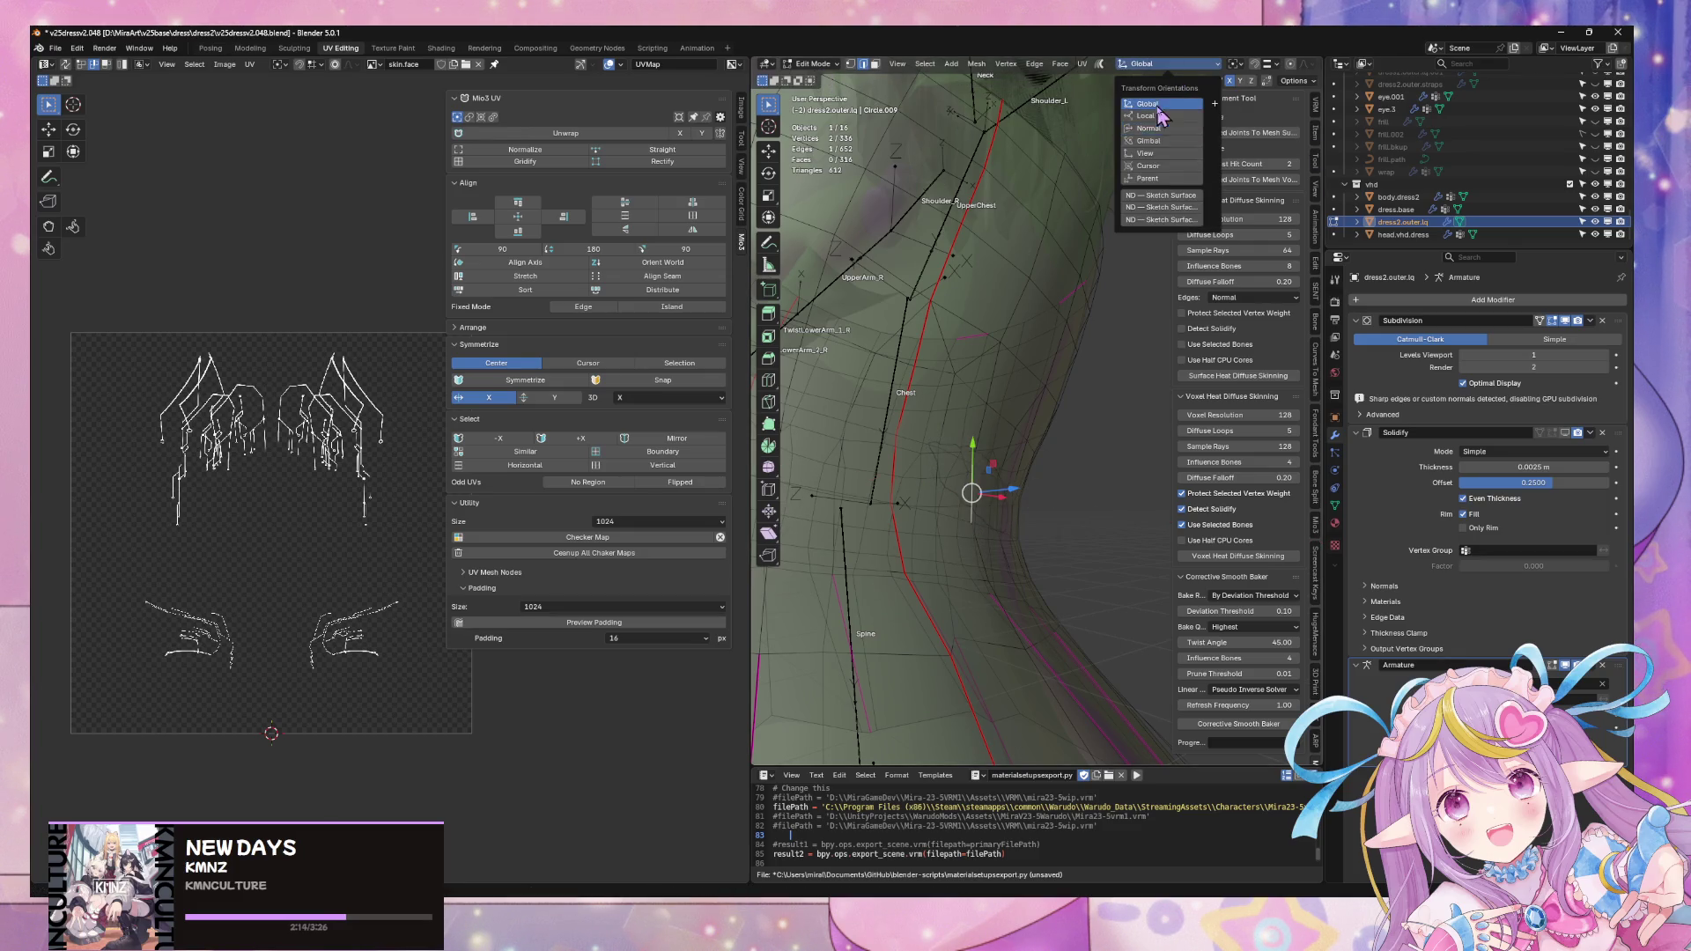
pyautogui.moveTo(1065, 484); pyautogui.dragTo(1077, 453, button='middle')
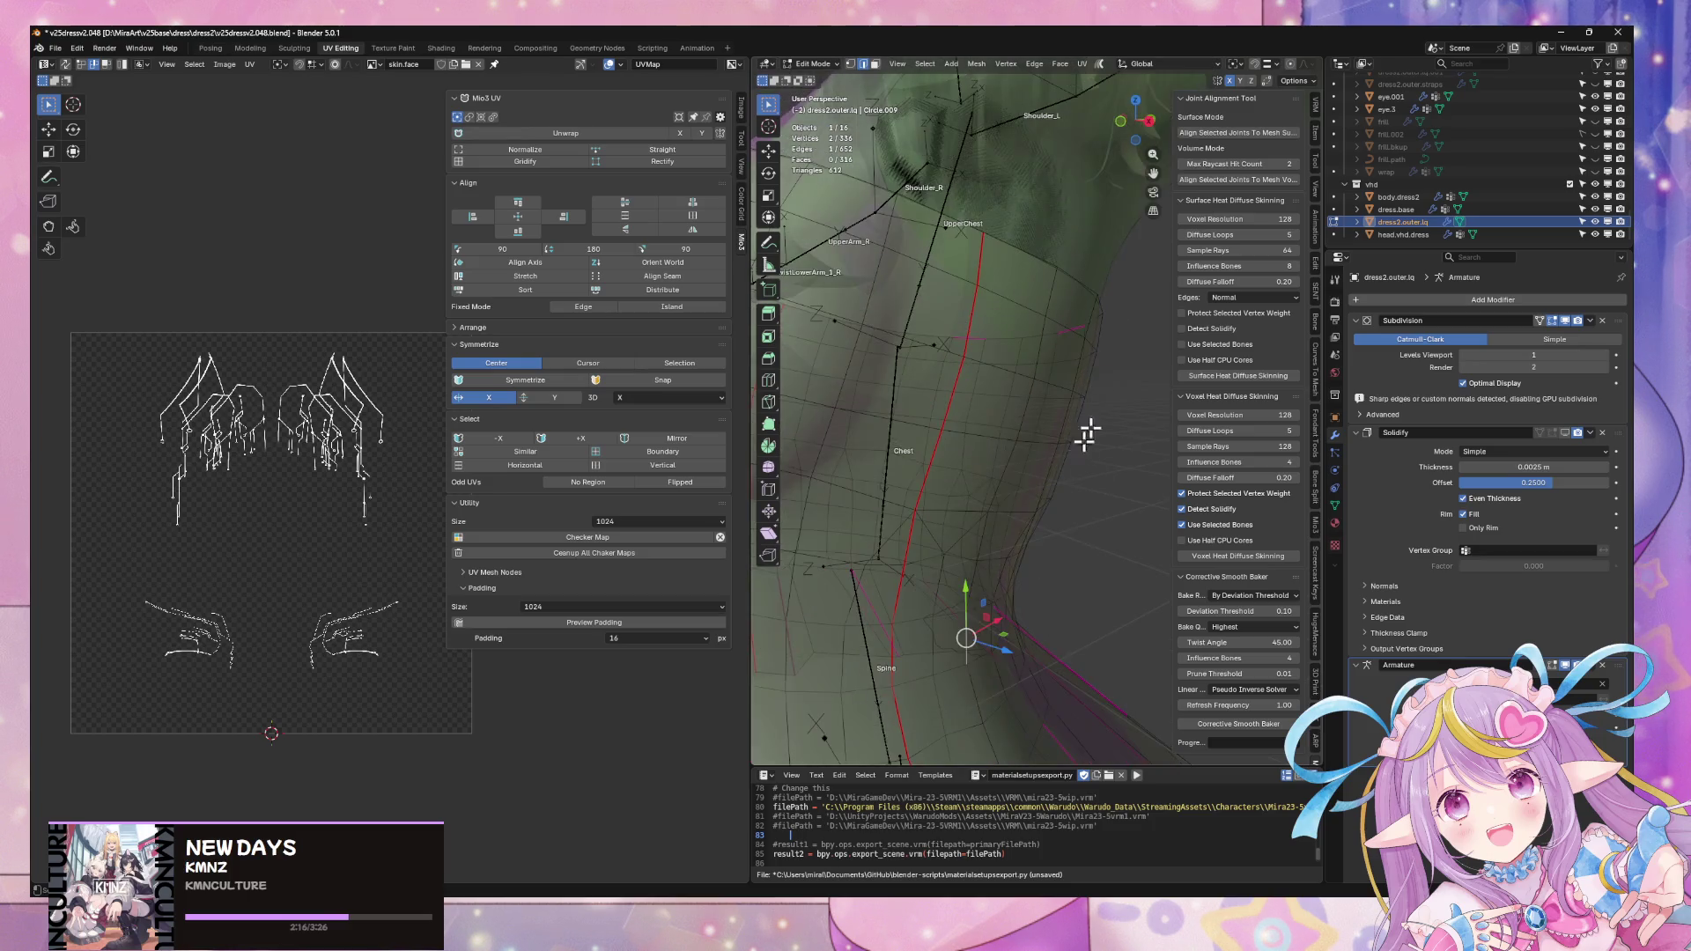
pyautogui.moveTo(1329, 238); pyautogui.dragTo(1498, 238)
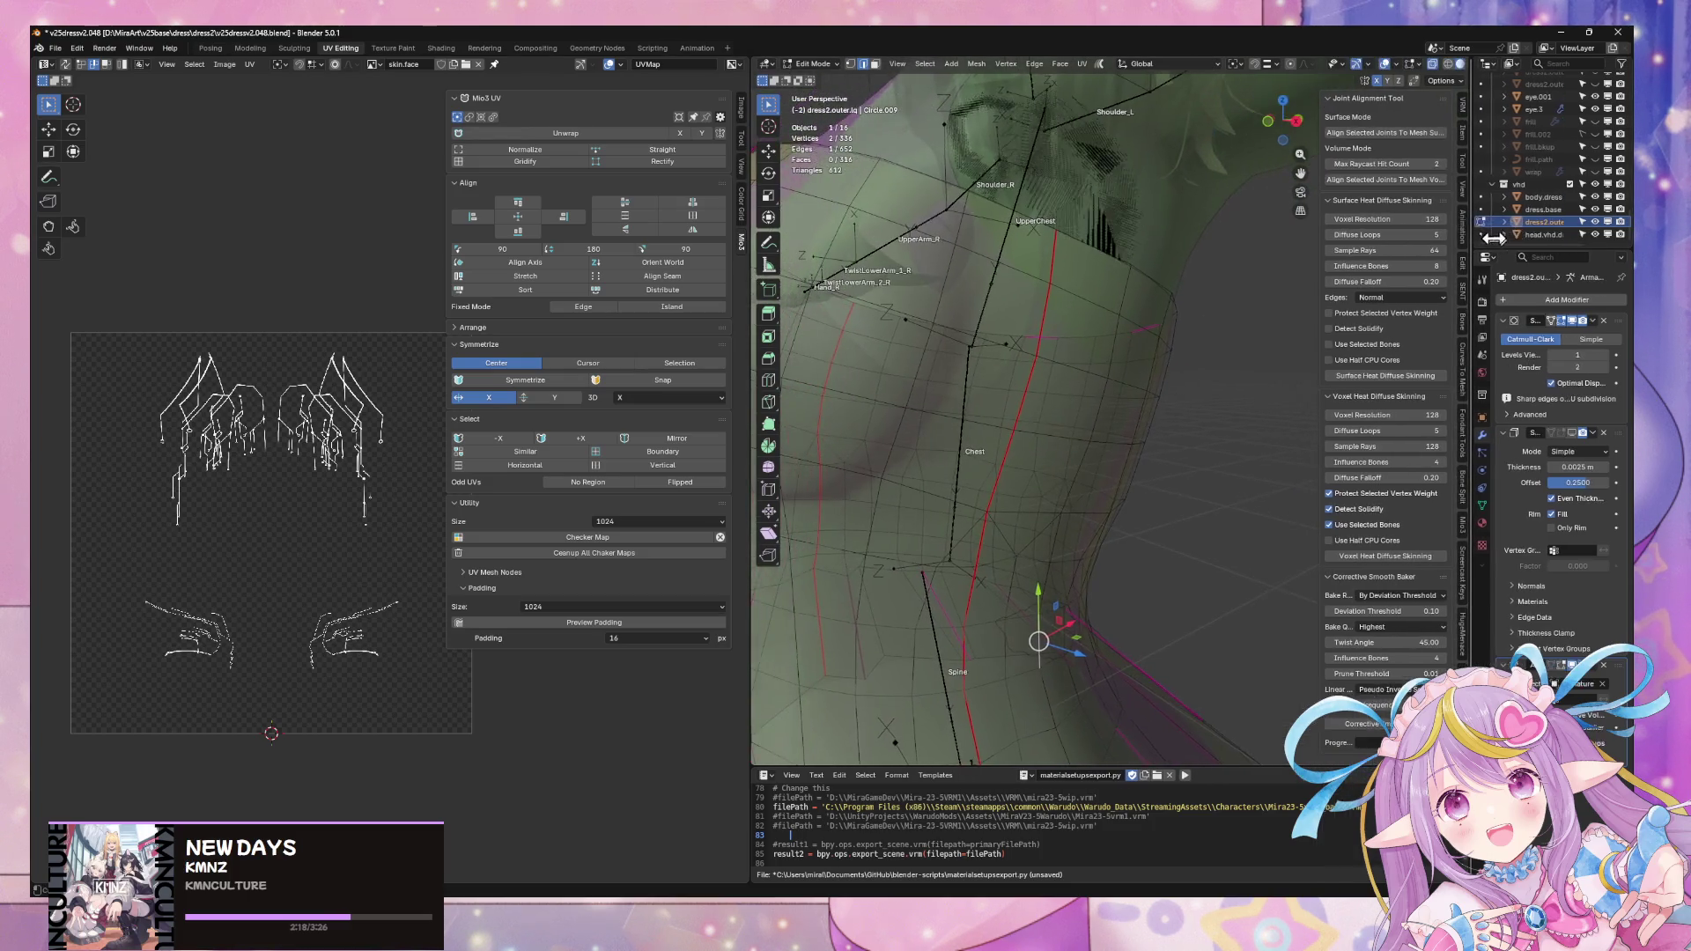
pyautogui.moveTo(1177, 423); pyautogui.dragTo(1160, 422, button='middle')
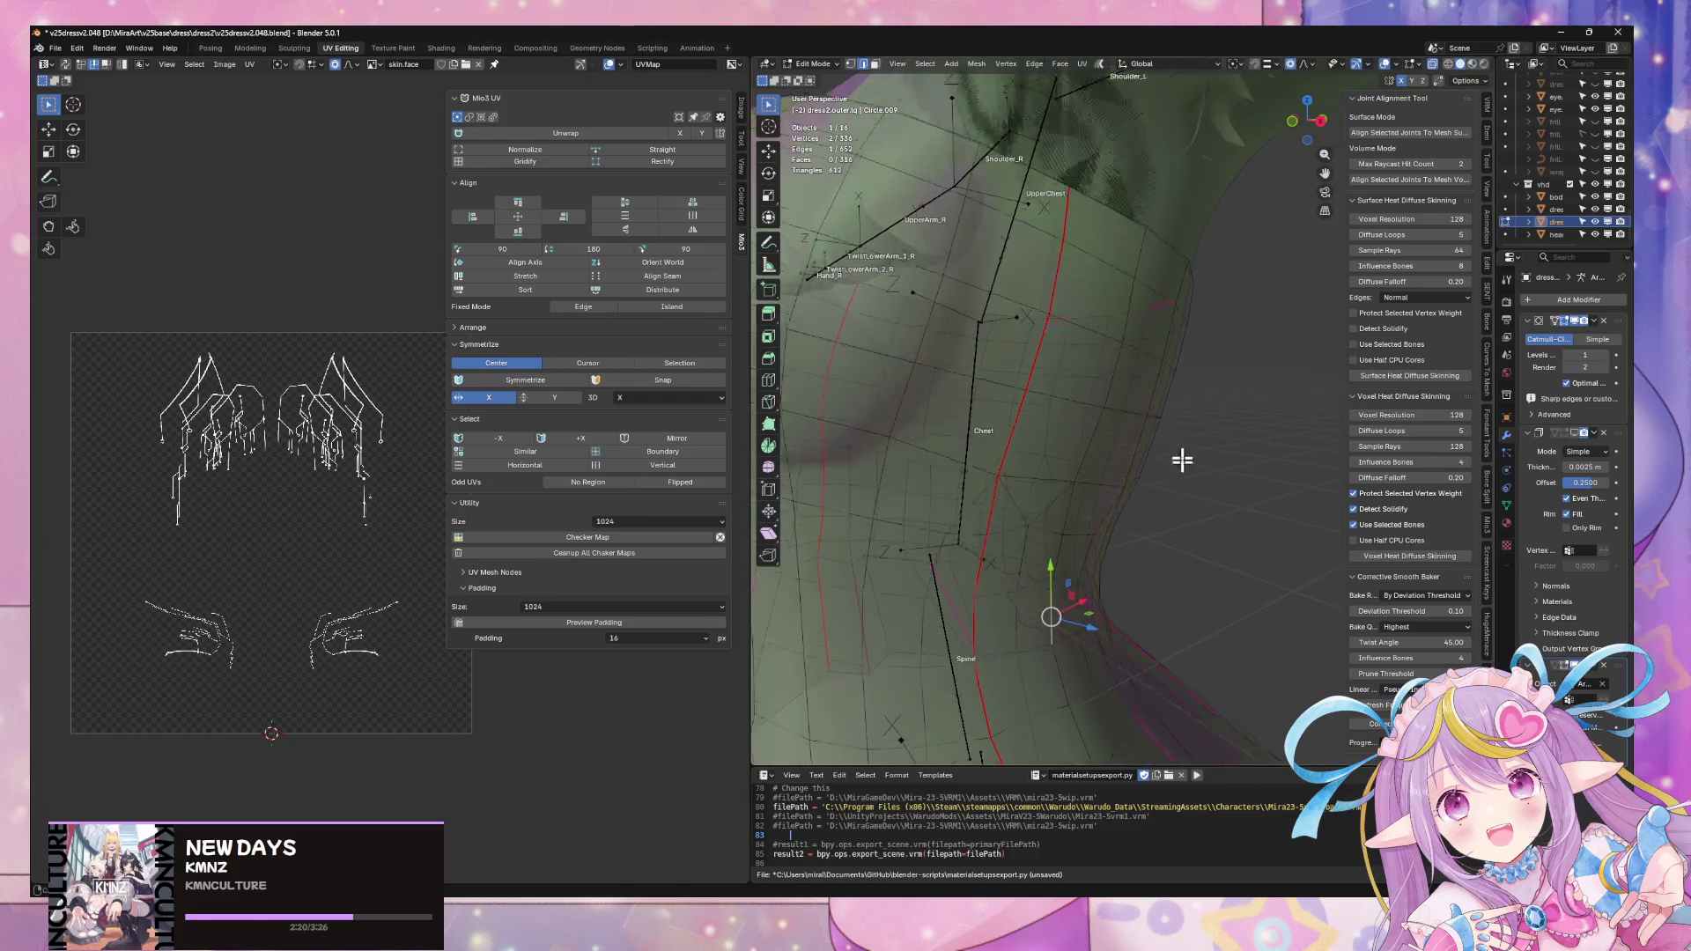
pyautogui.scroll(3, 1037, 450)
# - Nudge the patch along global X twice with proportional falloff, then return to Object Mode
pyautogui.press('g')
pyautogui.press('x')
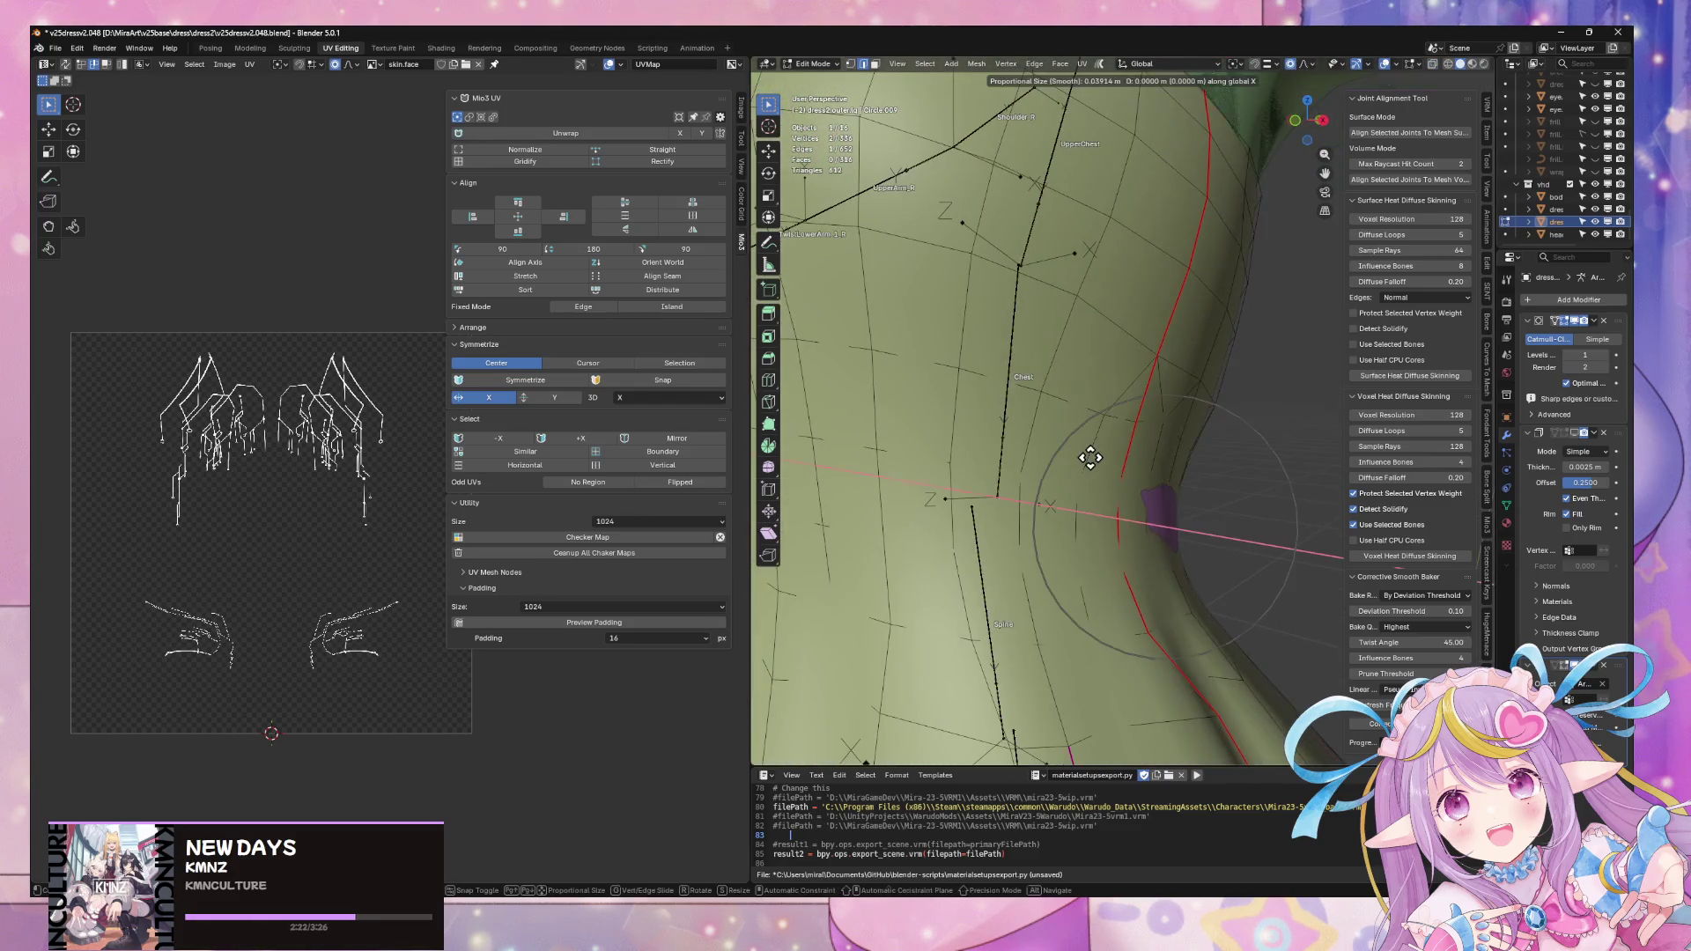
pyautogui.click(1095, 457)
pyautogui.scroll(-3, 1162, 461)
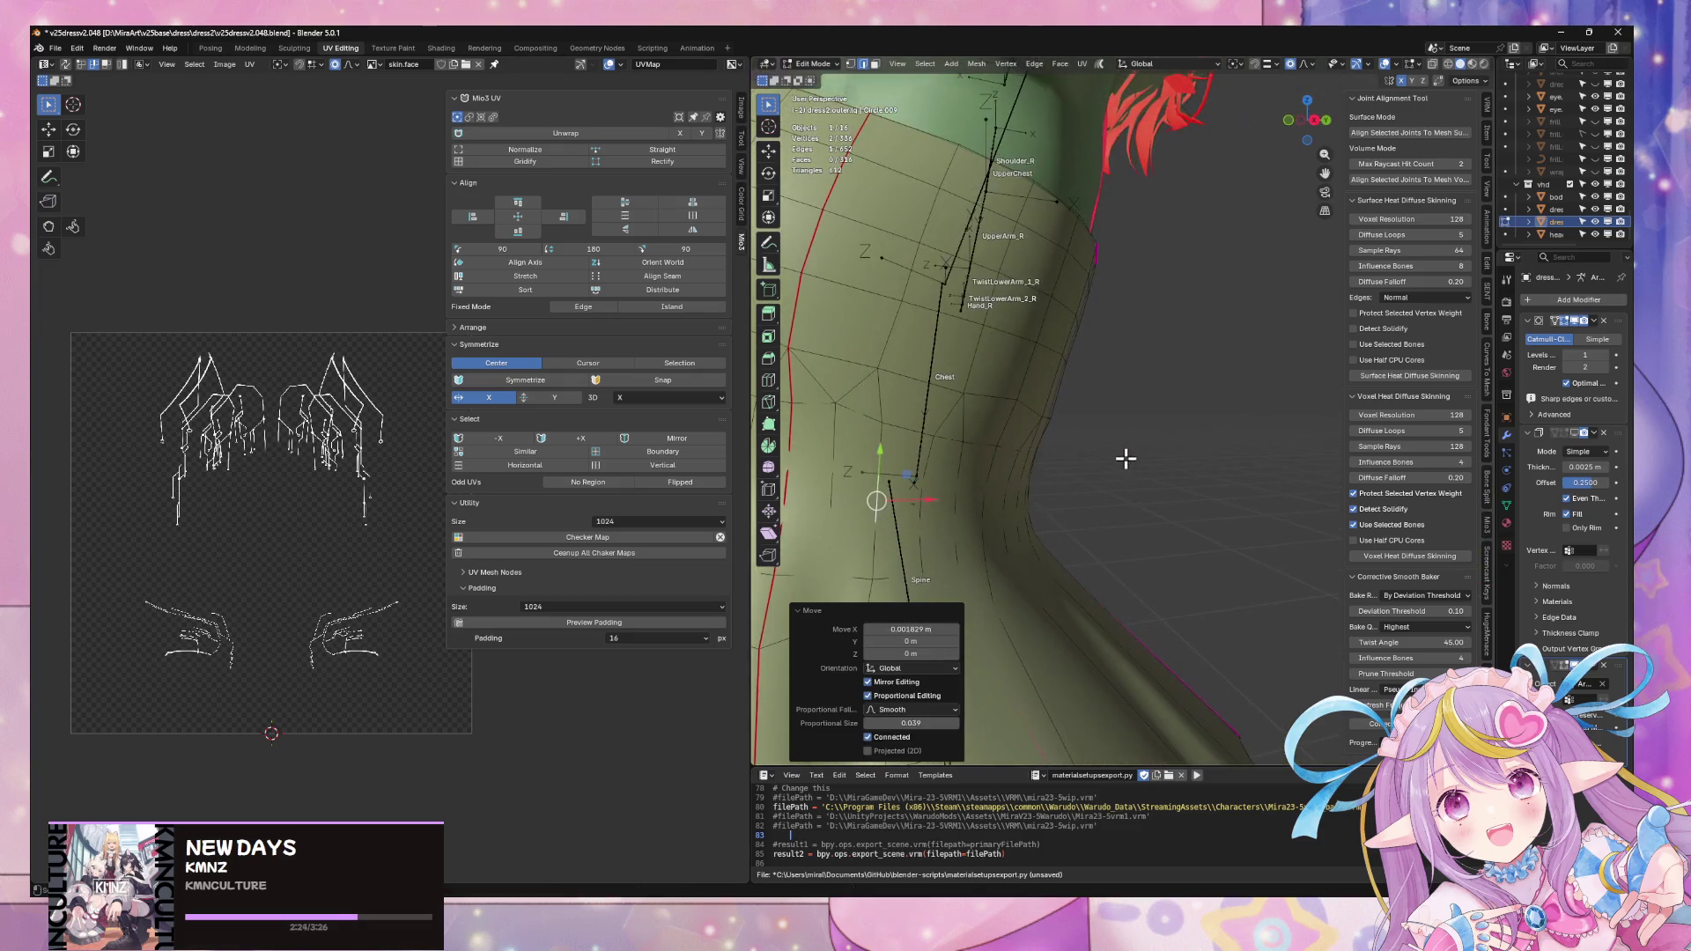
pyautogui.press('g')
pyautogui.press('x')
pyautogui.scroll(-2, 1127, 456)
pyautogui.scroll(-1, 1128, 455)
pyautogui.scroll(-2, 1128, 455)
pyautogui.click(1127, 455)
pyautogui.scroll(-3, 1167, 415)
pyautogui.moveTo(1049, 454); pyautogui.dragTo(1309, 465, button='middle')
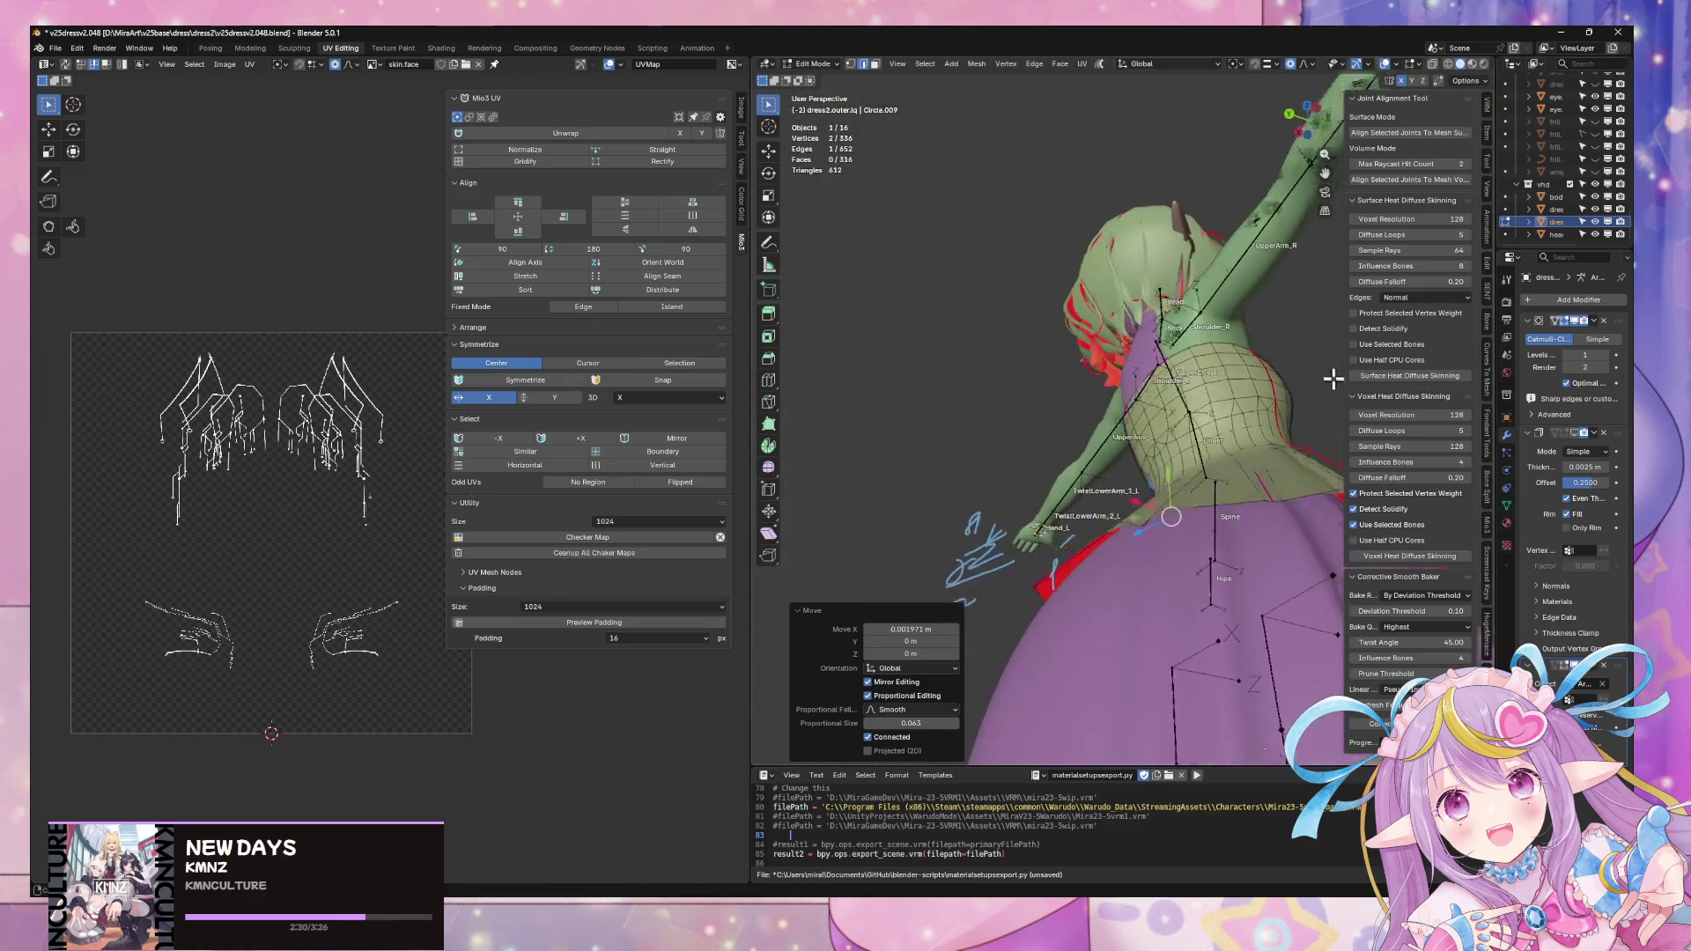
pyautogui.press('Tab')
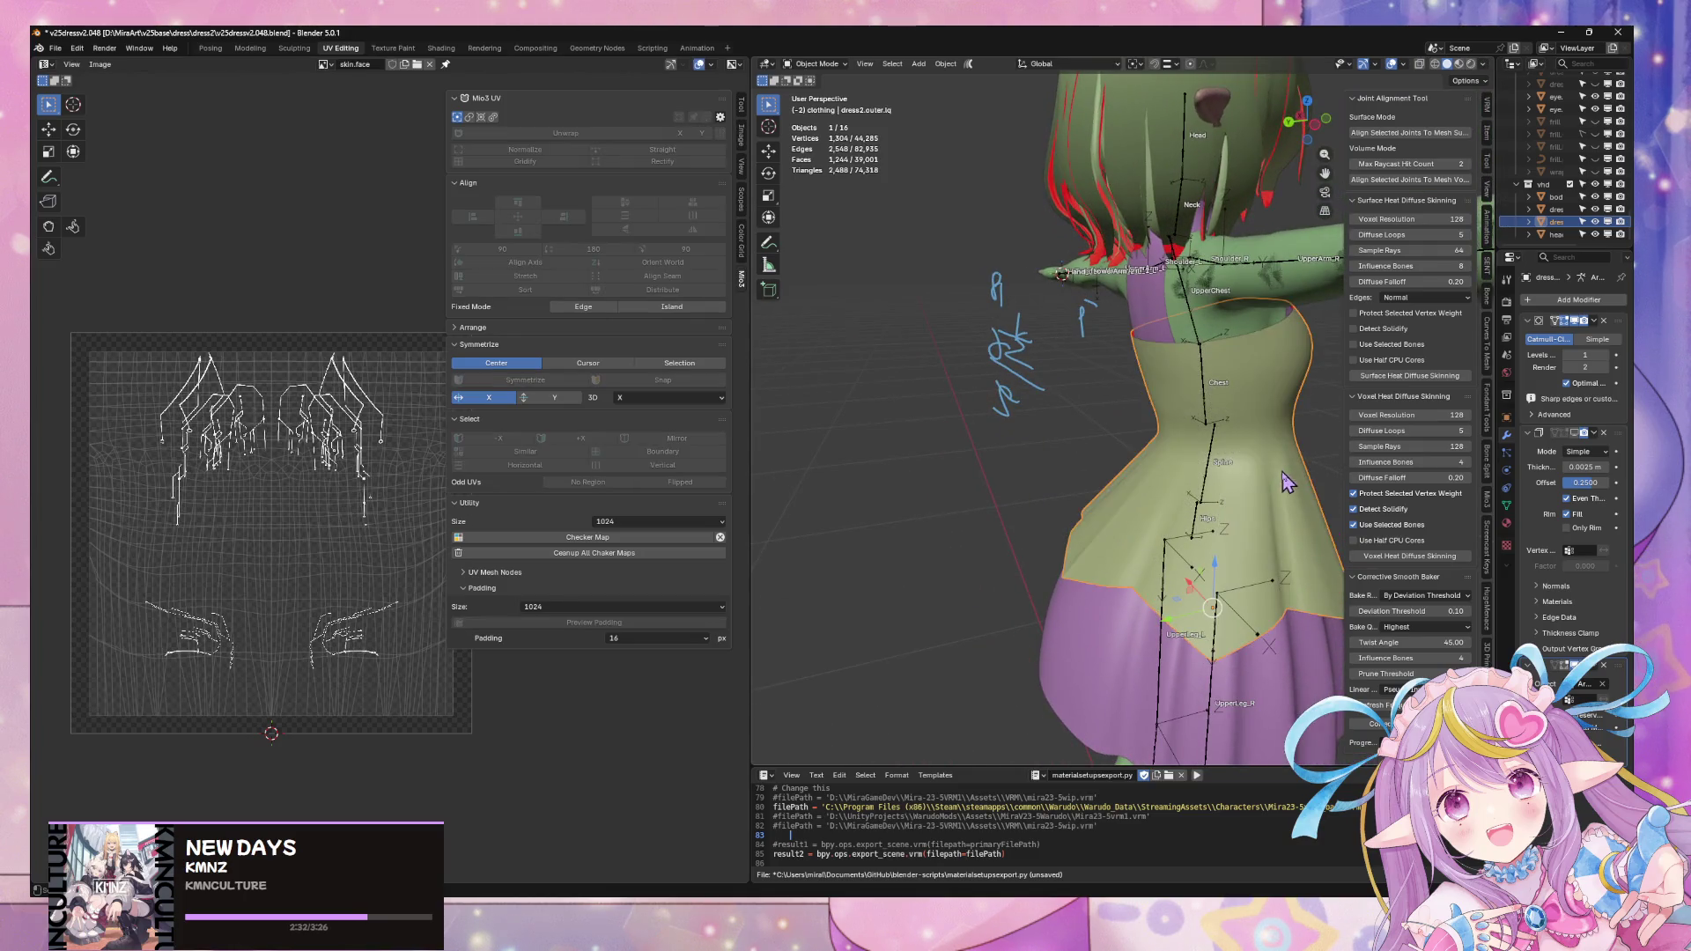
pyautogui.scroll(-4, 1240, 449)
pyautogui.scroll(5, 1240, 447)
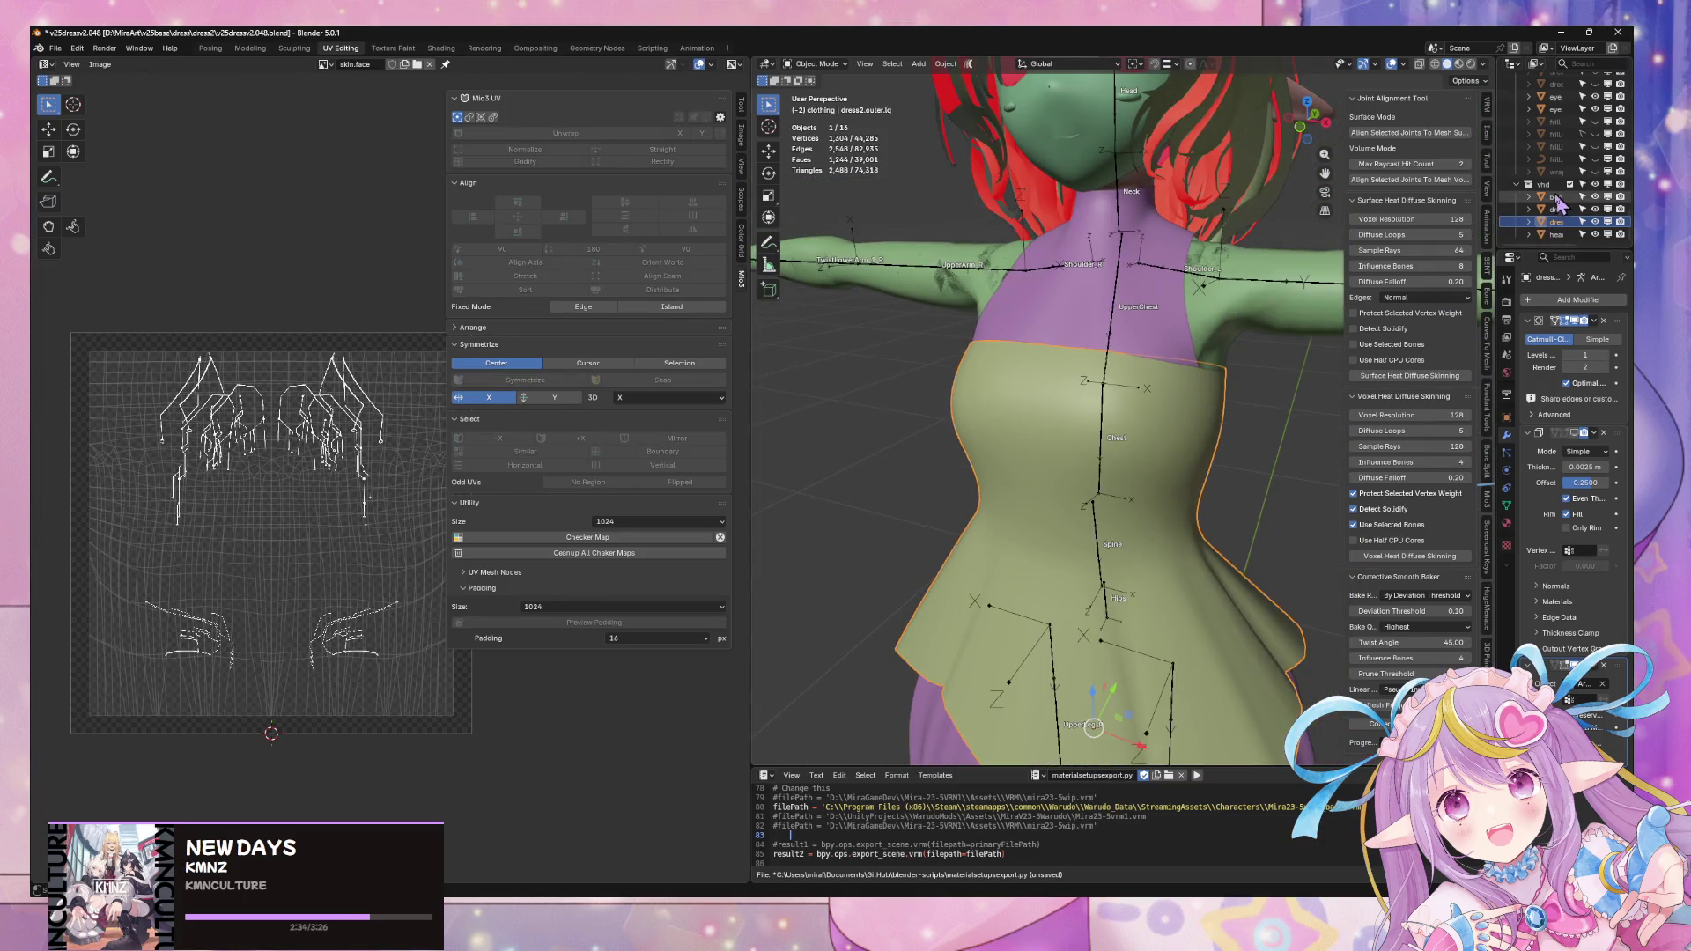
# - Isolate the meshes and armature in local view, check the armature bones and widen the 3D view
pyautogui.keyDown('shift'); pyautogui.click(1557, 195); pyautogui.keyUp('shift')
pyautogui.keyDown('shift'); pyautogui.click(1229, 296); pyautogui.keyUp('shift')
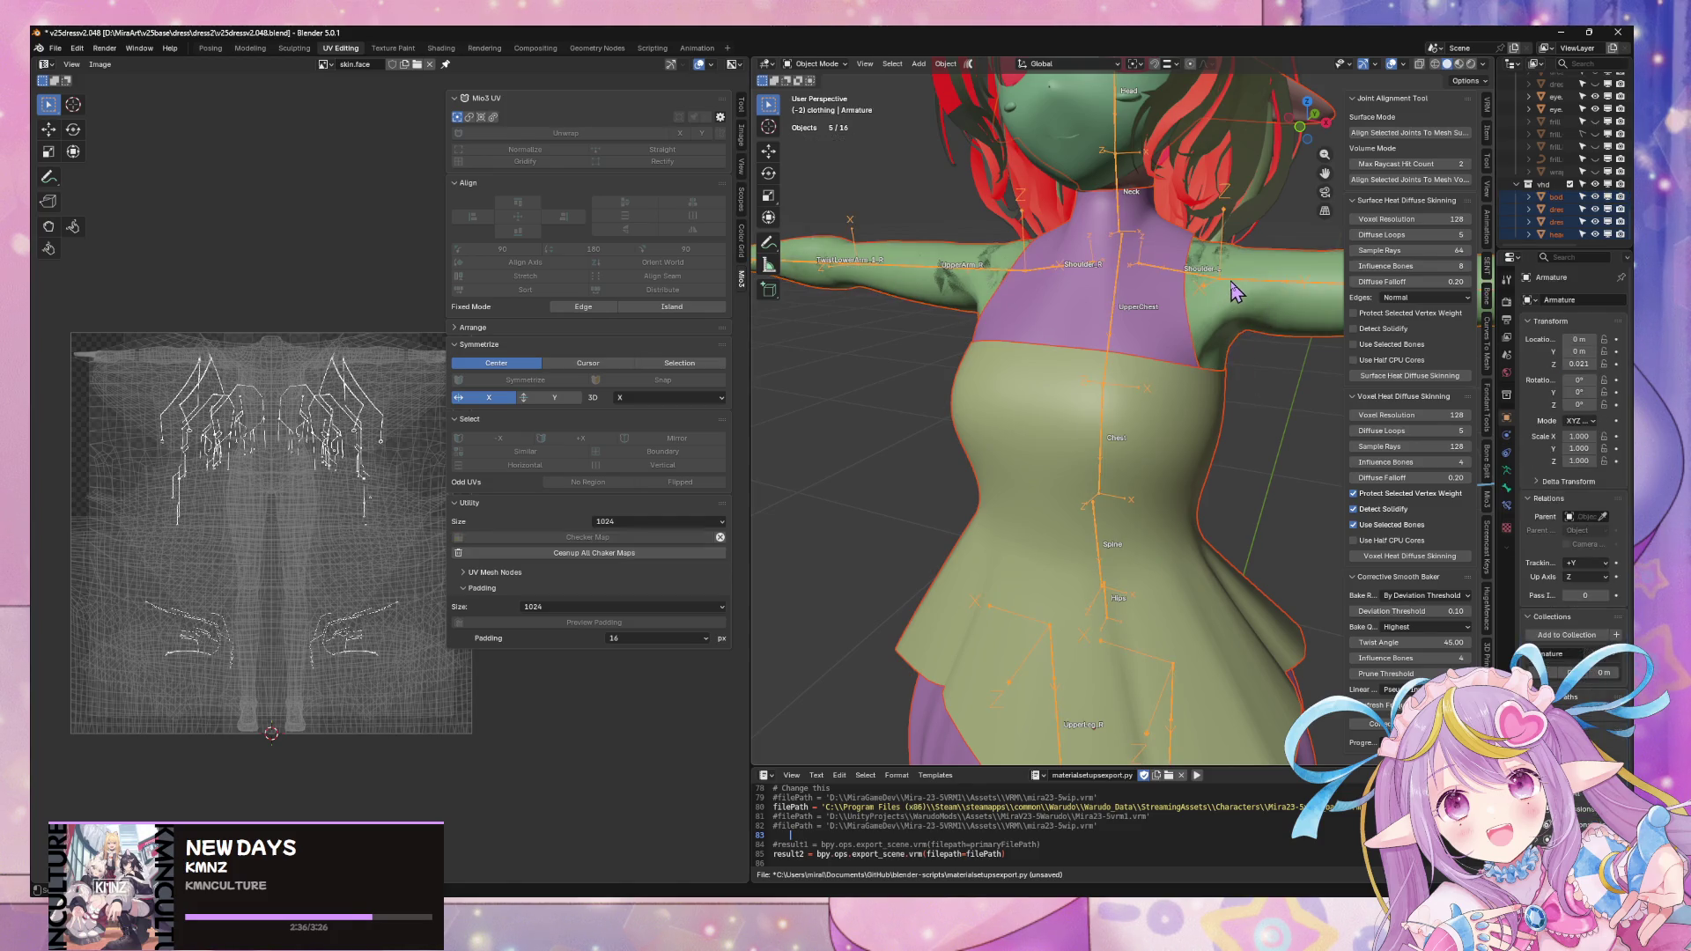
pyautogui.press('KP_Divide')
pyautogui.scroll(3, 1223, 333)
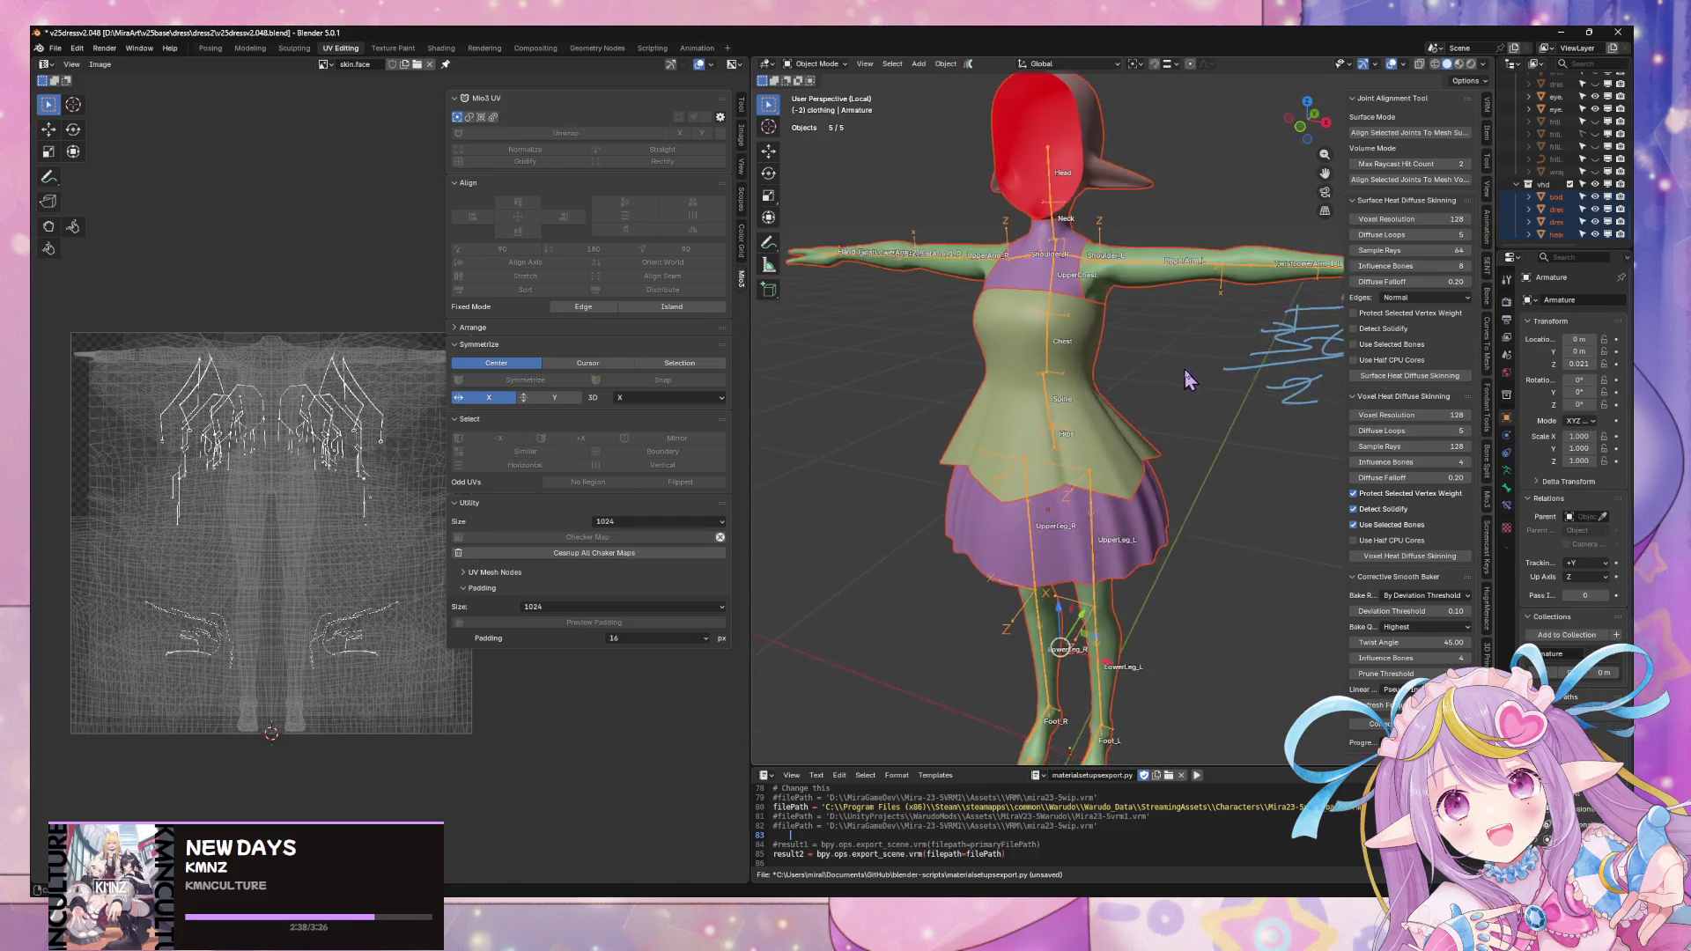
pyautogui.press('Tab')
pyautogui.moveTo(1232, 340)
pyautogui.mouseDown(button='middle')
pyautogui.moveTo(1135, 485)
pyautogui.moveTo(1171, 397)
pyautogui.moveTo(1182, 416)
pyautogui.moveTo(1066, 485)
pyautogui.moveTo(1176, 439)
pyautogui.moveTo(1171, 397)
pyautogui.mouseUp(button='middle')
pyautogui.scroll(-3, 1170, 397)
pyautogui.scroll(5, 1168, 385)
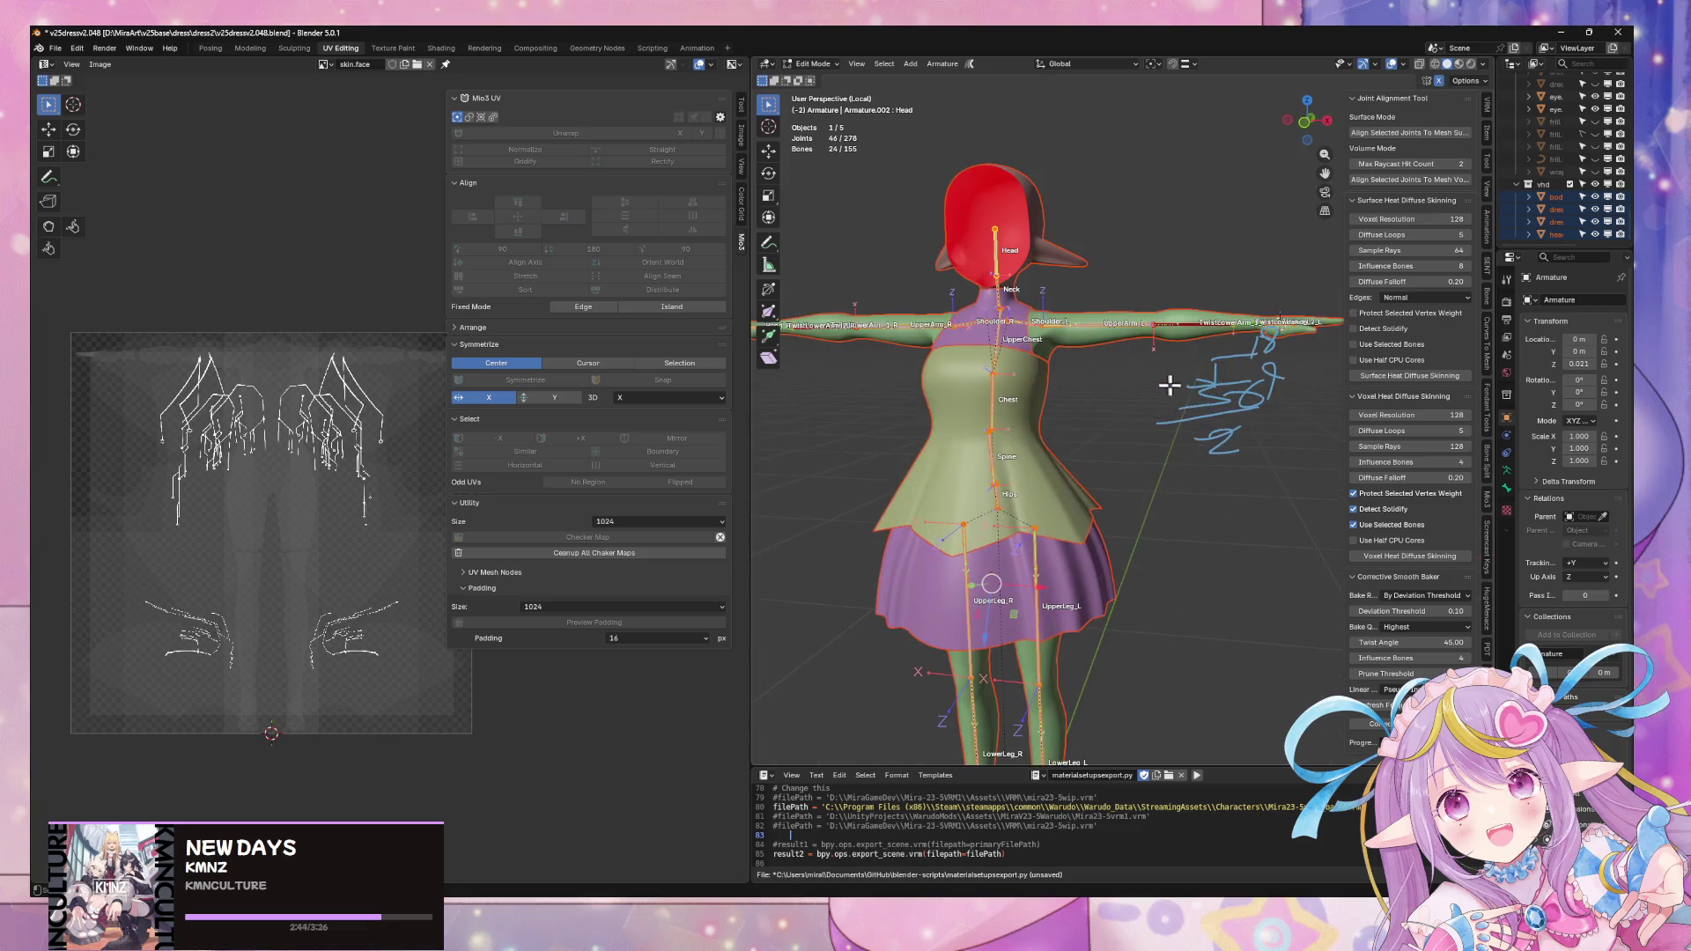
pyautogui.moveTo(1494, 320); pyautogui.dragTo(1364, 320)
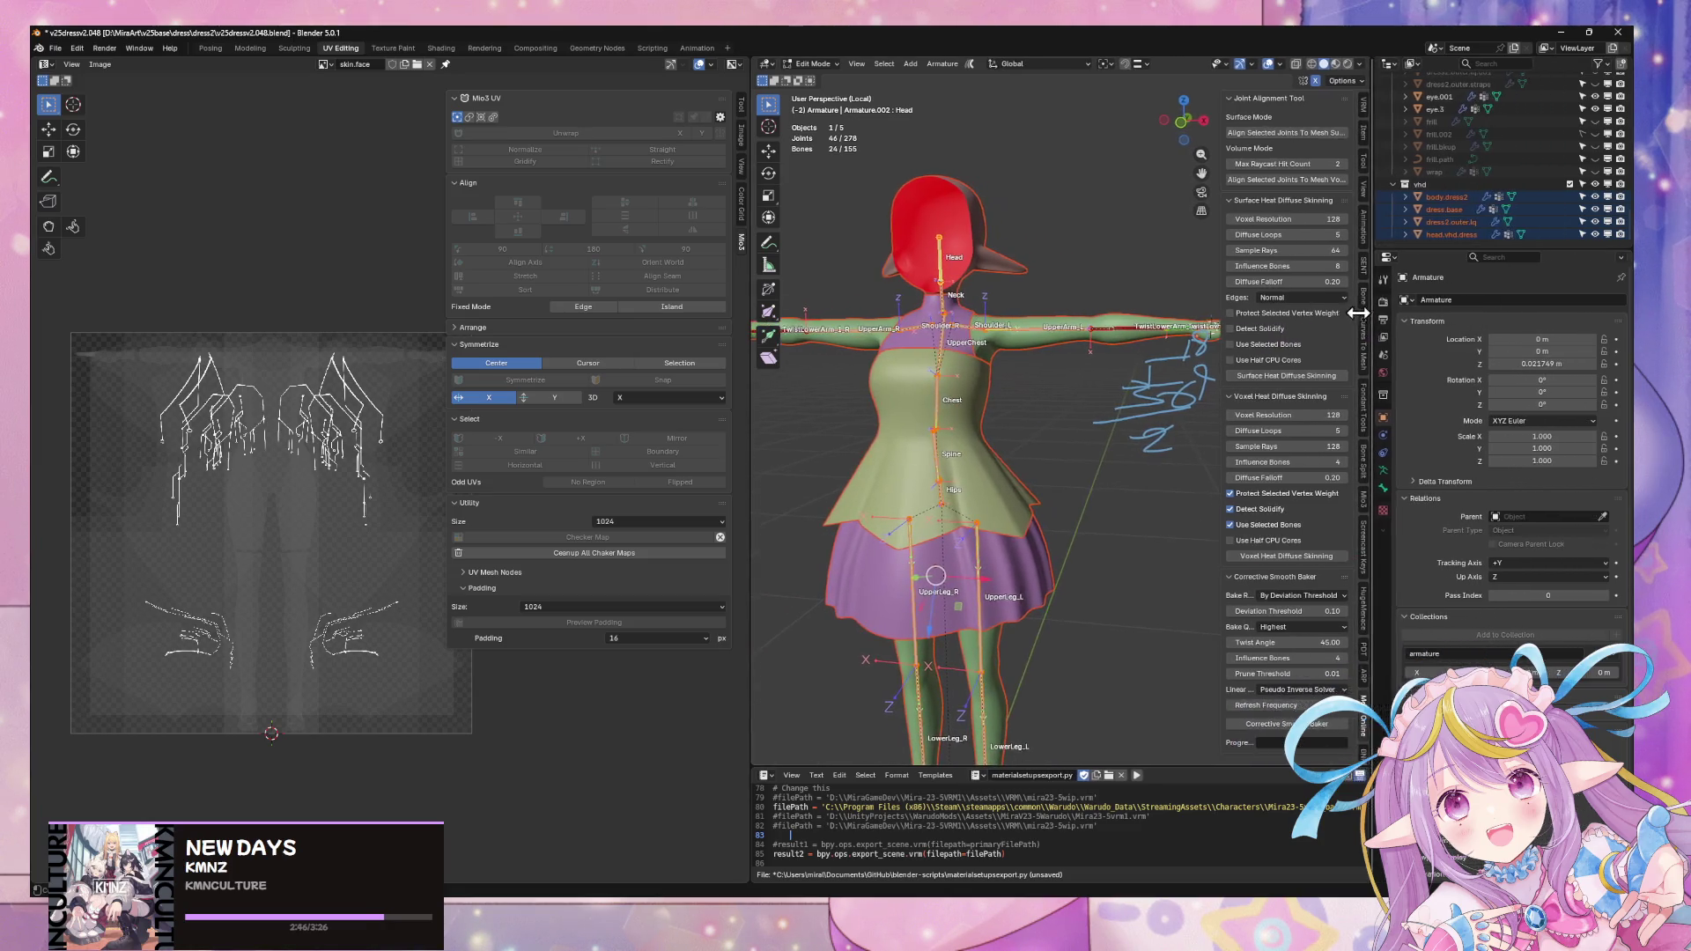
pyautogui.moveTo(750, 378); pyautogui.dragTo(528, 378)
pyautogui.press('Tab')
# - Deselect the UpperArm_L bone, select all objects except the armature and toggle armature editing
pyautogui.moveTo(835, 384); pyautogui.dragTo(1001, 389, button='middle')
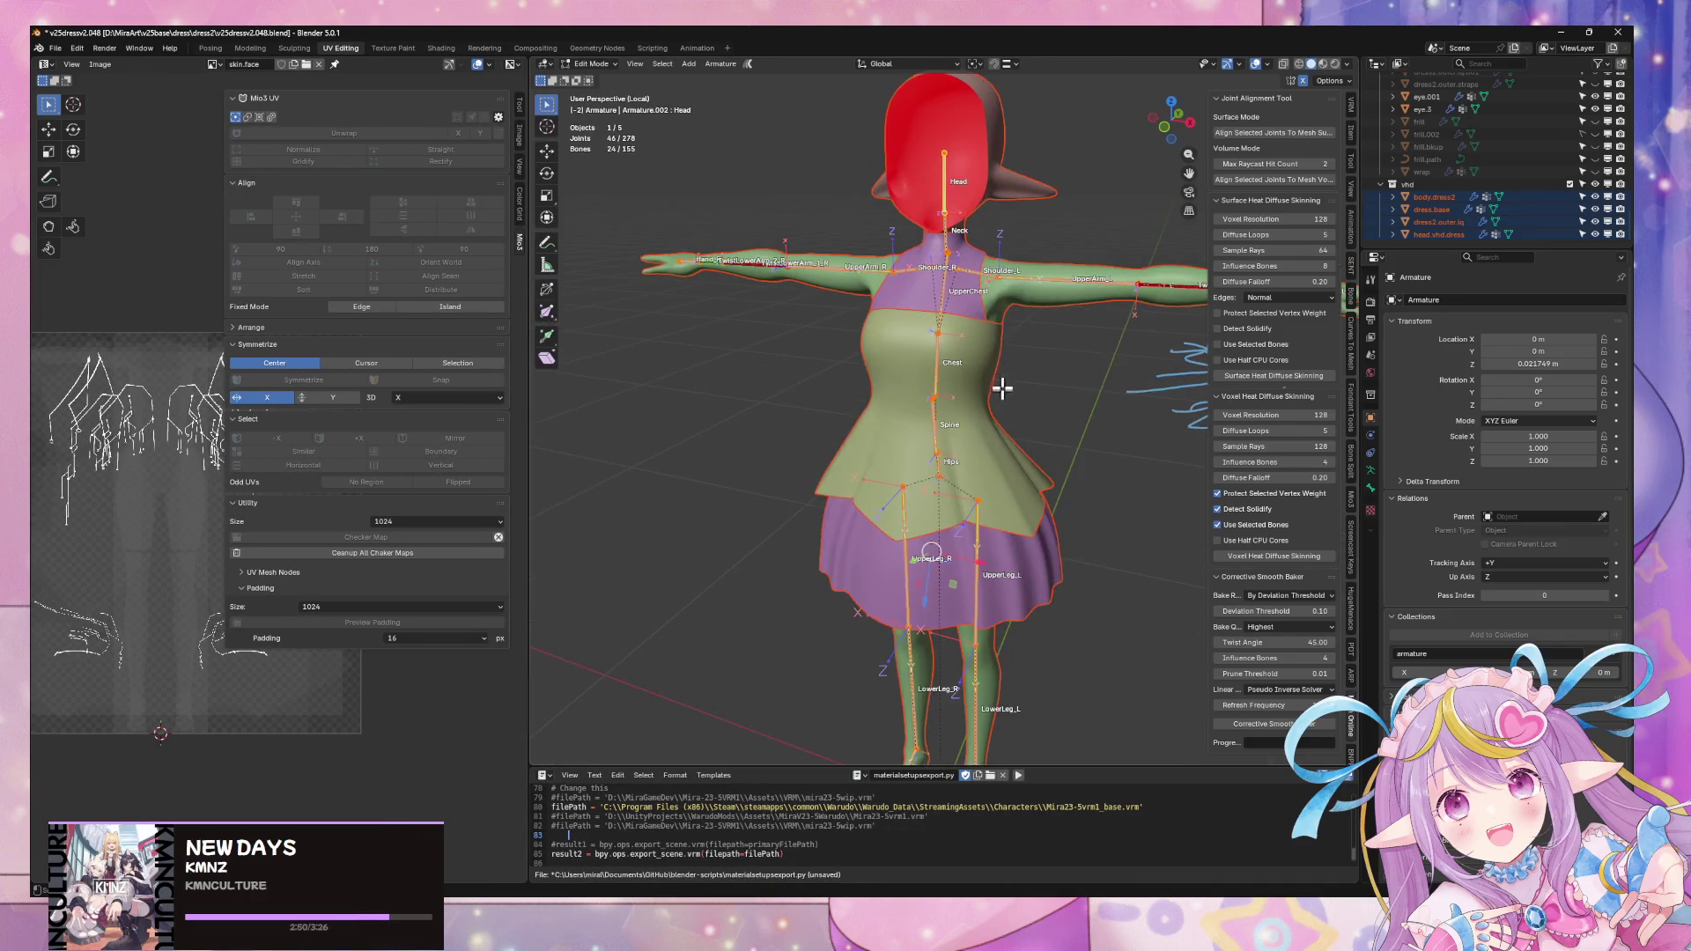
pyautogui.press('Tab')
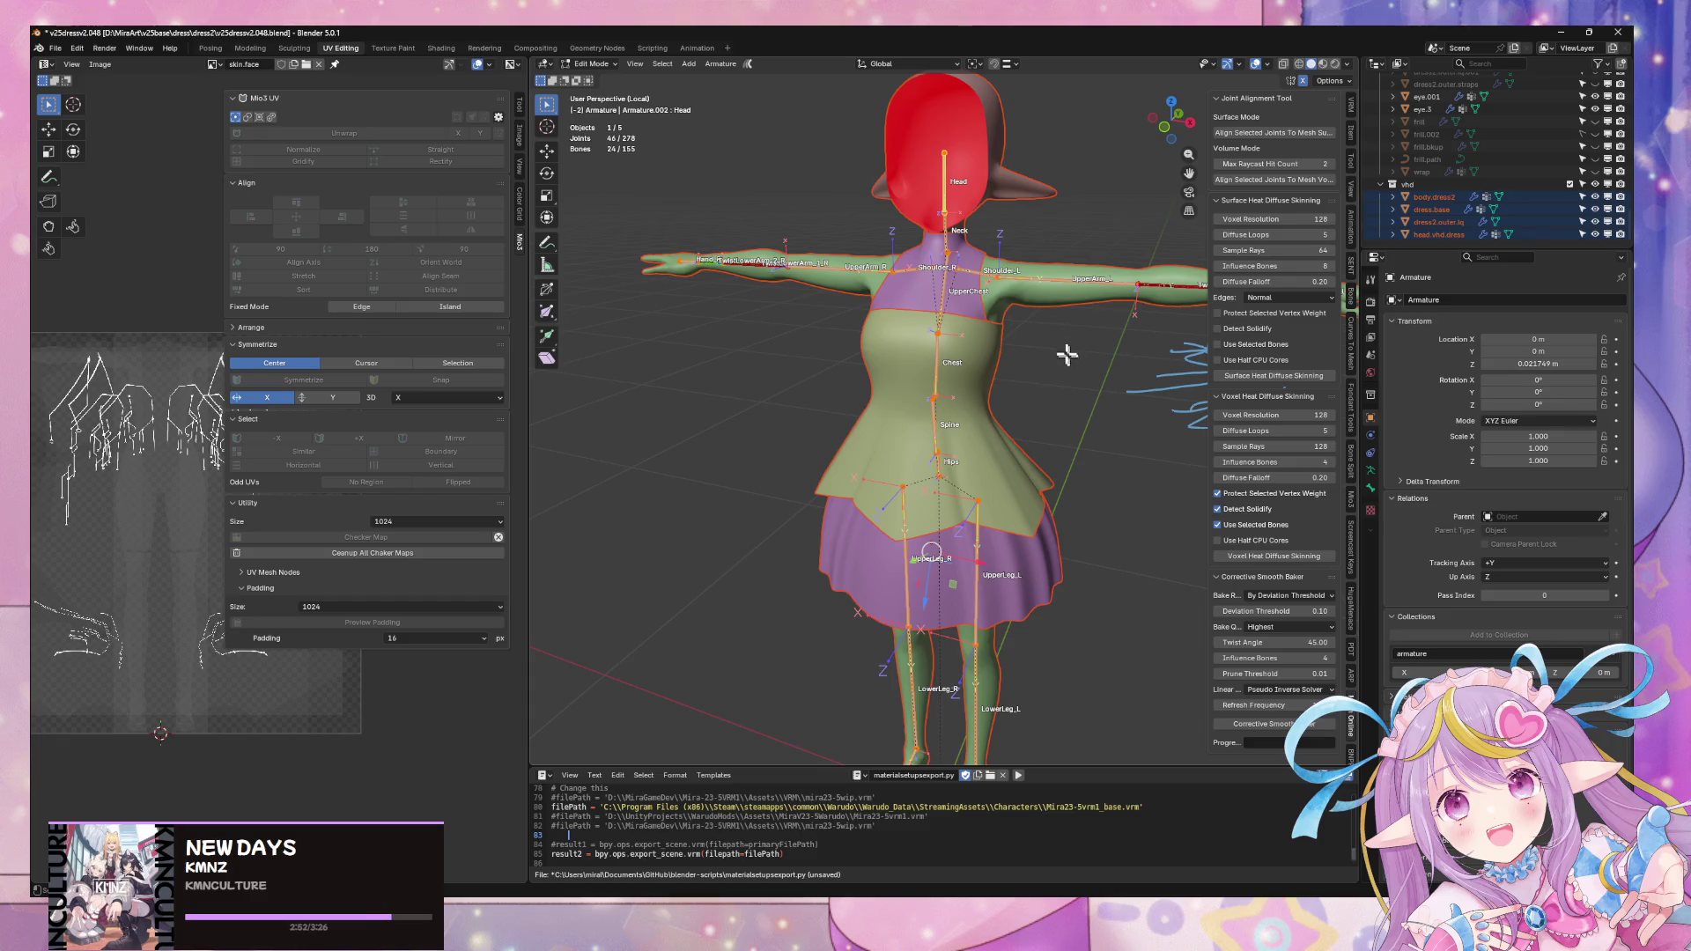
pyautogui.keyDown('shift'); pyautogui.click(1026, 279); pyautogui.keyUp('shift')
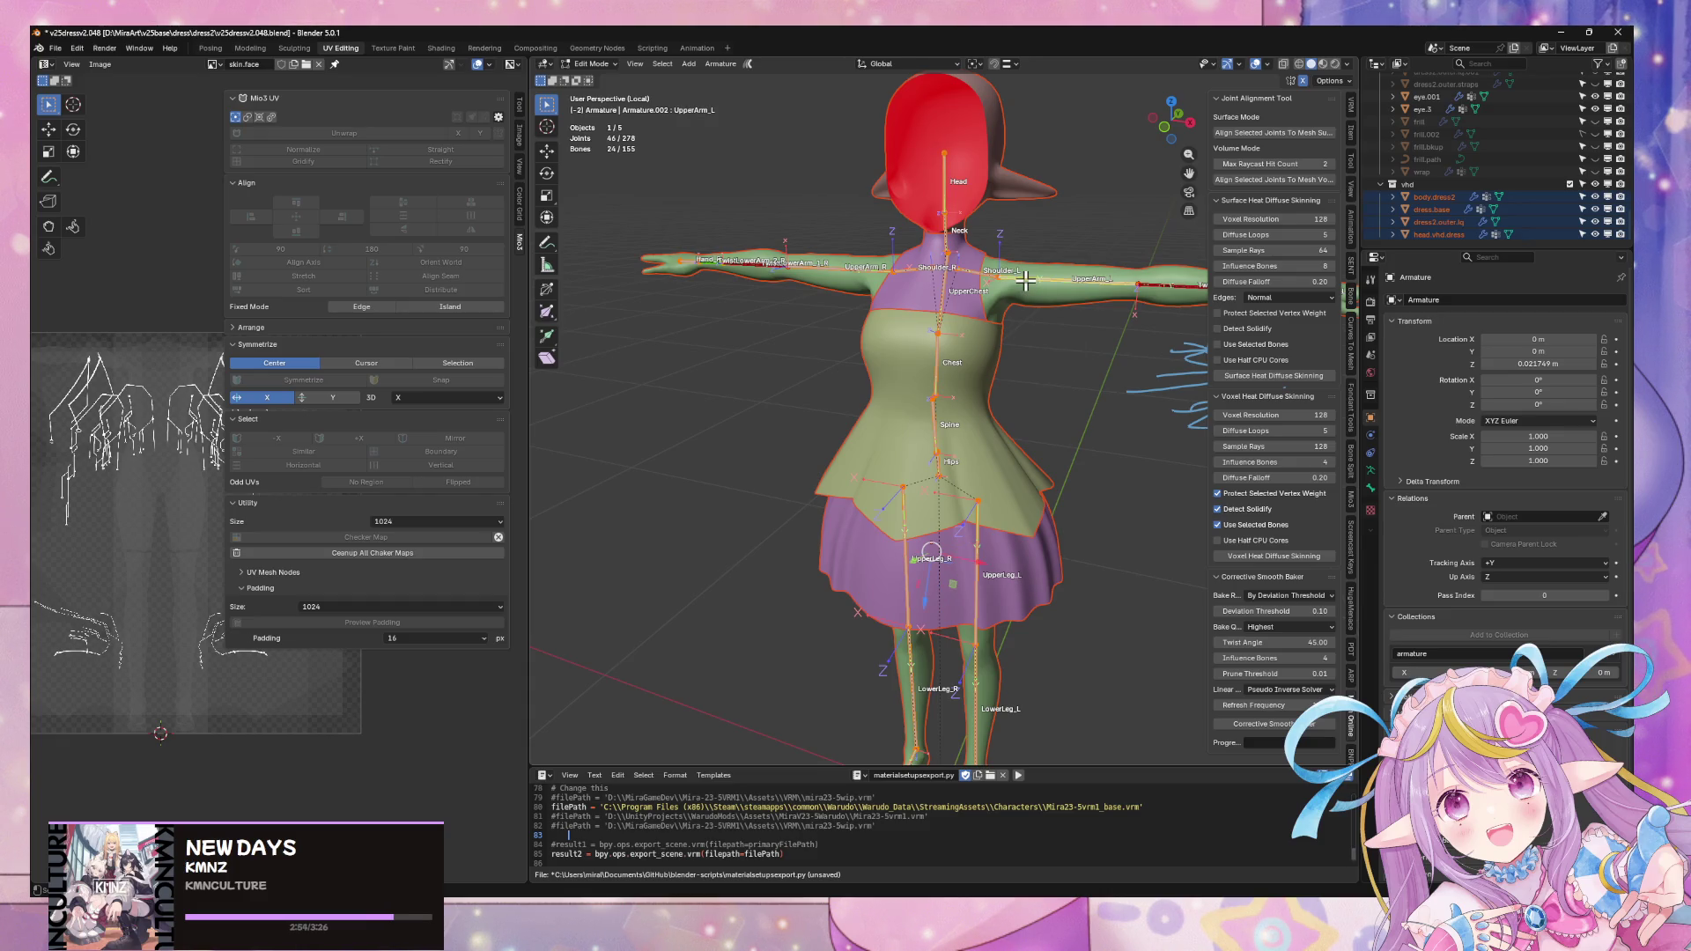
pyautogui.press('Tab')
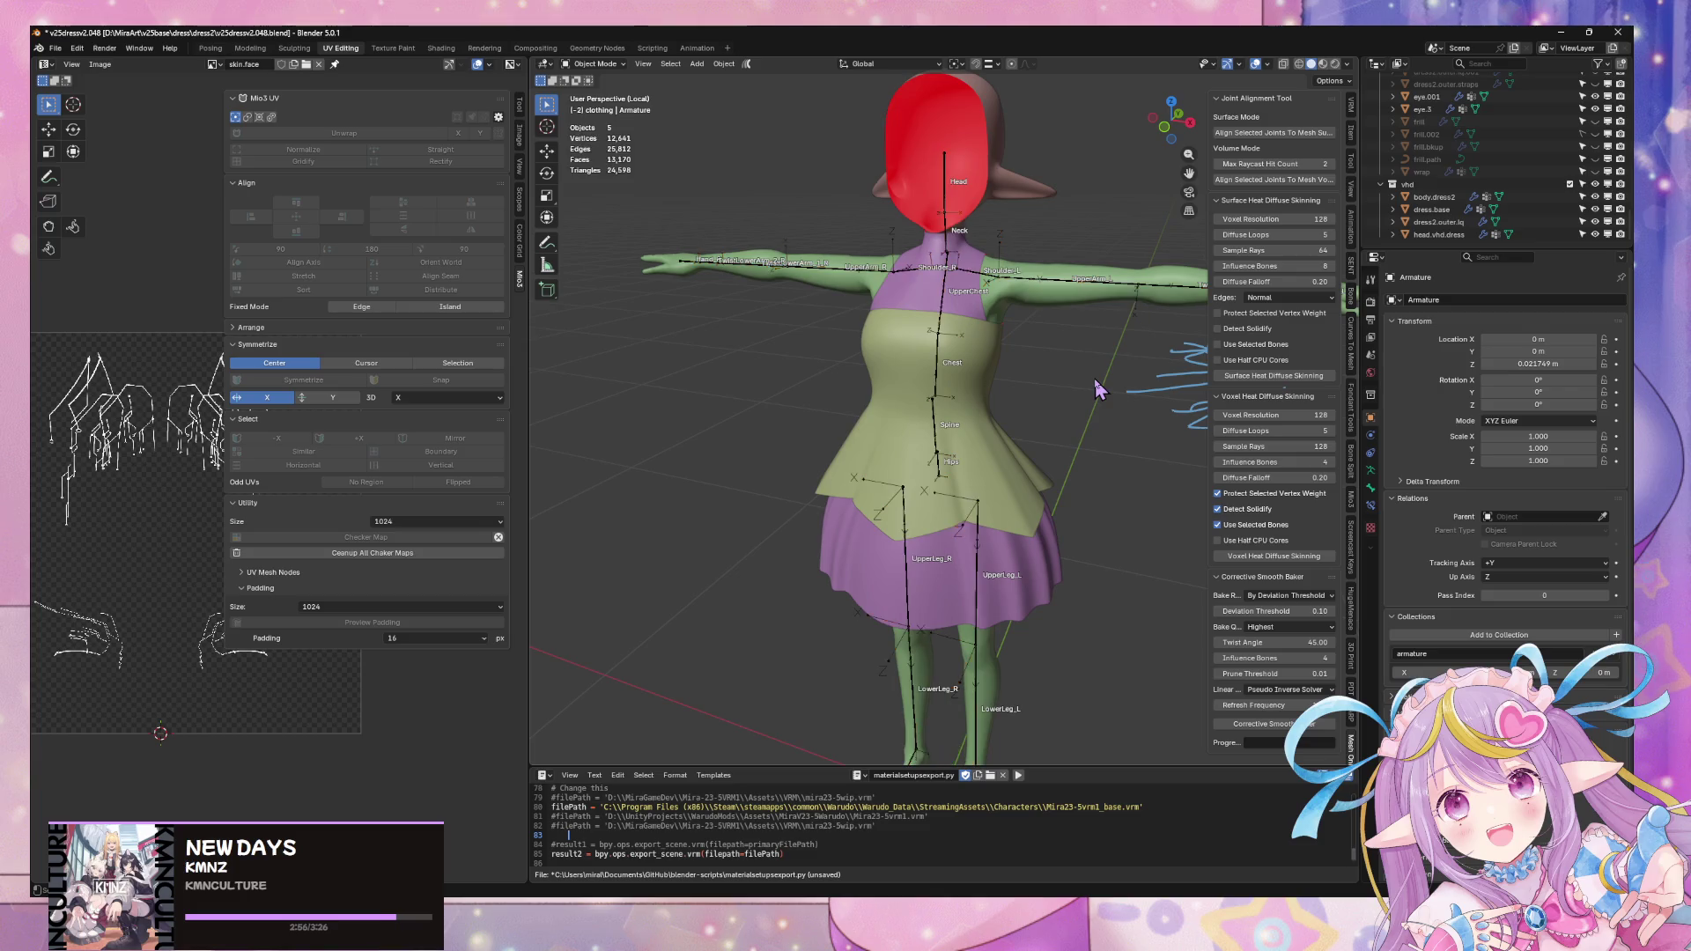
pyautogui.press('a')
pyautogui.keyDown('shift'); pyautogui.click(1037, 292); pyautogui.keyUp('shift')
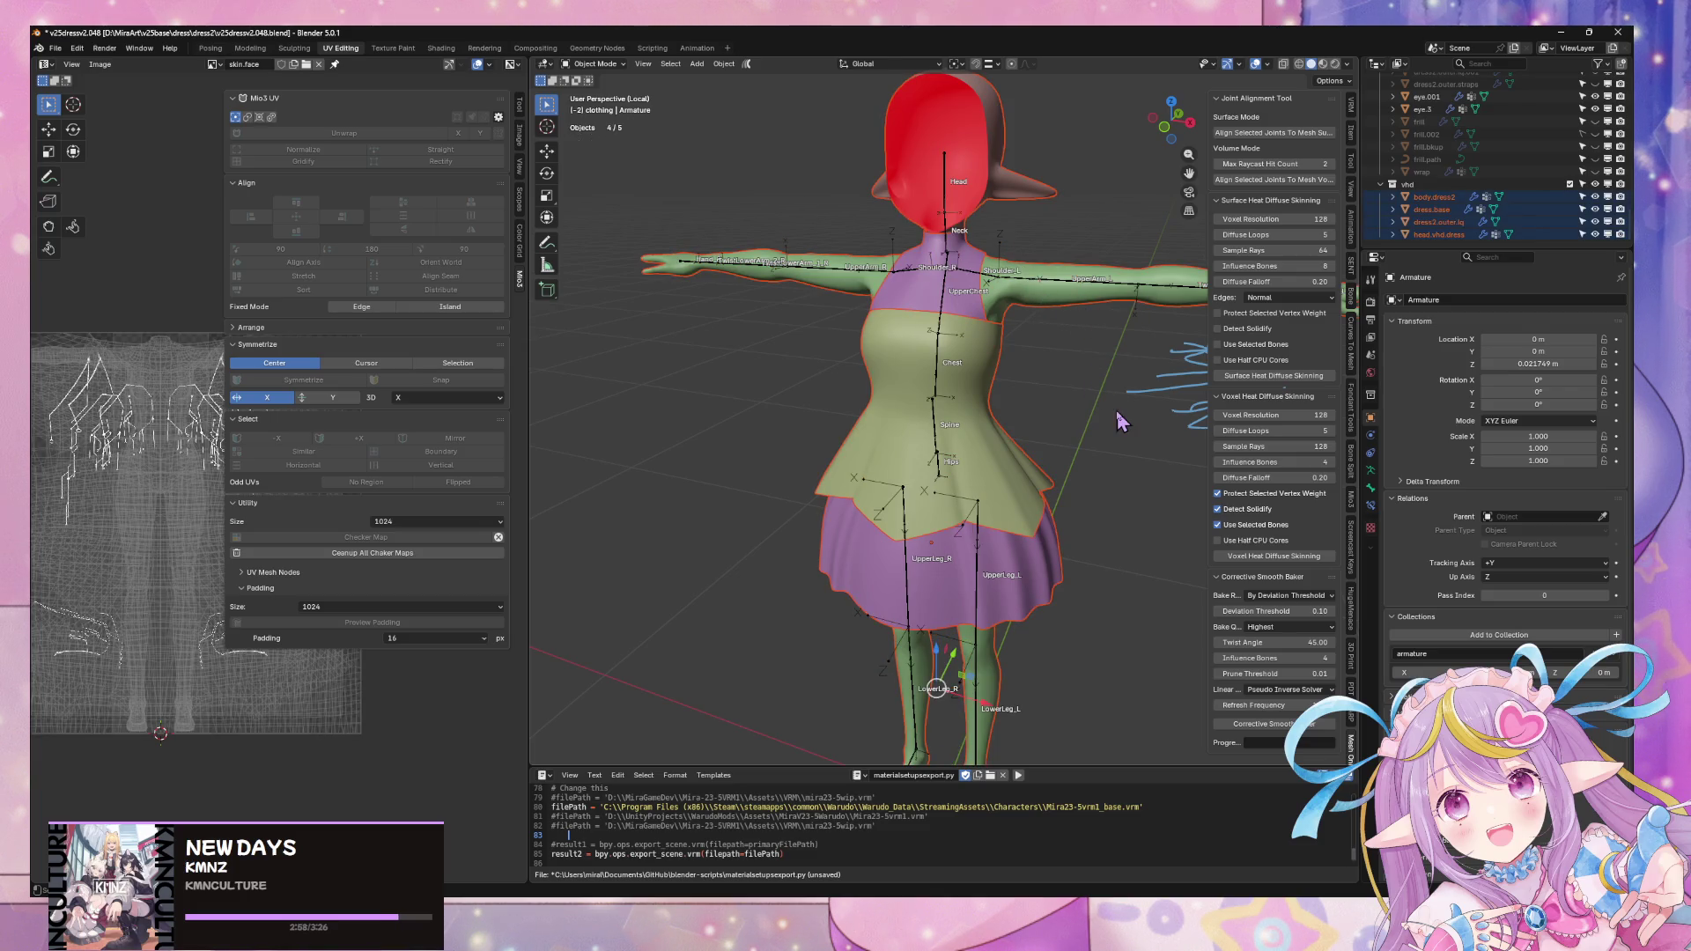
pyautogui.press('Tab')
pyautogui.moveTo(1089, 416); pyautogui.dragTo(1080, 392, button='middle')
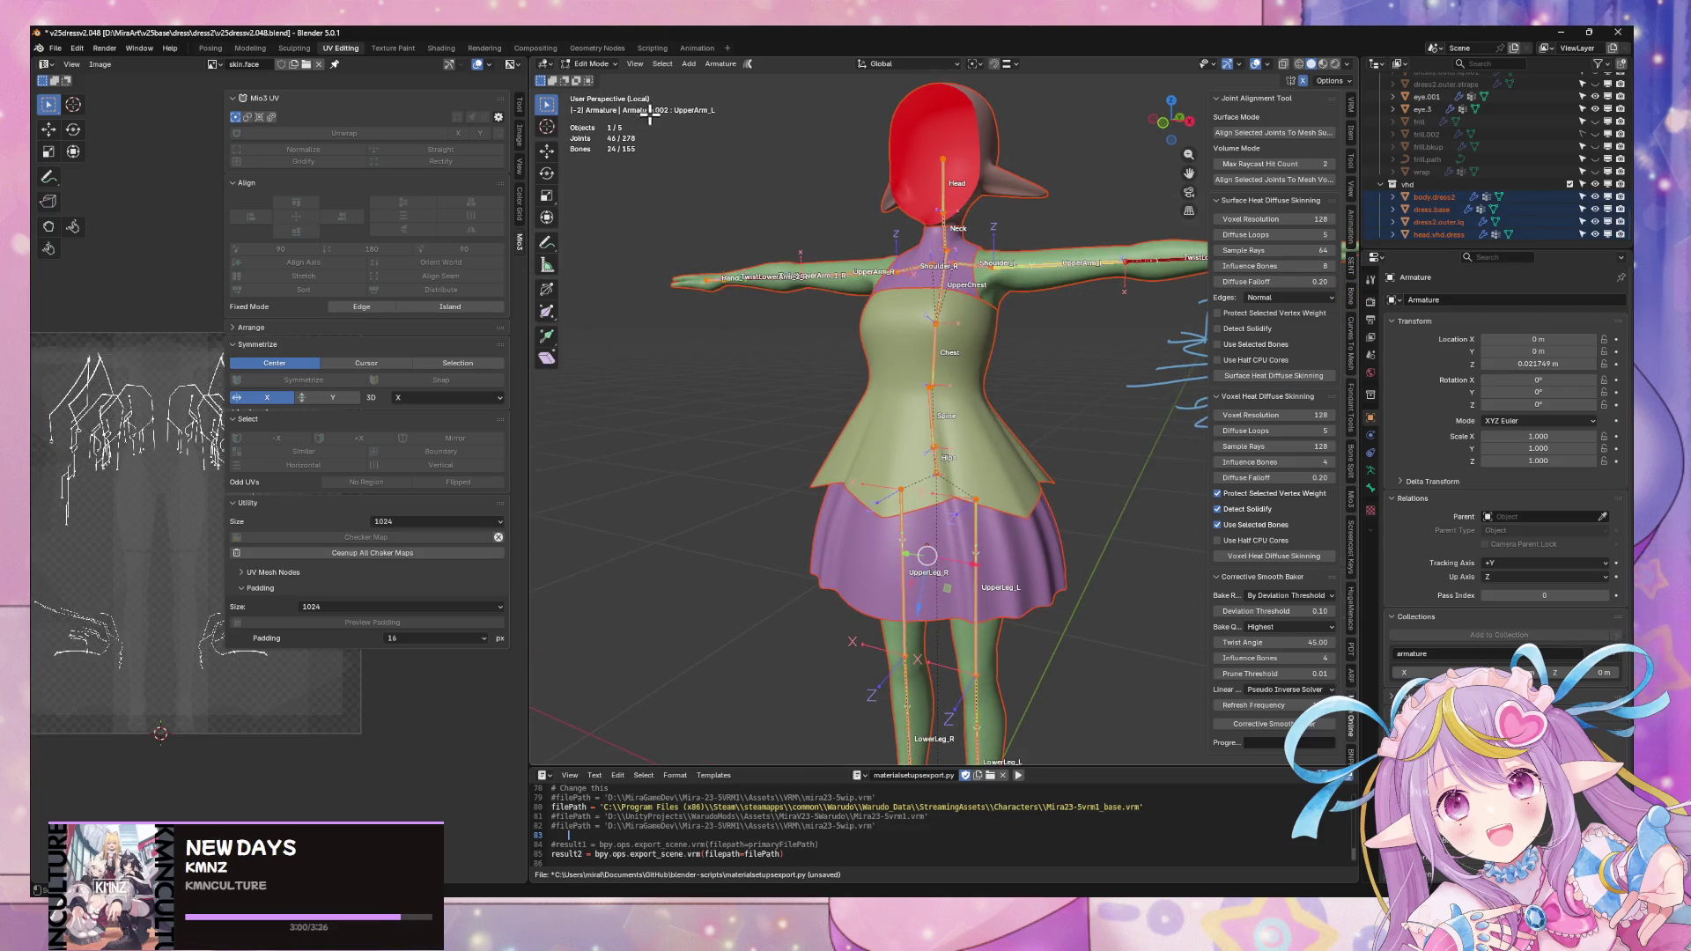
pyautogui.press('Tab')
# - Edit the outer dress, body.dress2, dress.base and head.vhd.dress meshes together
pyautogui.click(991, 324)
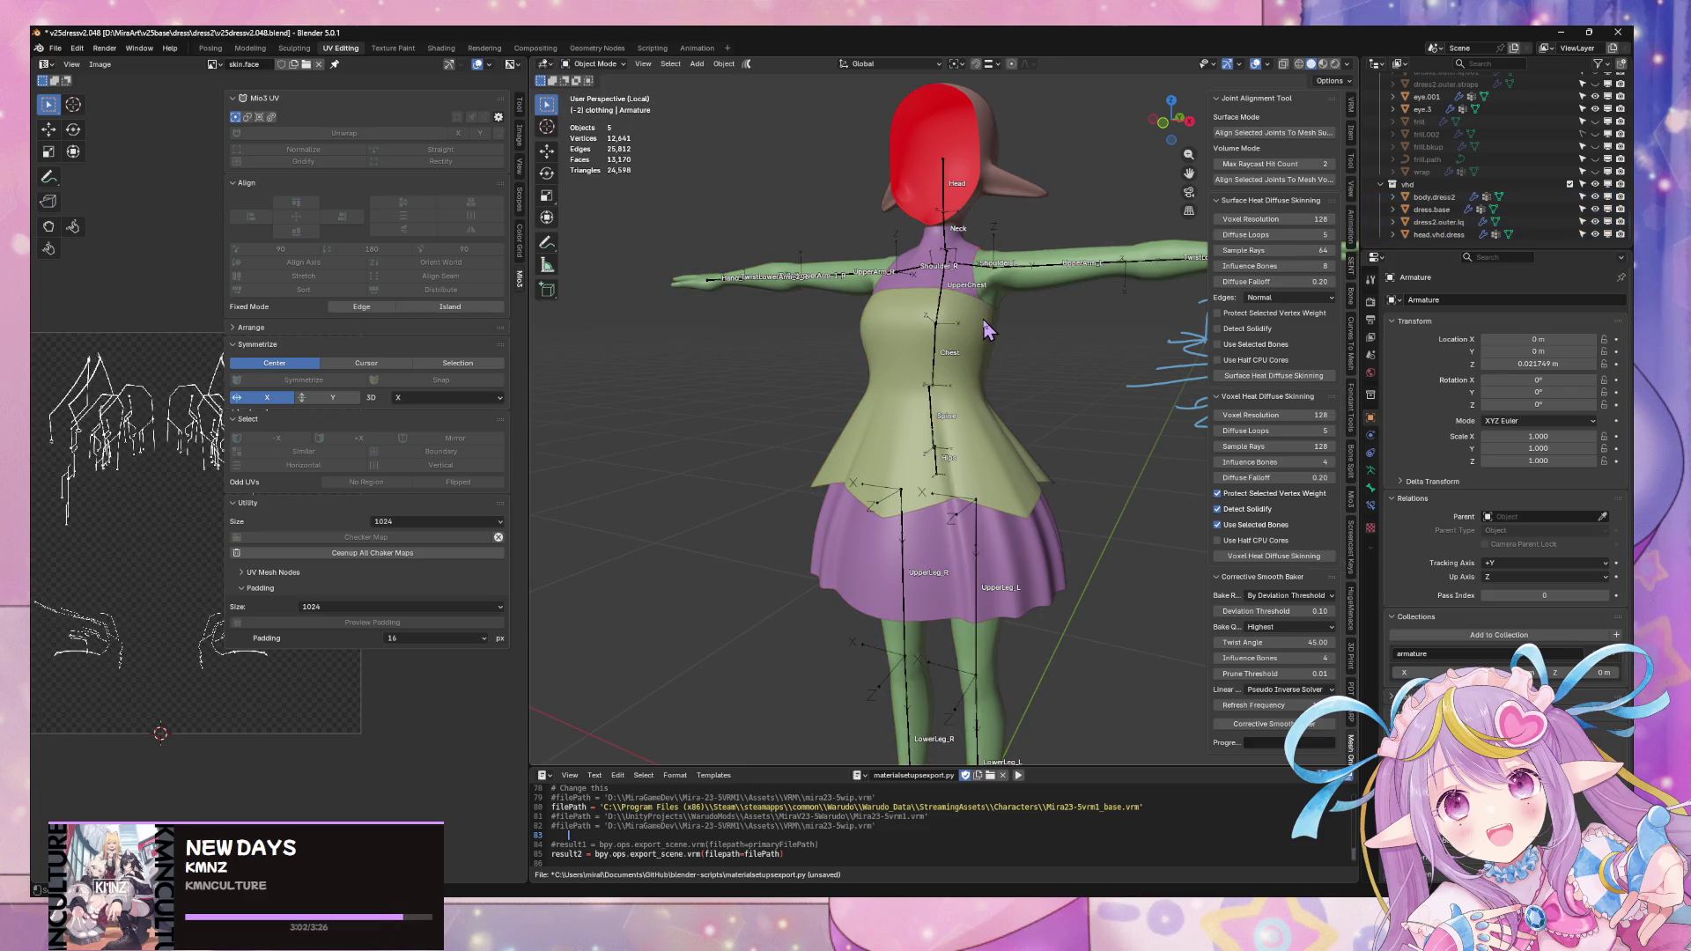
pyautogui.keyDown('shift'); pyautogui.click(973, 299); pyautogui.keyUp('shift')
pyautogui.keyDown('shift'); pyautogui.click(972, 284); pyautogui.keyUp('shift')
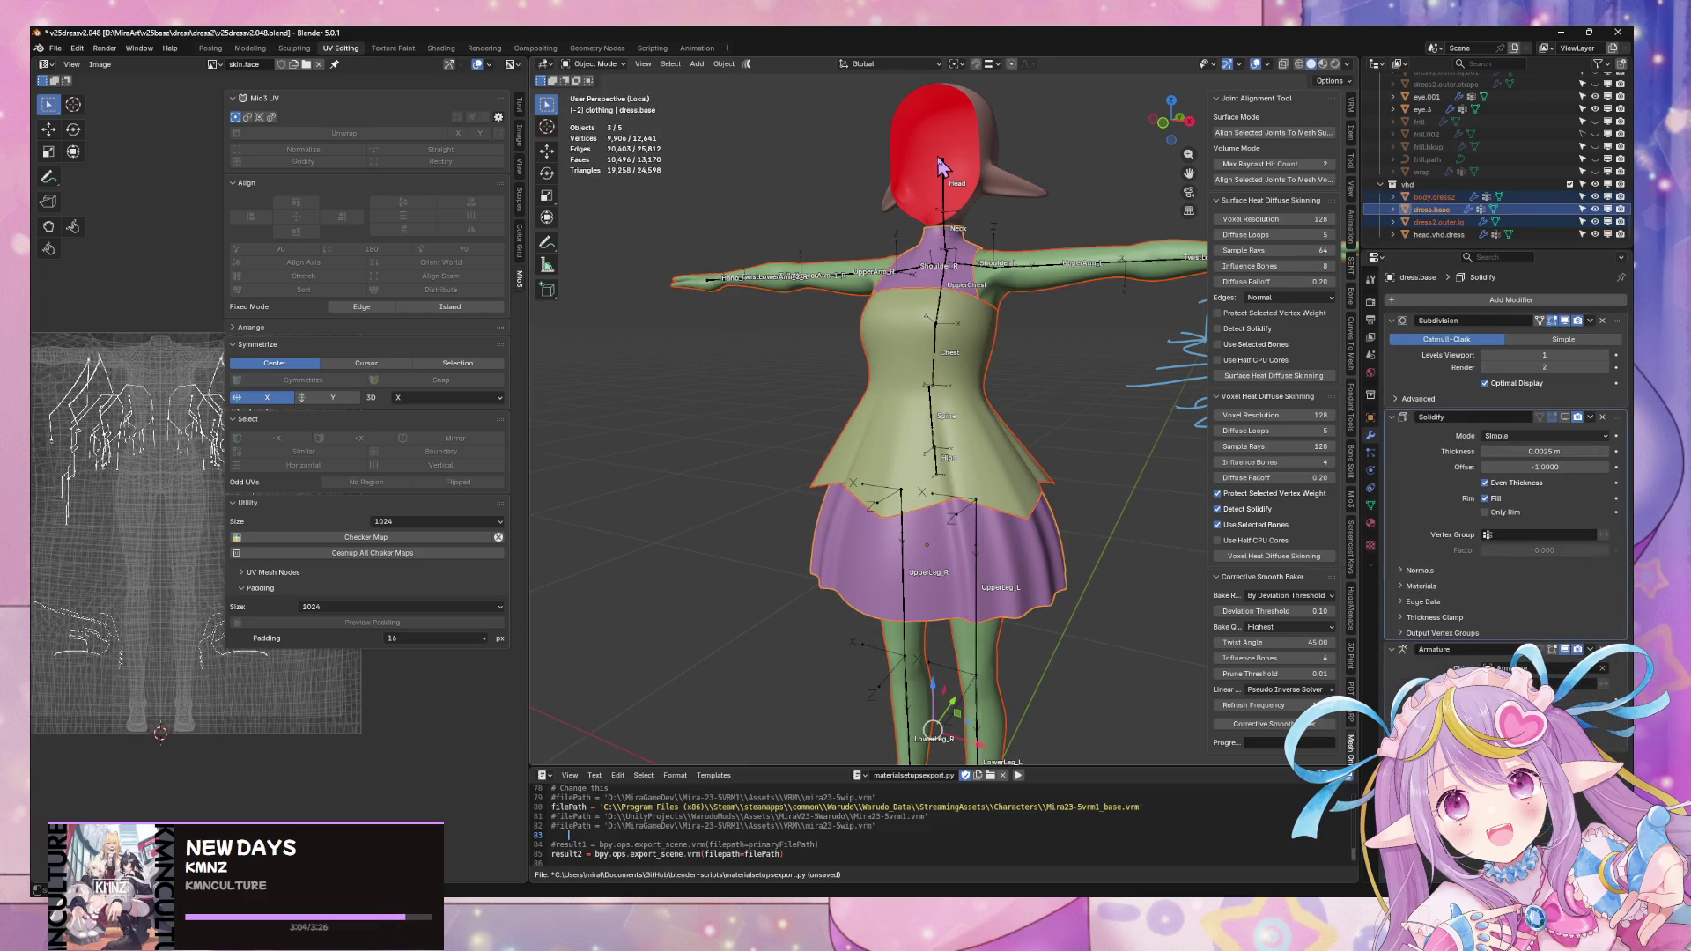
pyautogui.keyDown('shift'); pyautogui.click(981, 160); pyautogui.keyUp('shift')
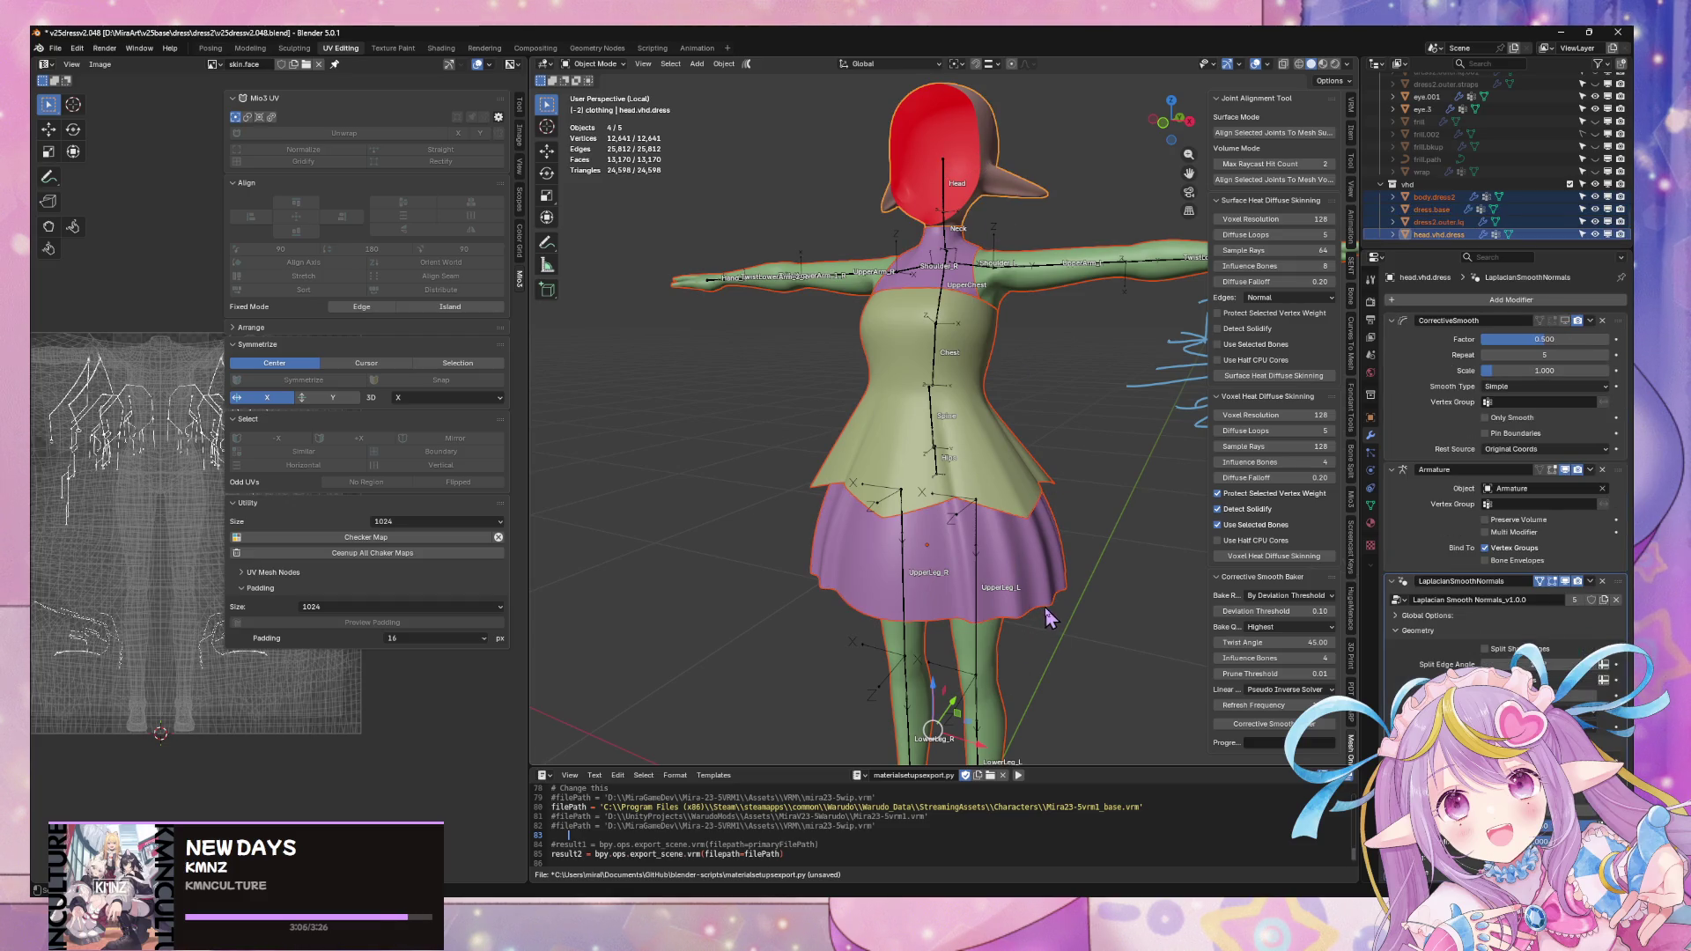
pyautogui.press('Tab')
pyautogui.moveTo(1066, 484); pyautogui.dragTo(872, 462, button='middle')
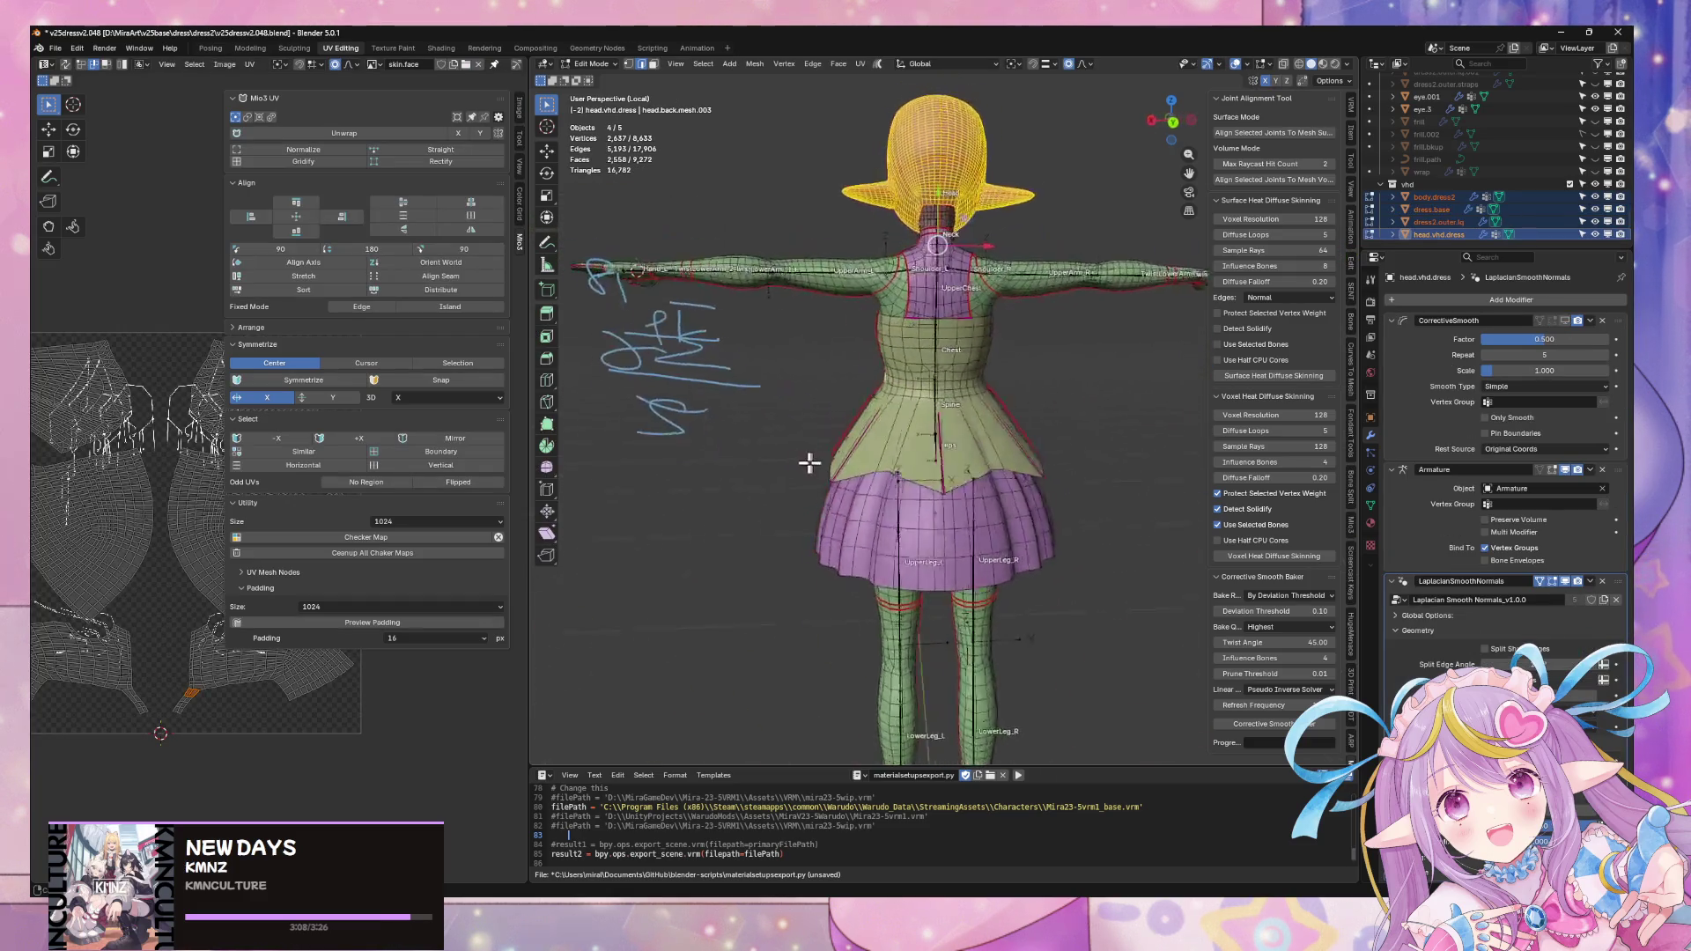
# - Return to Object Mode, add the armature to the selection, face the character front and show the corrective smooth solver choices
pyautogui.moveTo(873, 463)
pyautogui.mouseDown(button='middle')
pyautogui.moveTo(1188, 444)
pyautogui.moveTo(1061, 476)
pyautogui.moveTo(978, 449)
pyautogui.moveTo(1060, 460)
pyautogui.moveTo(1021, 321)
pyautogui.mouseUp(button='middle')
pyautogui.press('Tab')
pyautogui.keyDown('shift'); pyautogui.click(1004, 331); pyautogui.keyUp('shift')
pyautogui.moveTo(1077, 513)
pyautogui.mouseDown(button='middle')
pyautogui.moveTo(1042, 467)
pyautogui.moveTo(1092, 499)
pyautogui.mouseUp(button='middle')
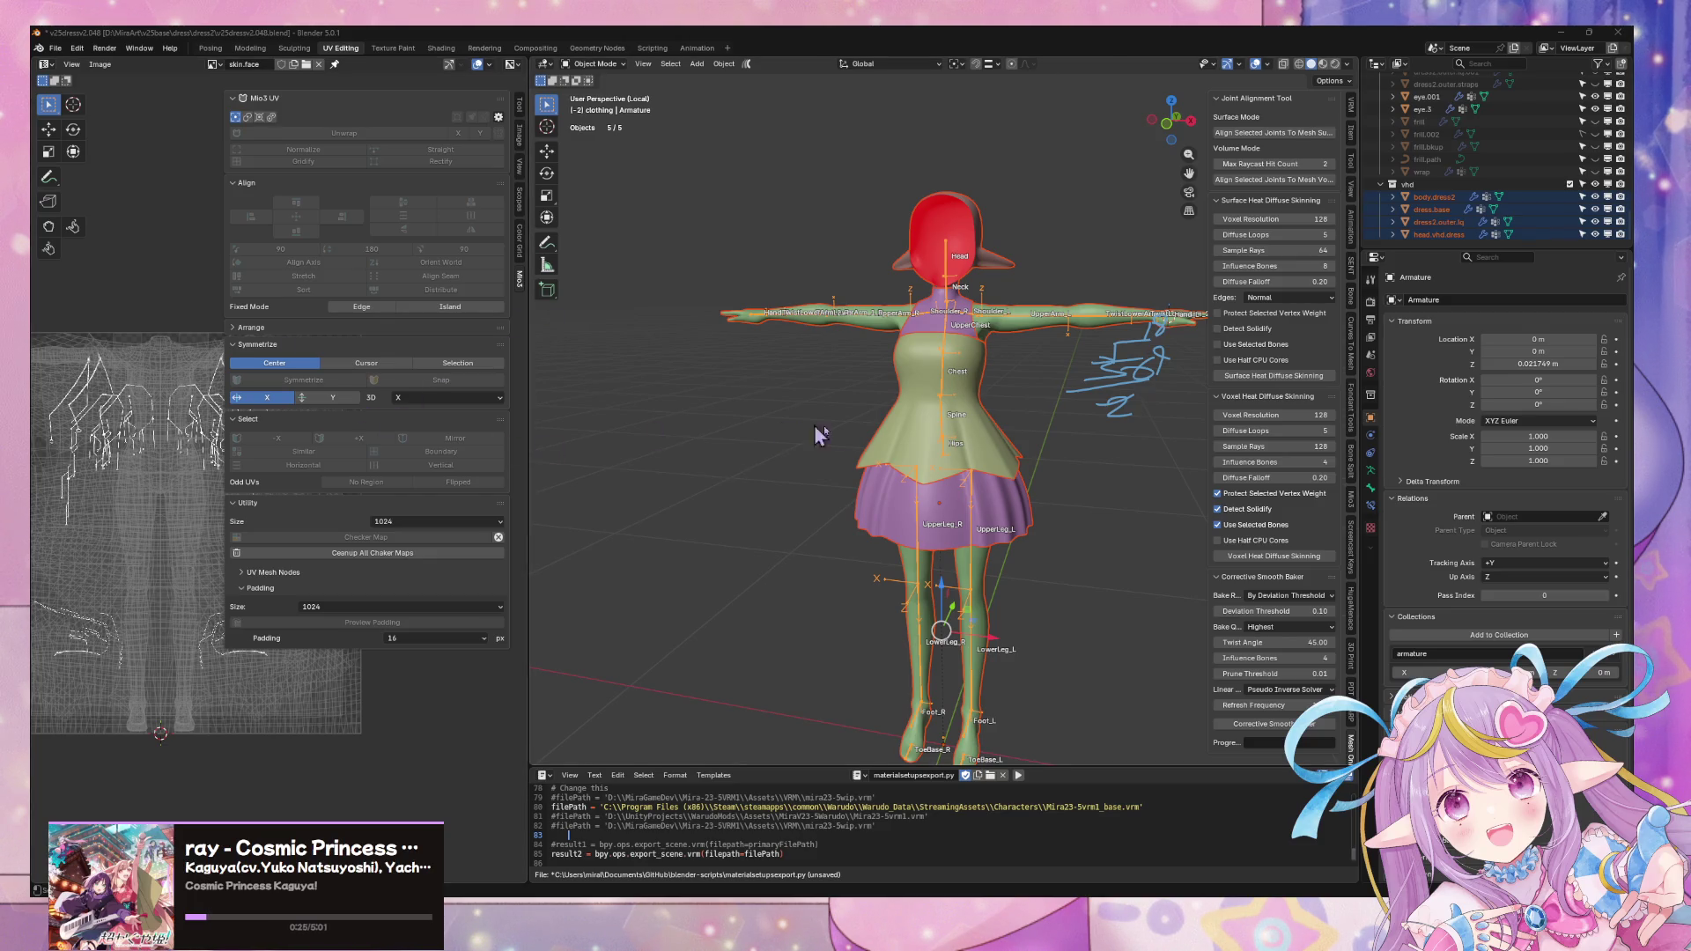
pyautogui.moveTo(877, 403); pyautogui.dragTo(899, 403, button='middle')
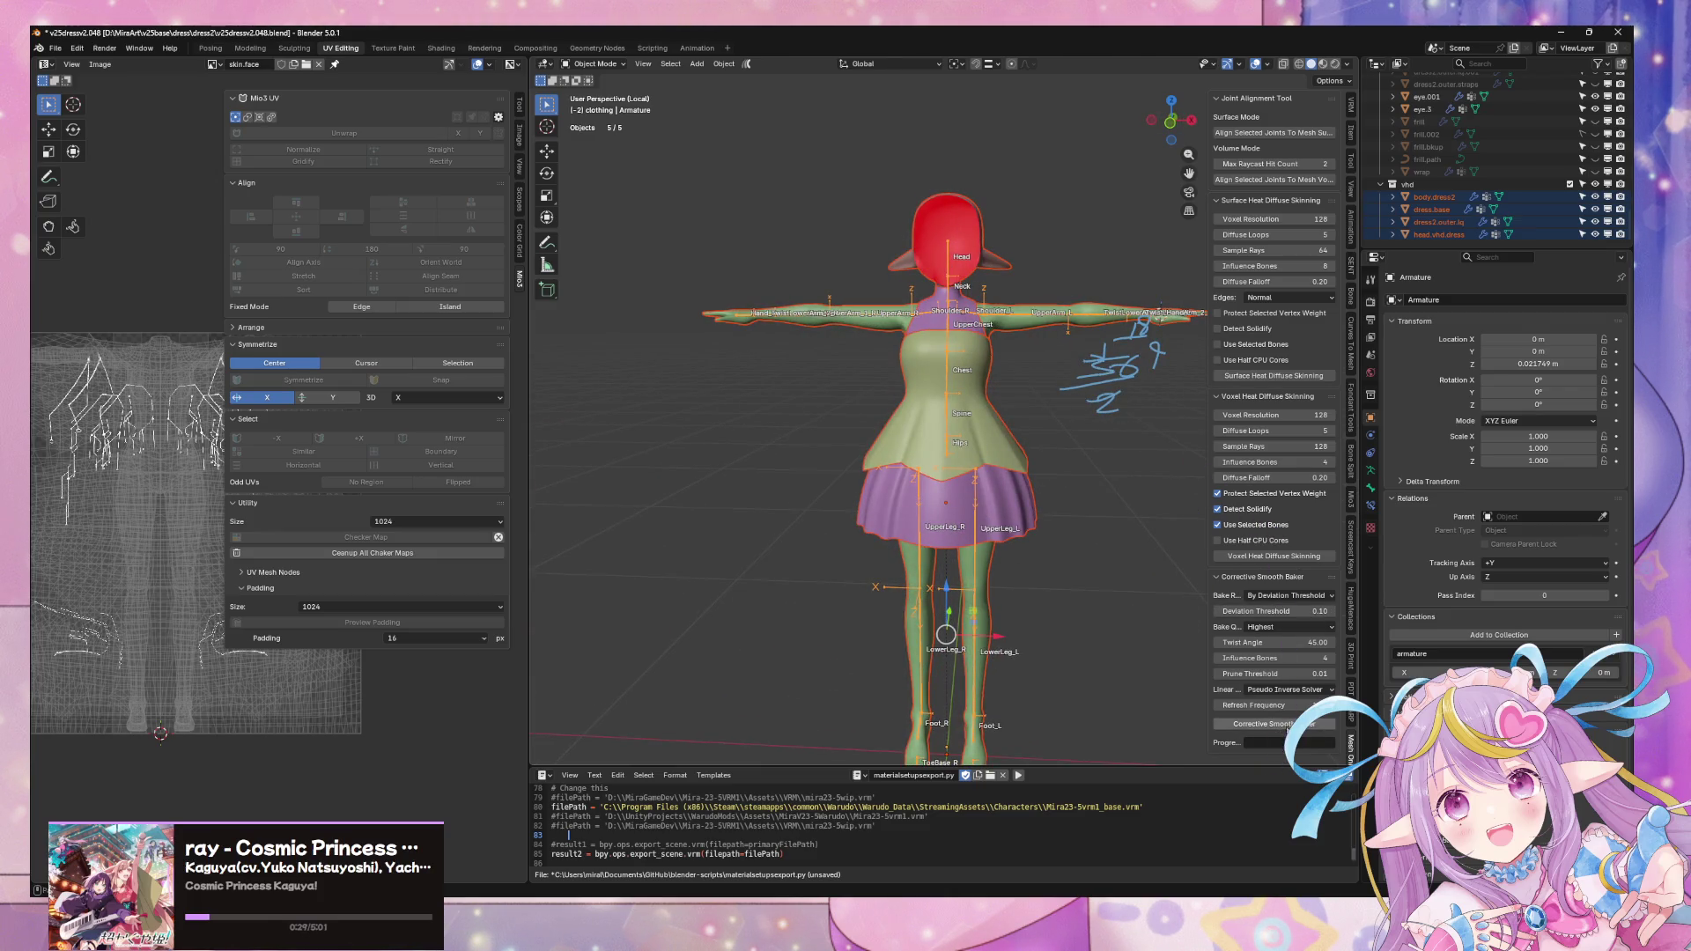
pyautogui.click(1301, 691)
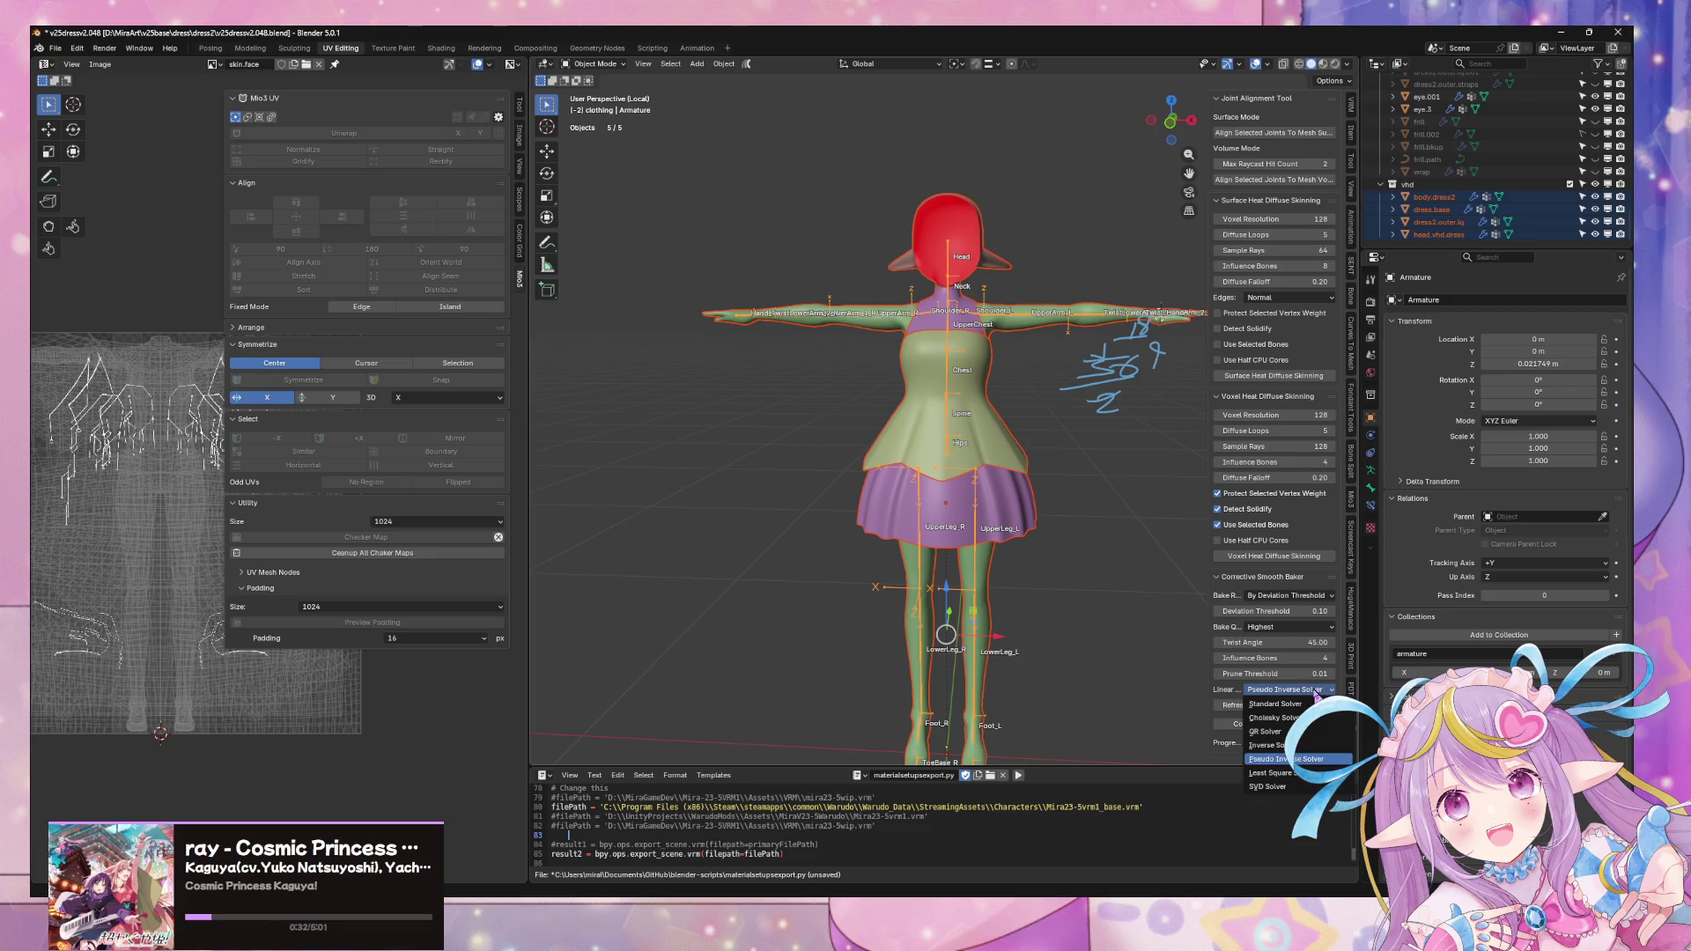
# - Start the corrective smooth bake on the dress, keeping the Pseudo Inverse Solver
pyautogui.click(1295, 758)
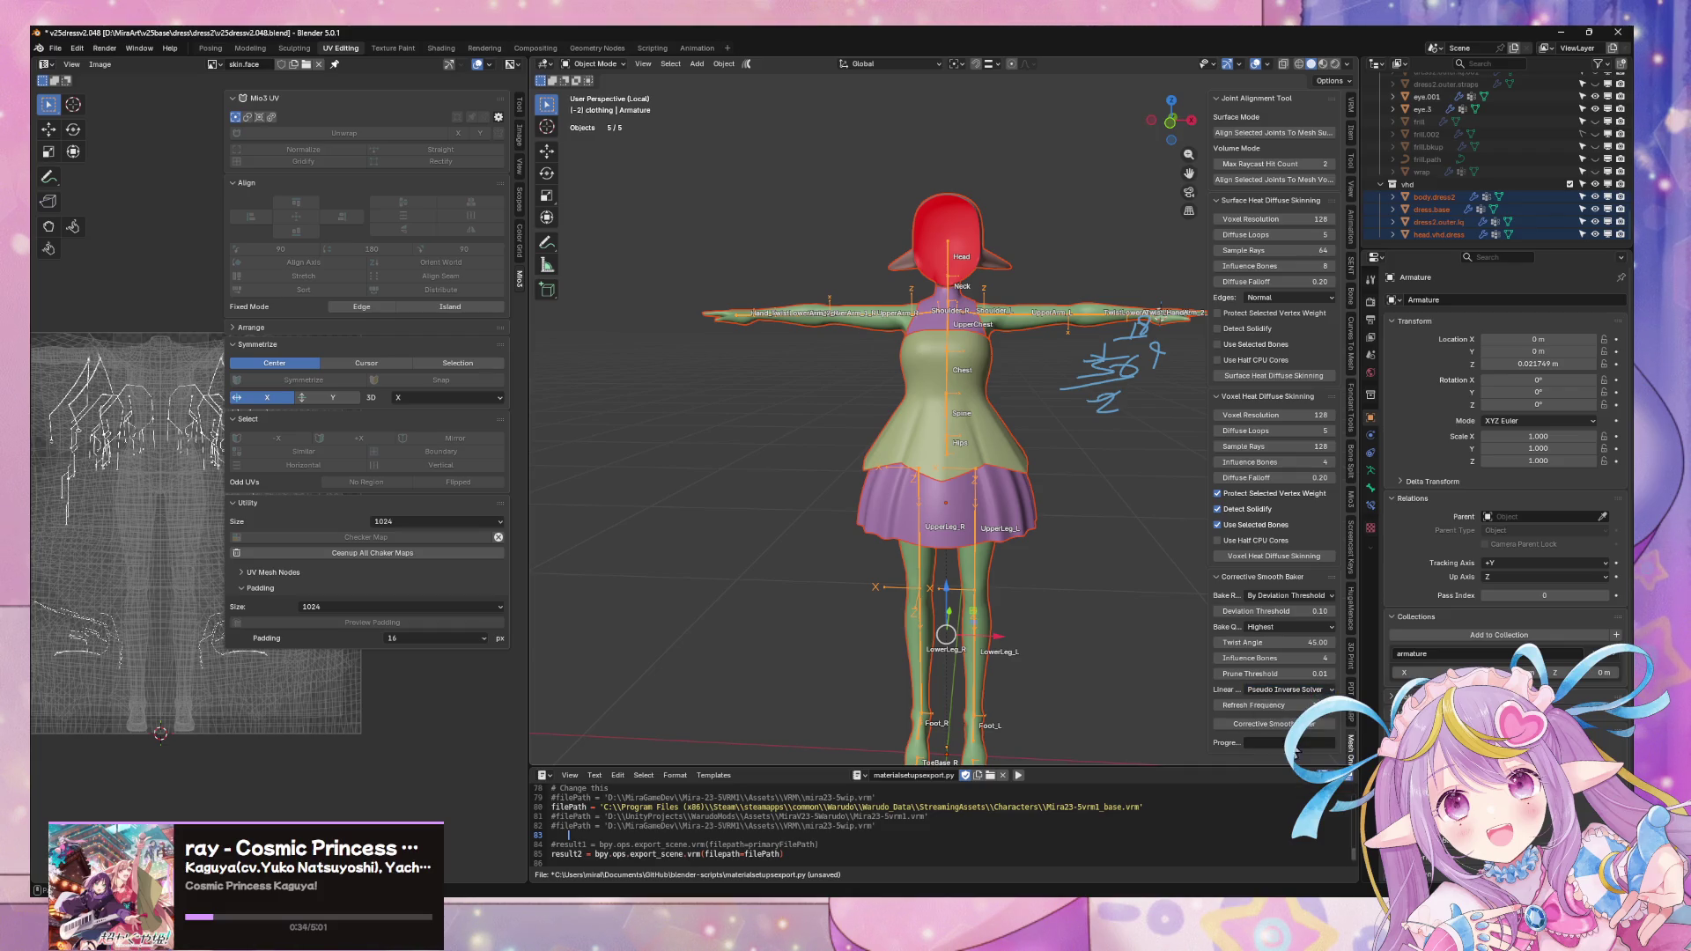
pyautogui.click(1292, 725)
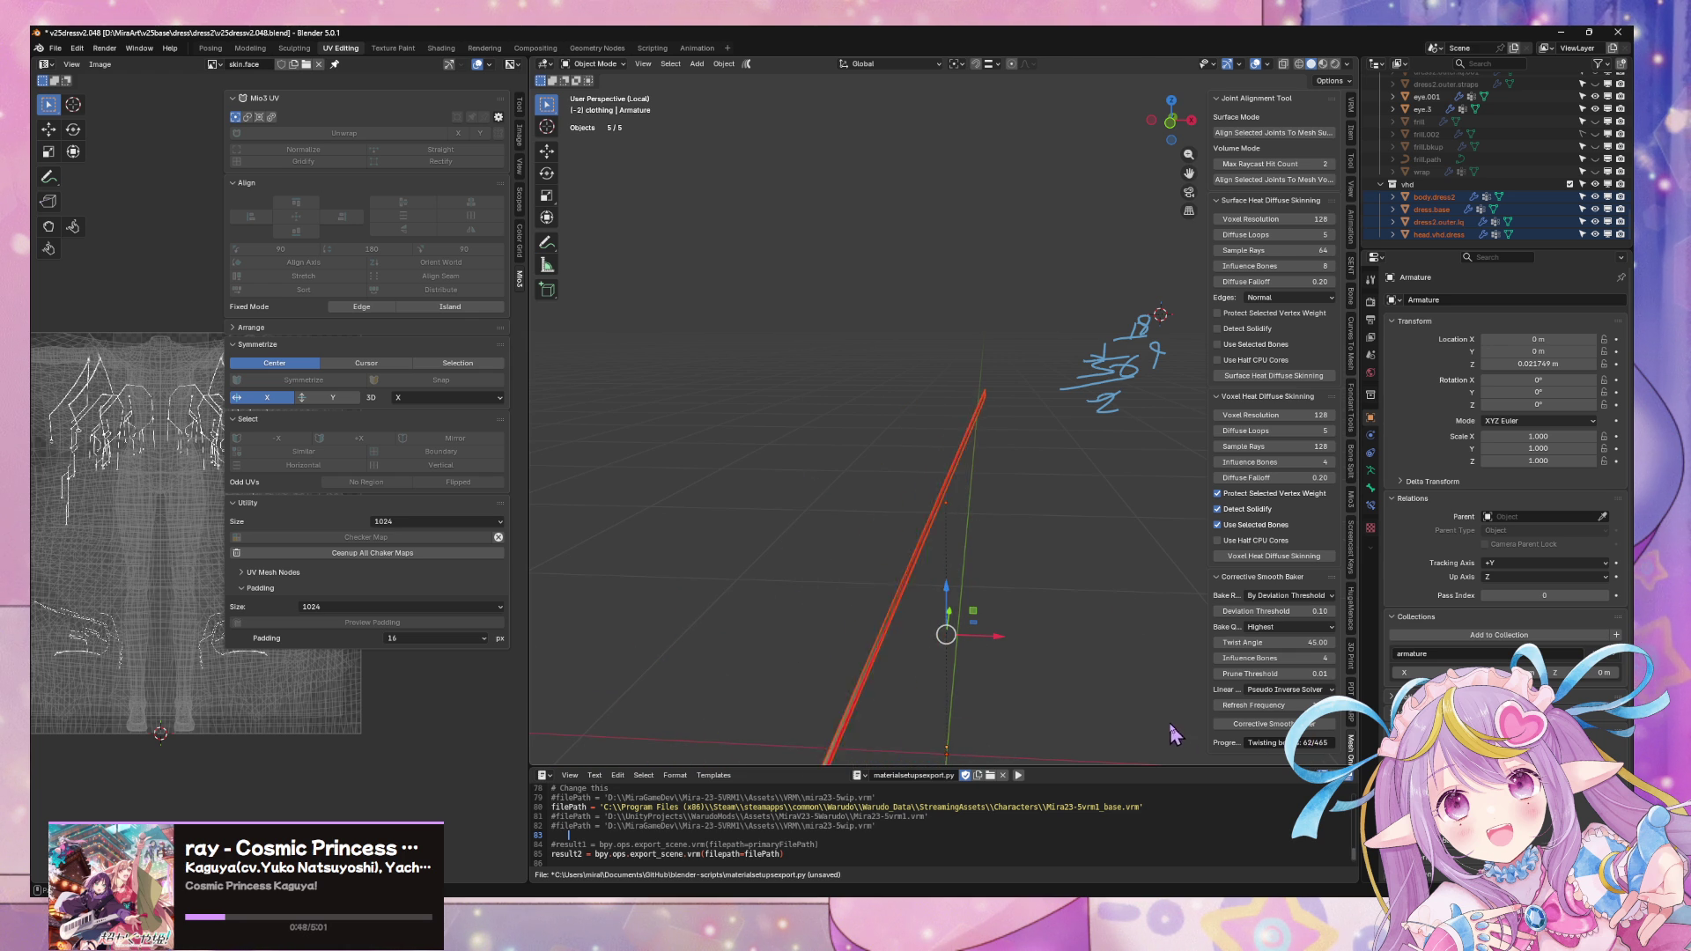
pyautogui.scroll(5, 1076, 559)
# - Inspect dress.base and the other dress meshes in Edit Mode with X-ray display
pyautogui.moveTo(1026, 559)
pyautogui.mouseDown(button='middle')
pyautogui.moveTo(1004, 502)
pyautogui.moveTo(1024, 465)
pyautogui.mouseUp(button='middle')
pyautogui.press('Tab')
pyautogui.press('Tab')
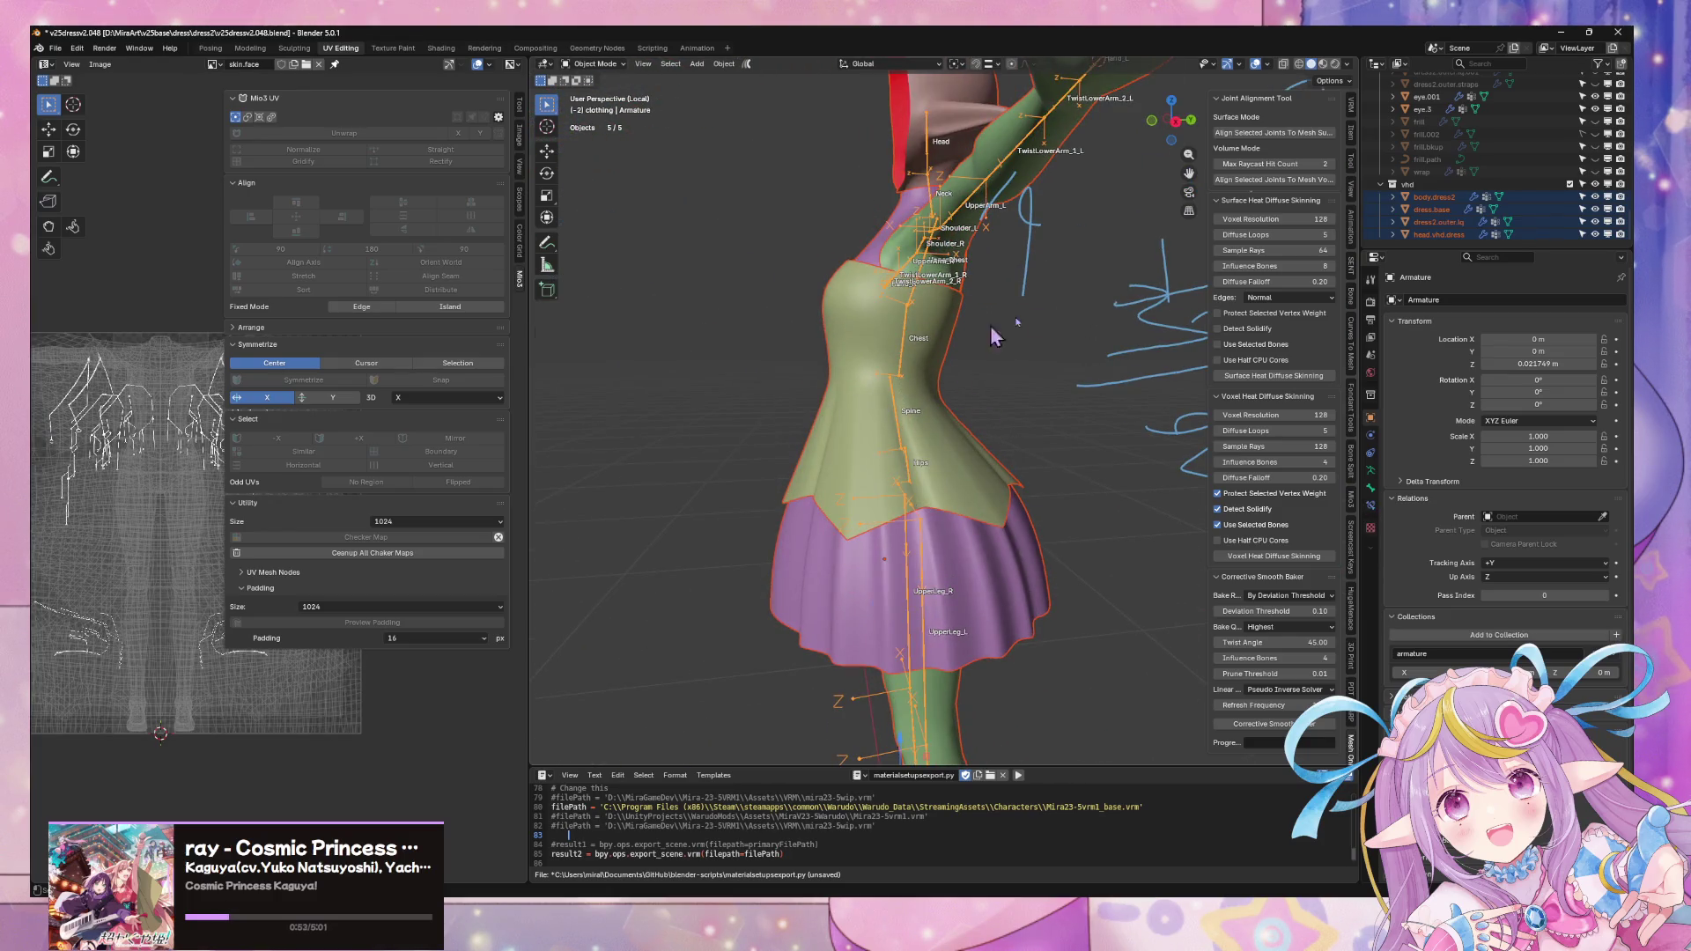
pyautogui.click(1434, 209)
pyautogui.keyDown('ctrl'); pyautogui.click(1443, 234); pyautogui.keyUp('ctrl')
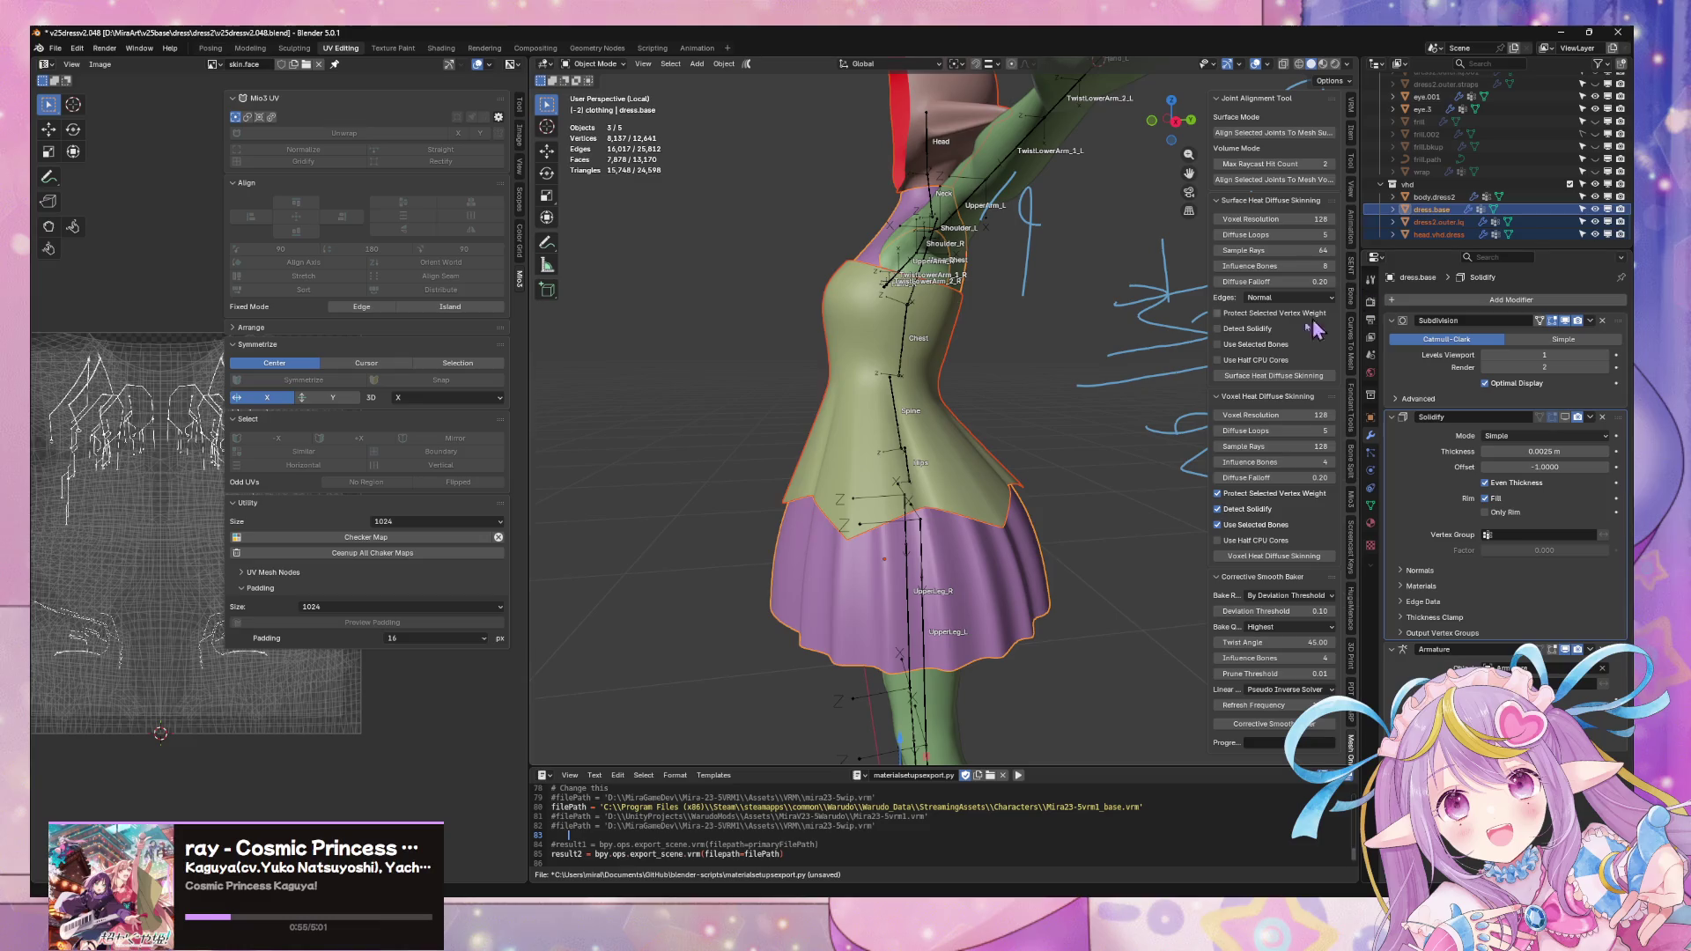
pyautogui.press('Tab')
pyautogui.moveTo(1019, 392)
pyautogui.mouseDown(button='middle')
pyautogui.moveTo(1091, 377)
pyautogui.moveTo(820, 365)
pyautogui.moveTo(968, 370)
pyautogui.moveTo(1019, 348)
pyautogui.moveTo(1004, 330)
pyautogui.moveTo(939, 412)
pyautogui.moveTo(907, 396)
pyautogui.moveTo(1076, 348)
pyautogui.moveTo(804, 358)
pyautogui.moveTo(1084, 358)
pyautogui.mouseUp(button='middle')
pyautogui.hotkey('alt', 'z')
pyautogui.scroll(2, 1005, 331)
pyautogui.press('Tab')
# - Check the body.dress2 mesh in Edit Mode, then deselect it
pyautogui.click(1440, 197)
pyautogui.press('Tab')
pyautogui.moveTo(1102, 281)
pyautogui.mouseDown(button='middle')
pyautogui.moveTo(579, 293)
pyautogui.moveTo(1092, 330)
pyautogui.mouseUp(button='middle')
pyautogui.press('Tab')
pyautogui.click(1096, 315)
pyautogui.scroll(-4, 1096, 315)
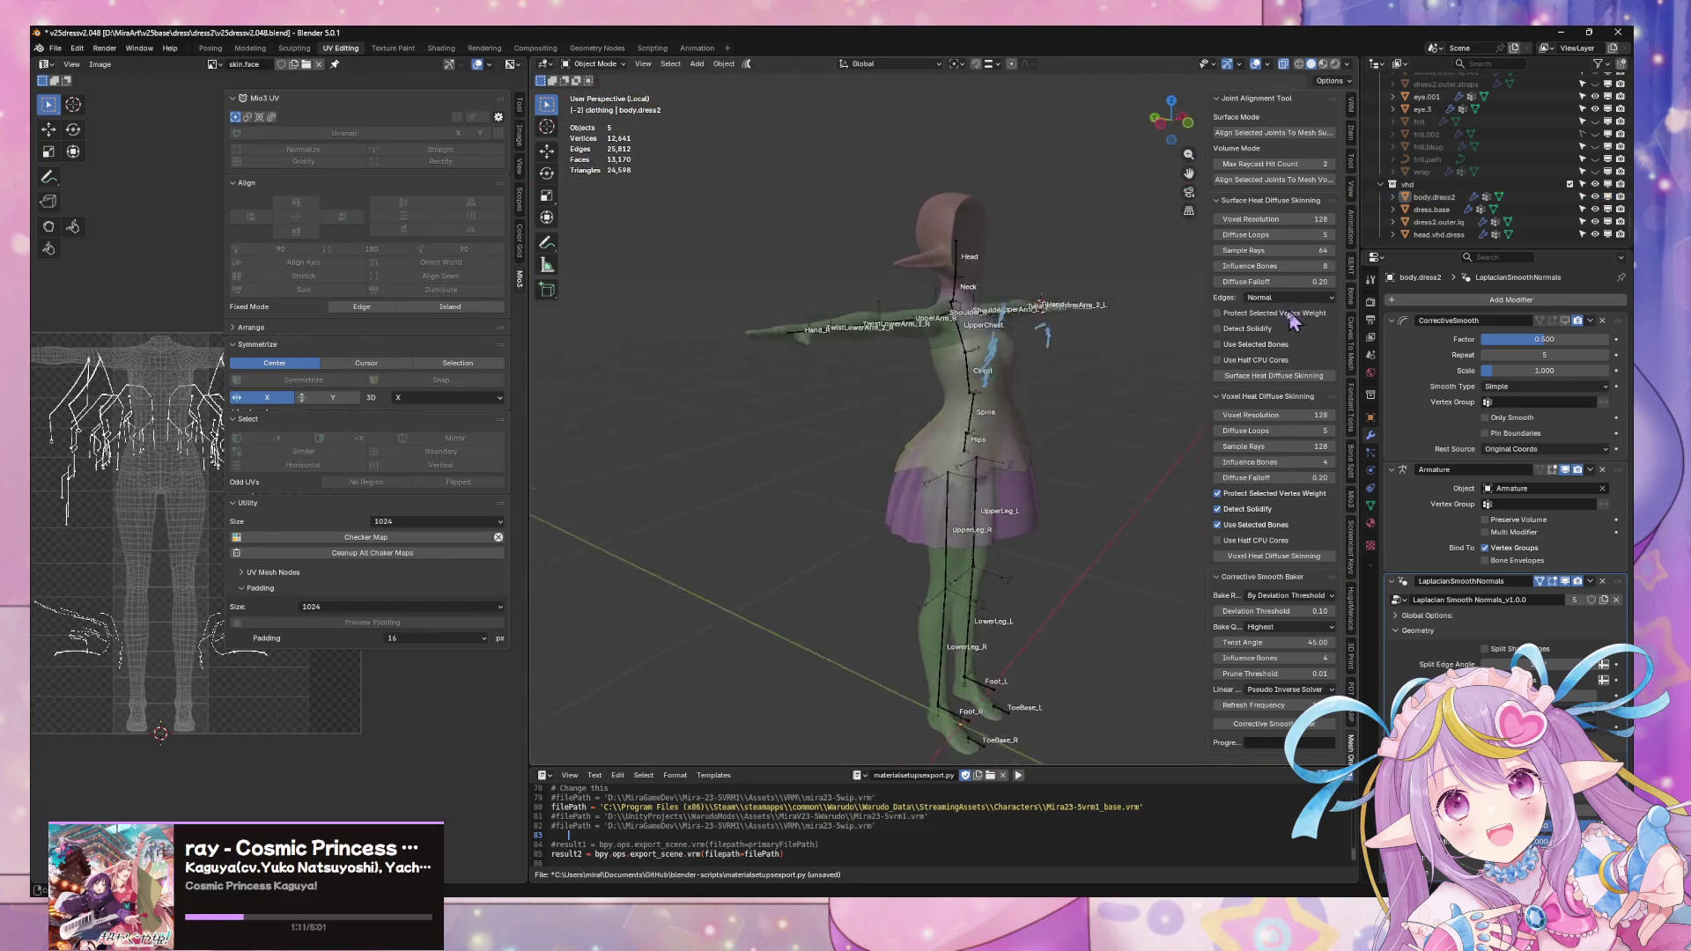
# - Select everything, re-bind with Voxel Heat Diffuse Skinning and start a new corrective smooth bake
pyautogui.press('a')
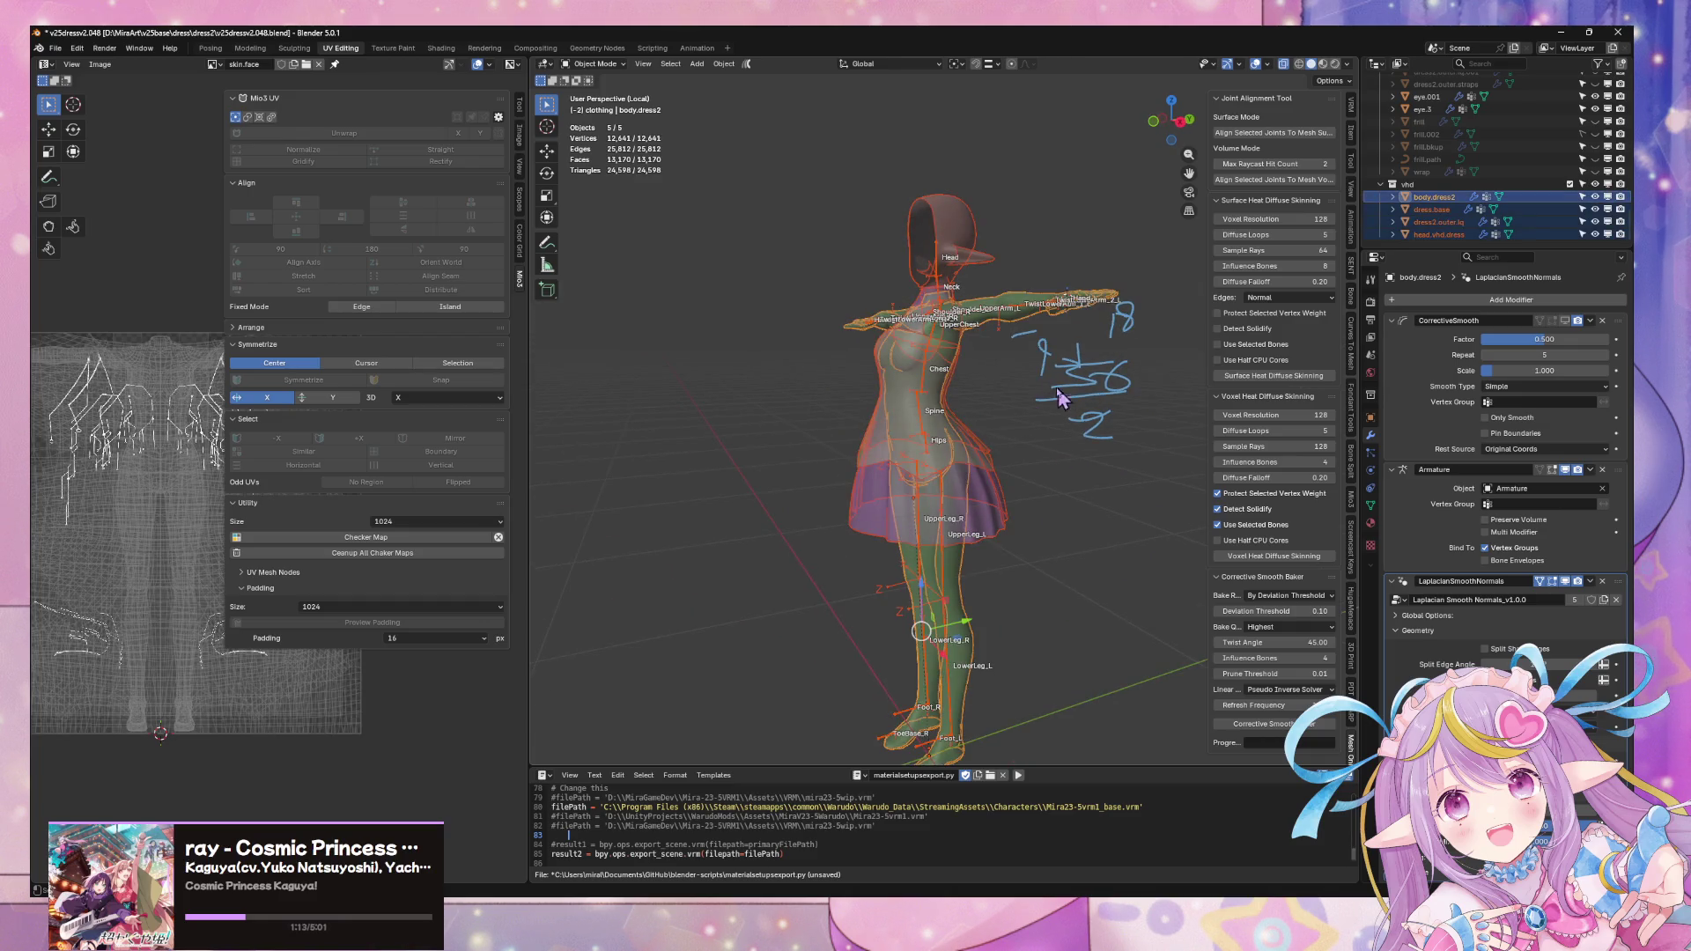
pyautogui.moveTo(1091, 332)
pyautogui.mouseDown(button='middle')
pyautogui.moveTo(1036, 367)
pyautogui.moveTo(1117, 393)
pyautogui.mouseUp(button='middle')
pyautogui.click(1269, 565)
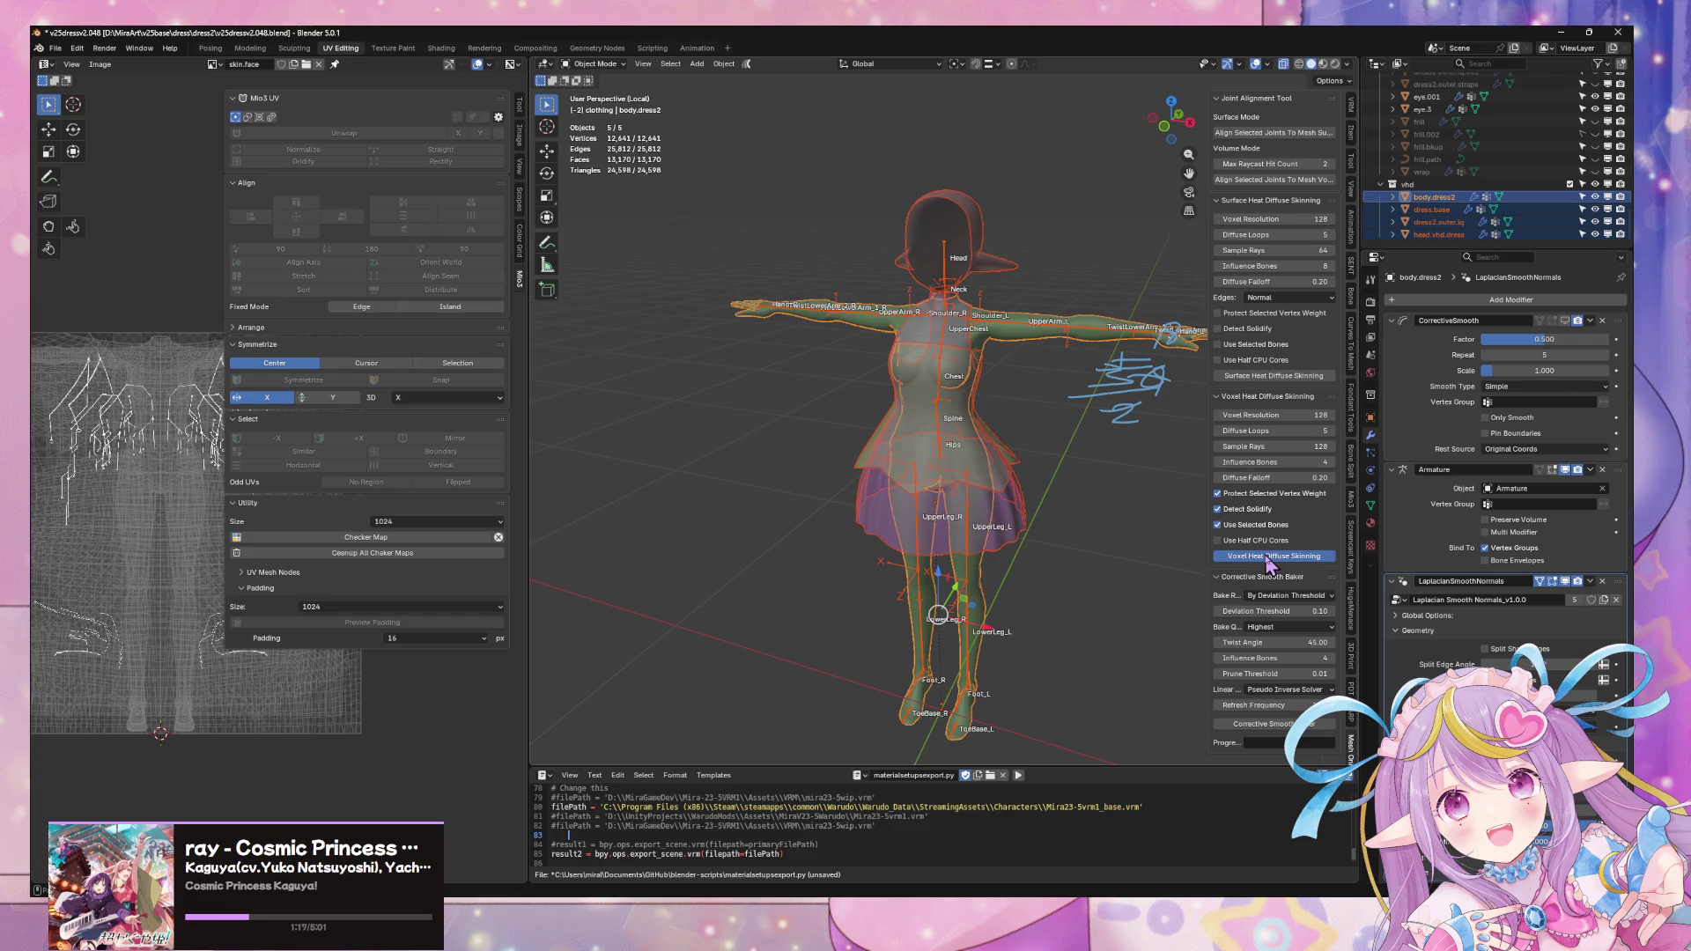
pyautogui.click(1275, 726)
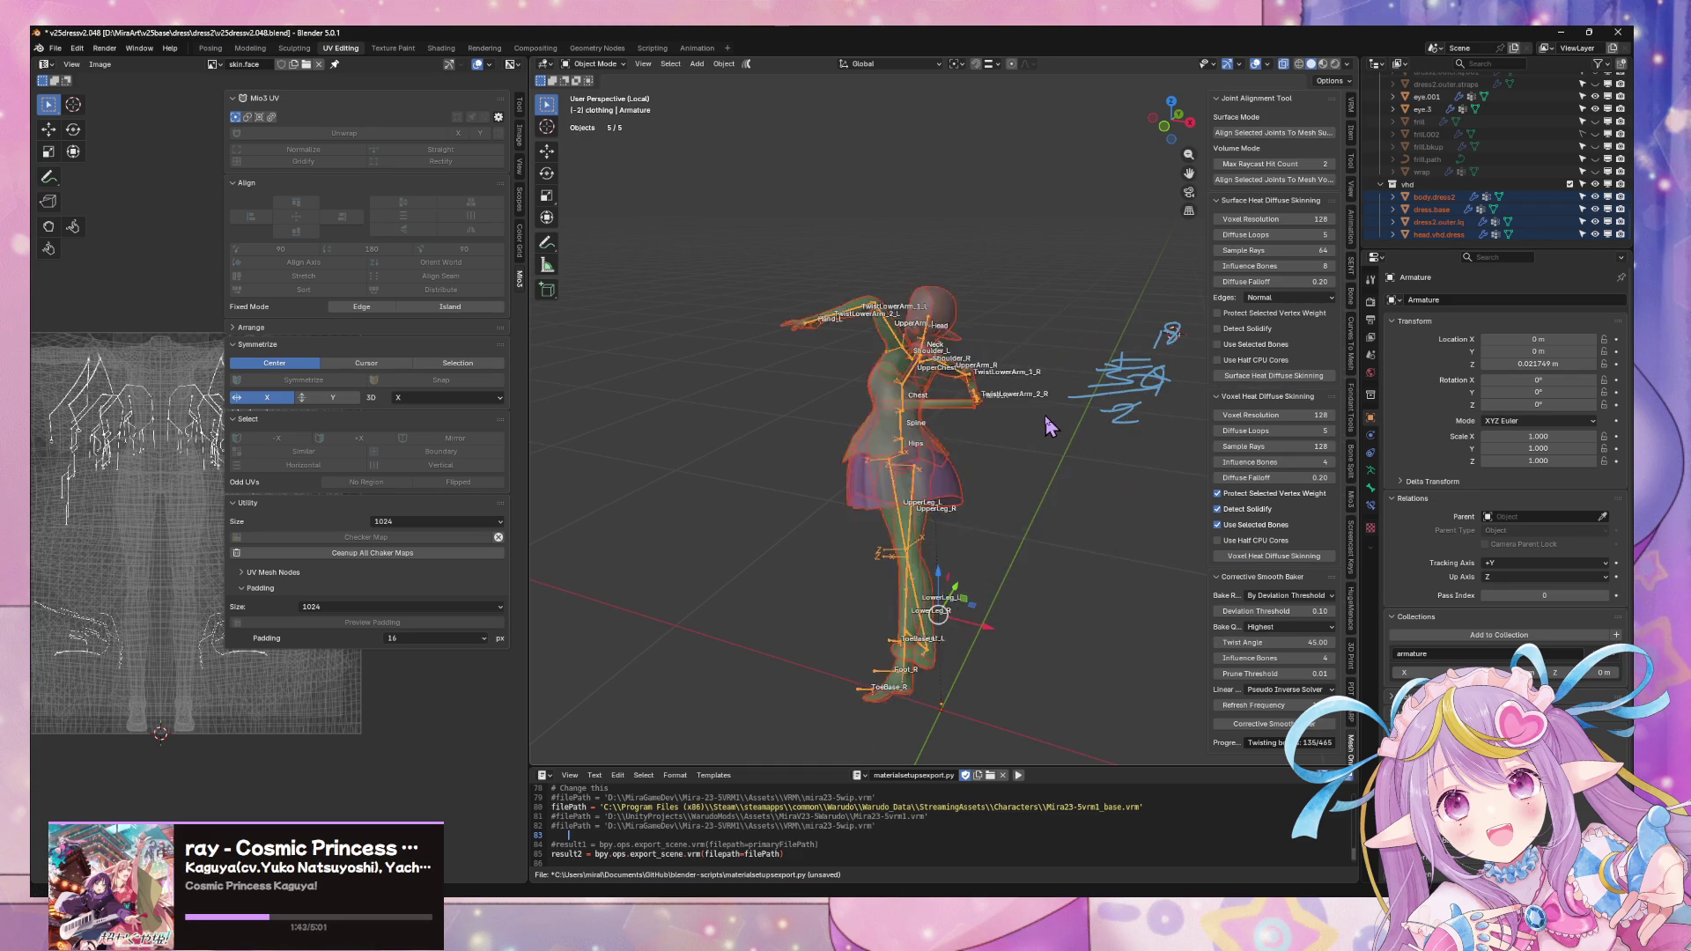
# - Orbit in close on the torso and skirt while the bake runs
pyautogui.moveTo(1051, 436); pyautogui.dragTo(795, 389, button='middle')
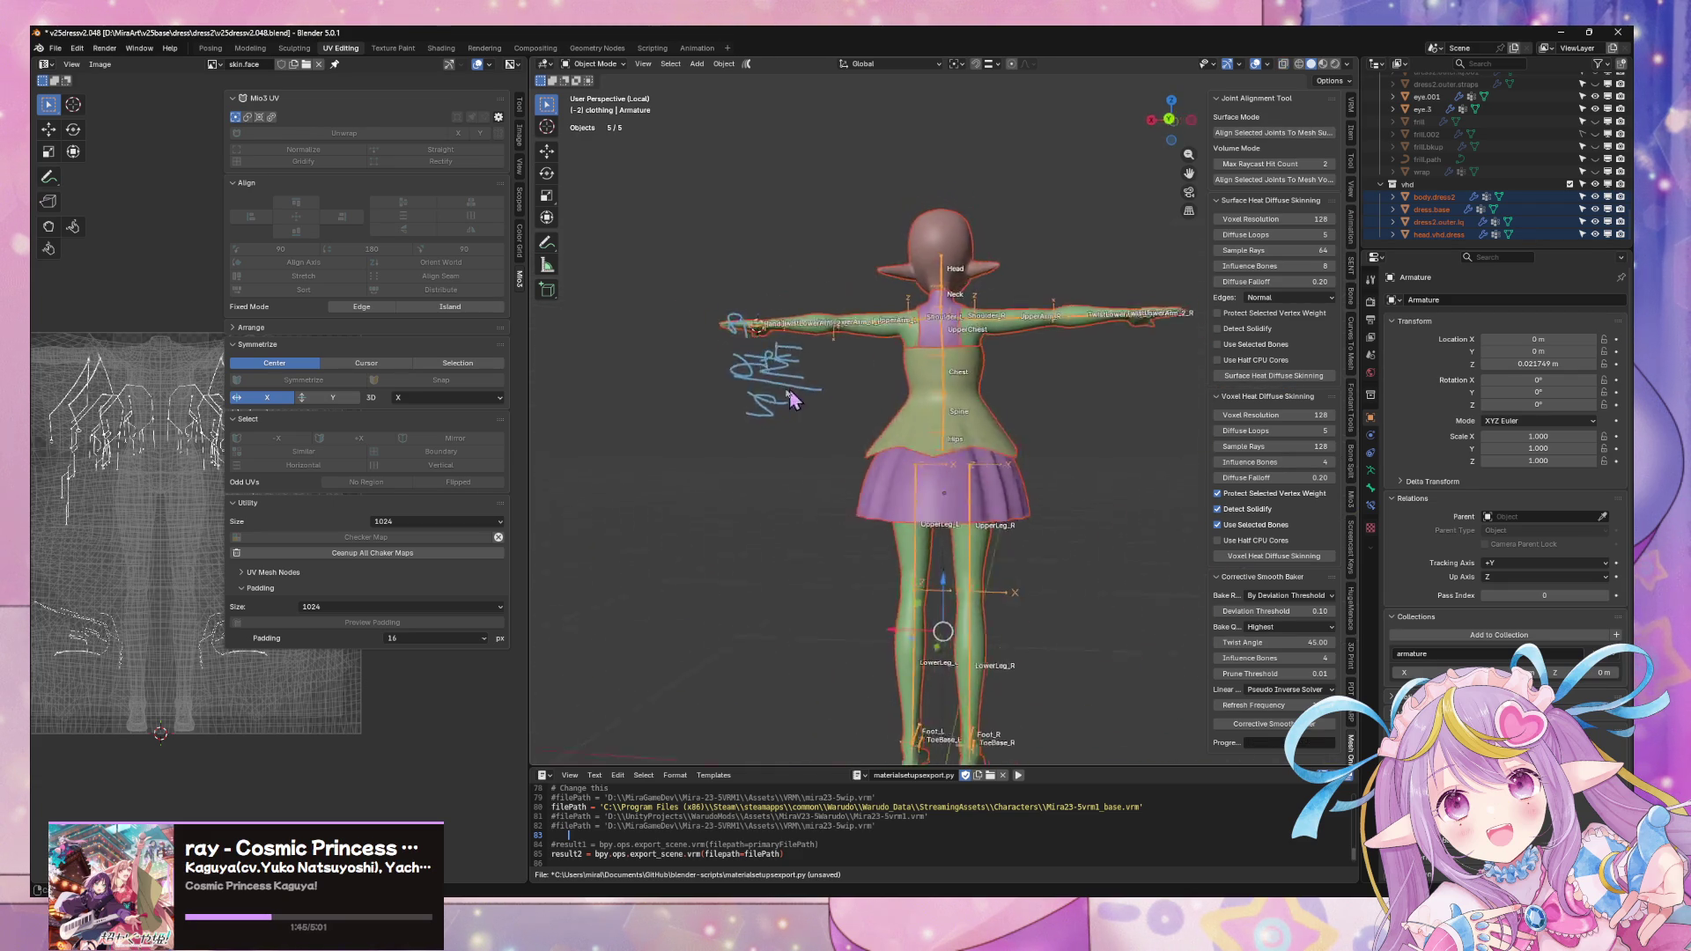
pyautogui.scroll(5, 941, 538)
pyautogui.scroll(-3, 941, 537)
# - Inspect the dress layers see-through in Edit Mode, making the outer layer active
pyautogui.moveTo(941, 538)
pyautogui.mouseDown(button='middle')
pyautogui.moveTo(966, 472)
pyautogui.moveTo(1066, 447)
pyautogui.moveTo(1044, 375)
pyautogui.mouseUp(button='middle')
pyautogui.hotkey('alt', 'z')
pyautogui.scroll(4, 1065, 446)
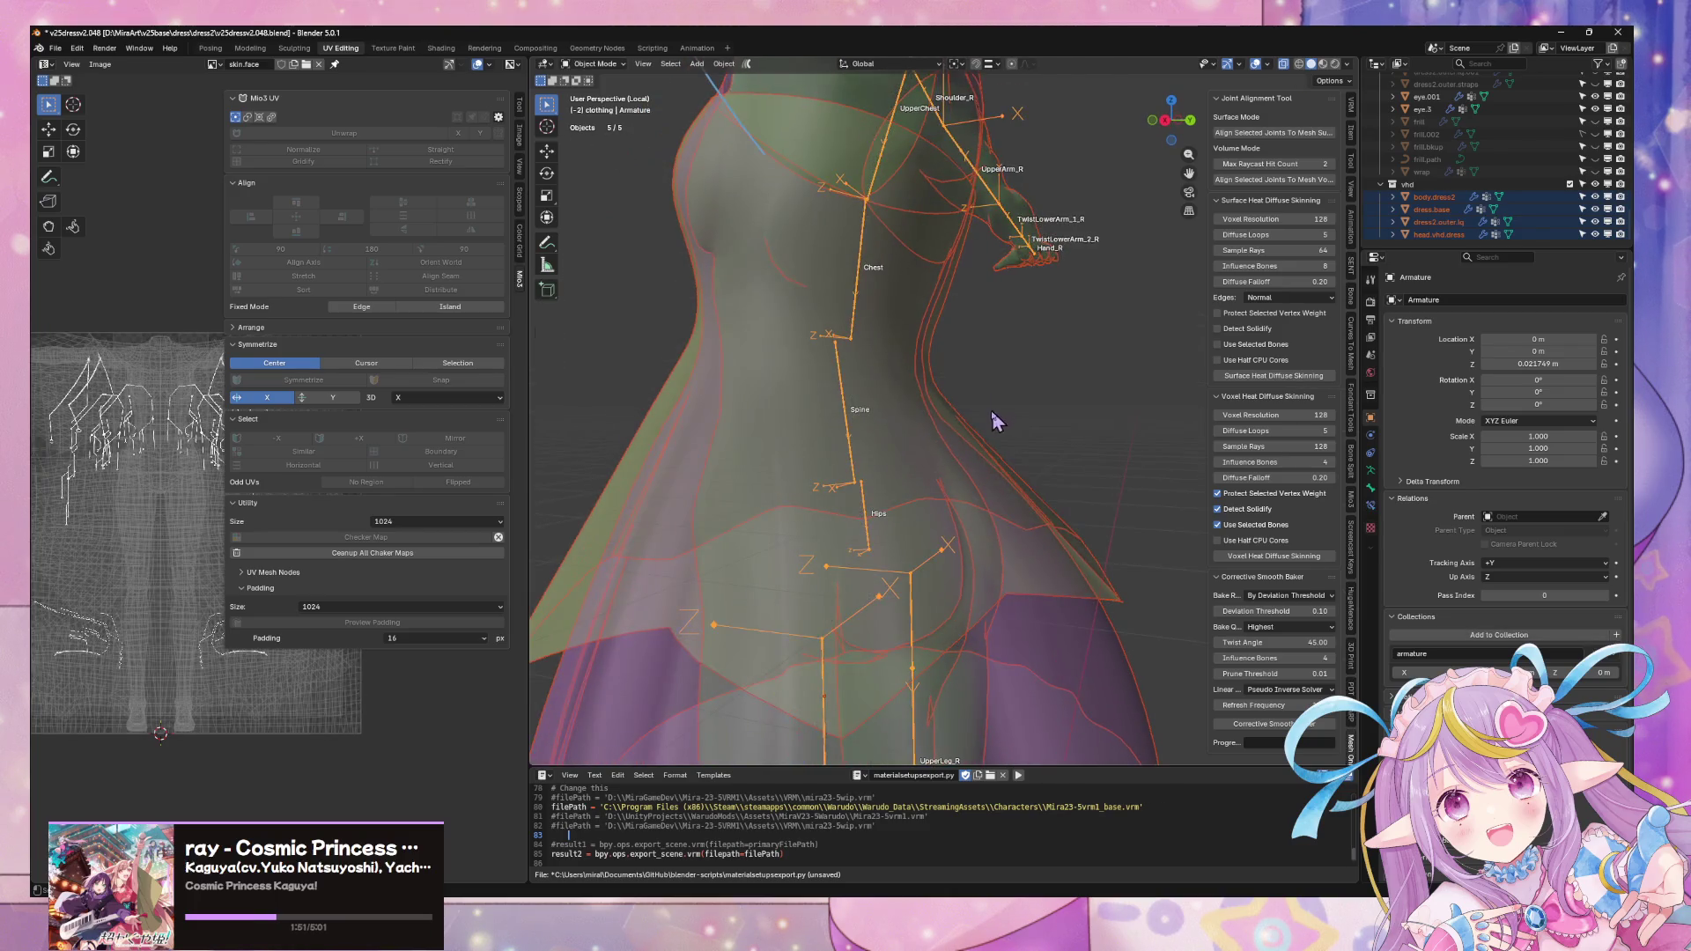
pyautogui.moveTo(1170, 342); pyautogui.dragTo(973, 429, button='middle')
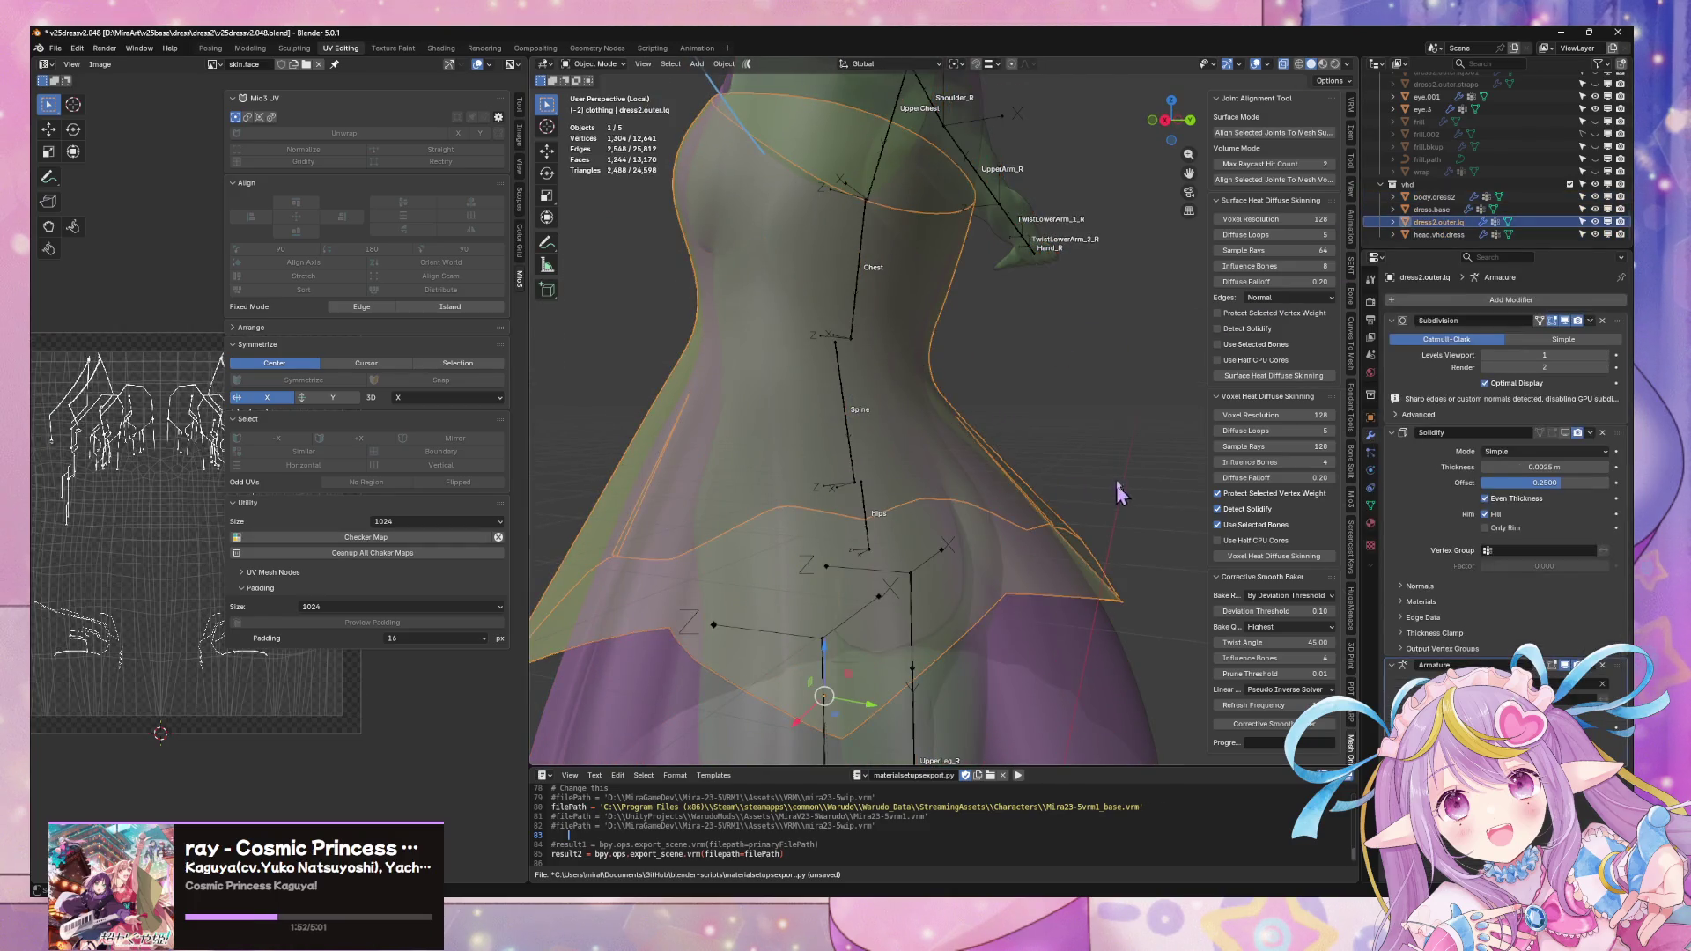
pyautogui.scroll(-3, 1188, 396)
pyautogui.click(1434, 196)
pyautogui.keyDown('shift'); pyautogui.click(1433, 234); pyautogui.keyUp('shift')
pyautogui.press('Tab')
pyautogui.moveTo(1051, 322)
pyautogui.mouseDown(button='middle')
pyautogui.moveTo(975, 284)
pyautogui.moveTo(967, 296)
pyautogui.moveTo(1071, 331)
pyautogui.mouseUp(button='middle')
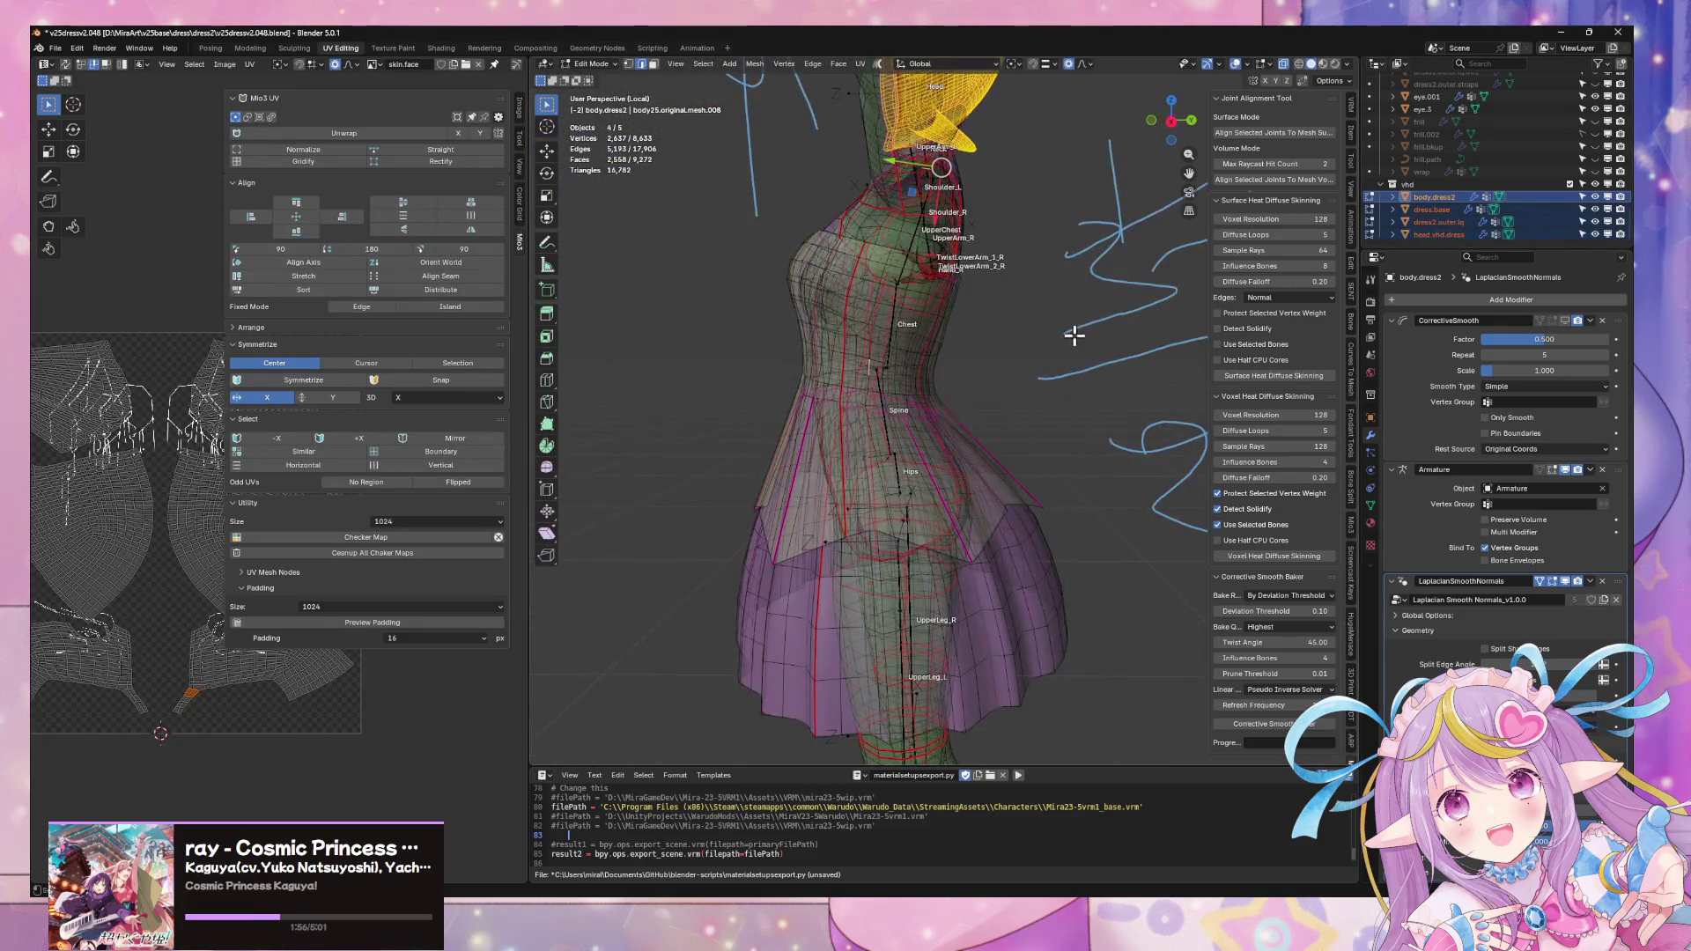
pyautogui.click(1000, 405)
pyautogui.click(975, 444)
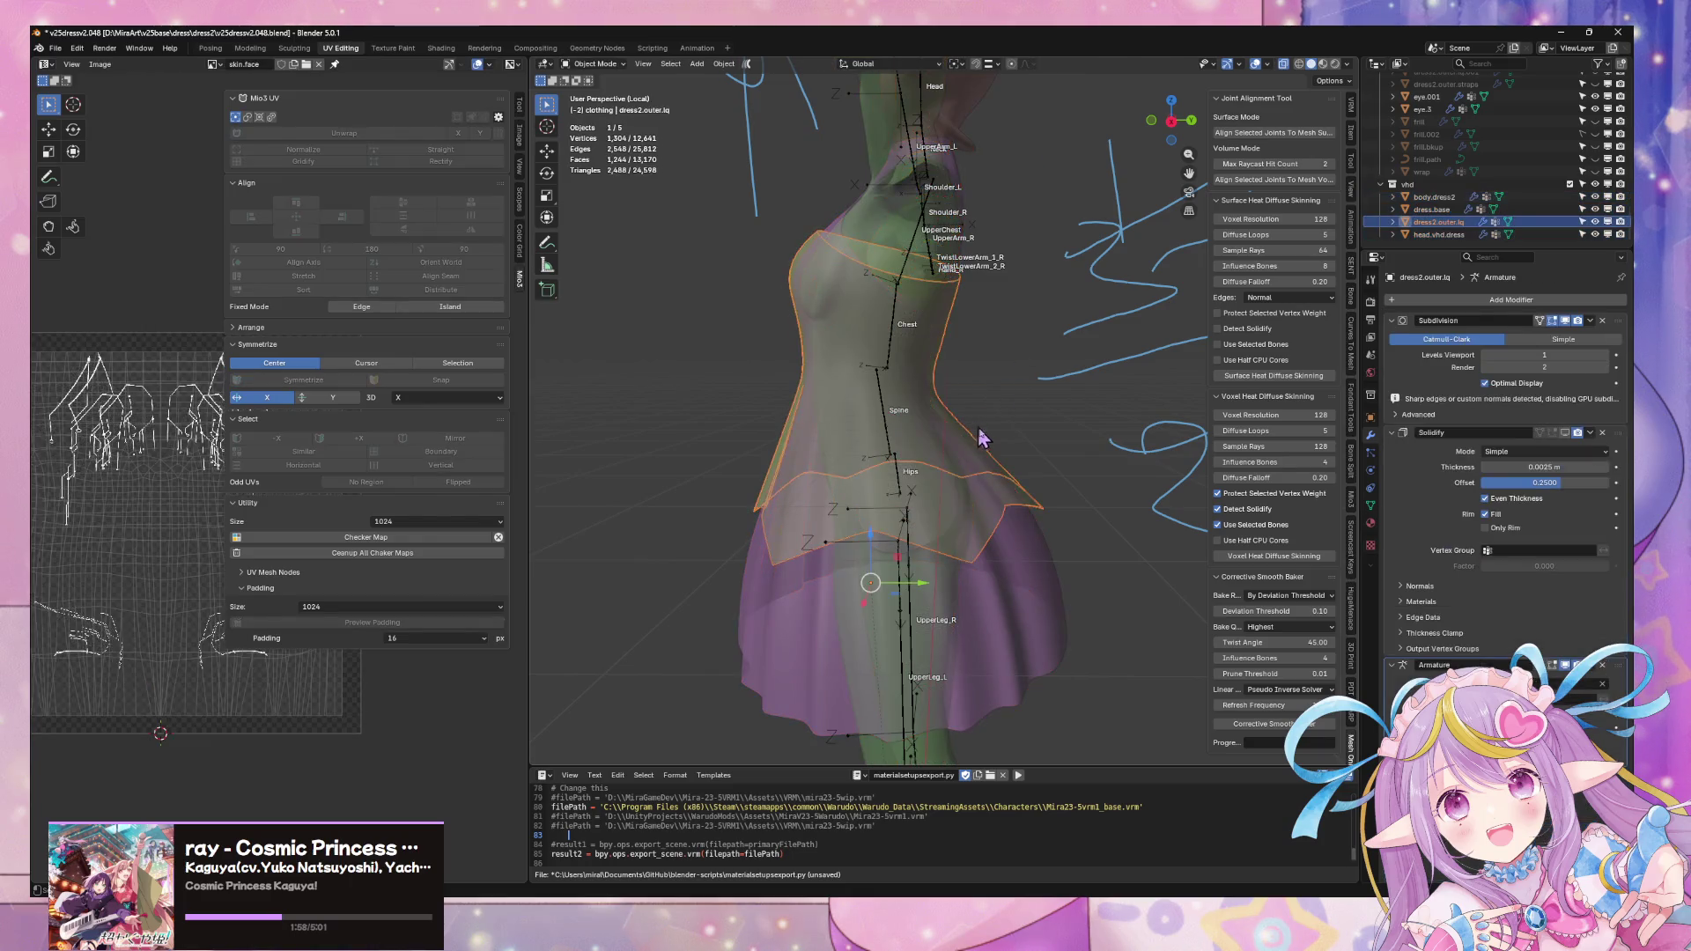
pyautogui.press('Tab')
# - Select the body and dress meshes with the armature active and re-run Voxel Heat Diffuse Skinning
pyautogui.click(1433, 197)
pyautogui.keyDown('shift'); pyautogui.click(1433, 235); pyautogui.keyUp('shift')
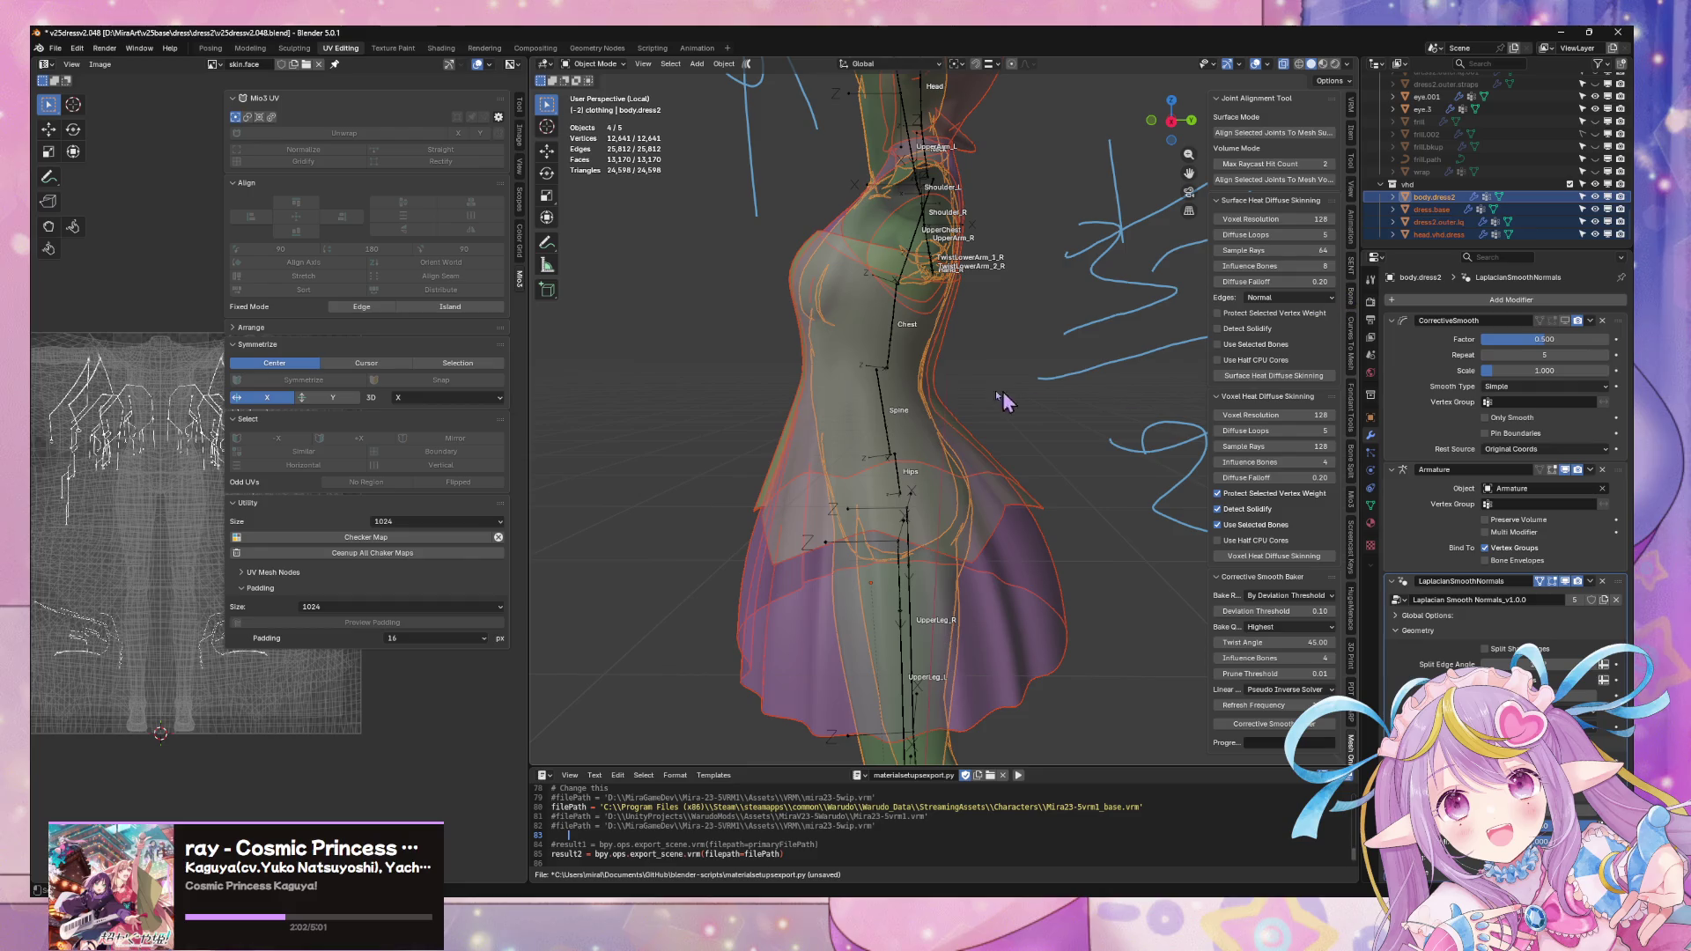
pyautogui.keyDown('shift'); pyautogui.click(889, 331); pyautogui.keyUp('shift')
pyautogui.moveTo(890, 332); pyautogui.dragTo(942, 357, button='middle')
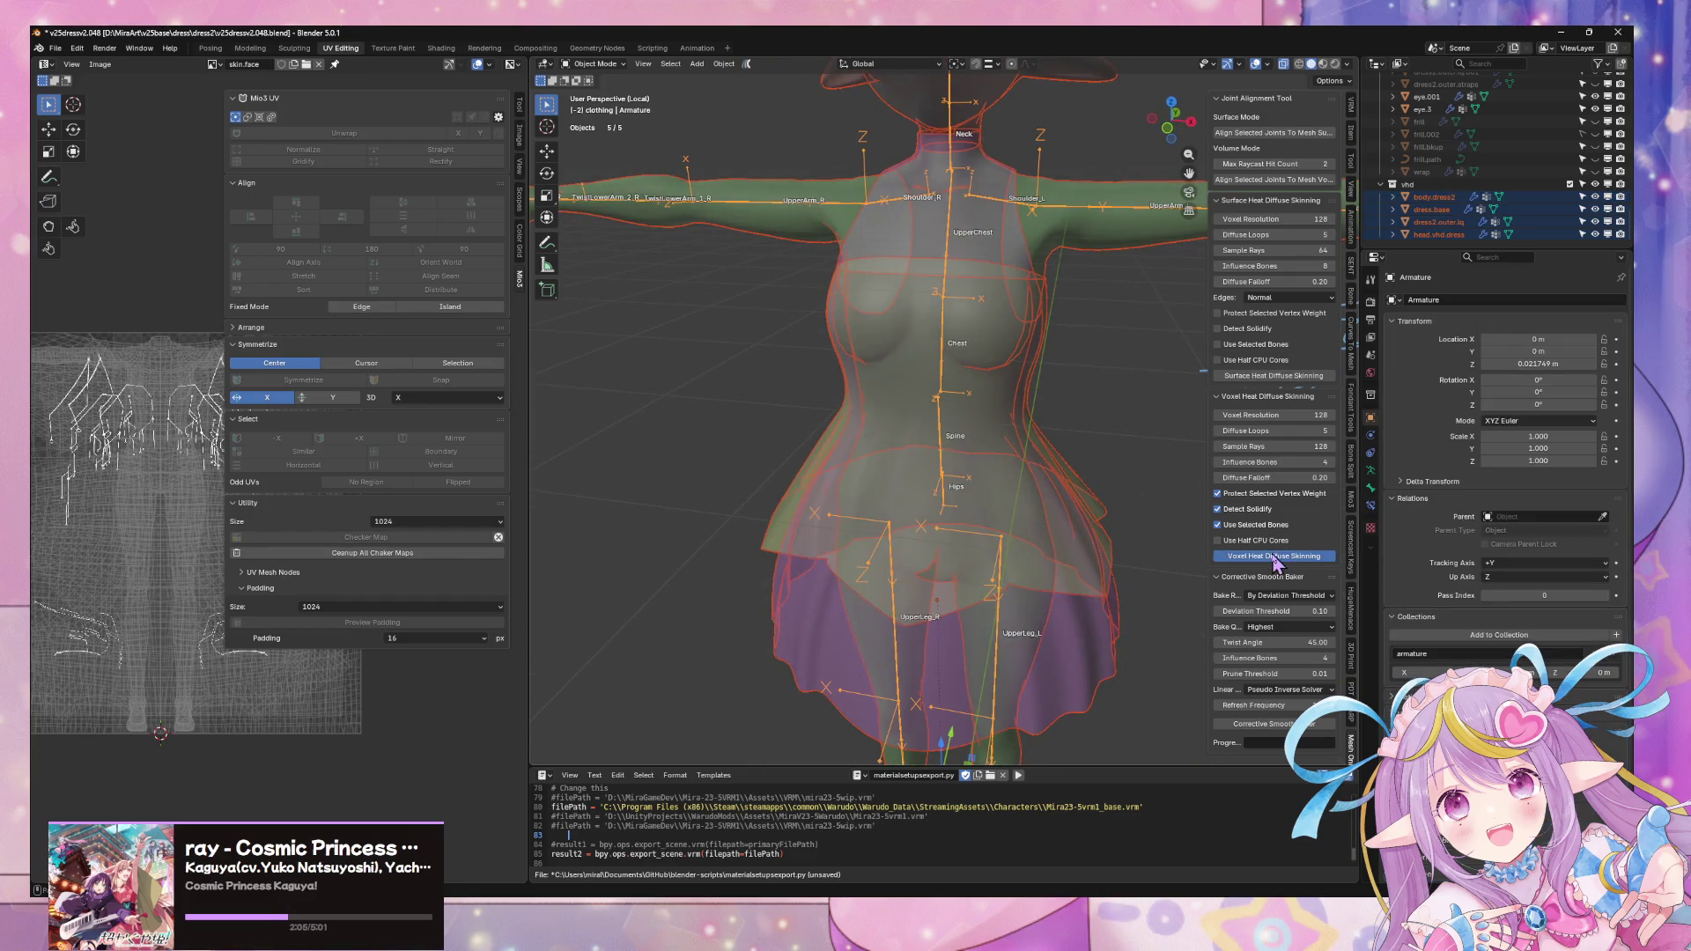
pyautogui.scroll(-3, 964, 330)
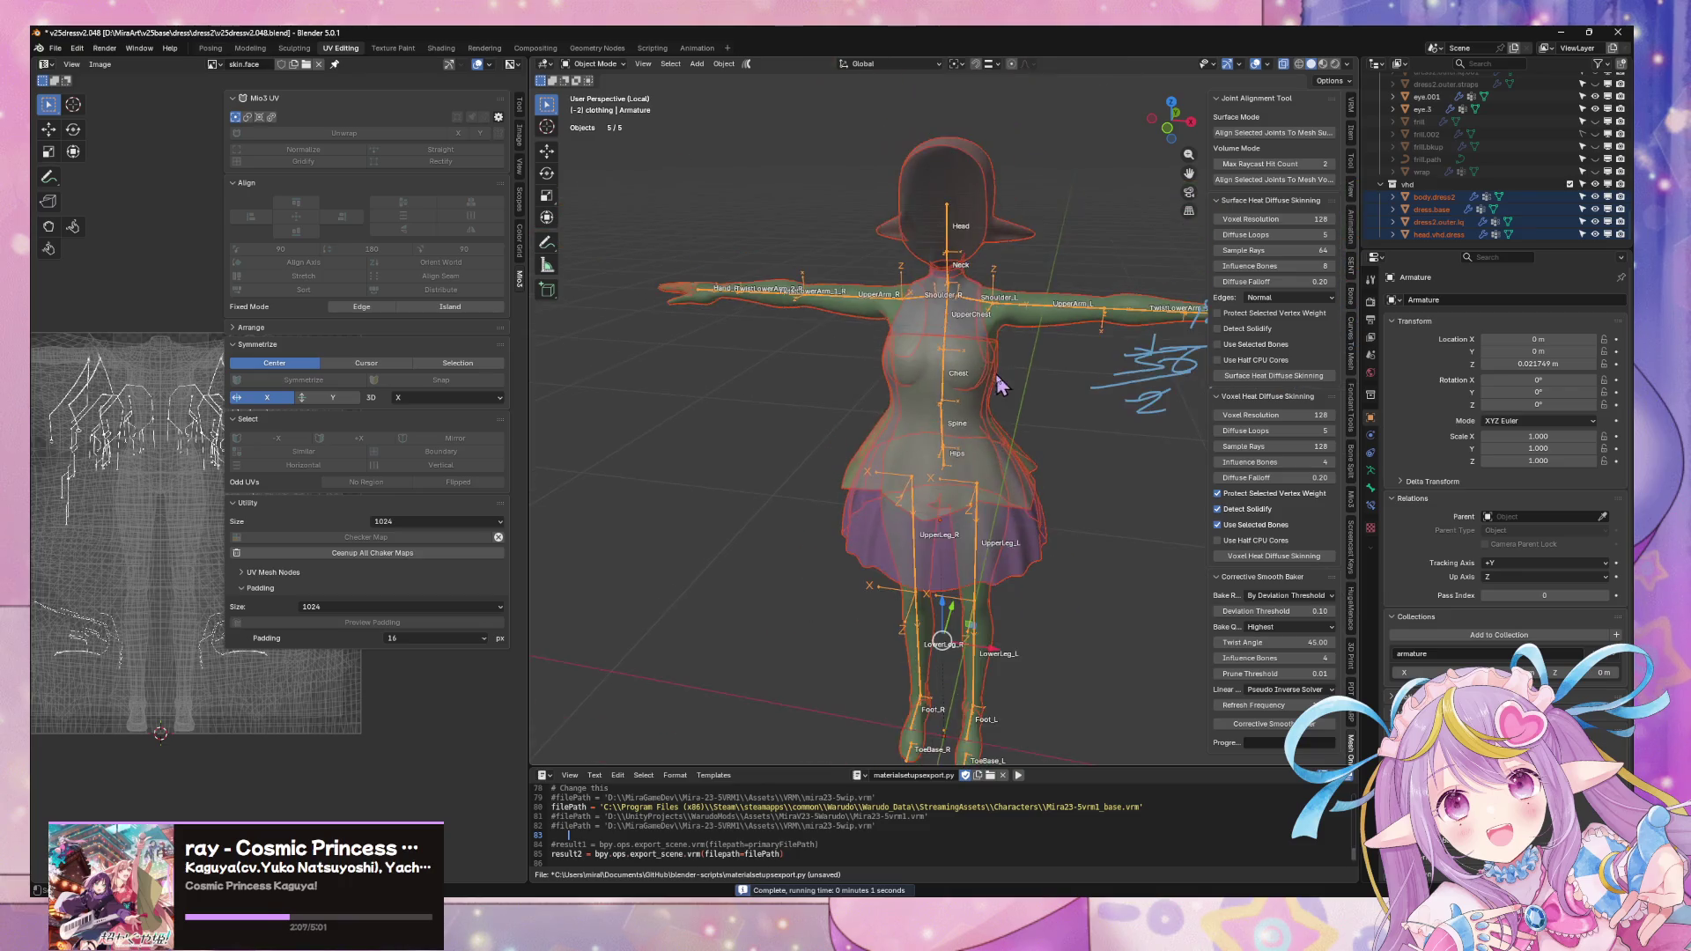
pyautogui.moveTo(990, 379); pyautogui.dragTo(974, 354, button='middle')
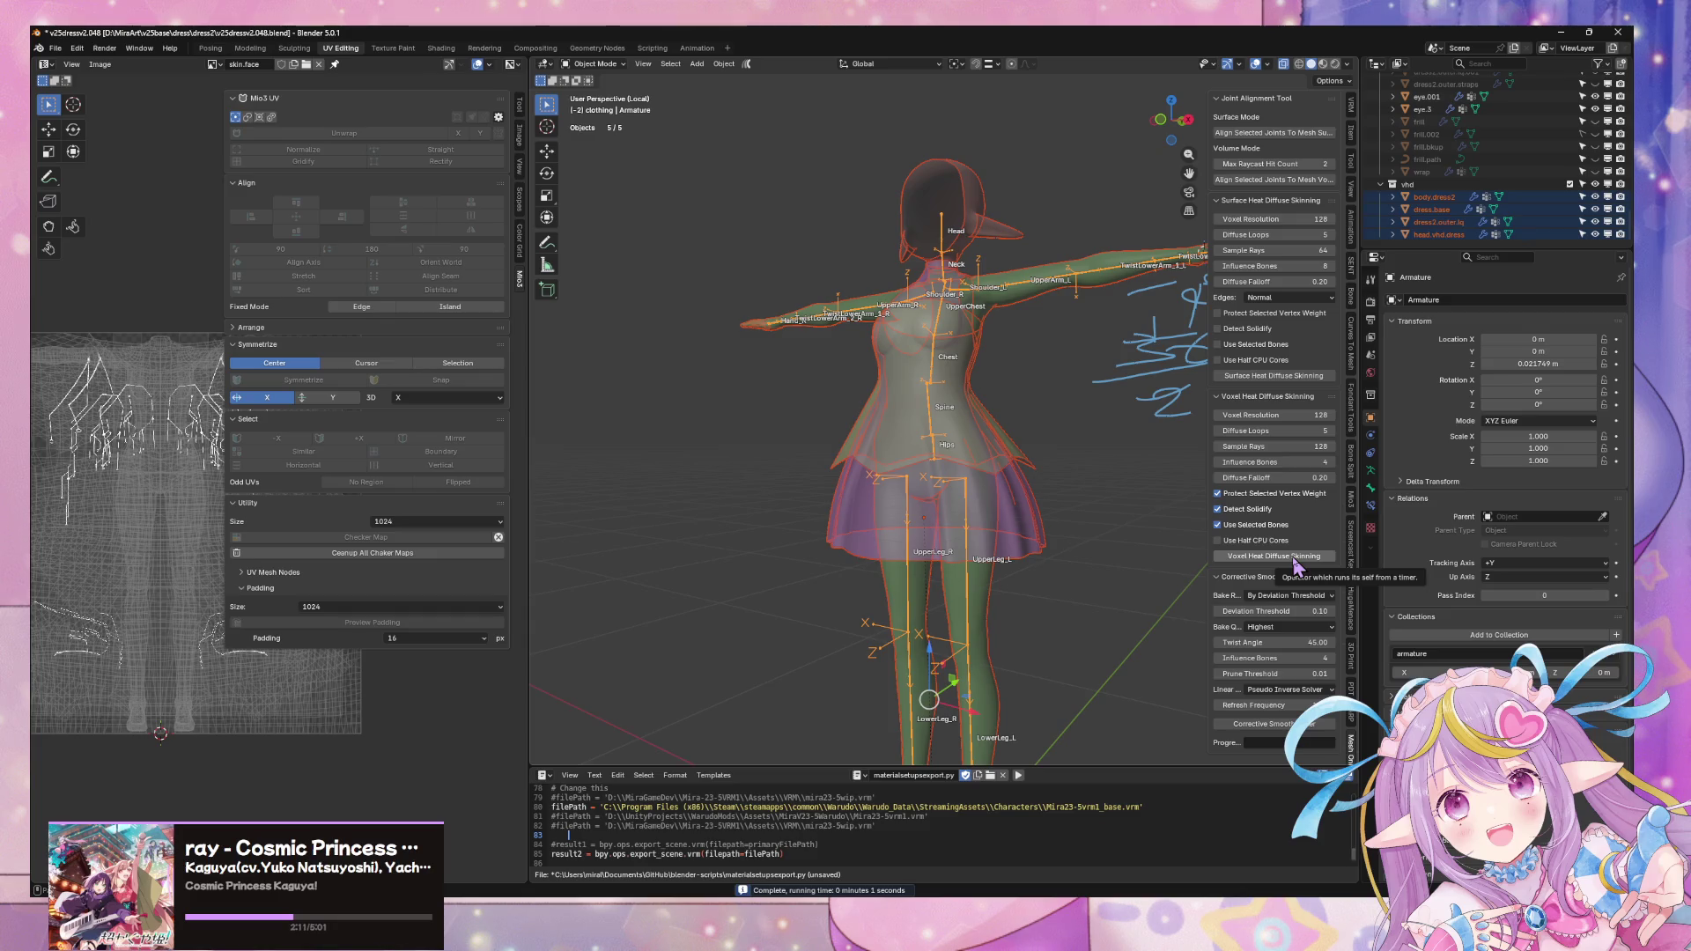
pyautogui.scroll(4, 1083, 464)
pyautogui.moveTo(1084, 464); pyautogui.dragTo(1077, 483, button='middle')
# - Click through dress.base, the outer layer and the armature with the display back to solid
pyautogui.click(1083, 588)
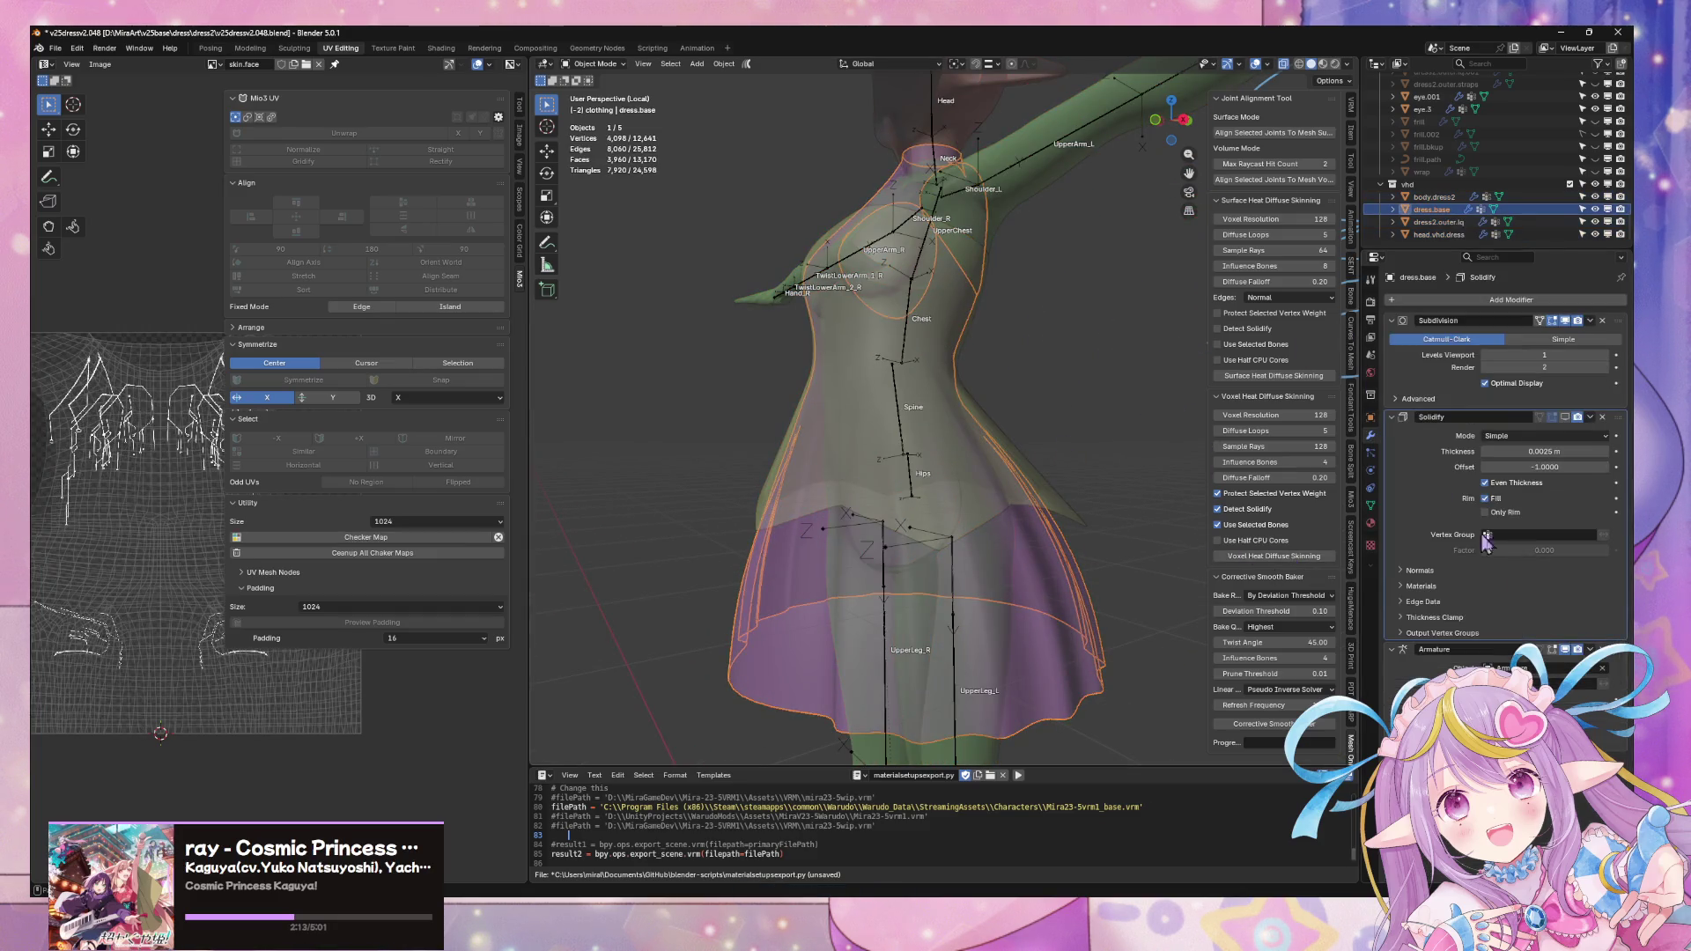
pyautogui.click(1068, 528)
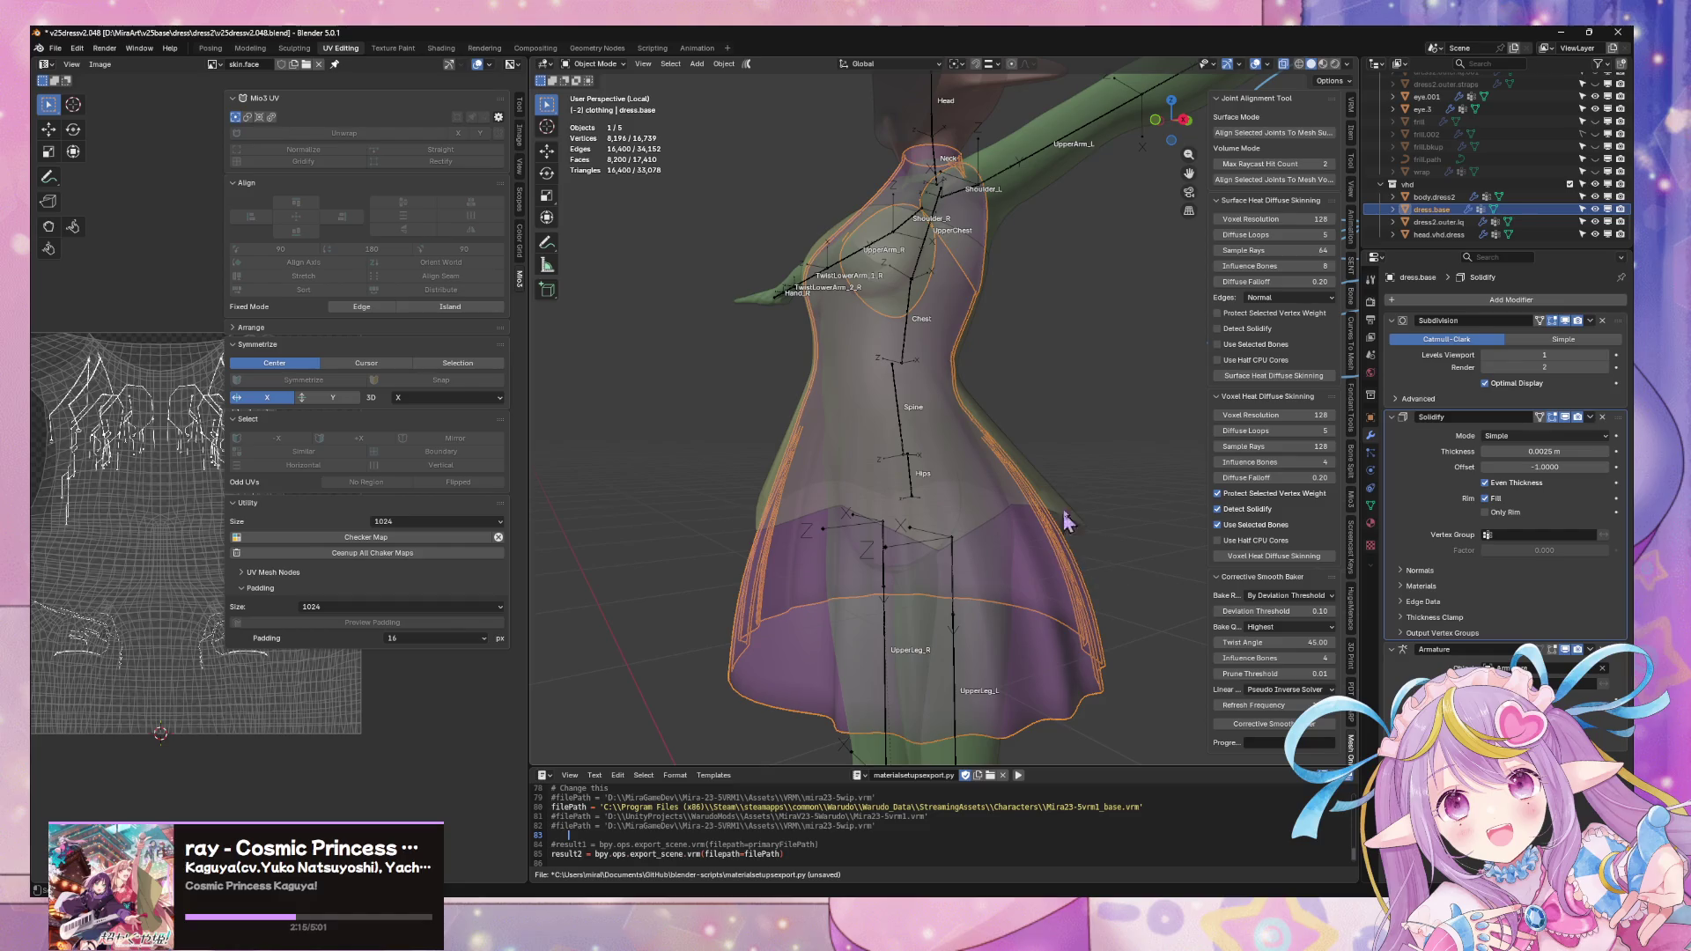
pyautogui.click(1069, 490)
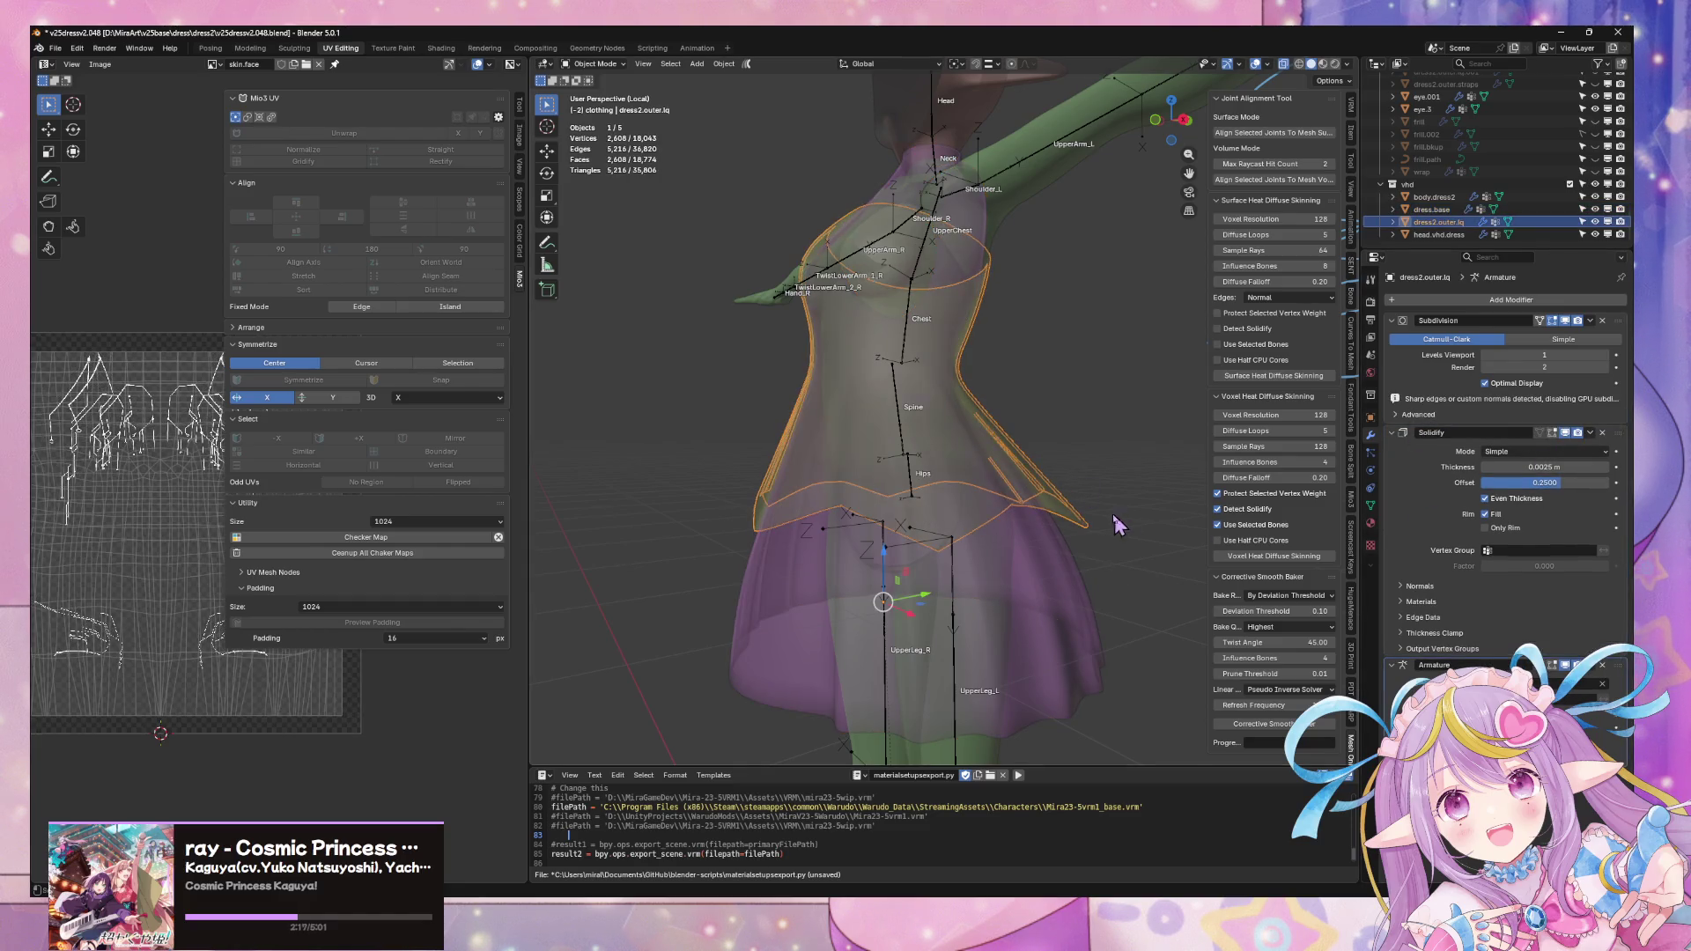
pyautogui.press('h')
pyautogui.click(1025, 544)
pyautogui.click(883, 478)
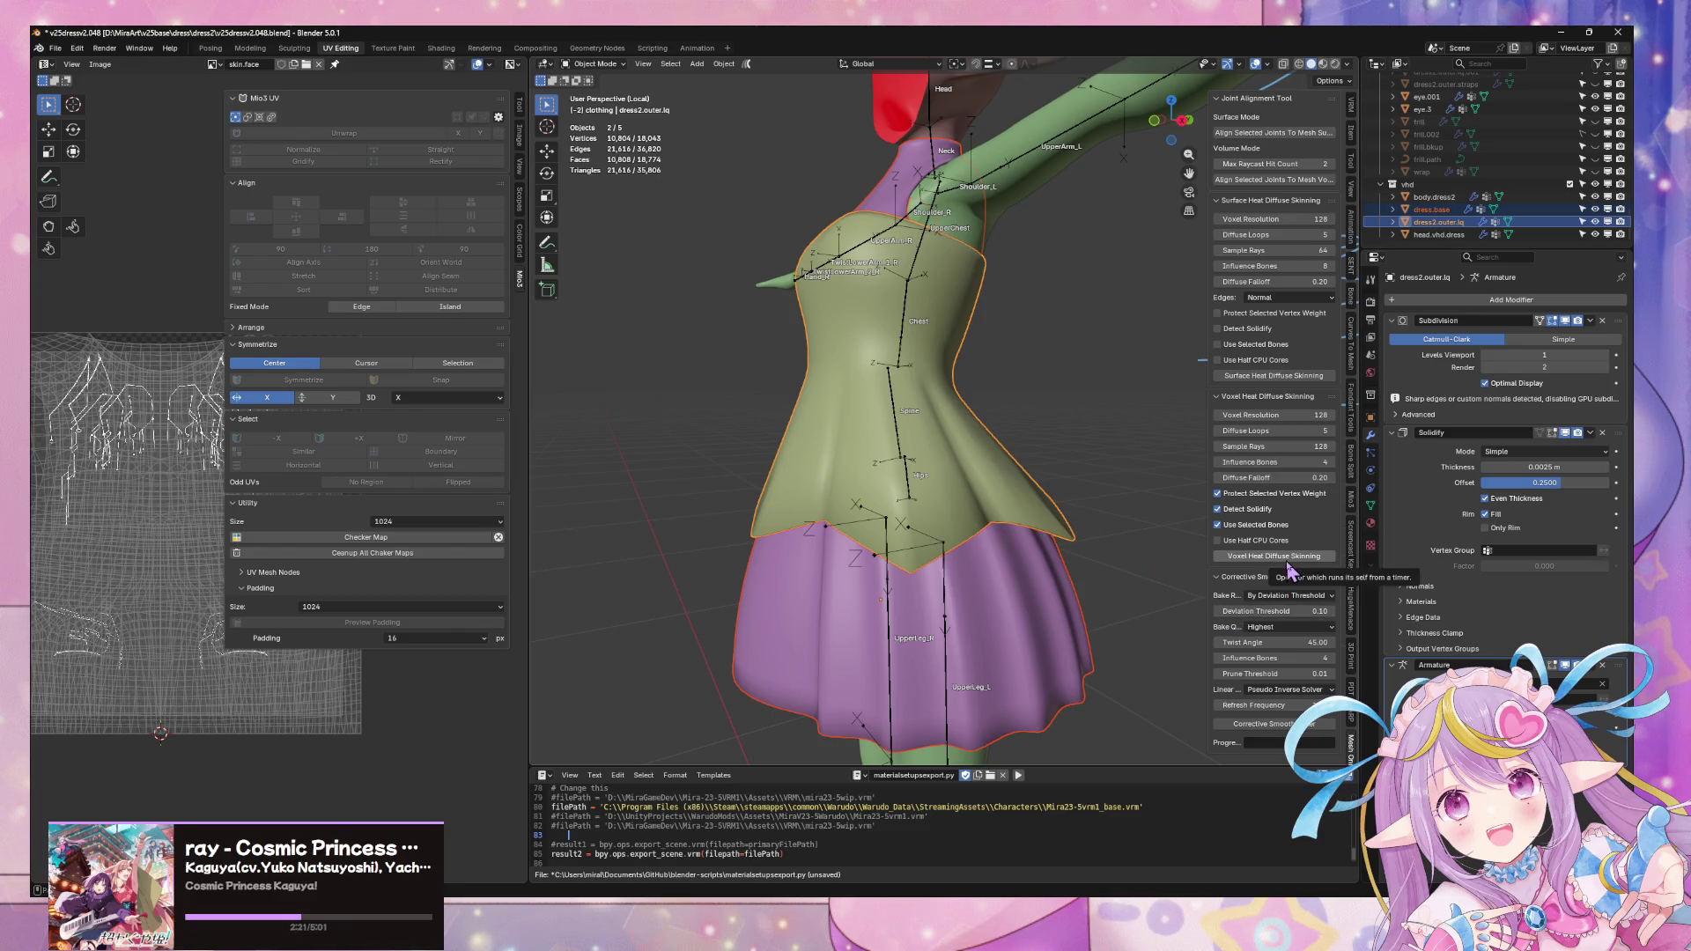
pyautogui.click(917, 342)
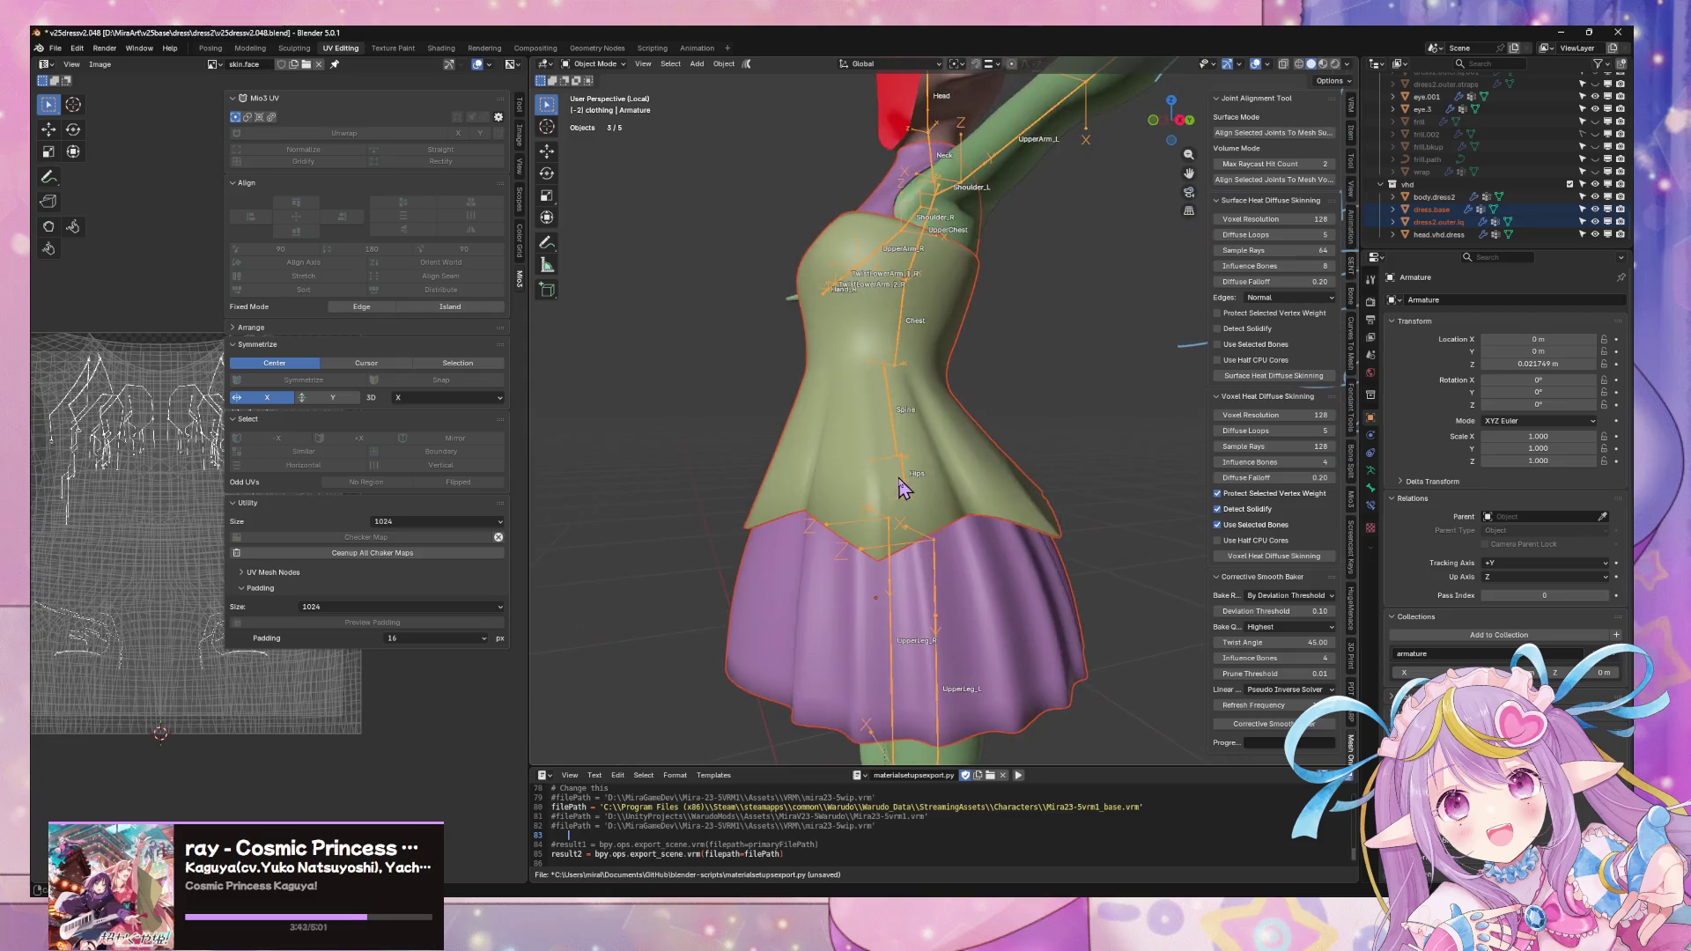
# - Select dress.base with the armature and launch a fresh corrective smooth bake
pyautogui.click(1451, 210)
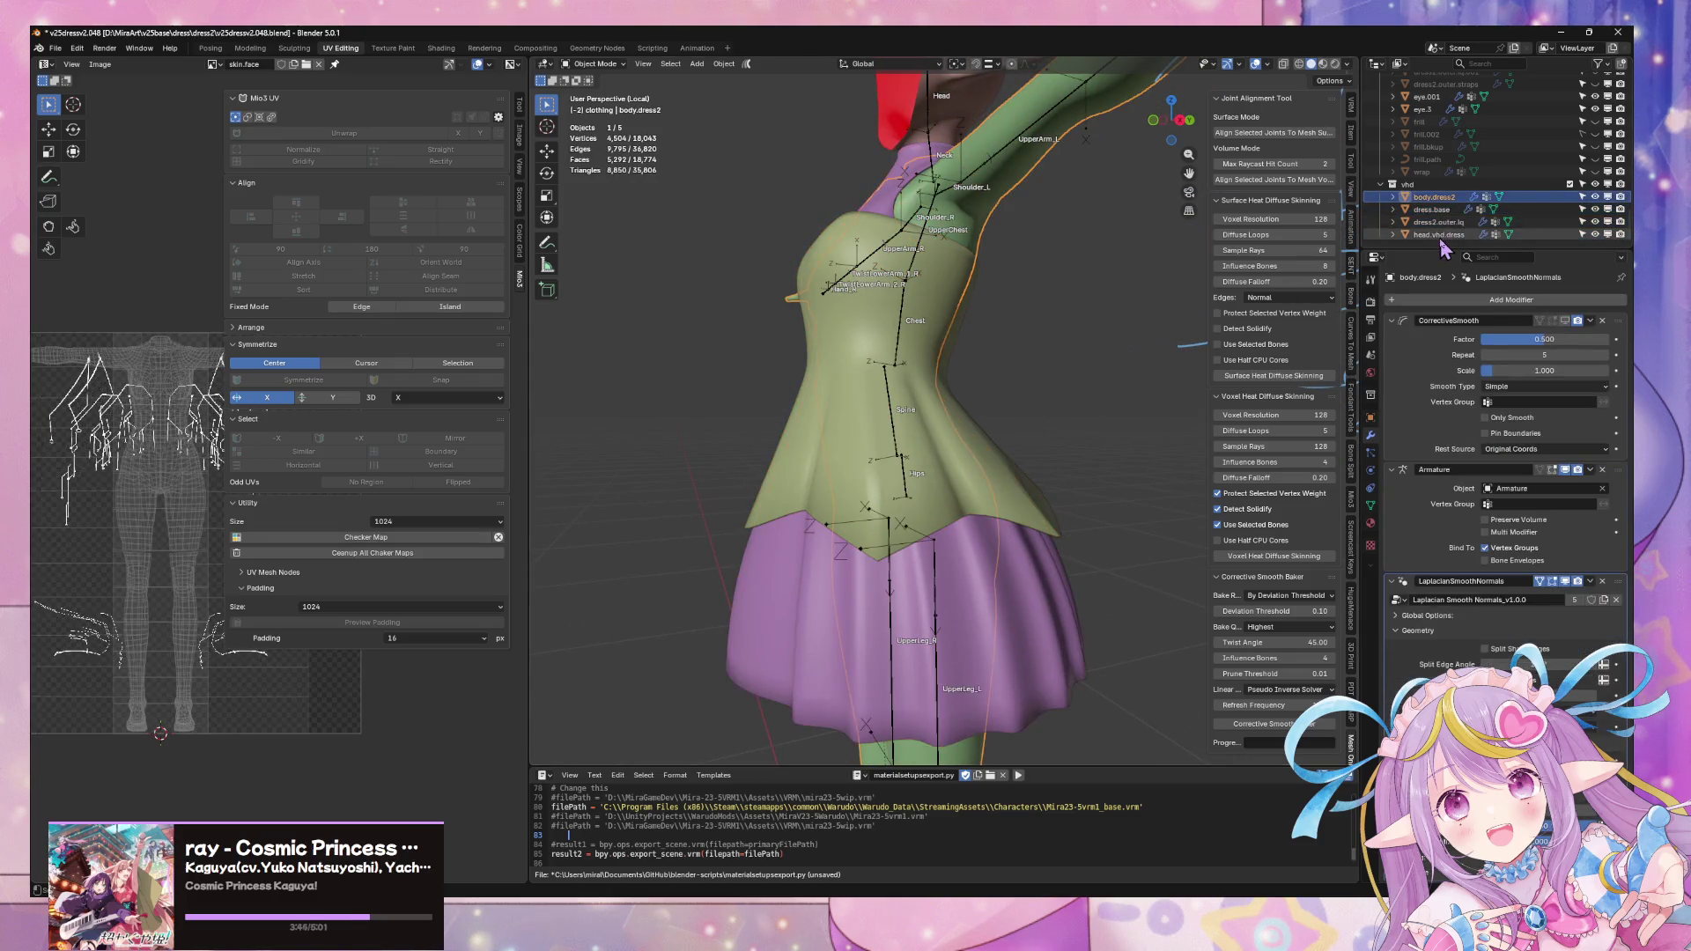
pyautogui.keyDown('shift'); pyautogui.click(926, 251); pyautogui.keyUp('shift')
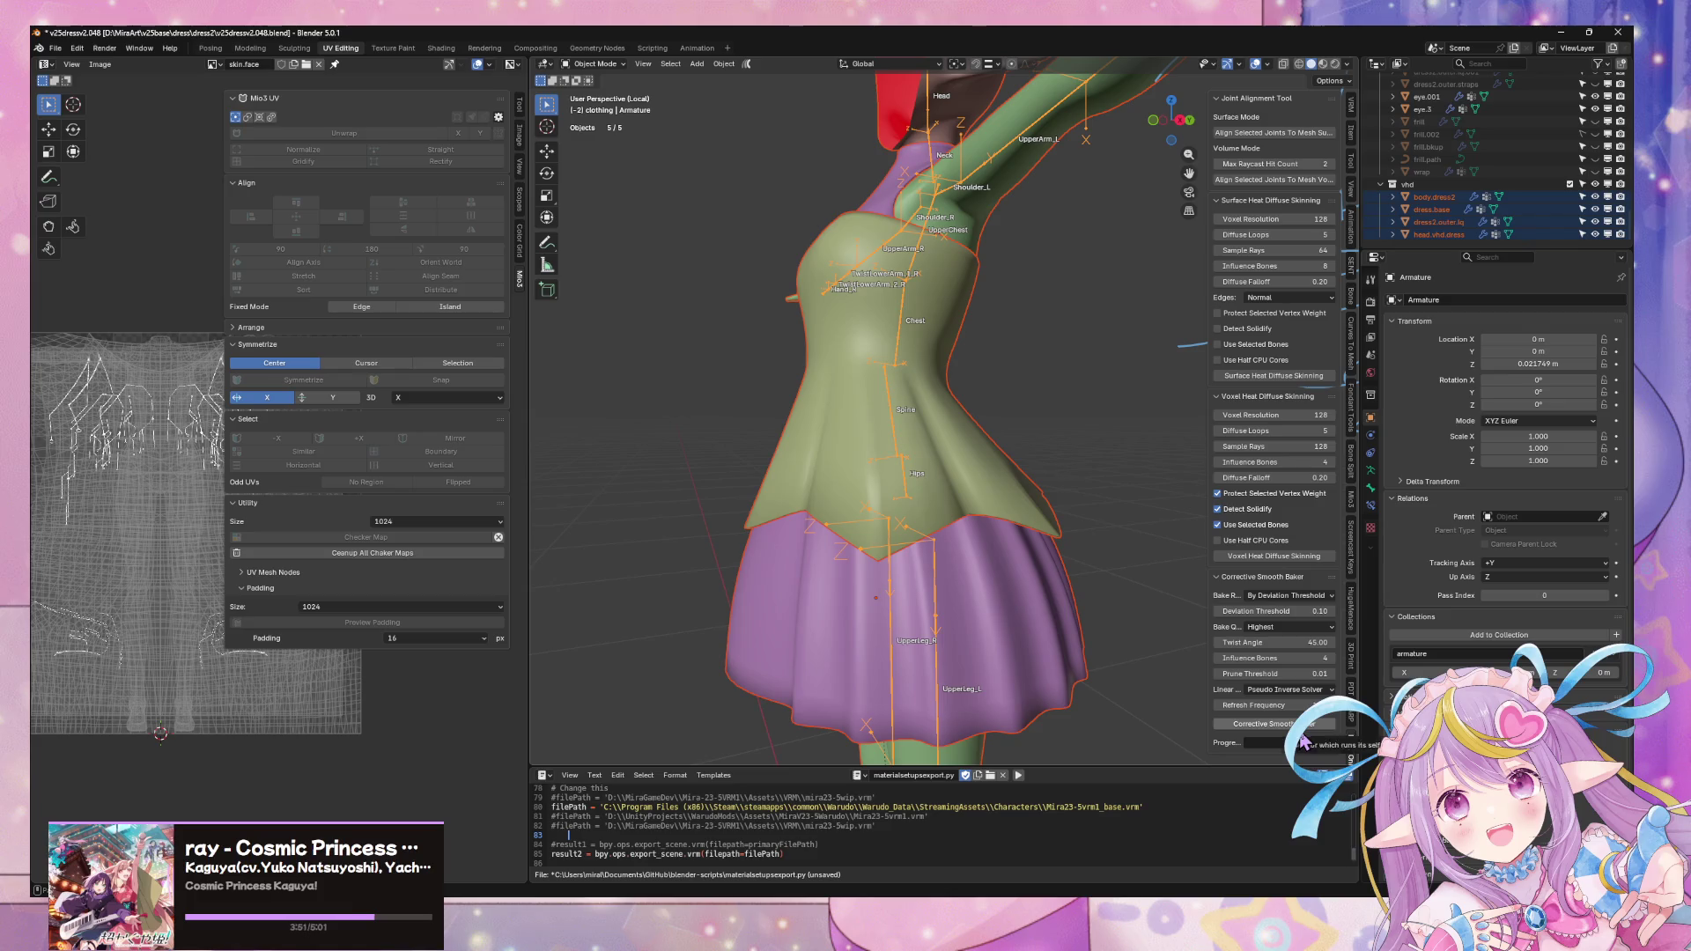
pyautogui.click(1274, 556)
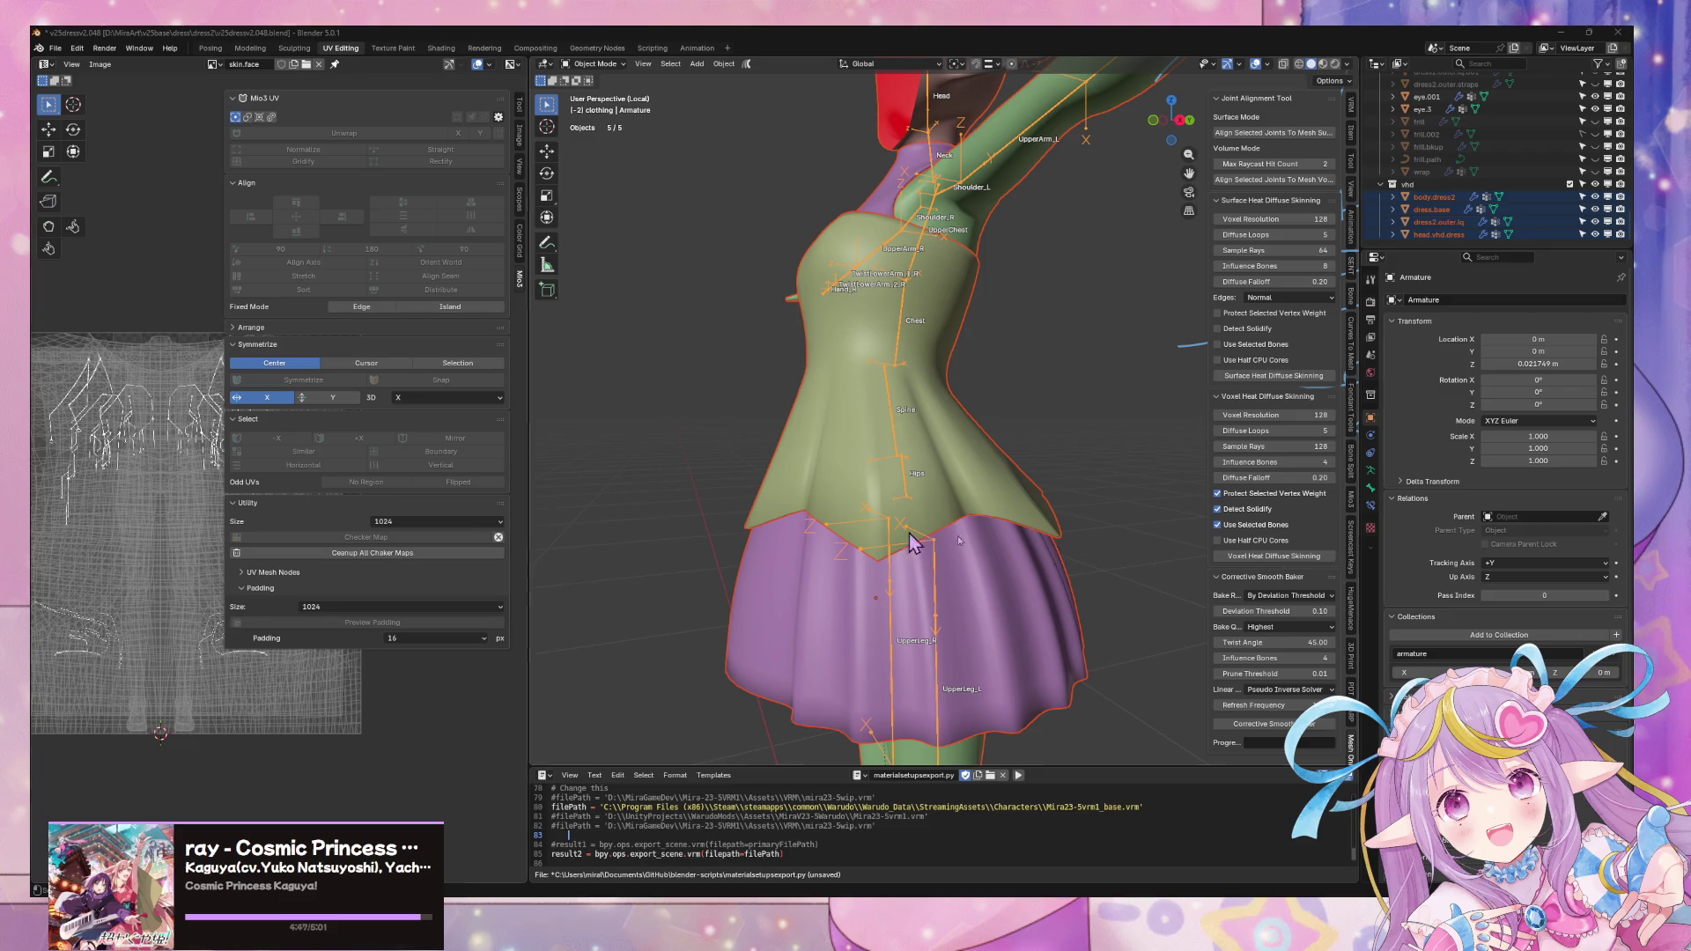
pyautogui.click(1280, 724)
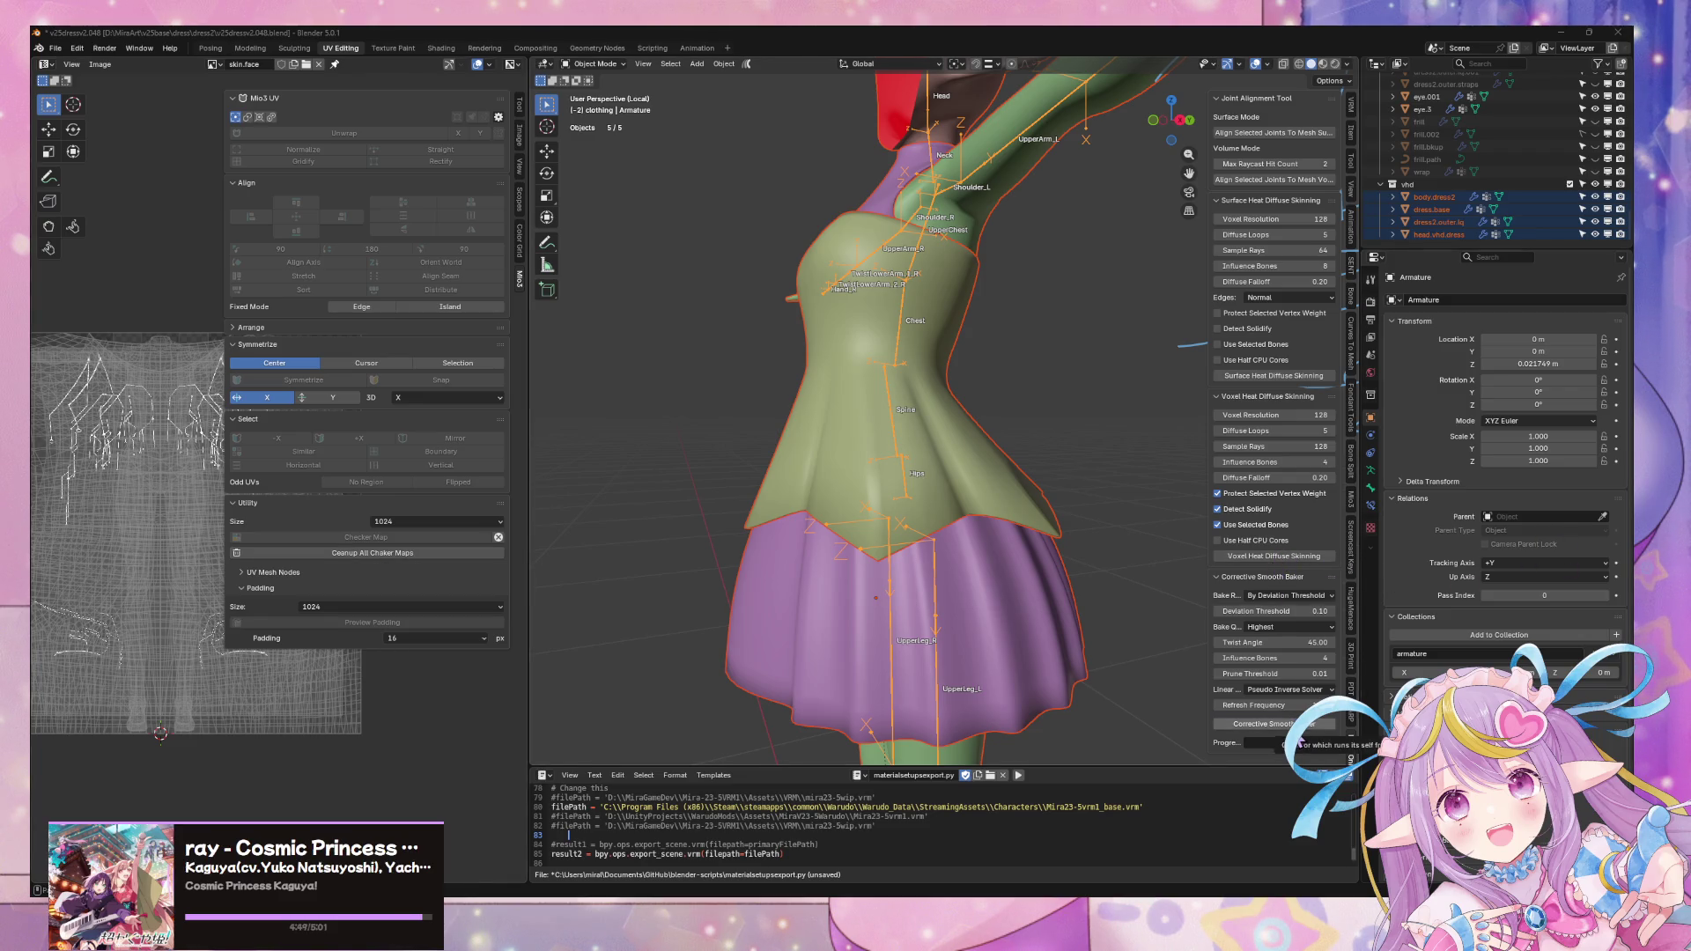
pyautogui.scroll(2, 657, 593)
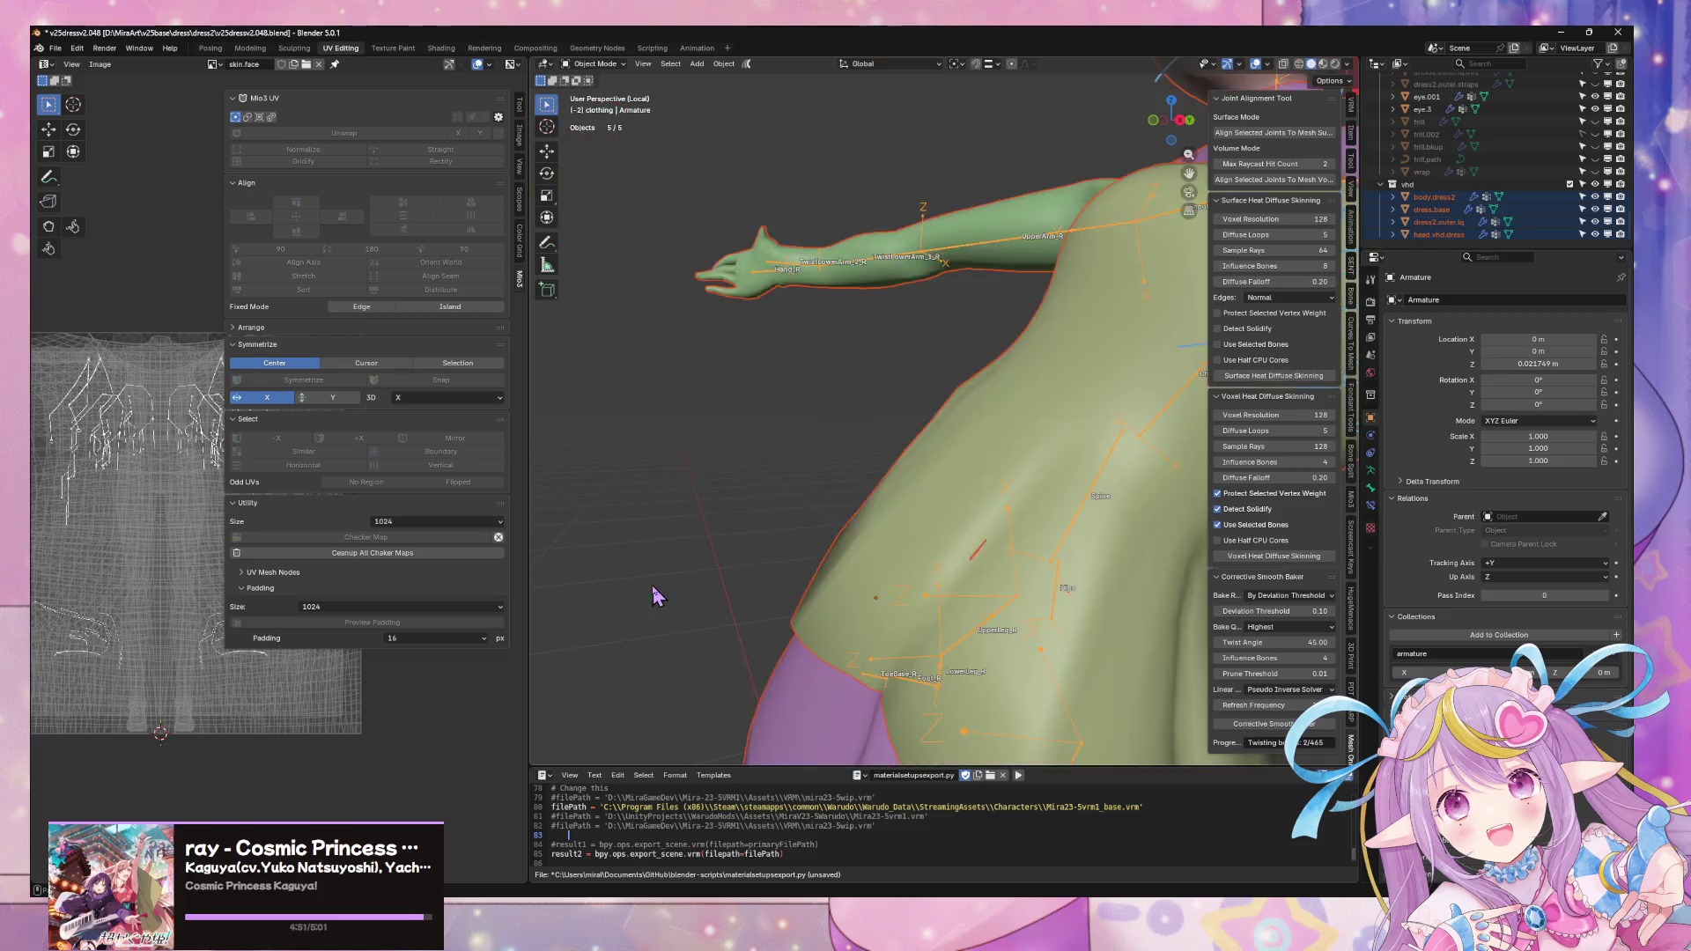
pyautogui.scroll(2, 657, 594)
pyautogui.scroll(2, 657, 593)
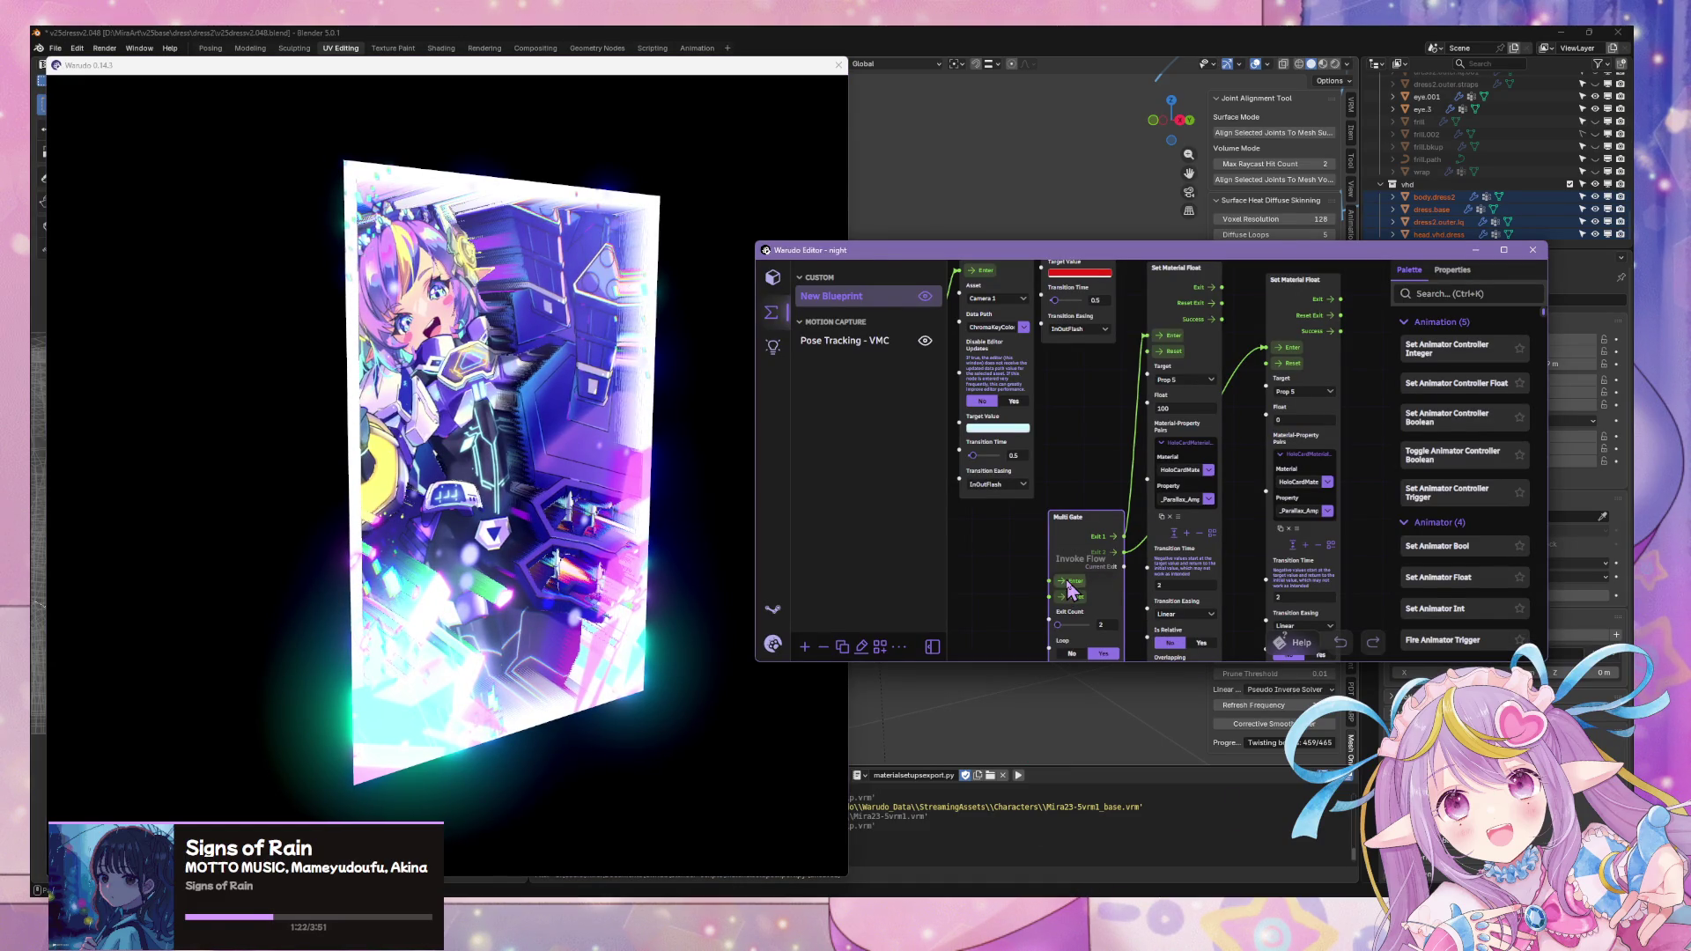
# - Check the Warudo windows and card preview, then bring Blender back to the front
pyautogui.click(705, 651)
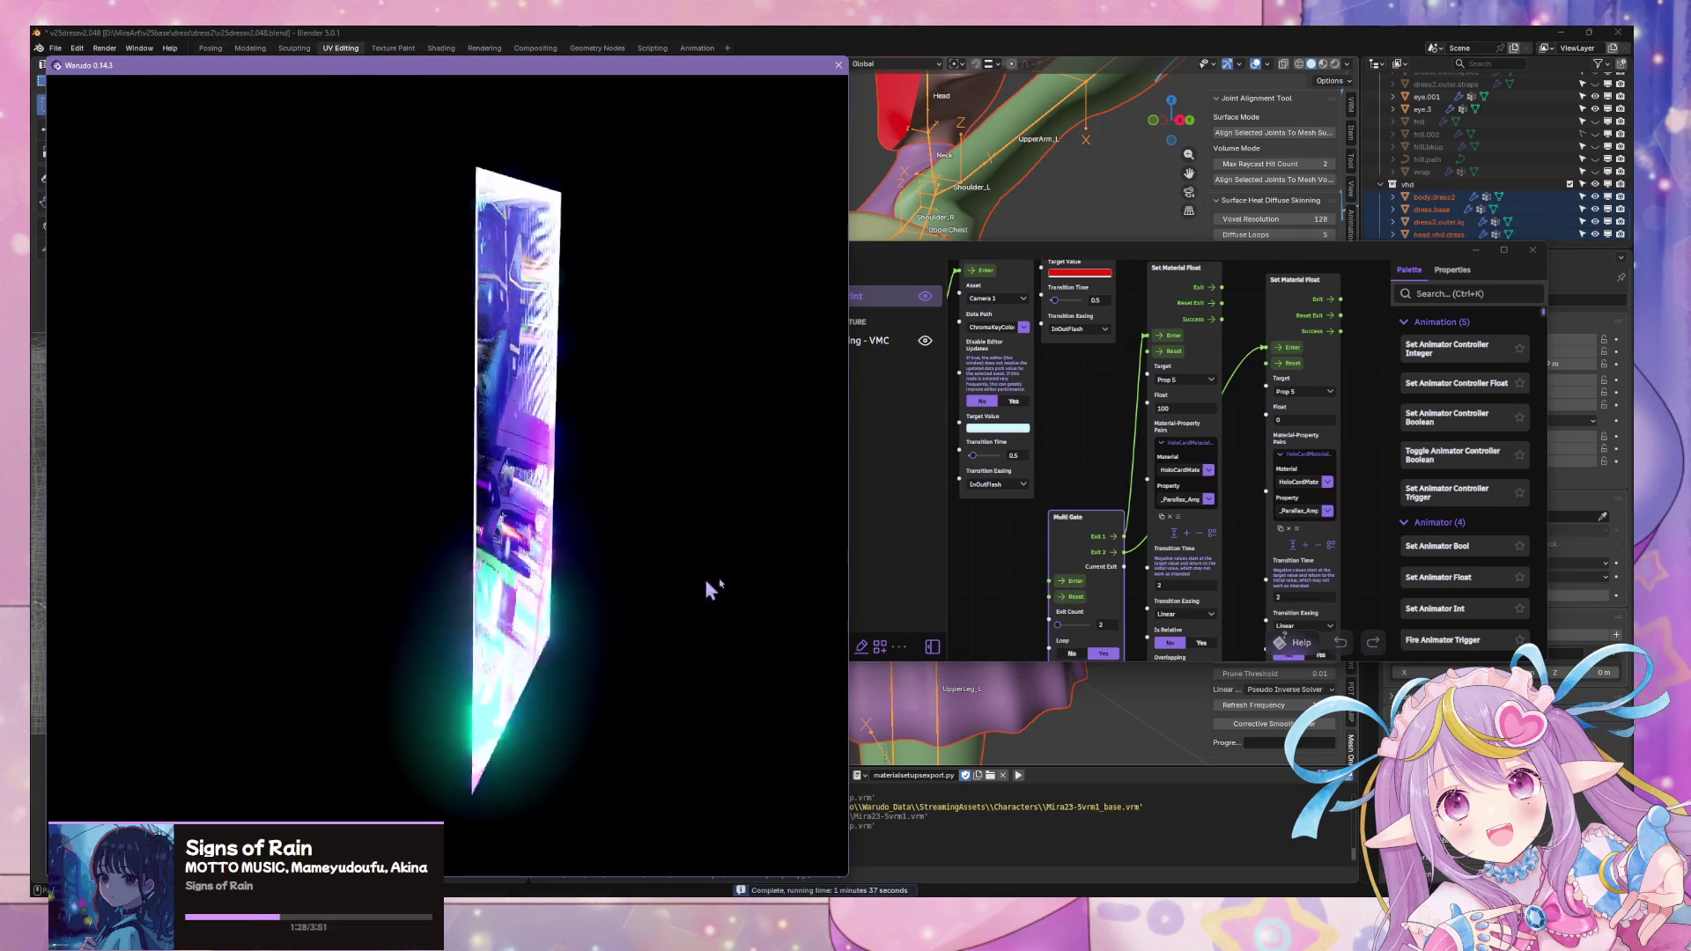
pyautogui.click(1070, 590)
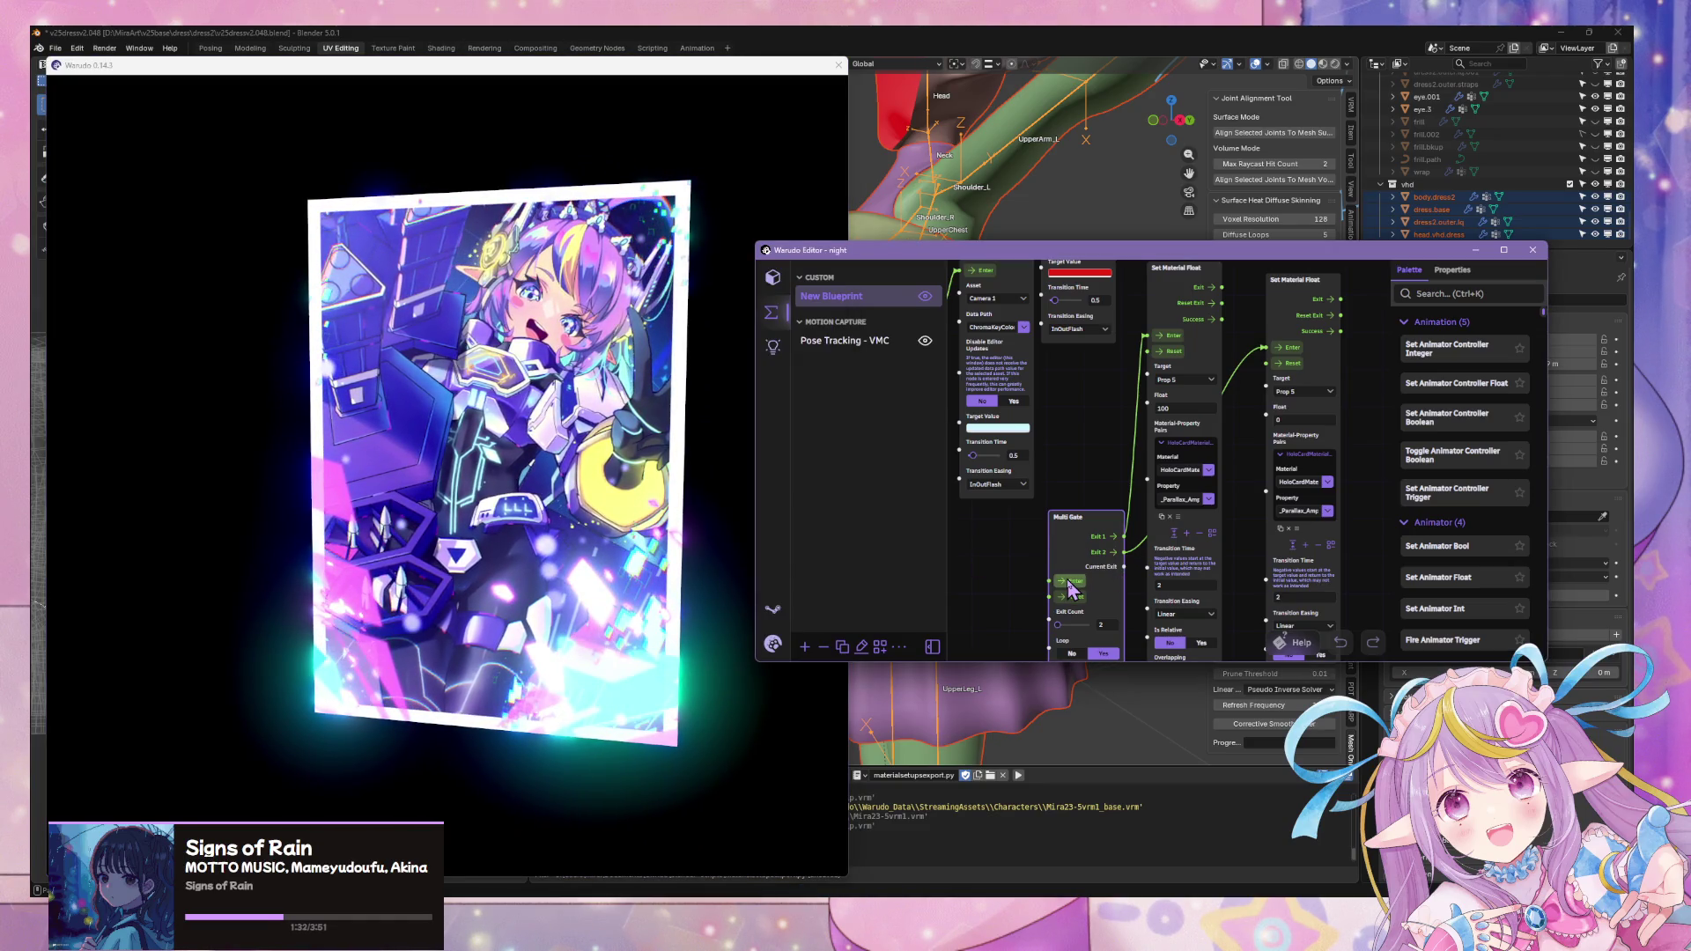
pyautogui.click(611, 481)
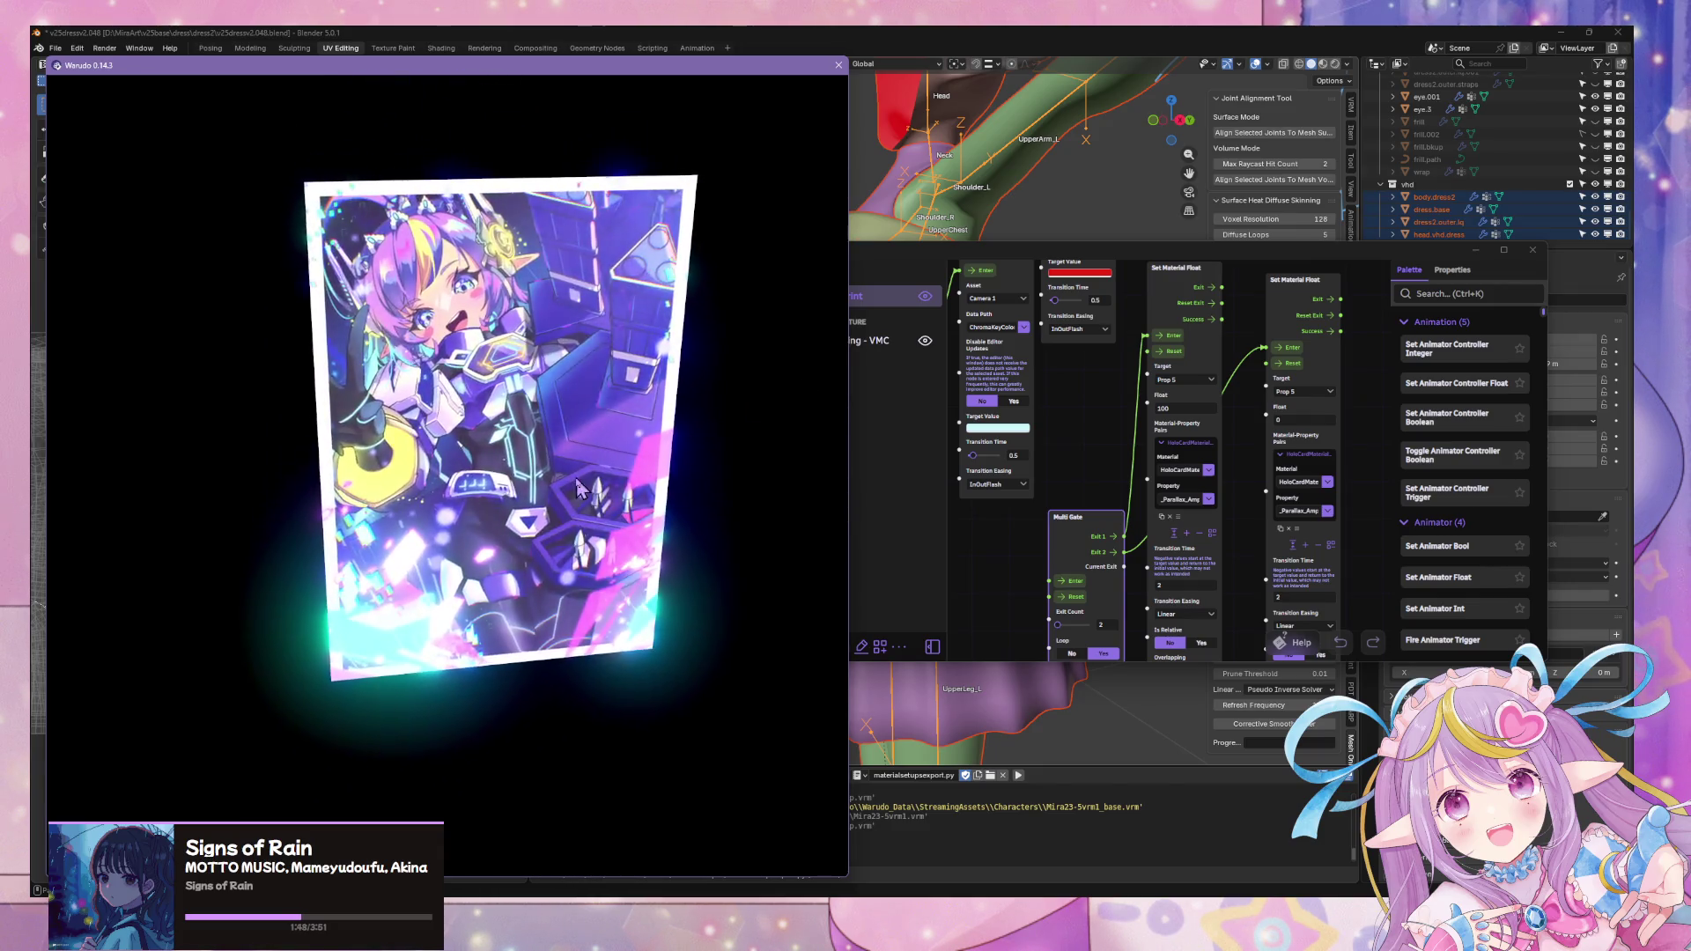
pyautogui.click(1154, 714)
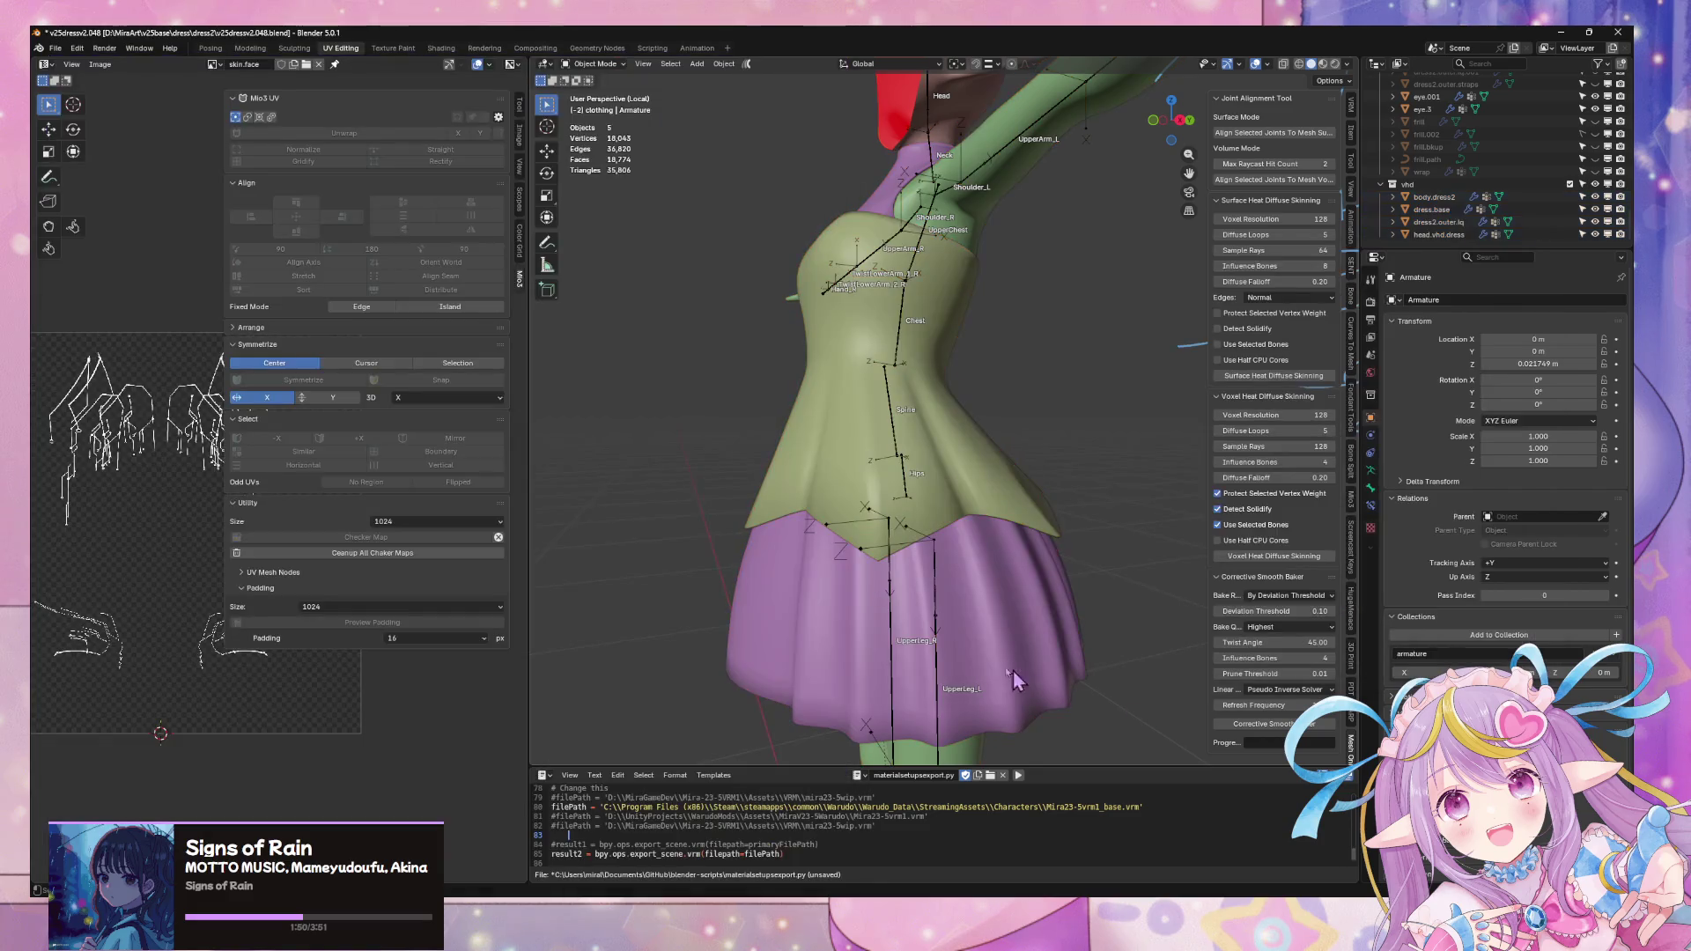
# - Leave local view, put the armature in Pose Mode and select the Shoulder_L bone
pyautogui.press('KP_Divide')
pyautogui.moveTo(1046, 612); pyautogui.dragTo(1048, 599, button='middle')
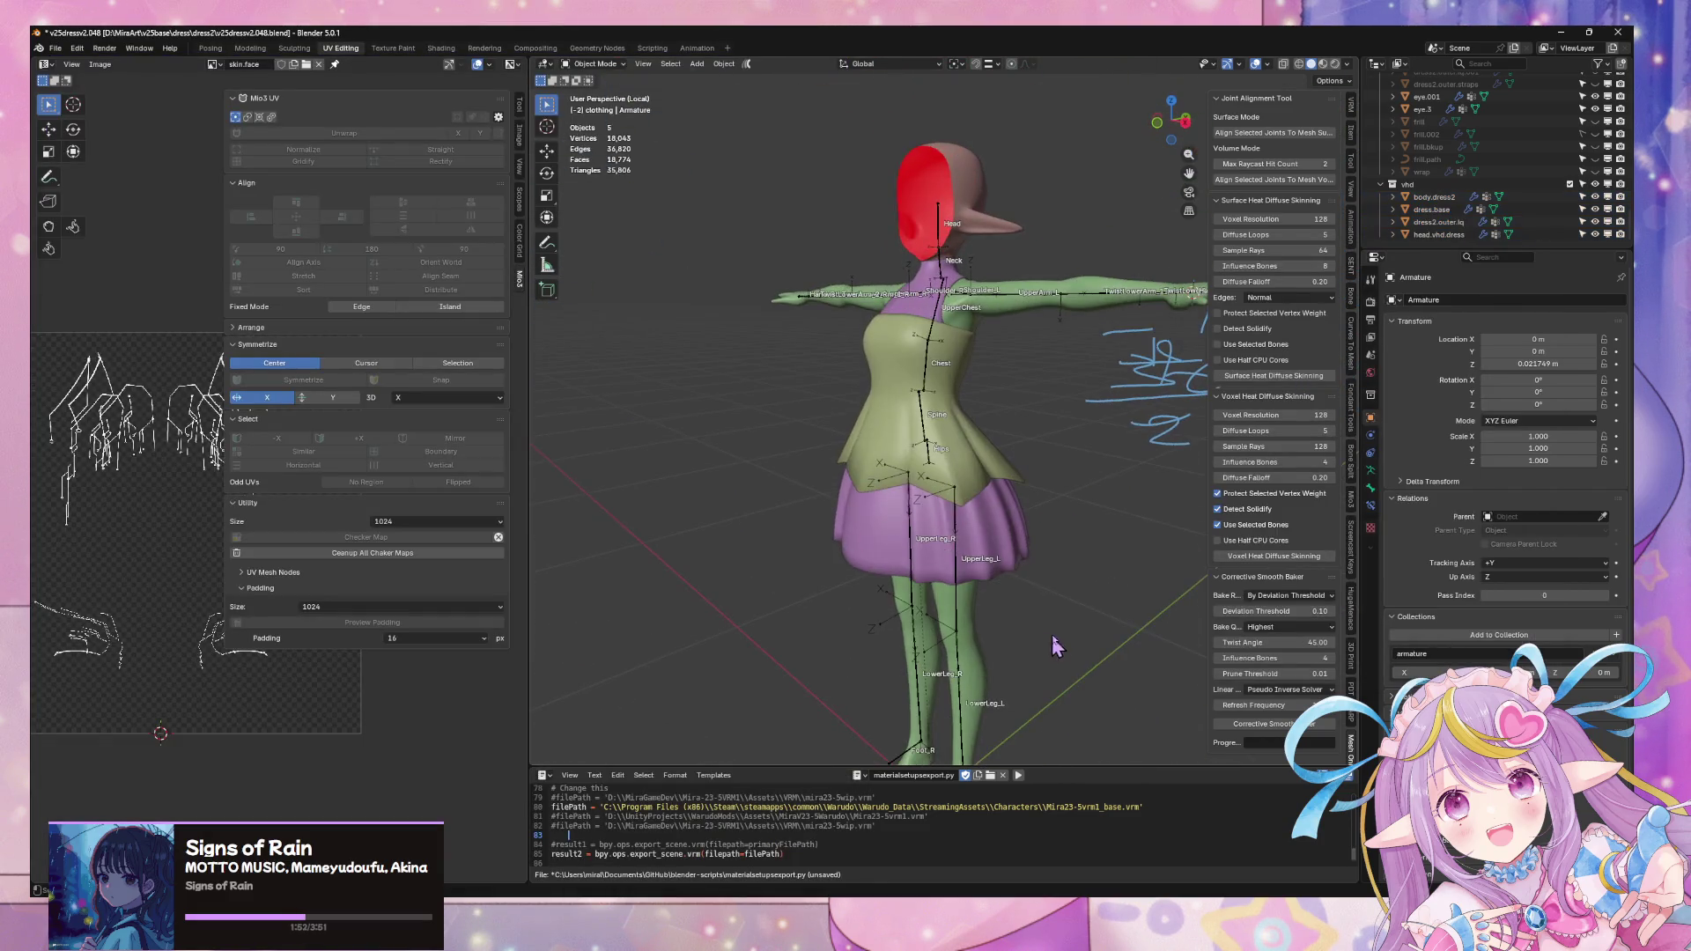
pyautogui.scroll(5, 1016, 611)
pyautogui.scroll(-3, 1015, 603)
pyautogui.scroll(-3, 988, 548)
pyautogui.moveTo(976, 536); pyautogui.dragTo(1007, 556, button='middle')
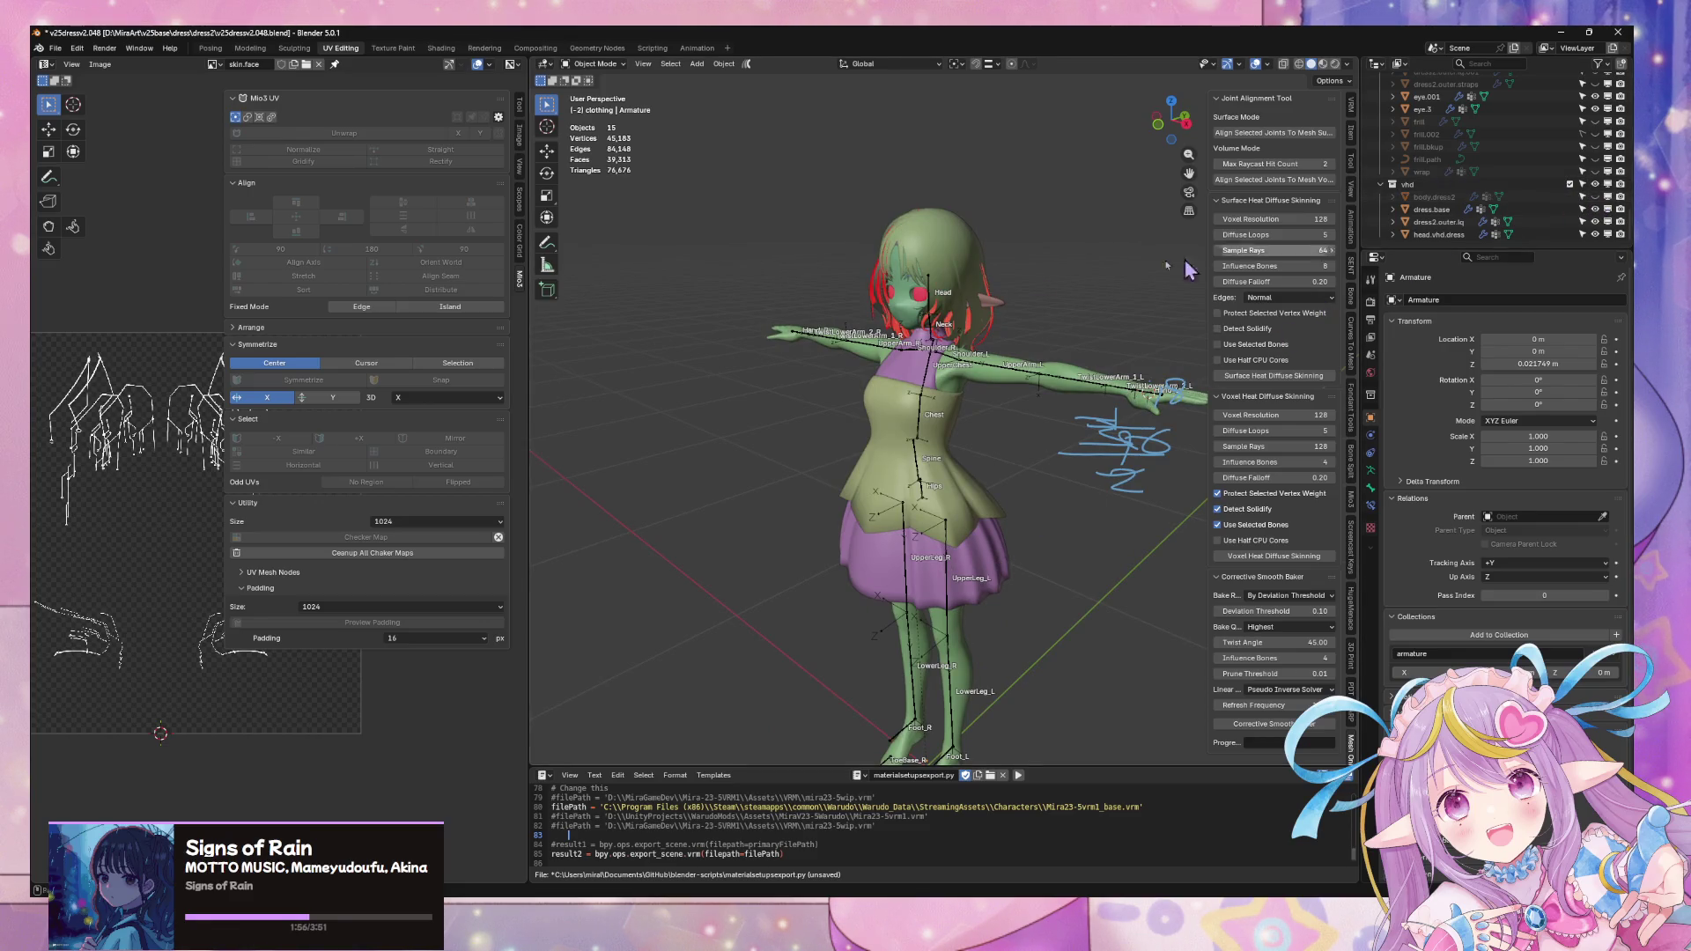
pyautogui.scroll(4, 986, 305)
pyautogui.click(1019, 308)
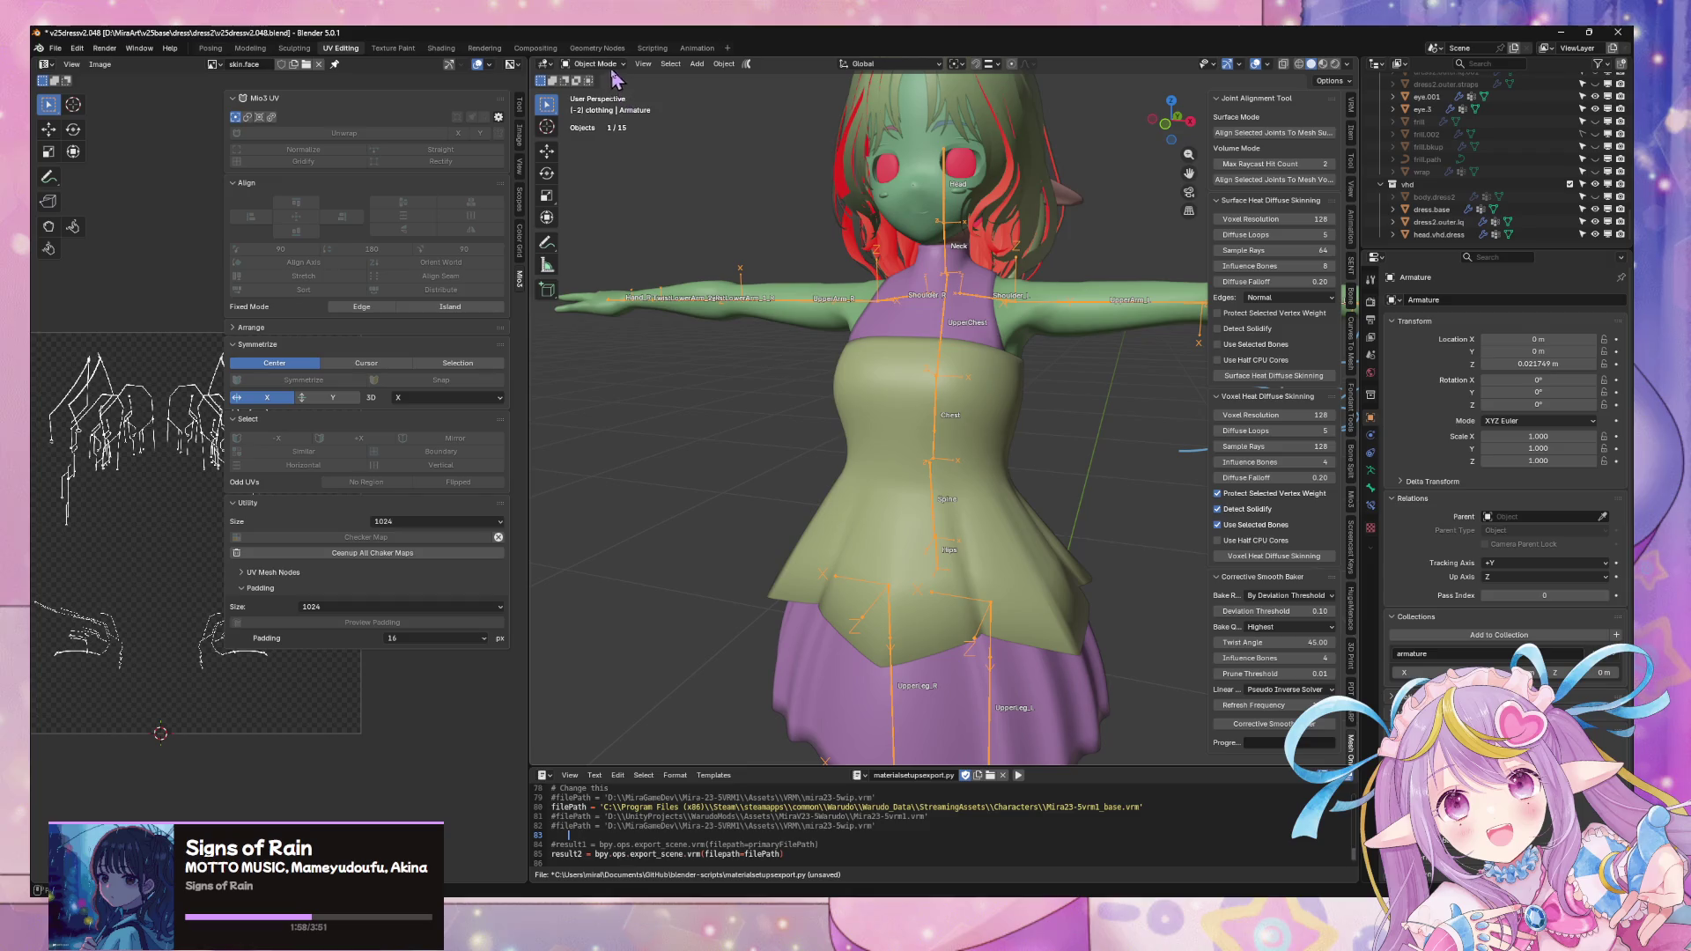
pyautogui.hotkey('ctrl', 'Tab')
pyautogui.click(999, 308)
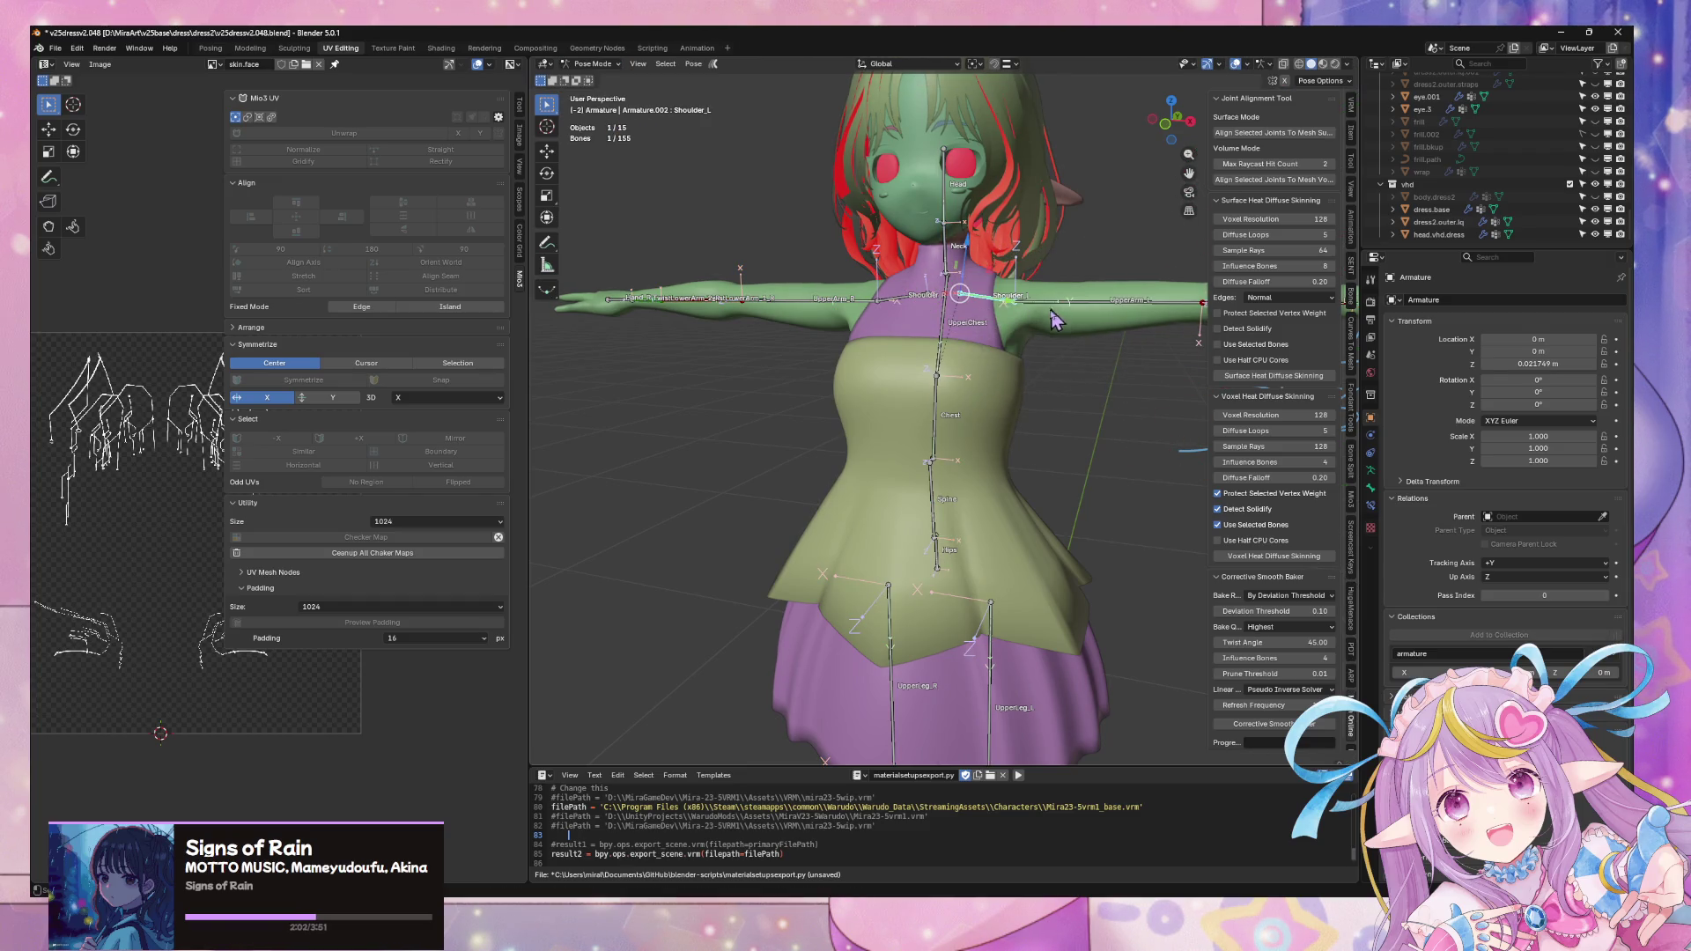
pyautogui.click(954, 354)
pyautogui.press('r')
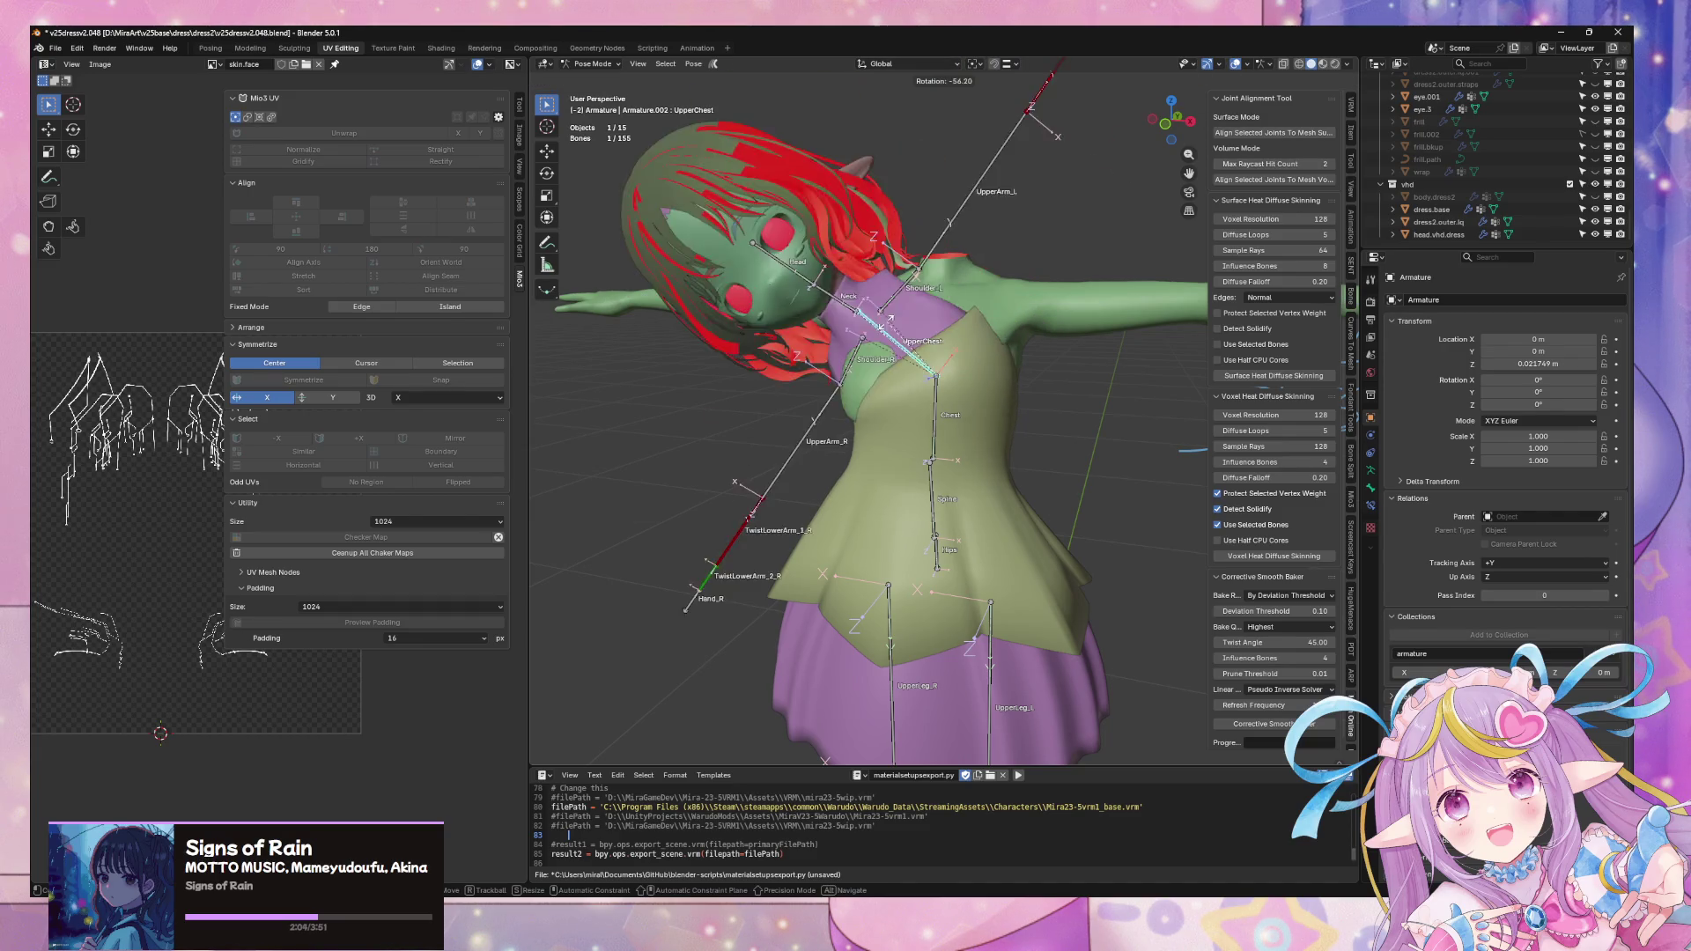
pyautogui.press('Escape')
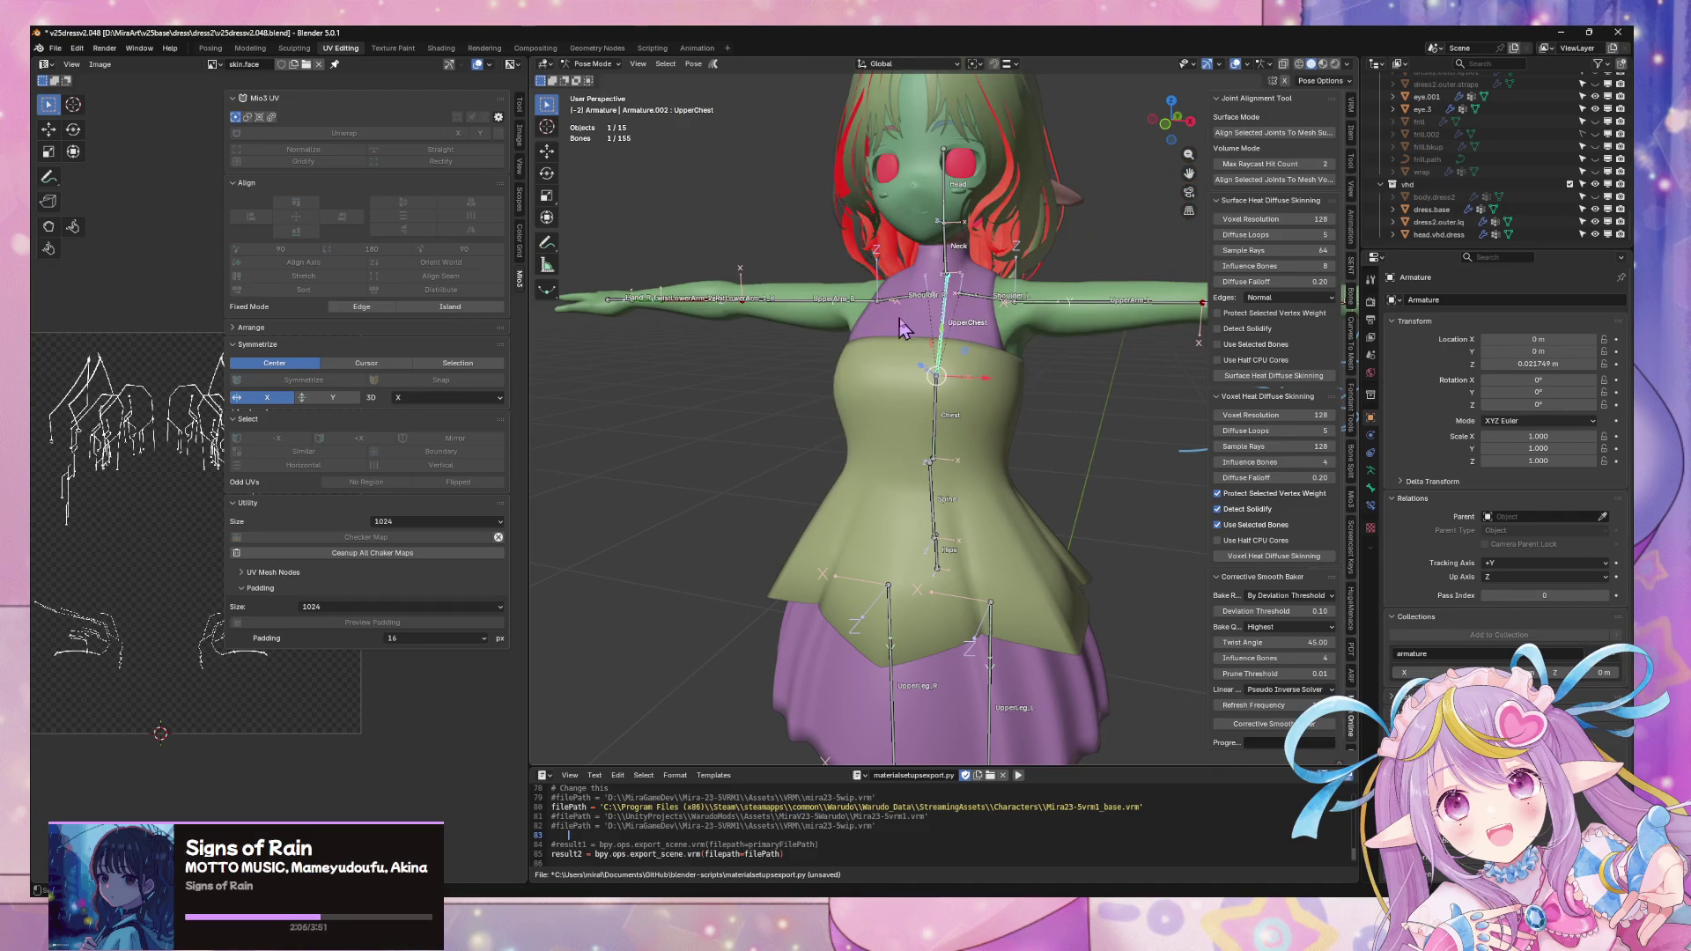
pyautogui.click(1434, 196)
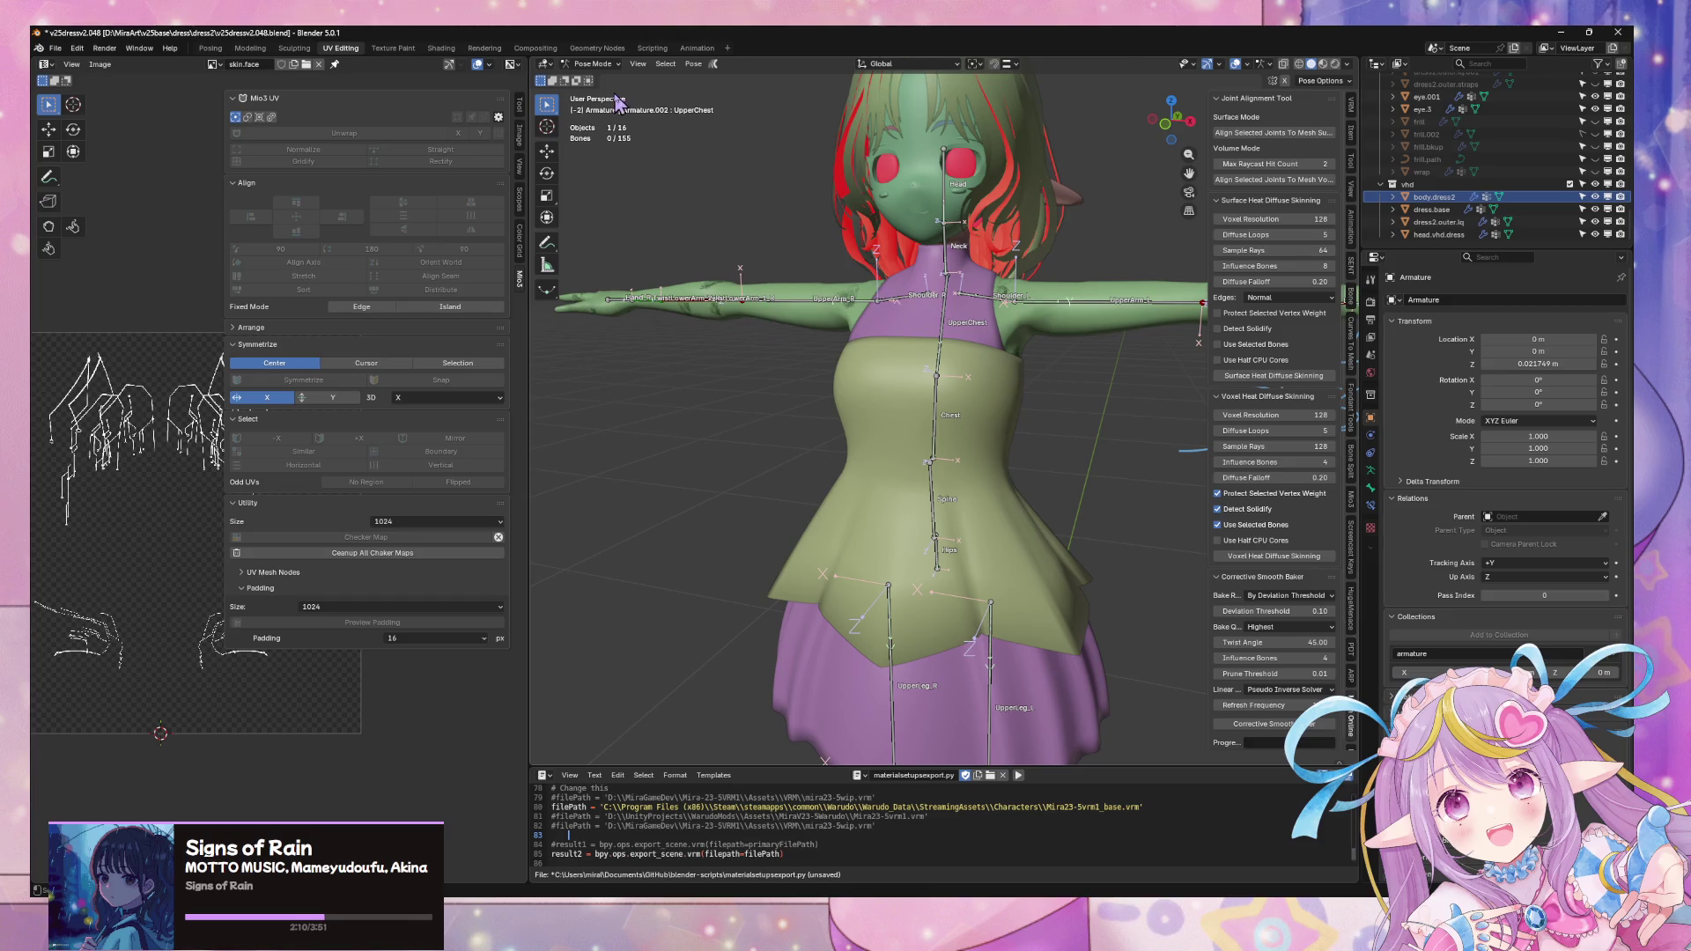
pyautogui.click(591, 63)
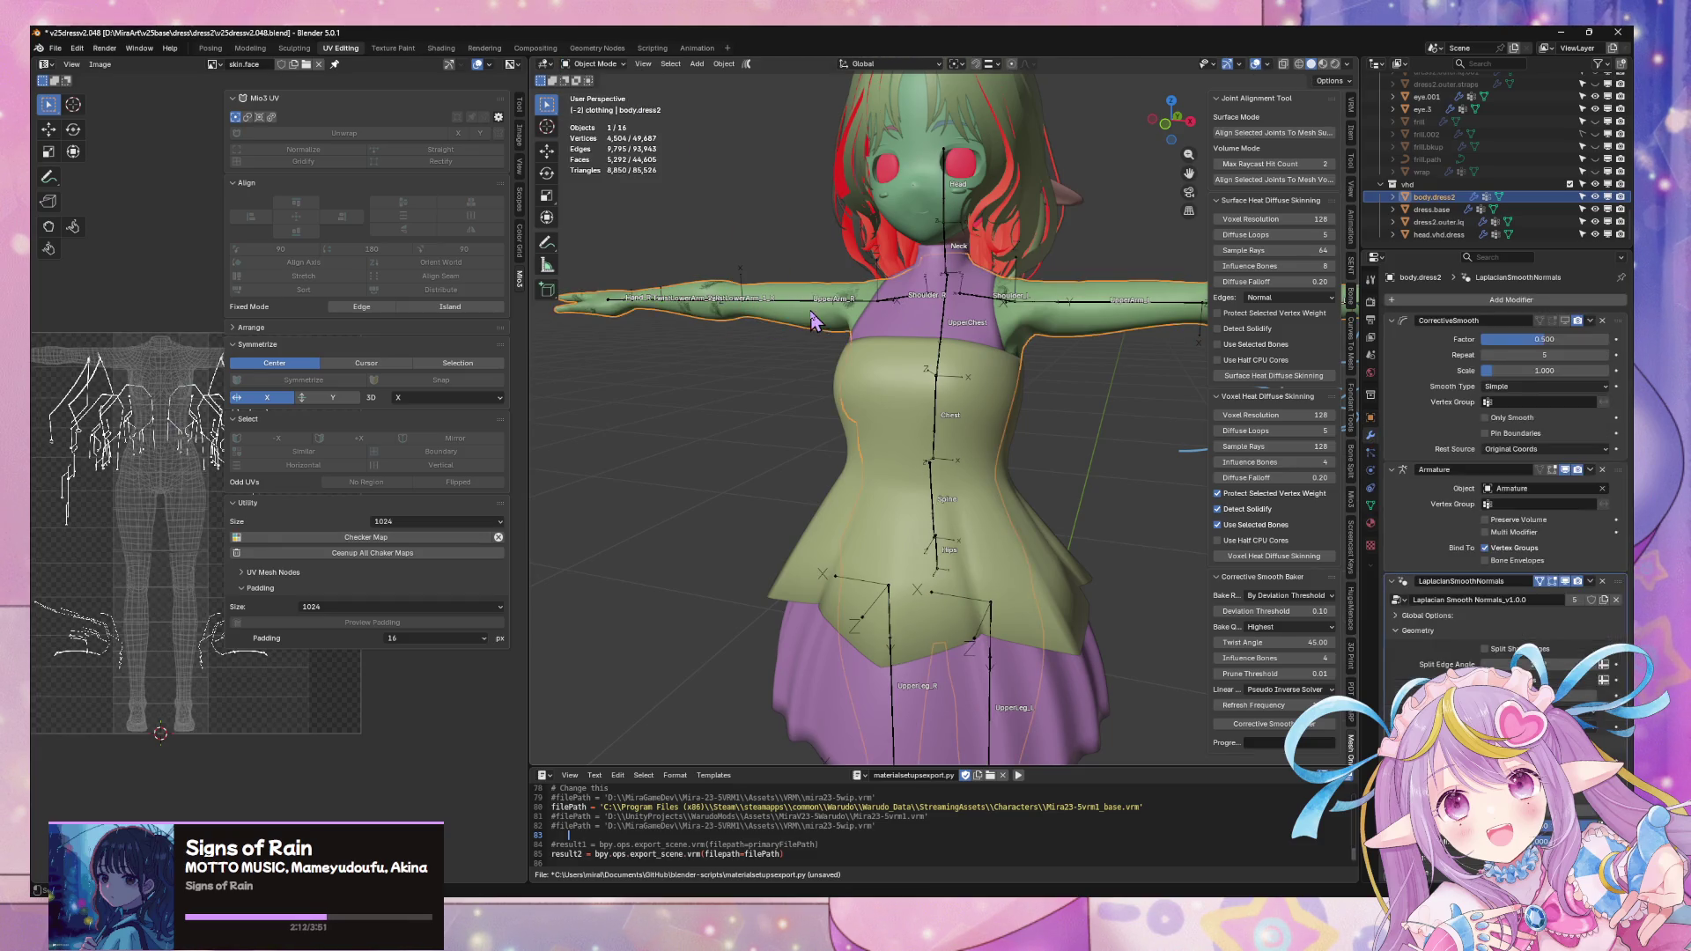
# - Compare body.posebackup.001's modifier stack, then make the armature active again
pyautogui.click(1064, 305)
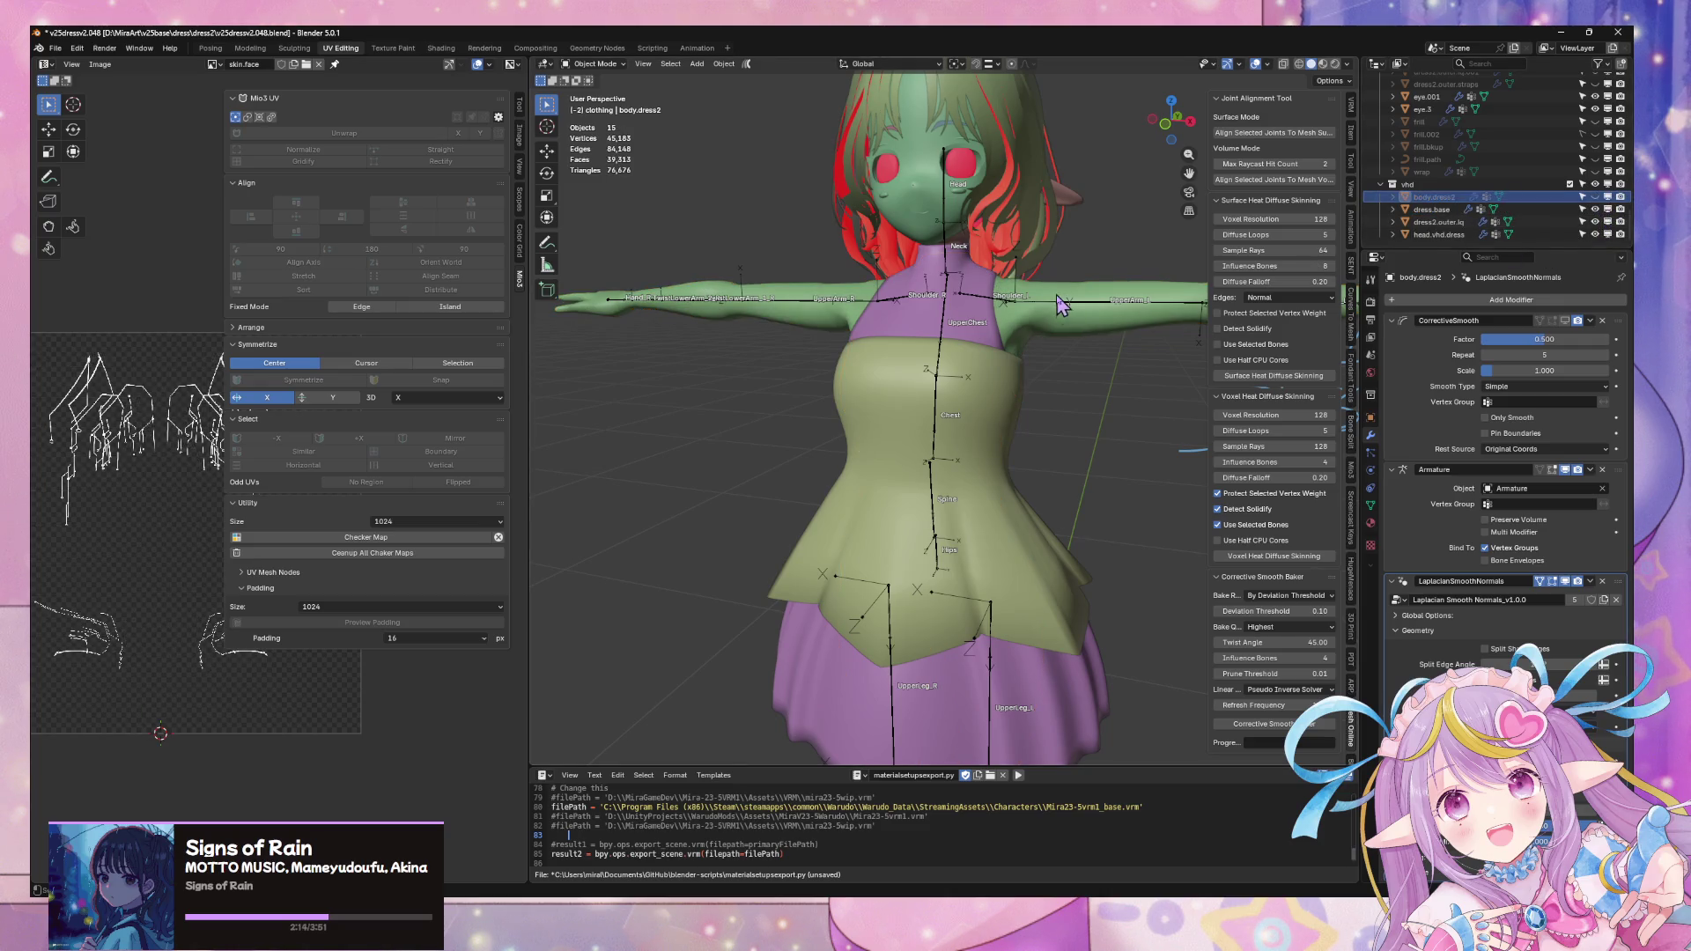
pyautogui.click(1051, 330)
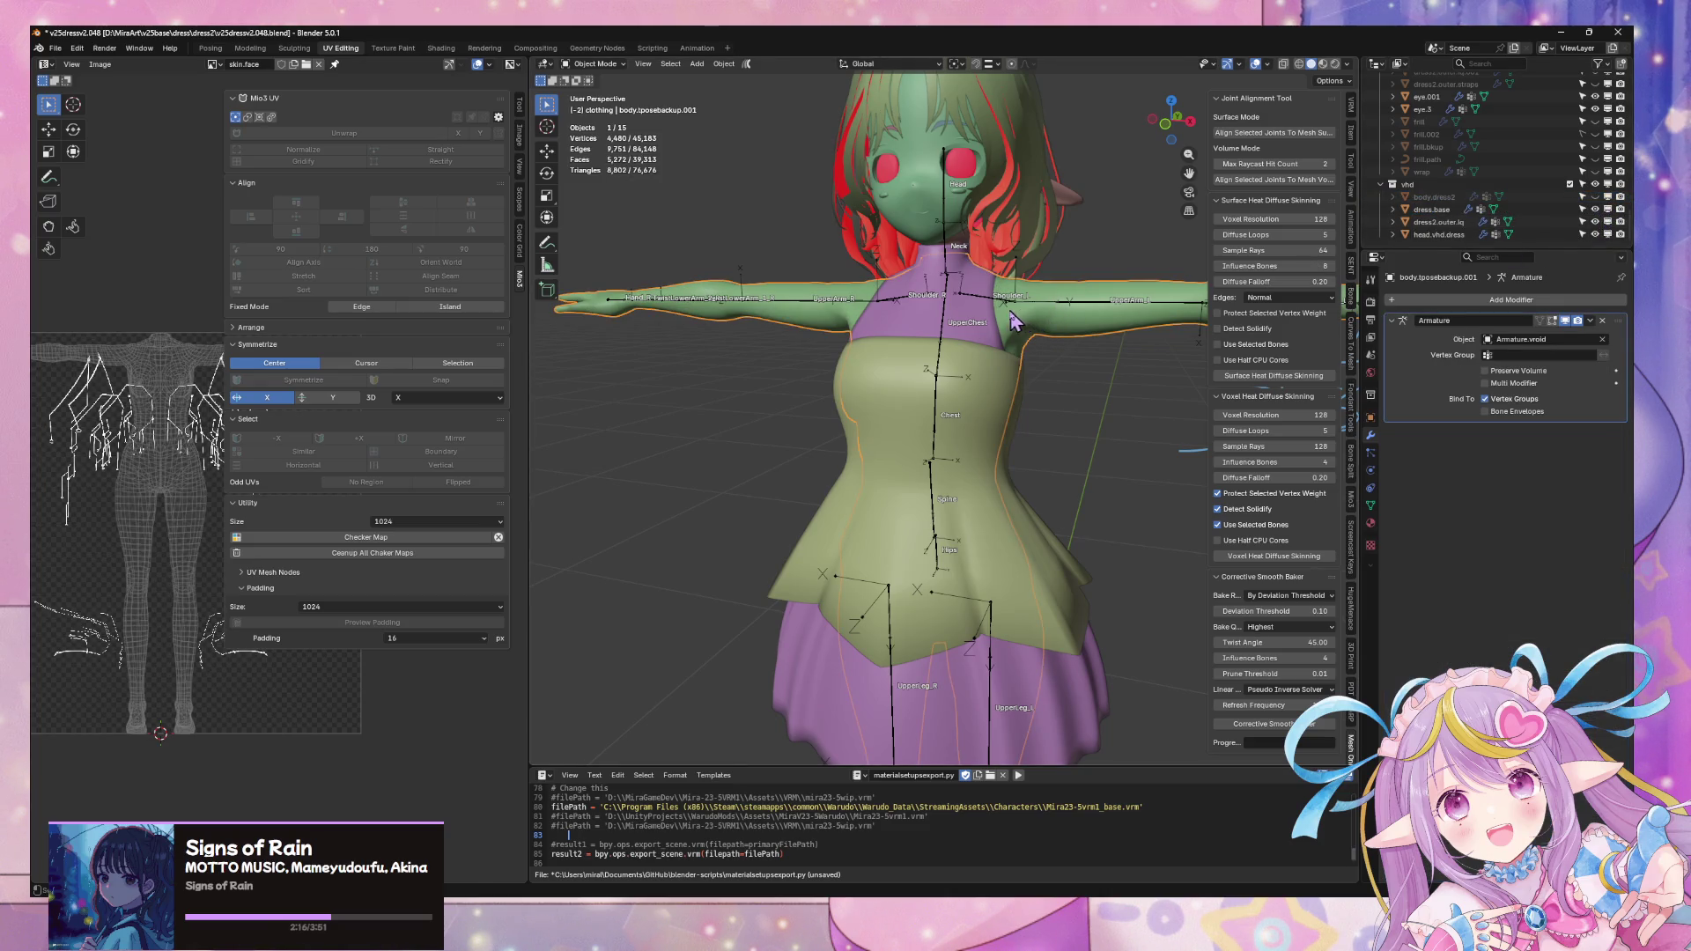
pyautogui.press('space')
pyautogui.press('Escape')
pyautogui.keyDown('shift'); pyautogui.moveTo(1037, 327); pyautogui.dragTo(980, 291, button='middle'); pyautogui.keyUp('shift')
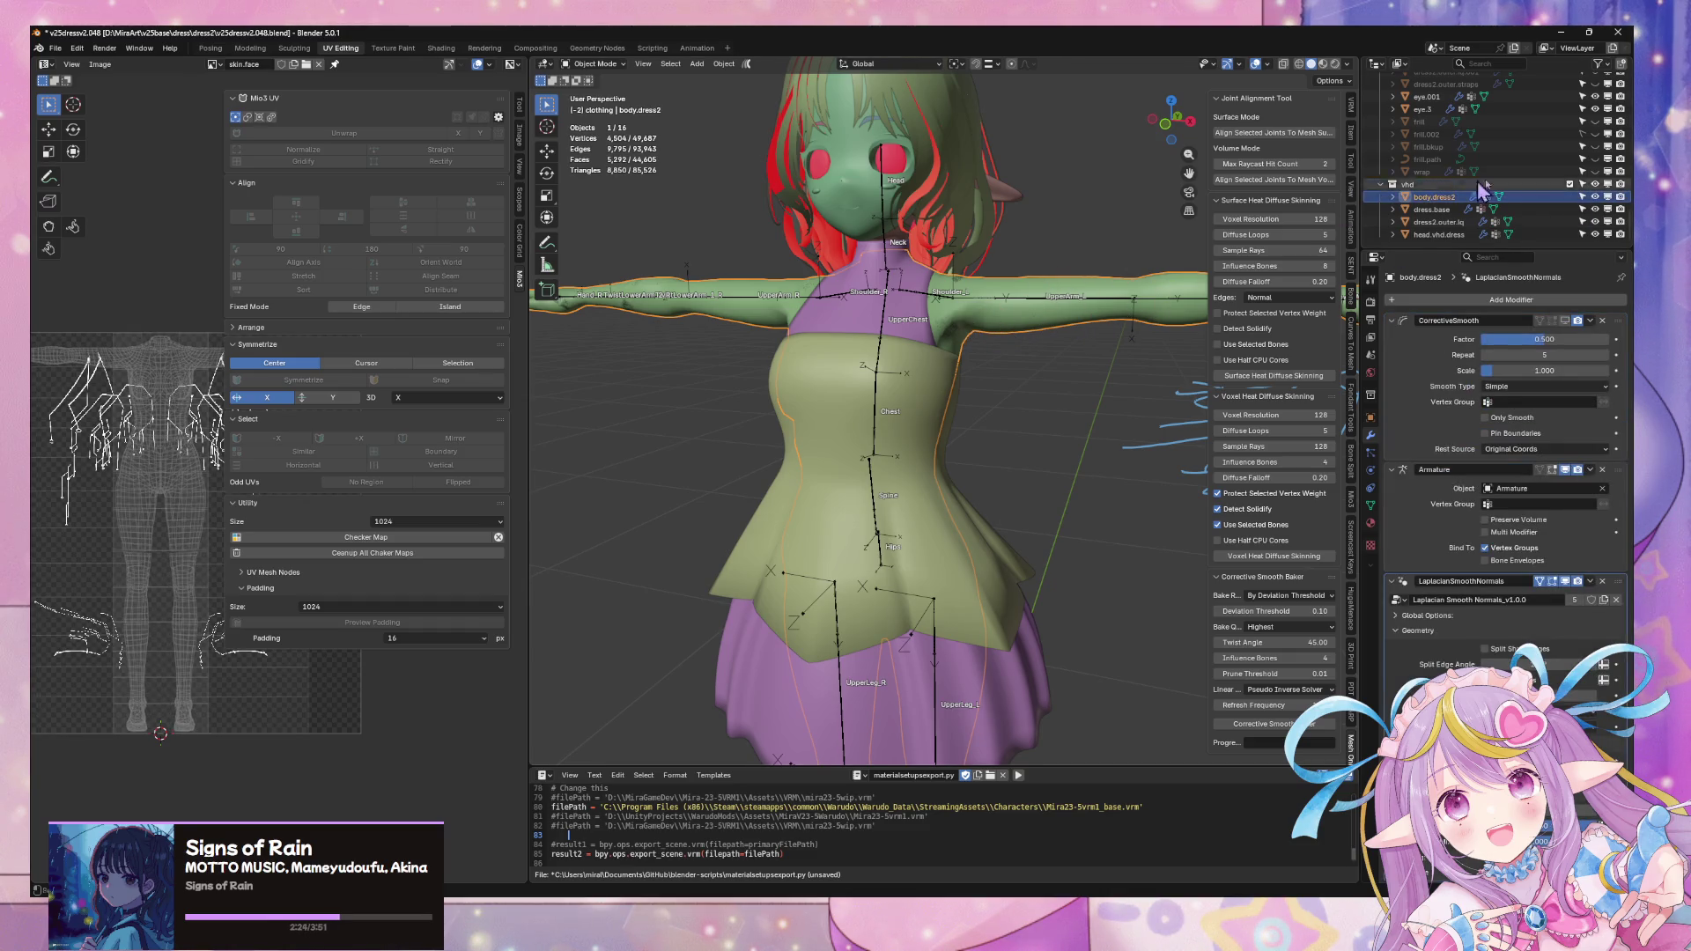
pyautogui.scroll(-3, 1531, 178)
pyautogui.scroll(-3, 1530, 178)
pyautogui.scroll(-3, 1530, 178)
pyautogui.scroll(-3, 1531, 179)
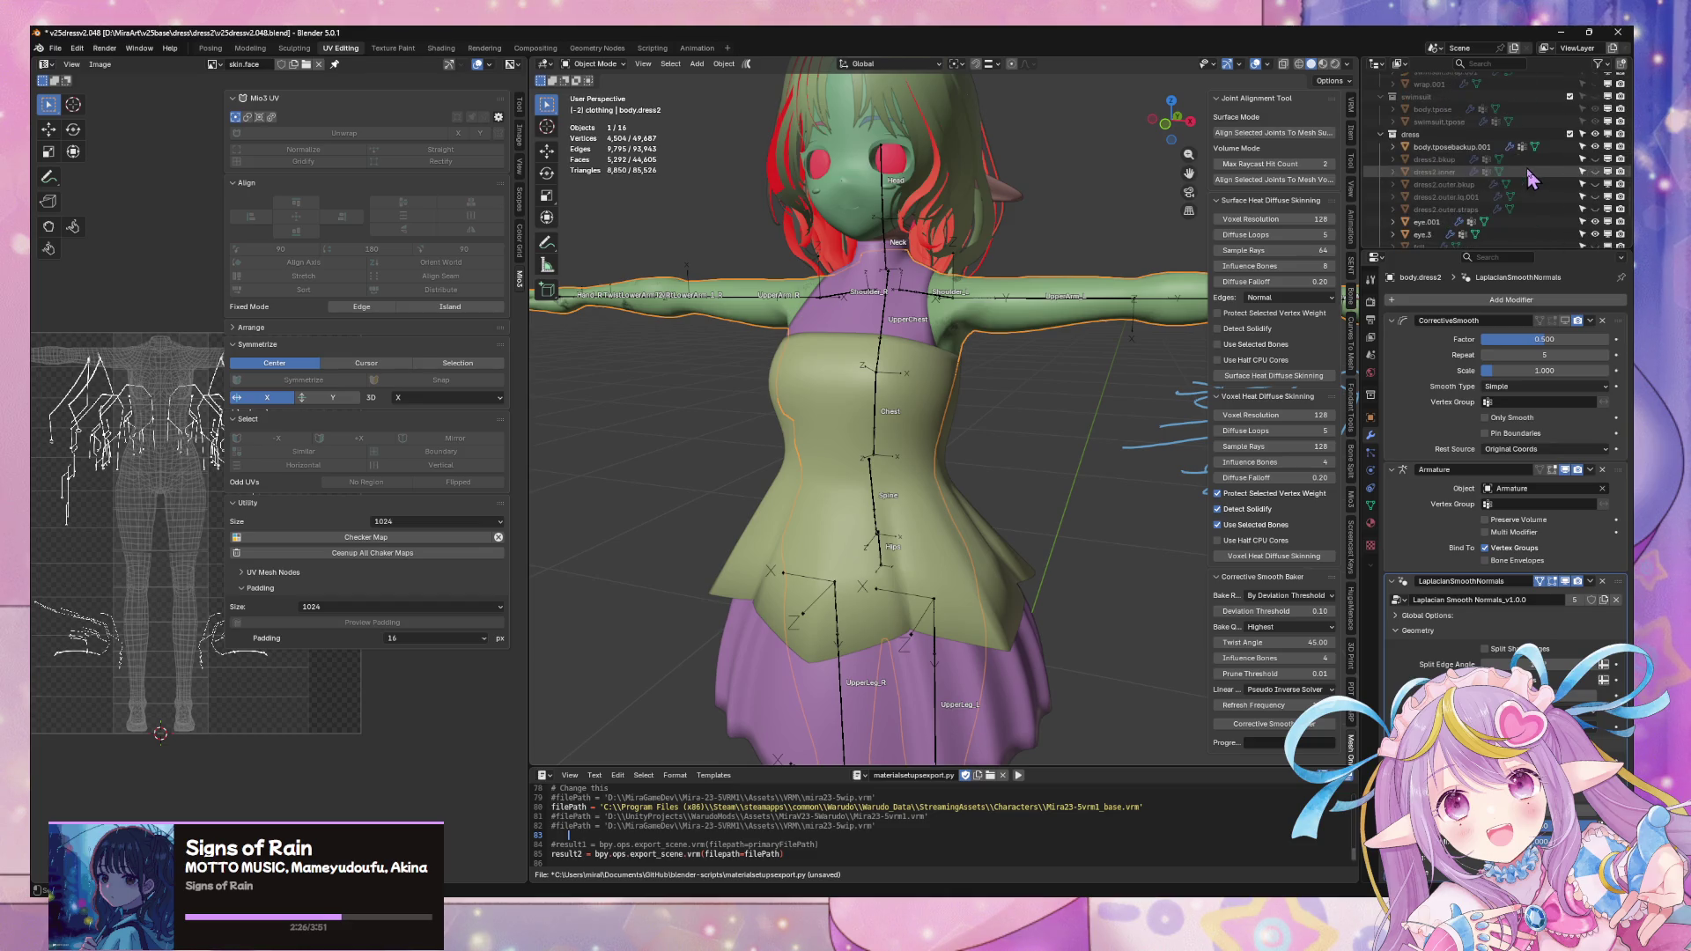
pyautogui.scroll(-3, 1530, 178)
pyautogui.scroll(-3, 1530, 179)
pyautogui.scroll(-2, 1530, 178)
pyautogui.click(939, 311)
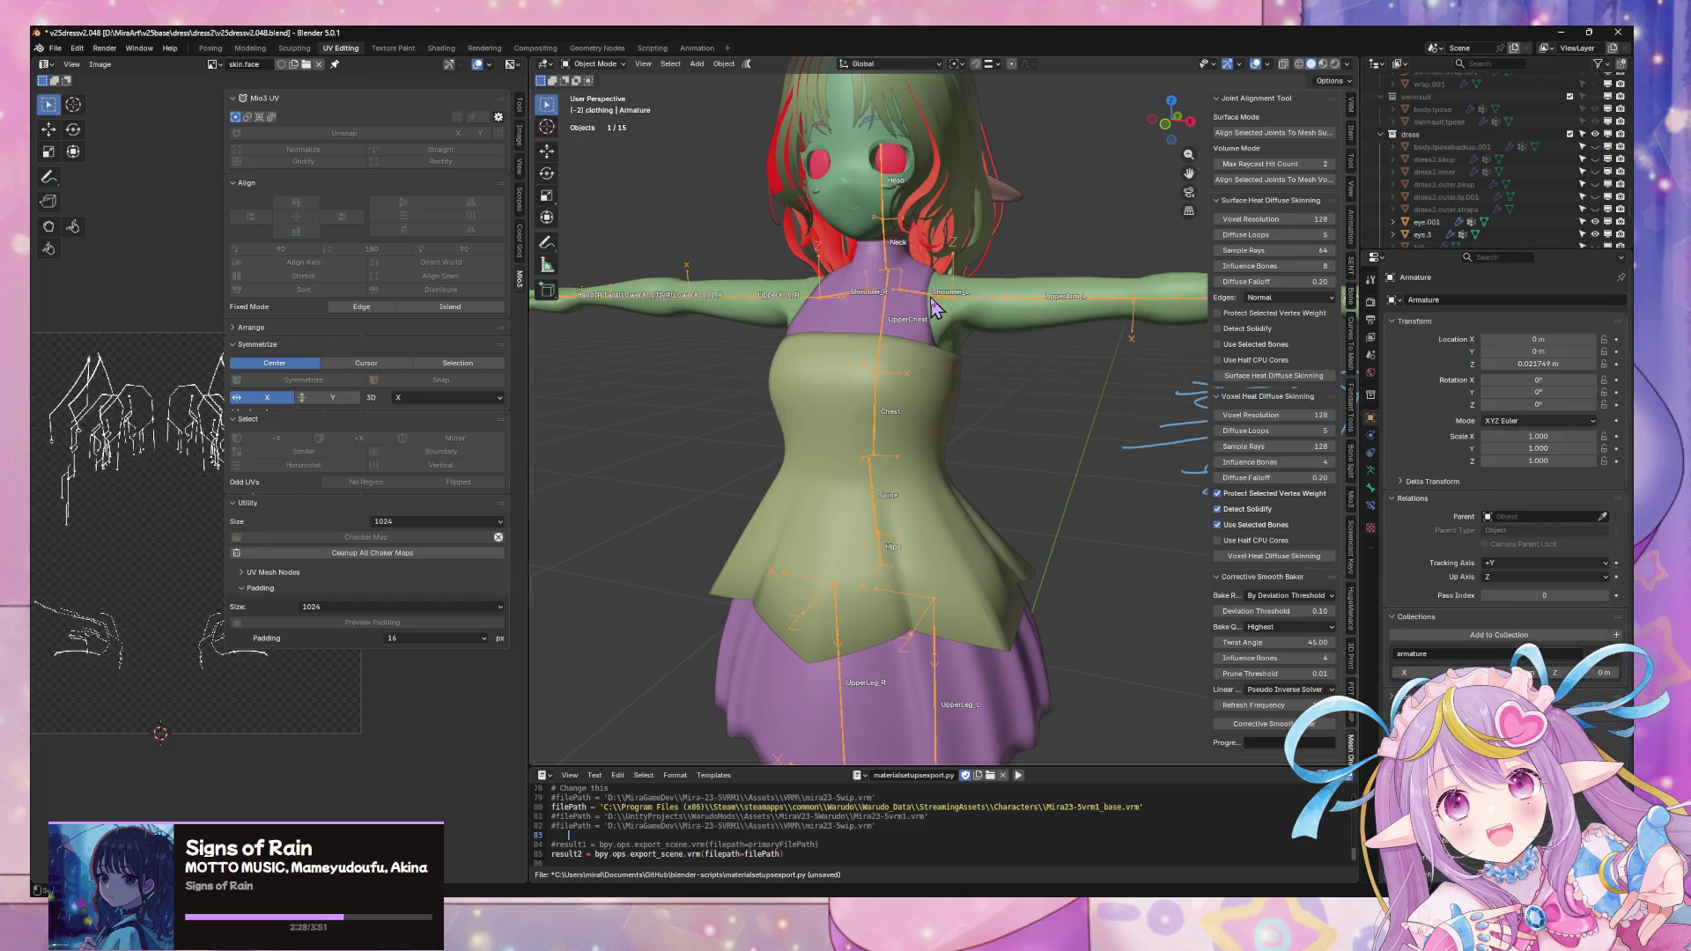
# - In Pose Mode, rotate the Shoulder_L and Hand_L bones to test the arm
pyautogui.click(595, 63)
pyautogui.click(597, 106)
pyautogui.click(950, 288)
pyautogui.press('r')
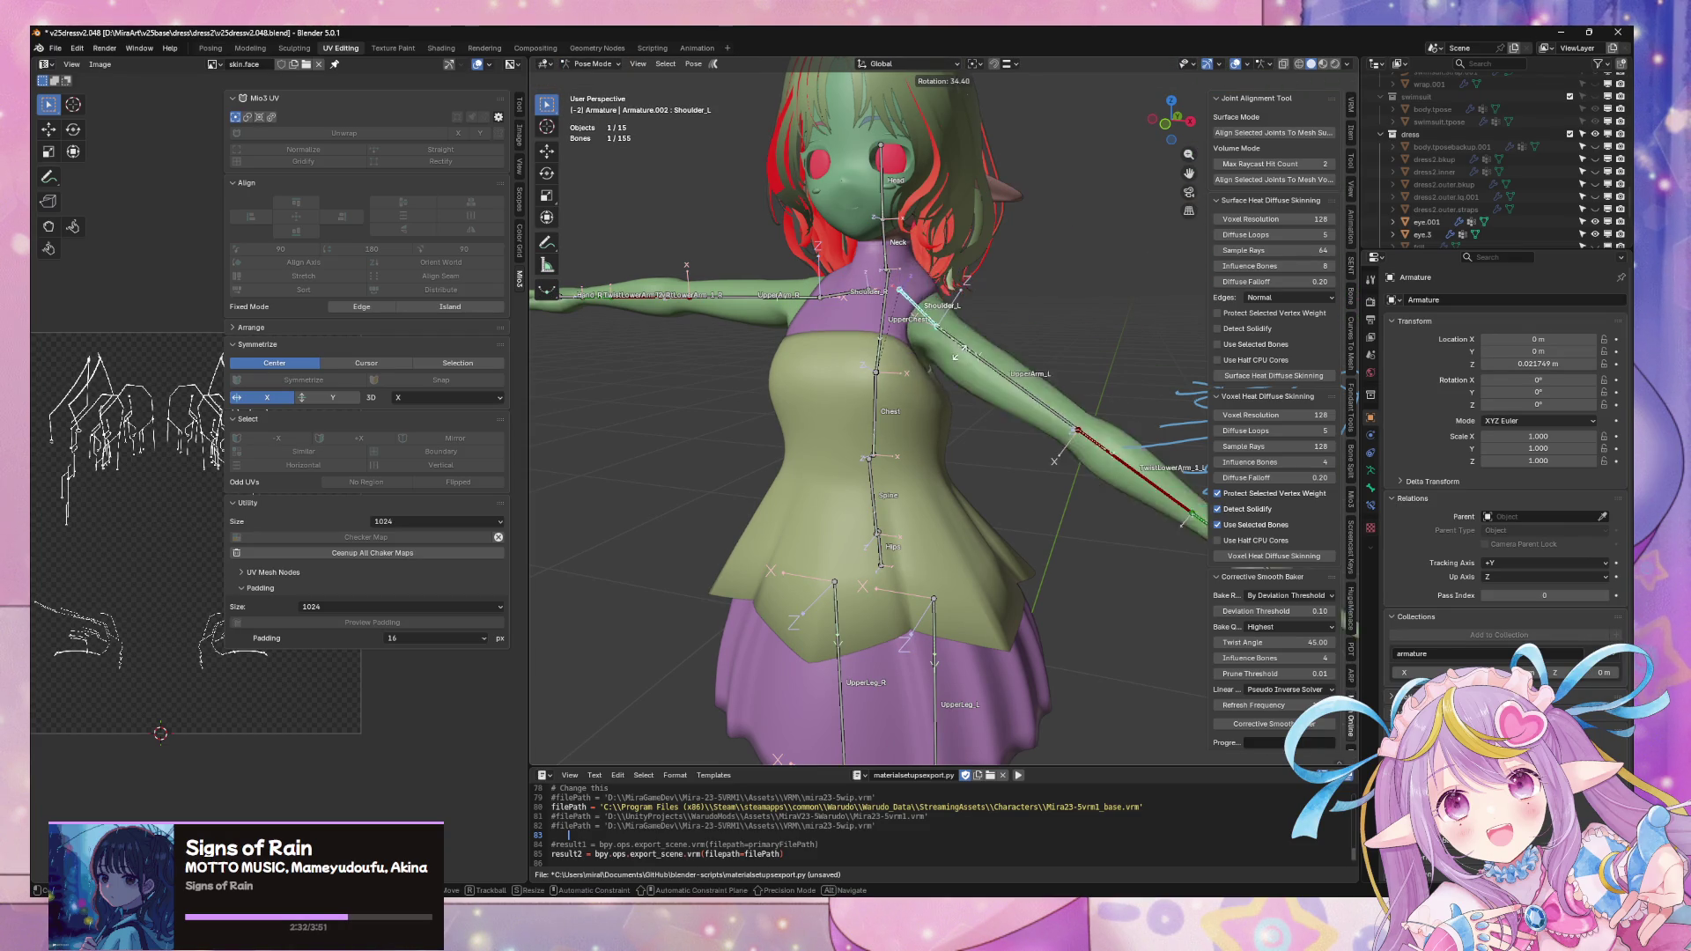
pyautogui.click(983, 348)
pyautogui.moveTo(982, 349)
pyautogui.mouseDown(button='middle')
pyautogui.moveTo(931, 397)
pyautogui.moveTo(947, 396)
pyautogui.mouseUp(button='middle')
pyautogui.click(946, 397)
pyautogui.press('r')
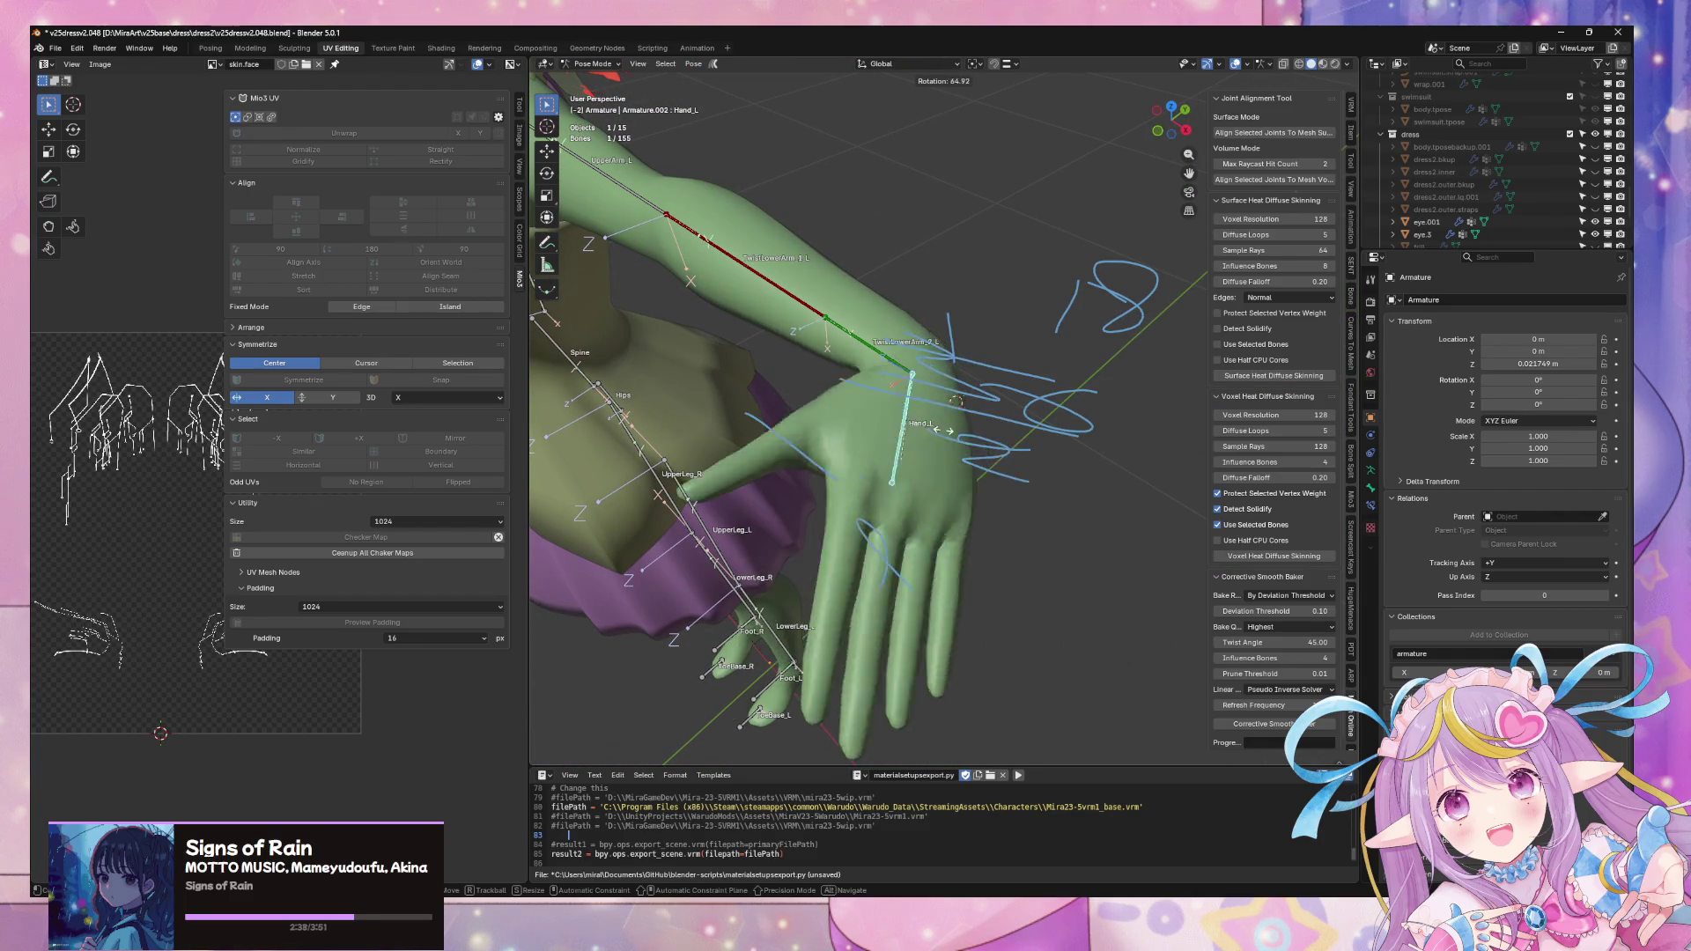
pyautogui.click(820, 352)
# - Test-rotate both TwistLowerArm_L bones, cancelling each, and show the armature's data settings
pyautogui.moveTo(821, 351); pyautogui.dragTo(868, 420, button='middle')
pyautogui.click(868, 421)
pyautogui.press('r')
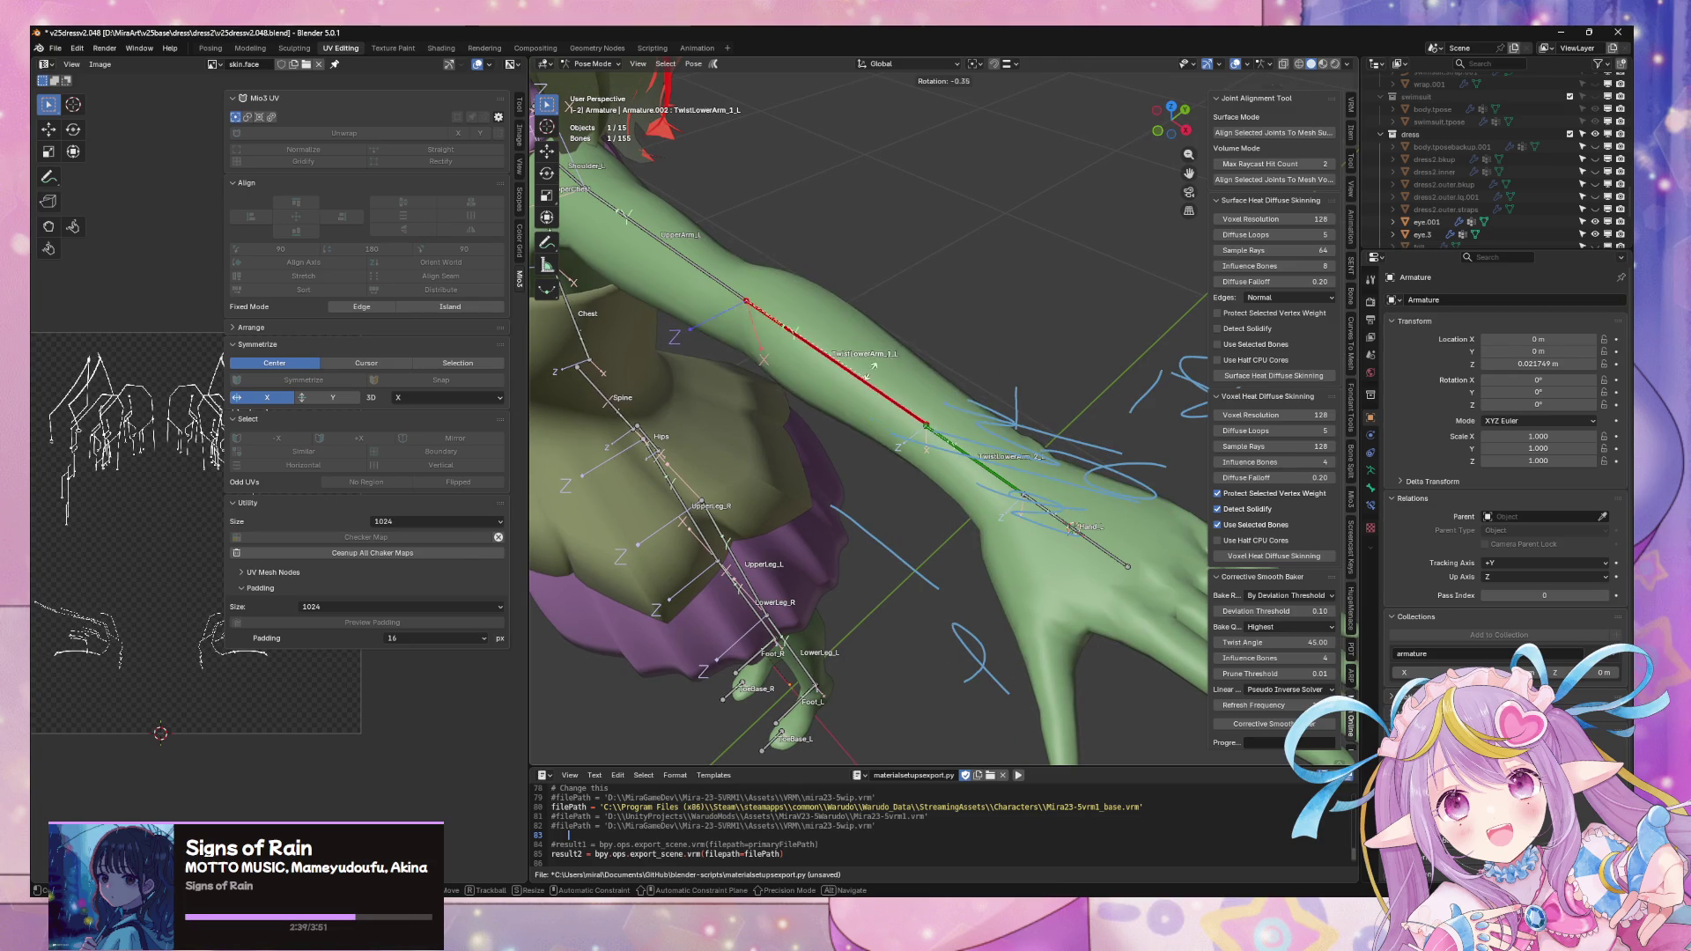
pyautogui.rightClick(985, 460)
pyautogui.click(984, 459)
pyautogui.press('r')
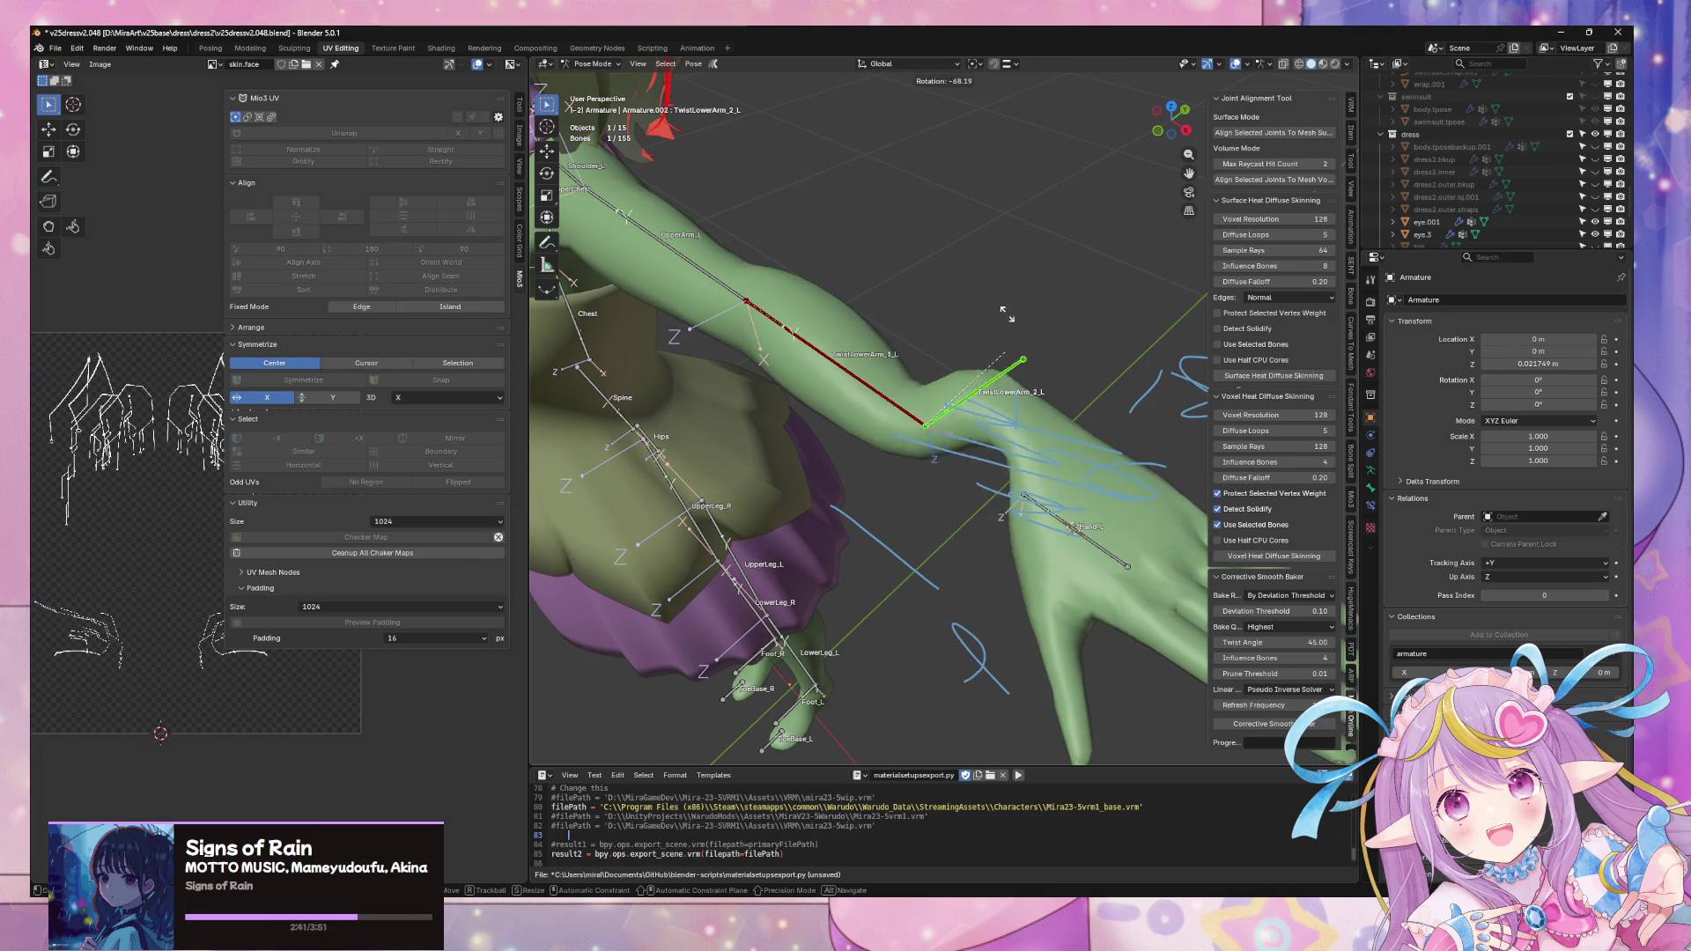
pyautogui.press('Escape')
pyautogui.click(591, 63)
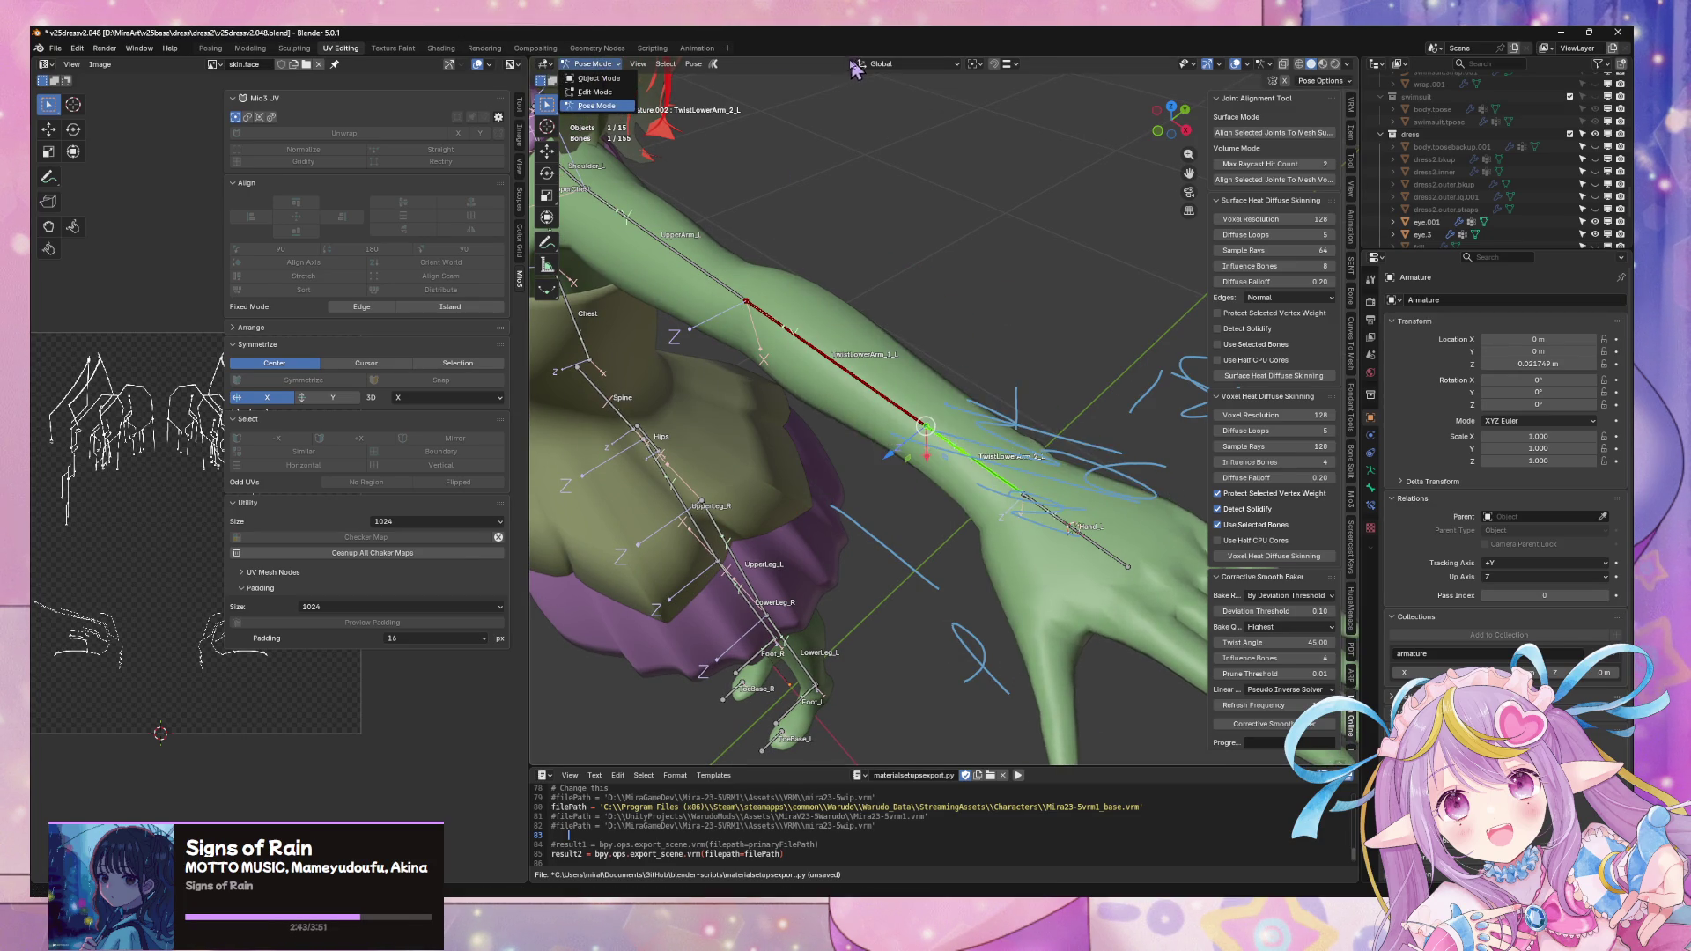
pyautogui.click(1371, 473)
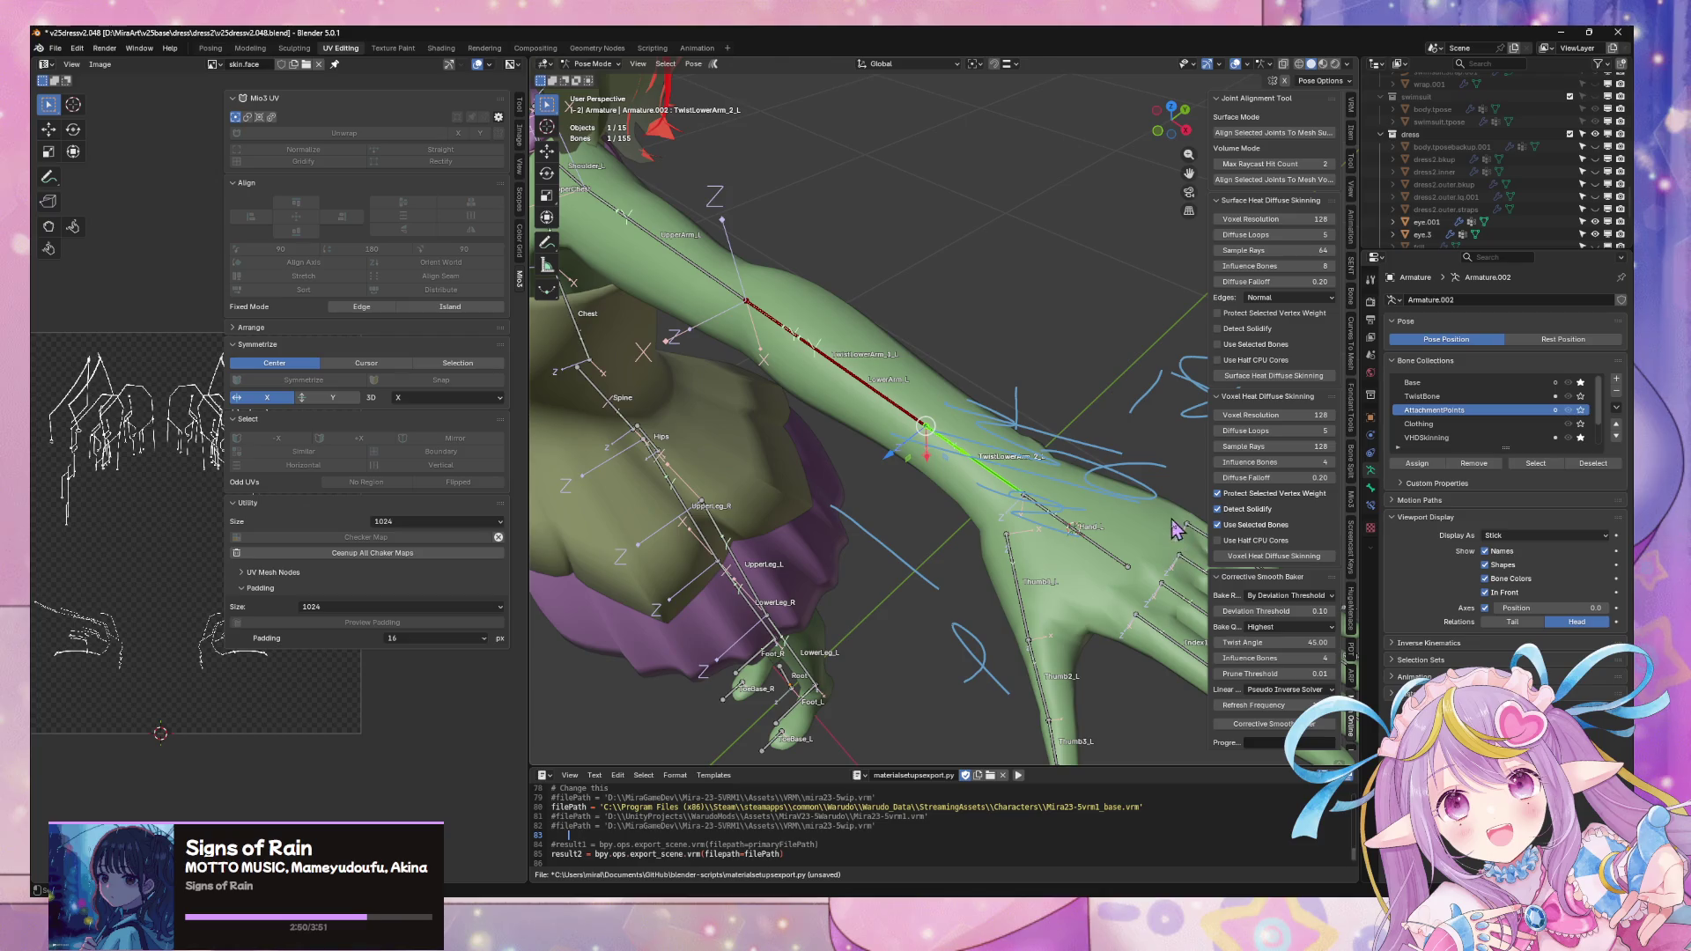
# - Rotate the Little1_L finger bone upward and orbit out over the whole character
pyautogui.moveTo(1176, 523); pyautogui.dragTo(1057, 502, button='middle')
pyautogui.click(1058, 503)
pyautogui.press('r')
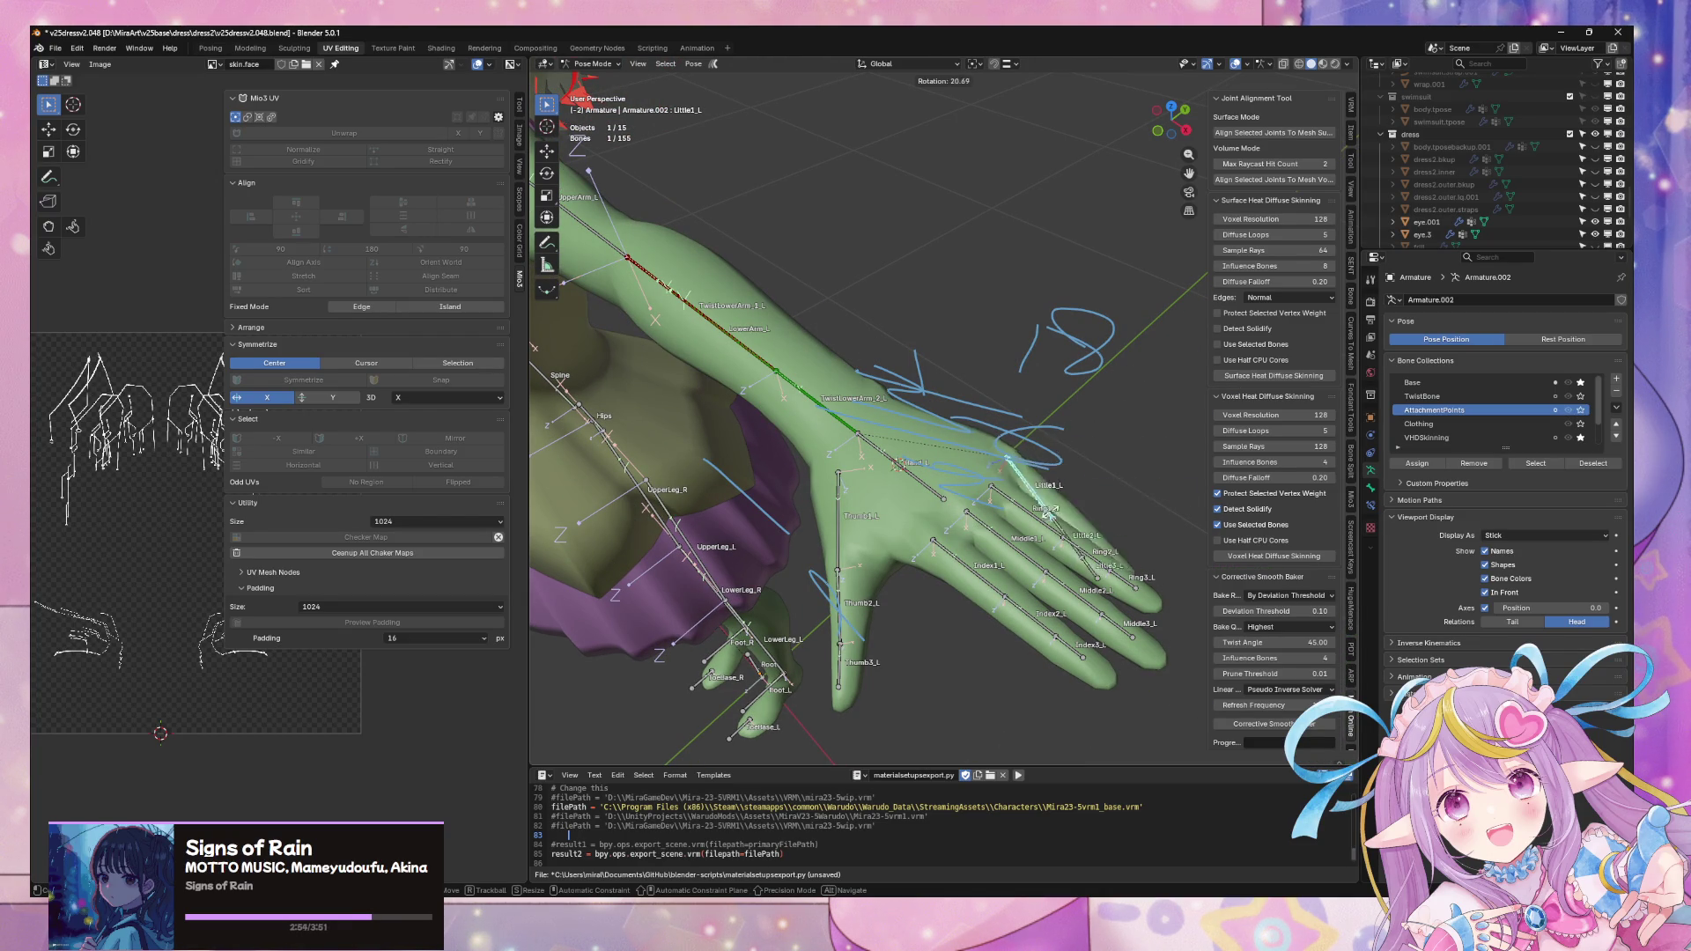
pyautogui.click(1066, 437)
pyautogui.moveTo(1065, 436)
pyautogui.mouseDown(button='middle')
pyautogui.moveTo(806, 387)
pyautogui.moveTo(970, 410)
pyautogui.mouseUp(button='middle')
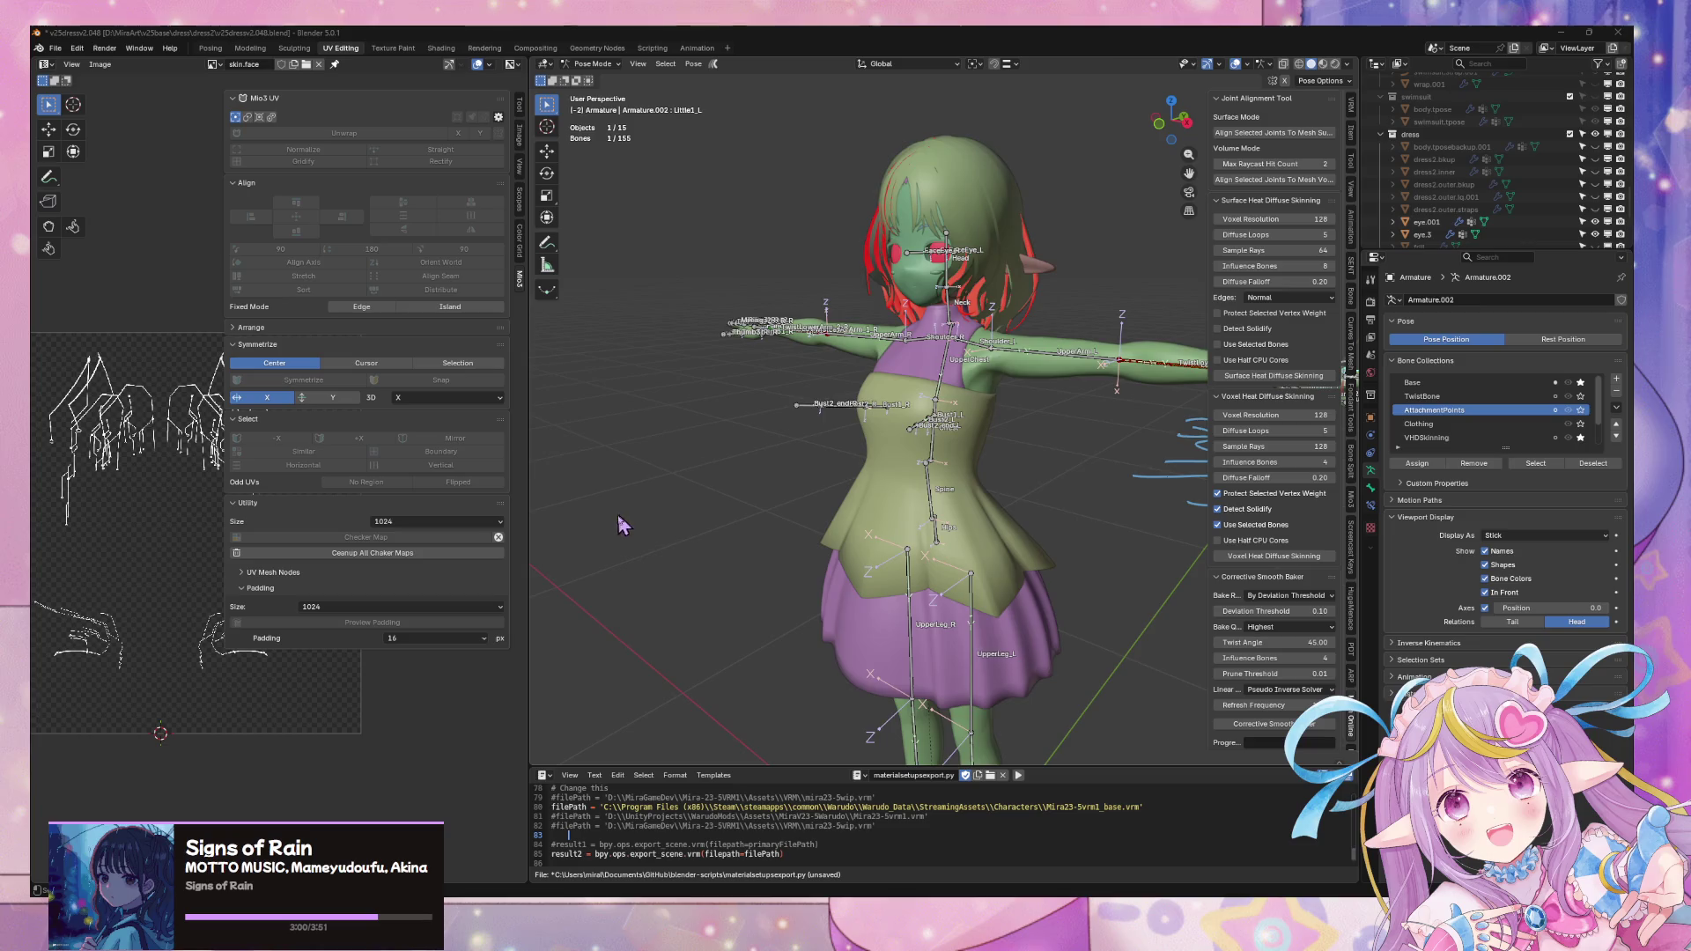
pyautogui.scroll(3, 938, 536)
pyautogui.moveTo(925, 528)
pyautogui.mouseDown(button='middle')
pyautogui.moveTo(1000, 471)
pyautogui.moveTo(926, 577)
pyautogui.mouseUp(button='middle')
pyautogui.scroll(-3, 985, 499)
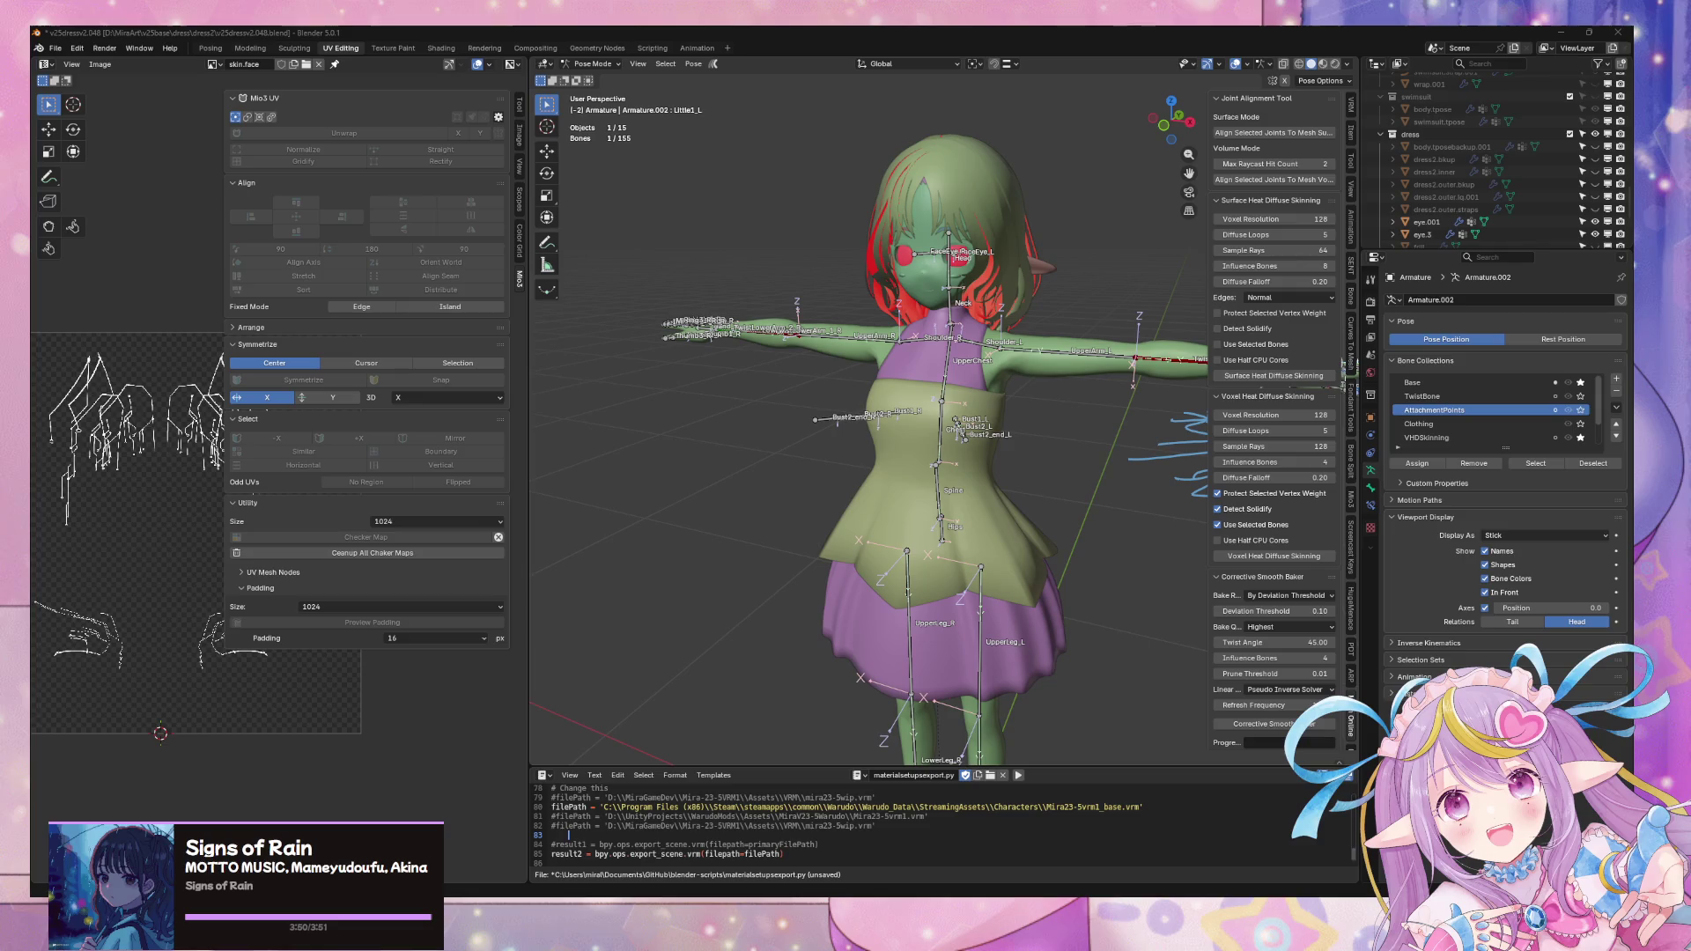
pyautogui.hotkey('alt', 'Tab')
pyautogui.keyDown('alt'); pyautogui.moveTo(648, 341); pyautogui.dragTo(581, 355); pyautogui.keyUp('alt')
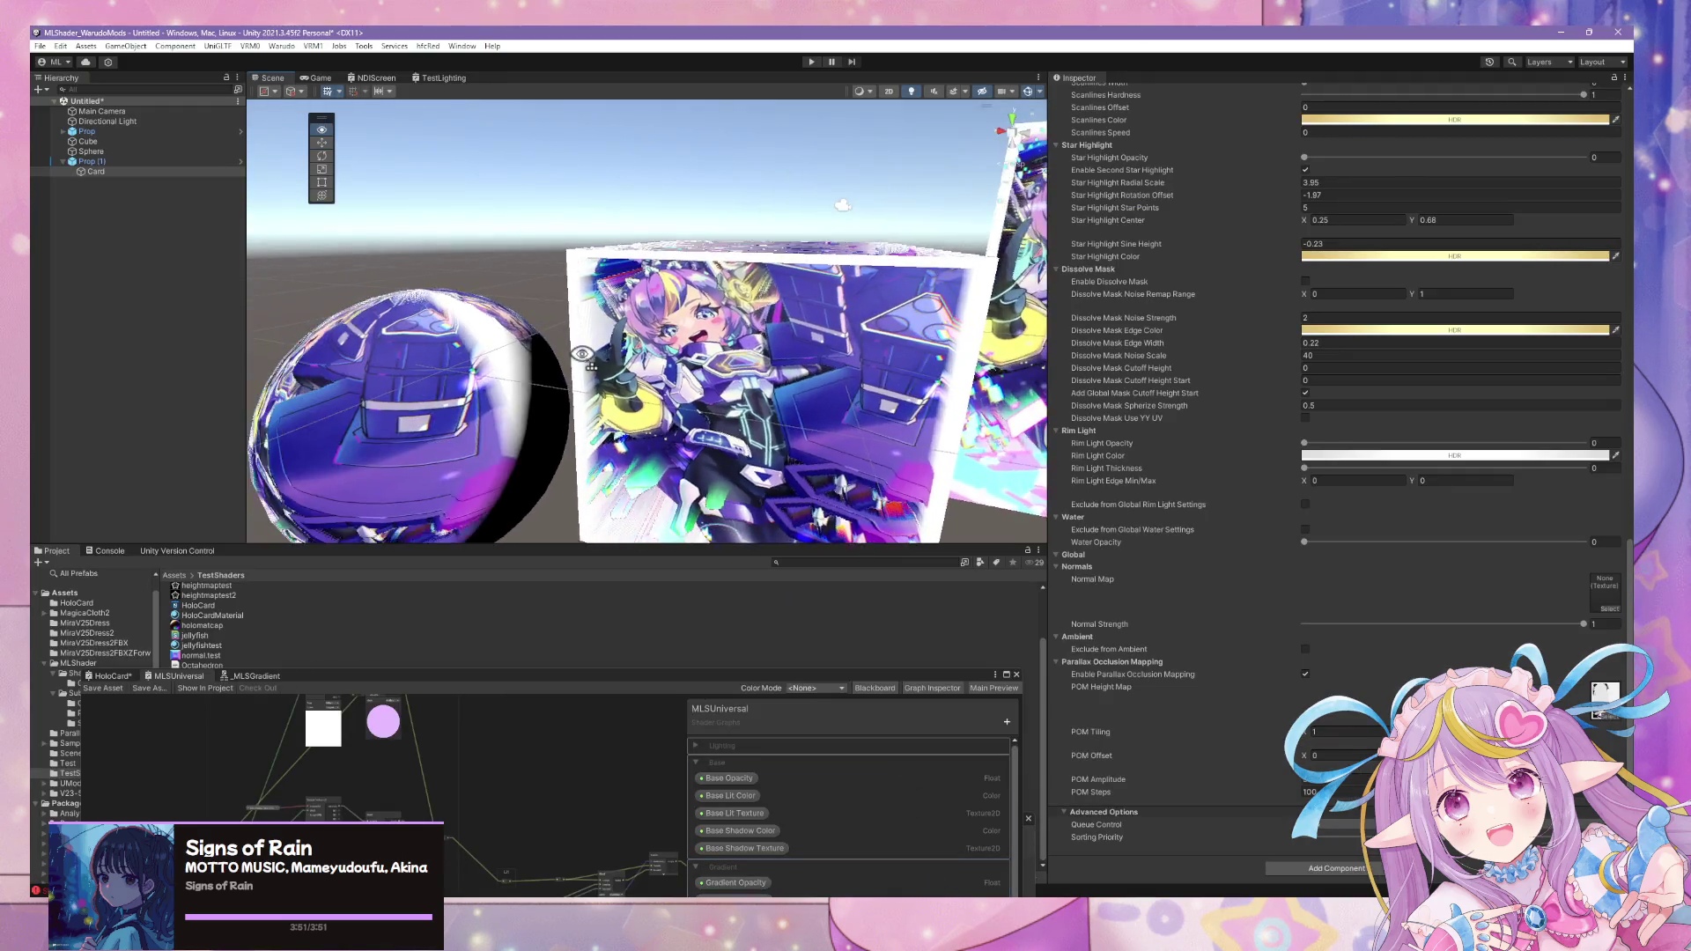
pyautogui.scroll(-5, 582, 355)
pyautogui.moveTo(306, 686); pyautogui.dragTo(482, 622)
pyautogui.click(114, 644)
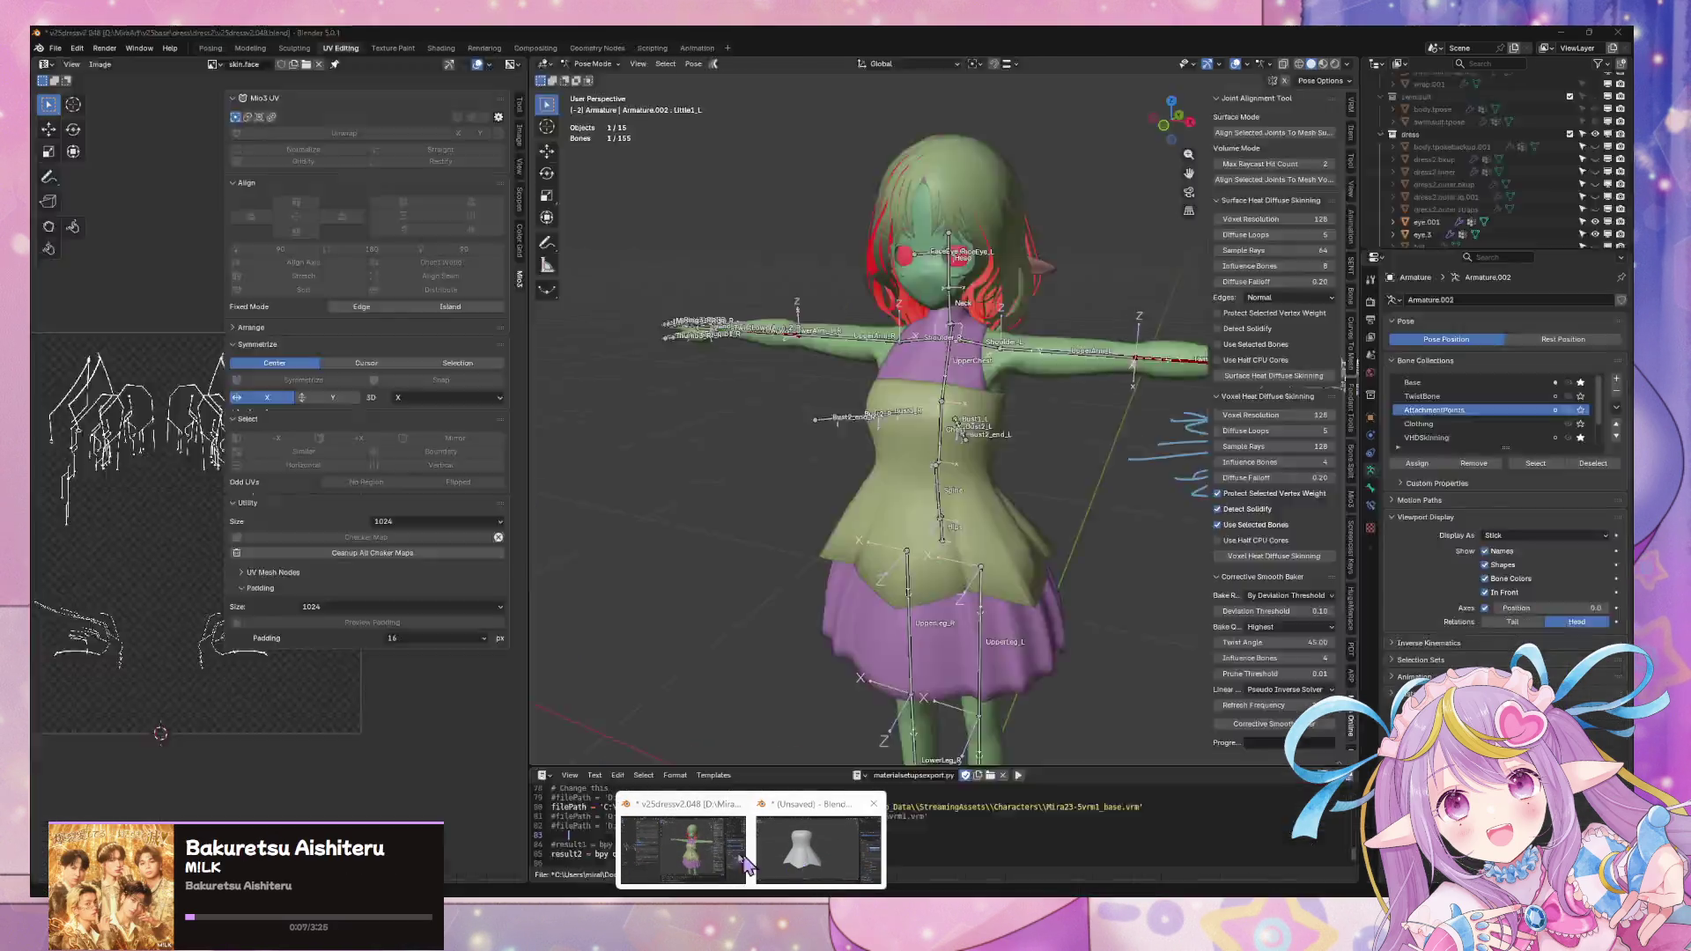
pyautogui.click(714, 846)
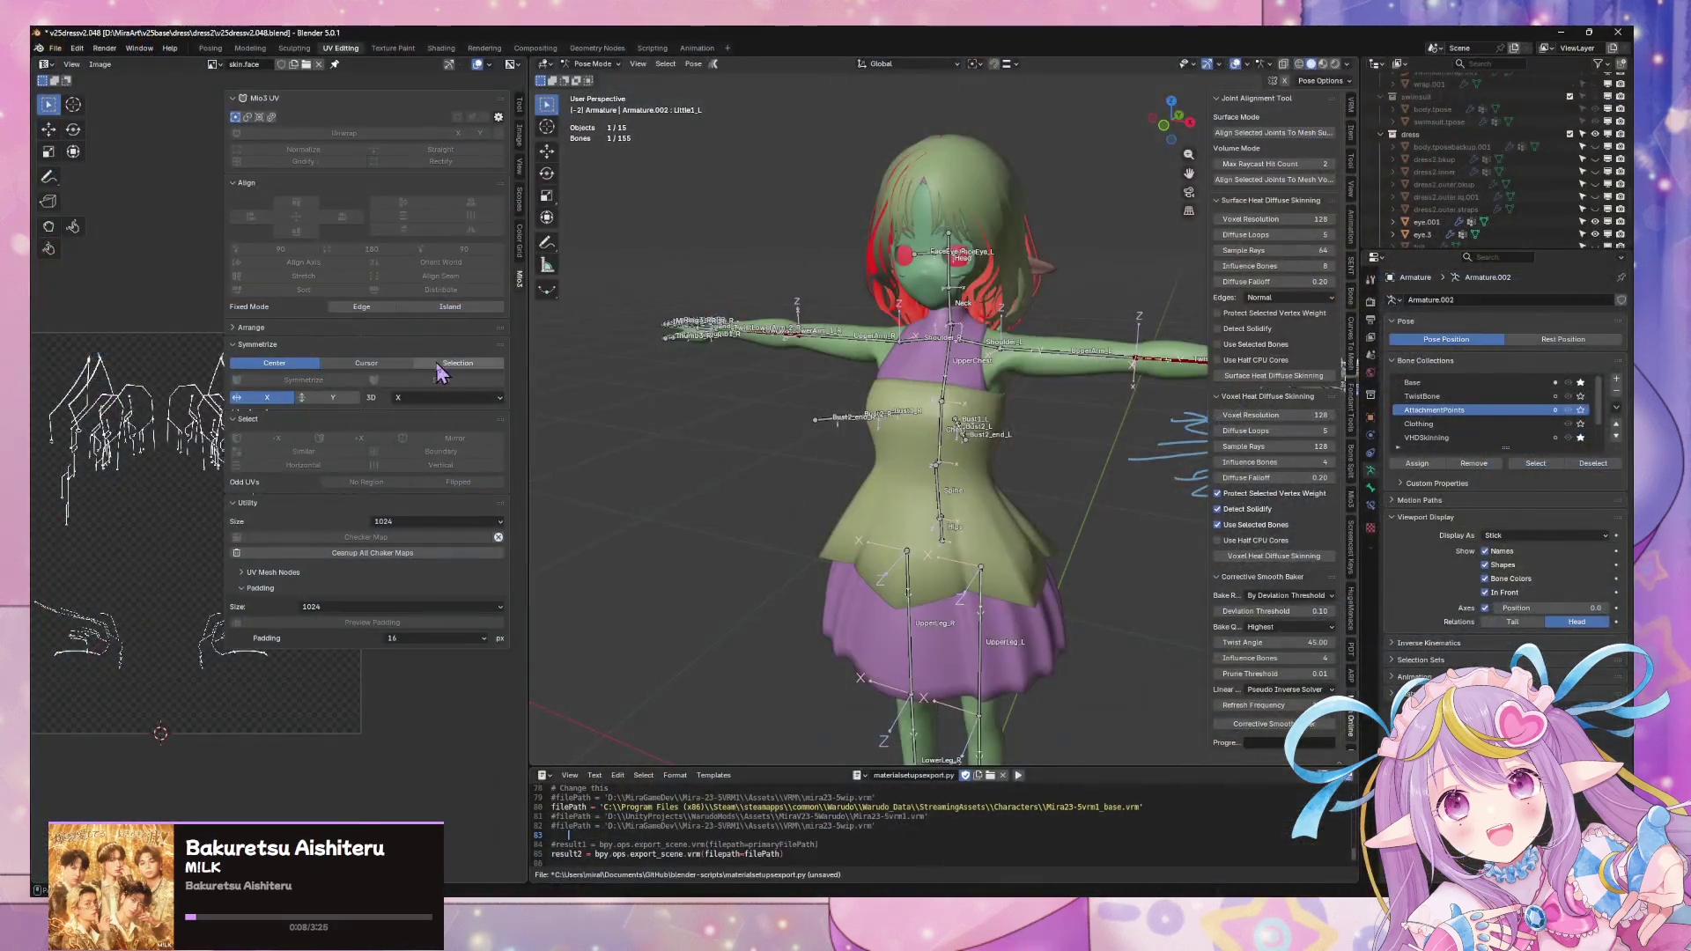
# - Start an FBX export into Assets/MiraV25Dress2FBXZForward as mirav25dress2zfw.fbx
pyautogui.click(55, 47)
pyautogui.moveTo(77, 238)
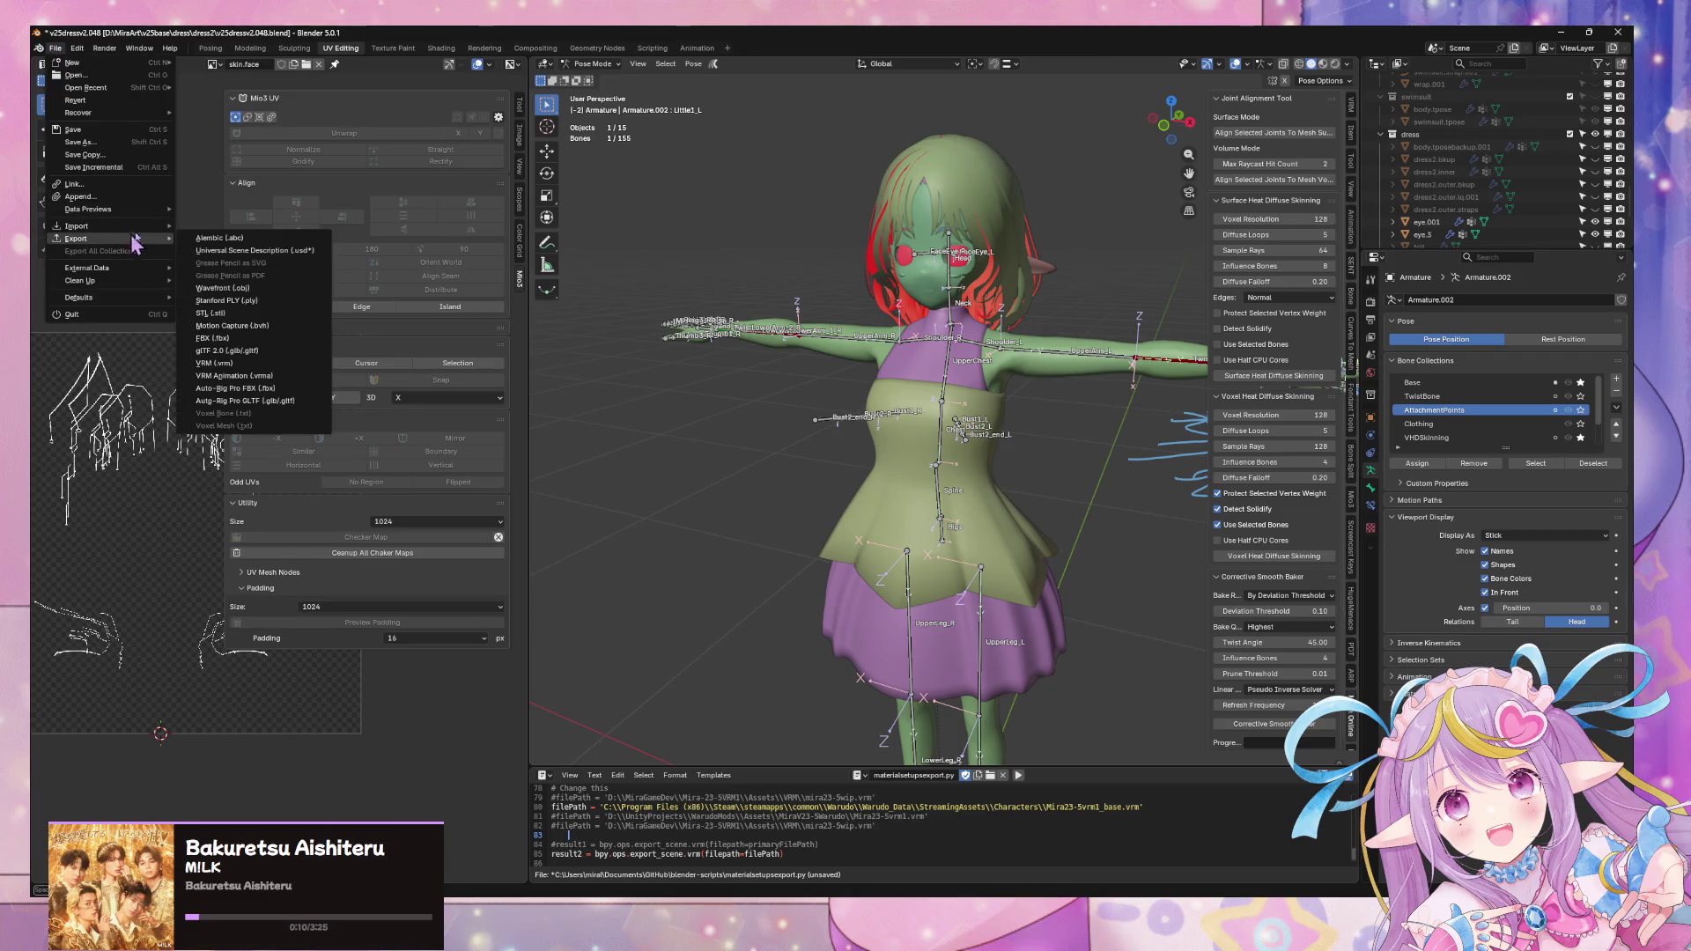
pyautogui.click(273, 347)
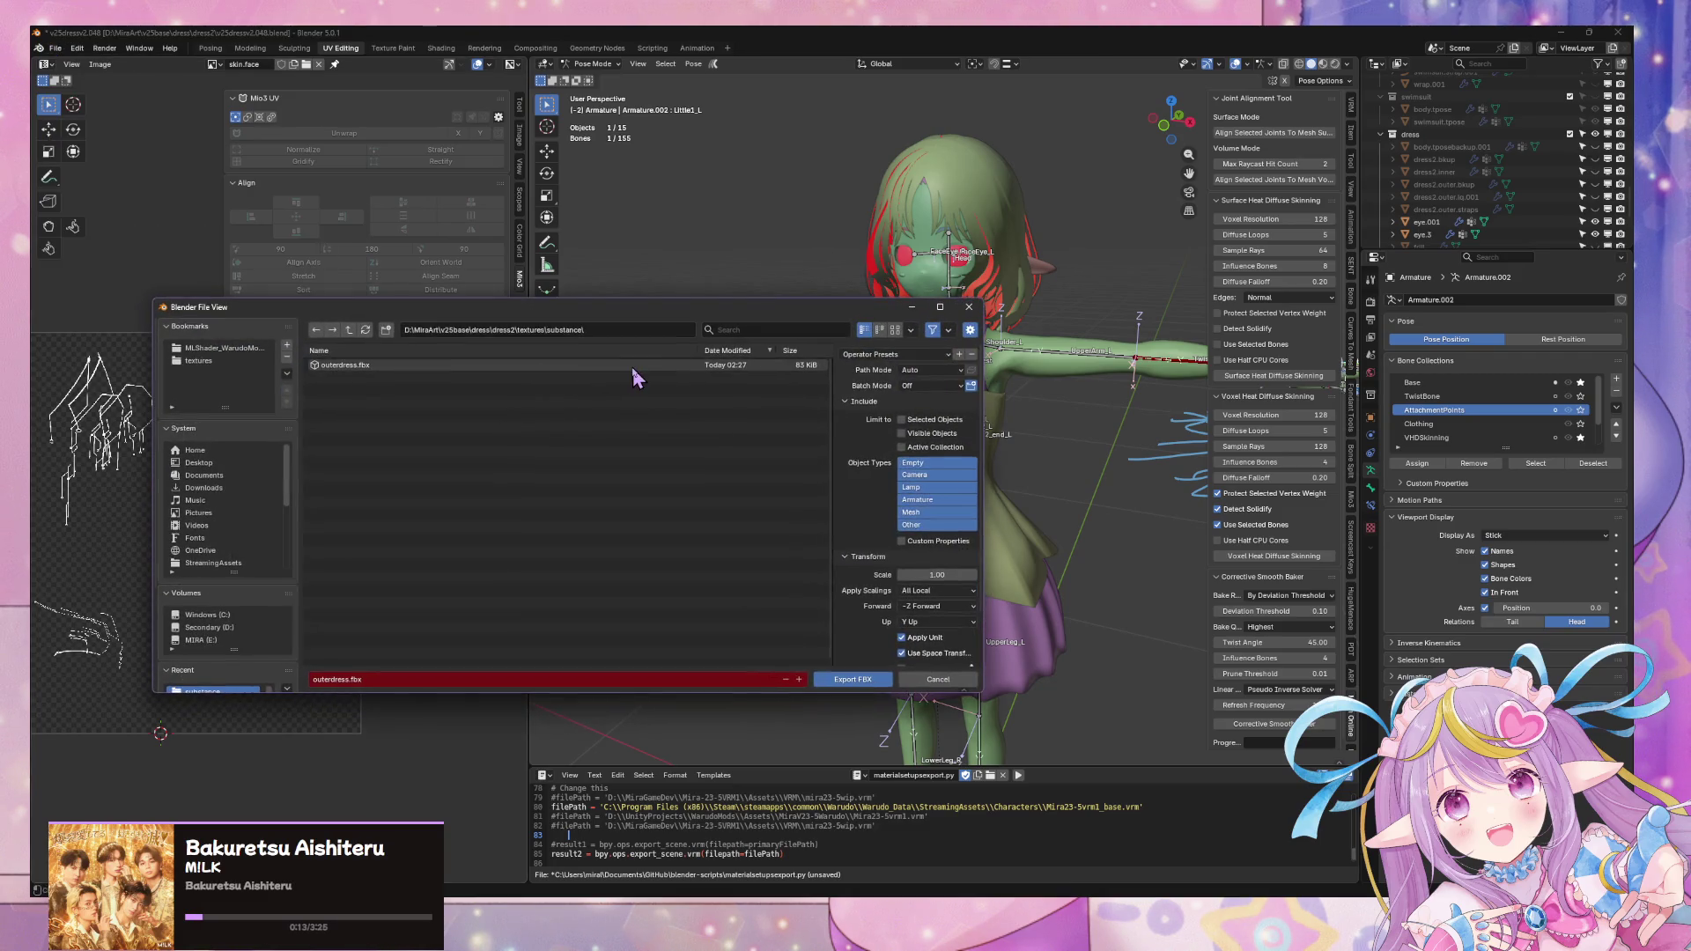
pyautogui.click(251, 350)
pyautogui.doubleClick(377, 377)
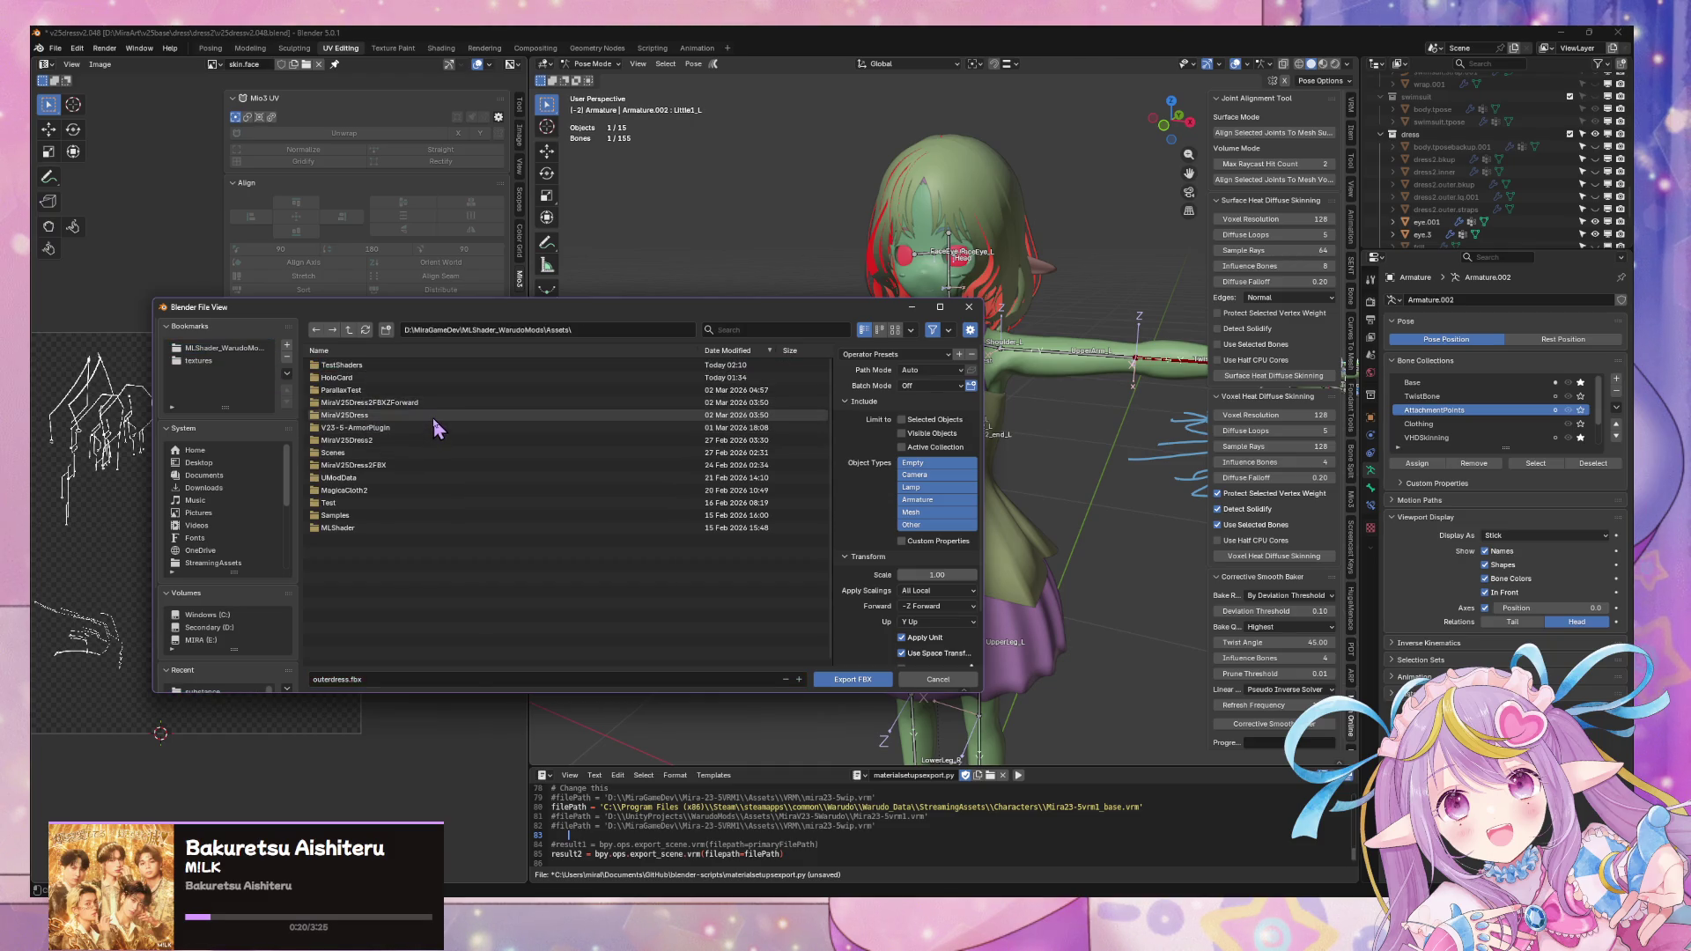
pyautogui.click(440, 405)
pyautogui.doubleClick(440, 404)
pyautogui.click(382, 366)
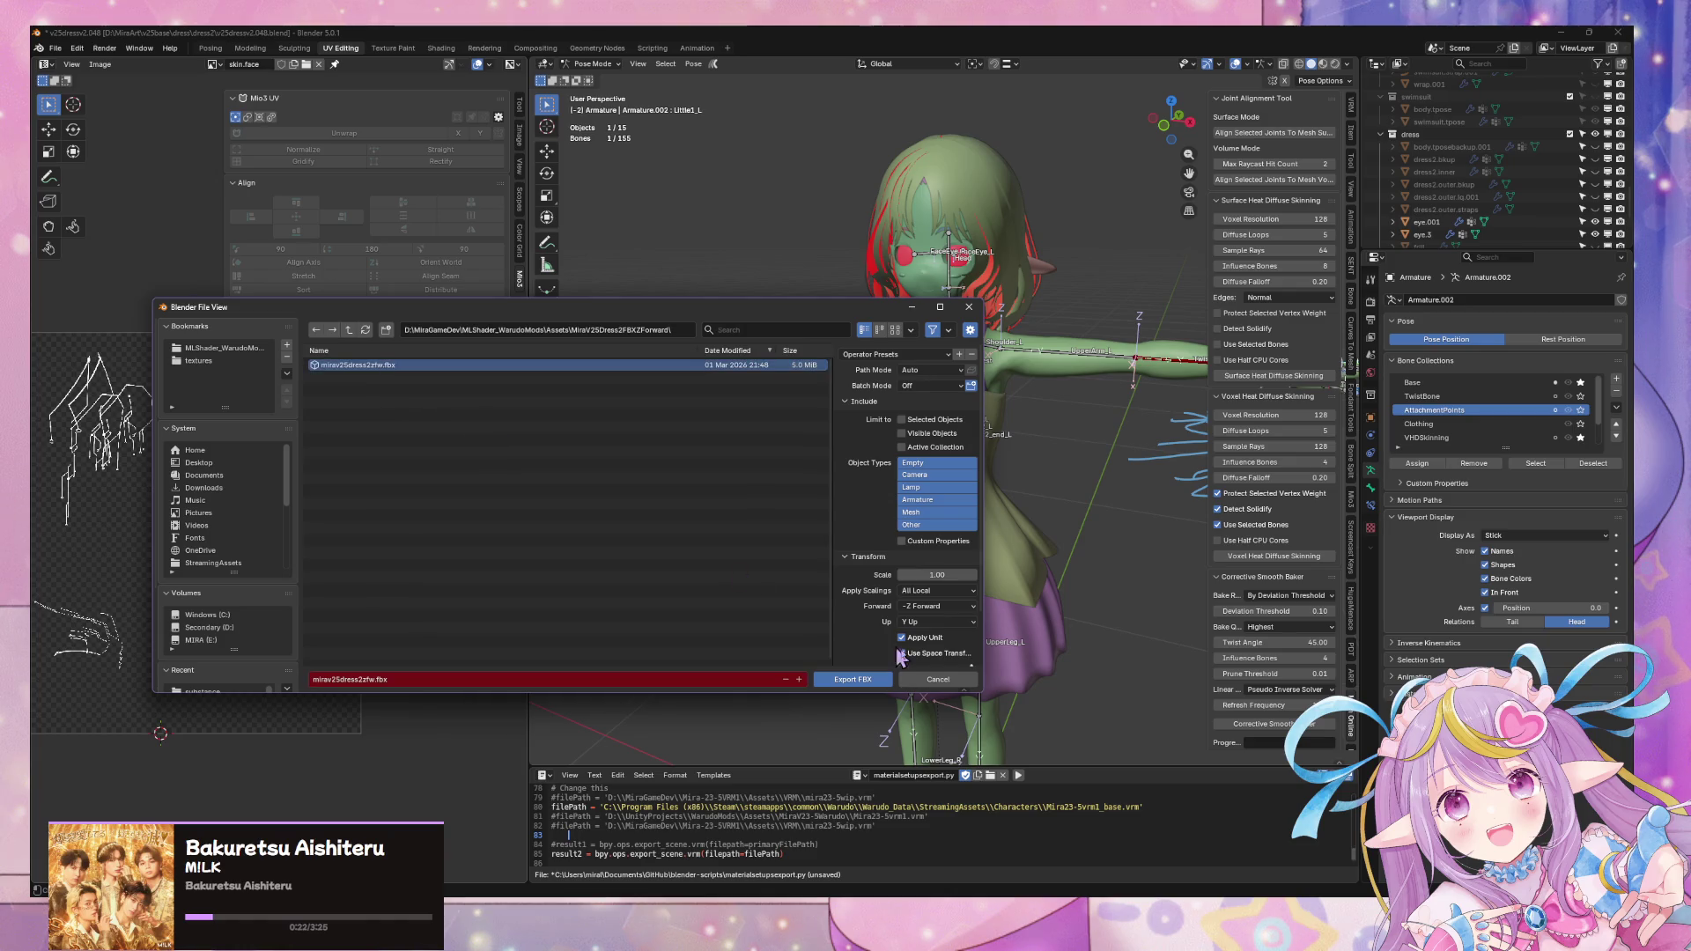
pyautogui.scroll(-2, 938, 599)
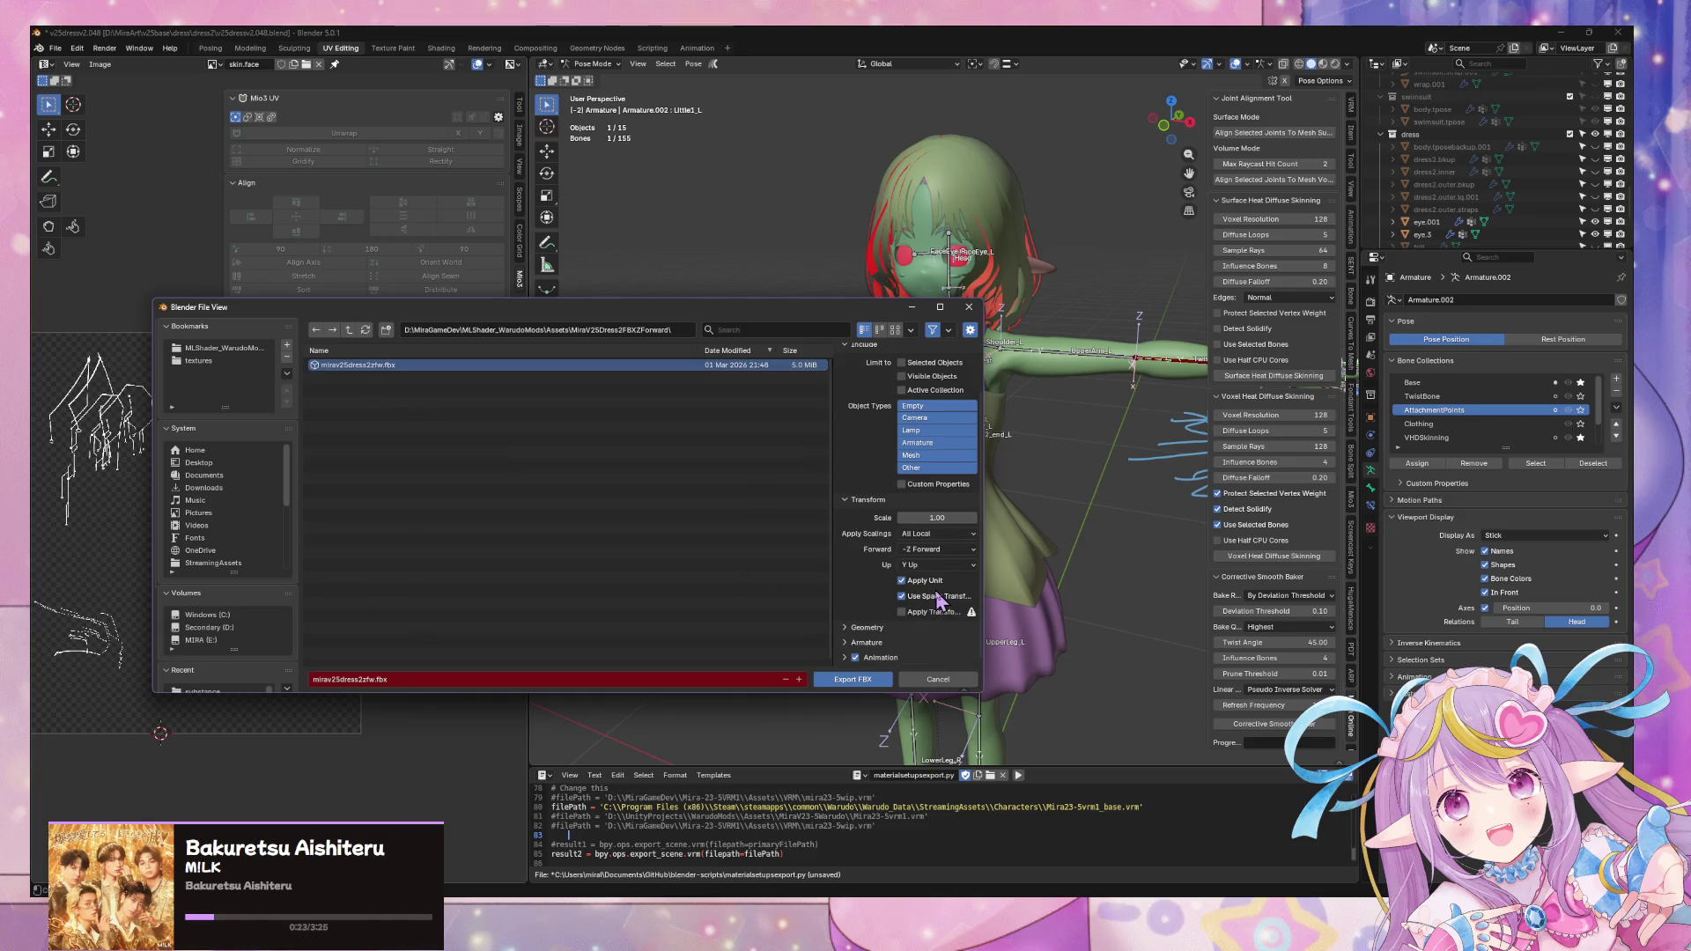
# - Apply the unityfbx preset, check Armature and Geometry options, and export over the existing file
pyautogui.click(853, 644)
pyautogui.scroll(-2, 852, 641)
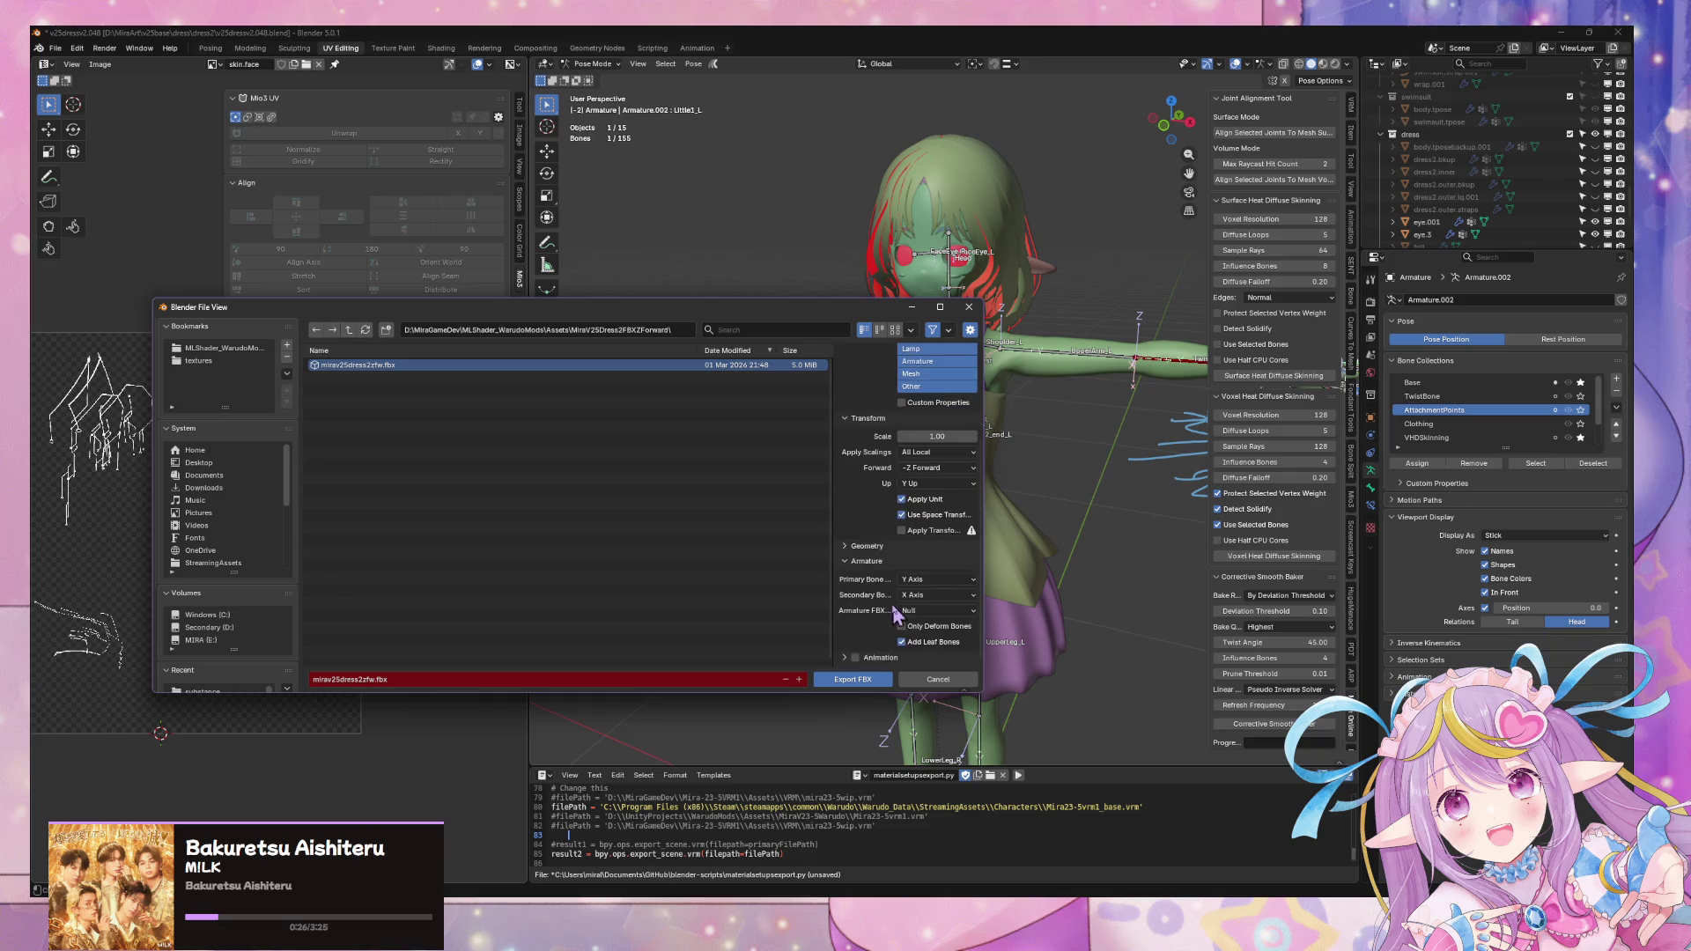
pyautogui.scroll(4, 879, 383)
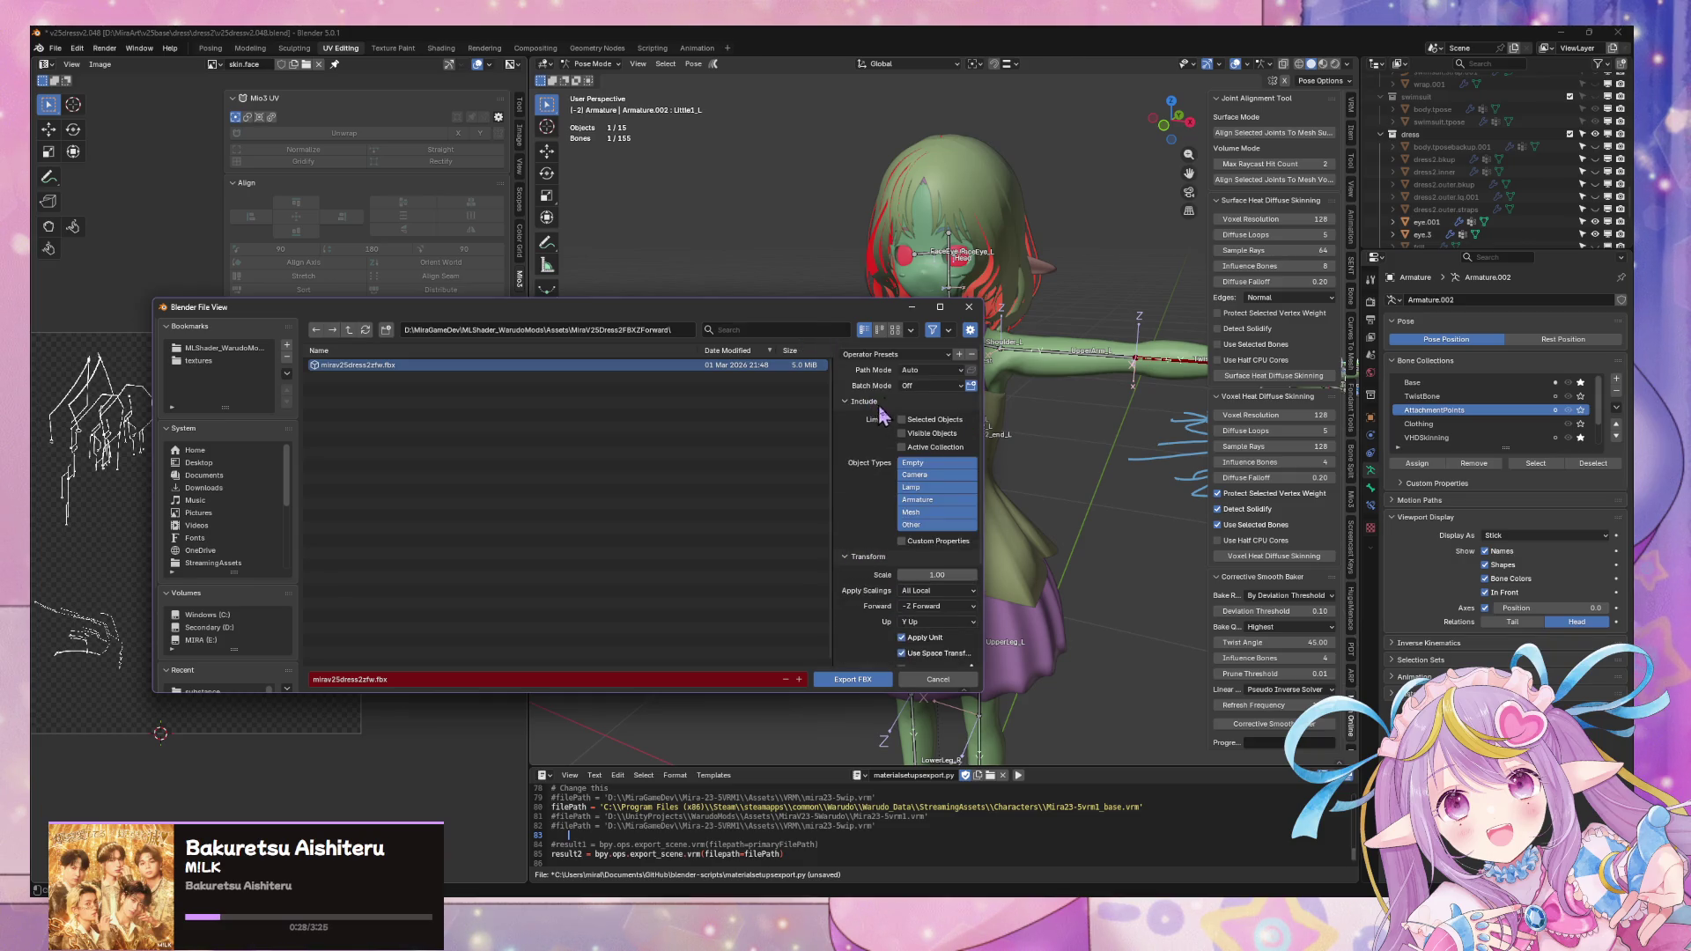
pyautogui.click(891, 354)
pyautogui.click(884, 396)
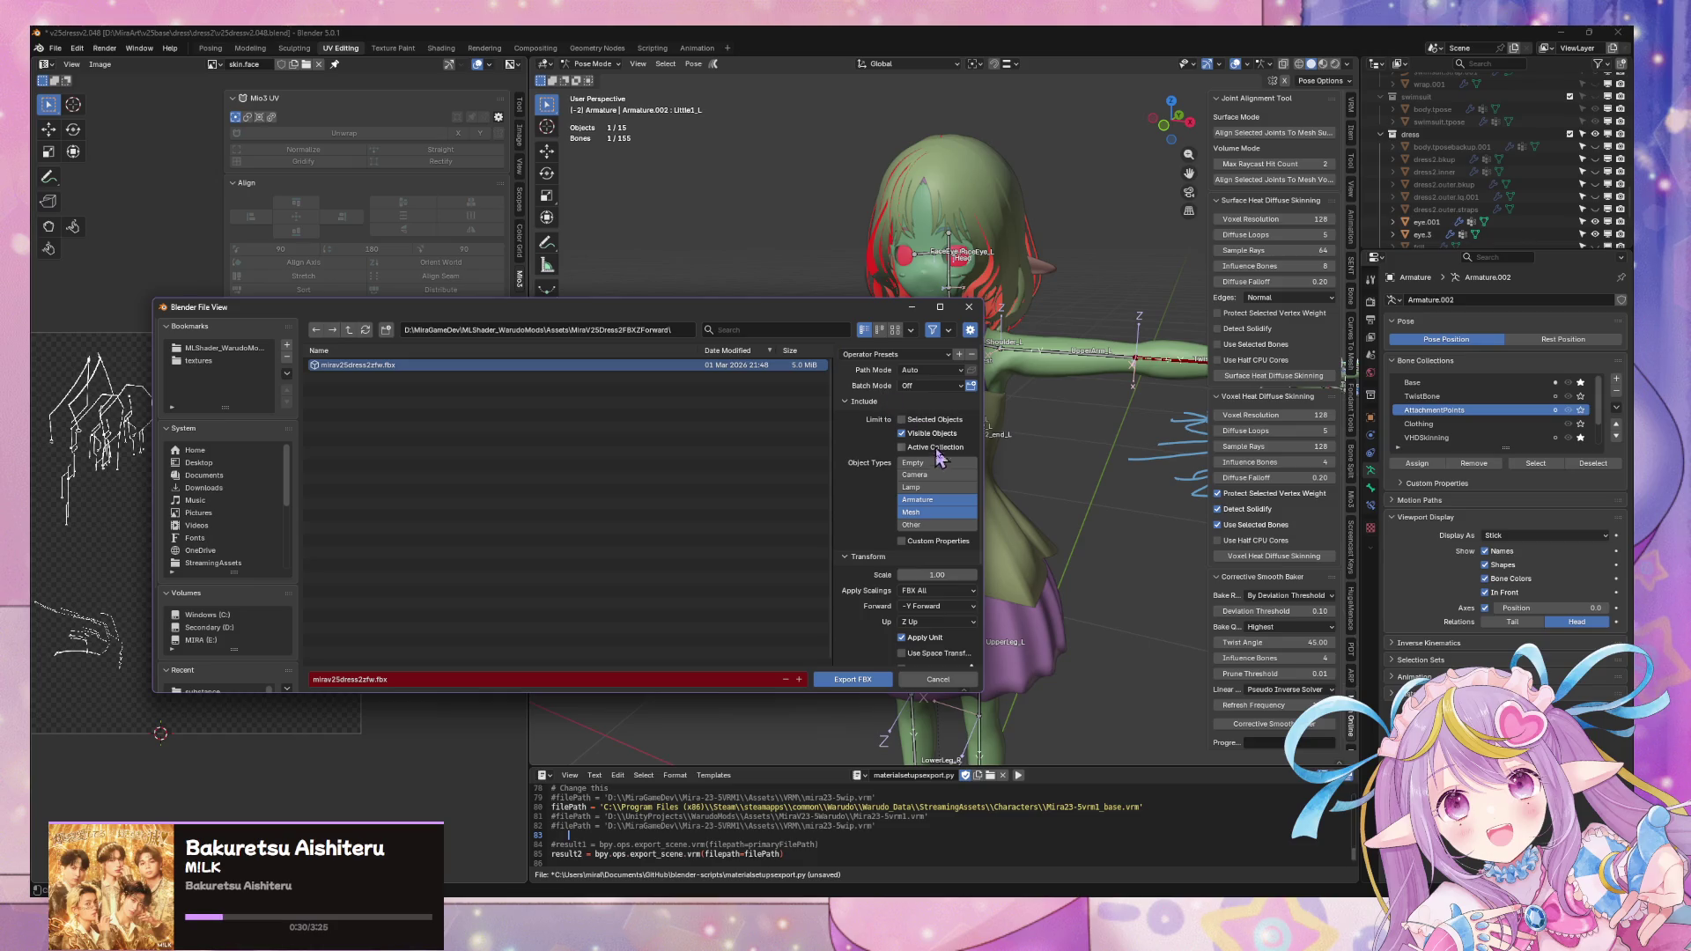
pyautogui.scroll(-2, 889, 540)
pyautogui.scroll(-2, 890, 540)
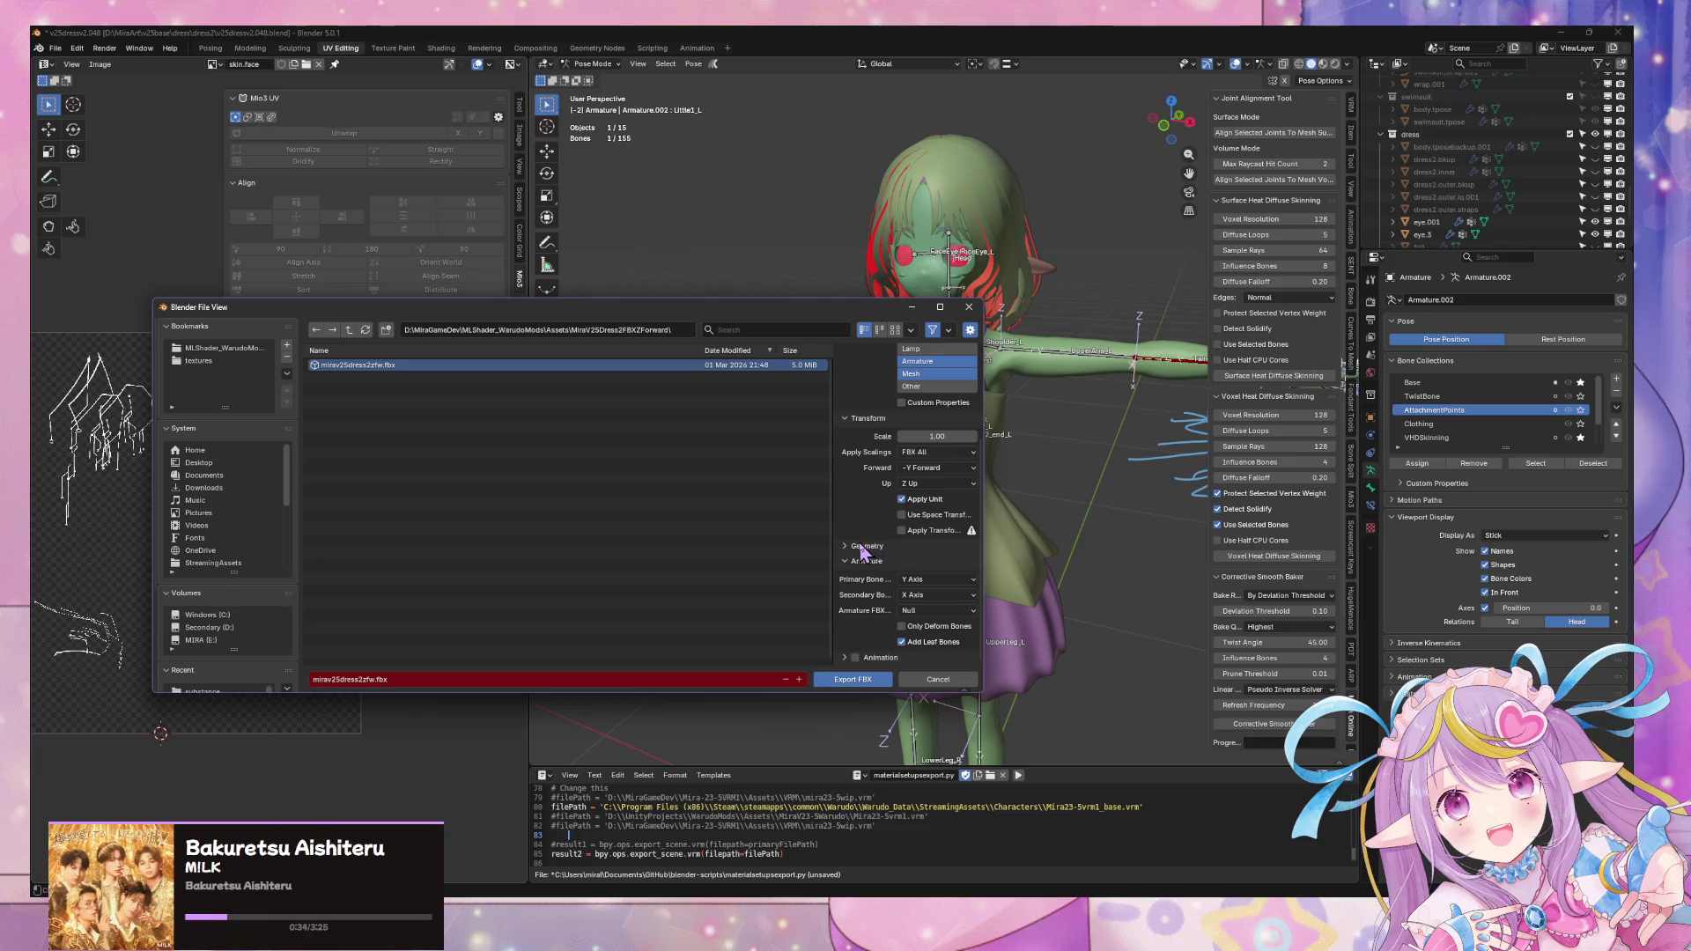
pyautogui.click(848, 546)
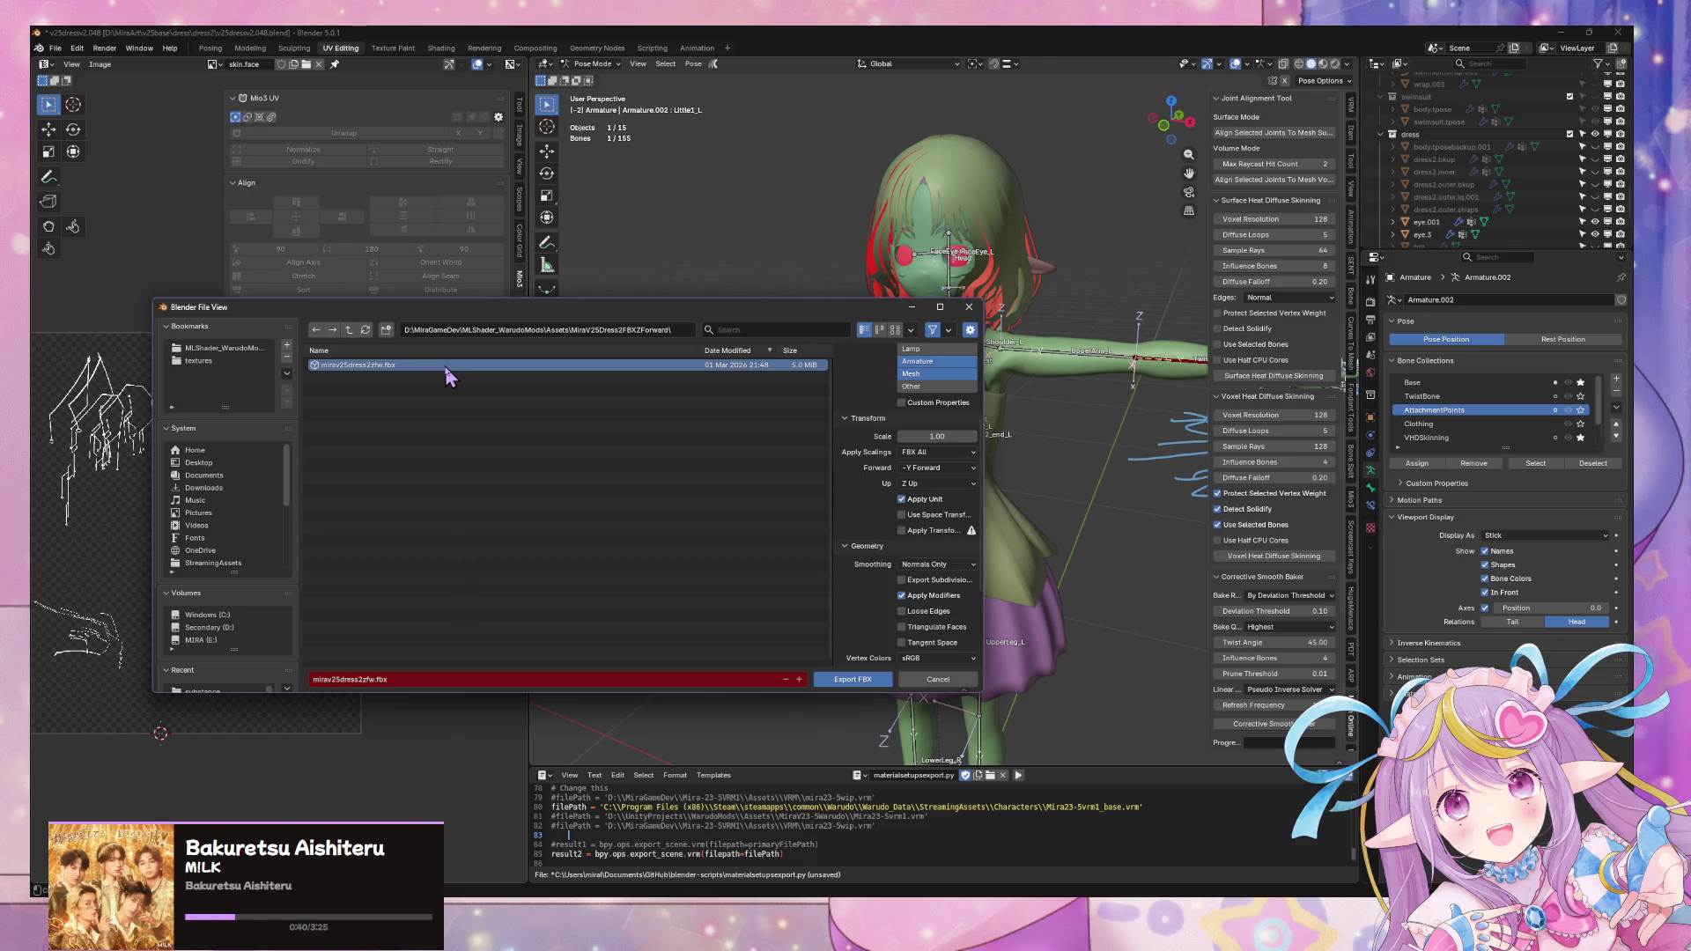
pyautogui.scroll(-2, 937, 542)
pyautogui.scroll(-2, 941, 562)
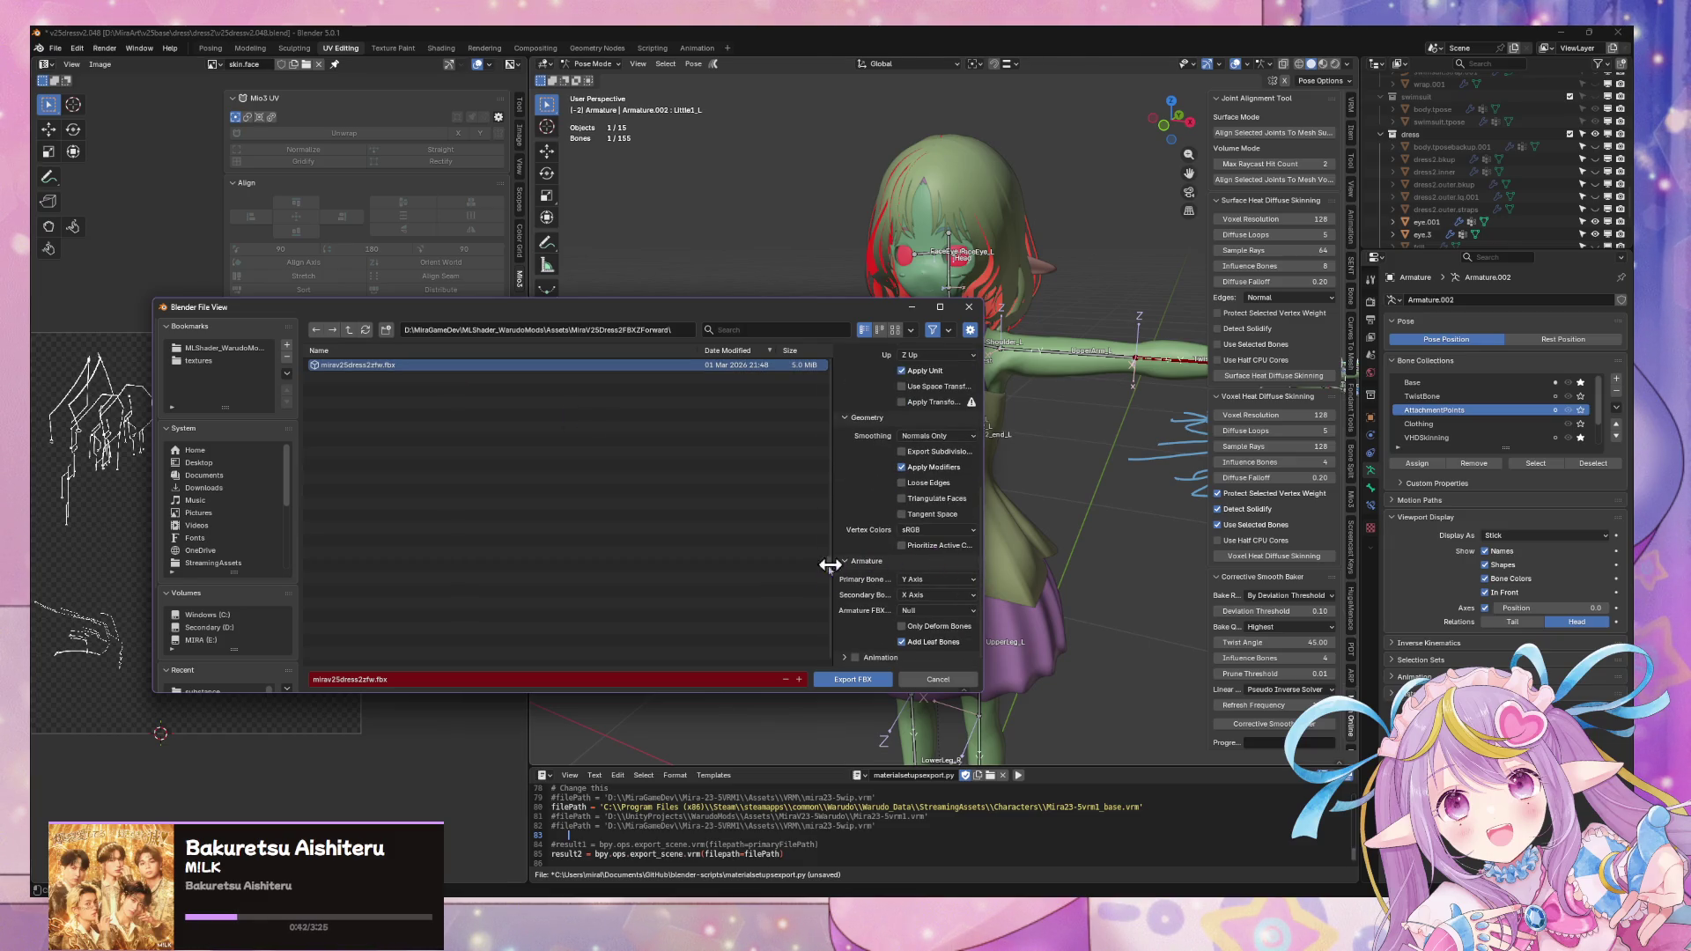
pyautogui.scroll(3, 910, 522)
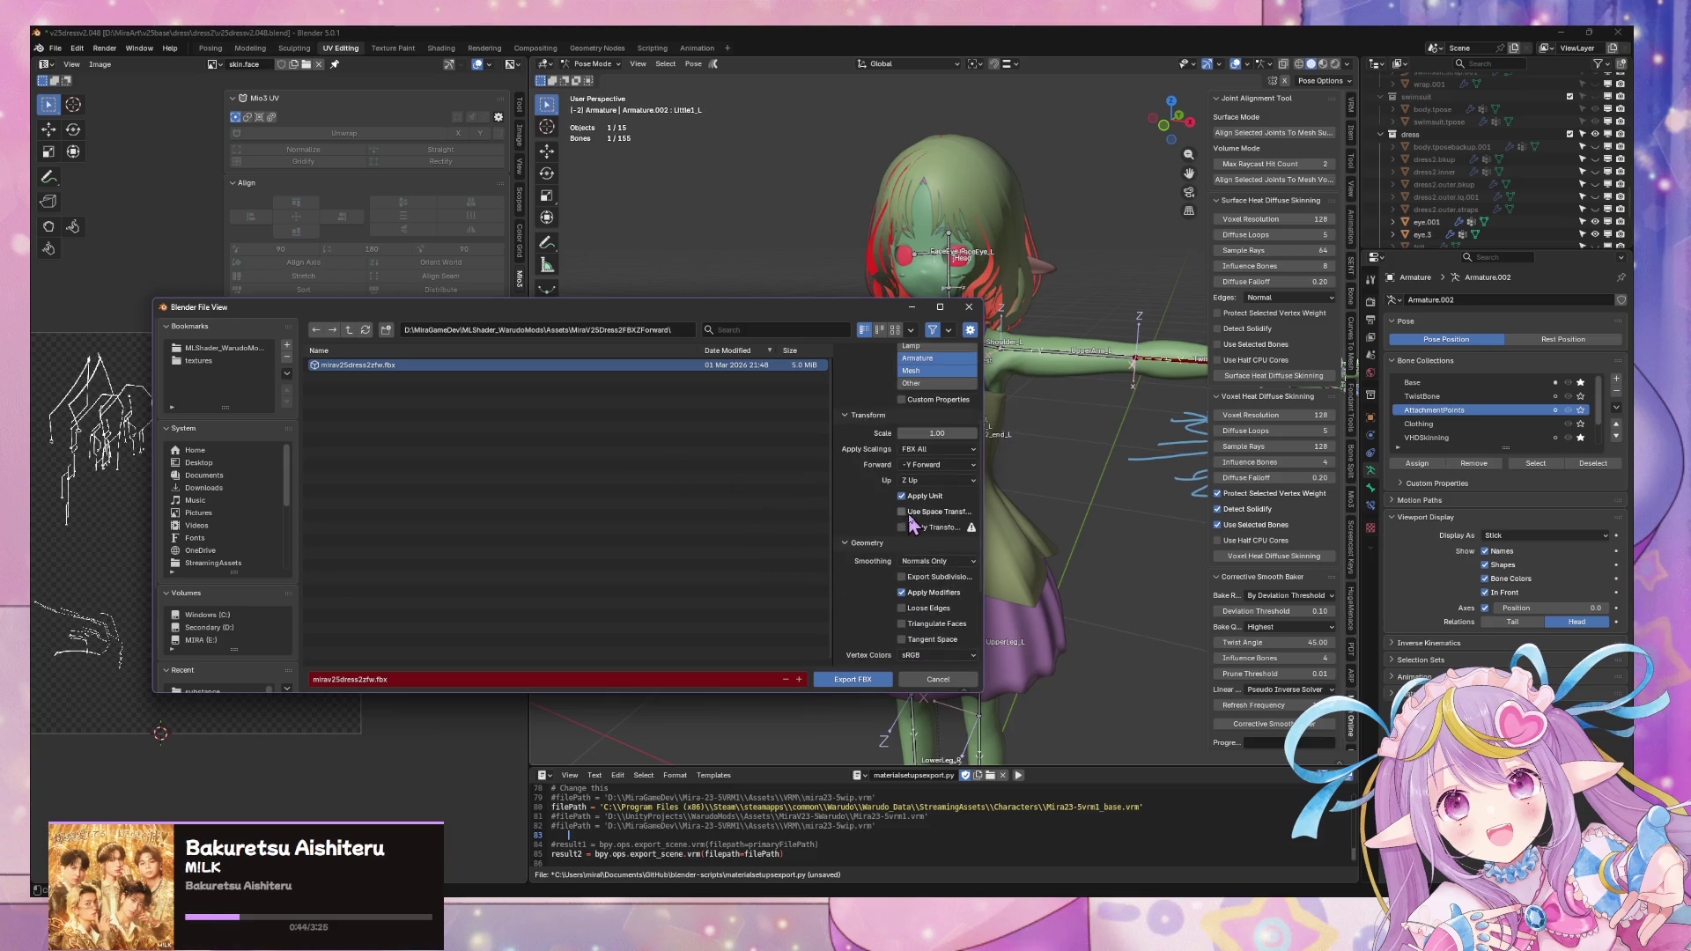
pyautogui.scroll(3, 926, 524)
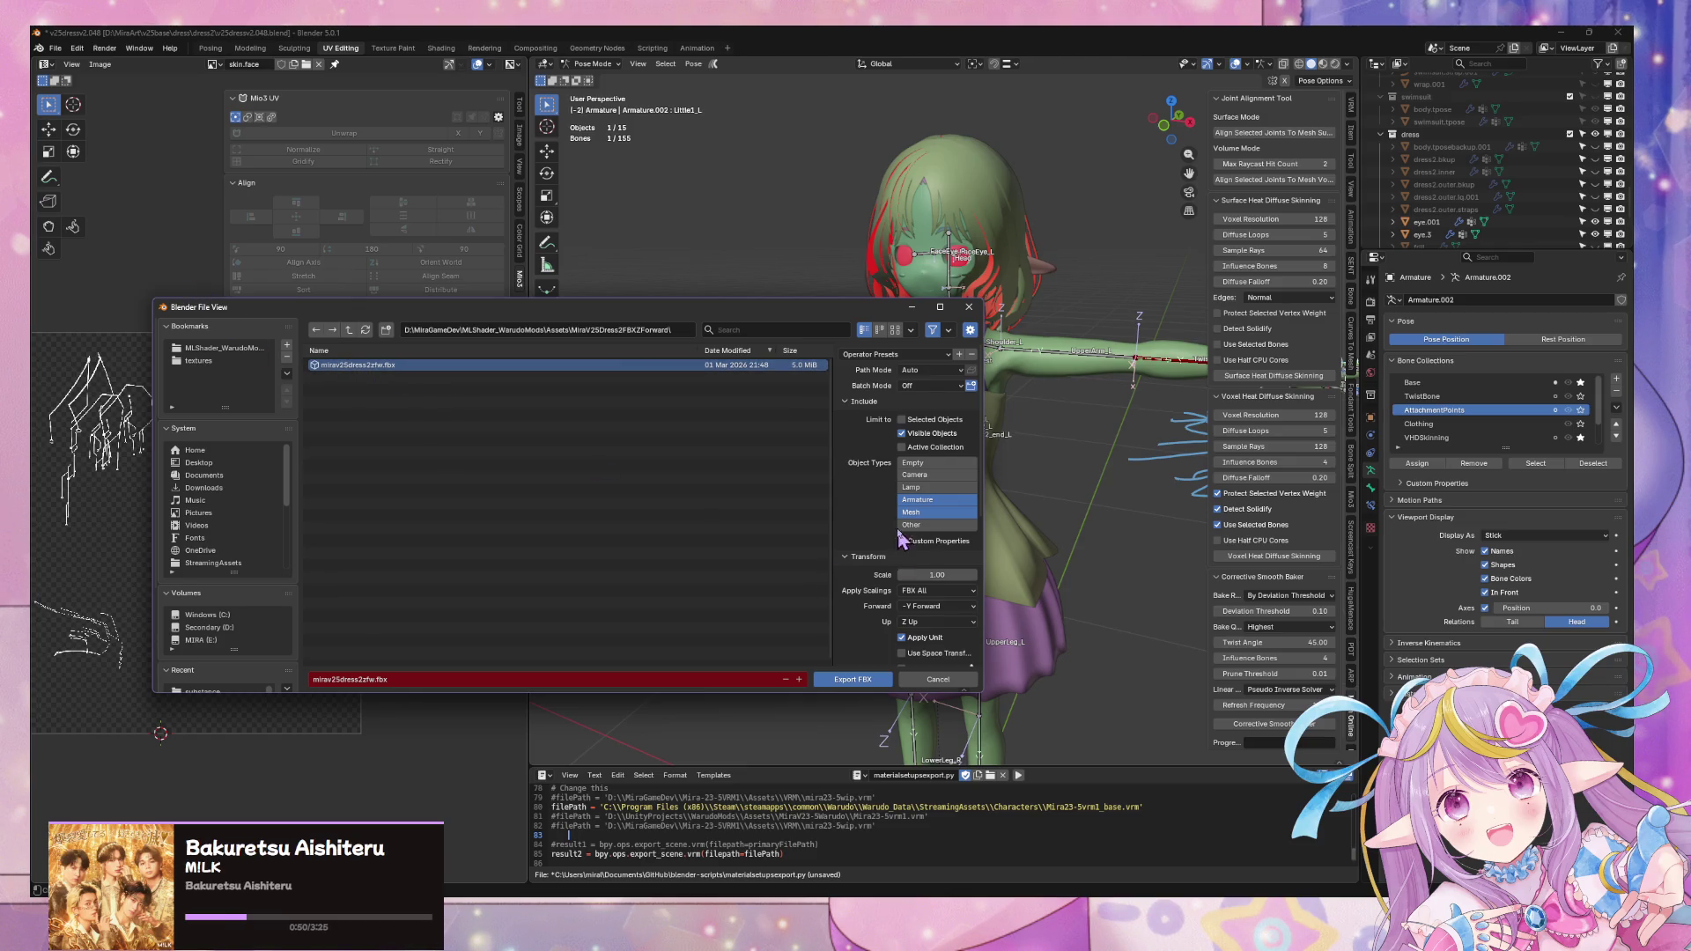
pyautogui.scroll(-5, 906, 530)
pyautogui.scroll(5, 907, 531)
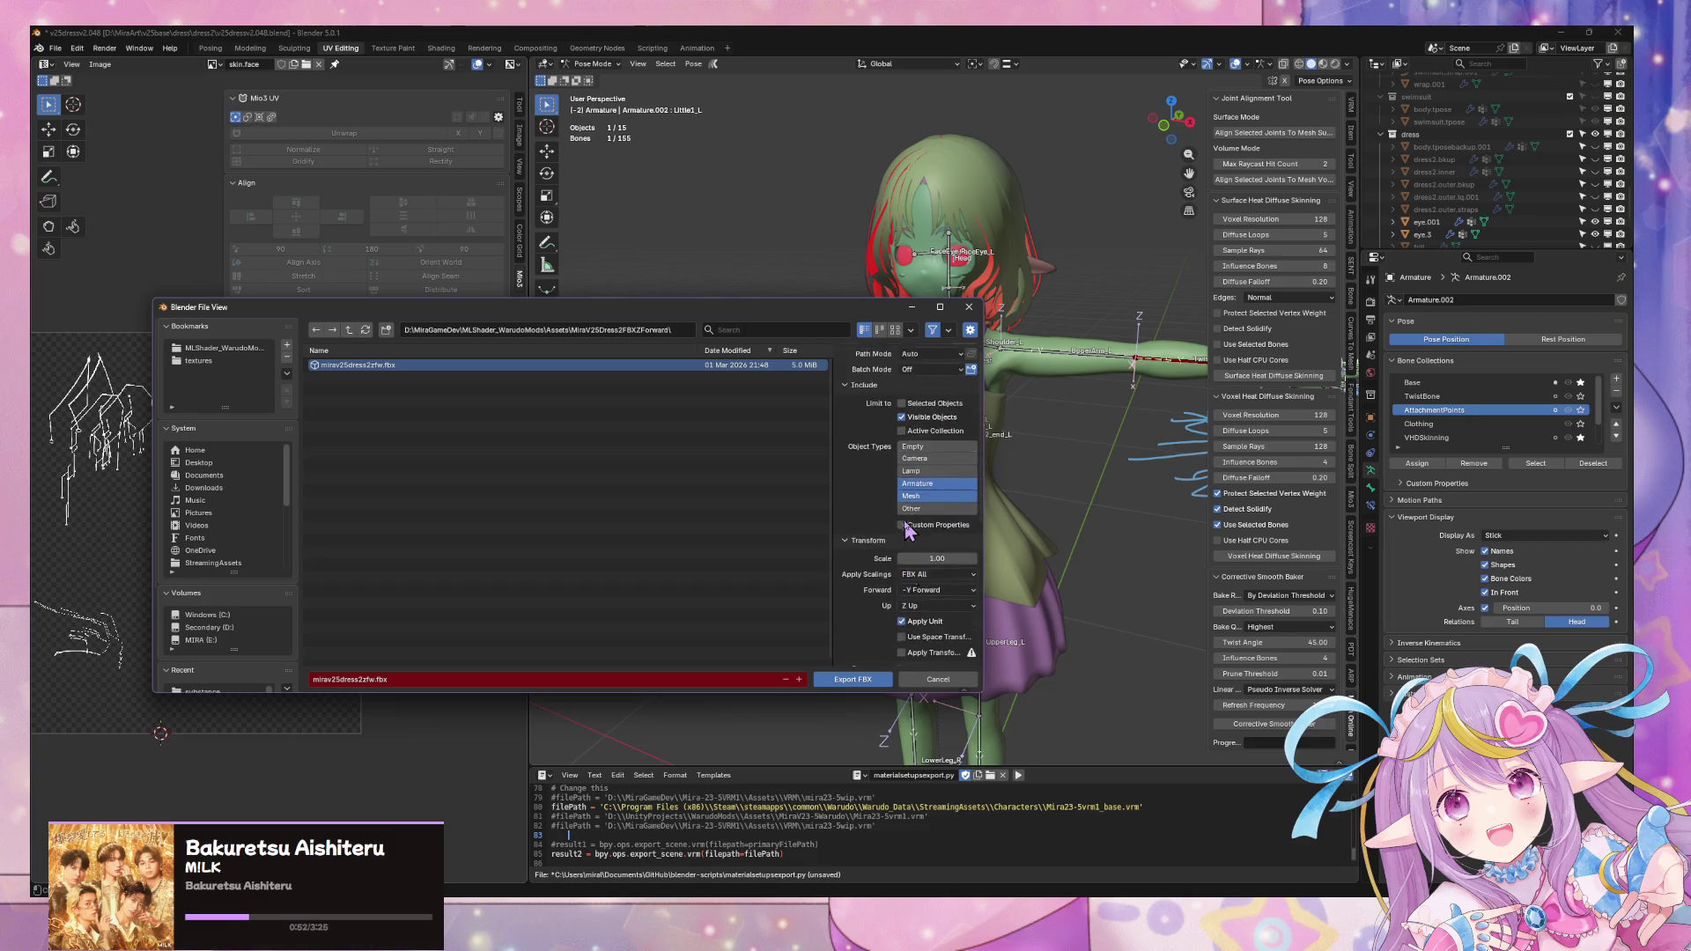
pyautogui.doubleClick(360, 374)
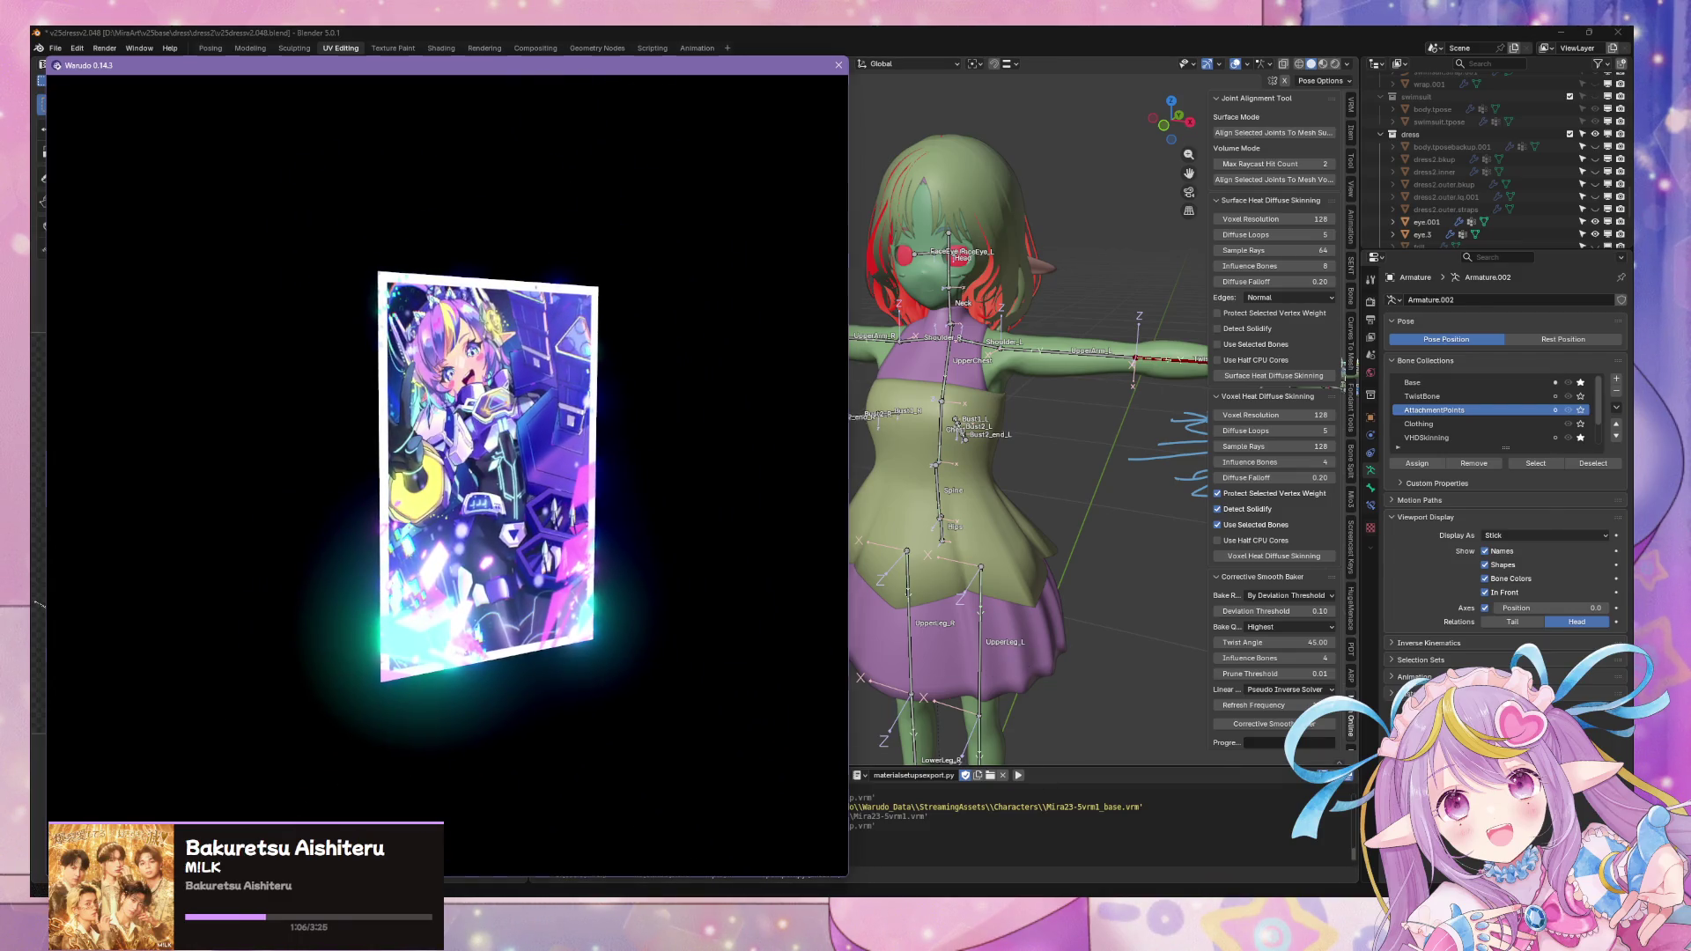
# - Switch between the Warudo main view and blueprint editor, then bring Unity forward
pyautogui.click(412, 667)
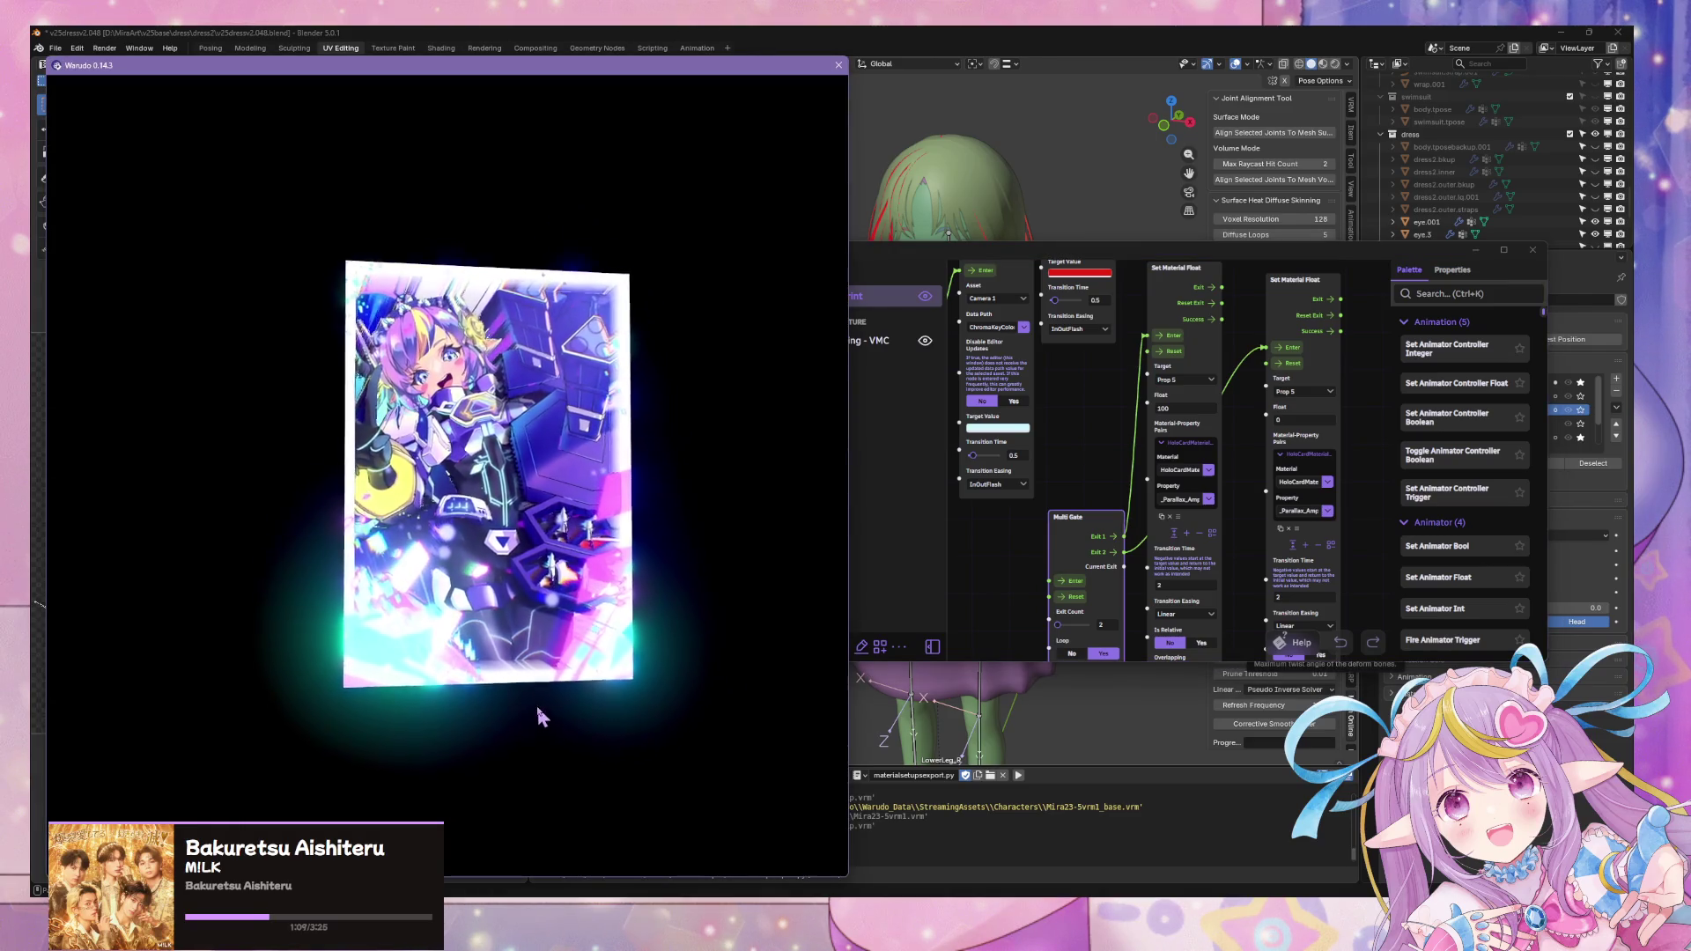
pyautogui.click(1079, 597)
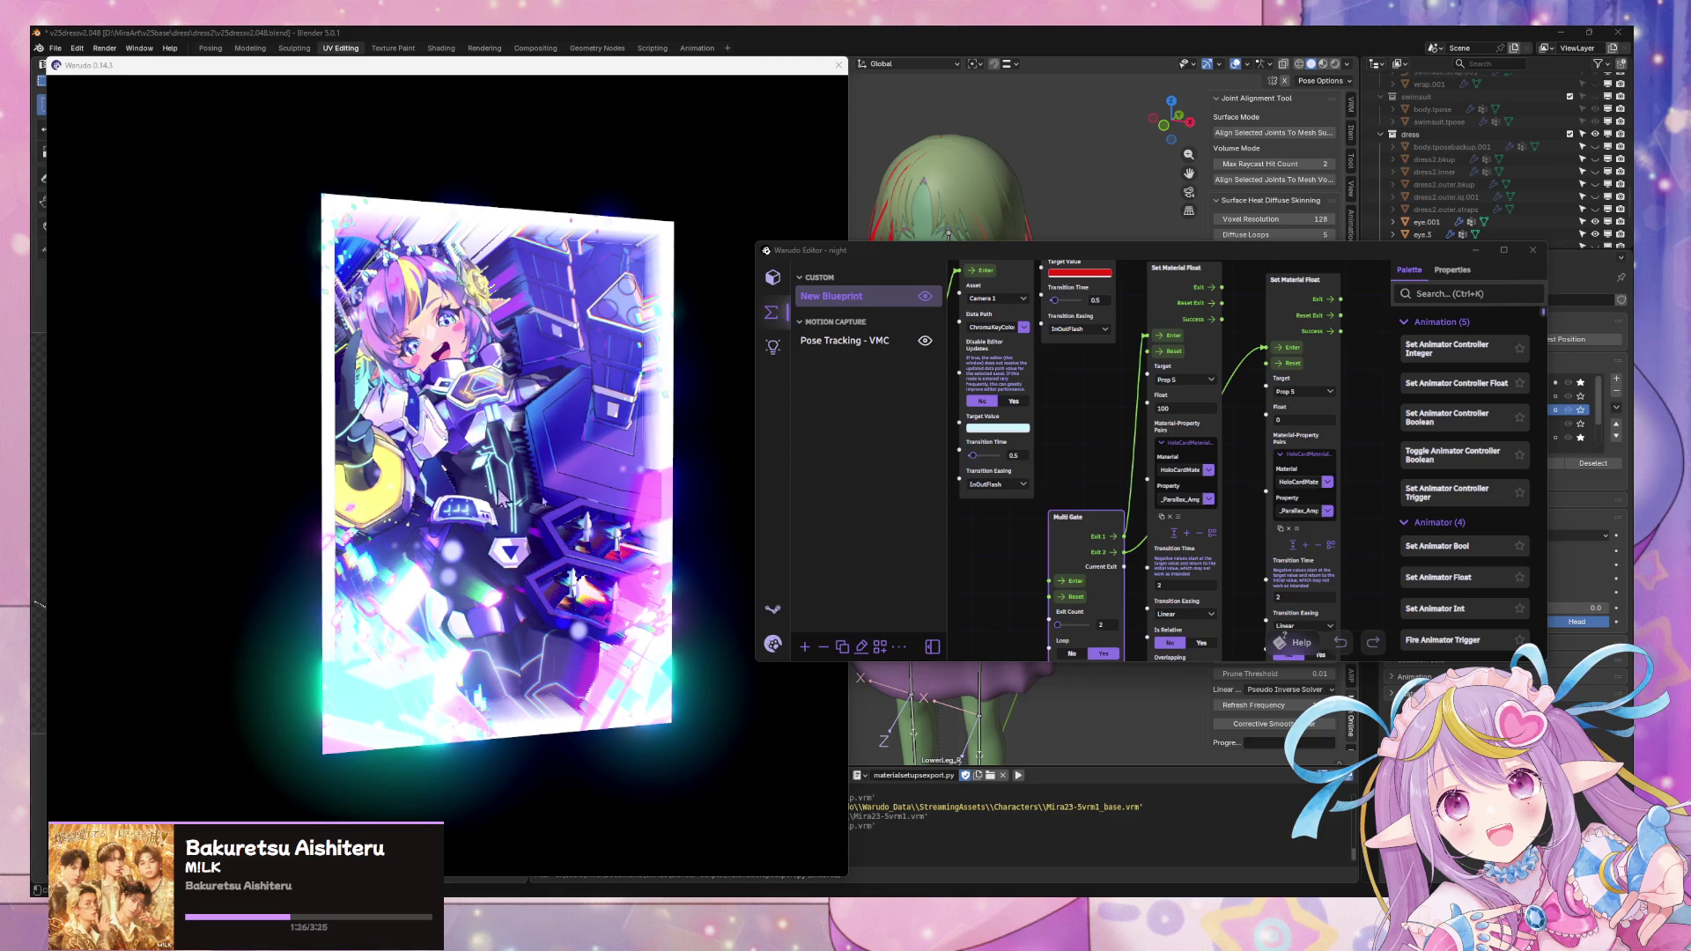
pyautogui.click(384, 514)
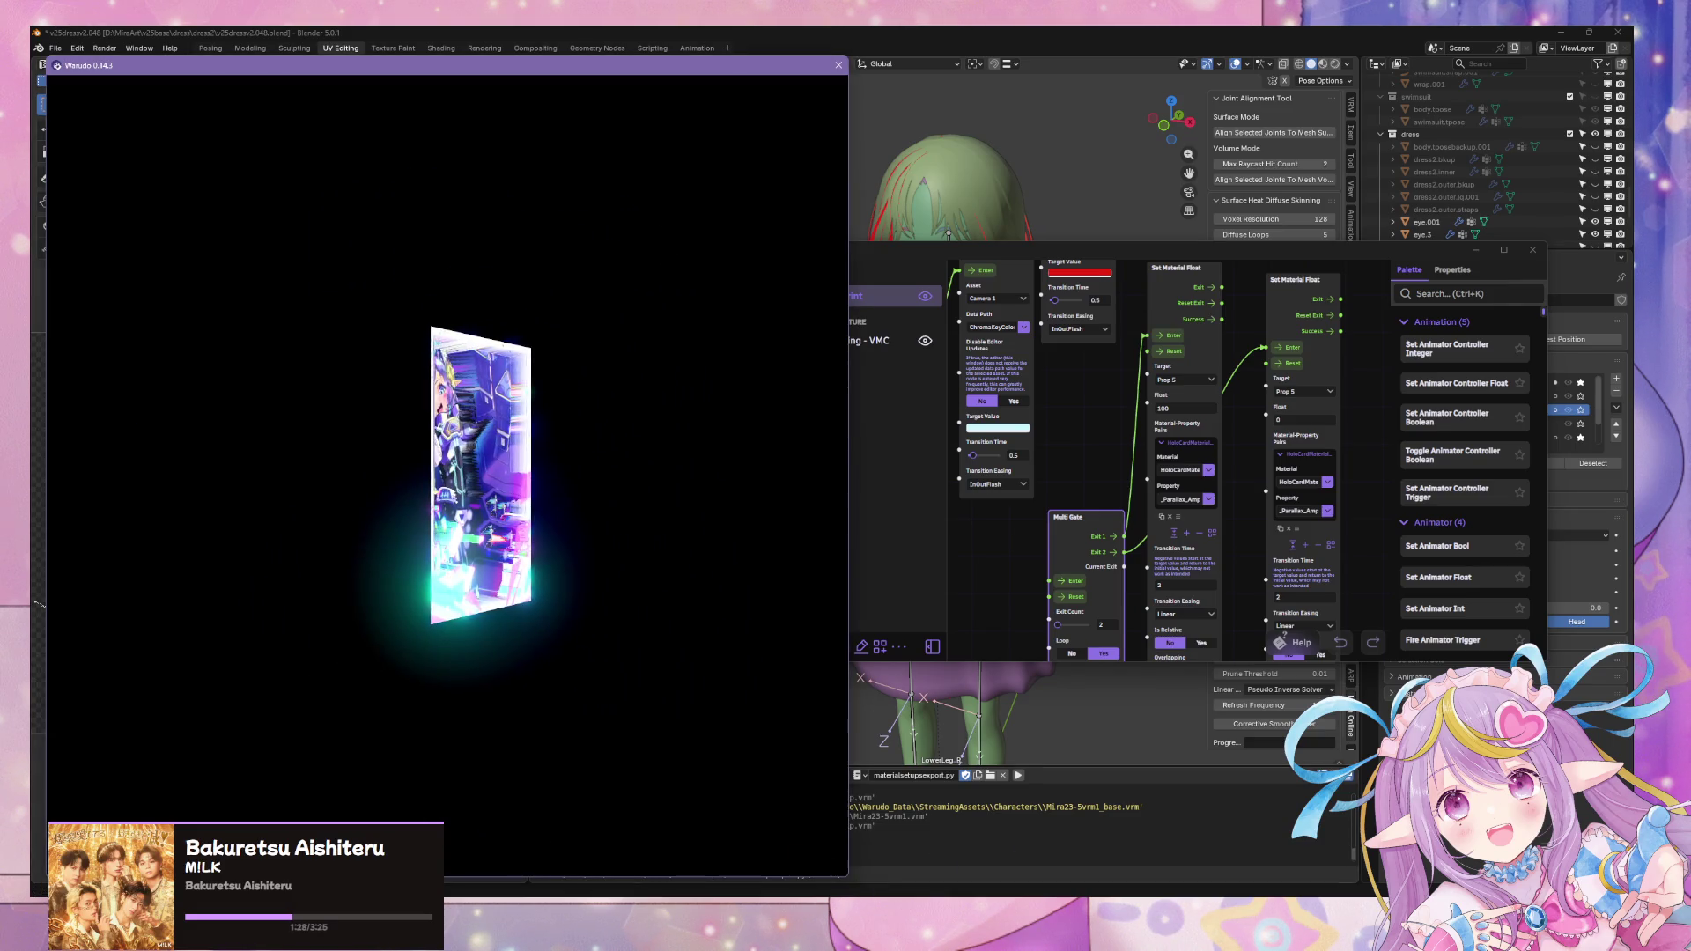
pyautogui.hotkey('alt', 'Tab')
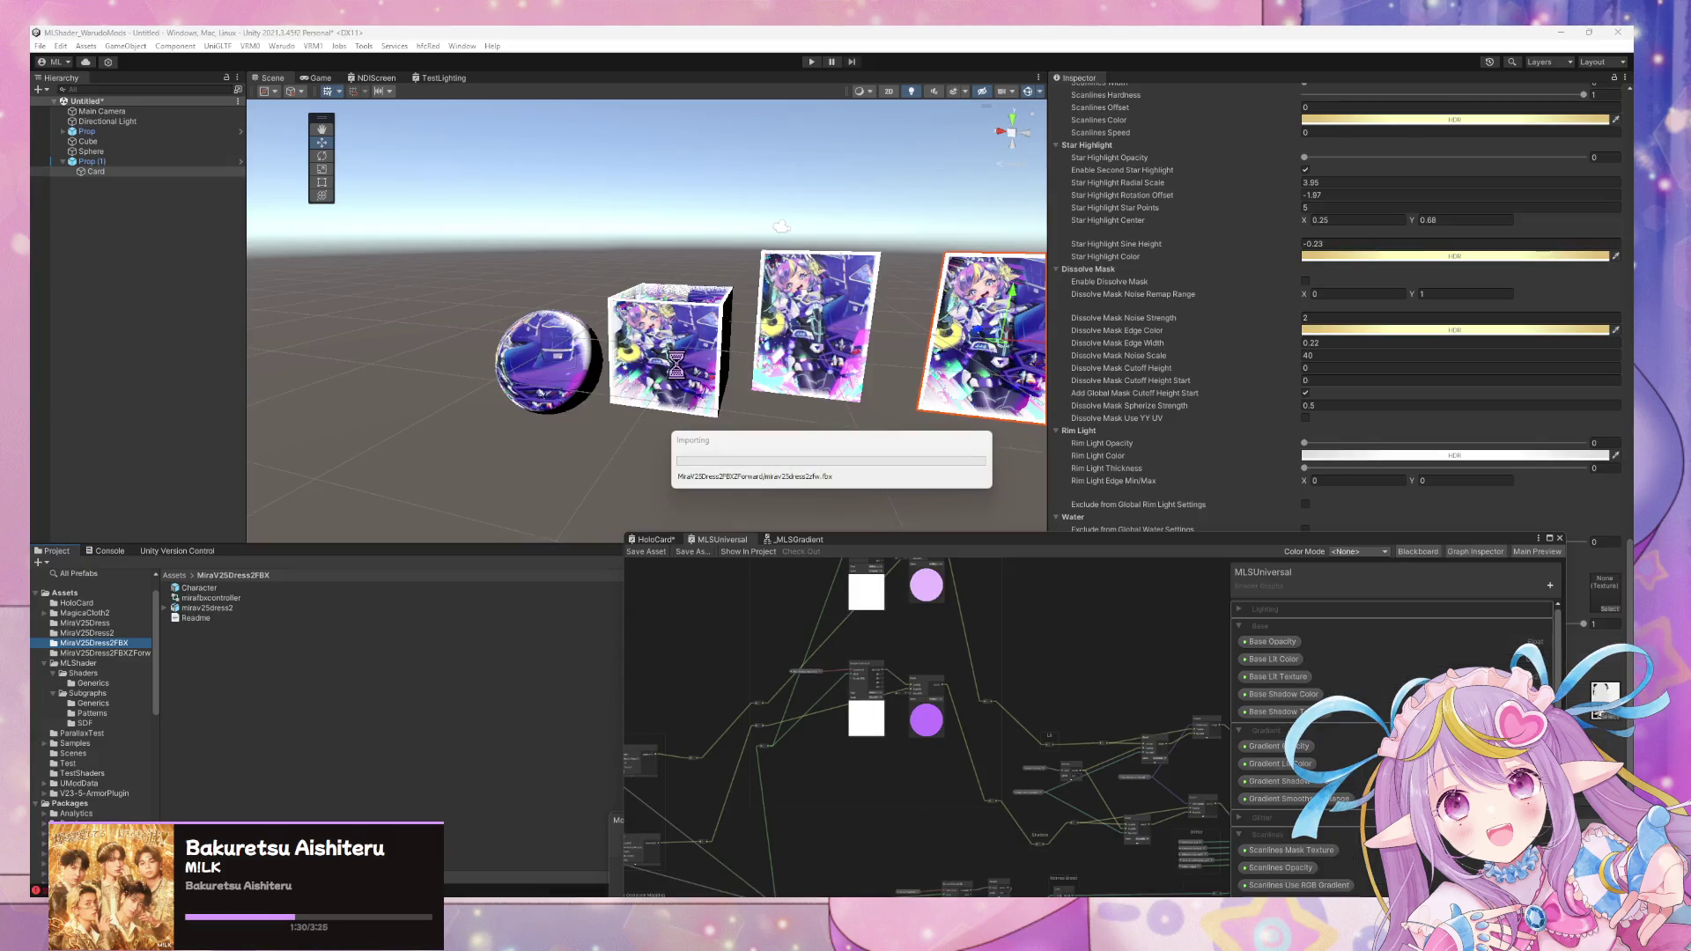
# - Drop Character prefabs from the old and MiraV25Dress2FBXZForward exports into the scene
pyautogui.click(209, 609)
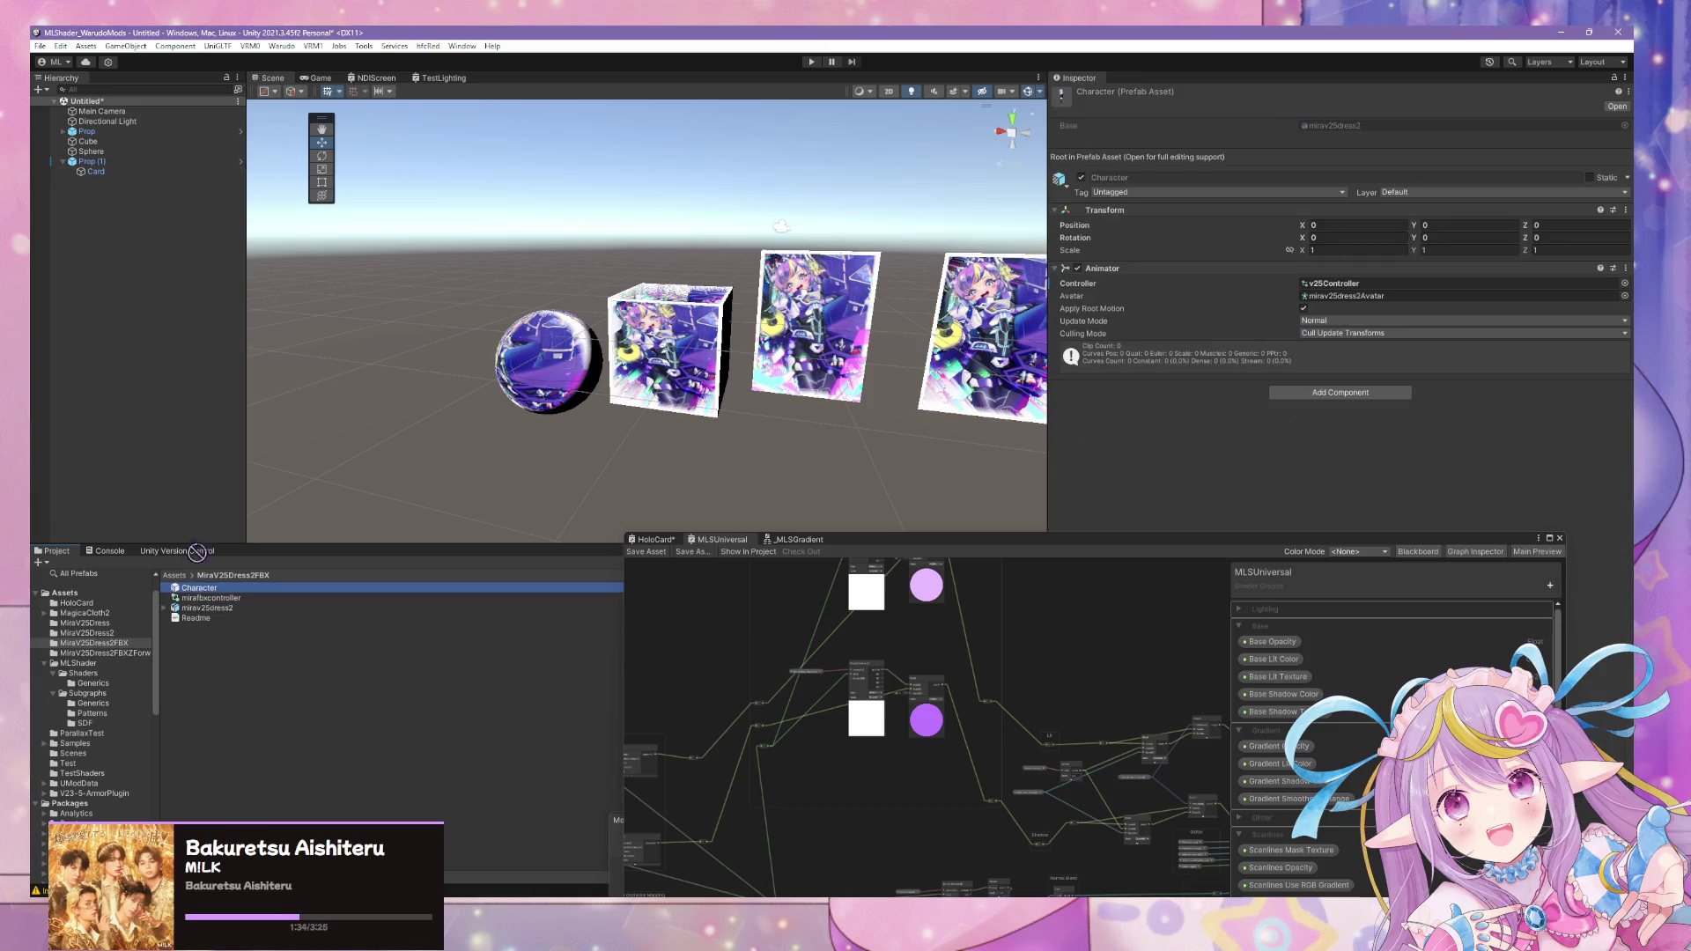
pyautogui.moveTo(210, 590); pyautogui.dragTo(204, 405)
pyautogui.press('f')
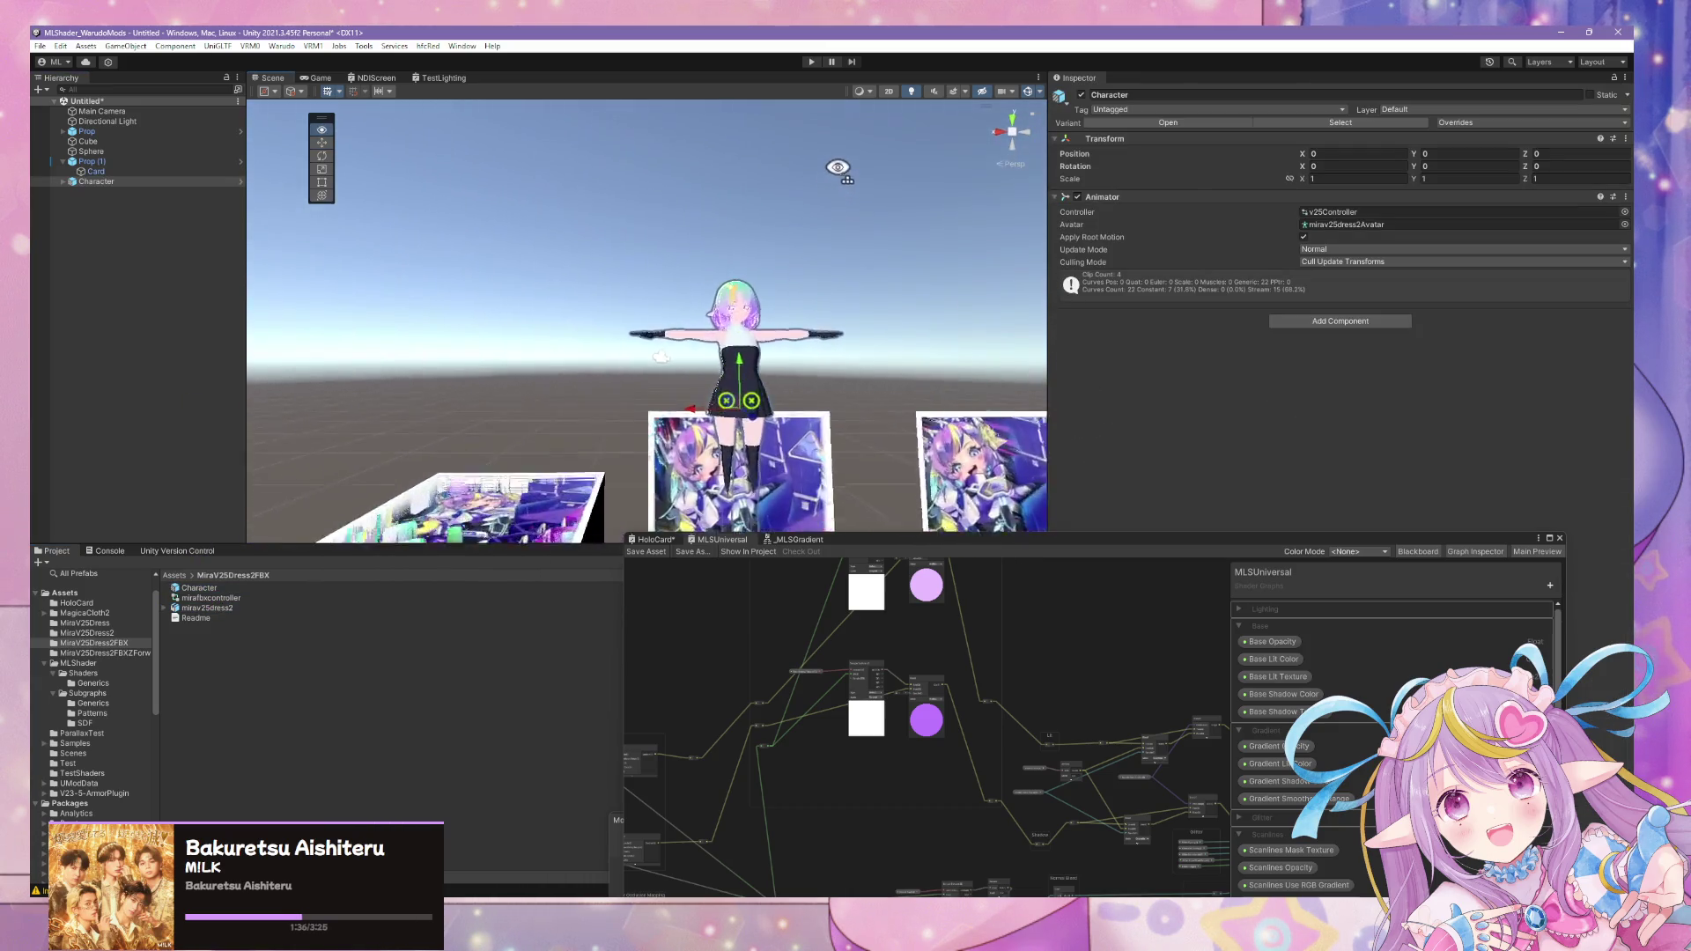
pyautogui.click(116, 654)
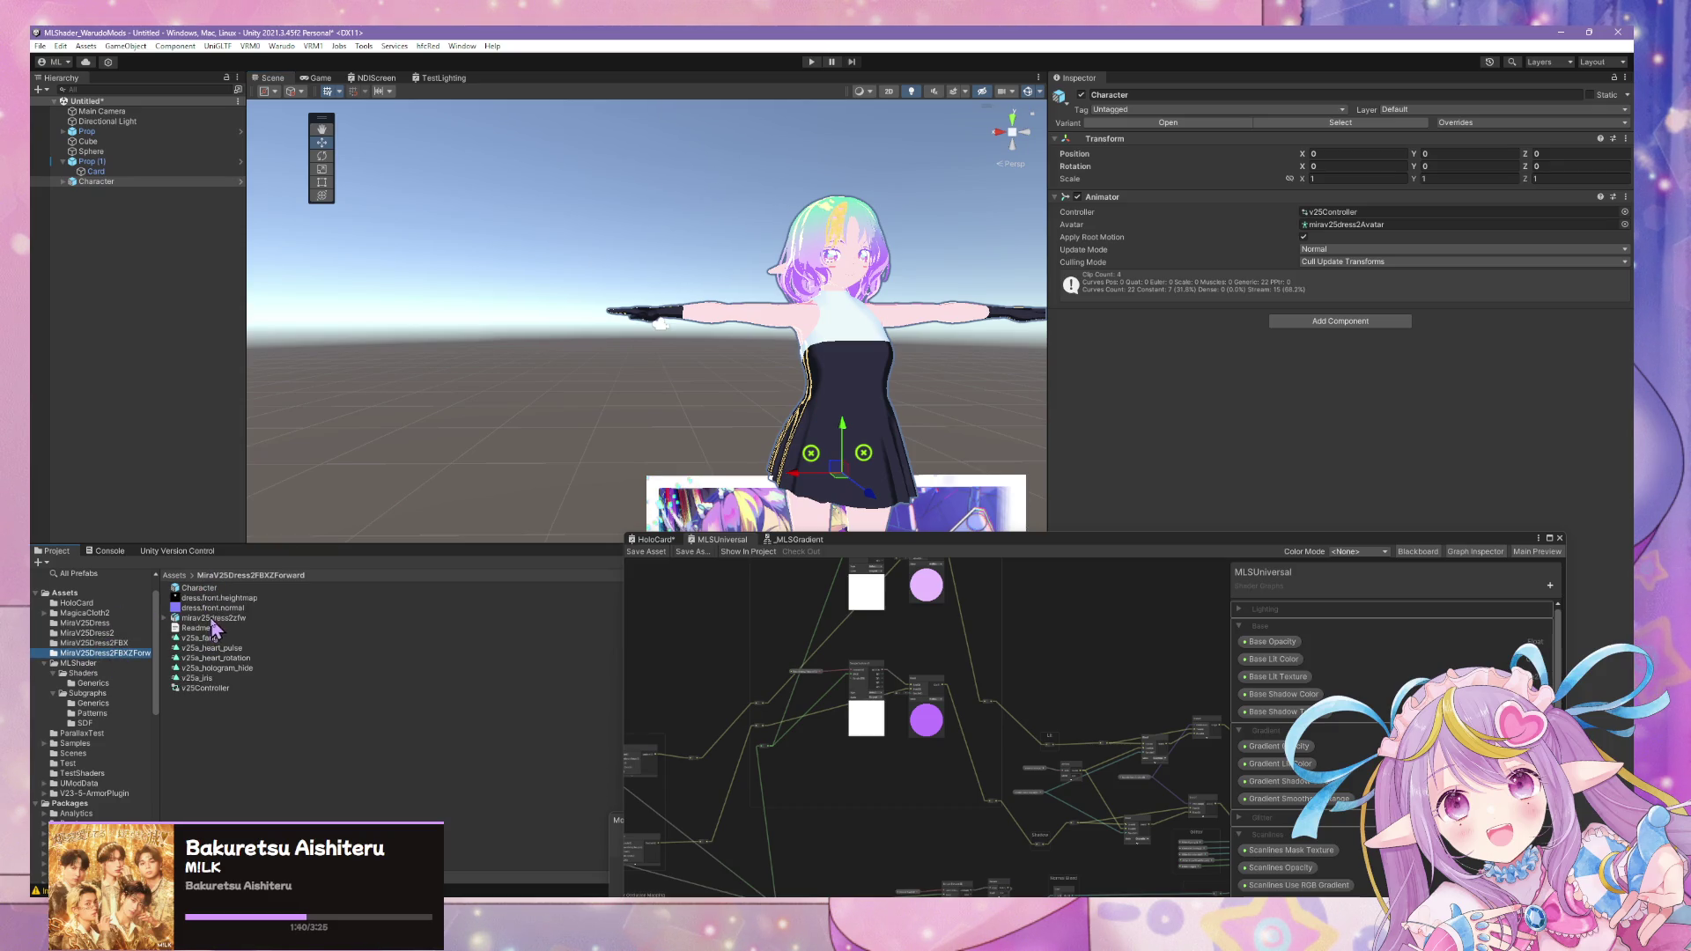
pyautogui.moveTo(201, 588); pyautogui.dragTo(144, 409)
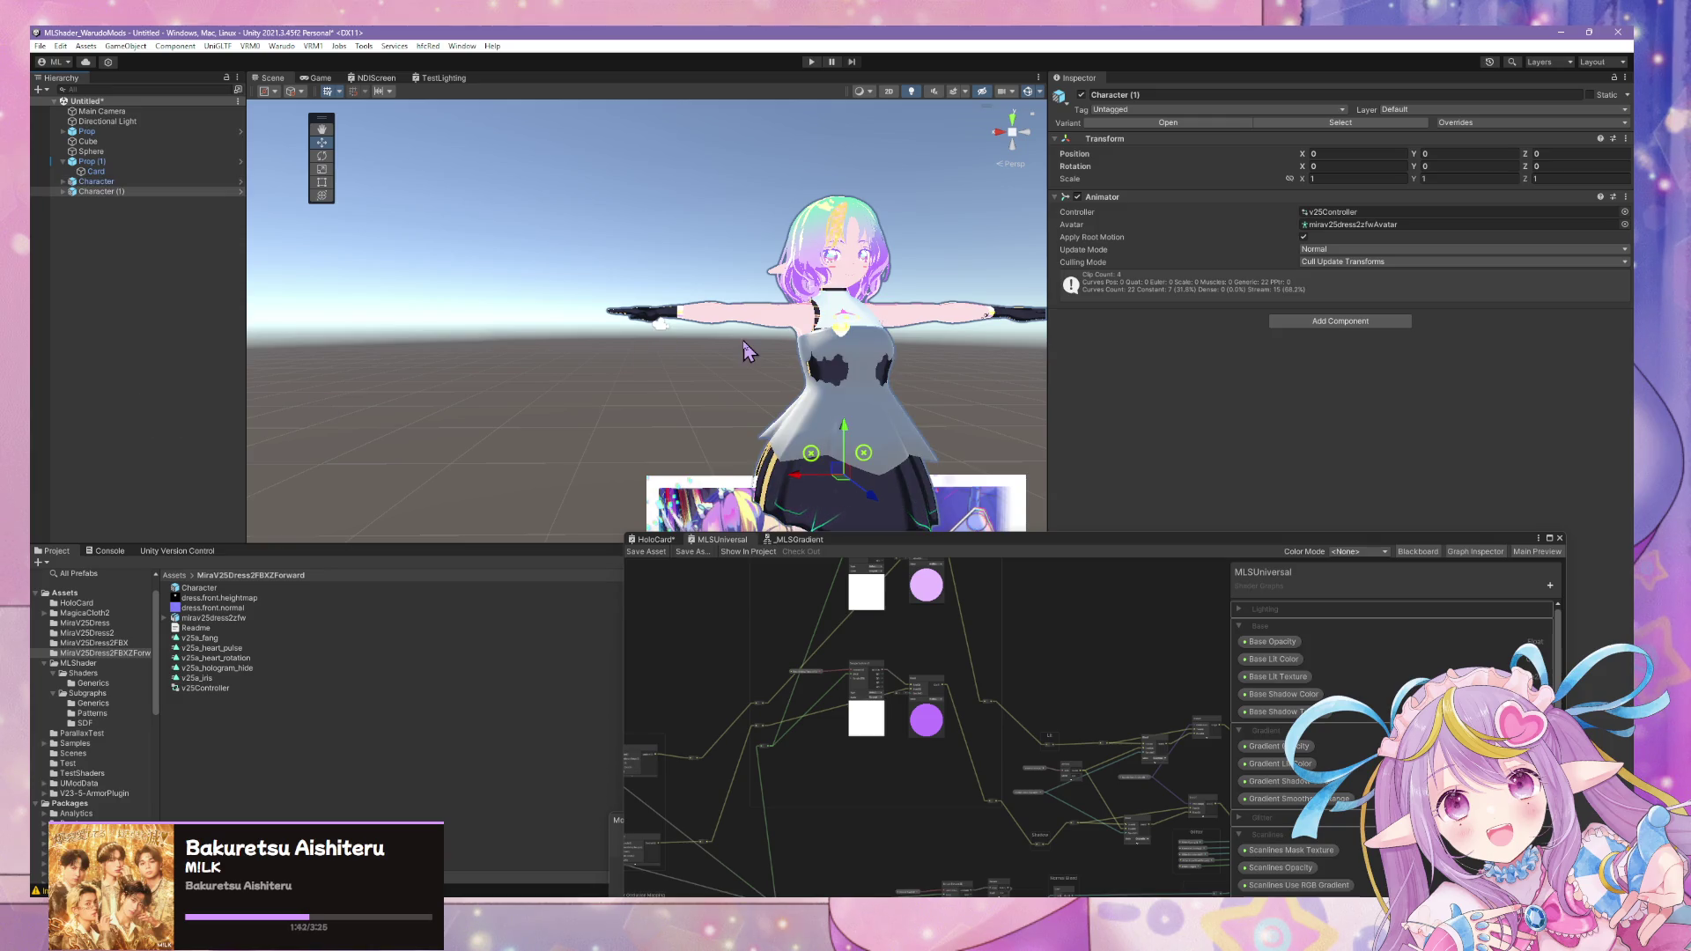
# - Delete both old characters and place a single Z-forward Character in the scene
pyautogui.click(117, 182)
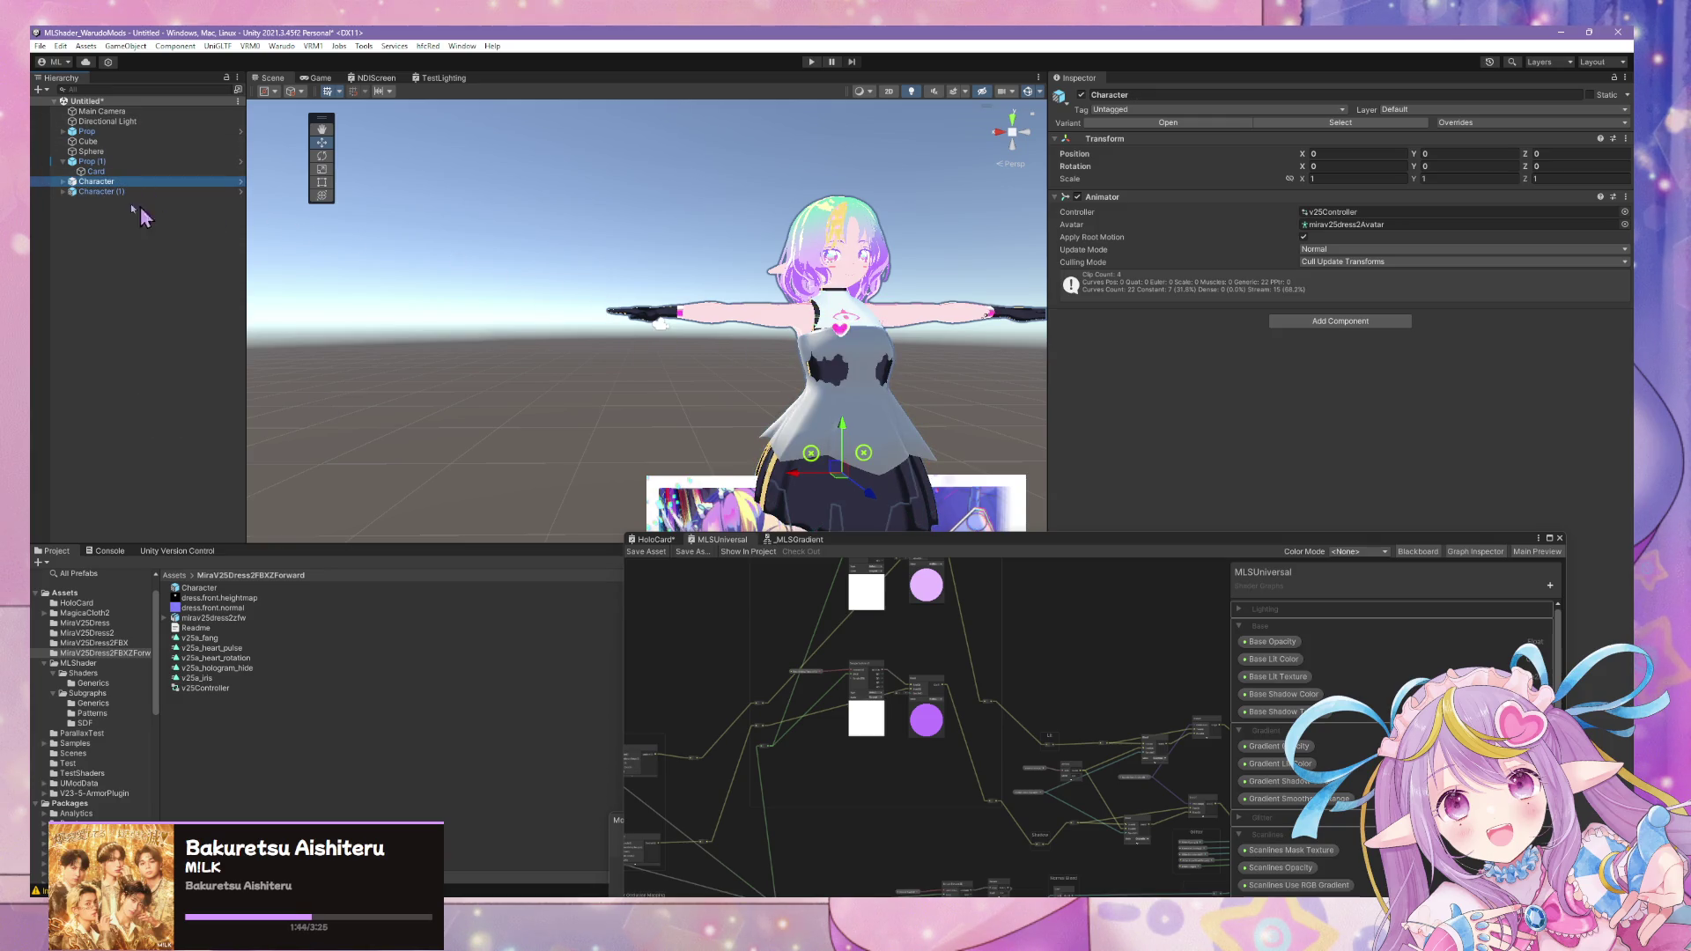
pyautogui.press('Delete')
pyautogui.click(119, 182)
pyautogui.press('Delete')
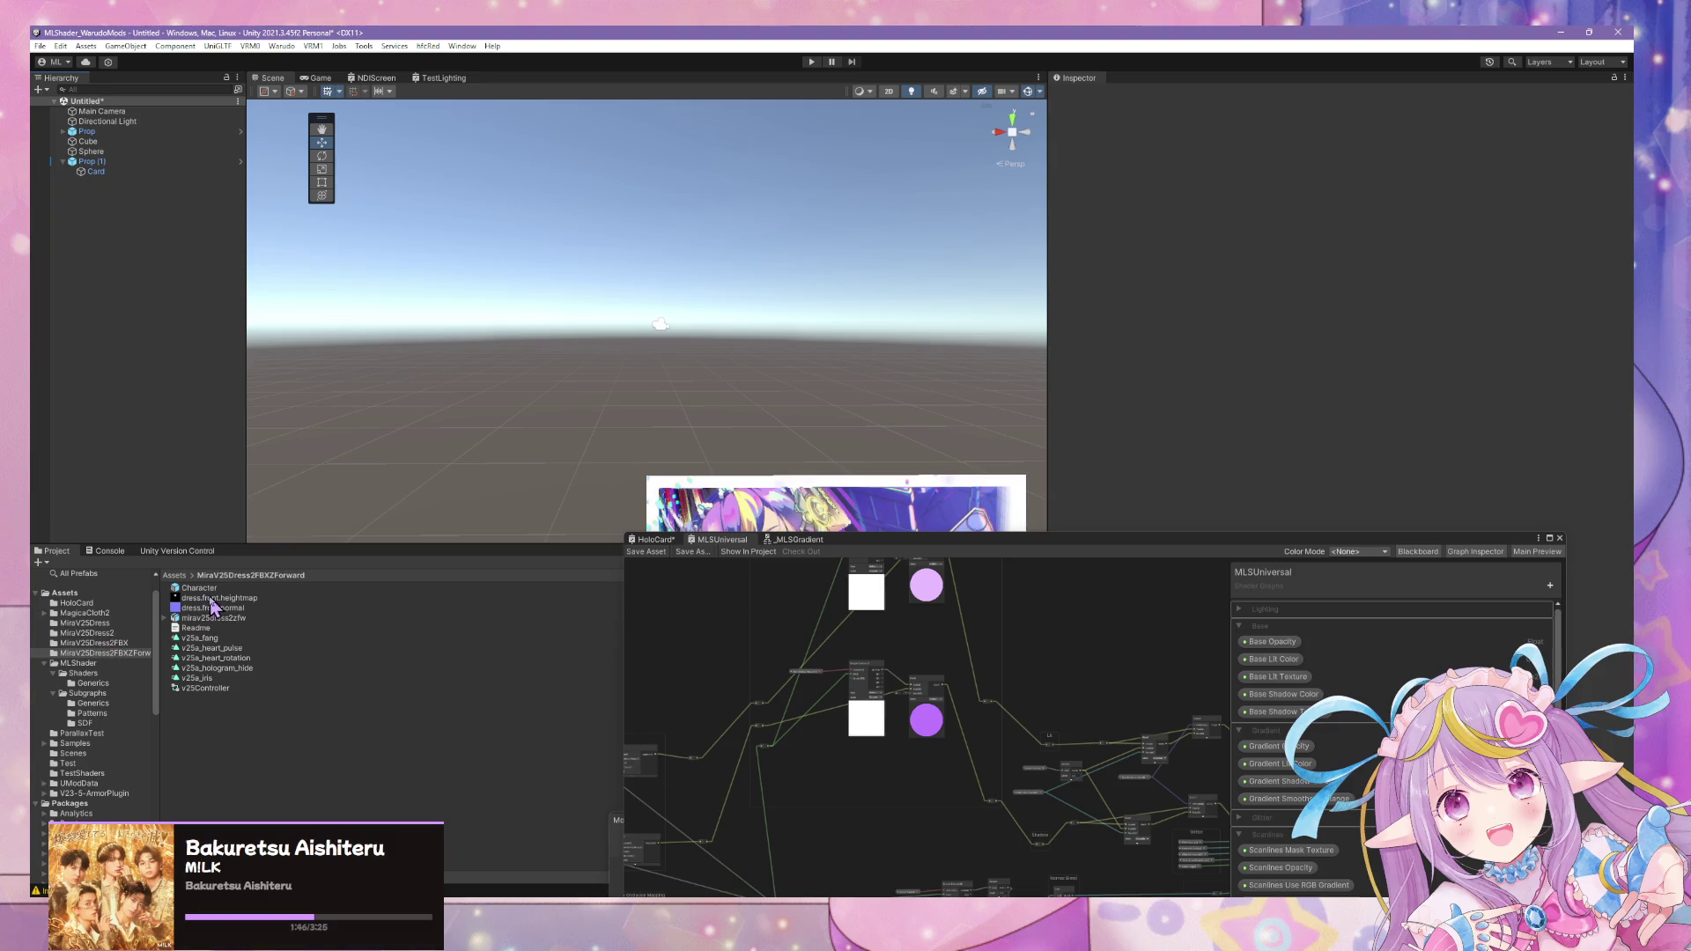
pyautogui.moveTo(199, 589); pyautogui.dragTo(140, 328)
# - Orbit the view around the new character to inspect its torso
pyautogui.keyDown('alt'); pyautogui.moveTo(740, 337); pyautogui.dragTo(812, 337); pyautogui.keyUp('alt')
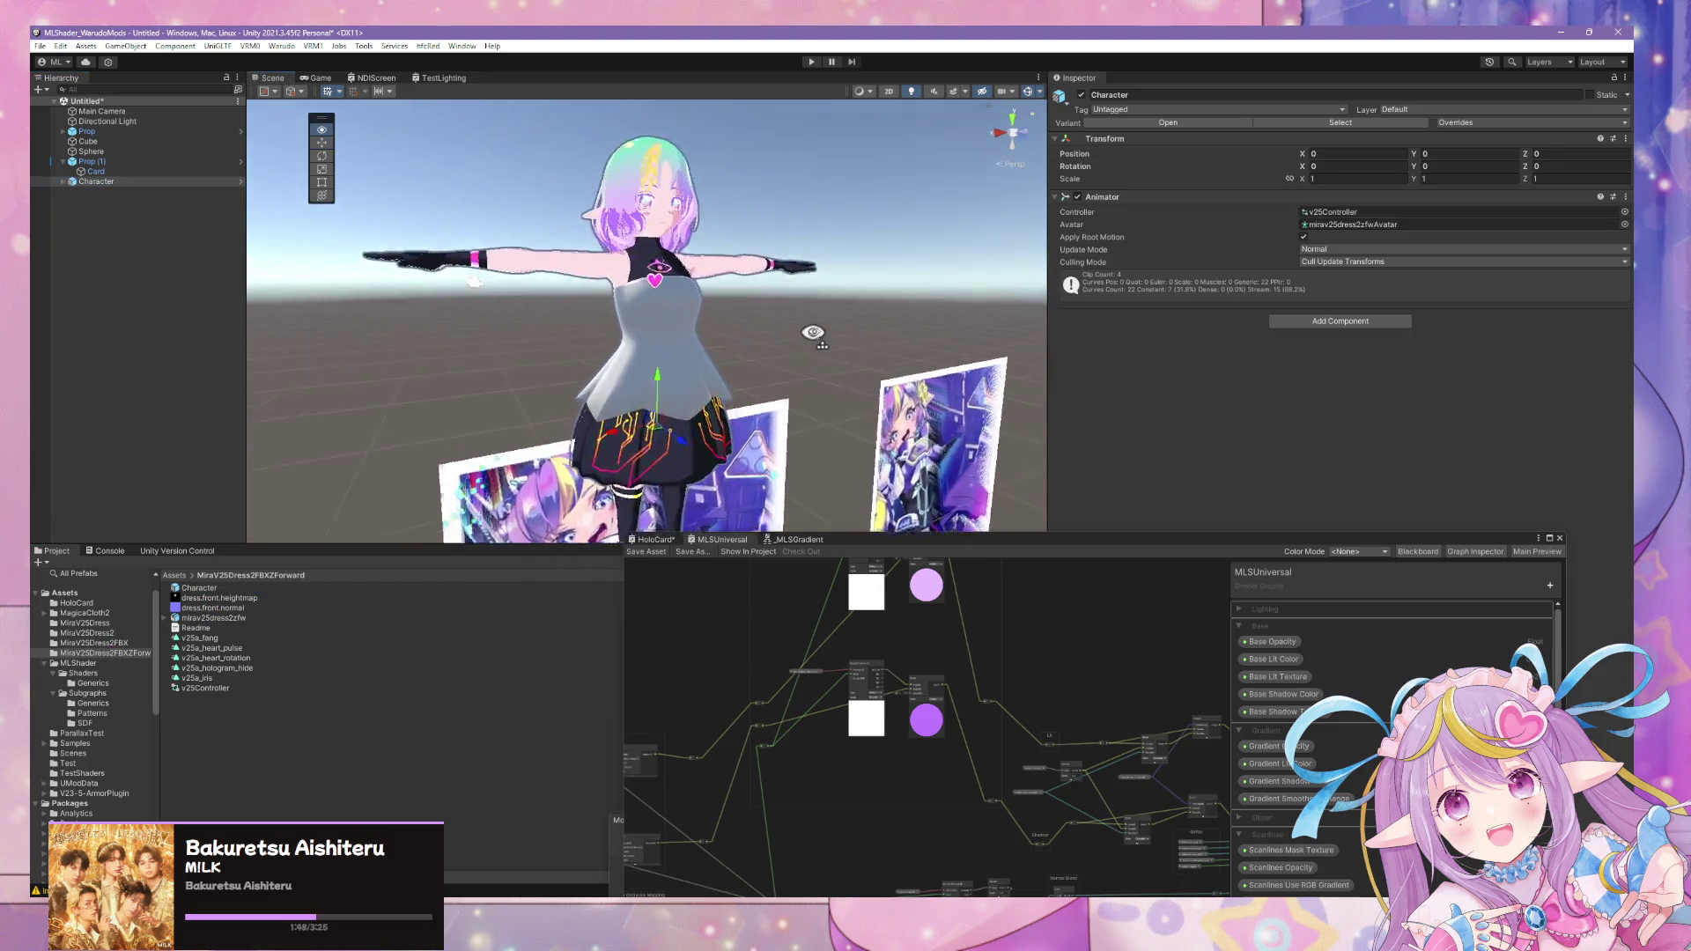
pyautogui.scroll(5, 812, 334)
pyautogui.keyDown('alt'); pyautogui.moveTo(861, 235); pyautogui.dragTo(766, 382); pyautogui.keyUp('alt')
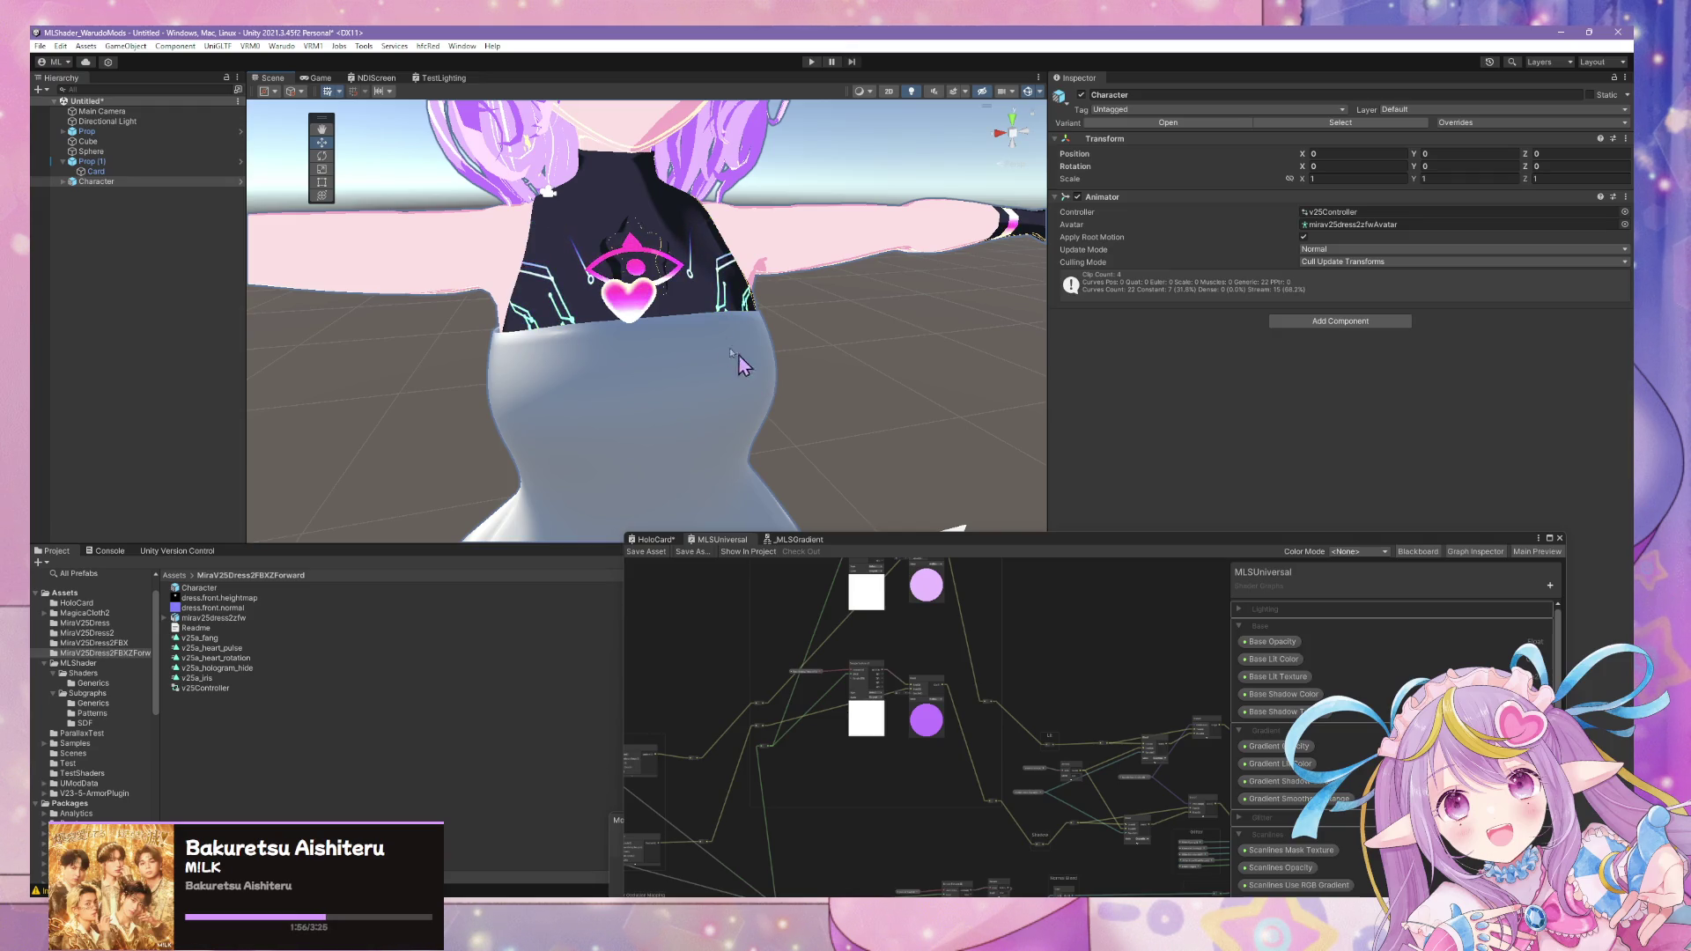
pyautogui.scroll(-5, 744, 366)
pyautogui.moveTo(744, 367)
pyautogui.keyDown('alt'); pyautogui.mouseDown()
pyautogui.moveTo(634, 314)
pyautogui.moveTo(610, 272)
pyautogui.mouseUp(); pyautogui.keyUp('alt')
pyautogui.scroll(3, 634, 312)
pyautogui.scroll(2, 610, 273)
pyautogui.scroll(2, 609, 273)
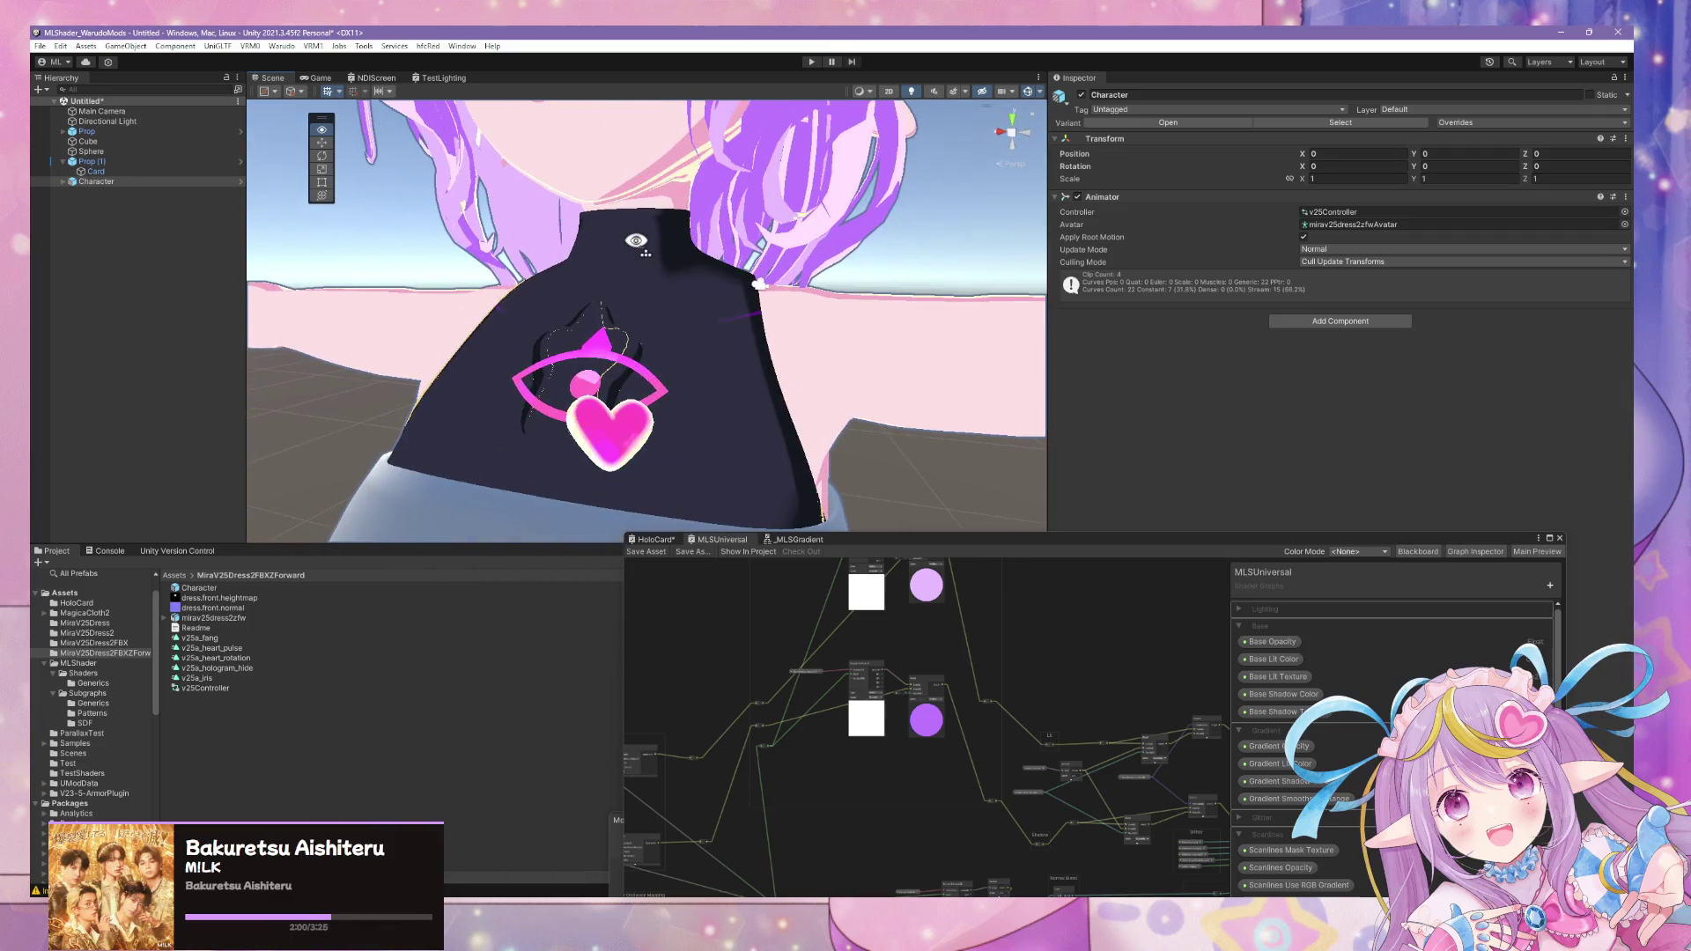
pyautogui.scroll(-5, 636, 242)
pyautogui.scroll(2, 635, 242)
pyautogui.scroll(2, 636, 243)
pyautogui.scroll(-4, 641, 255)
pyautogui.scroll(3, 647, 269)
# - Select the dress.base mesh and clear its Normal Map texture to None
pyautogui.click(677, 298)
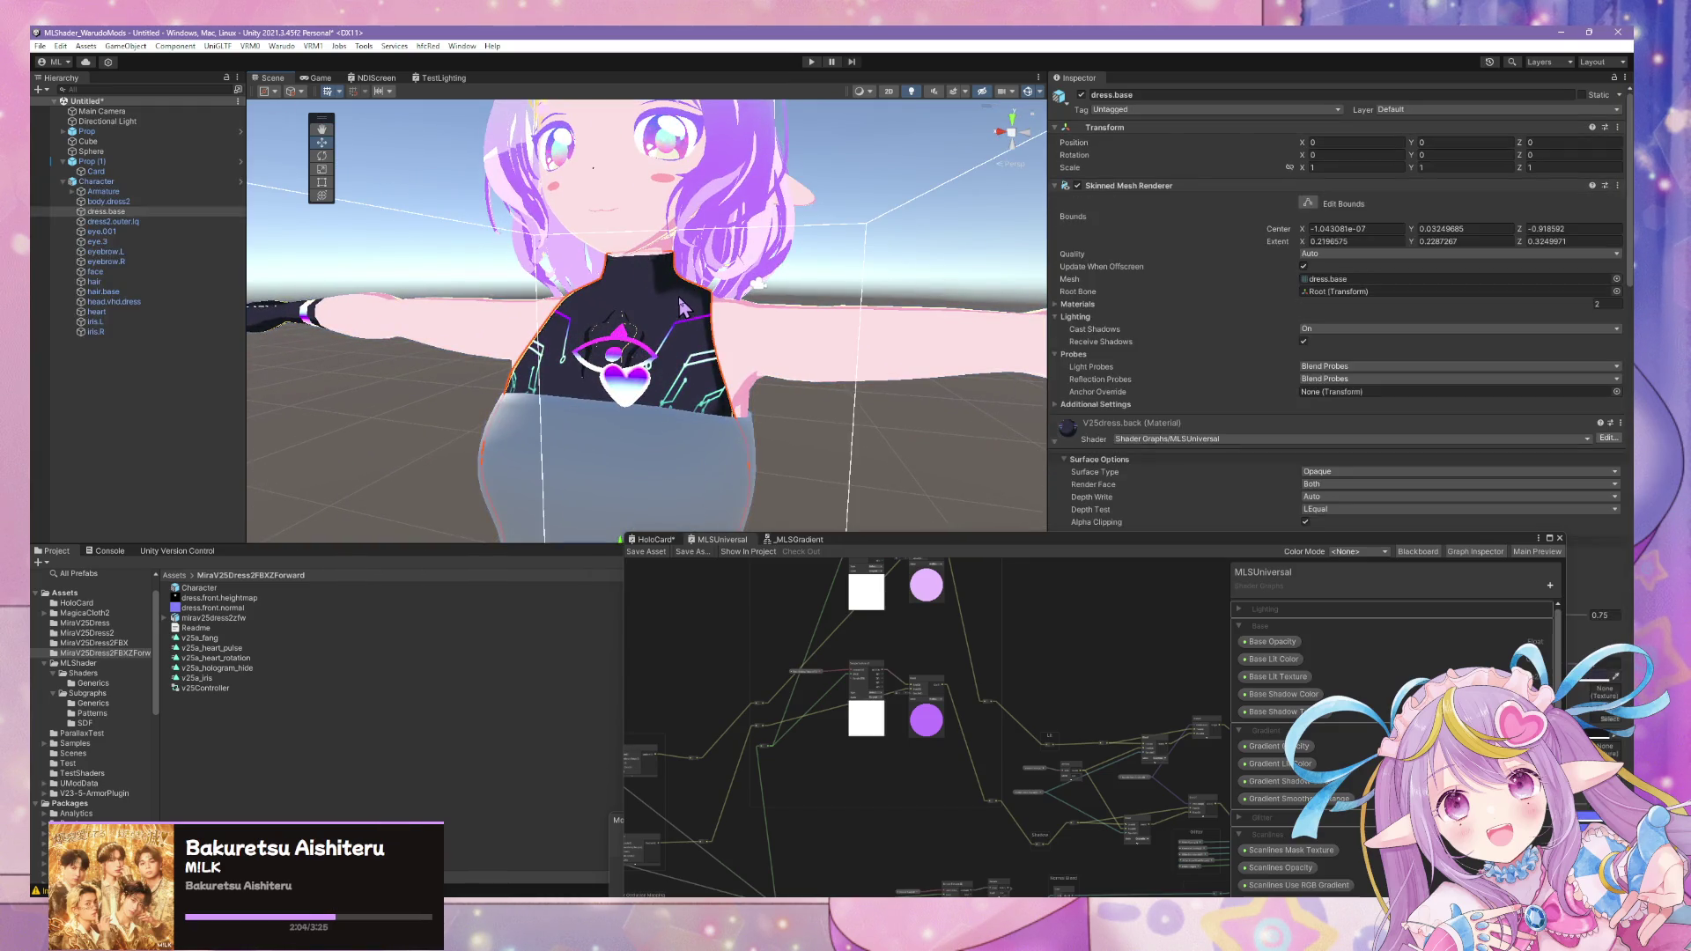
pyautogui.moveTo(1082, 540); pyautogui.dragTo(523, 648)
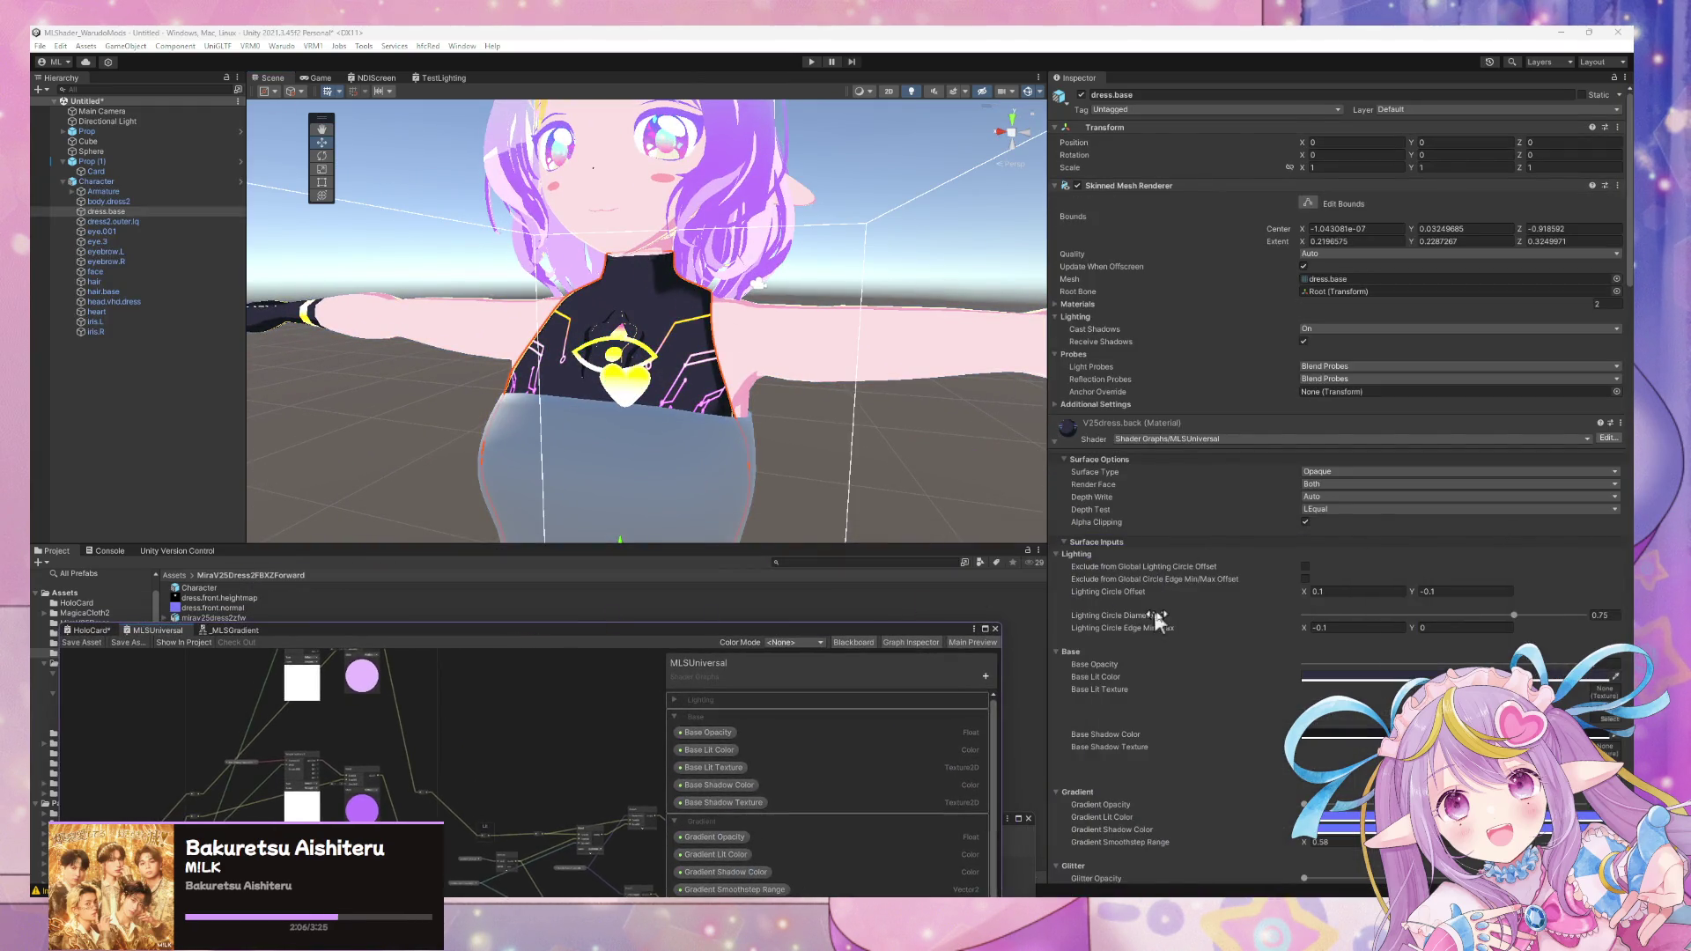
pyautogui.scroll(-2, 1162, 601)
pyautogui.scroll(-6, 1163, 600)
pyautogui.scroll(3, 1451, 525)
pyautogui.scroll(5, 1452, 525)
pyautogui.scroll(-2, 1468, 535)
pyautogui.scroll(-2, 1586, 678)
pyautogui.scroll(-3, 1546, 604)
pyautogui.scroll(-3, 1546, 604)
pyautogui.scroll(-3, 1548, 605)
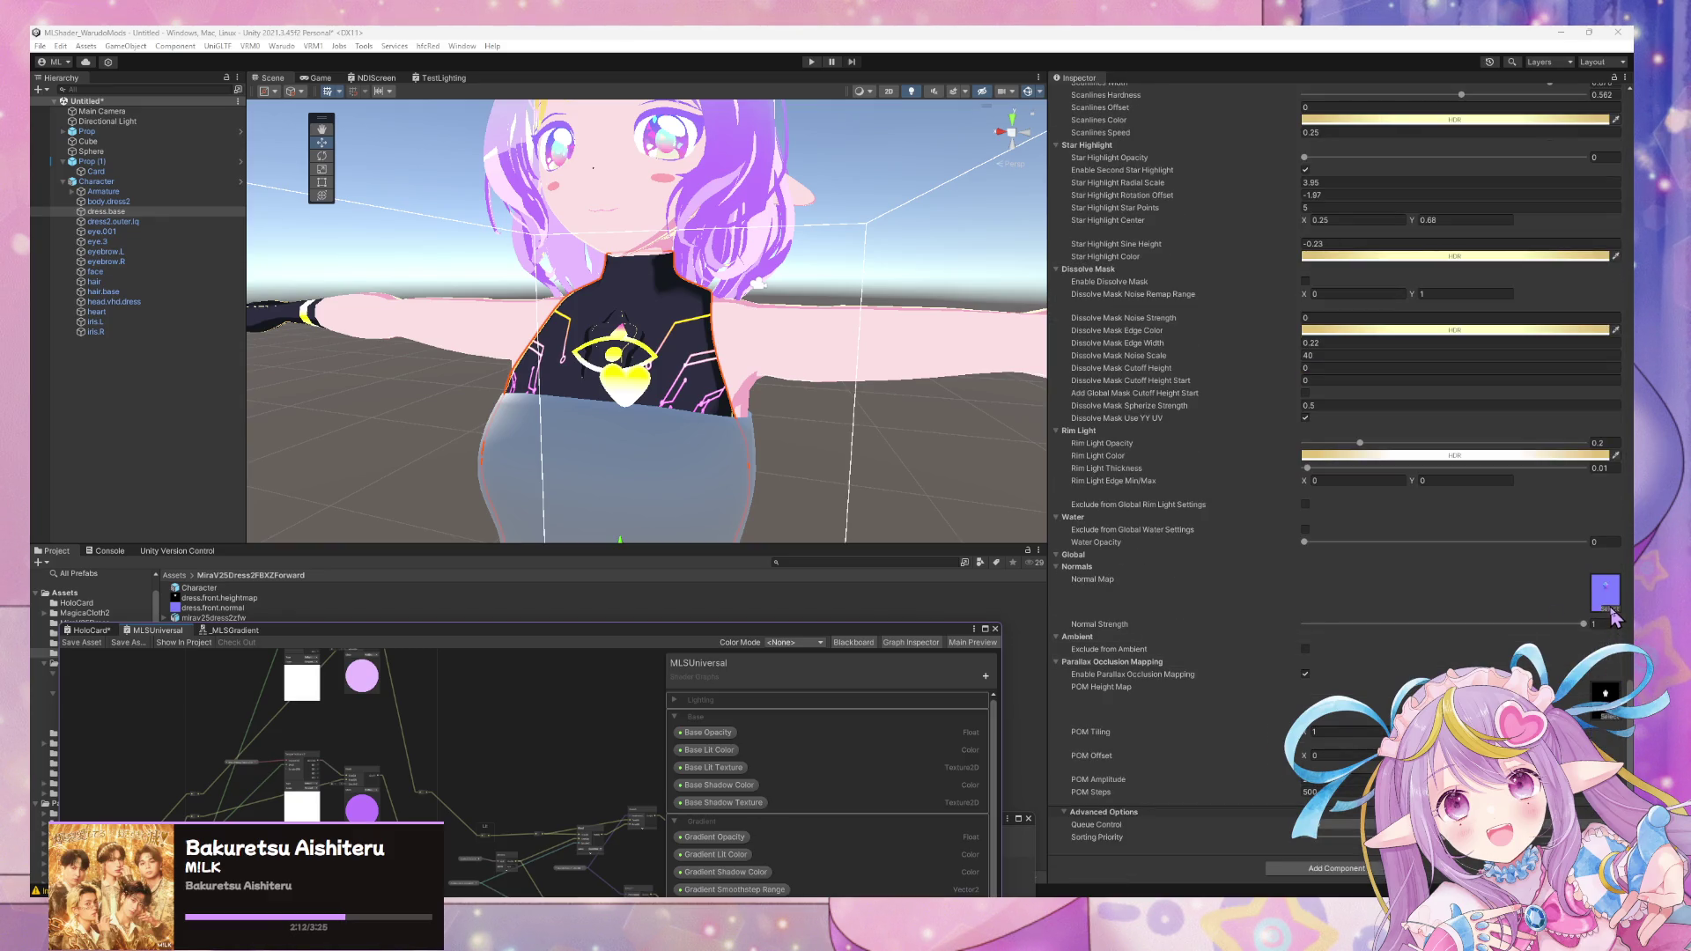
pyautogui.click(1611, 616)
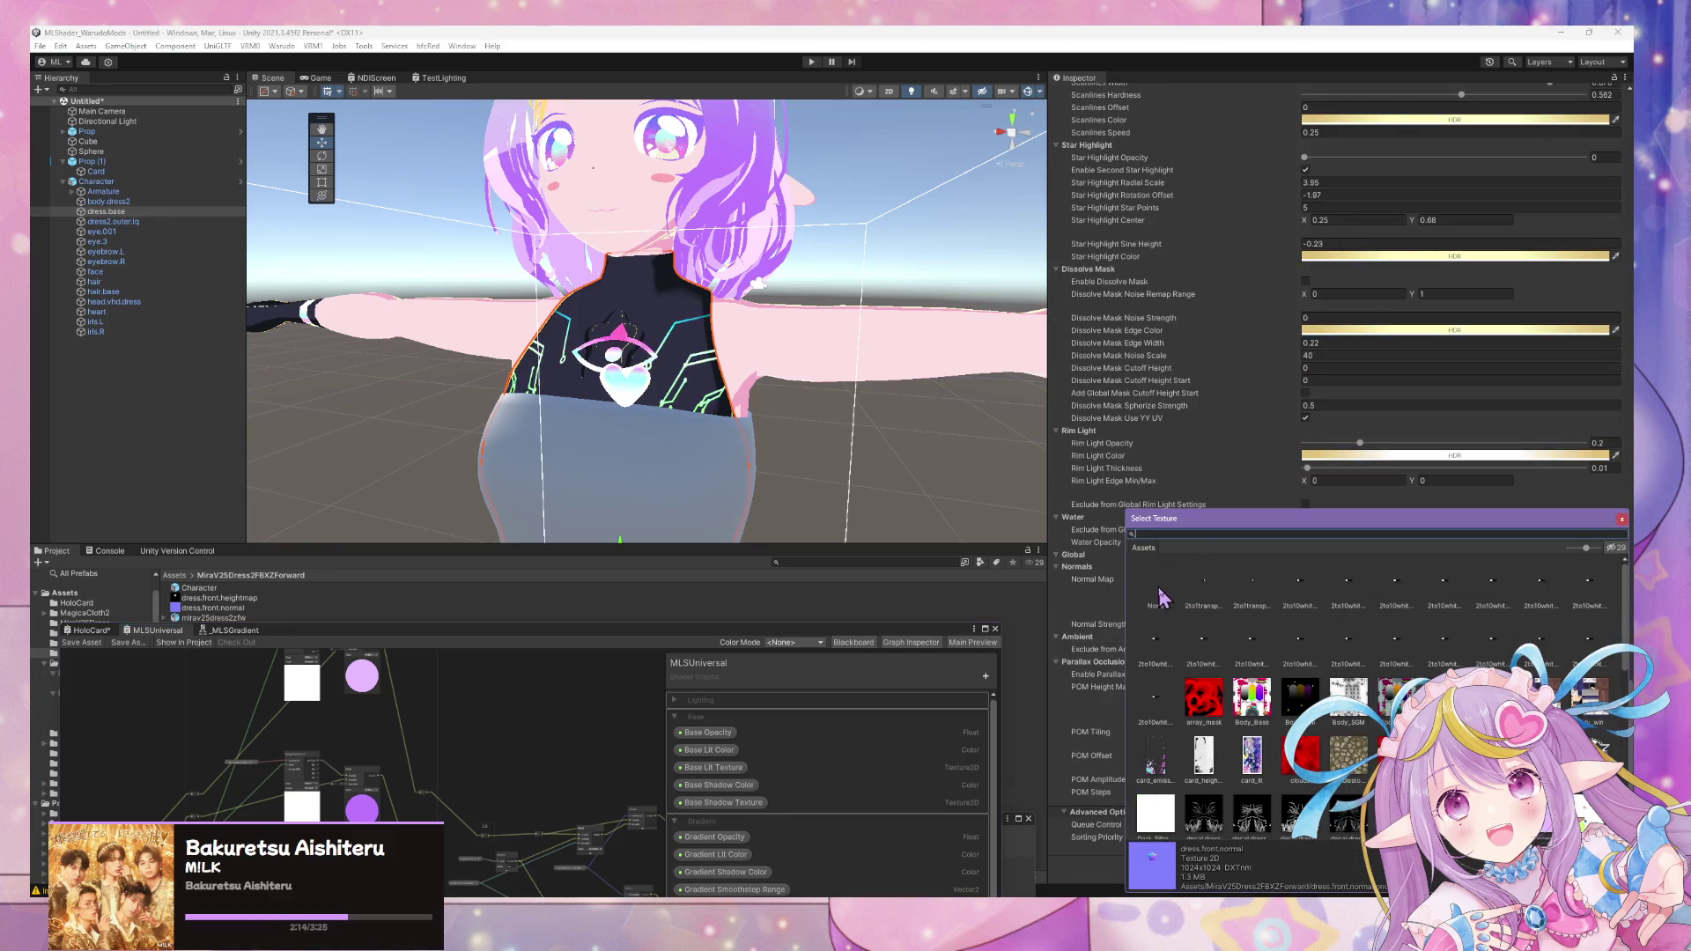
pyautogui.click(1160, 597)
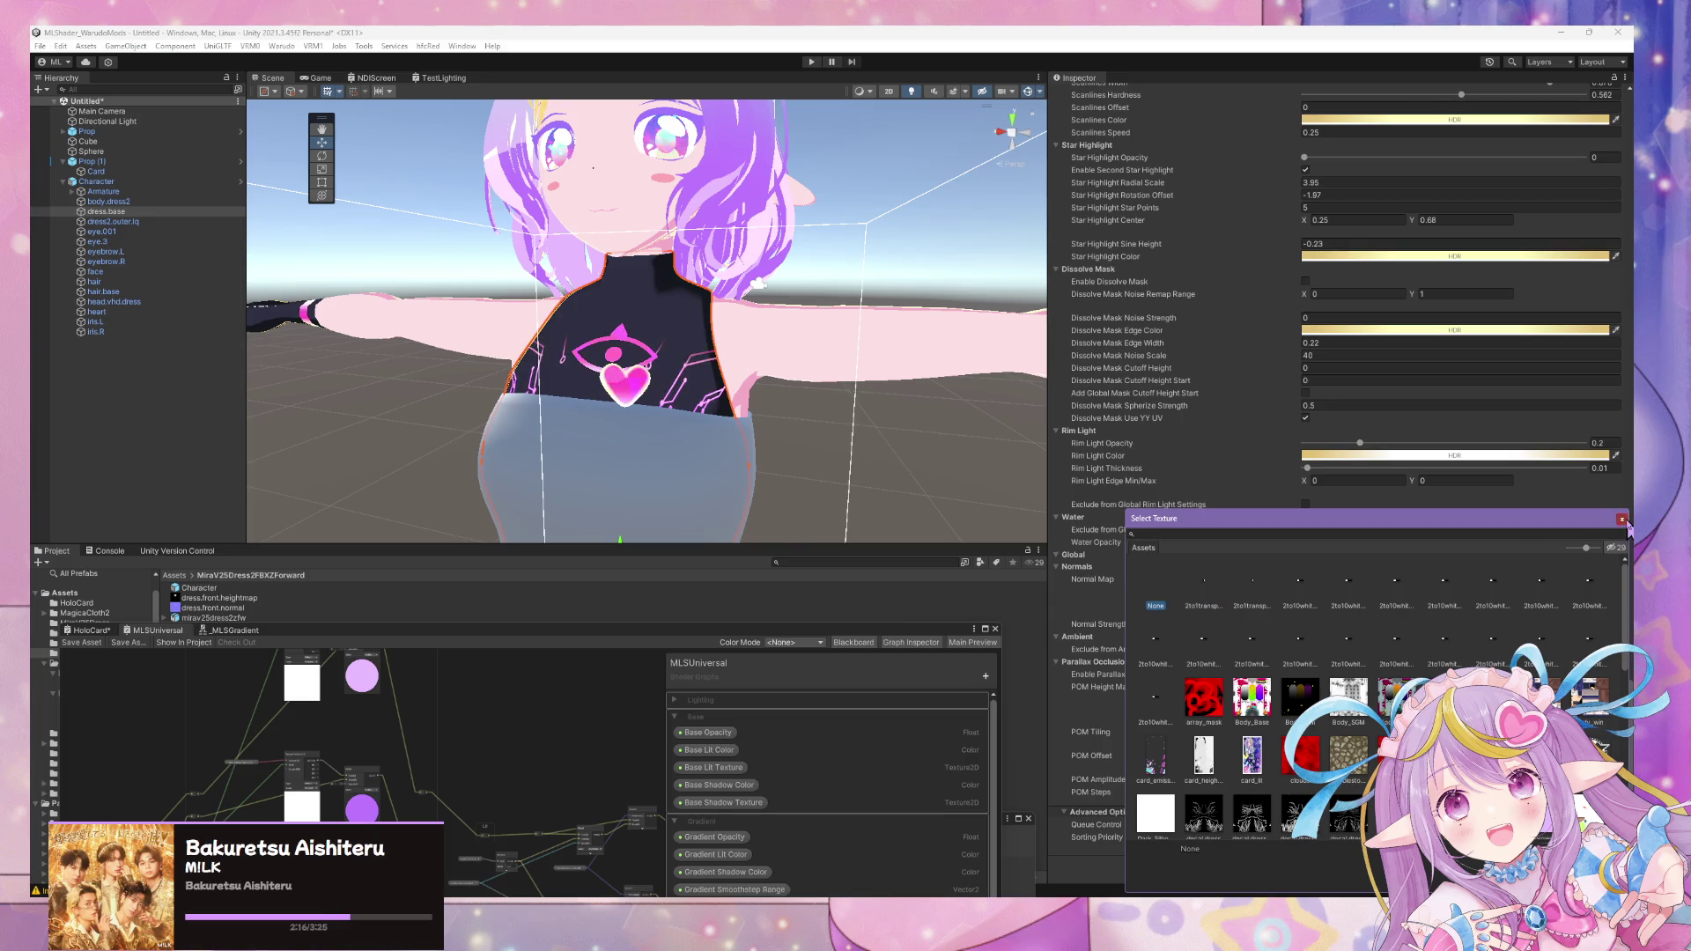
# - Try dress.front.heightmap, keep None for the normal map, and close the texture picker
pyautogui.click(1210, 601)
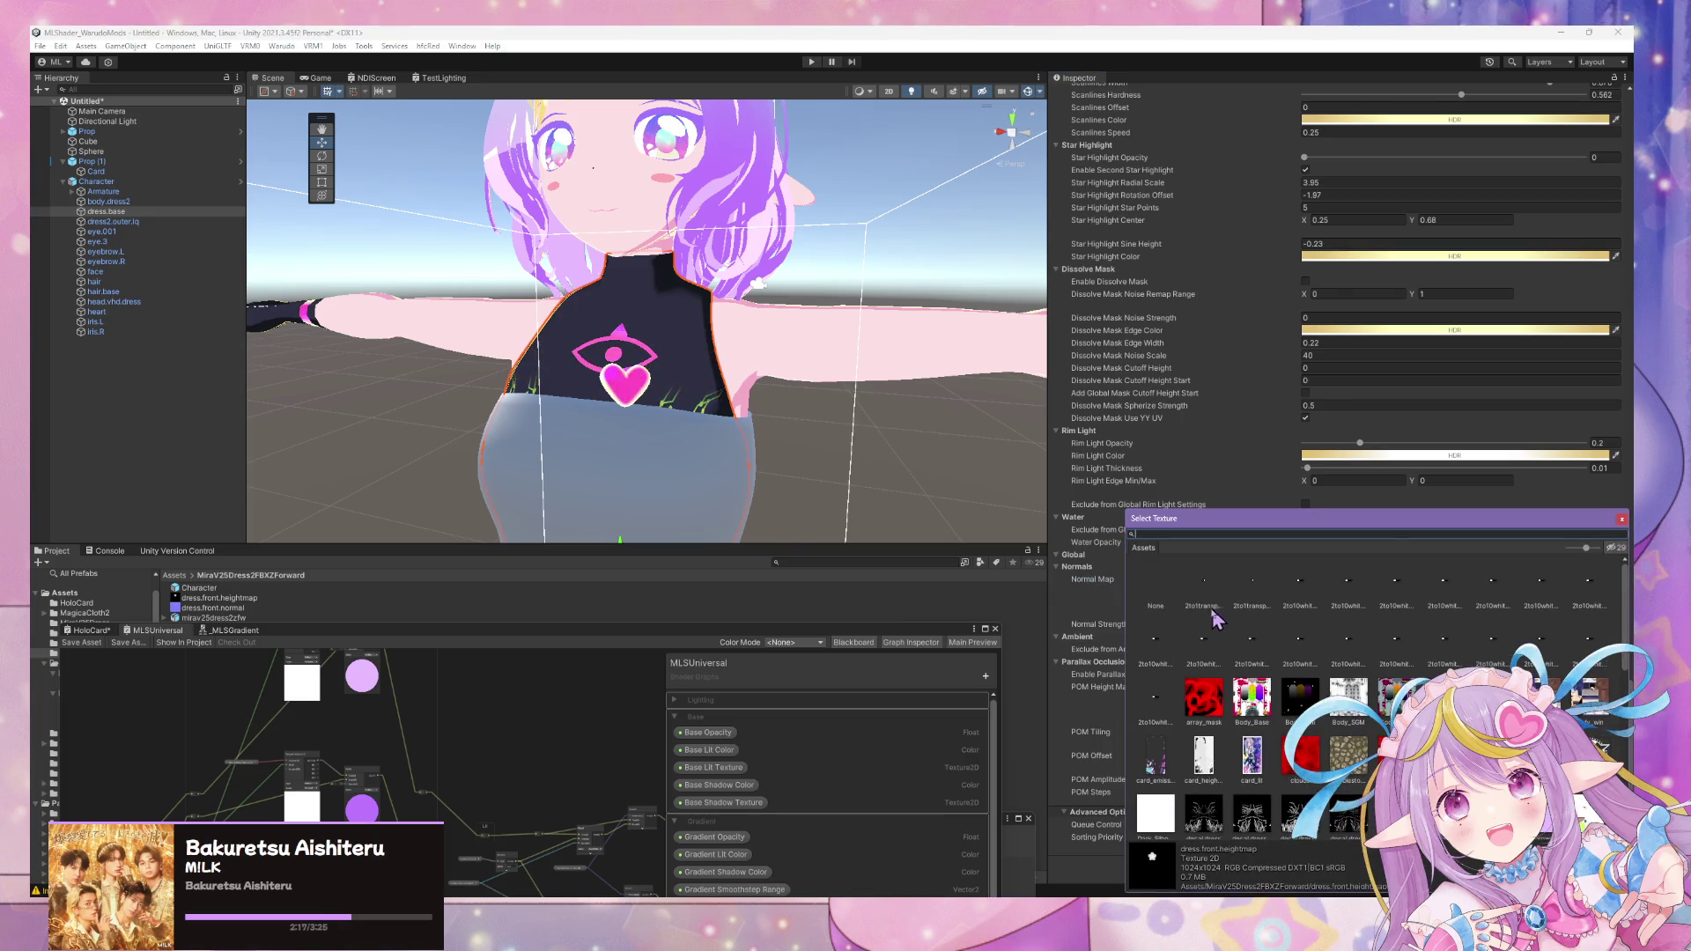
pyautogui.click(1165, 604)
pyautogui.click(1624, 520)
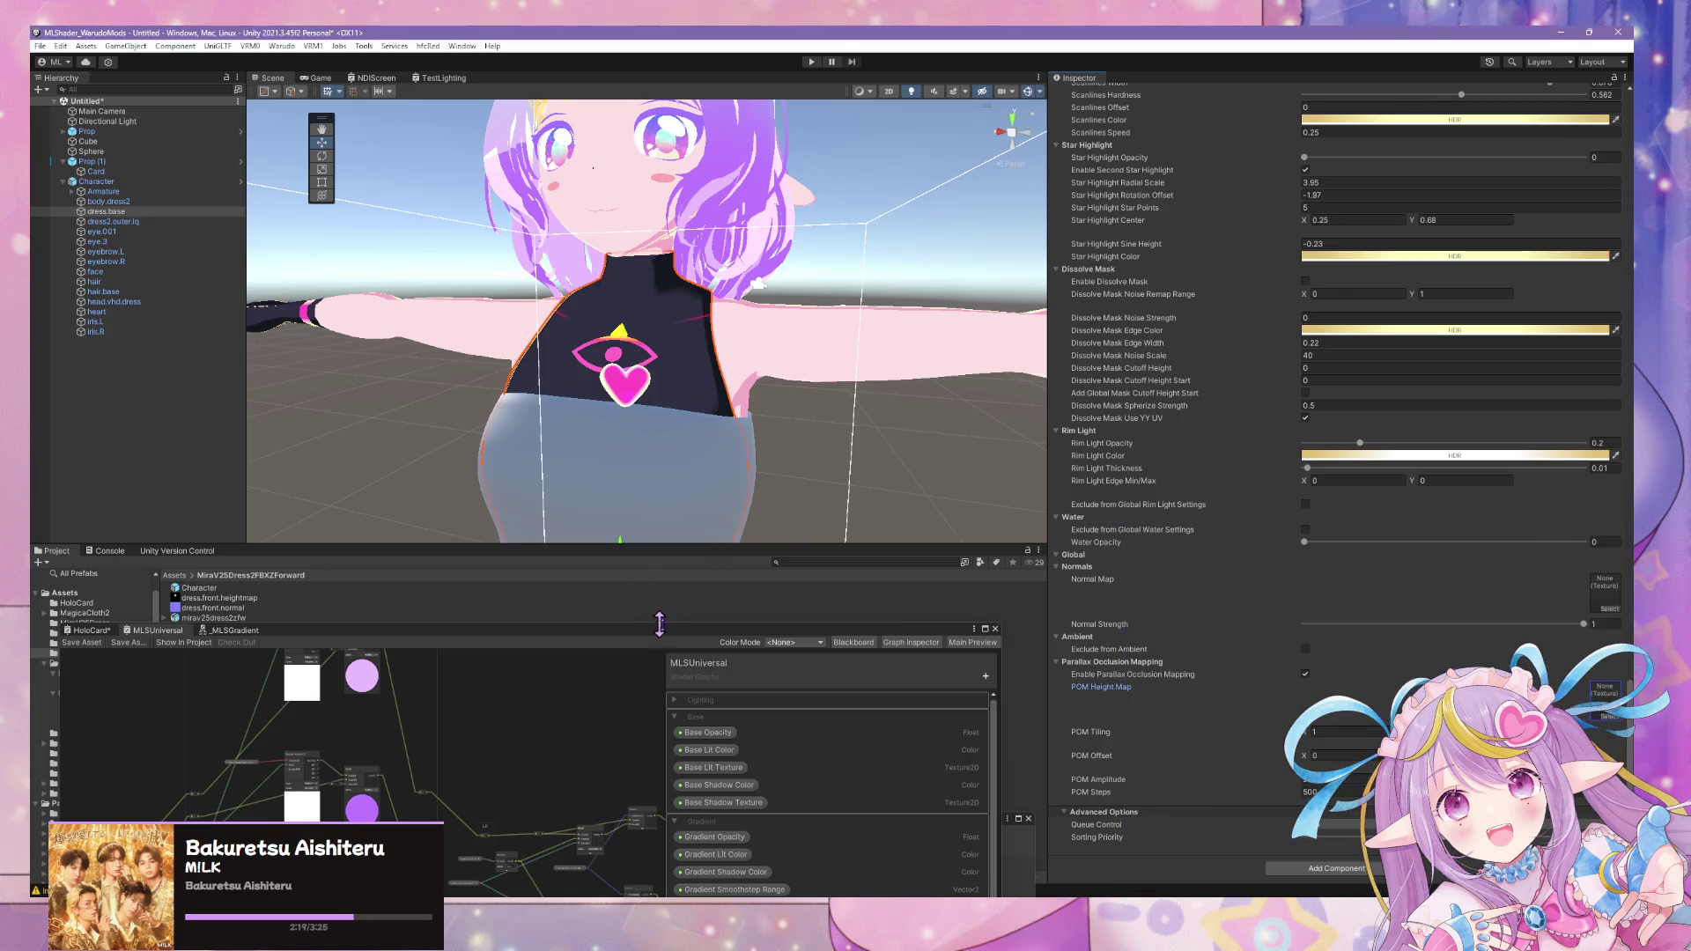
pyautogui.click(863, 603)
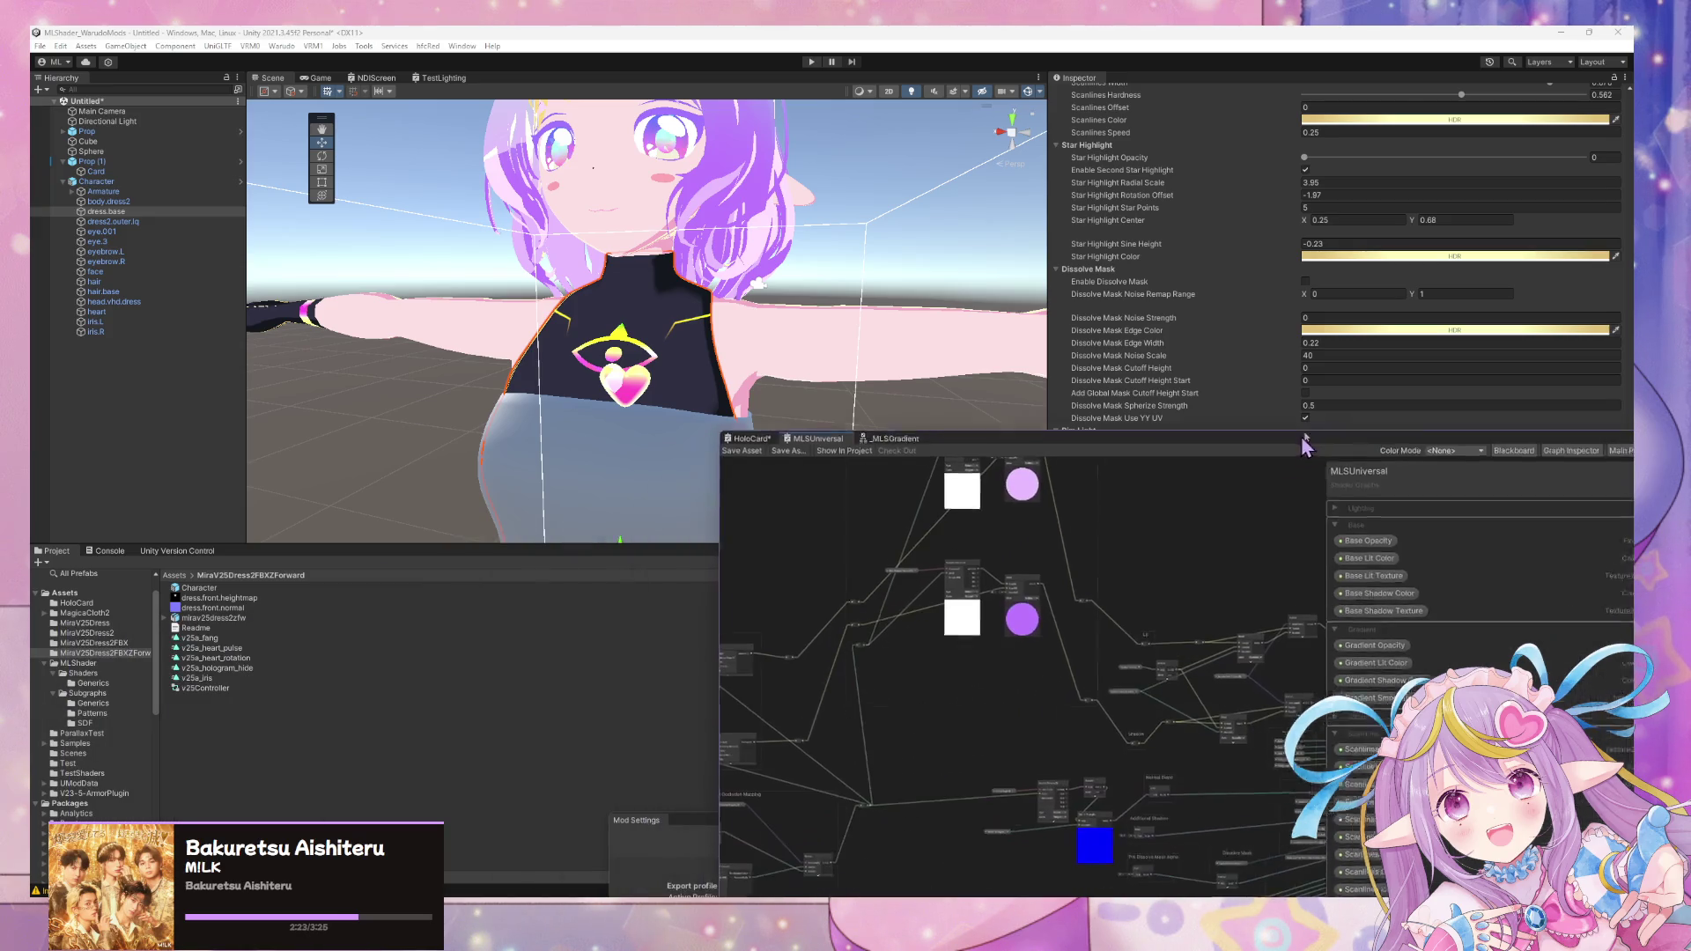
# - Move the Shader Graph window to the lower right and view the dress from behind
pyautogui.moveTo(642, 641); pyautogui.dragTo(1329, 436)
pyautogui.moveTo(617, 471)
pyautogui.keyDown('alt'); pyautogui.mouseDown()
pyautogui.moveTo(232, 443)
pyautogui.moveTo(172, 405)
pyautogui.mouseUp(); pyautogui.keyUp('alt')
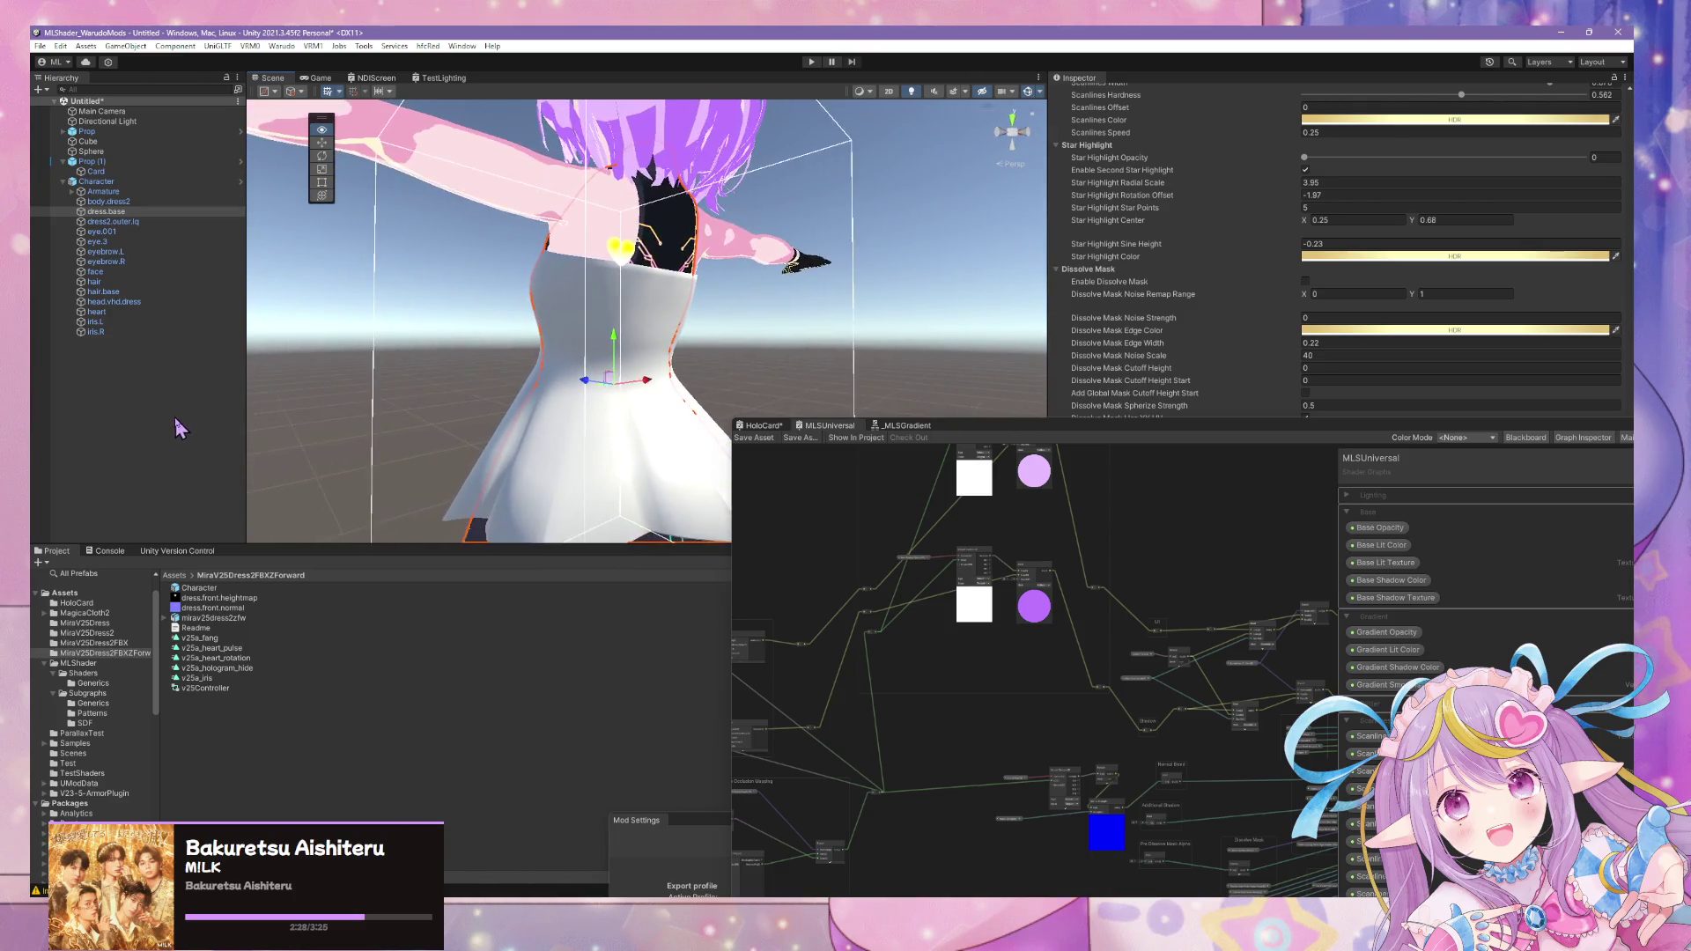
pyautogui.moveTo(514, 427)
pyautogui.keyDown('alt'); pyautogui.mouseDown()
pyautogui.moveTo(632, 422)
pyautogui.moveTo(580, 434)
pyautogui.moveTo(570, 386)
pyautogui.moveTo(582, 398)
pyautogui.mouseUp(); pyautogui.keyUp('alt')
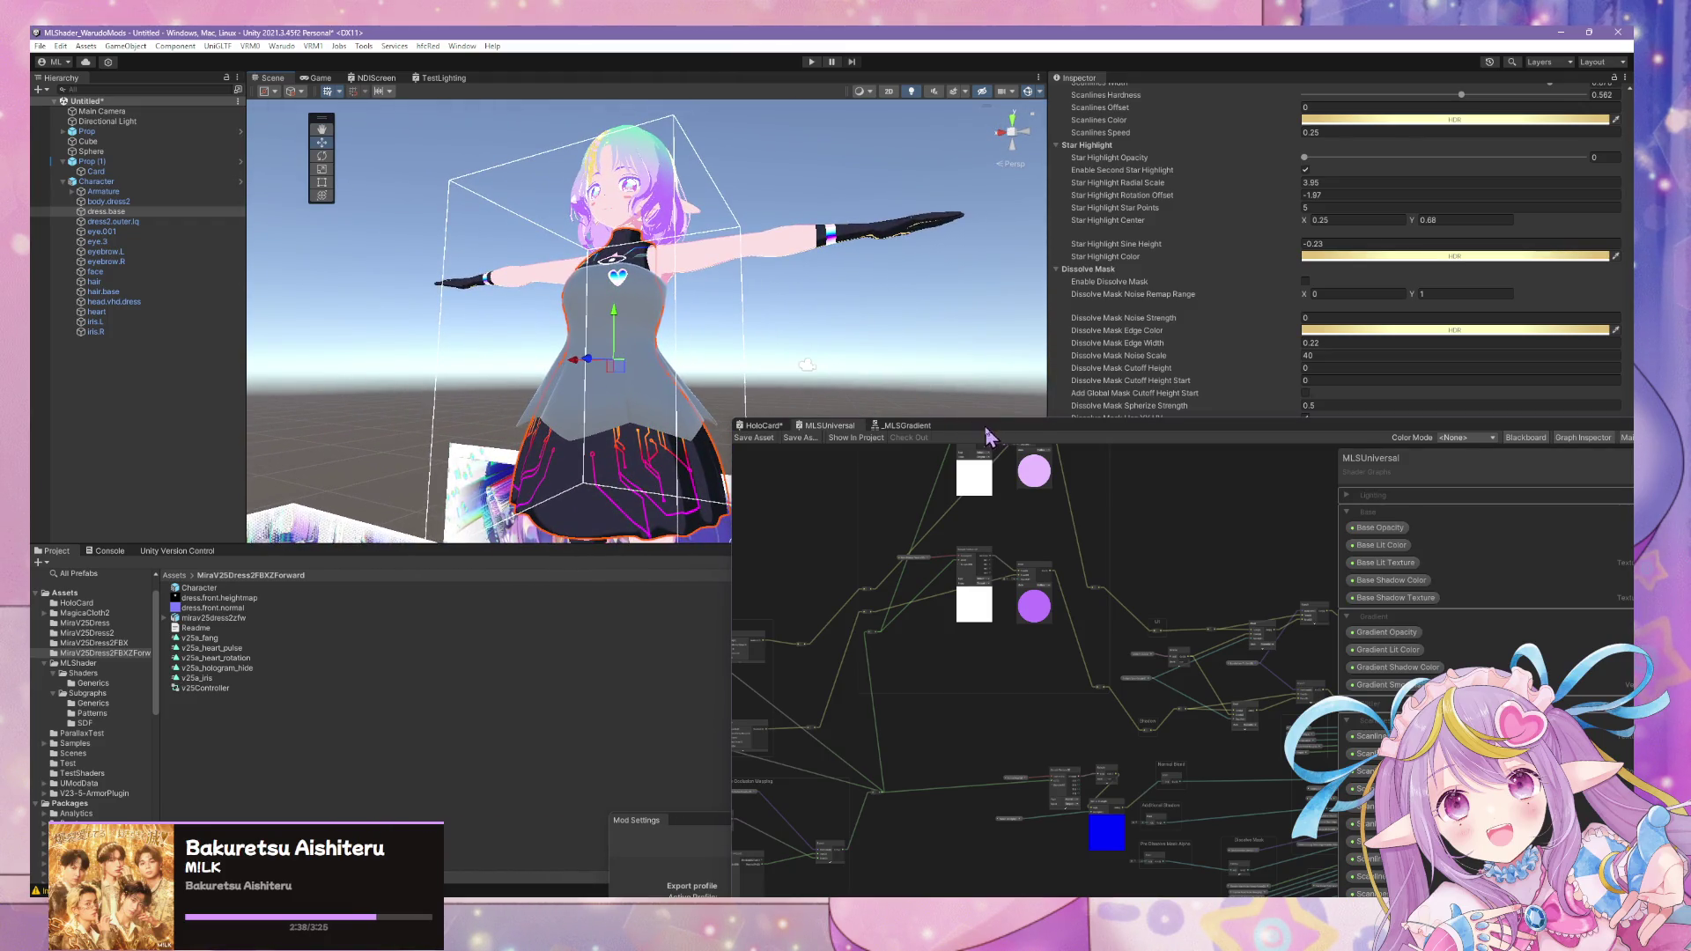
pyautogui.moveTo(991, 424); pyautogui.dragTo(1350, 430)
# - Frame the dress and inspect the chest and skirt up close
pyautogui.keyDown('alt'); pyautogui.moveTo(730, 439); pyautogui.dragTo(879, 515); pyautogui.keyUp('alt')
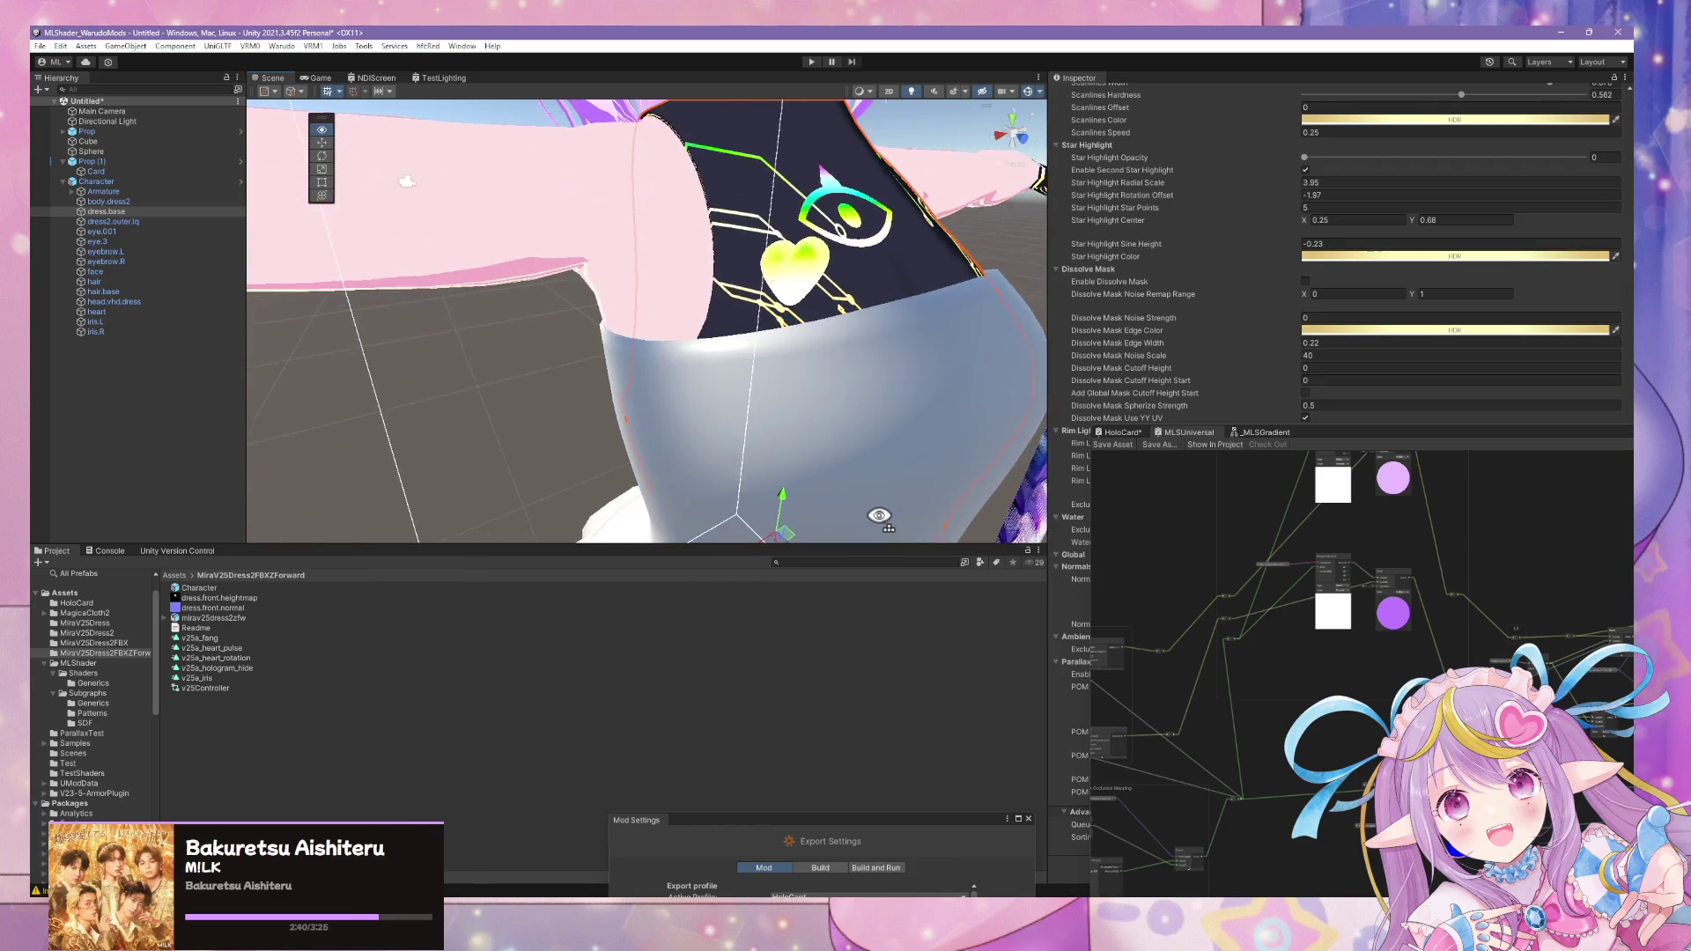
pyautogui.press('f')
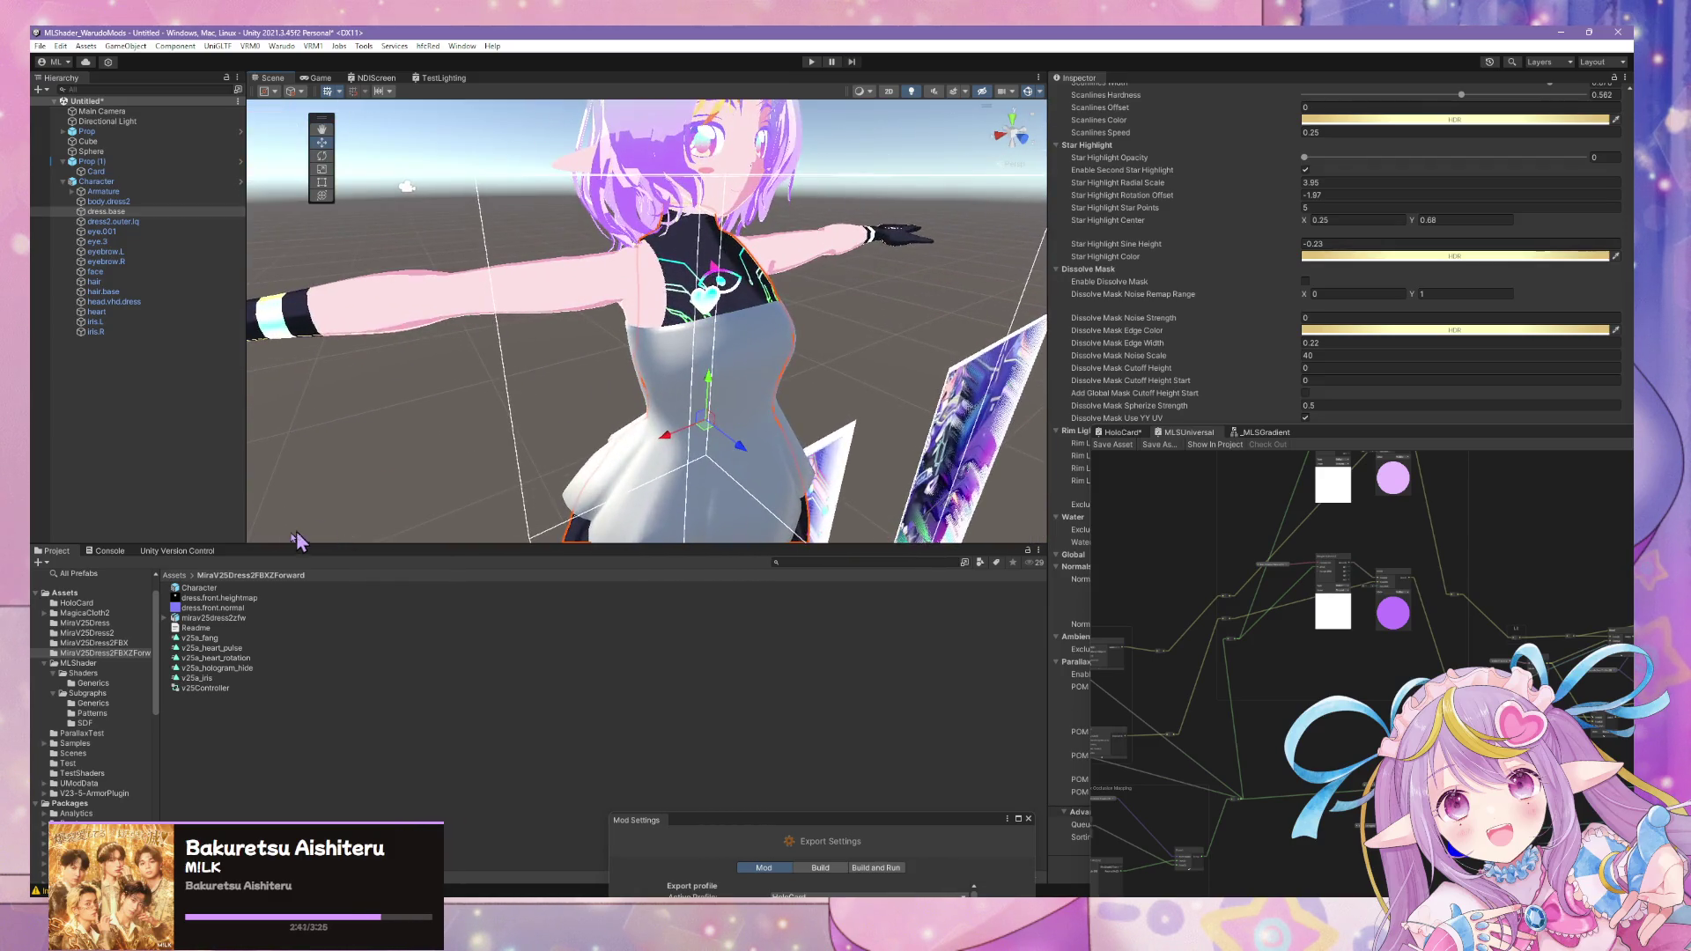
pyautogui.moveTo(450, 490); pyautogui.dragTo(576, 348, button='right')
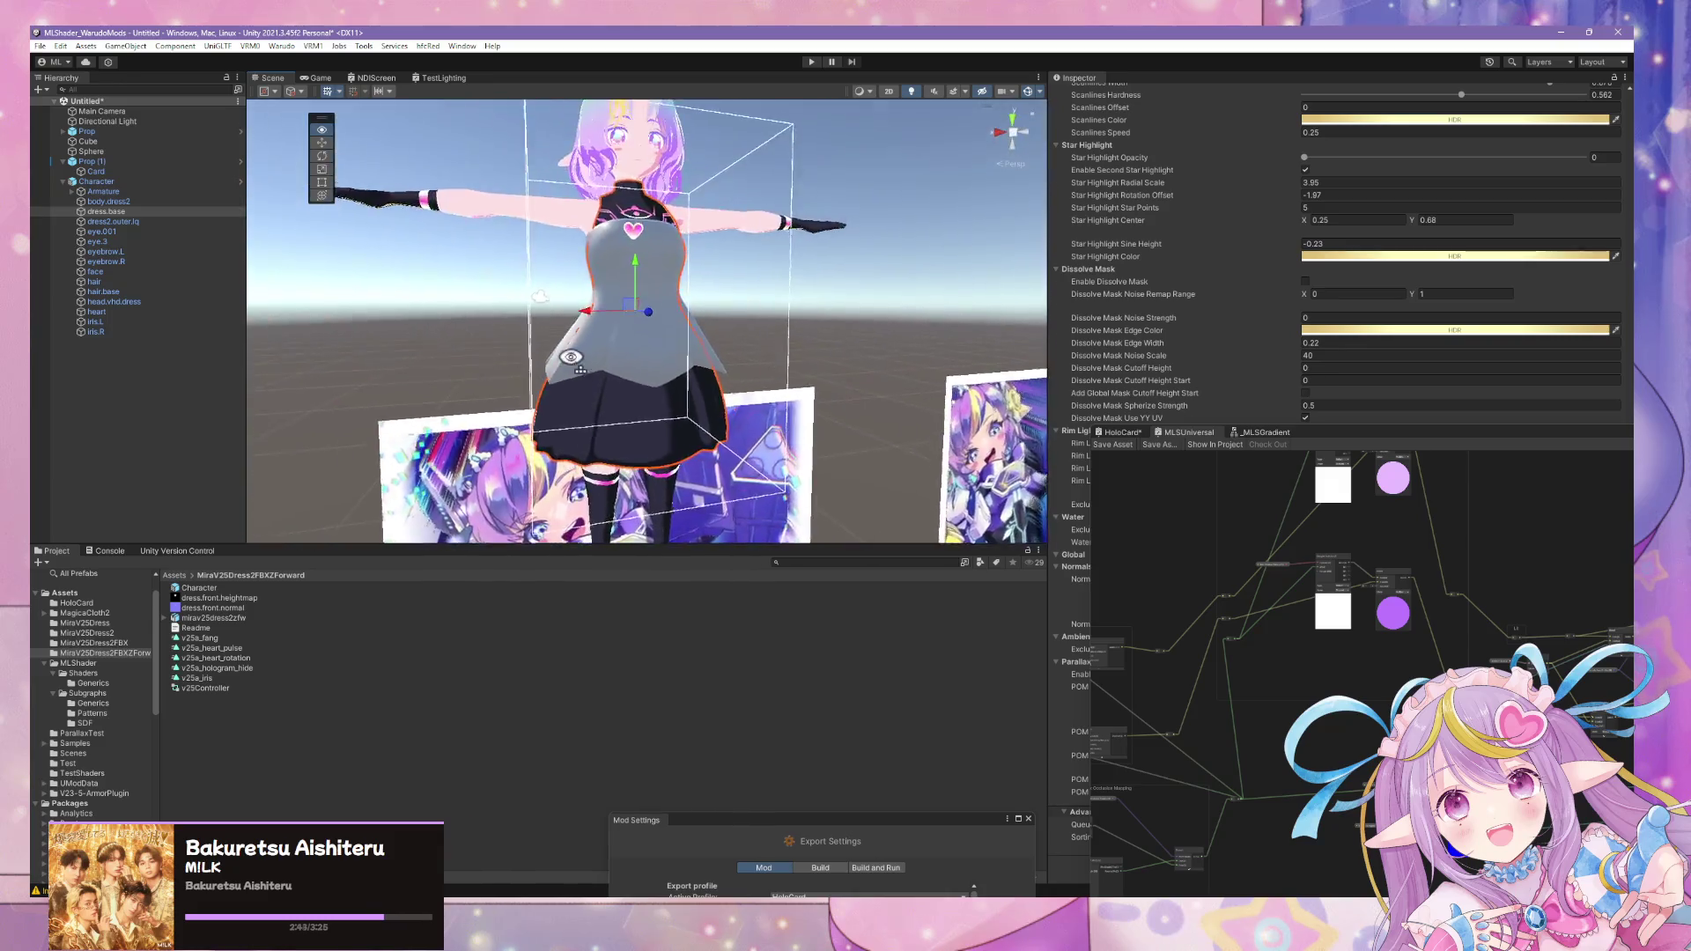
pyautogui.click(641, 896)
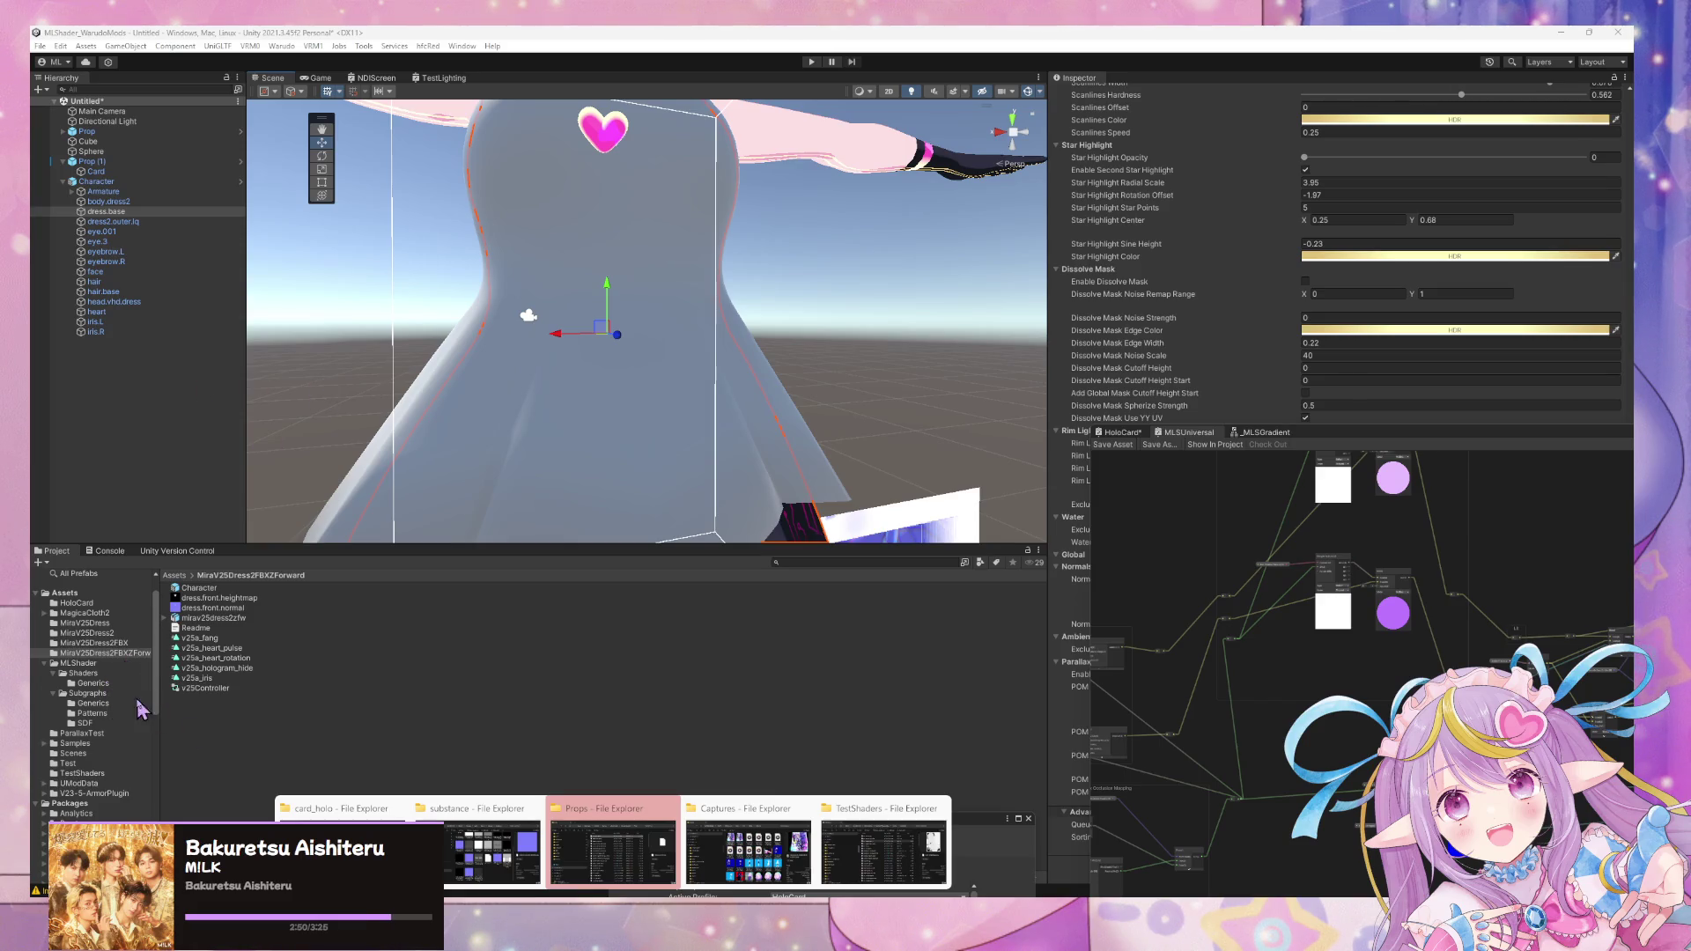
# - Locate the v25dress.front material in the MiraV25Dress and MiraV25Dress2FBXZForward folders
pyautogui.rightClick(215, 722)
pyautogui.moveTo(251, 355)
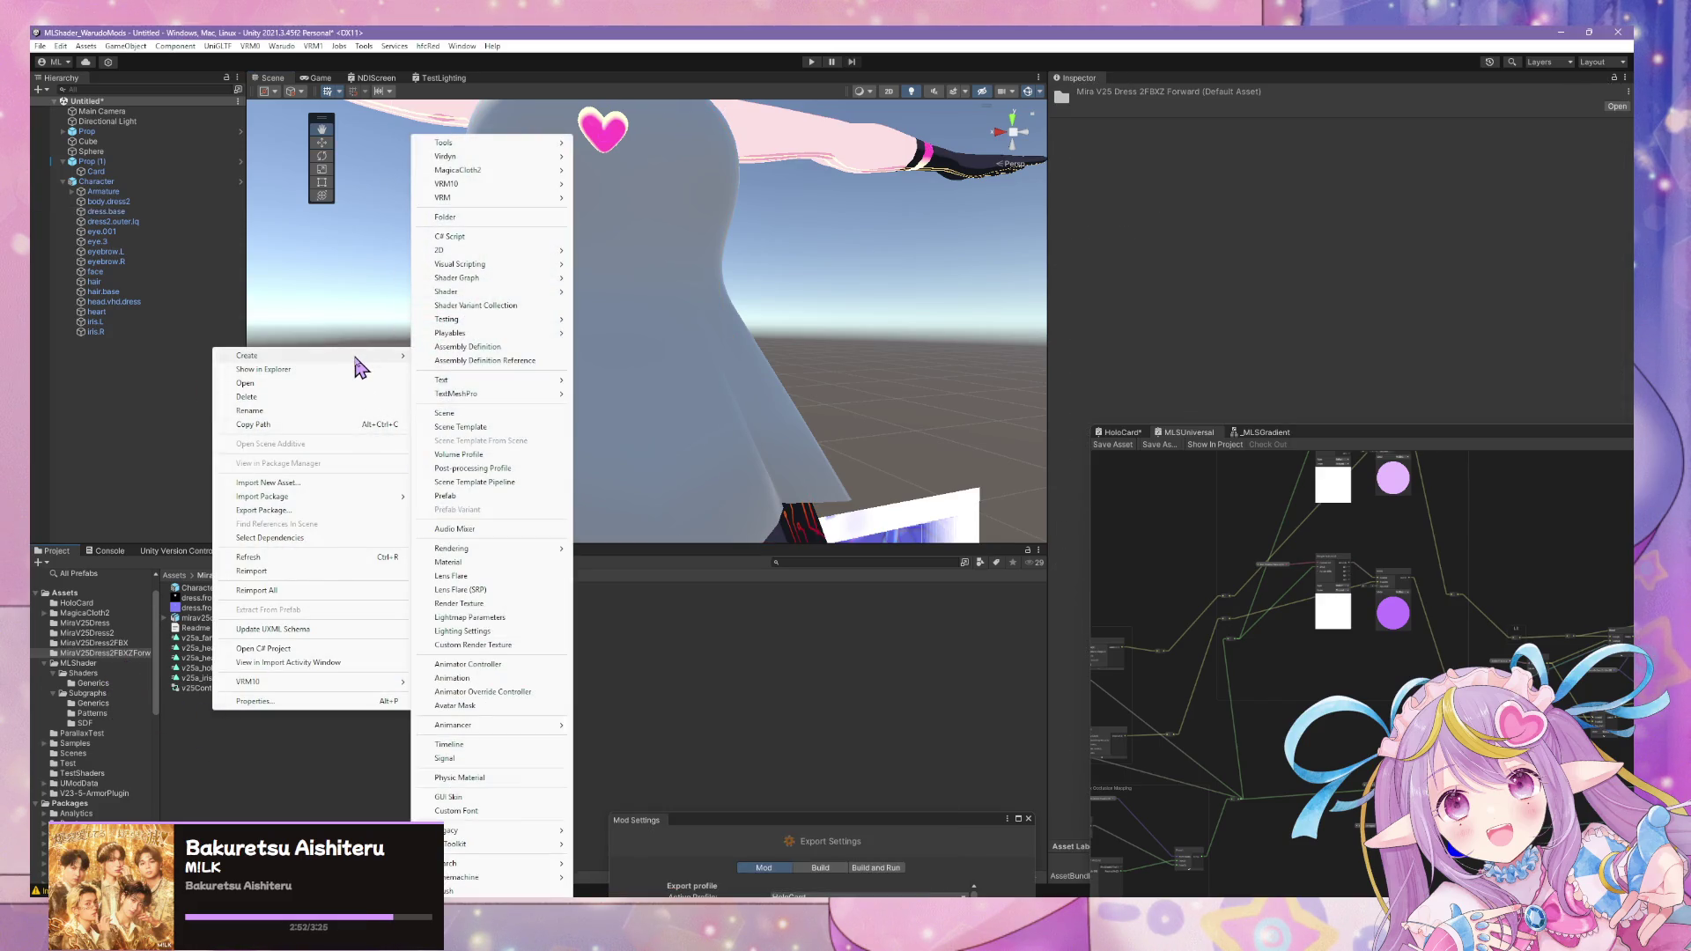
pyautogui.click(274, 761)
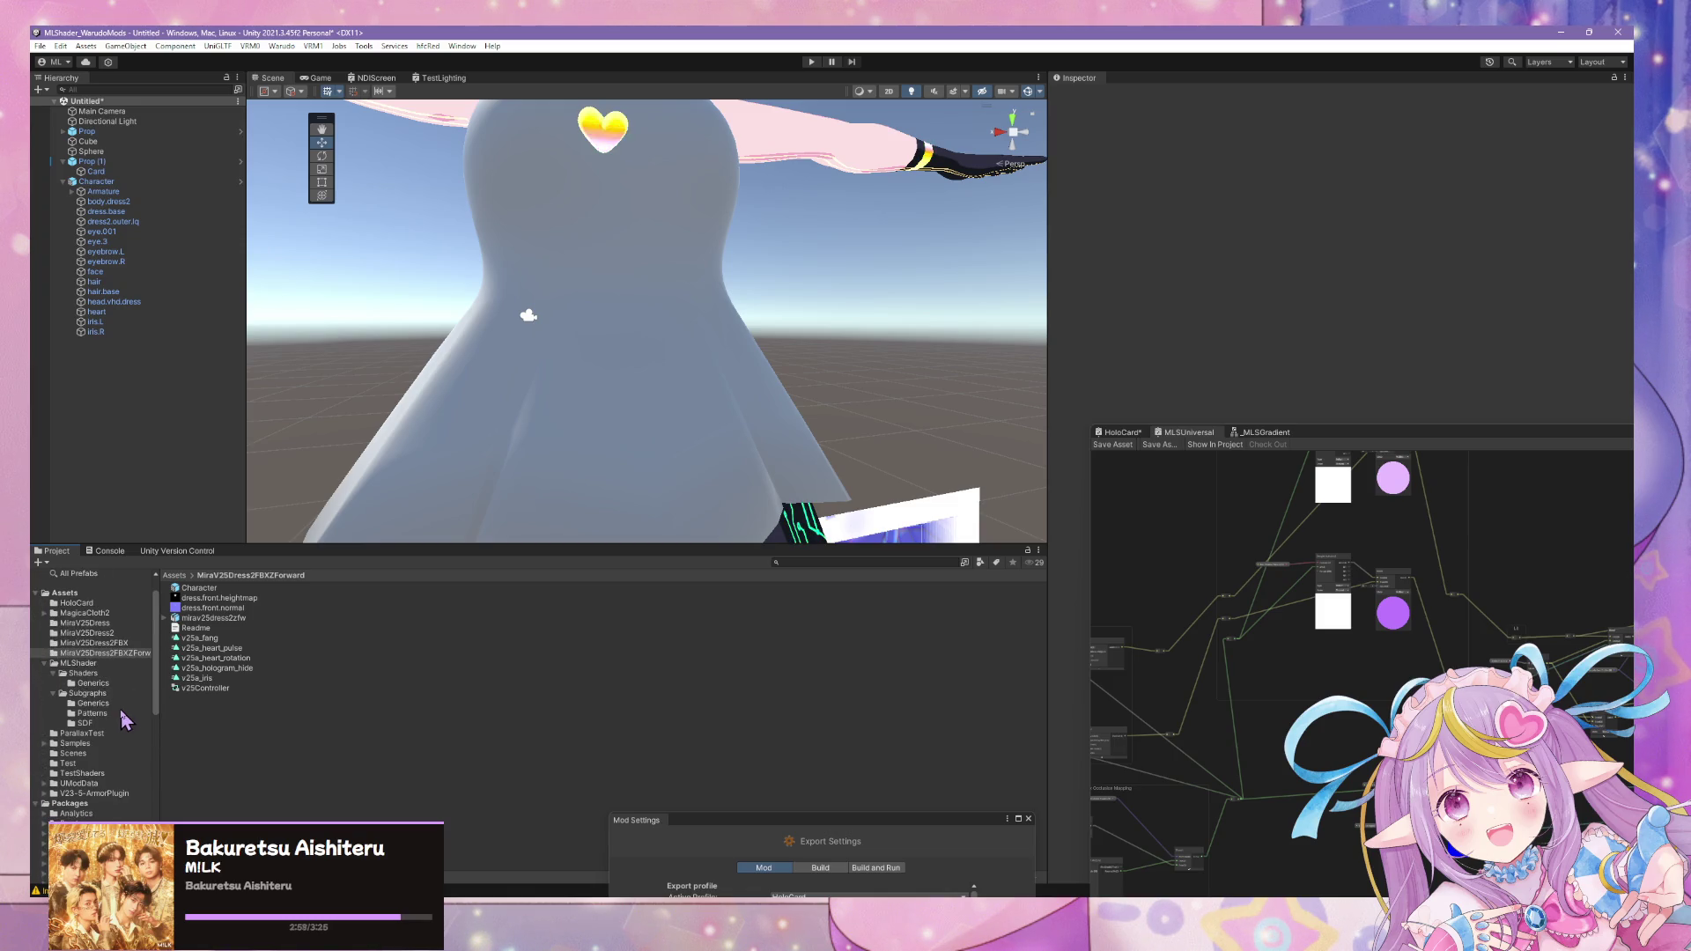
pyautogui.scroll(-2, 121, 721)
pyautogui.scroll(-2, 90, 704)
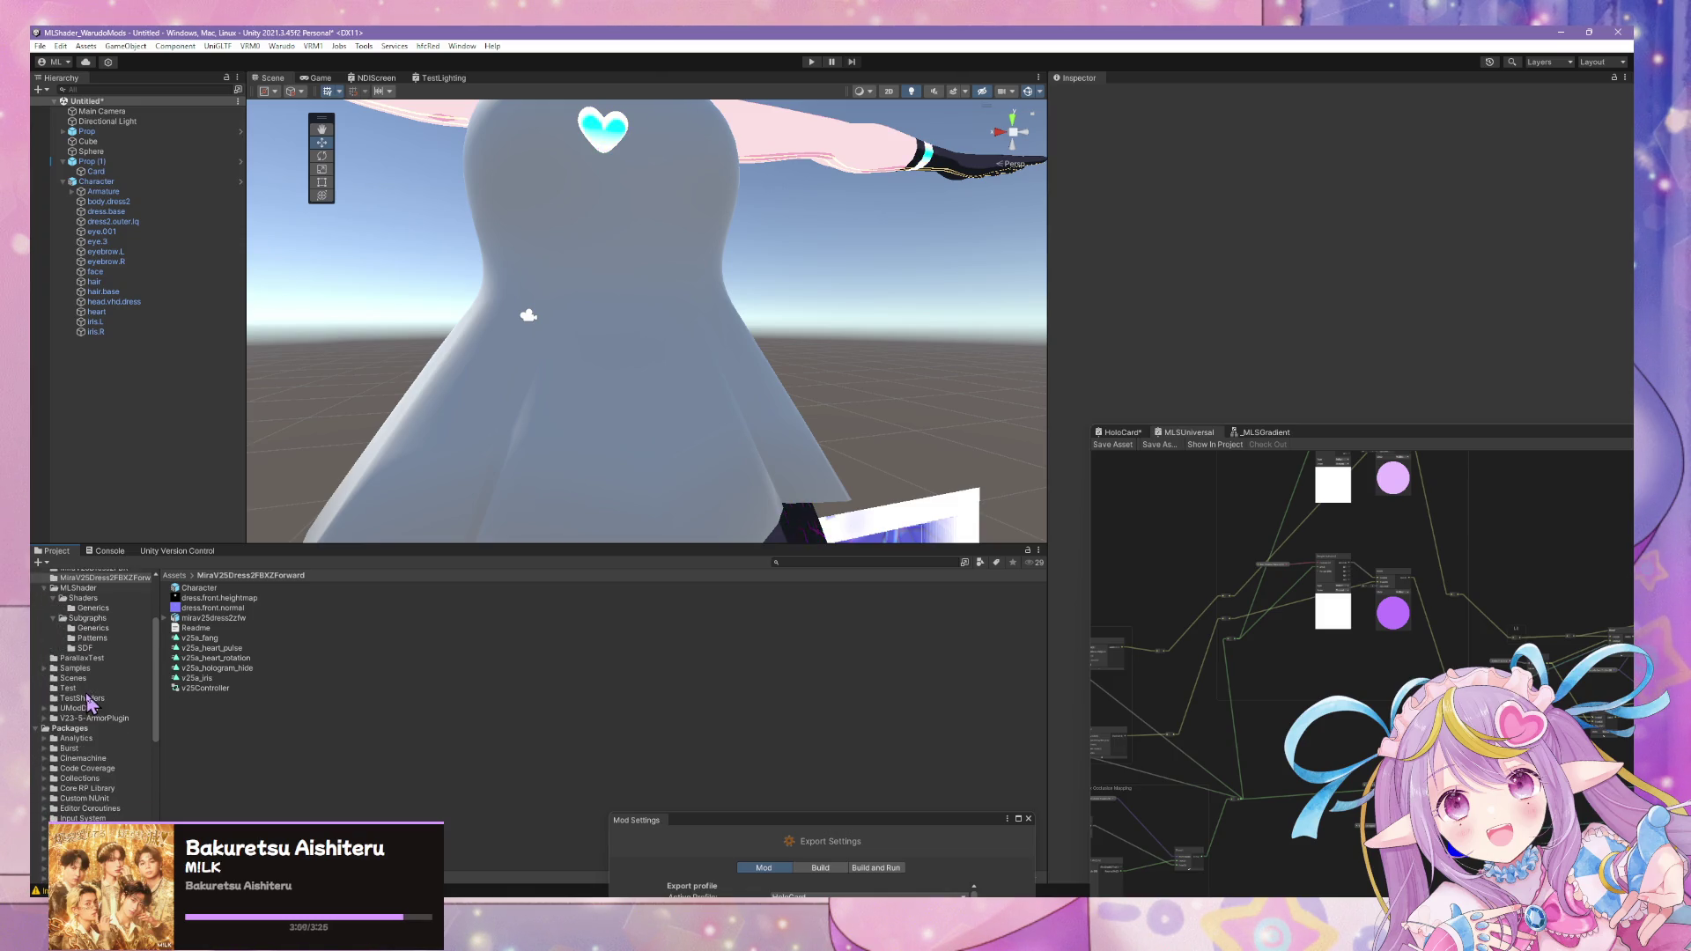
pyautogui.scroll(1, 104, 647)
pyautogui.scroll(1, 107, 661)
pyautogui.scroll(1, 109, 683)
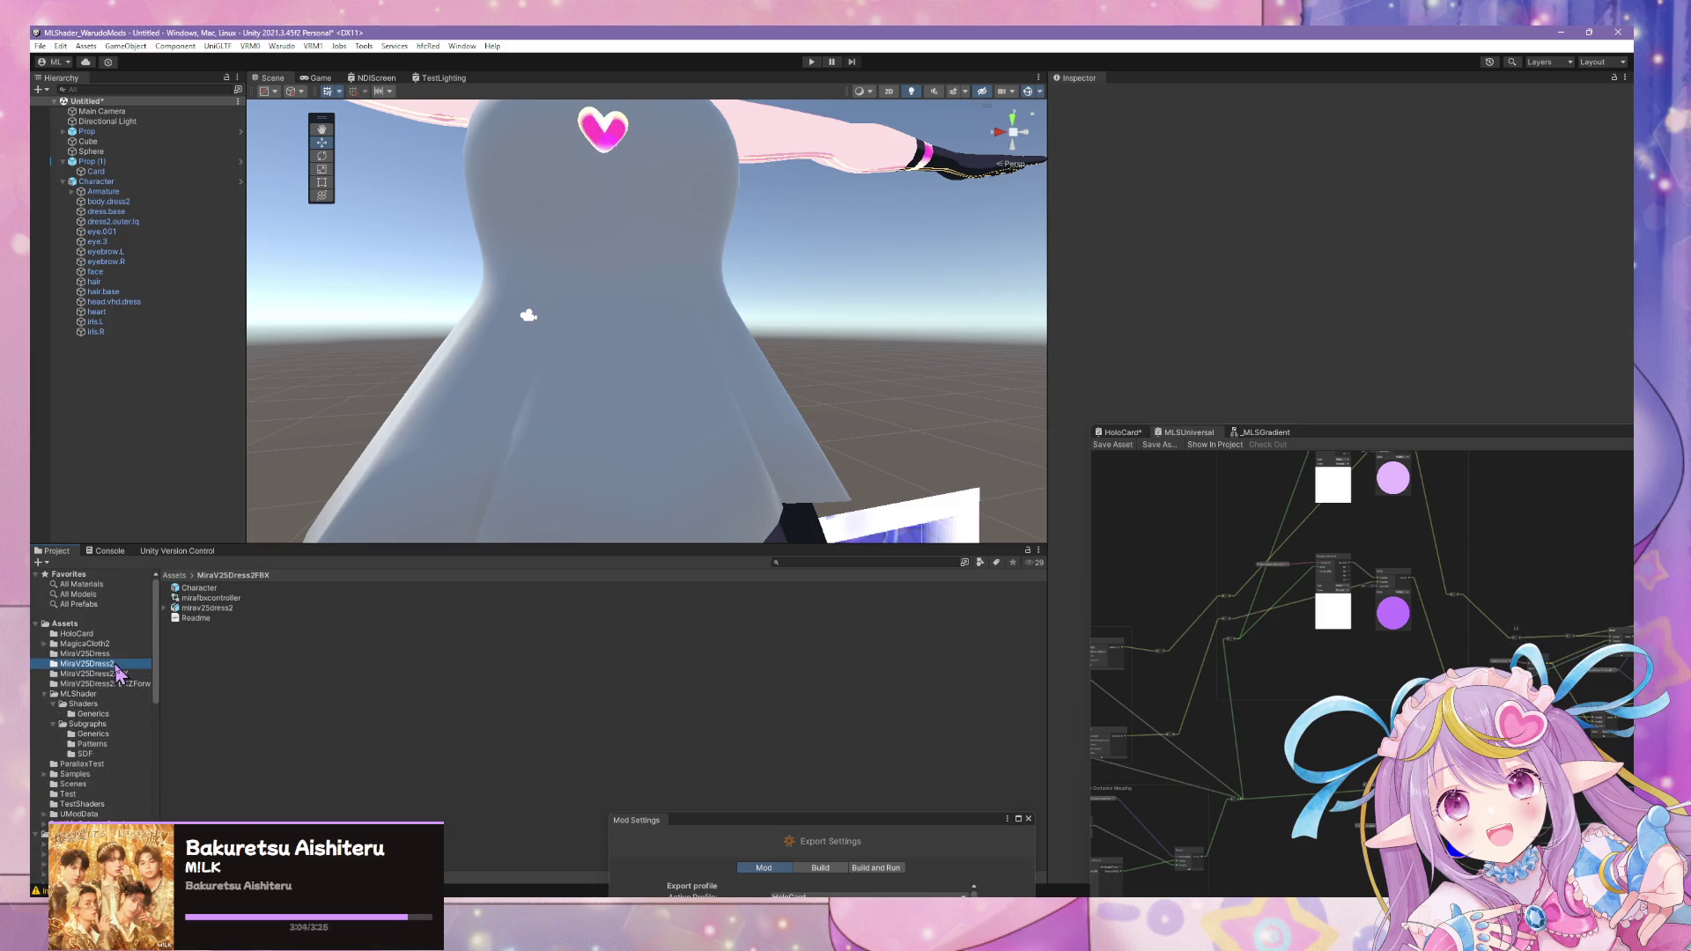
pyautogui.click(86, 653)
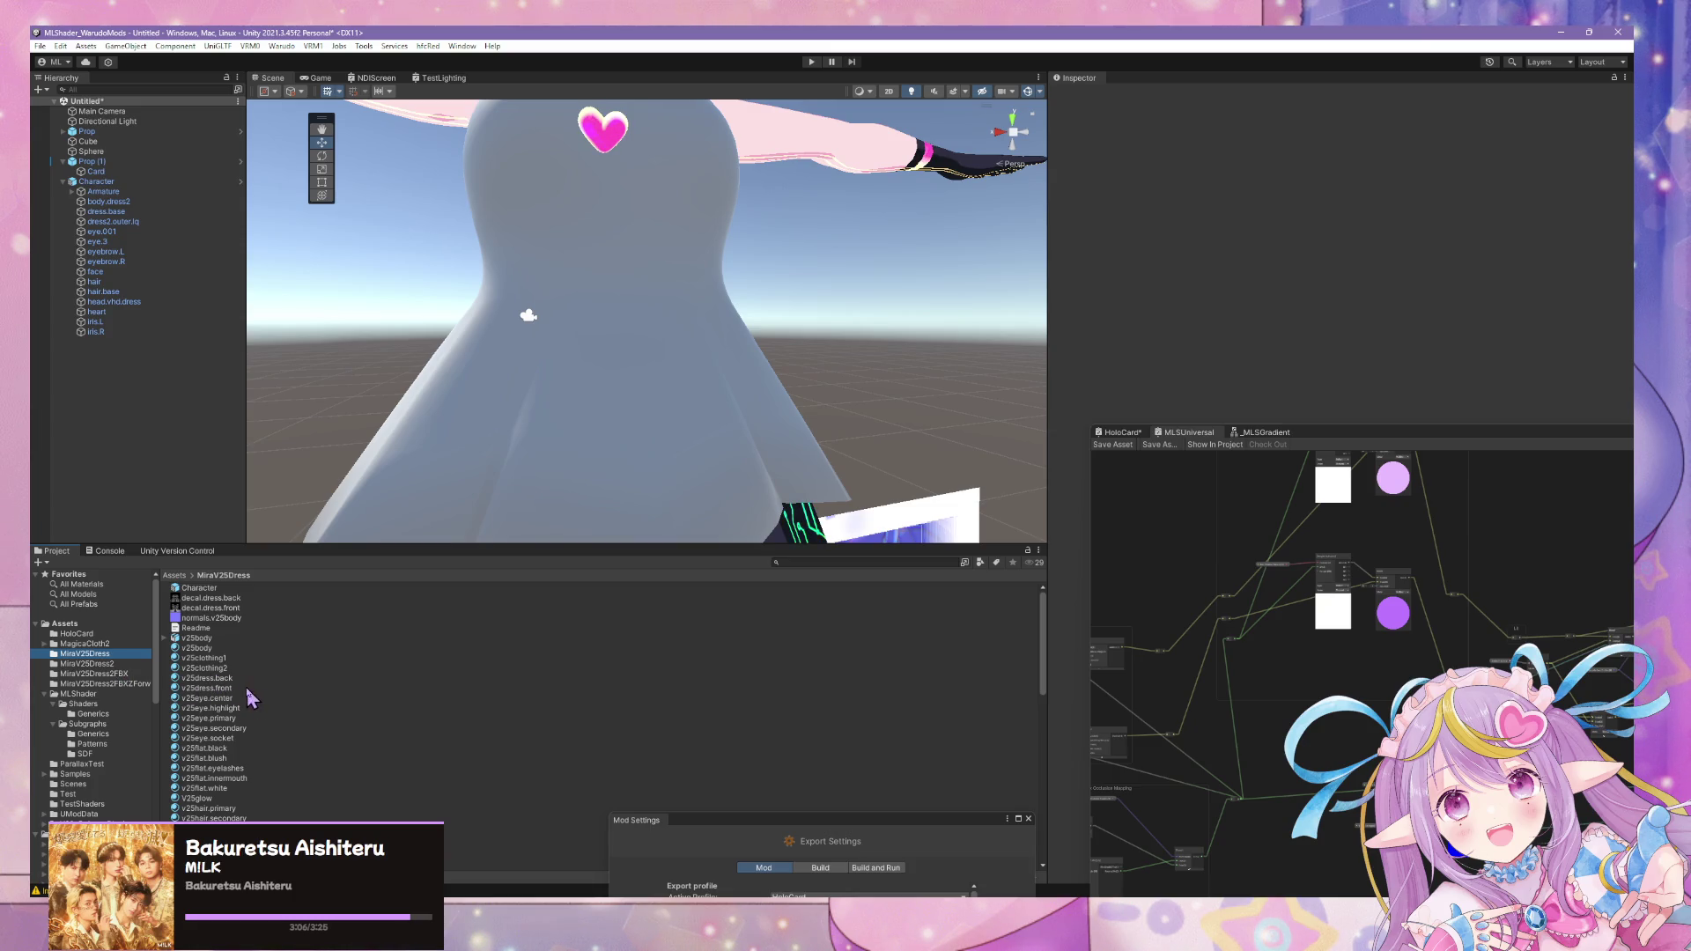
pyautogui.click(244, 689)
pyautogui.click(106, 683)
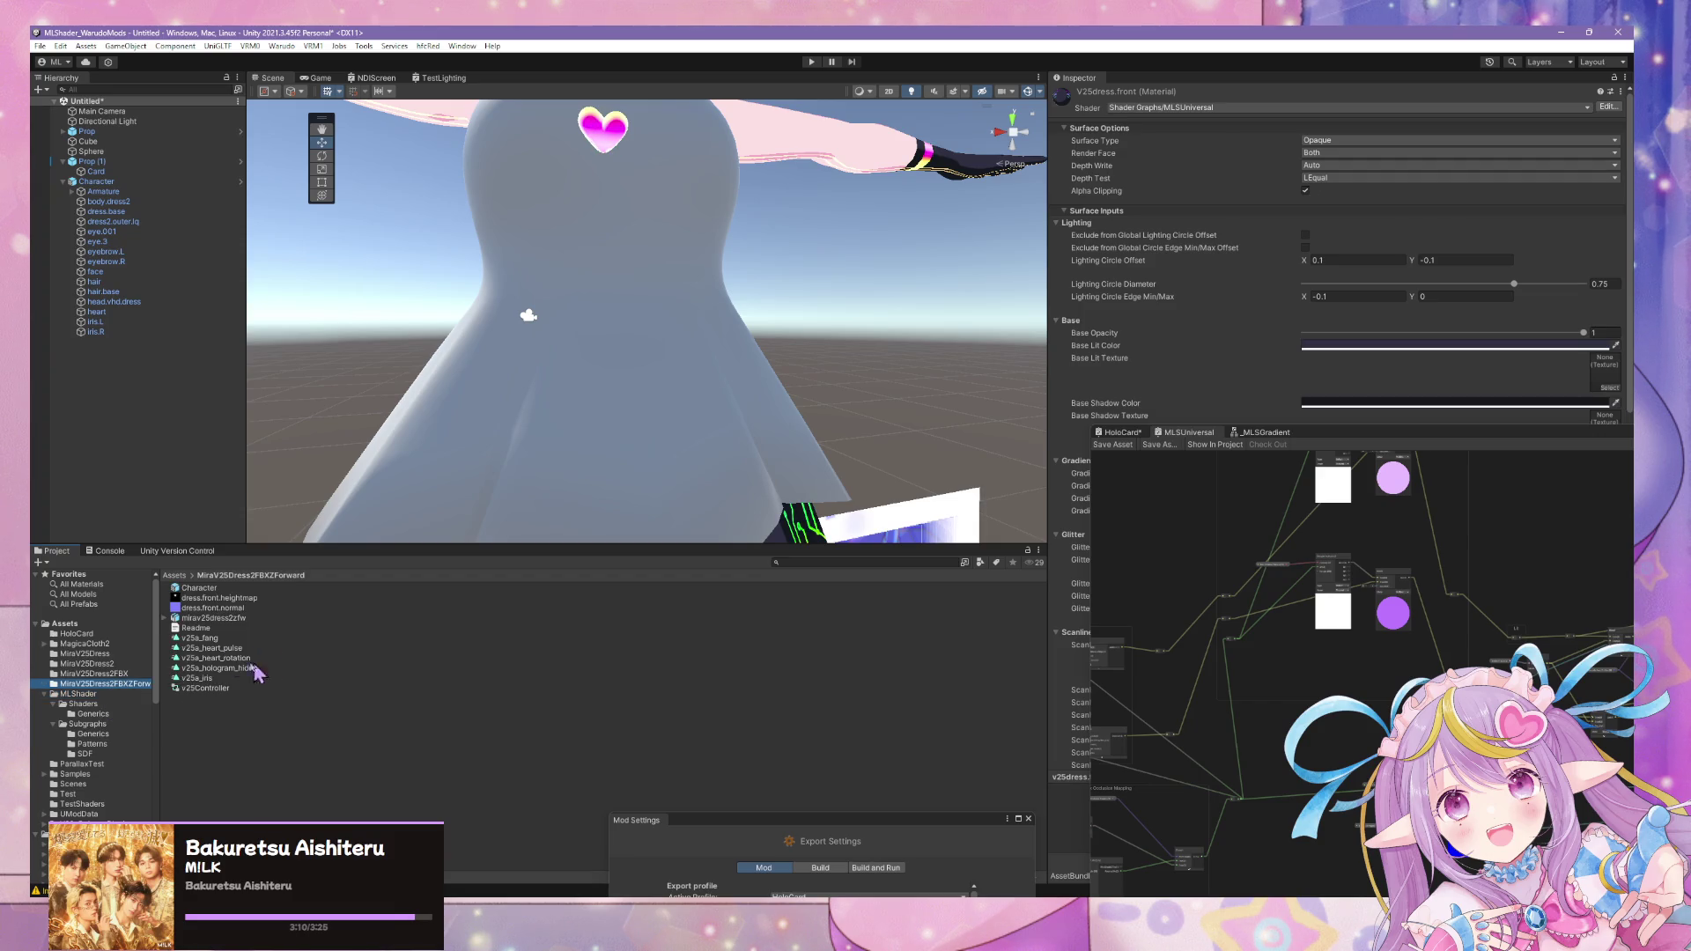
pyautogui.click(220, 703)
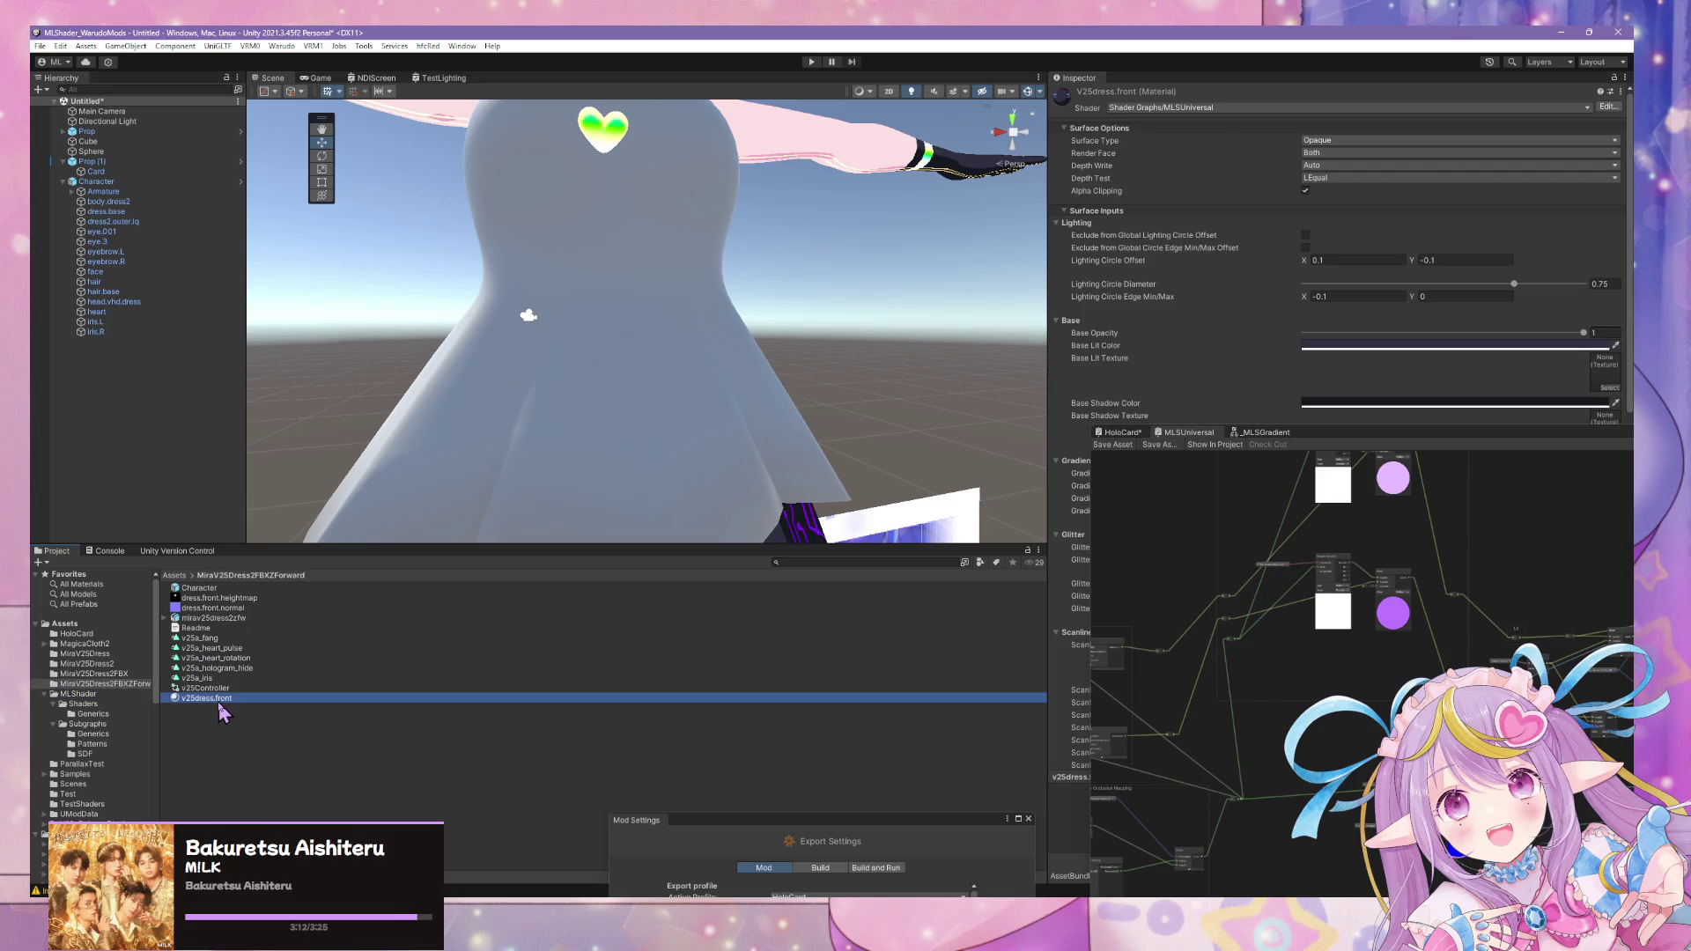
# - Duplicate v25dress.front, delete the copy, and show the mirav25dress2zfw material import settings
pyautogui.hotkey('ctrl', 'd')
pyautogui.press('F2')
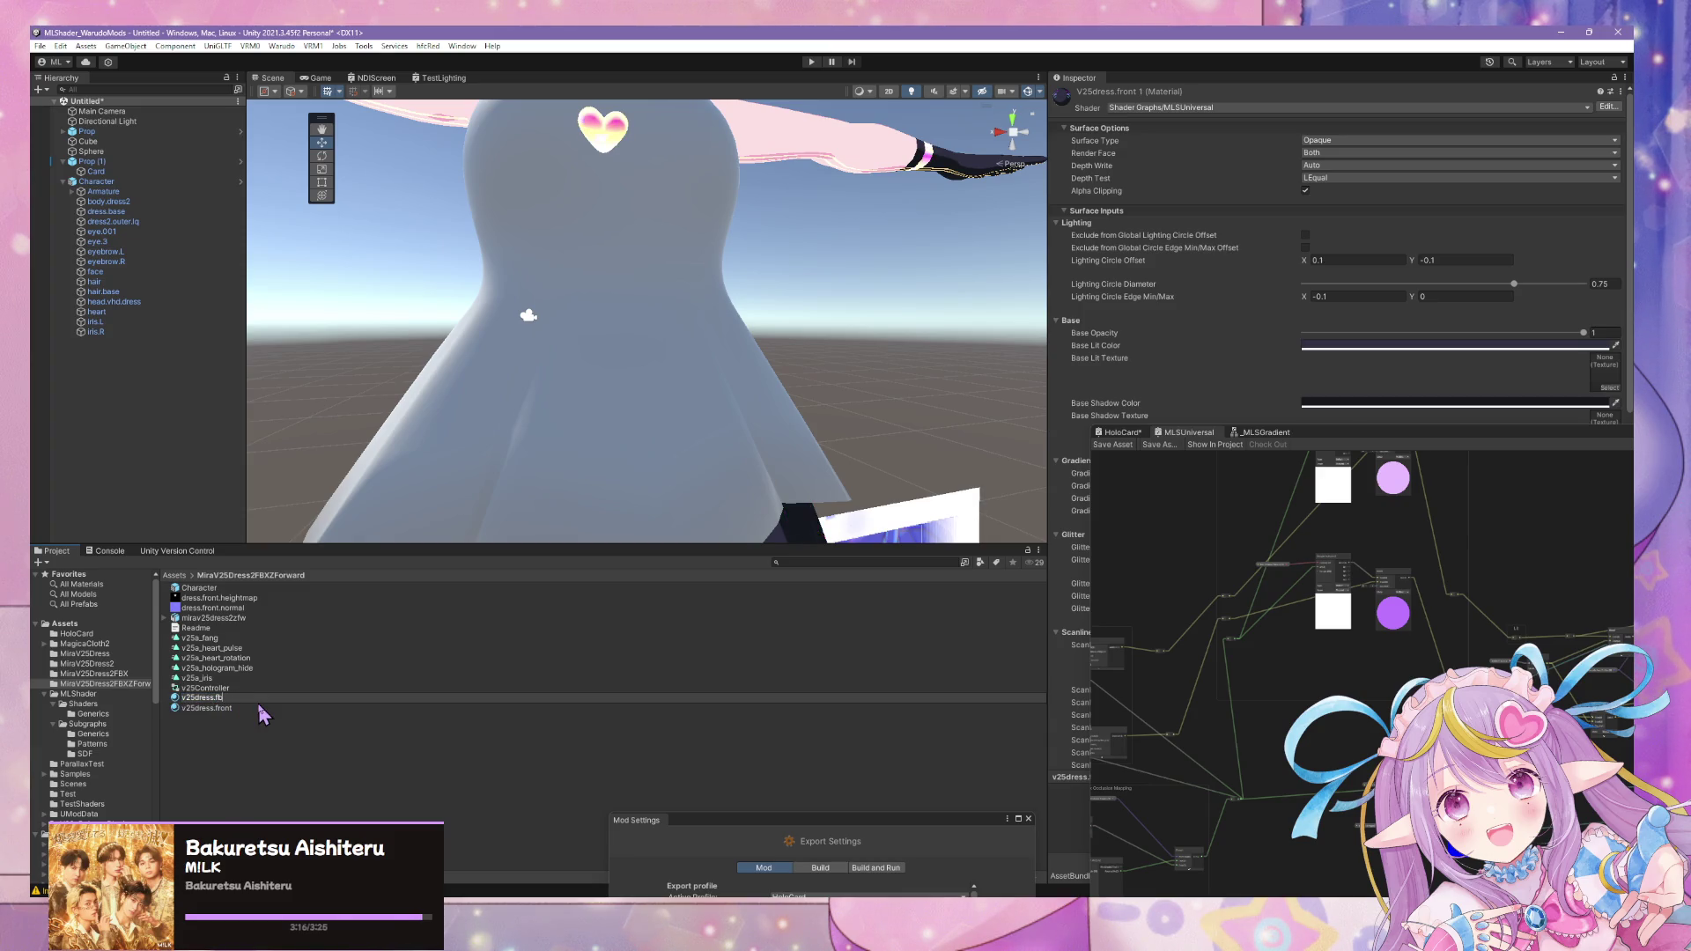
pyautogui.press('Escape')
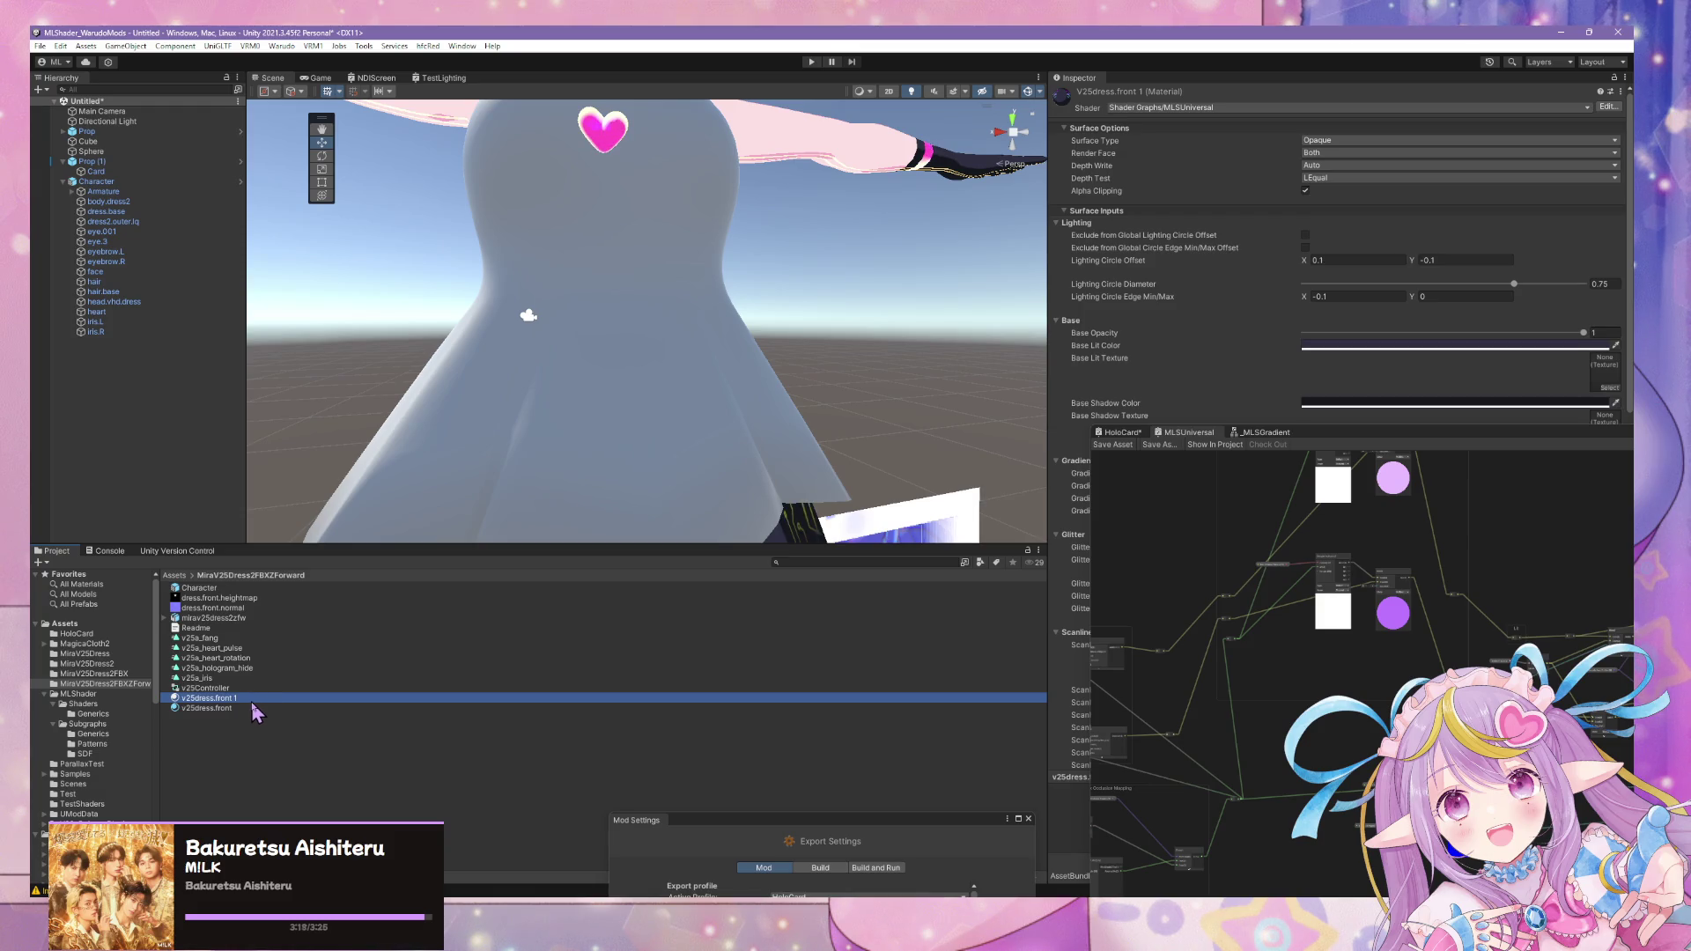
pyautogui.press('Delete')
pyautogui.click(866, 493)
pyautogui.click(251, 618)
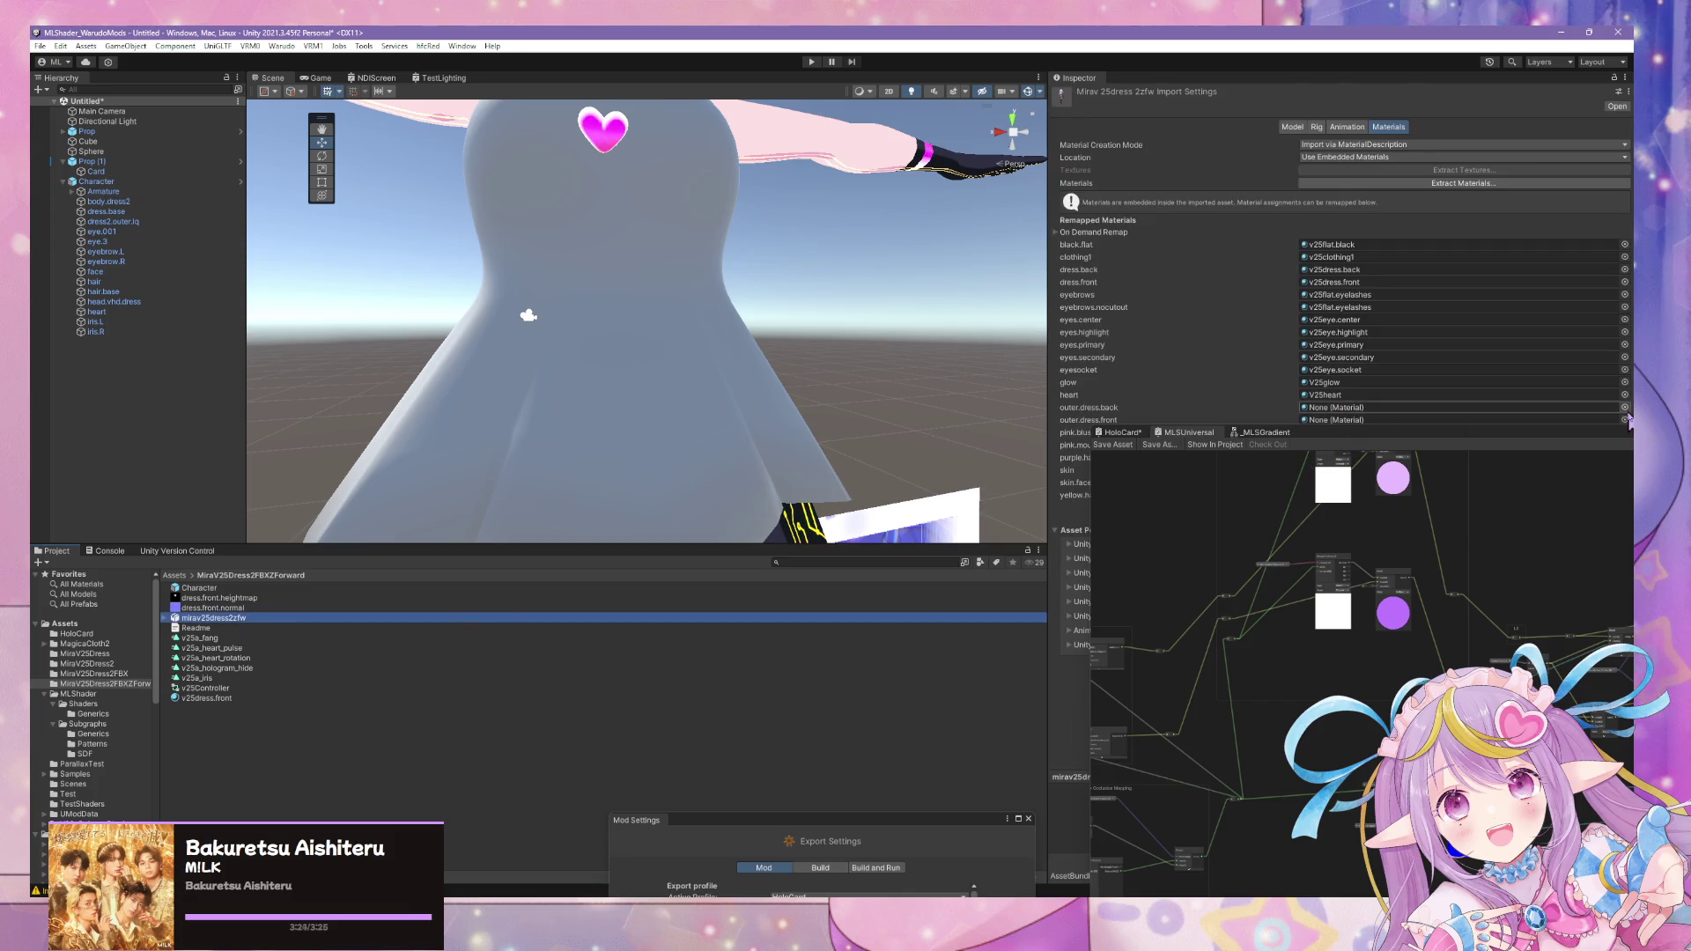
# - Assign v25dress.front to the outer.dress.front slot and apply the import settings
pyautogui.click(1624, 420)
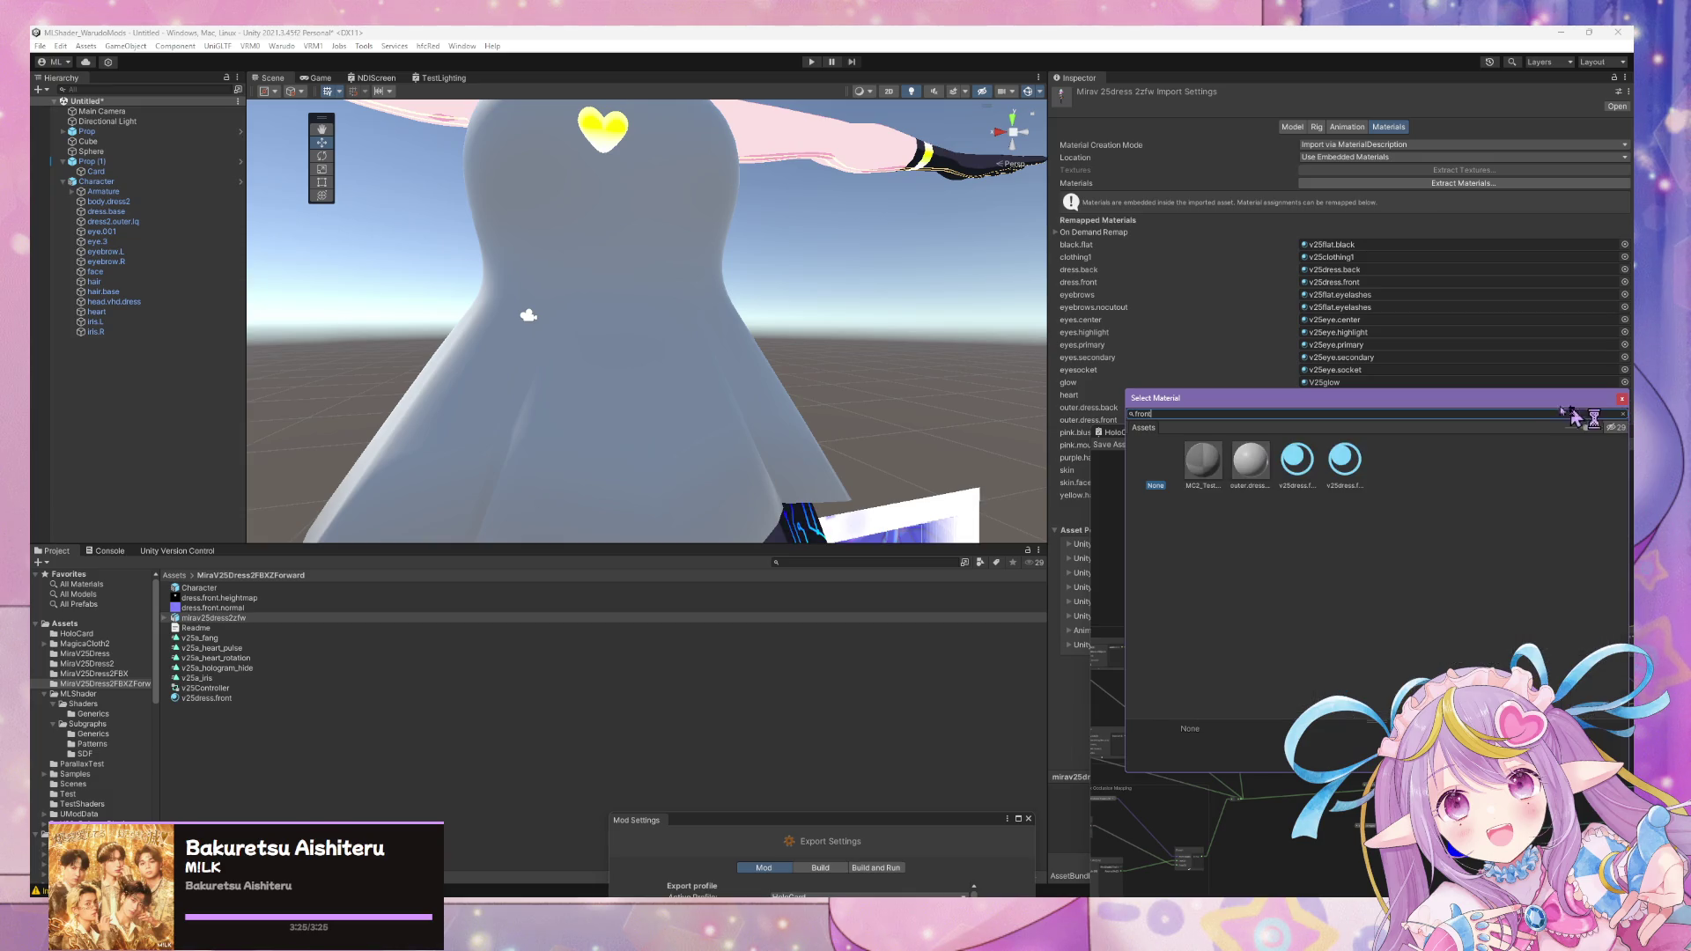
pyautogui.click(1296, 463)
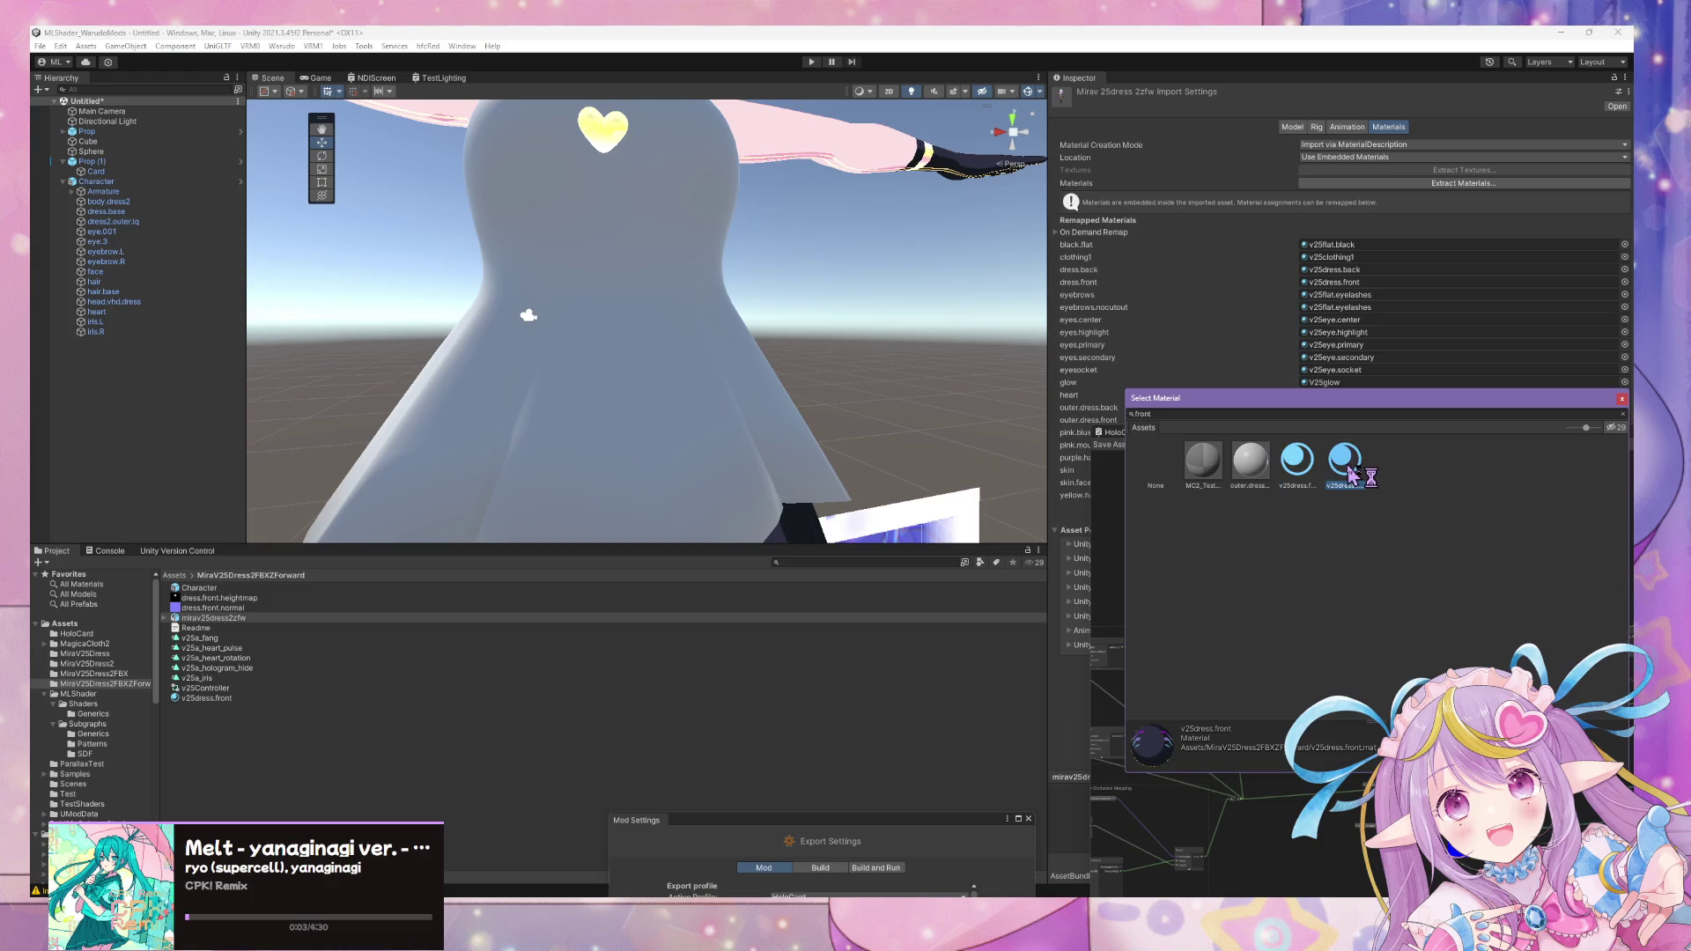
pyautogui.doubleClick(1350, 469)
pyautogui.click(215, 697)
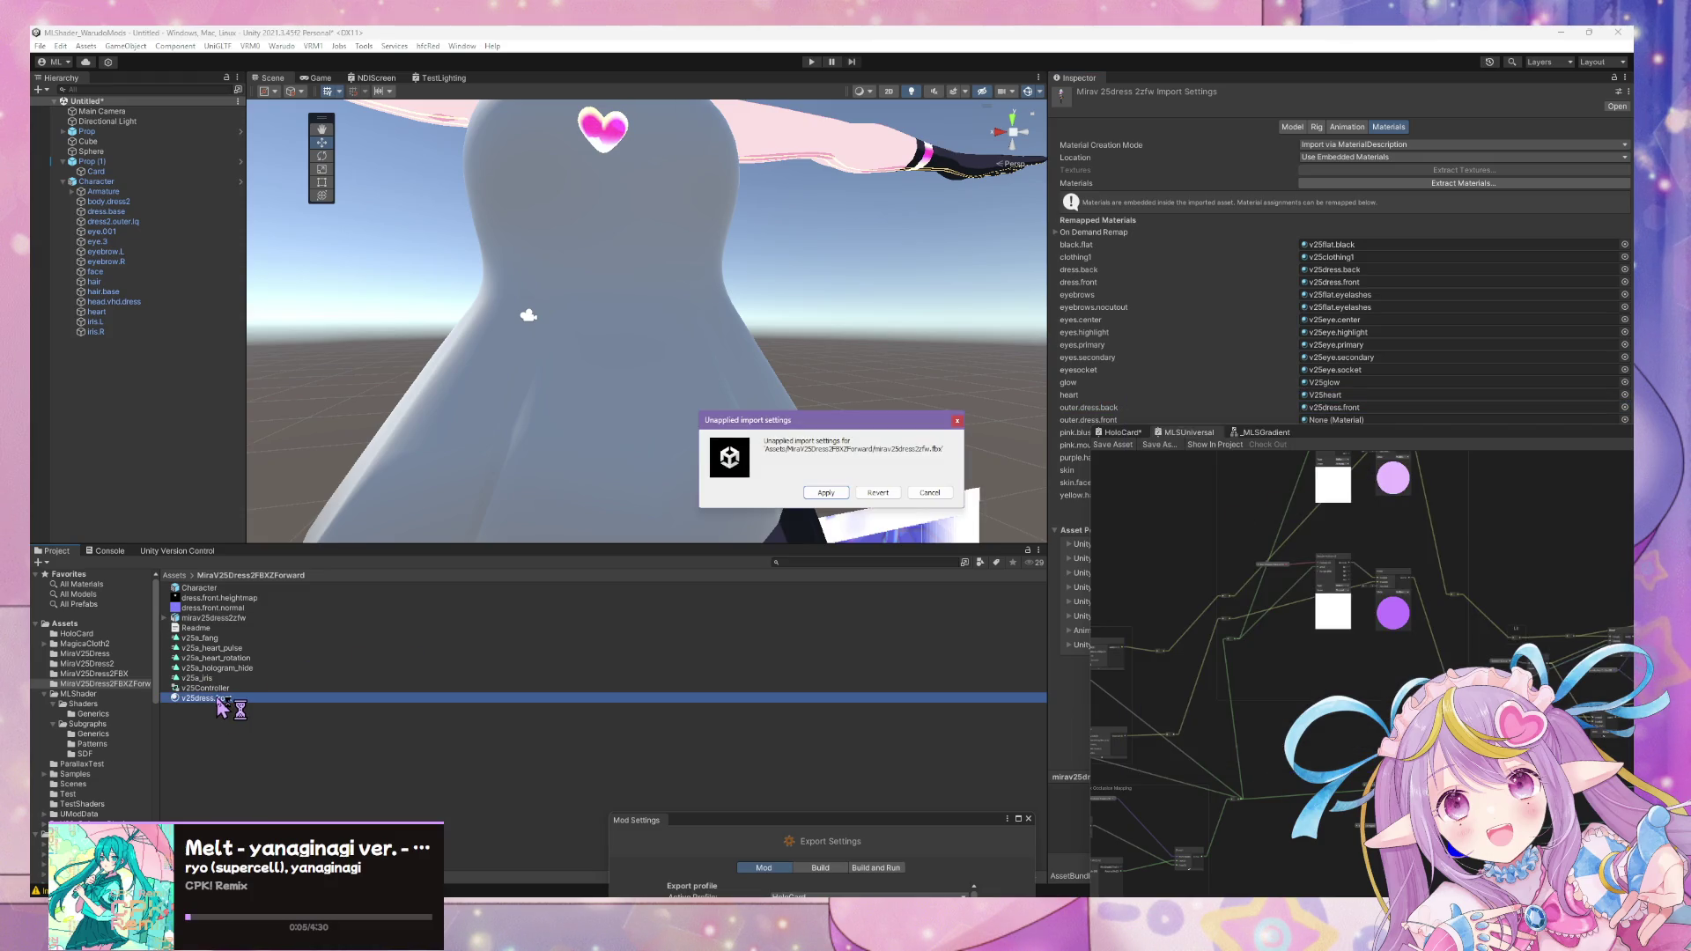
pyautogui.click(842, 490)
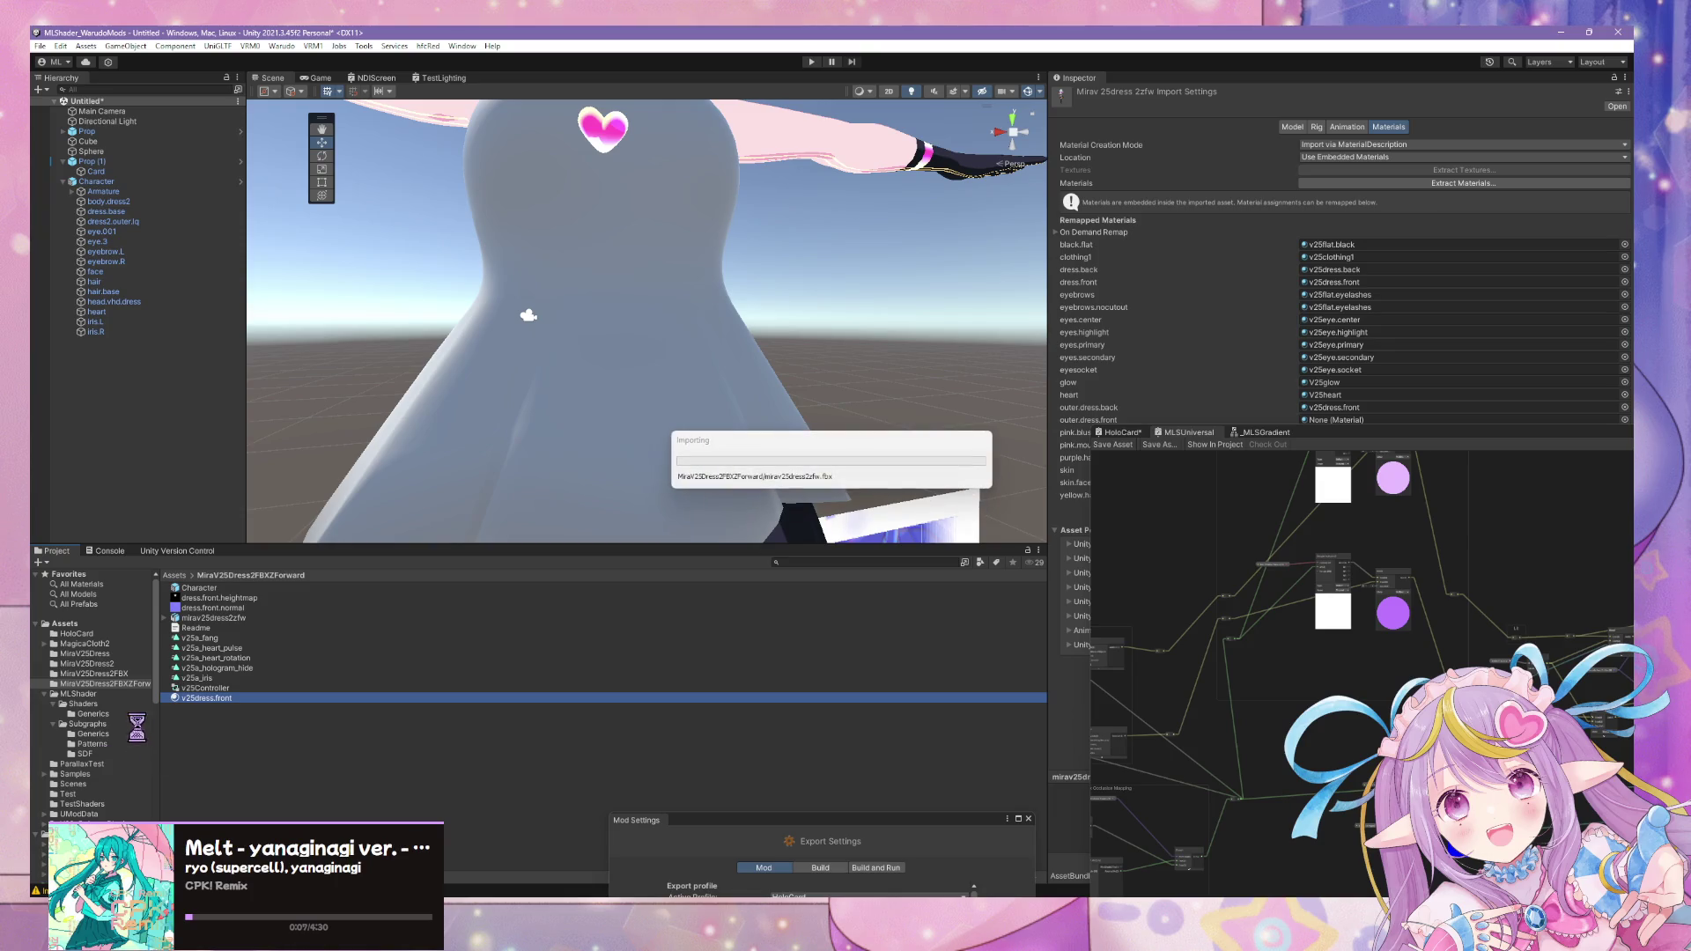
# - Rename the material to v25outerdress.front and reopen the model's import settings
pyautogui.click(211, 700)
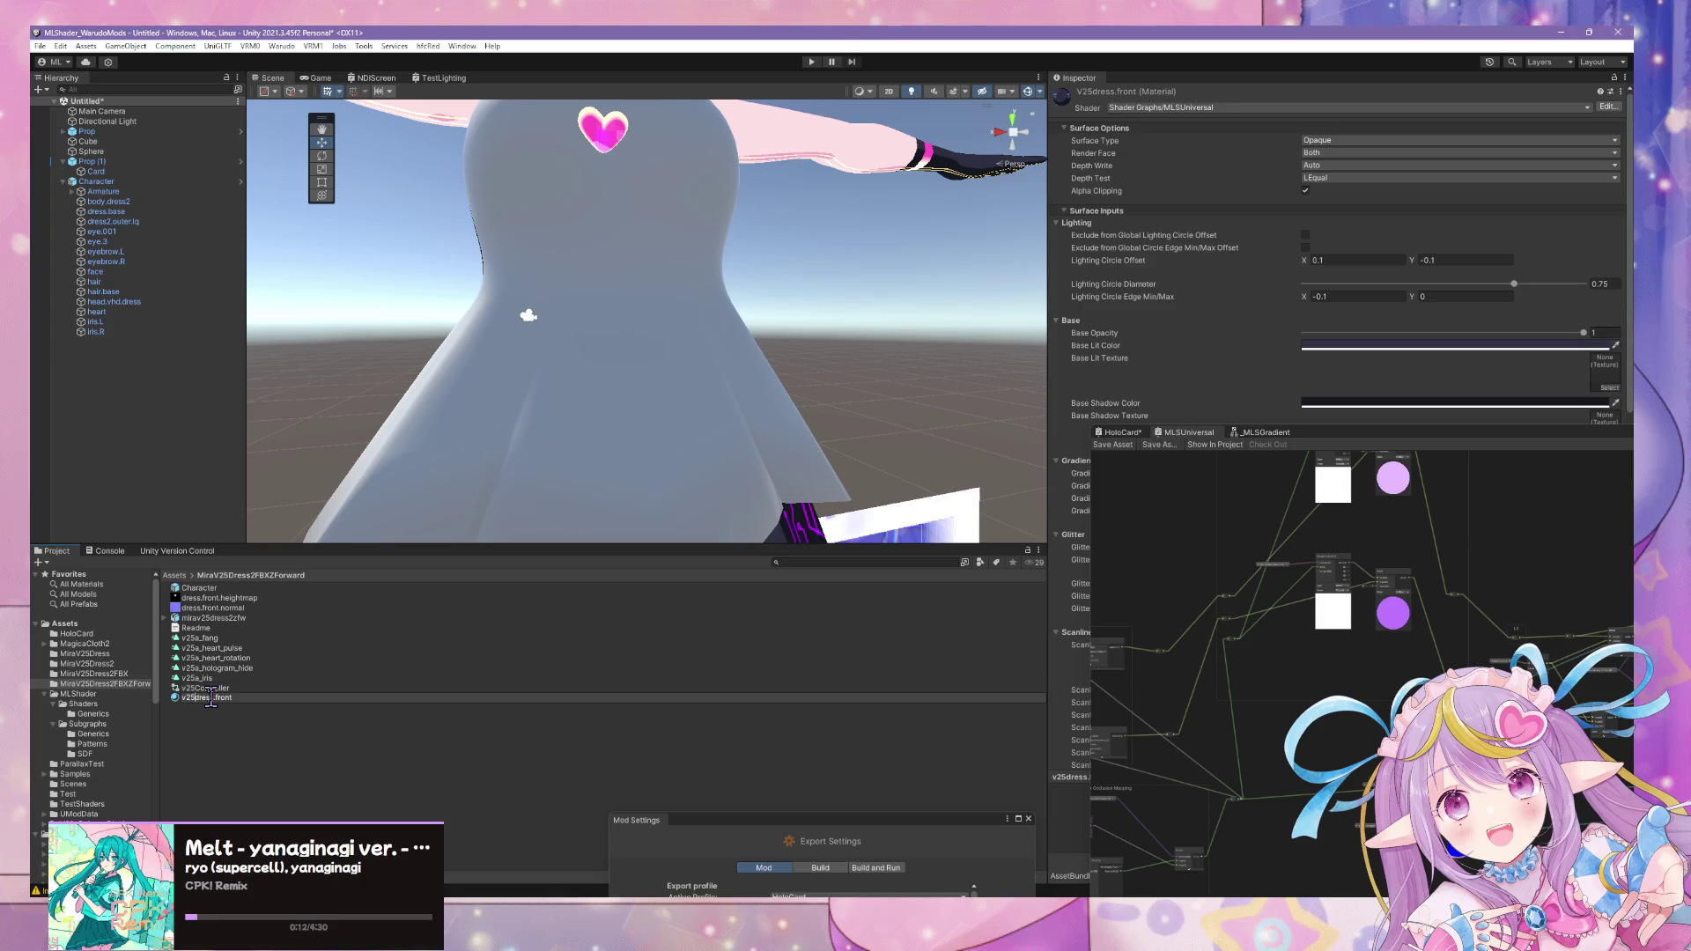
pyautogui.write('outer')
pyautogui.press('Return')
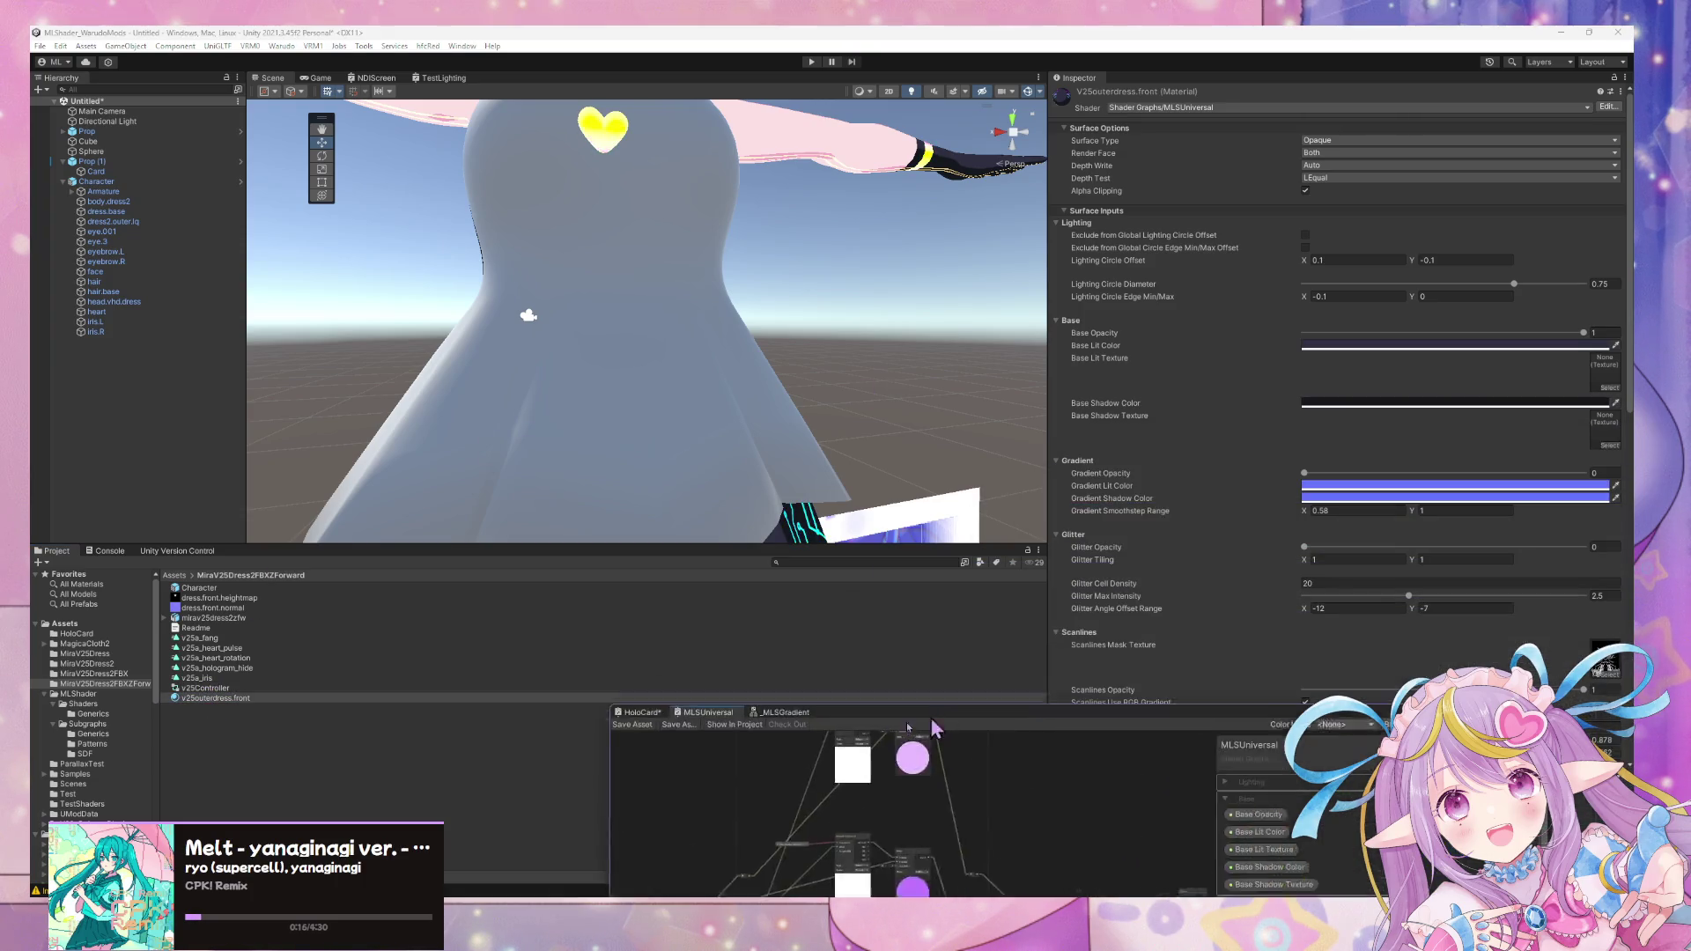
pyautogui.moveTo(1429, 440); pyautogui.dragTo(766, 735)
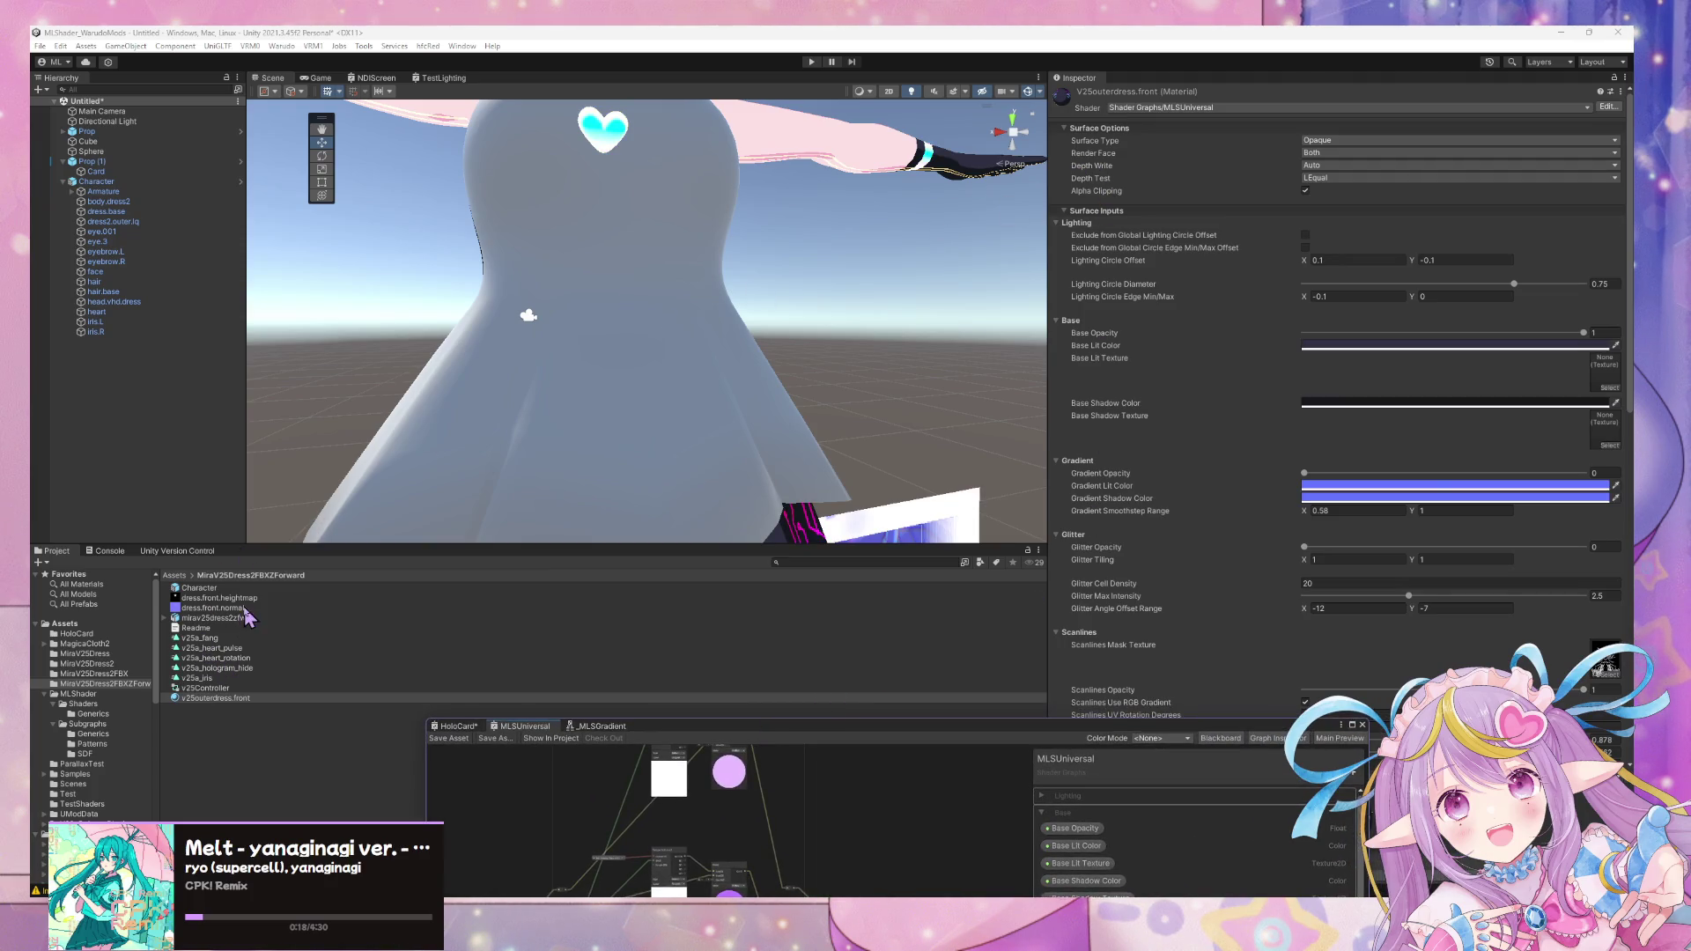
pyautogui.click(248, 619)
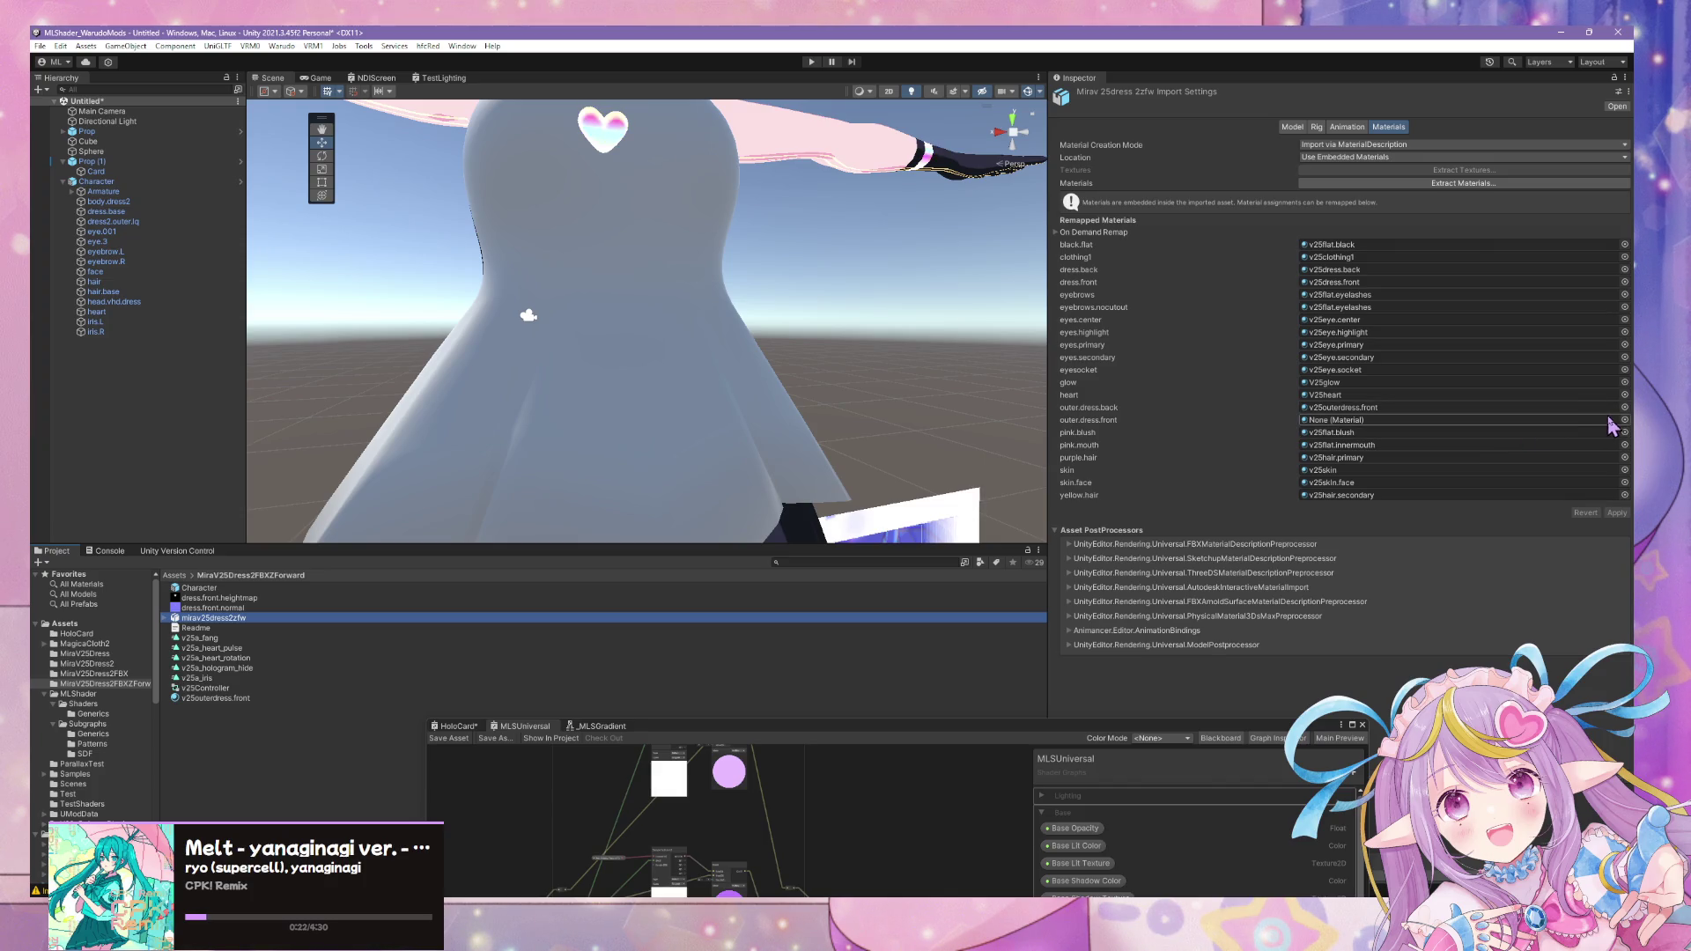
# - Remap outer.dress.front to v25outerdress.front, apply, and select the chest heart object
pyautogui.click(1625, 421)
pyautogui.write('v25outerd')
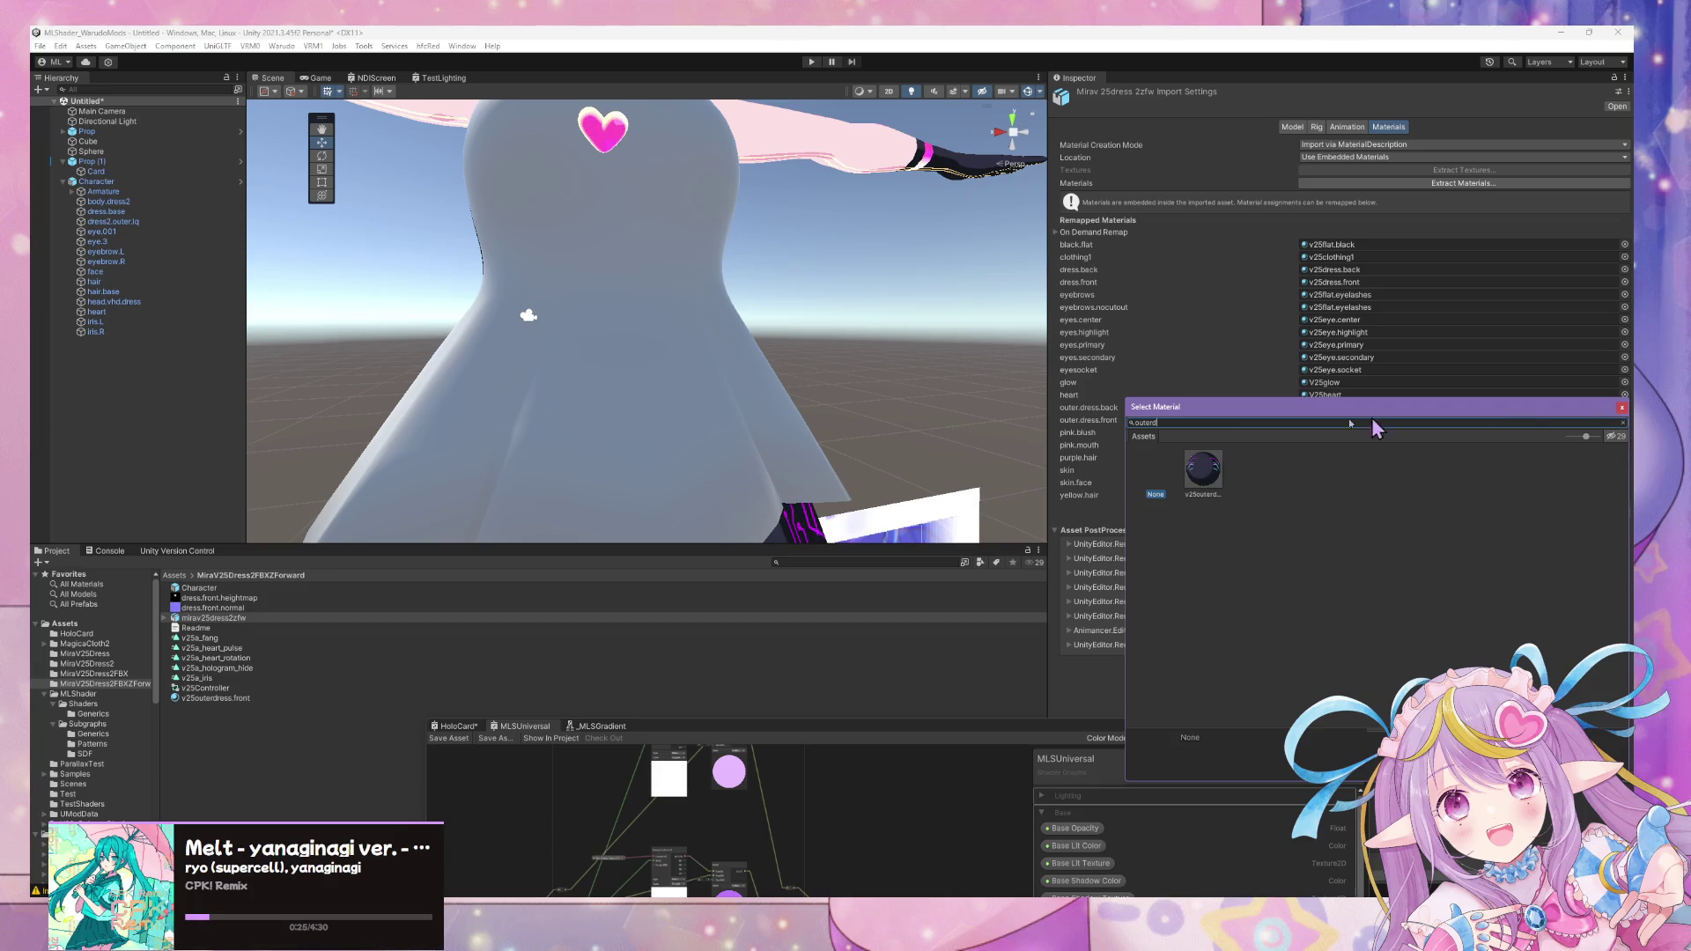
pyautogui.doubleClick(1221, 485)
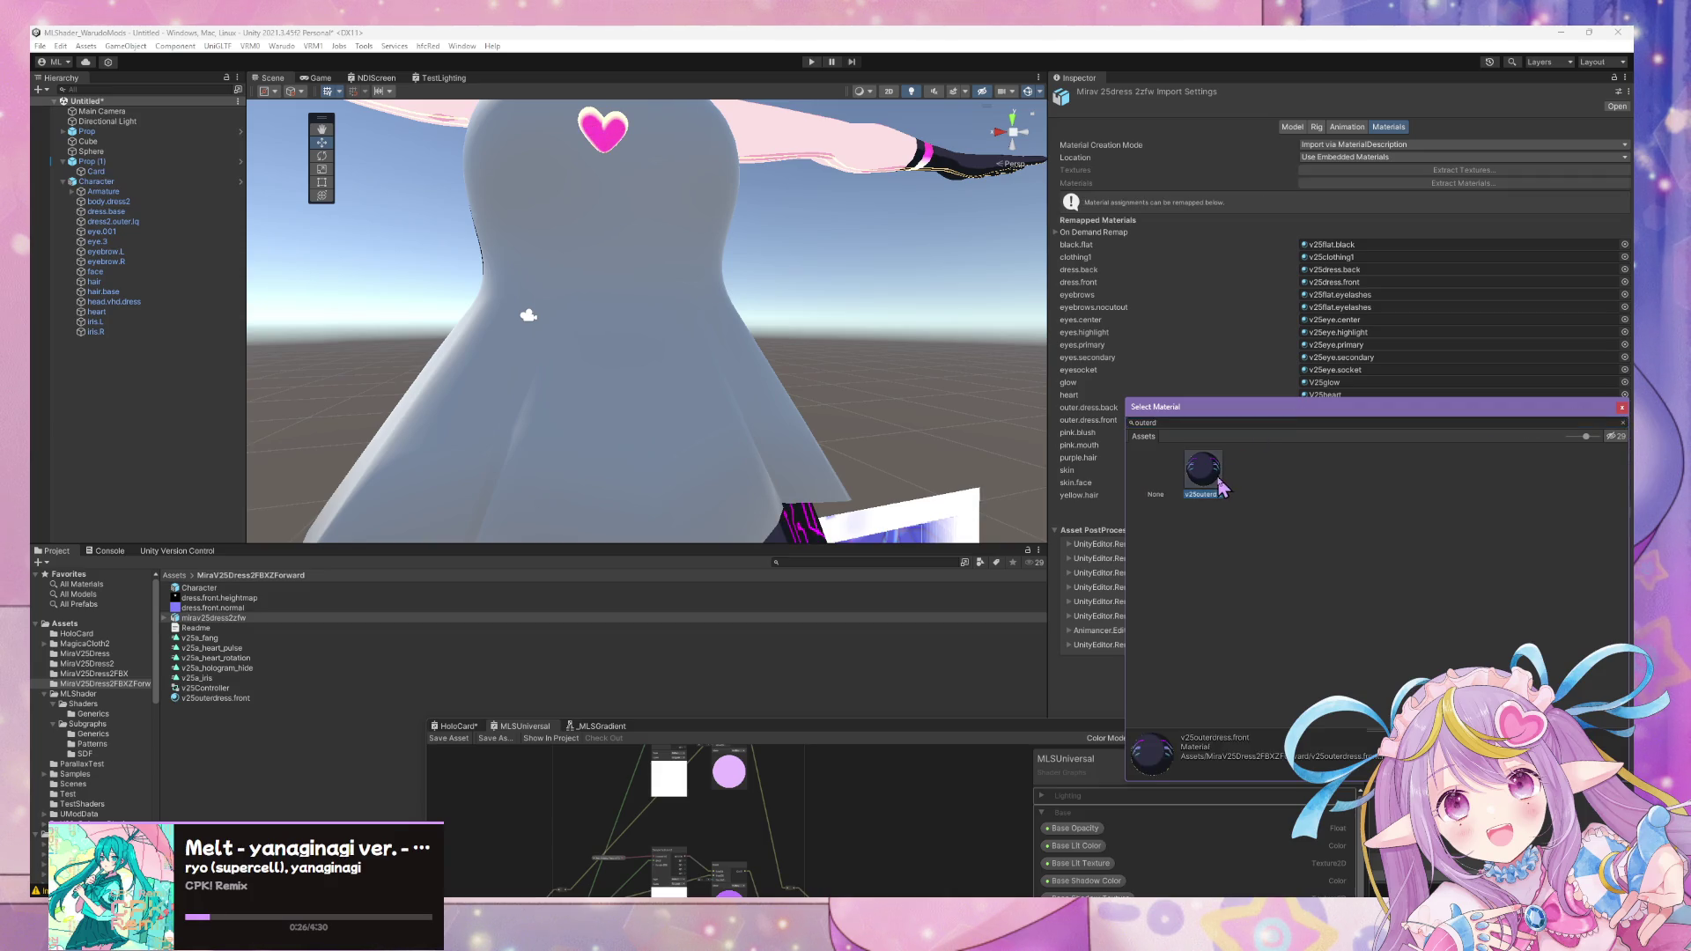
pyautogui.click(1614, 513)
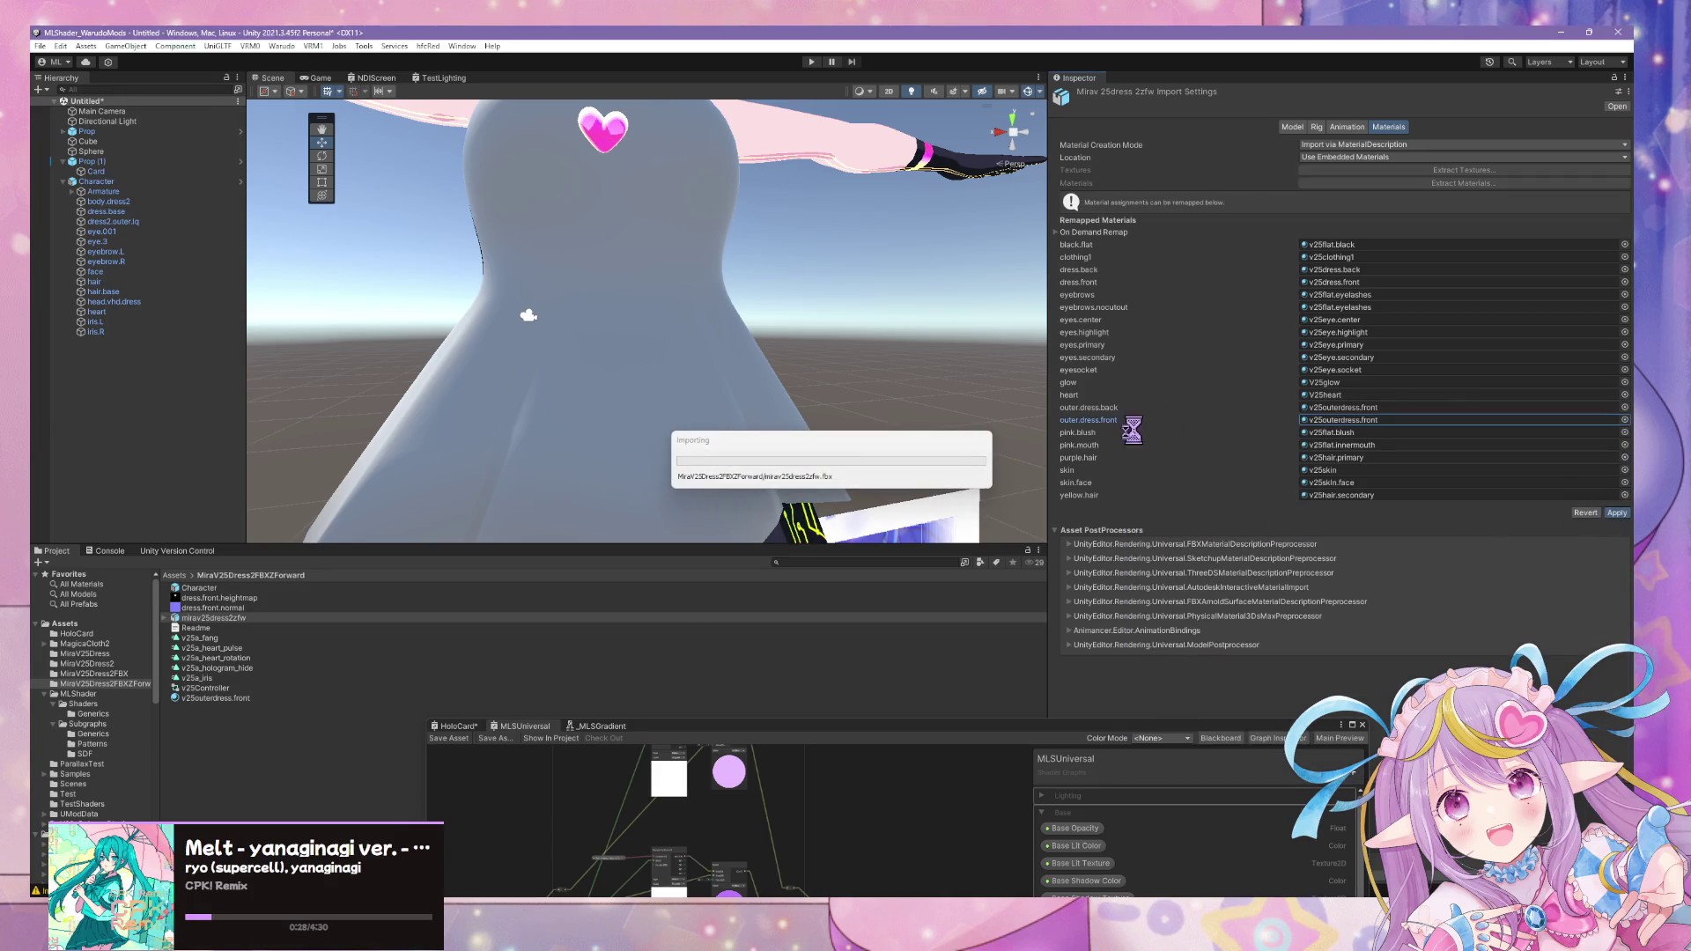
pyautogui.moveTo(773, 331)
pyautogui.mouseDown(button='right')
pyautogui.moveTo(752, 336)
pyautogui.moveTo(864, 312)
pyautogui.moveTo(821, 331)
pyautogui.mouseUp(button='right')
pyautogui.click(138, 313)
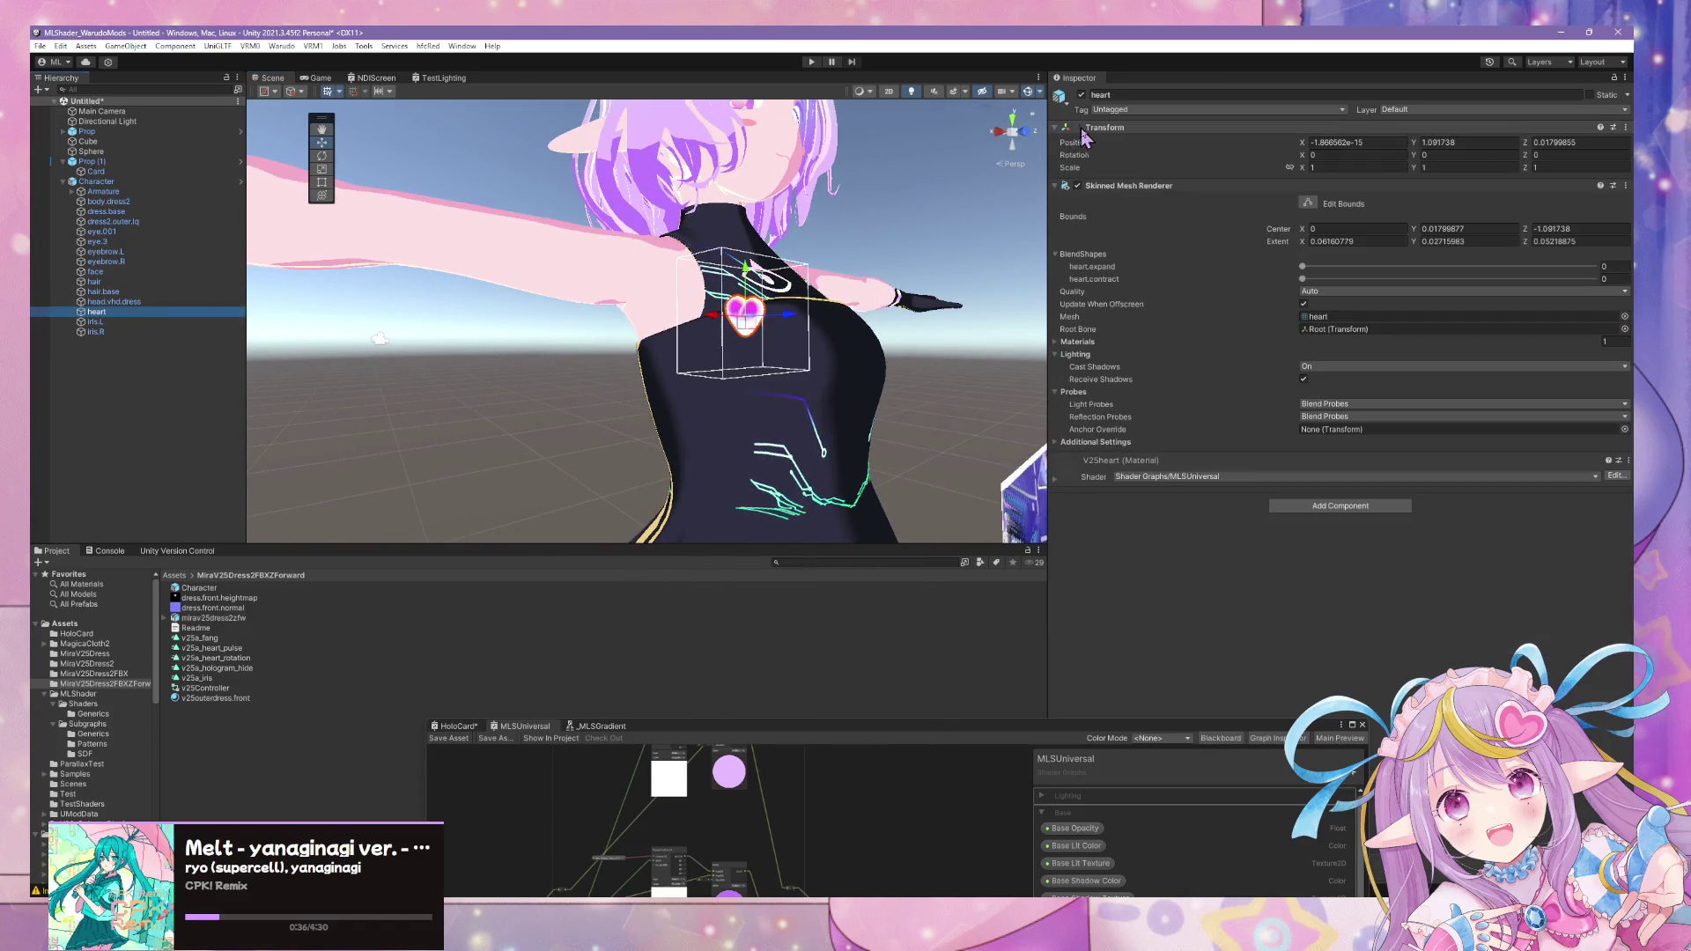
# - Hide the heart object and set the V2Sheart material's Base Opacity to 0
pyautogui.click(1082, 96)
pyautogui.moveTo(740, 343); pyautogui.dragTo(736, 368, button='right')
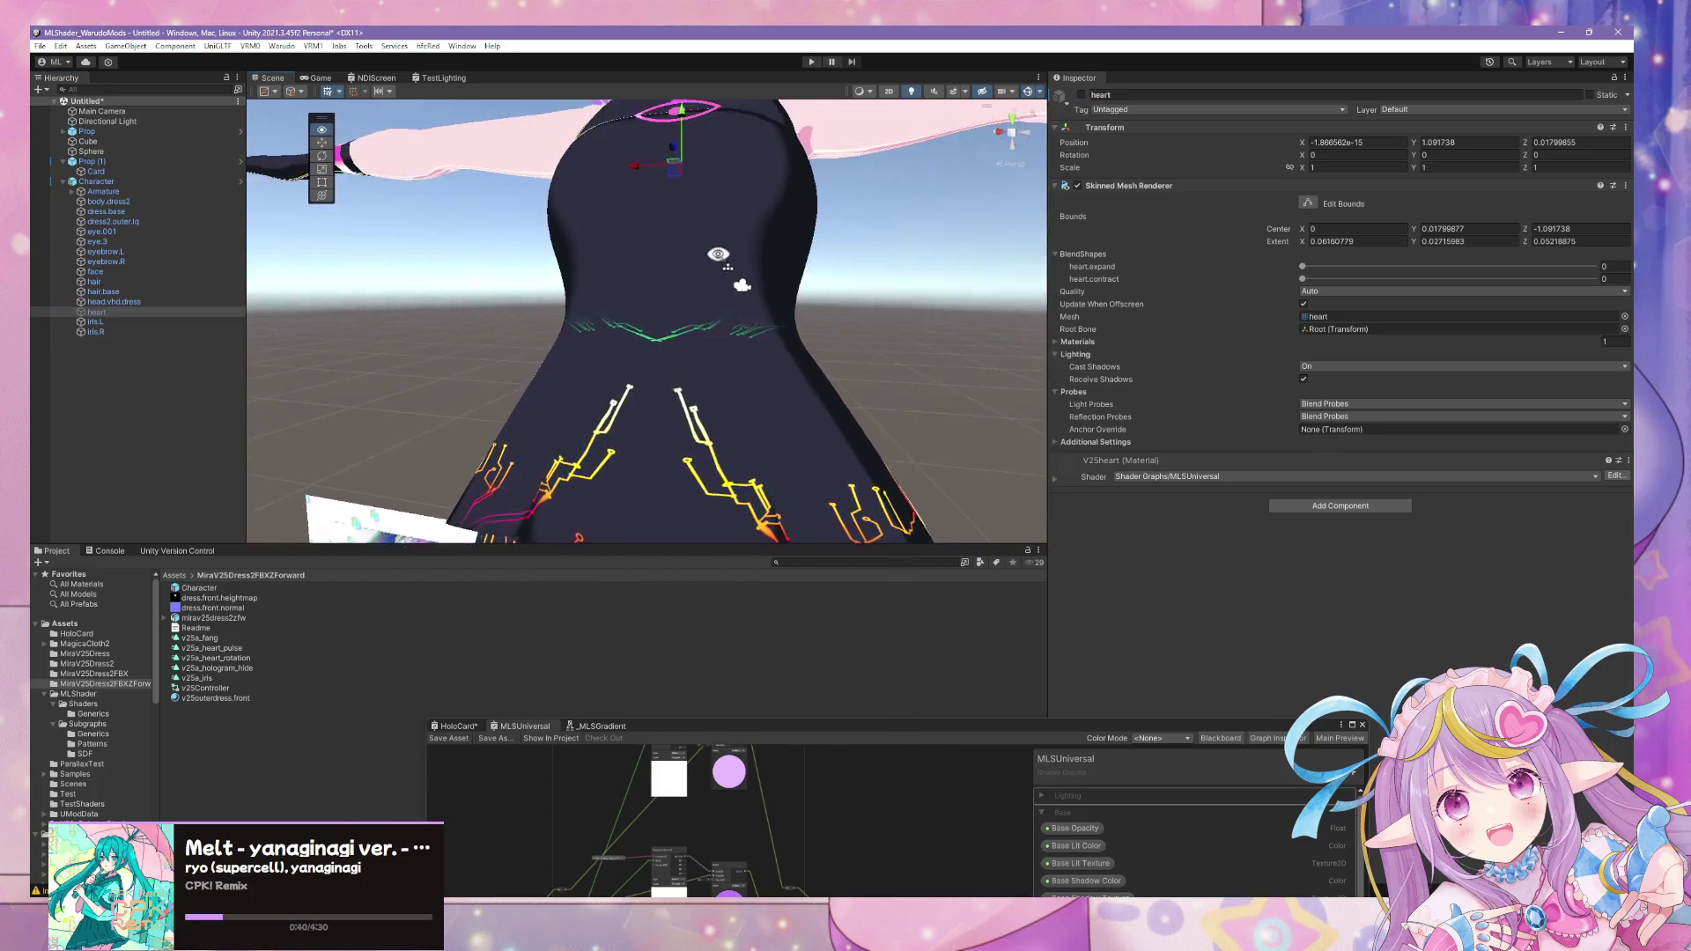
pyautogui.moveTo(736, 367); pyautogui.dragTo(998, 147, button='right')
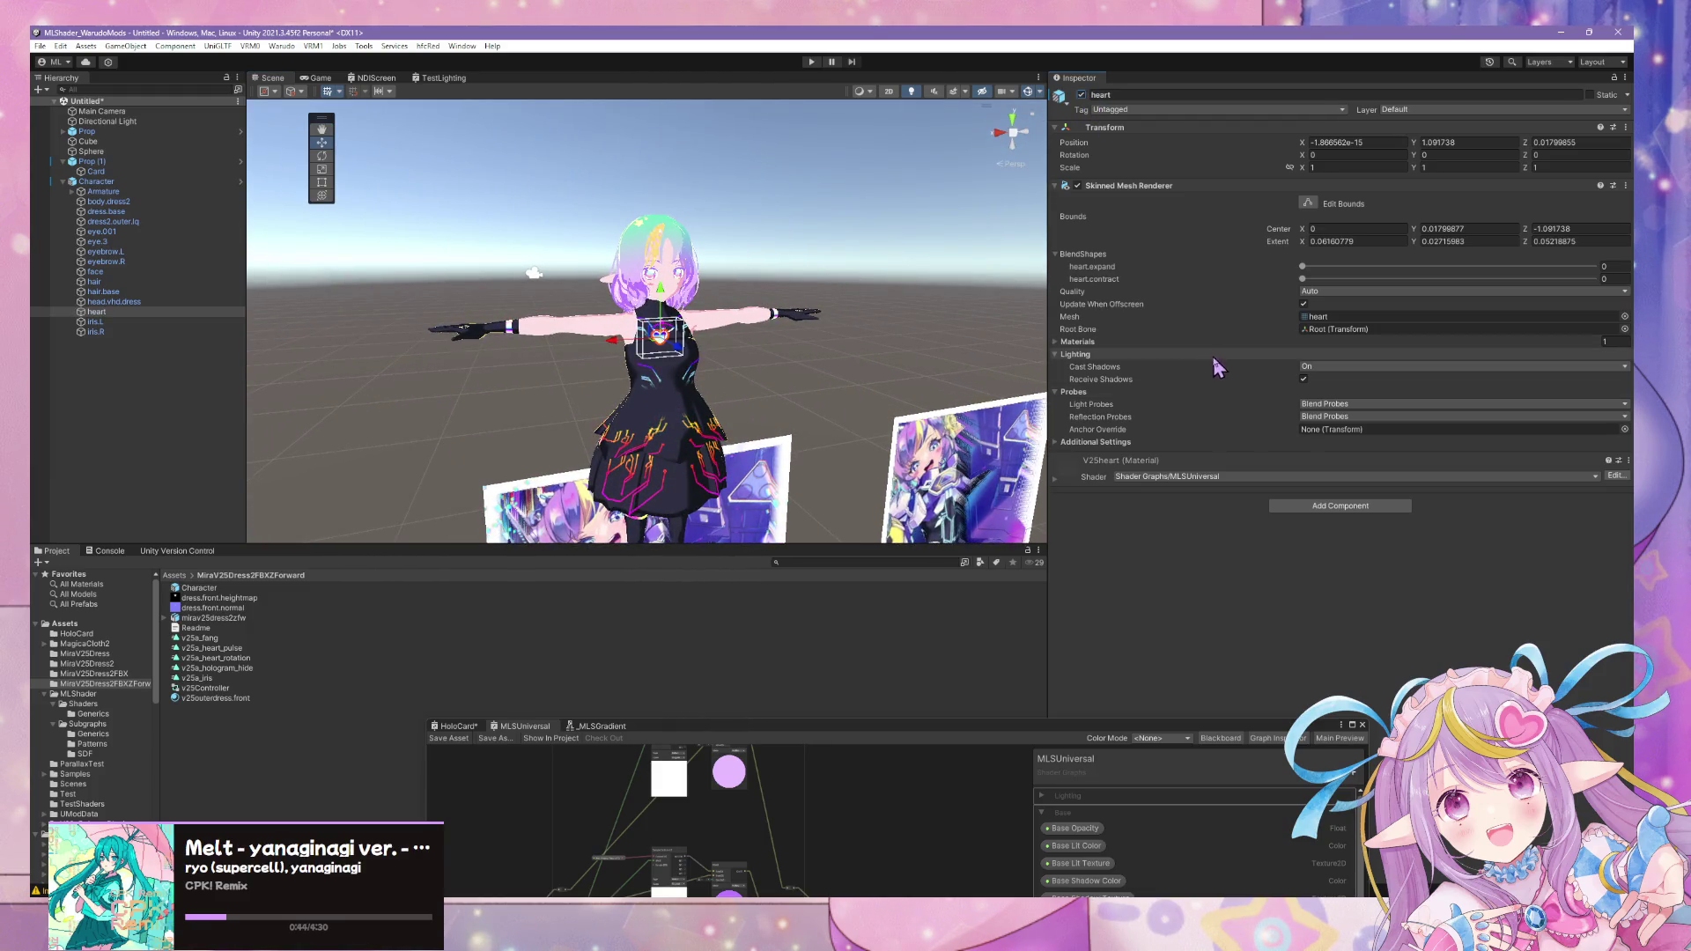
pyautogui.click(1066, 461)
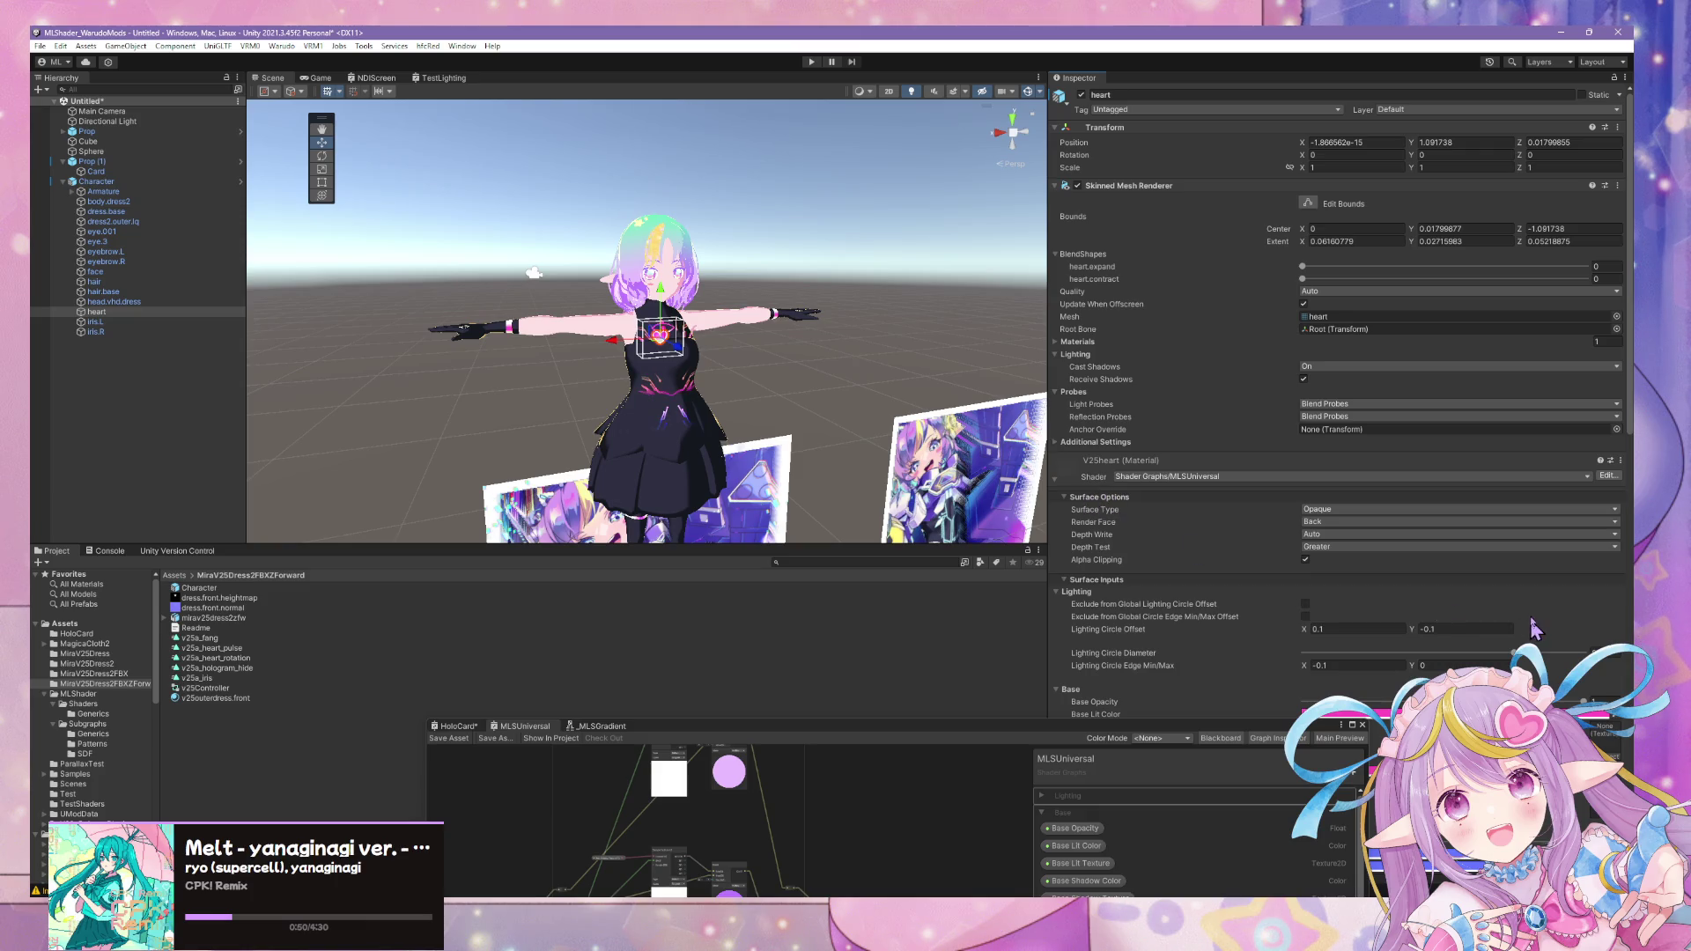
pyautogui.scroll(-2, 1537, 618)
pyautogui.scroll(-4, 1537, 618)
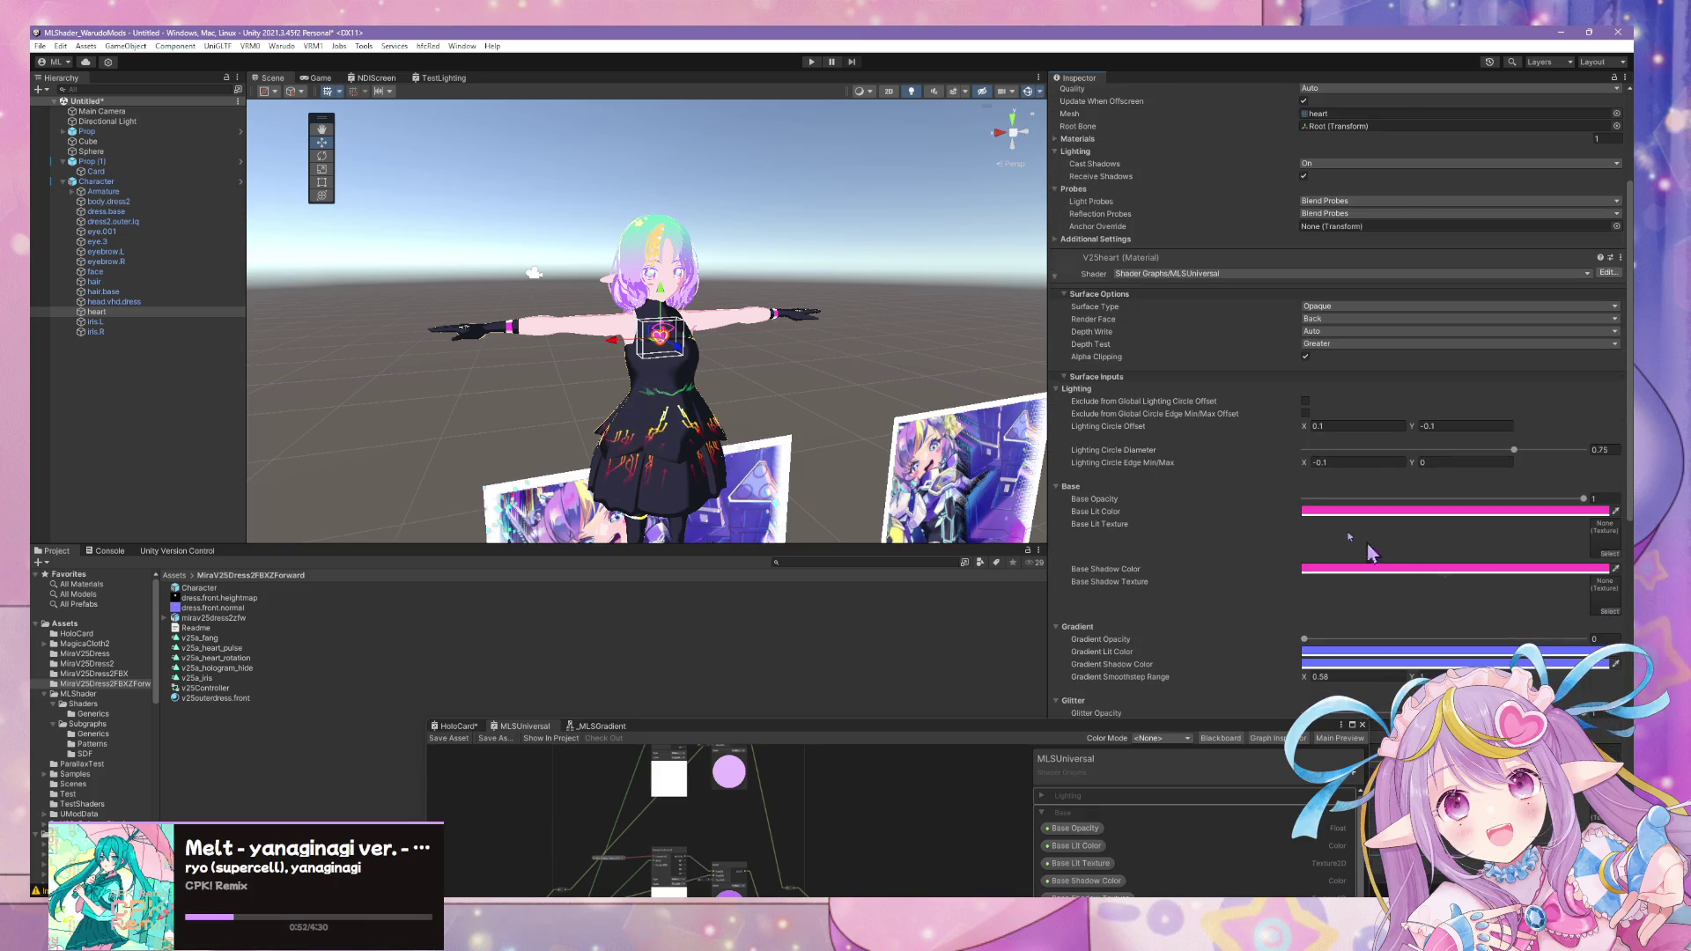
pyautogui.scroll(-3, 1306, 523)
pyautogui.click(1600, 397)
pyautogui.write('0')
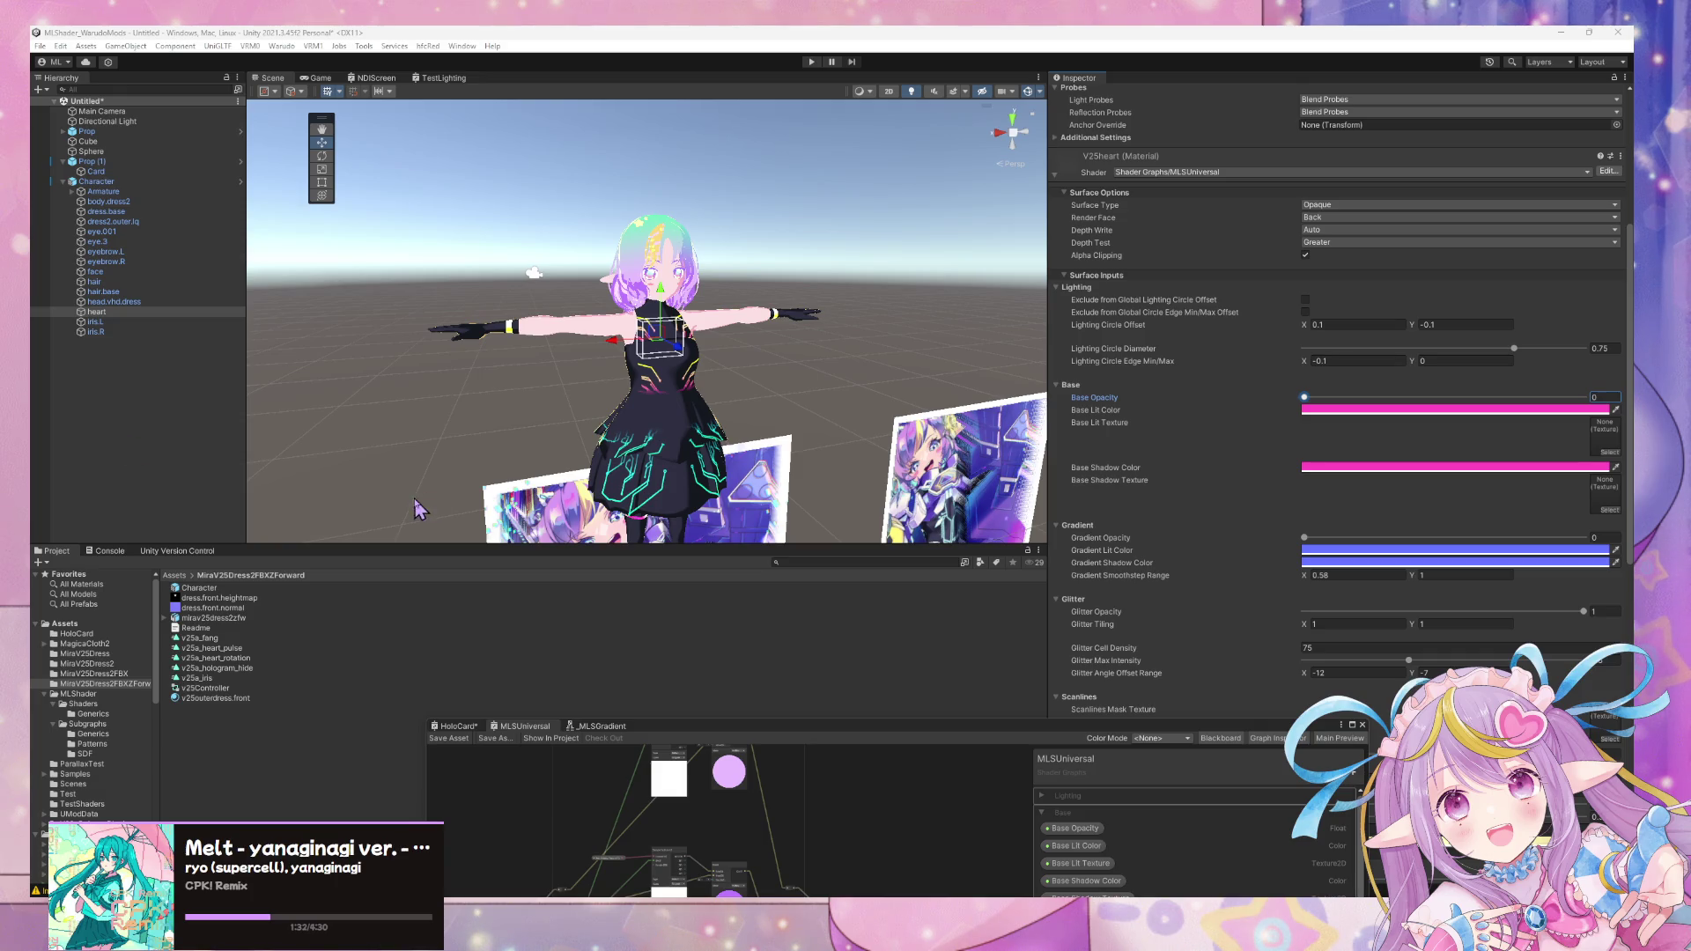
pyautogui.scroll(3, 714, 456)
# - Check the chest, then select the v25outerdress.front material in the Project window
pyautogui.moveTo(729, 463)
pyautogui.mouseDown(button='right')
pyautogui.moveTo(744, 496)
pyautogui.moveTo(772, 419)
pyautogui.moveTo(677, 436)
pyautogui.mouseUp(button='right')
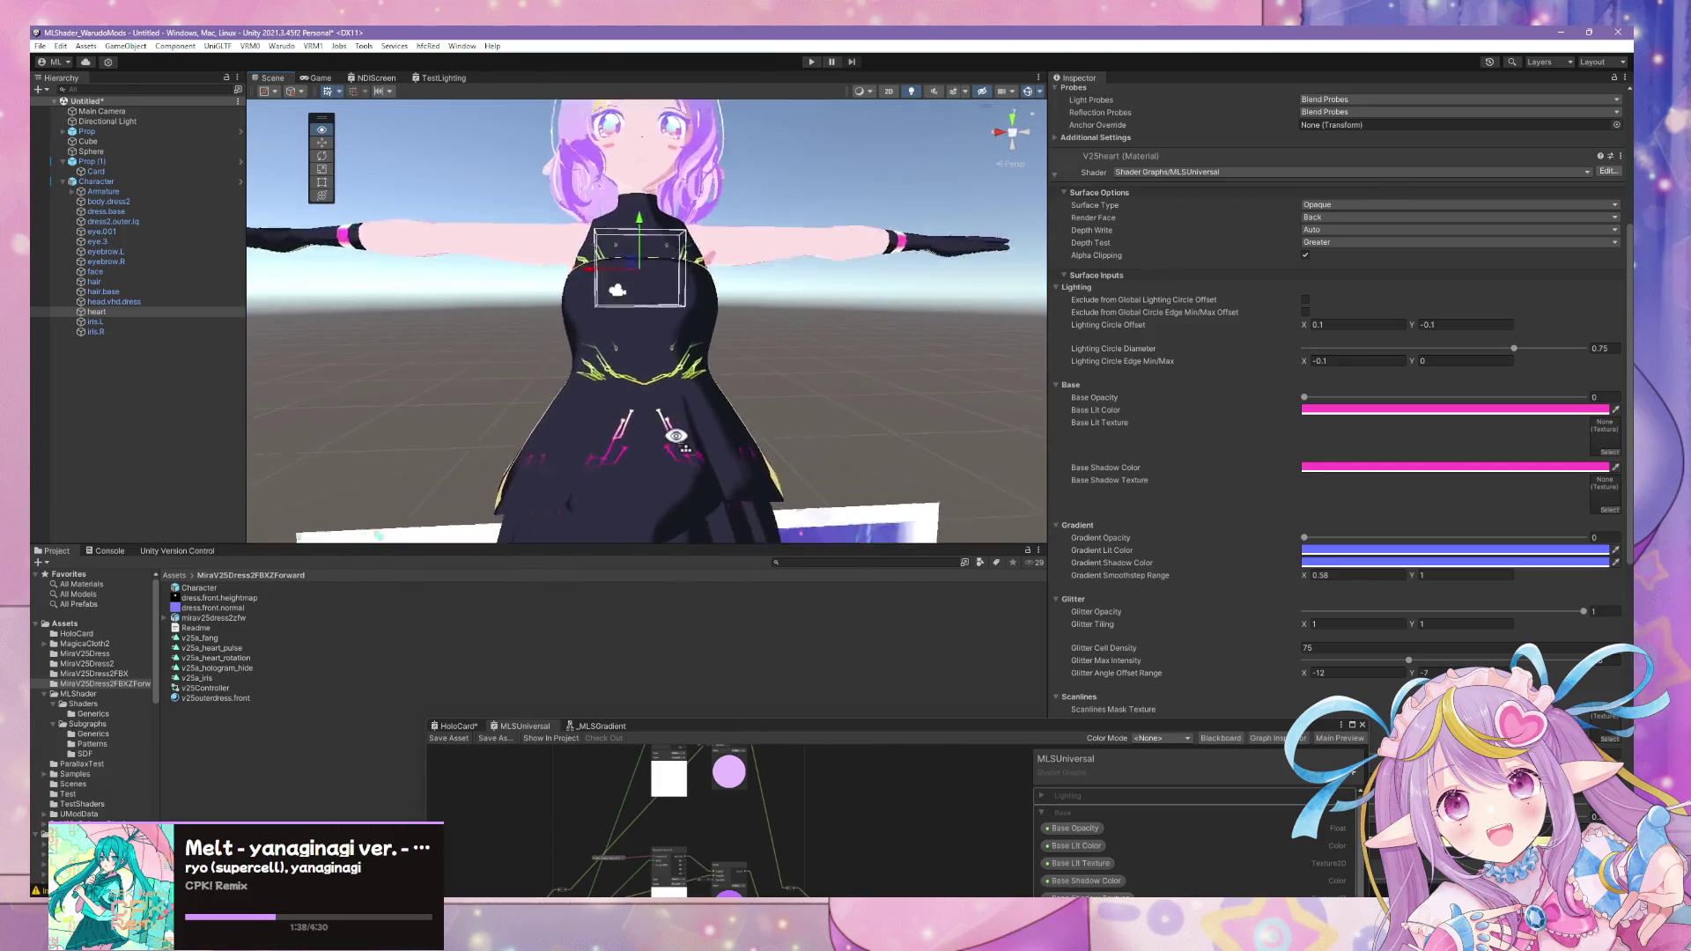
pyautogui.moveTo(676, 437); pyautogui.dragTo(713, 423, button='right')
pyautogui.scroll(-3, 1560, 572)
pyautogui.scroll(3, 1557, 570)
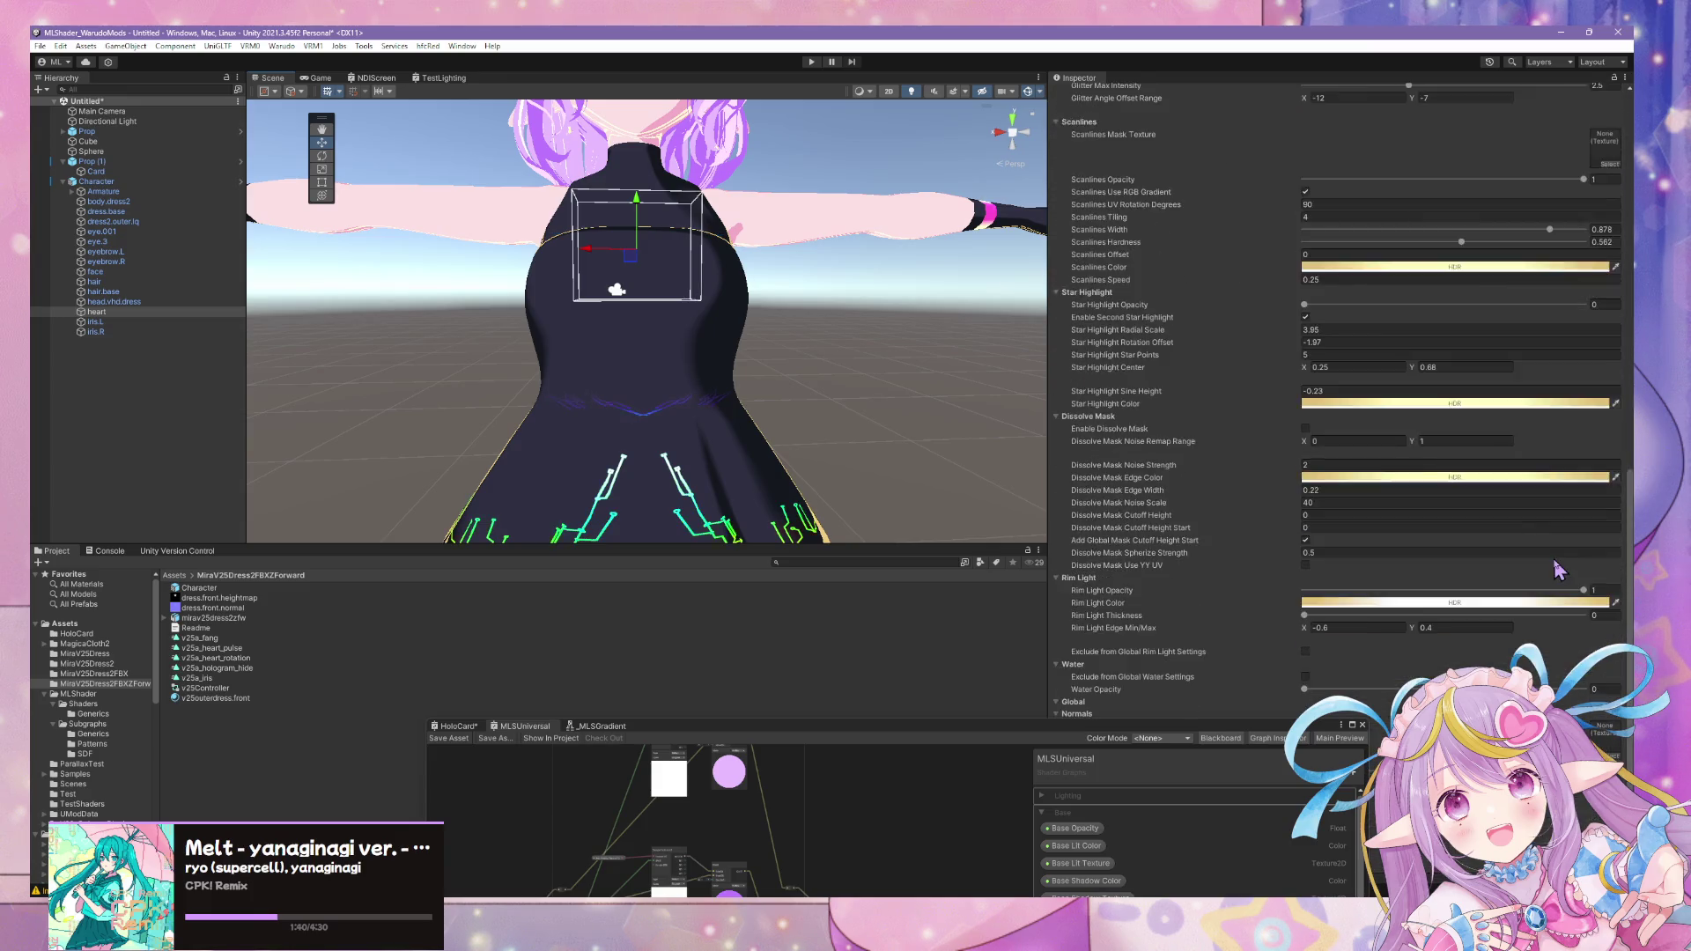
pyautogui.scroll(6, 1557, 569)
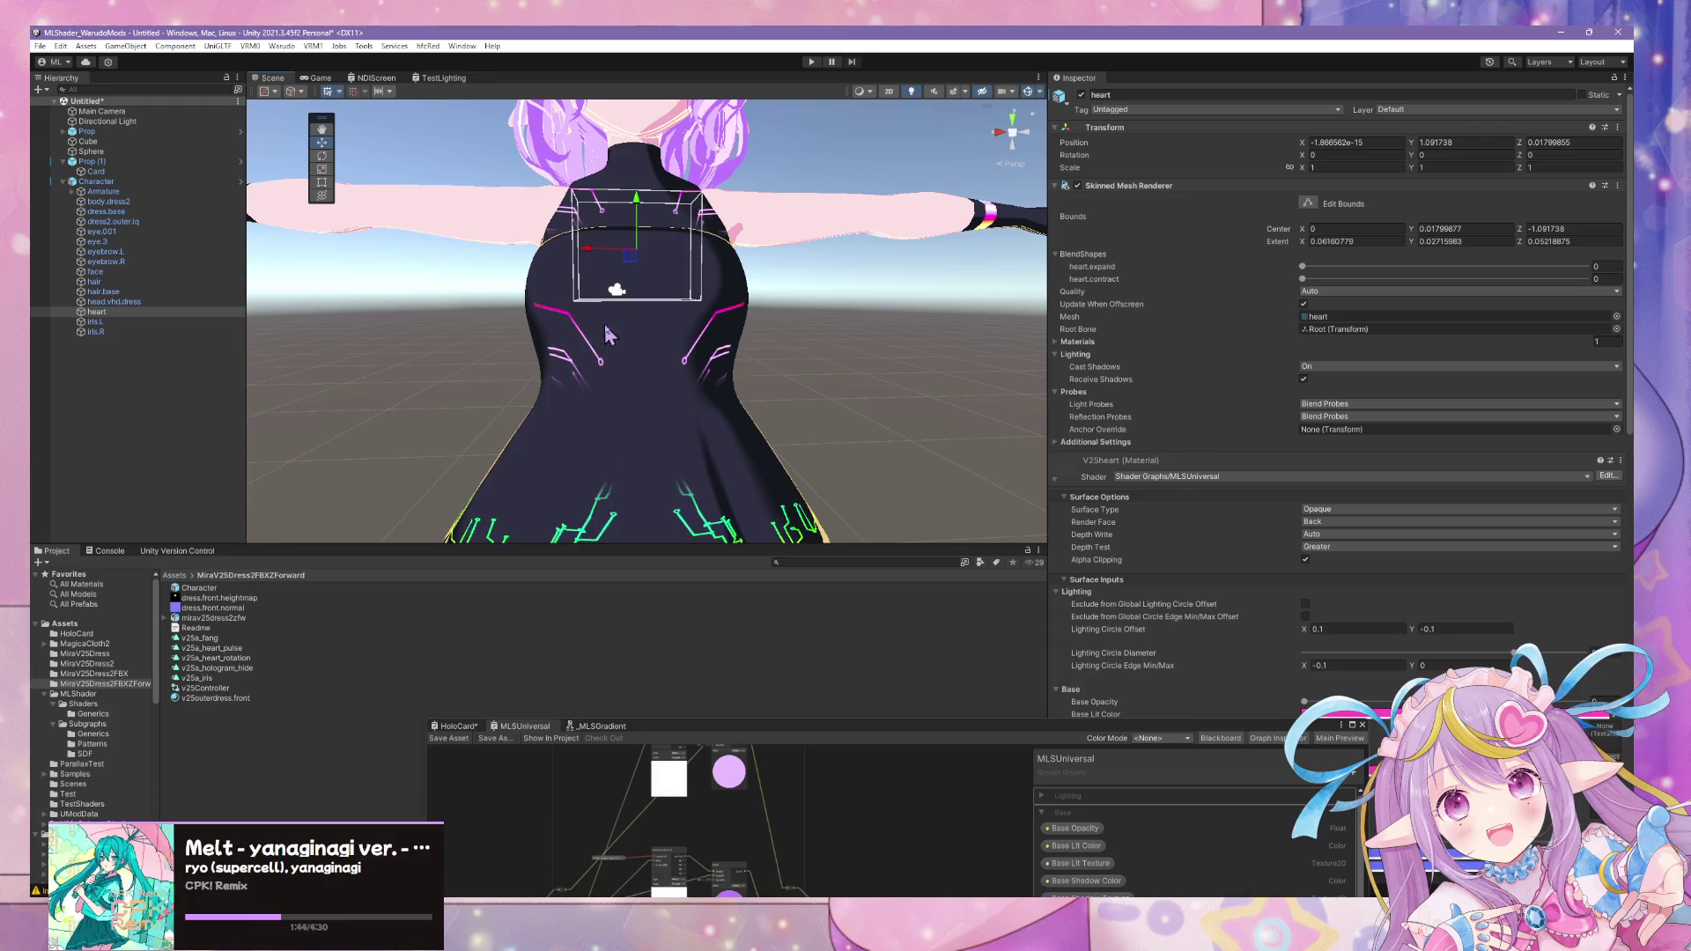
pyautogui.moveTo(603, 325); pyautogui.dragTo(590, 318, button='right')
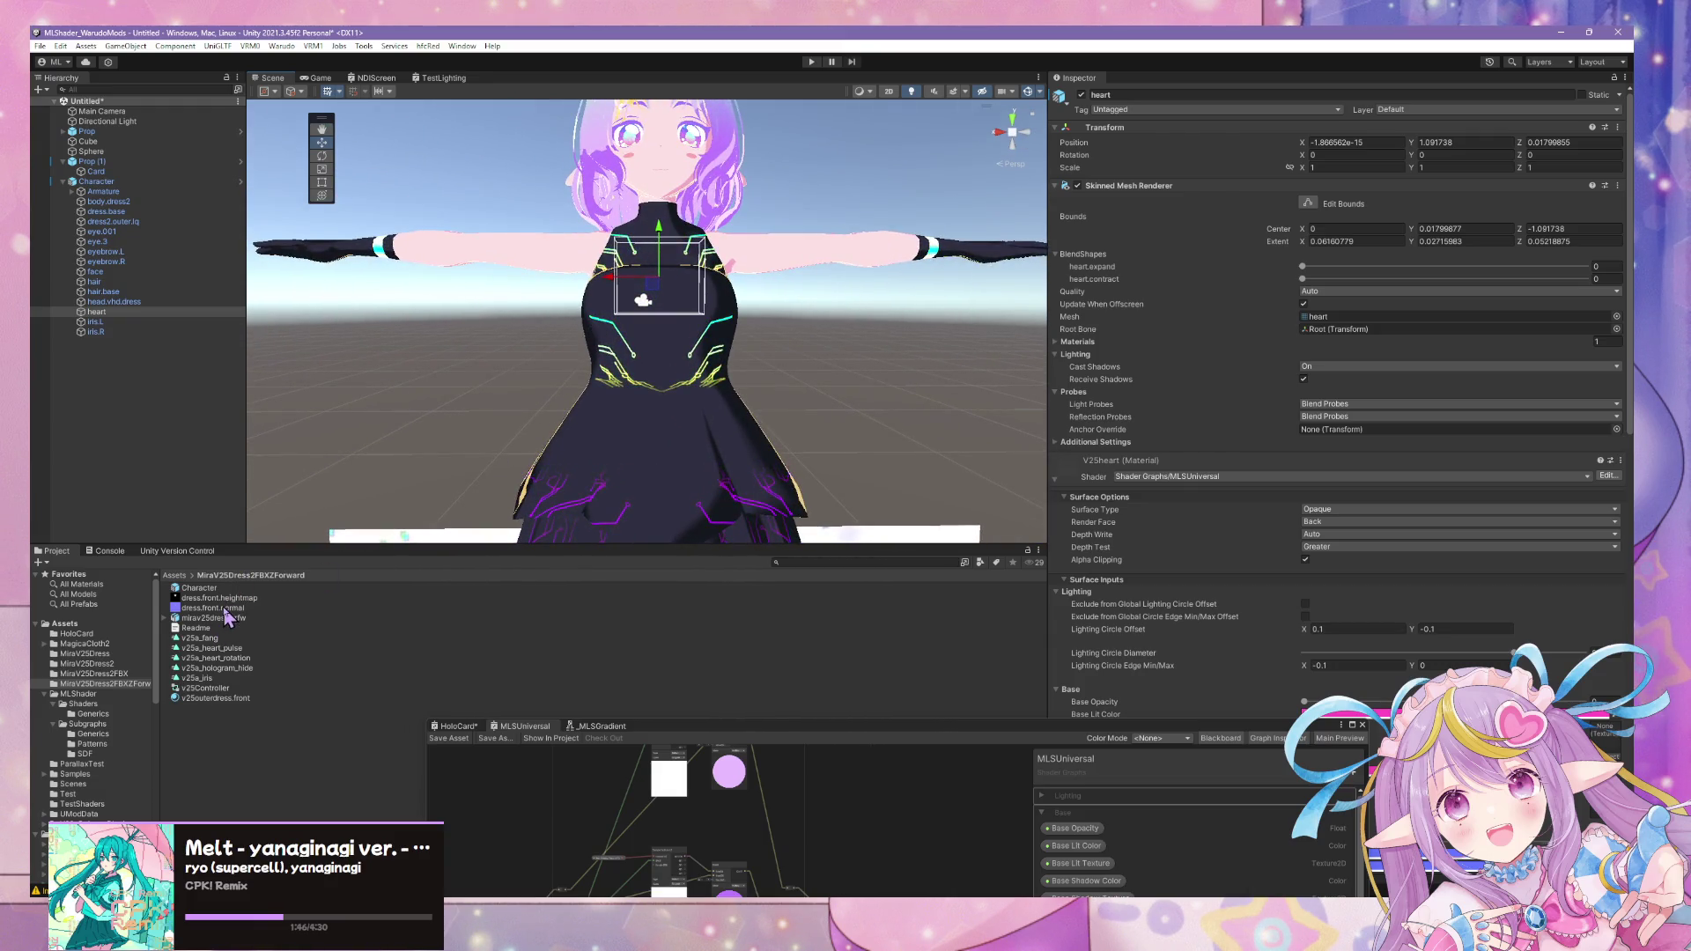
pyautogui.click(225, 598)
pyautogui.click(244, 690)
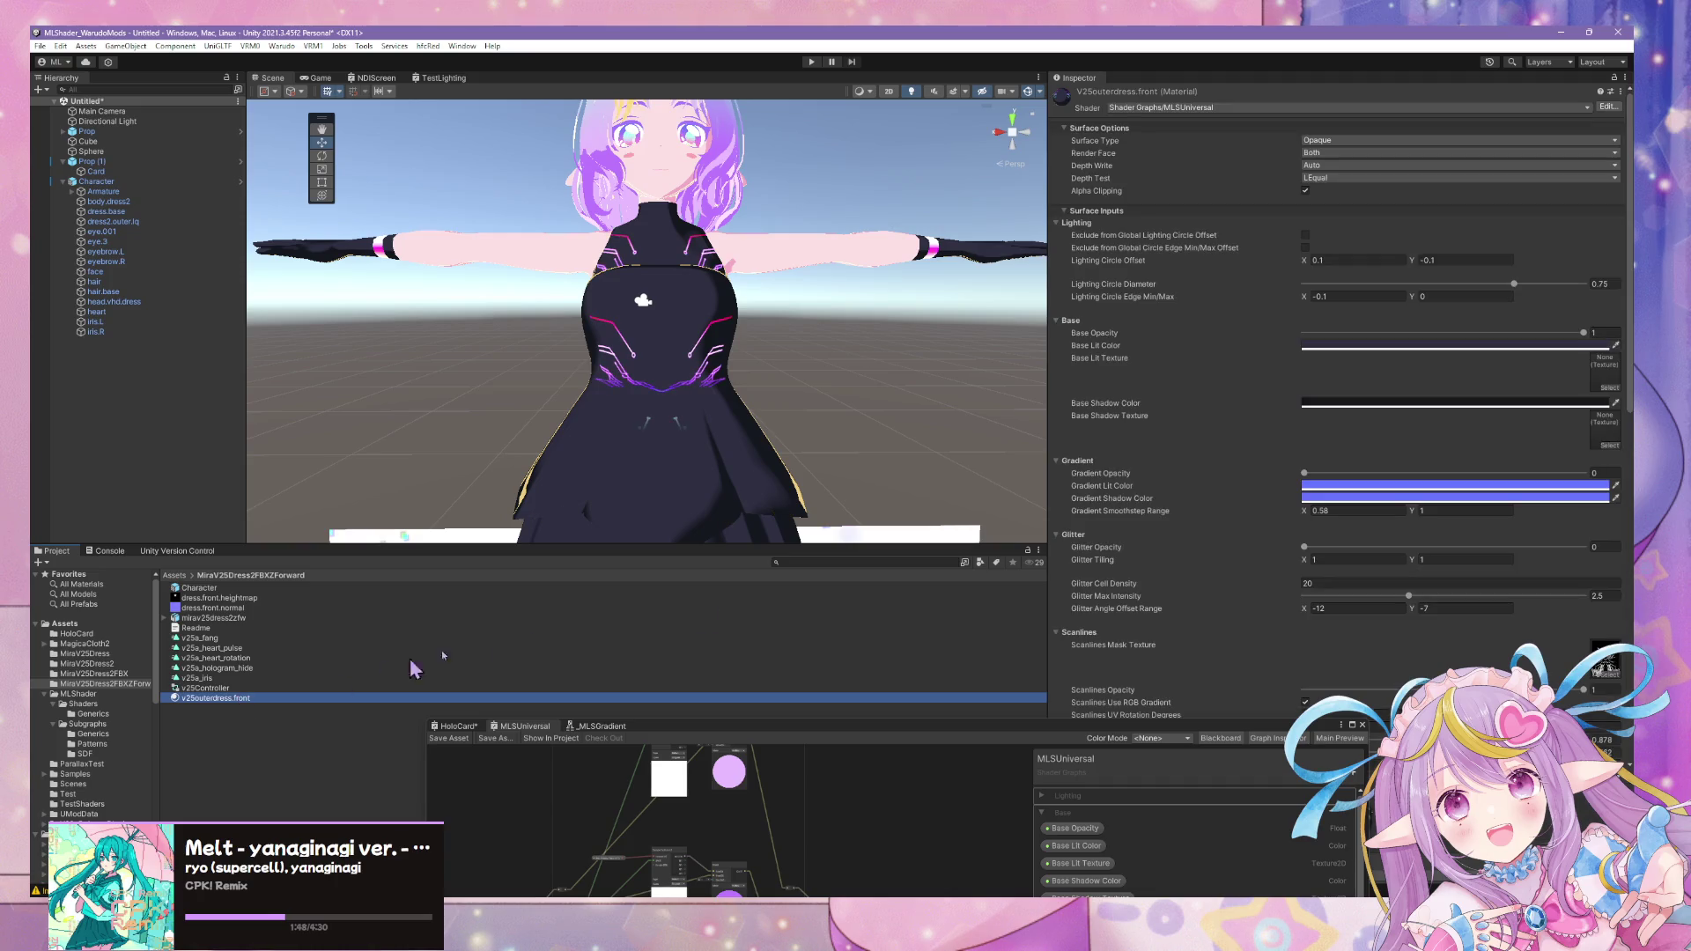
pyautogui.scroll(-4, 1404, 473)
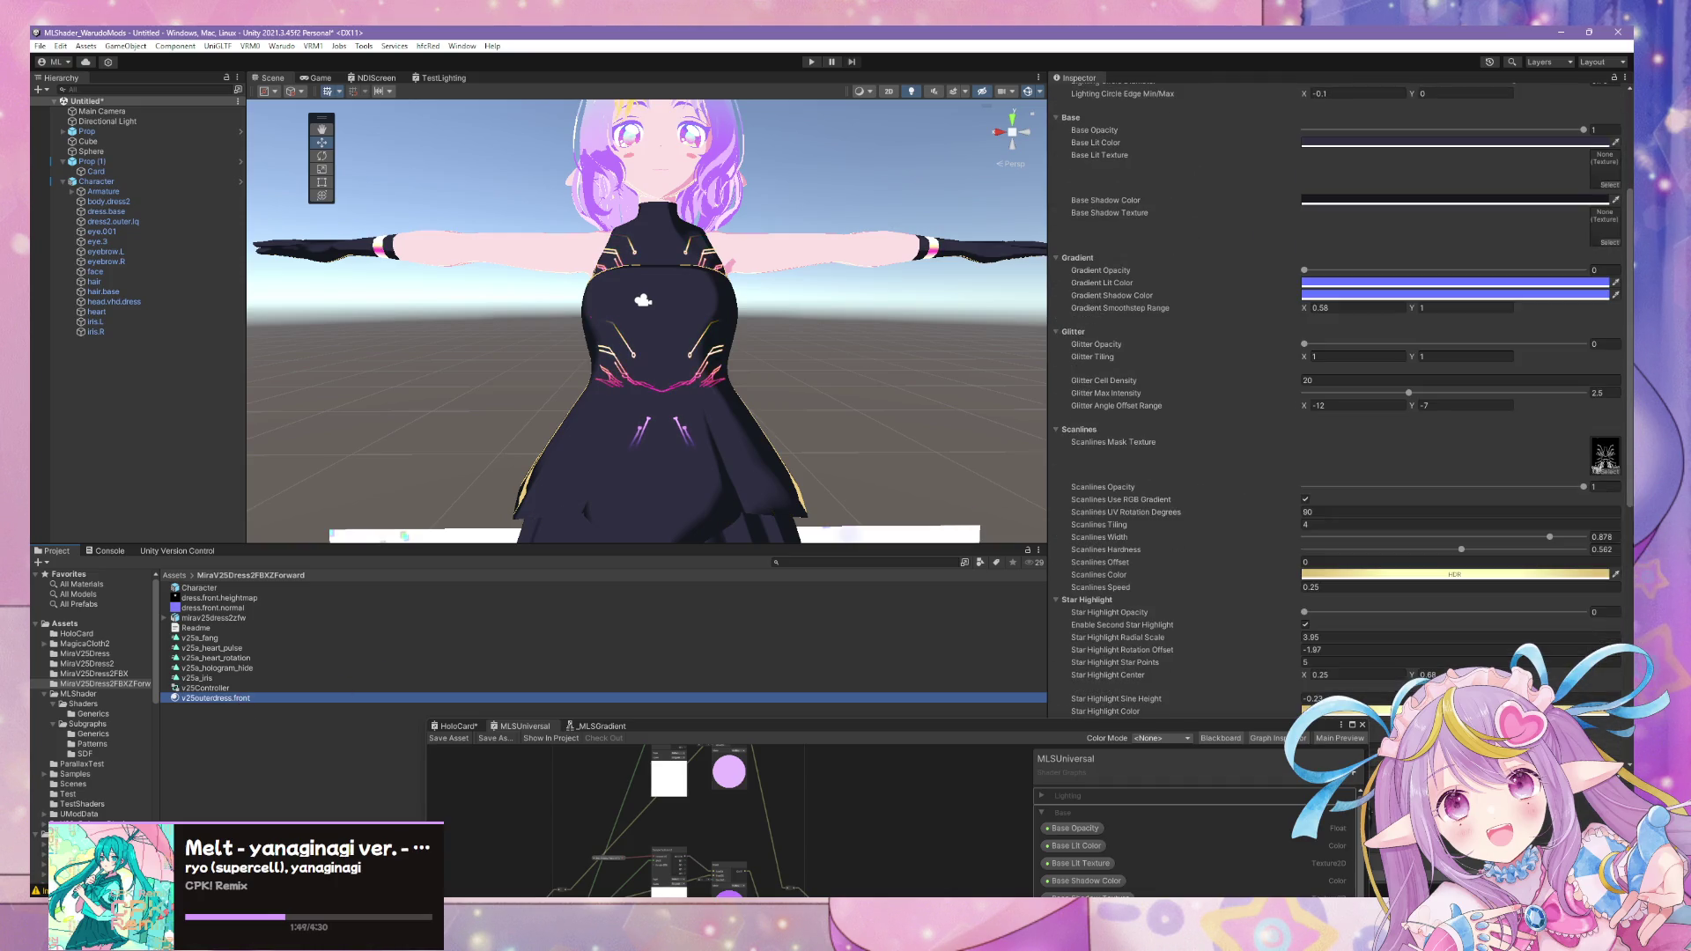
# - Clear the Scanlines Mask Texture and drag Scanlines Opacity and Width down to 0
pyautogui.click(1607, 471)
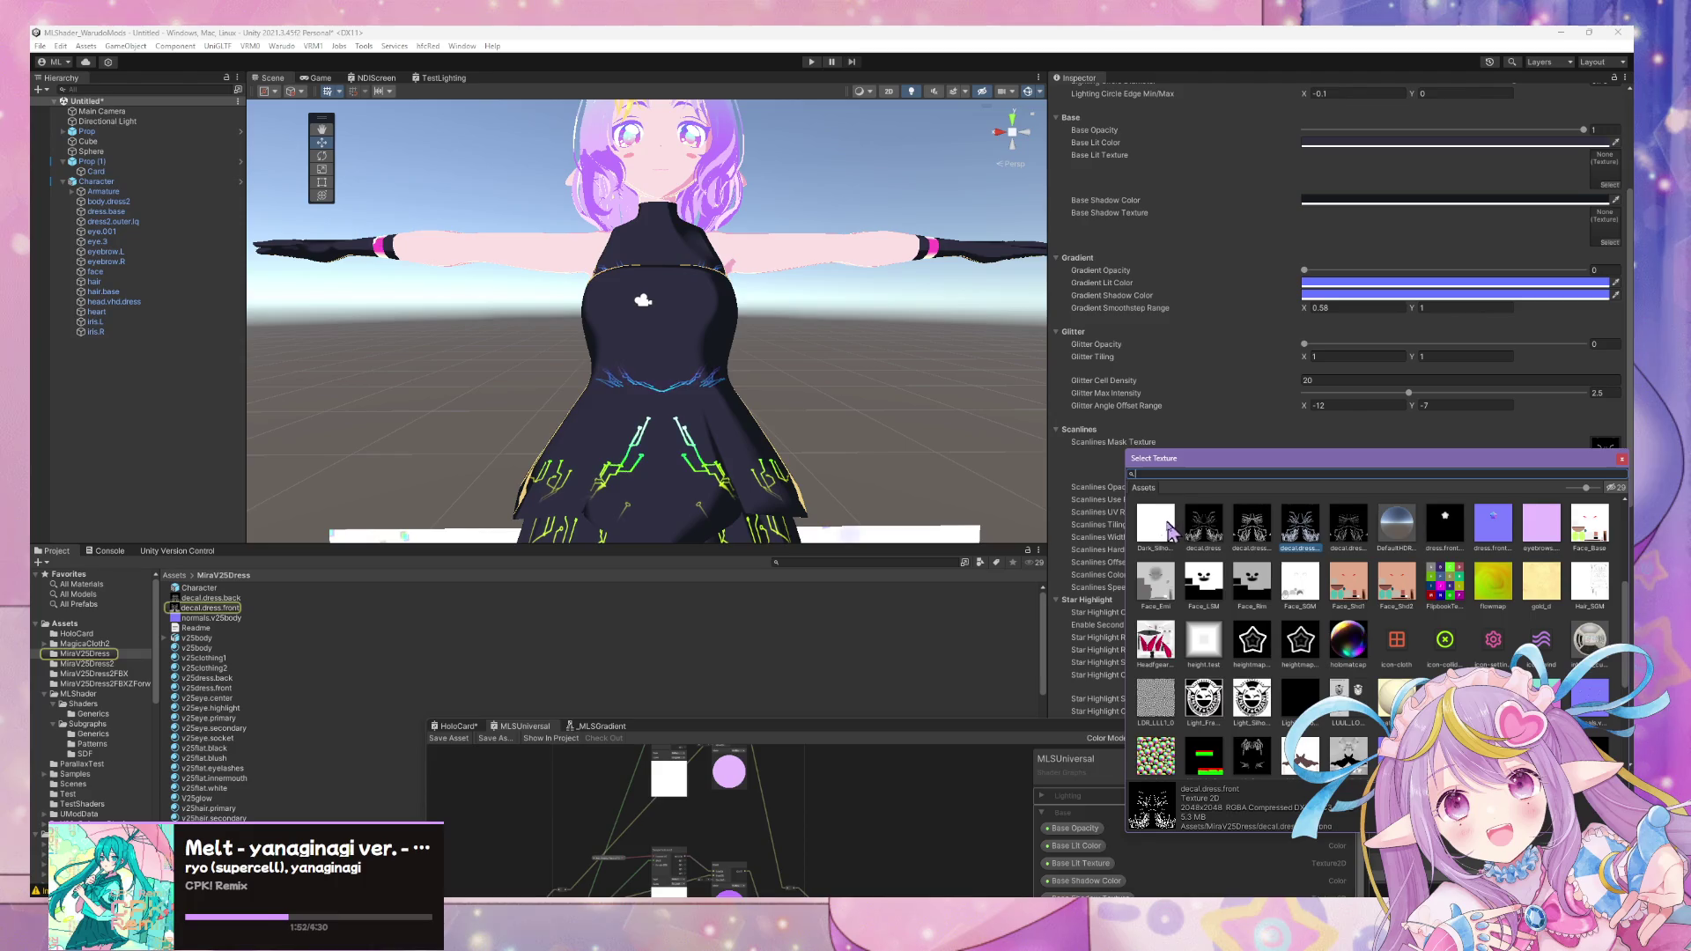
pyautogui.scroll(3, 1261, 550)
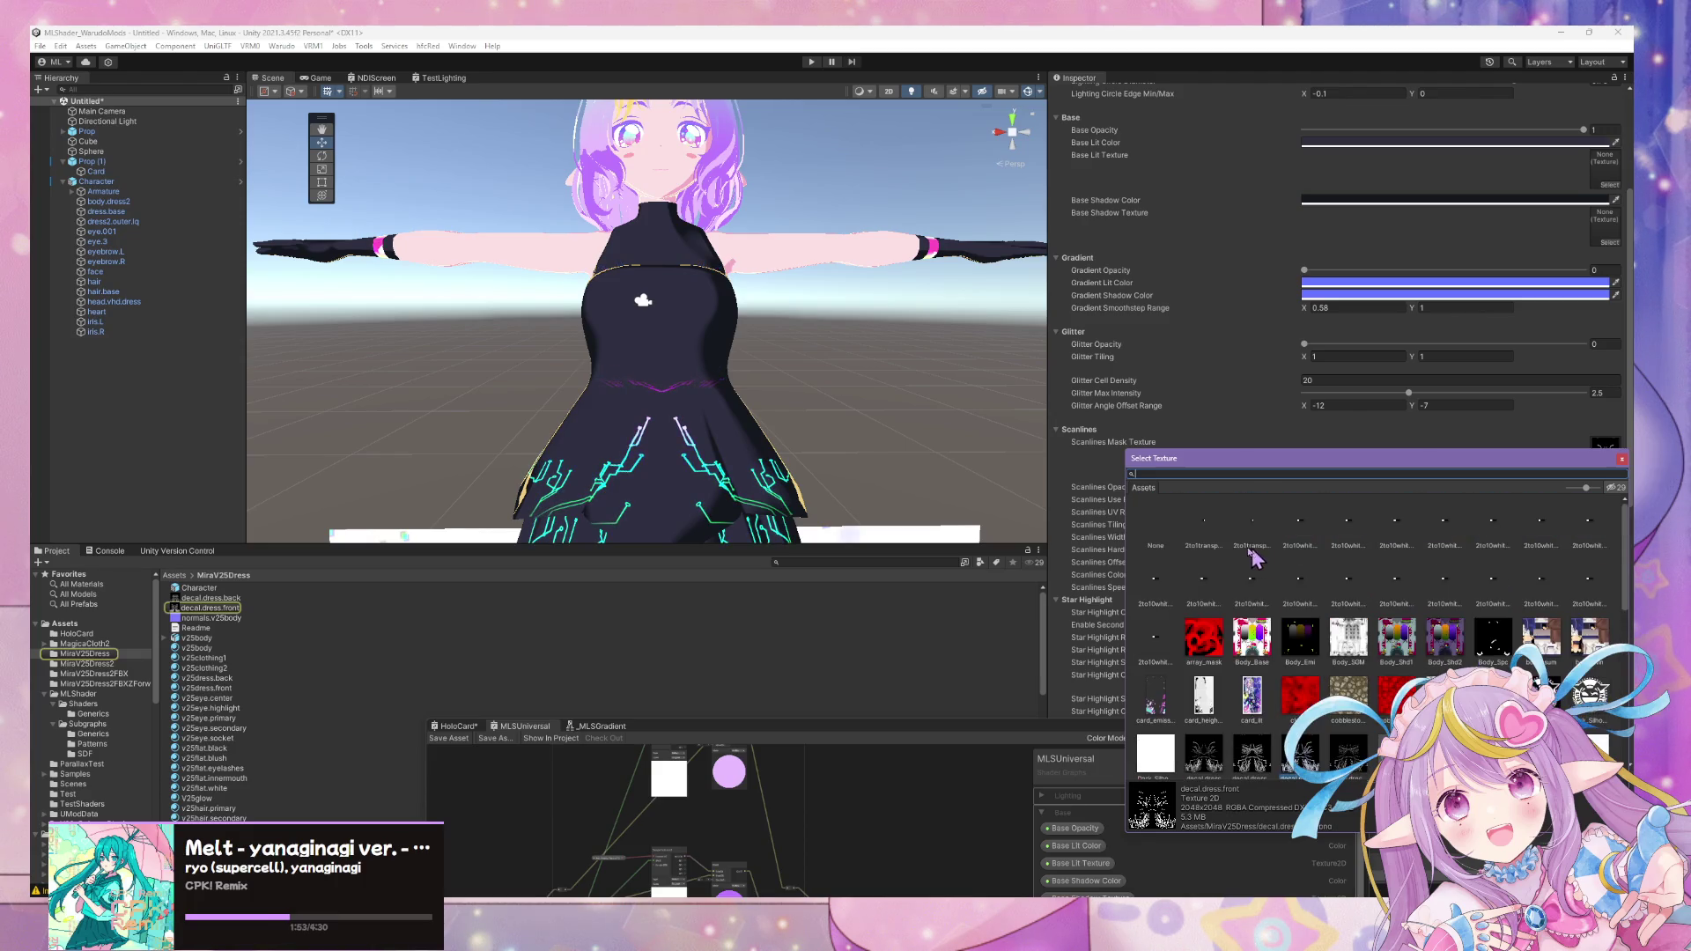
pyautogui.click(1155, 545)
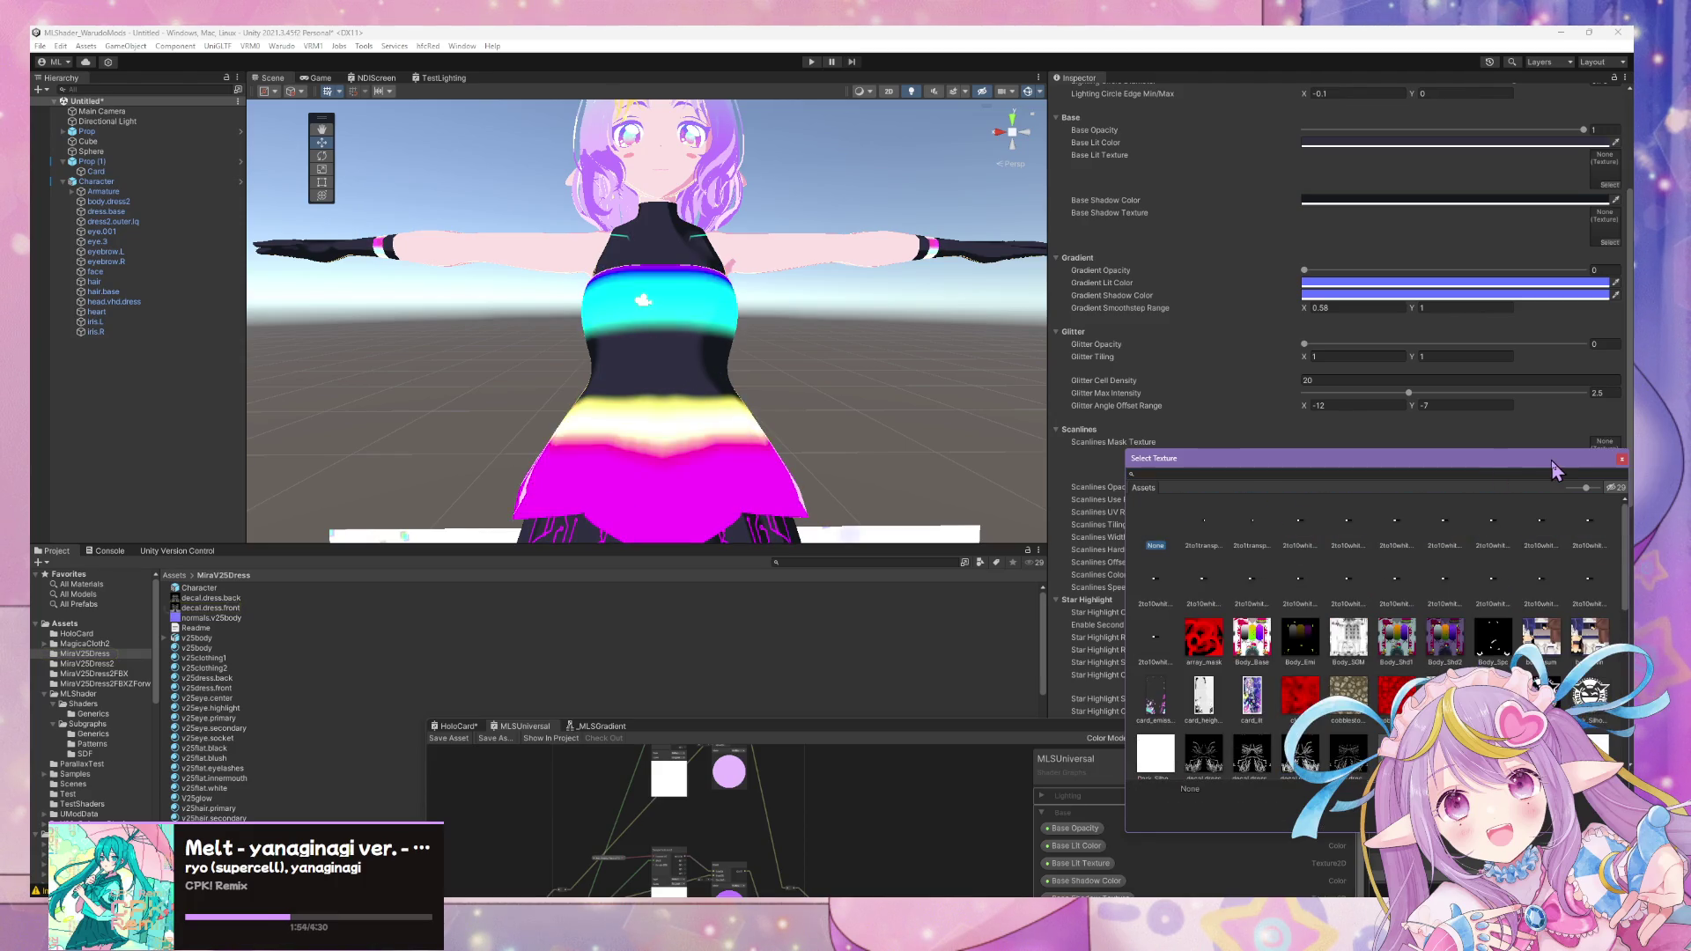
pyautogui.click(1621, 459)
pyautogui.moveTo(1585, 486); pyautogui.dragTo(1305, 486)
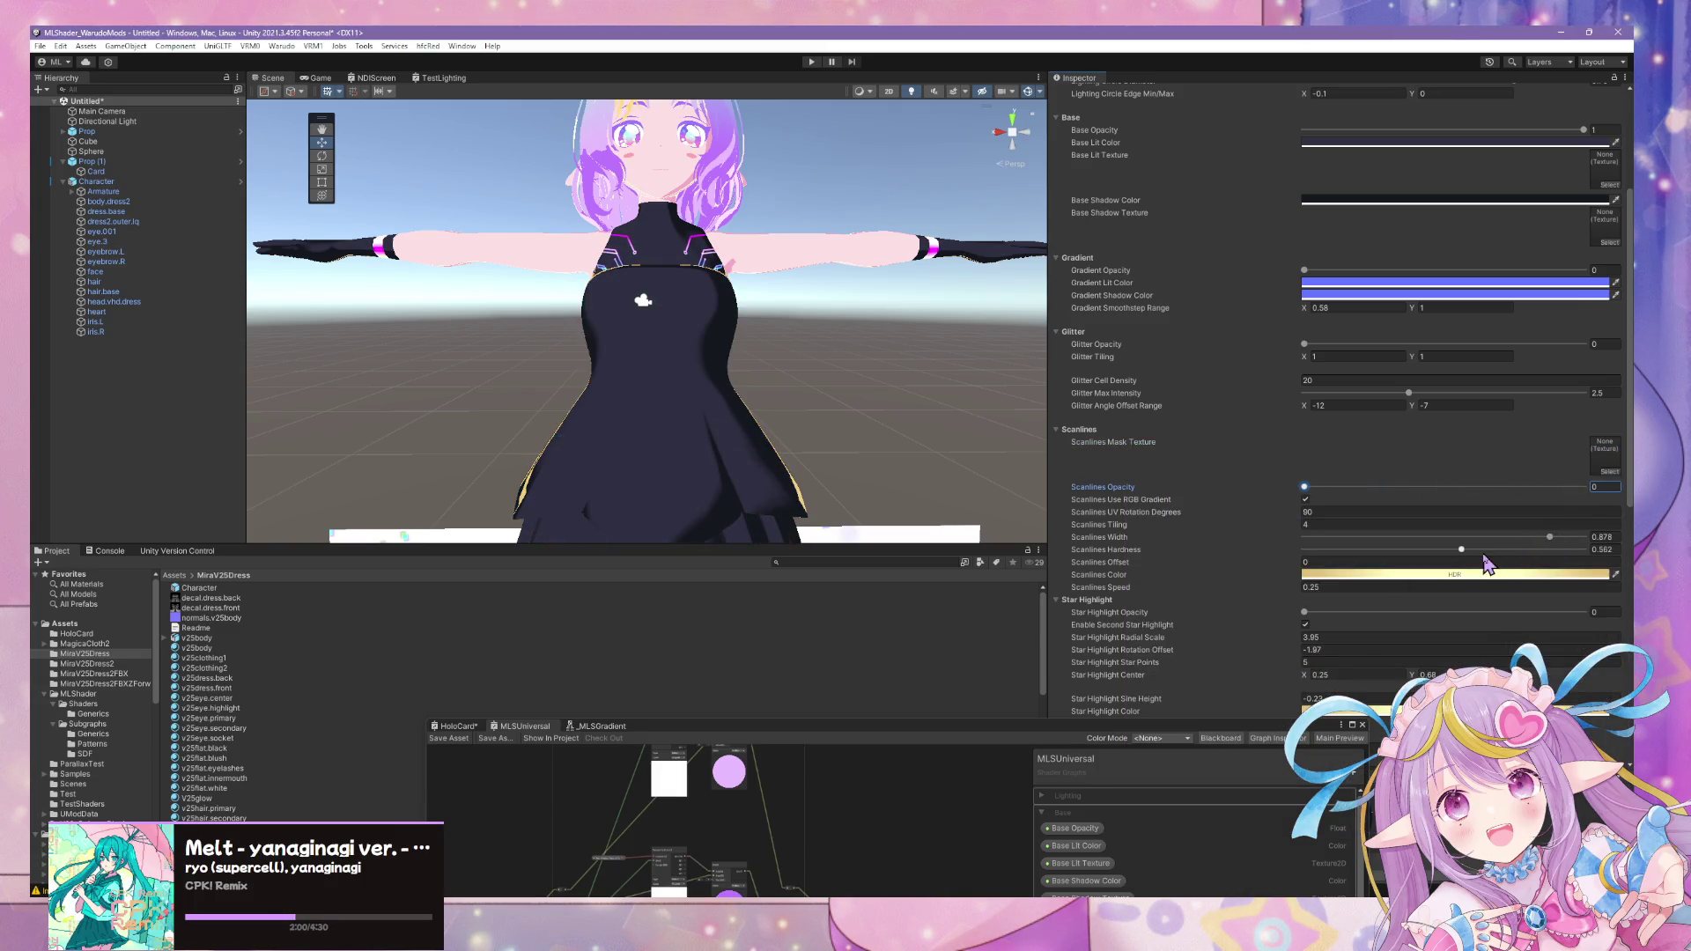
pyautogui.moveTo(1552, 538); pyautogui.dragTo(1242, 541)
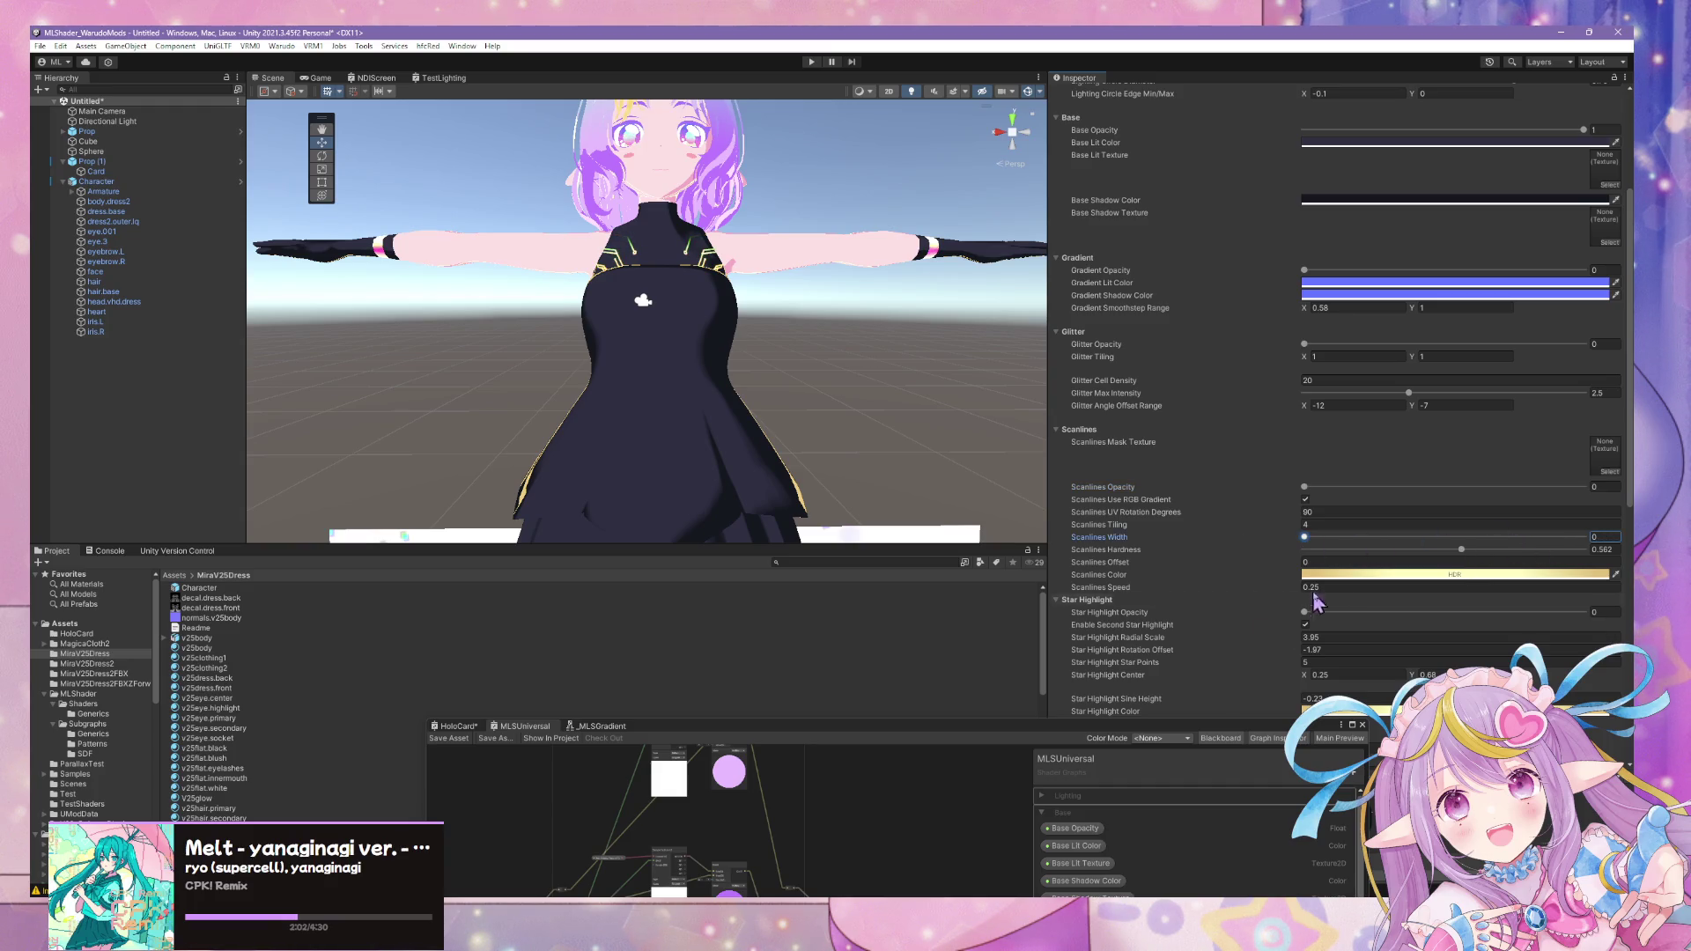
pyautogui.write('0')
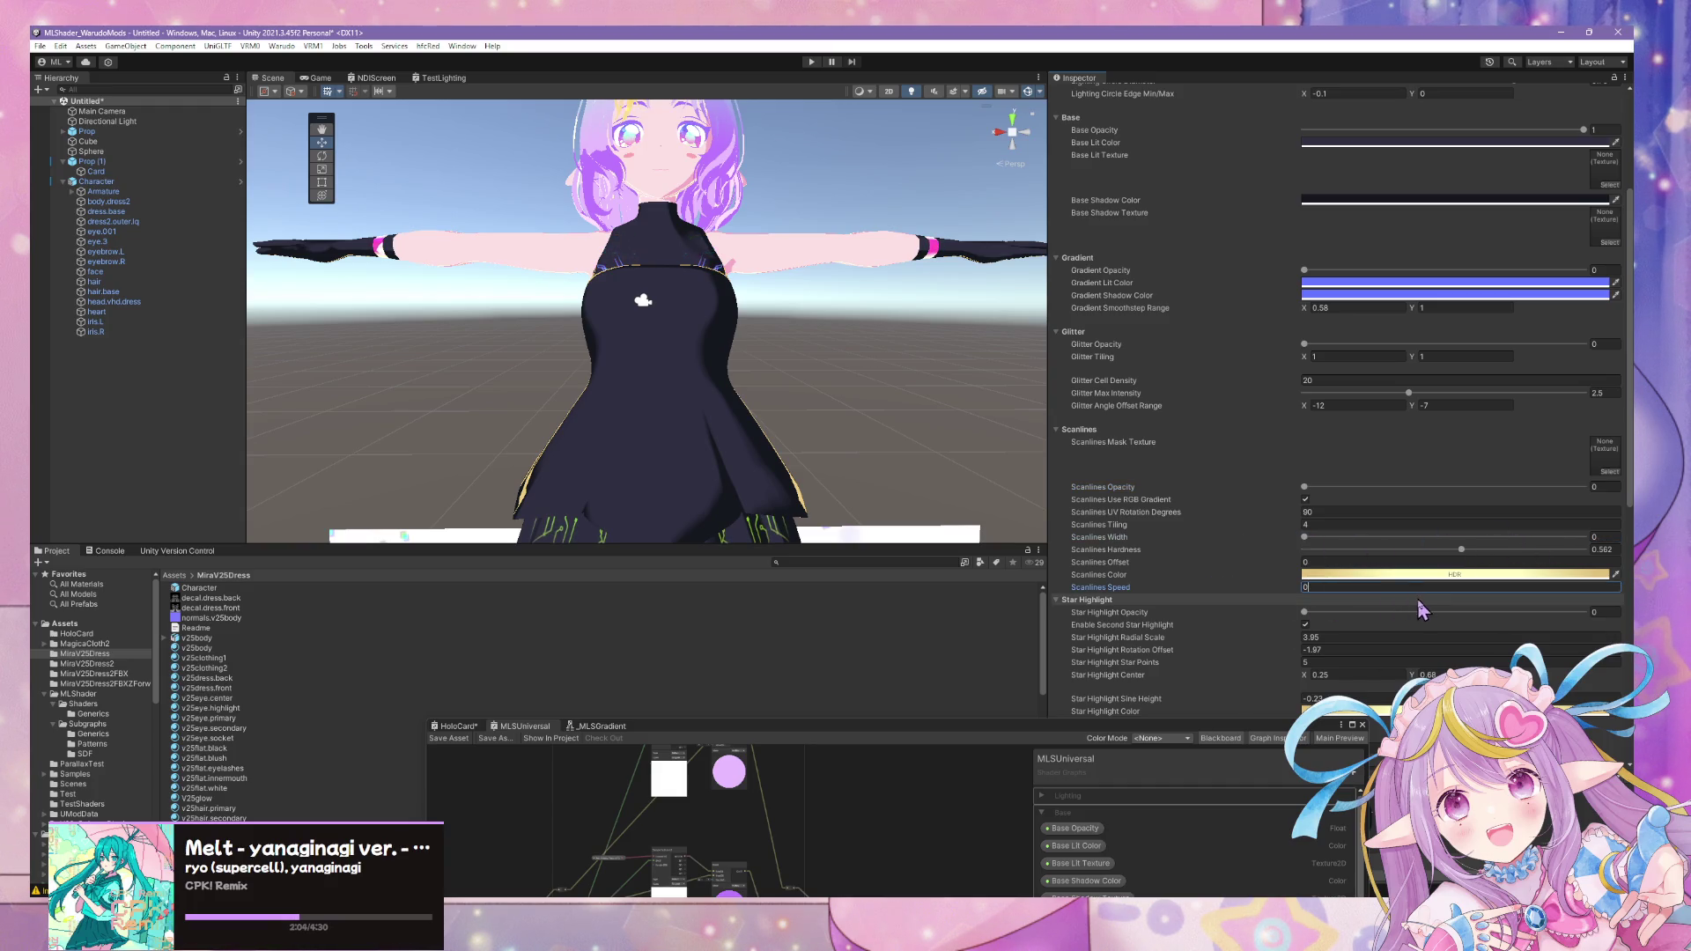
pyautogui.scroll(-3, 1441, 594)
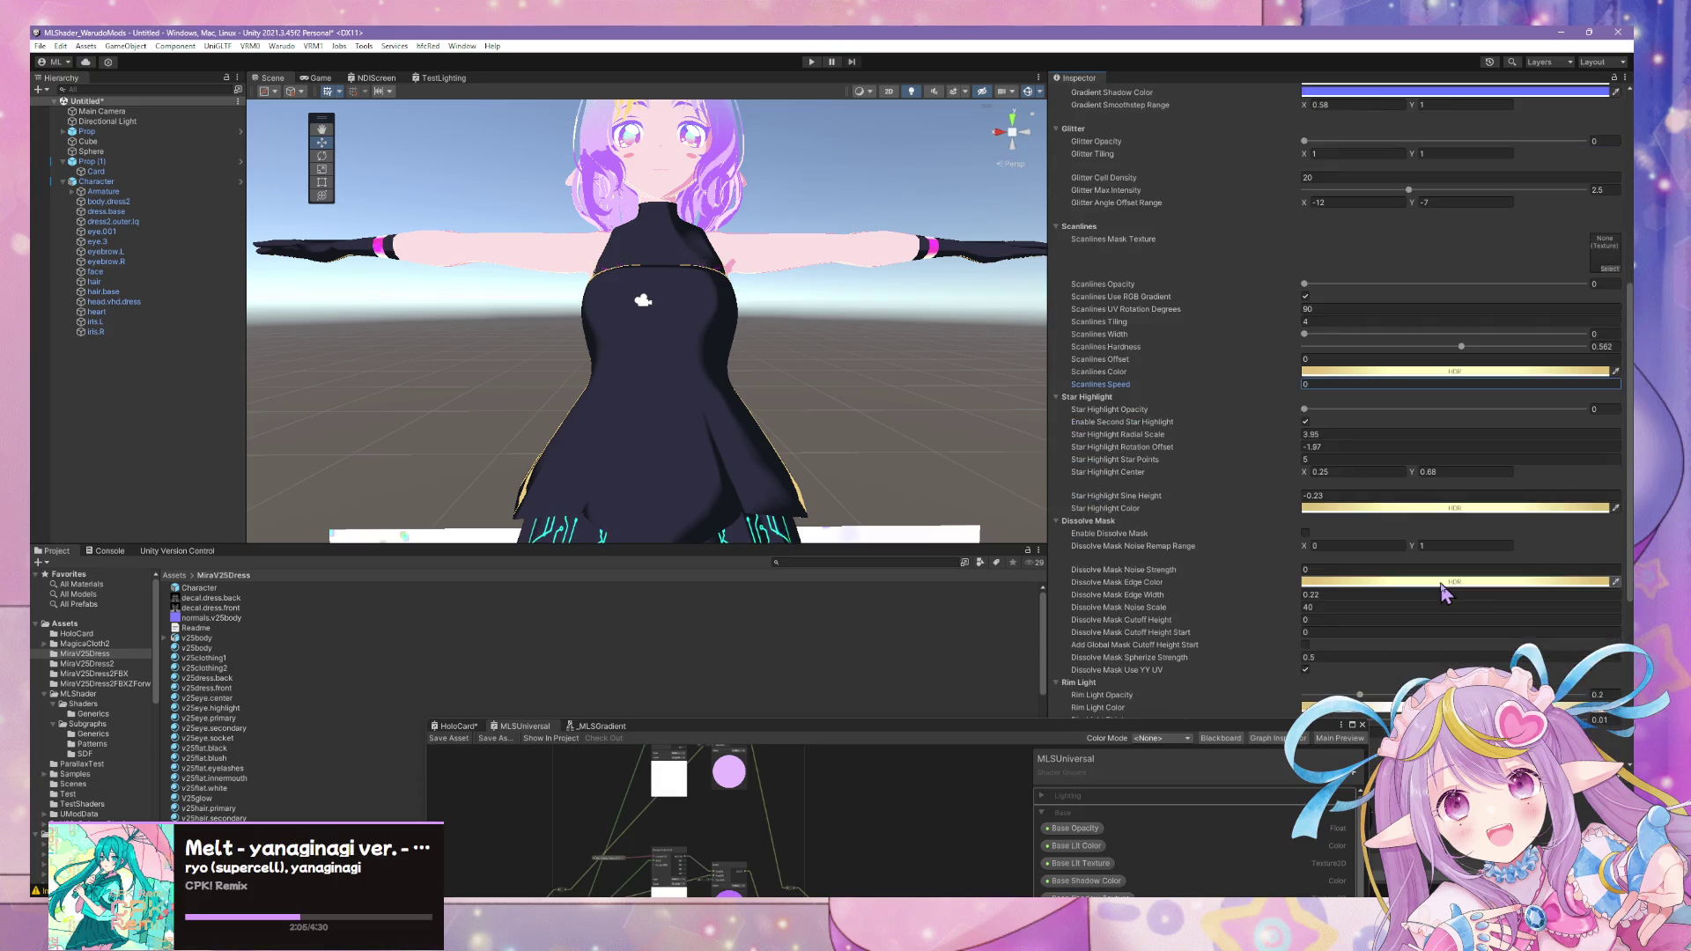
pyautogui.scroll(-3, 1443, 595)
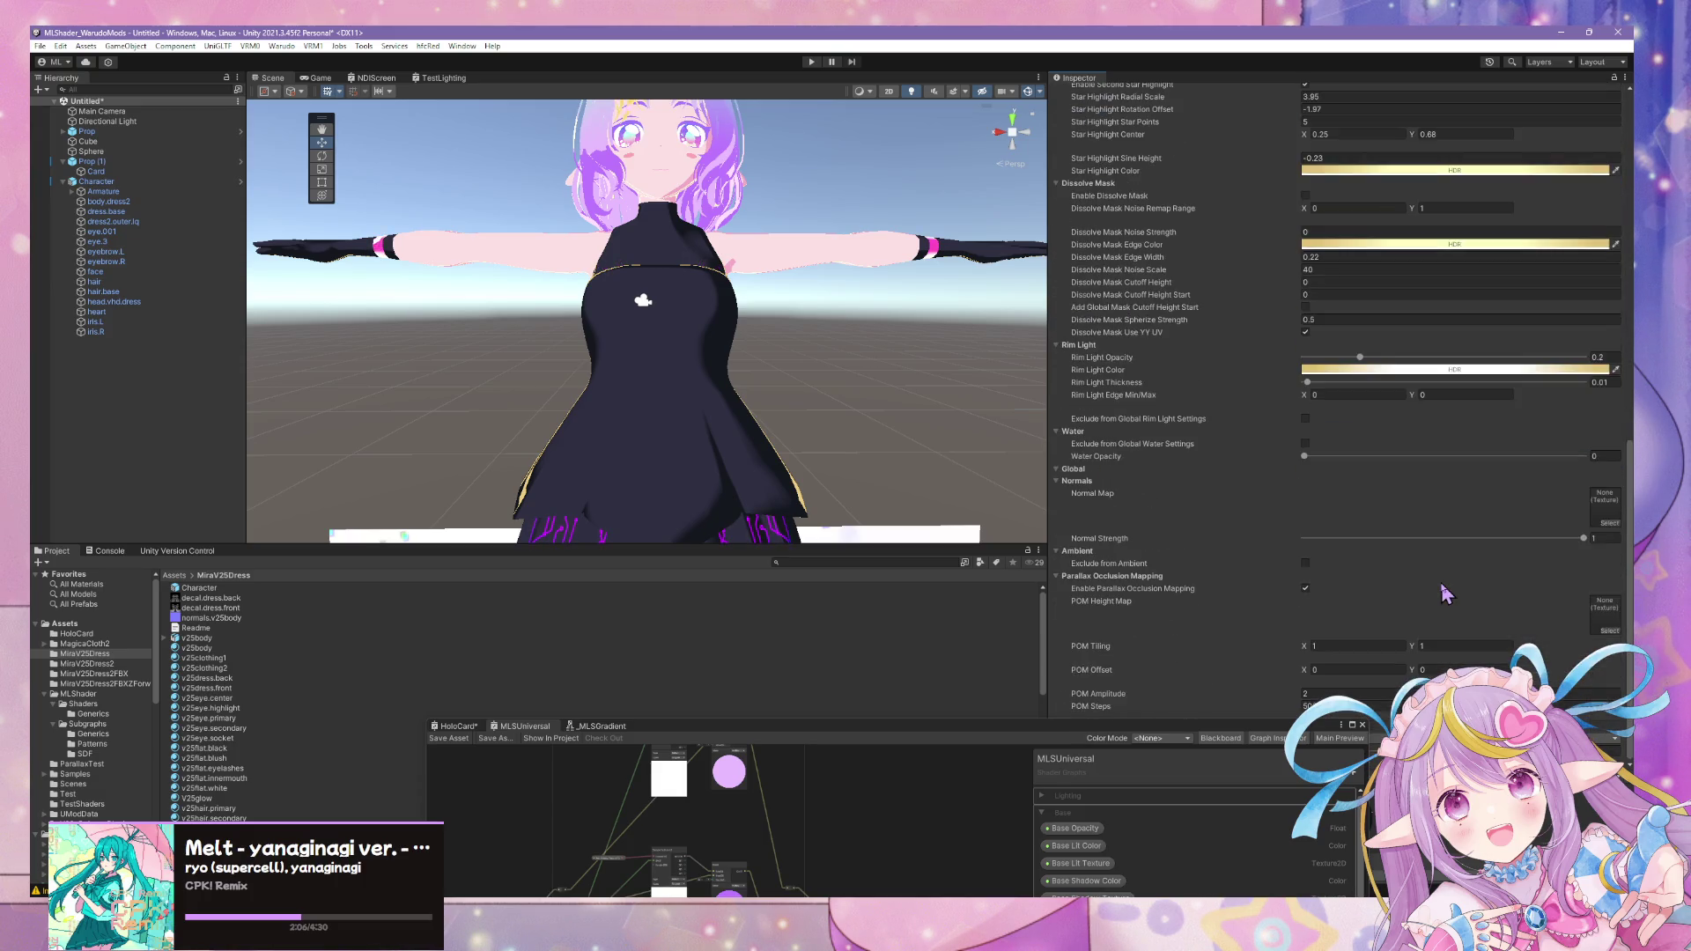
pyautogui.scroll(2, 1447, 594)
pyautogui.scroll(3, 1448, 596)
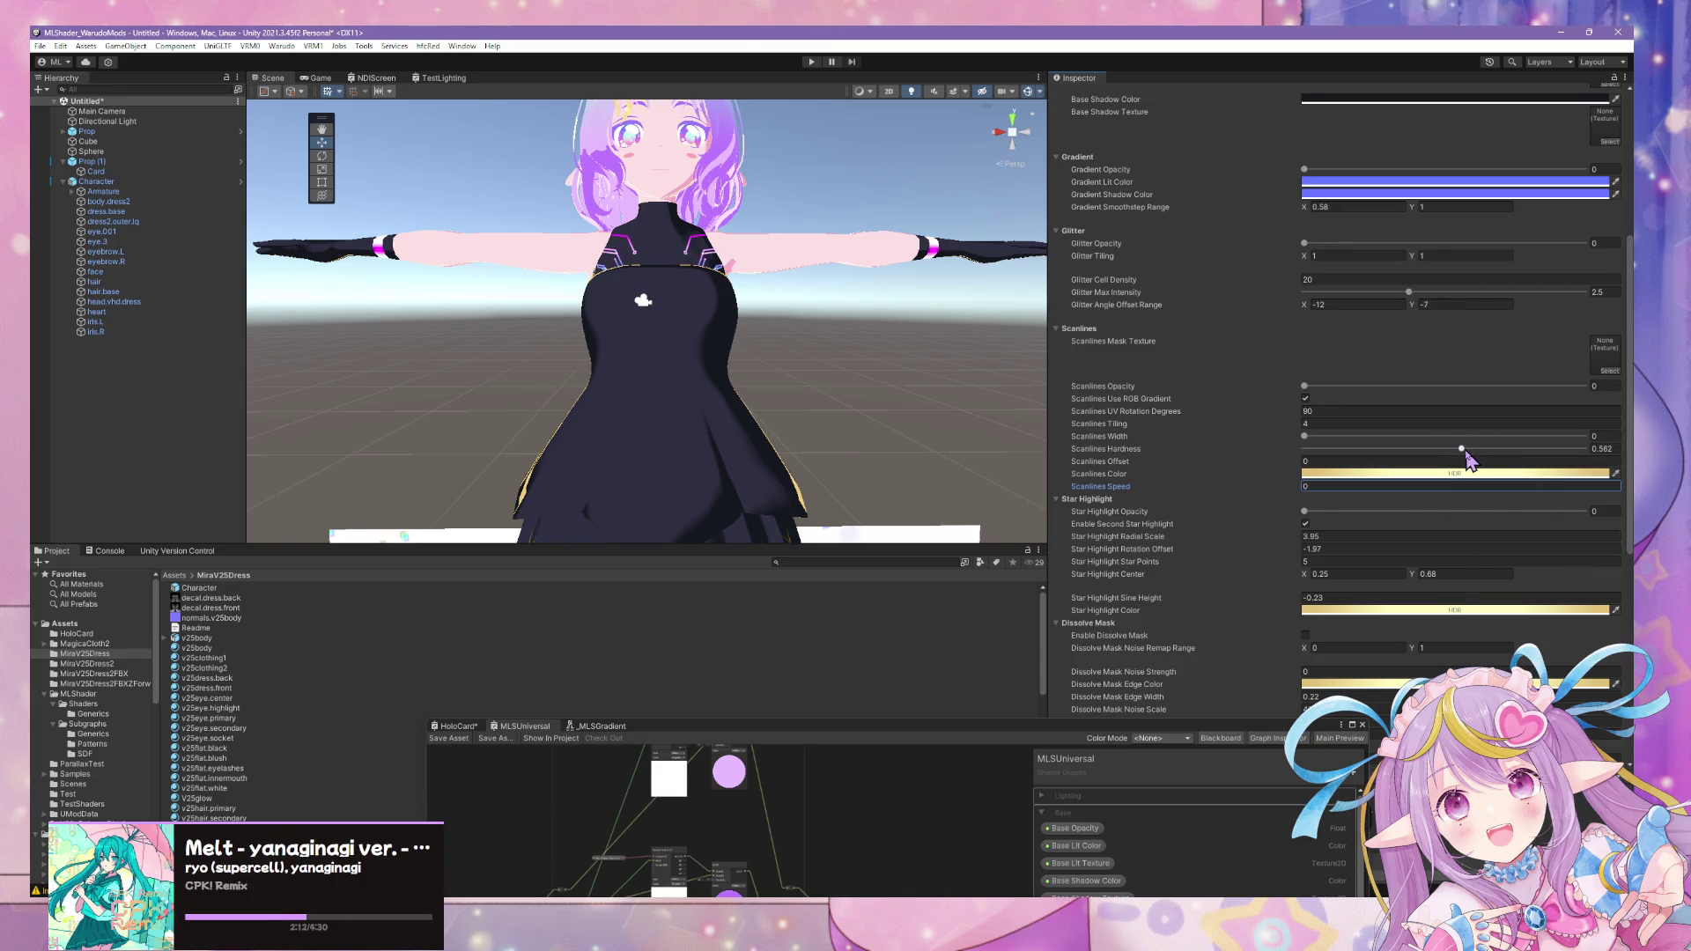
pyautogui.moveTo(1461, 449); pyautogui.dragTo(1586, 449)
pyautogui.scroll(-3, 1510, 568)
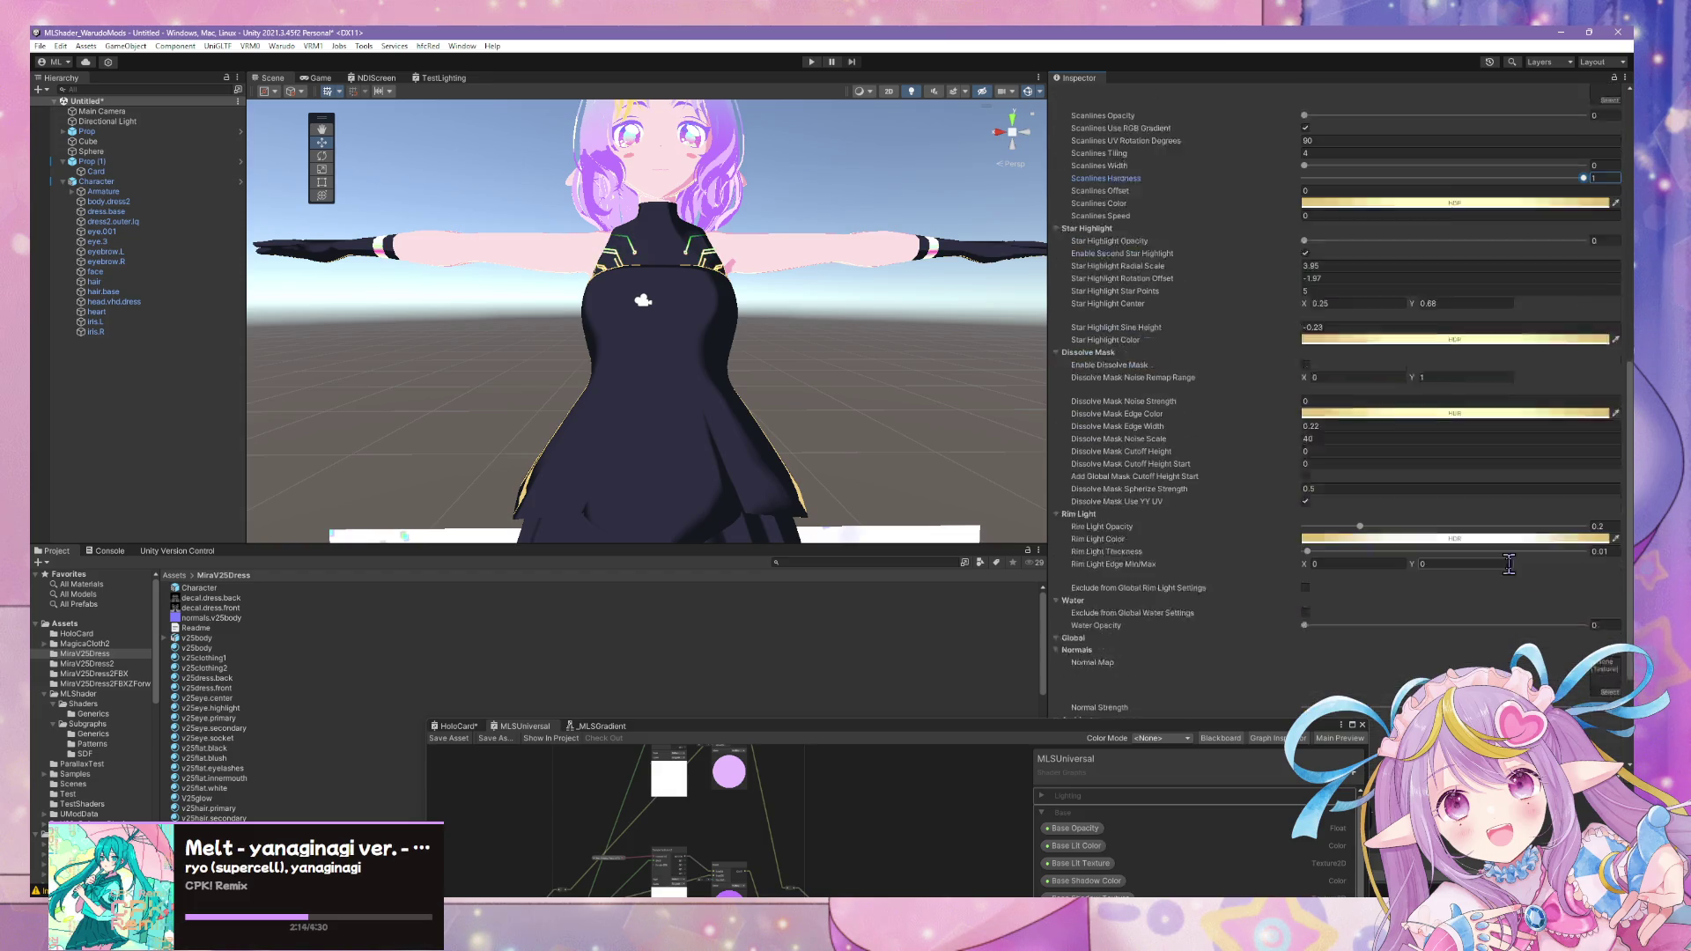
pyautogui.scroll(-2, 1514, 575)
pyautogui.scroll(2, 1512, 575)
pyautogui.scroll(2, 1512, 574)
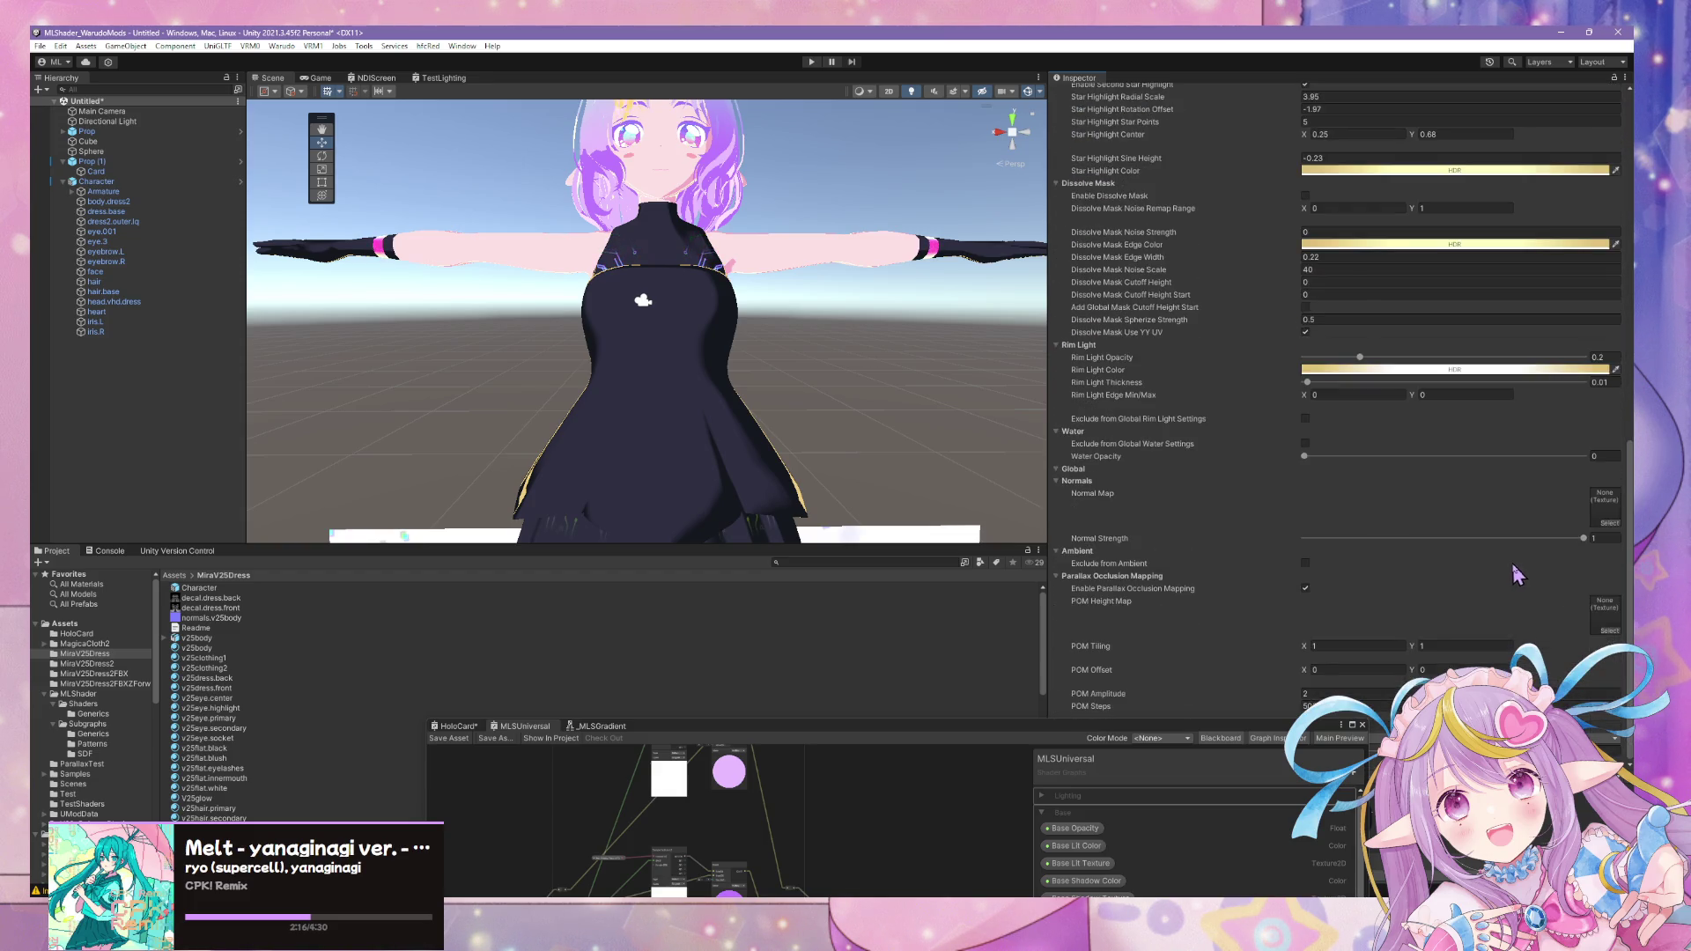
pyautogui.scroll(2, 1516, 575)
pyautogui.scroll(2, 1517, 576)
pyautogui.scroll(2, 1515, 575)
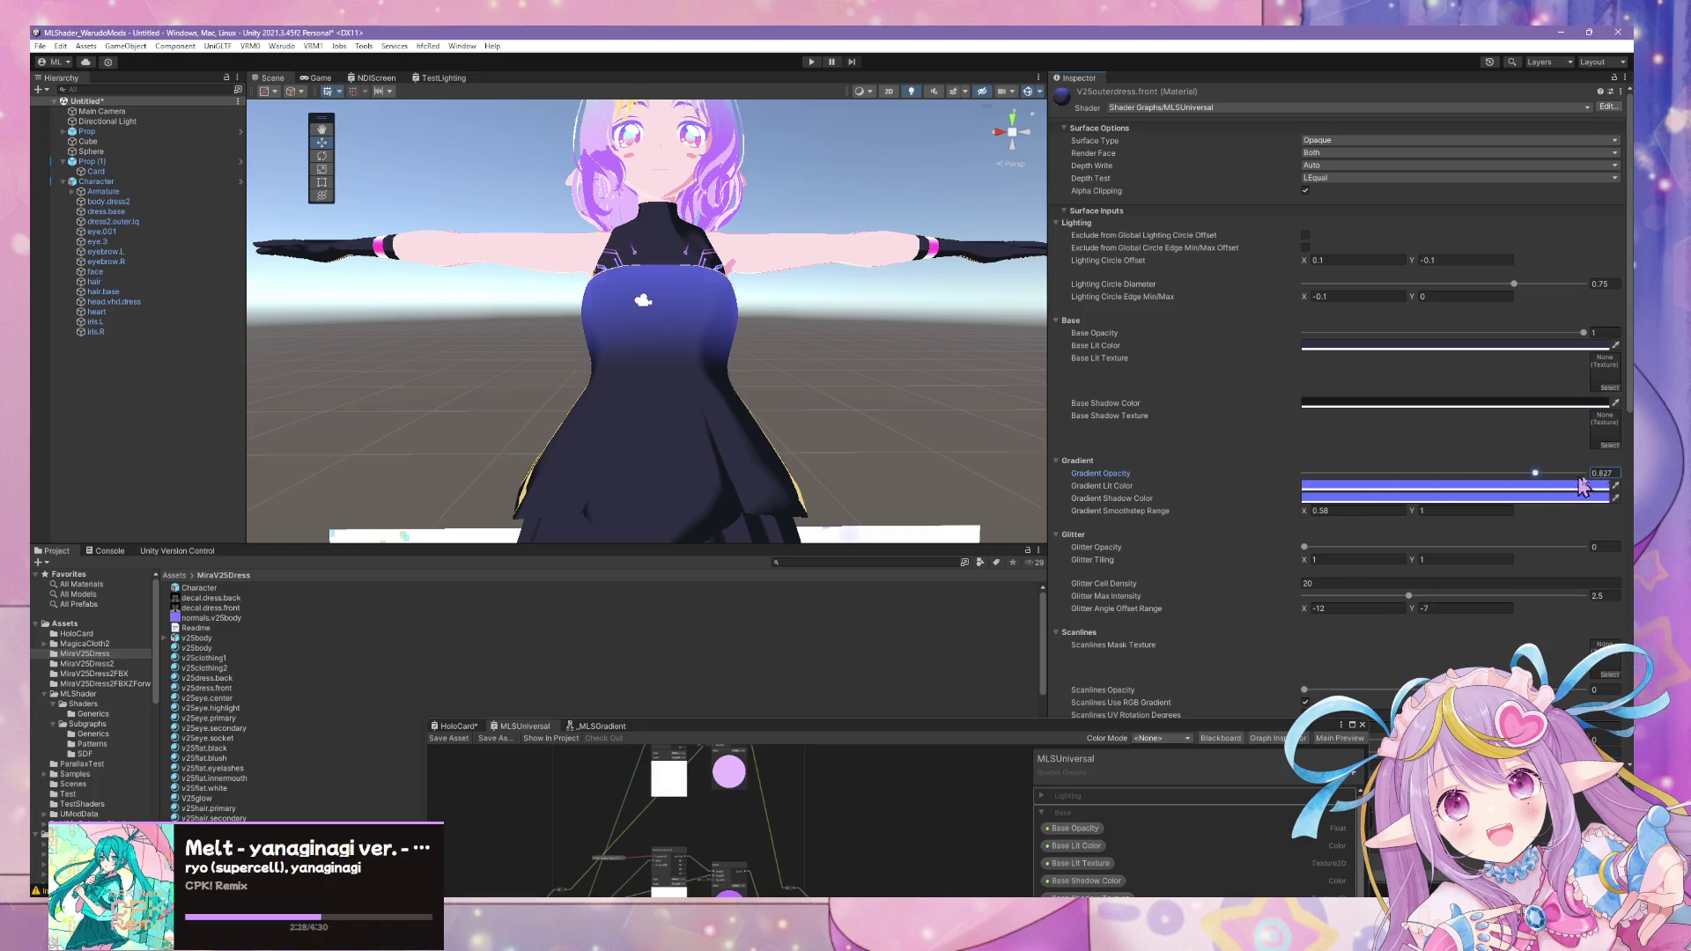
# - Try pink and pale cyan tones for the dress base colours in the colour picker
pyautogui.click(1108, 471)
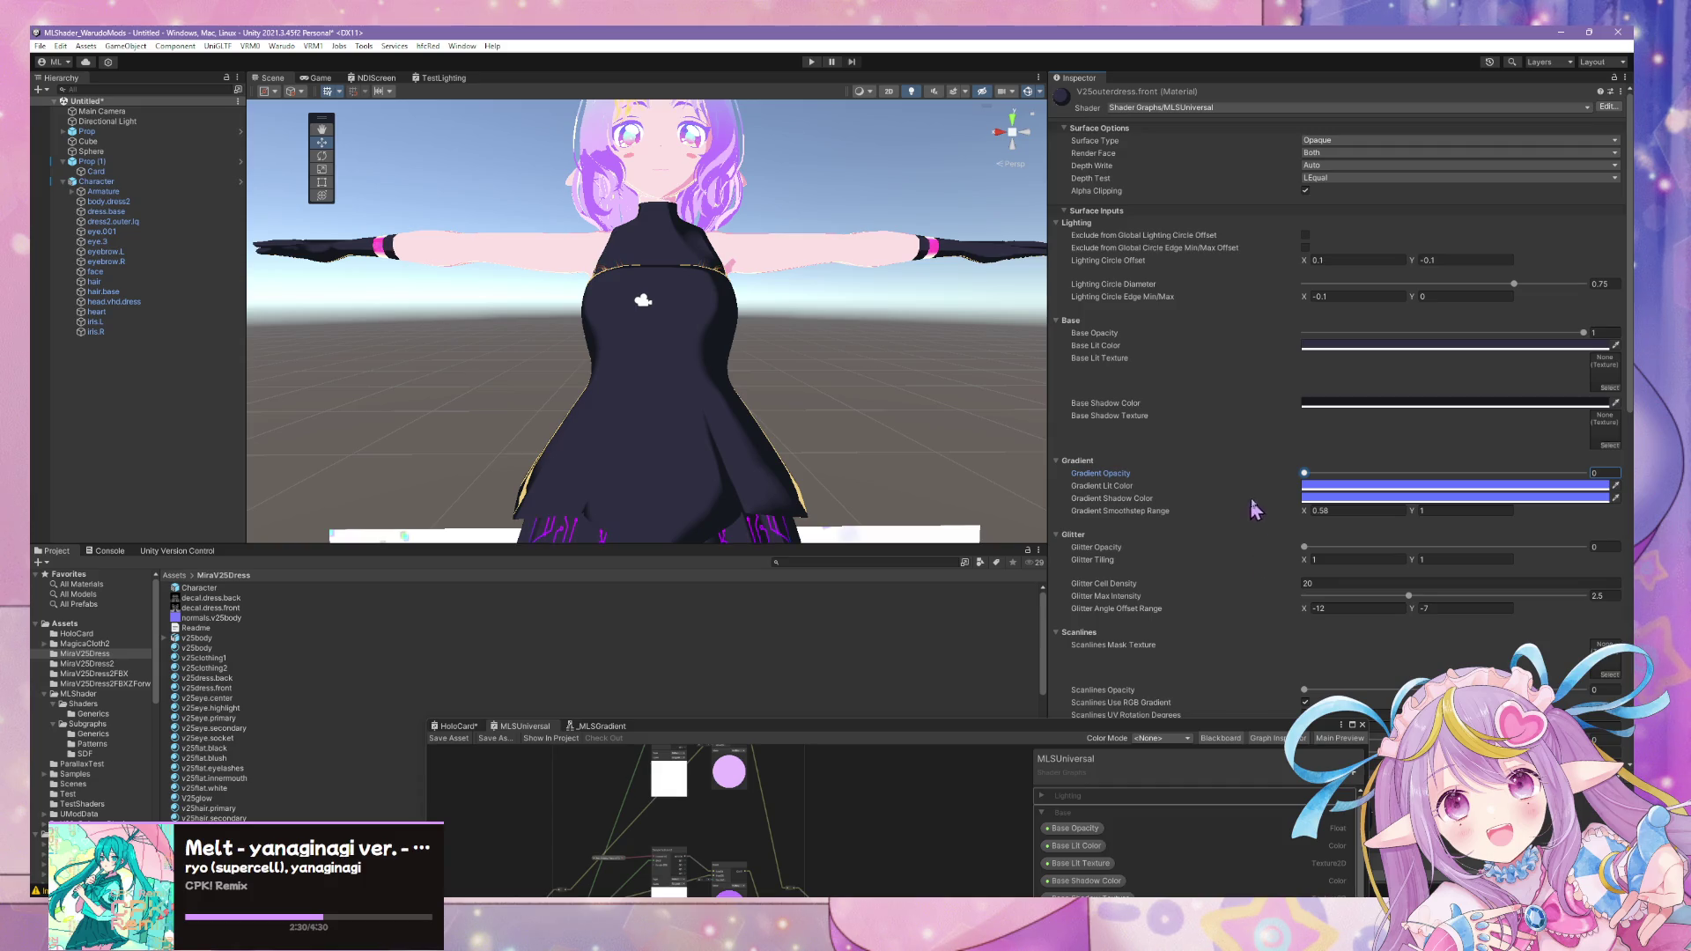
pyautogui.click(1381, 400)
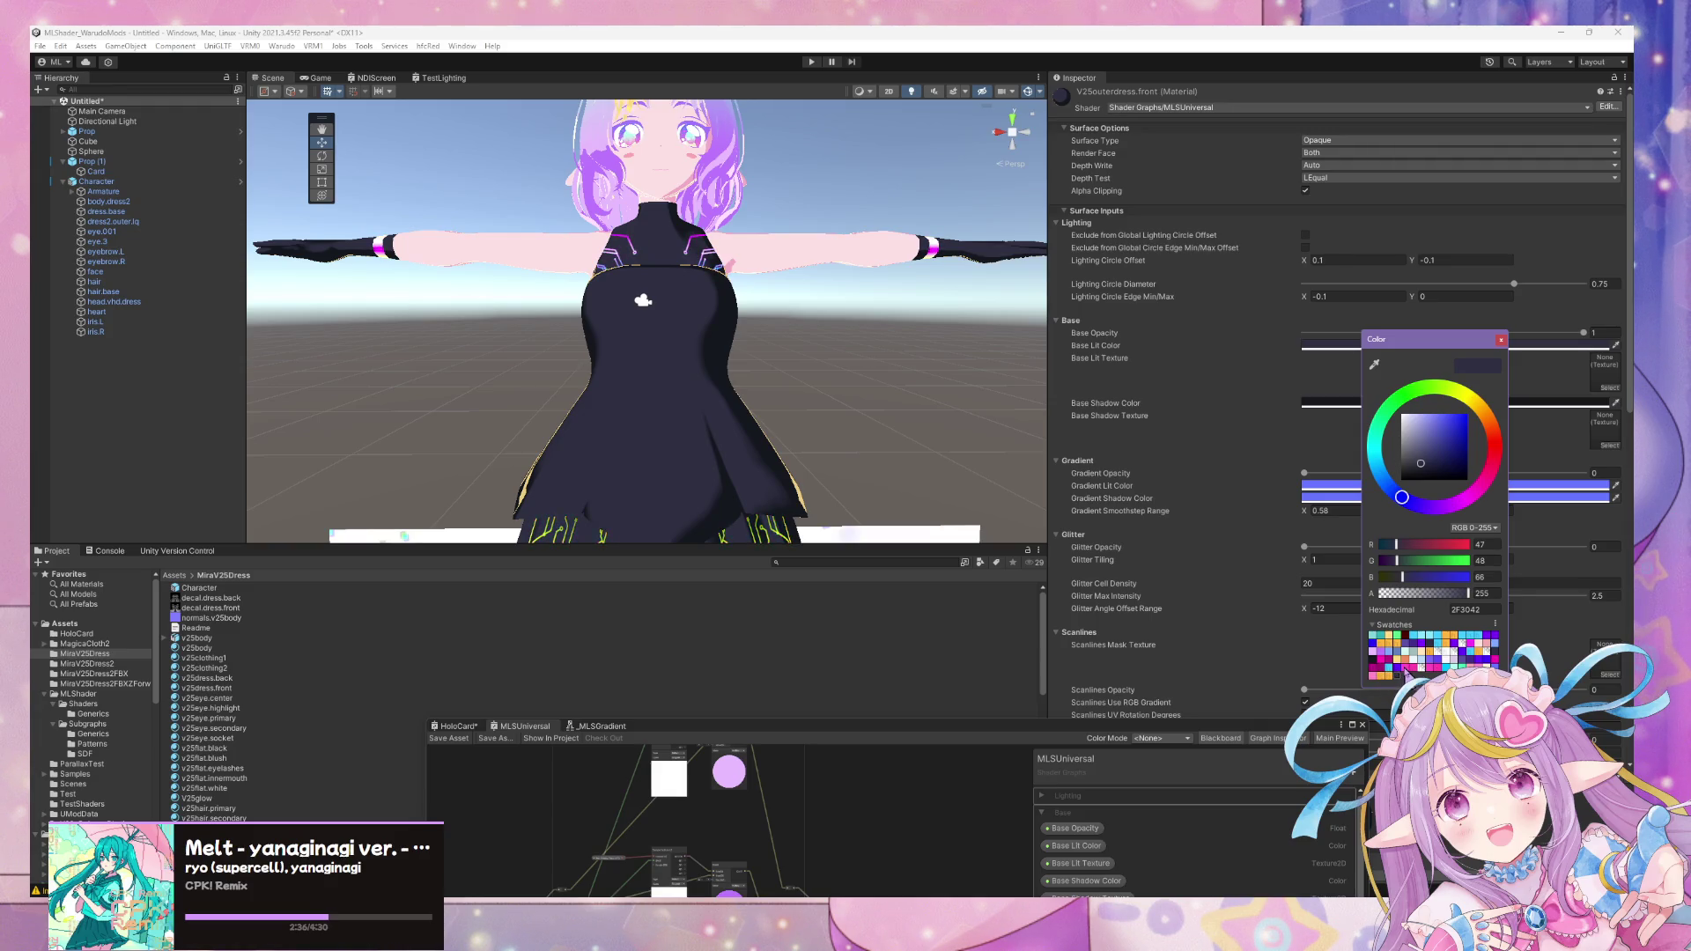
pyautogui.click(1441, 653)
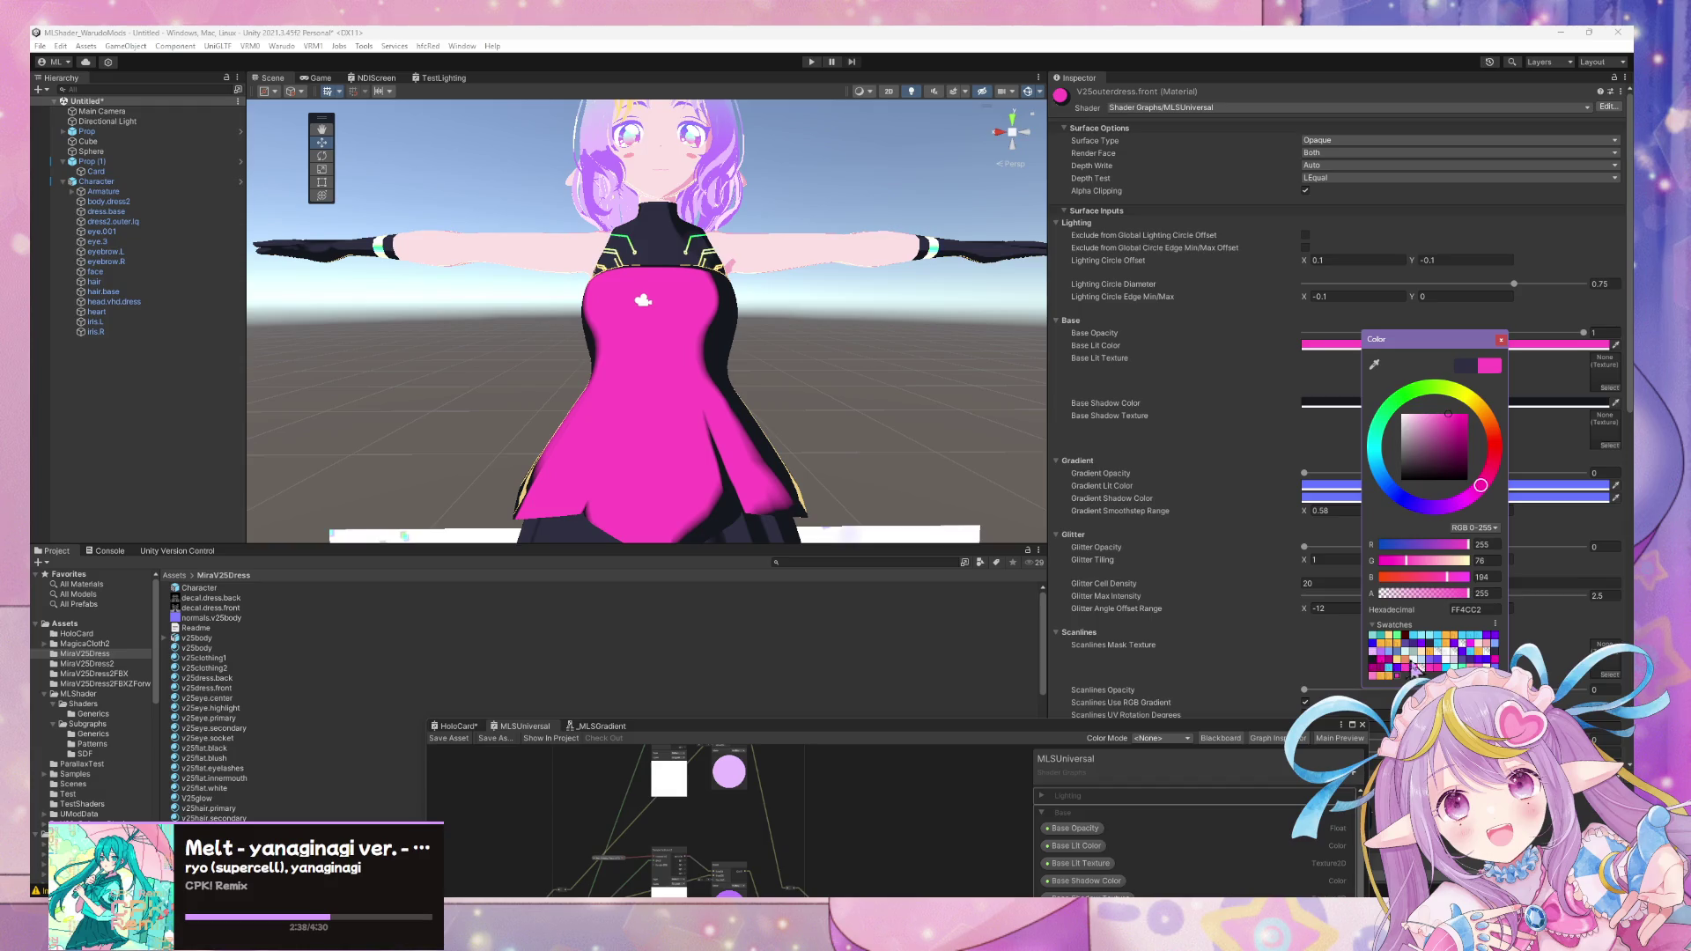
pyautogui.click(1411, 664)
pyautogui.click(1503, 339)
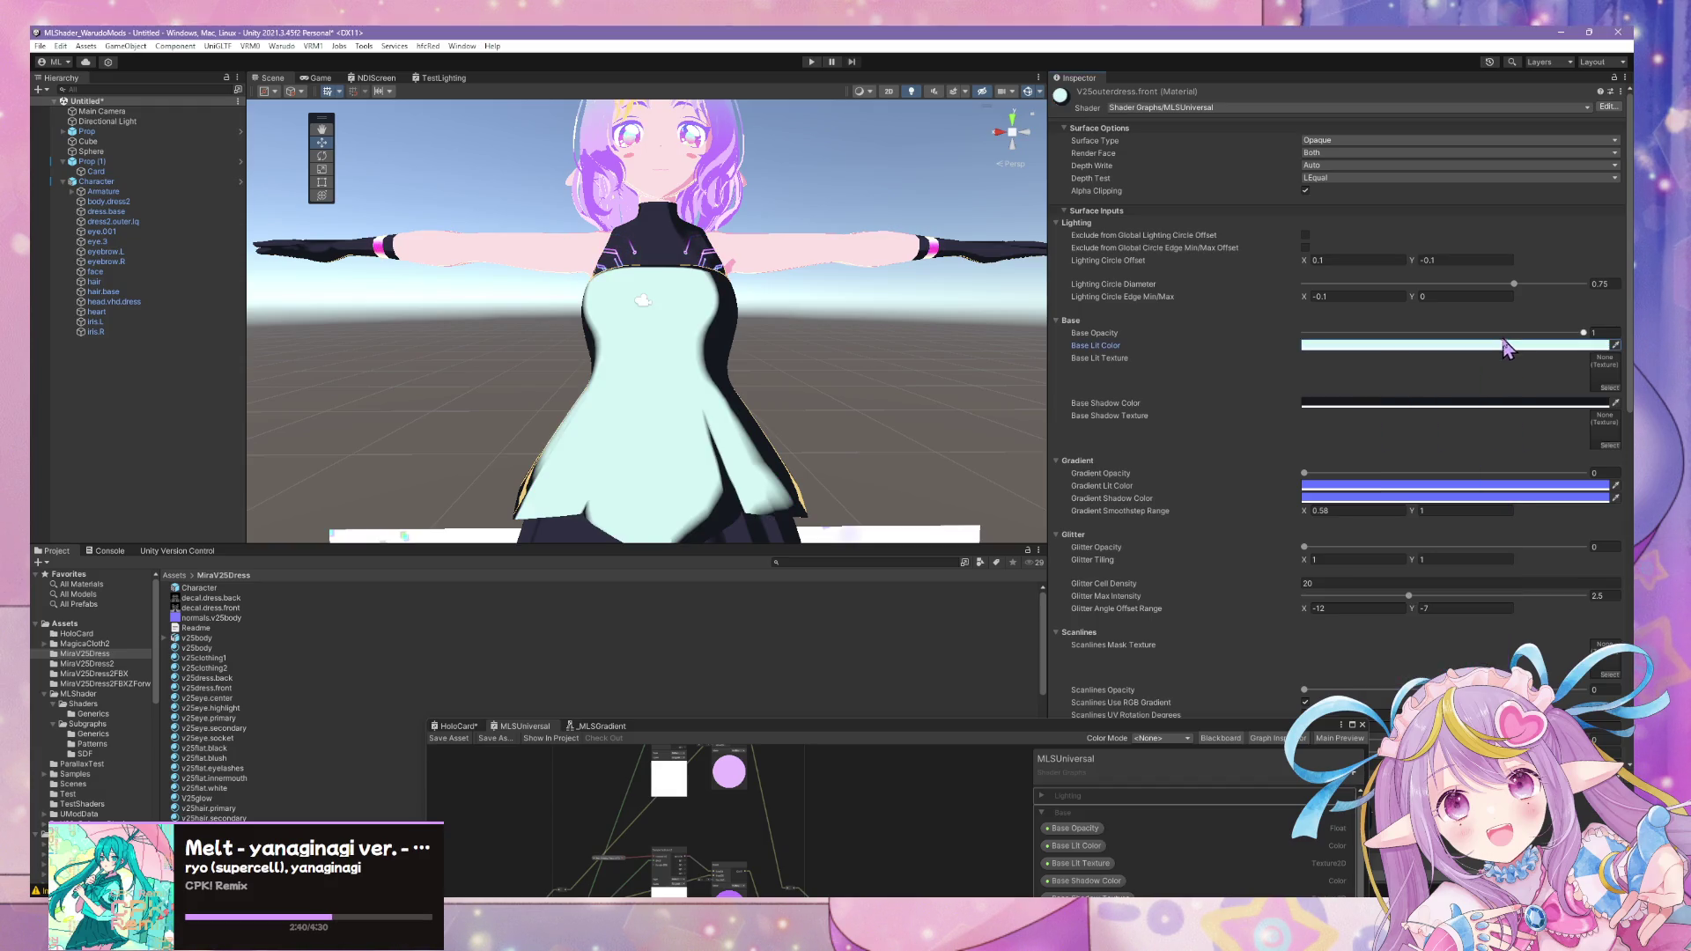
# - Set Base Lit Color to near-white and Base Shadow Color to light blue
pyautogui.click(1580, 346)
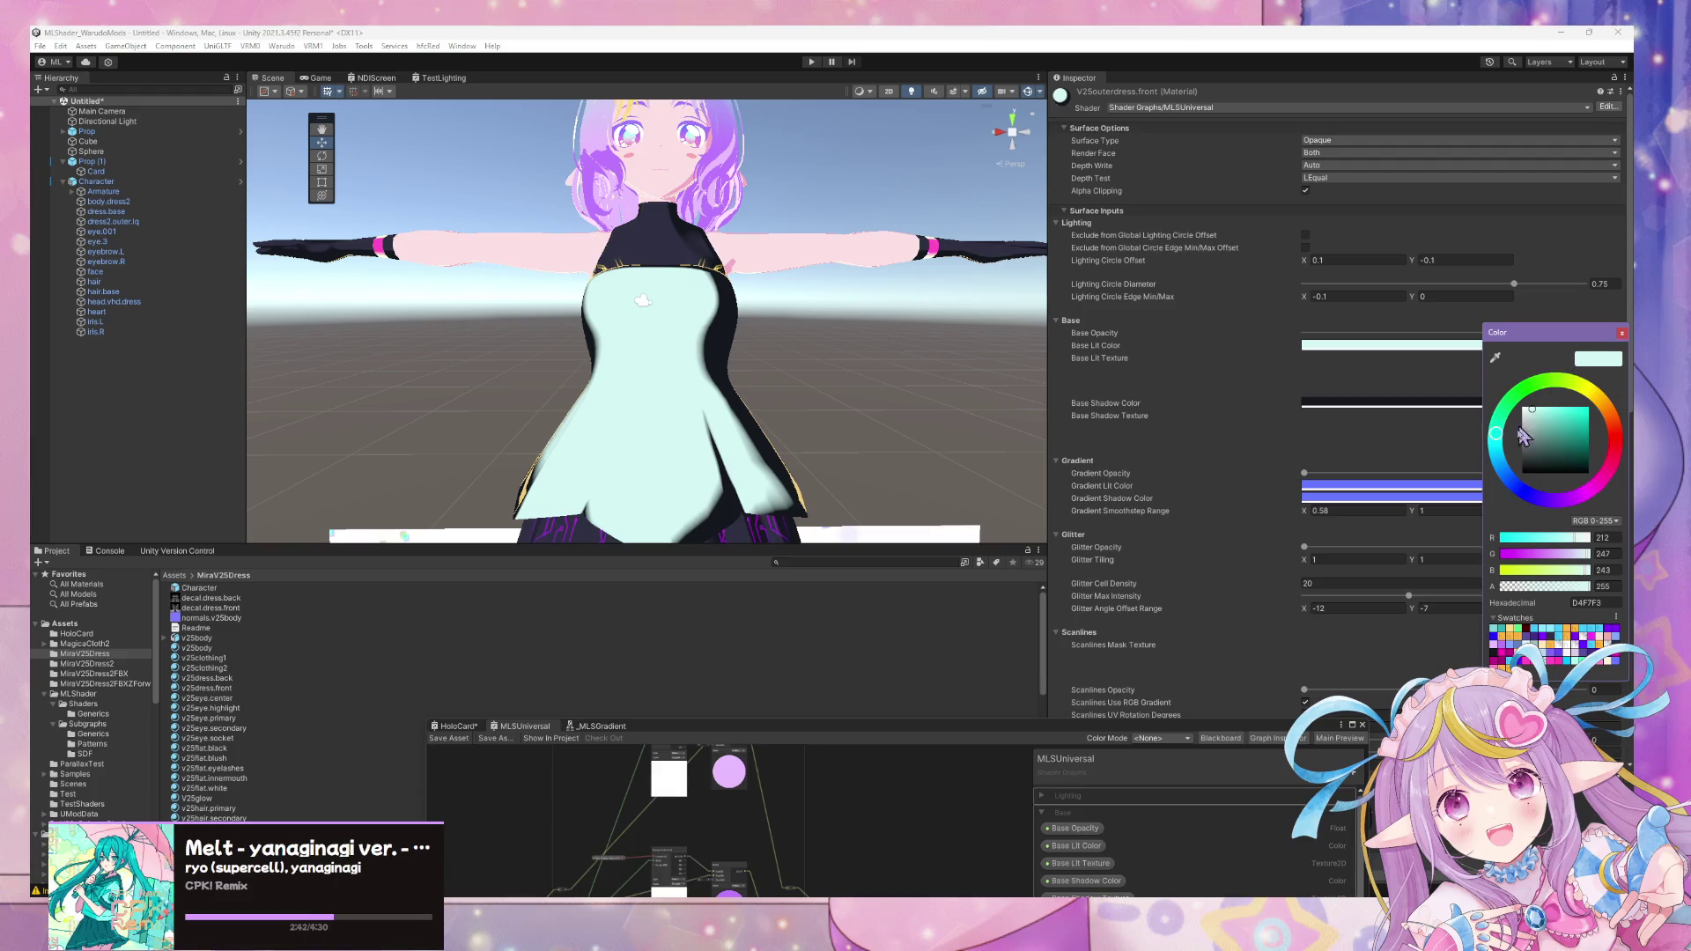
pyautogui.click(1523, 405)
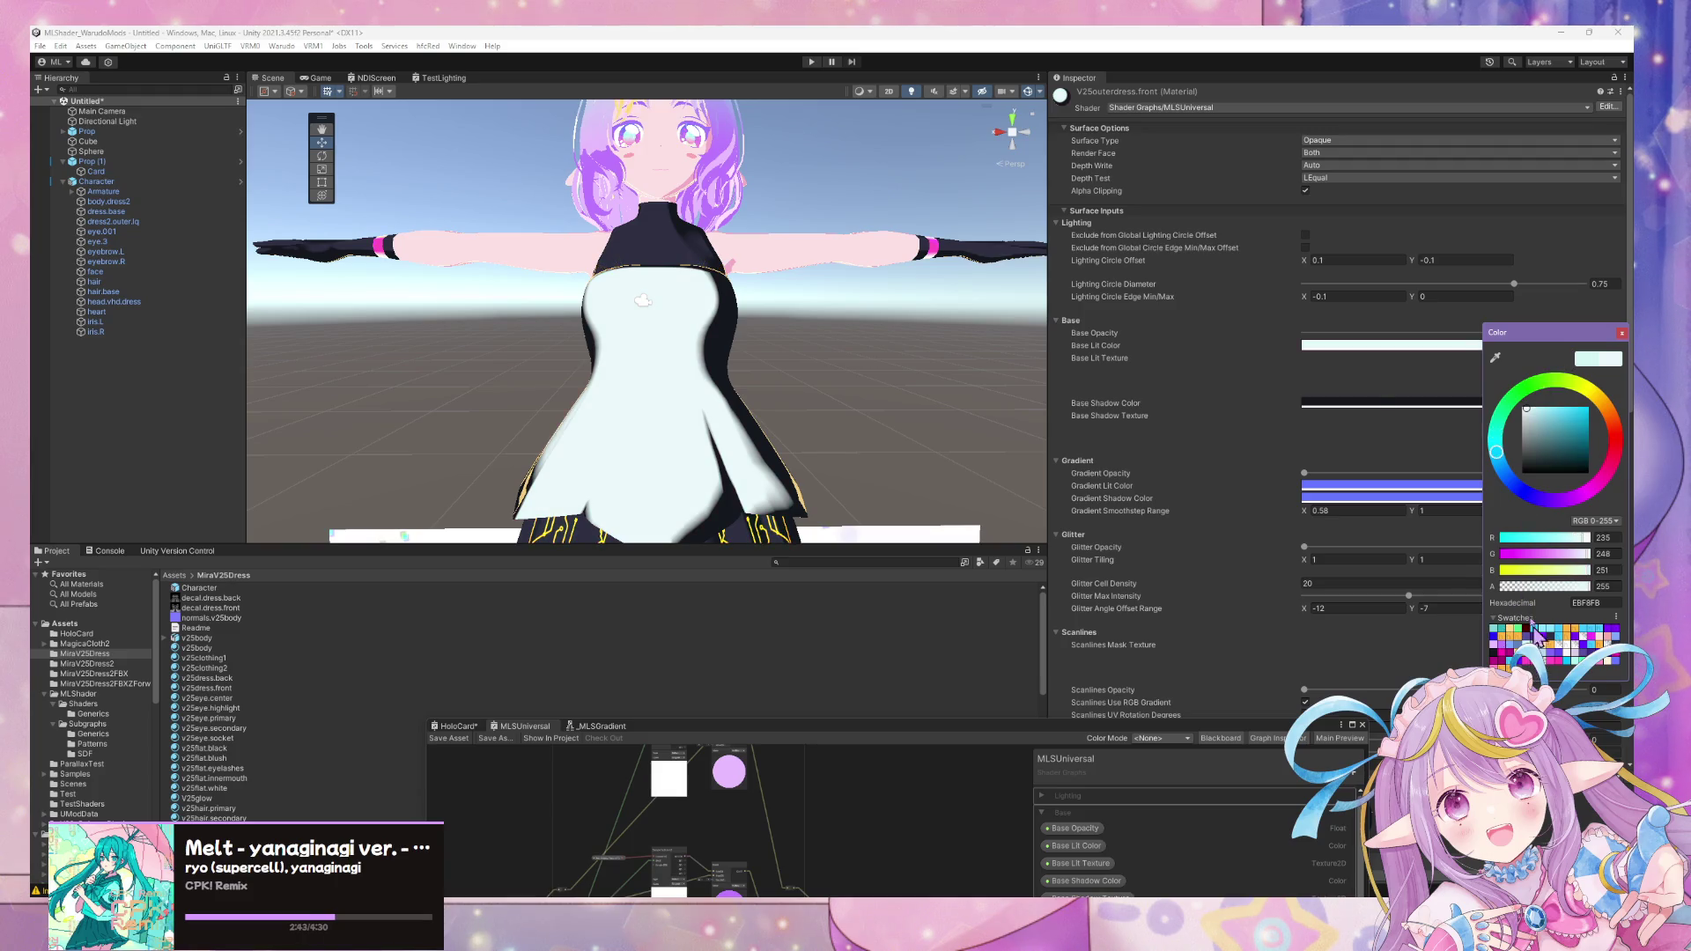
pyautogui.click(1381, 405)
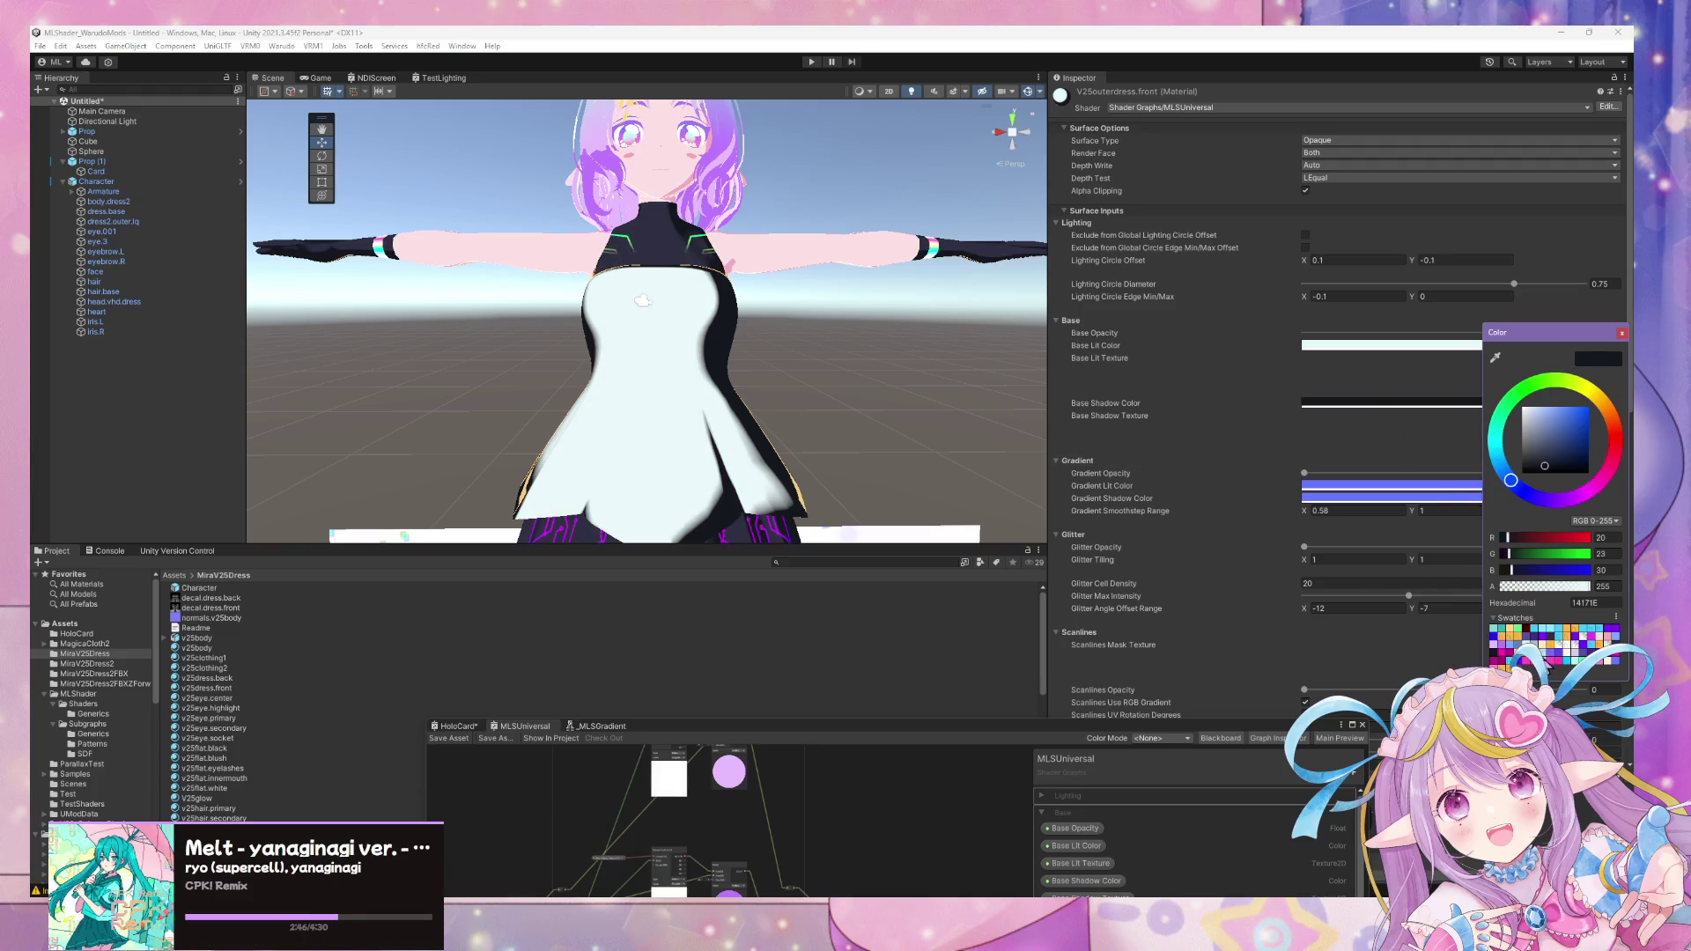
pyautogui.click(1543, 650)
pyautogui.moveTo(1019, 405); pyautogui.dragTo(817, 393, button='right')
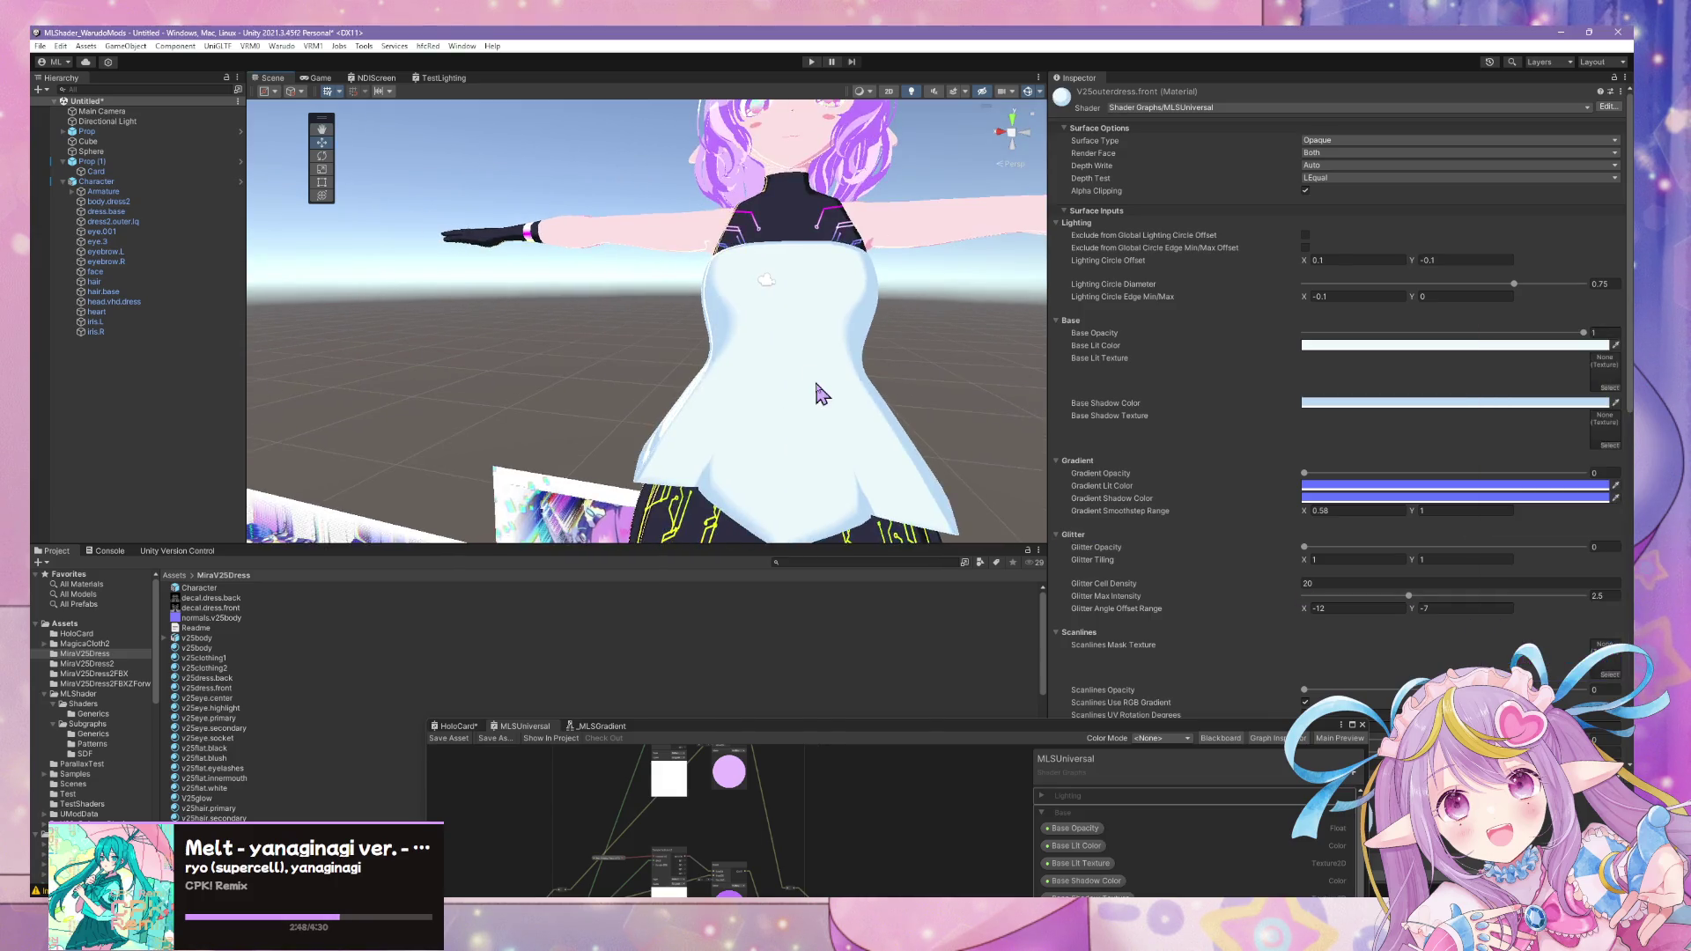
# - Raise Gradient Opacity to 1 and start editing the Gradient Lit Color
pyautogui.moveTo(817, 393)
pyautogui.keyDown('alt'); pyautogui.mouseDown()
pyautogui.moveTo(830, 401)
pyautogui.moveTo(940, 253)
pyautogui.moveTo(941, 464)
pyautogui.moveTo(897, 324)
pyautogui.moveTo(941, 377)
pyautogui.mouseUp(); pyautogui.keyUp('alt')
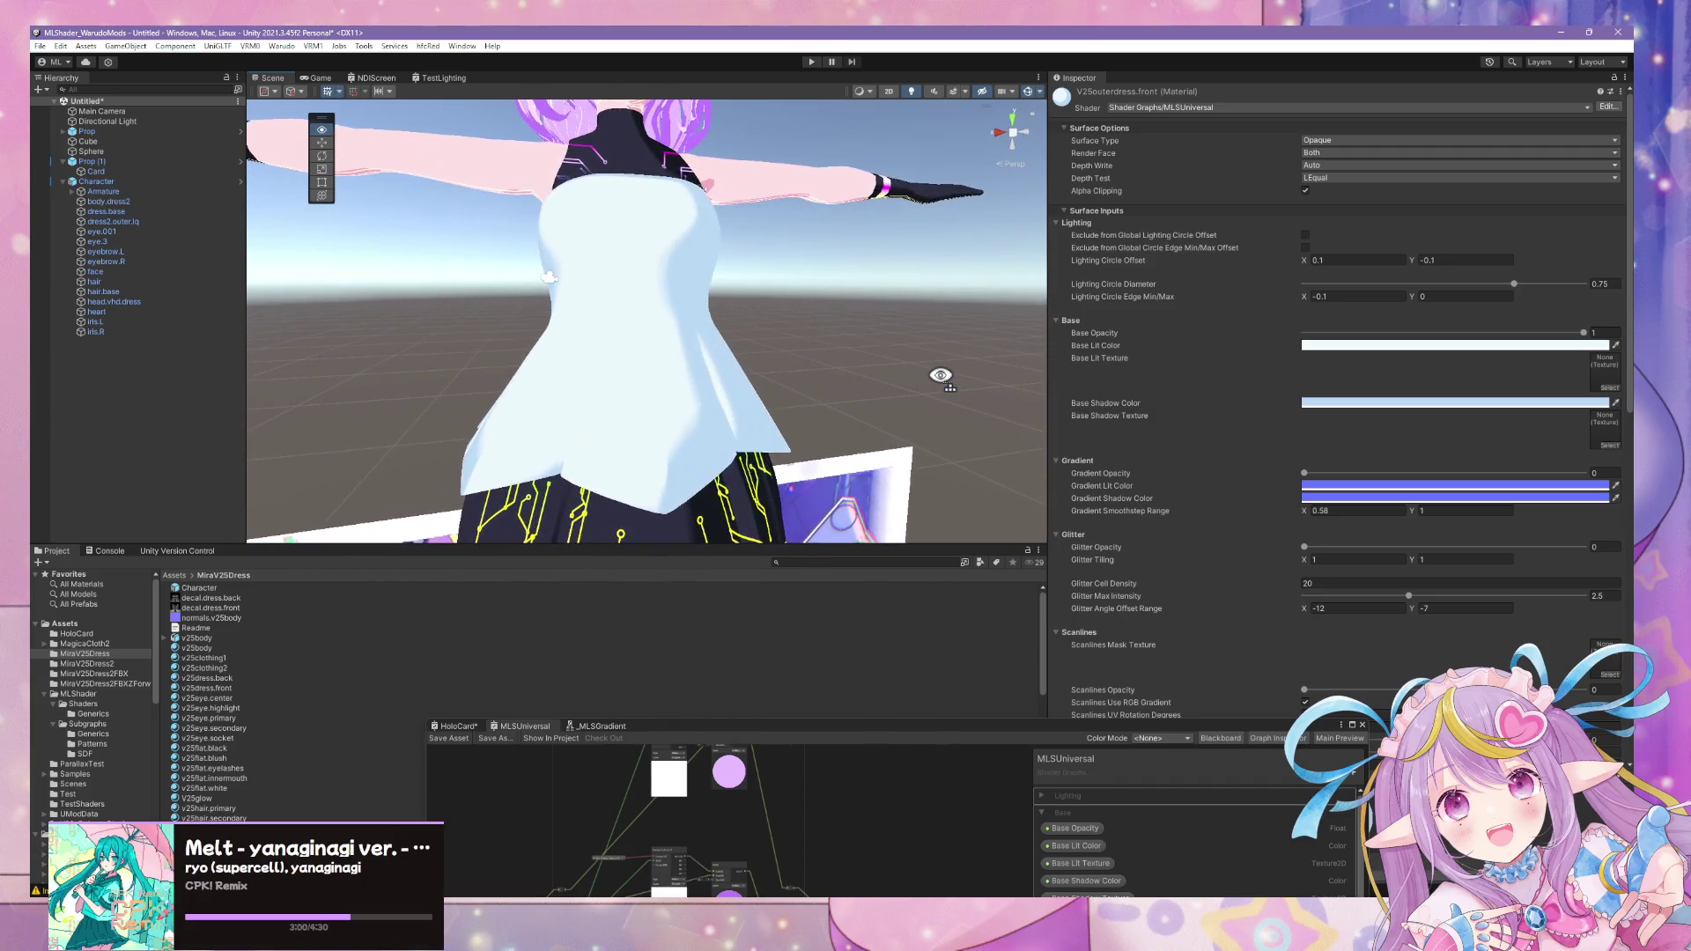
pyautogui.moveTo(1307, 474); pyautogui.dragTo(1586, 474)
pyautogui.moveTo(998, 370)
pyautogui.keyDown('alt'); pyautogui.mouseDown()
pyautogui.moveTo(1029, 357)
pyautogui.moveTo(1241, 381)
pyautogui.moveTo(593, 370)
pyautogui.moveTo(627, 380)
pyautogui.mouseUp(); pyautogui.keyUp('alt')
pyautogui.click(1467, 499)
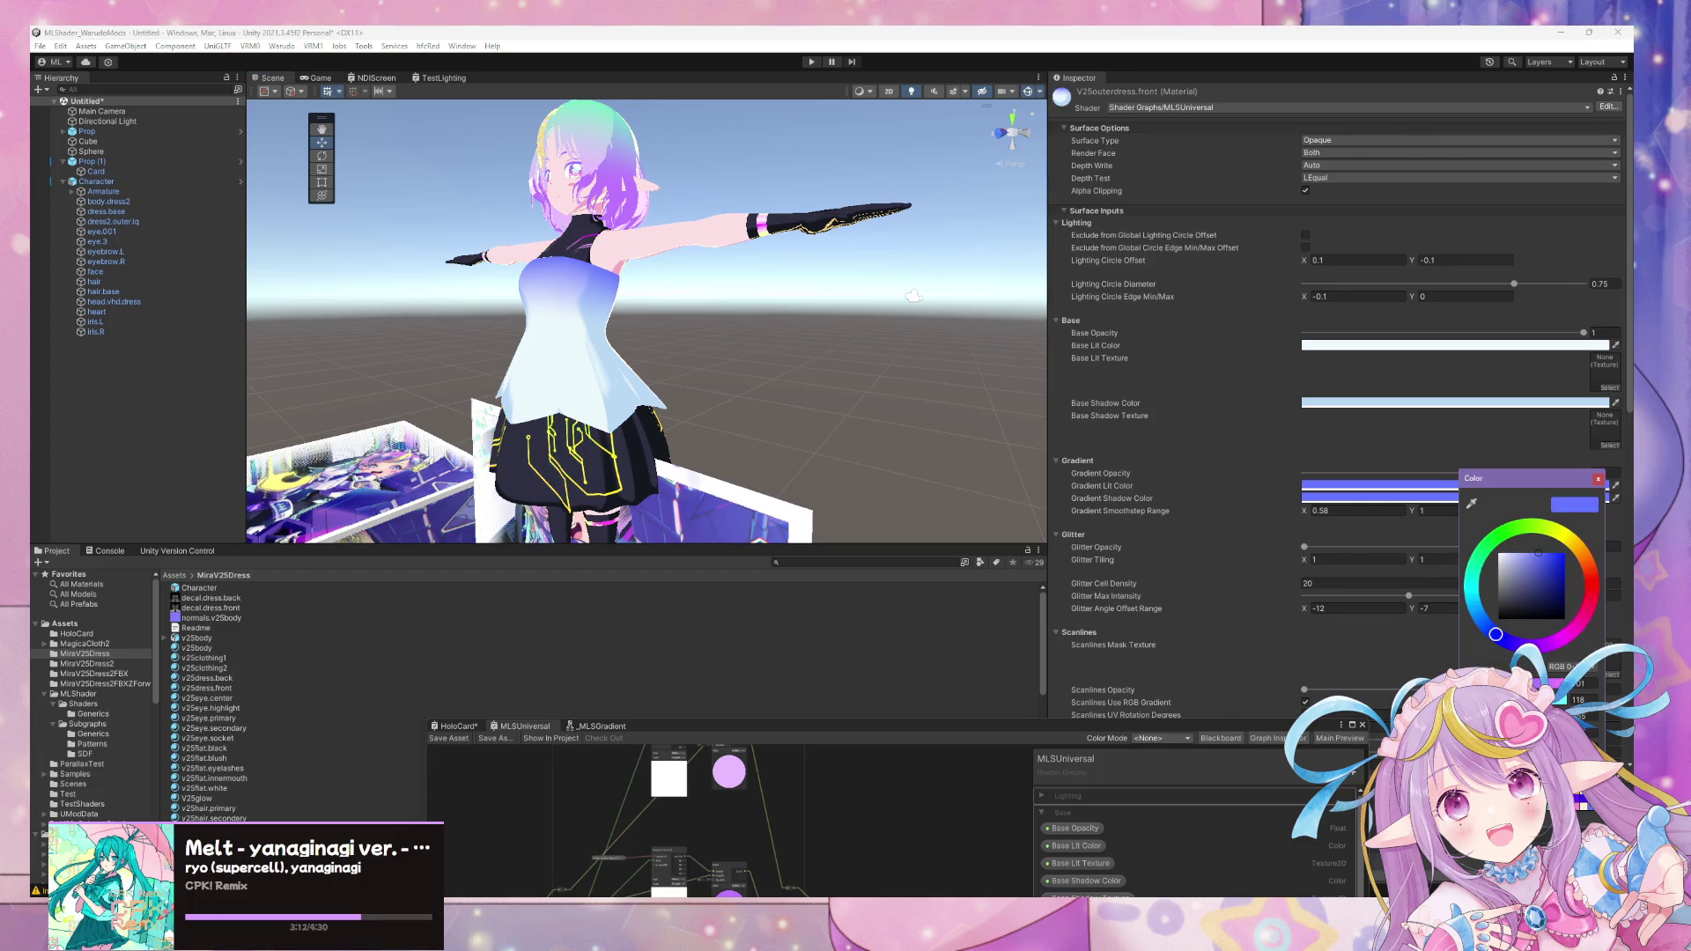
# - Make the gradient lit and shadow colours pink and set gradient opacity to 1
pyautogui.click(1375, 487)
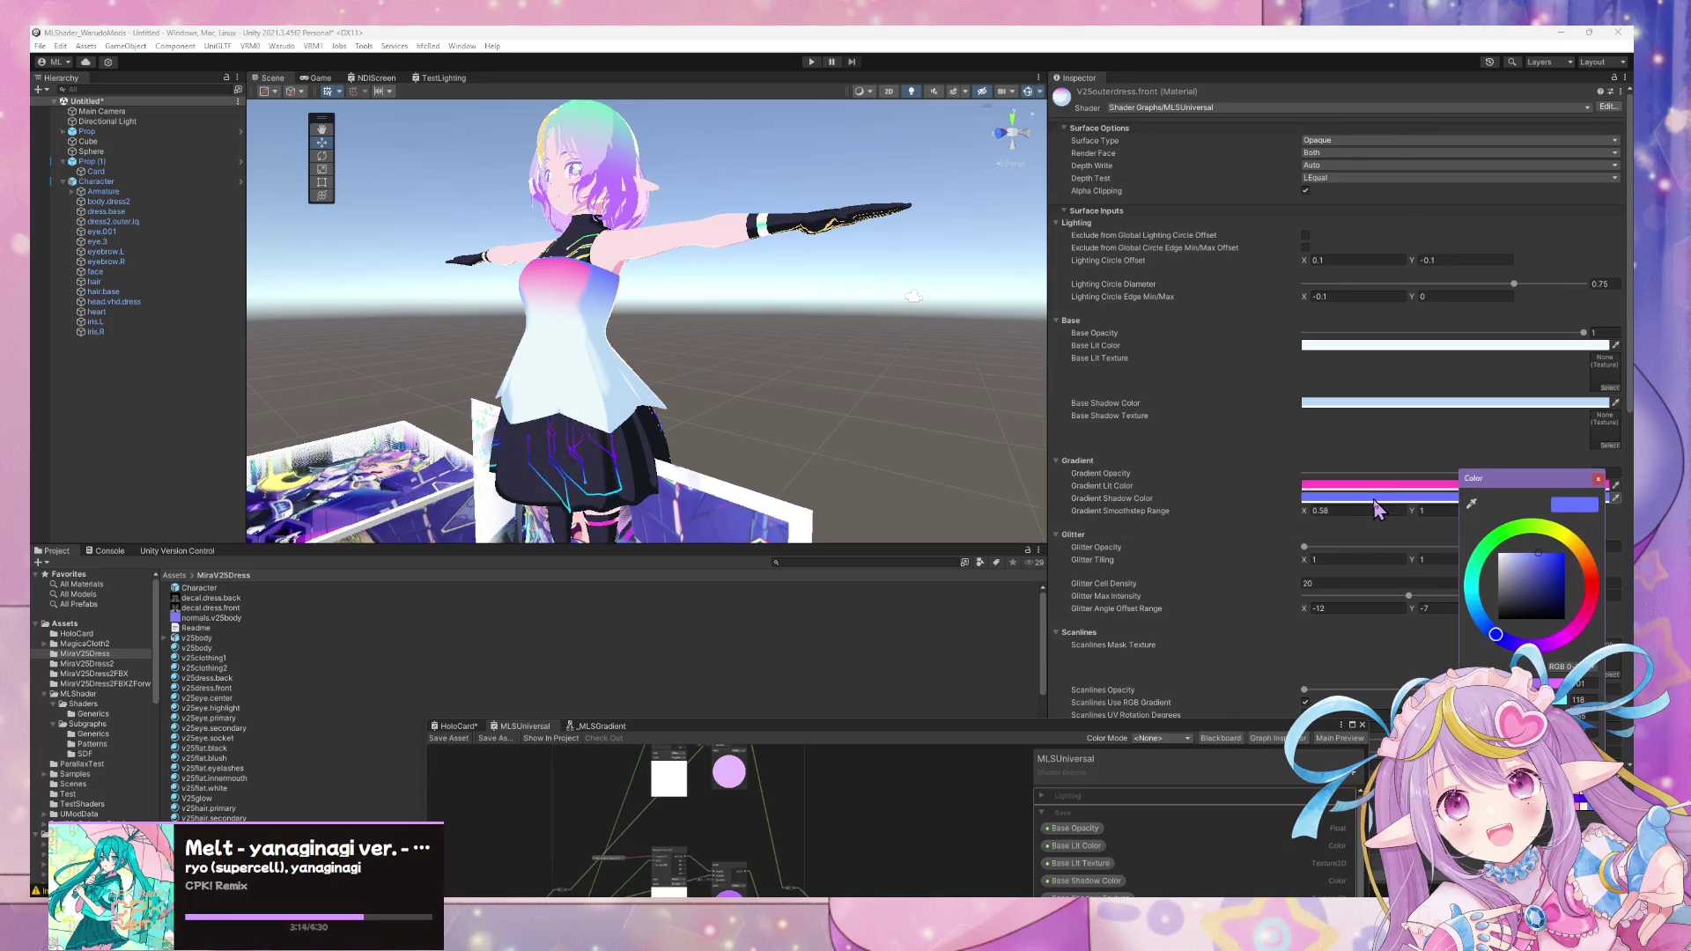
pyautogui.moveTo(1495, 635); pyautogui.dragTo(1478, 588)
pyautogui.click(1599, 478)
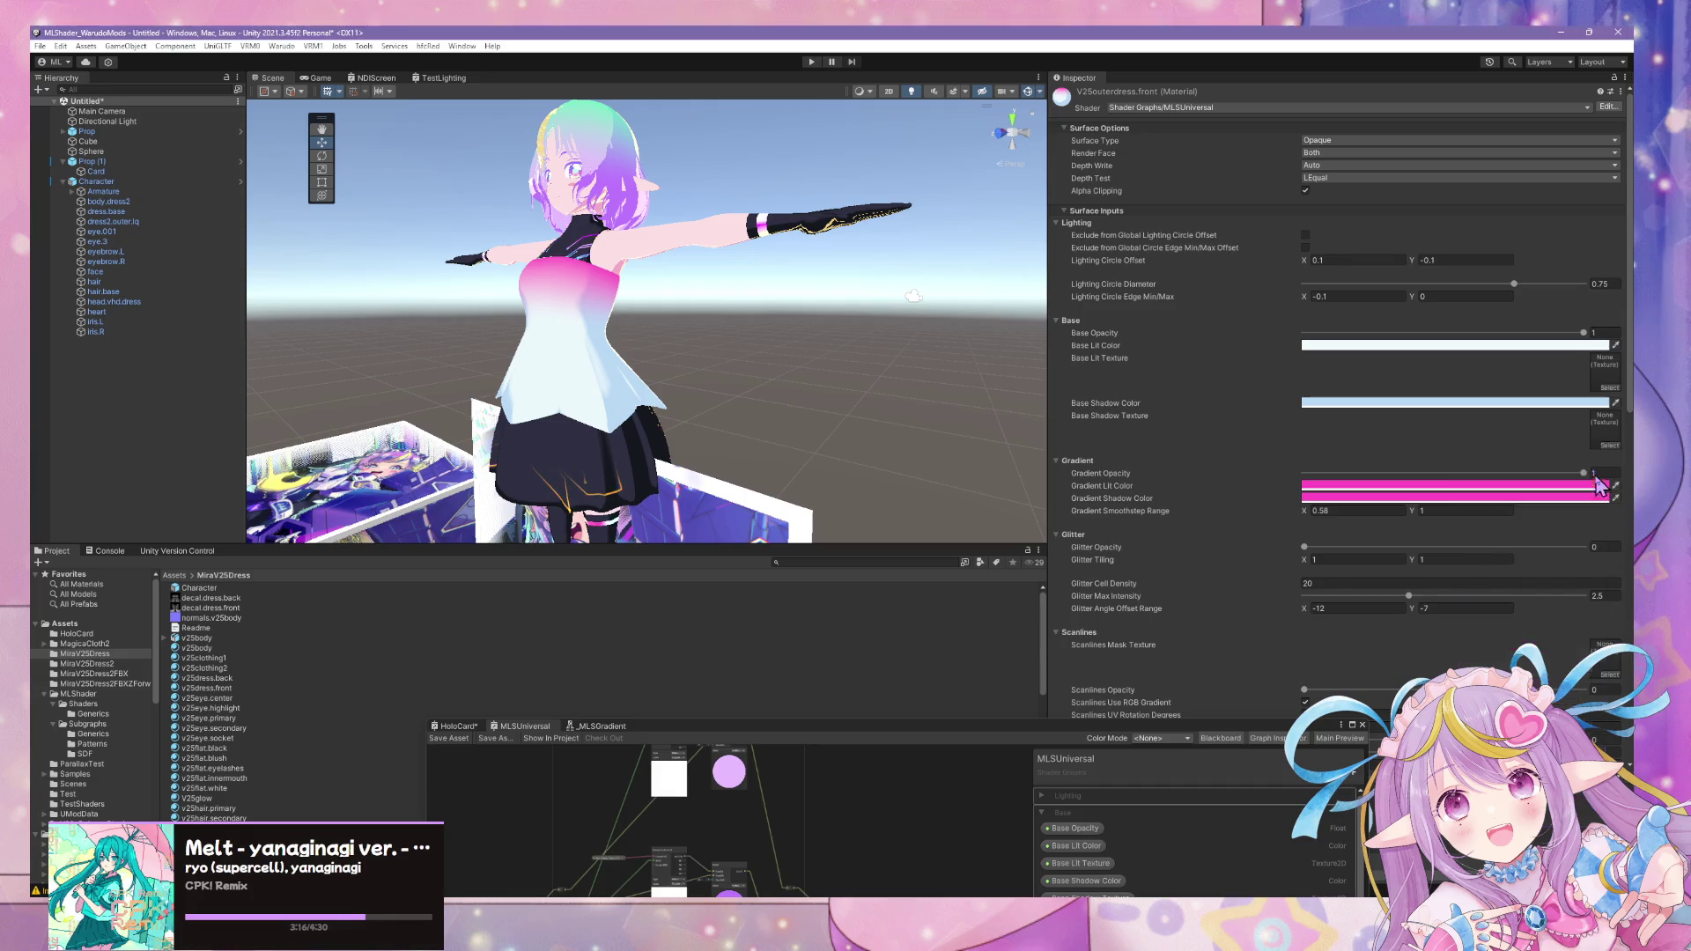
pyautogui.moveTo(1585, 473); pyautogui.dragTo(1544, 480)
pyautogui.write('1')
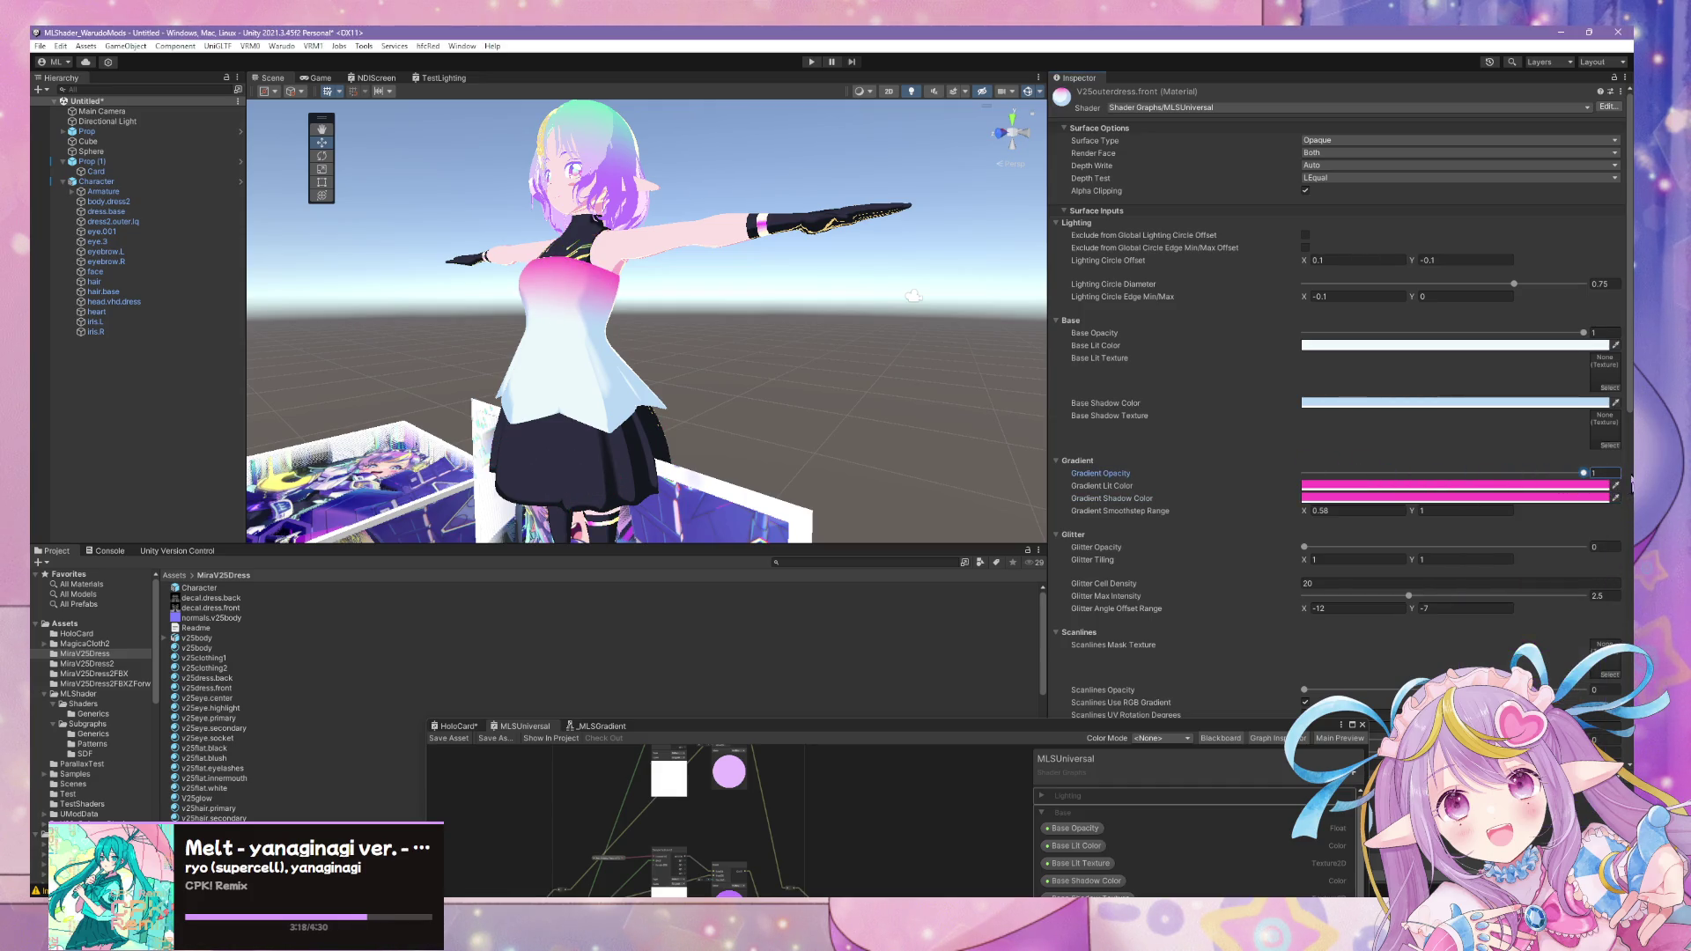
# - Tune the gradient smoothstep range to about 0.21–1.15 for a pink-to-white fade
pyautogui.moveTo(1309, 511); pyautogui.dragTo(1302, 519)
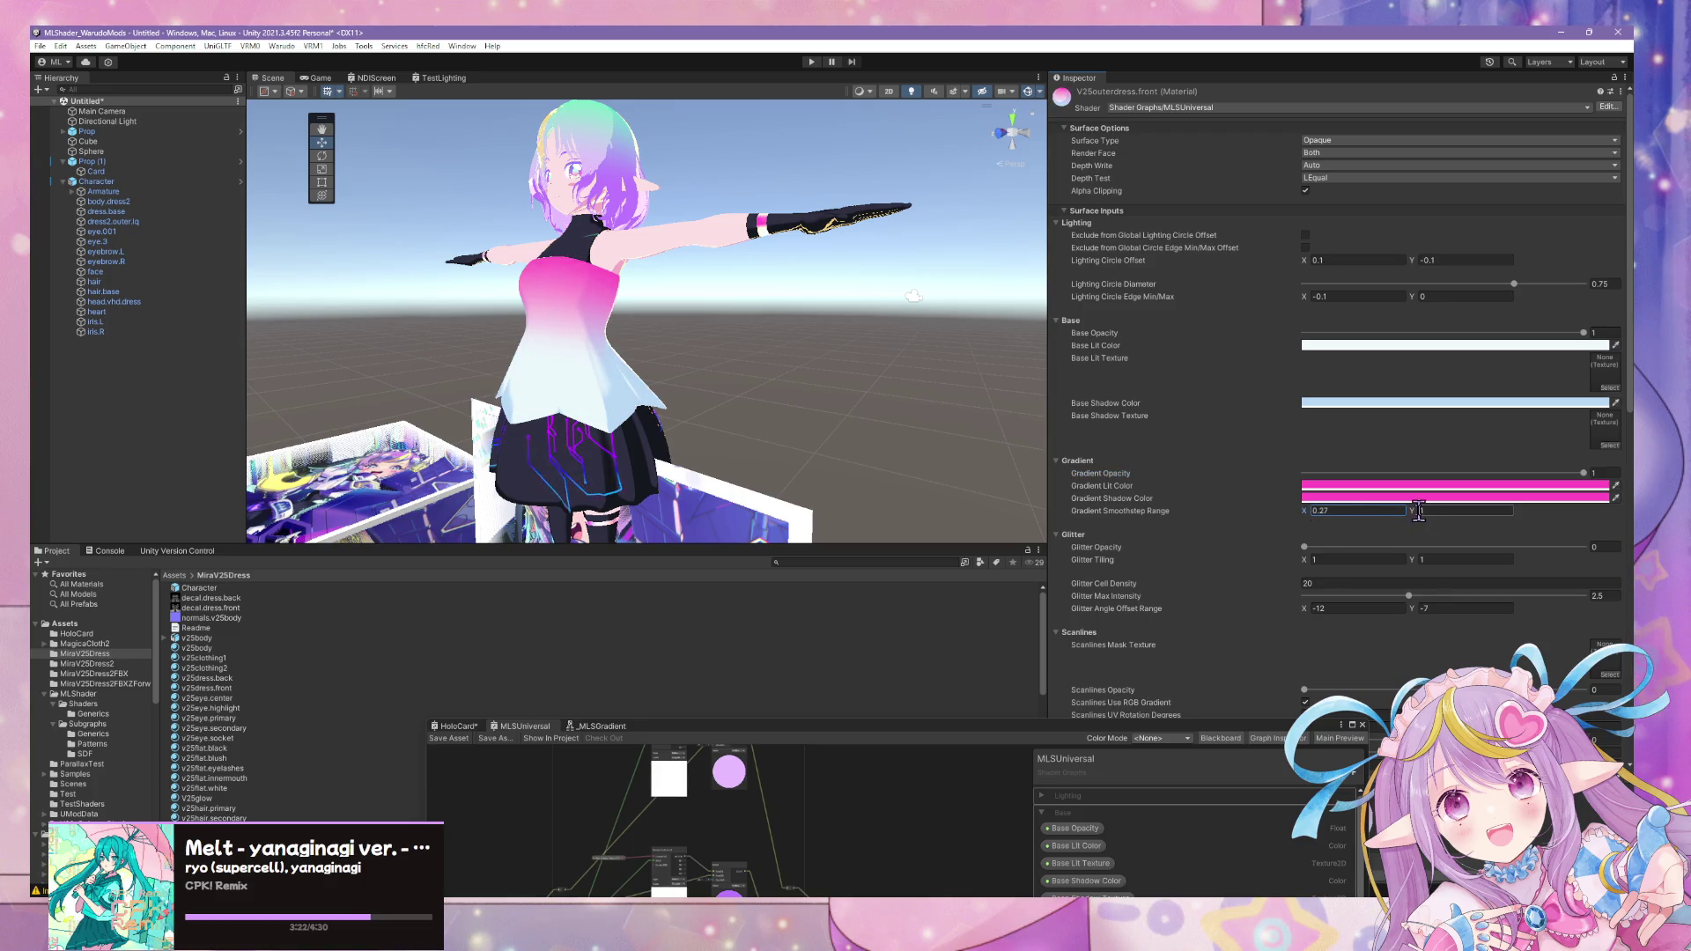
pyautogui.moveTo(1400, 512); pyautogui.dragTo(1413, 514)
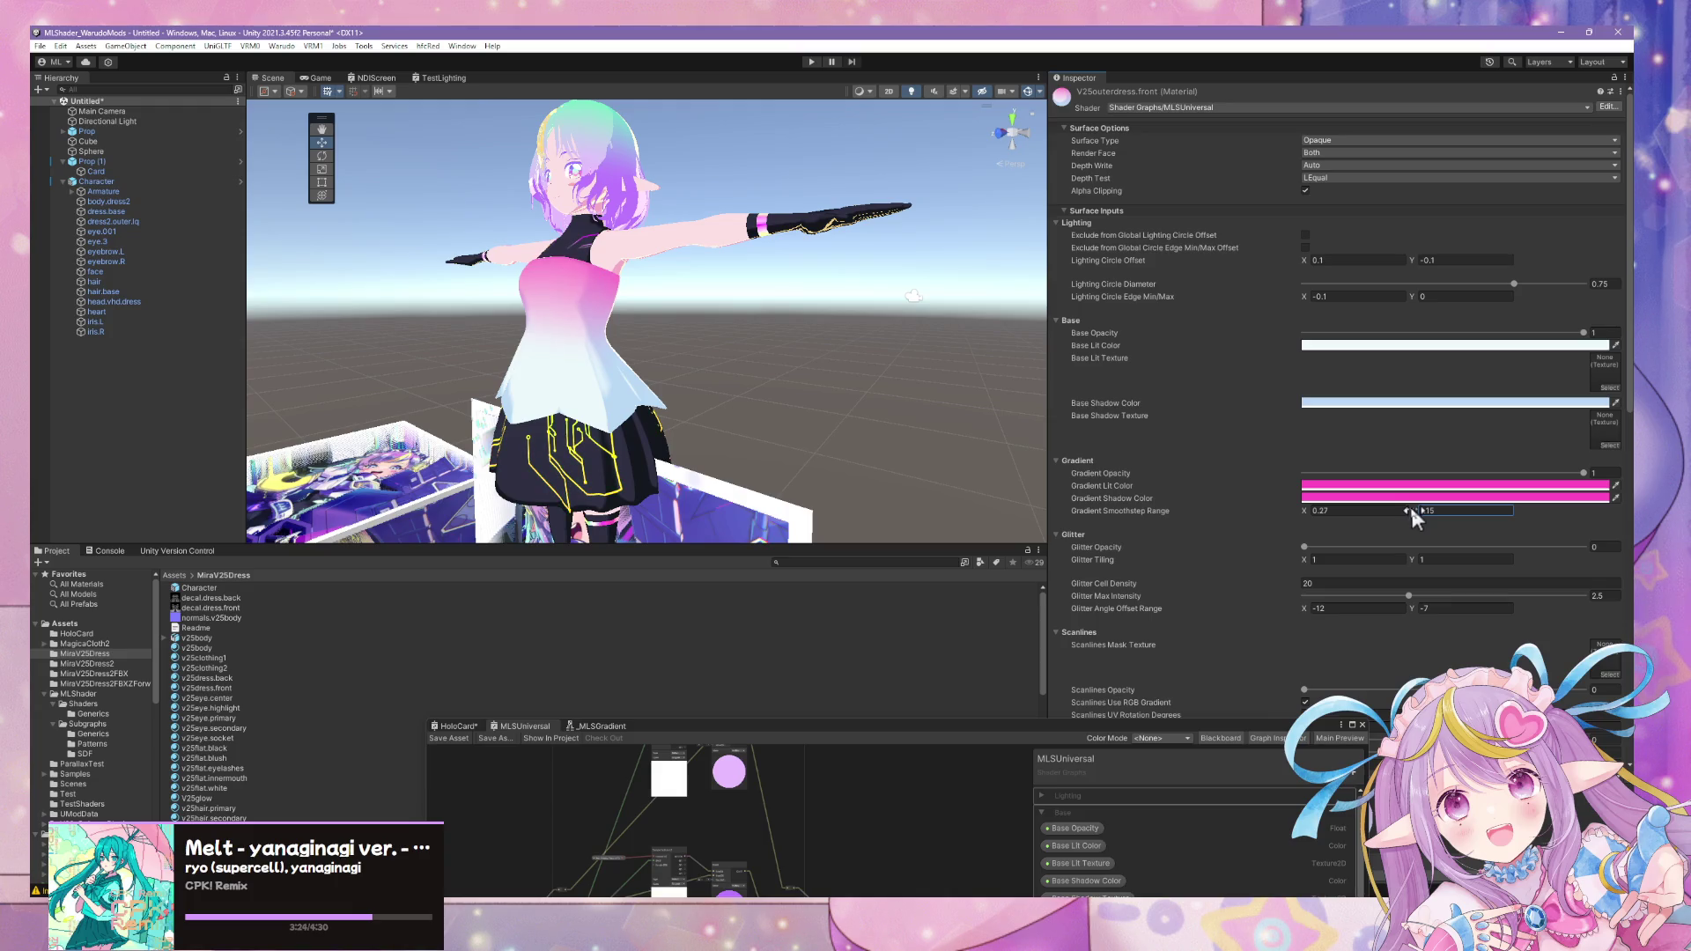
pyautogui.moveTo(1305, 510); pyautogui.dragTo(1279, 523)
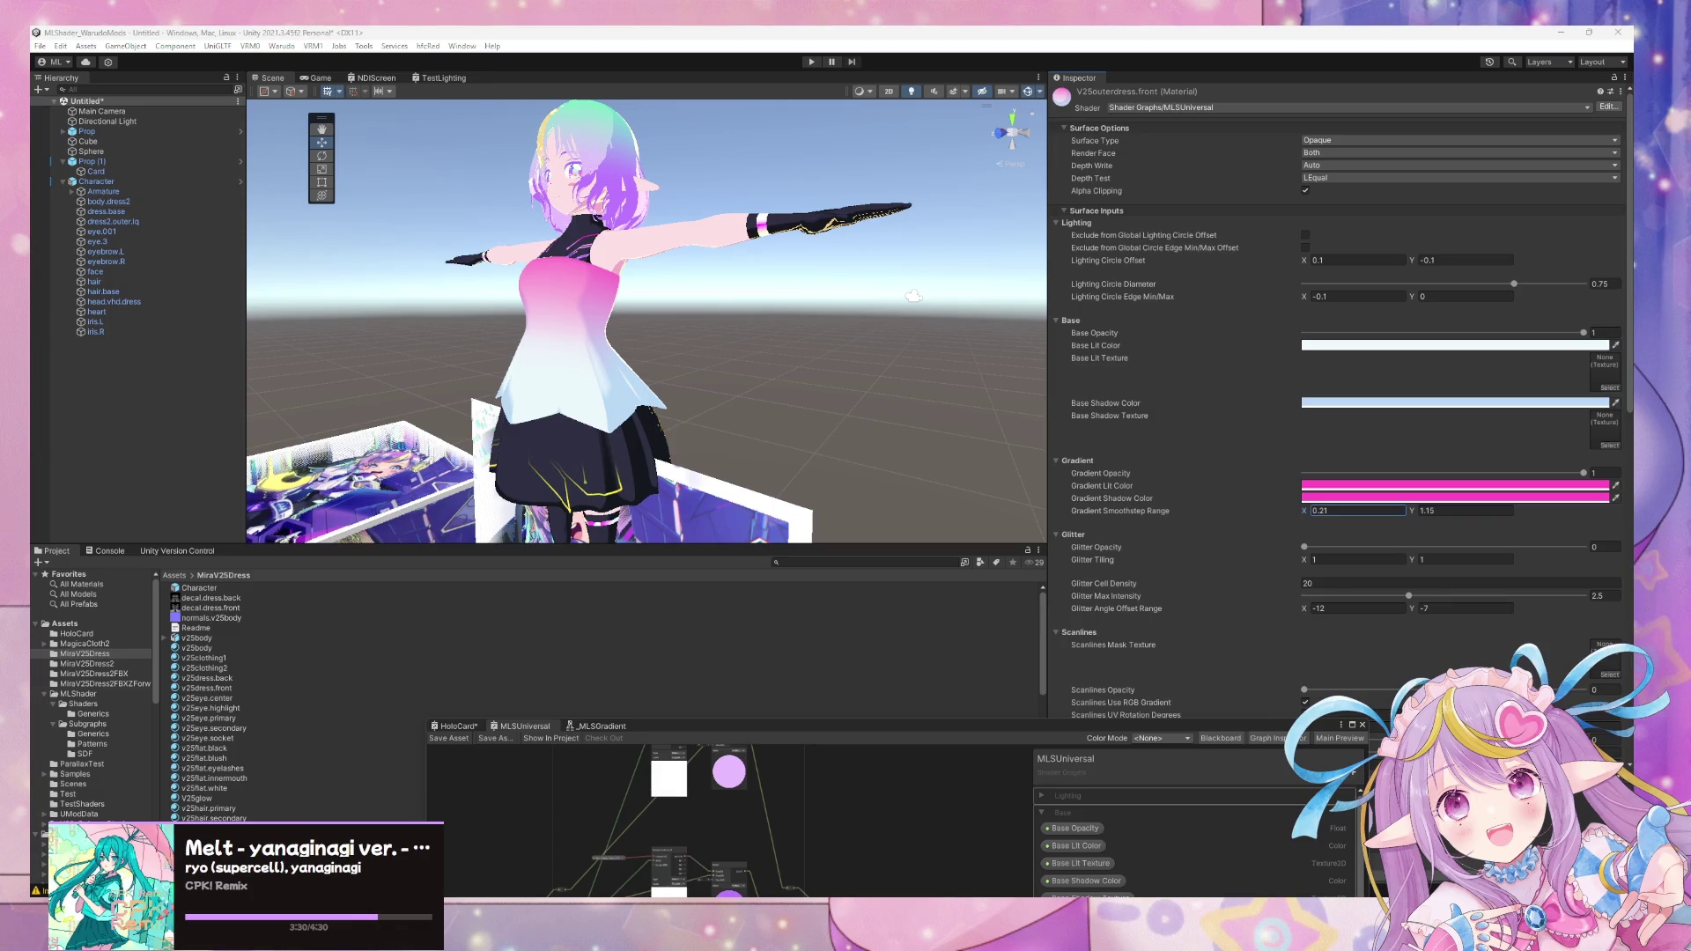
pyautogui.keyDown('alt'); pyautogui.moveTo(715, 302); pyautogui.dragTo(710, 284); pyautogui.keyUp('alt')
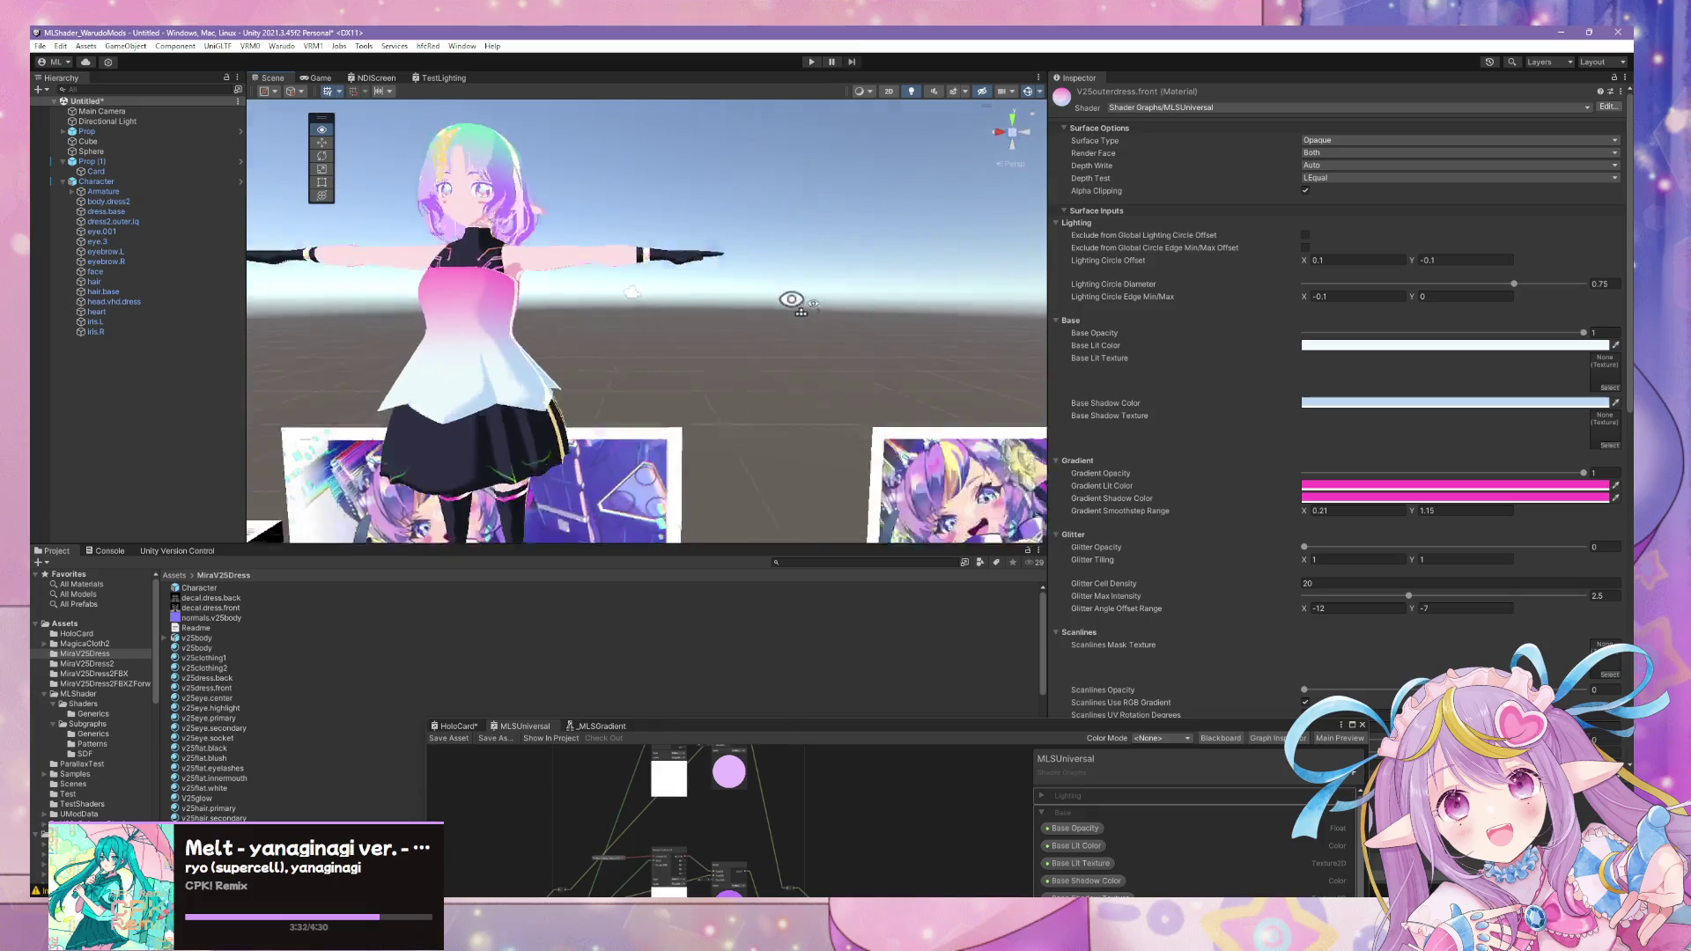
pyautogui.scroll(5, 710, 284)
pyautogui.scroll(-2, 740, 288)
pyautogui.scroll(-3, 793, 294)
pyautogui.scroll(3, 834, 298)
pyautogui.scroll(-2, 834, 298)
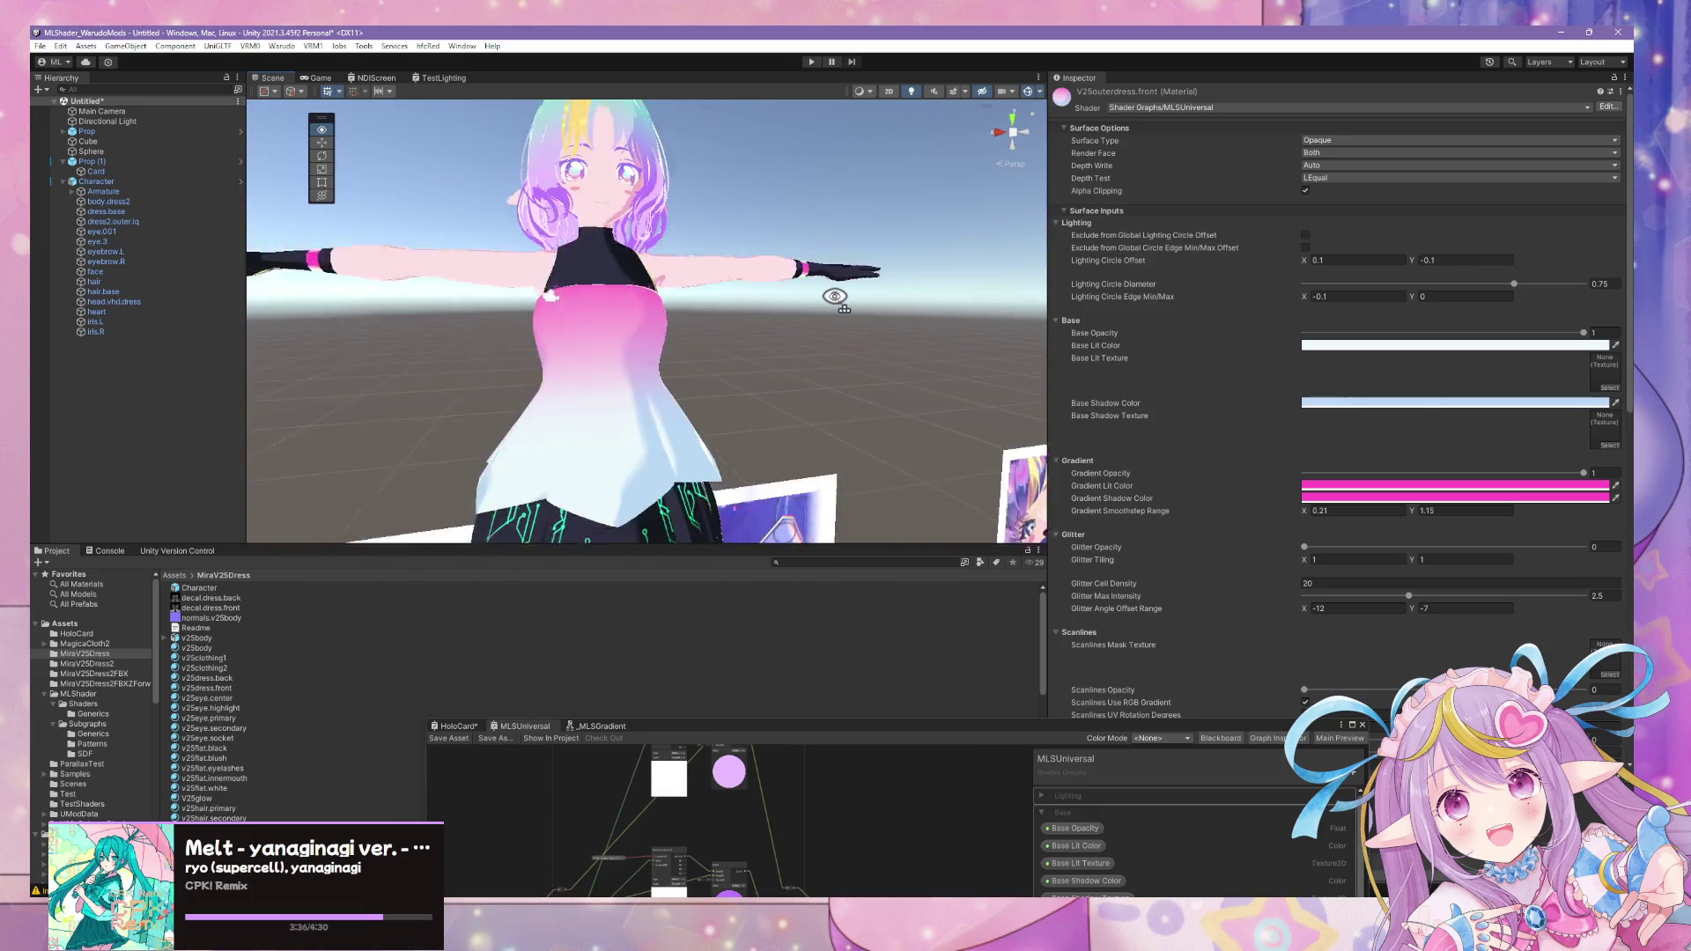
pyautogui.scroll(-1, 921, 321)
# - Invert the smoothstep range to about 0.97 to −0.48 so the dress is white on top, pink at the hem
pyautogui.moveTo(1568, 476); pyautogui.dragTo(1584, 472)
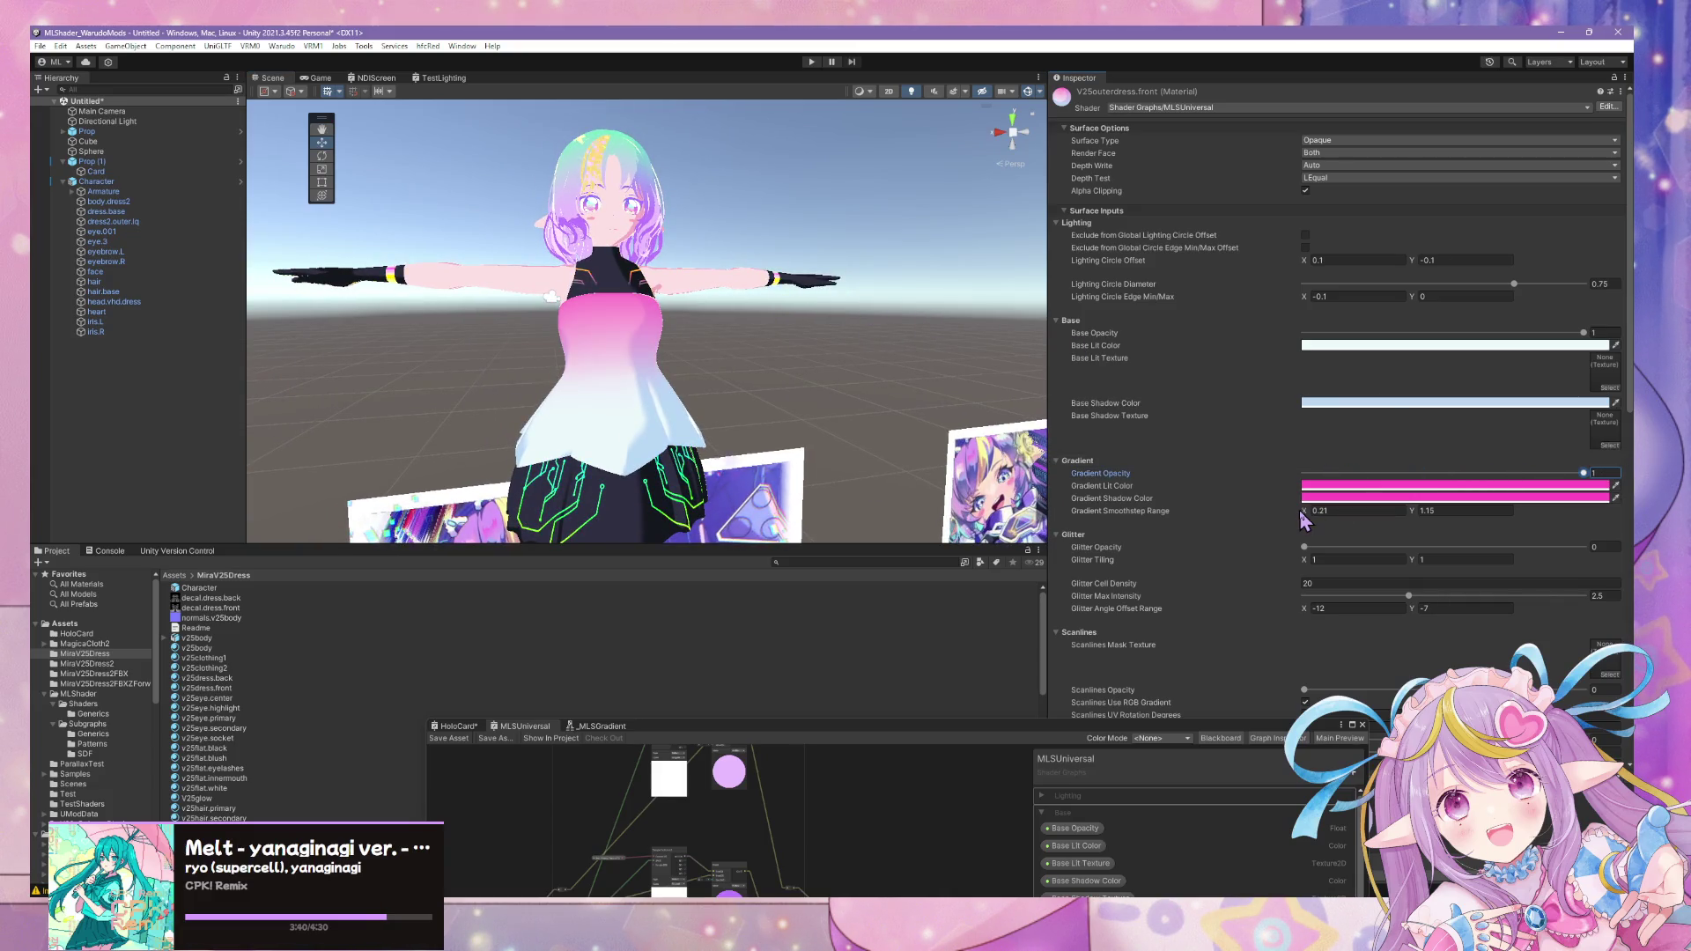
pyautogui.moveTo(1305, 509)
pyautogui.mouseDown()
pyautogui.moveTo(1272, 519)
pyautogui.moveTo(1302, 513)
pyautogui.mouseUp()
pyautogui.moveTo(1418, 511); pyautogui.dragTo(1384, 513)
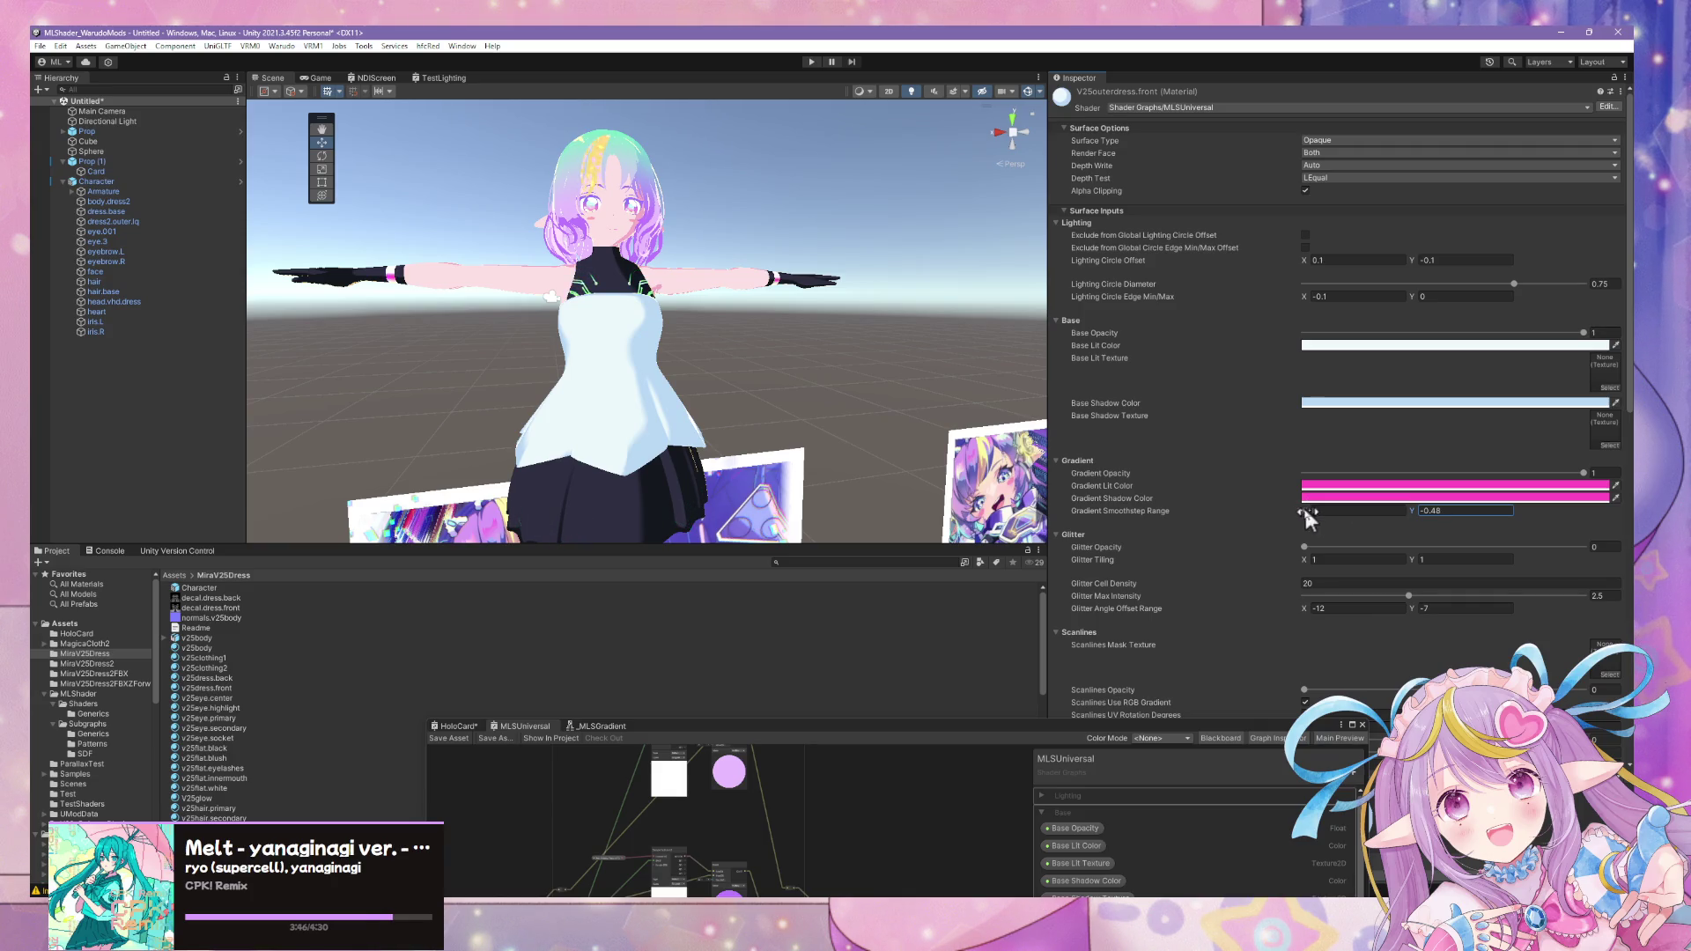
pyautogui.moveTo(1304, 509); pyautogui.dragTo(1328, 520)
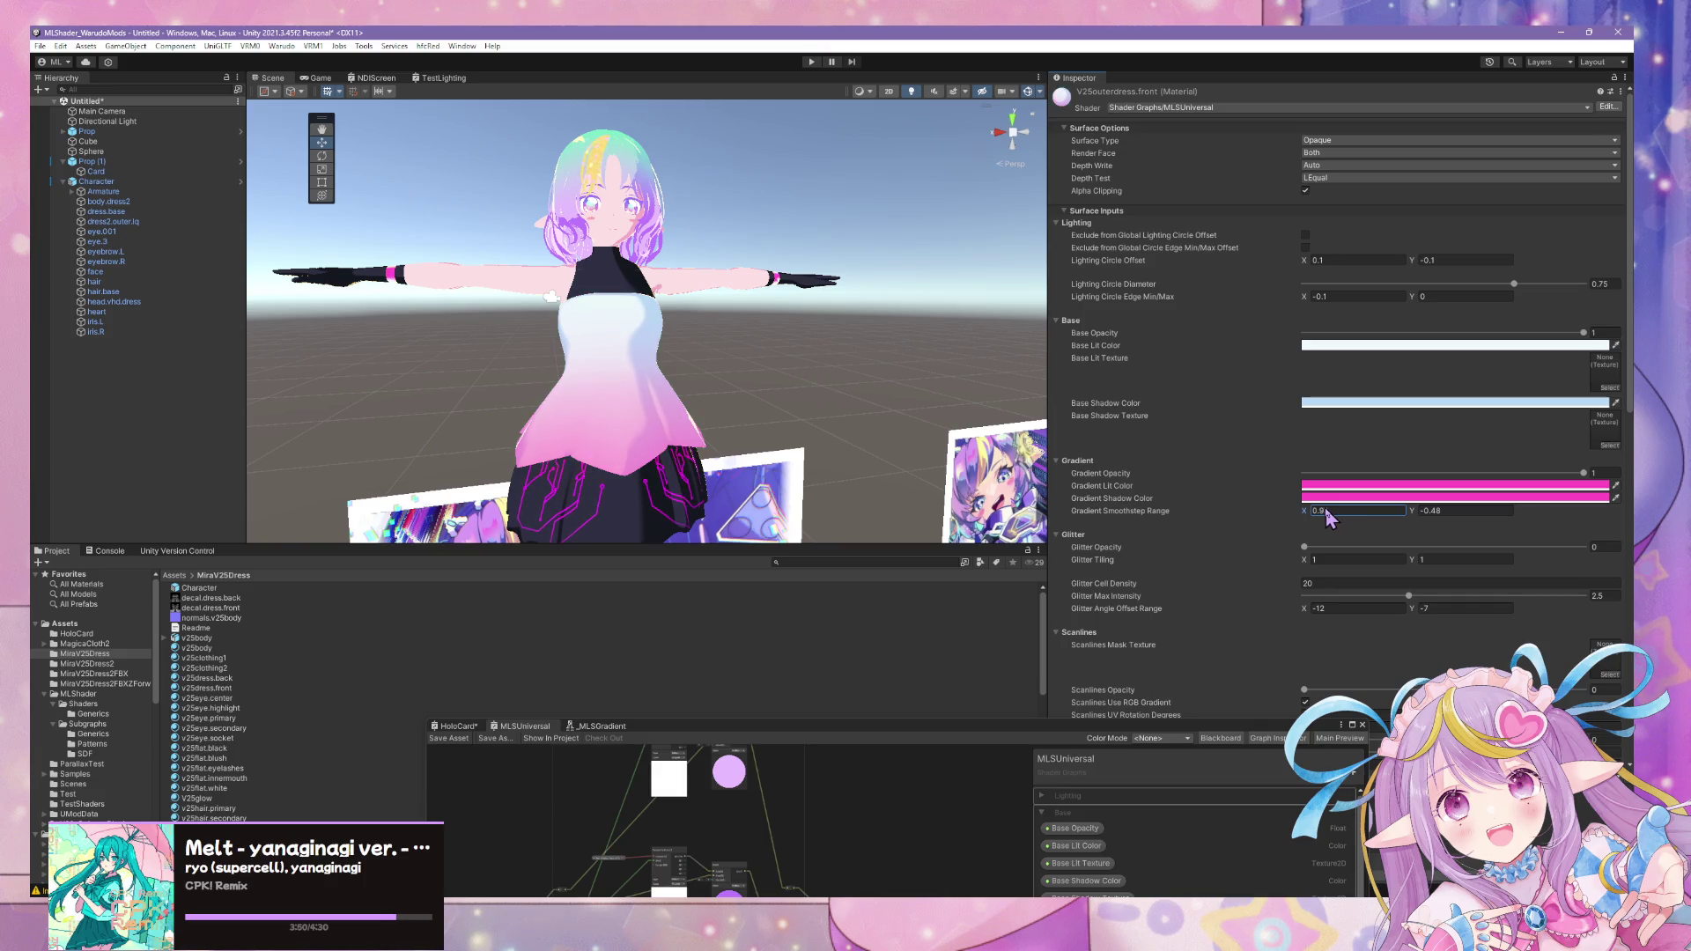
pyautogui.keyDown('alt'); pyautogui.moveTo(780, 321); pyautogui.dragTo(769, 349); pyautogui.keyUp('alt')
pyautogui.scroll(3, 771, 349)
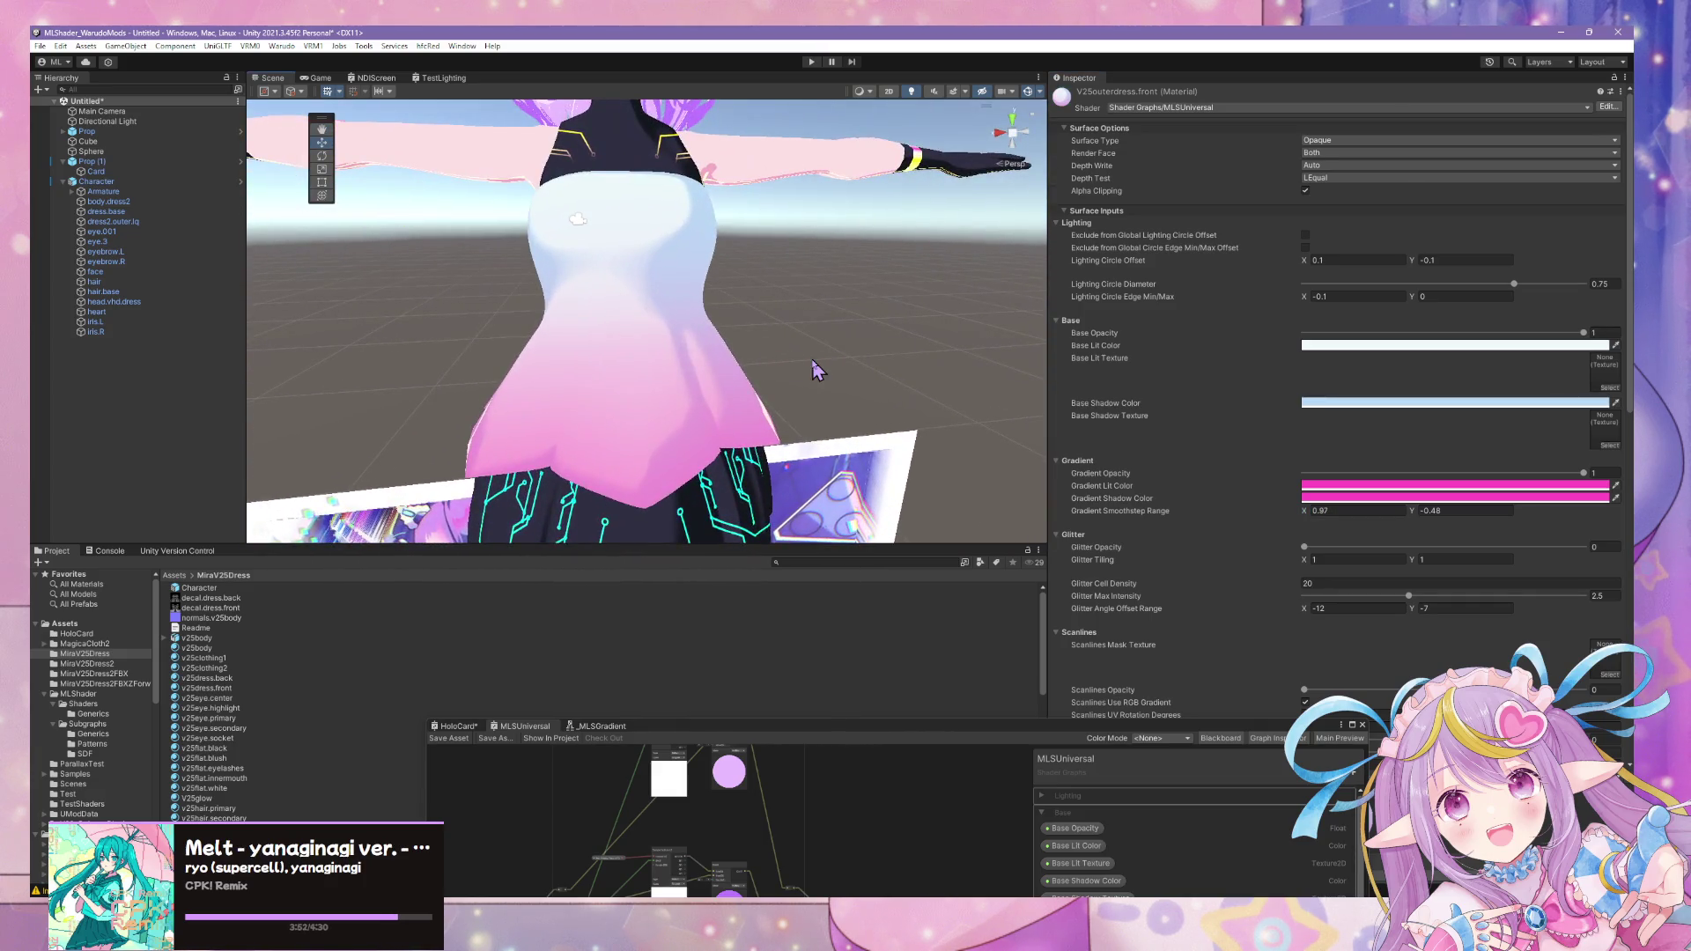
# - Slightly darken the pink gradient shadow colour in the picker
pyautogui.click(1305, 499)
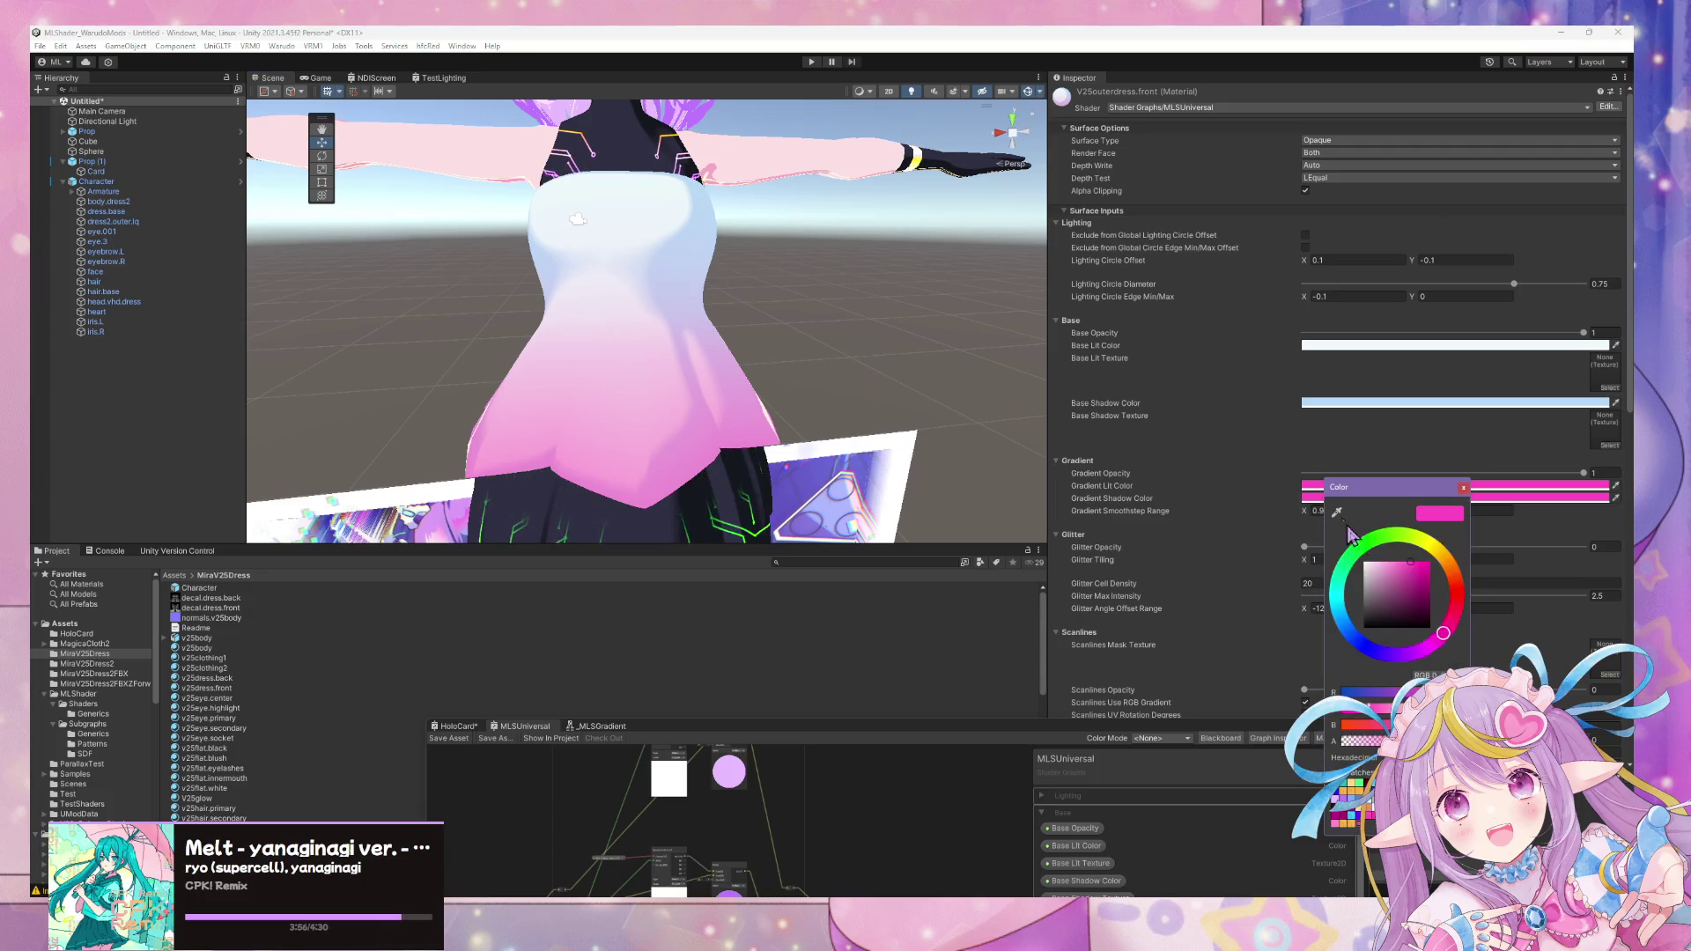
pyautogui.moveTo(1443, 631); pyautogui.dragTo(1446, 627)
pyautogui.moveTo(1467, 495); pyautogui.dragTo(1635, 483)
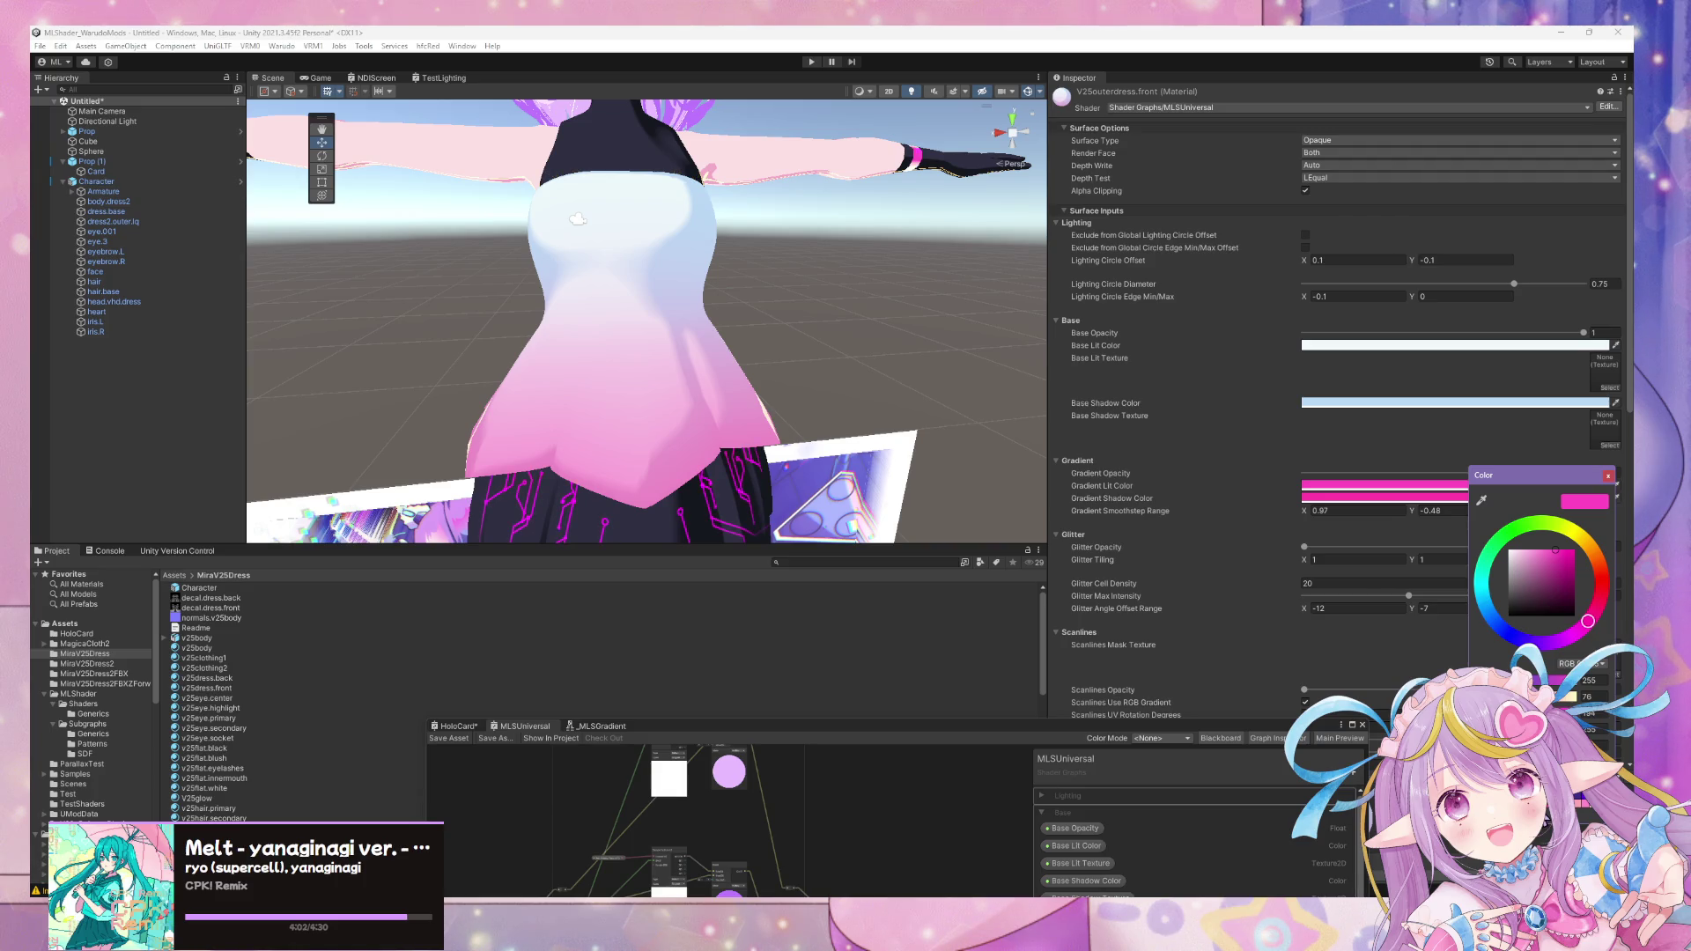
pyautogui.moveTo(577, 219)
pyautogui.keyDown('alt'); pyautogui.mouseDown()
pyautogui.moveTo(610, 377)
pyautogui.moveTo(900, 395)
pyautogui.mouseUp(); pyautogui.keyUp('alt')
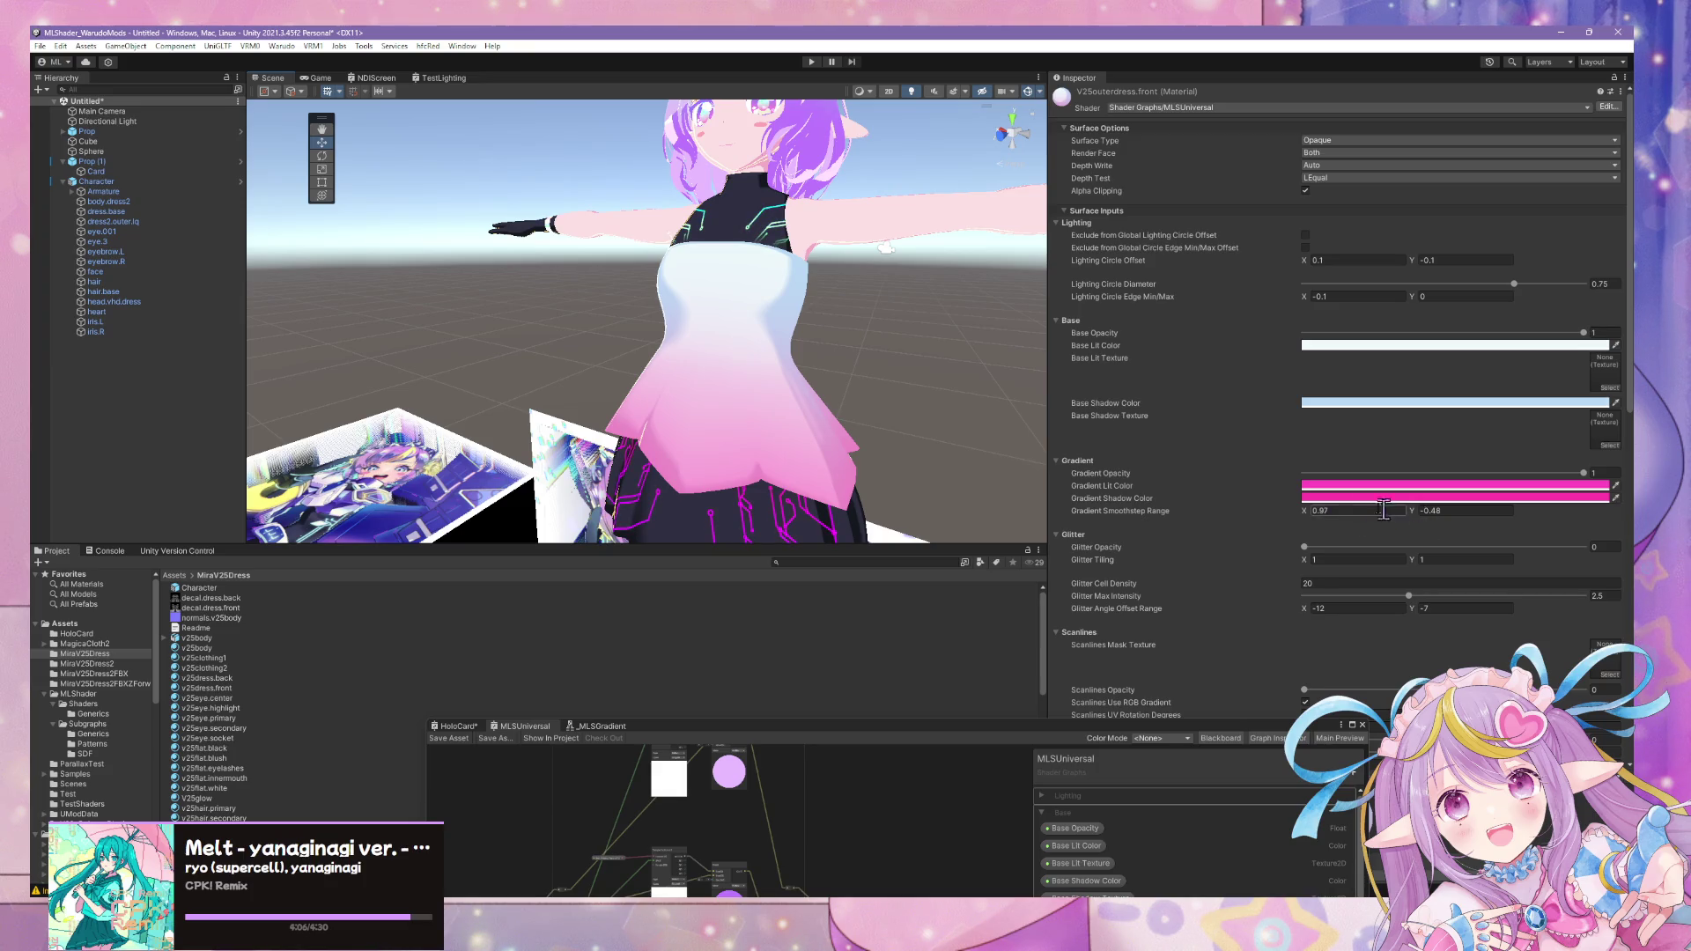
# - Retune the smoothstep range to about 0.46–0.07 for a sharper white-to-vivid-pink fade
pyautogui.moveTo(1301, 508); pyautogui.dragTo(1425, 520)
pyautogui.click(1424, 513)
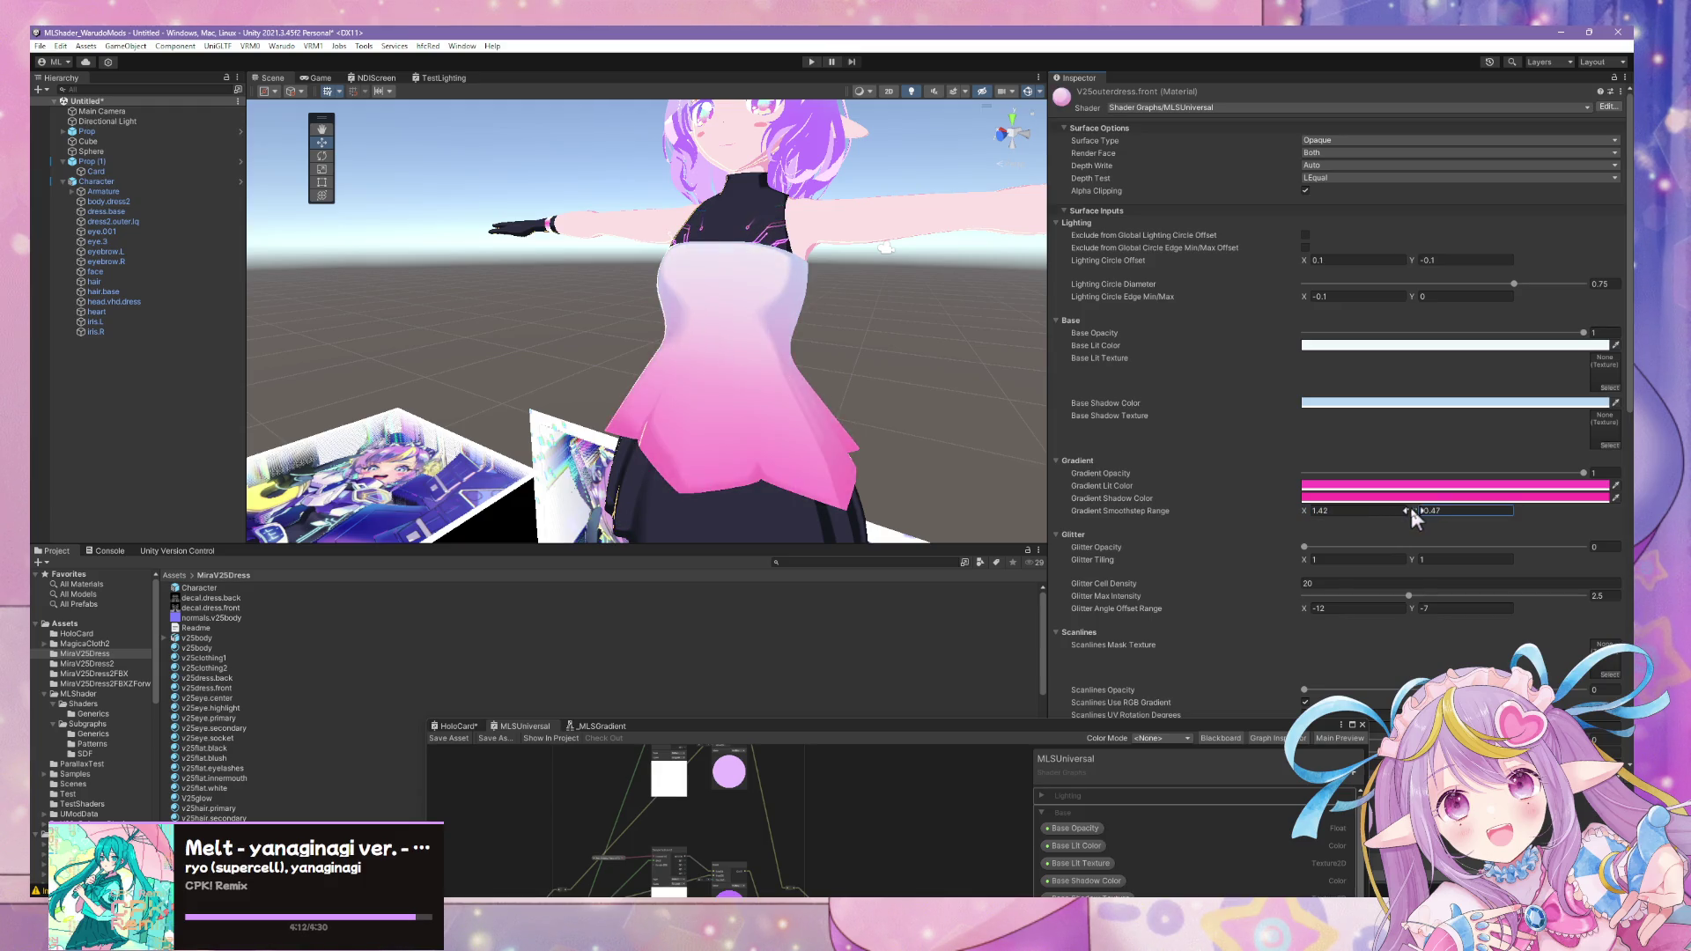
pyautogui.moveTo(1303, 512); pyautogui.dragTo(1285, 518)
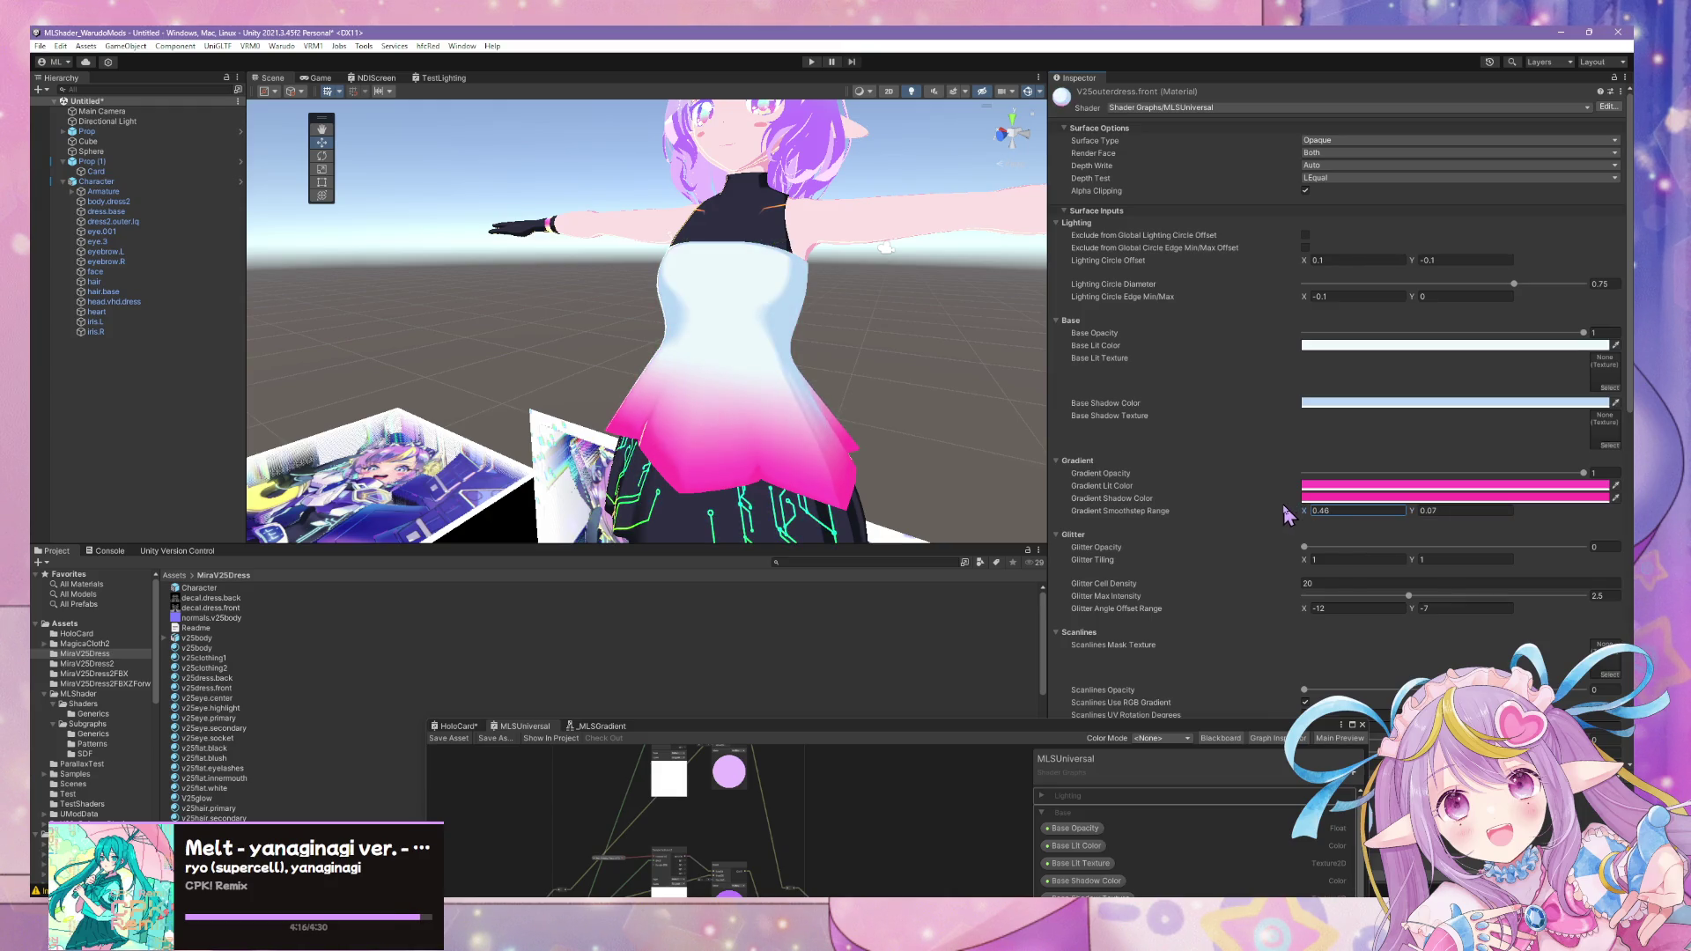
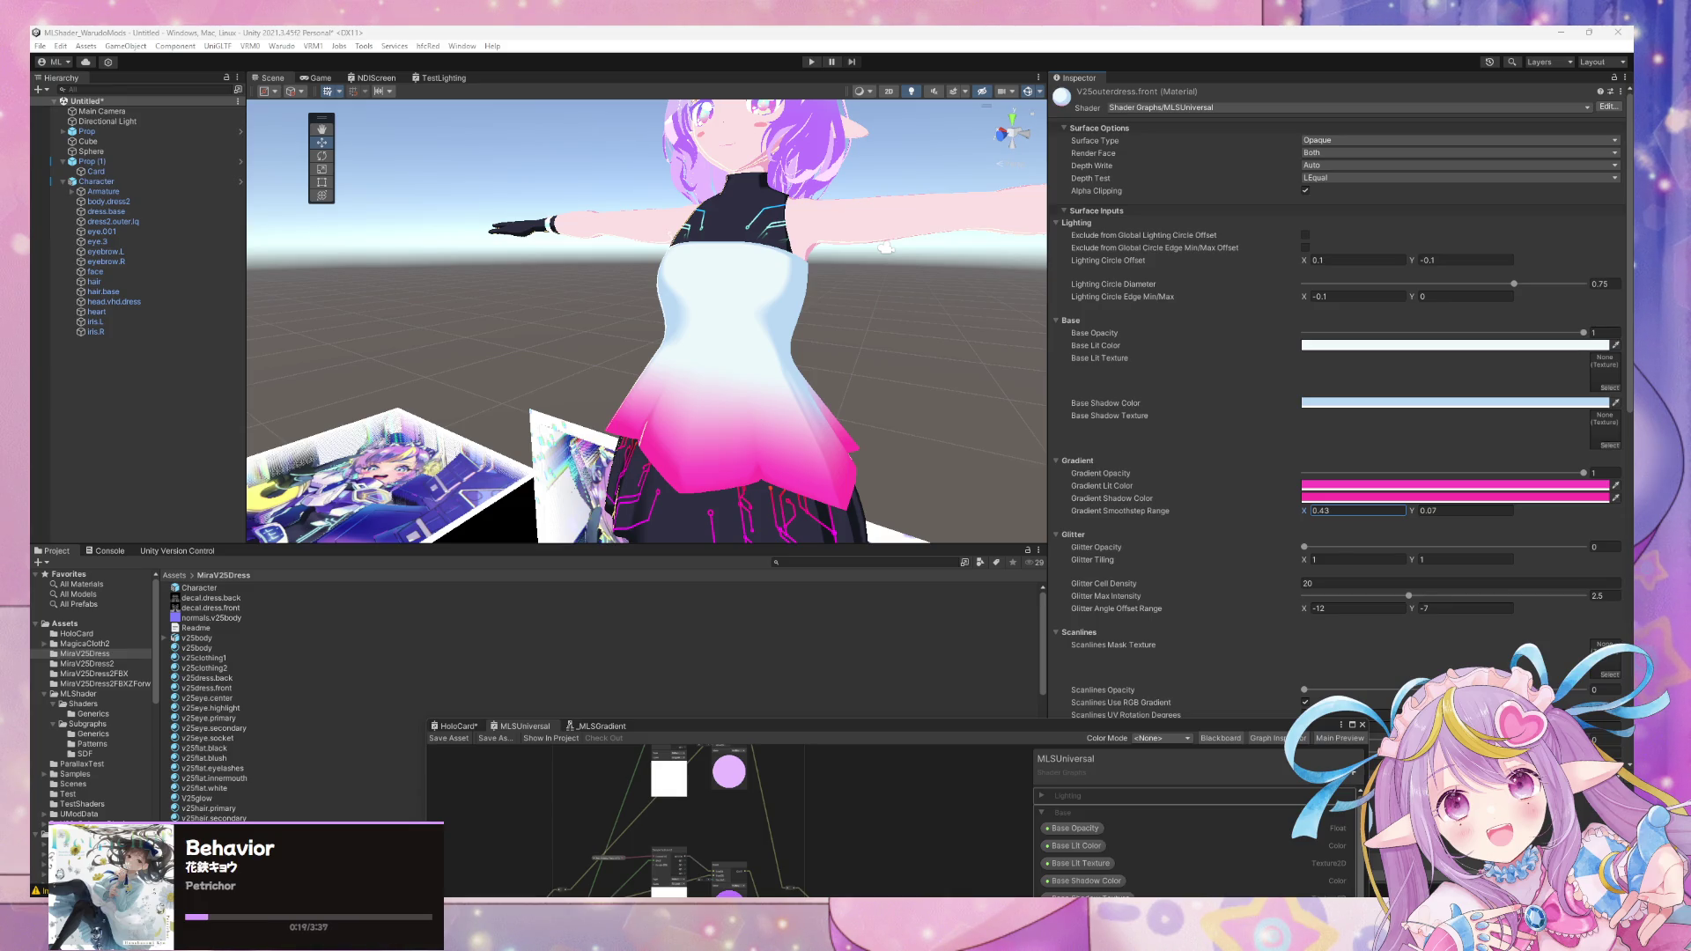
pyautogui.scroll(-2, 1142, 461)
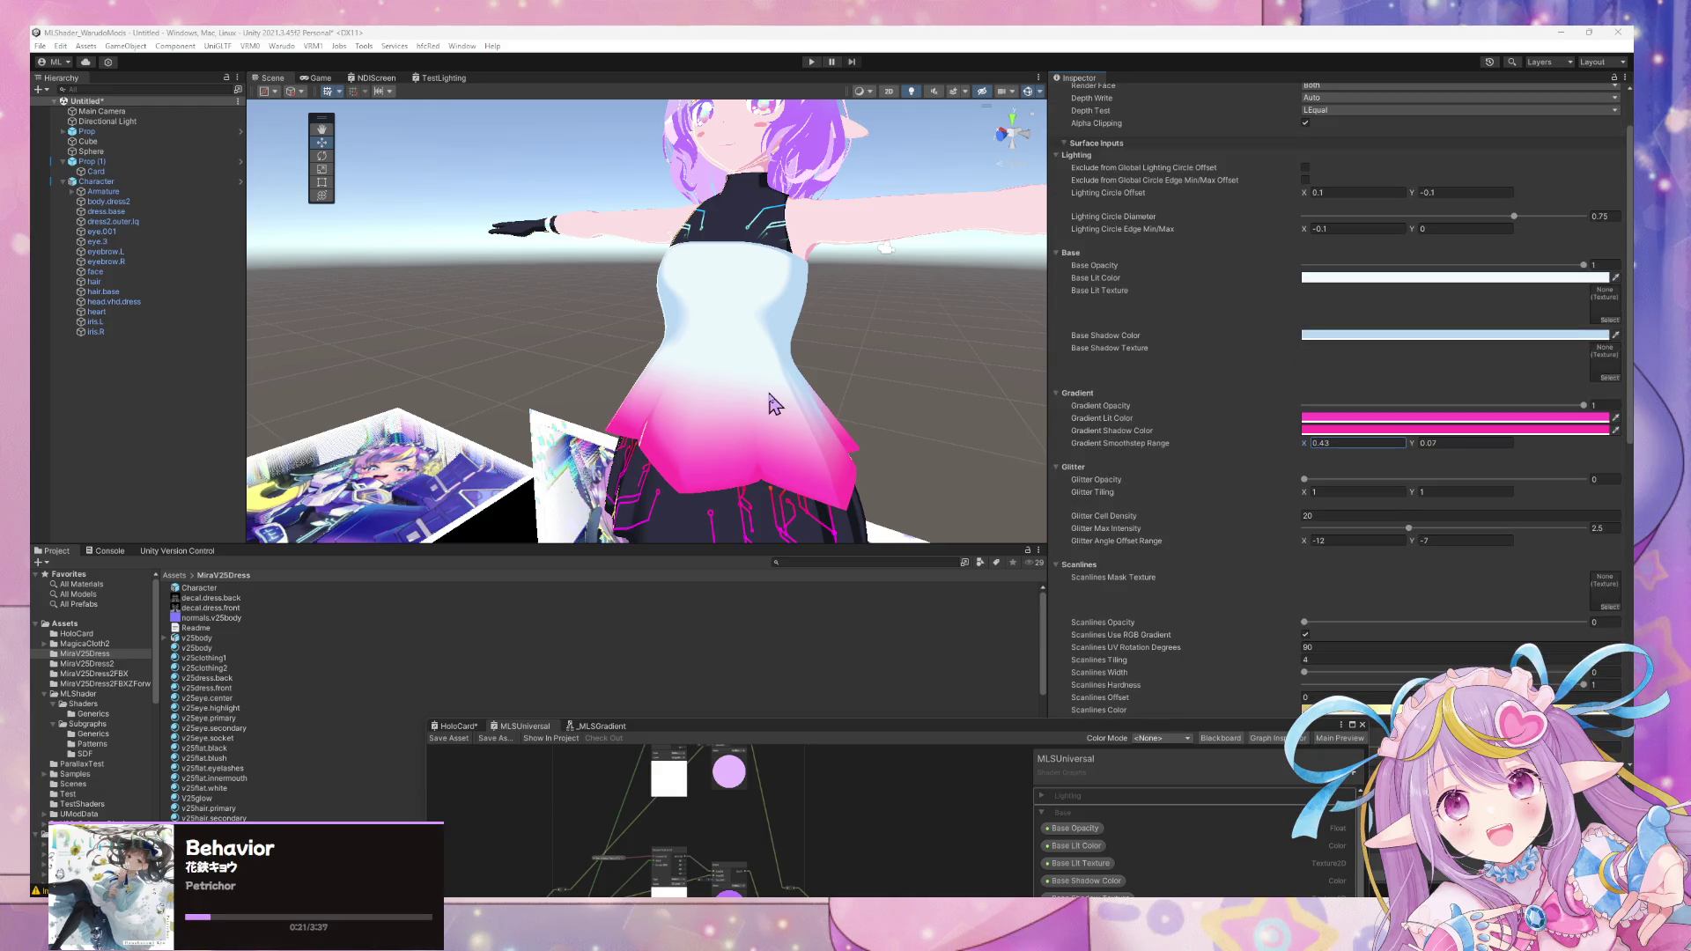
pyautogui.scroll(-5, 777, 398)
pyautogui.moveTo(777, 397)
pyautogui.keyDown('alt'); pyautogui.mouseDown()
pyautogui.moveTo(906, 392)
pyautogui.moveTo(925, 450)
pyautogui.mouseUp(); pyautogui.keyUp('alt')
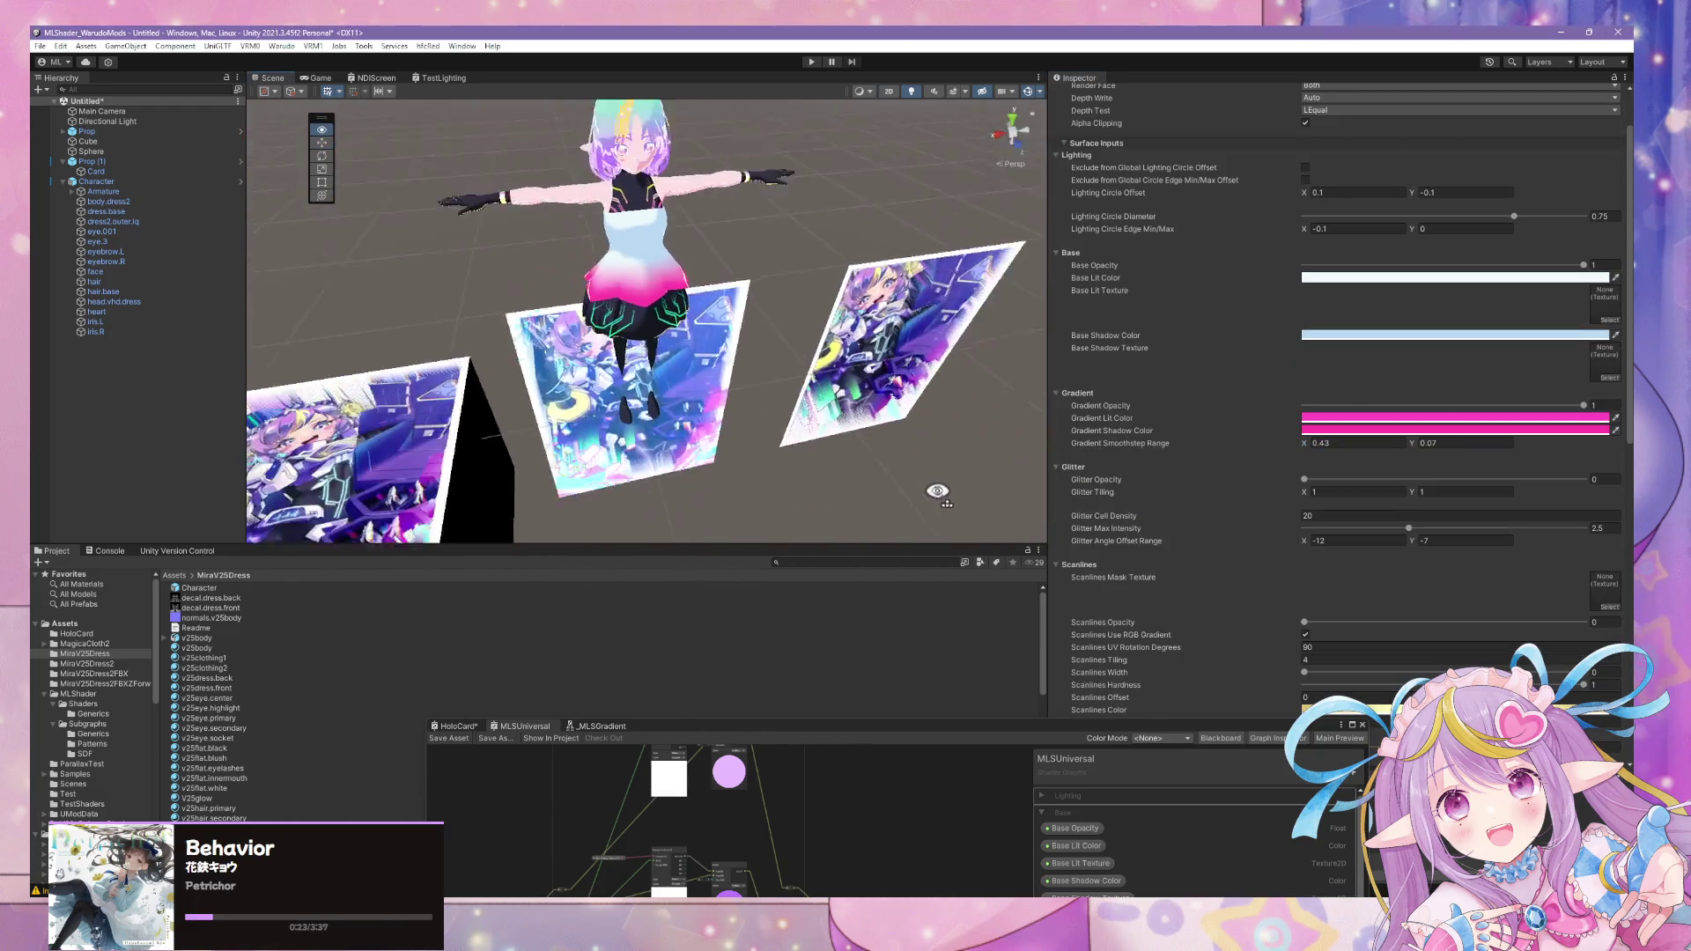
pyautogui.scroll(4, 912, 436)
pyautogui.scroll(-4, 882, 367)
pyautogui.scroll(4, 884, 368)
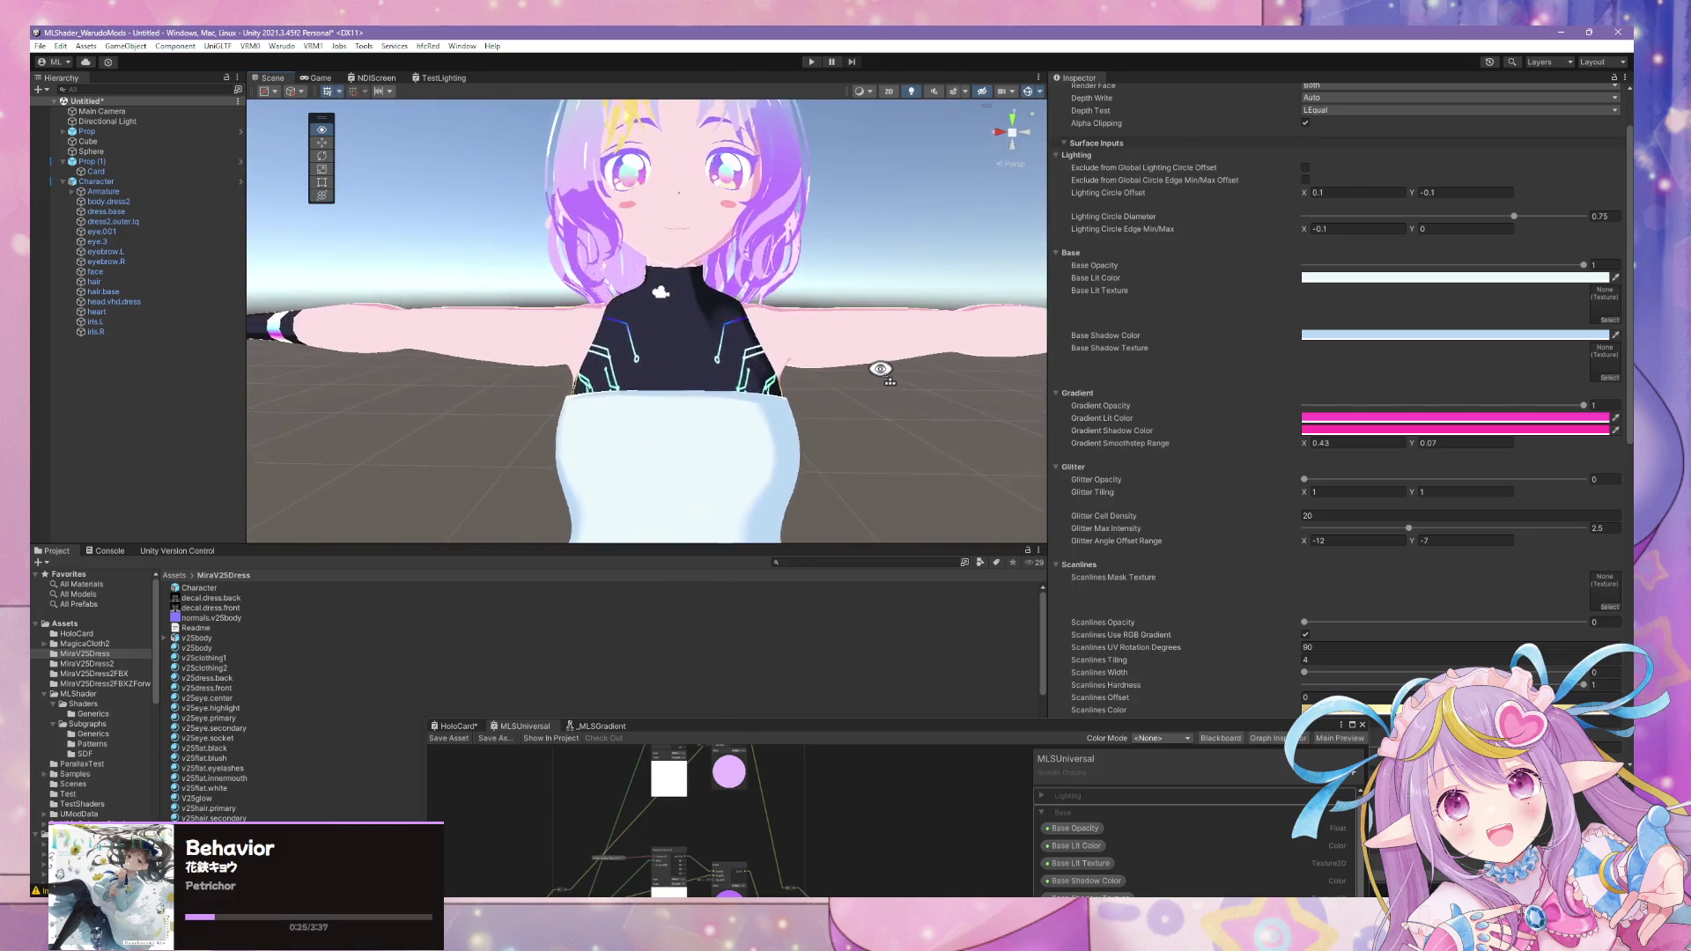
pyautogui.scroll(-5, 880, 375)
pyautogui.scroll(-2, 1257, 503)
pyautogui.scroll(-2, 1257, 501)
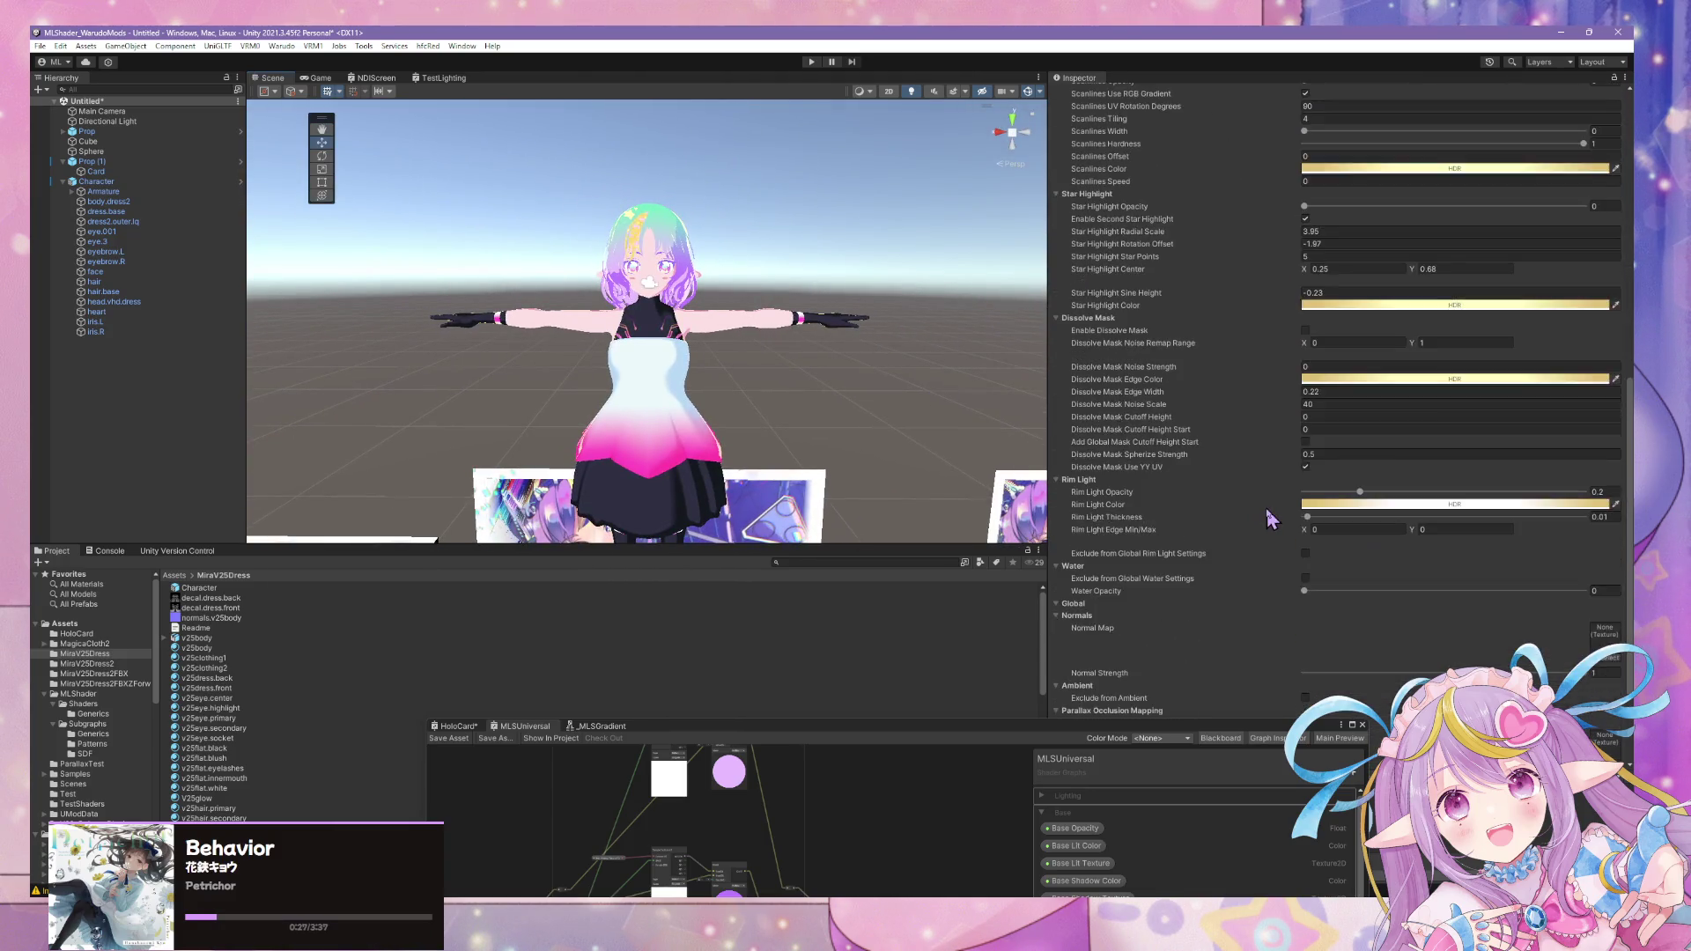
pyautogui.scroll(-2, 1268, 510)
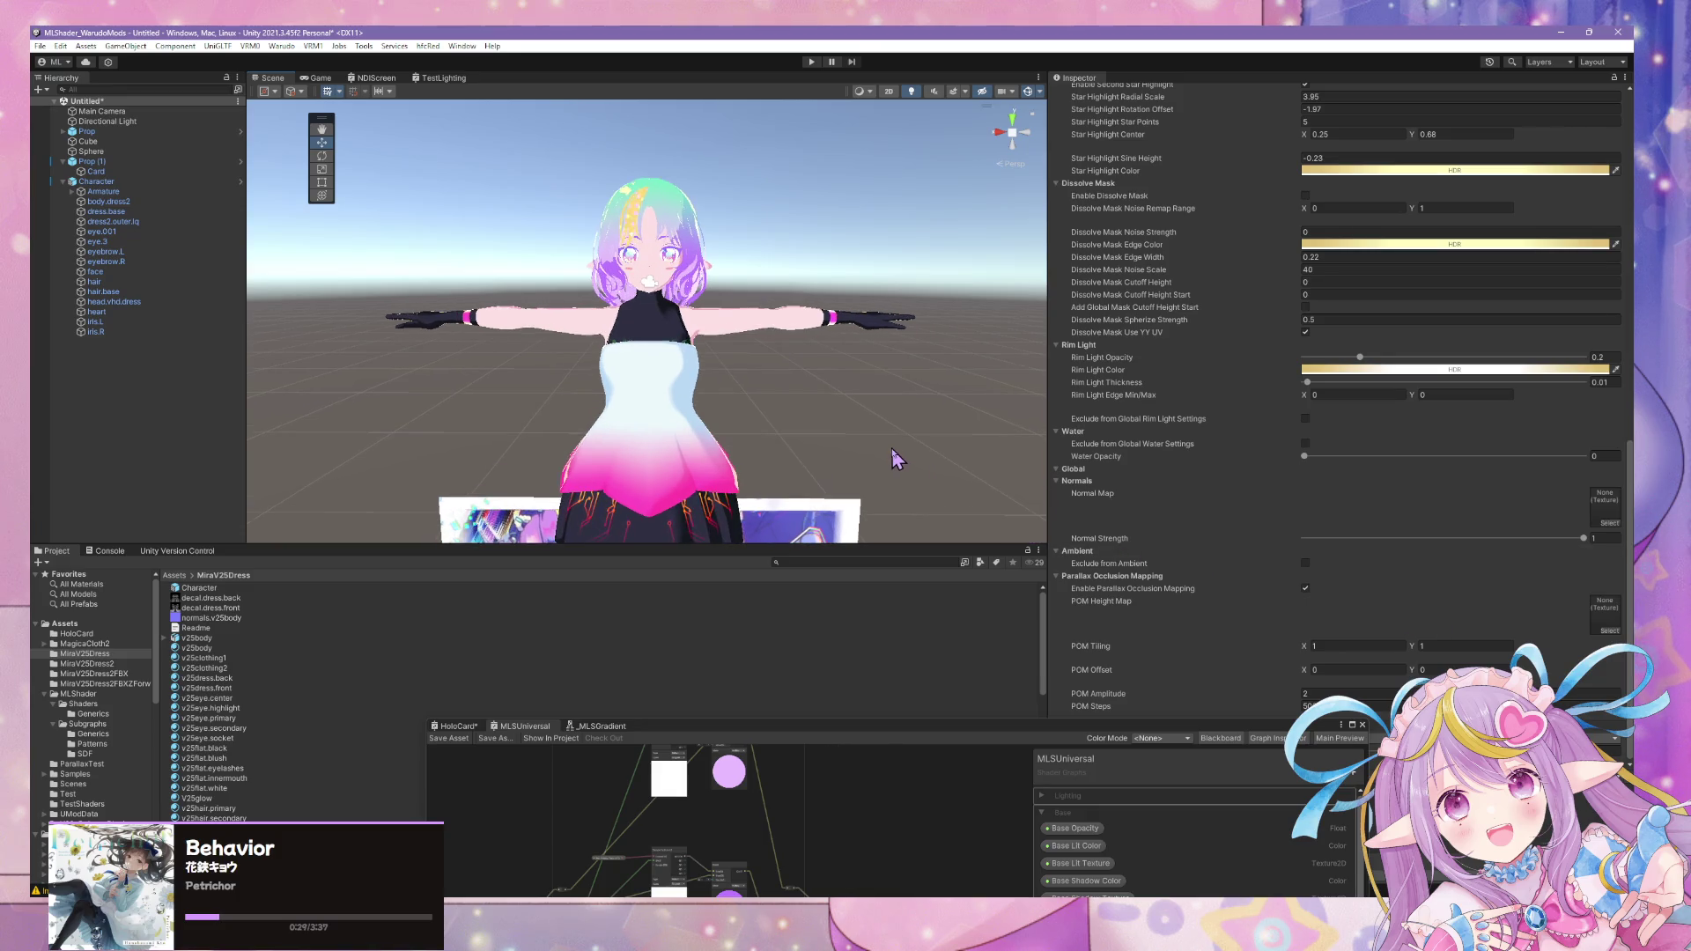
pyautogui.scroll(3, 893, 448)
# - Toggle Enable Parallax Occlusion Mapping on the front dress MLSUniversal material
pyautogui.click(1306, 590)
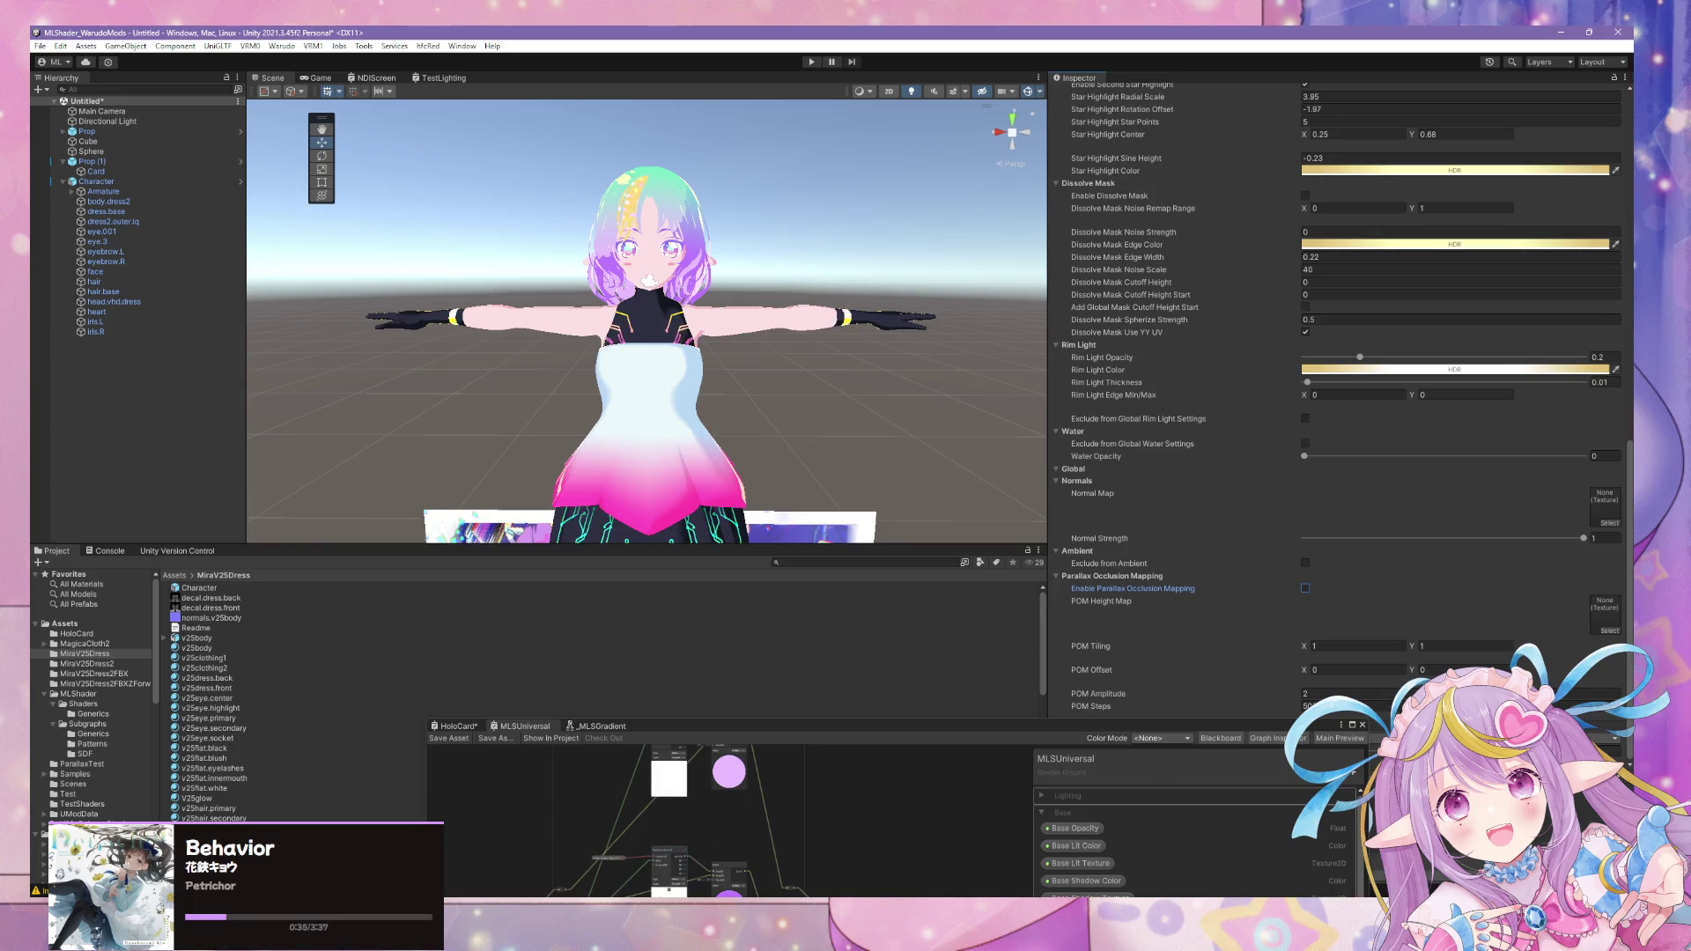
pyautogui.moveTo(615, 845)
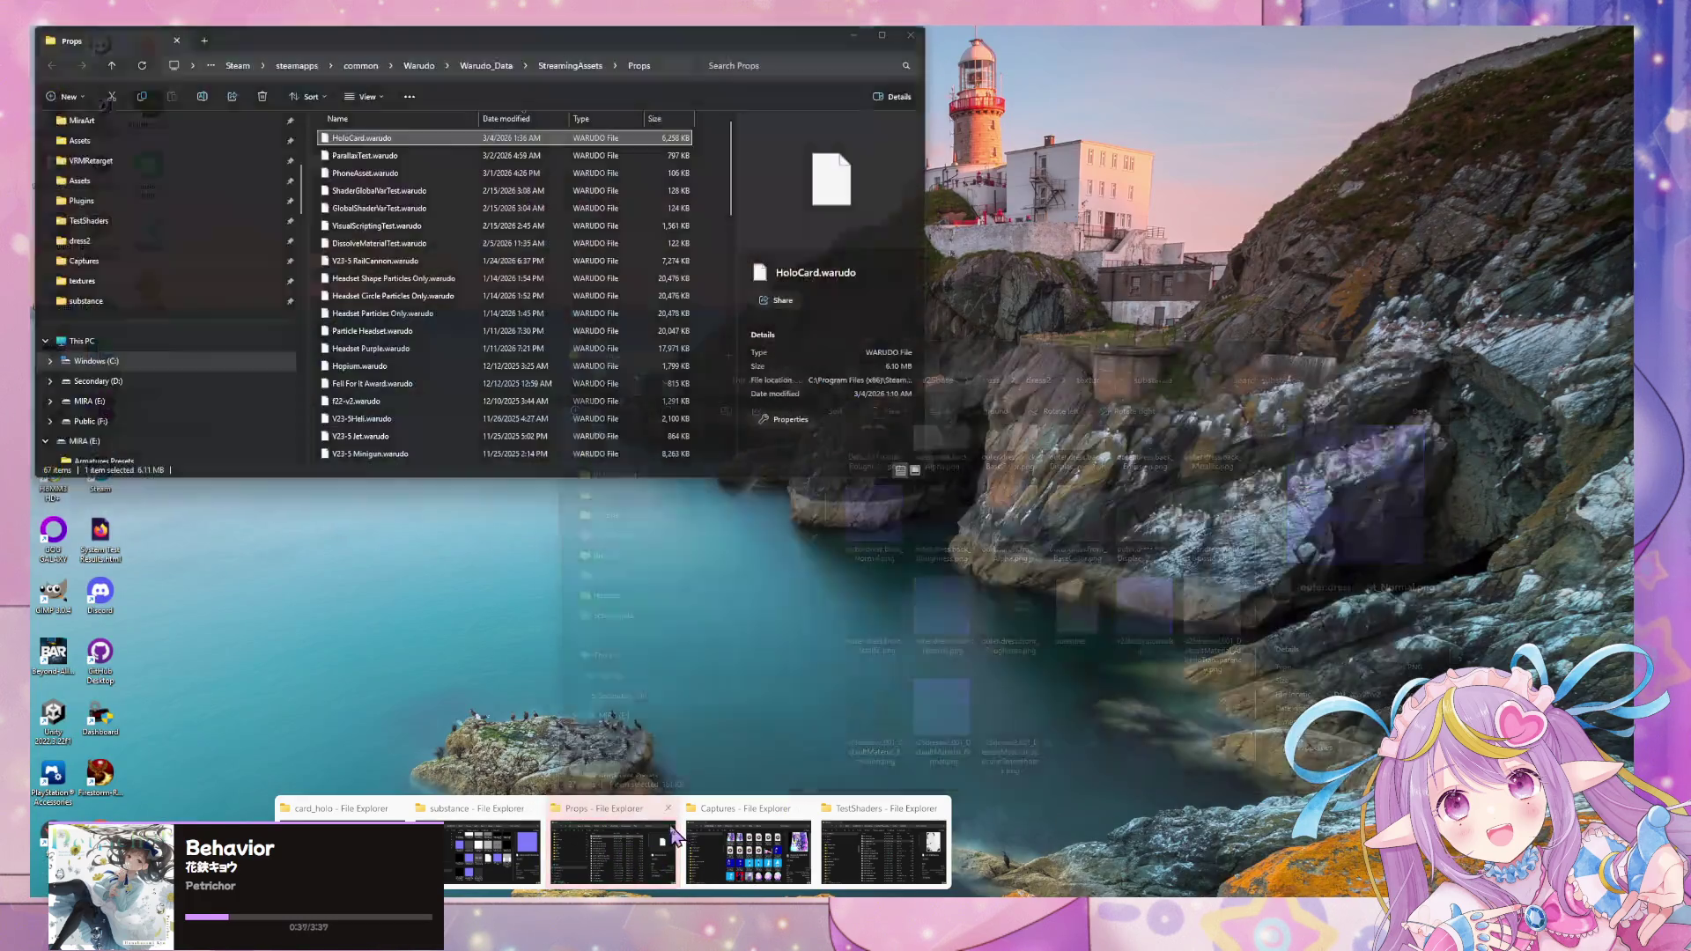
# - Check the substance textures folder, then show the MiraV25Dress2FBXZForward assets and select the outer dress material
pyautogui.click(513, 852)
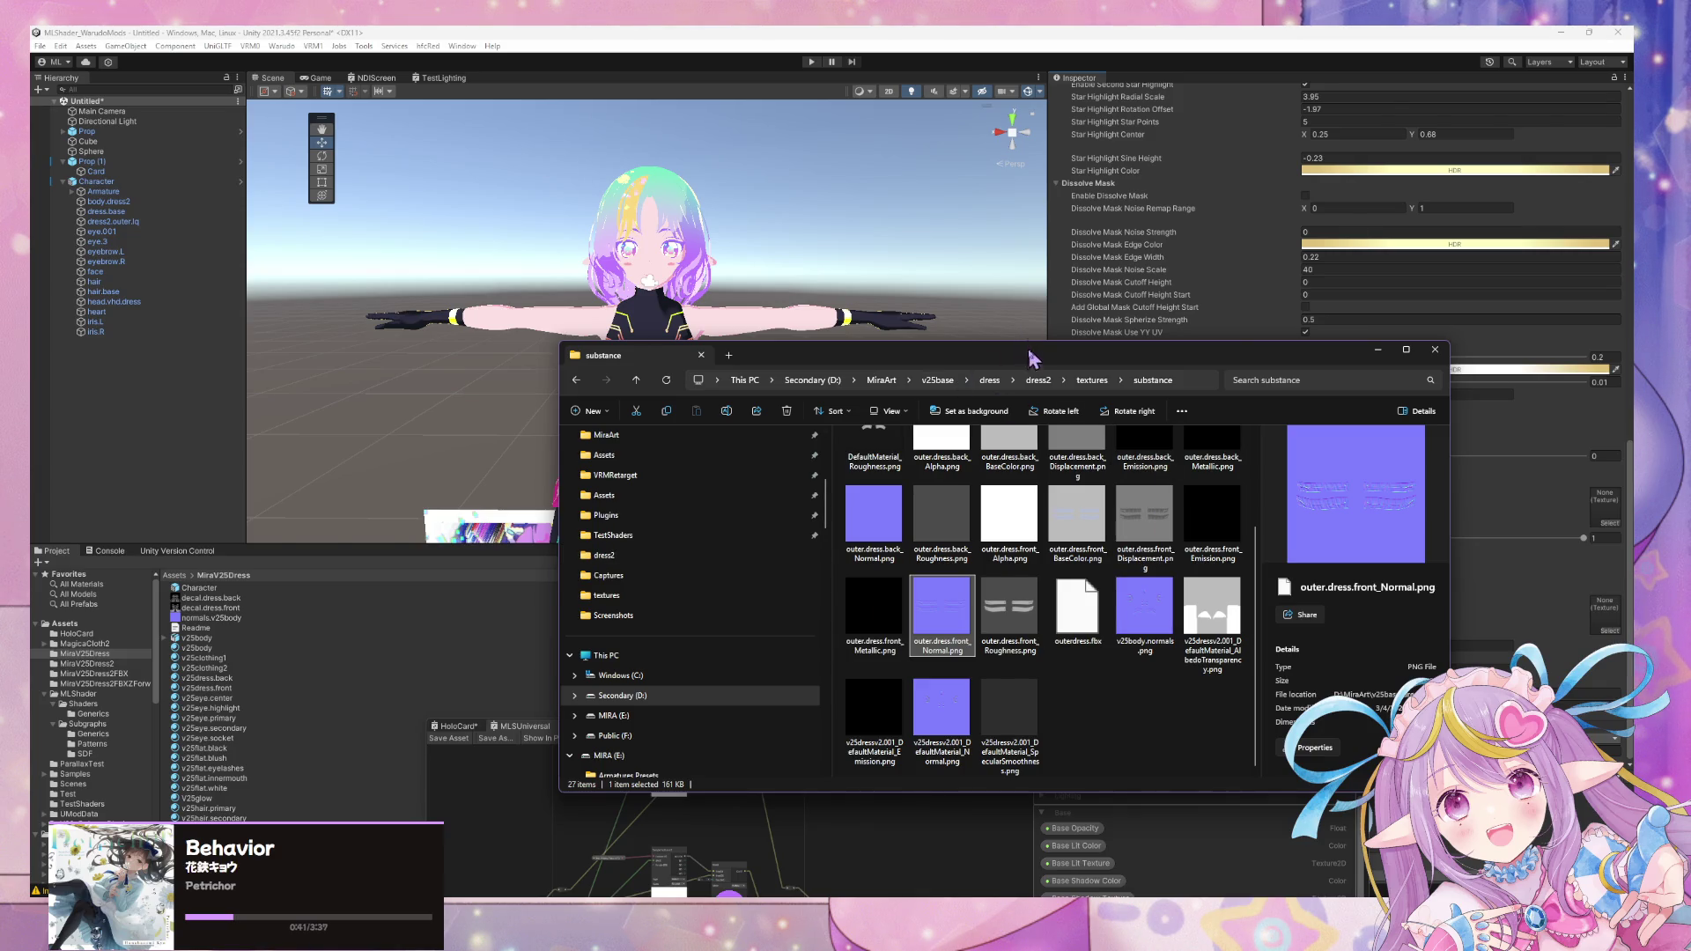
pyautogui.moveTo(1033, 348); pyautogui.dragTo(1210, 542)
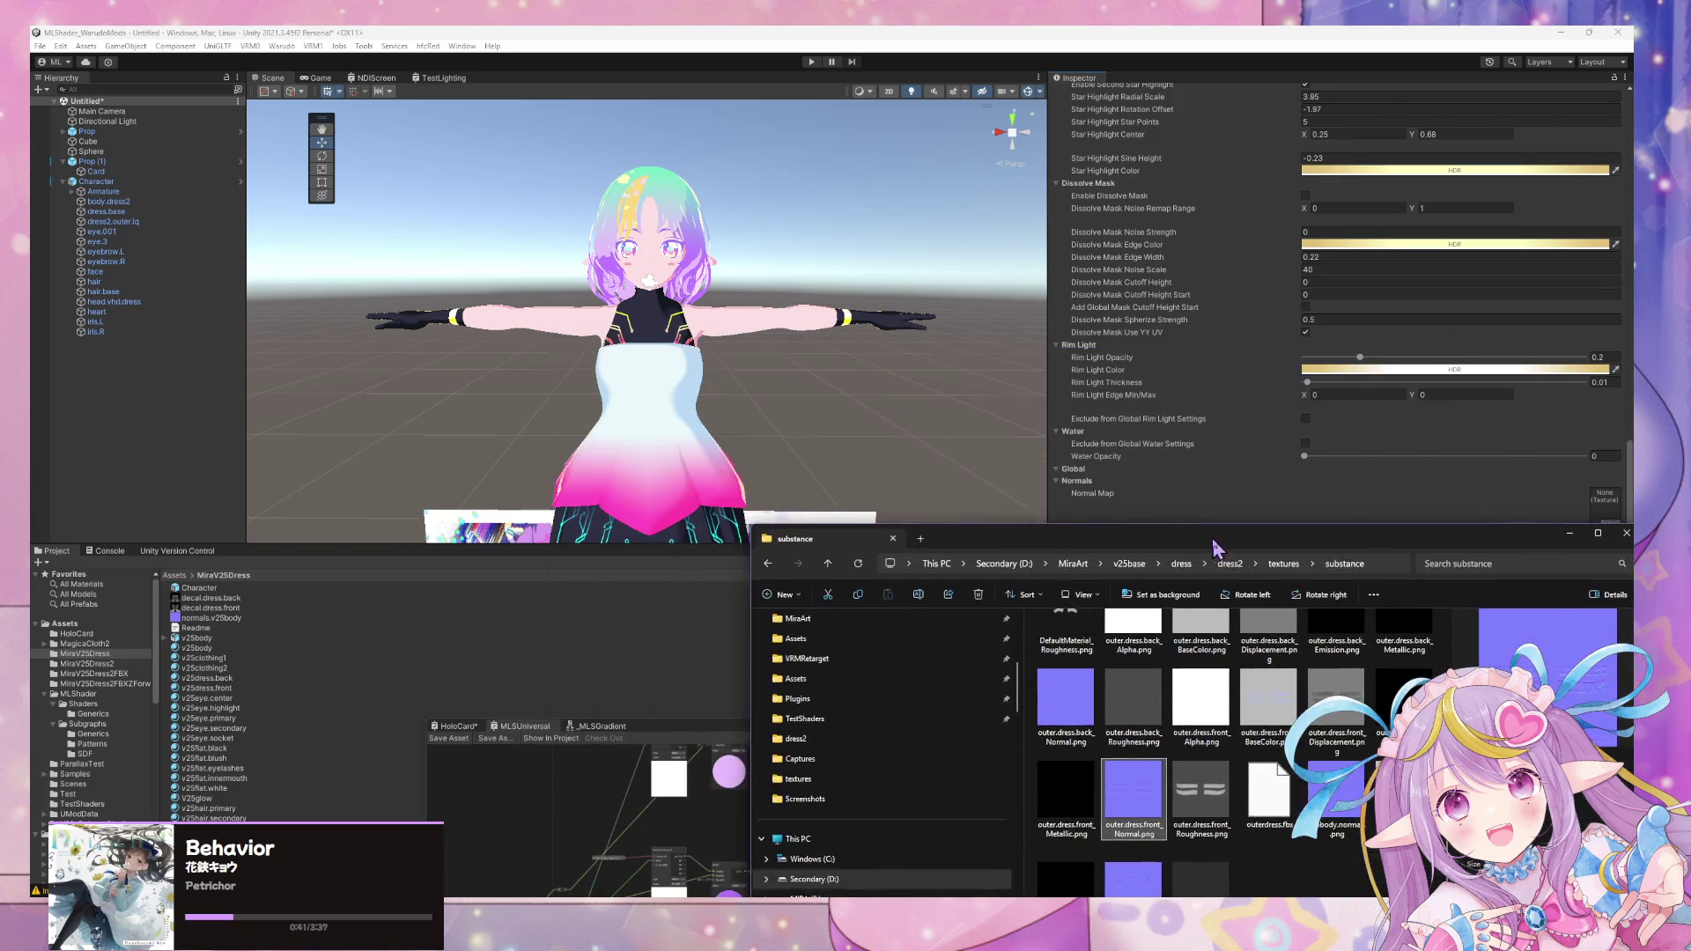
pyautogui.click(100, 673)
pyautogui.click(106, 683)
pyautogui.click(244, 697)
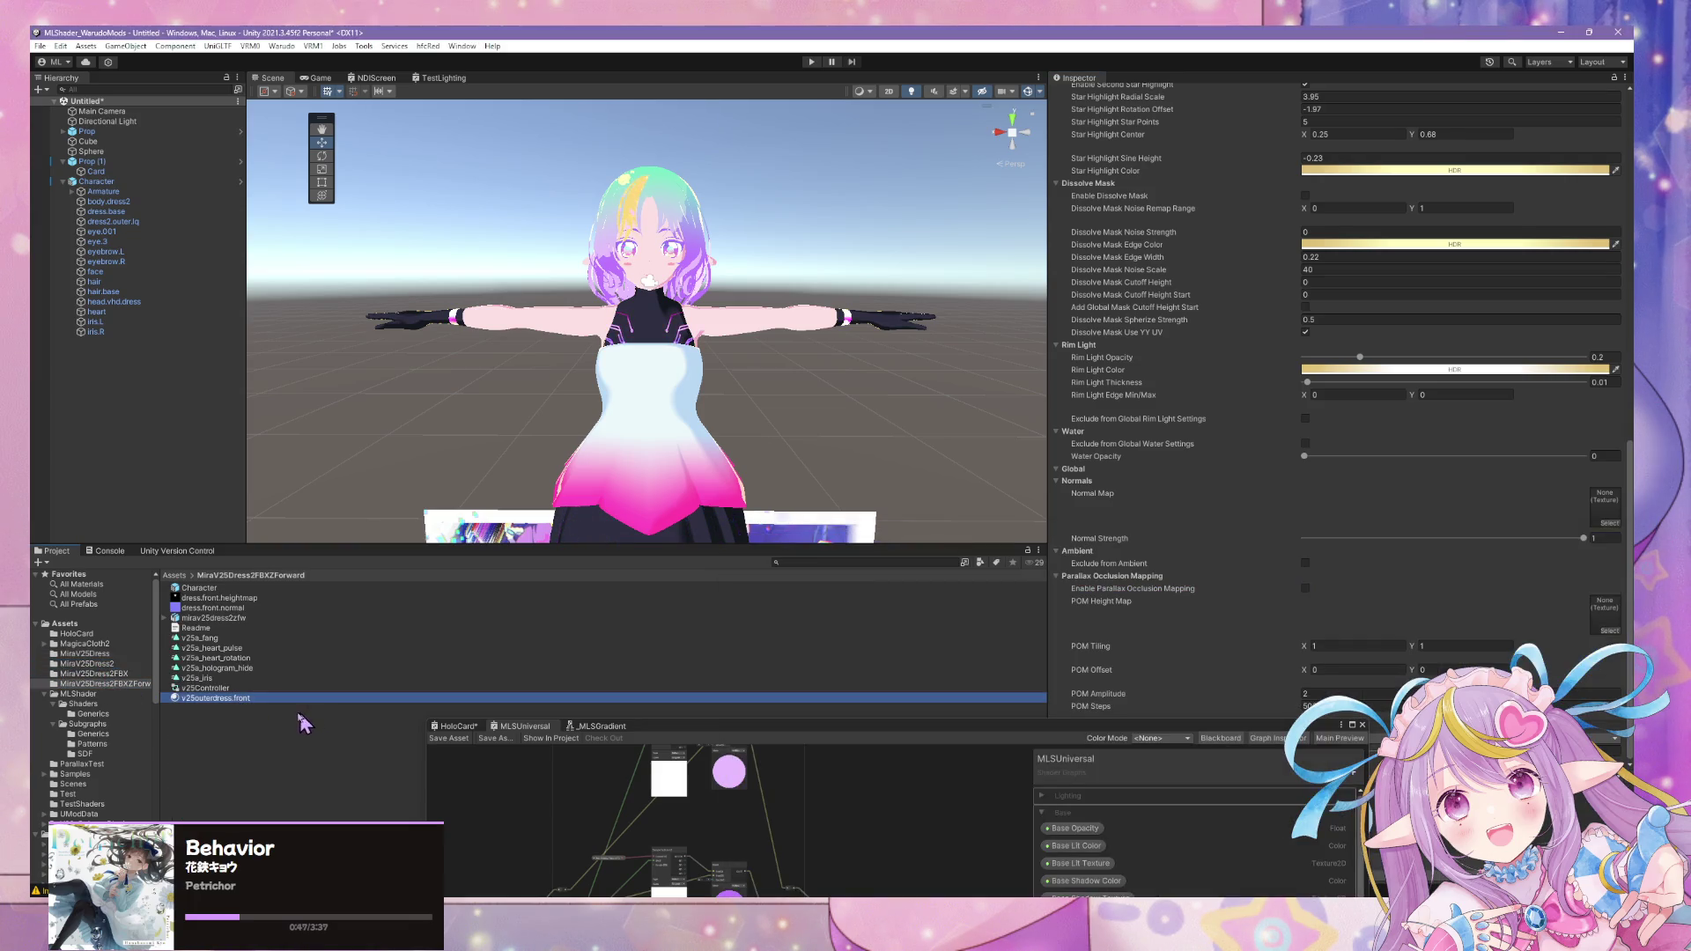
# - Rename the duplicated material to v25outerdress.back, select it and bring up the dress model's import settings
pyautogui.click(268, 699)
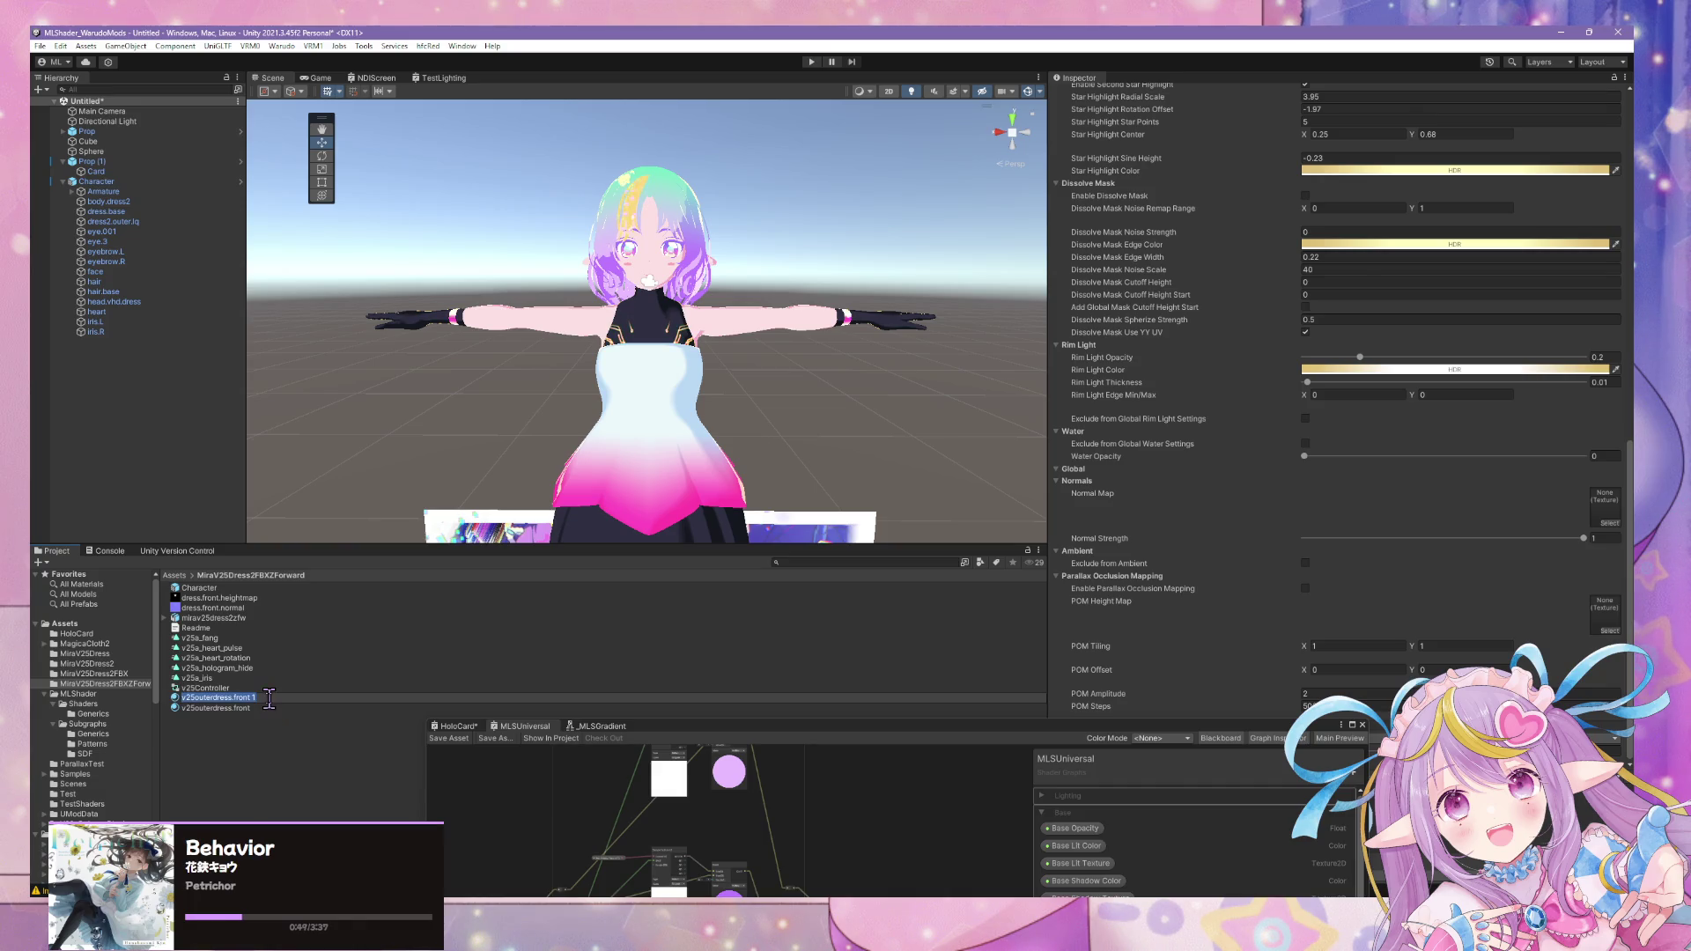
pyautogui.press('BackSpace')
pyautogui.press('BackSpace')
pyautogui.press('BackSpace')
pyautogui.write('back')
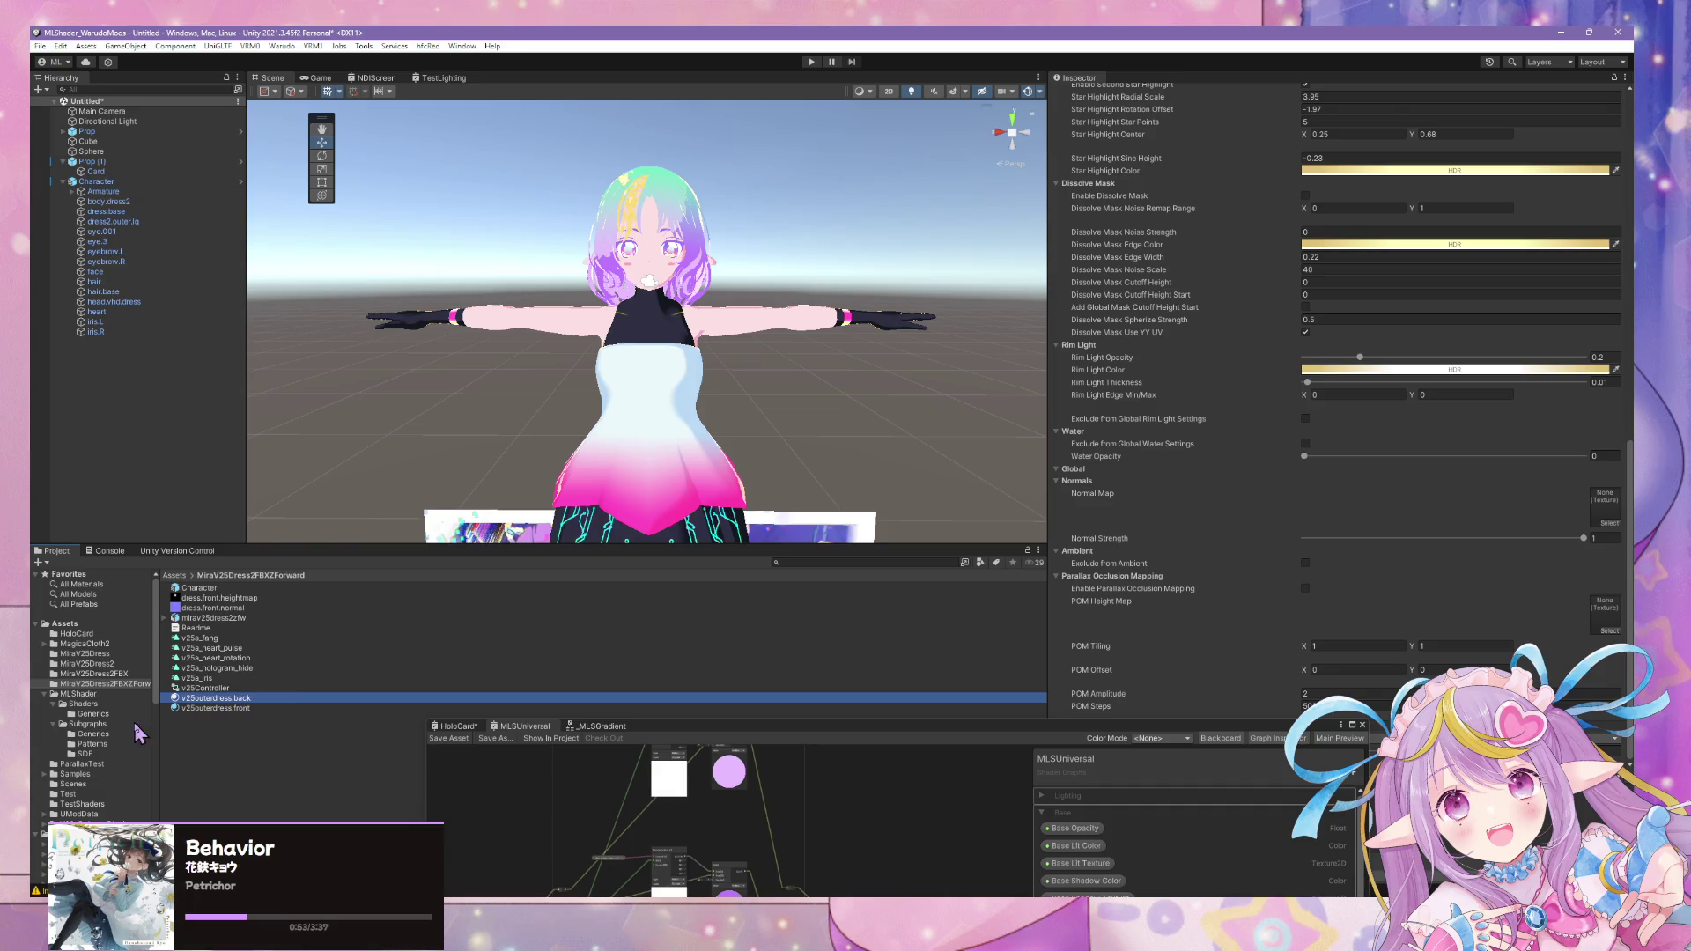
pyautogui.click(249, 708)
pyautogui.press('Up')
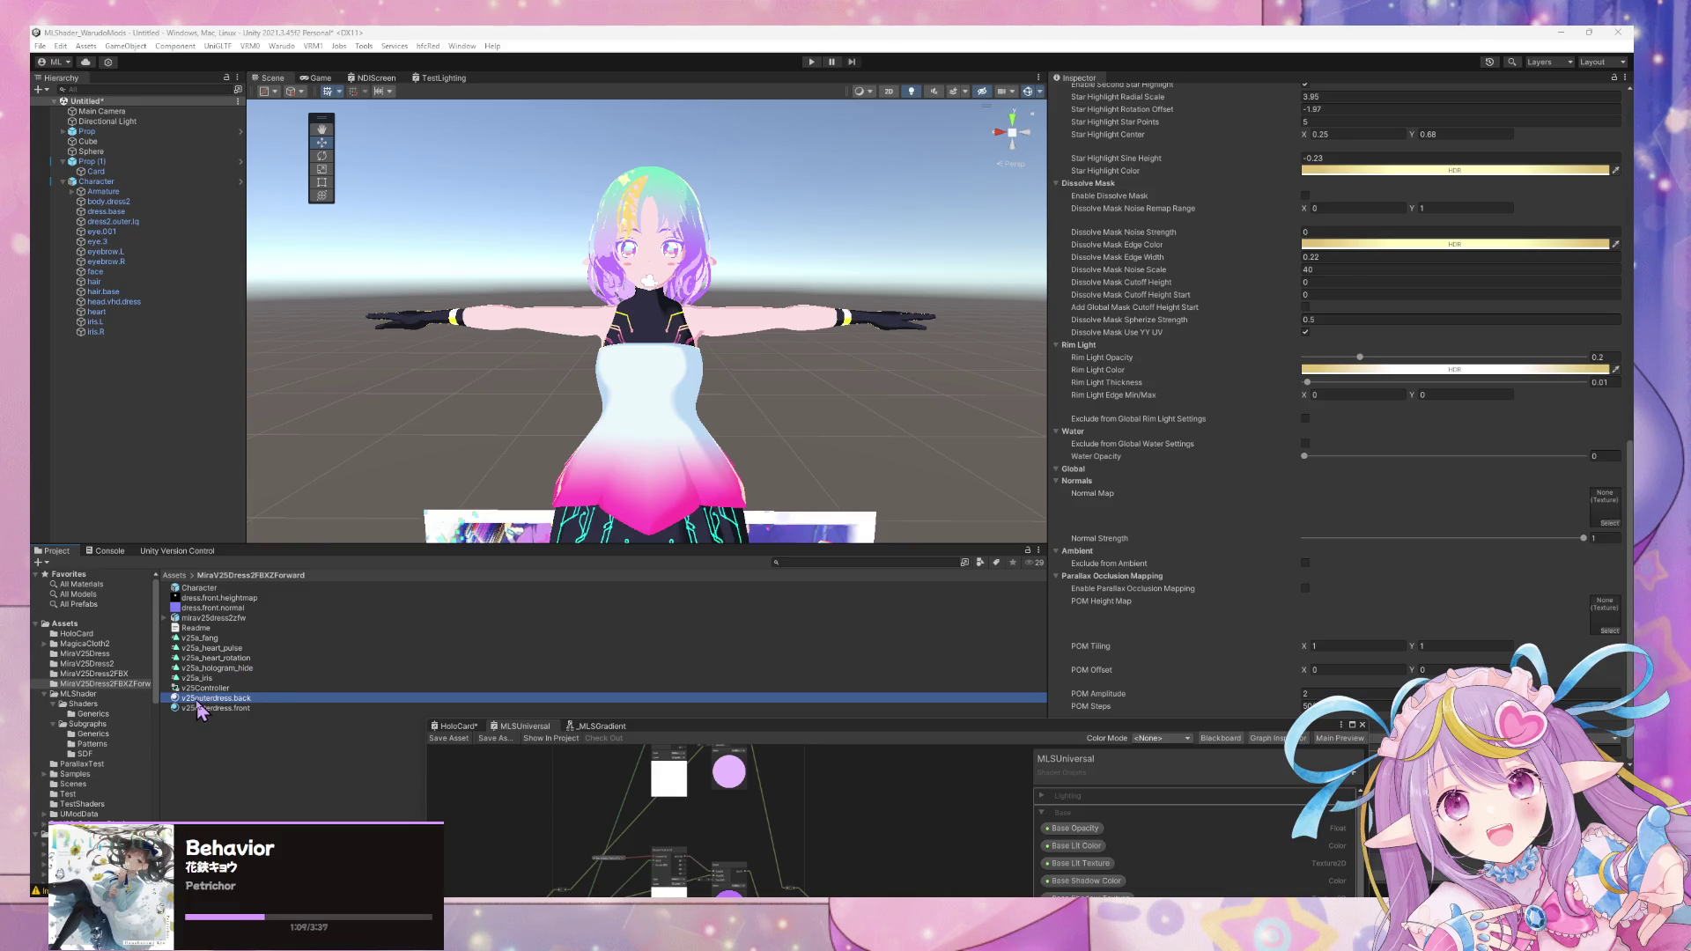
pyautogui.scroll(5, 1166, 449)
pyautogui.scroll(5, 1170, 468)
pyautogui.scroll(5, 1169, 470)
pyautogui.moveTo(744, 429)
pyautogui.mouseDown(button='right')
pyautogui.moveTo(675, 457)
pyautogui.moveTo(640, 439)
pyautogui.mouseUp(button='right')
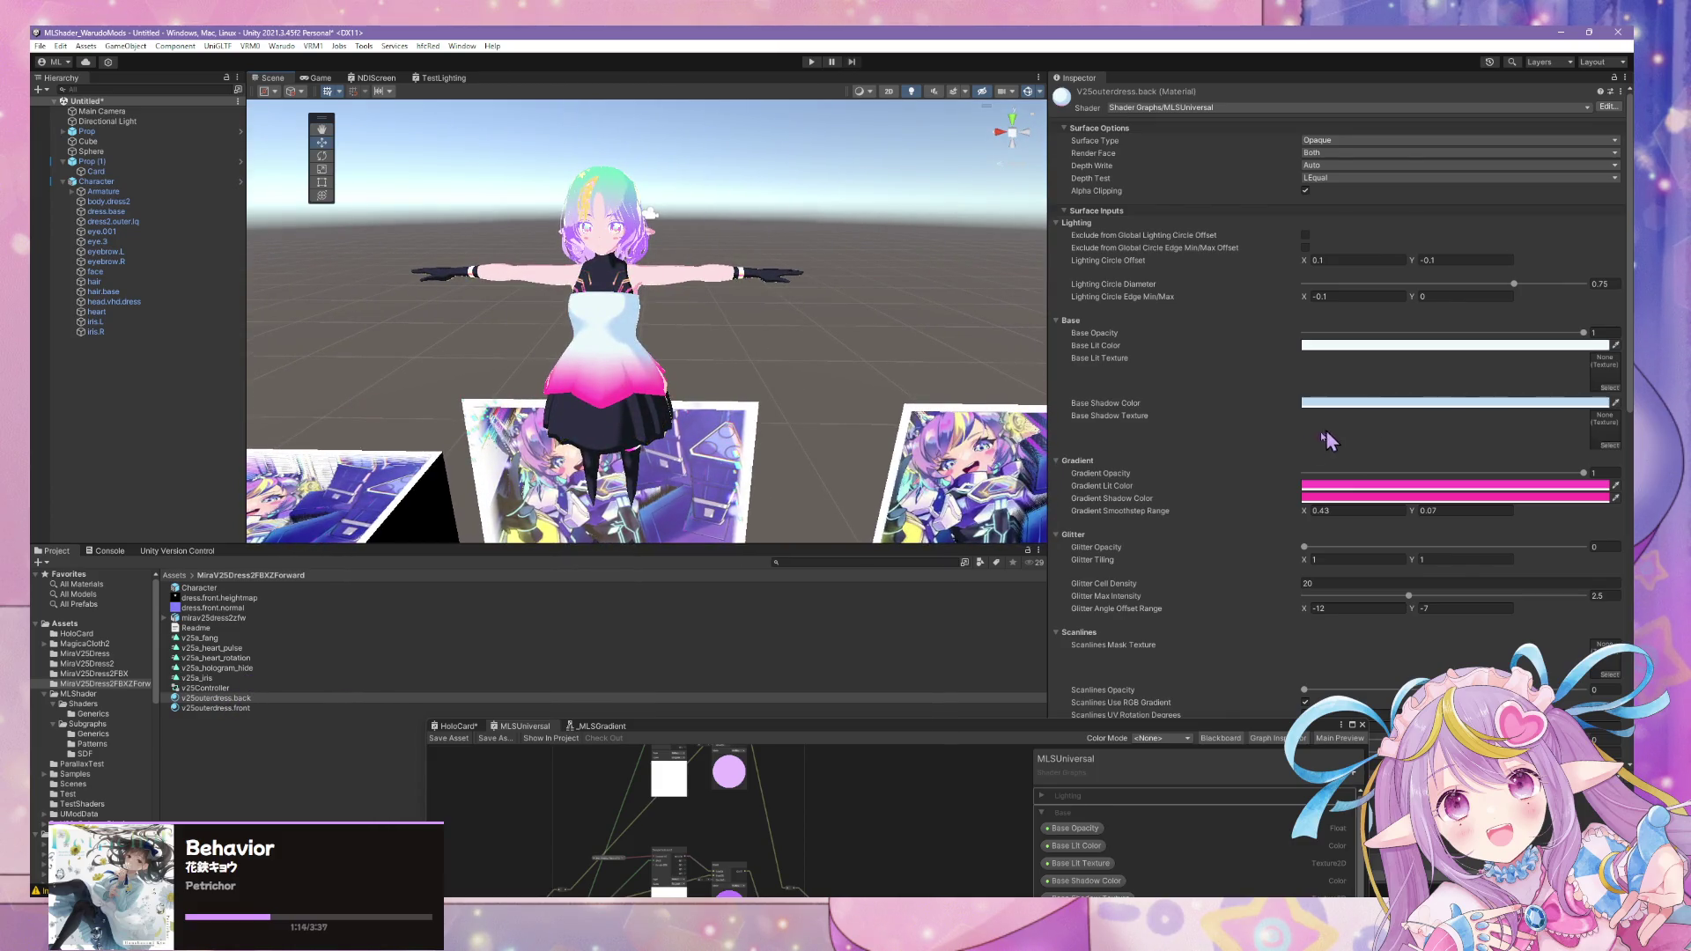
pyautogui.click(218, 617)
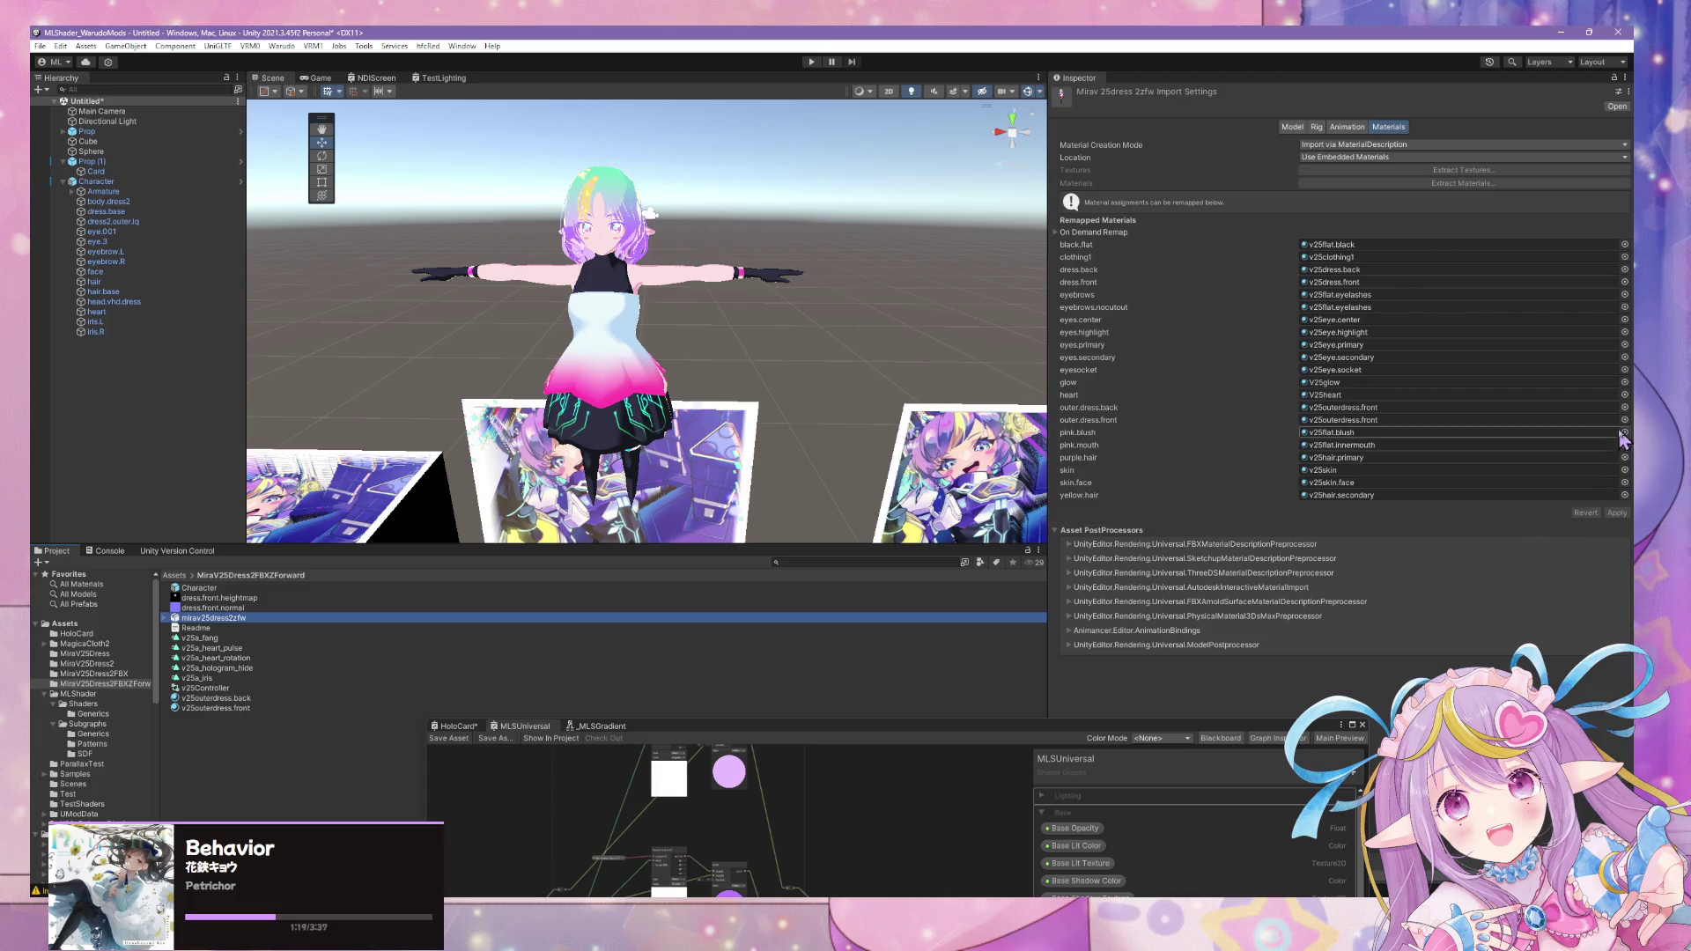
# - Remap the outer.dress.back slot to v25outerdress.back and apply the model reimport
pyautogui.click(1624, 420)
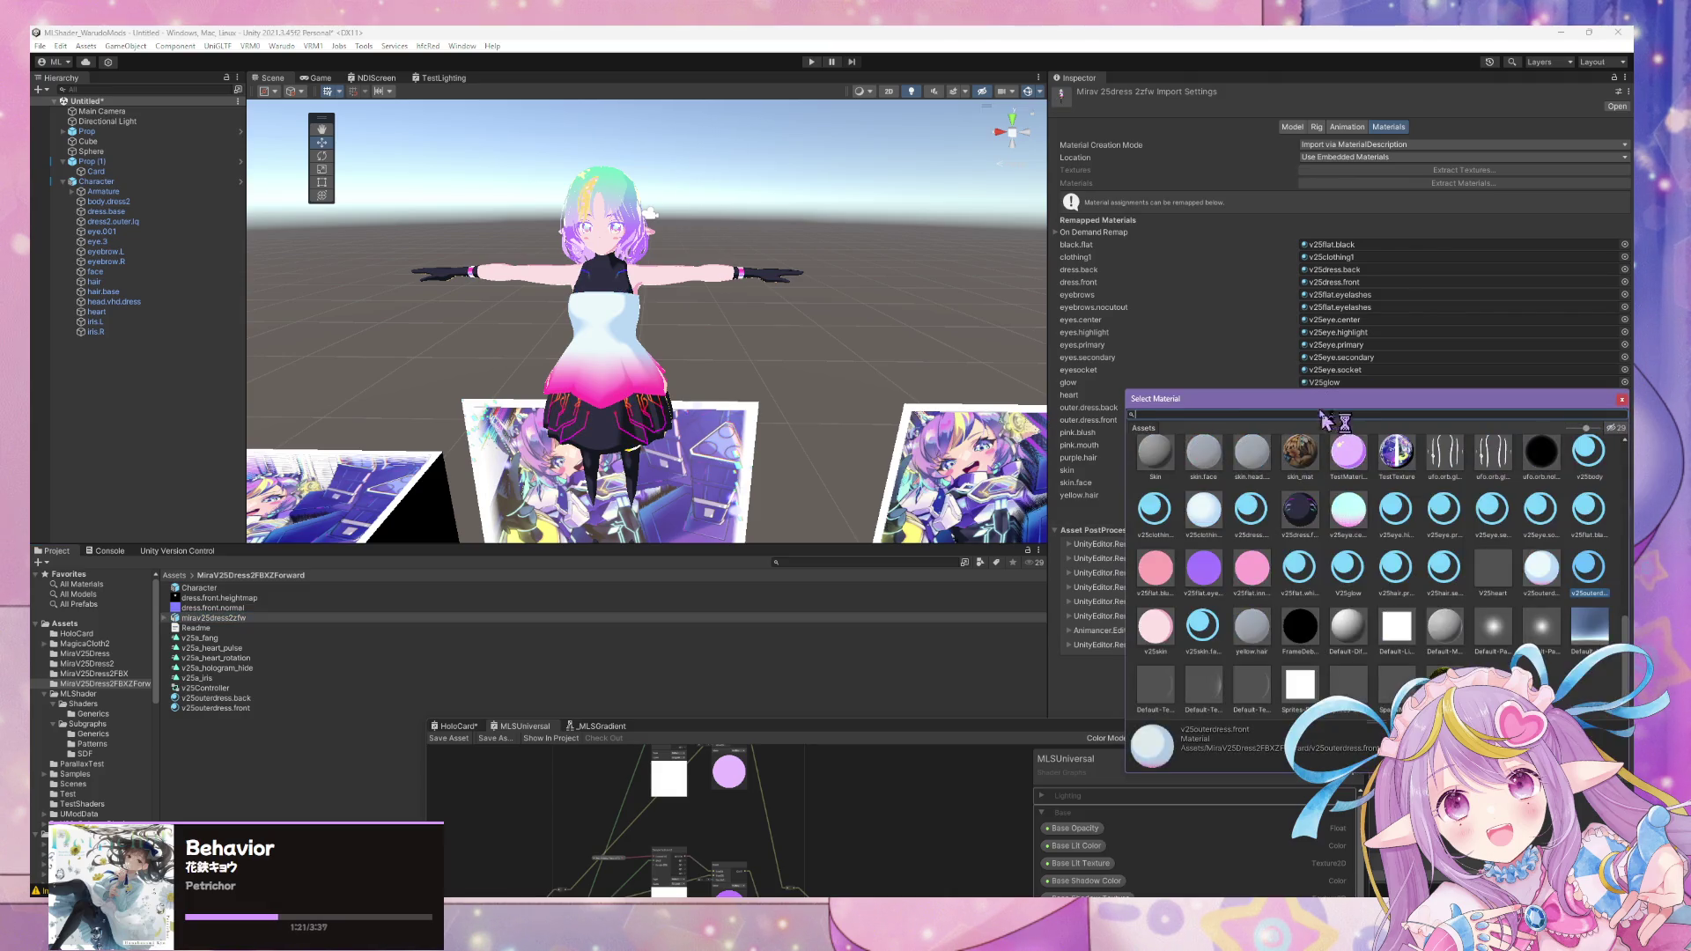
pyautogui.write('back')
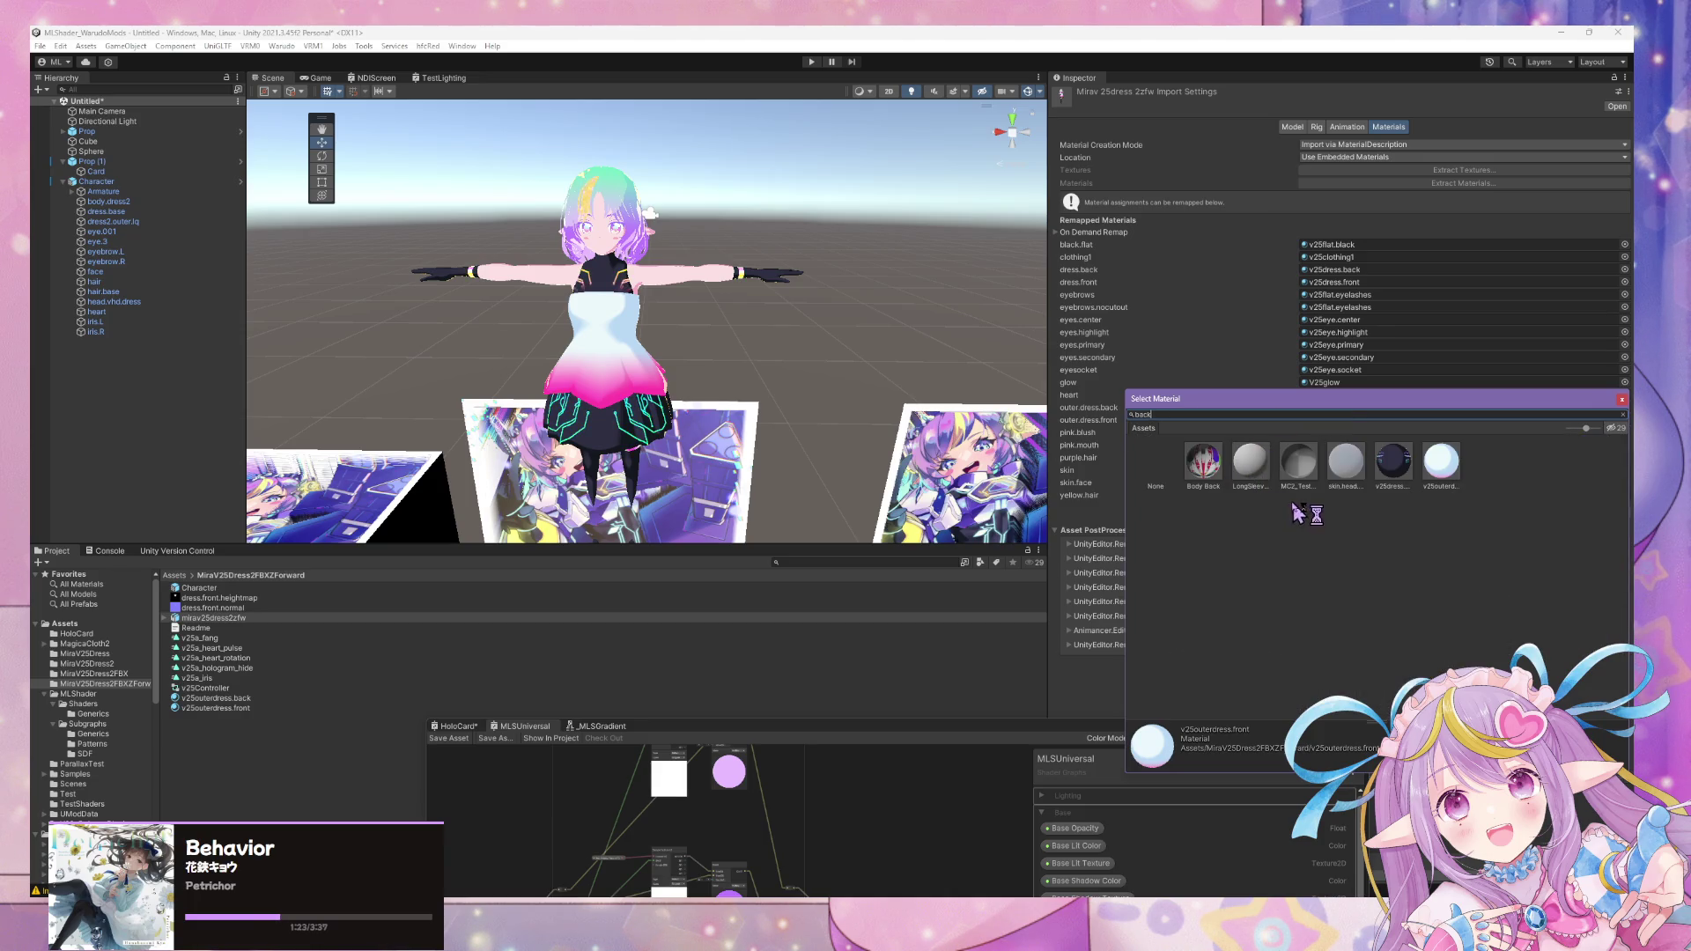
pyautogui.doubleClick(1440, 465)
pyautogui.click(1616, 512)
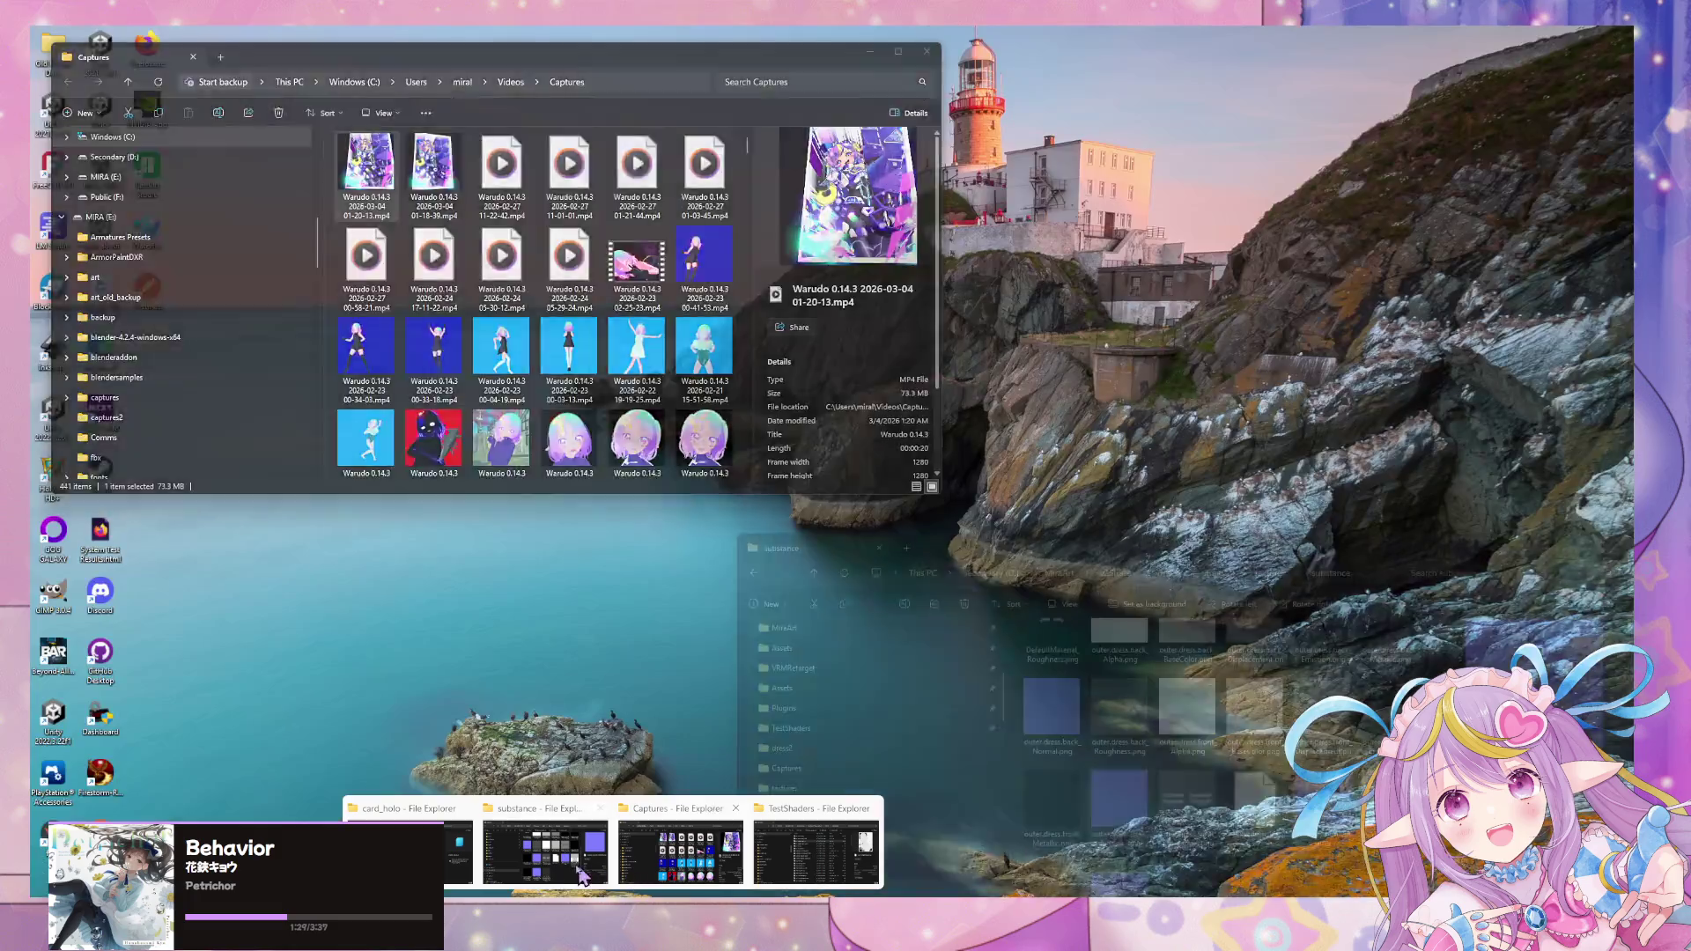
pyautogui.click(701, 847)
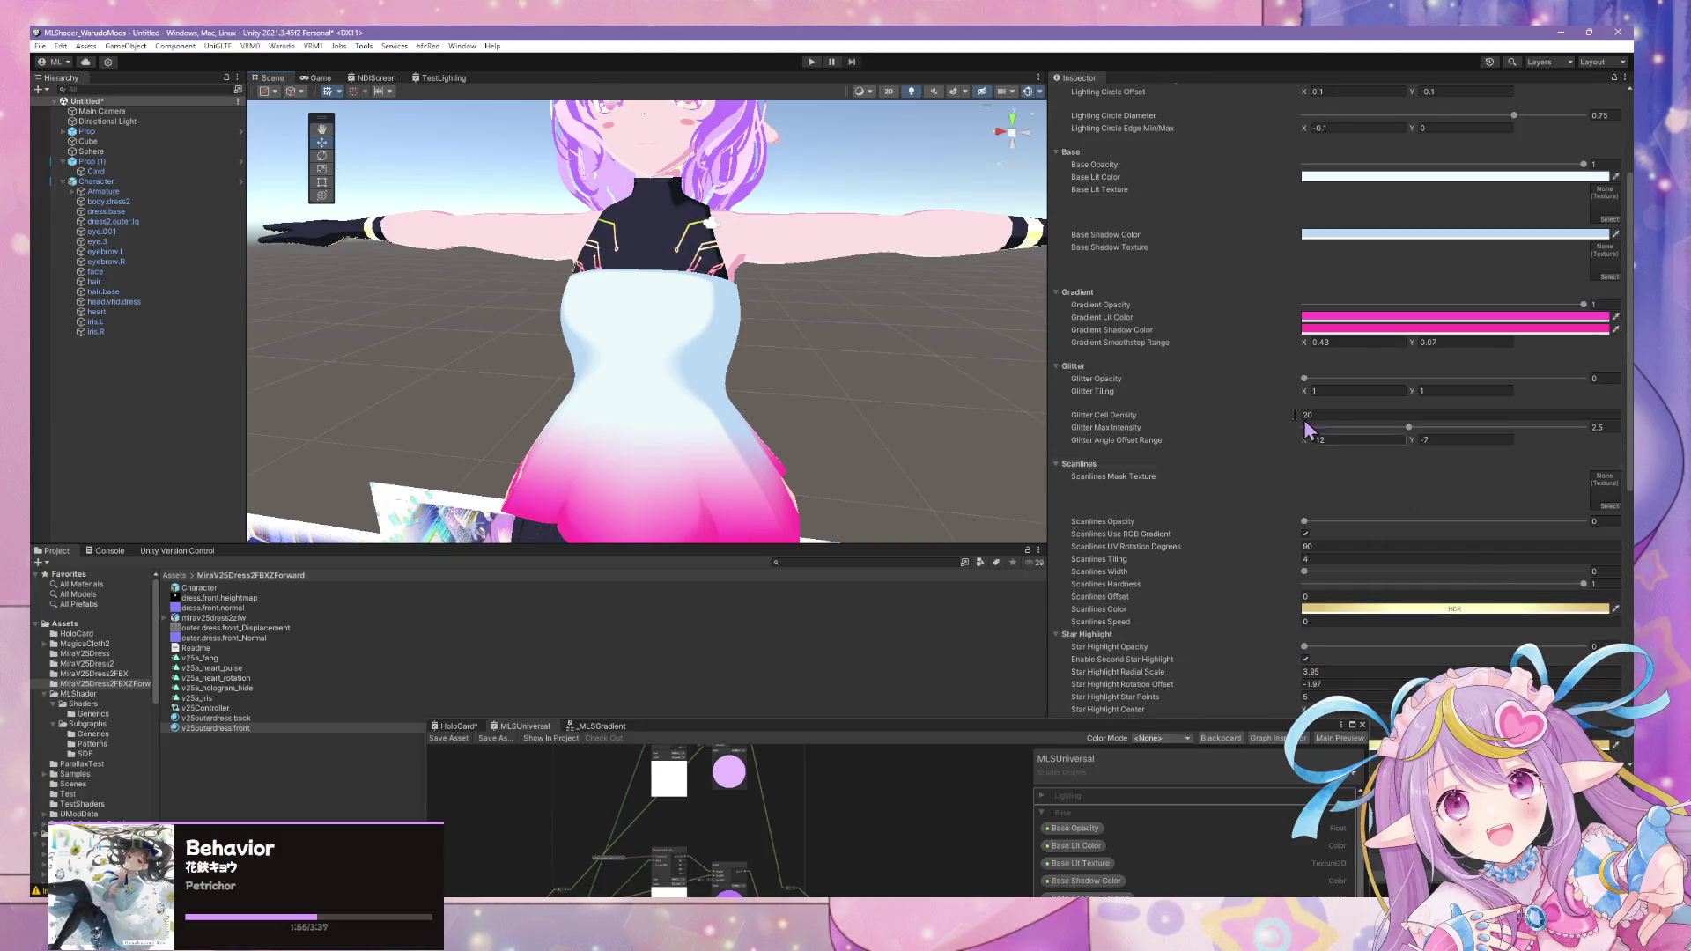
pyautogui.scroll(2, 1216, 465)
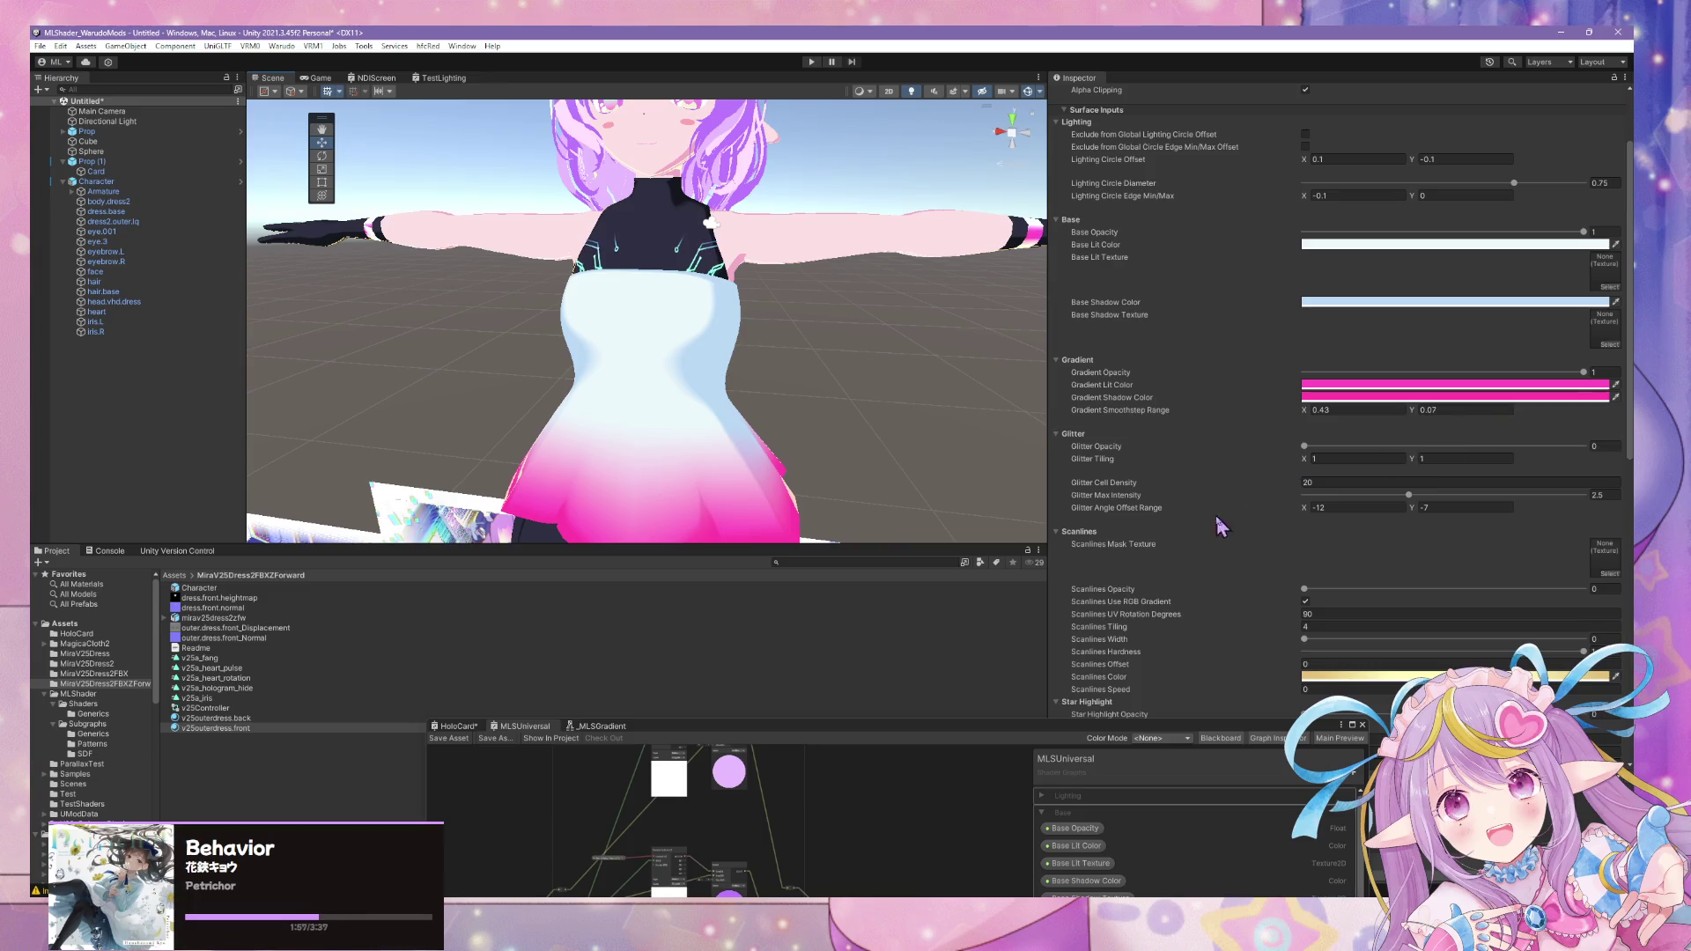
pyautogui.scroll(-5, 1474, 507)
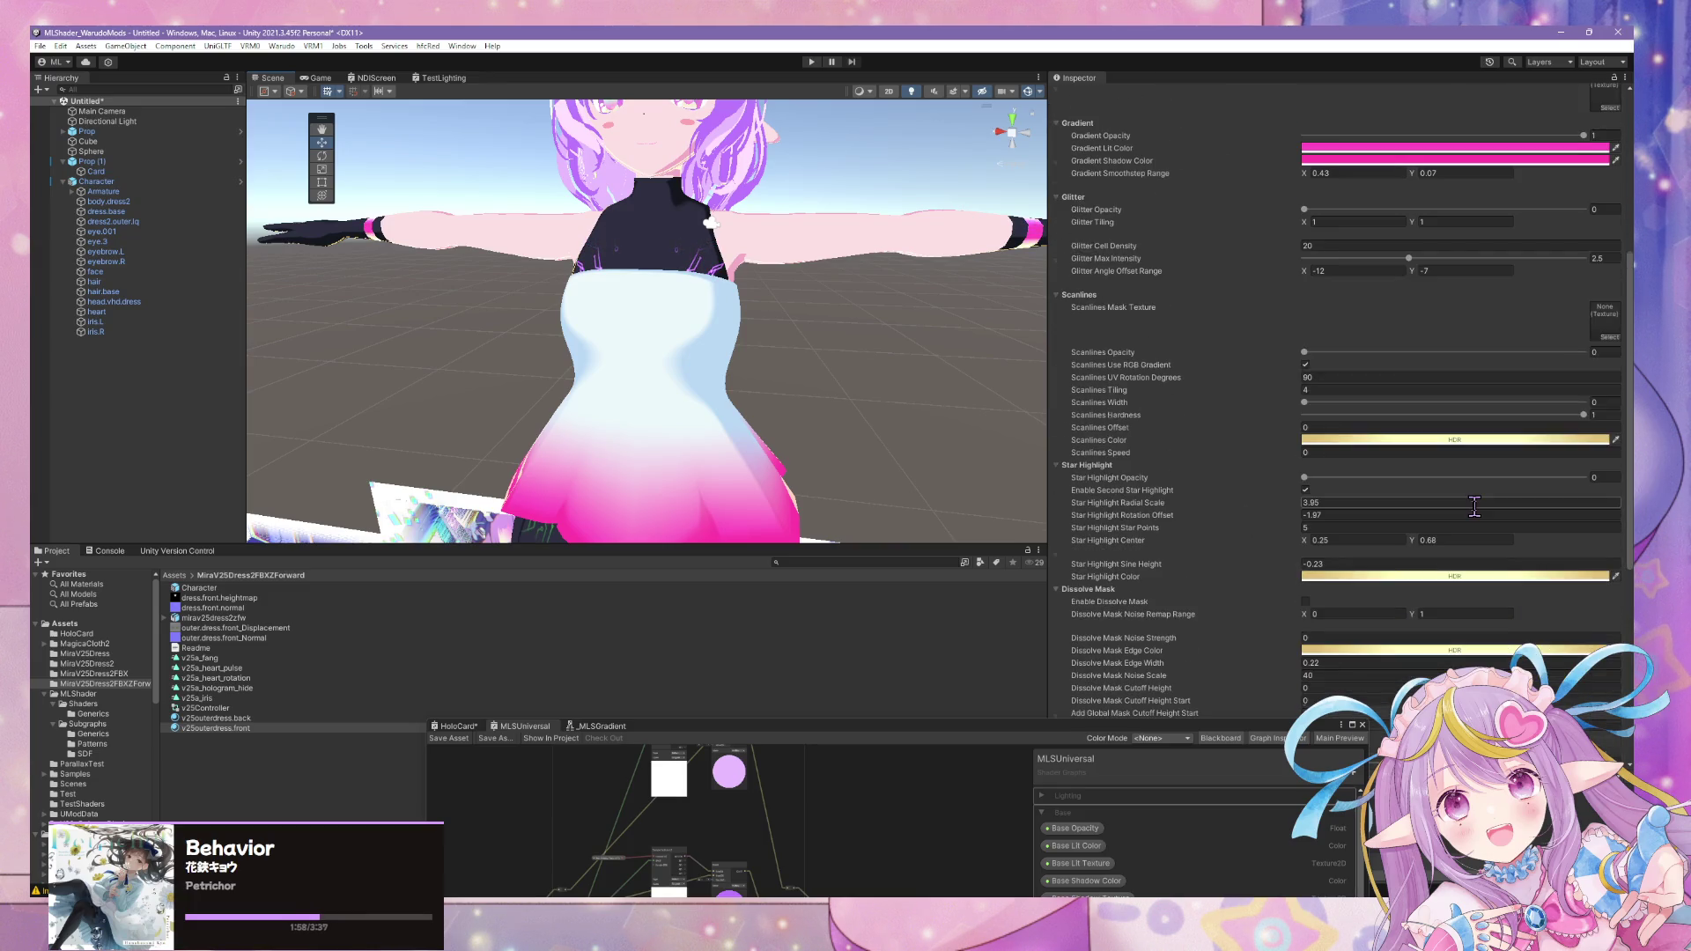
pyautogui.scroll(-3, 1475, 506)
pyautogui.scroll(-5, 1475, 506)
# - Assign outer.dress.front_Normal as the front dress material's normal map
pyautogui.click(1606, 522)
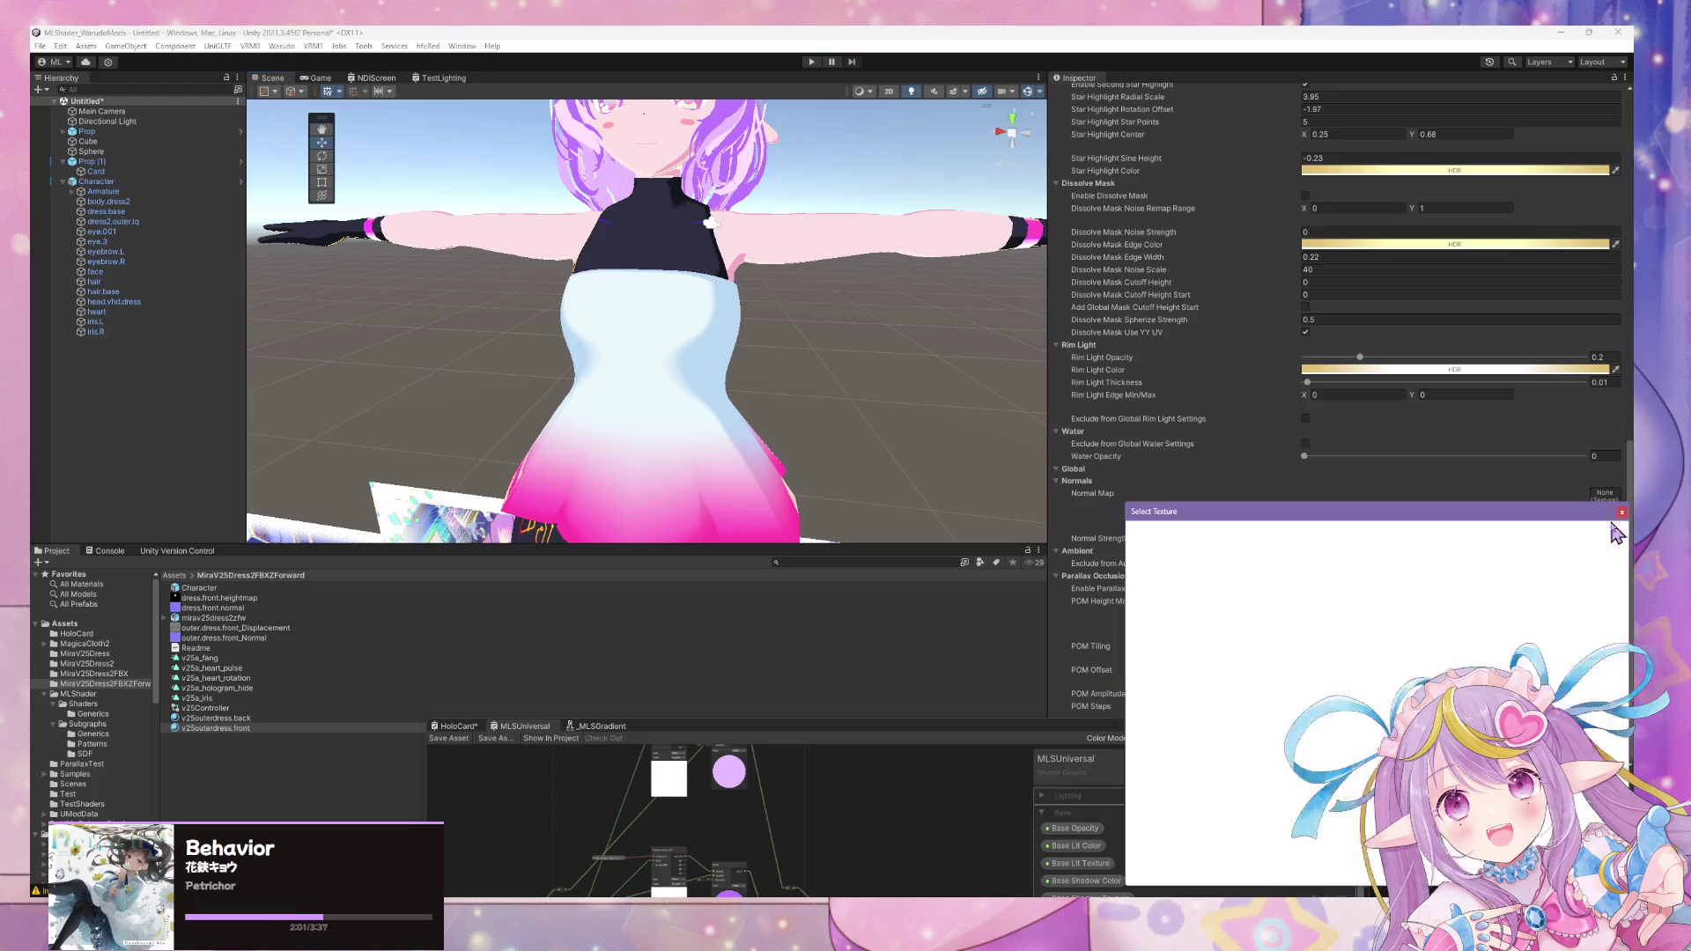
pyautogui.click(1621, 515)
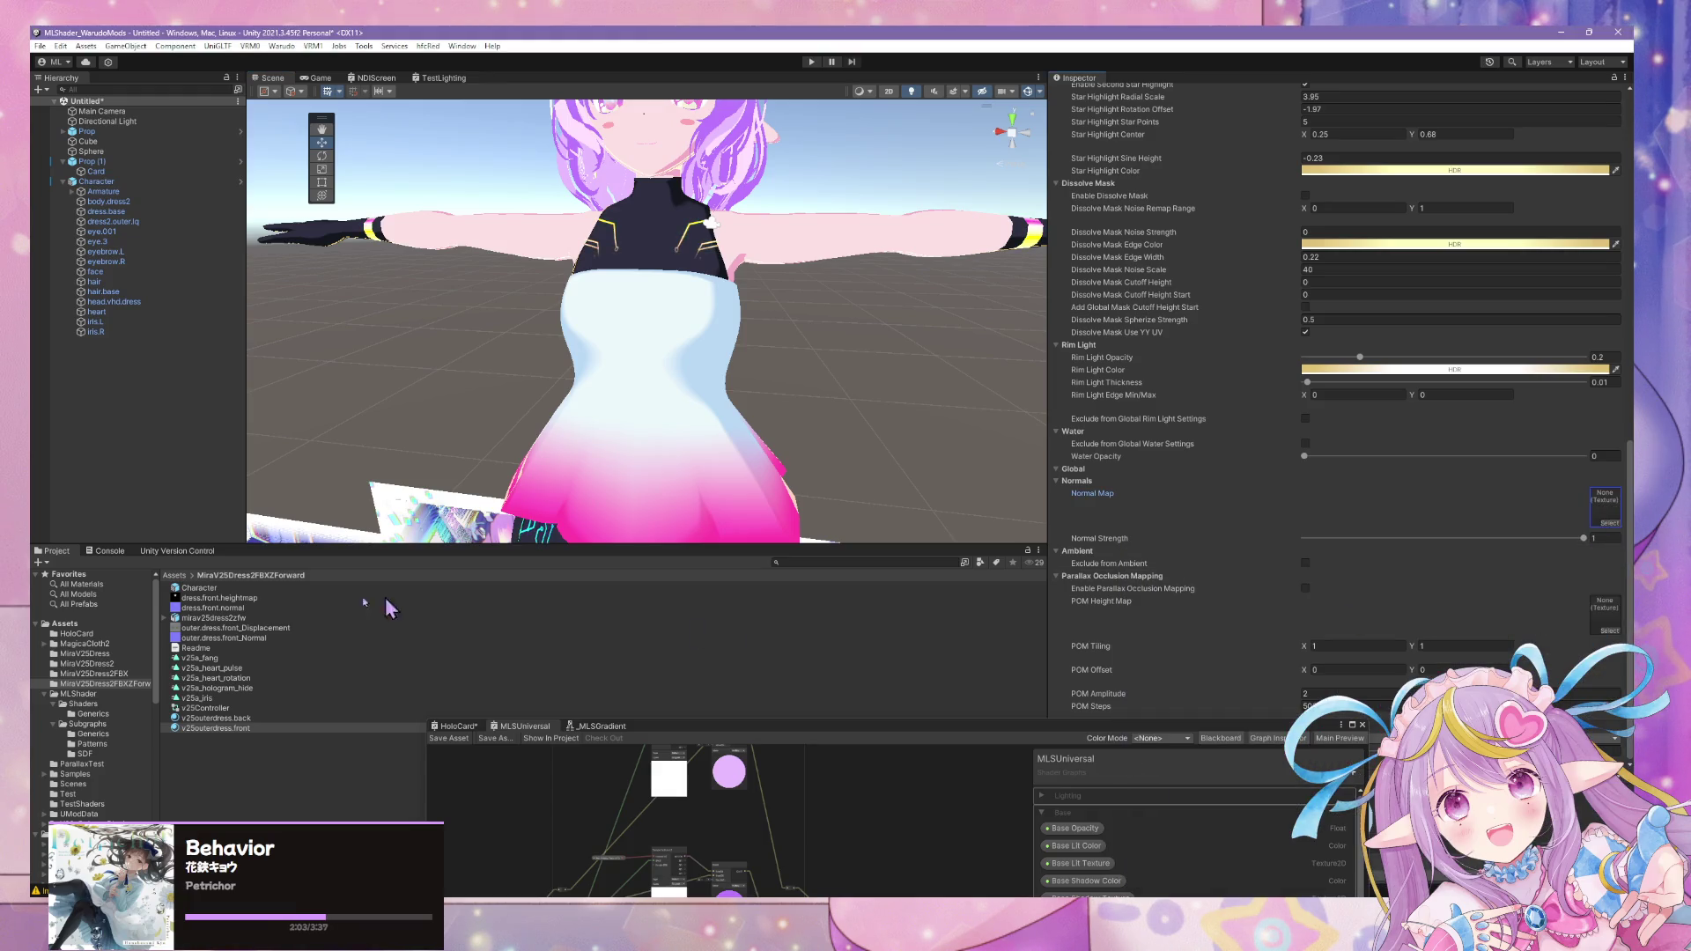
pyautogui.moveTo(263, 651); pyautogui.dragTo(1615, 515)
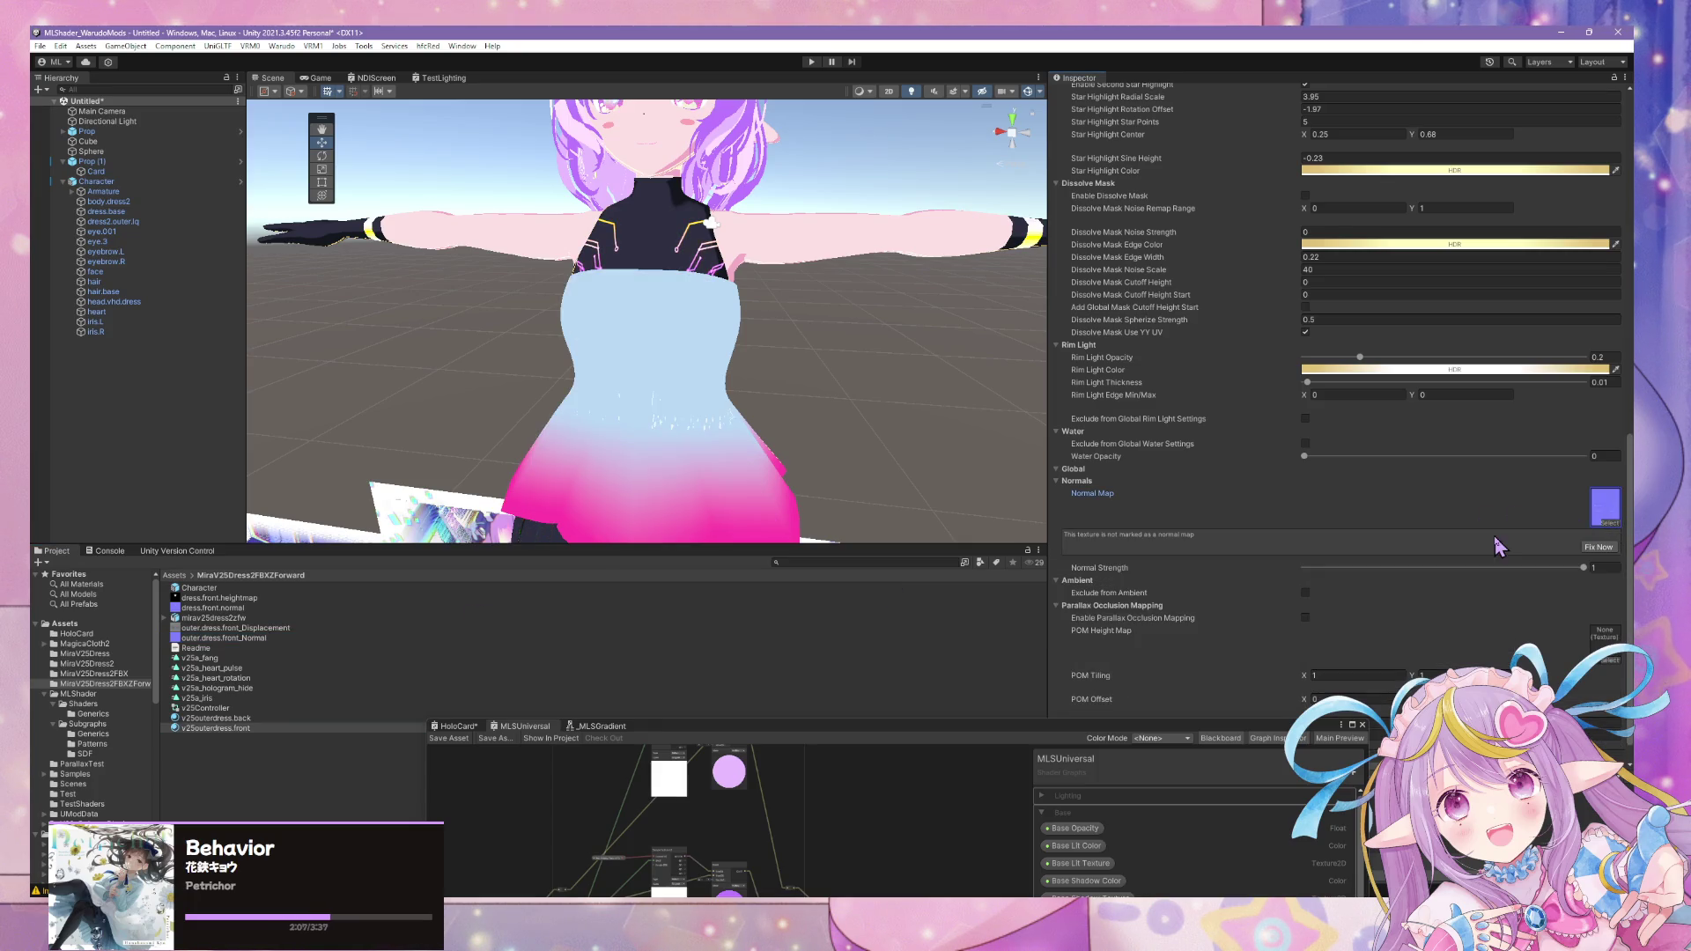
pyautogui.moveTo(814, 377)
pyautogui.mouseDown(button='right')
pyautogui.moveTo(735, 309)
pyautogui.moveTo(718, 357)
pyautogui.mouseUp(button='right')
pyautogui.press('w')
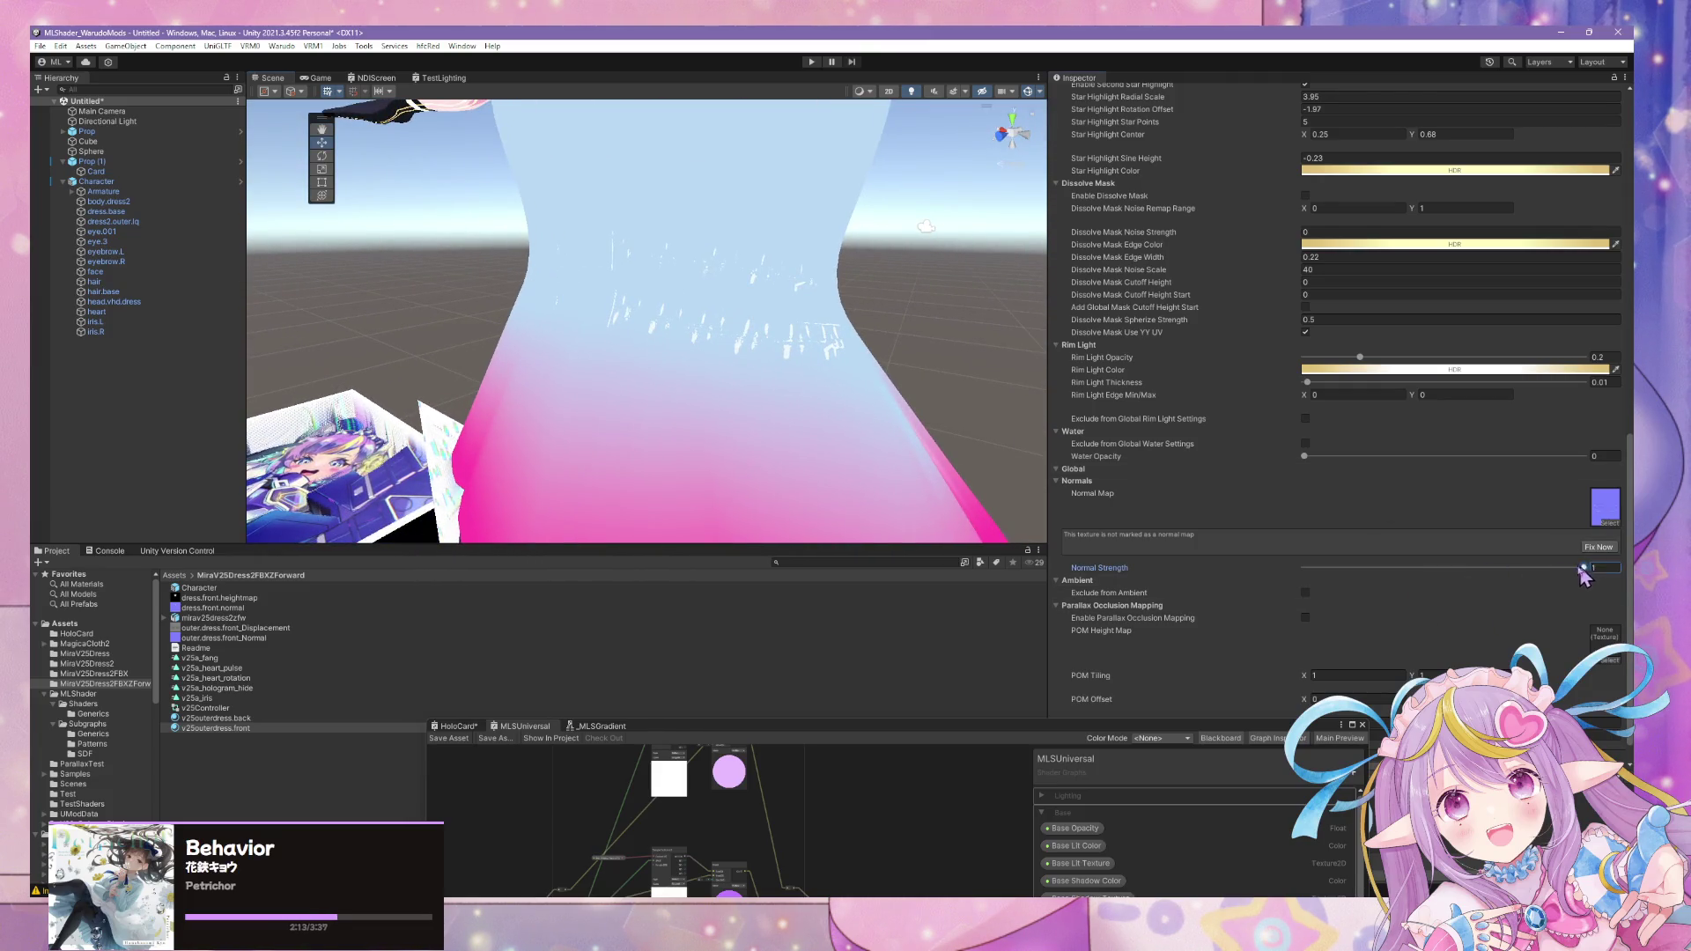
# - Mark the texture as a normal map with Fix Now and tune the normal strength up toward 1
pyautogui.moveTo(1585, 569); pyautogui.dragTo(1371, 569)
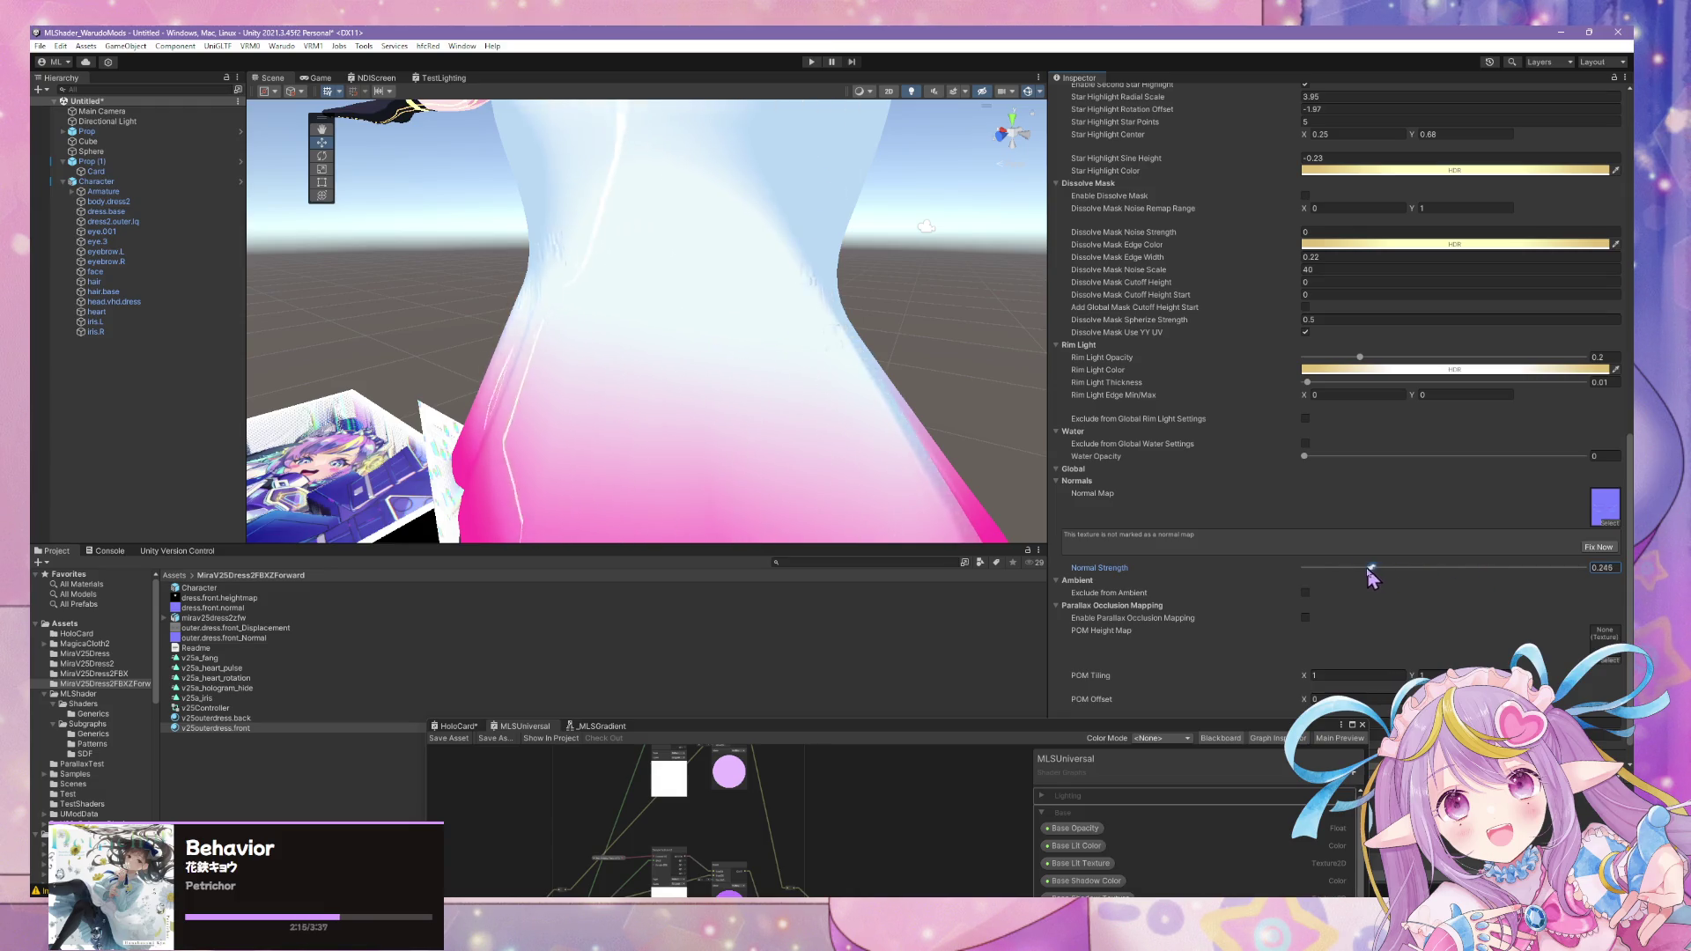
pyautogui.moveTo(1372, 577)
pyautogui.mouseDown()
pyautogui.moveTo(1464, 588)
pyautogui.moveTo(1599, 562)
pyautogui.mouseUp()
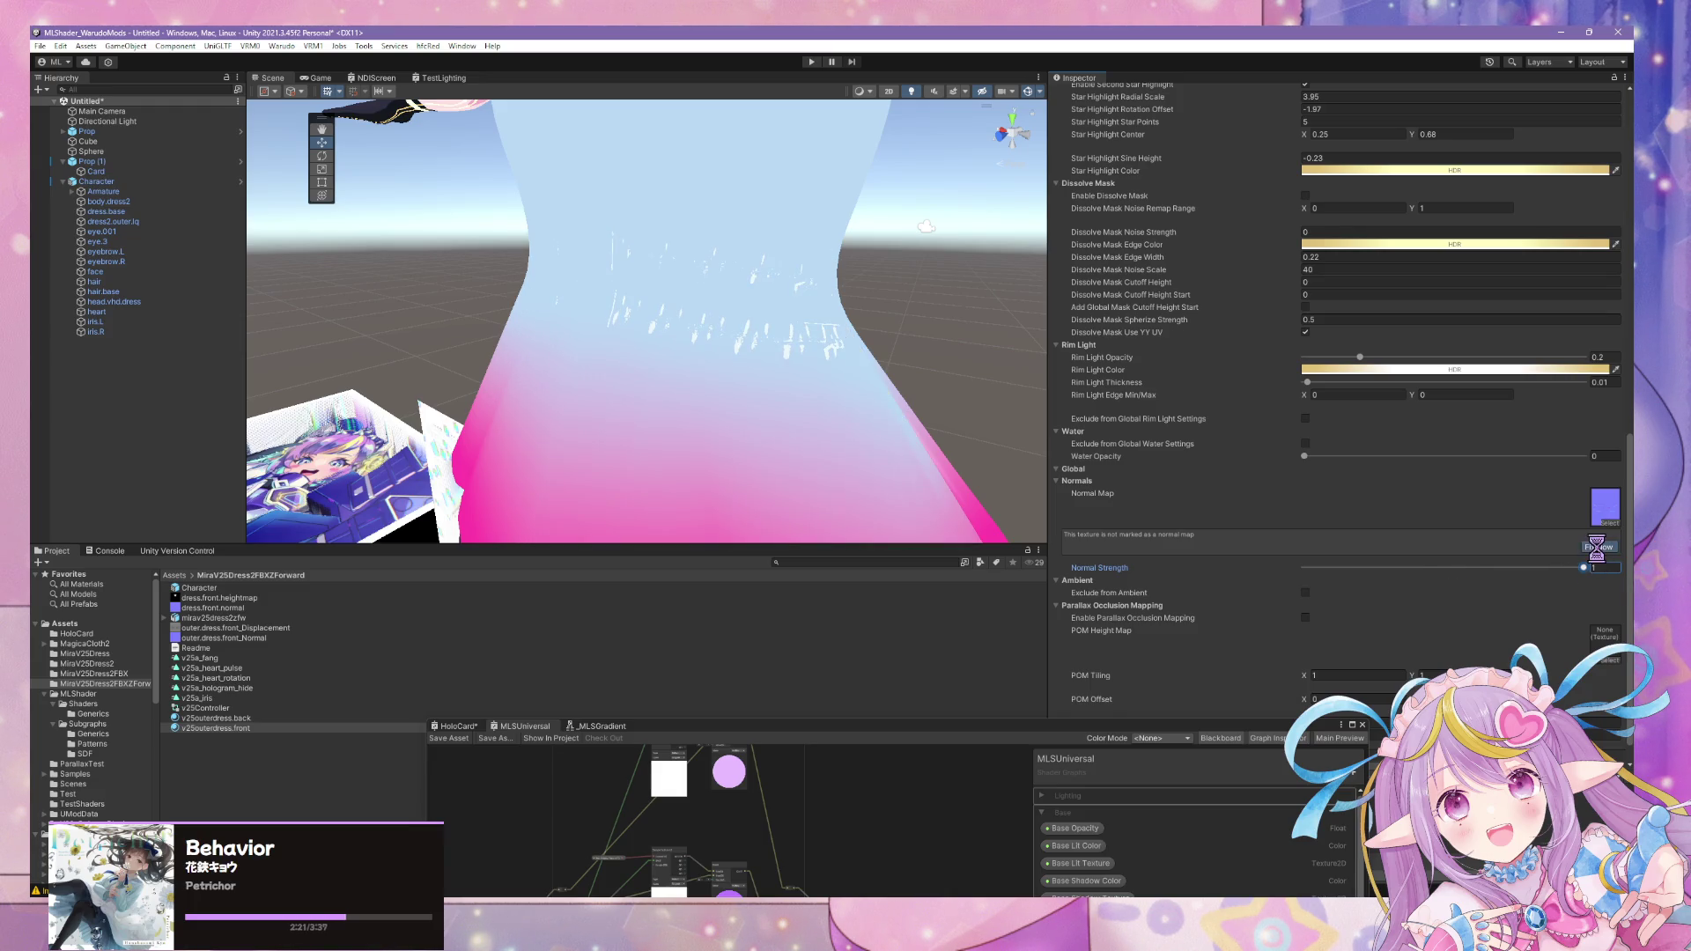
pyautogui.click(1596, 545)
pyautogui.moveTo(1562, 534); pyautogui.dragTo(1584, 537)
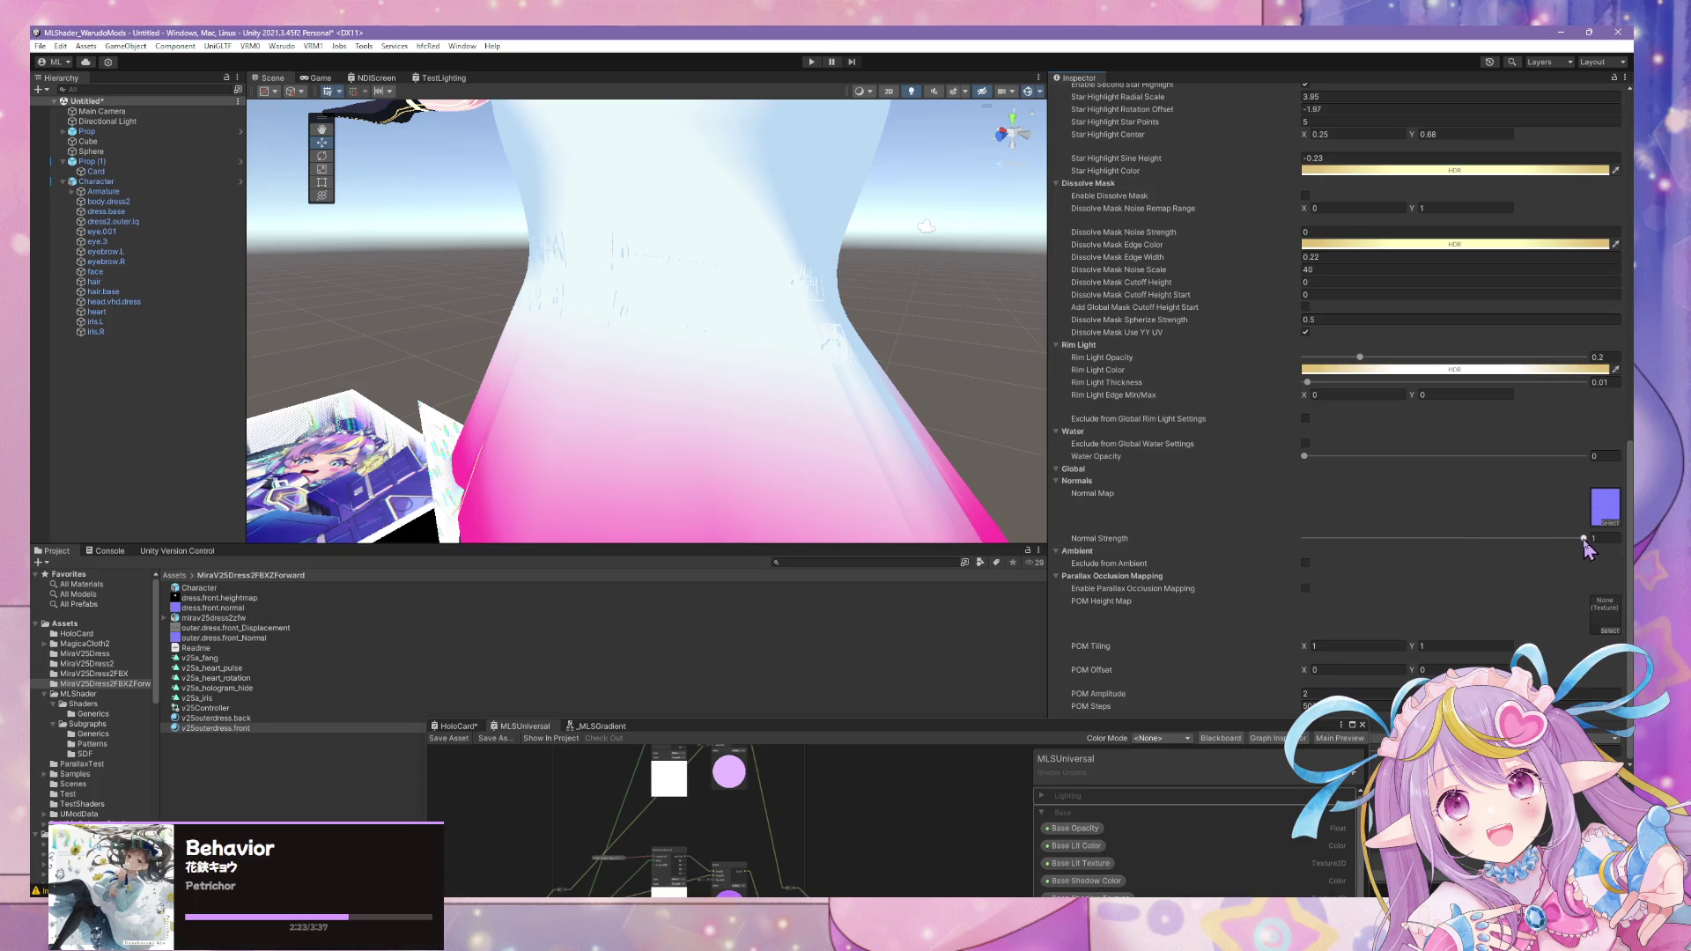
pyautogui.moveTo(925, 396)
pyautogui.mouseDown(button='right')
pyautogui.moveTo(1029, 408)
pyautogui.moveTo(926, 383)
pyautogui.mouseUp(button='right')
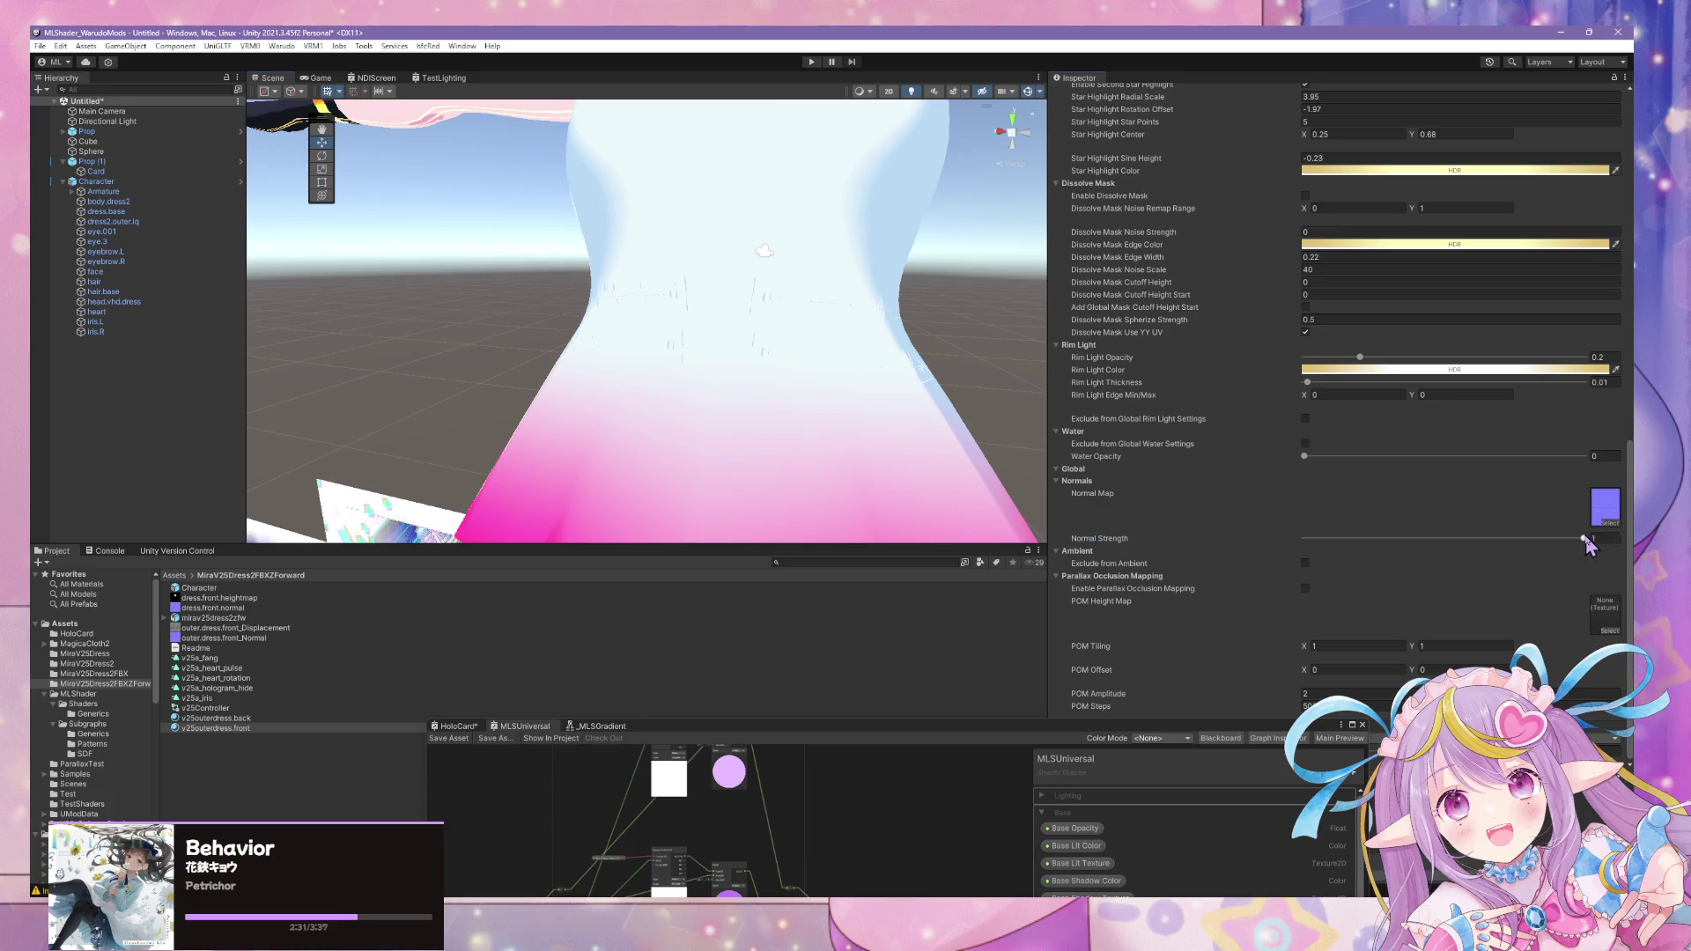
pyautogui.moveTo(1585, 538)
pyautogui.mouseDown()
pyautogui.moveTo(1544, 533)
pyautogui.moveTo(1607, 513)
pyautogui.mouseUp()
pyautogui.click(1607, 510)
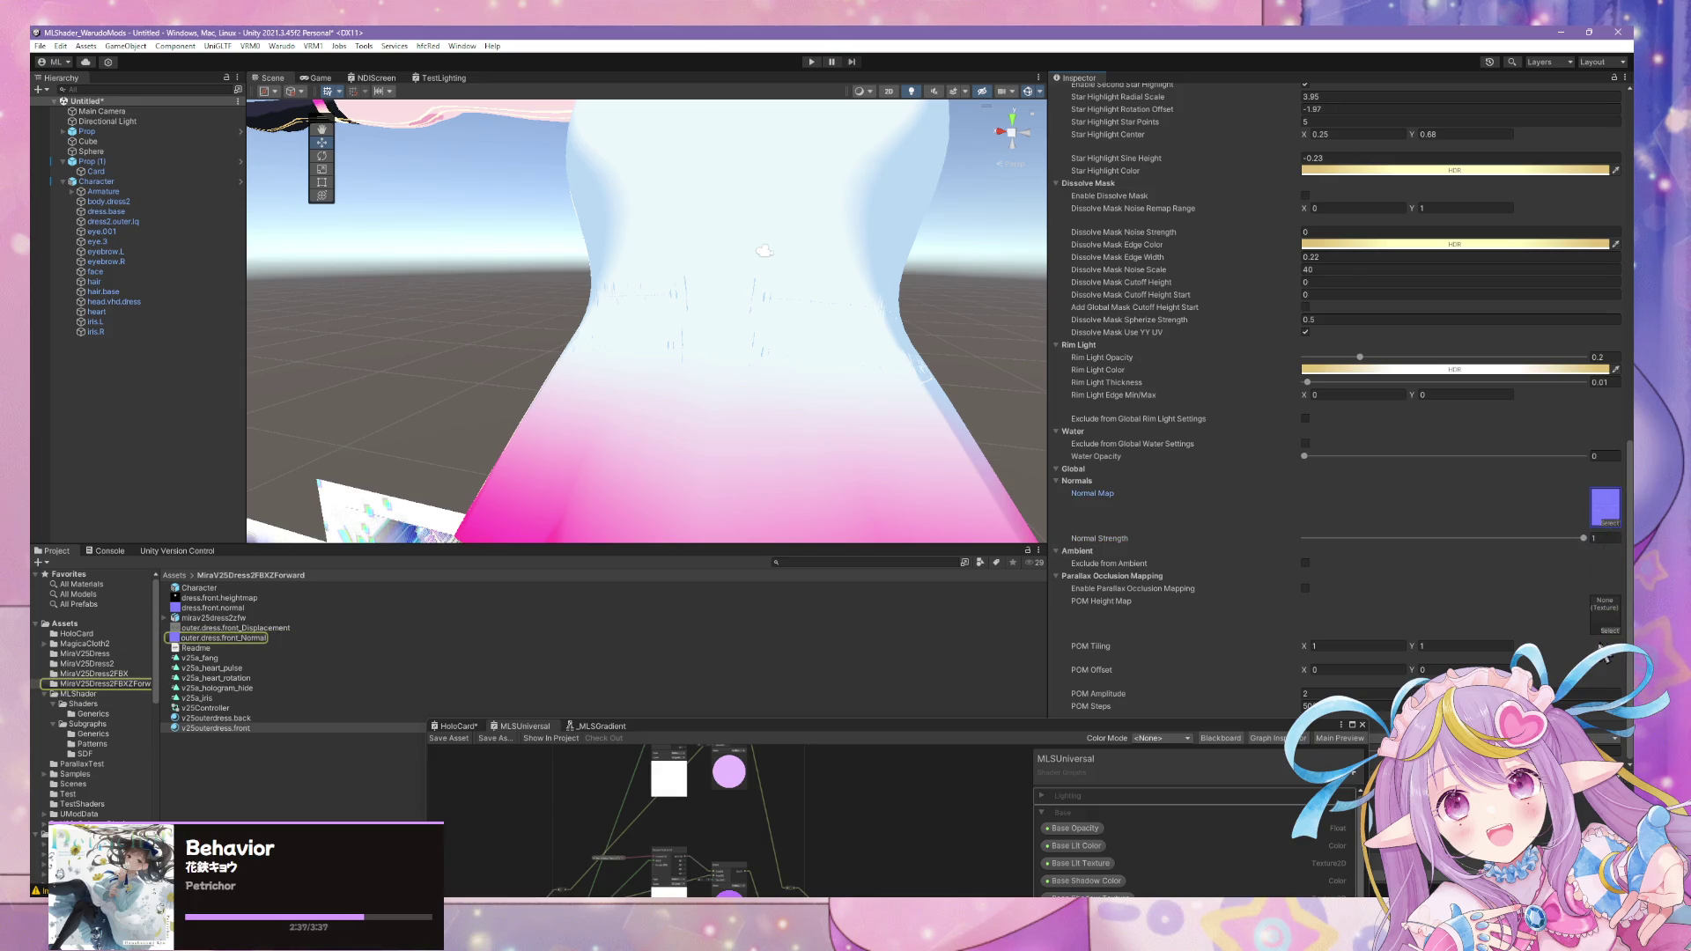
# - Try a parallax height map with occlusion mapping on and amplitude around 2.8
pyautogui.click(1610, 530)
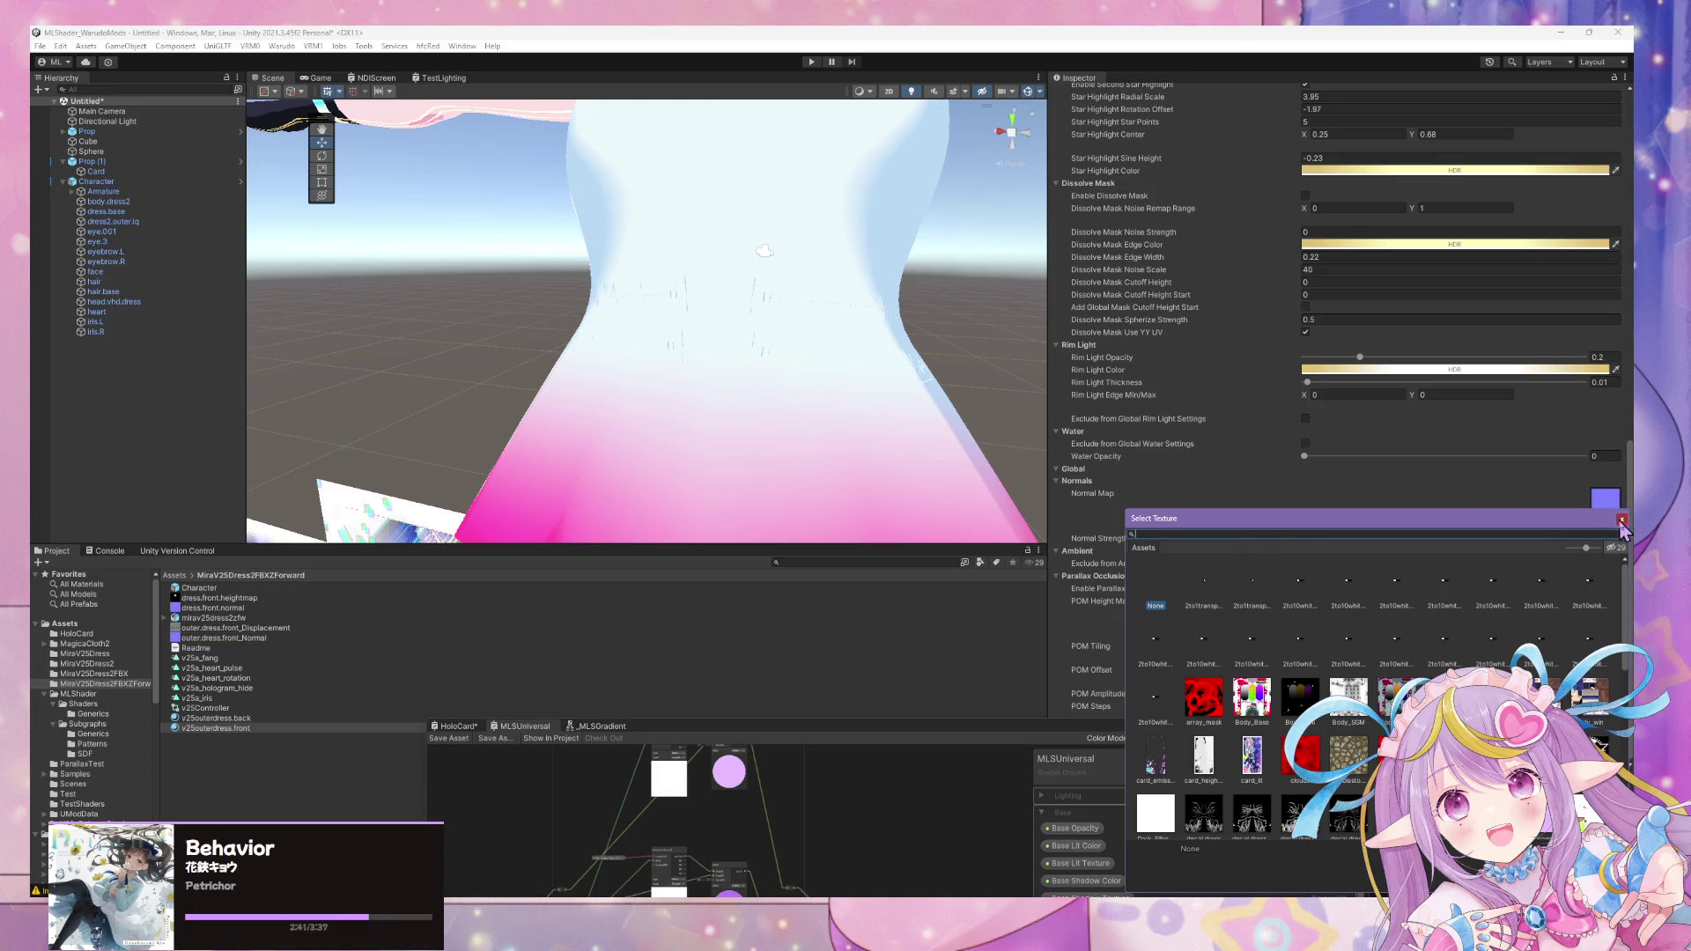
pyautogui.press('Escape')
pyautogui.moveTo(211, 631); pyautogui.dragTo(1602, 622)
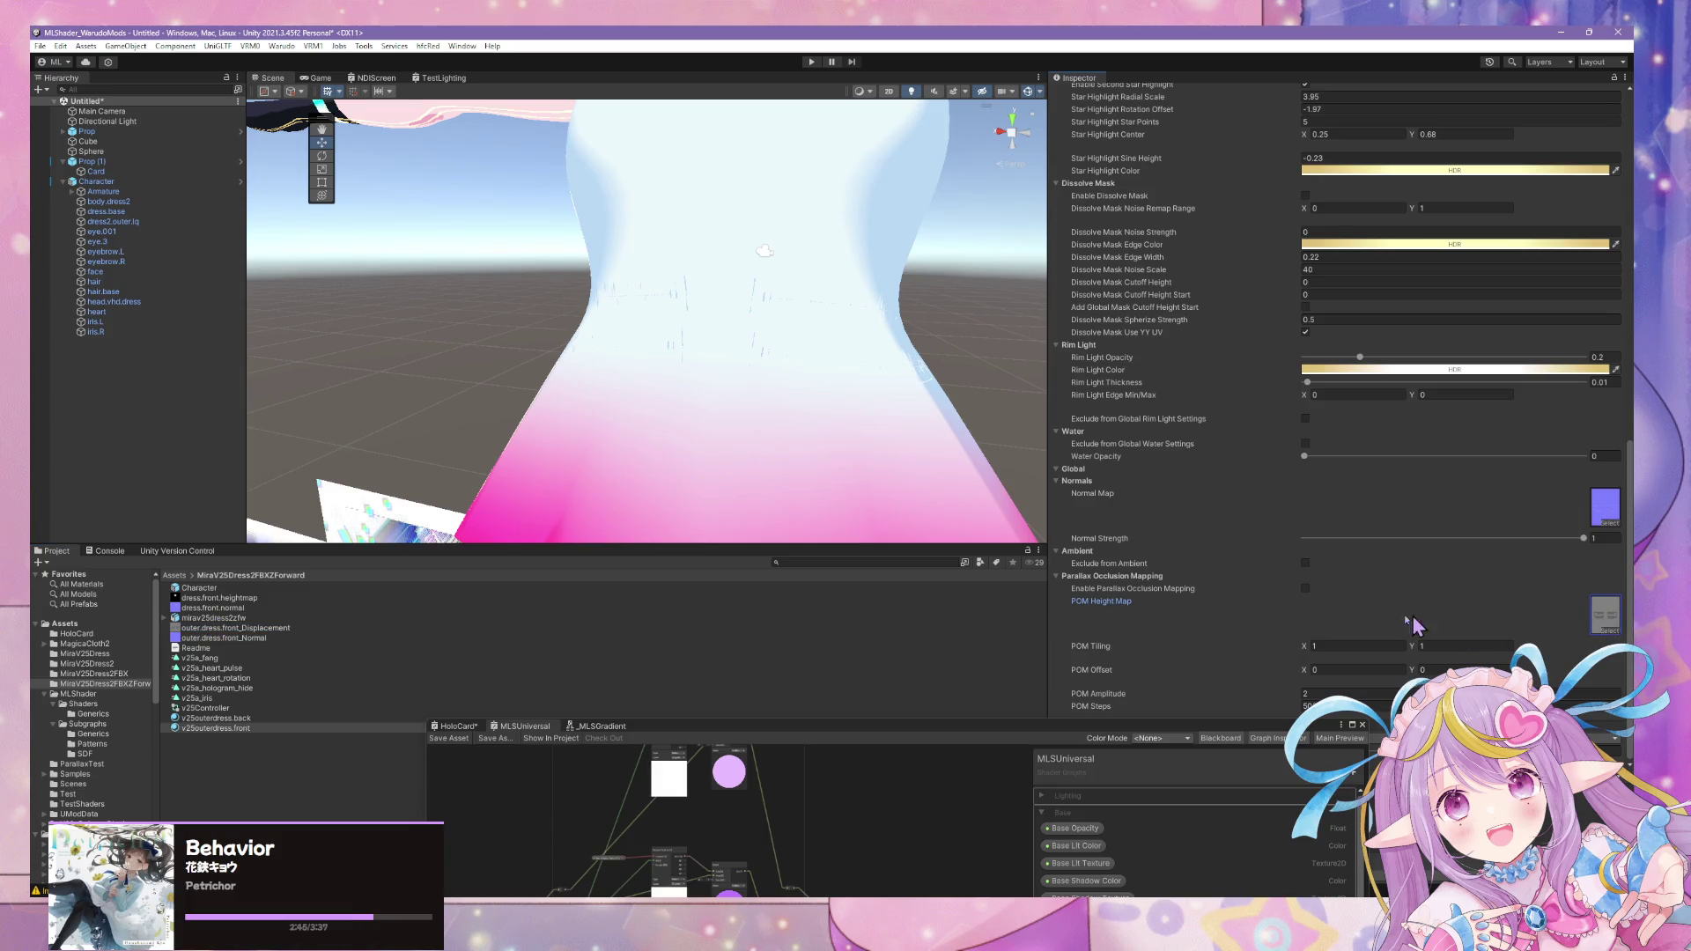
pyautogui.click(1305, 587)
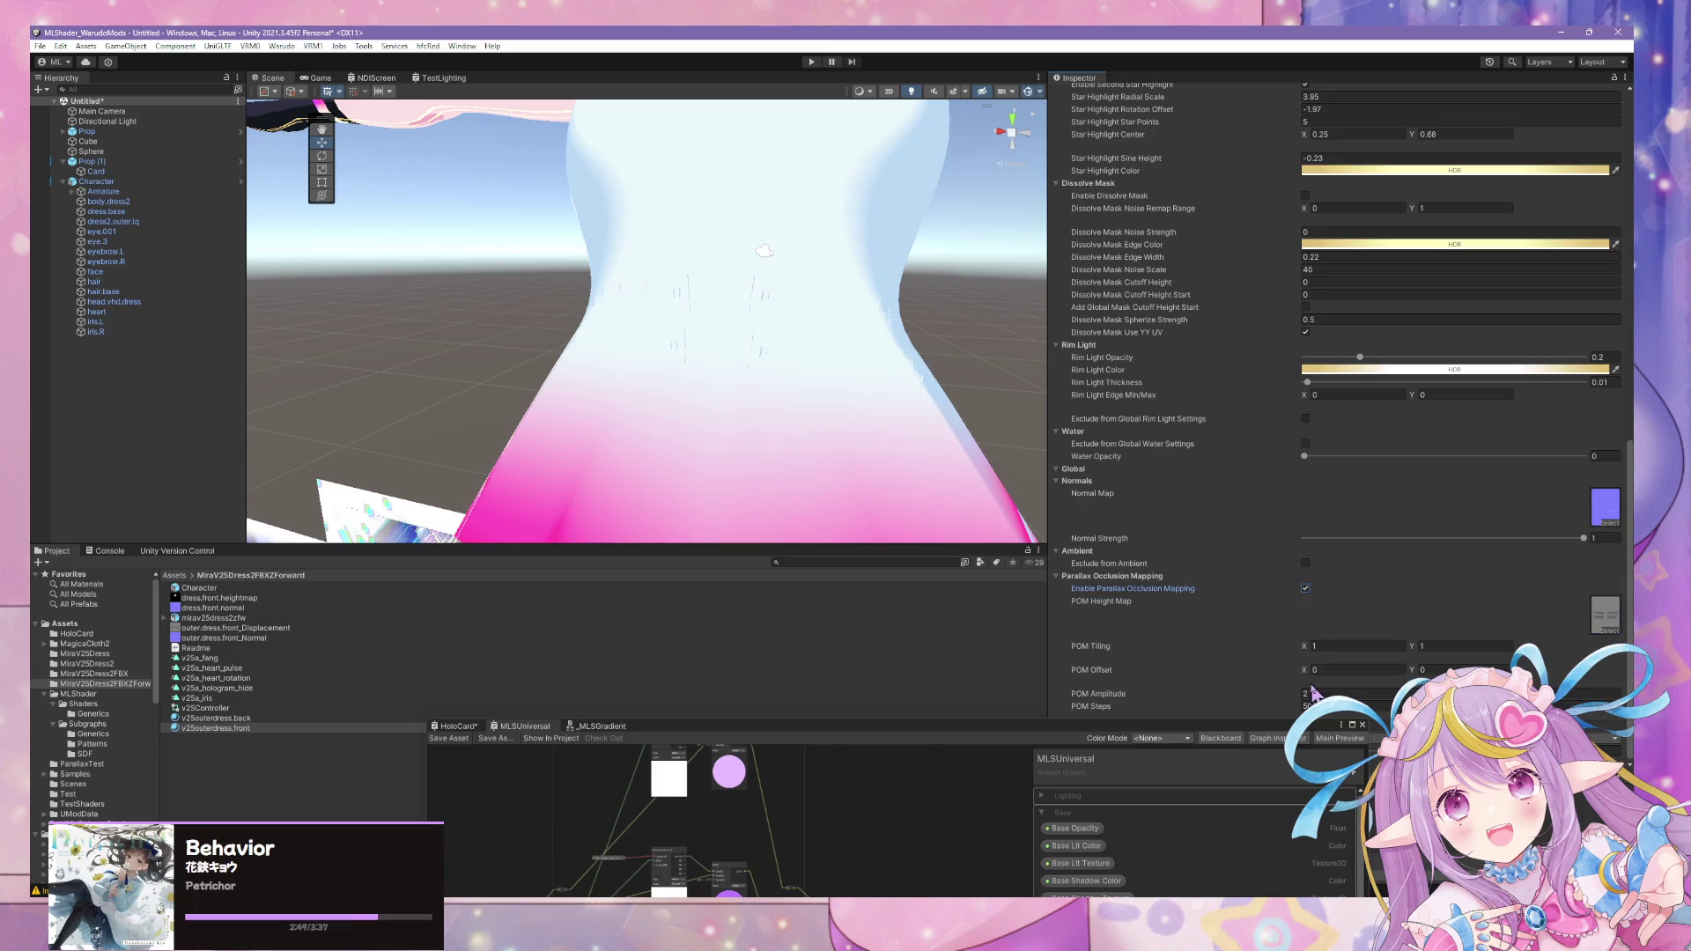
pyautogui.click(1354, 695)
pyautogui.write('0.02')
pyautogui.moveTo(1333, 696); pyautogui.dragTo(1282, 686)
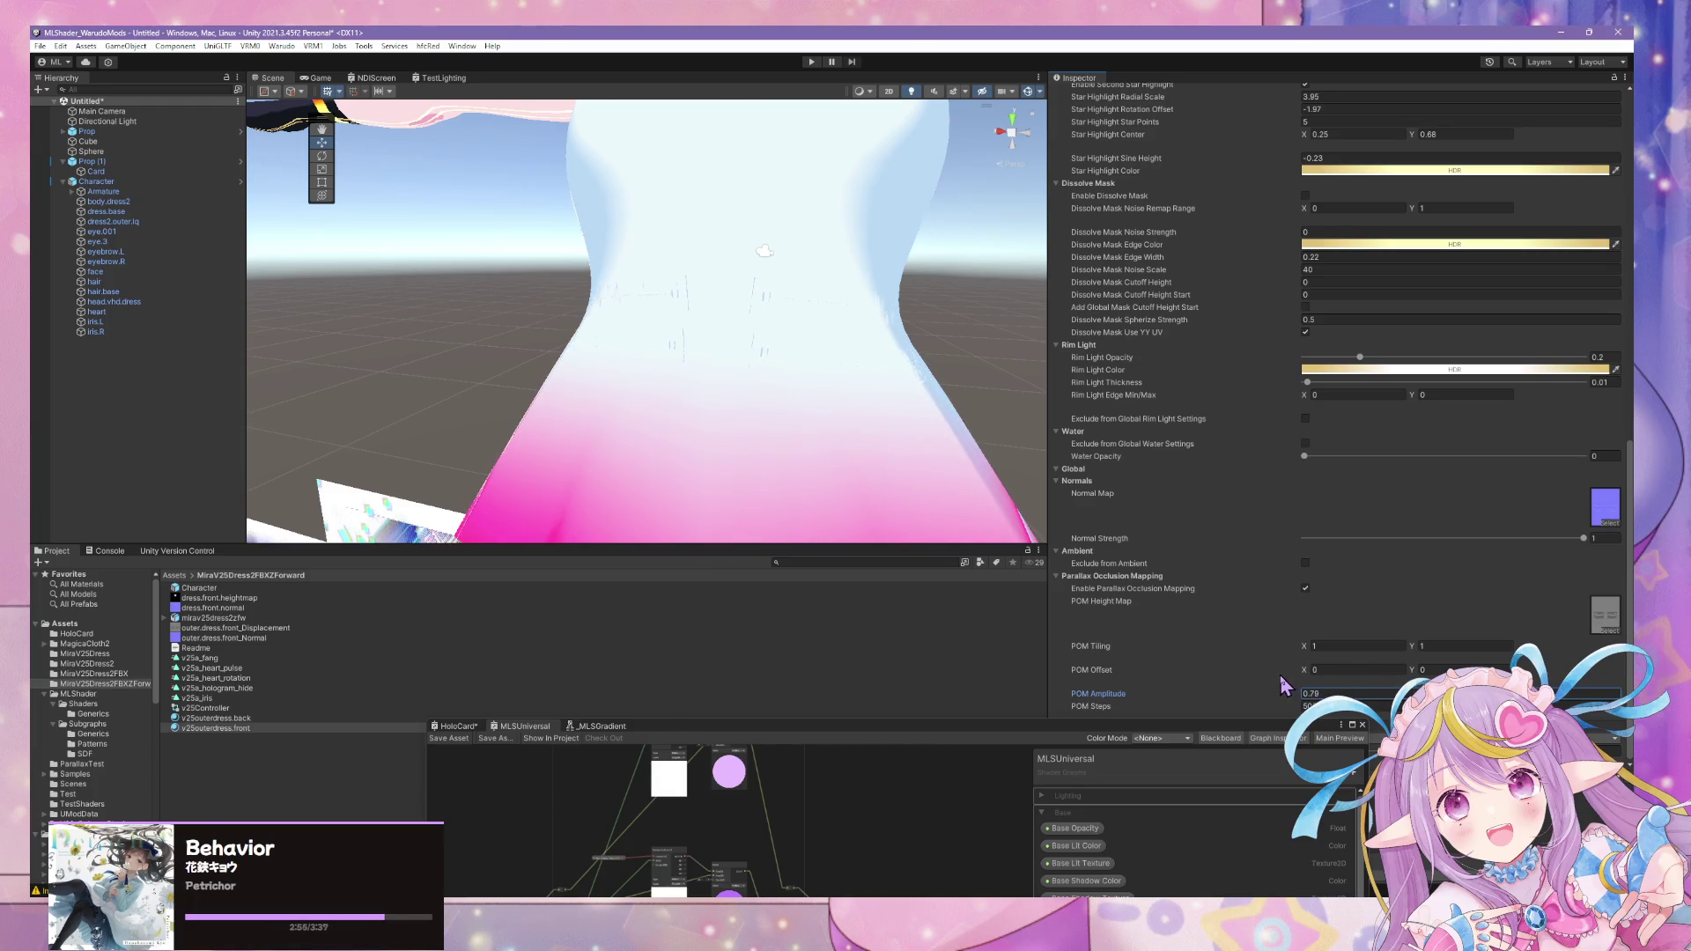
pyautogui.moveTo(838, 362)
pyautogui.keyDown('alt'); pyautogui.mouseDown()
pyautogui.moveTo(648, 351)
pyautogui.moveTo(744, 340)
pyautogui.moveTo(982, 359)
pyautogui.mouseUp(); pyautogui.keyUp('alt')
pyautogui.moveTo(792, 330)
pyautogui.keyDown('alt'); pyautogui.mouseDown()
pyautogui.moveTo(701, 322)
pyautogui.moveTo(952, 320)
pyautogui.mouseUp(); pyautogui.keyUp('alt')
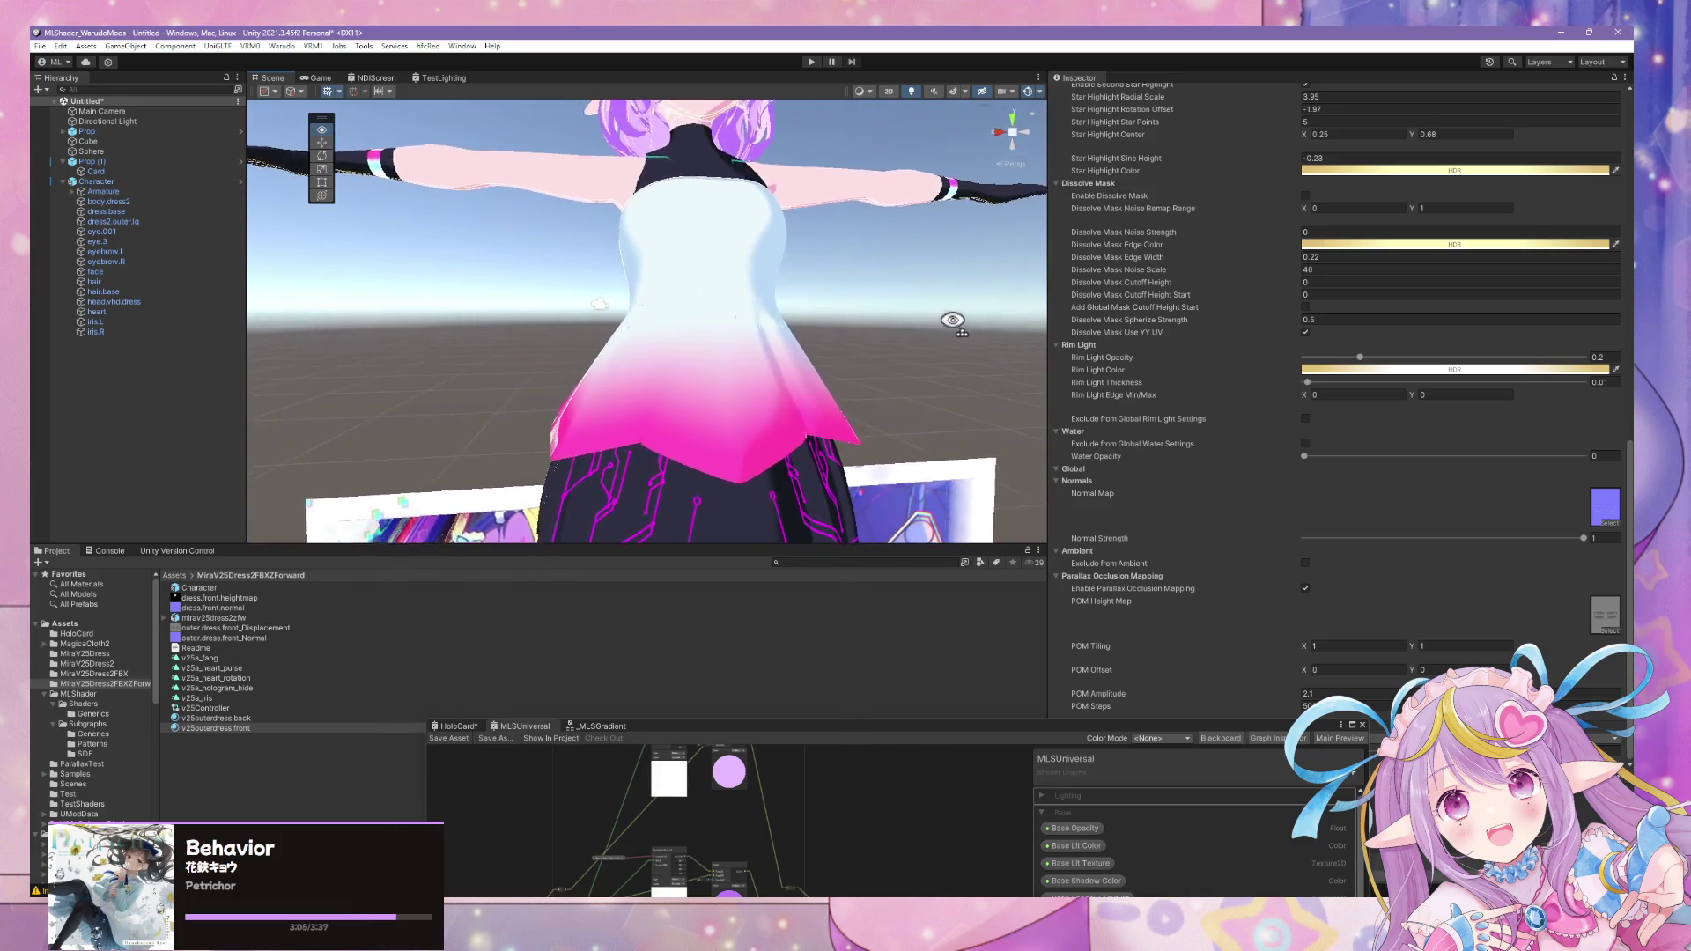
# - Switch parallax occlusion mapping off and clear the Normal Map slot to None
pyautogui.click(1306, 591)
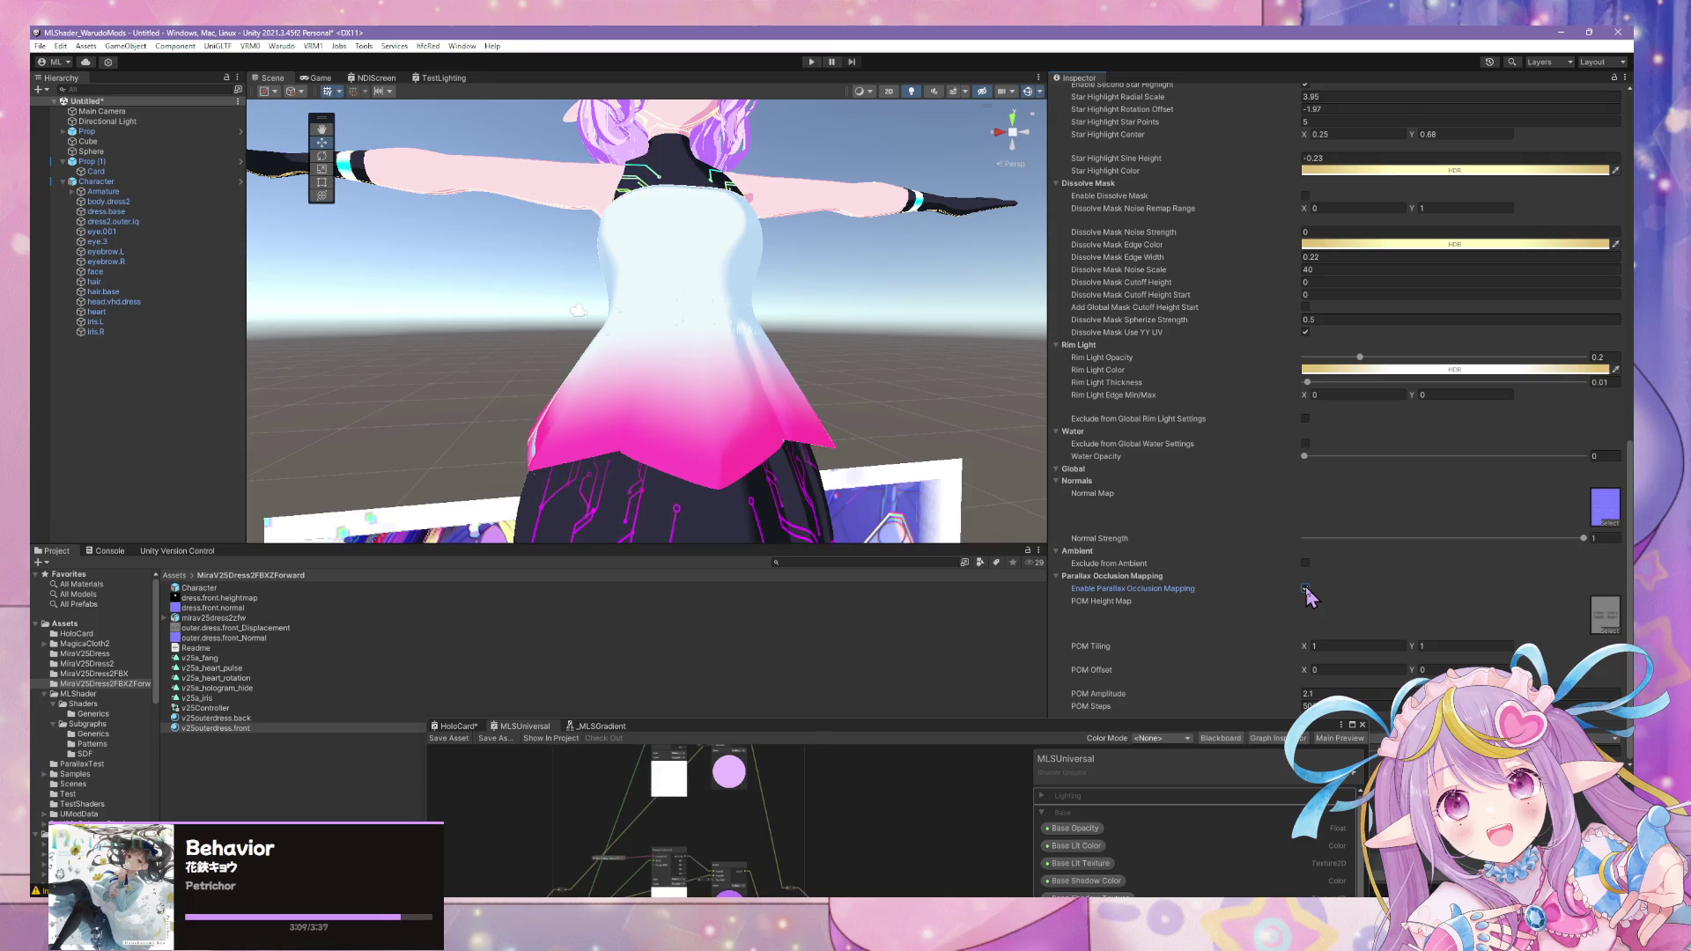
pyautogui.click(1611, 523)
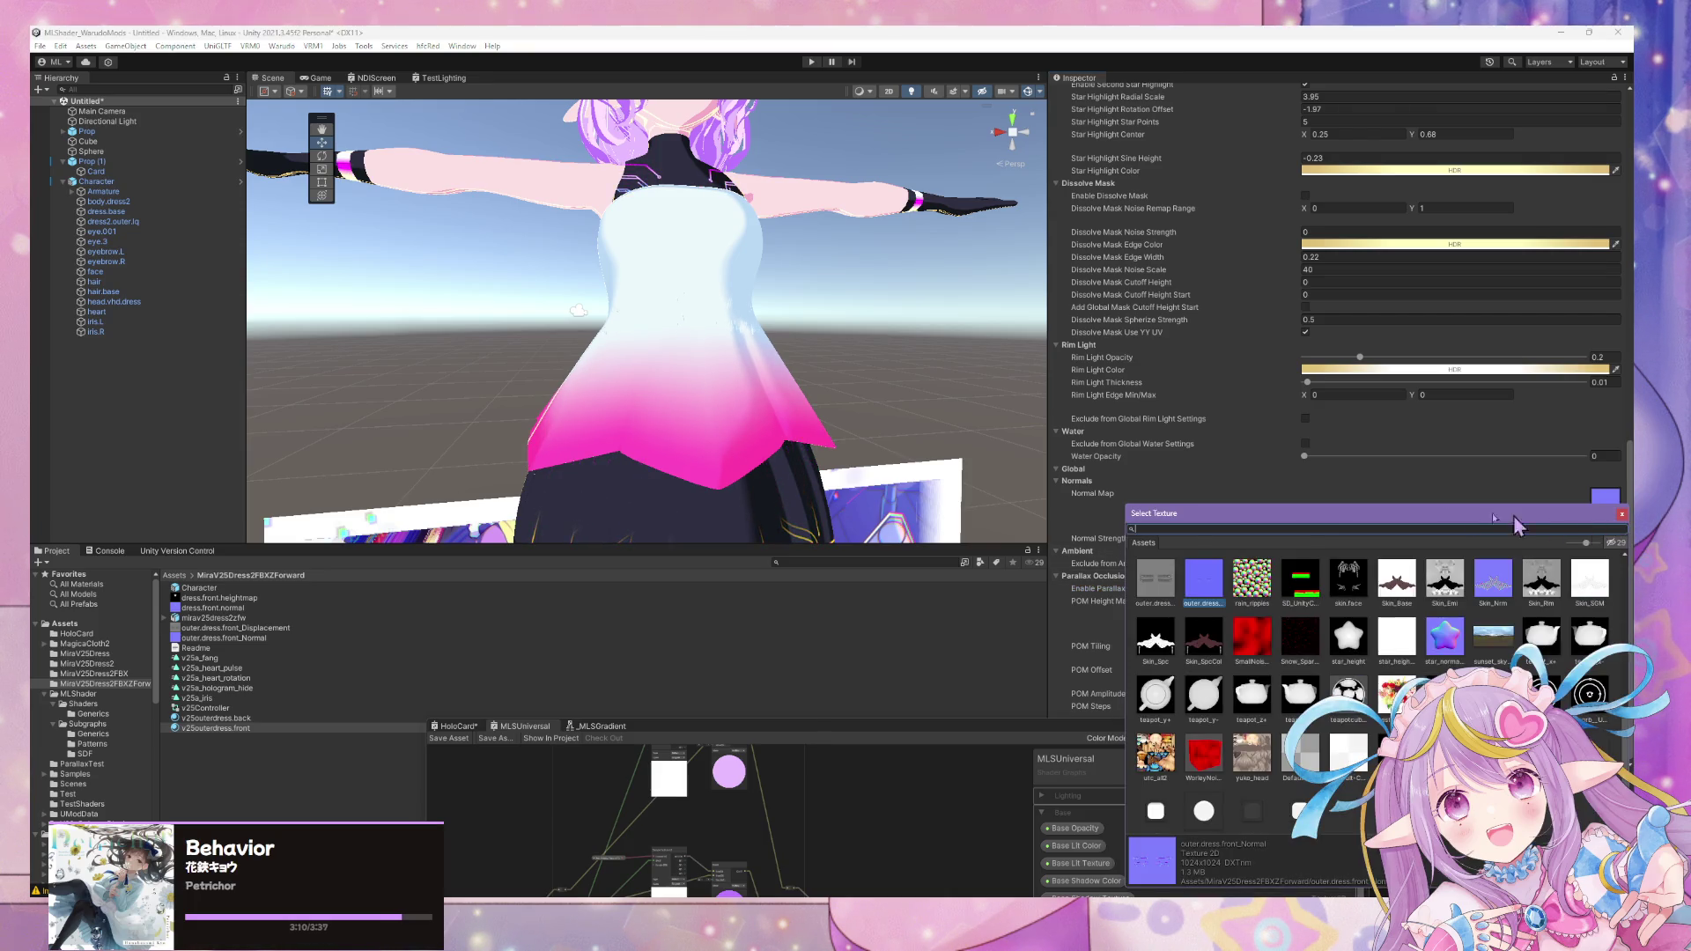
pyautogui.doubleClick(1170, 576)
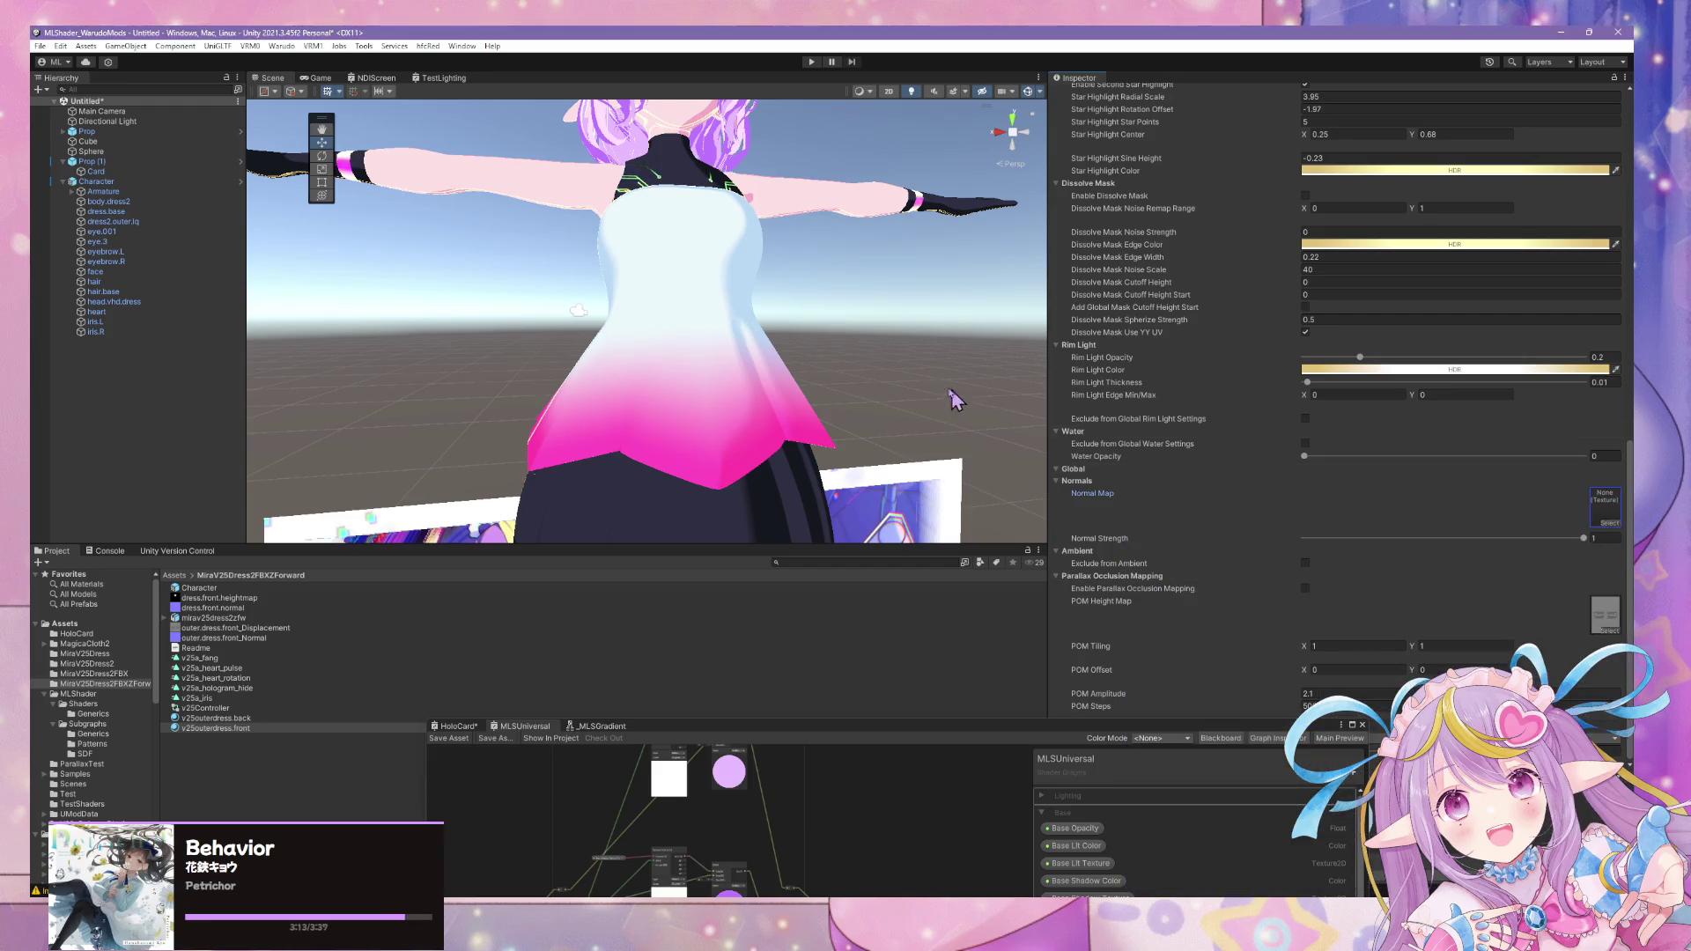
pyautogui.scroll(-5, 964, 404)
pyautogui.moveTo(964, 403)
pyautogui.mouseDown(button='right')
pyautogui.moveTo(883, 348)
pyautogui.moveTo(732, 401)
pyautogui.moveTo(743, 411)
pyautogui.moveTo(173, 400)
pyautogui.mouseUp(button='right')
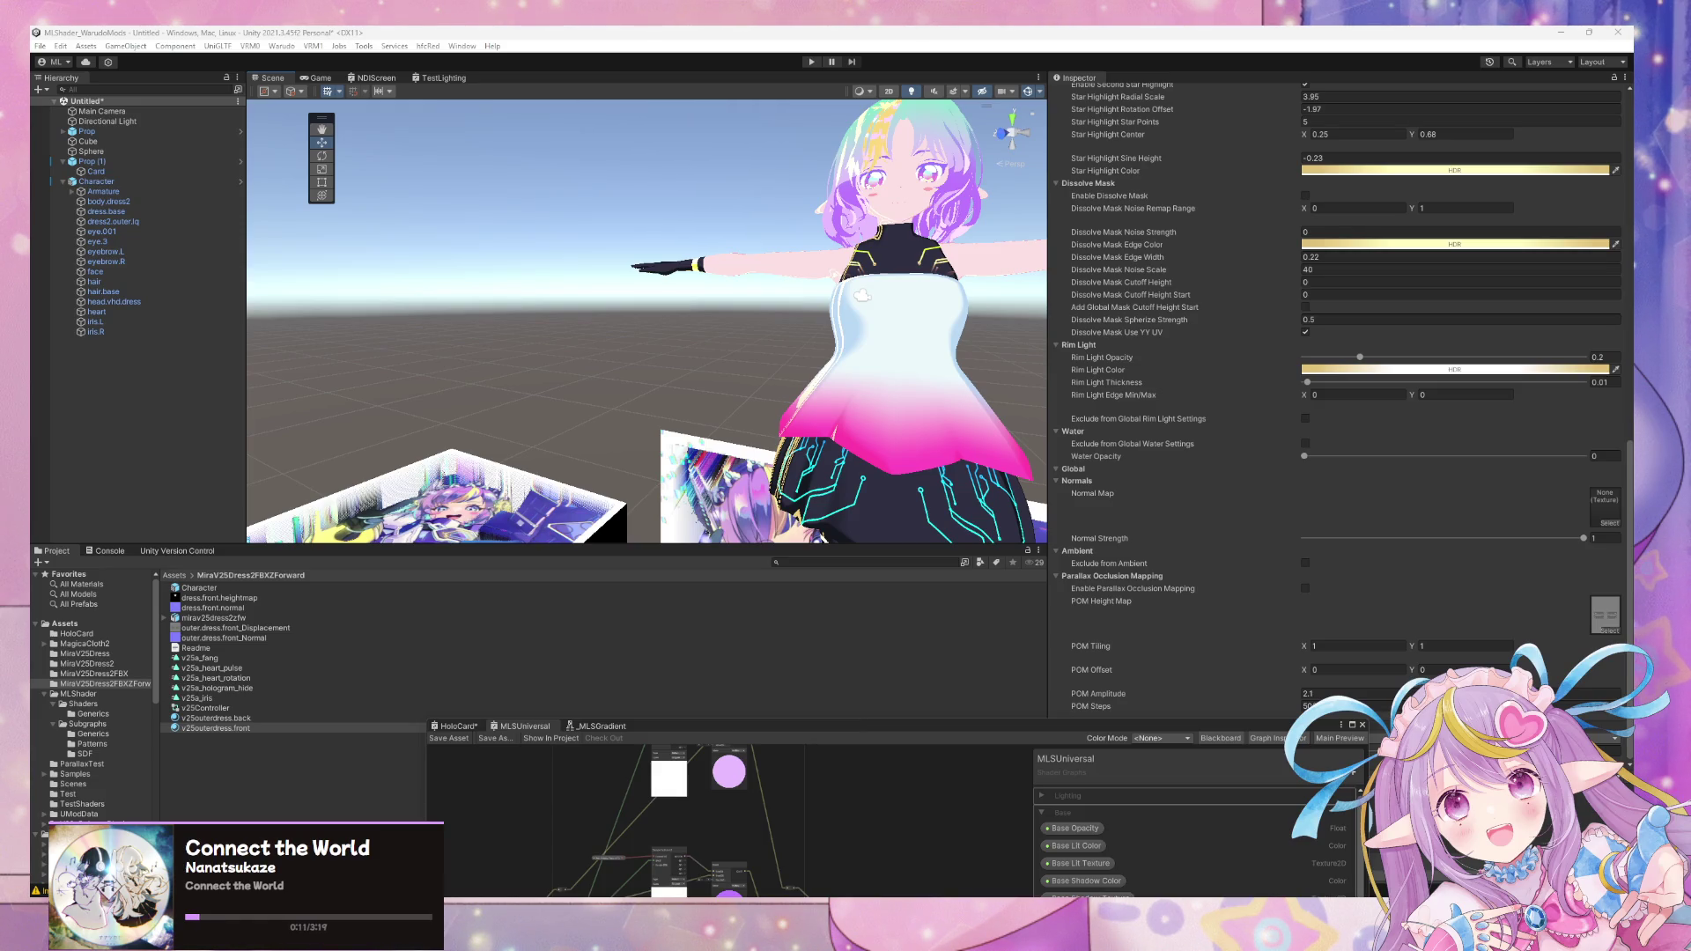
pyautogui.hotkey('alt', 'Tab')
pyautogui.scroll(-1, 719, 456)
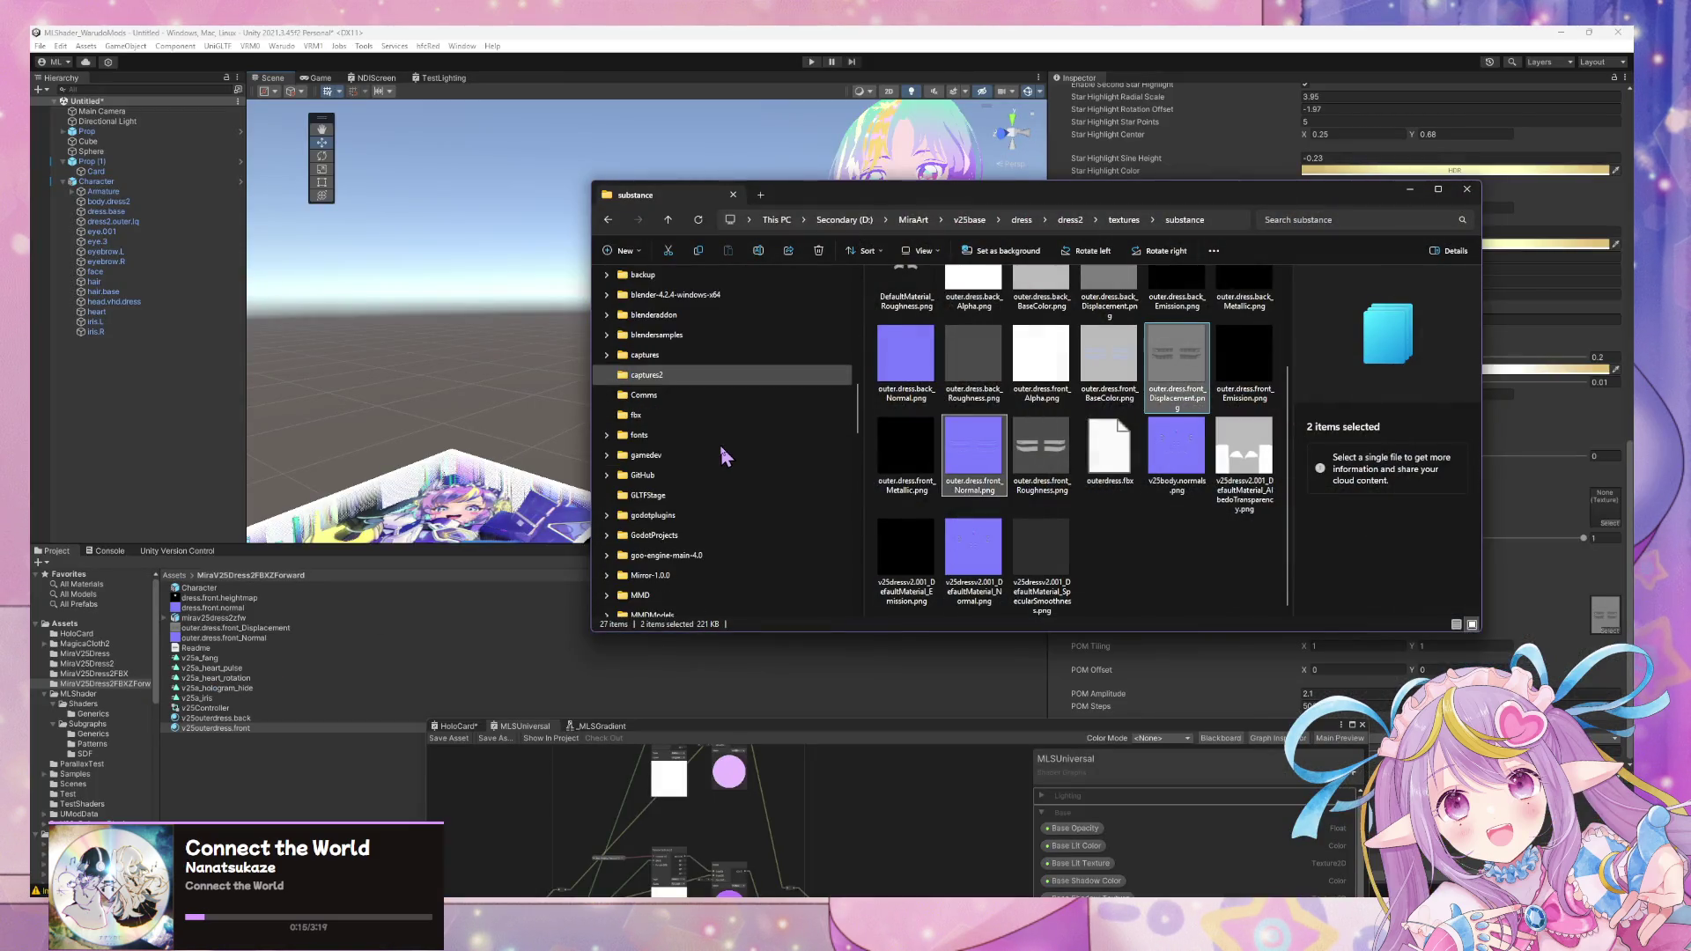
pyautogui.scroll(4, 688, 477)
pyautogui.click(641, 476)
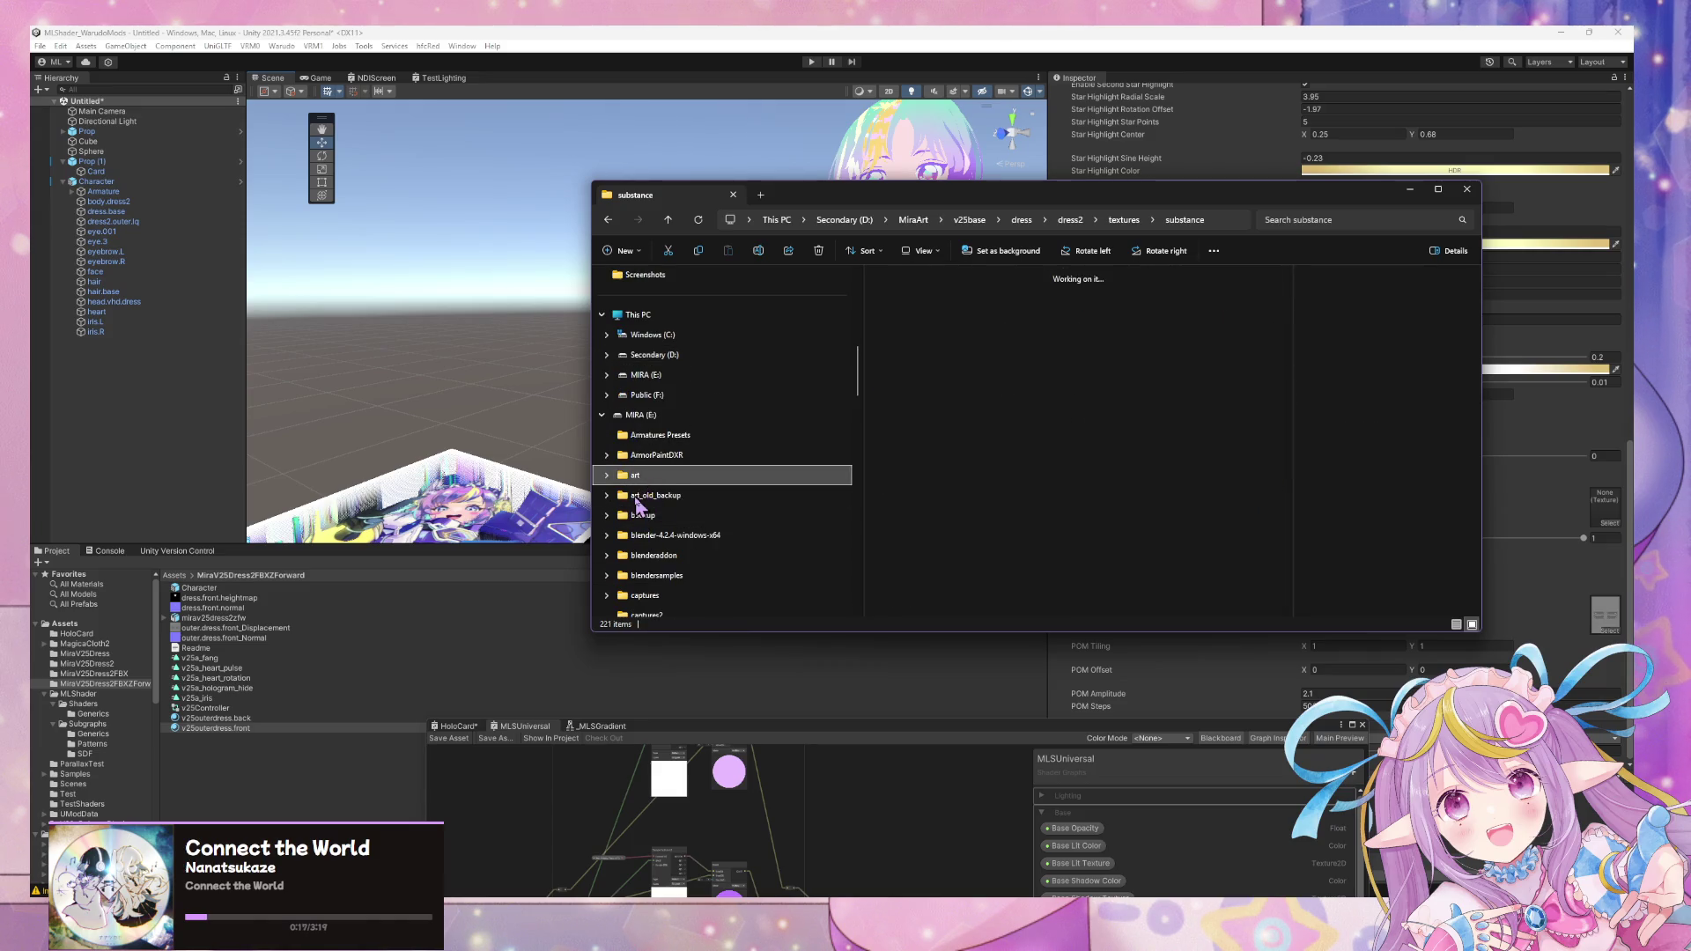
pyautogui.scroll(-5, 1029, 427)
pyautogui.scroll(3, 1030, 429)
pyautogui.scroll(3, 1030, 427)
pyautogui.scroll(-3, 1030, 426)
pyautogui.scroll(-3, 1030, 426)
pyautogui.scroll(-3, 1028, 425)
pyautogui.scroll(-3, 1031, 428)
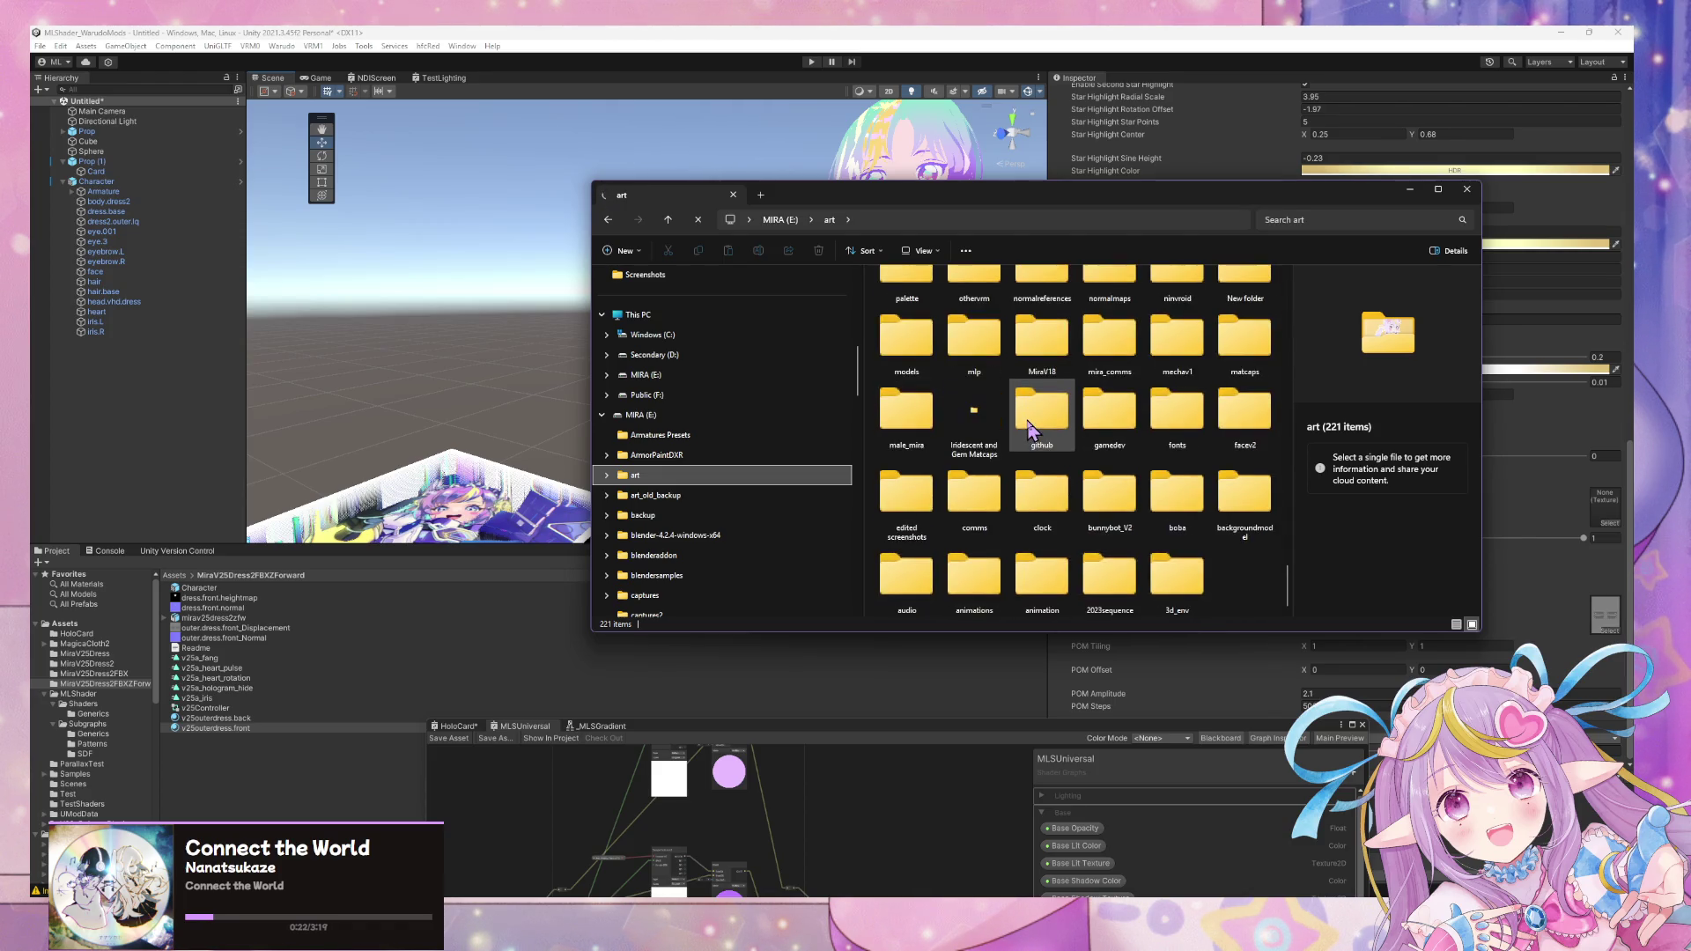
pyautogui.scroll(-3, 1030, 427)
pyautogui.scroll(3, 1030, 426)
pyautogui.scroll(3, 1029, 427)
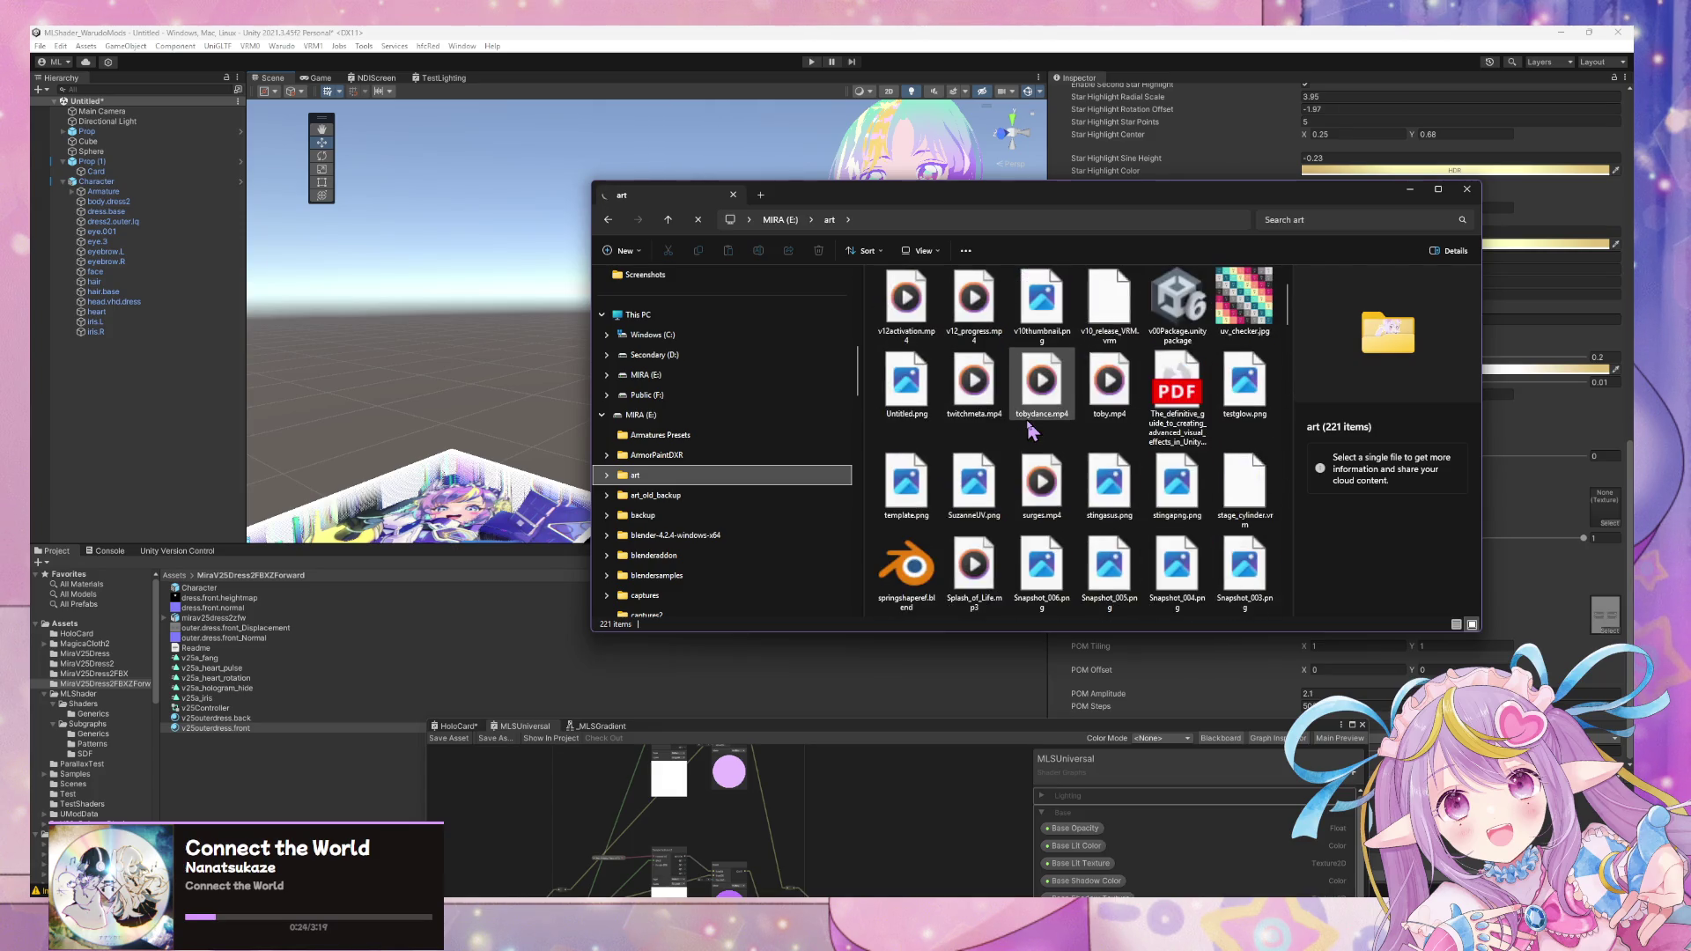
pyautogui.scroll(1, 1030, 426)
pyautogui.scroll(-3, 913, 401)
pyautogui.scroll(-3, 939, 405)
pyautogui.scroll(-3, 965, 407)
pyautogui.scroll(-3, 1001, 410)
pyautogui.scroll(5, 1001, 410)
pyautogui.scroll(-3, 1001, 410)
pyautogui.scroll(-2, 978, 403)
pyautogui.scroll(5, 1058, 397)
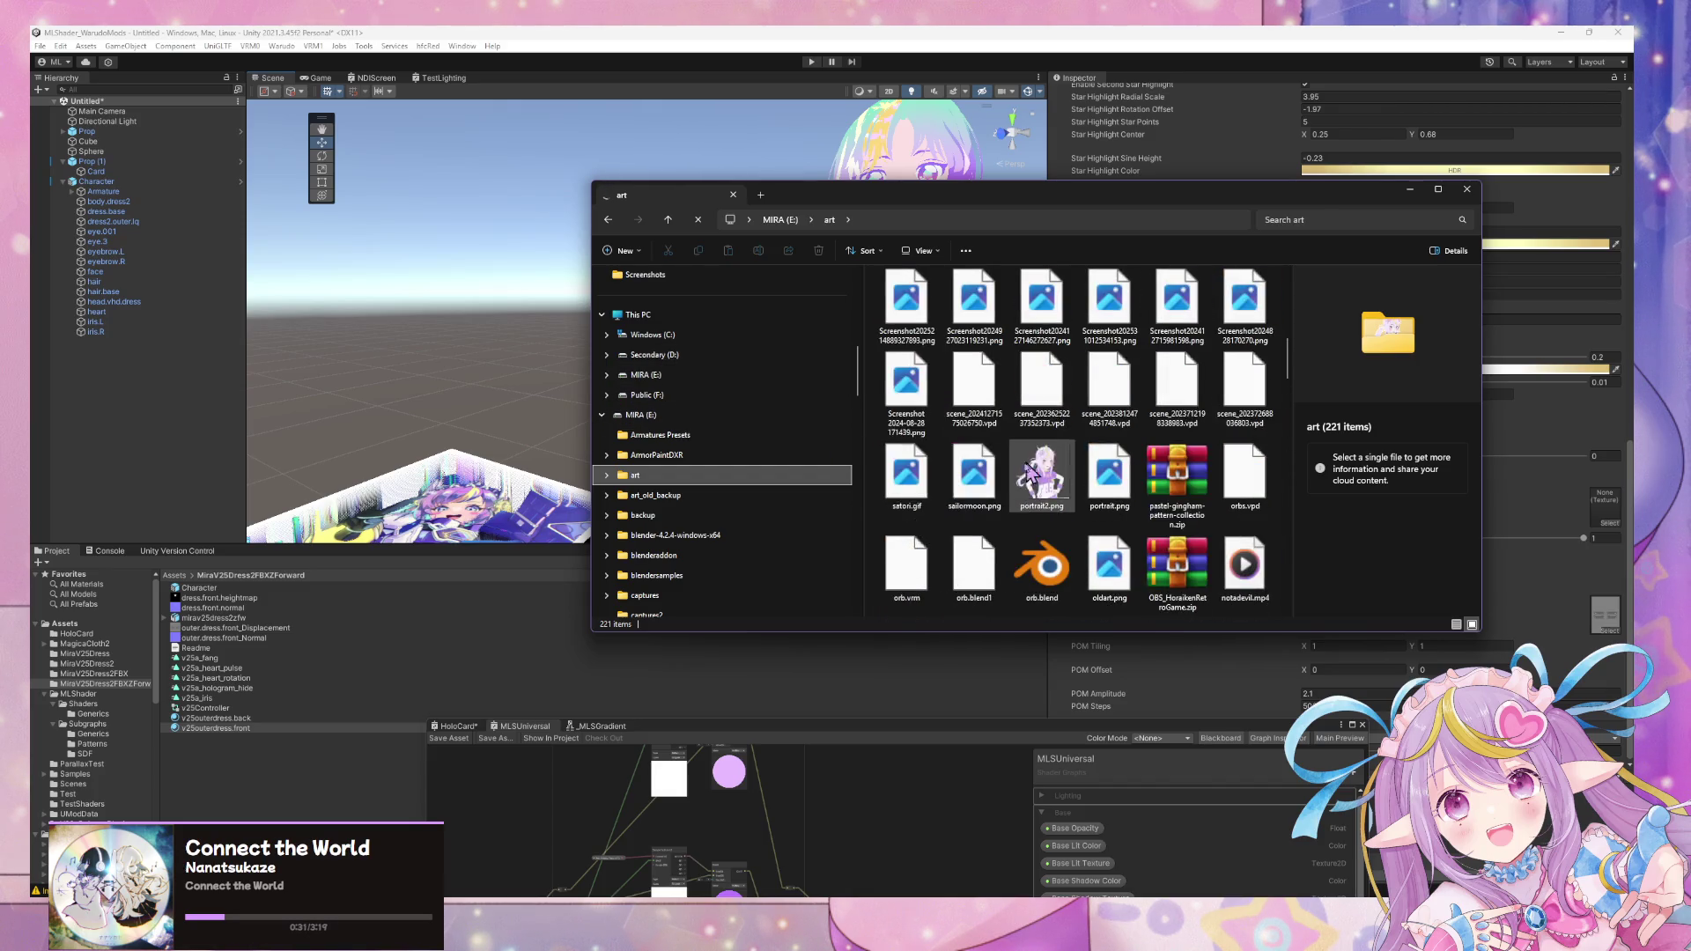
pyautogui.scroll(-3, 1168, 341)
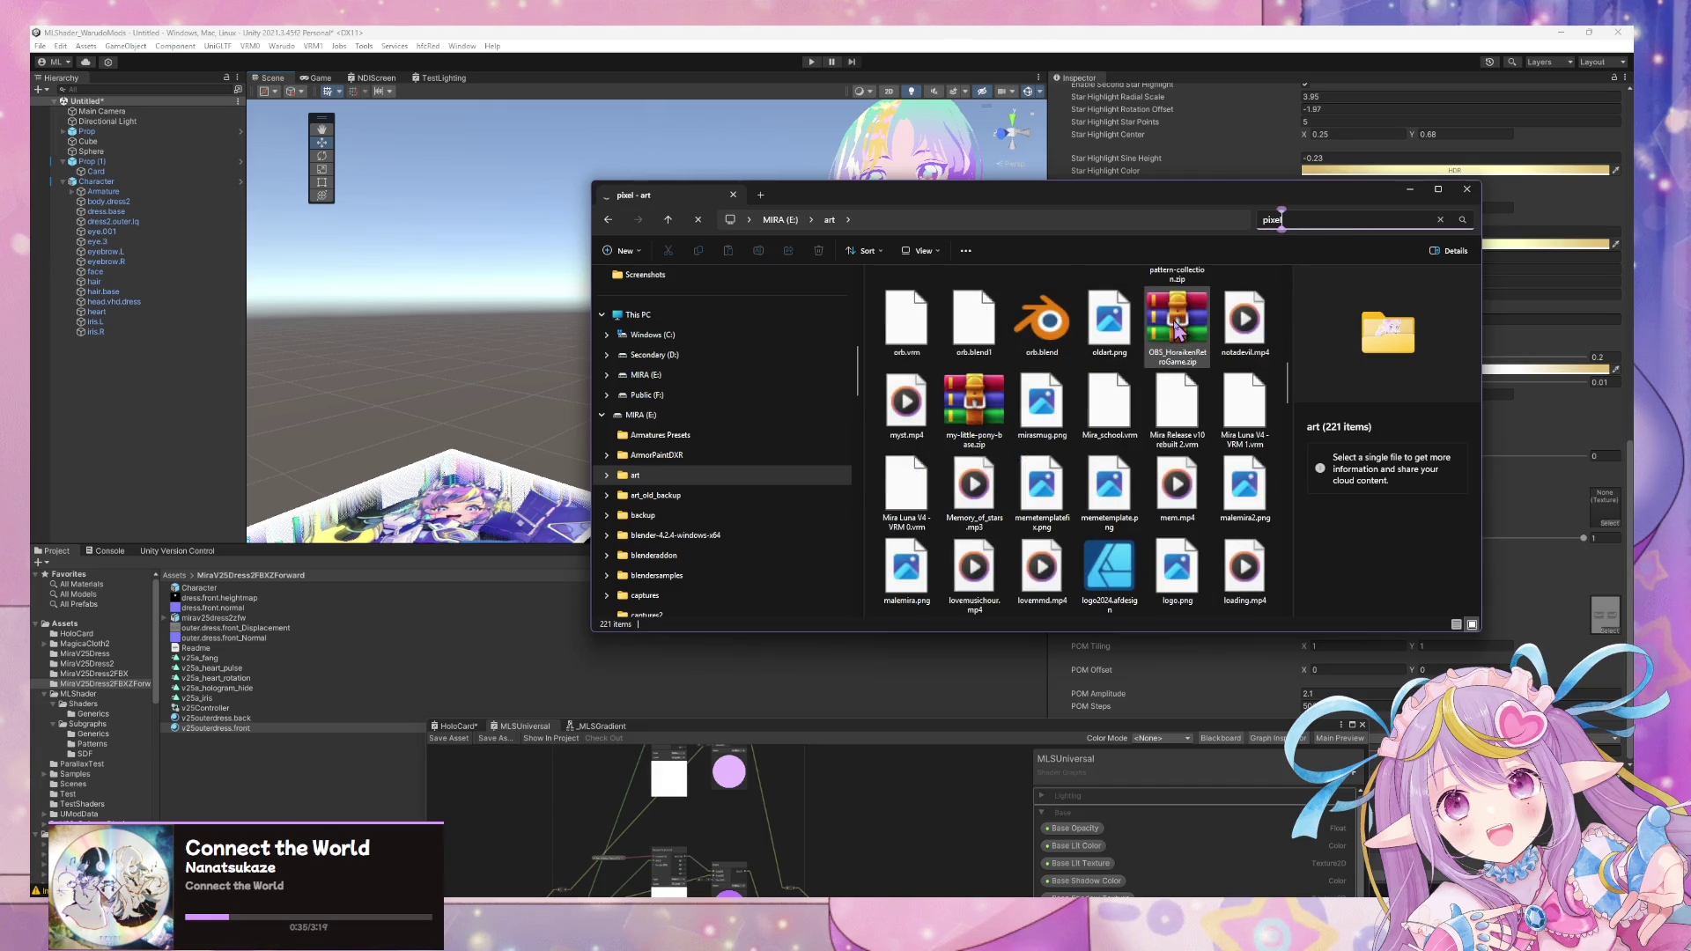
pyautogui.press('Return')
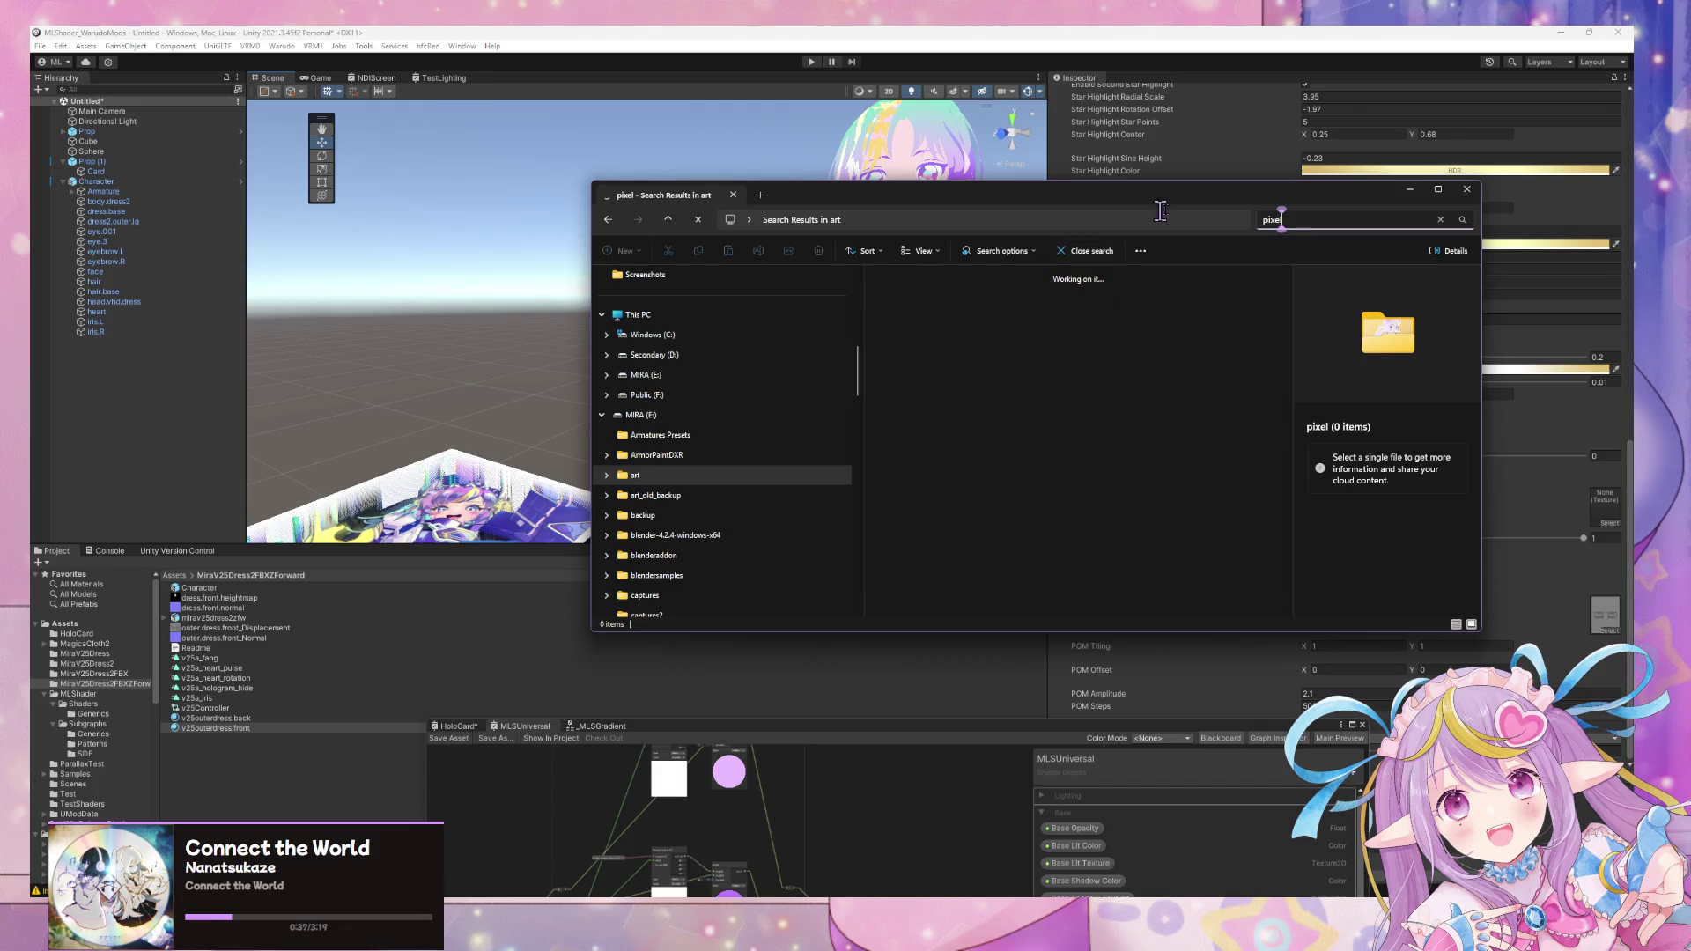
pyautogui.click(910, 38)
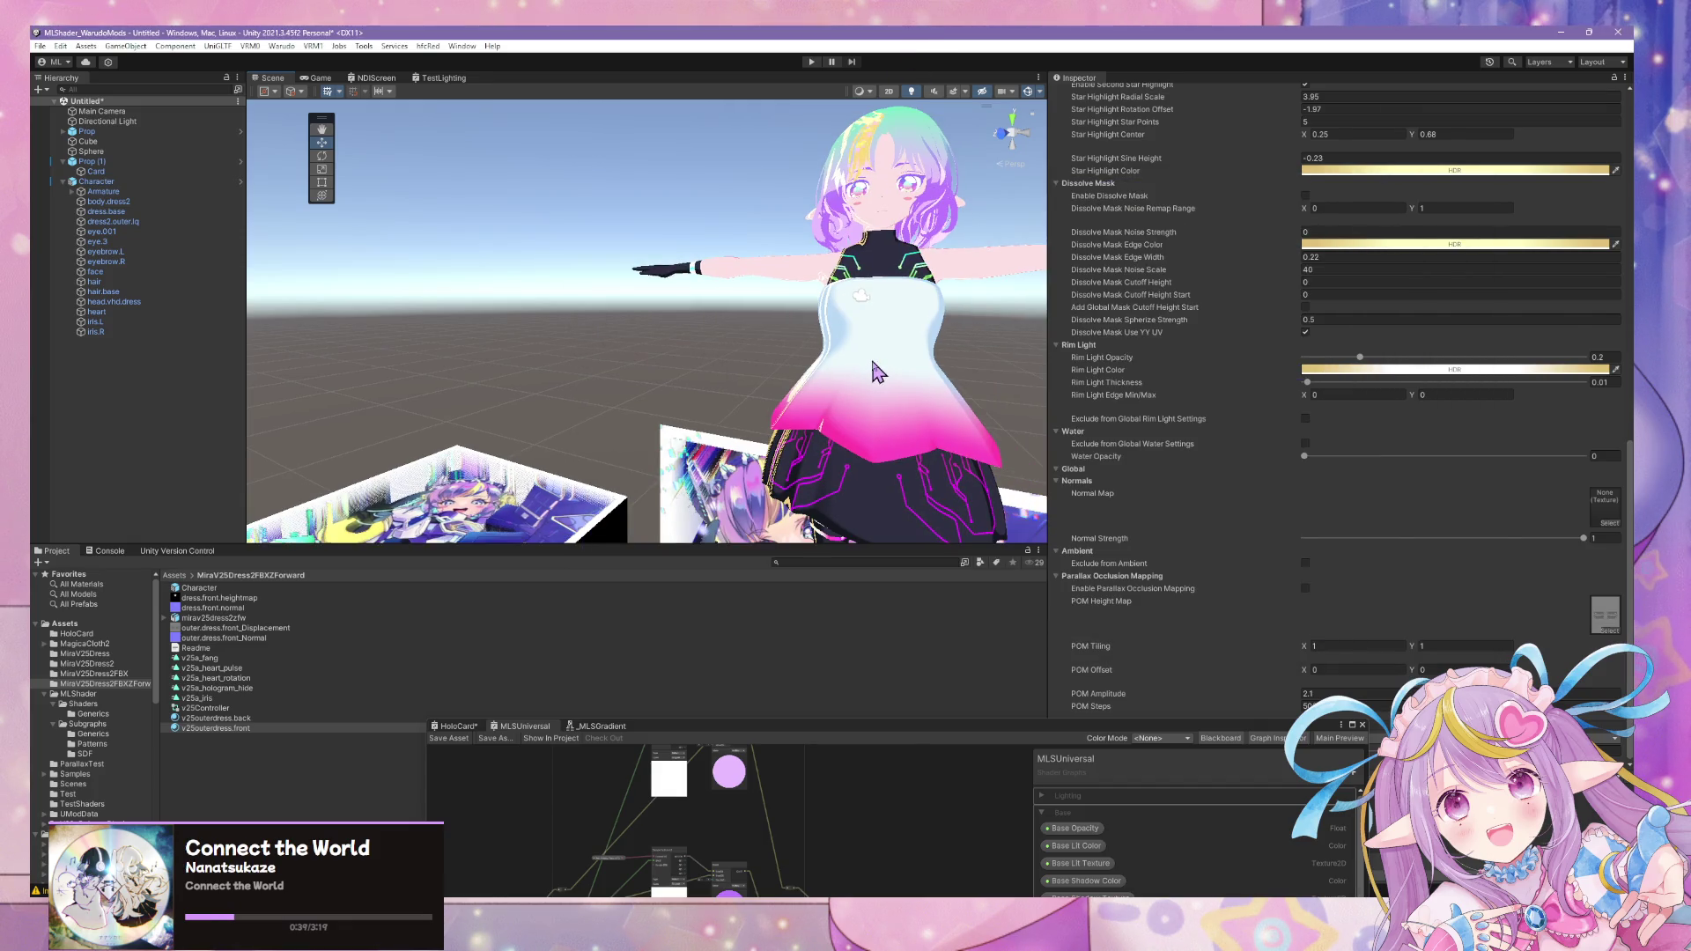
pyautogui.moveTo(909, 474); pyautogui.dragTo(790, 457, button='middle')
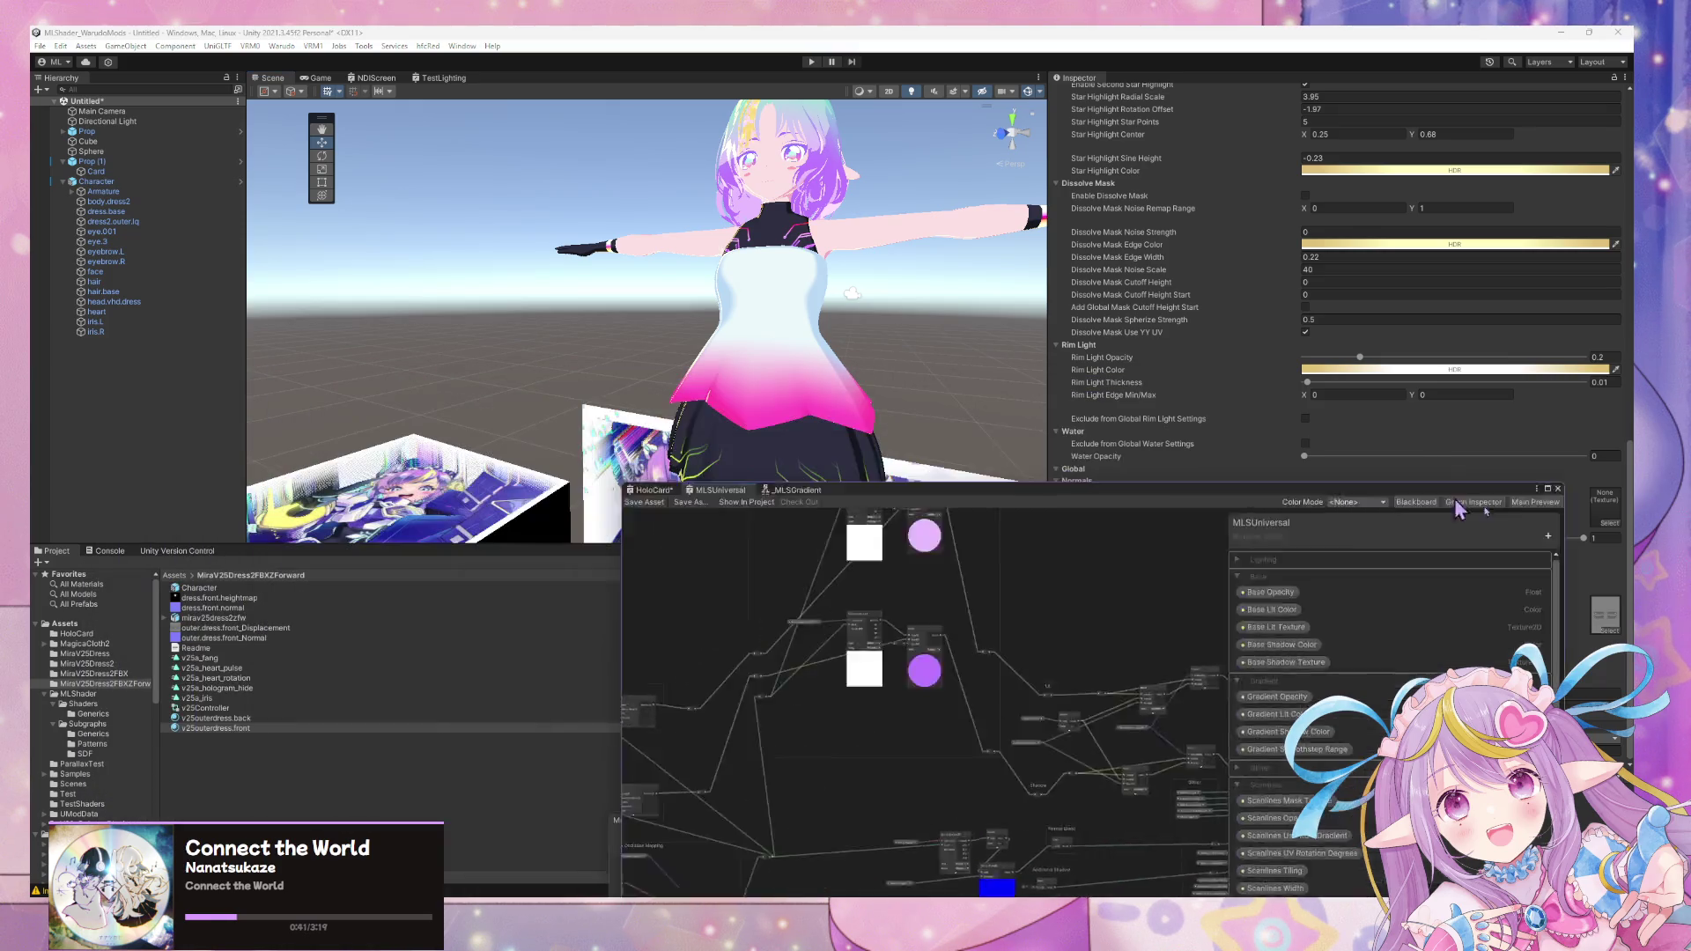
pyautogui.moveTo(1219, 744); pyautogui.dragTo(1190, 594)
pyautogui.scroll(-5, 792, 360)
pyautogui.scroll(3, 792, 360)
pyautogui.scroll(5, 793, 359)
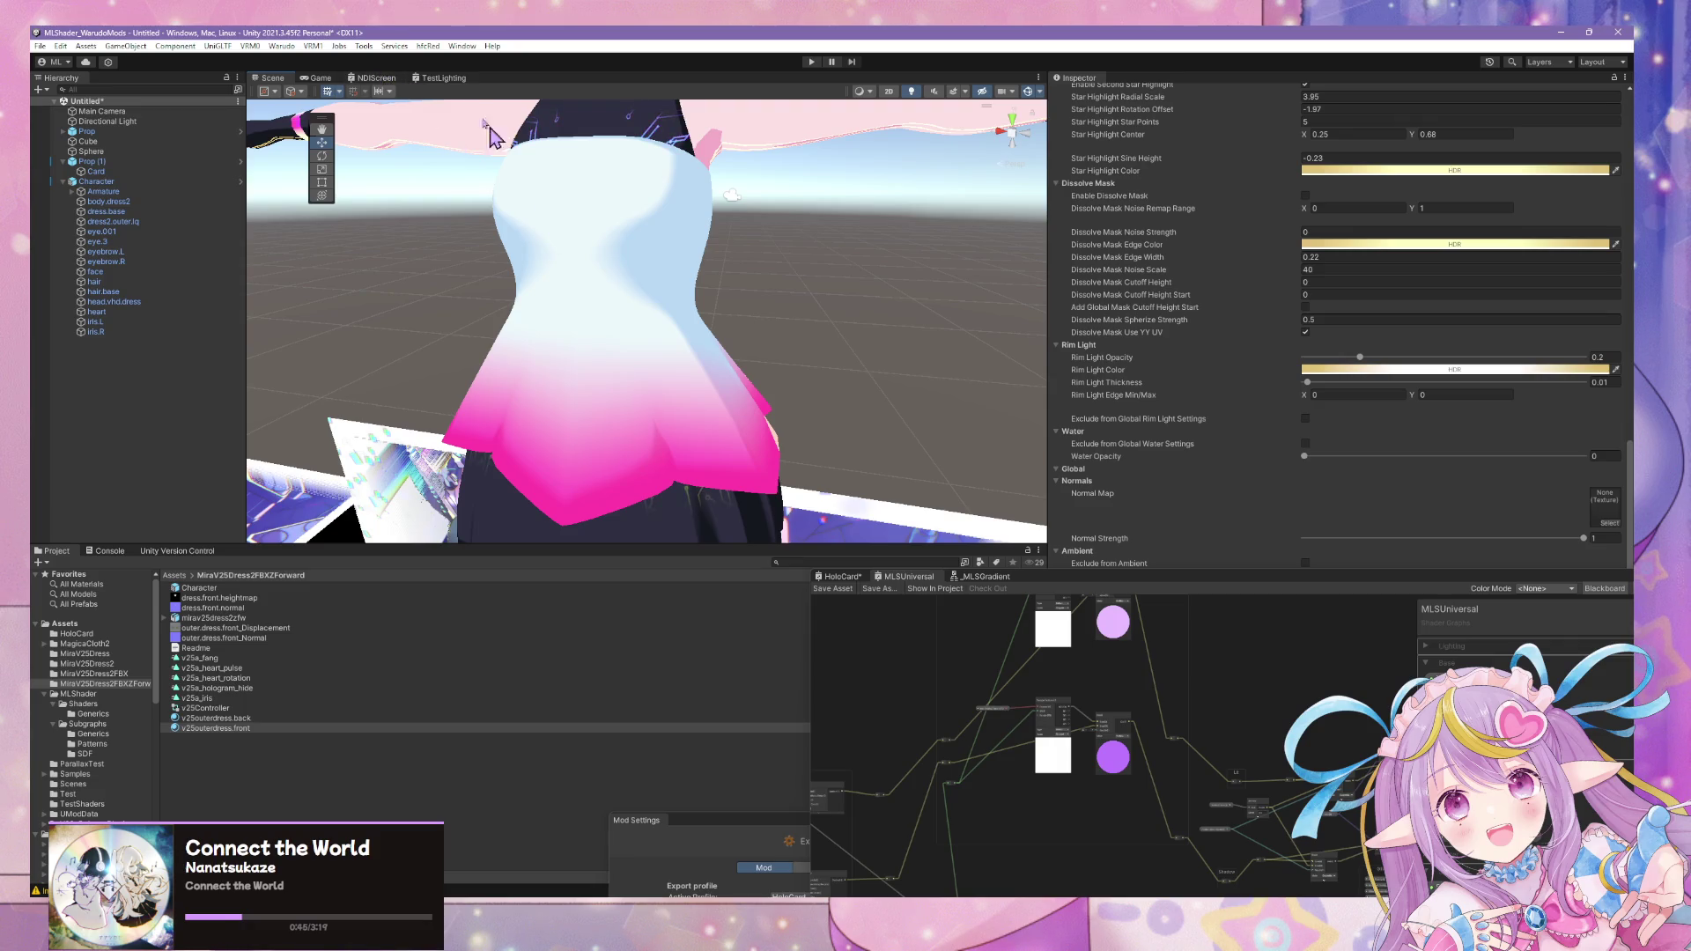
# - Bring up Warudo Mod Settings and create a new, blank export profile
pyautogui.click(282, 46)
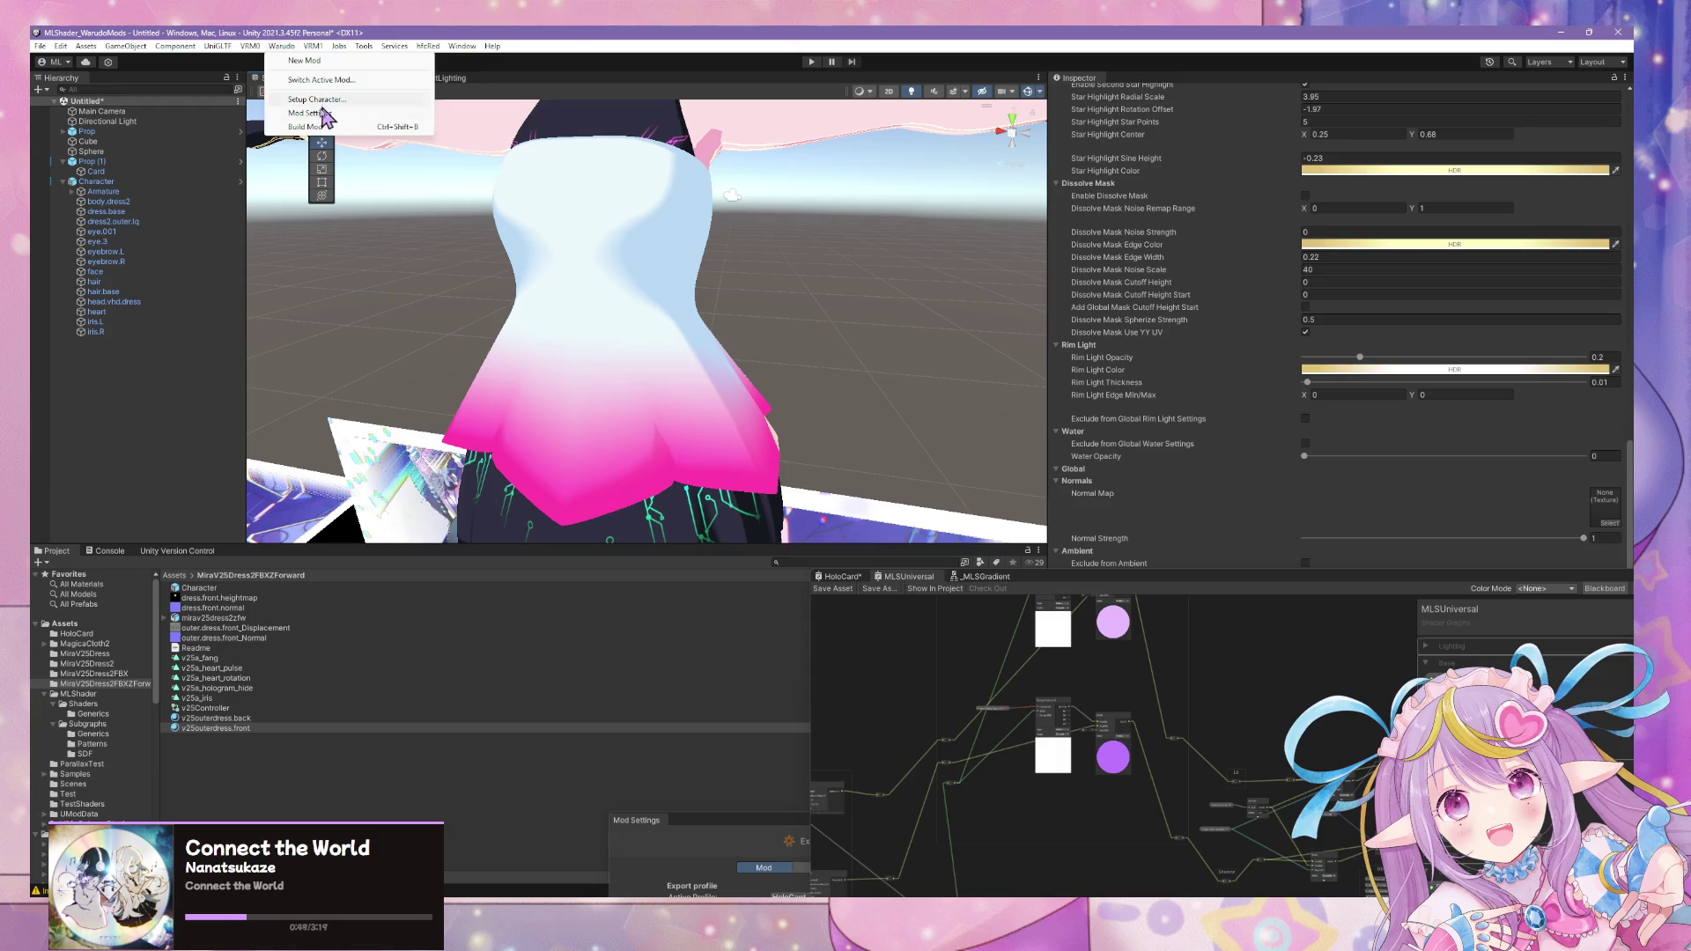
pyautogui.click(317, 113)
pyautogui.moveTo(931, 822); pyautogui.dragTo(1182, 235)
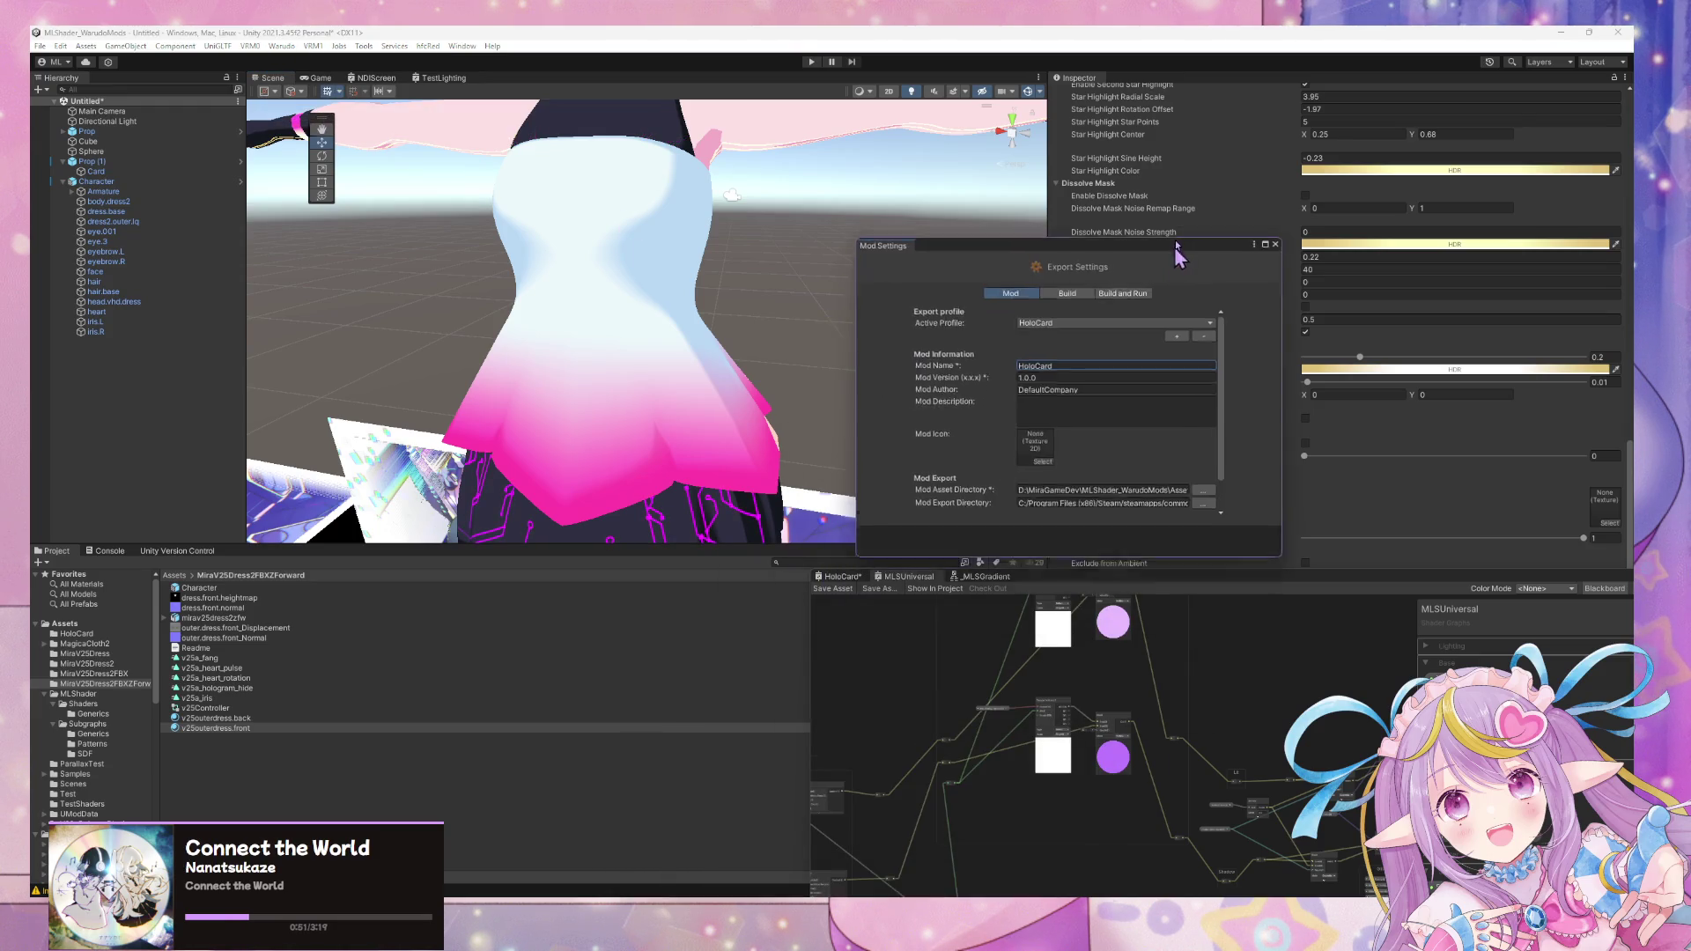
pyautogui.click(1182, 319)
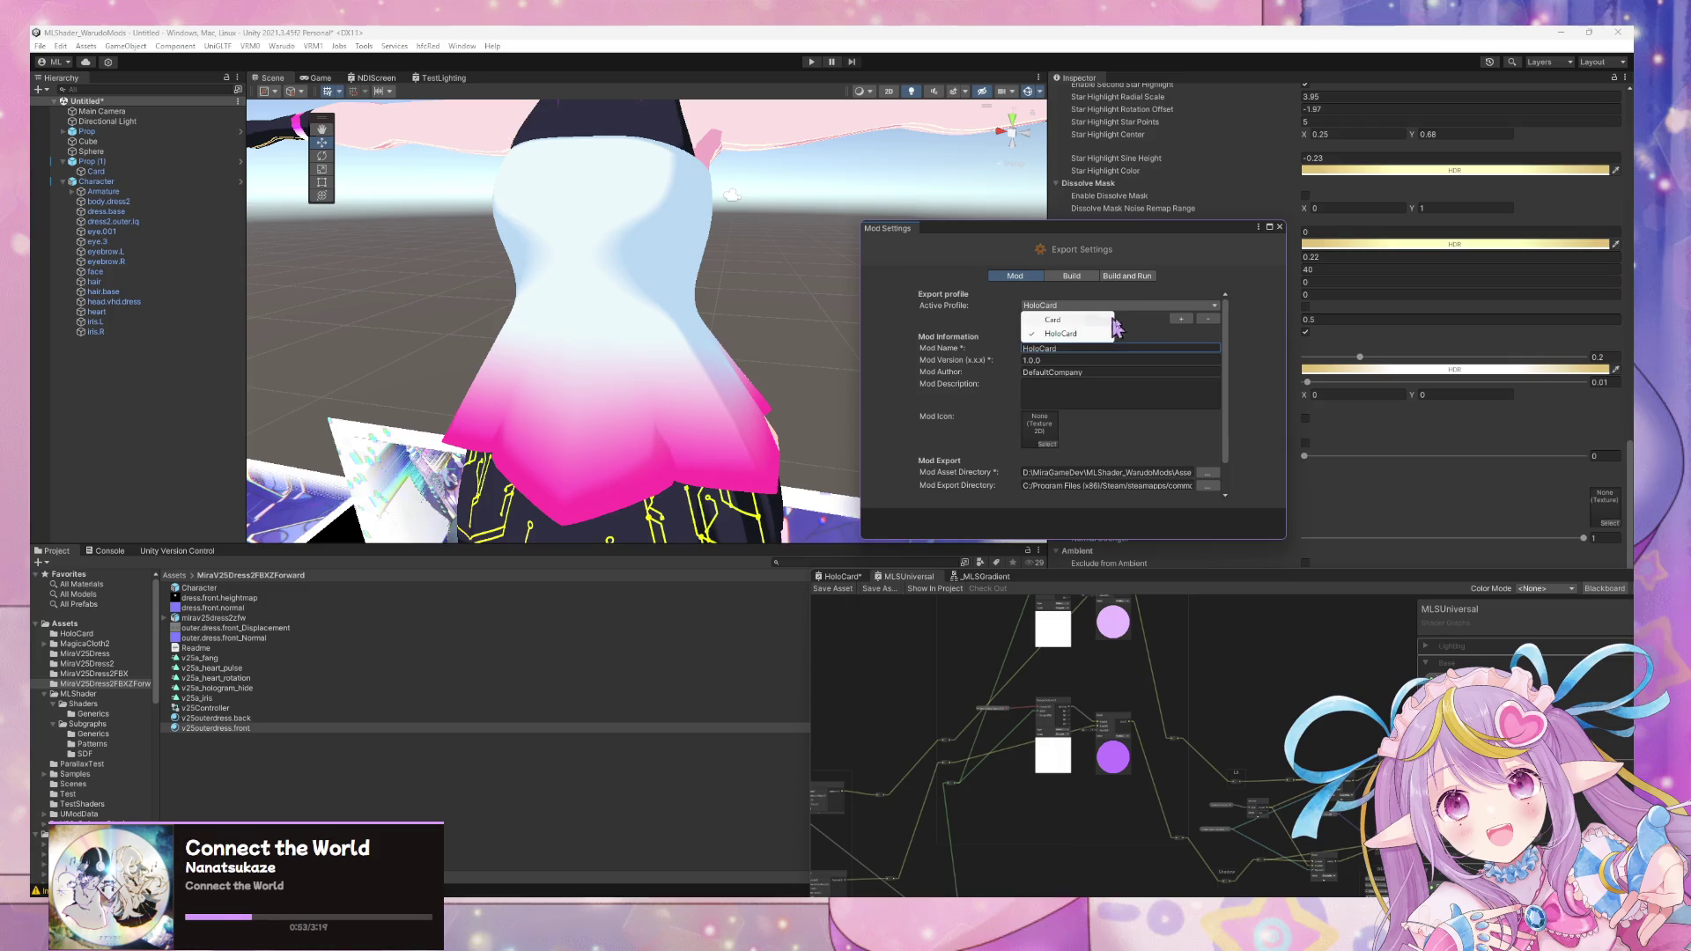
pyautogui.click(1177, 329)
pyautogui.click(1182, 319)
pyautogui.click(1094, 346)
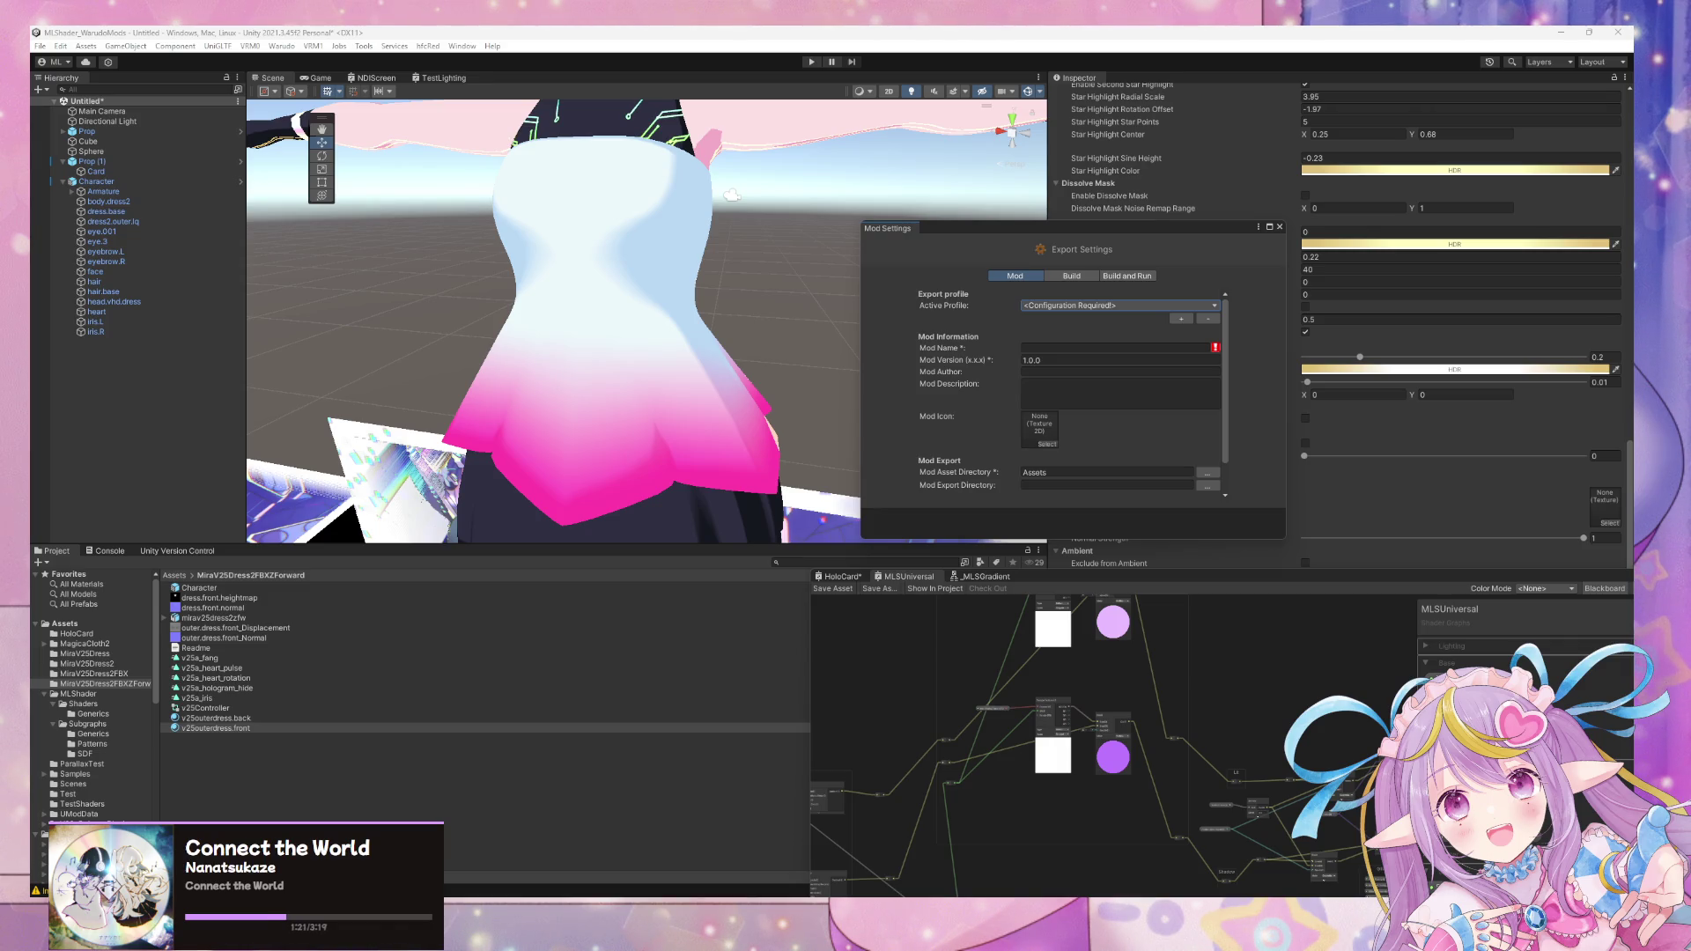
# - Set the Mod Asset Directory to the MiraV25Dress2FBXZForward folder
pyautogui.click(1210, 479)
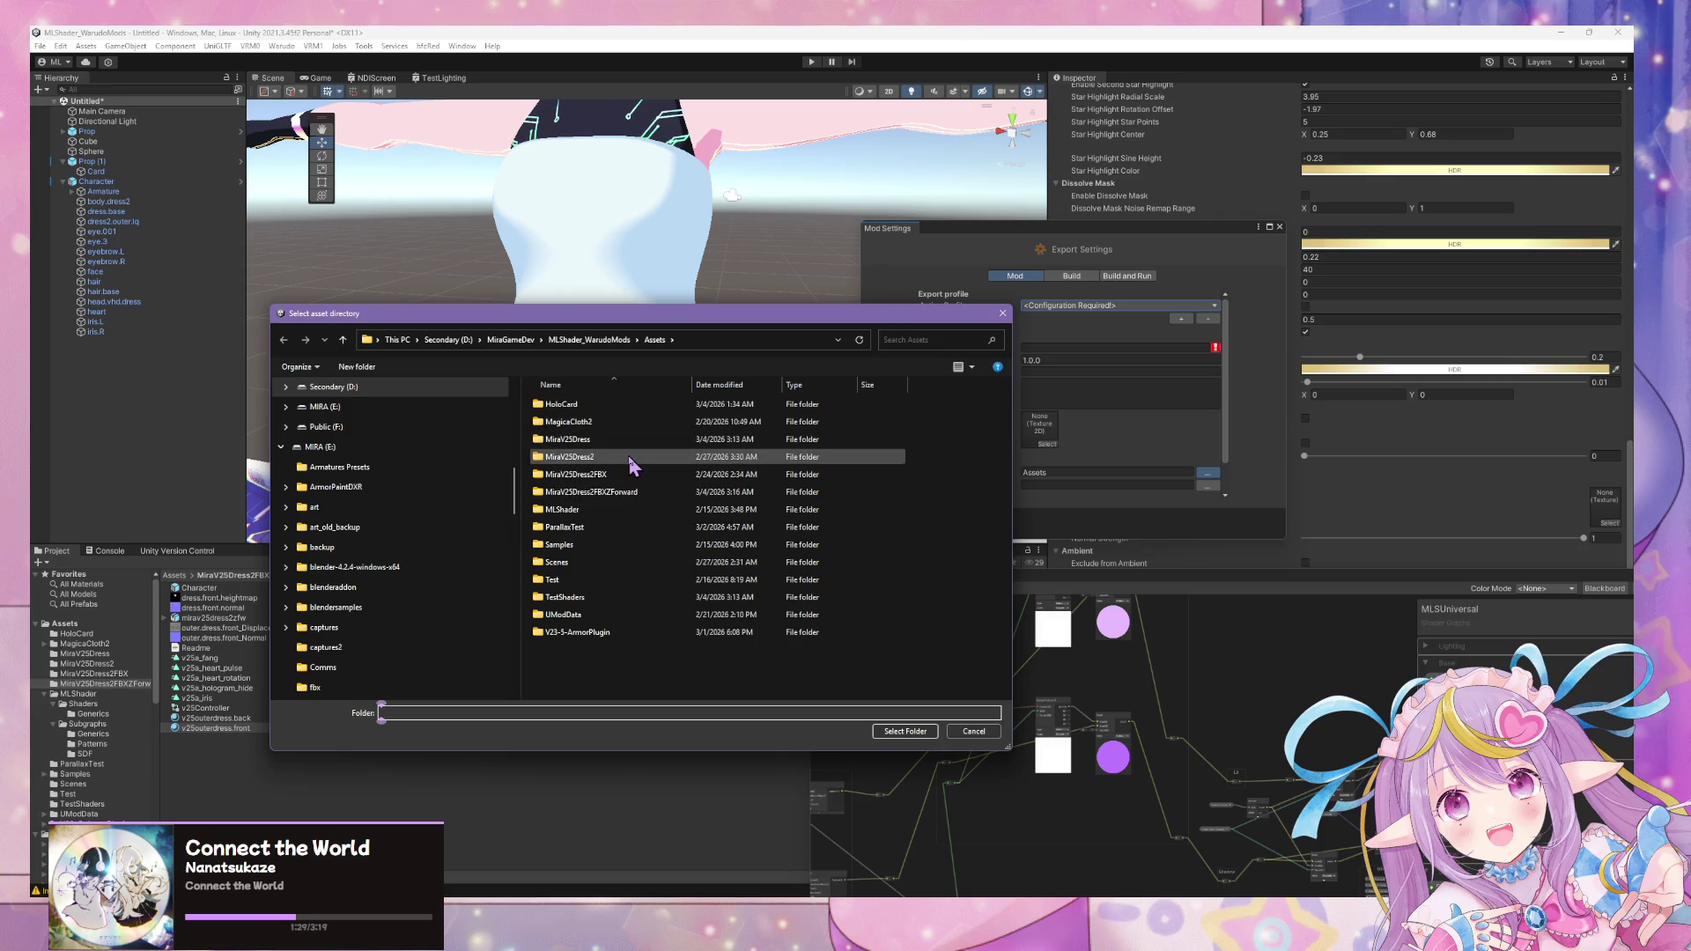
pyautogui.click(595, 493)
pyautogui.click(925, 734)
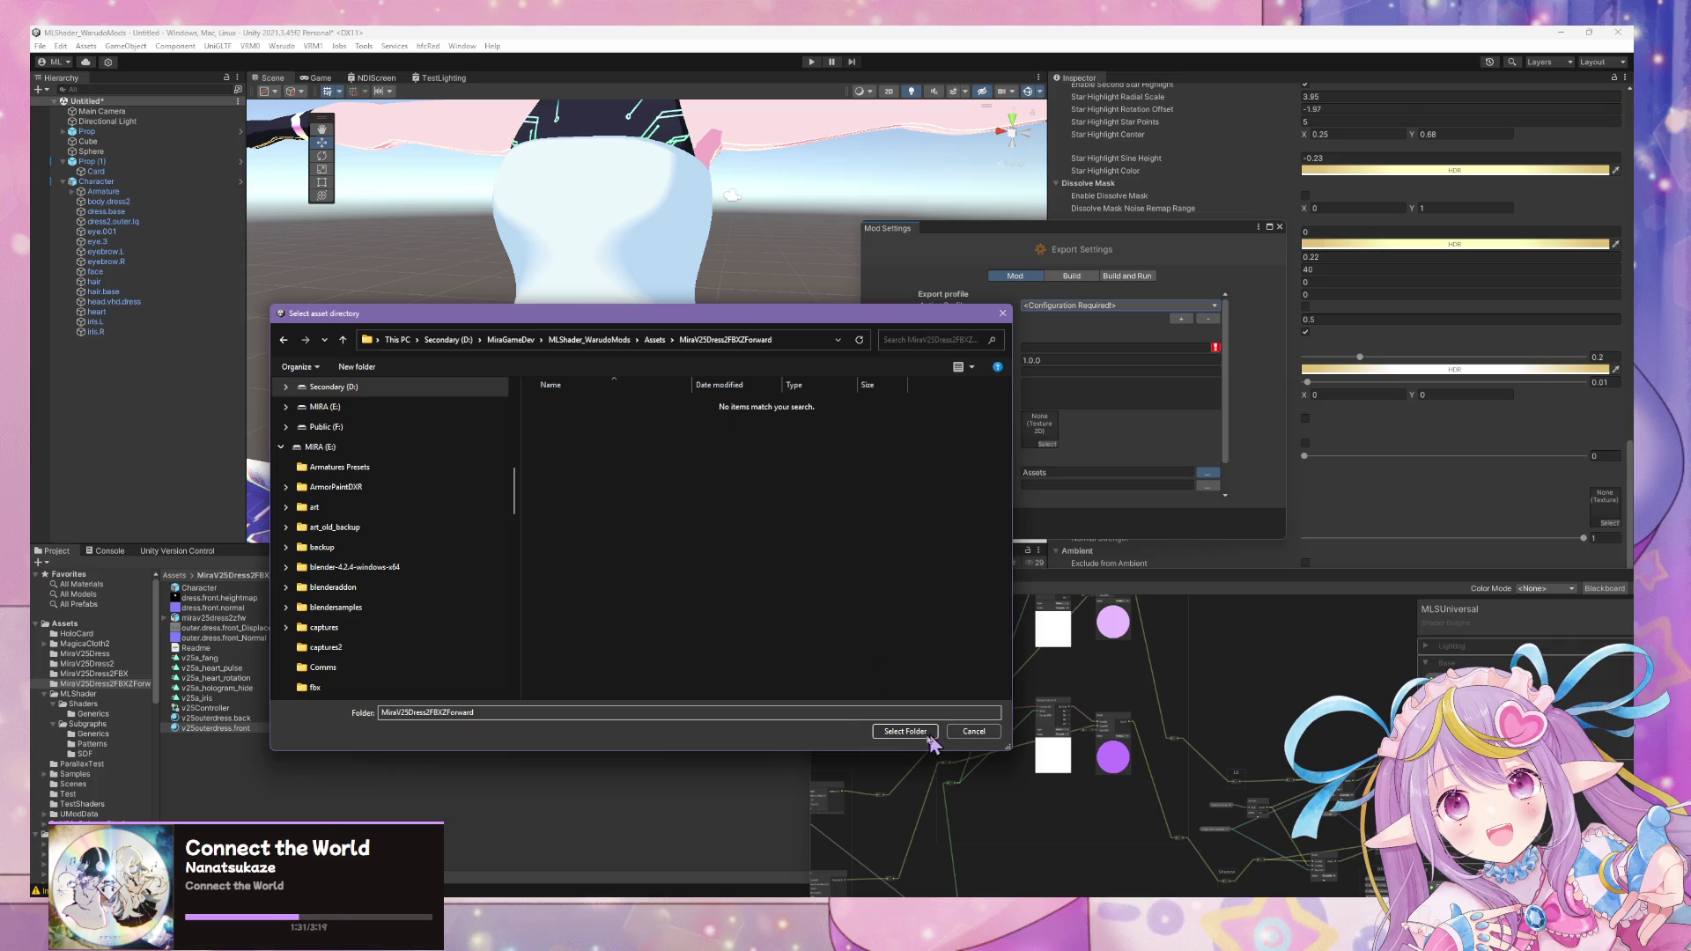
# - Set the Mod Export Directory to Warudo's StreamingAssets/Characters folder
pyautogui.click(1208, 488)
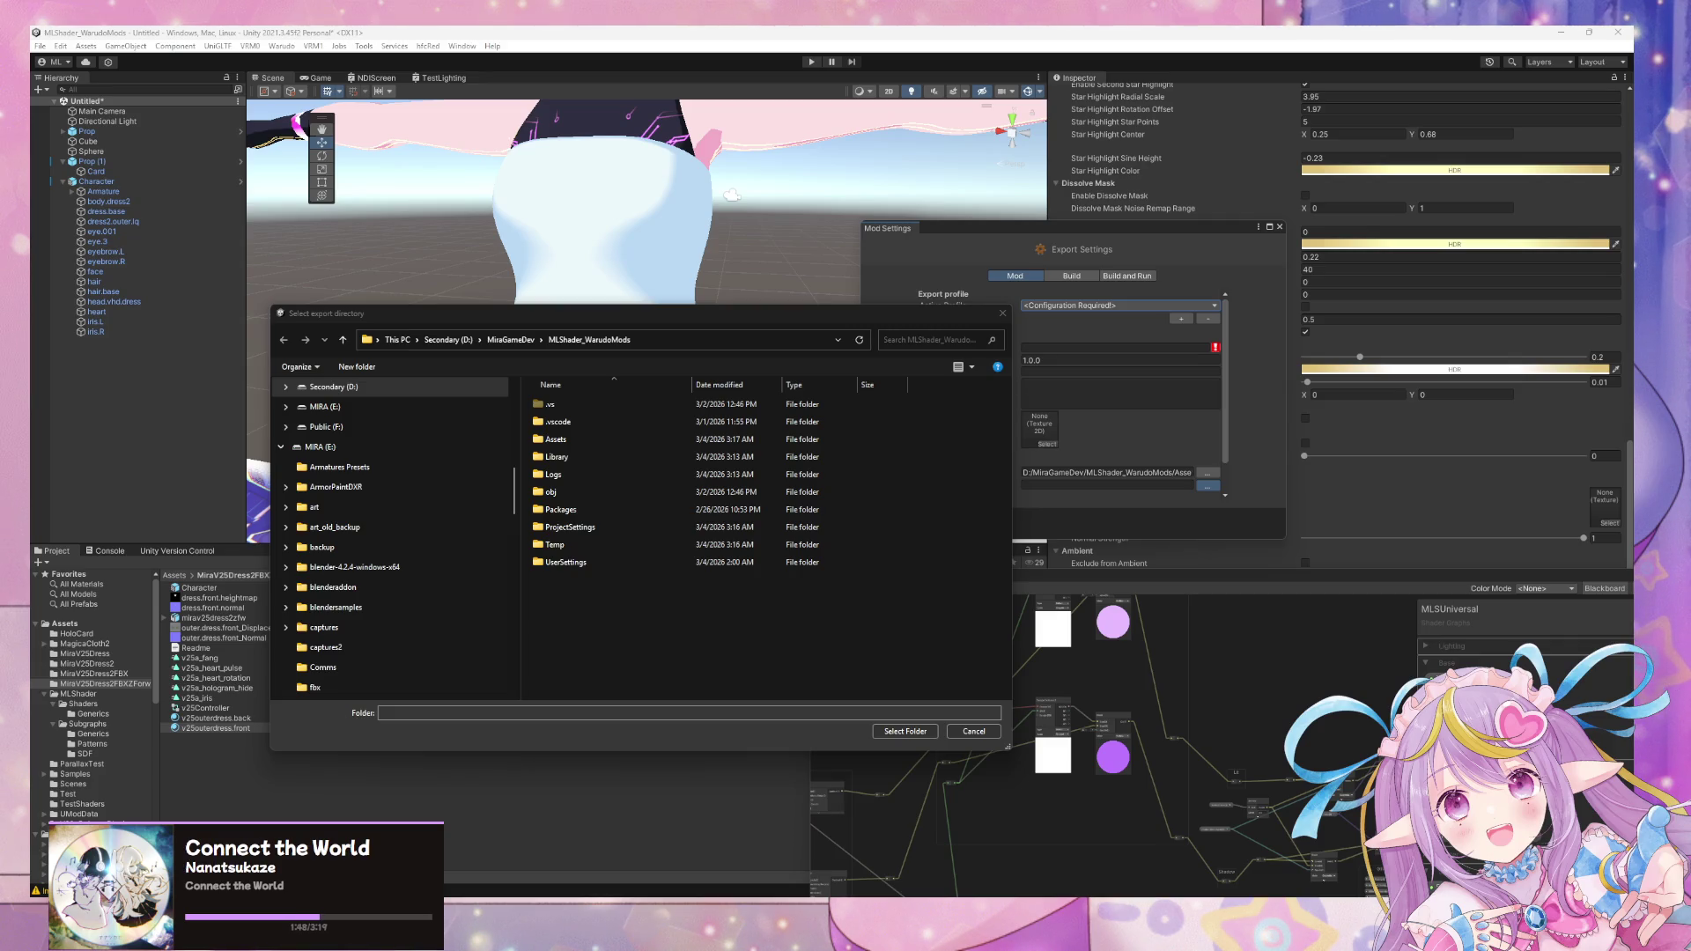
pyautogui.scroll(10, 389, 397)
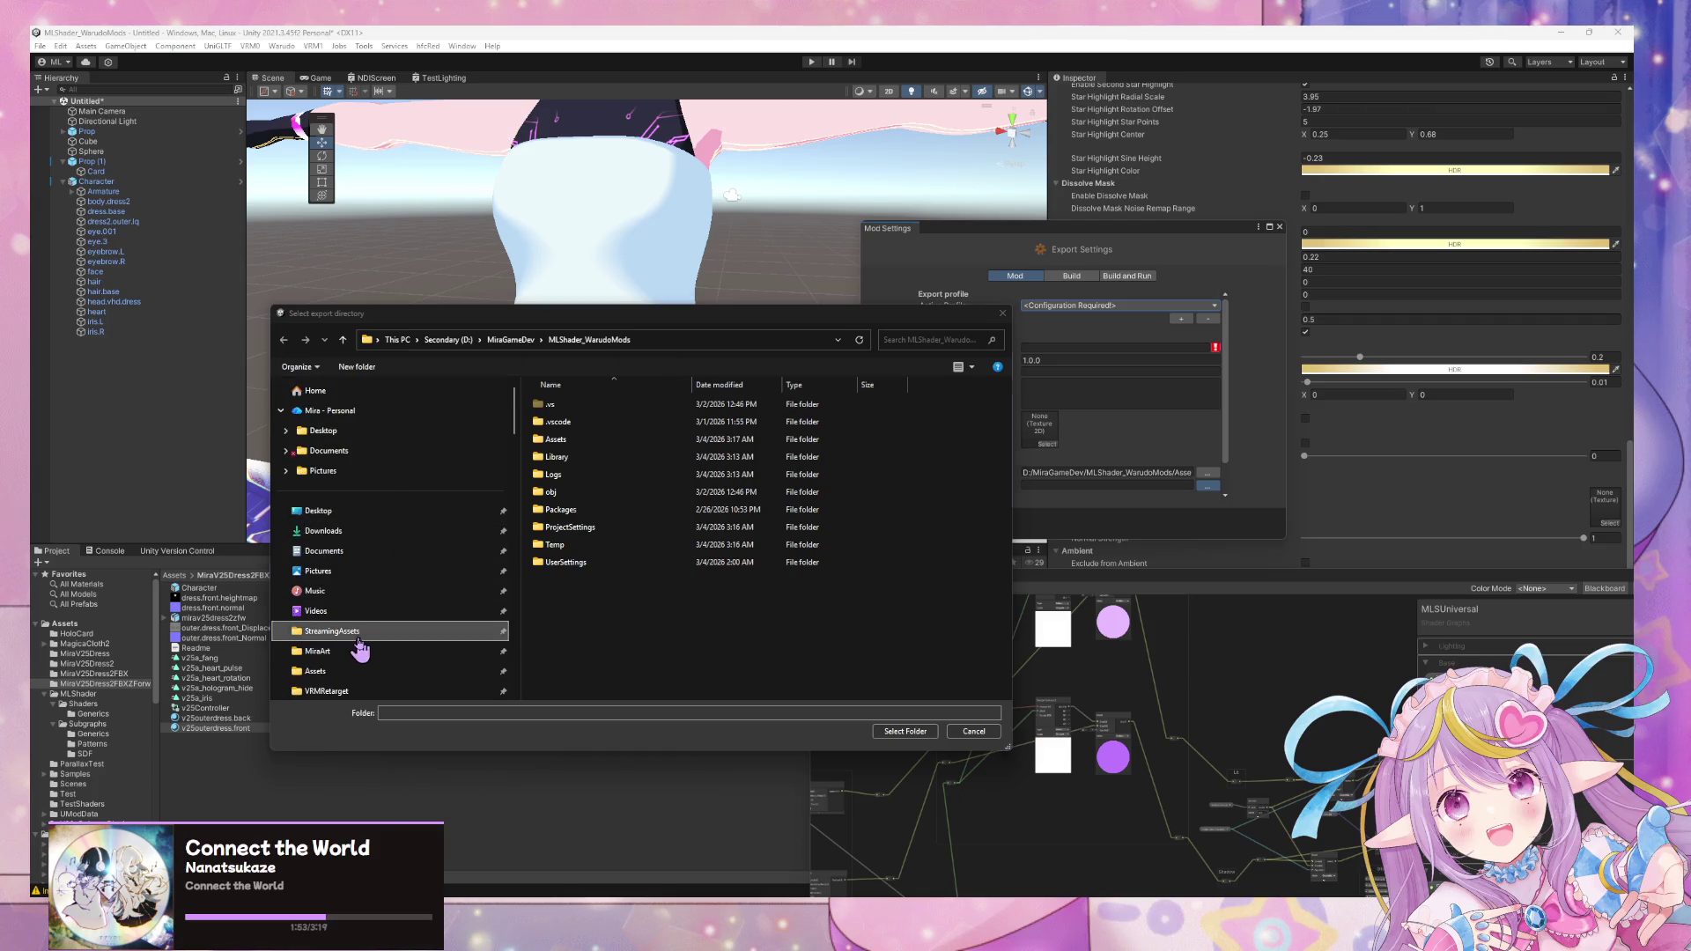
pyautogui.click(360, 650)
pyautogui.moveTo(755, 325); pyautogui.dragTo(490, 293)
pyautogui.scroll(-1, 407, 476)
pyautogui.scroll(-2, 410, 479)
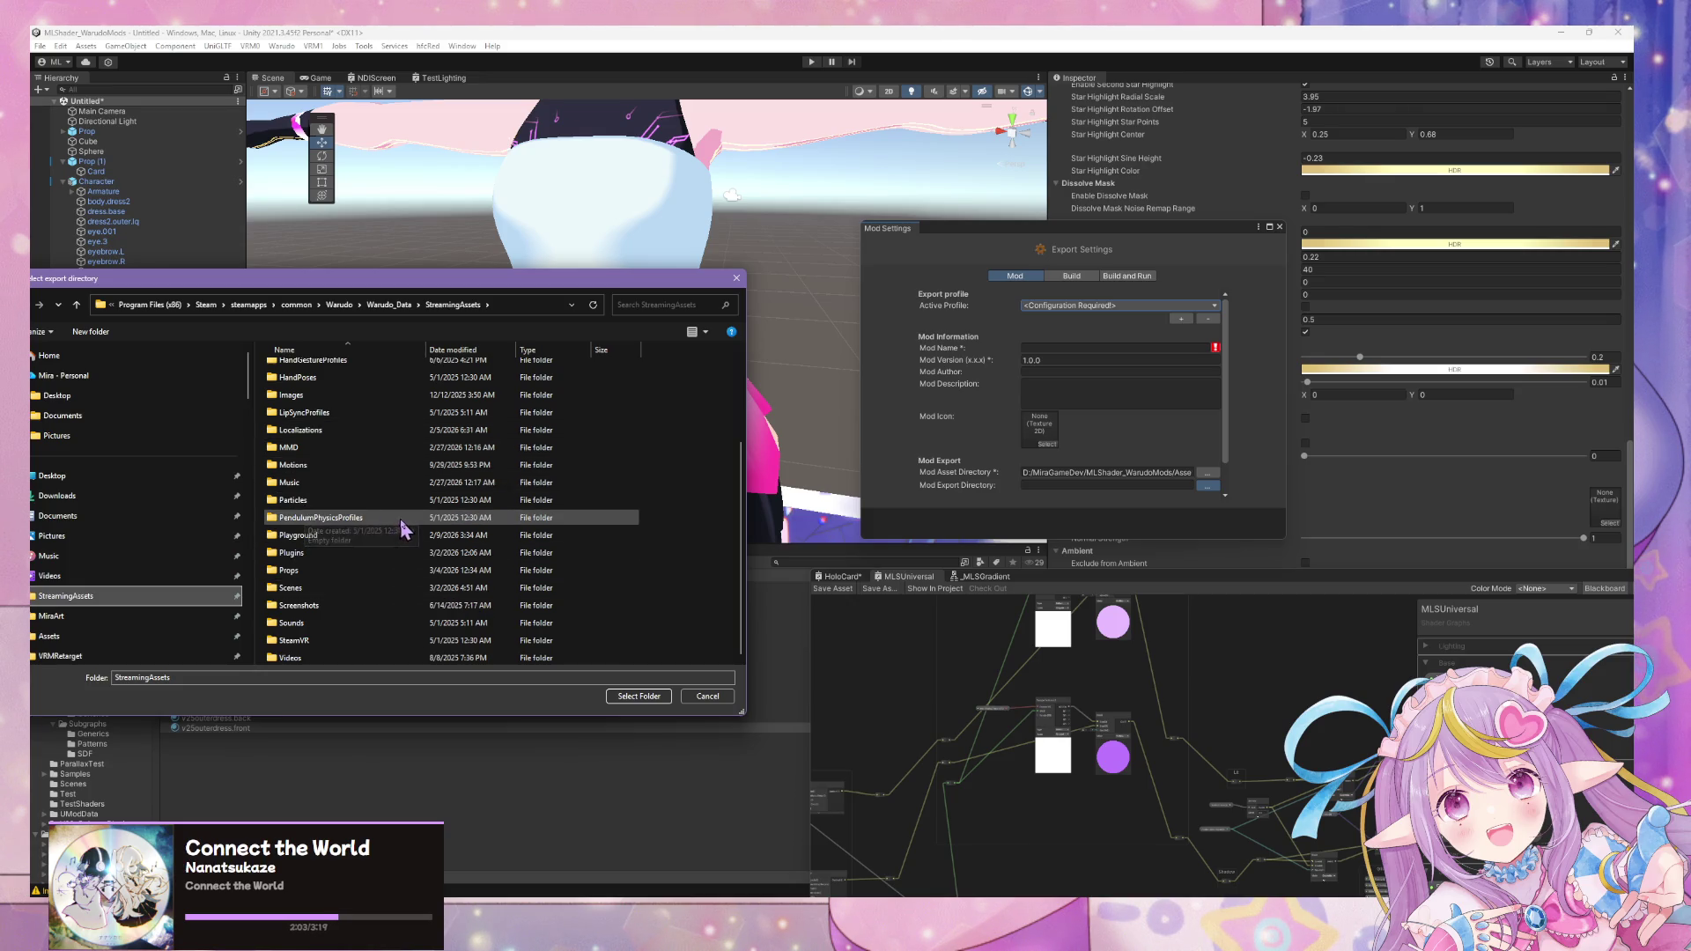
pyautogui.scroll(3, 405, 524)
pyautogui.doubleClick(296, 440)
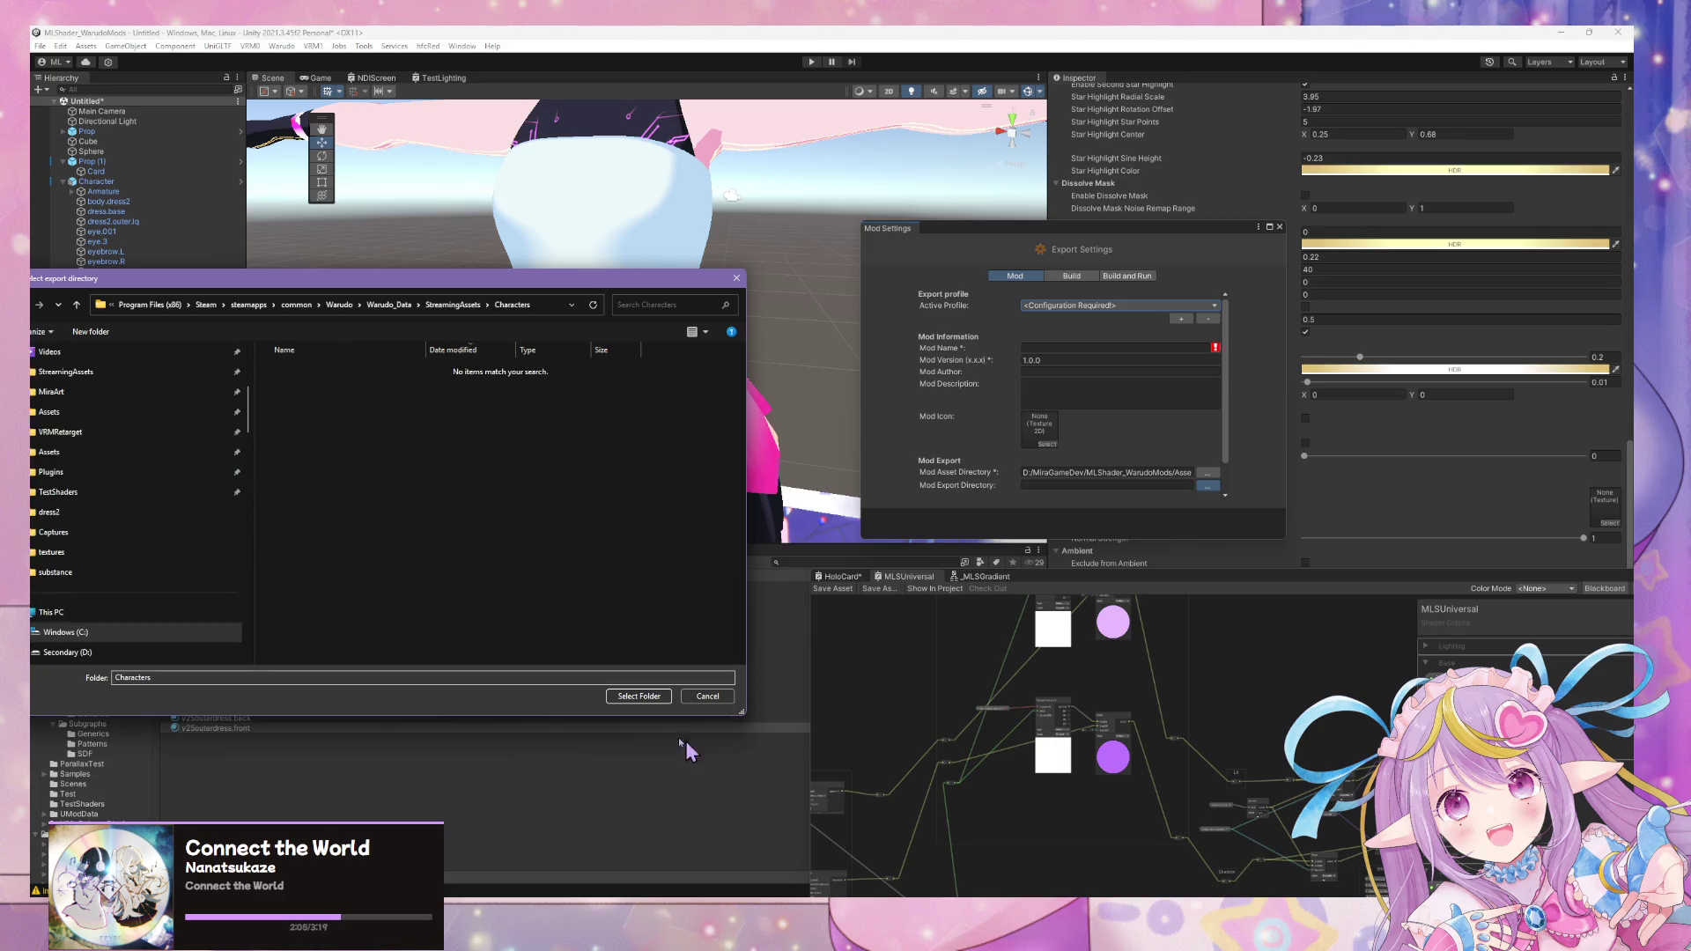
pyautogui.click(638, 696)
pyautogui.click(1067, 347)
pyautogui.write('mira')
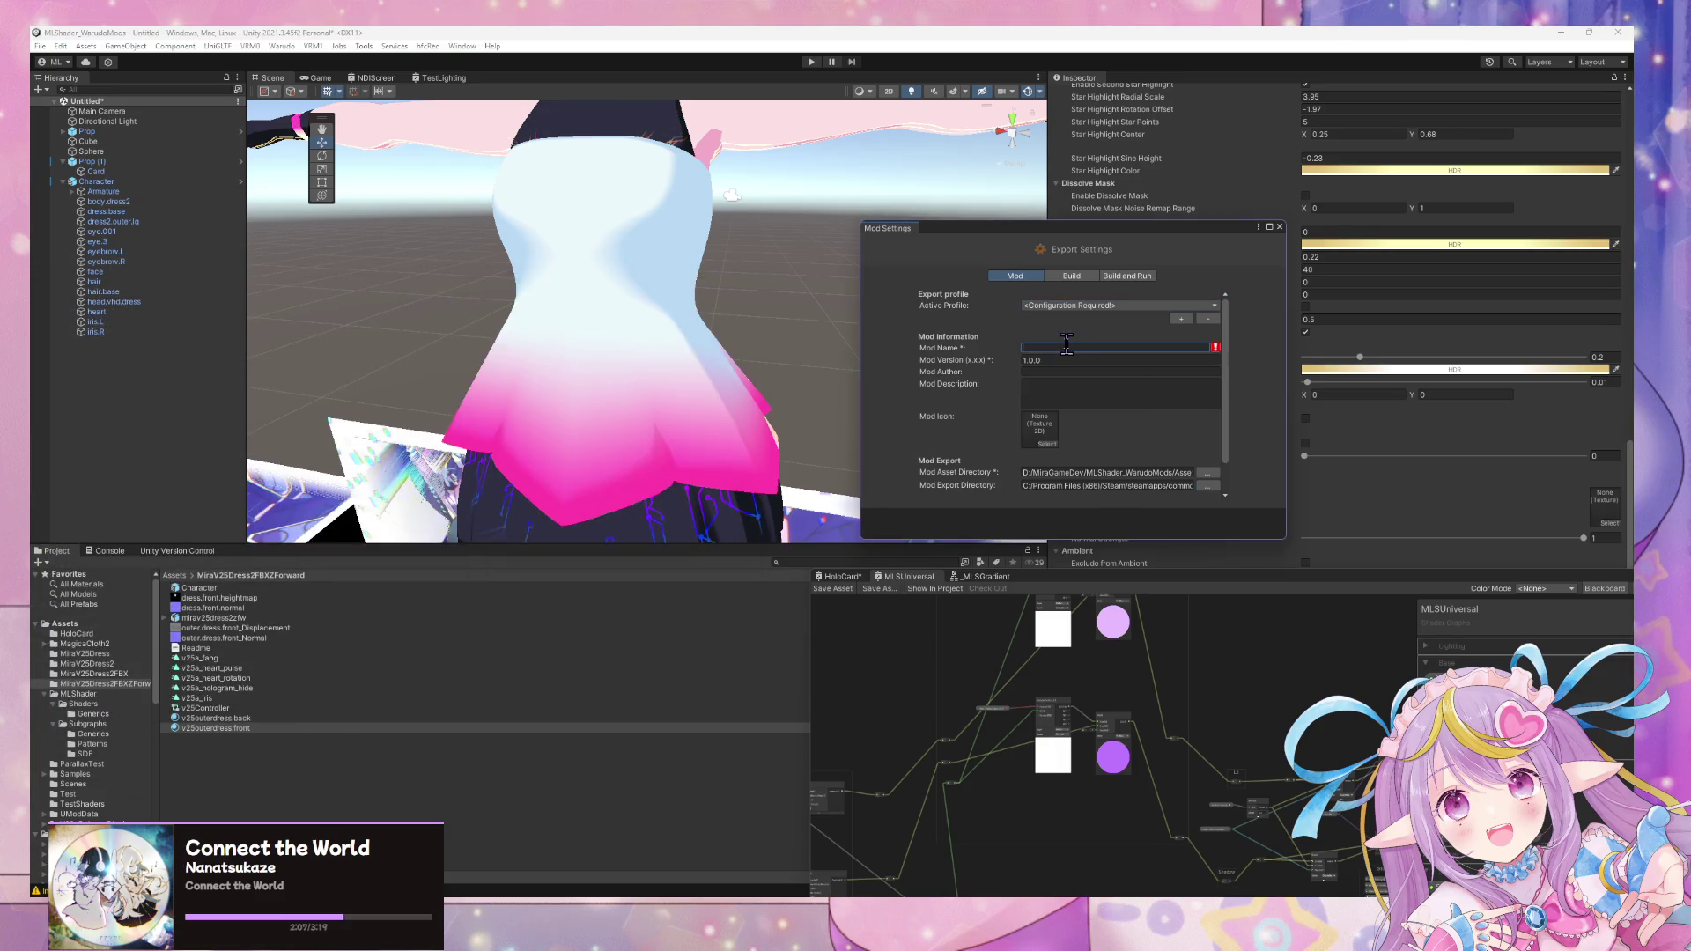
pyautogui.write('v25dre')
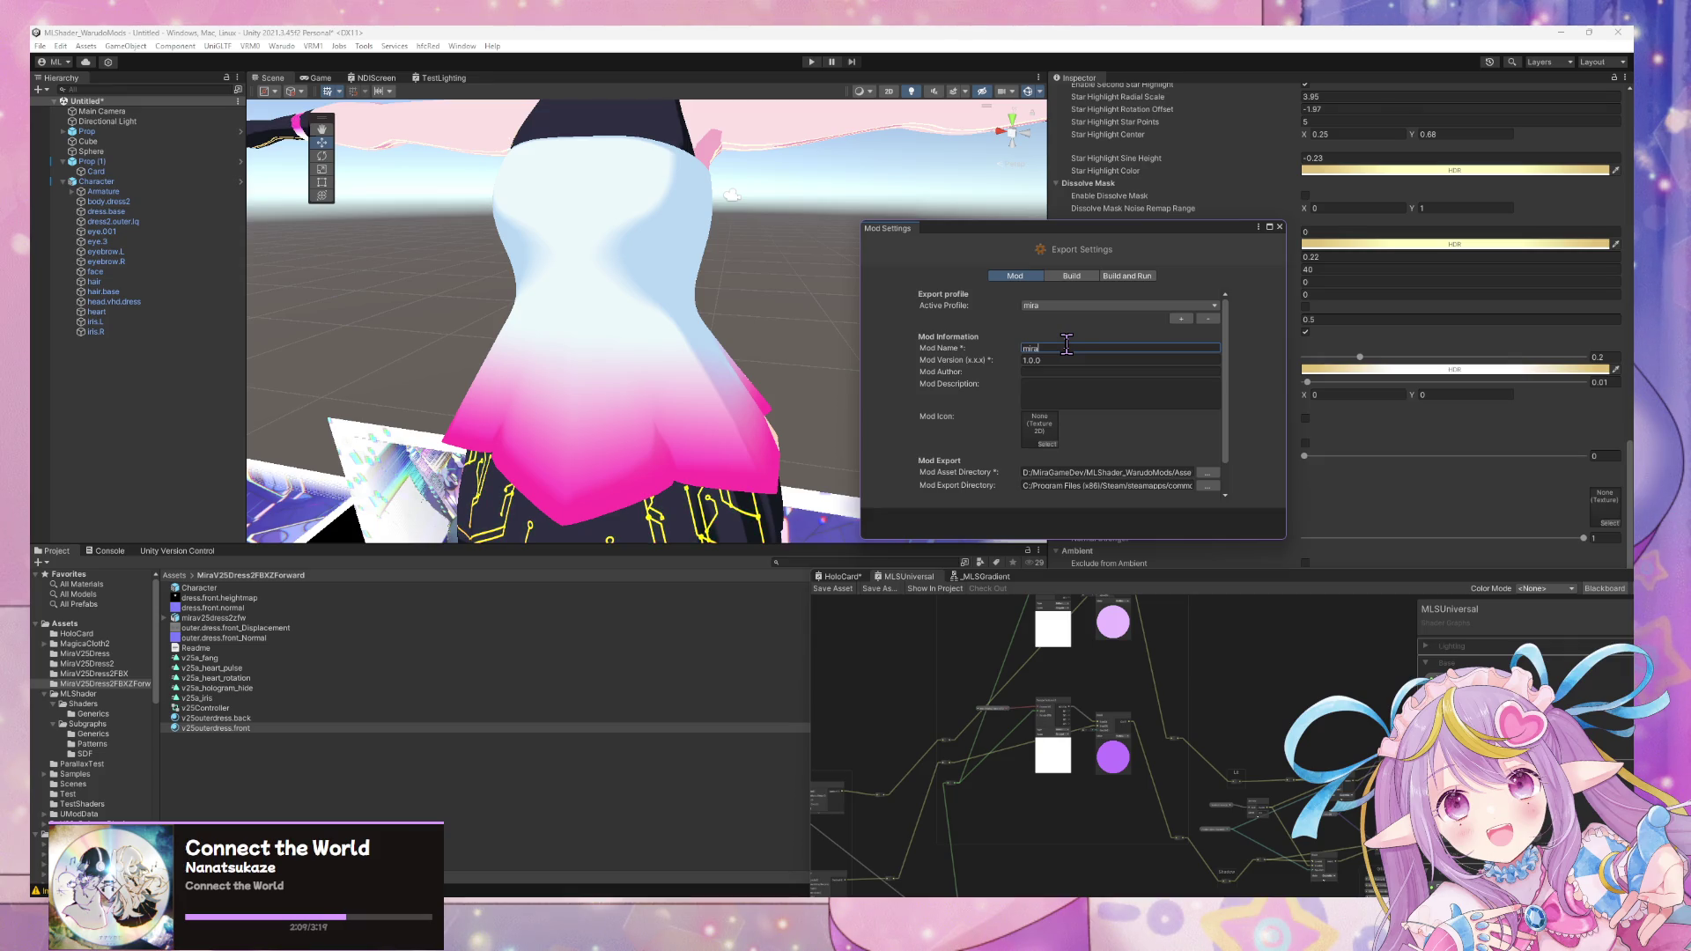
pyautogui.write('ss2')
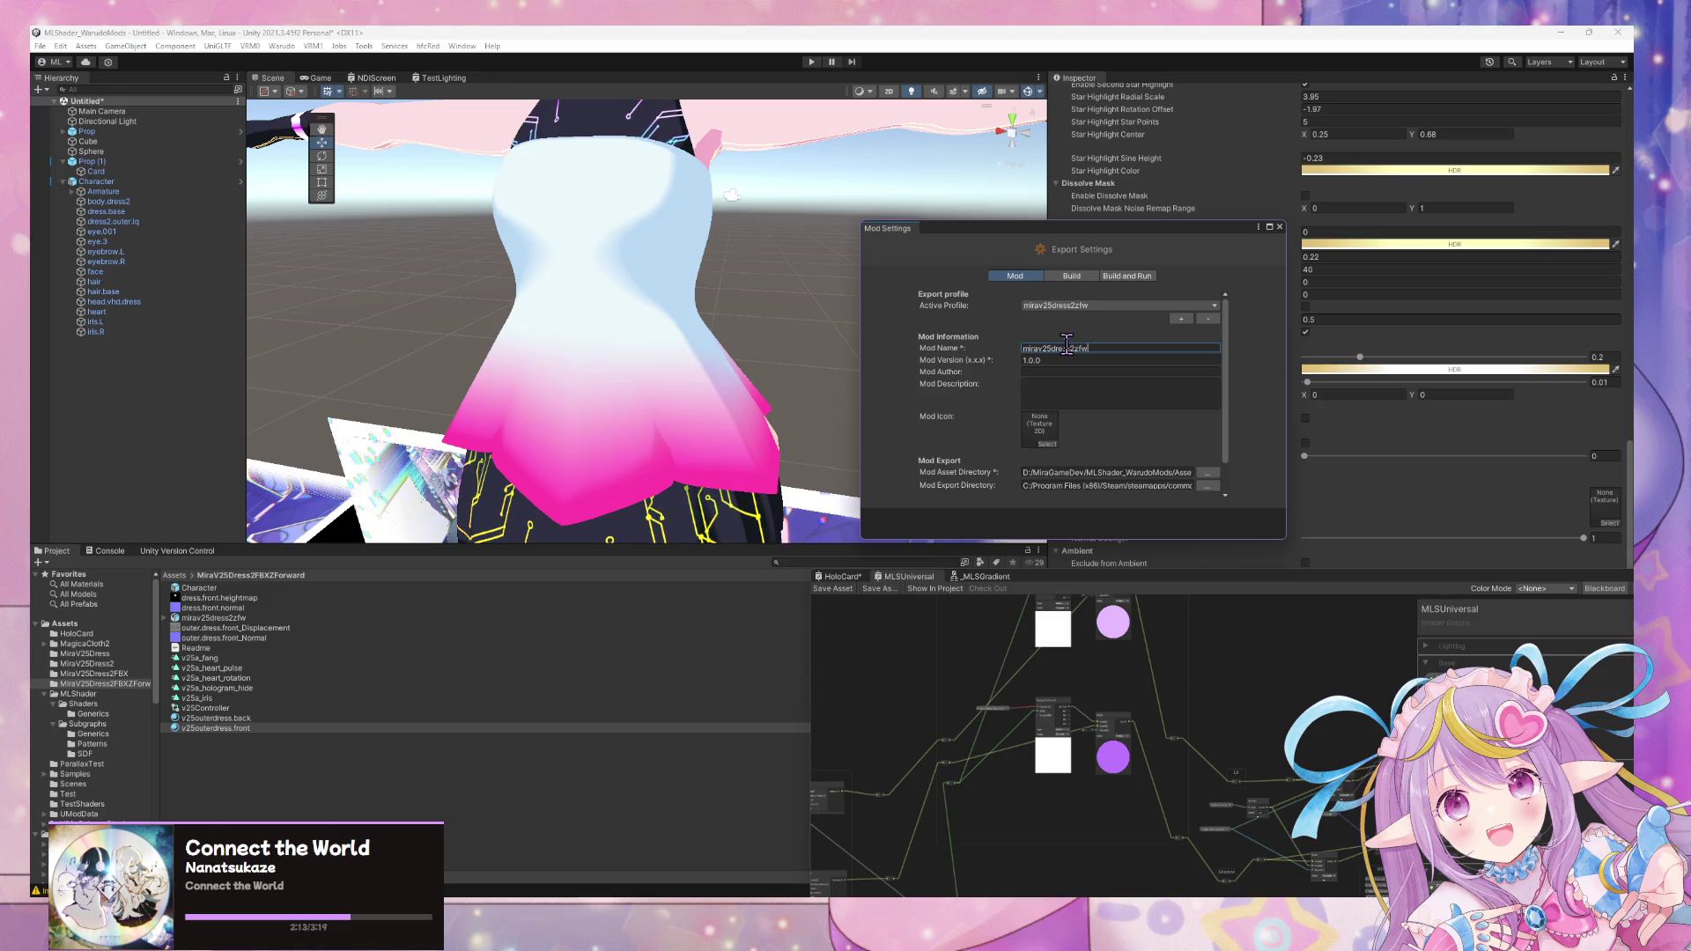
pyautogui.write('zfw')
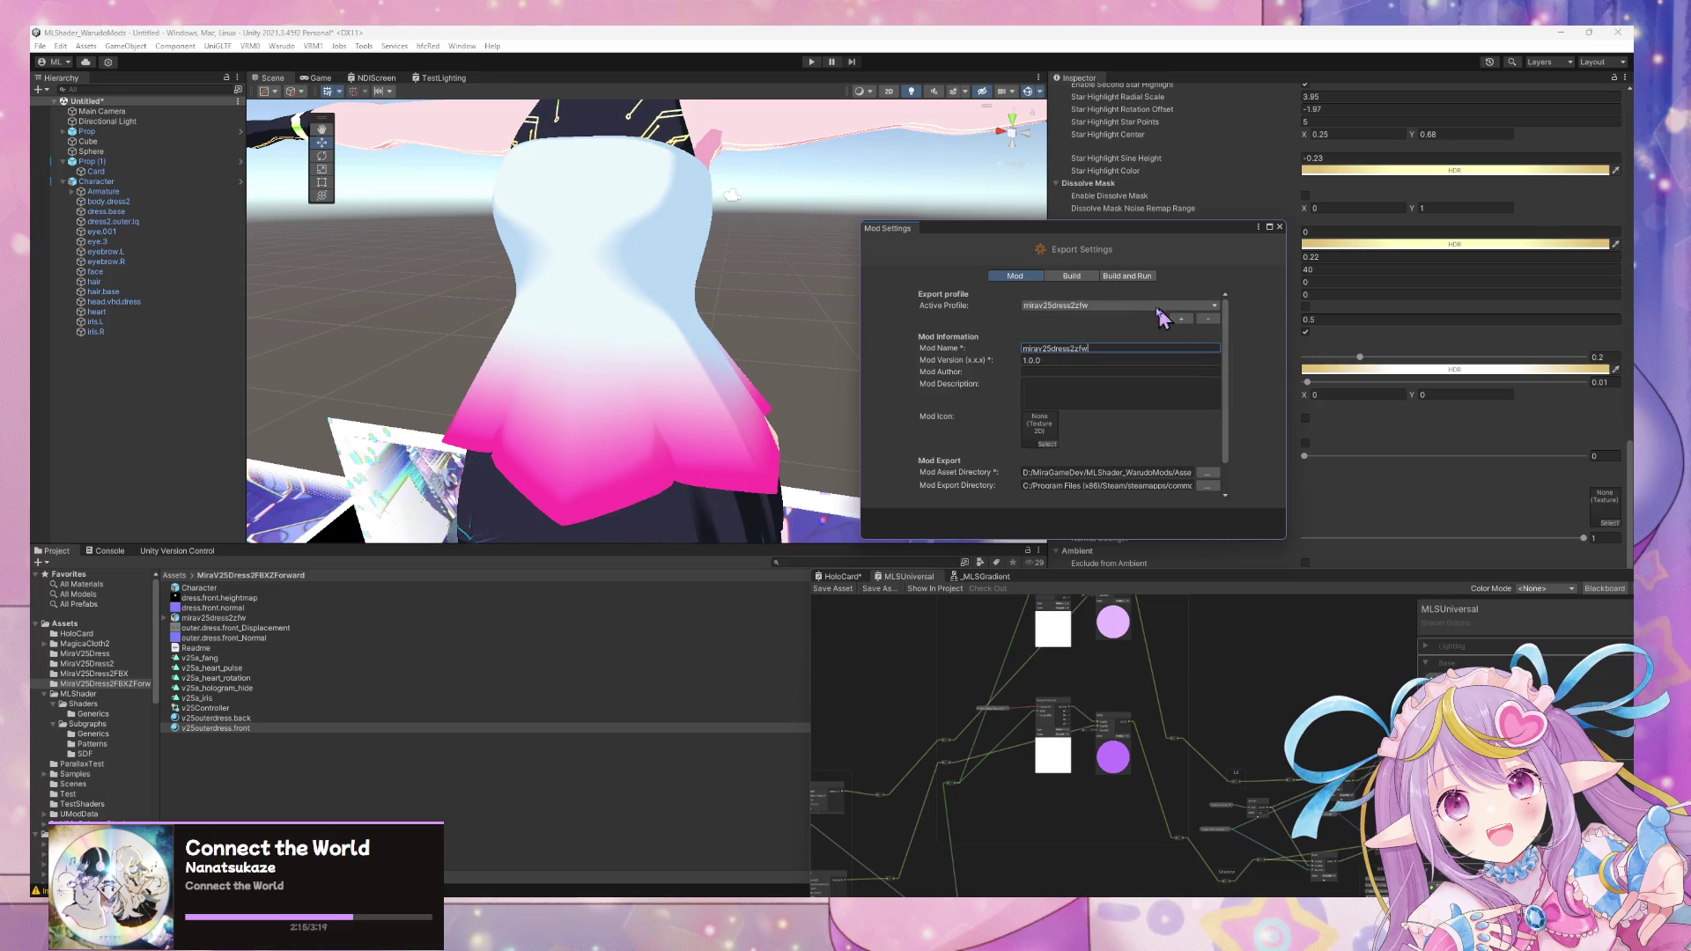
# - Run Build Mod for mirav25dress2zfw and dismiss the prefab restructure warning
pyautogui.moveTo(1127, 230); pyautogui.dragTo(1127, 190)
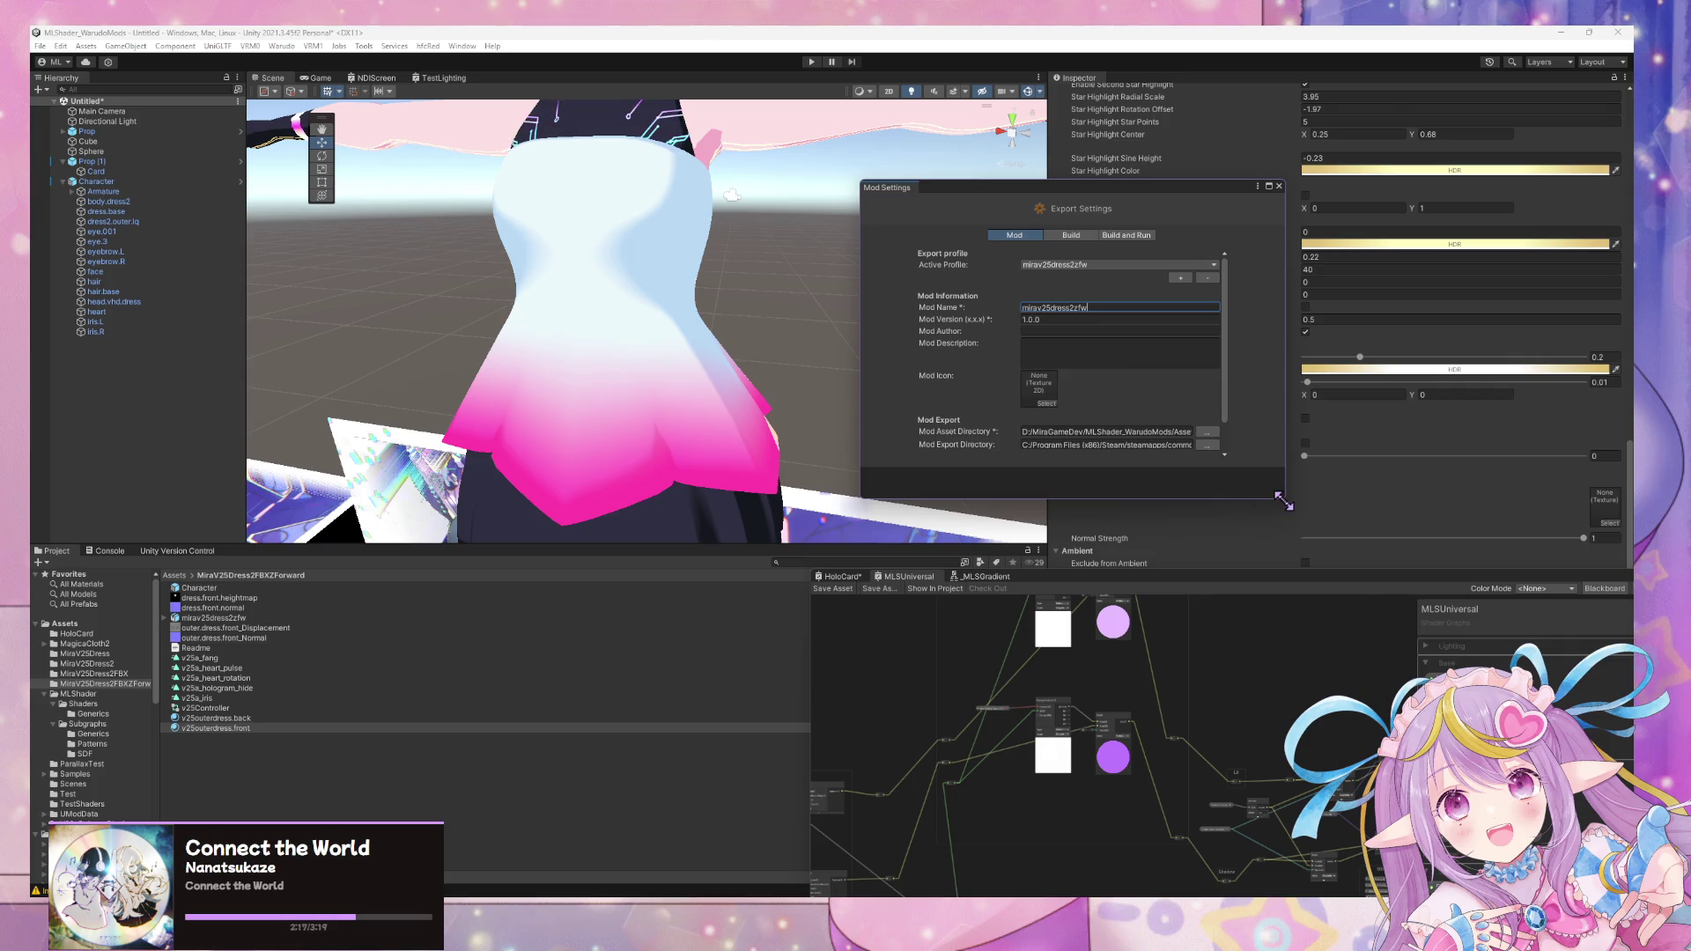
pyautogui.moveTo(1280, 499); pyautogui.dragTo(1363, 576)
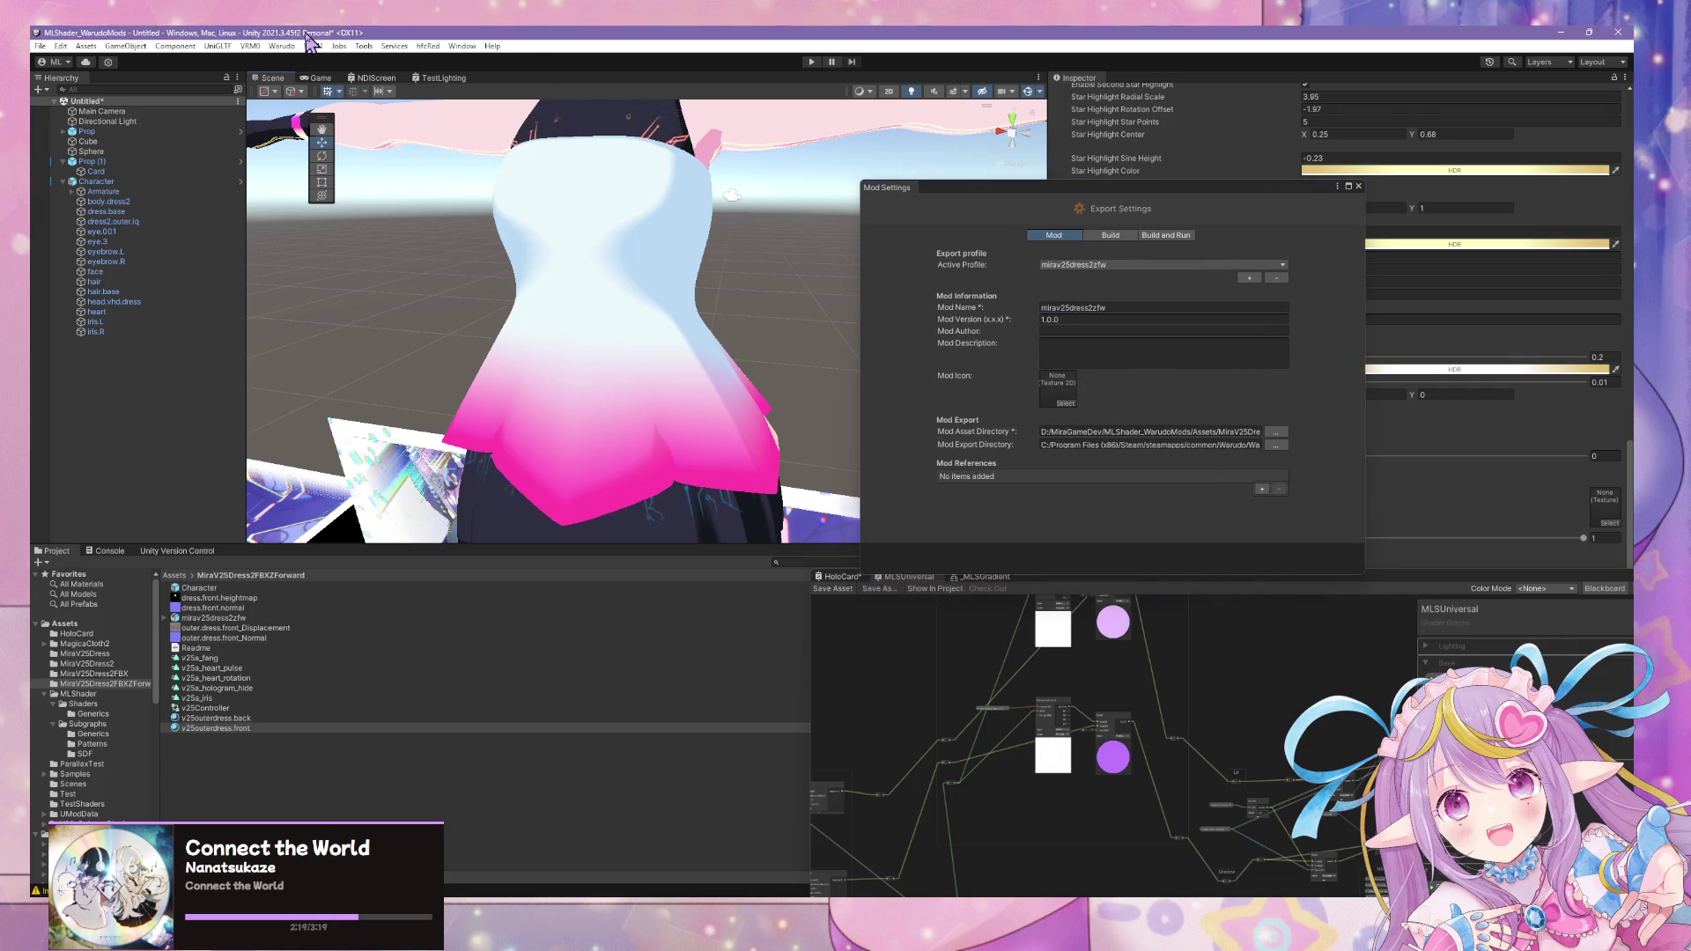
pyautogui.click(280, 47)
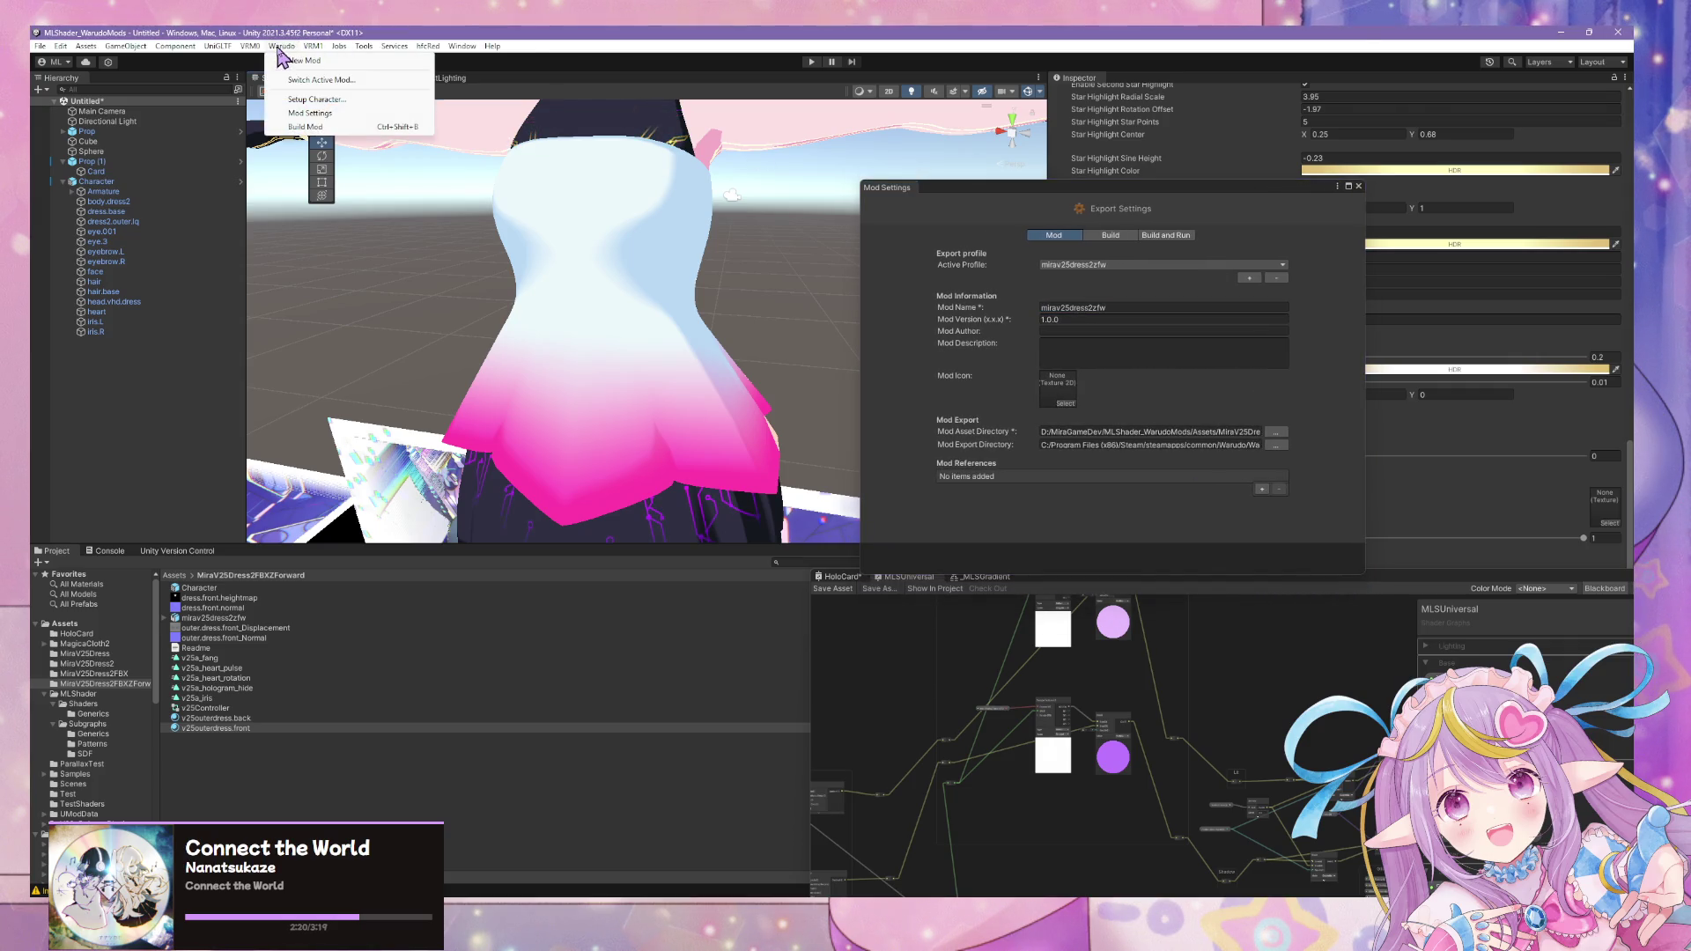
pyautogui.click(328, 132)
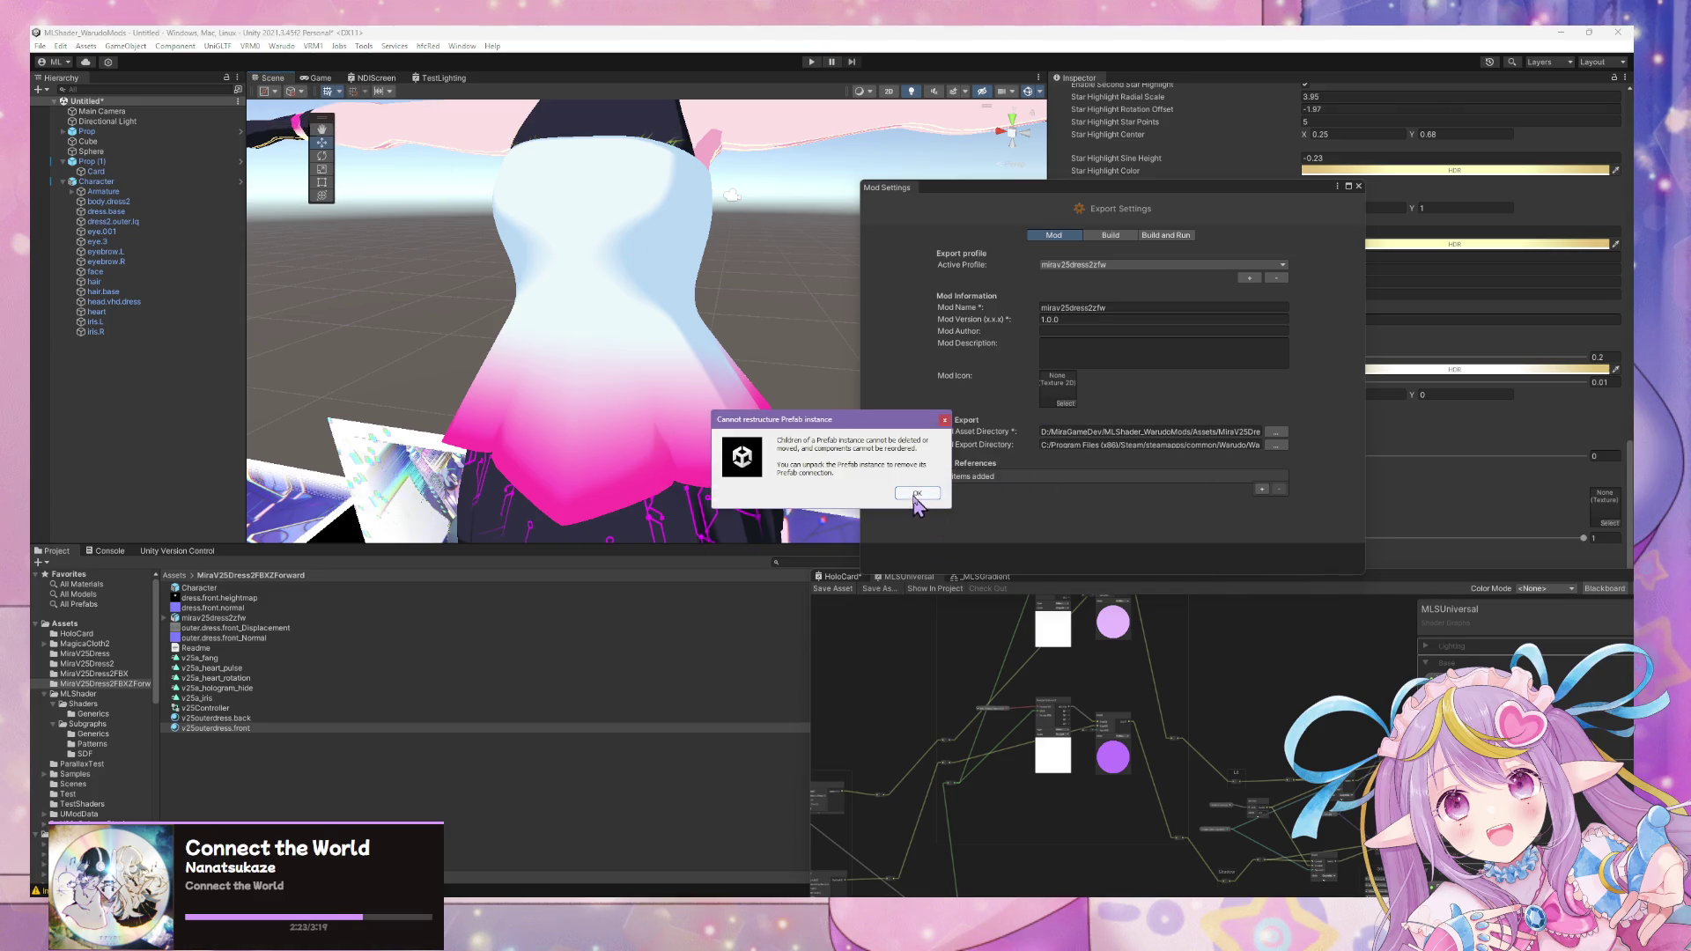
pyautogui.click(916, 495)
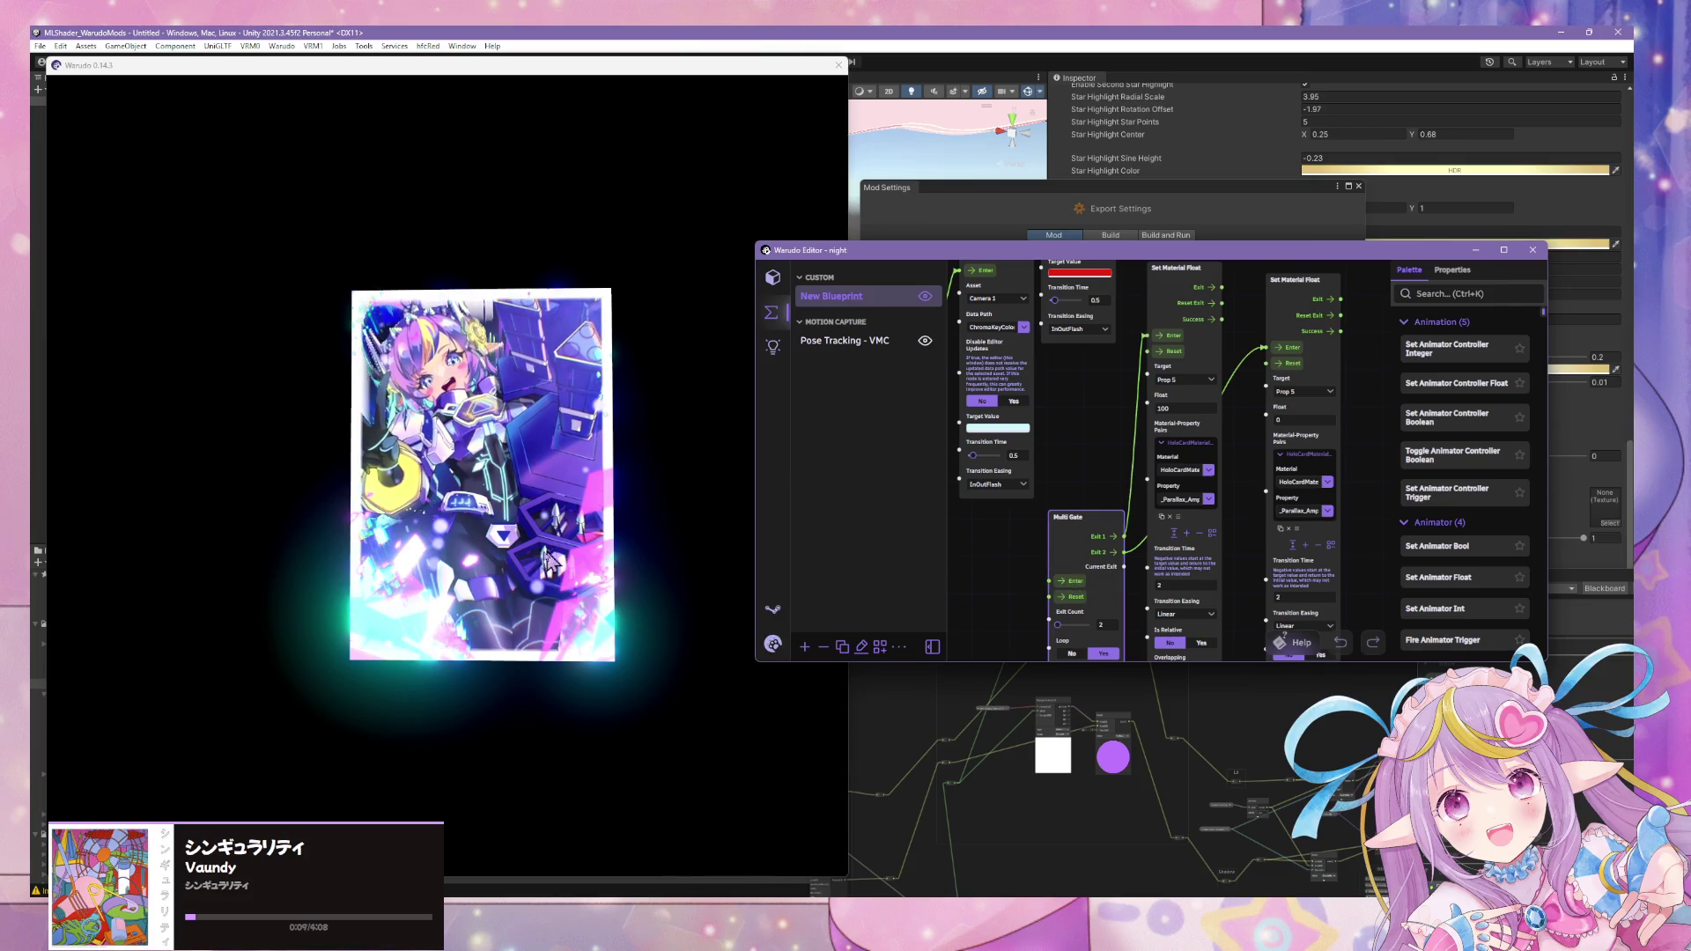
# - Bring Warudo's card scene to the front, then switch to the music player
pyautogui.click(447, 576)
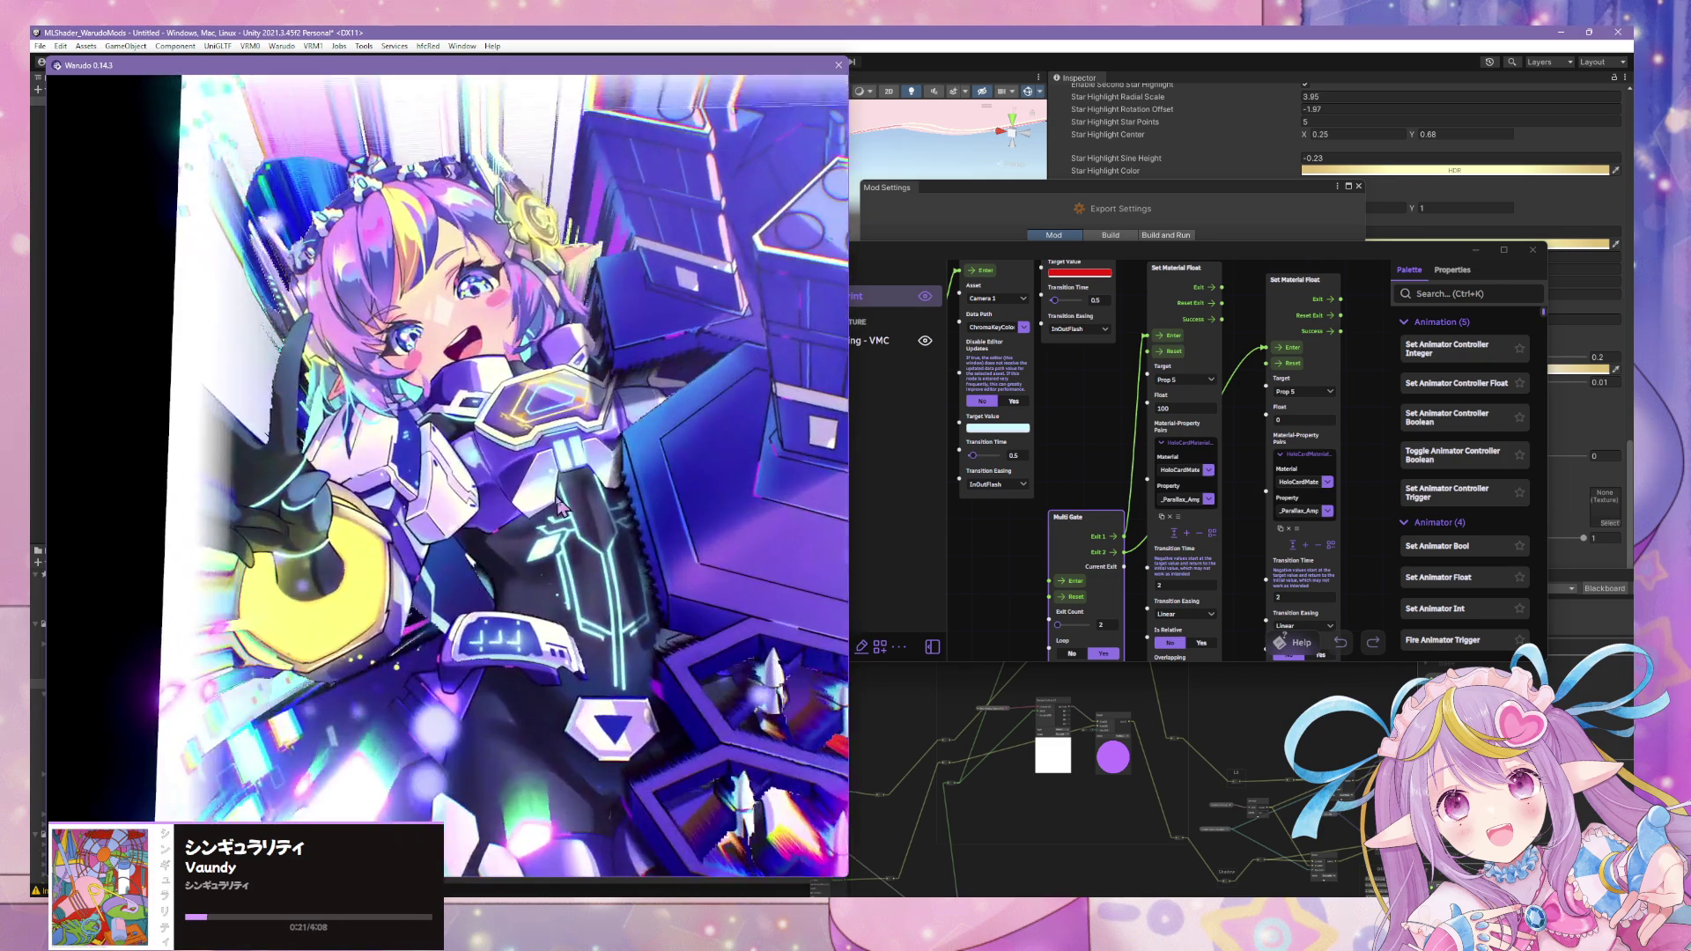
pyautogui.hotkey('alt', 'Tab')
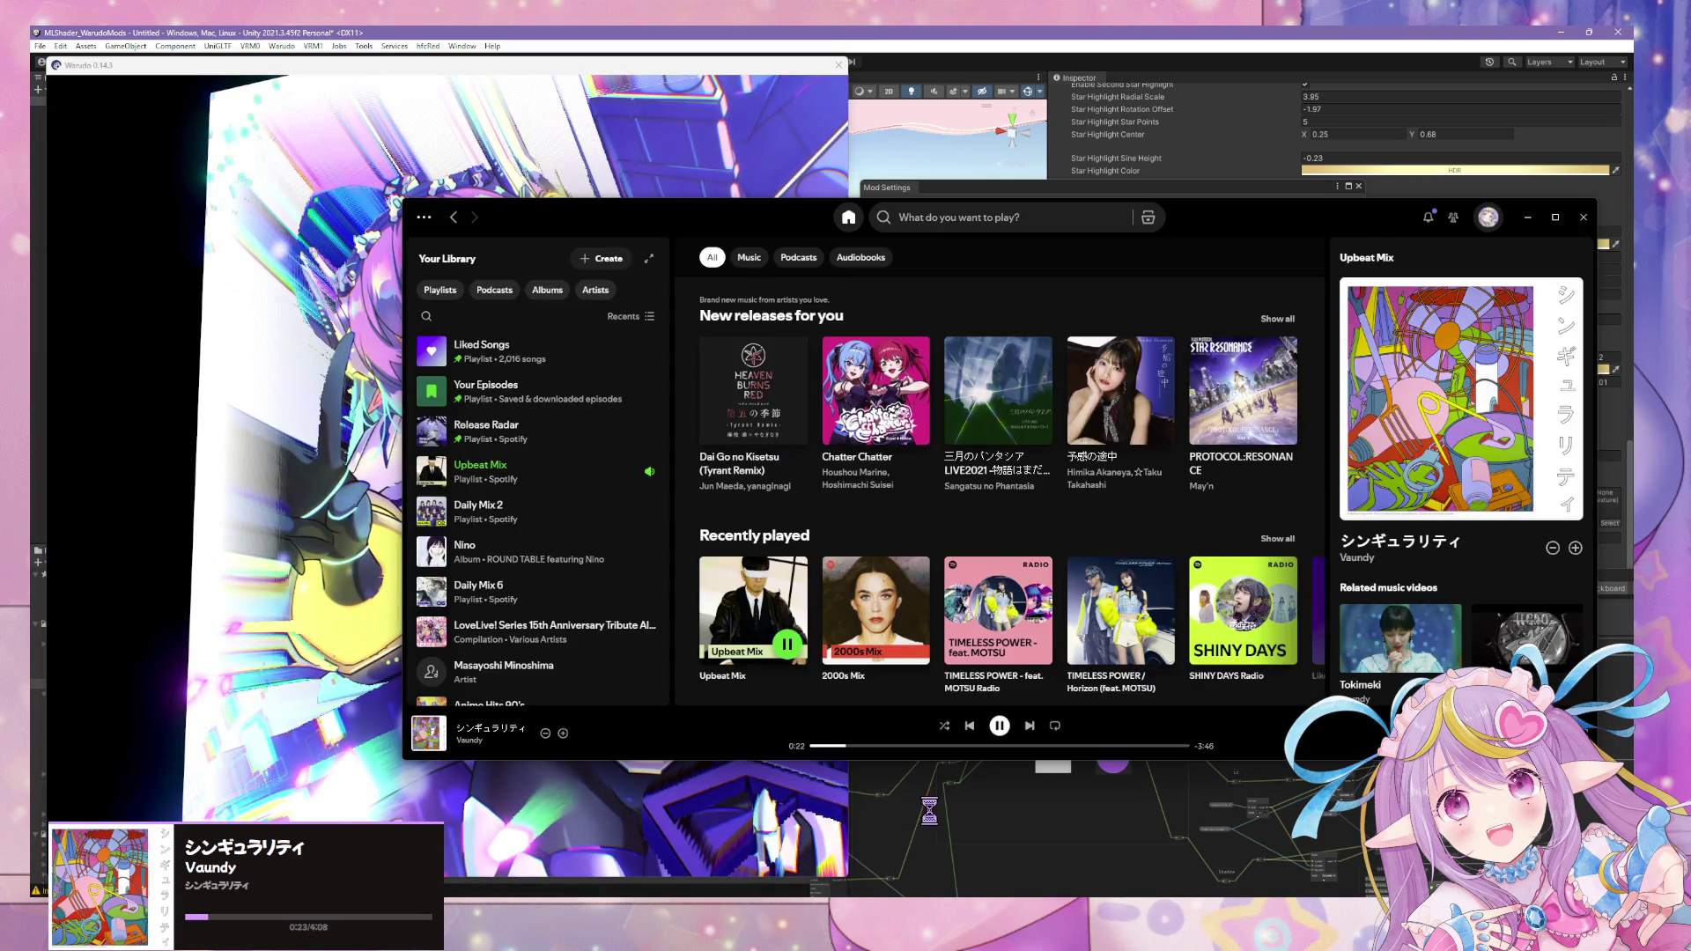
pyautogui.scroll(-1, 577, 483)
pyautogui.scroll(-2, 595, 487)
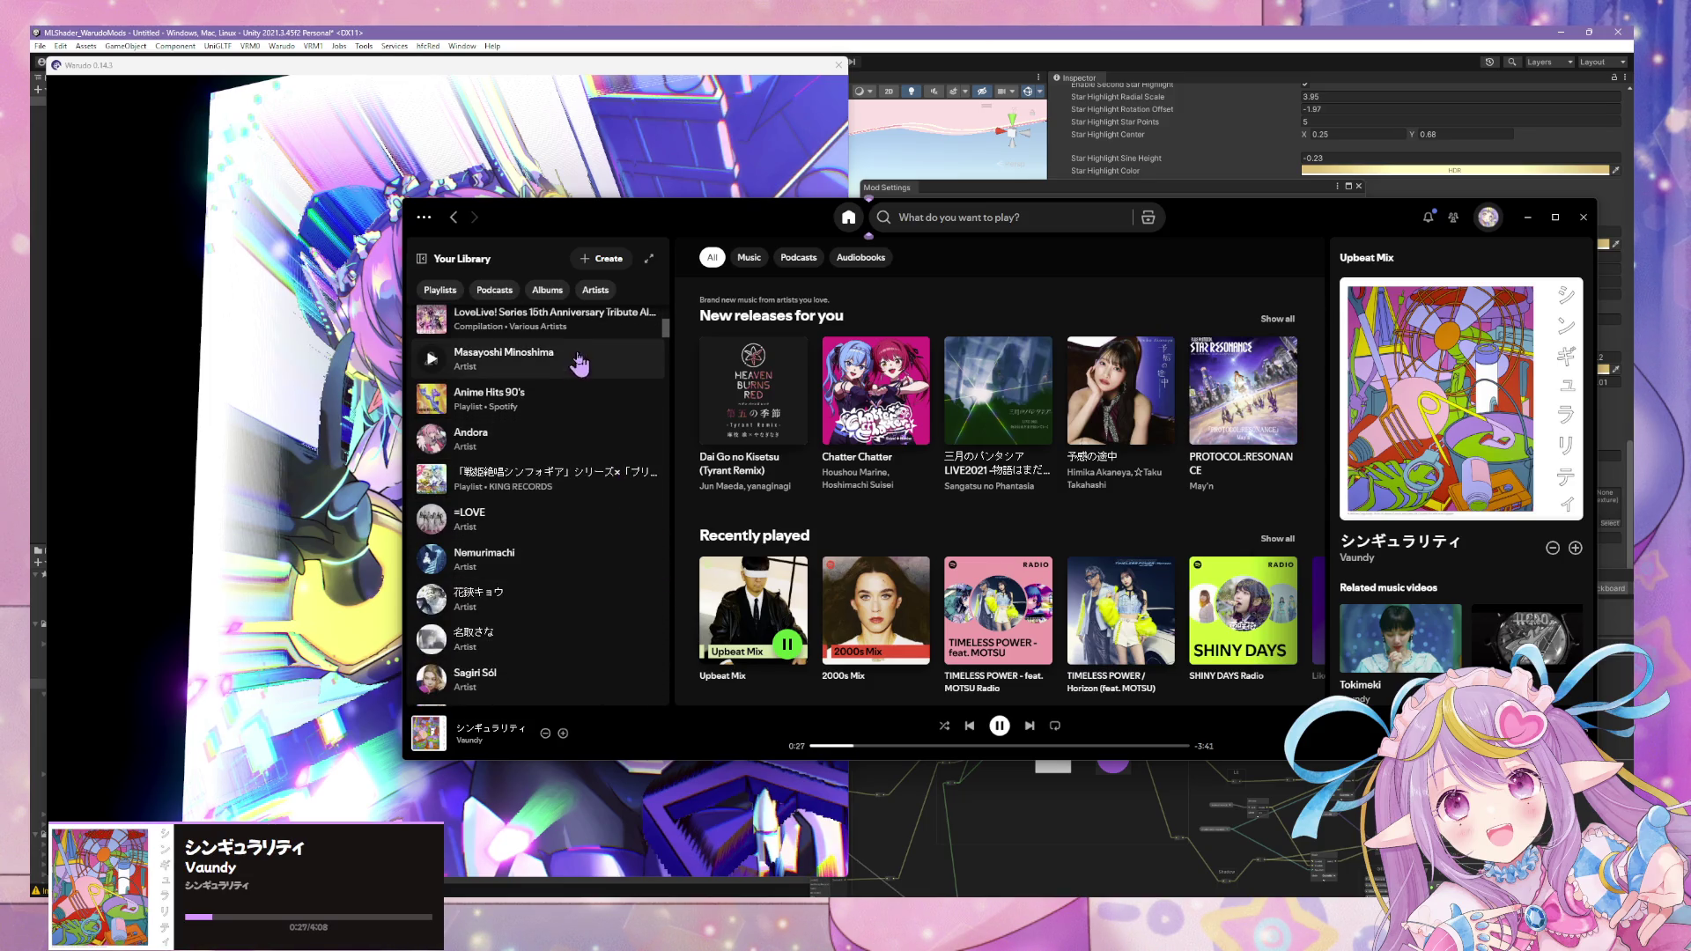
# - Play the artist's track CYCLES from Your Library, then return to Spotify Home
pyautogui.click(584, 363)
pyautogui.scroll(-2, 740, 422)
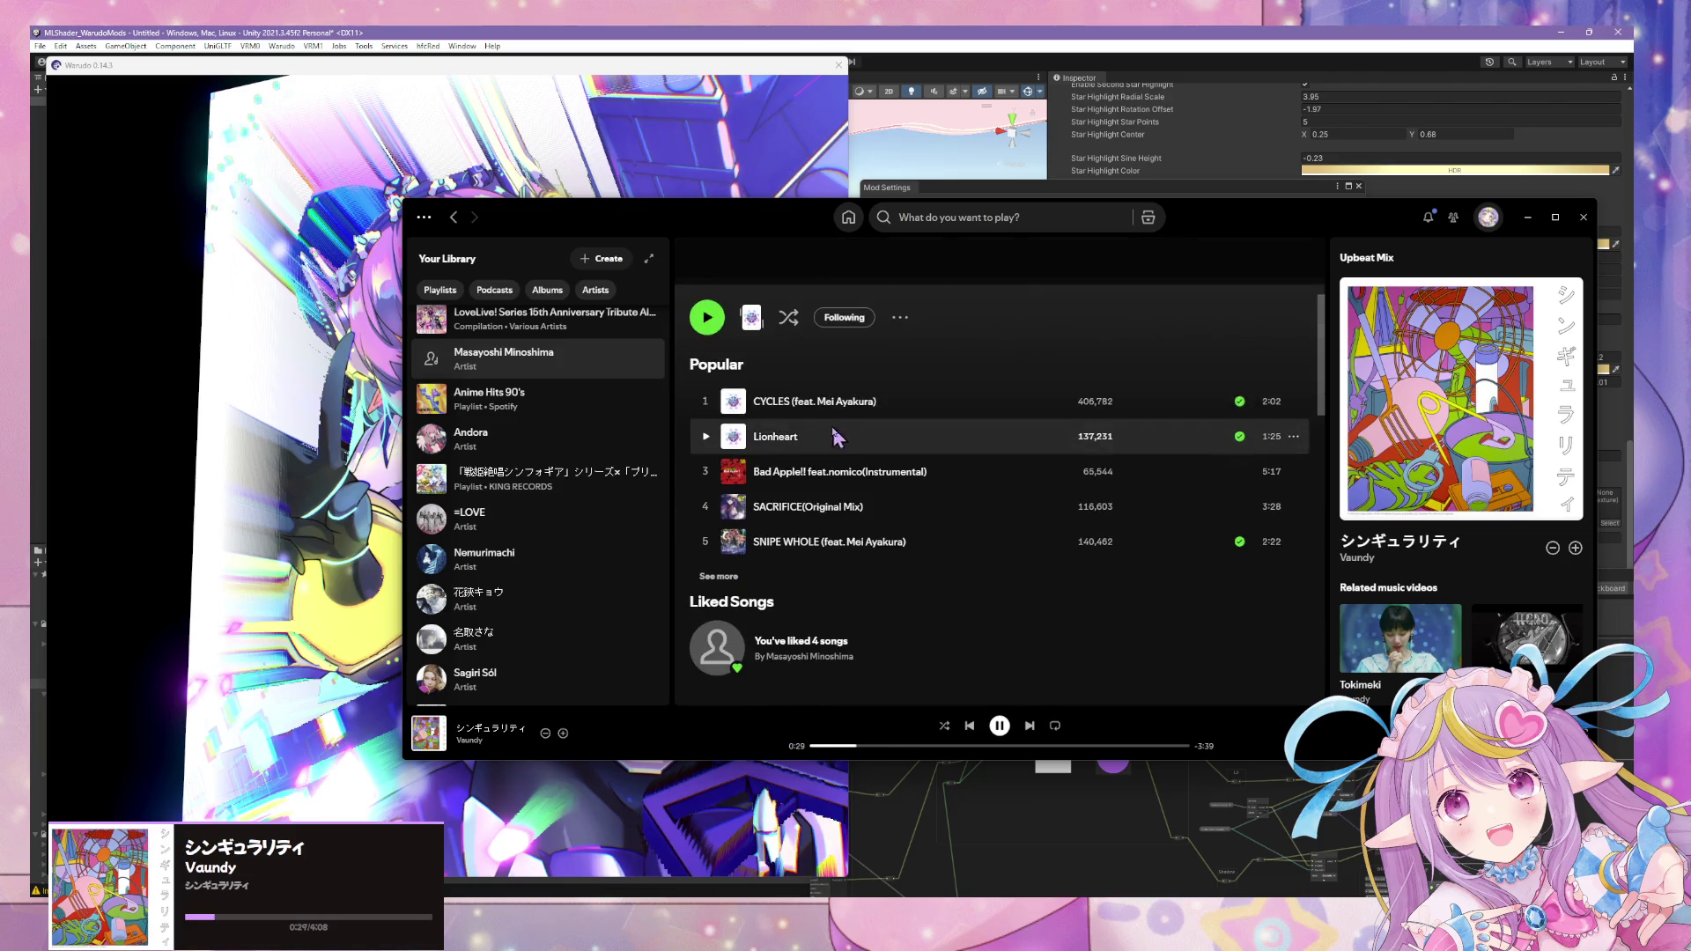
pyautogui.click(706, 403)
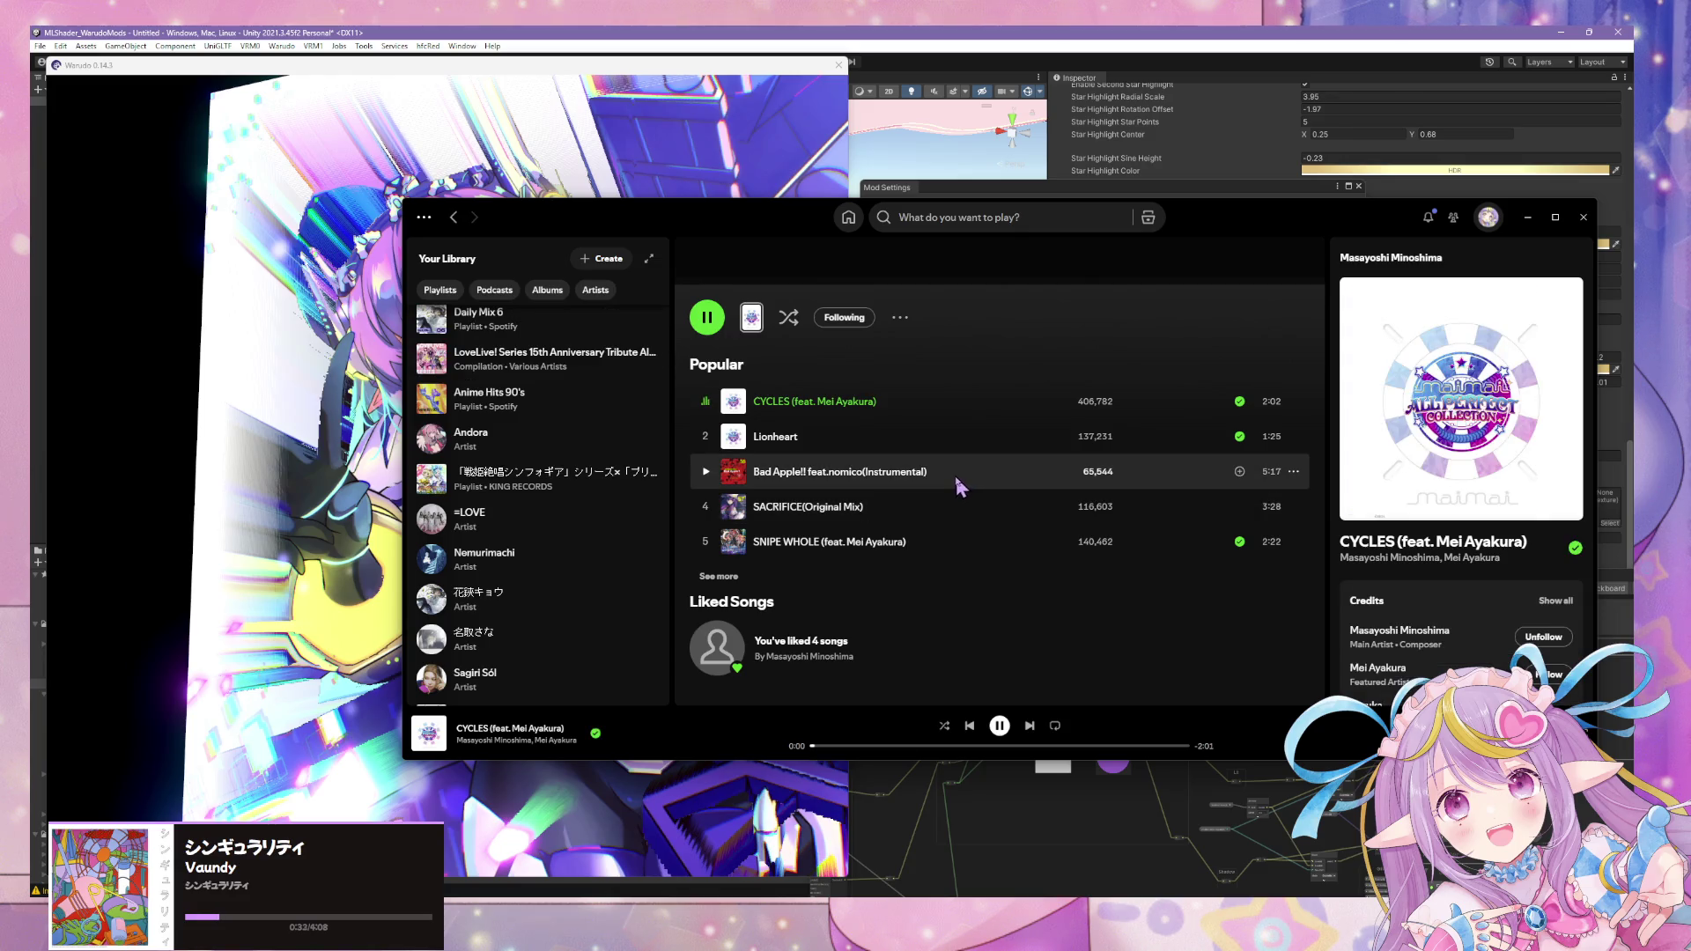
pyautogui.scroll(-5, 951, 485)
pyautogui.scroll(-3, 946, 479)
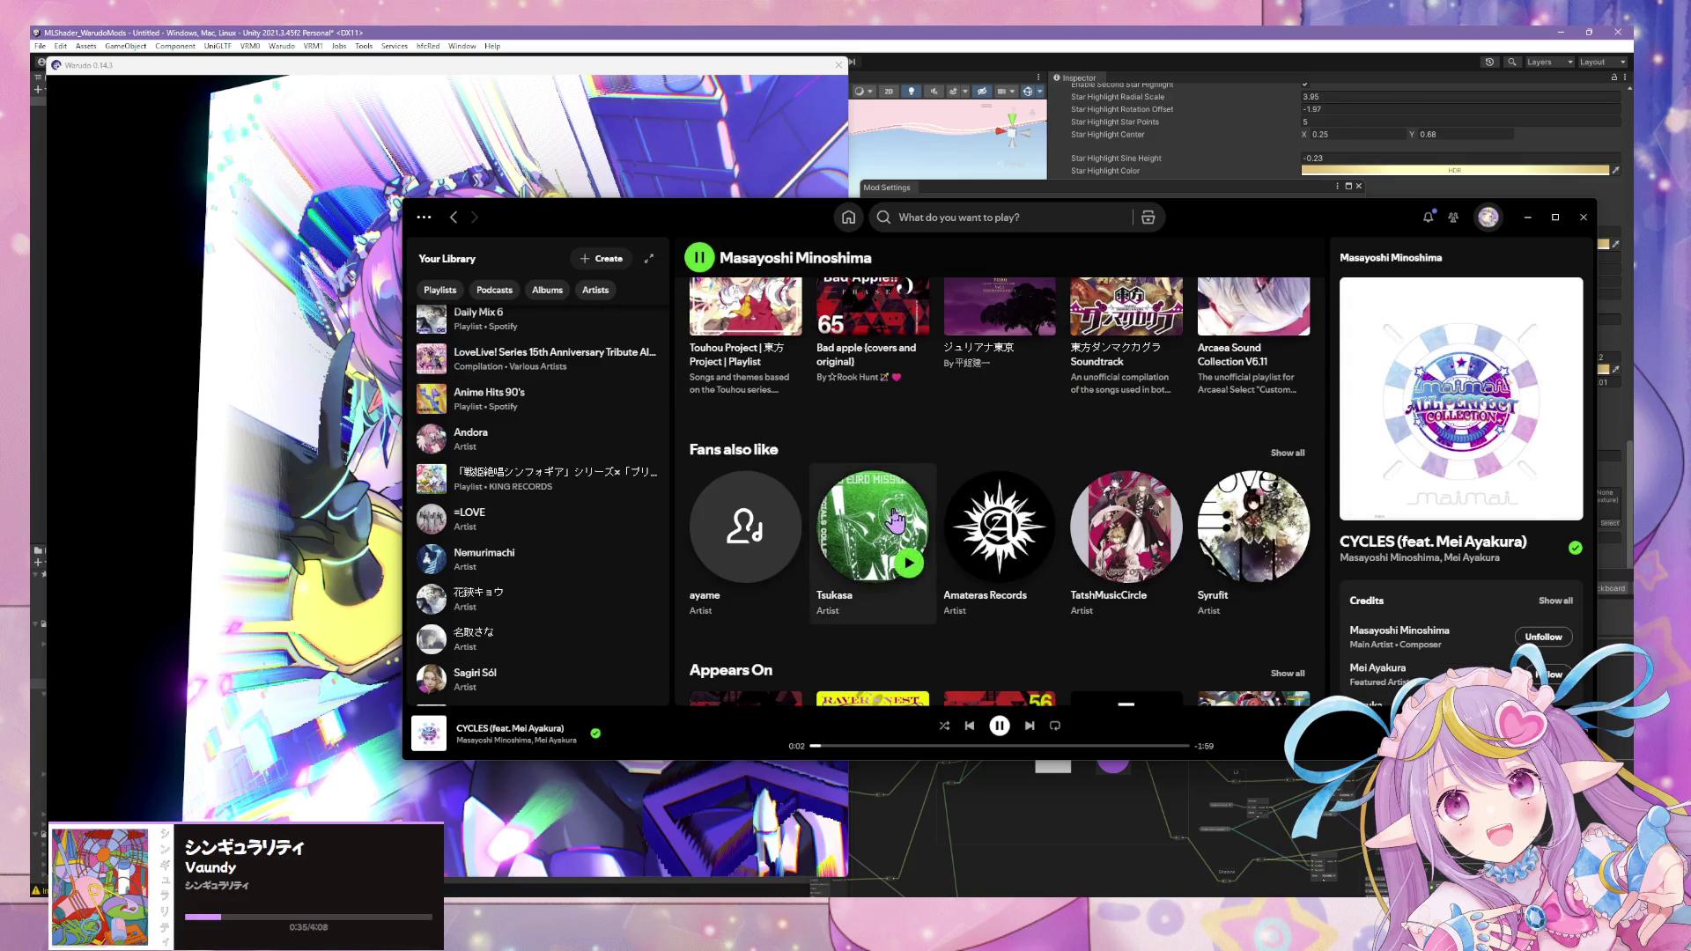
pyautogui.scroll(-1, 912, 509)
pyautogui.scroll(-2, 872, 486)
pyautogui.scroll(-1, 825, 479)
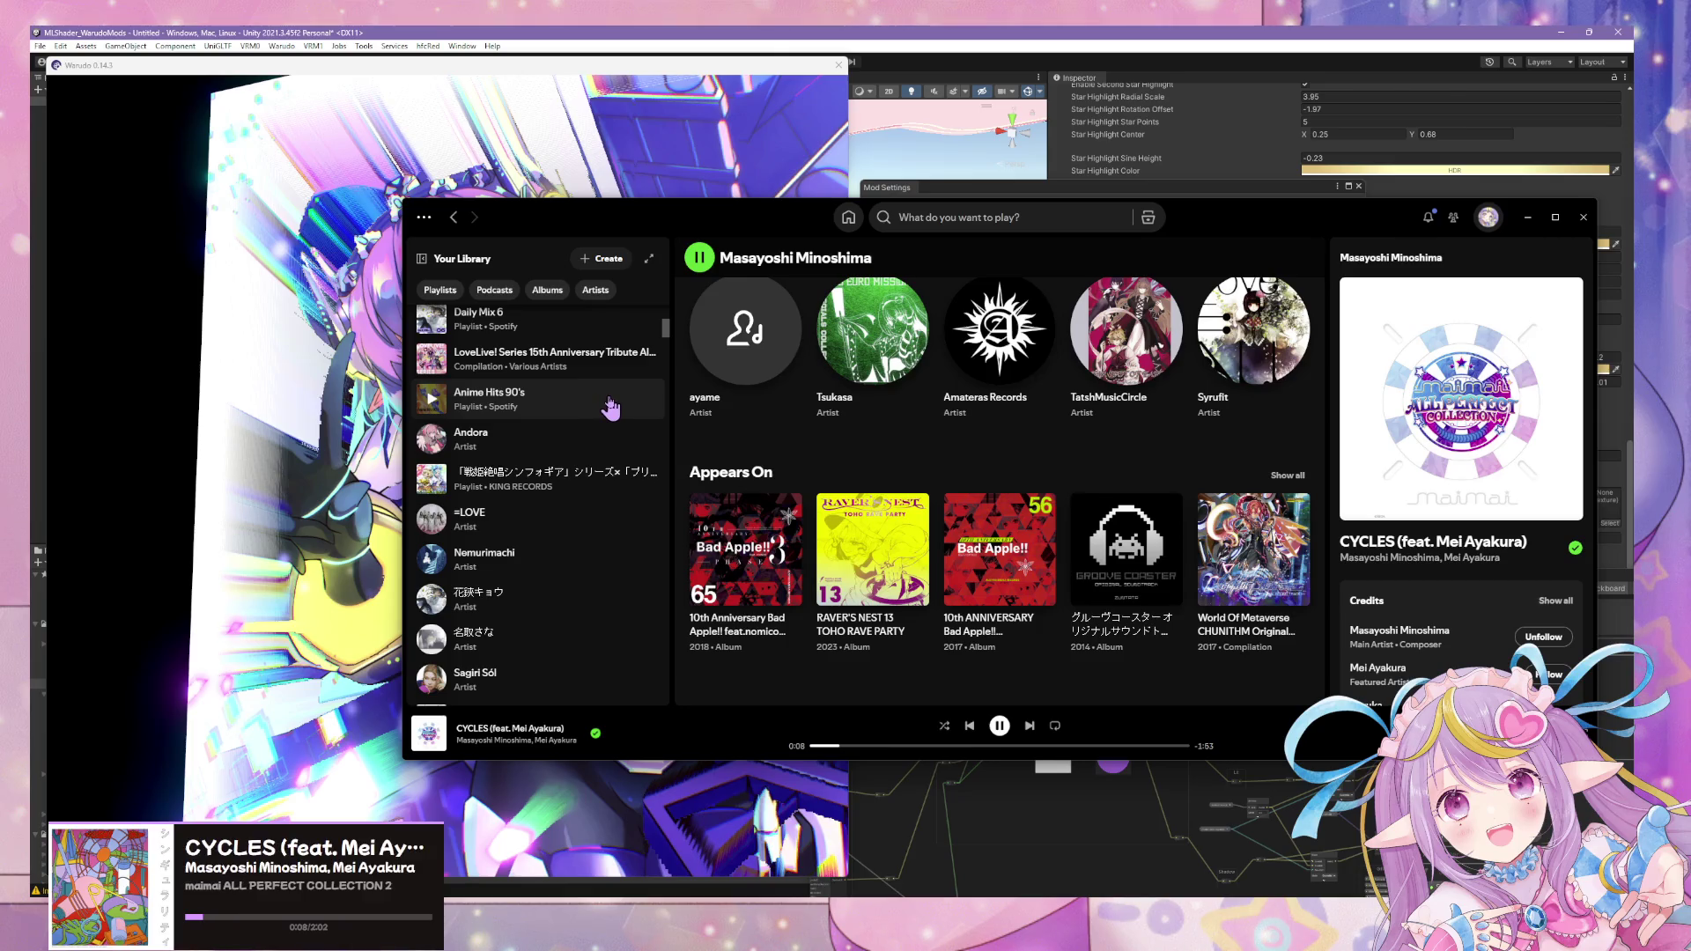
pyautogui.scroll(3, 598, 377)
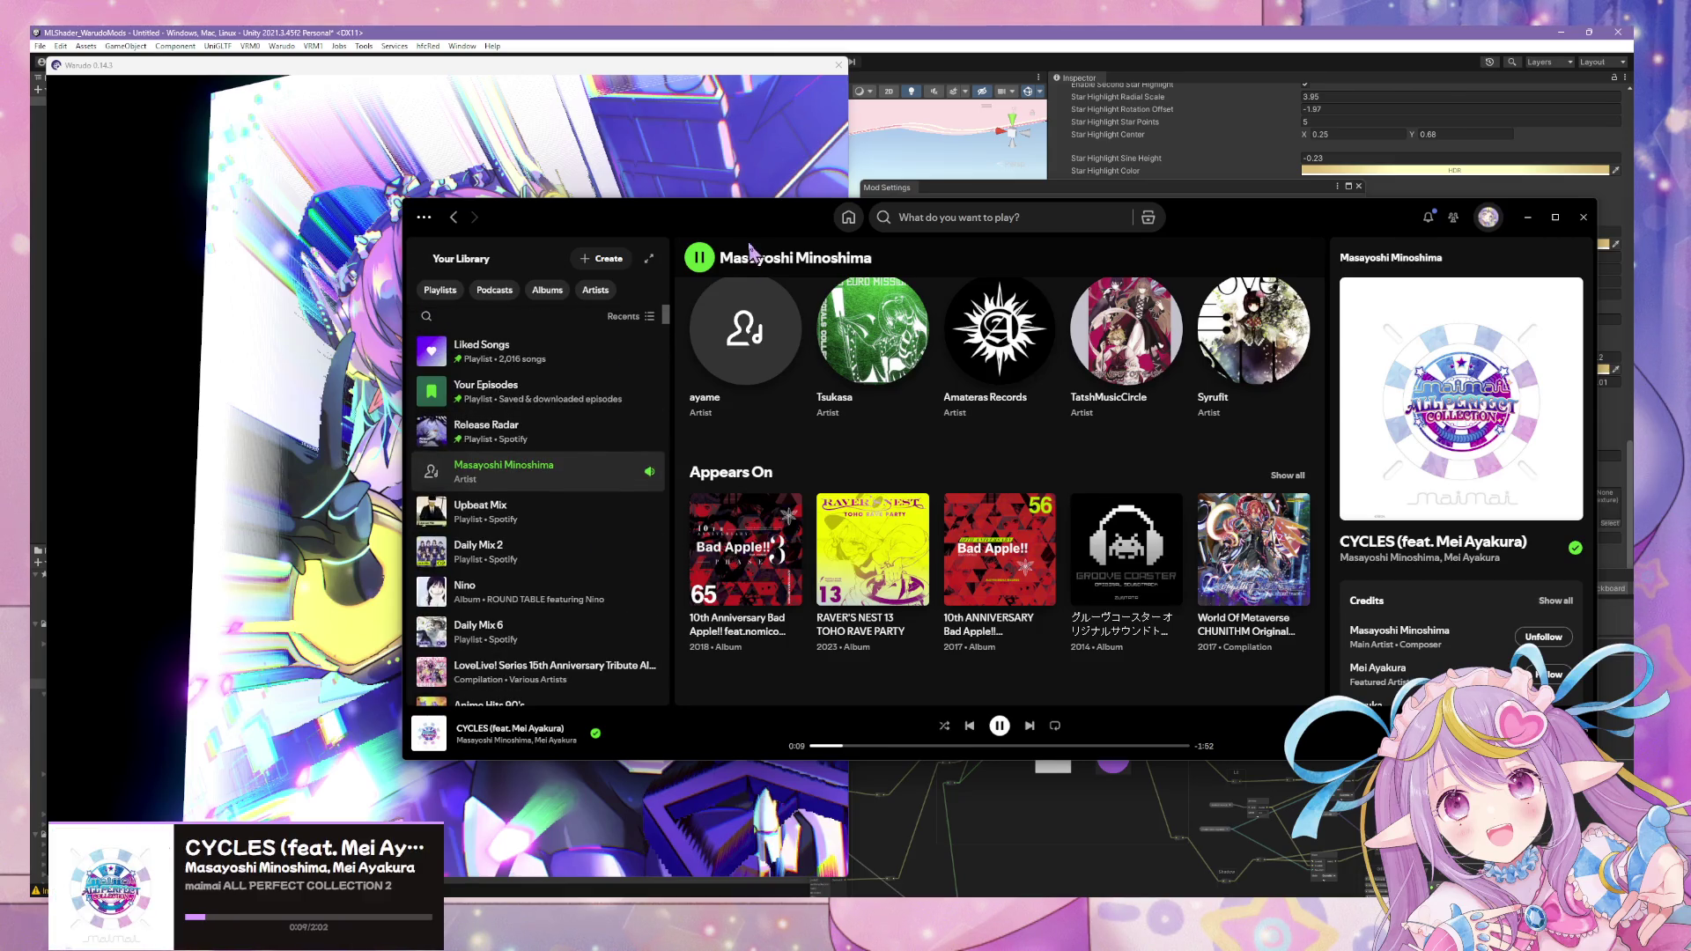
pyautogui.click(848, 216)
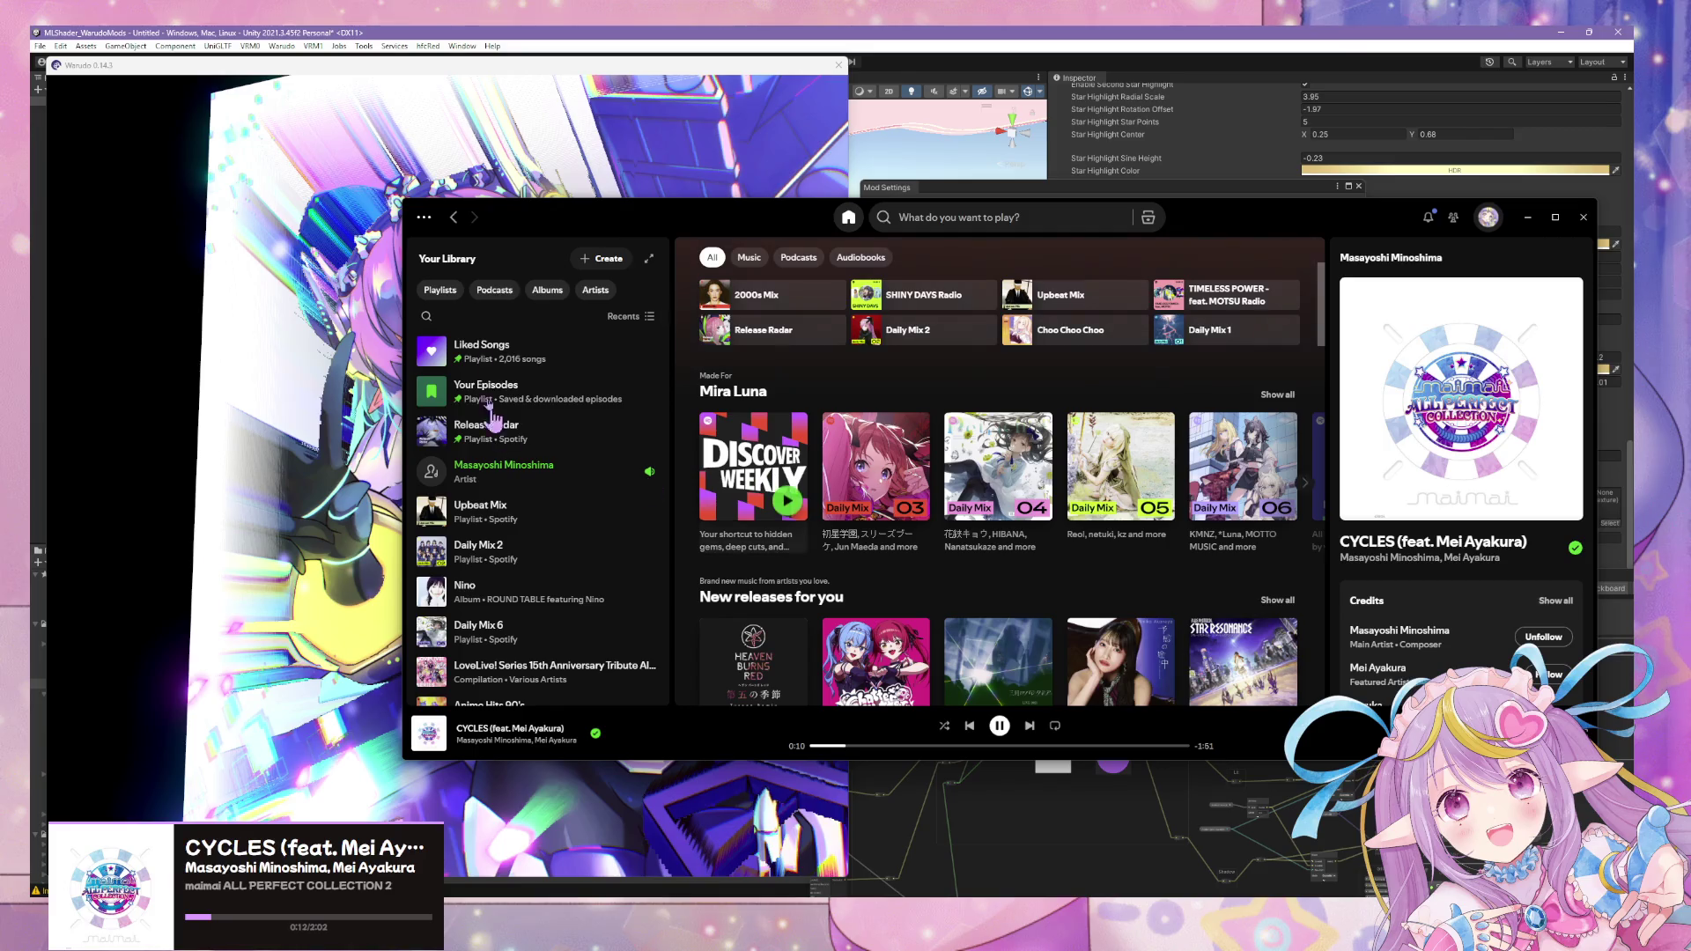
# - Move the Spotify window aside and start Daily Mix 04 playing
pyautogui.moveTo(574, 225); pyautogui.dragTo(987, 251)
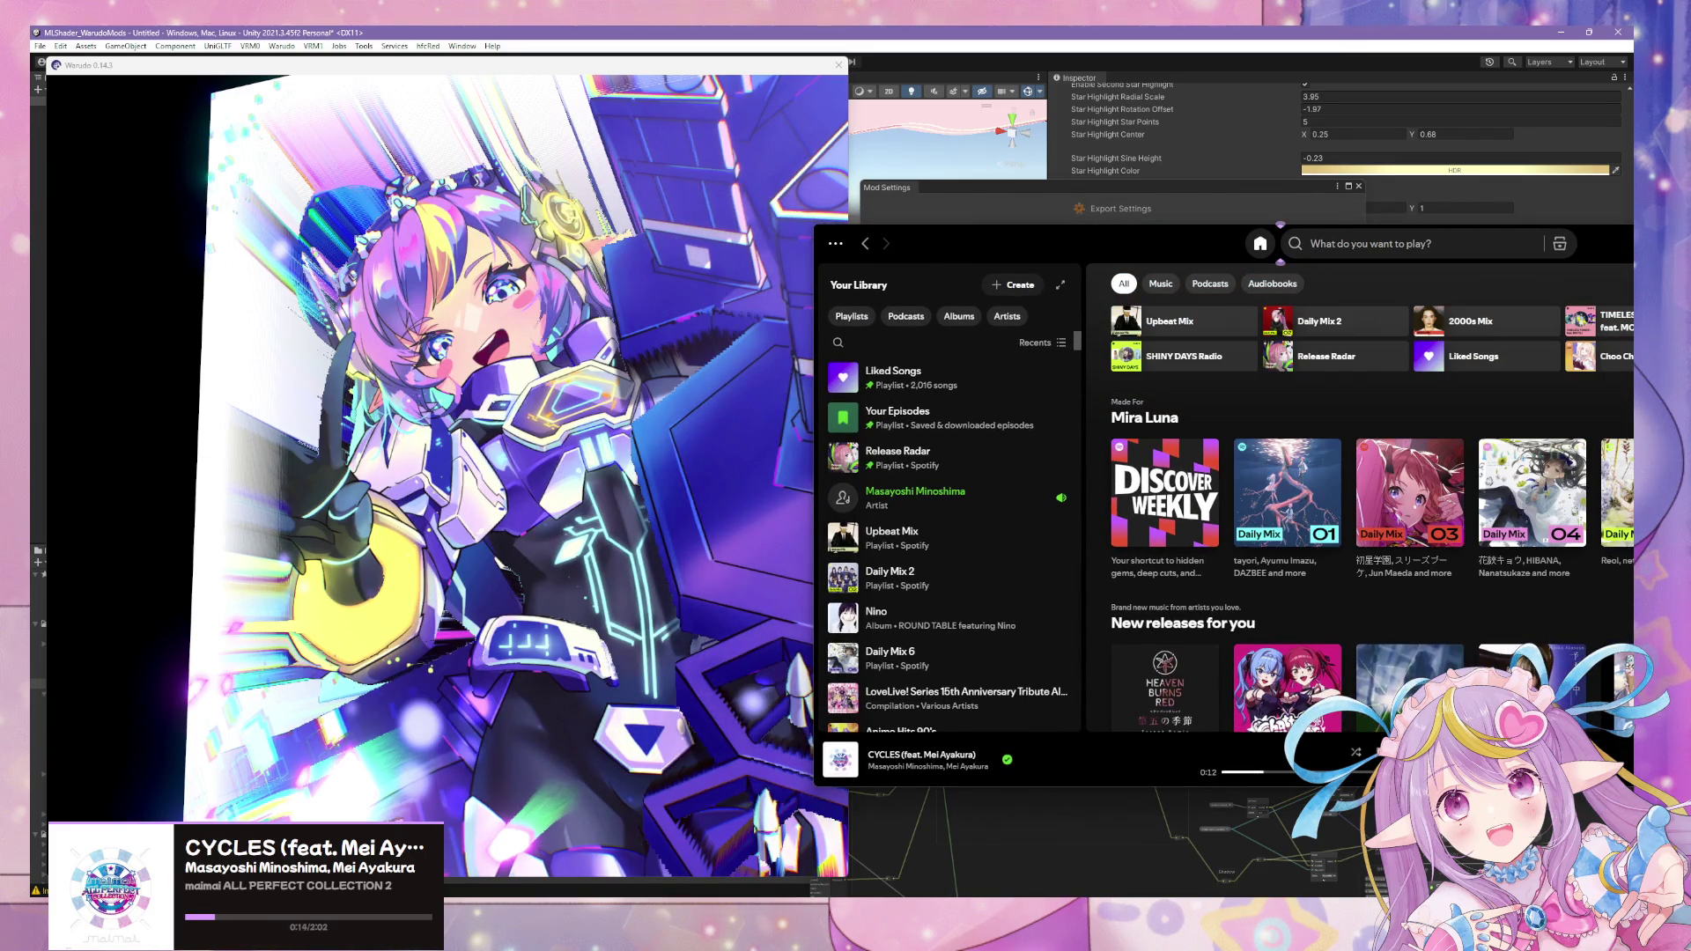
pyautogui.scroll(-1, 1275, 525)
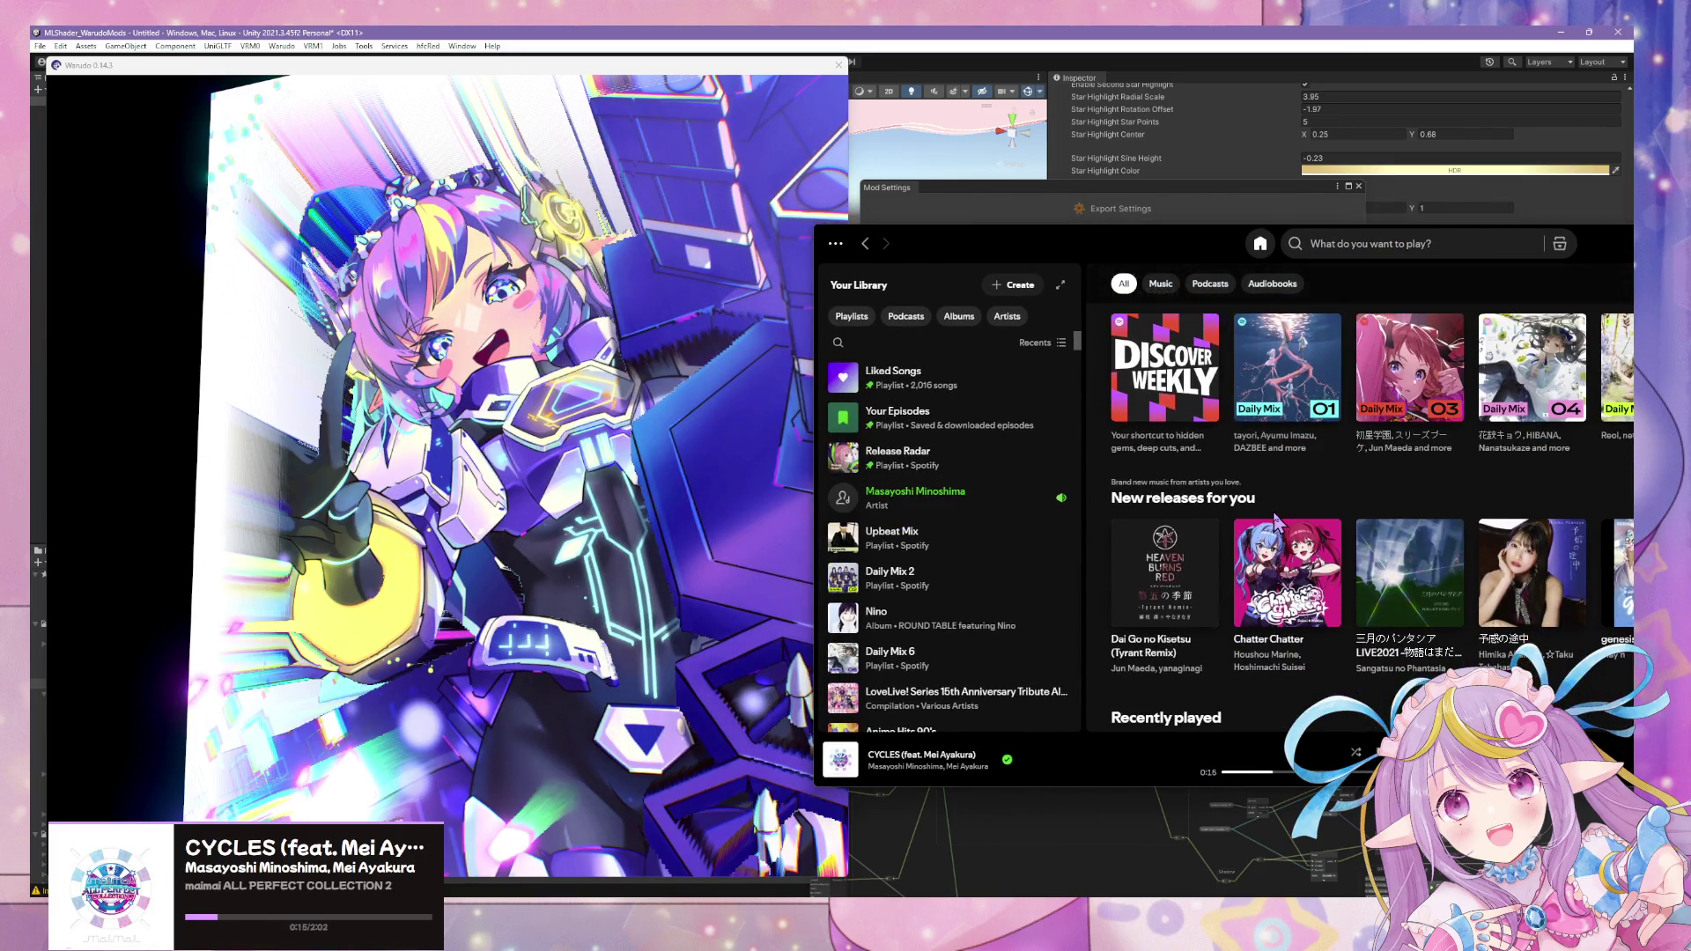
pyautogui.click(1565, 406)
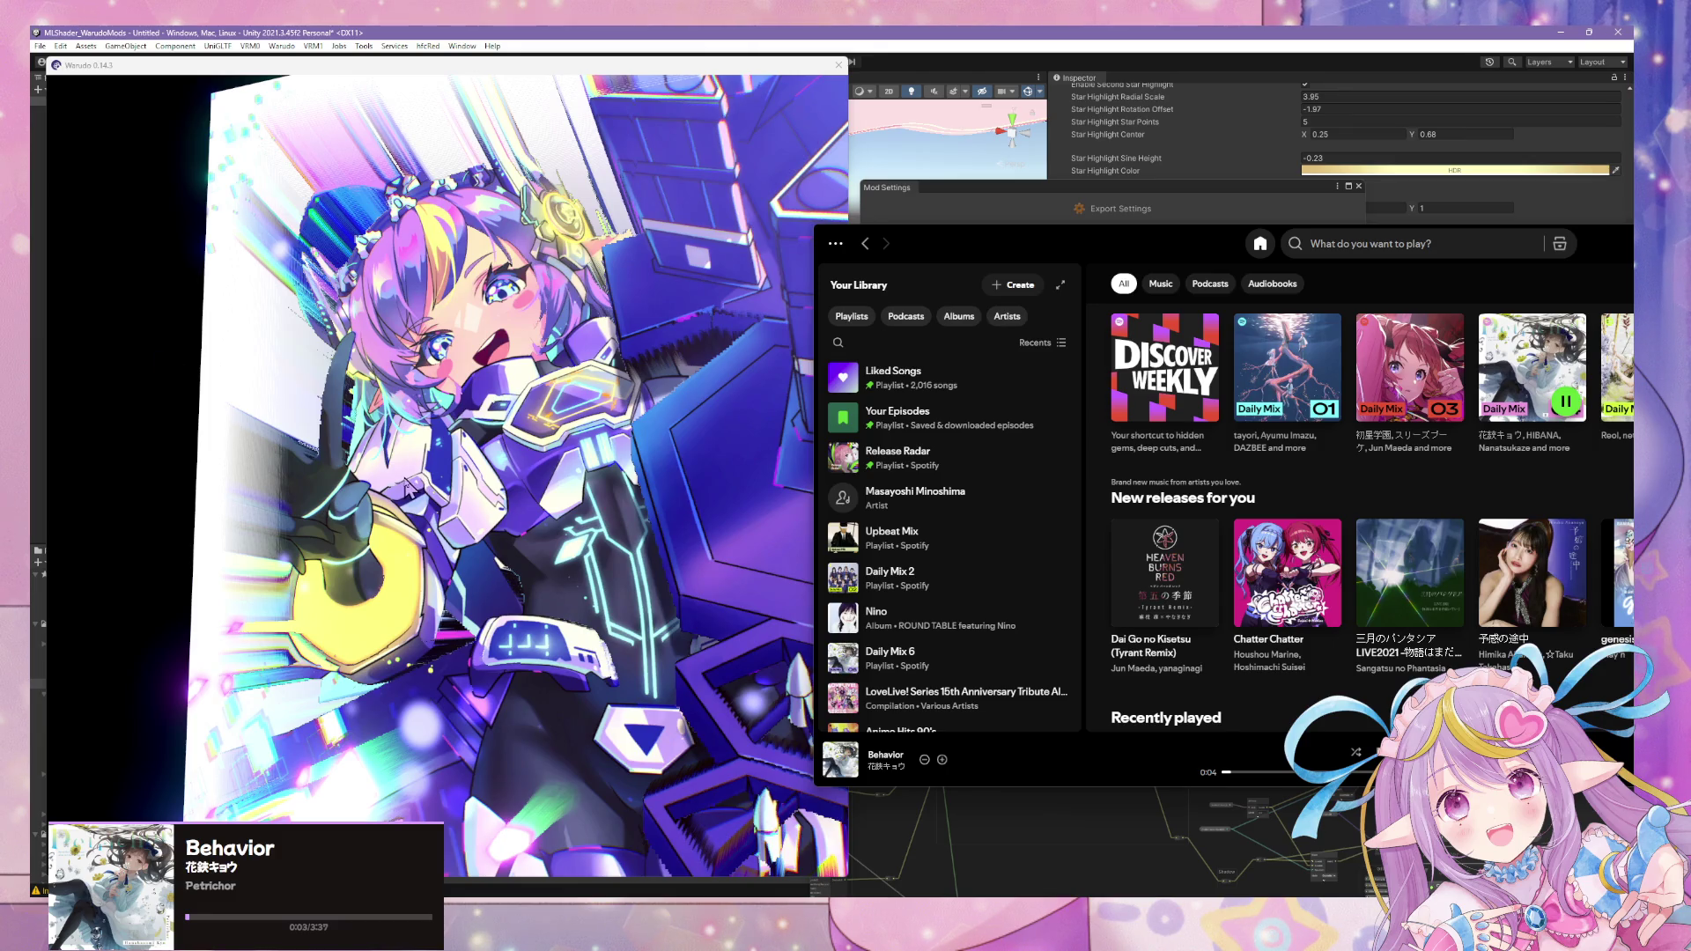
pyautogui.moveTo(529, 463); pyautogui.dragTo(518, 574, button='right')
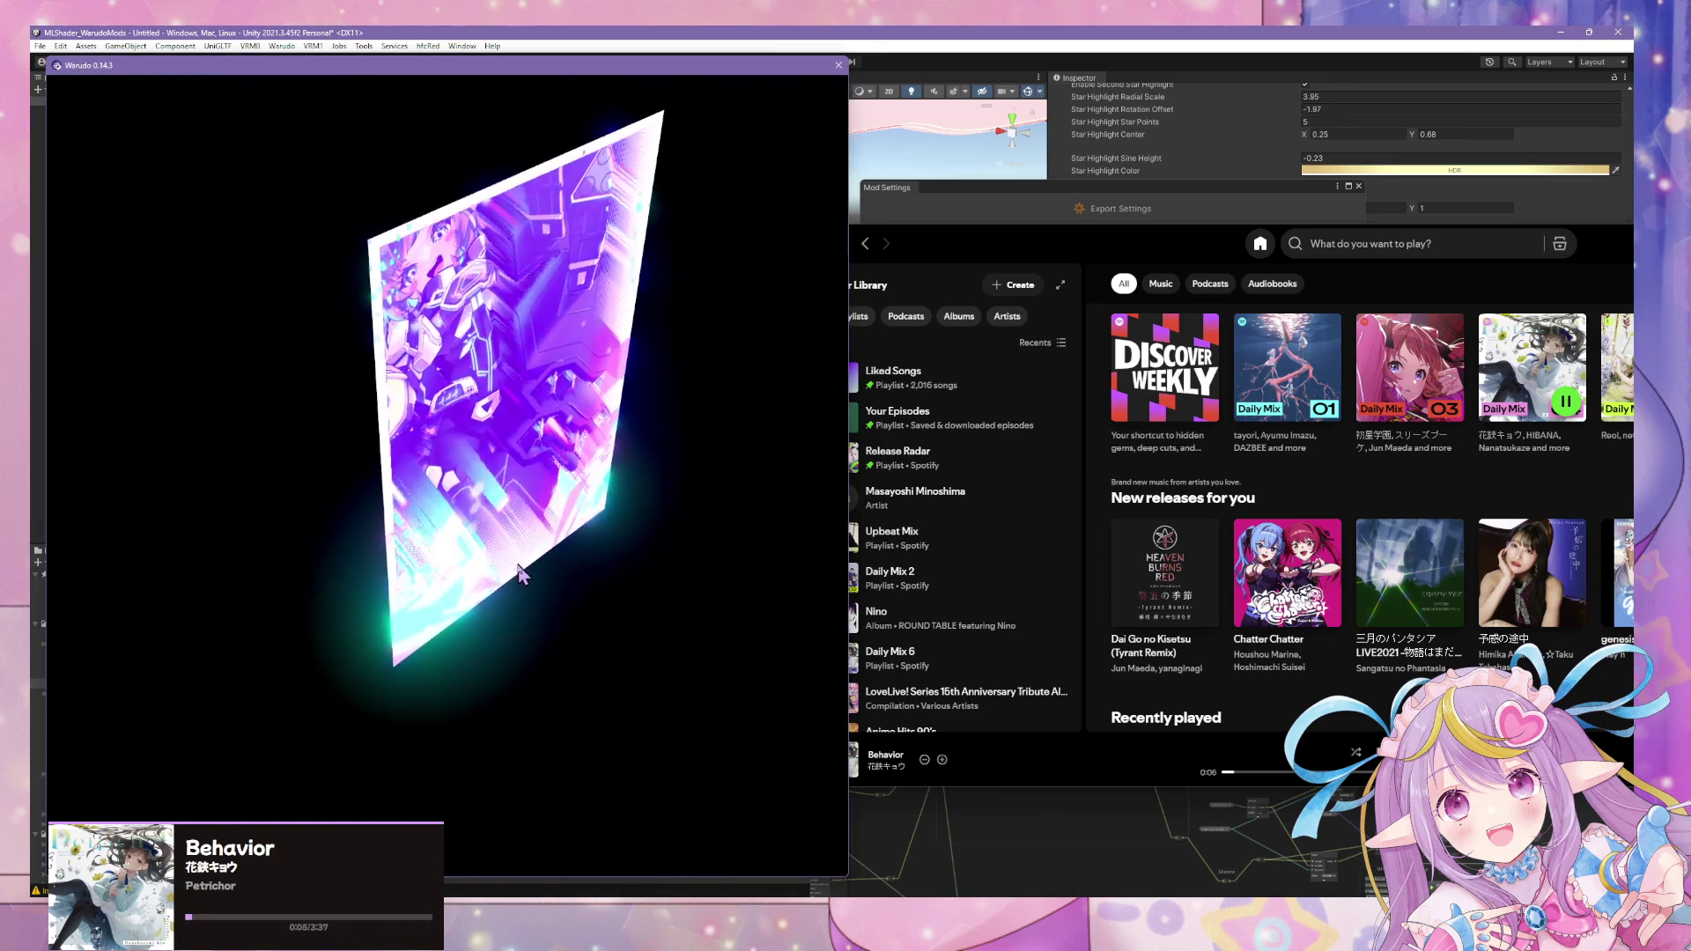
# - Turn the card toward the camera, then bring Substance 3D Painter to the front
pyautogui.moveTo(519, 573)
pyautogui.mouseDown(button='right')
pyautogui.moveTo(518, 447)
pyautogui.moveTo(449, 476)
pyautogui.mouseUp(button='right')
pyautogui.hotkey('alt', 'Tab')
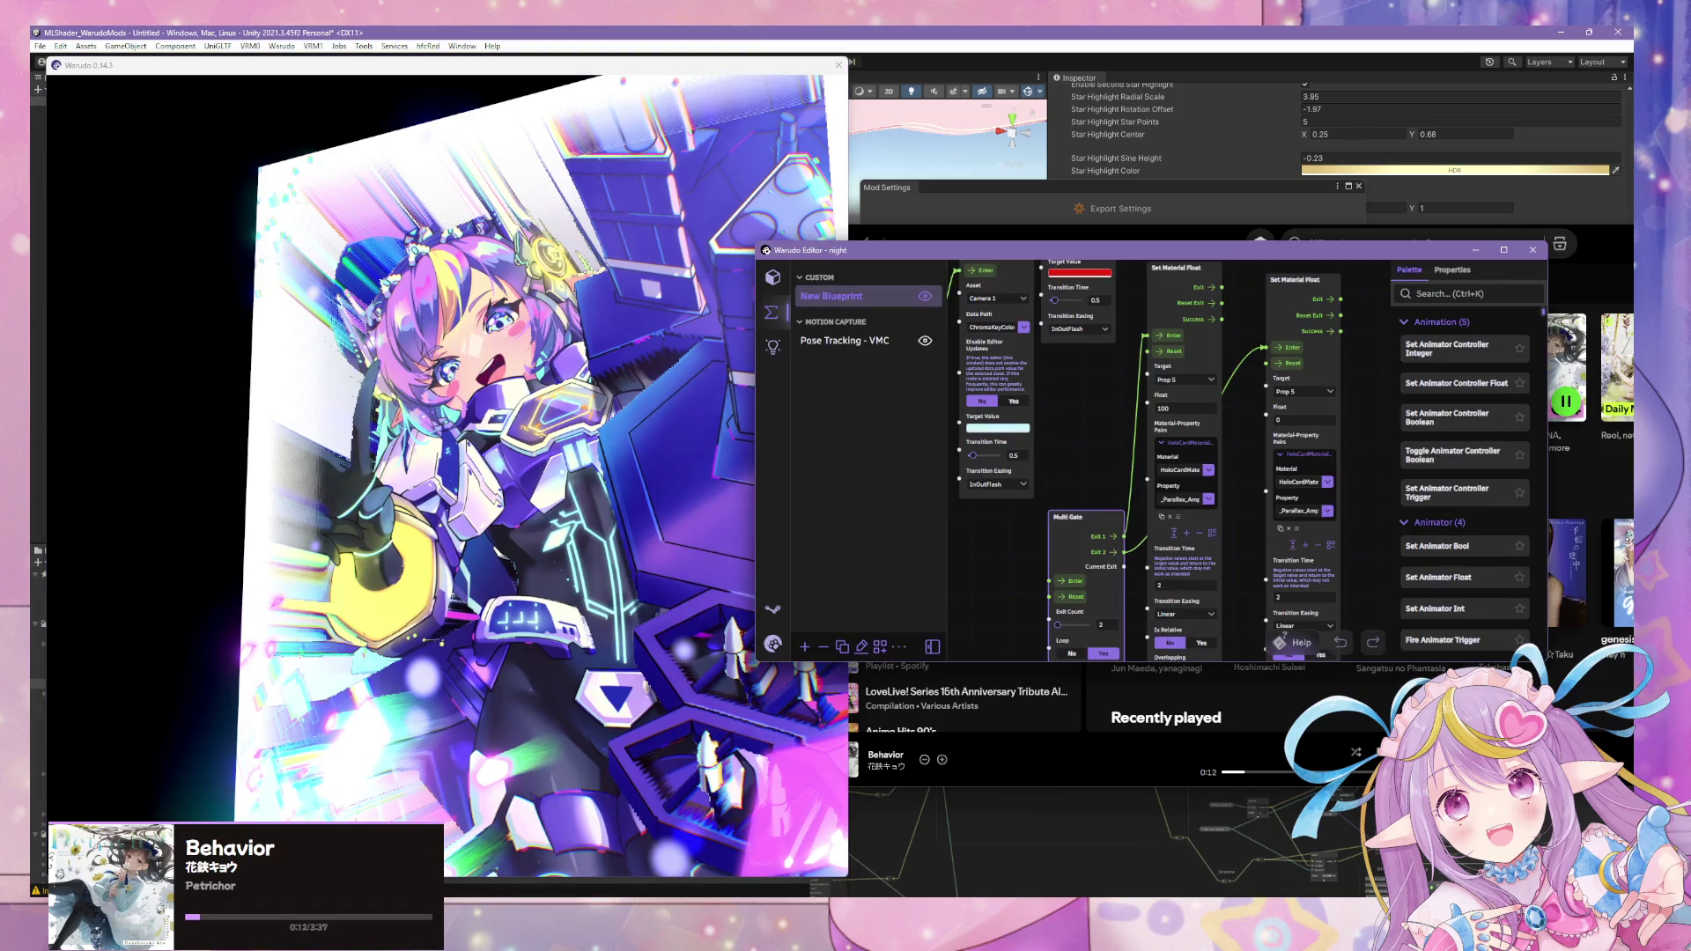
pyautogui.hotkey('alt', 'Tab')
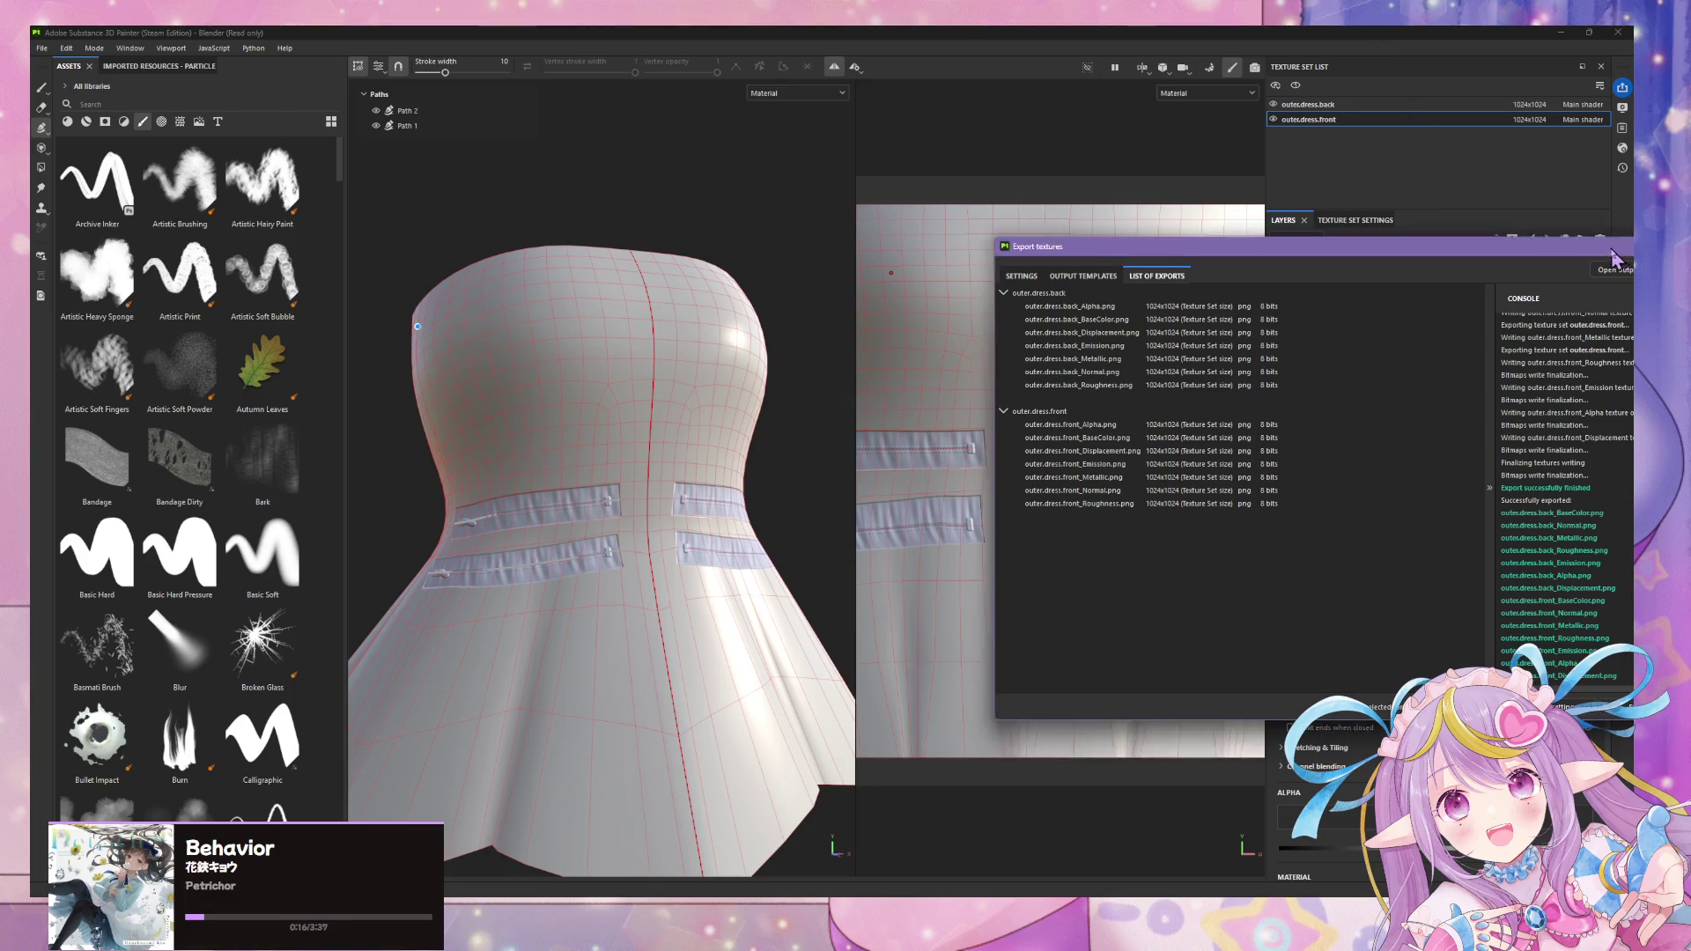
# - Dismiss the texture export results and cancel closing Substance 3D Painter
pyautogui.click(1023, 272)
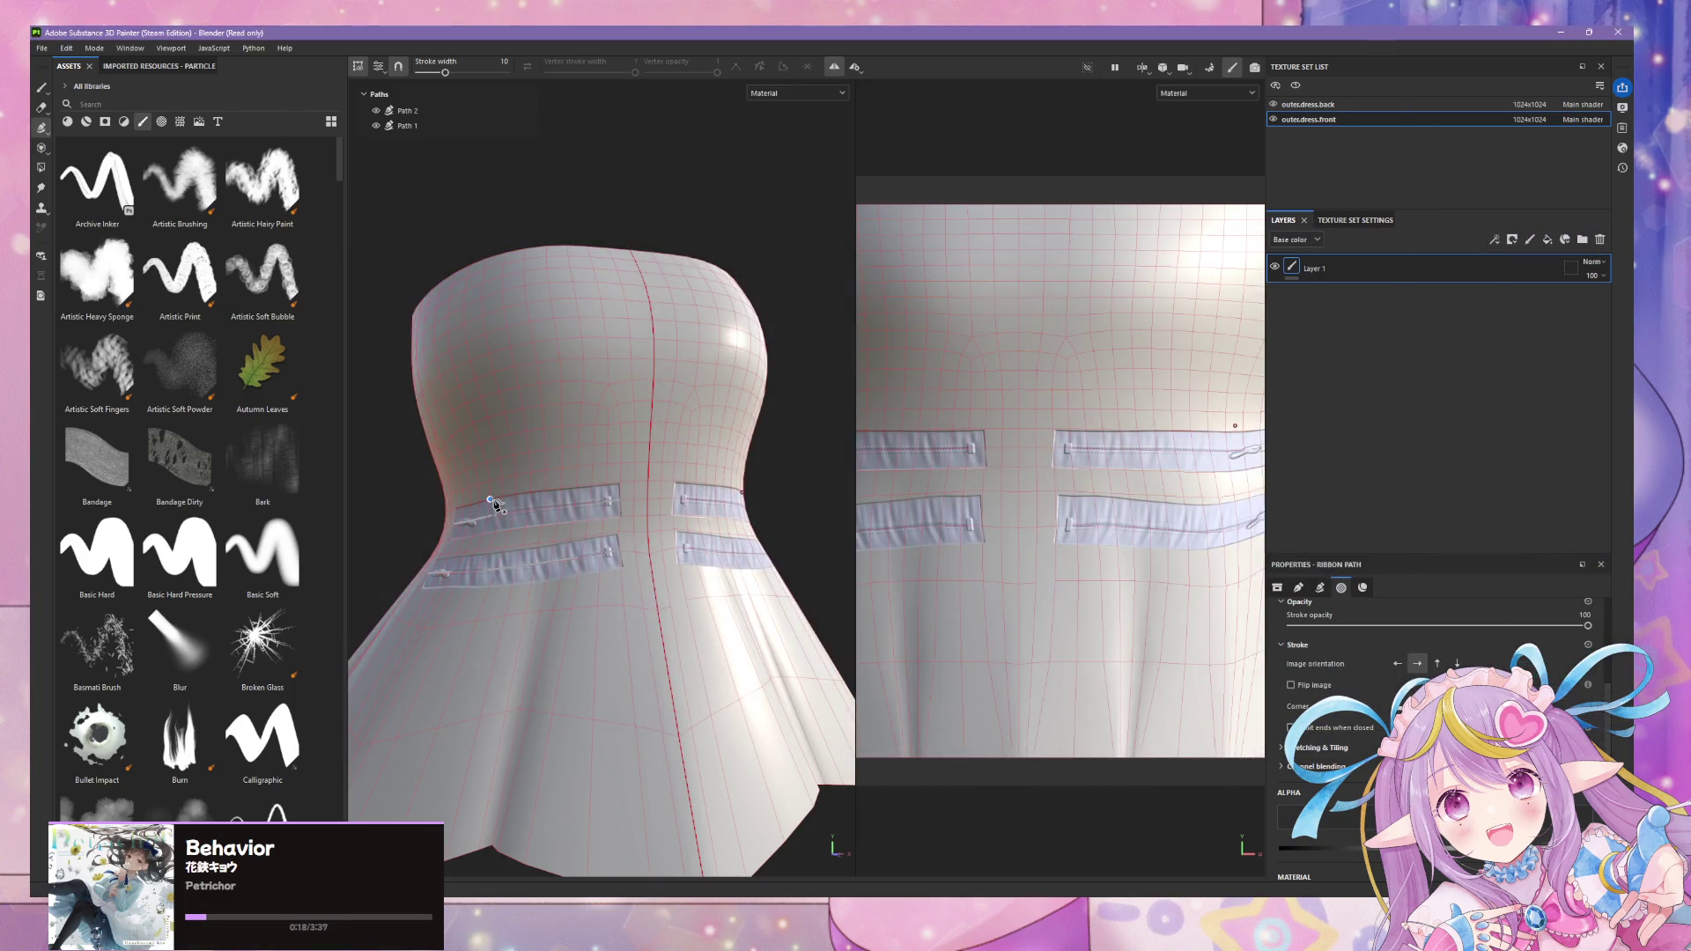
pyautogui.scroll(3, 1342, 727)
pyautogui.scroll(2, 1343, 731)
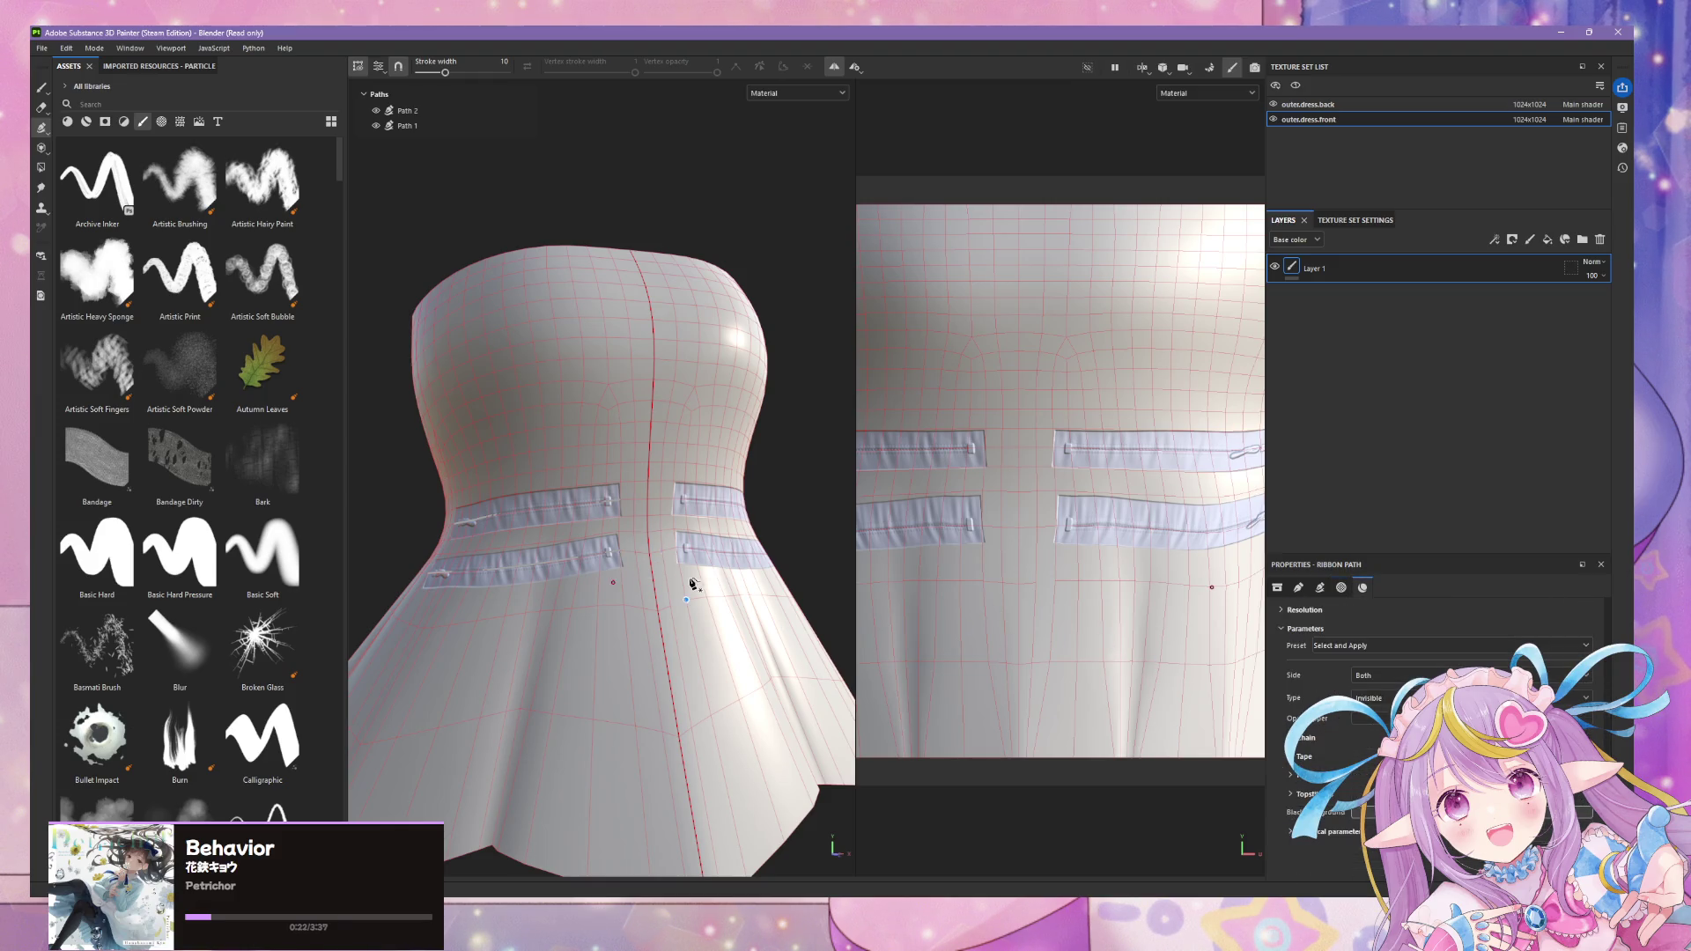
pyautogui.scroll(-5, 199, 358)
pyautogui.scroll(-5, 198, 358)
pyautogui.scroll(-5, 198, 357)
pyautogui.scroll(-5, 198, 358)
pyautogui.scroll(-5, 199, 357)
pyautogui.scroll(-5, 198, 356)
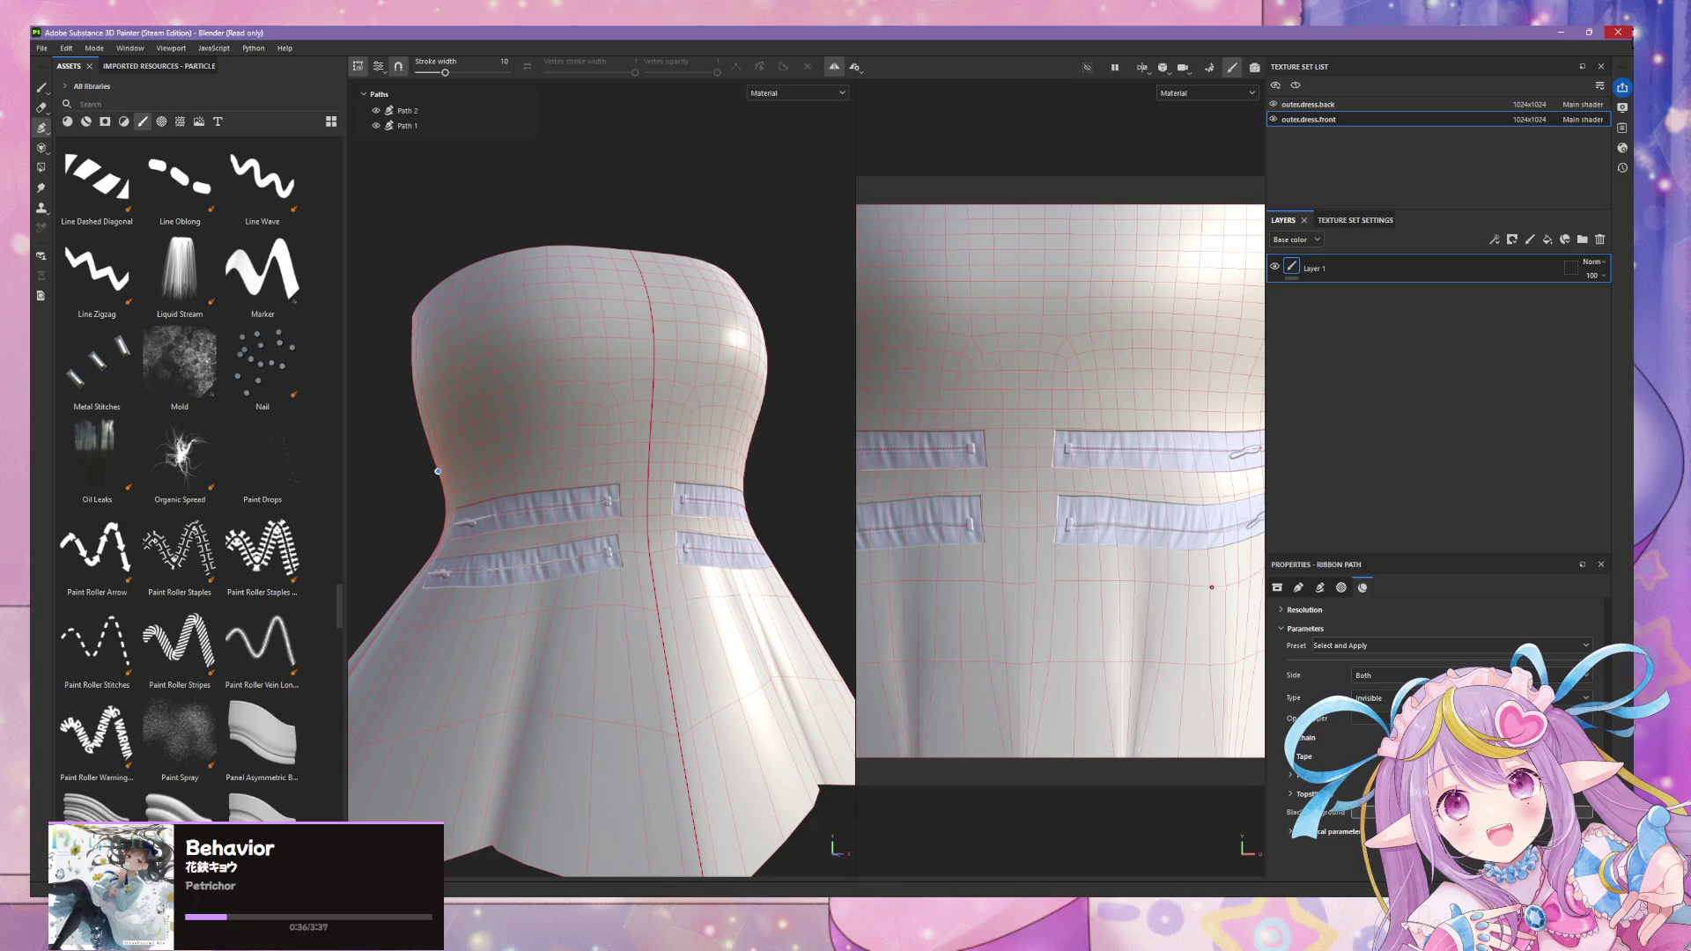
pyautogui.click(1618, 30)
pyautogui.click(784, 486)
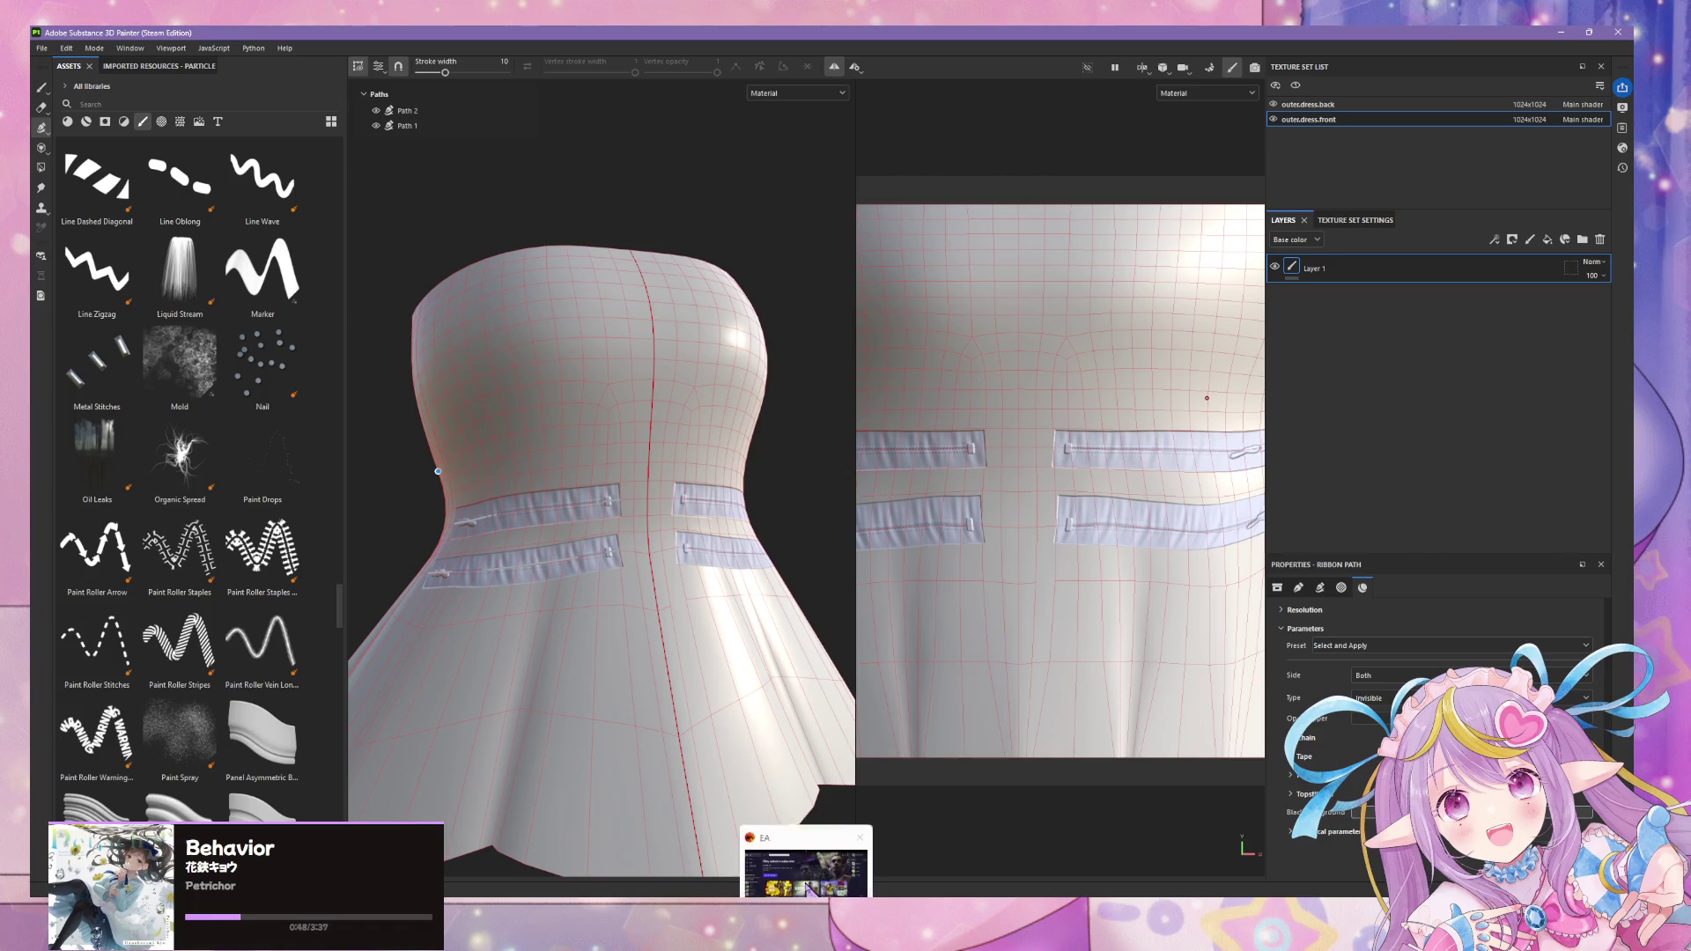
# - Cycle past the EA app window and bring the Unity editor forward
pyautogui.click(809, 872)
pyautogui.hotkey('alt', 'Tab')
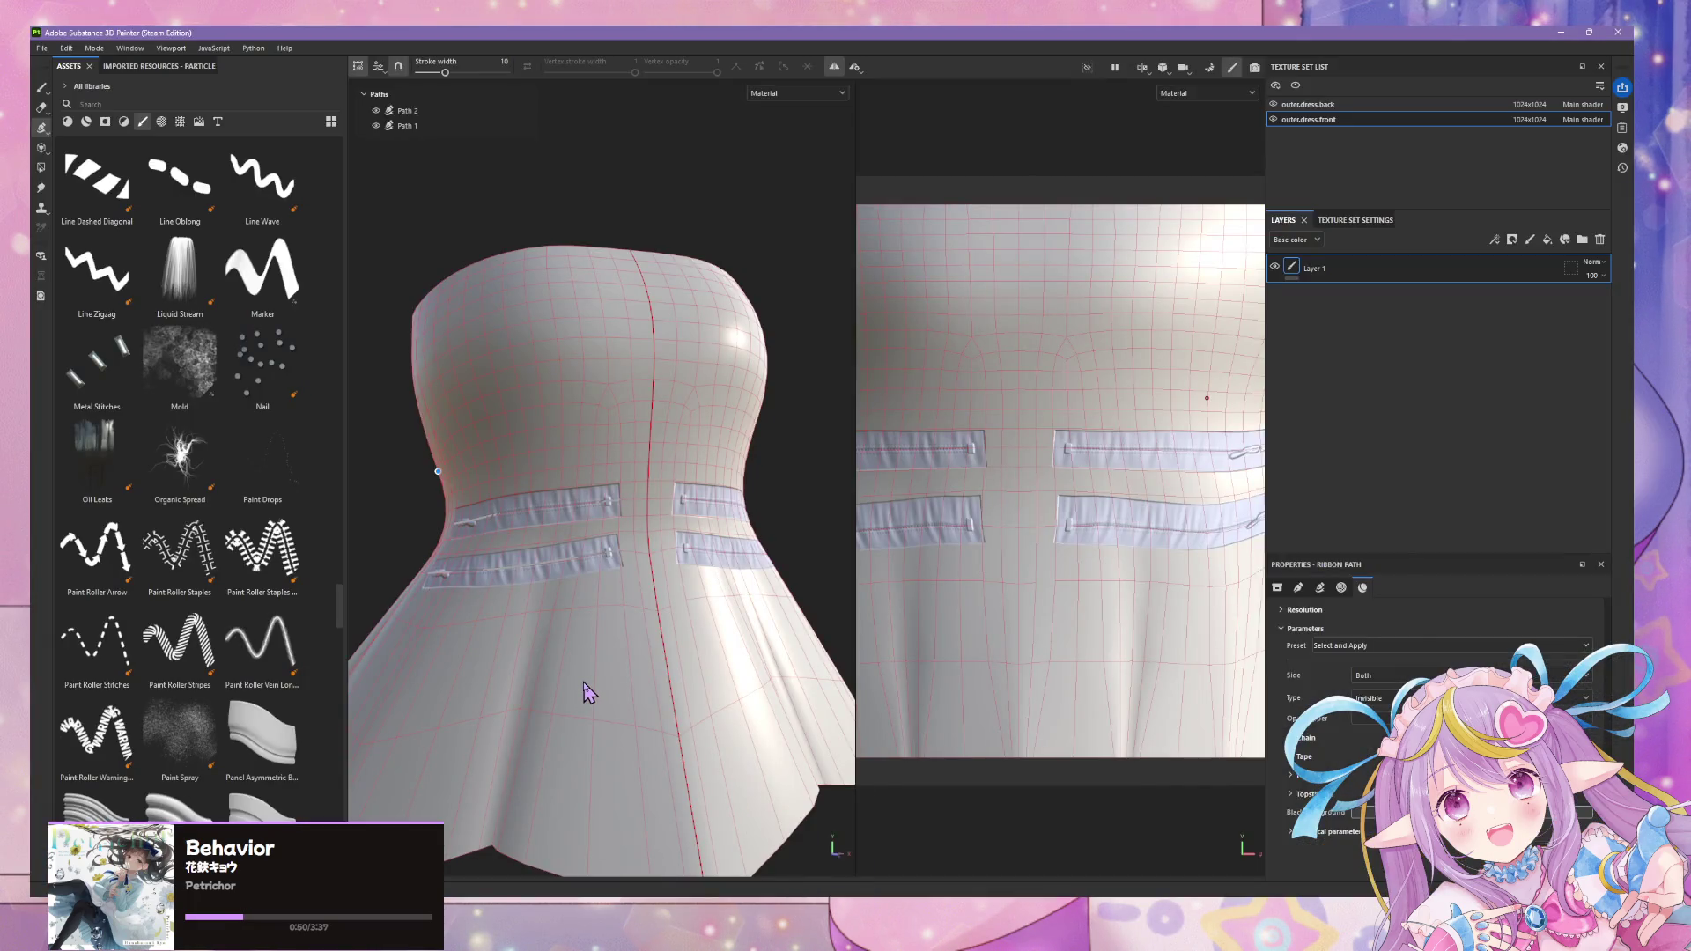
pyautogui.hotkey('alt', 'Tab')
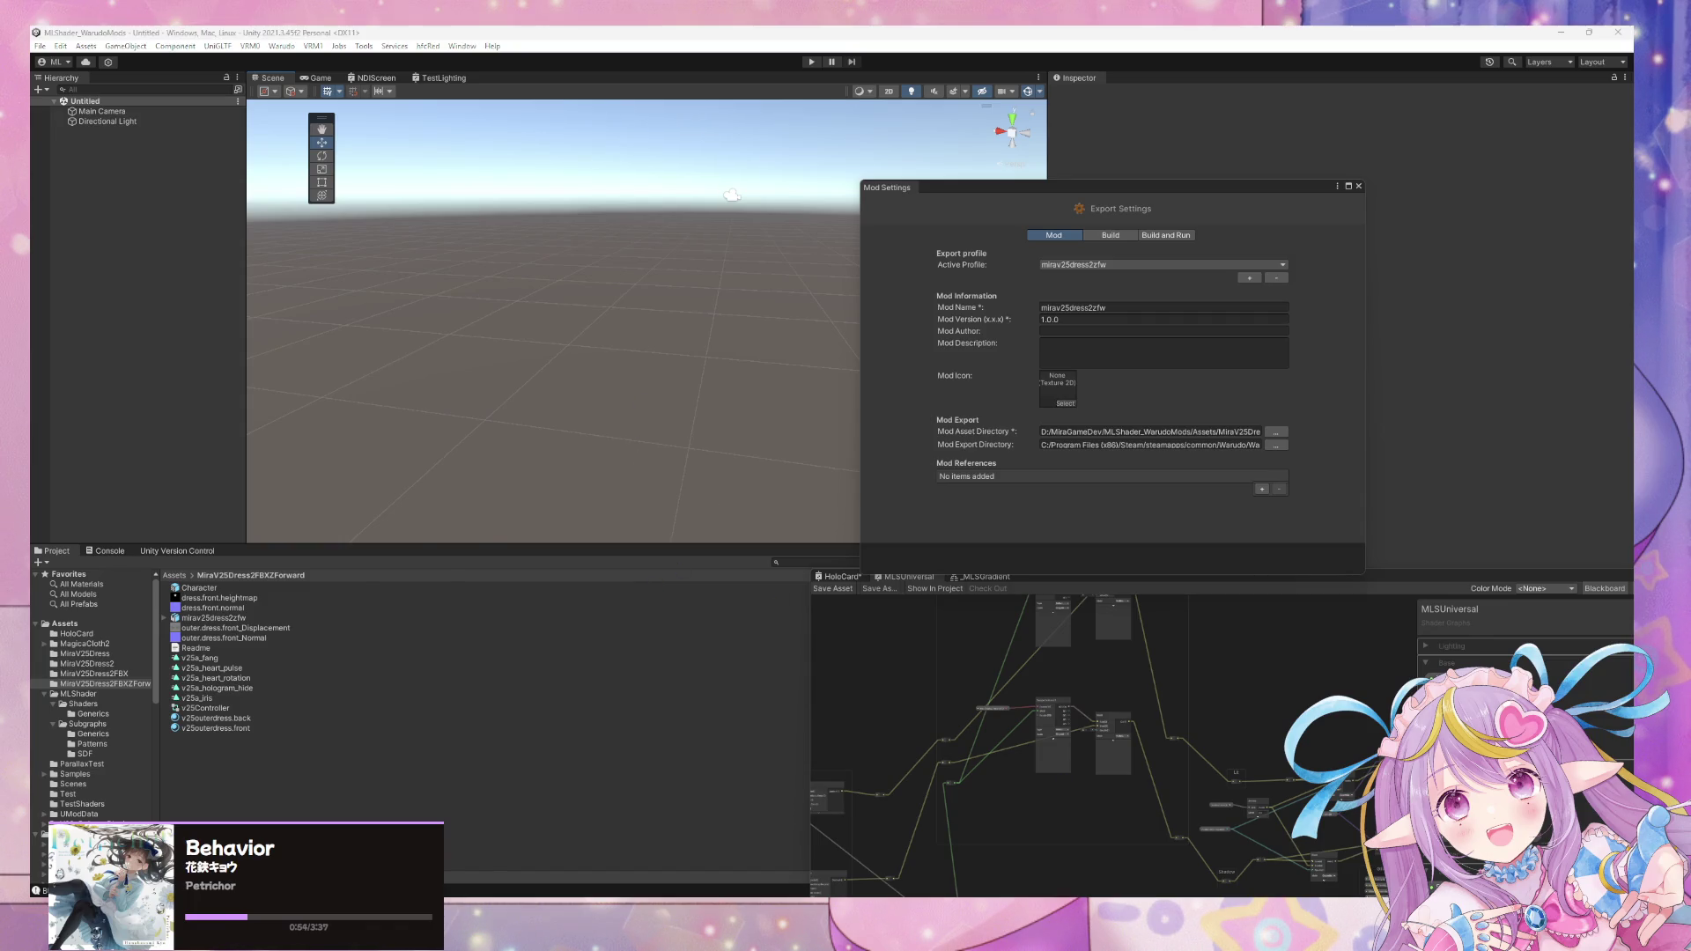
# - In the Warudo Editor, enable Character 1 and view the avatar in the scene
pyautogui.hotkey('alt', 'Tab')
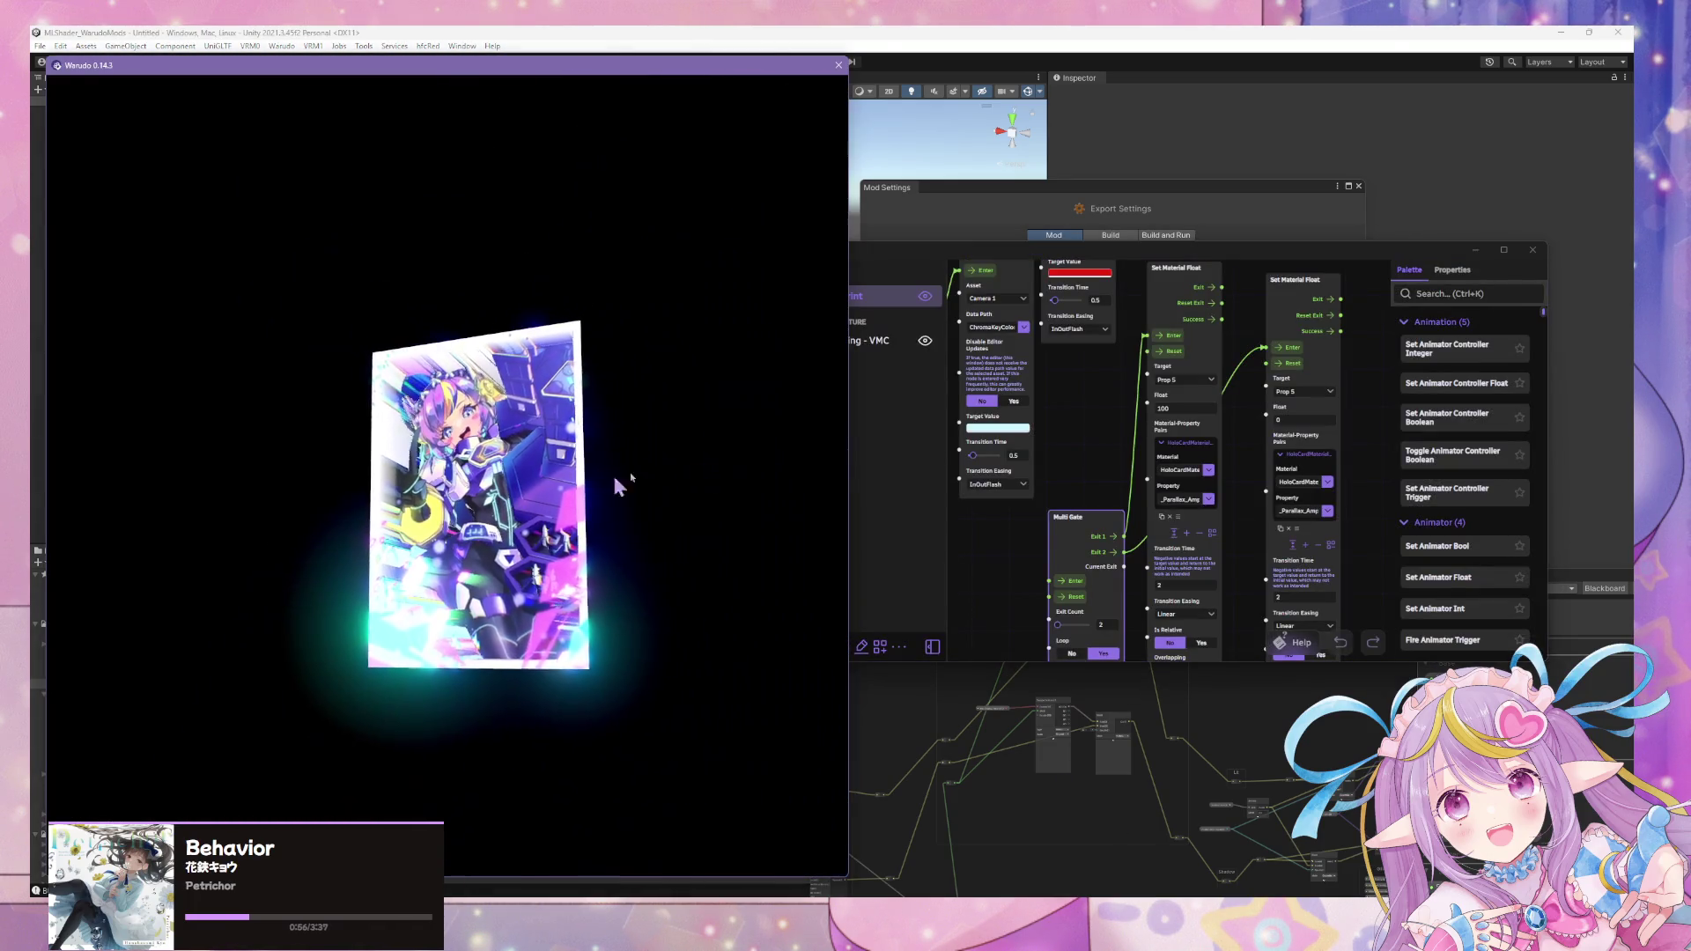
pyautogui.click(773, 277)
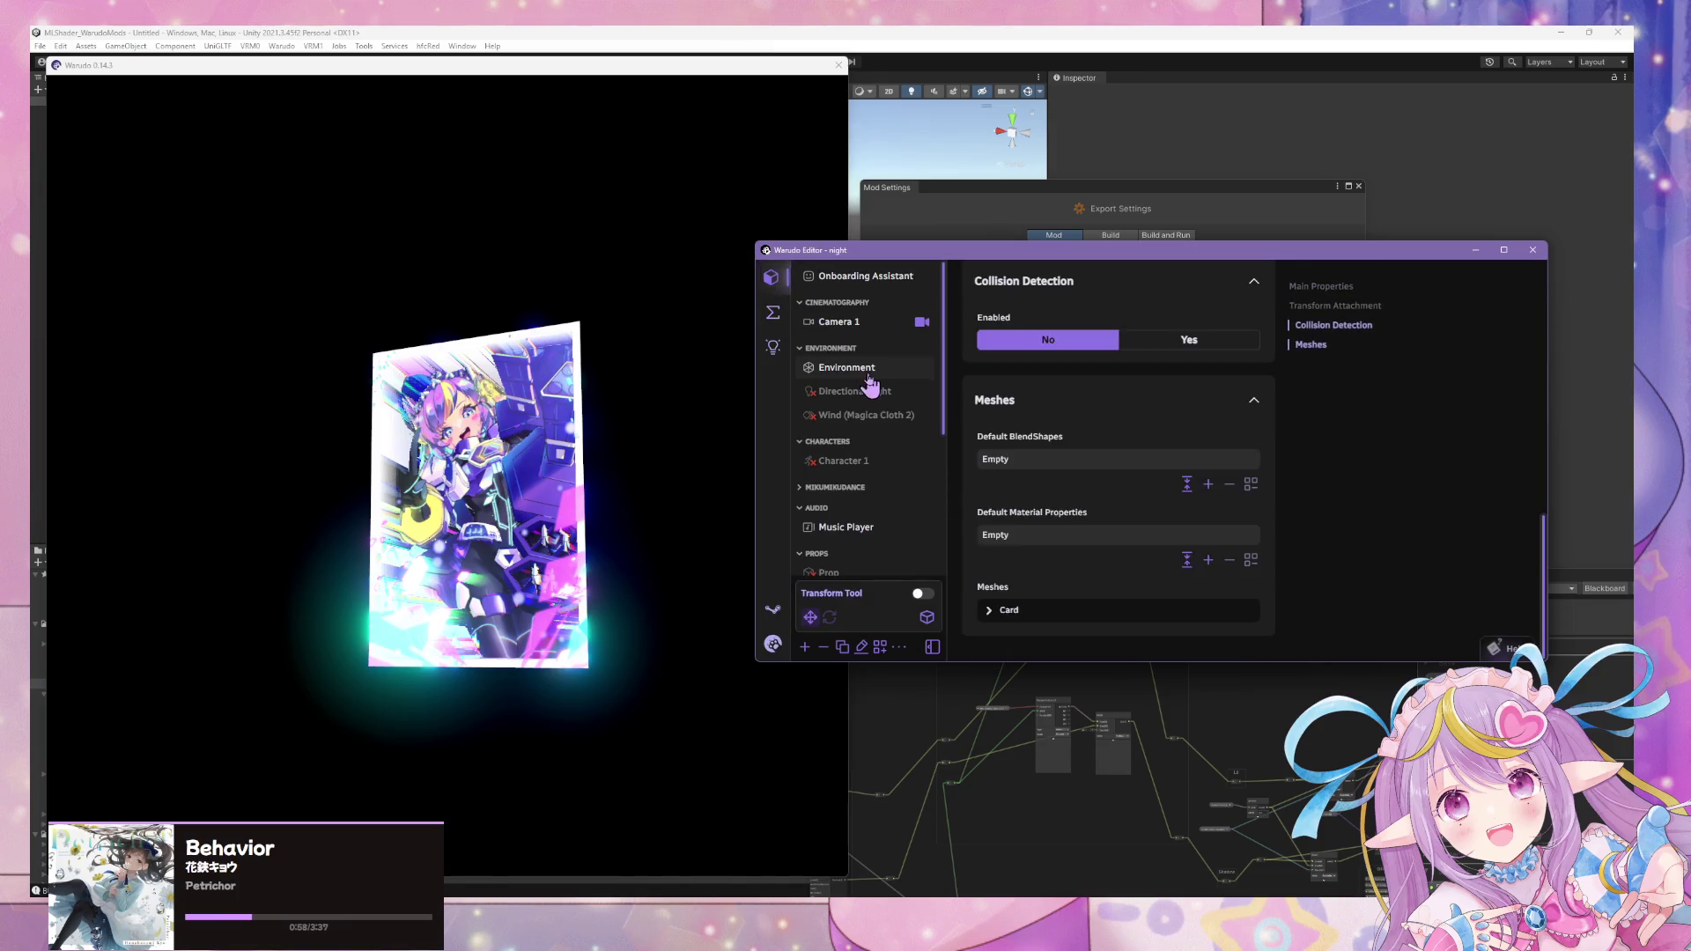
pyautogui.click(843, 460)
pyautogui.click(1190, 356)
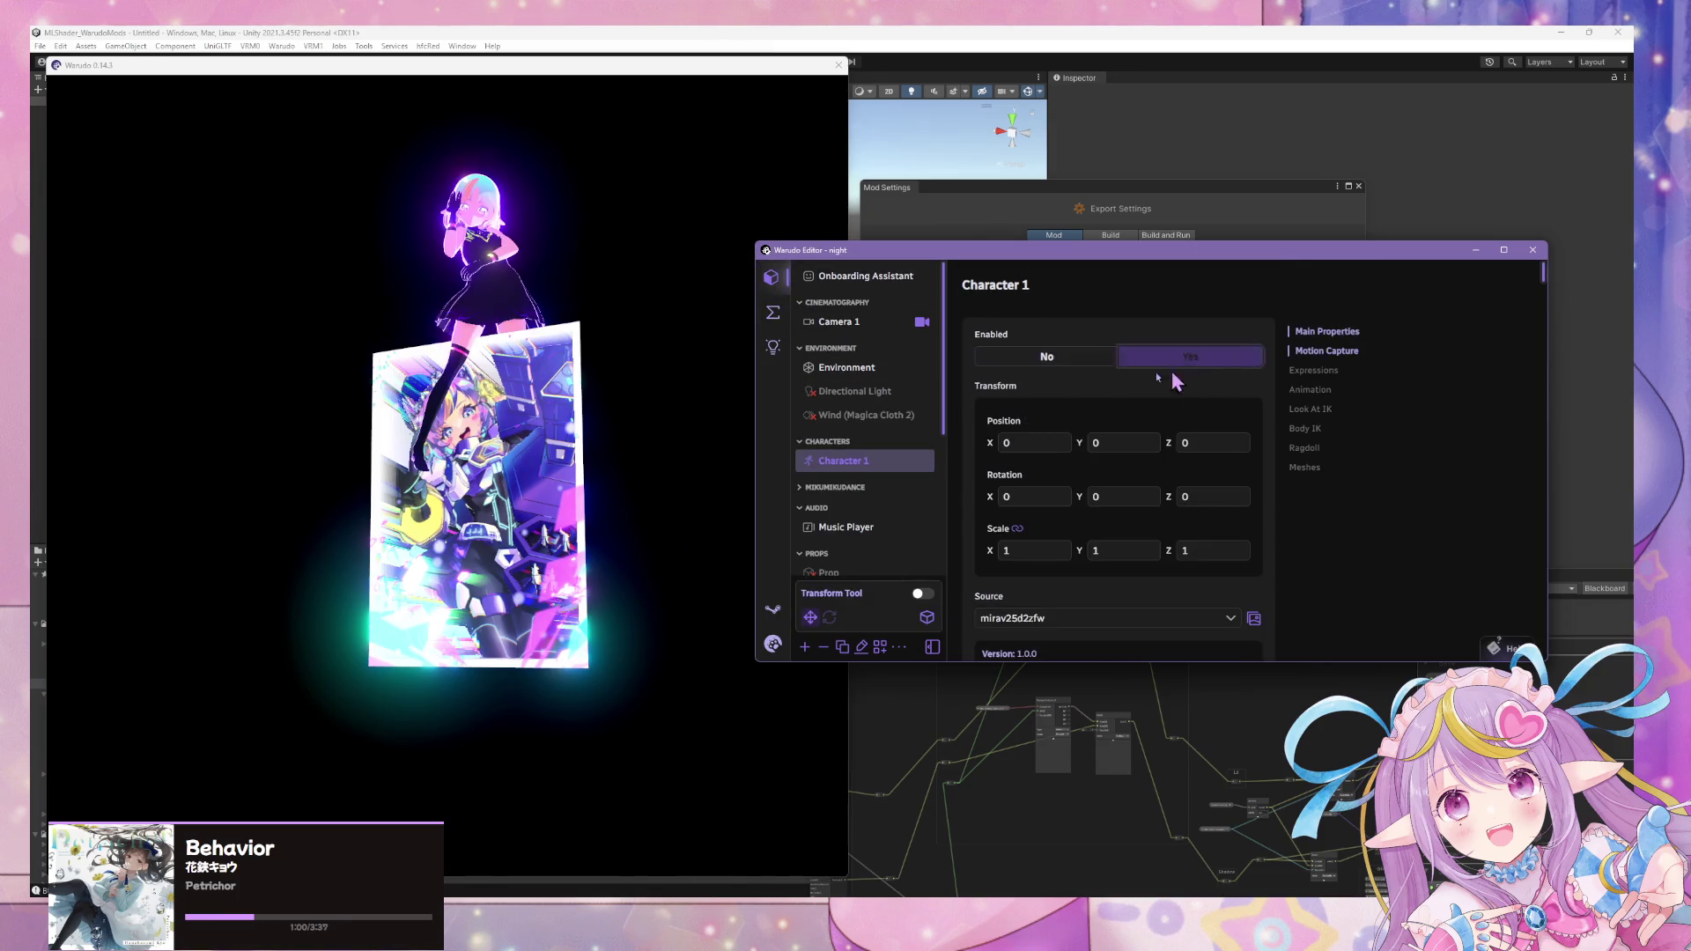
pyautogui.click(583, 409)
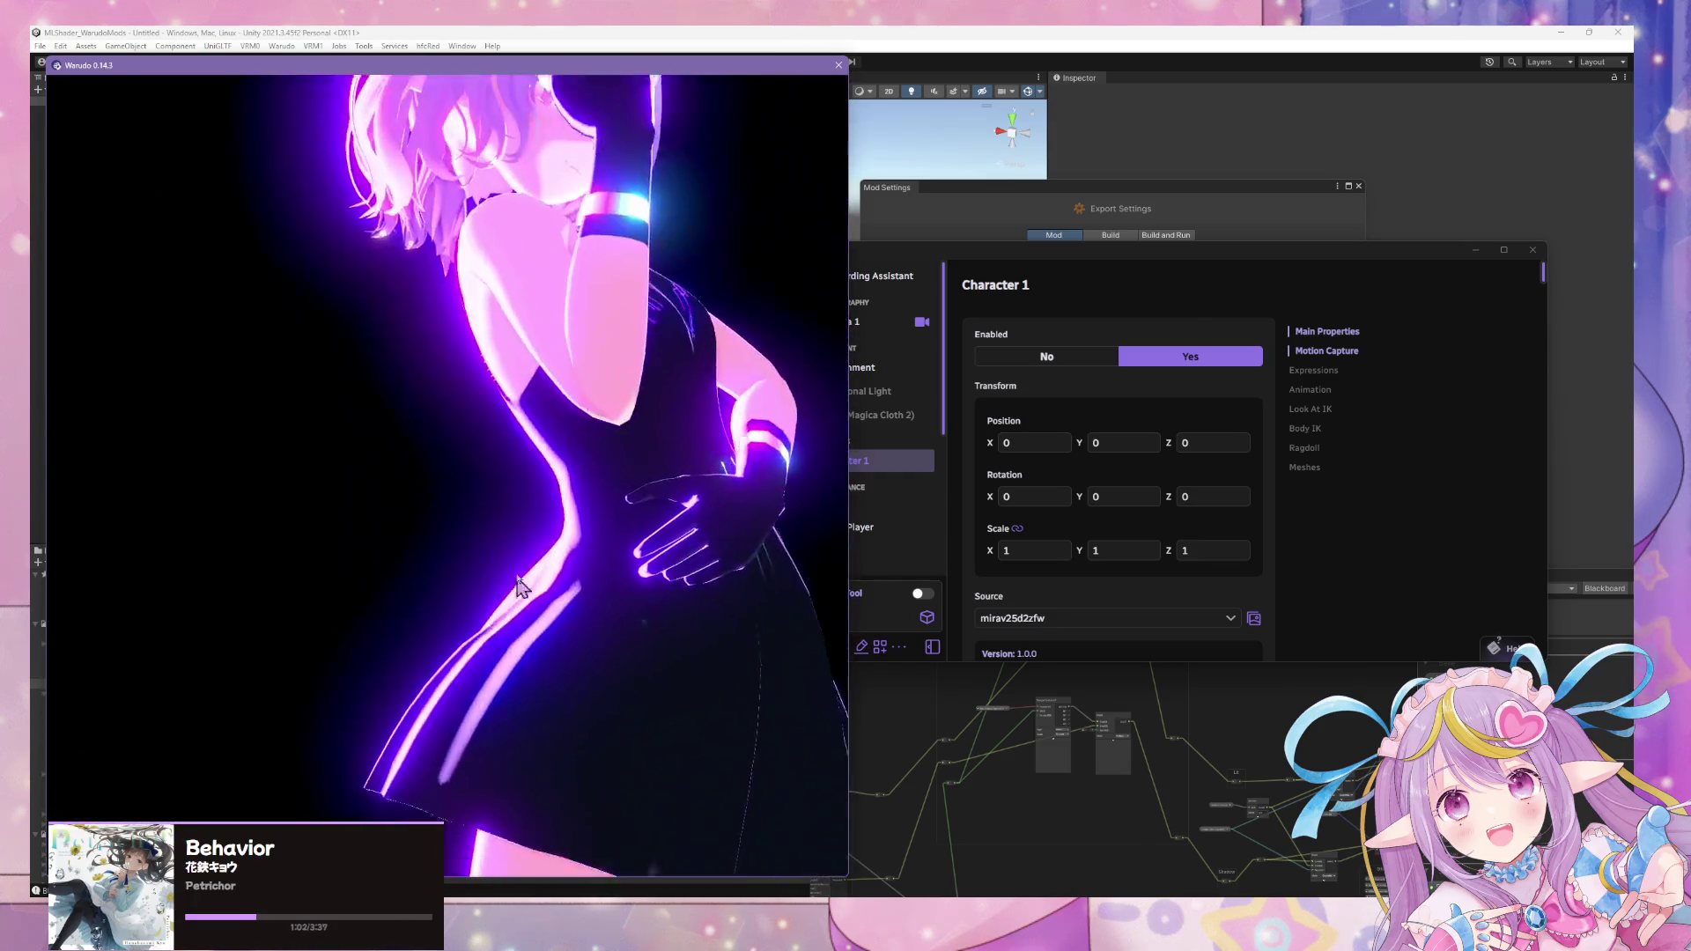
# - Load mirav25dress2zfw as Character 1's source and check the glowing dress in the viewport
pyautogui.click(1132, 577)
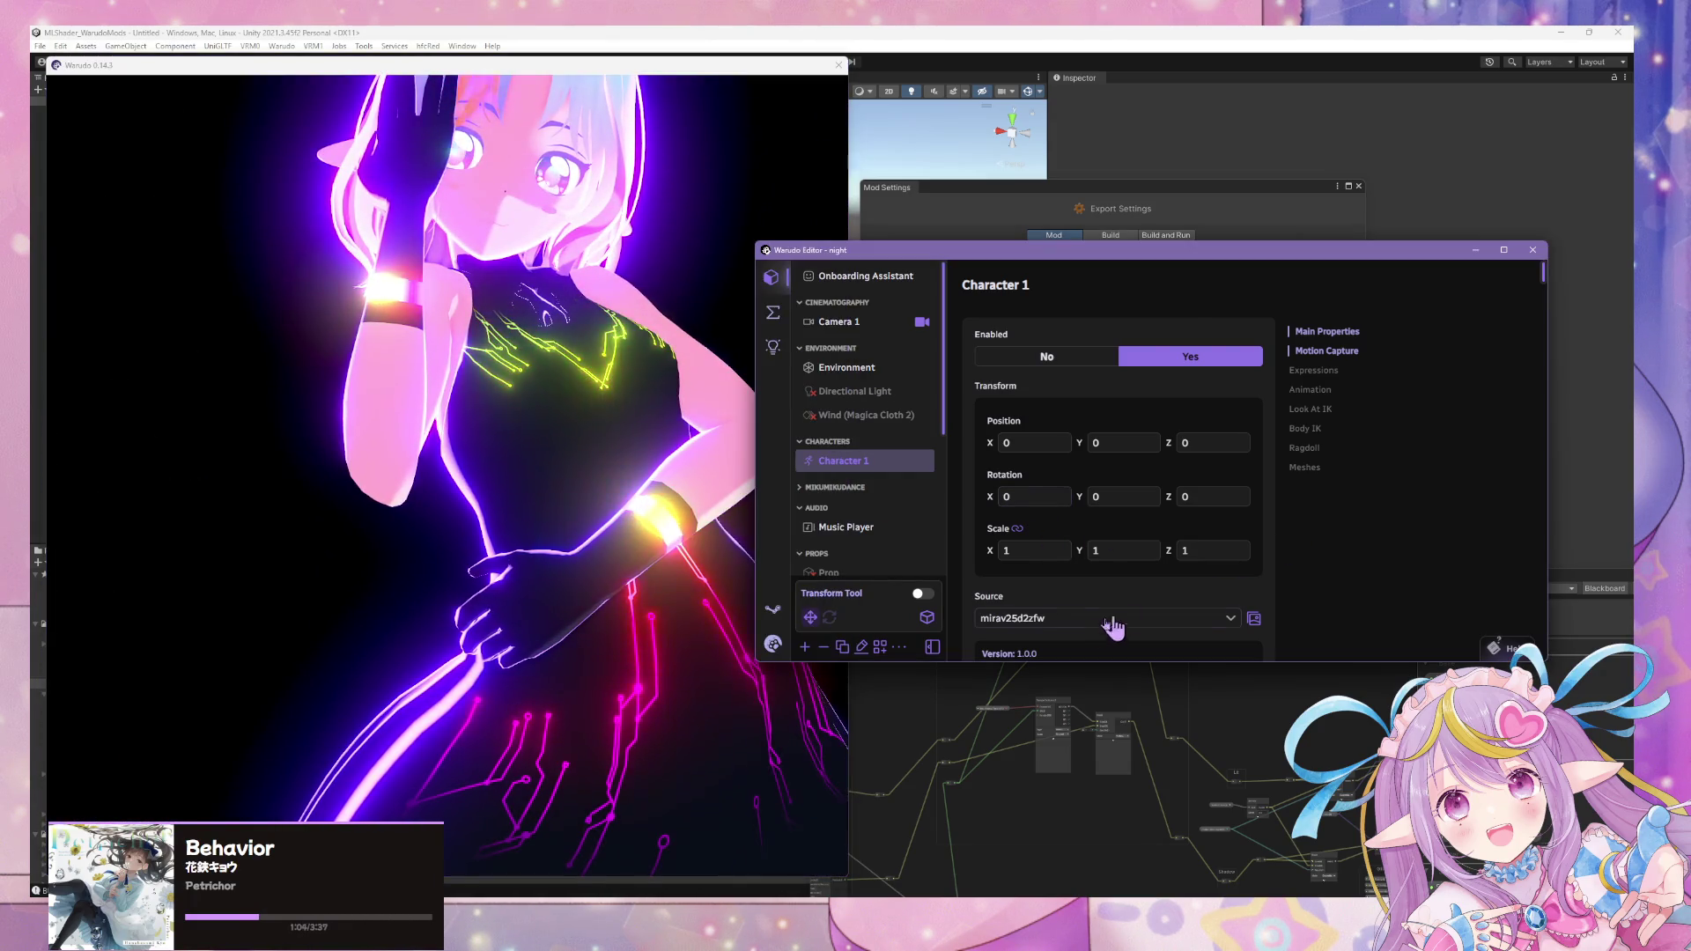
pyautogui.click(1103, 618)
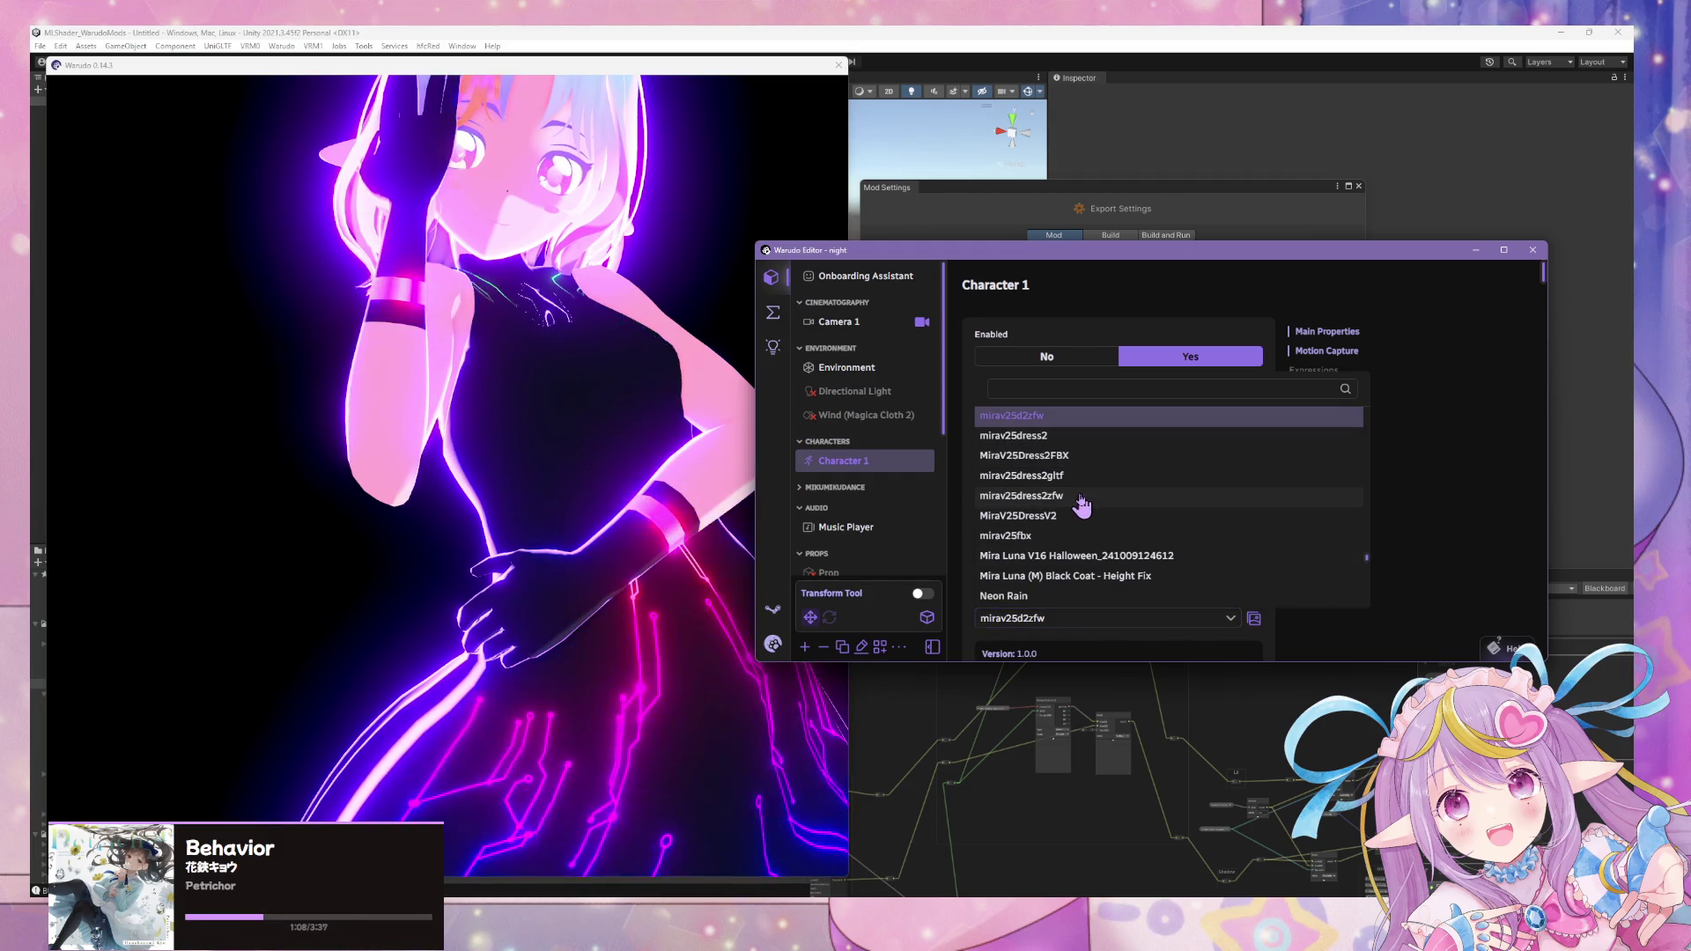
pyautogui.click(1081, 496)
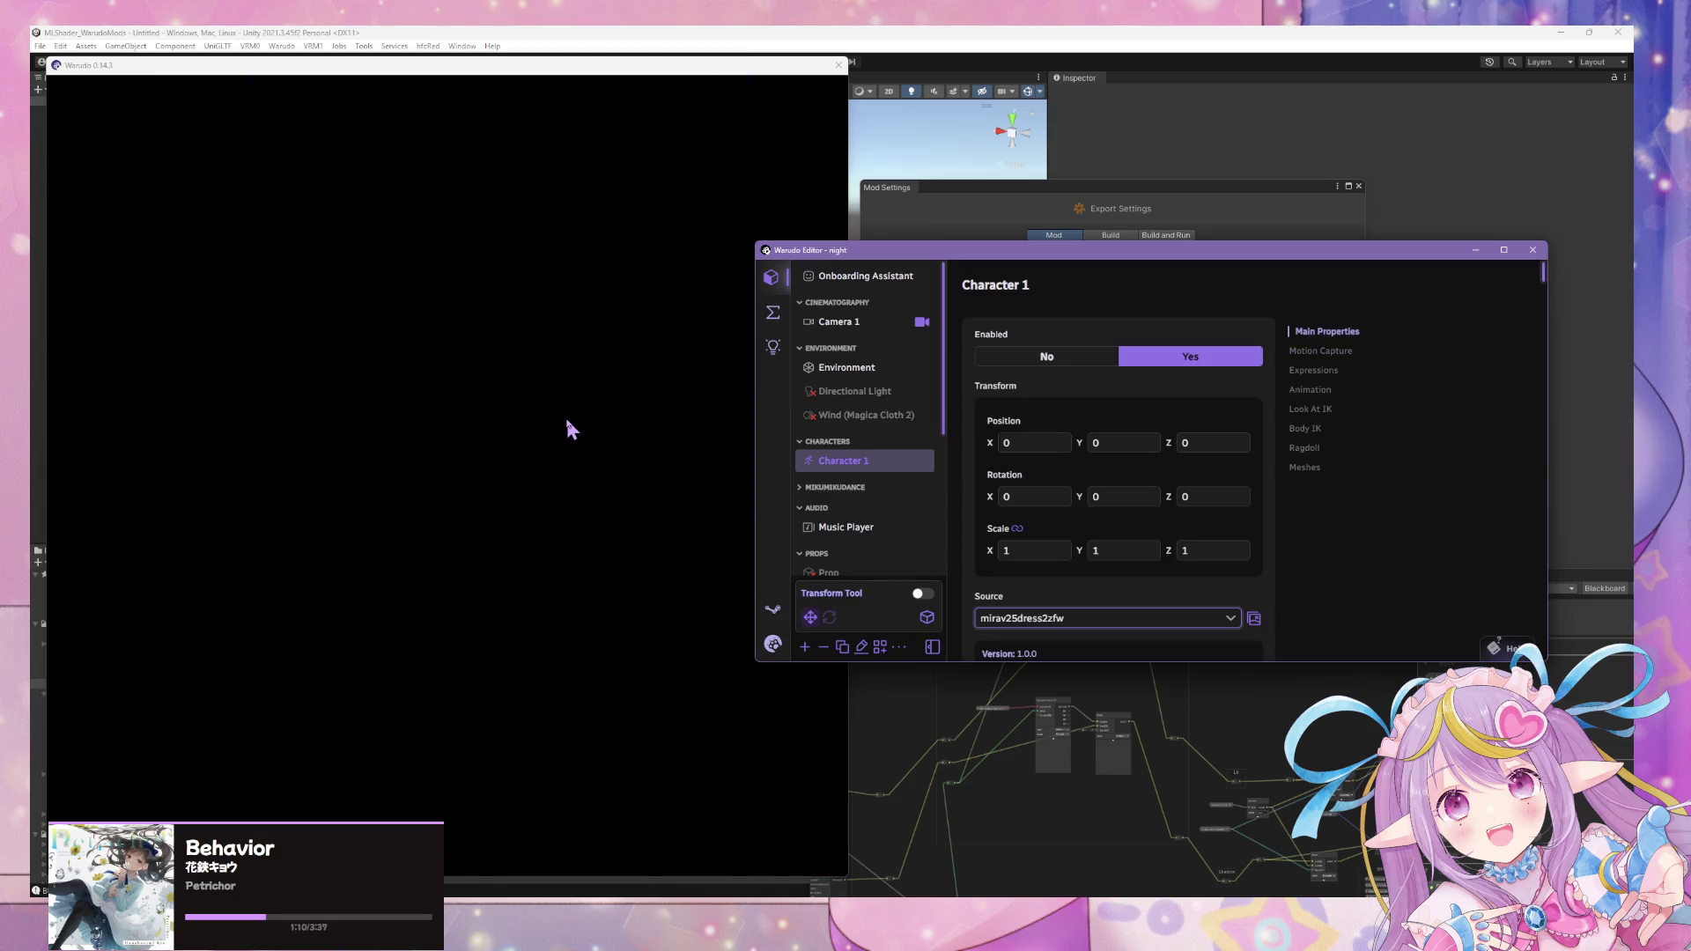
pyautogui.click(585, 432)
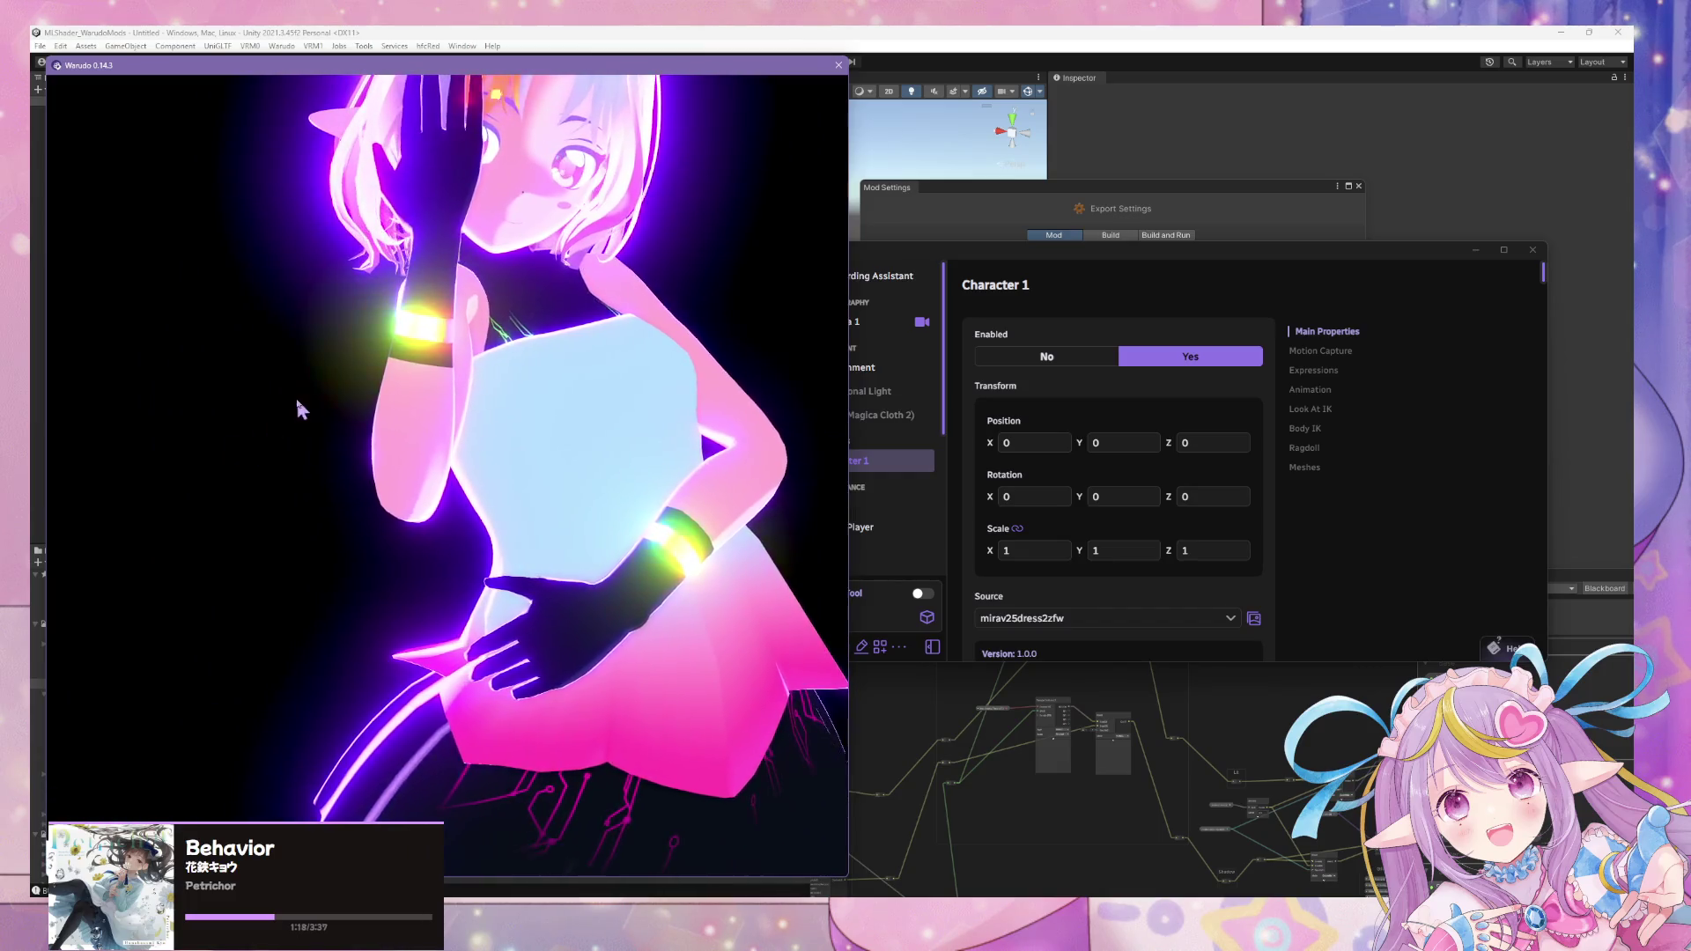
pyautogui.click(1208, 540)
pyautogui.scroll(-5, 821, 475)
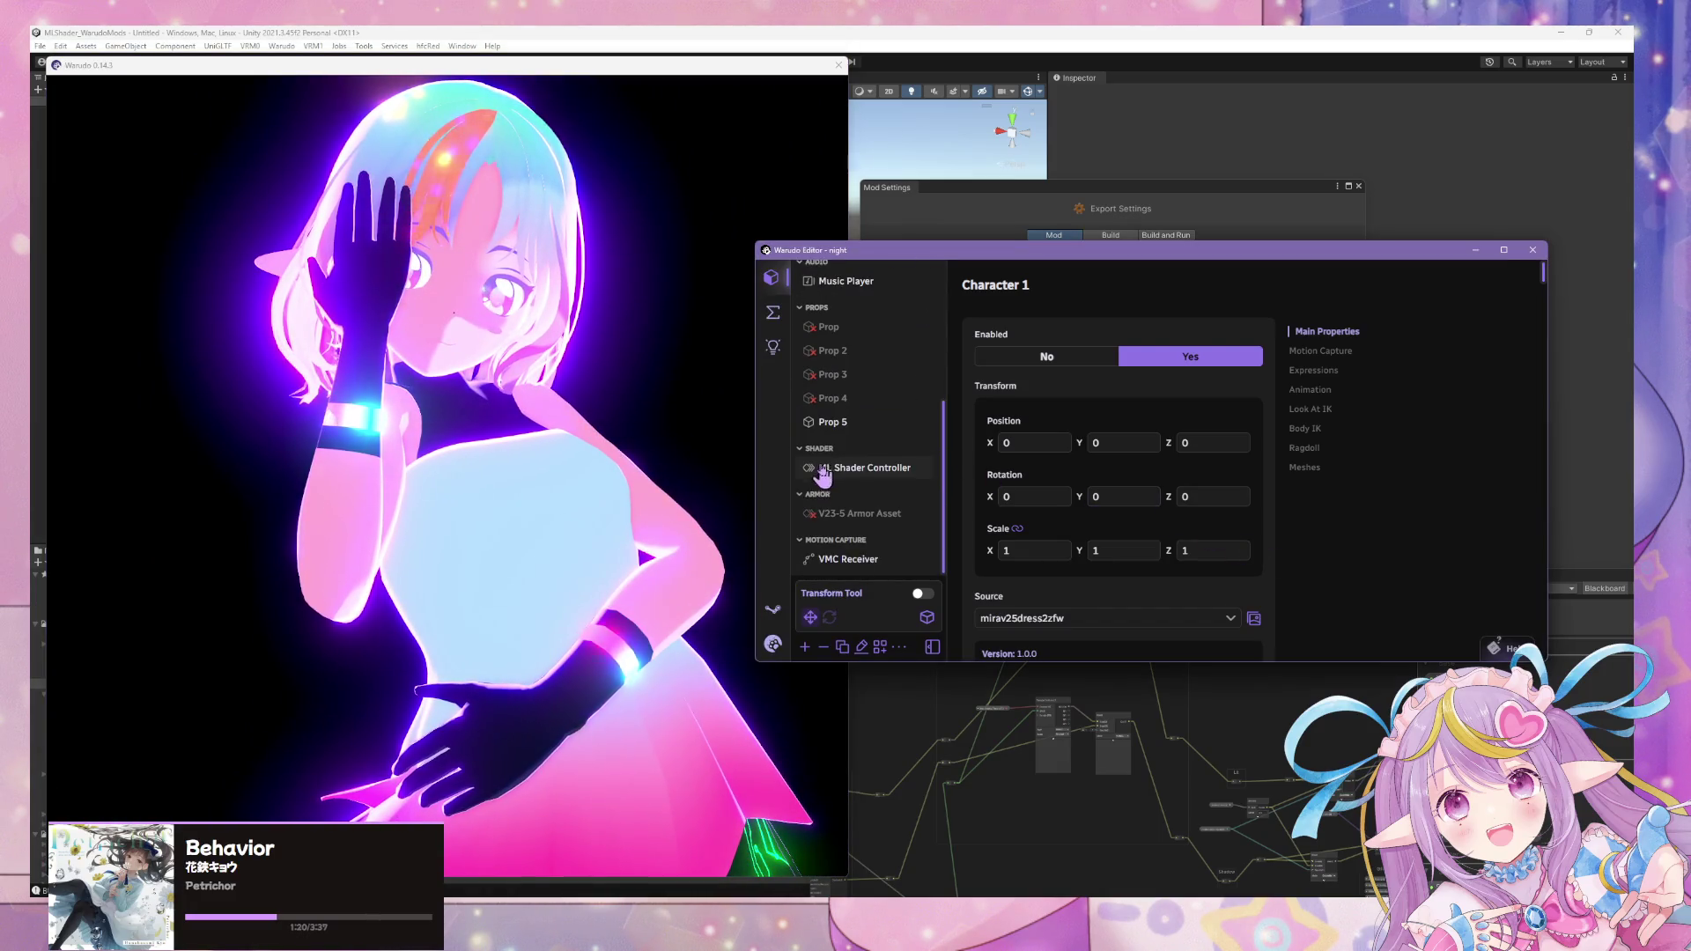
# - In ML Shader Controller, reset Ambient Color Opacity and Global Lighting Circle Offset to 0
pyautogui.click(865, 468)
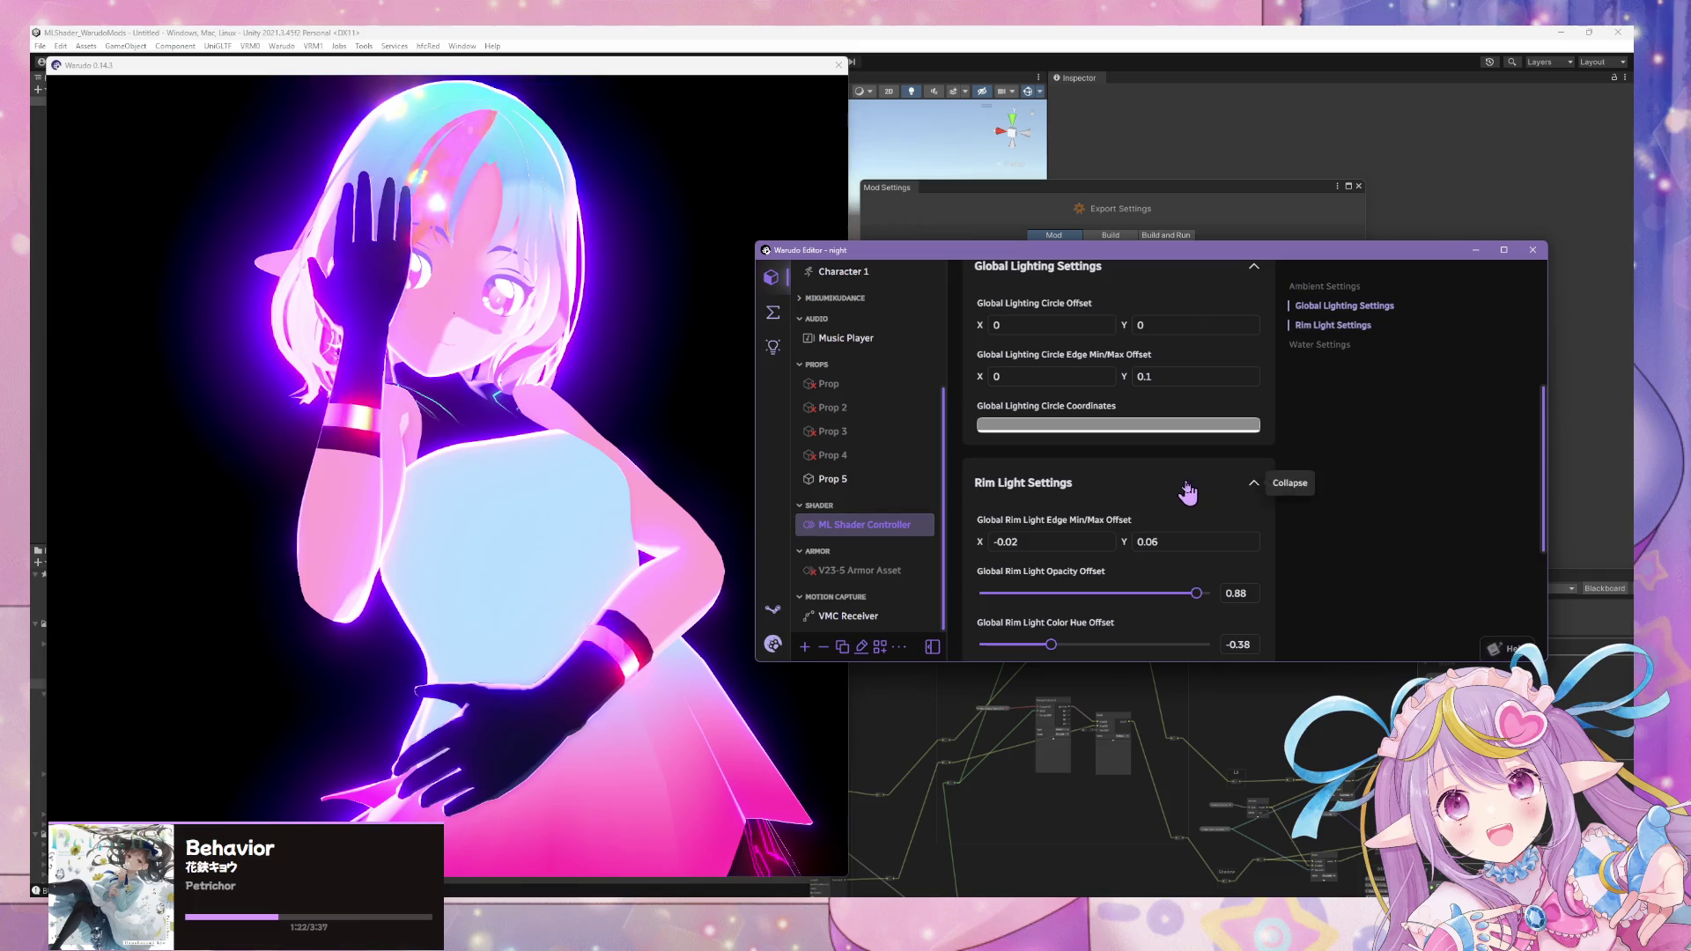
pyautogui.scroll(5, 1183, 488)
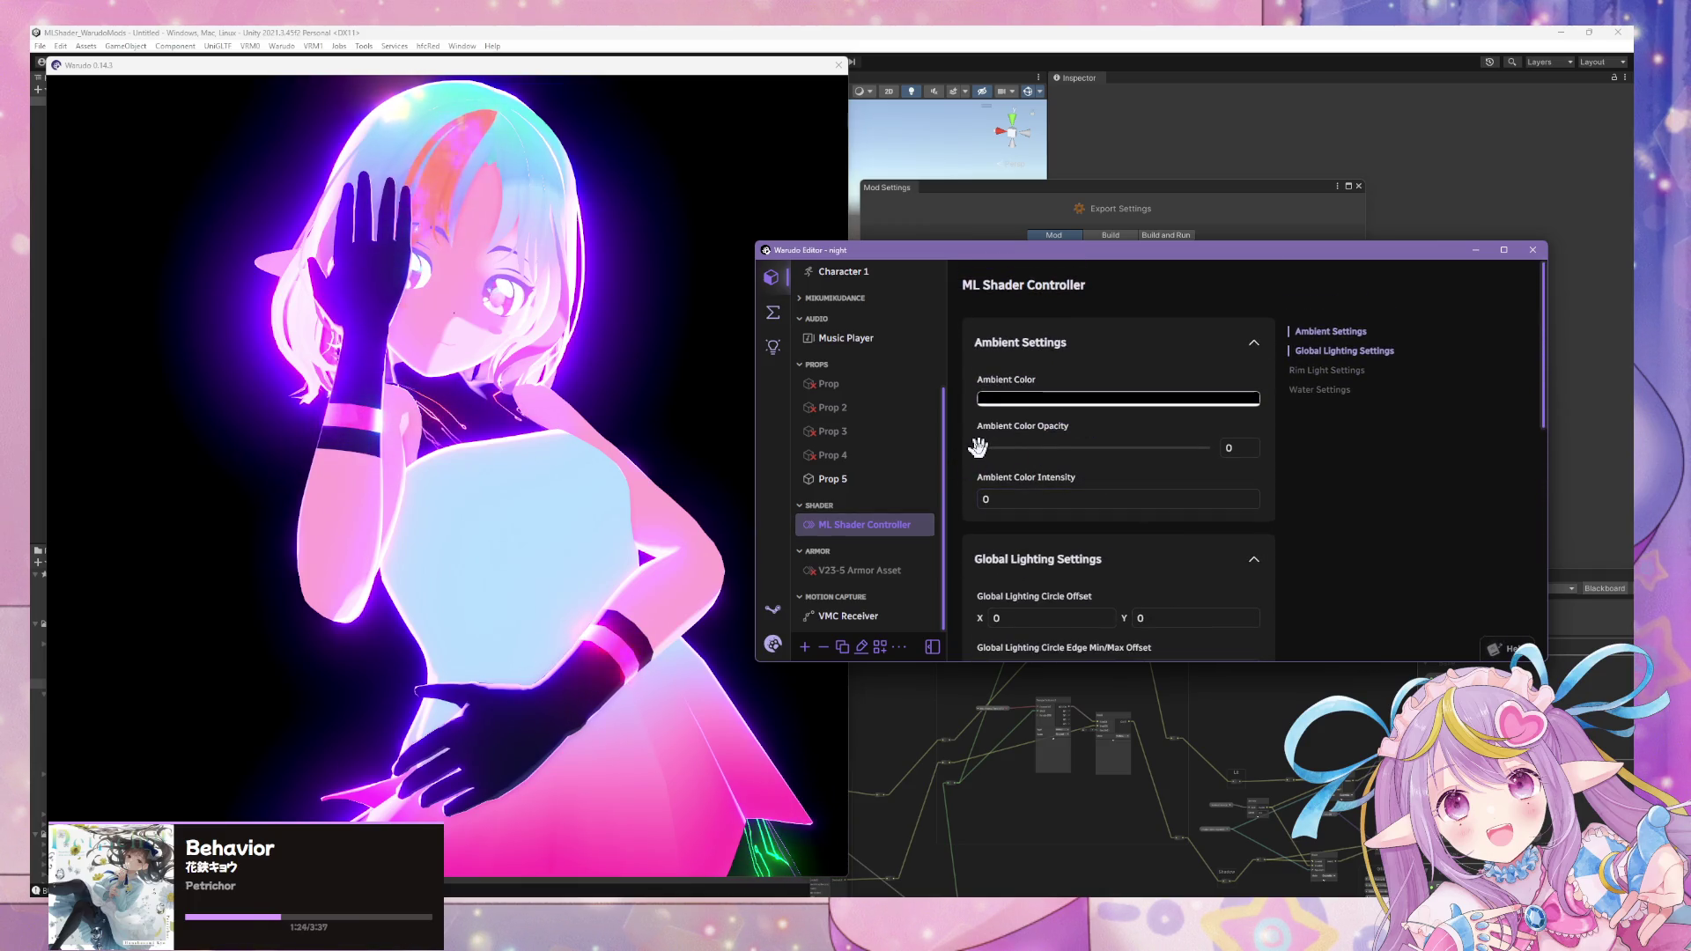
pyautogui.moveTo(978, 448)
pyautogui.mouseDown()
pyautogui.moveTo(1207, 446)
pyautogui.moveTo(978, 447)
pyautogui.mouseUp()
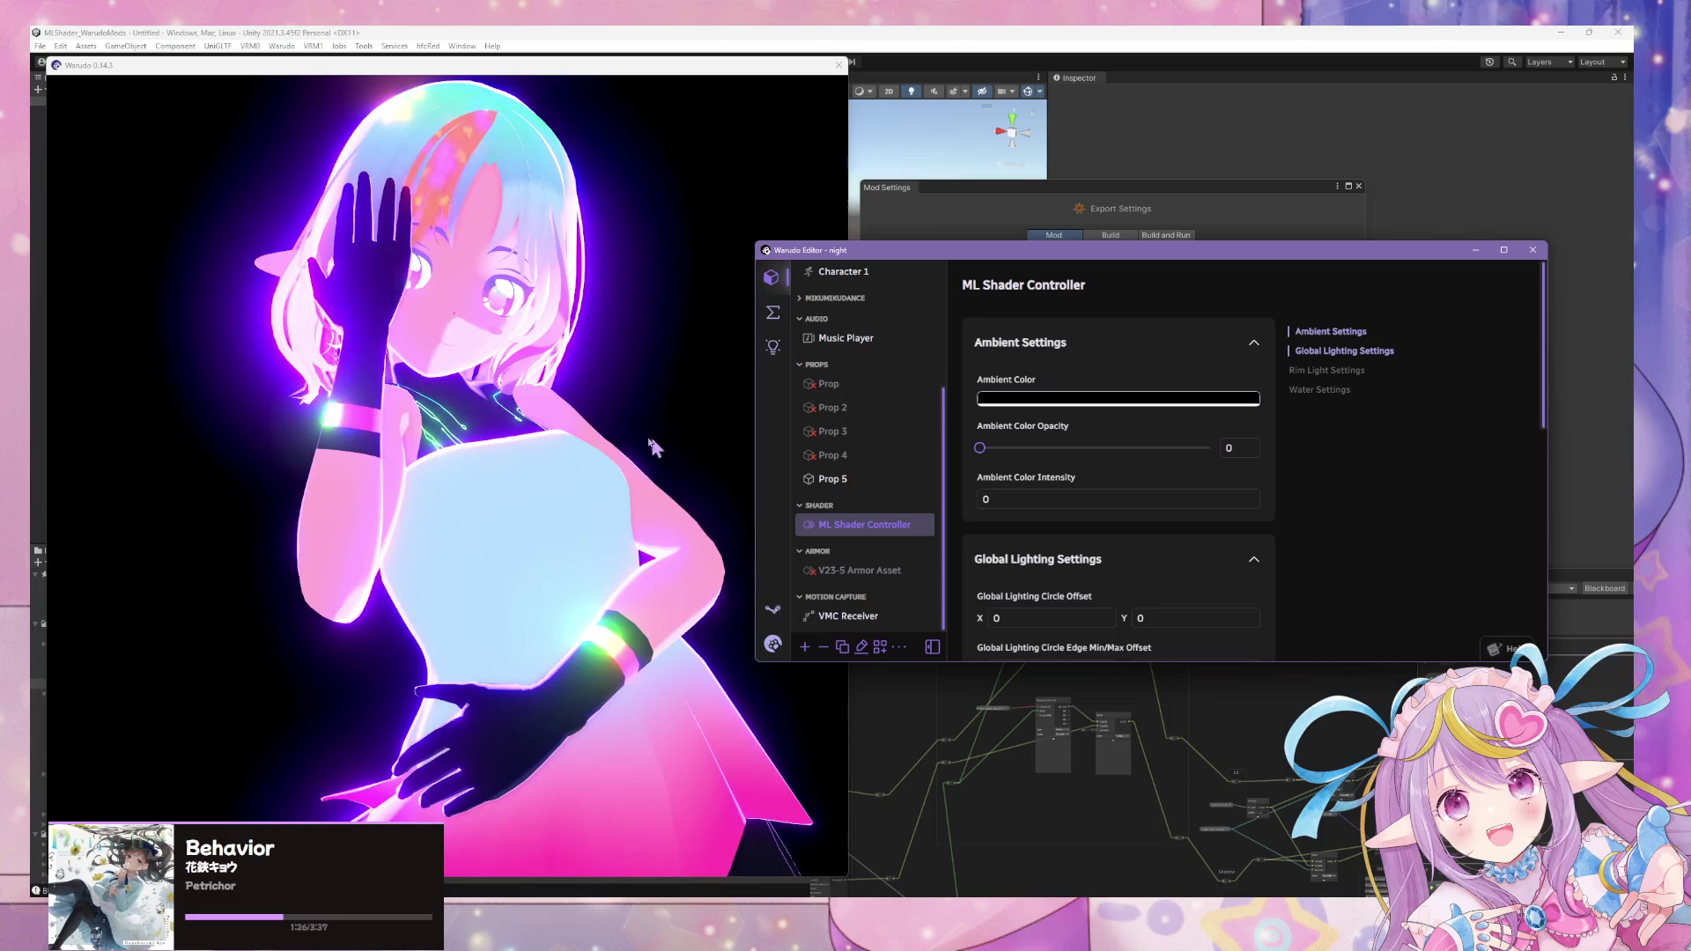
pyautogui.click(388, 439)
pyautogui.scroll(-3, 1075, 526)
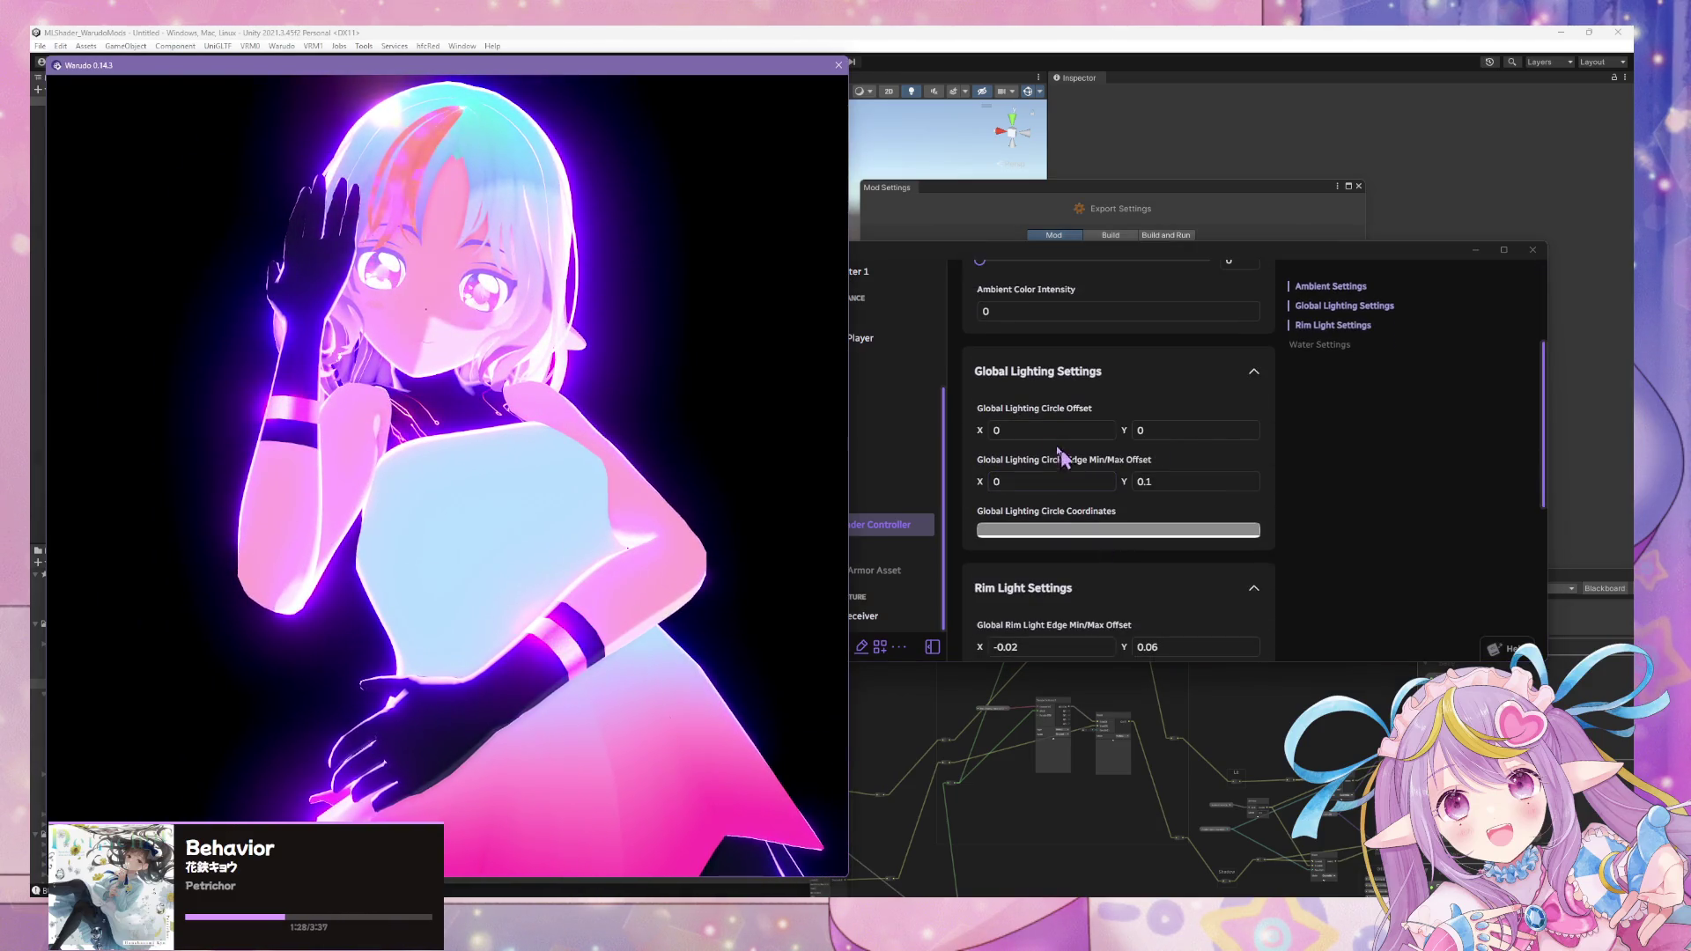
pyautogui.click(1185, 481)
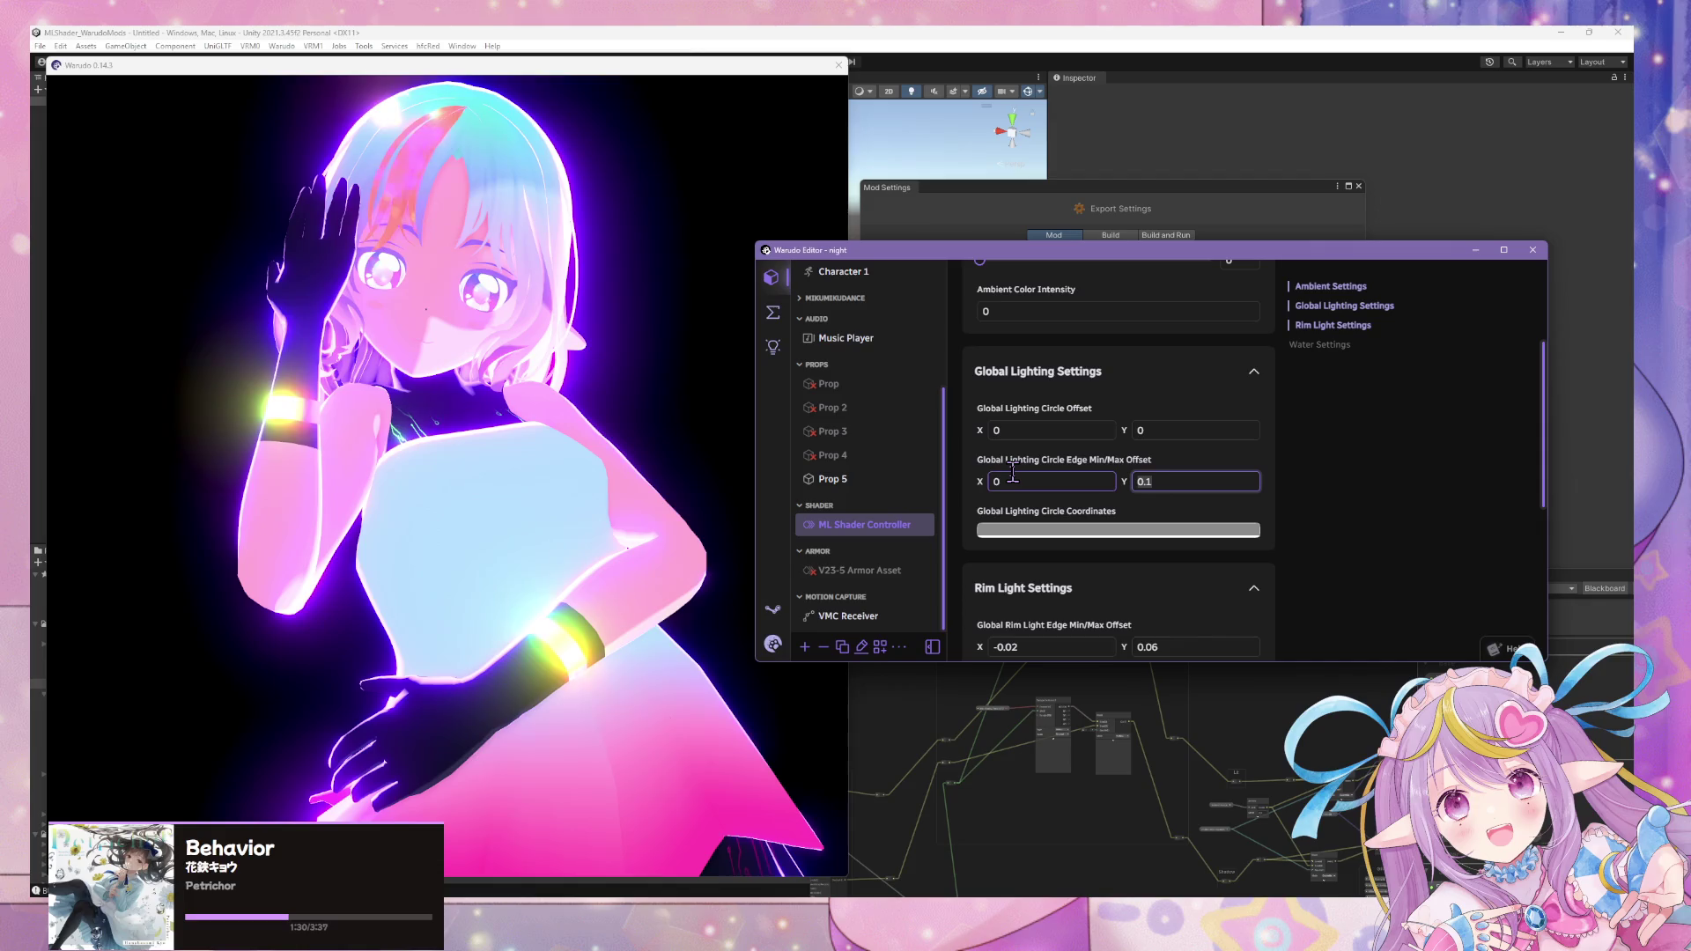
pyautogui.click(1040, 432)
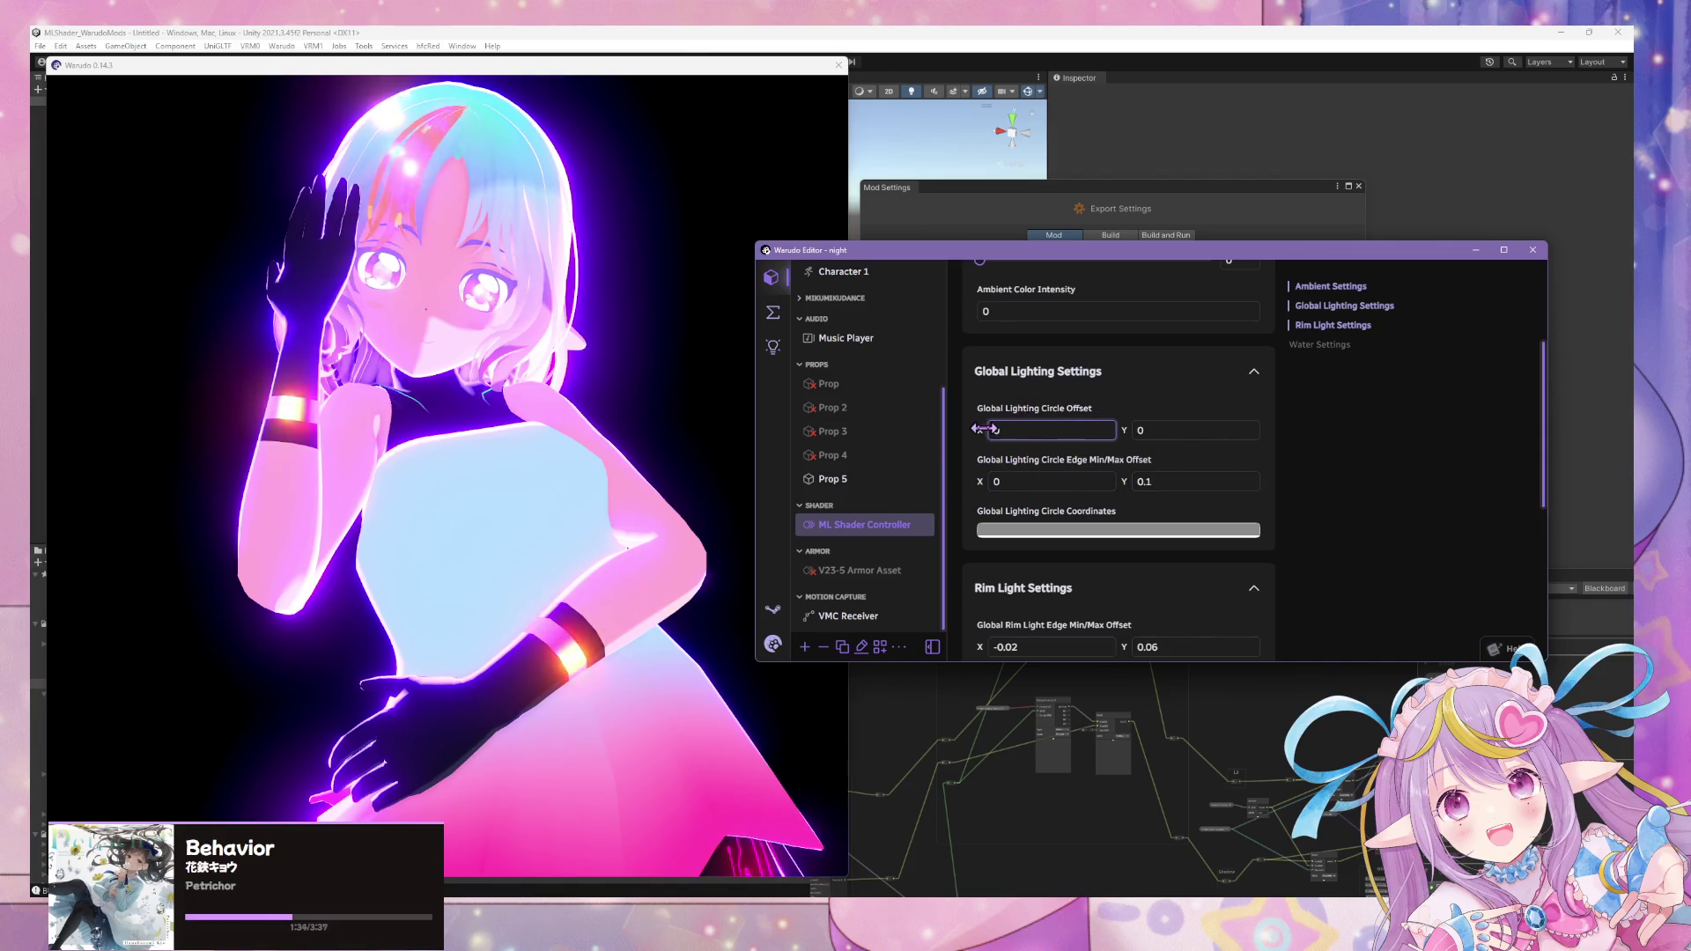
pyautogui.write('-0.25')
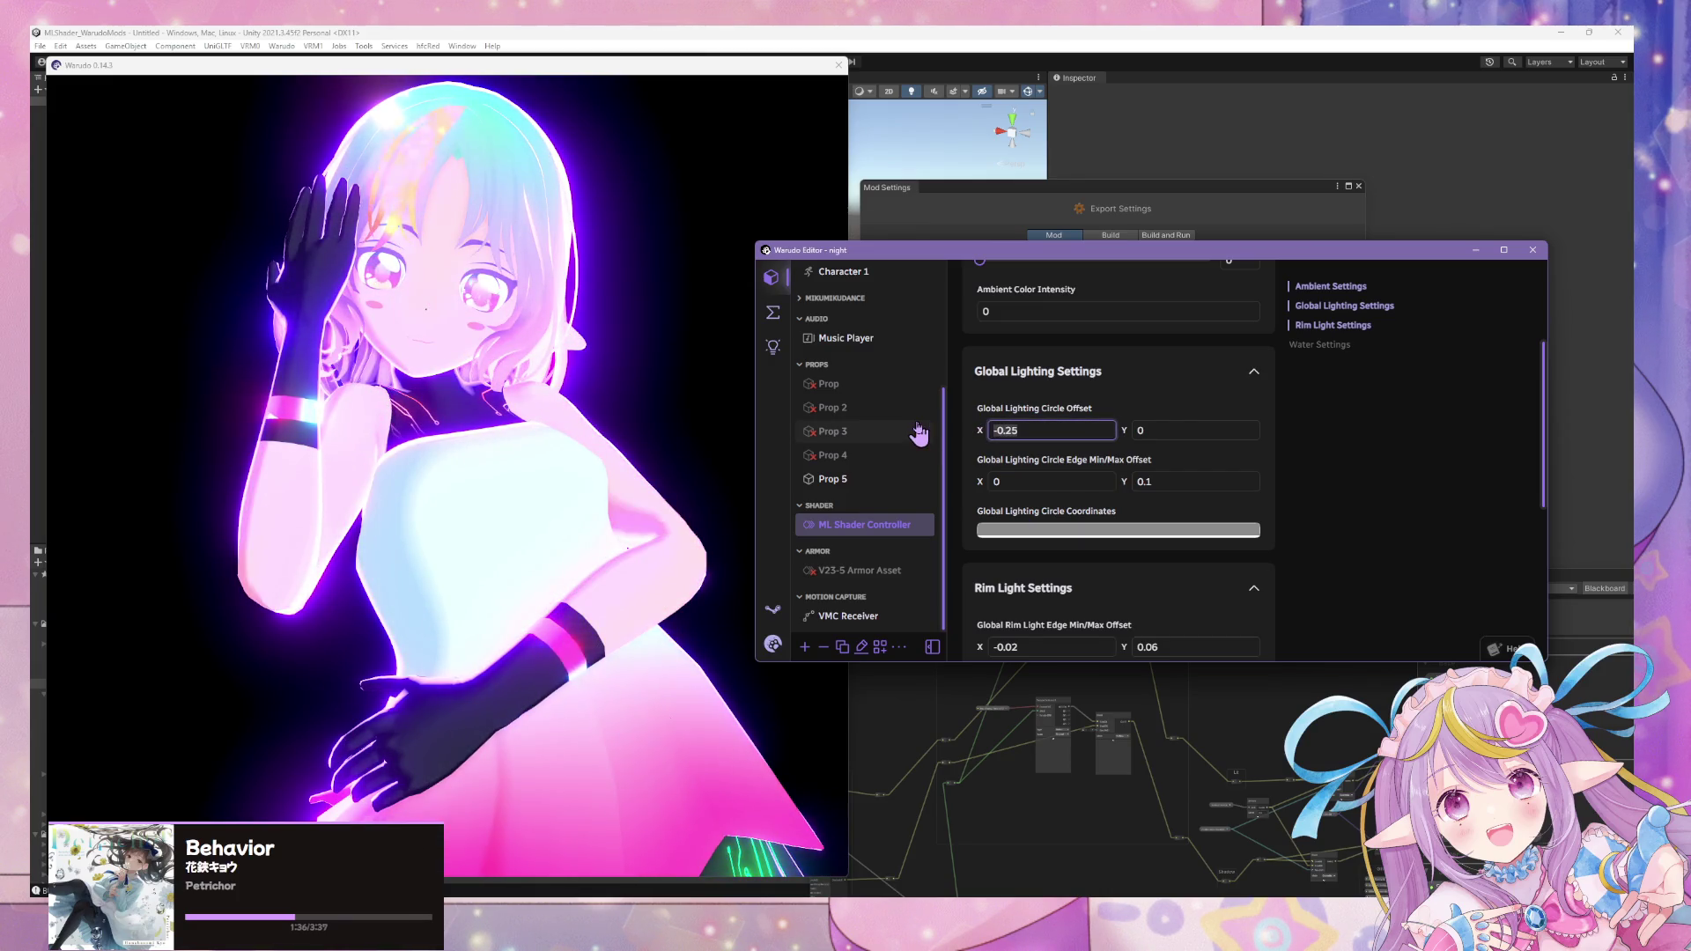
pyautogui.write('0')
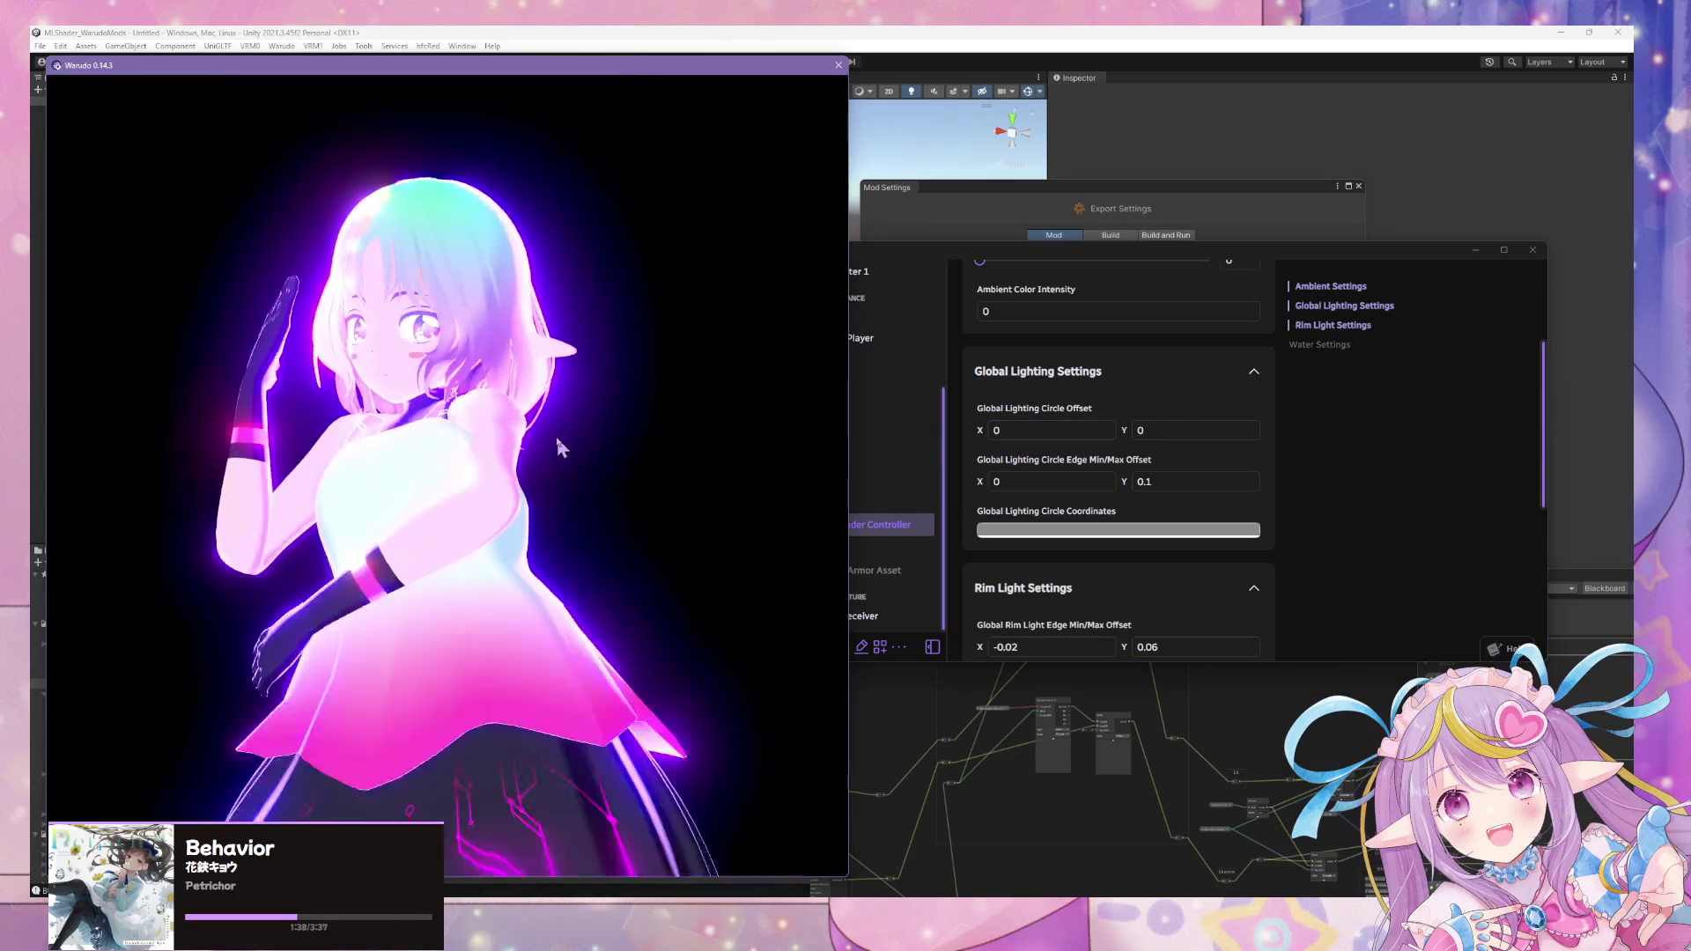
pyautogui.scroll(3, 877, 331)
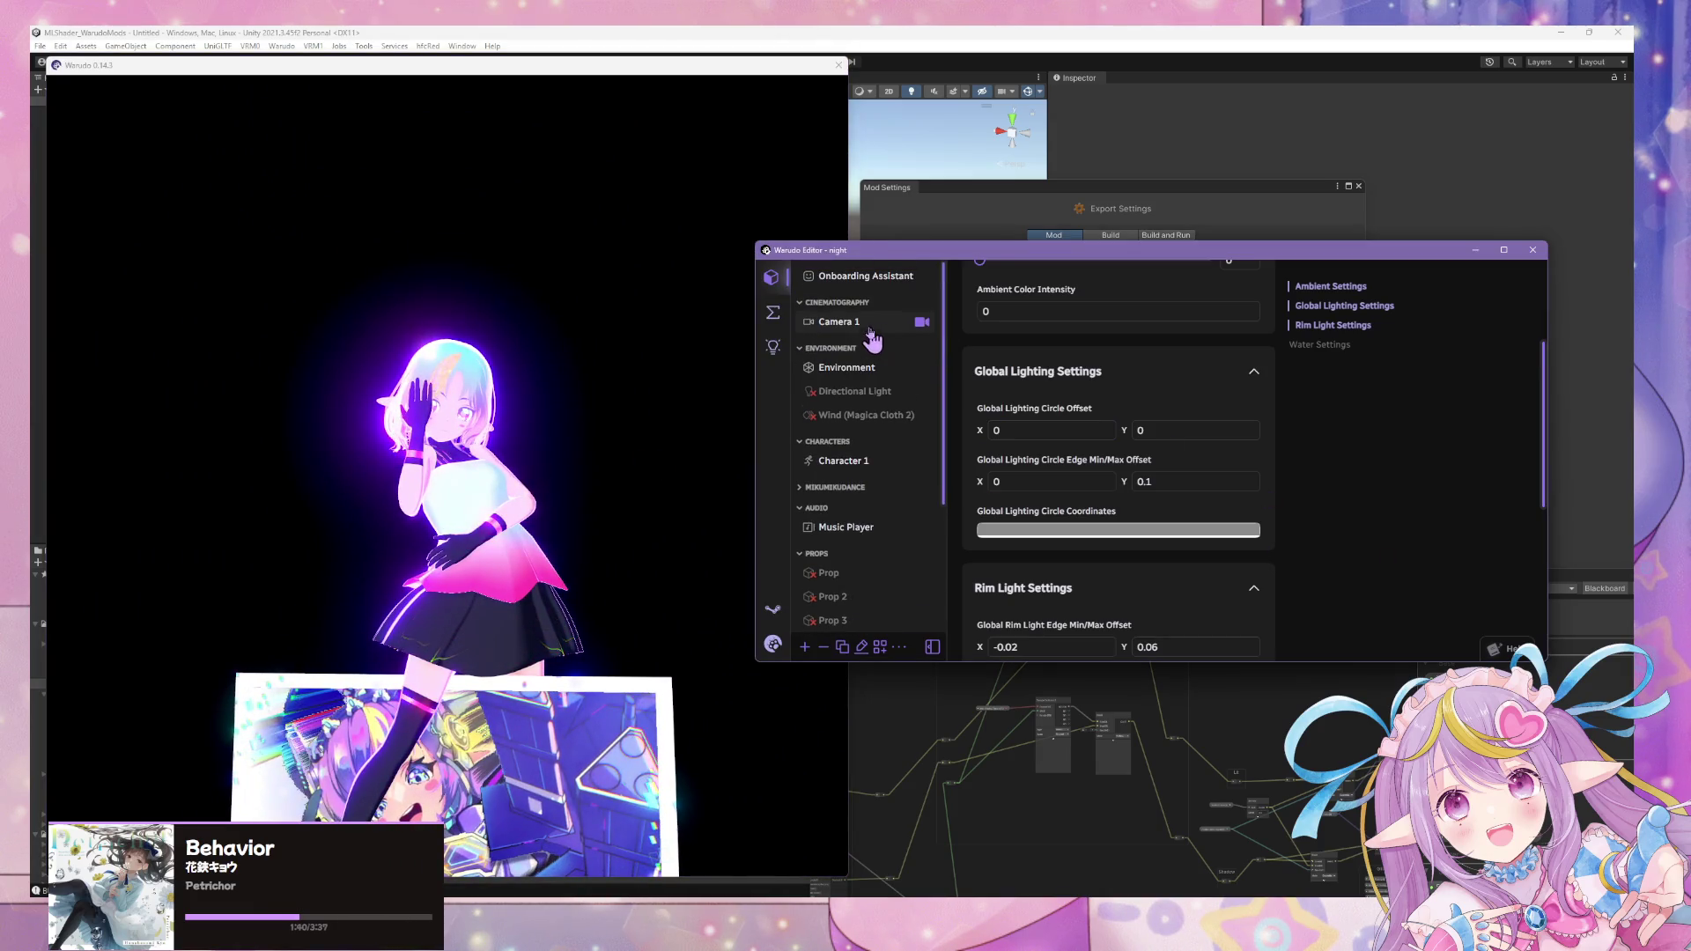
# - Raise Camera 1's Bloom threshold to 1.76 and inspect the softer glow on the avatar
pyautogui.click(872, 321)
pyautogui.click(1308, 414)
pyautogui.scroll(1, 1034, 456)
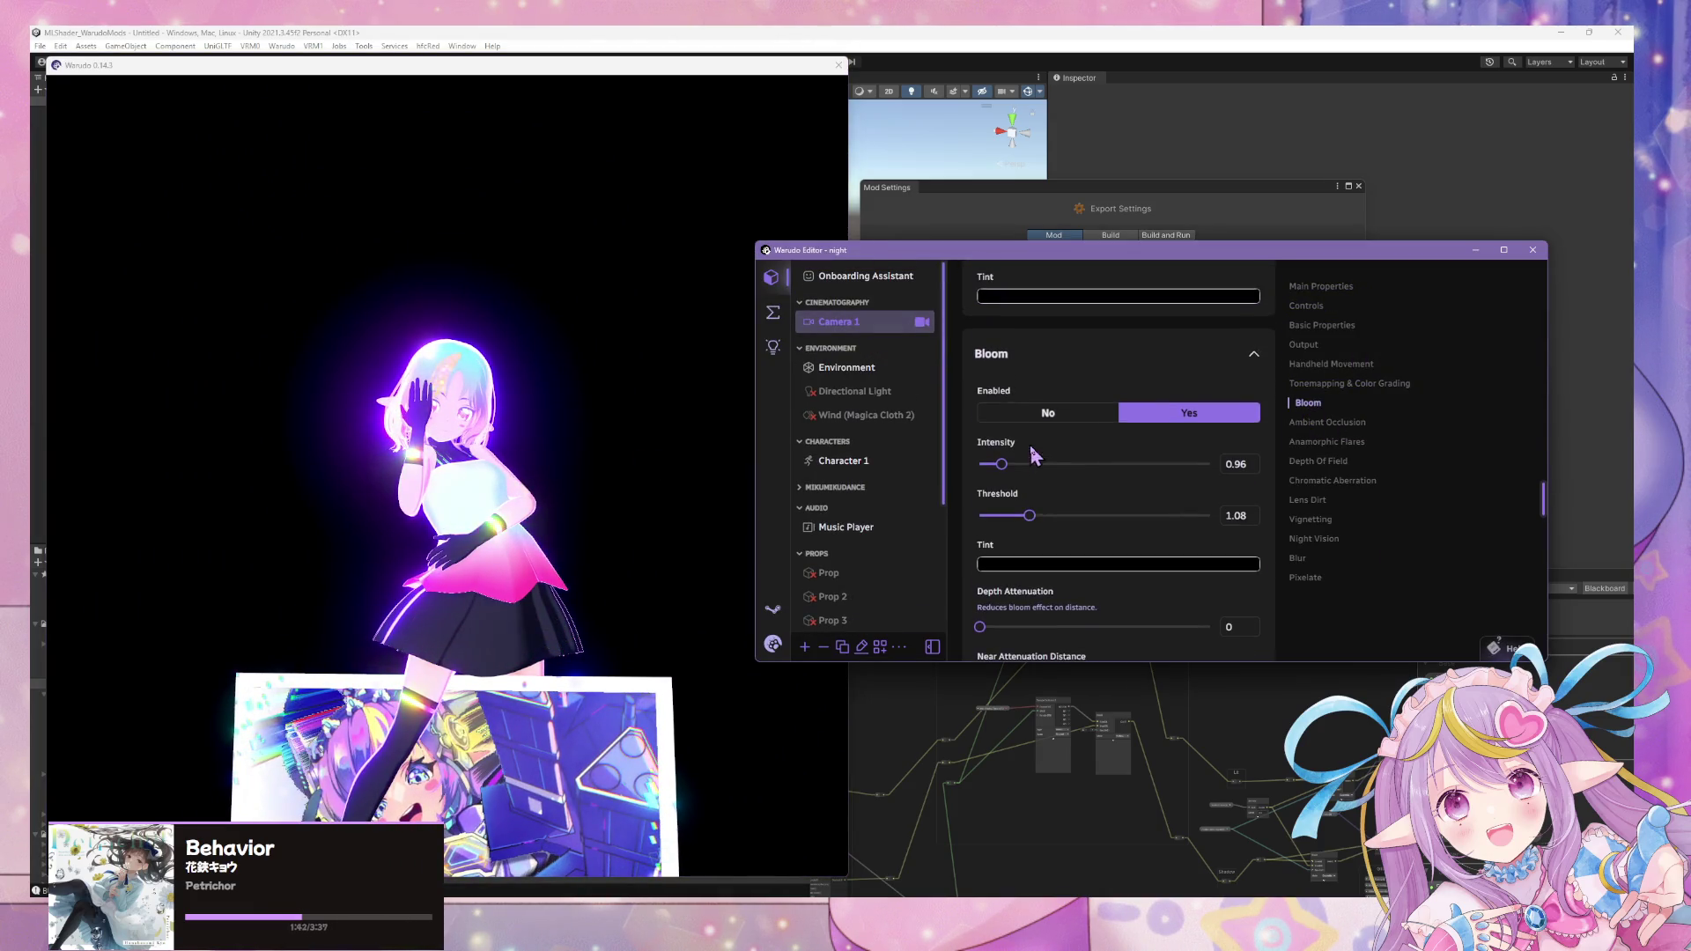
pyautogui.moveTo(1026, 508); pyautogui.dragTo(1069, 512)
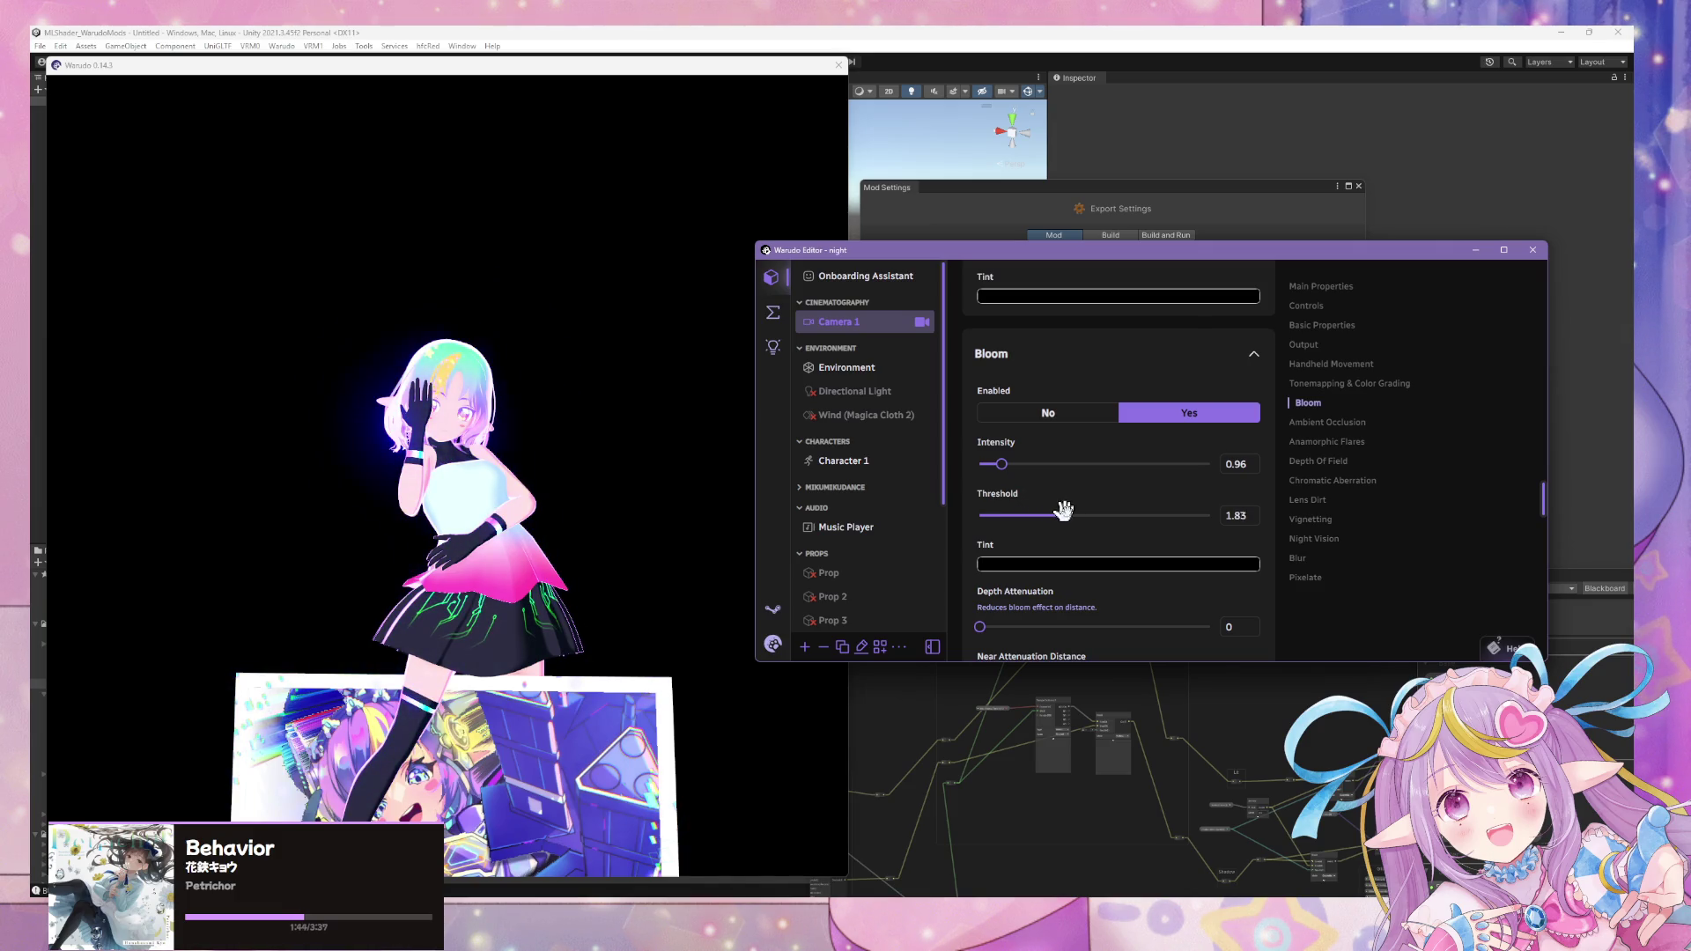
pyautogui.click(586, 472)
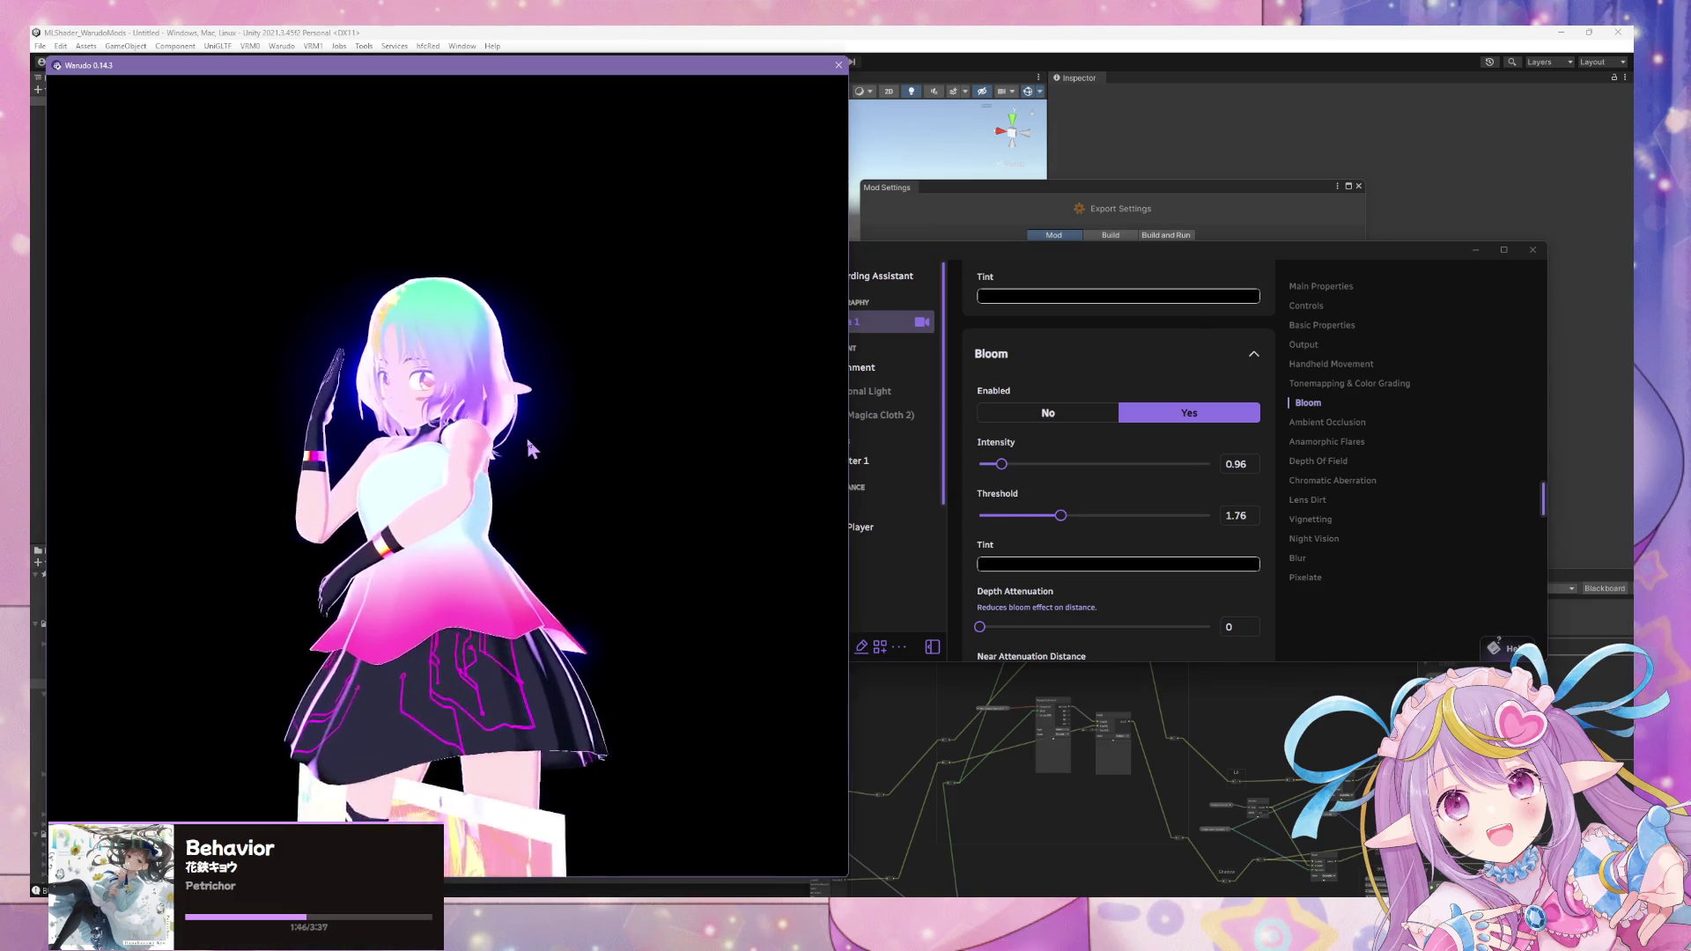
pyautogui.scroll(5, 667, 523)
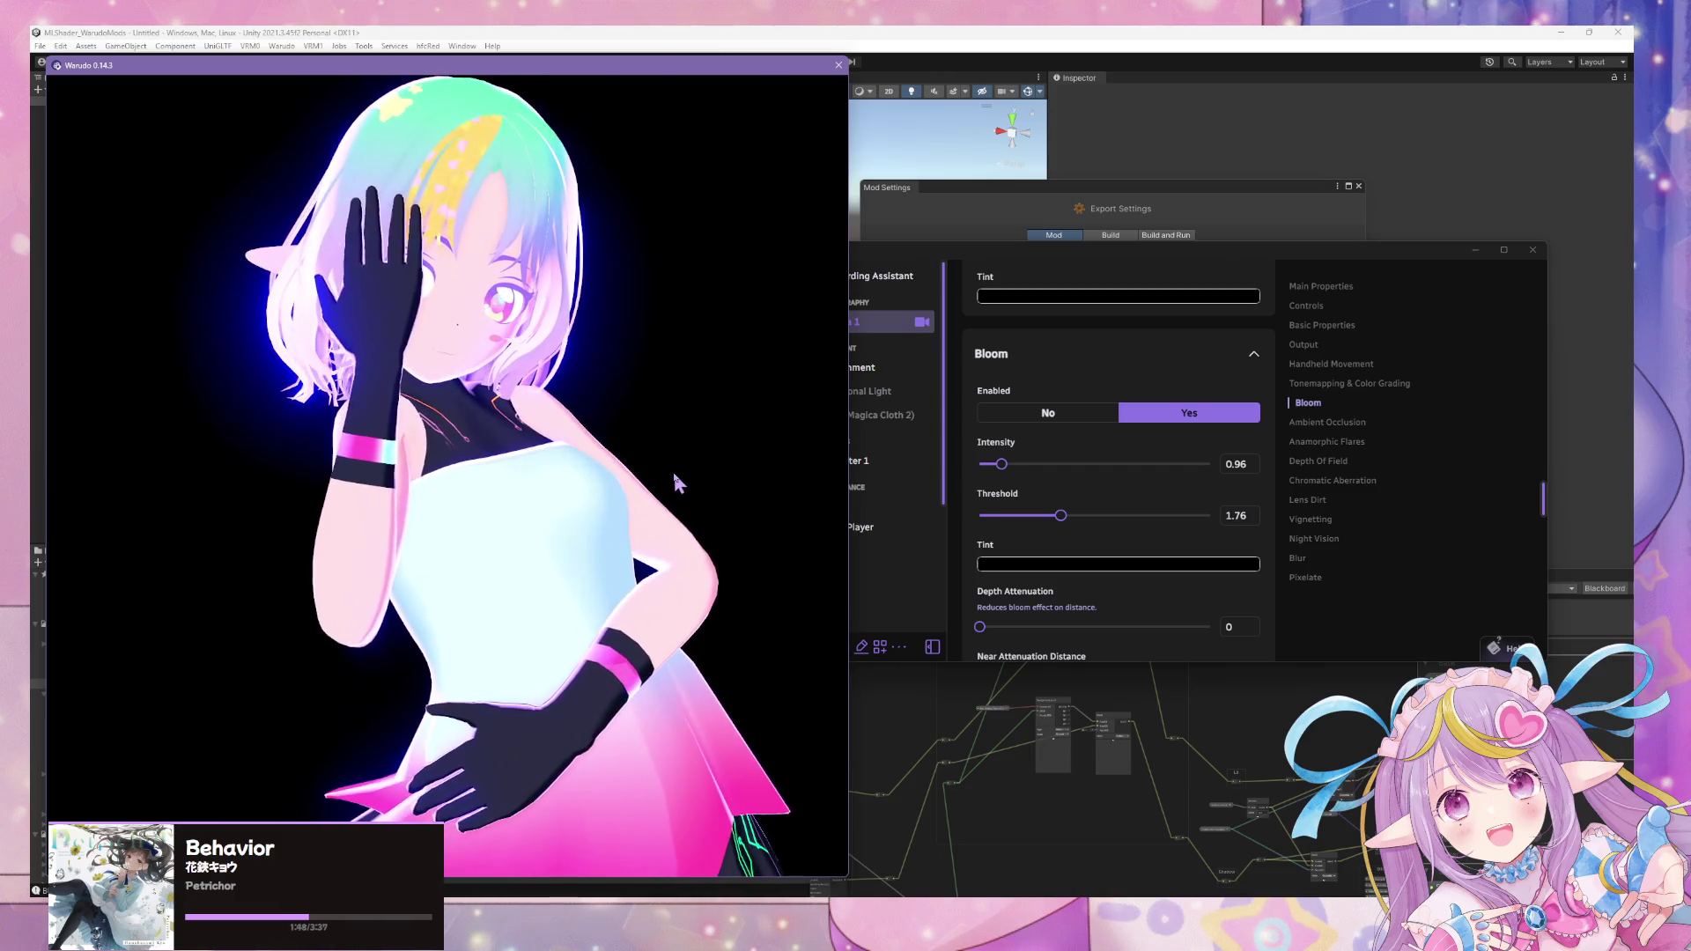
pyautogui.moveTo(502, 436); pyautogui.dragTo(529, 450)
pyautogui.scroll(-5, 555, 465)
pyautogui.scroll(5, 555, 465)
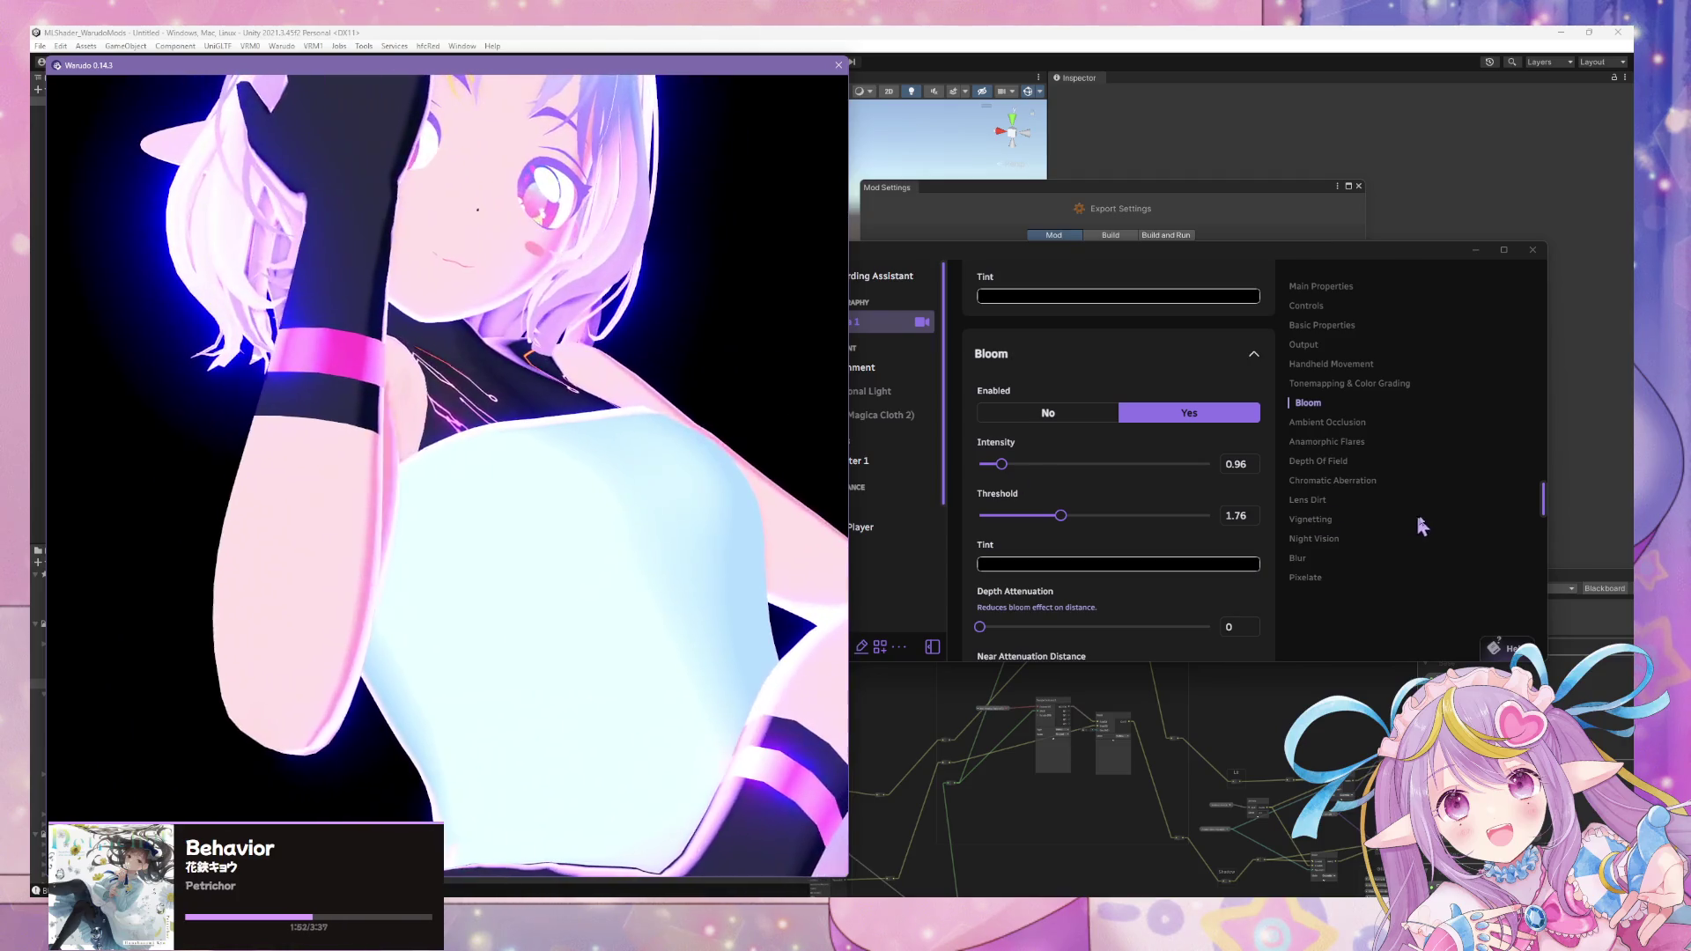
pyautogui.click(1414, 521)
pyautogui.scroll(-1, 848, 568)
pyautogui.scroll(-2, 849, 568)
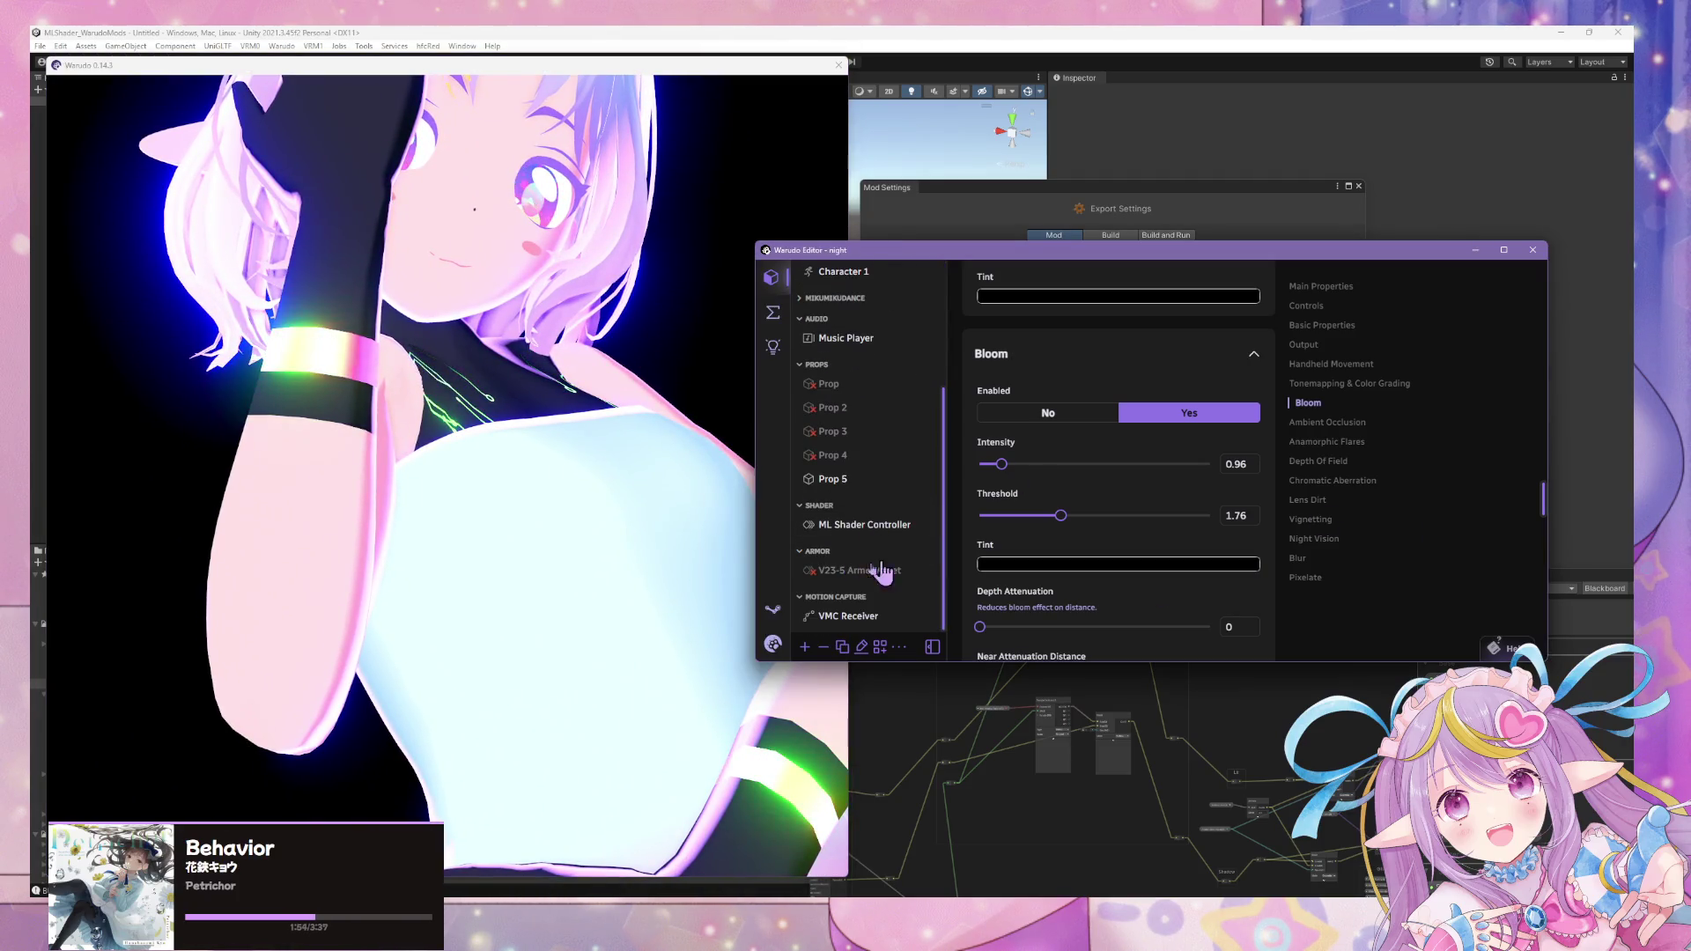
# - Enable the V23-5 Armor Asset and play its full 16.2-second sequence beside the avatar
pyautogui.click(866, 570)
pyautogui.click(1198, 352)
pyautogui.click(1057, 358)
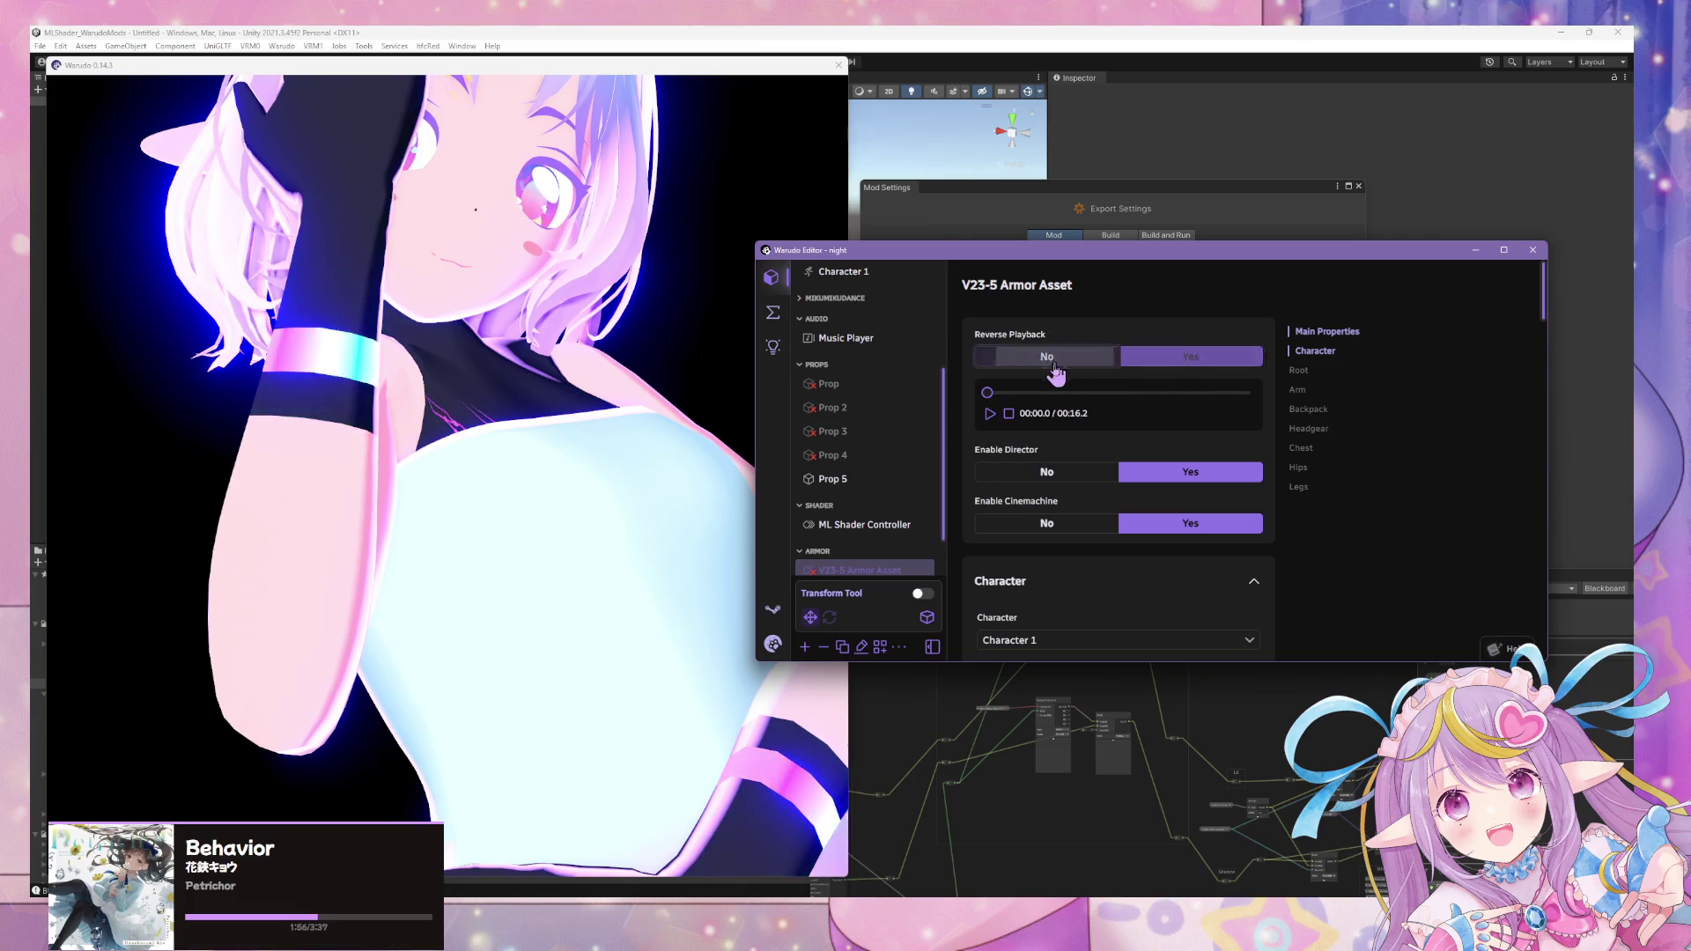
pyautogui.scroll(-2, 1057, 367)
pyautogui.click(1198, 624)
pyautogui.scroll(2, 1058, 370)
pyautogui.moveTo(1001, 392); pyautogui.dragTo(1073, 391)
pyautogui.click(525, 374)
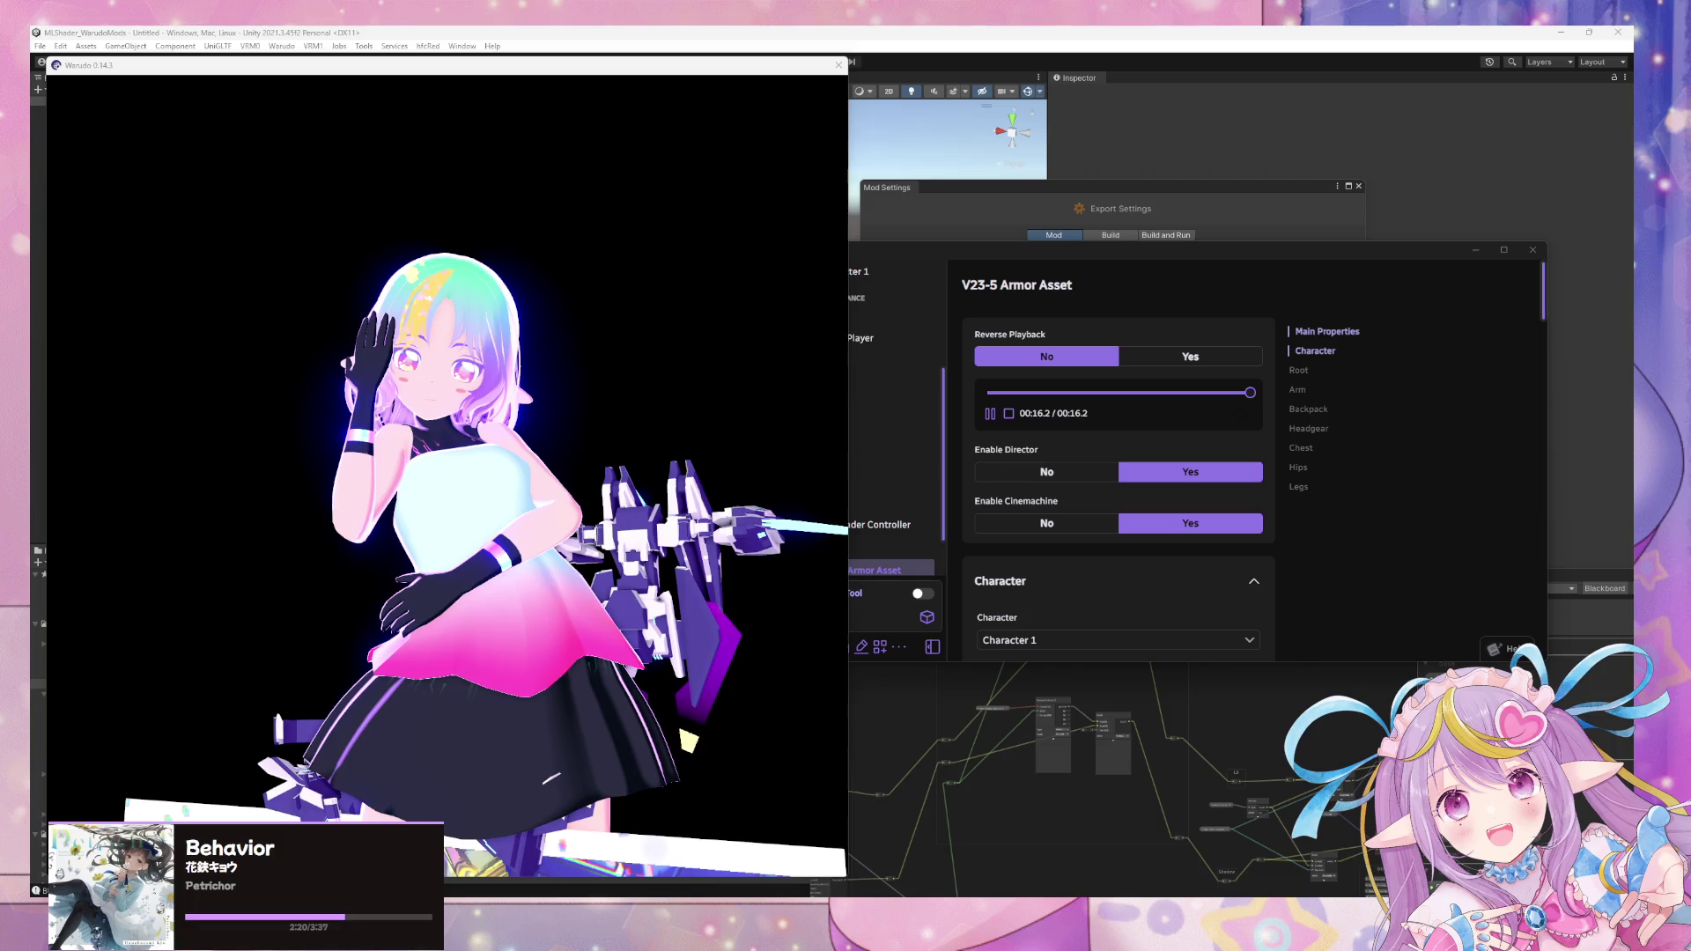
# - Browse the armor asset's Character section, then select Character 1
pyautogui.click(1112, 534)
pyautogui.scroll(-5, 1112, 526)
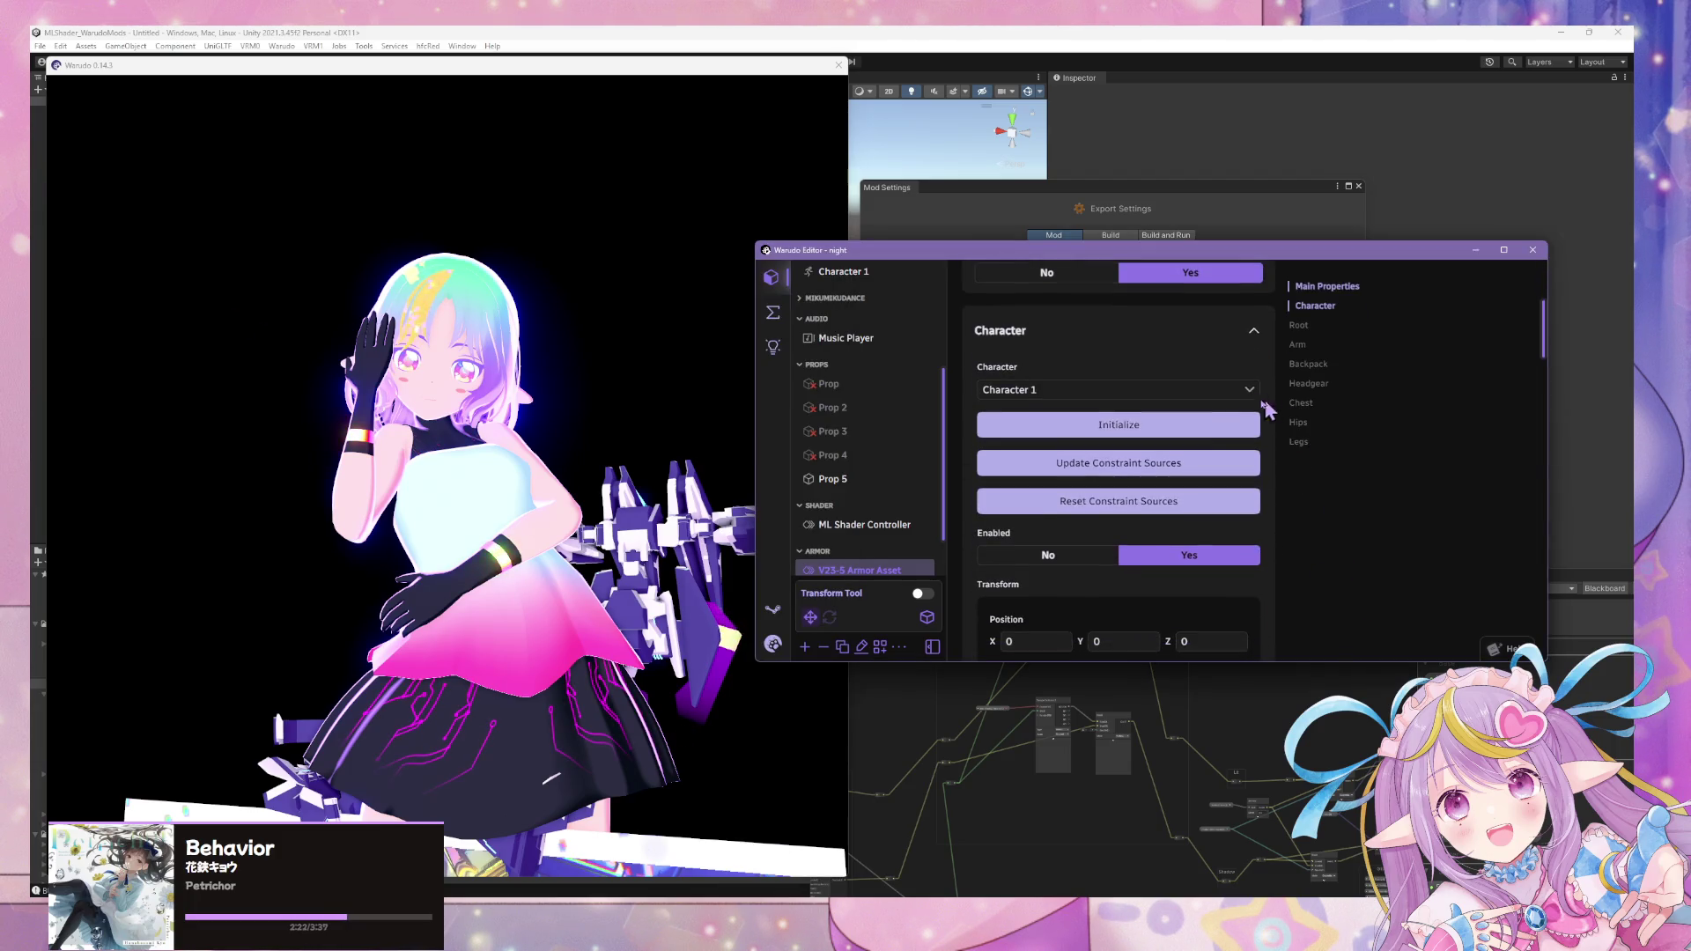
pyautogui.click(1316, 306)
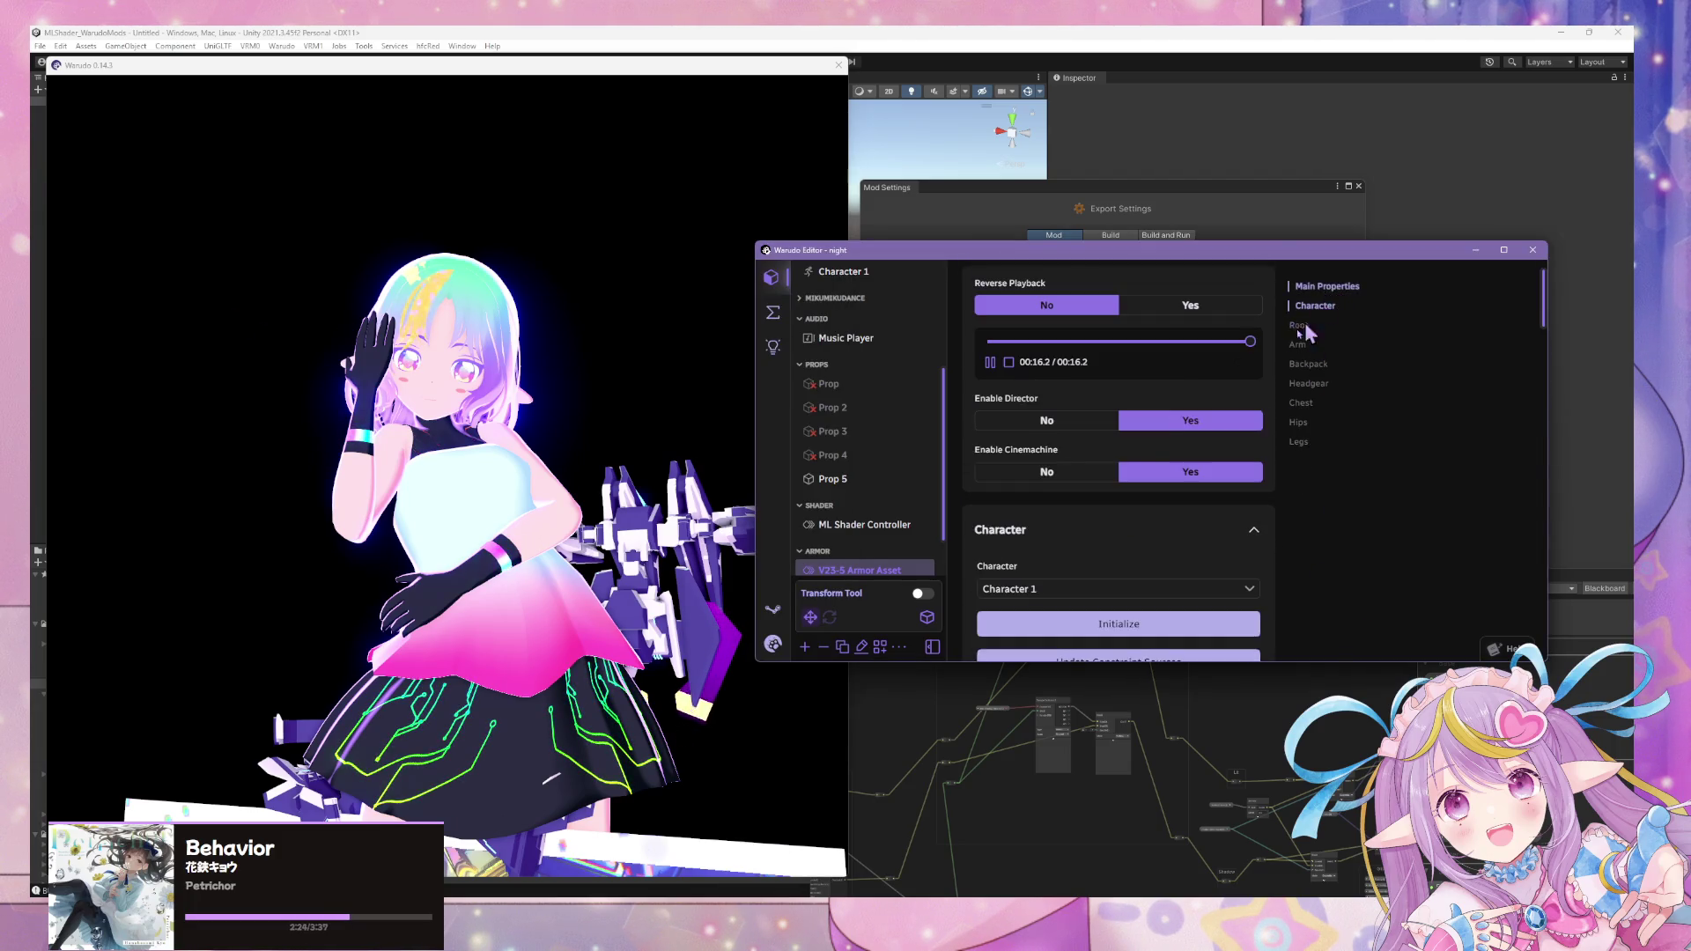
pyautogui.scroll(-3, 1176, 542)
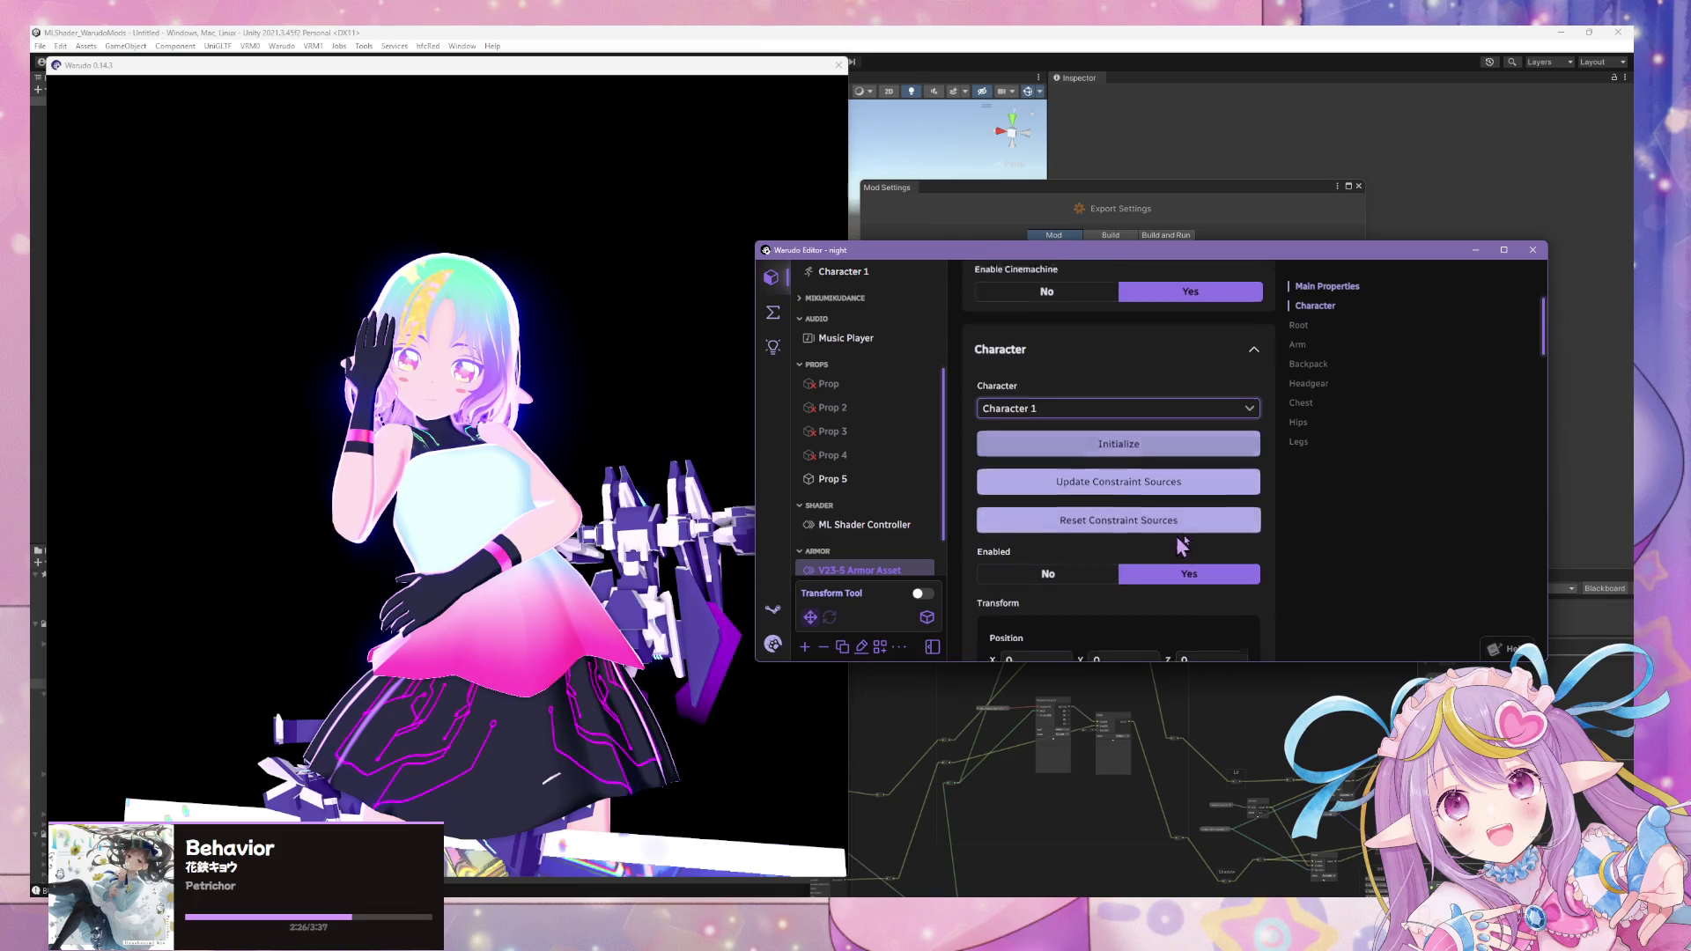
pyautogui.scroll(-6, 1103, 415)
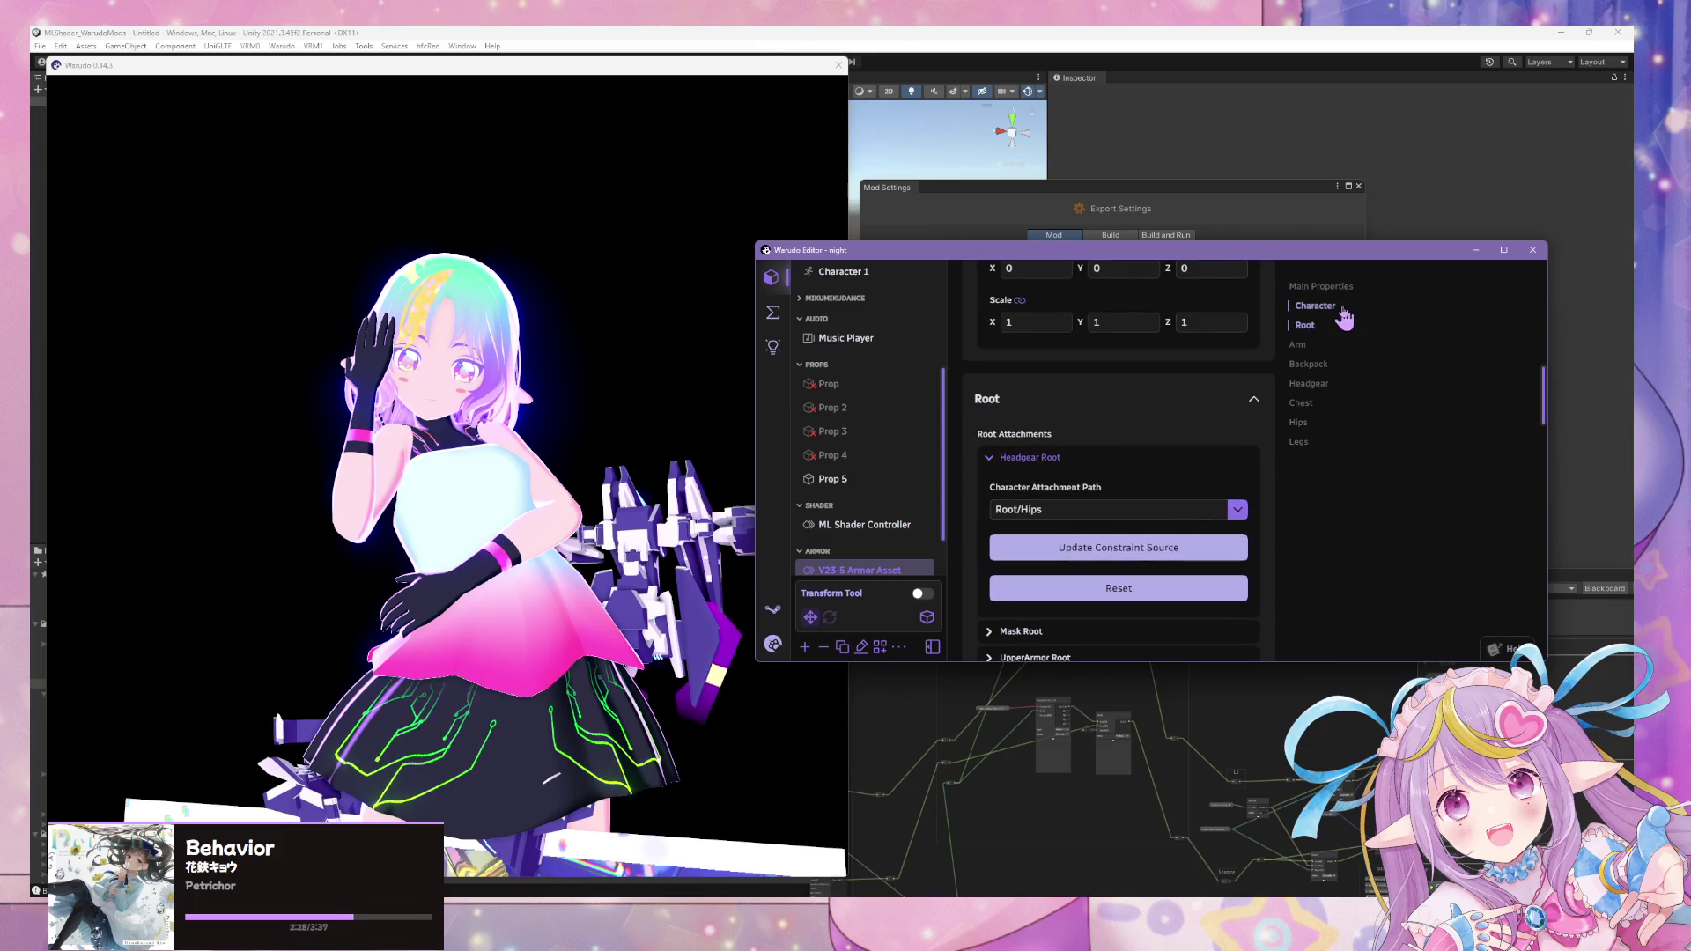
pyautogui.click(845, 274)
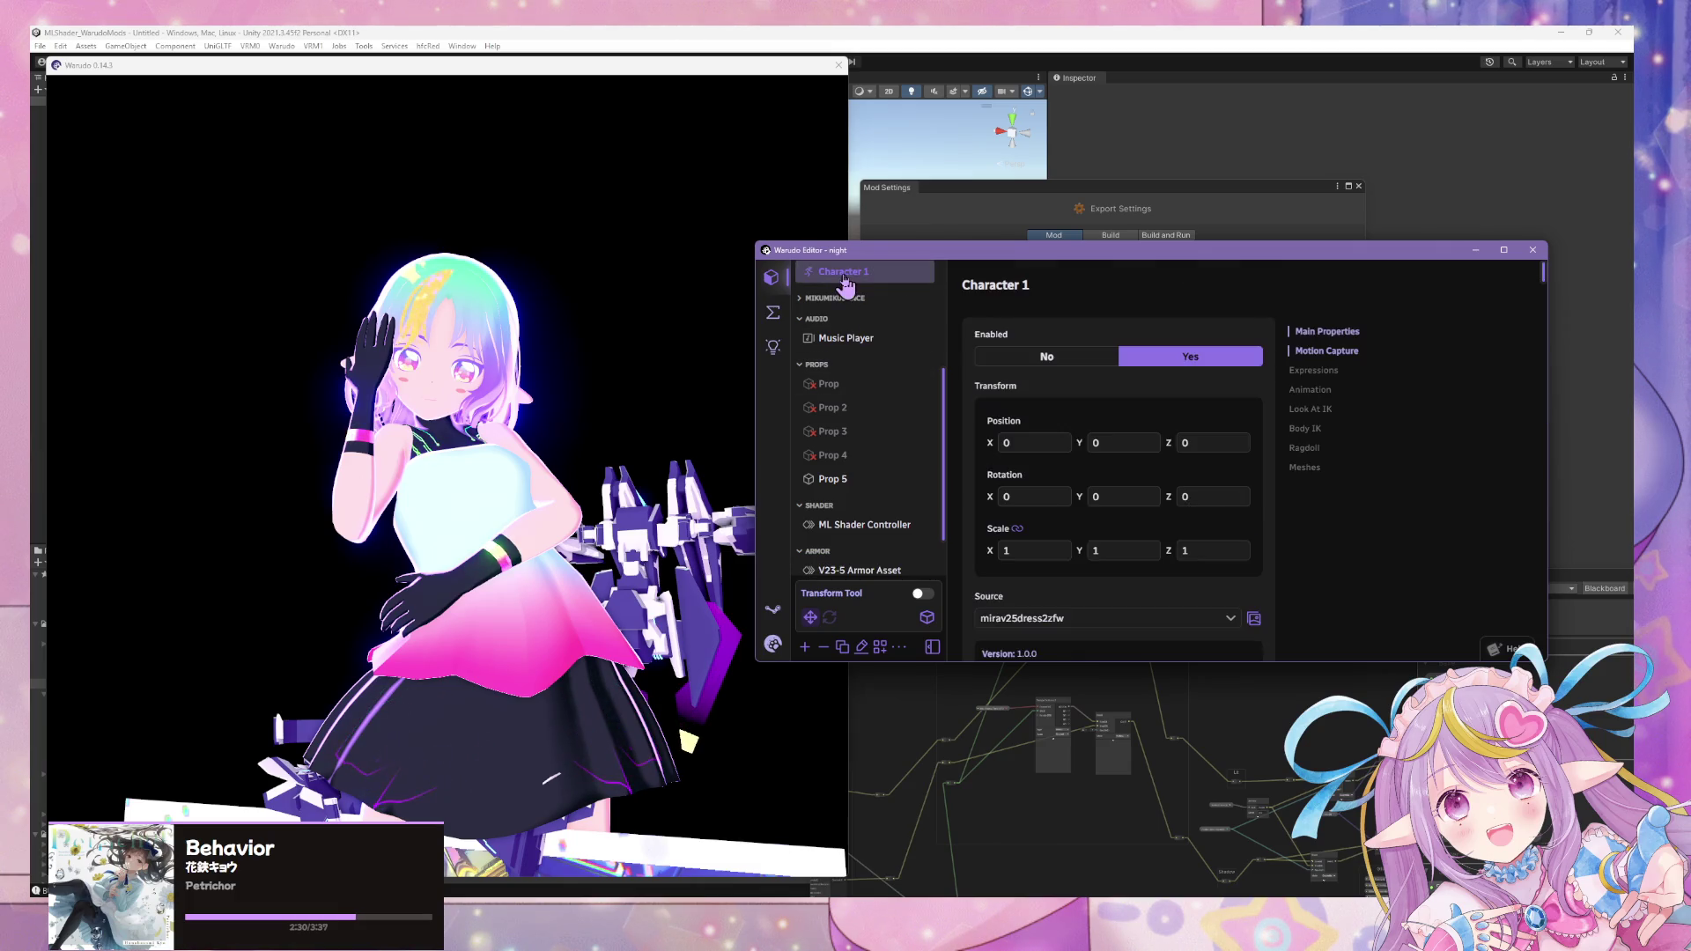
# - Try the mirav25base and mirav25base2 sources on Character 1, then reload the scene
pyautogui.click(1240, 625)
pyautogui.scroll(2, 1075, 484)
pyautogui.scroll(1, 1063, 524)
pyautogui.scroll(2, 1073, 470)
pyautogui.scroll(1, 1044, 479)
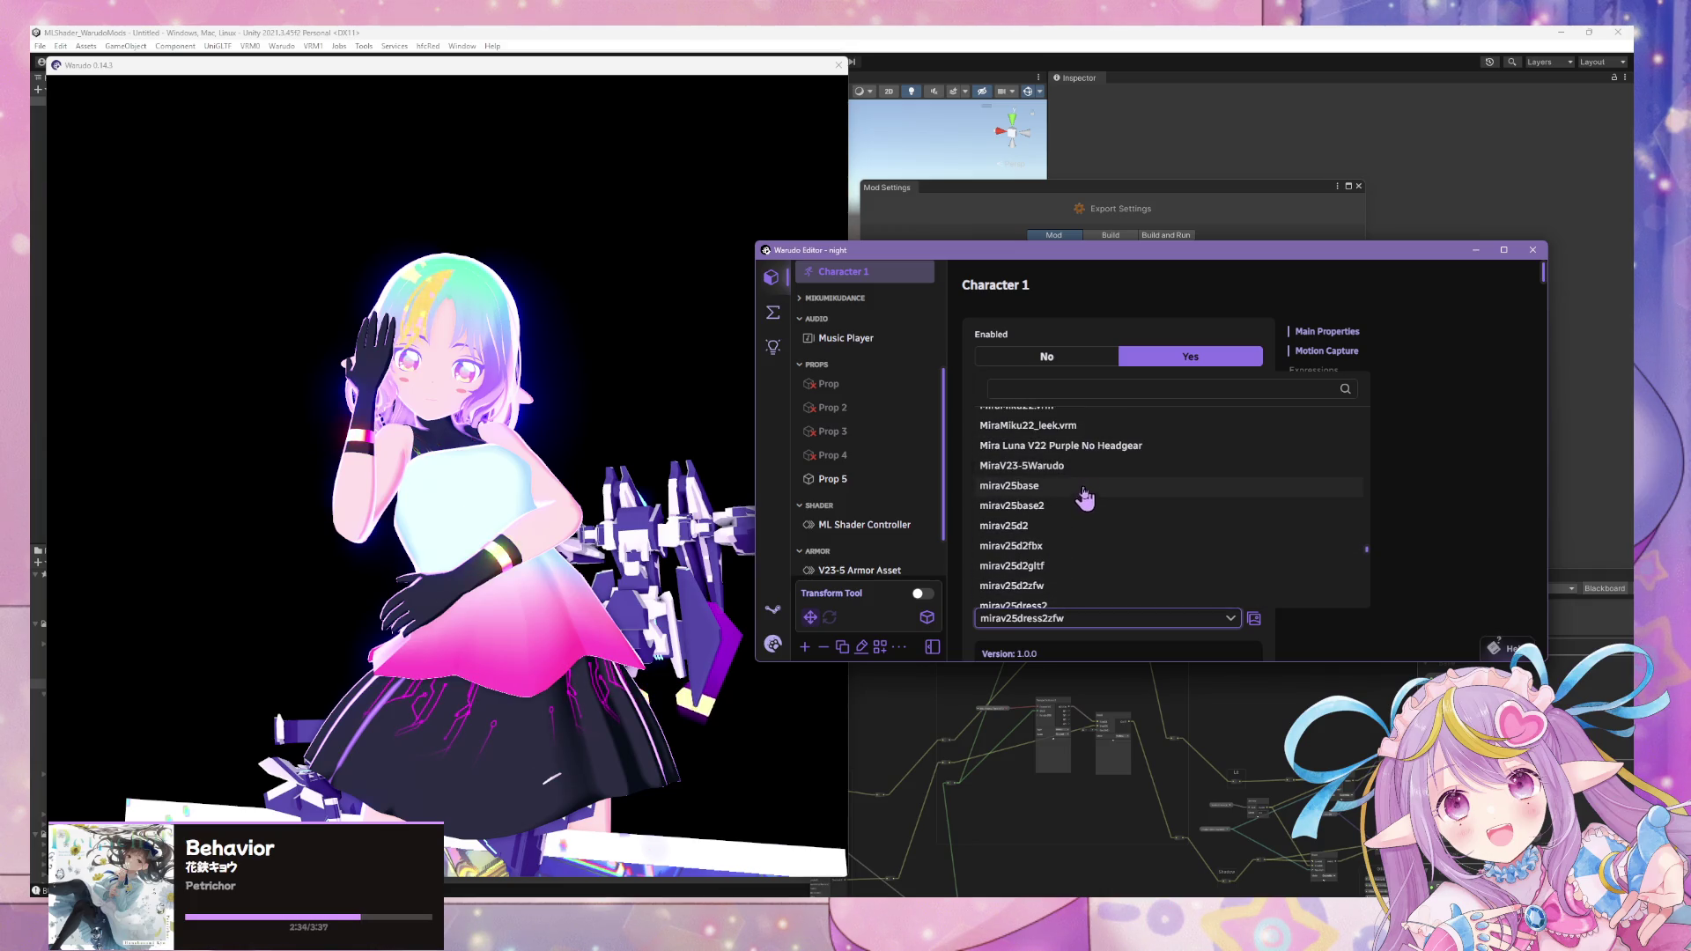
pyautogui.click(1087, 497)
pyautogui.click(1221, 622)
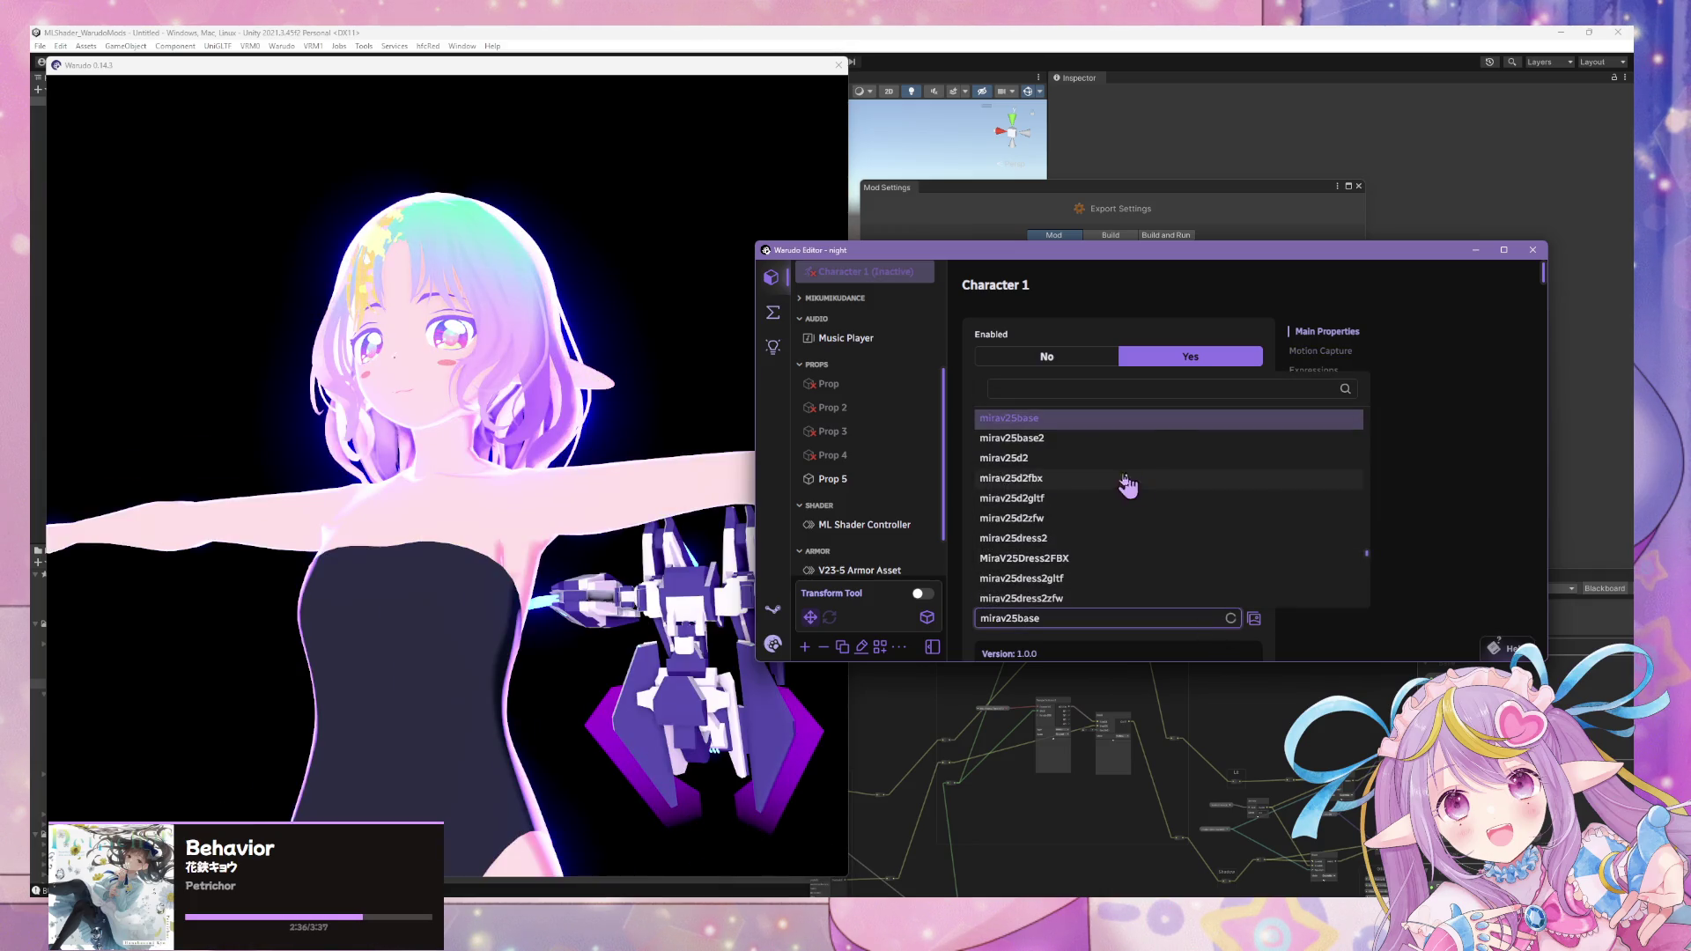
pyautogui.click(1098, 442)
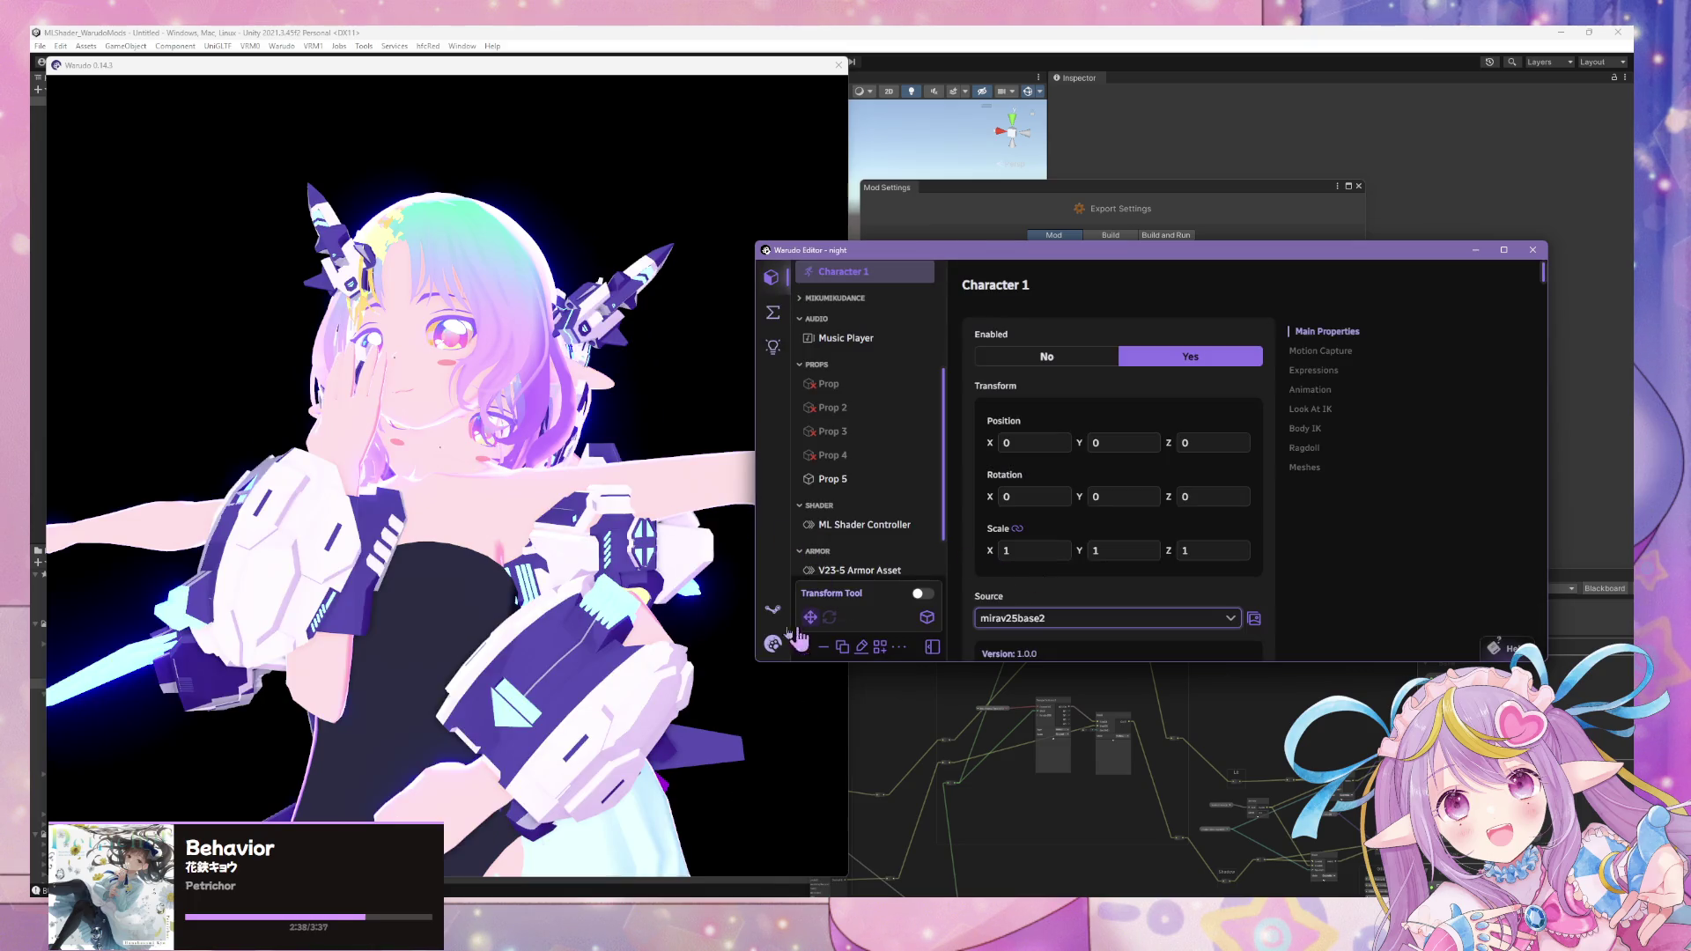
pyautogui.click(773, 643)
pyautogui.click(819, 423)
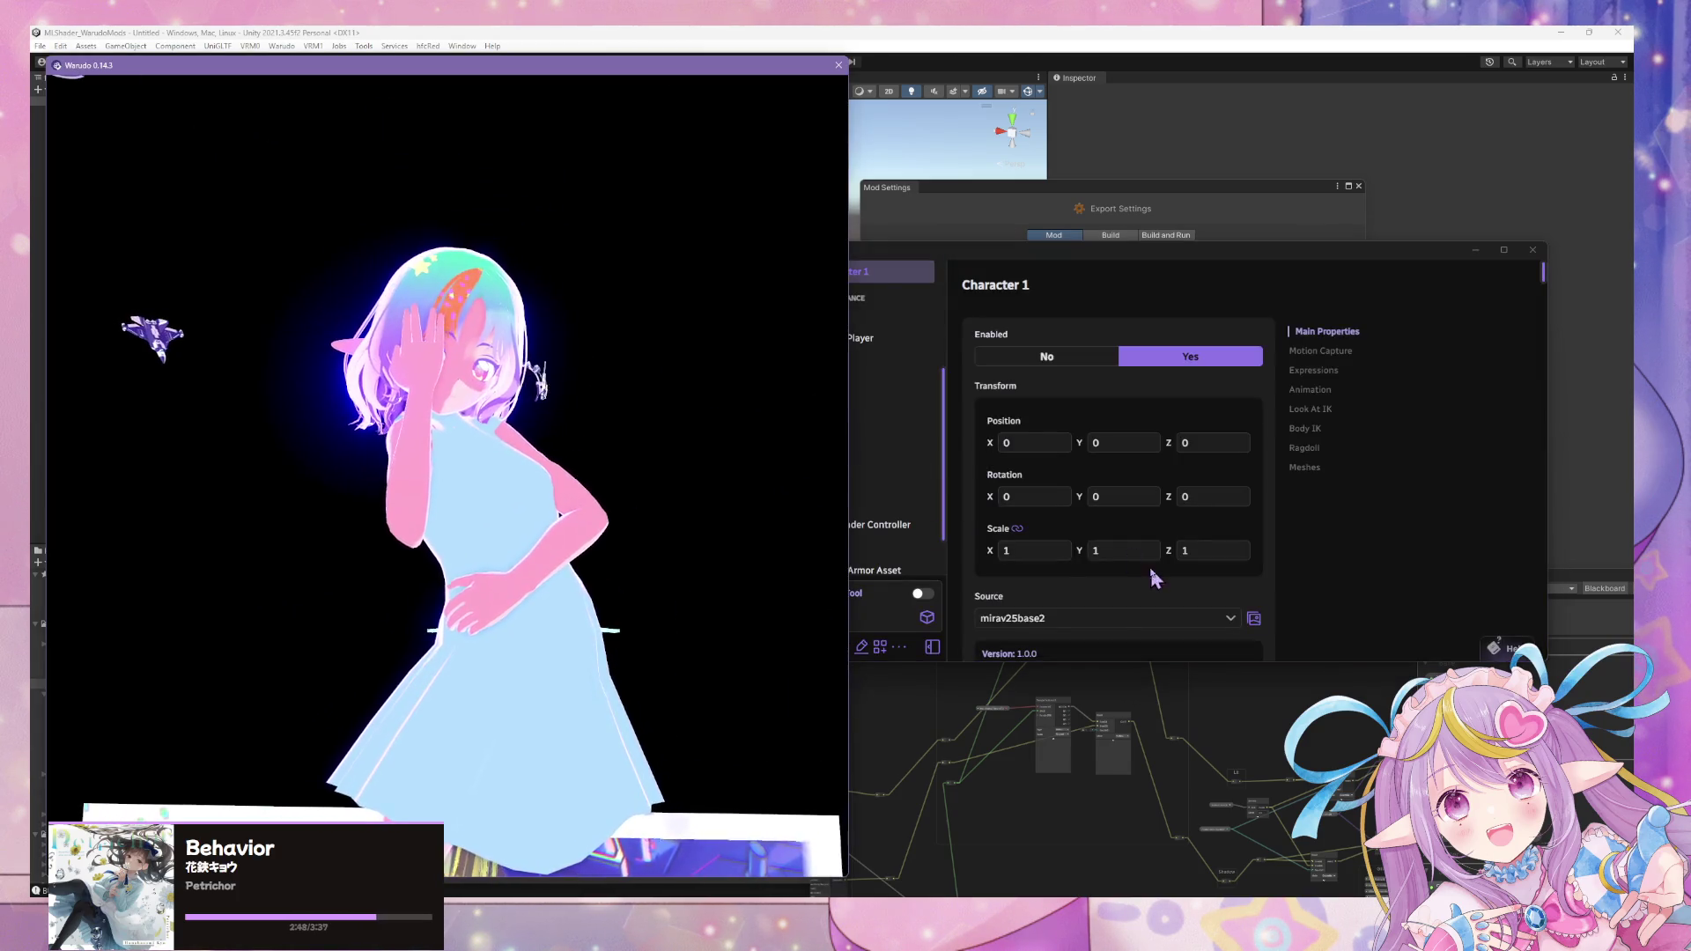
# - Switch Character 1 between mirav25base and mirav25dress2, settling on Mira25Base
pyautogui.click(1111, 619)
pyautogui.scroll(-2, 1117, 529)
pyautogui.click(1100, 525)
pyautogui.click(1142, 618)
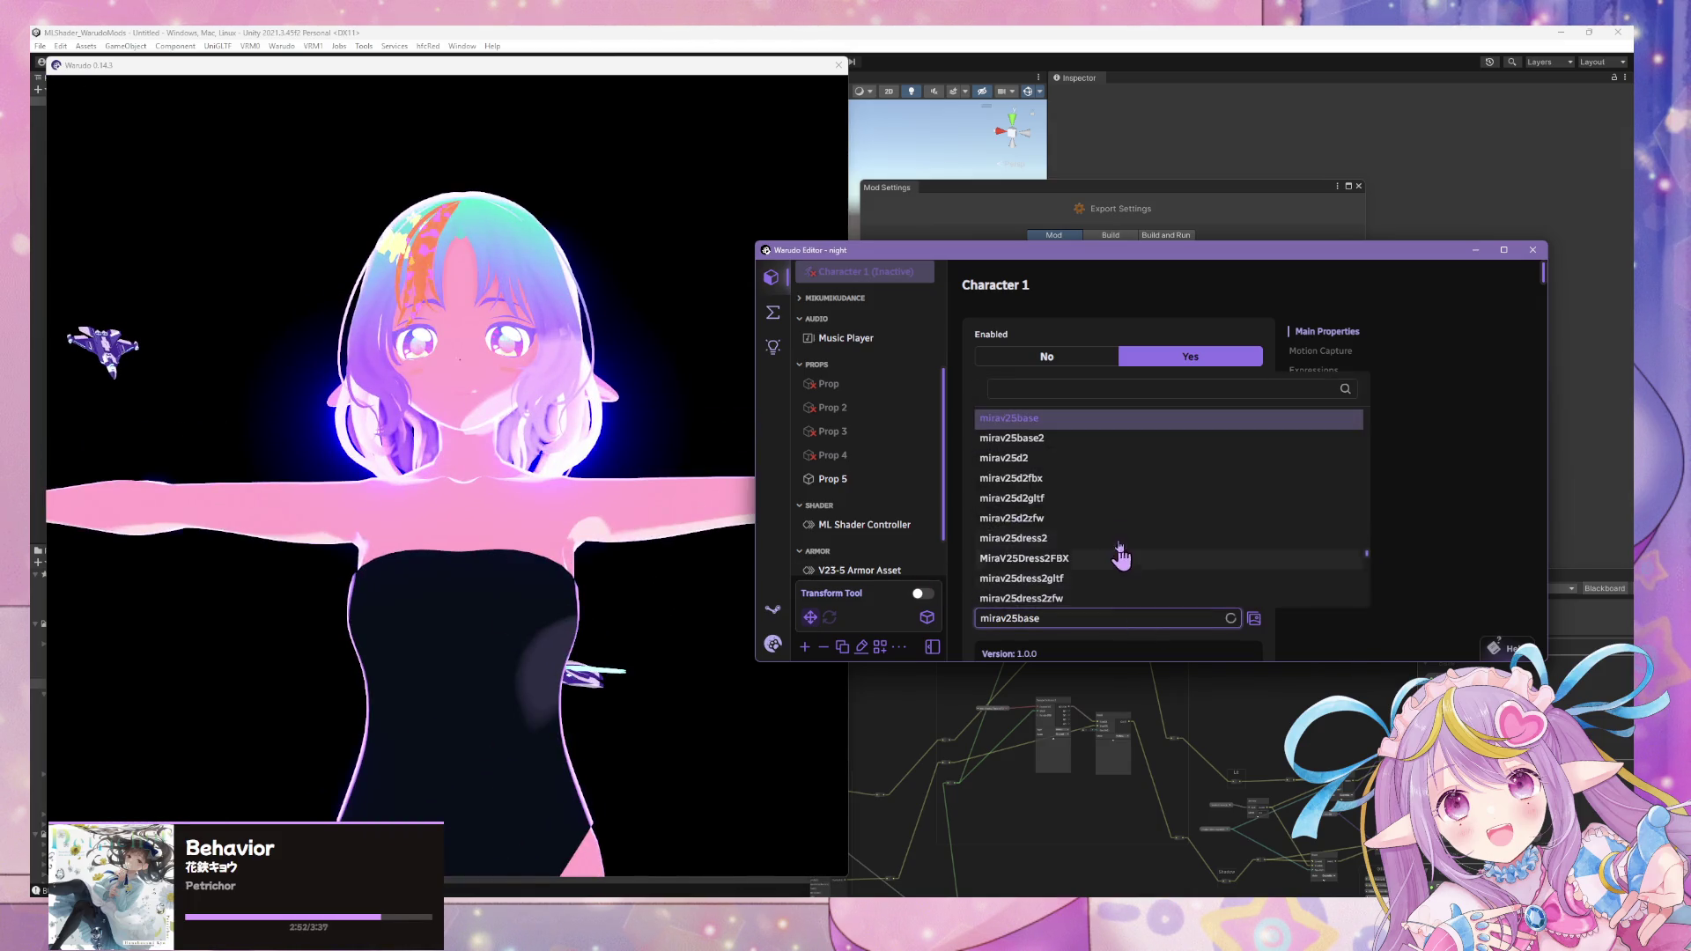
pyautogui.scroll(-2, 1067, 489)
pyautogui.click(1063, 477)
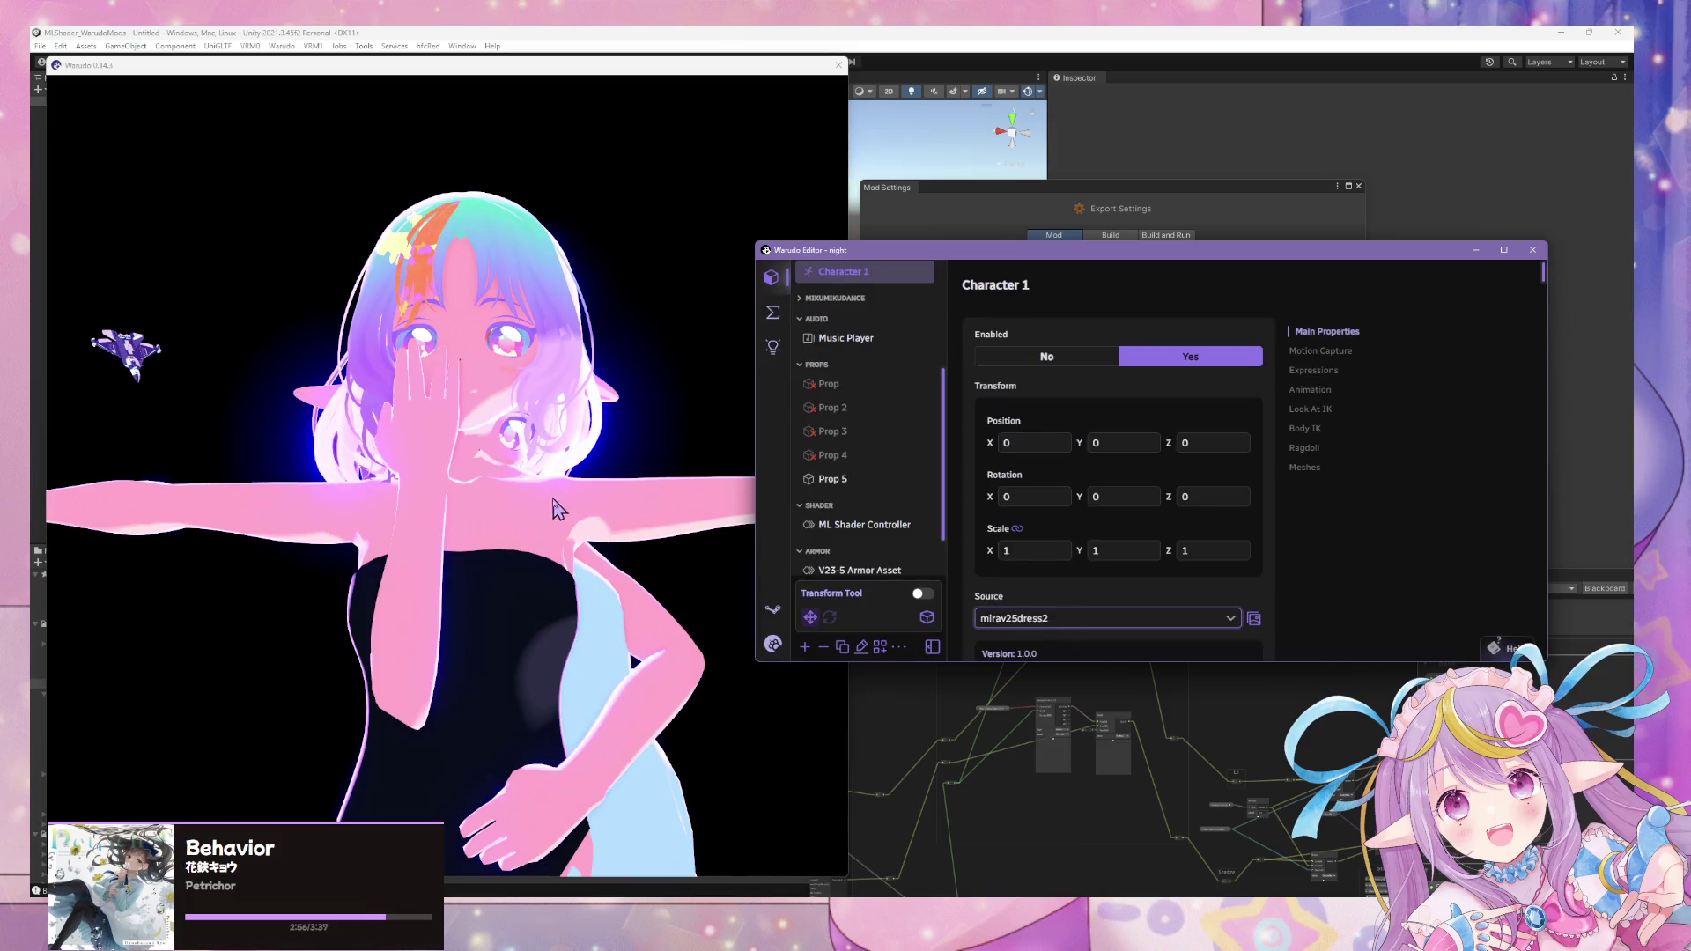
pyautogui.click(1144, 620)
pyautogui.scroll(2, 1132, 525)
pyautogui.scroll(1, 1133, 526)
pyautogui.scroll(1, 1132, 527)
pyautogui.scroll(1, 1133, 529)
pyautogui.click(1132, 517)
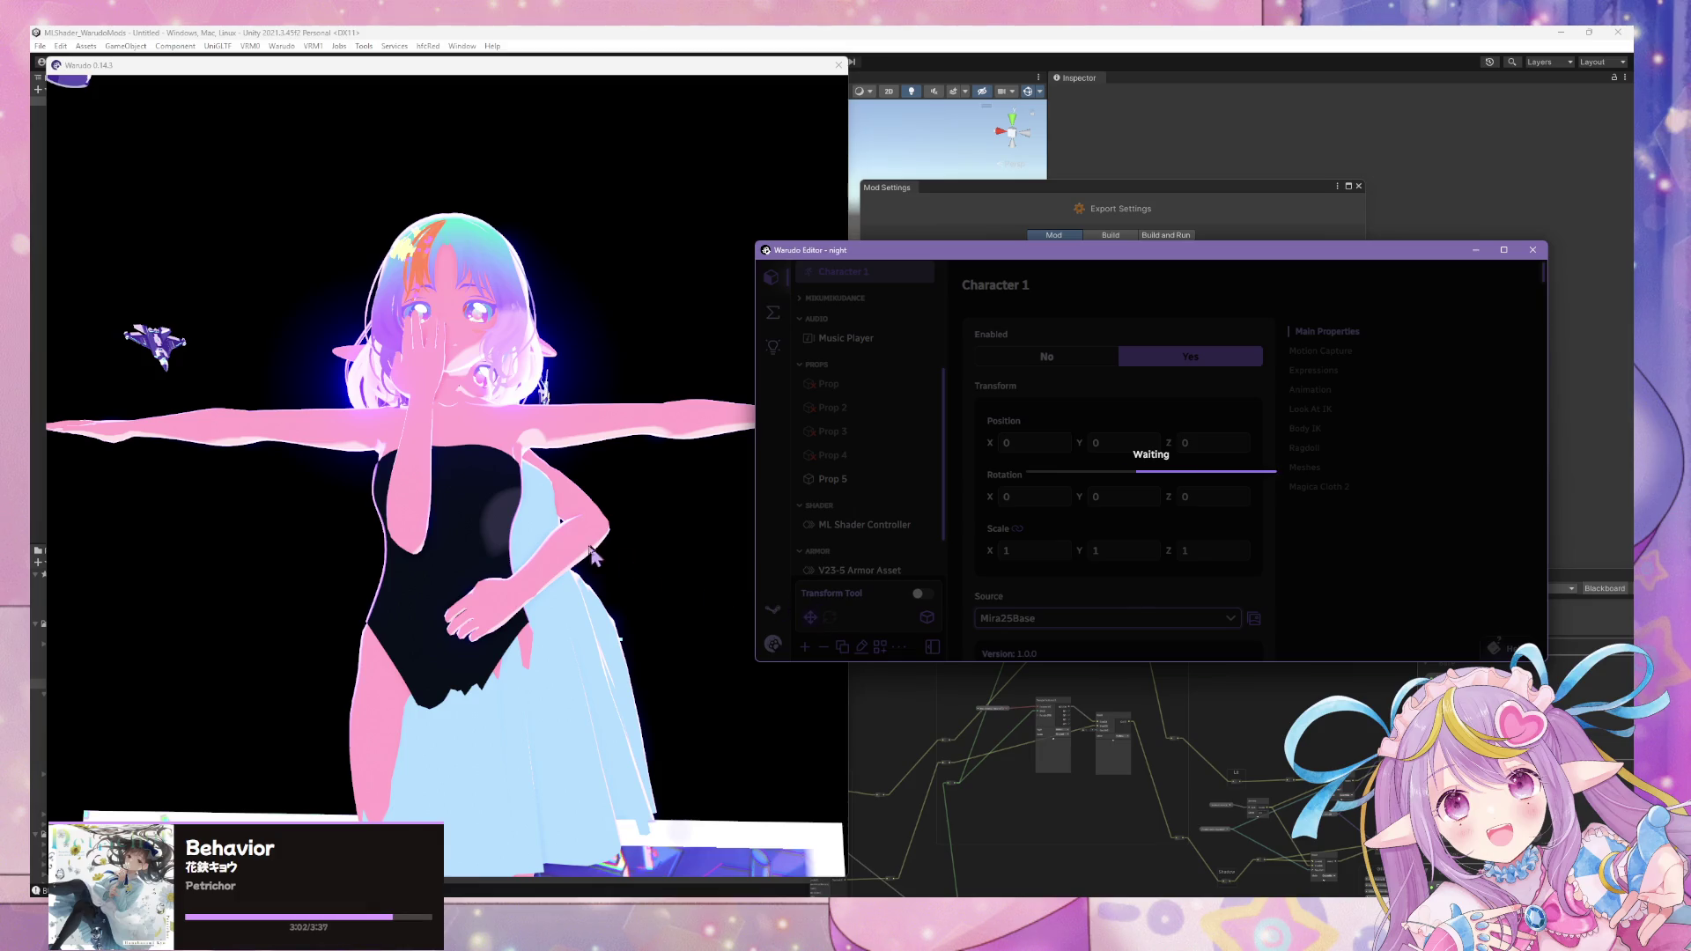
pyautogui.click(986, 630)
pyautogui.scroll(2, 1049, 529)
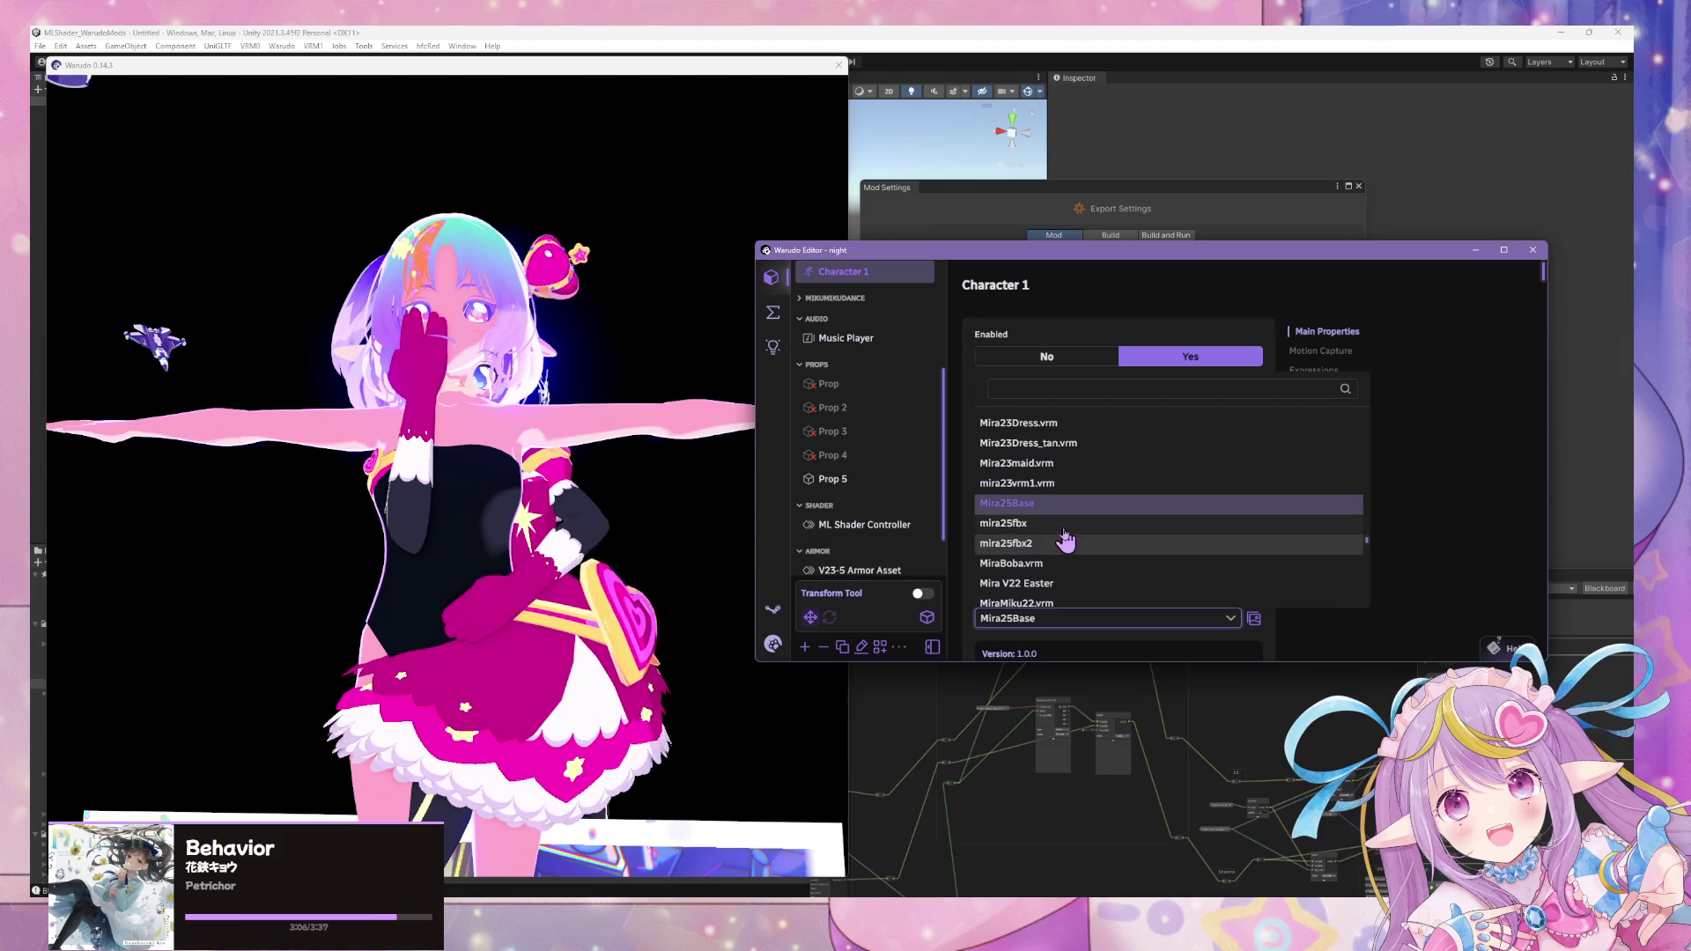
# - Reload the Warudo scene and view the avatar in the glowing black dress
pyautogui.click(773, 645)
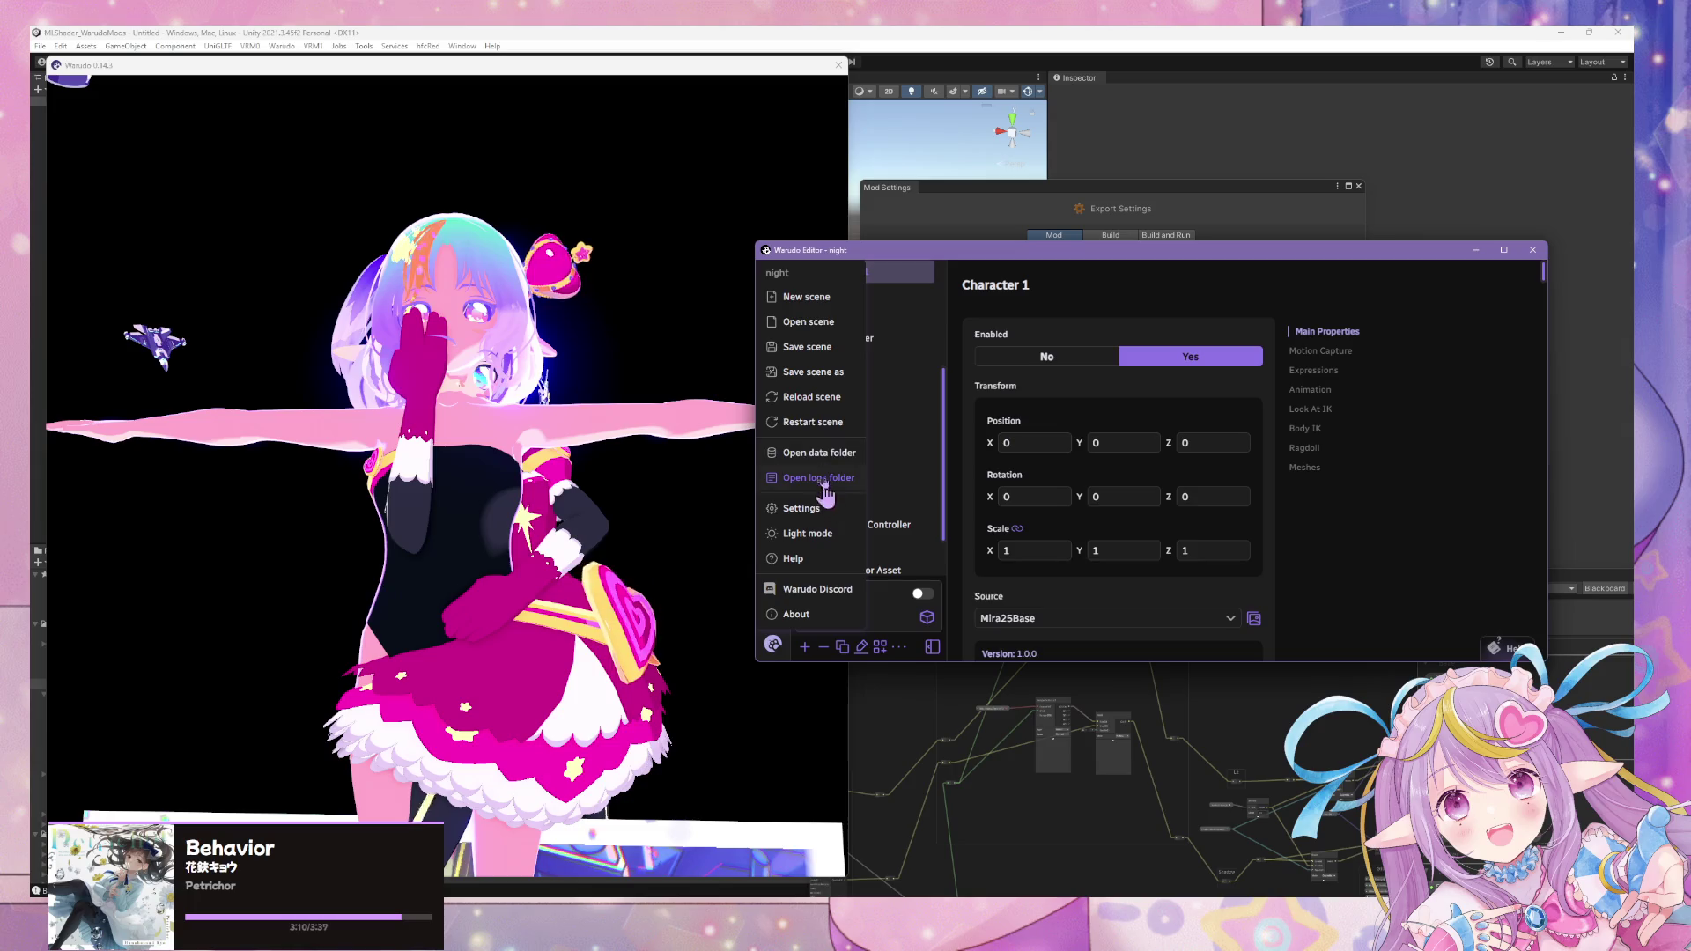
pyautogui.click(836, 397)
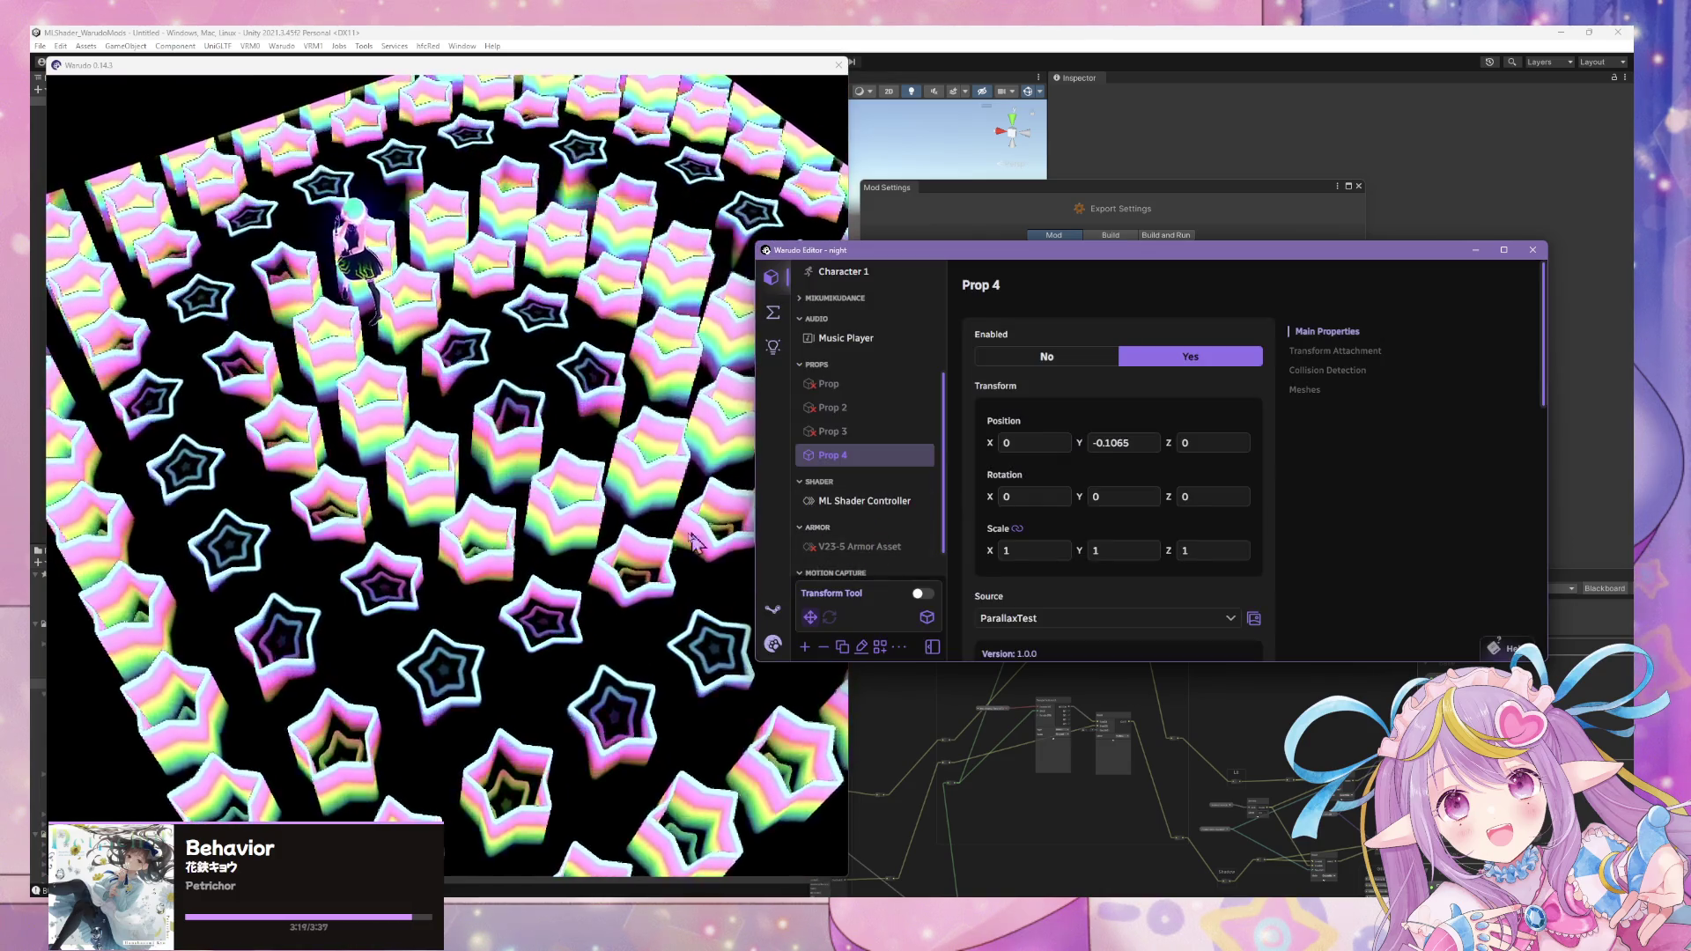
pyautogui.click(741, 489)
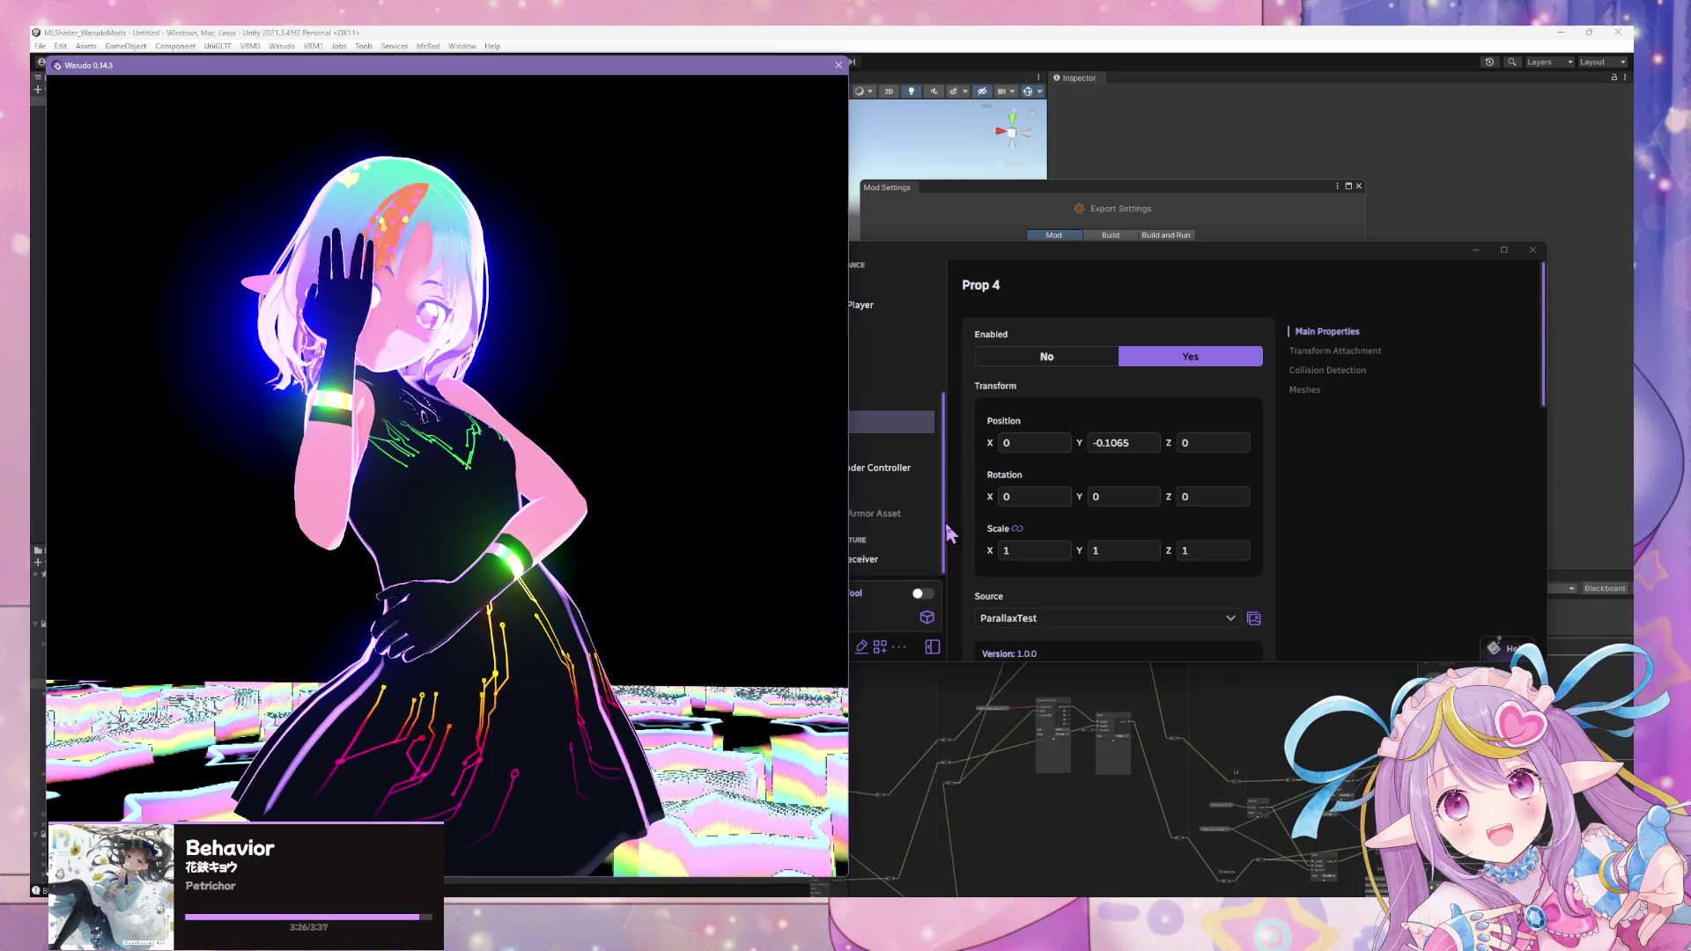
# - Set ML Shader Controller's Global Lighting Circle Edge Min/Max Offset Y to 0
pyautogui.click(944, 522)
pyautogui.click(875, 474)
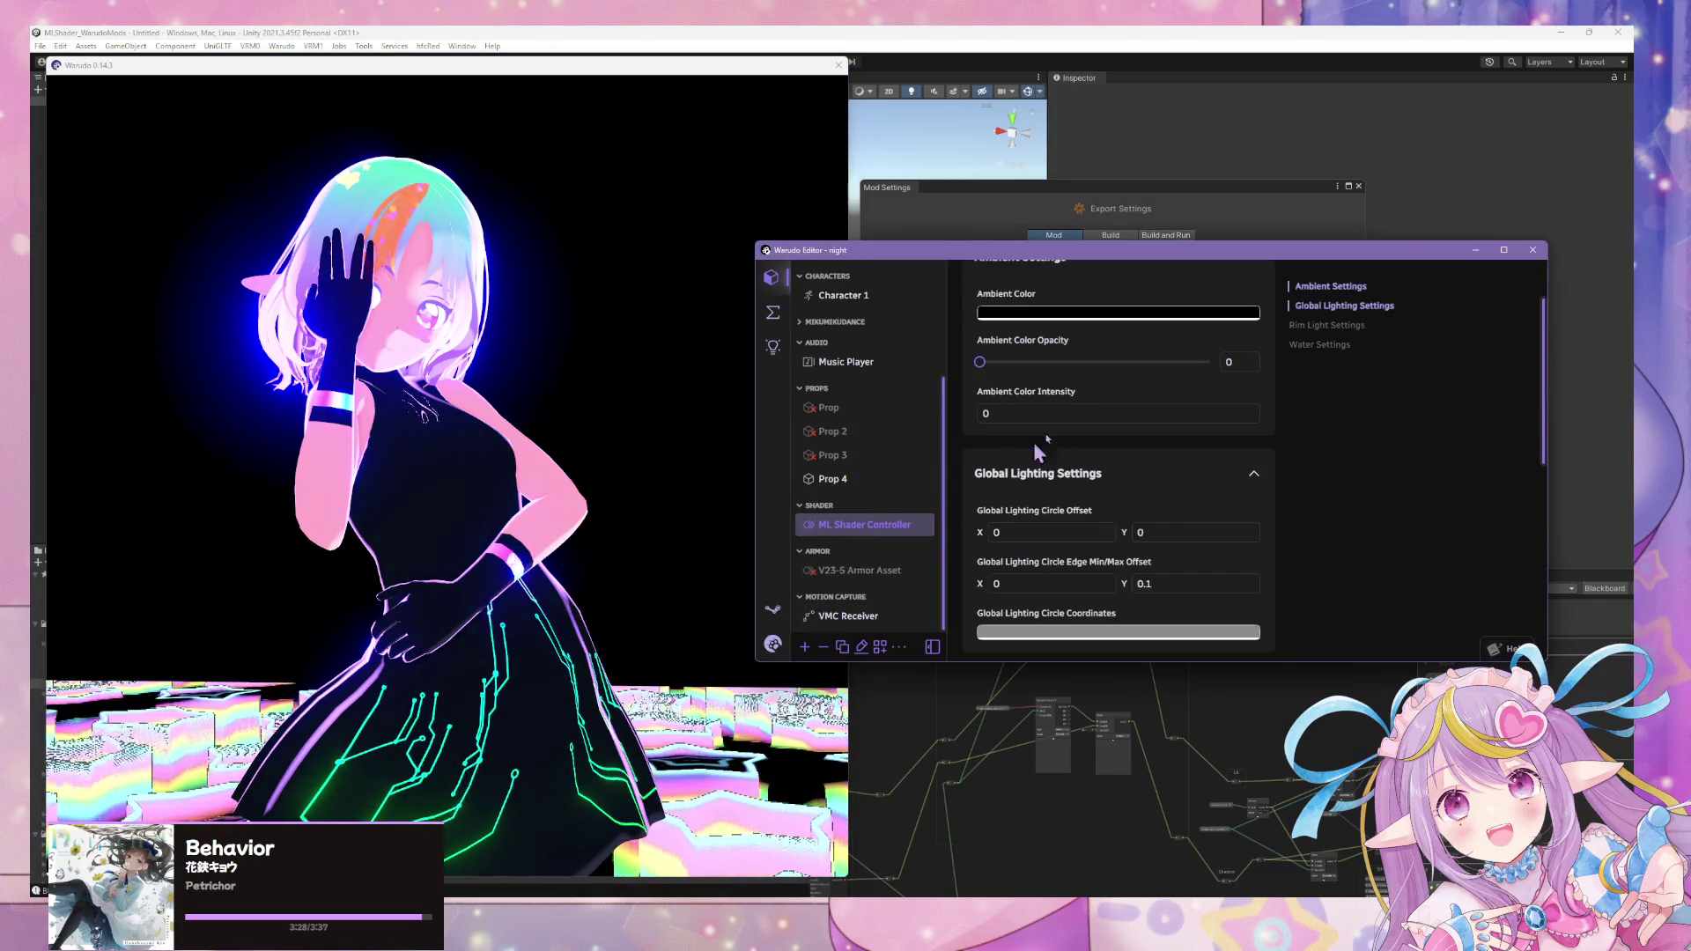
pyautogui.scroll(1, 1045, 449)
pyautogui.scroll(-2, 1095, 421)
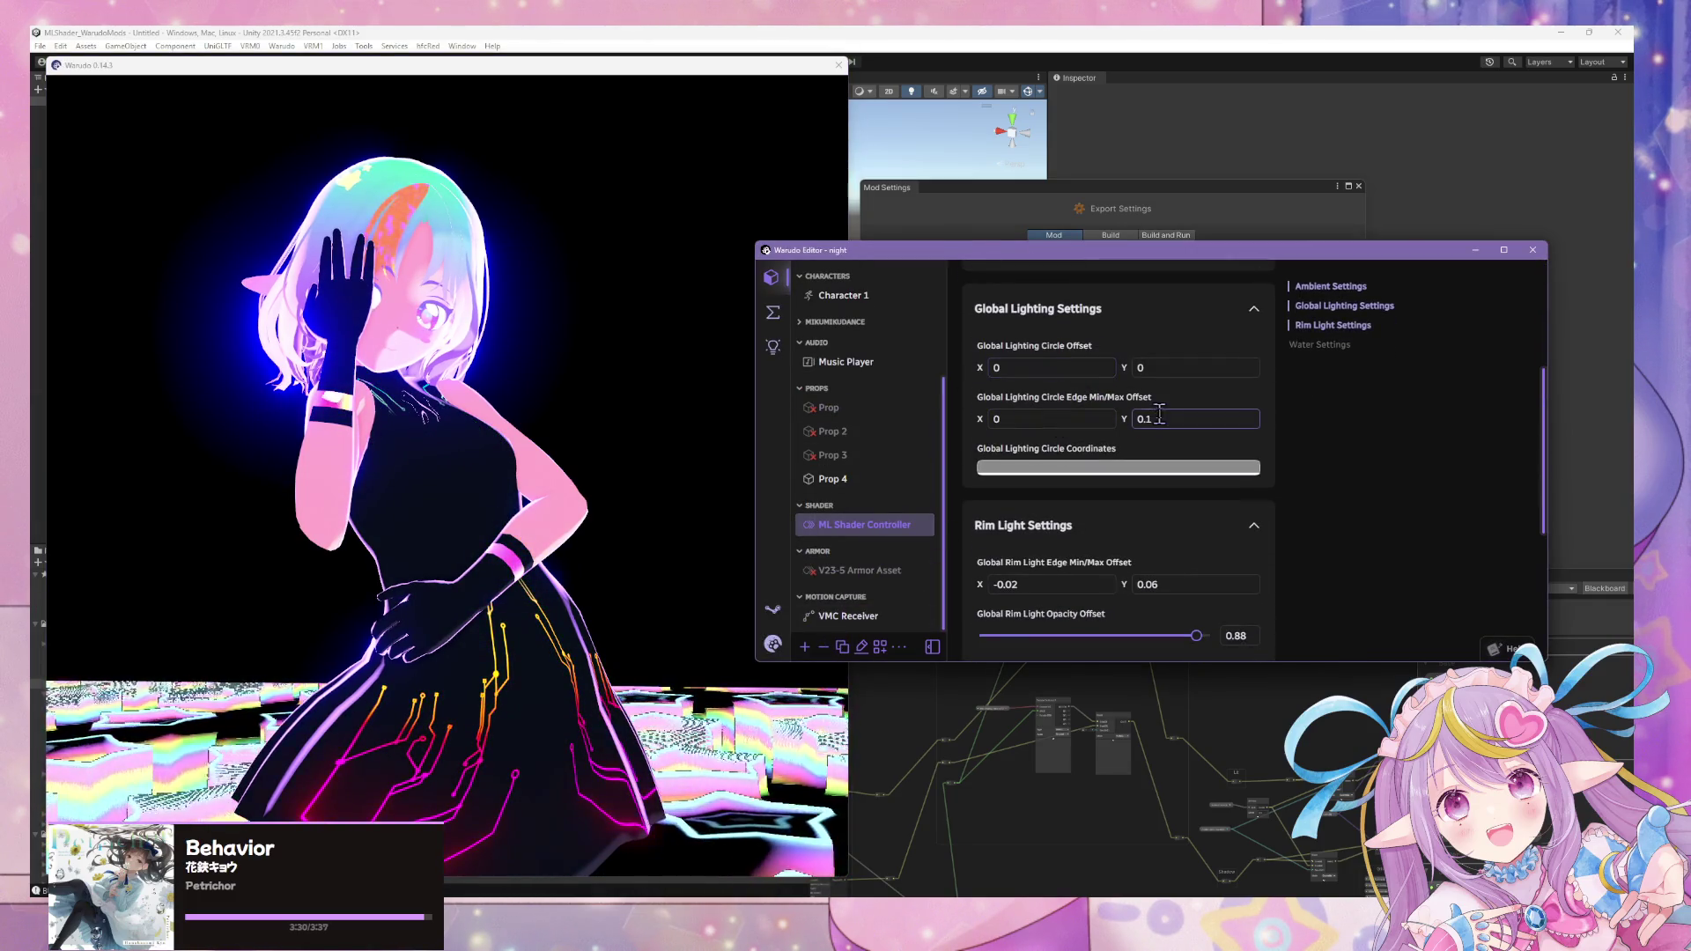
pyautogui.write('0')
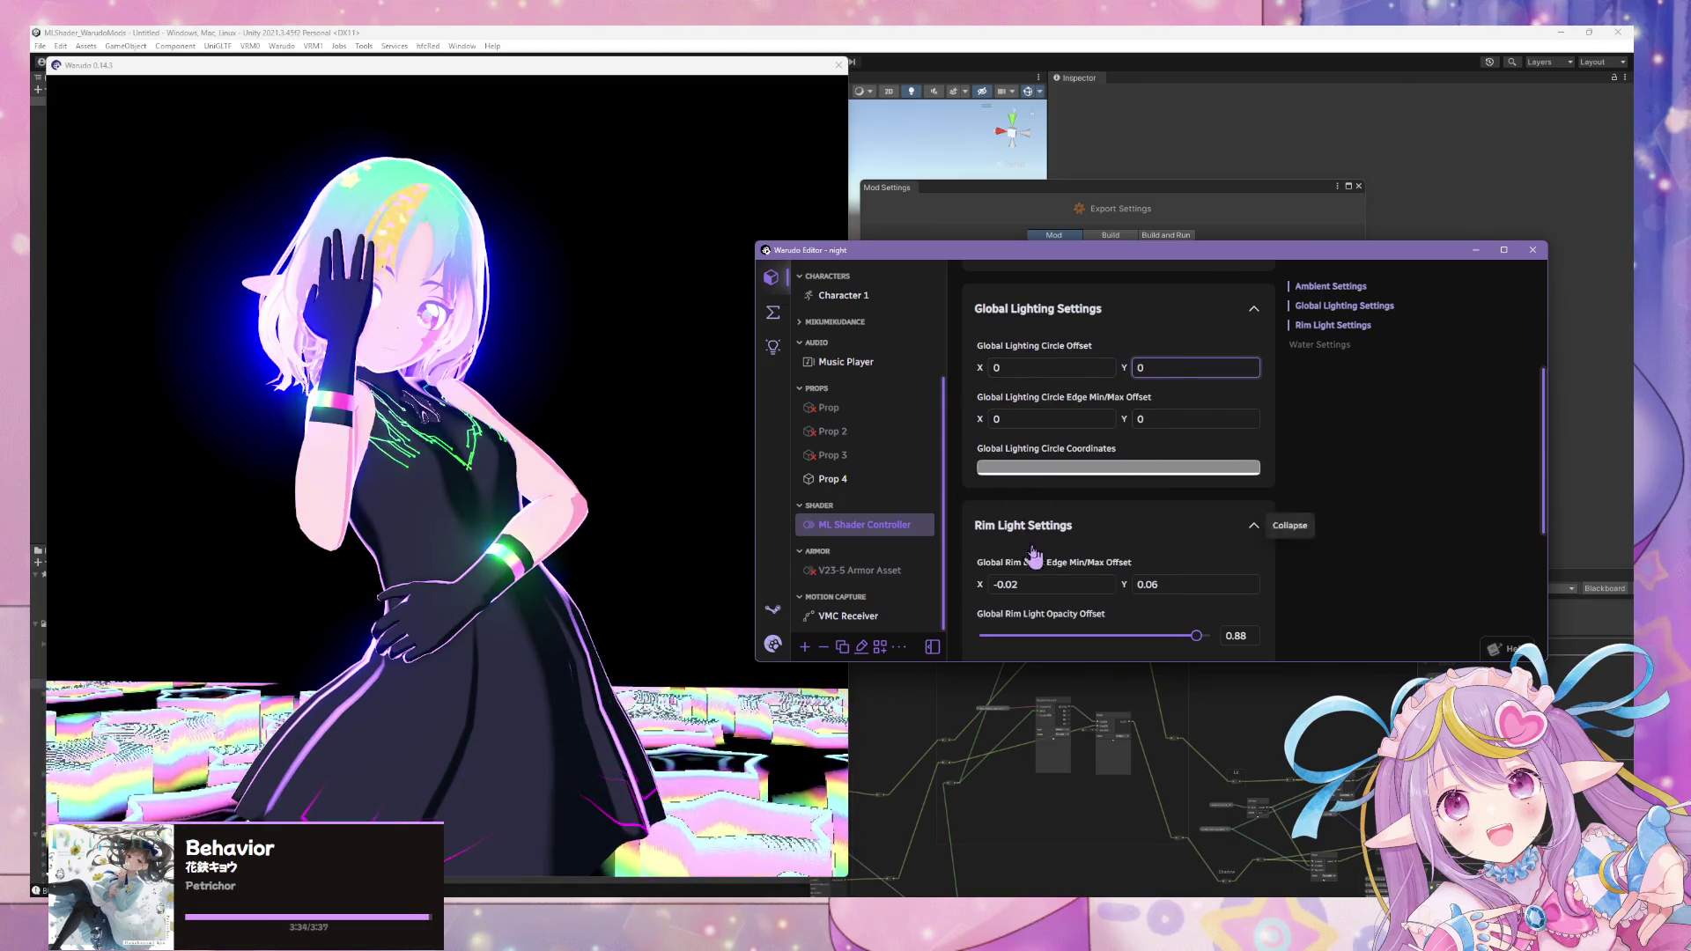
pyautogui.click(562, 421)
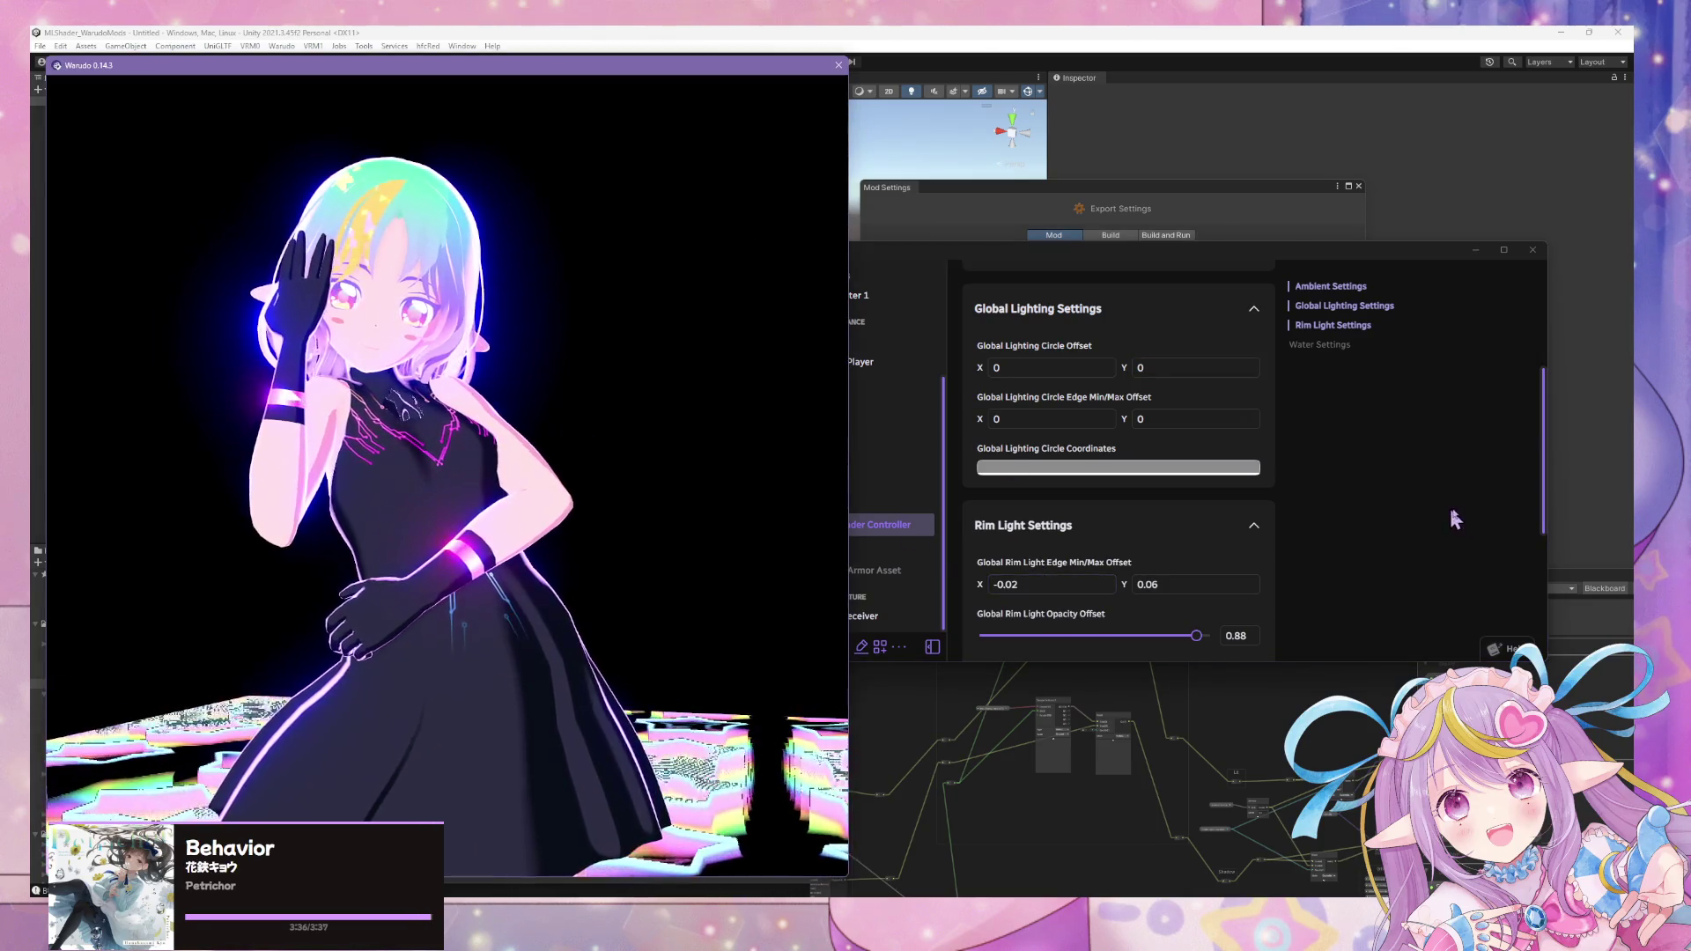
pyautogui.scroll(2, 859, 476)
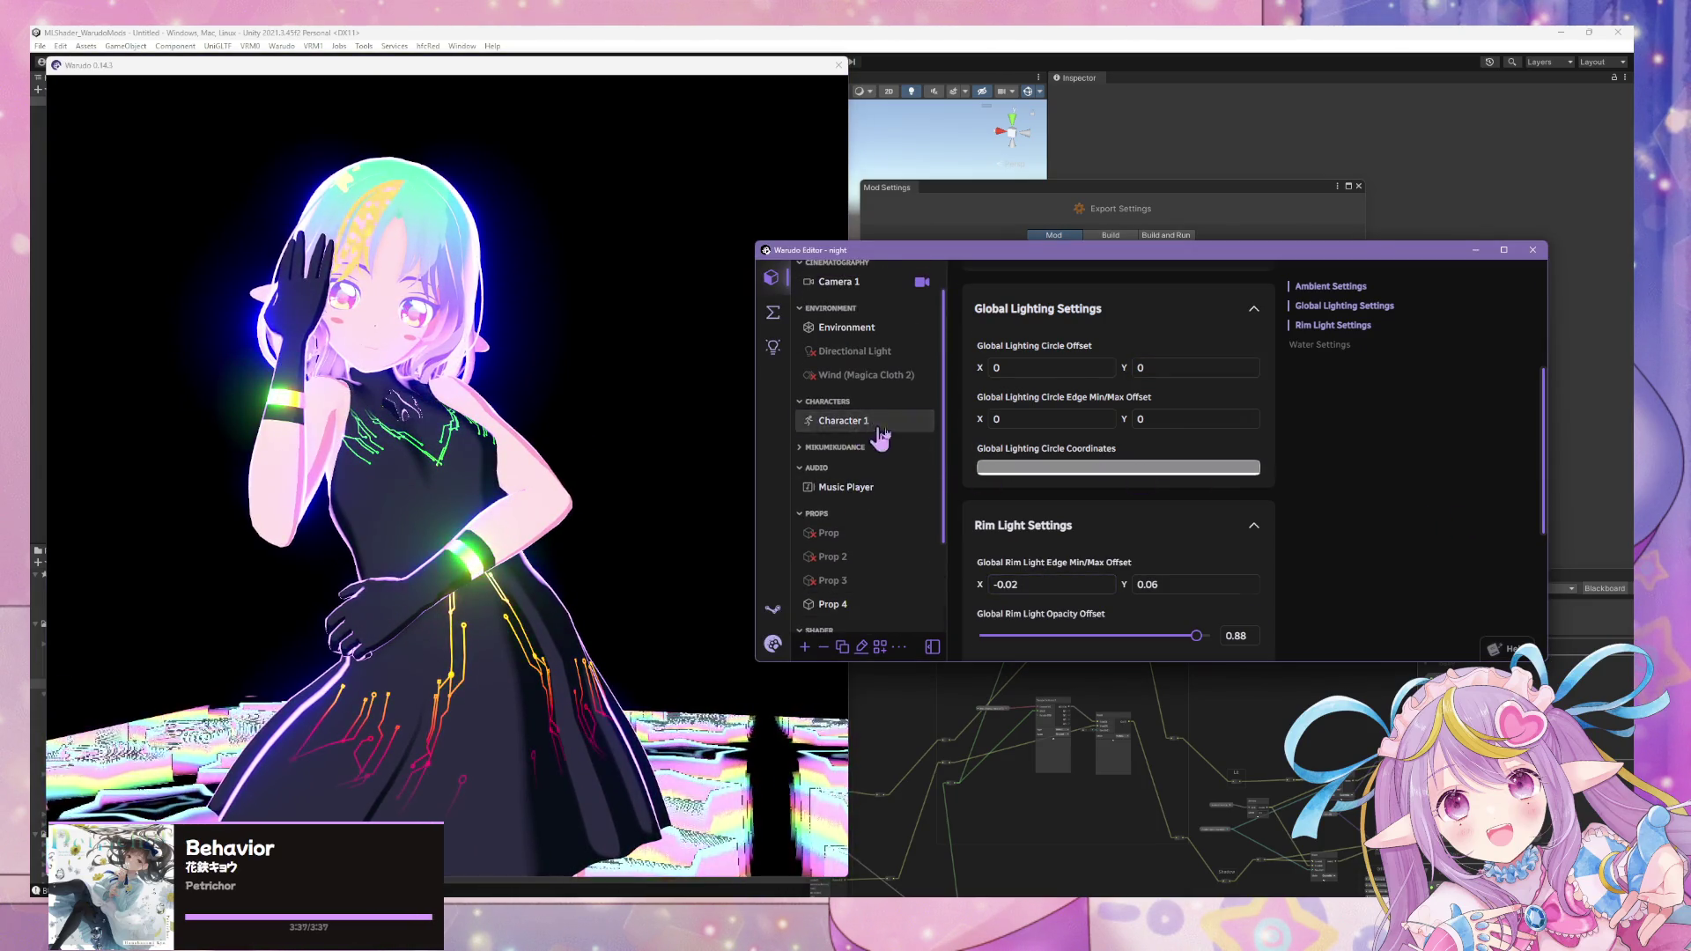
# - Try mirav25base2 and then Mira23-5Warudo as Character 1's source model
pyautogui.click(870, 434)
pyautogui.click(1028, 619)
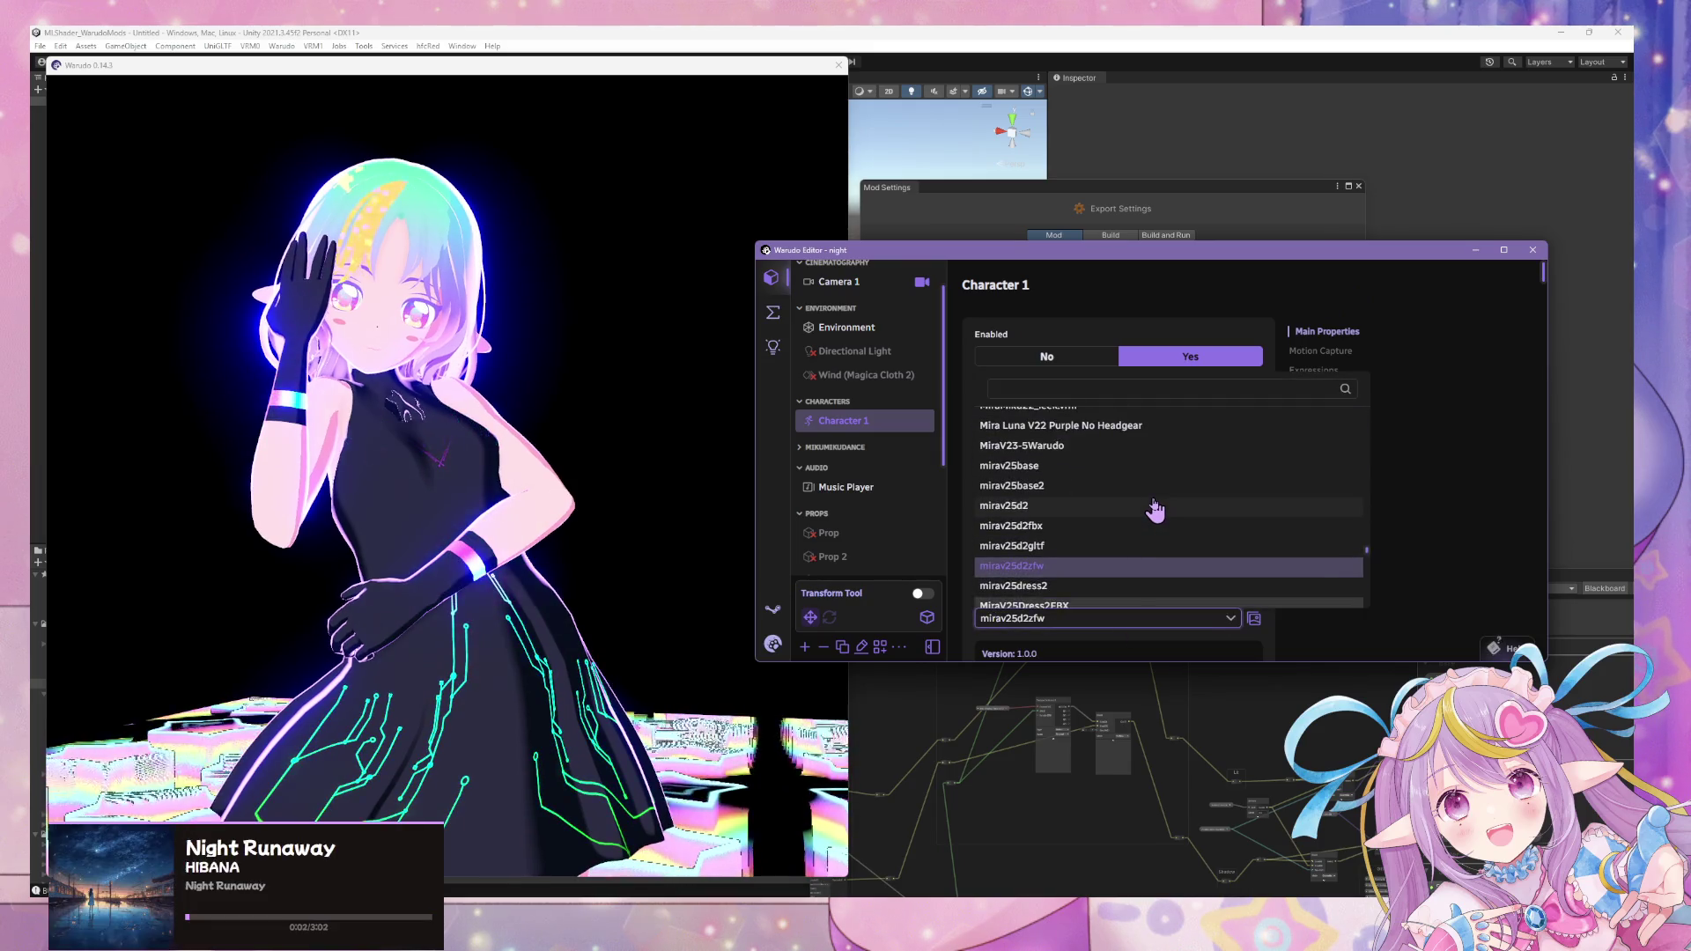
pyautogui.scroll(2, 1155, 511)
pyautogui.click(1066, 551)
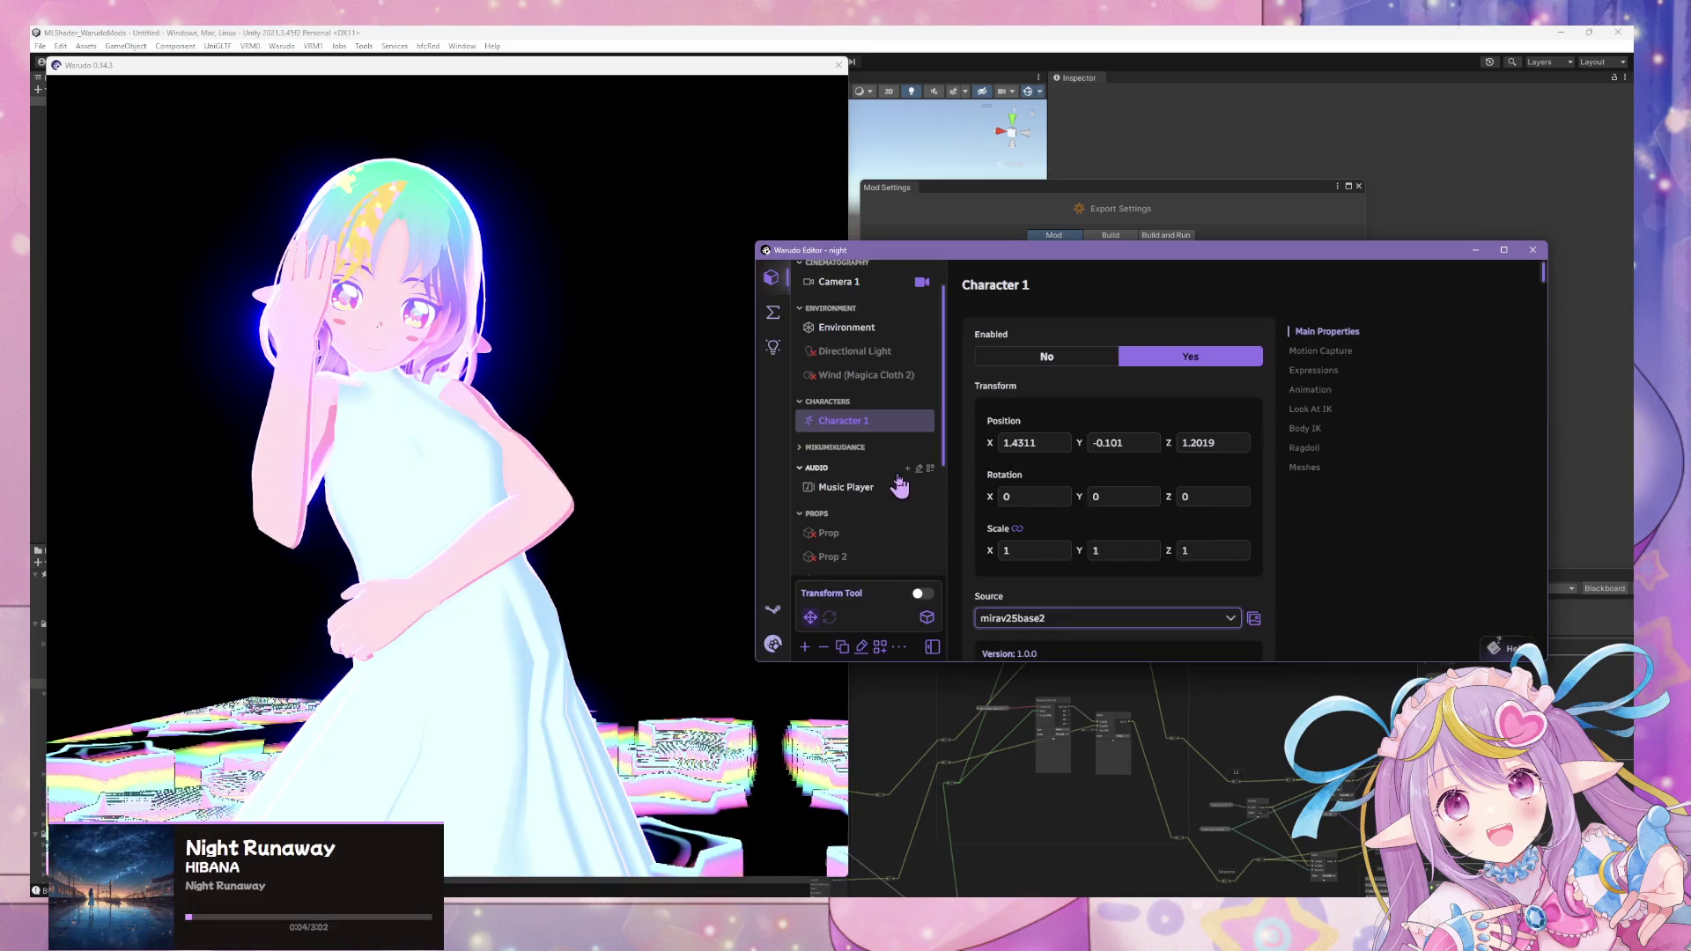
pyautogui.click(1041, 614)
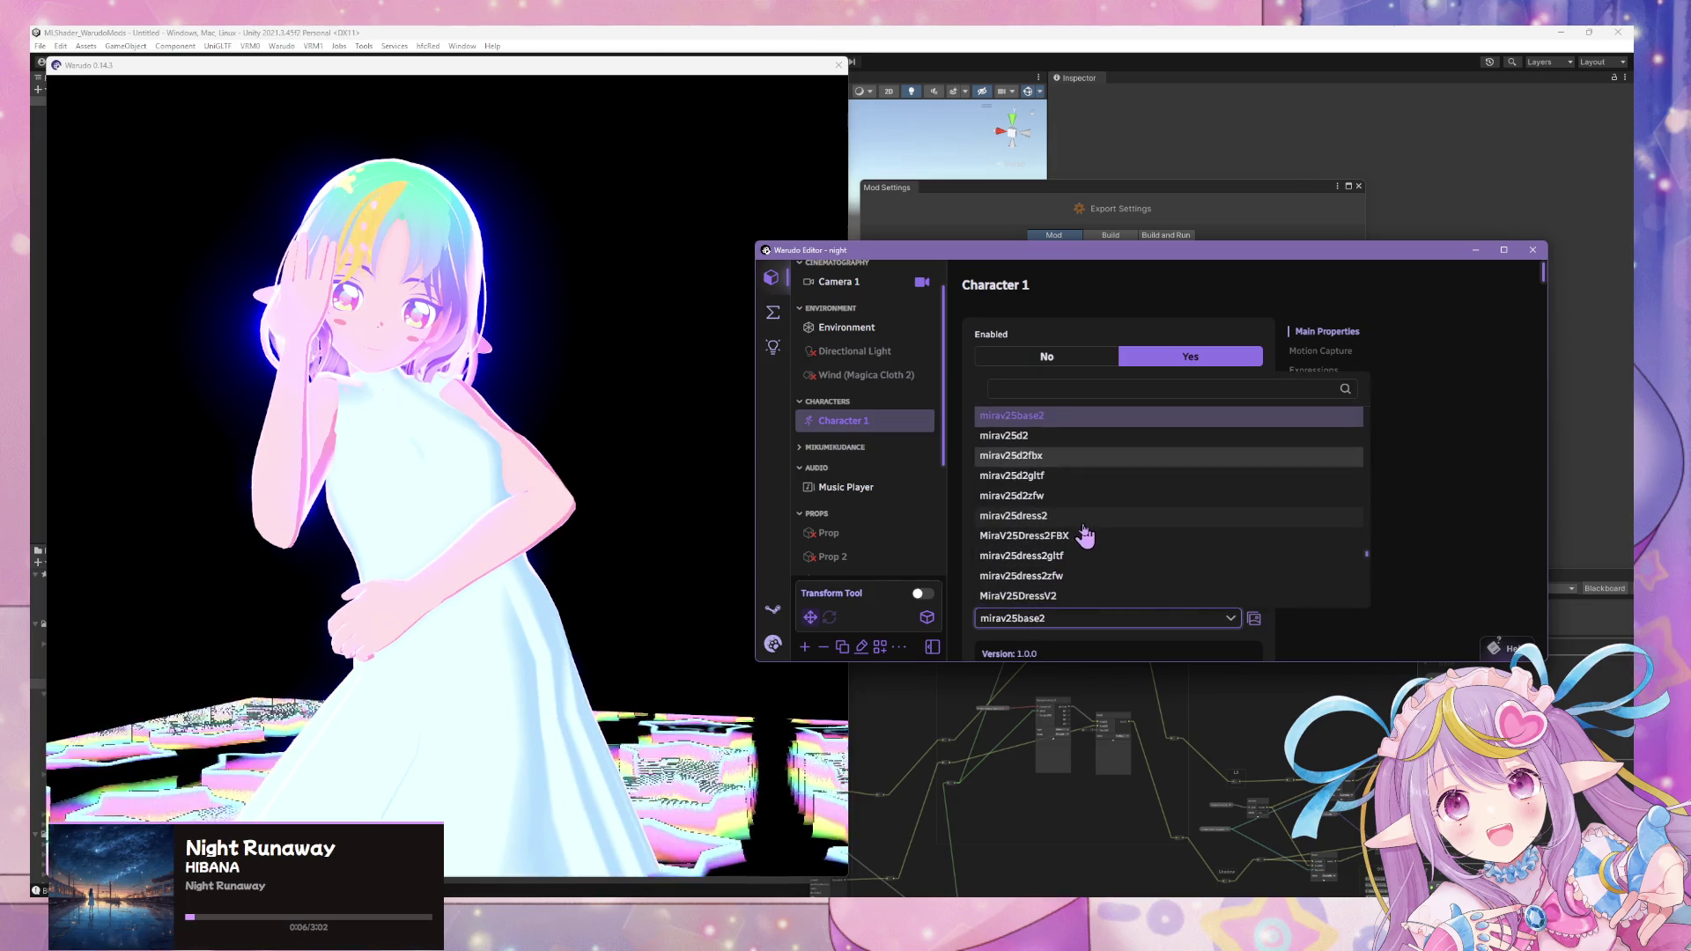
pyautogui.scroll(1, 1080, 487)
pyautogui.scroll(2, 1080, 488)
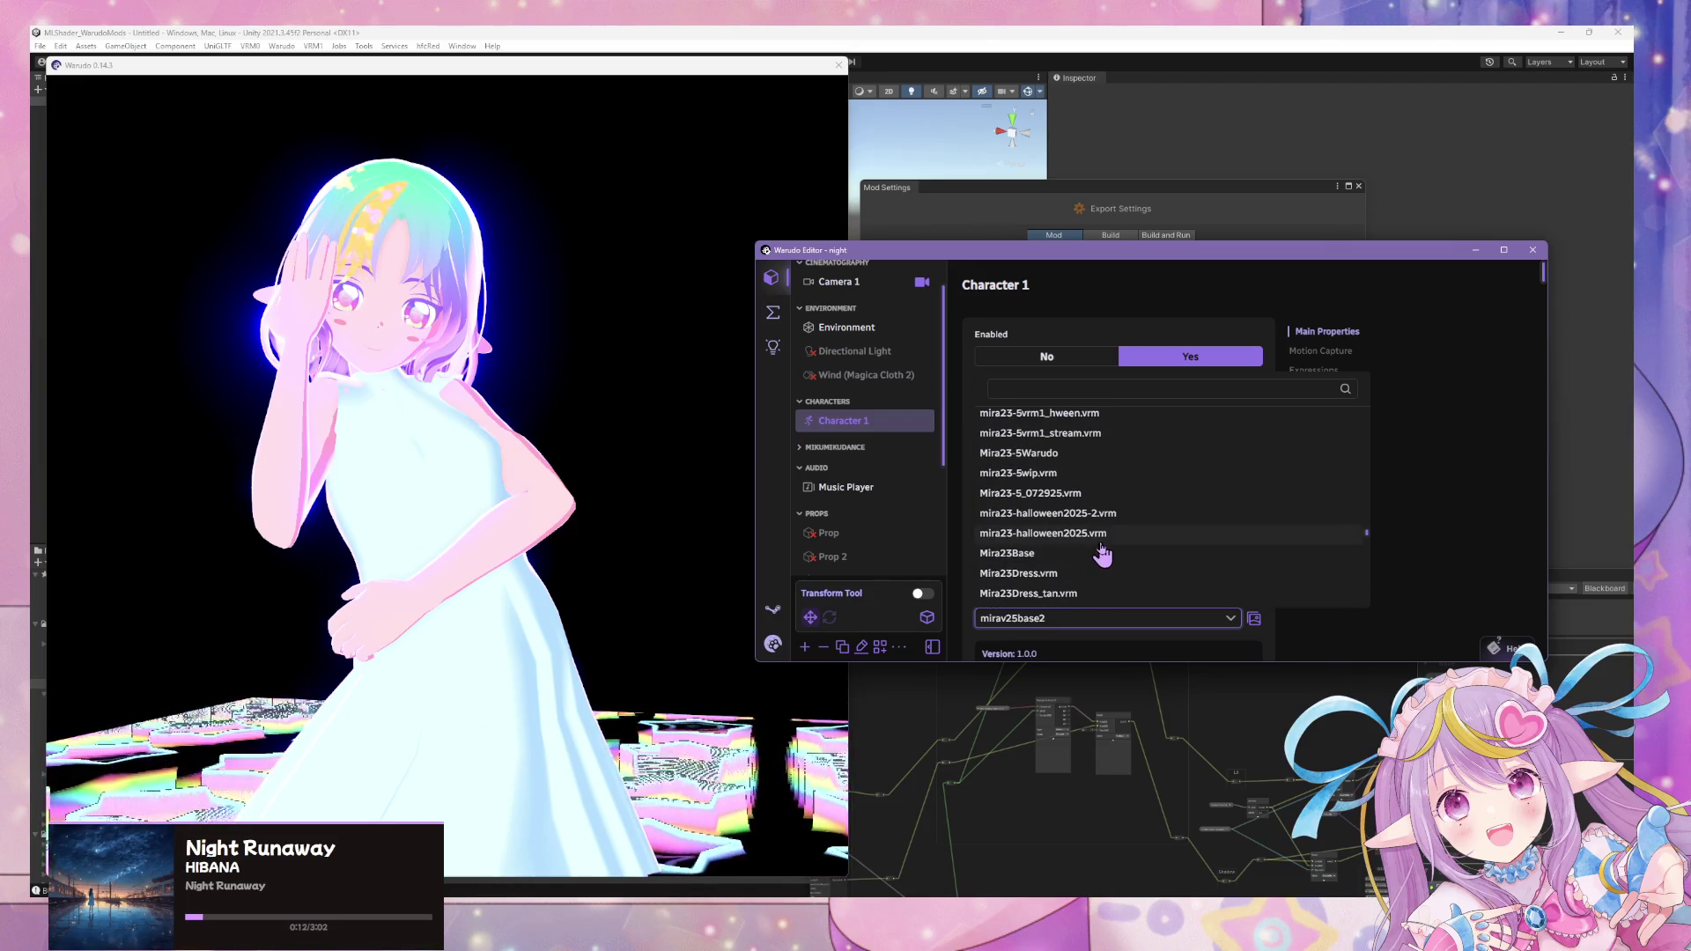
pyautogui.scroll(-2, 1102, 555)
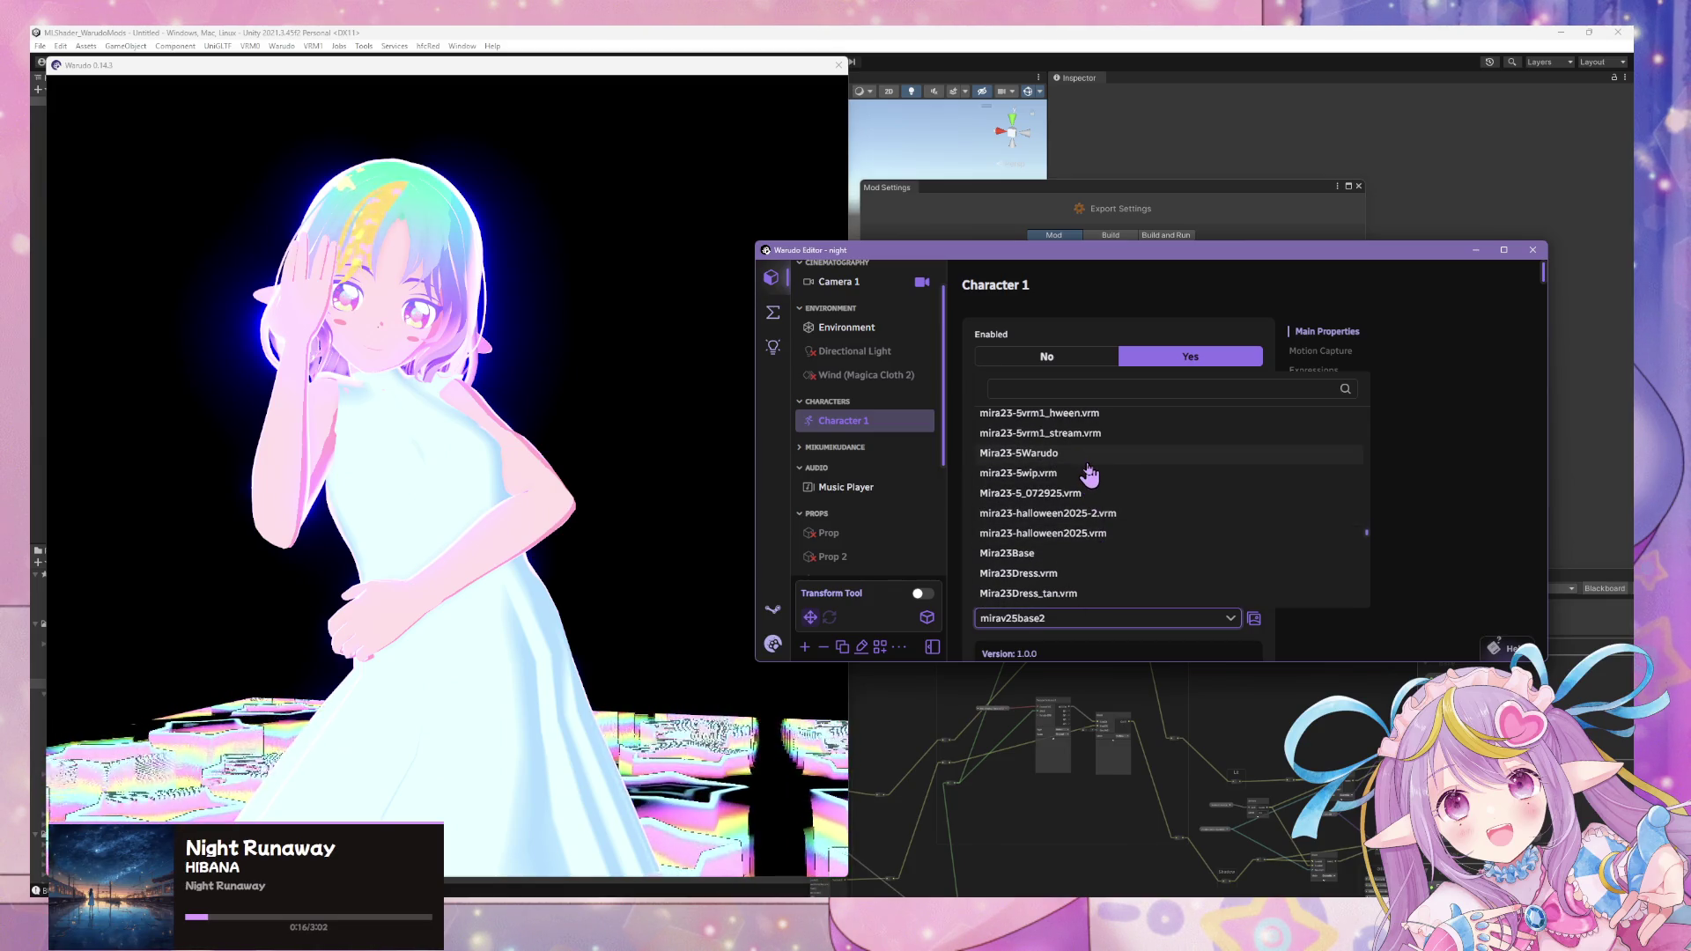
pyautogui.click(1088, 458)
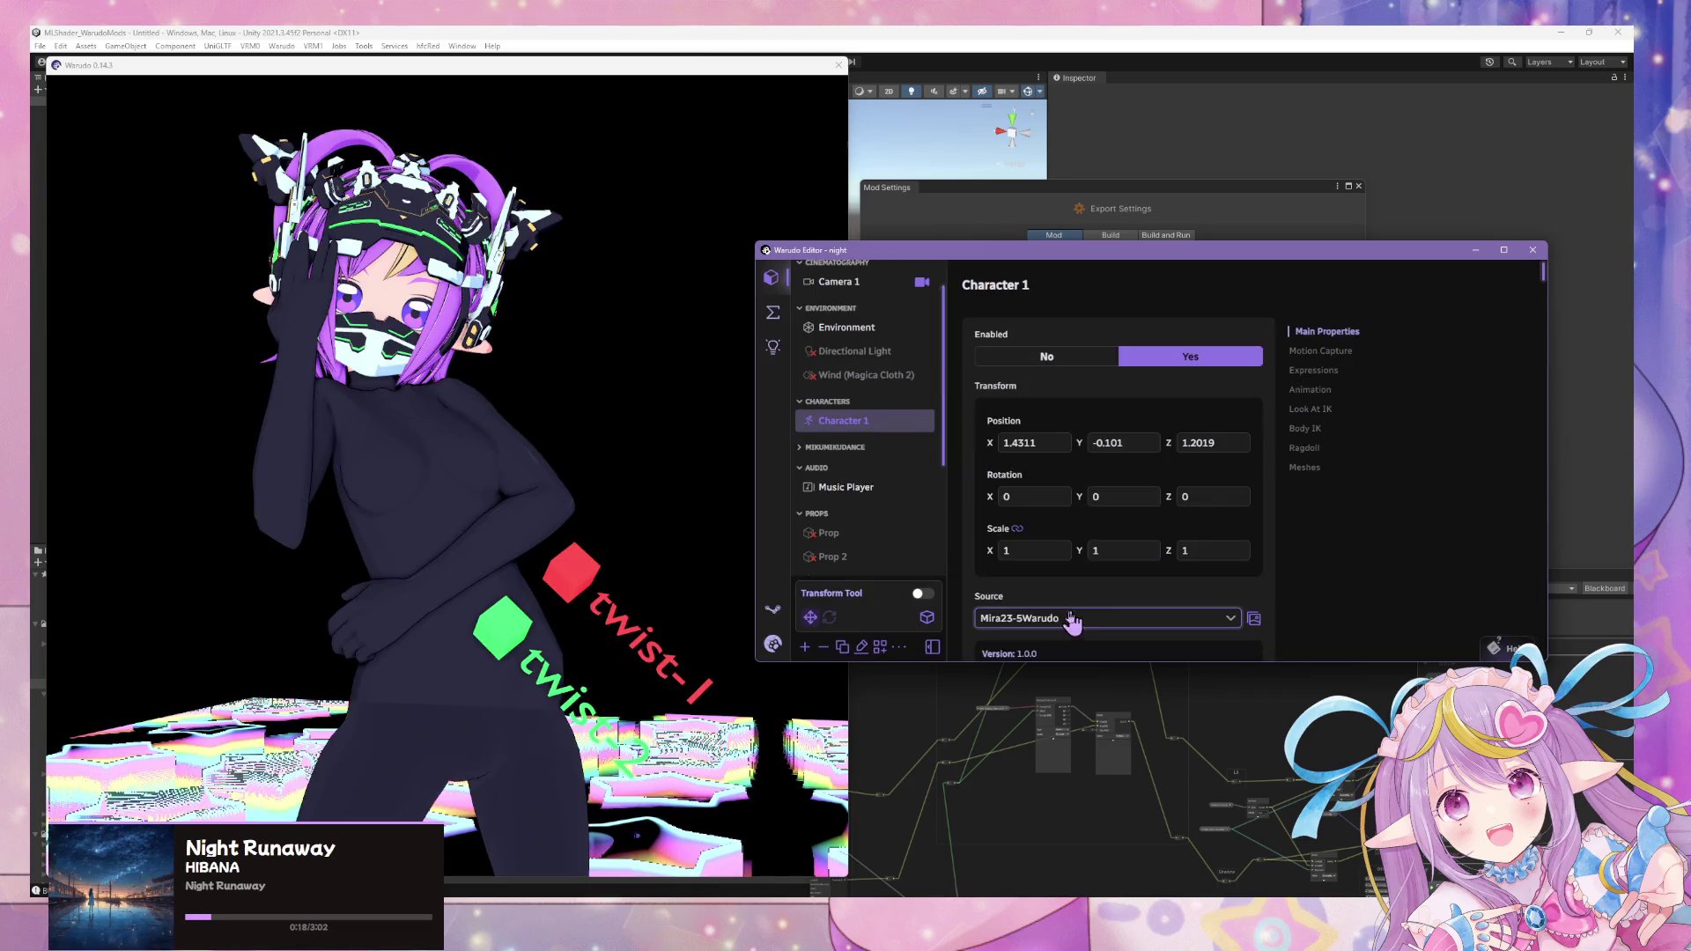
# - Switch Character 1's source back to Mira25Base and orbit around the pink-dress avatar
pyautogui.click(1058, 621)
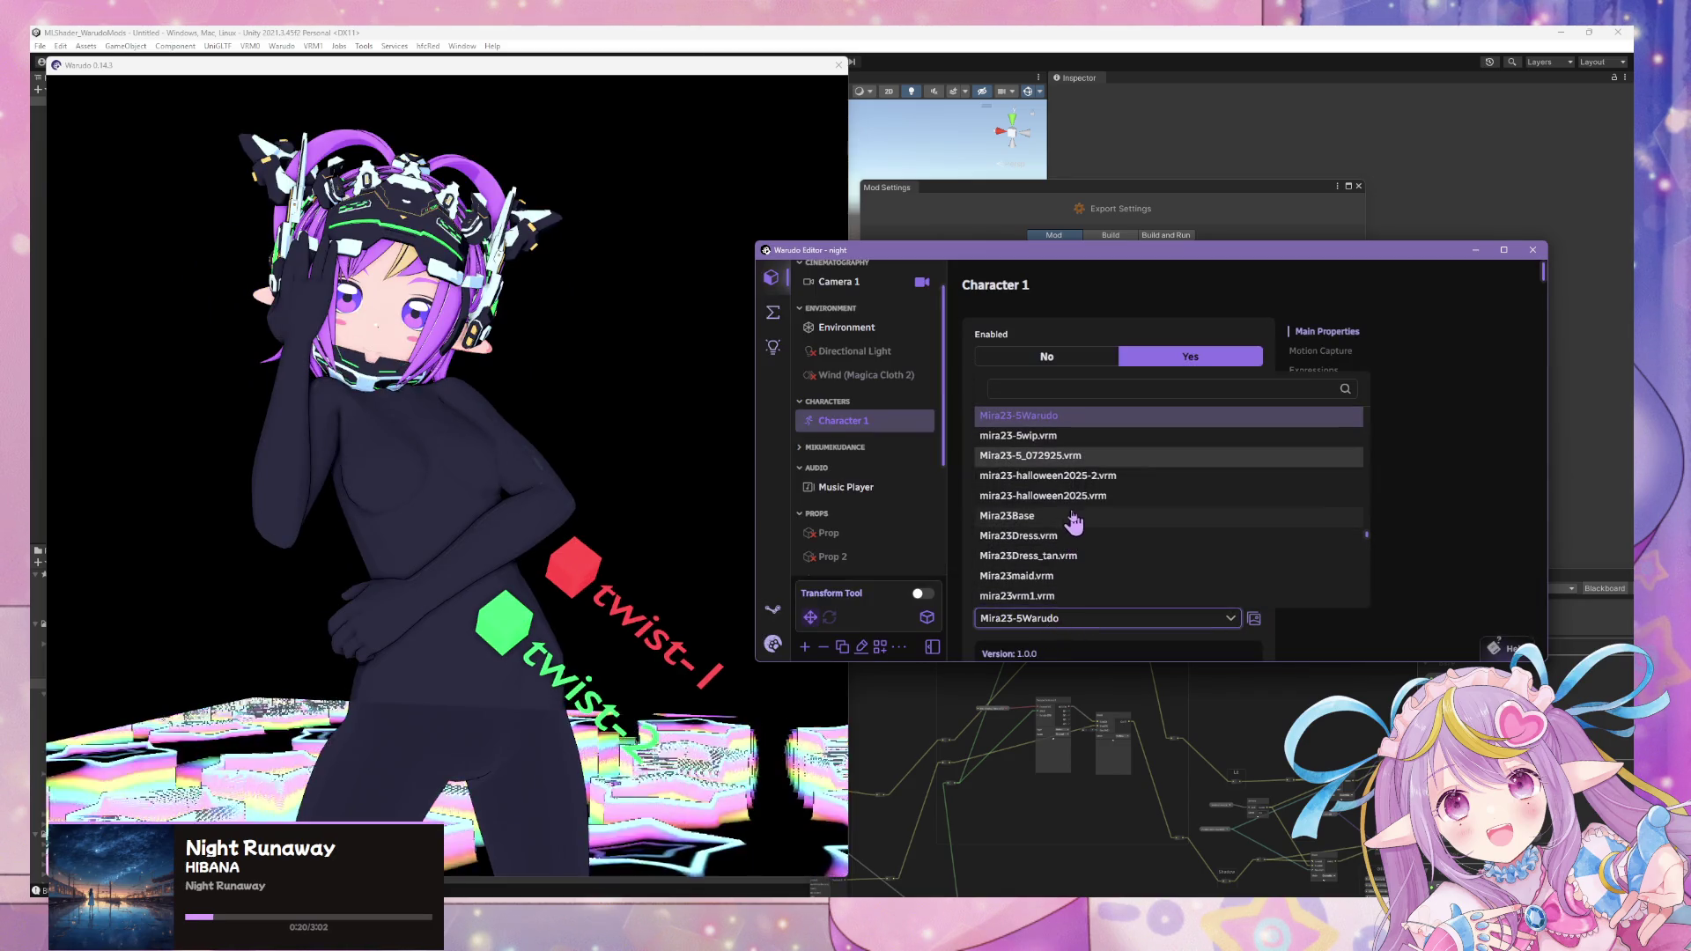
pyautogui.scroll(-1, 1089, 485)
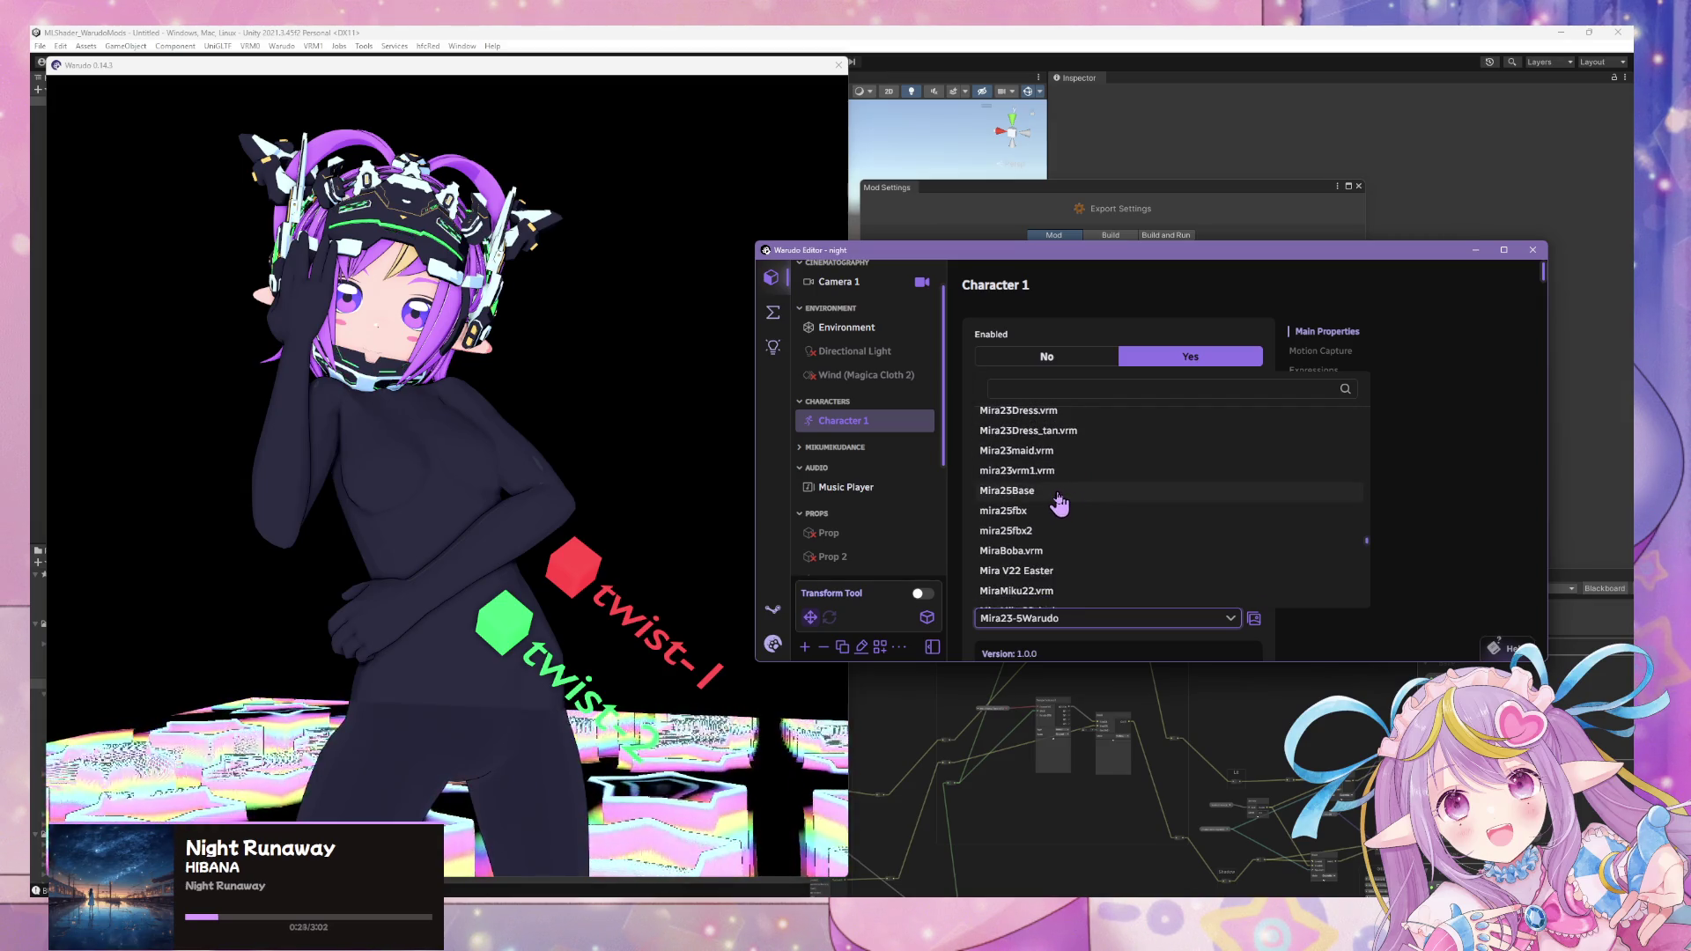
pyautogui.click(1058, 490)
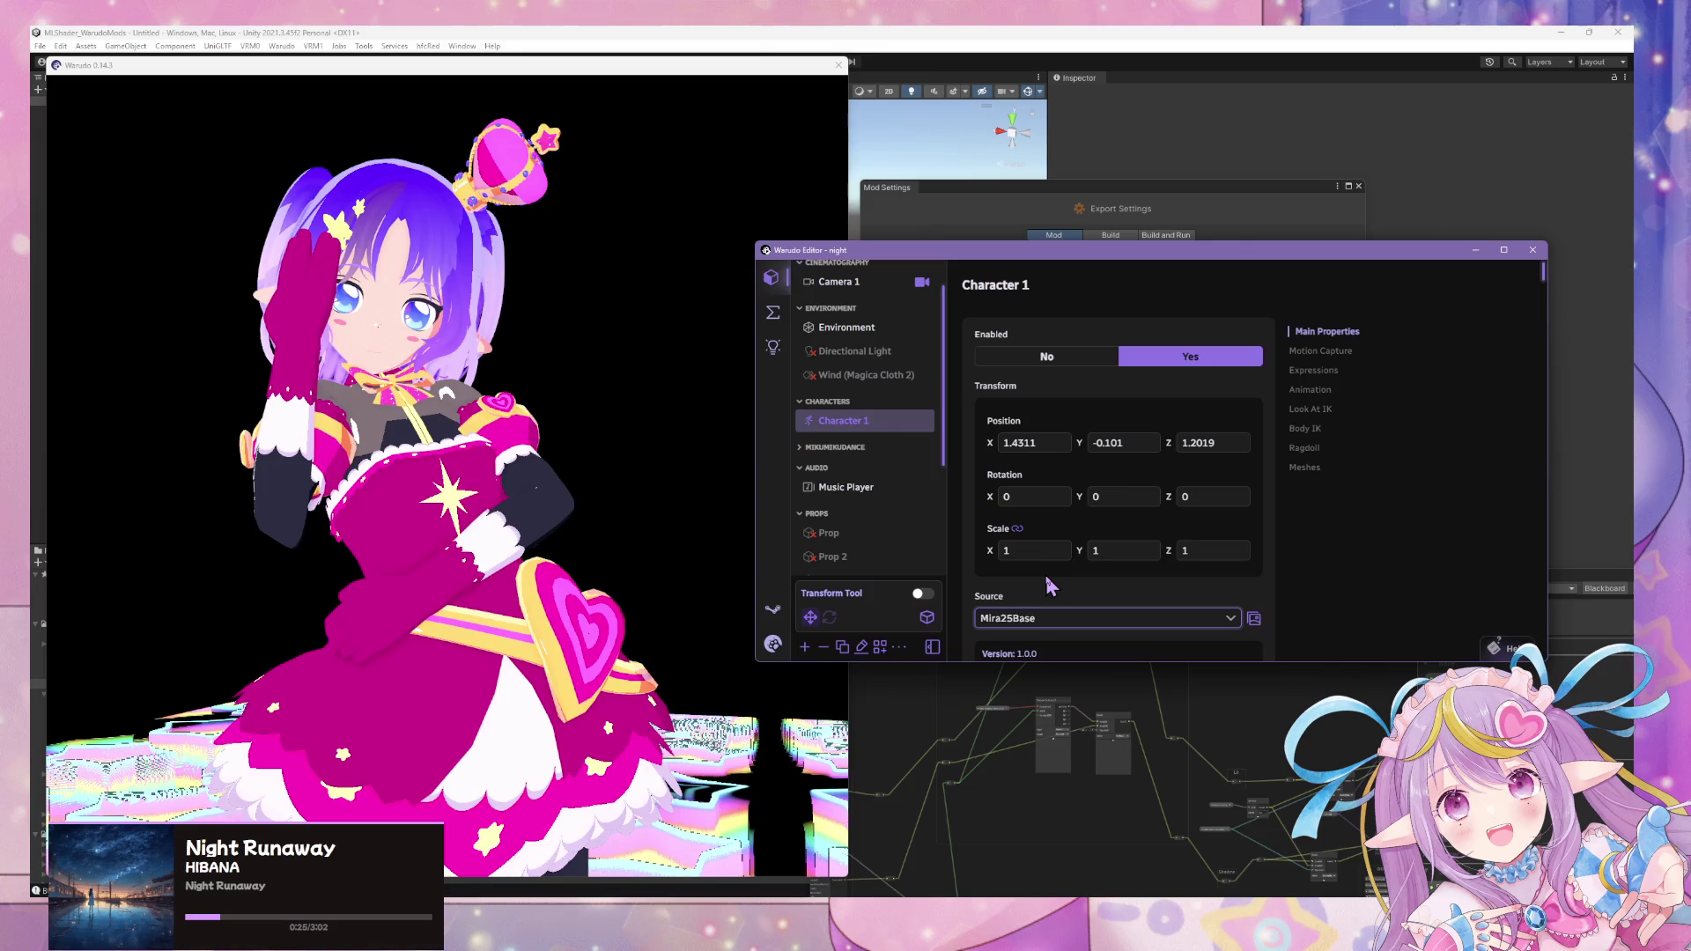
pyautogui.moveTo(540, 472); pyautogui.dragTo(354, 464)
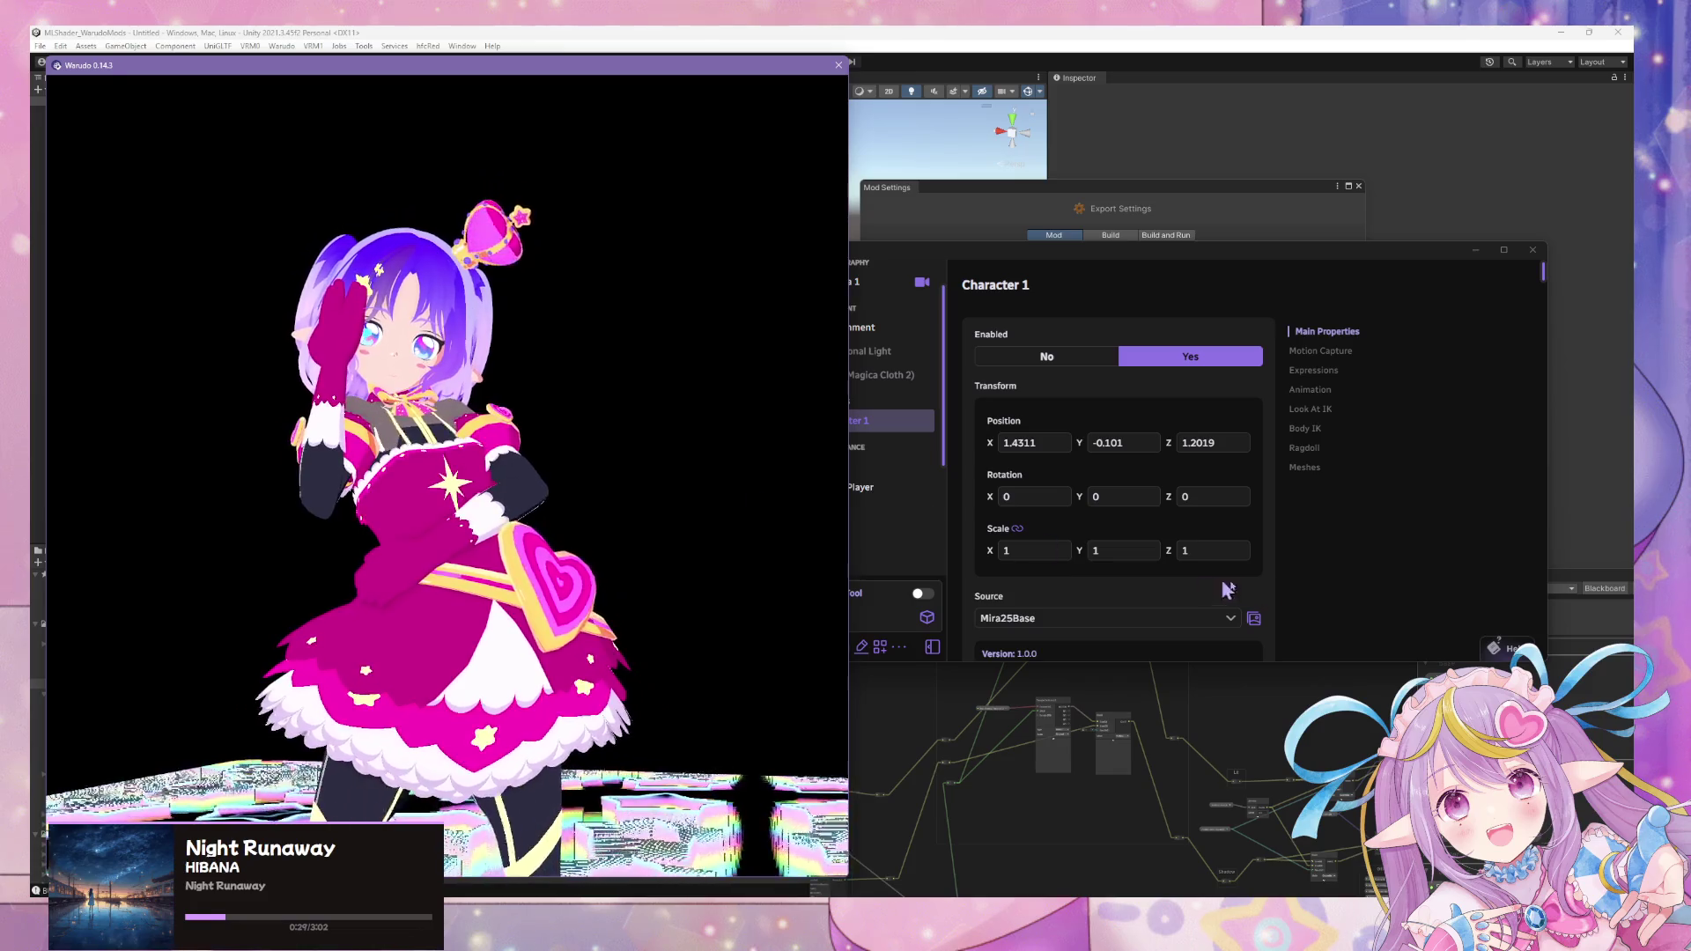
pyautogui.click(1370, 597)
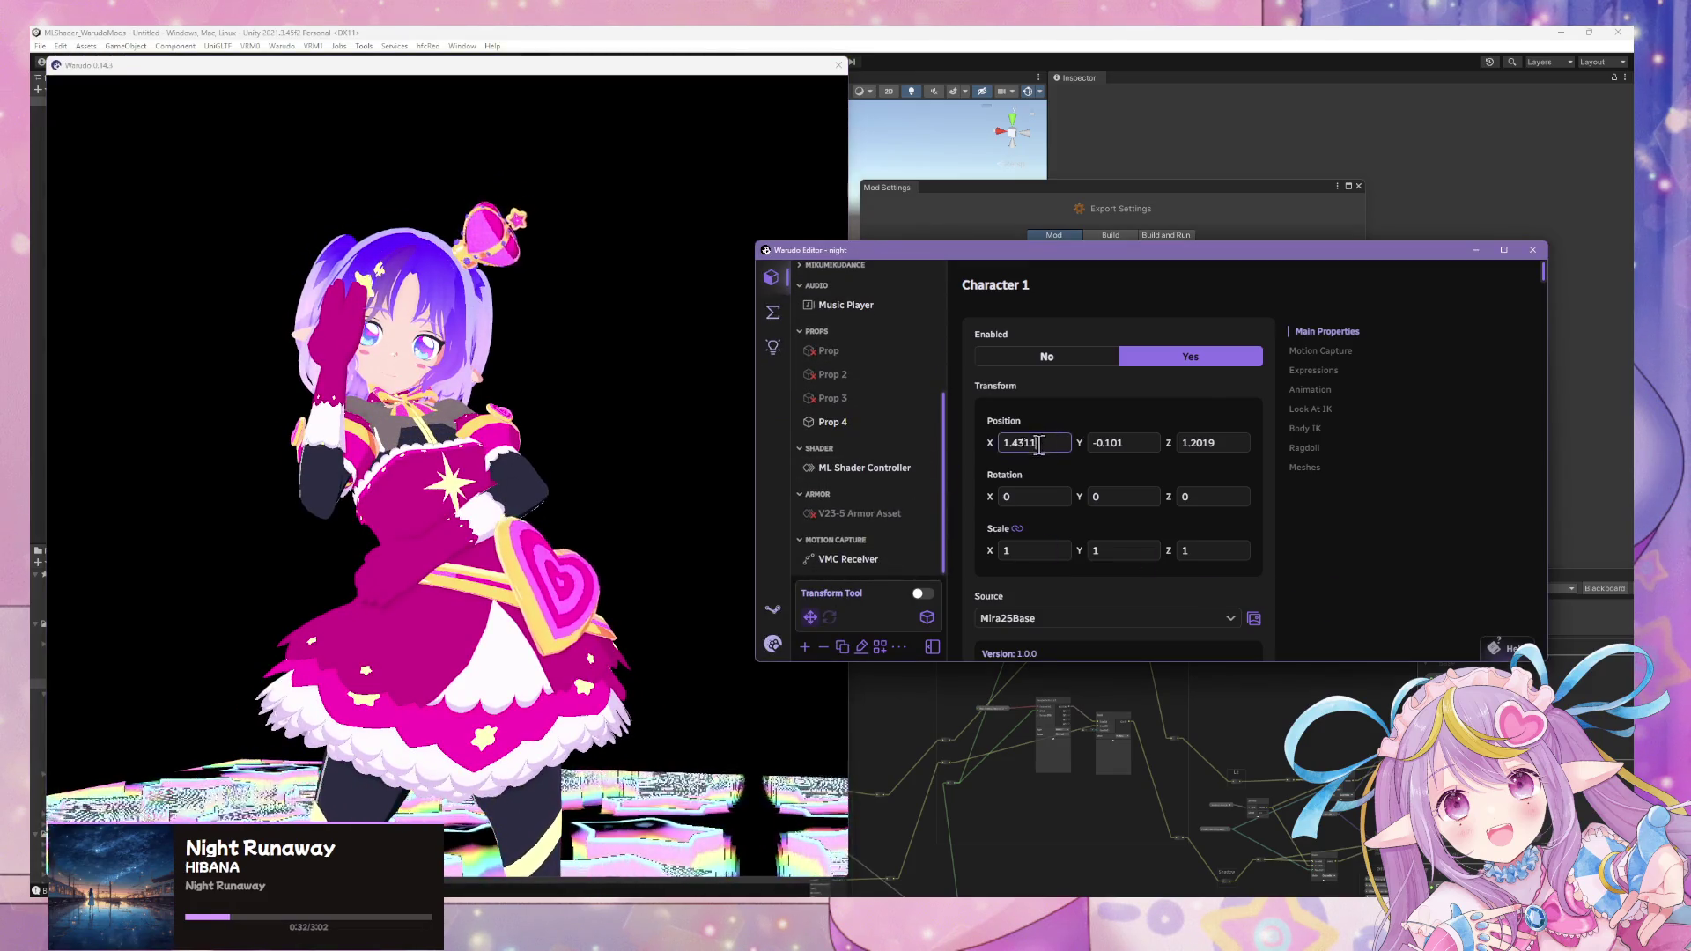
pyautogui.write('0')
# - Zero Character 1's position and play the V23-5 Armor Asset's assembly animation
pyautogui.press('Tab')
pyautogui.write('0')
pyautogui.press('Tab')
pyautogui.write('0')
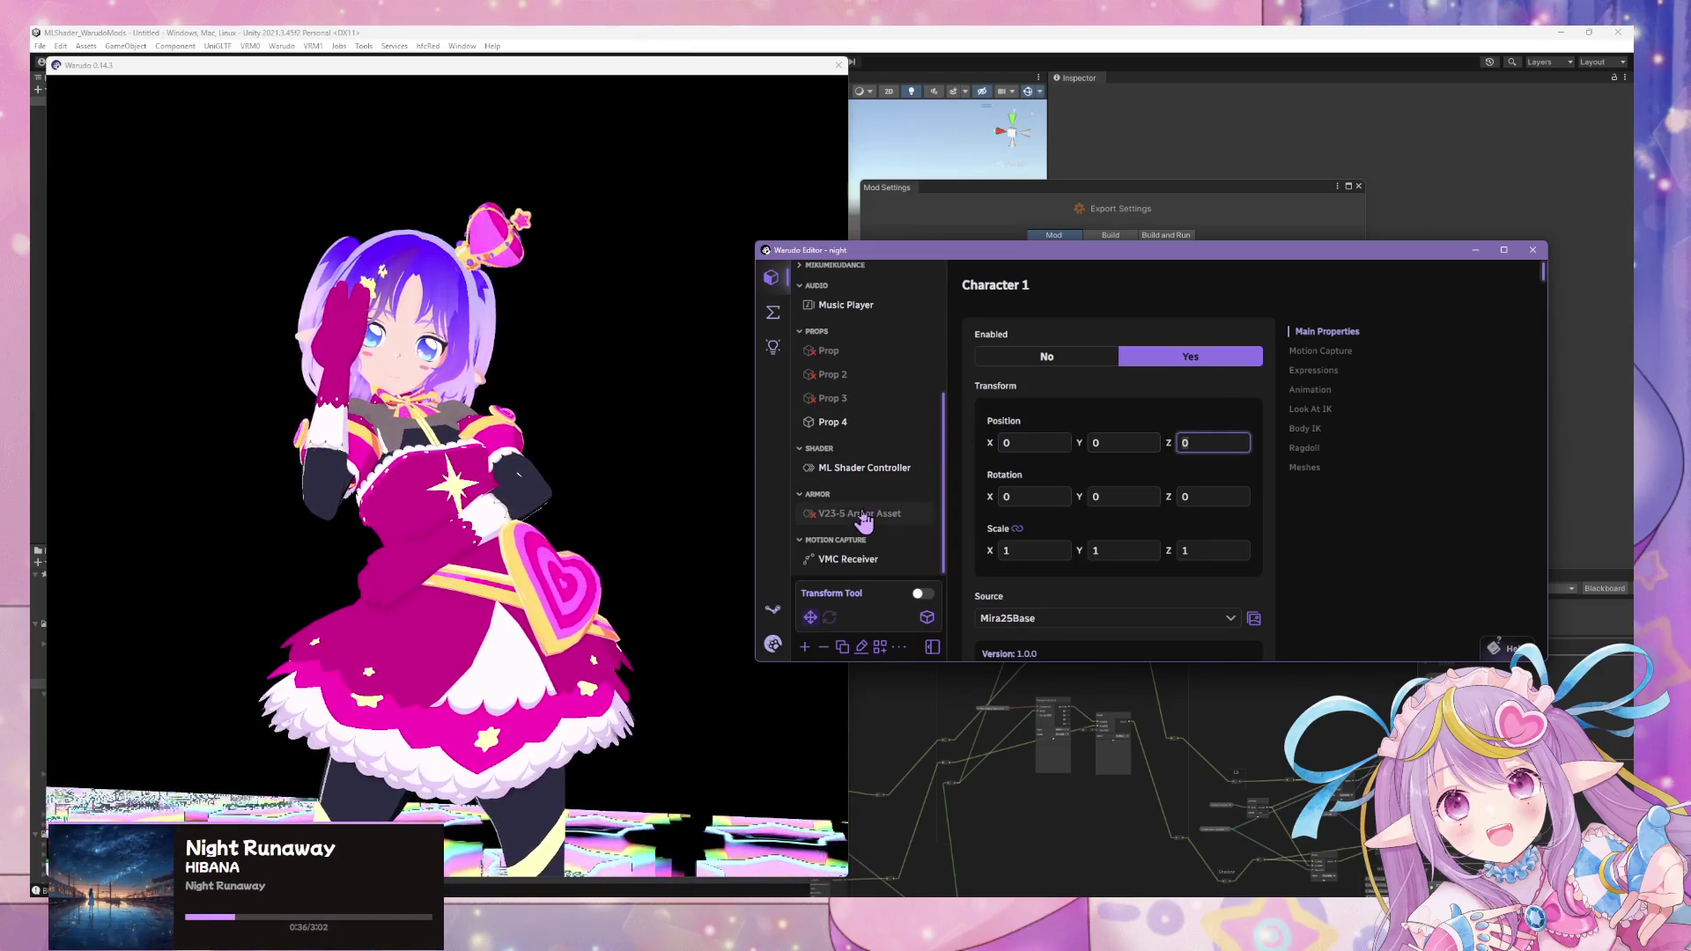
pyautogui.click(861, 515)
pyautogui.scroll(3, 1200, 408)
pyautogui.scroll(3, 1199, 407)
pyautogui.scroll(3, 1200, 411)
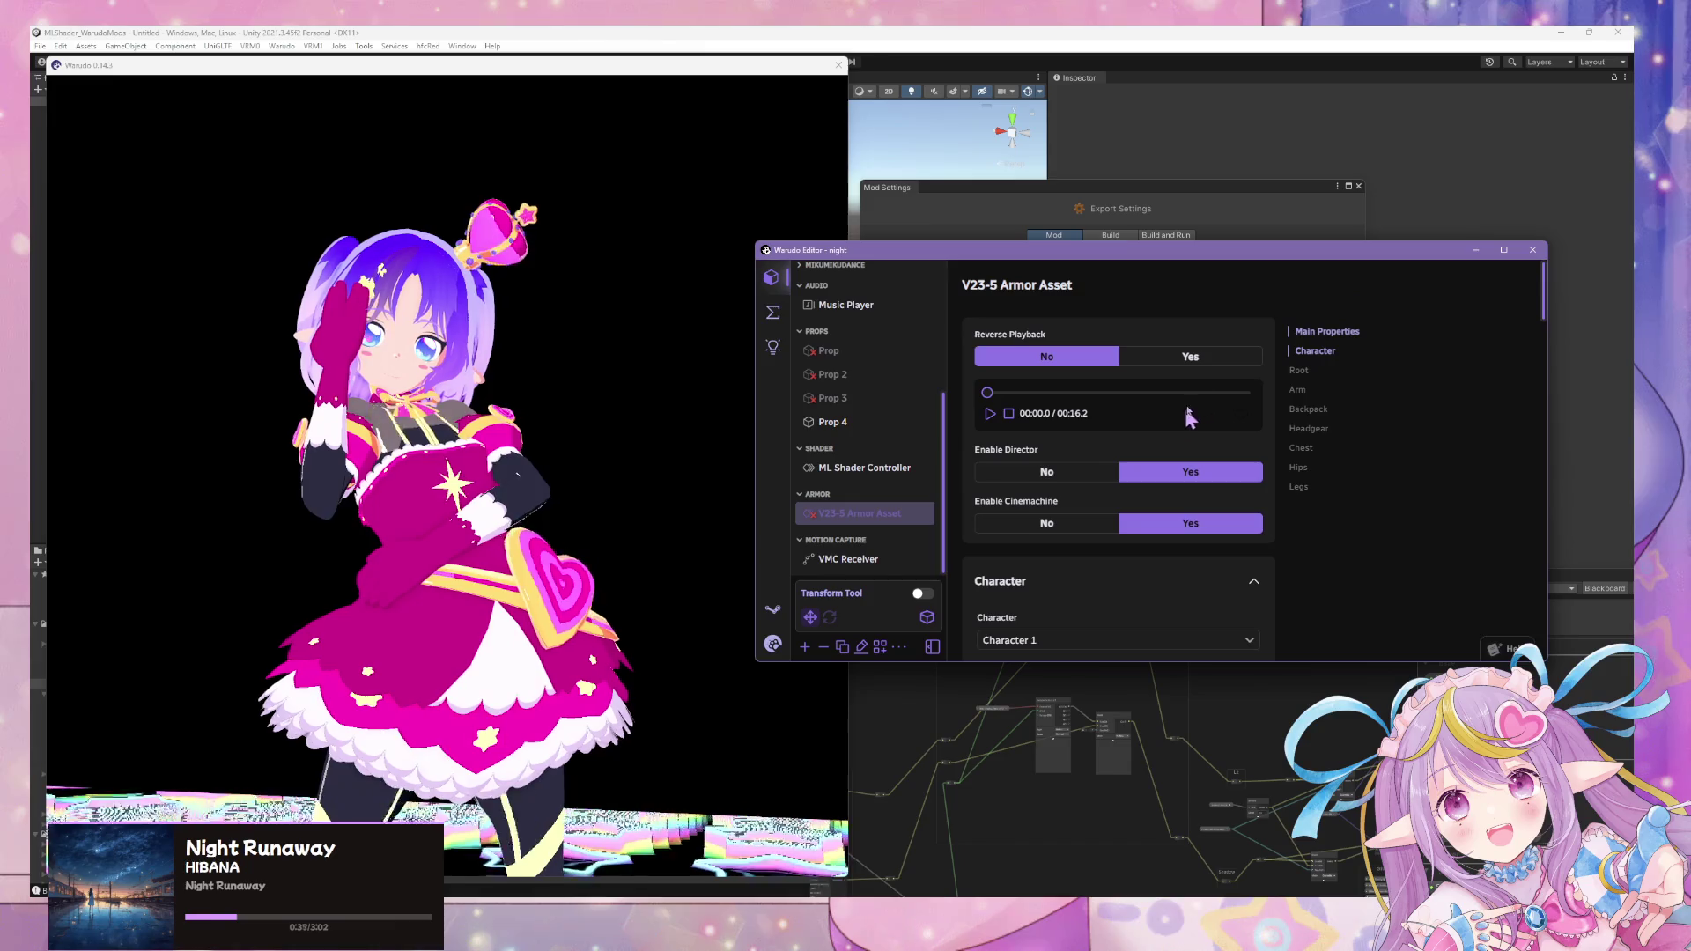
pyautogui.scroll(-1, 1195, 436)
pyautogui.scroll(-3, 1192, 581)
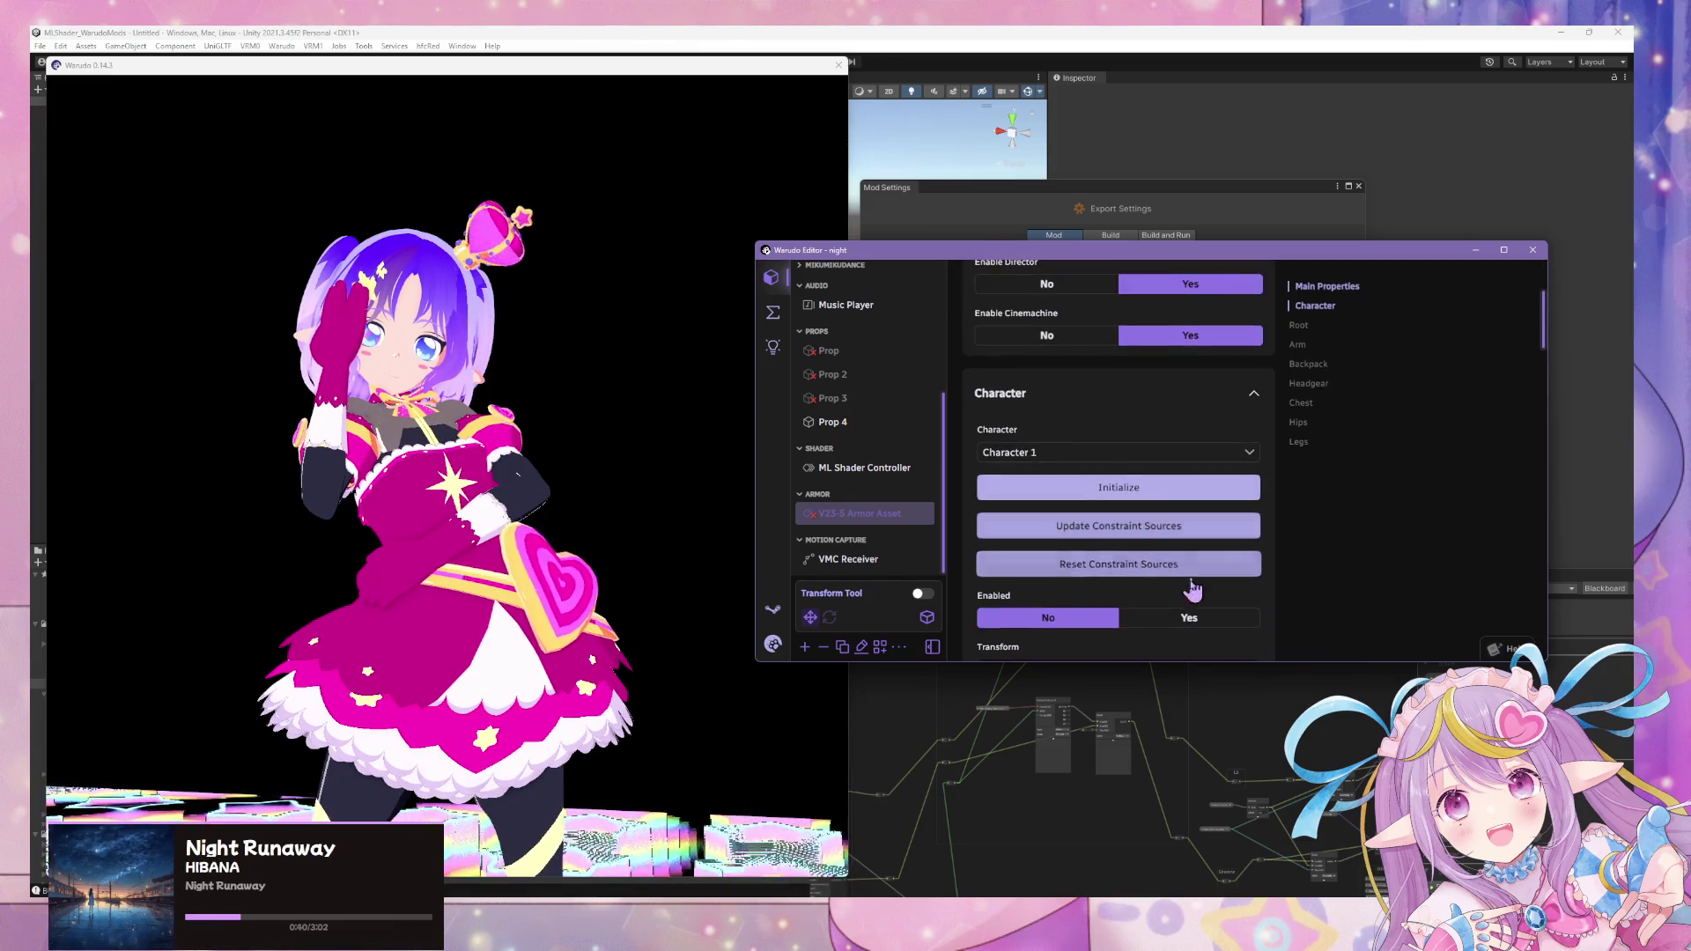
pyautogui.scroll(3, 1057, 423)
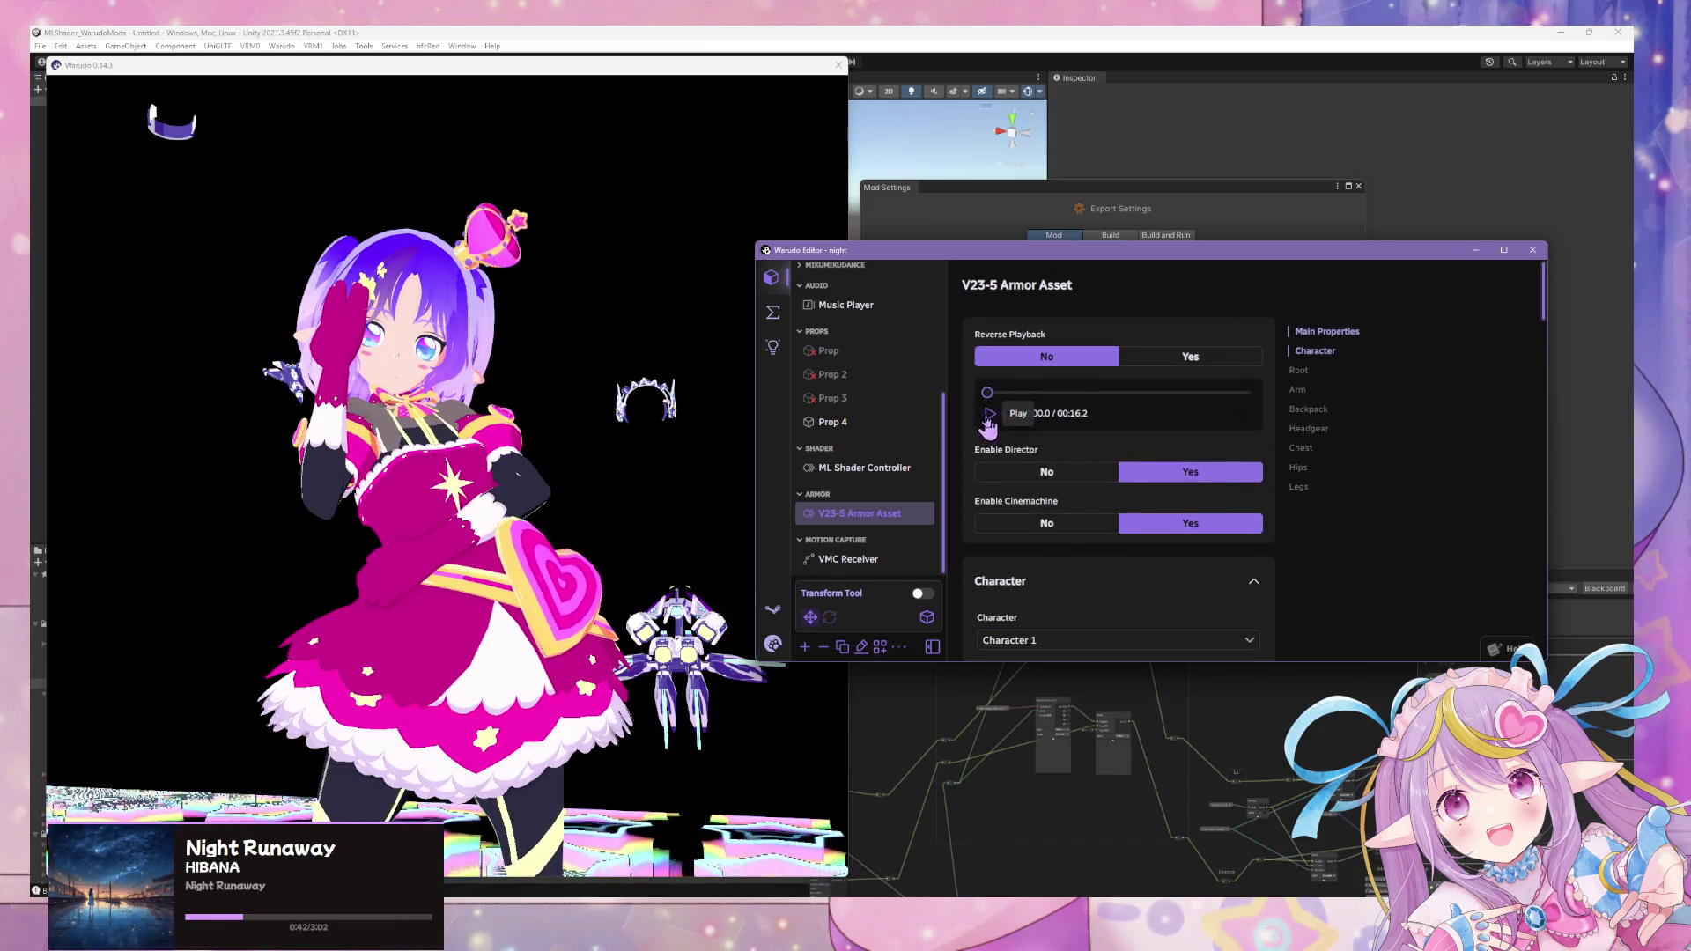
pyautogui.click(644, 412)
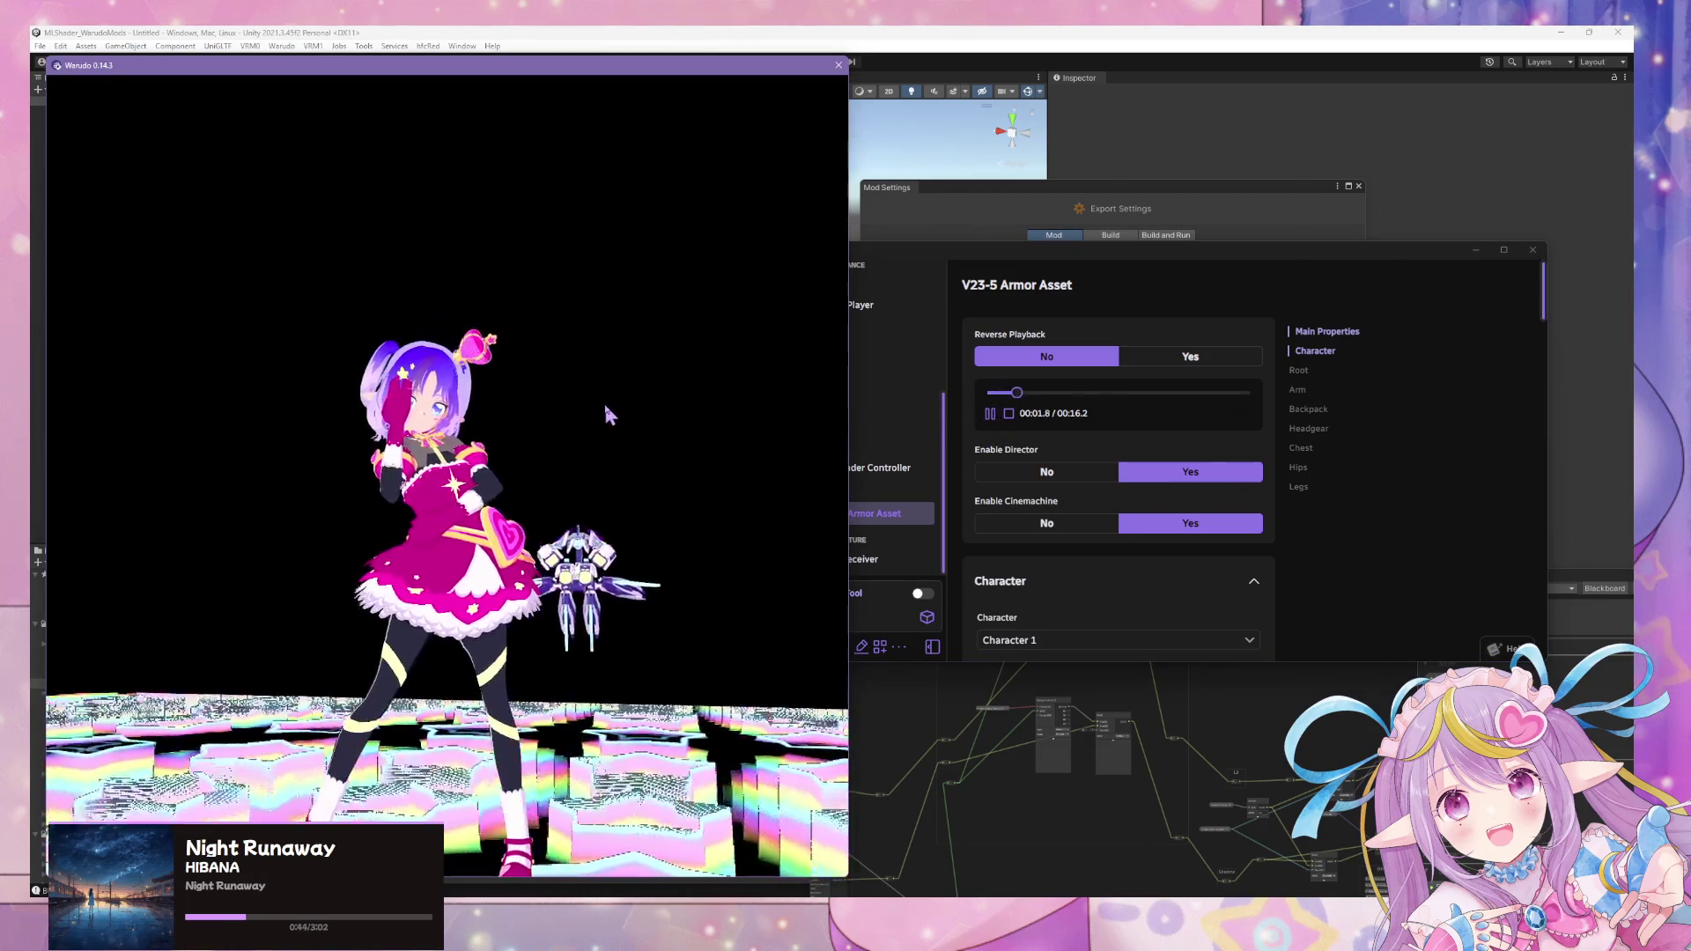
pyautogui.click(1451, 610)
pyautogui.scroll(5, 860, 436)
# - Lower Camera 1's bloom threshold from 1.69 to 1.34
pyautogui.click(847, 323)
pyautogui.click(1309, 402)
pyautogui.scroll(-1, 1316, 419)
pyautogui.moveTo(1057, 398); pyautogui.dragTo(1042, 399)
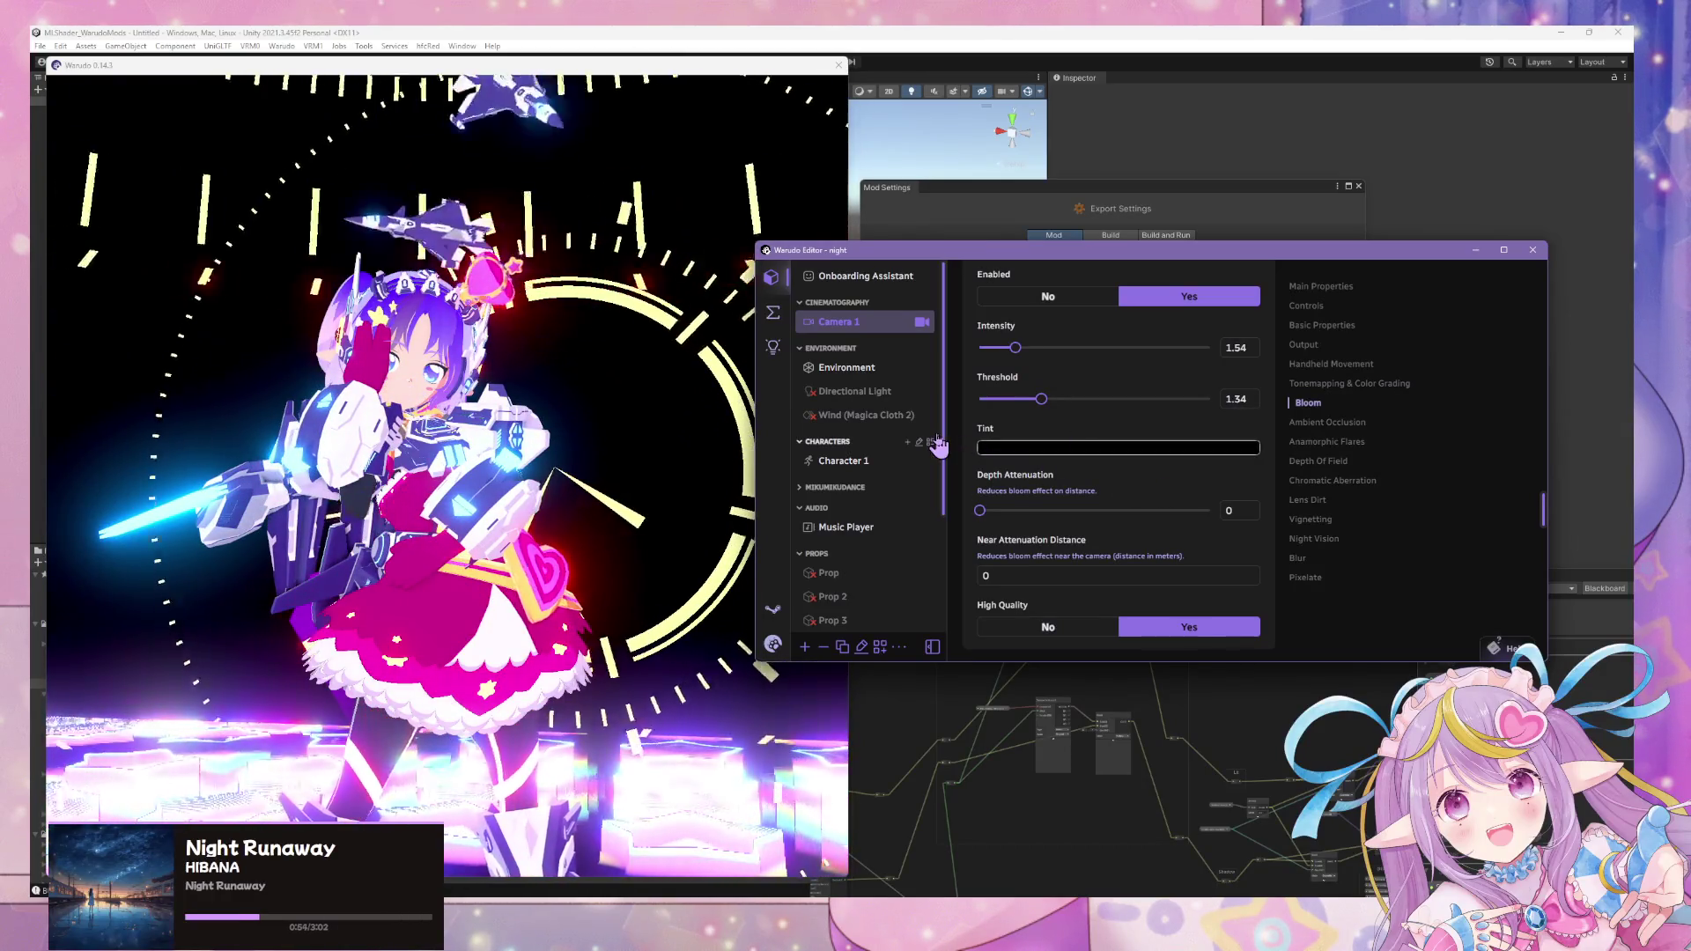
# - Check the 3D view, then bring up the V23-5 Armor Asset's settings again
pyautogui.click(650, 439)
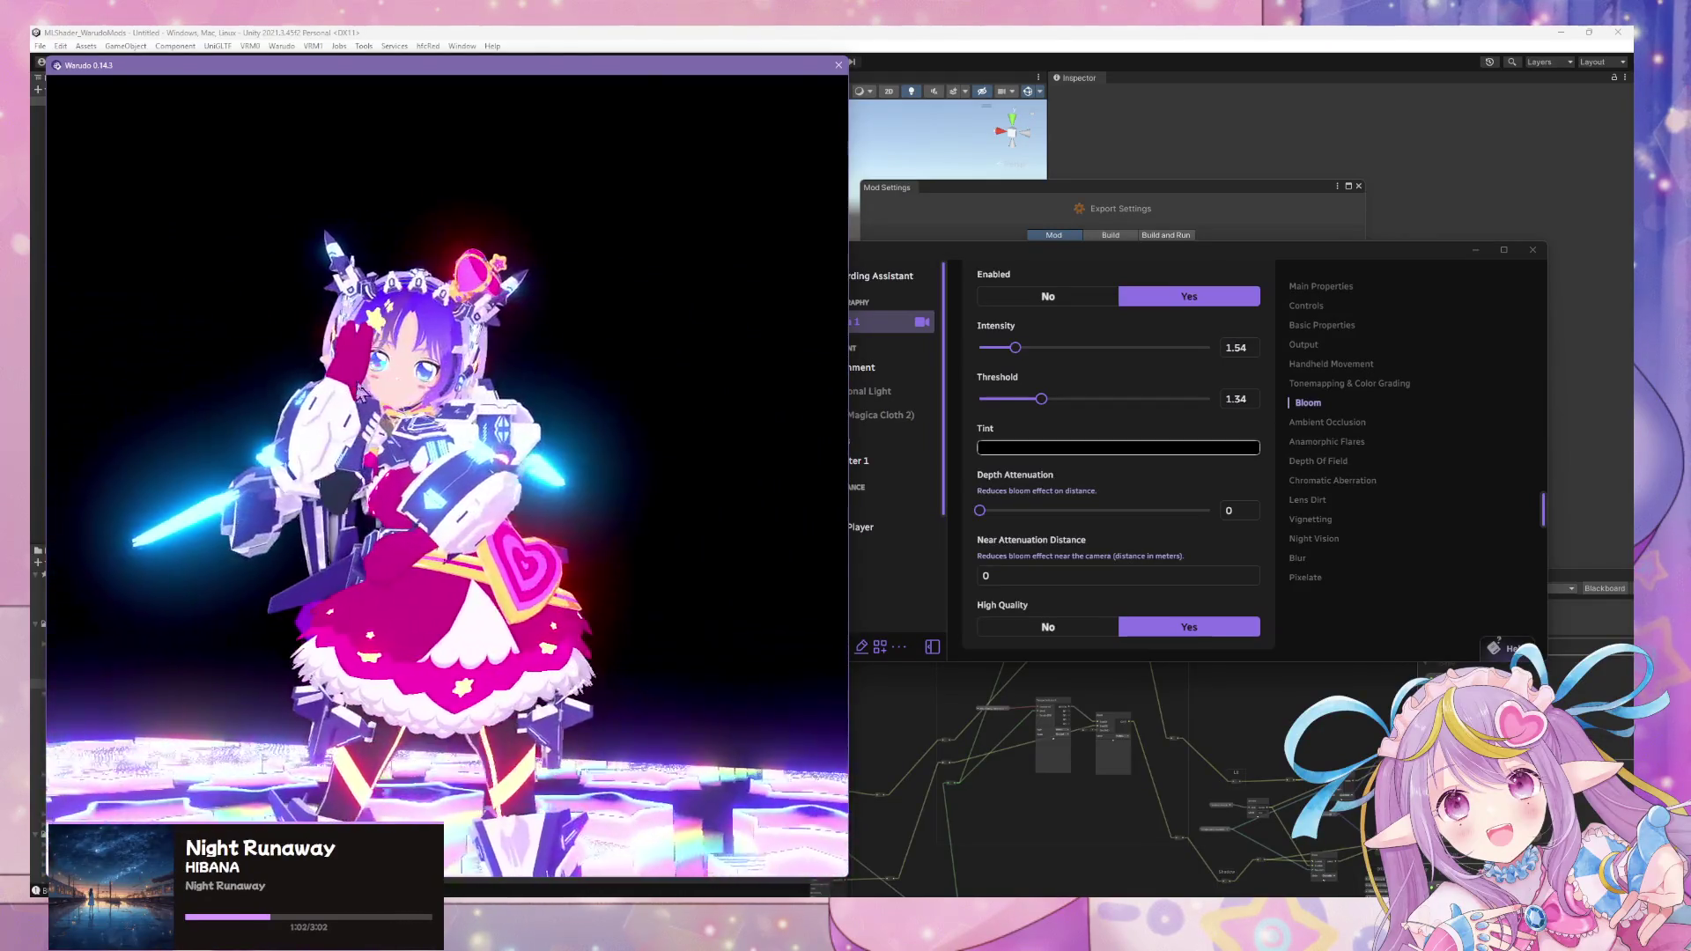
pyautogui.click(1057, 493)
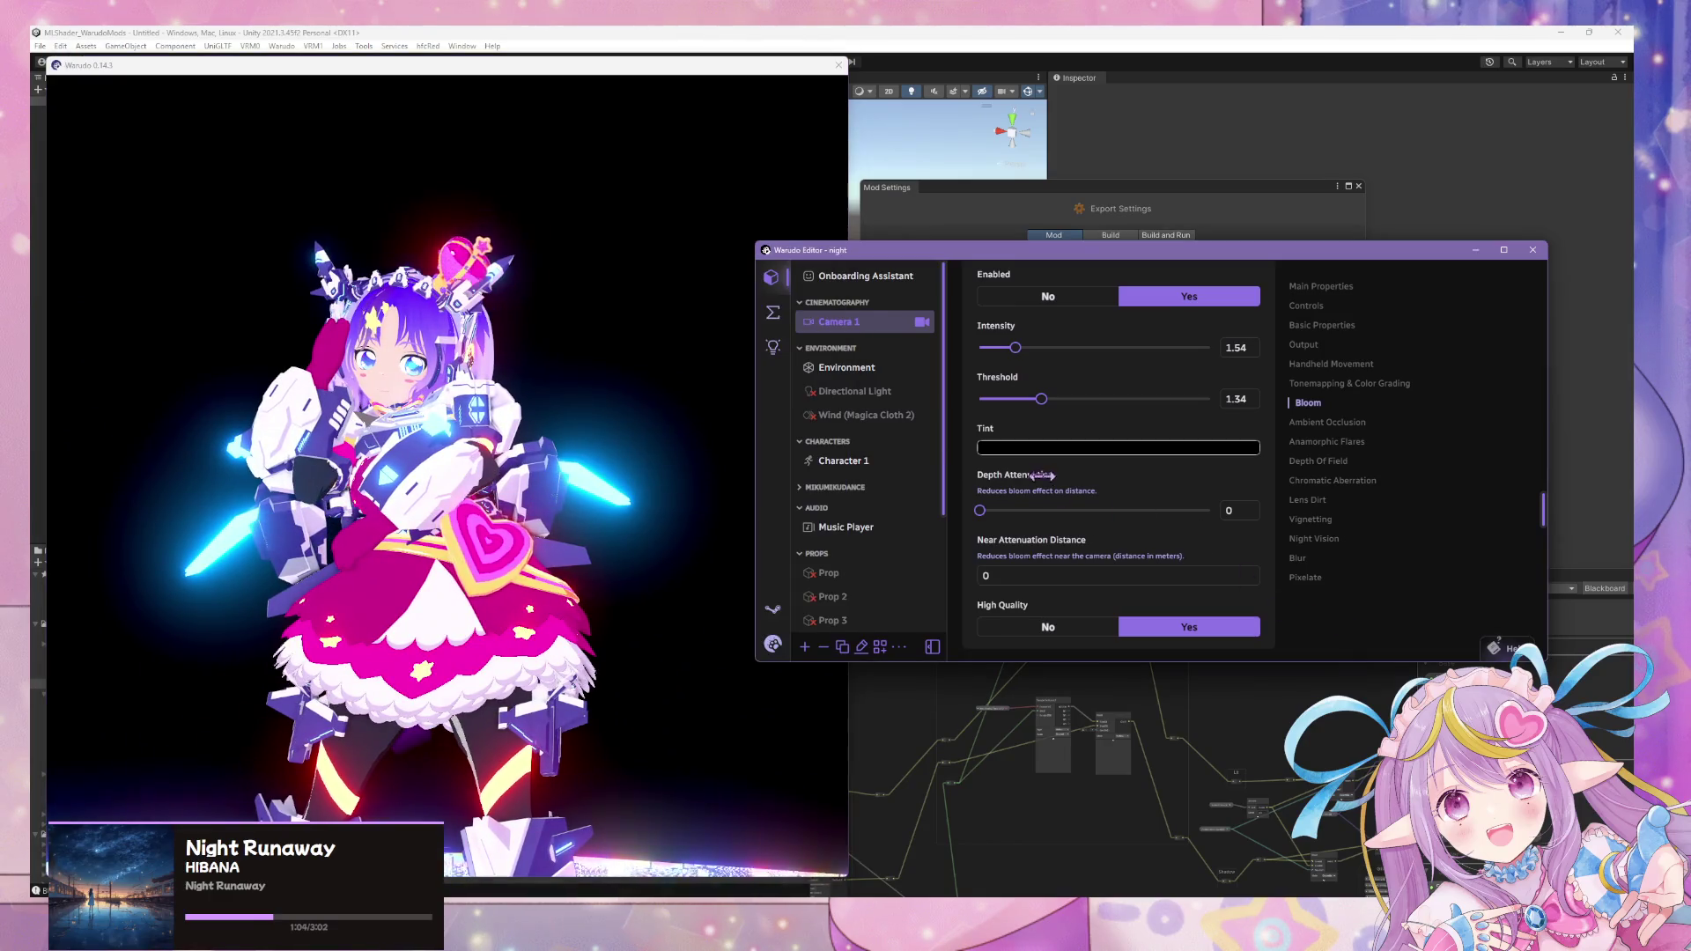
pyautogui.scroll(1, 1057, 494)
pyautogui.scroll(-2, 1034, 516)
pyautogui.scroll(-2, 1020, 562)
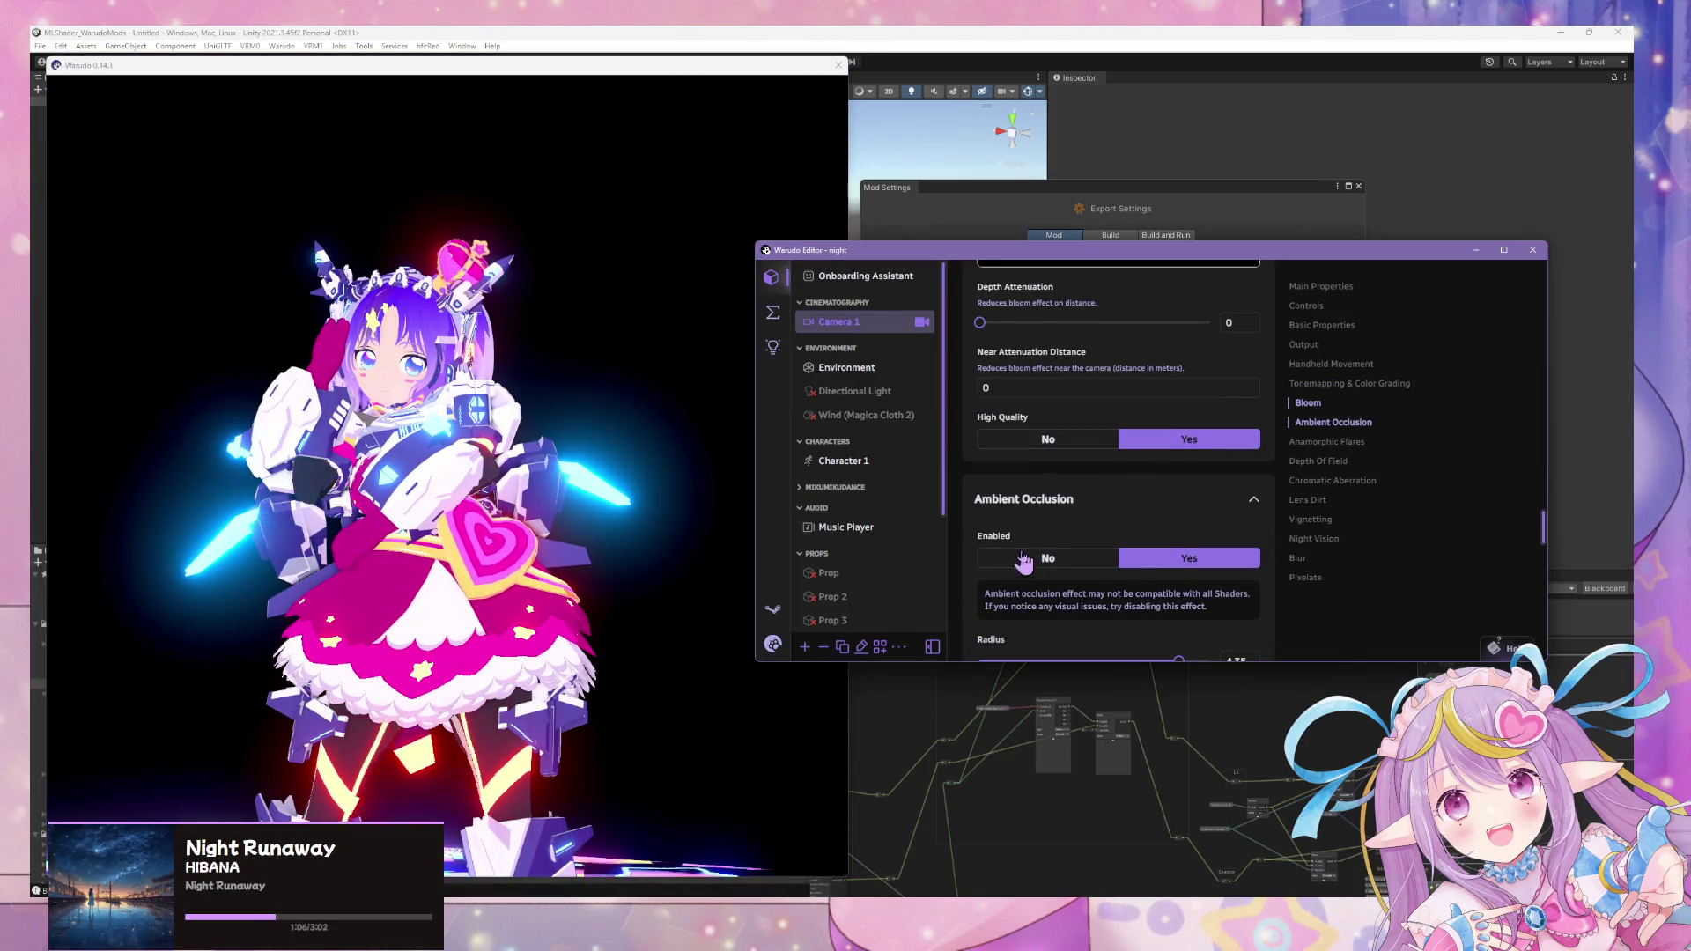
pyautogui.scroll(-2, 1017, 566)
pyautogui.scroll(2, 1025, 557)
pyautogui.scroll(2, 1025, 557)
pyautogui.scroll(2, 1025, 562)
pyautogui.scroll(2, 1026, 565)
pyautogui.scroll(2, 1027, 565)
pyautogui.scroll(2, 1020, 545)
pyautogui.scroll(2, 1019, 541)
pyautogui.scroll(2, 1015, 535)
pyautogui.scroll(2, 1015, 529)
pyautogui.scroll(-2, 1012, 536)
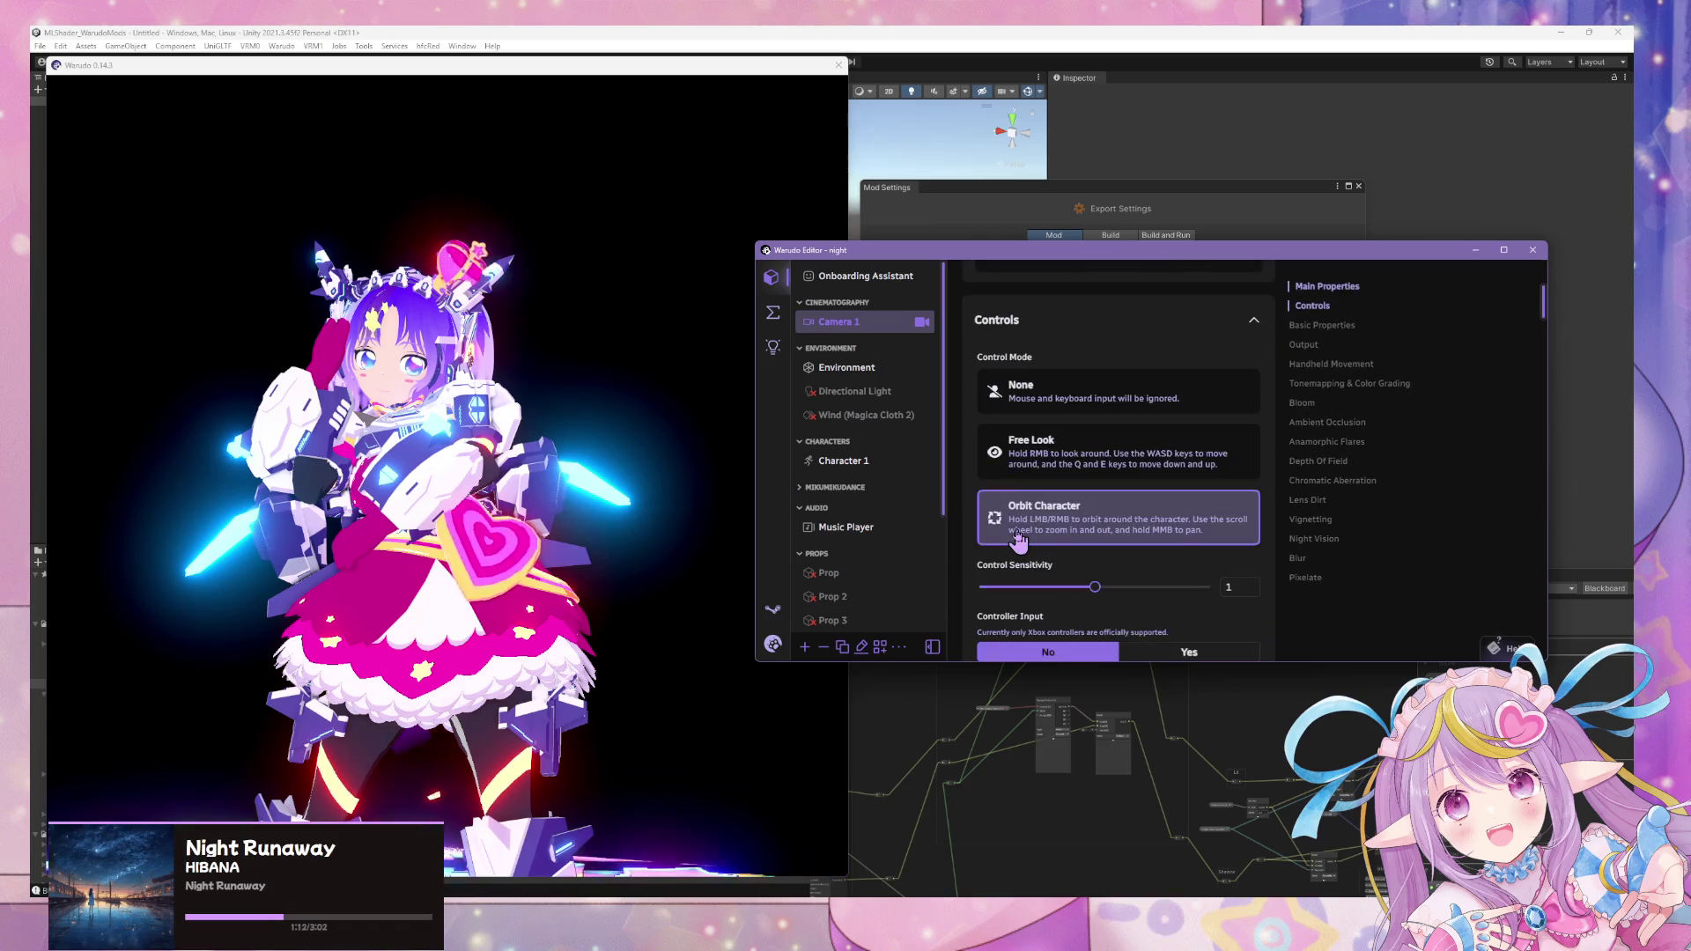
pyautogui.scroll(-2, 1018, 541)
pyautogui.scroll(-1, 1039, 532)
pyautogui.scroll(-2, 1045, 536)
pyautogui.scroll(-2, 1041, 530)
pyautogui.scroll(3, 1042, 530)
pyautogui.scroll(1, 1149, 463)
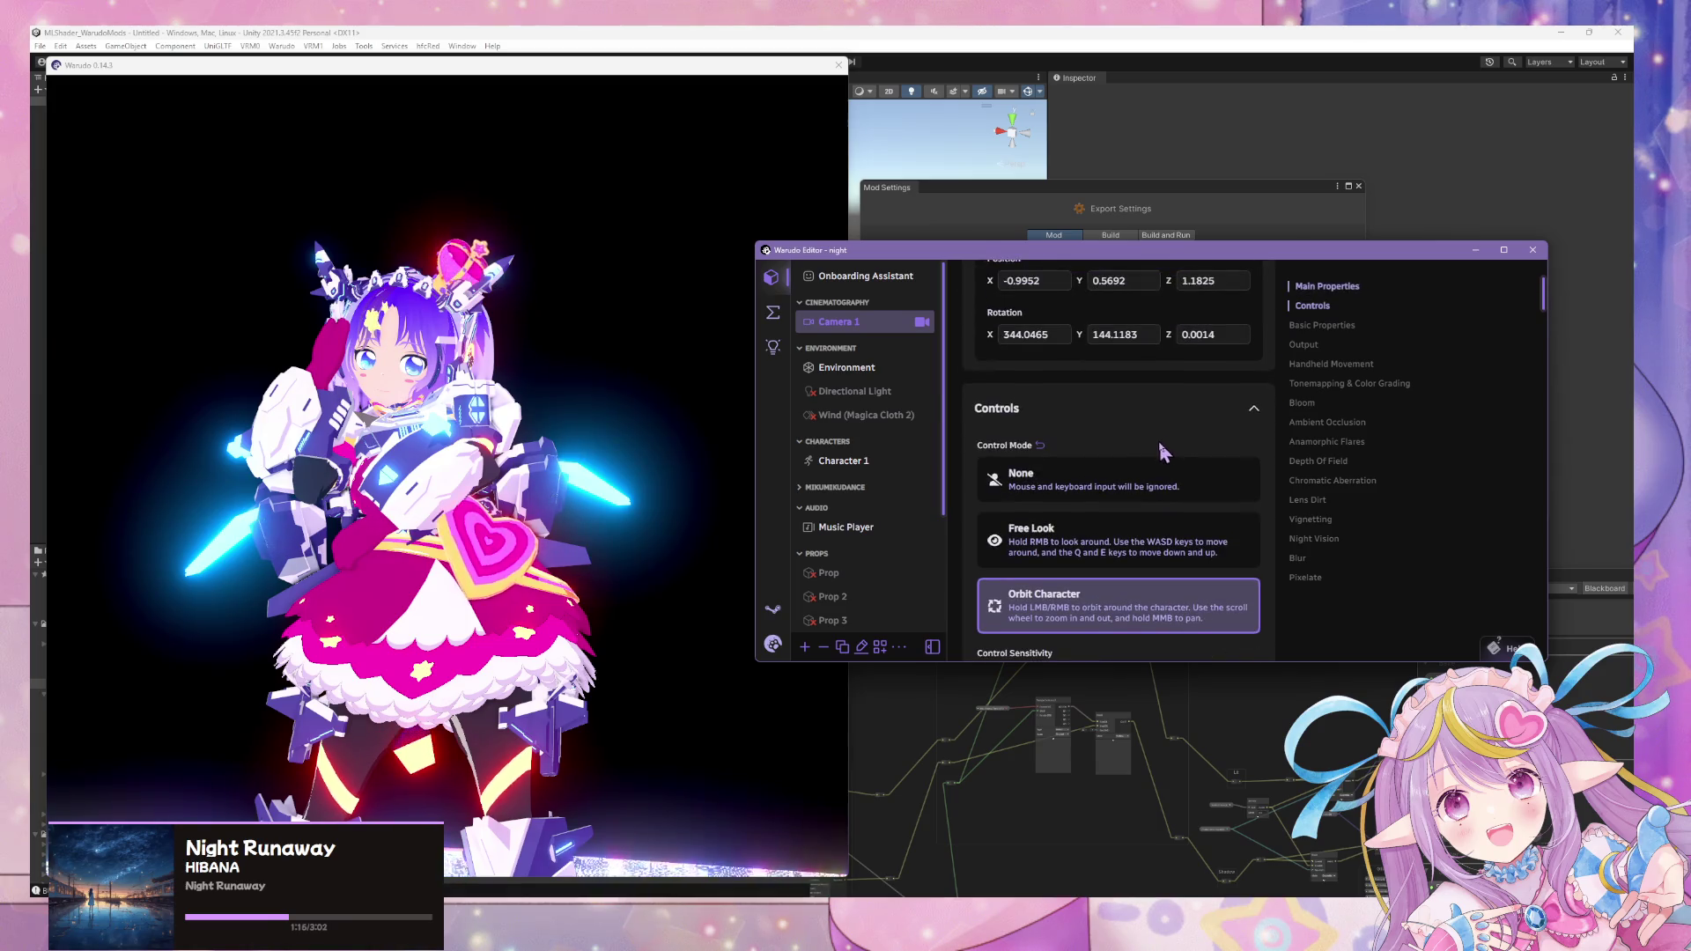
pyautogui.scroll(2, 1028, 481)
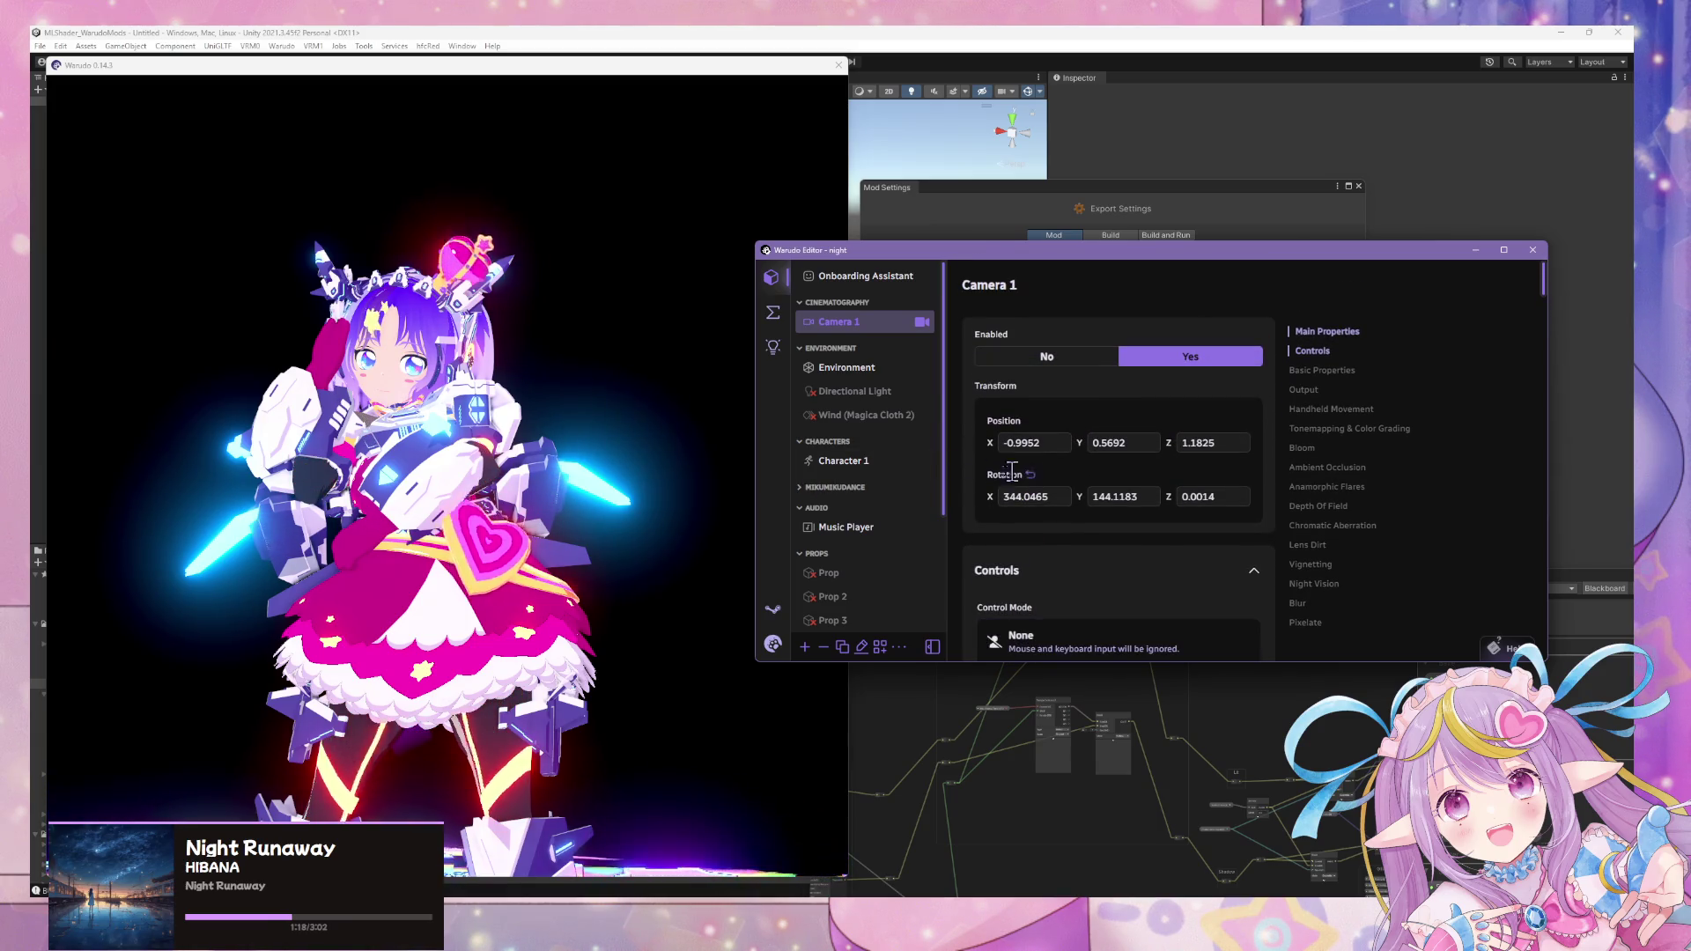
pyautogui.scroll(-3, 860, 470)
pyautogui.click(859, 576)
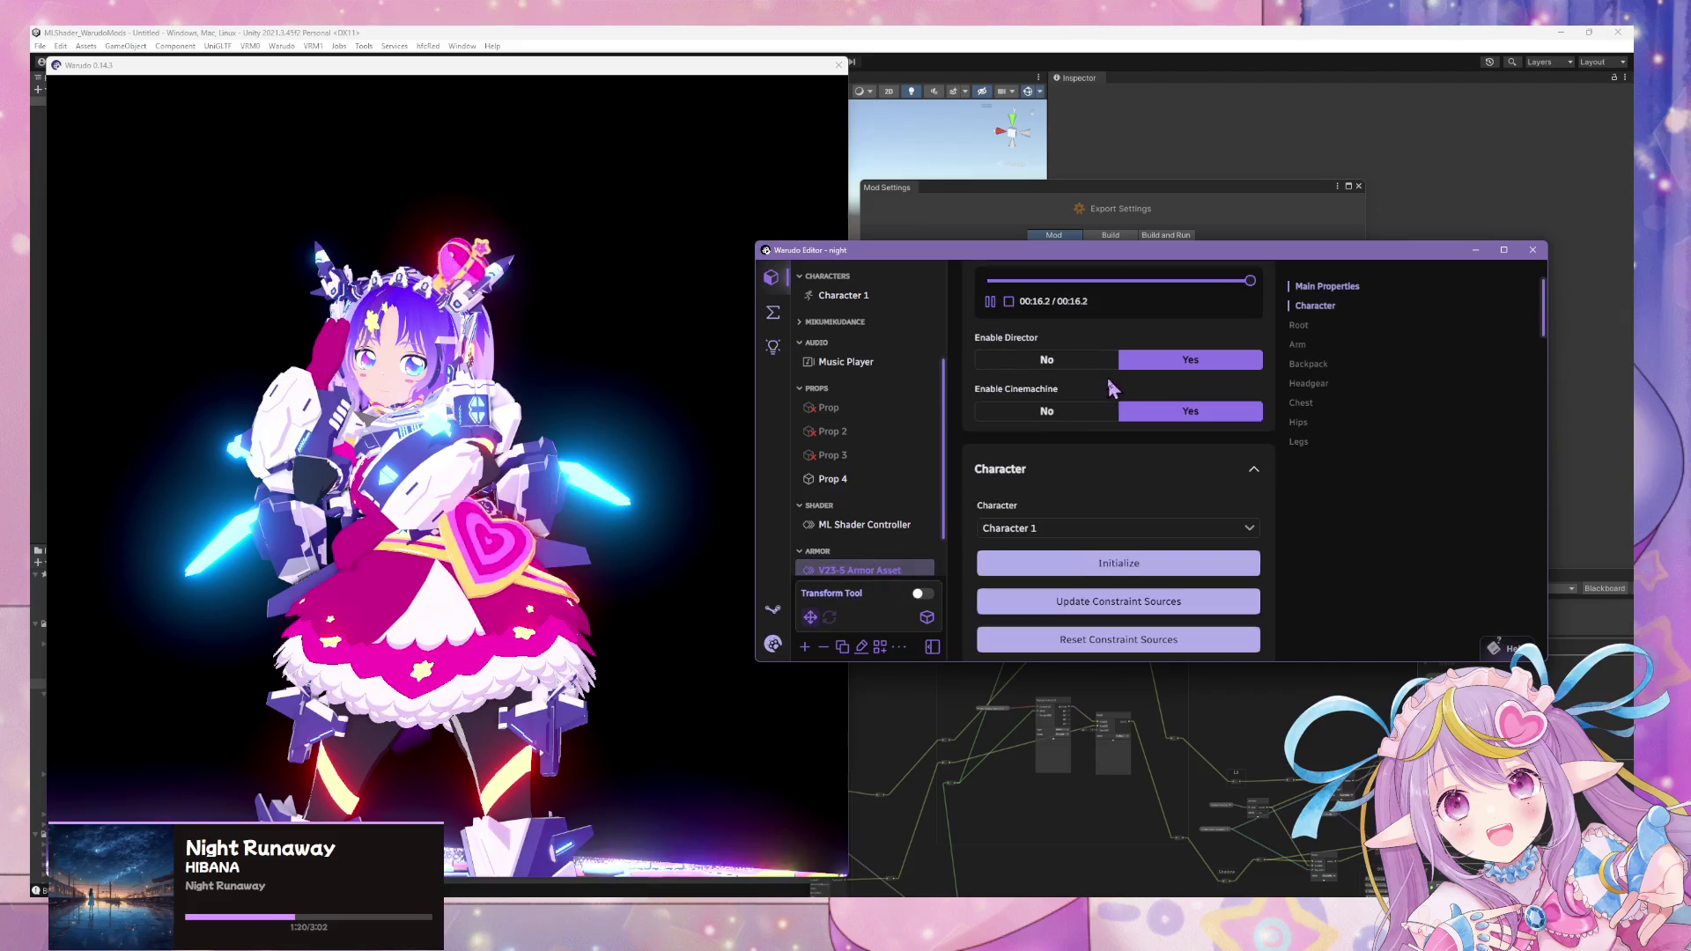
pyautogui.scroll(2, 1044, 398)
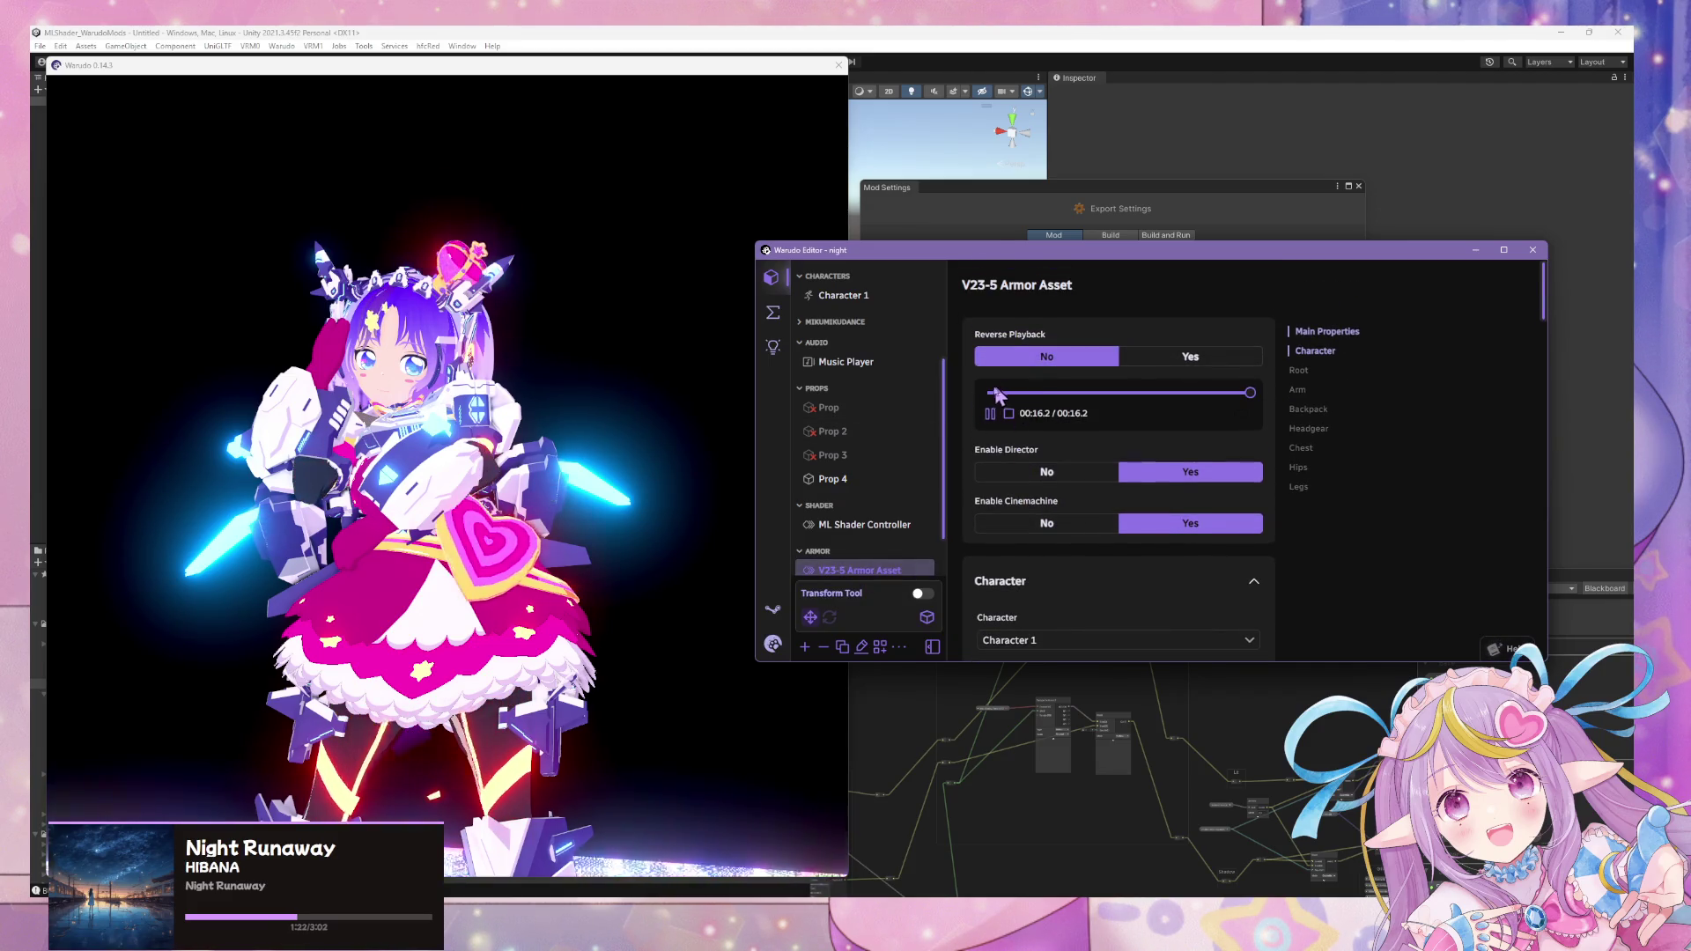
# - Replay the V23-5 armor assembly animation from the start and watch it through its 16.2 seconds
pyautogui.click(472, 515)
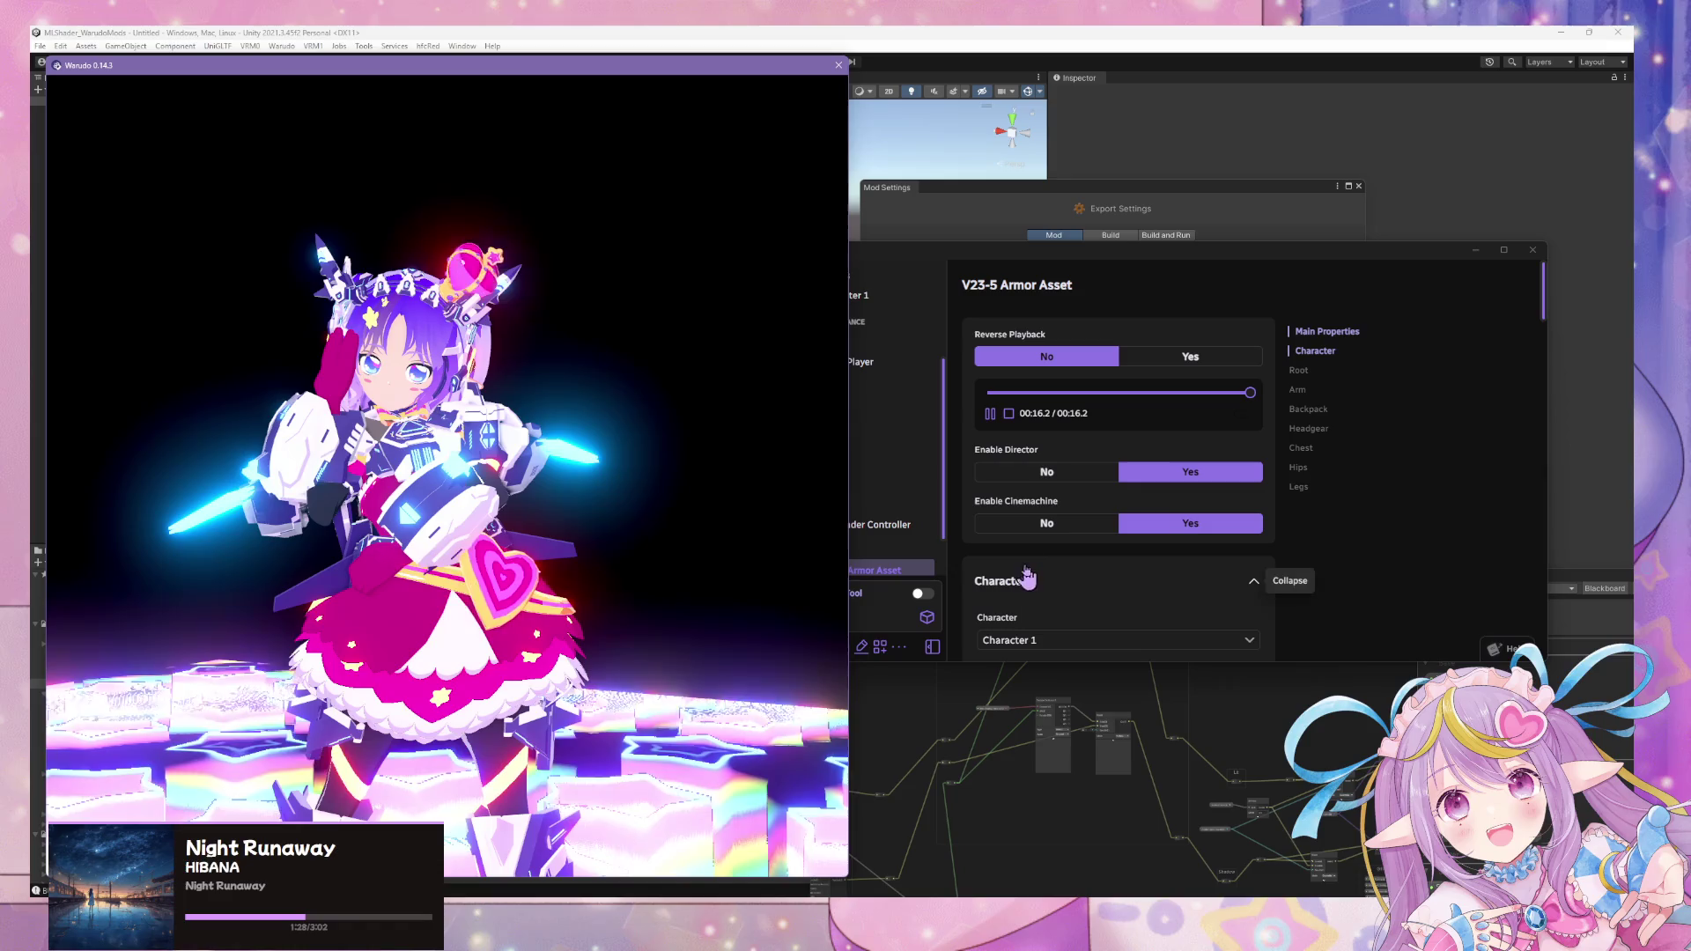
pyautogui.click(1341, 574)
pyautogui.scroll(-3, 1151, 529)
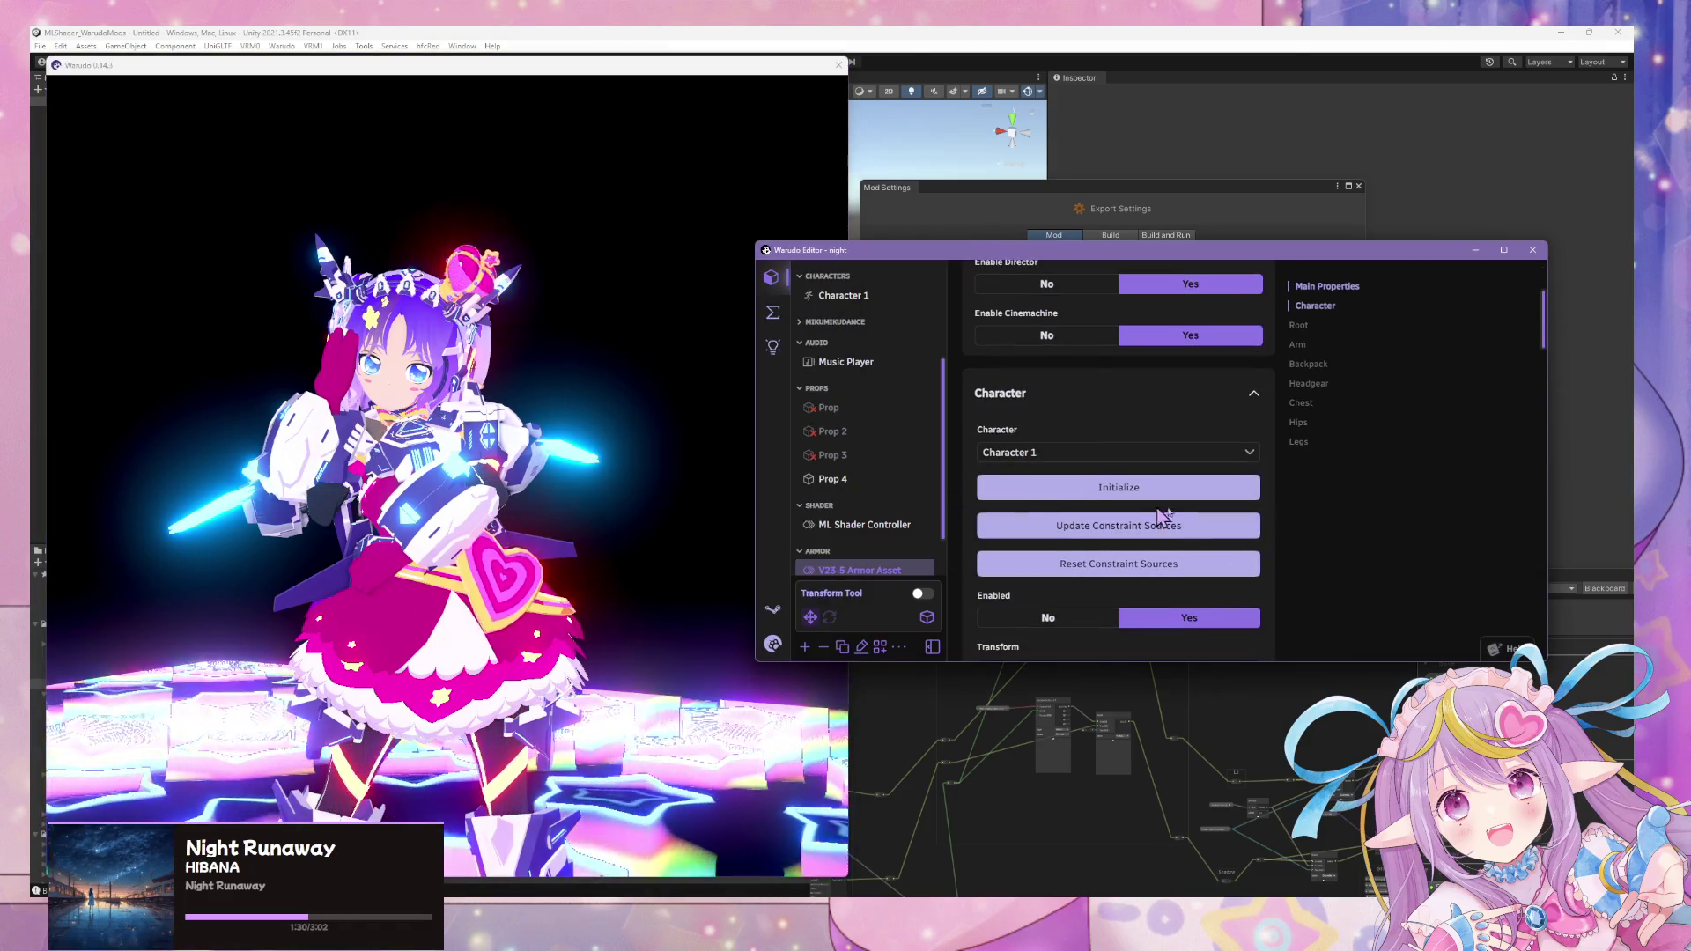
pyautogui.scroll(3, 1097, 502)
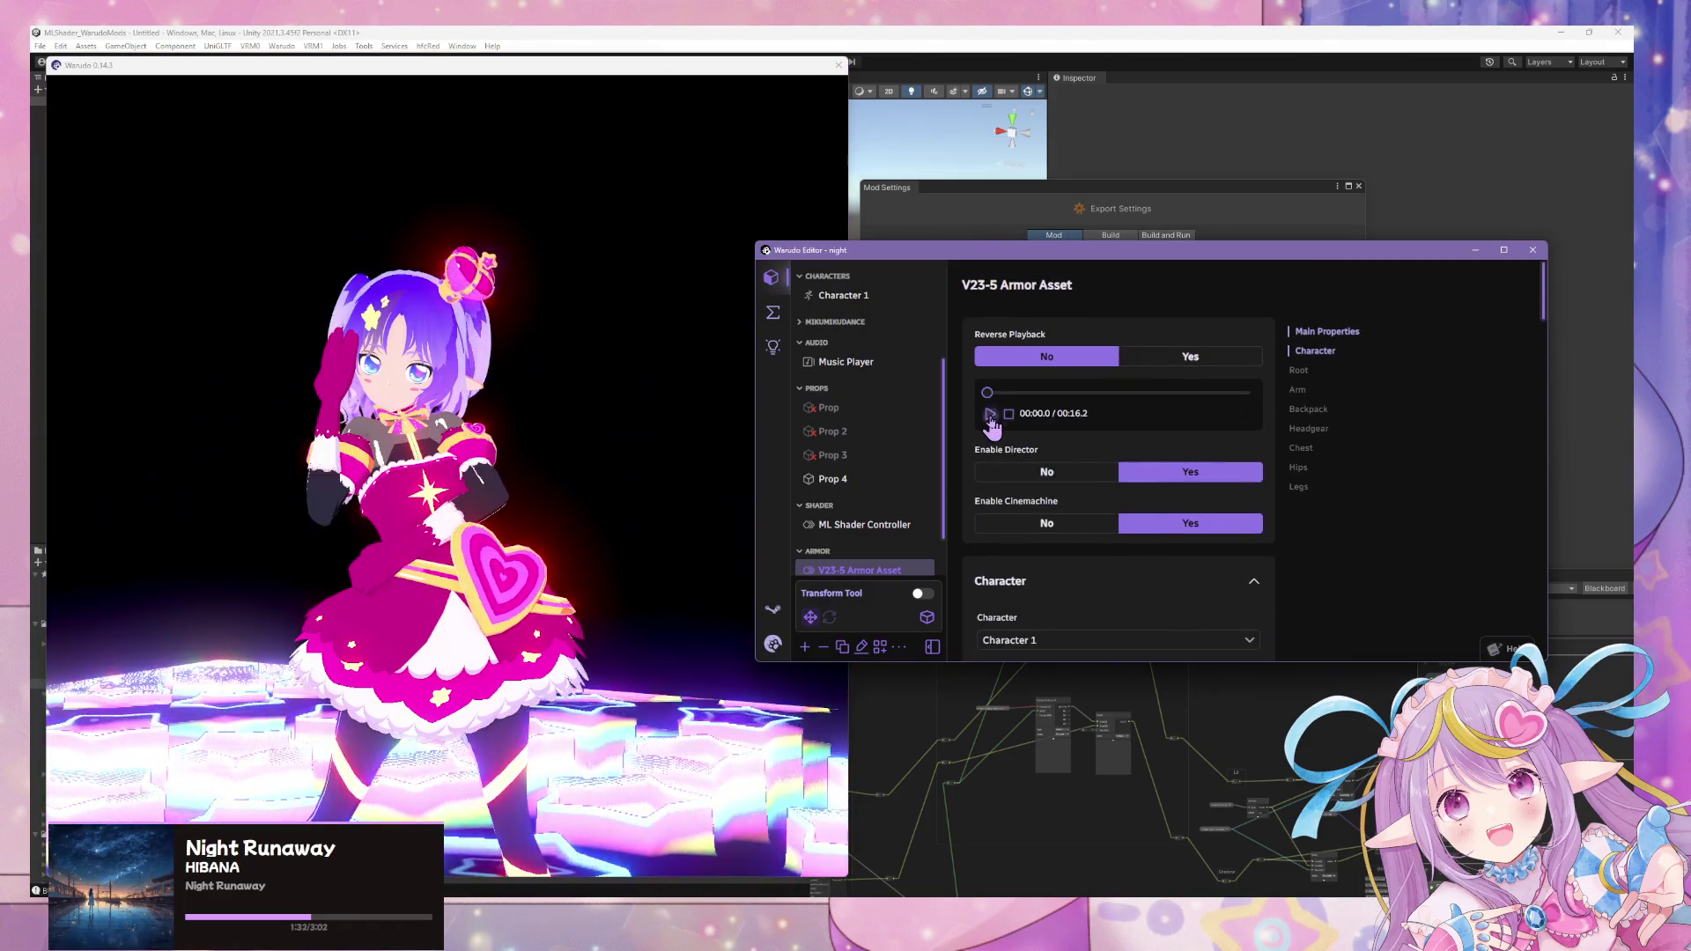
pyautogui.click(558, 496)
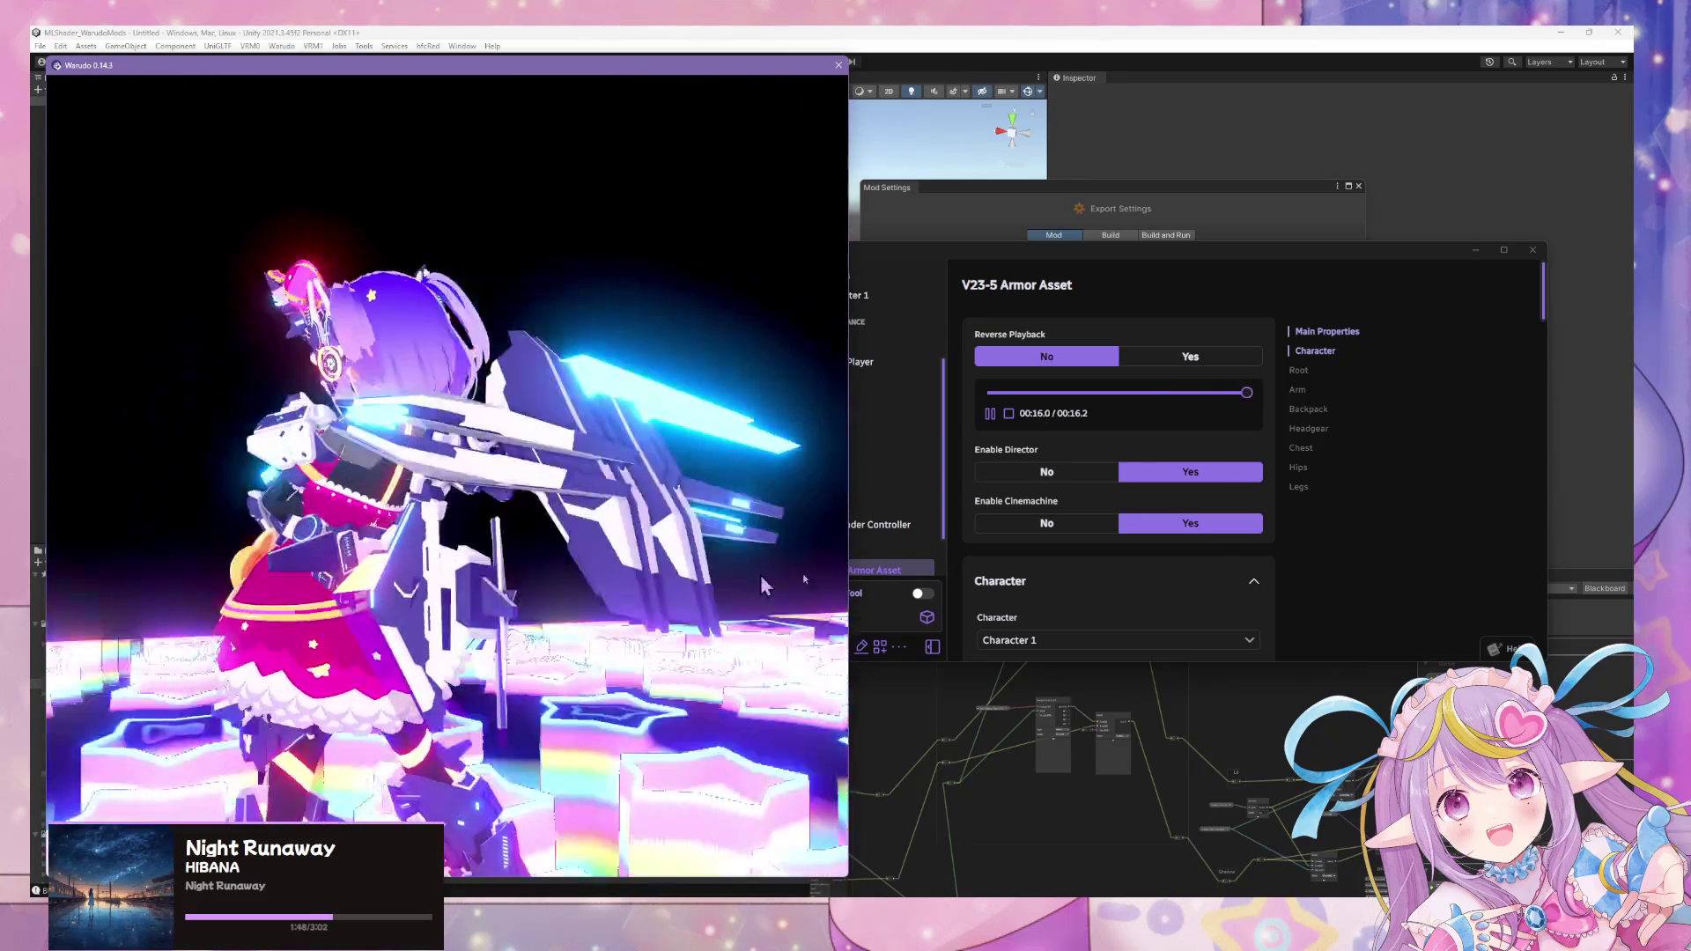
pyautogui.click(911, 529)
pyautogui.scroll(-1, 879, 528)
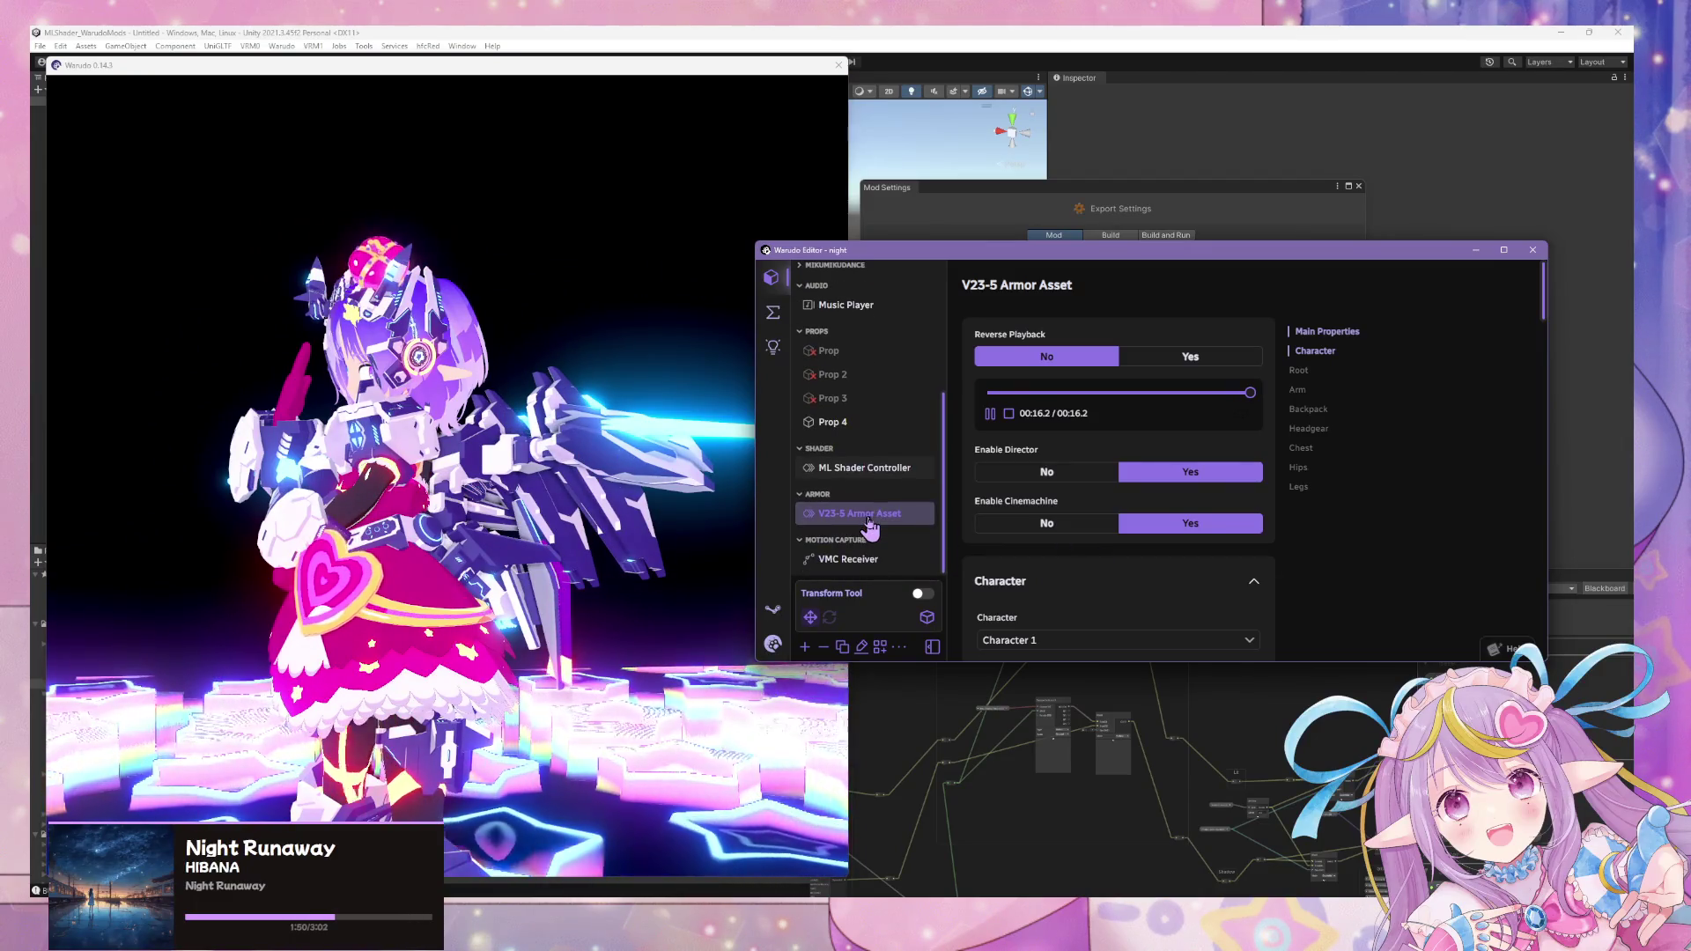
pyautogui.scroll(-1, 1080, 482)
pyautogui.scroll(-1, 1080, 482)
pyautogui.scroll(-2, 1027, 516)
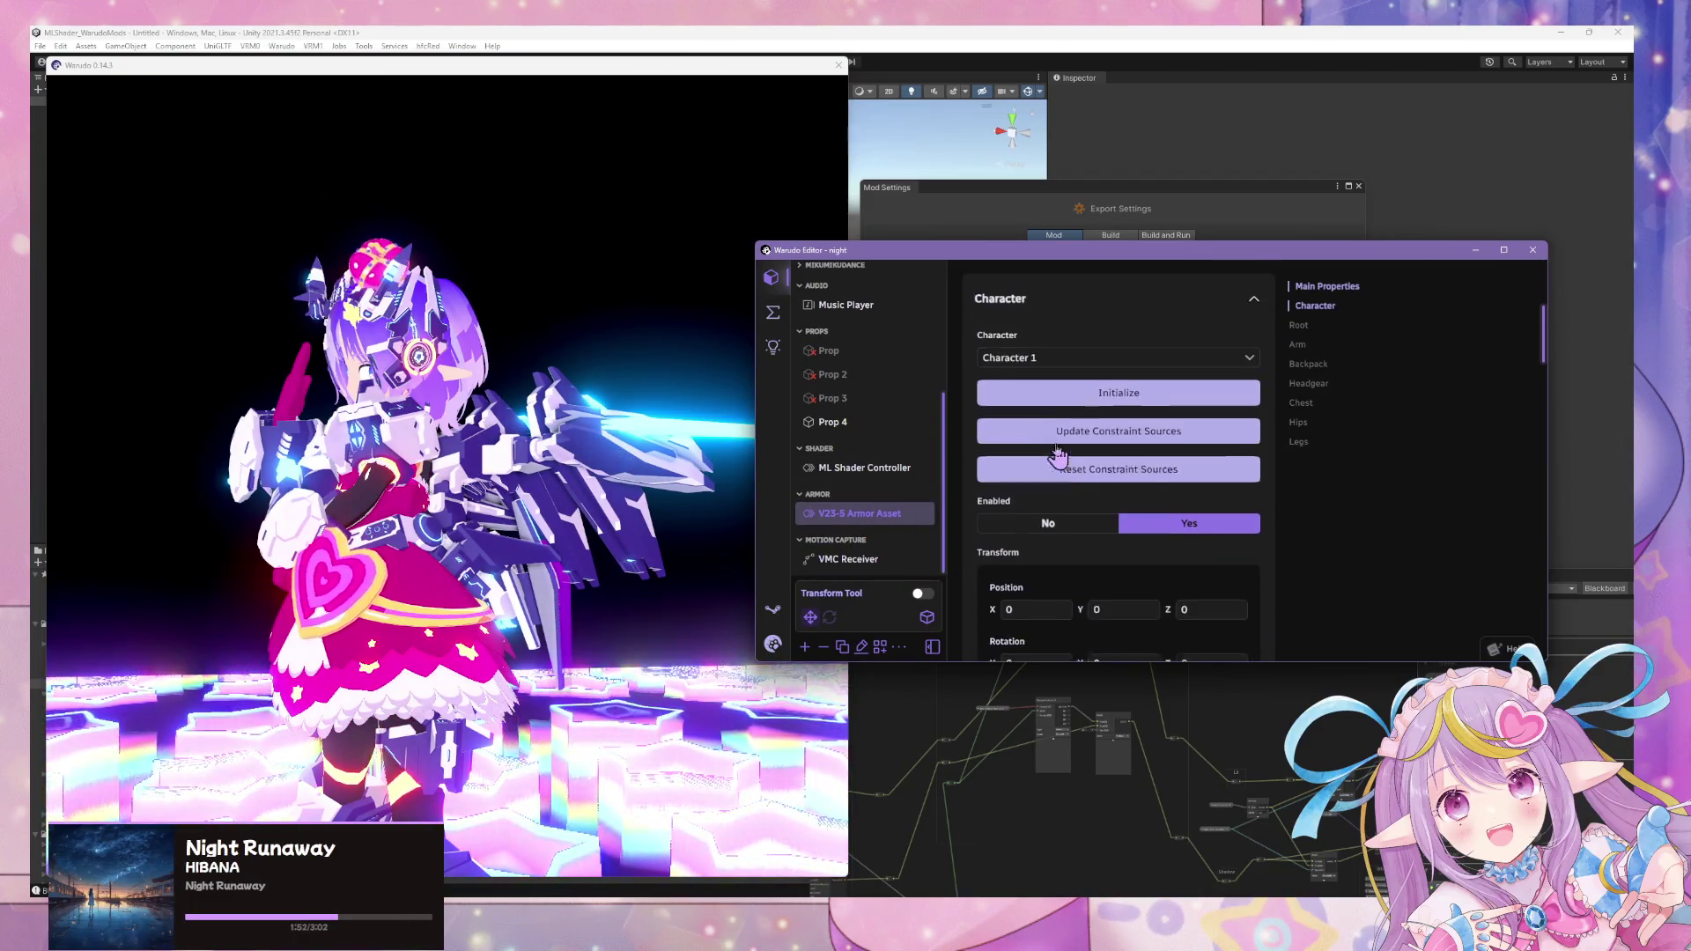
# - Disable the V23-5 armor asset and switch Character 1's source to mirav25dress2zfw
pyautogui.click(1038, 495)
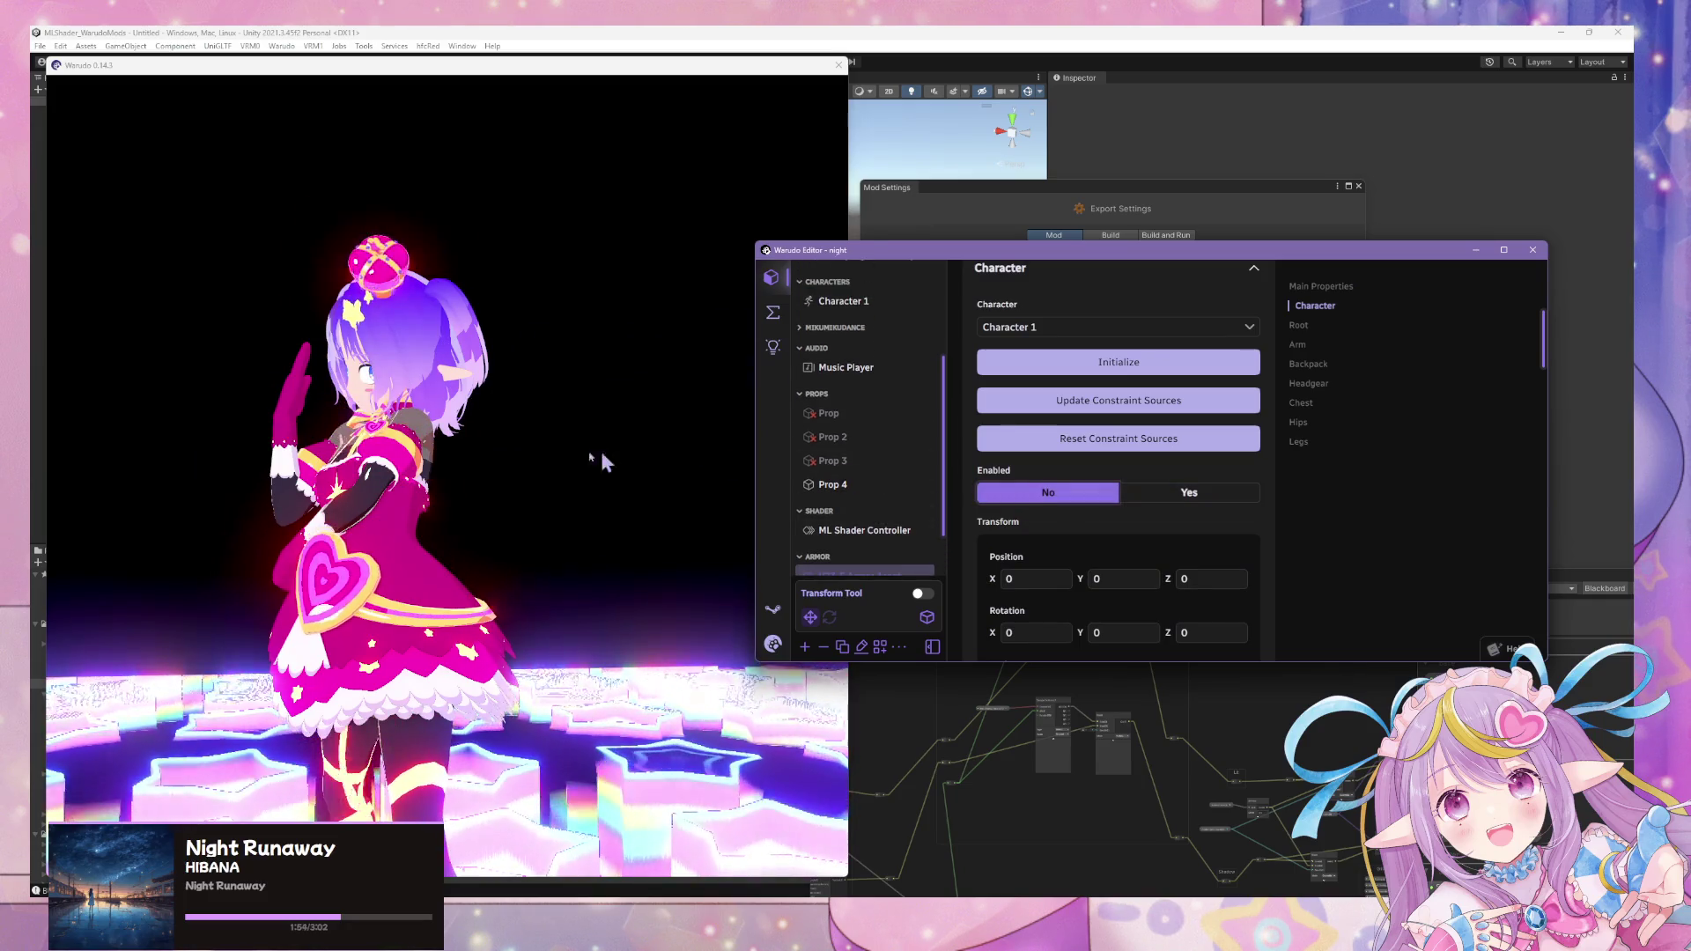
pyautogui.click(674, 463)
pyautogui.click(1377, 556)
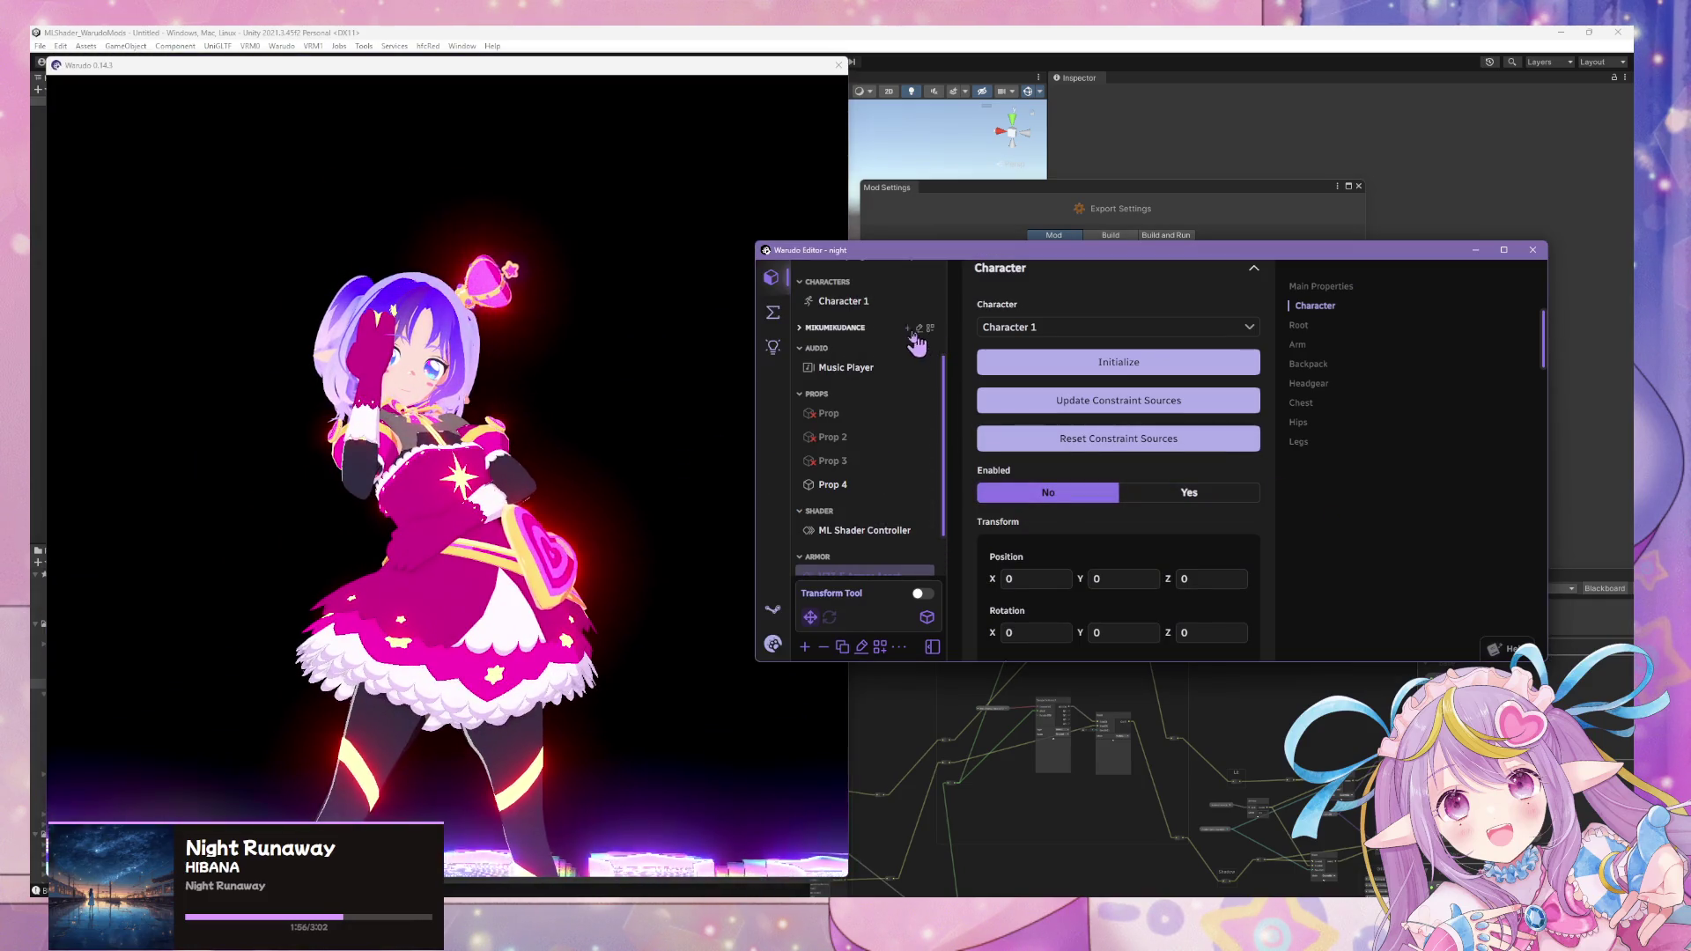
pyautogui.scroll(-1, 1088, 415)
pyautogui.scroll(-2, 1246, 513)
pyautogui.click(1207, 497)
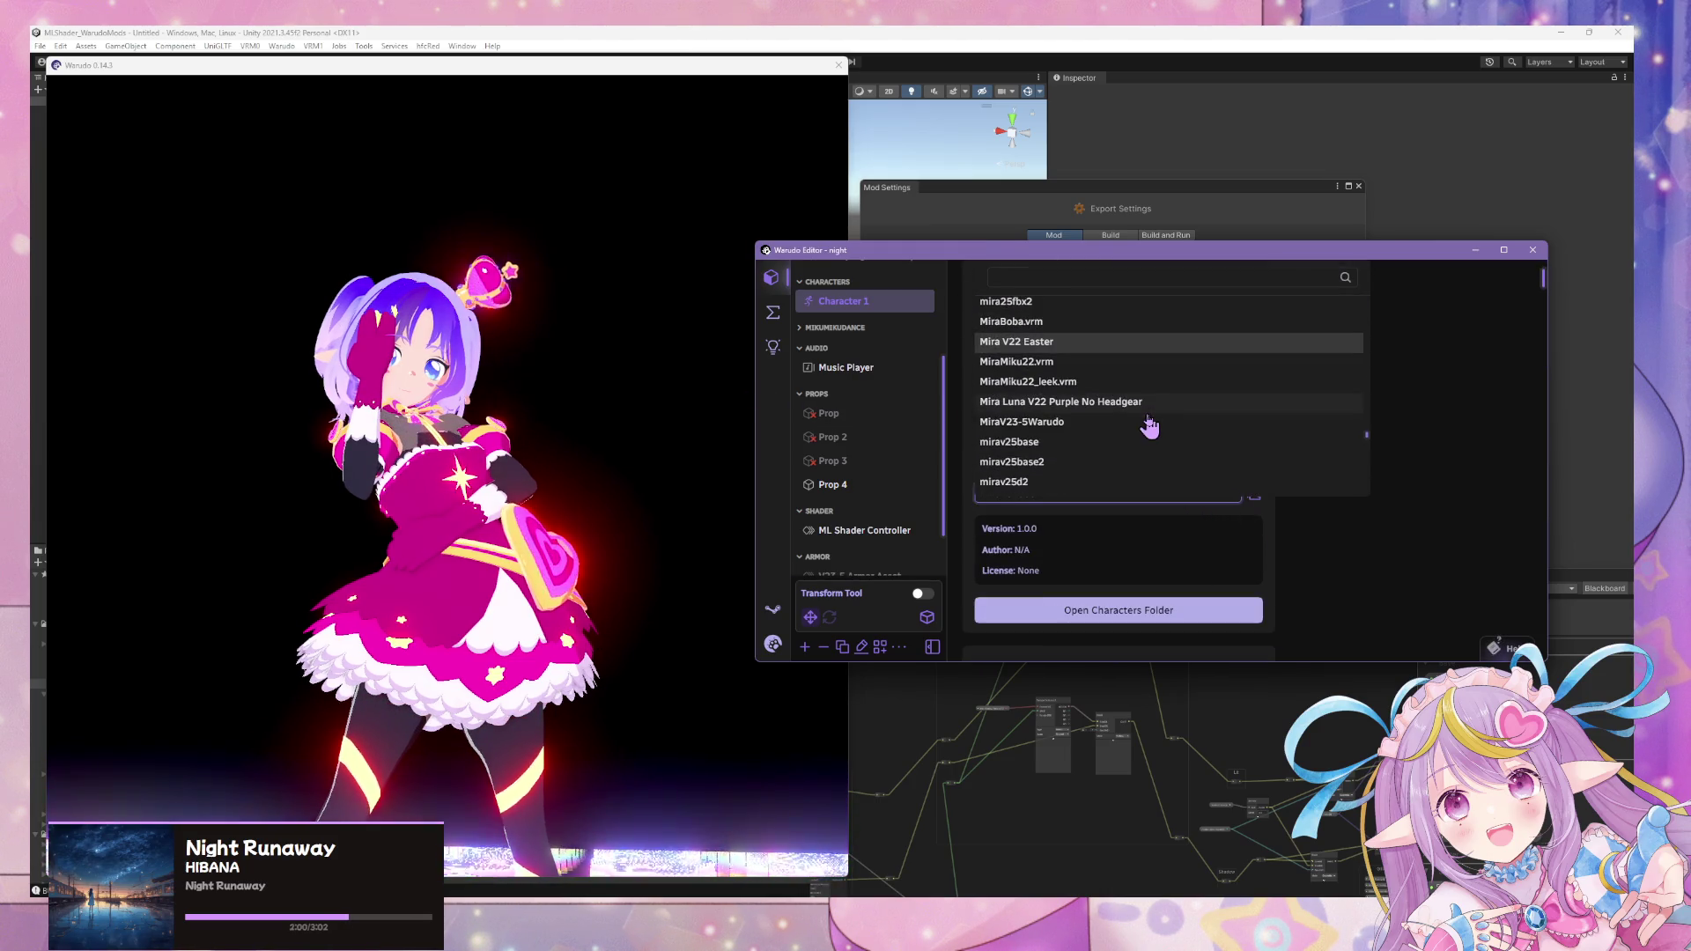
pyautogui.scroll(-1, 1151, 425)
pyautogui.scroll(-1, 1150, 425)
pyautogui.scroll(-1, 1150, 425)
pyautogui.scroll(-2, 1151, 425)
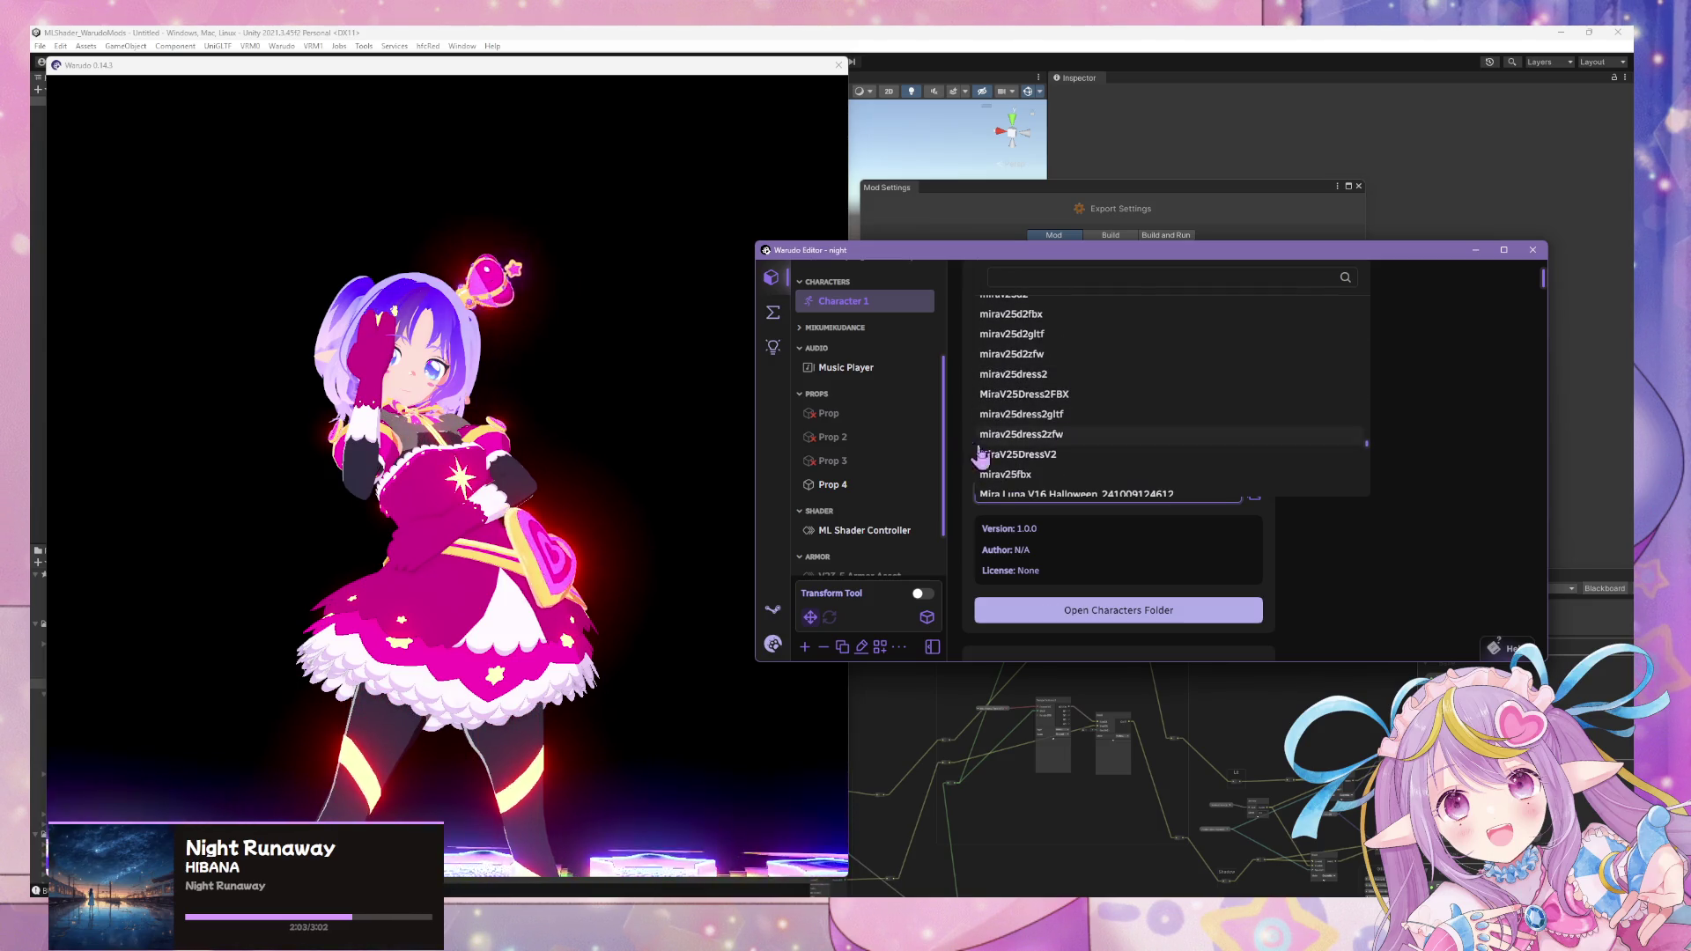
pyautogui.click(1053, 441)
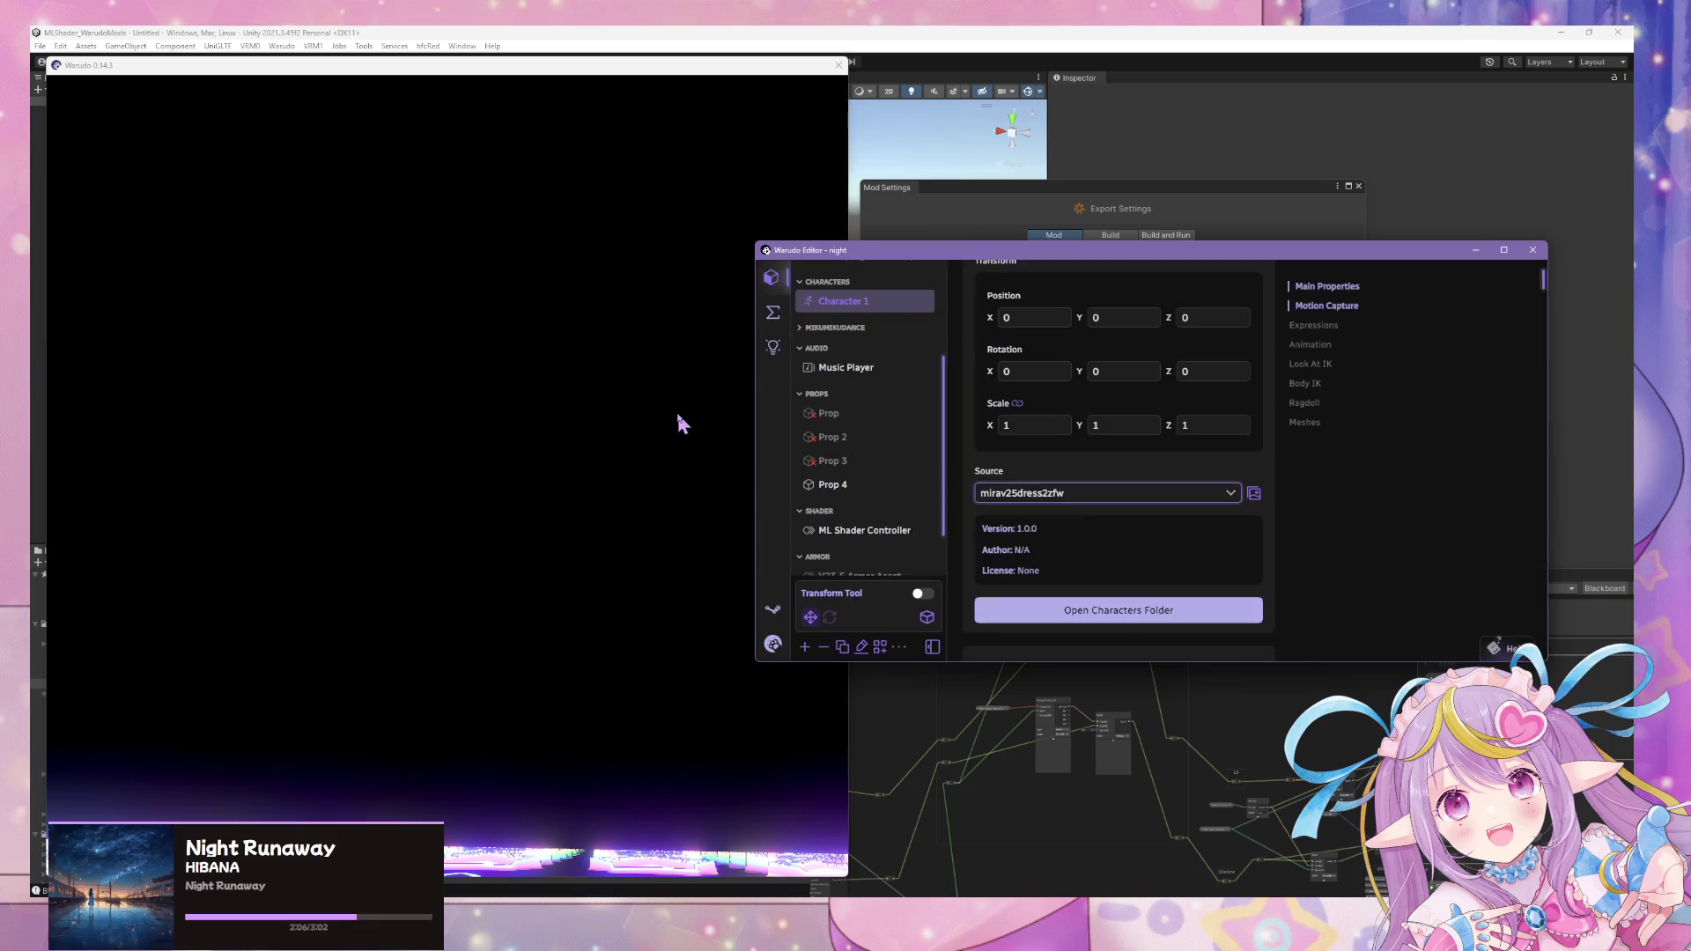
# - Check the loaded circuit-dress avatar, then raise Camera 1's bloom threshold to tone down the glow
pyautogui.click(613, 457)
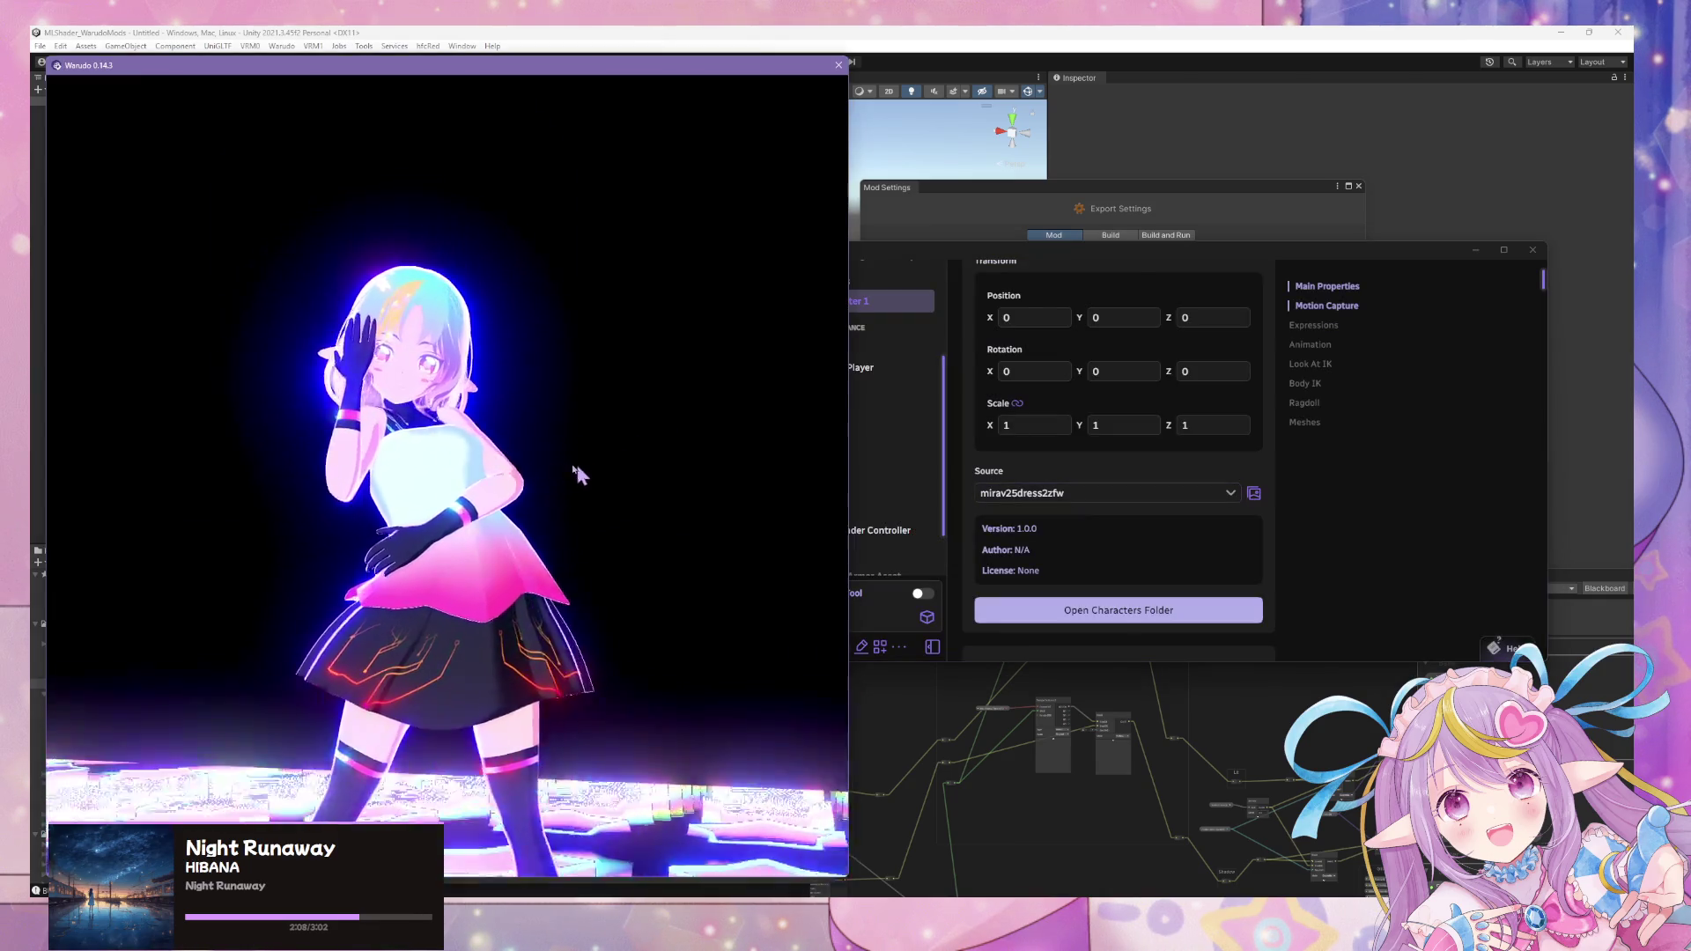
pyautogui.scroll(5, 672, 464)
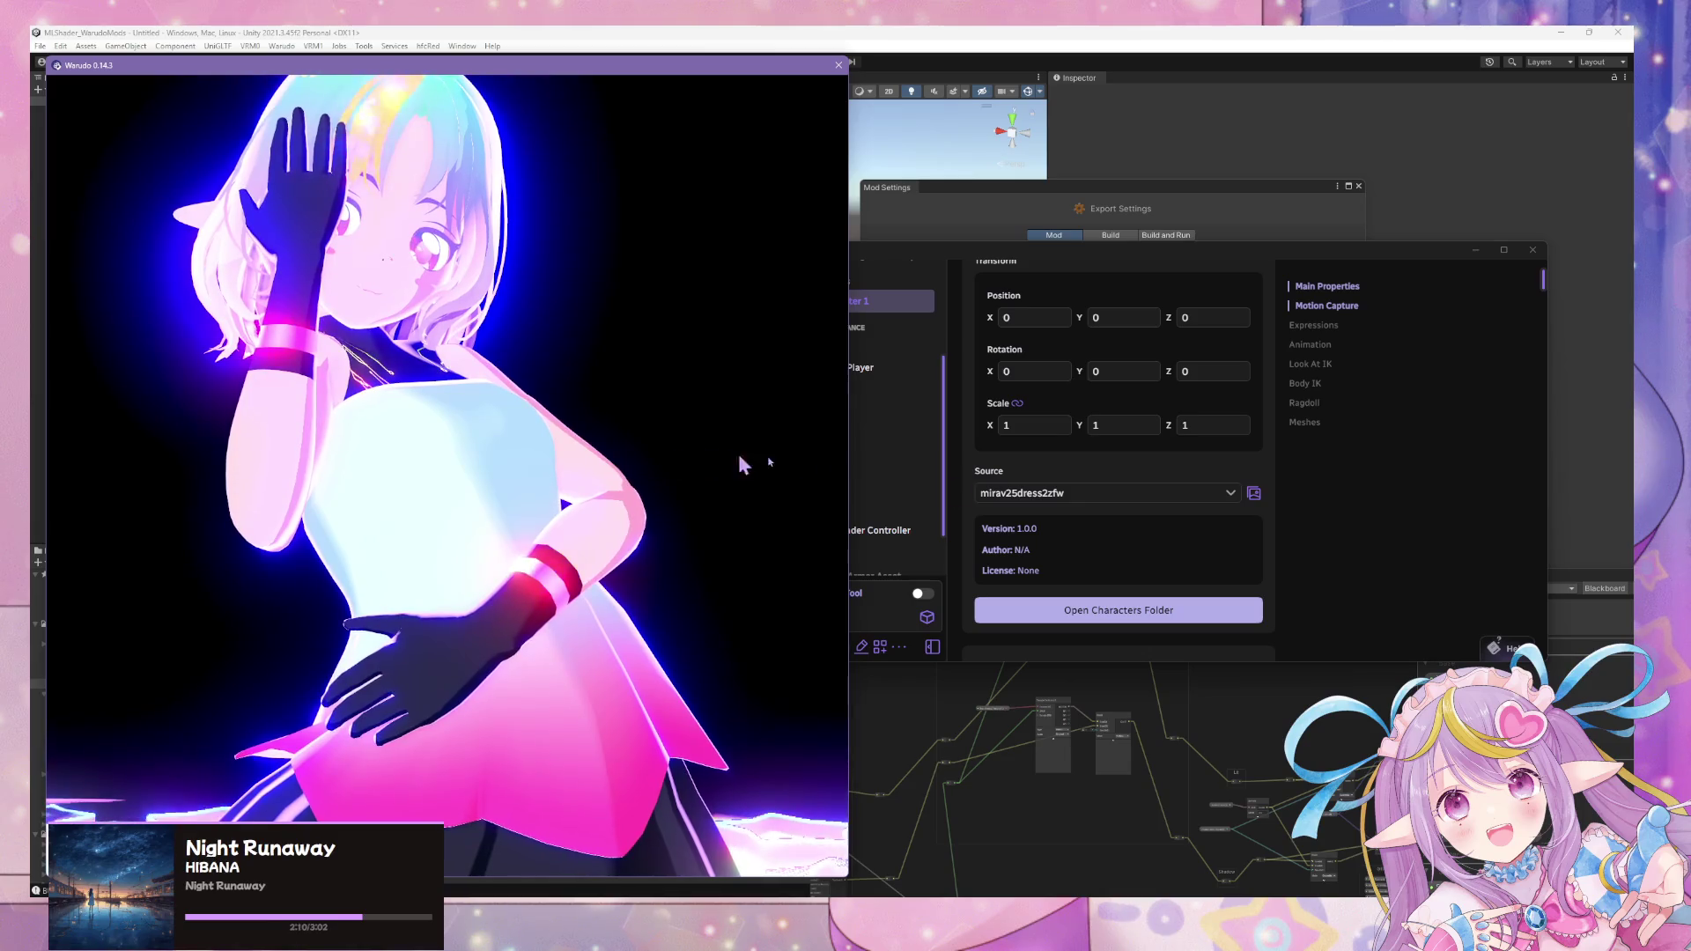
pyautogui.click(1207, 523)
pyautogui.click(865, 330)
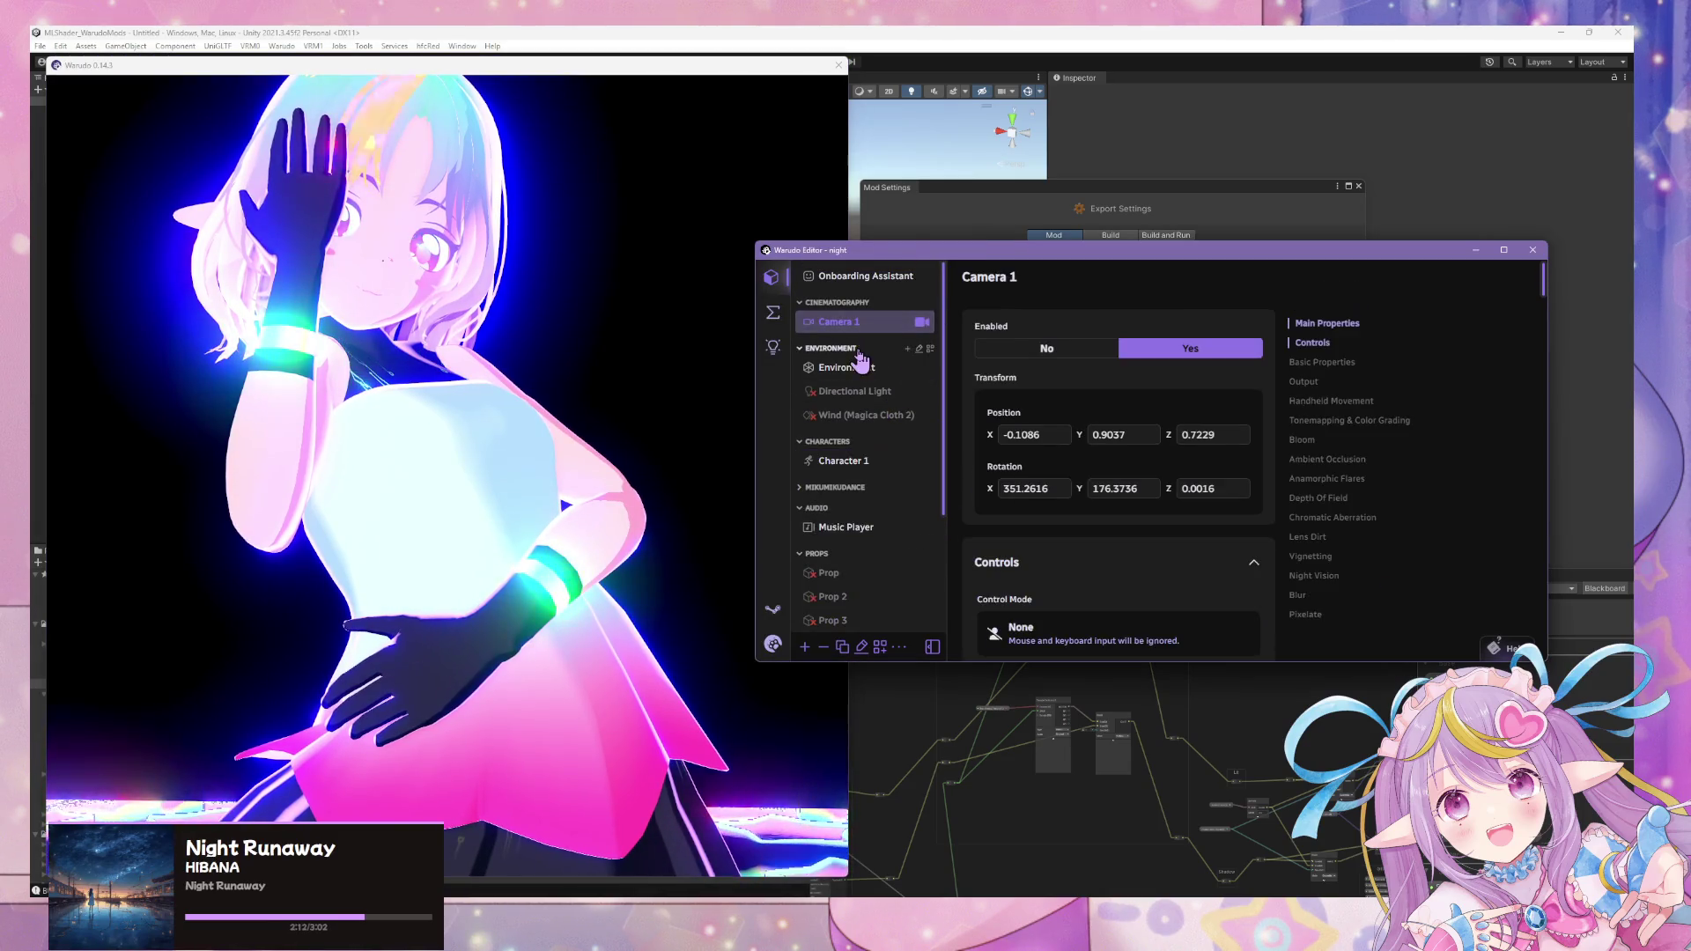
pyautogui.click(1306, 441)
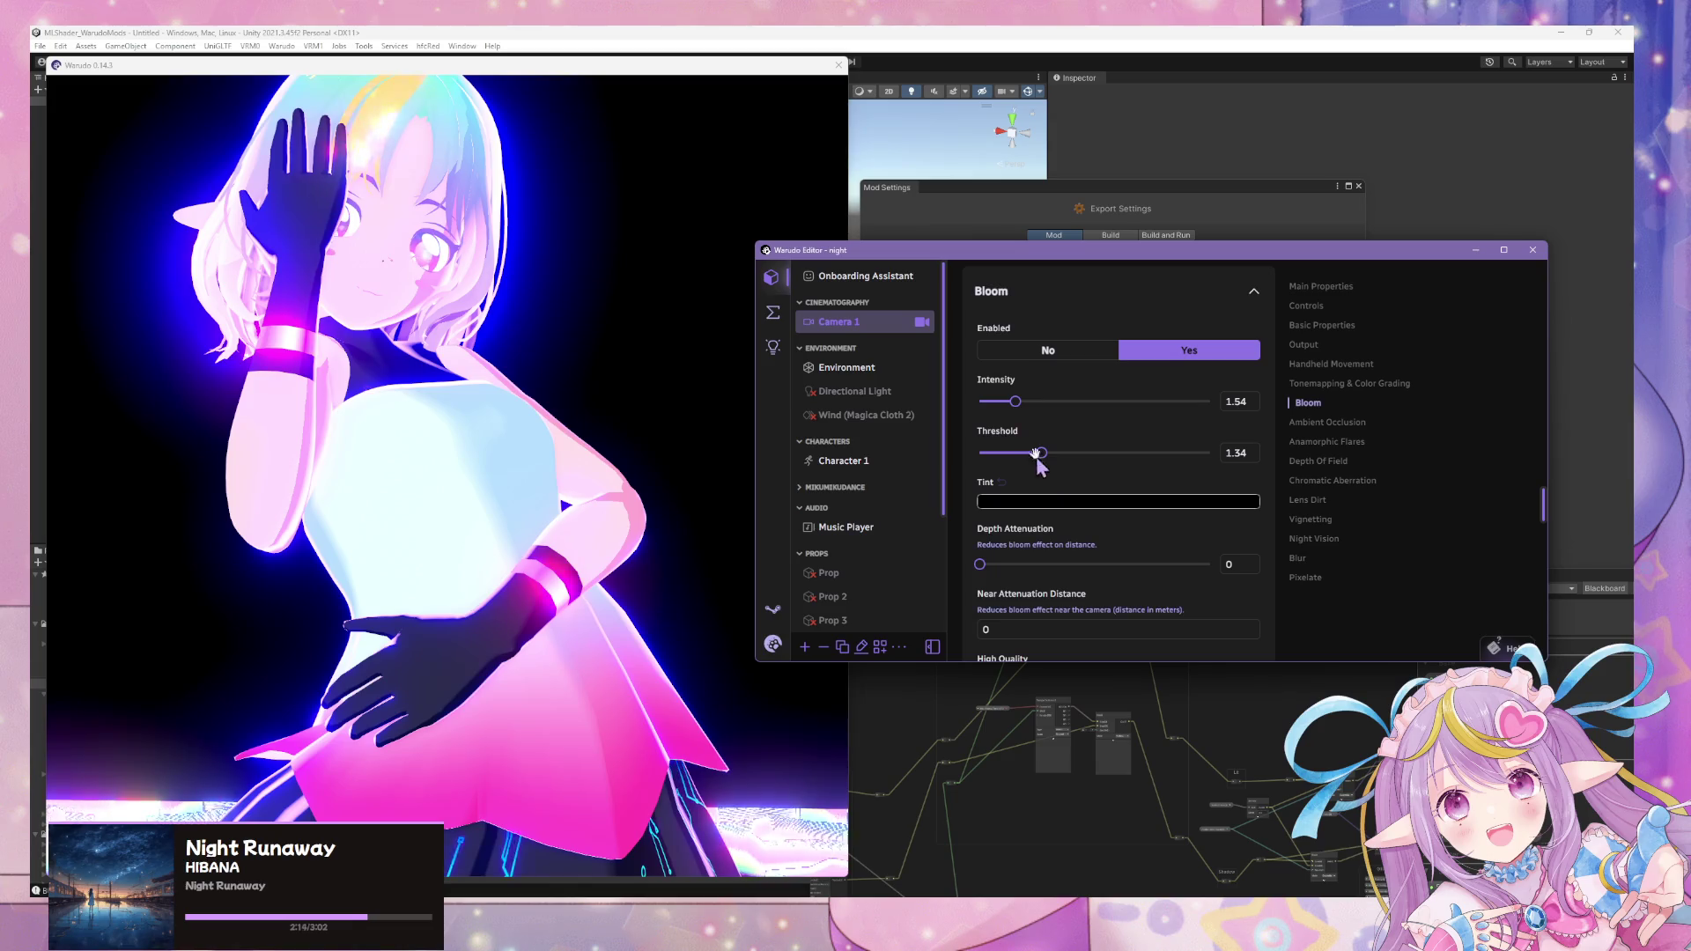
pyautogui.moveTo(1039, 455); pyautogui.dragTo(1061, 455)
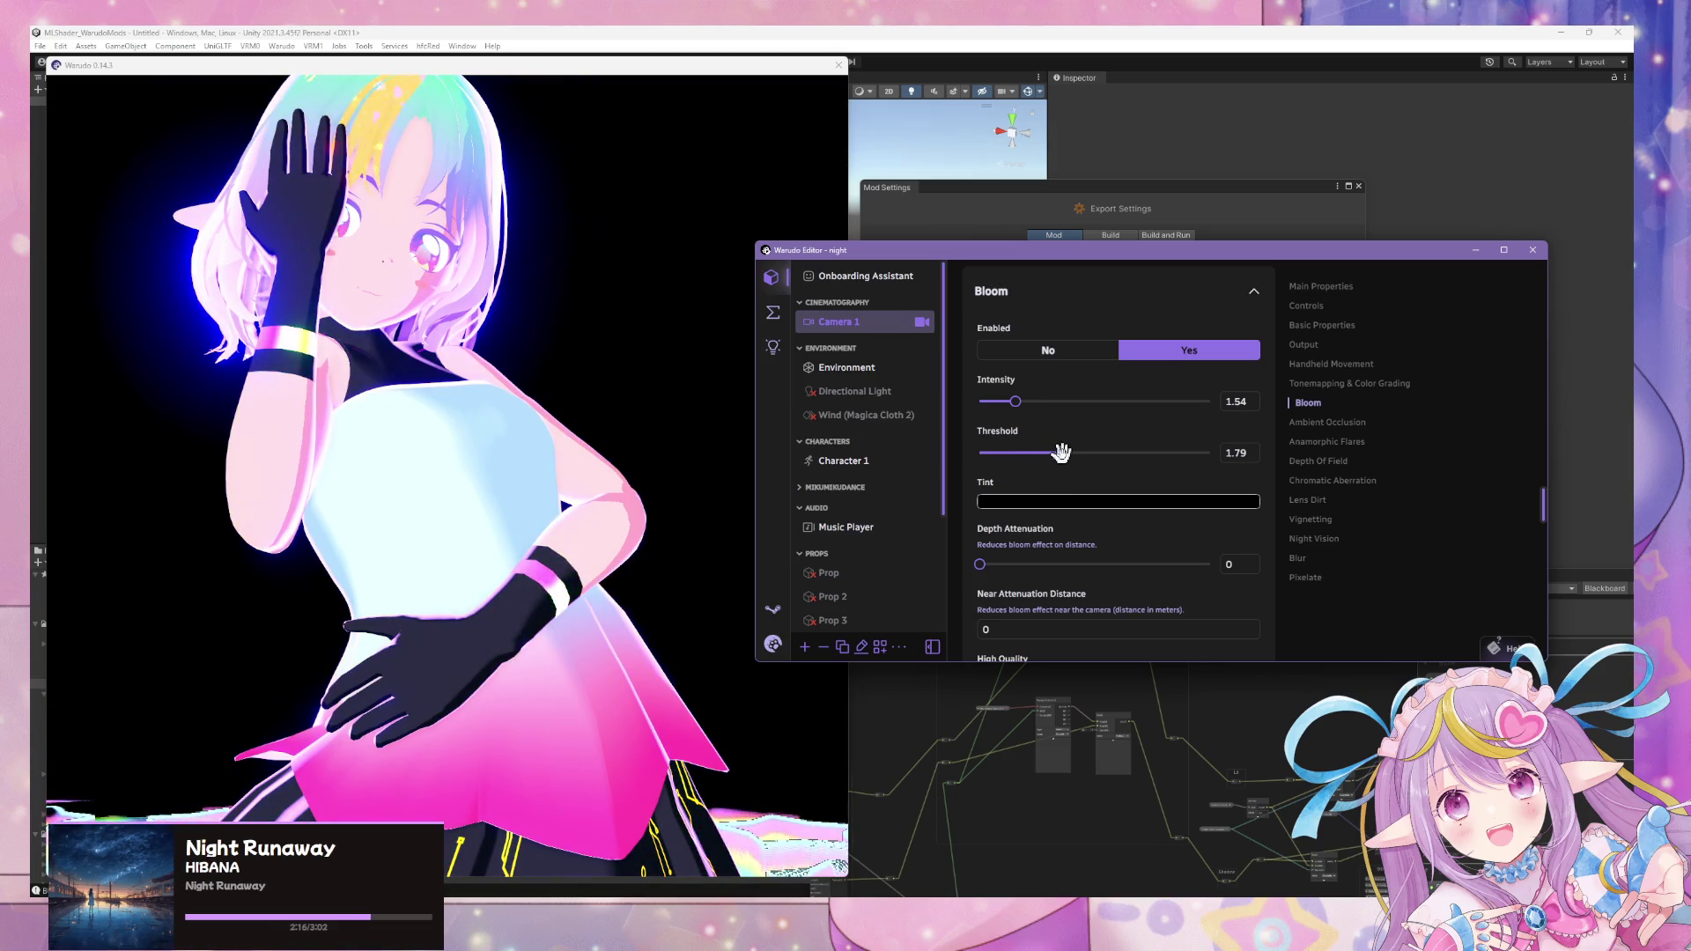
# - Lower the ML Shader Controller's global rim light opacity offset to 0 and orbit to inspect the dimmer rim glow
pyautogui.click(868, 528)
pyautogui.scroll(-2, 1105, 453)
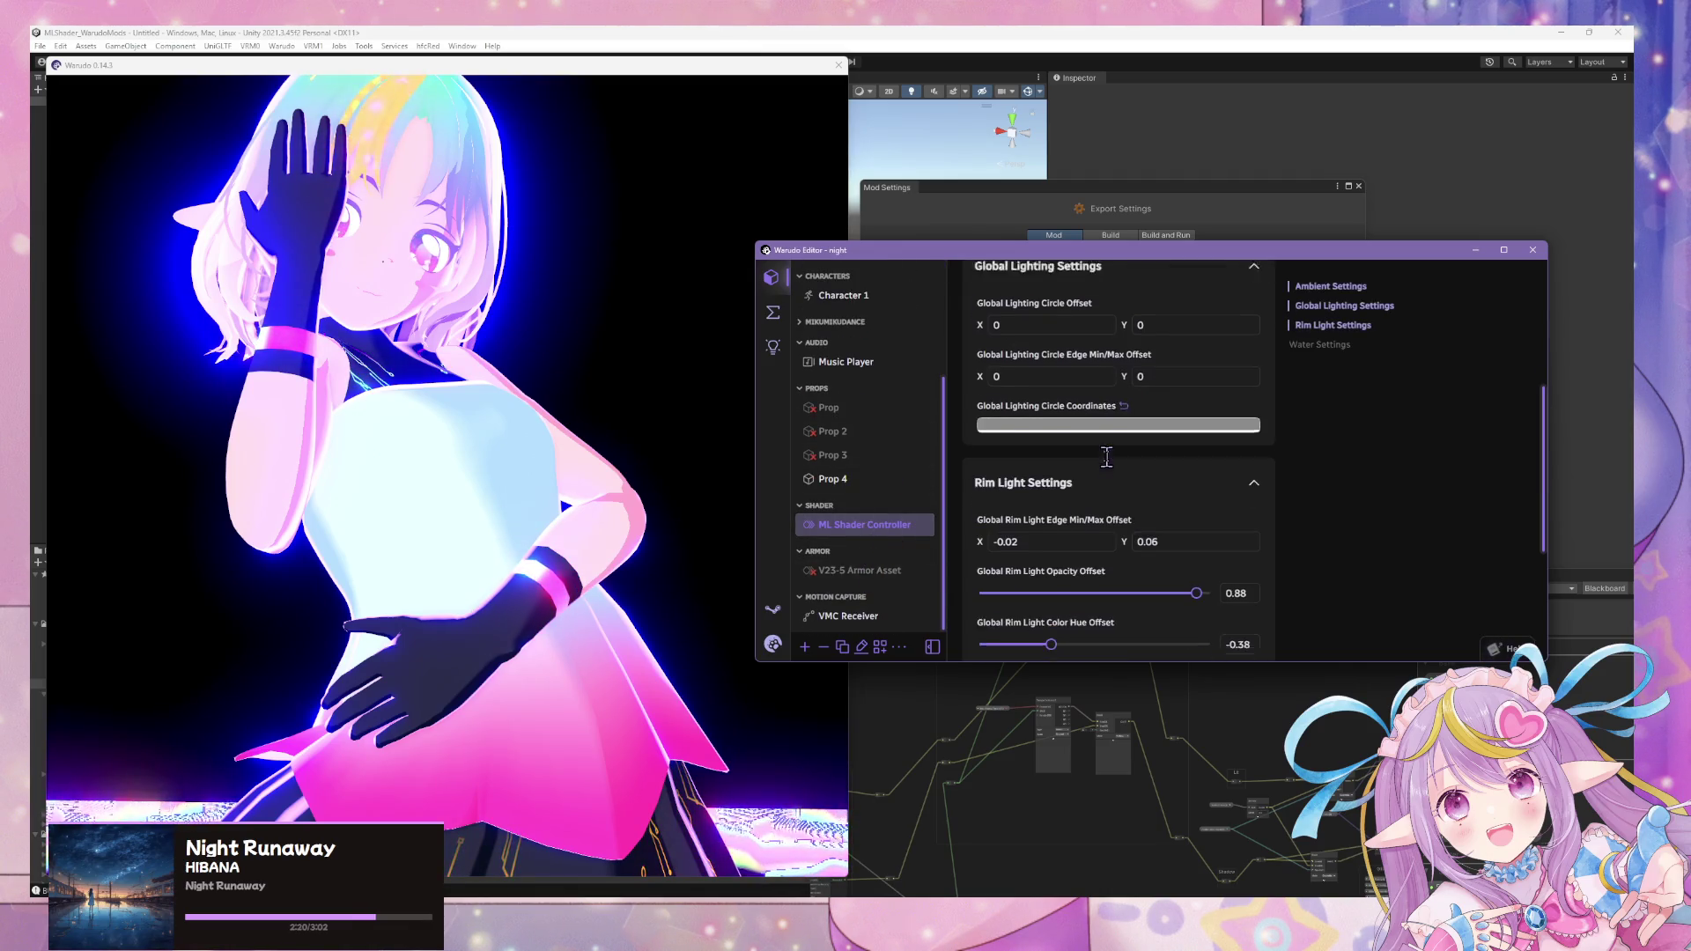
pyautogui.scroll(-2, 1096, 502)
pyautogui.scroll(-2, 1098, 509)
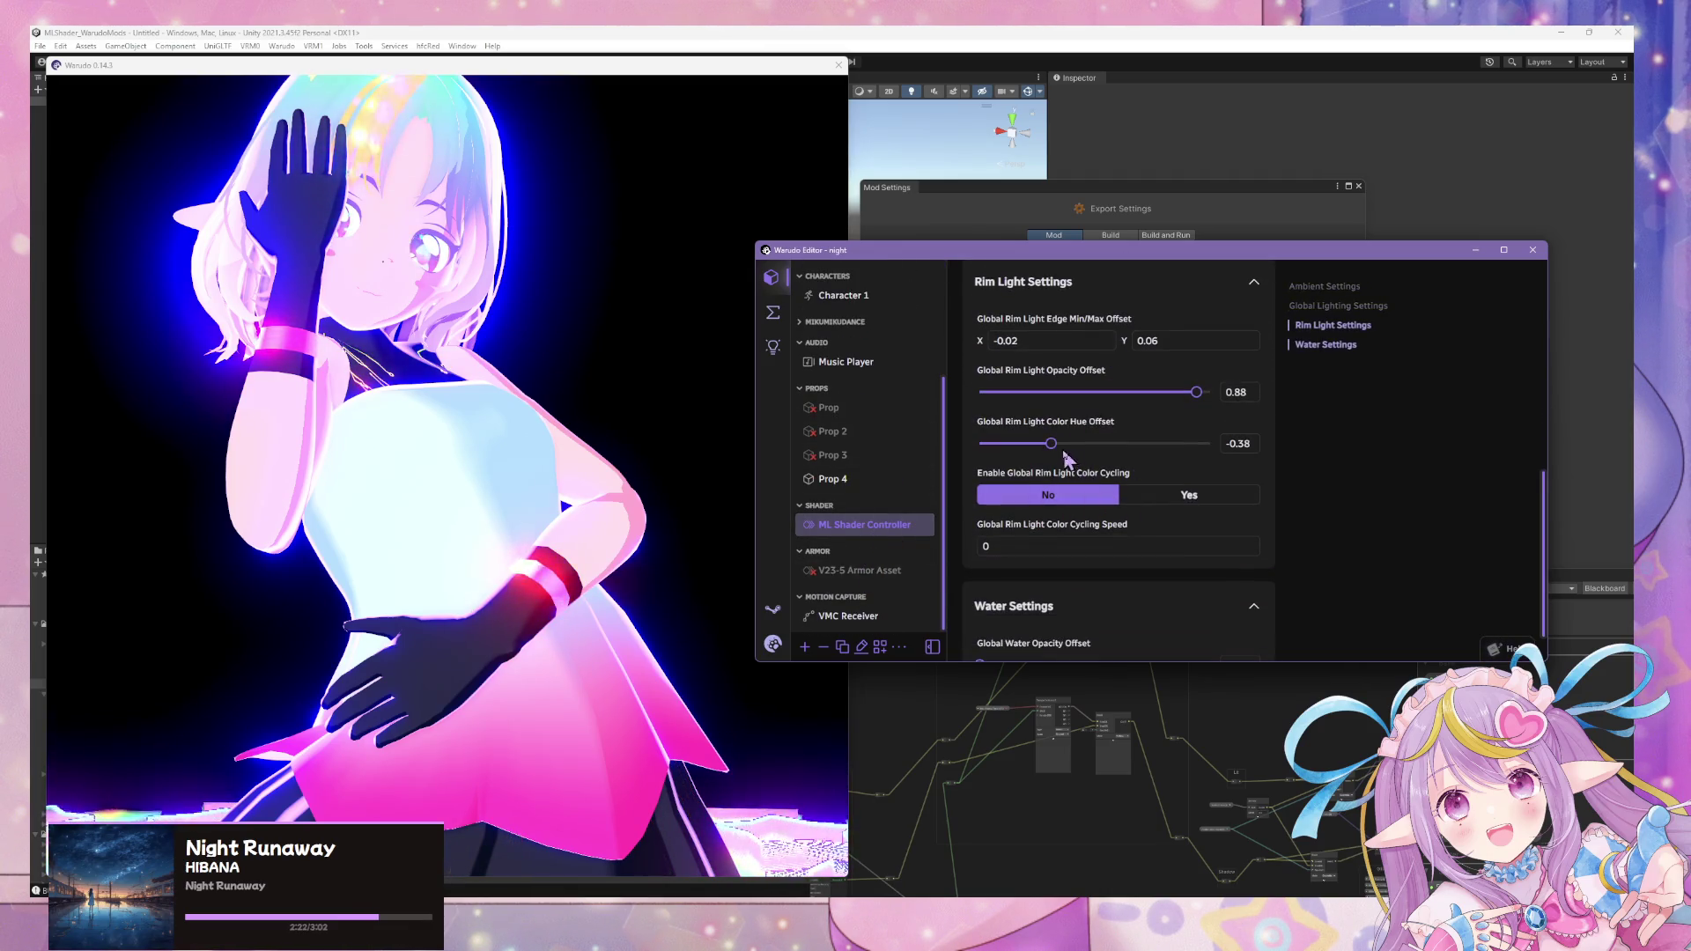
pyautogui.scroll(1, 1114, 423)
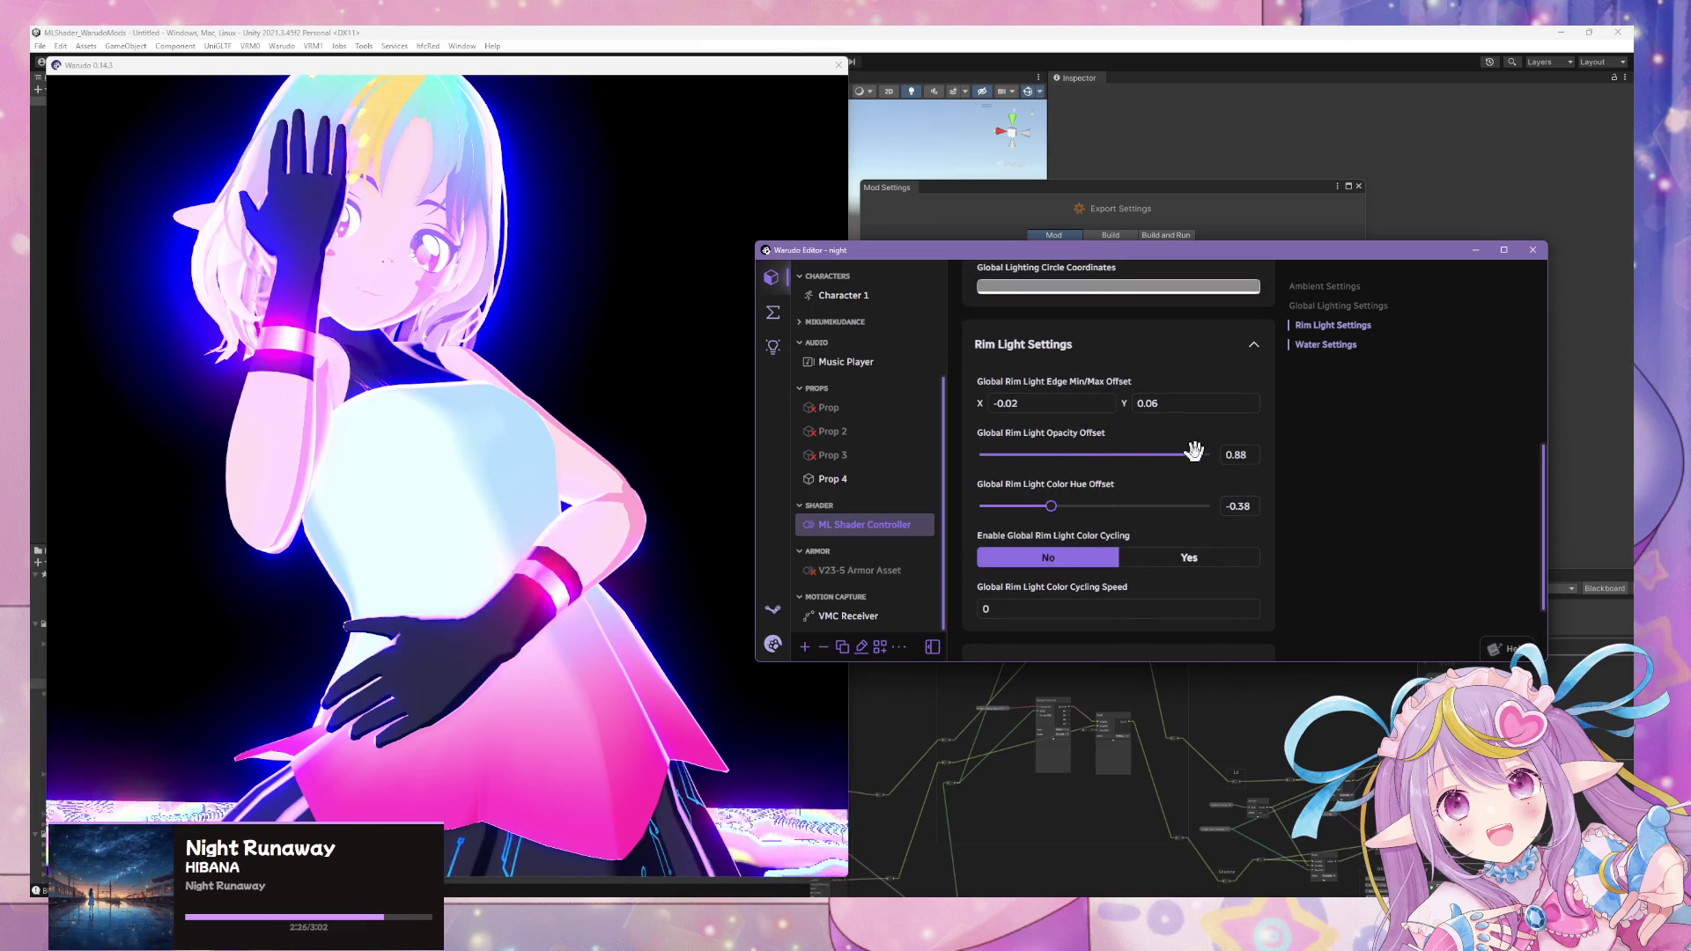
pyautogui.moveTo(1193, 452); pyautogui.dragTo(1046, 452)
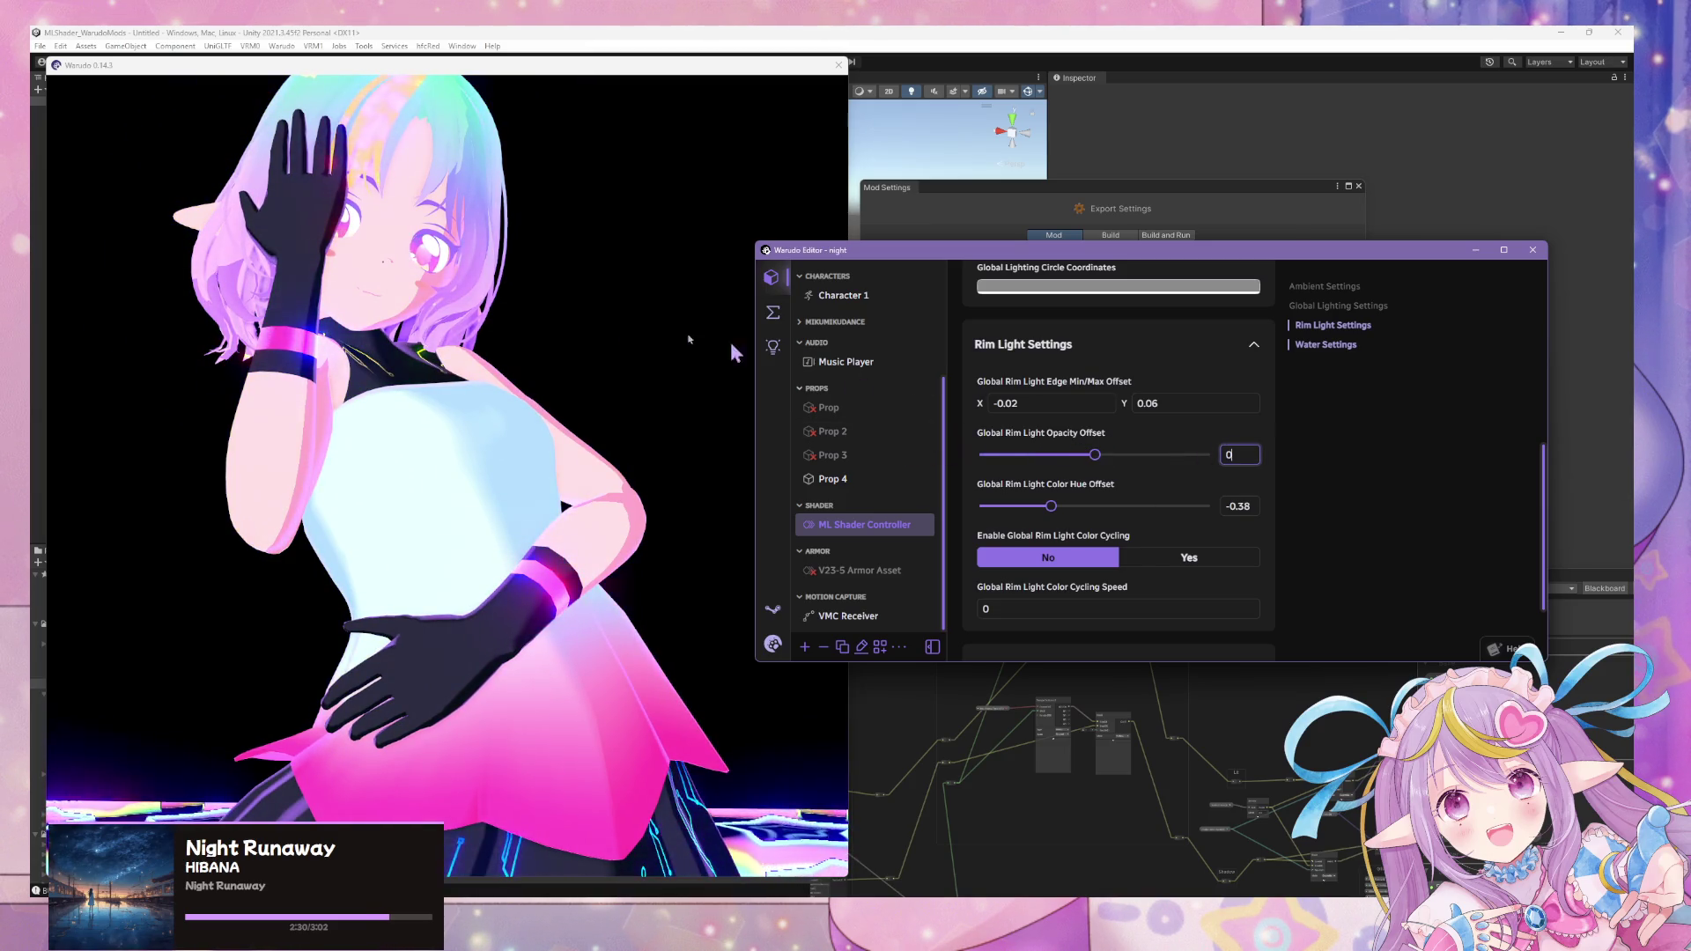
pyautogui.click(533, 325)
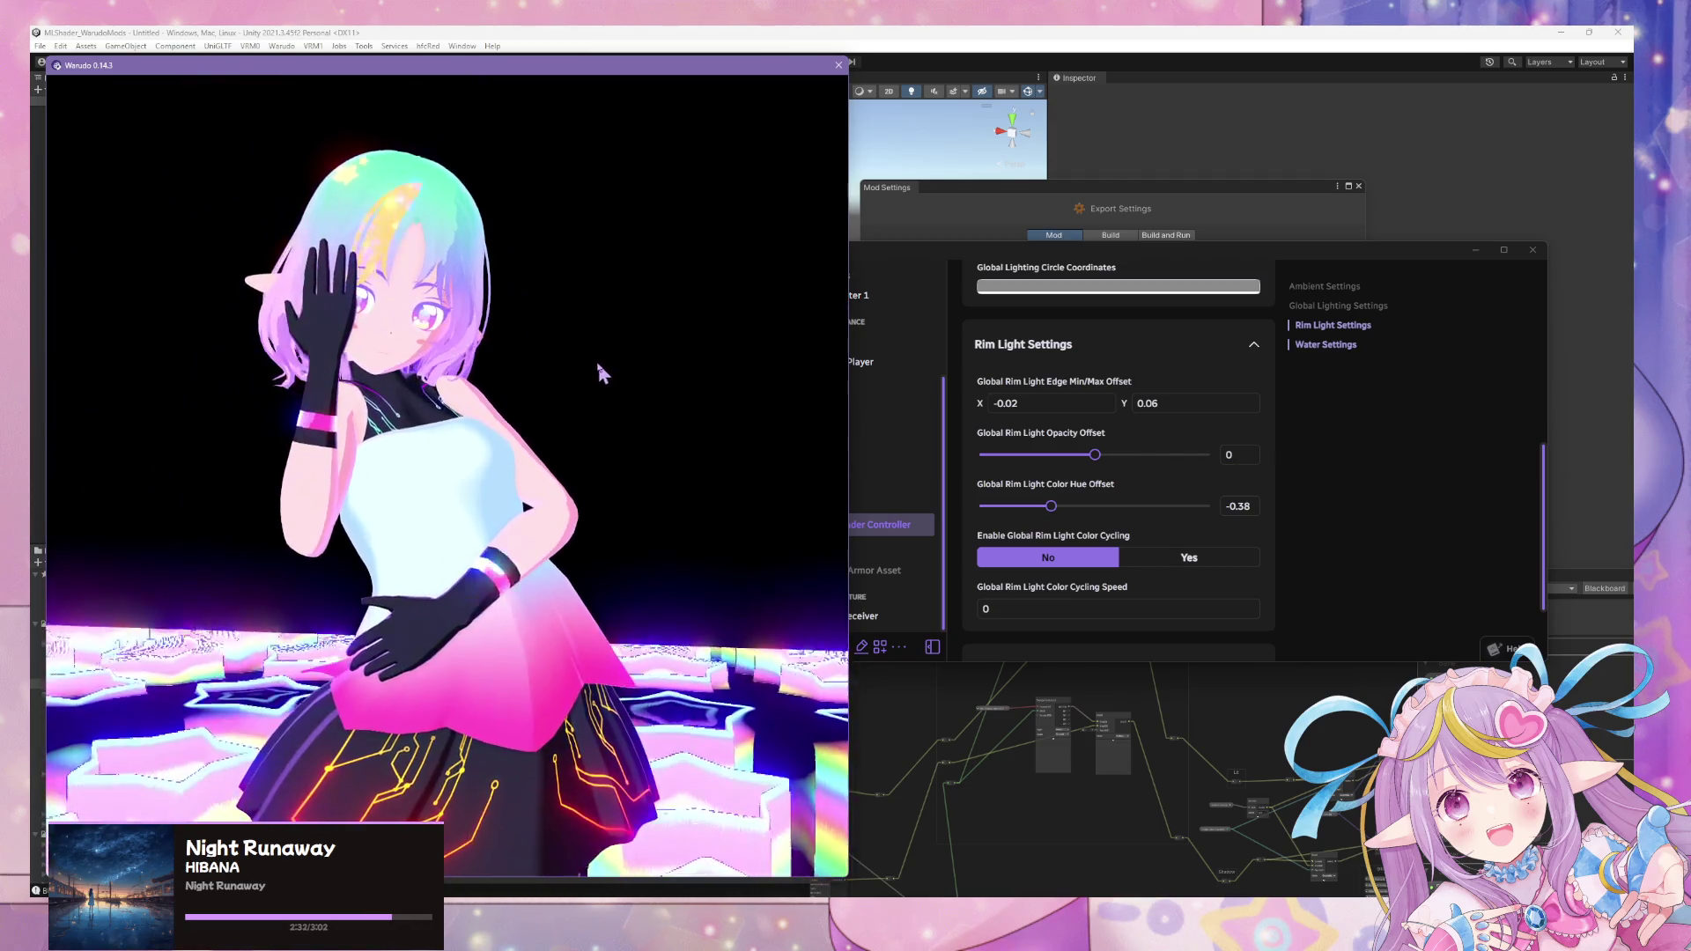
pyautogui.moveTo(543, 344); pyautogui.dragTo(264, 337)
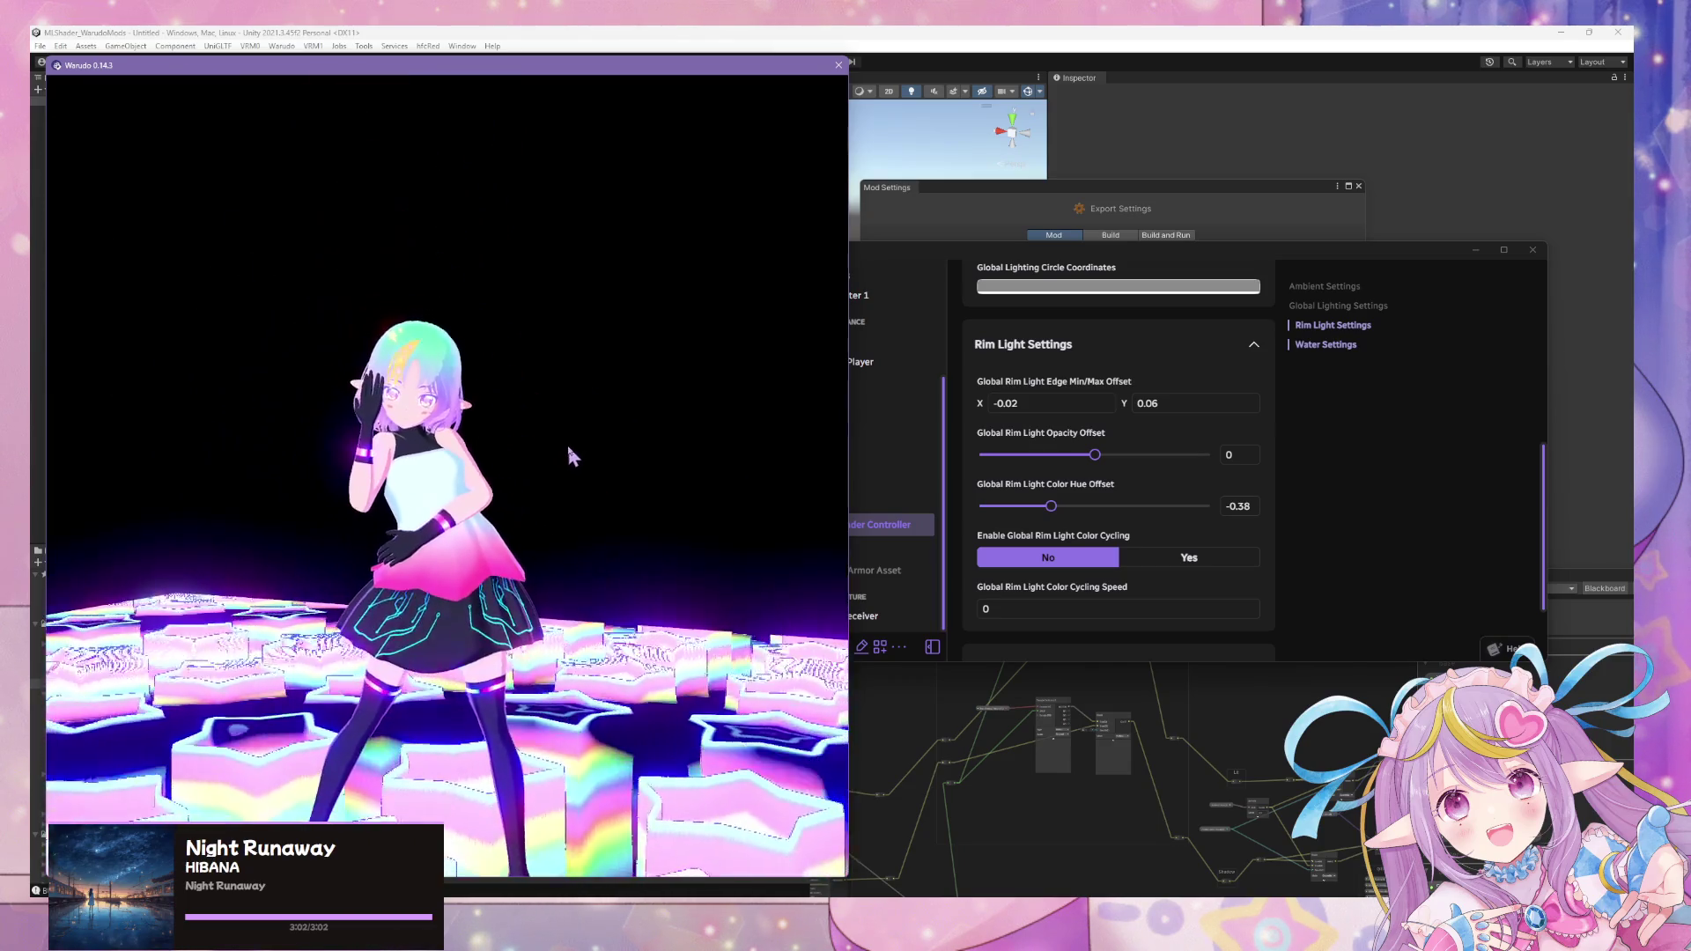
pyautogui.click(1330, 499)
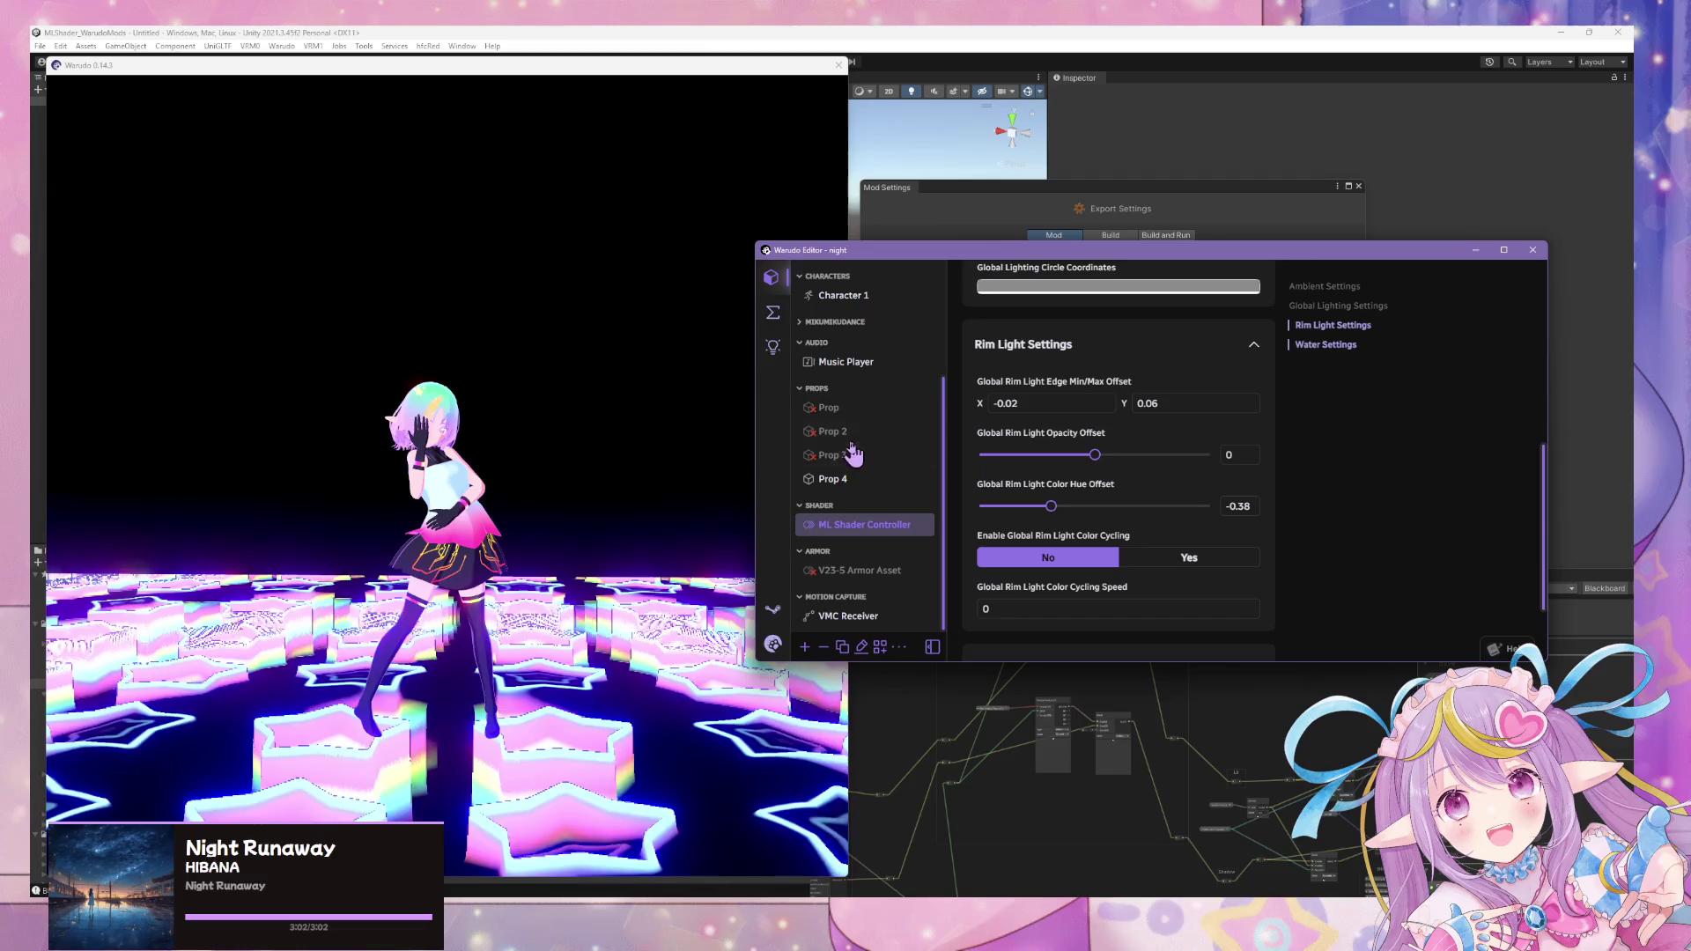